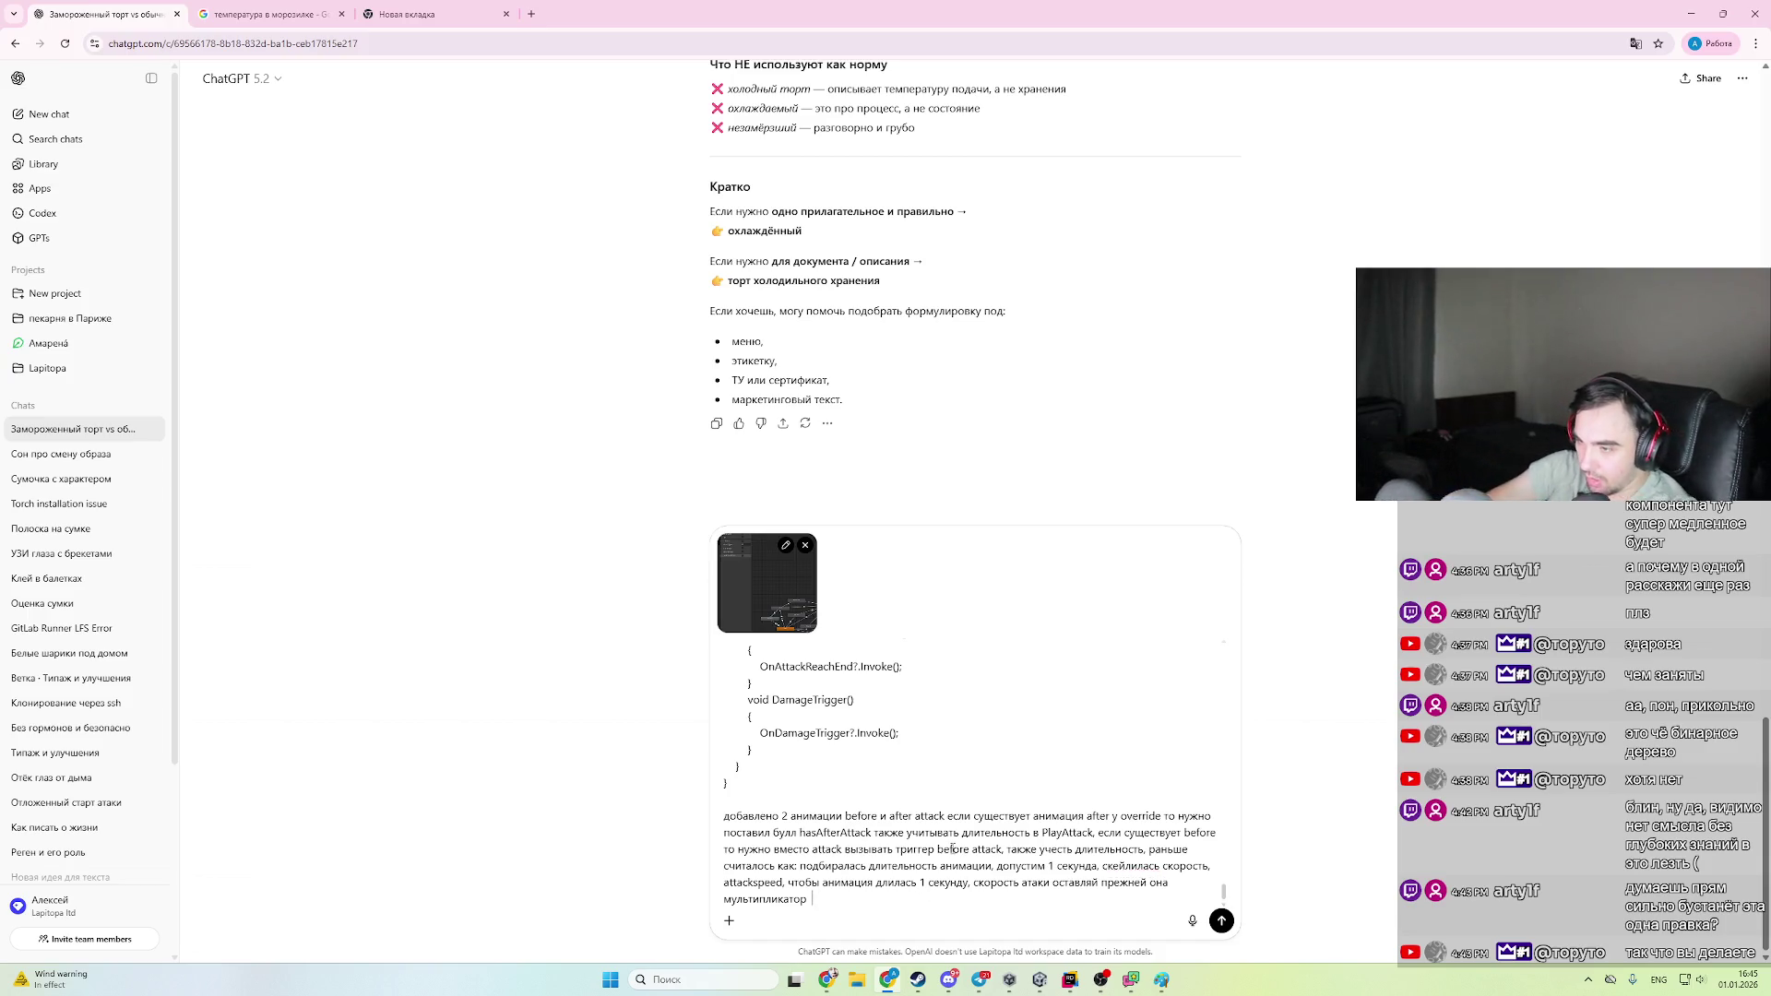
- Add to the ChatGPT prompt that the timing covers before attack, attack and after attack
key(alt+shift)
text(для)
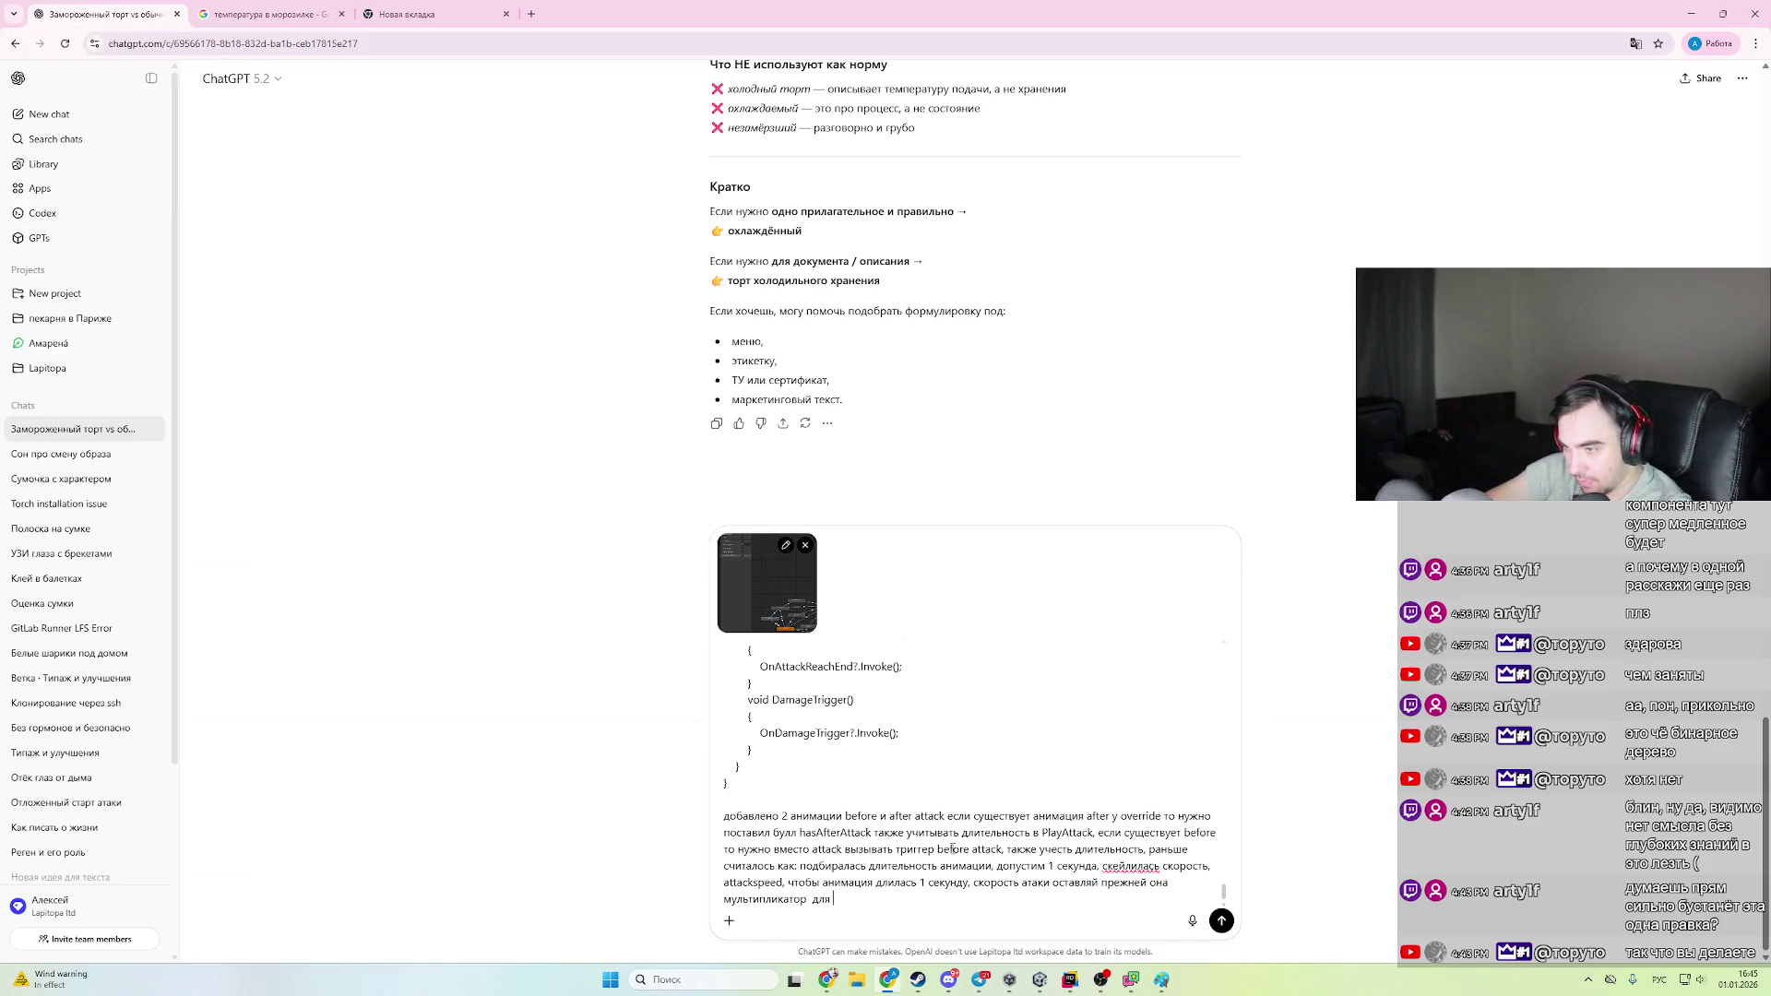
key(alt+shift)
text(befor)
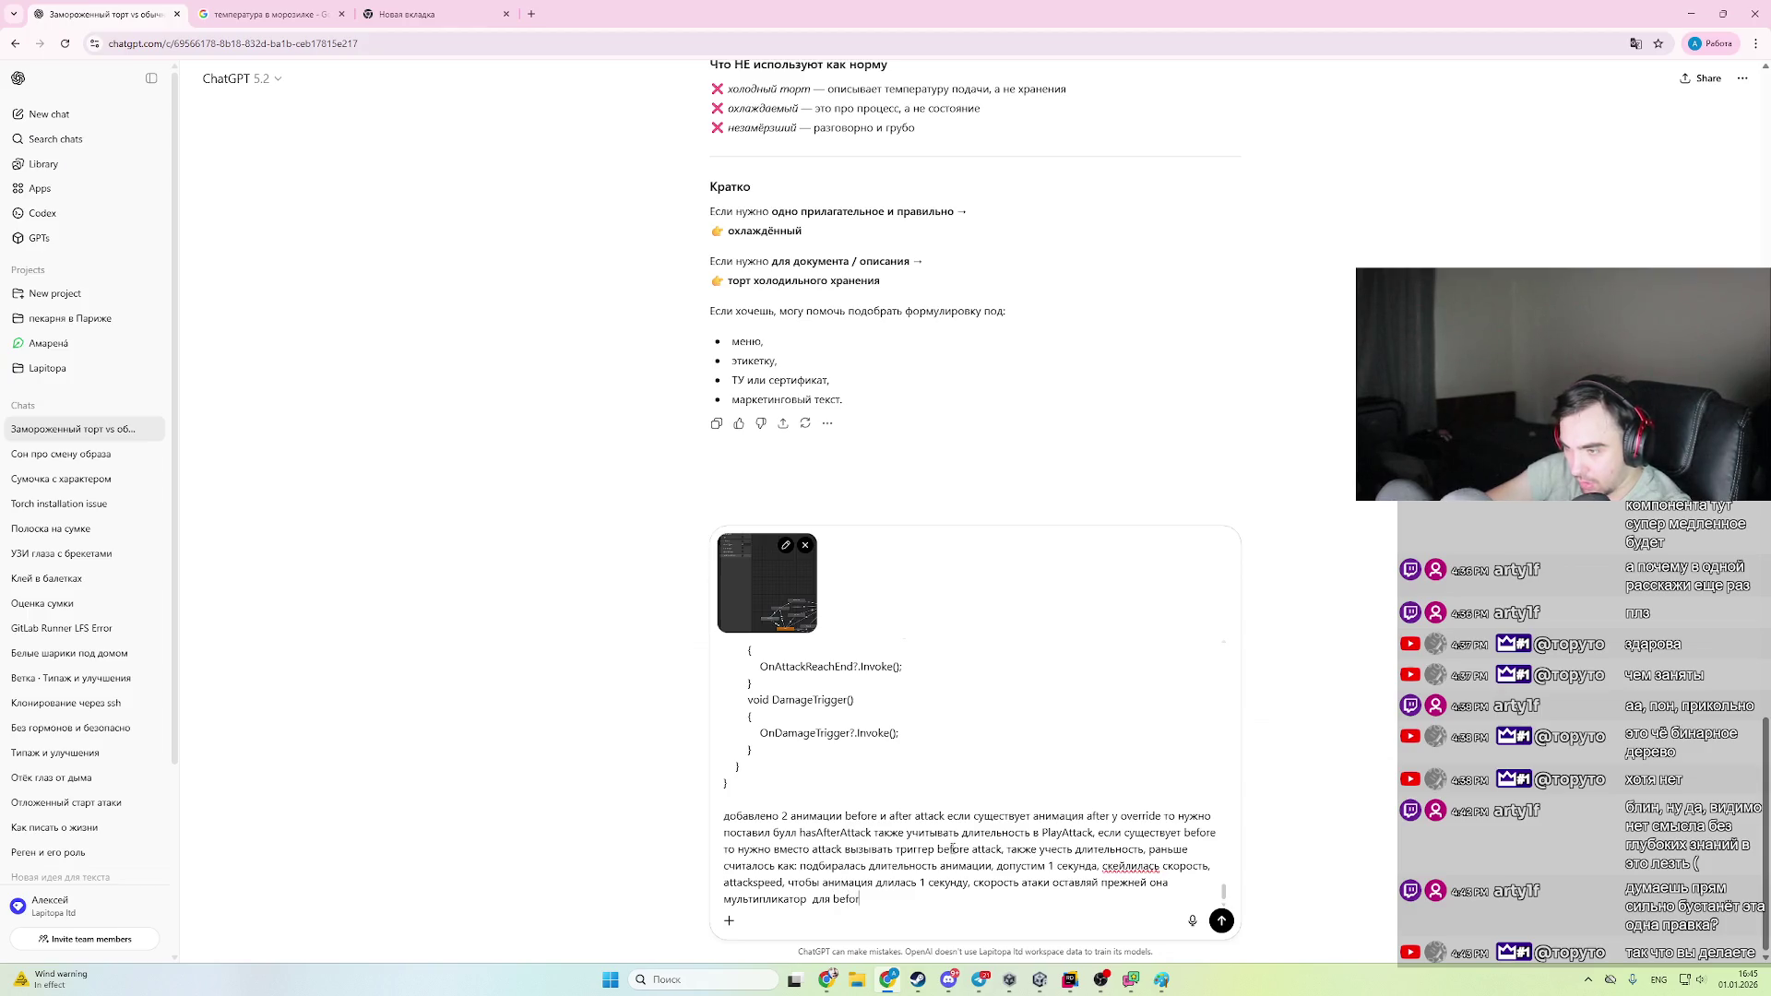
text(e attack a)
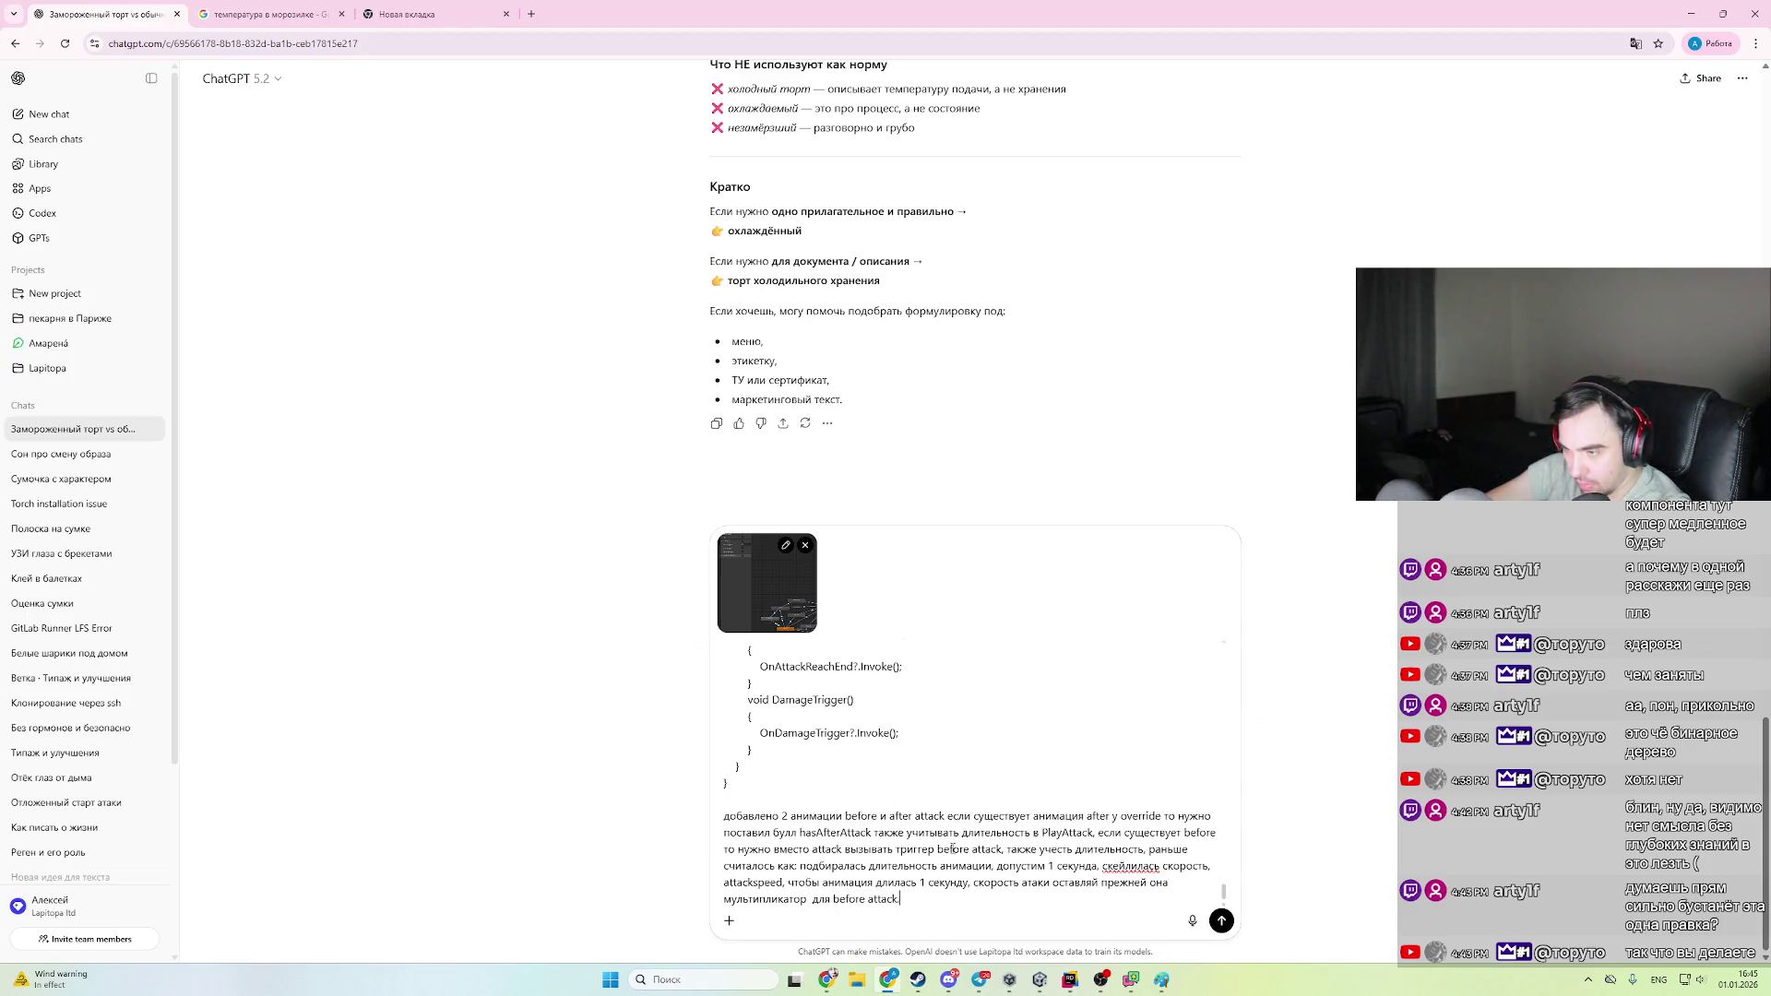
text( attack)
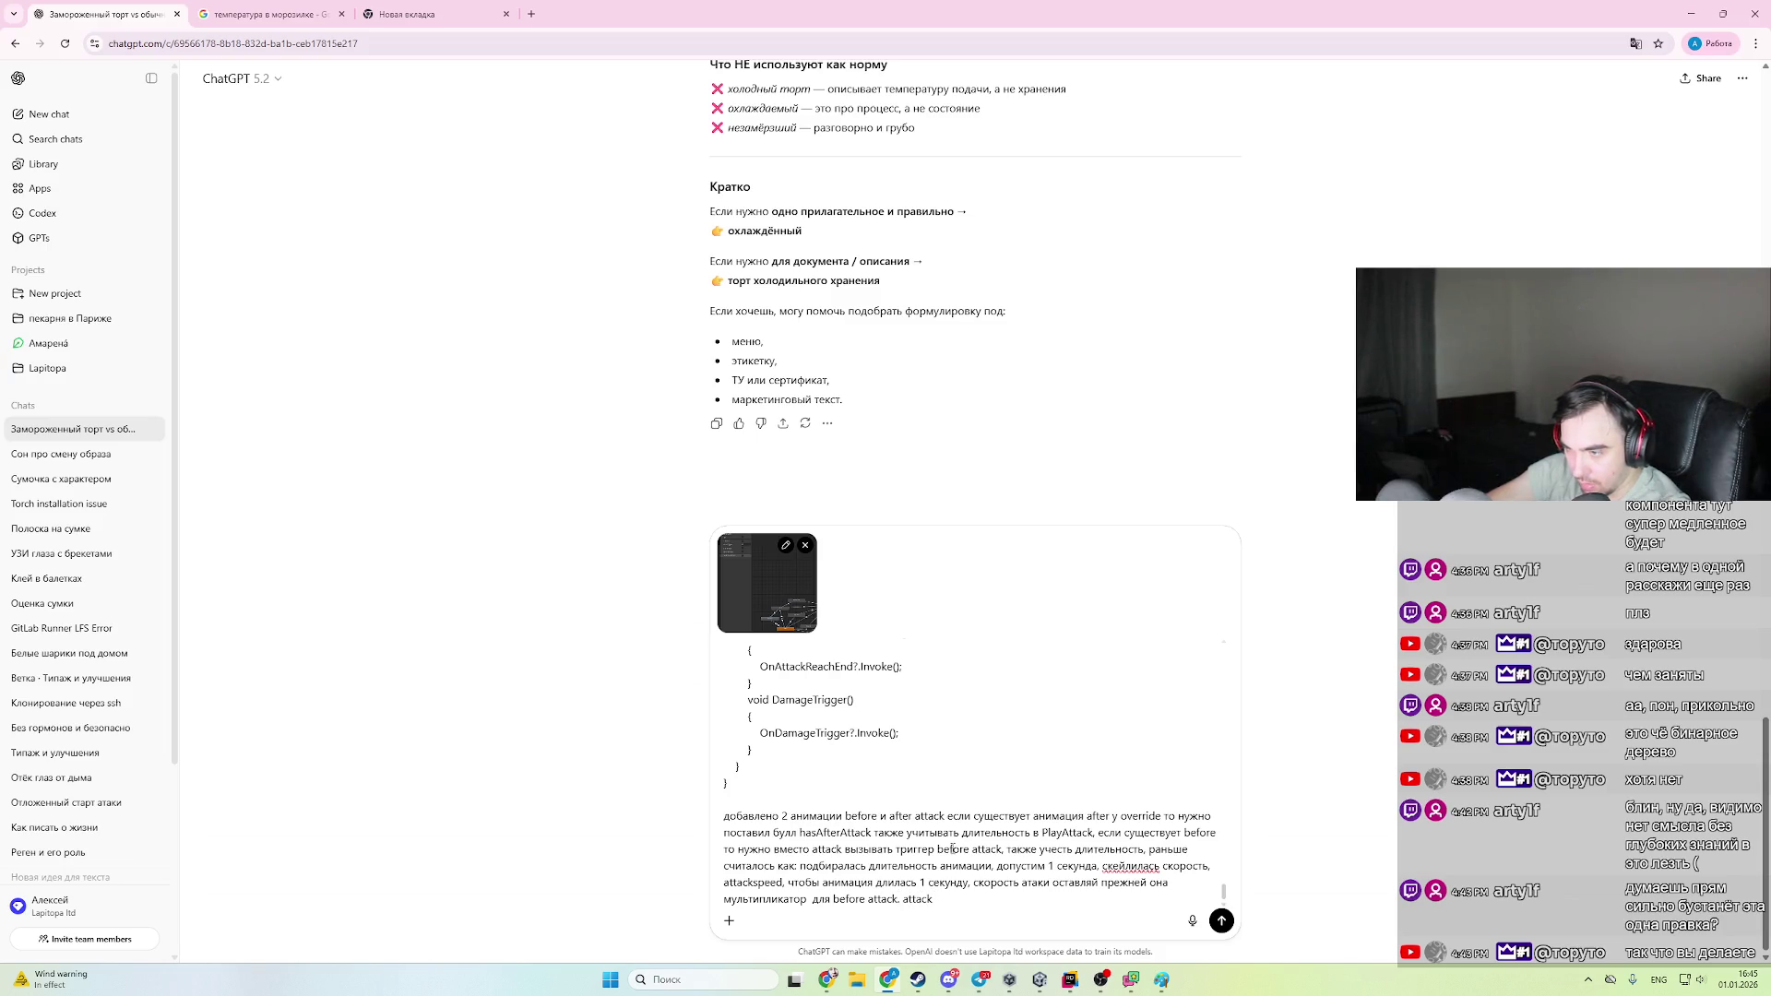
text( и)
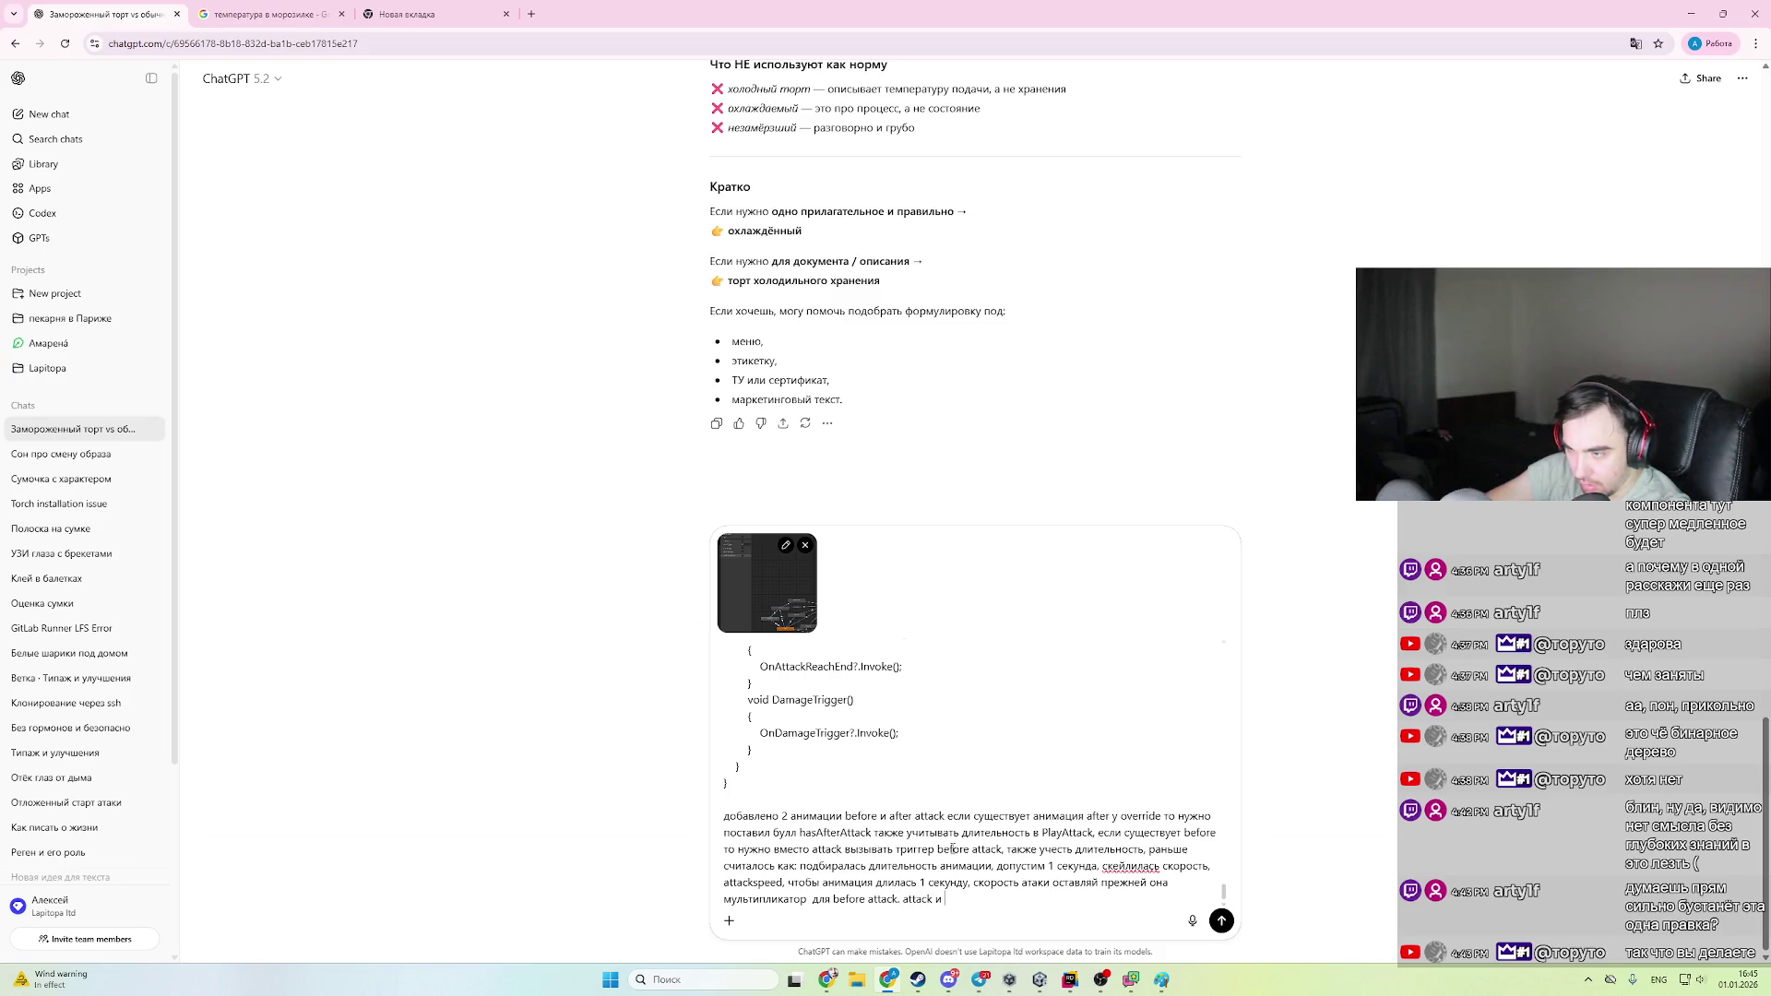
text( after attack)
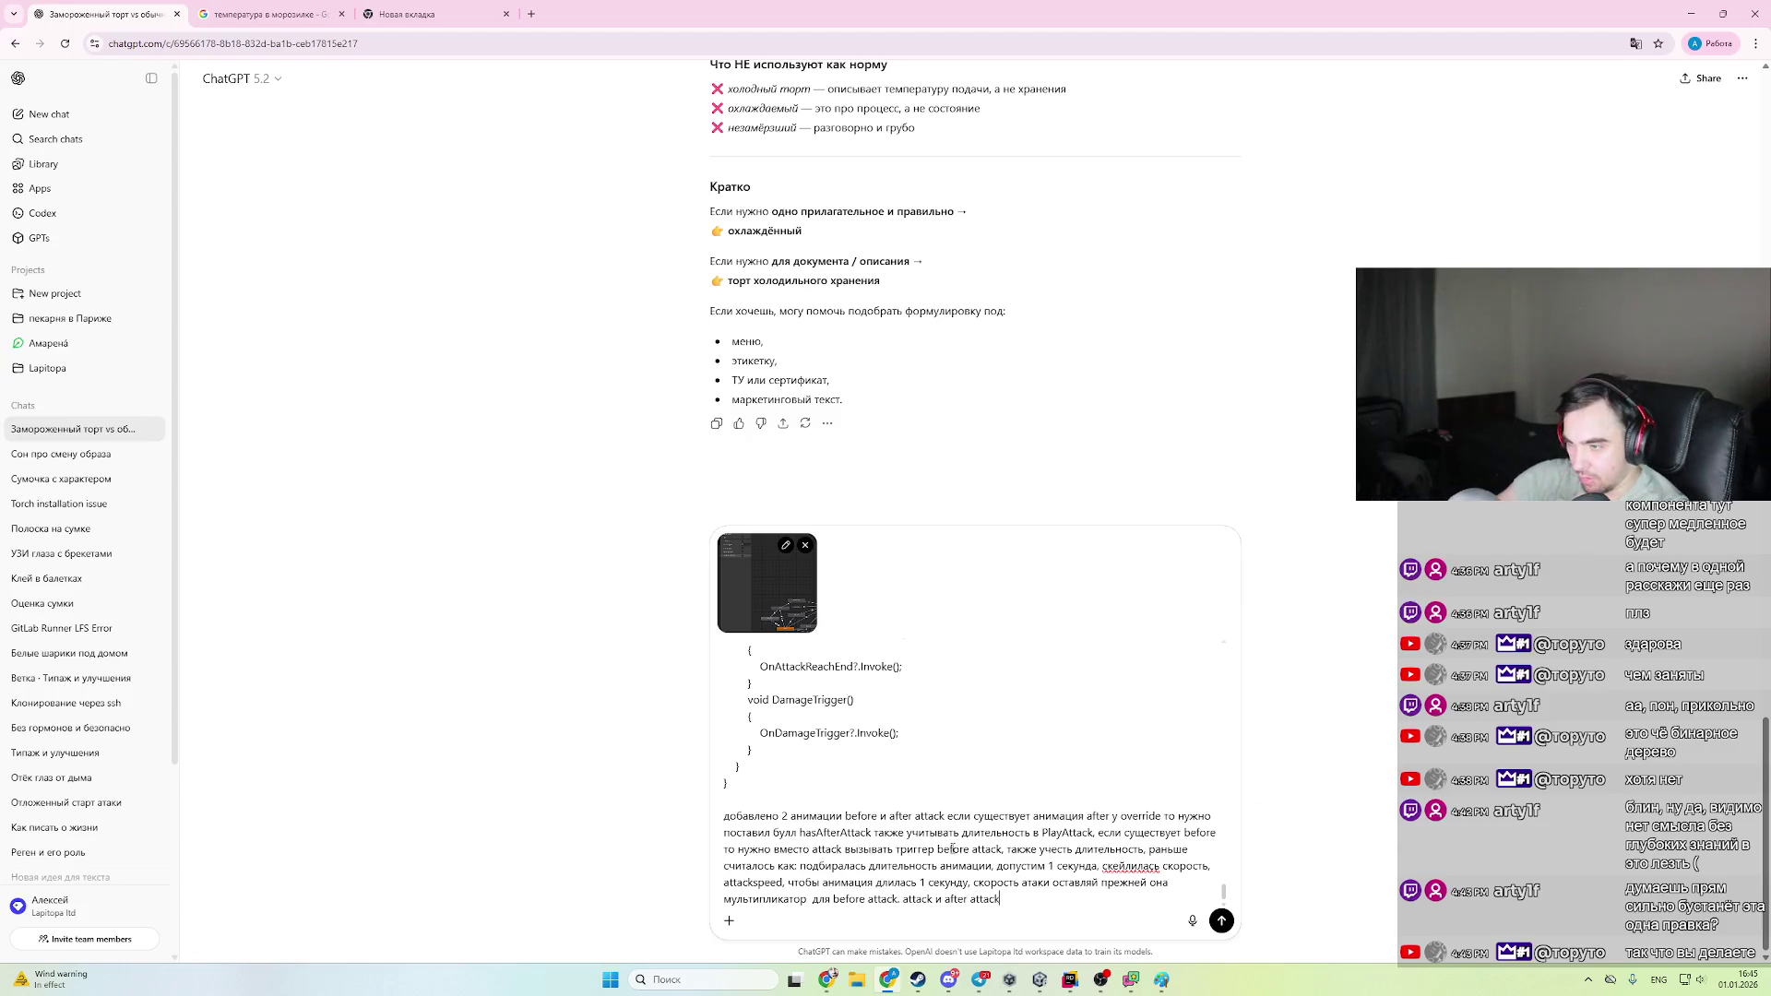
text(.)
key(alt+shift)
text(ит)
key(BackSpace)
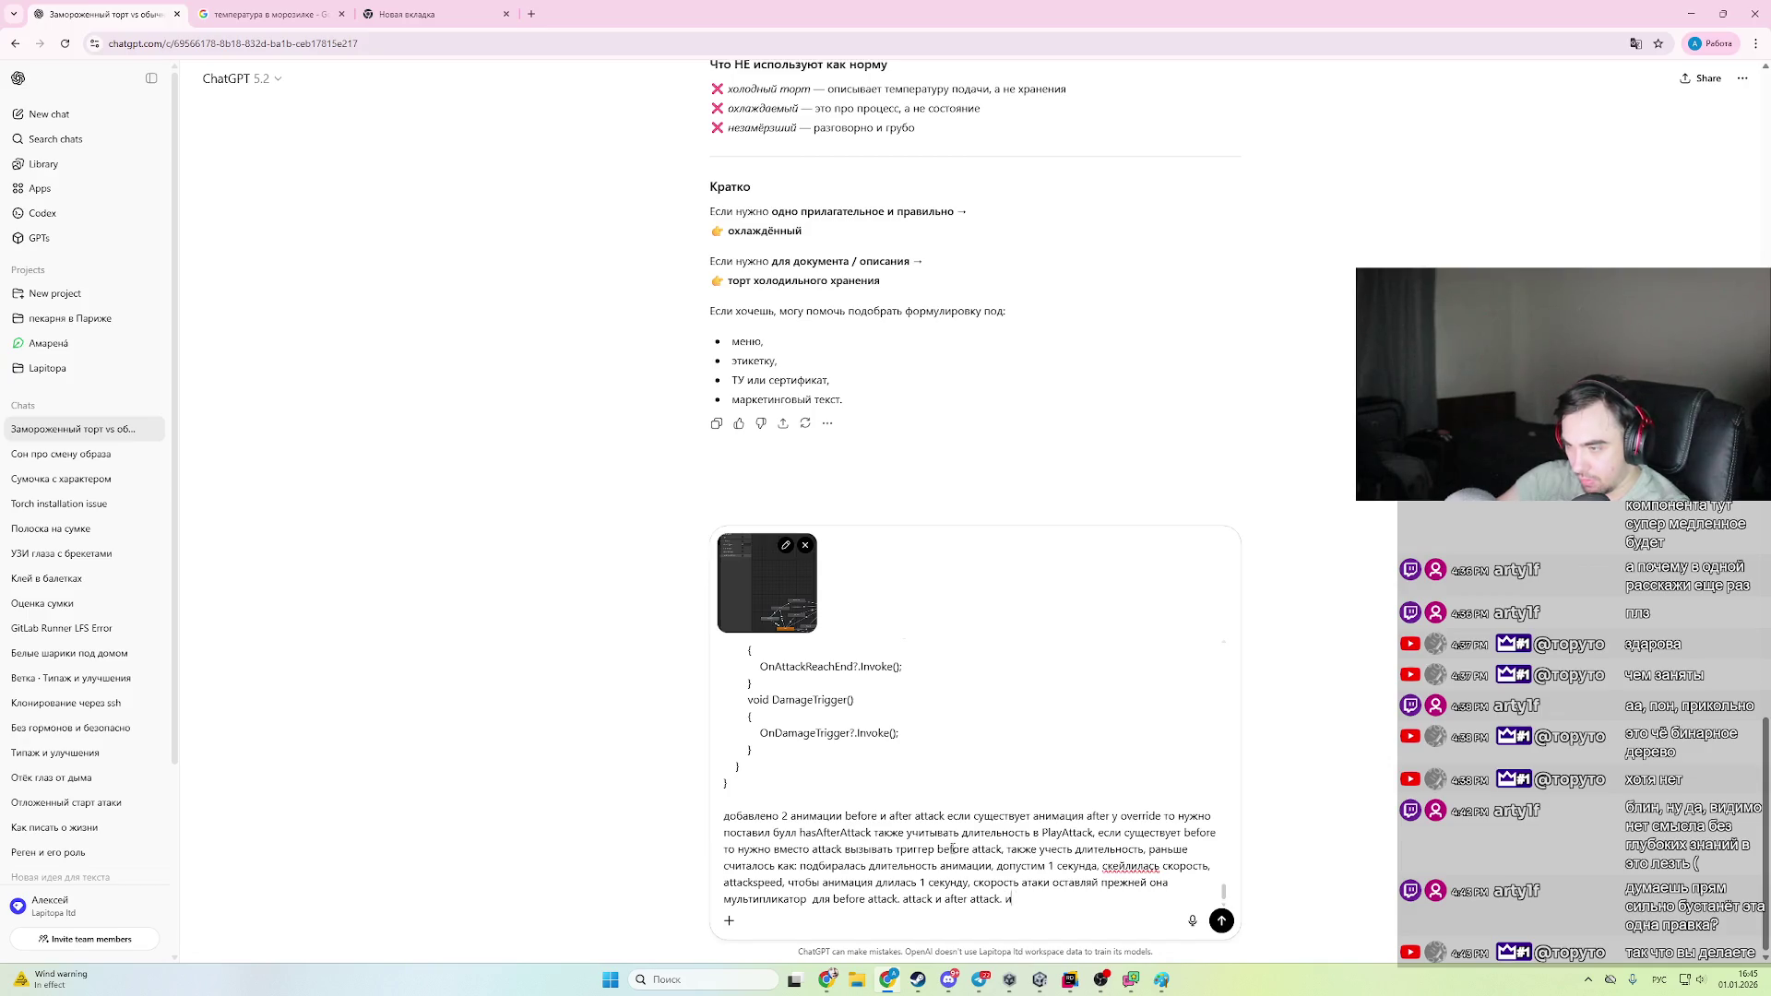
text(т.е)
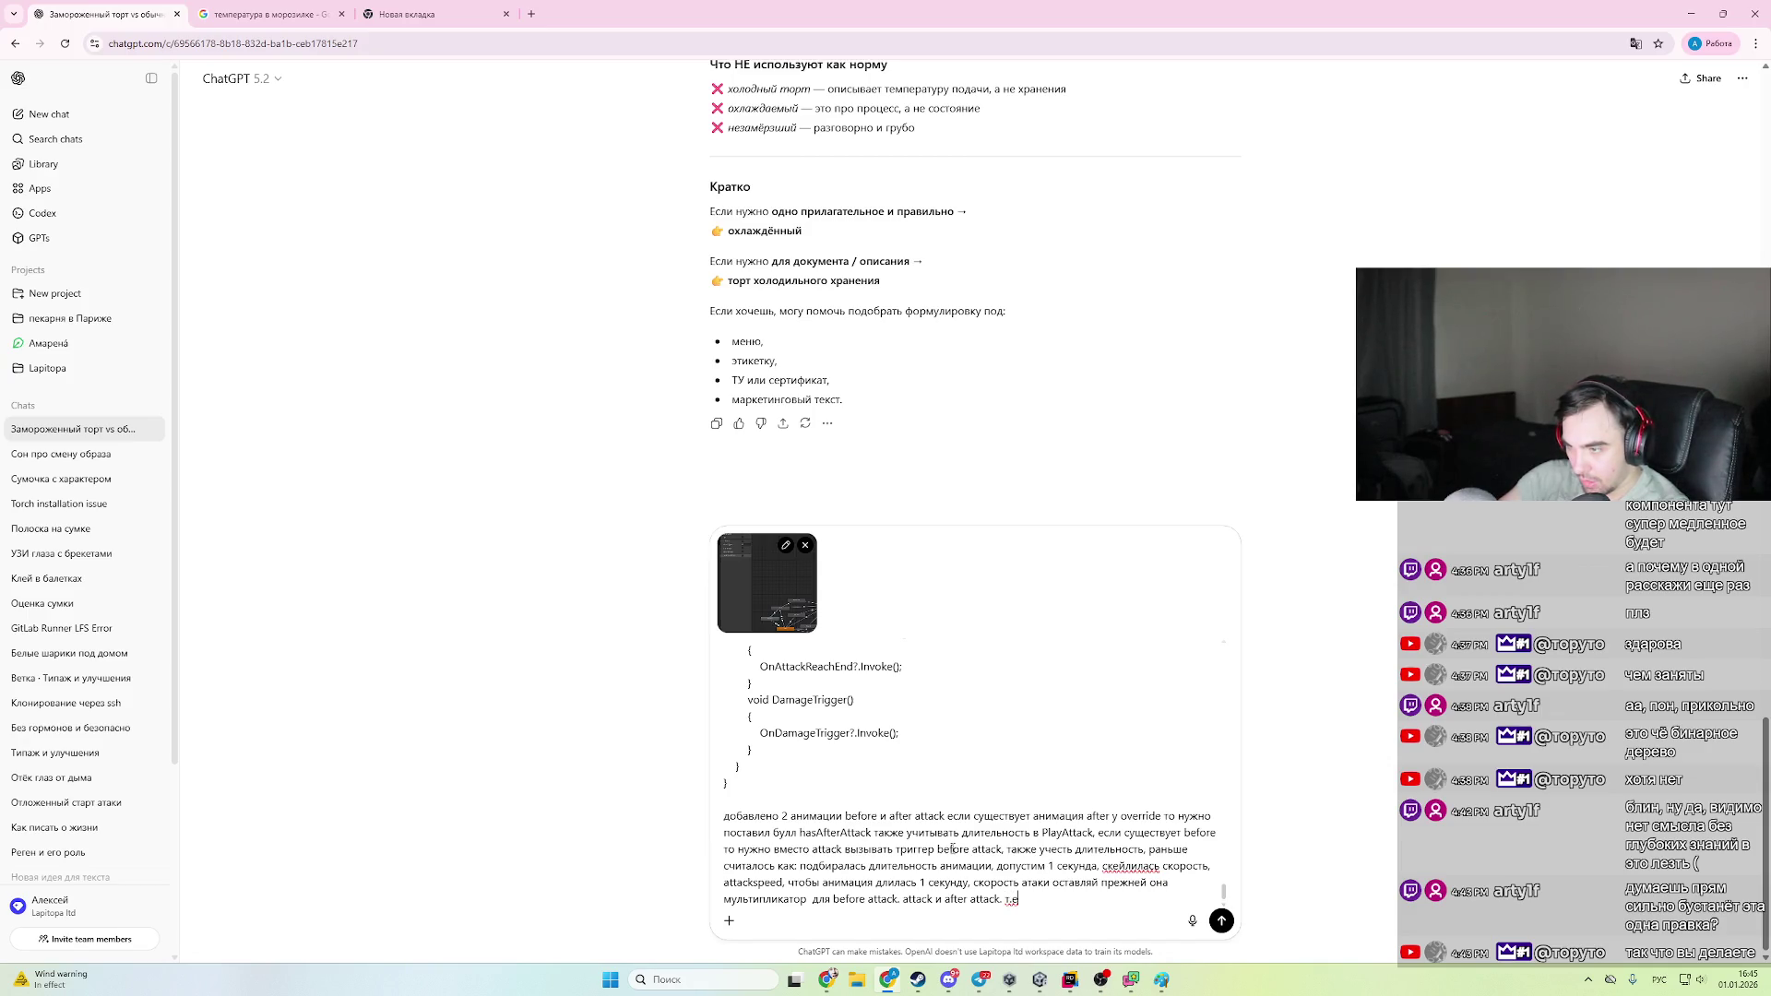
key(BackSpace)
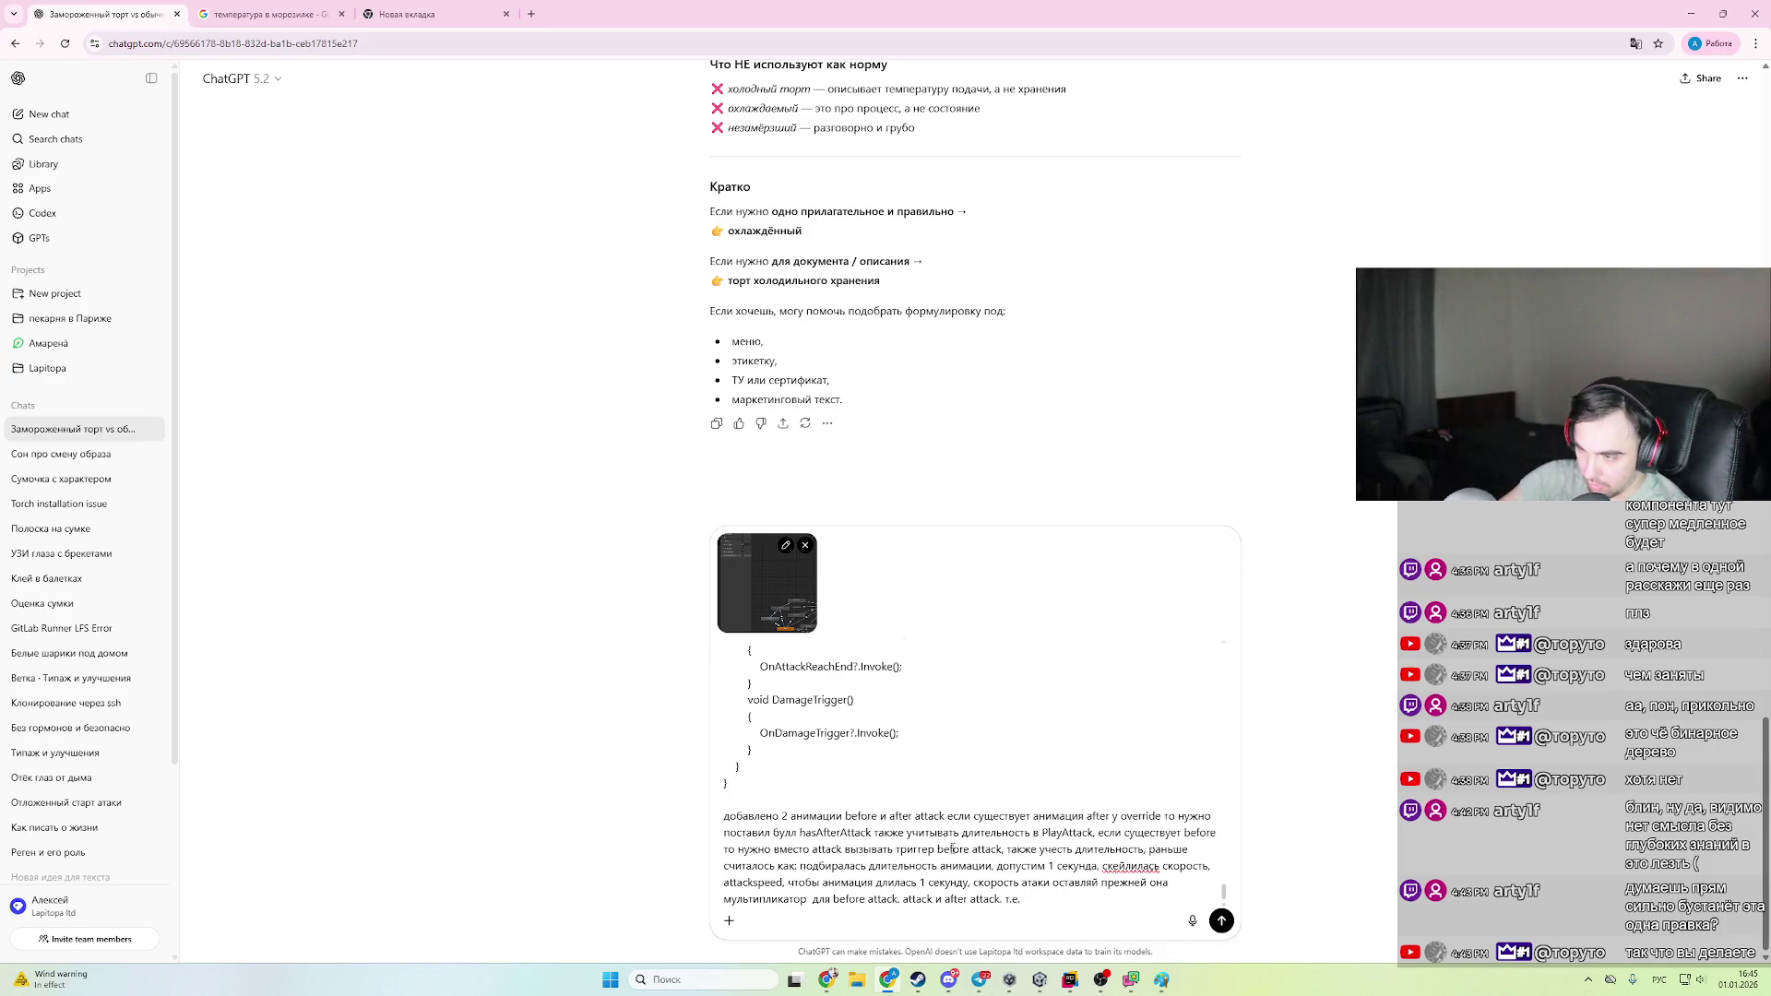
- Specify 30% before attack, 50% attack and 20% after attack of the total animation length
text( если )
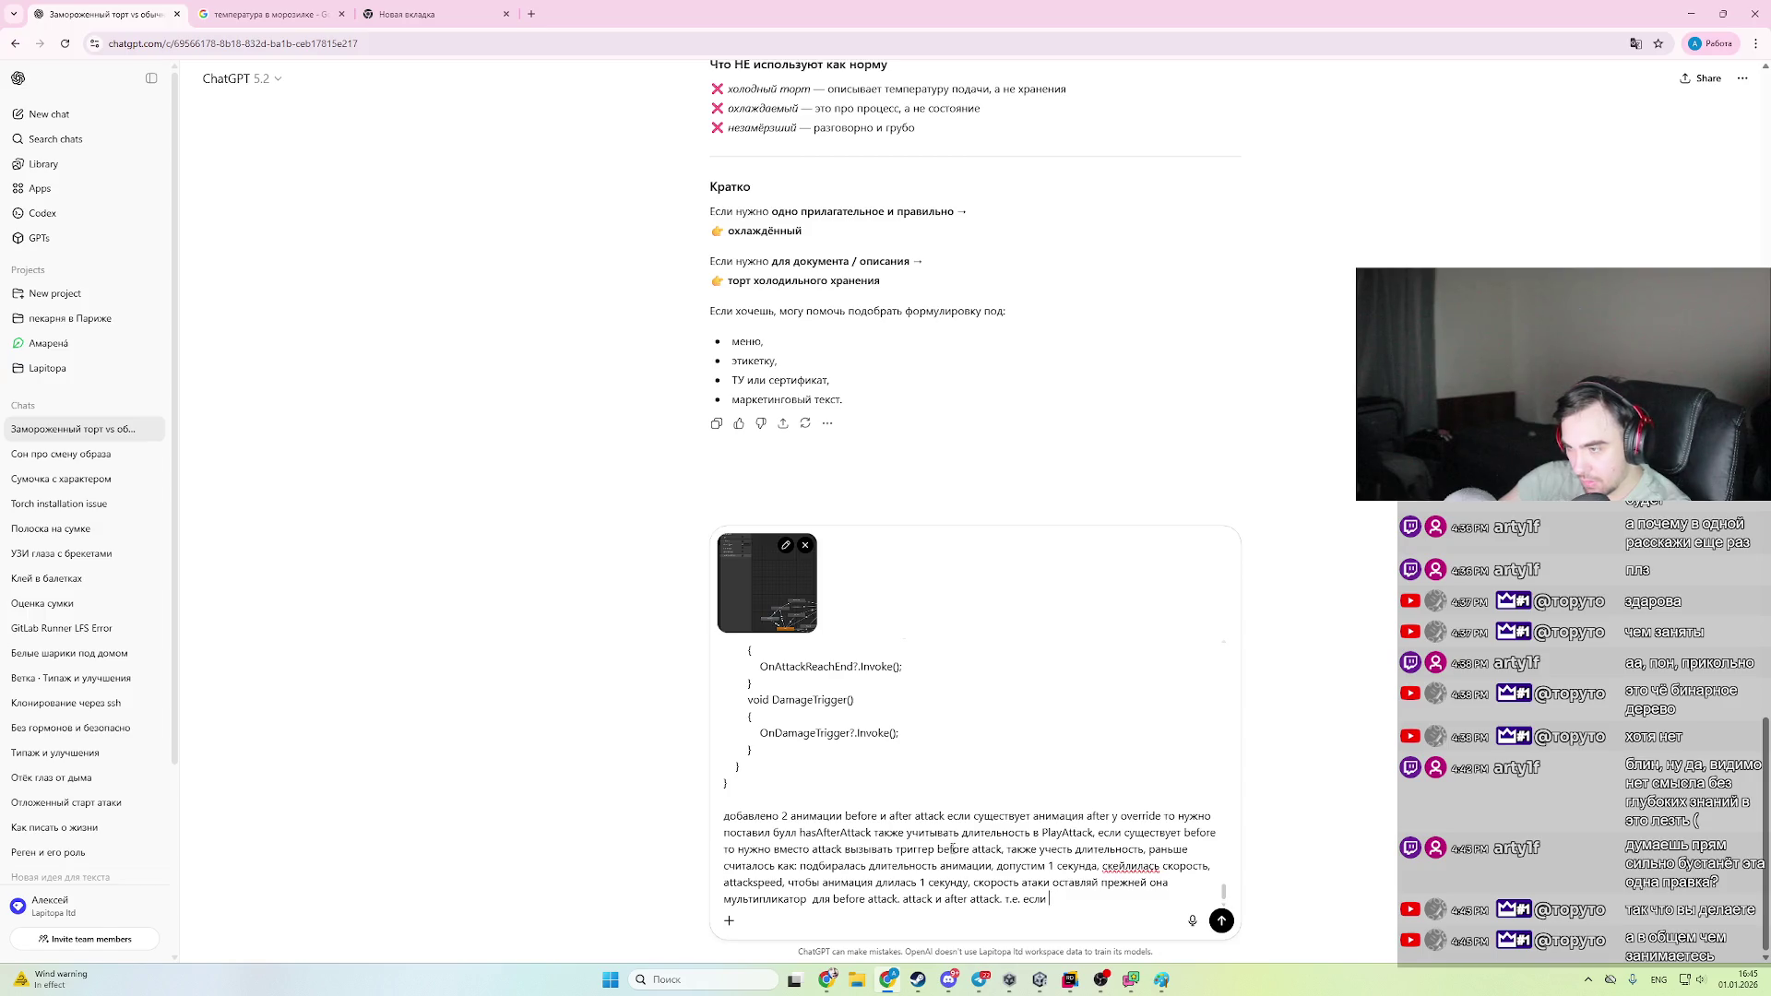
text(30% )
text(befo)
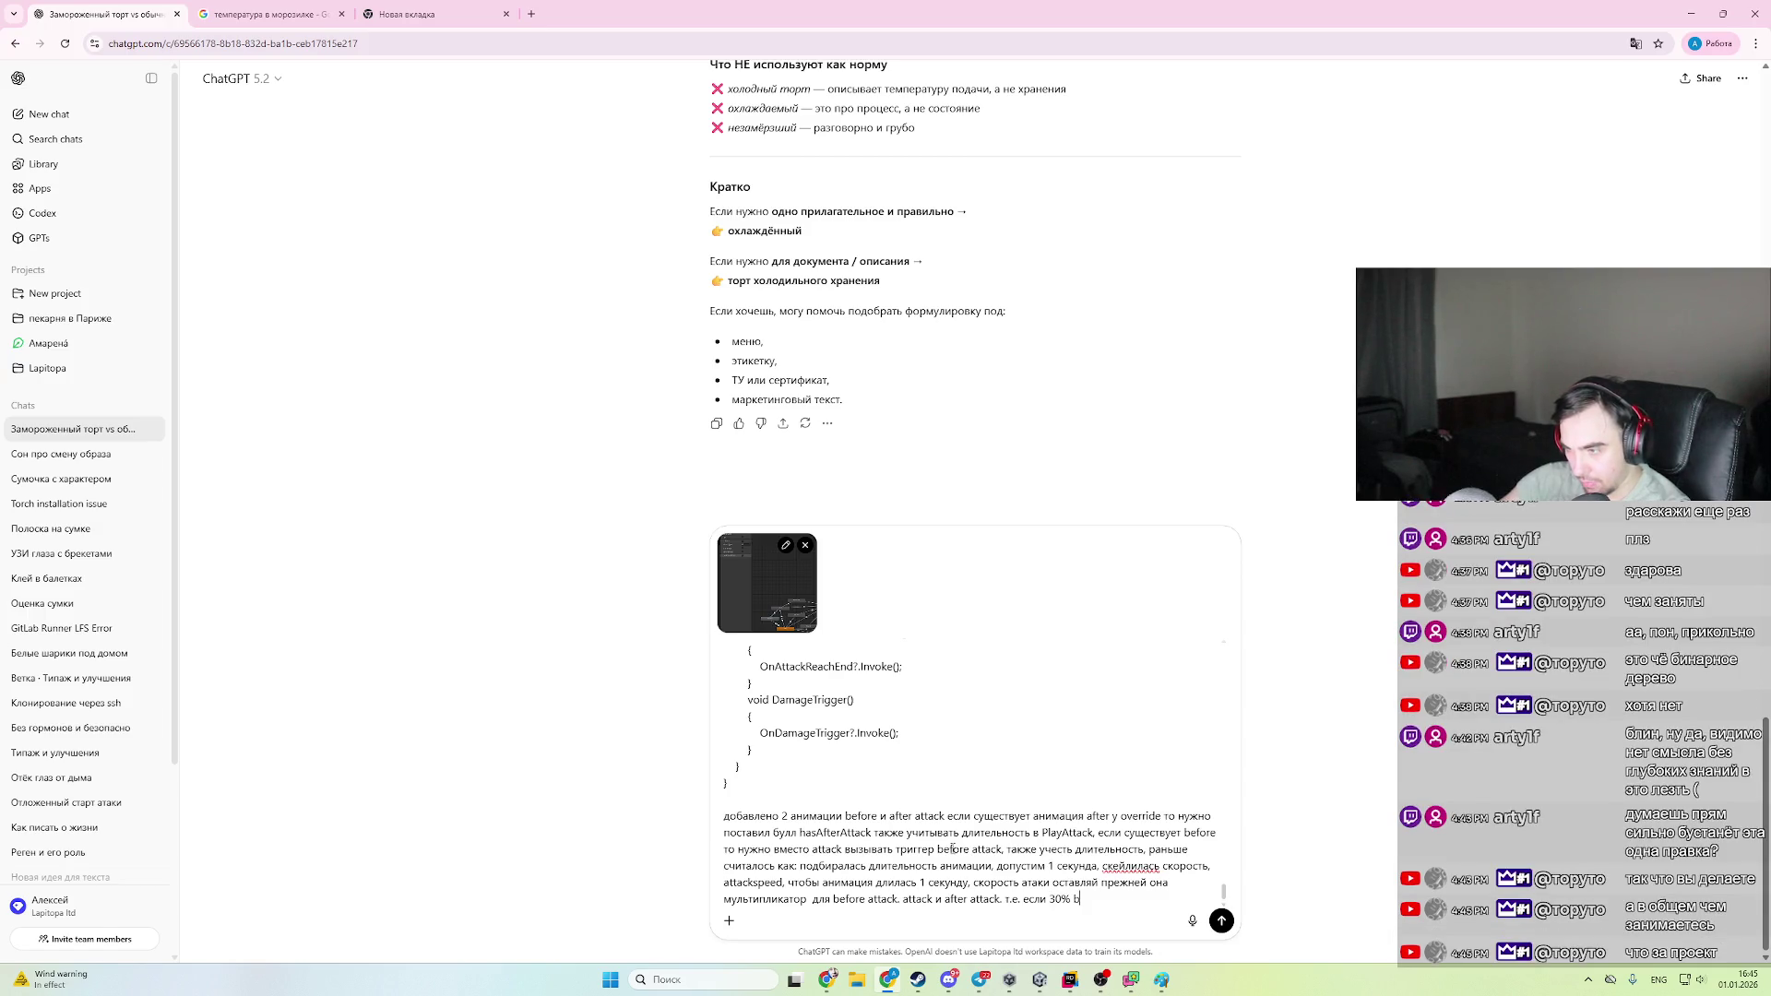
text(re attack)
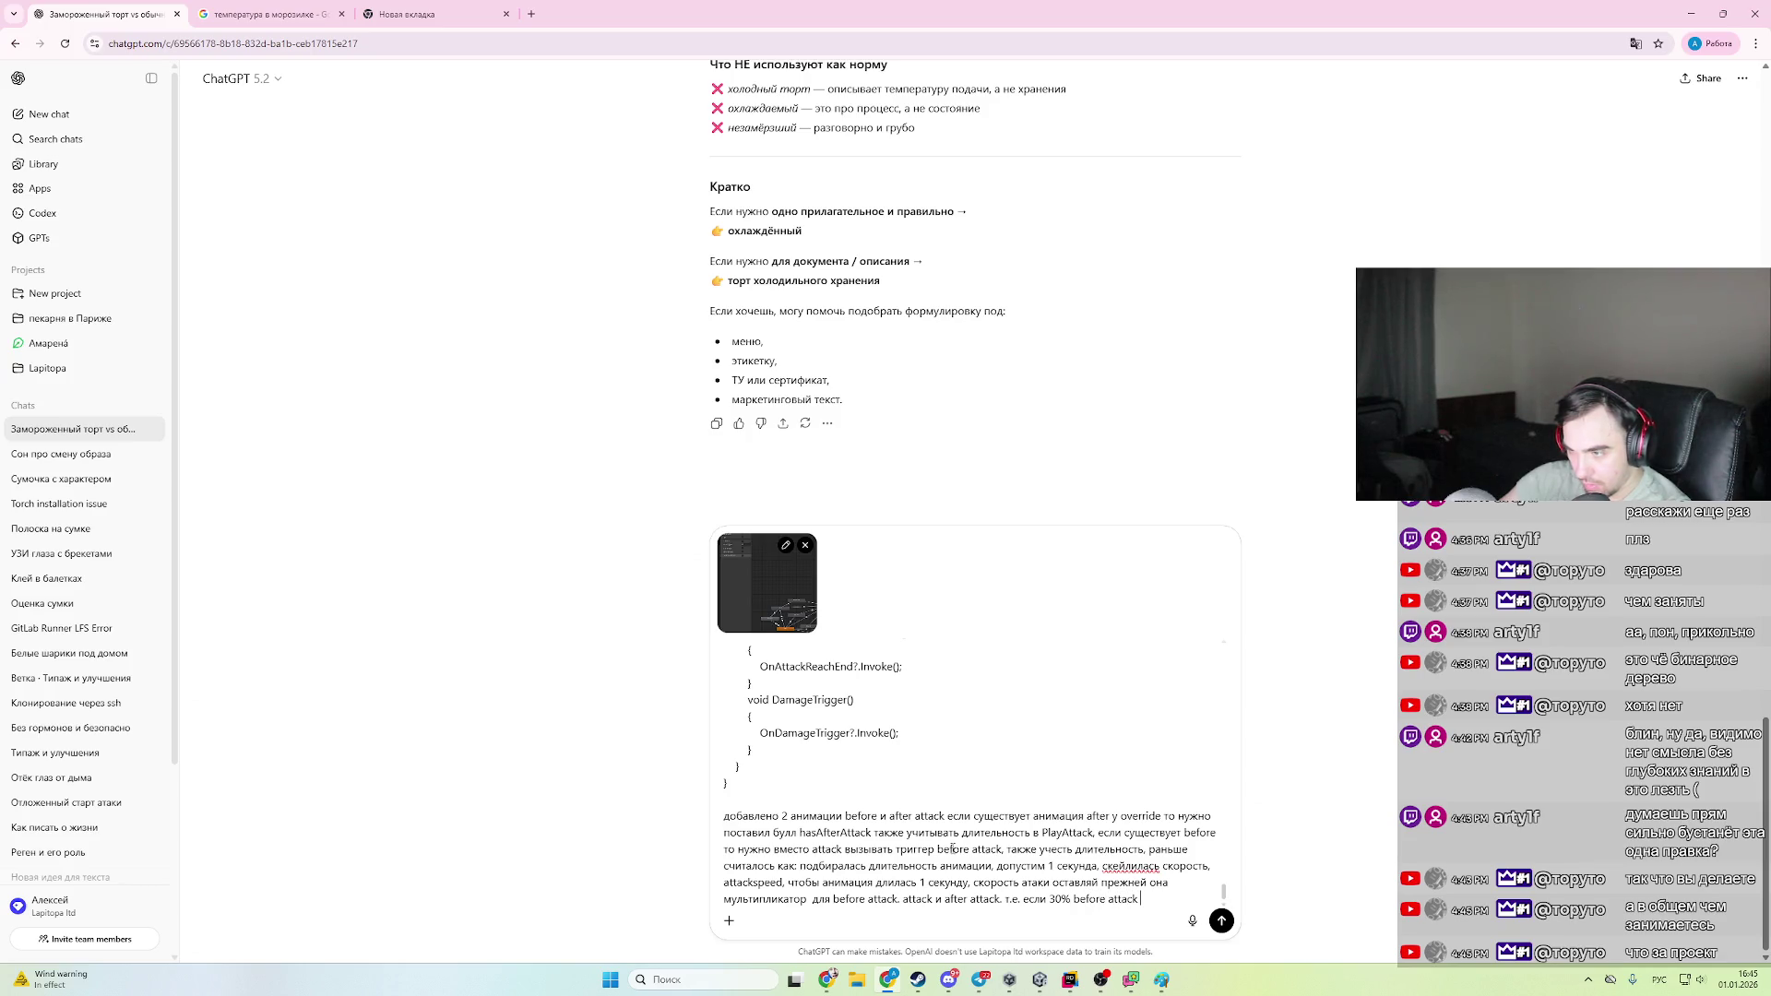
key(alt+shift)
text(50)
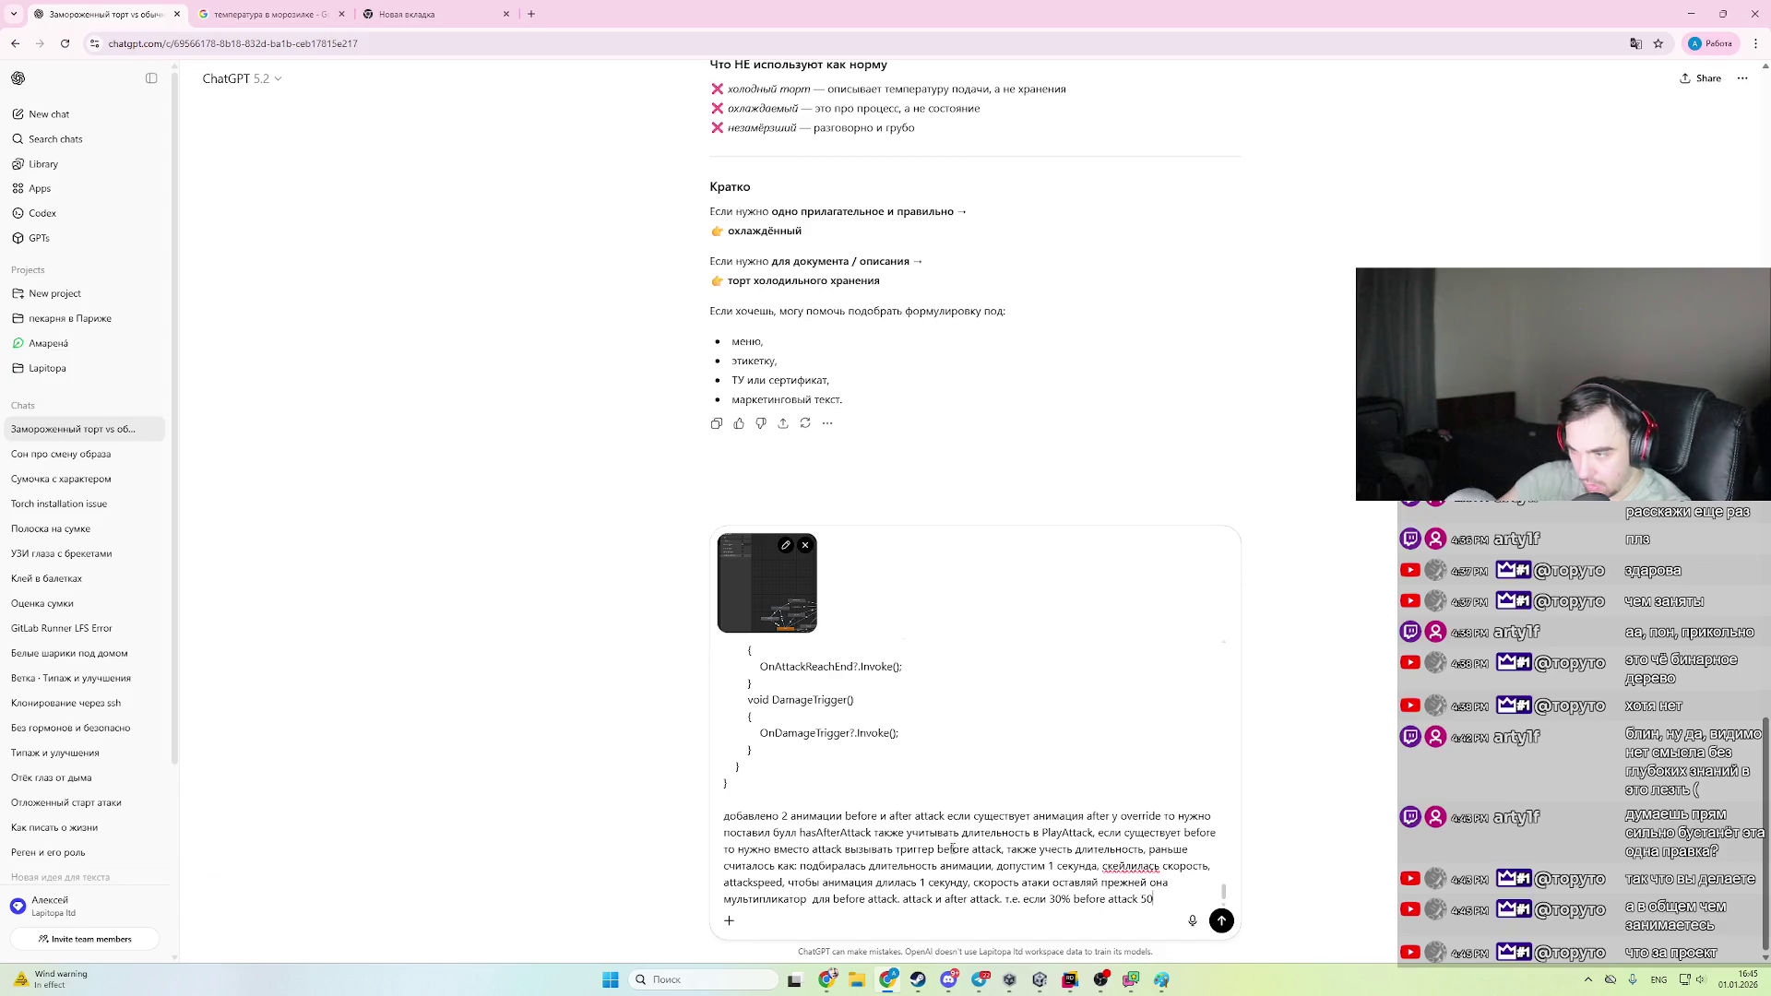
text(% af)
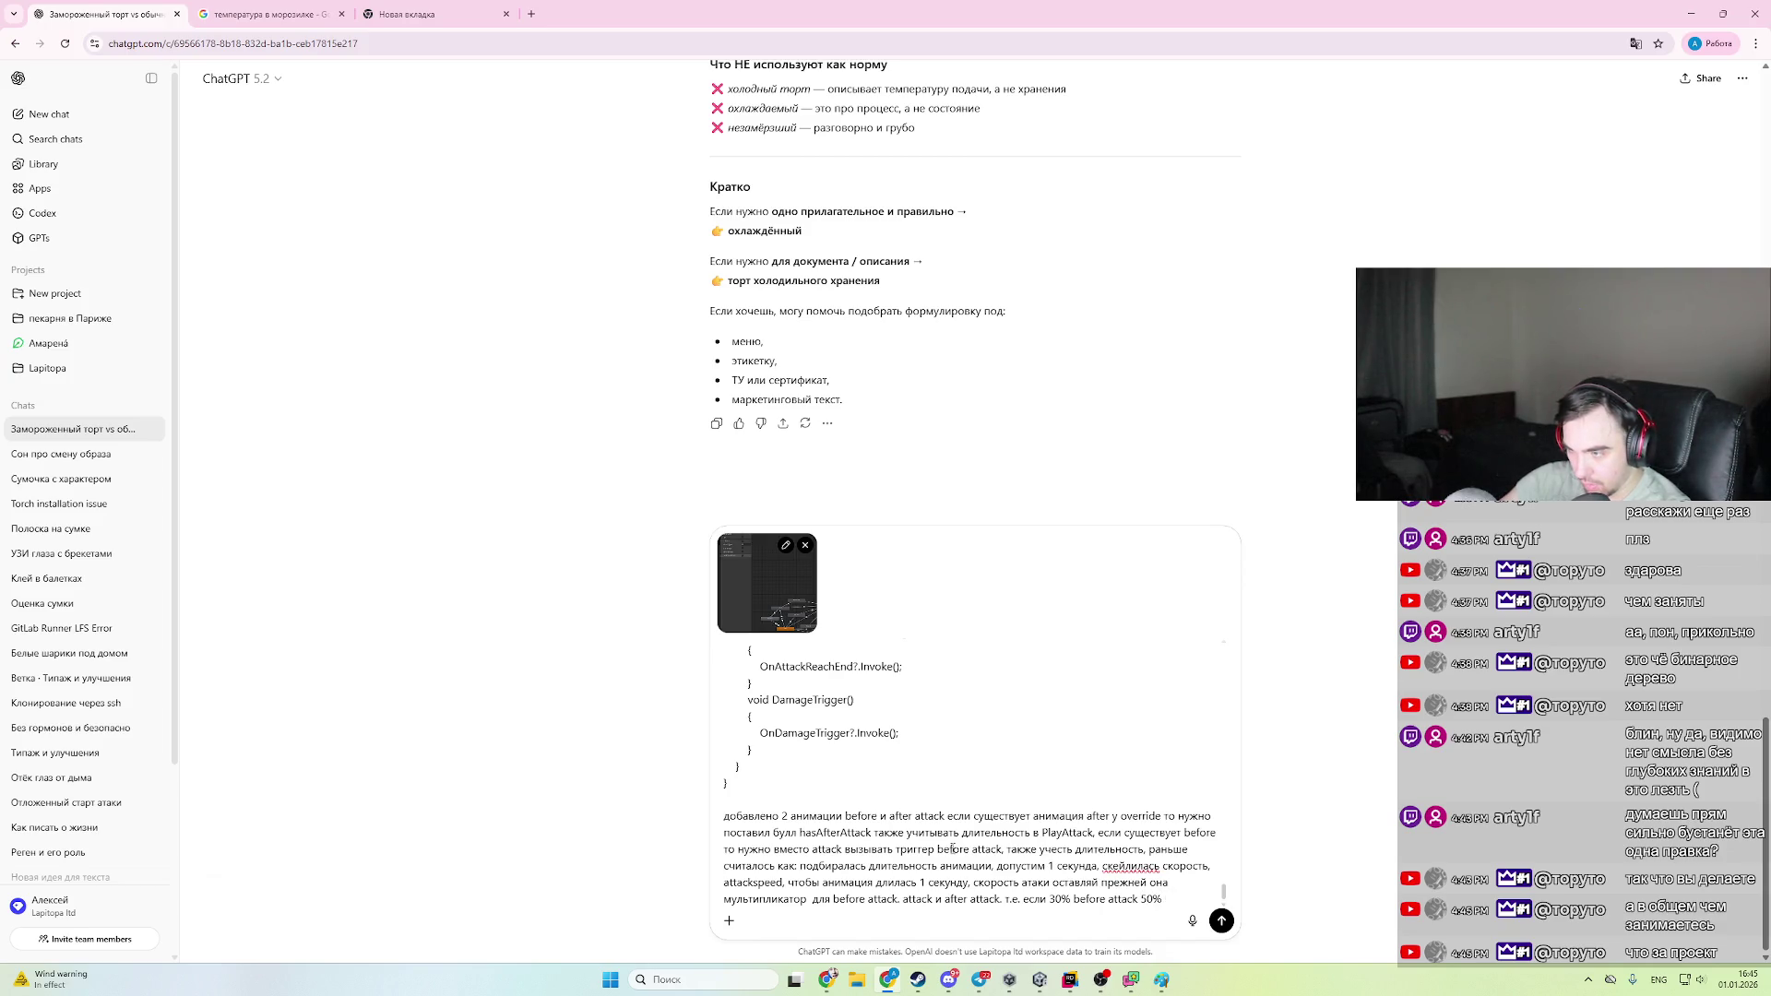
text(attack)
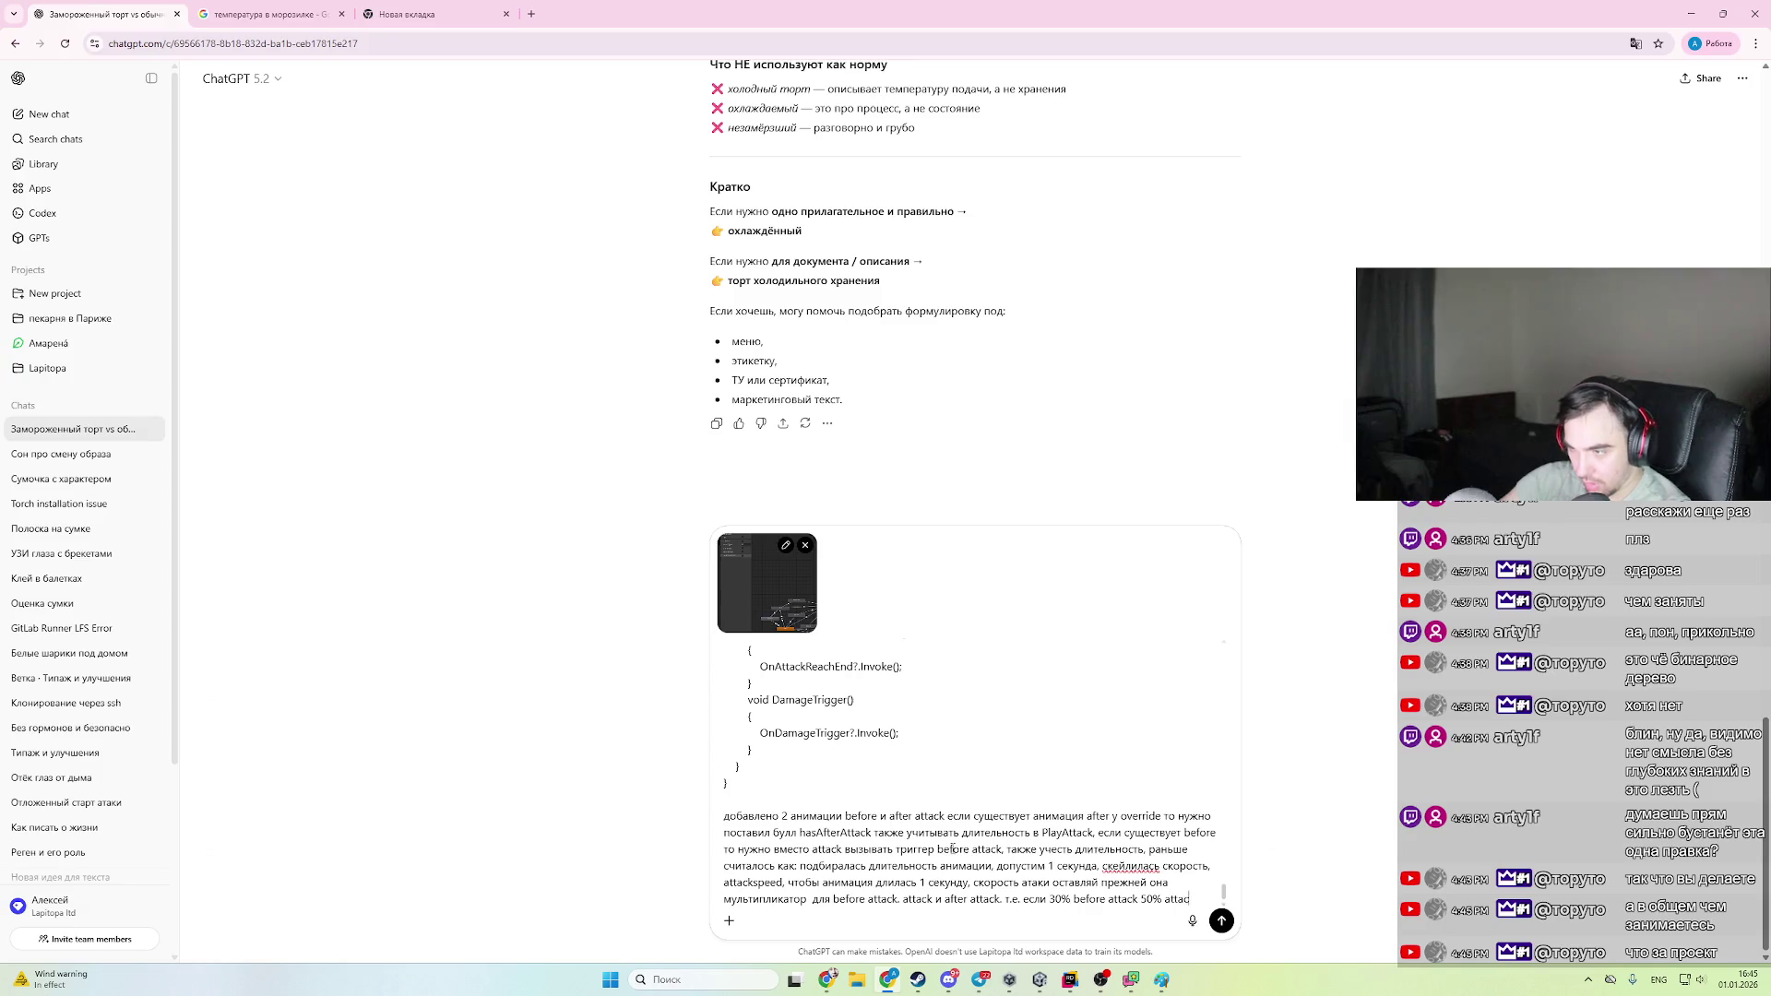
key(alt+shift)
text( и 20)
key(alt+shift)
text(%)
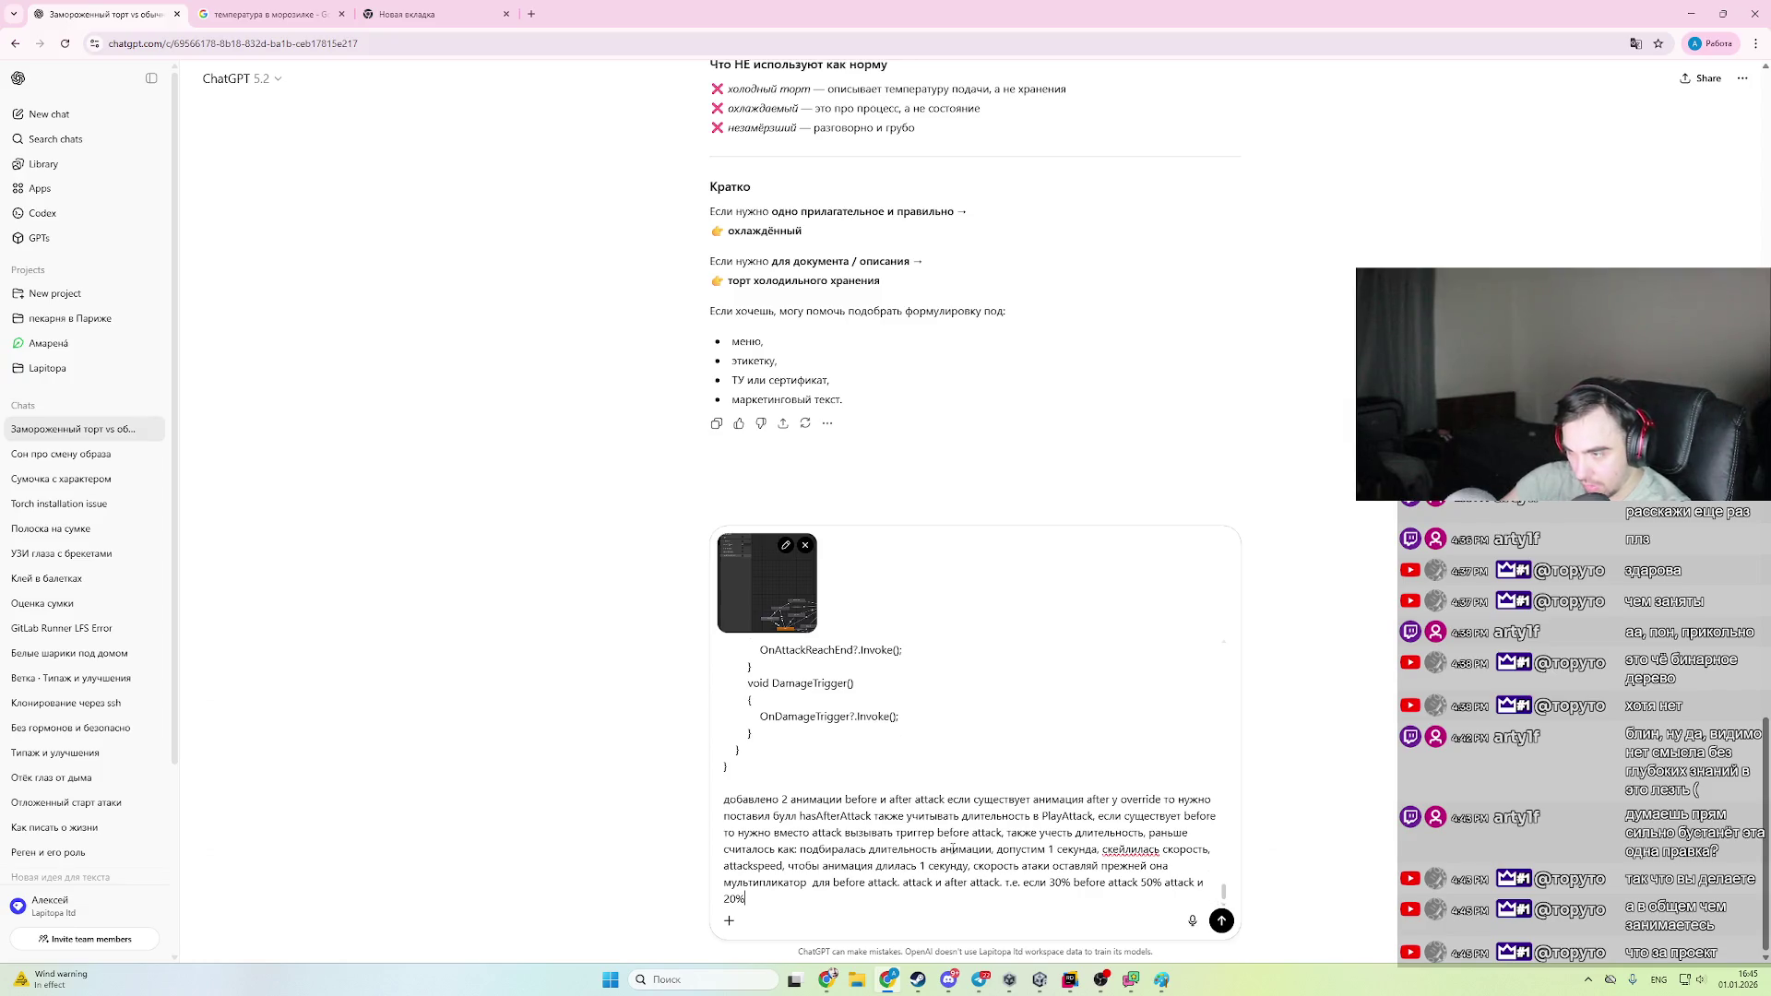
text( after atta)
text(ck)
key(alt+shift)
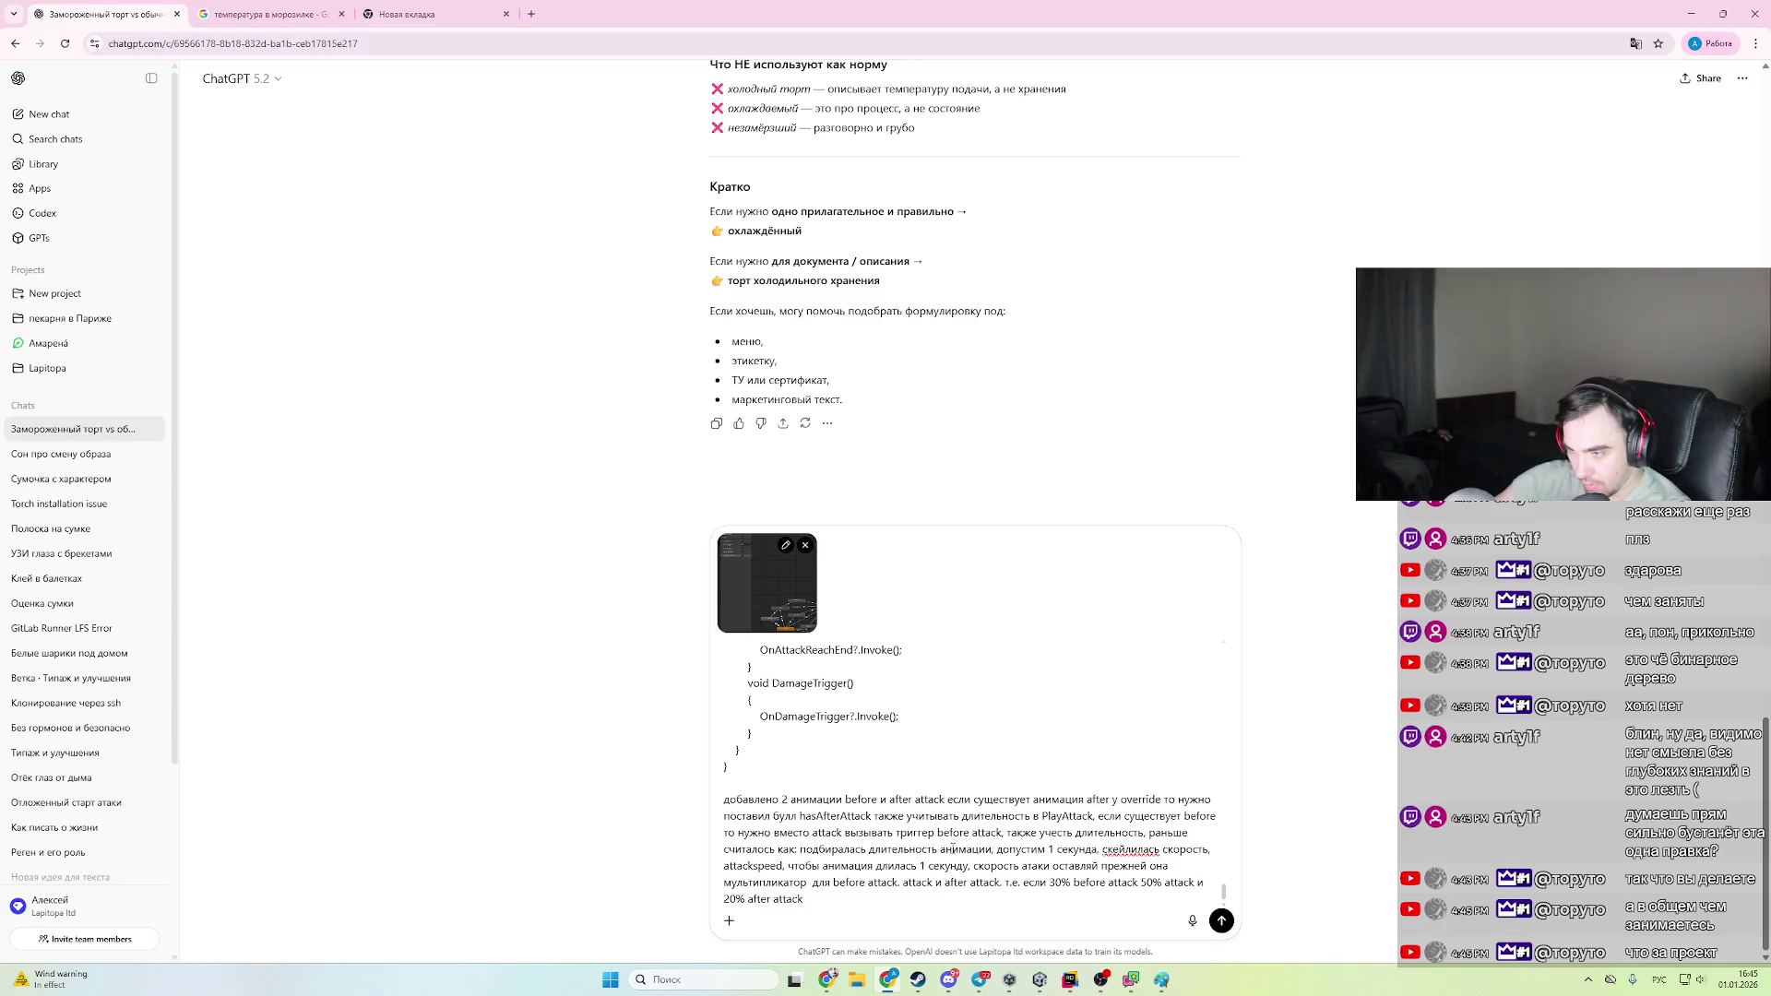
text( а сумамрно)
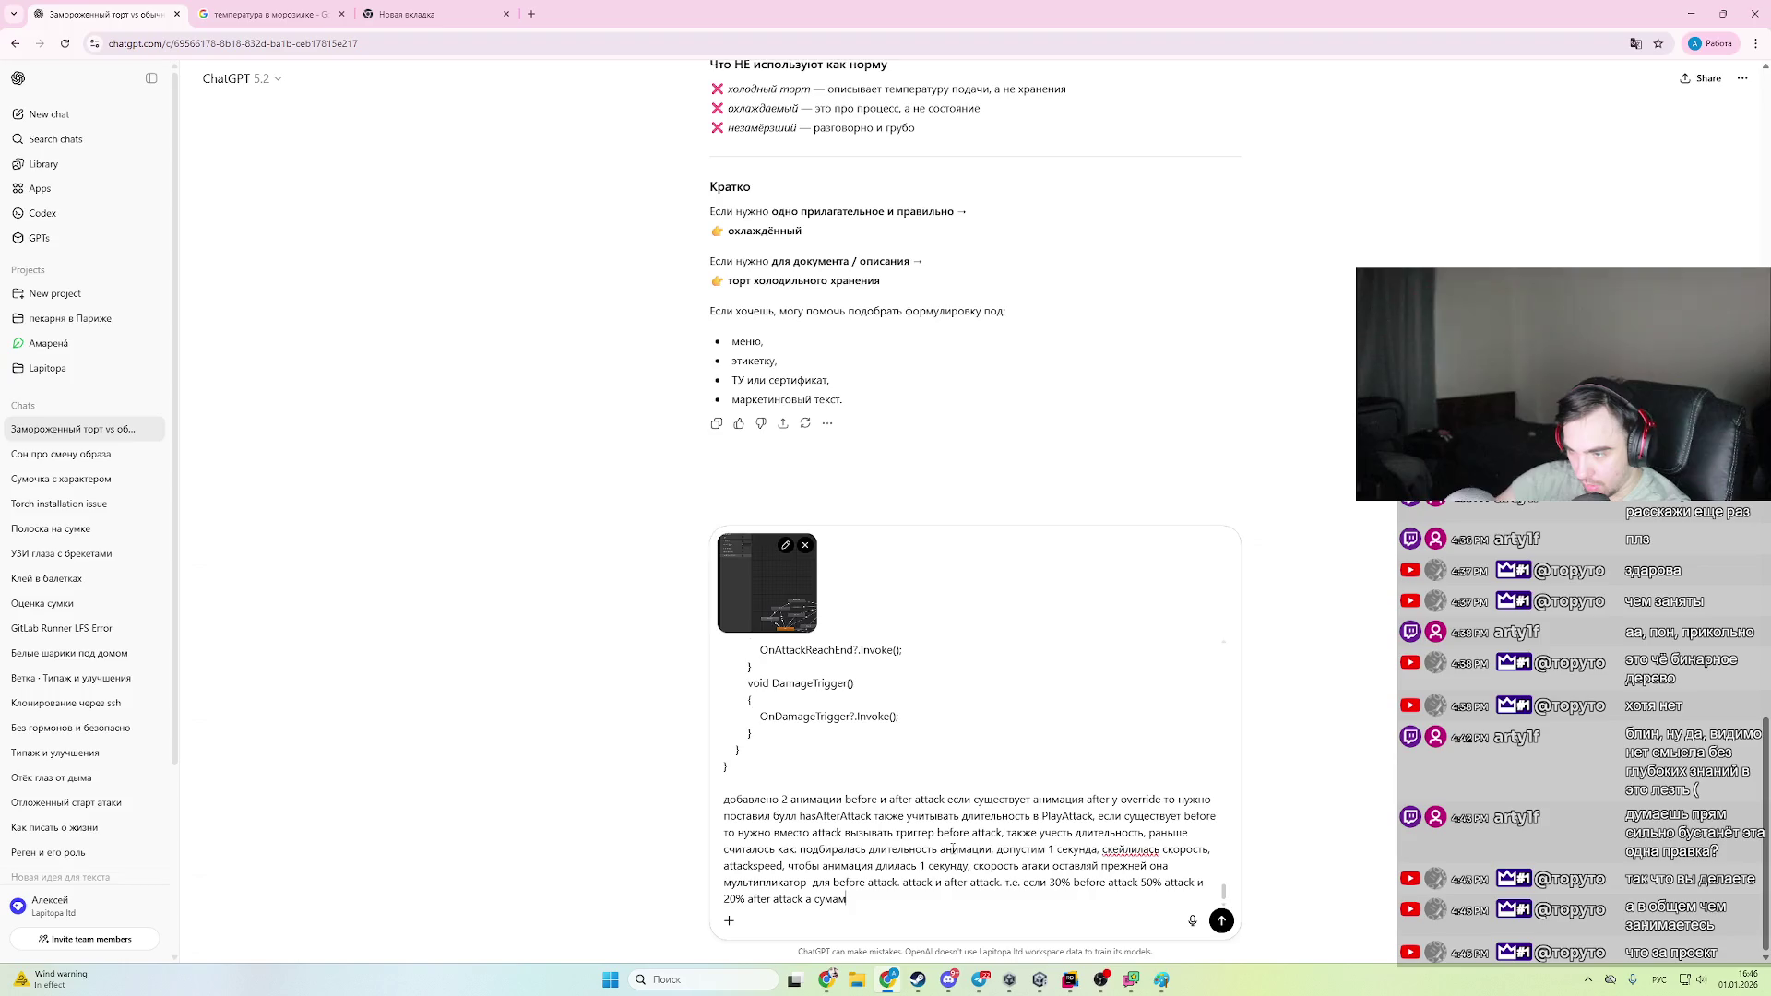
key(ctrl+shift+Left)
key(BackSpace)
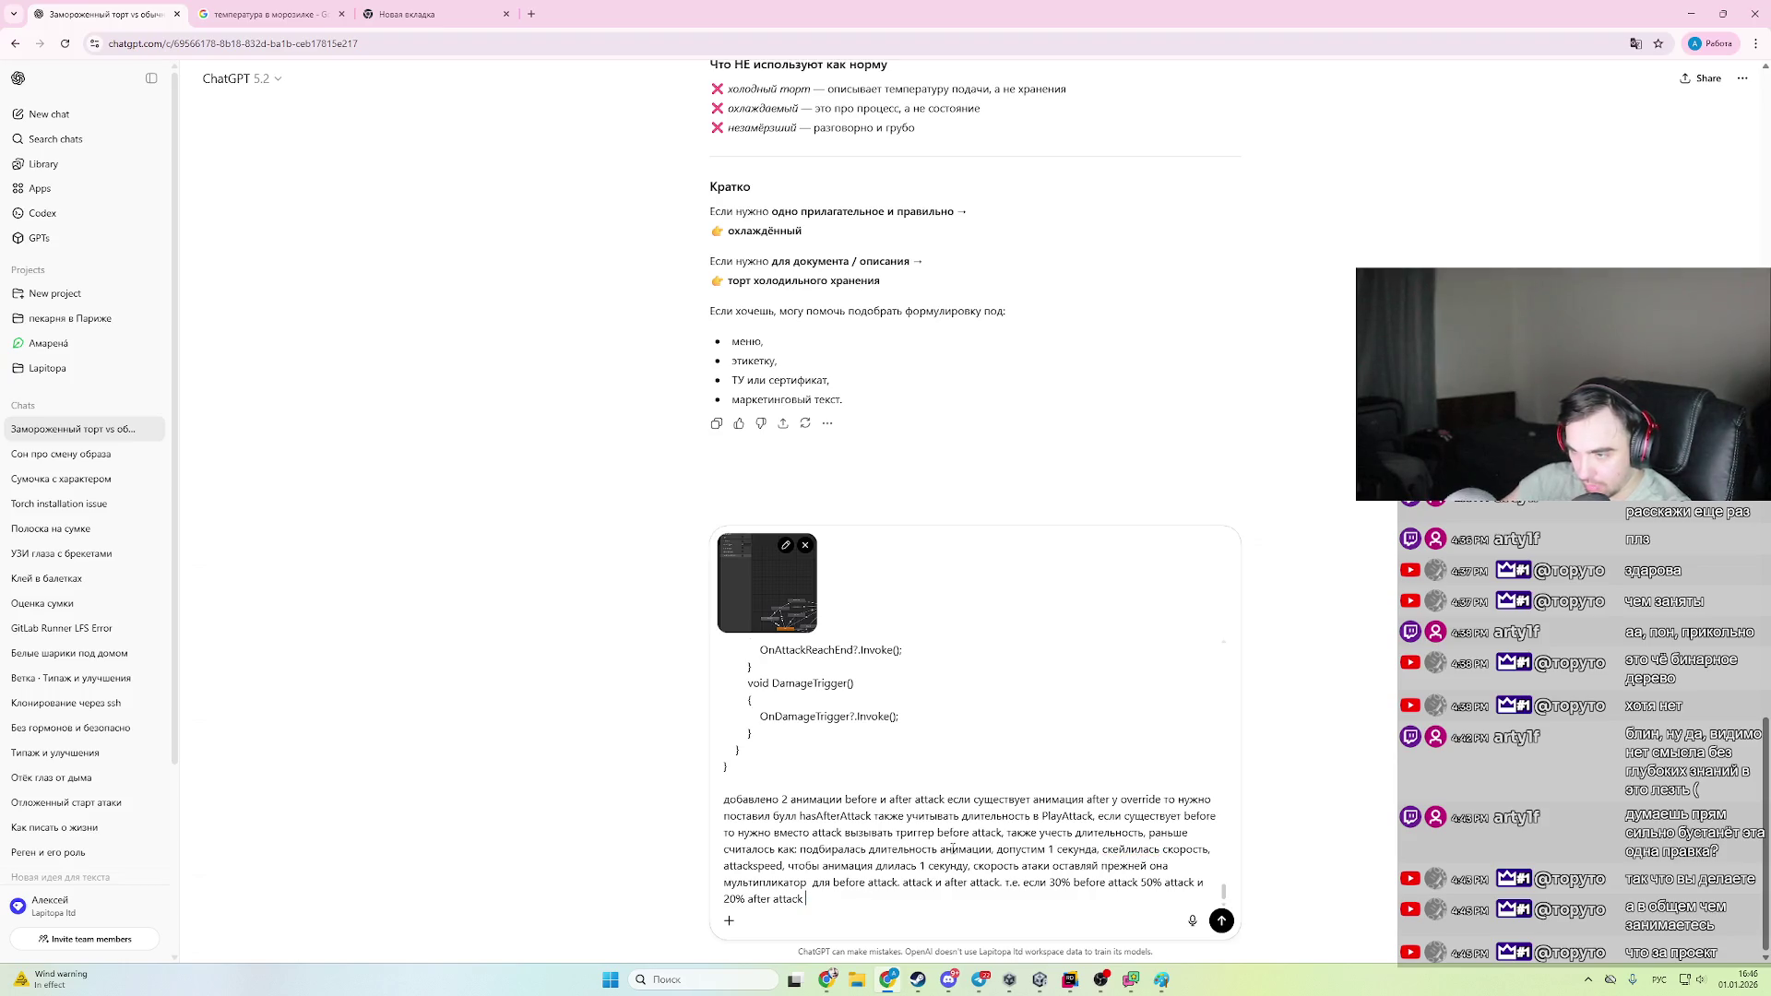
key(BackSpace)
key(BackSpace)
text(, также)
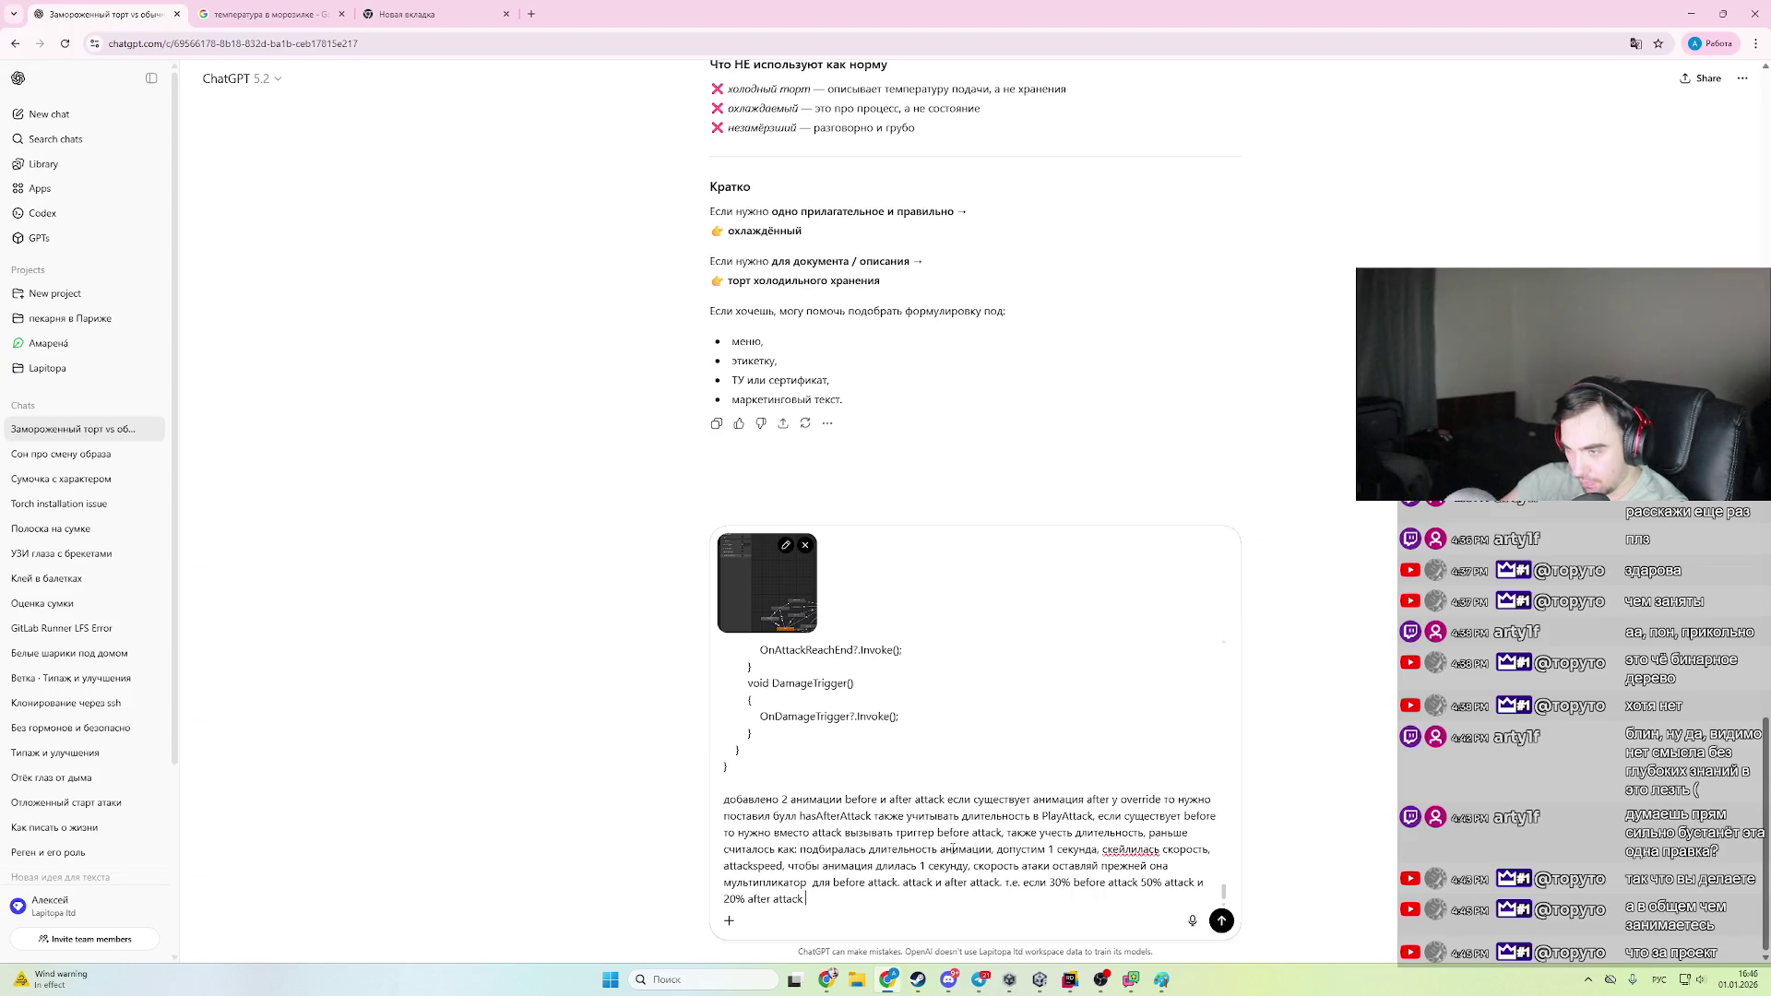
key(alt+shift)
text(length)
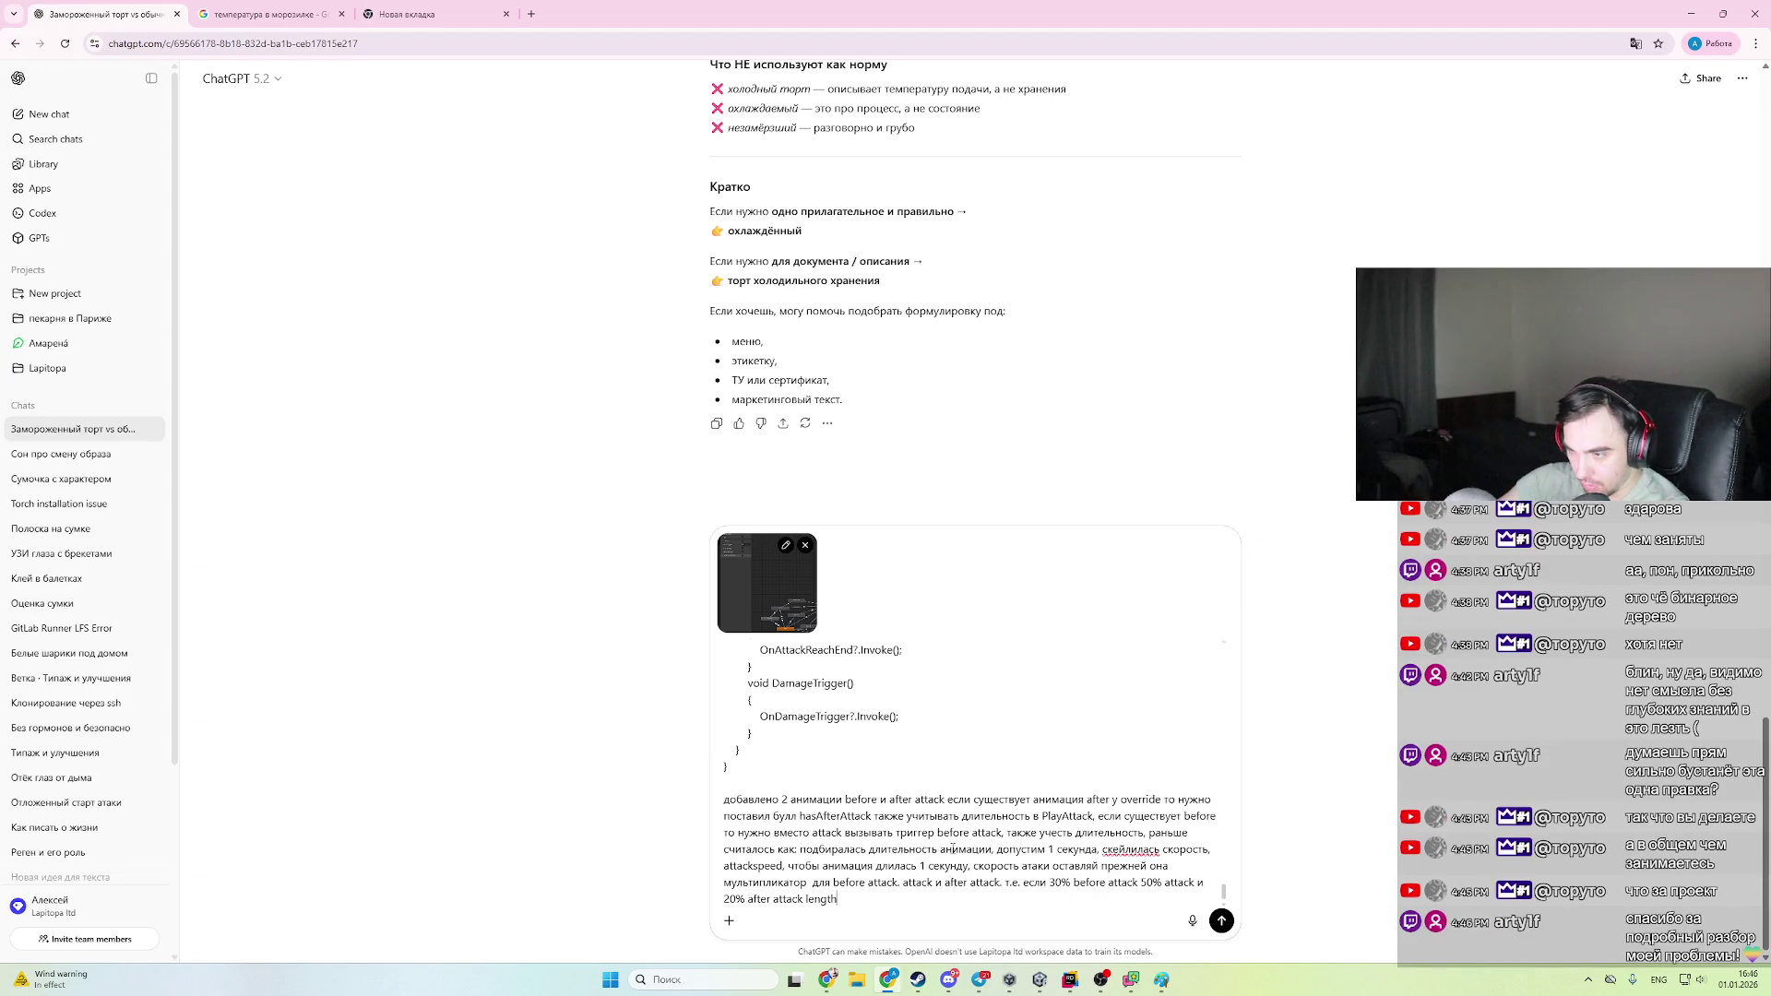
text( animation)
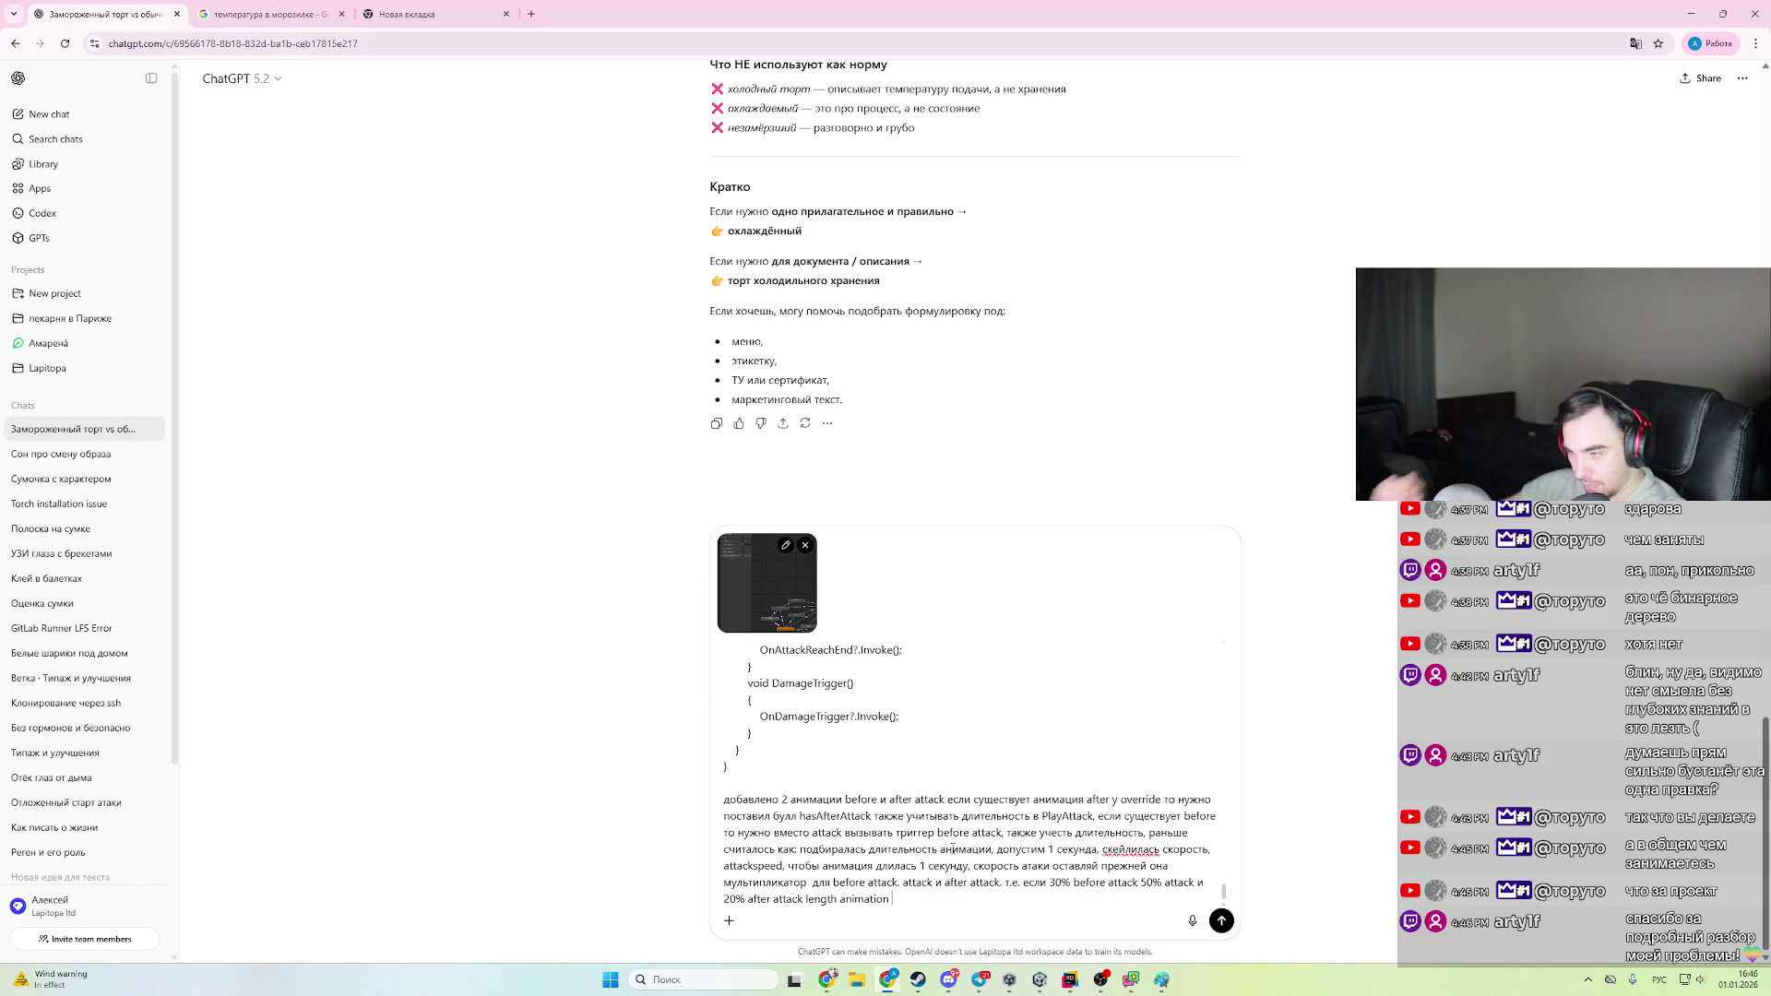
click(1072, 980)
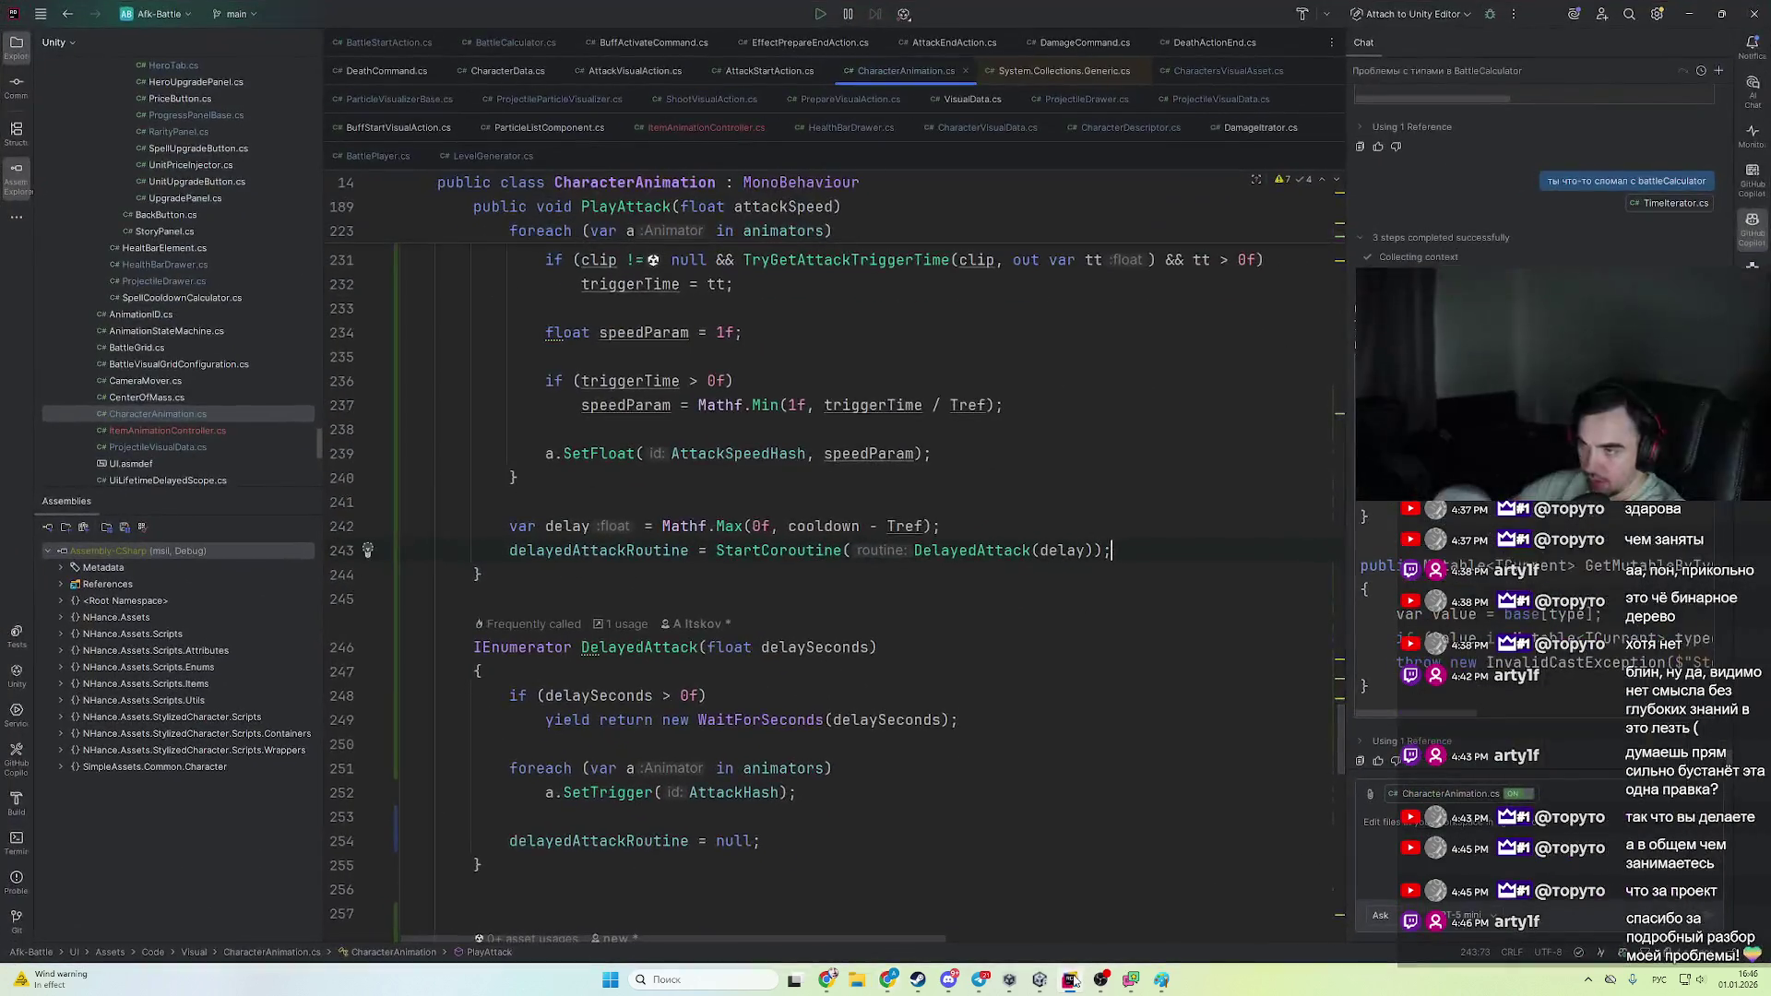
click(1072, 980)
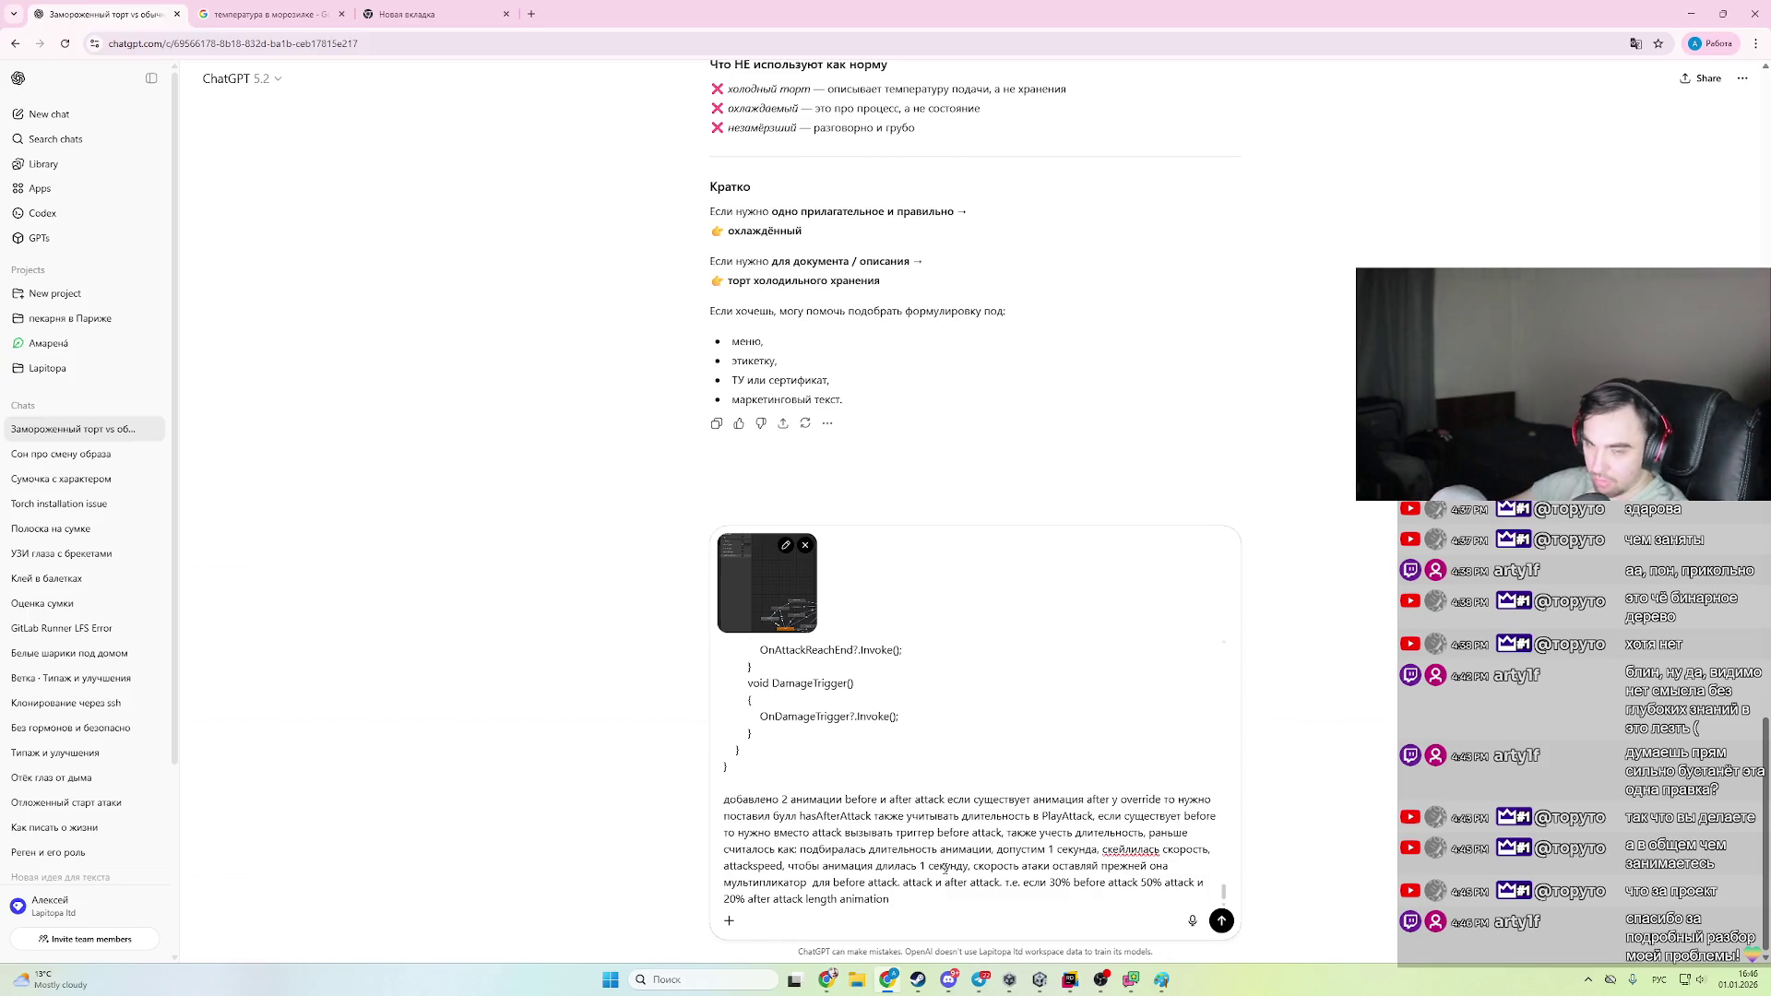
key(alt+Tab)
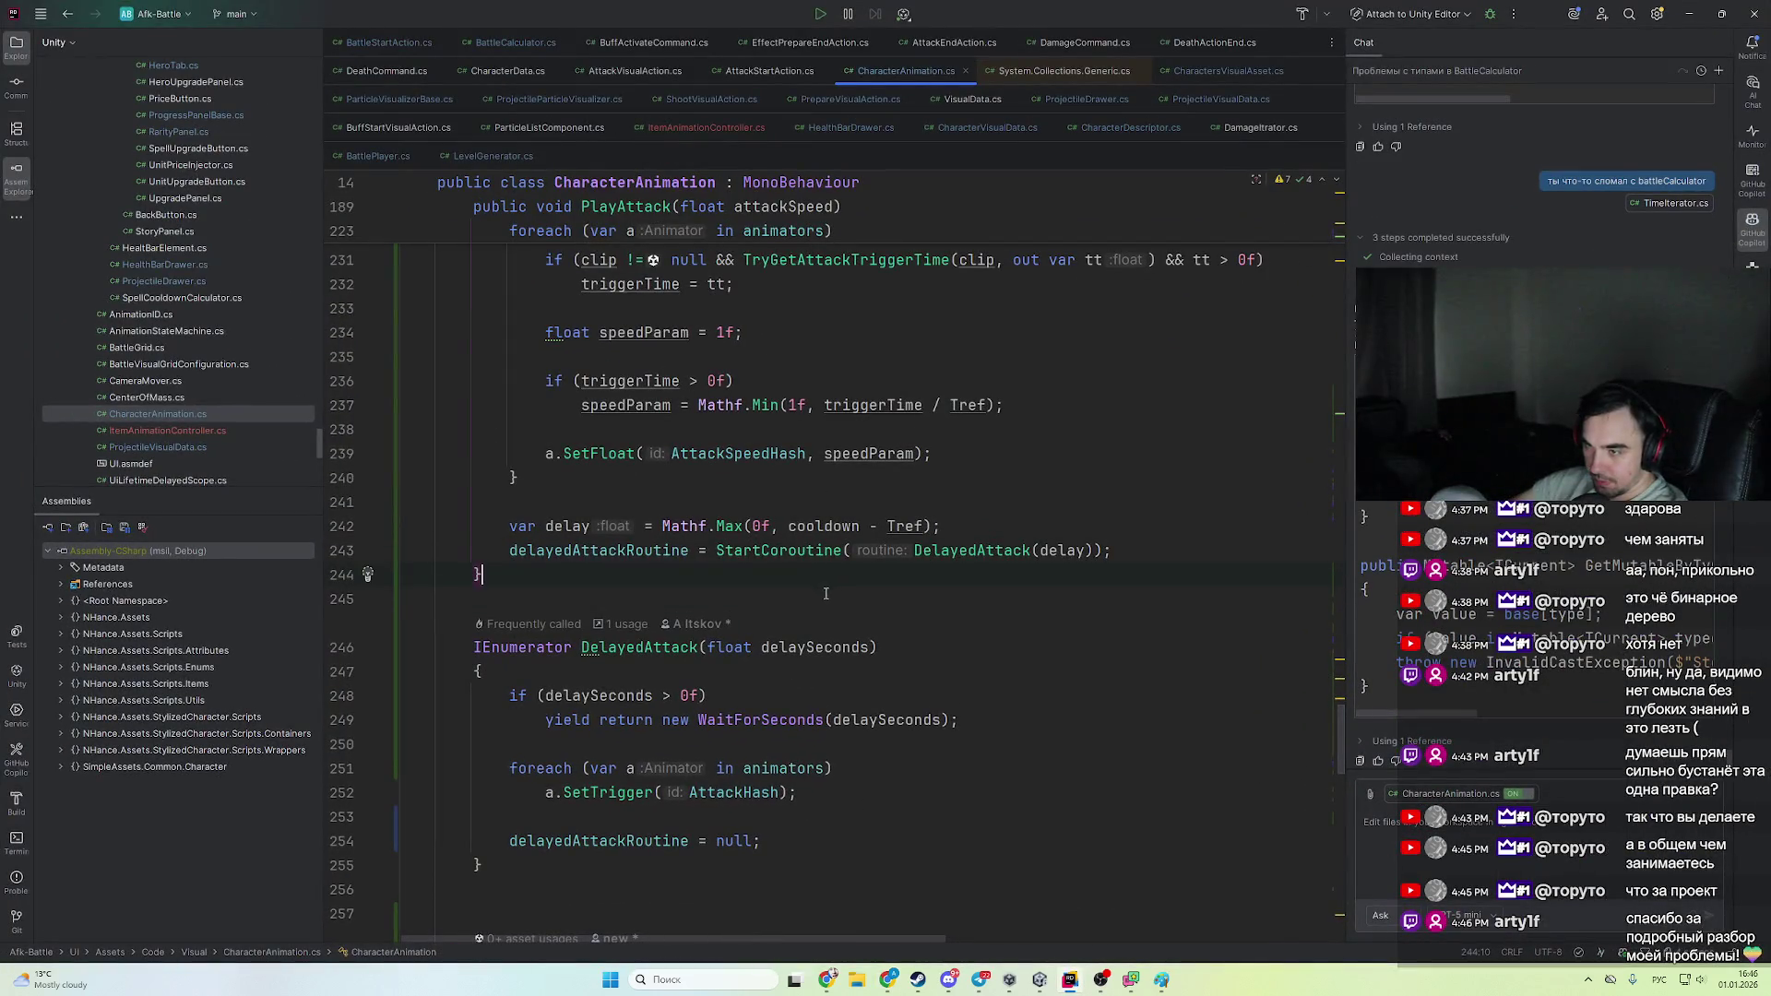
key(Return)
text(unsa)
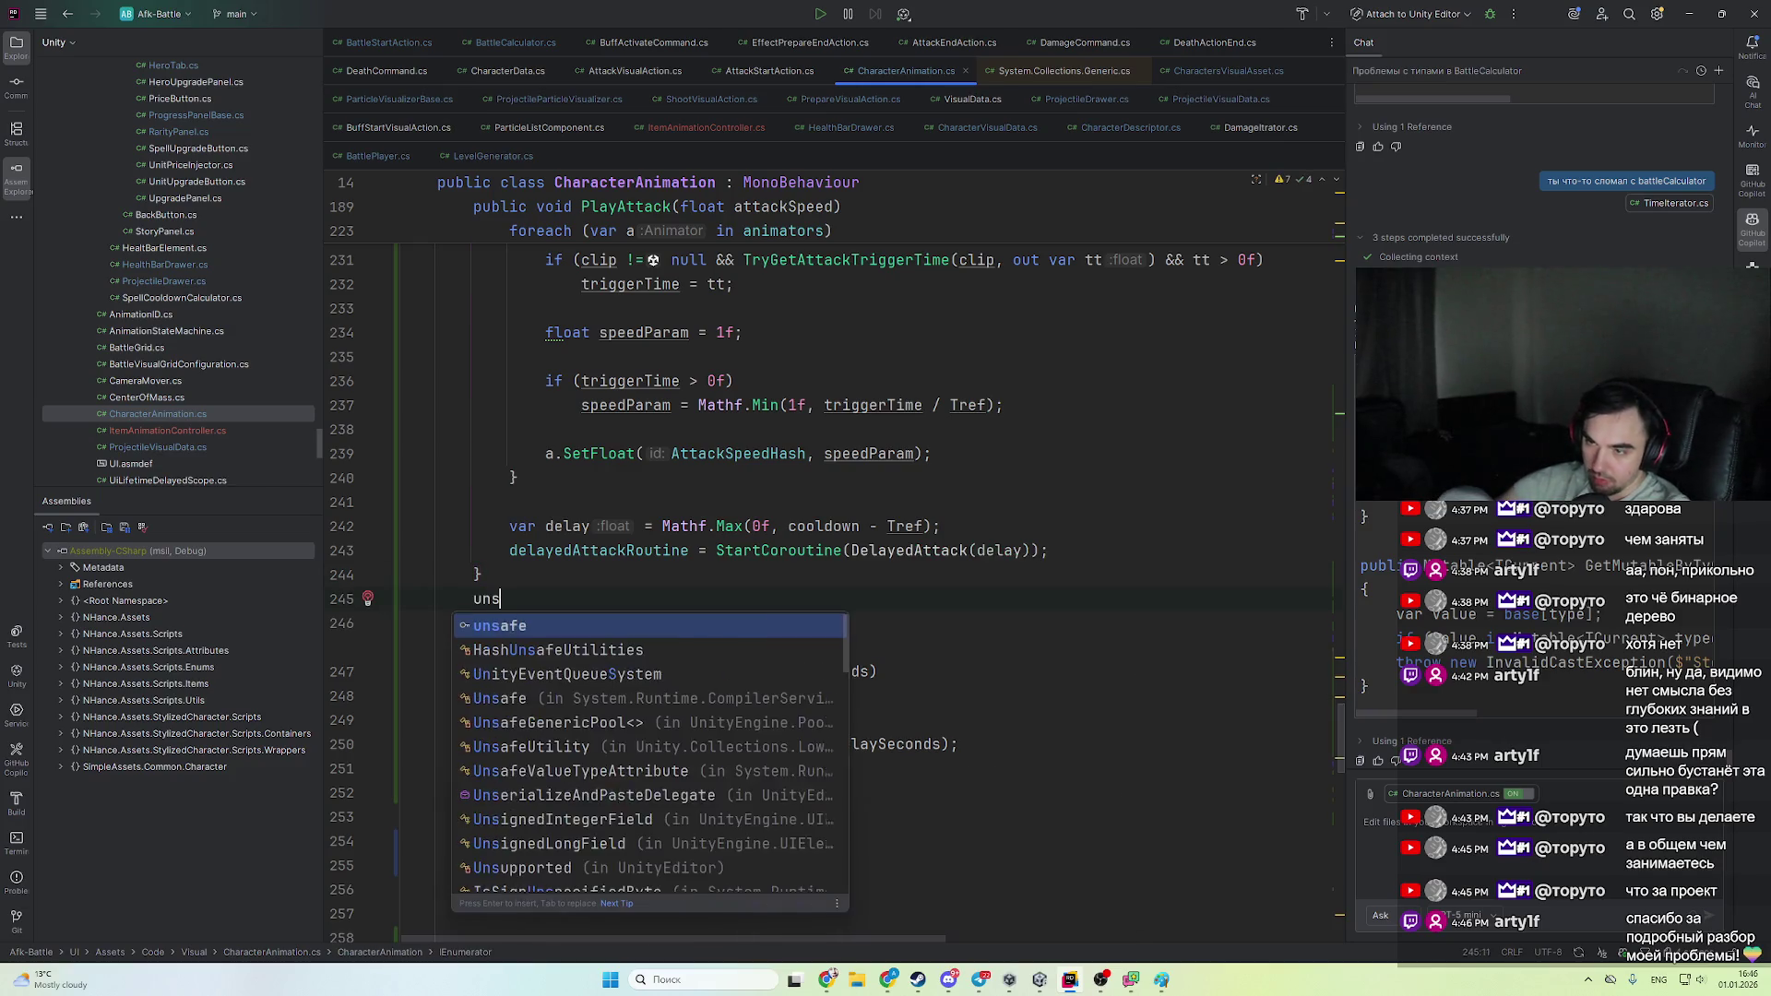
key(Return)
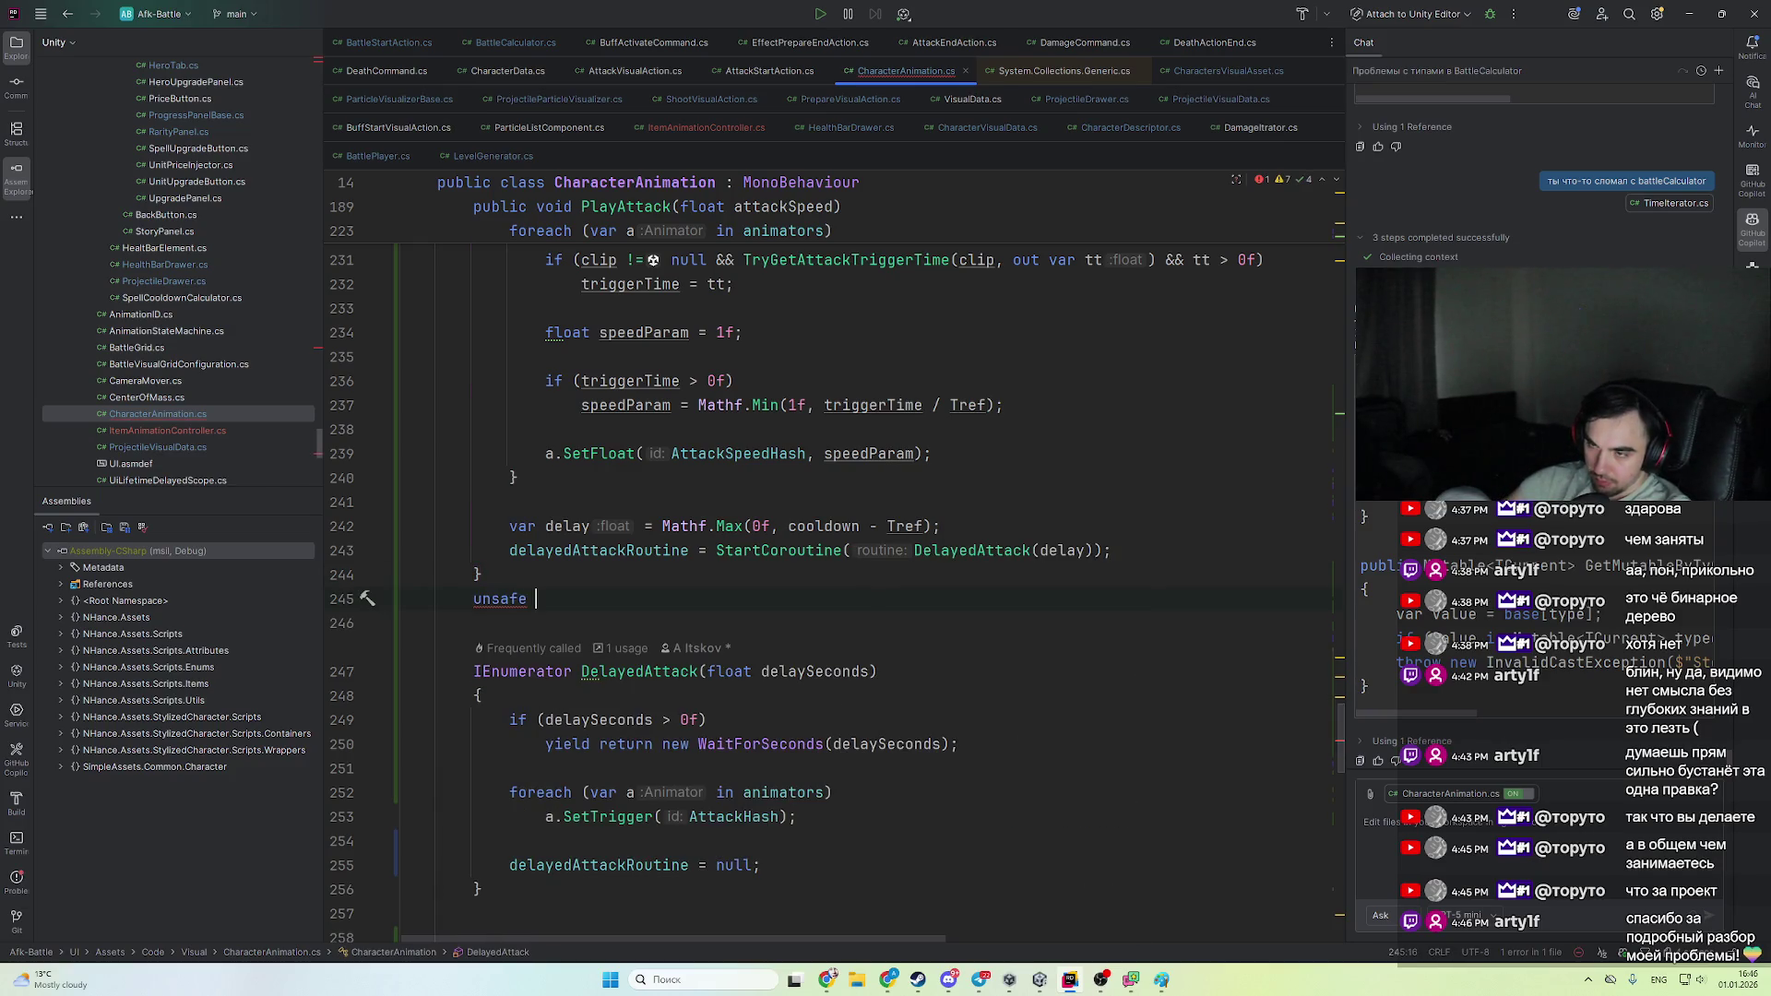
key(shift+Home)
key(BackSpace)
key(BackSpace)
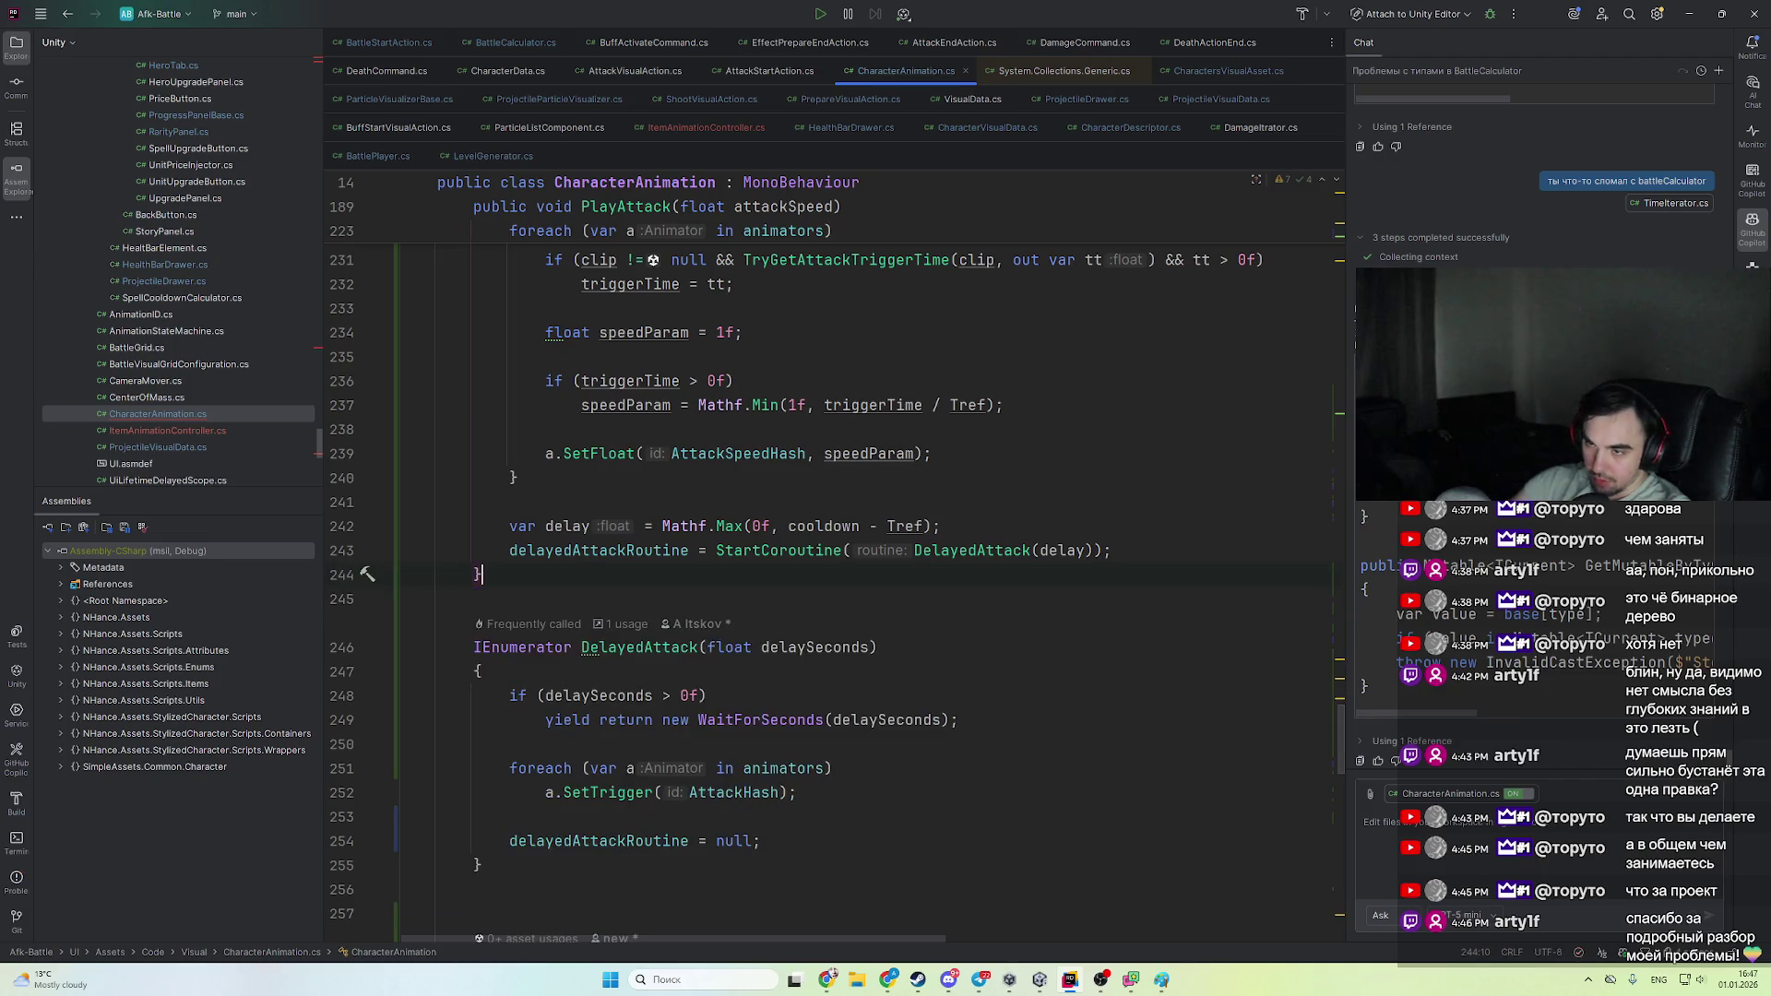
key(alt+Tab)
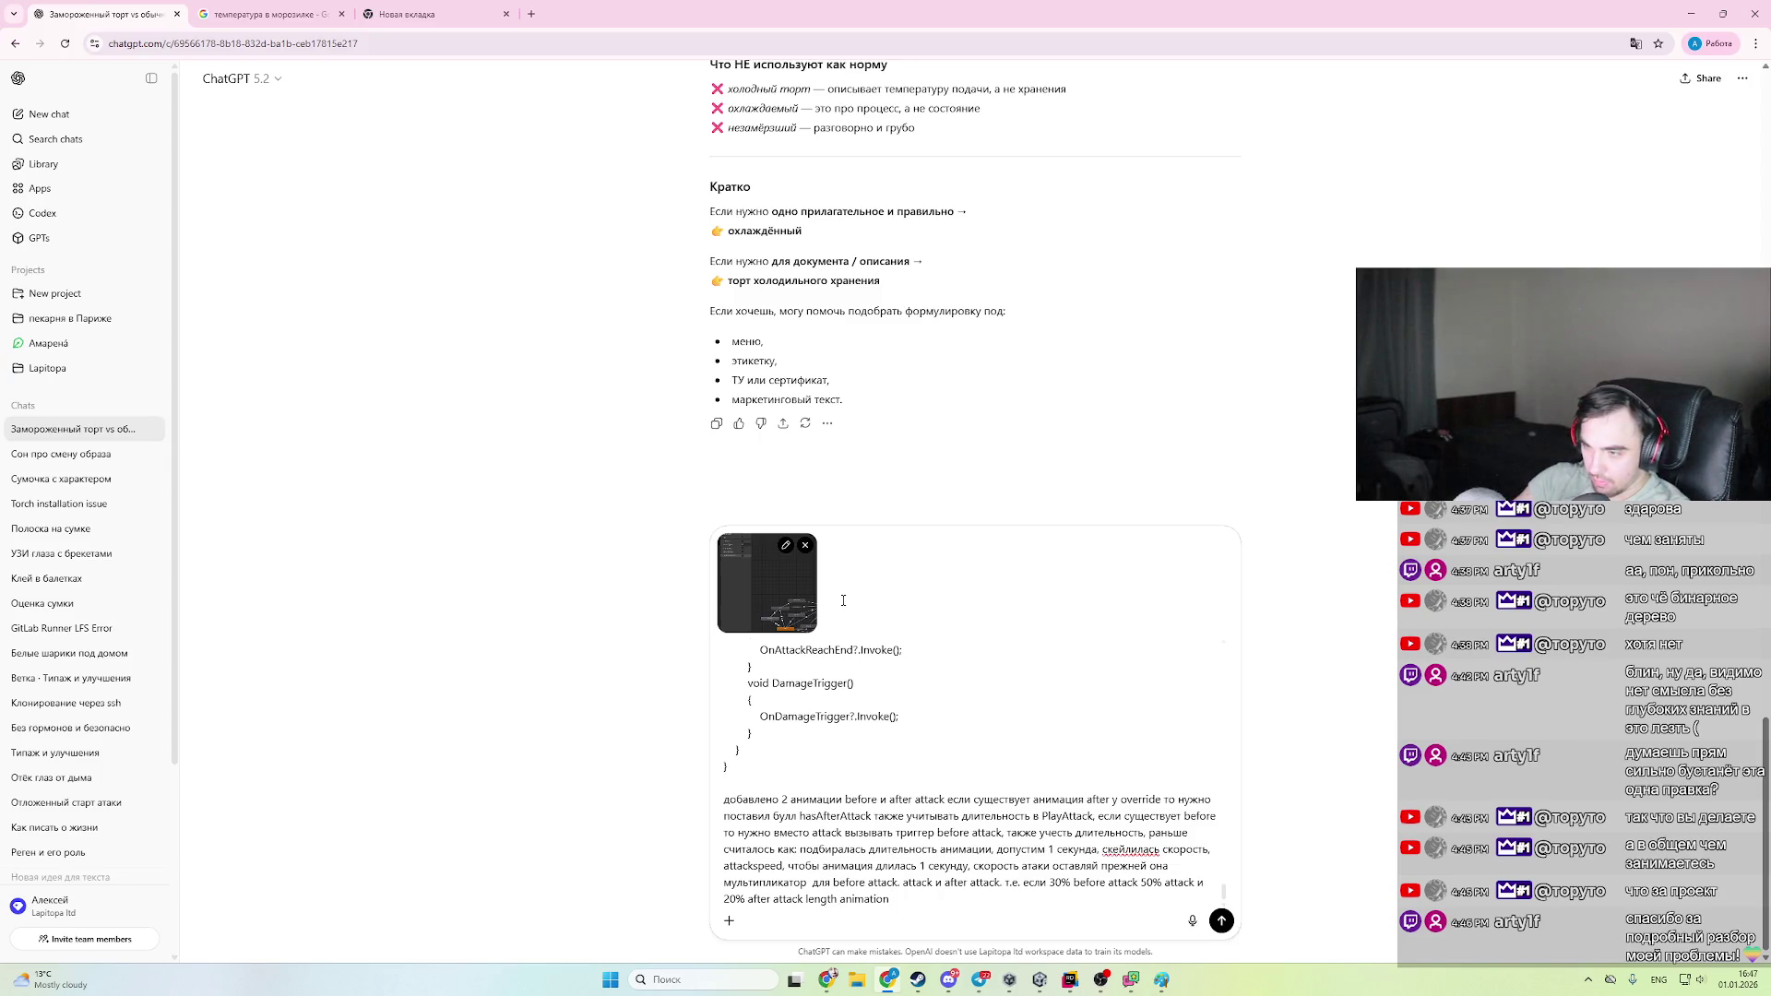
- Reword the prompt's ending to say the clips all scale by changing attack speed
key(BackSpace)
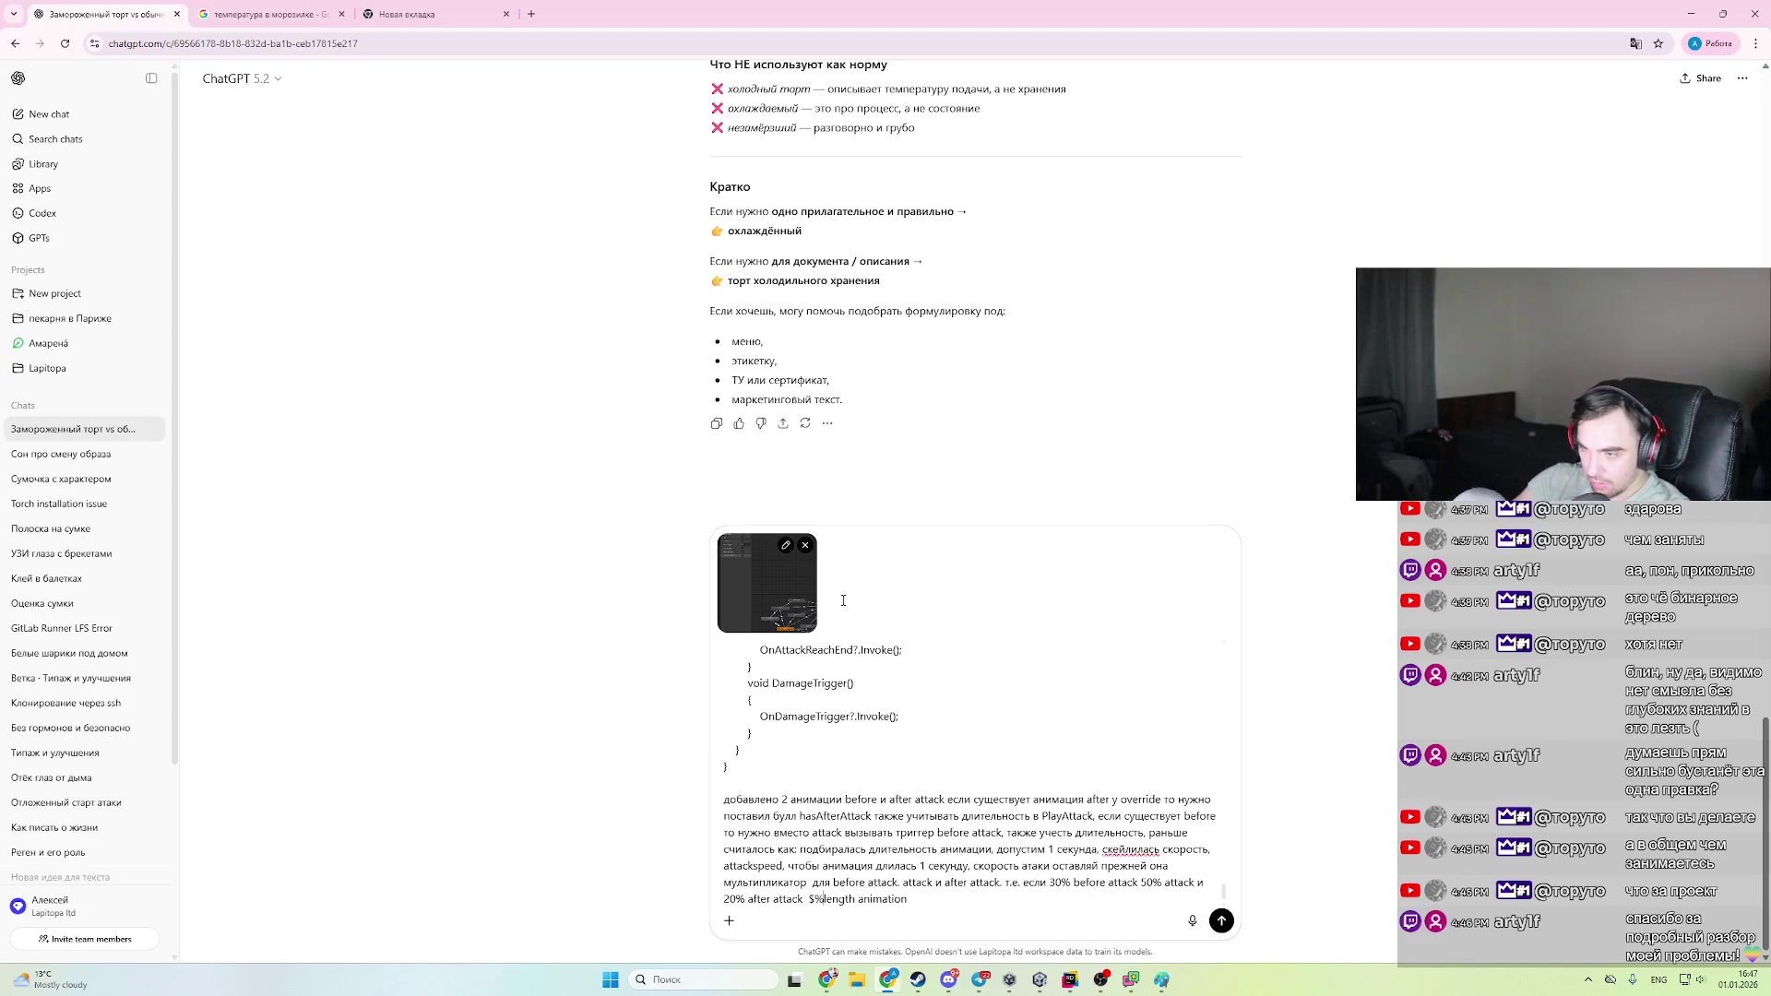
text(%)
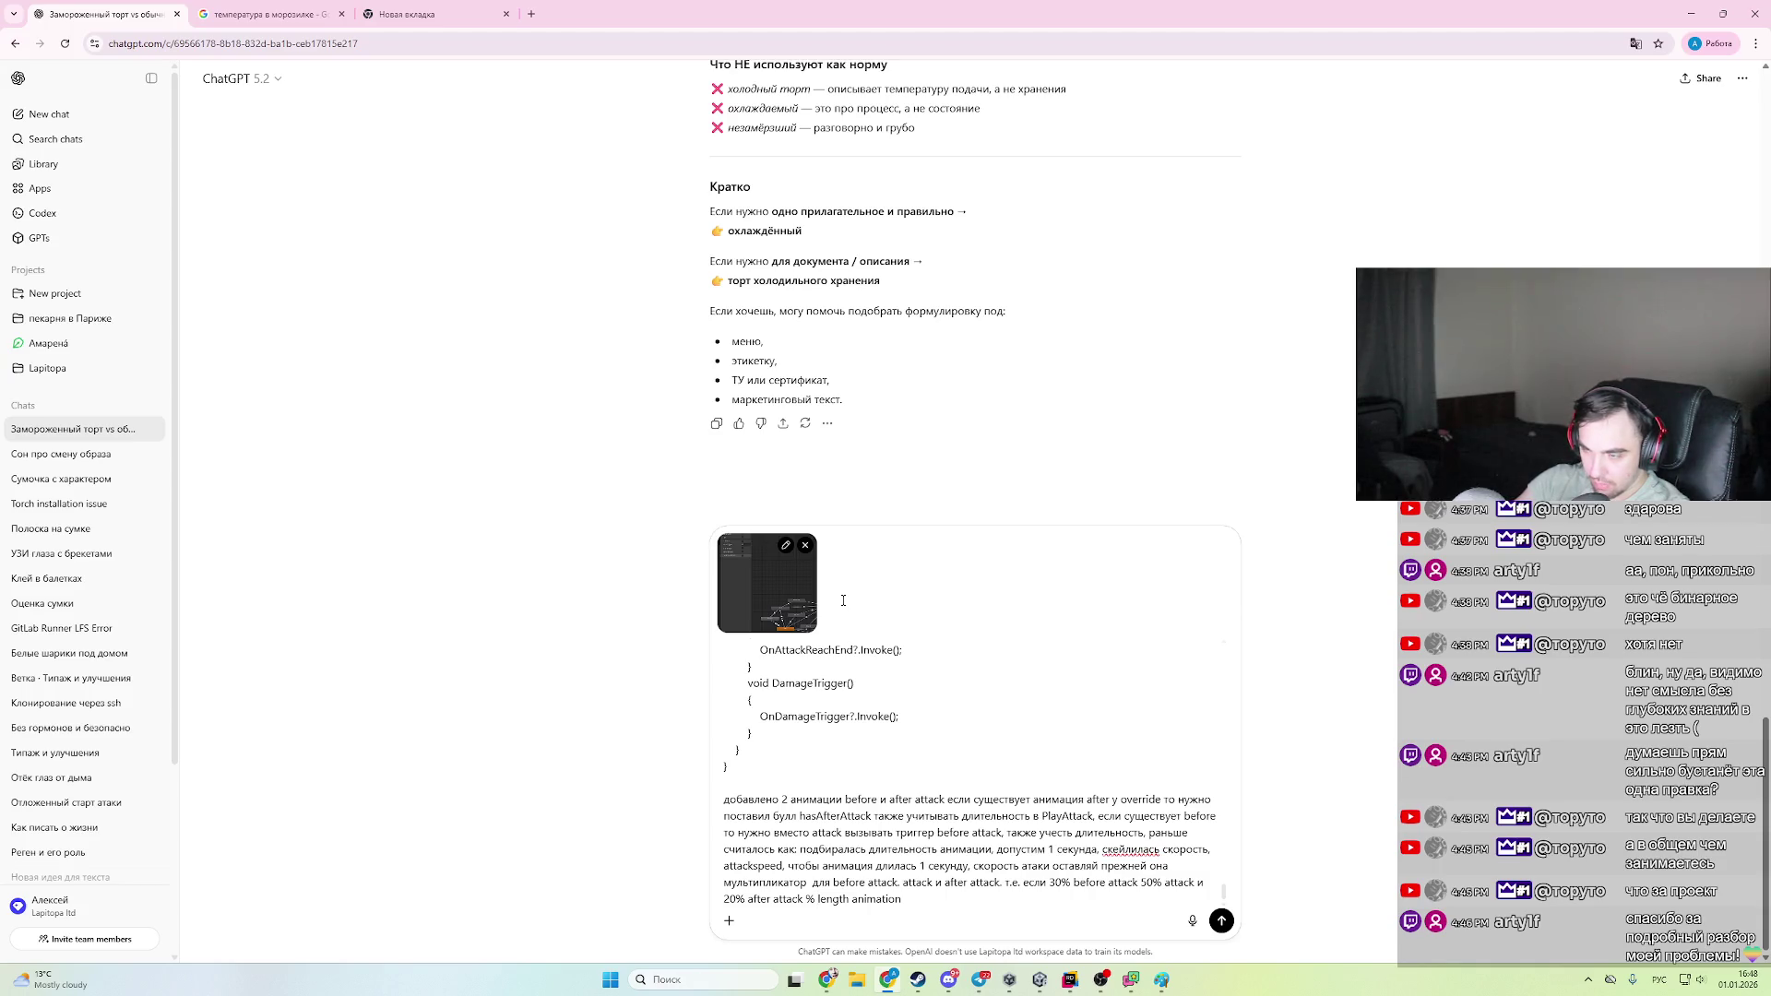
key(shift+ctrl+Right)
key(shift+ctrl+Right)
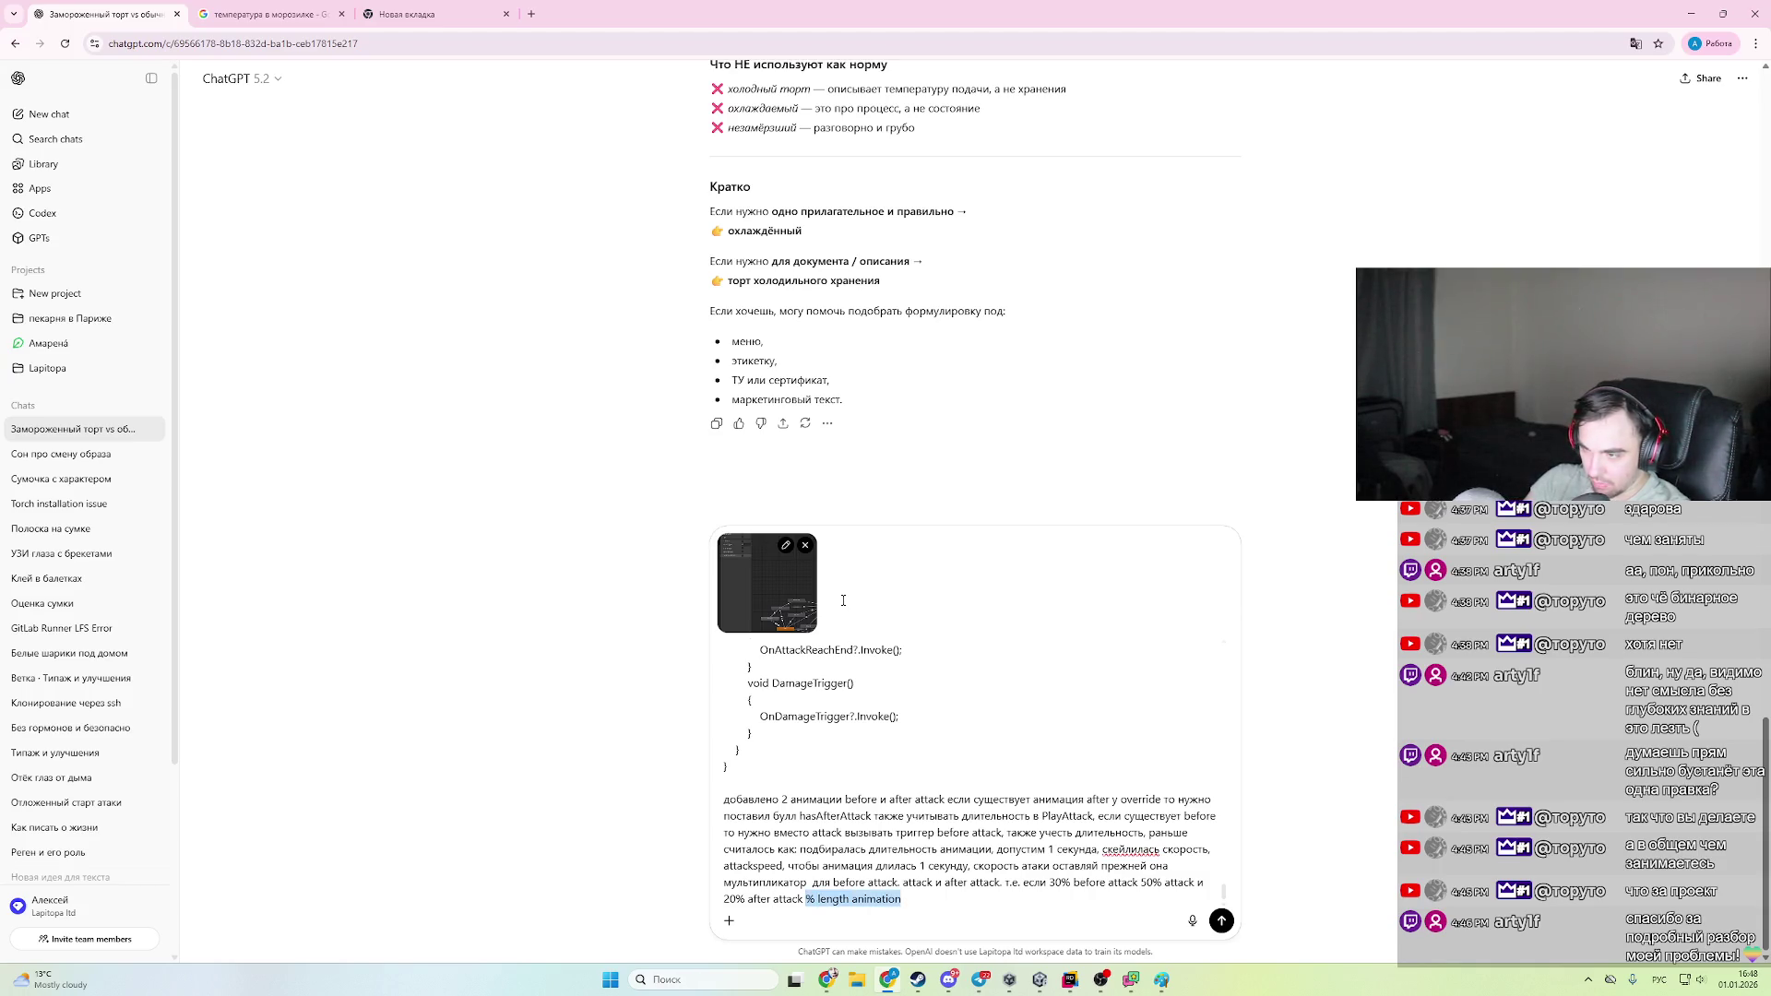
key(BackSpace)
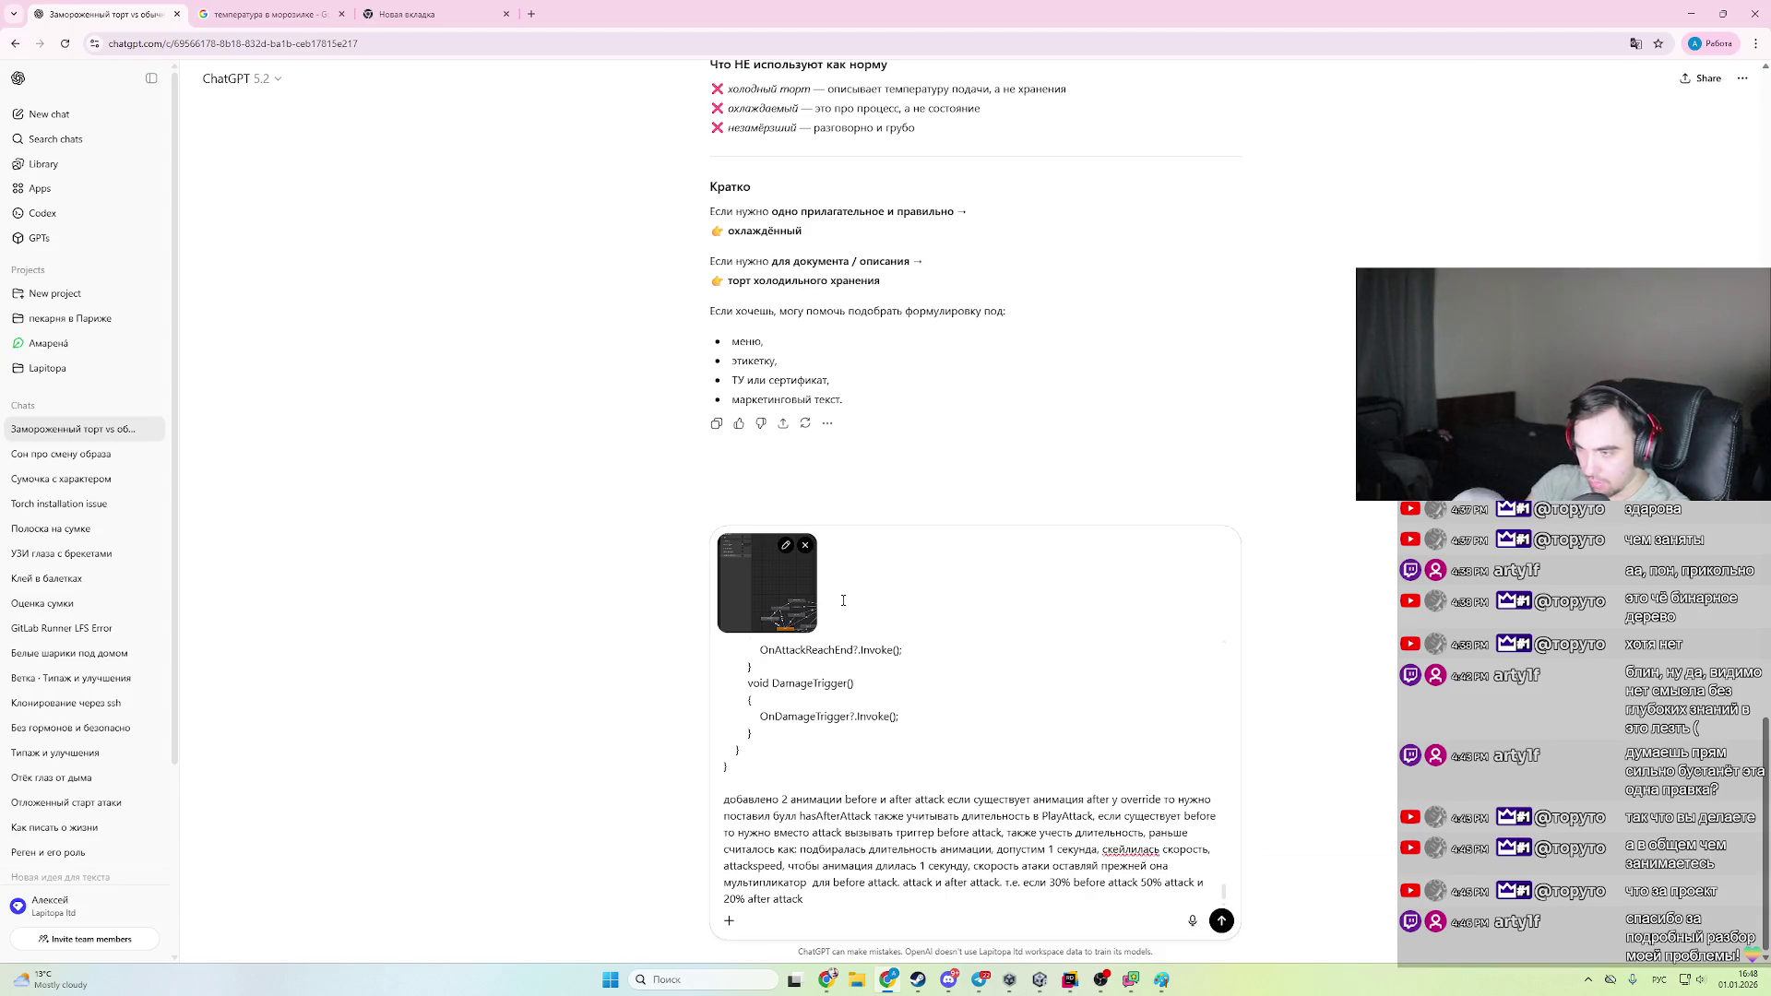
text(  они все ску)
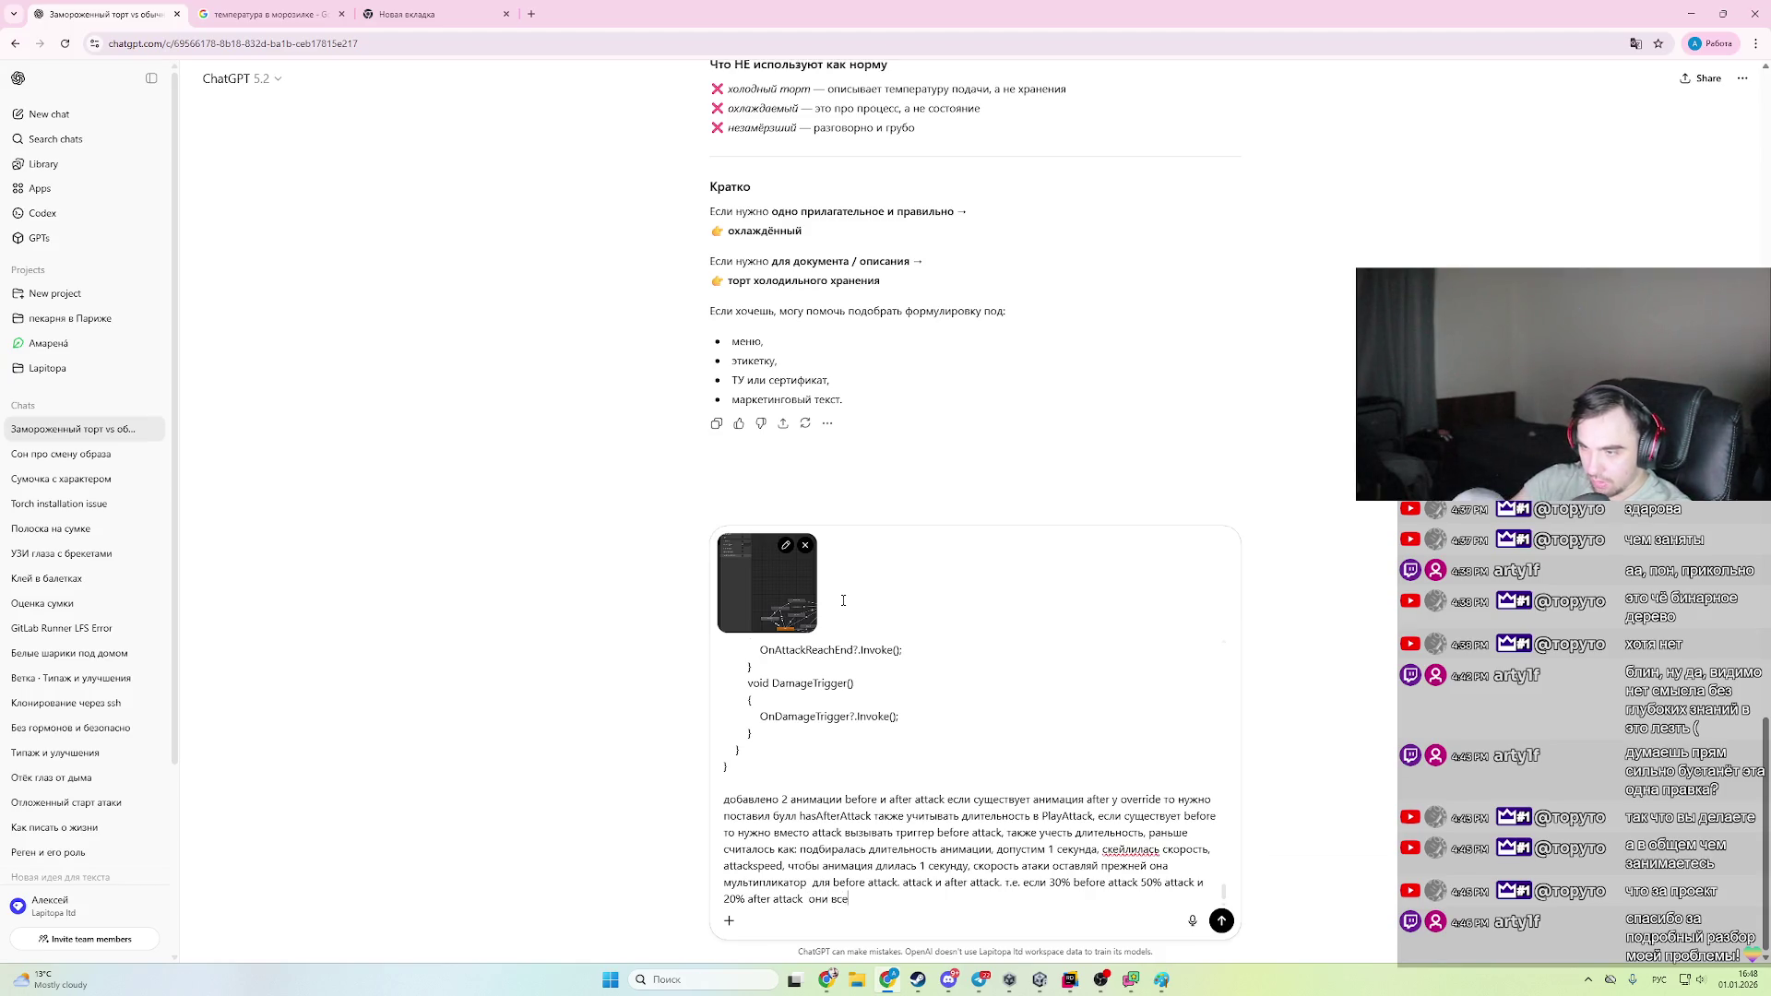
key(BackSpace)
text(ейлятся)
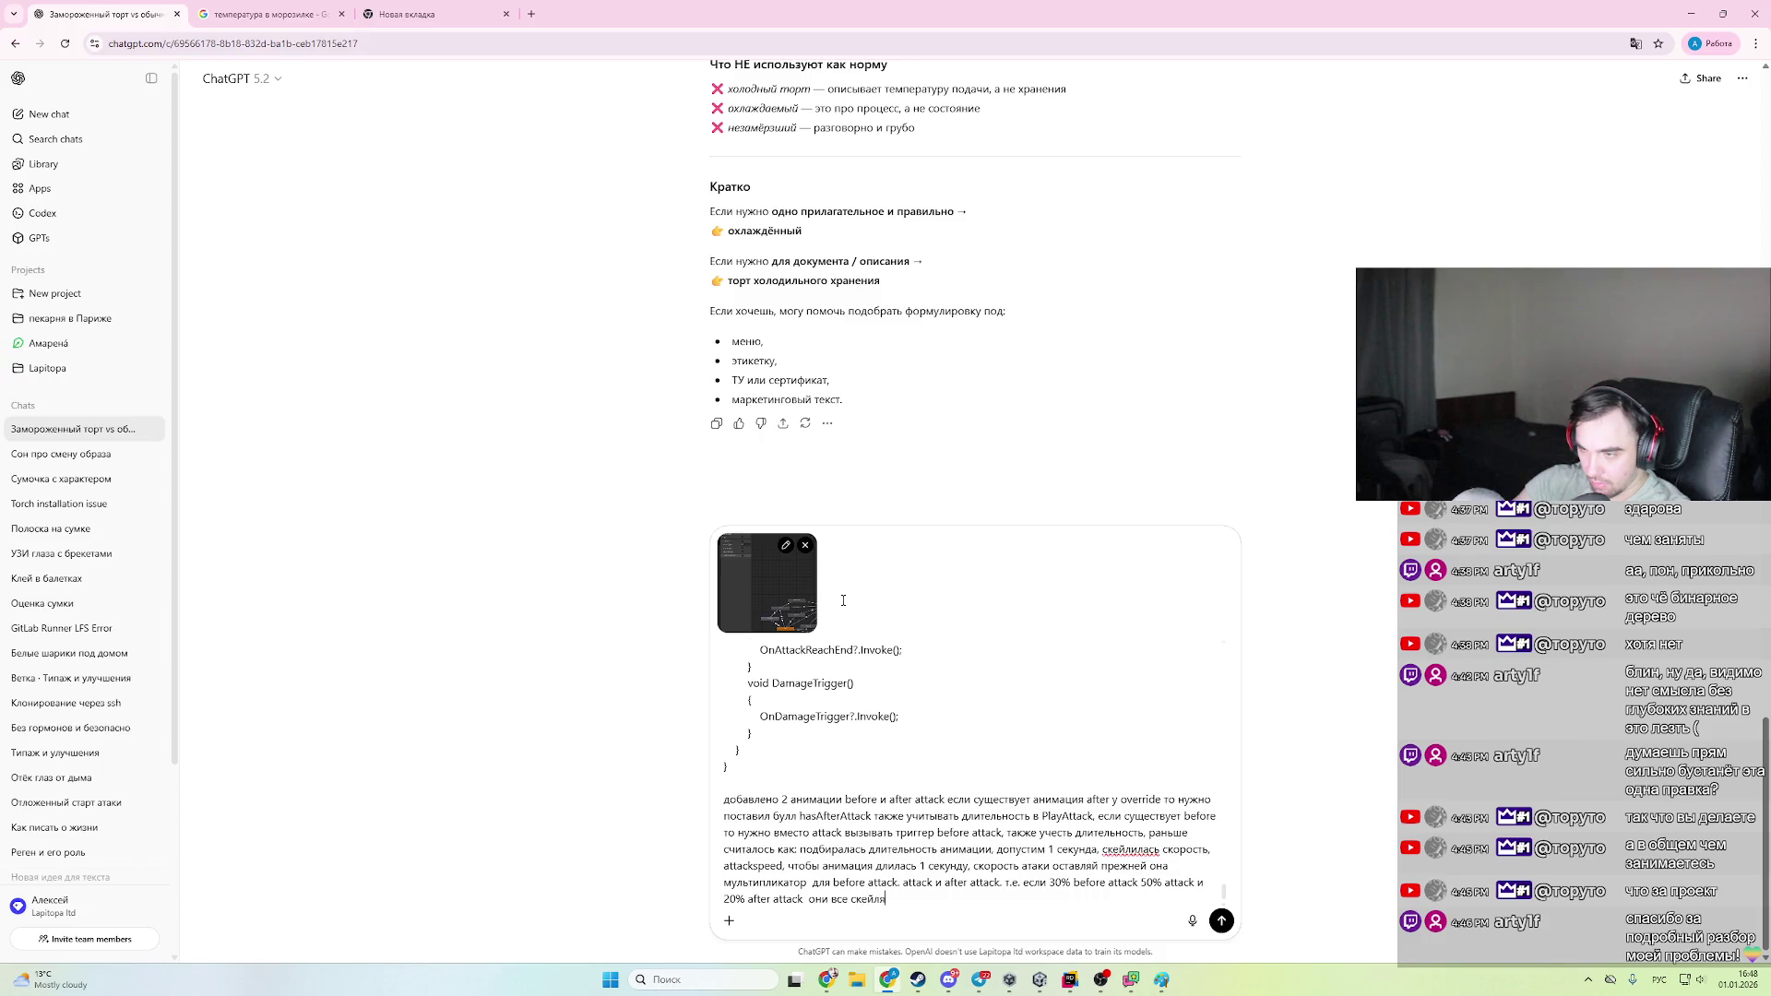
key(BackSpace)
key(BackSpace)
key(BackSpace)
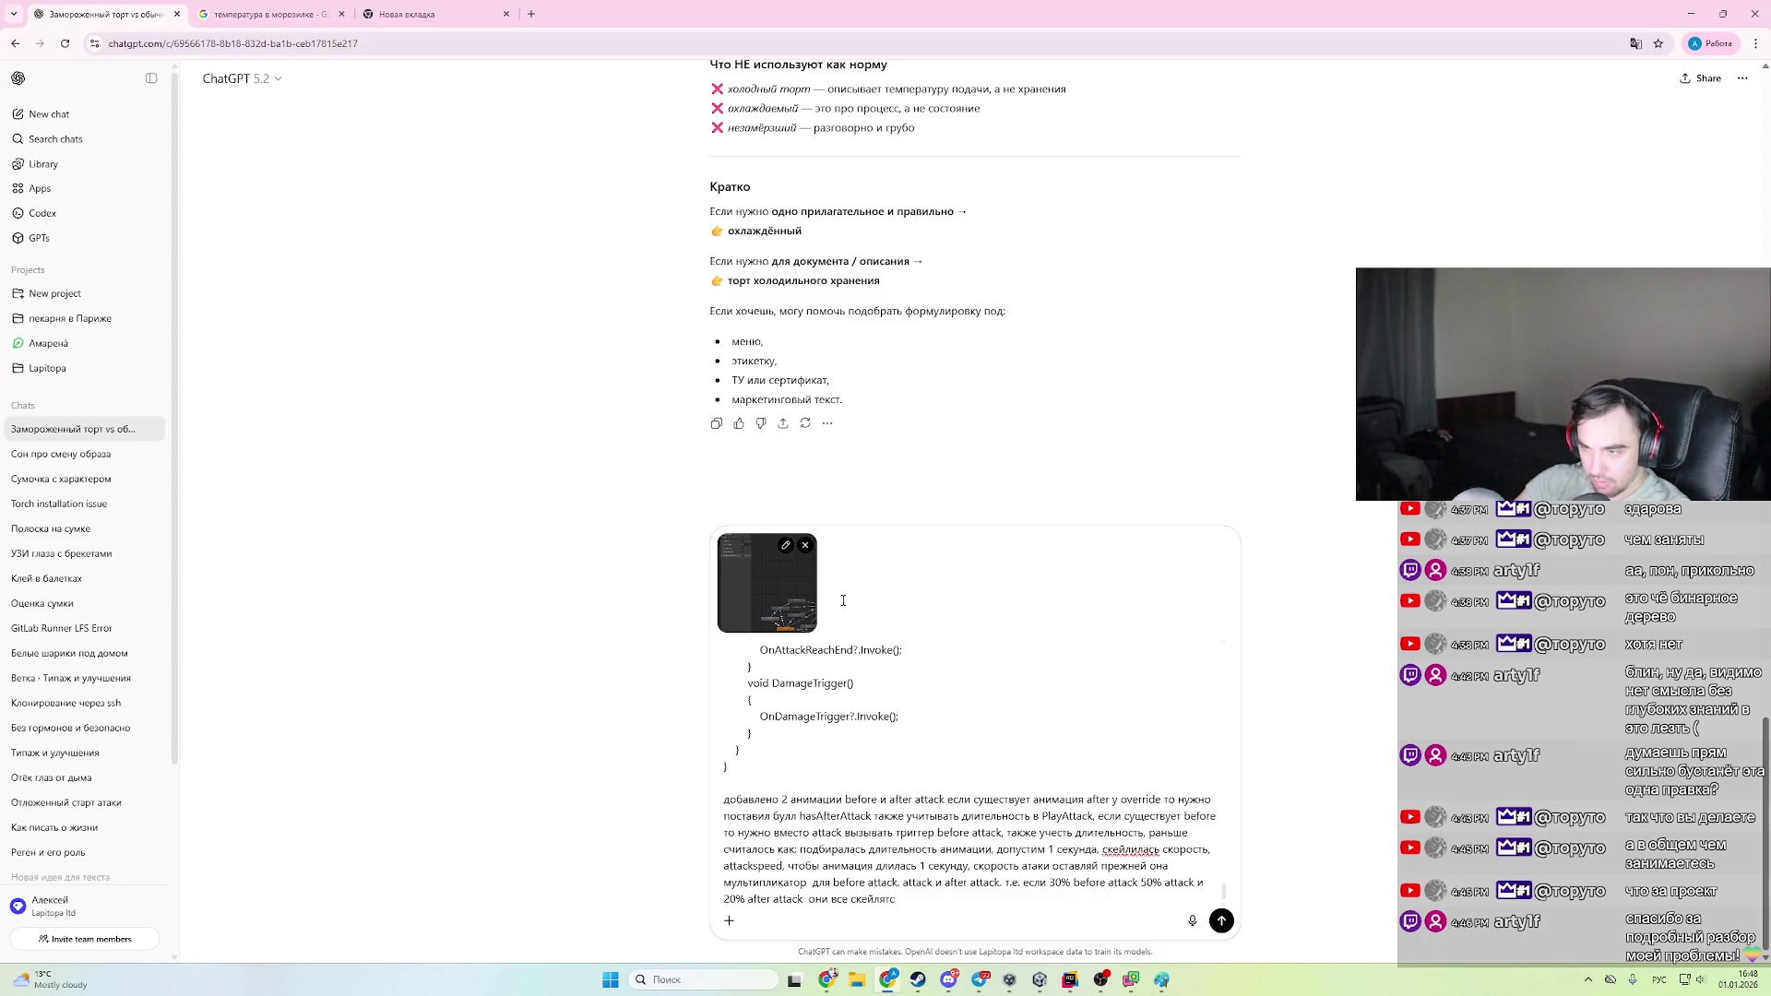
key(shift+Up)
key(shift+ctrl+Right)
key(shift+ctrl+Right)
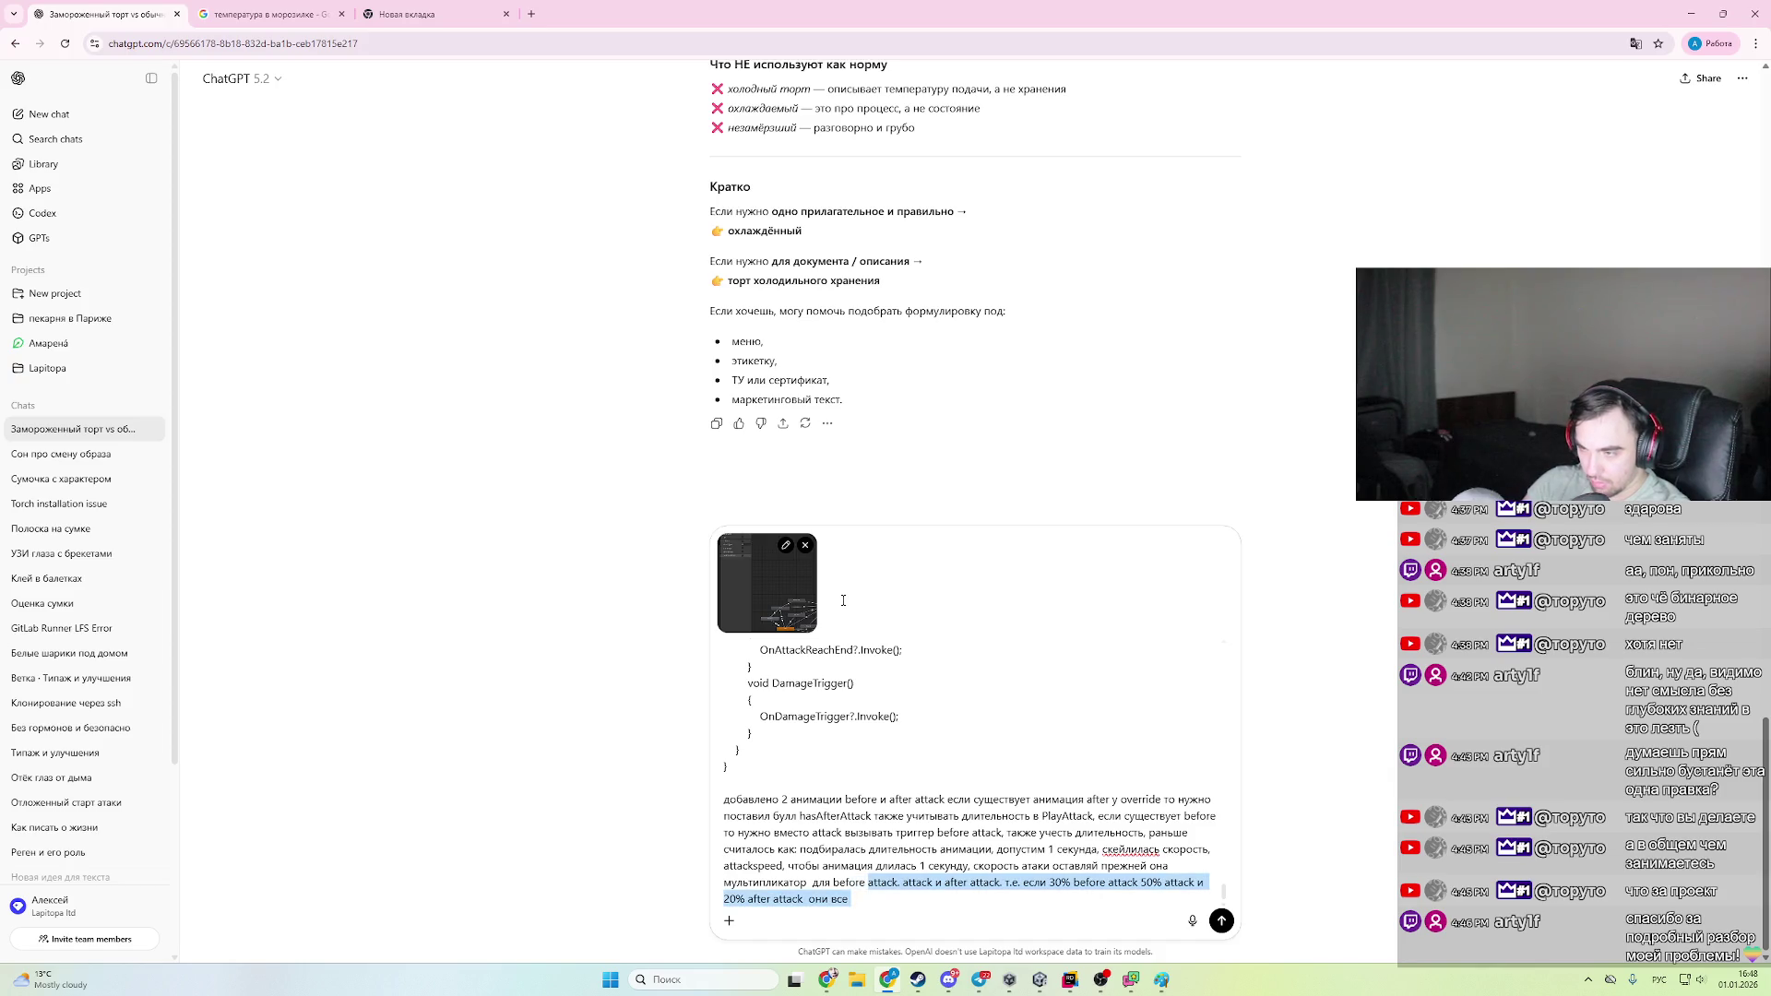
key(BackSpace)
text(то)
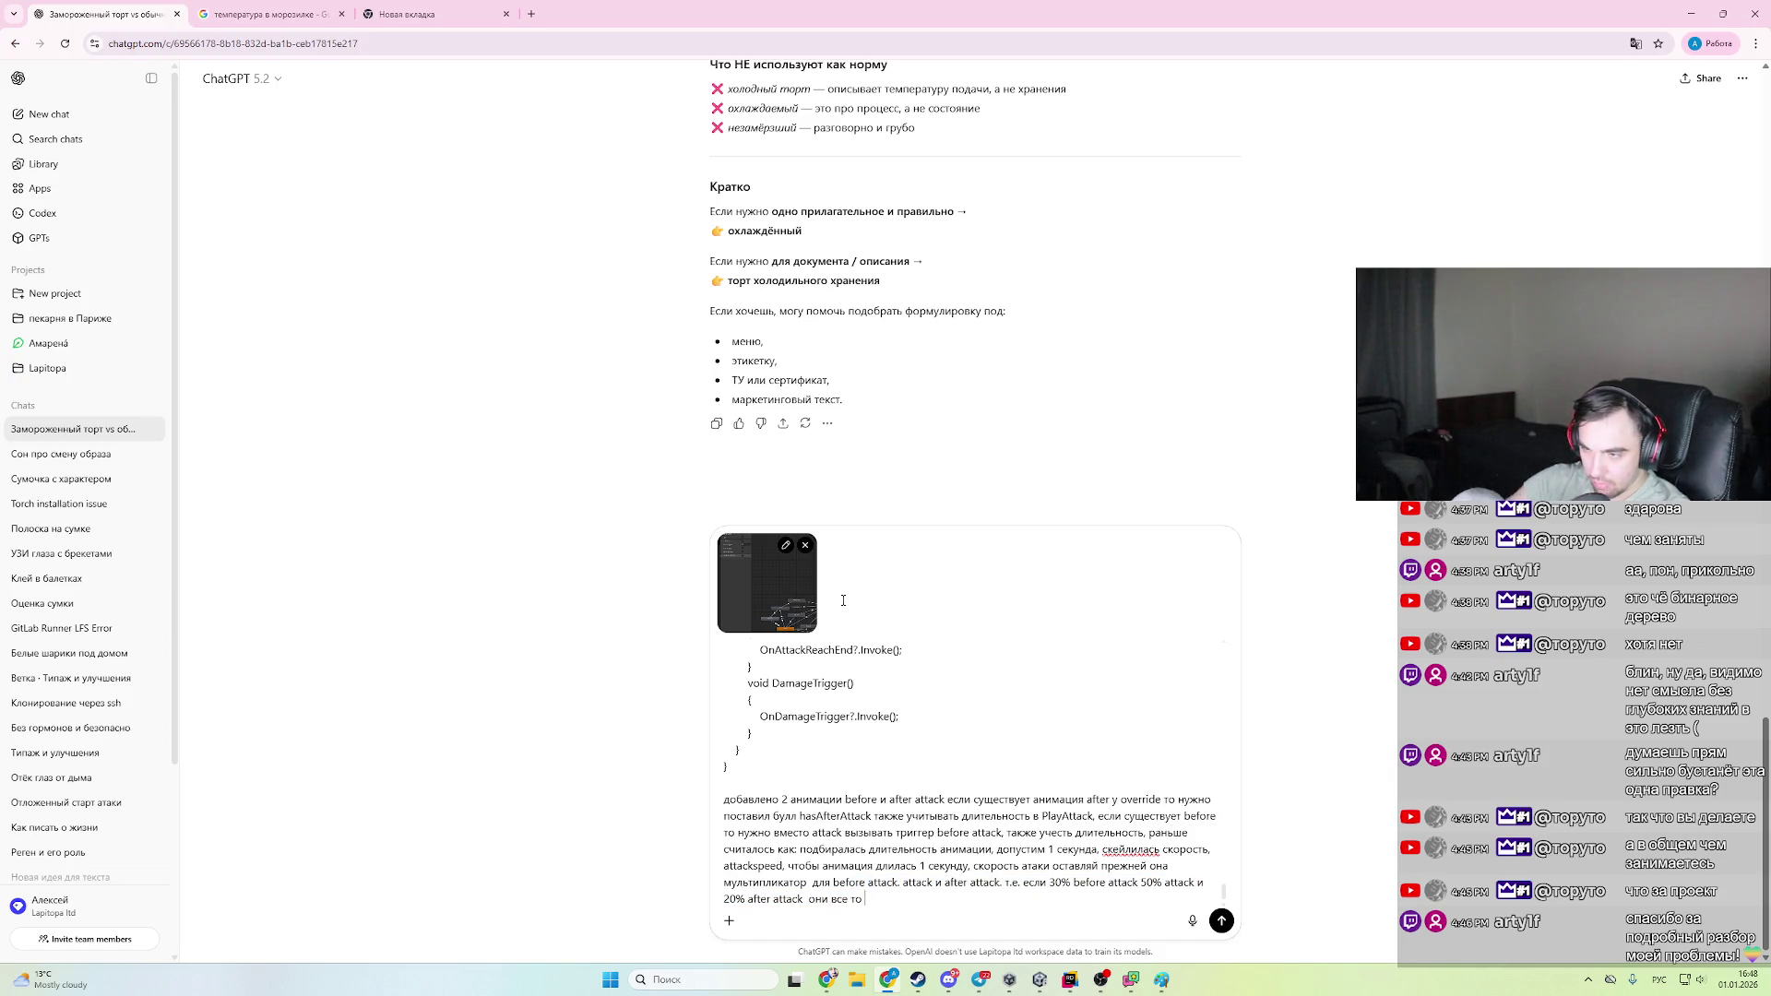
text( просто изменив скорость ат)
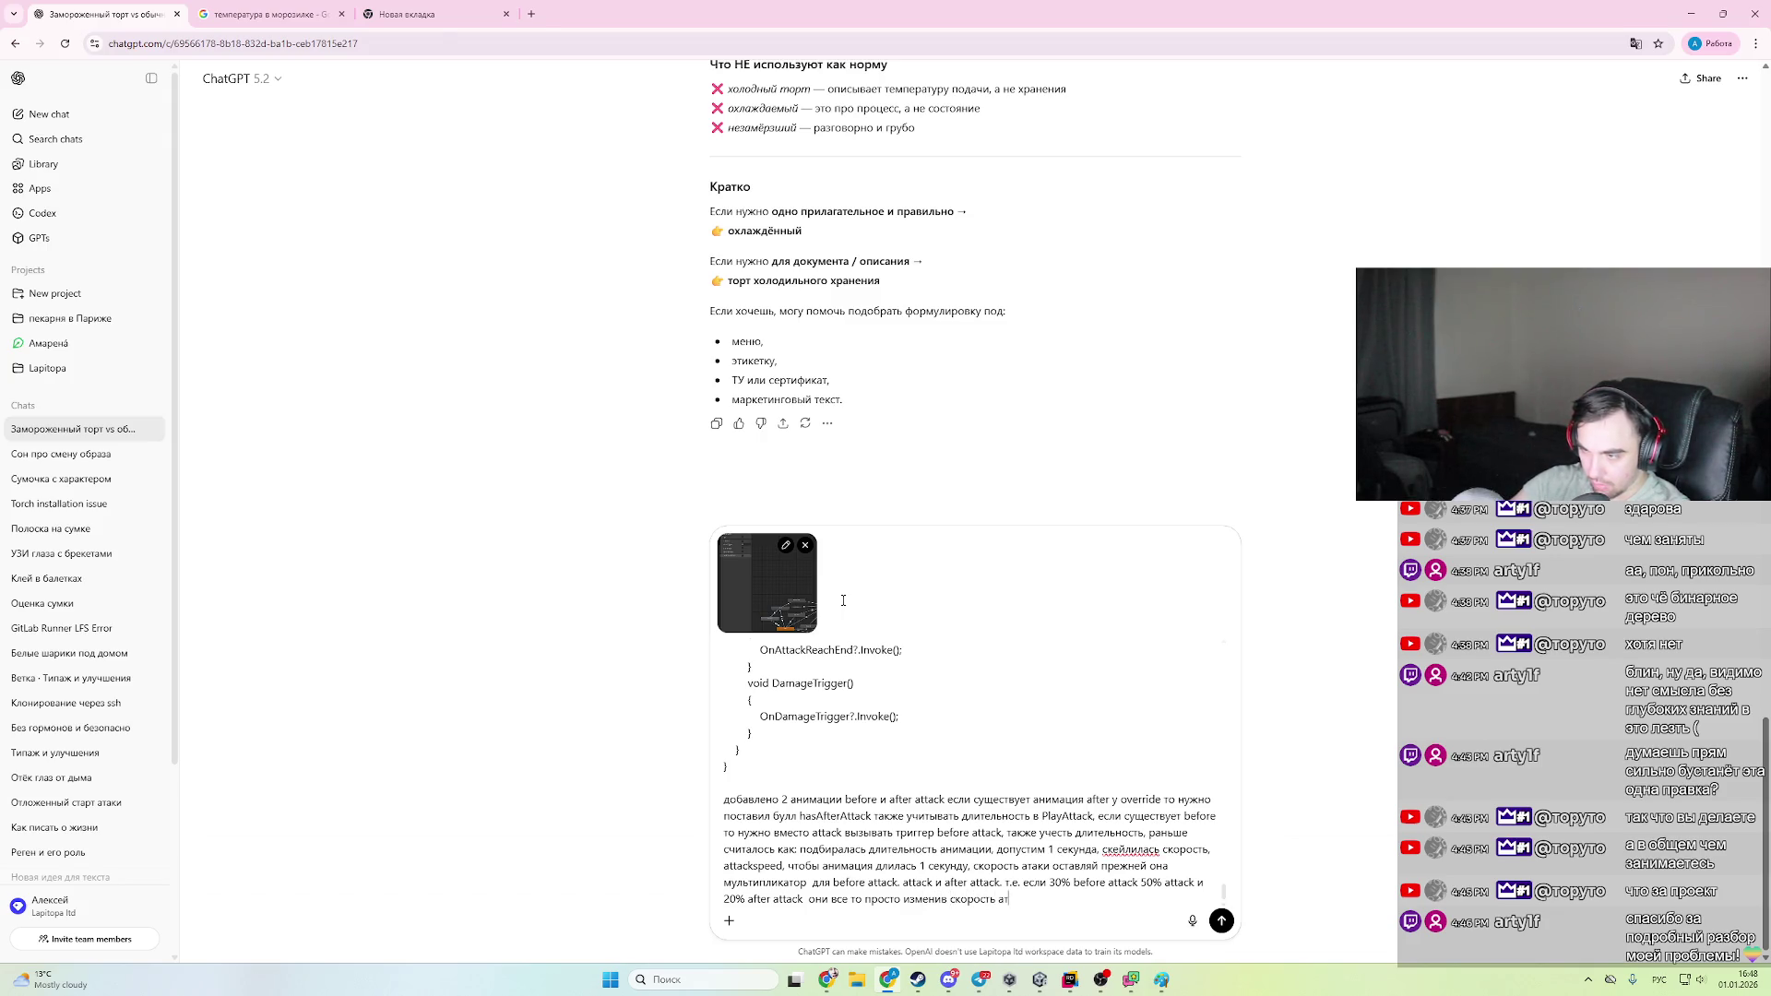
text(аки от)
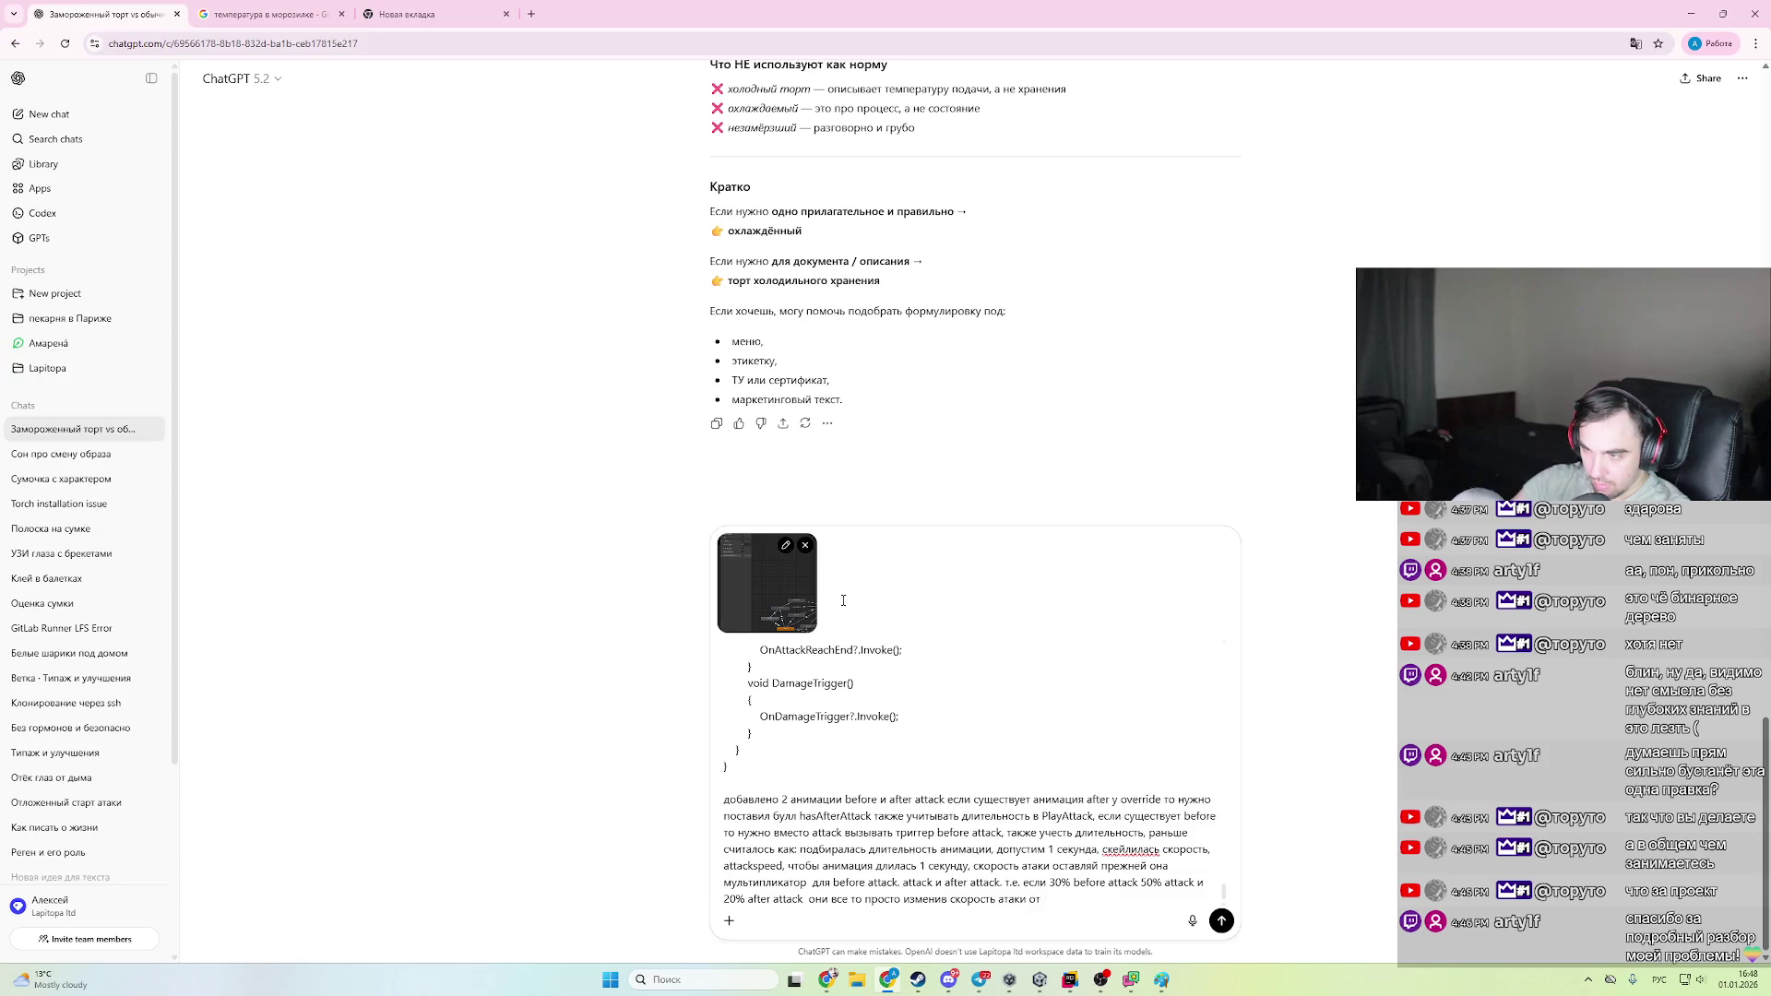
text( суммы их анимаций)
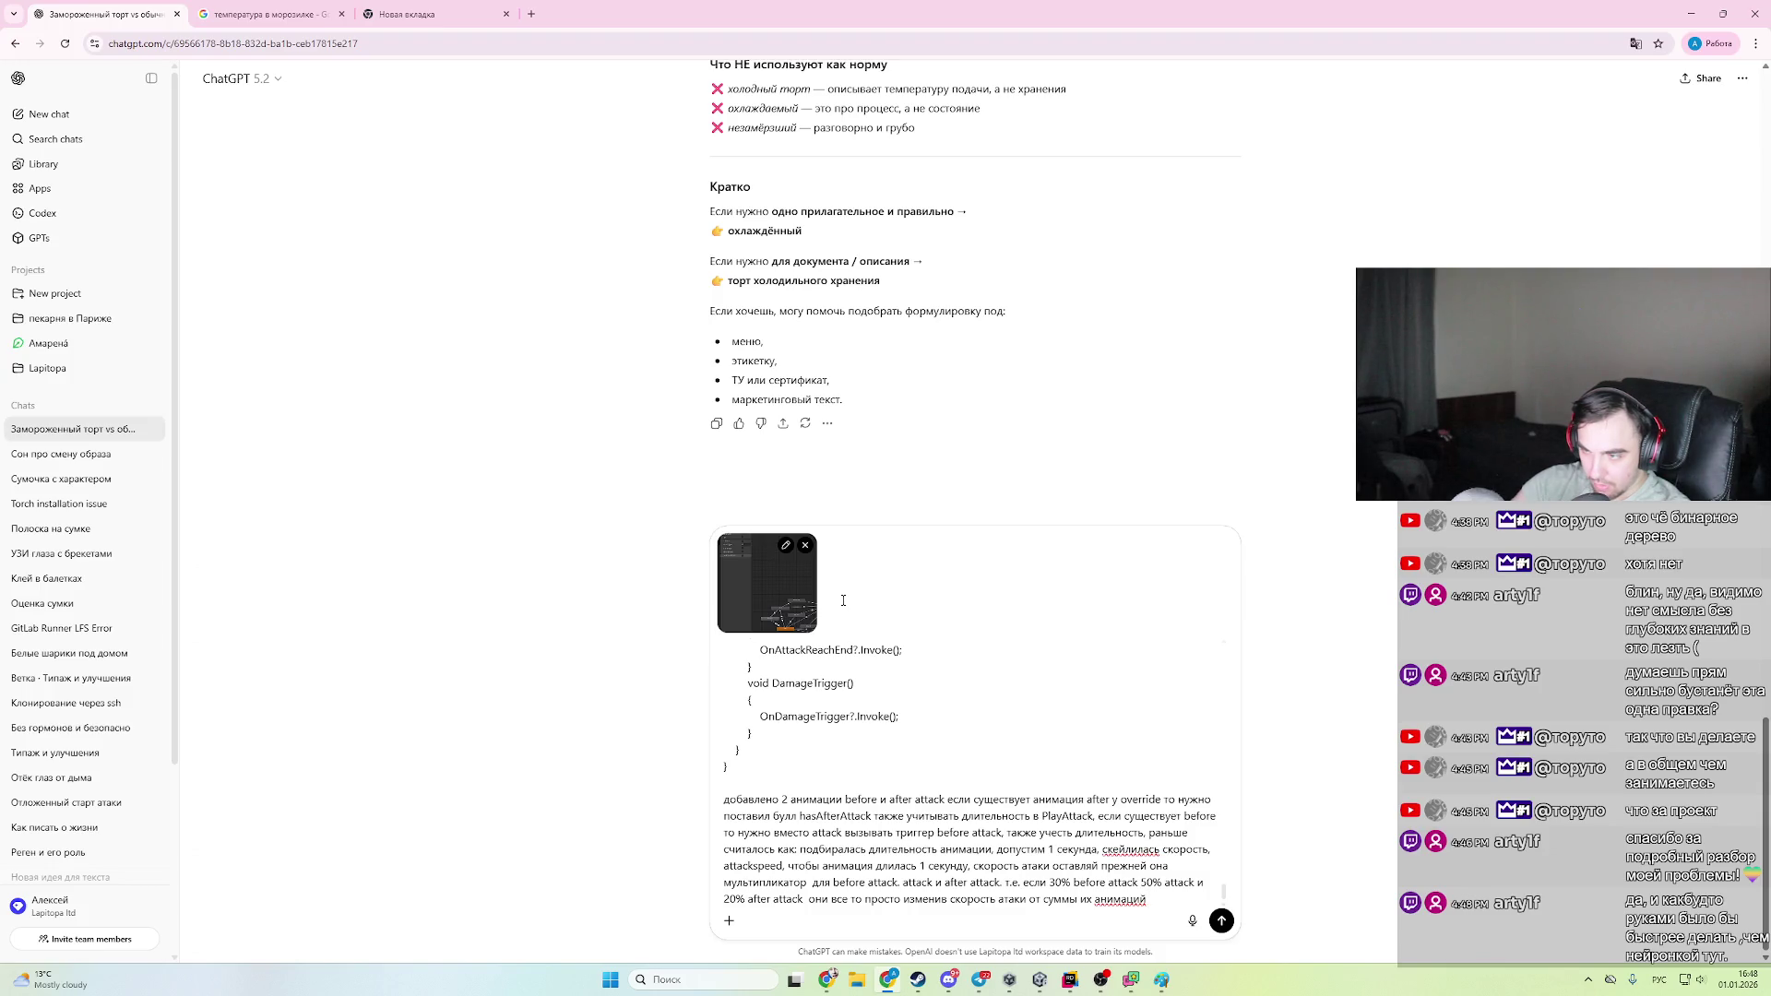
text(грается)
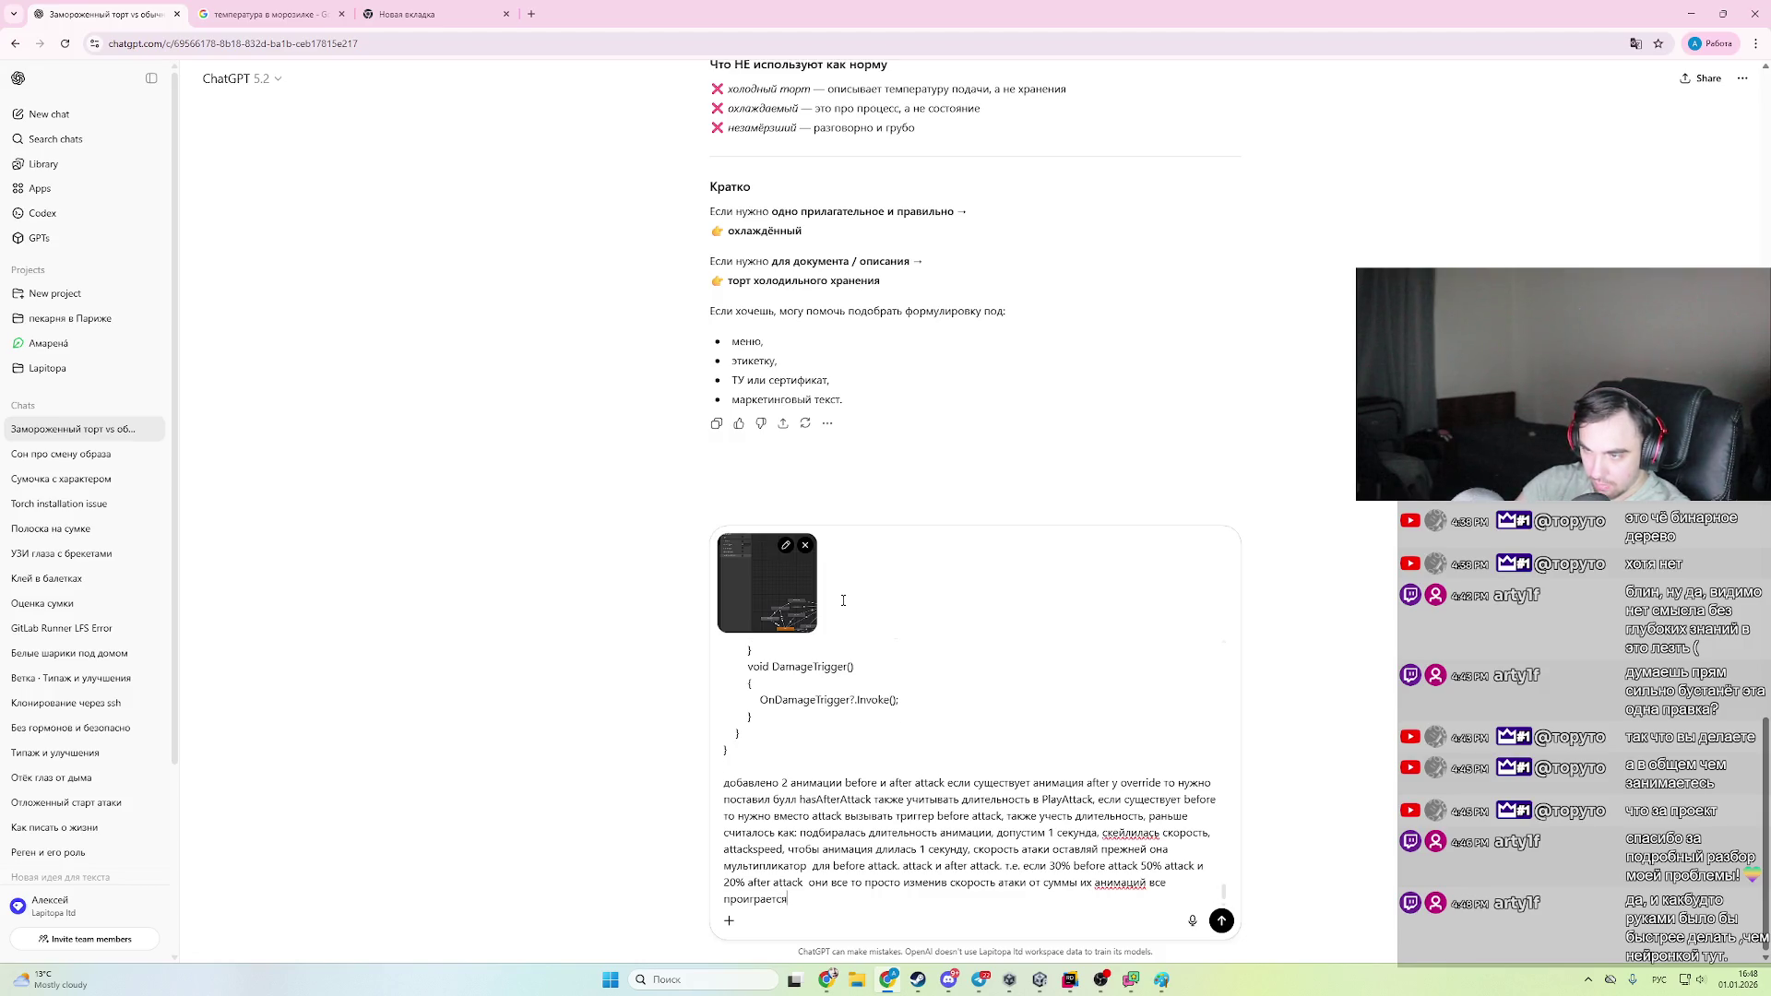
- State everything must play within the animation time, drop the percentage example, and send
key(ctrl+shift+Left)
text(д)
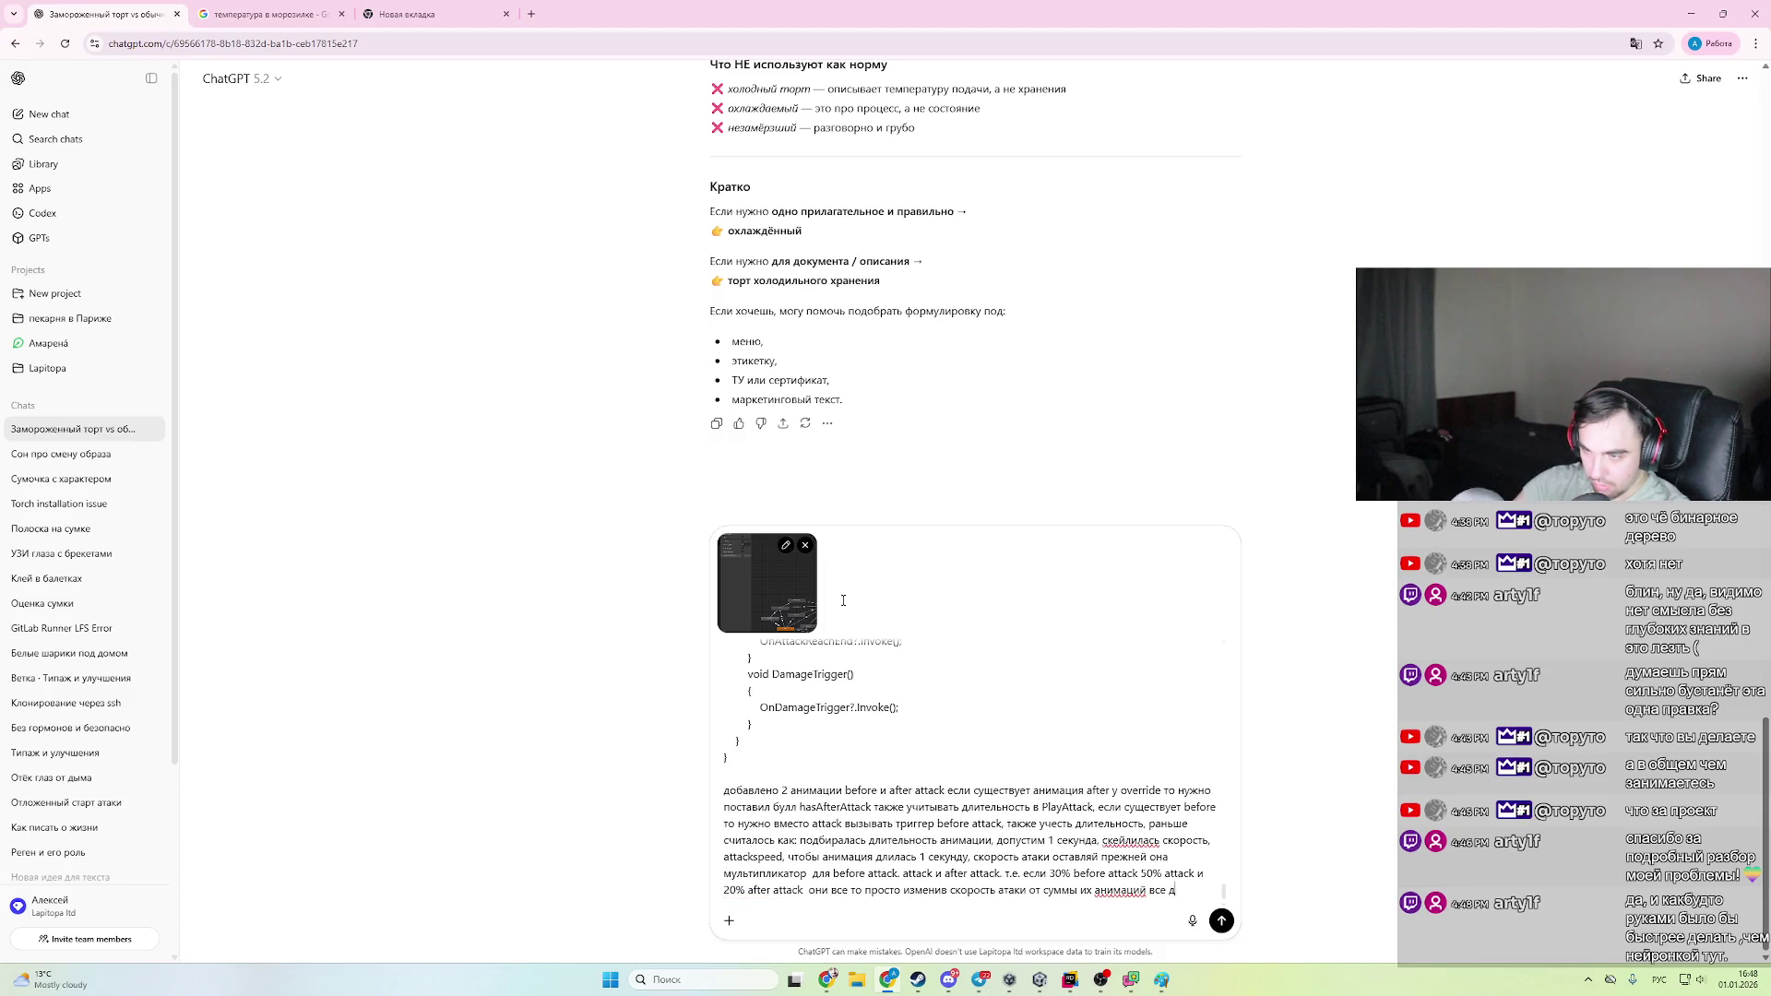
text(олжно пр)
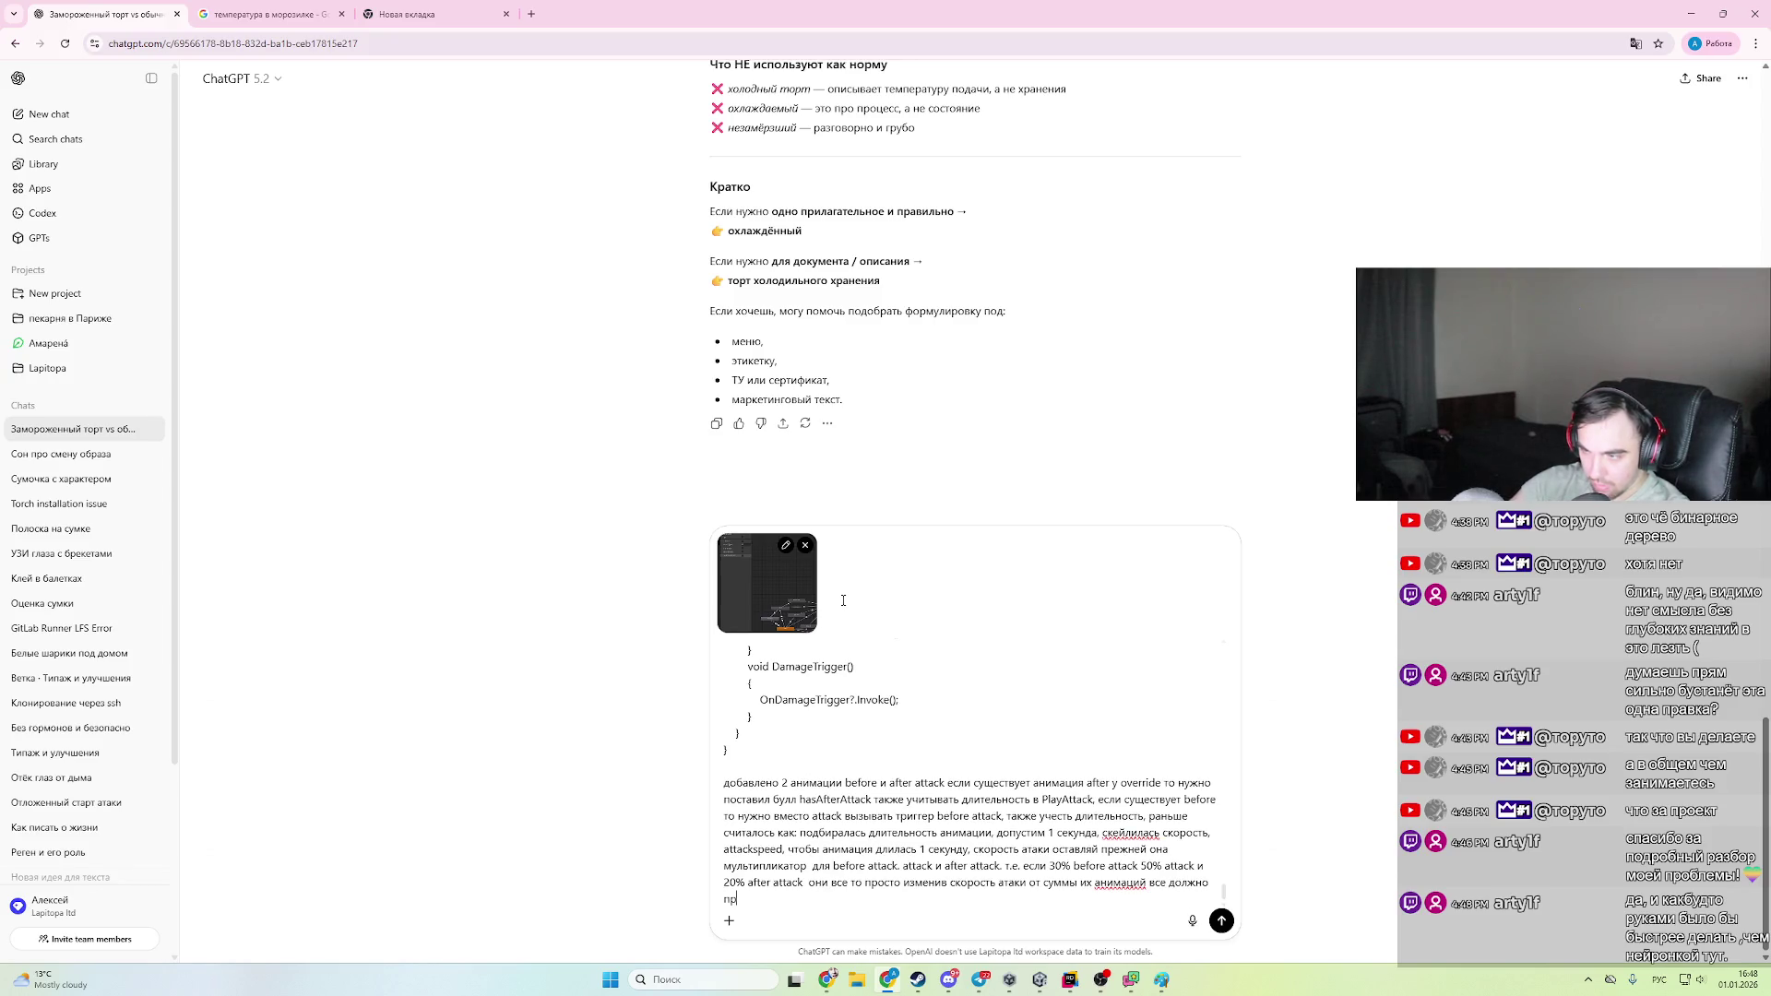
text(оиграть за вре)
text(мя аниа)
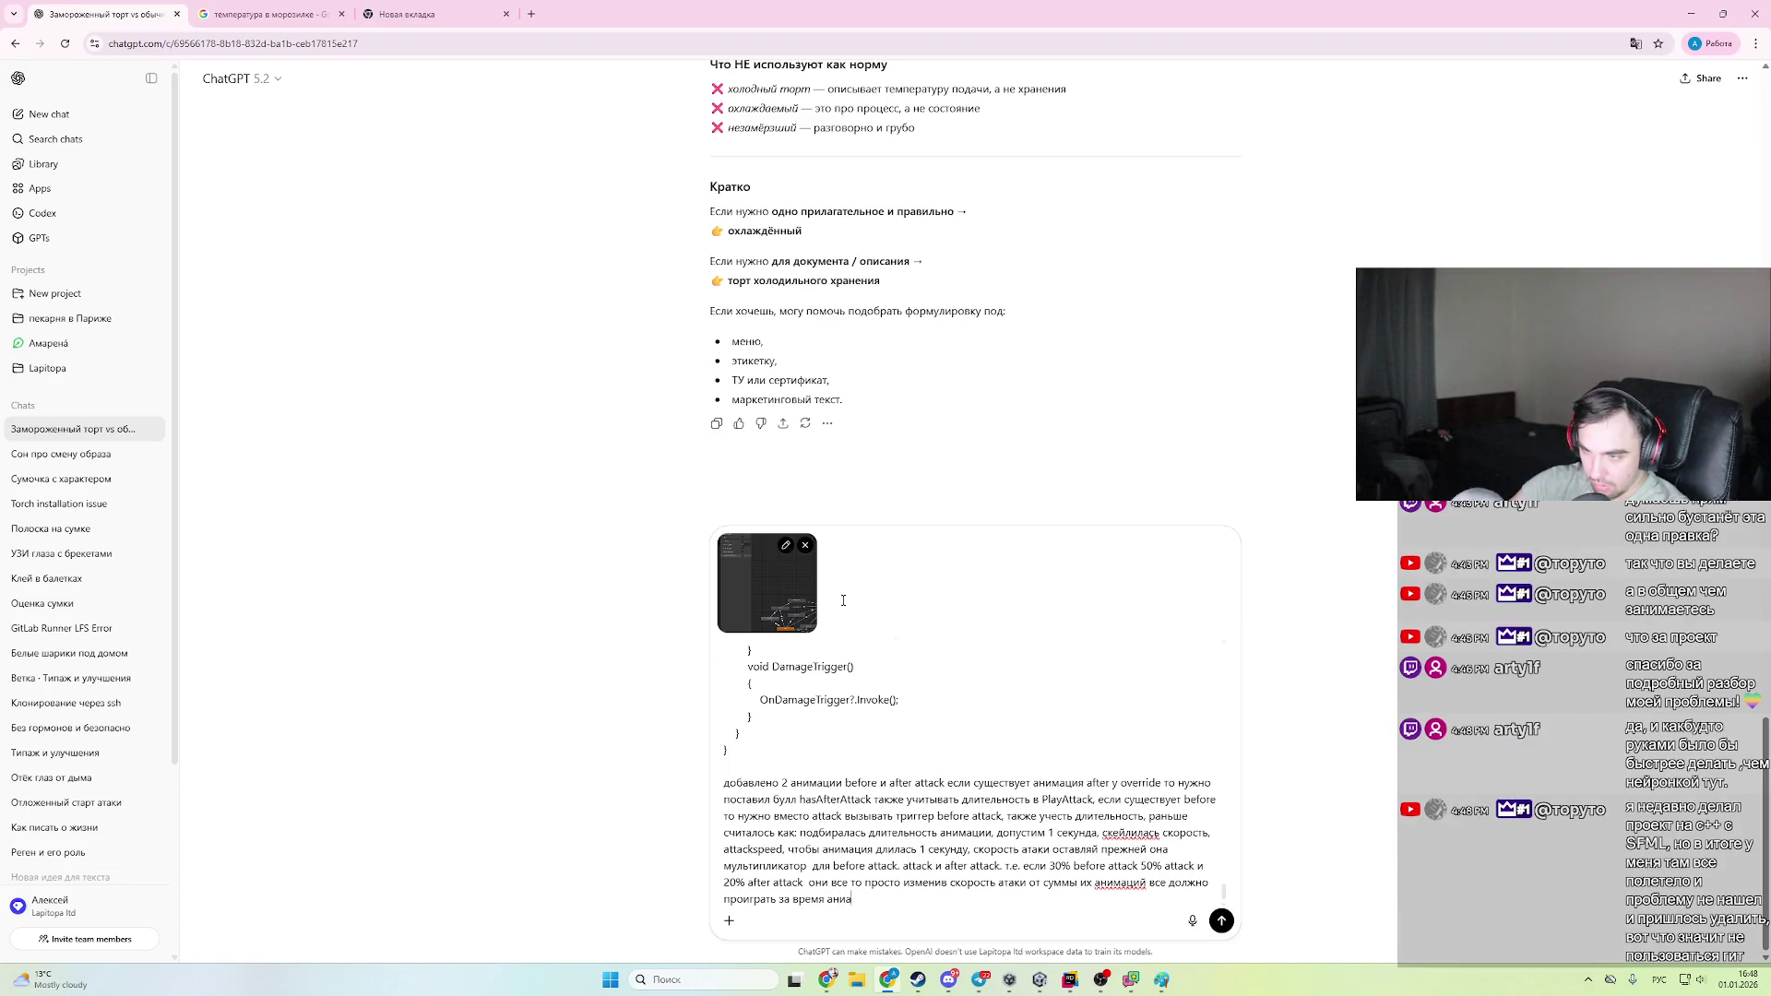
key(BackSpace)
key(BackSpace)
text(мацияя)
key(BackSpace)
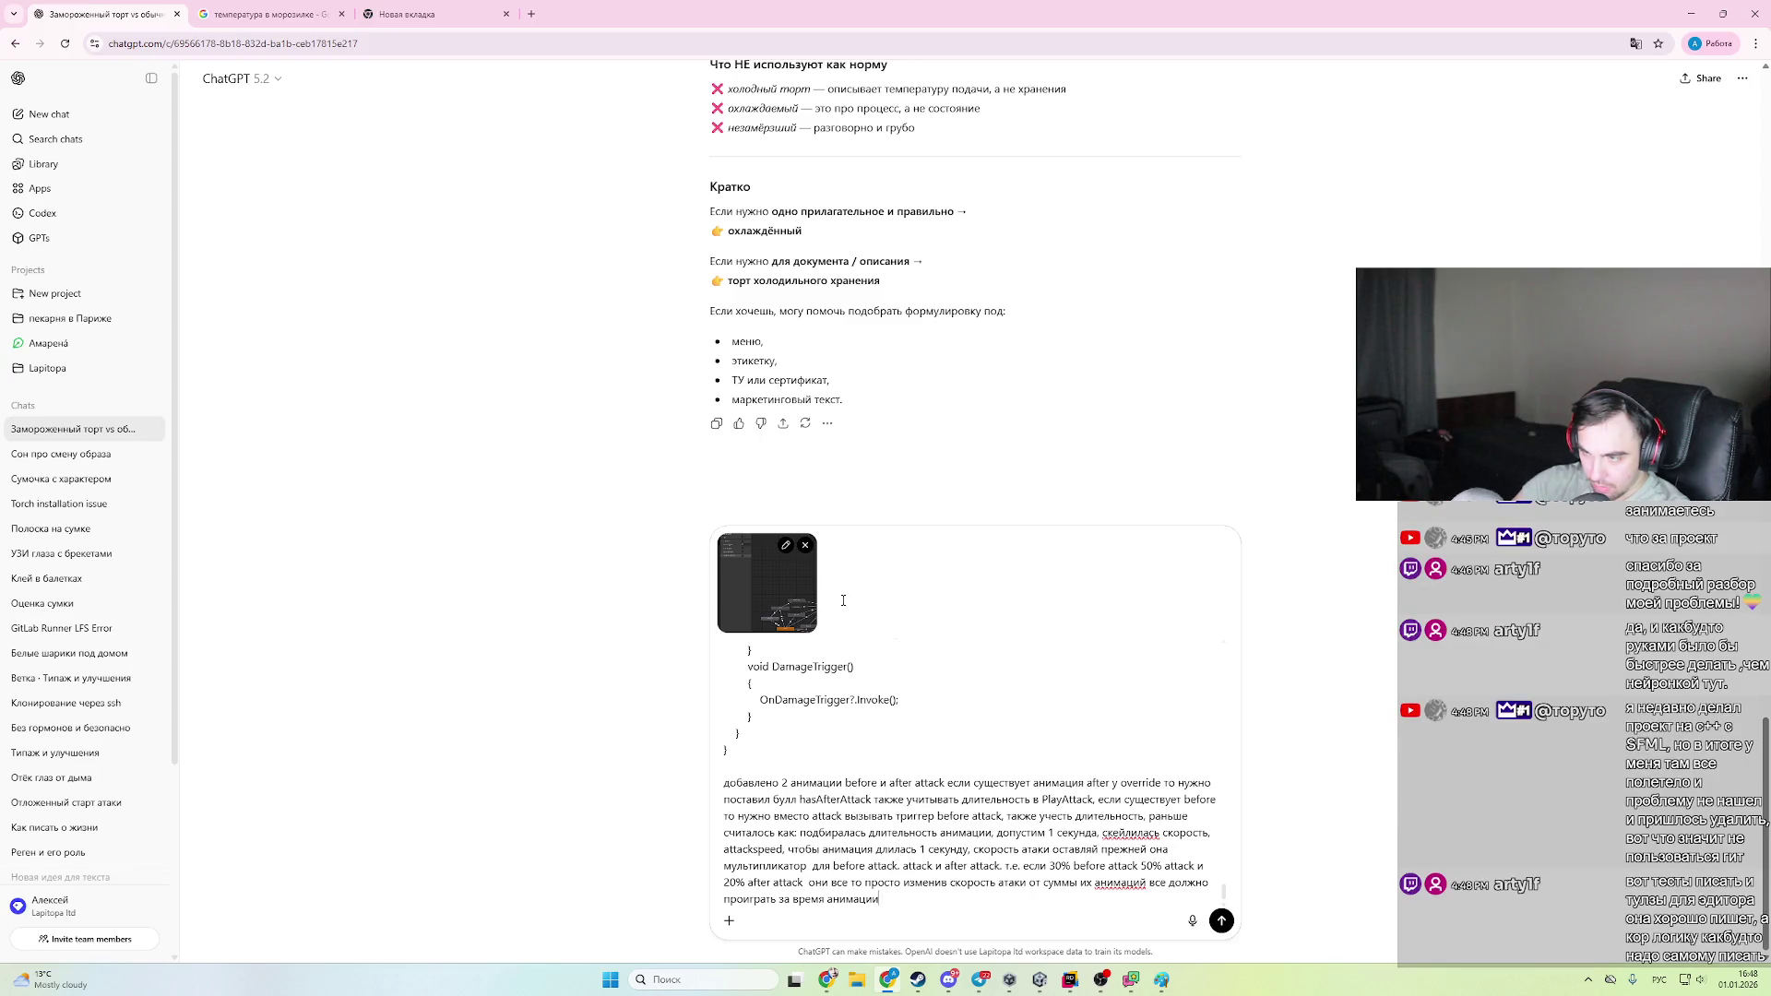
key(BackSpace)
key(BackSpace)
key(BackSpace)
key(ctrl+shift+Left)
key(ctrl+shift+Left)
key(ctrl+shift+Left)
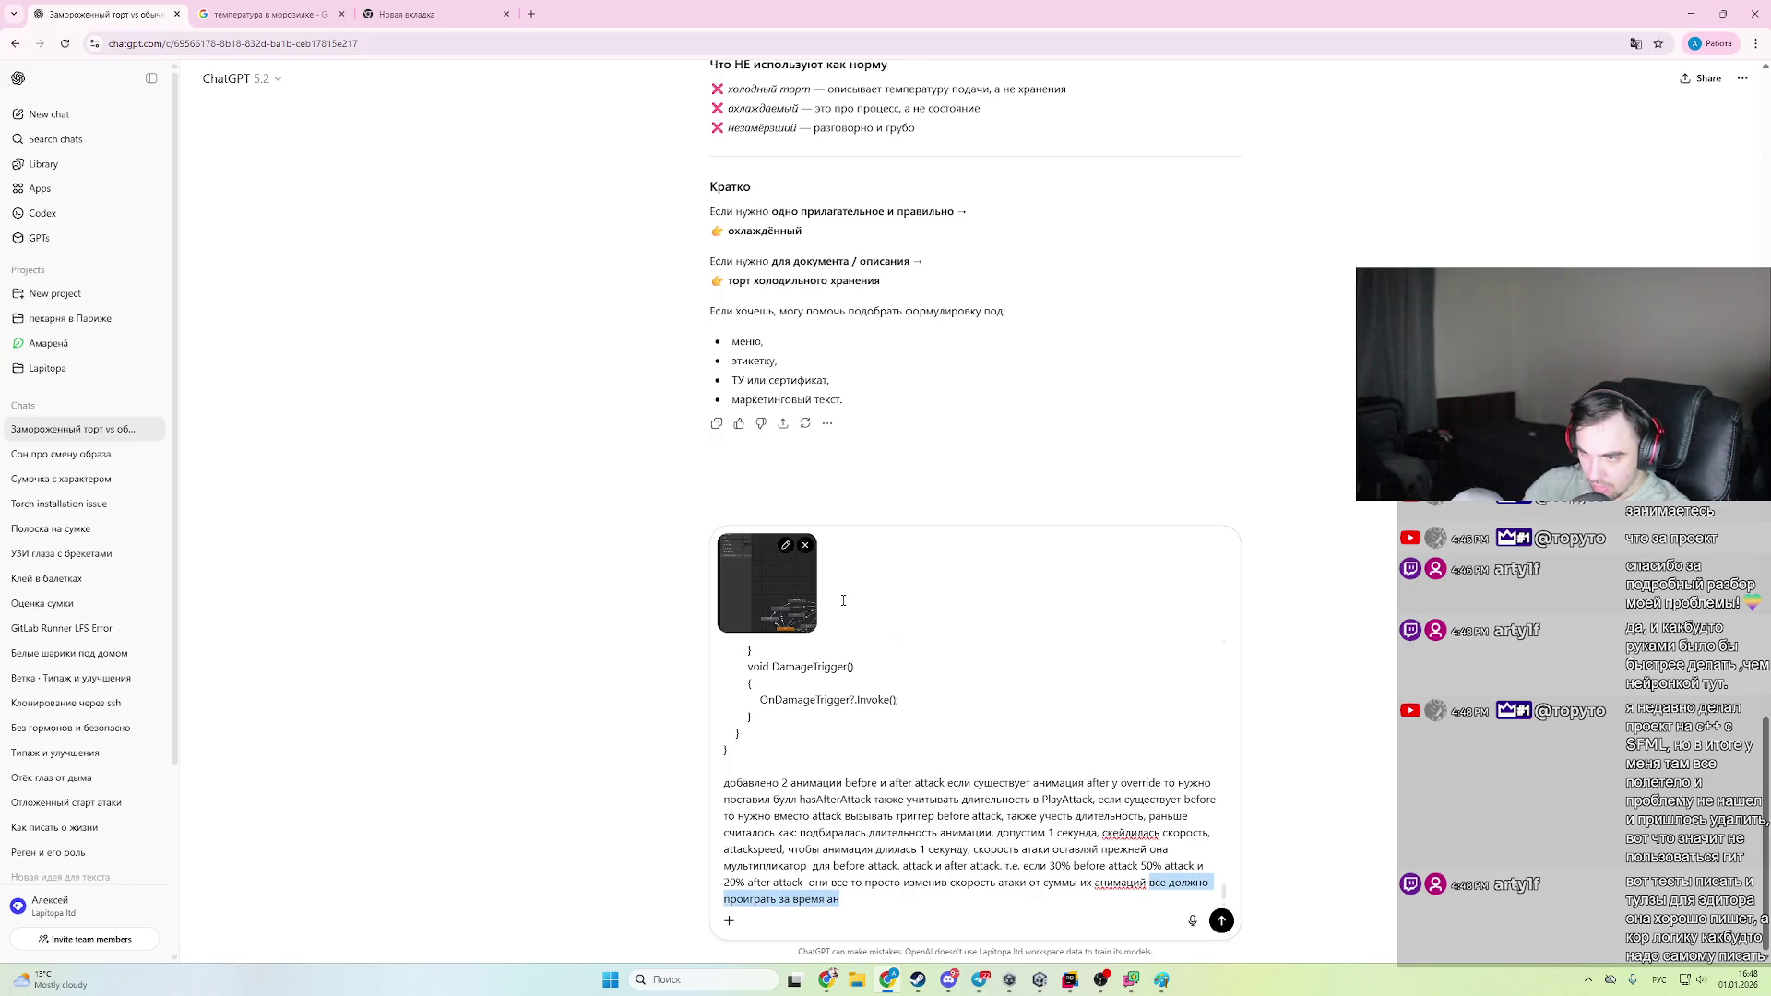
key(ctrl+shift+Left)
key(ctrl+shift+Left)
key(ctrl+shift+Left)
key(ctrl+shift+Left)
key(BackSpace)
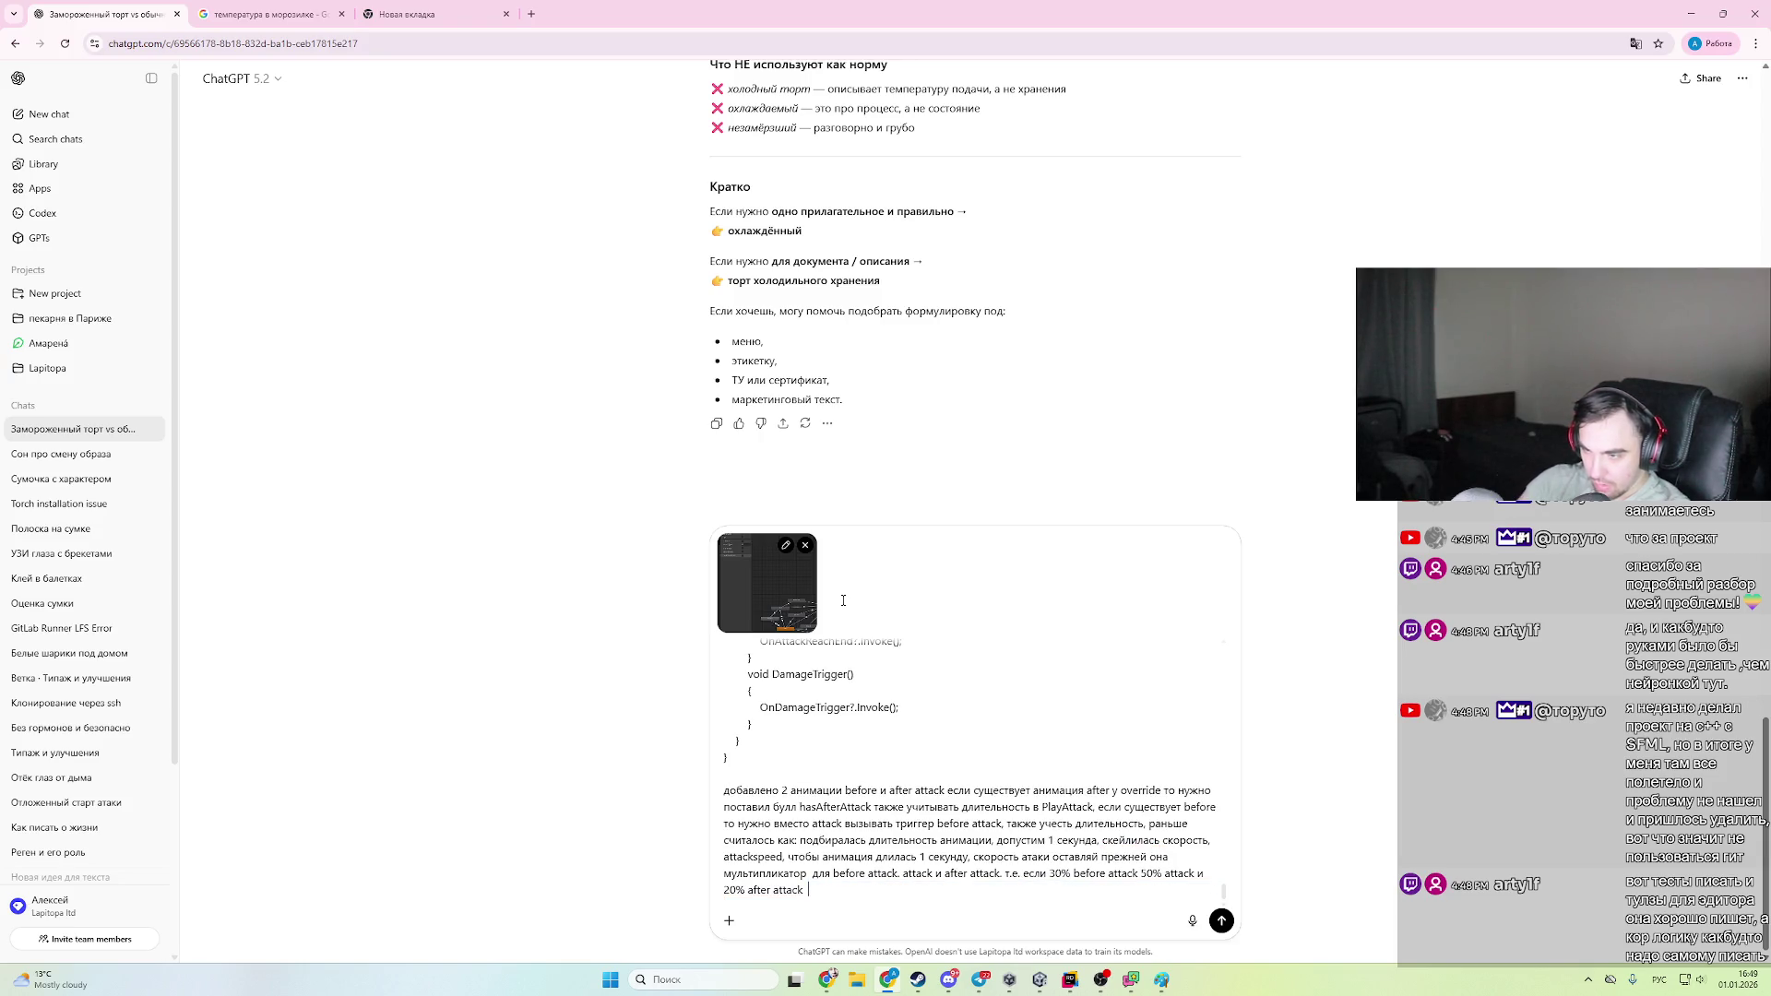
key(ctrl+shift+Left)
key(ctrl+shift+Left)
key(ctrl+shift+Left)
key(ctrl+shift+Left)
key(ctrl+shift+Left)
key(ctrl+shift+Left)
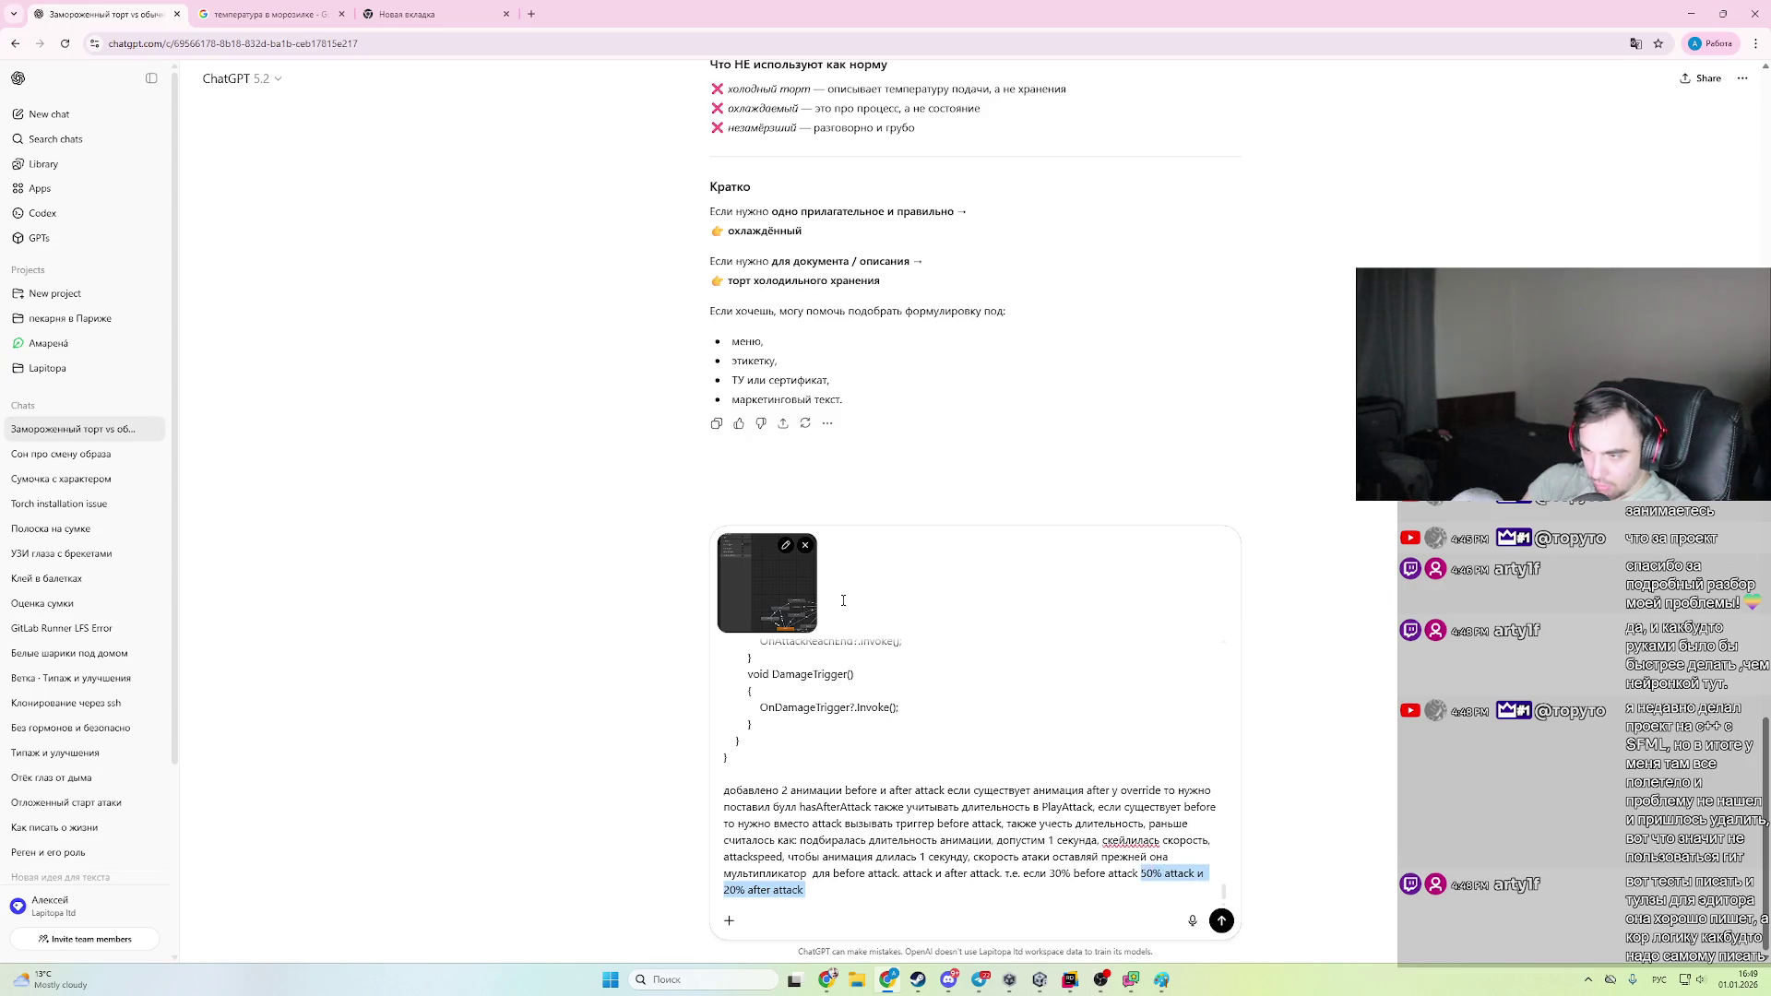
key(BackSpace)
key(Return)
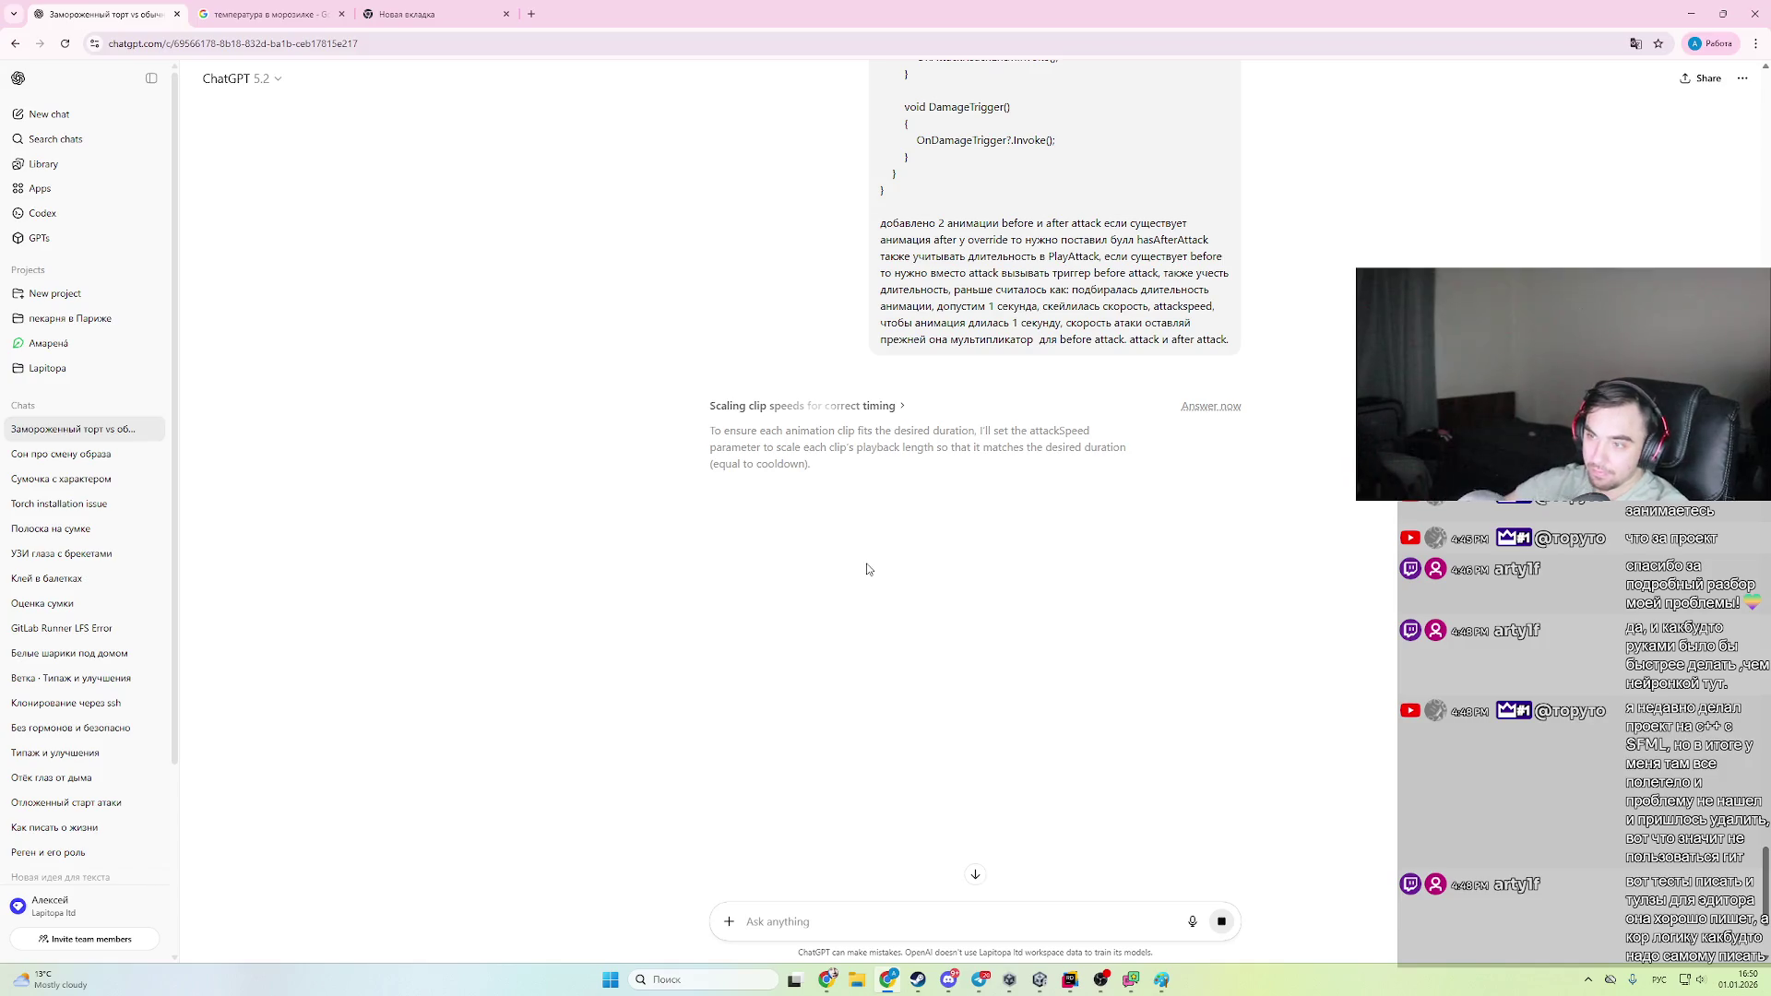
- While ChatGPT thinks, switch to Rider's CharacterAnimation.cs to view PlayAttack
click(1071, 983)
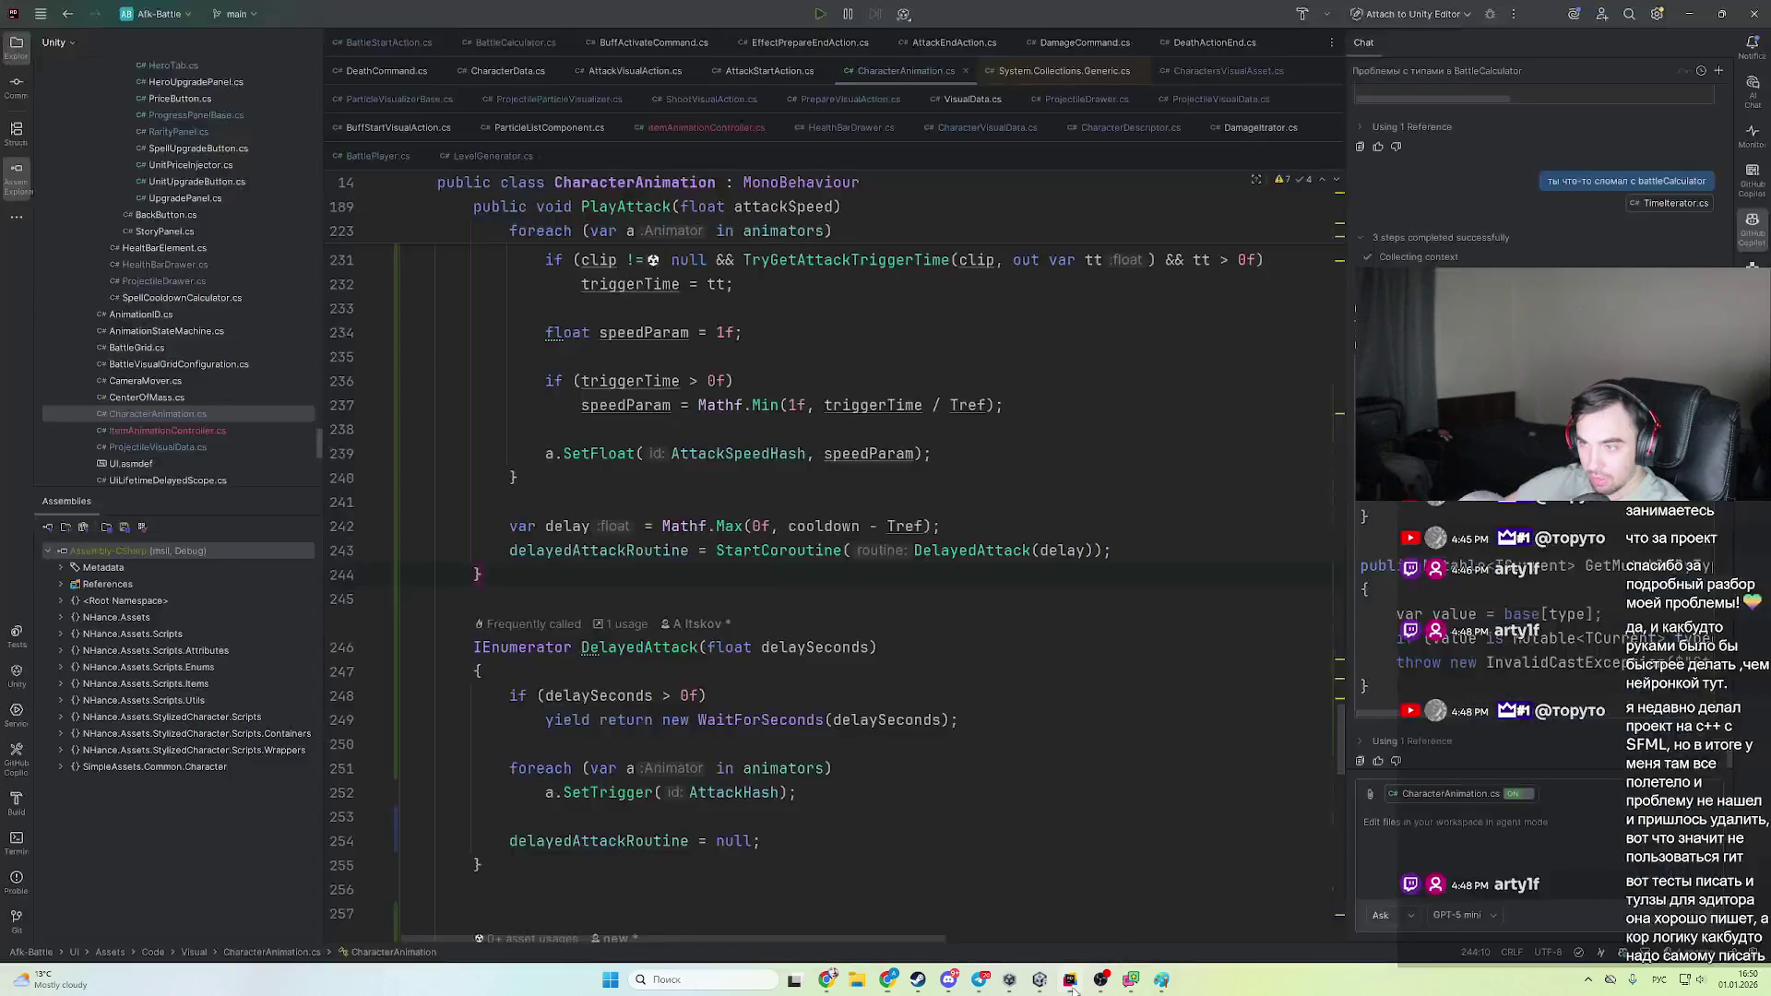
- Back in ChatGPT, reread the sent request until the reply with TryGetClipByPrefixForAnimator finishes
click(1071, 983)
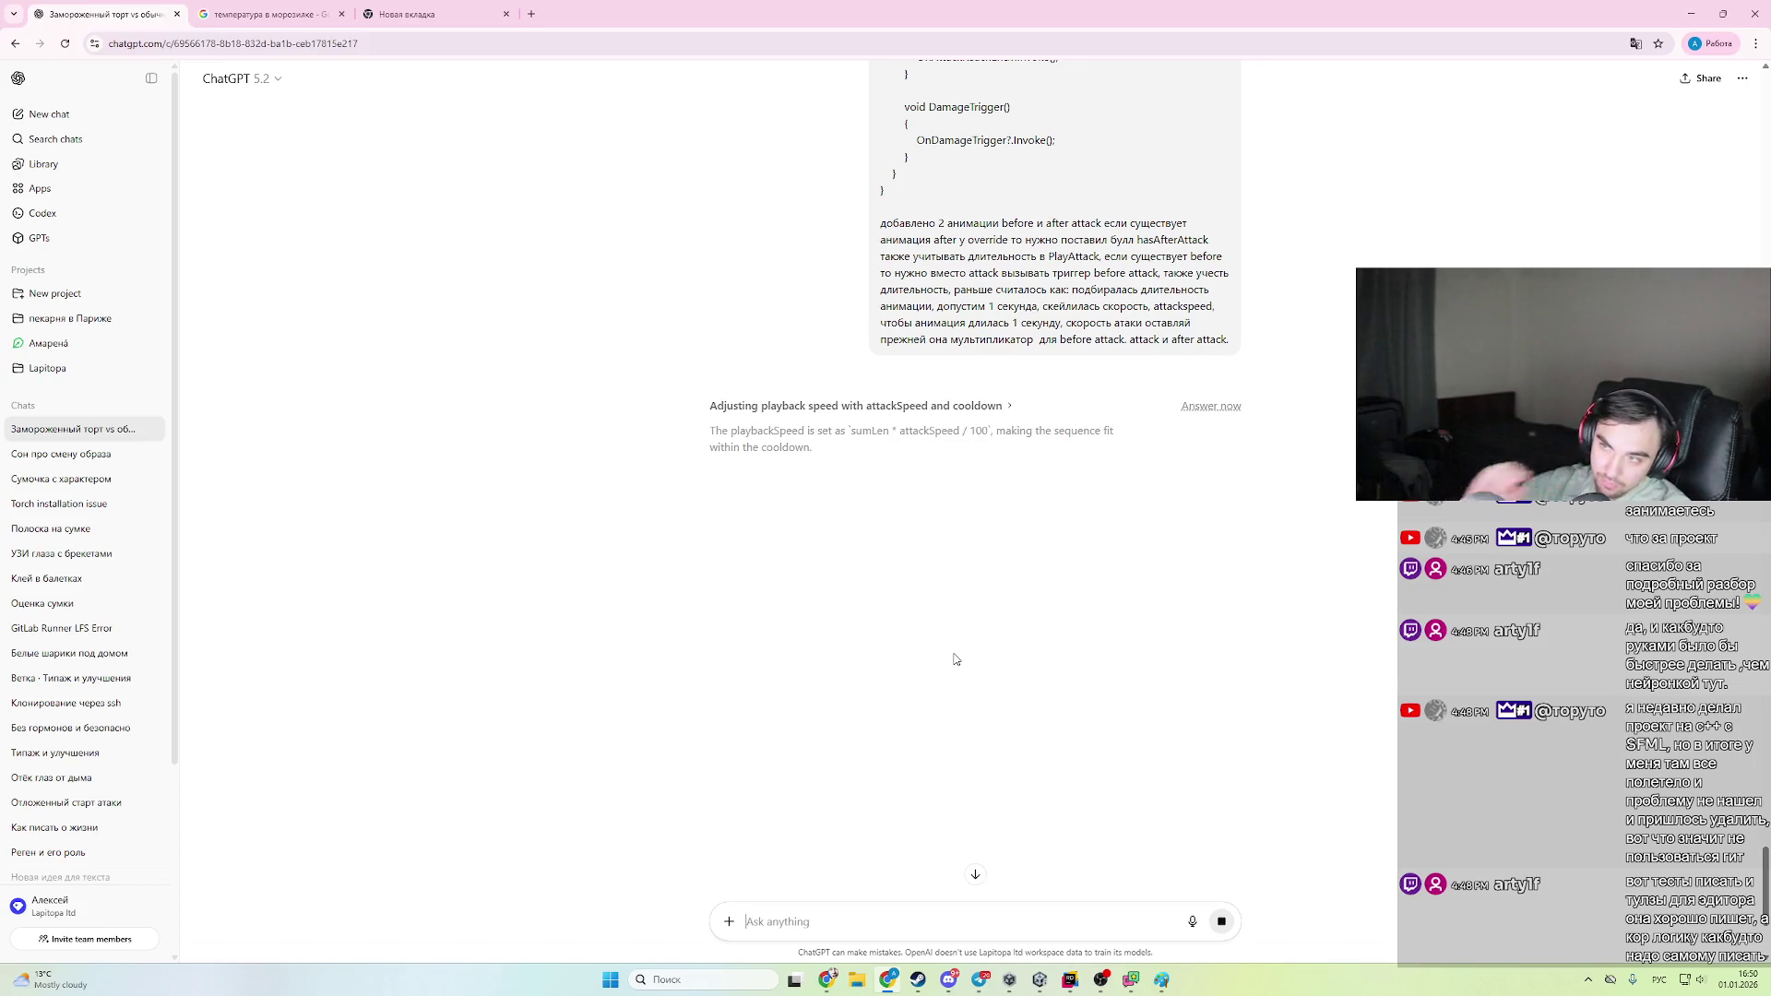
drag(877, 221, 1343, 344)
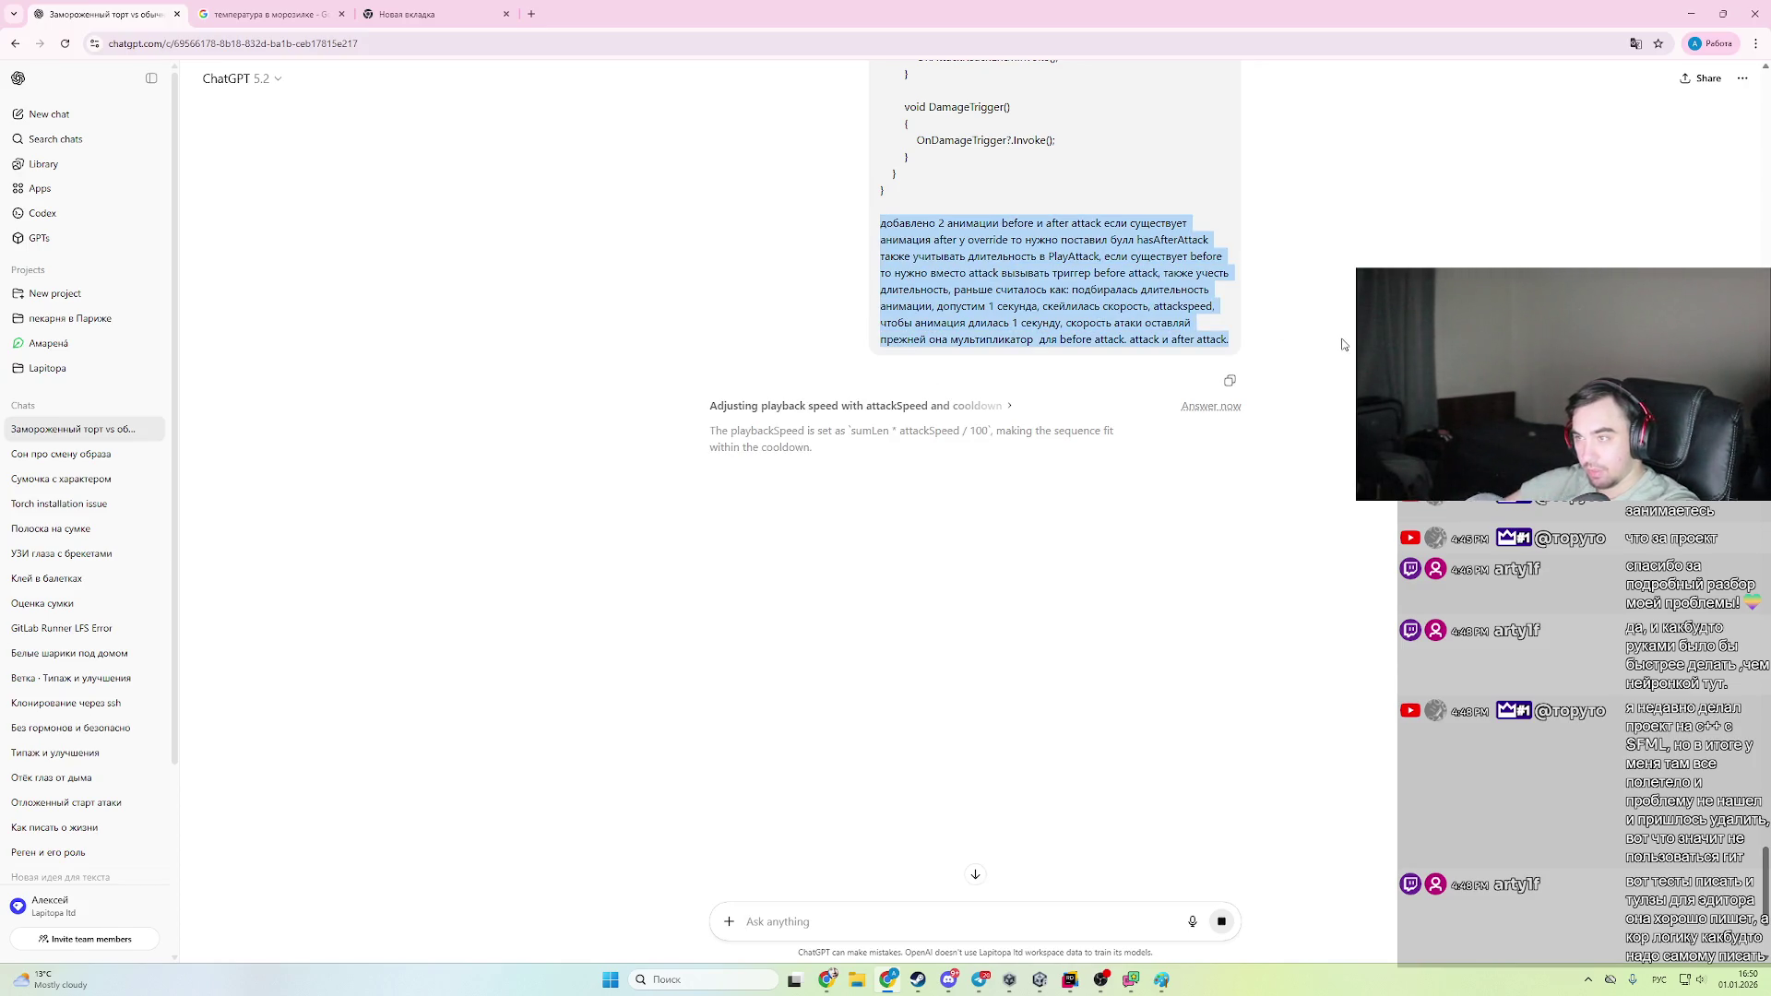
click(1343, 344)
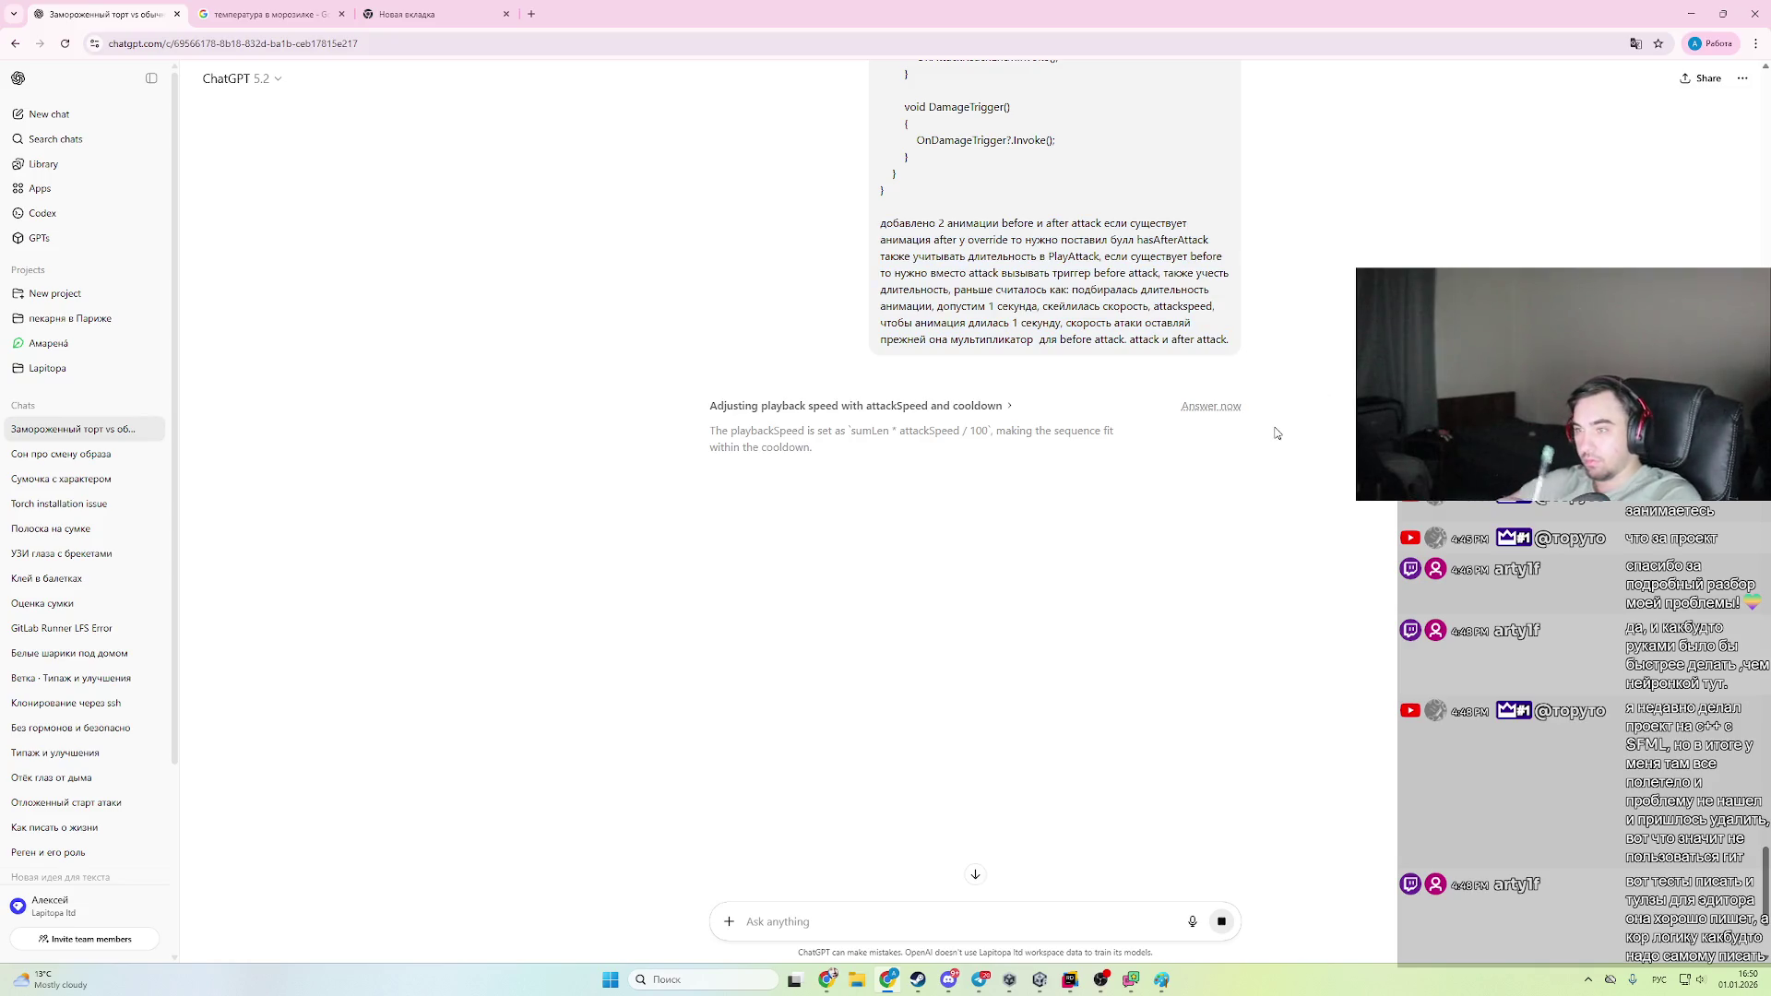
mouse_move(867, 221)
mouse_down()
mouse_move(1236, 288)
mouse_move(1337, 343)
mouse_up()
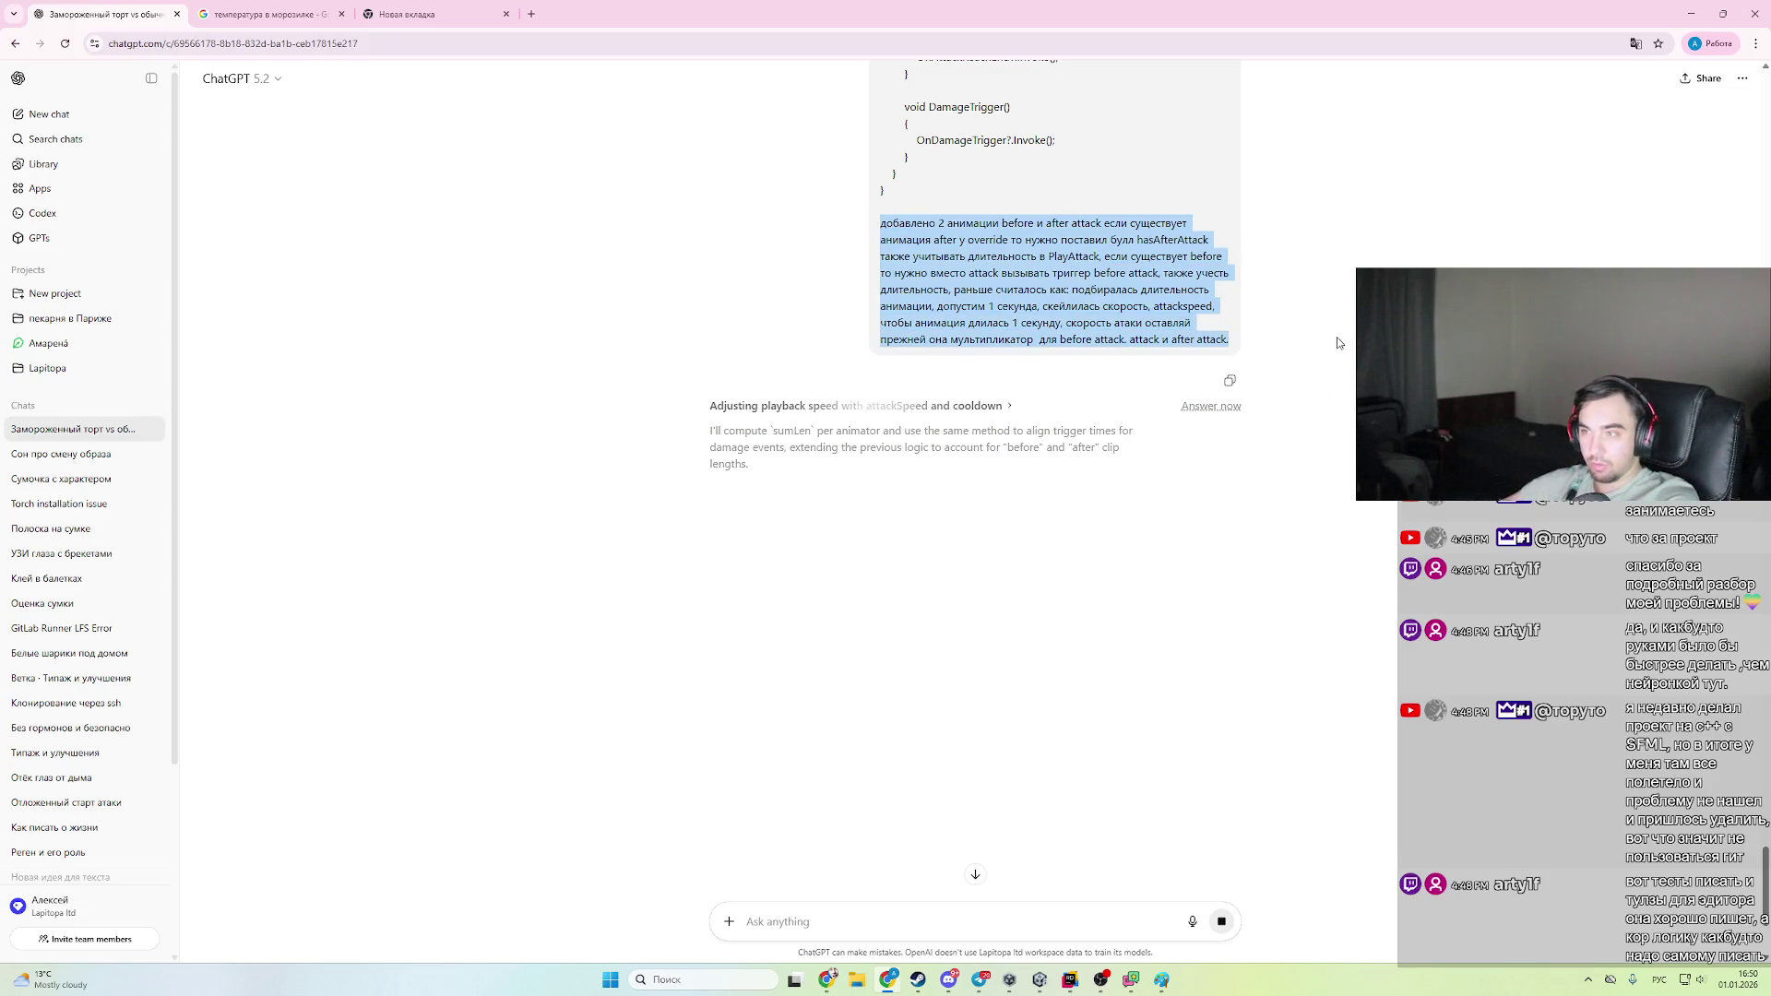
click(1339, 347)
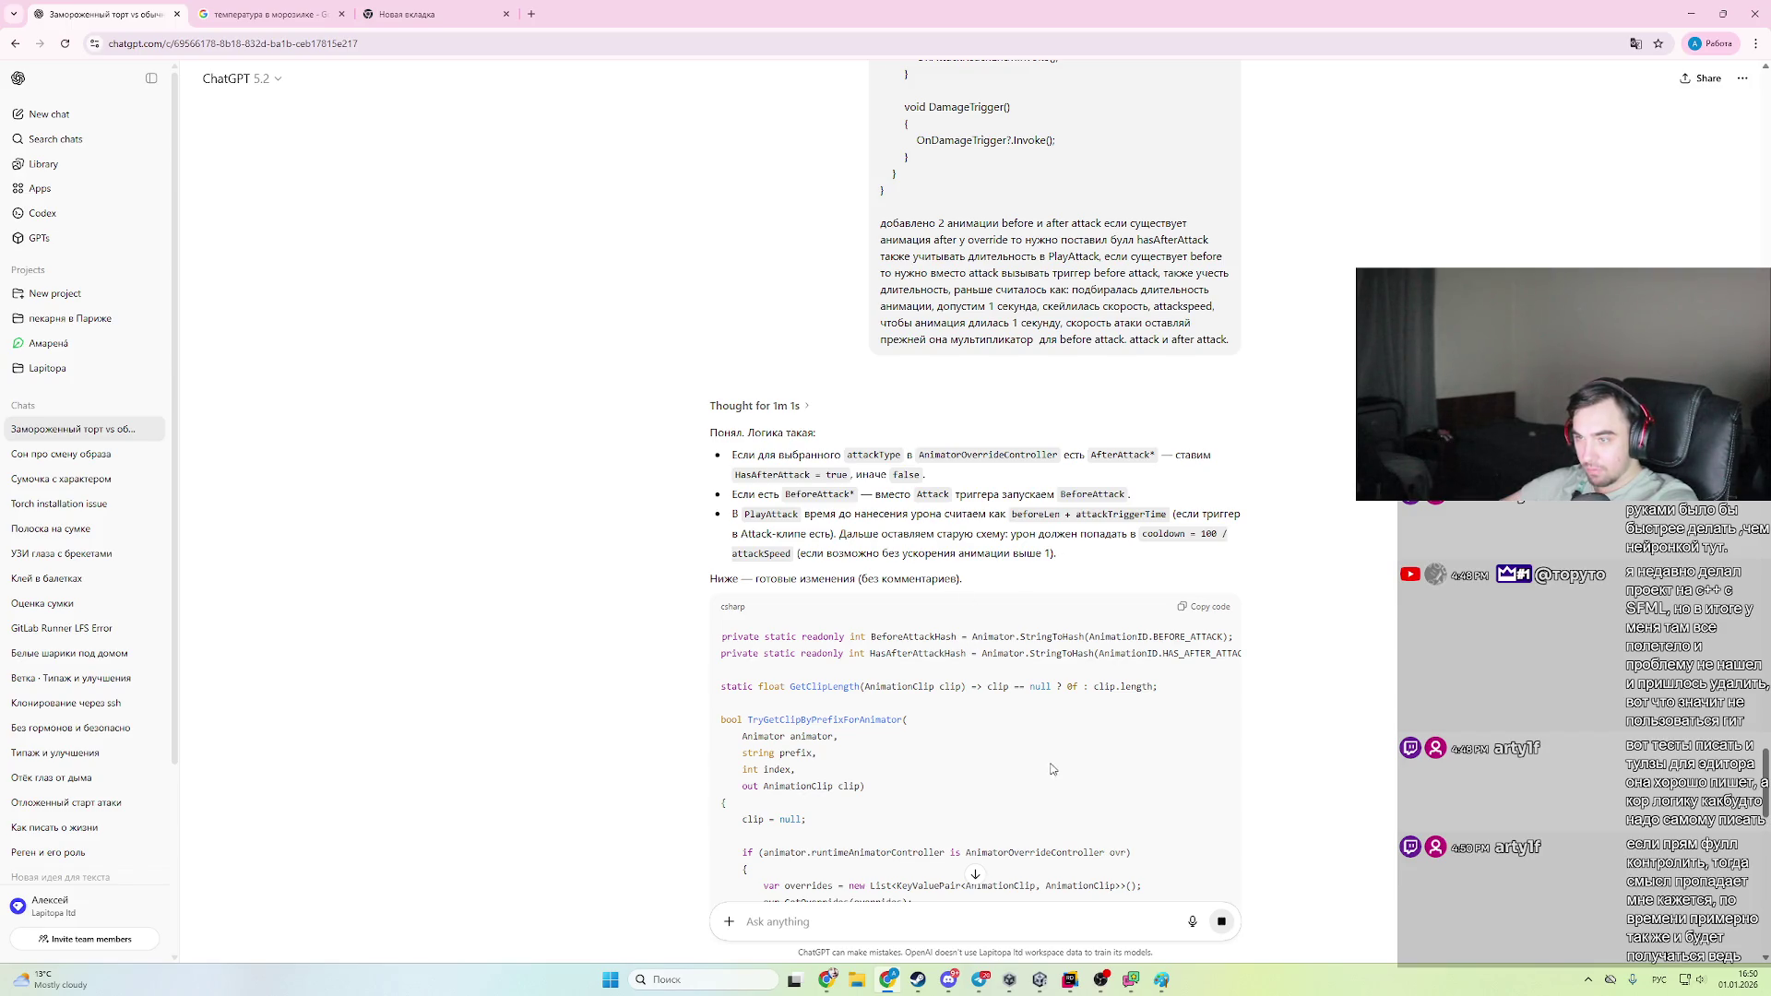
scroll(1037, 784, down, 5)
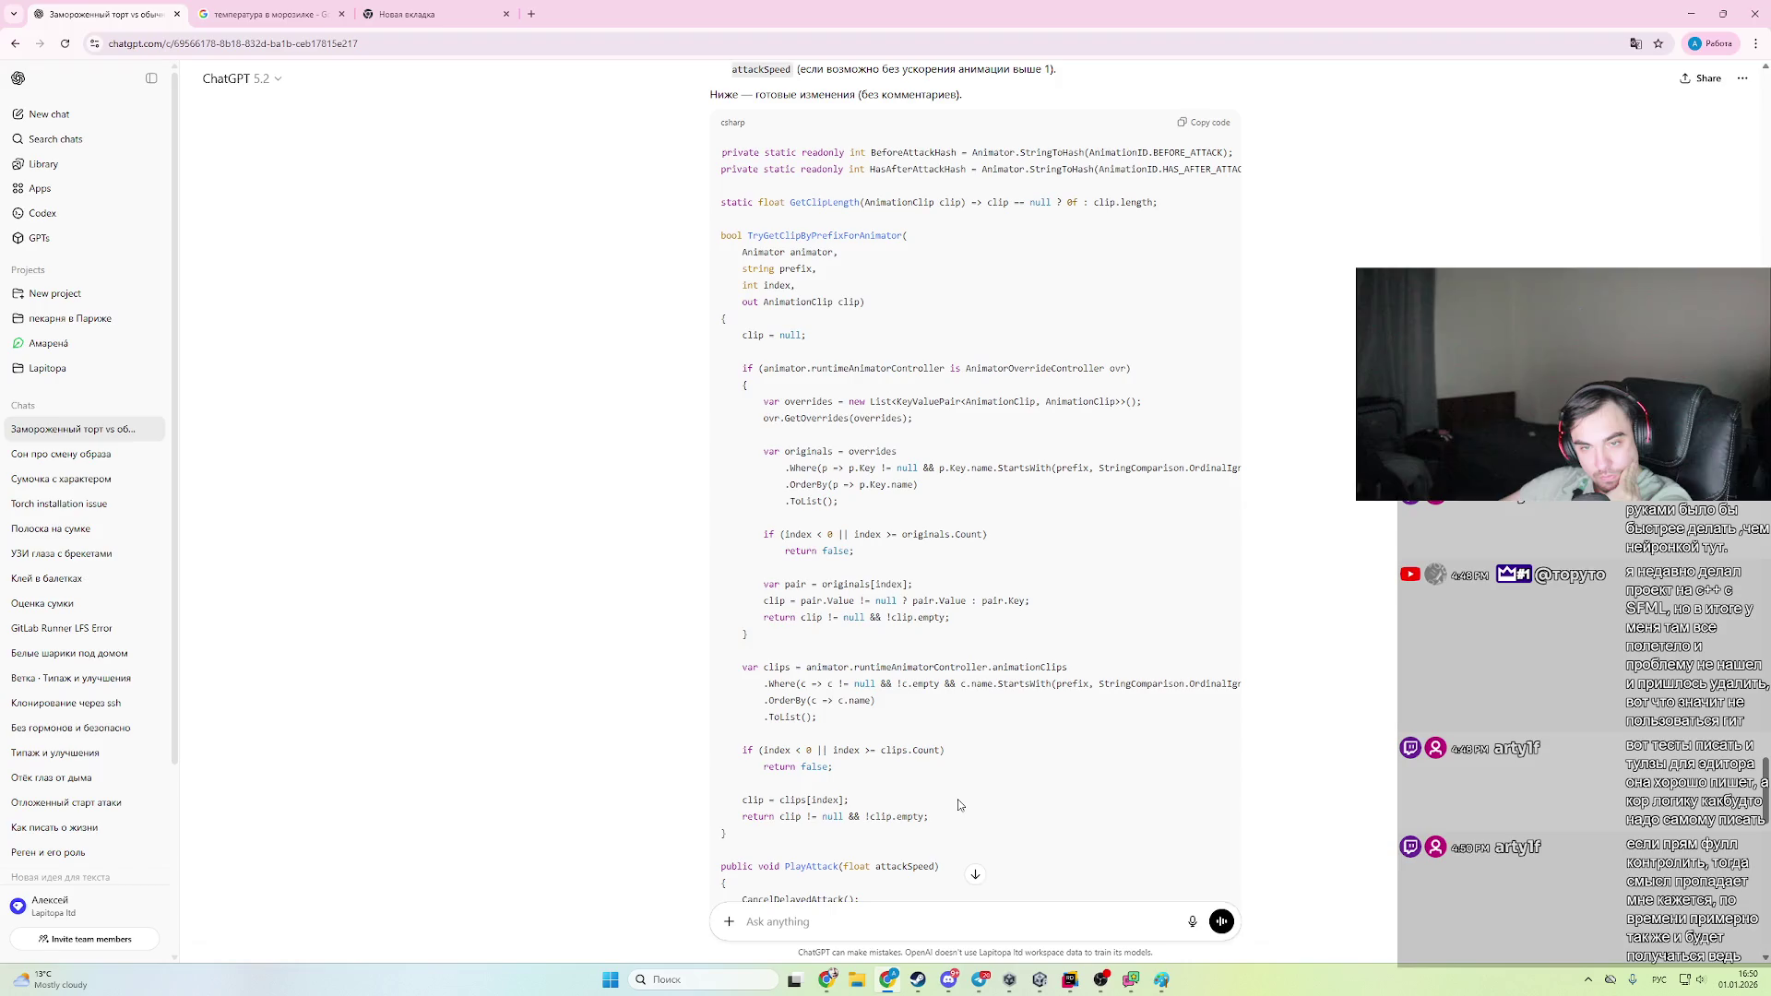
- Compare ChatGPT's revised PlayAttack against the Rider code, then bring the other browser window forward
scroll(958, 805, down, 4)
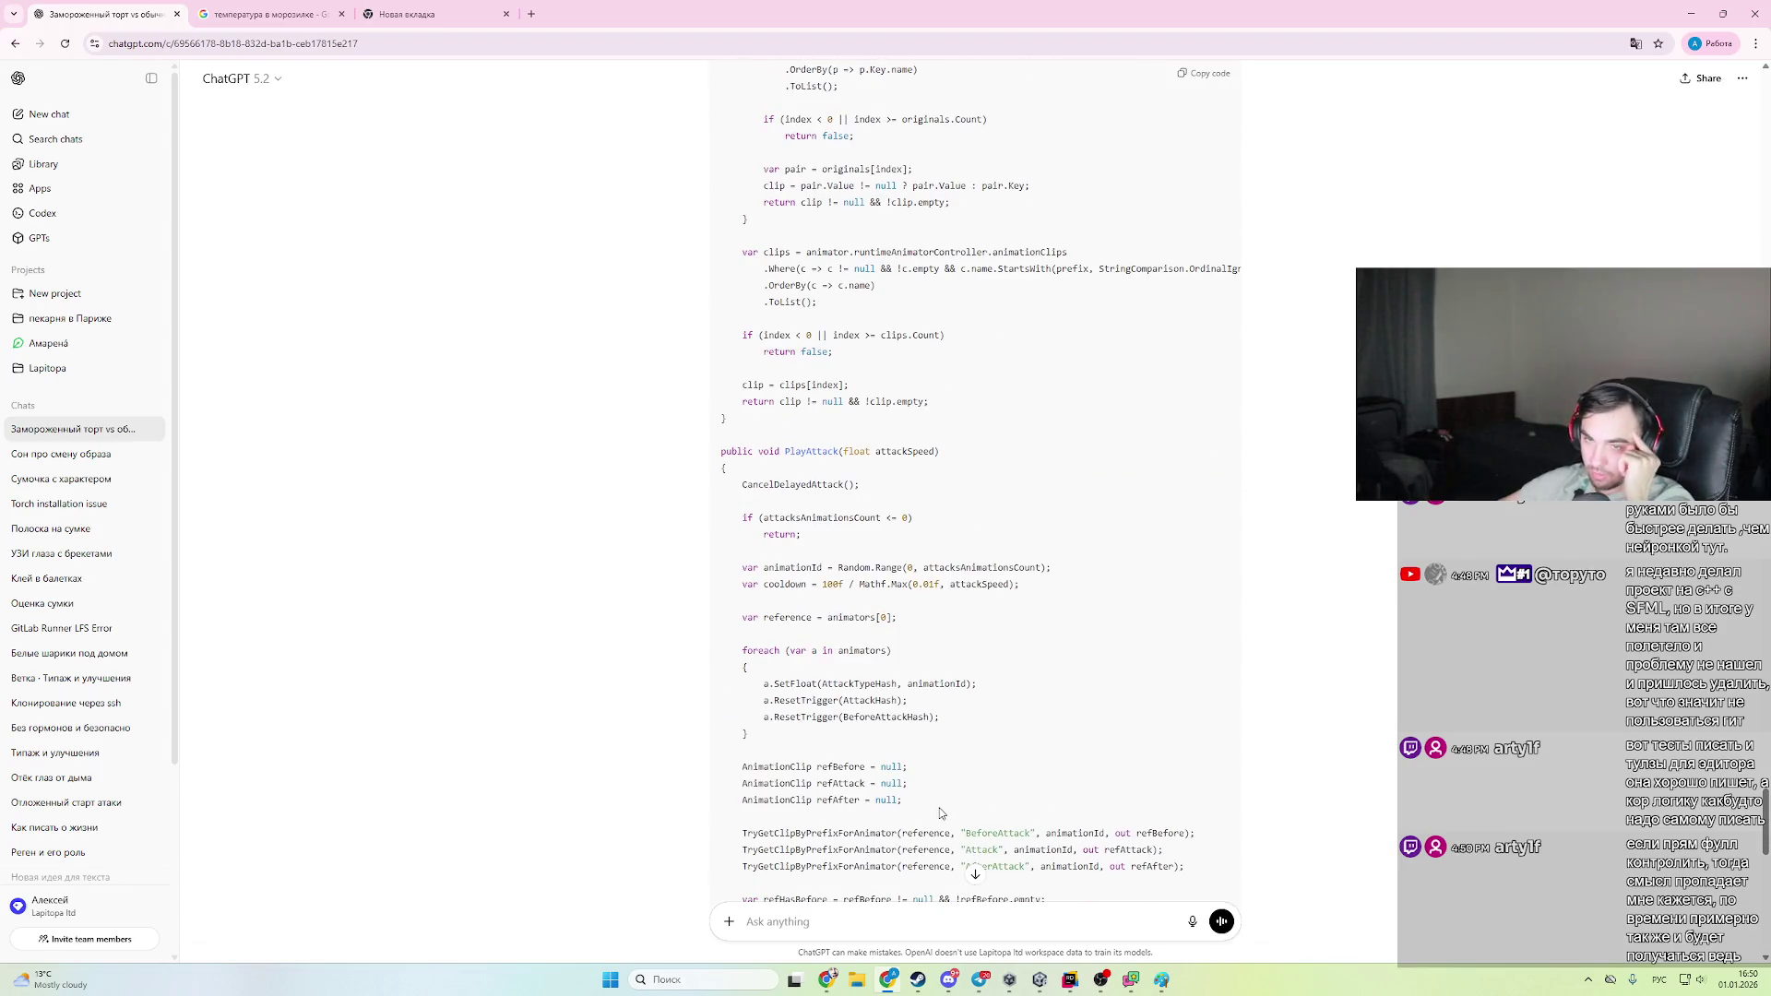
click(1070, 980)
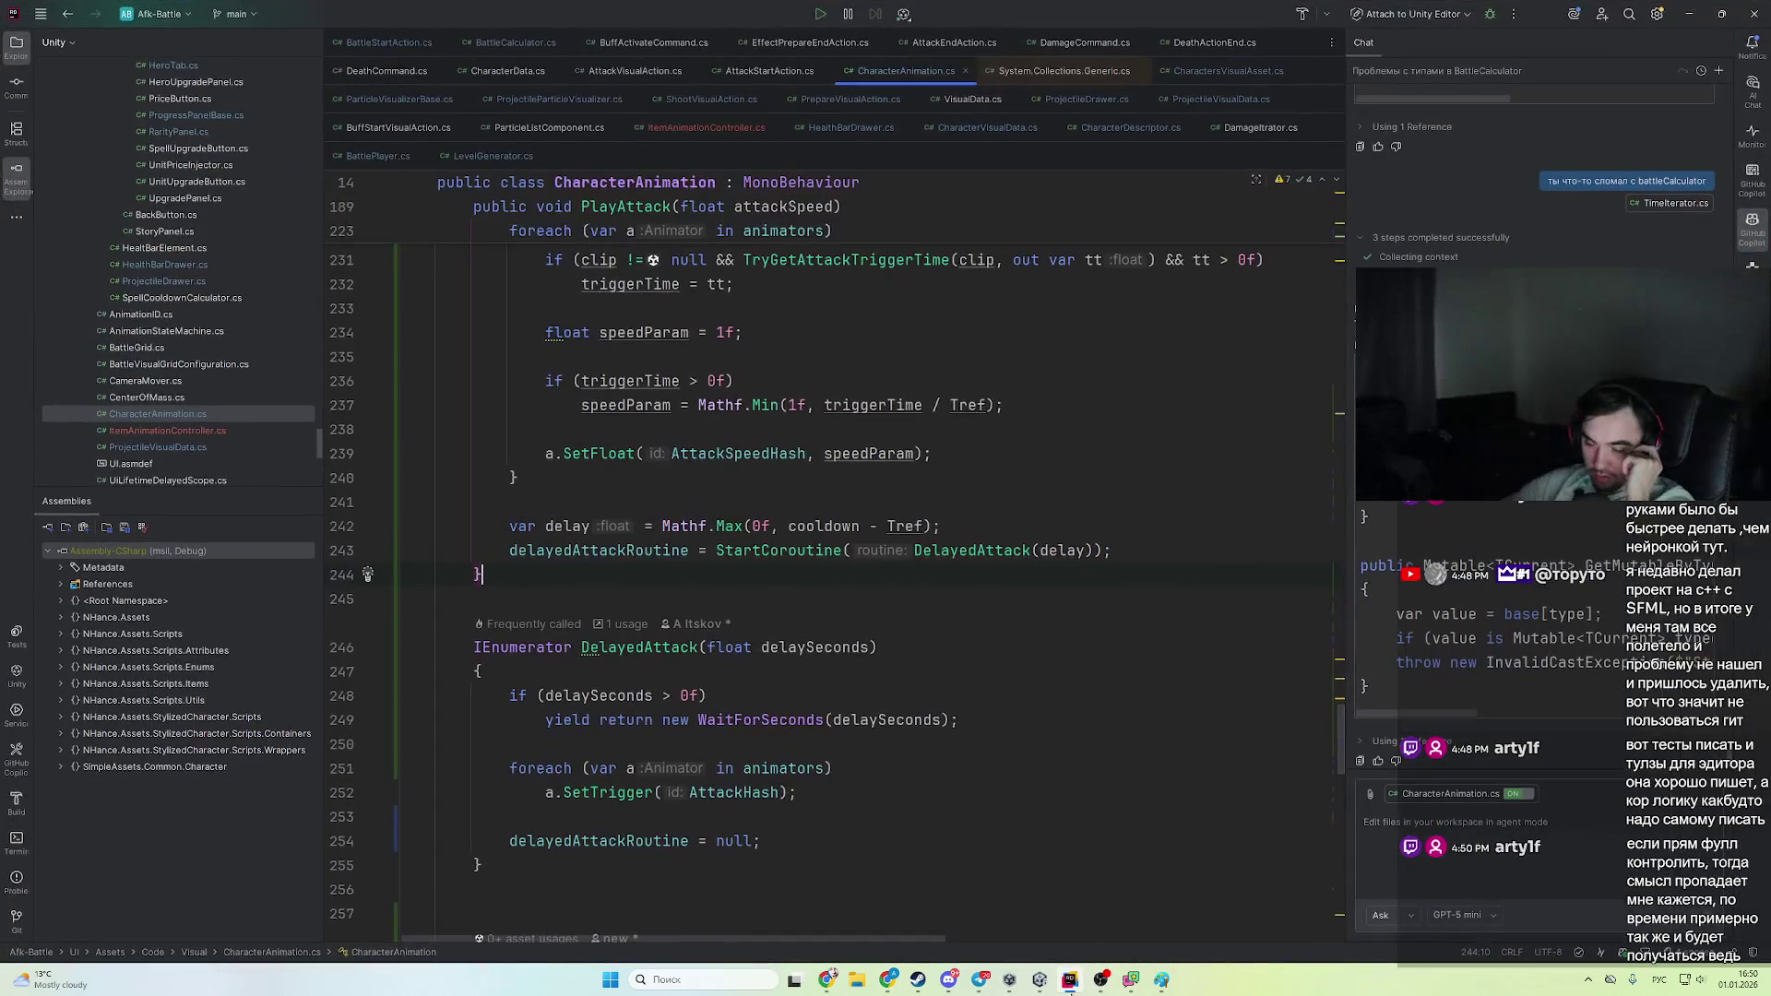
scroll(1017, 900, up, 3)
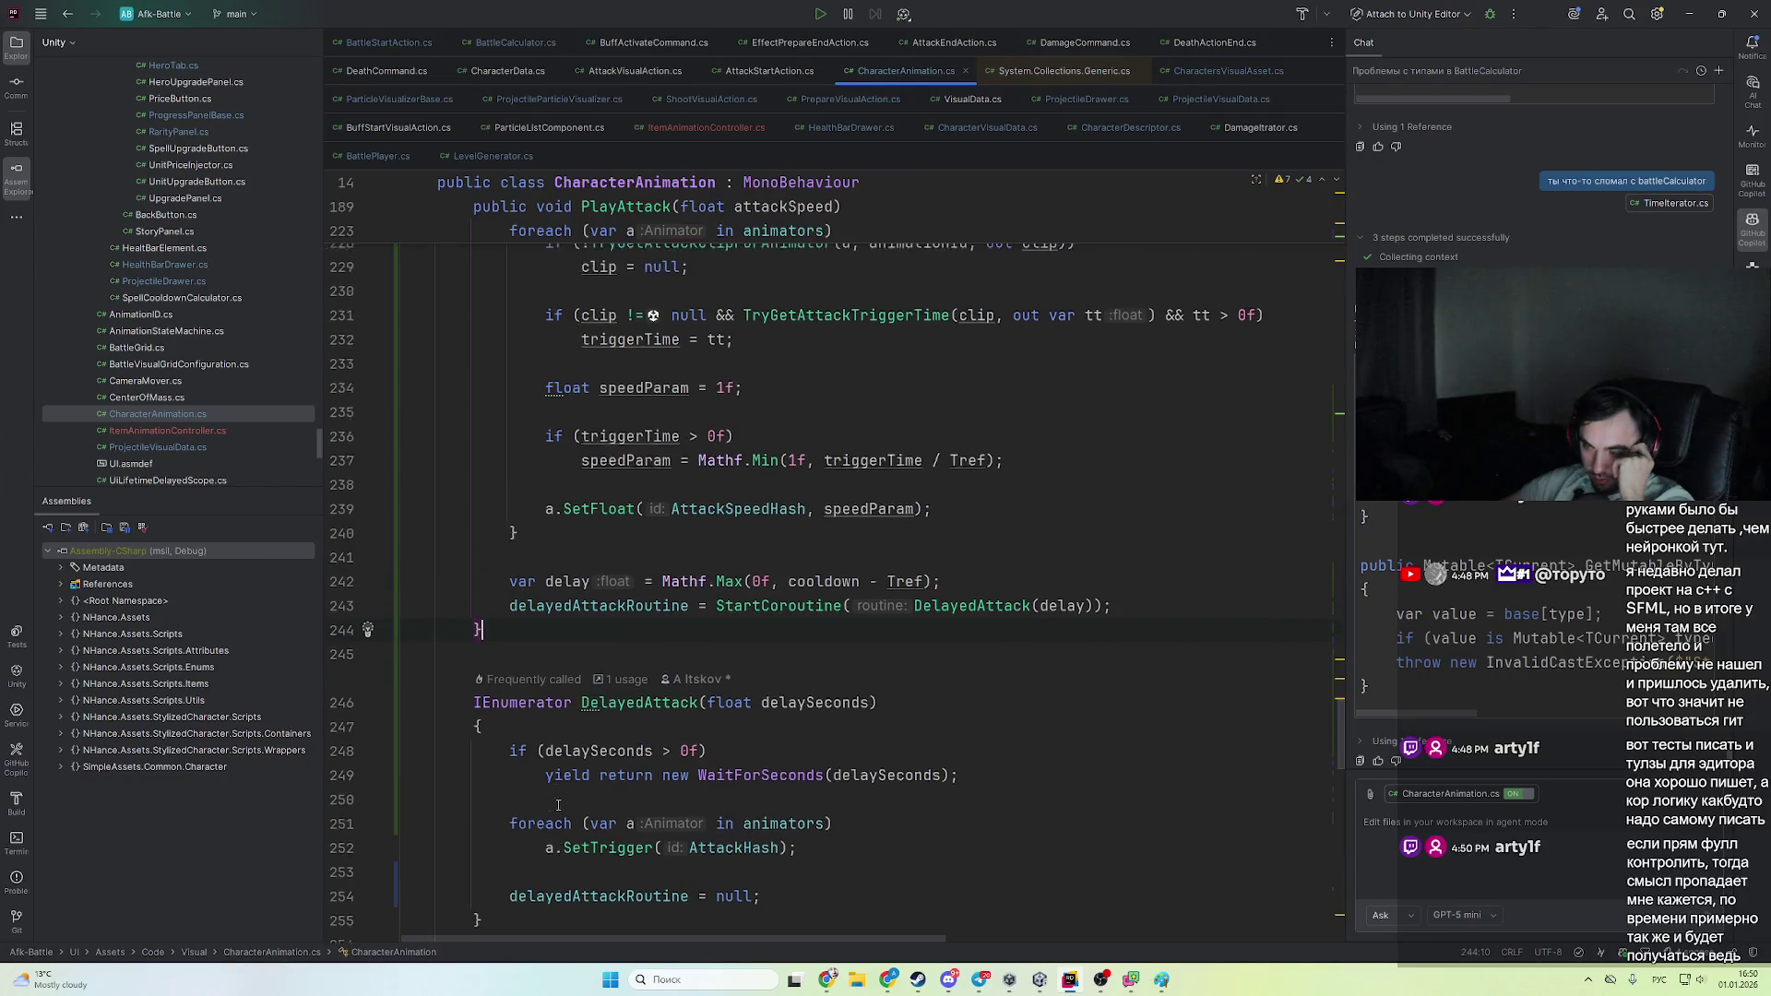
click(830, 977)
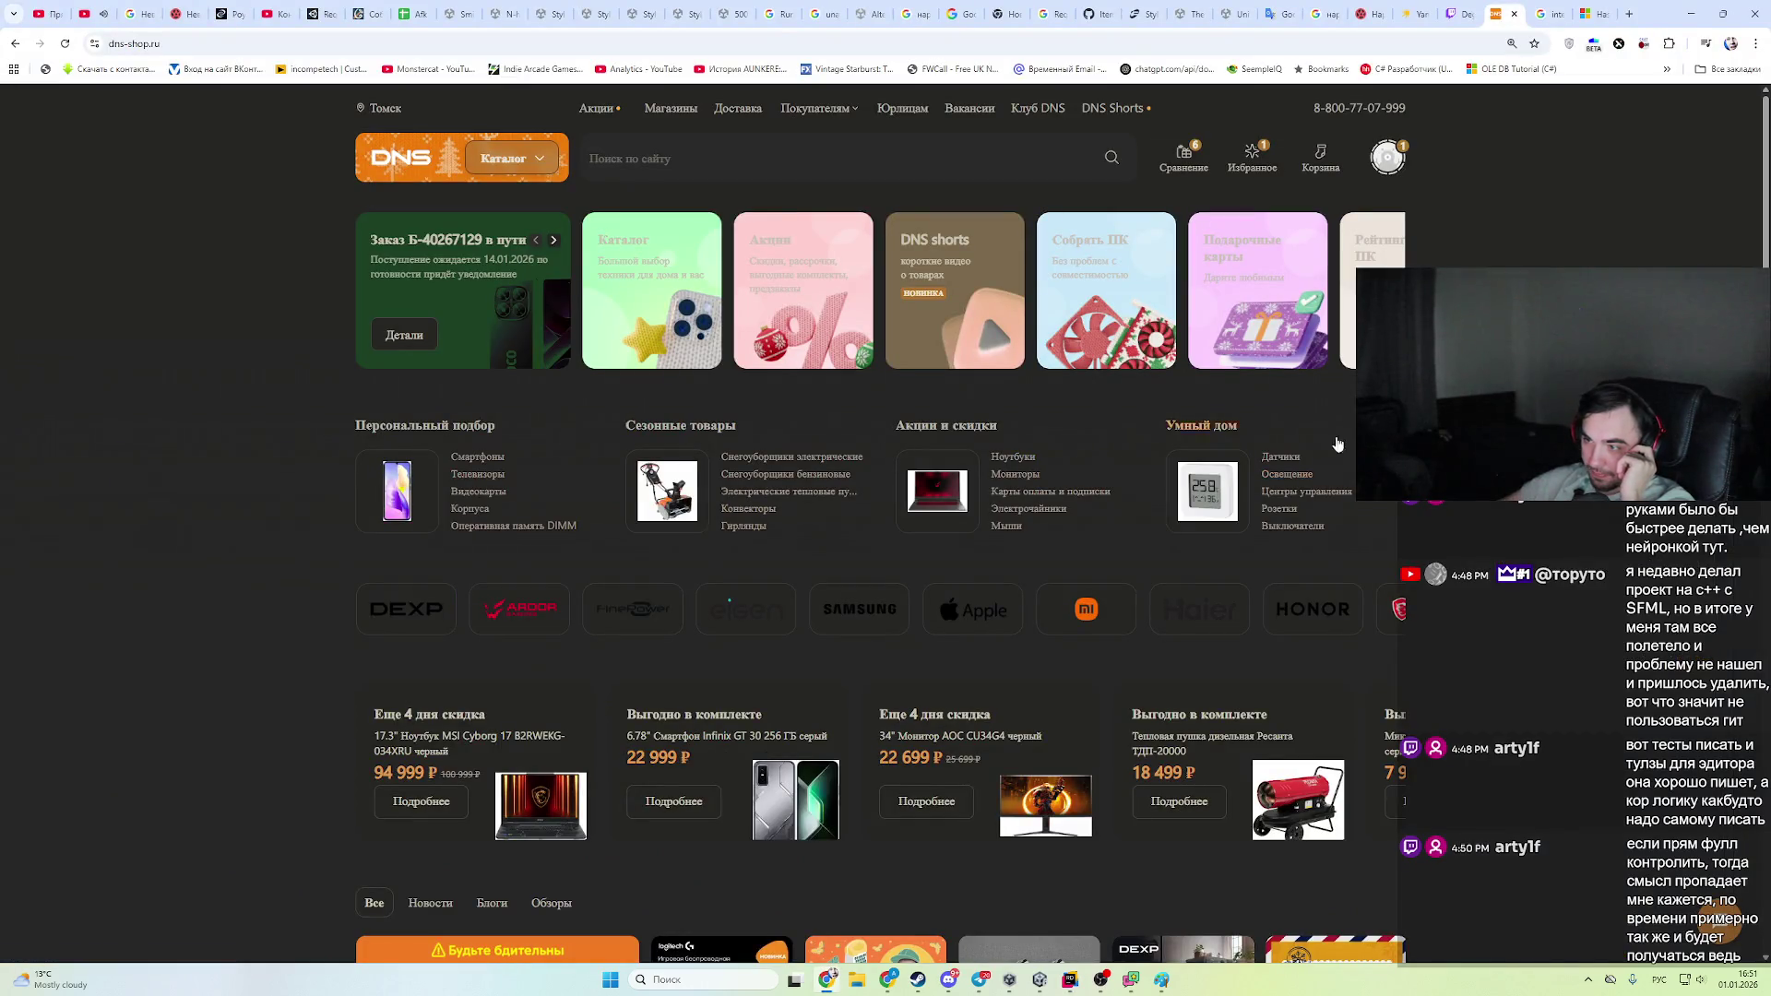
- Close the Google results to view the HashSet<T>.IntersectWith docs, then return to ChatGPT
click(827, 979)
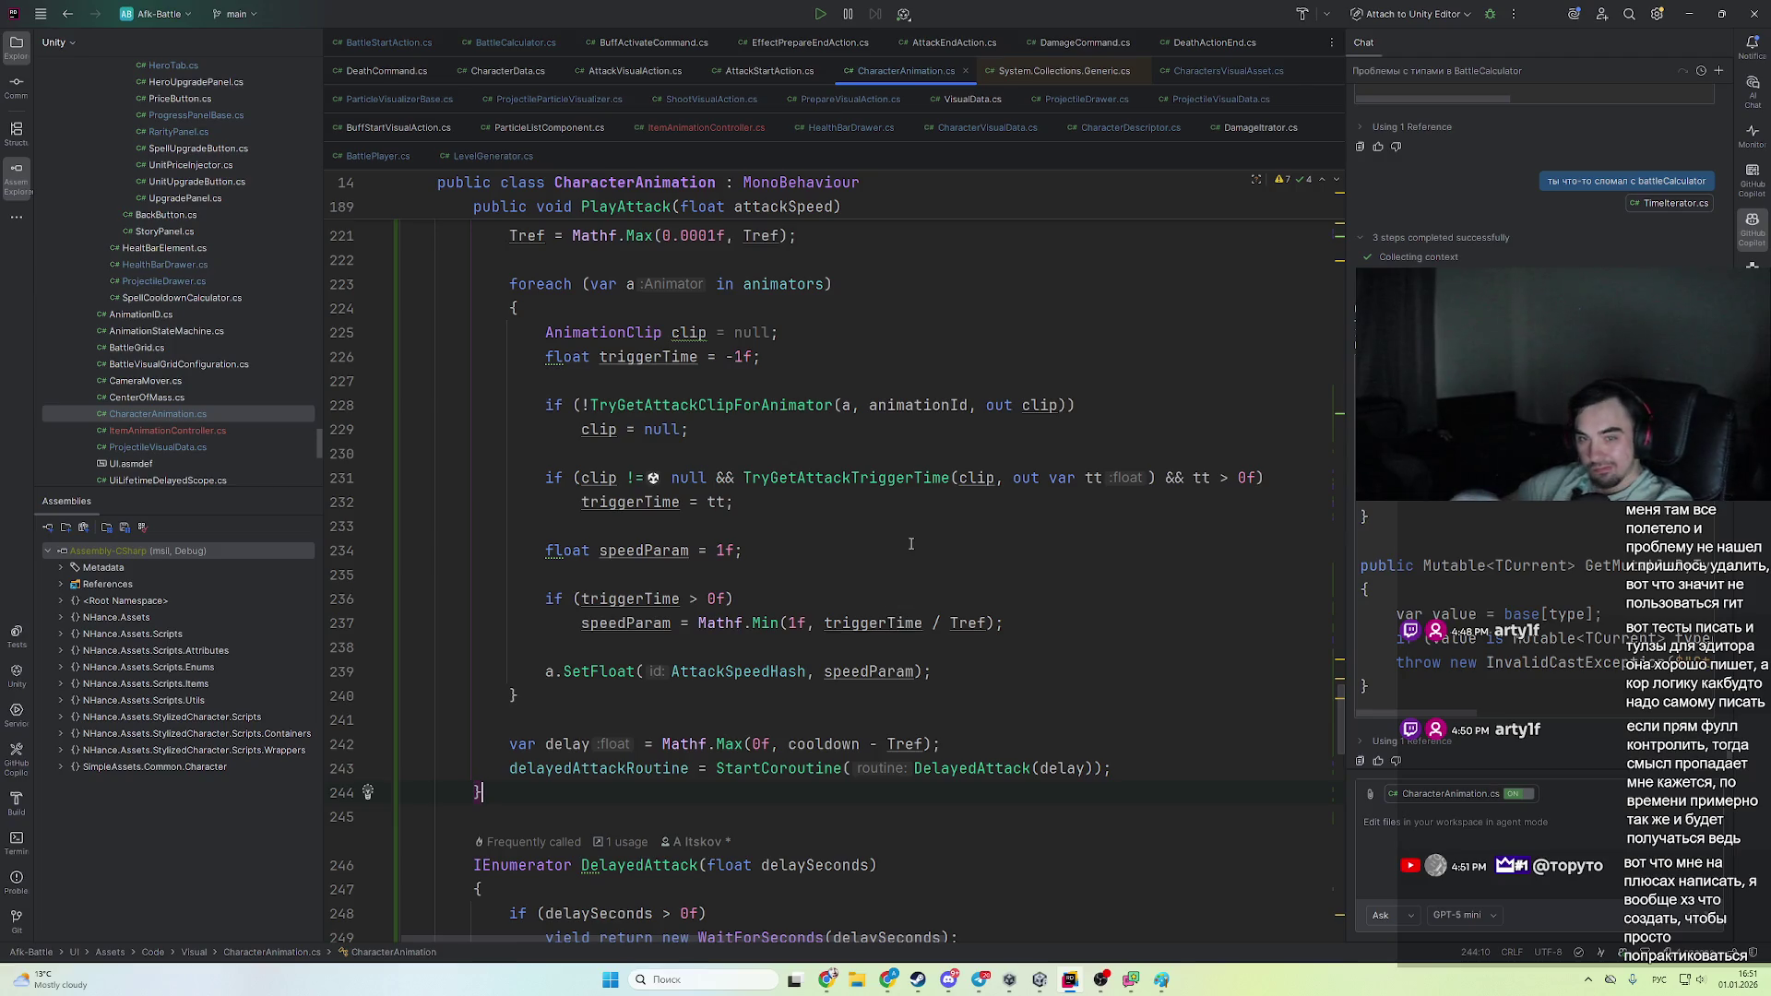
key(alt+Tab)
key(alt+Tab)
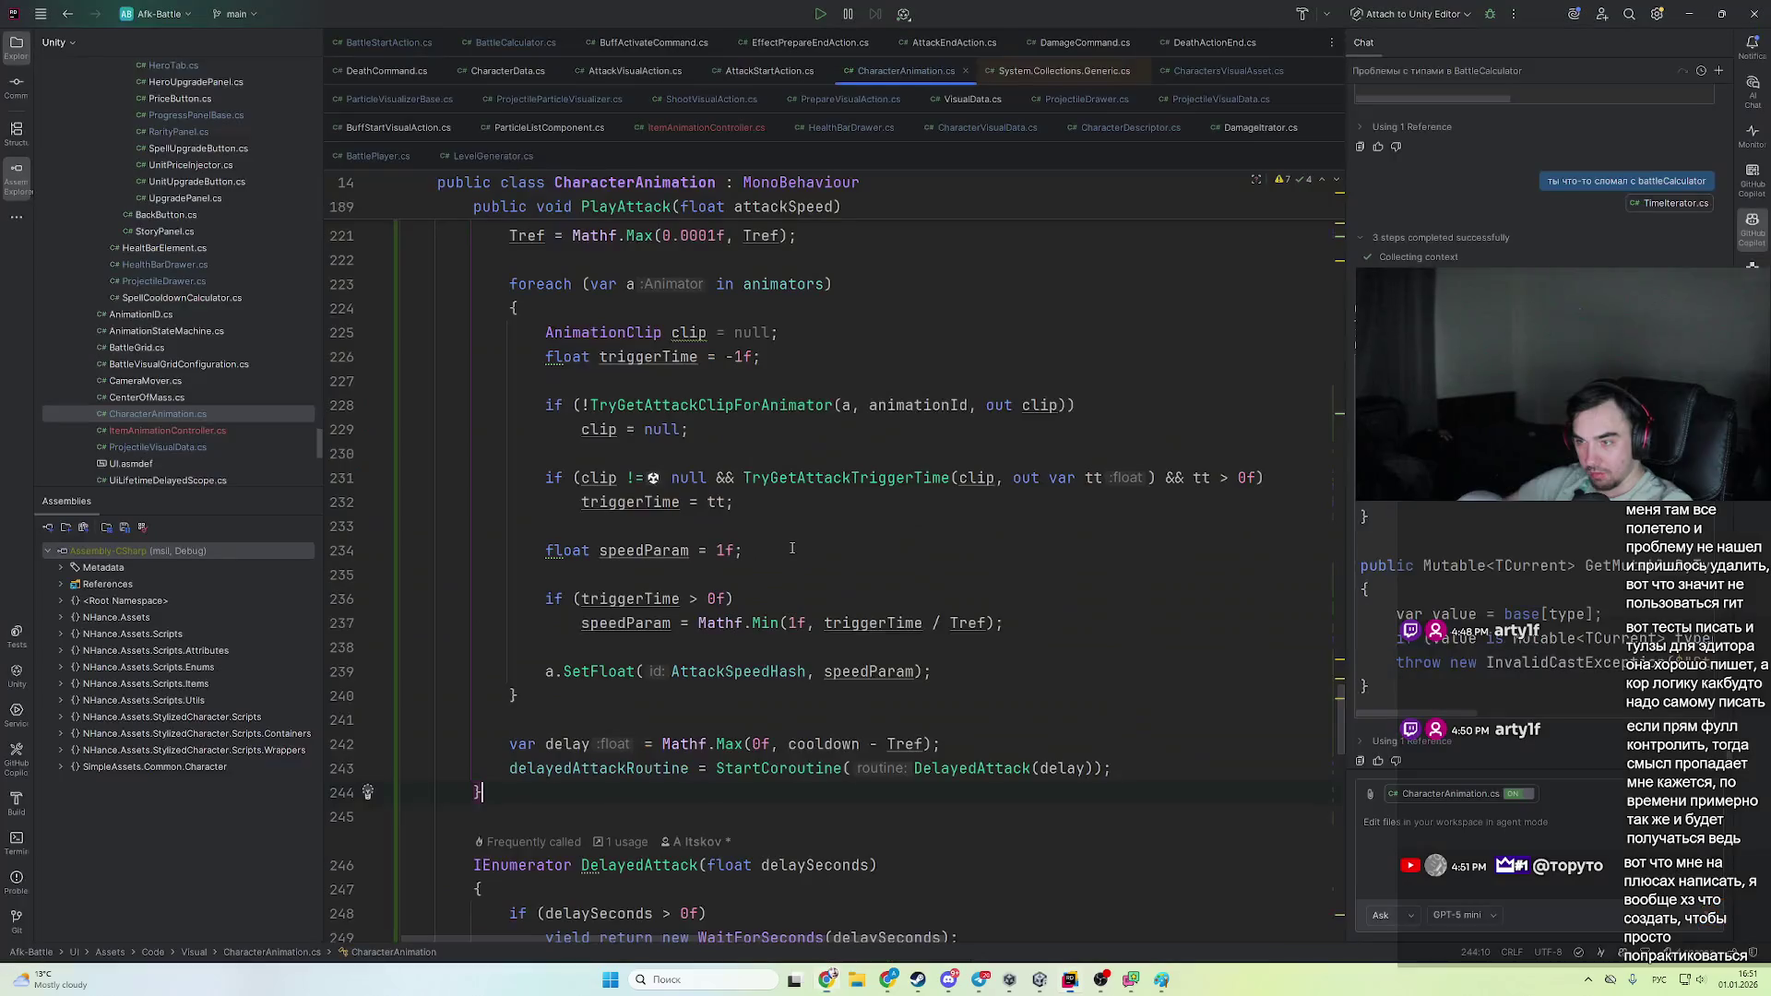
key(alt+Tab)
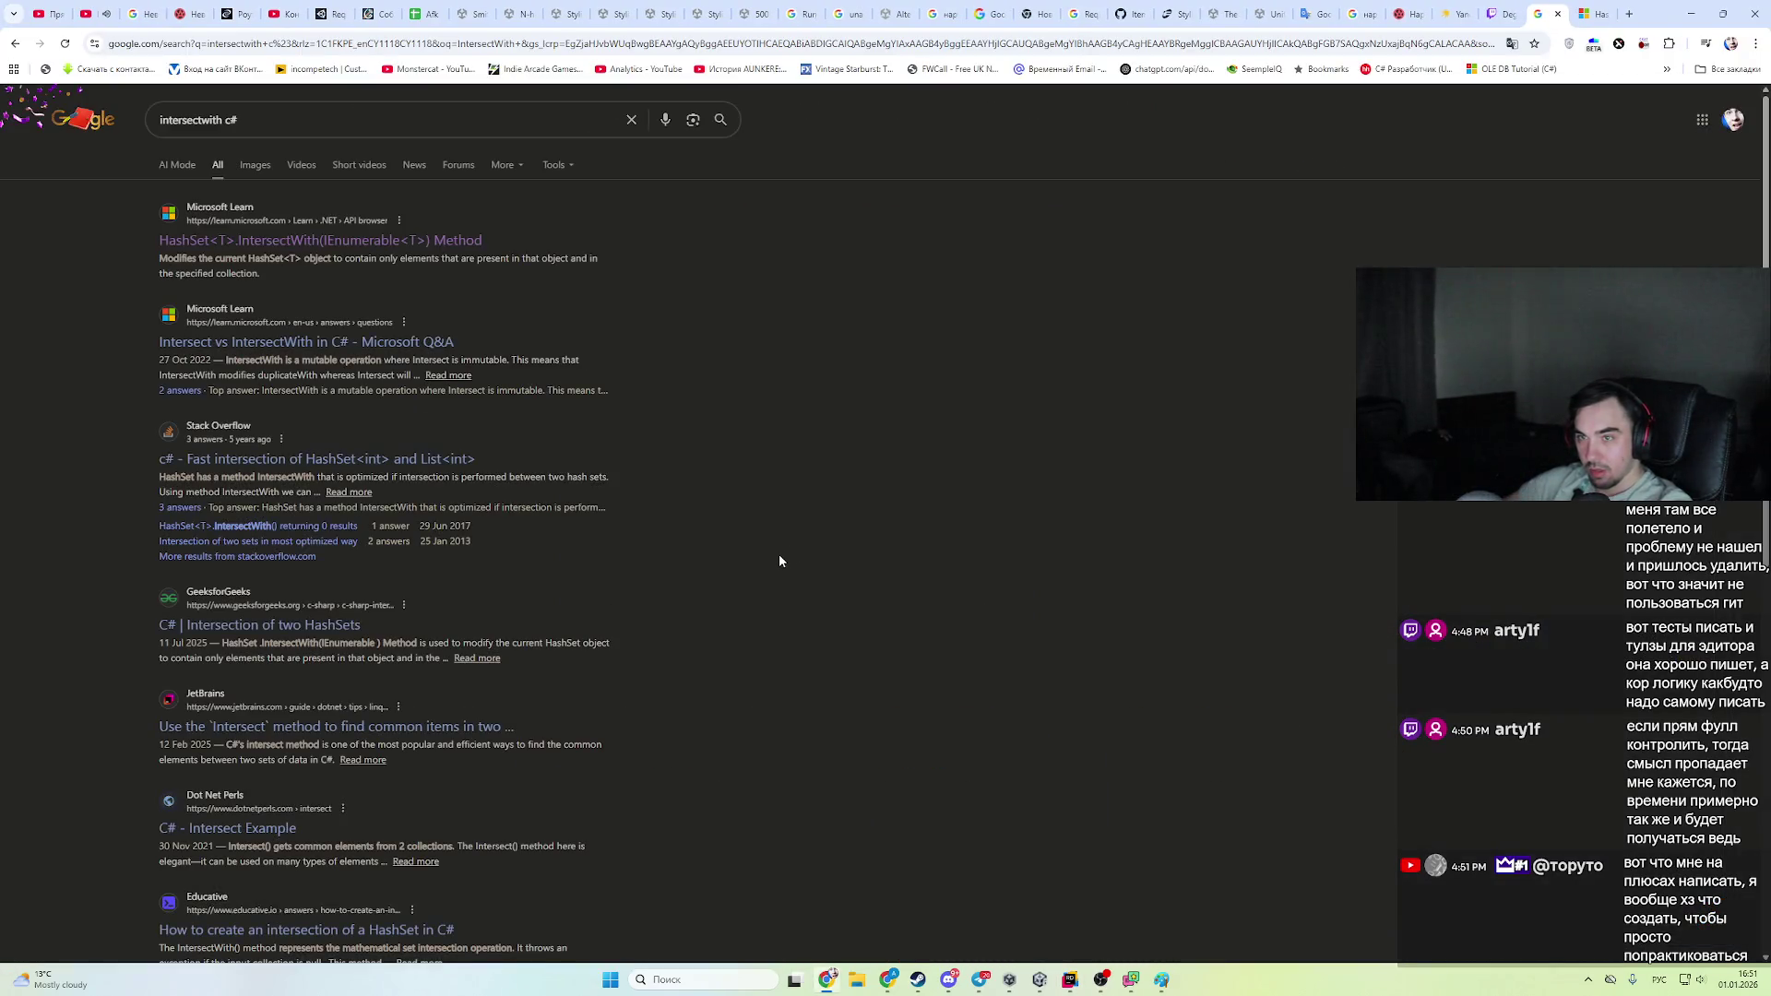
key(ctrl+w)
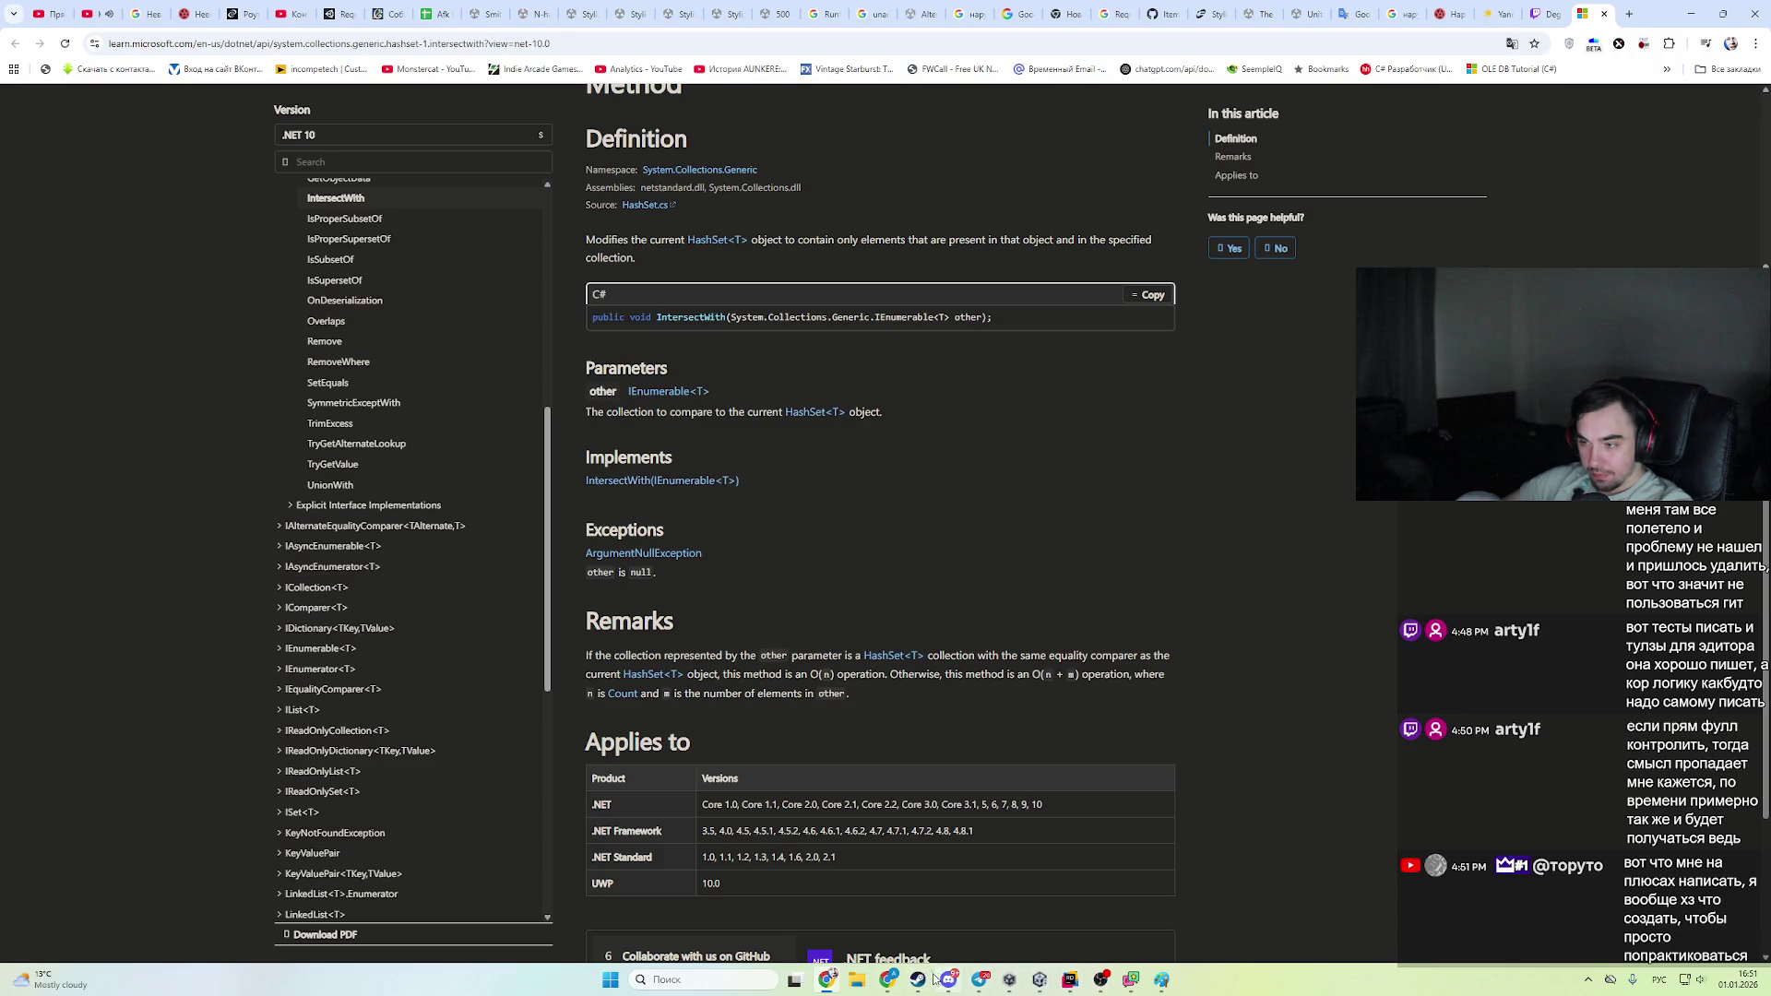
click(889, 978)
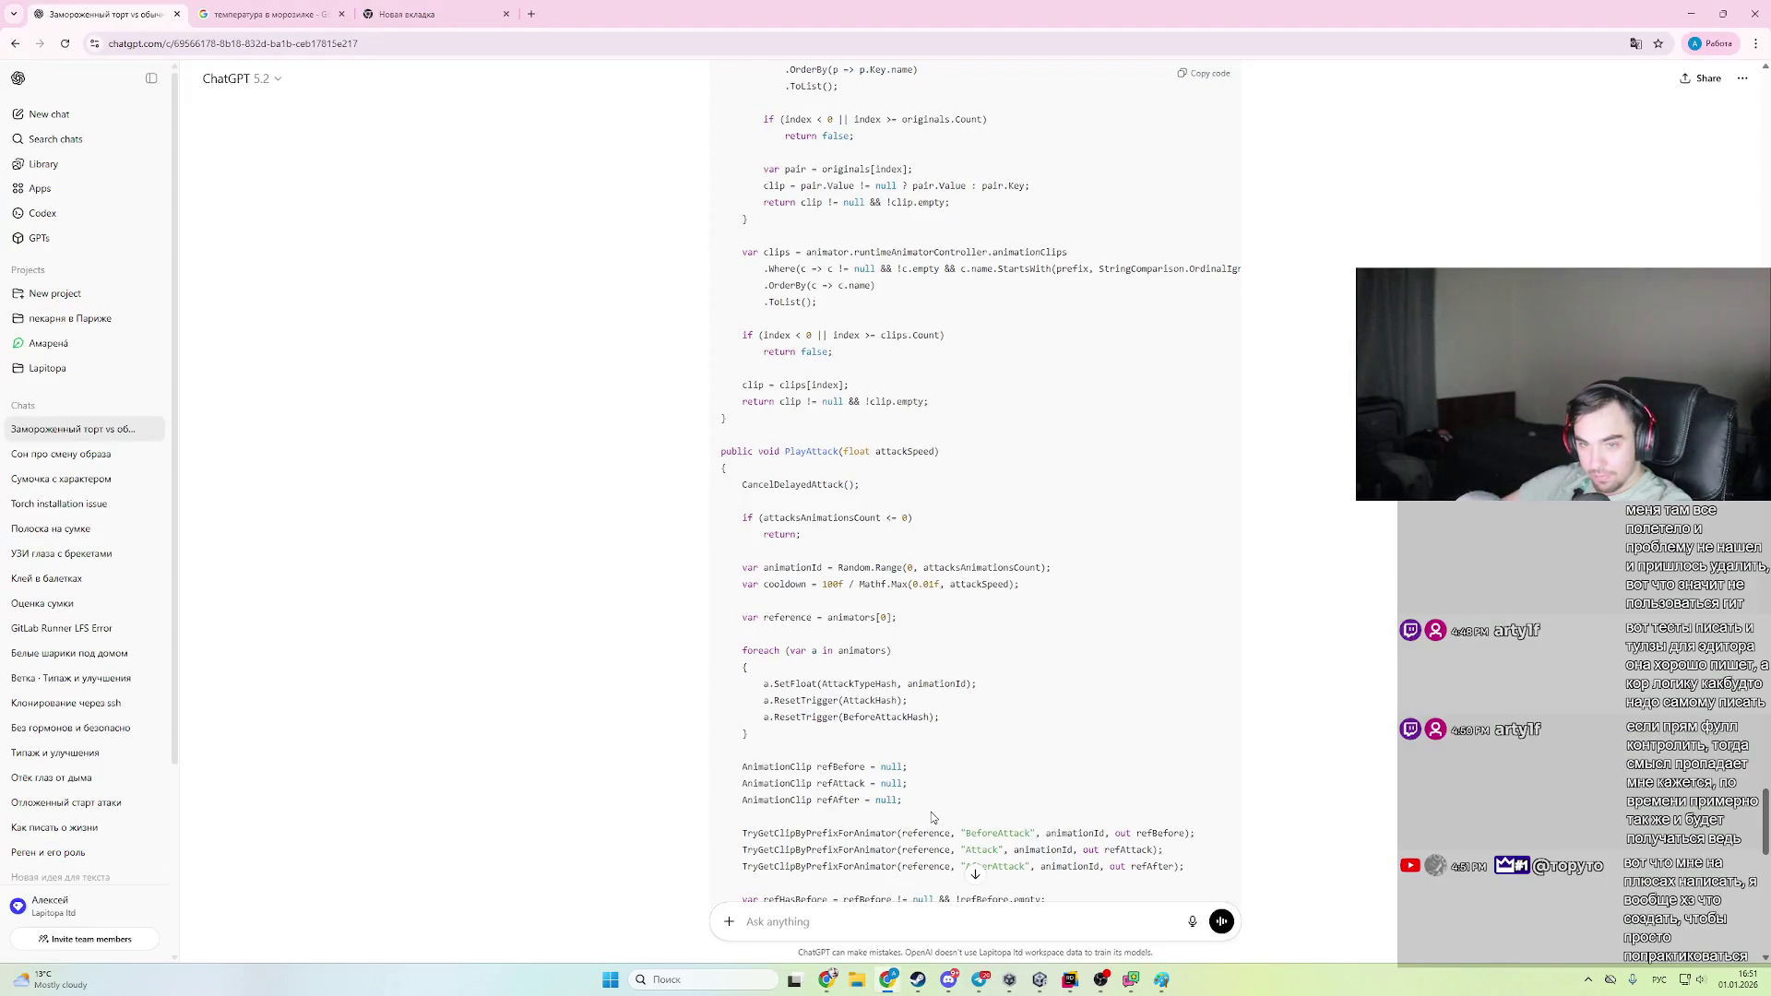
- Scroll through the reply, inspecting its suggested PlayAttack and DelayedTrigger coroutine code
scroll(938, 811, down, 1)
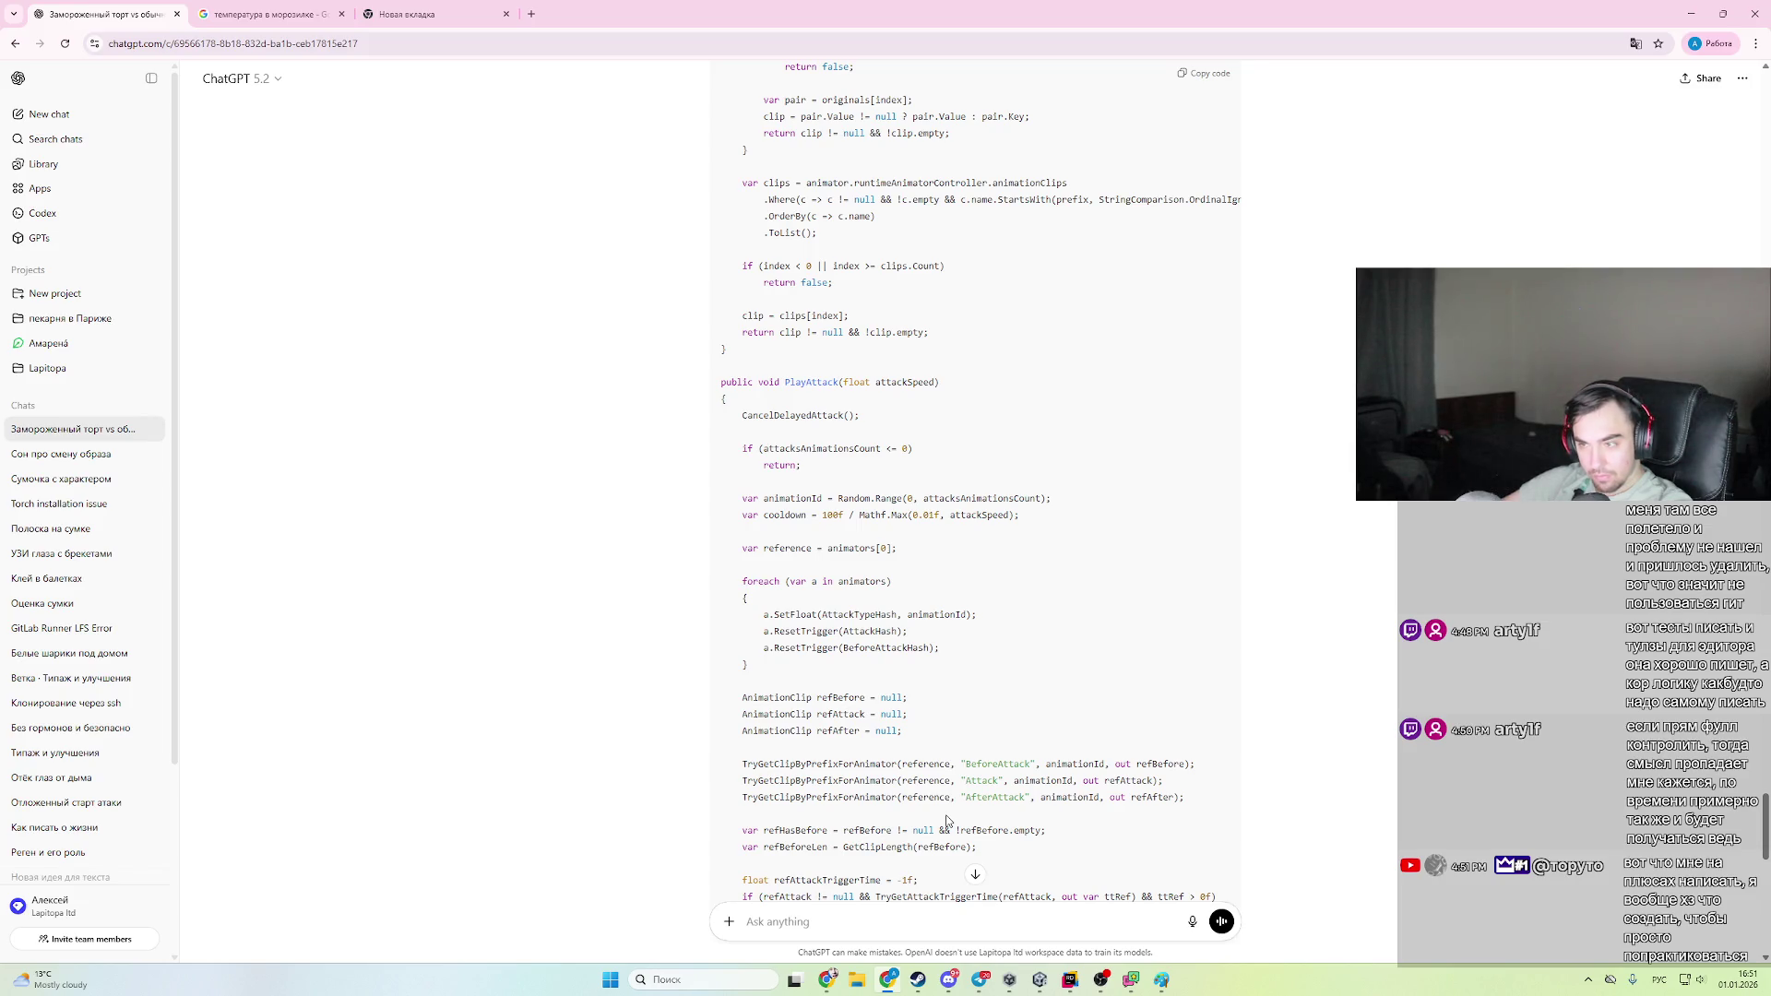
scroll(941, 817, down, 4)
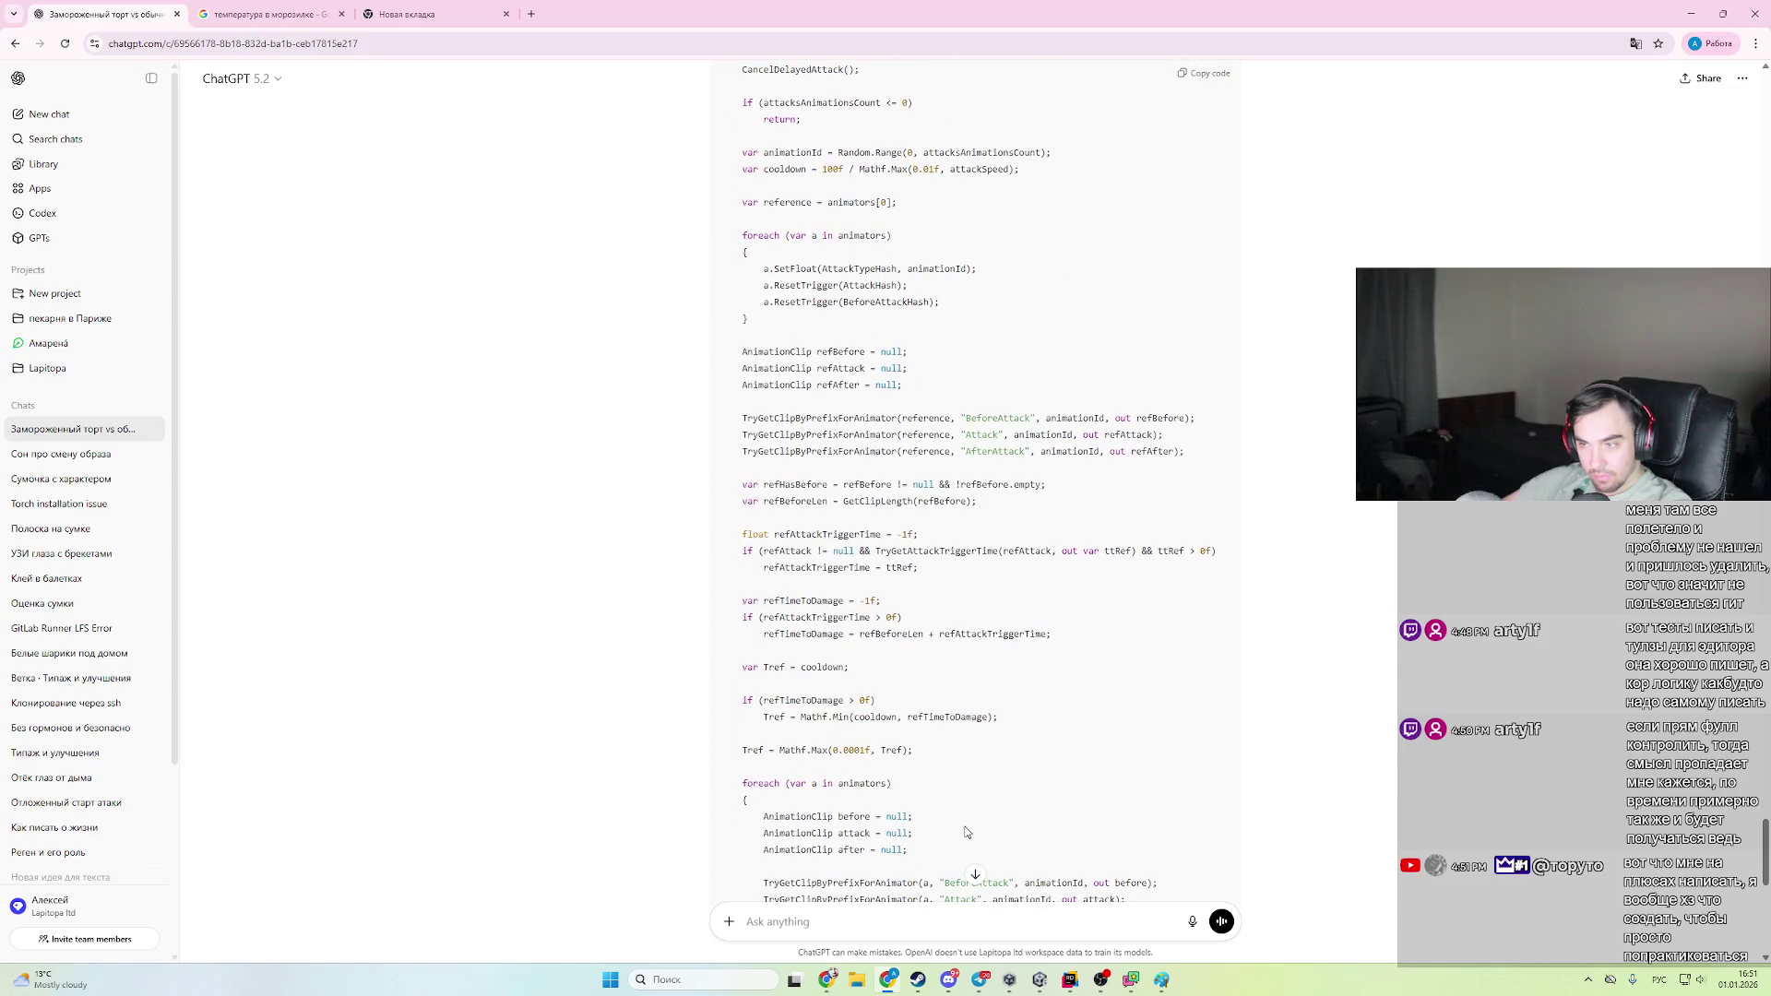
scroll(967, 832, down, 8)
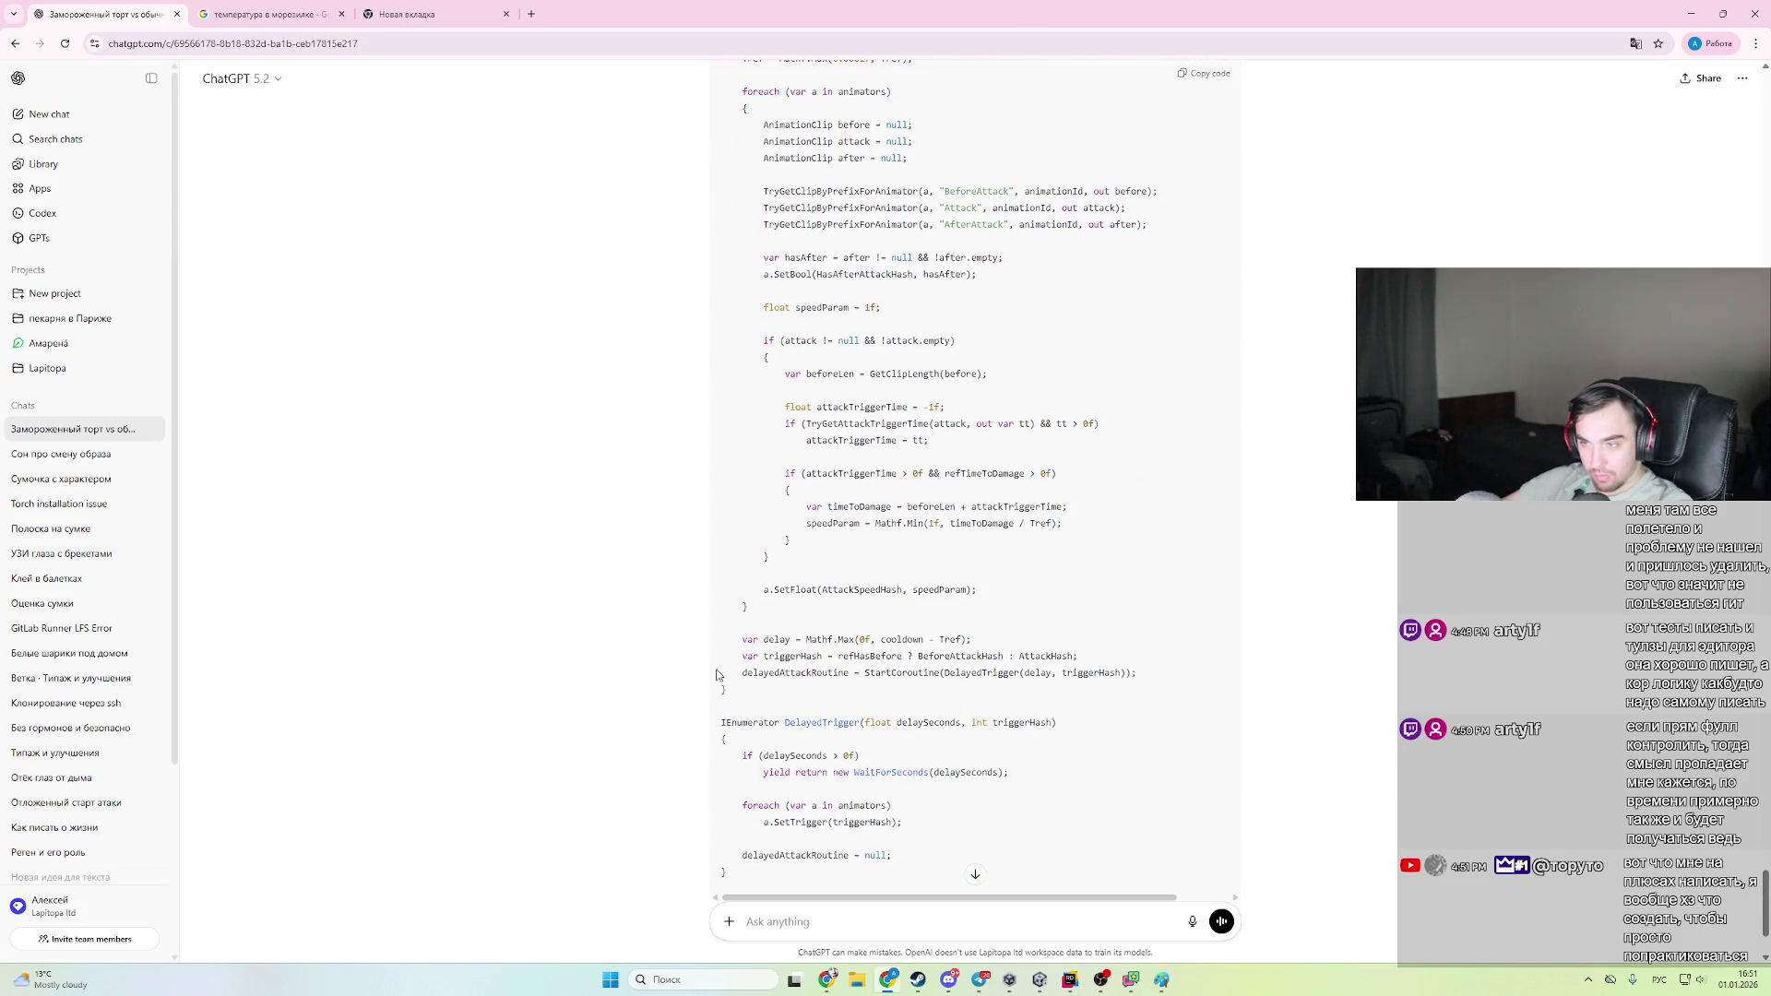
drag(738, 695, 803, 469)
click(805, 465)
scroll(805, 464, up, 2)
right_click(806, 465)
click(650, 384)
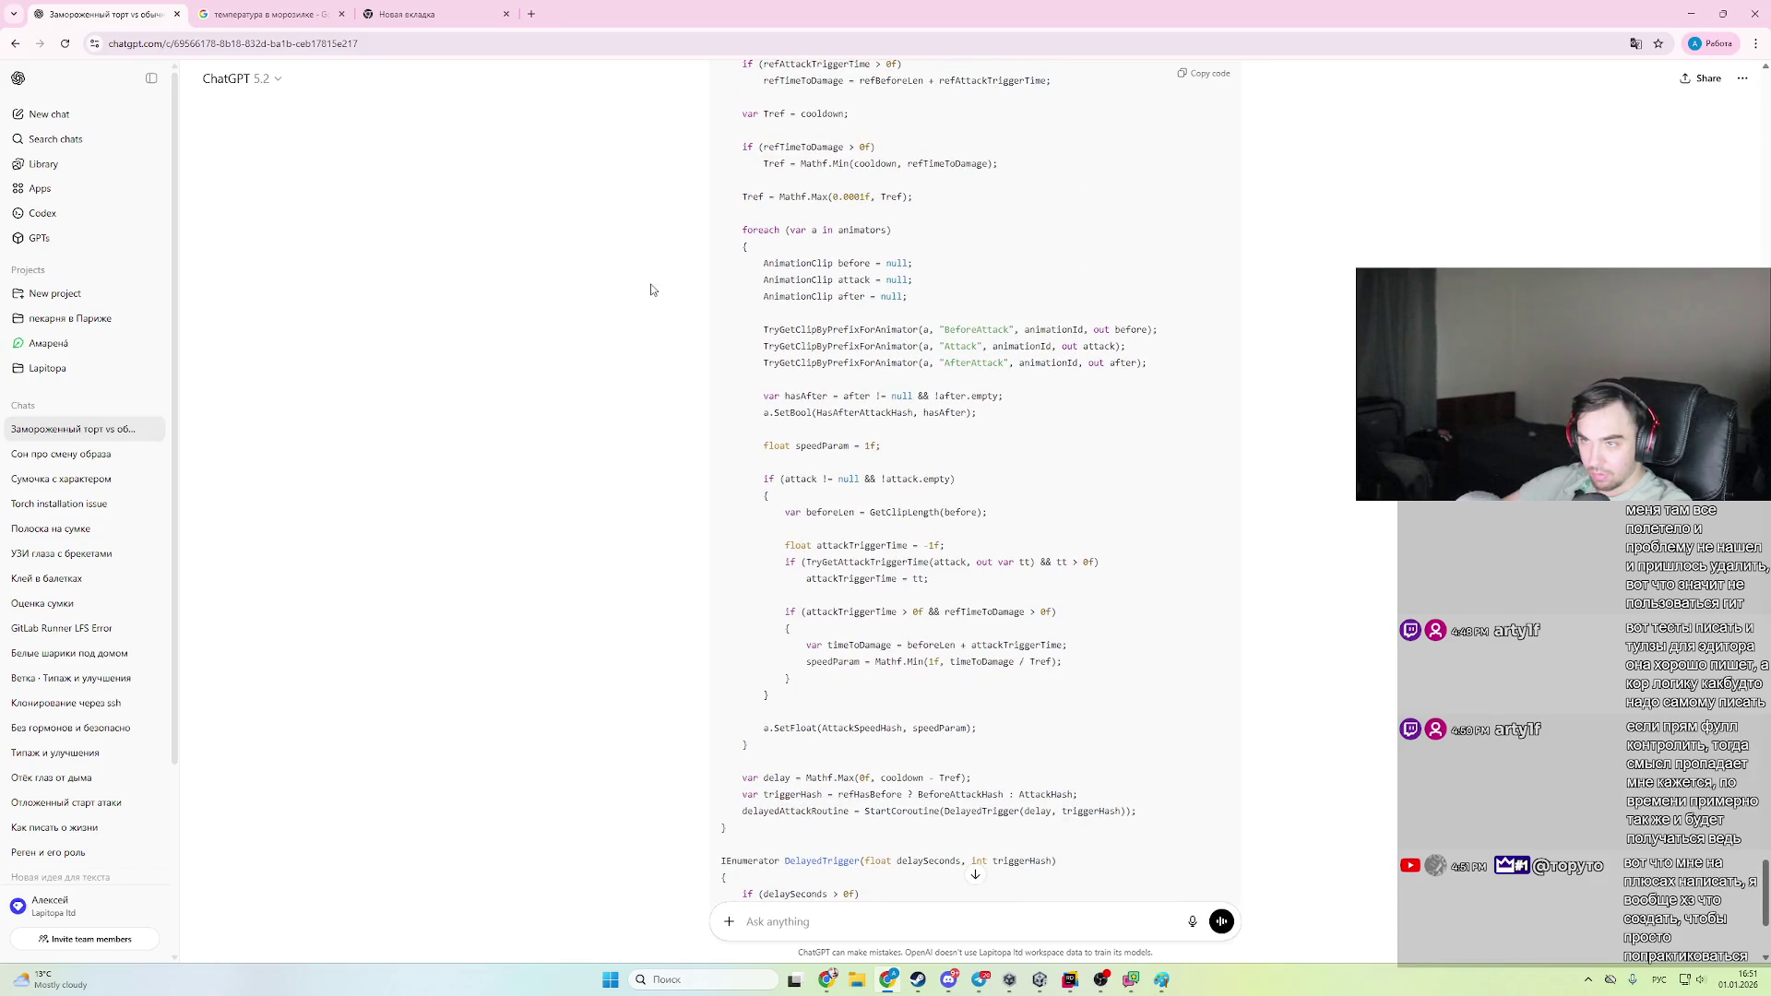
mouse_move(756, 830)
mouse_down()
mouse_move(830, 649)
mouse_move(659, 388)
mouse_up()
scroll(817, 683, up, 9)
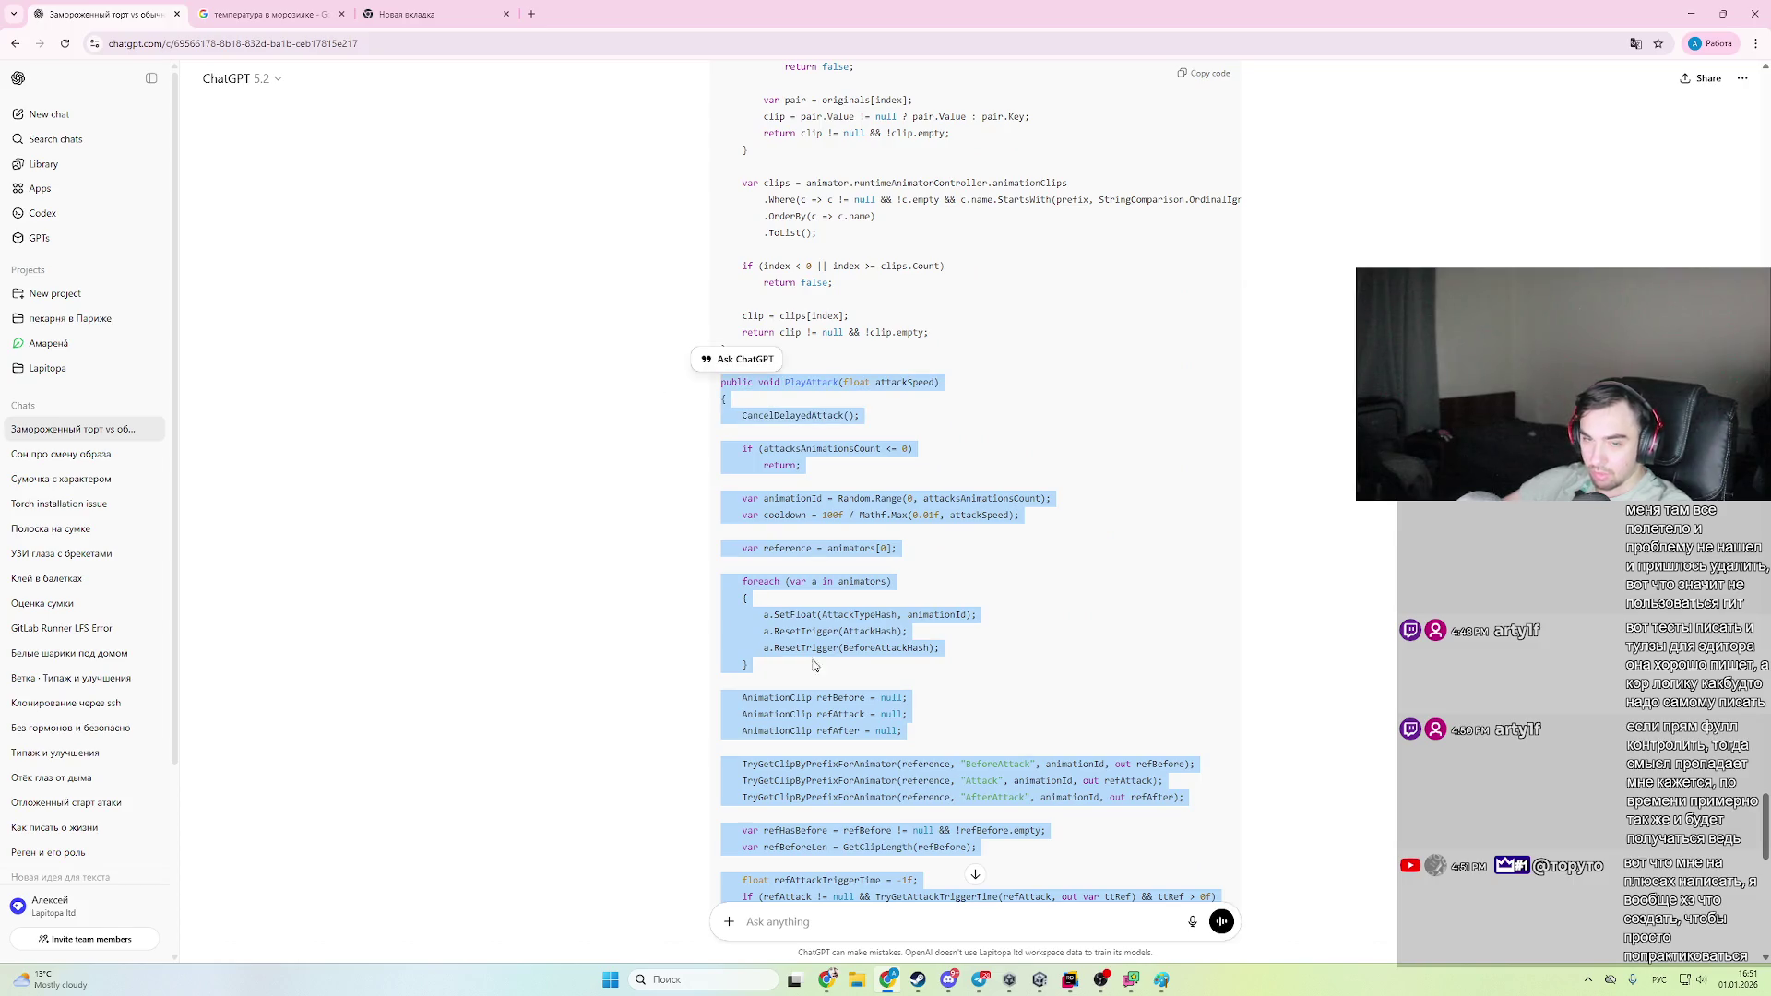
scroll(771, 717, down, 8)
click(959, 569)
scroll(959, 569, down, 6)
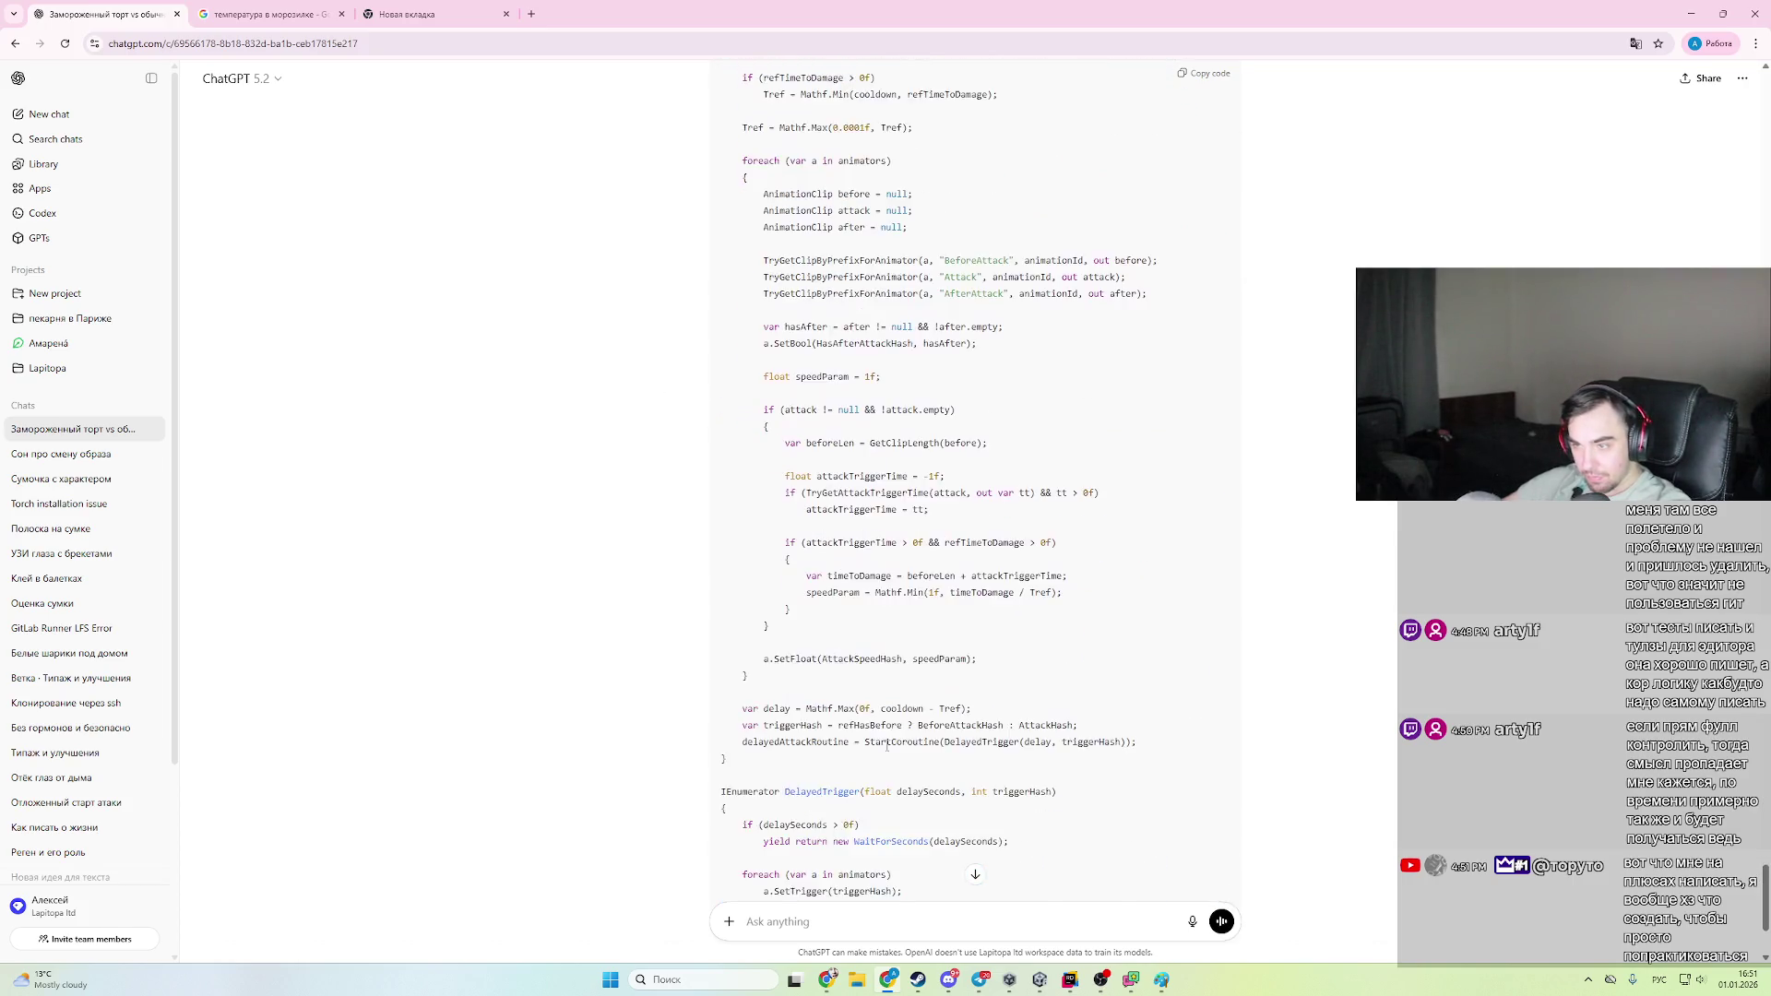
mouse_move(729, 690)
mouse_down()
mouse_move(761, 636)
mouse_move(659, 531)
mouse_up()
drag(940, 722, 718, 531)
click(968, 696)
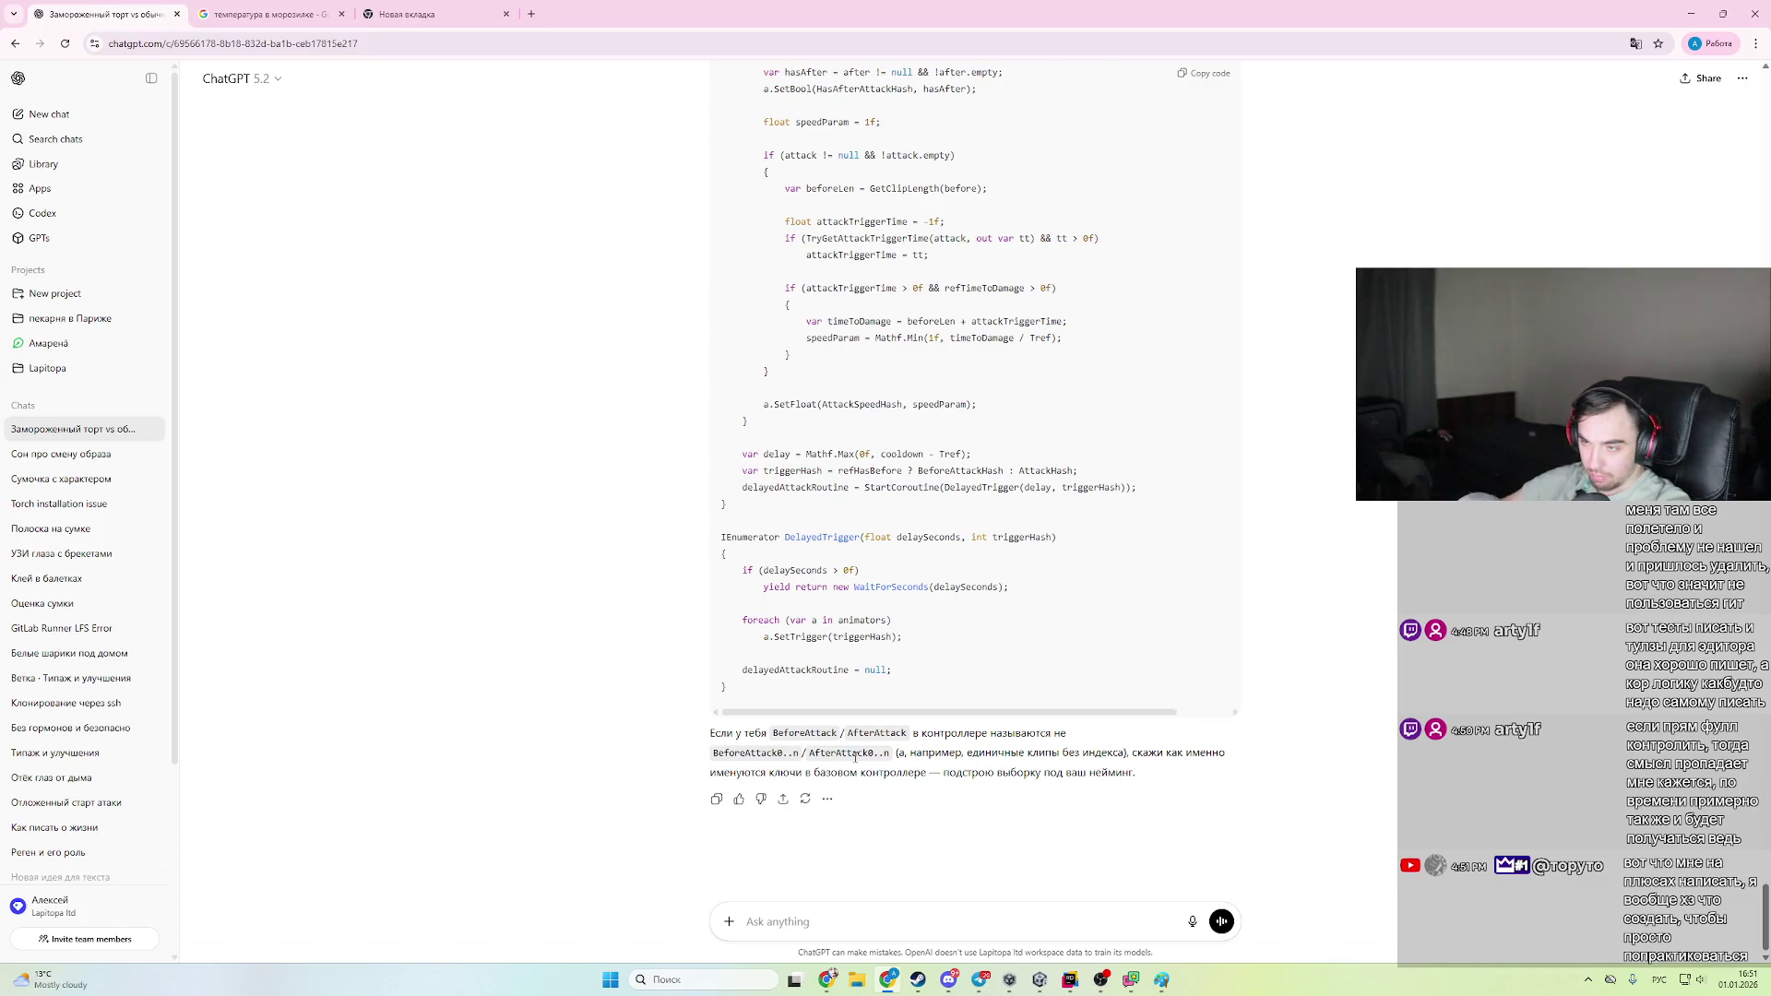
- Select and copy the new hash fields, GetClipLength and TryGetClipByPrefixForAnimator code for Rider
scroll(893, 452, up, 10)
scroll(893, 452, up, 3)
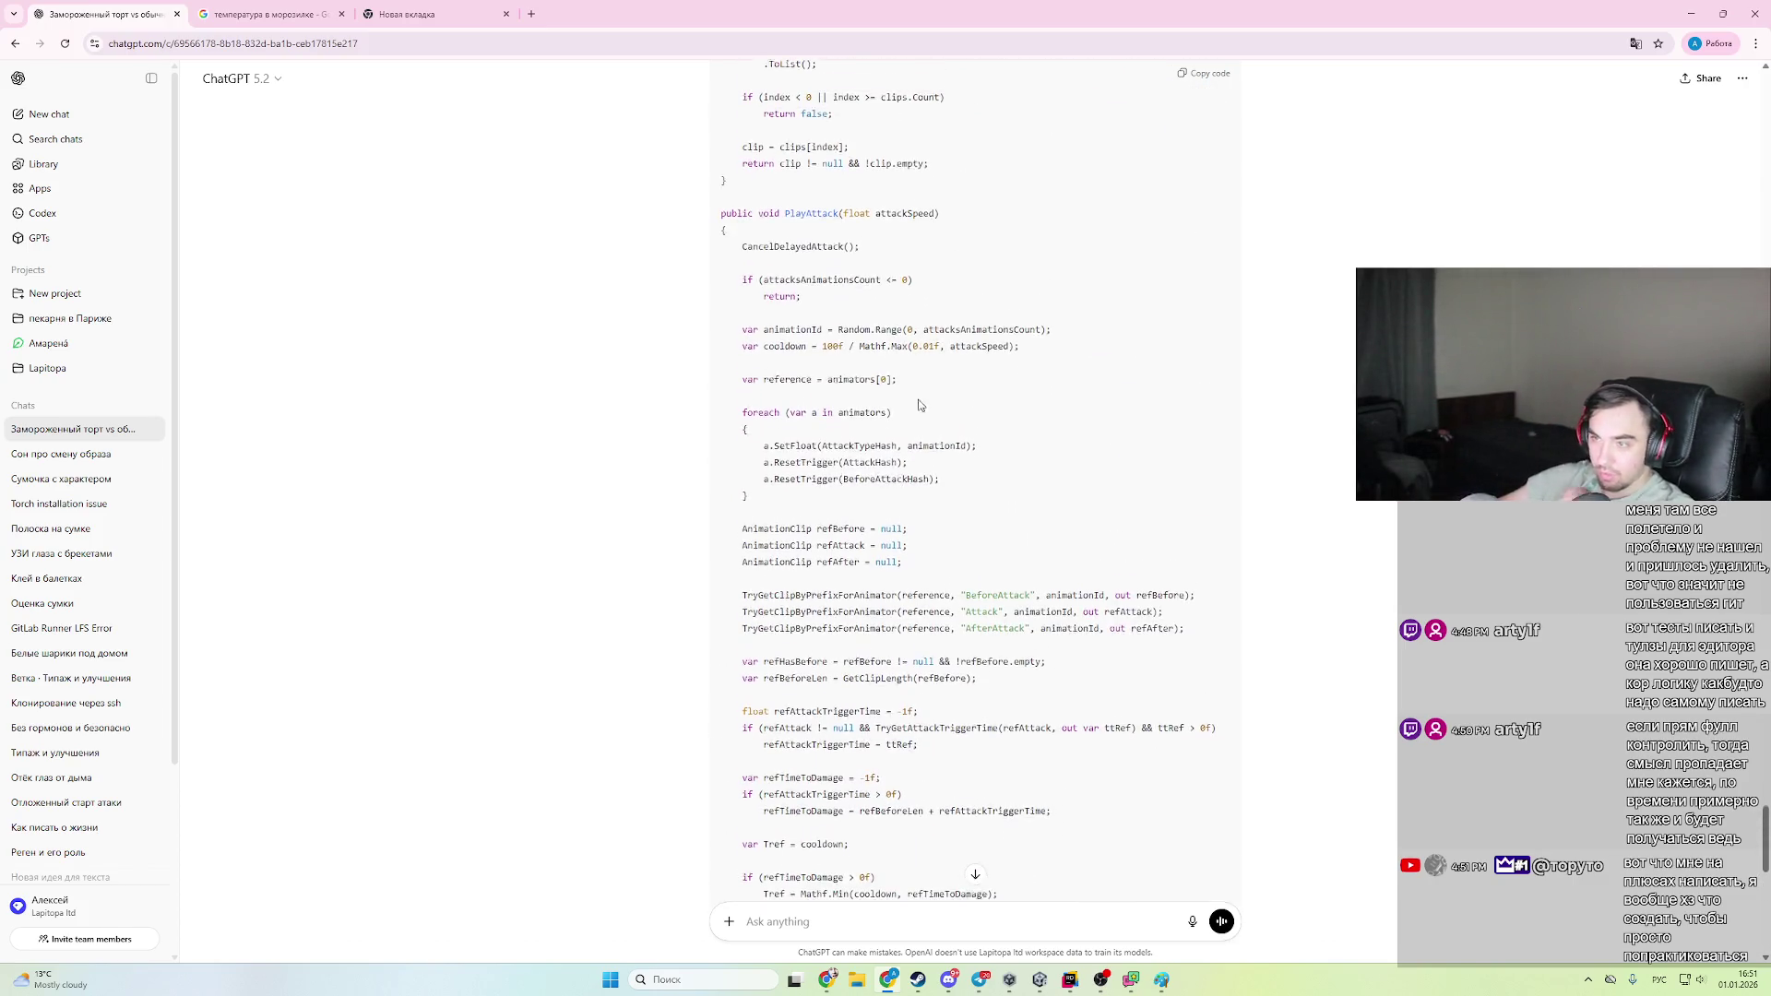
scroll(913, 499, up, 5)
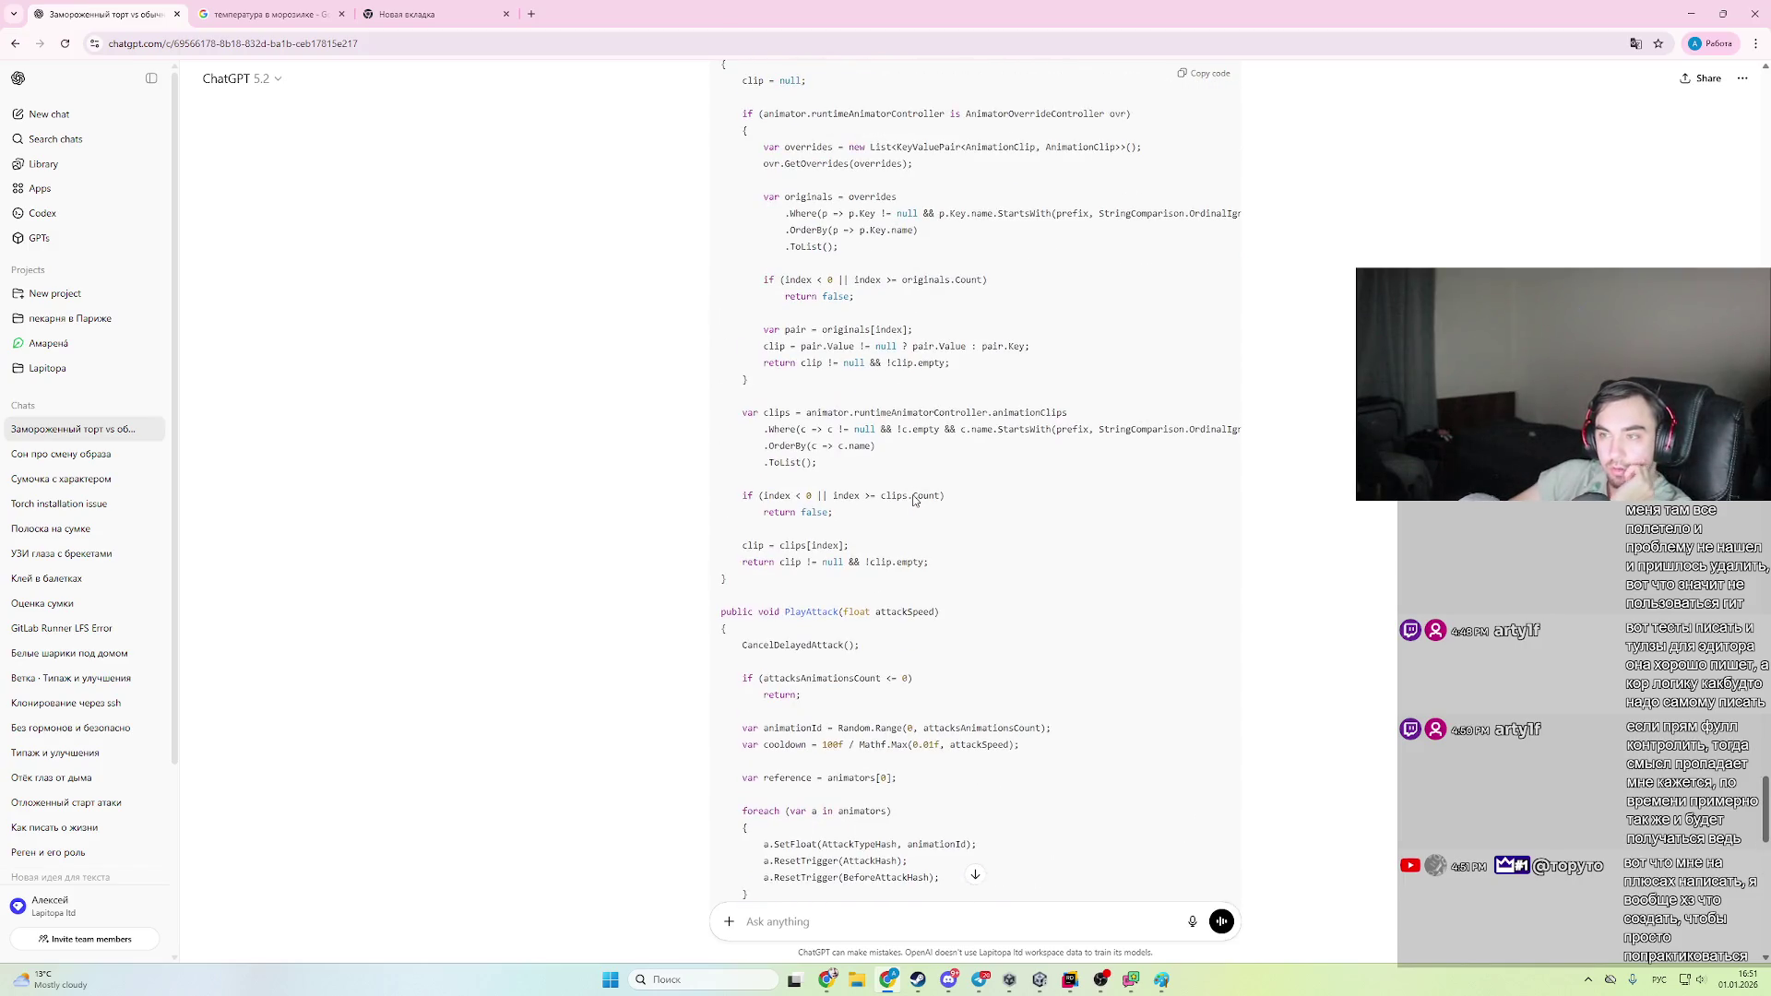
scroll(908, 514, down, 3)
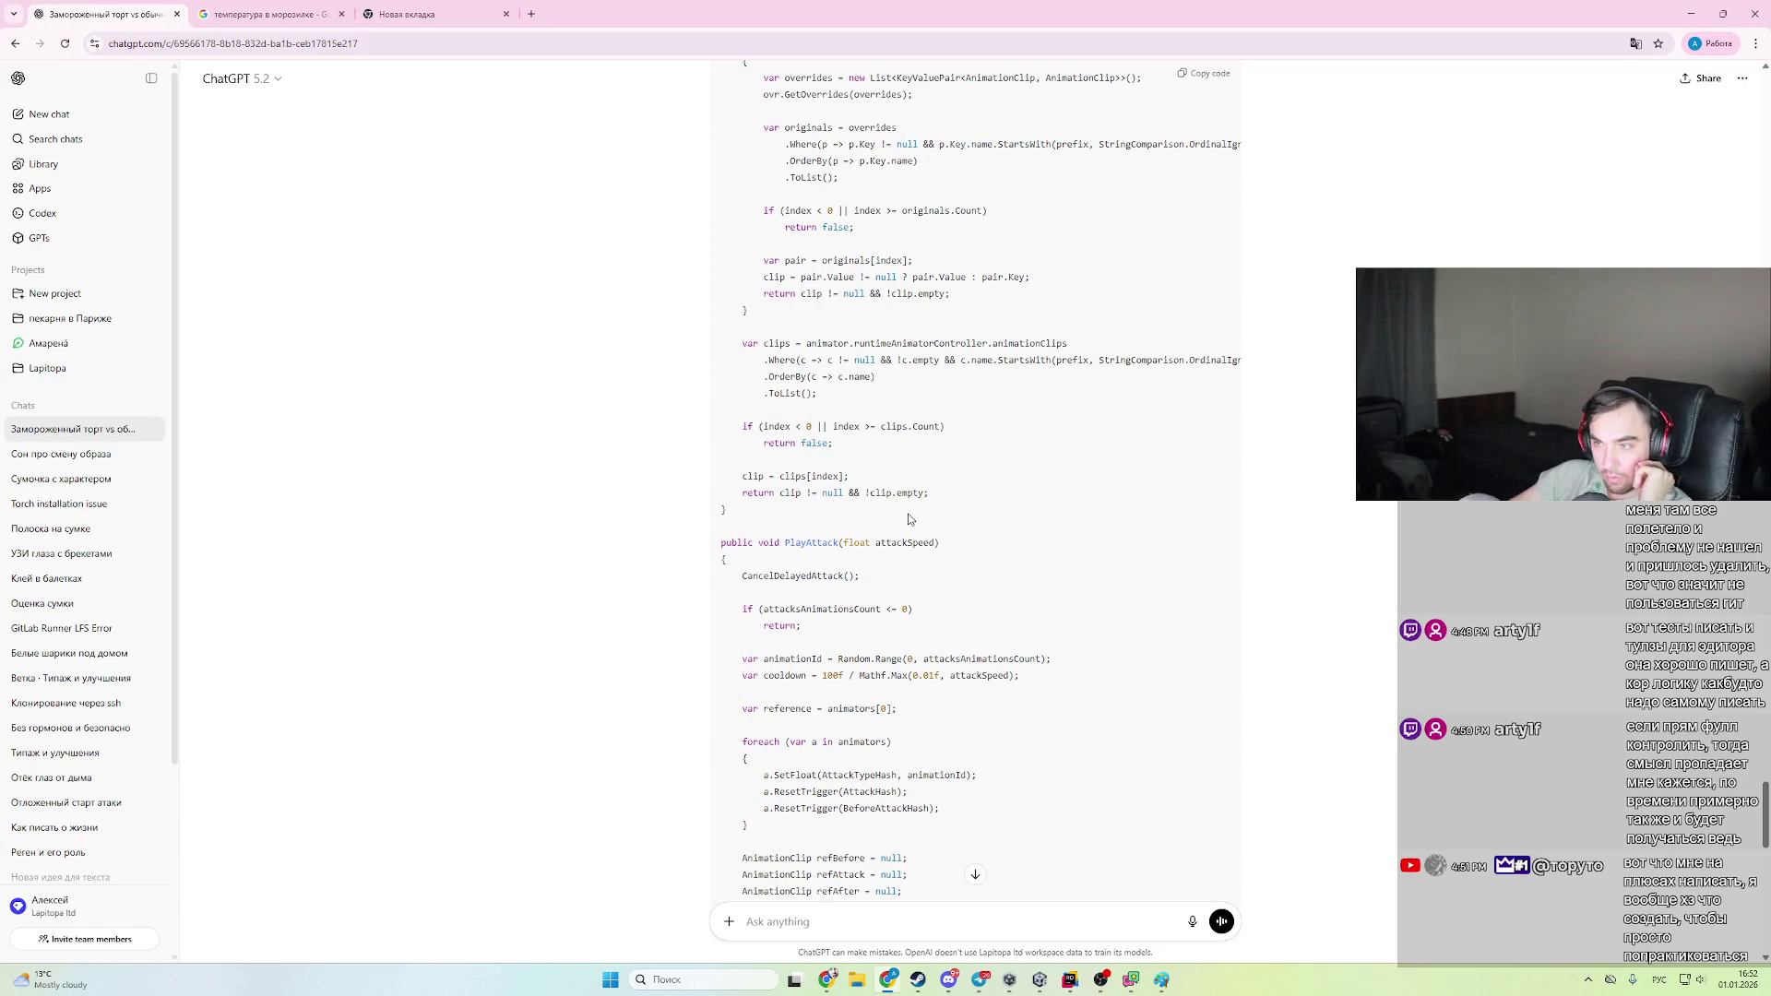
scroll(909, 519, down, 15)
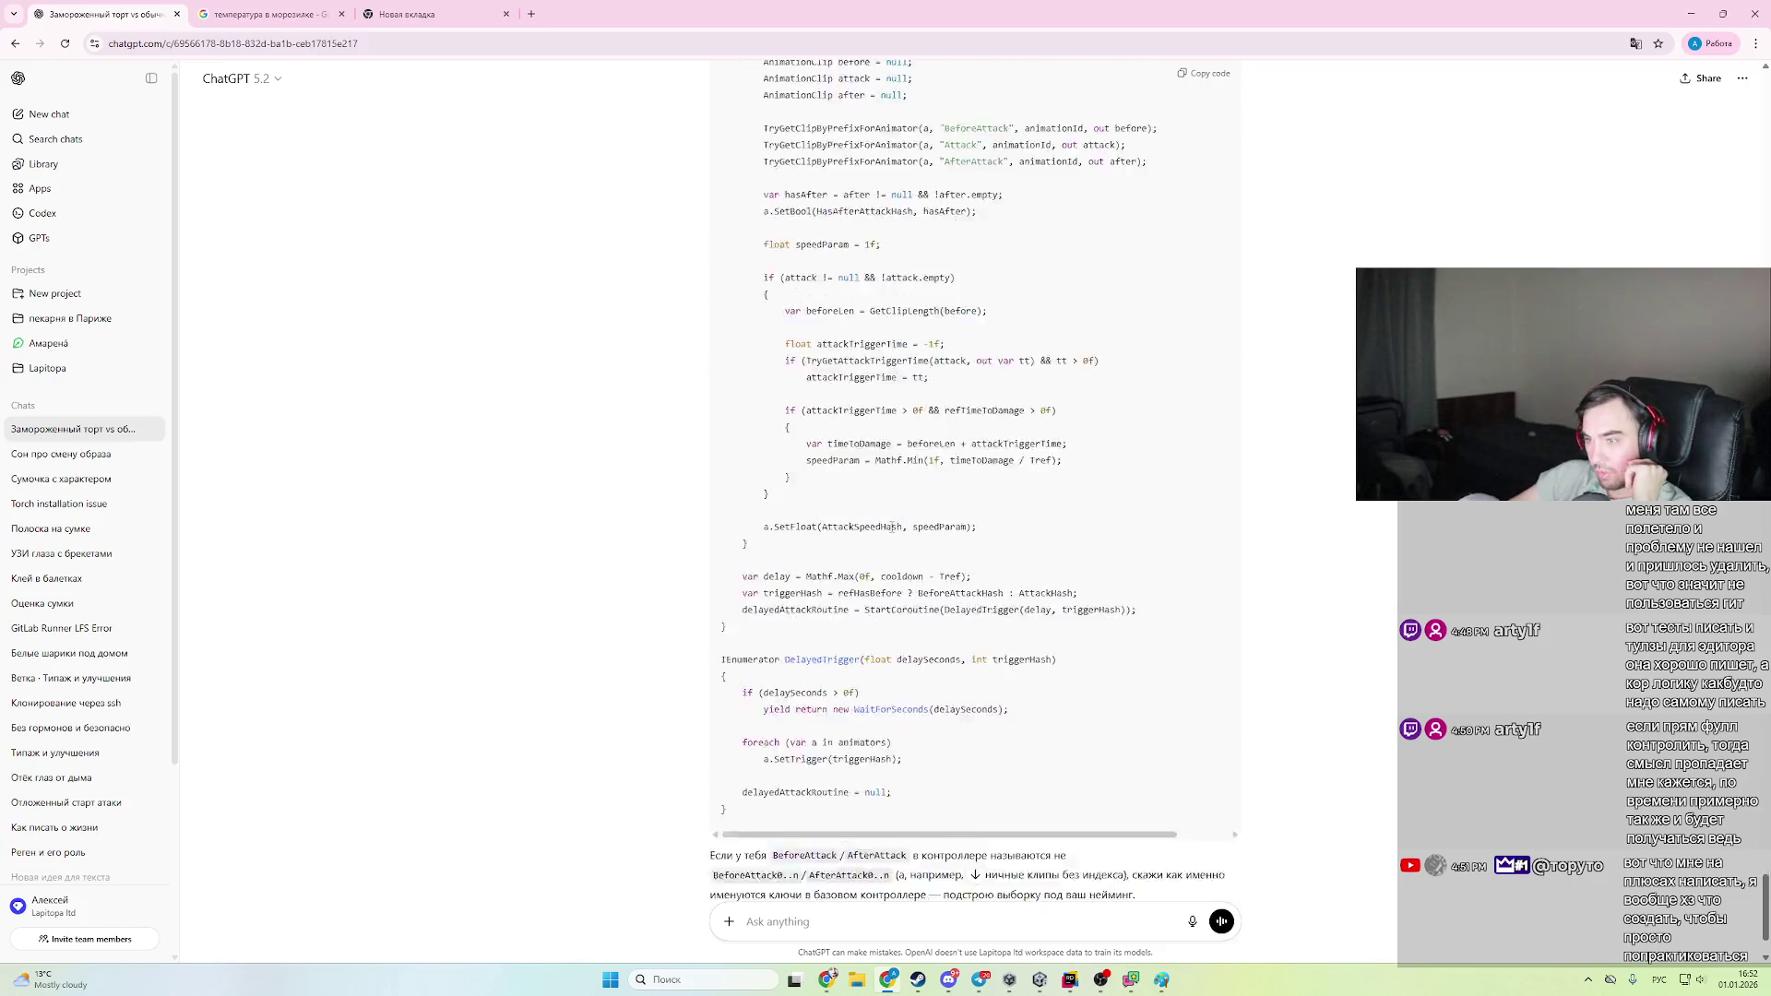
scroll(933, 545, up, 15)
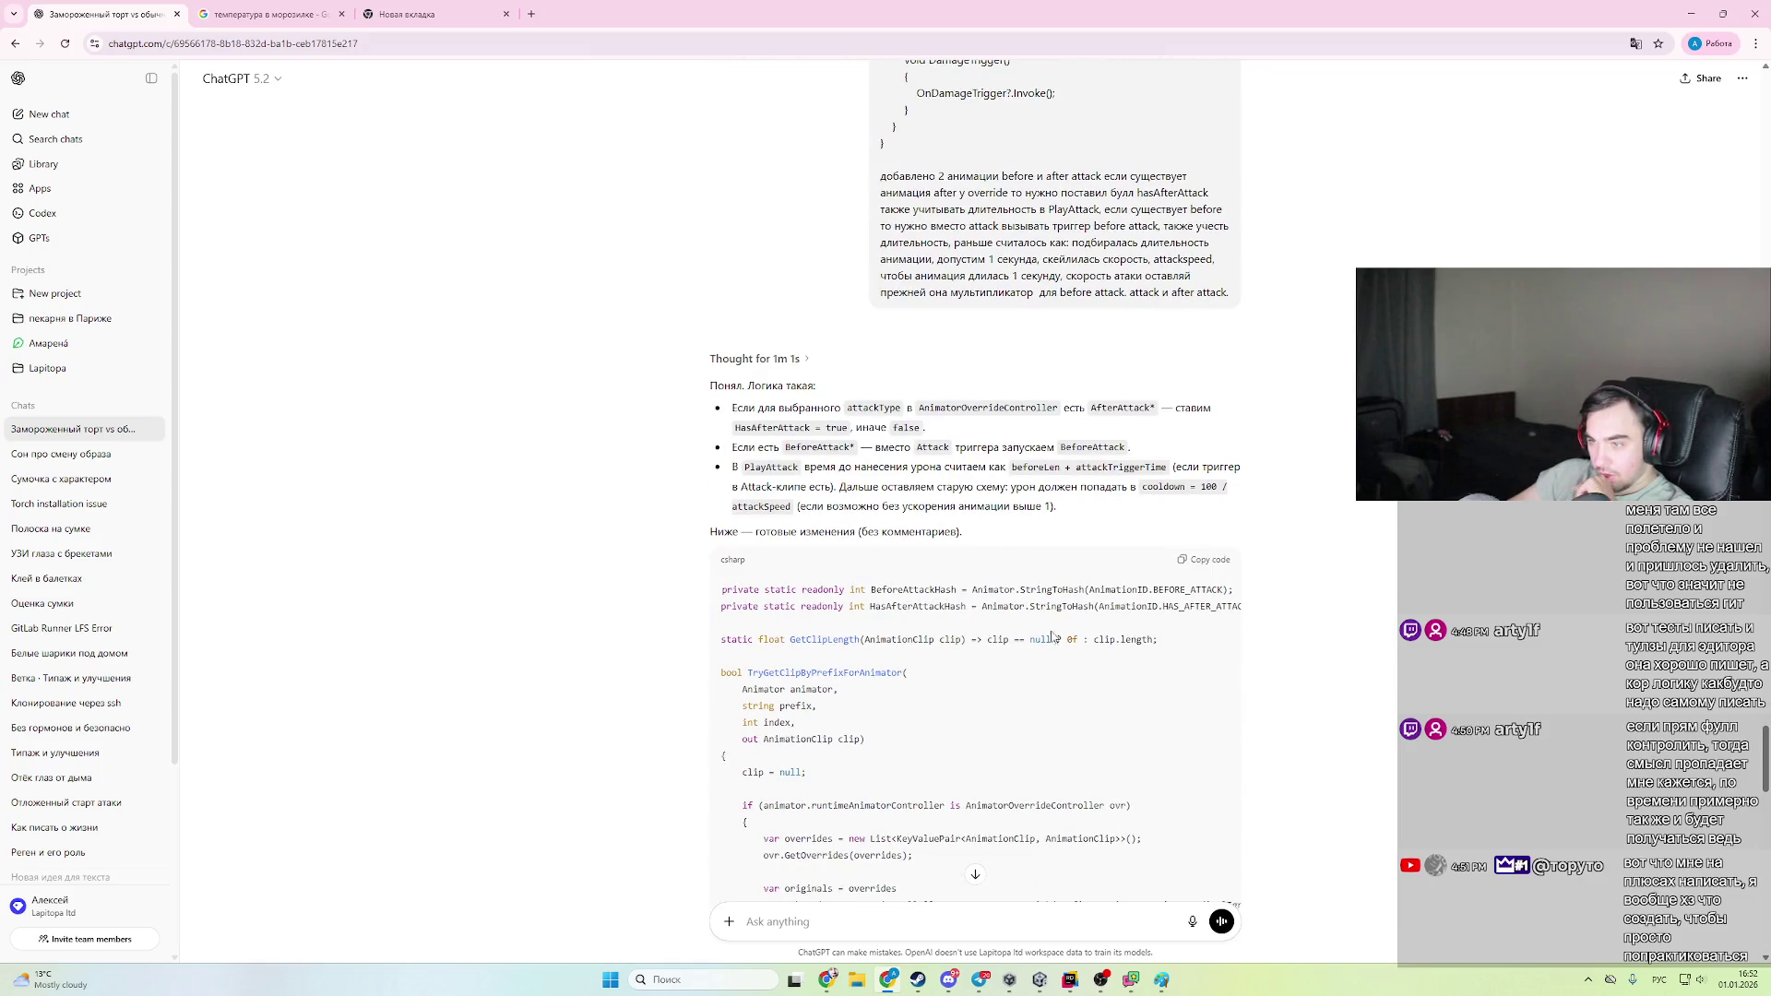
drag(1155, 642, 704, 595)
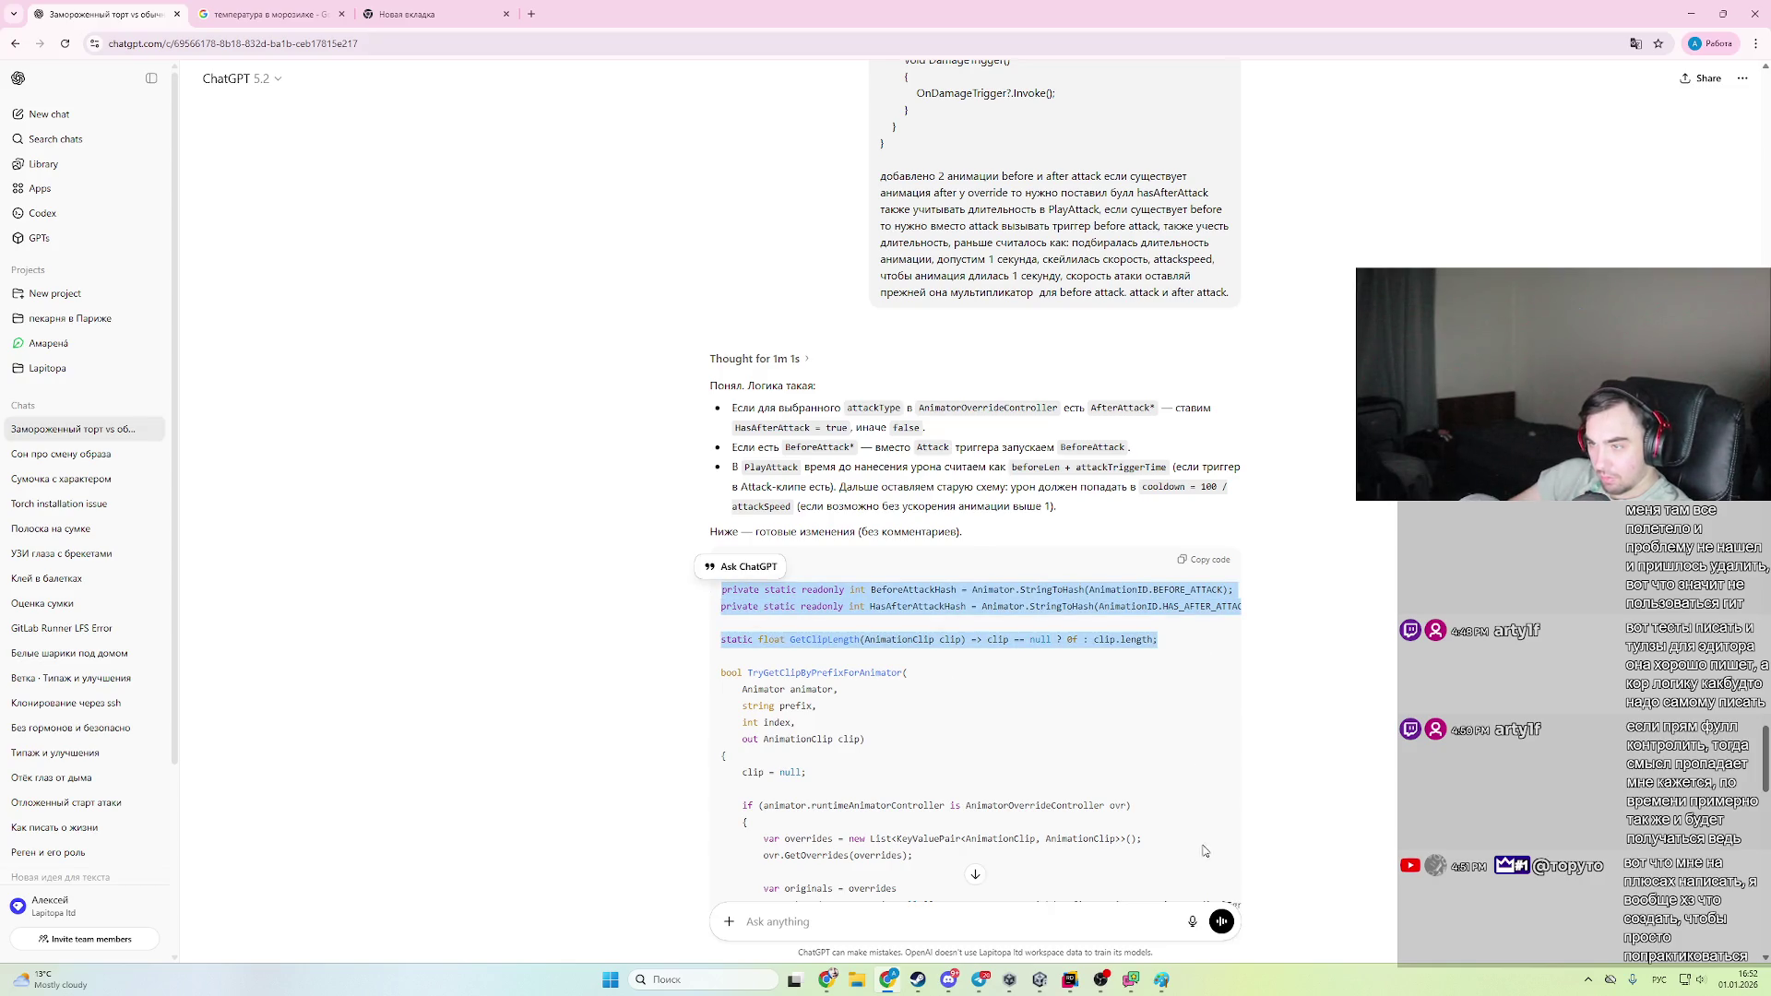
scroll(1021, 796, down, 7)
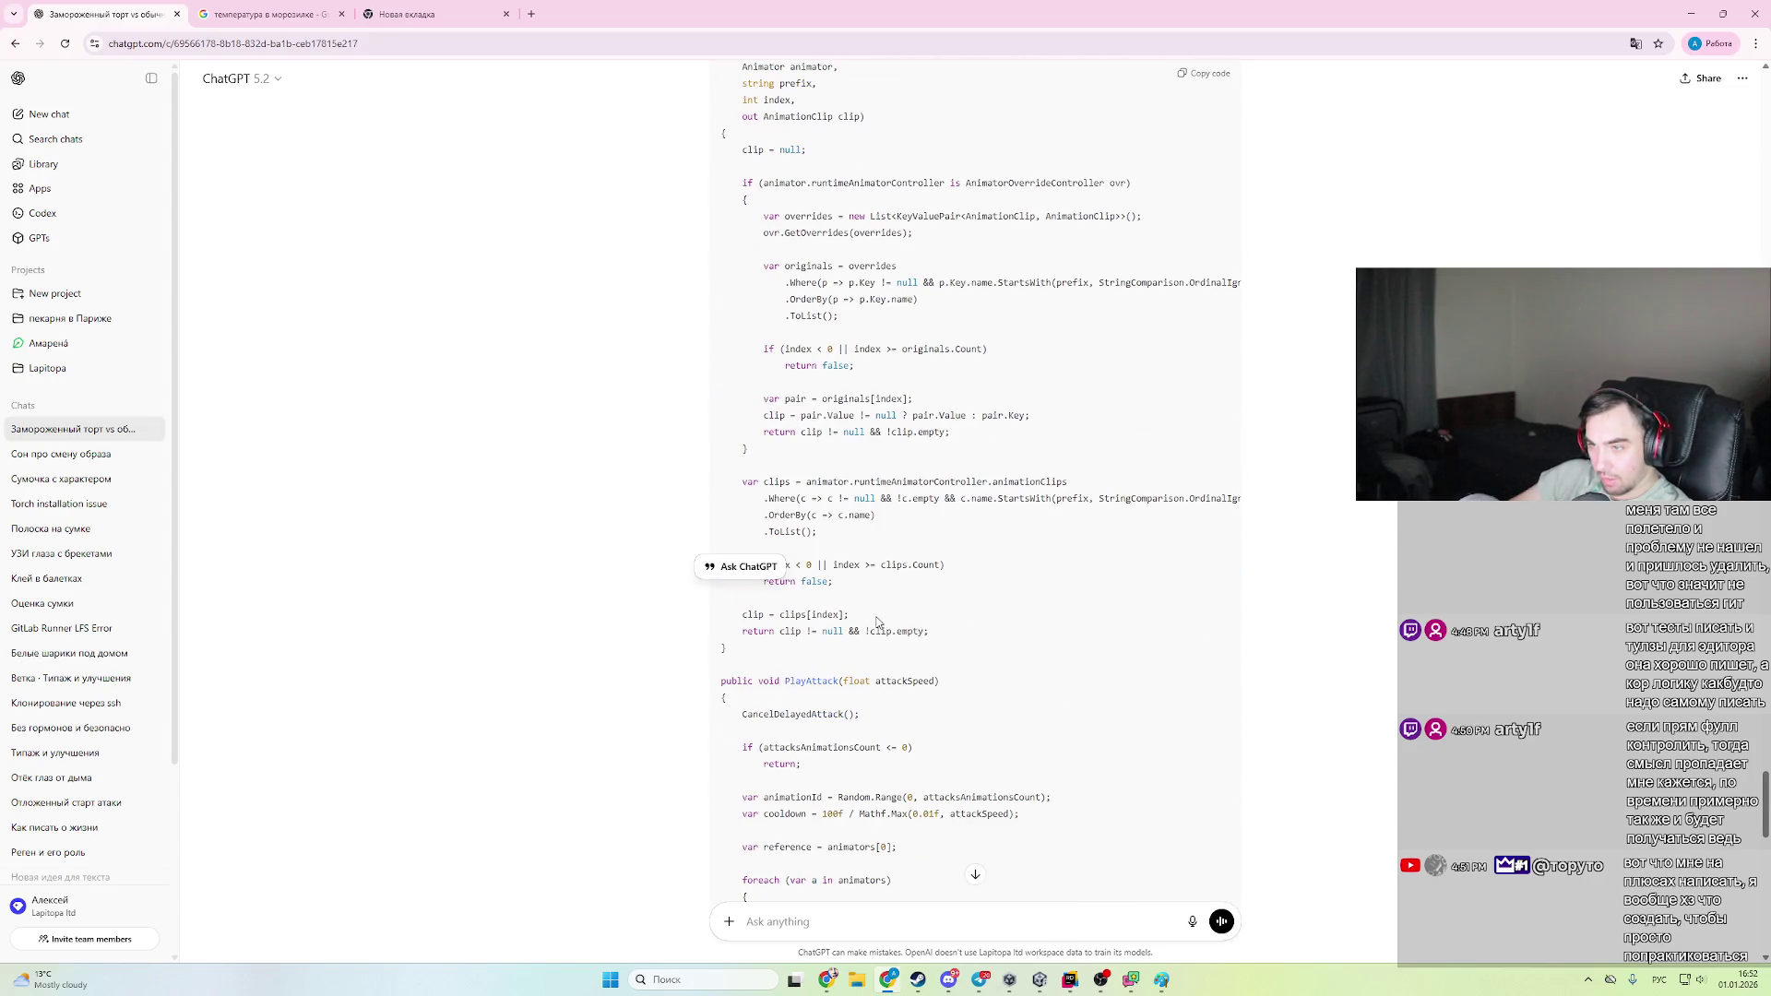
mouse_move(908, 663)
mouse_down()
mouse_move(738, 609)
mouse_move(721, 171)
mouse_up()
click(1069, 980)
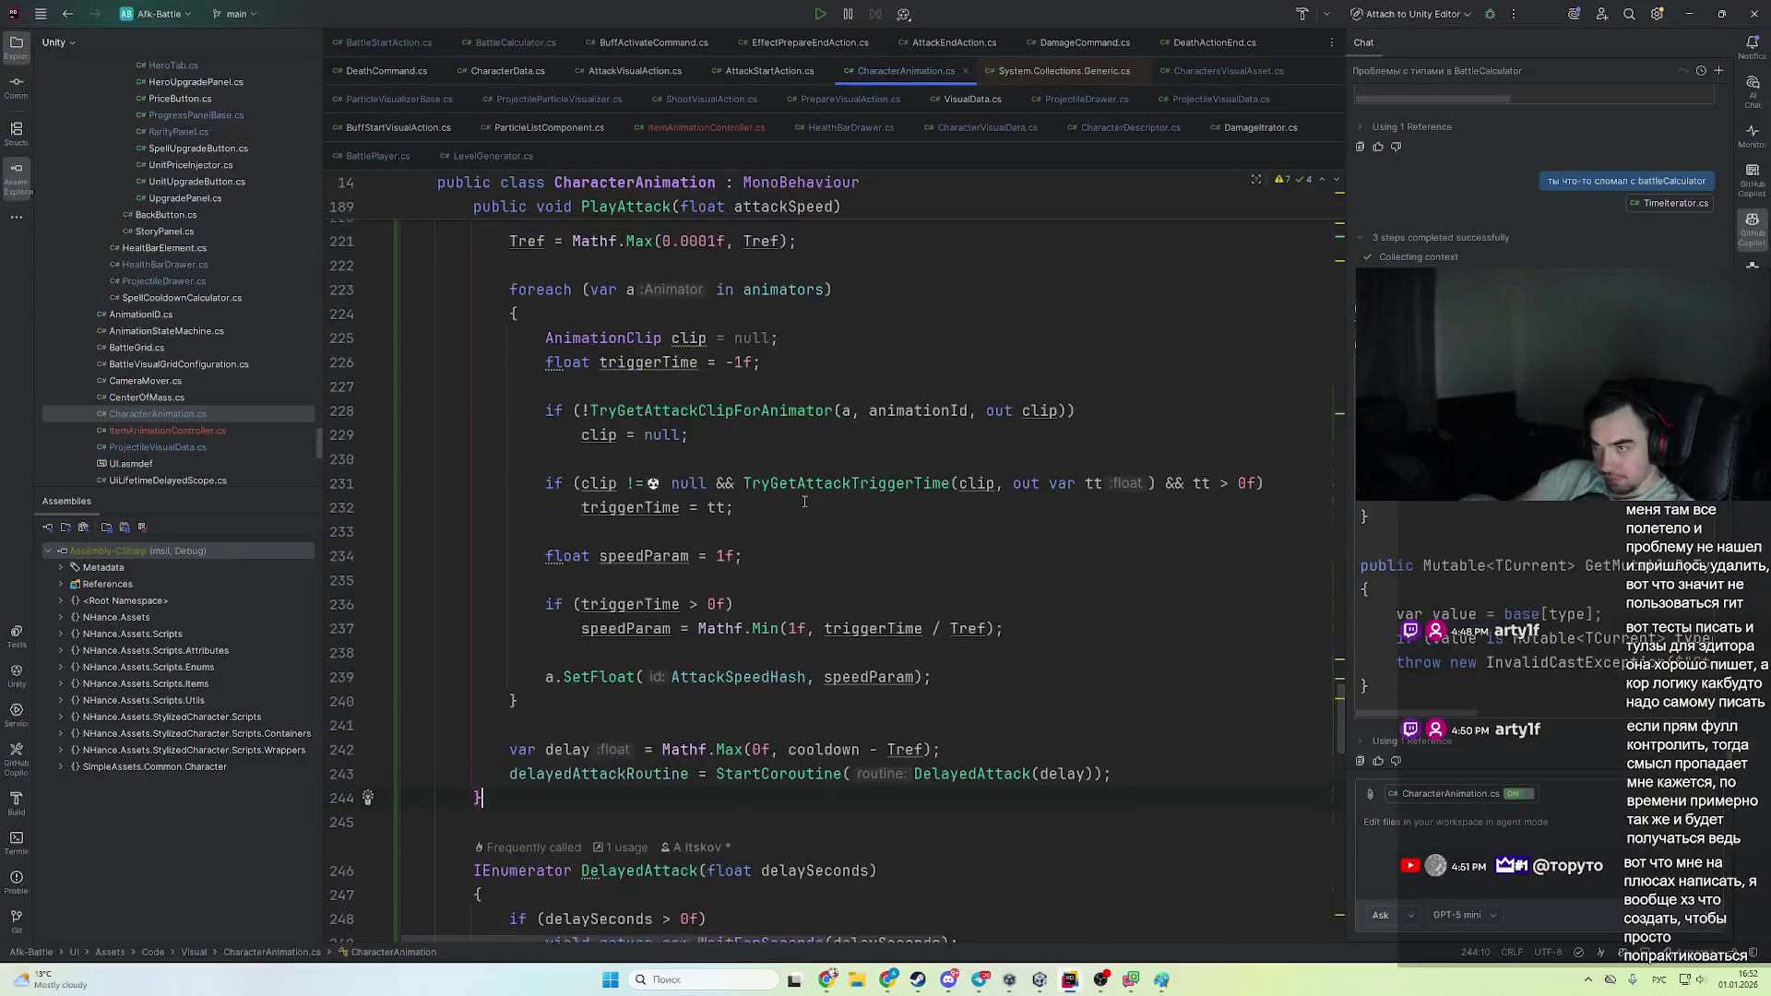
- Paste the BeforeAttackHash/HasAfterAttackHash fields and clip helpers into CharacterAnimation after InitializeEvents
scroll(1340, 249, down, 3)
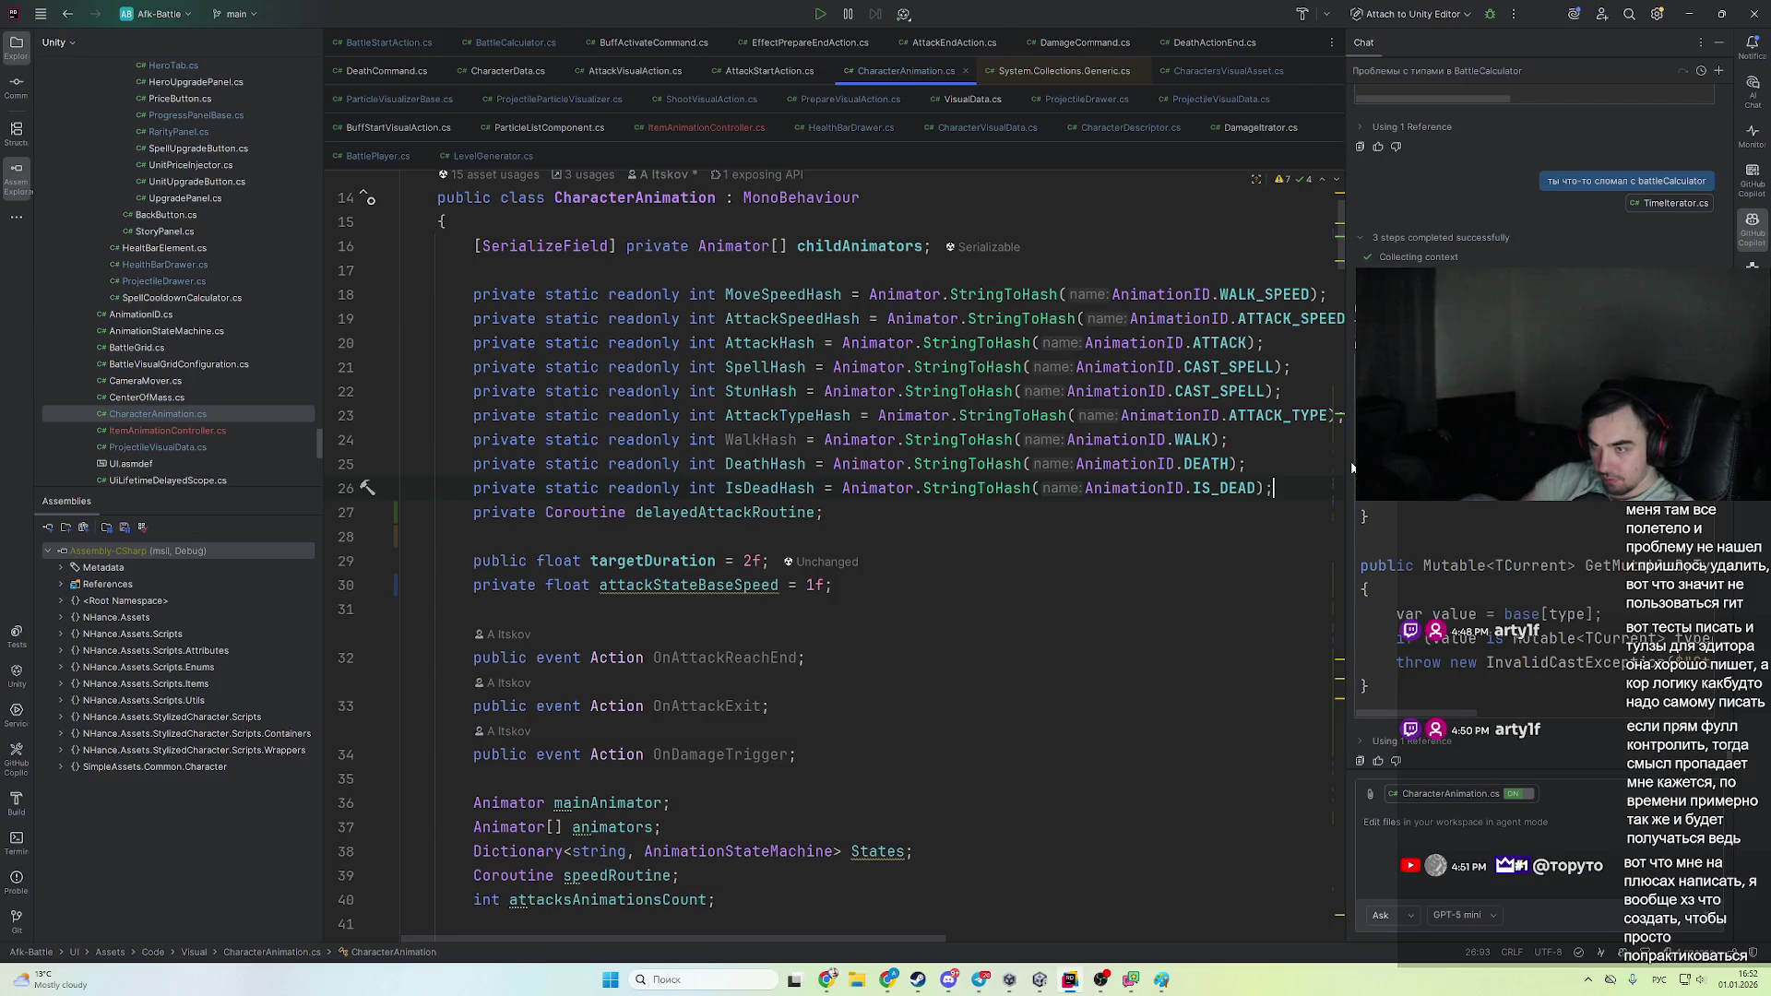
key(ctrl+v)
scroll(846, 552, up, 6)
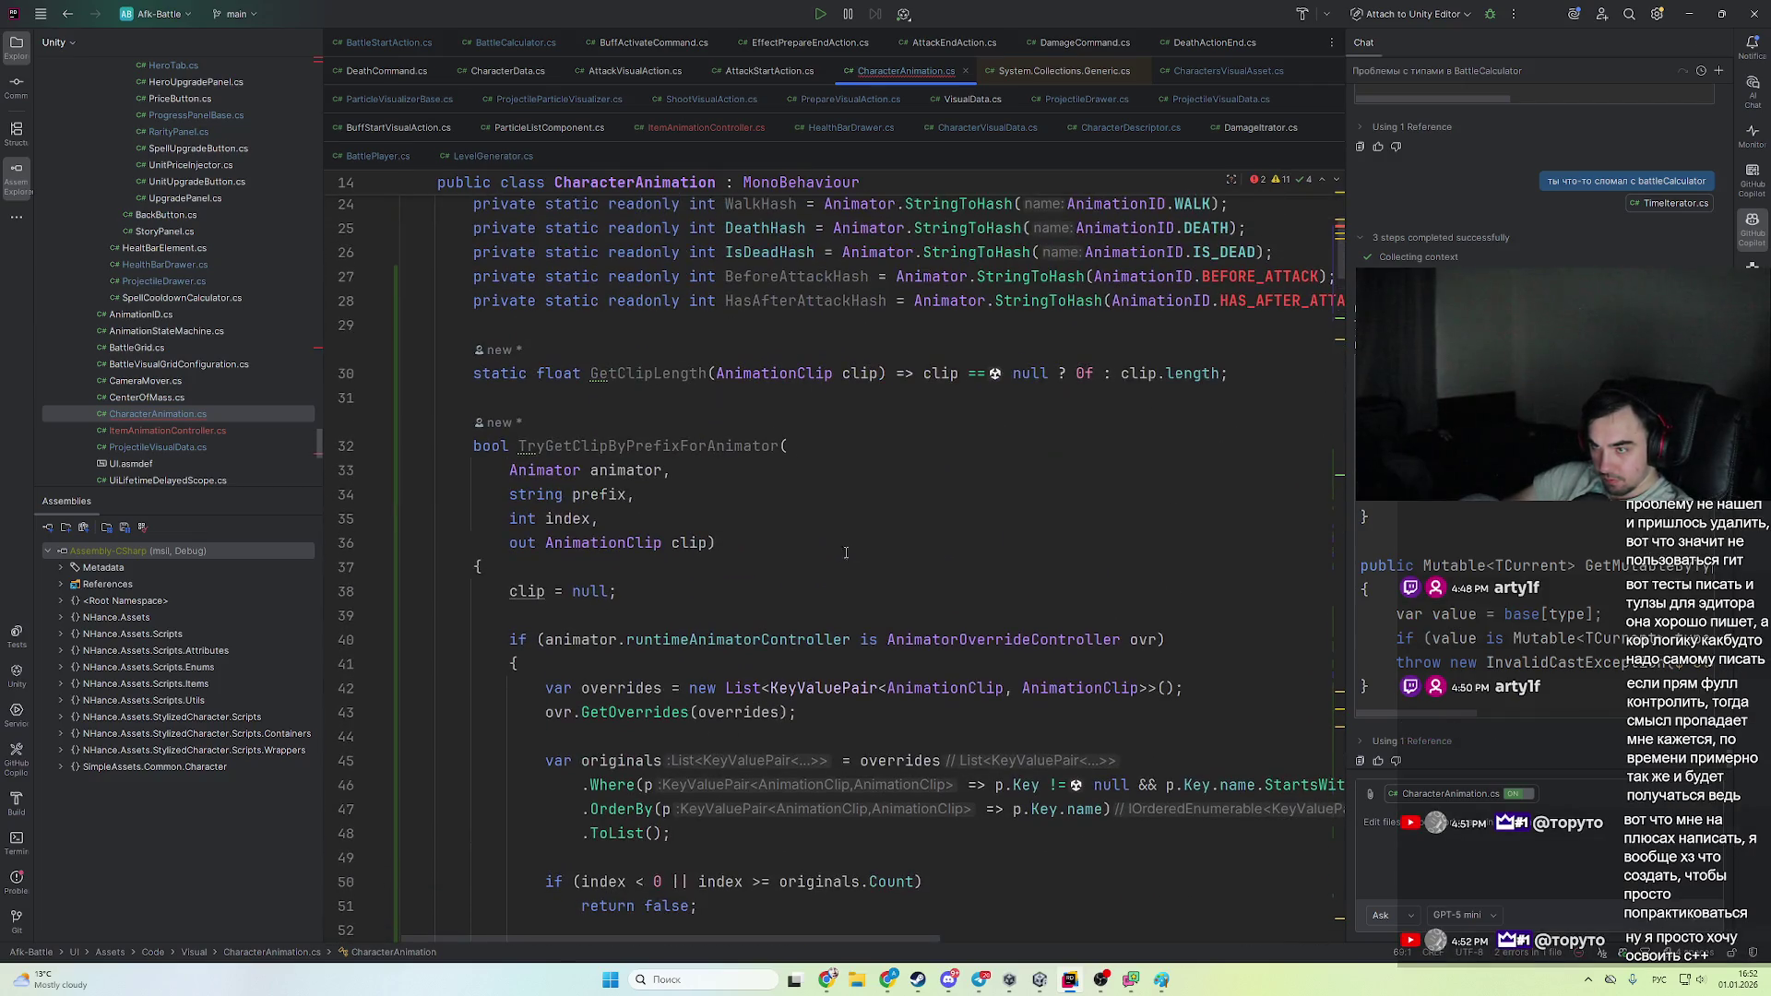
shift+click(779, 346)
key(BackSpace)
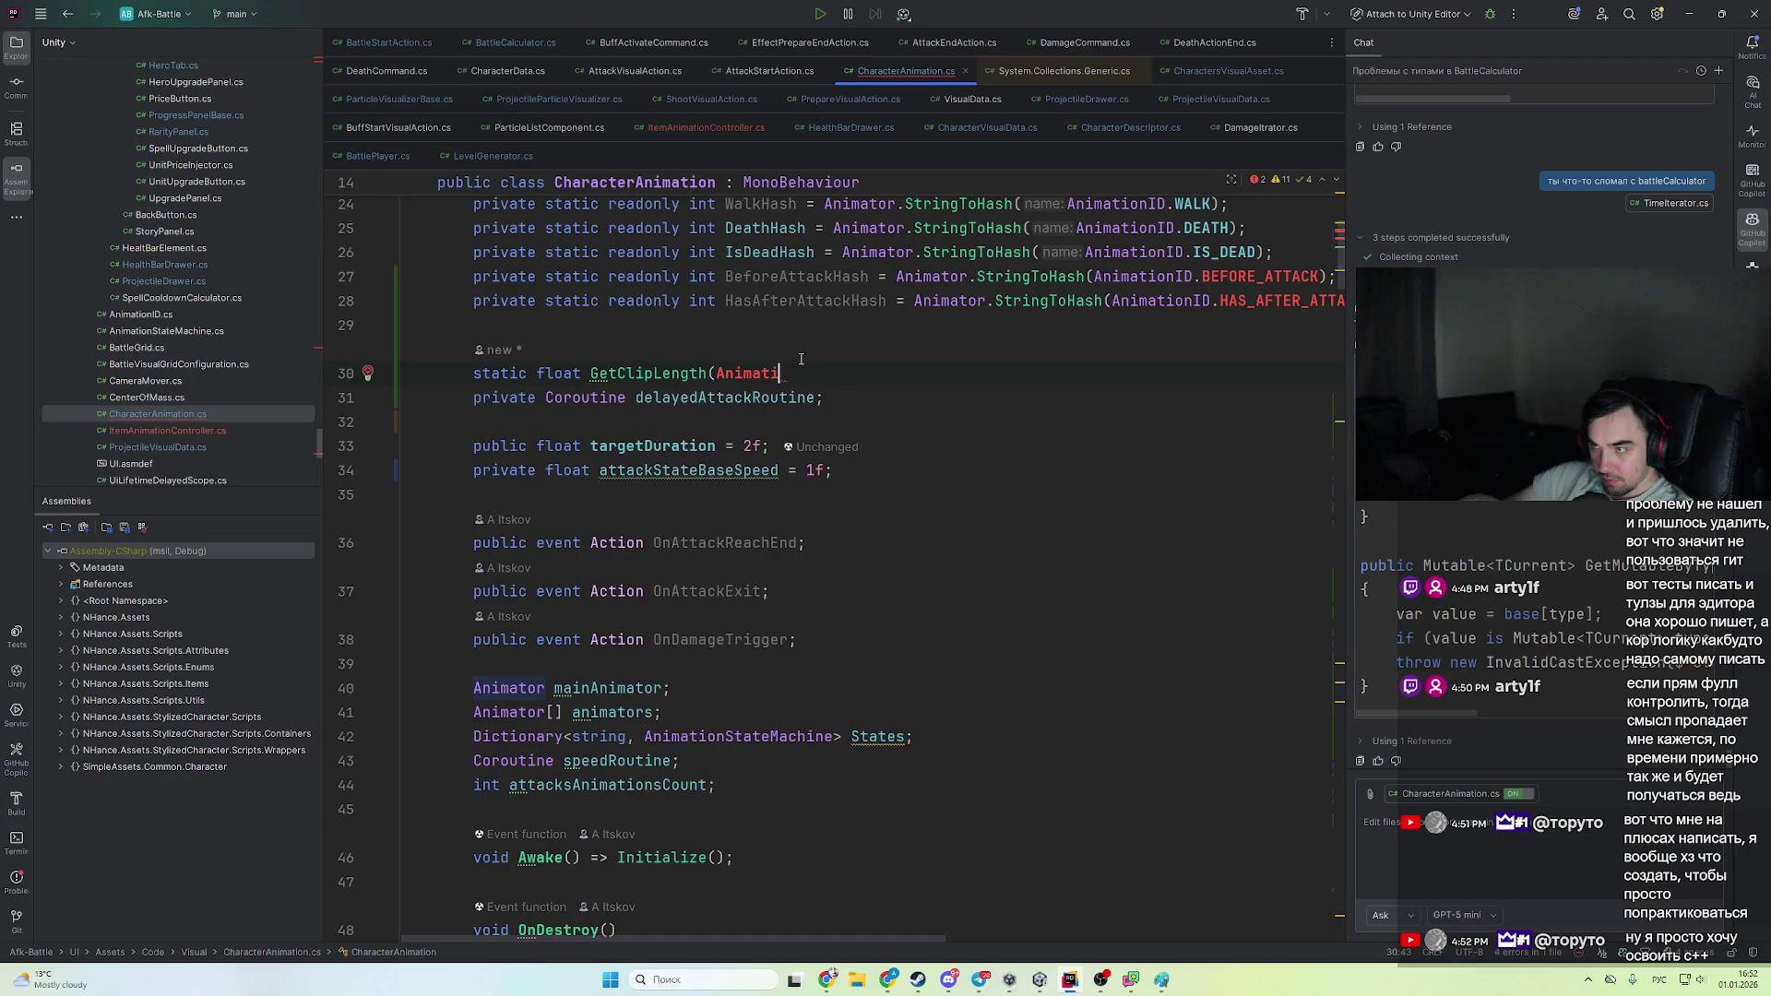
key(ctrl+z)
key(ctrl+z)
key(ctrl+z)
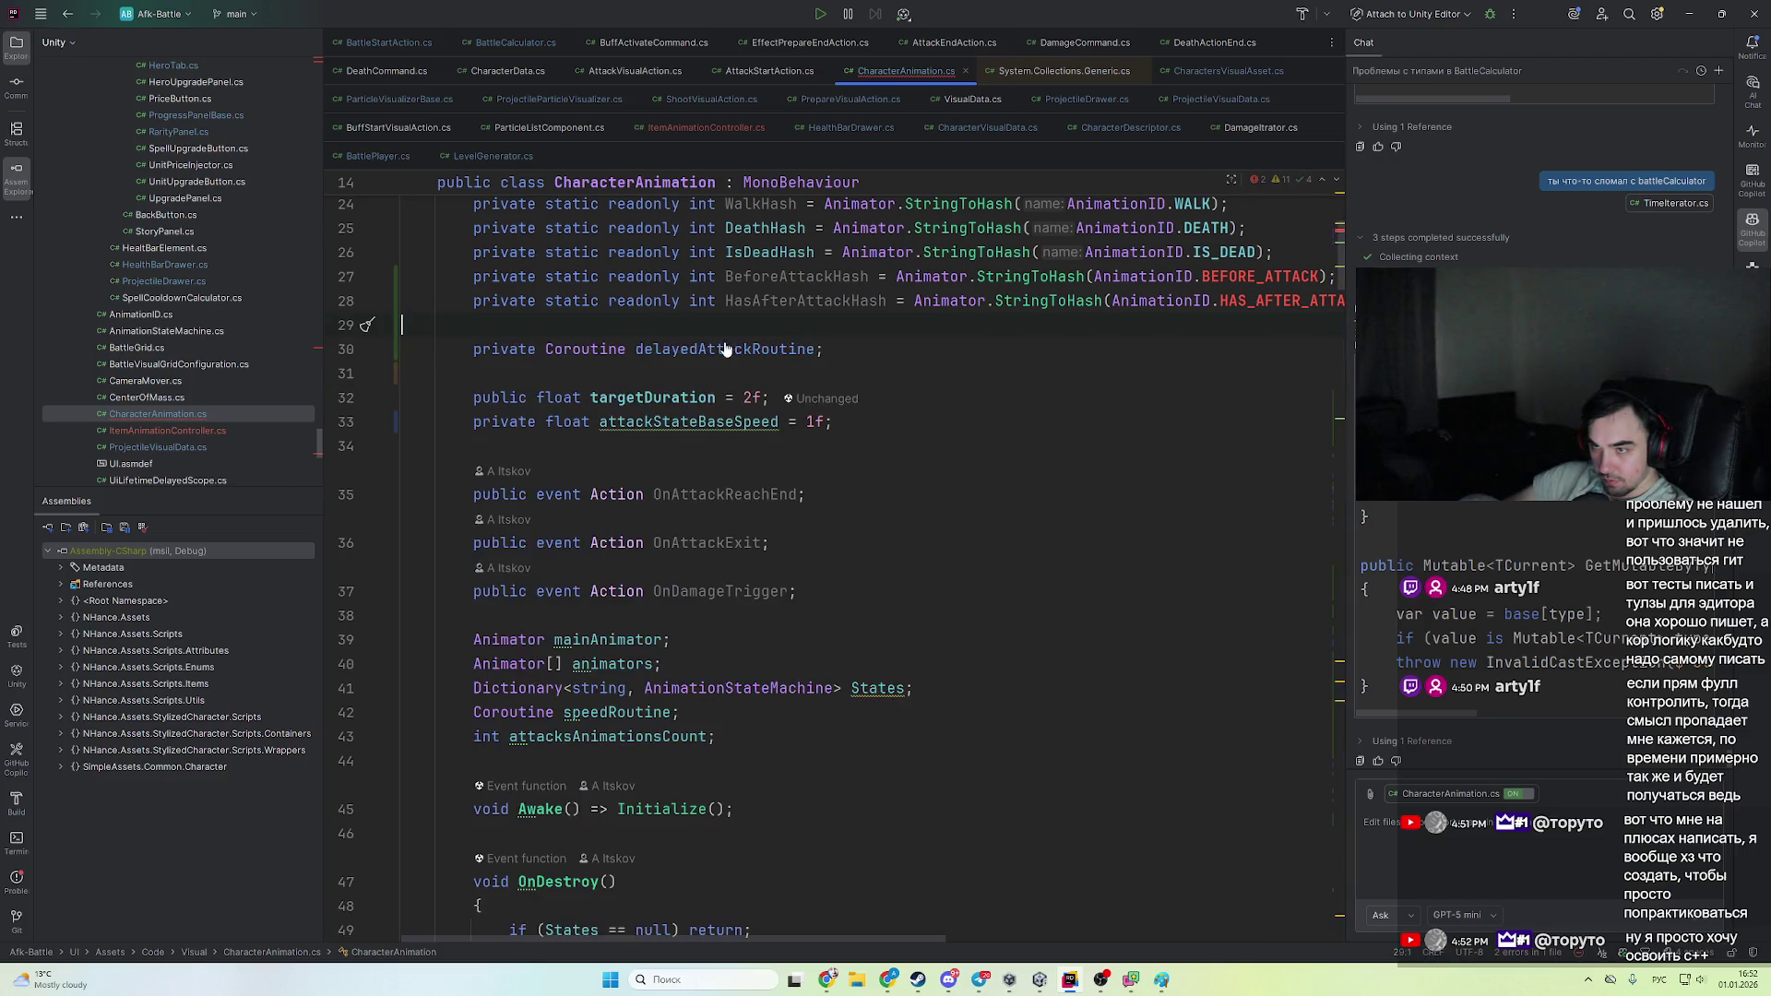
scroll(601, 489, down, 14)
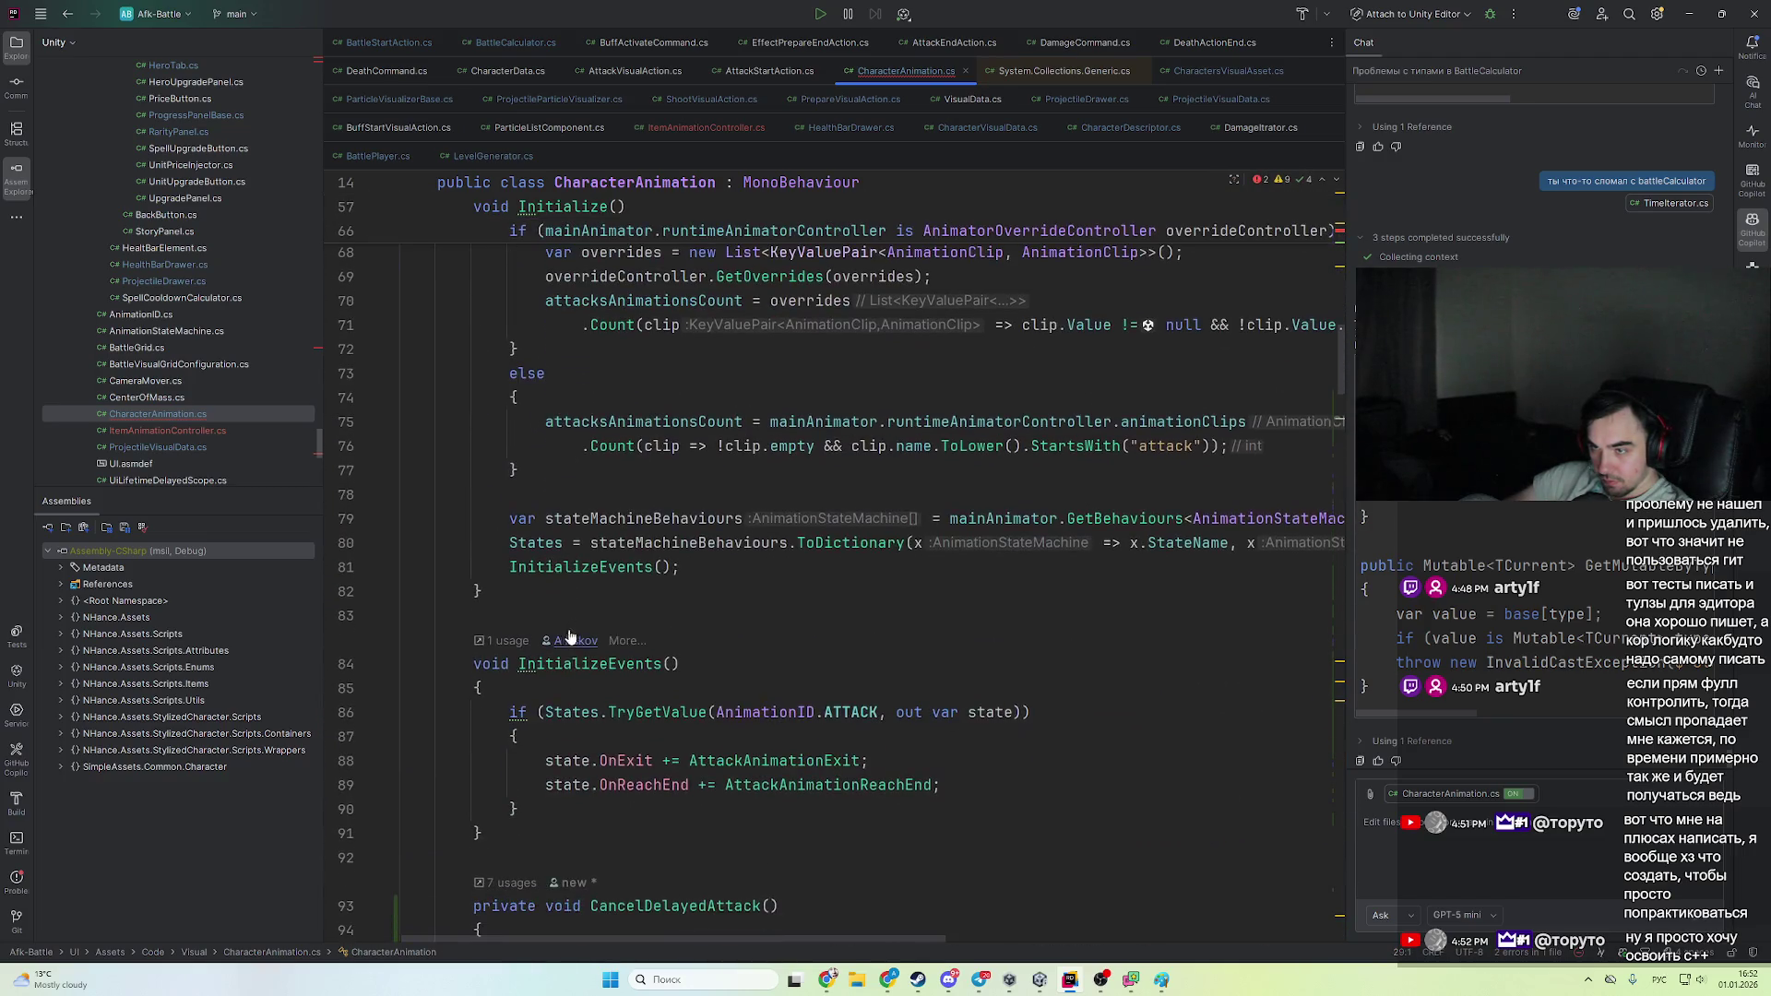
key(ctrl+z)
key(ctrl+z)
key(ctrl+z)
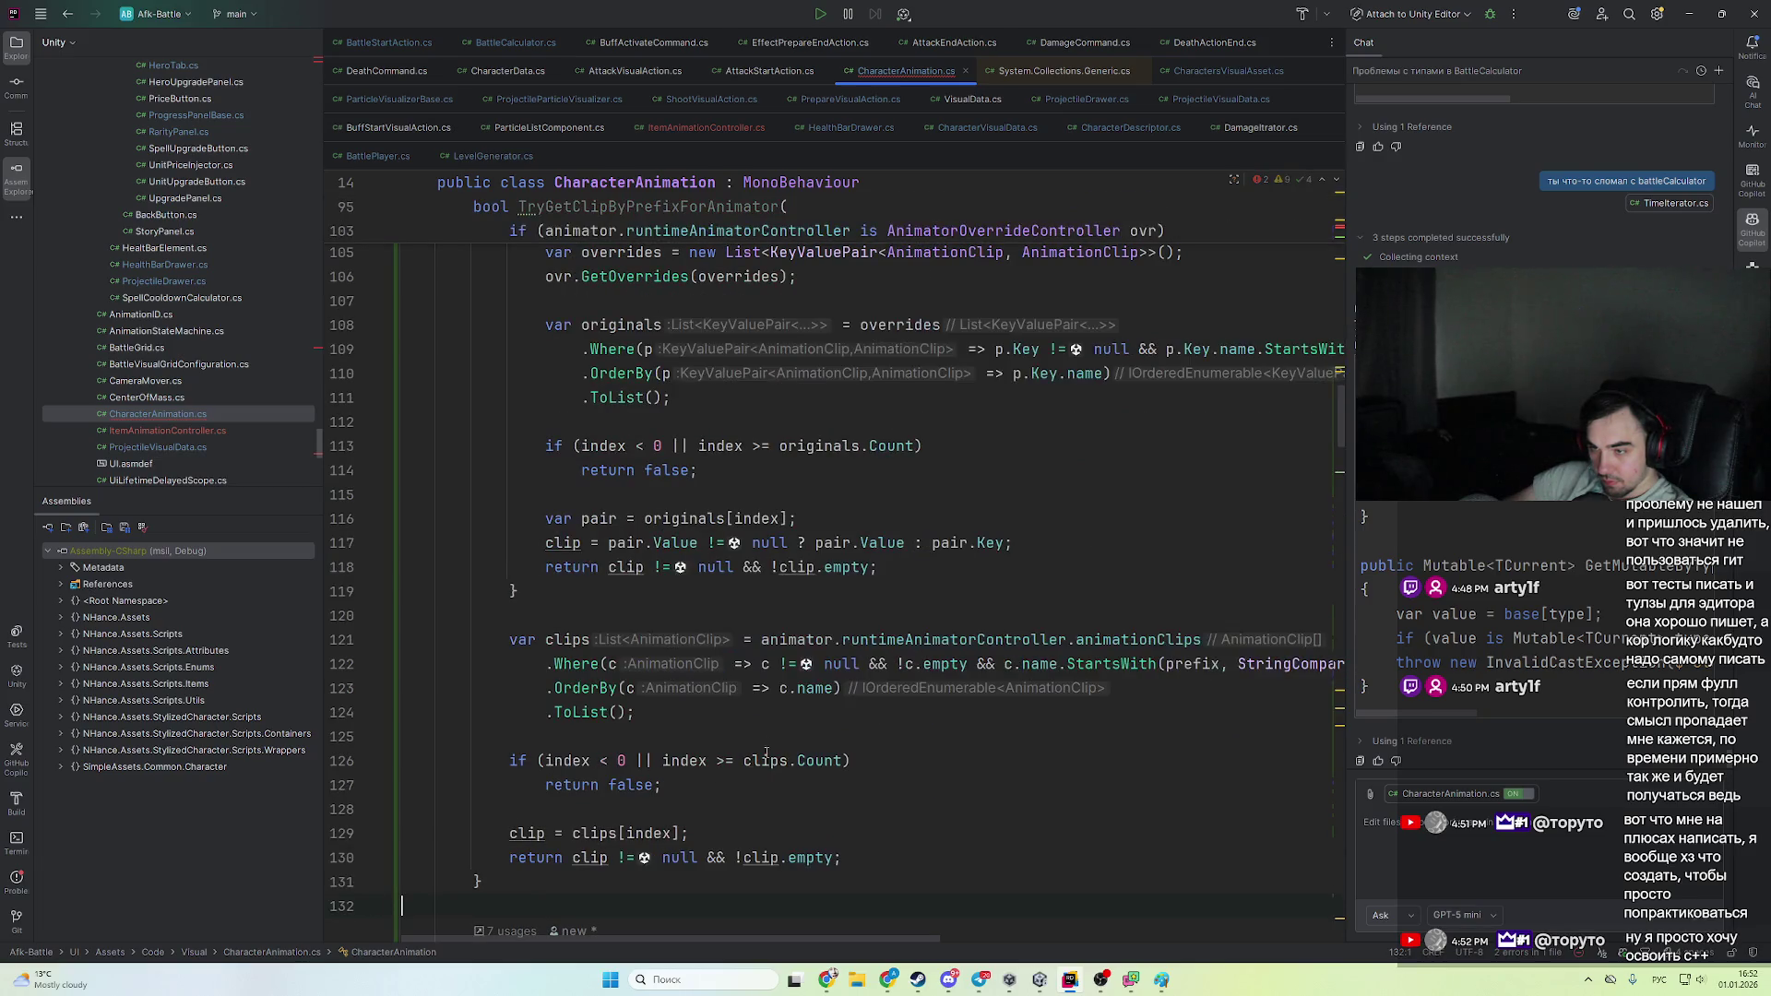
key(ctrl+z)
key(ctrl+z)
key(ctrl+z)
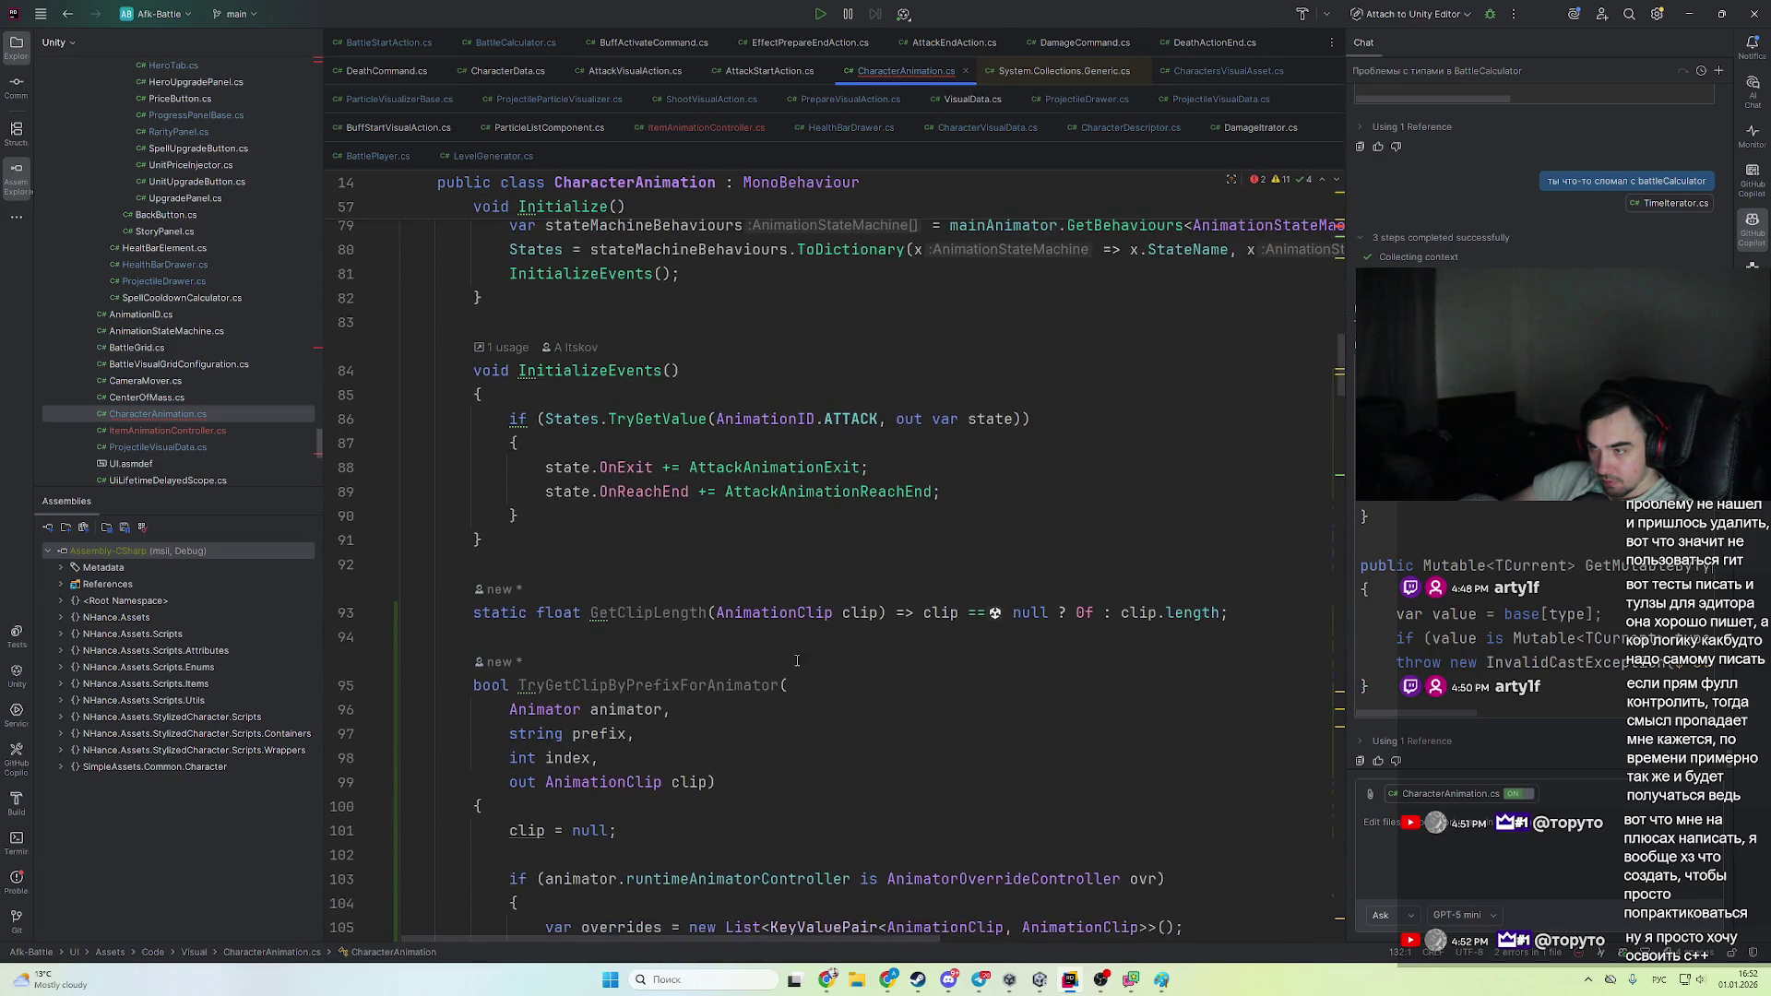
scroll(767, 630, up, 4)
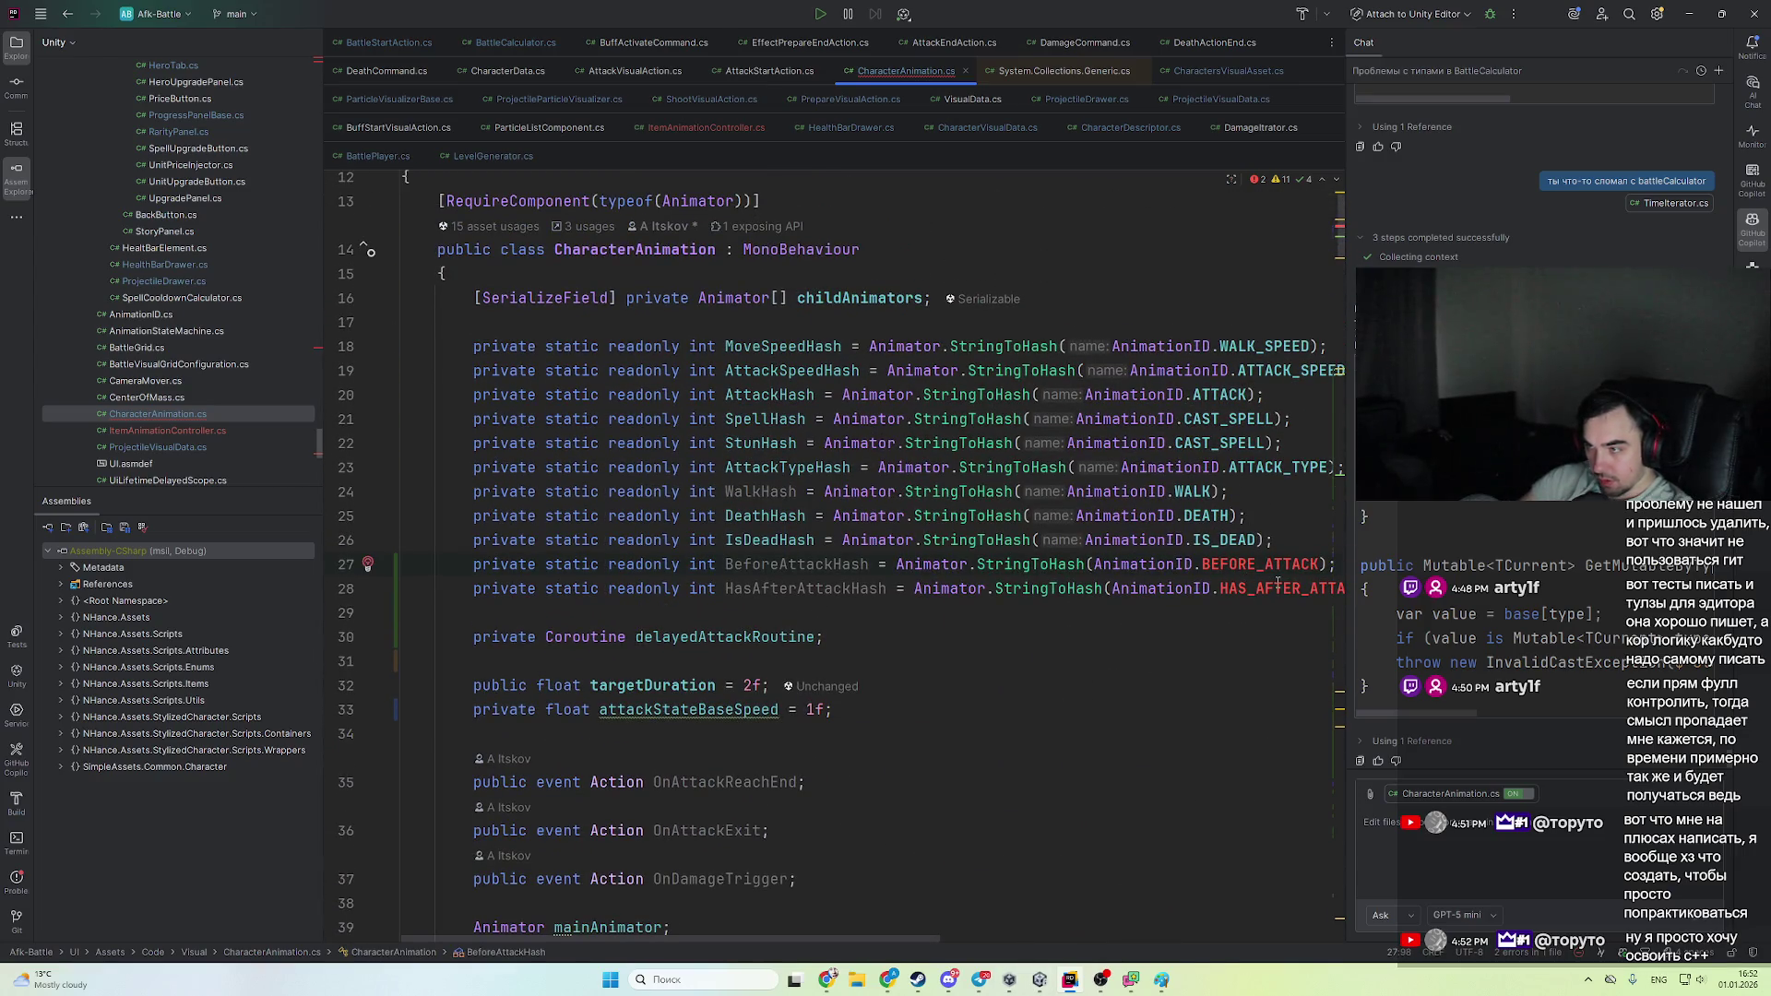
key(alt+Return)
- Create AnimationID string fields BEFORE_ATTACK = "After Attack" and HAS_AFTER_ATTACK = "Before Attack"
key(Return)
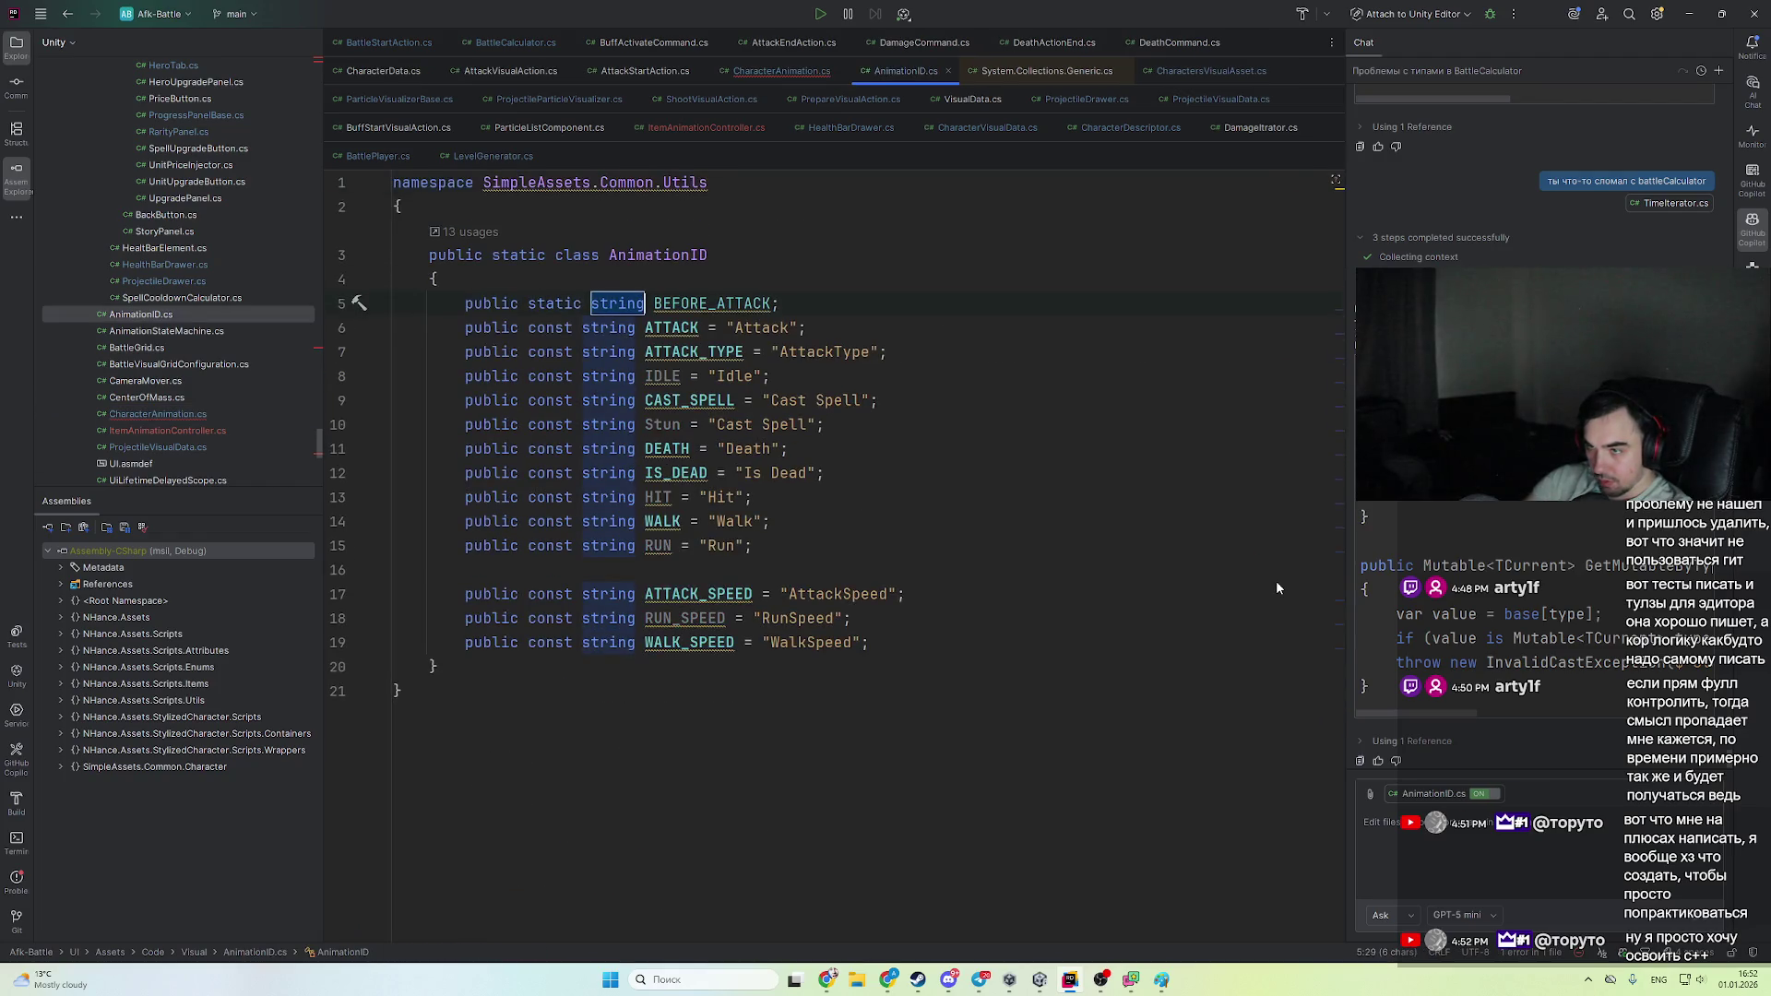
key(Return)
click(1276, 588)
key(alt+Return)
key(Return)
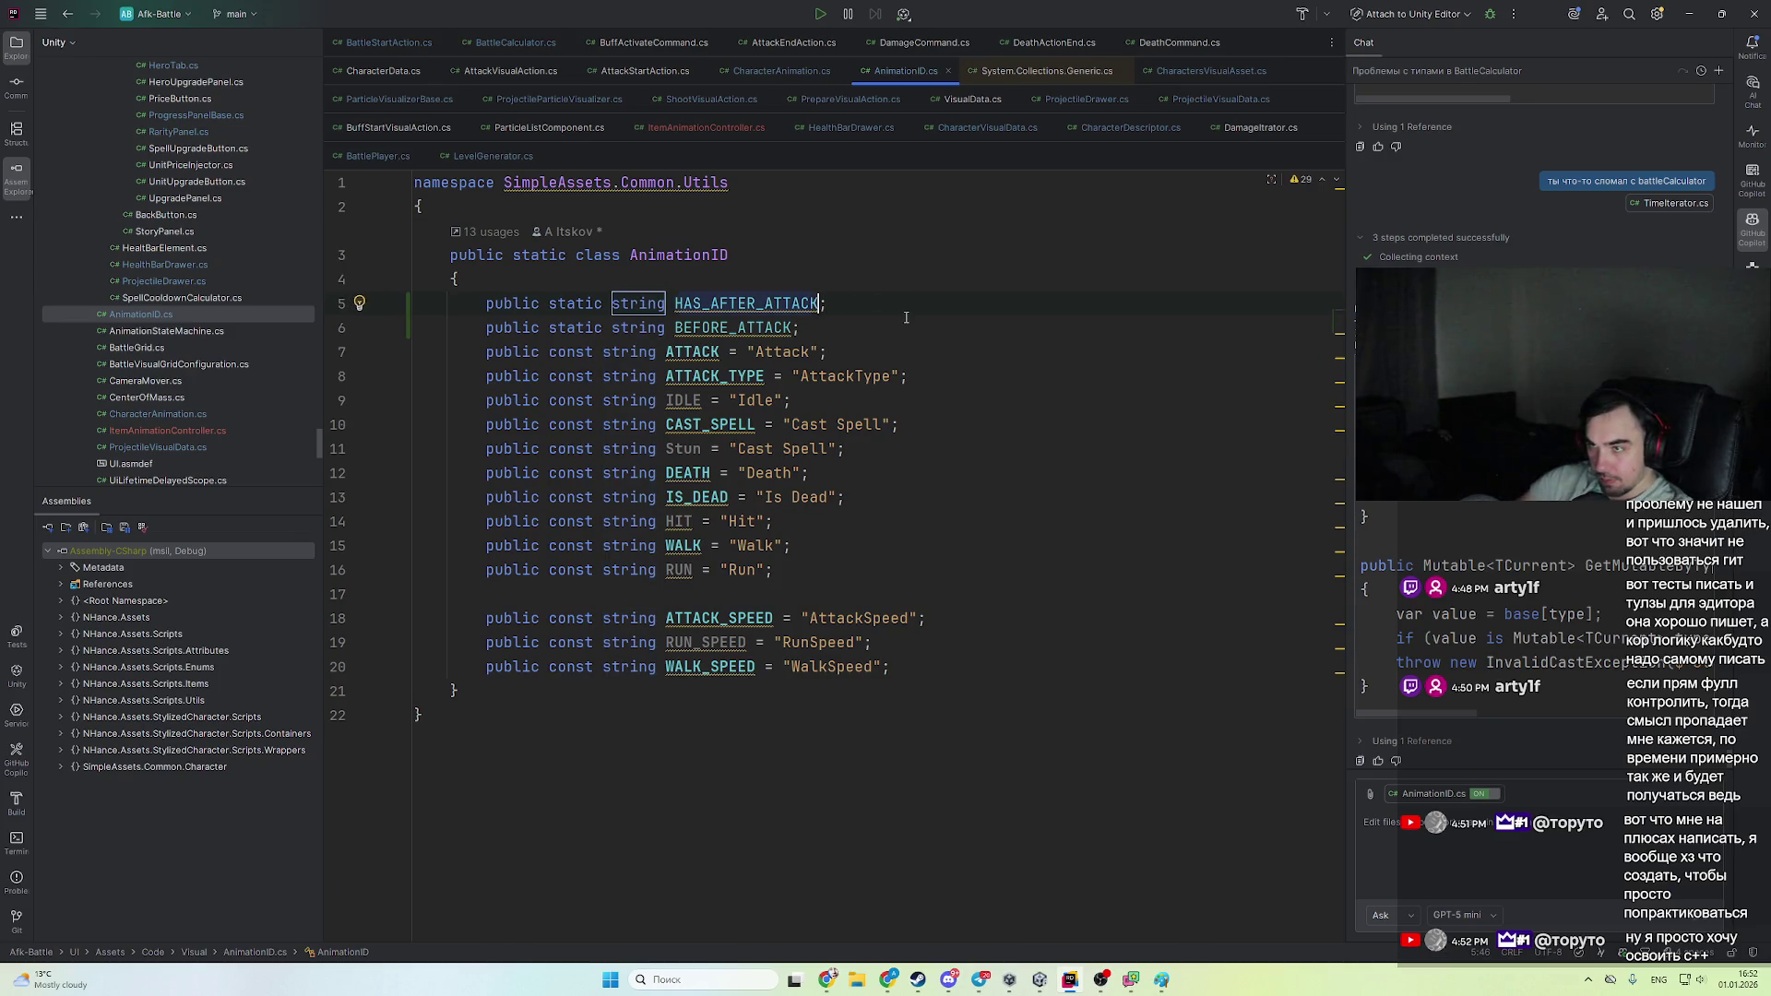
key(Return)
text(= "Before Attack)
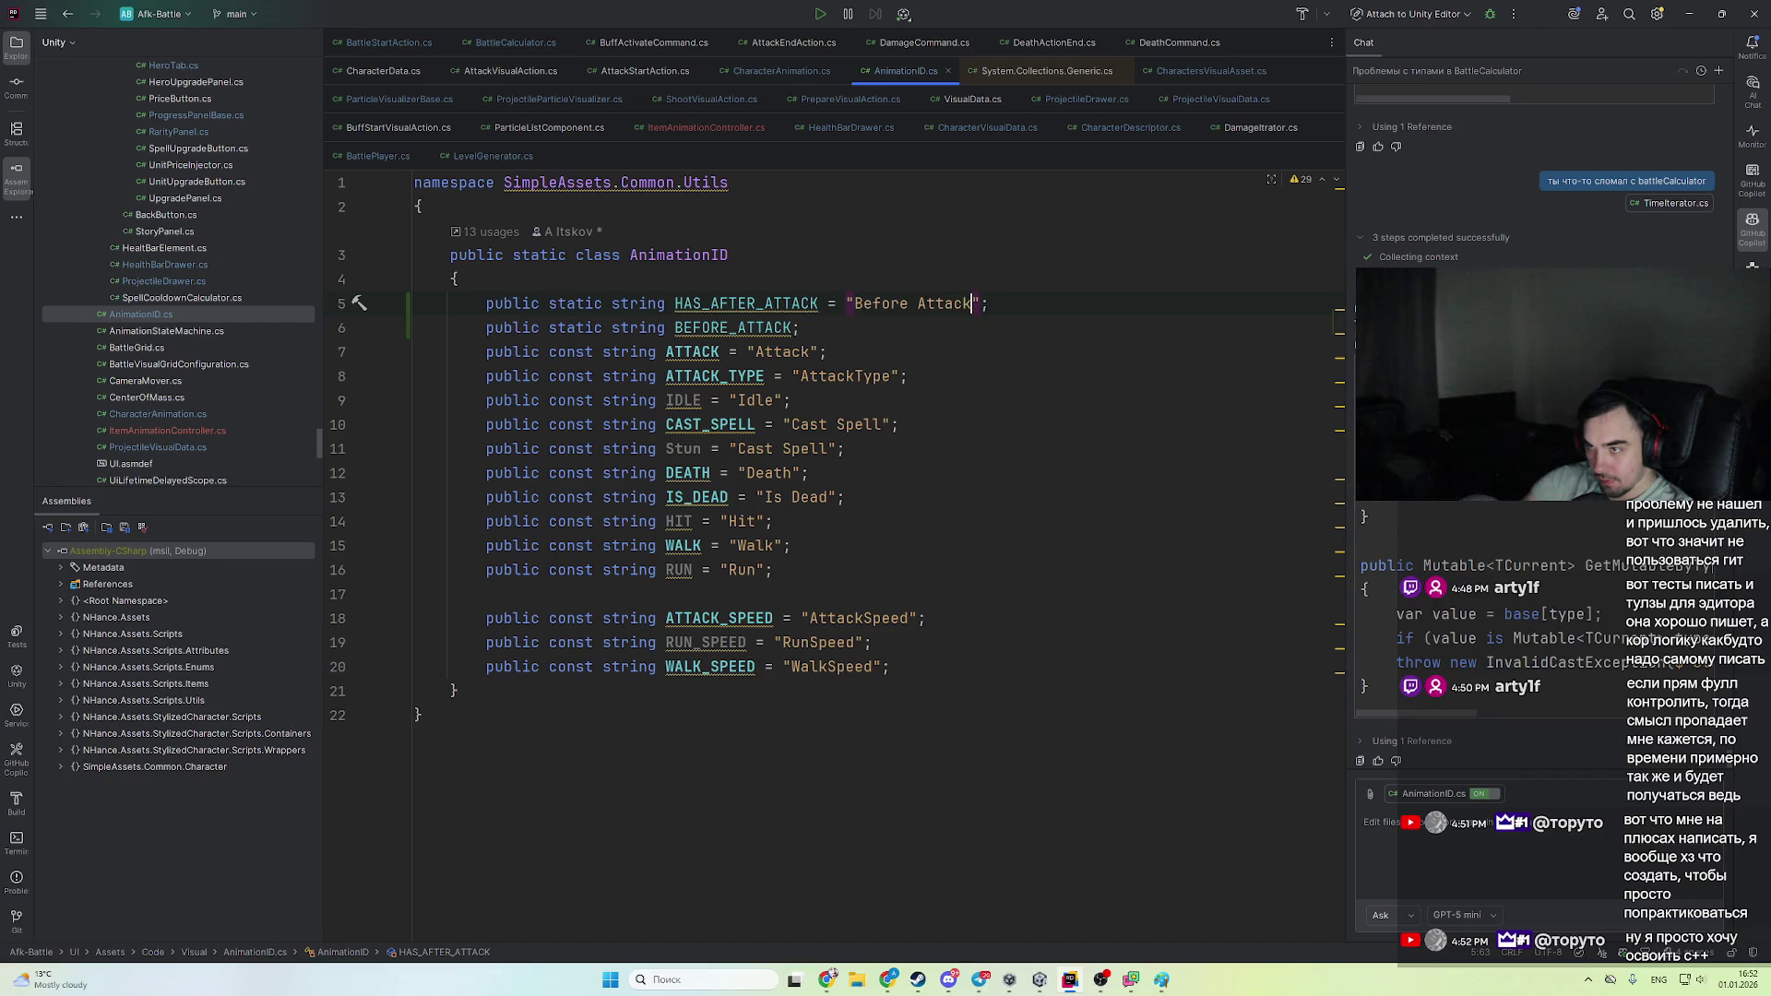
text( After)
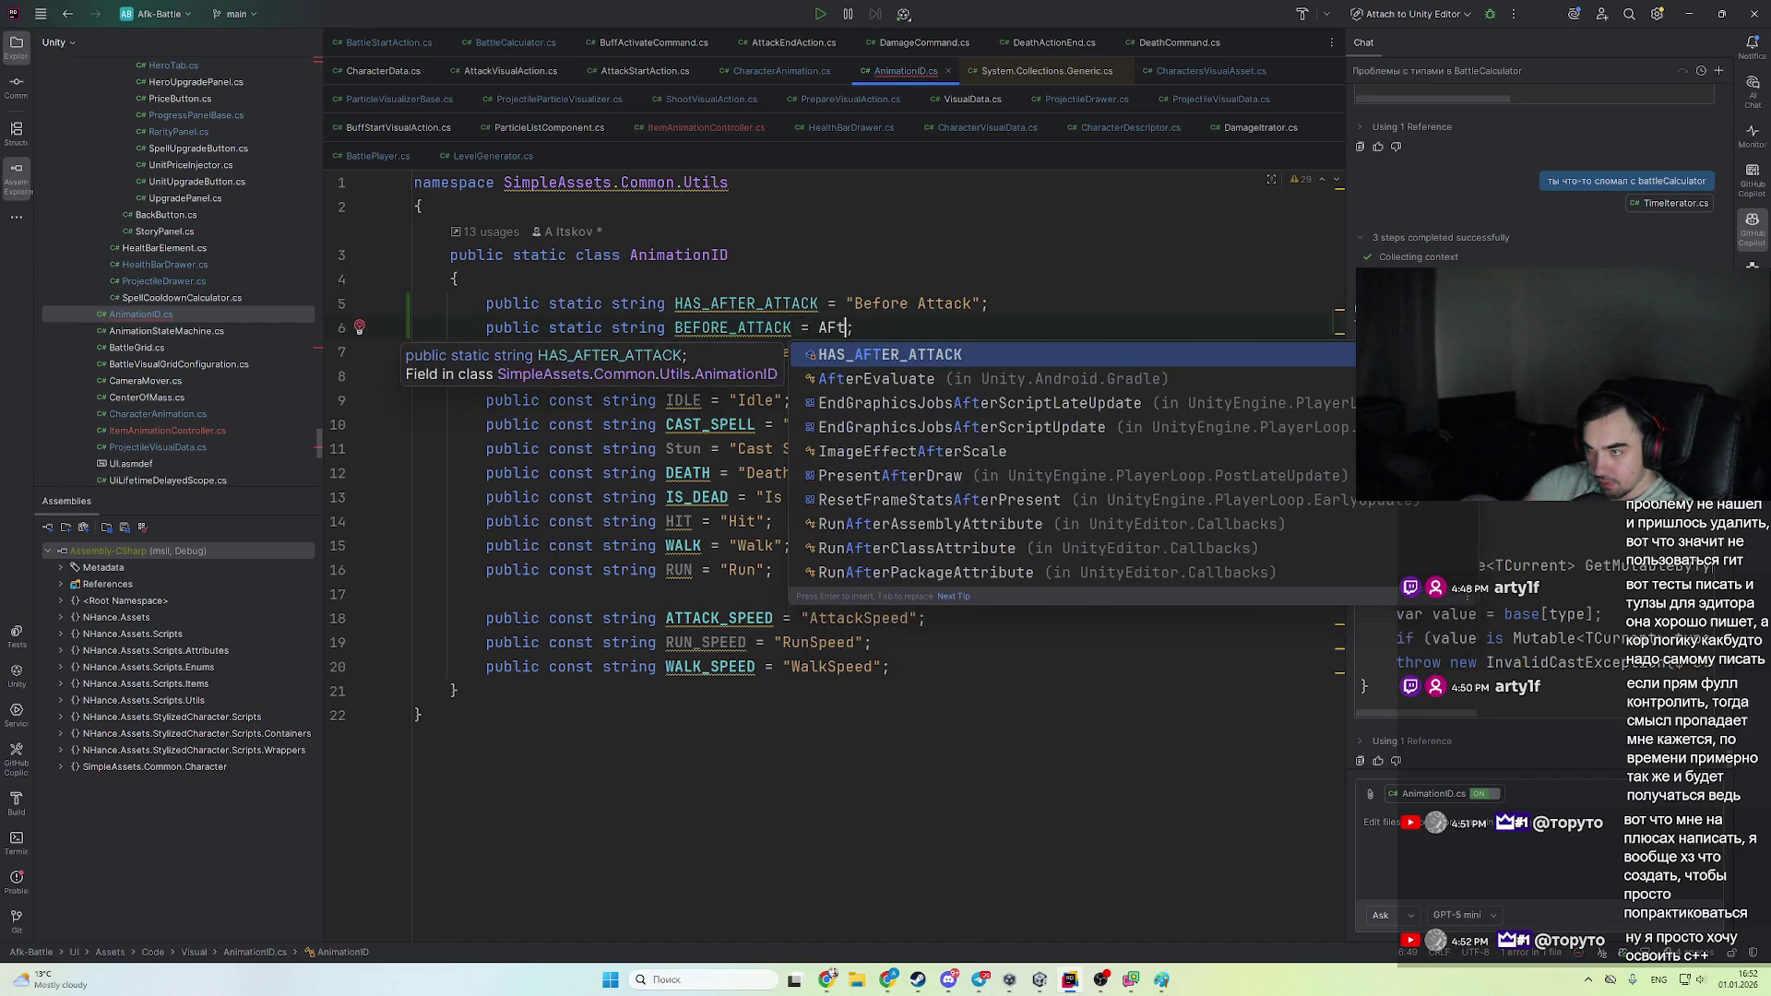
text( Attack)
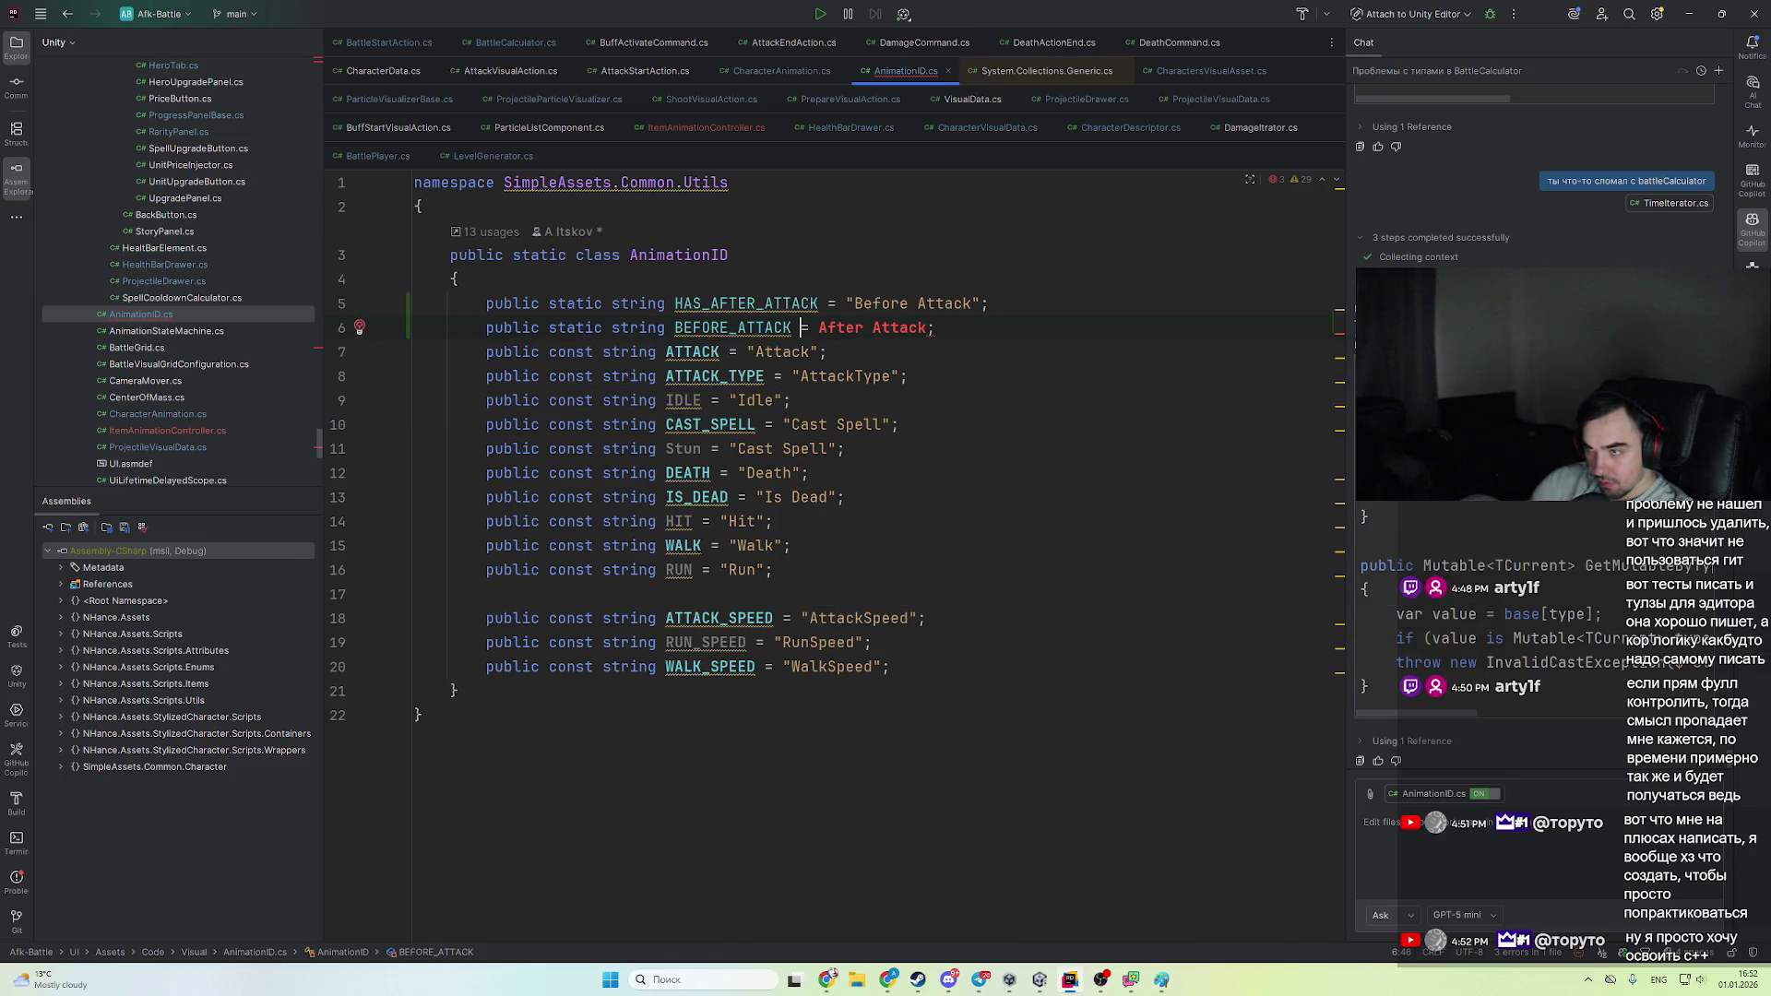
text(")
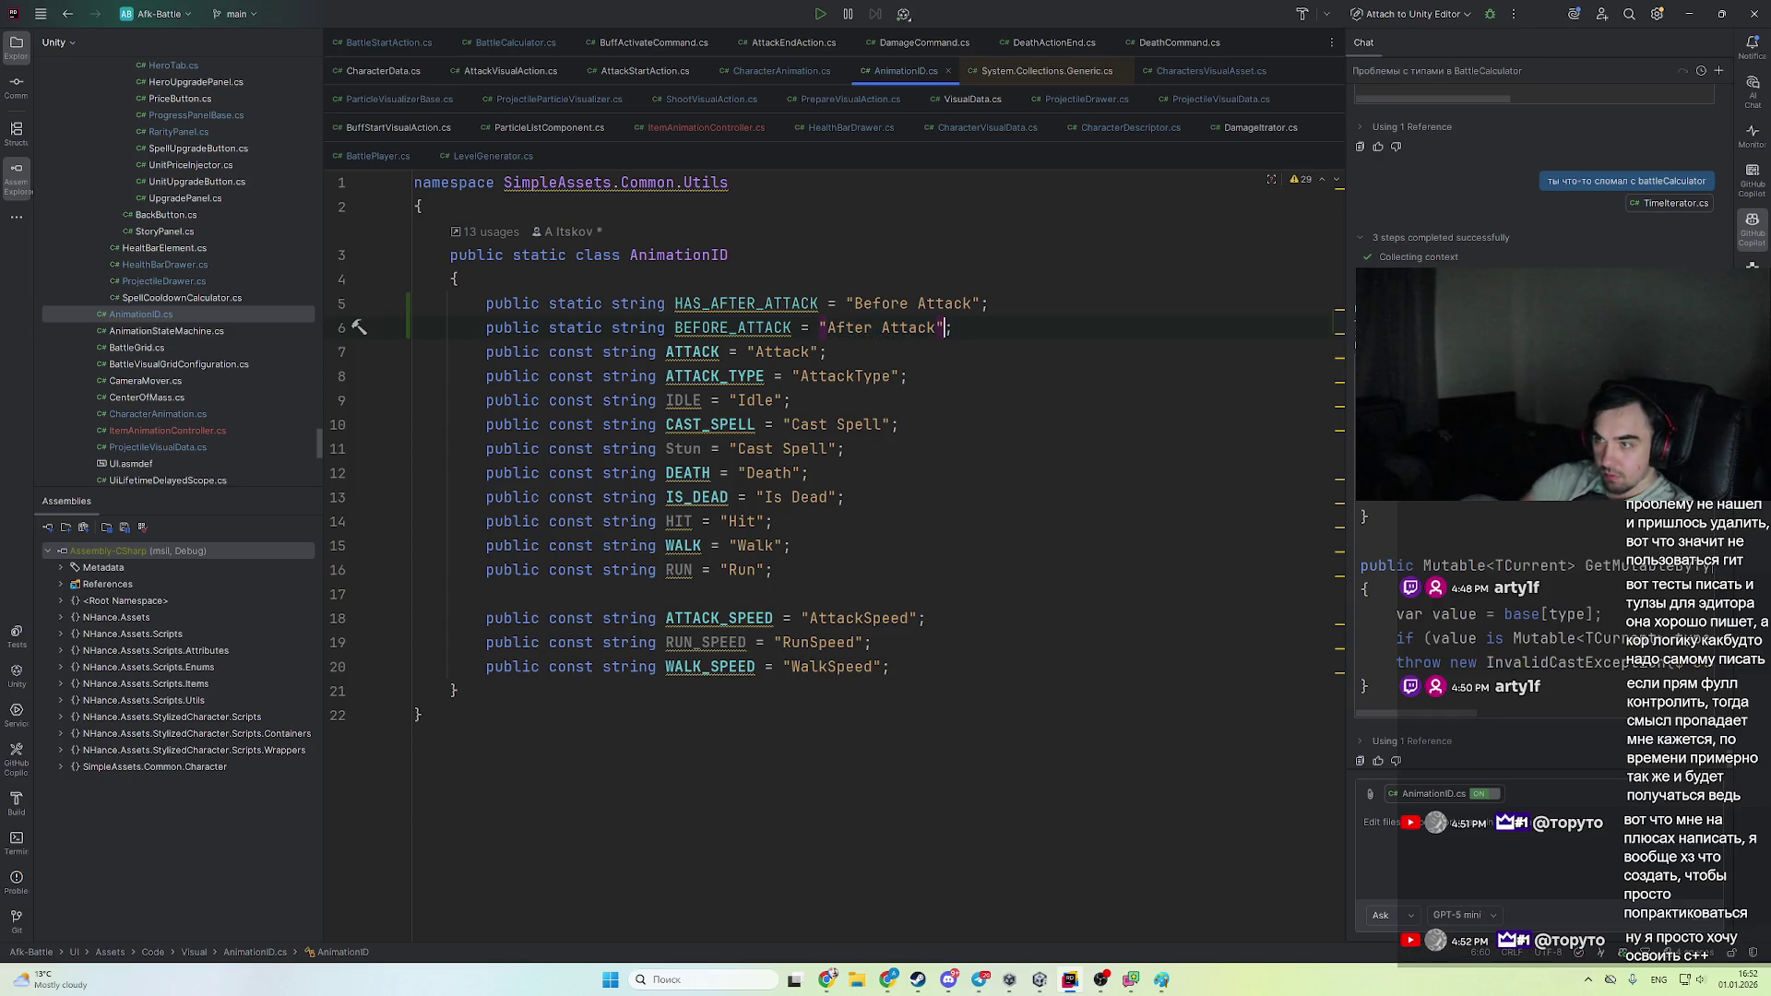
key(ctrl+minus)
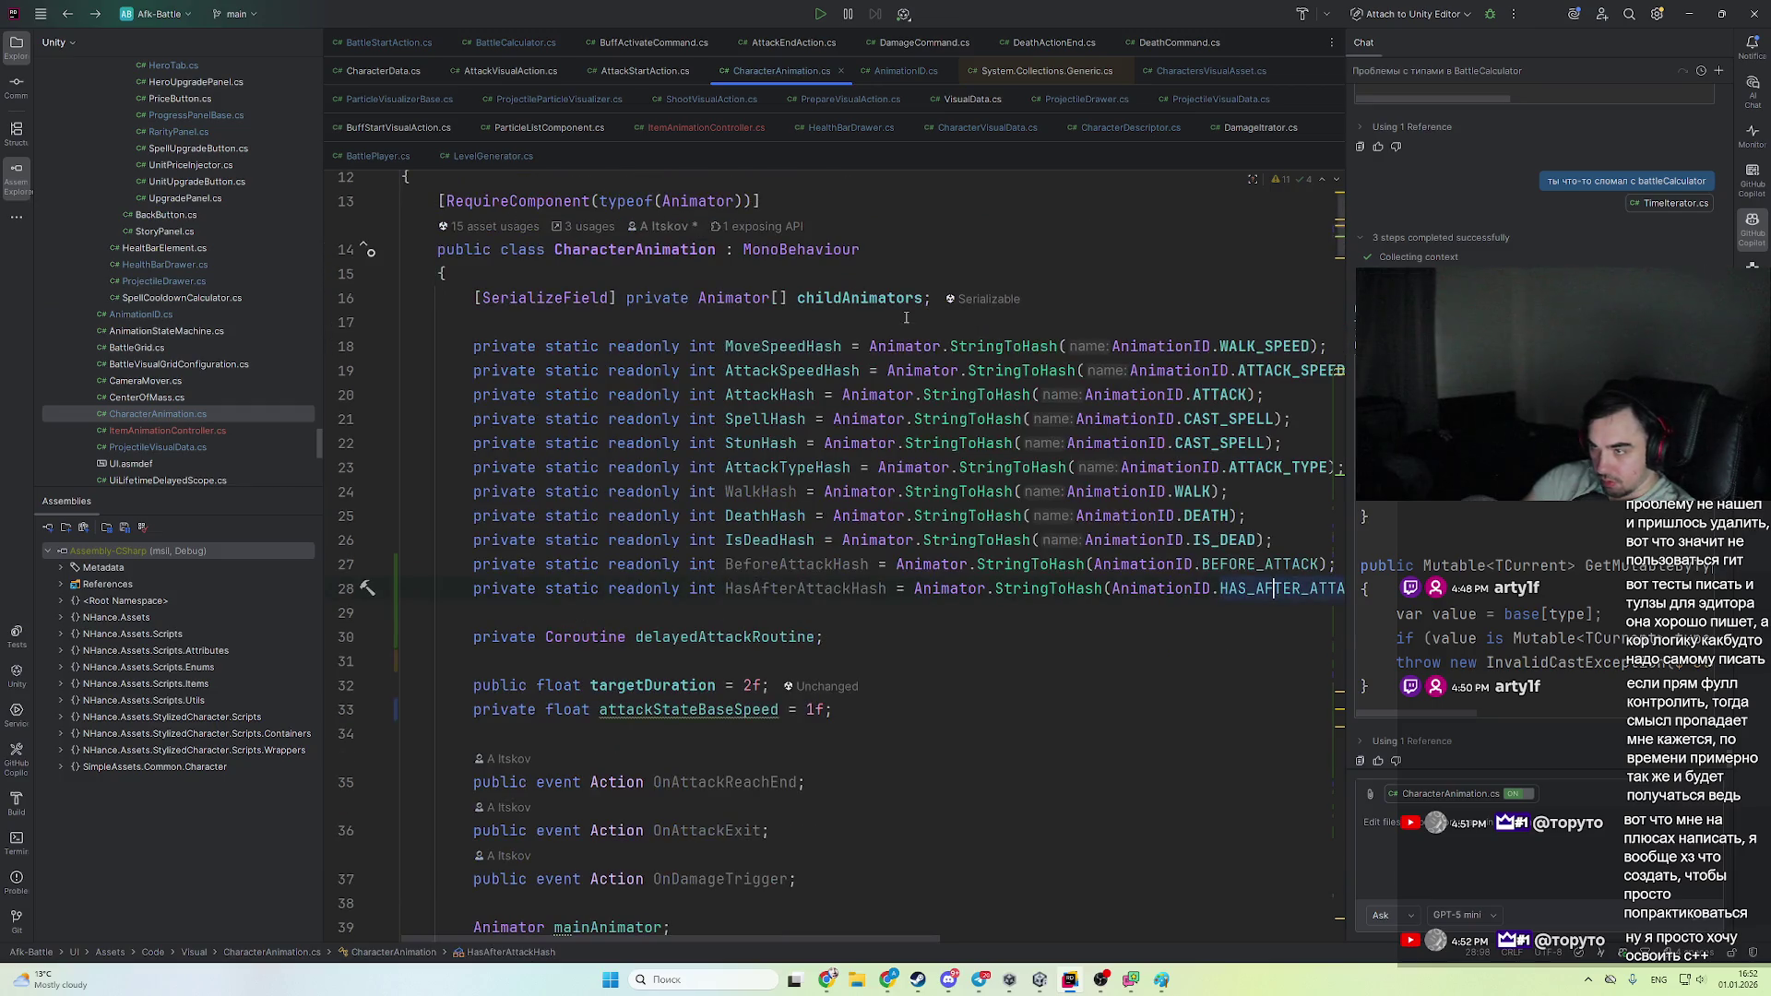
- Review the TryGetClipByPrefixForAnimator helper in CharacterAnimation.cs, then return to ChatGPT's PlayAttack answer
scroll(824, 624, down, 15)
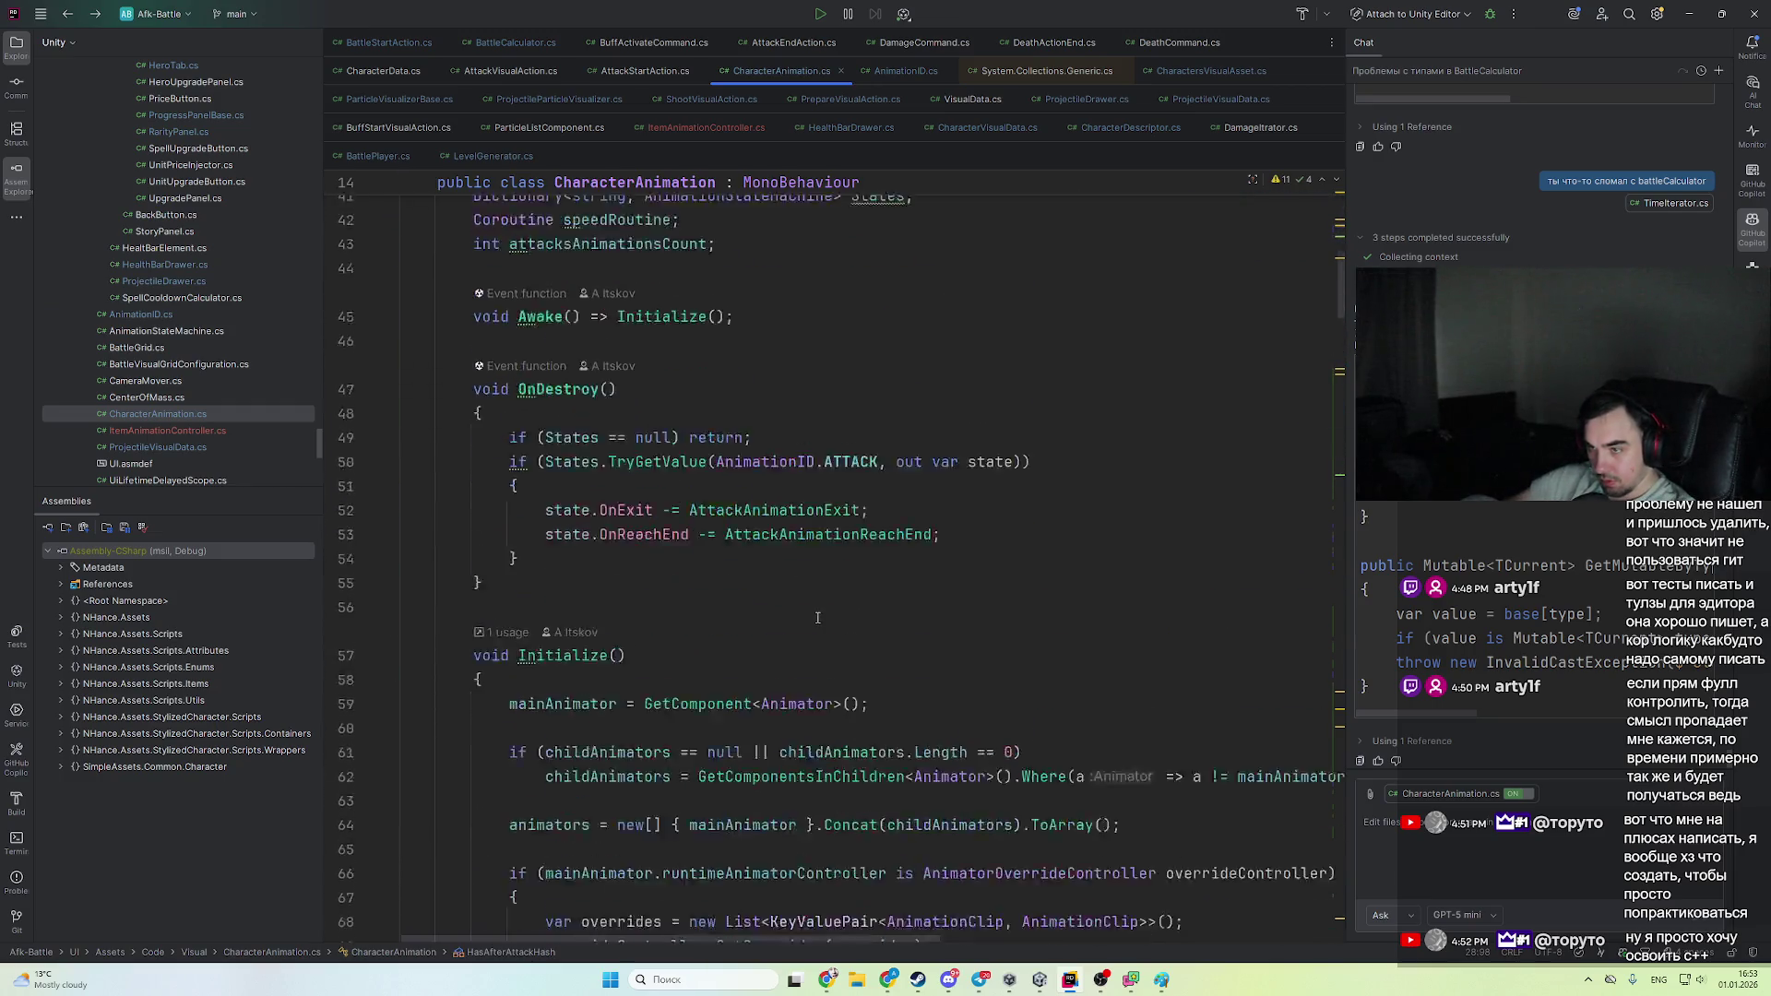
scroll(825, 624, up, 5)
scroll(718, 394, down, 10)
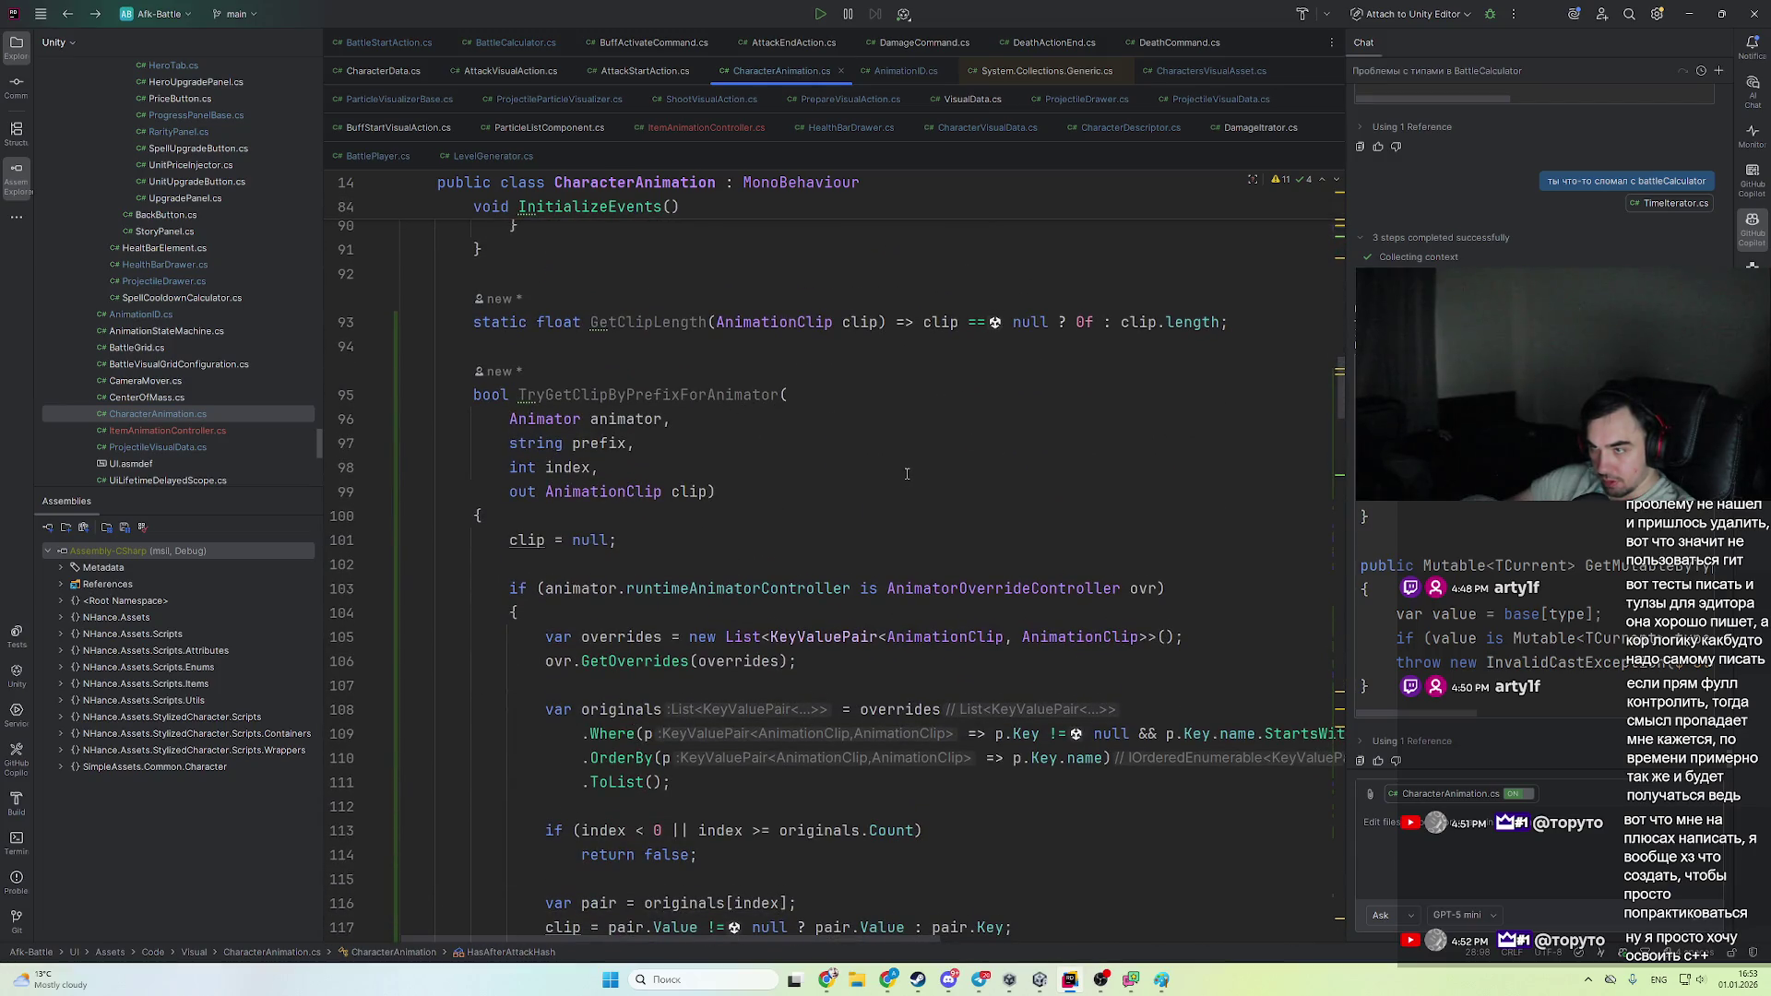
scroll(907, 474, down, 5)
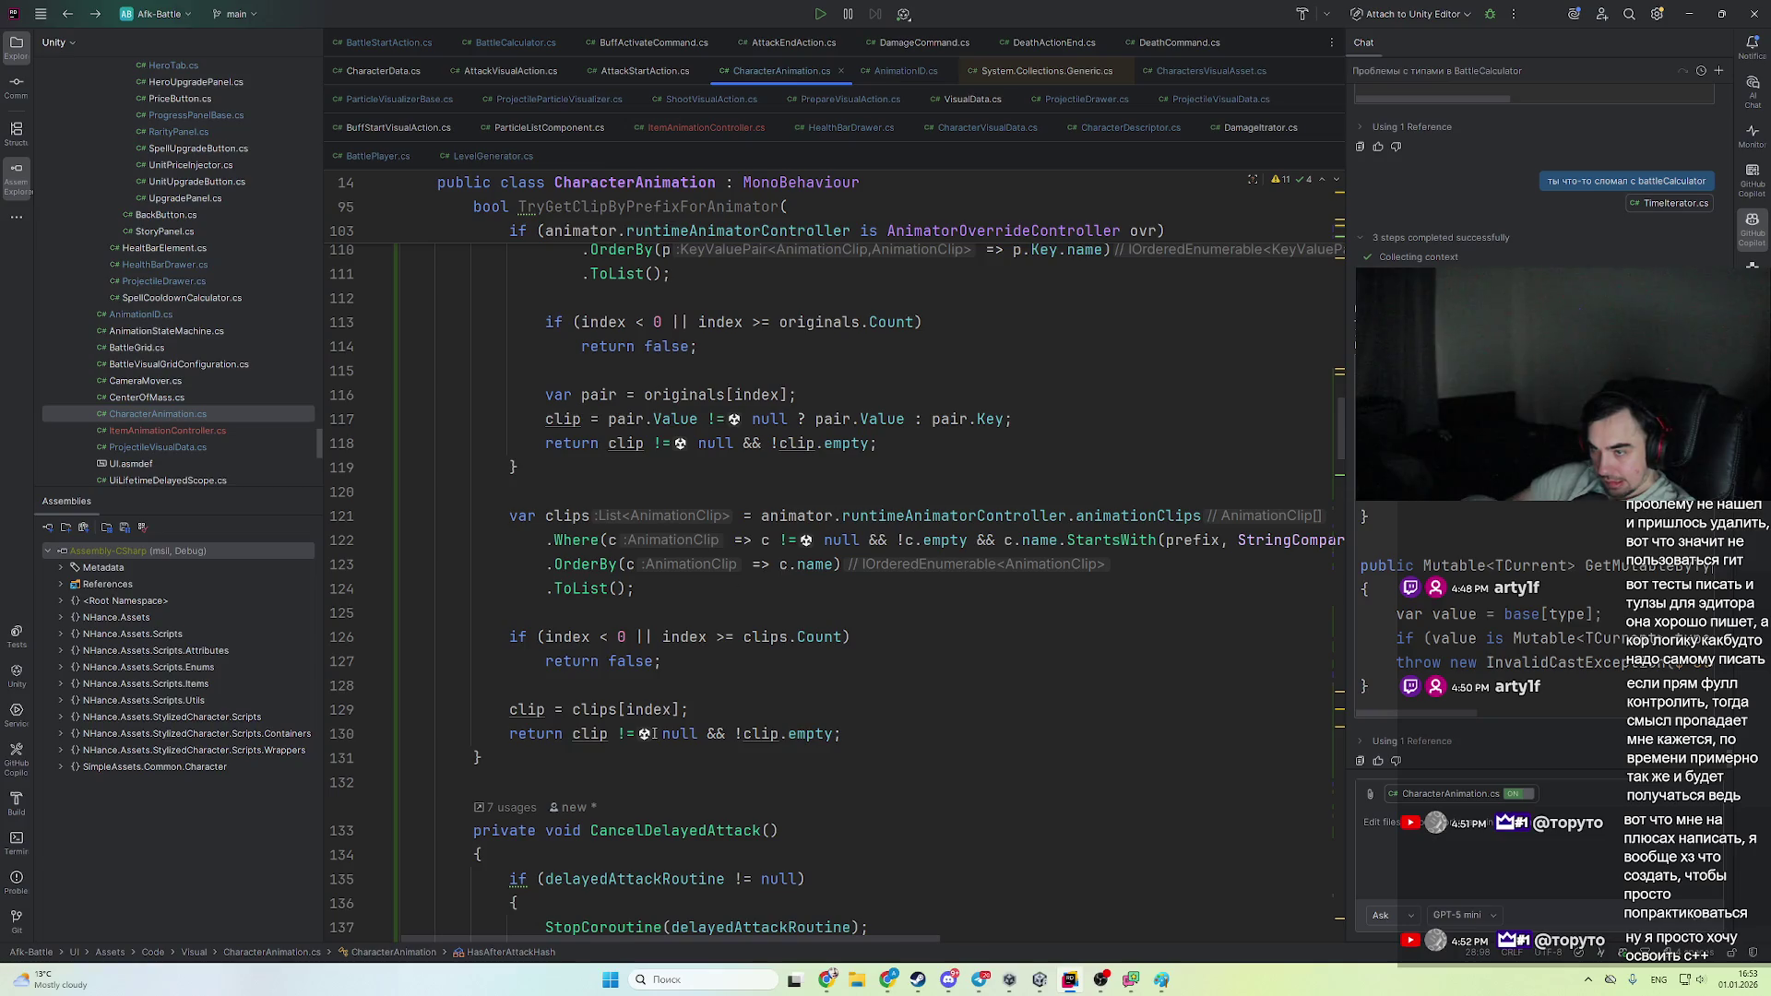
scroll(720, 718, up, 4)
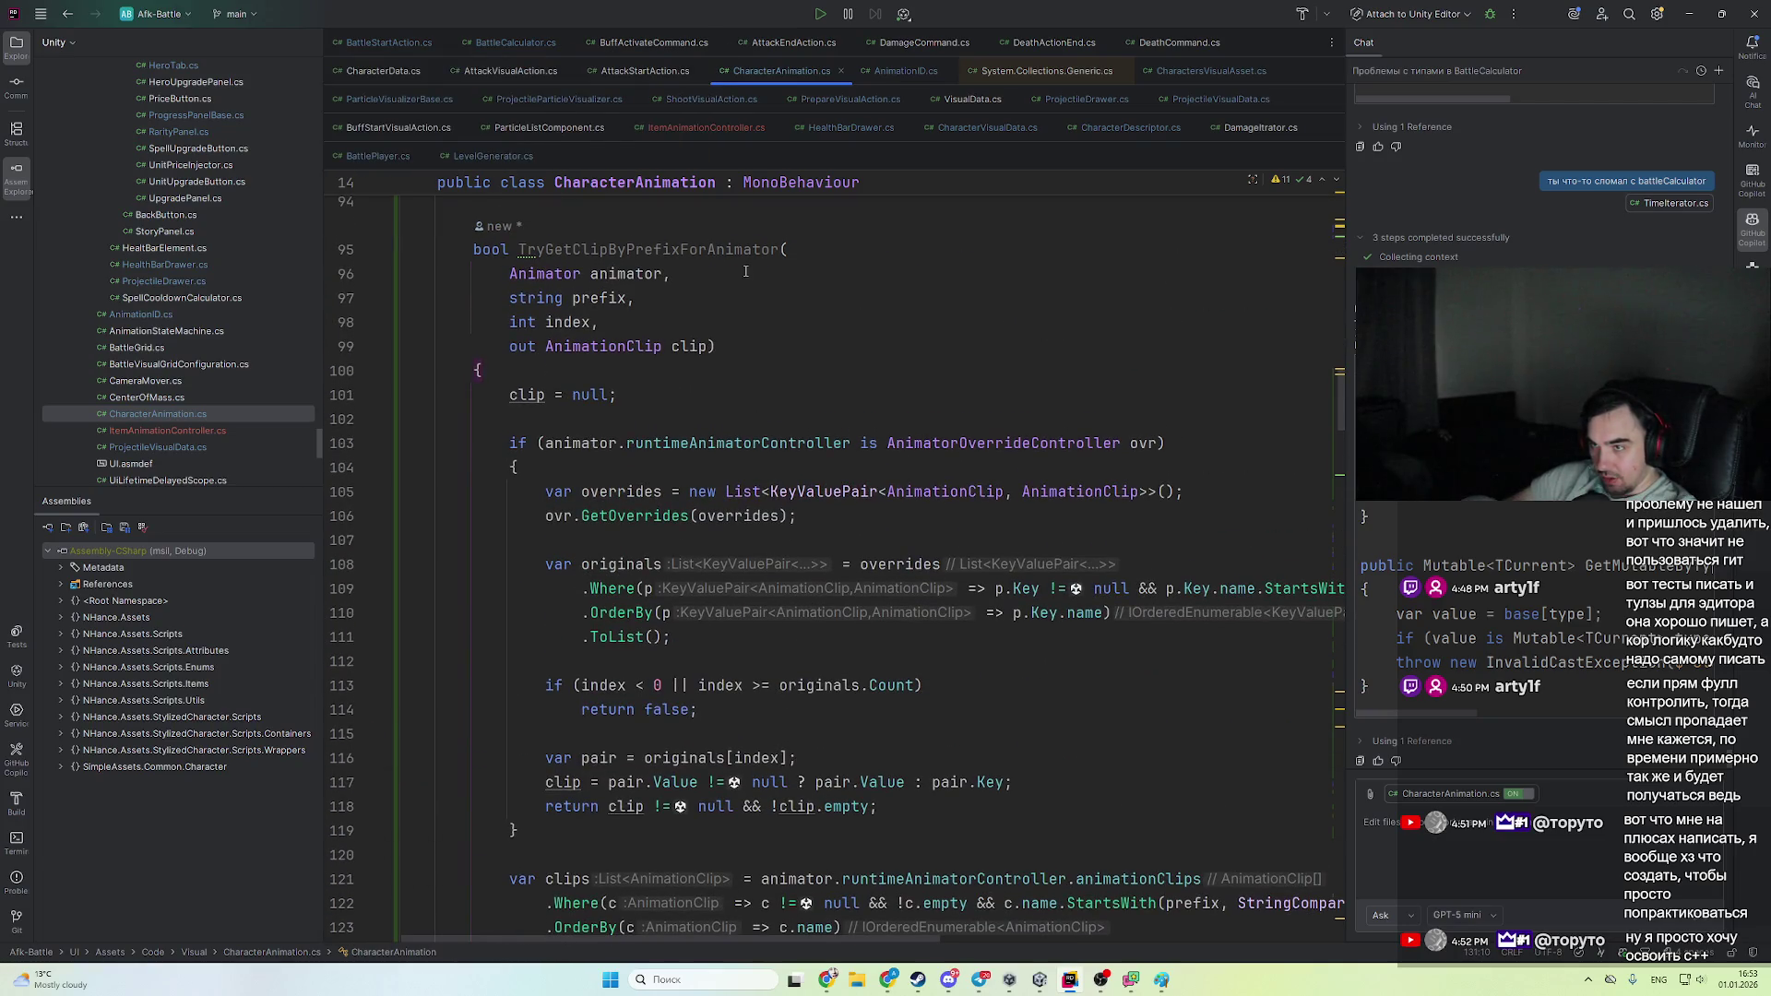
scroll(752, 369, down, 3)
scroll(769, 464, down, 6)
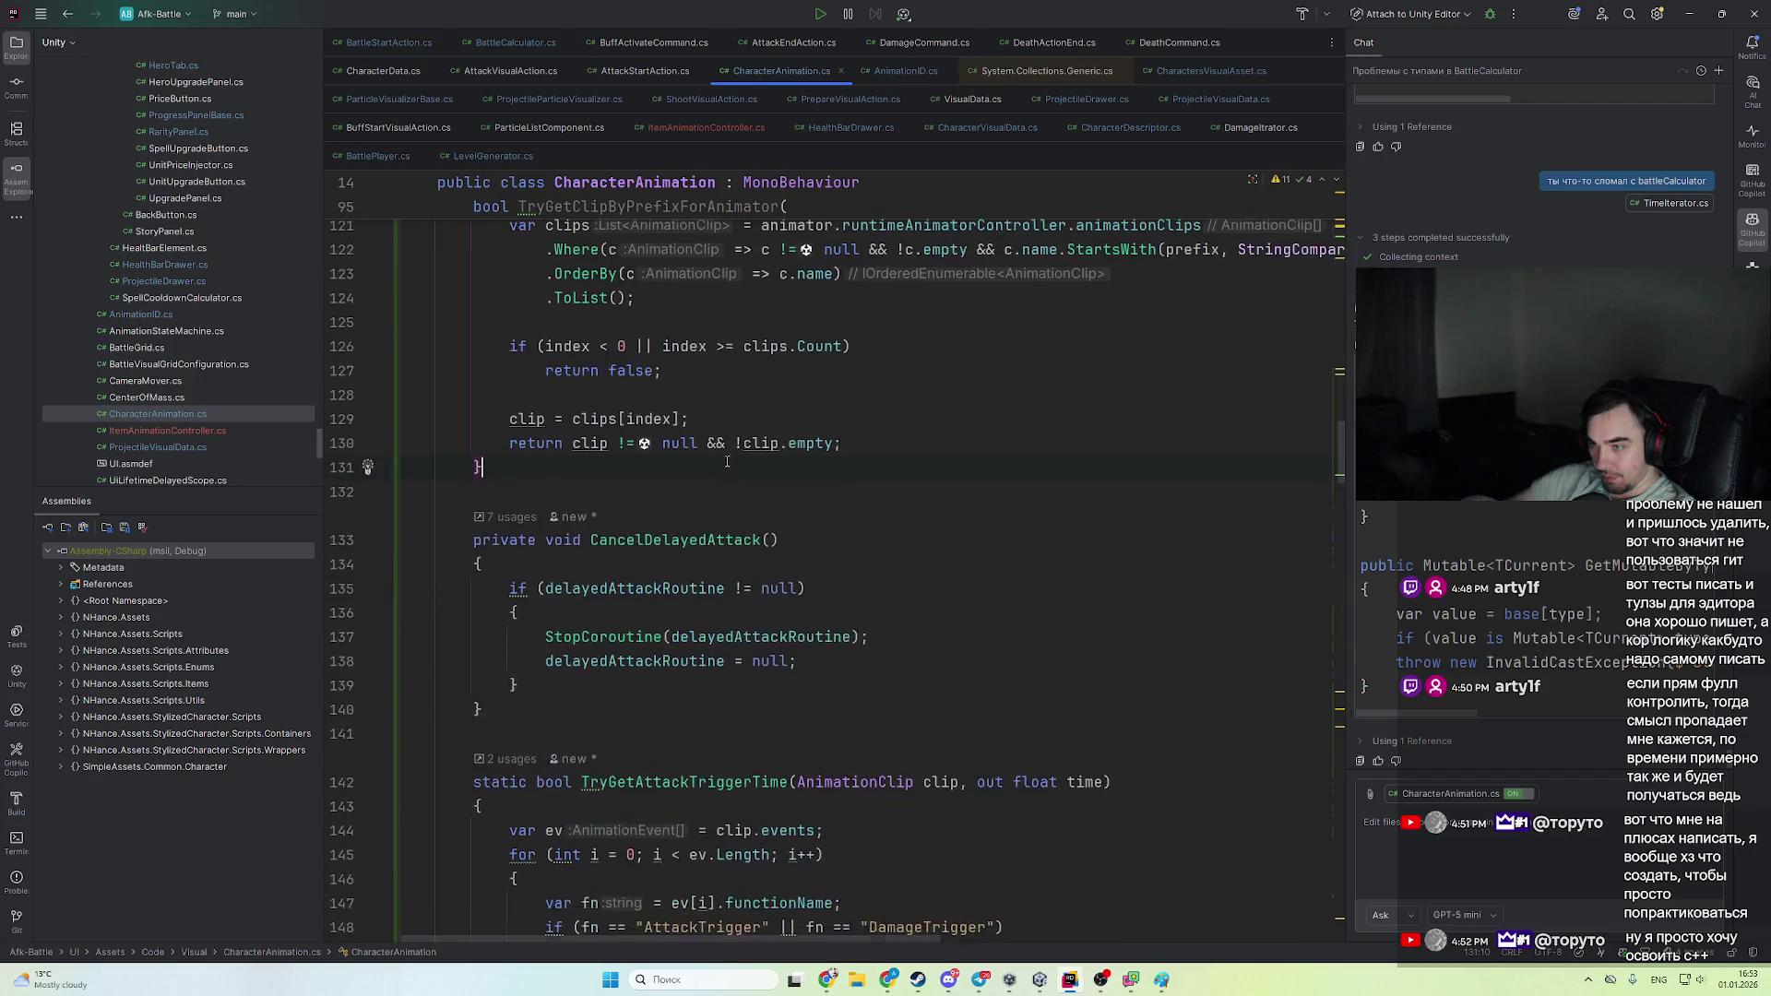
key(alt+Tab)
scroll(867, 535, down, 4)
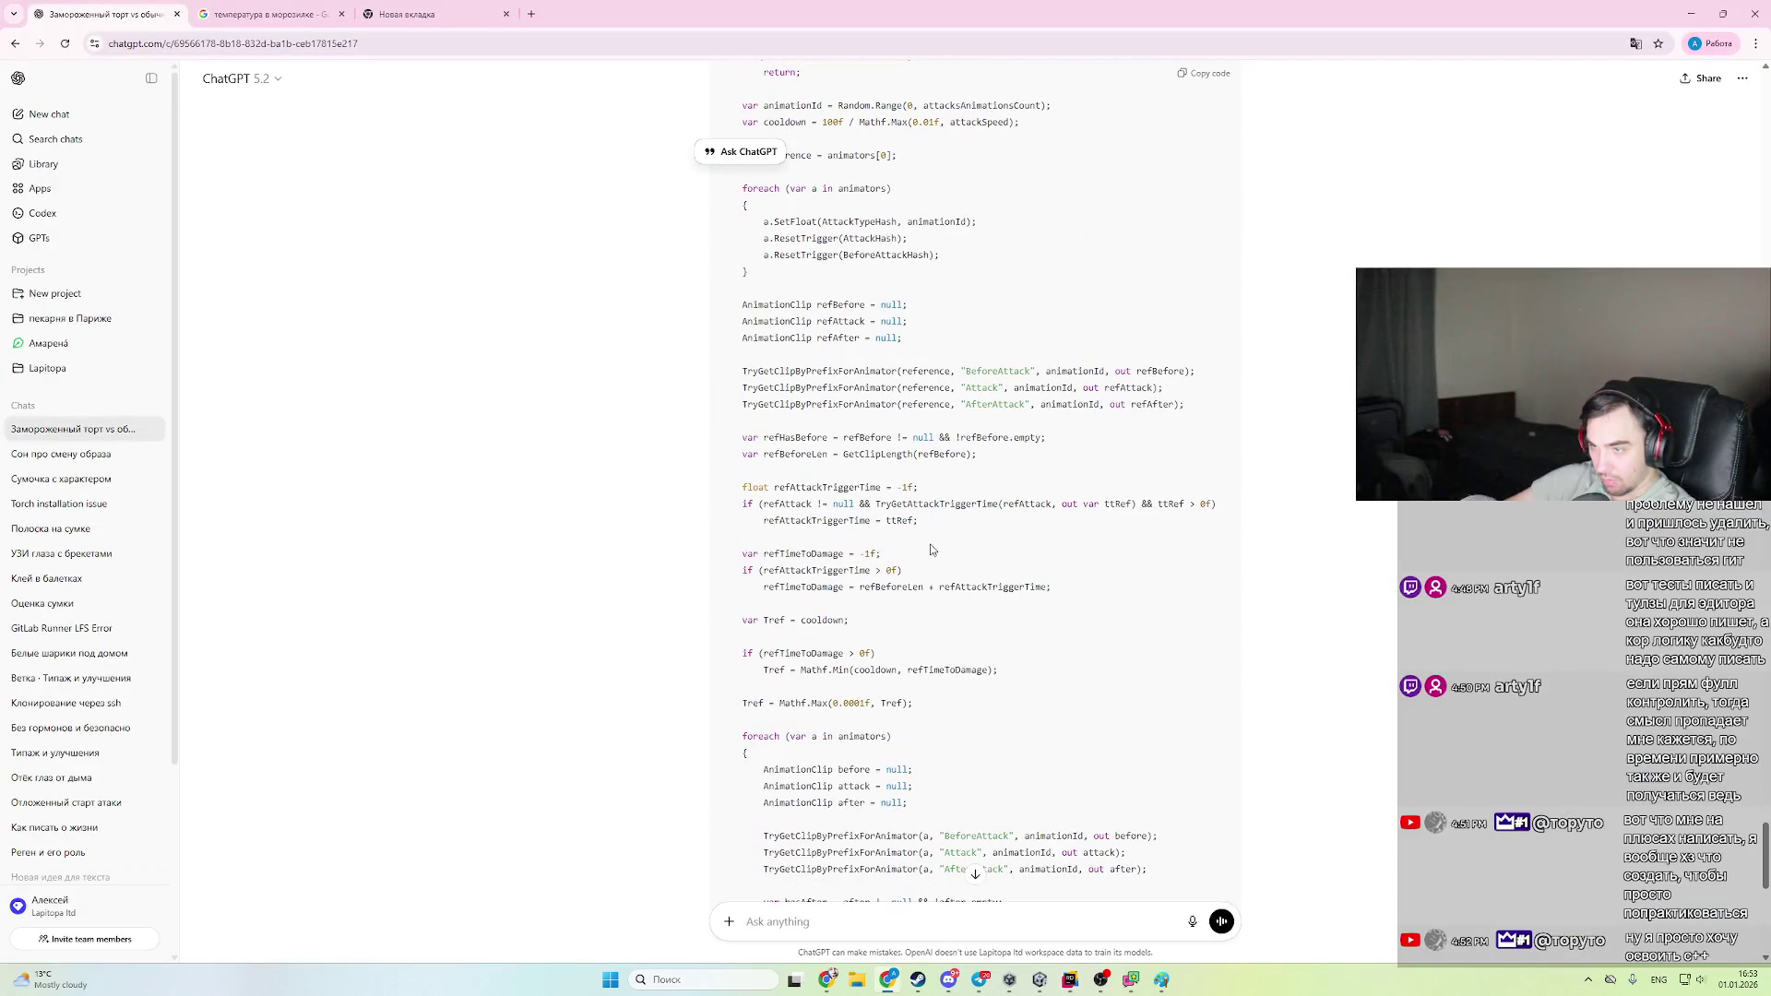
- Search the ChatGPT answer for TryGetClipByPrefixForAnimator calls in PlayAttack, then return to CharacterAnimation.cs
scroll(830, 452, up, 7)
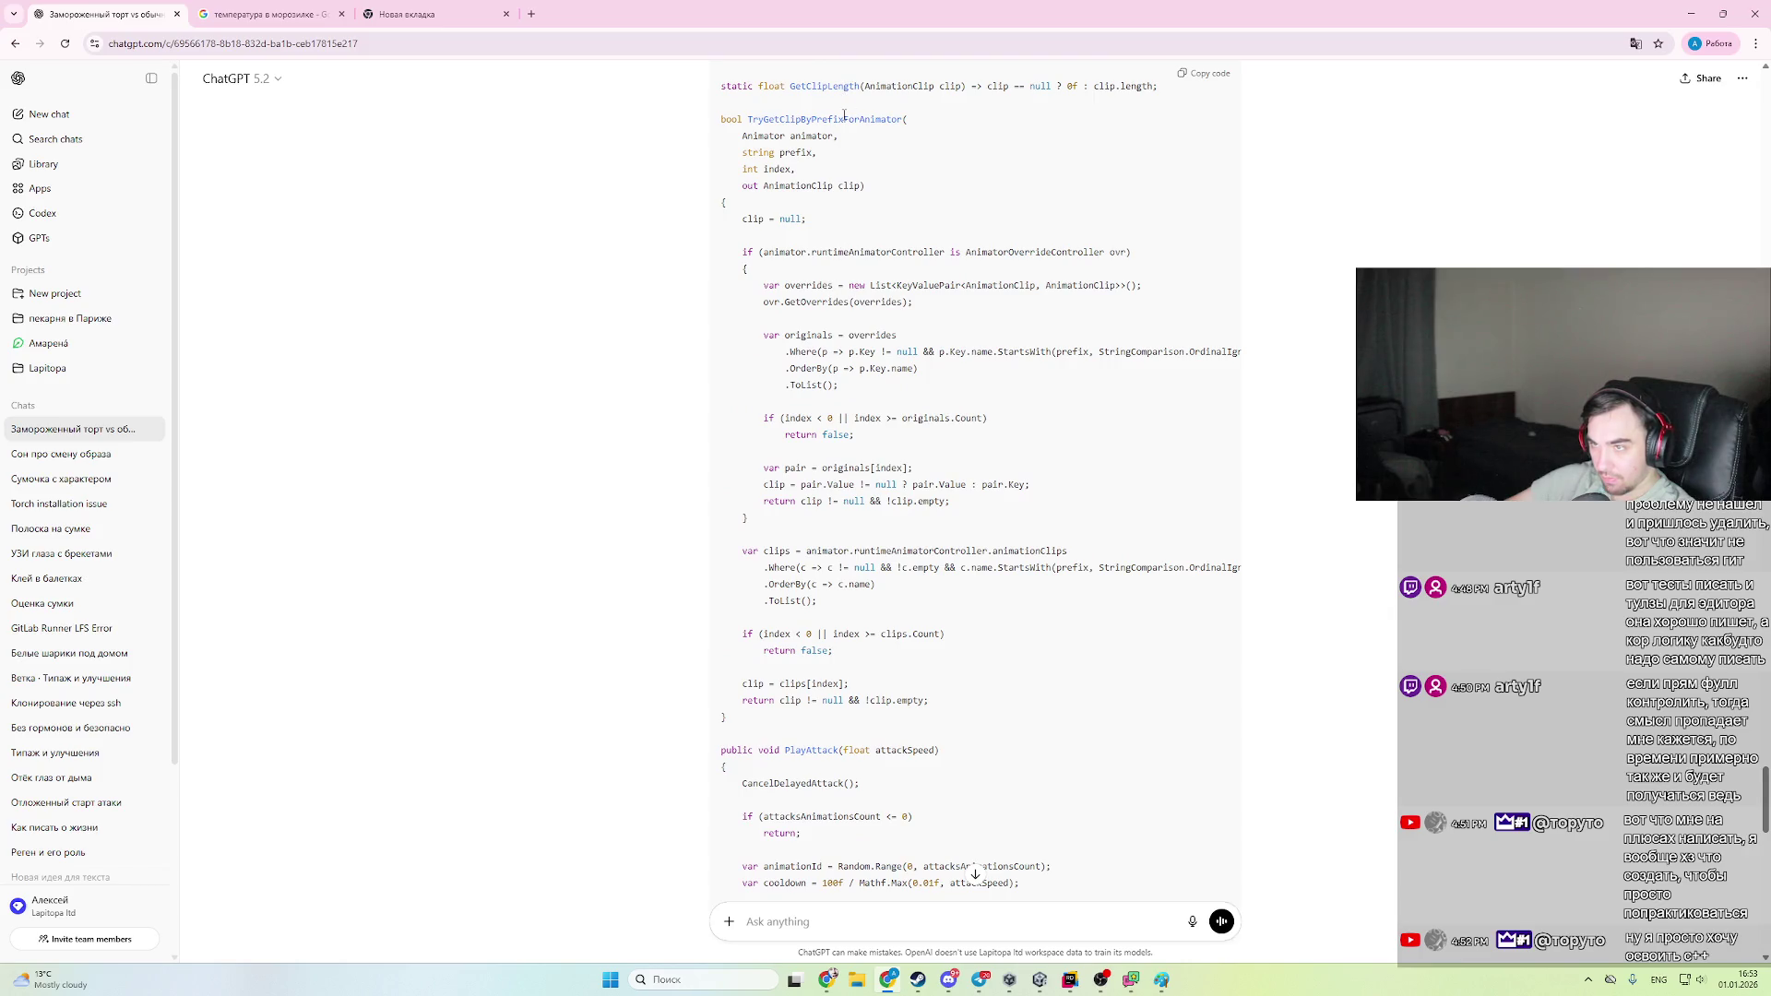
double_click(844, 118)
key(ctrl+f)
key(Return)
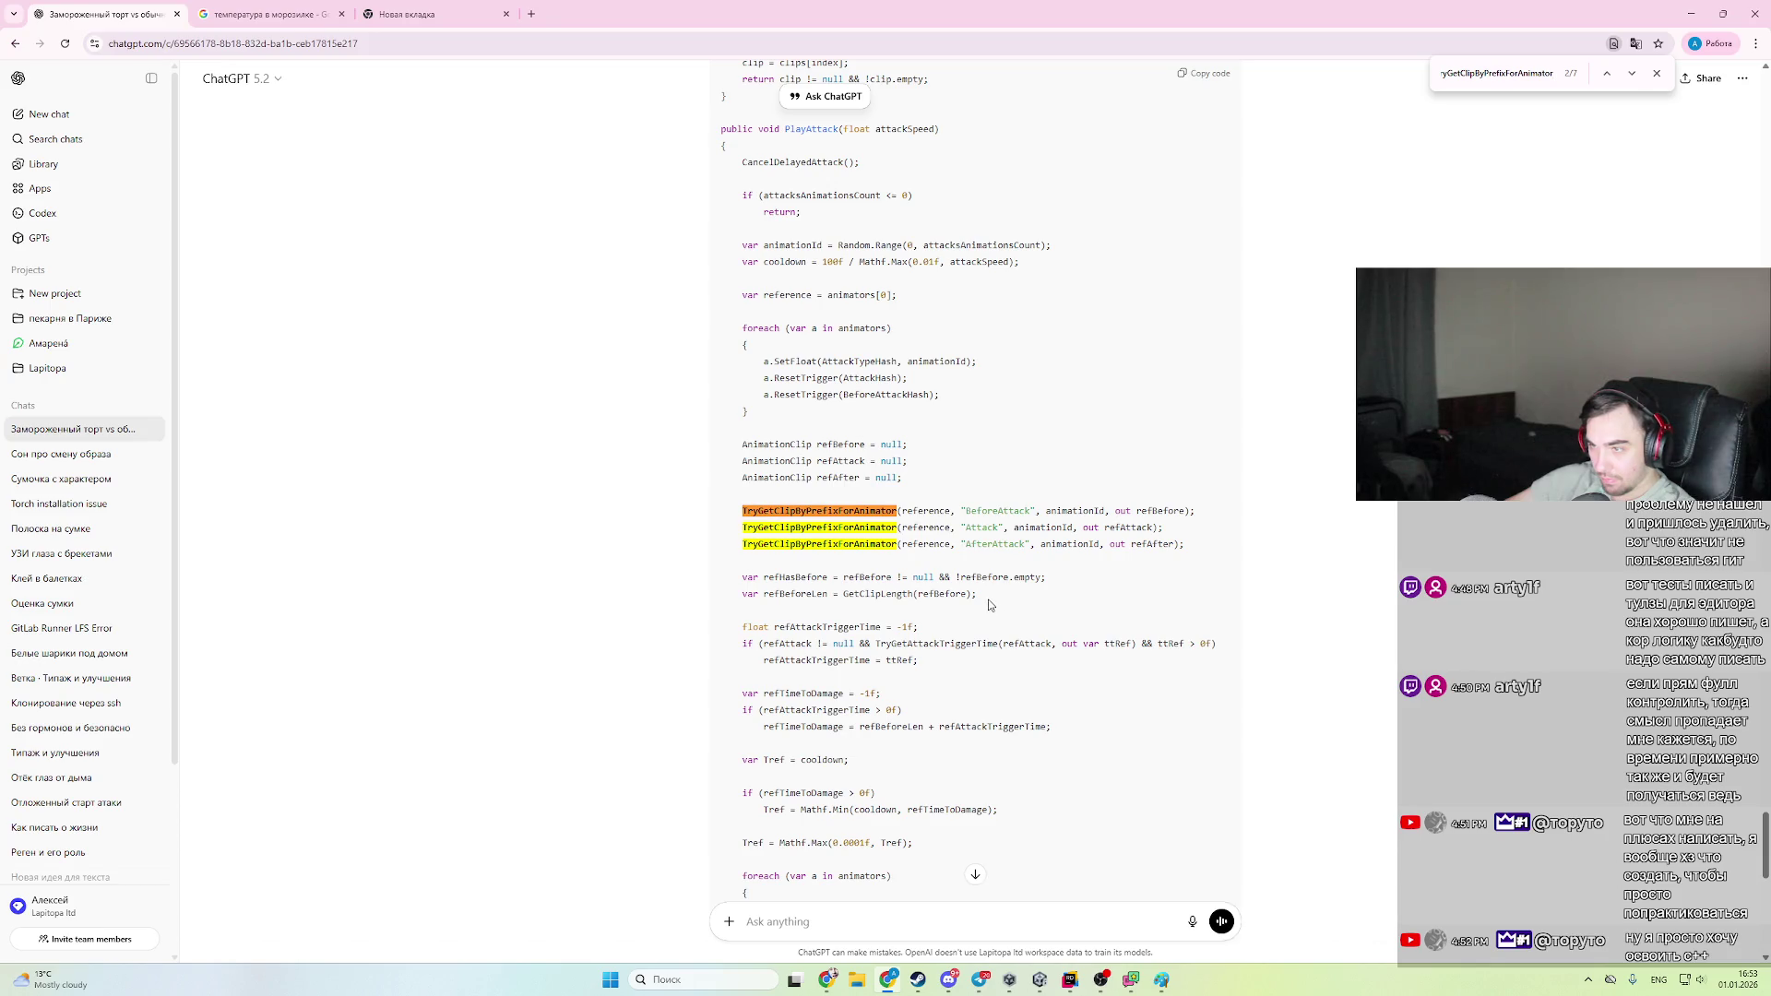
scroll(978, 600, down, 4)
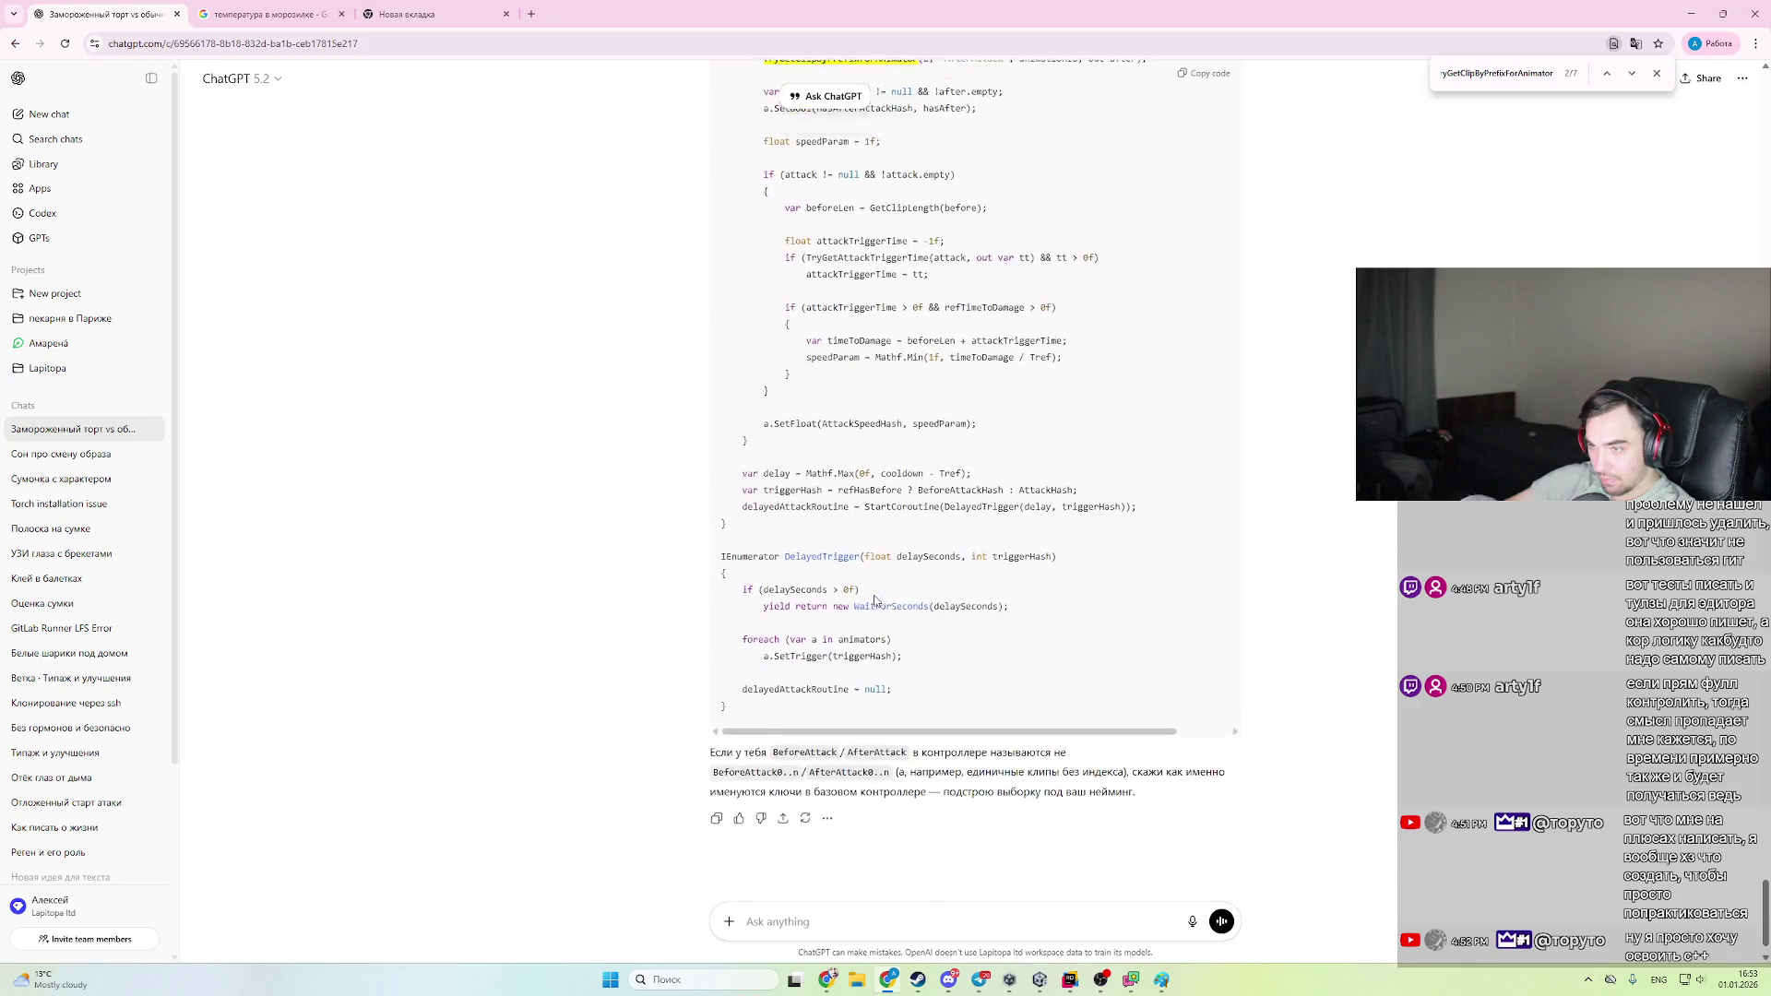
key(alt+Tab)
scroll(850, 572, down, 10)
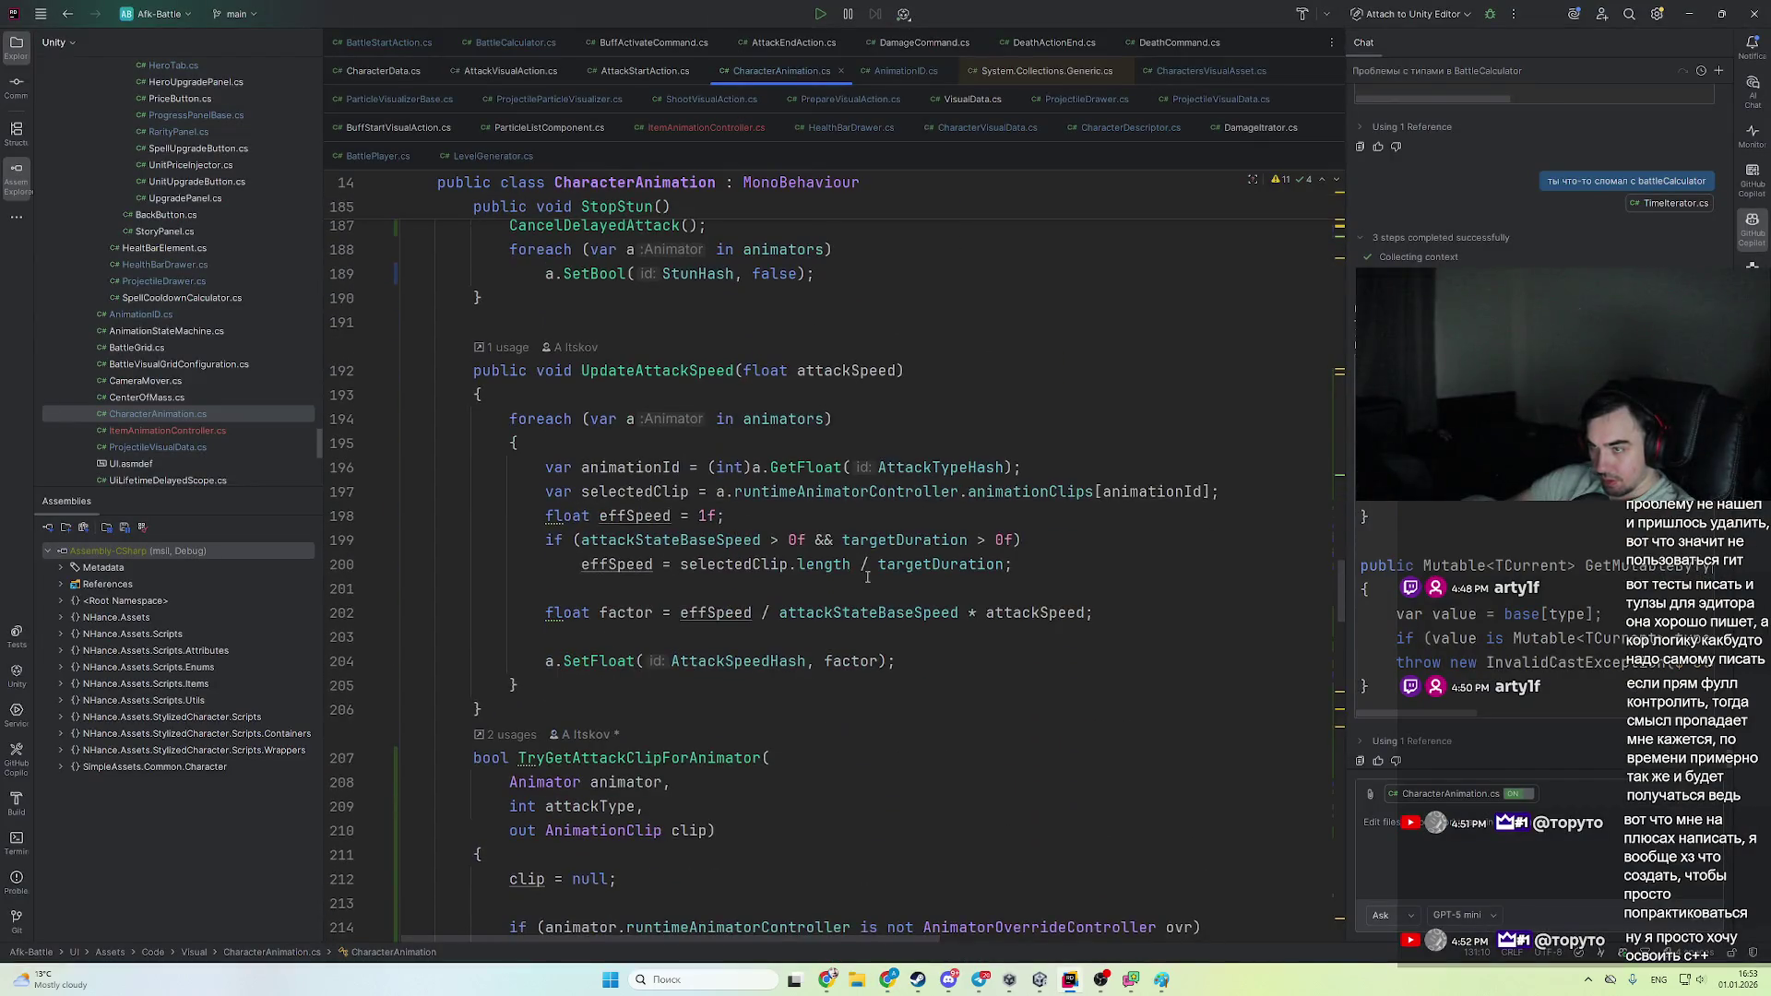
- Delete the old TryGetAttackClipForAnimator method from CharacterAnimation.cs
scroll(830, 567, up, 5)
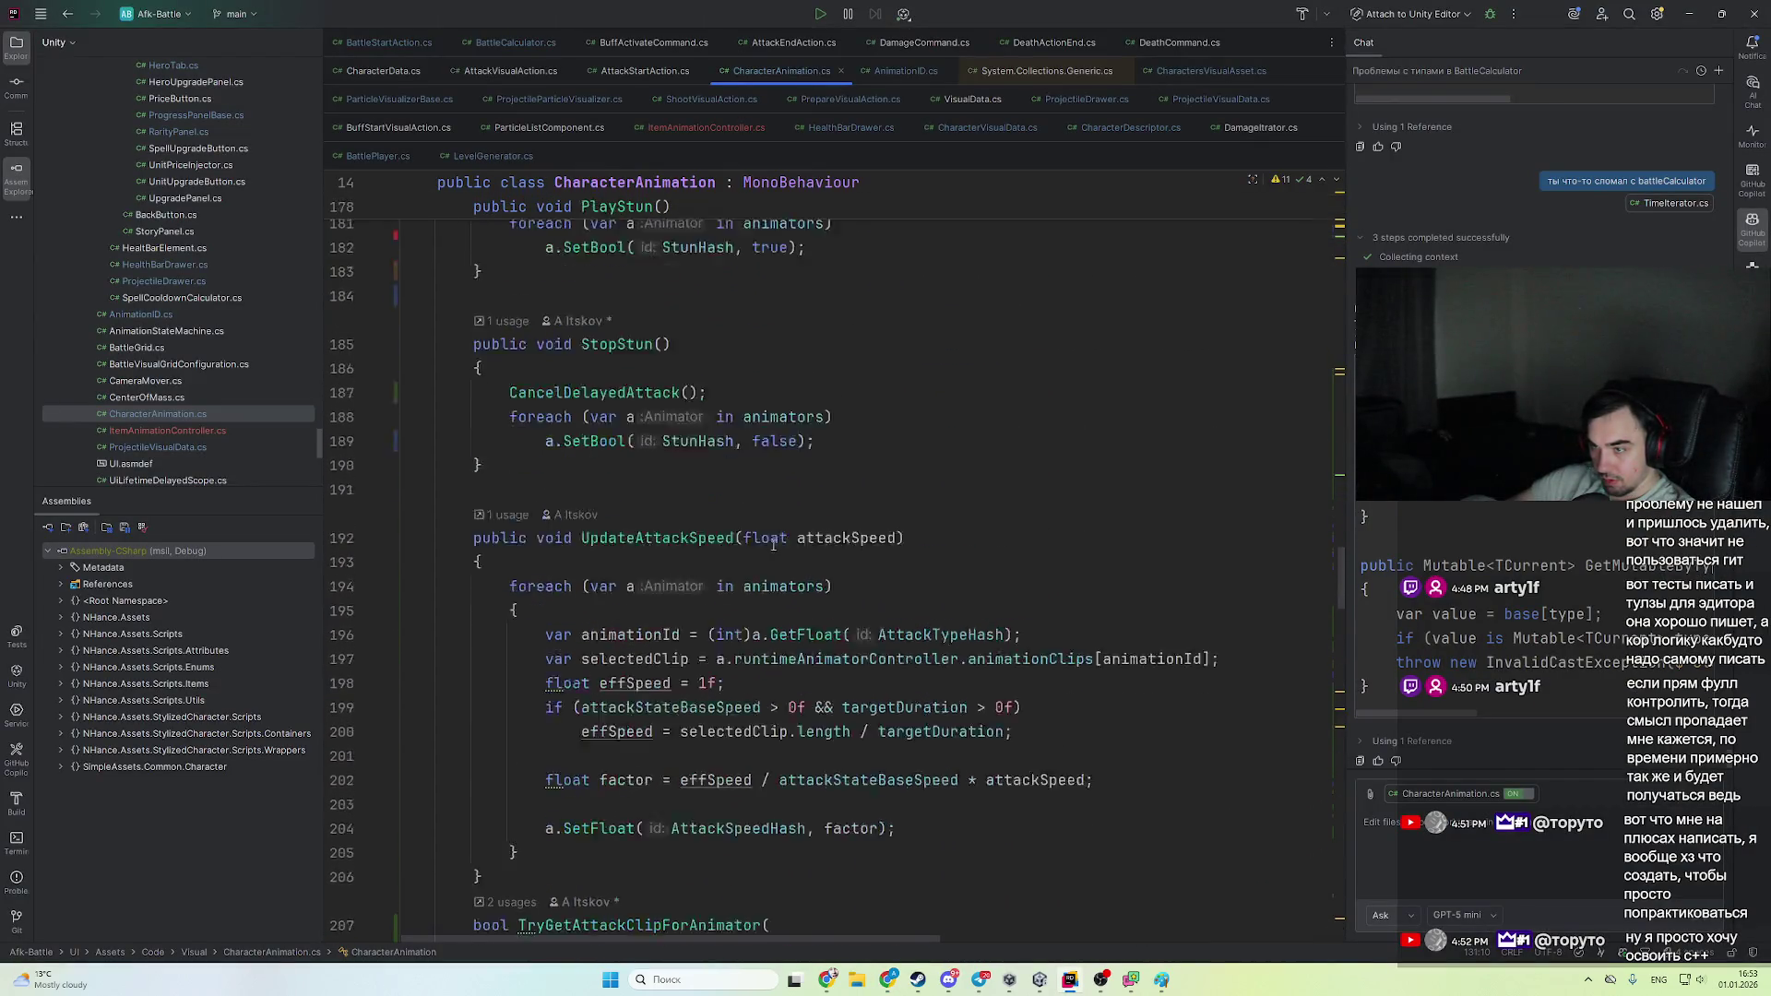
scroll(747, 558, down, 20)
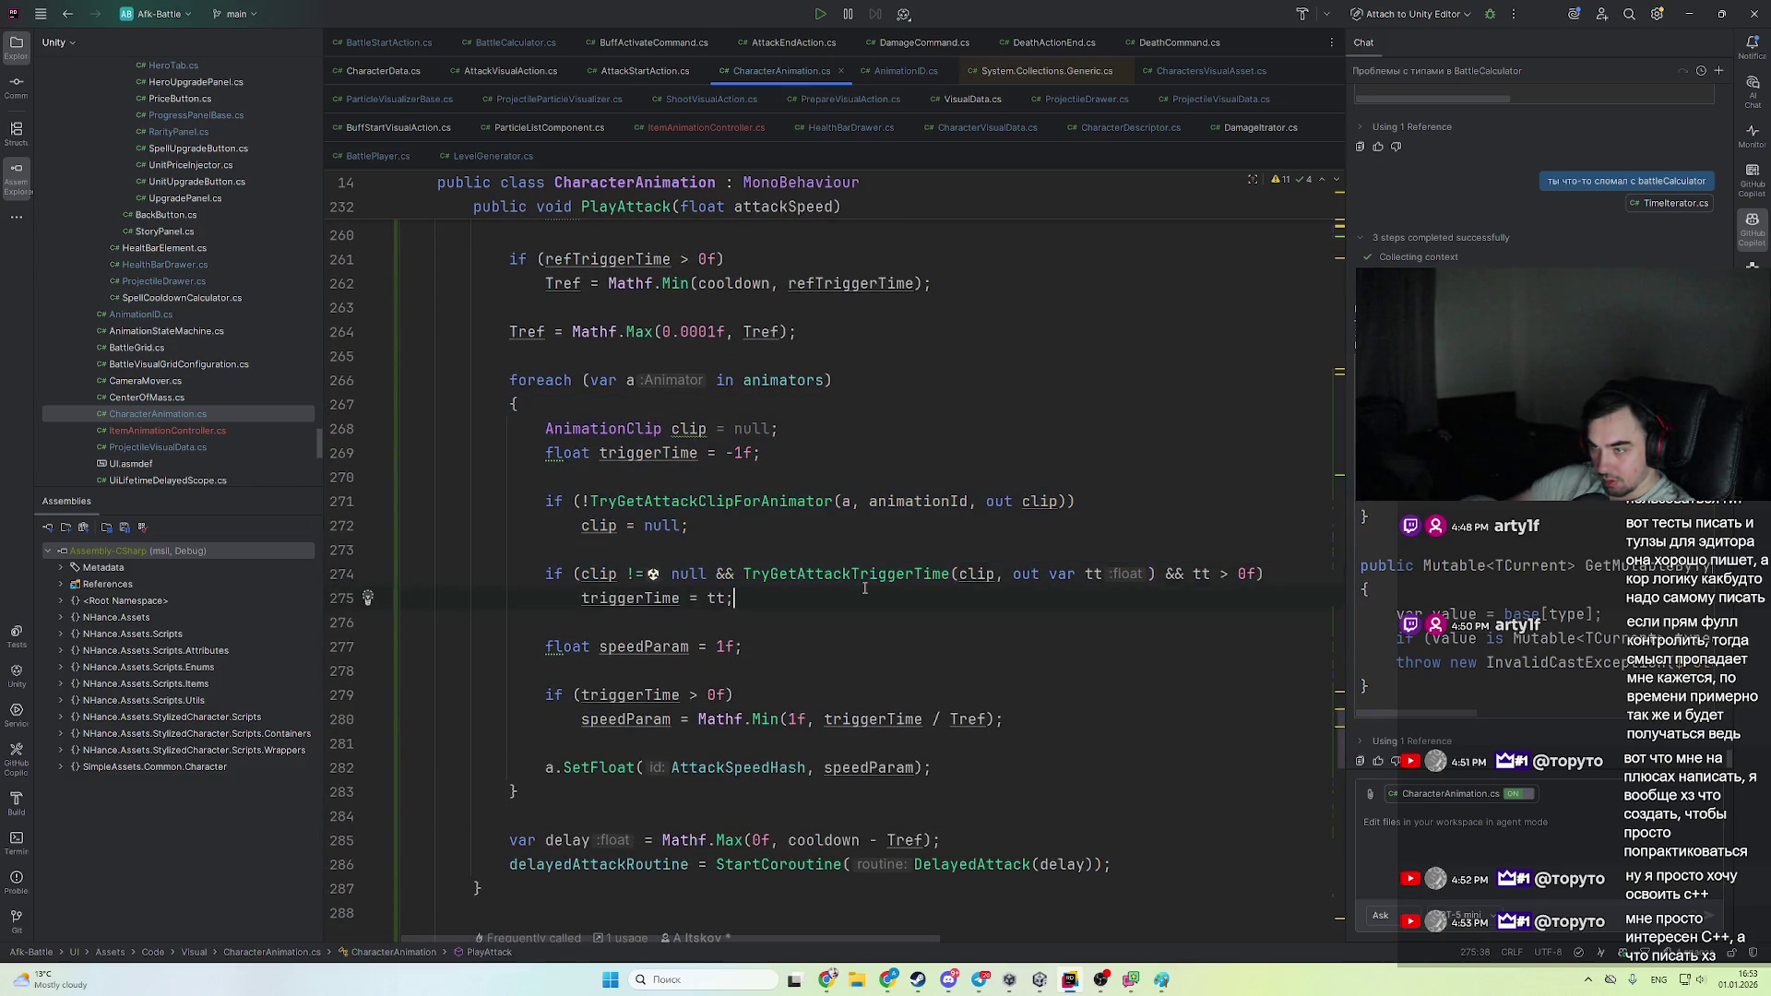
ctrl+click(782, 501)
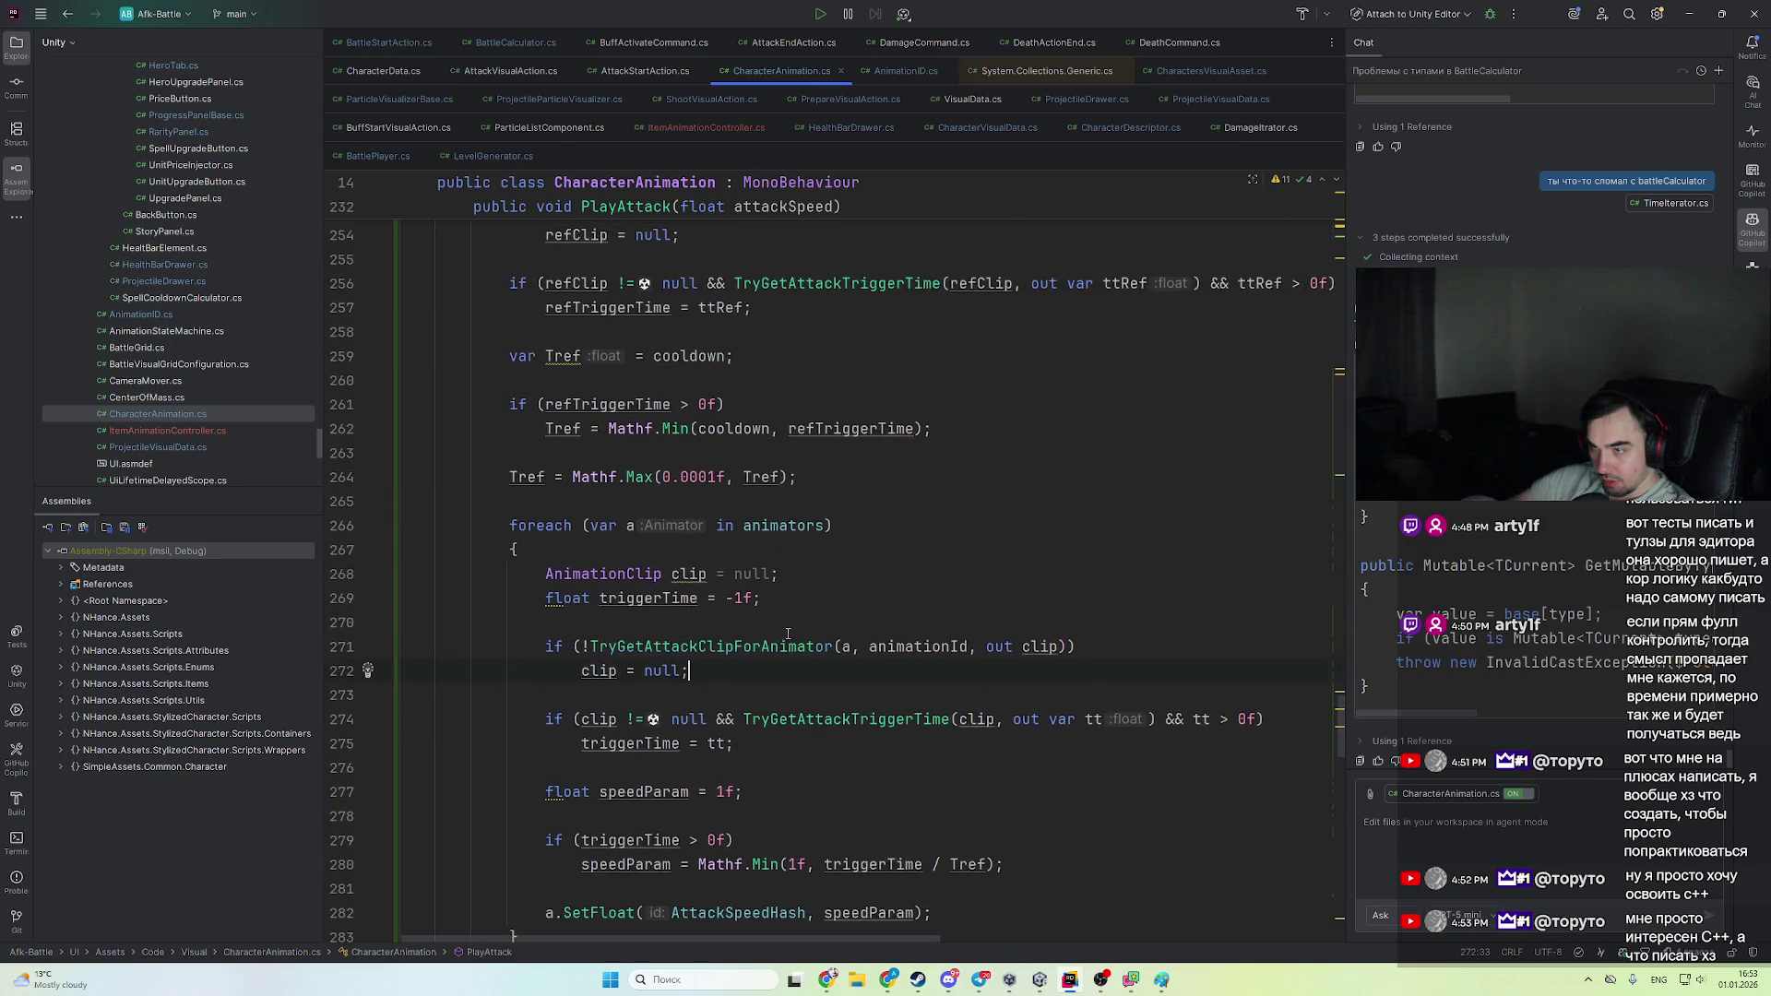
scroll(921, 631, down, 10)
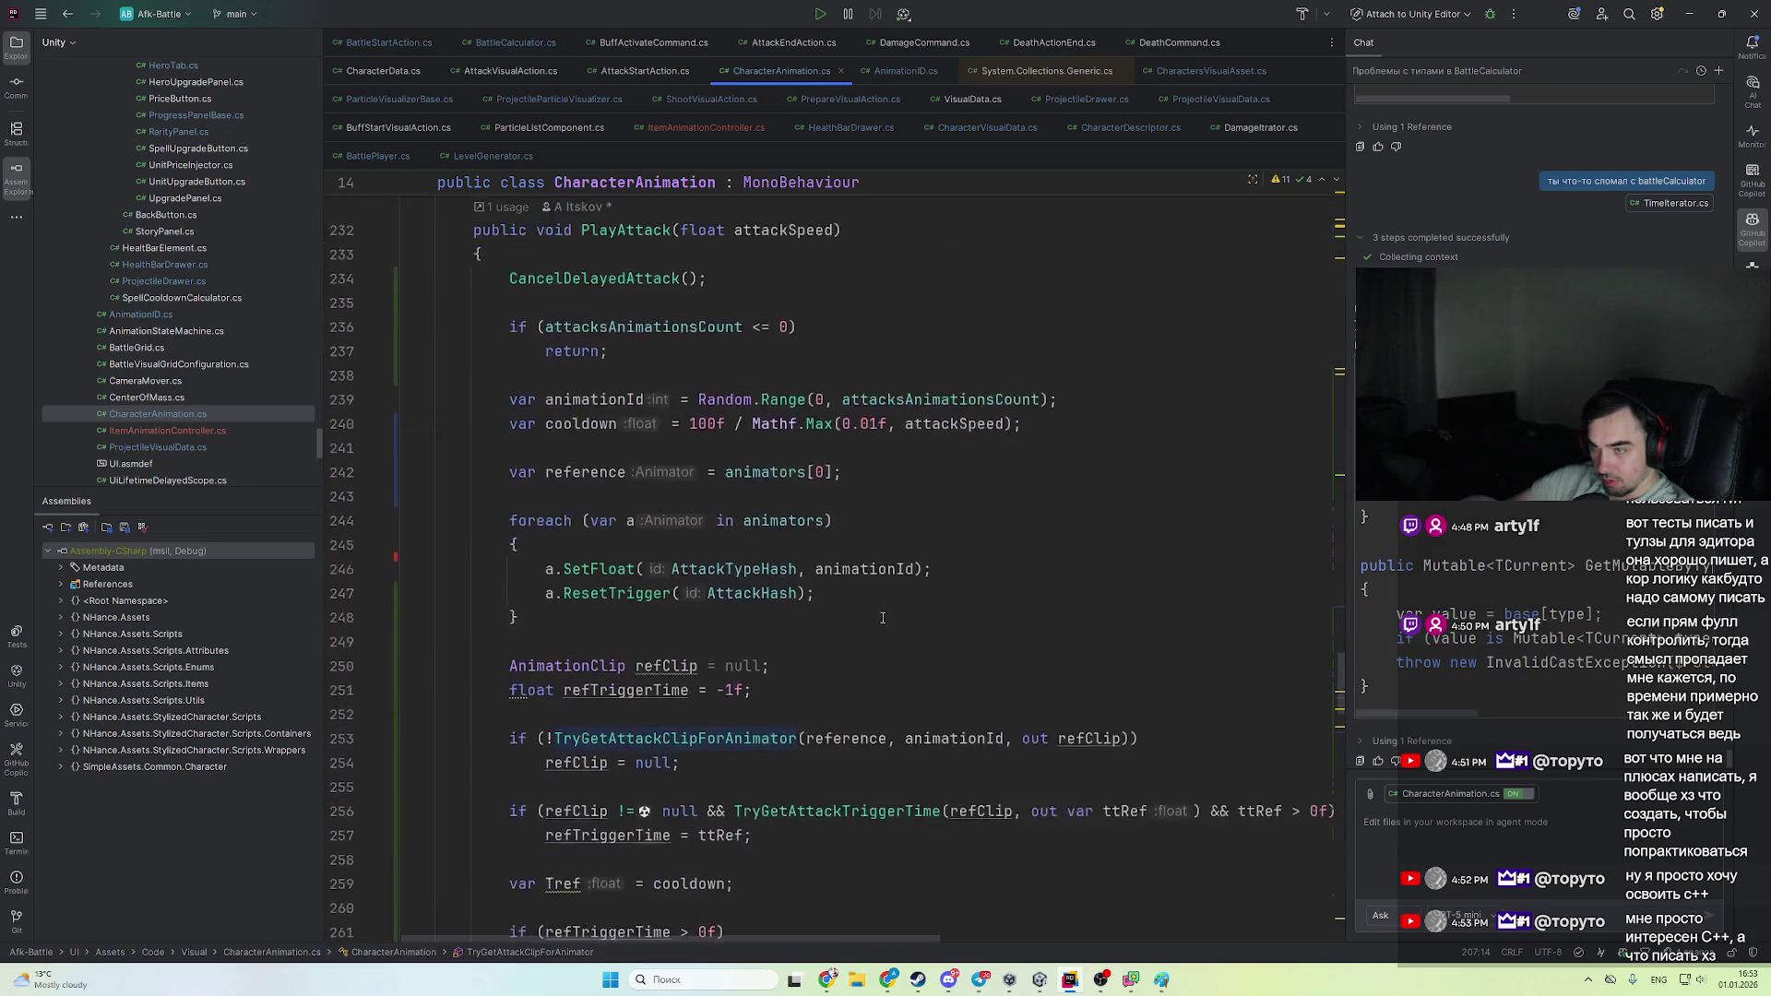
scroll(859, 609, up, 6)
key(shift+Up)
key(shift+Up)
key(shift+Up)
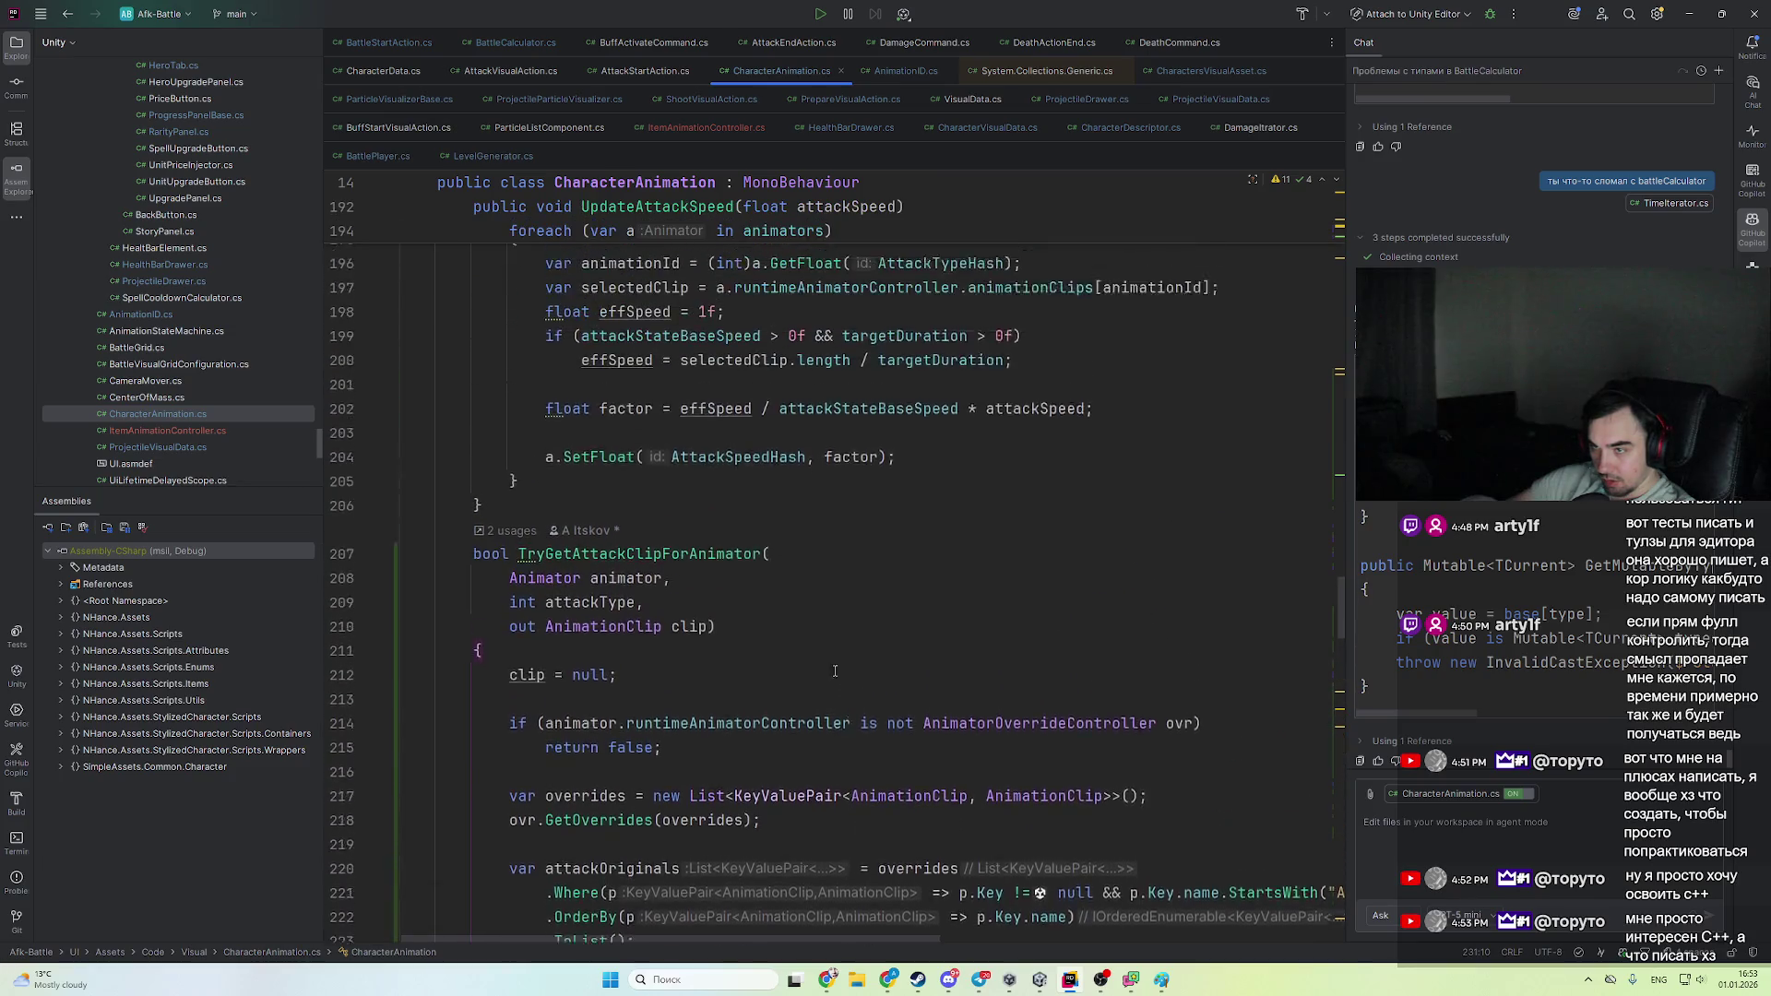
key(Delete)
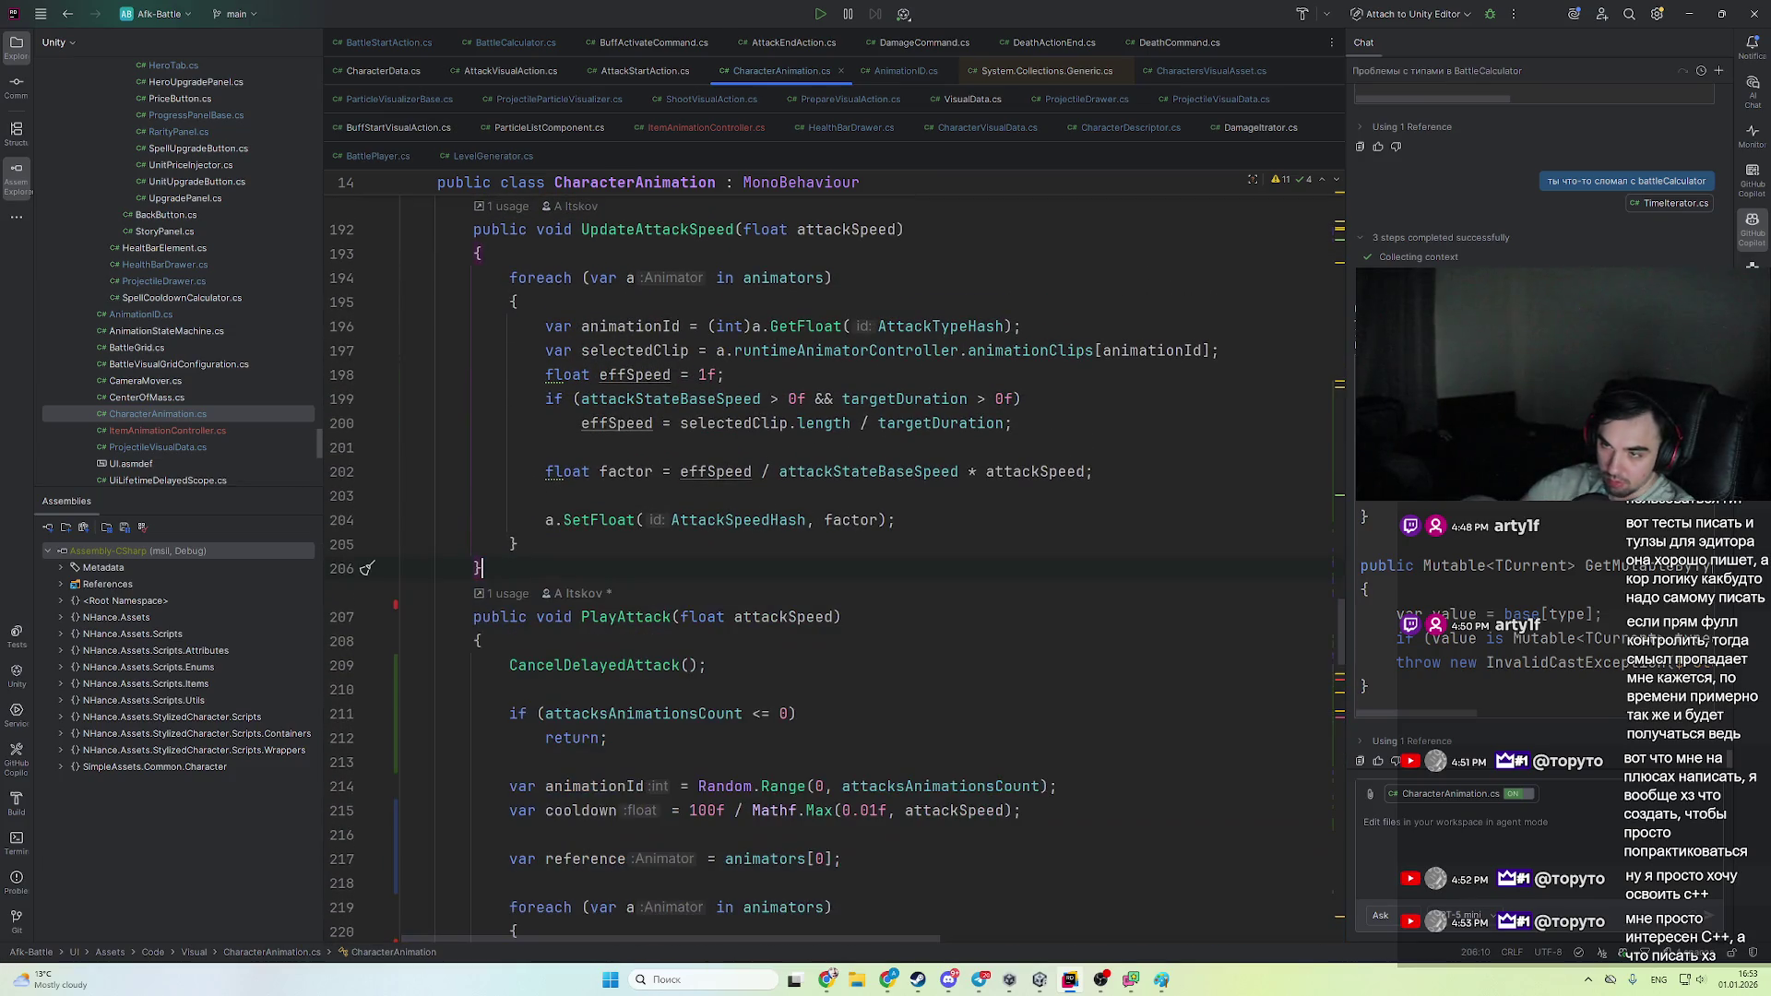
scroll(920, 649, down, 12)
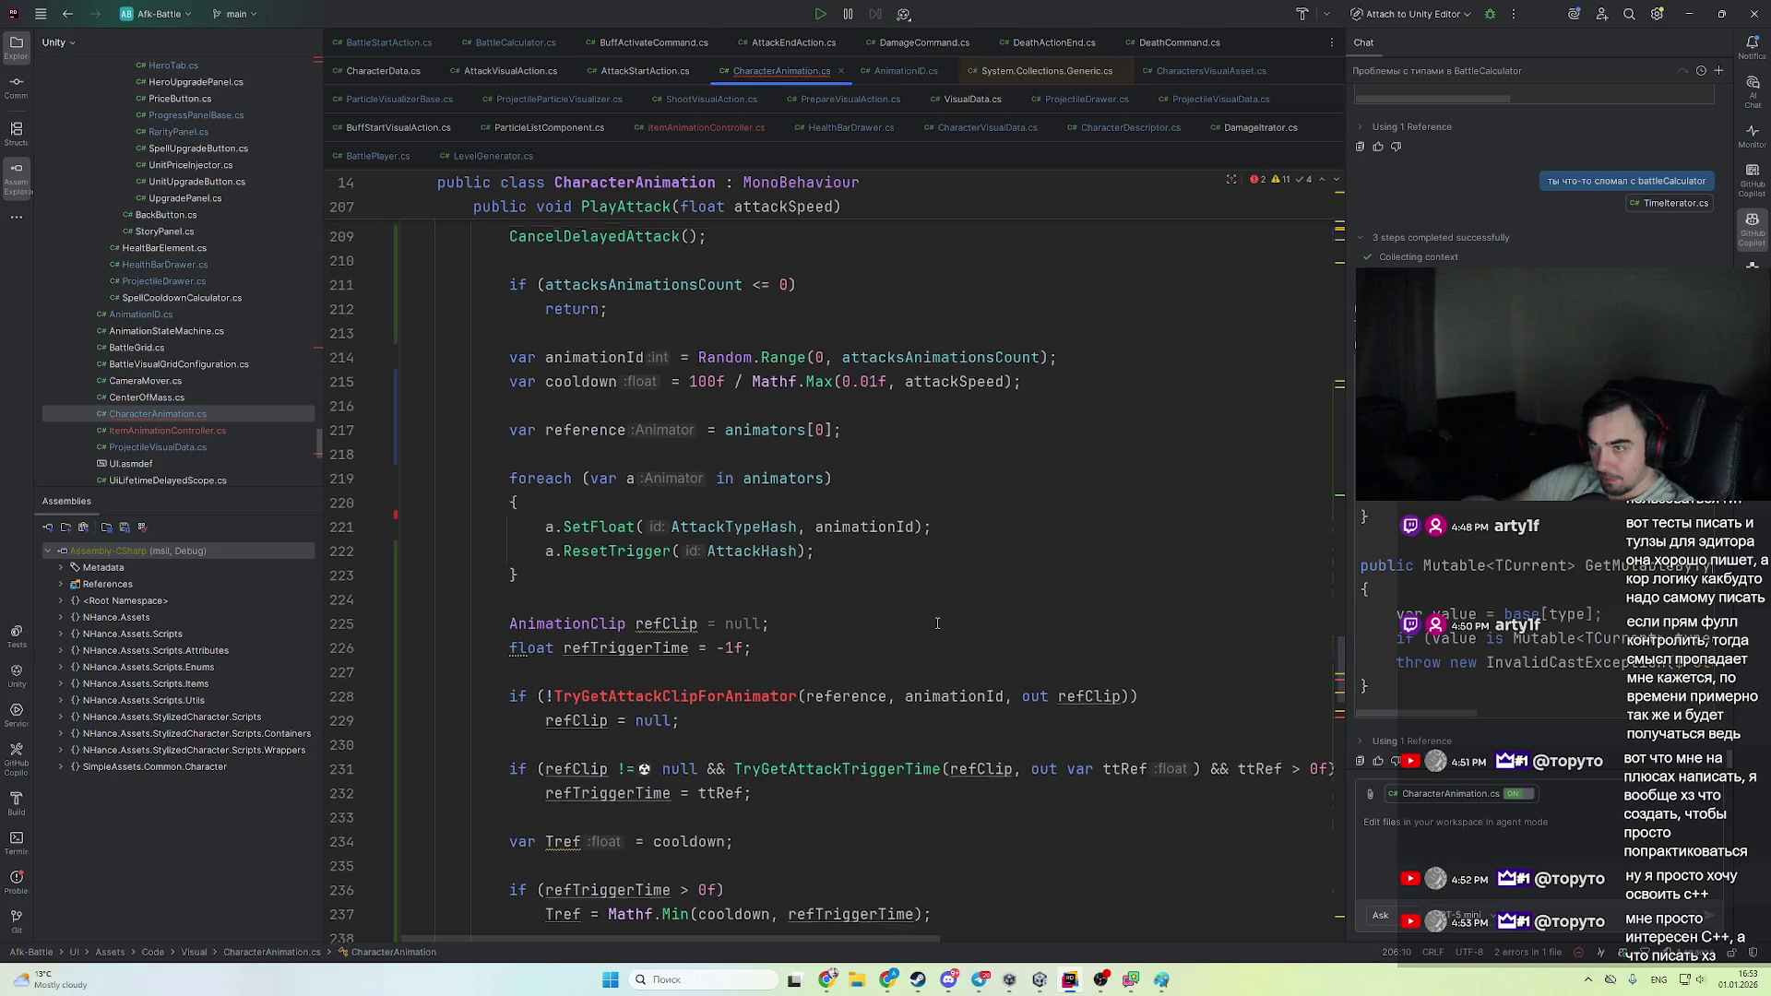
- Check DelayedTrigger in the ChatGPT answer, then place the caret on PlayAttack's delayed attack coroutine line
key(alt+Tab)
scroll(878, 720, down, 5)
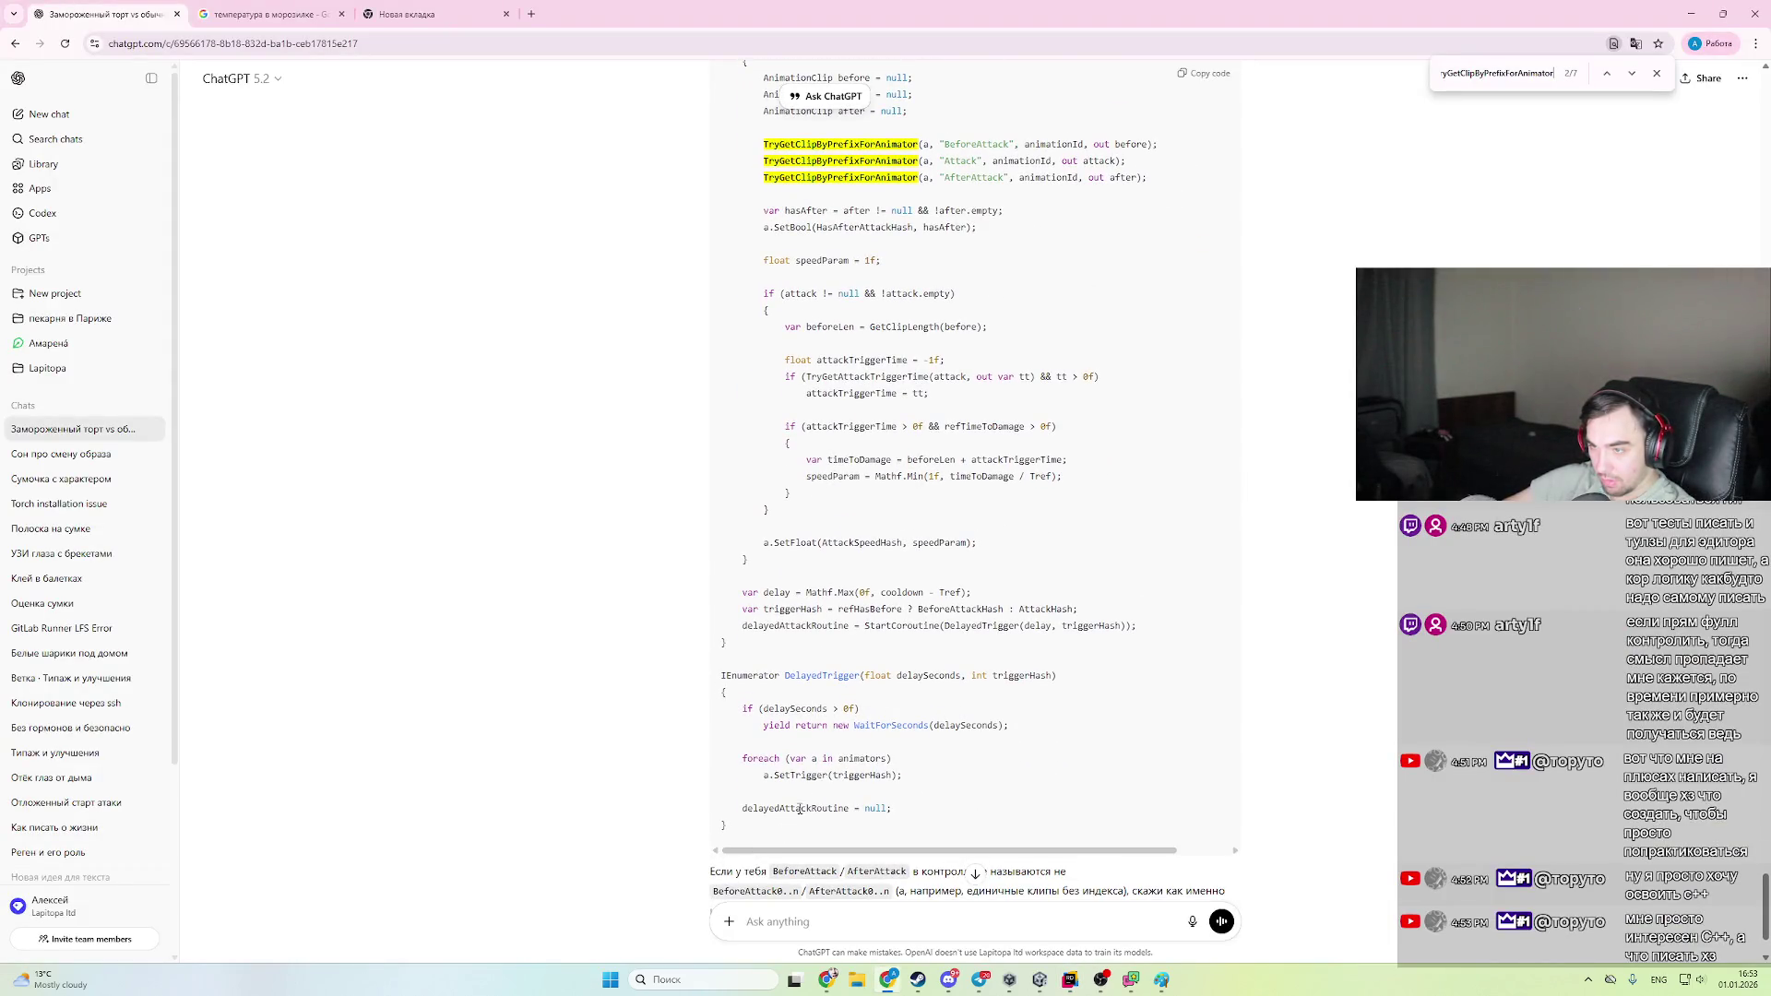
double_click(833, 676)
key(alt+Tab)
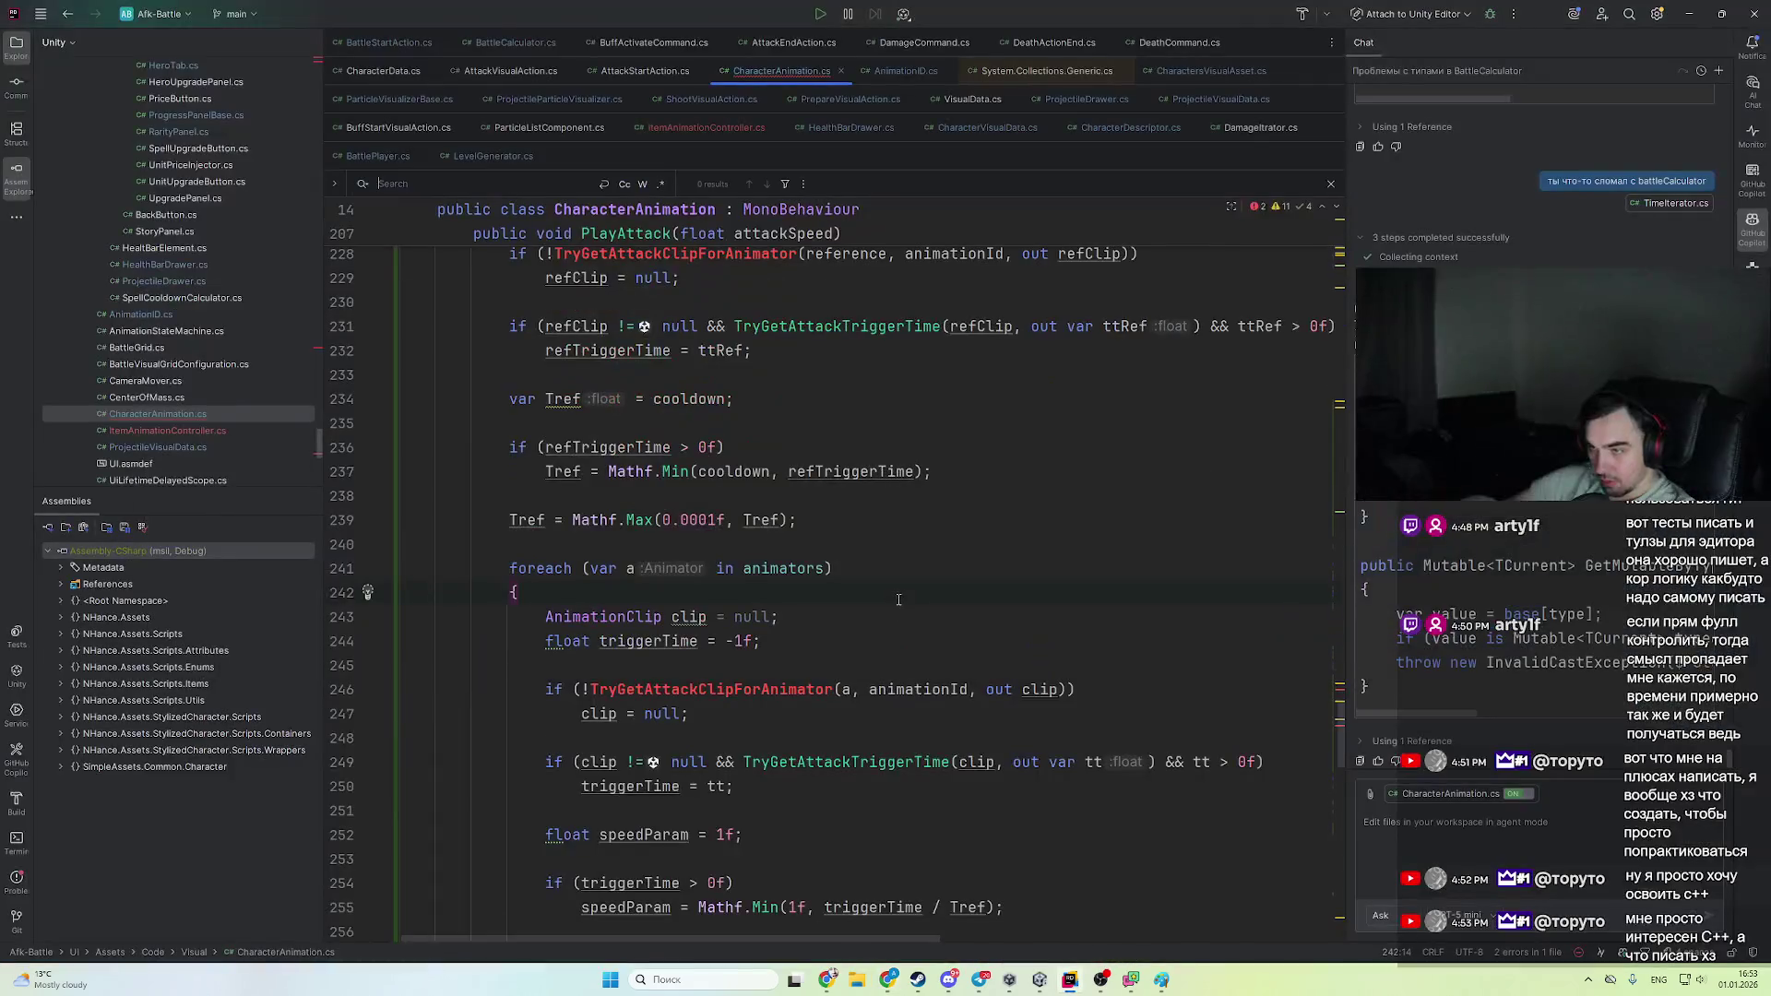
key(alt+Tab)
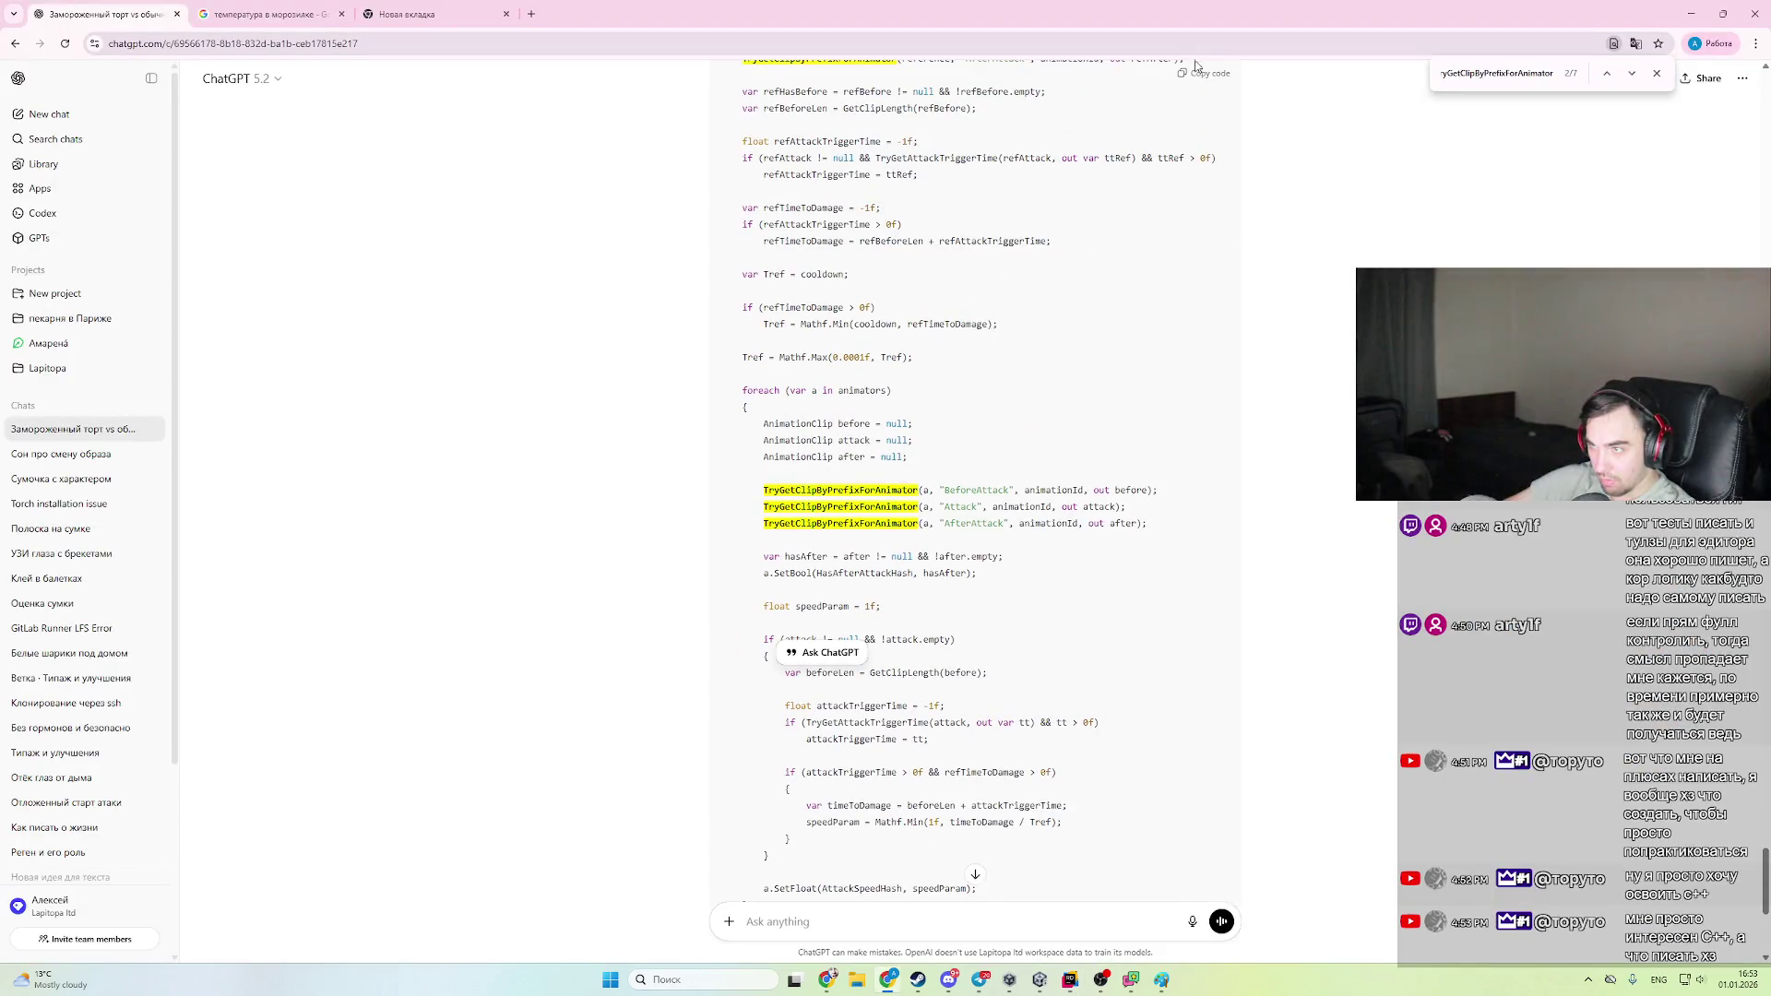
key(alt+Tab)
scroll(557, 837, down, 5)
click(556, 837)
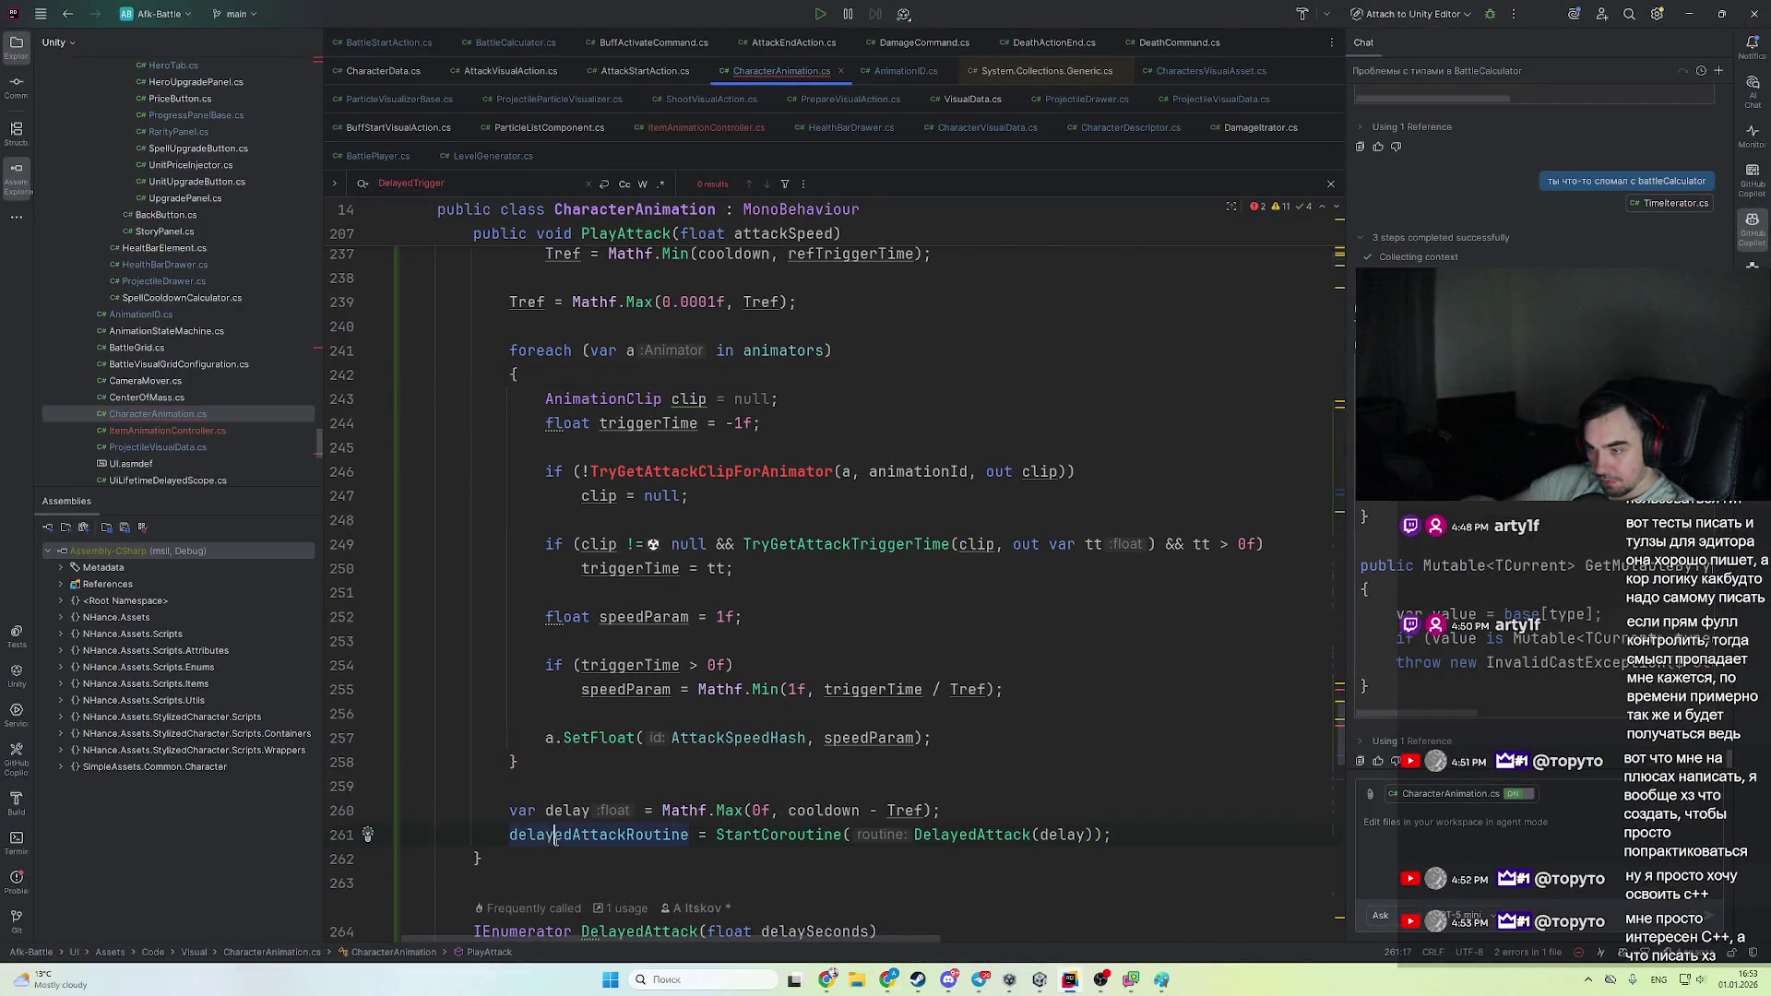
- Replace the old PlayAttack code with the pasted ChatGPT version
scroll(562, 852, down, 3)
scroll(577, 765, up, 15)
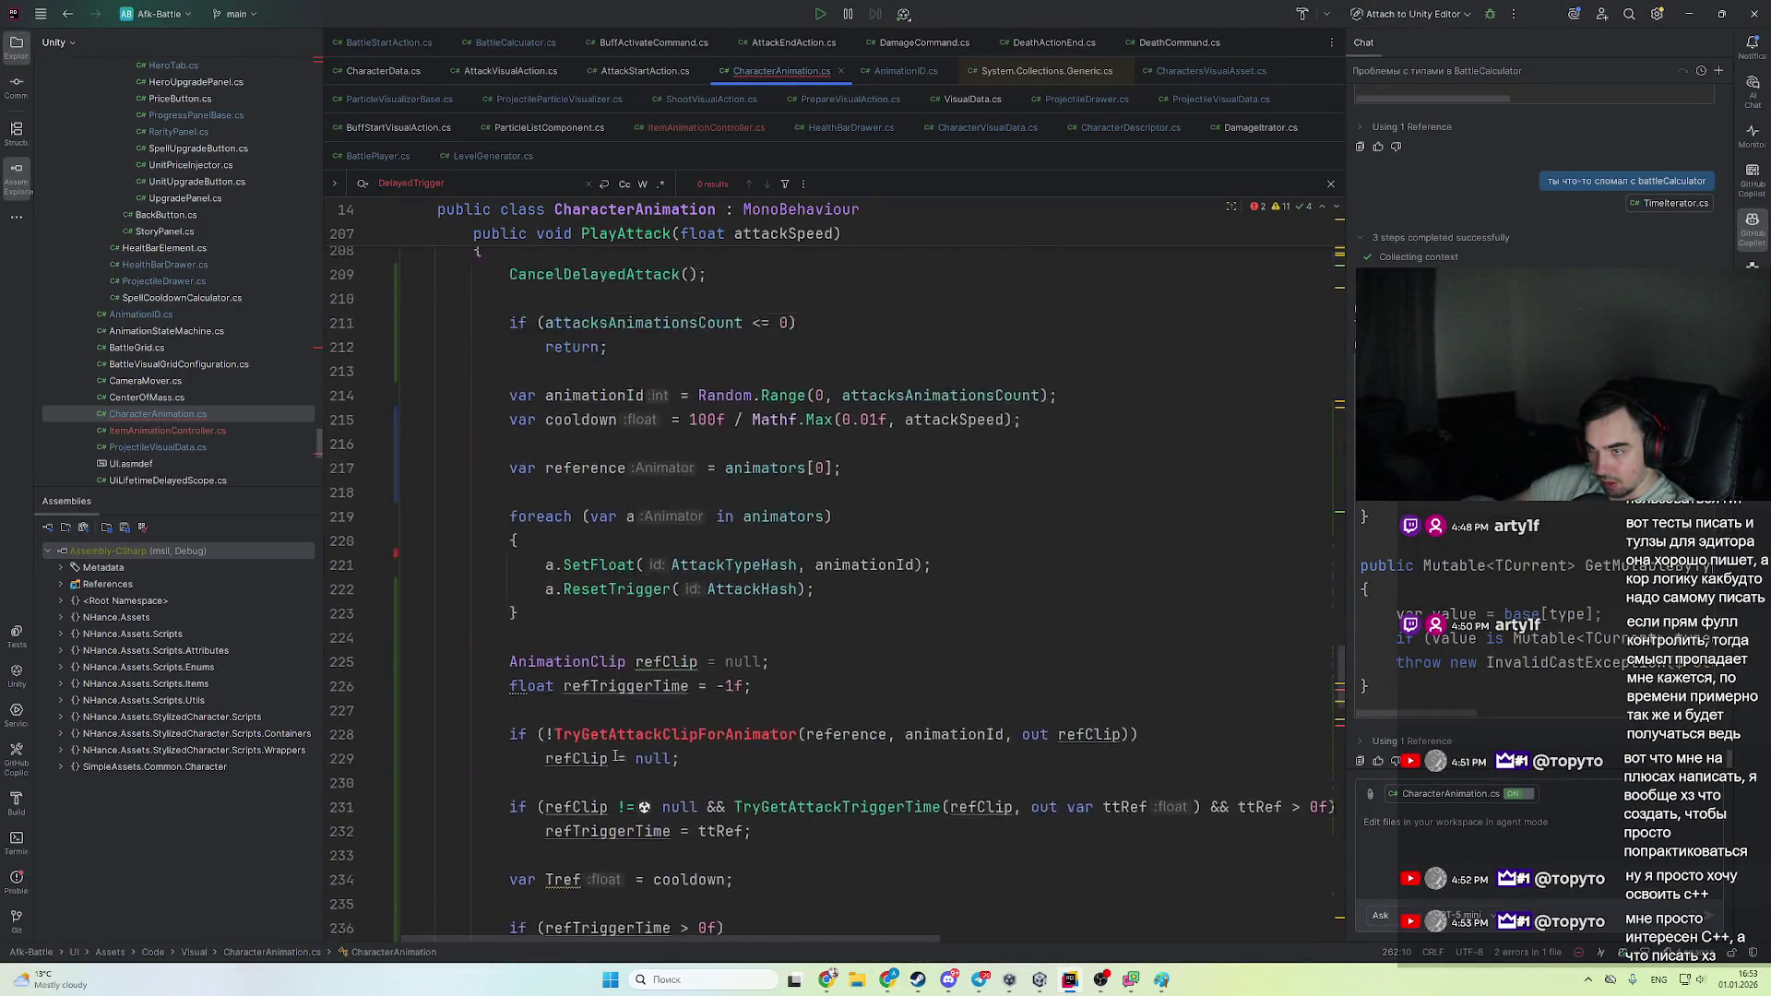
shift+click(498, 565)
key(Delete)
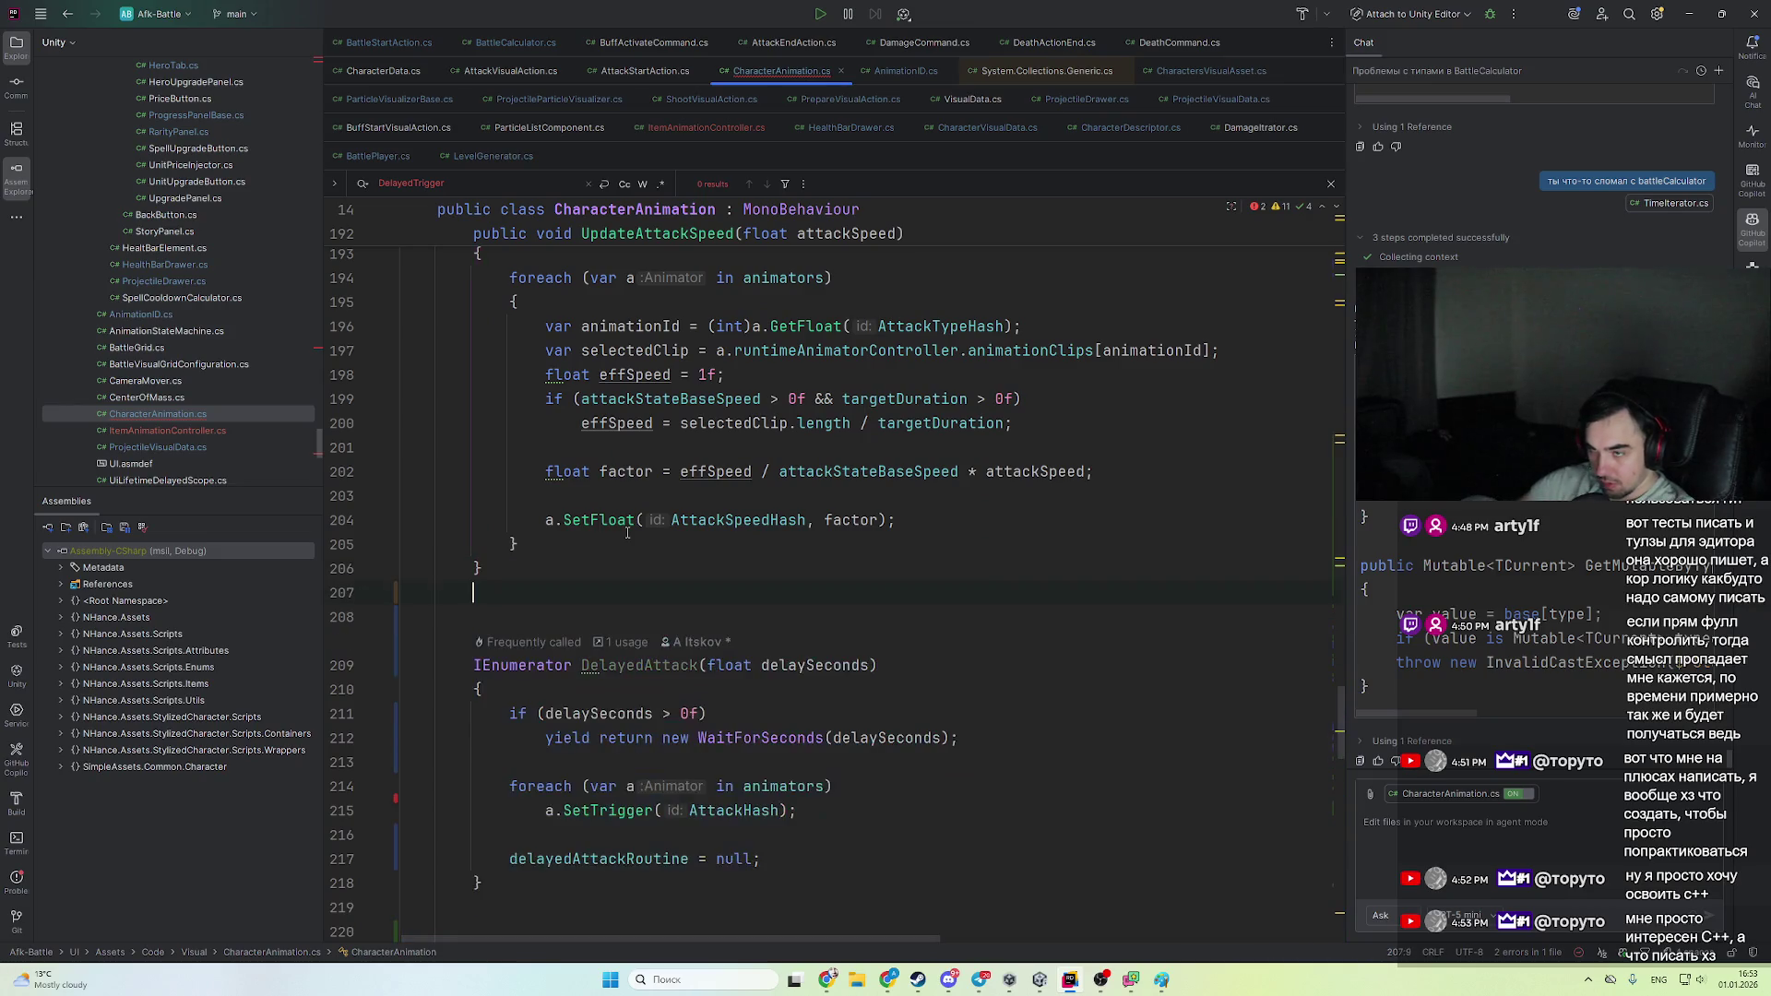
key(ctrl+v)
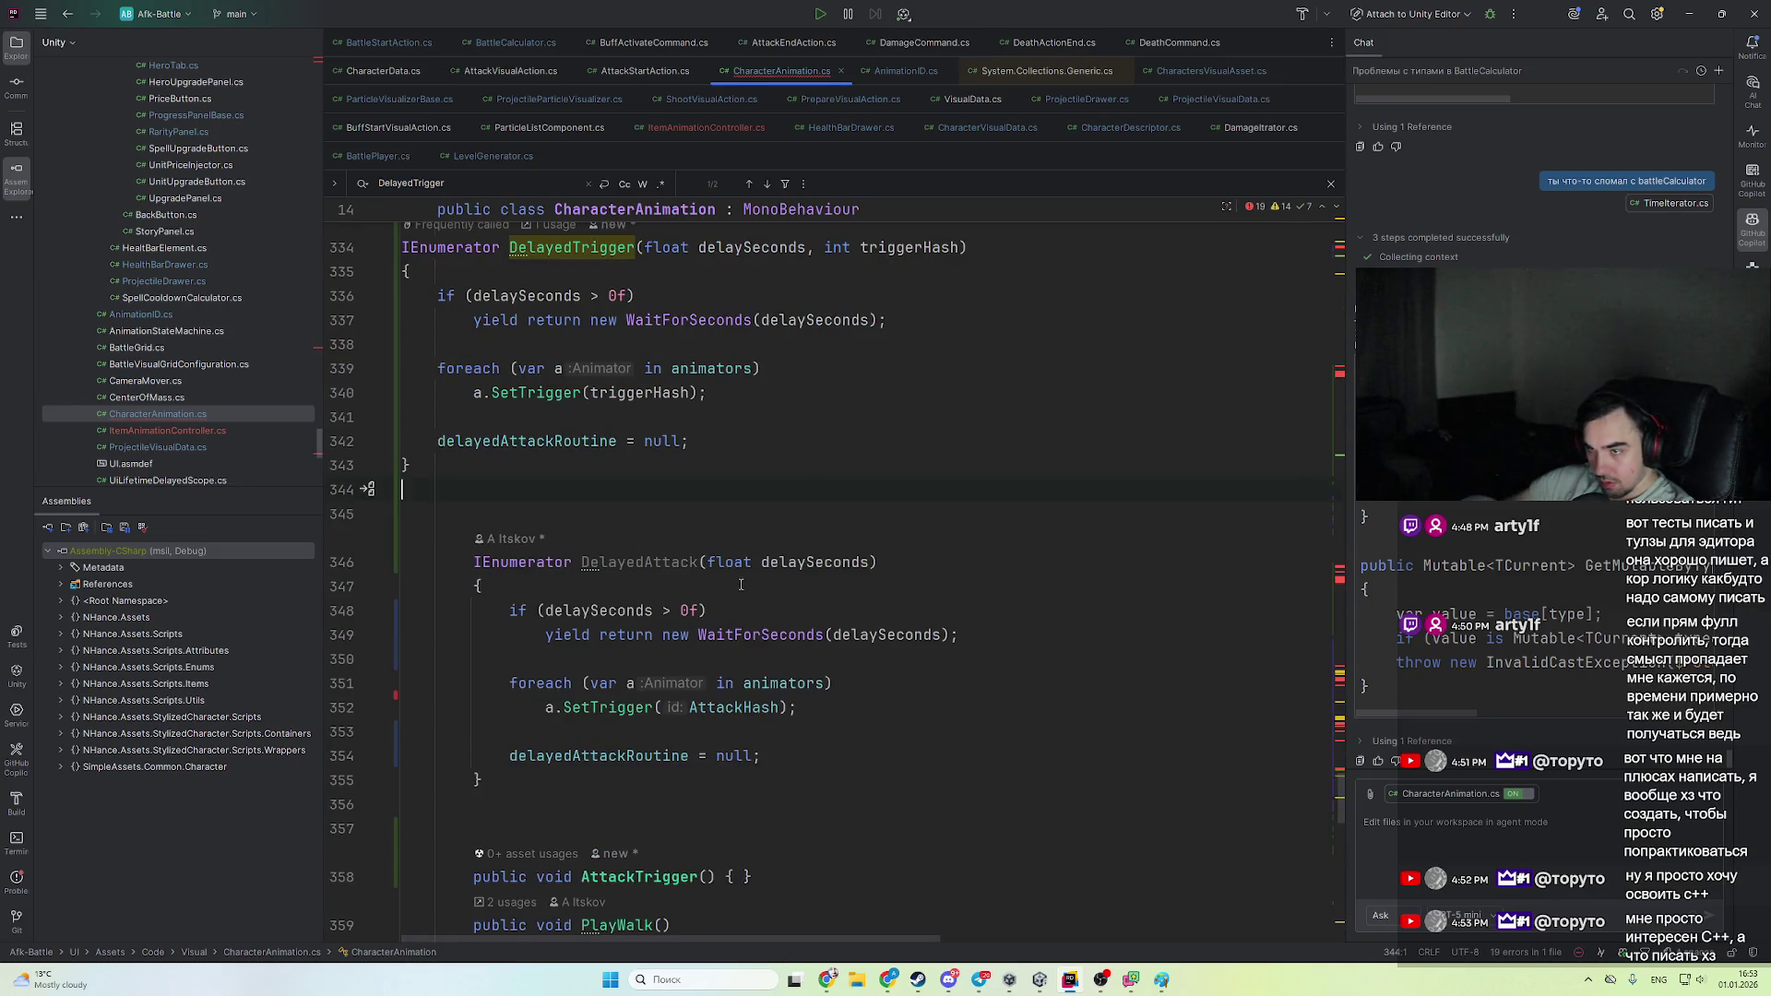
- Delete the old DelayedAttack coroutine
scroll(740, 584, up, 3)
scroll(741, 584, down, 3)
shift+click(482, 800)
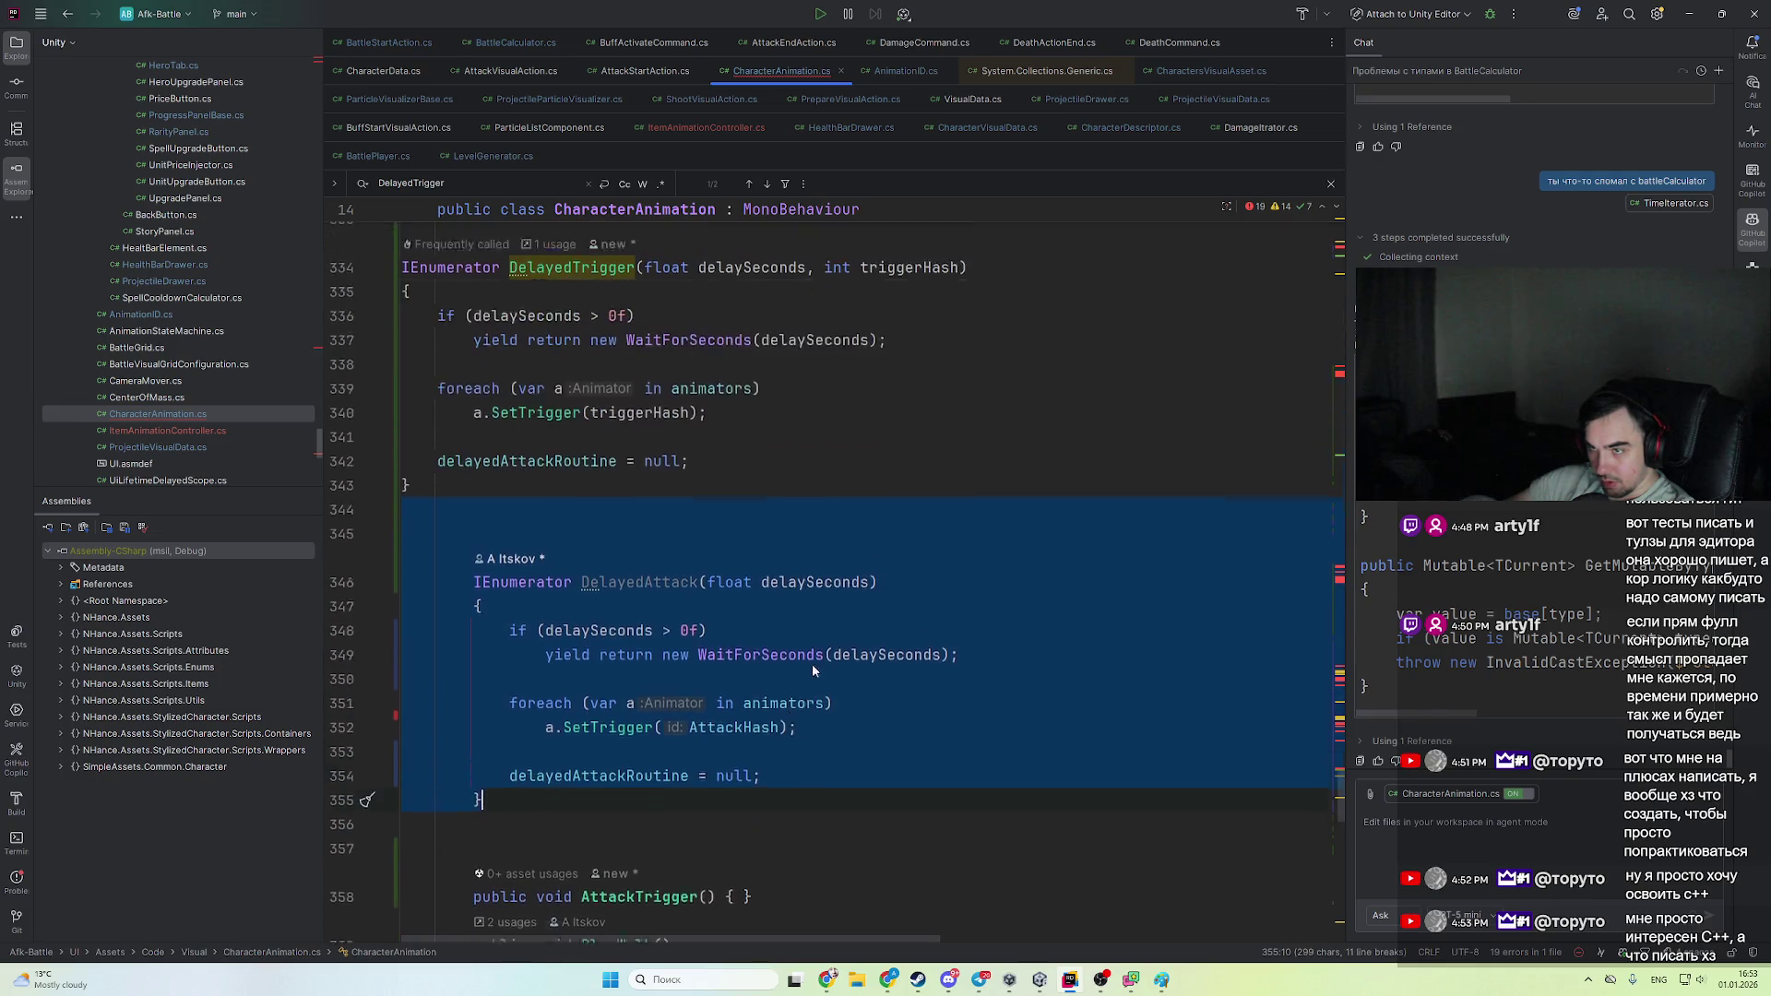
key(Delete)
scroll(835, 673, up, 8)
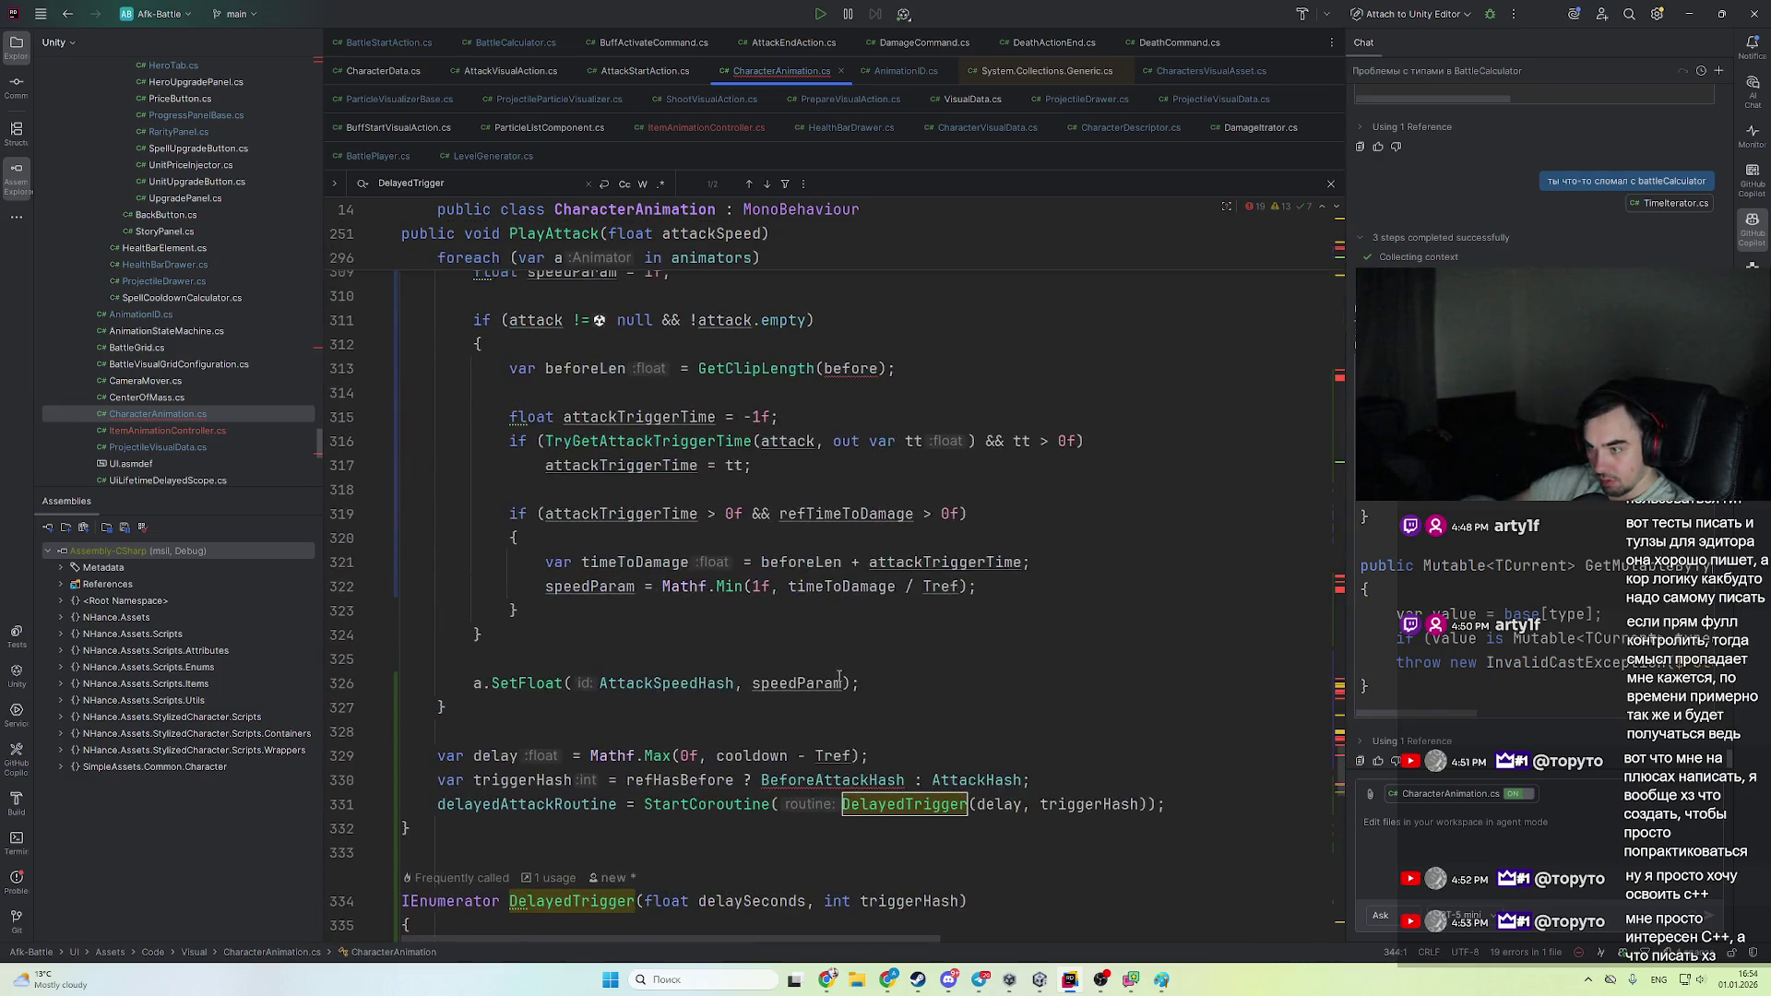
scroll(838, 678, down, 3)
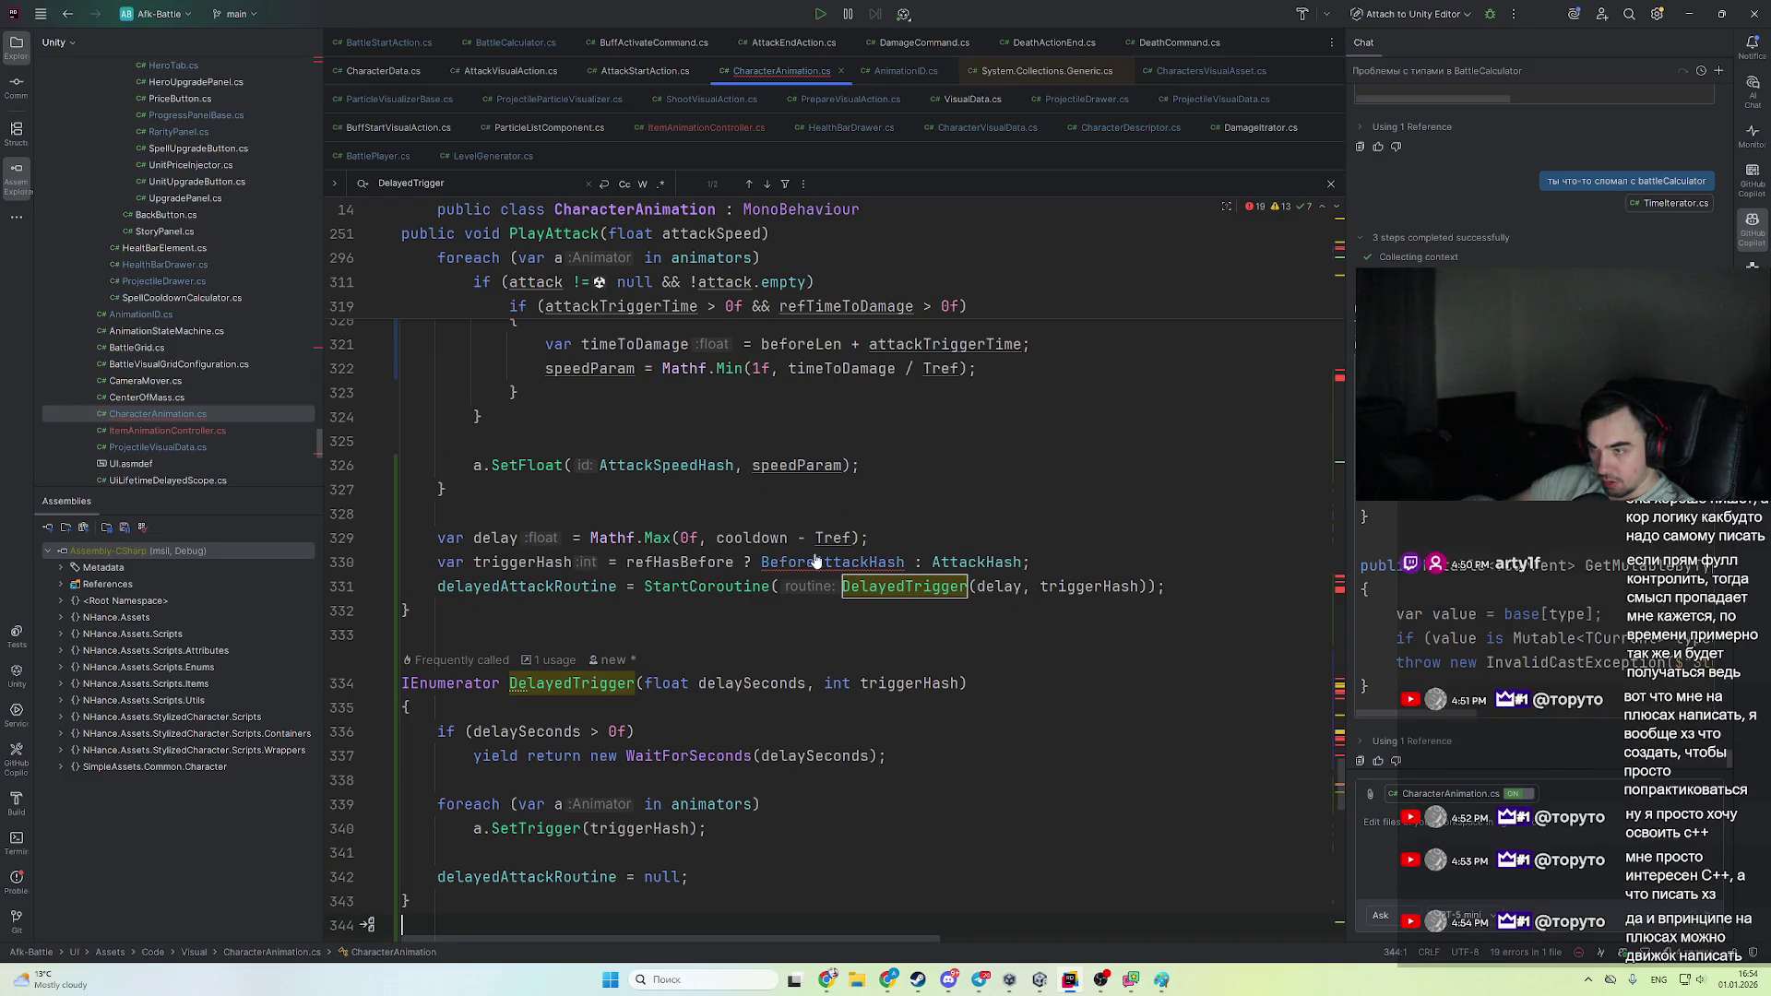
- Jump to the original BeforeAttackHash declaration and look through it
ctrl+click(871, 562)
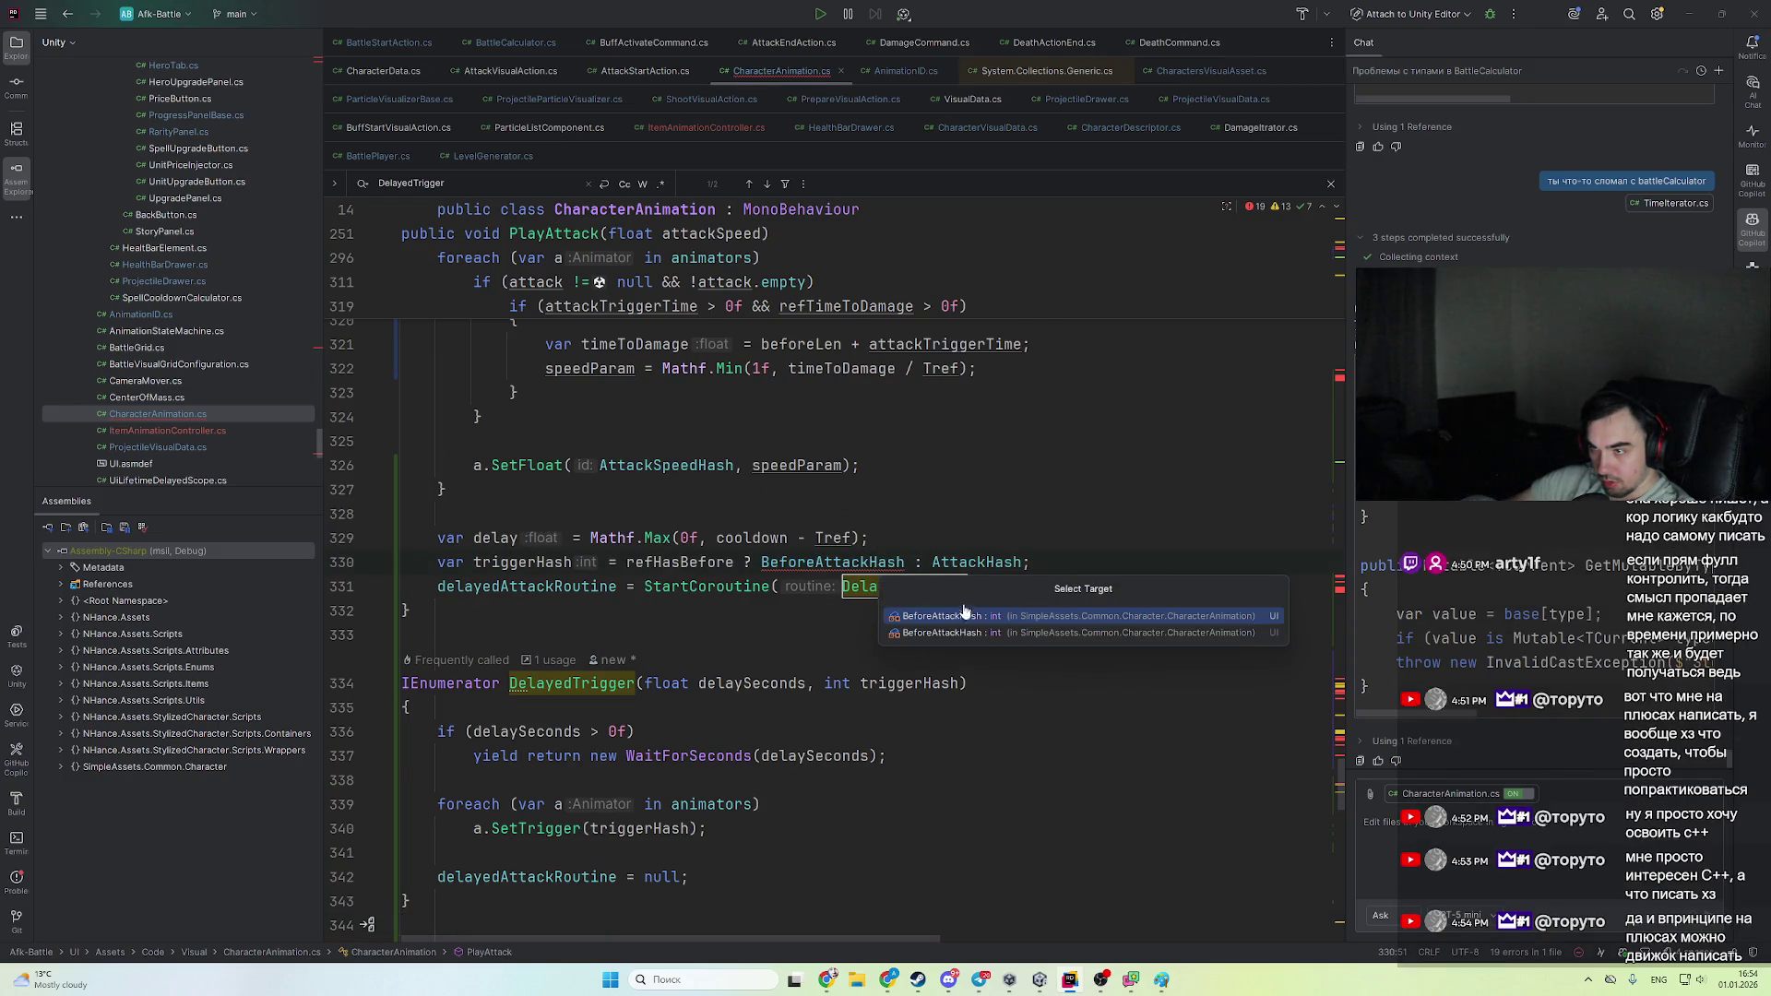
click(928, 615)
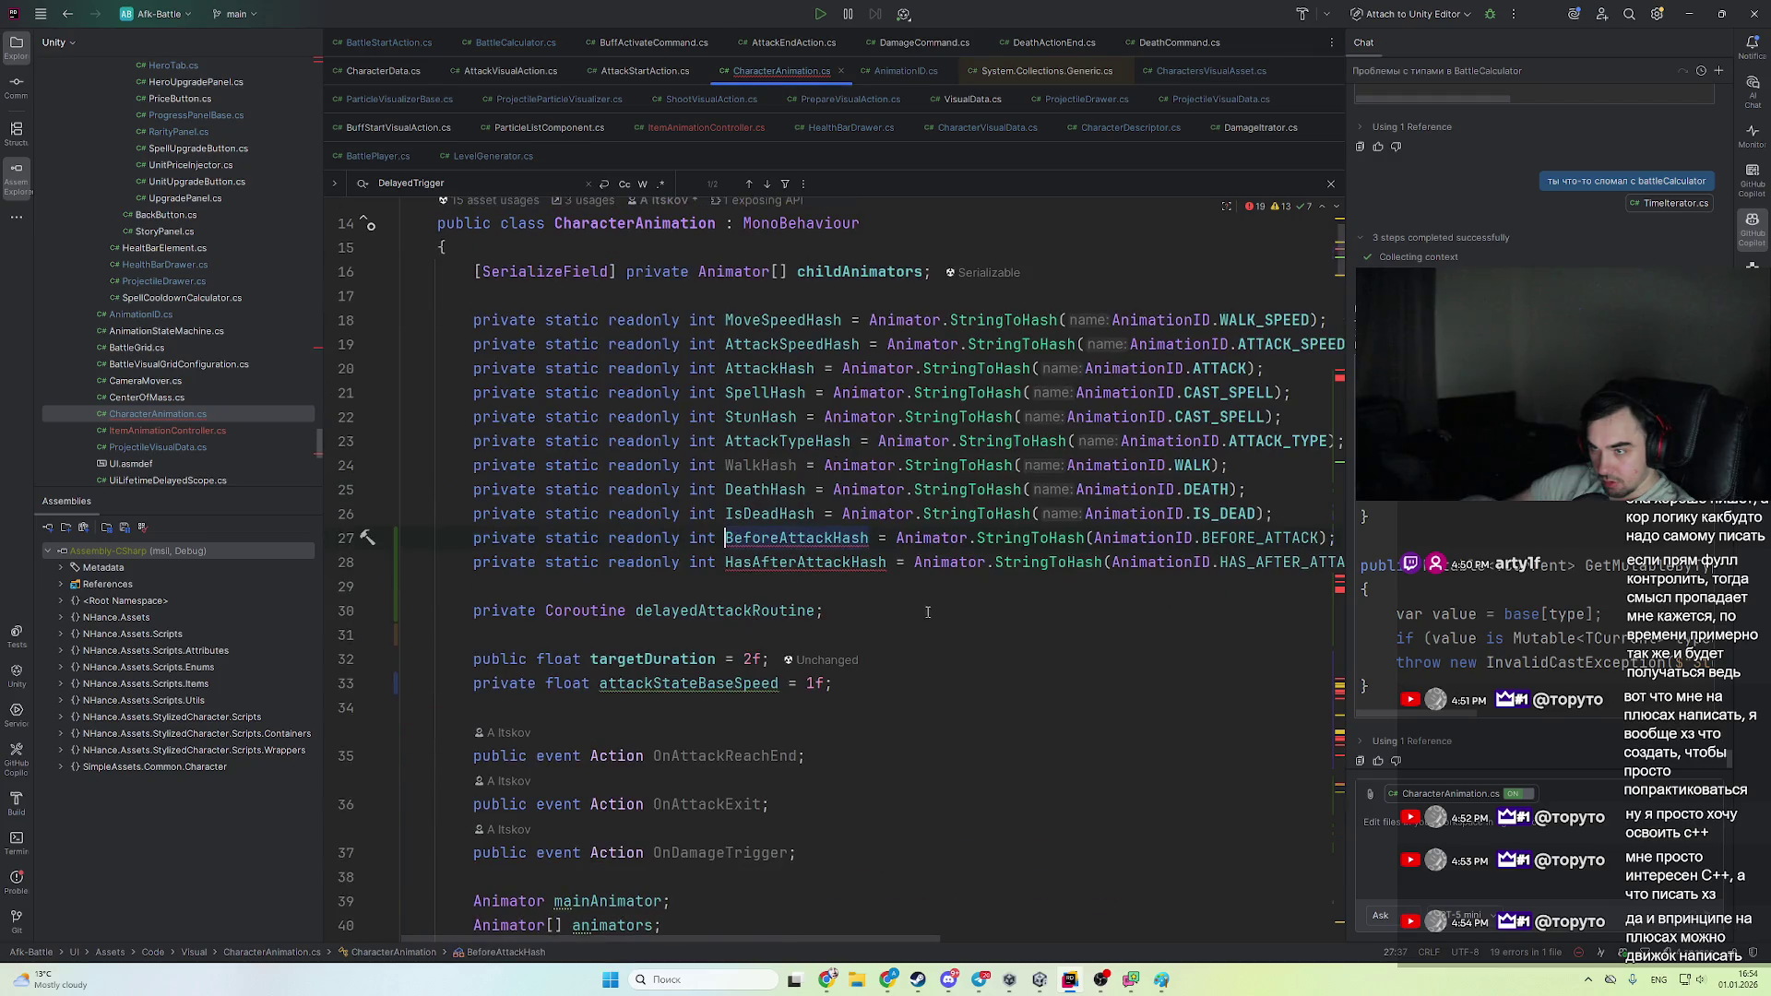
scroll(887, 607, down, 15)
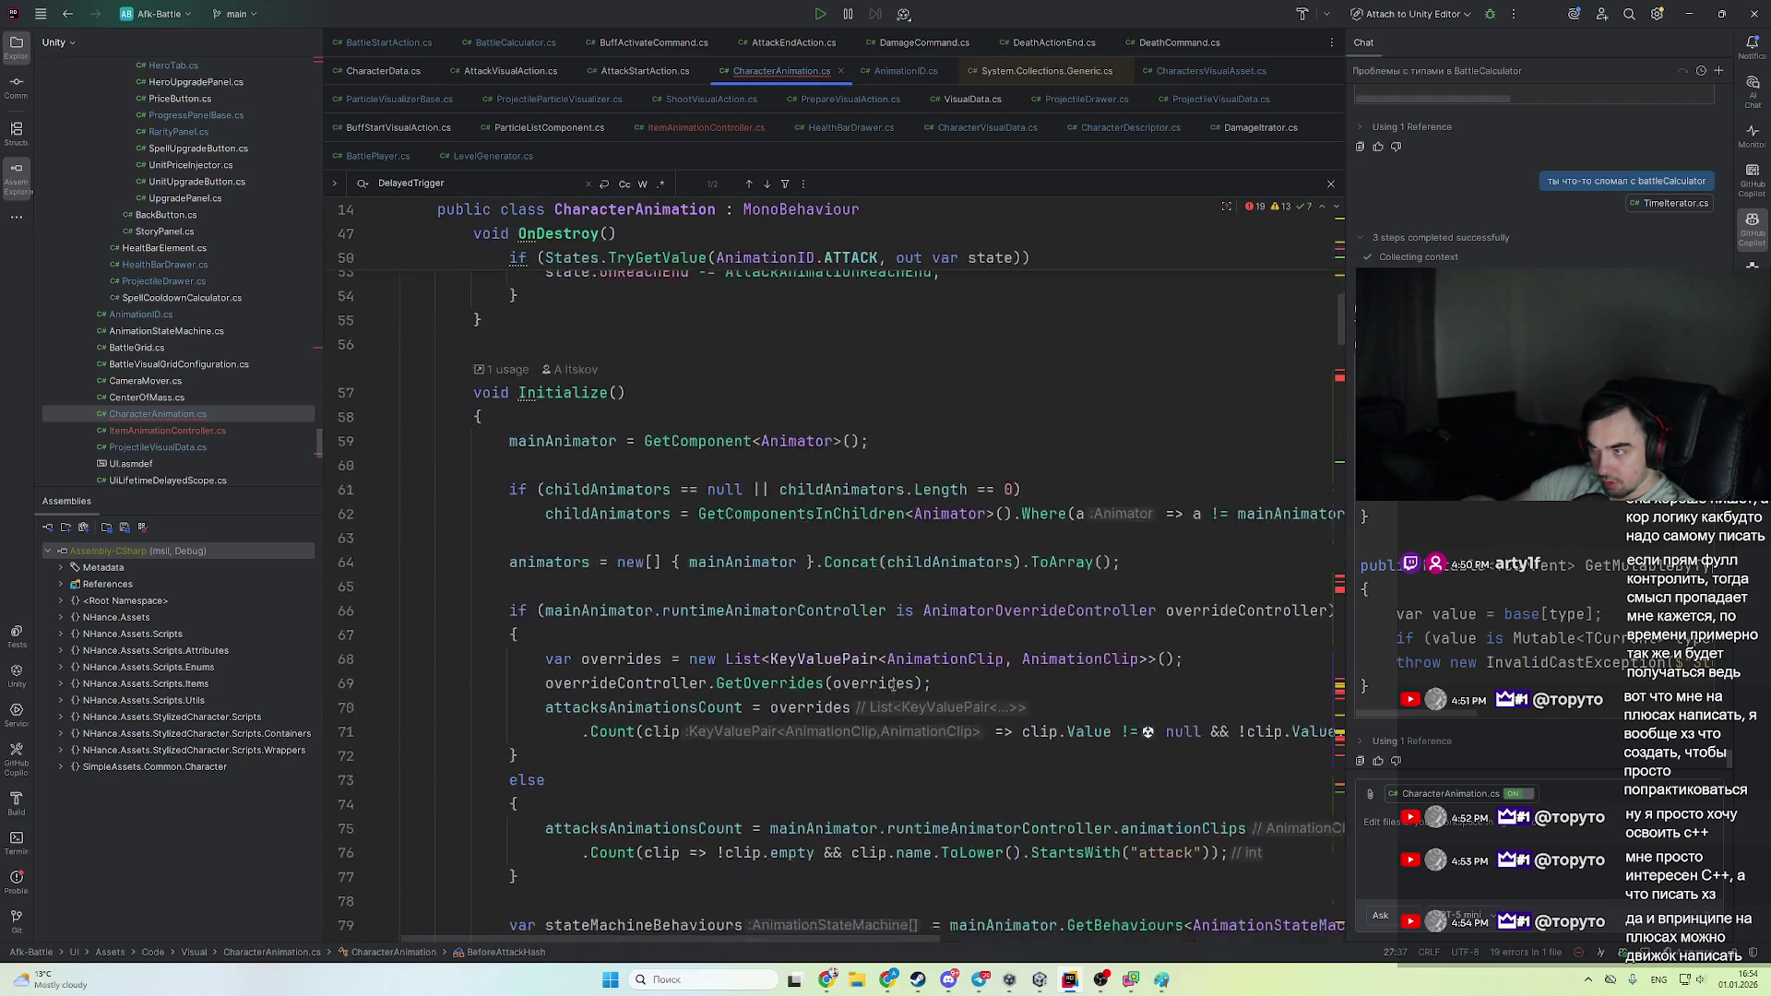
scroll(885, 690, down, 5)
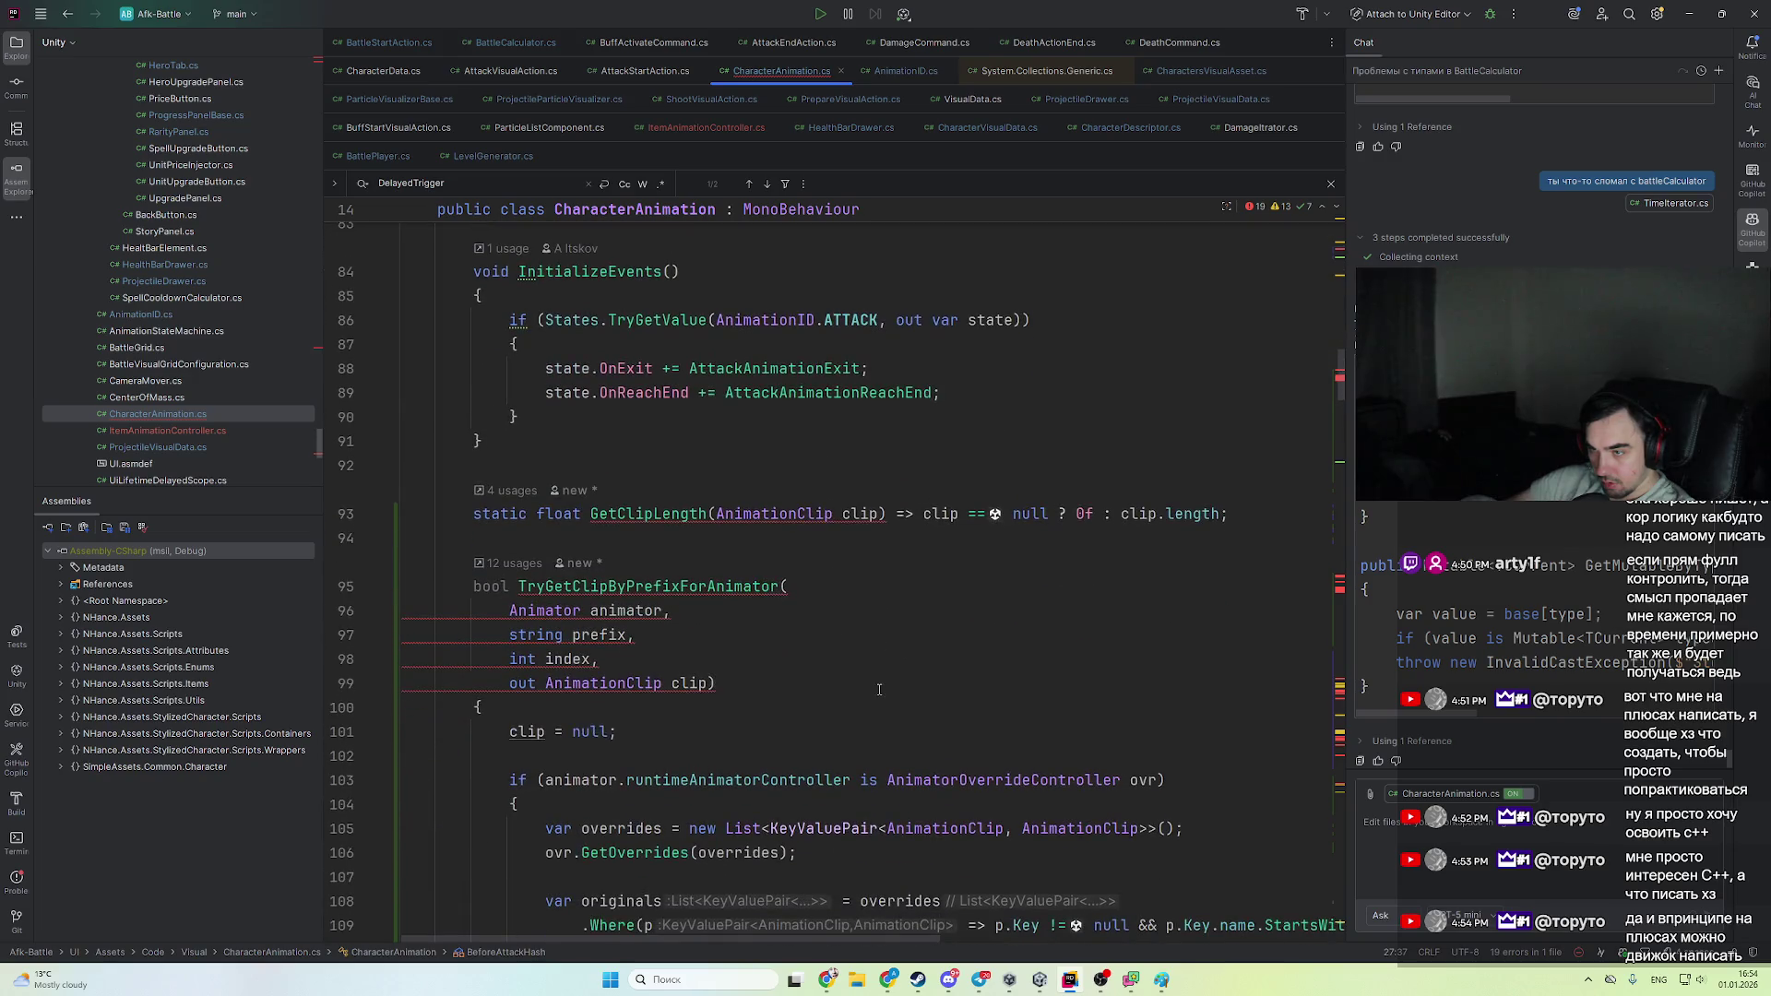
scroll(733, 410, down, 18)
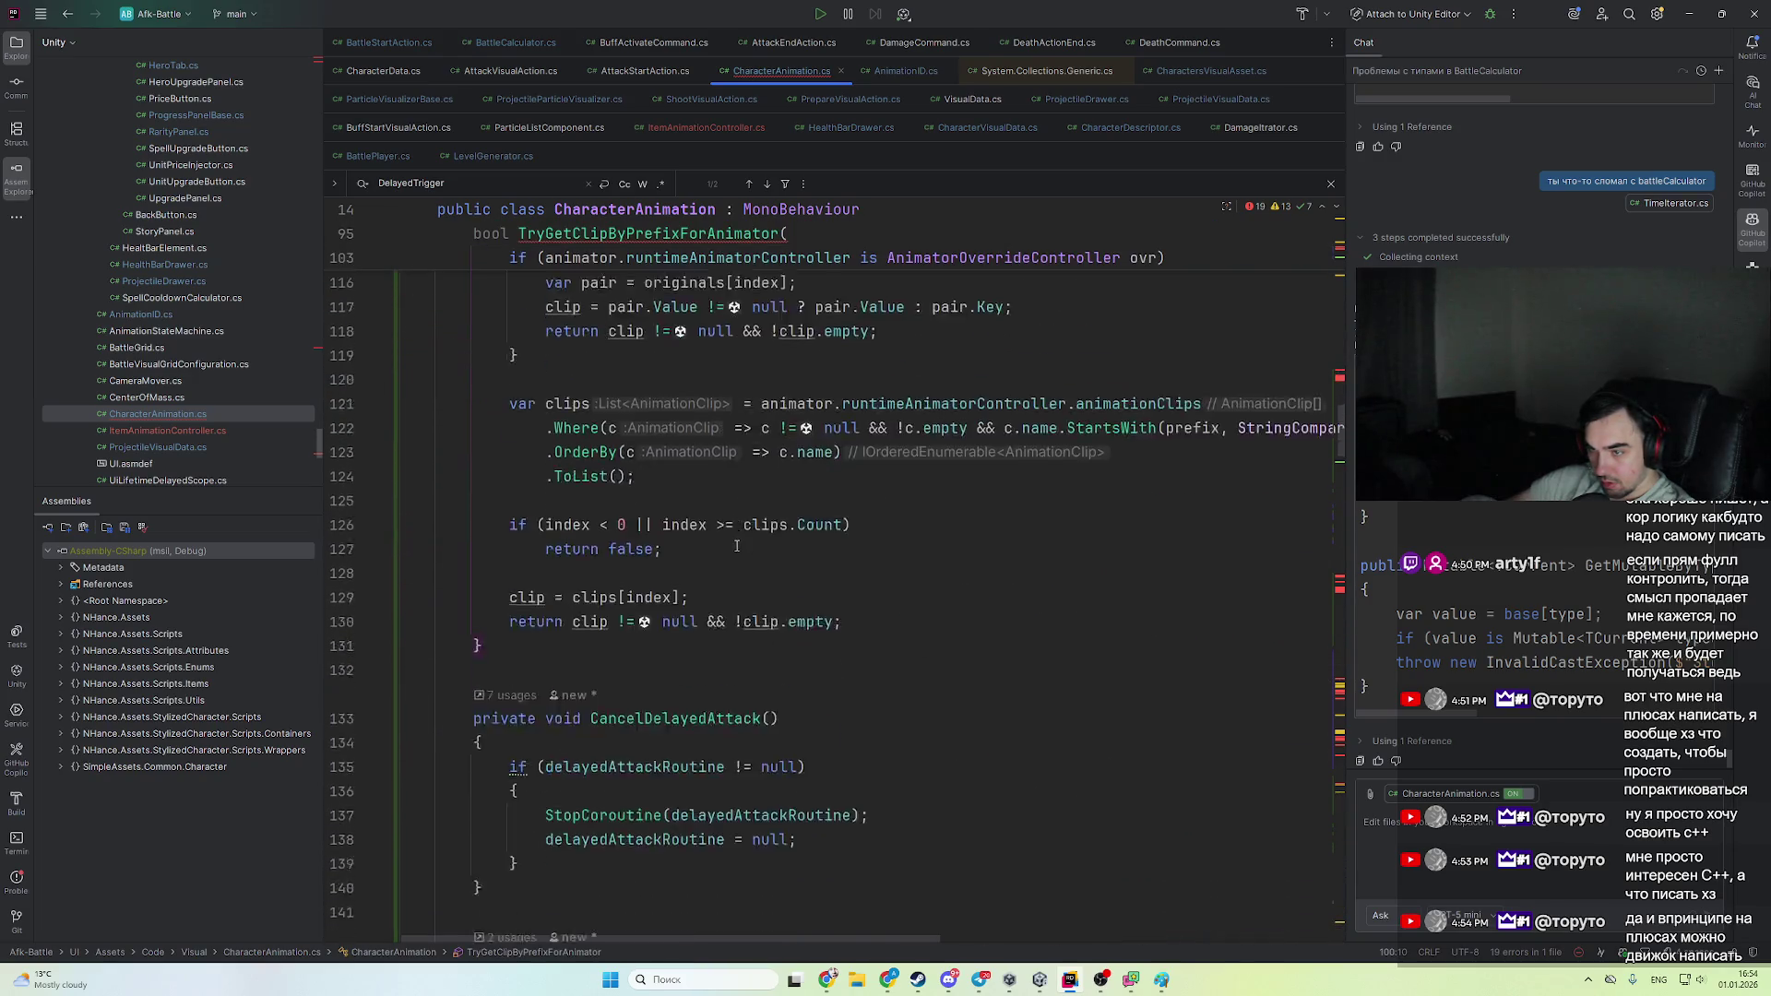
scroll(721, 574, down, 12)
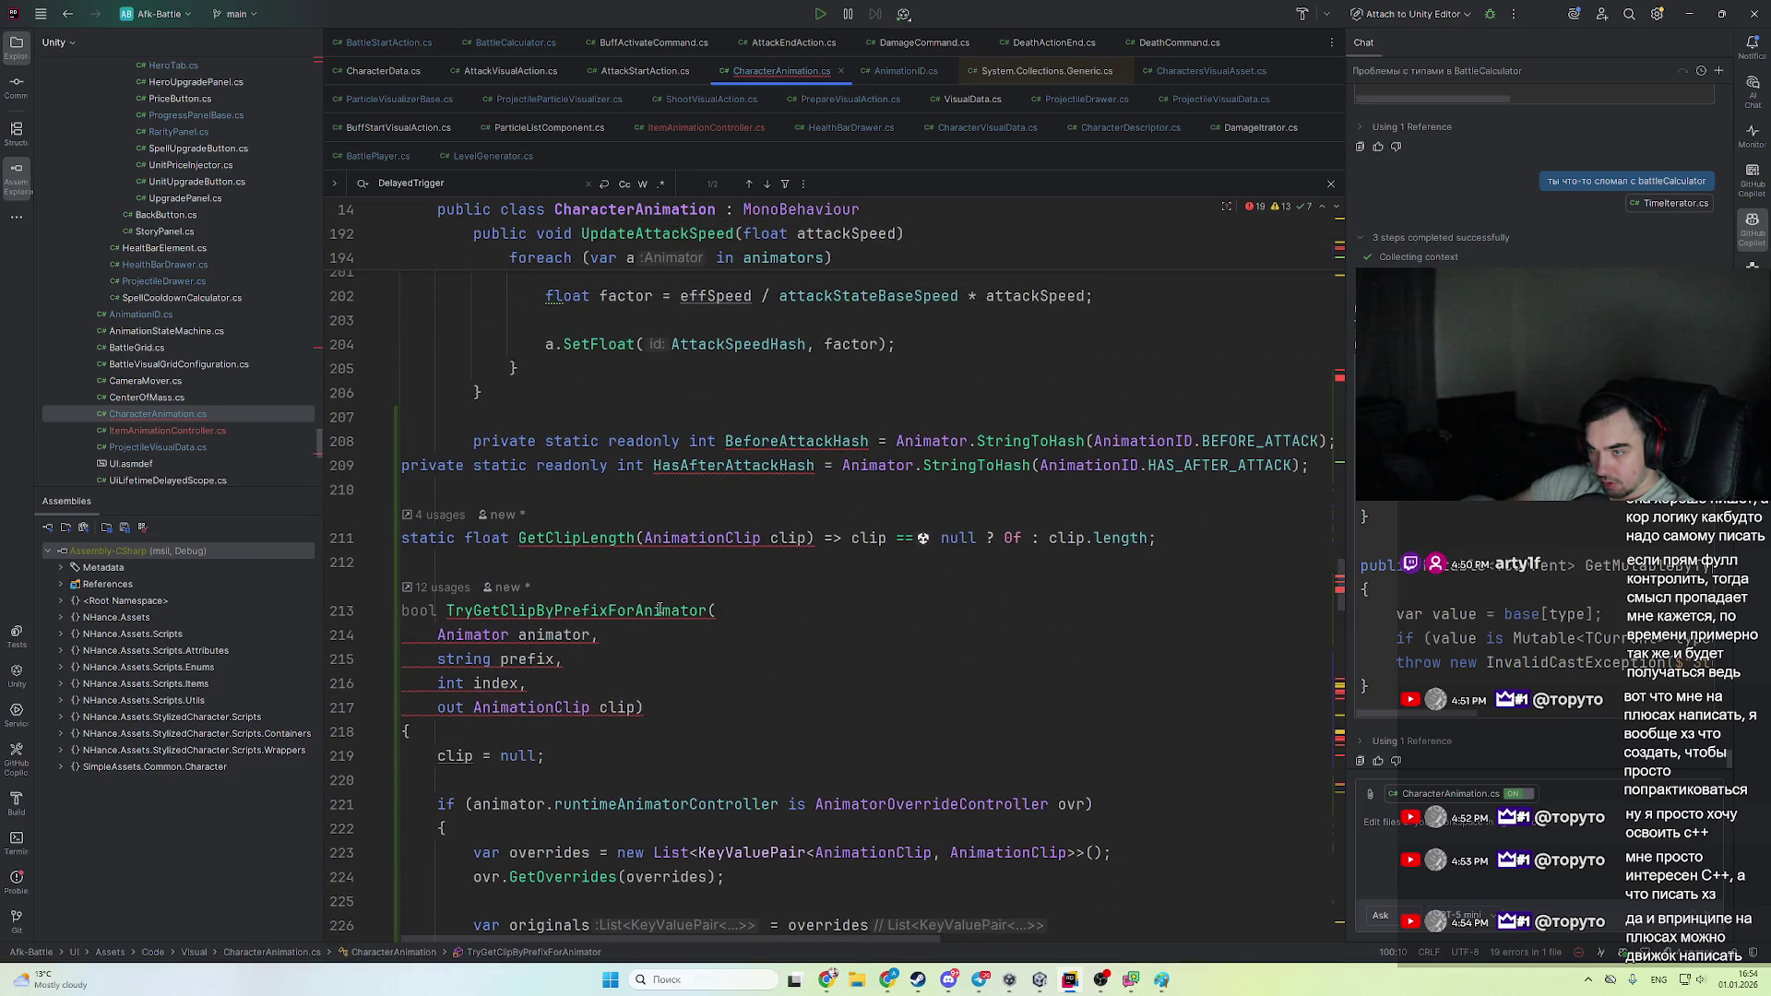
- Delete the duplicated BeforeAttackHash fields, GetClipLength and TryGetClipByPrefixForAnimator above PlayAttack
scroll(659, 610, down, 10)
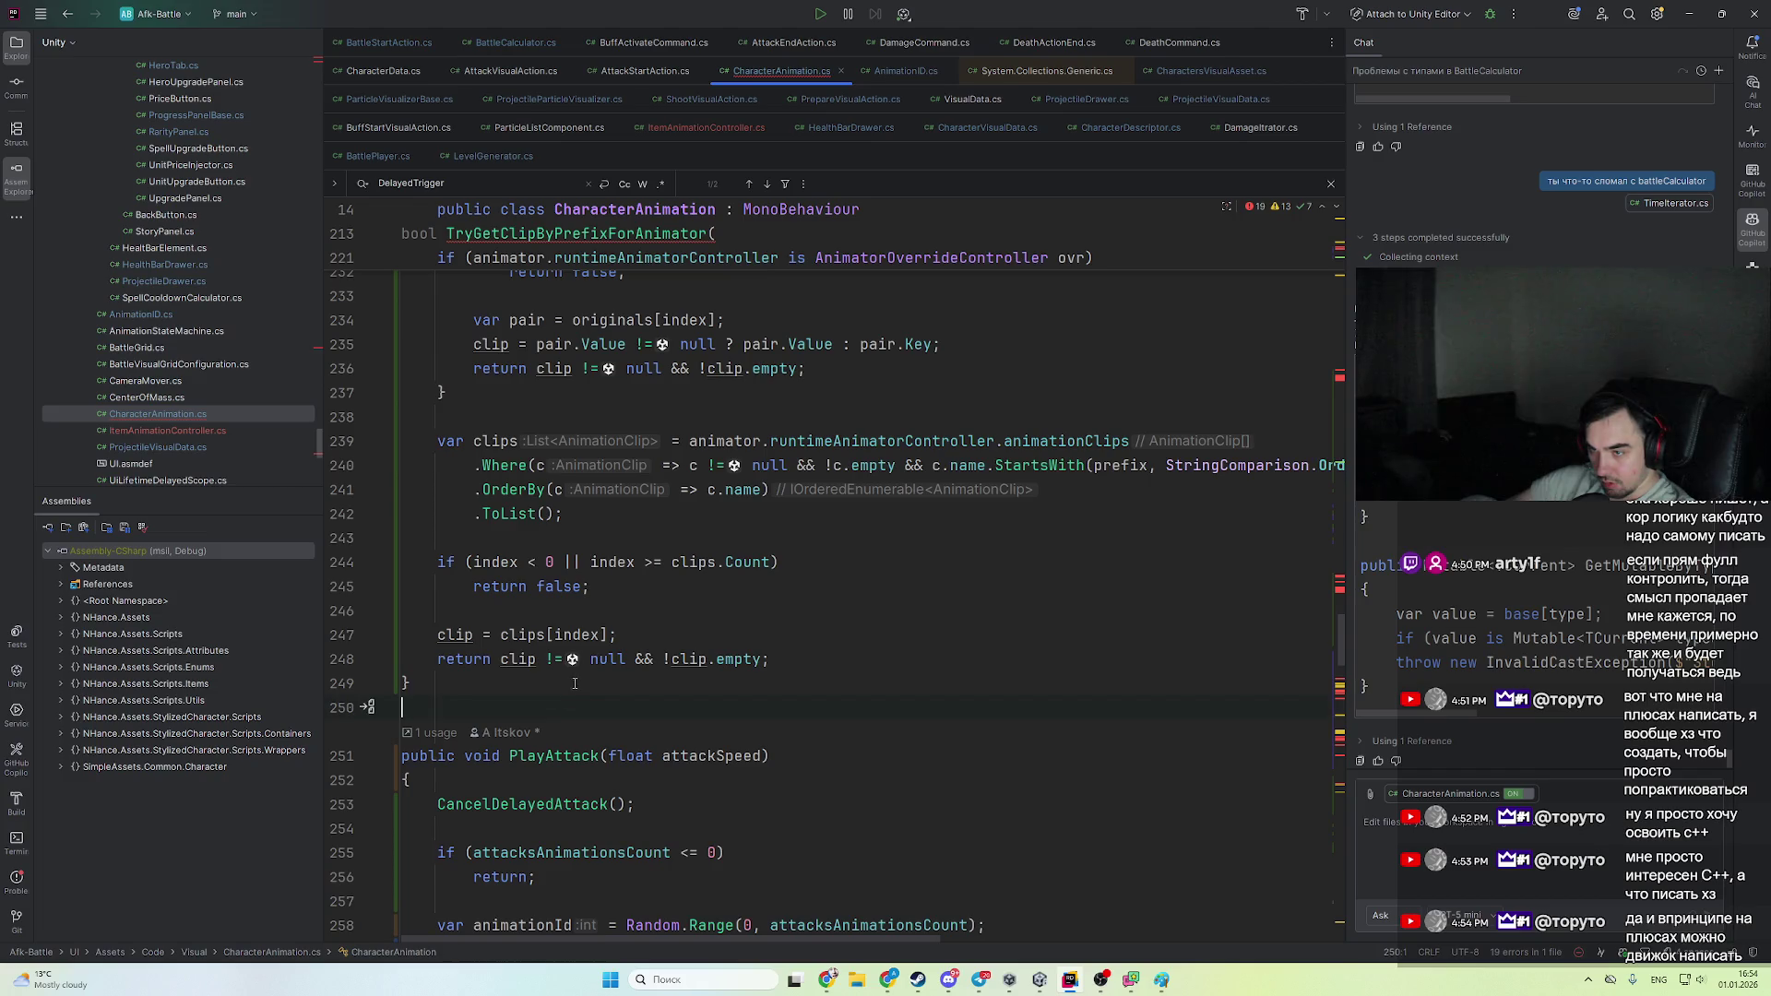
scroll(575, 684, up, 12)
key(Delete)
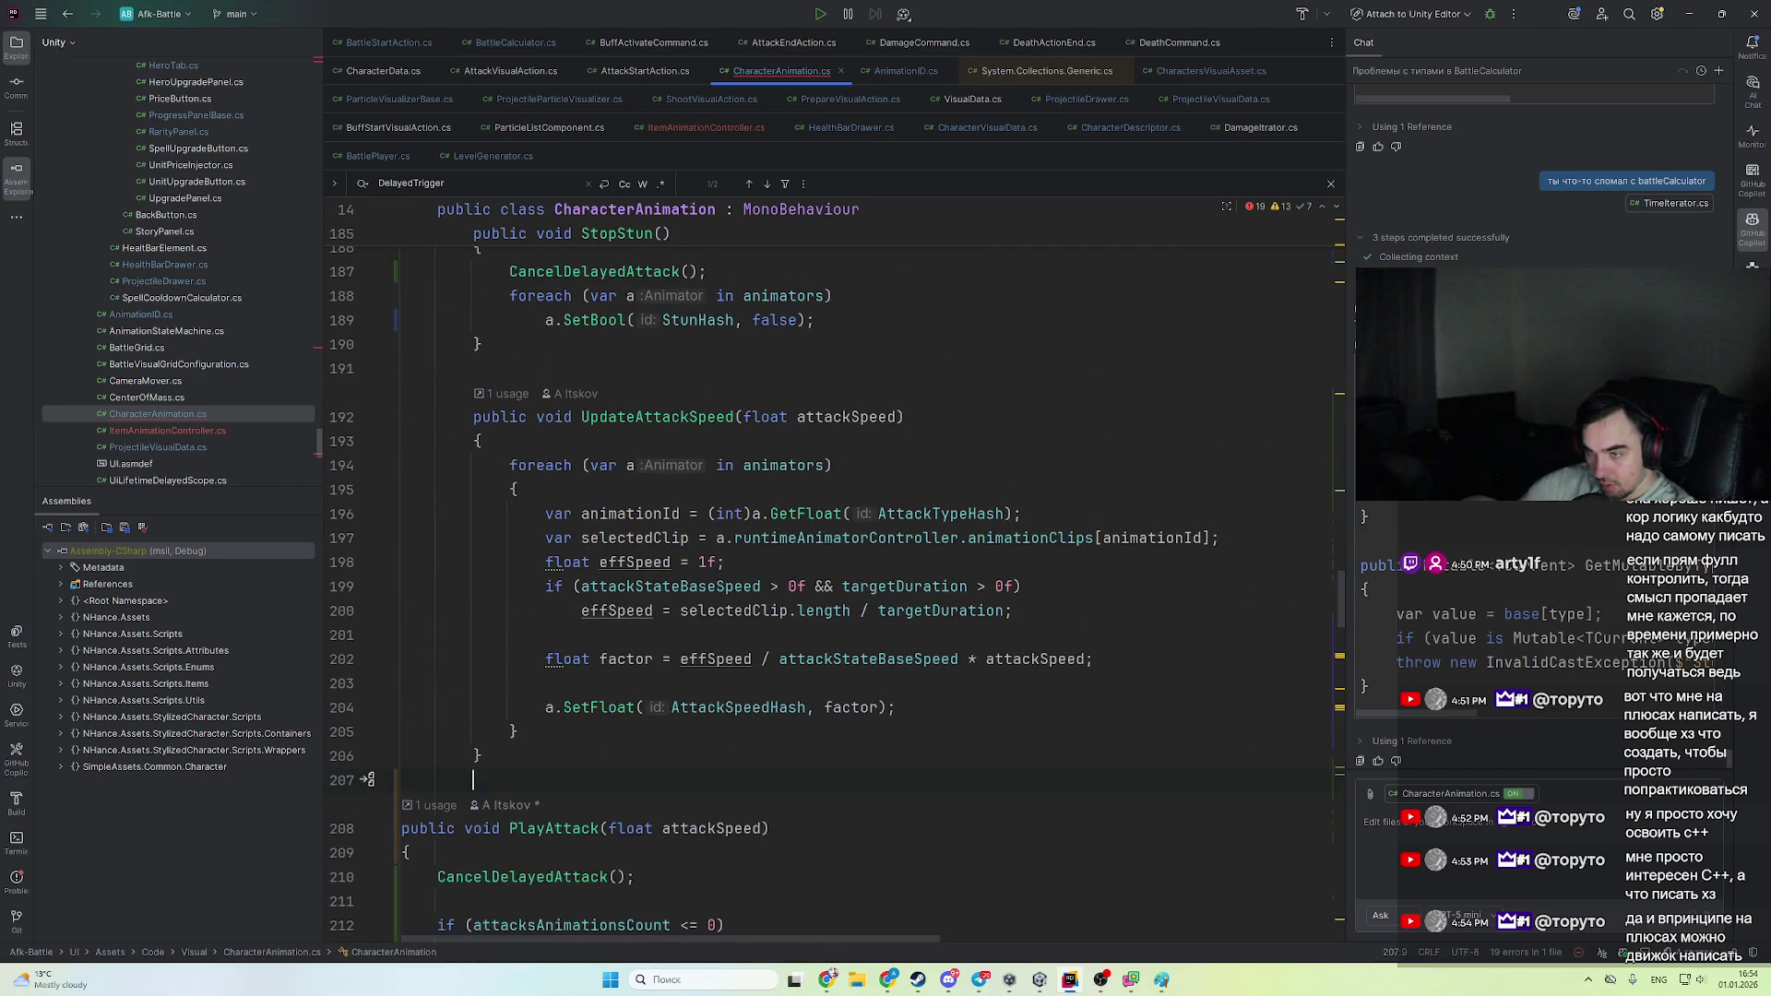
scroll(626, 726, down, 14)
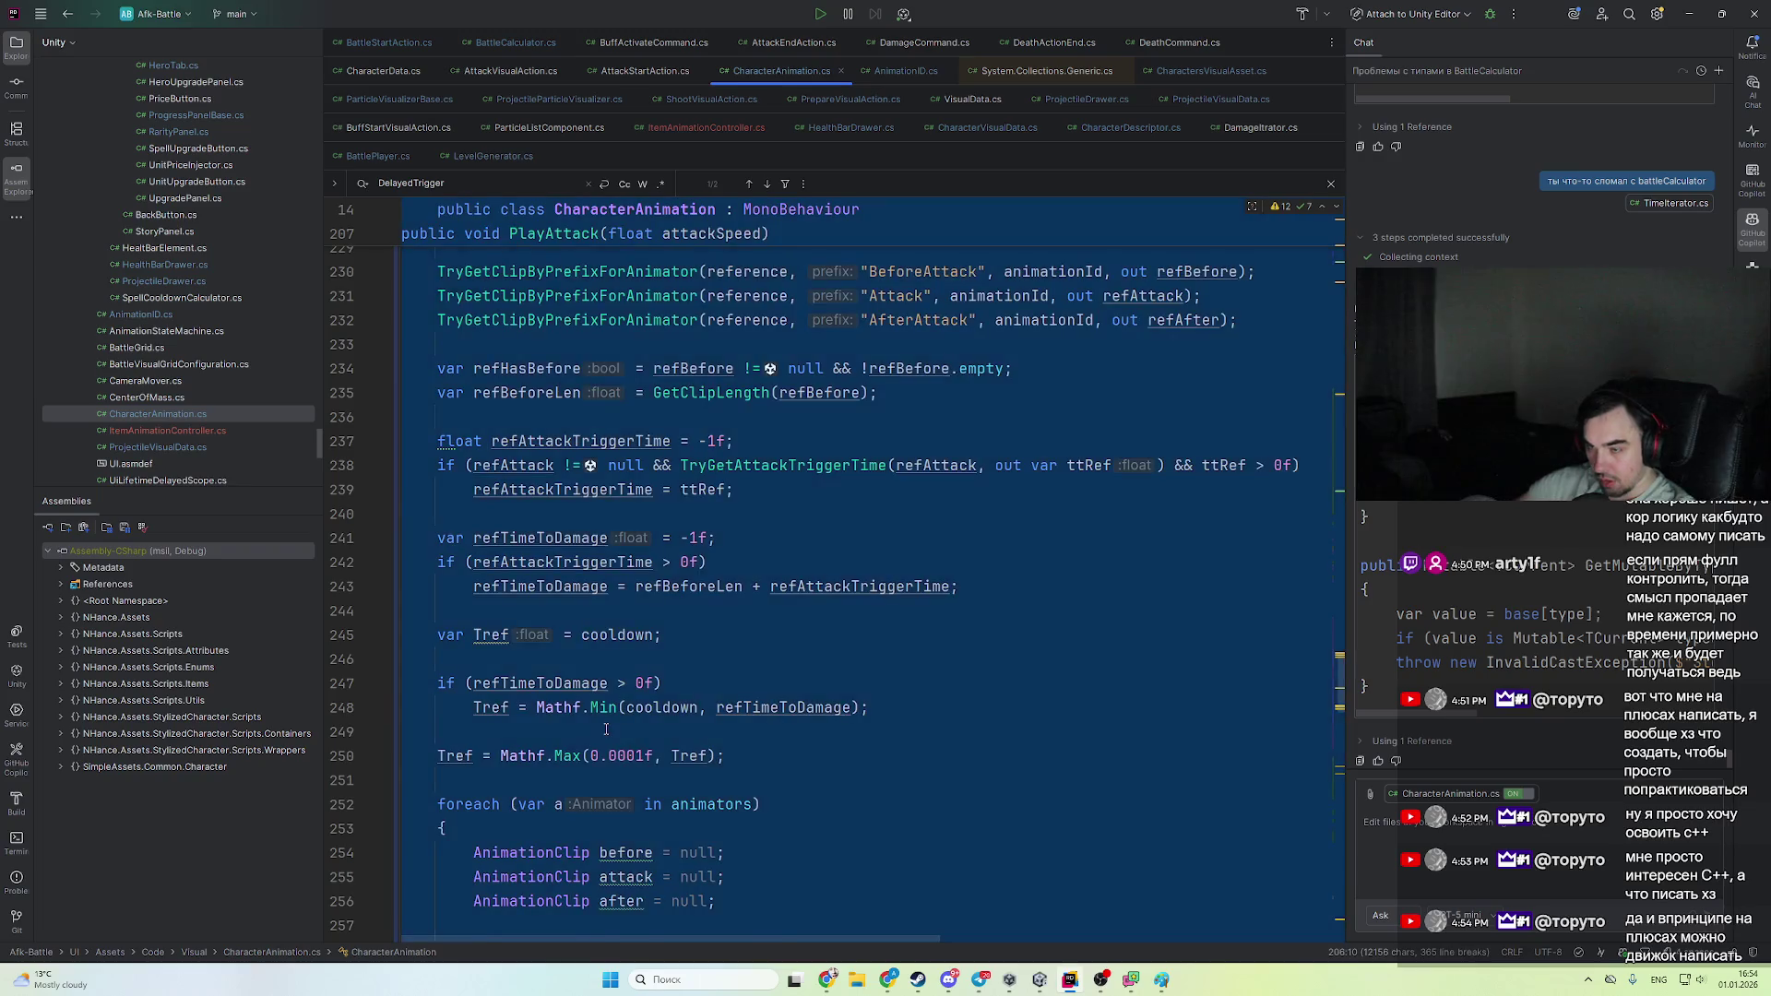
scroll(626, 726, up, 15)
- Scroll through the whole script to confirm the duplicates are gone
key(ctrl+a)
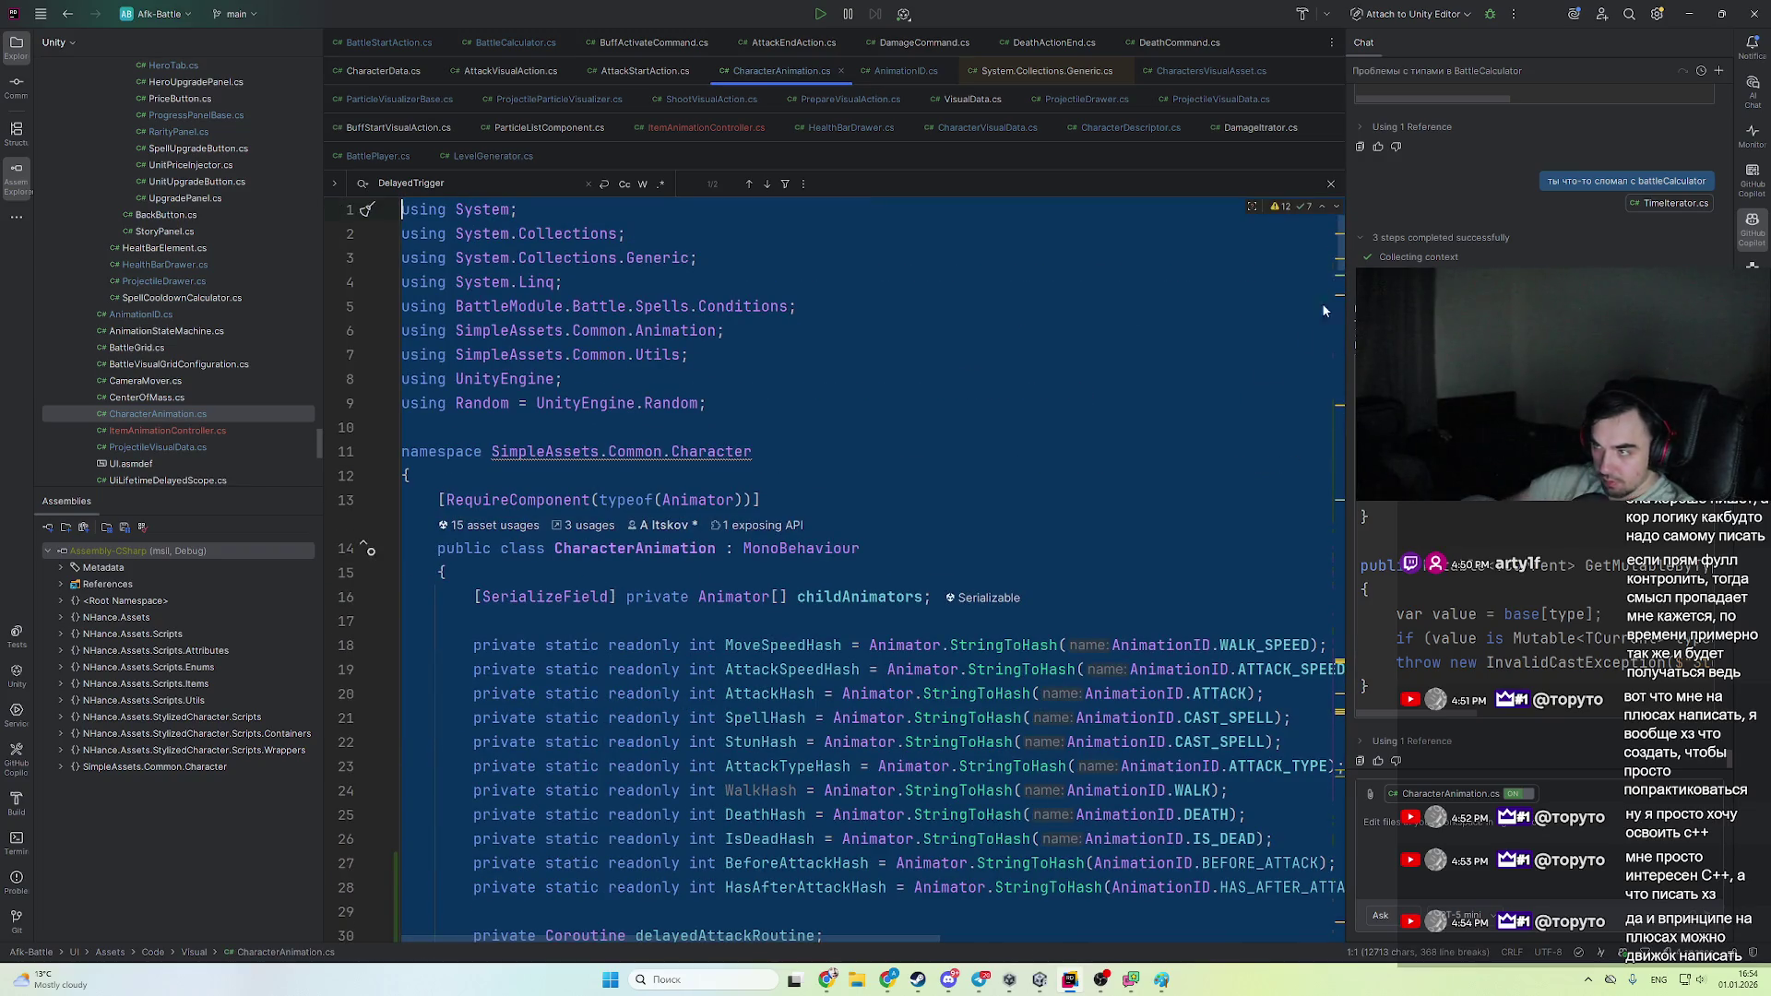
key(Escape)
drag(1341, 252, 1327, 683)
scroll(964, 768, up, 10)
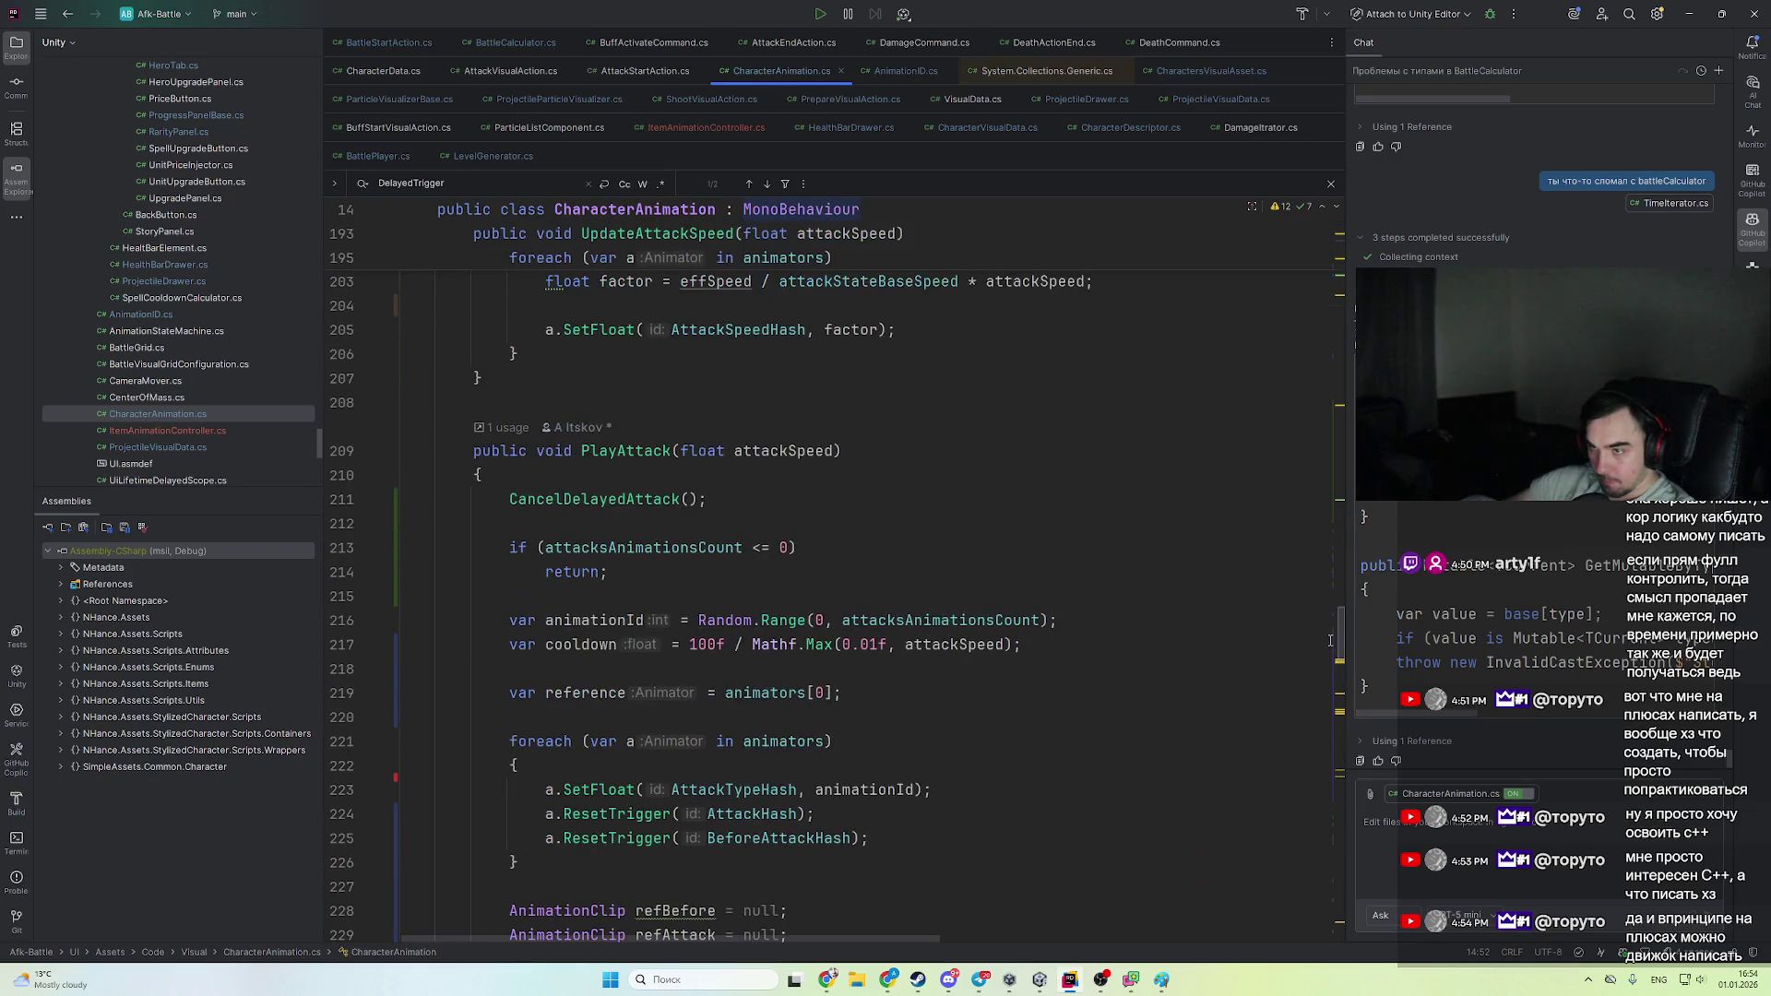
scroll(964, 767, down, 15)
scroll(964, 767, down, 3)
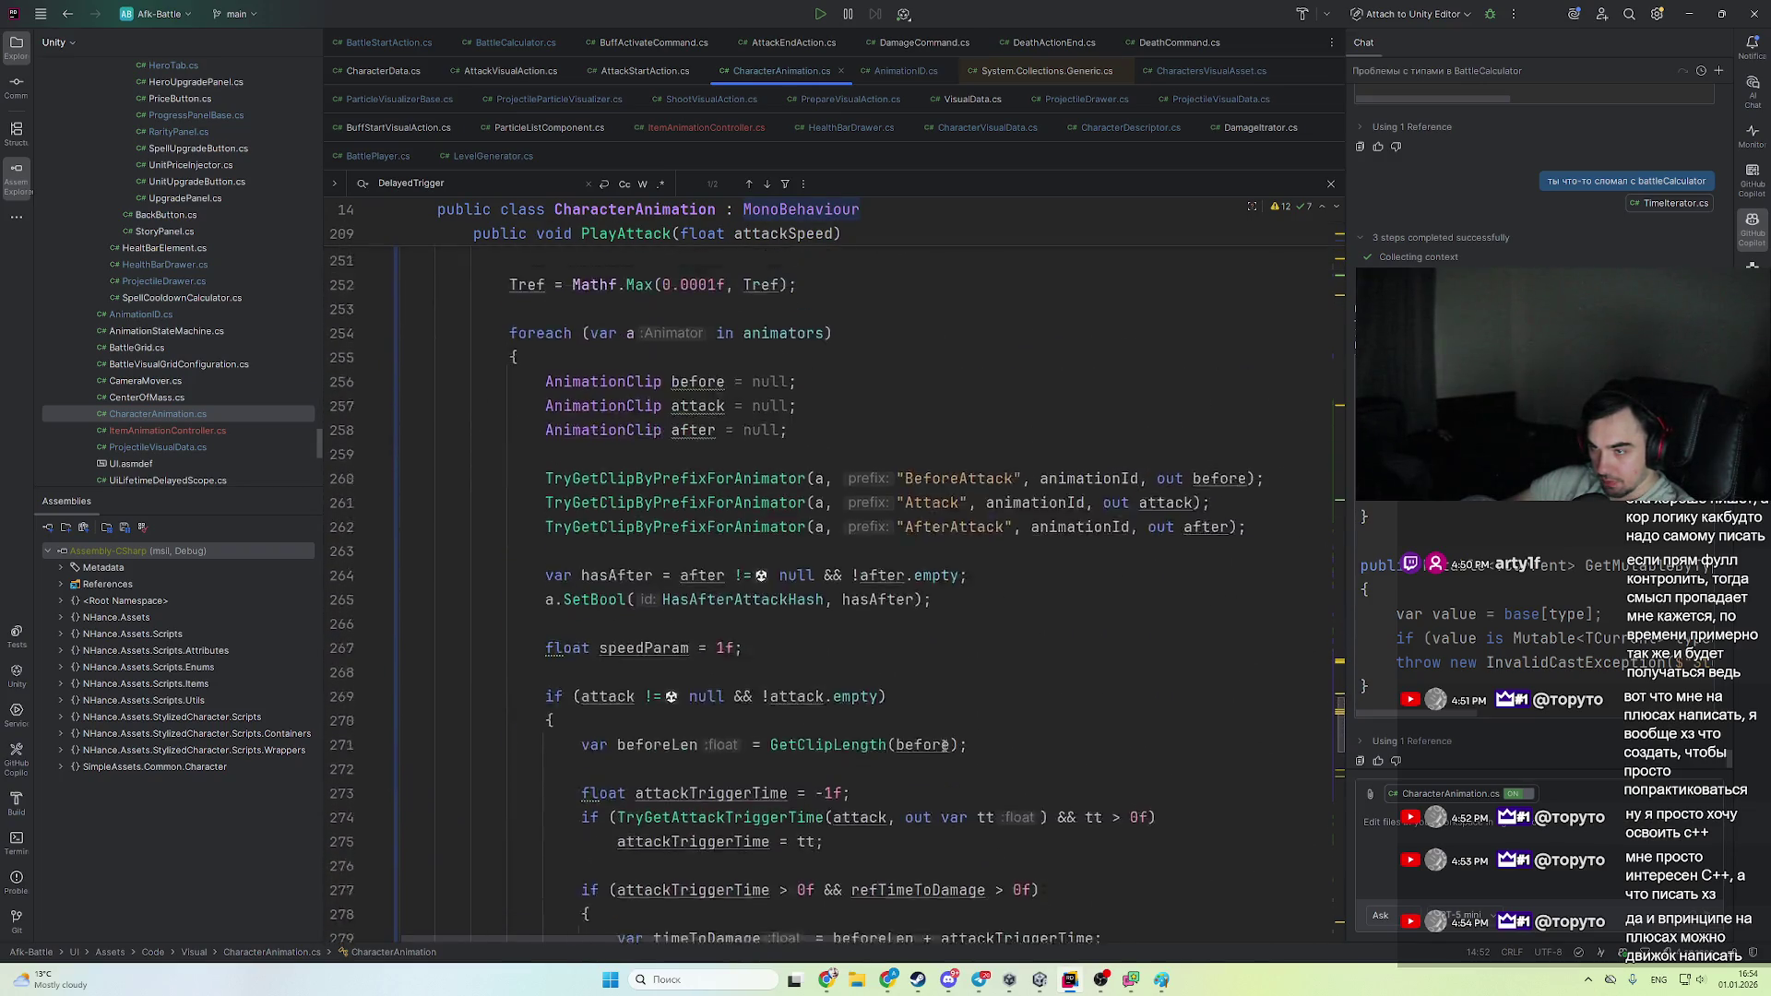
scroll(954, 767, up, 10)
scroll(946, 767, up, 10)
scroll(945, 768, down, 3)
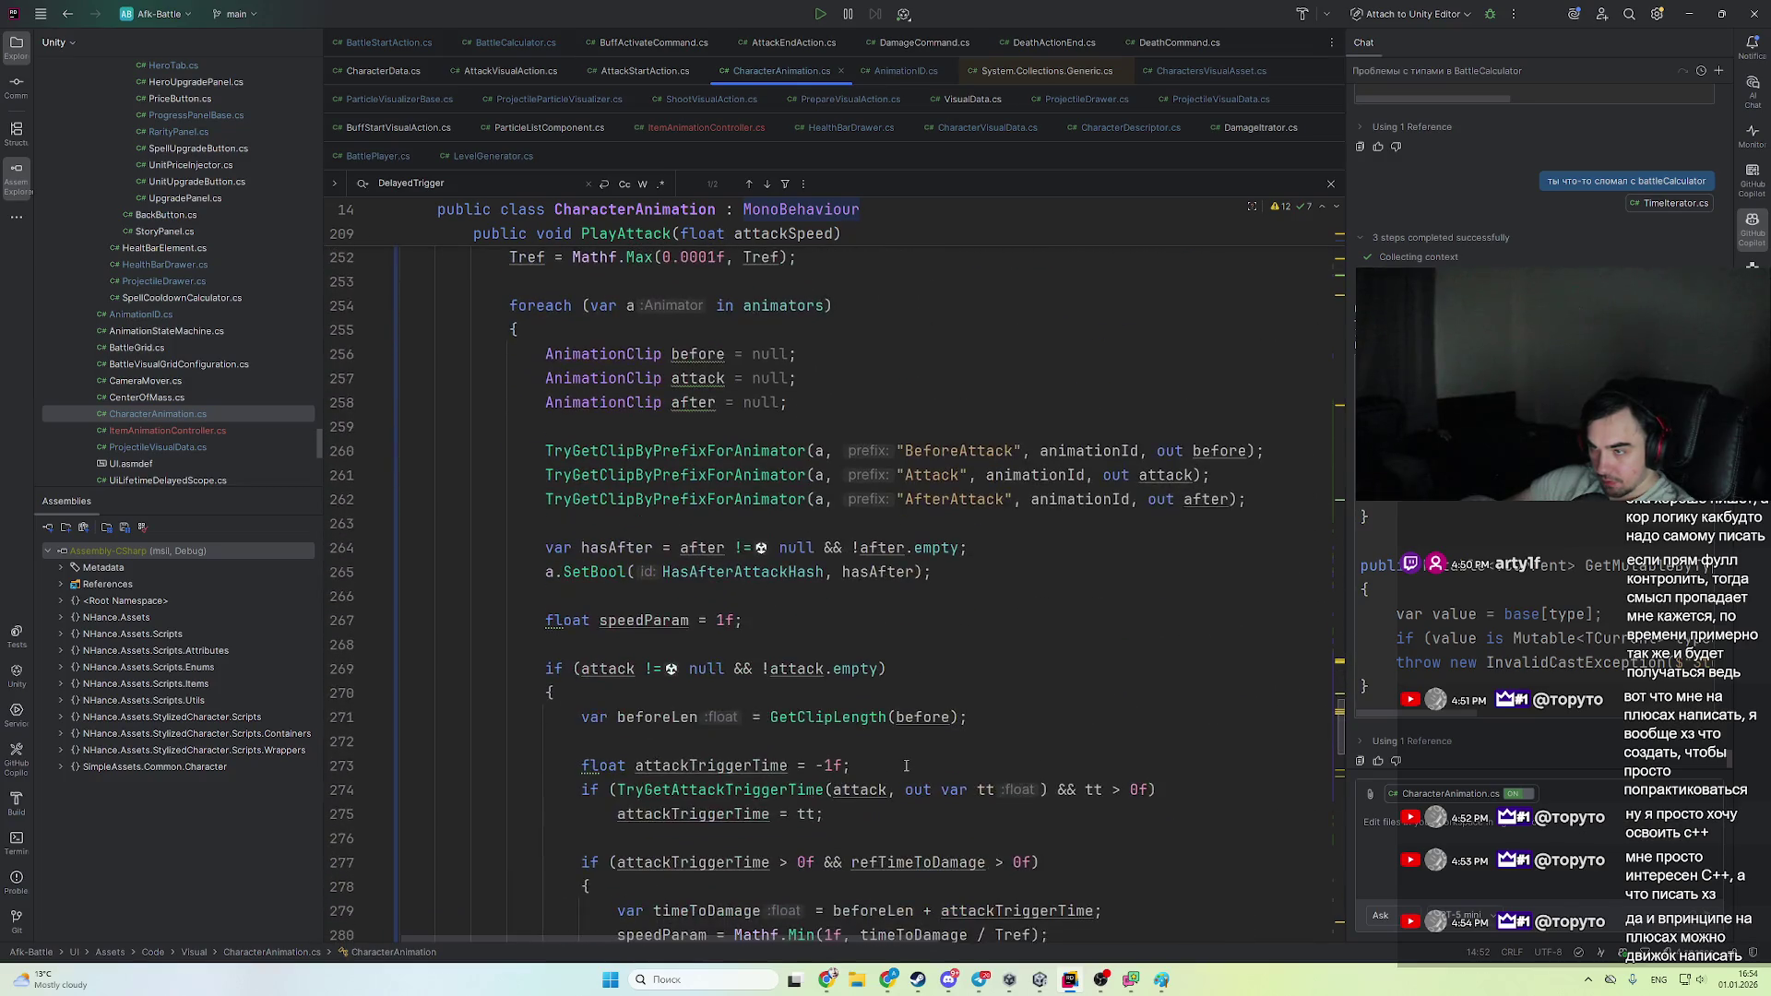
scroll(831, 692, up, 2)
scroll(740, 622, down, 10)
scroll(740, 623, up, 5)
scroll(830, 701, down, 15)
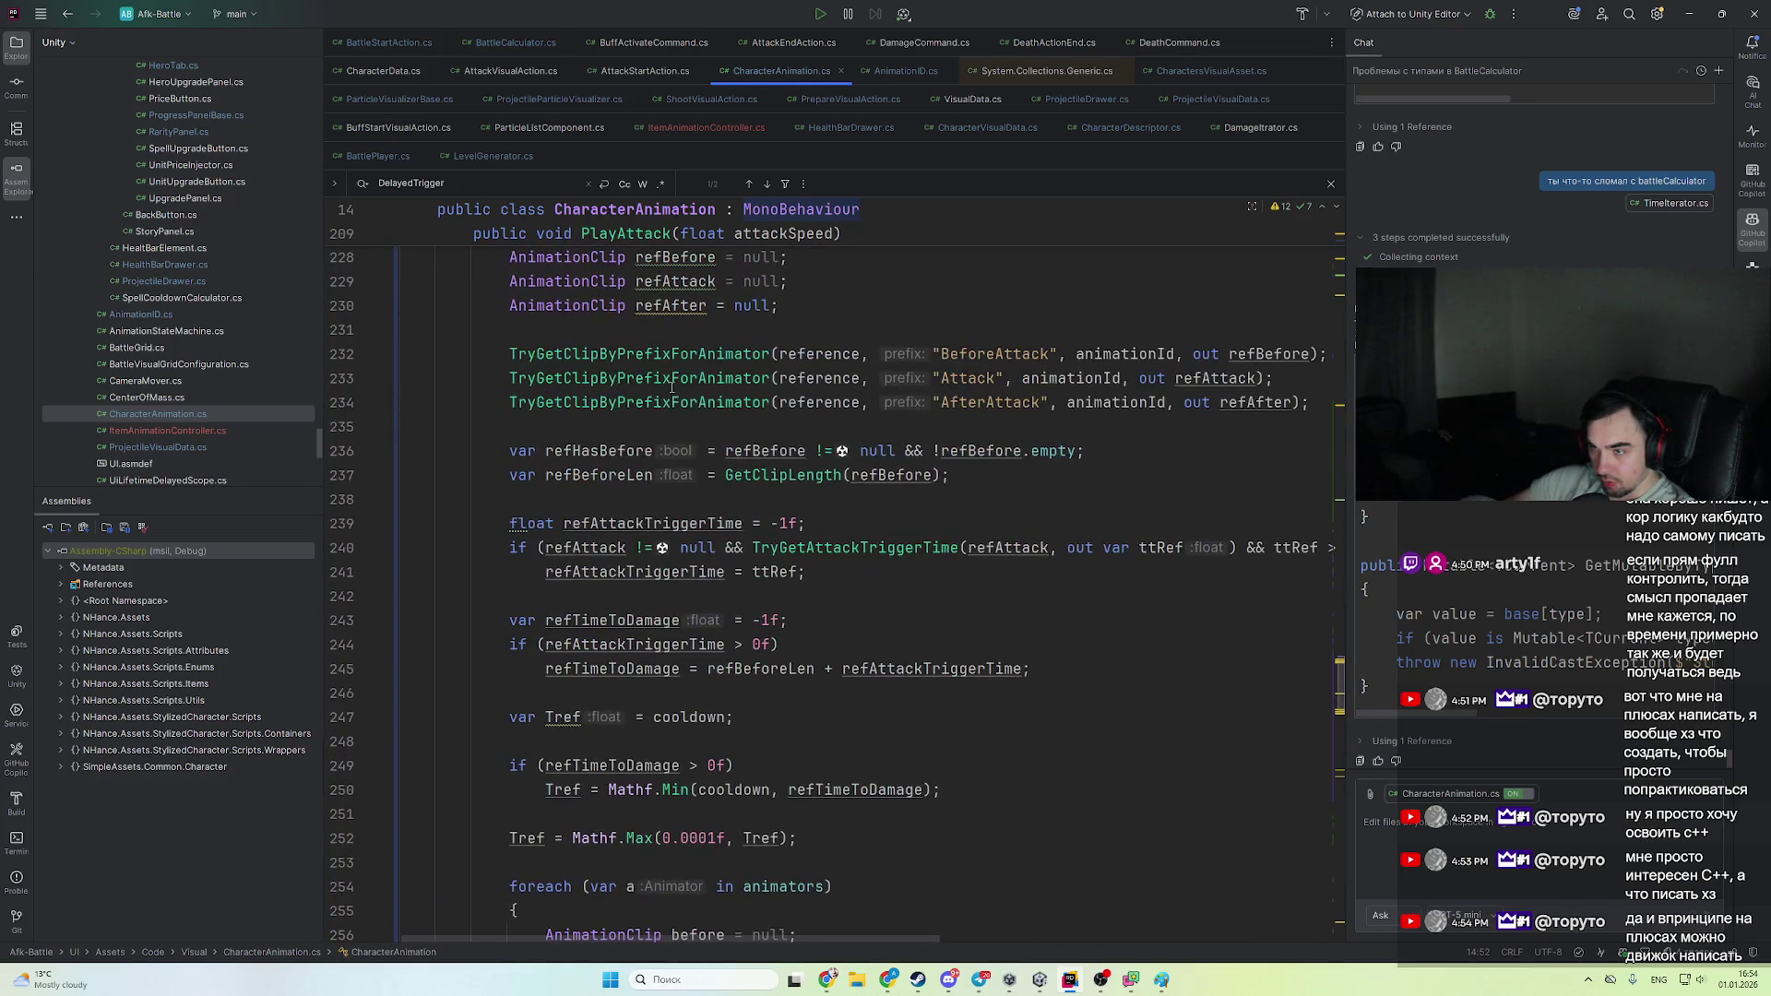
scroll(922, 784, up, 15)
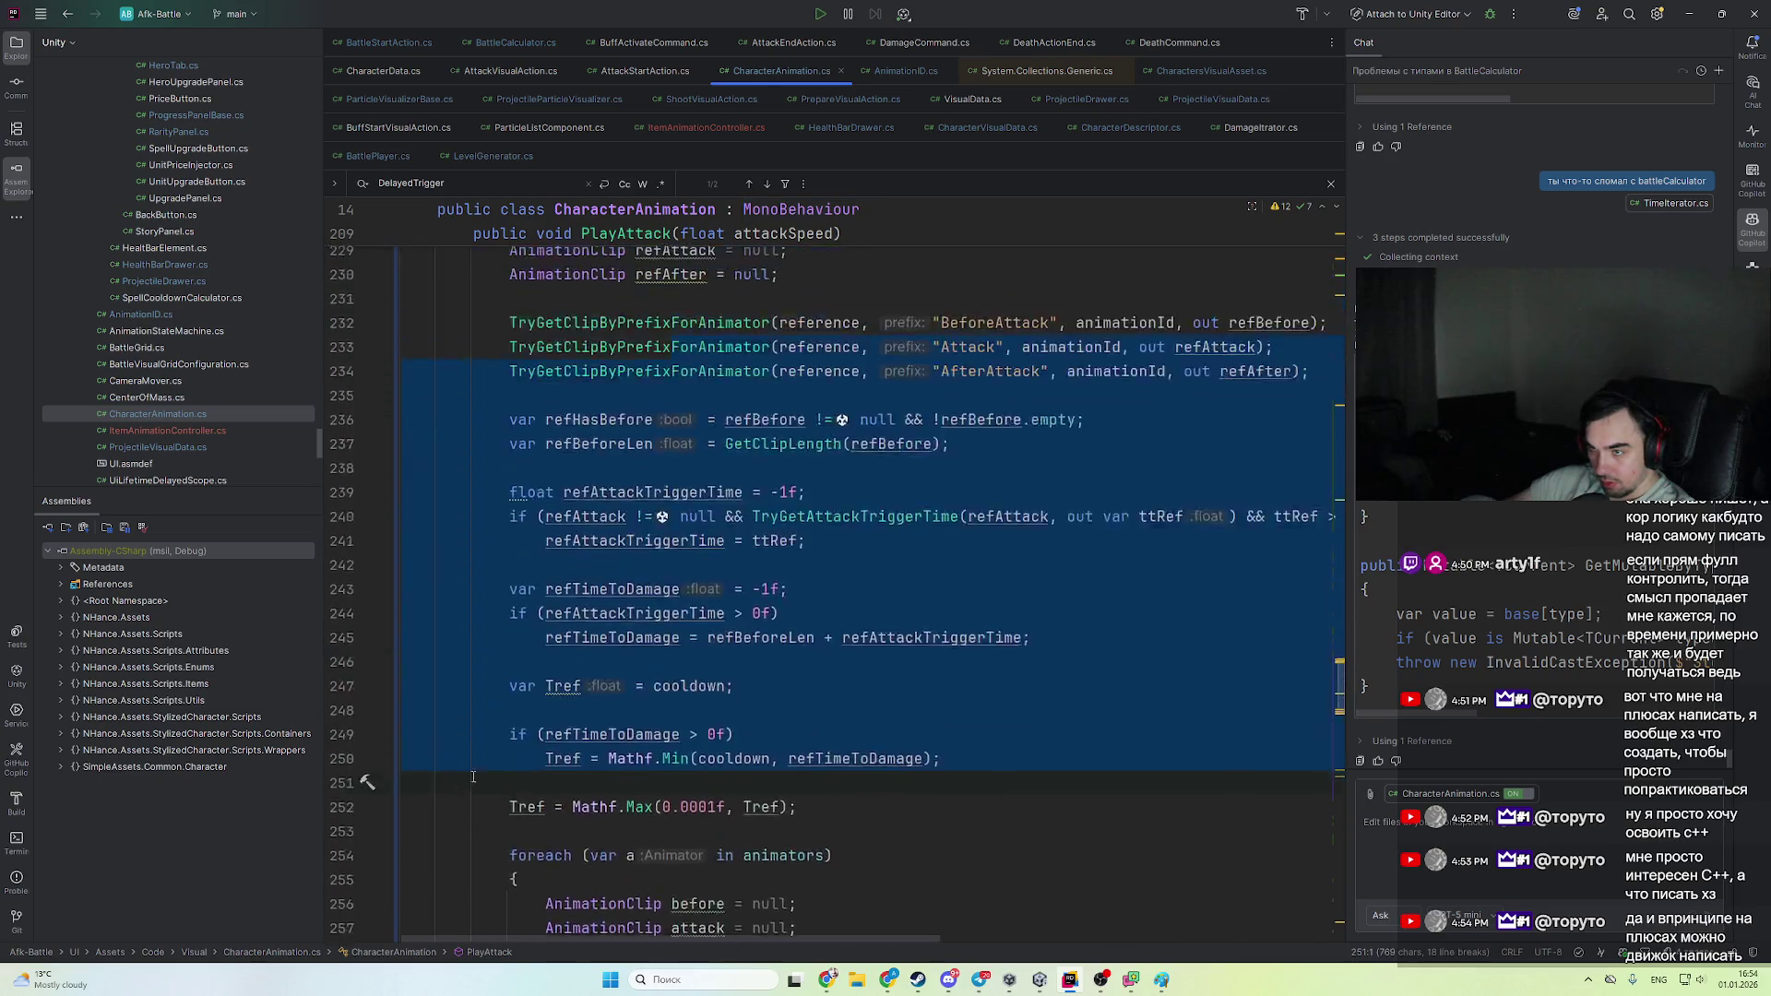
scroll(823, 788, down, 4)
- Highlight usages of reference in PlayAttack and review the Tref calculation
click(878, 743)
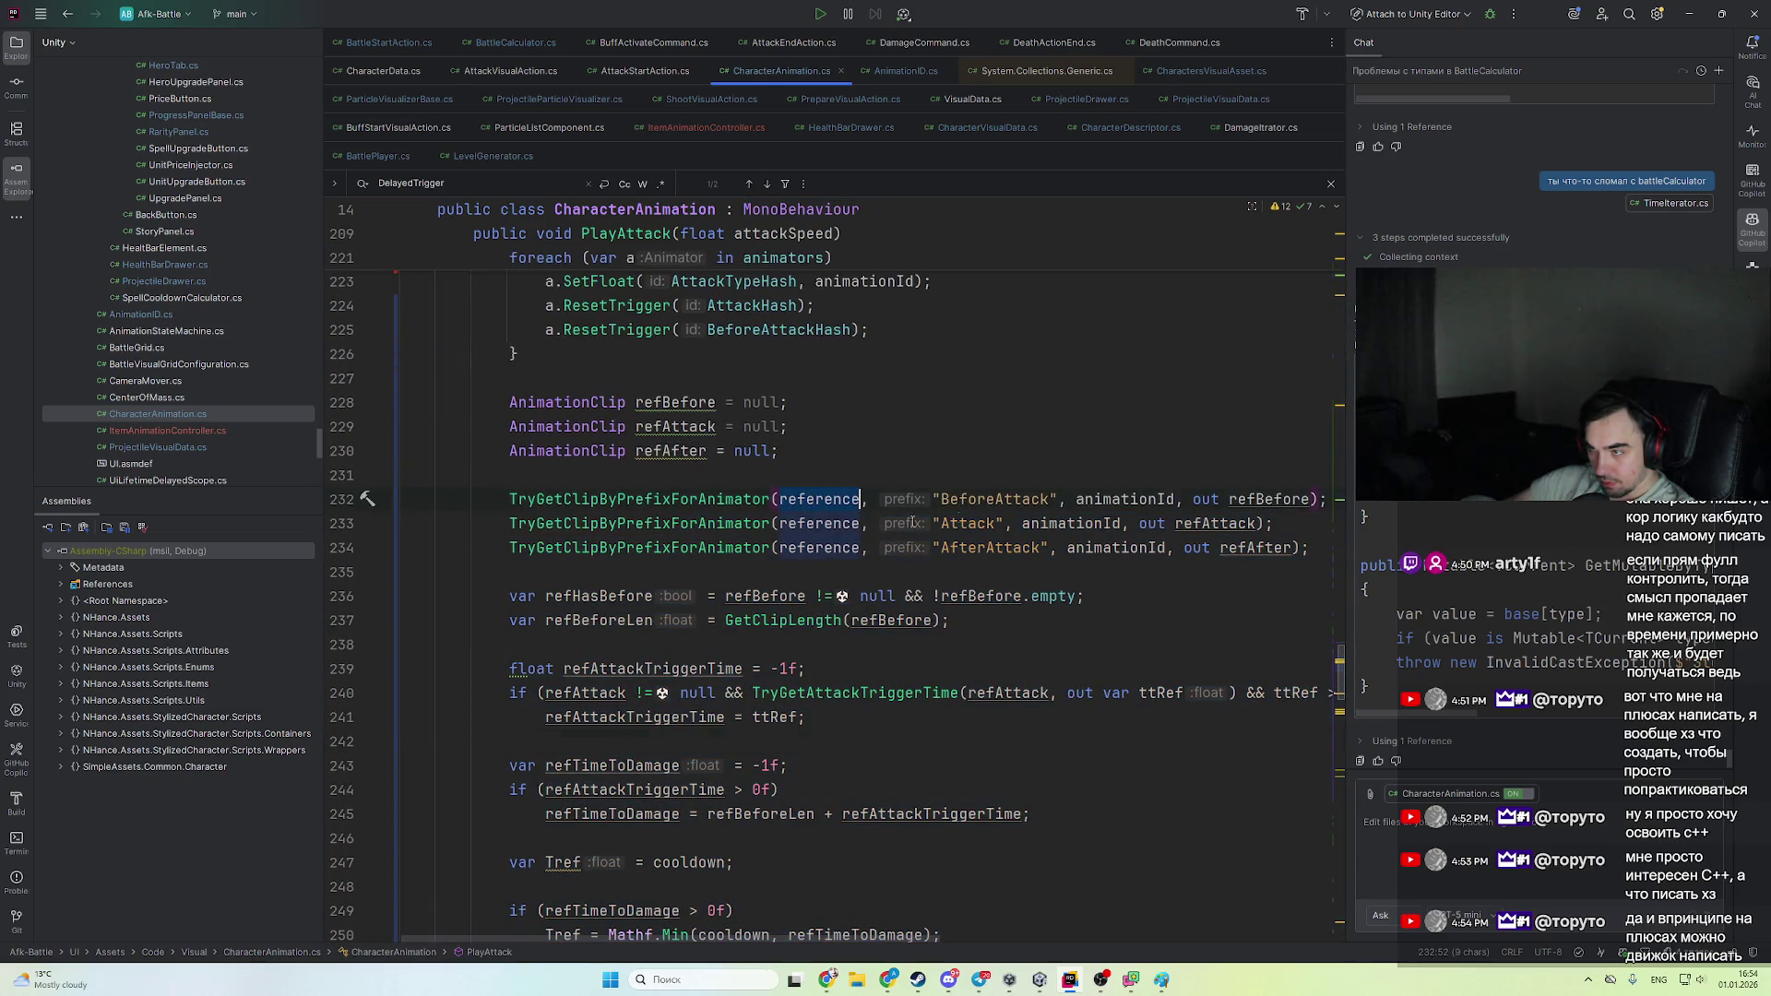
double_click(1265, 498)
scroll(603, 606, down, 6)
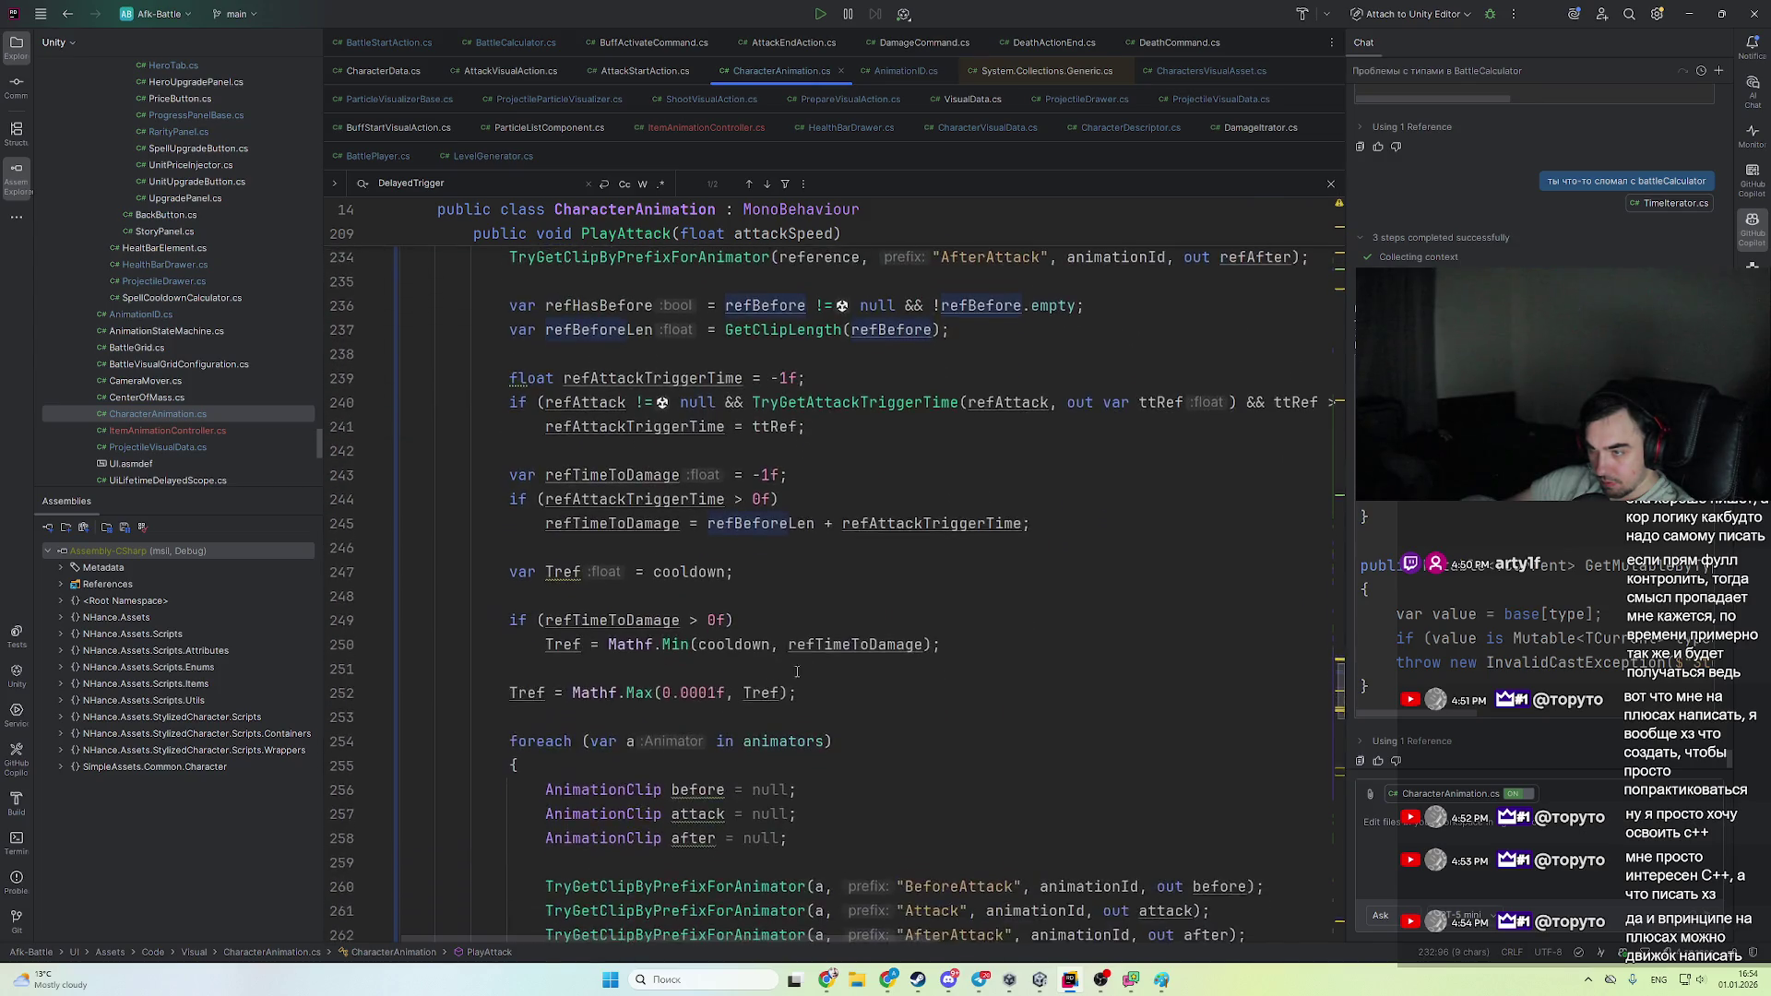
scroll(826, 687, down, 10)
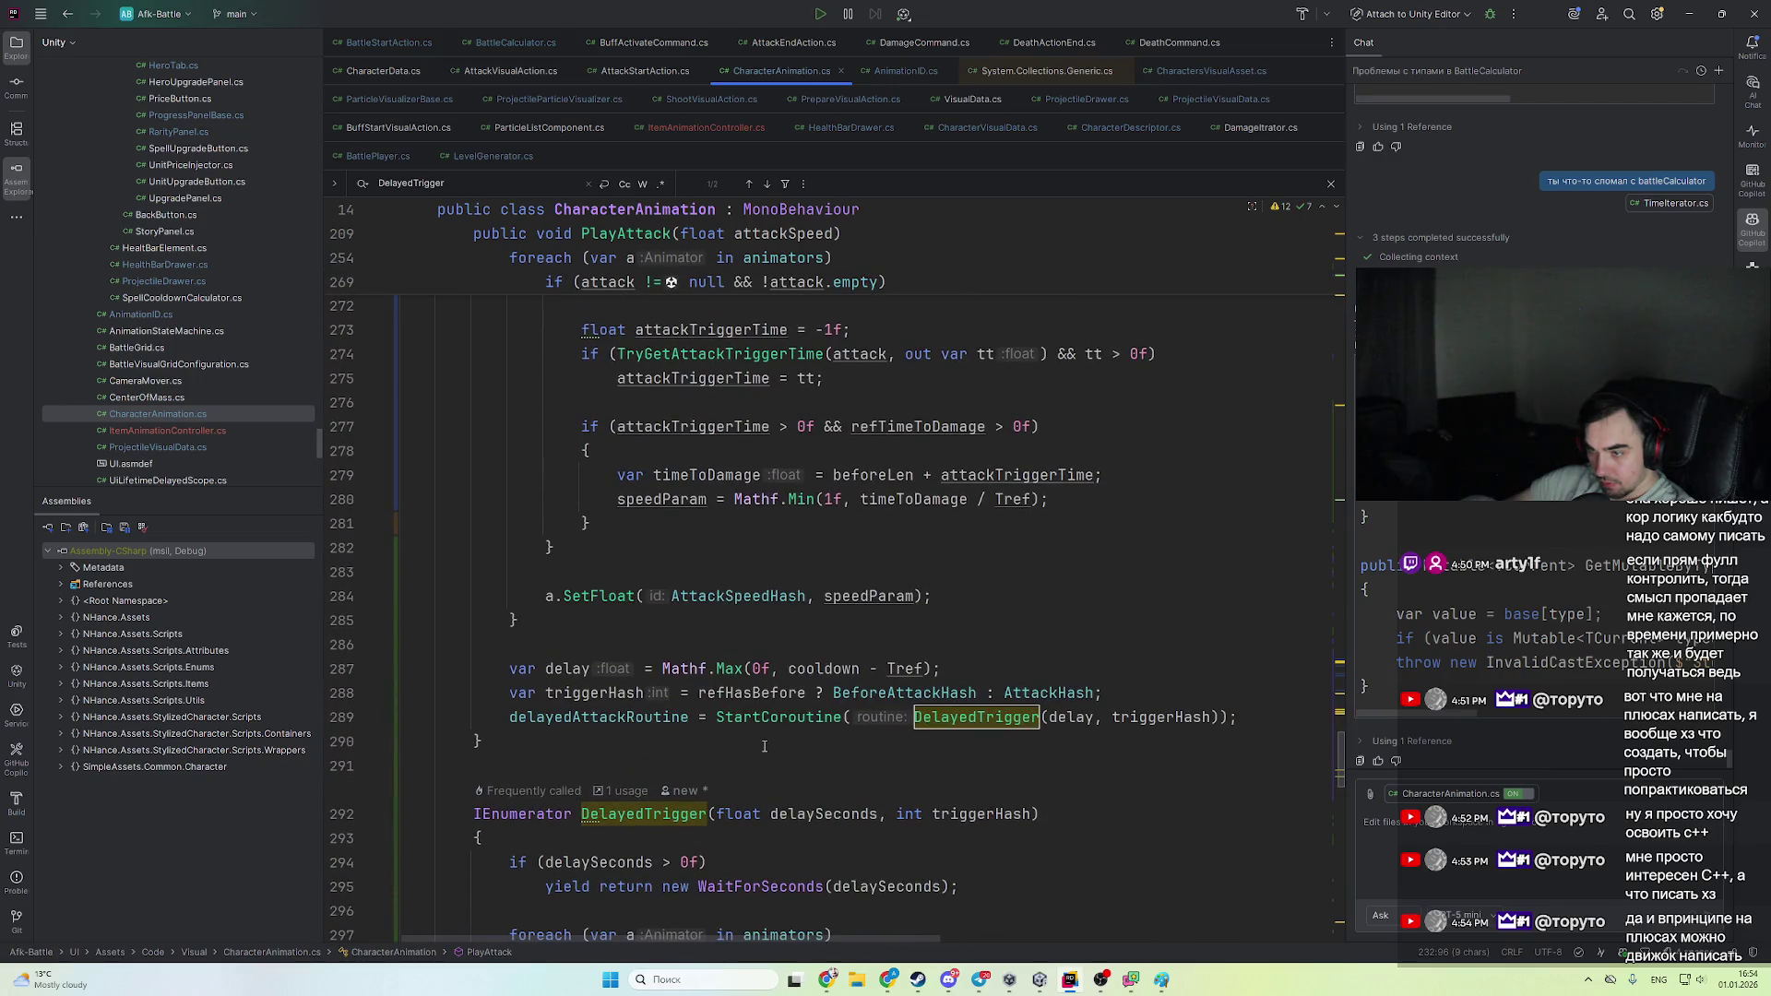
scroll(816, 784, down, 3)
scroll(802, 770, up, 13)
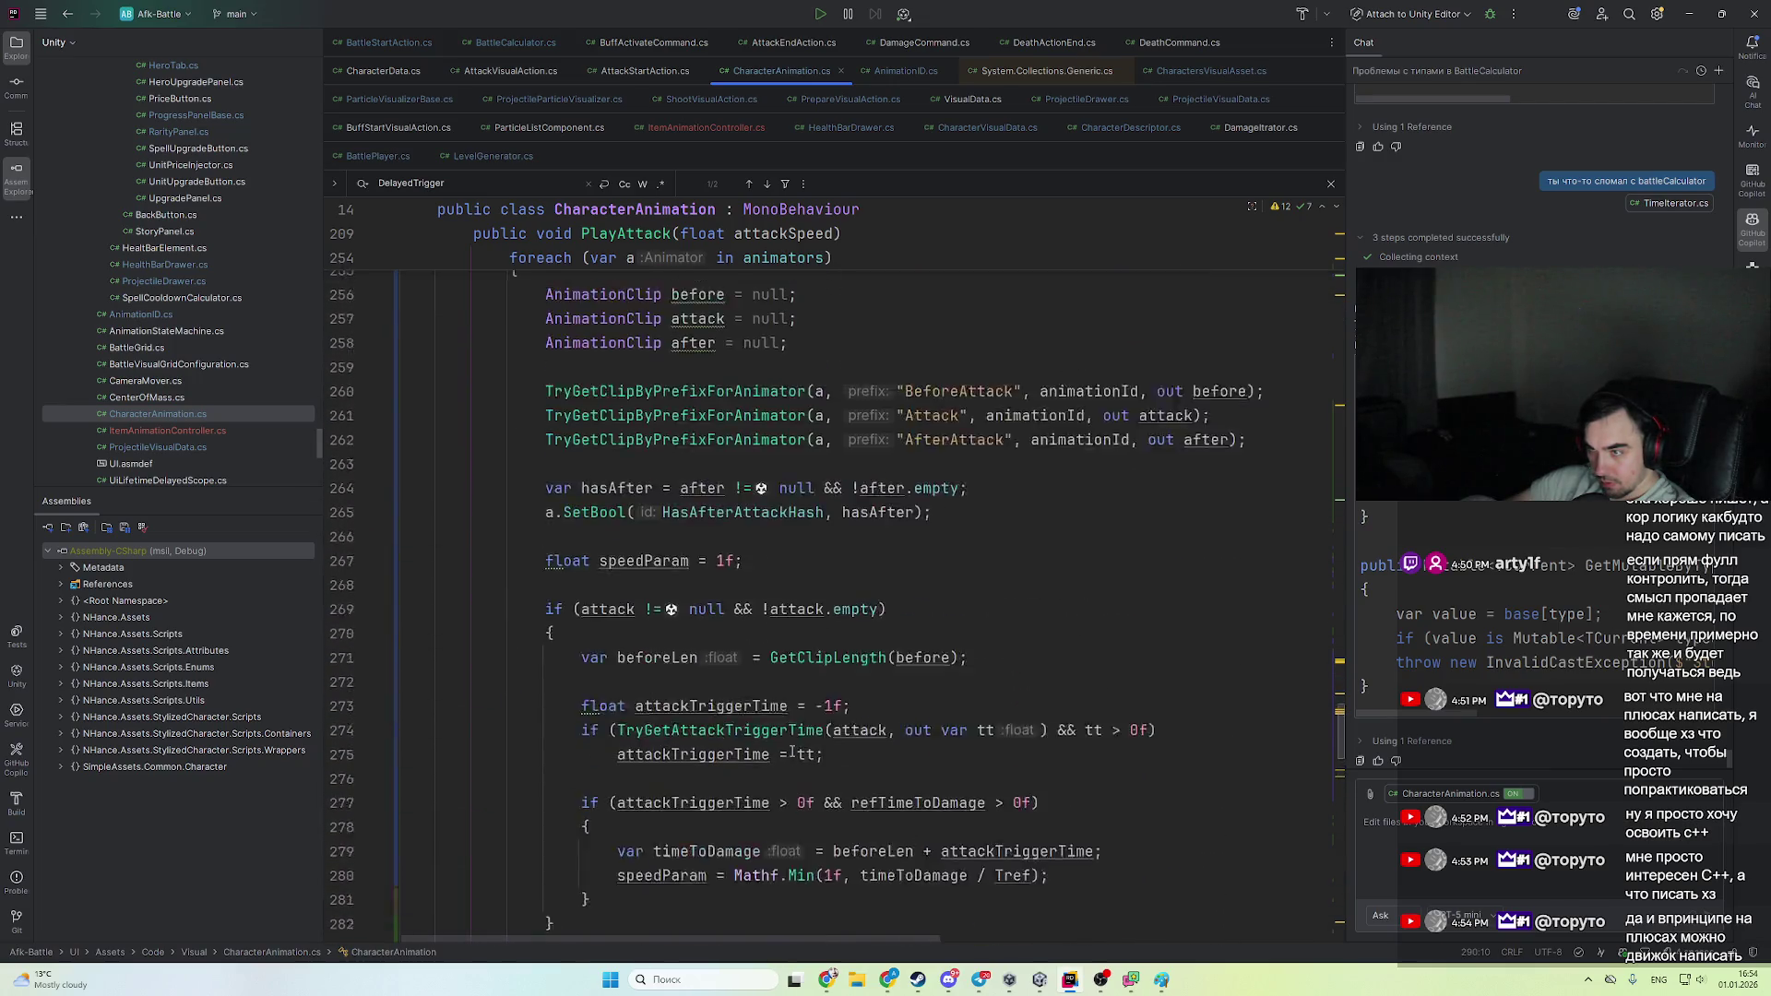
scroll(787, 756, up, 3)
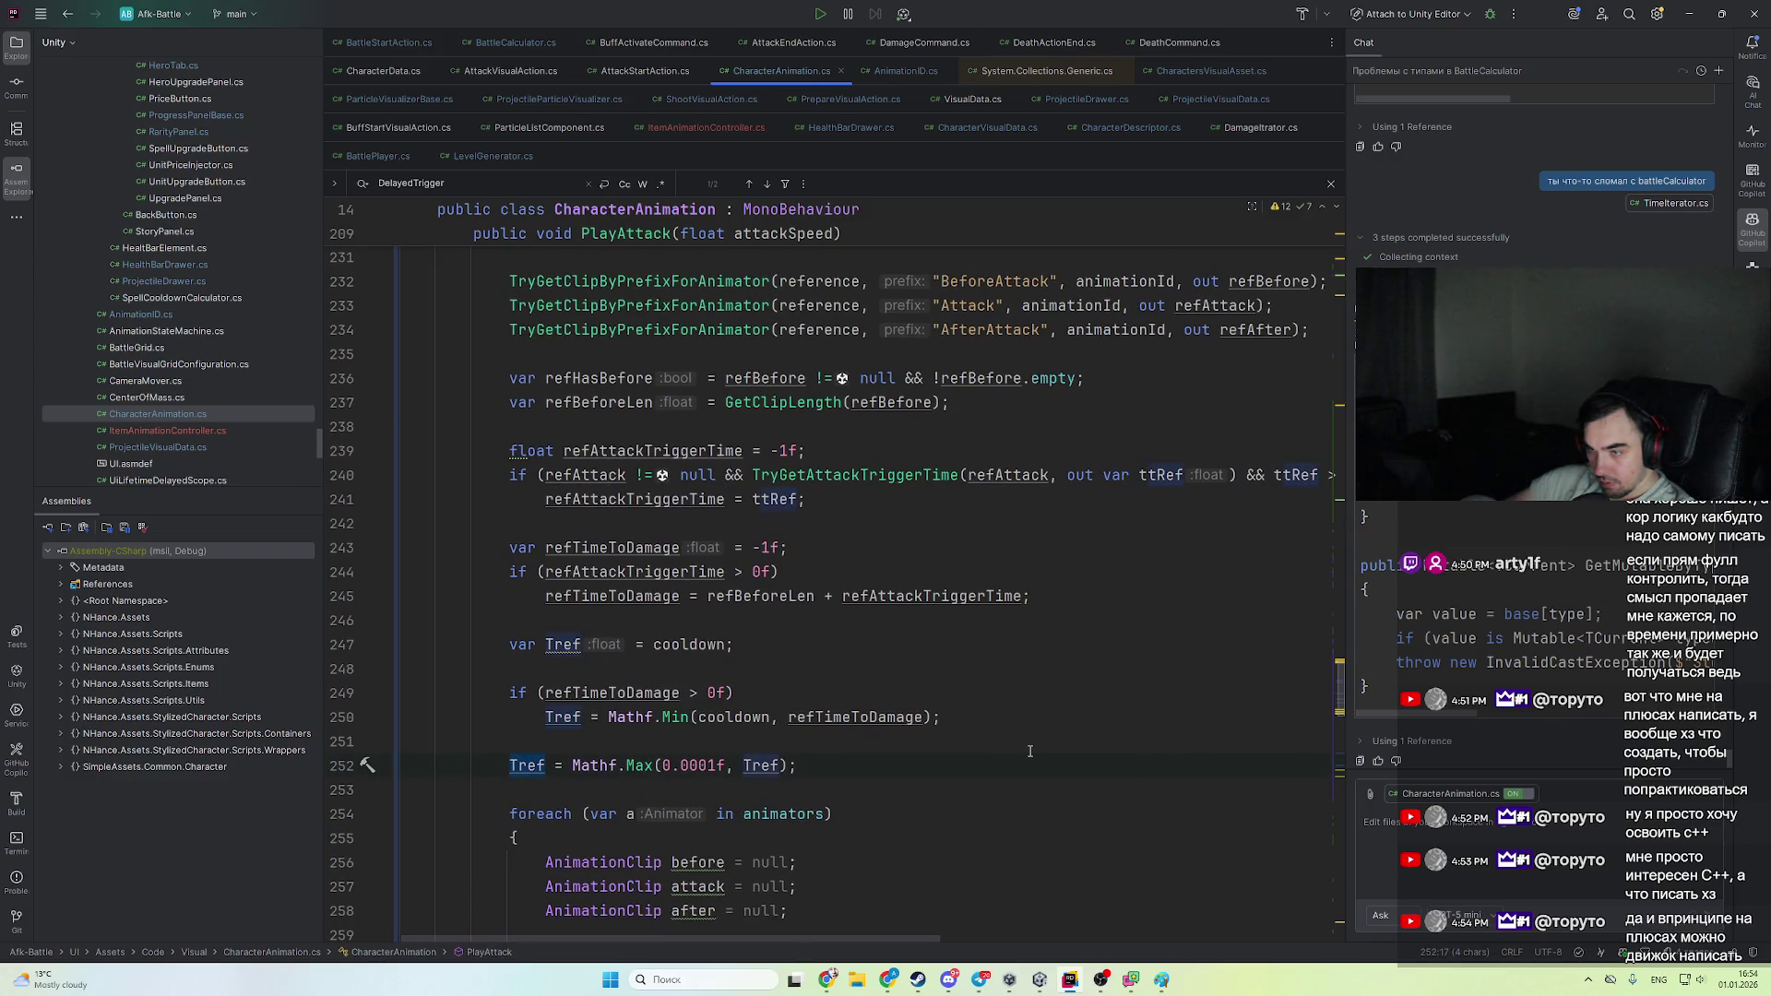
- Rename Tref to tref throughout PlayAttack
key(alt+Return)
key(Escape)
key(Up)
key(Up)
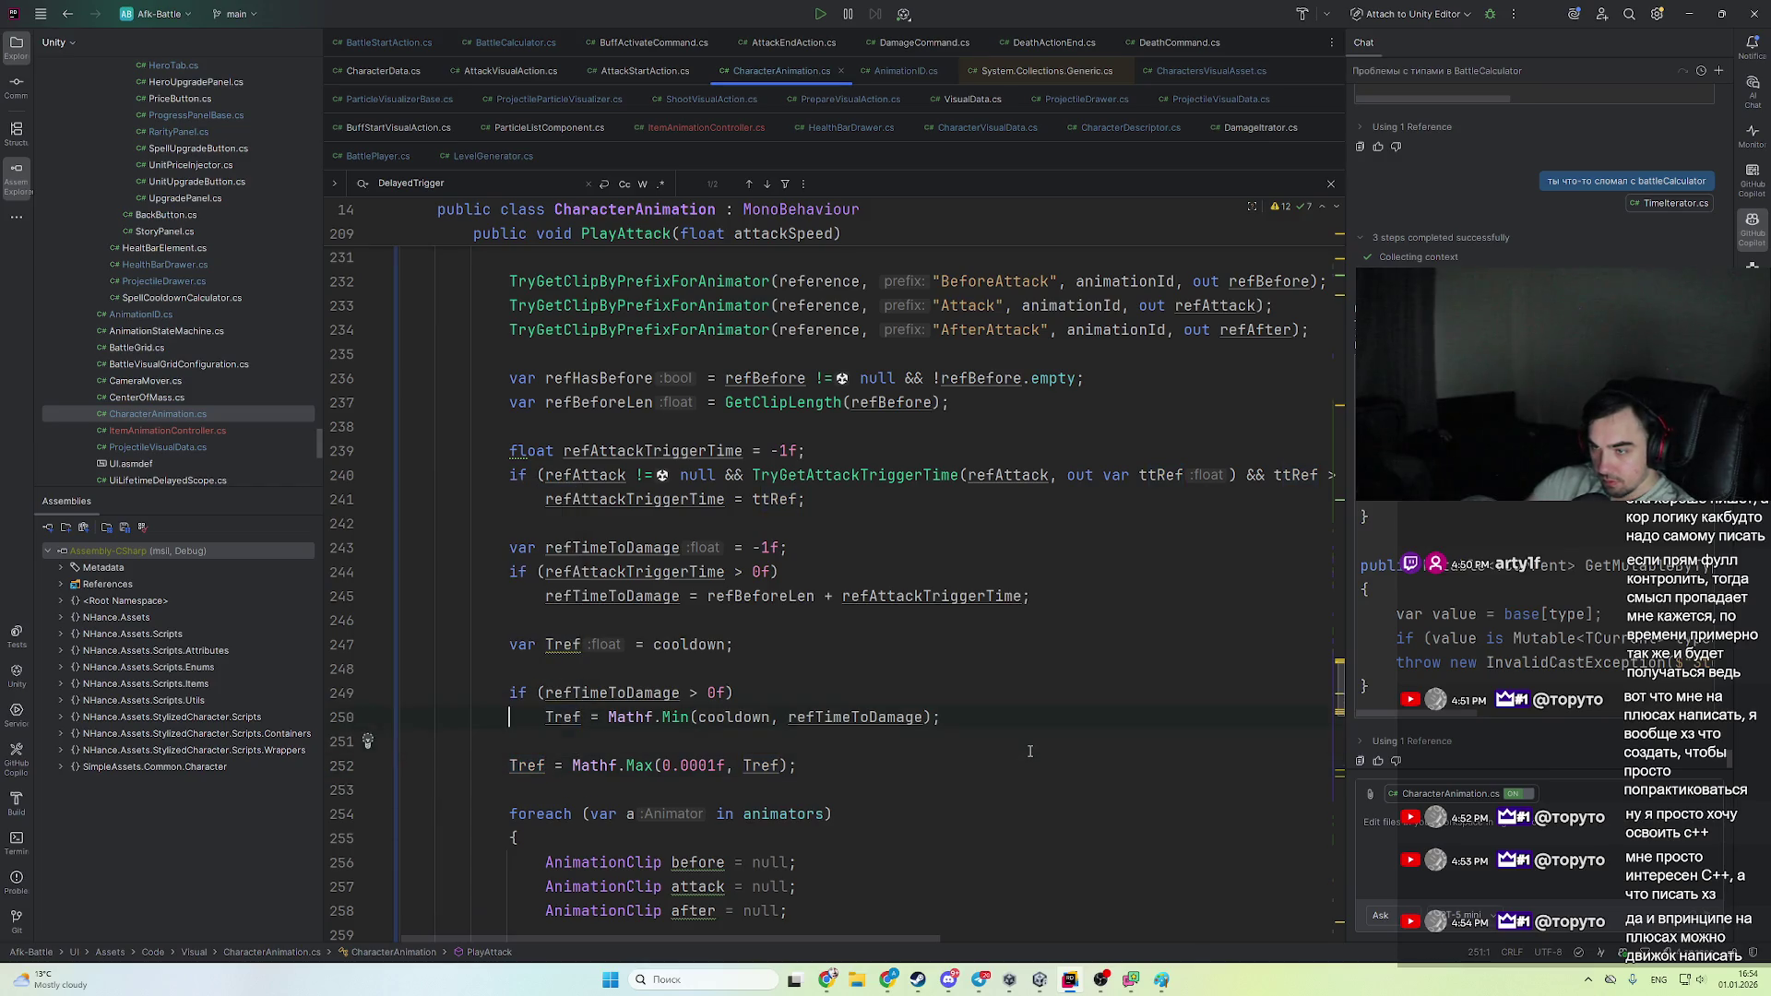
key(Up)
key(Up)
key(ctrl+Right)
key(alt+Return)
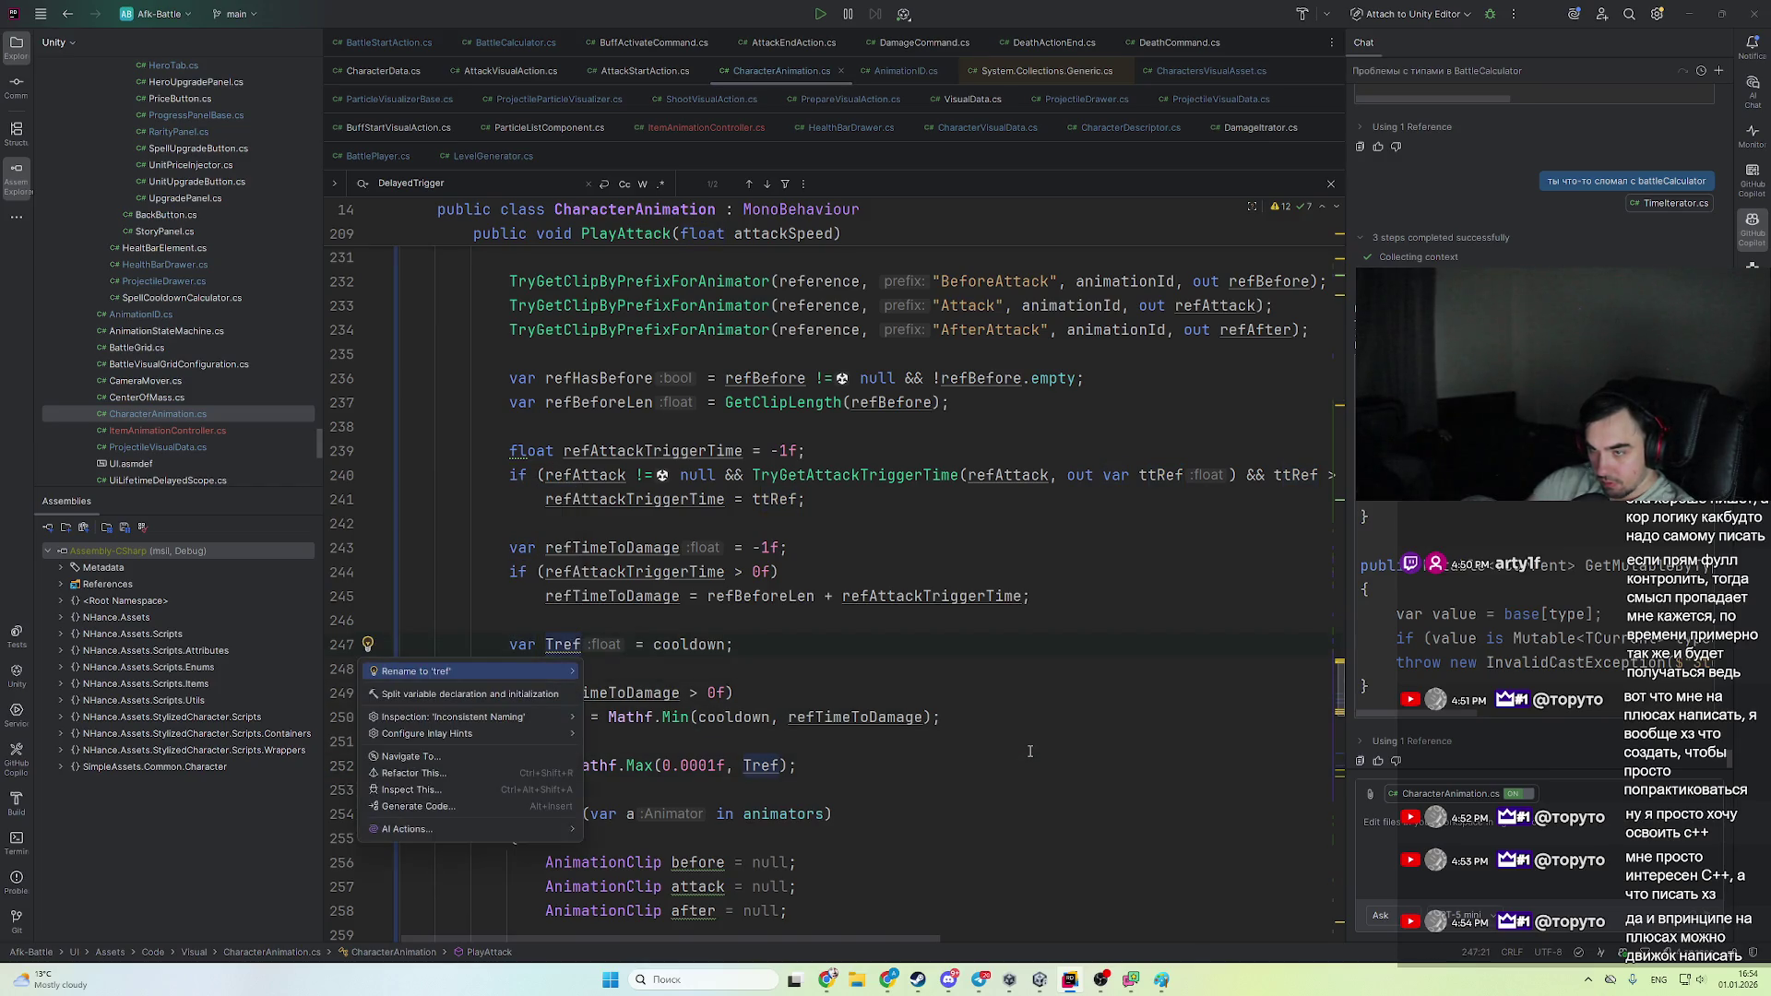
key(Return)
scroll(716, 452, down, 5)
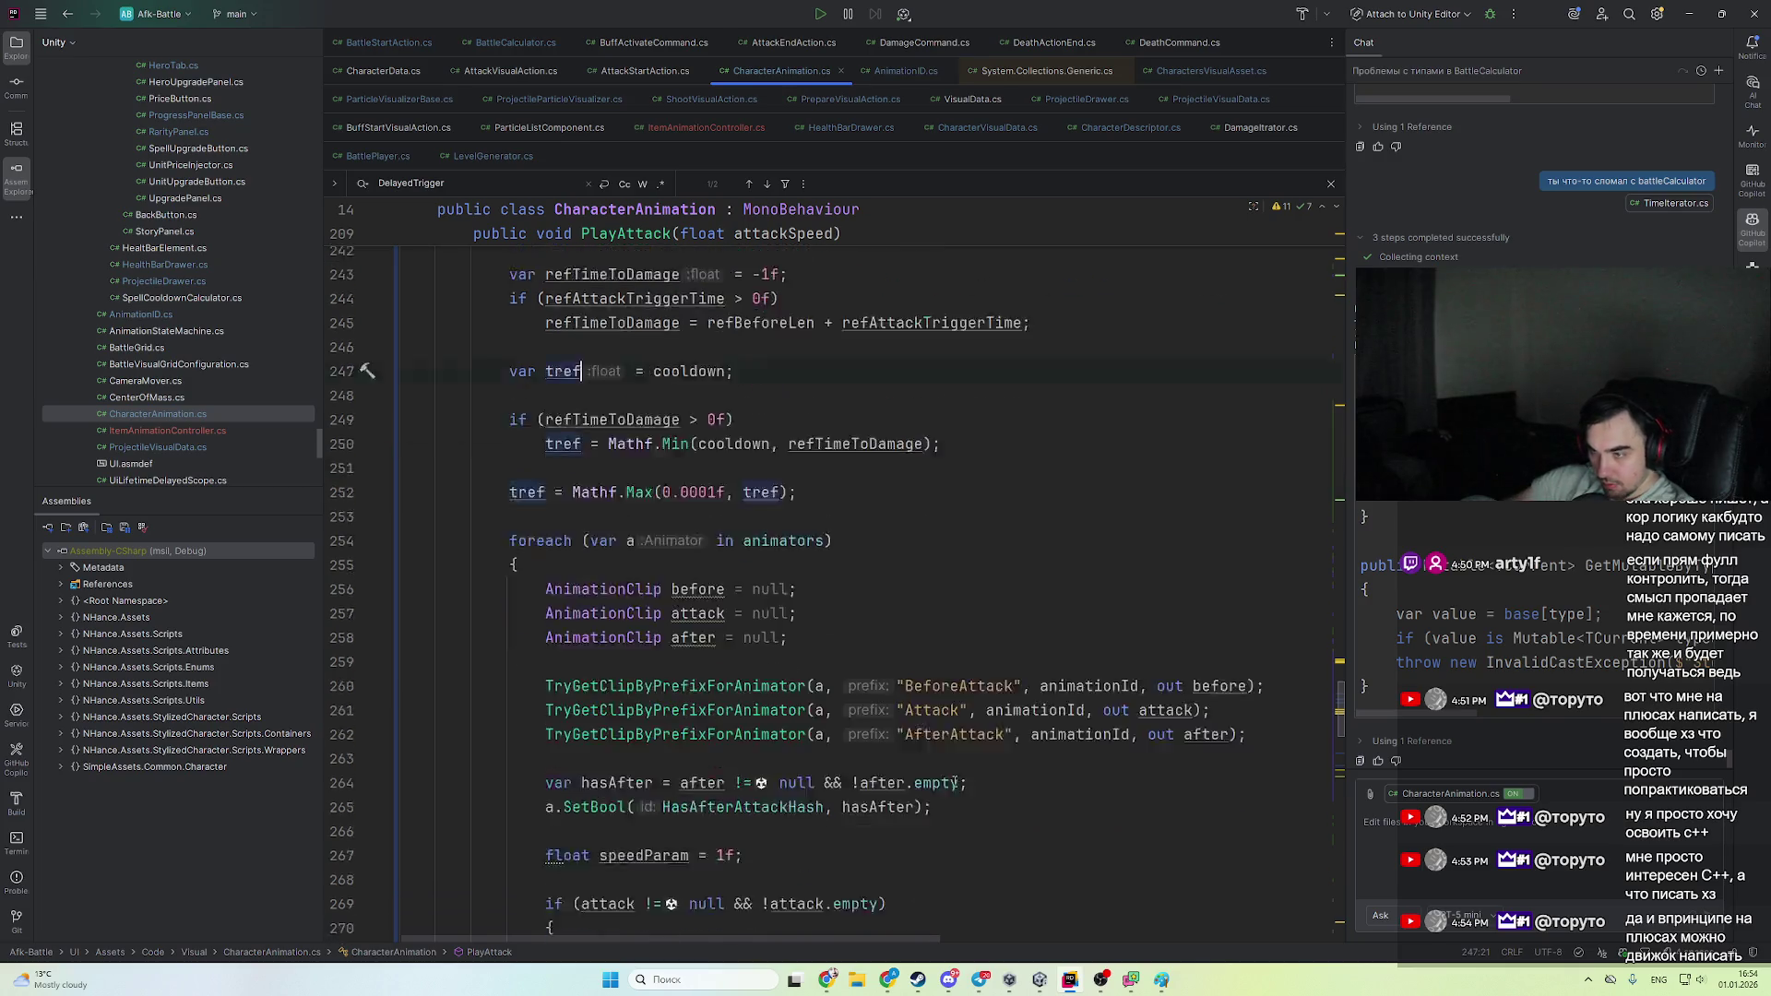
- Inline the before, attack and after clip declarations as out var arguments
key(alt+Return)
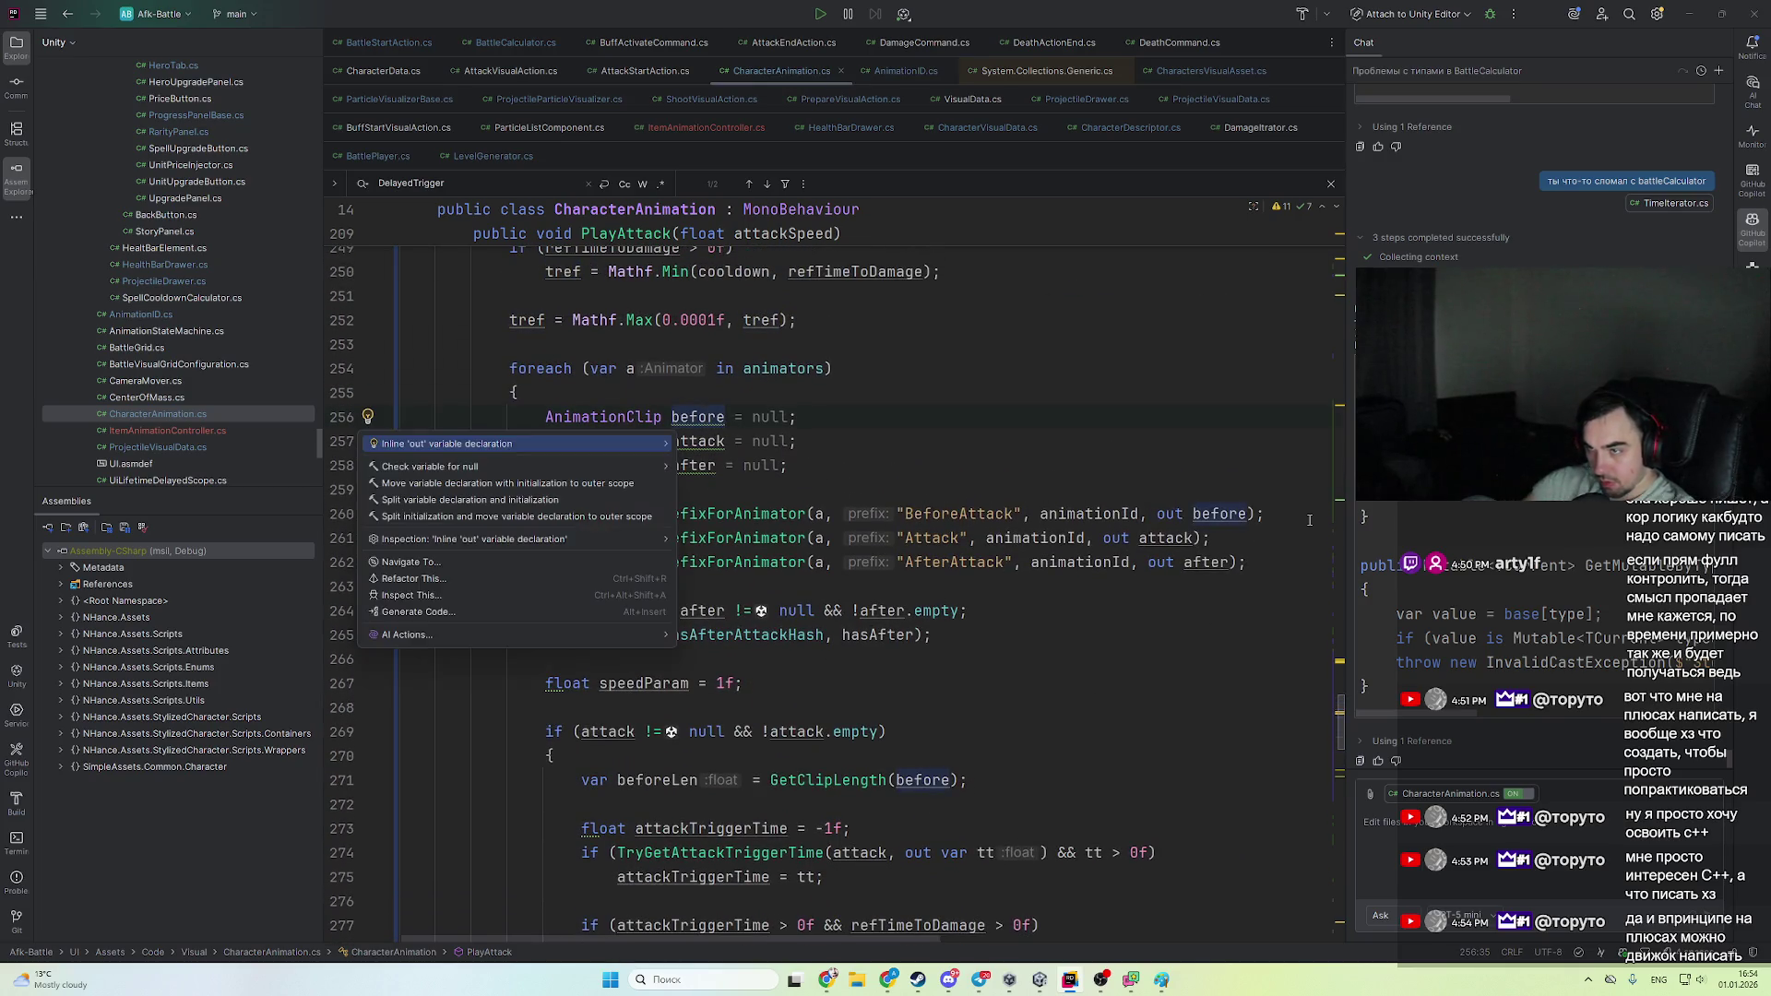
key(Return)
key(ctrl+z)
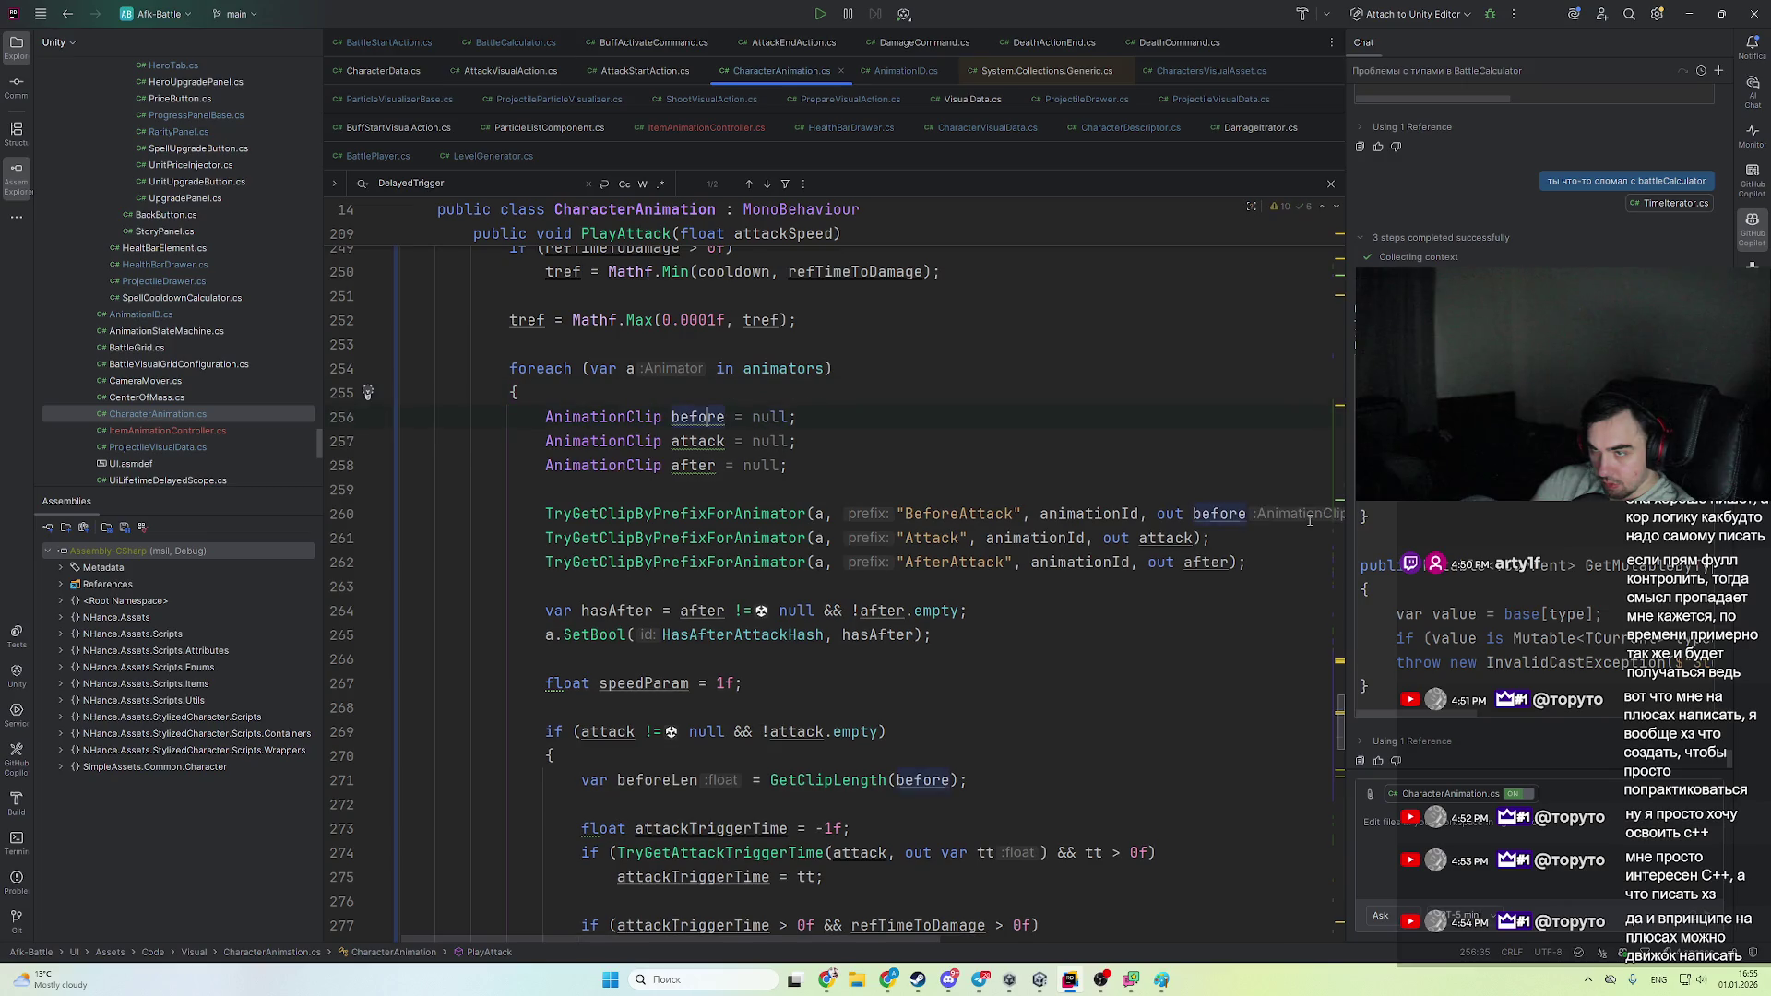
key(ctrl+shift+z)
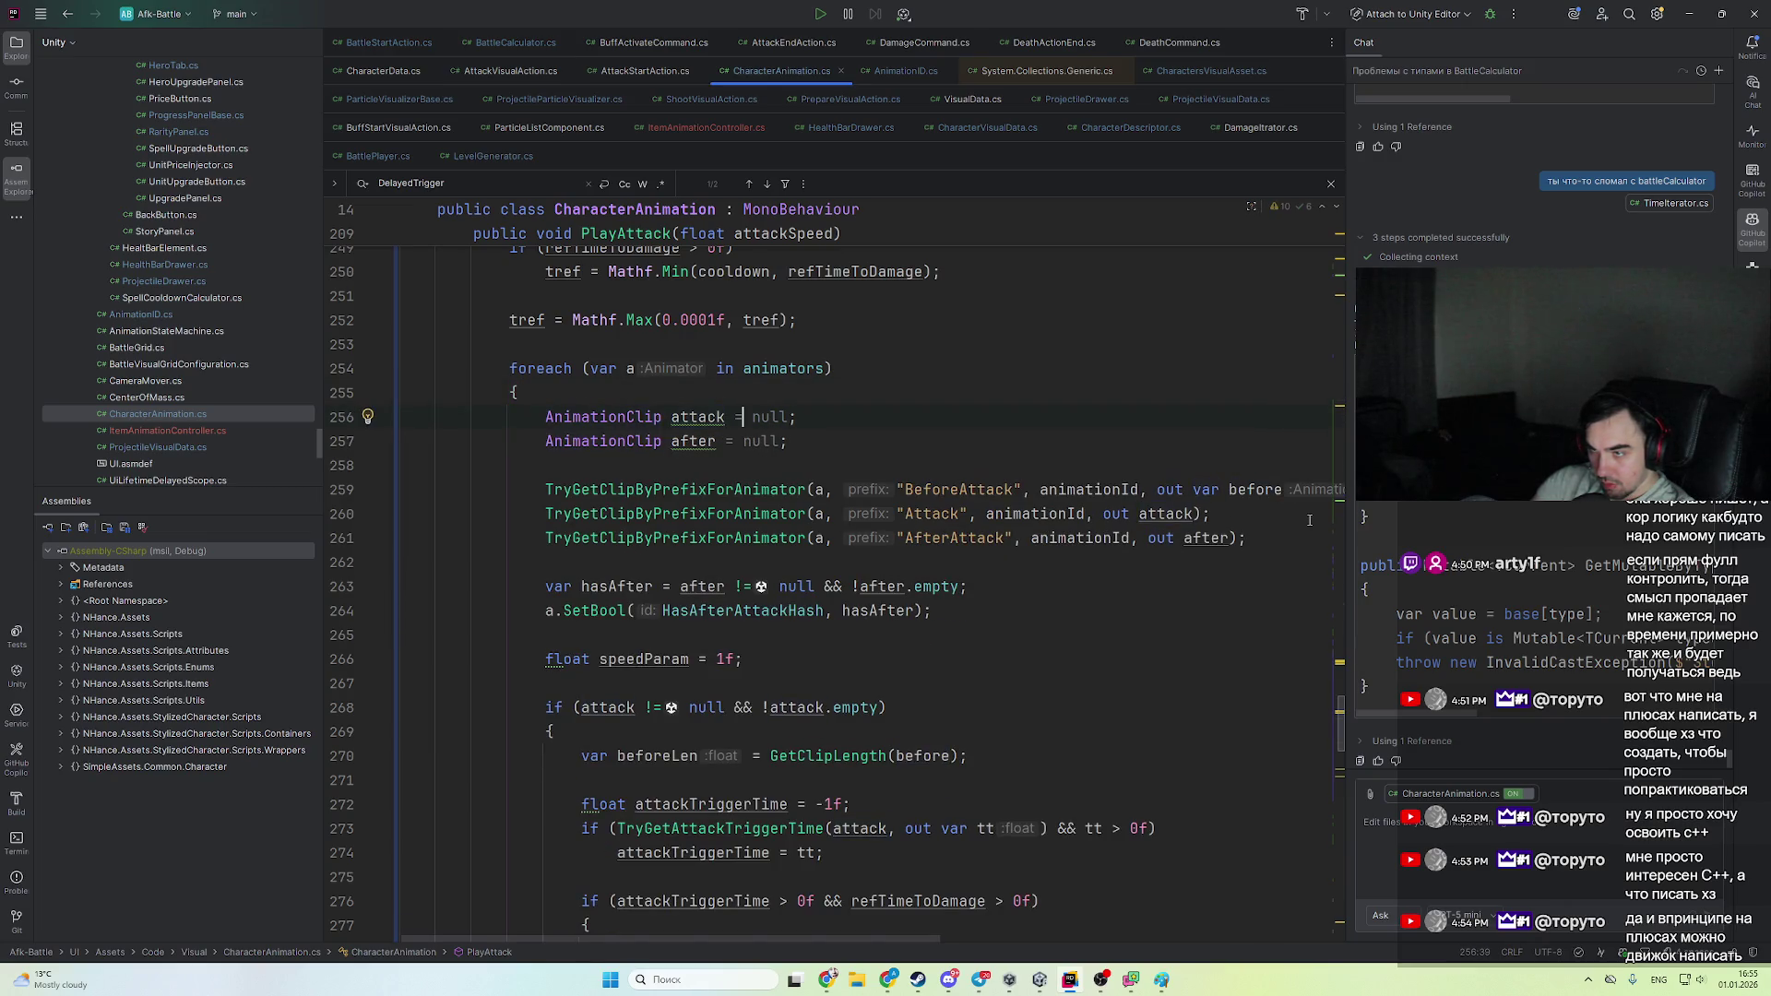
key(Return)
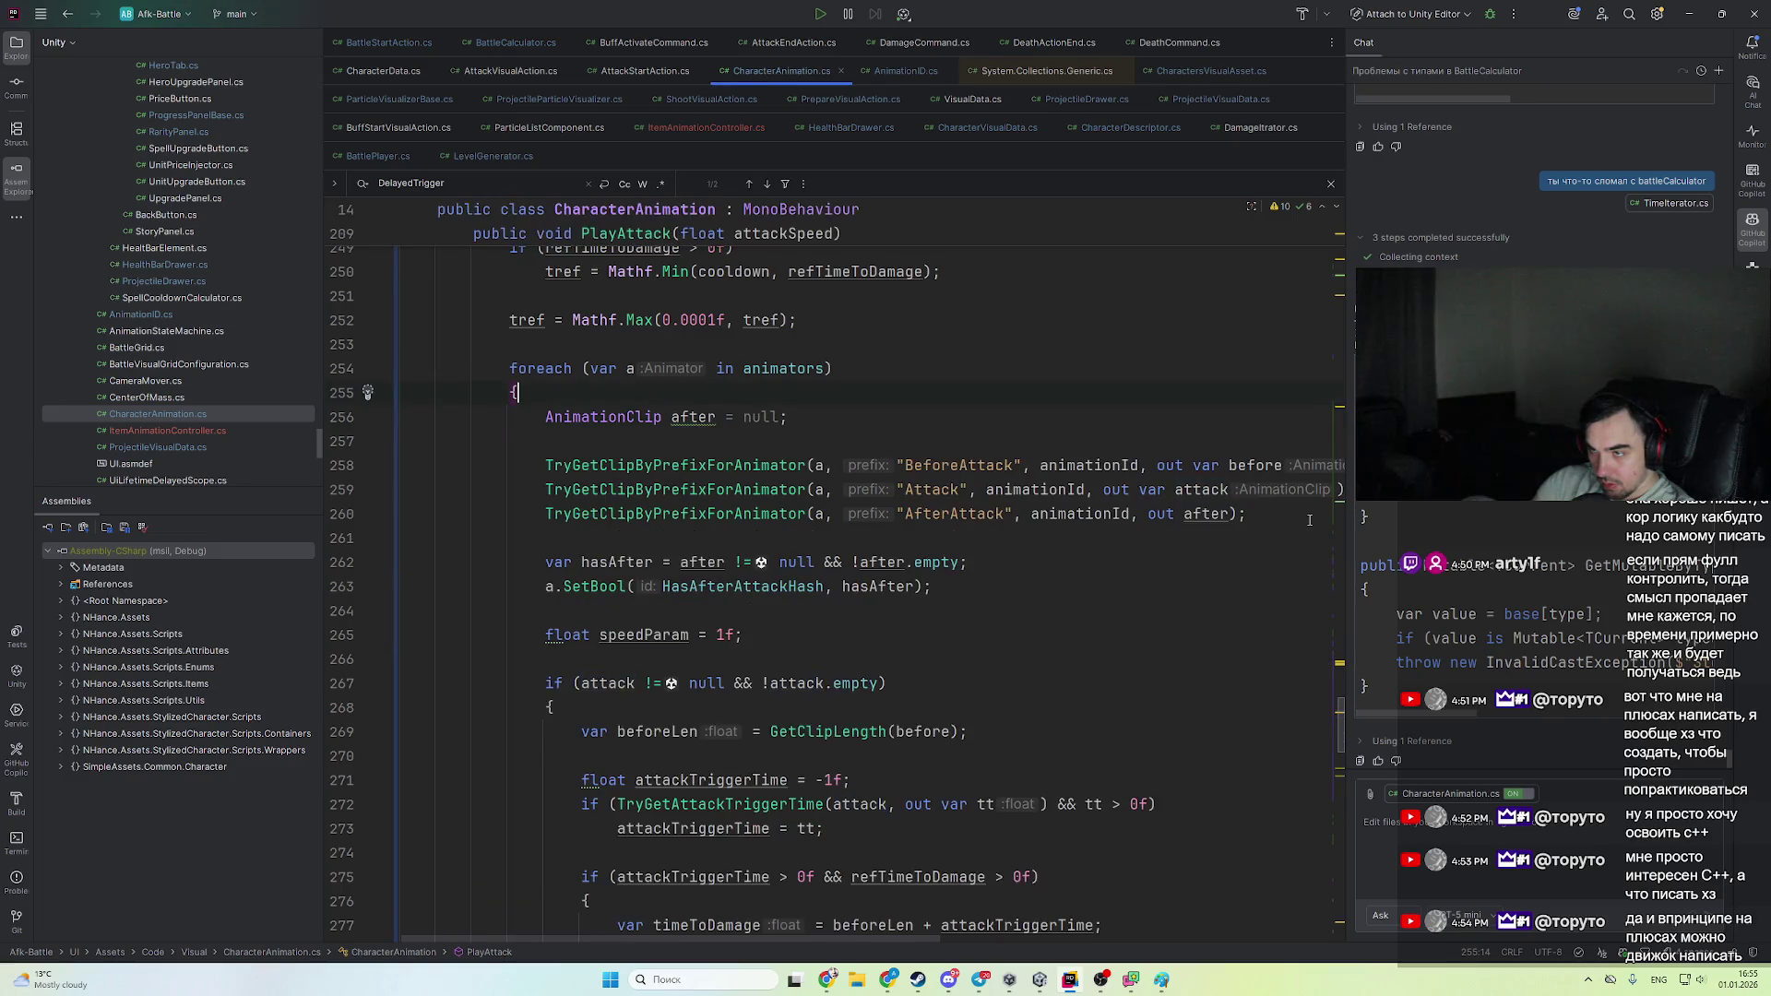
key(Down)
key(ctrl+Right)
key(ctrl+Right)
key(alt+Return)
key(Return)
scroll(1309, 520, up, 8)
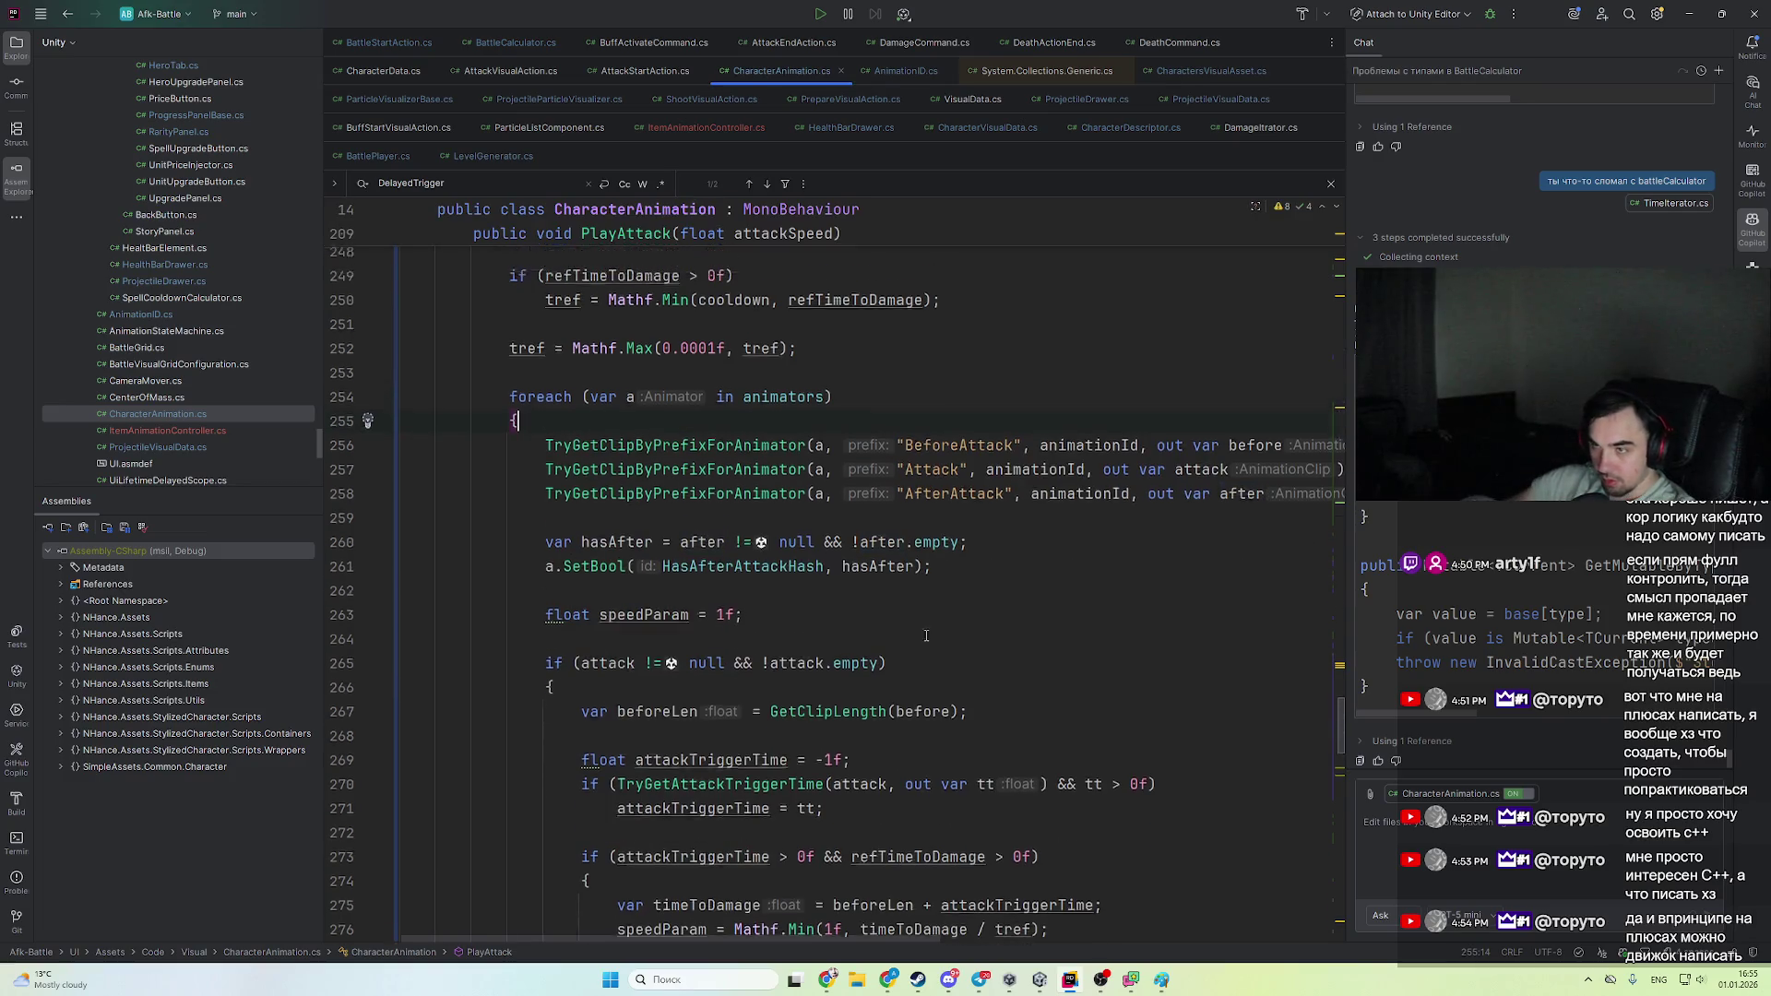
- Inline refBefore, refAttack and refAfter as out var arguments in the TryGetClipByPrefixForAnimator calls
click(1254, 537)
scroll(1120, 651, down, 3)
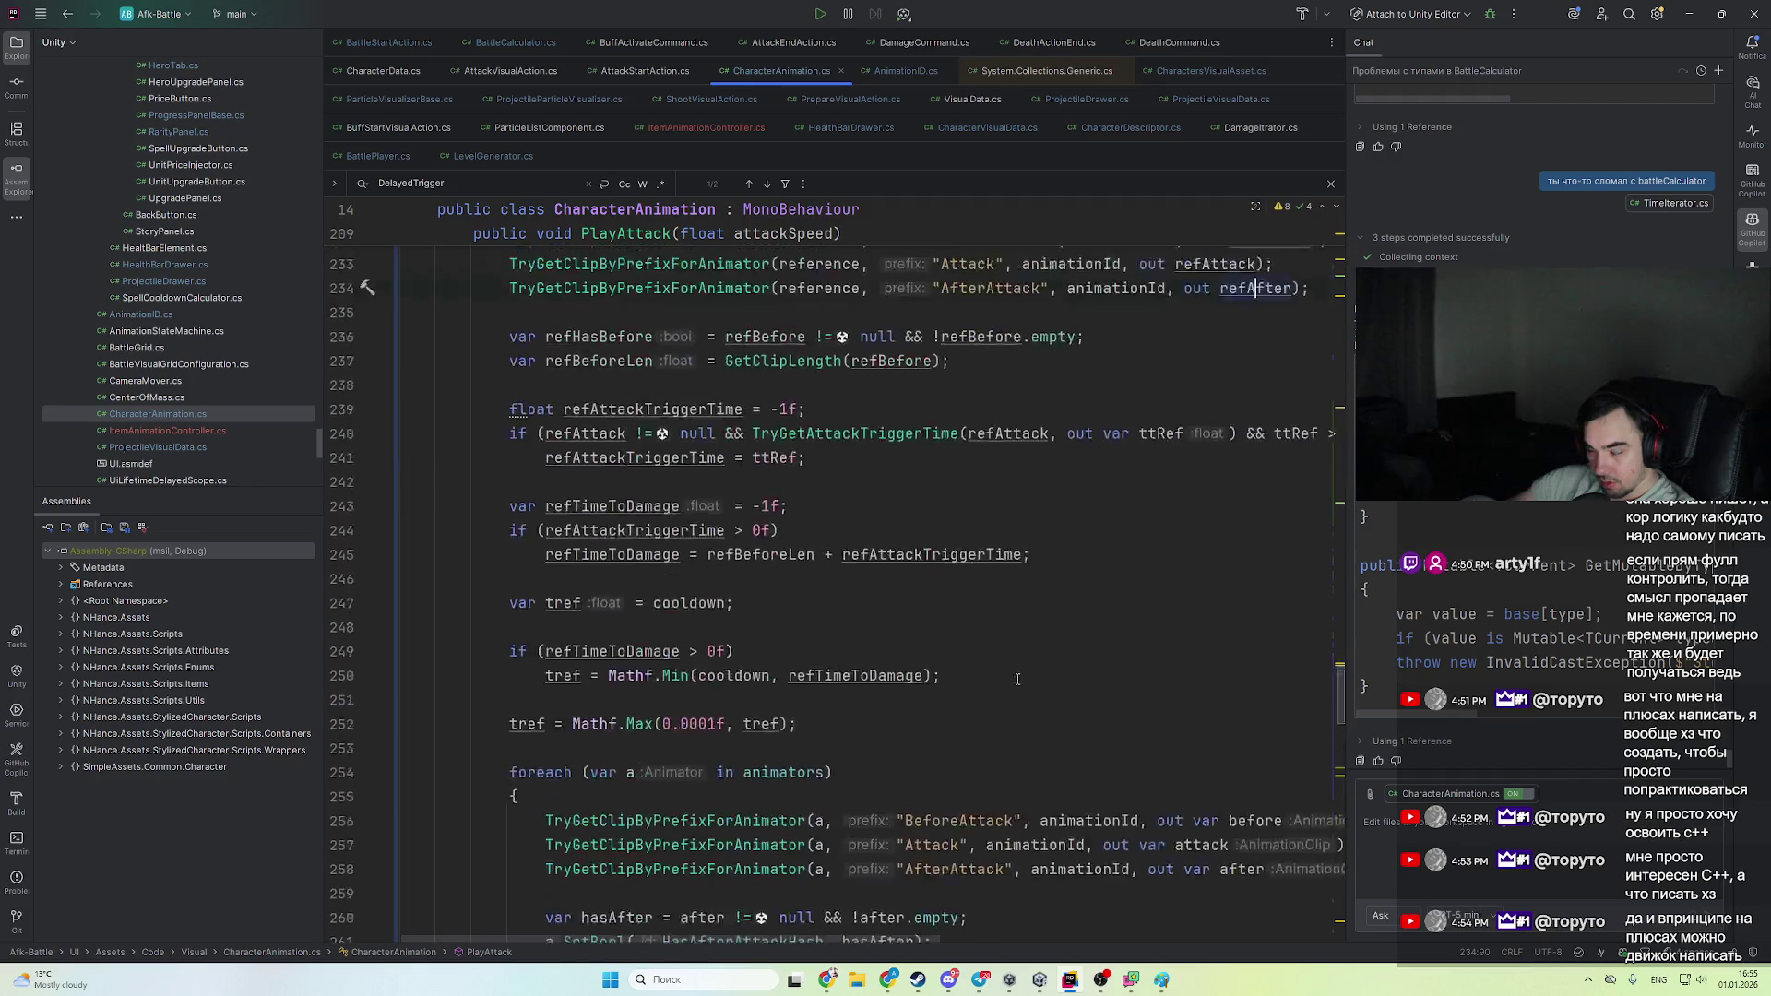
scroll(1119, 651, up, 4)
click(701, 490)
key(Up)
key(alt+Return)
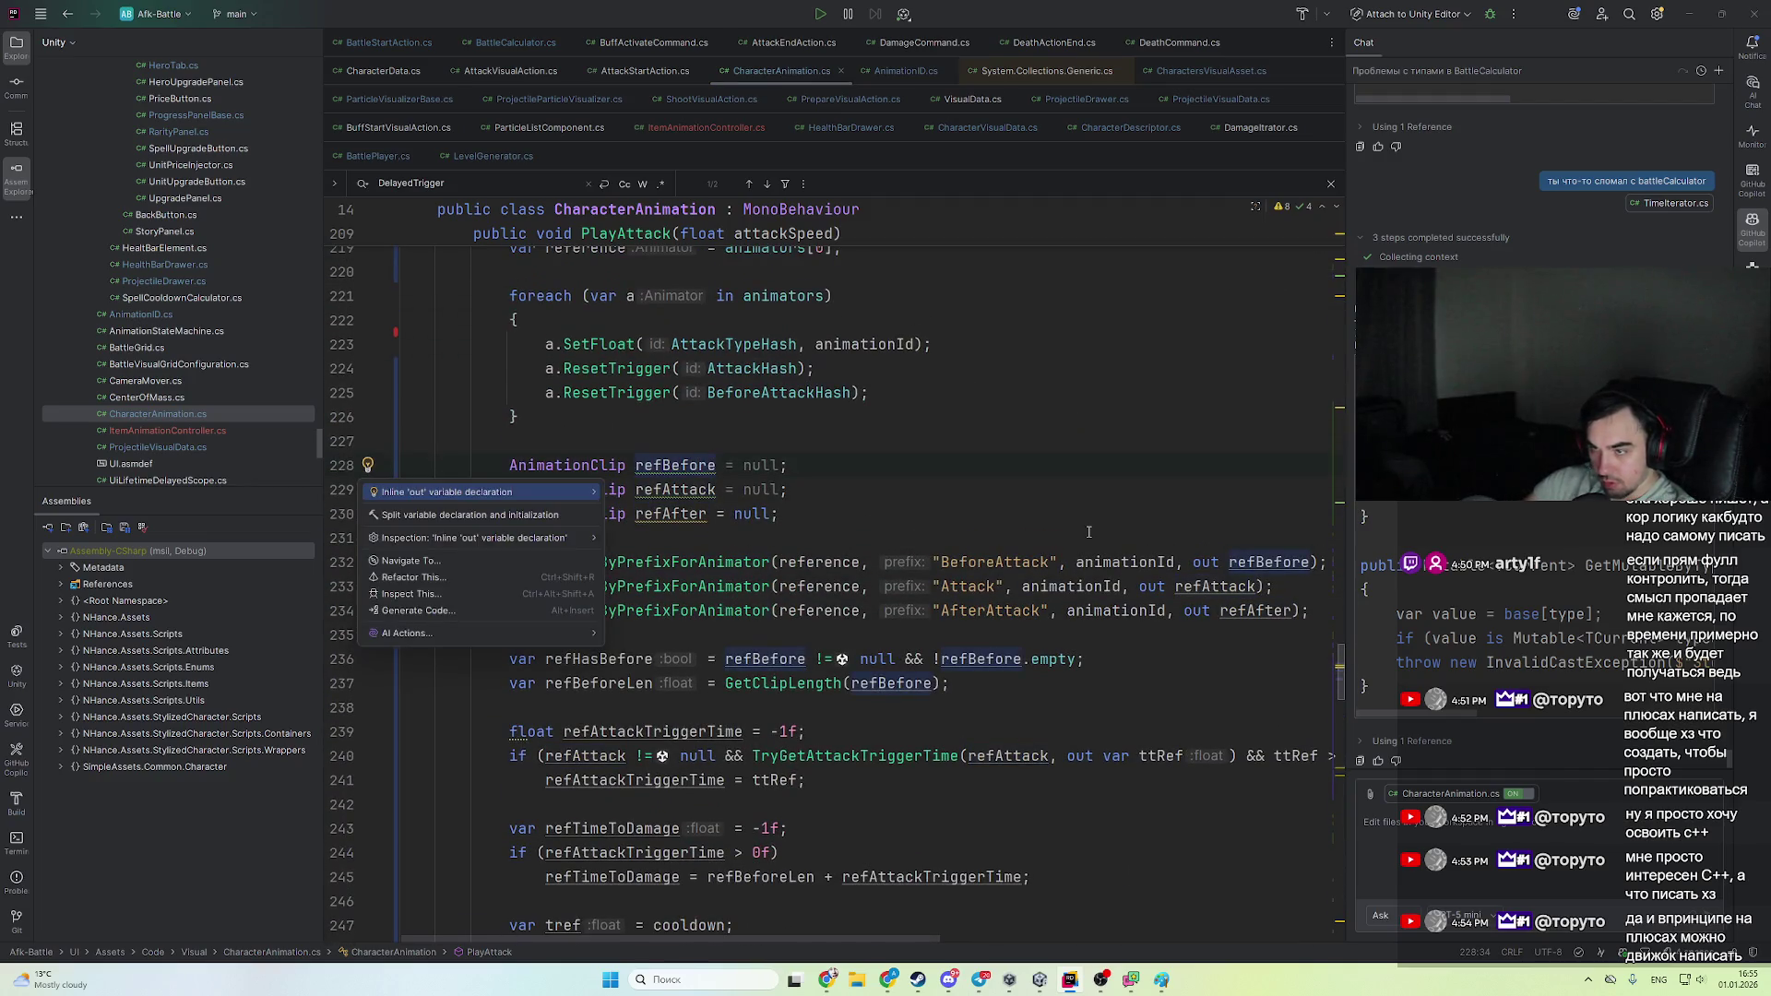
key(Return)
key(ctrl+Right)
key(alt+Return)
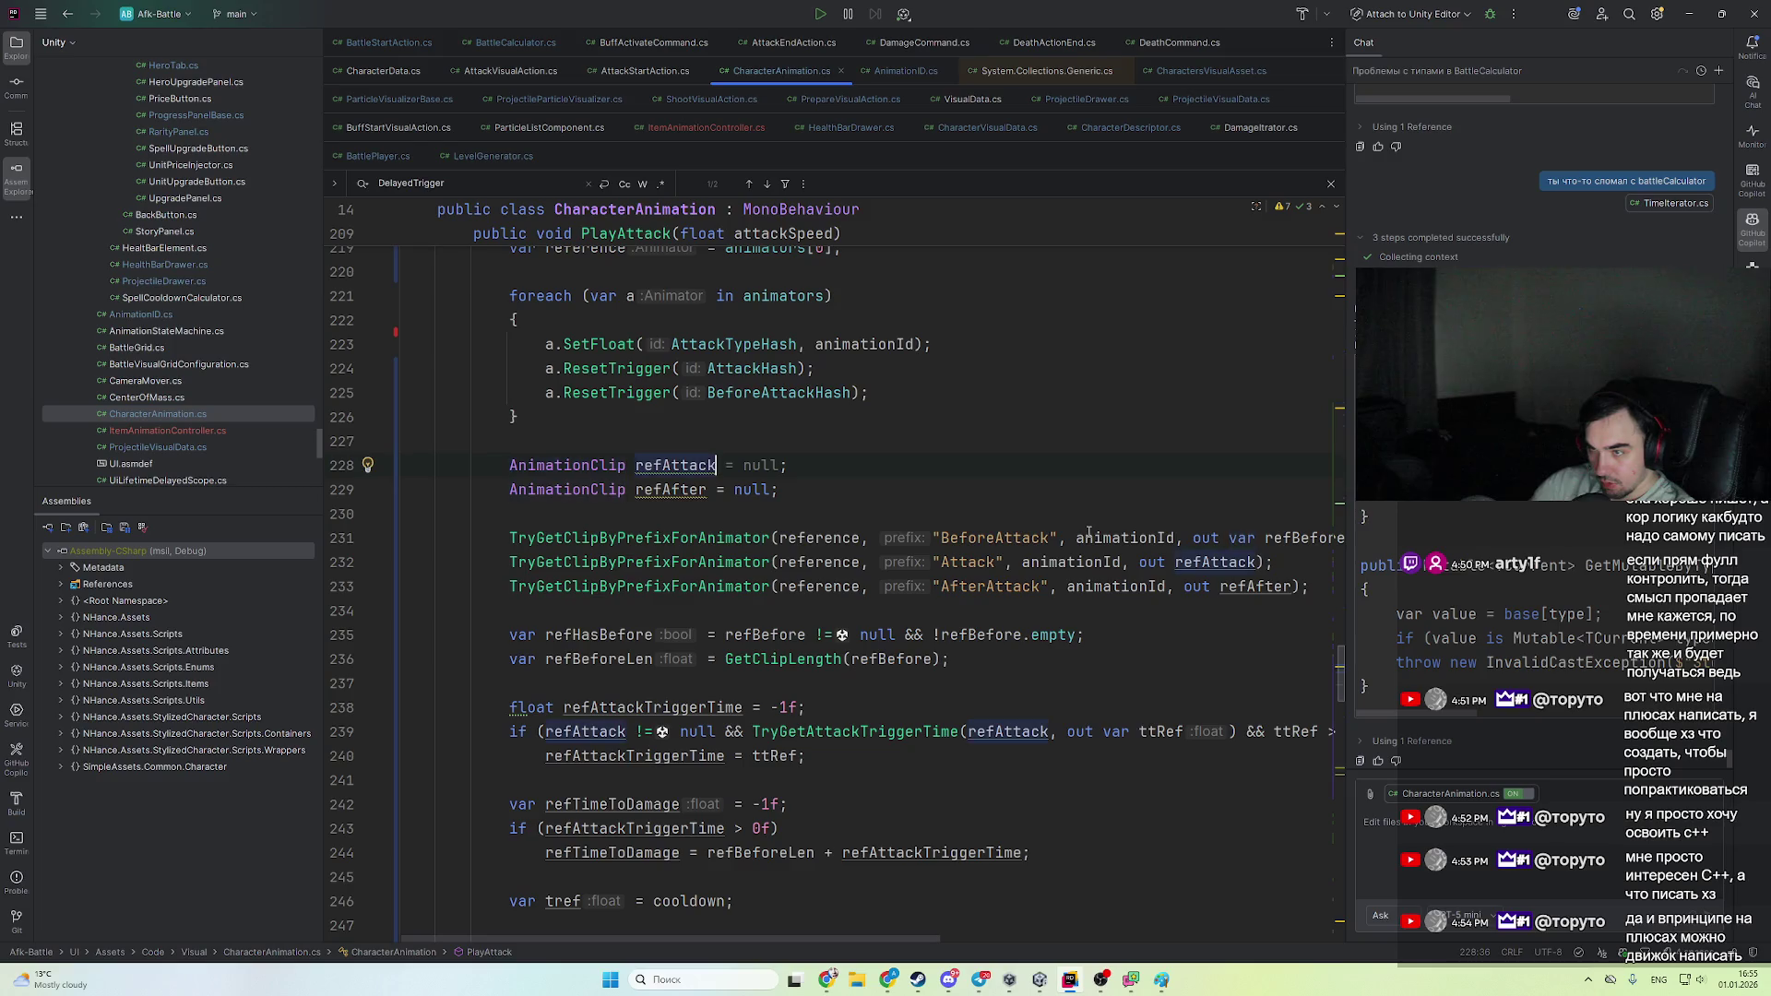
key(Return)
key(ctrl+Right)
key(alt+Return)
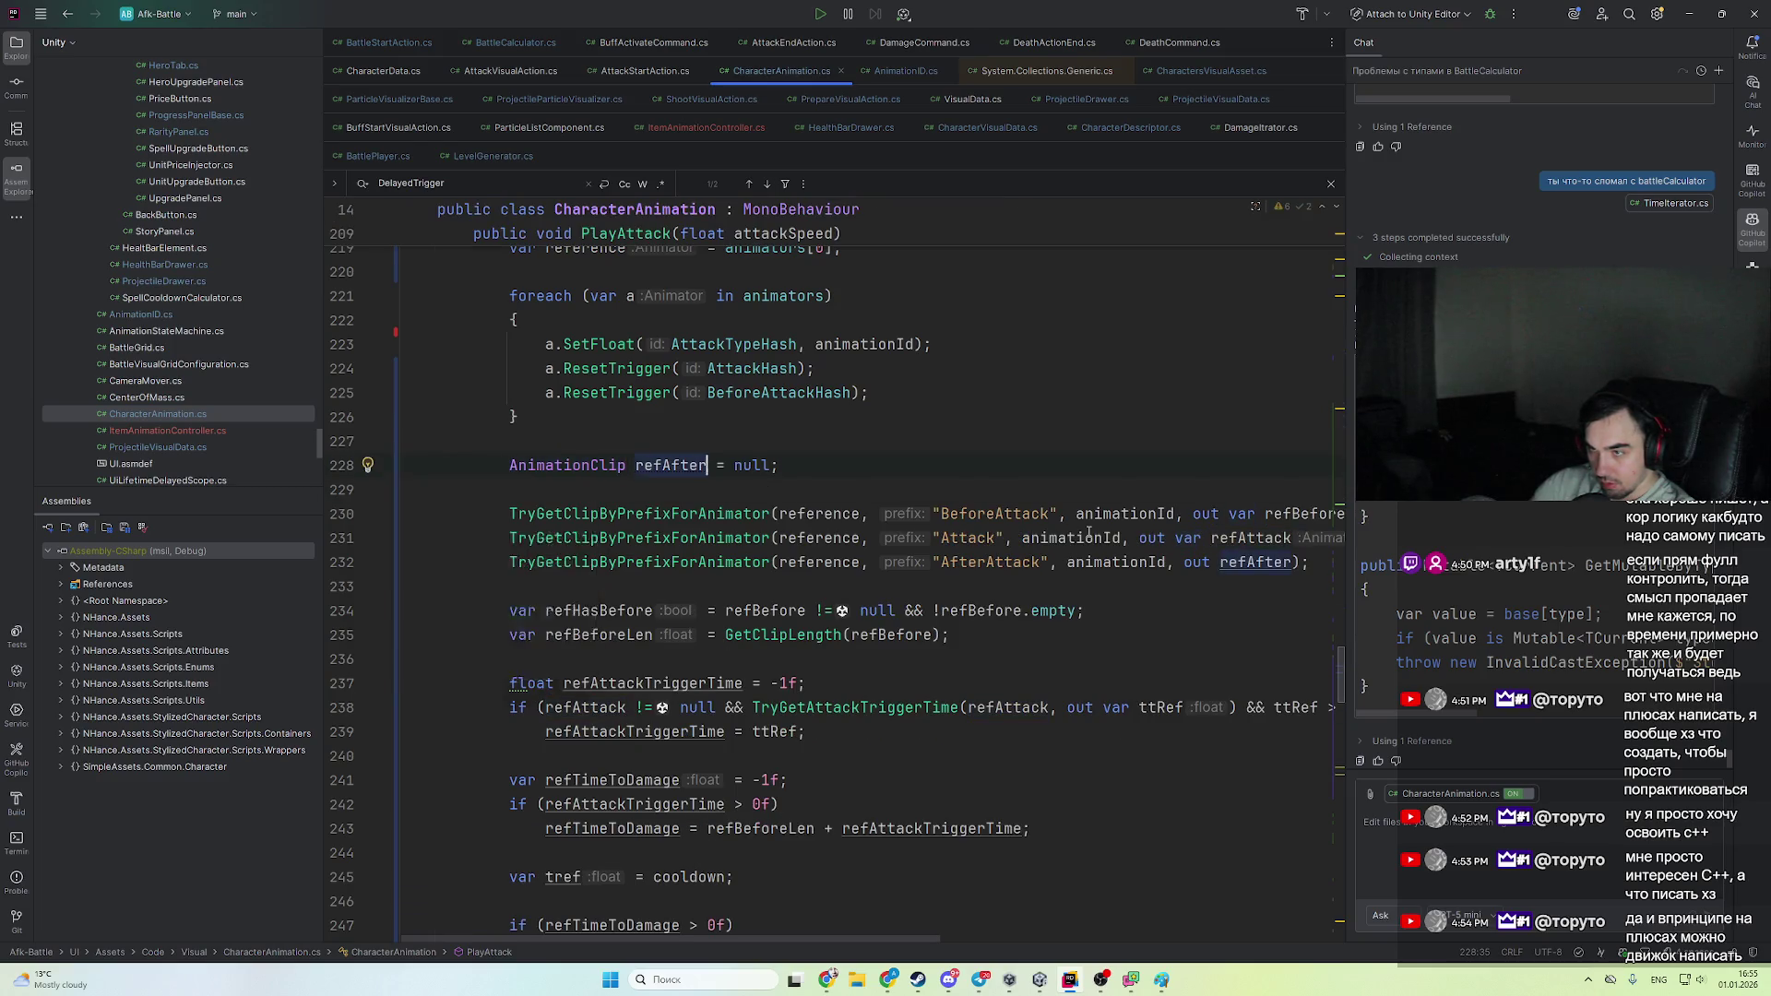
key(Return)
- Check the out var after argument on line 254 and review the rest of PlayAttack
scroll(1001, 693, down, 6)
scroll(1001, 693, down, 3)
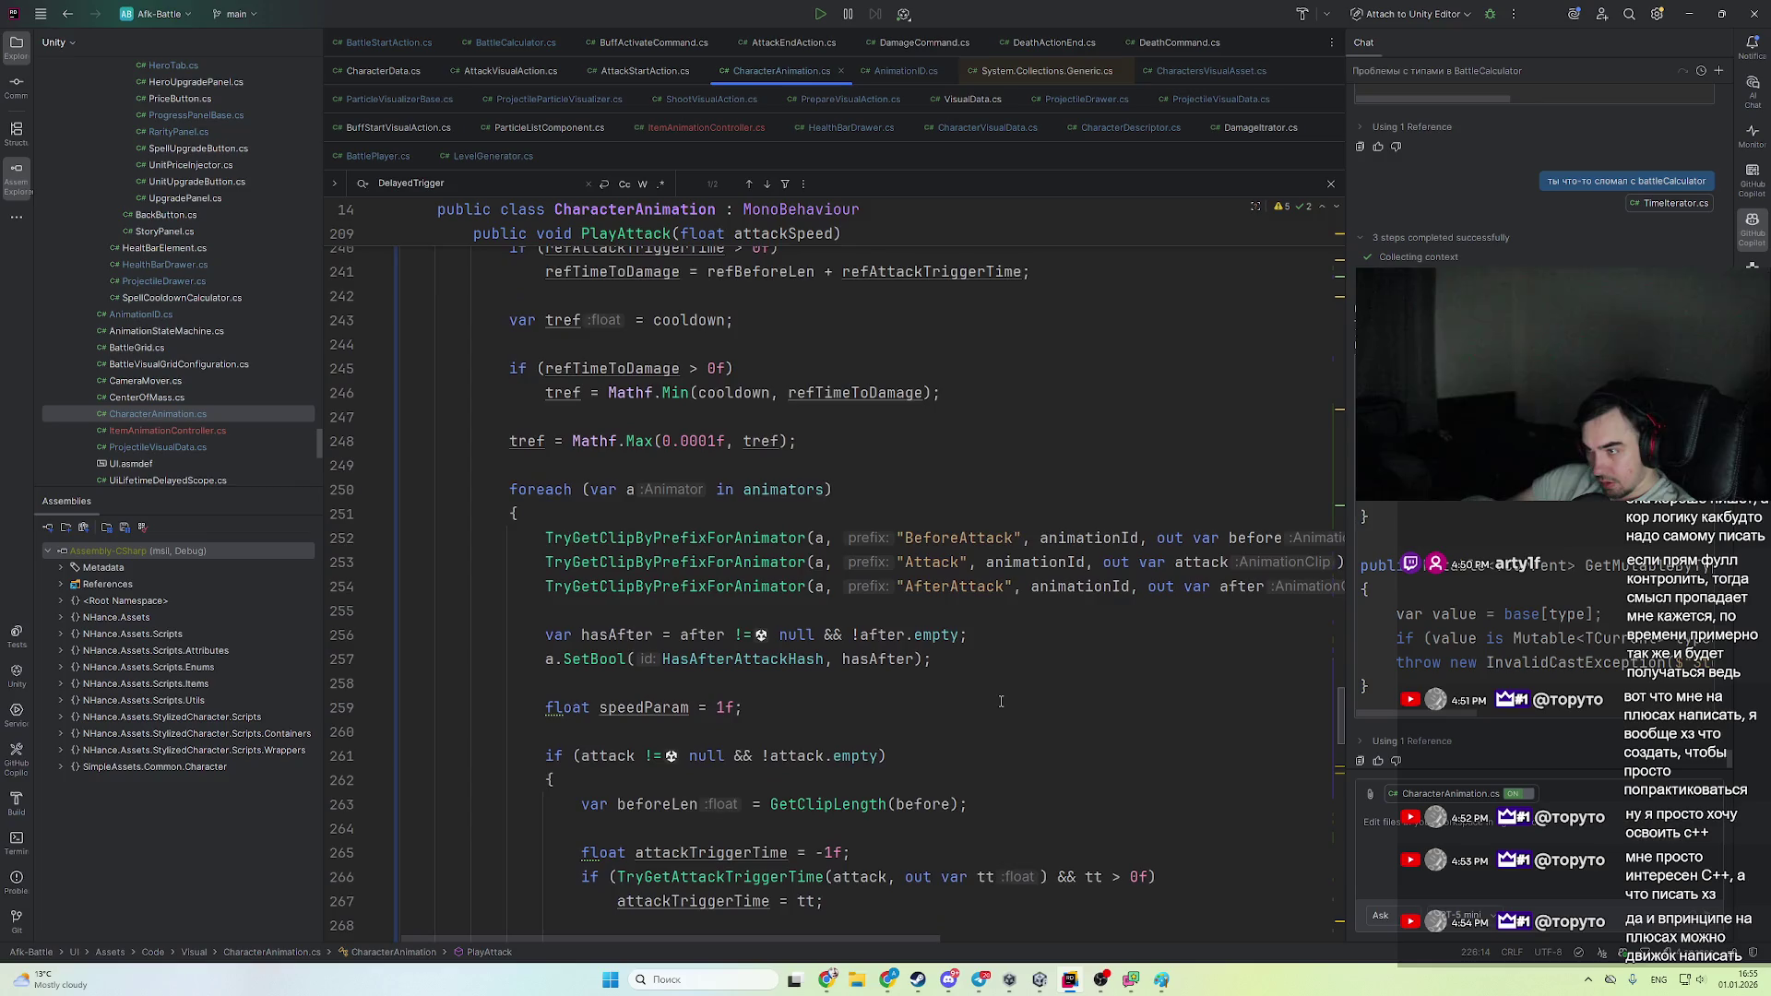
click(1201, 446)
click(1219, 450)
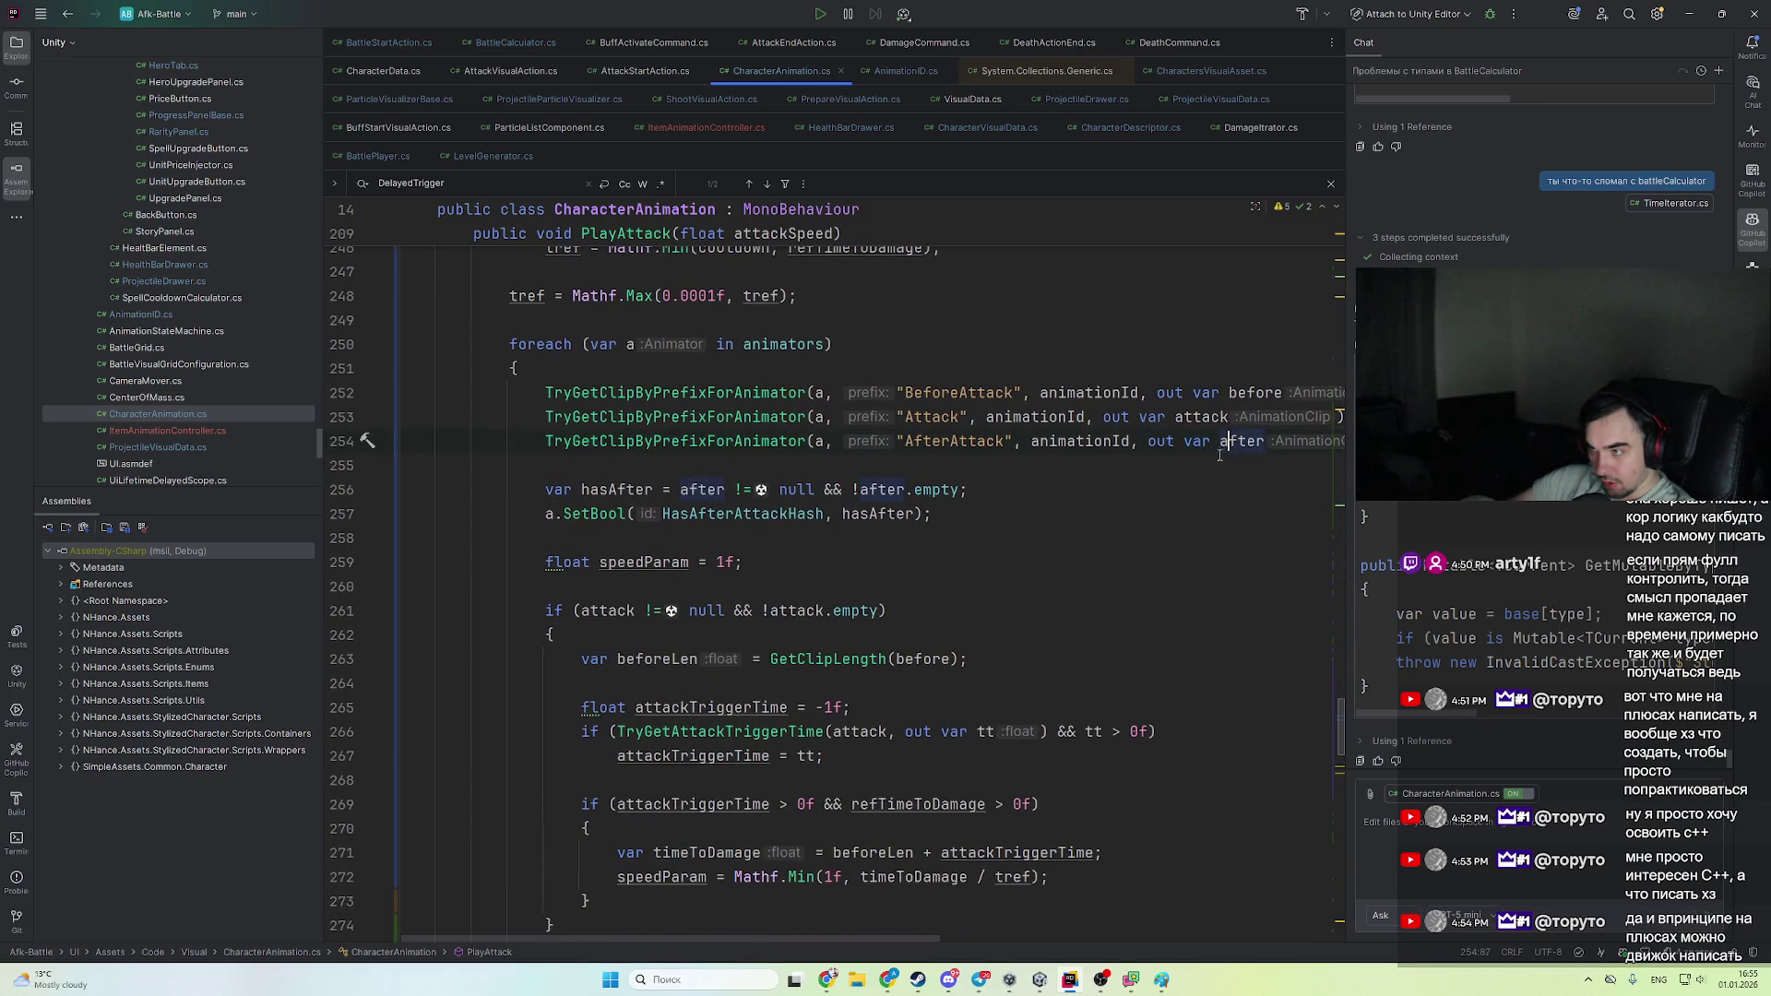
scroll(920, 611, up, 1)
scroll(858, 637, down, 2)
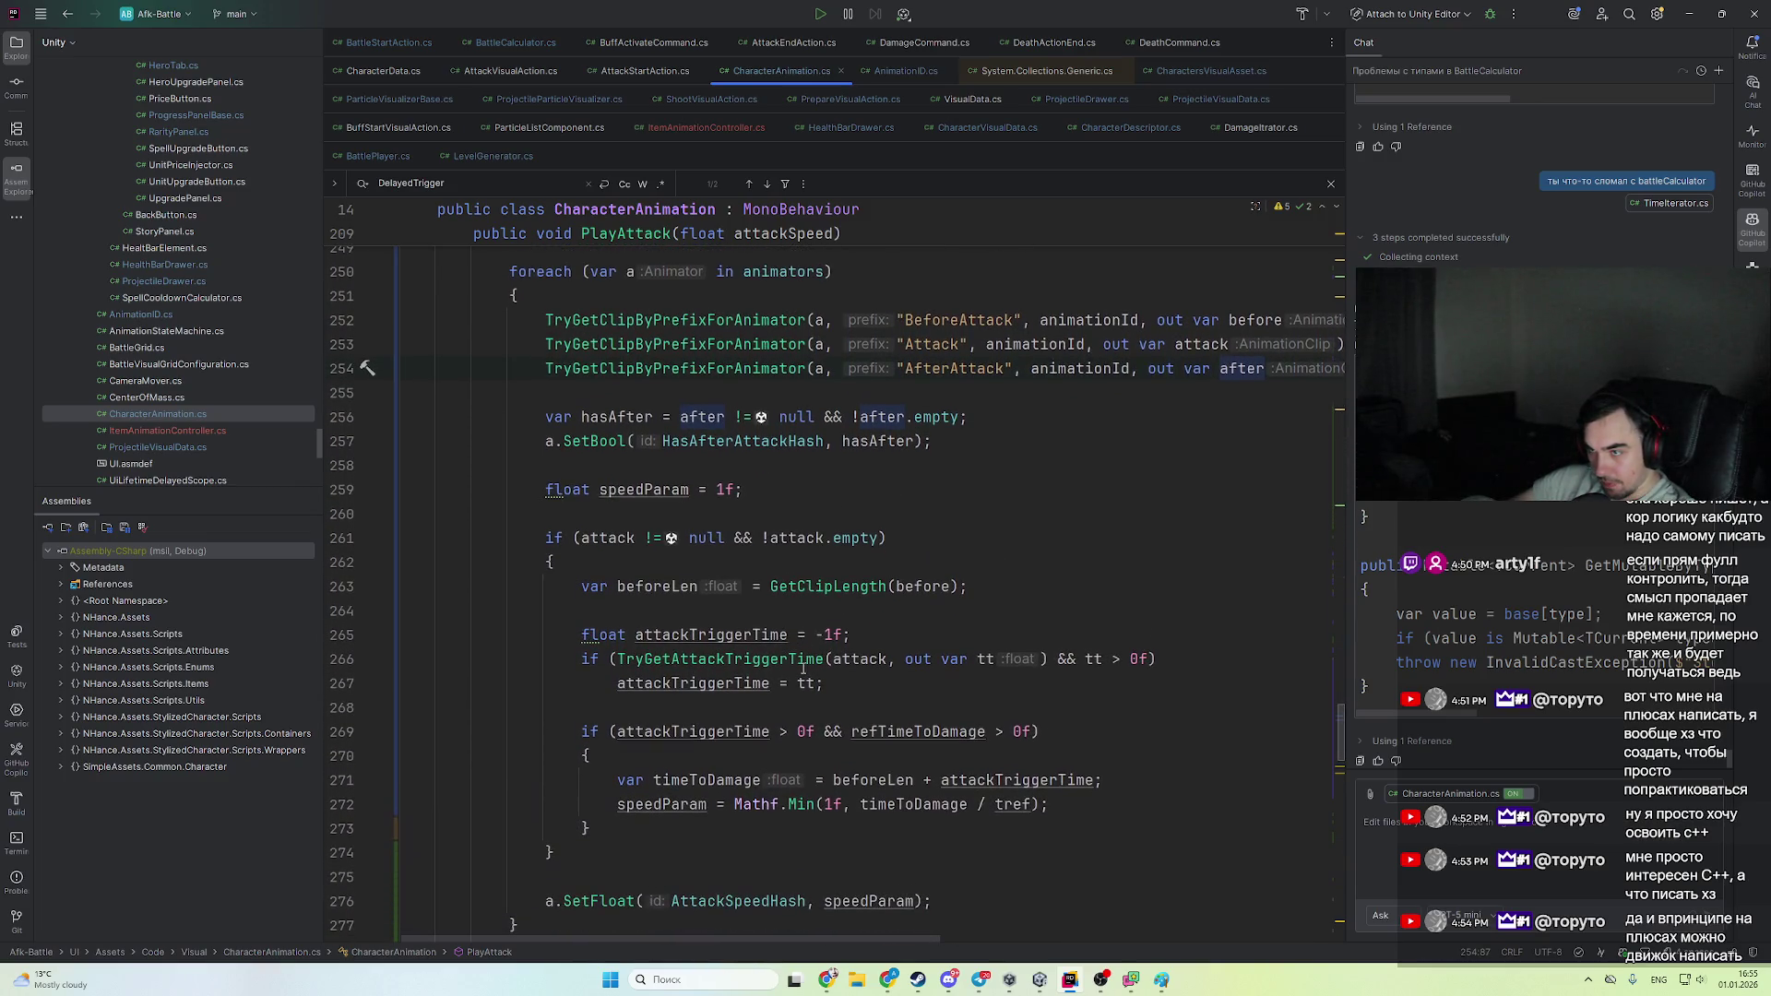
scroll(798, 653, down, 2)
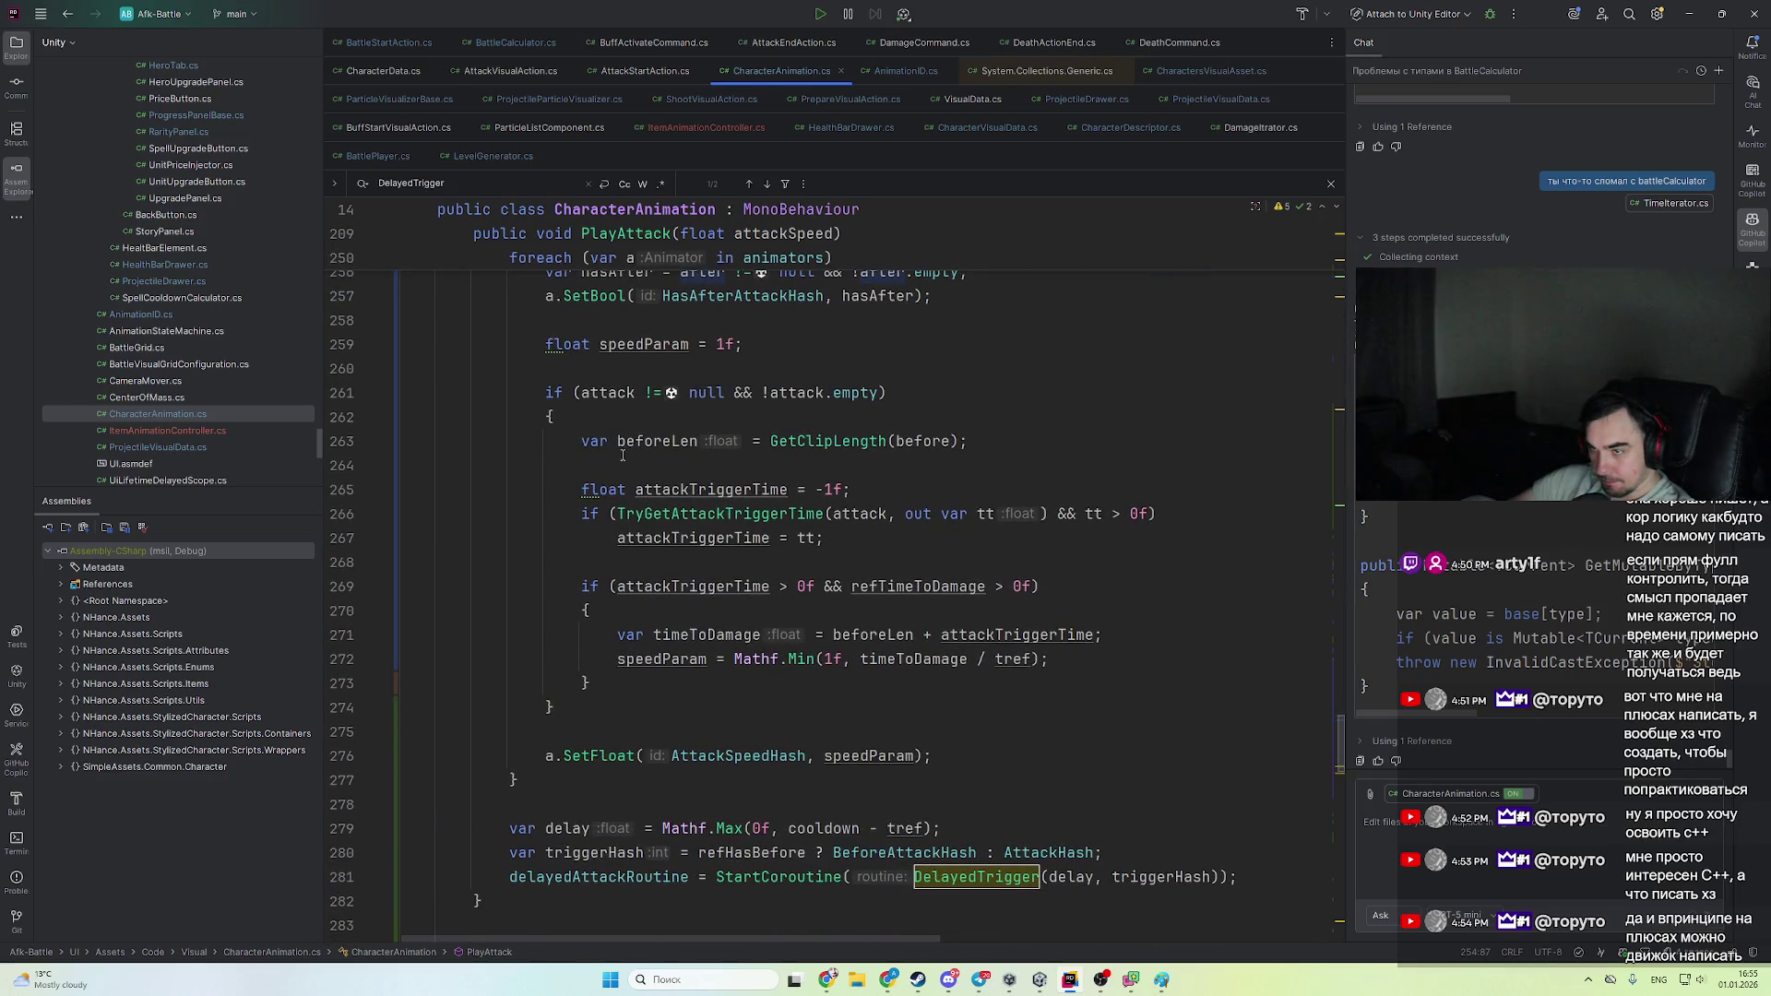
scroll(736, 597, down, 2)
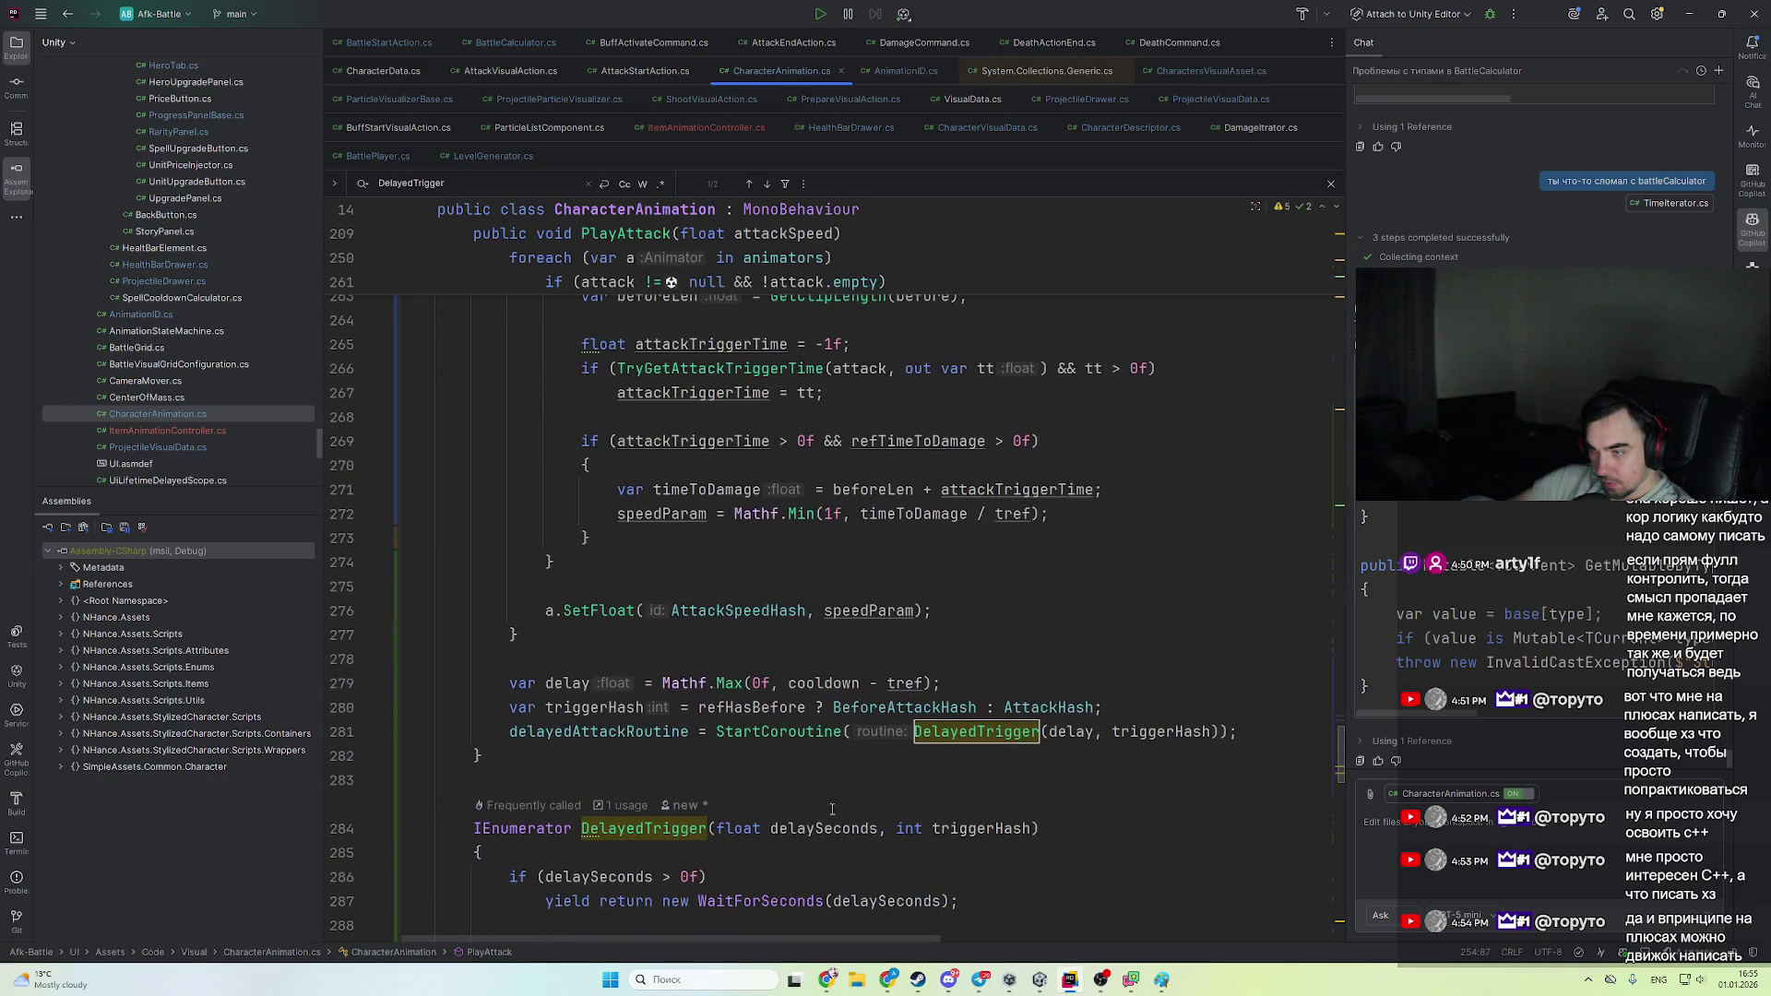
- Read through PlayAttack, from the speedParam declaration on line 259 to the StartCoroutine call on line 281
click(765, 758)
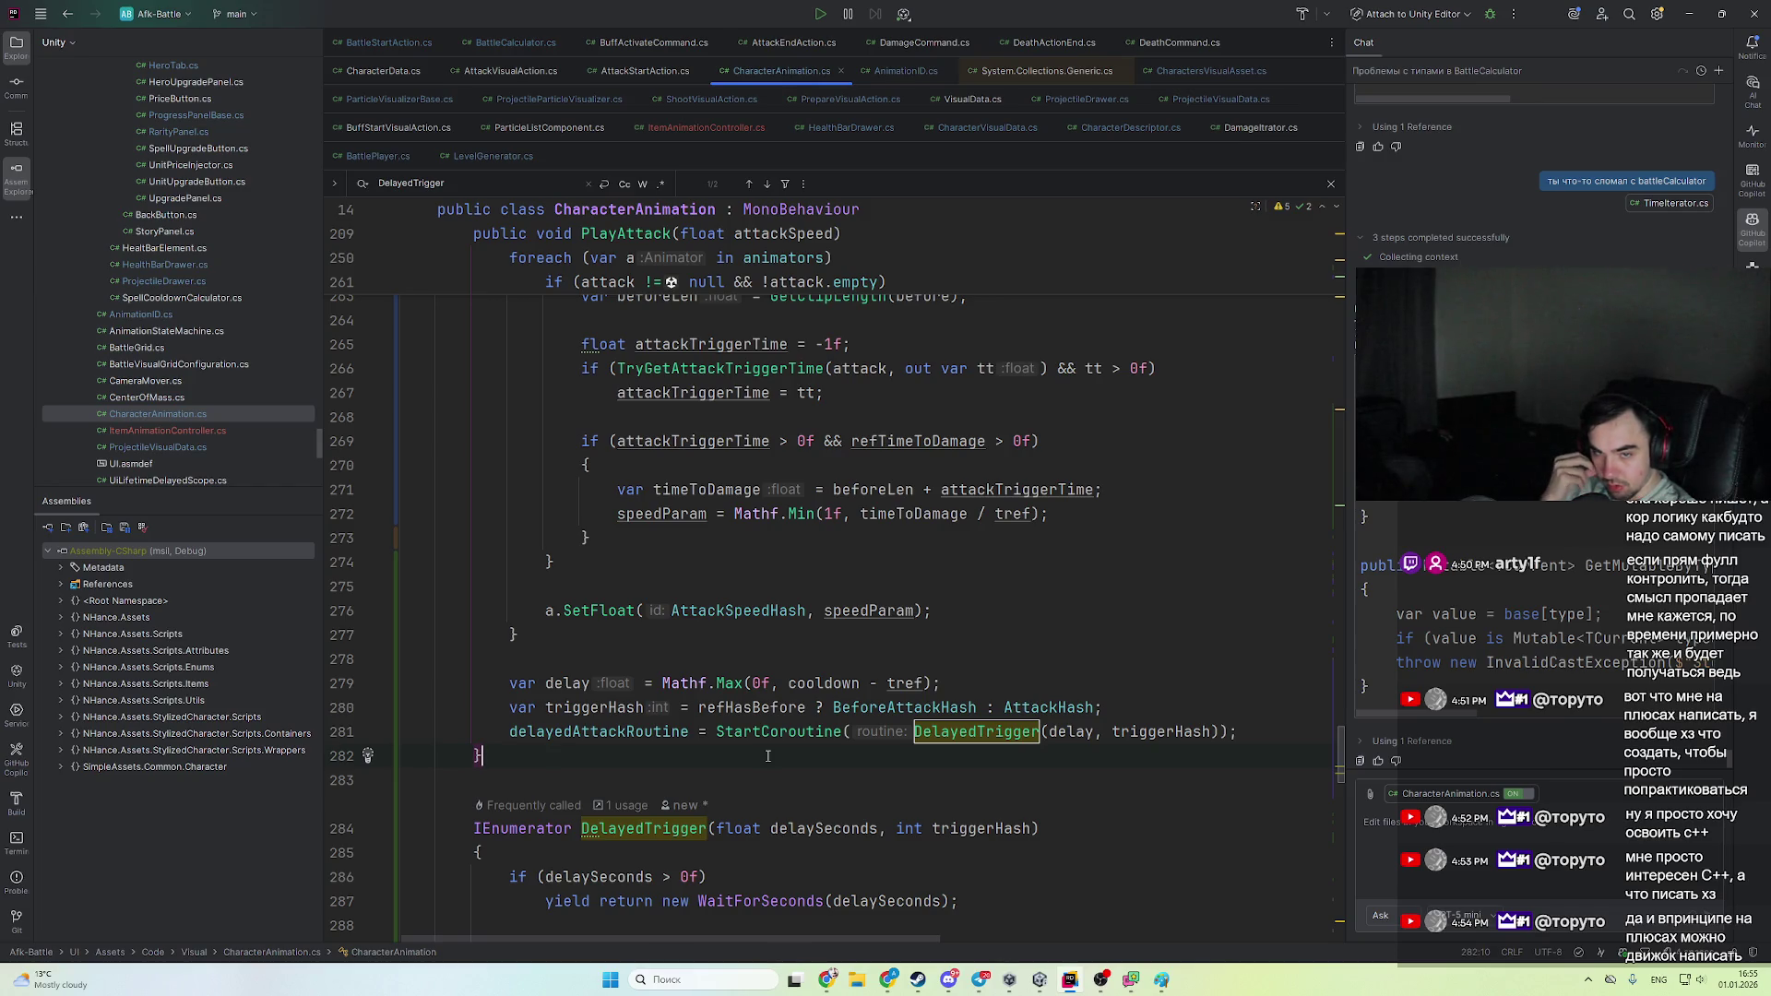
scroll(775, 784, up, 10)
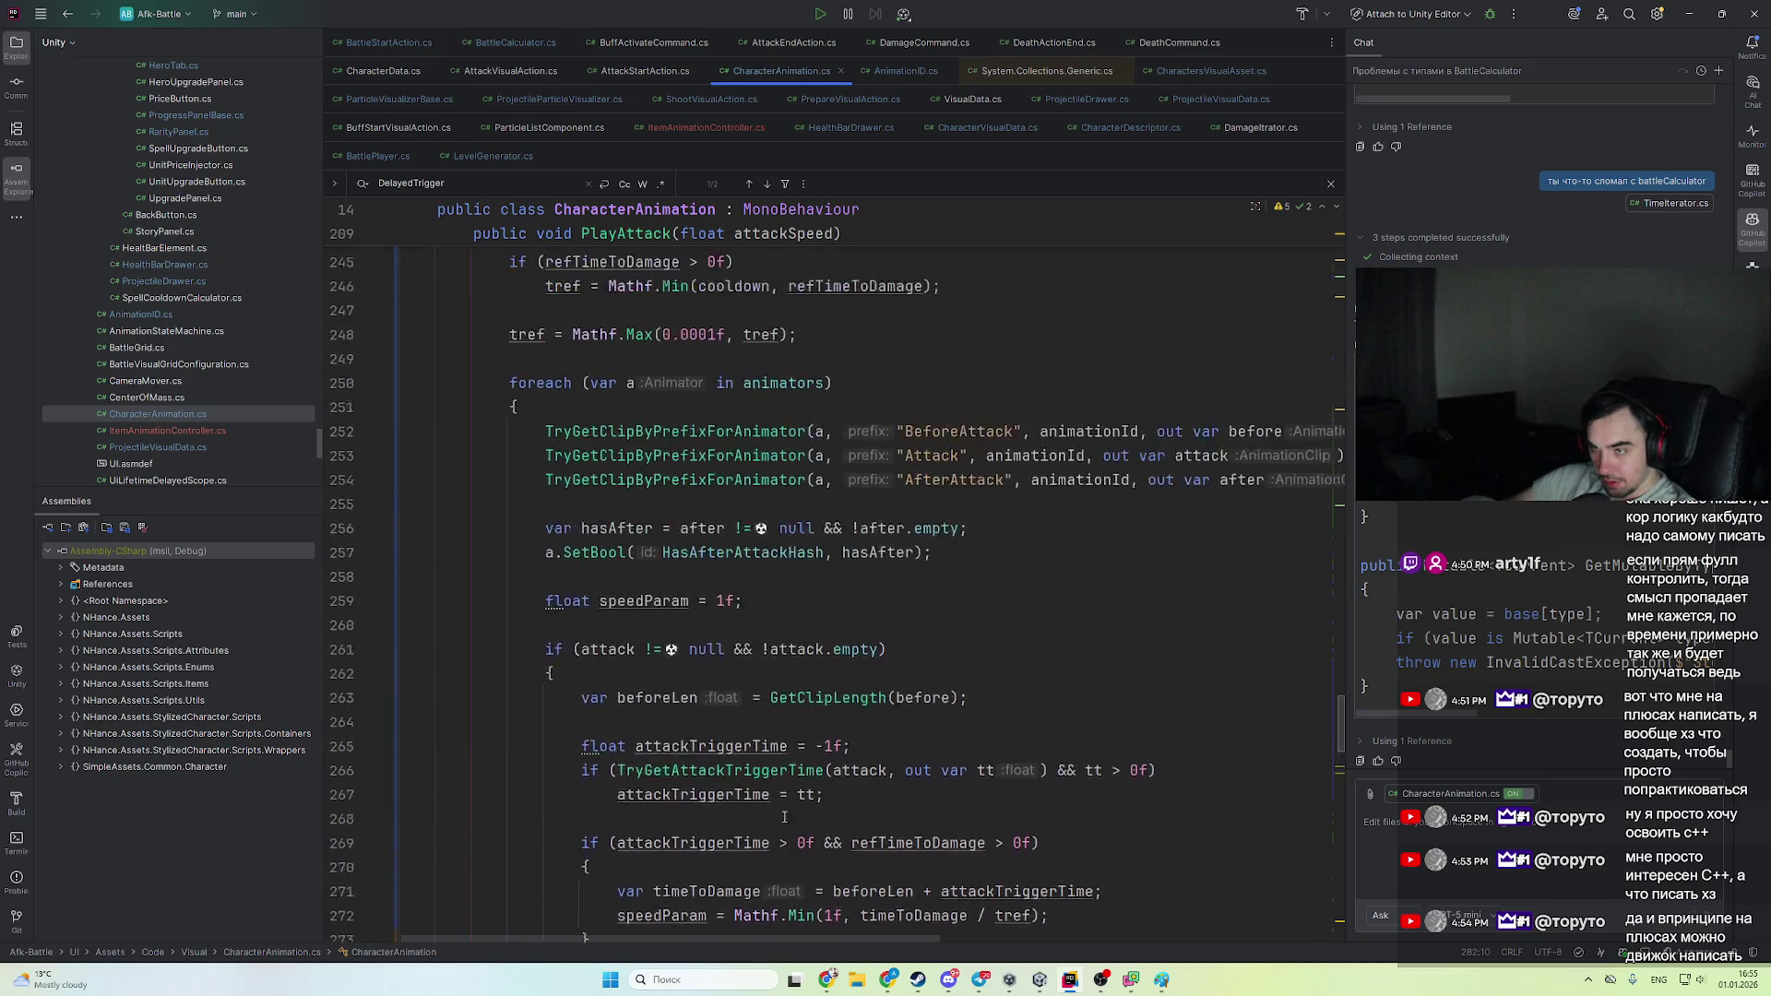
scroll(784, 818, up, 8)
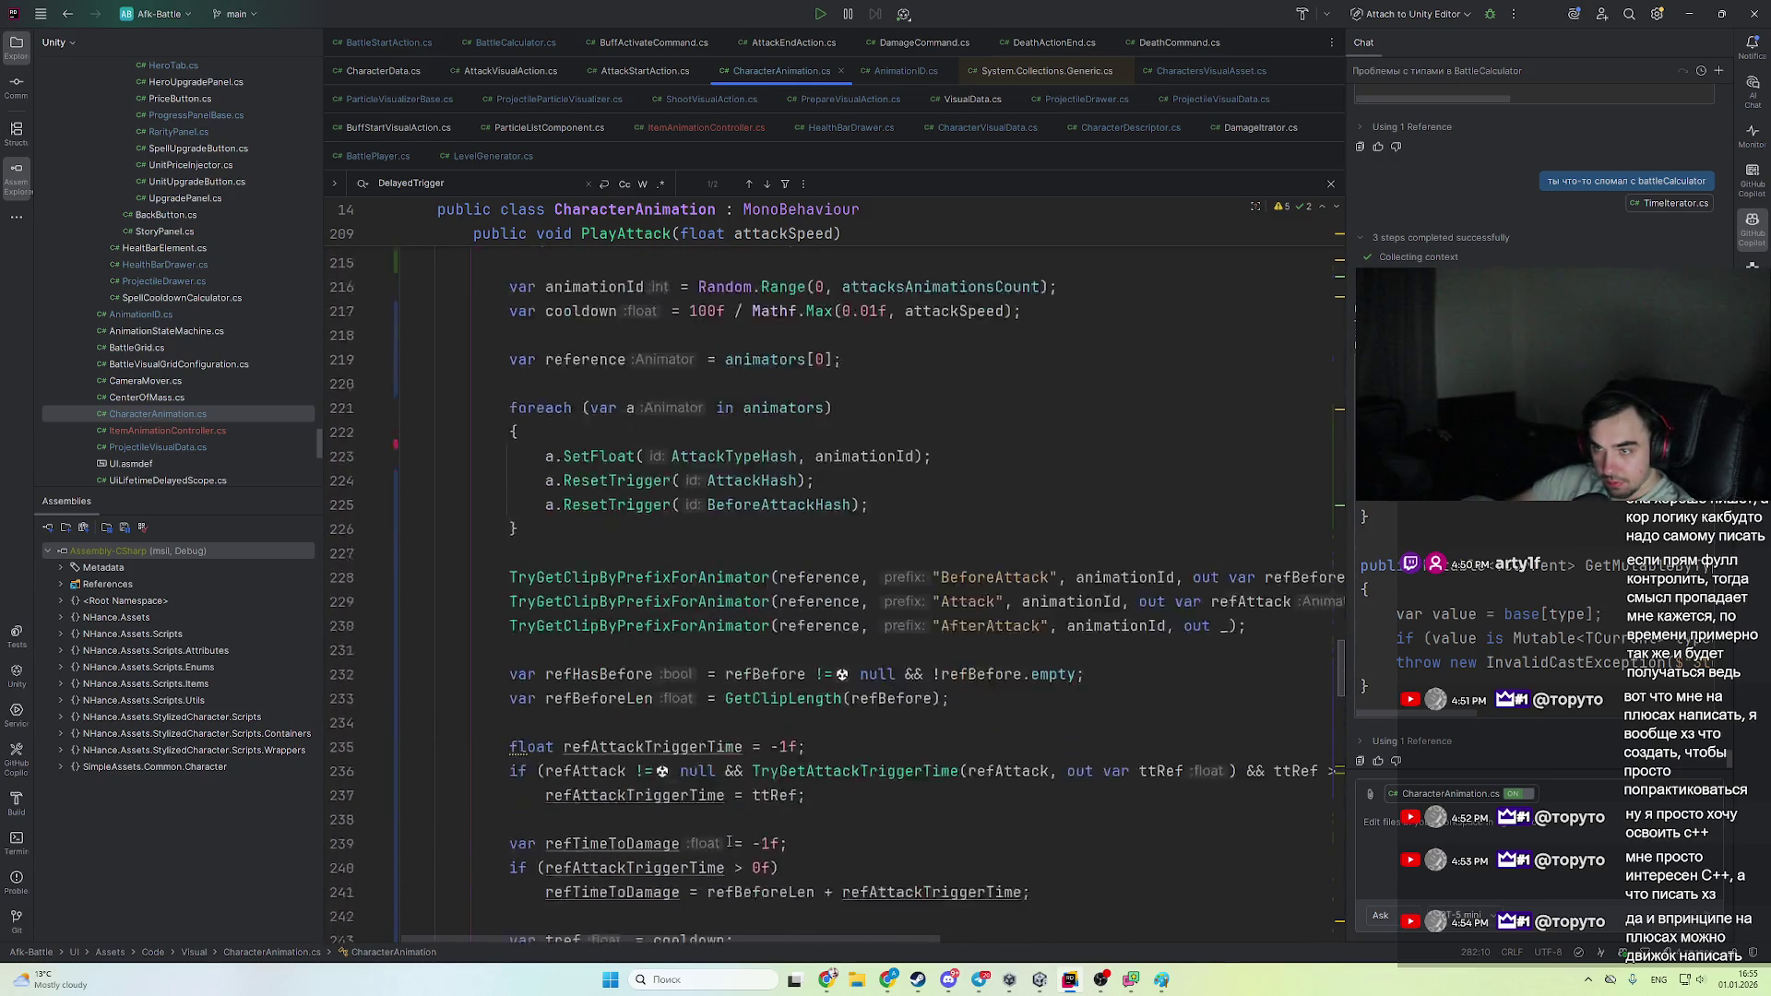
scroll(711, 847, down, 11)
scroll(710, 847, down, 5)
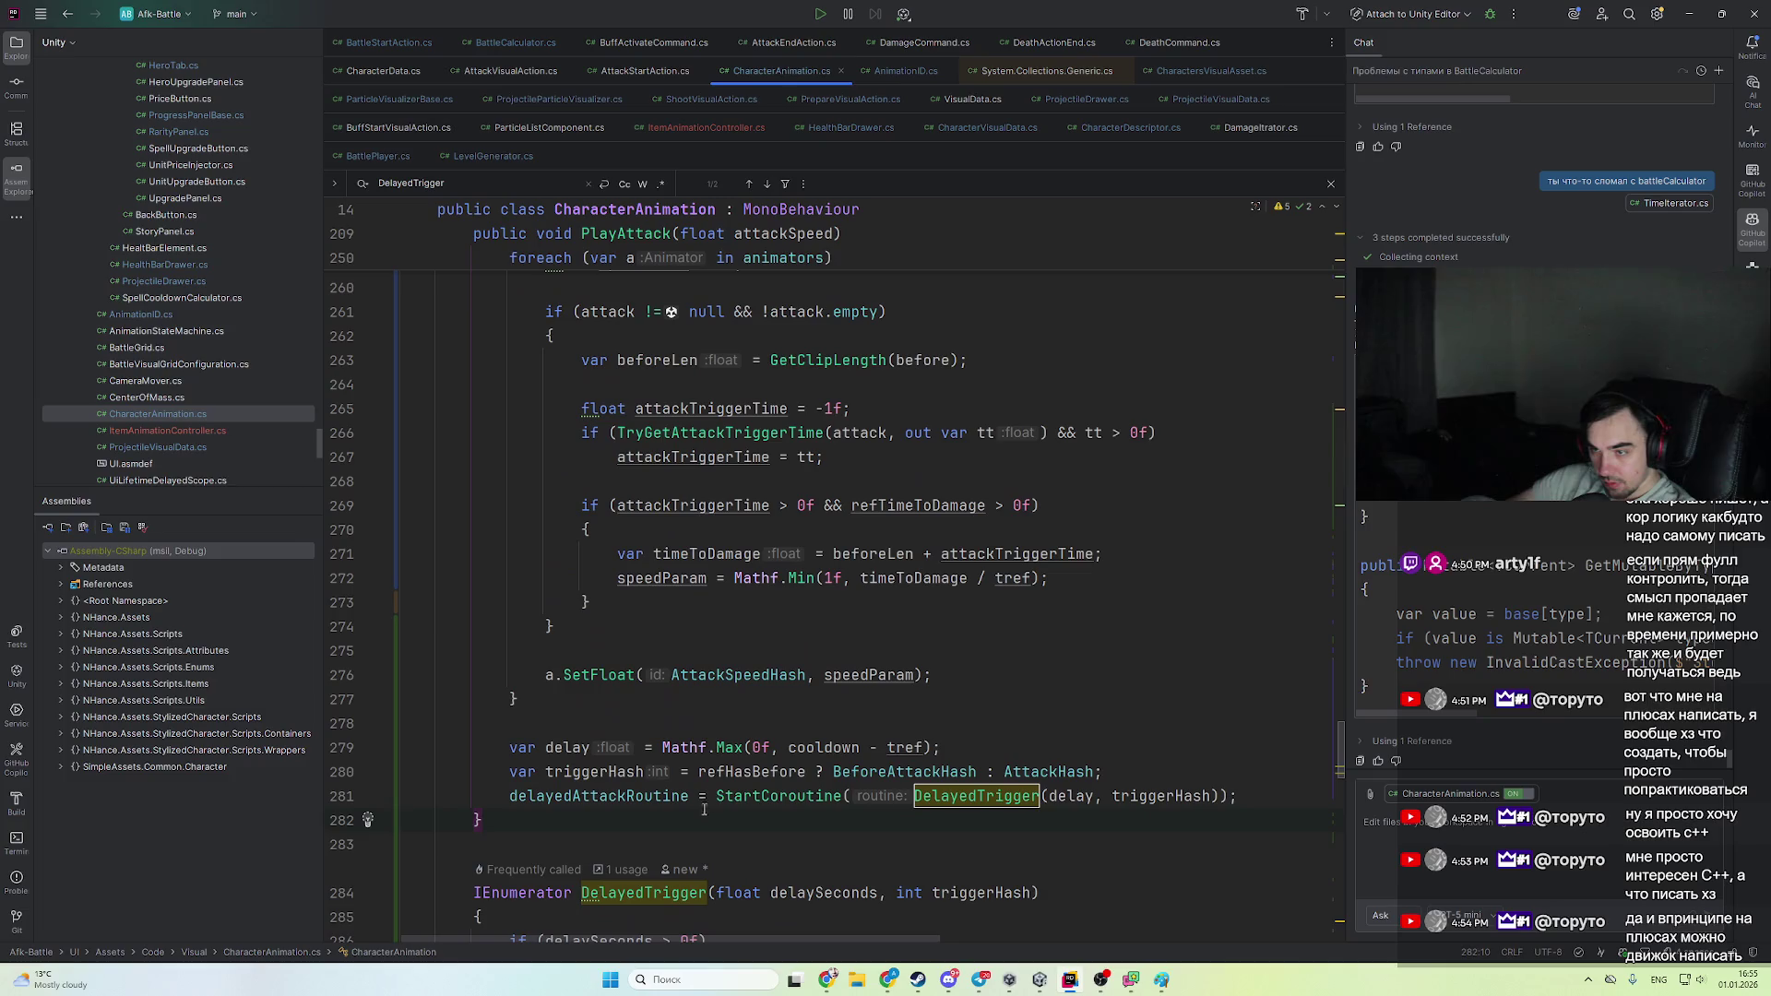
click(1253, 801)
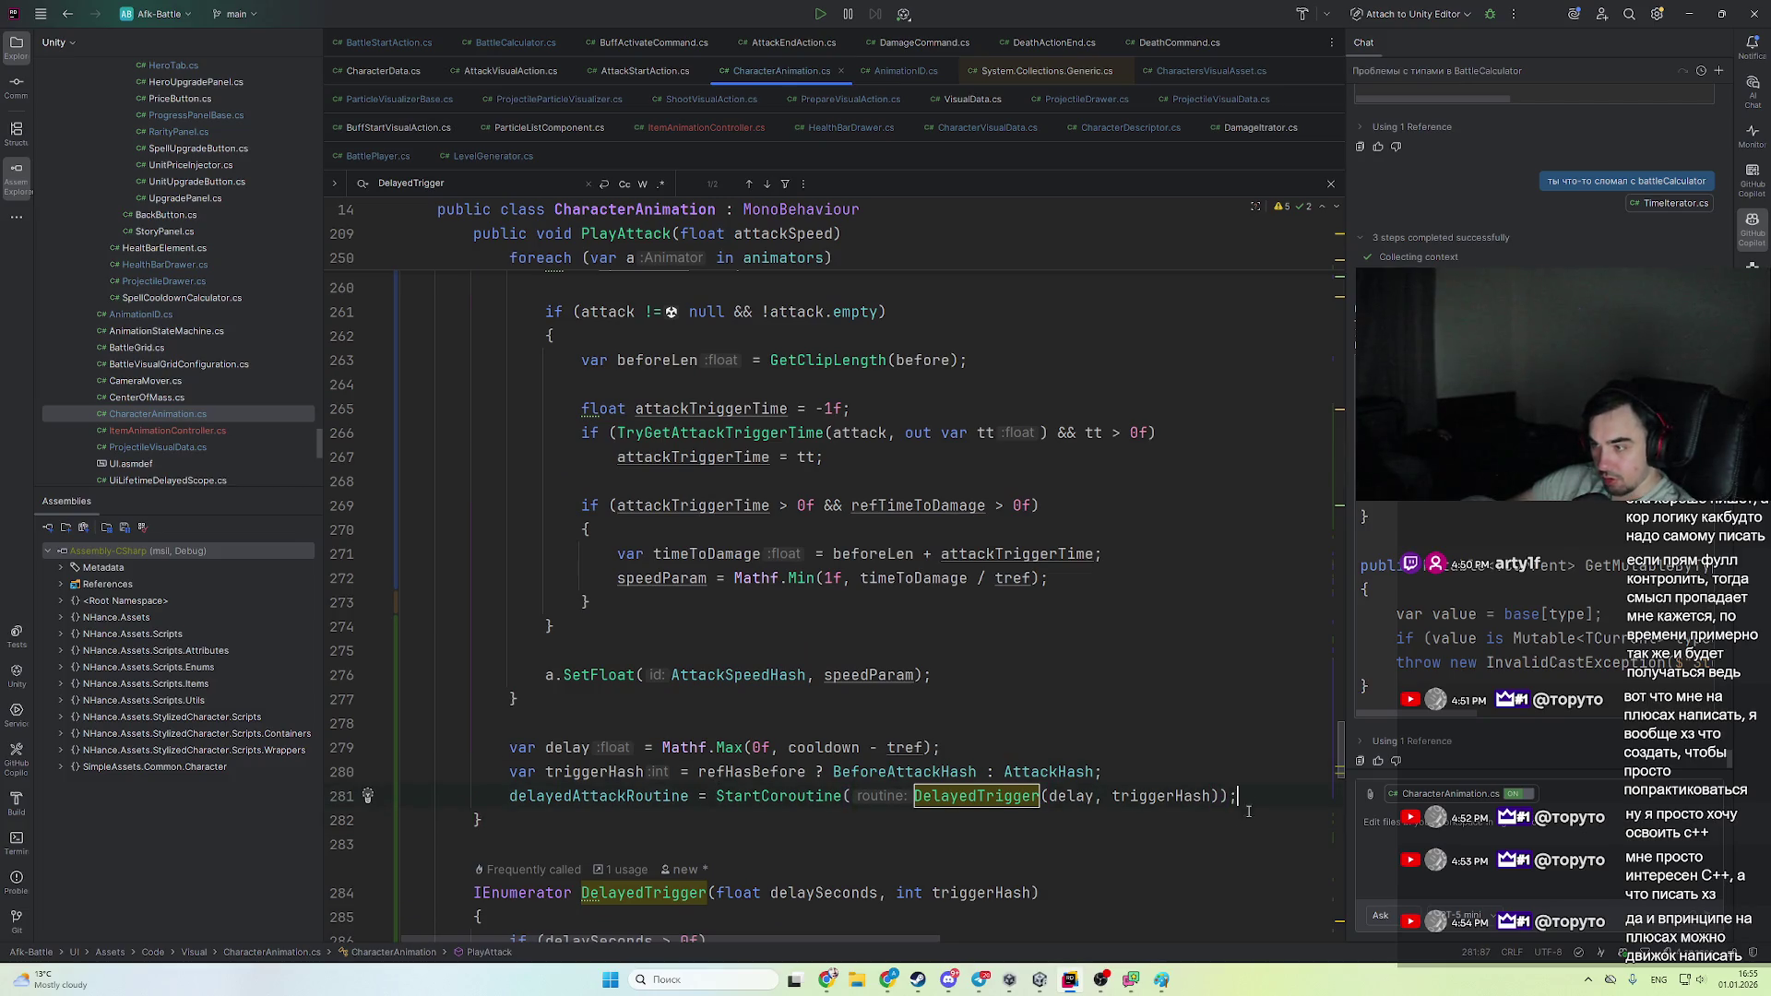
scroll(837, 724, up, 4)
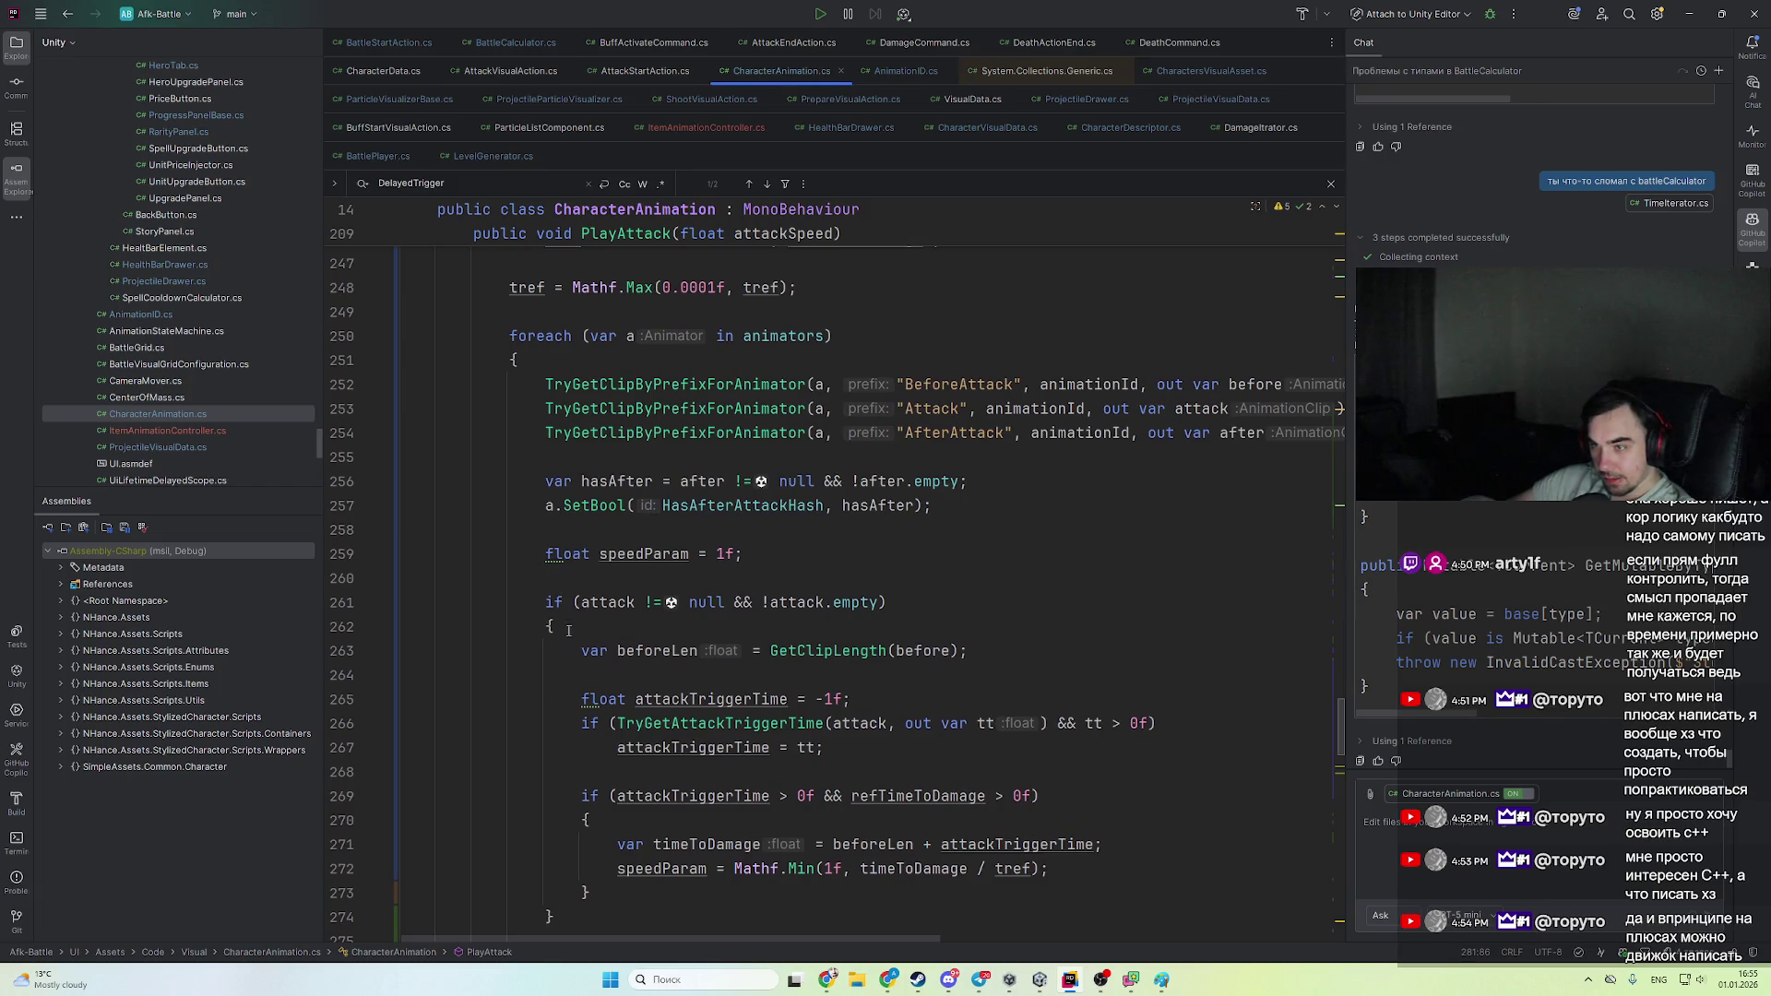
click(572, 554)
scroll(660, 679, down, 5)
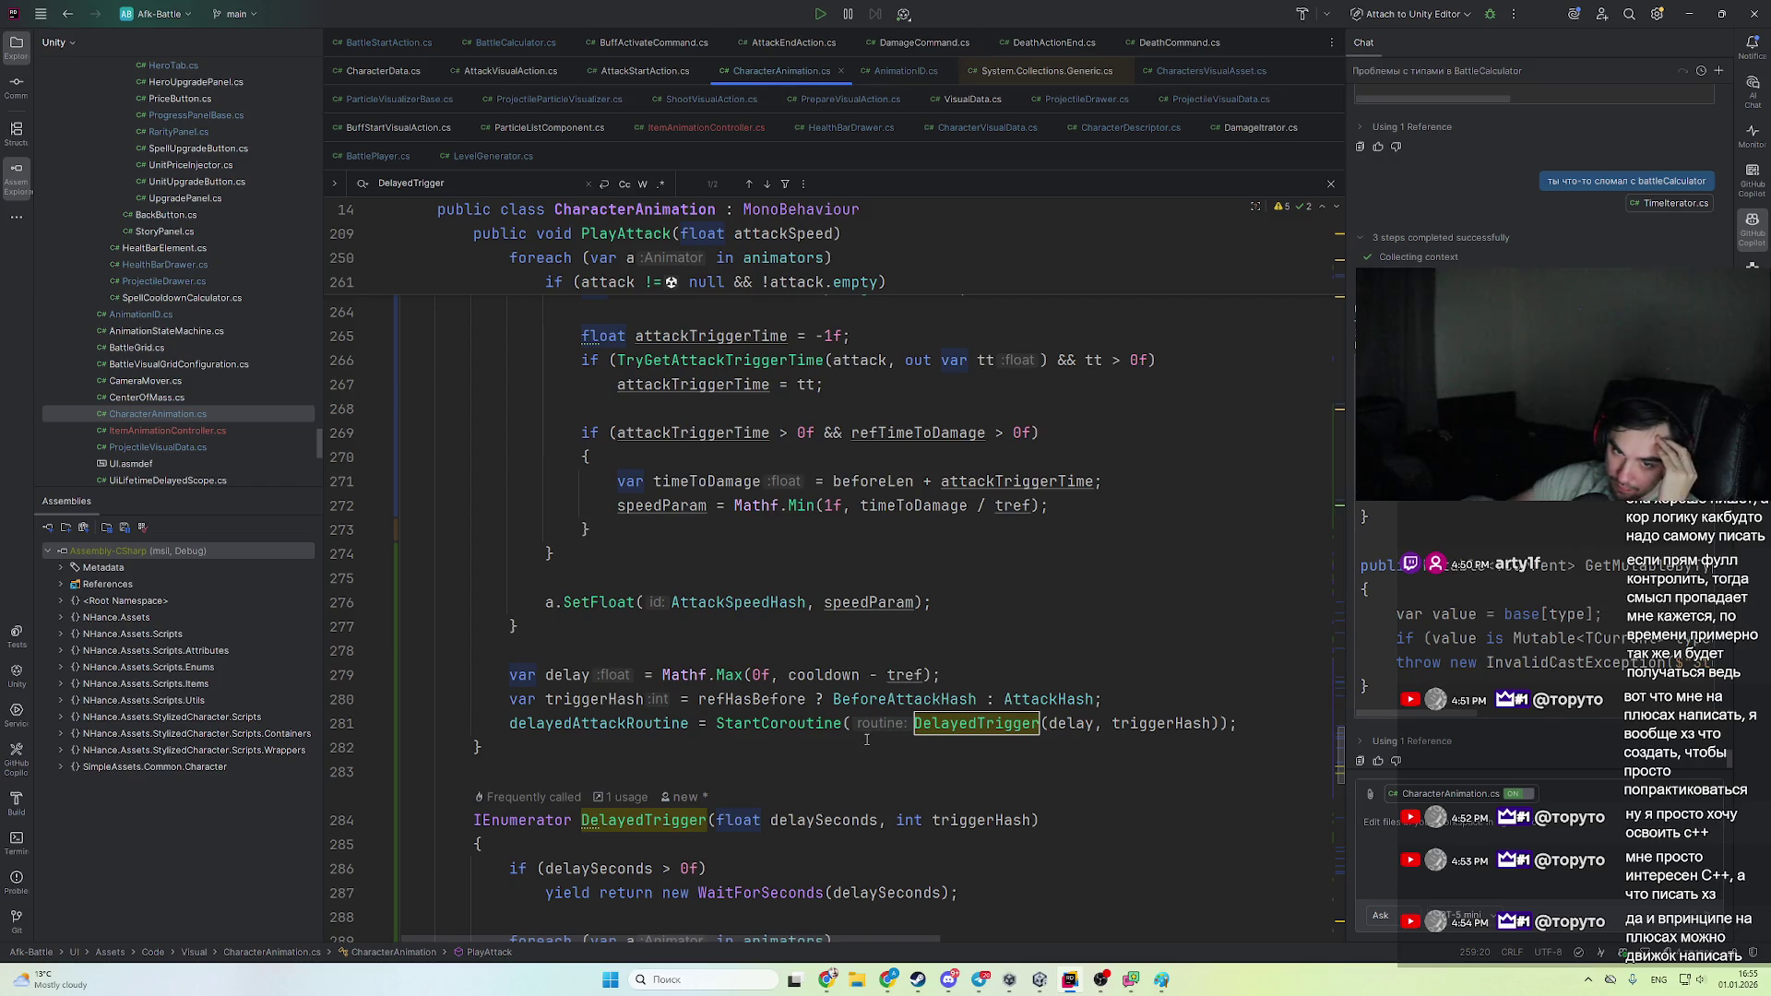
click(699, 745)
scroll(692, 750, up, 10)
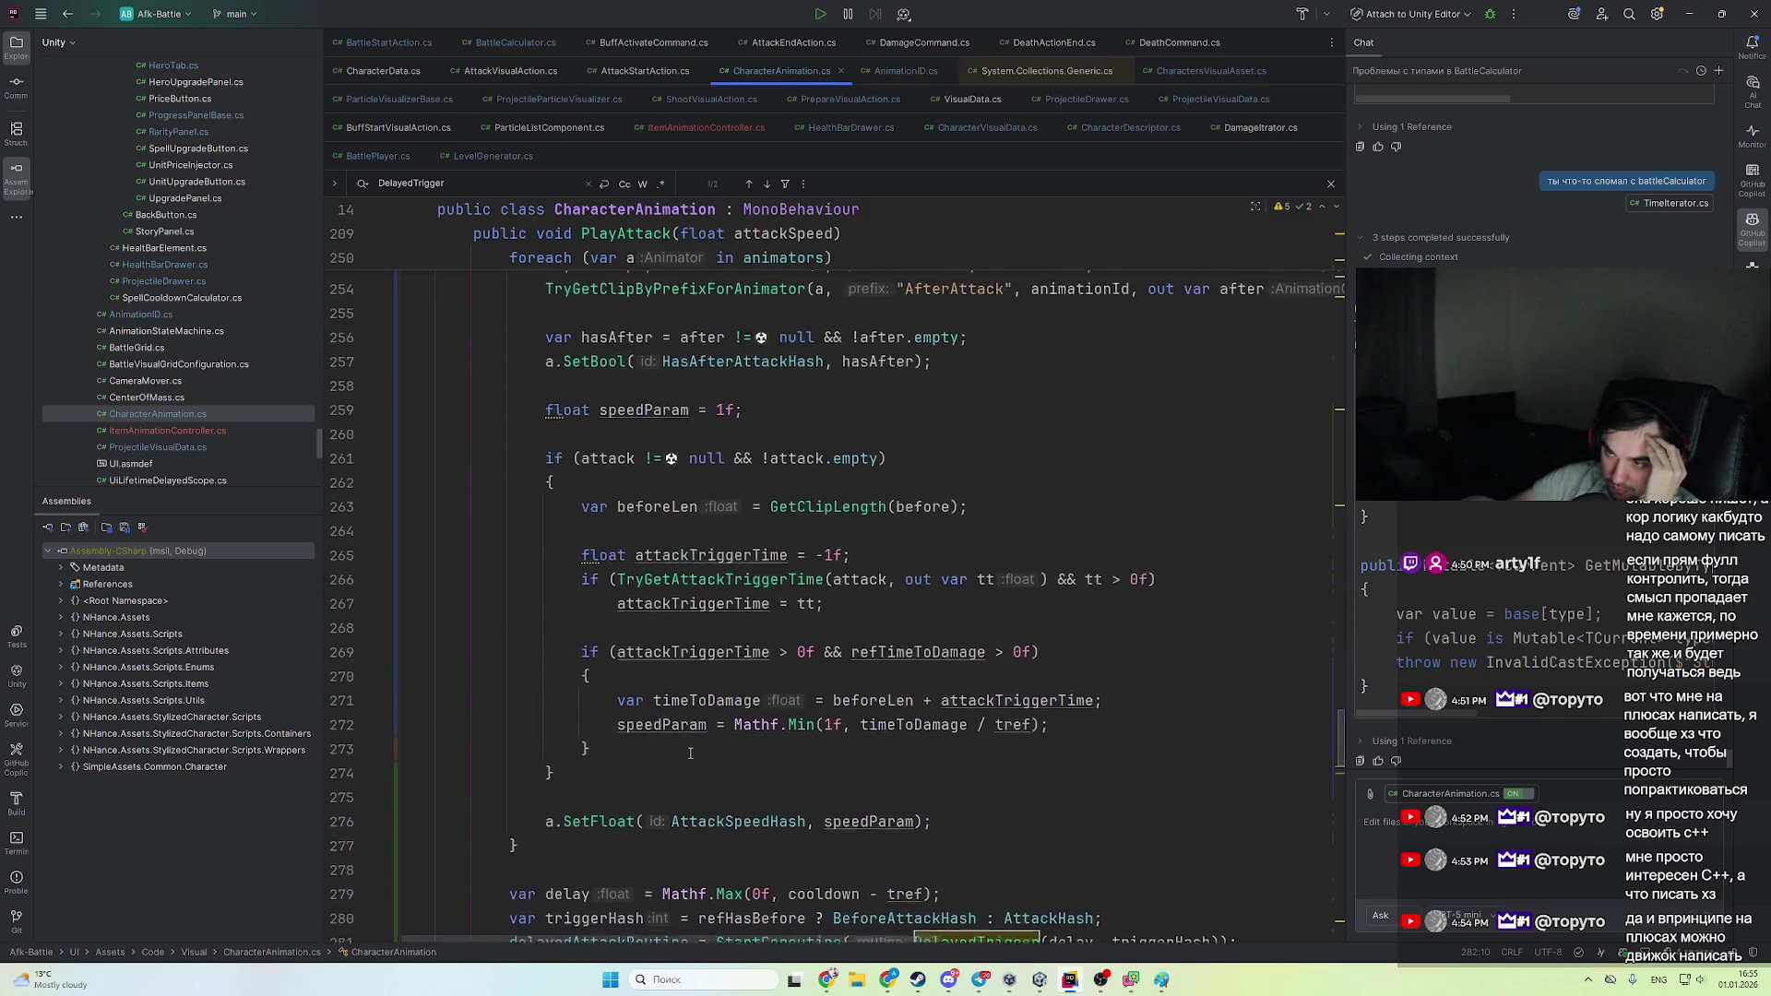
scroll(682, 748, up, 2)
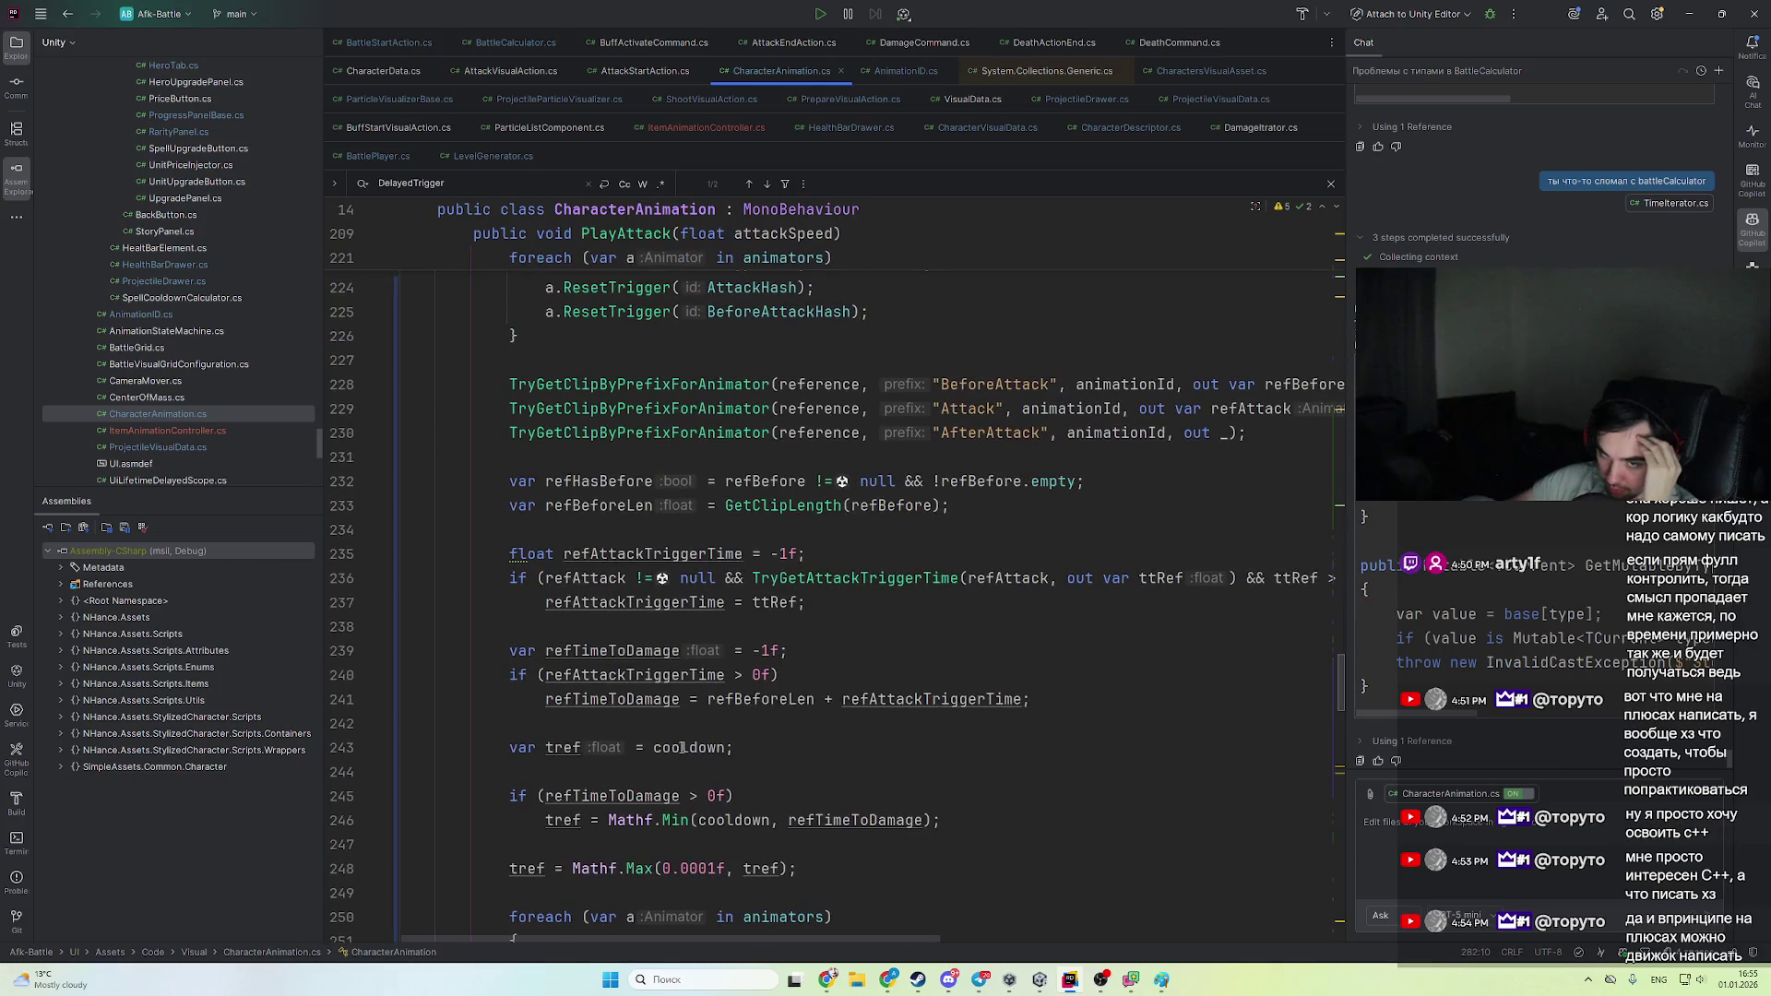
scroll(682, 747, up, 1)
scroll(651, 759, up, 3)
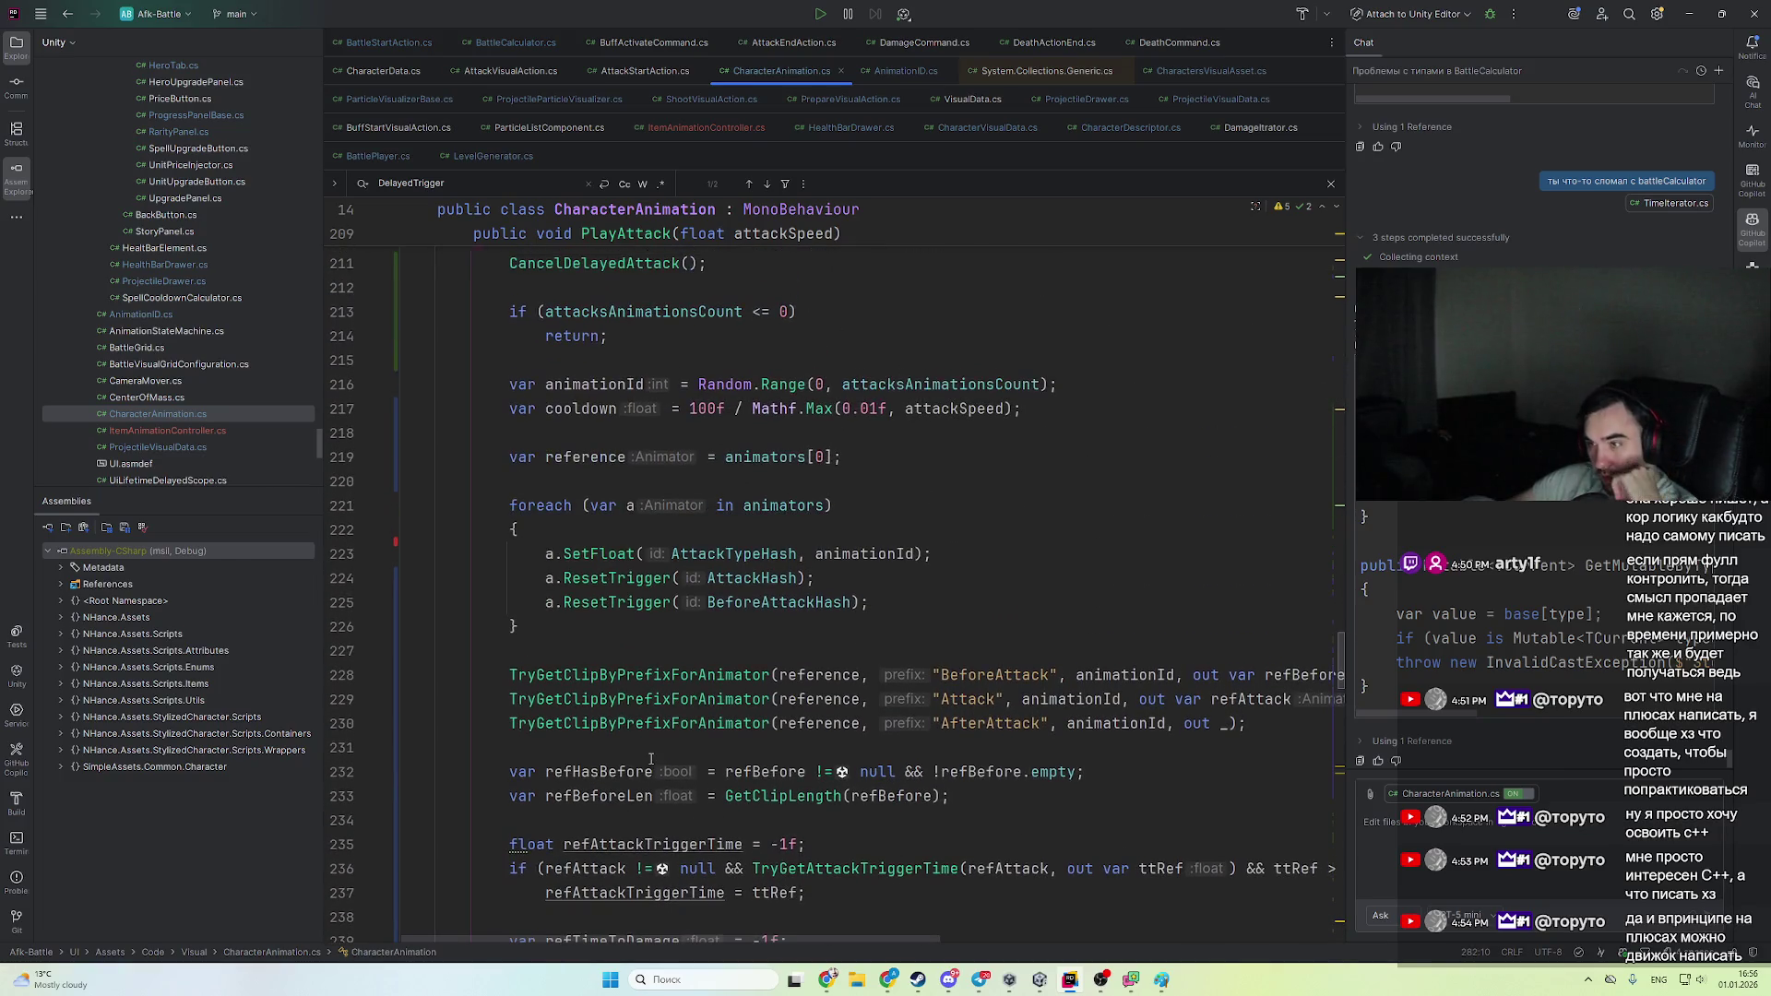
scroll(650, 759, down, 15)
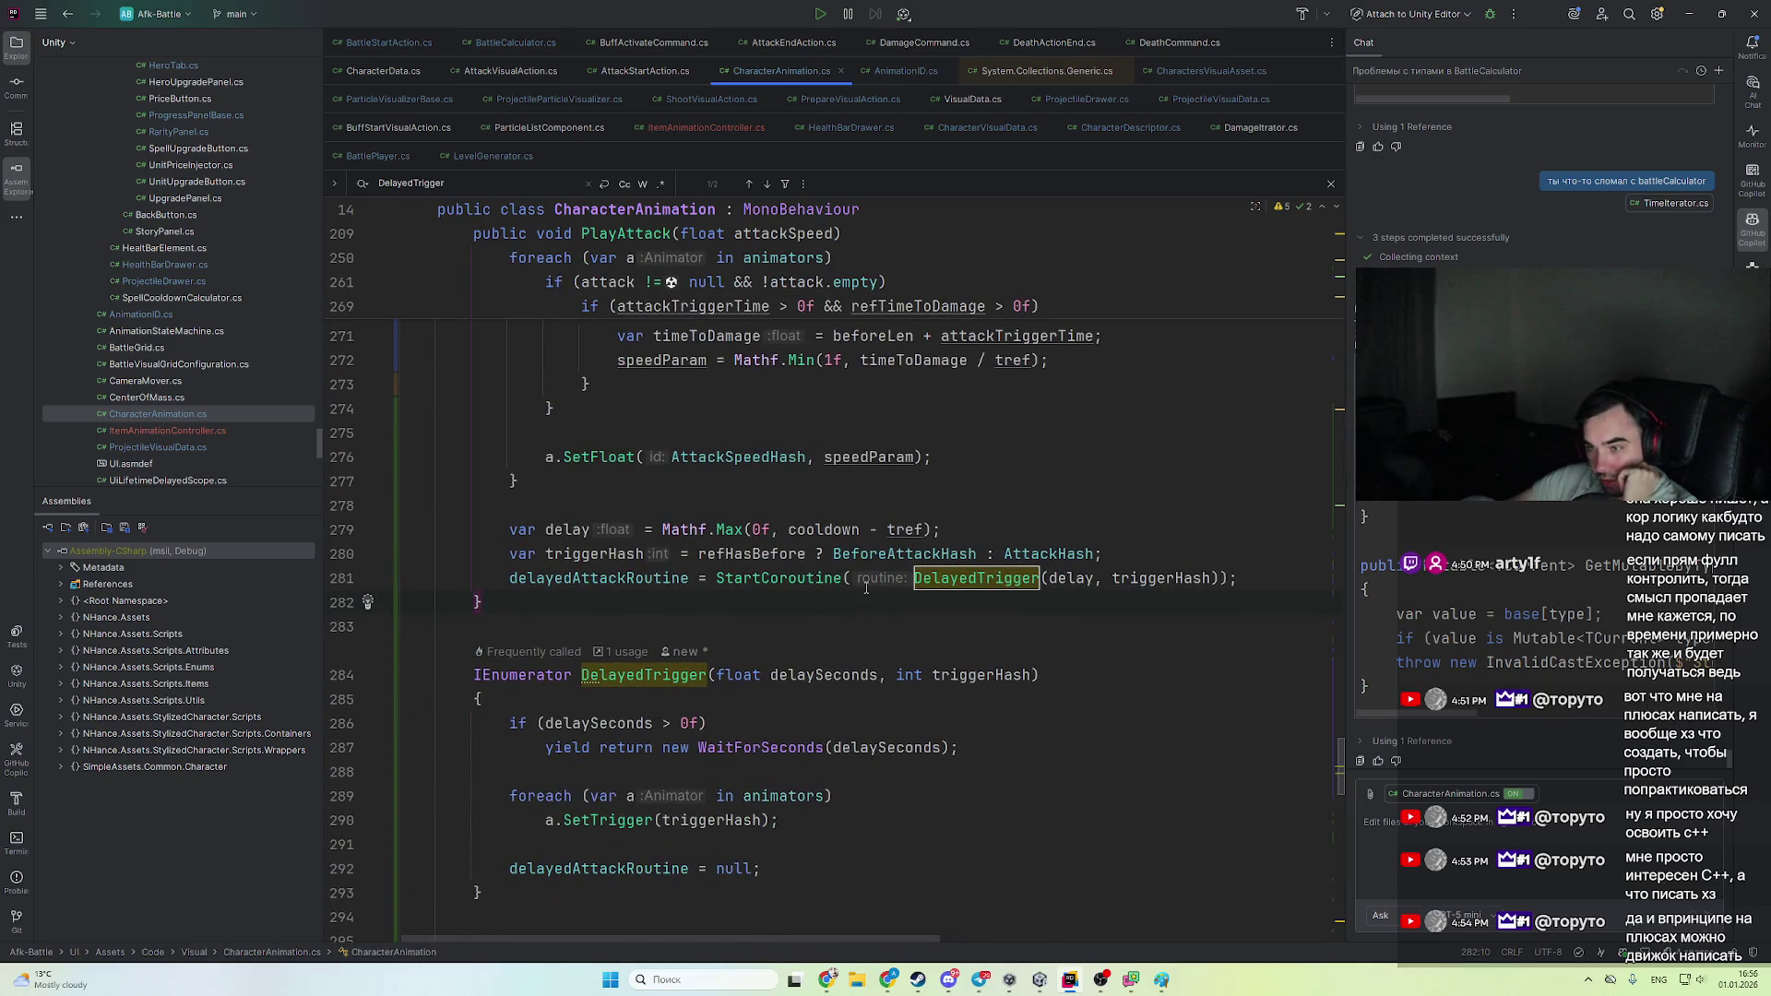
scroll(738, 659, up, 8)
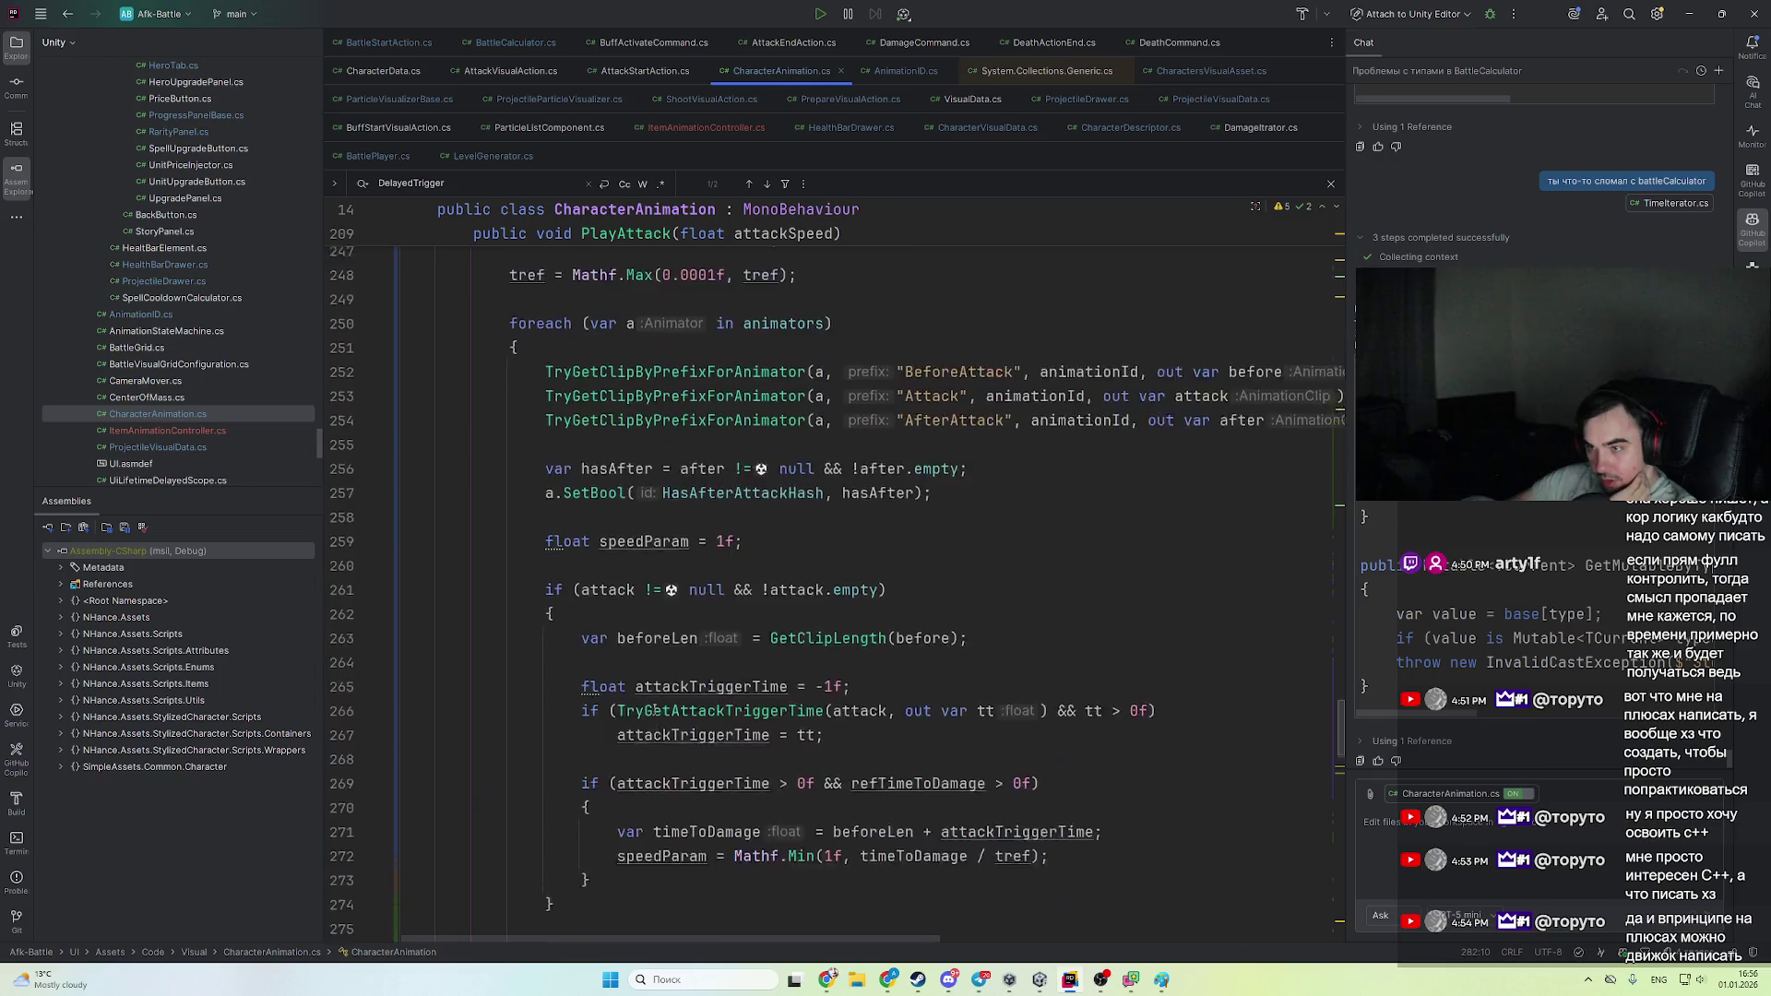
scroll(653, 711, up, 5)
scroll(592, 746, down, 10)
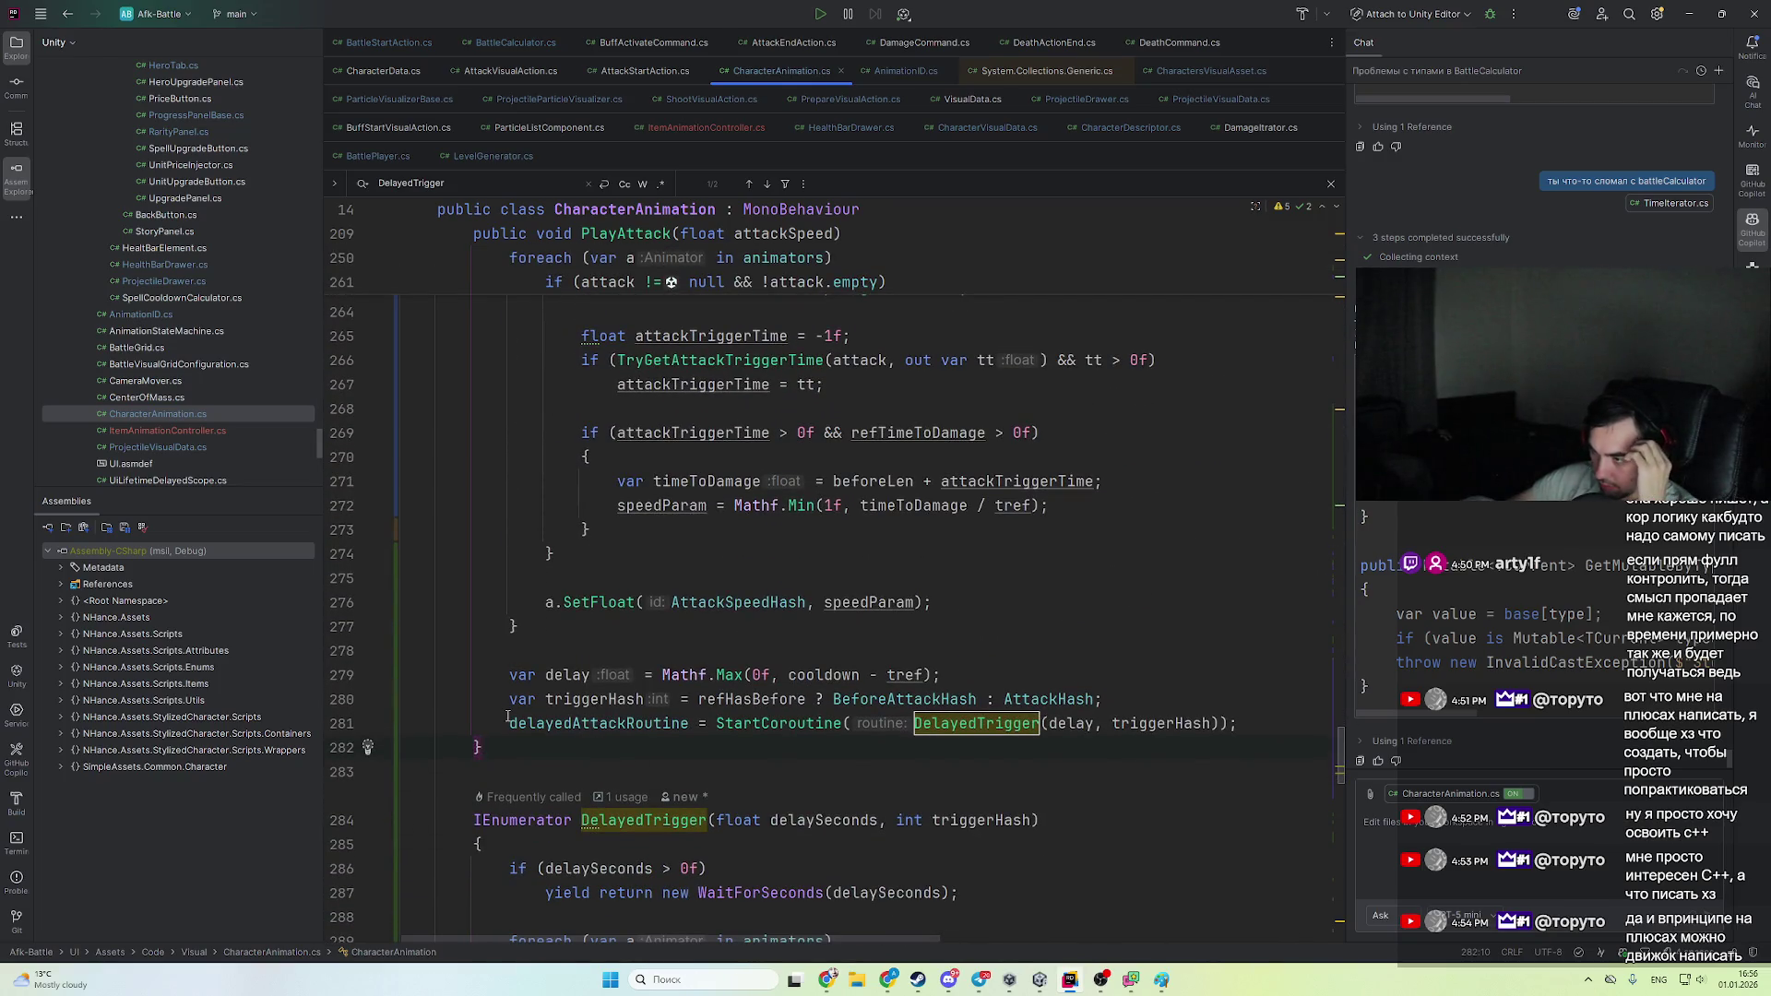
mouse_move(507, 722)
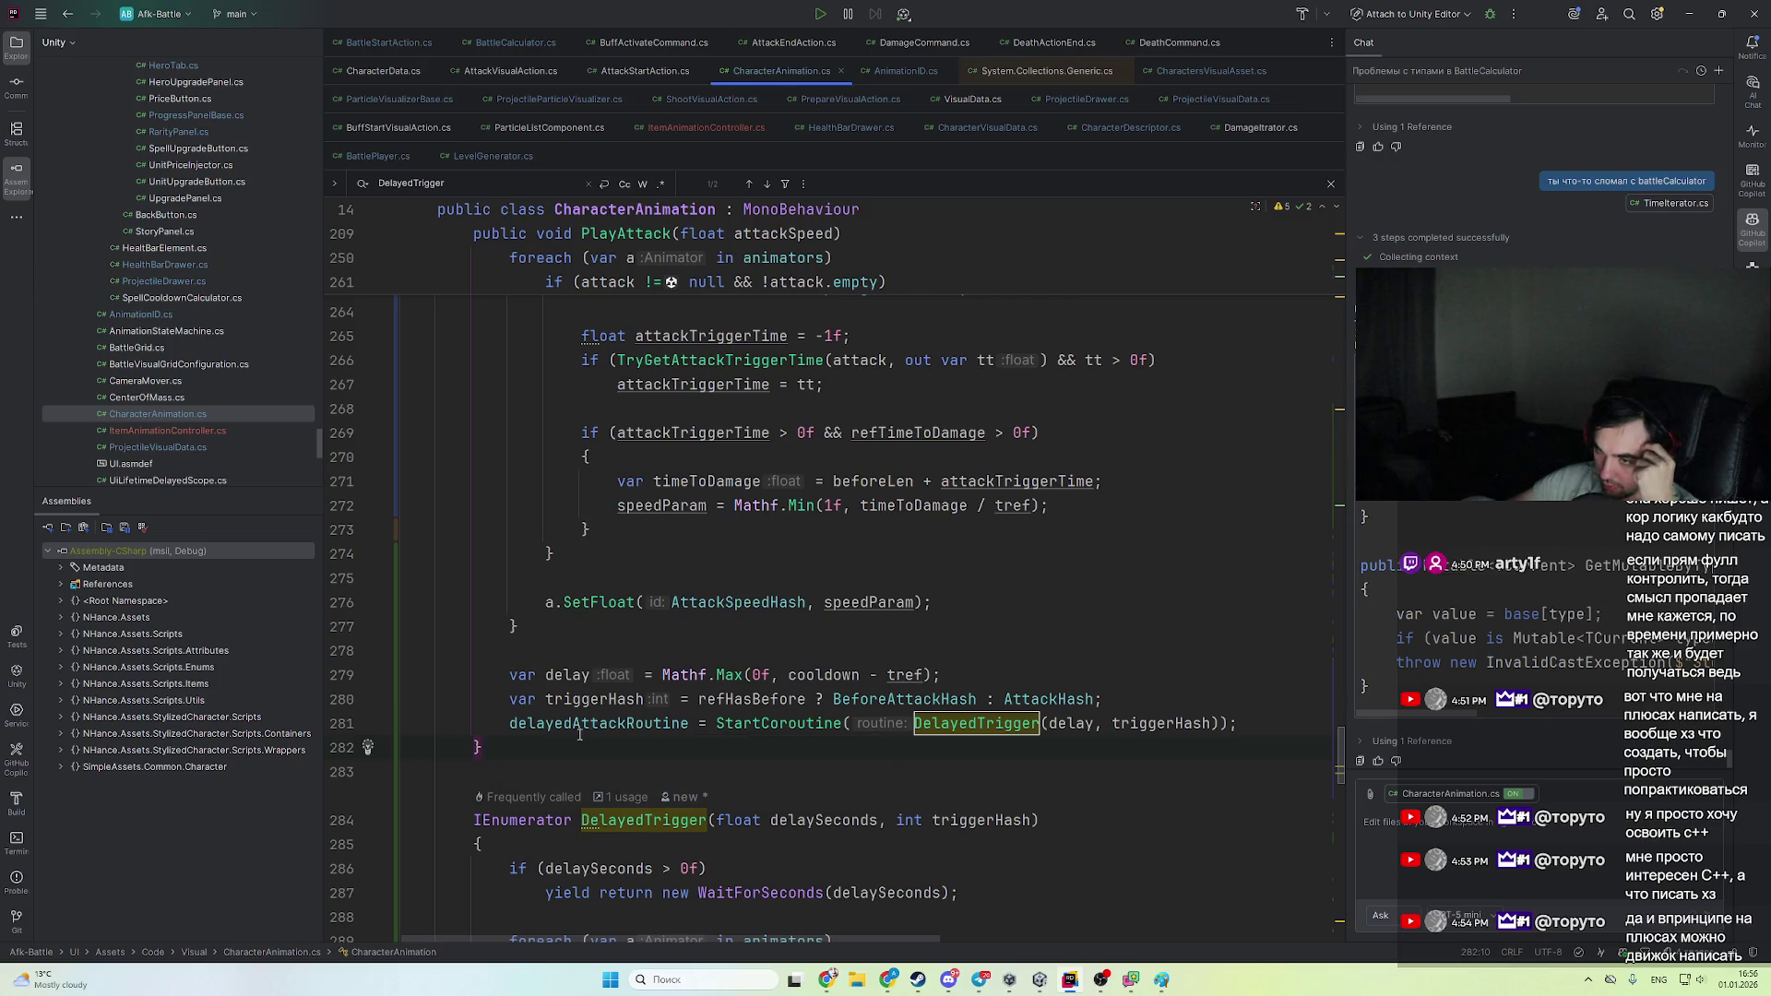
scroll(662, 693, up, 13)
scroll(662, 694, up, 6)
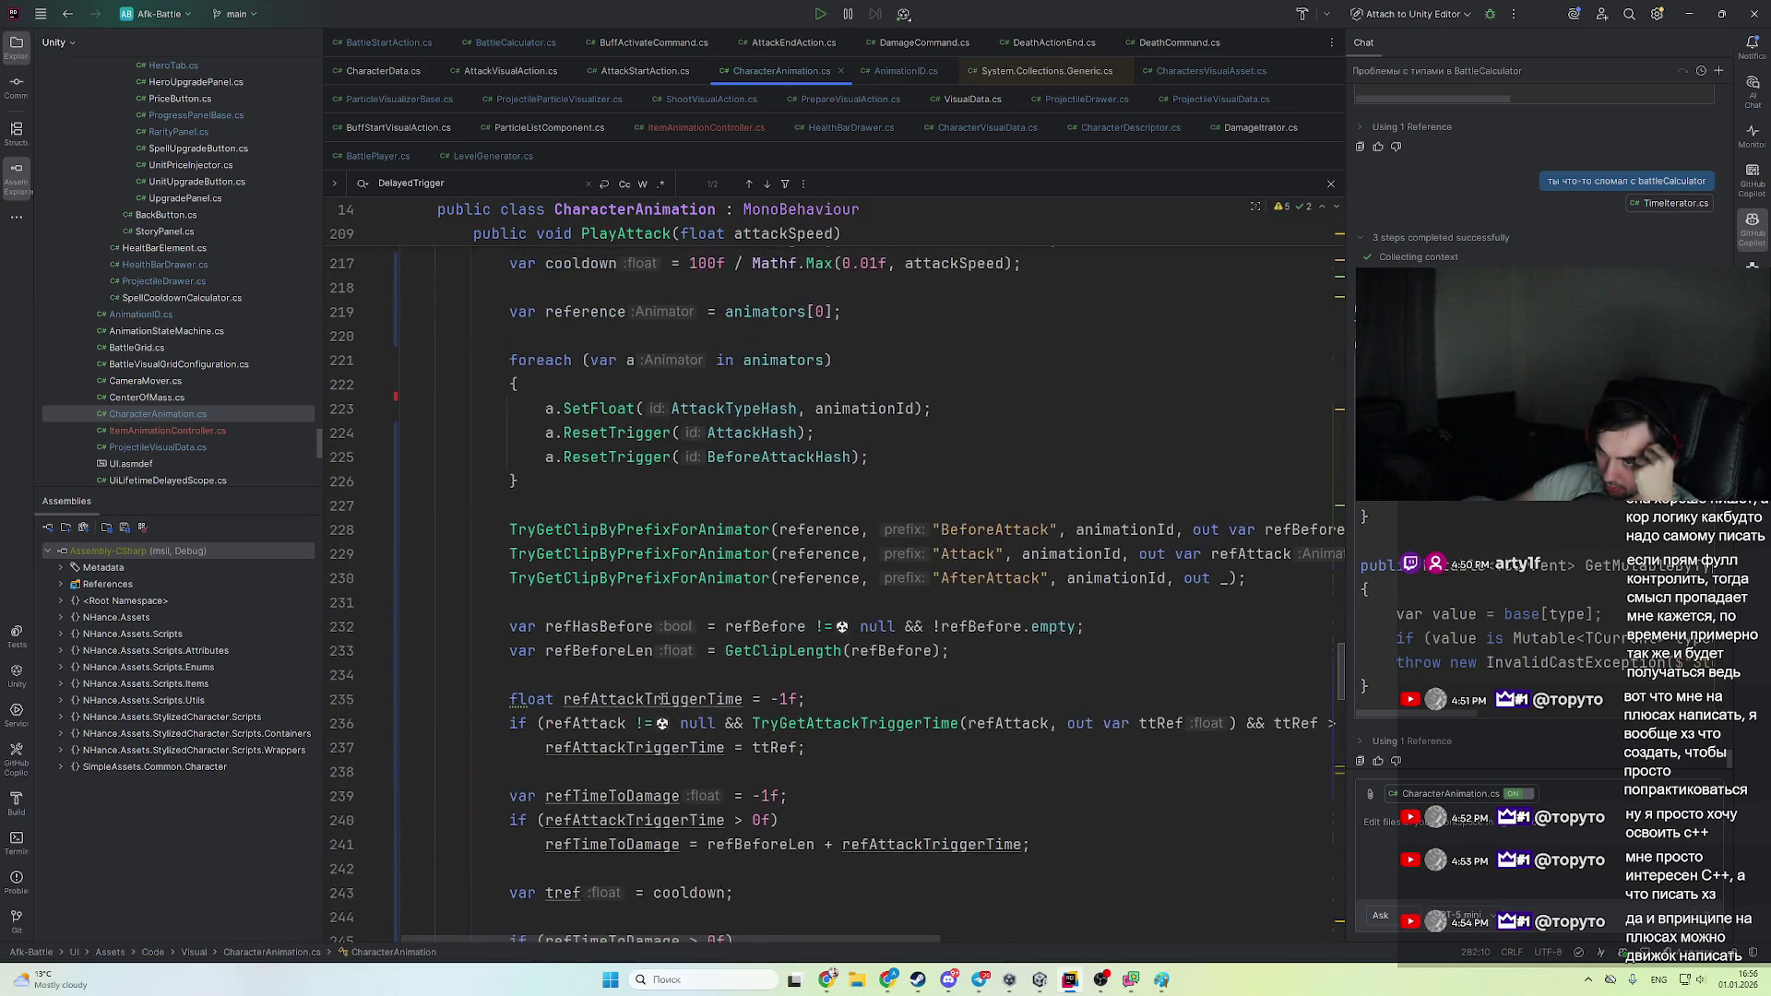
scroll(532, 711, down, 13)
scroll(532, 712, down, 7)
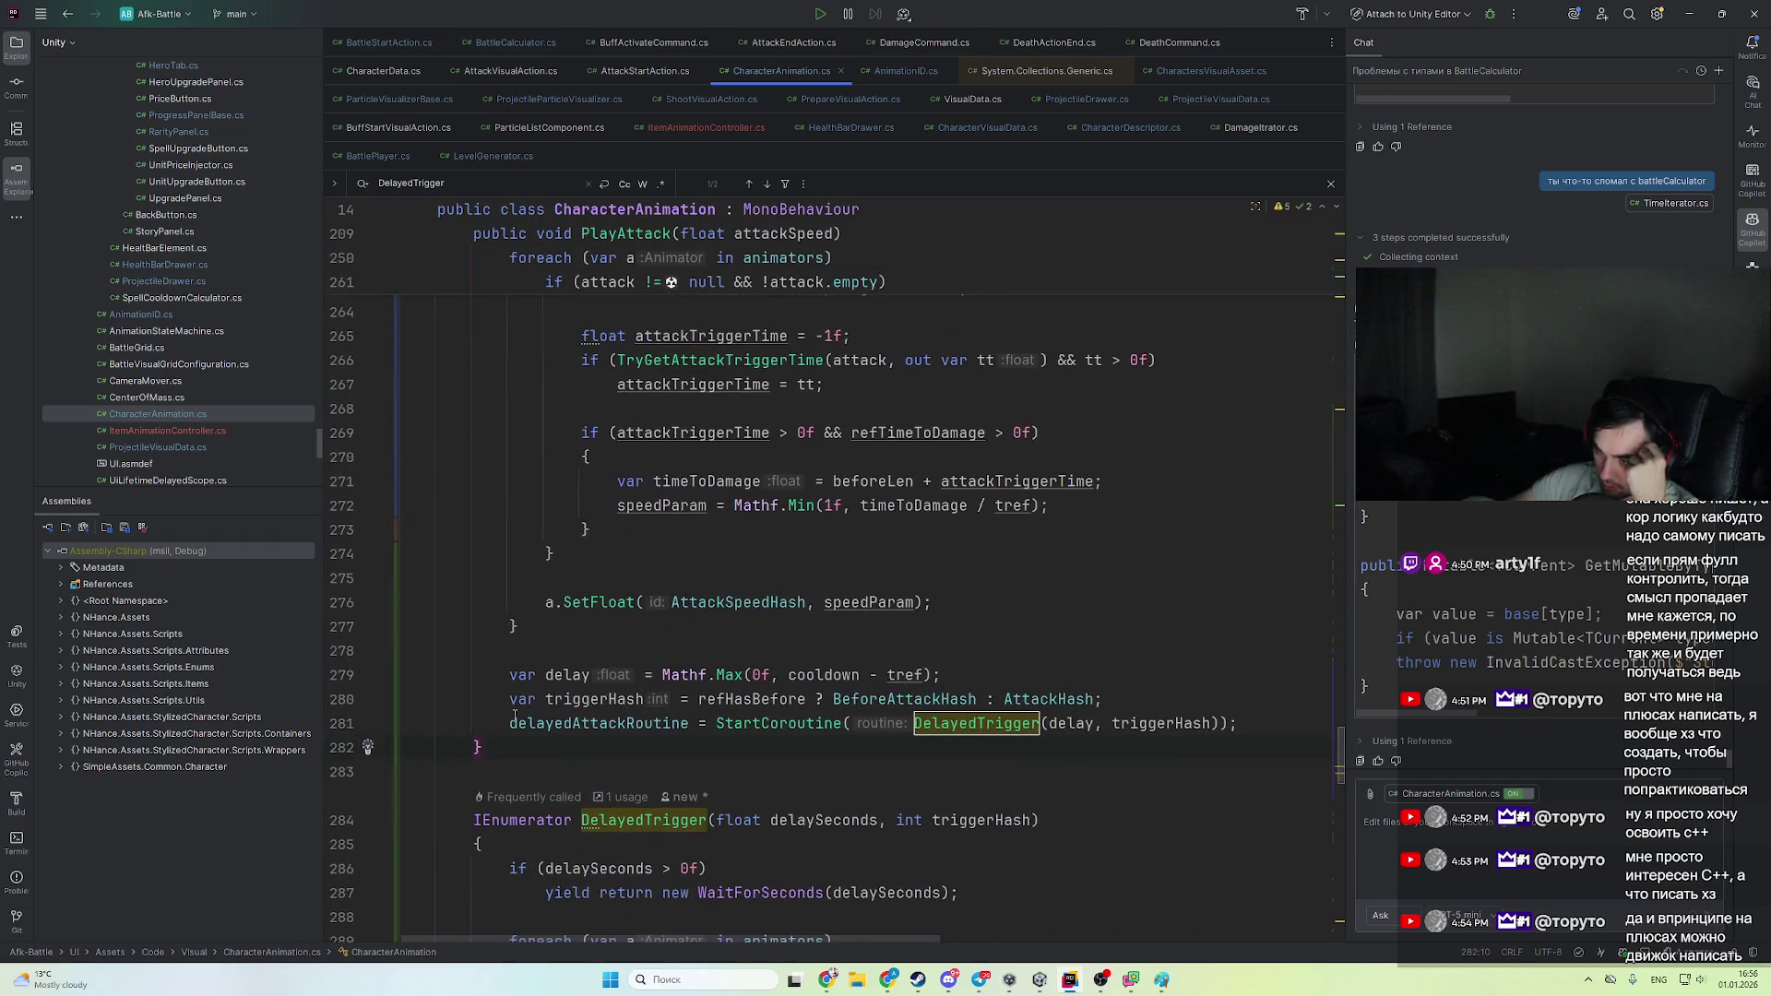
scroll(609, 744, down, 5)
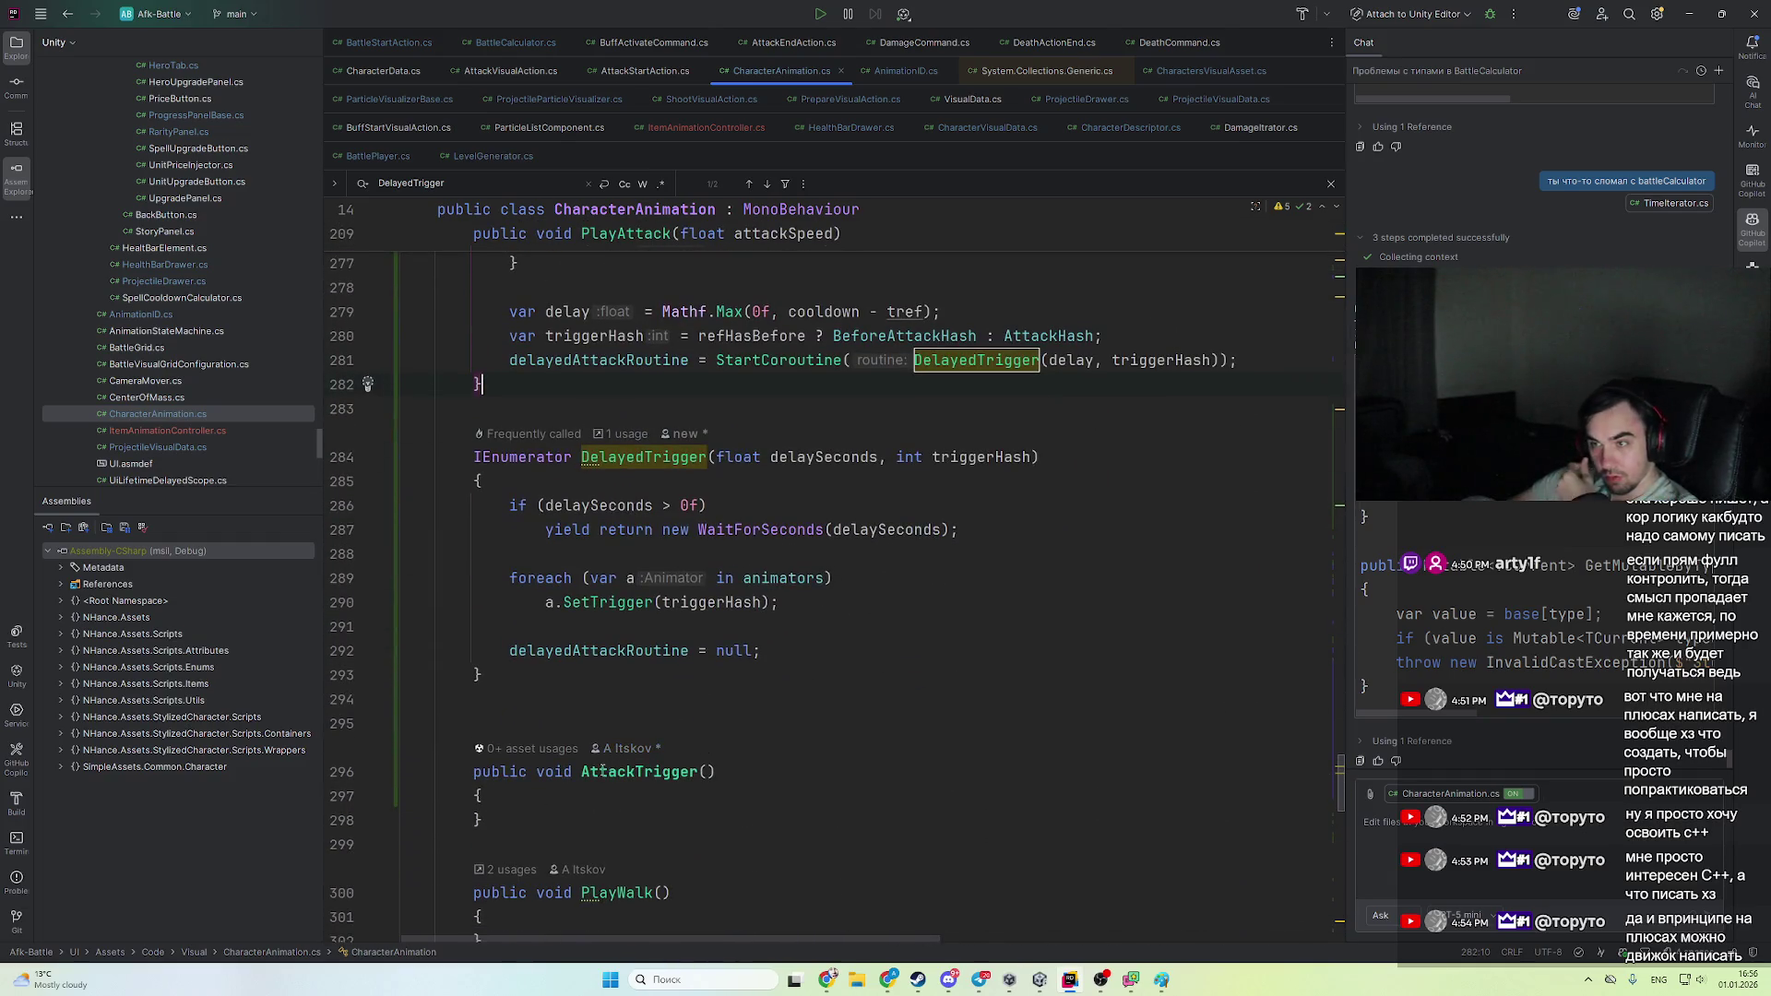
- Check the quick-action suggestions for the PlayWalk method without applying any
click(609, 893)
scroll(773, 618, down, 4)
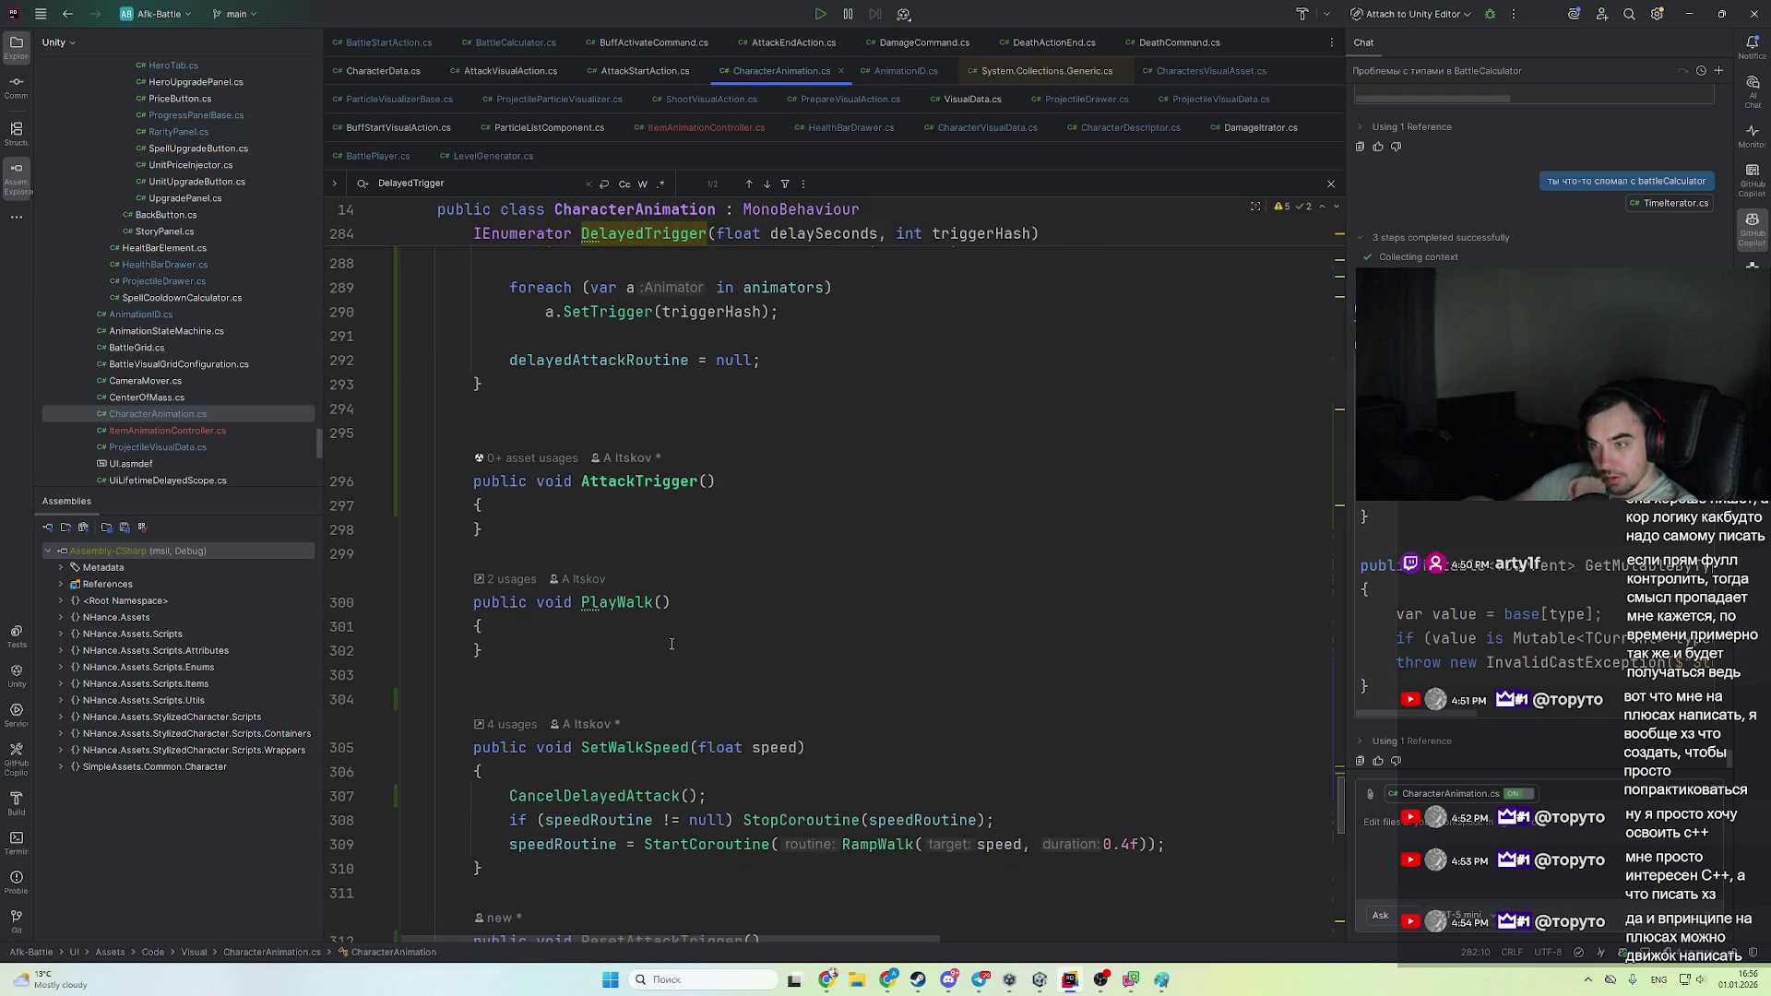
key(alt+Return)
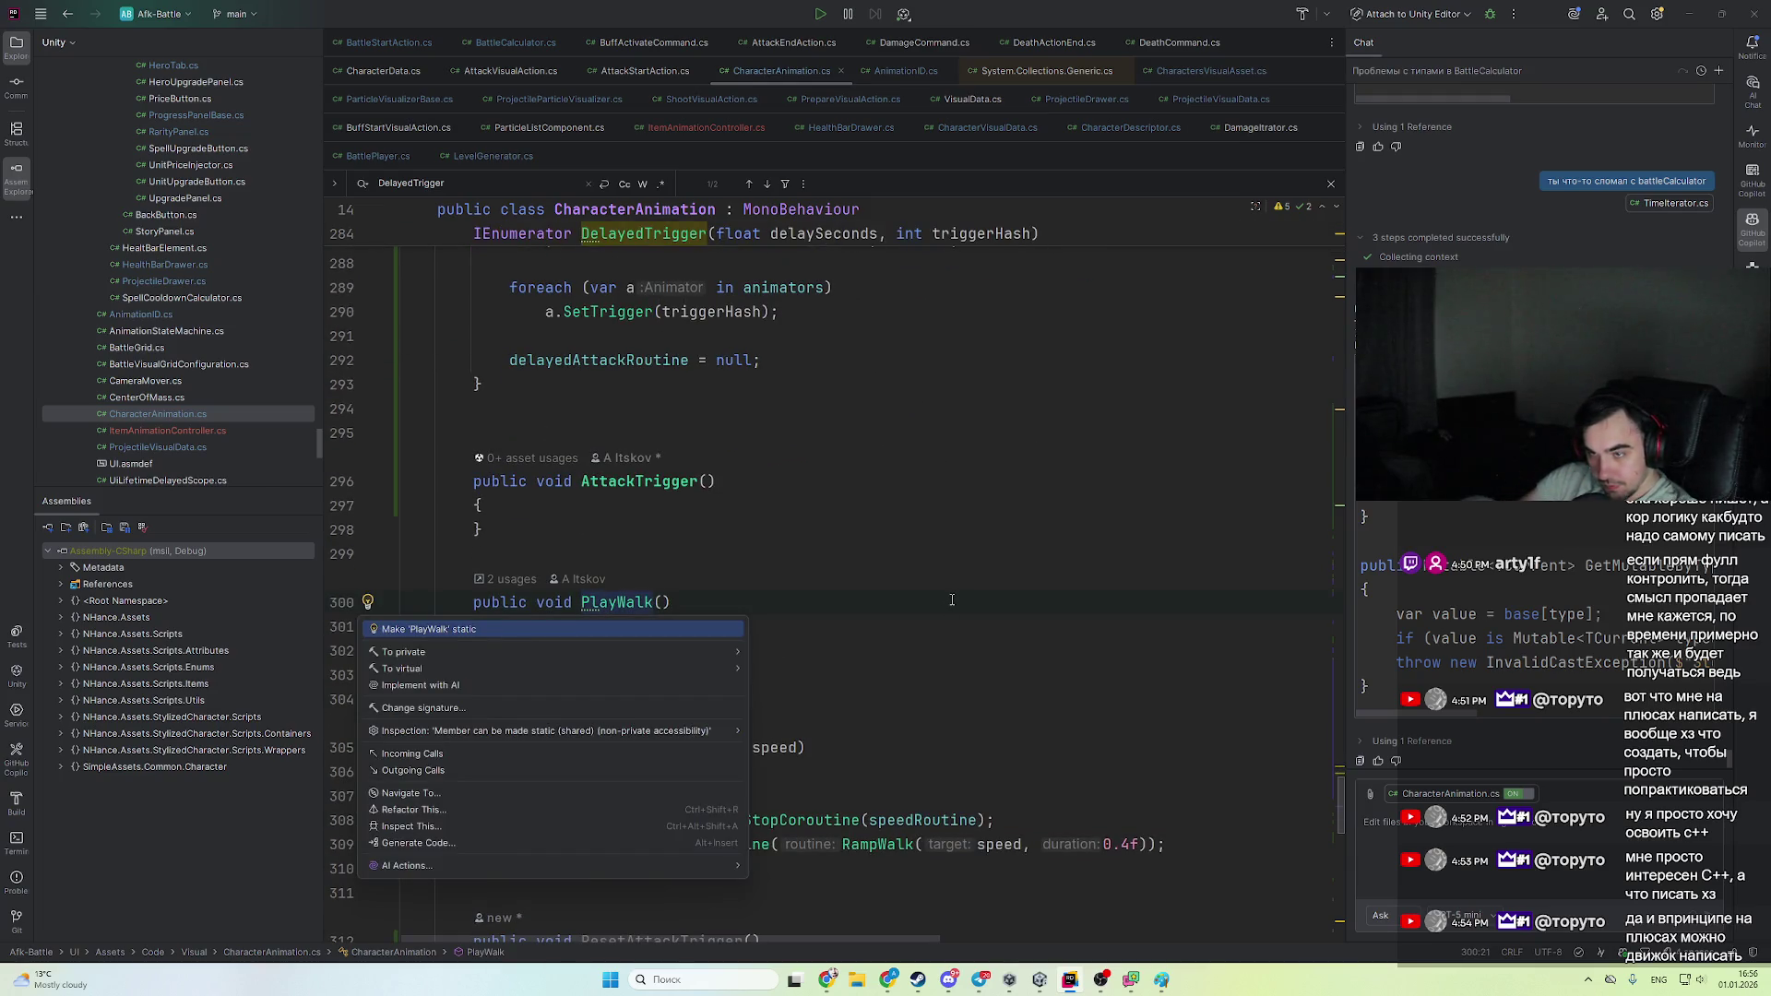
key(Escape)
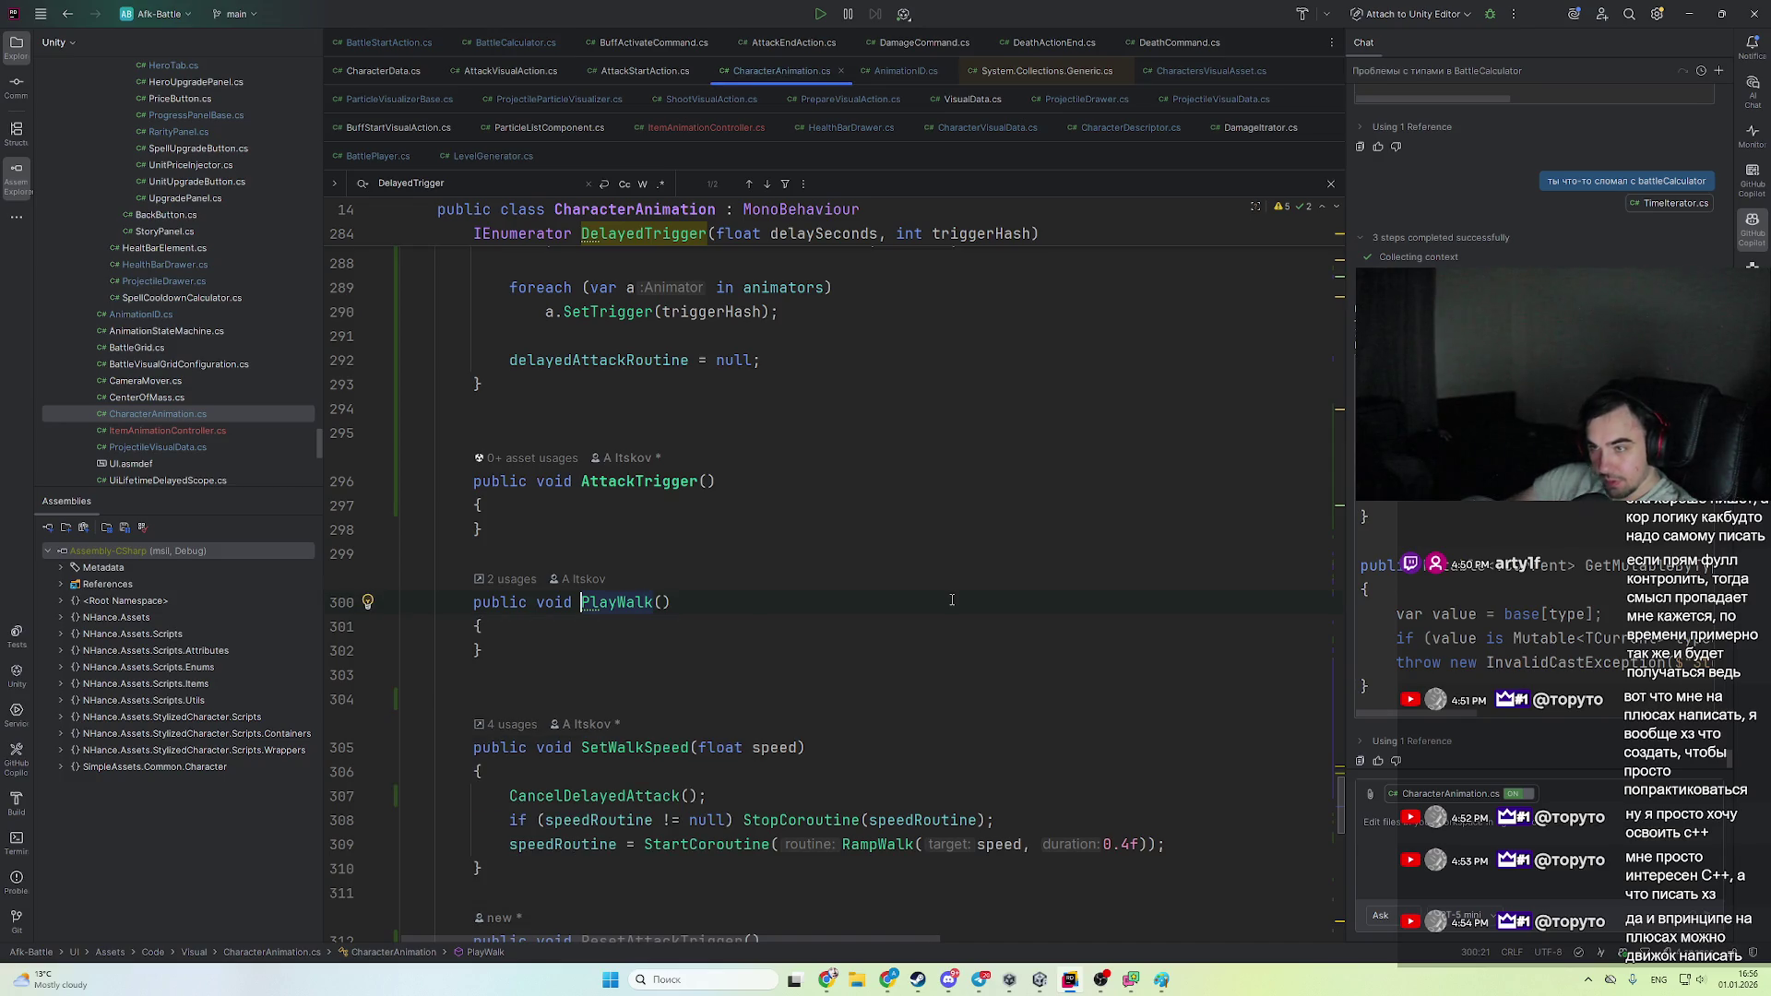
scroll(824, 676, up, 8)
scroll(824, 676, up, 1)
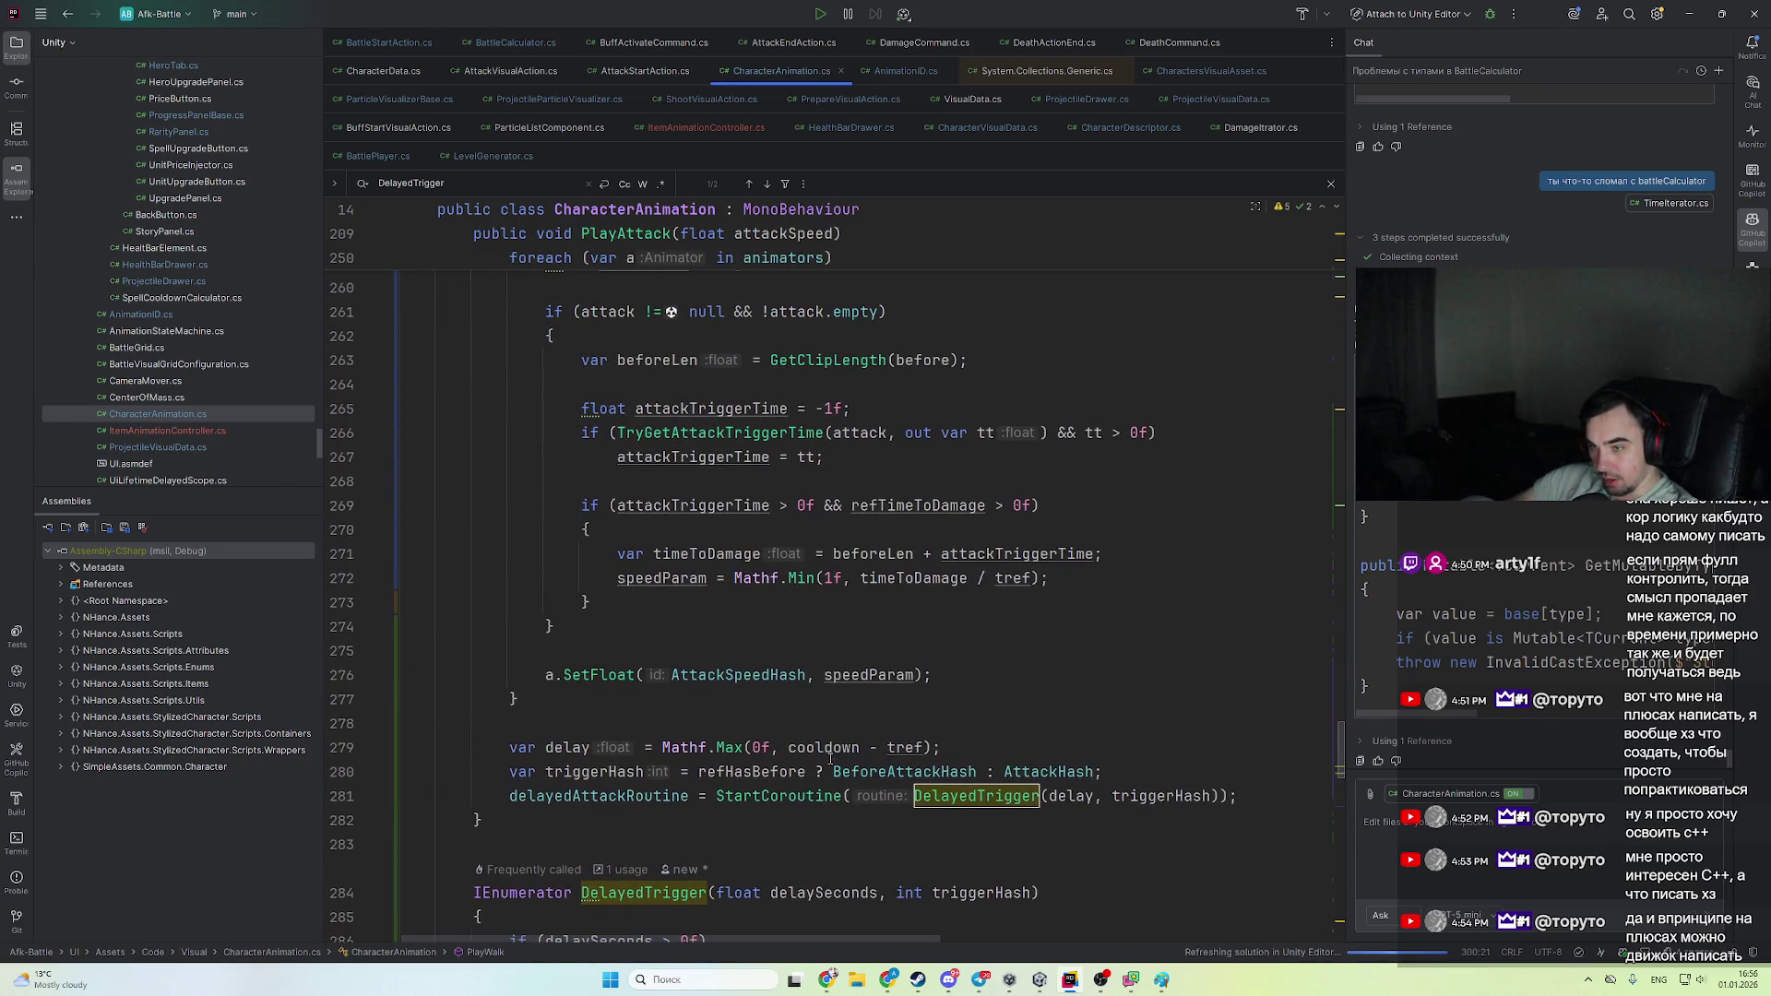
scroll(873, 767, up, 4)
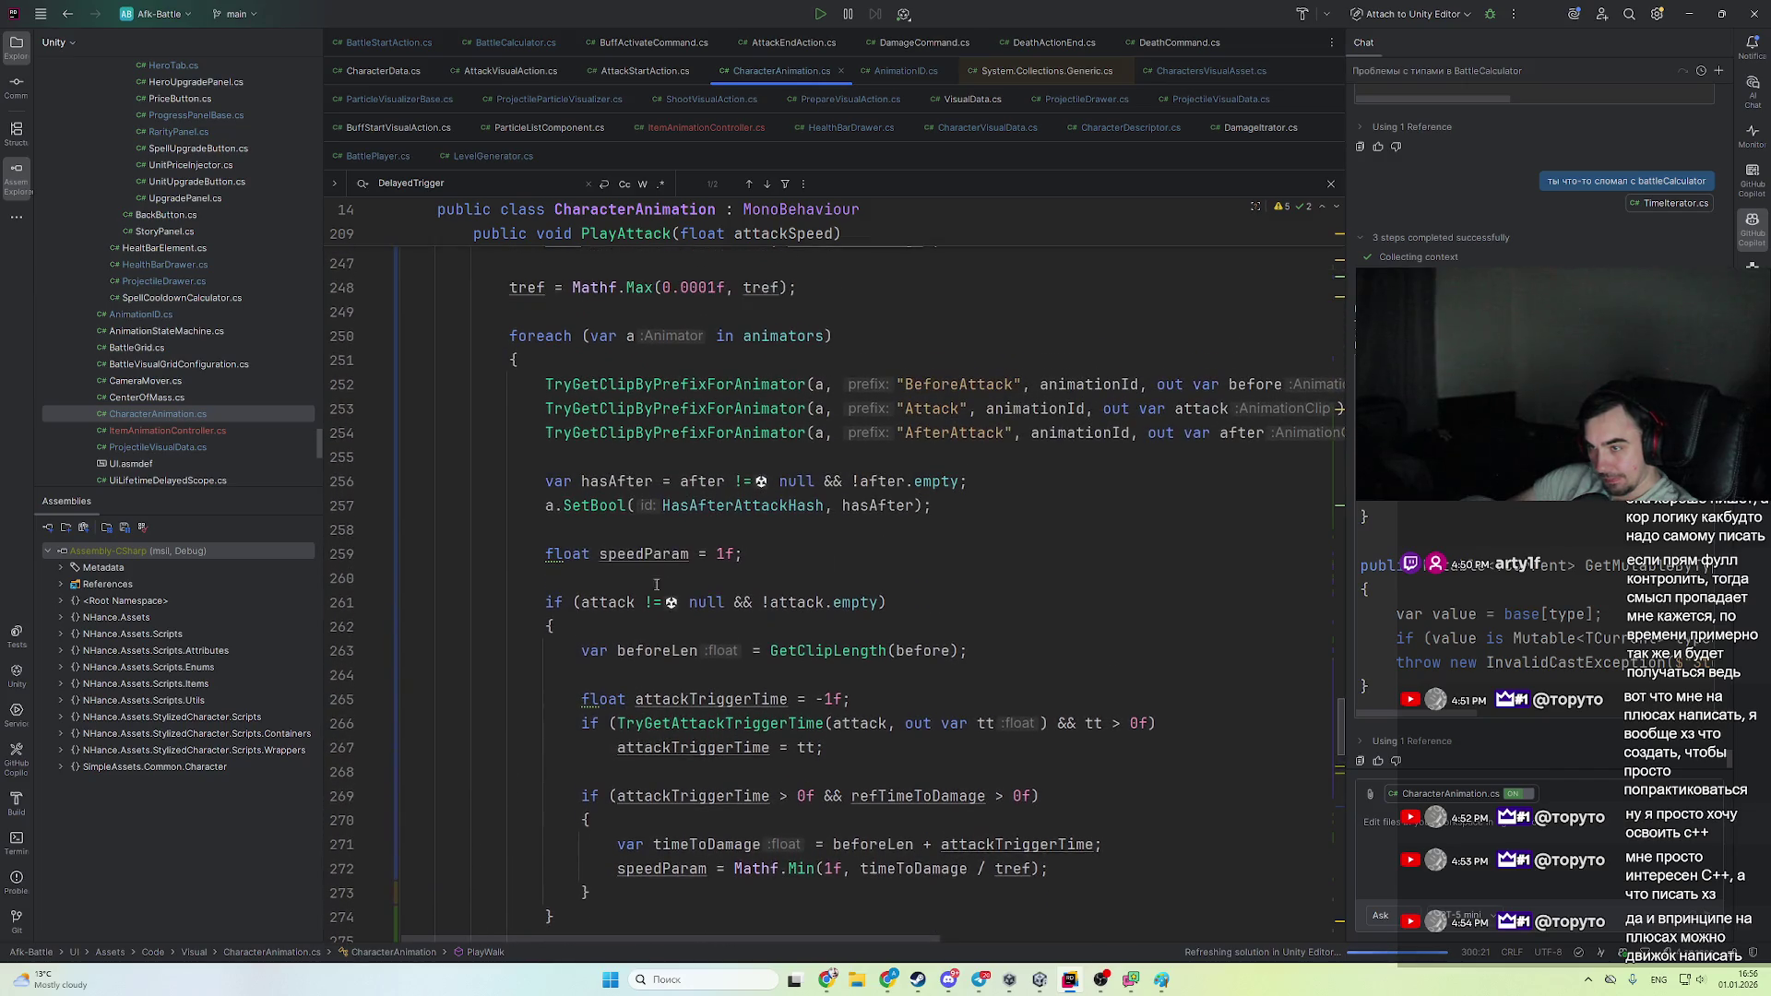
- Highlight the usages of speedParam, the BeforeAttack clip lookup and beforeLen
click(652, 553)
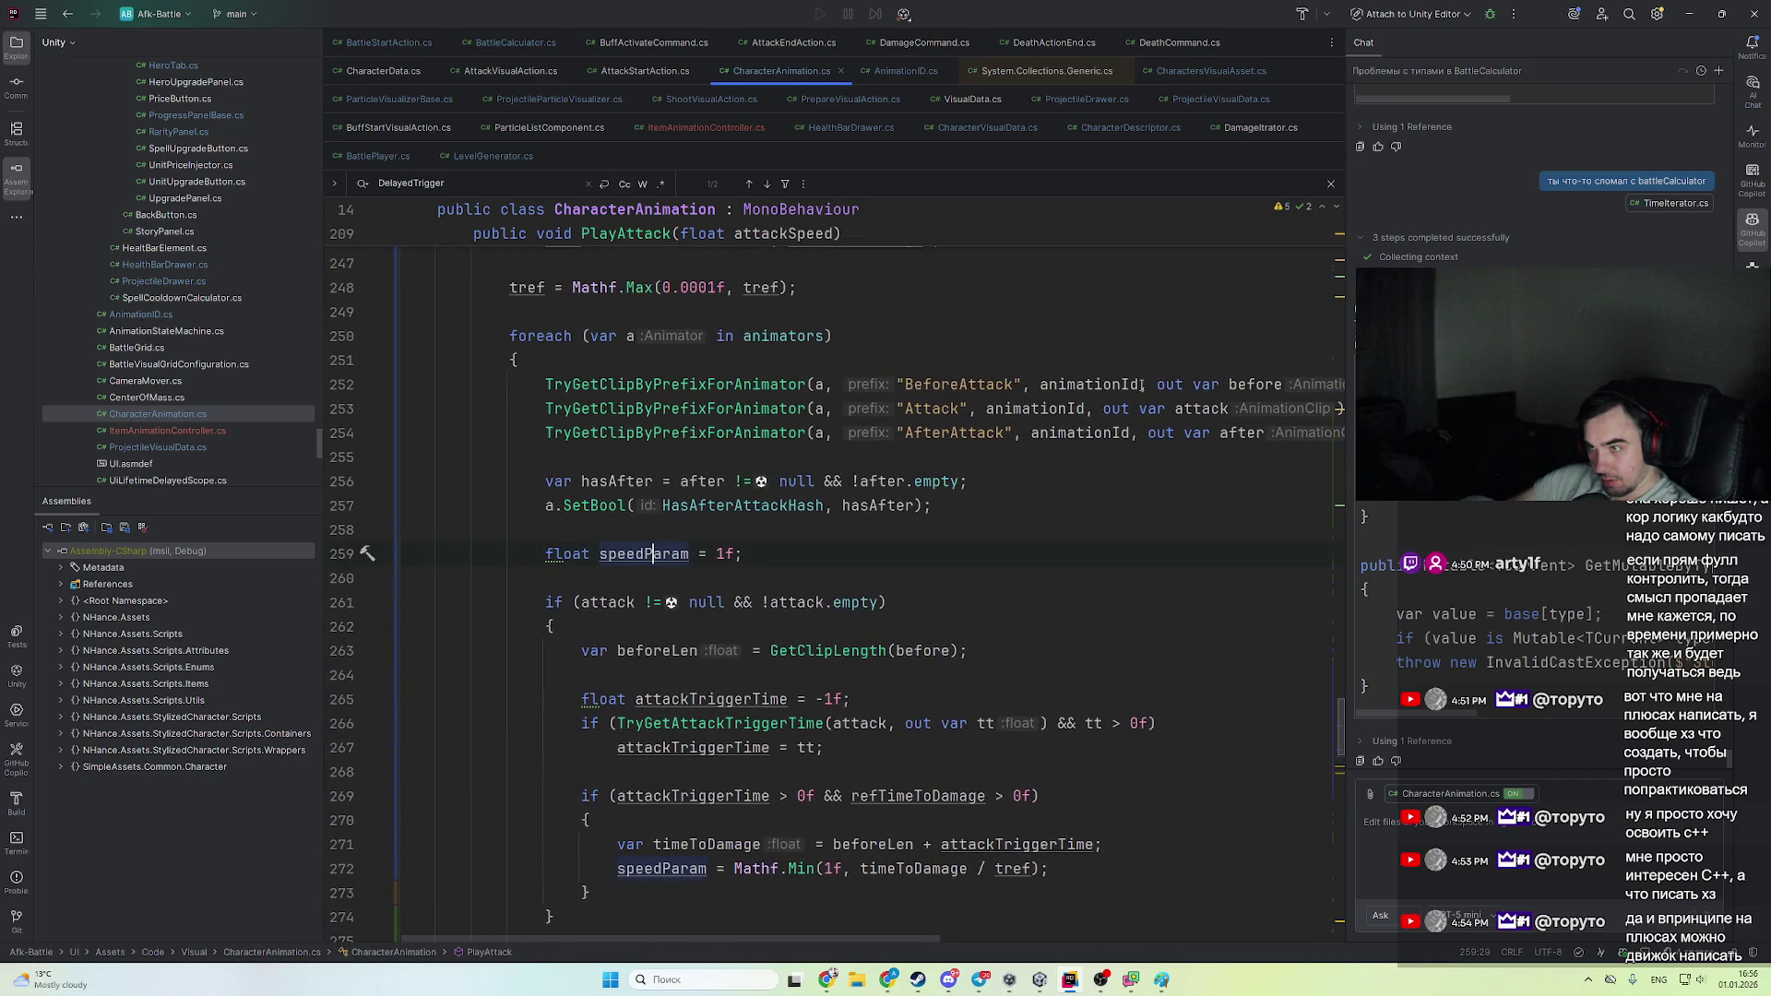
click(1267, 385)
scroll(869, 611, down, 3)
scroll(869, 612, up, 5)
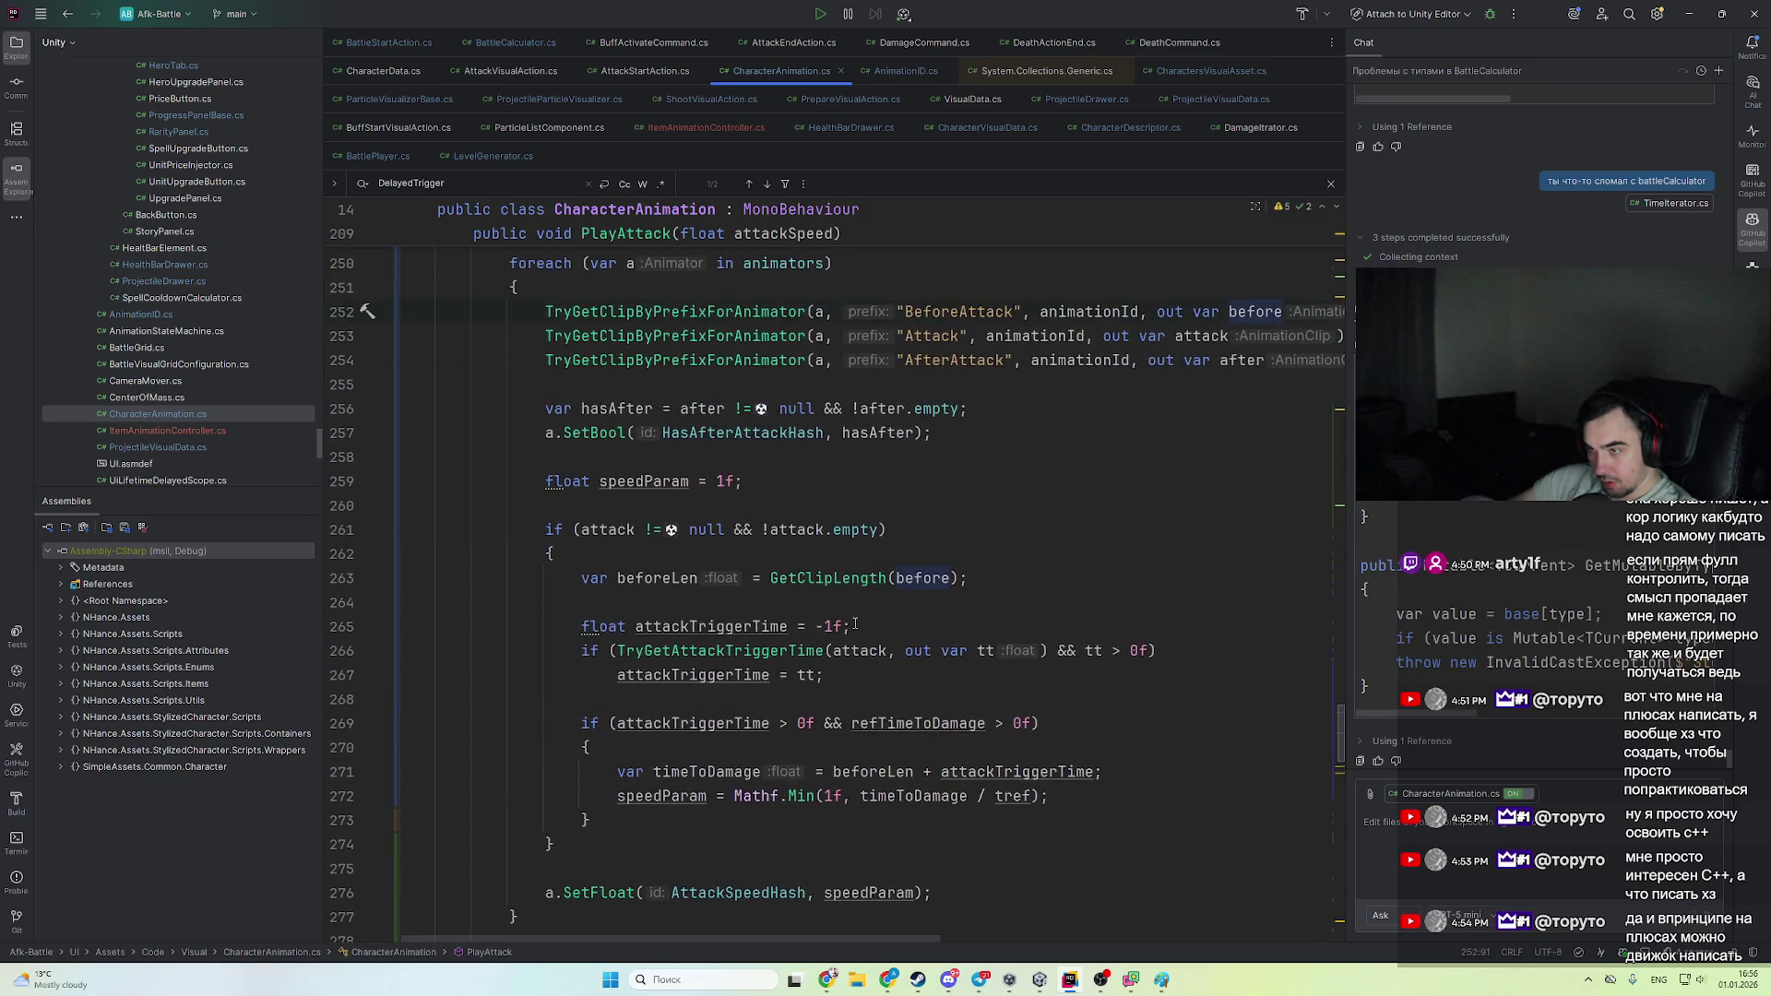
key(ctrl+w)
key(ctrl+w)
key(ctrl+w)
key(ctrl+f)
key(Escape)
click(698, 756)
scroll(922, 738, down, 3)
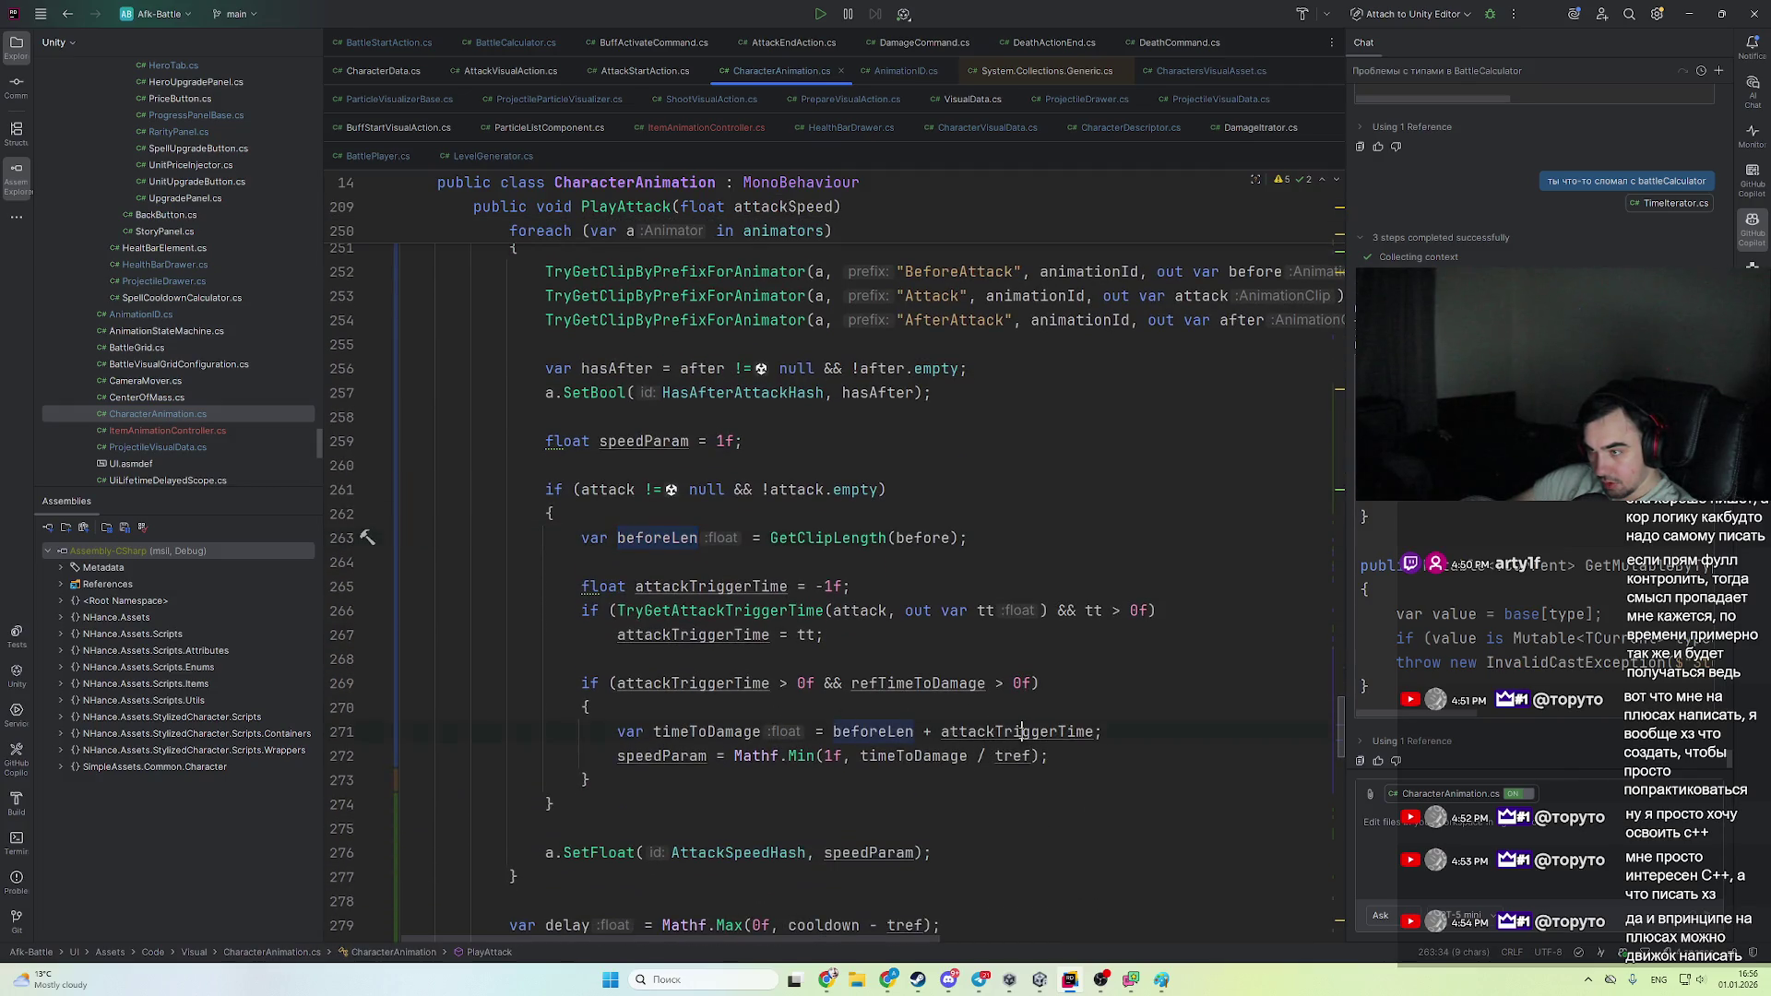
- Trace the after, attack and before clips, beforeLen and timeToDamage through the speed formula
click(1022, 732)
double_click(1204, 296)
double_click(1249, 322)
double_click(1199, 297)
double_click(1280, 272)
double_click(684, 546)
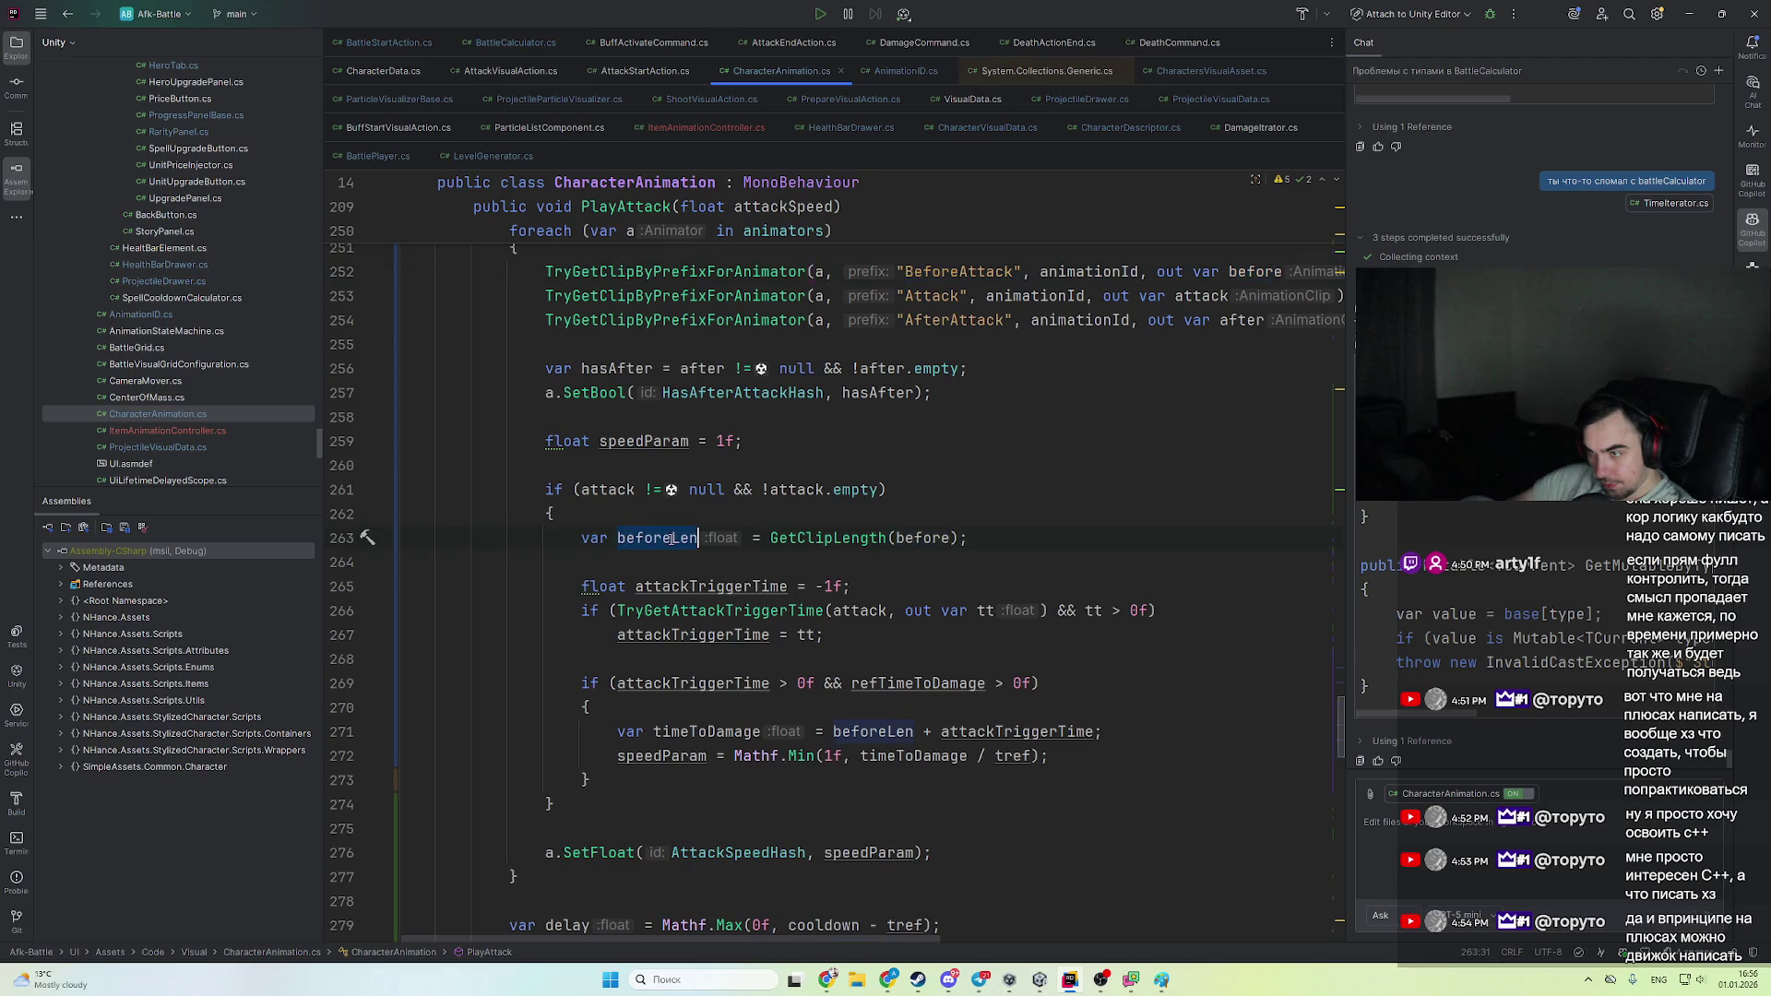
double_click(706, 732)
scroll(849, 722, down, 1)
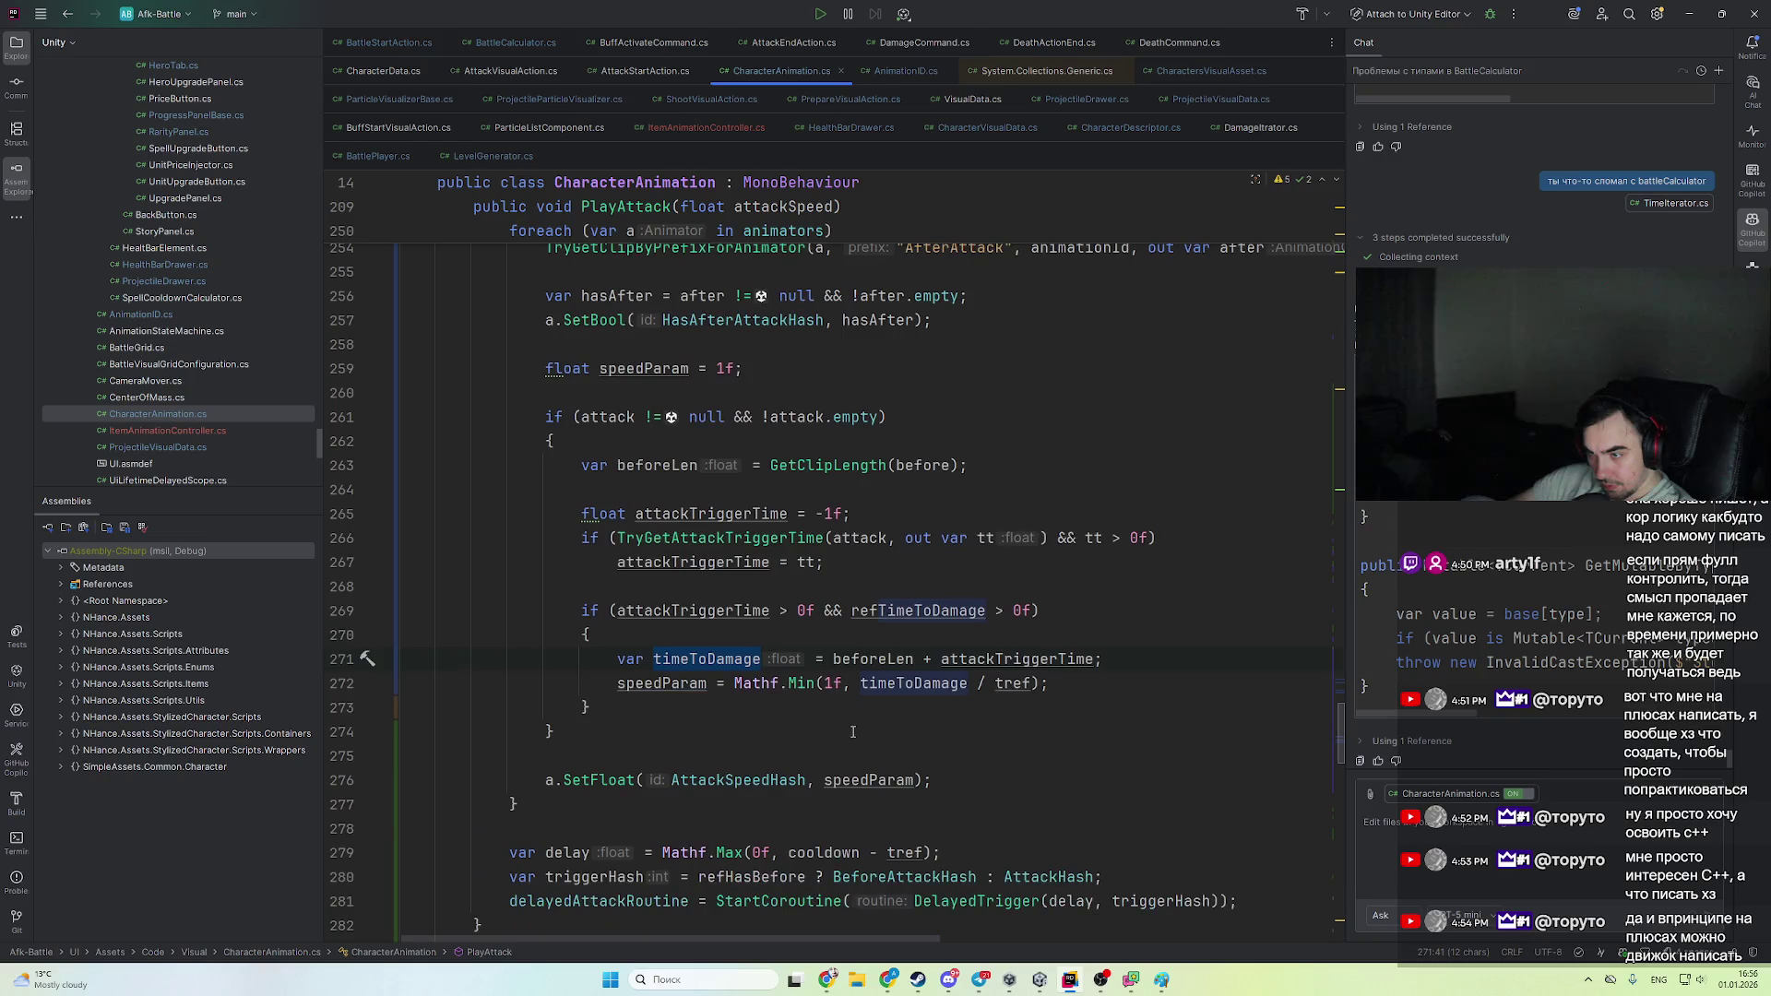
click(682, 684)
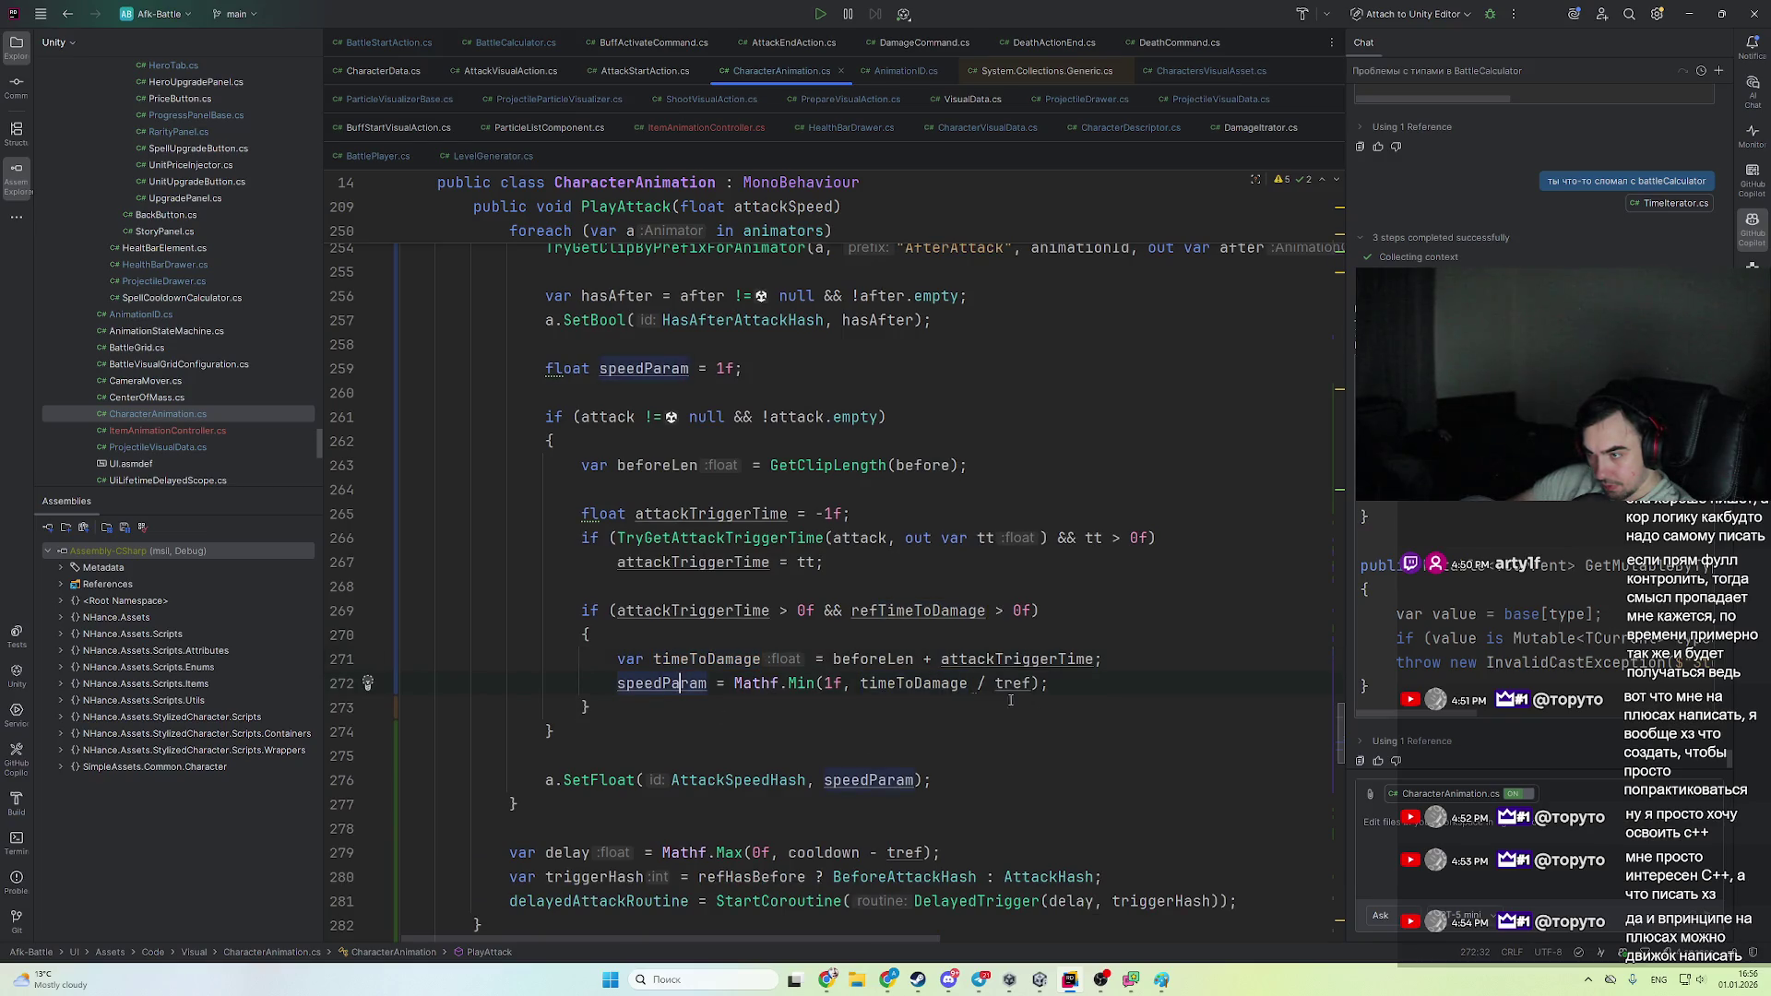
double_click(942, 683)
key(alt+Tab)
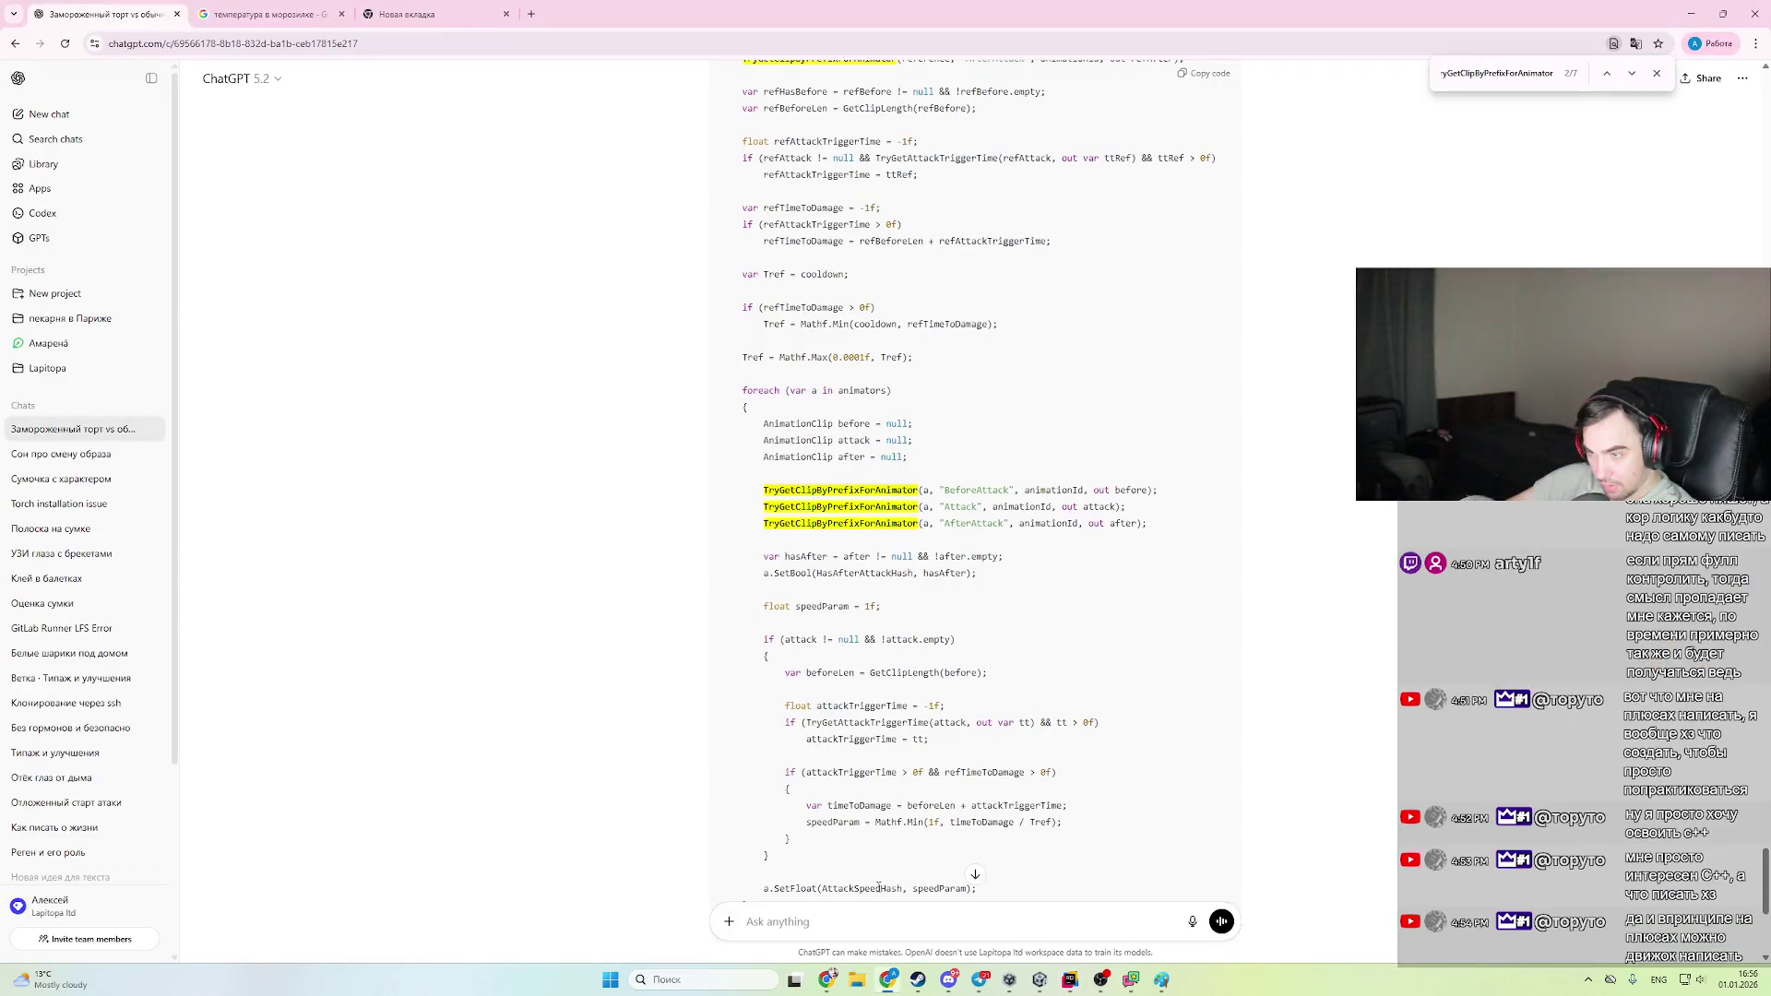
- Send a Russian follow-up: the after animation also counts toward final attack speed, trigger must stay correct
double_click(1130, 524)
click(930, 918)
text(after)
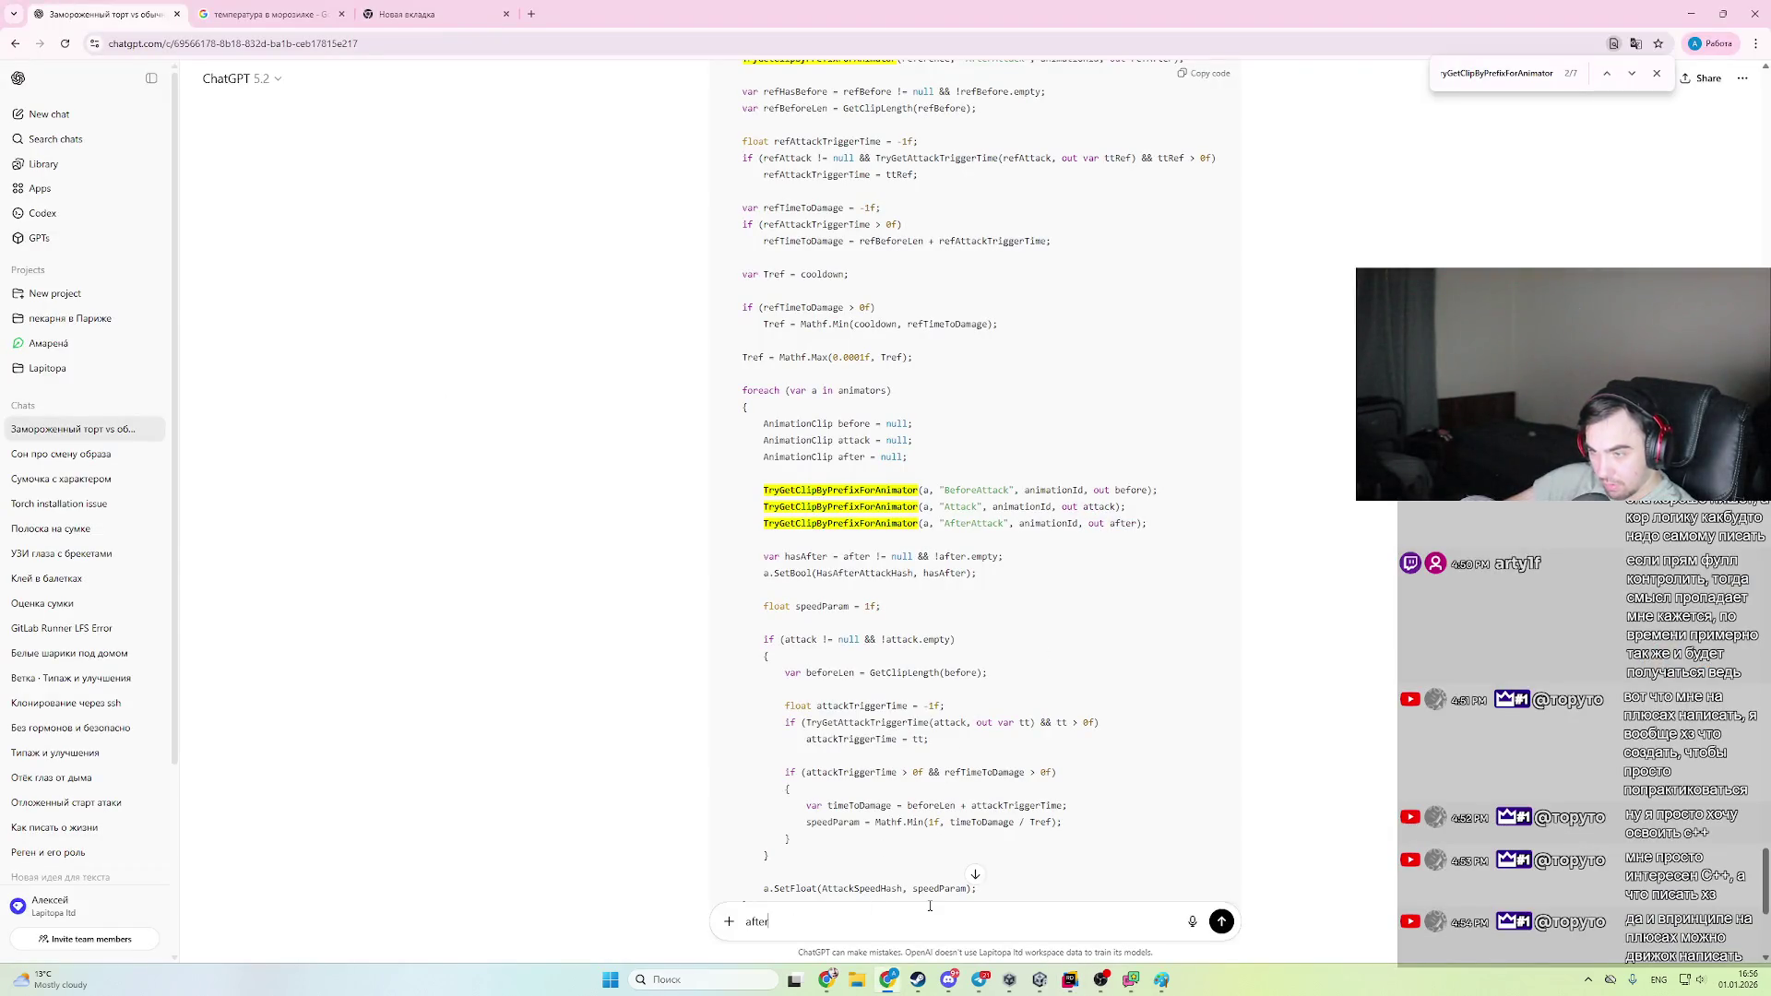
key(alt+shift)
text(тоже должен)
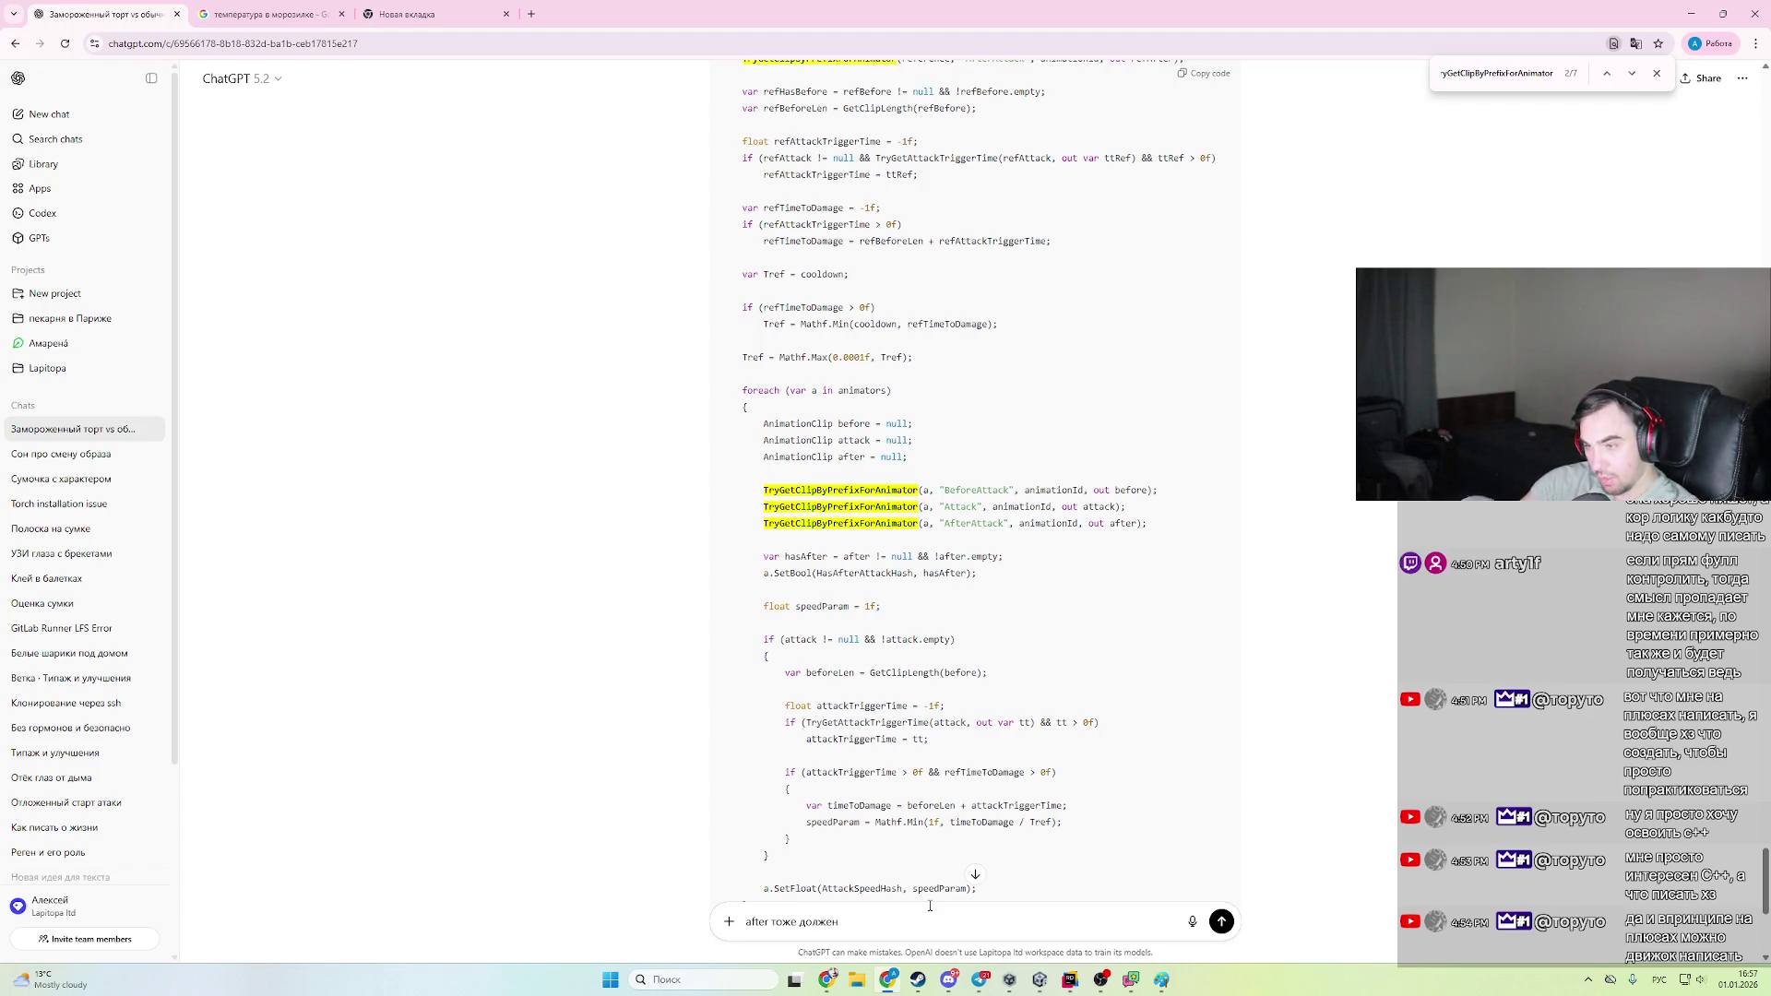
text( быть в ра)
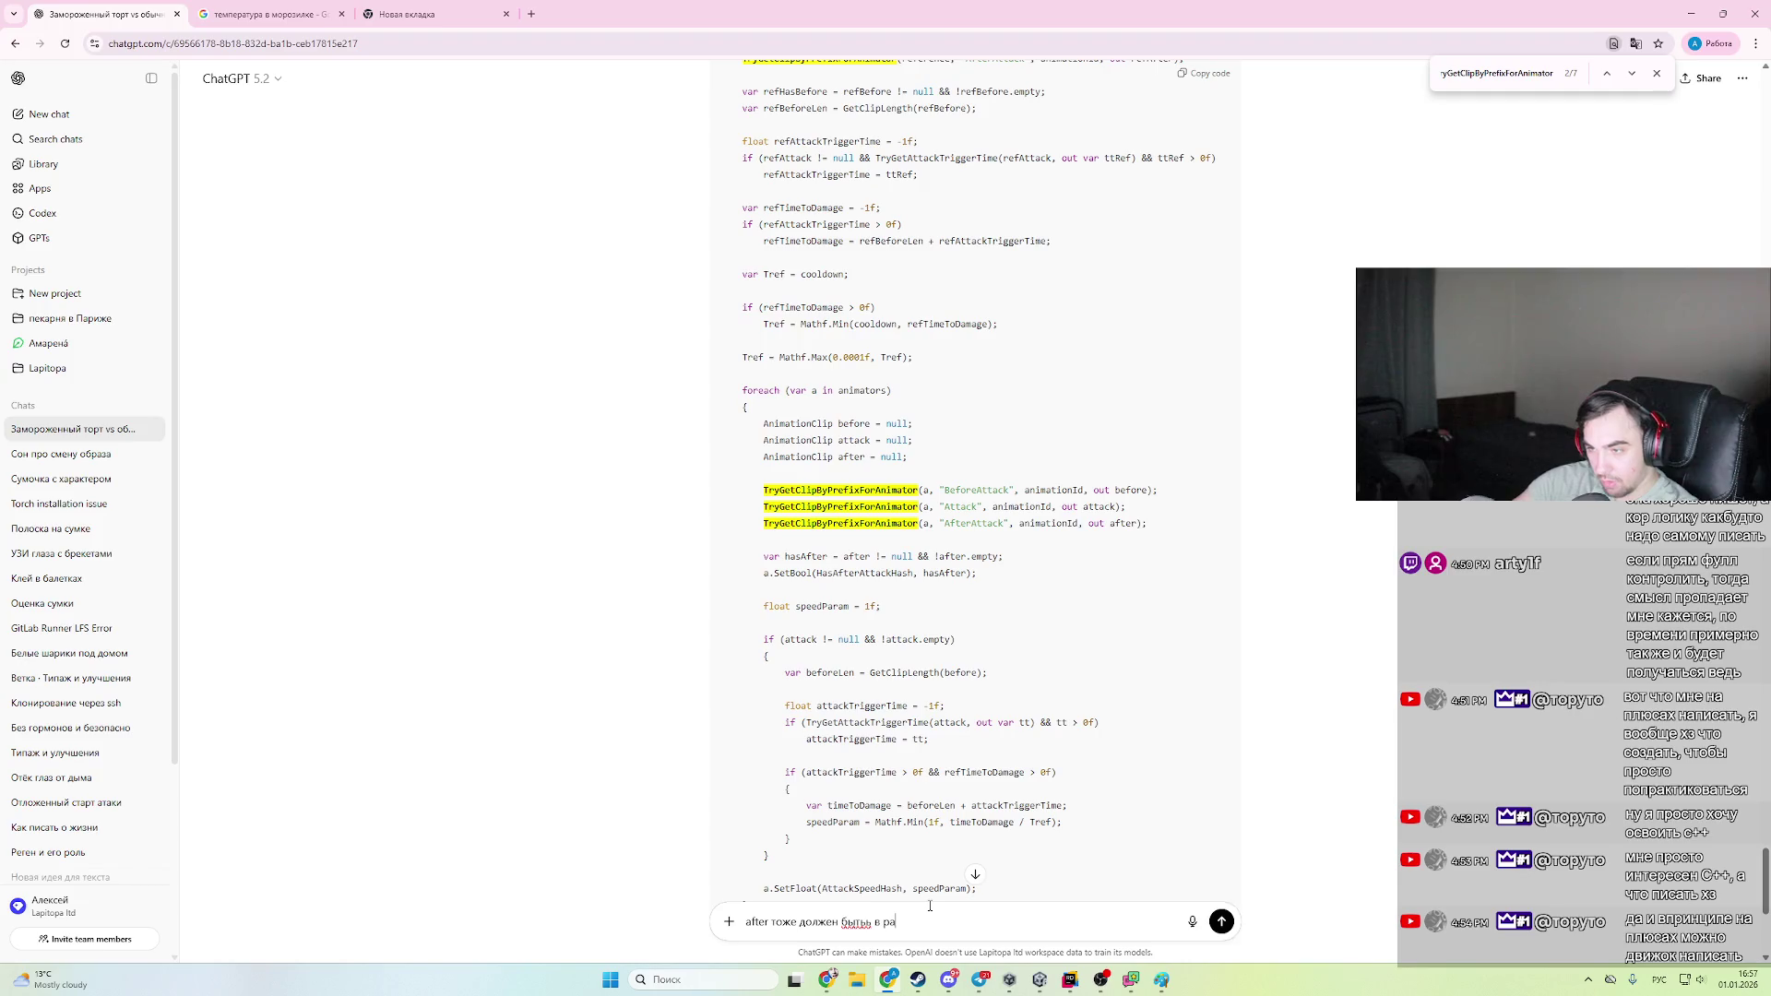
text( расче)
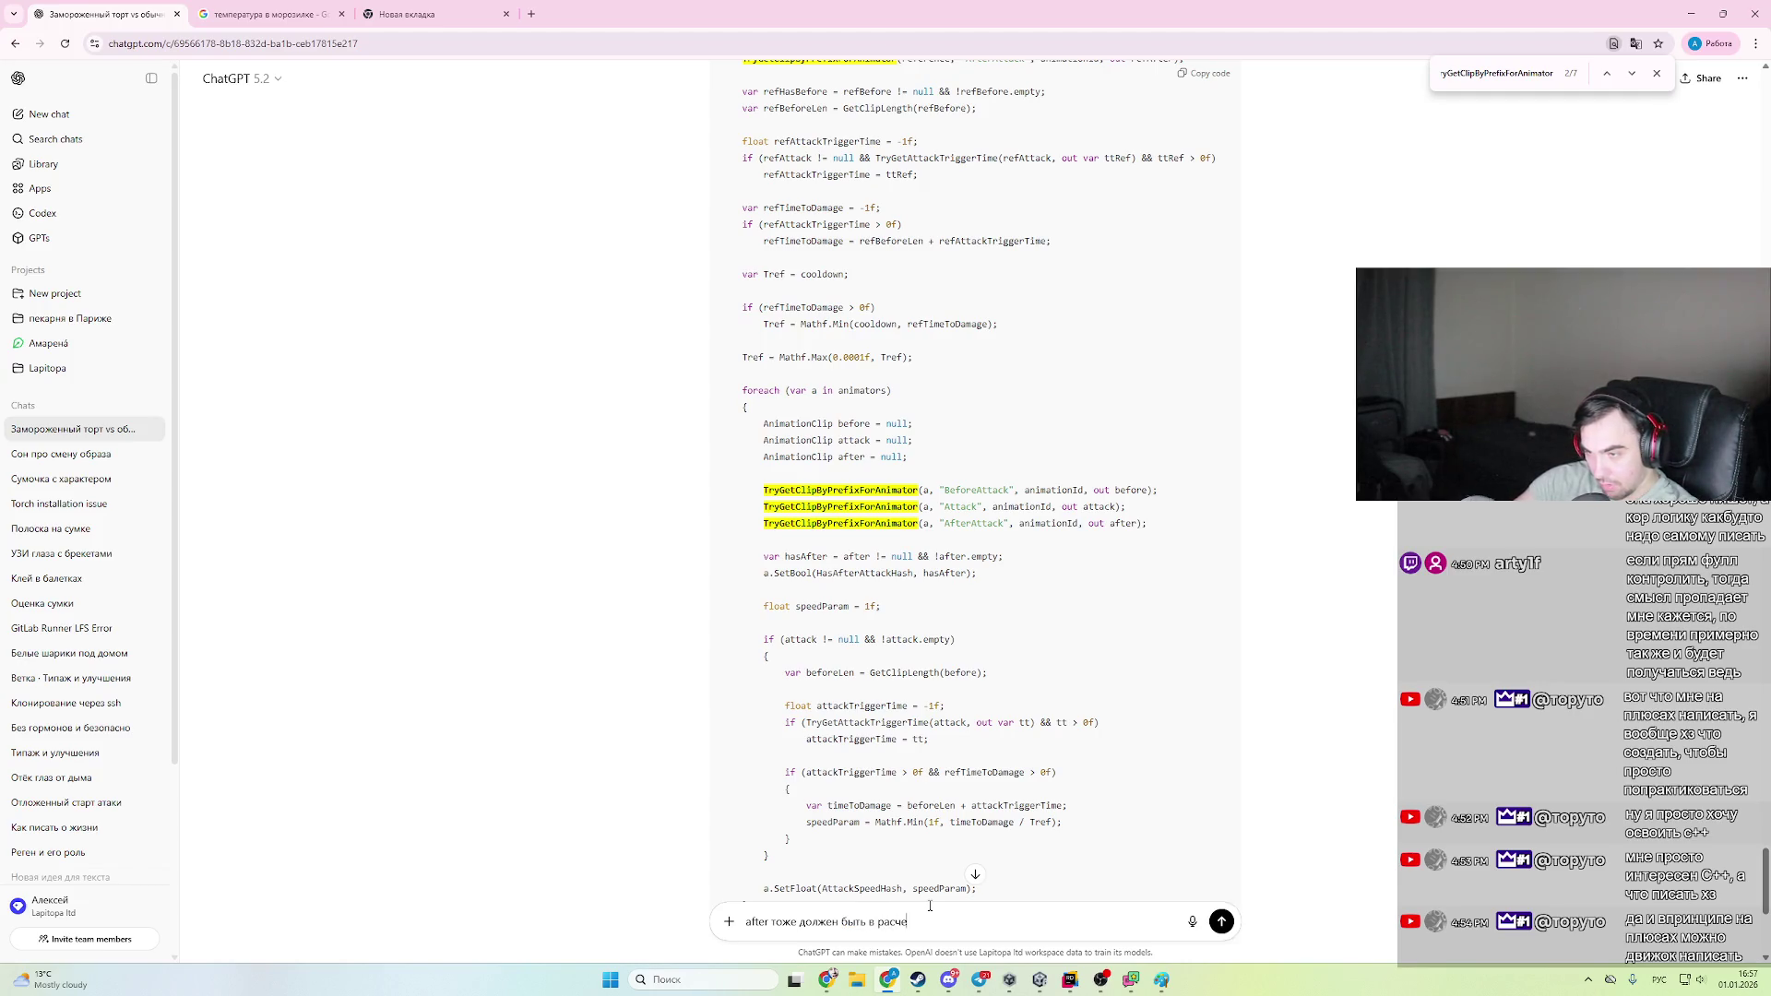
text(те финальной ск)
text(орости)
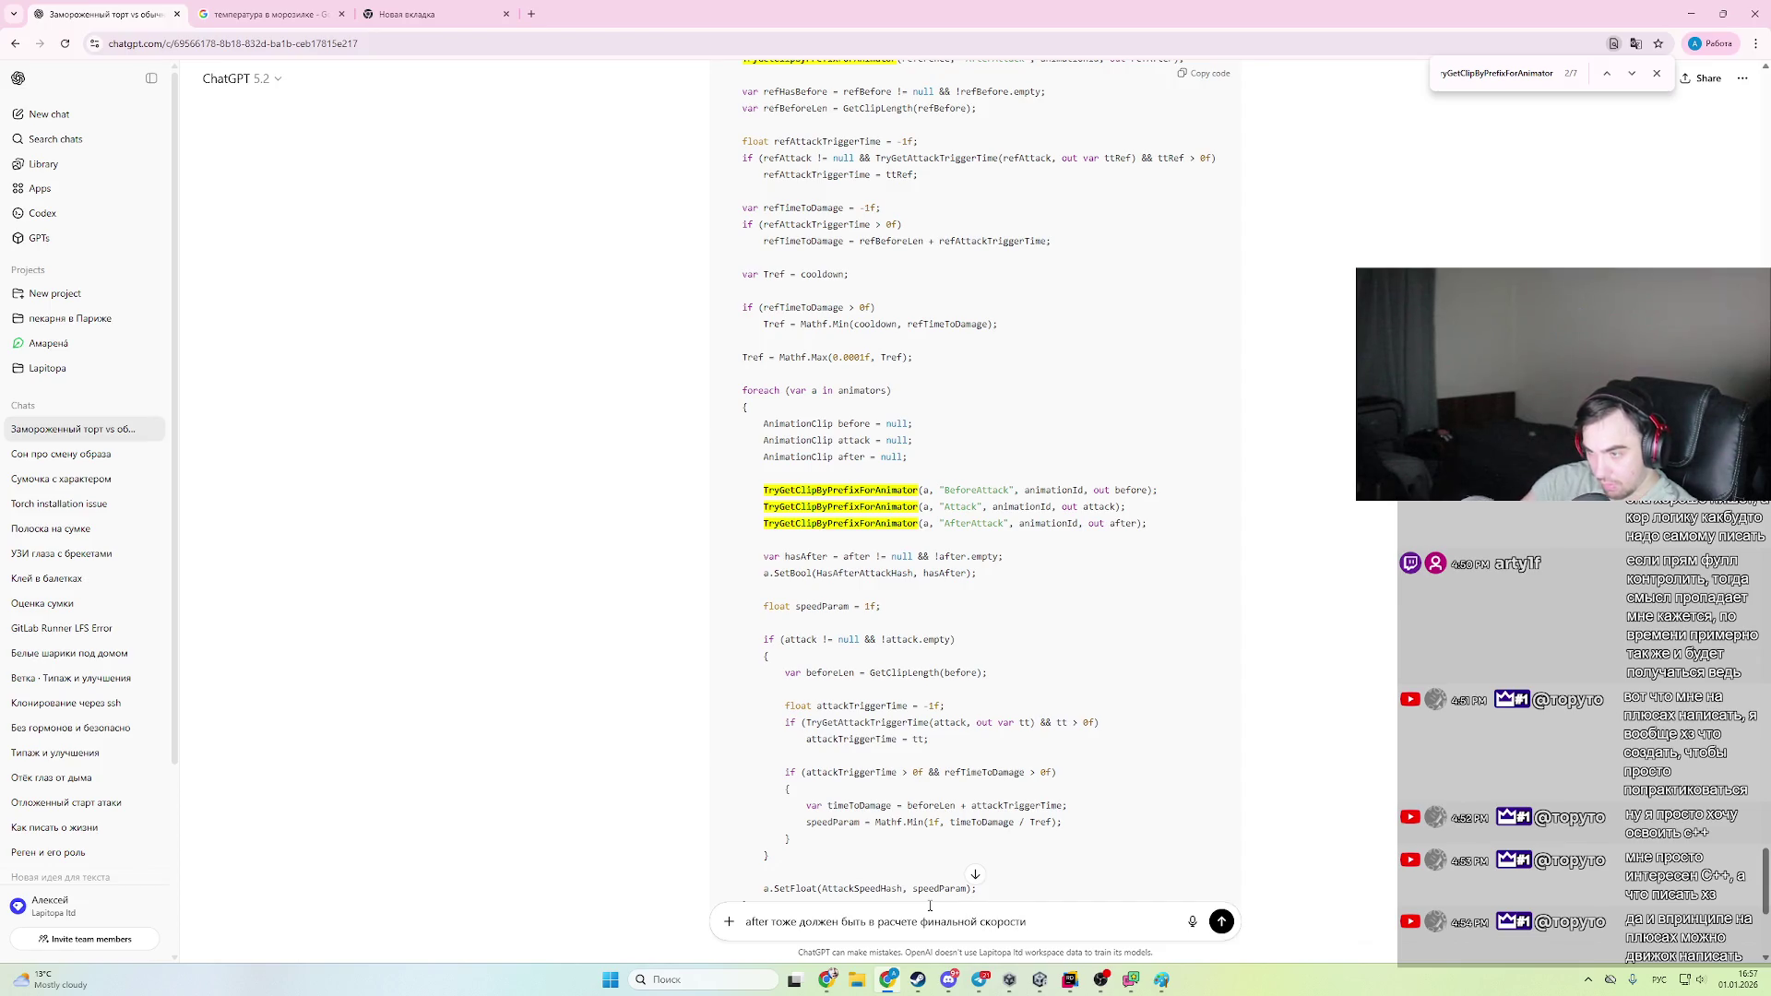
text(, т.к. э)
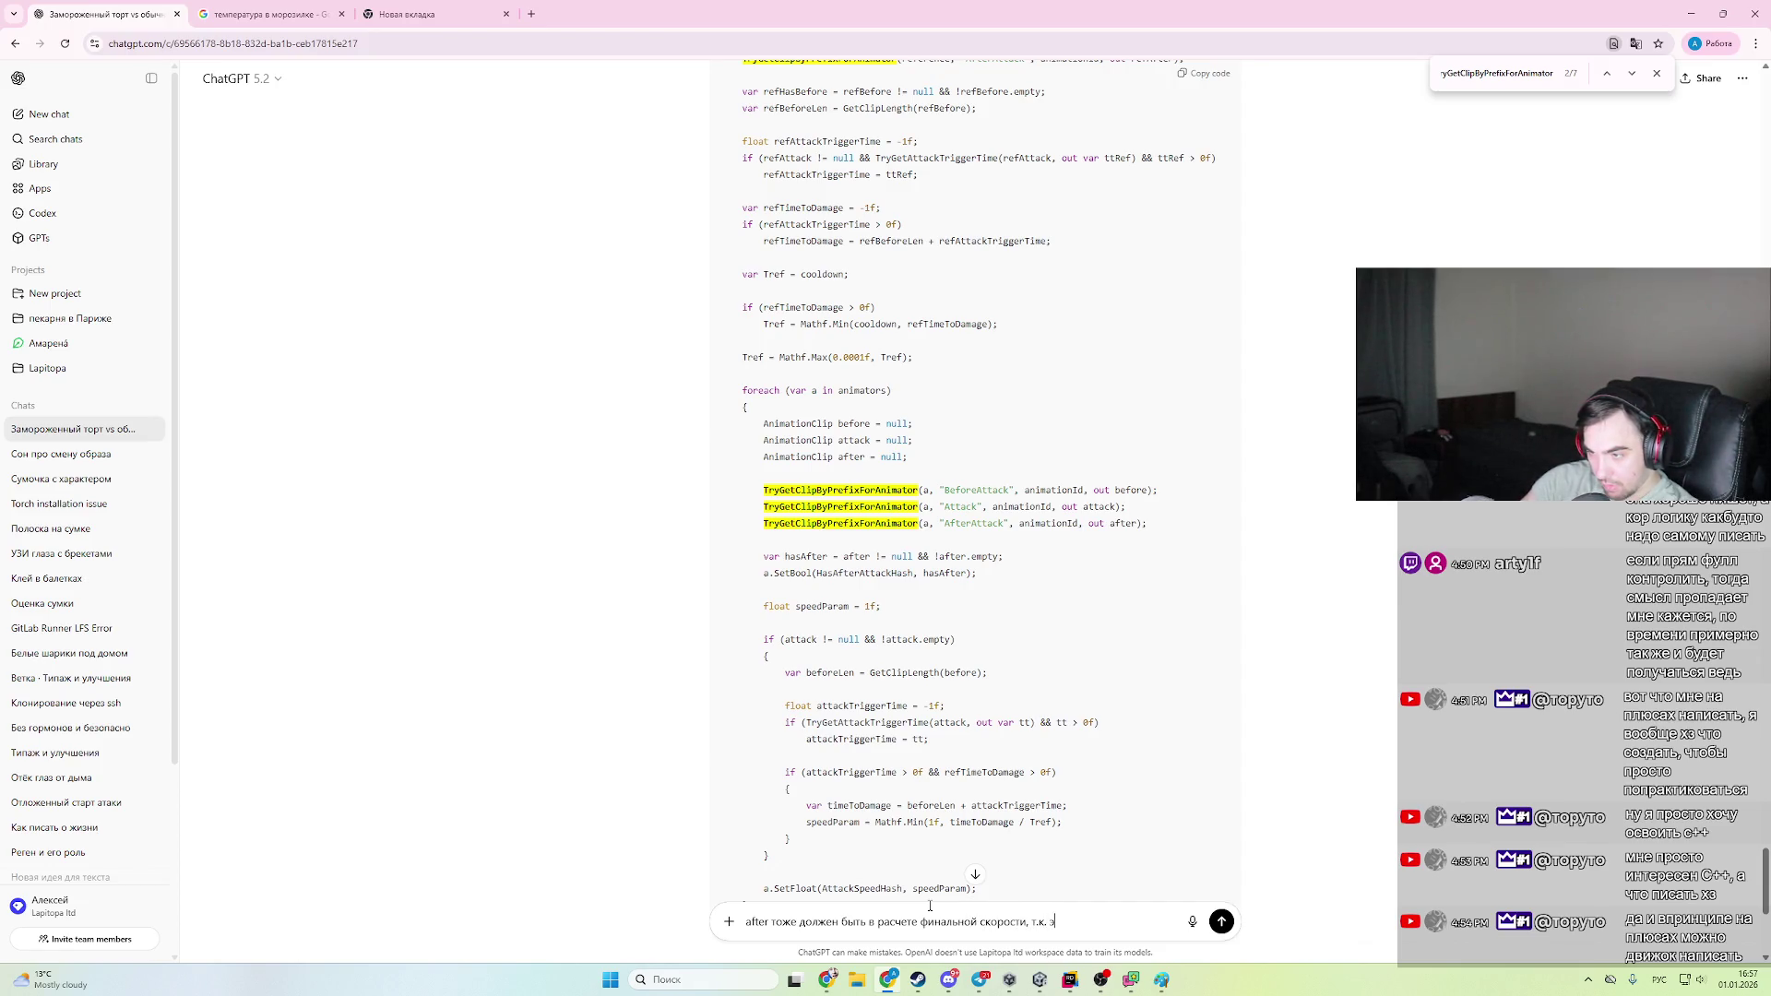
text(то тоже эта)
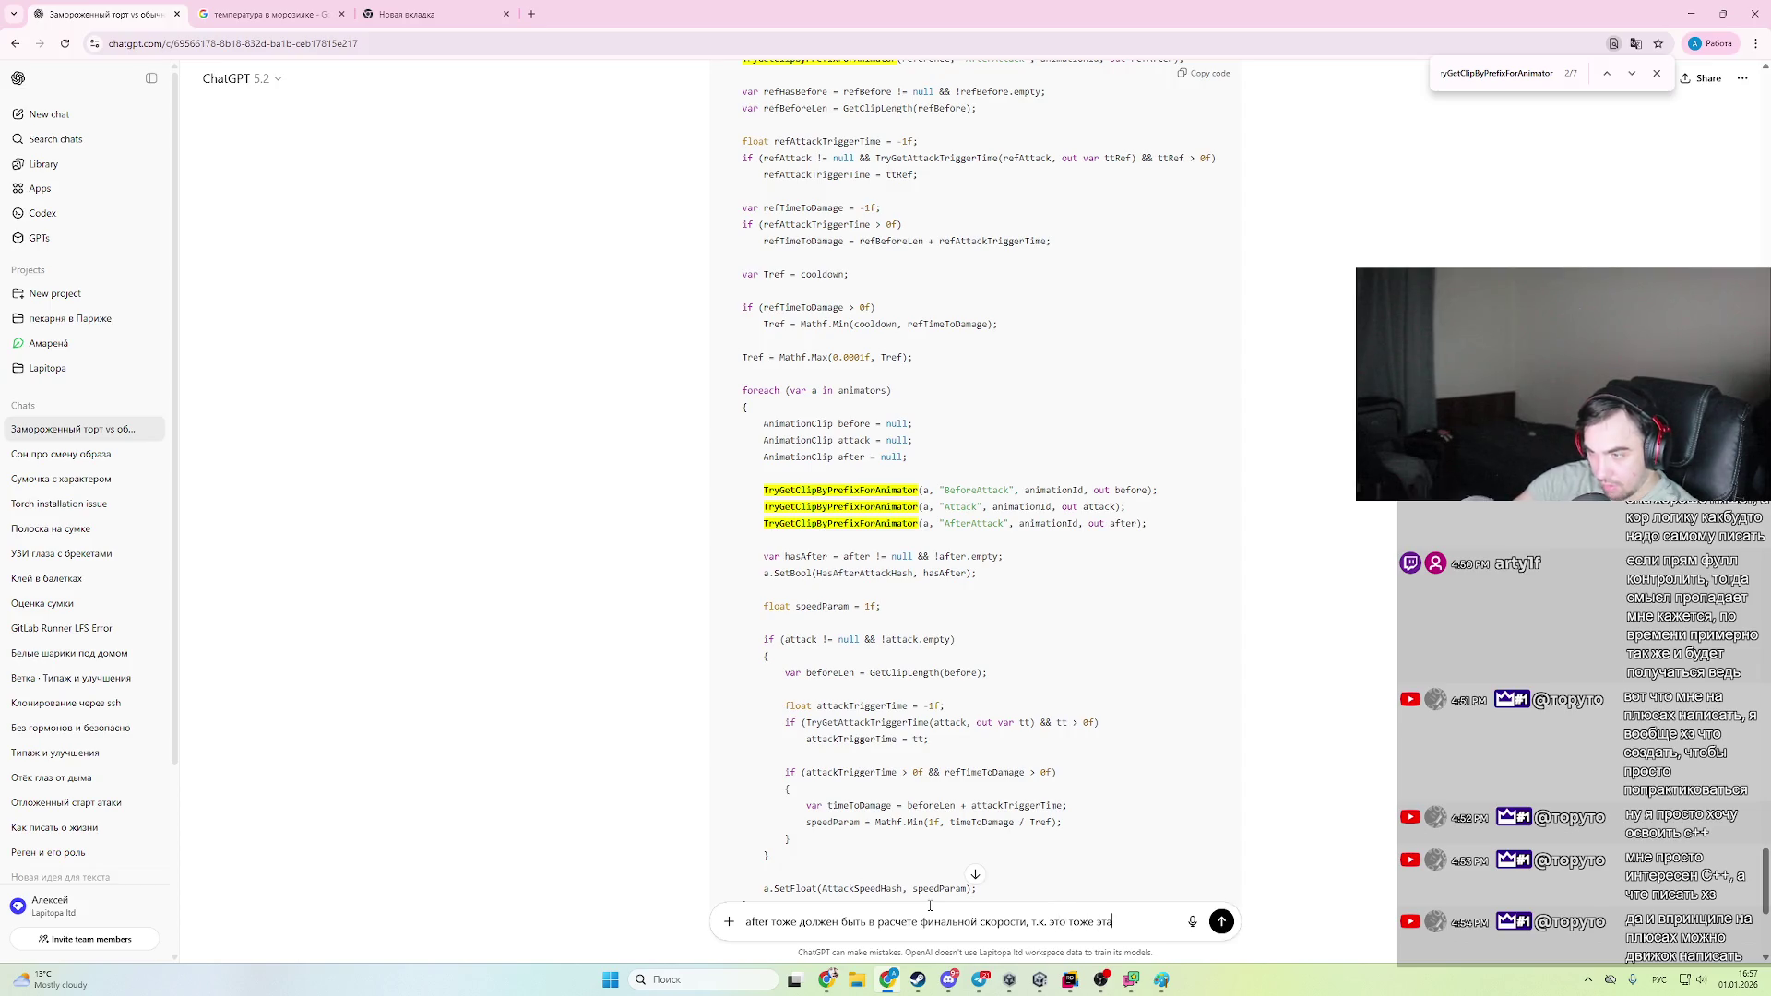
text(п анимации )
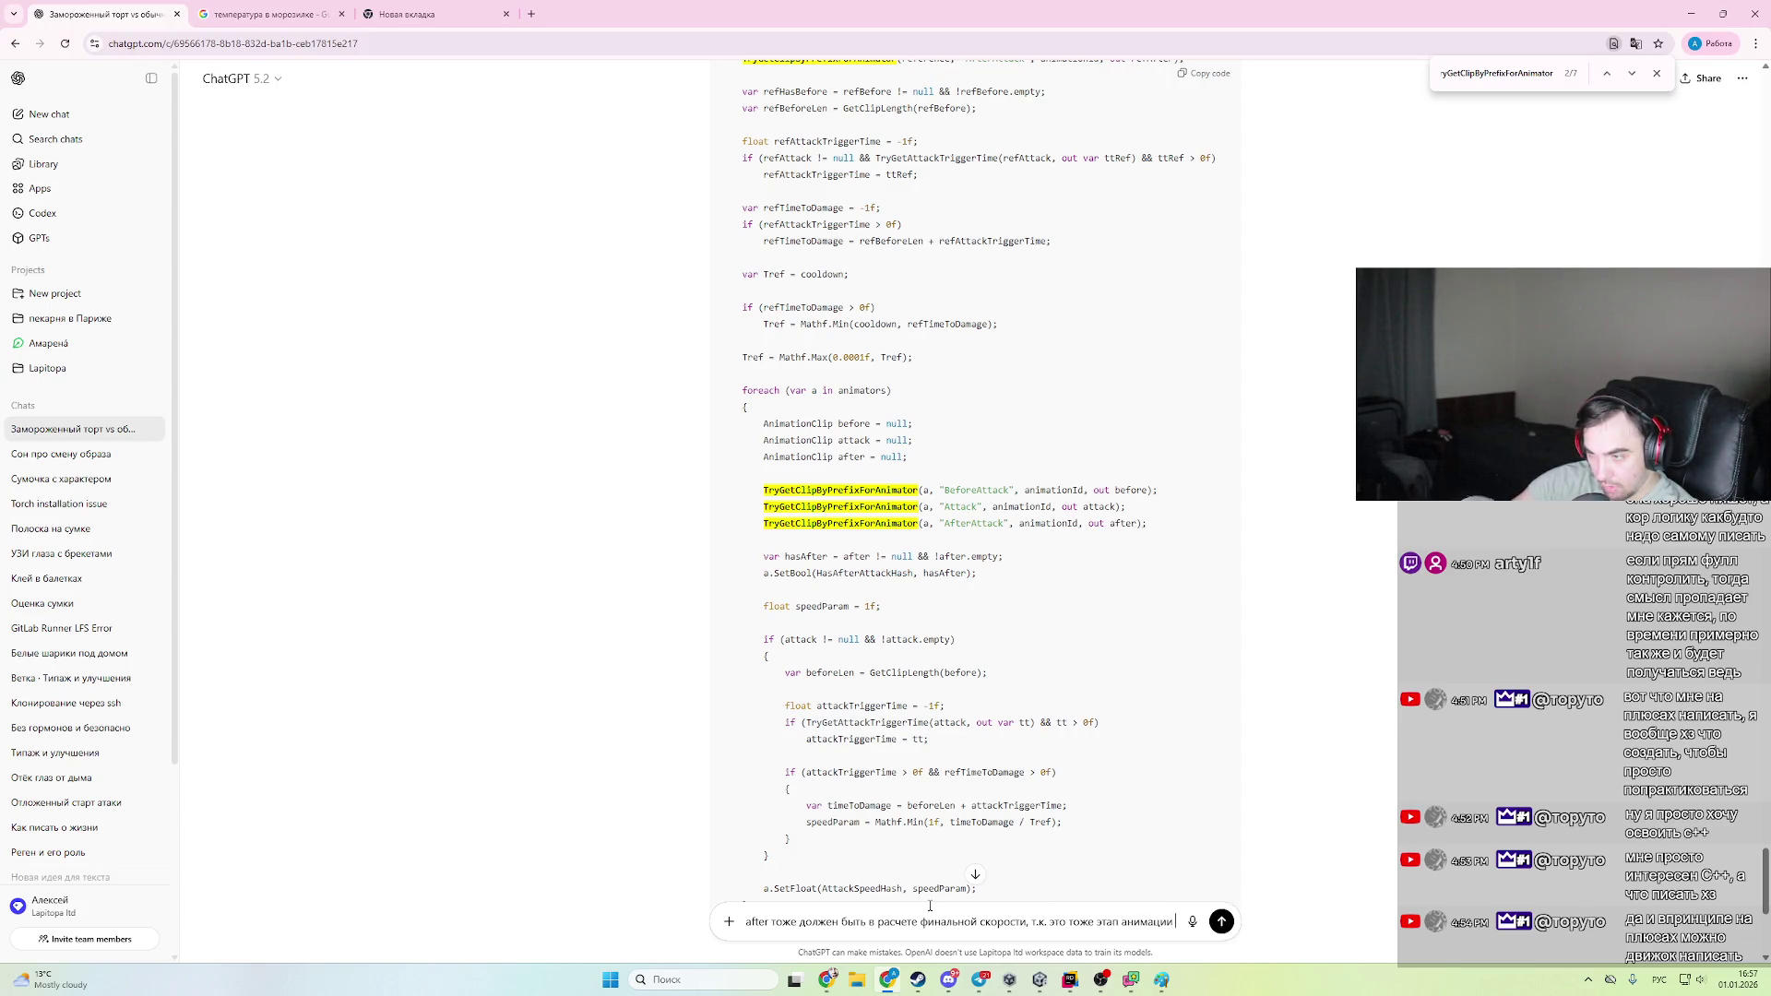
text(атаки не)
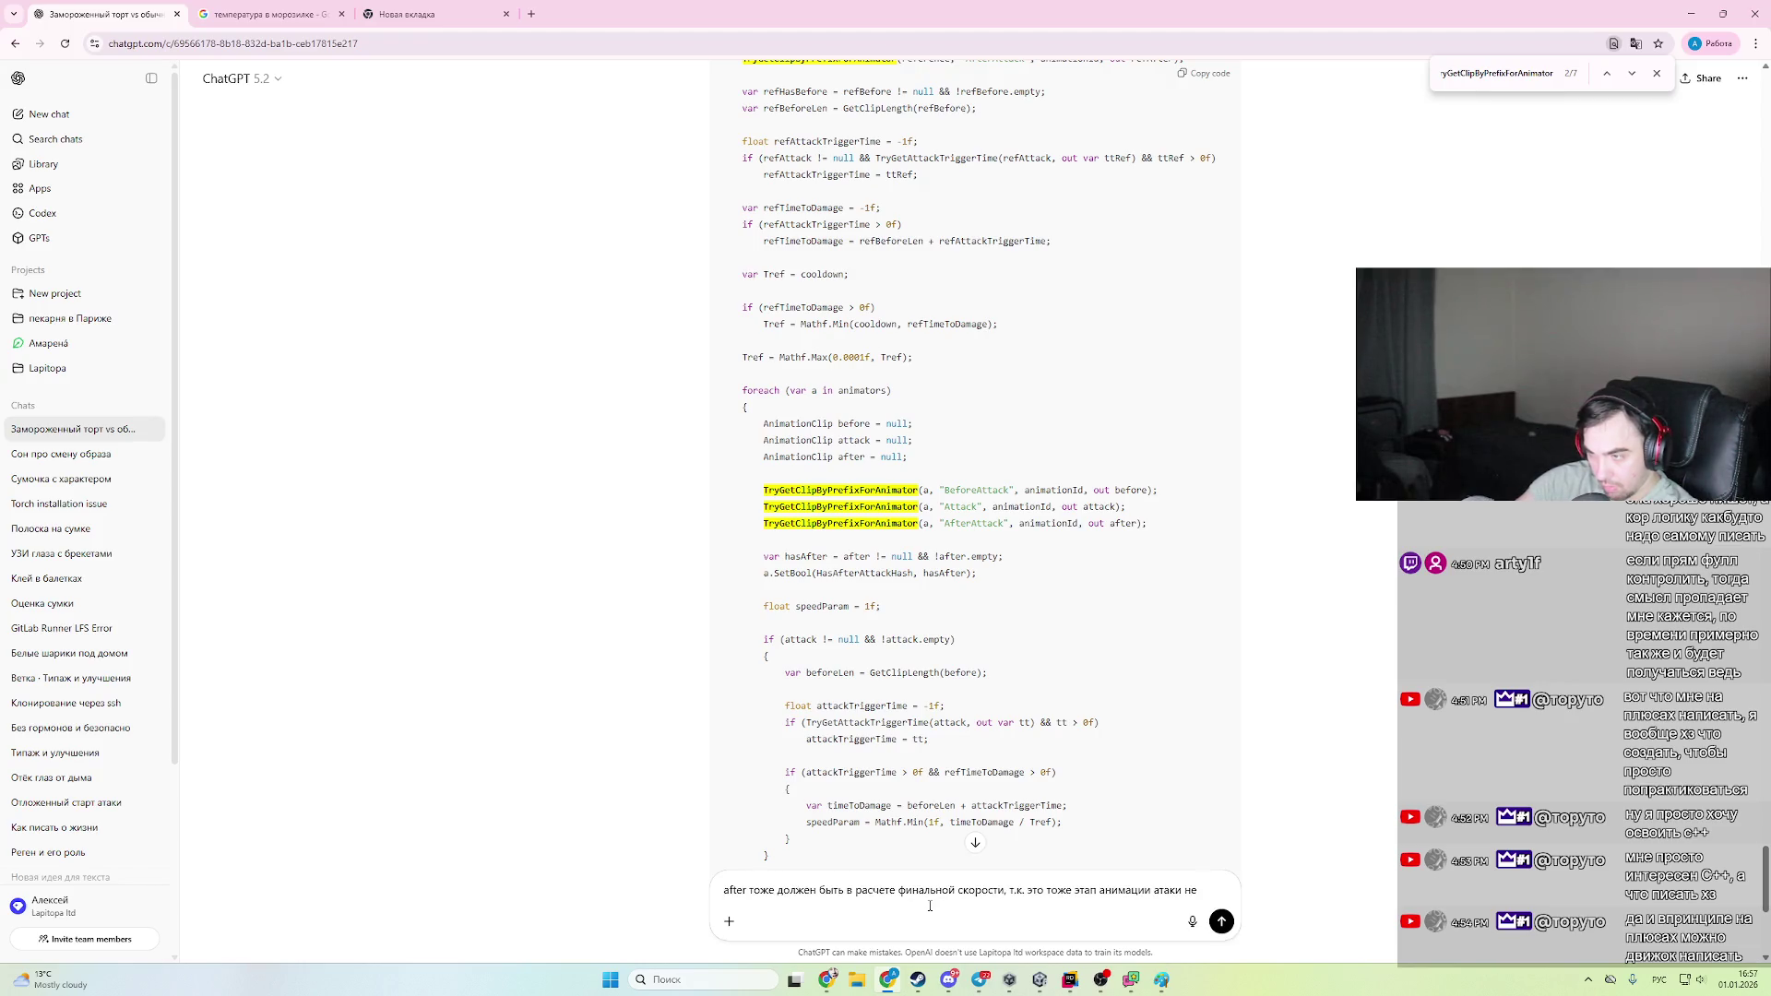
text(ороисход)
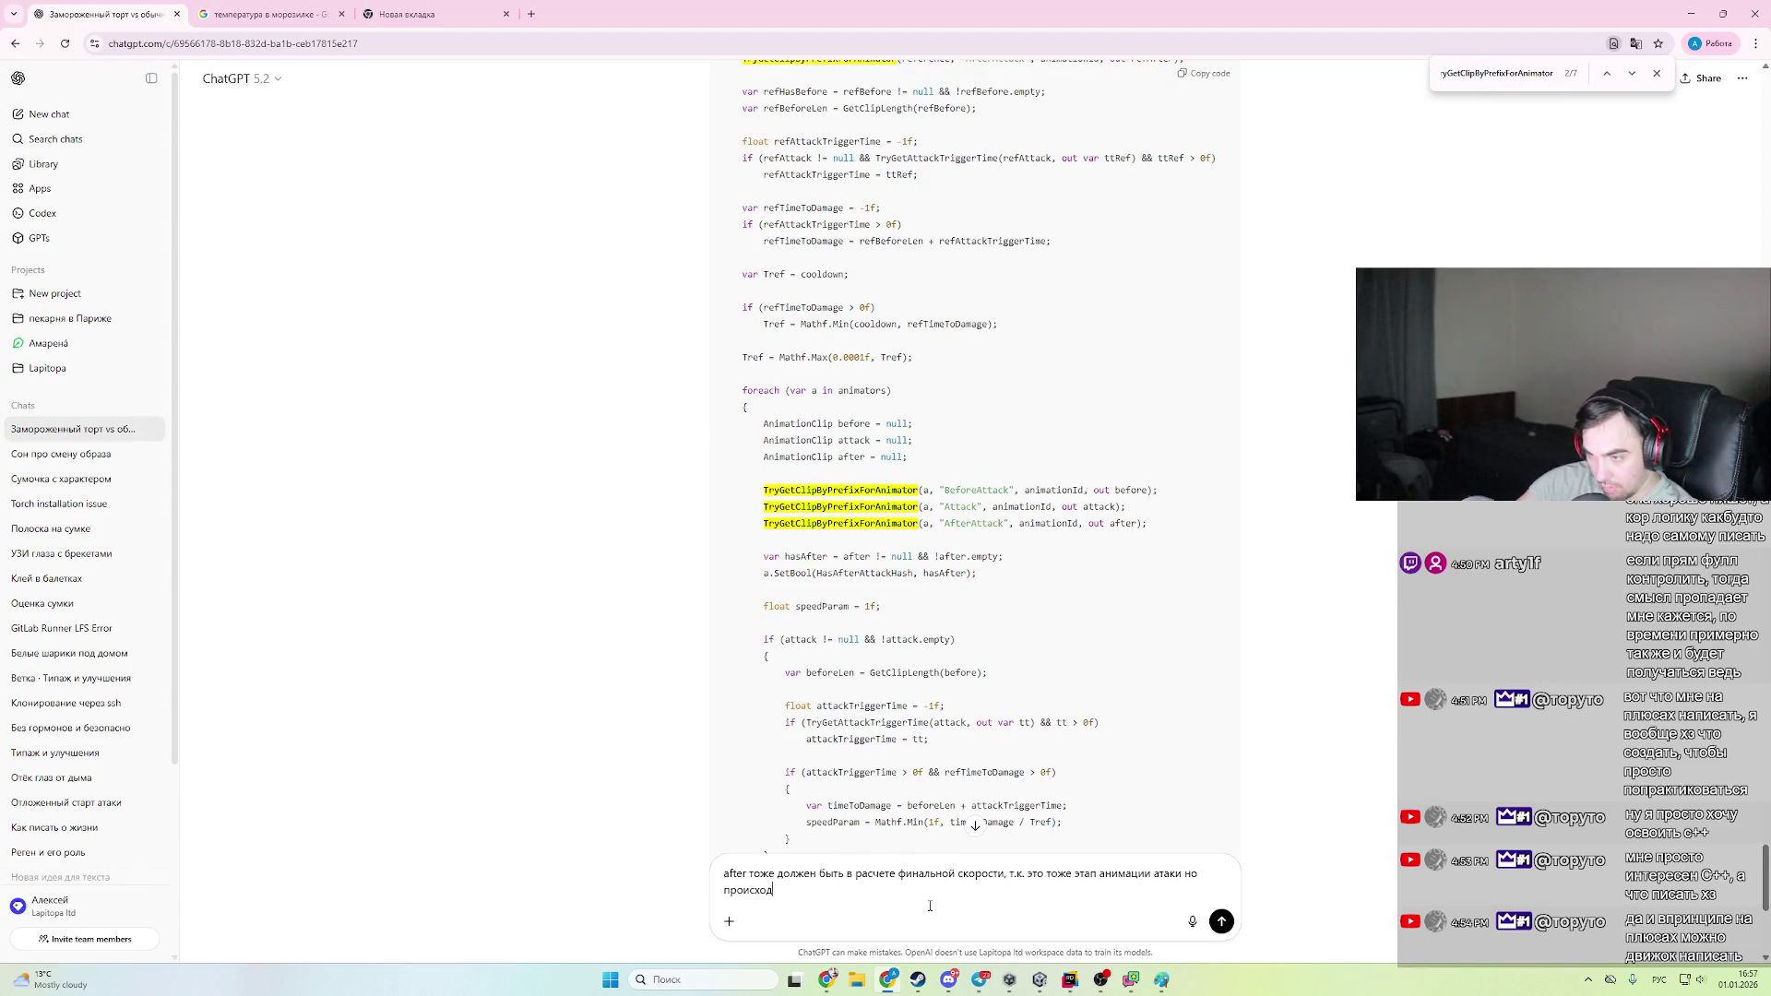
text(ит после триггера)
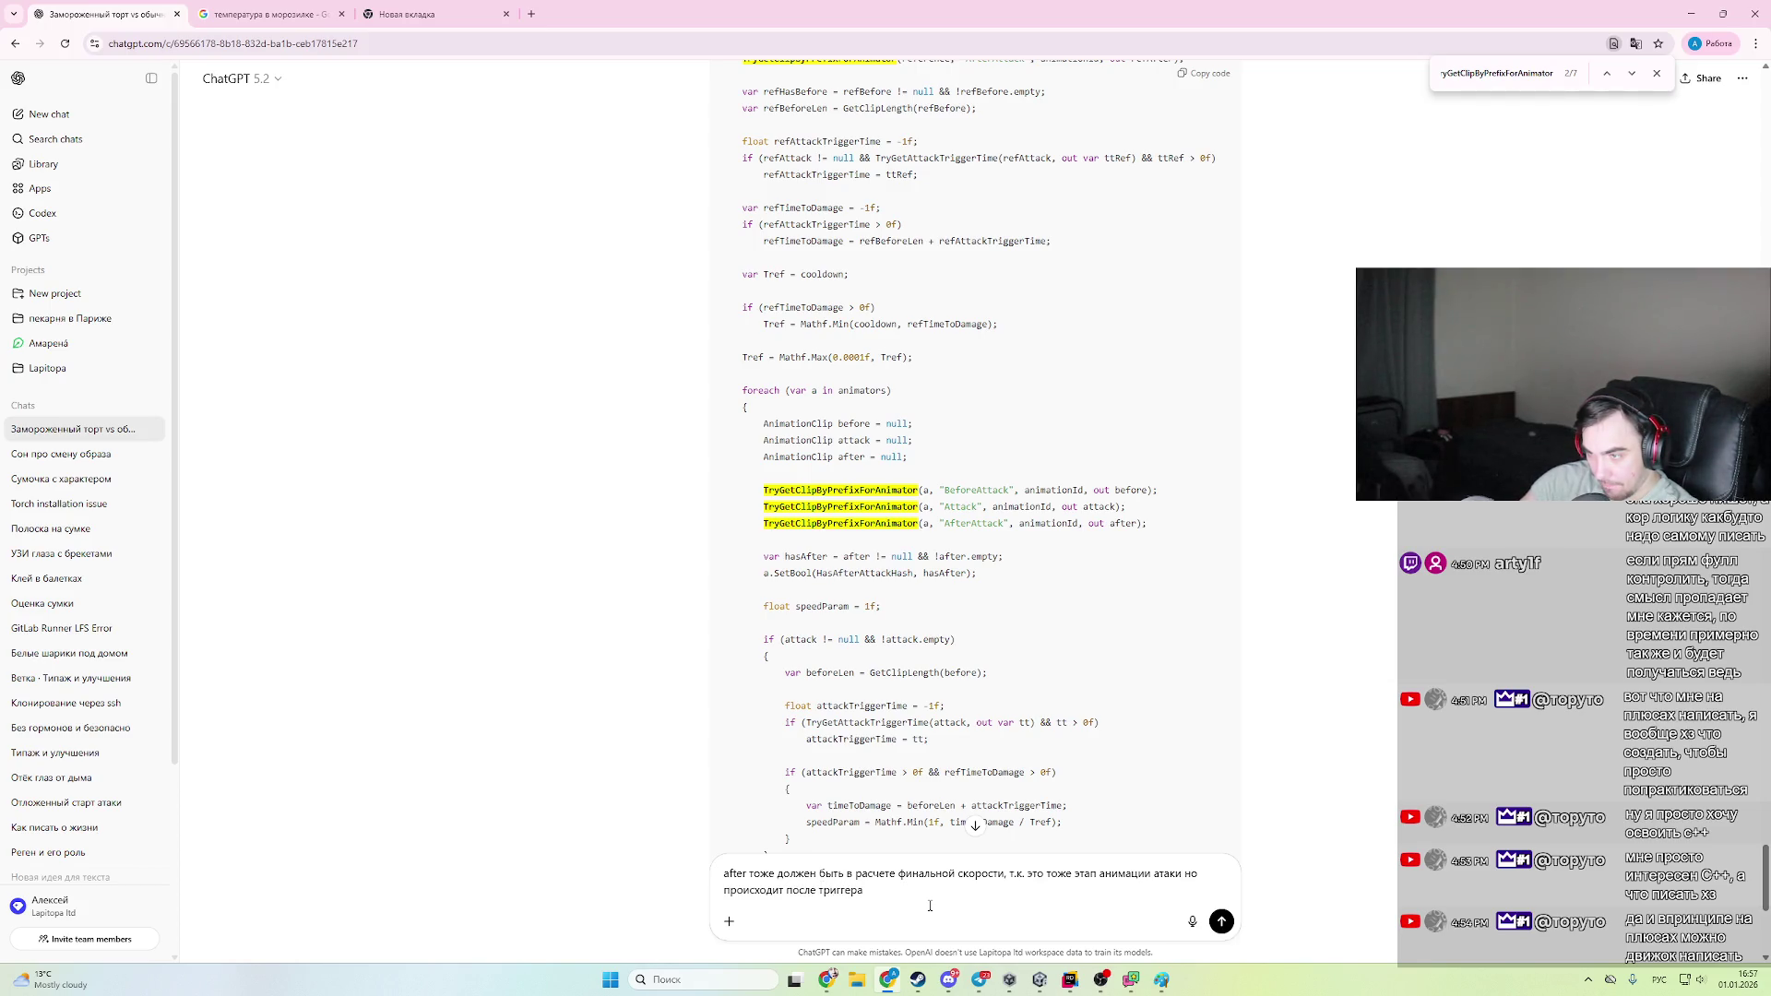
key(alt+Tab)
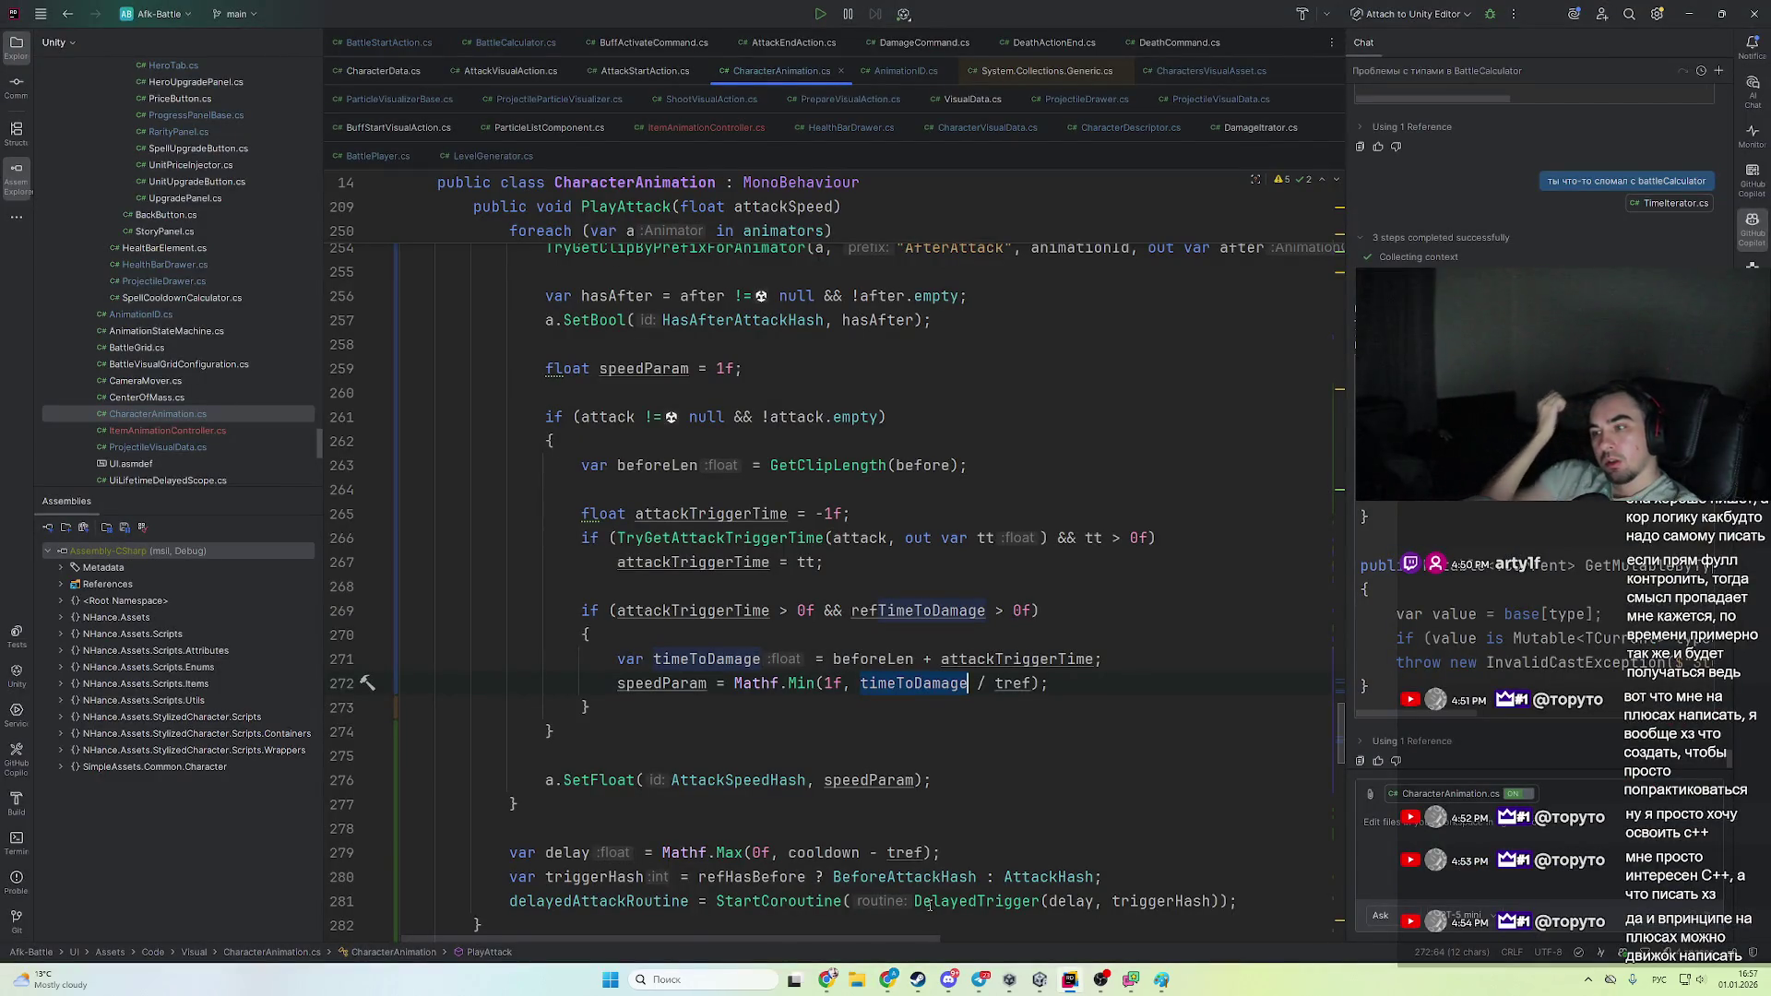
scroll(970, 705, up, 1)
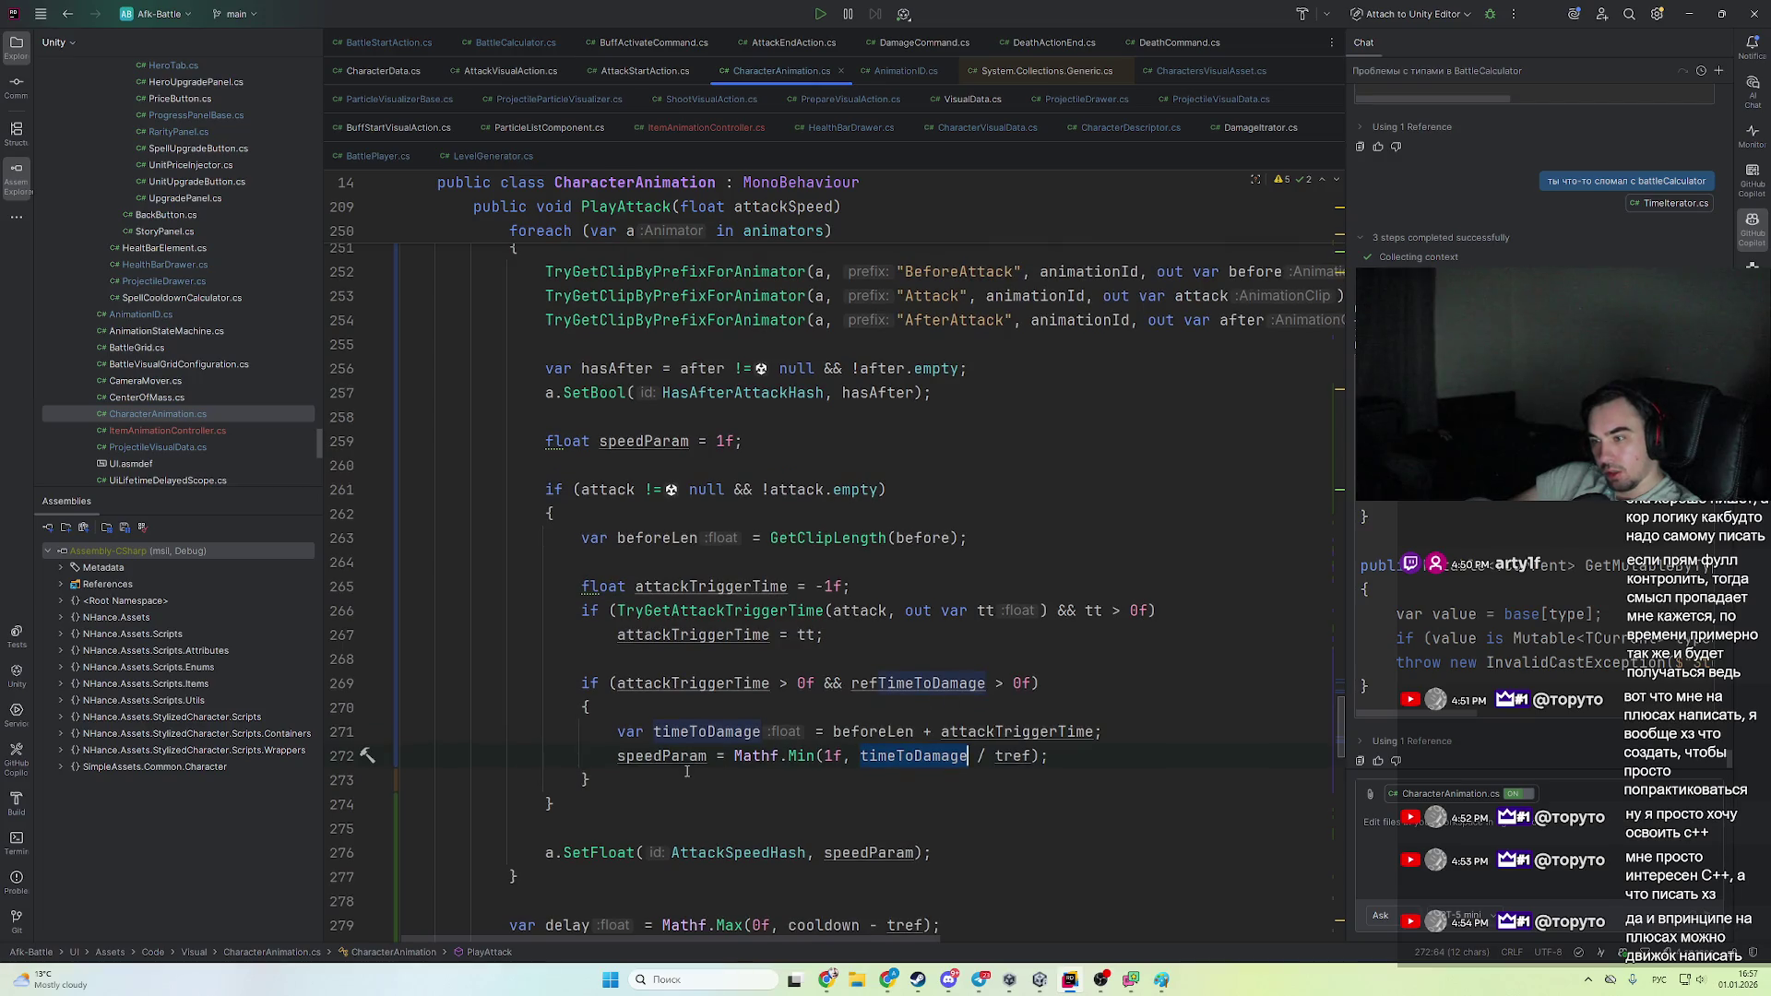
key(alt+Tab)
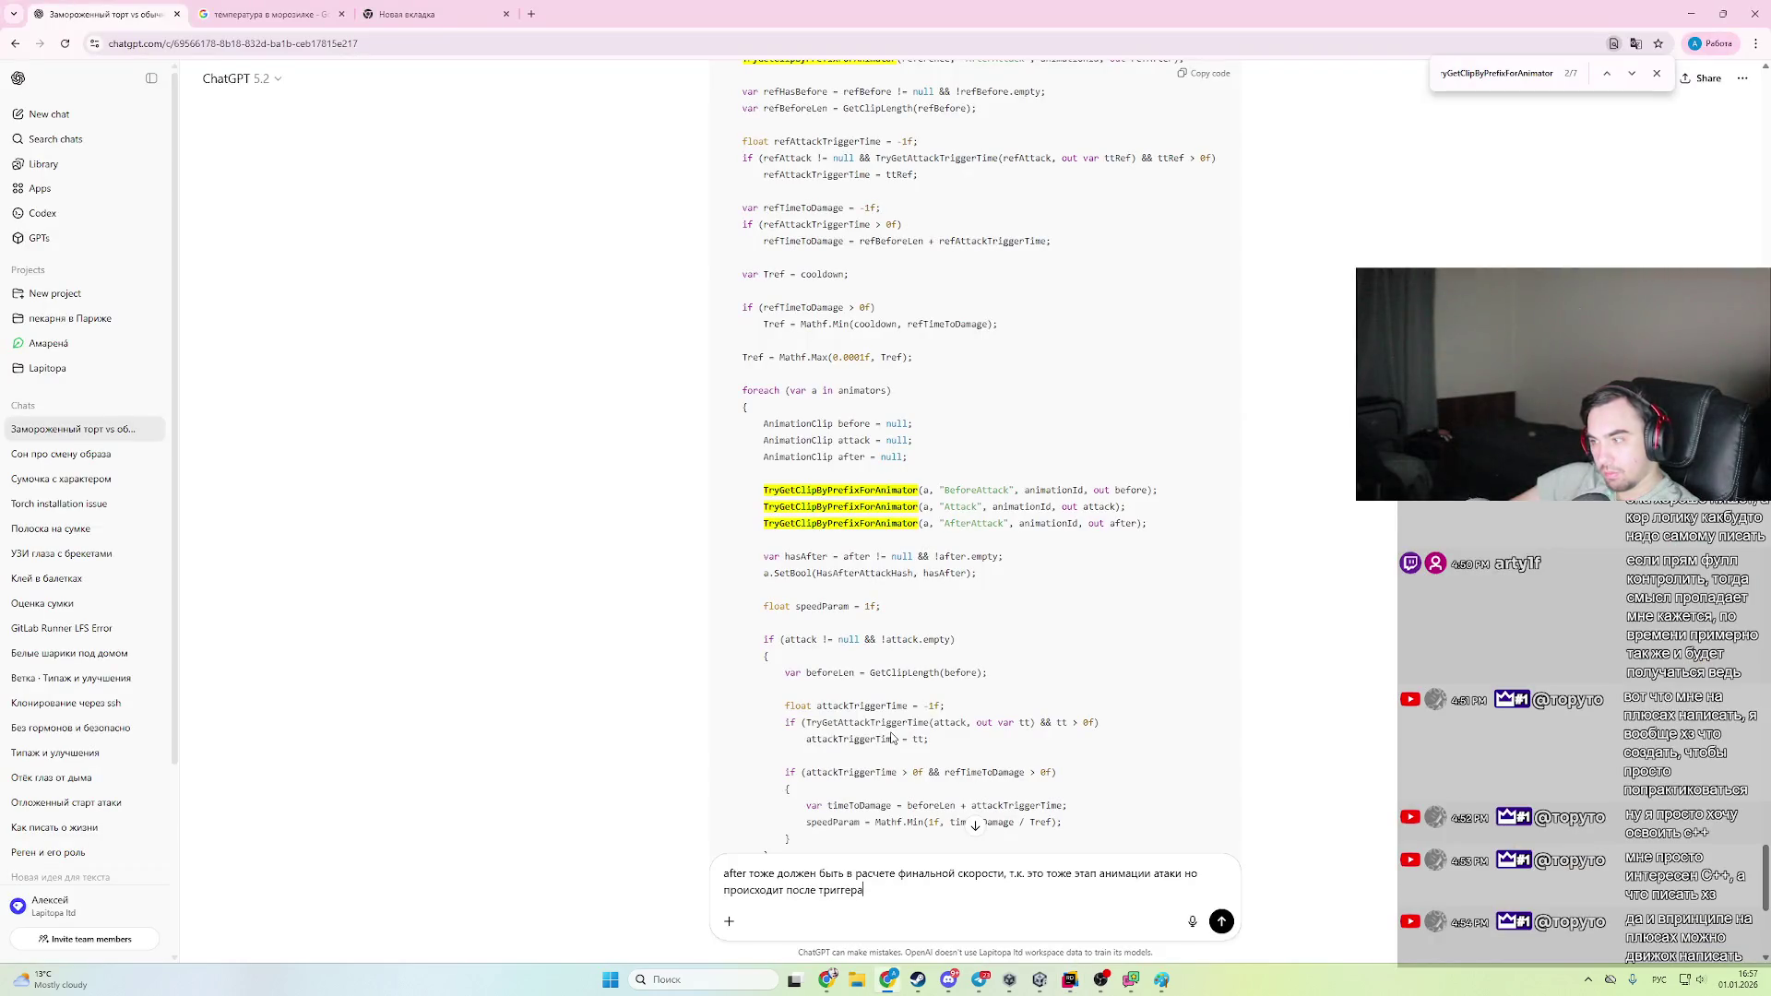
key(alt+Tab)
key(alt+Tab)
key(alt+Tab)
key(alt+Tab)
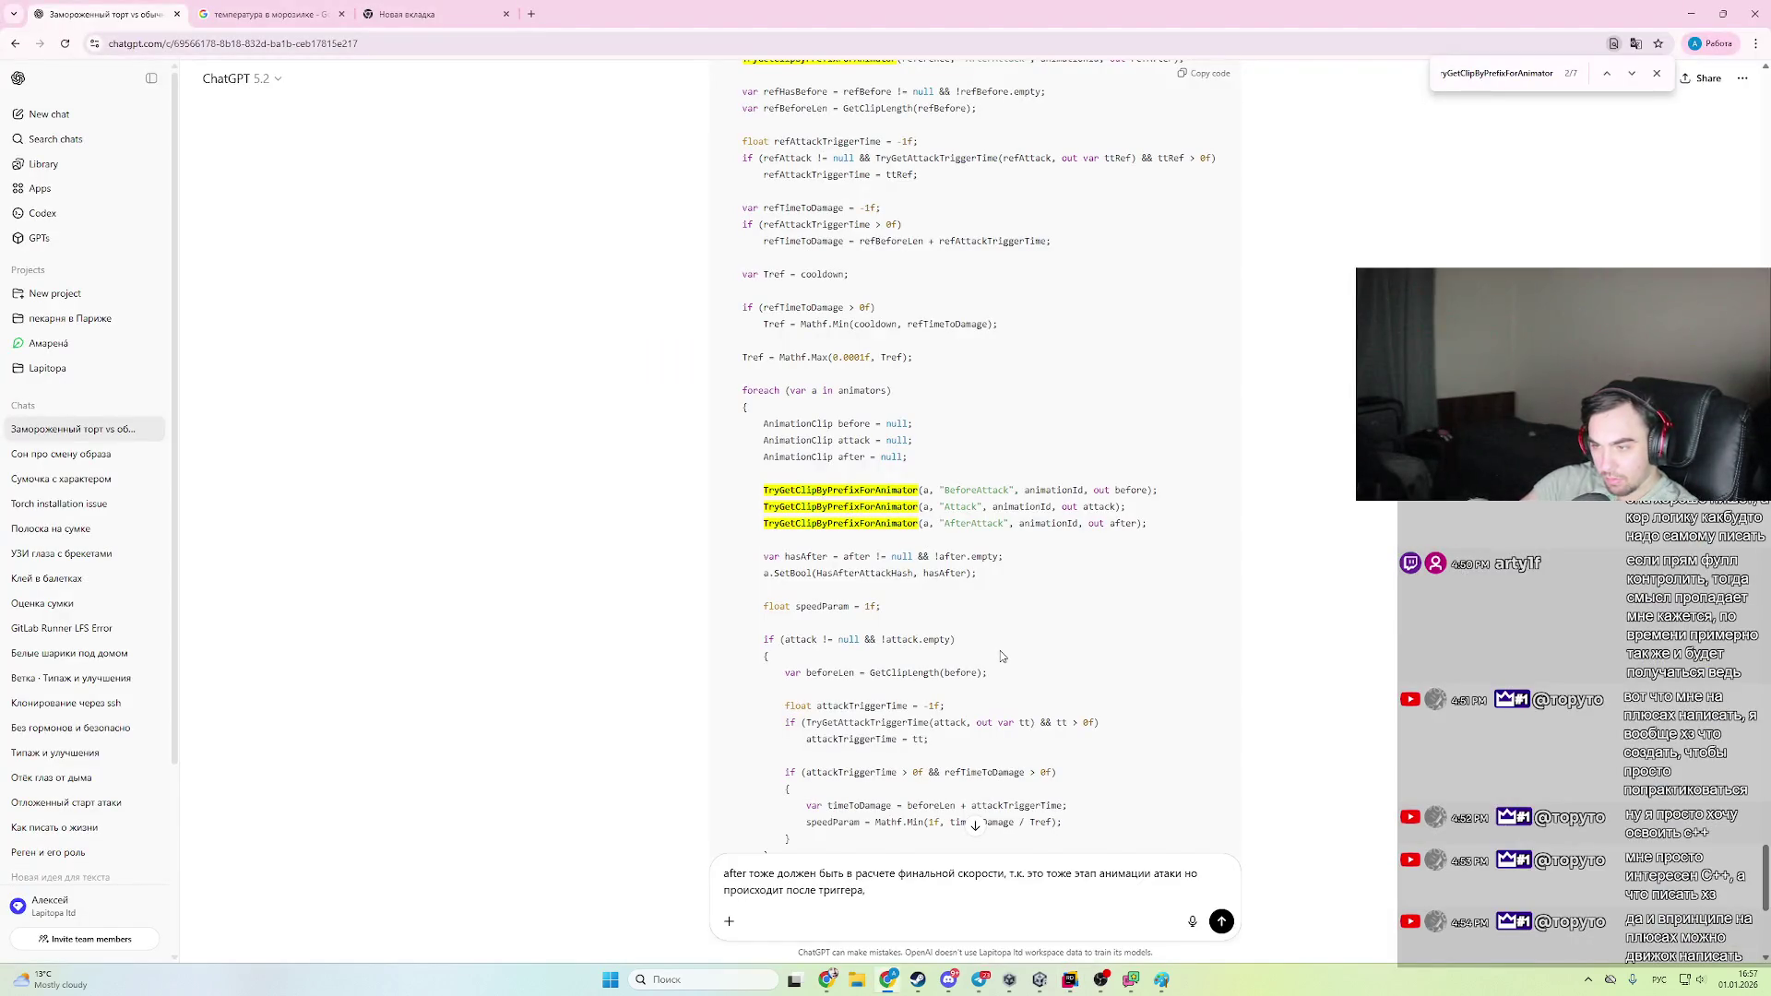
text( но триггер)
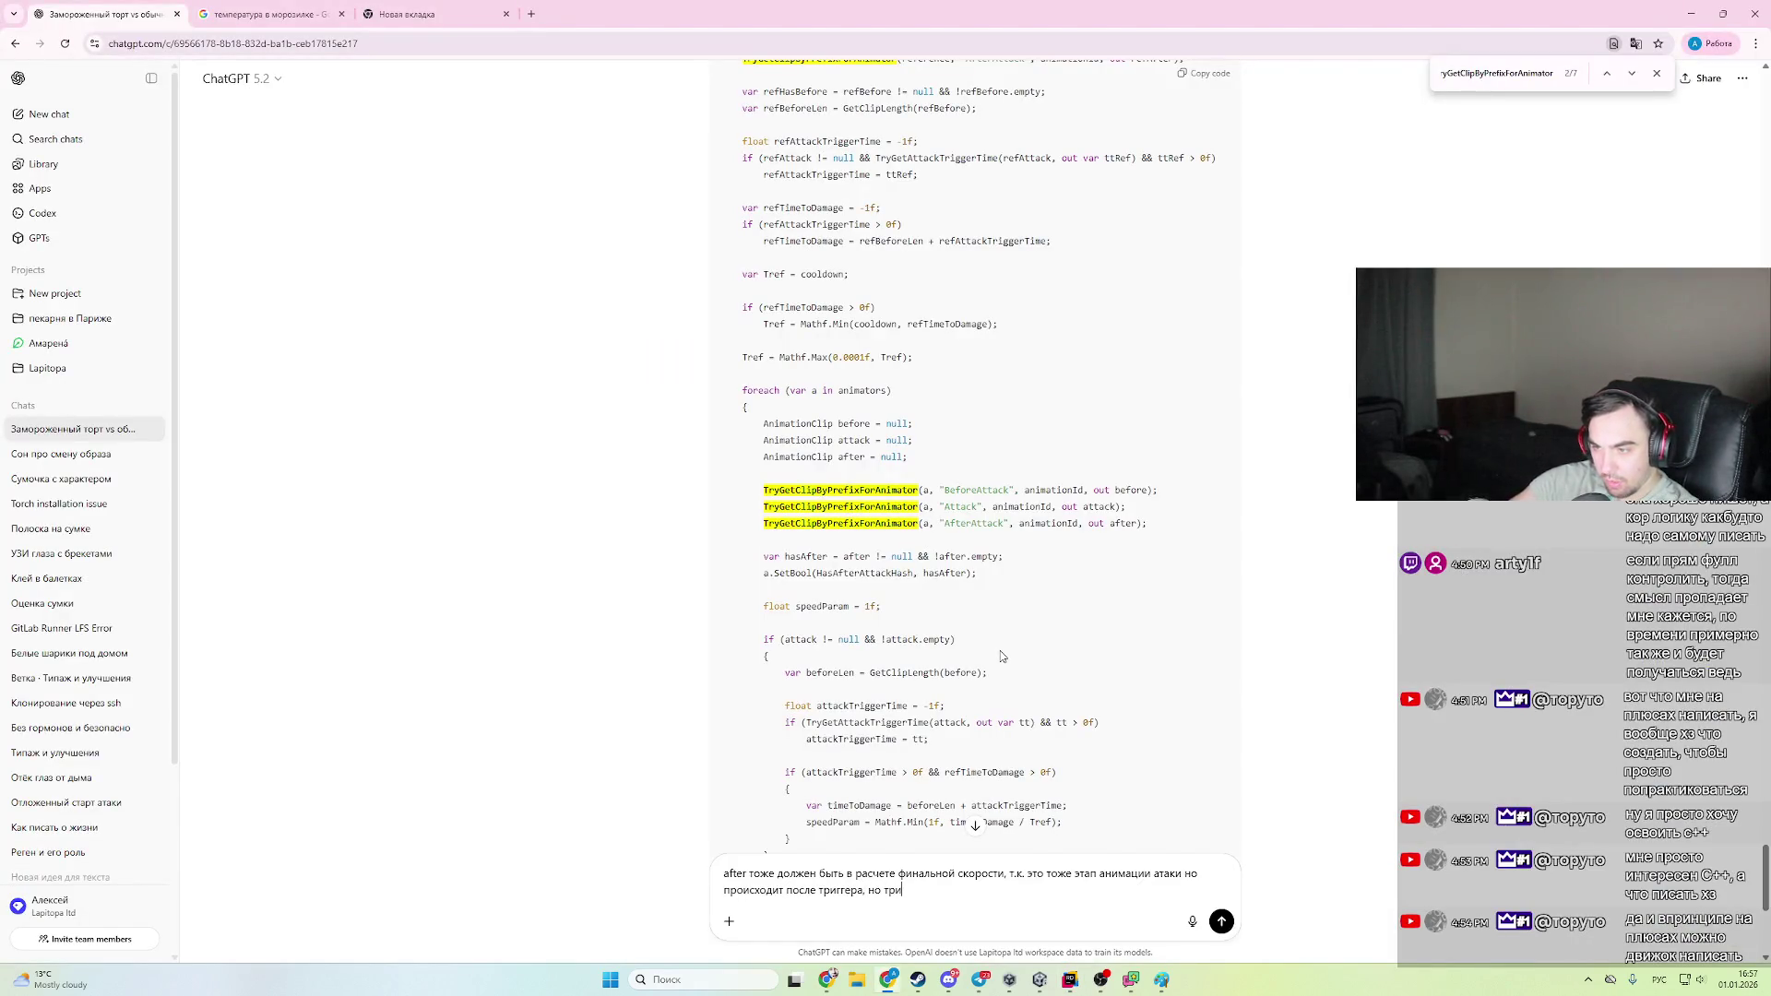
text(олже)
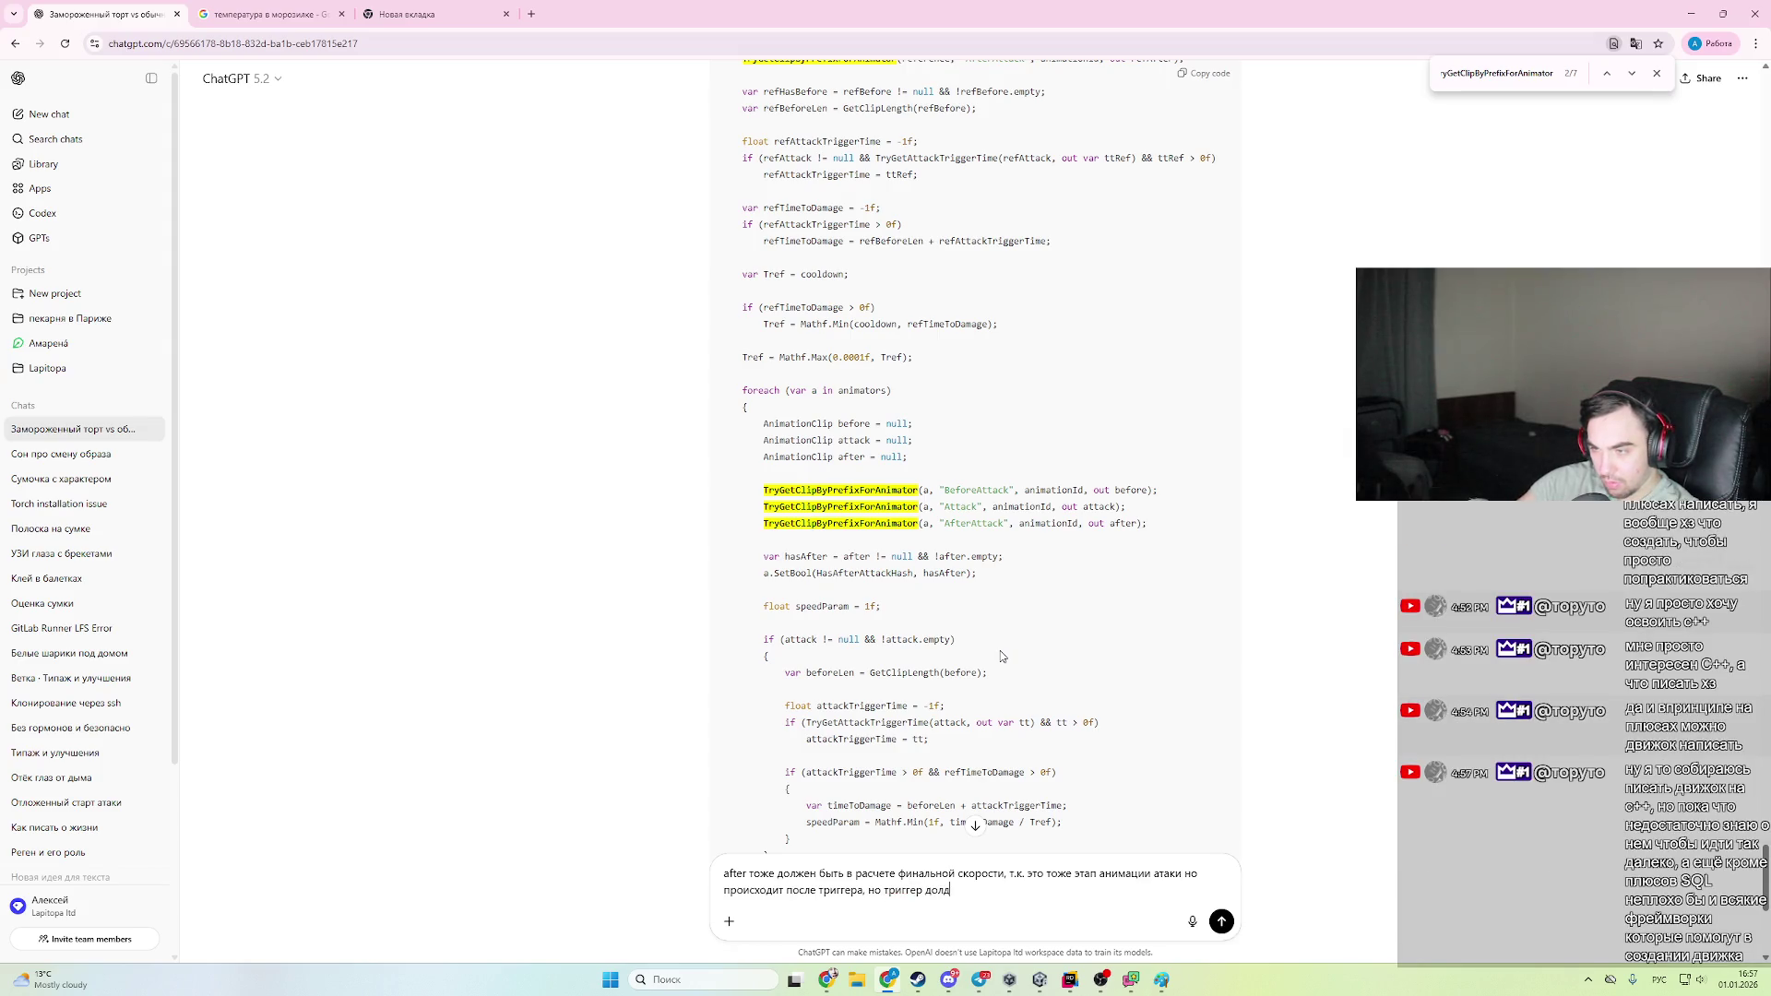
text(статься)
text(правилов)
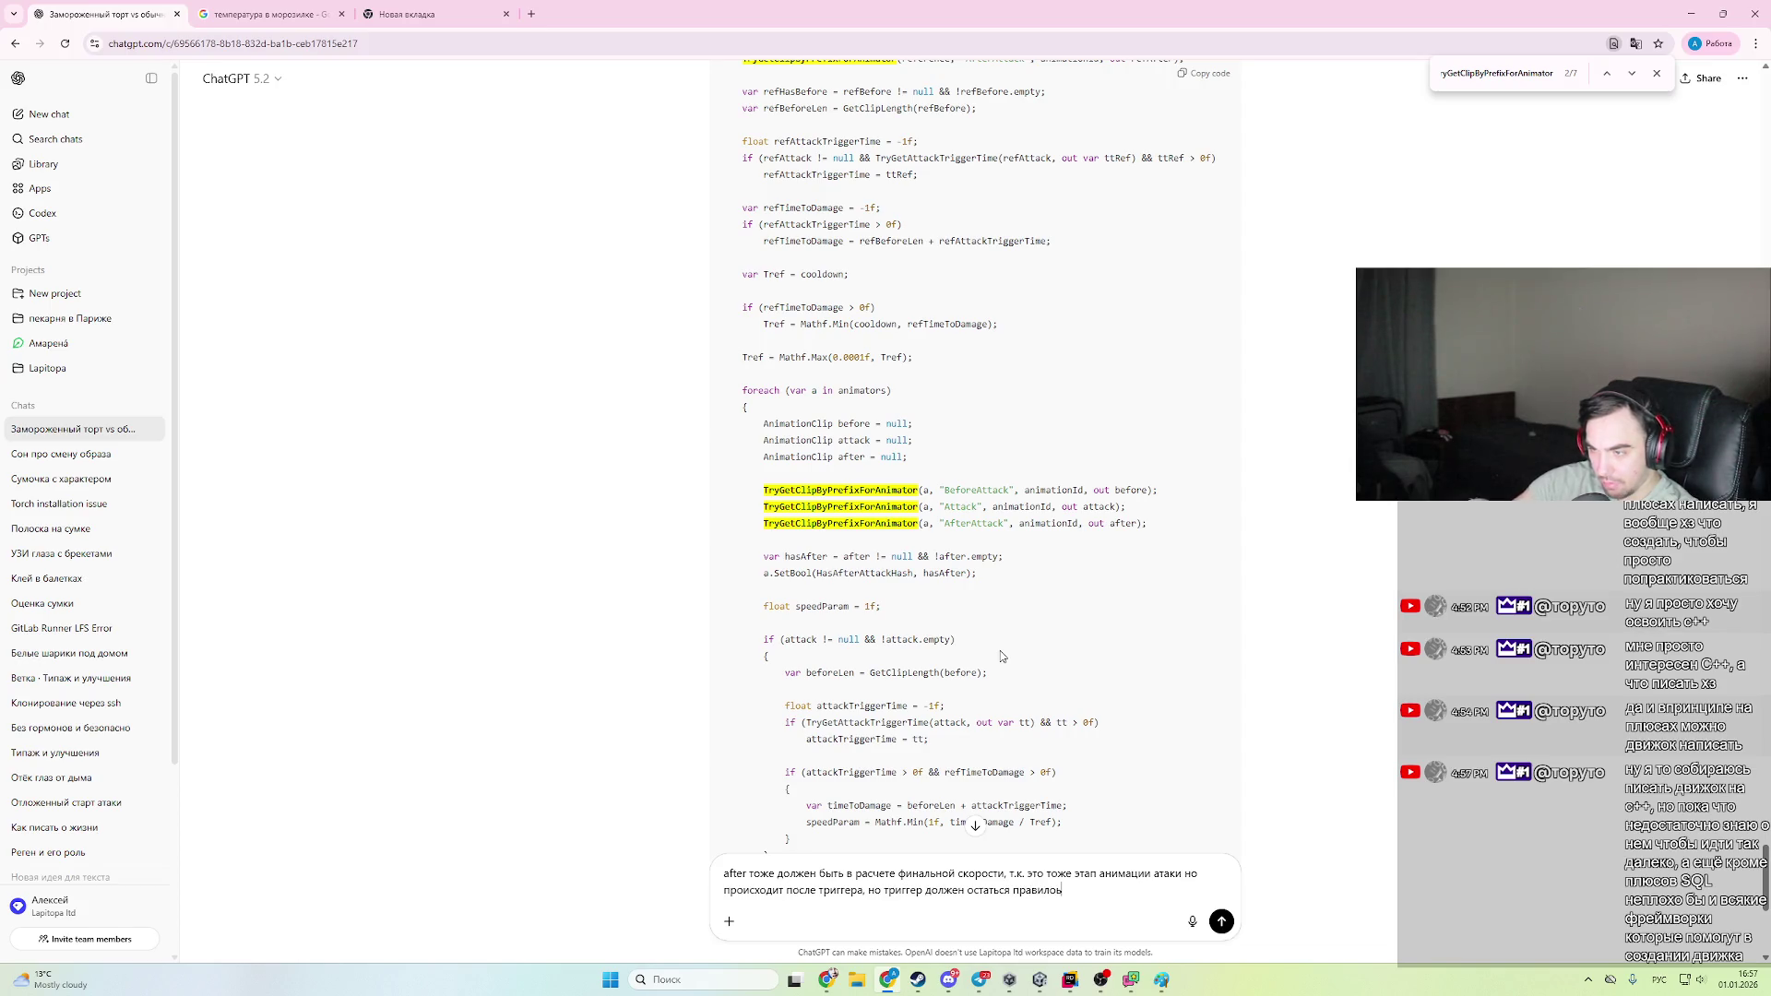
text(ным)
key(Return)
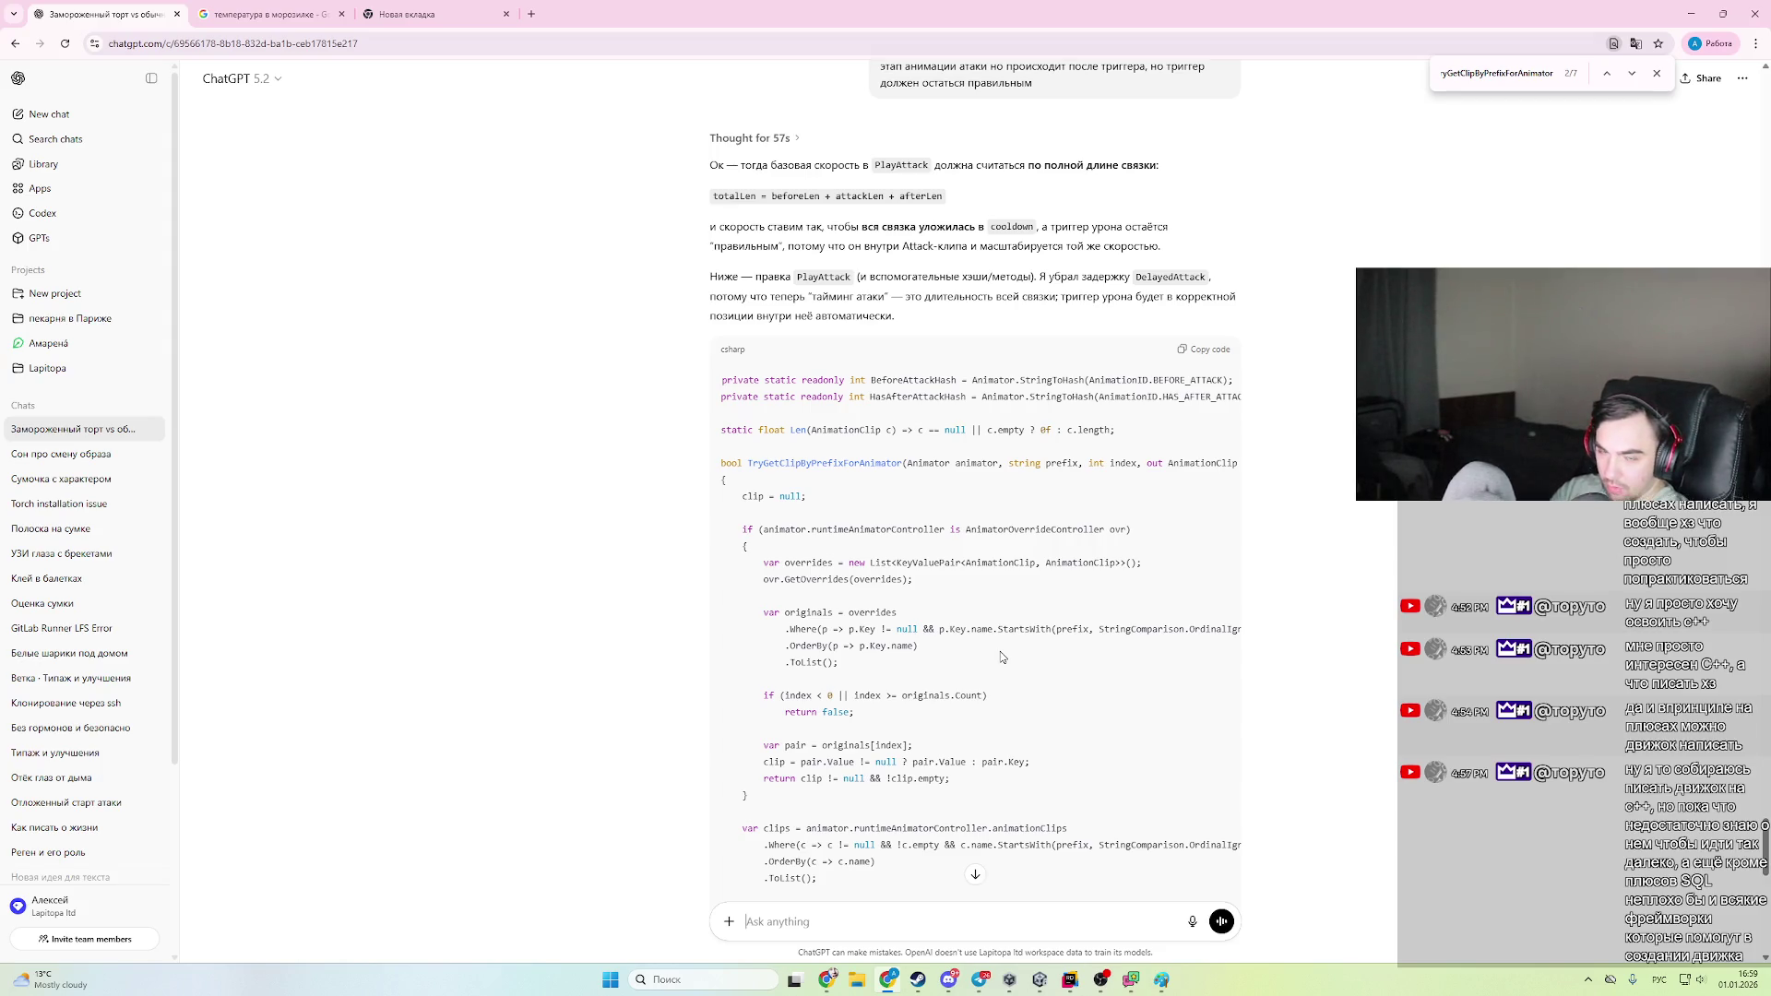
- Scroll through ChatGPT's revised PlayAttack code to read it
scroll(948, 524, down, 8)
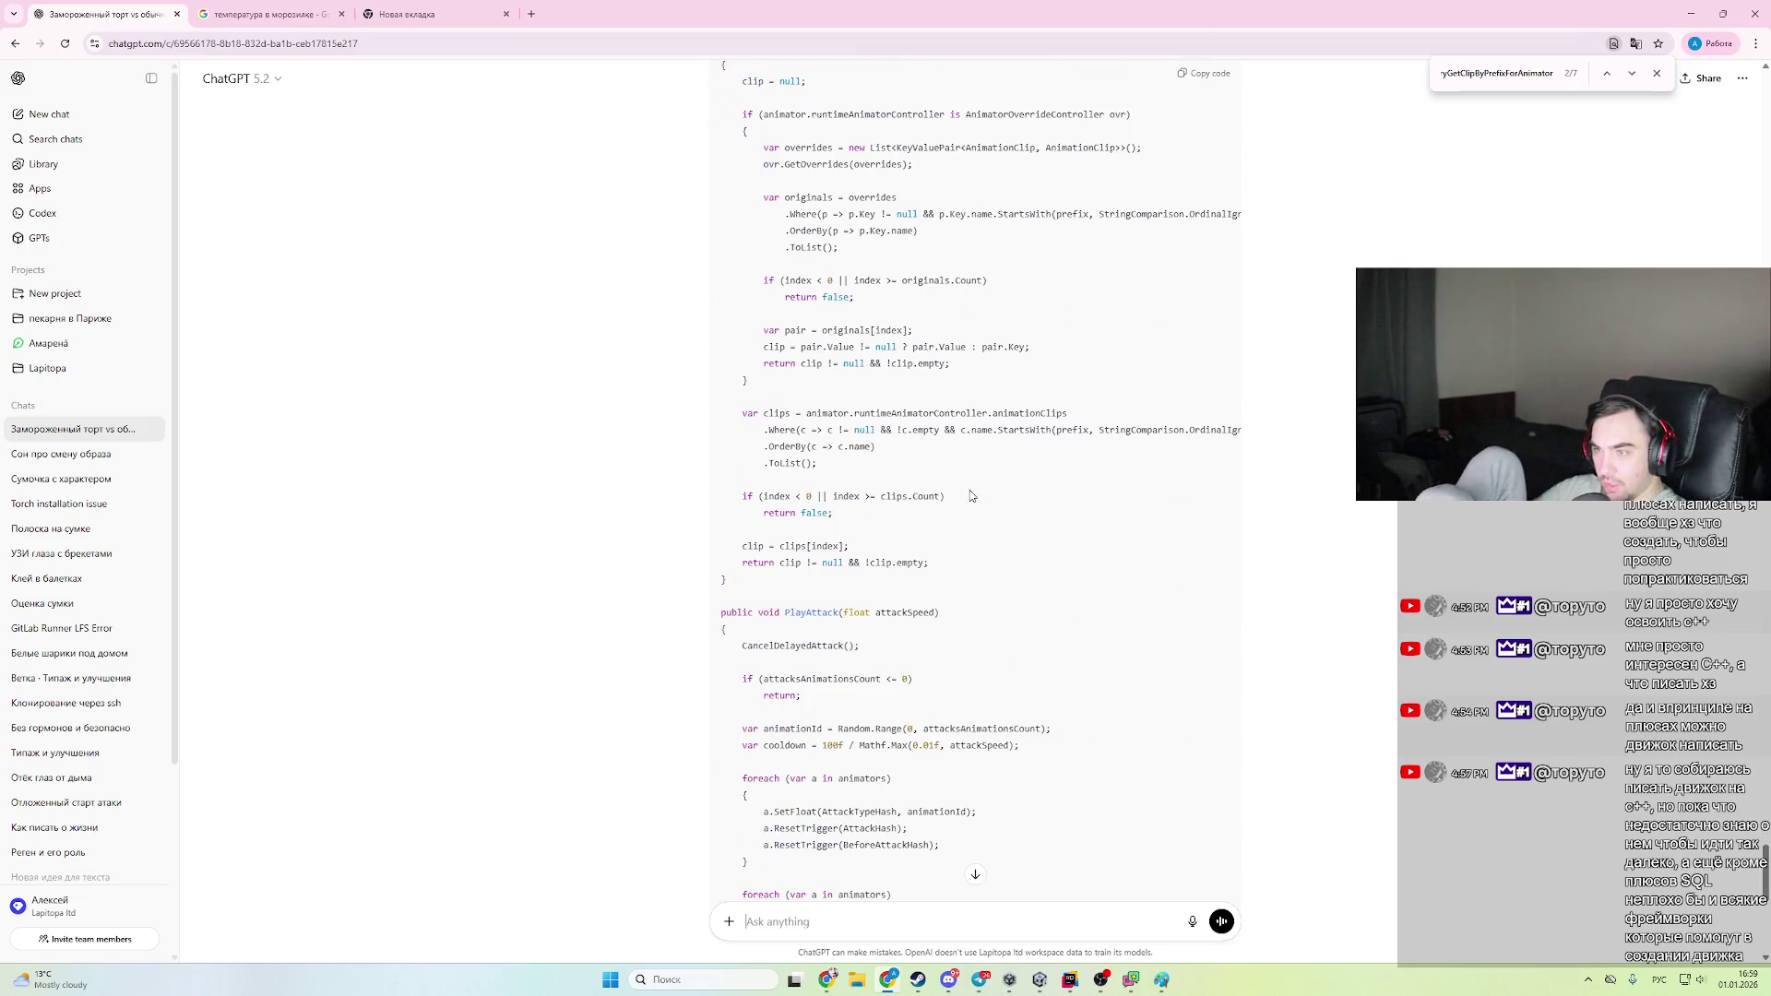
scroll(947, 524, down, 3)
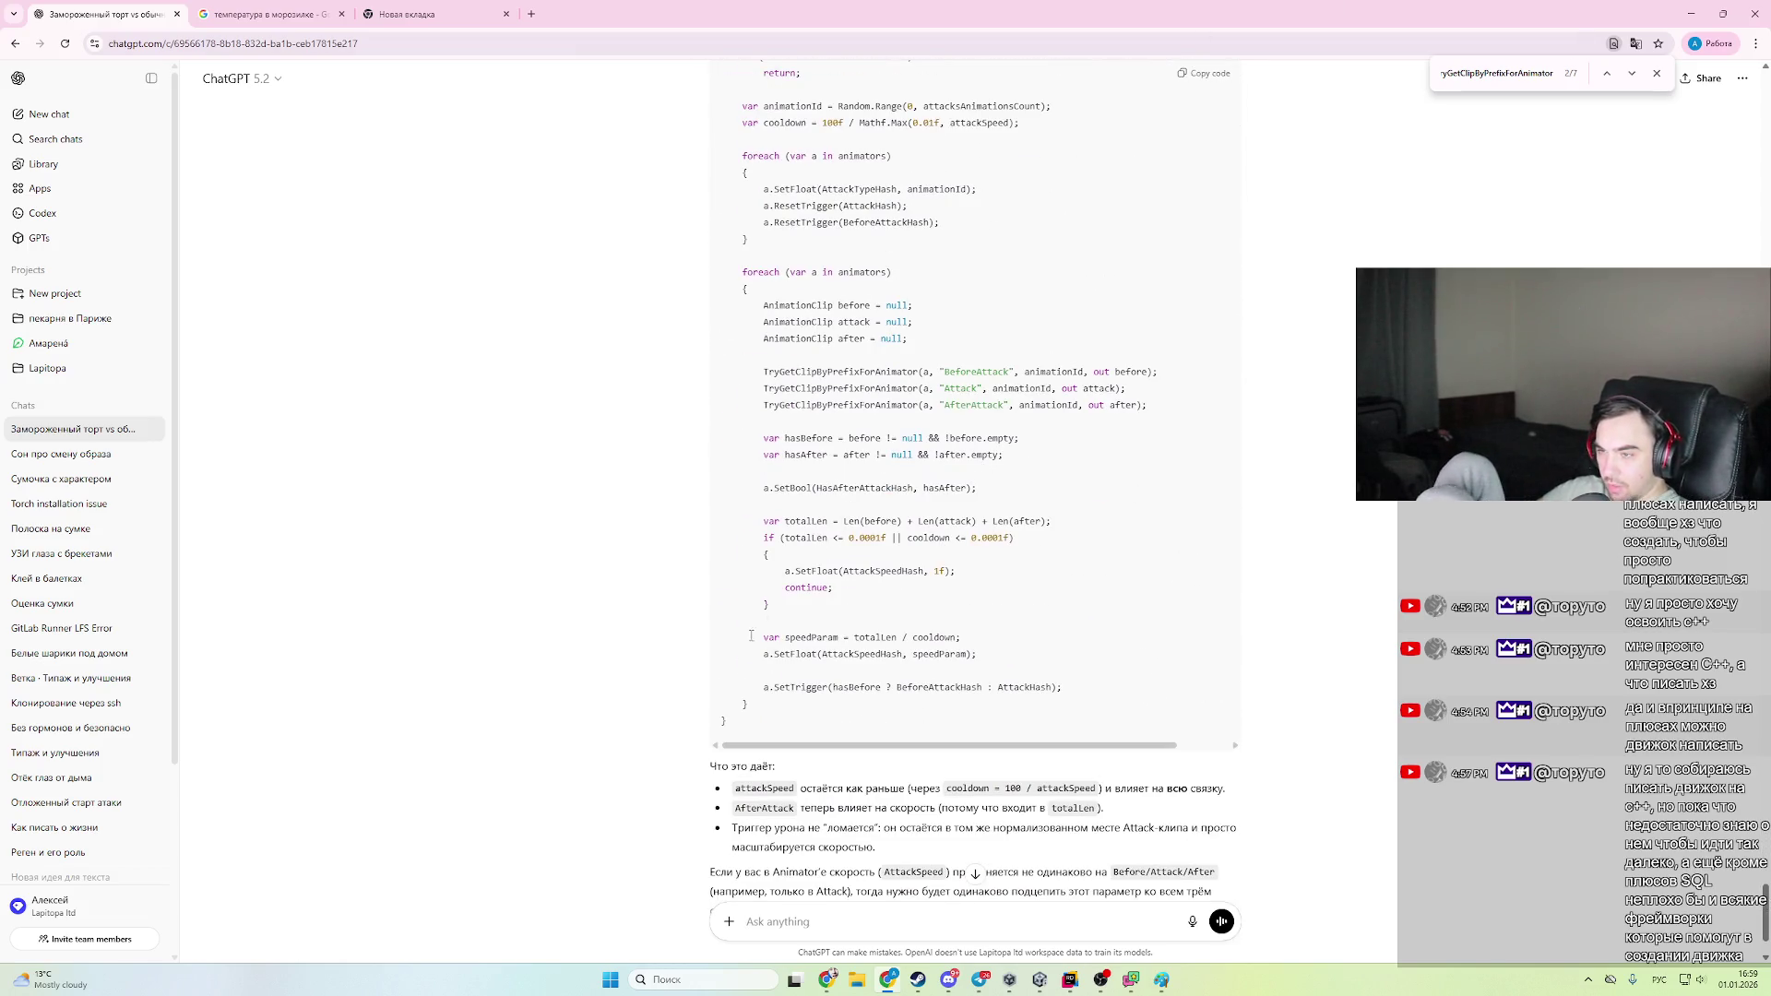
mouse_move(735, 731)
mouse_down()
mouse_move(973, 441)
mouse_move(986, 488)
mouse_up()
scroll(944, 461, up, 2)
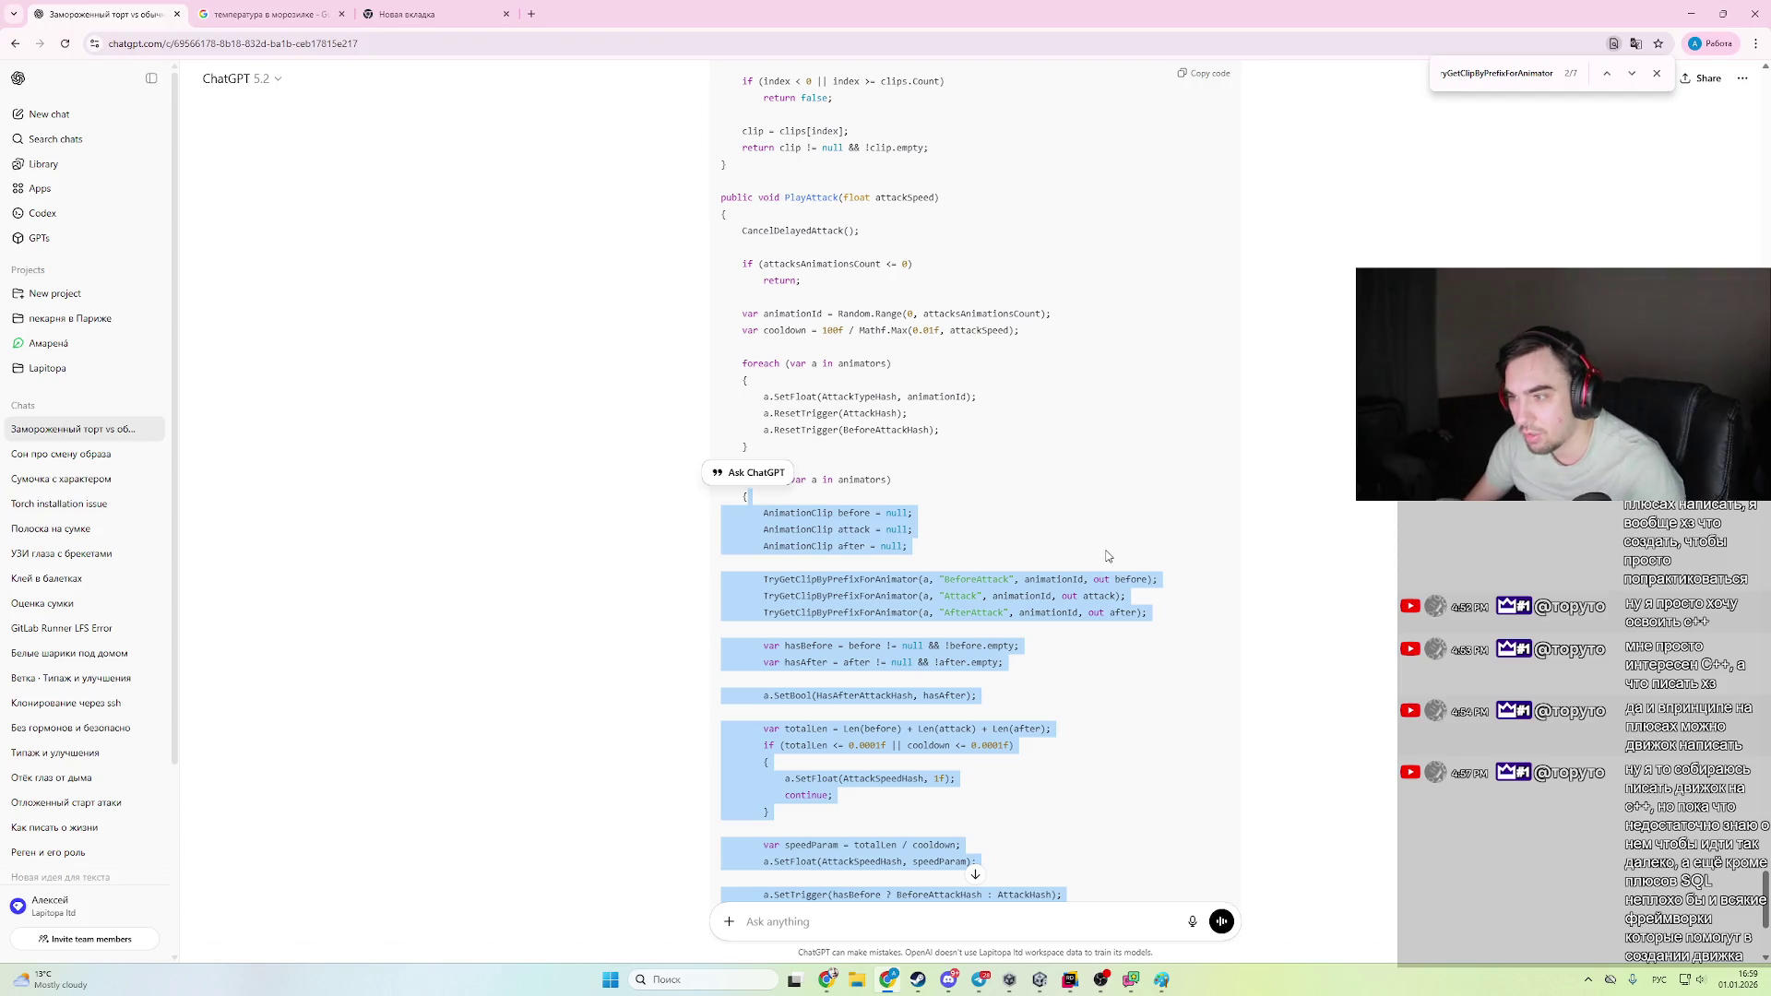
scroll(1106, 550, down, 4)
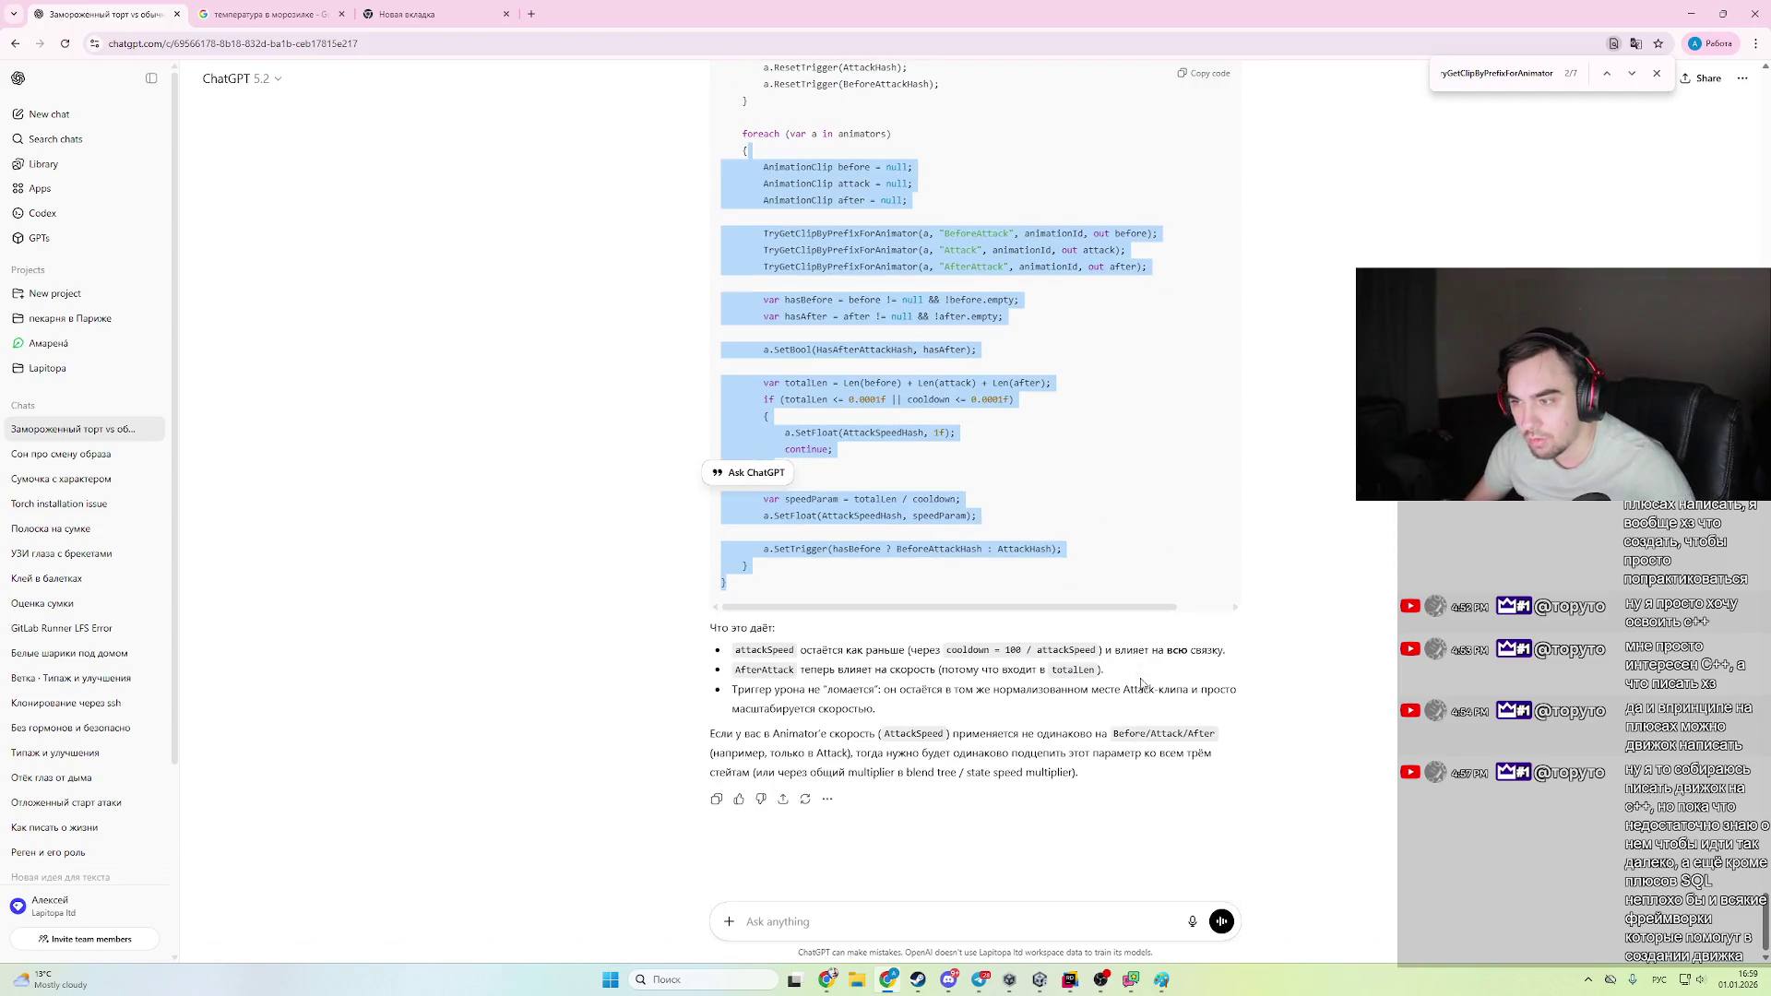
click(1127, 578)
scroll(1129, 581, up, 4)
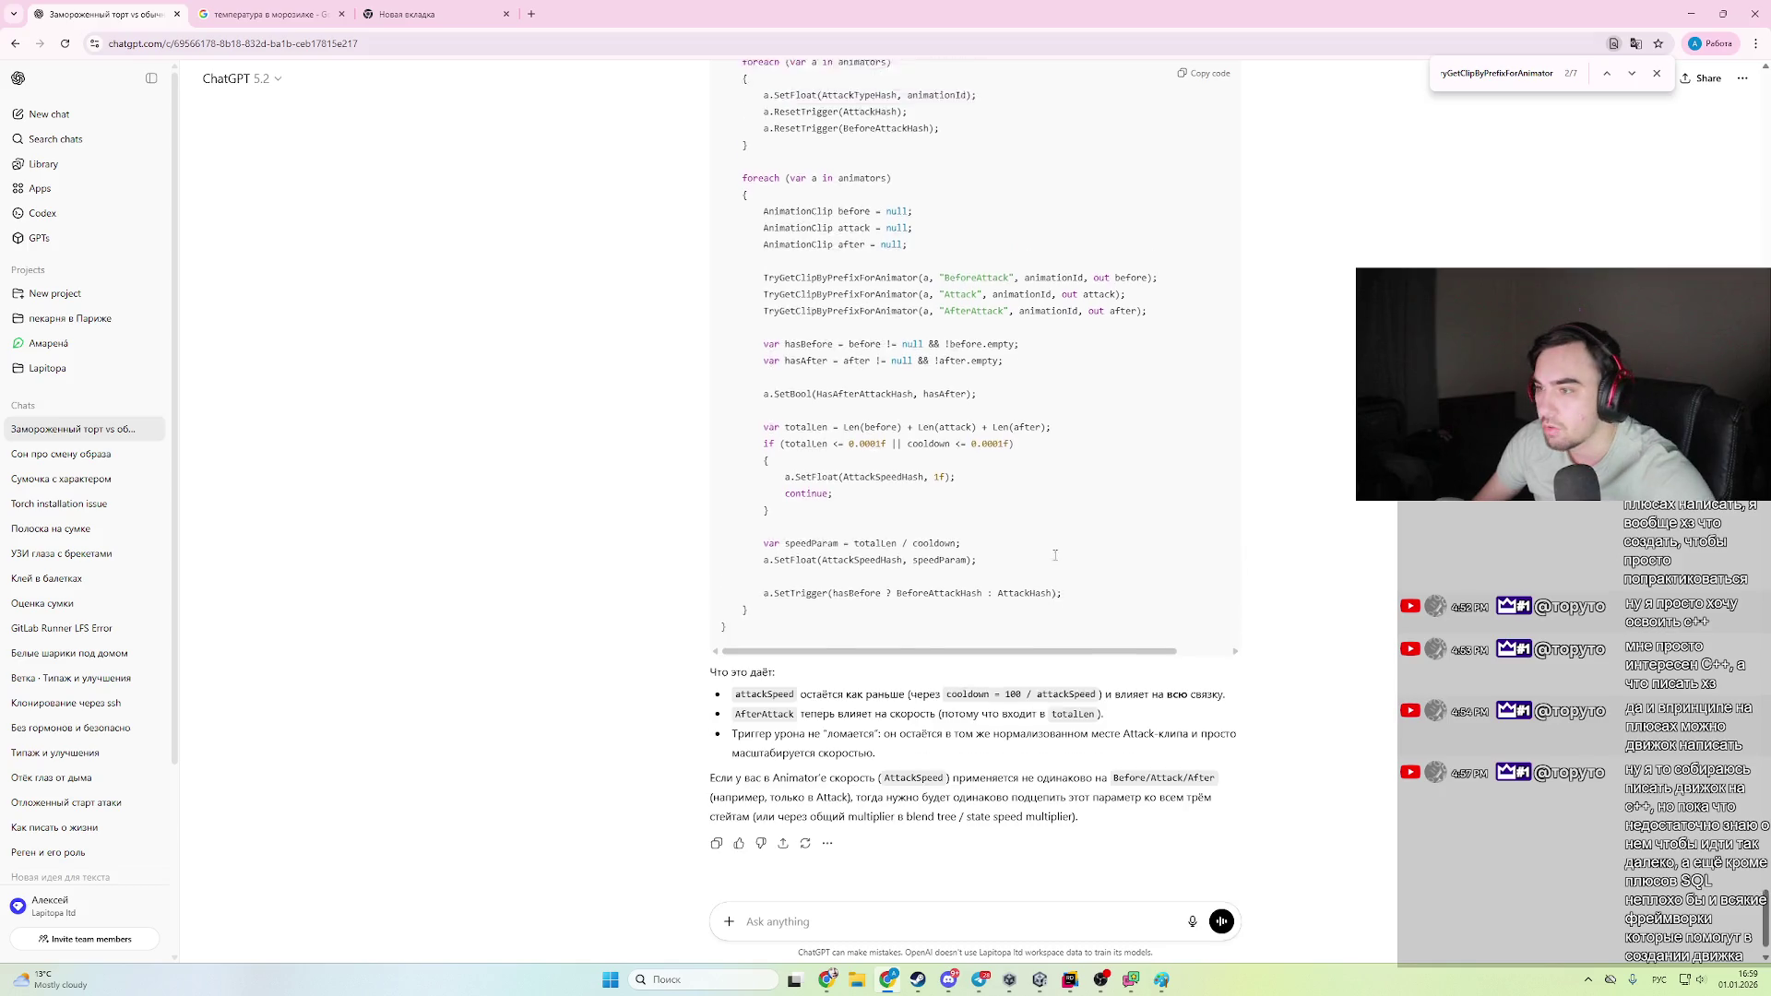
scroll(1037, 613, up, 2)
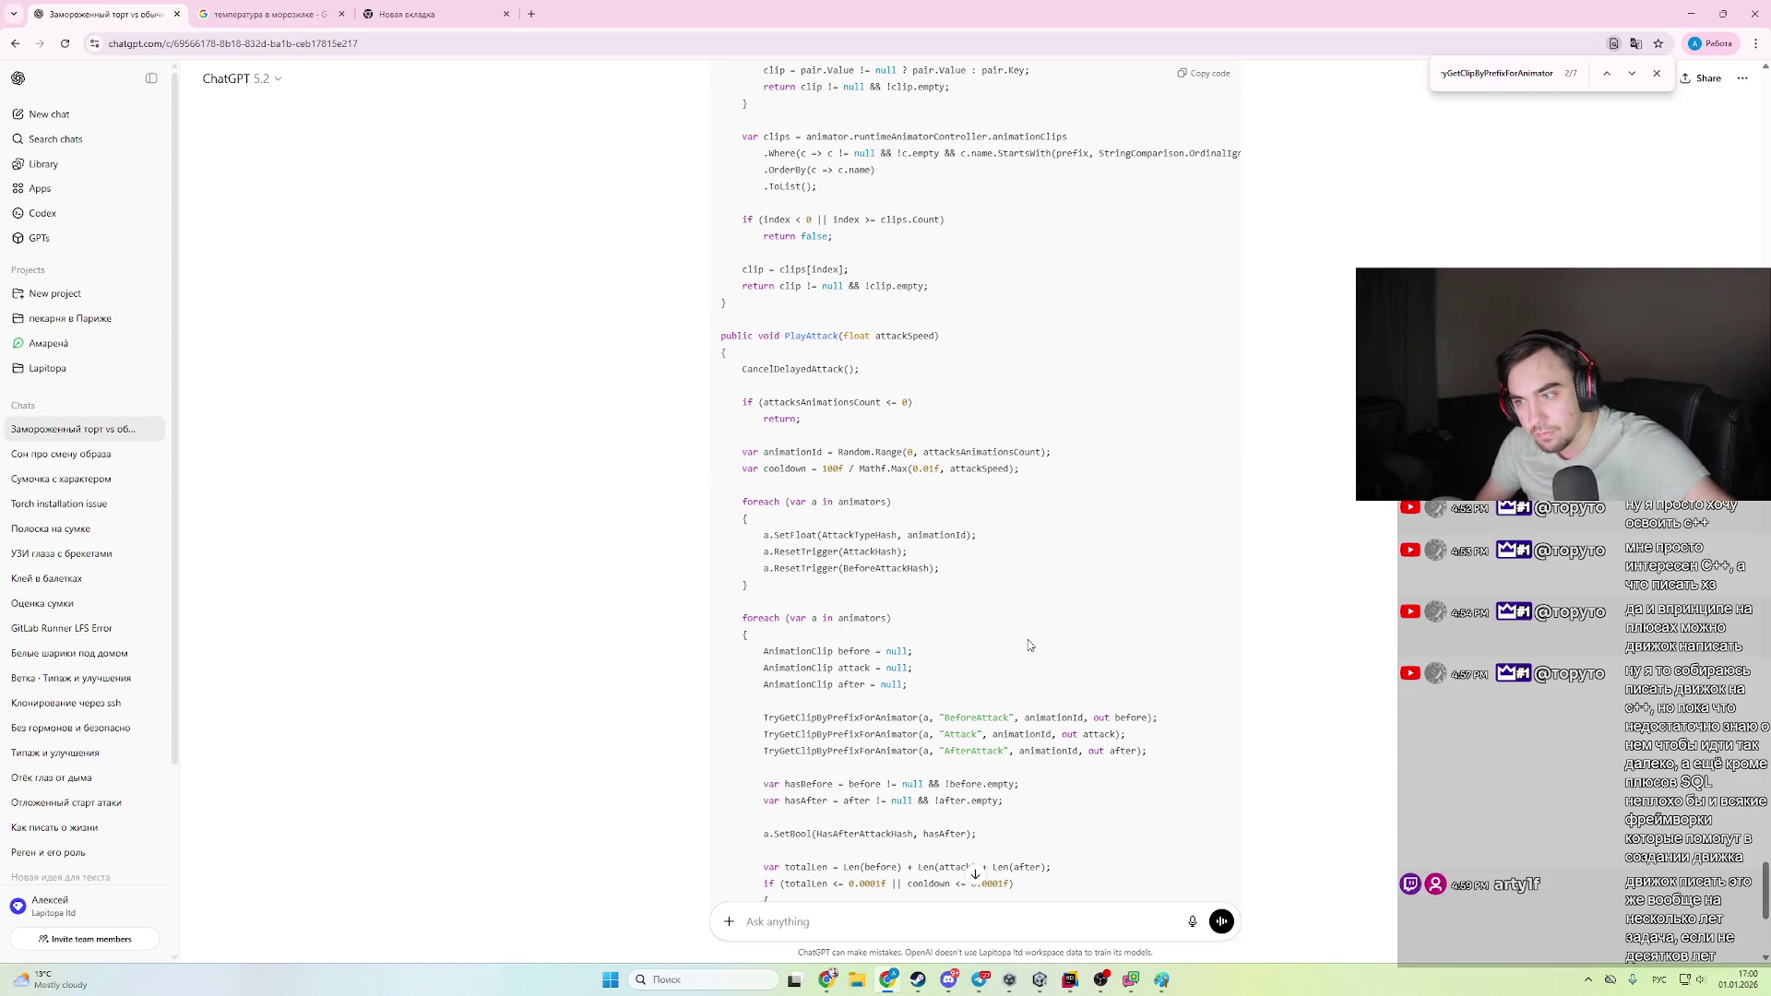
scroll(1029, 646, down, 5)
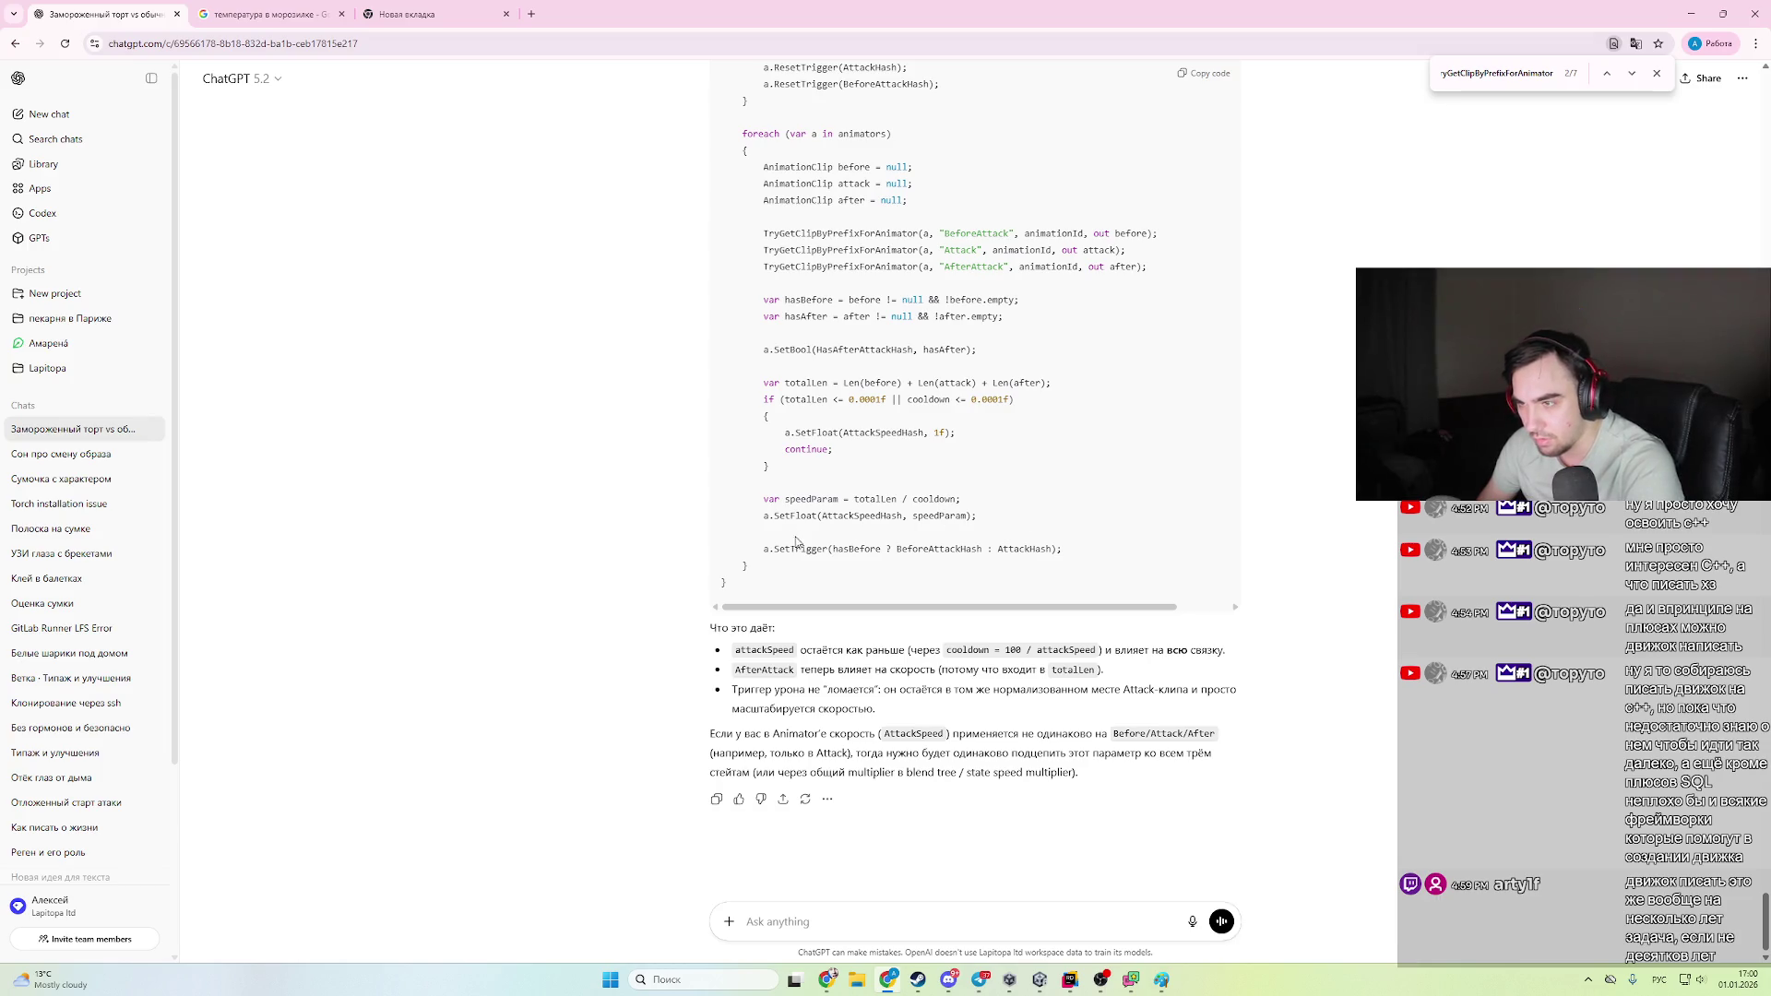
- Review the totalLen speed calculation, then select the entire new PlayAttack method
mouse_move(1069, 550)
mouse_down()
mouse_move(728, 489)
mouse_move(728, 383)
mouse_up()
click(1095, 459)
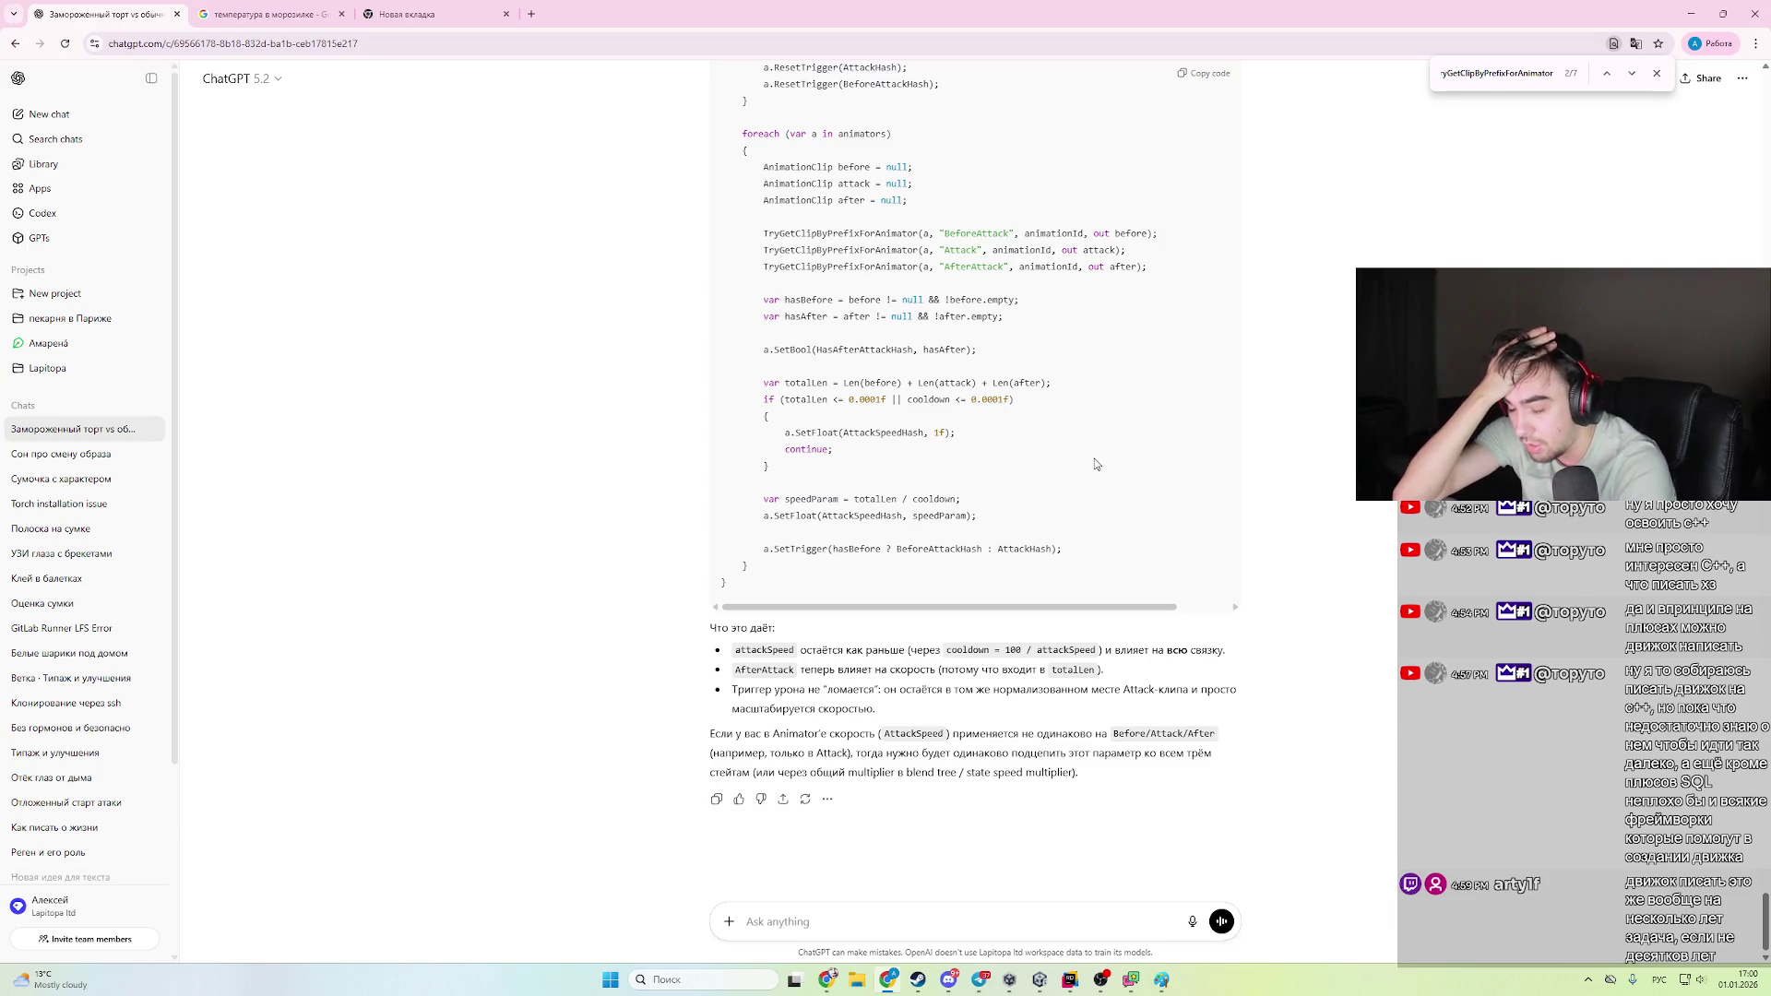
scroll(1095, 461, up, 9)
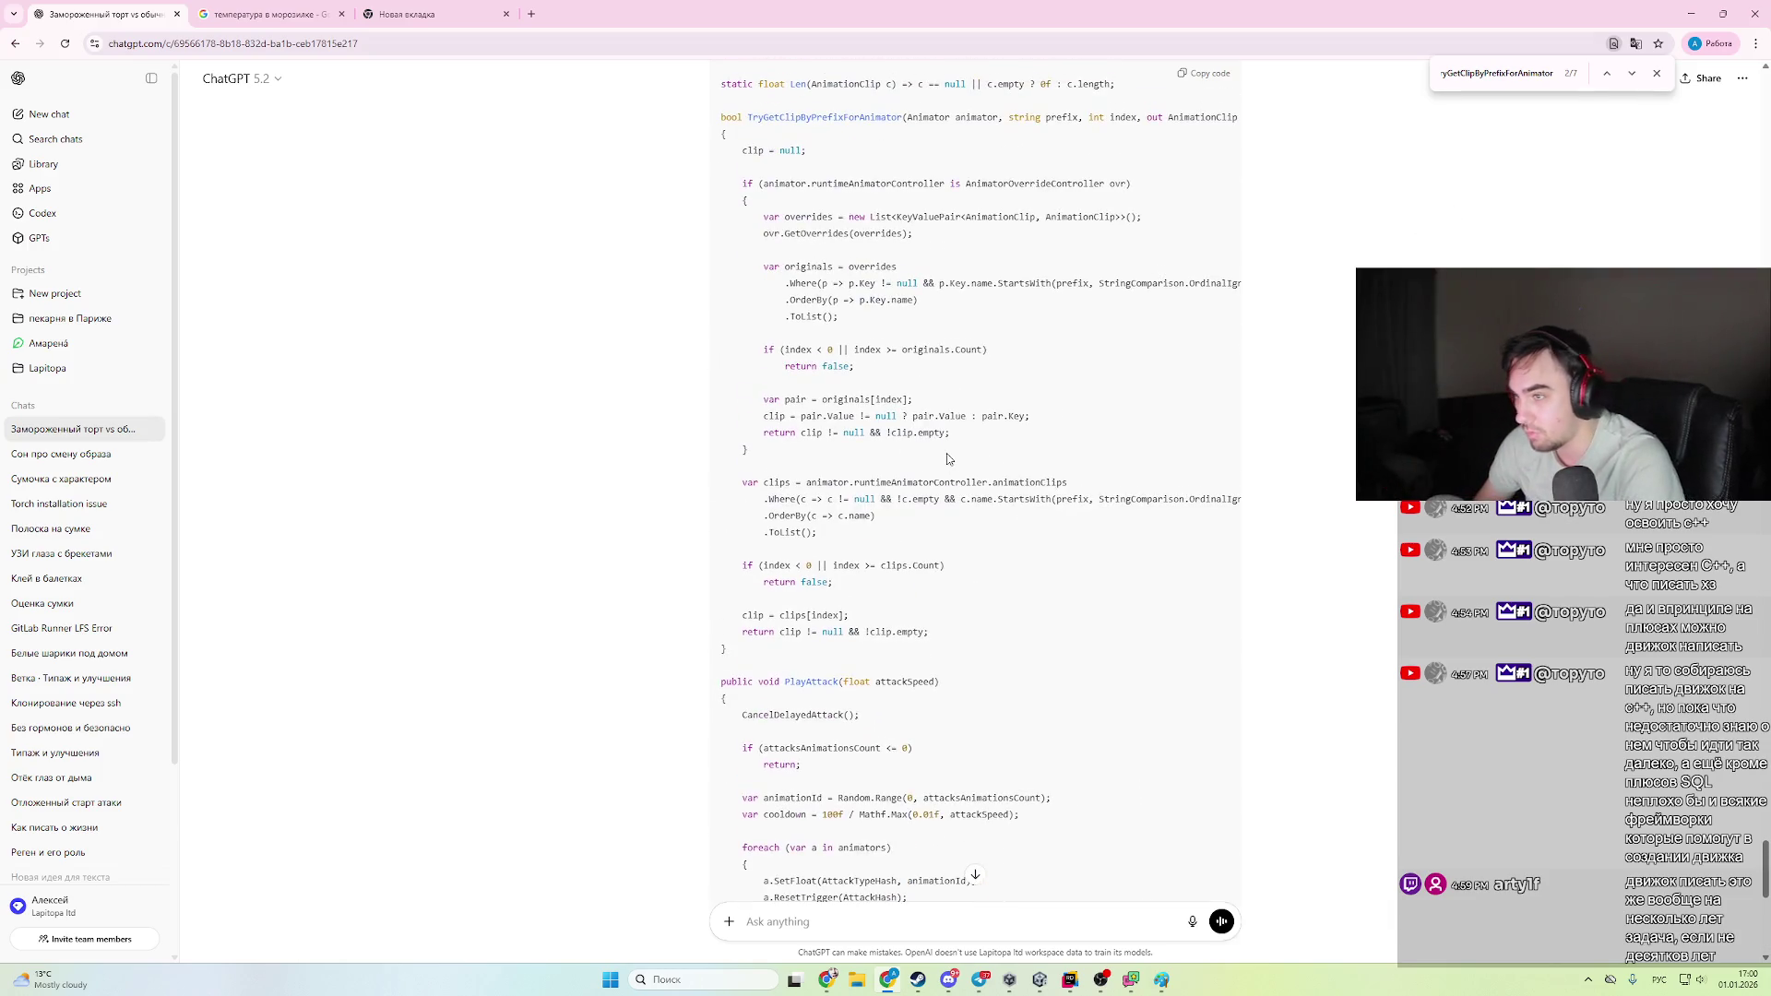
scroll(948, 458, down, 8)
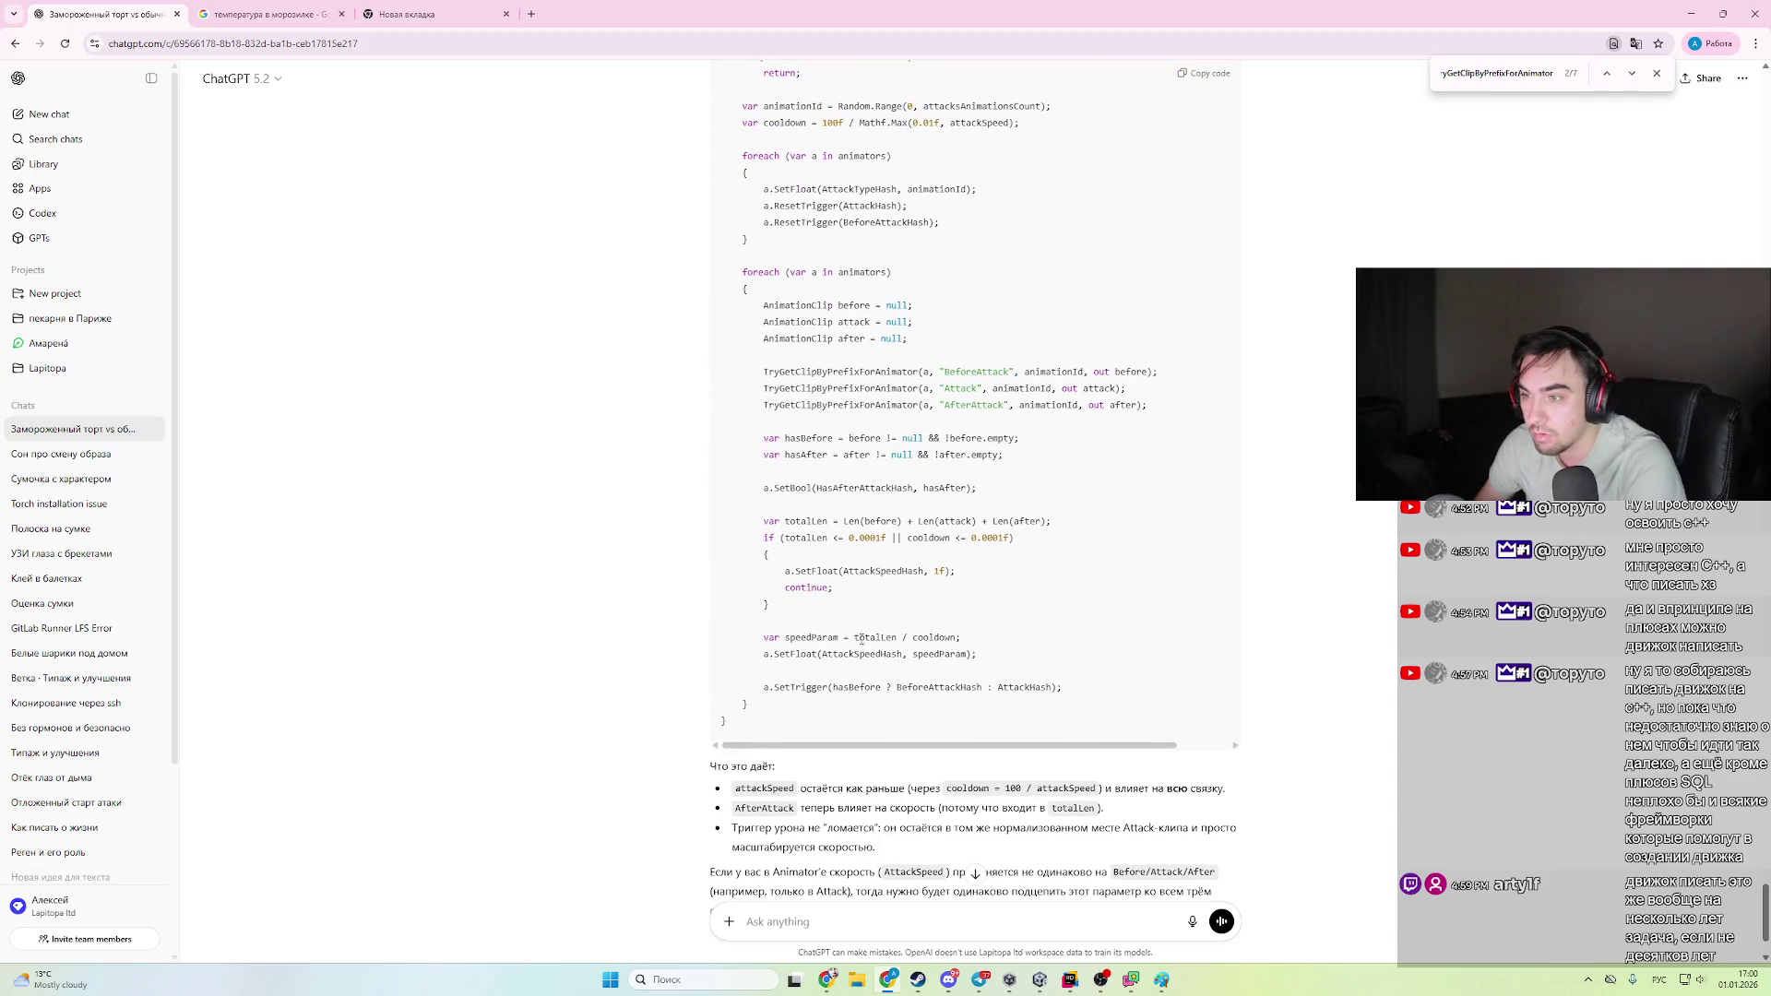
mouse_move(747, 738)
mouse_down()
mouse_move(922, 567)
mouse_move(1042, 369)
mouse_move(1040, 393)
mouse_up()
- Select the old PlayAttack method in CharacterAnimation.cs and paste ChatGPT's revised version over it
key(alt+Tab)
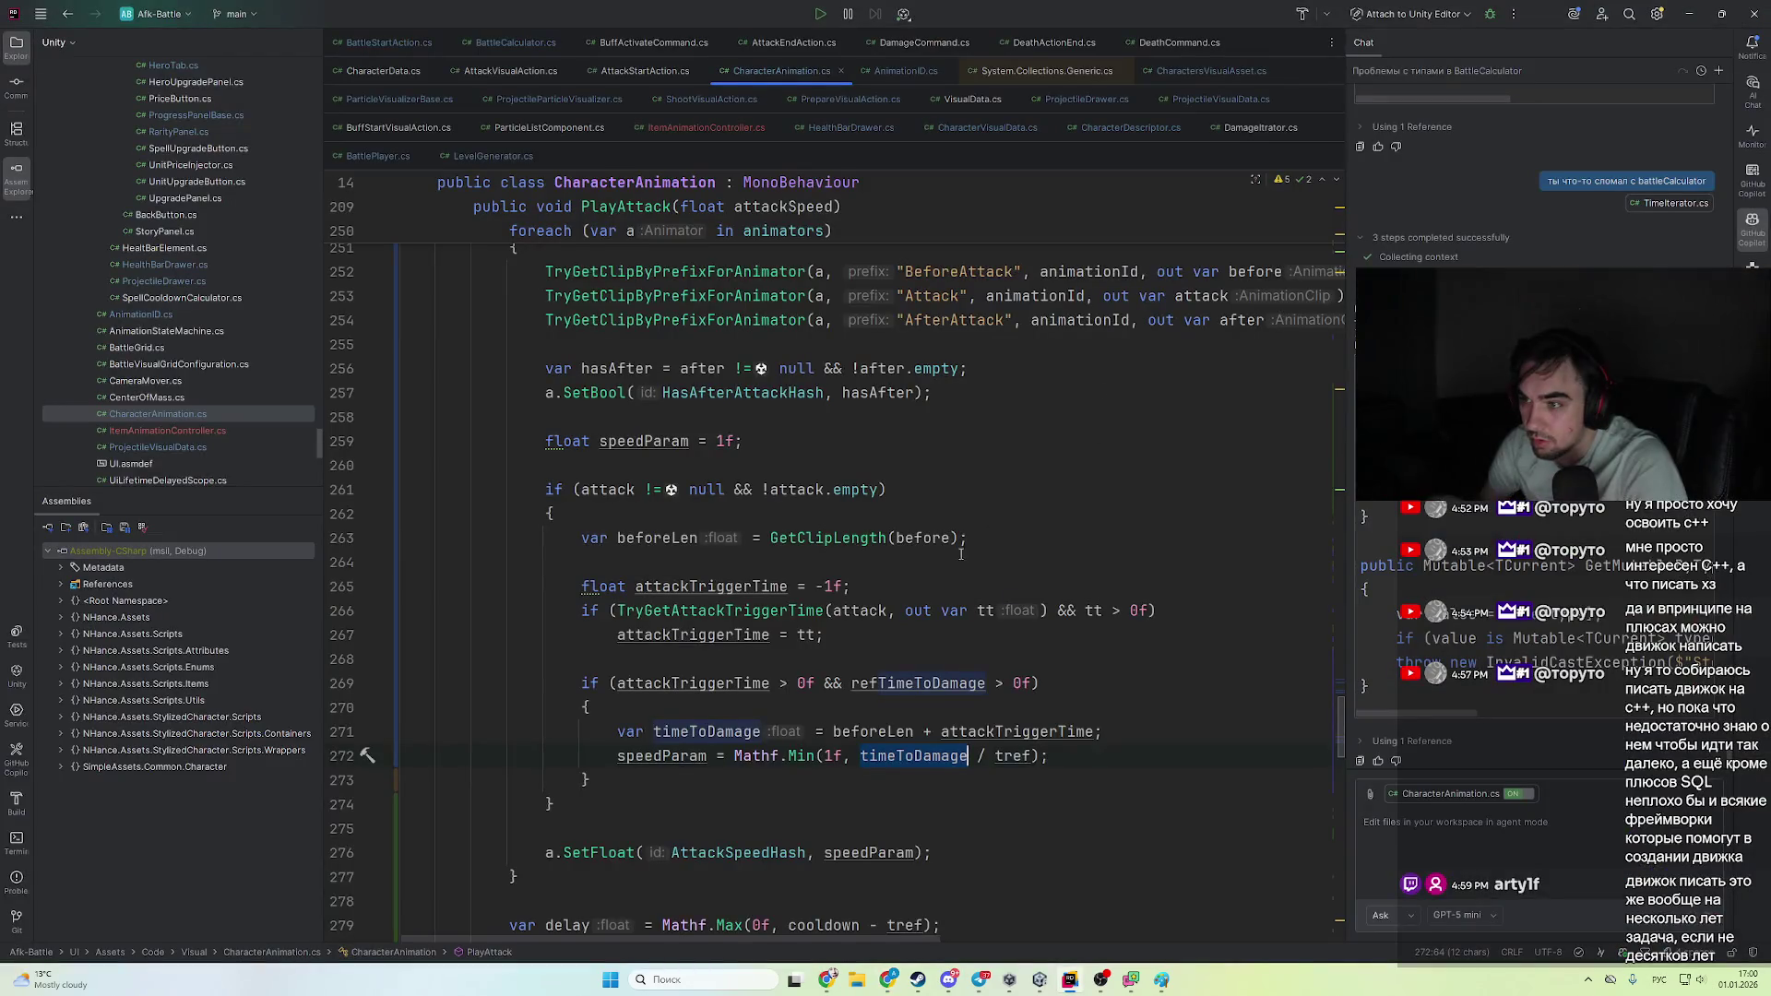
scroll(960, 554, down, 3)
drag(1014, 720, 664, 656)
scroll(610, 804, up, 3)
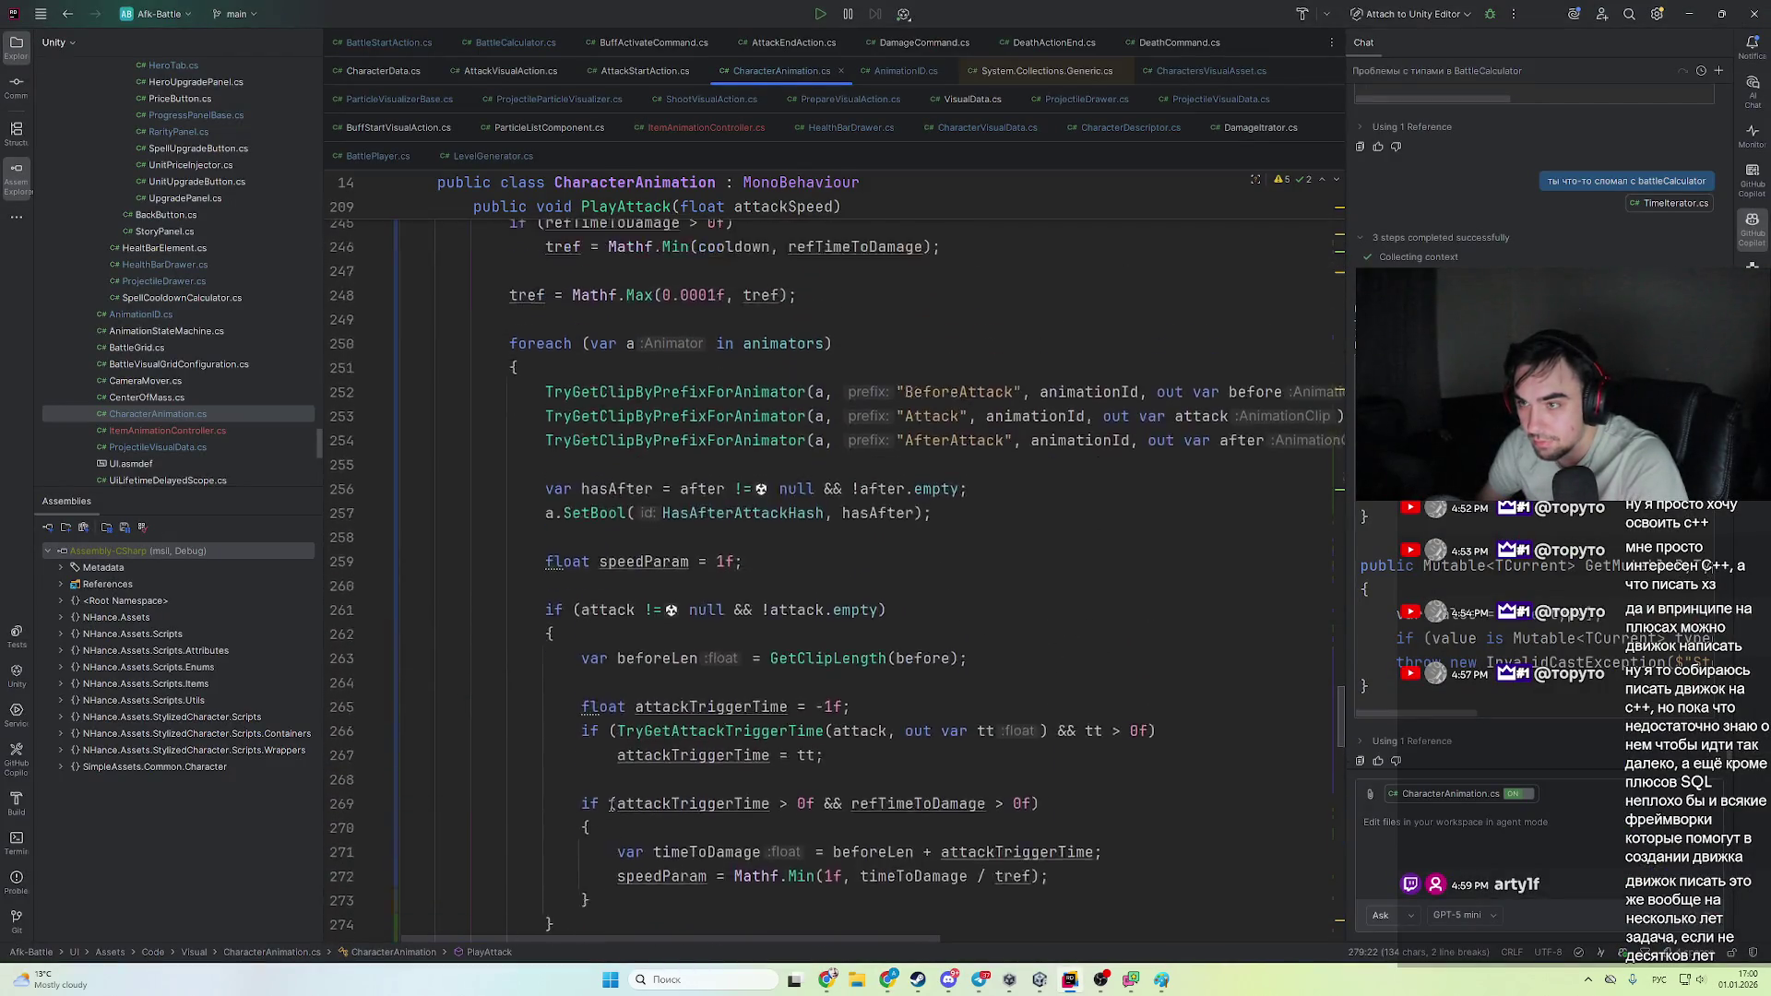
scroll(611, 804, down, 3)
click(515, 923)
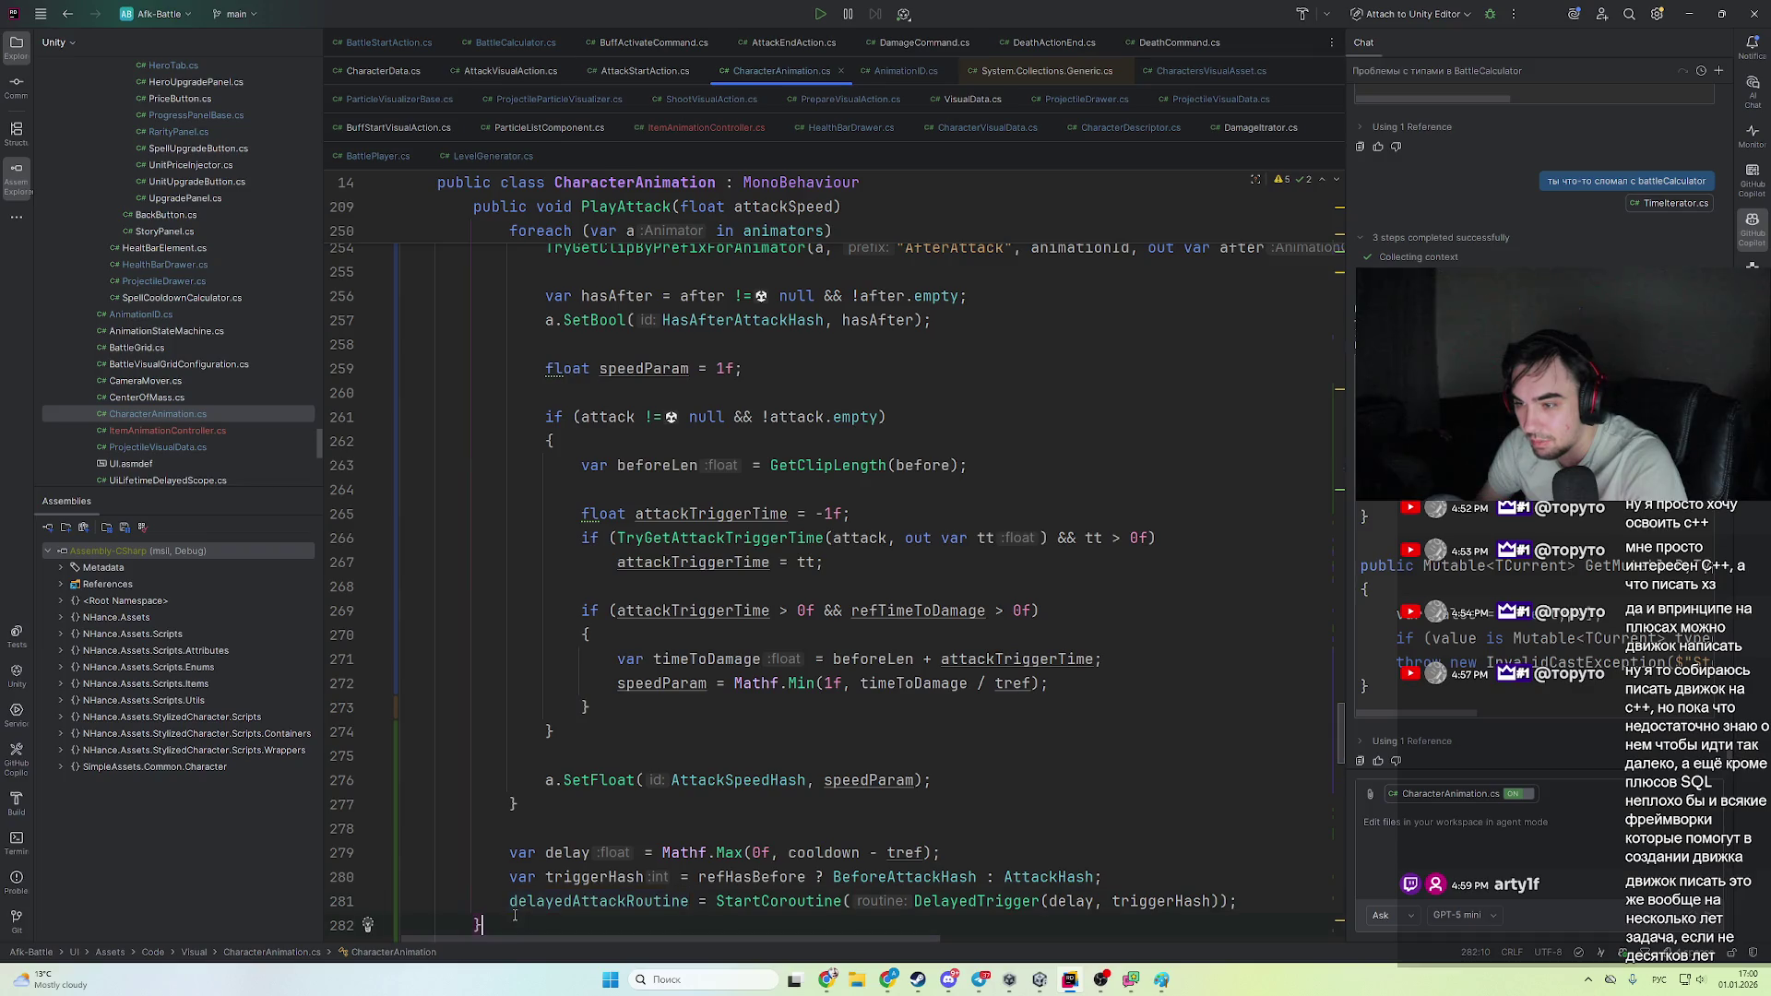
scroll(515, 916, up, 18)
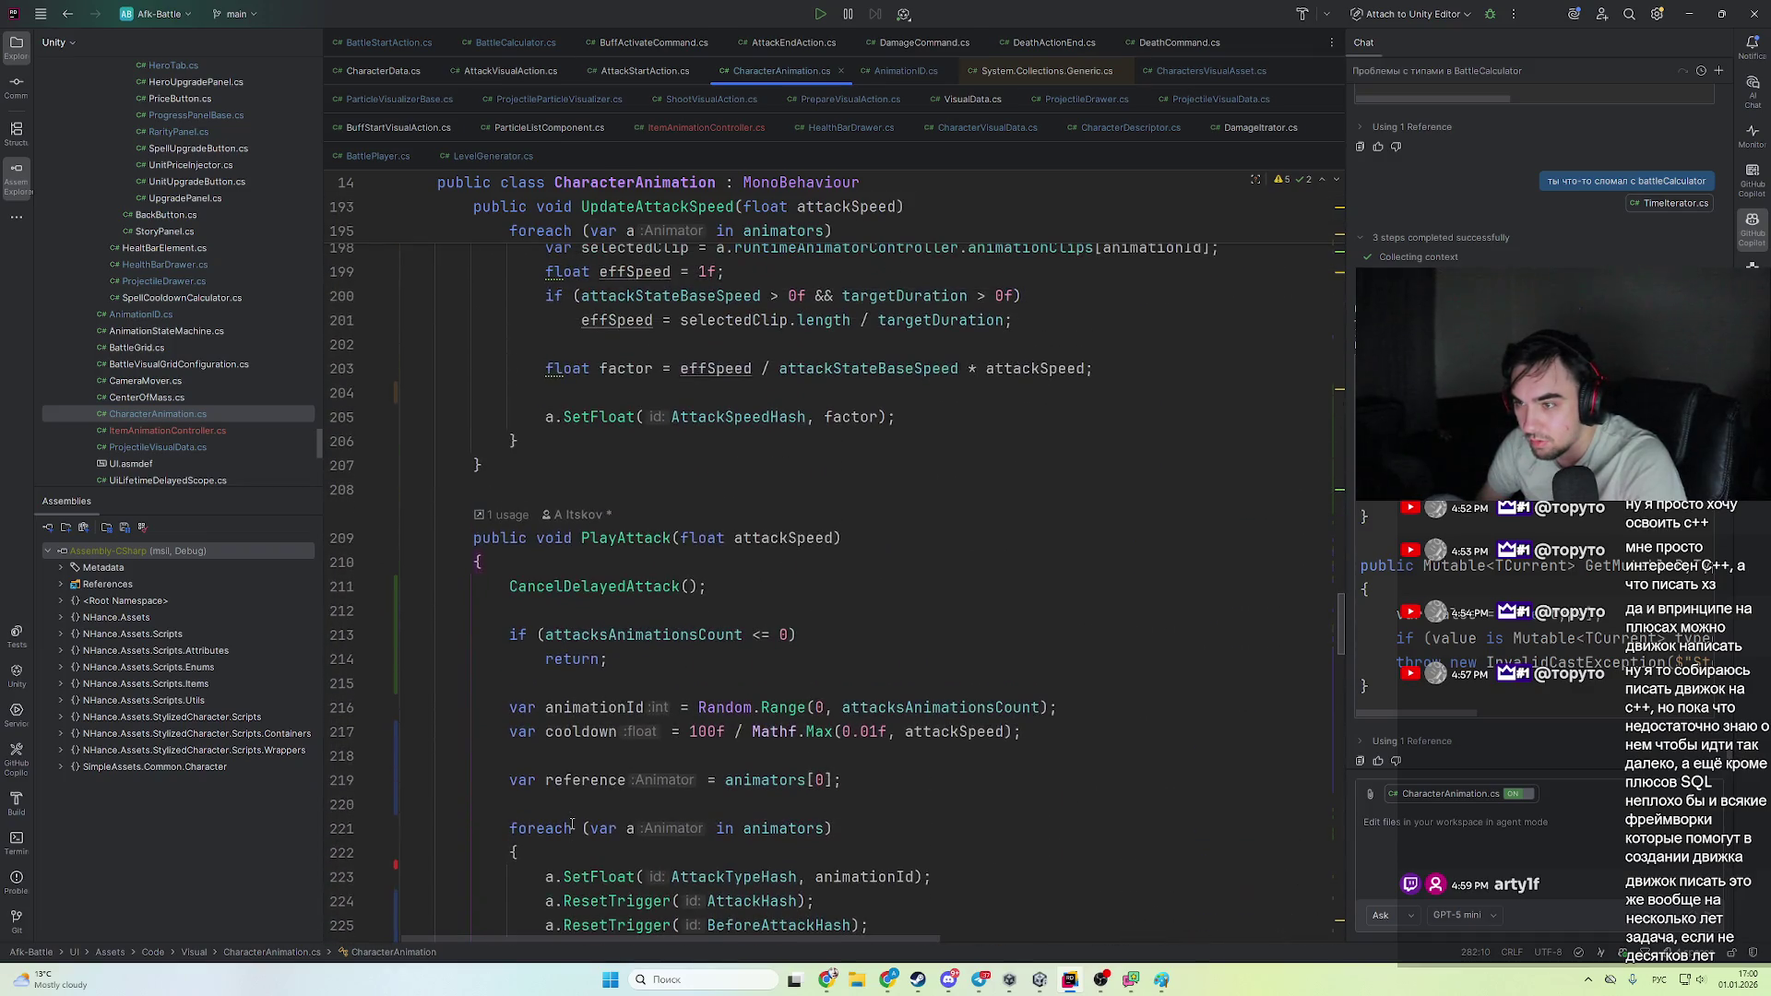
key(alt+Tab)
key(alt+Tab)
scroll(503, 517, up, 3)
scroll(502, 517, down, 3)
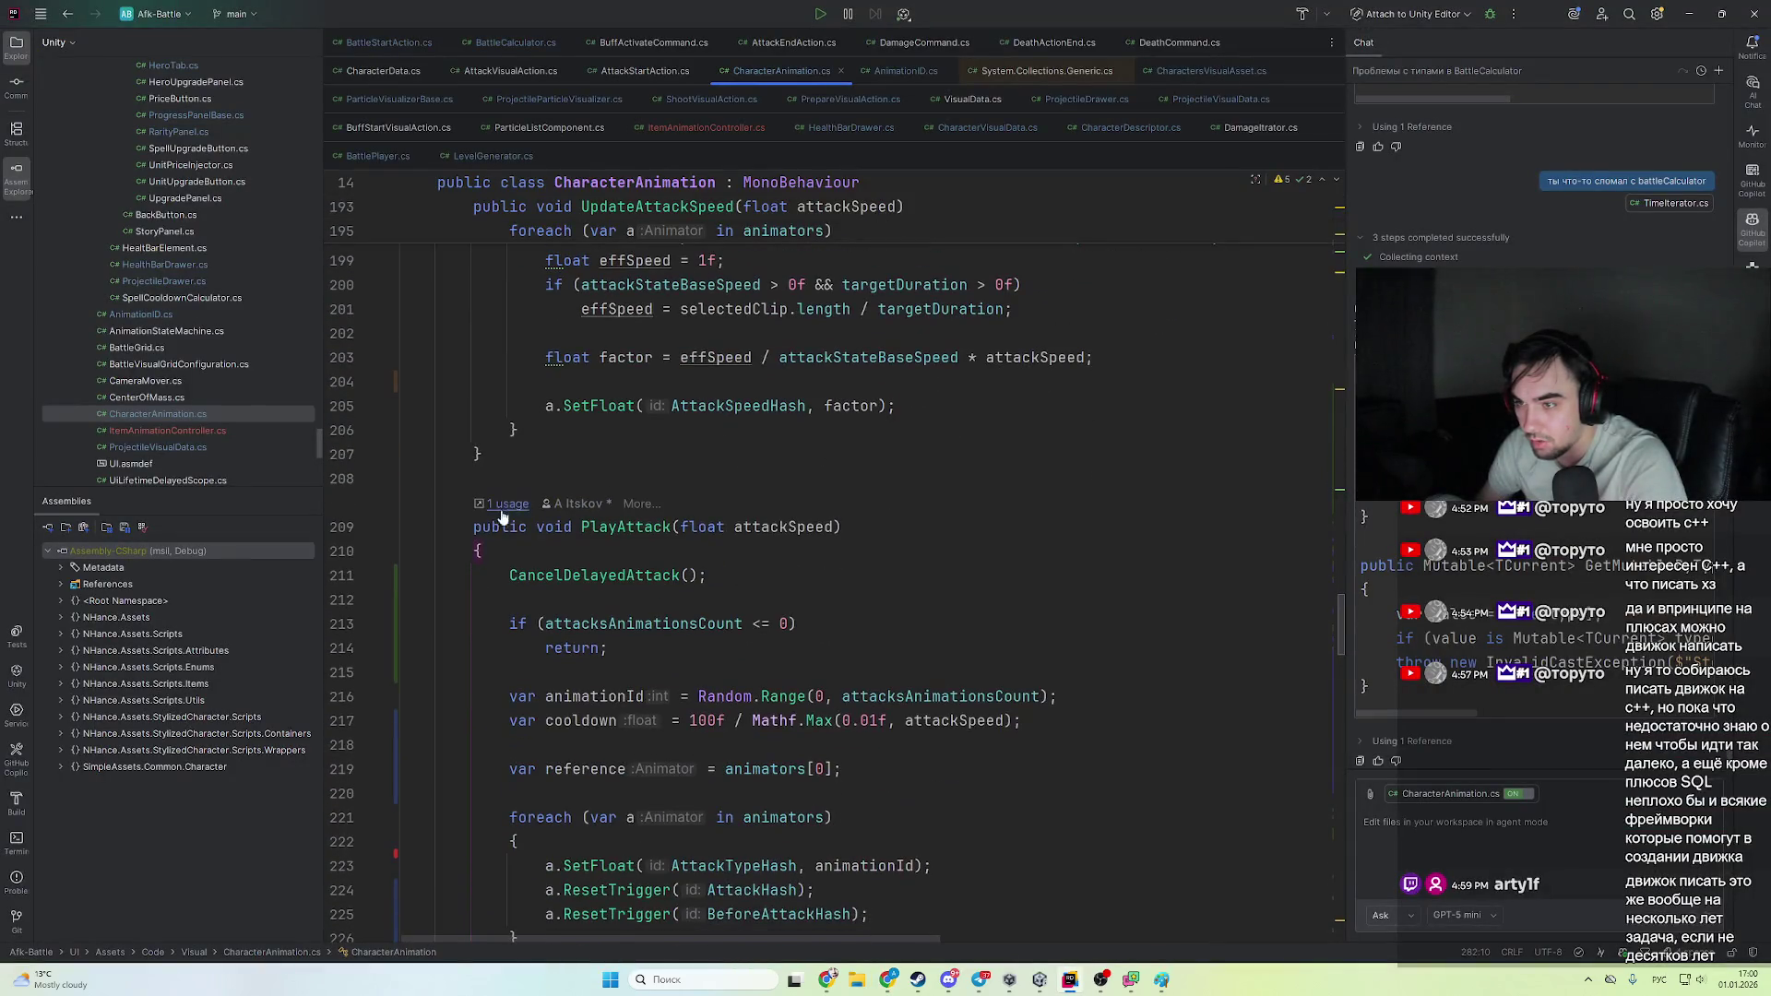
shift+click(474, 526)
key(ctrl+v)
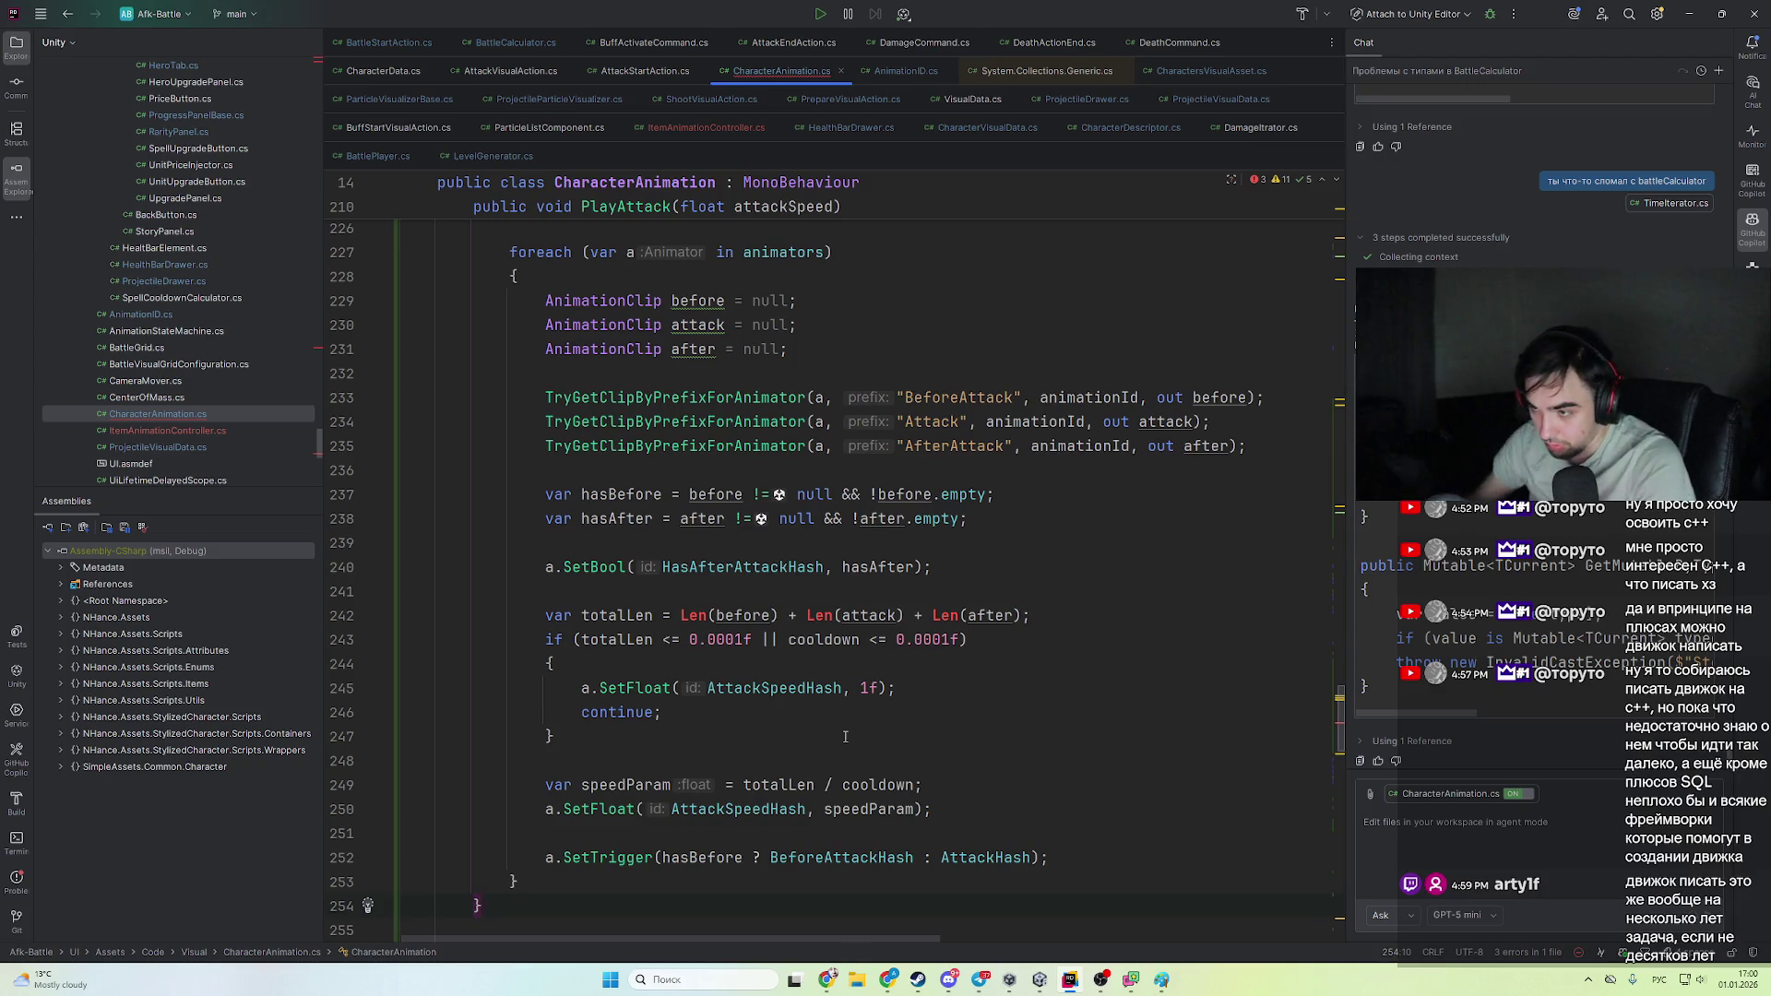
- Inspect Rider's suggested fixes for the unresolved Len call, comparing against ChatGPT's reply
click(690, 615)
key(alt+Return)
key(Escape)
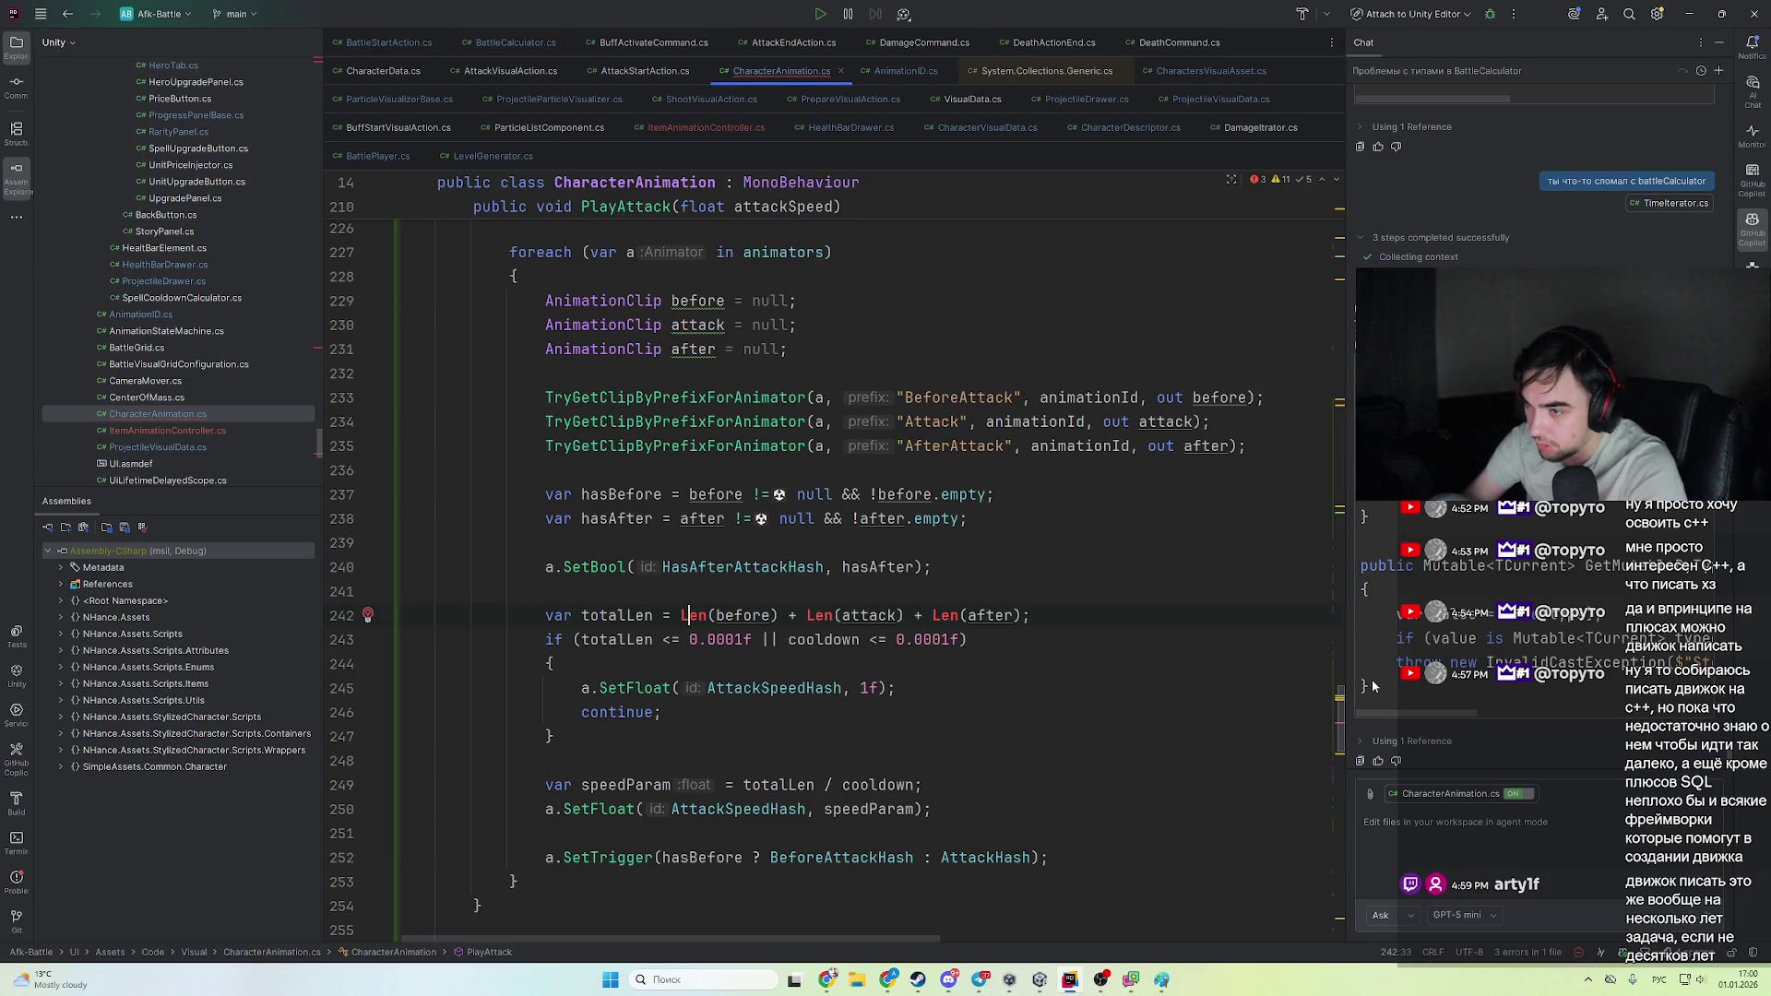
key(alt+Tab)
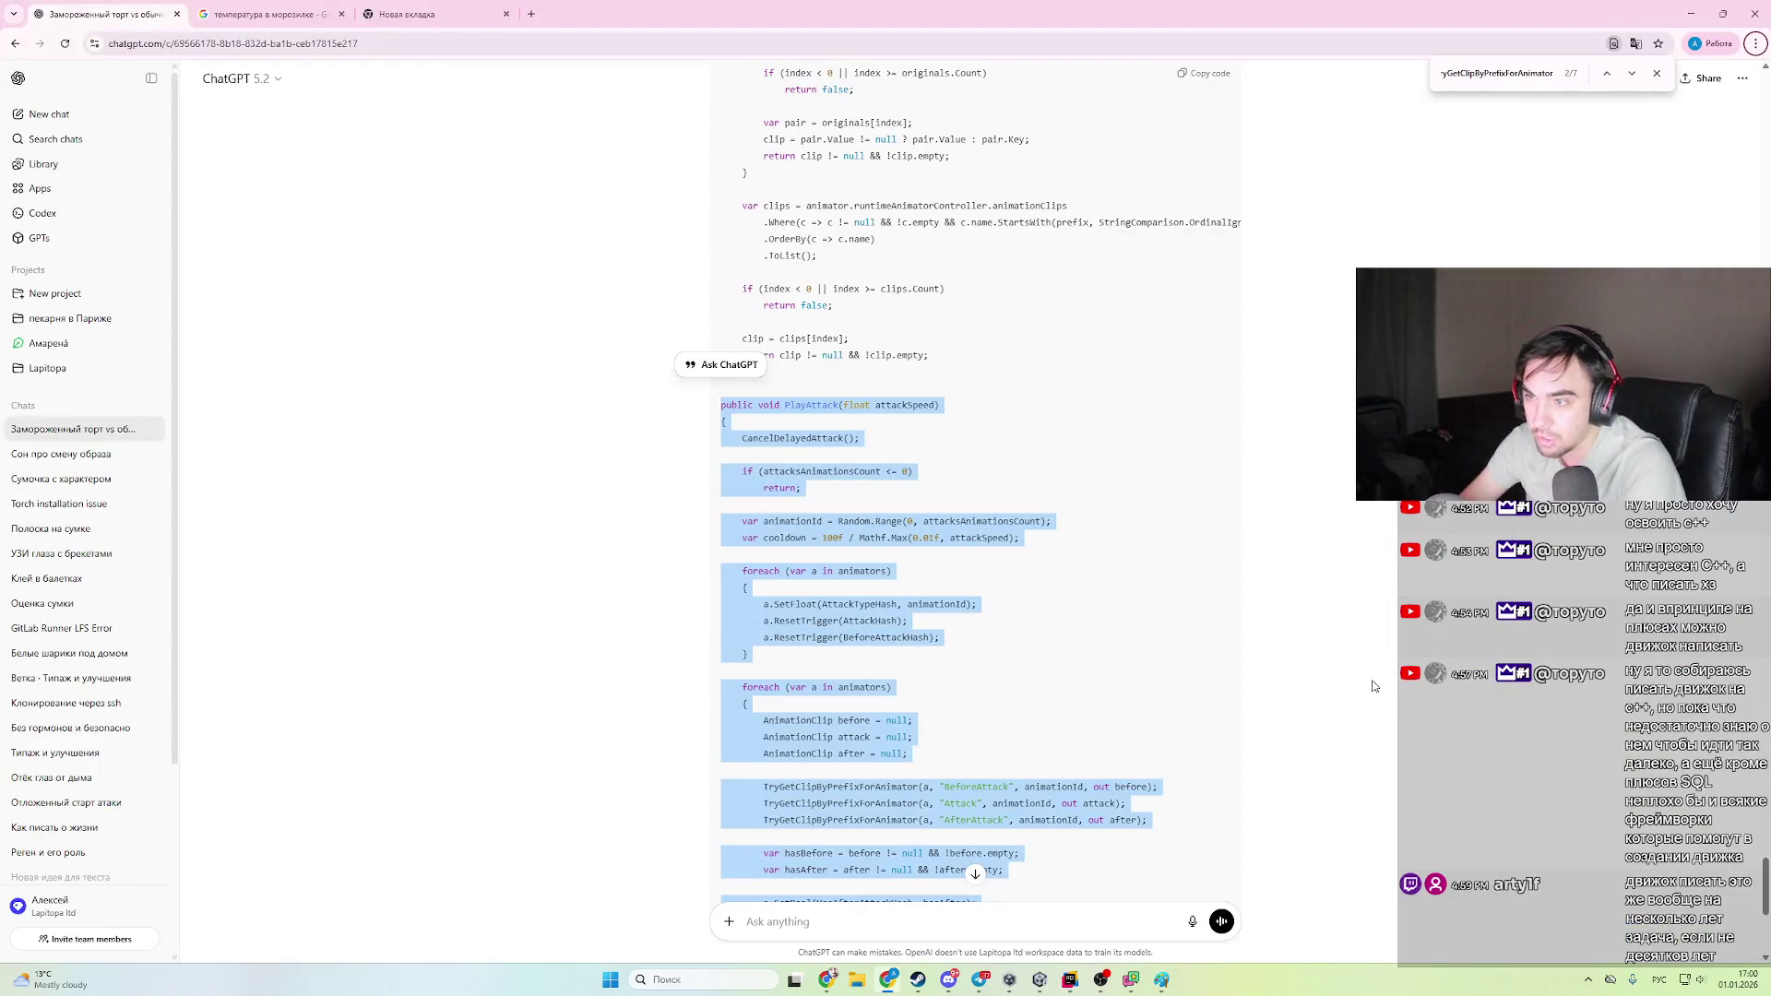
key(alt+Tab)
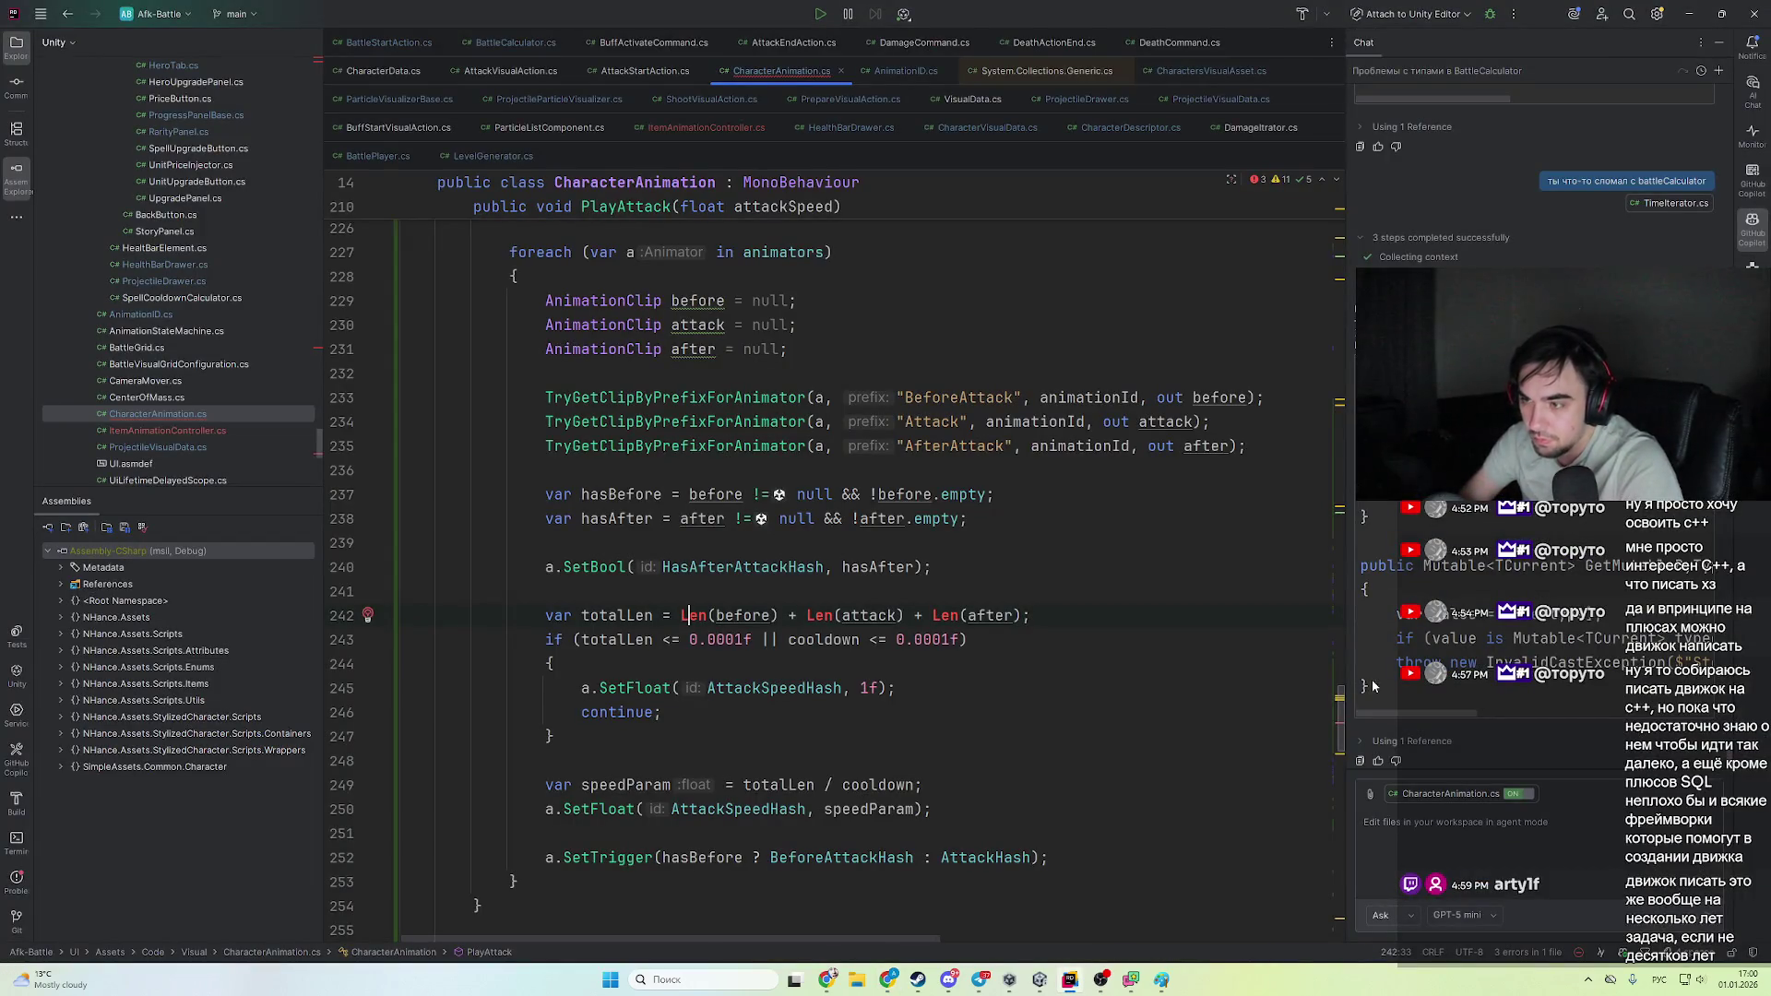
scroll(758, 650, down, 1)
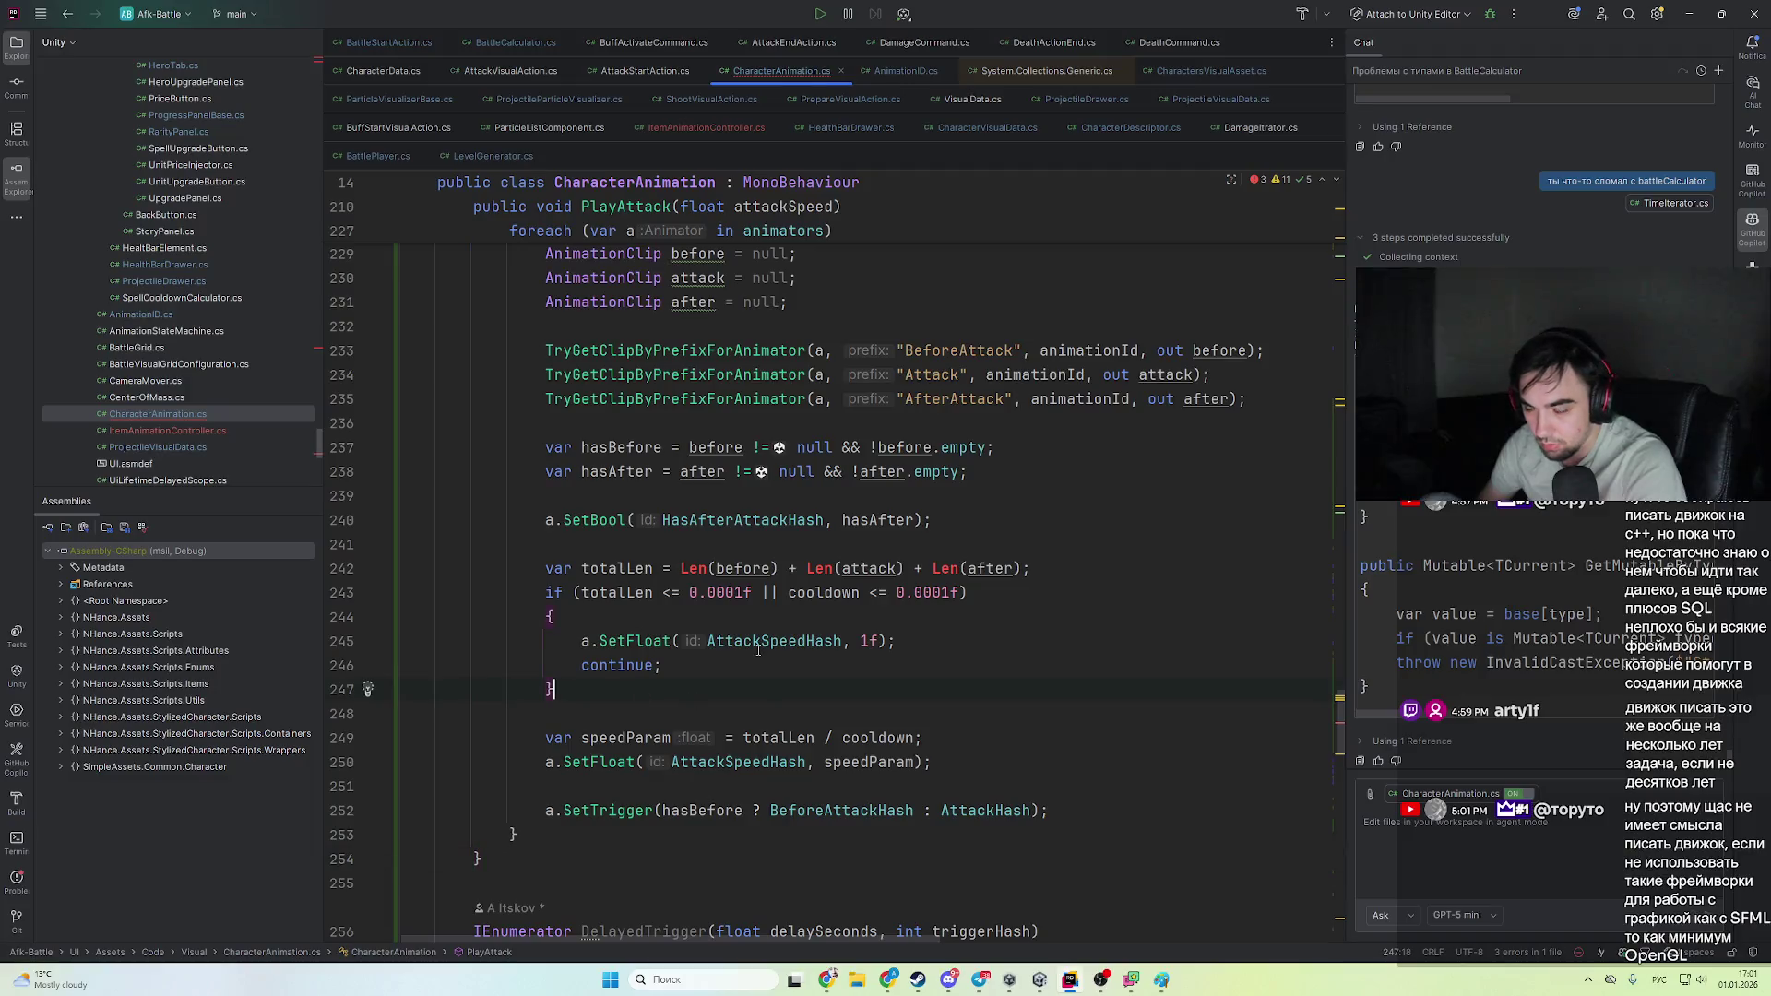
- Copy the statement resetting attack speed to 1 and paste it below the totalLen line
click(758, 689)
mouse_move(759, 651)
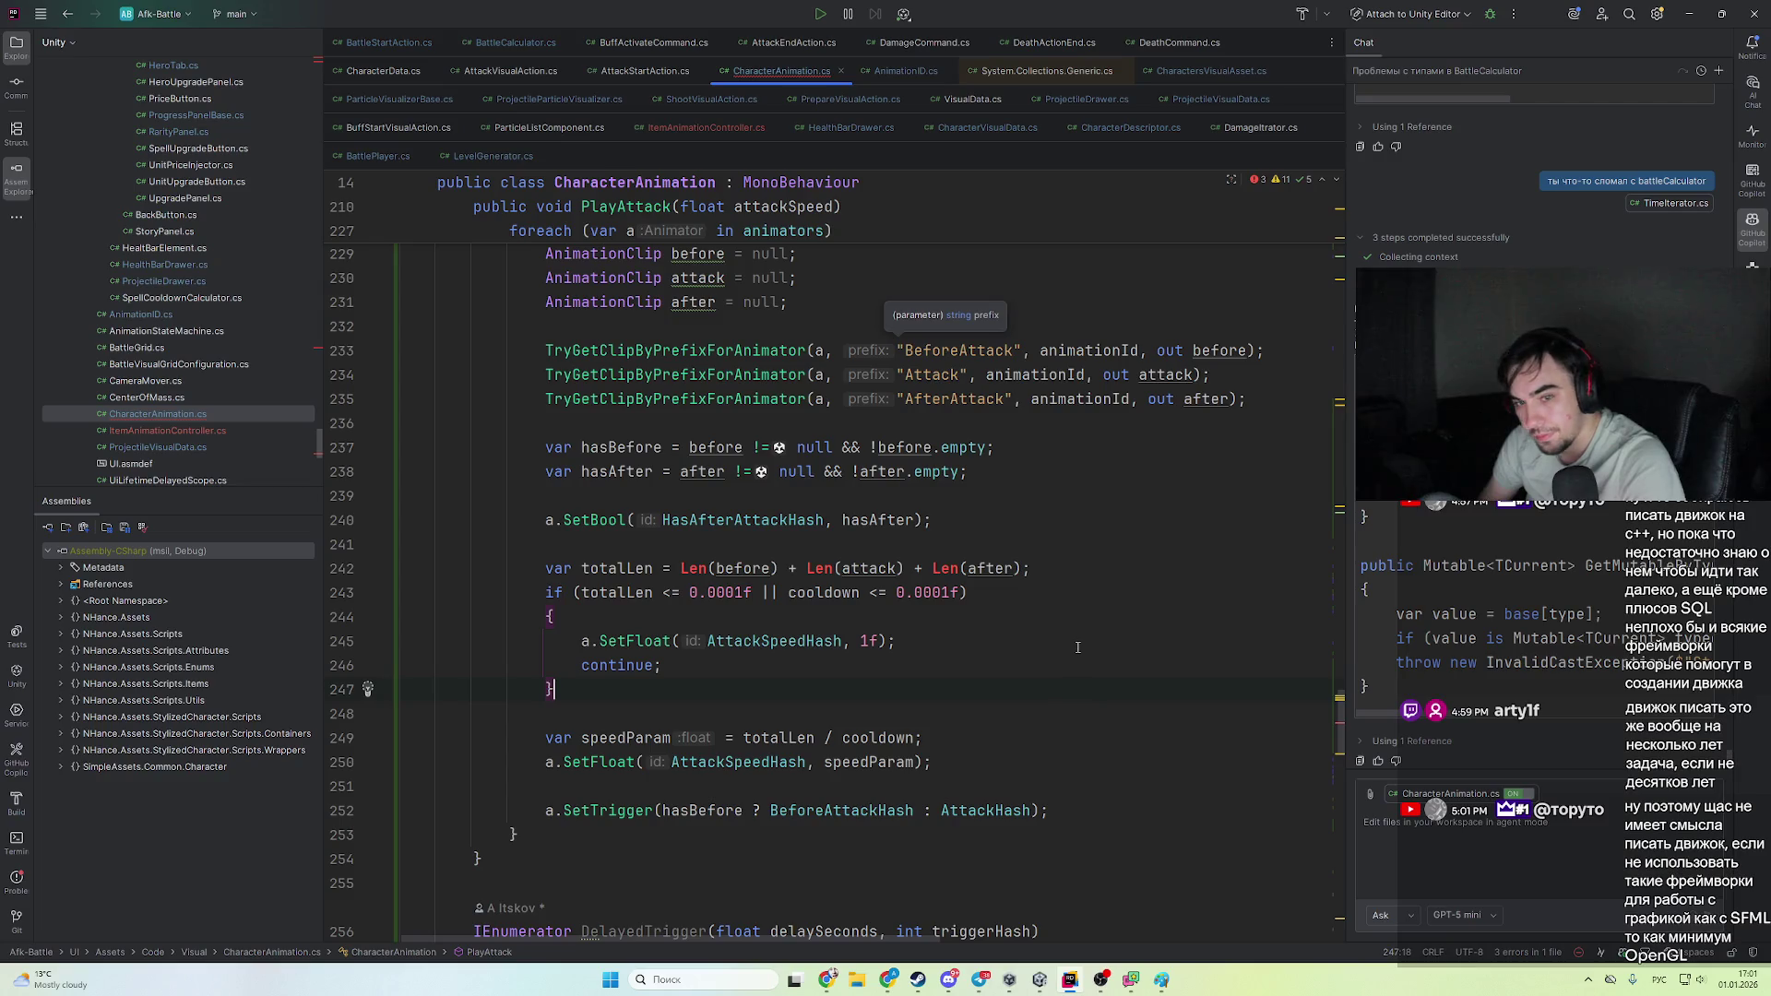
drag(678, 592, 553, 689)
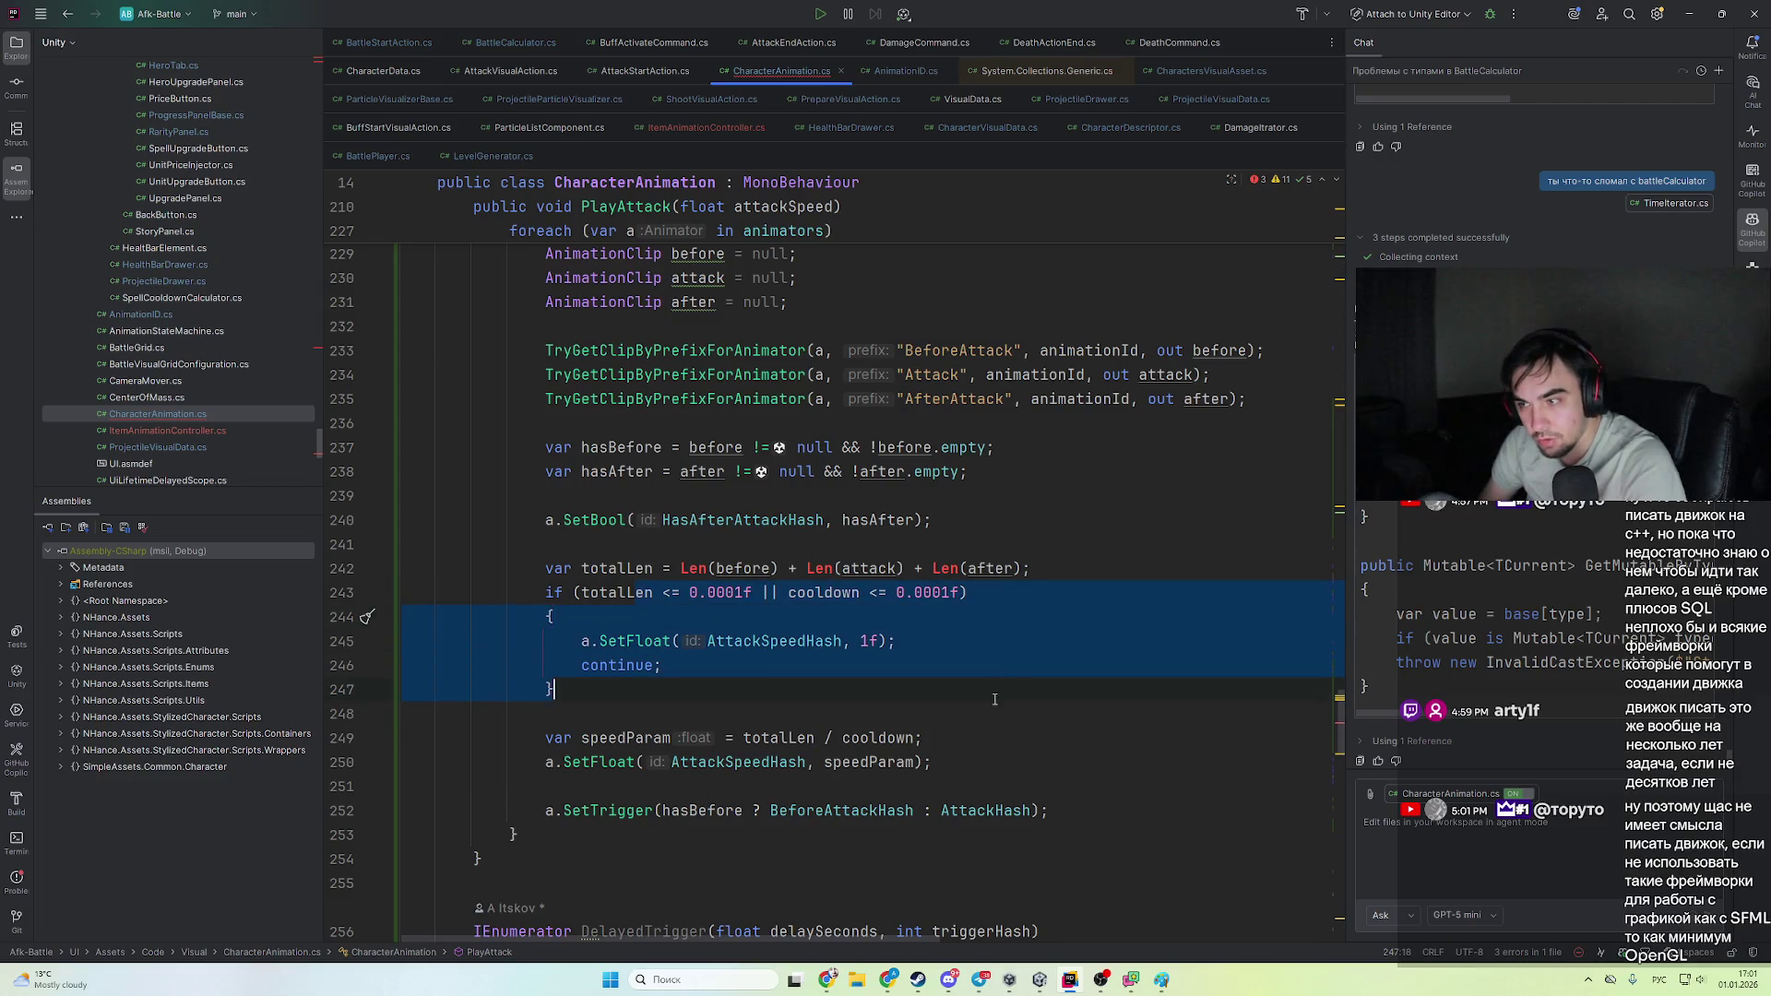
key(Escape)
mouse_move(617, 592)
mouse_down()
mouse_move(922, 610)
mouse_move(967, 592)
mouse_up()
click(977, 639)
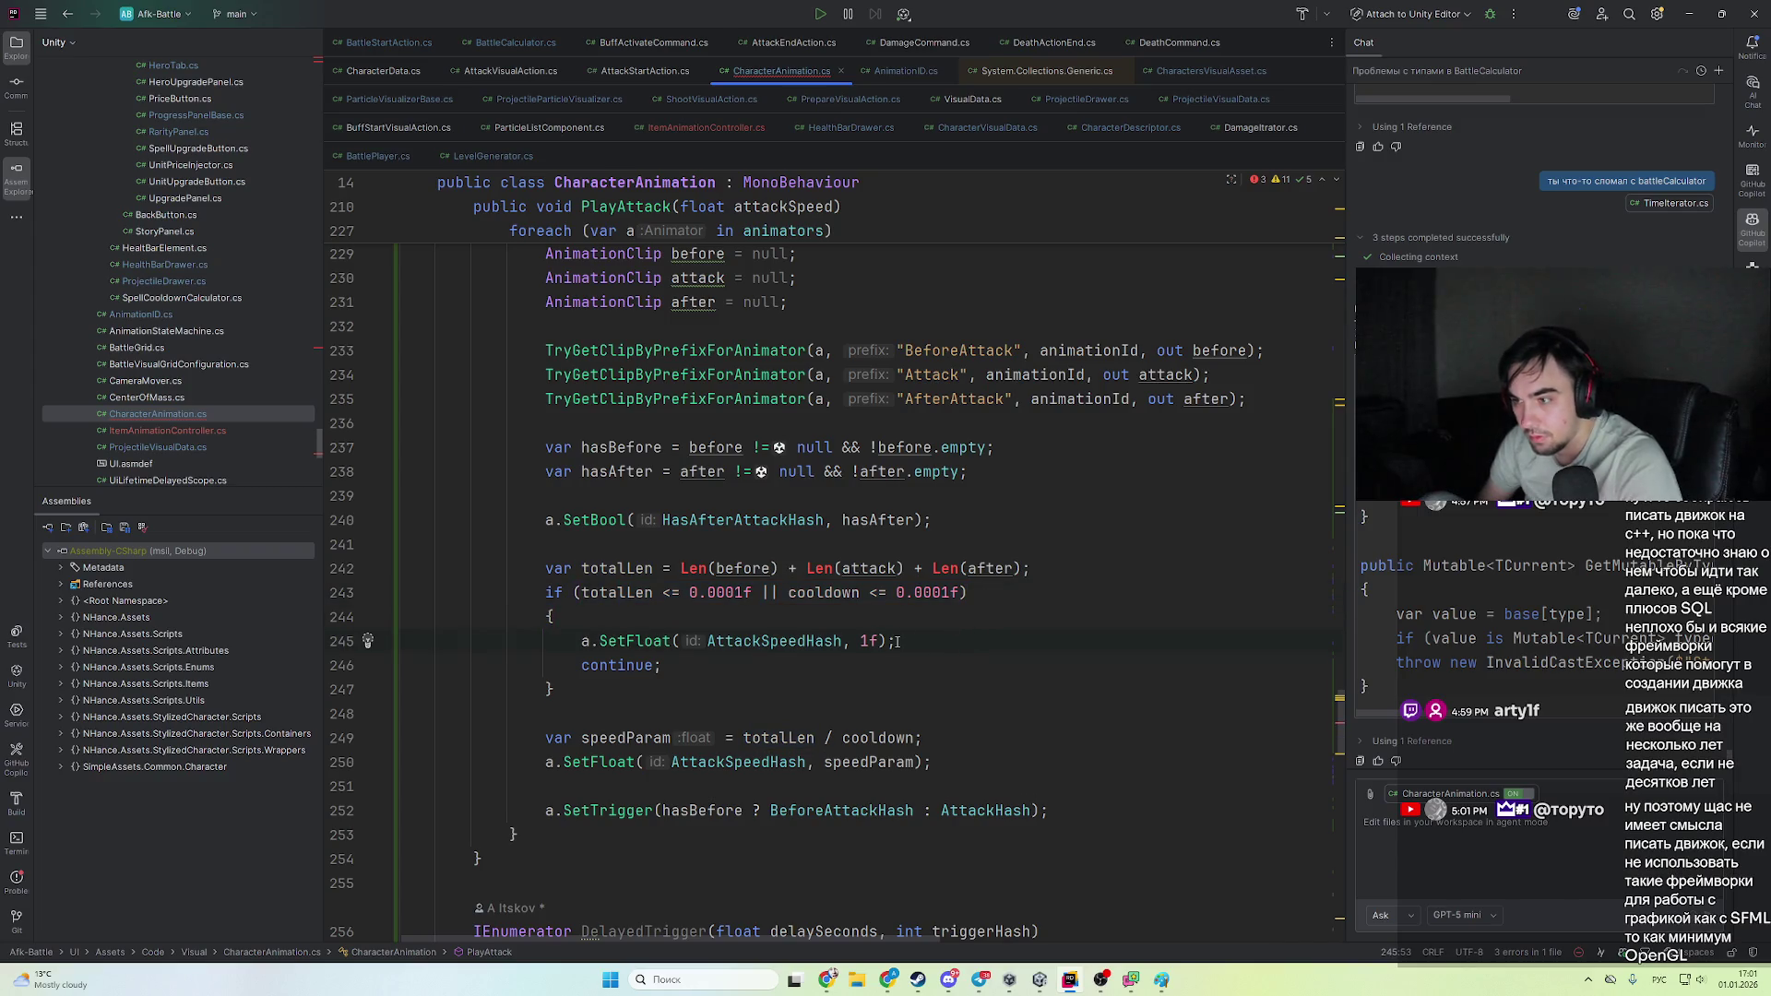
drag(896, 641, 573, 641)
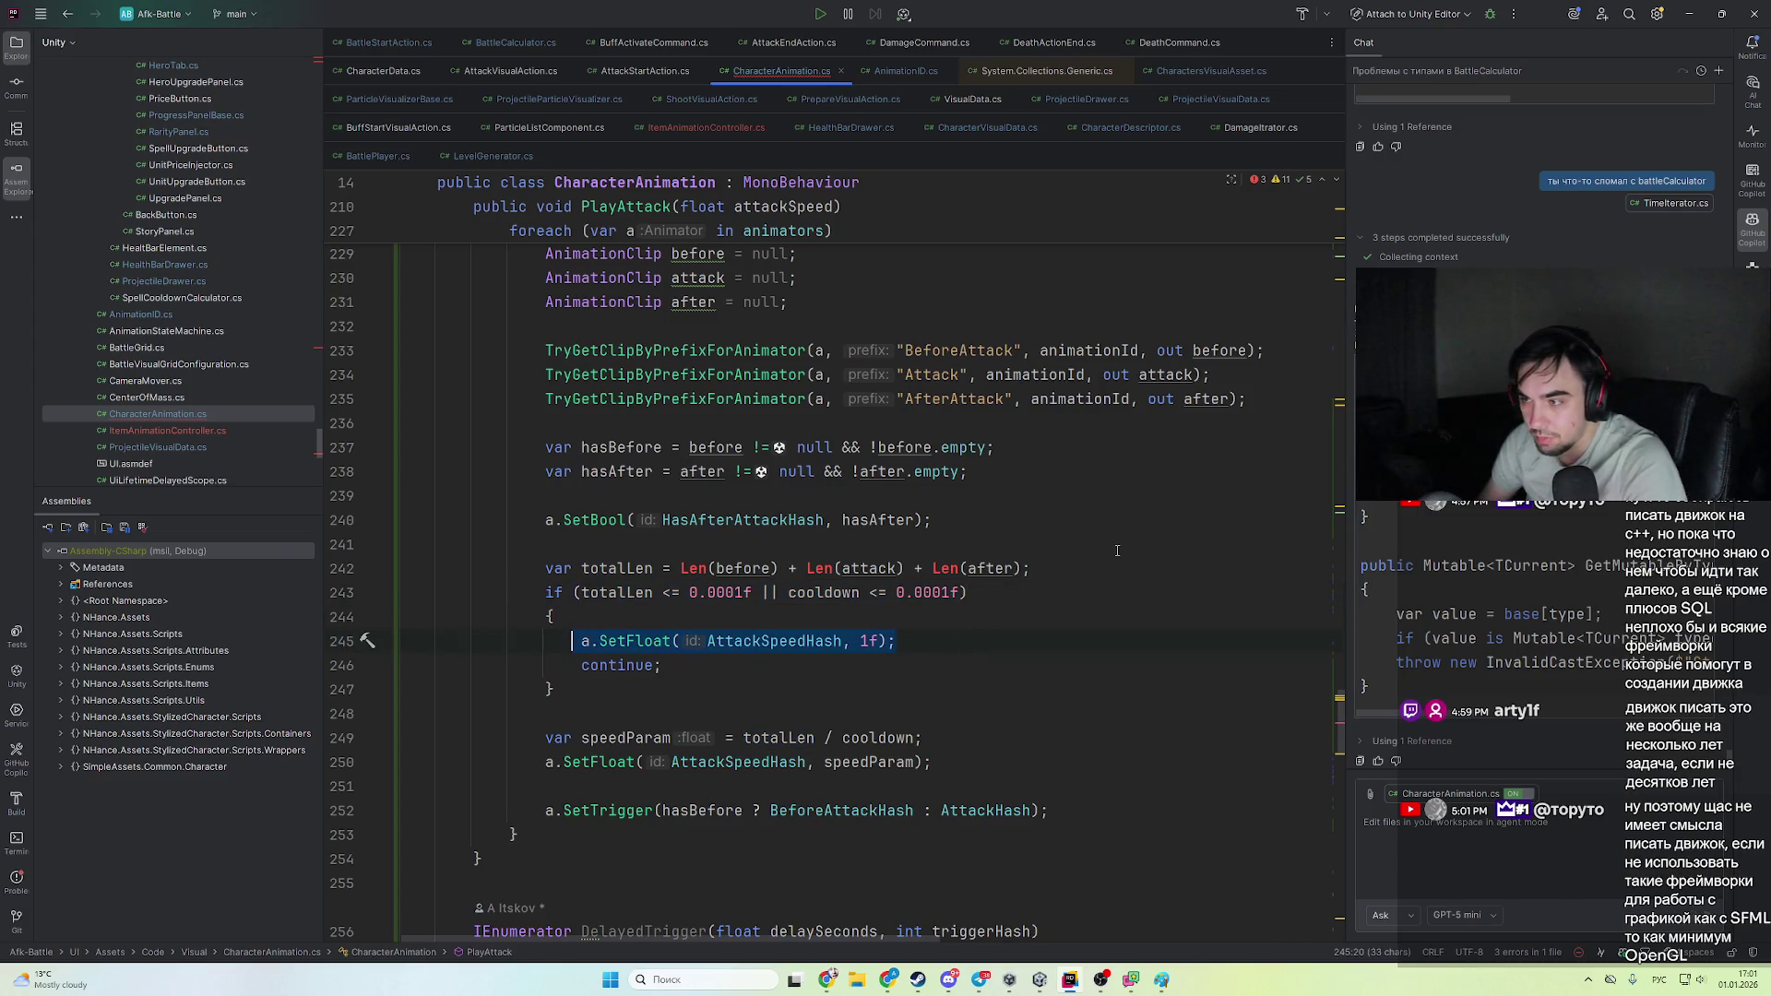
mouse_move(1120, 566)
mouse_down()
mouse_move(443, 568)
mouse_move(1125, 566)
mouse_up()
key(Return)
key(ctrl+v)
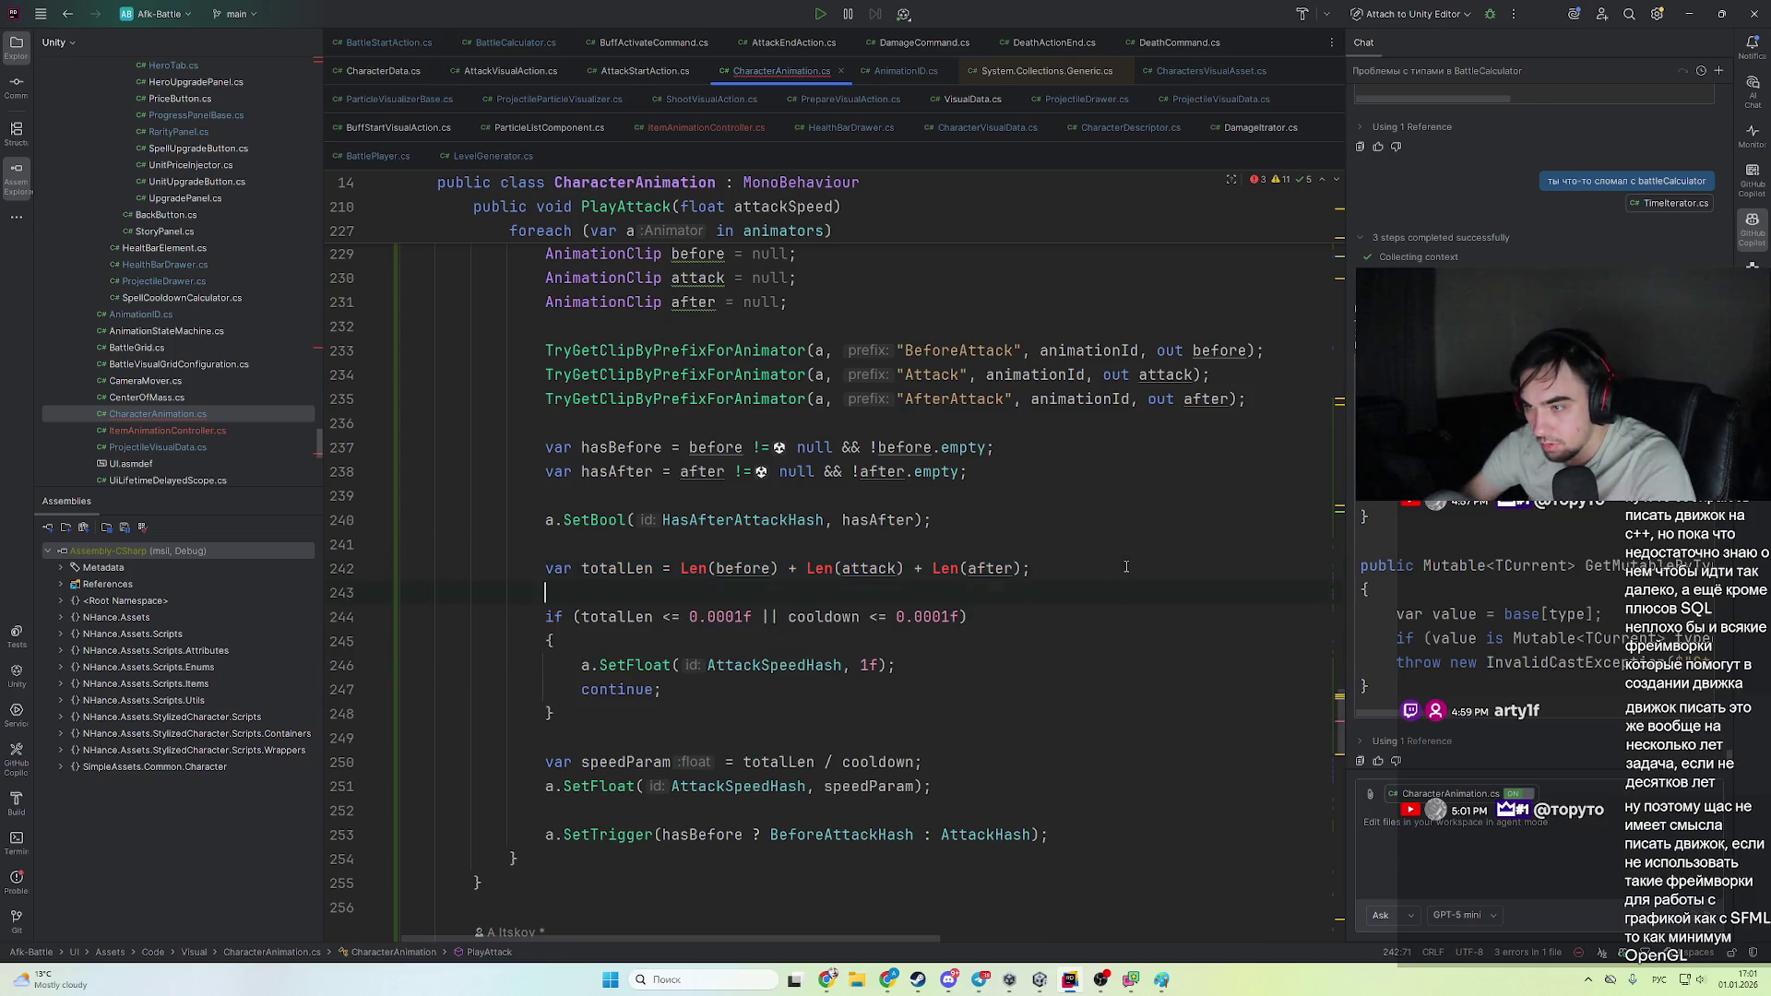
- Turn the new AttackSpeedHash SetFloat into a ternary on the totalLen and cooldown condition, fallback 0
drag(576, 616, 960, 614)
key(ctrl+c)
click(673, 593)
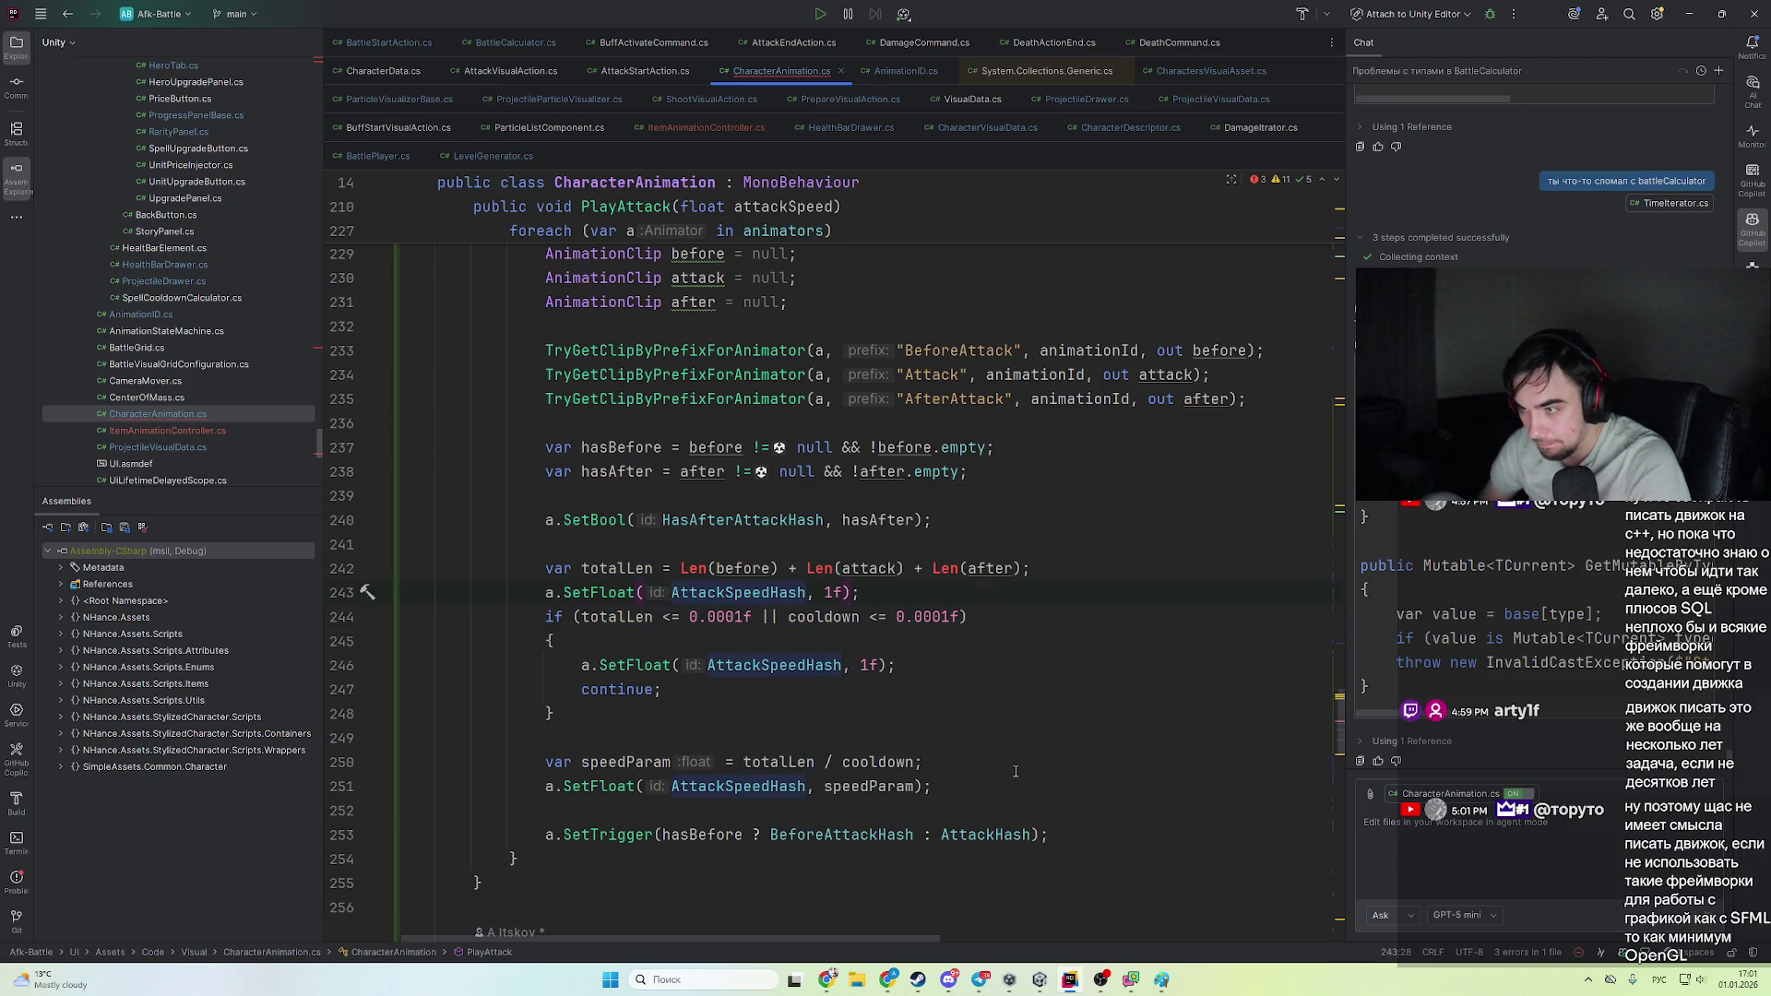
click(821, 592)
key(ctrl+v)
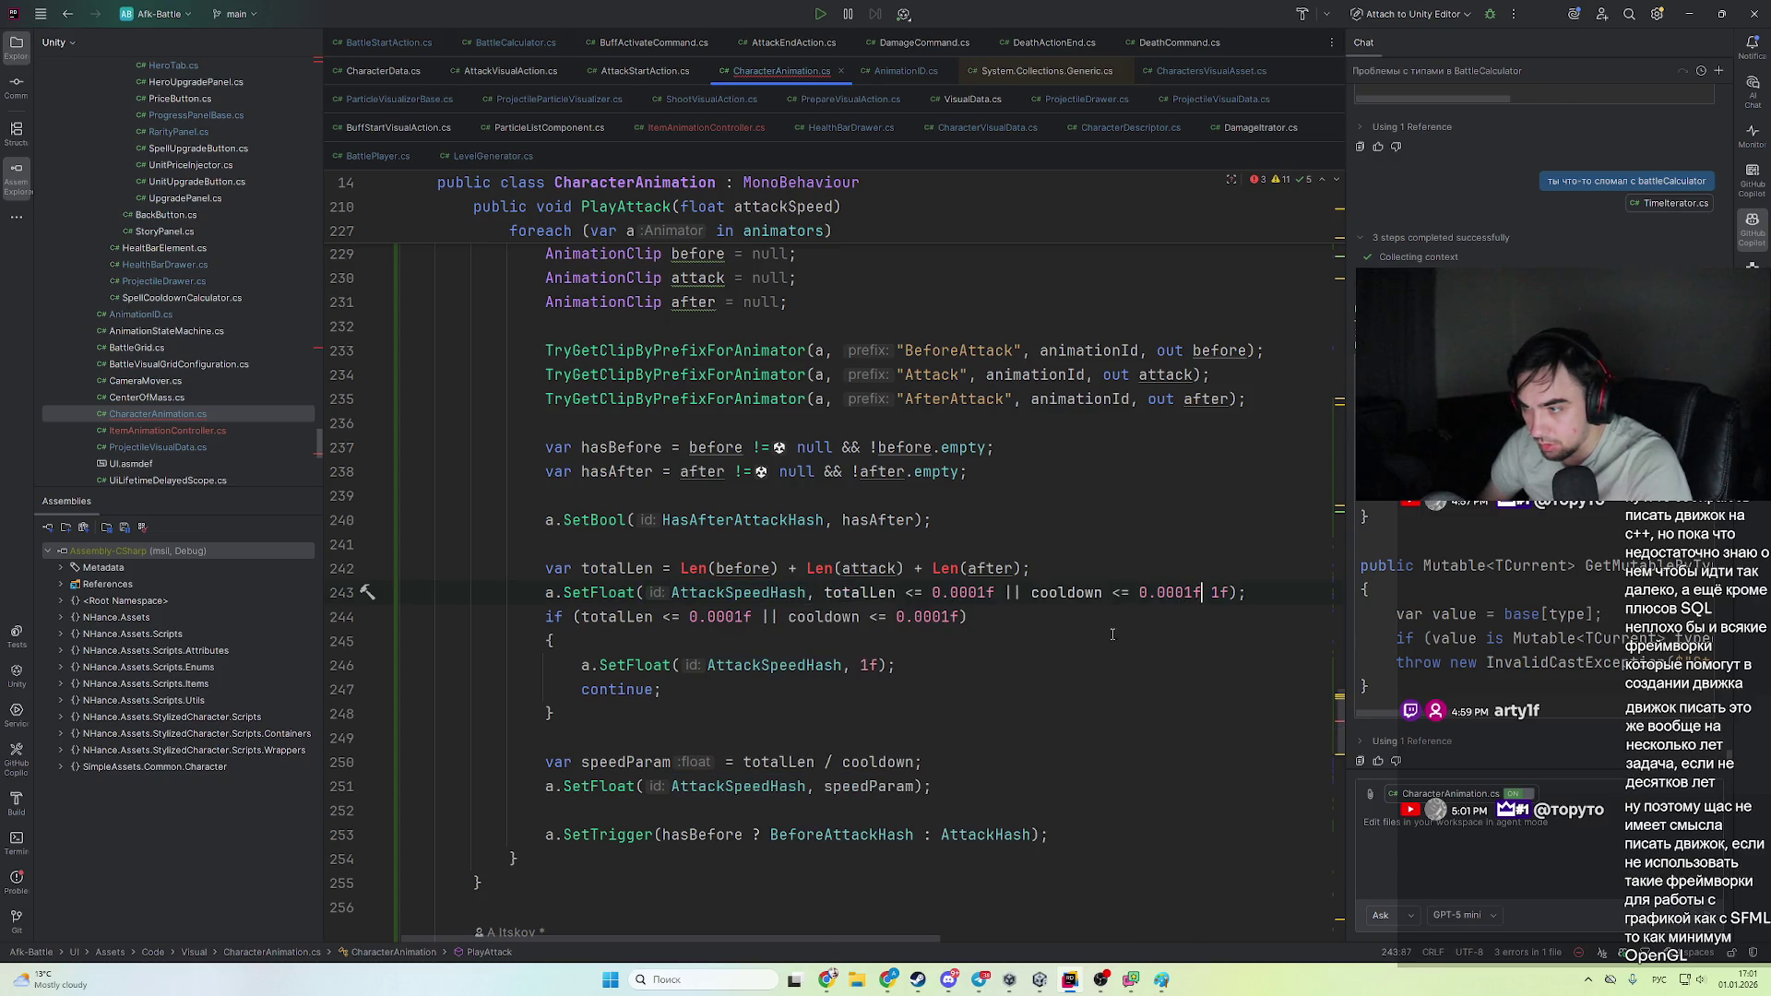
text(>?)
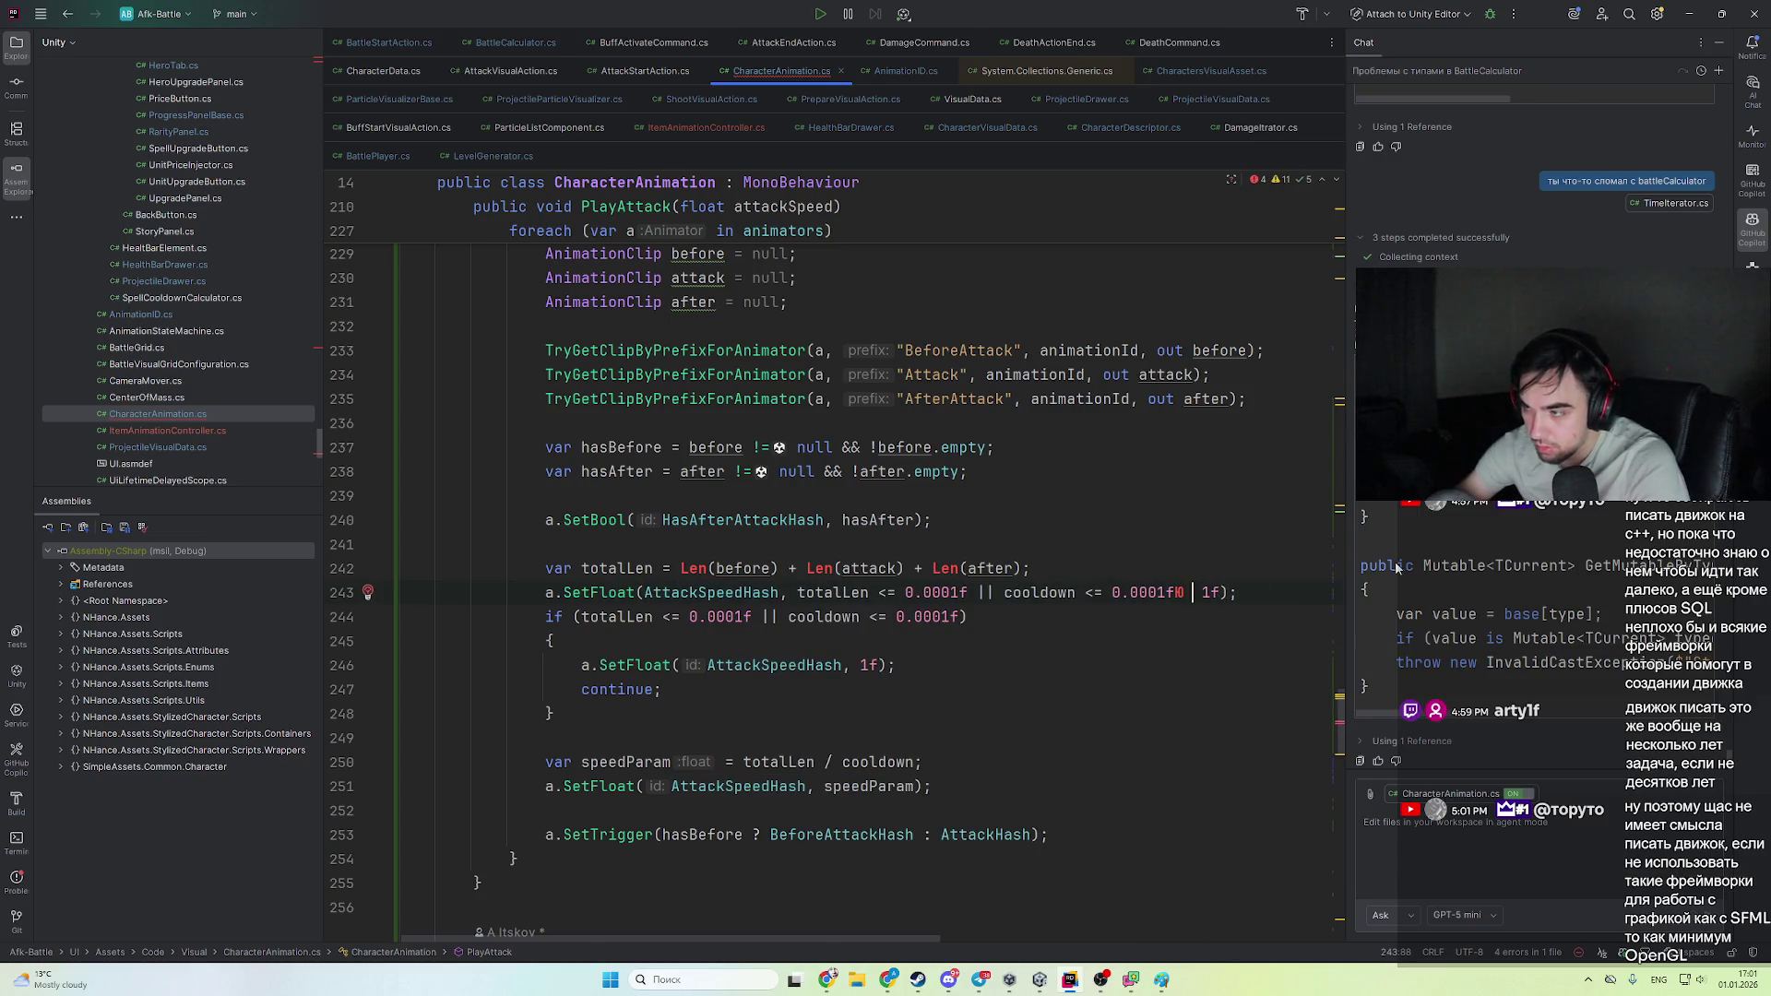
key(BackSpace)
key(BackSpace)
text(?)
key(Right)
key(Right)
key(Right)
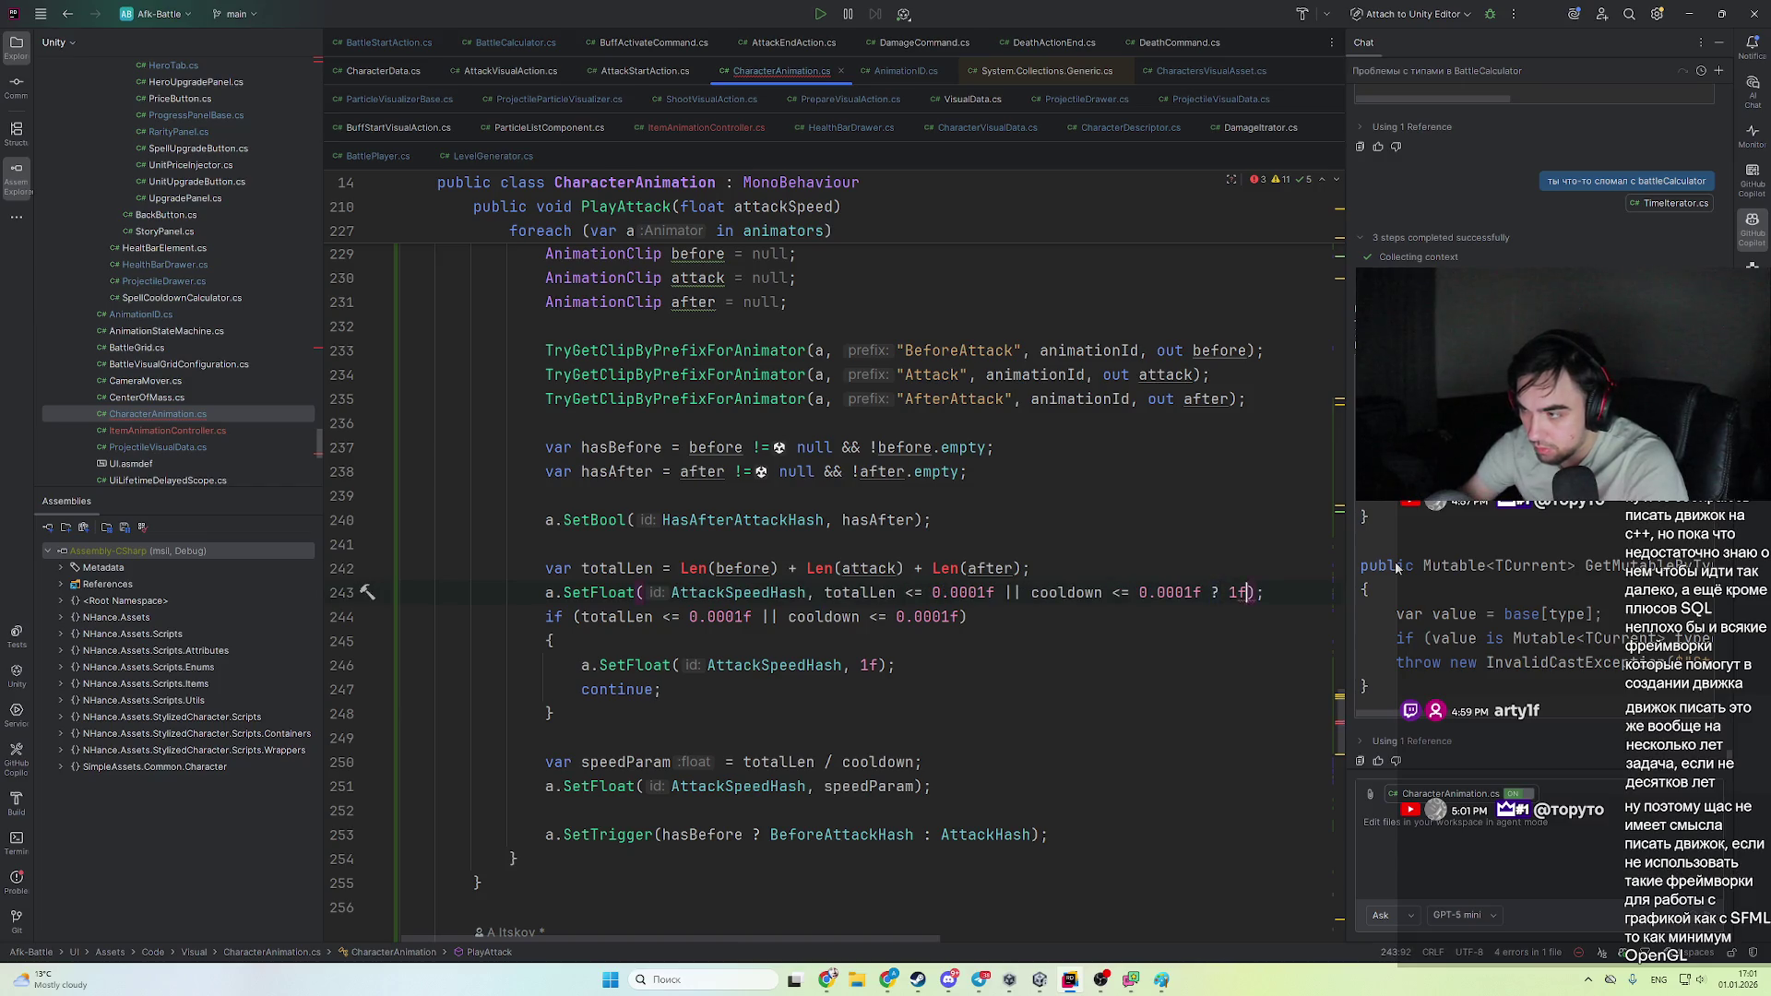
text(: 0)
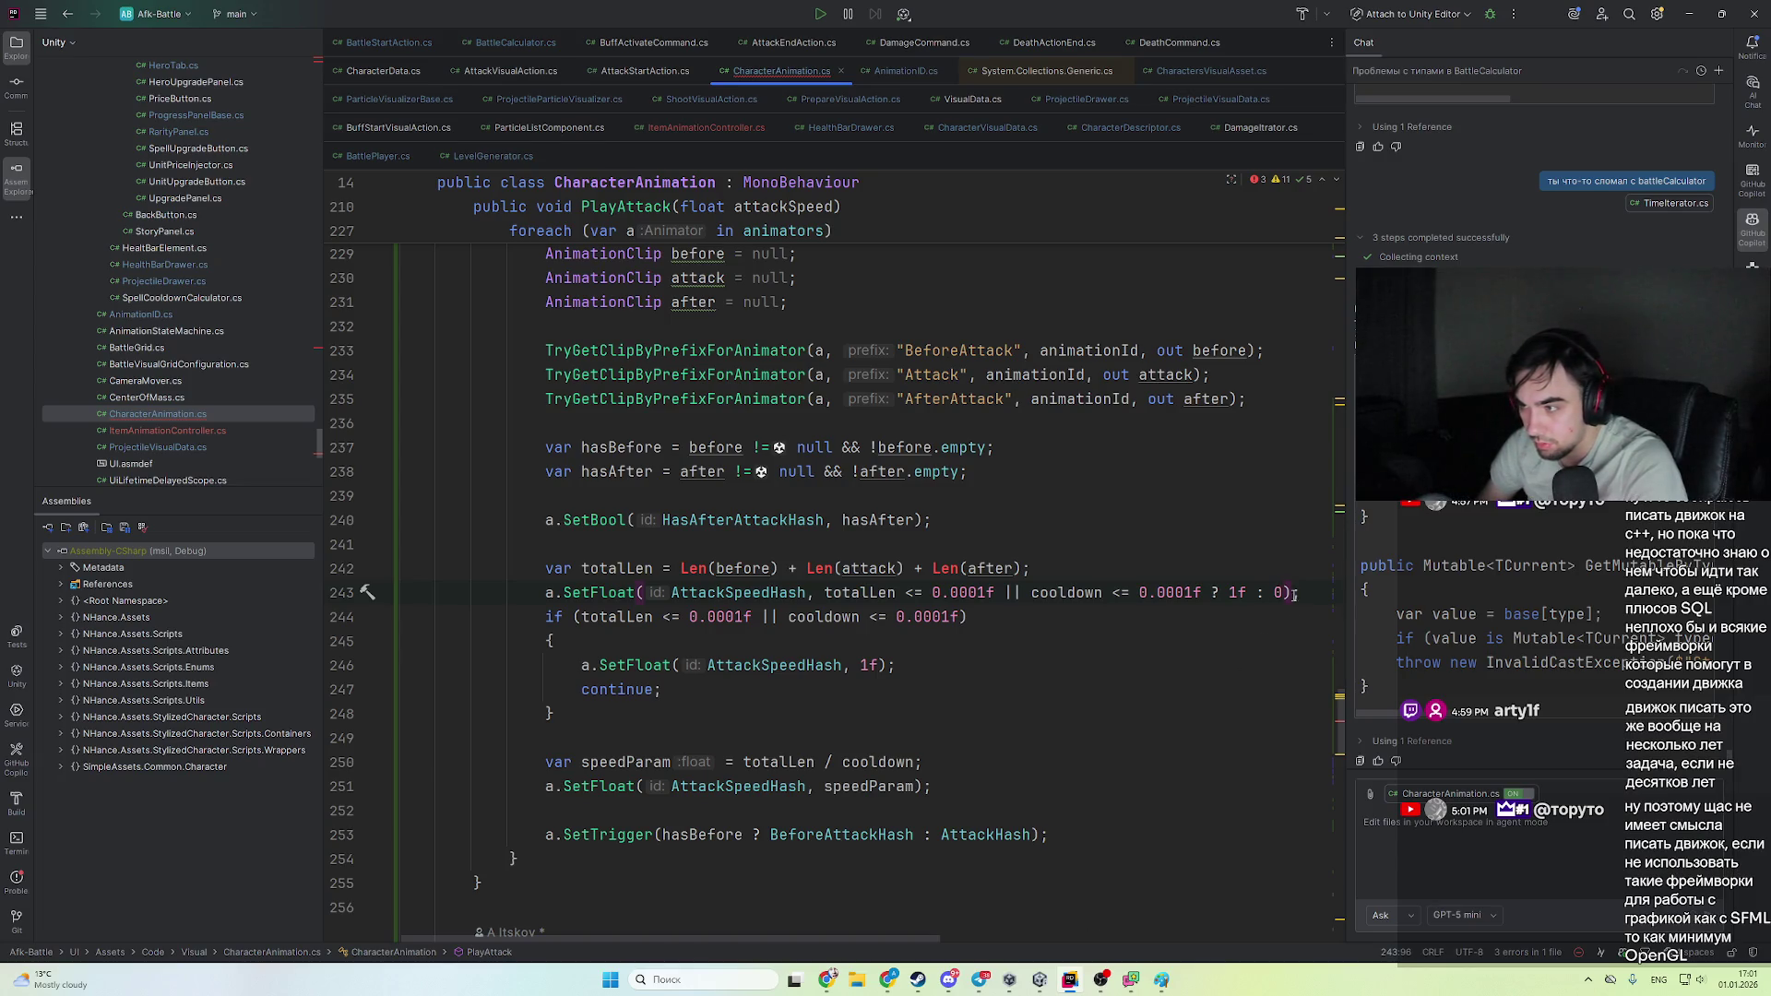
drag(1283, 592, 1228, 592)
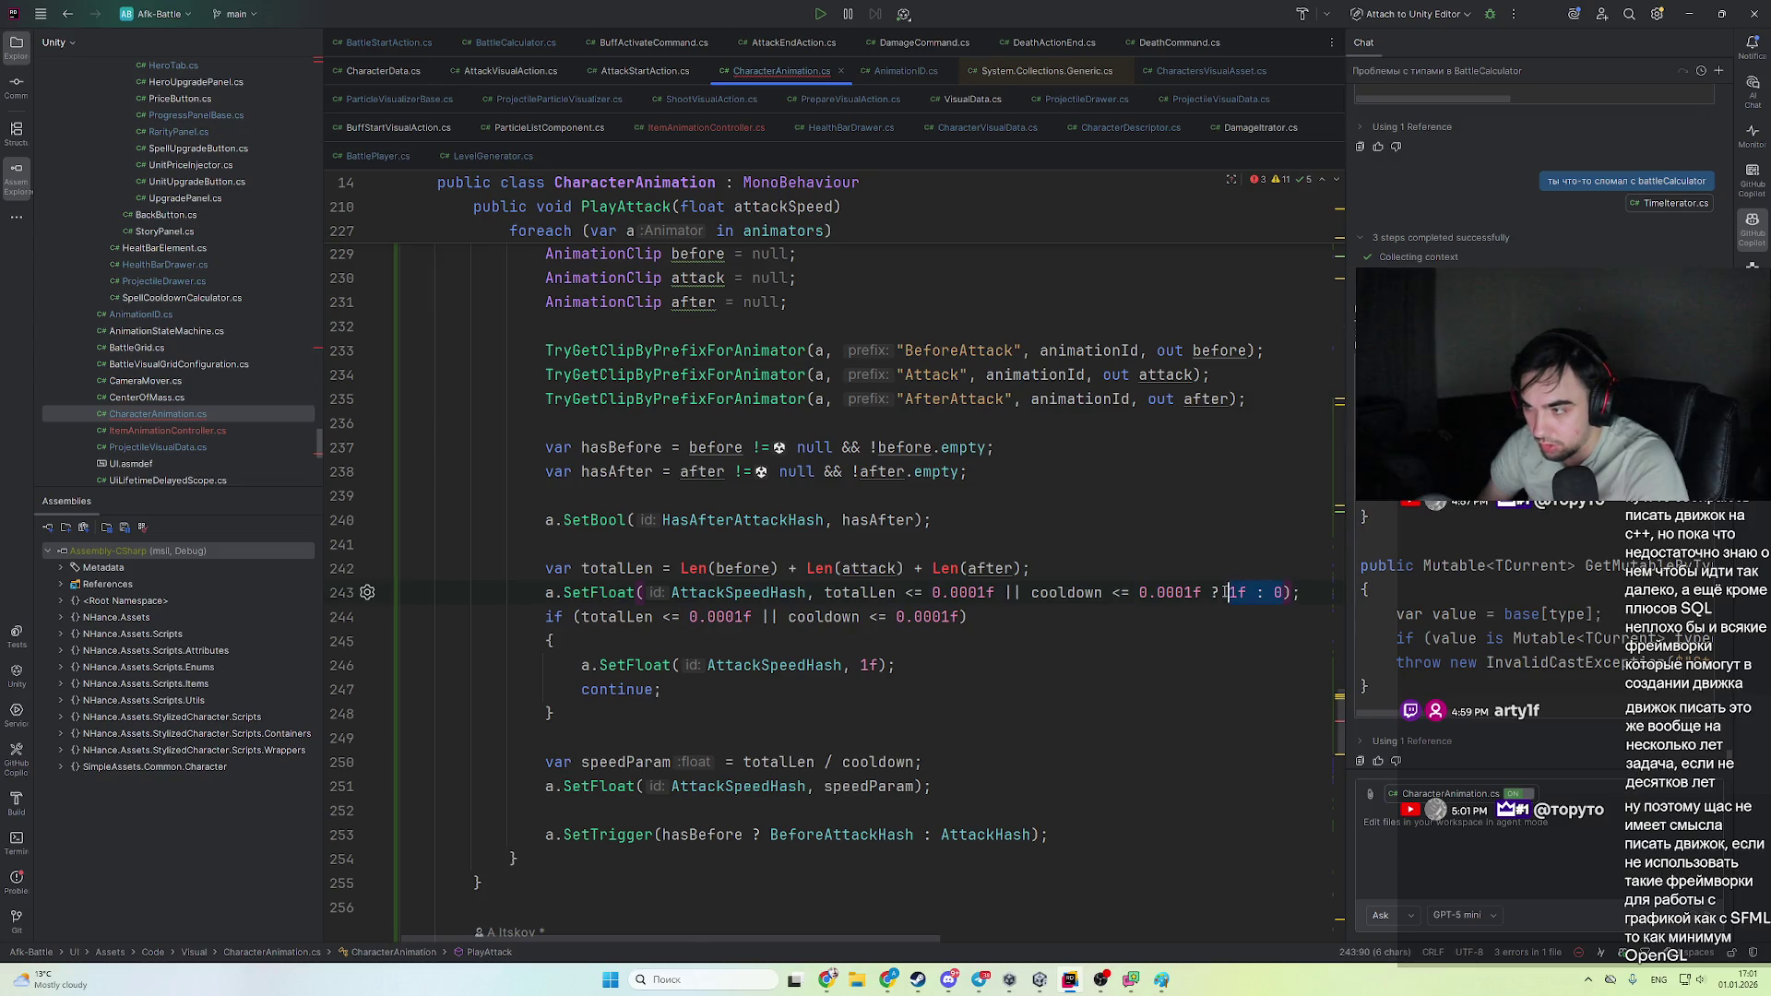
click(673, 736)
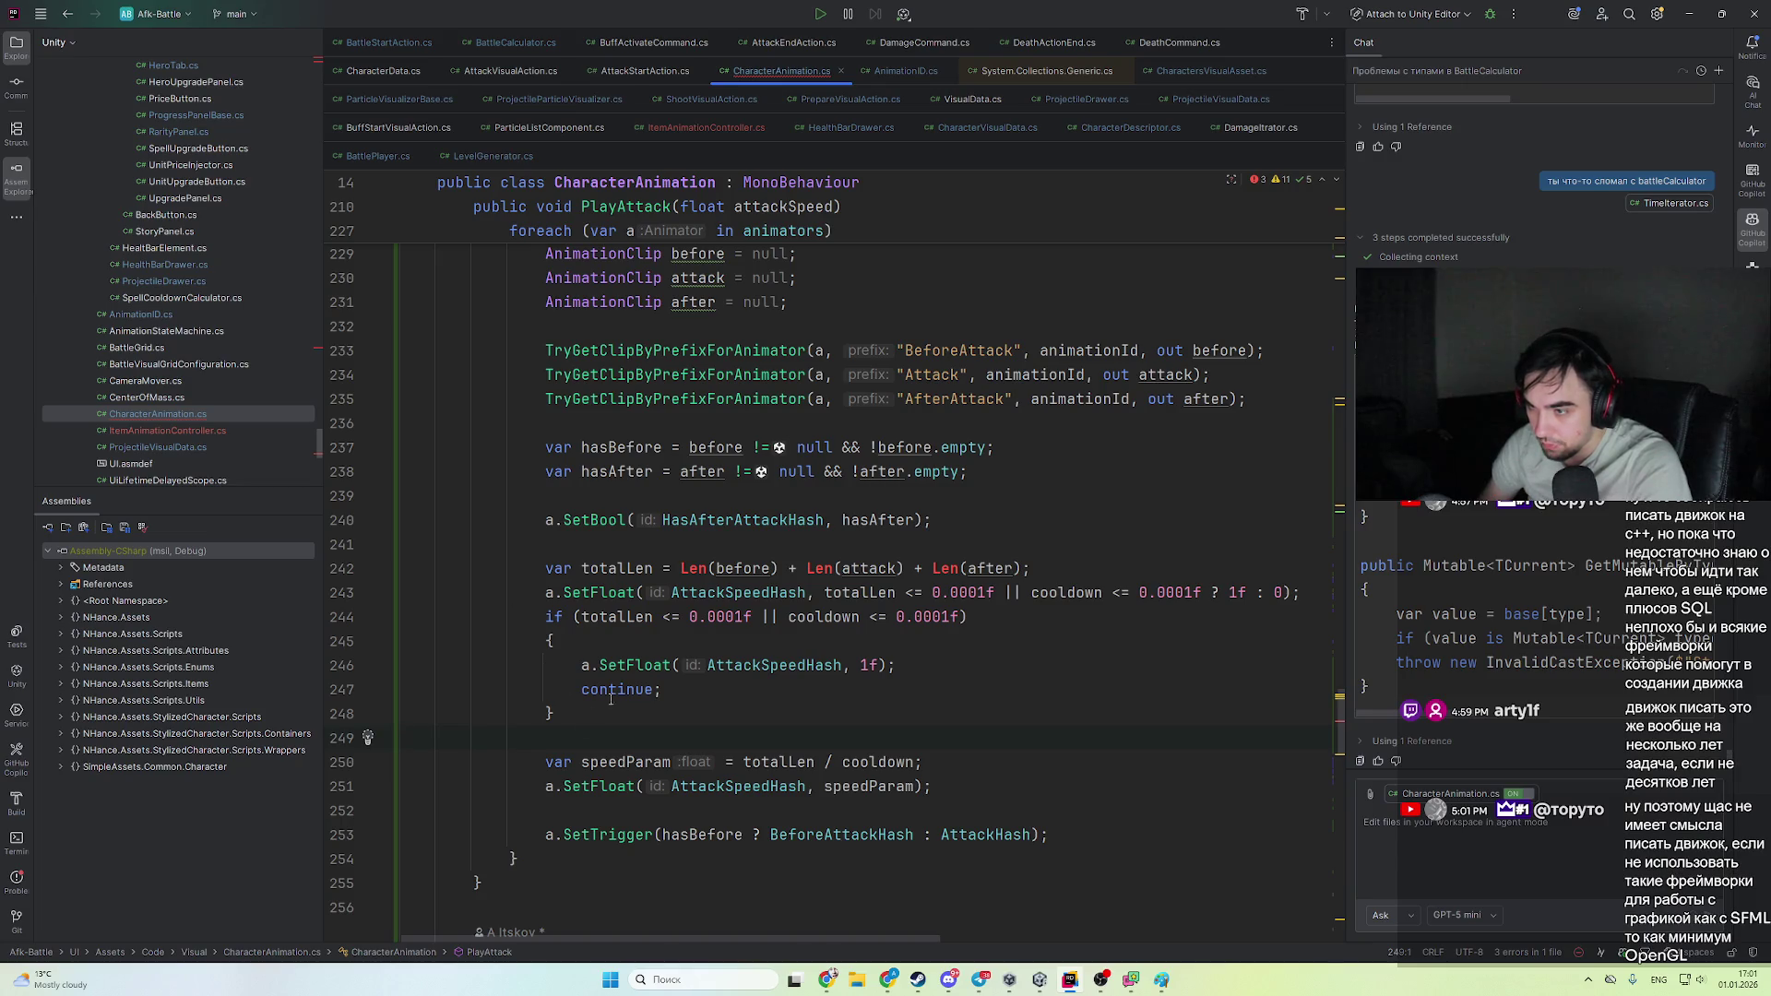
click(752, 711)
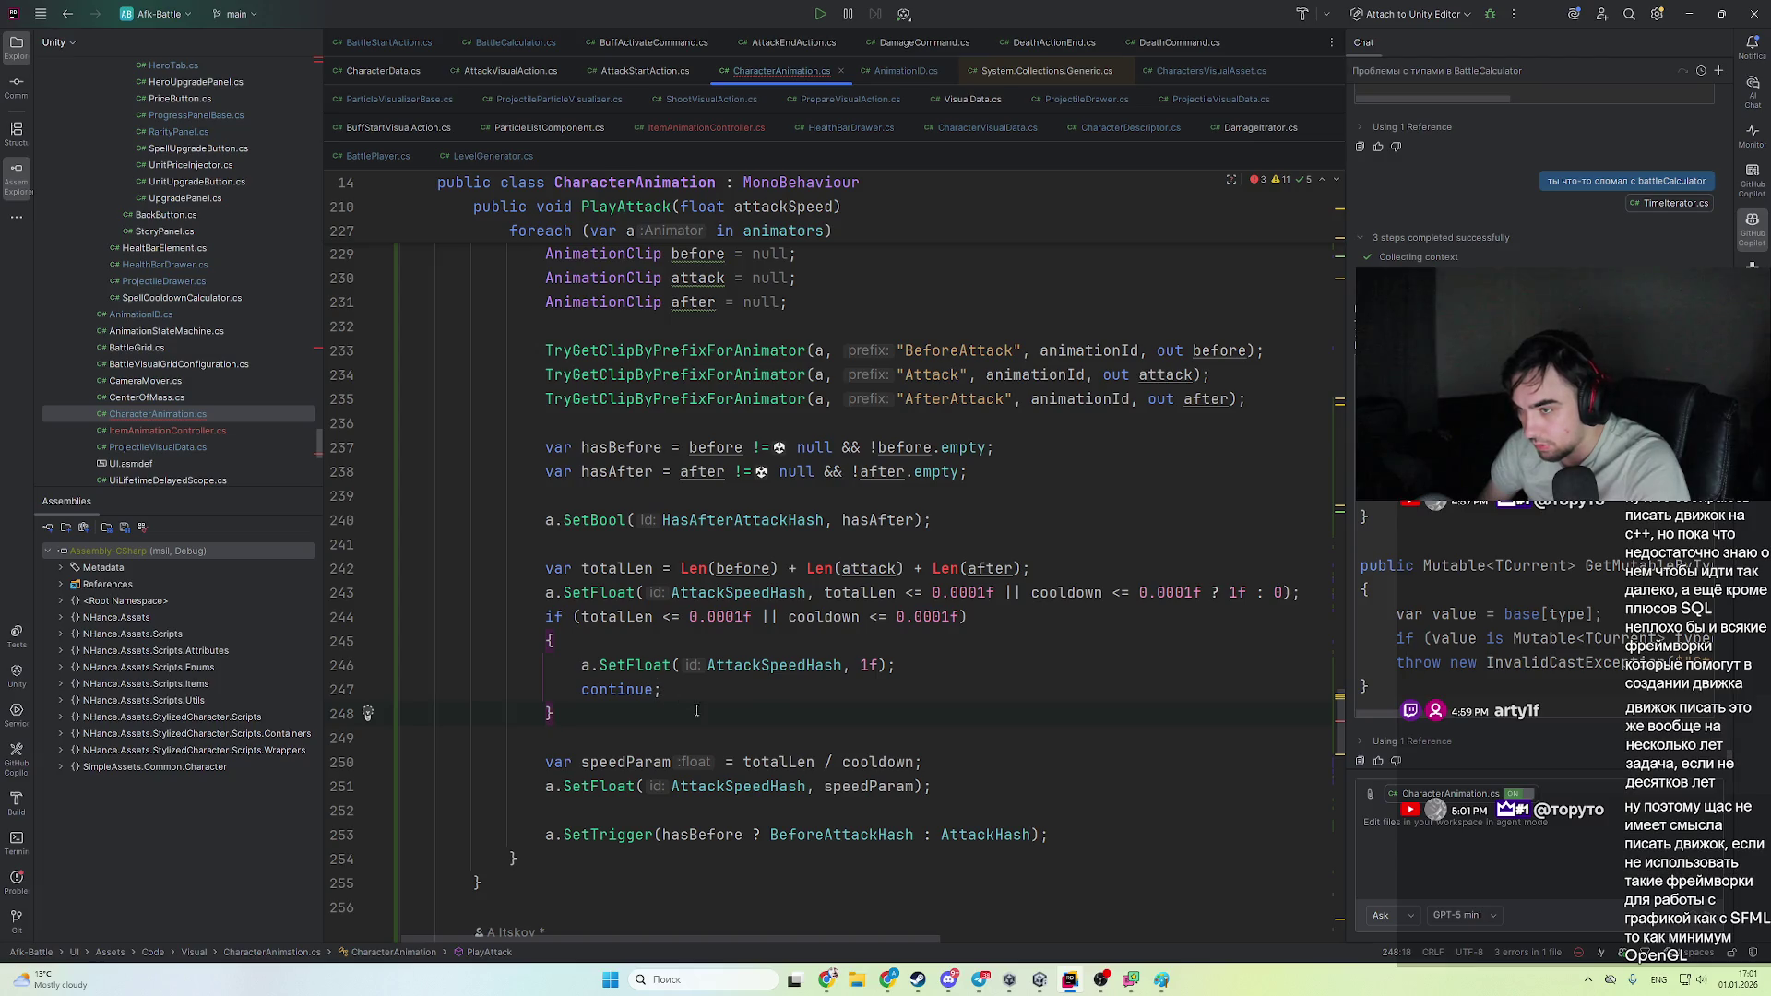
- Strip the ternary and undo the experimental attack-speed edits
scroll(706, 362, up, 4)
scroll(705, 362, down, 4)
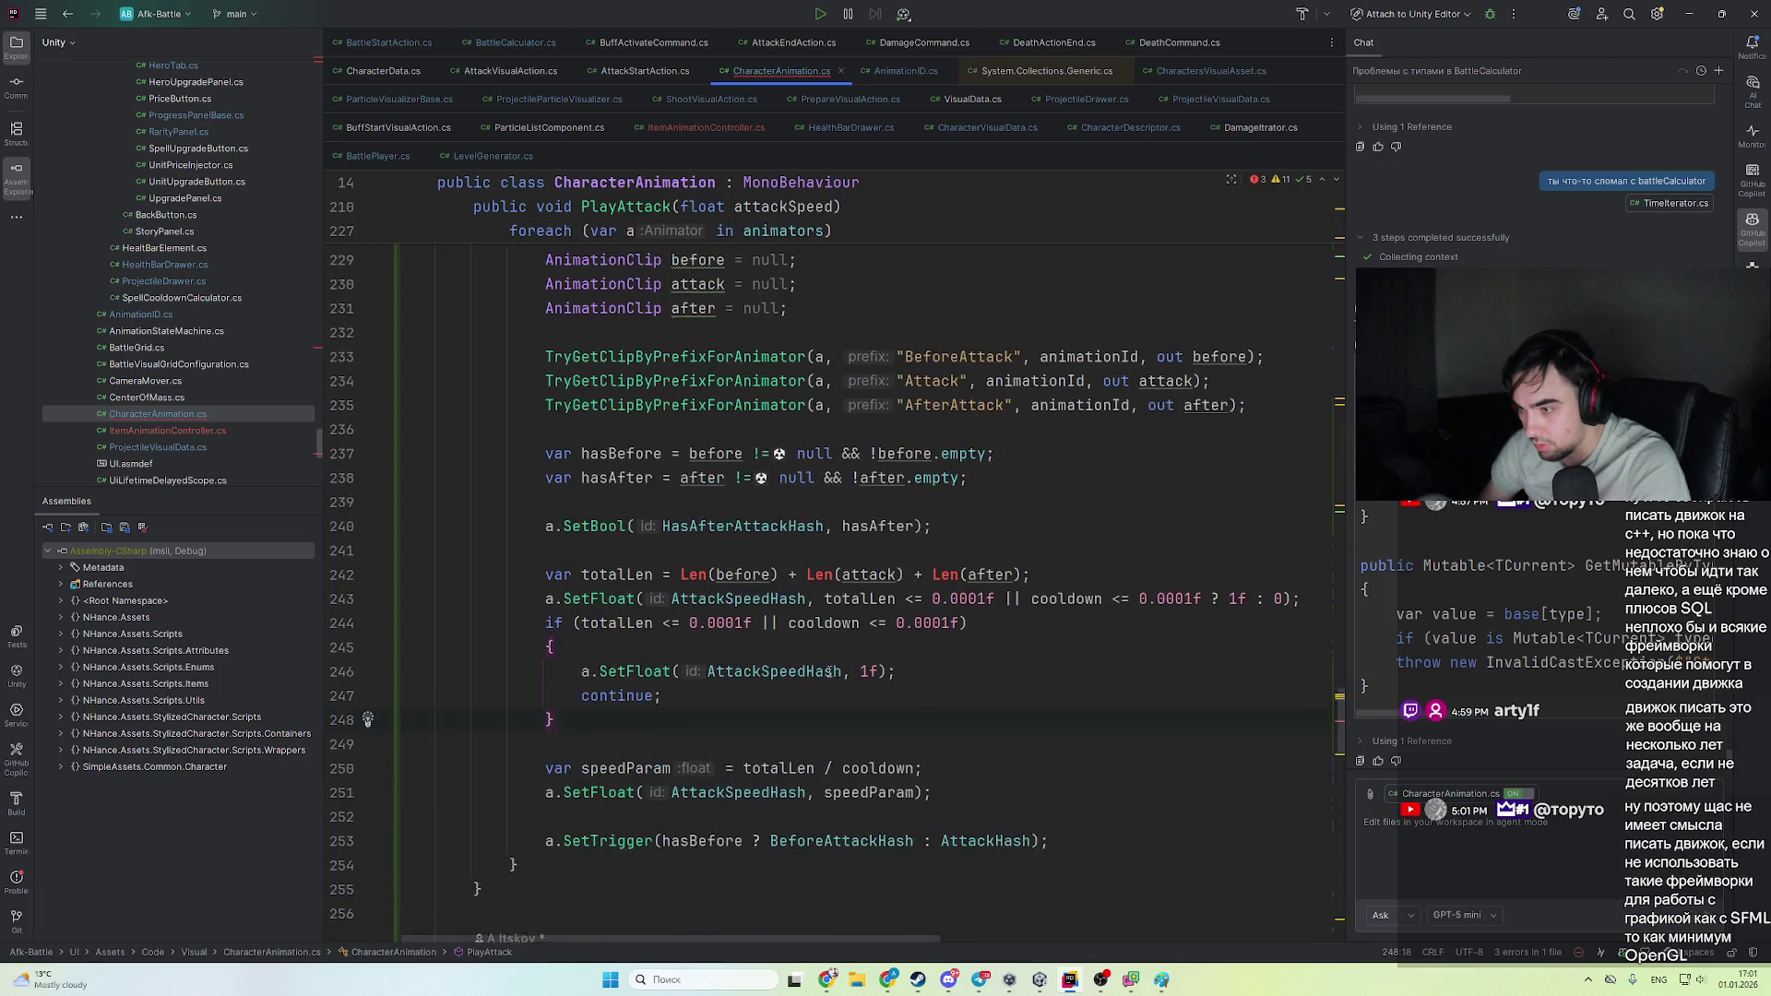
click(634, 600)
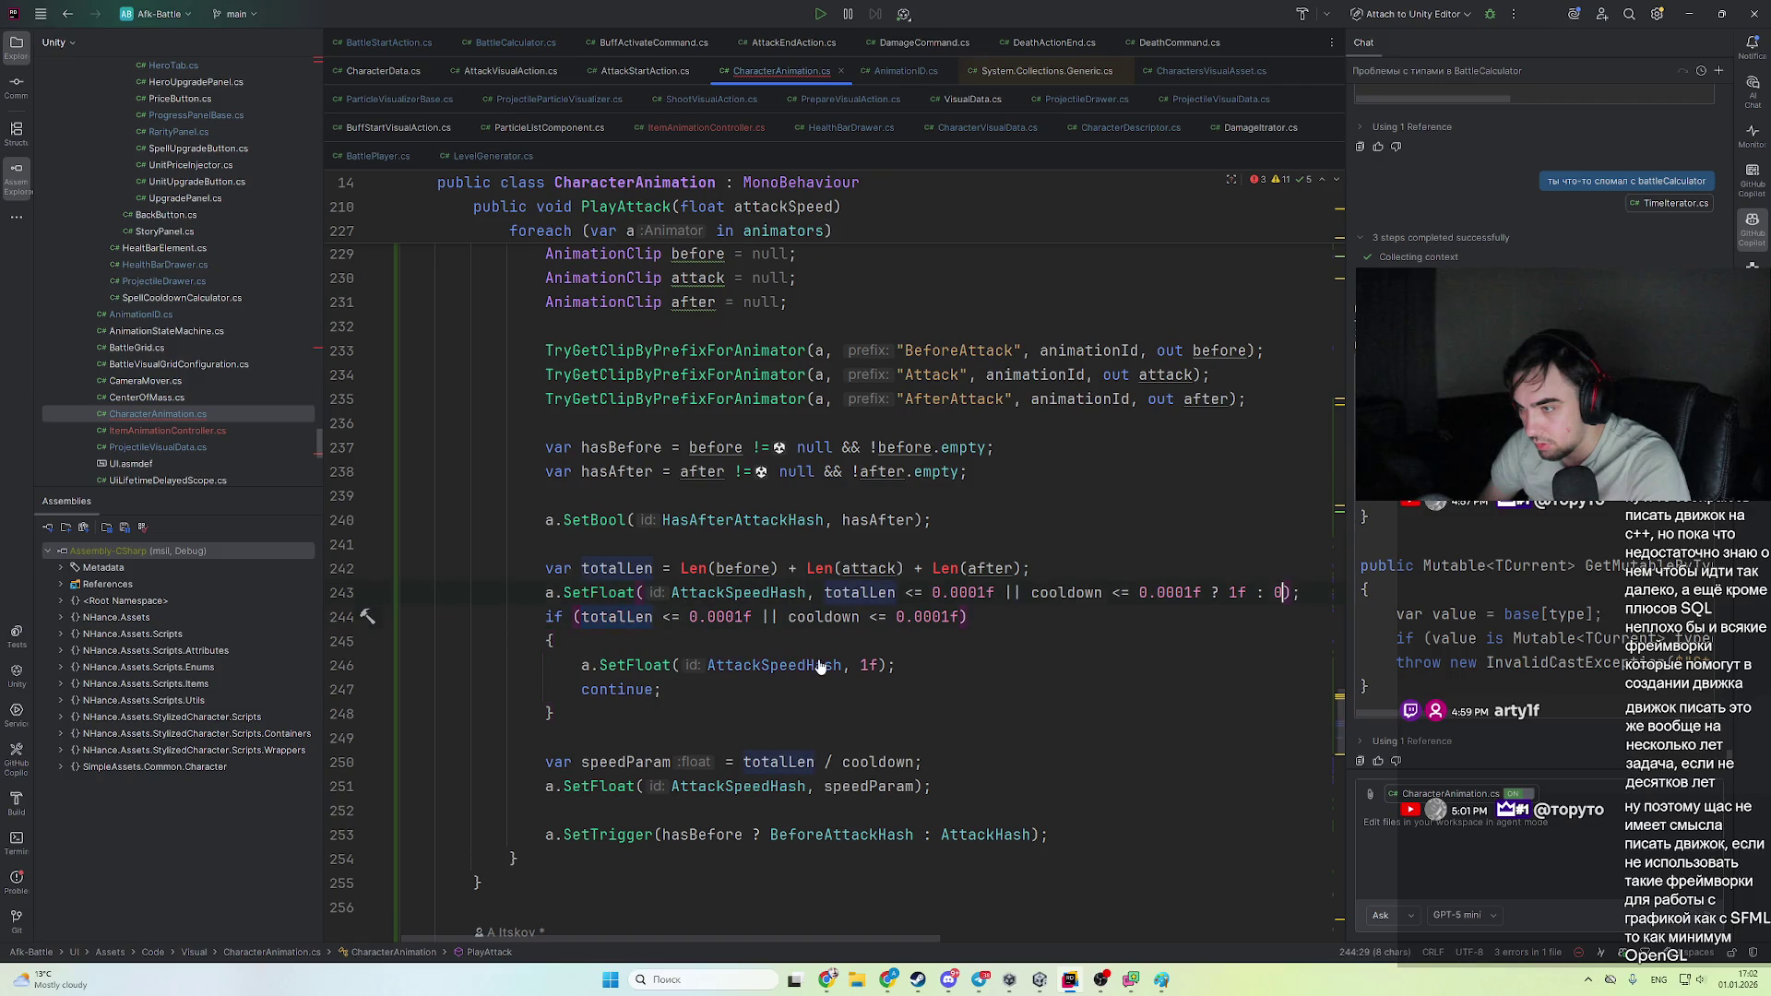
key(BackSpace)
key(BackSpace)
key(BackSpace)
key(ctrl+BackSpace)
key(ctrl+BackSpace)
key(ctrl+BackSpace)
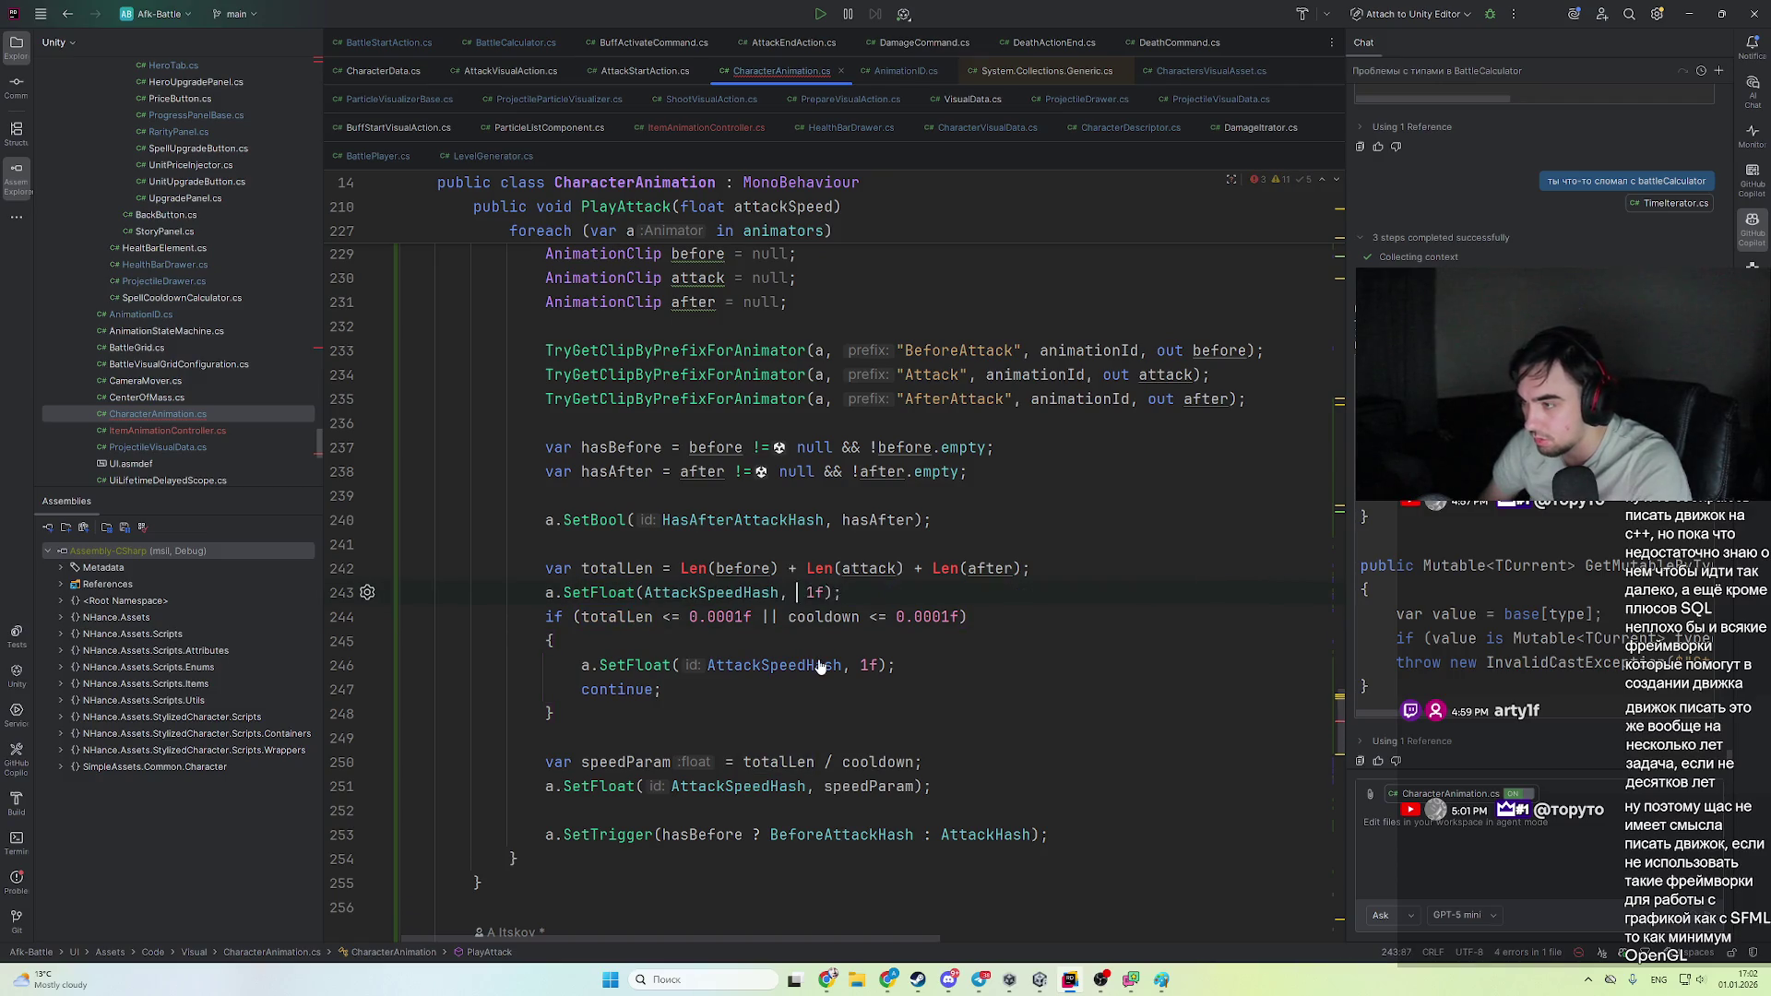
key(End)
key(ctrl+z)
key(ctrl+z)
key(ctrl+z)
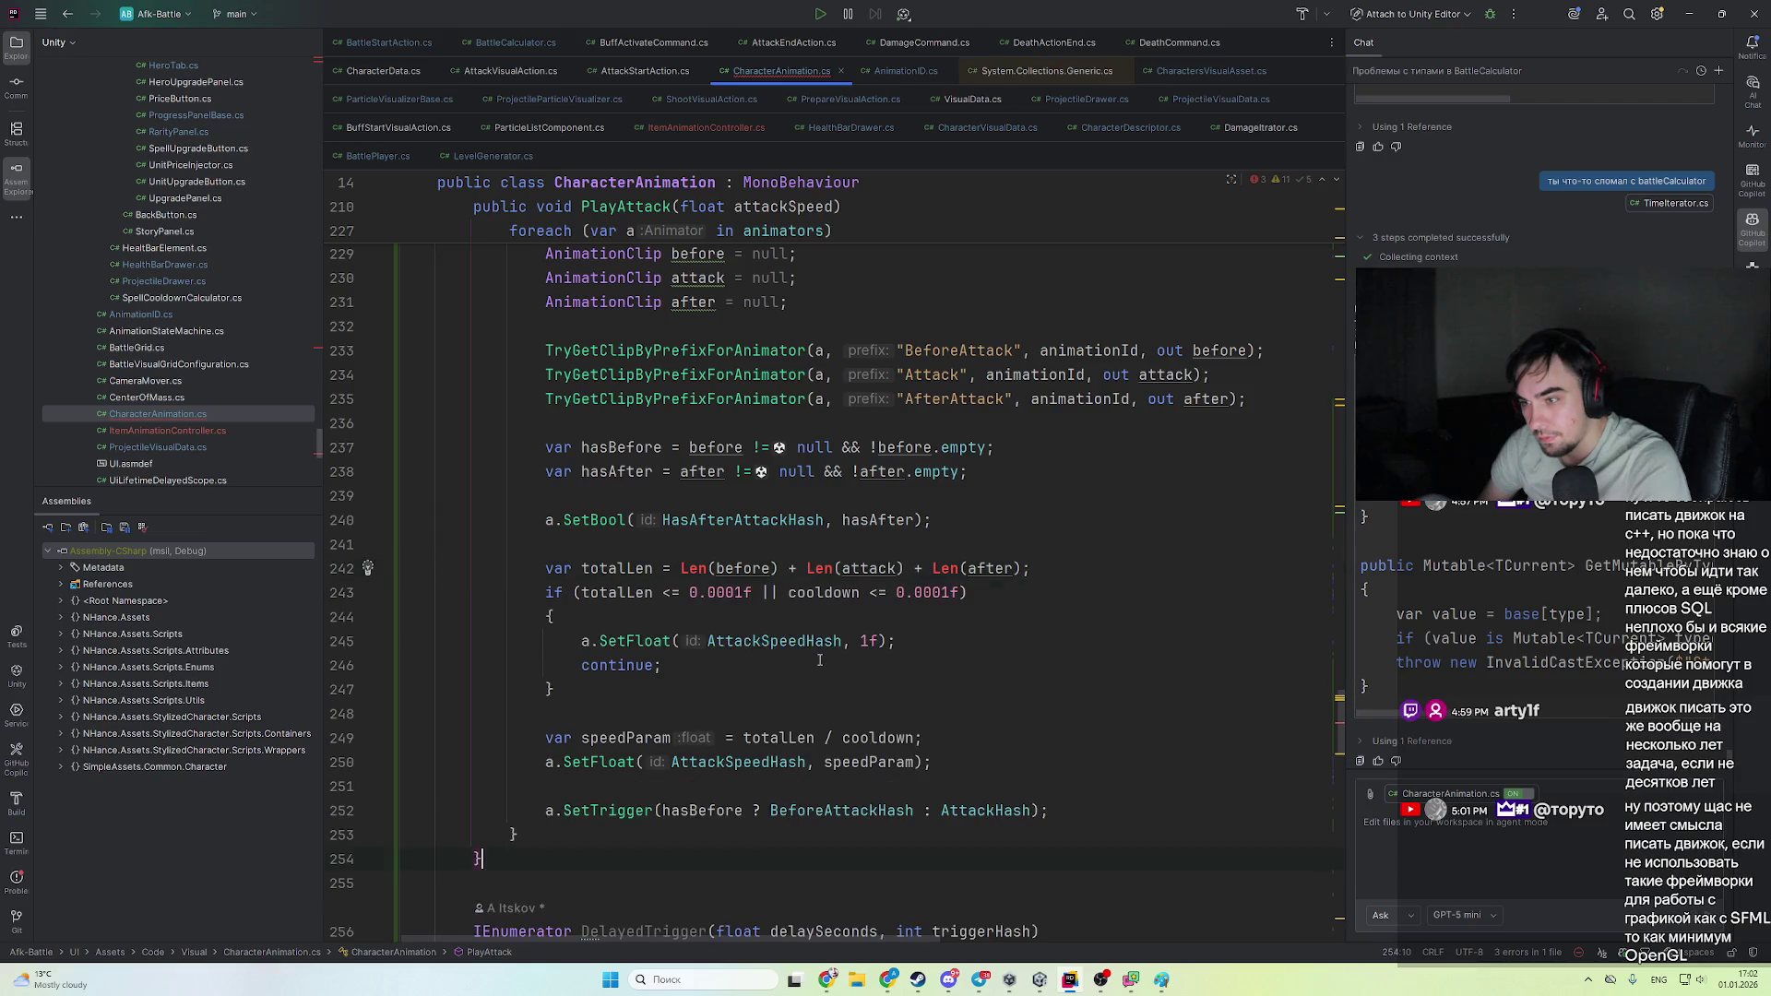
- Paste ChatGPT's PlayAttack over the old method and return to the ChatGPT answer
key(ctrl+v)
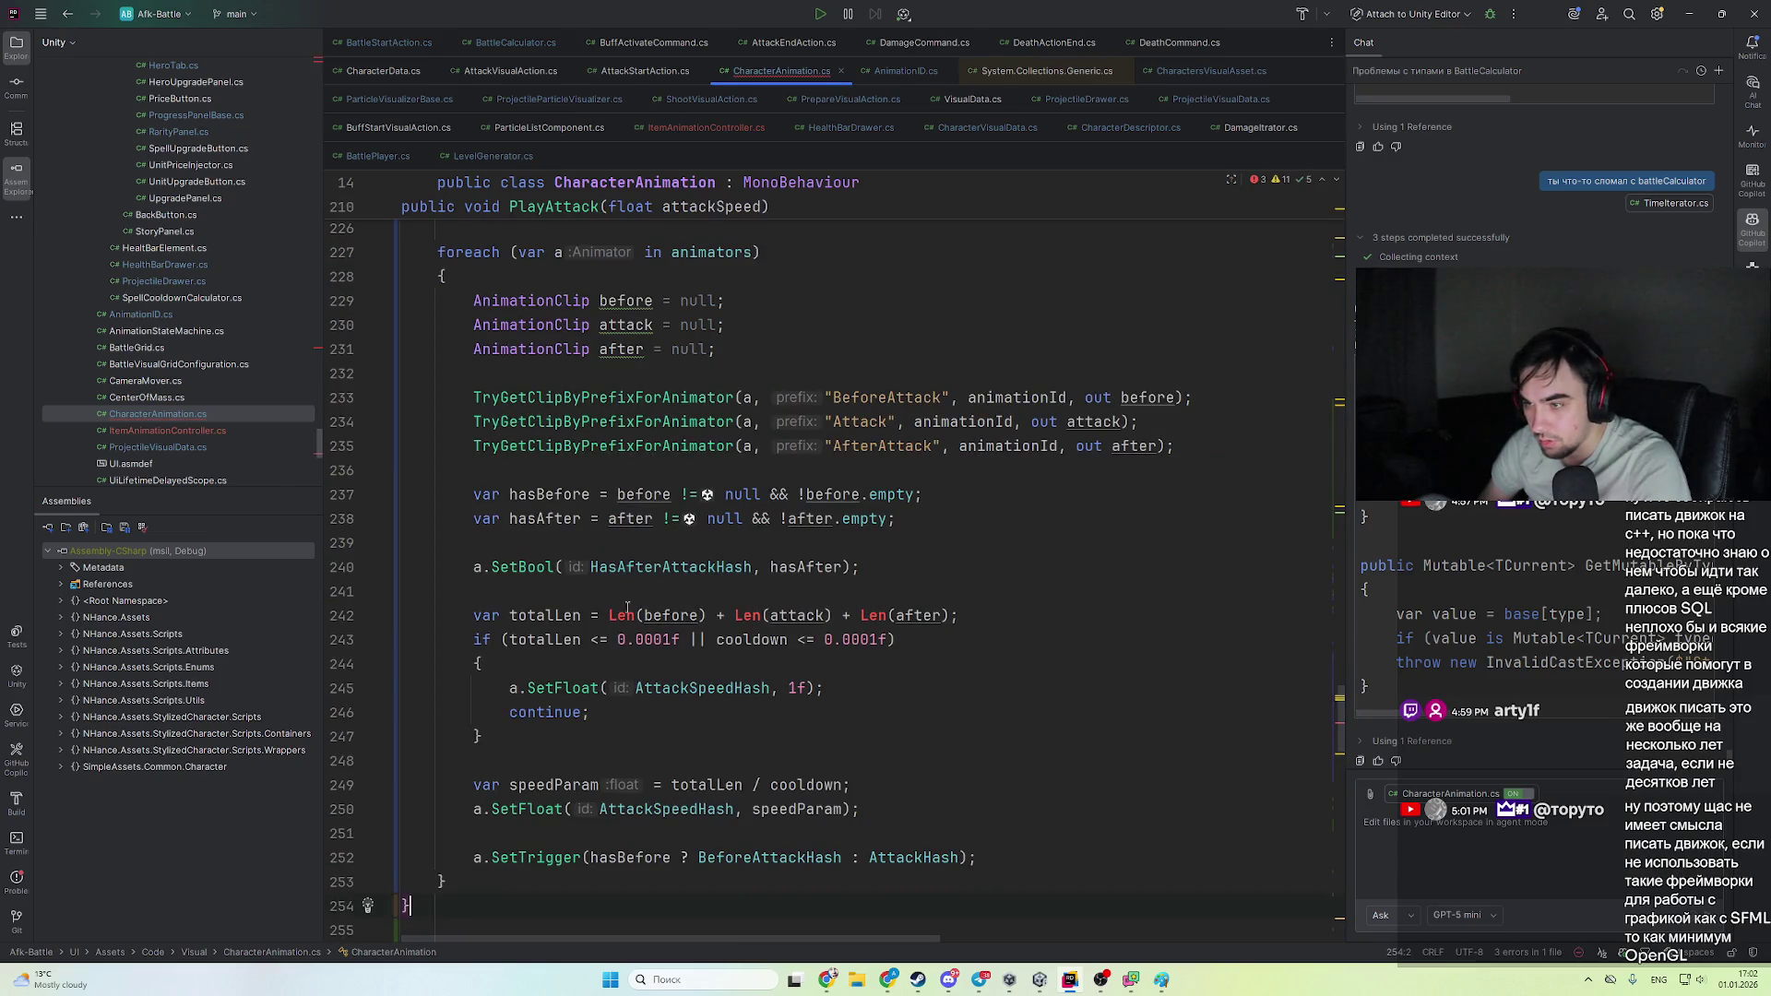
key(alt+Tab)
click(937, 594)
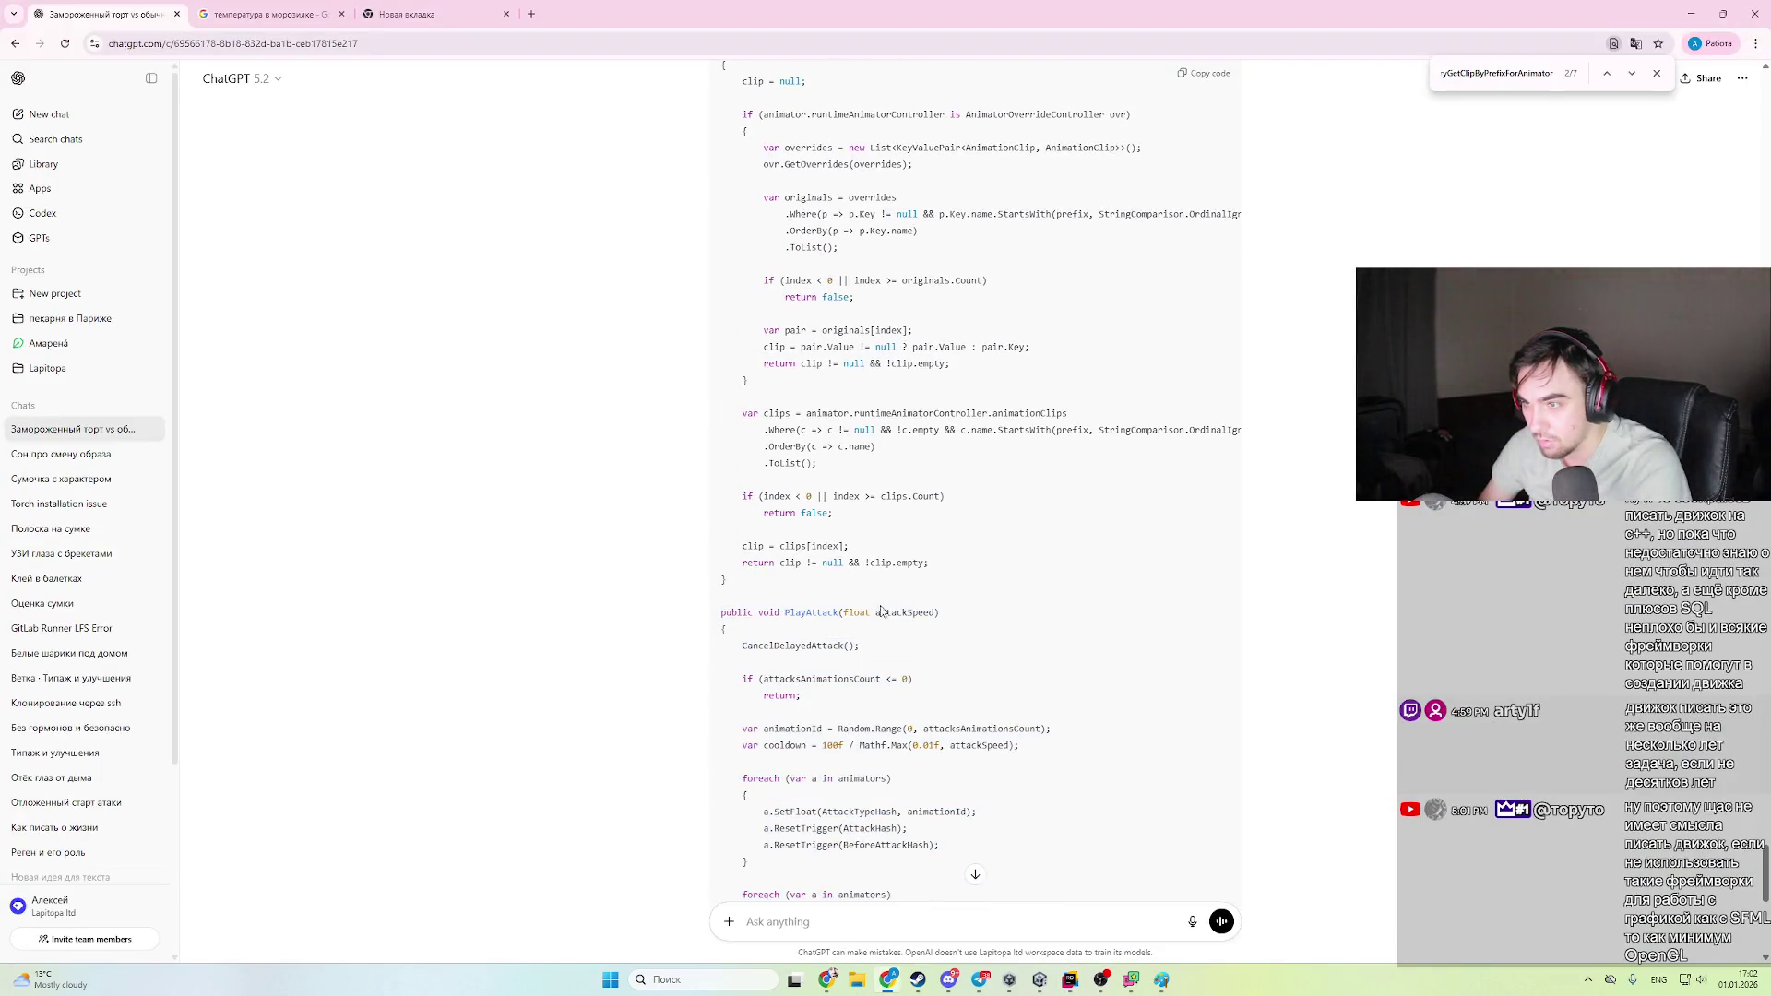
- Copy the Len helper line from ChatGPT and paste it above PlayAttack in CharacterAnimation.cs
scroll(879, 612, up, 3)
triple_click(1092, 221)
key(ctrl+c)
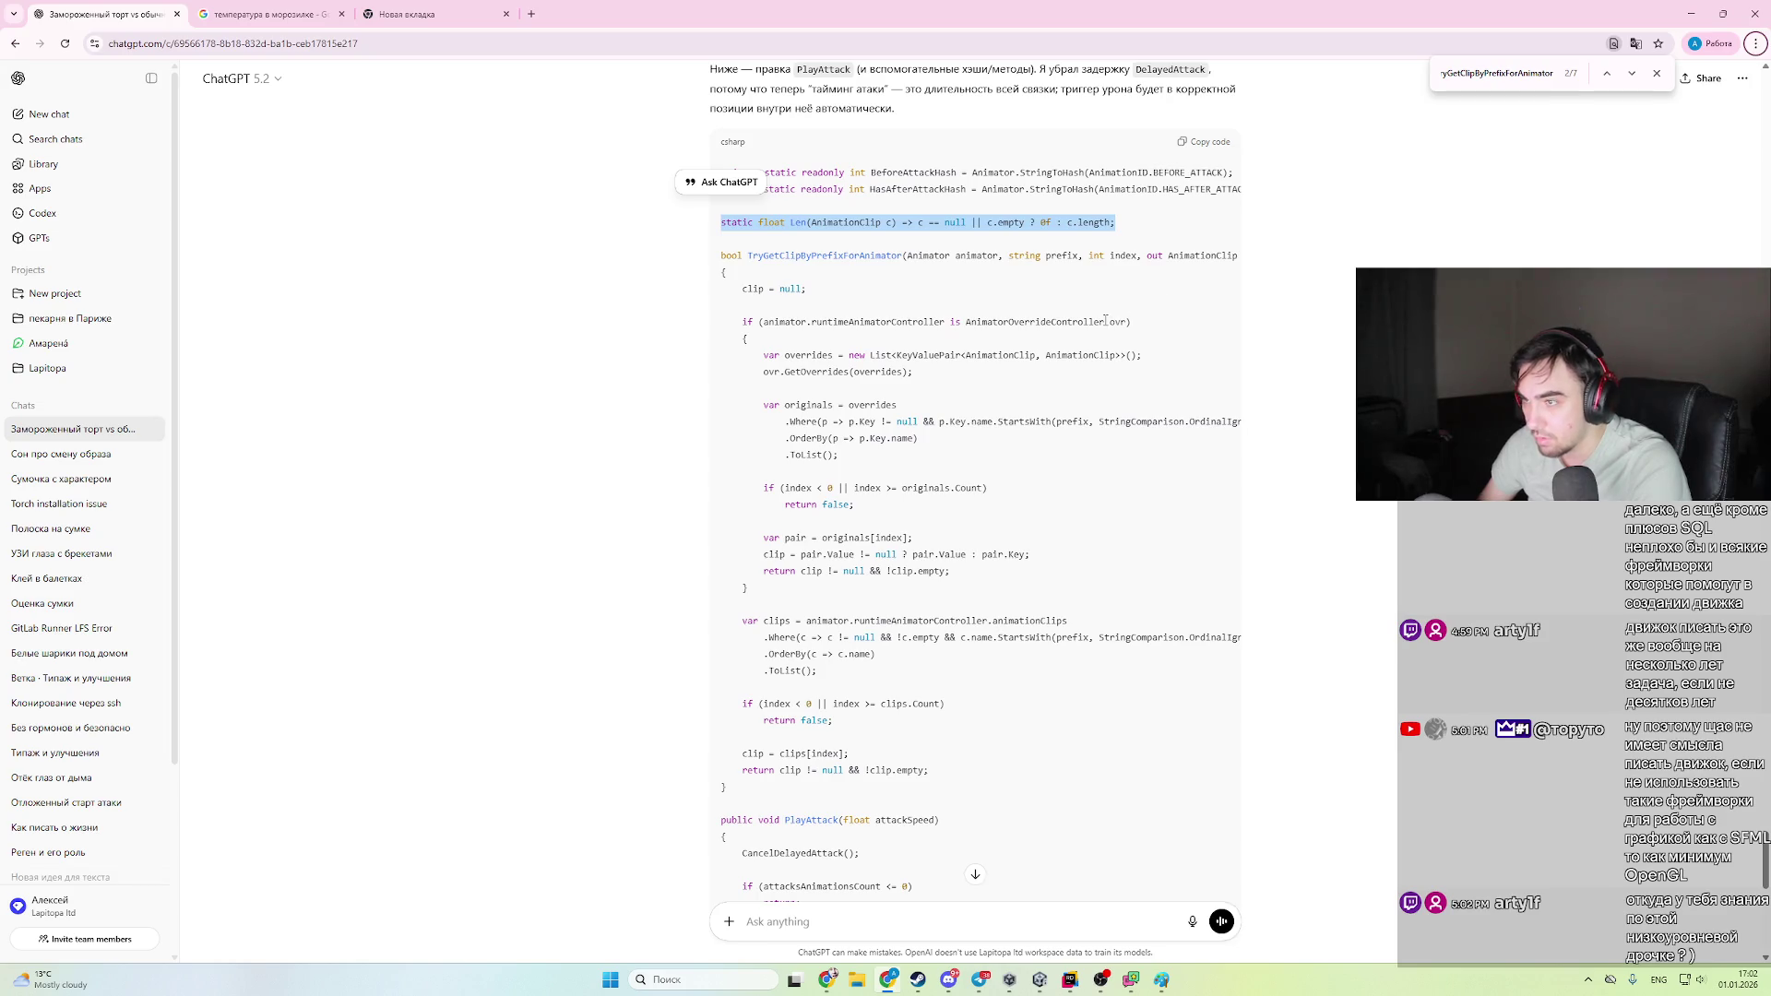
key(alt+Tab)
scroll(664, 650, up, 6)
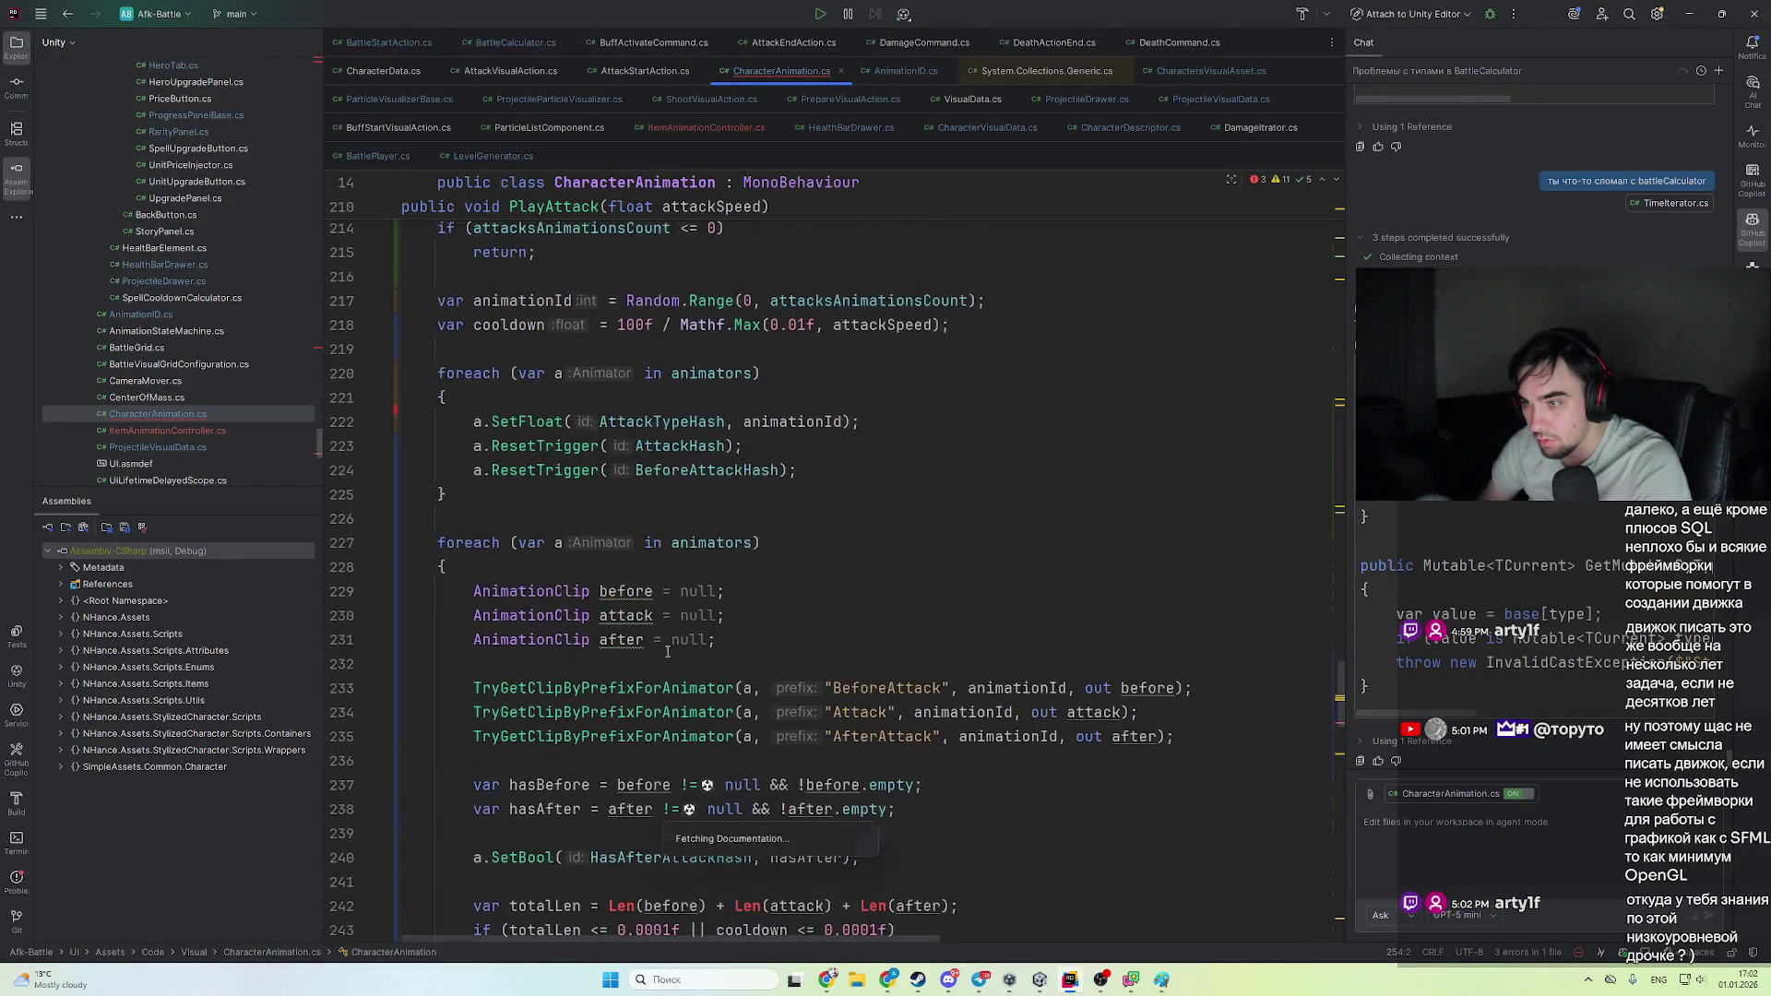
click(548, 369)
key(ctrl+v)
- Reformat the pasted PlayAttack method so its indentation is correct
mouse_move(402, 446)
mouse_down()
mouse_move(646, 932)
mouse_move(719, 932)
mouse_move(755, 646)
mouse_up()
key(ctrl+alt+l)
scroll(830, 657, up, 7)
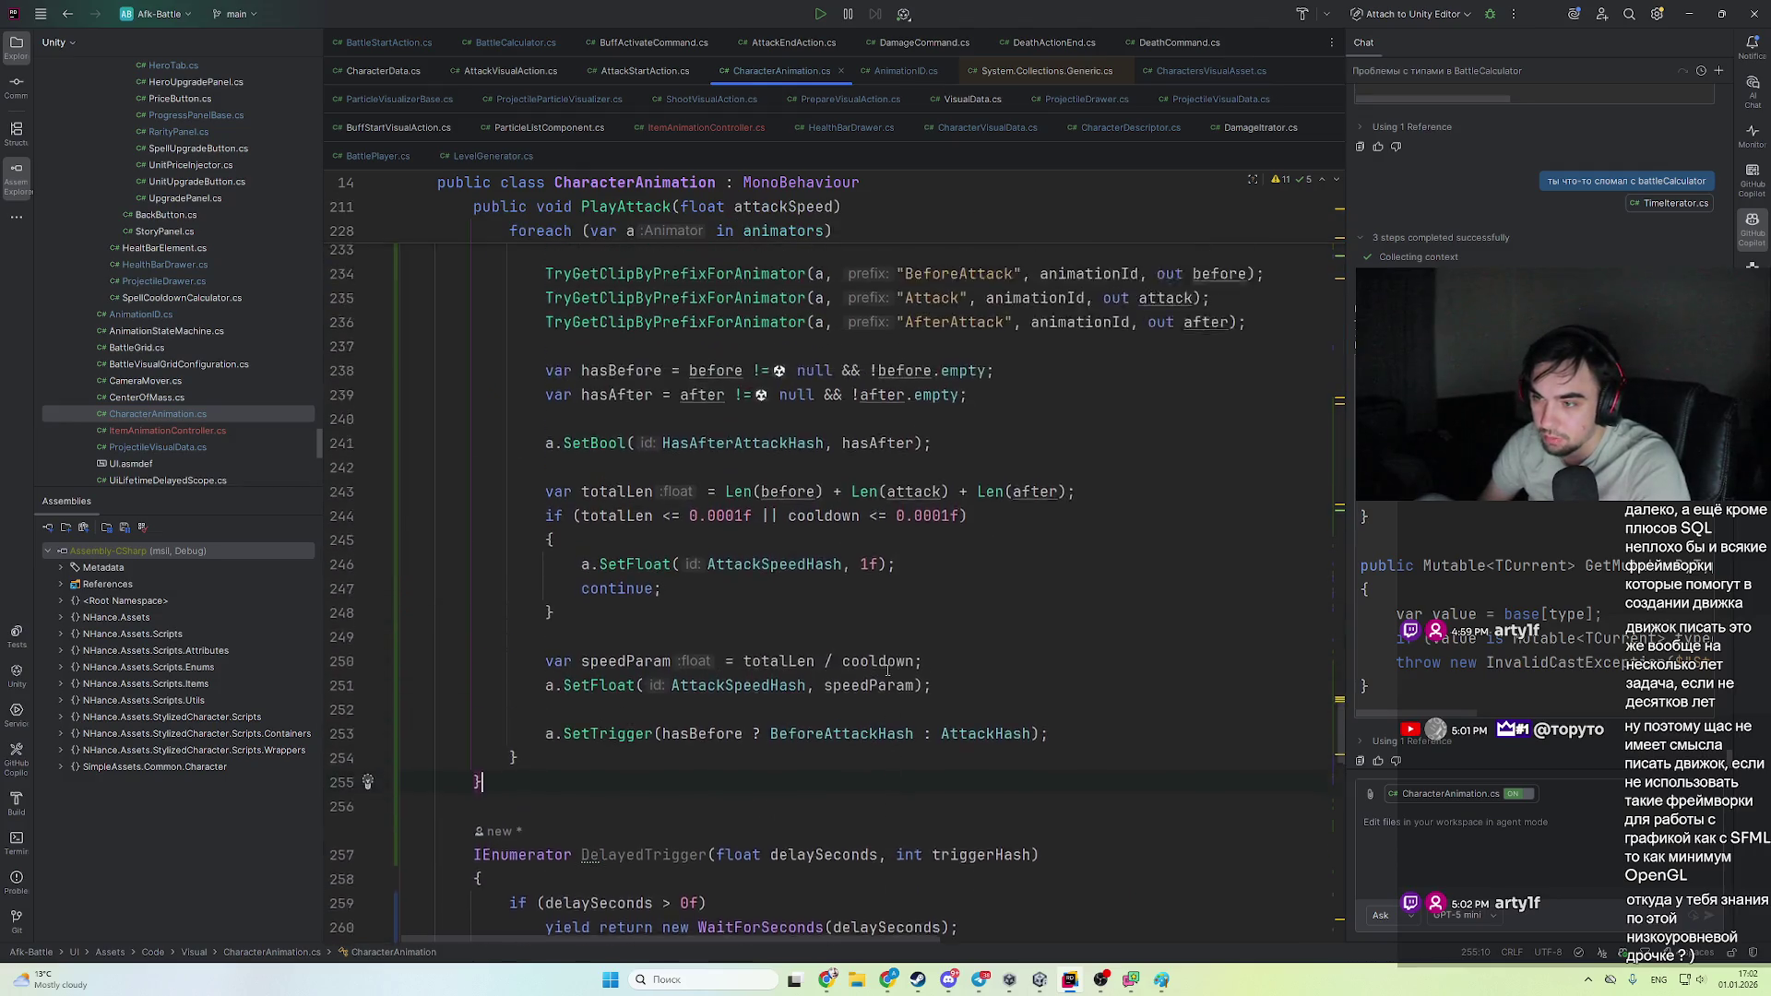
scroll(891, 672, down, 12)
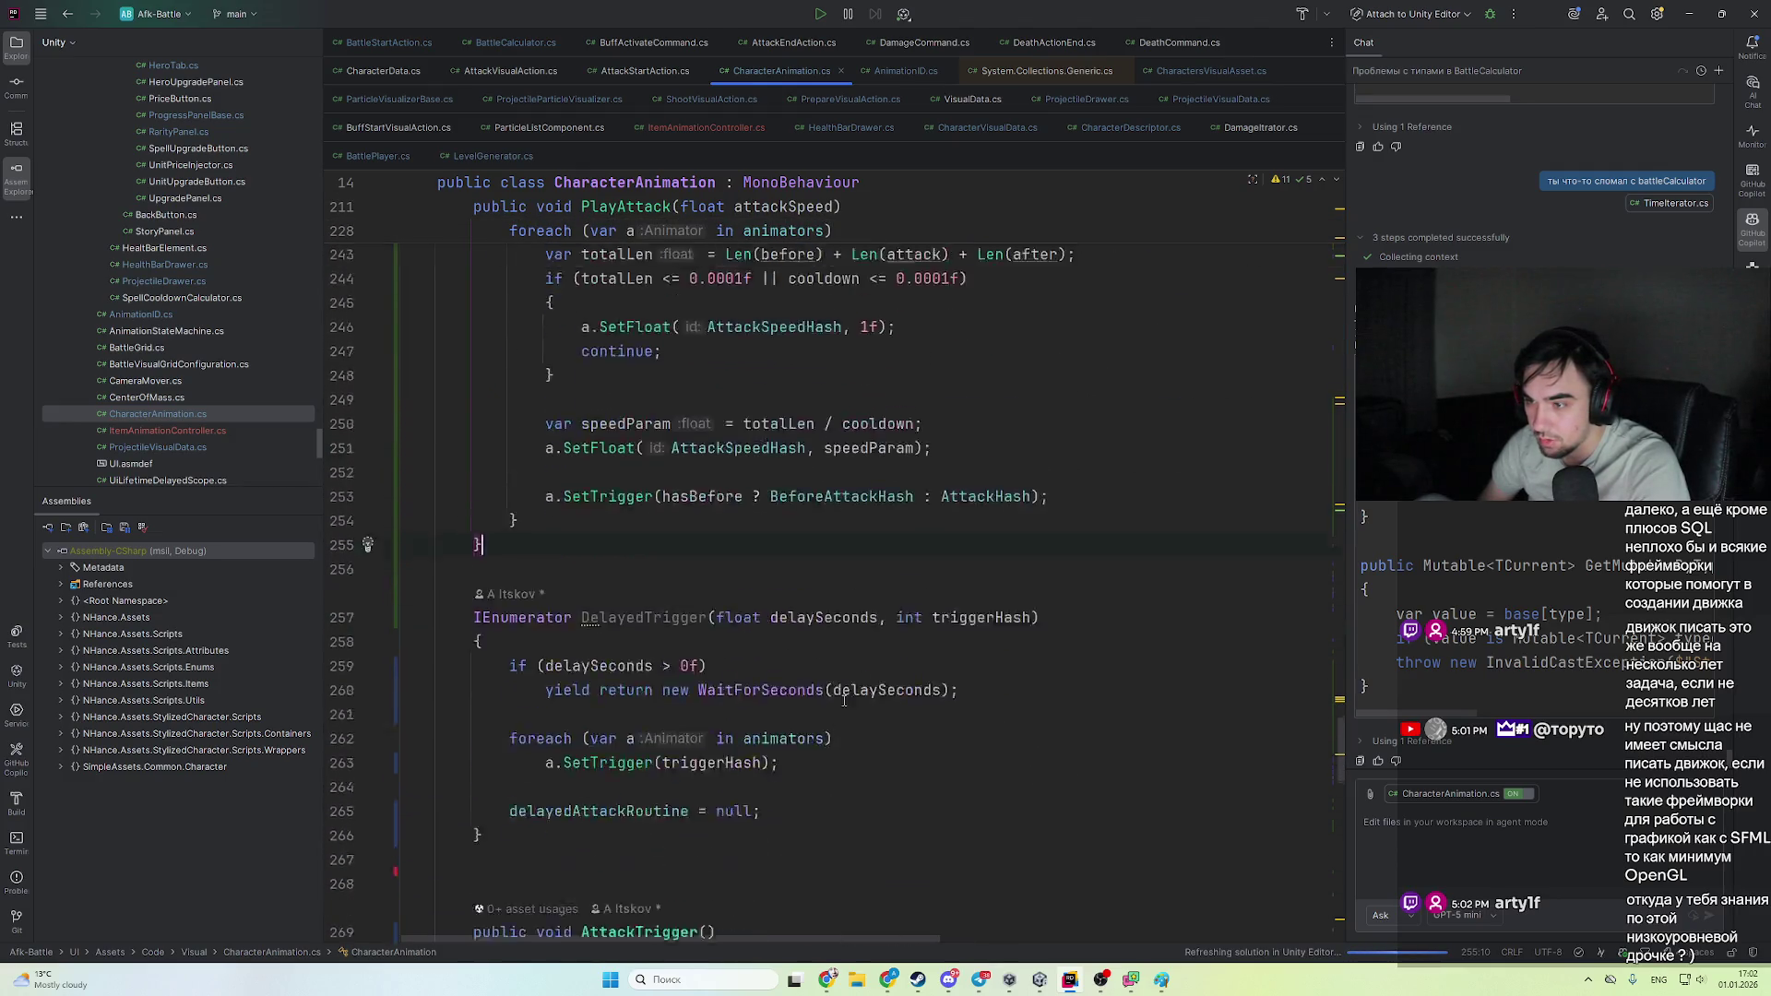
- Inspect DelayedTrigger and the SetTrigger definition, then return to PlayAttack and the ChatGPT answer
double_click(655, 398)
scroll(856, 470, up, 8)
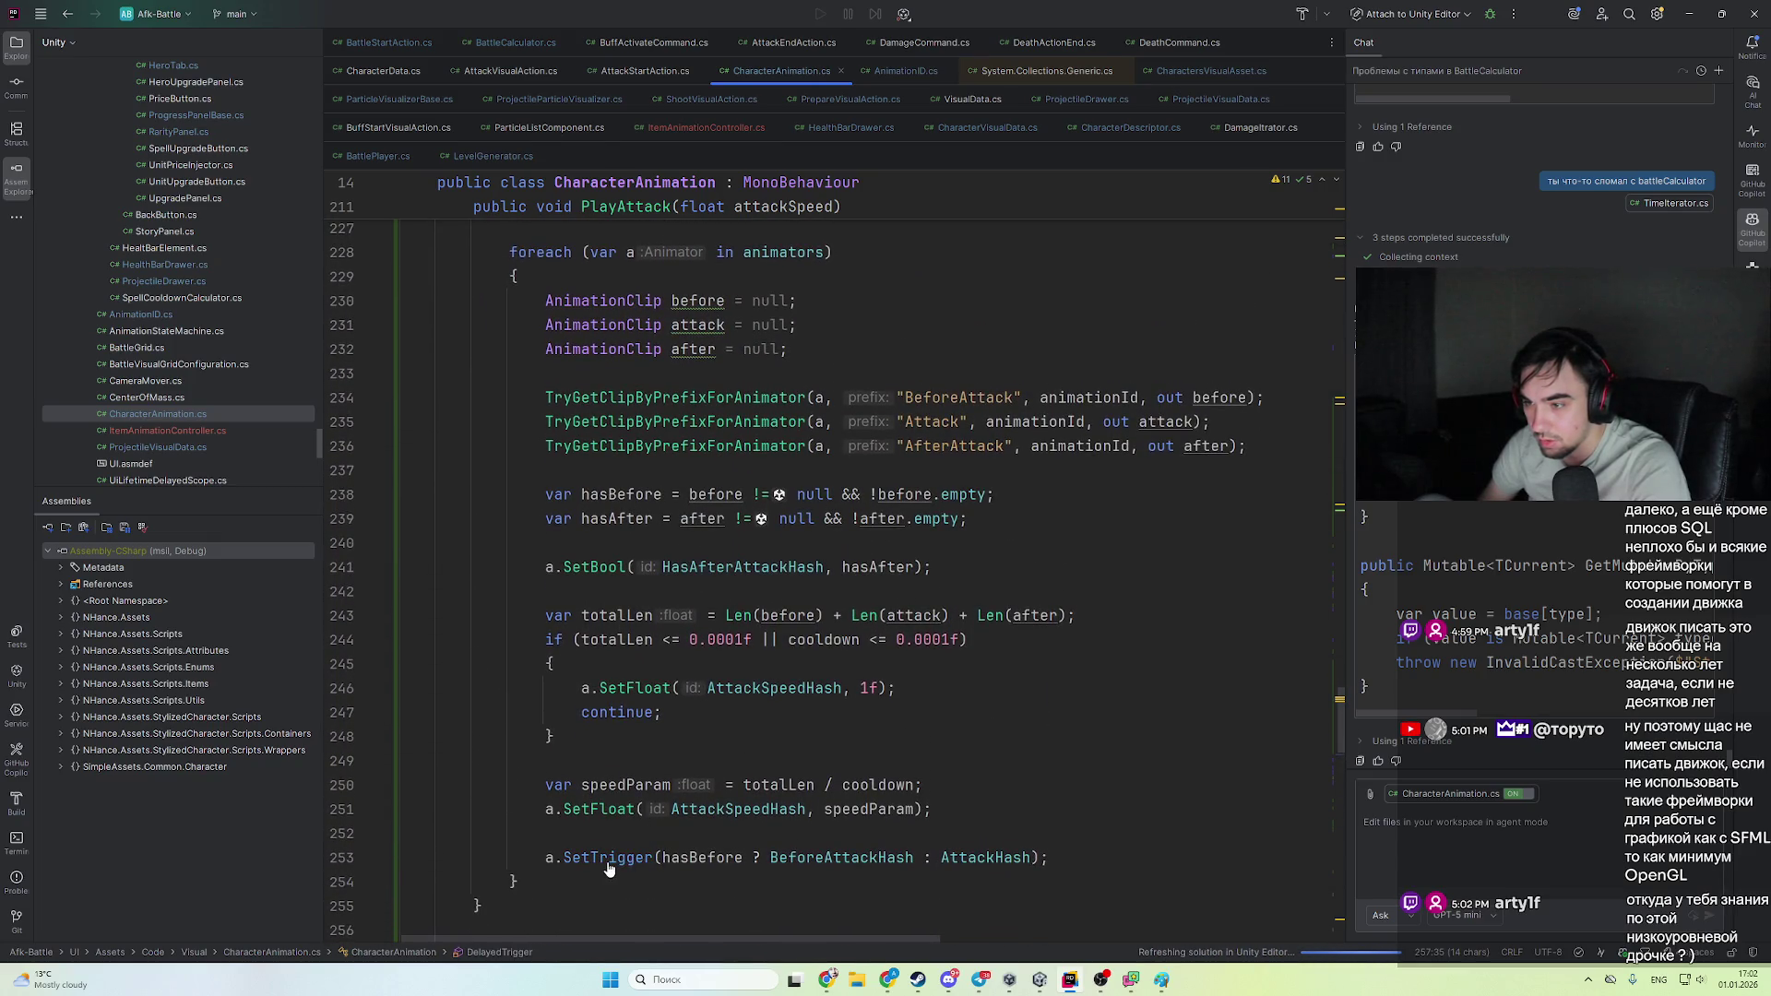
ctrl+click(608, 869)
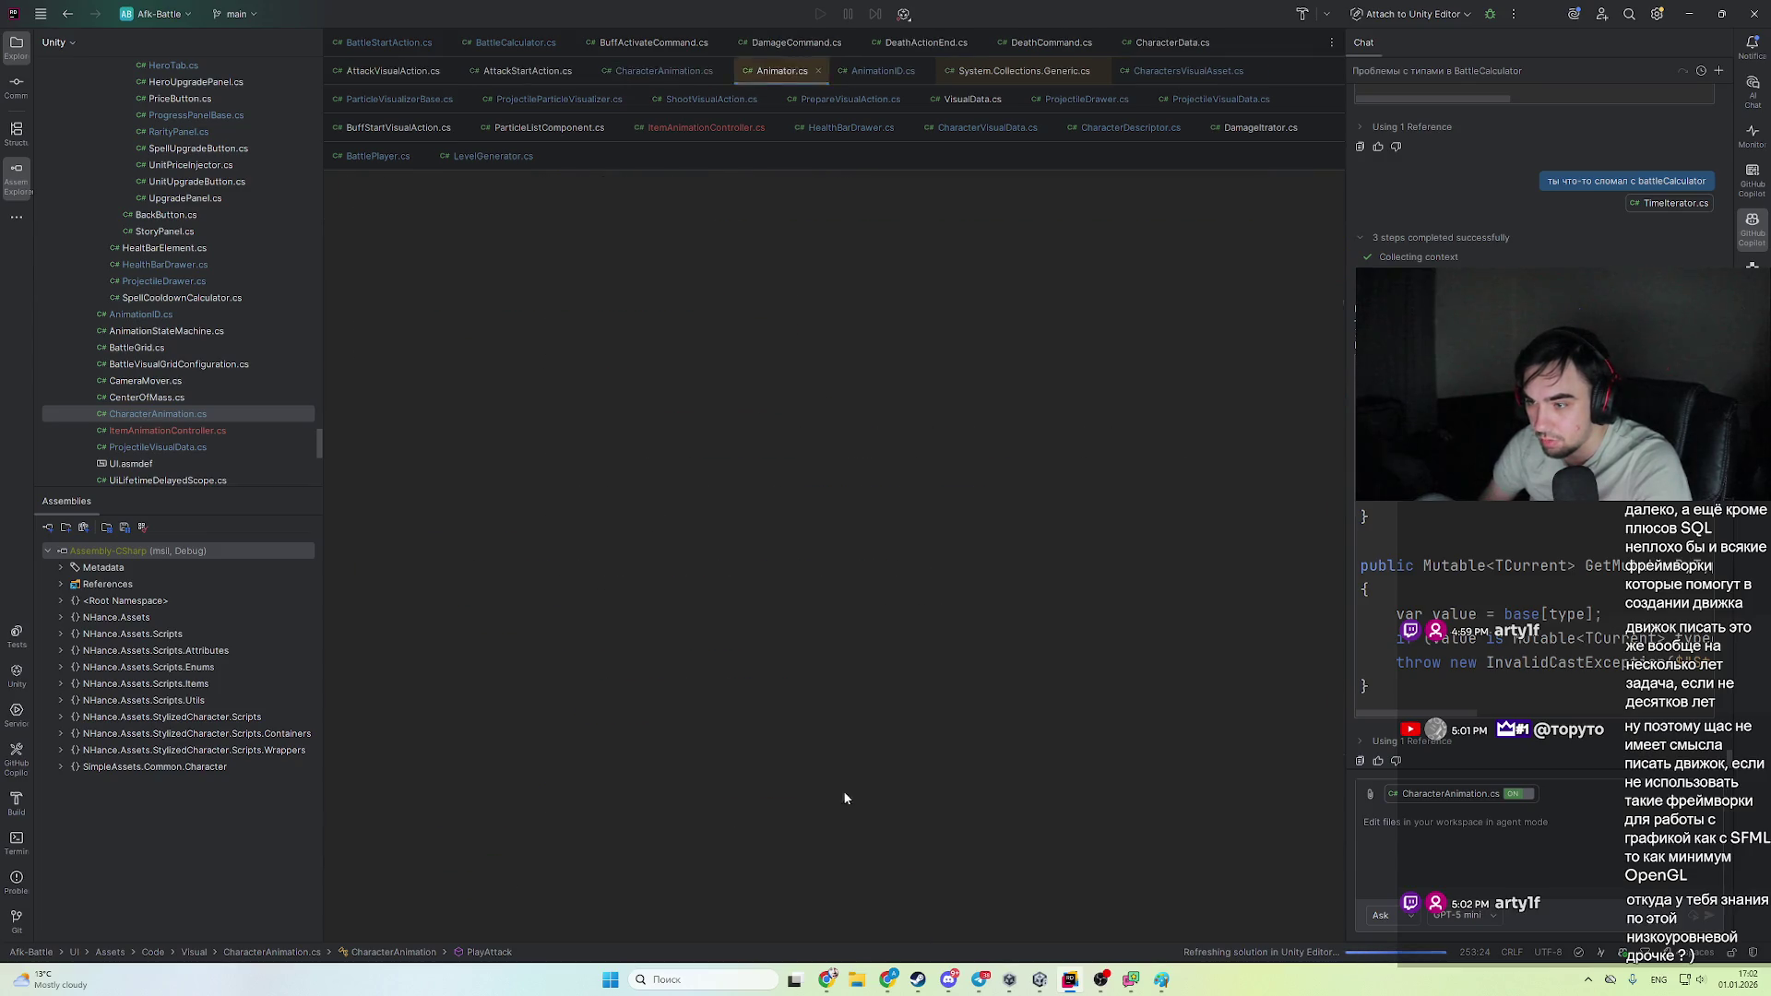
key(ctrl+alt+Left)
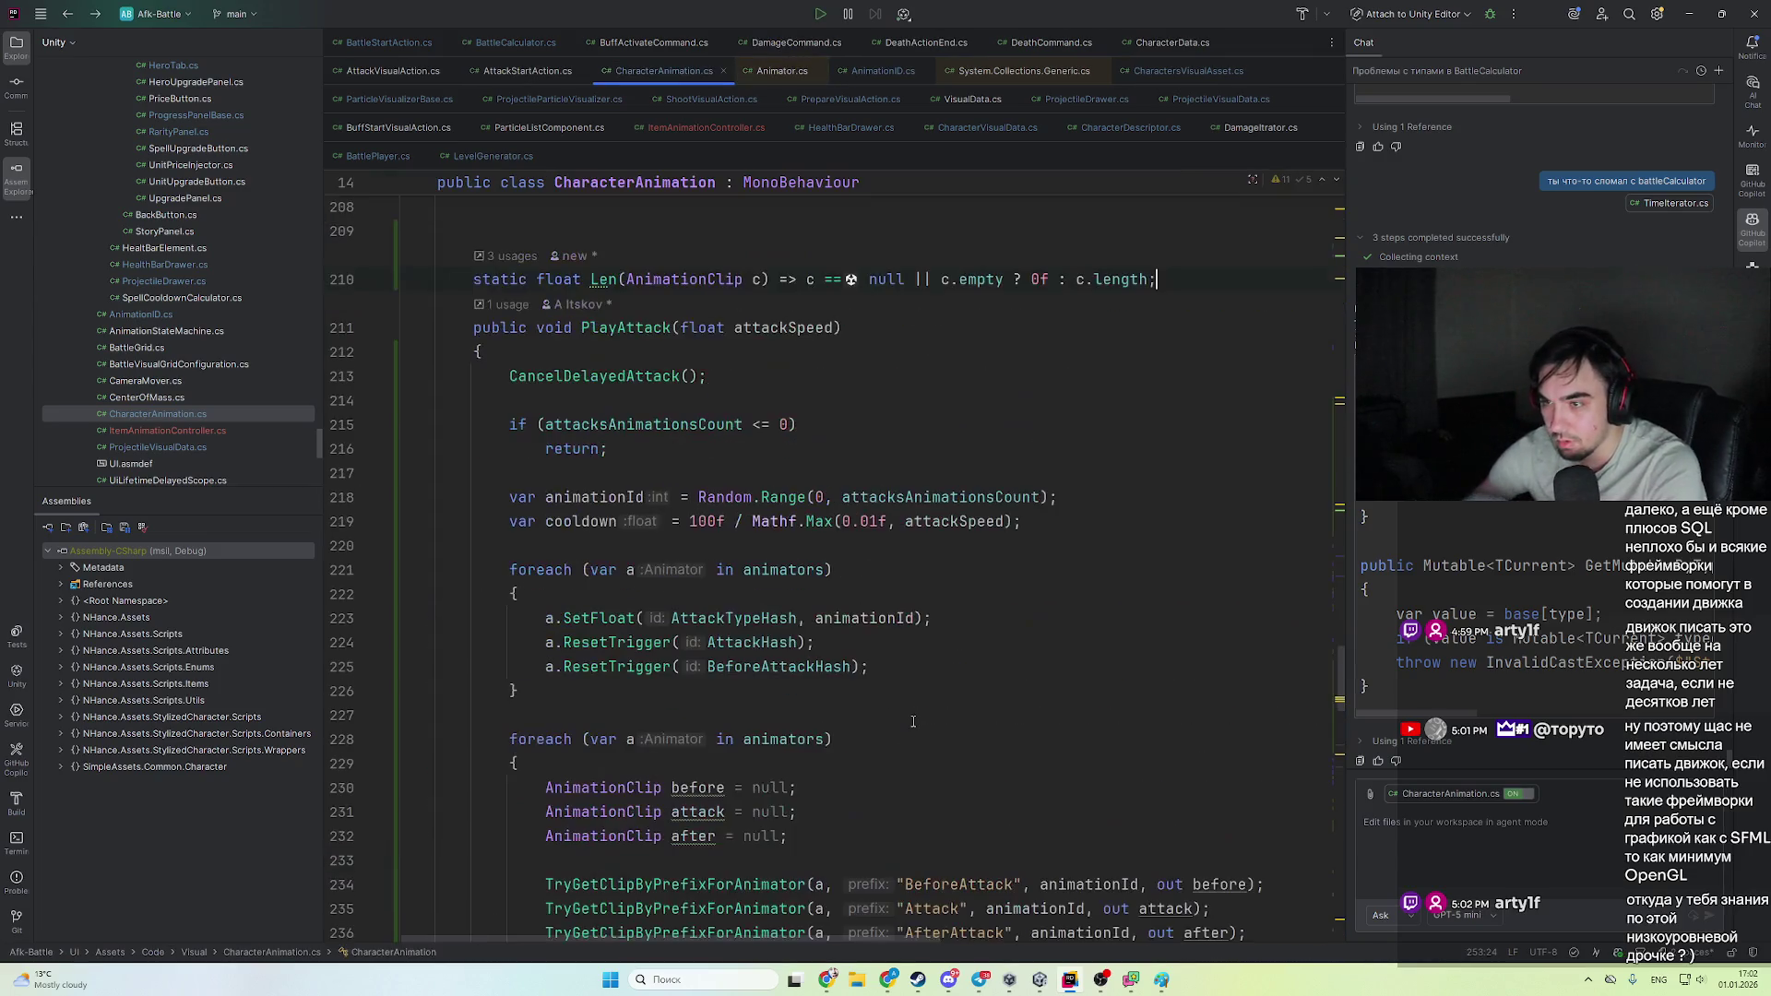
key(alt+Tab)
scroll(957, 679, down, 5)
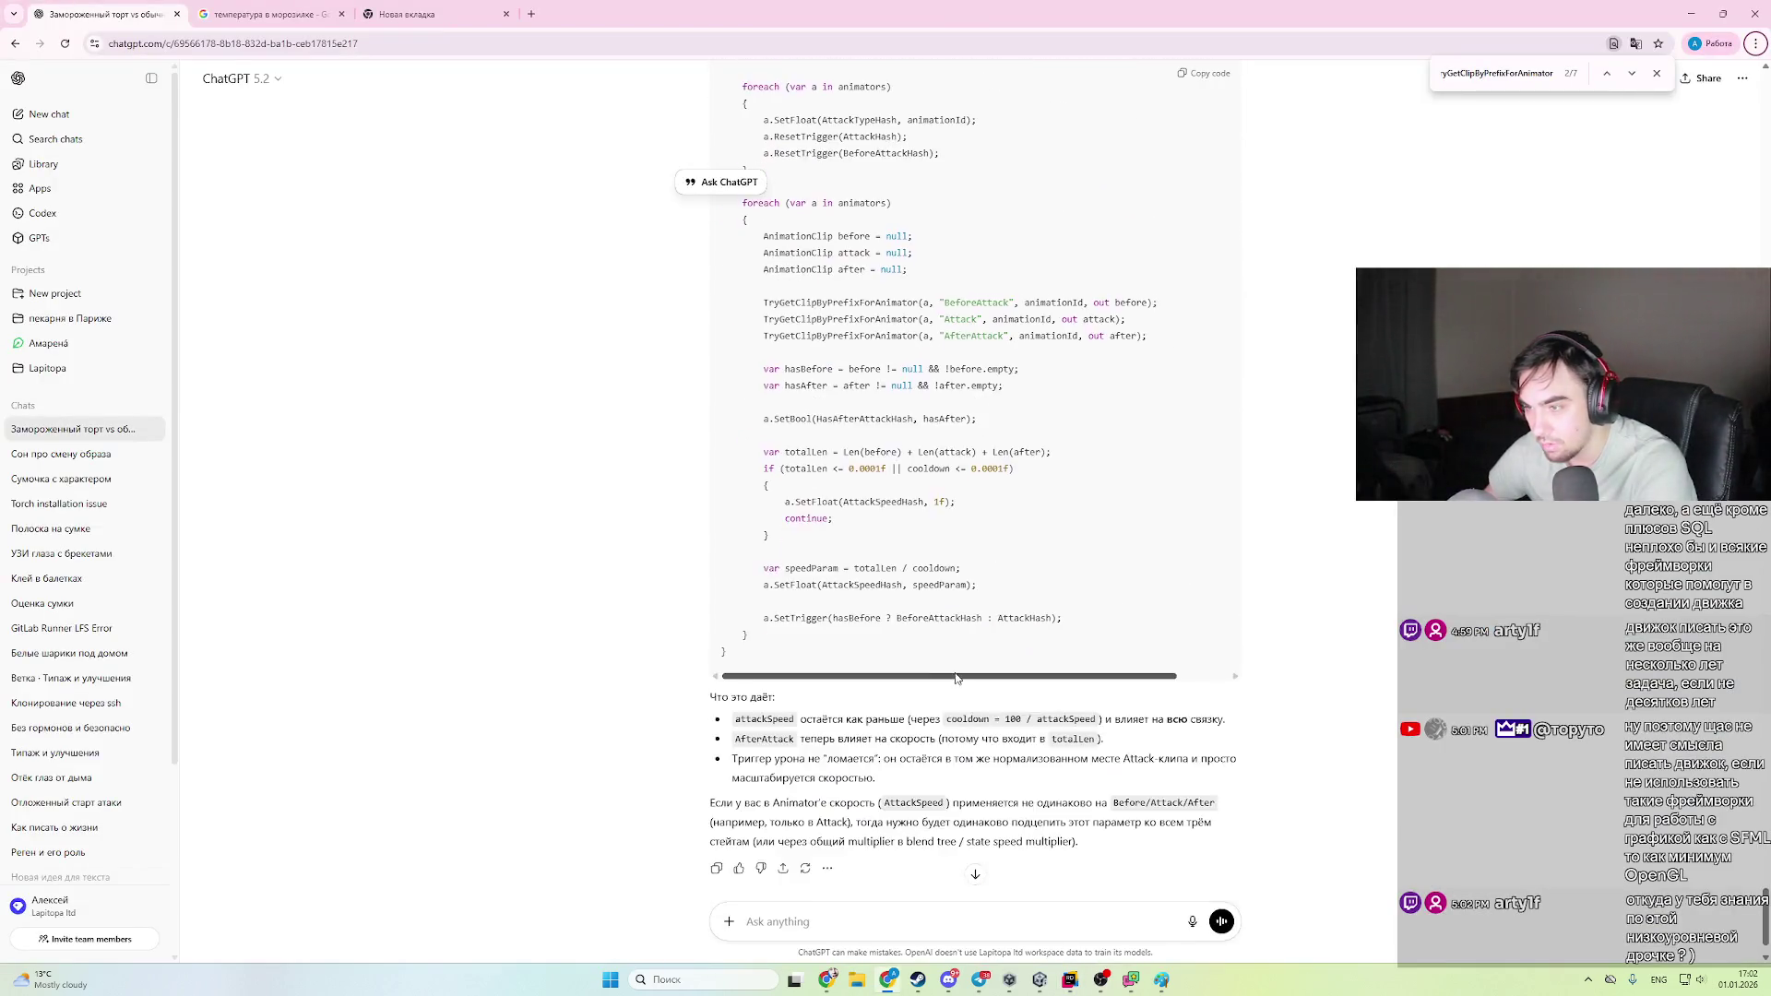
- Ask ChatGPT "почему больше нет делея?" about why the attack delay disappeared
scroll(957, 679, down, 1)
click(905, 932)
text(f)
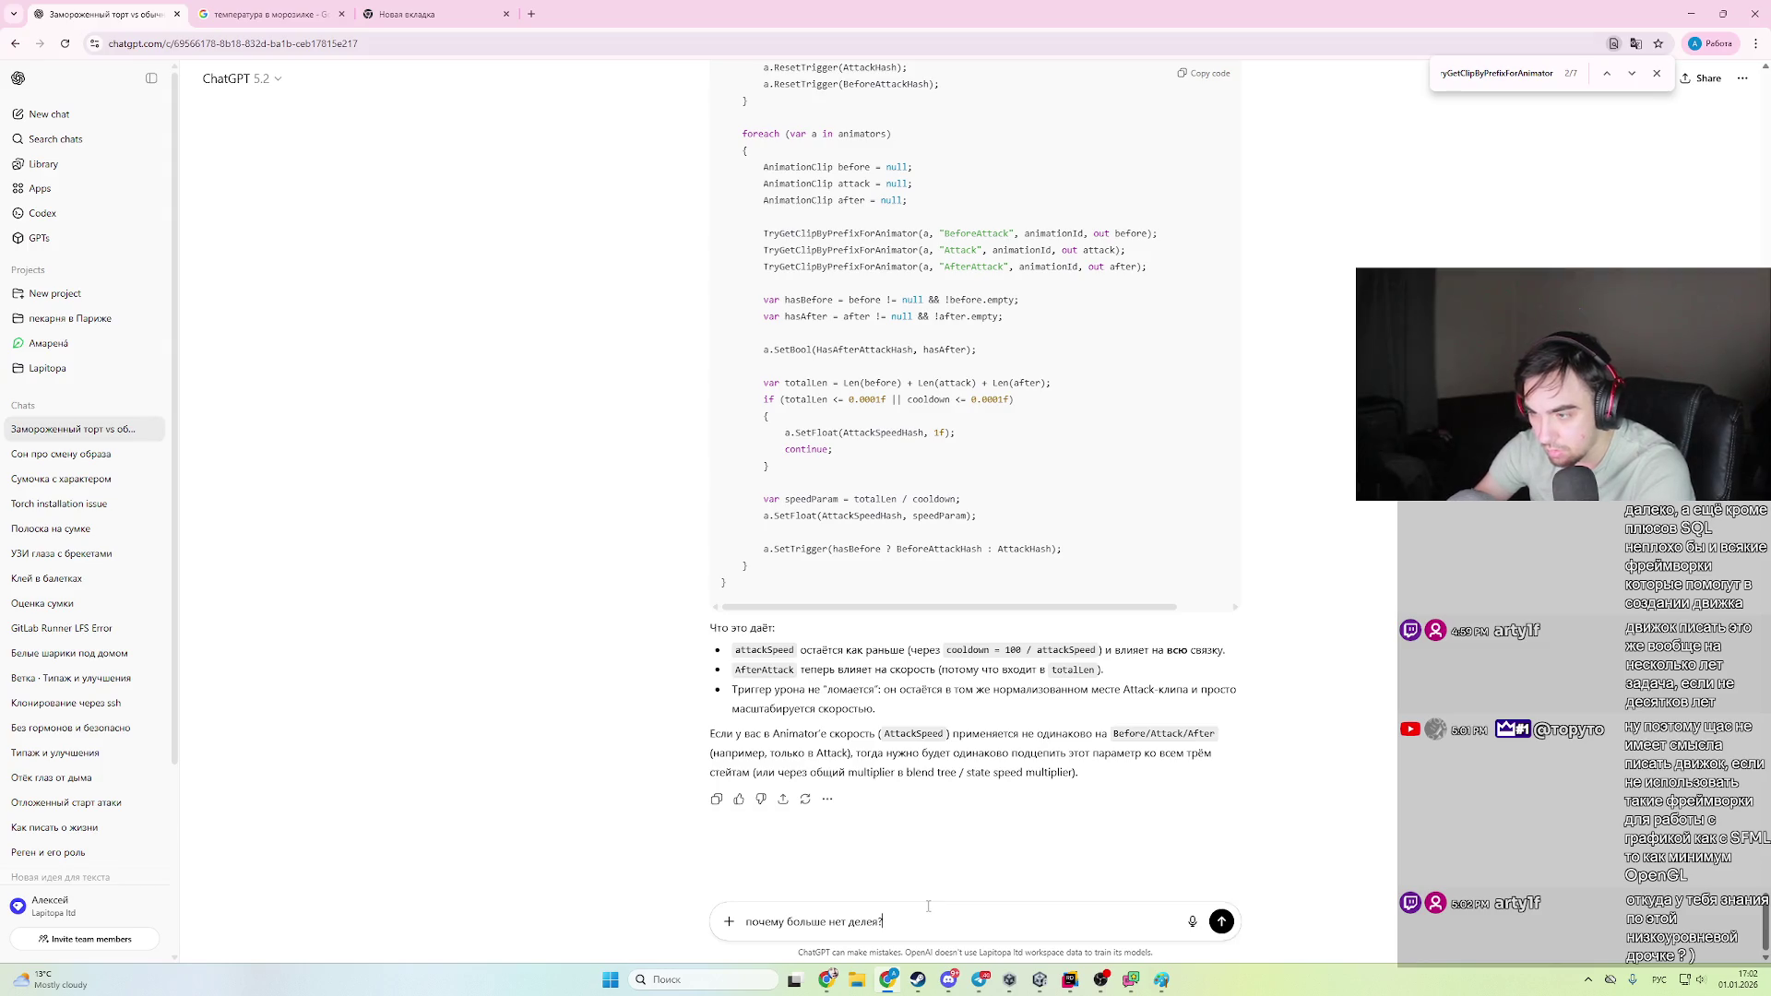
key(Return)
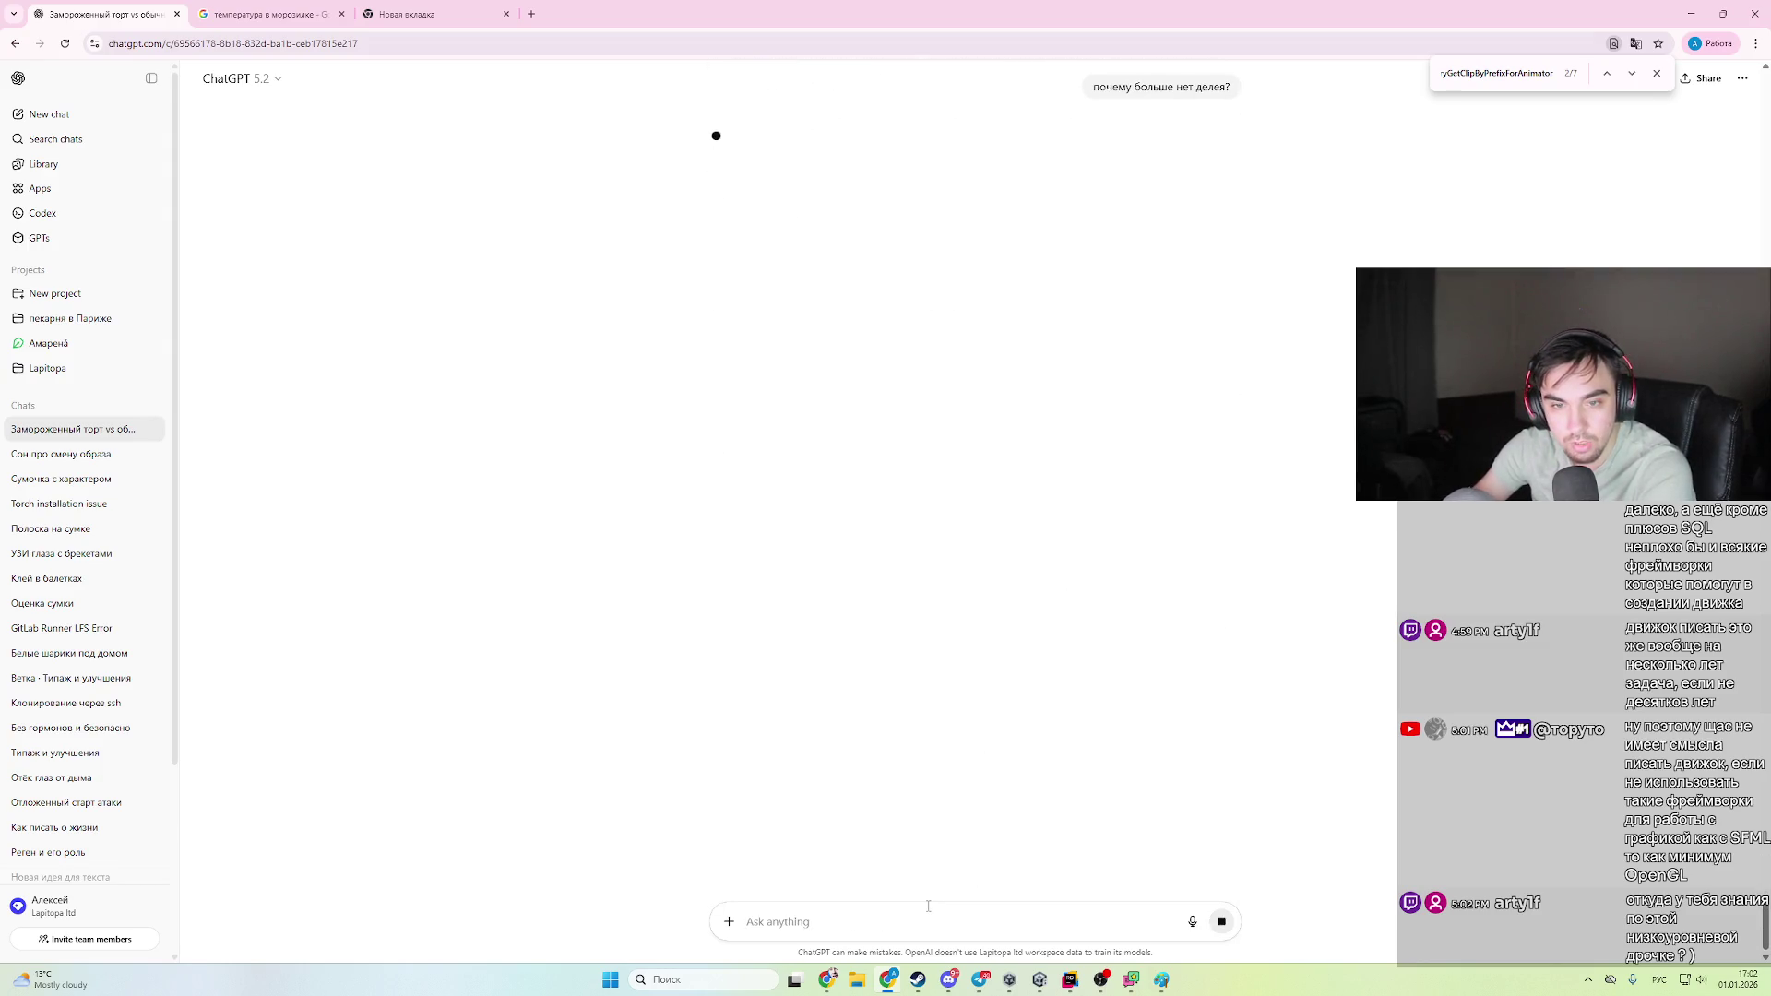
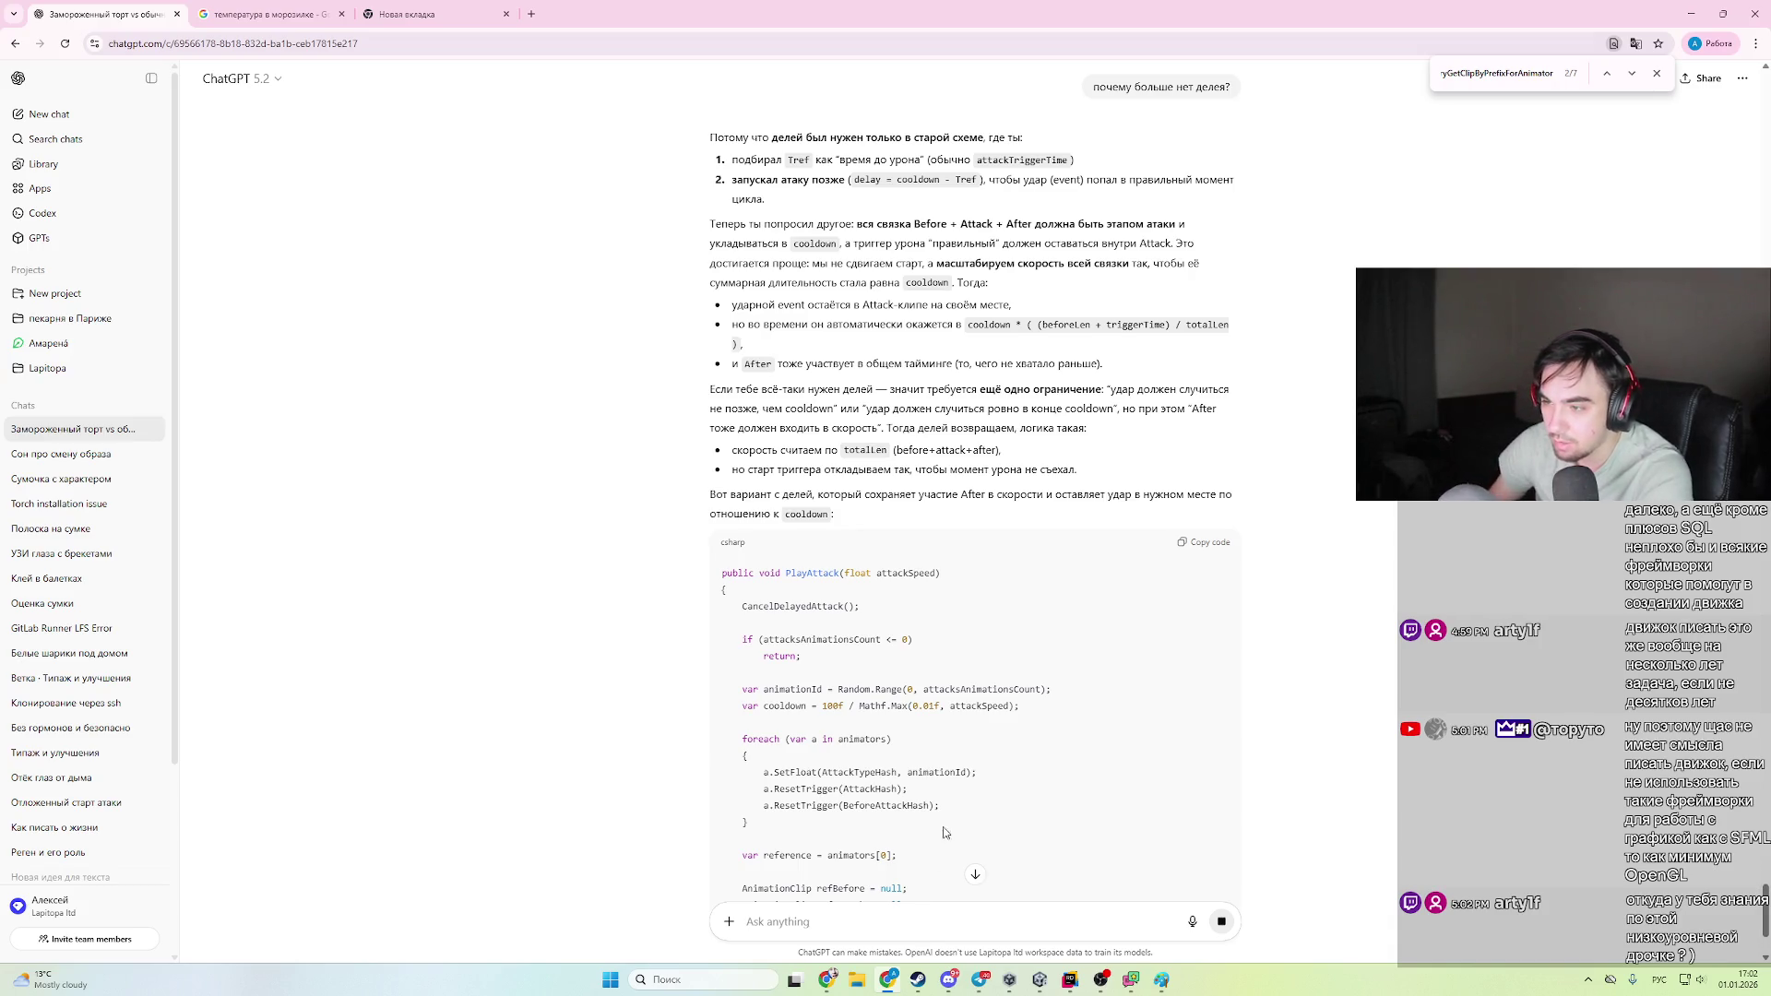
- Copy ChatGPT's revised PlayAttack code with the speed and delay logic, then go back to Rider
scroll(1060, 766, down, 3)
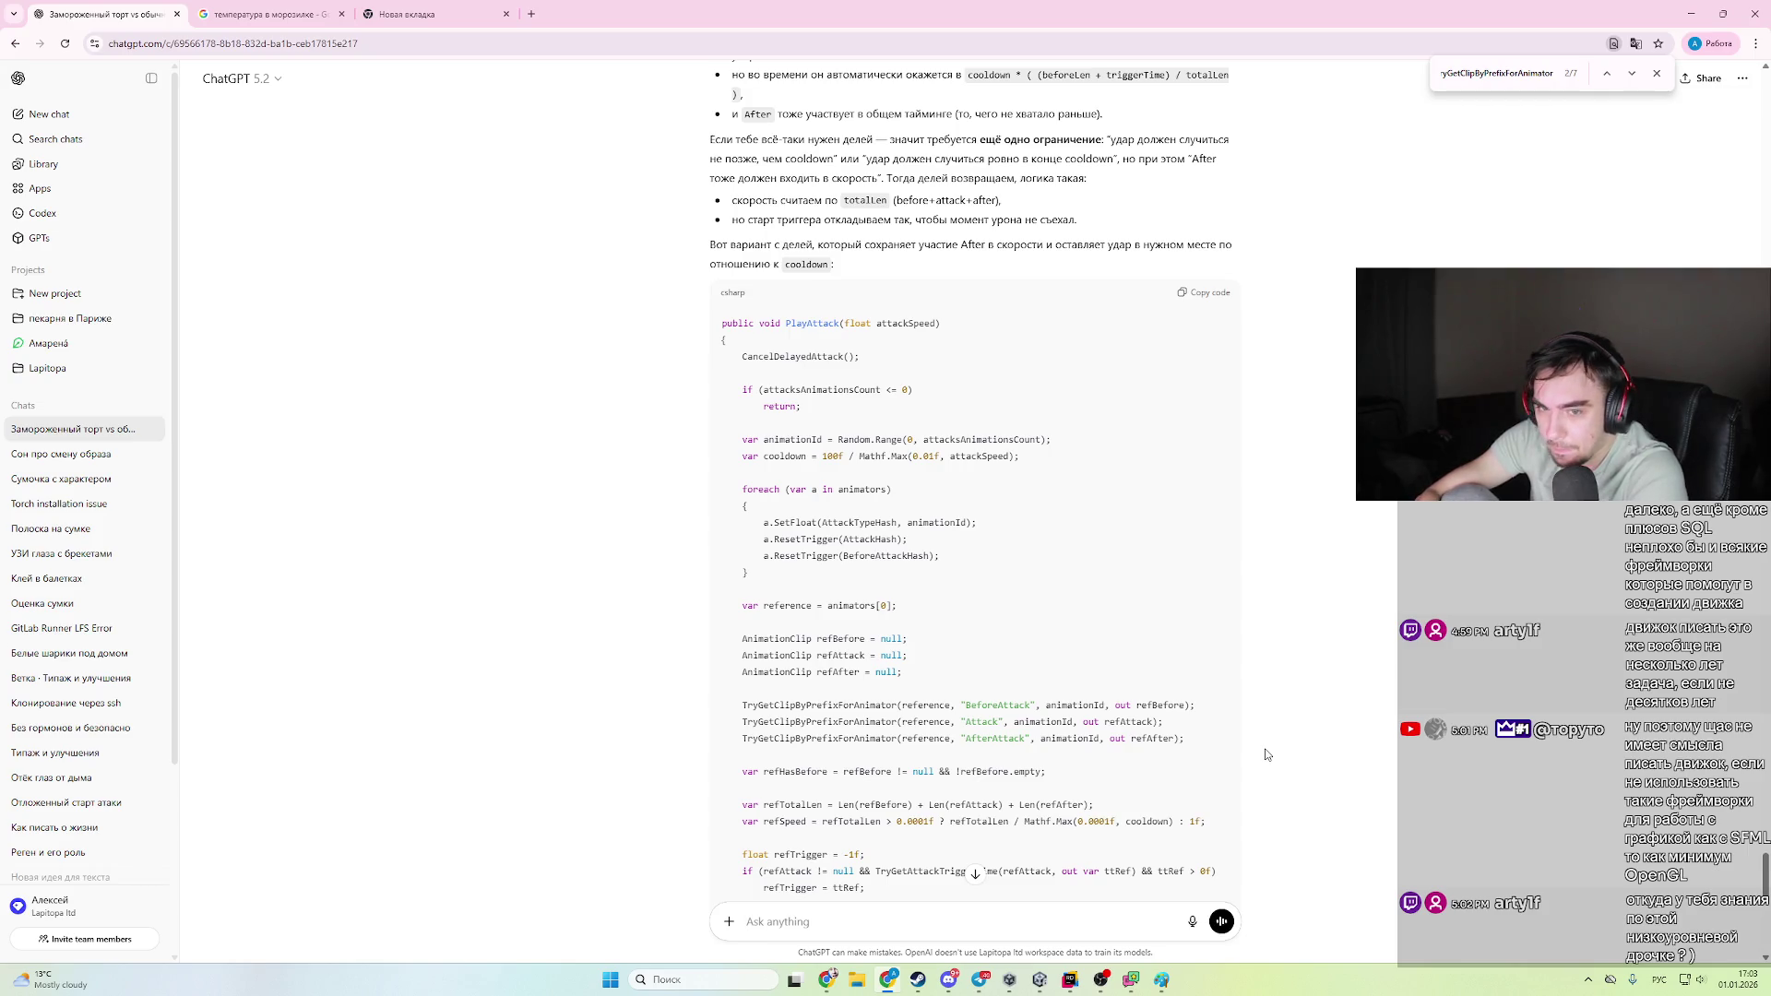
scroll(1266, 752, down, 10)
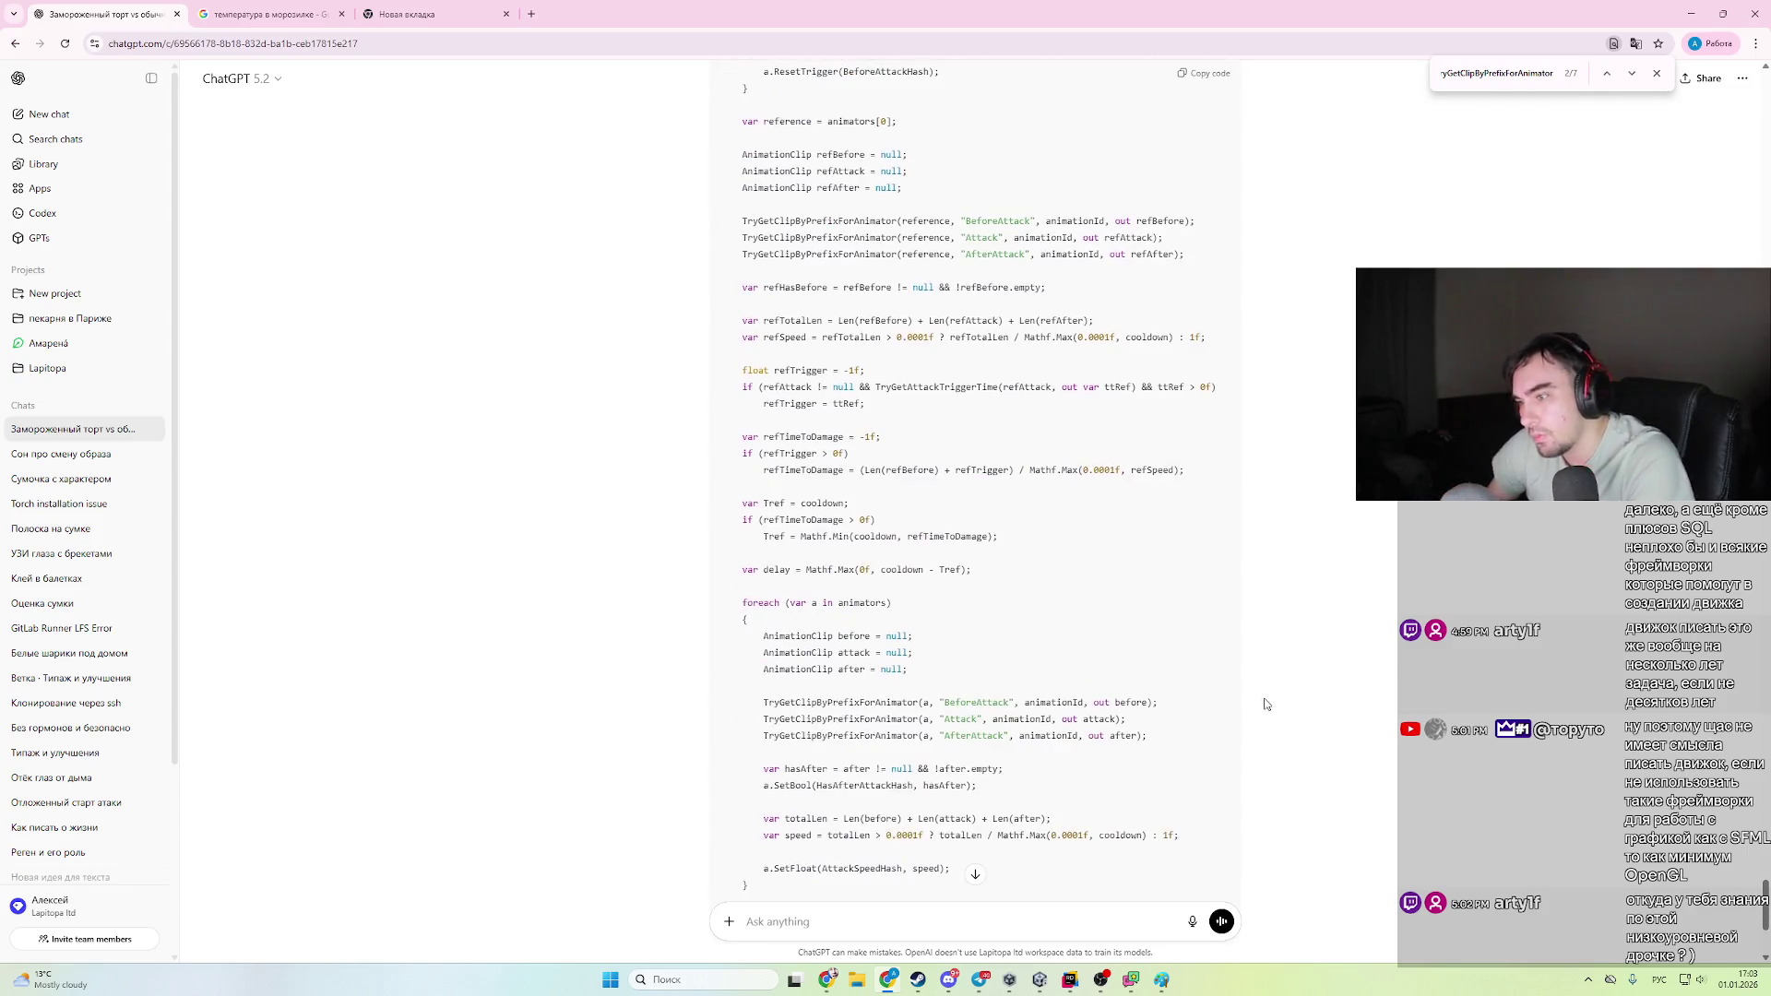
drag(889, 591, 936, 513)
scroll(936, 513, up, 4)
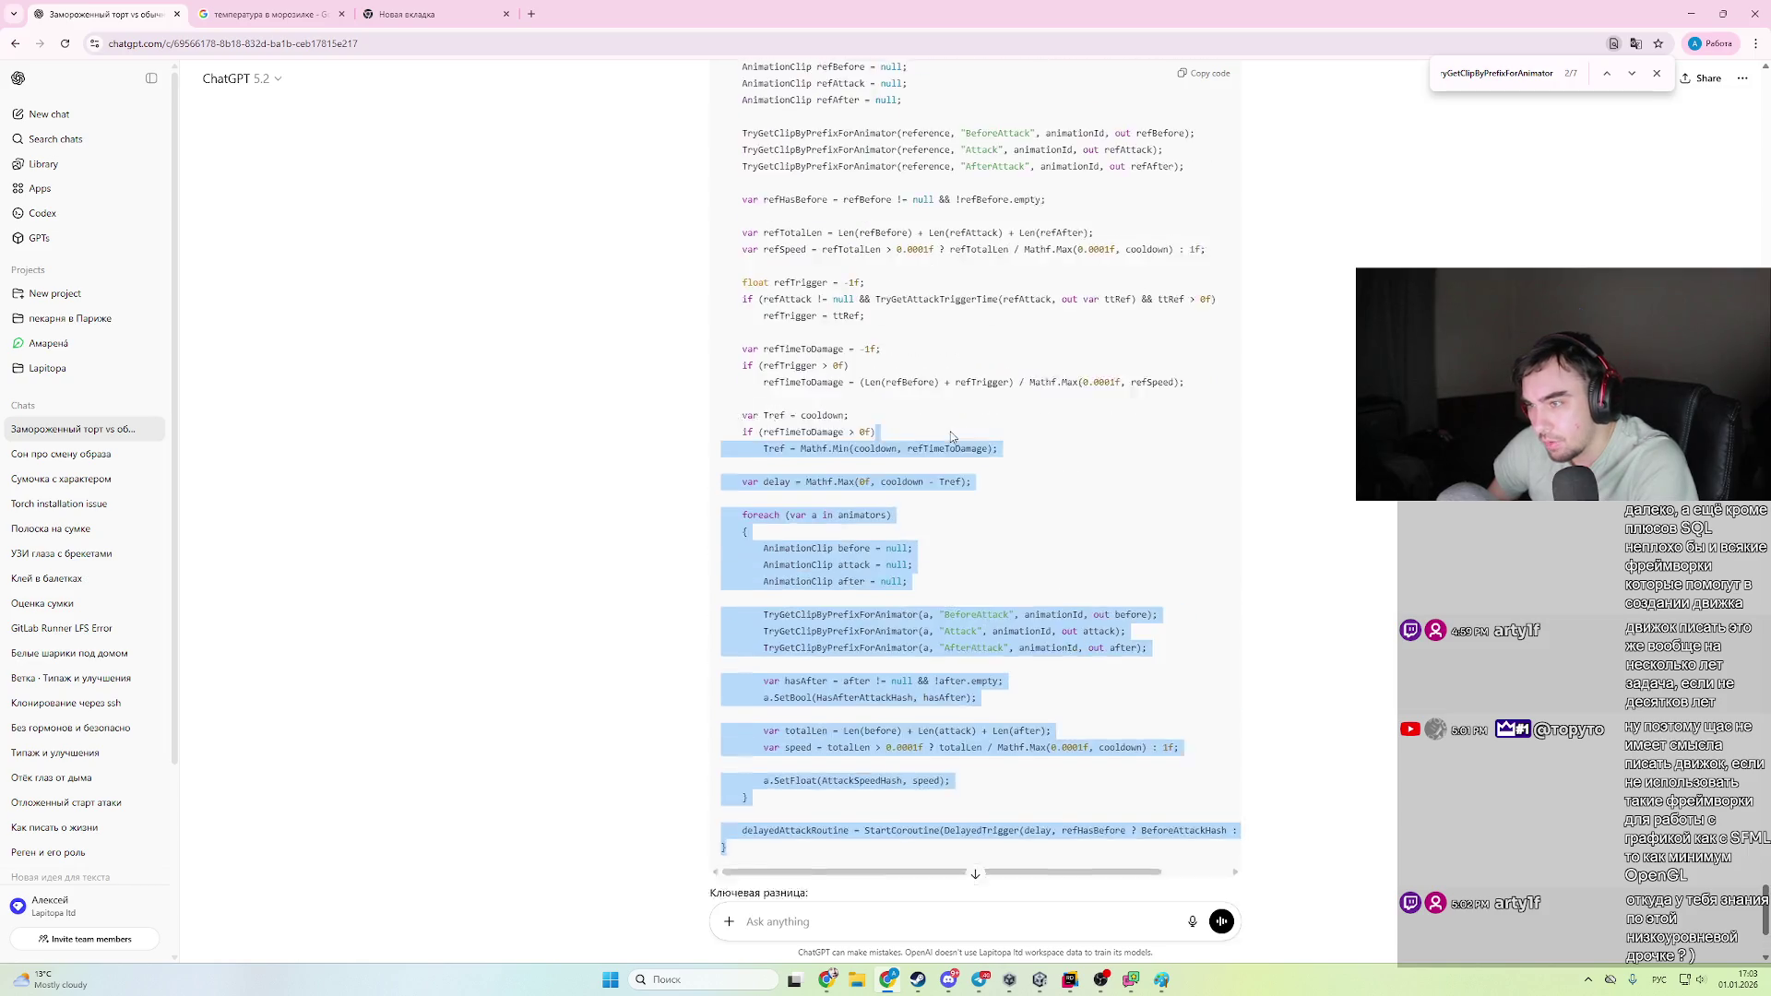
click(949, 552)
scroll(949, 552, down, 2)
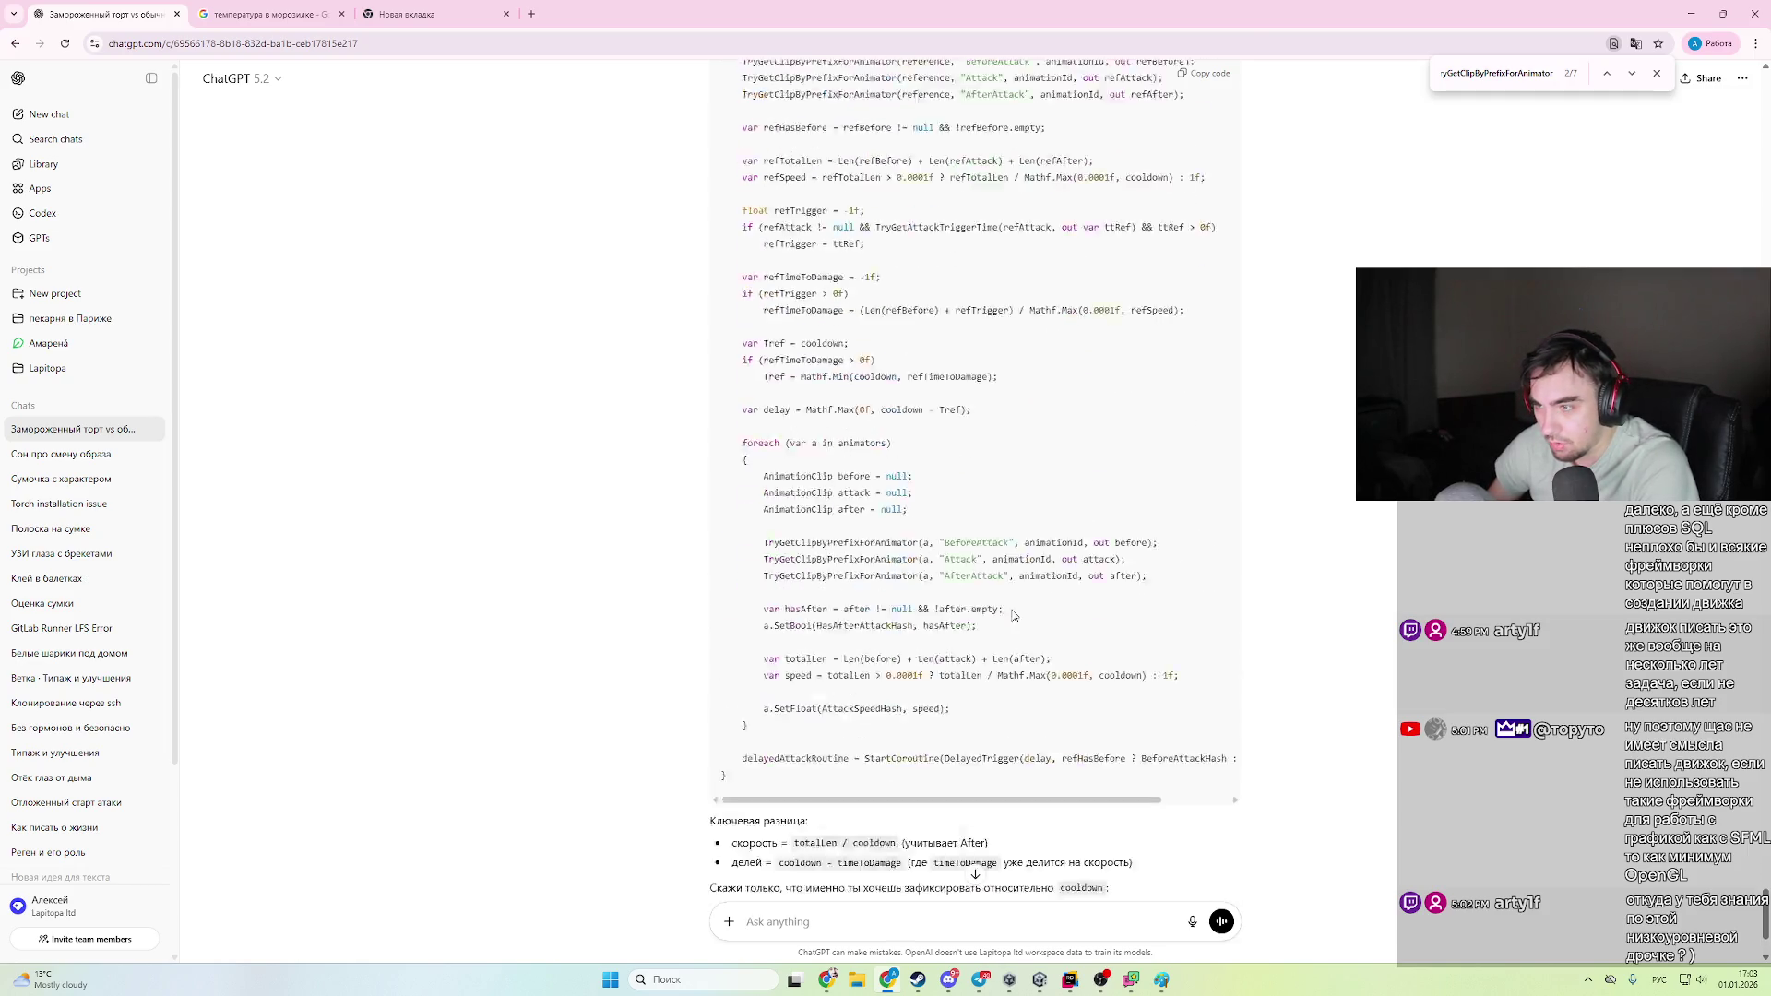
scroll(1061, 560, up, 7)
click(1208, 300)
key(alt+Tab)
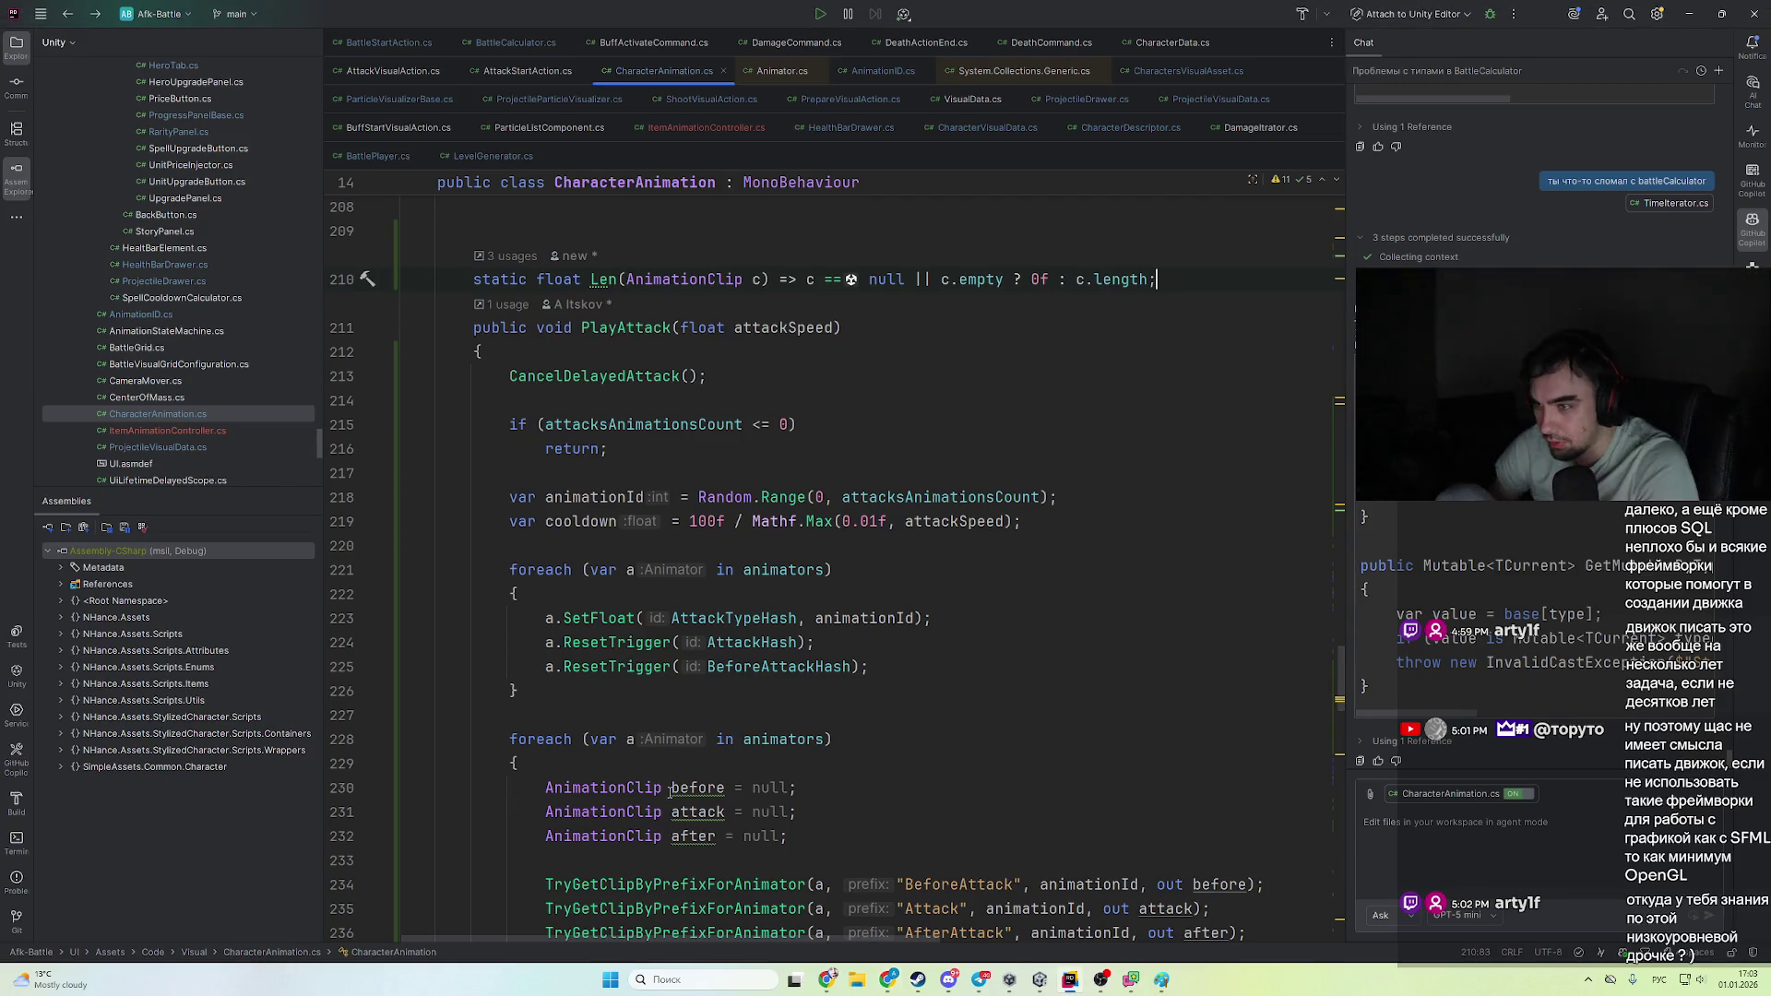
- Replace the old PlayAttack method in CharacterAnimation.cs with the copied code
scroll(661, 754, down, 3)
scroll(661, 755, up, 3)
key(alt+Tab)
key(alt+Tab)
scroll(660, 755, down, 9)
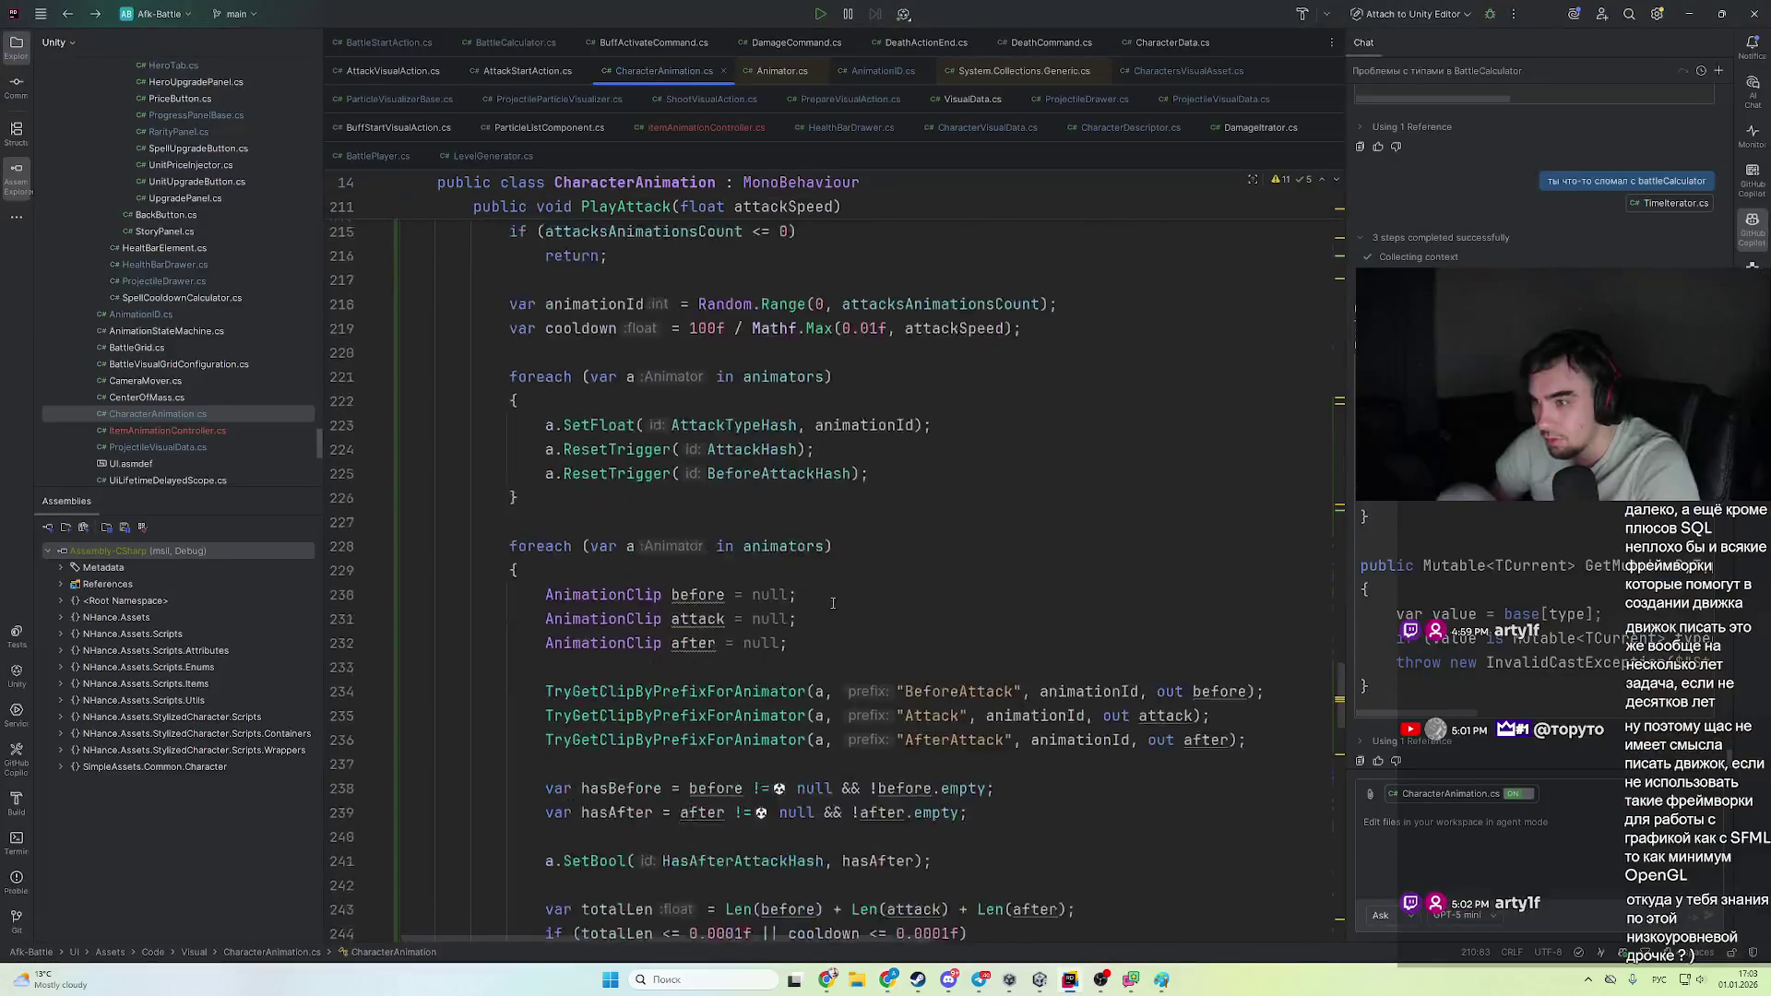
click(612, 678)
key(ctrl+w)
key(ctrl+w)
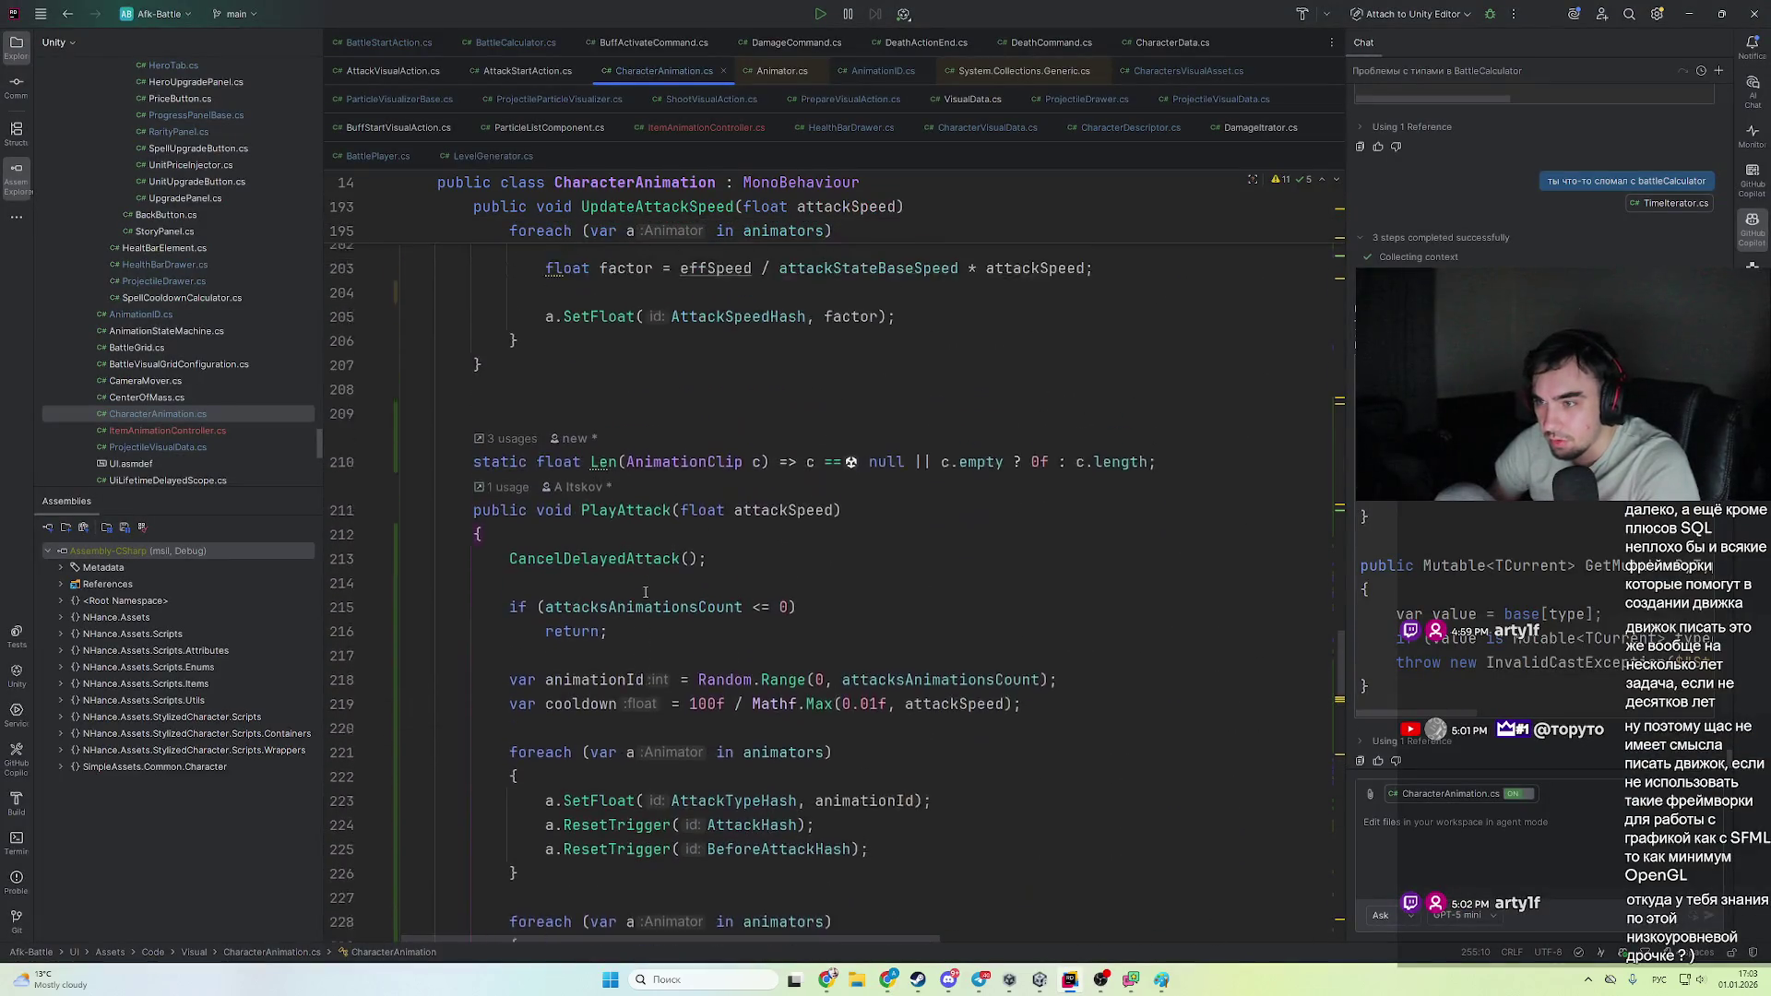
key(ctrl+v)
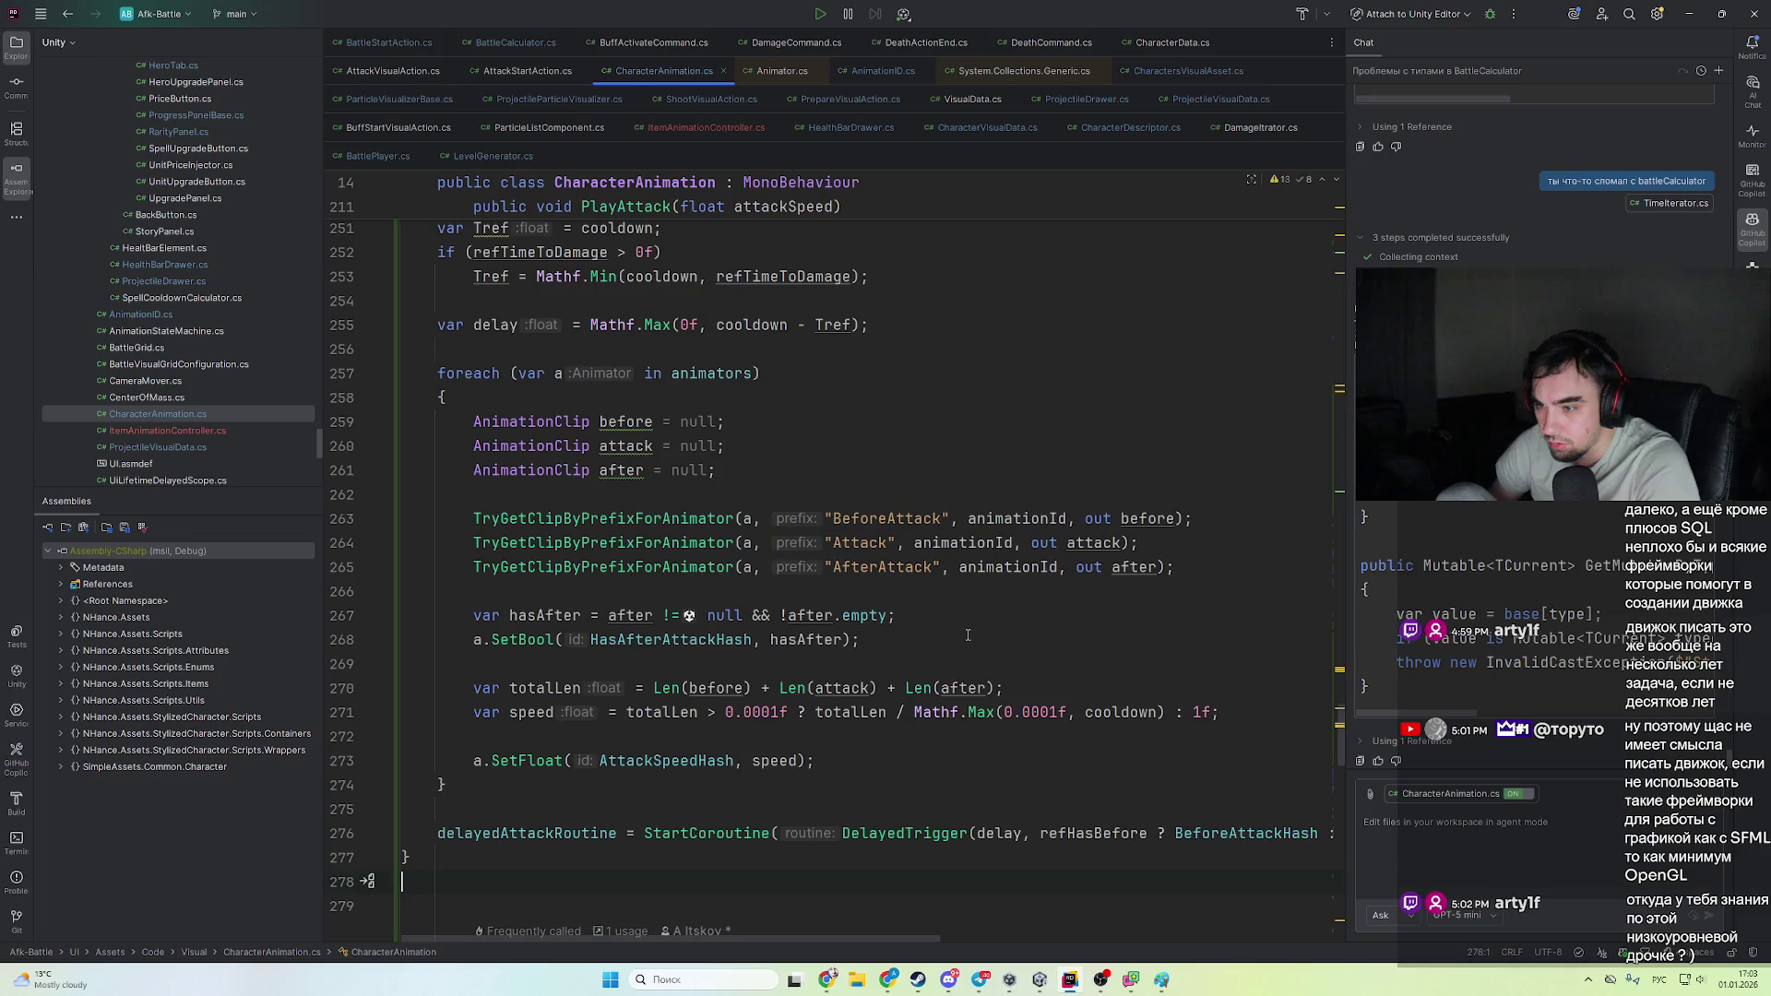
- Reformat and re-indent the pasted PlayAttack method
scroll(969, 656, up, 10)
scroll(970, 656, up, 7)
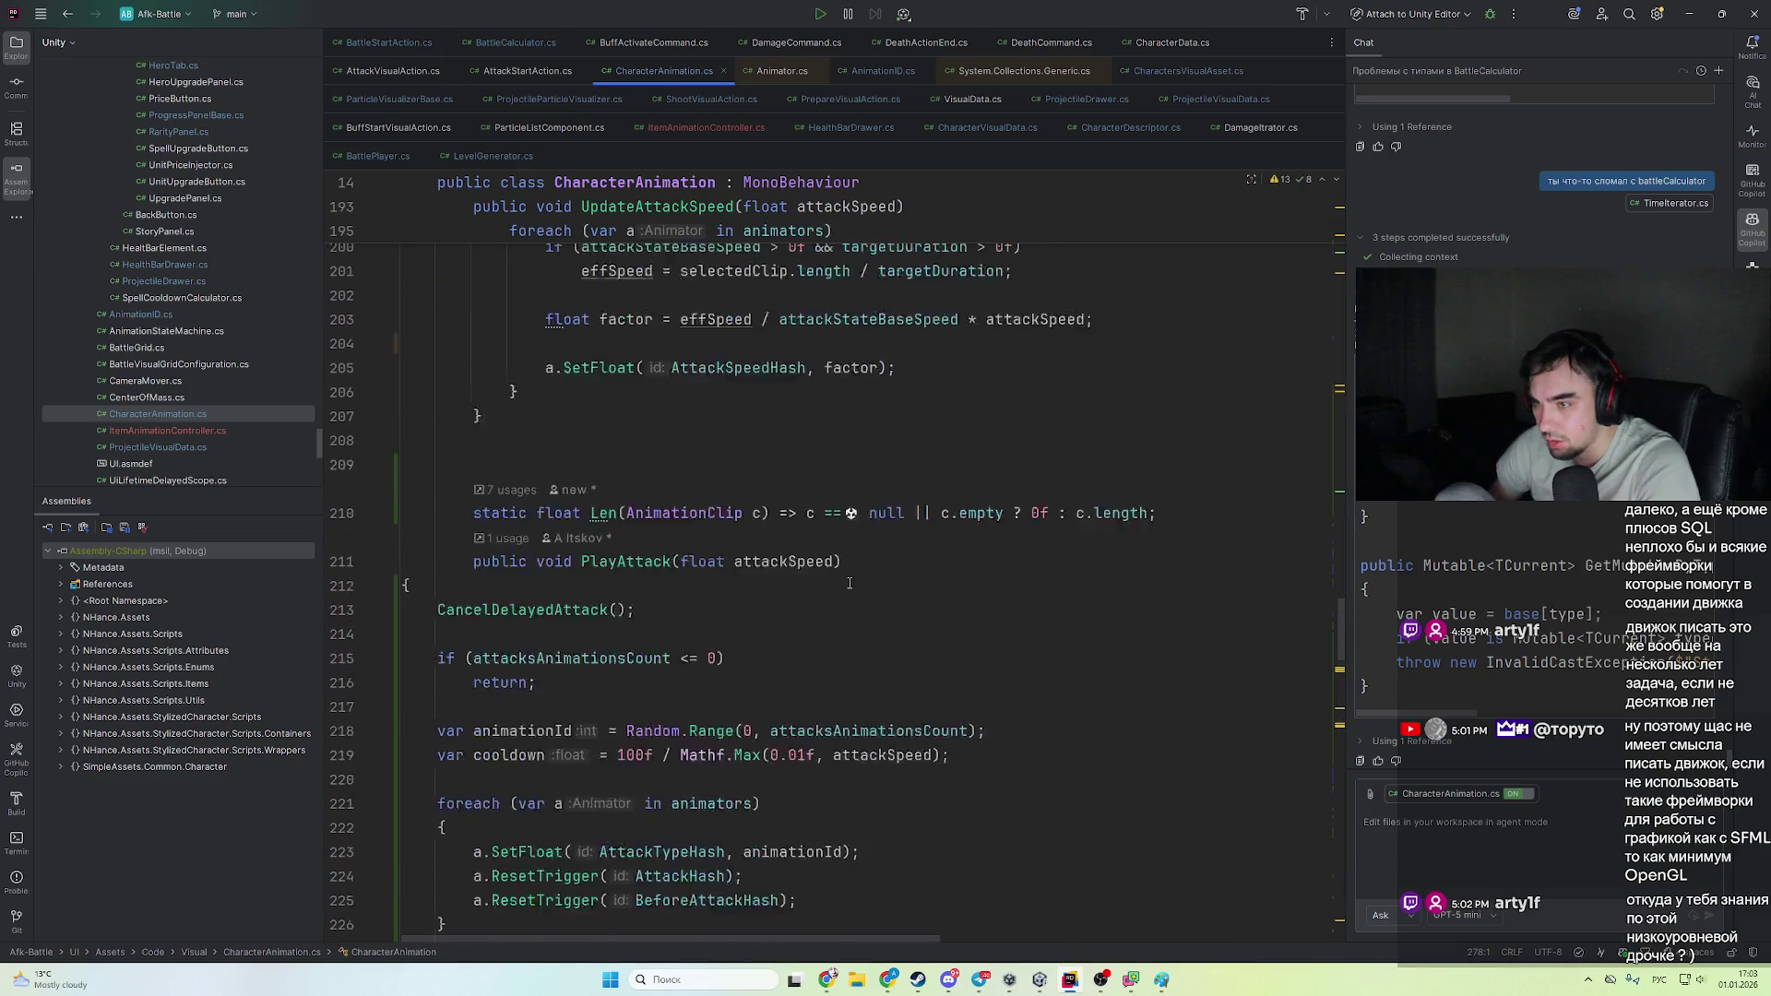
scroll(859, 563, down, 6)
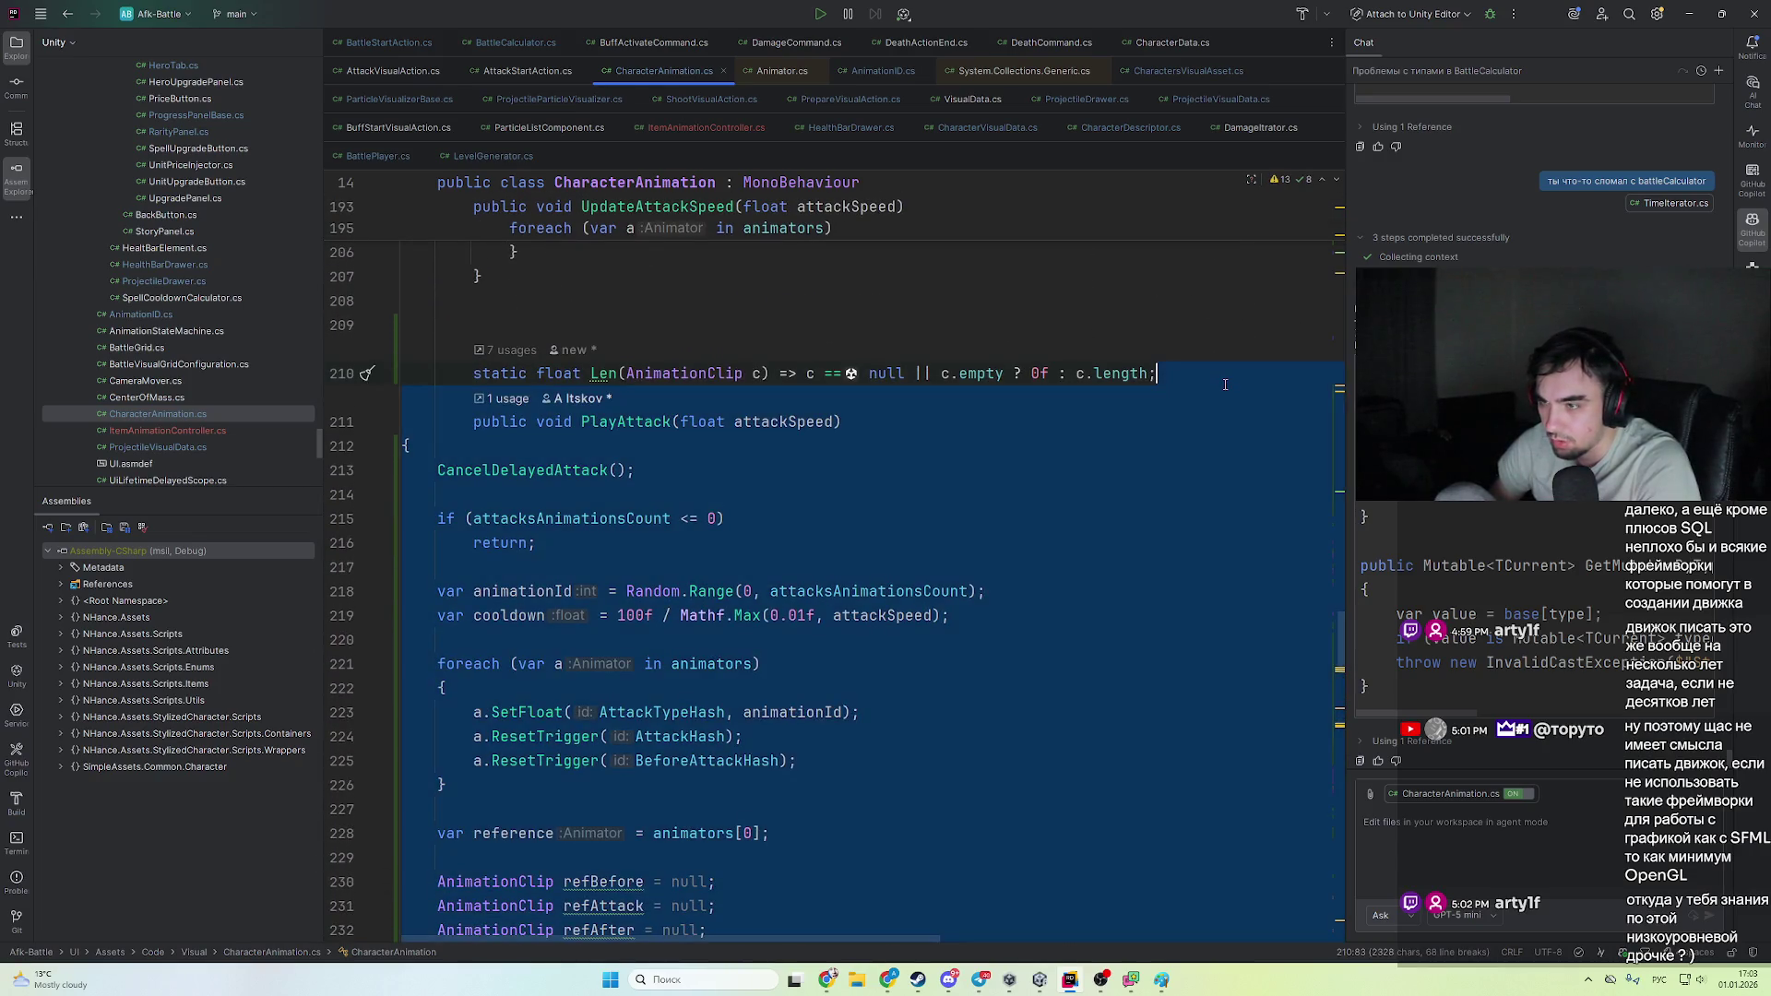
scroll(859, 563, down, 10)
scroll(1008, 619, up, 12)
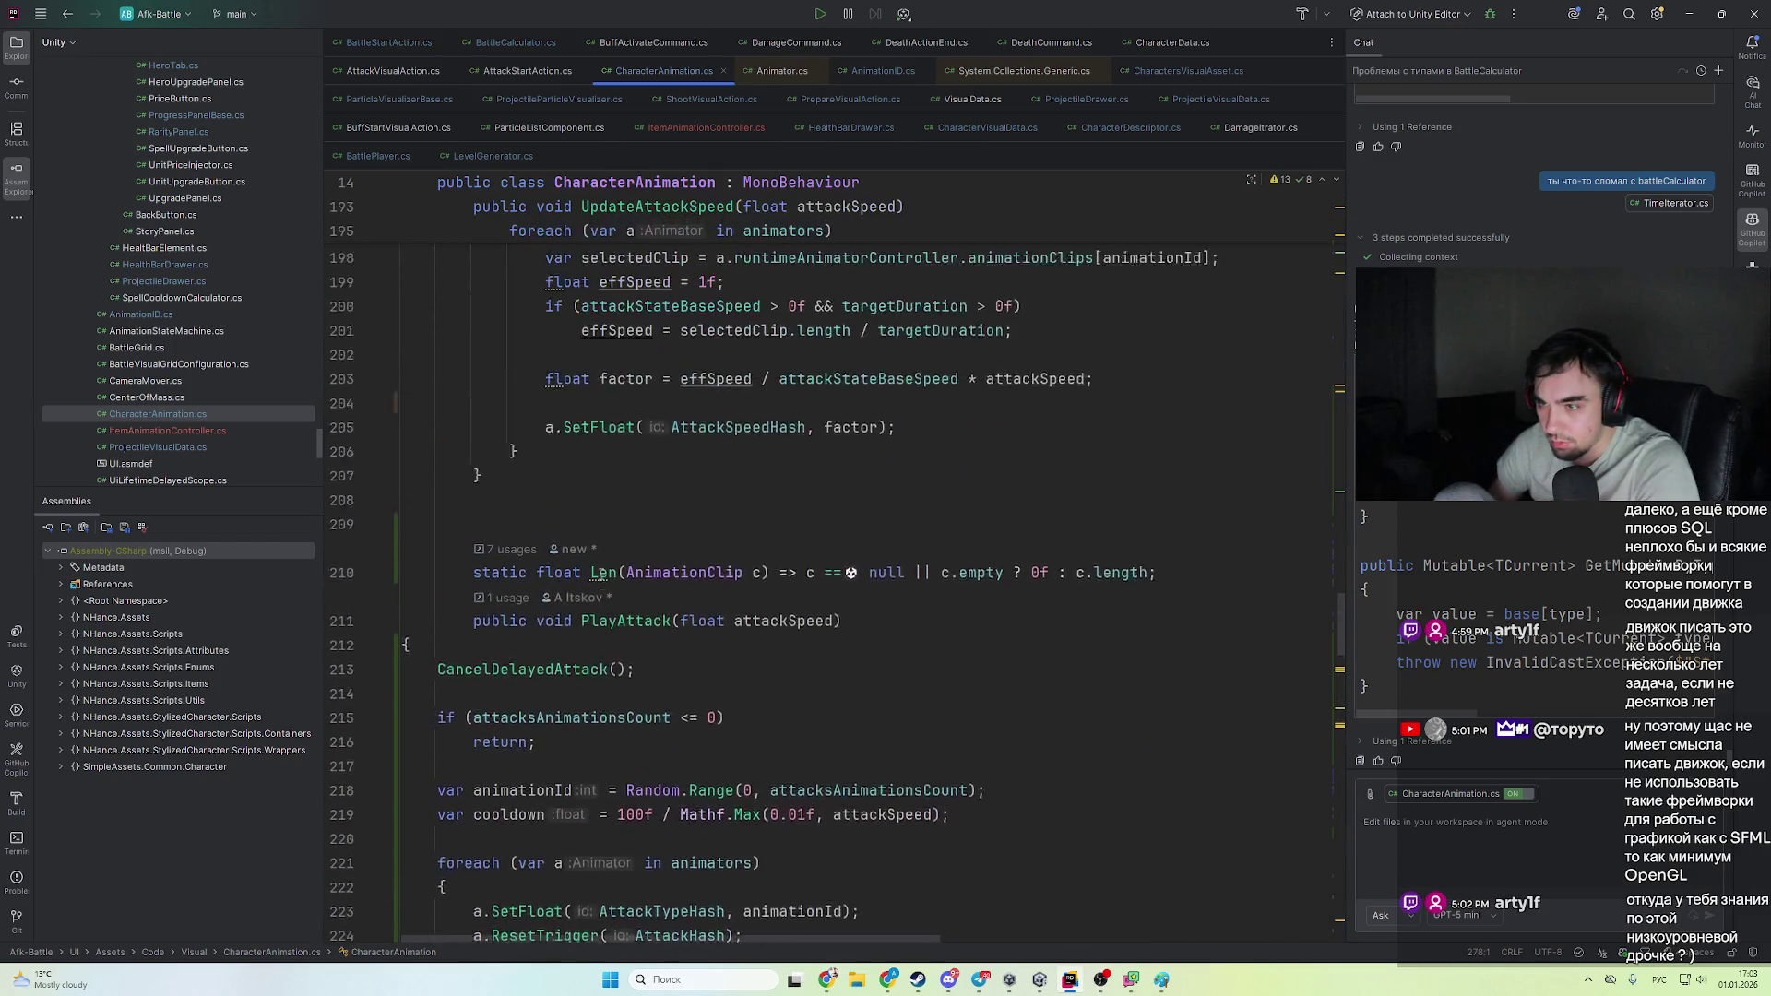
key(alt+Return)
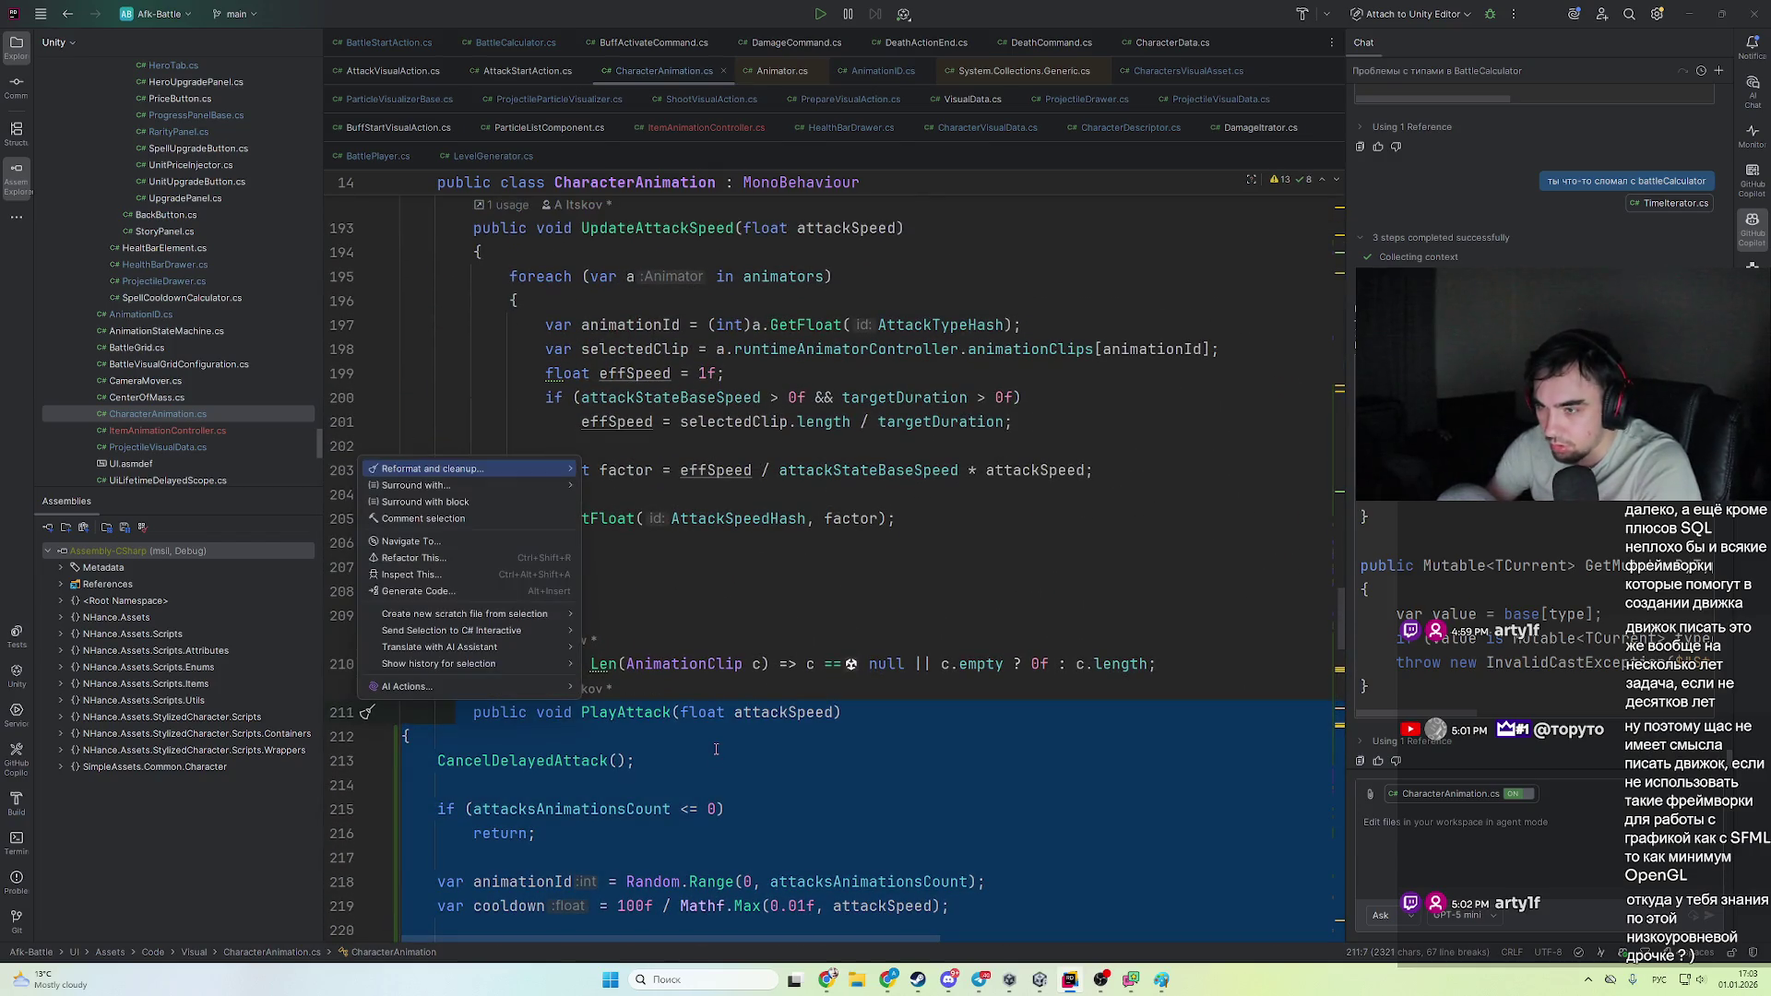
key(Return)
scroll(716, 749, down, 13)
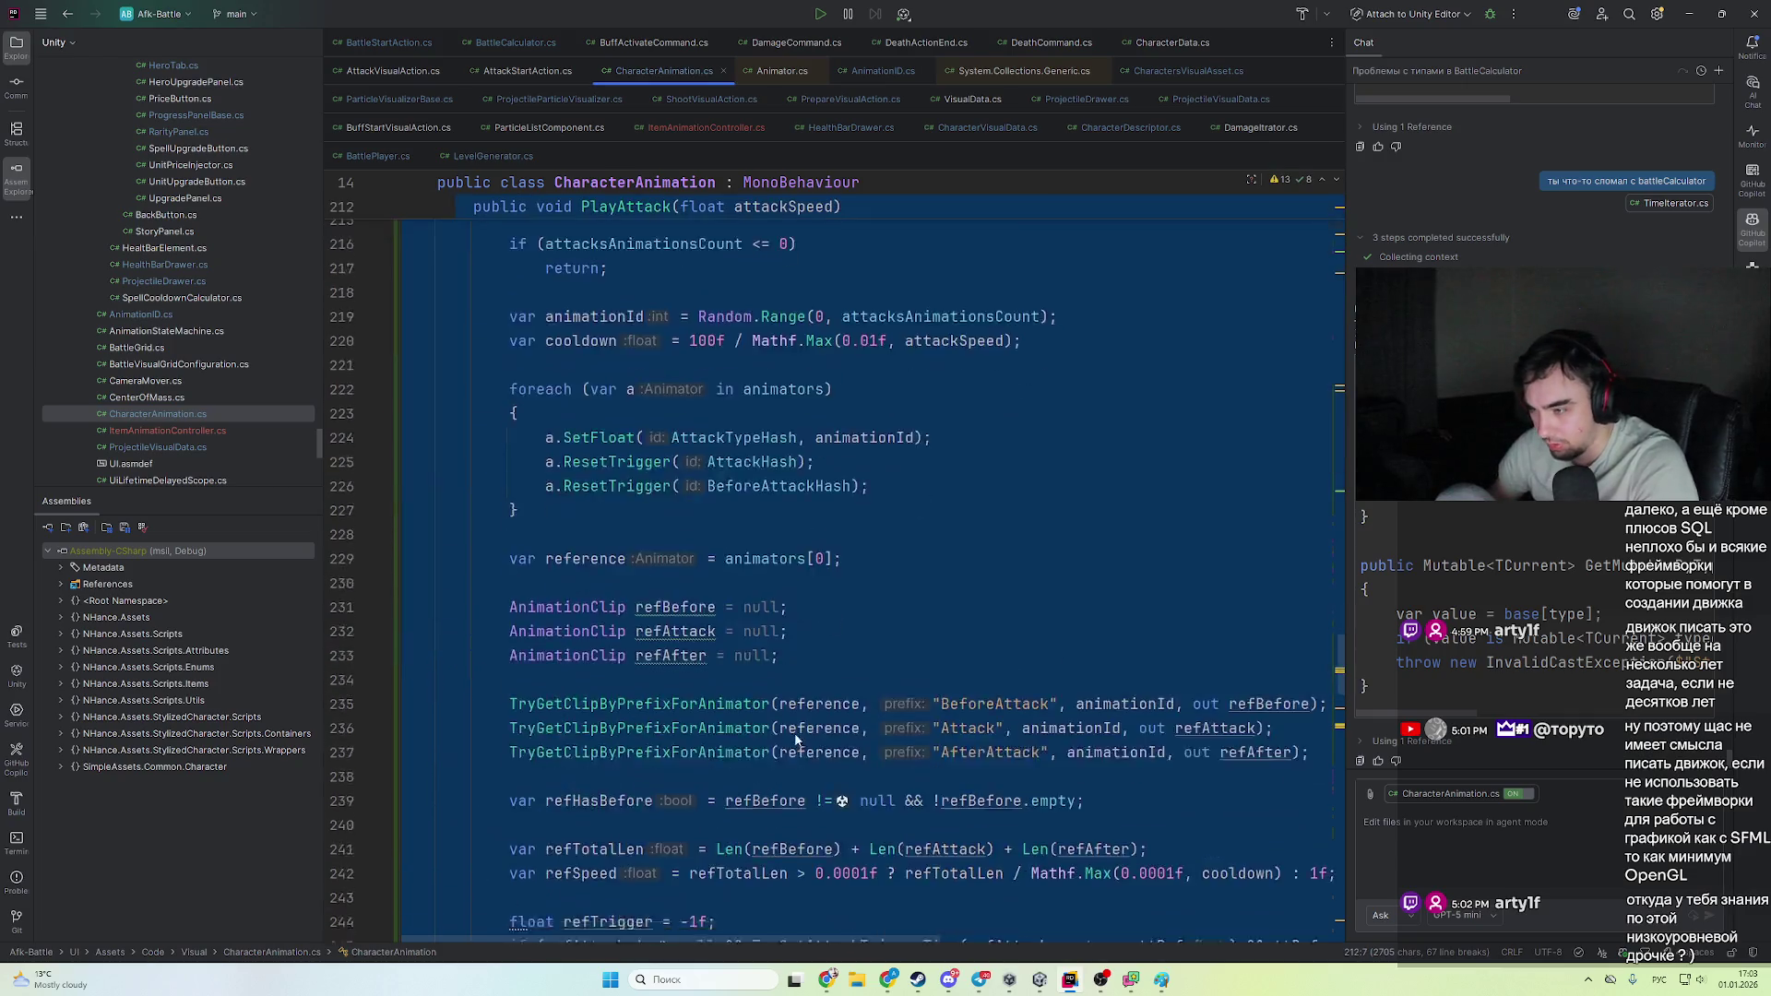
click(738, 785)
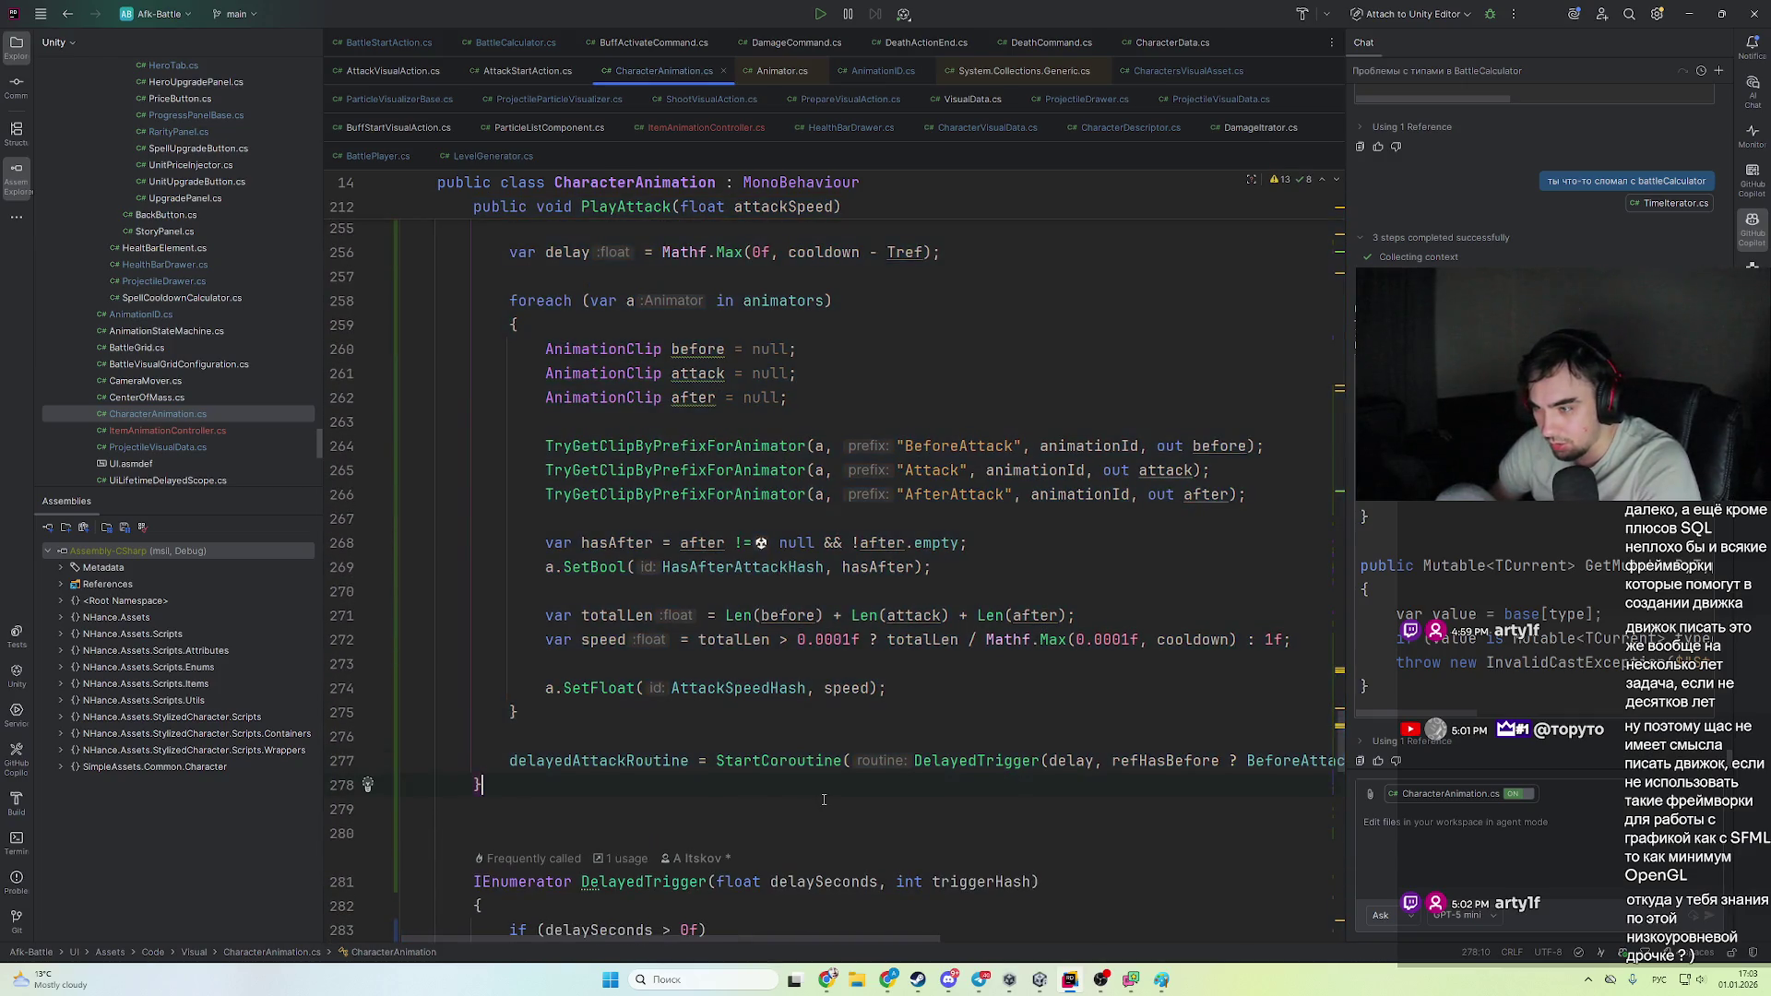
- Rename the Tref variable to tref
scroll(825, 800, up, 3)
scroll(742, 575, down, 4)
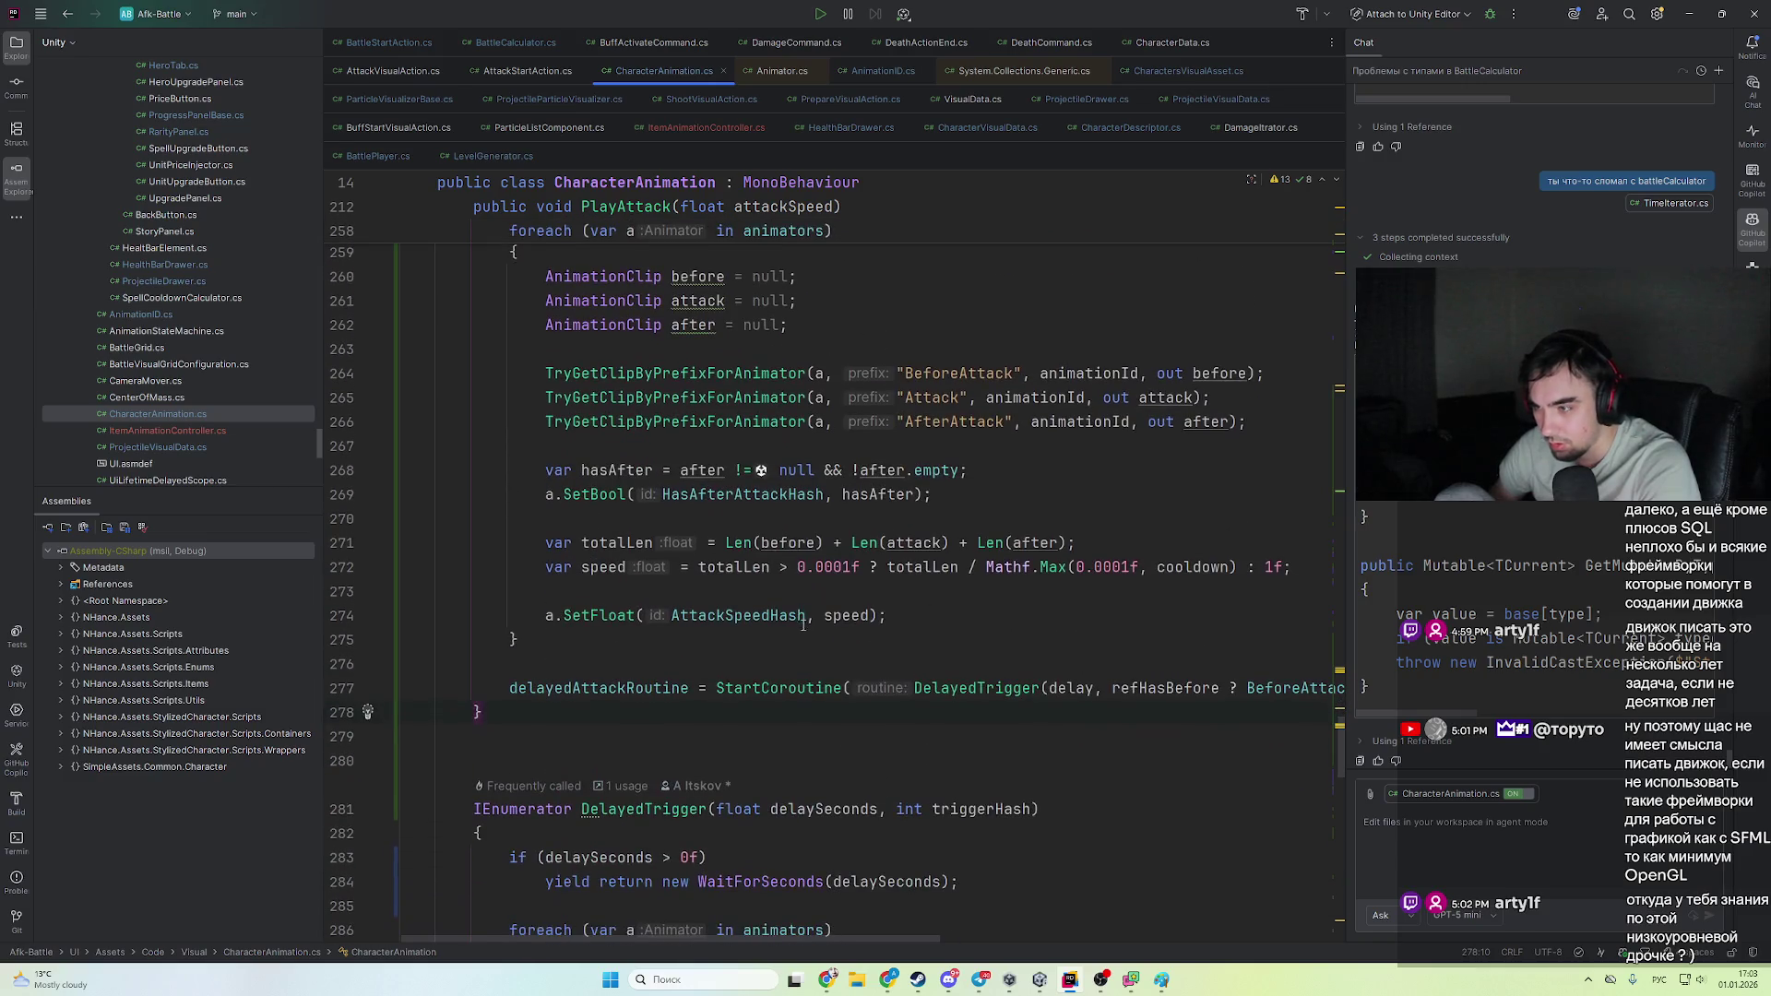
scroll(917, 606, up, 6)
scroll(917, 606, up, 3)
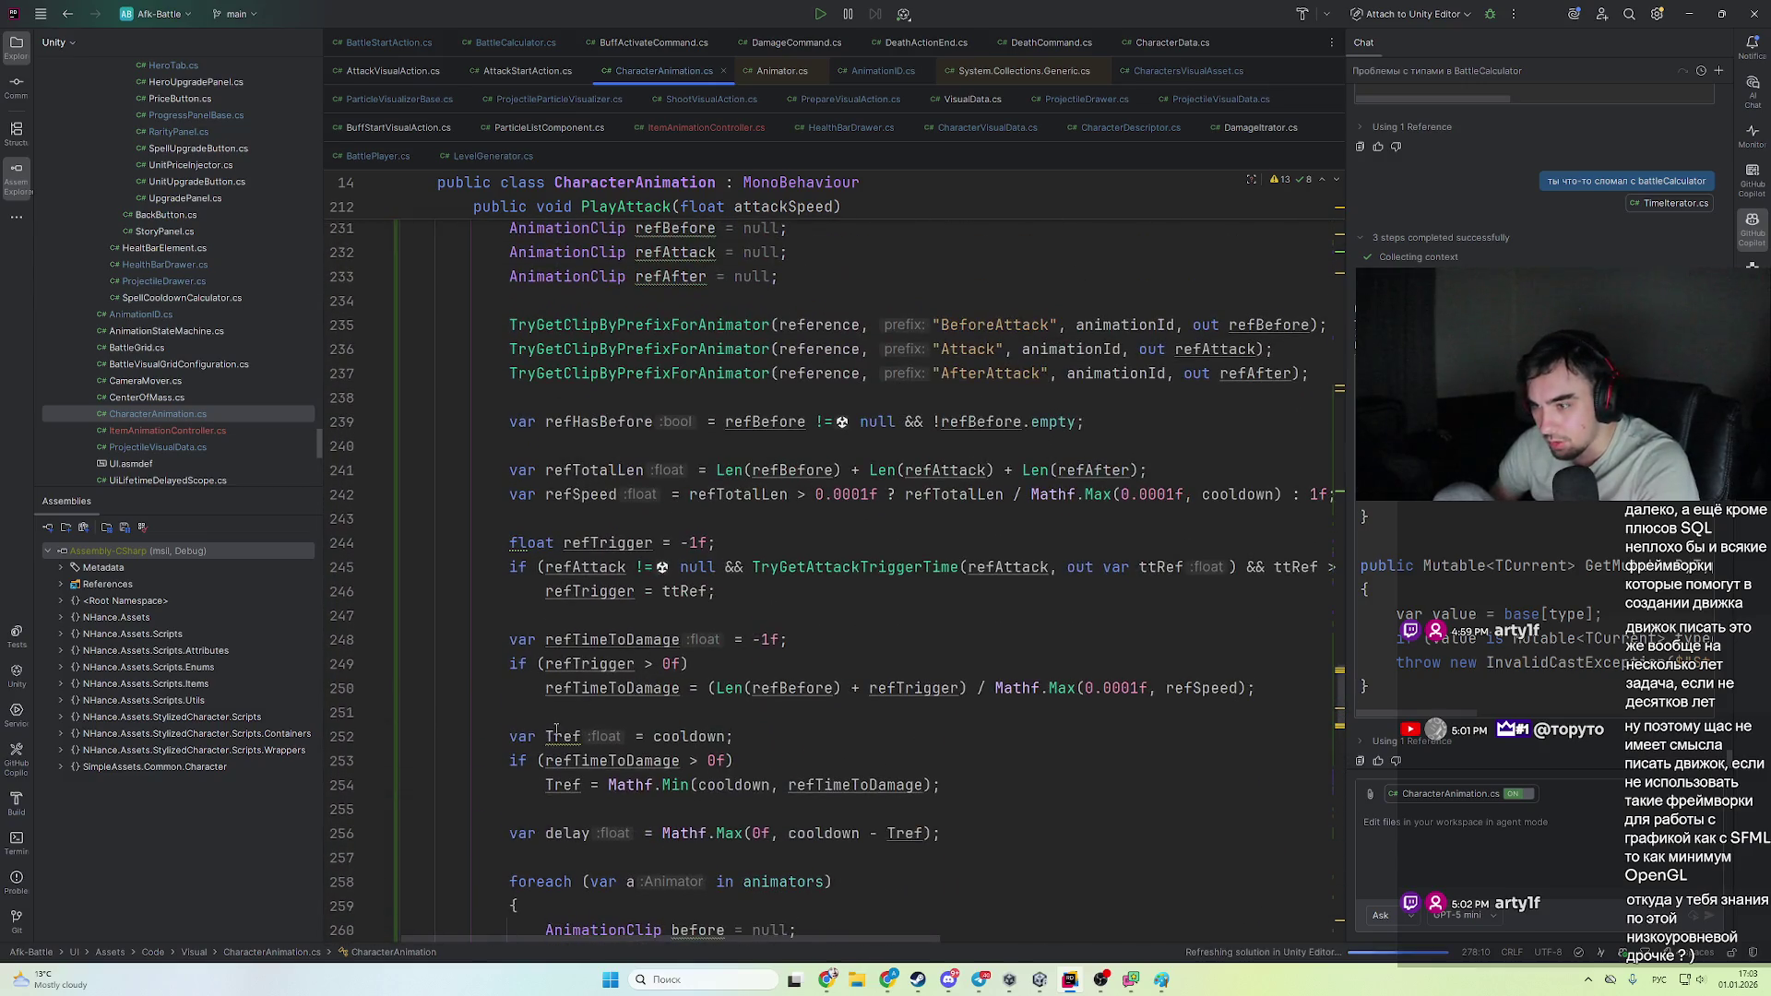
click(552, 736)
key(BackSpace)
text(t)
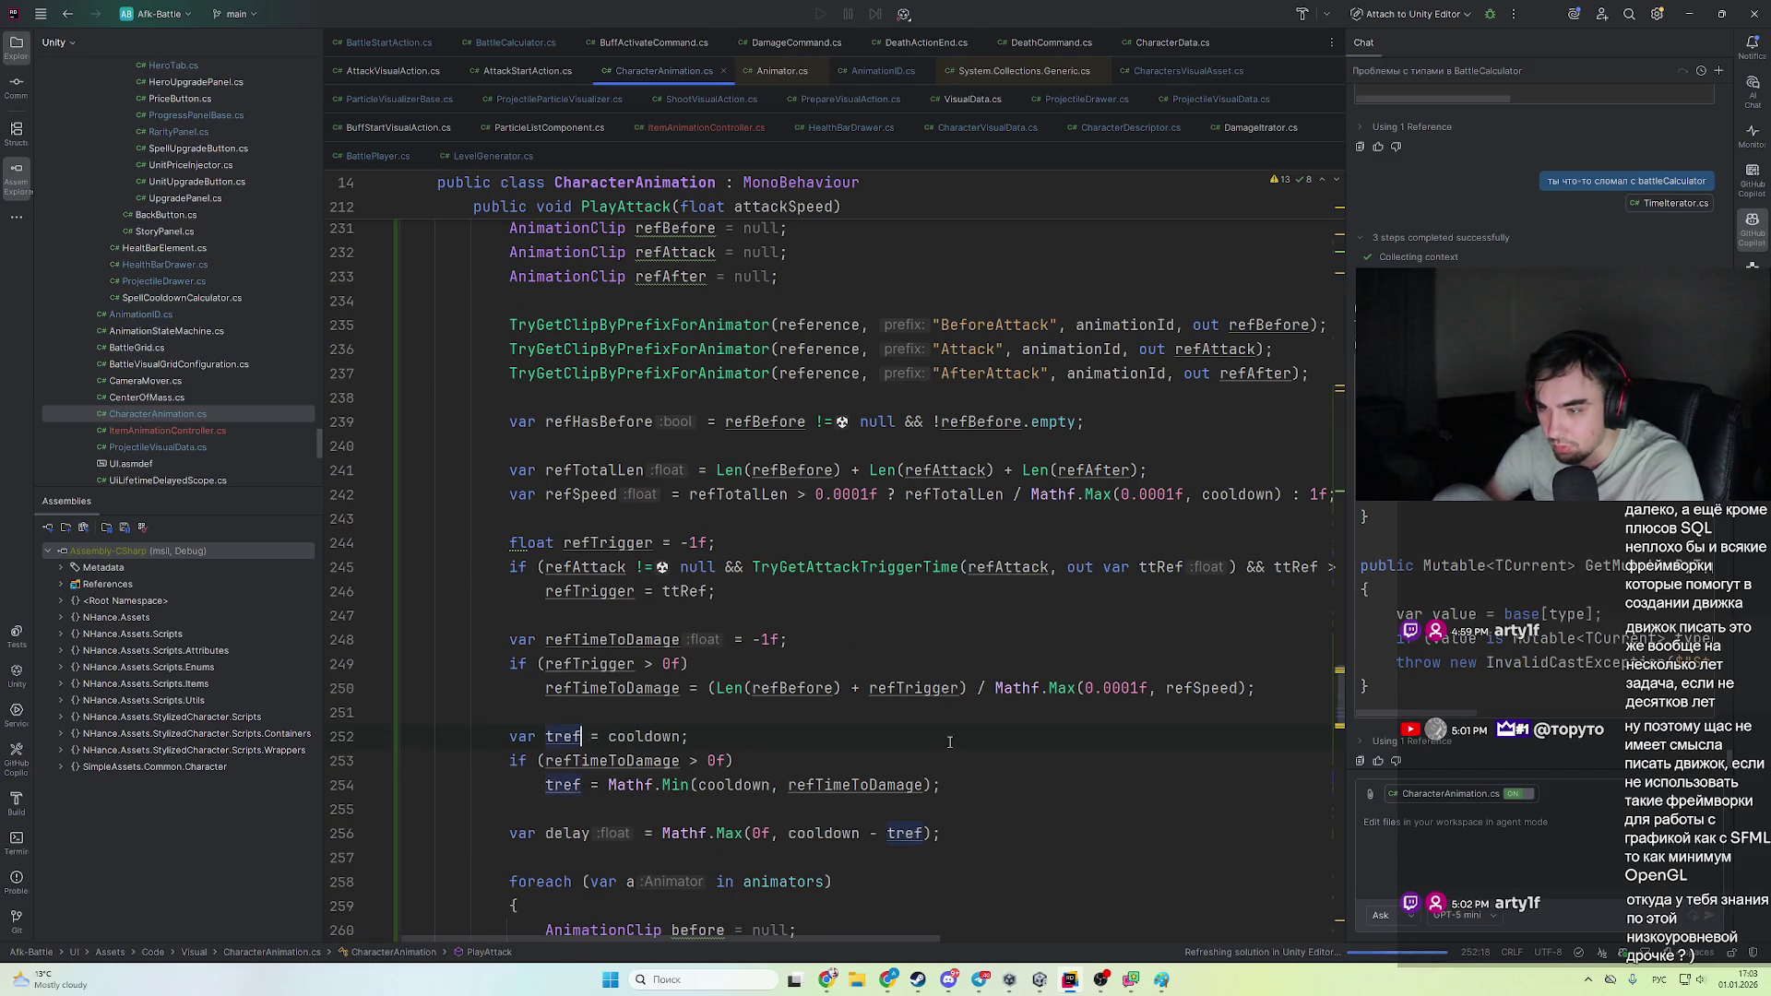
- Declare the before, attack and after clips inline as out variables
scroll(950, 742, down, 8)
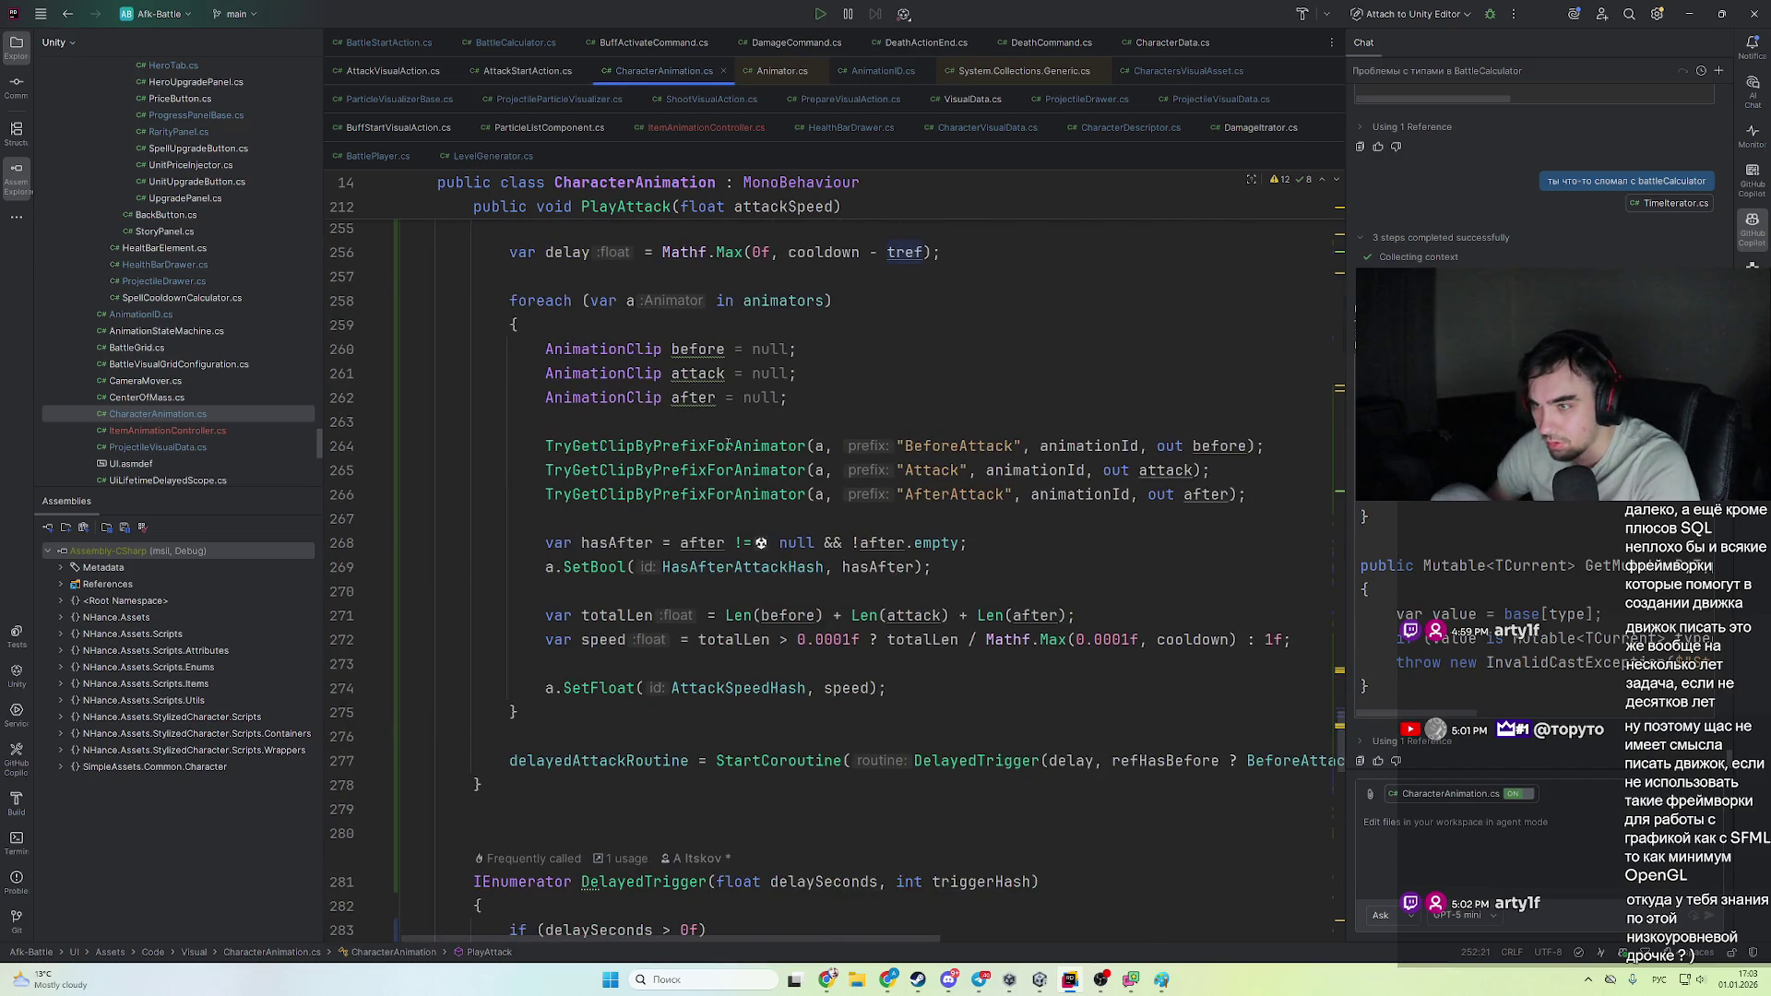
key(alt+Return)
key(Return)
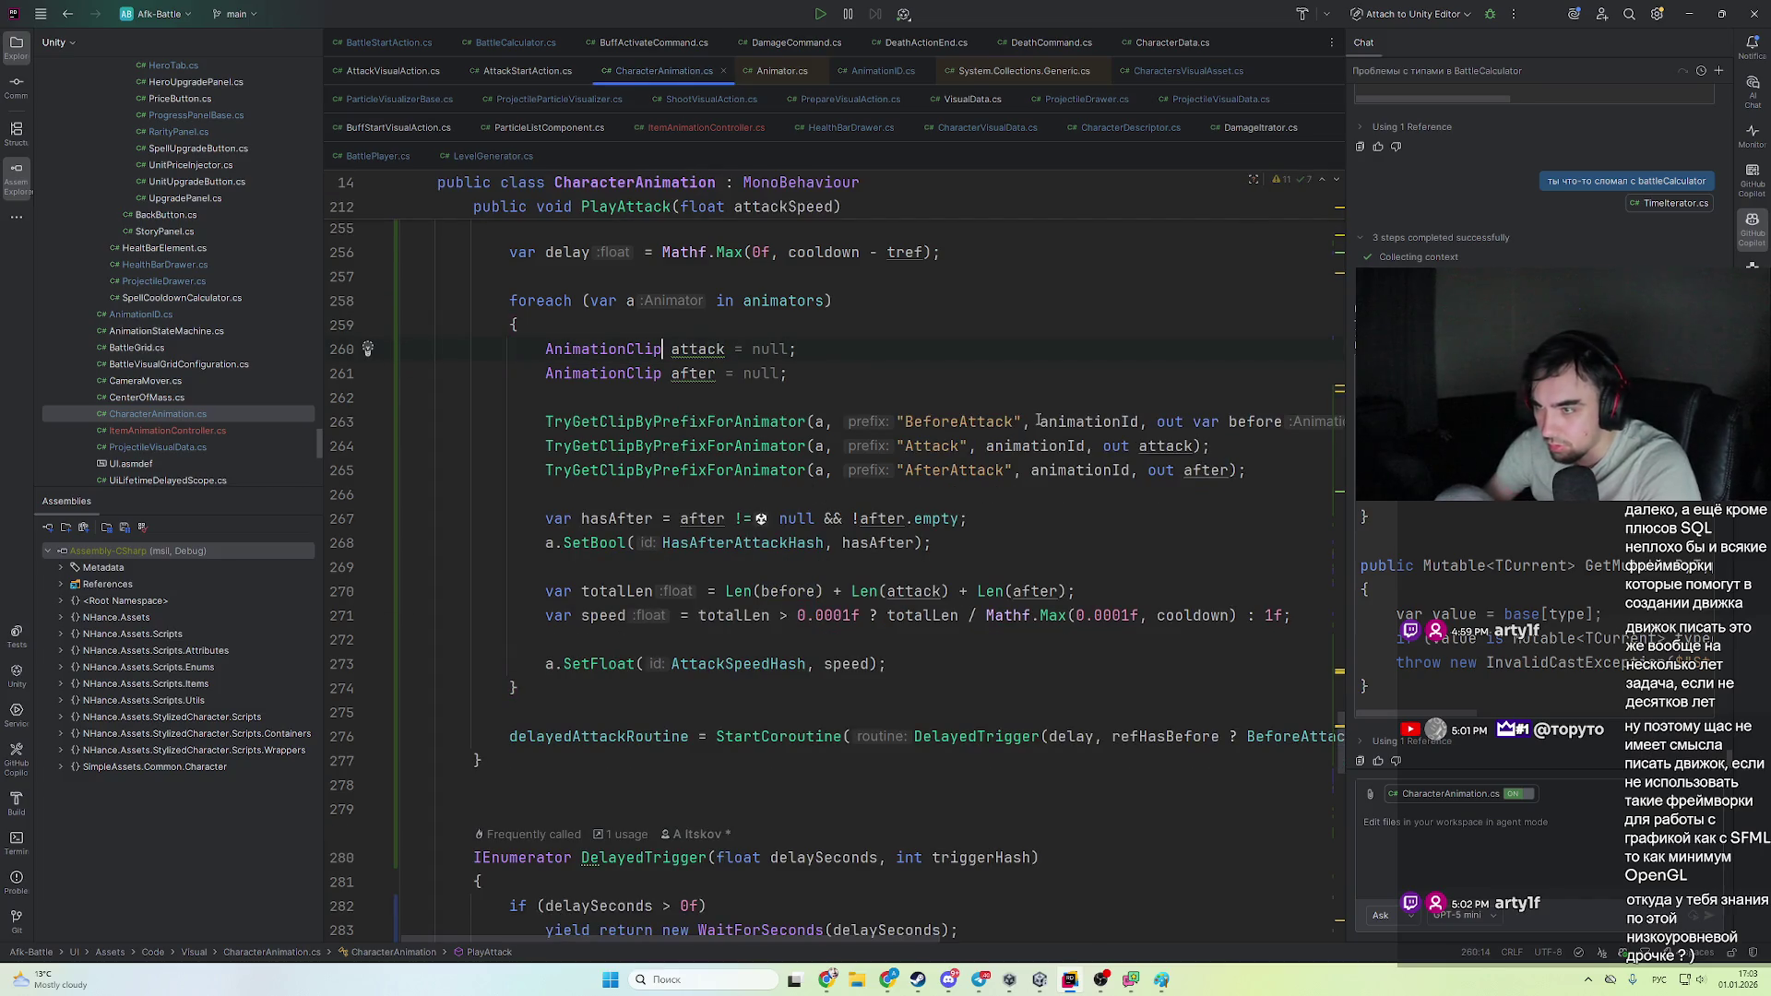
key(alt+Return)
key(Return)
key(alt+Return)
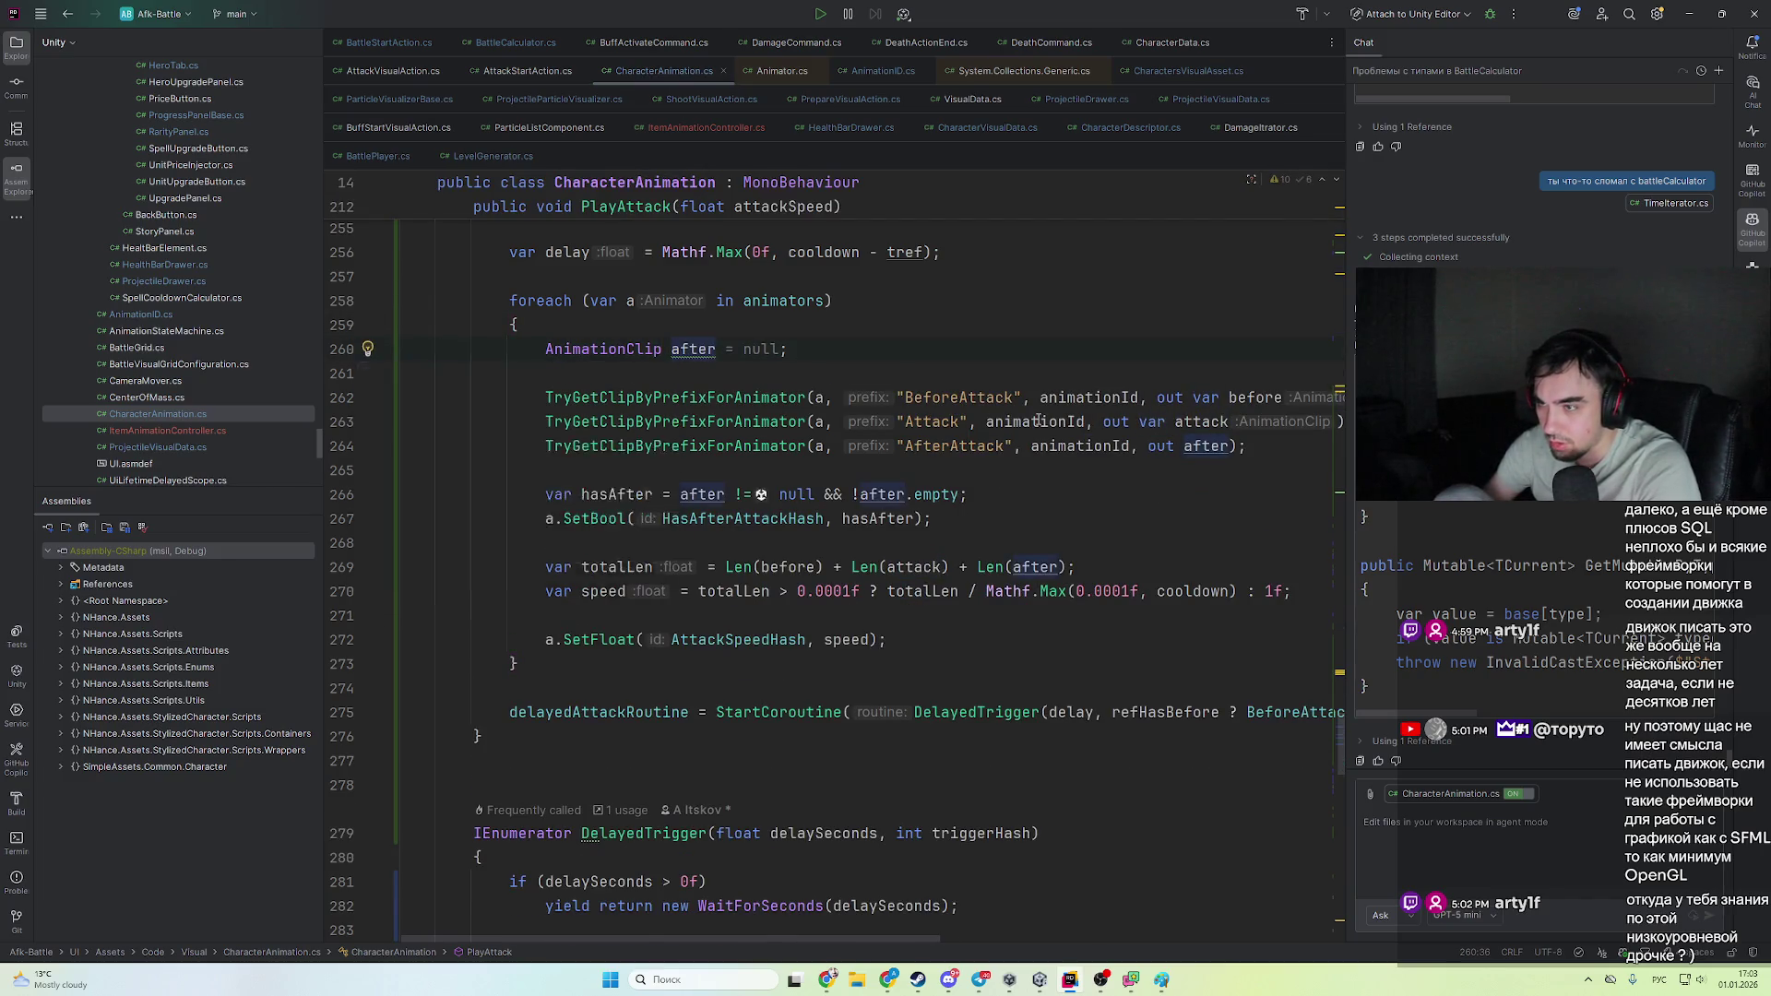
key(Return)
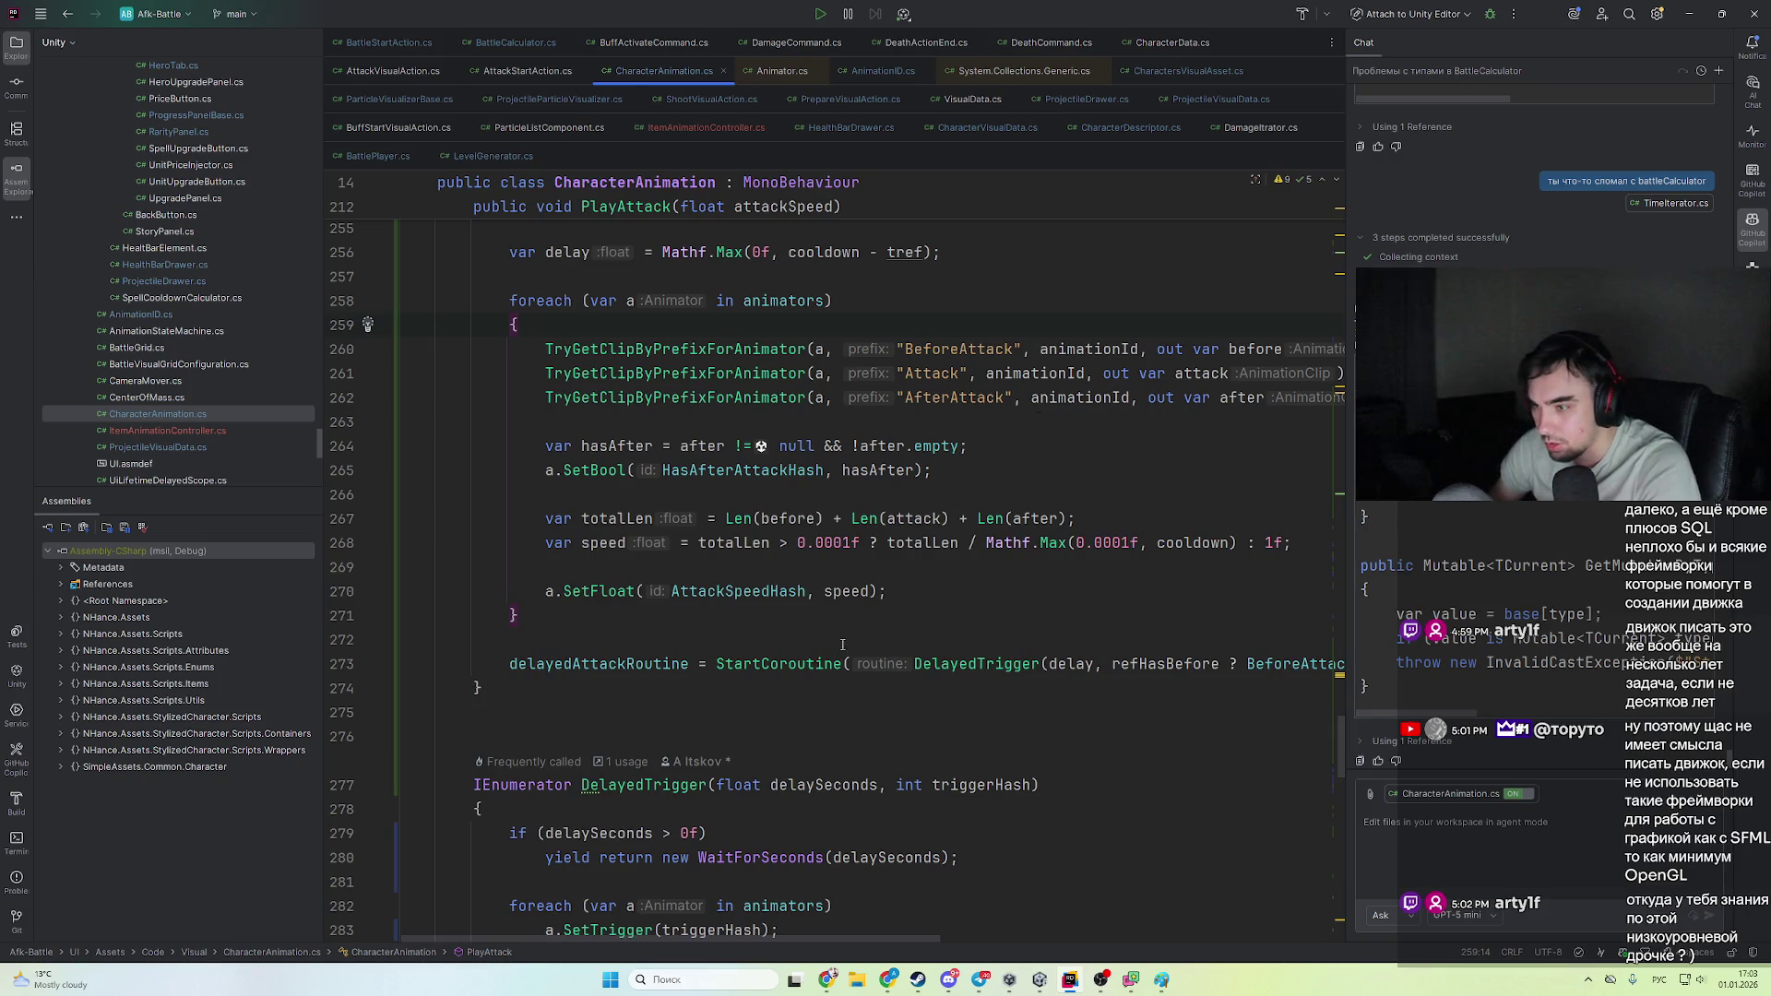
- Review the DelayedTrigger coroutine, then return to the ChatGPT conversation
click(677, 785)
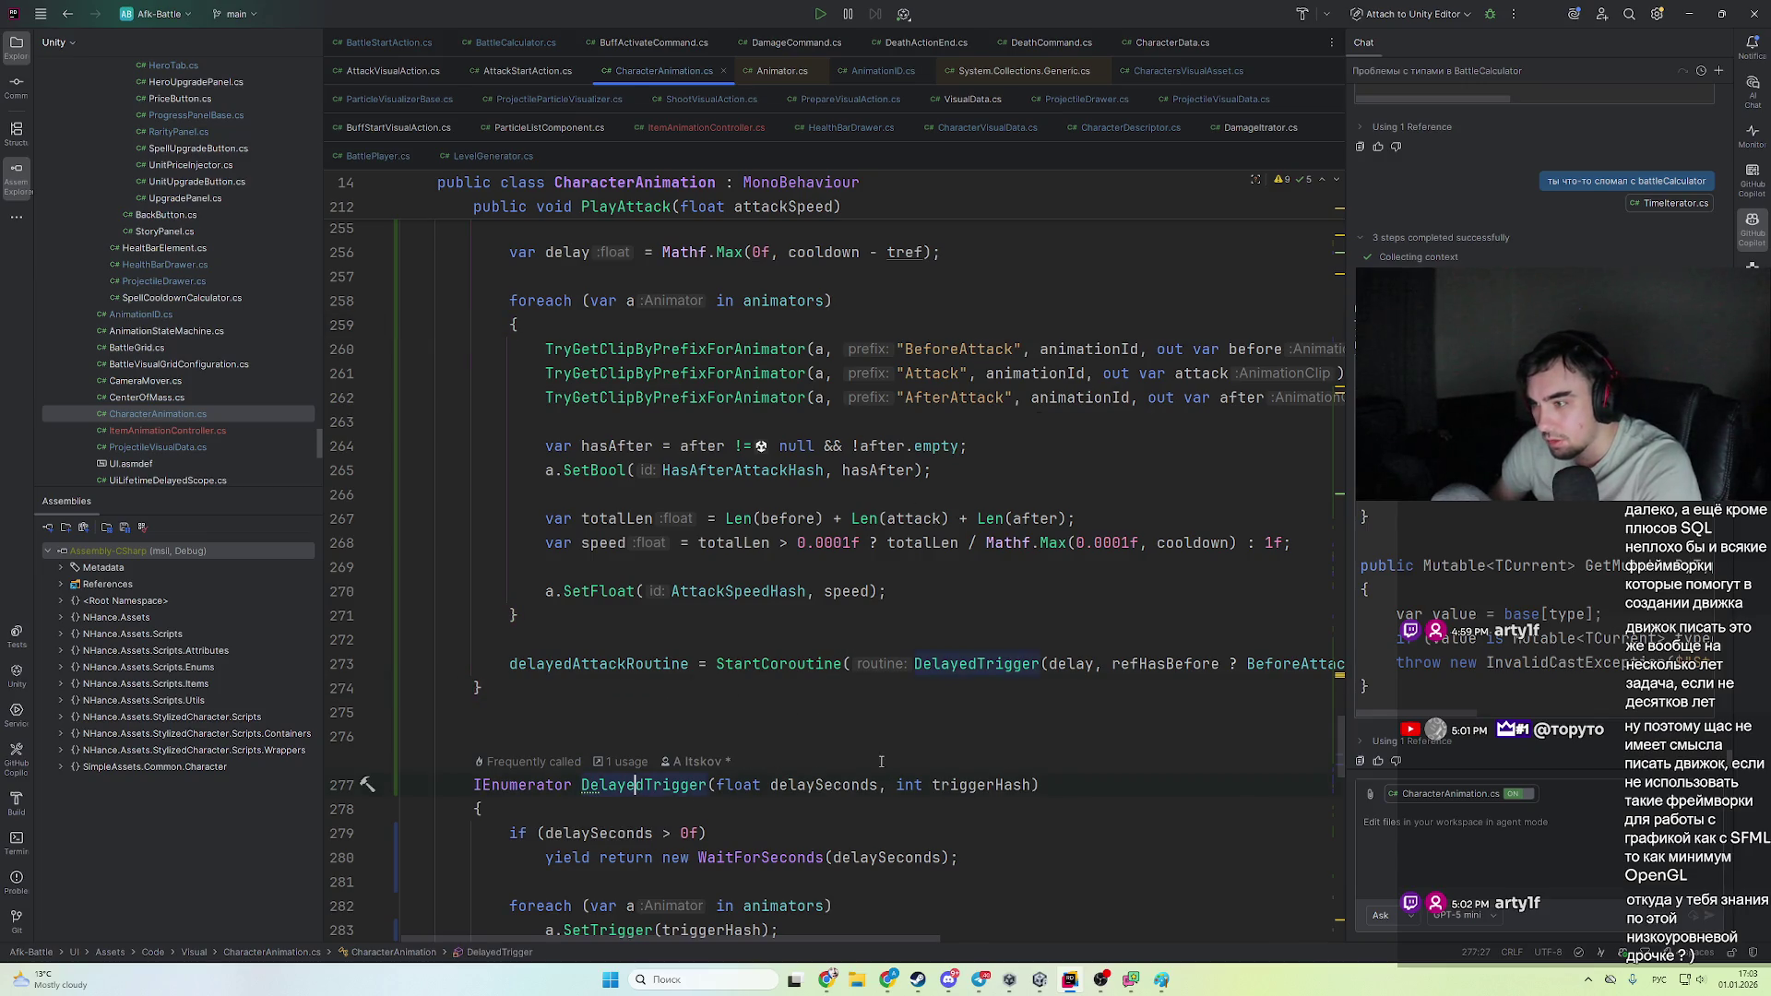
scroll(884, 743, up, 8)
scroll(883, 743, down, 6)
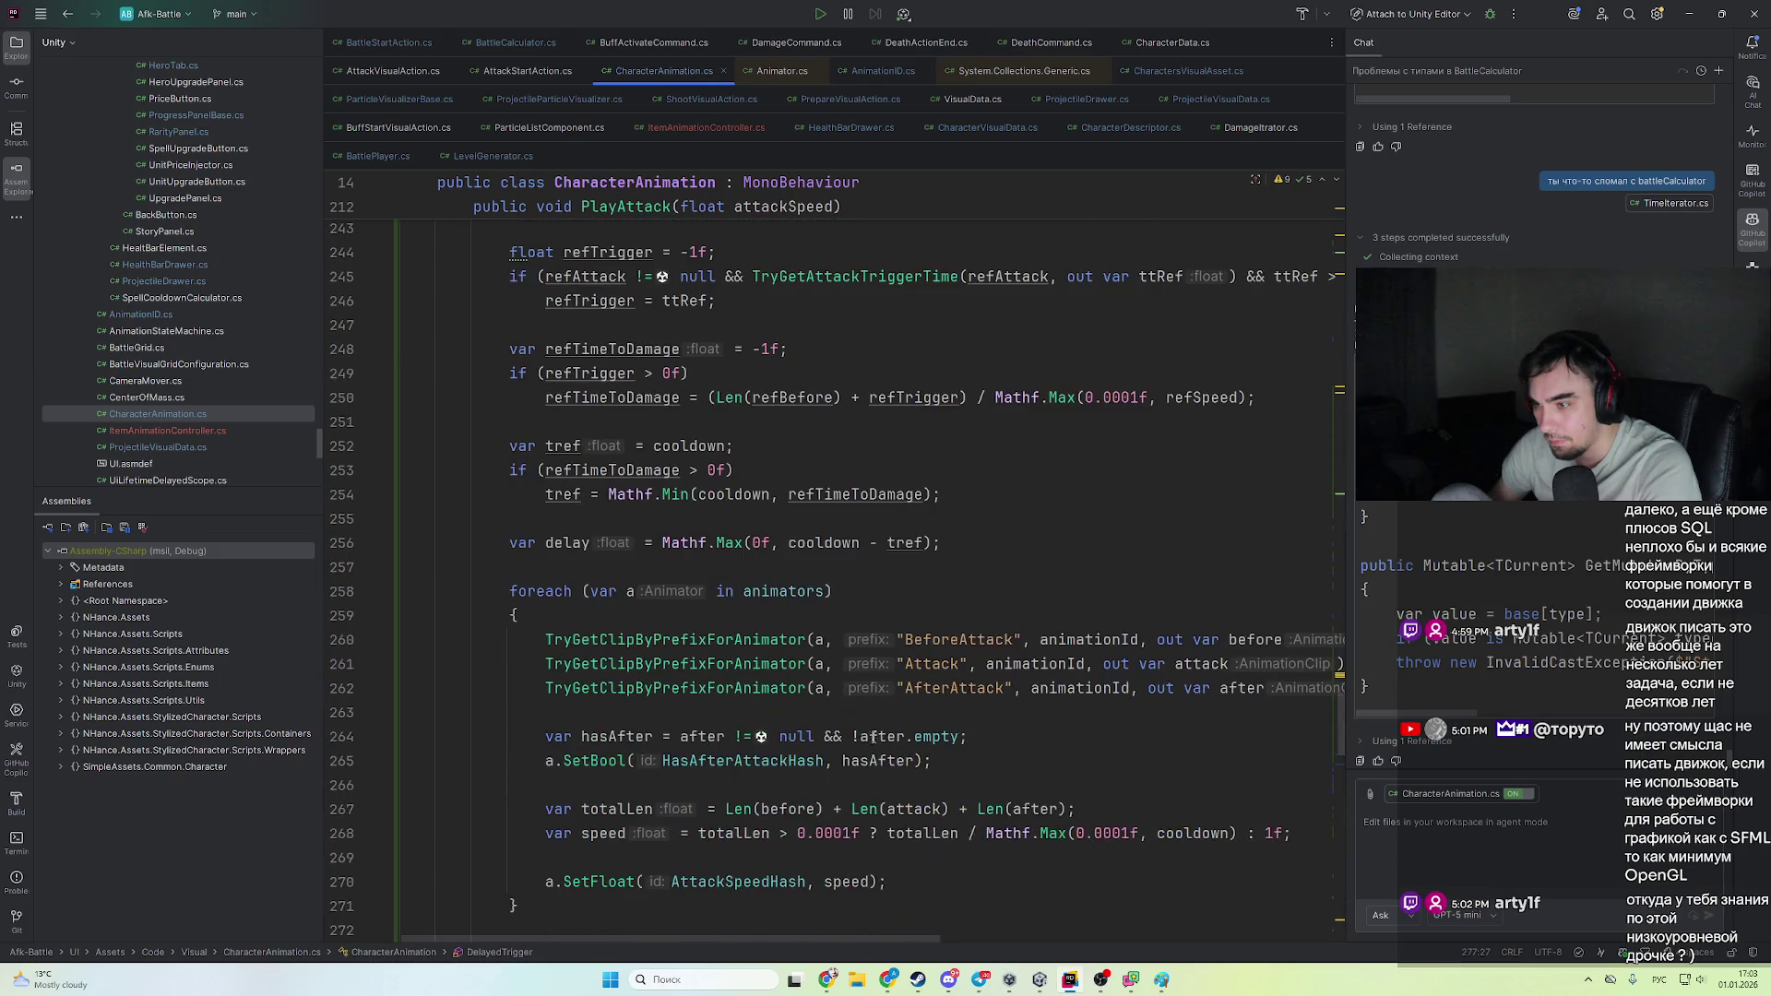
scroll(1025, 696, down, 4)
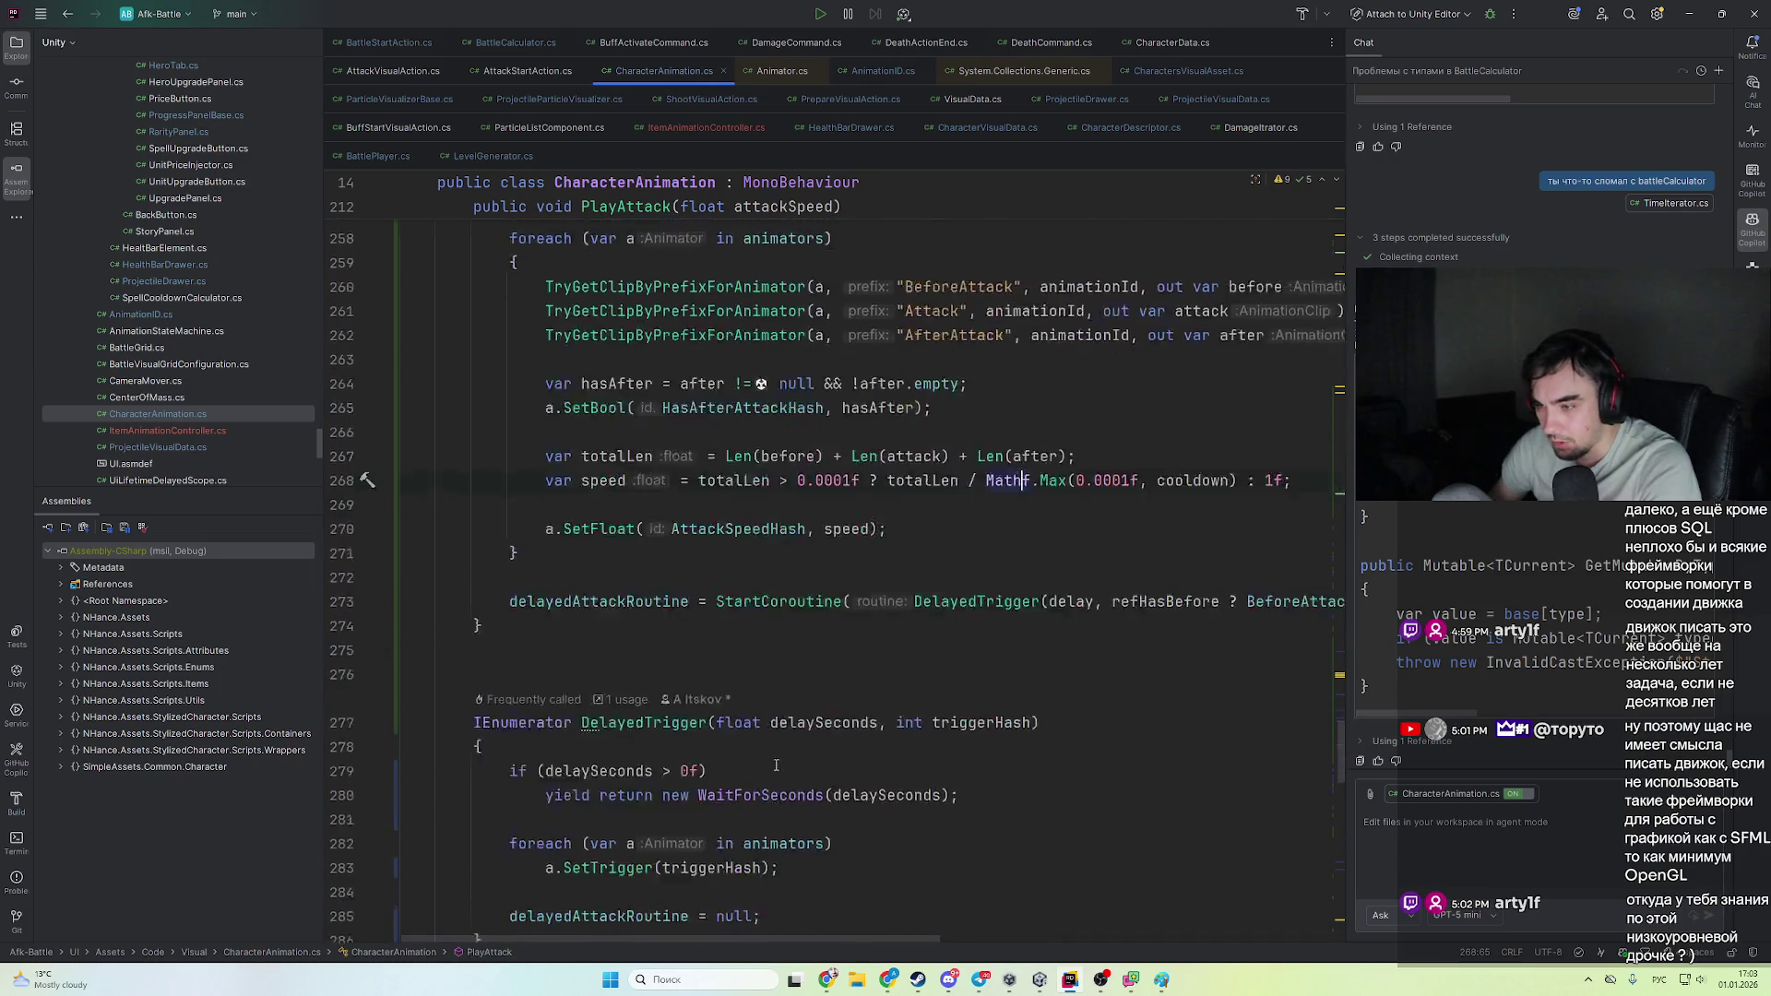
key(alt+Tab)
scroll(722, 457, down, 5)
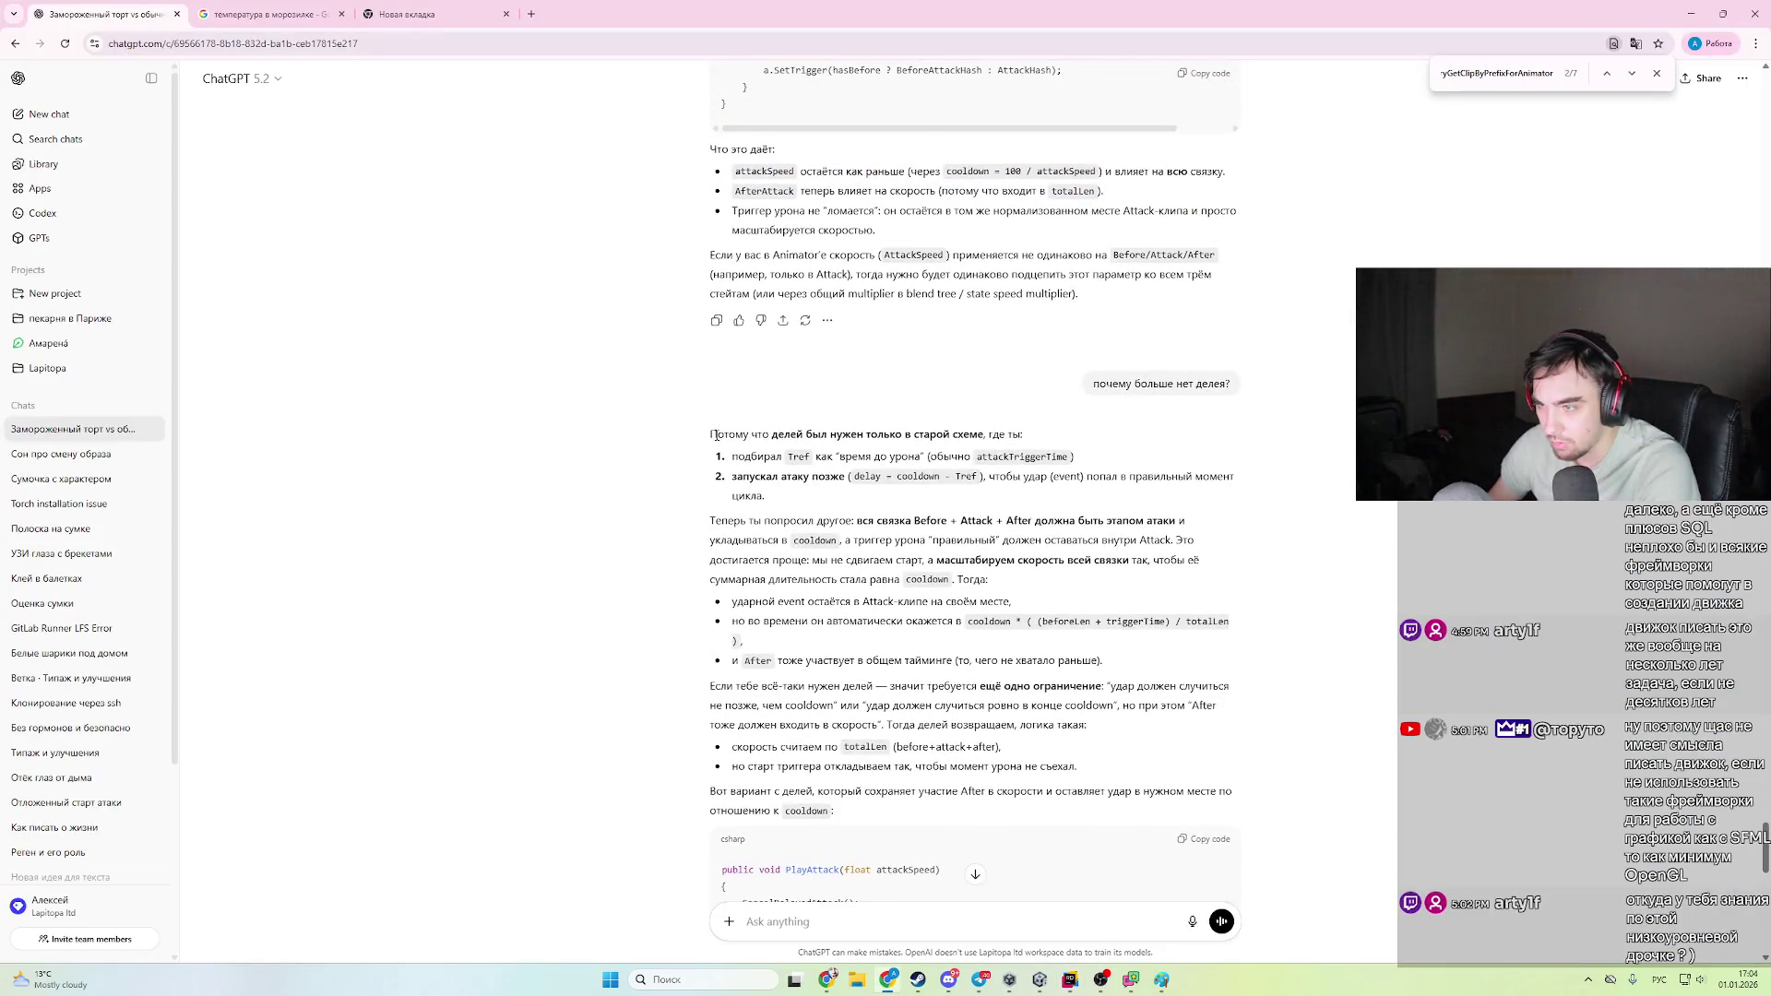
- Read ChatGPT's explanation of the delay, the Before+Attack+After chain and speed scaling, then return to Rider
mouse_move(716, 436)
mouse_down()
mouse_move(1070, 430)
mouse_move(1074, 459)
mouse_move(1073, 435)
mouse_up()
click(1075, 462)
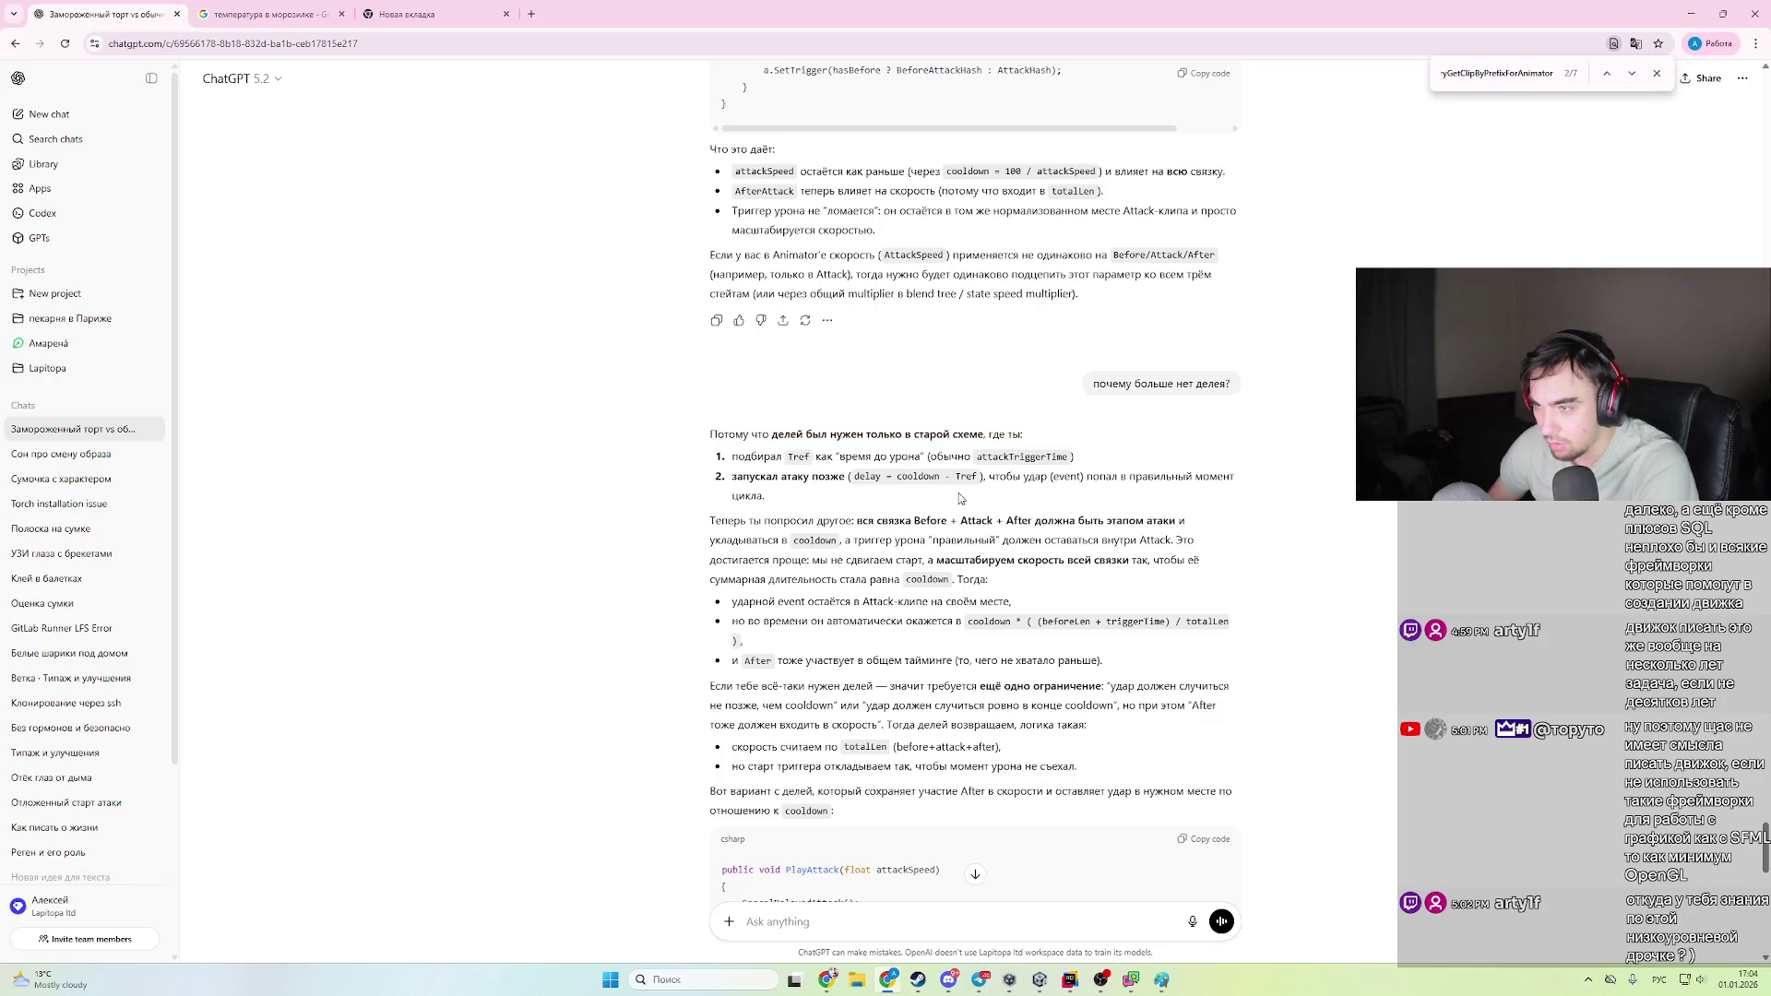
drag(701, 522, 1252, 536)
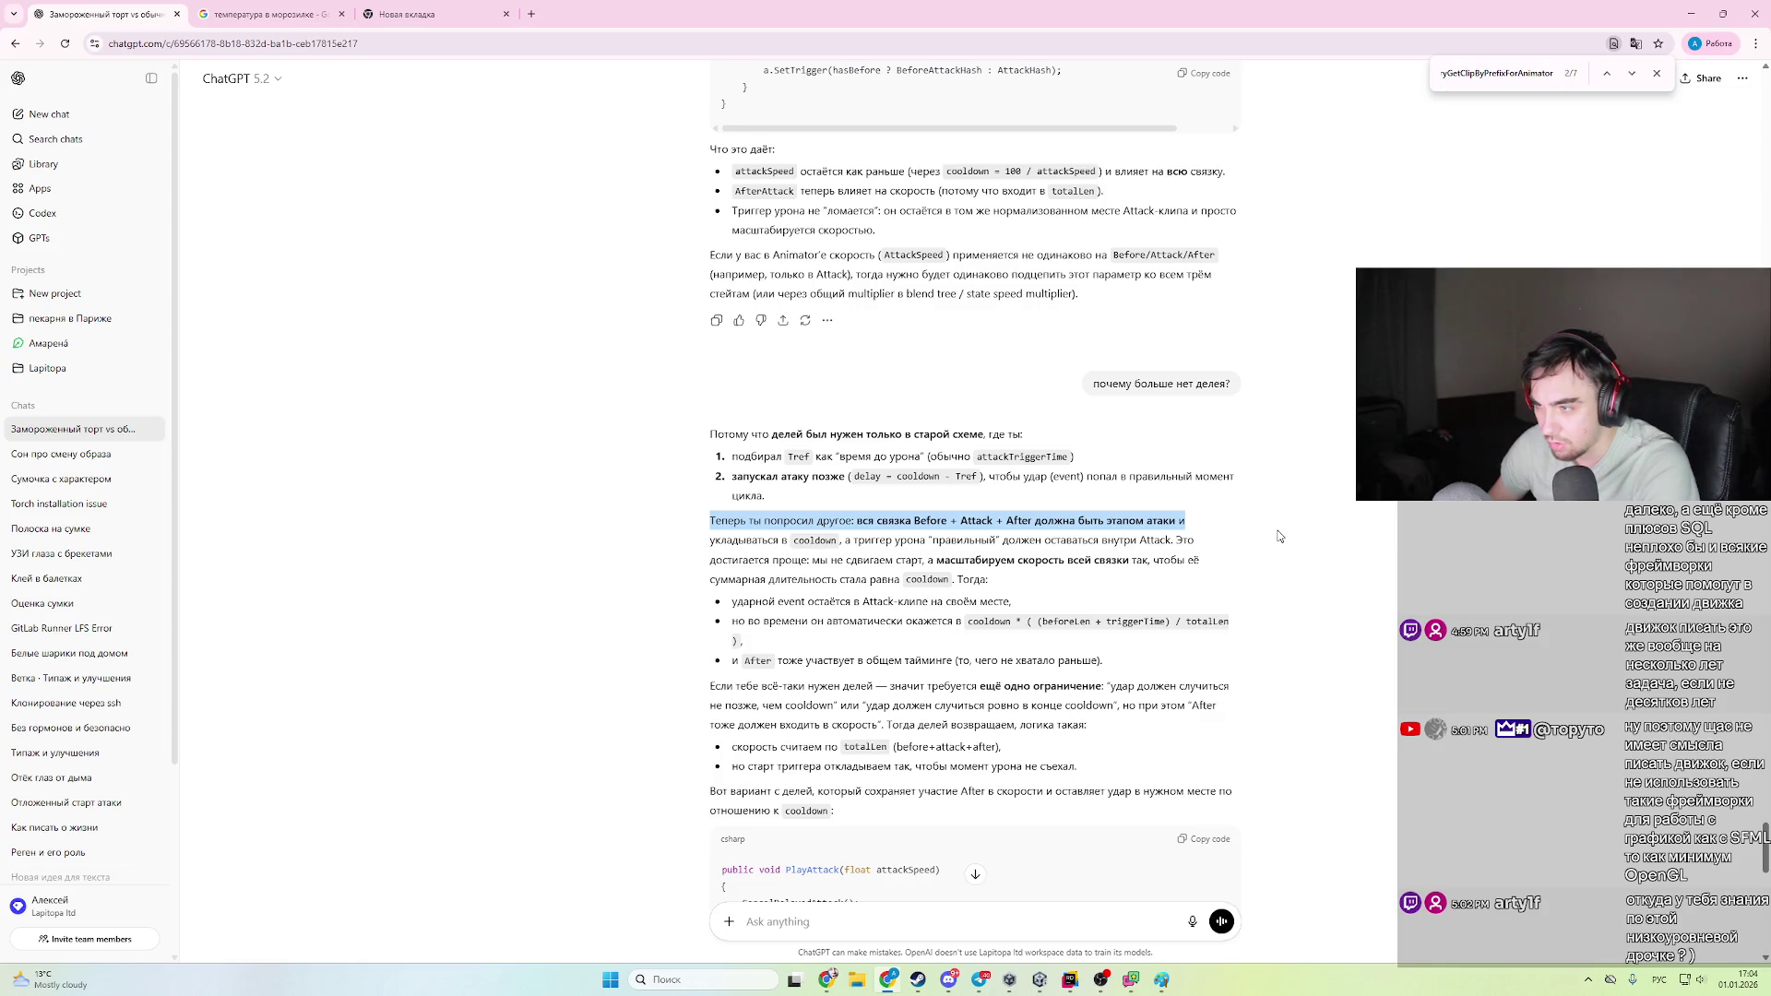
click(1259, 534)
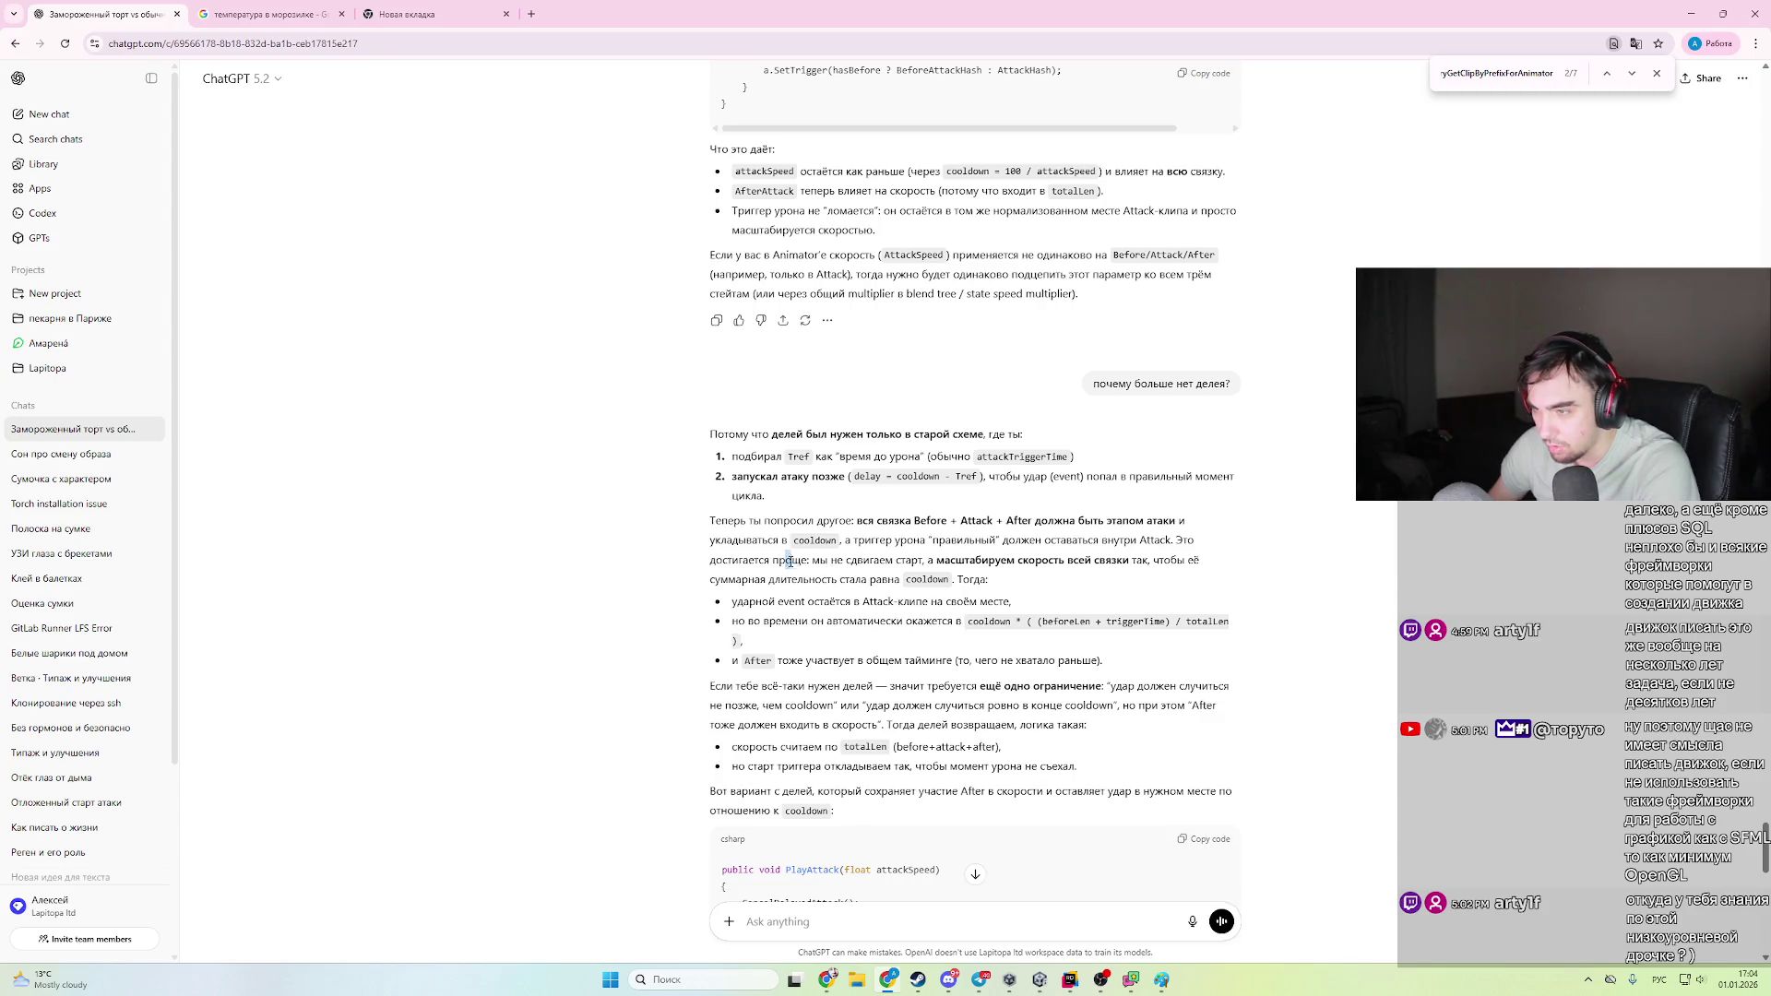
drag(789, 561, 1021, 578)
click(1030, 579)
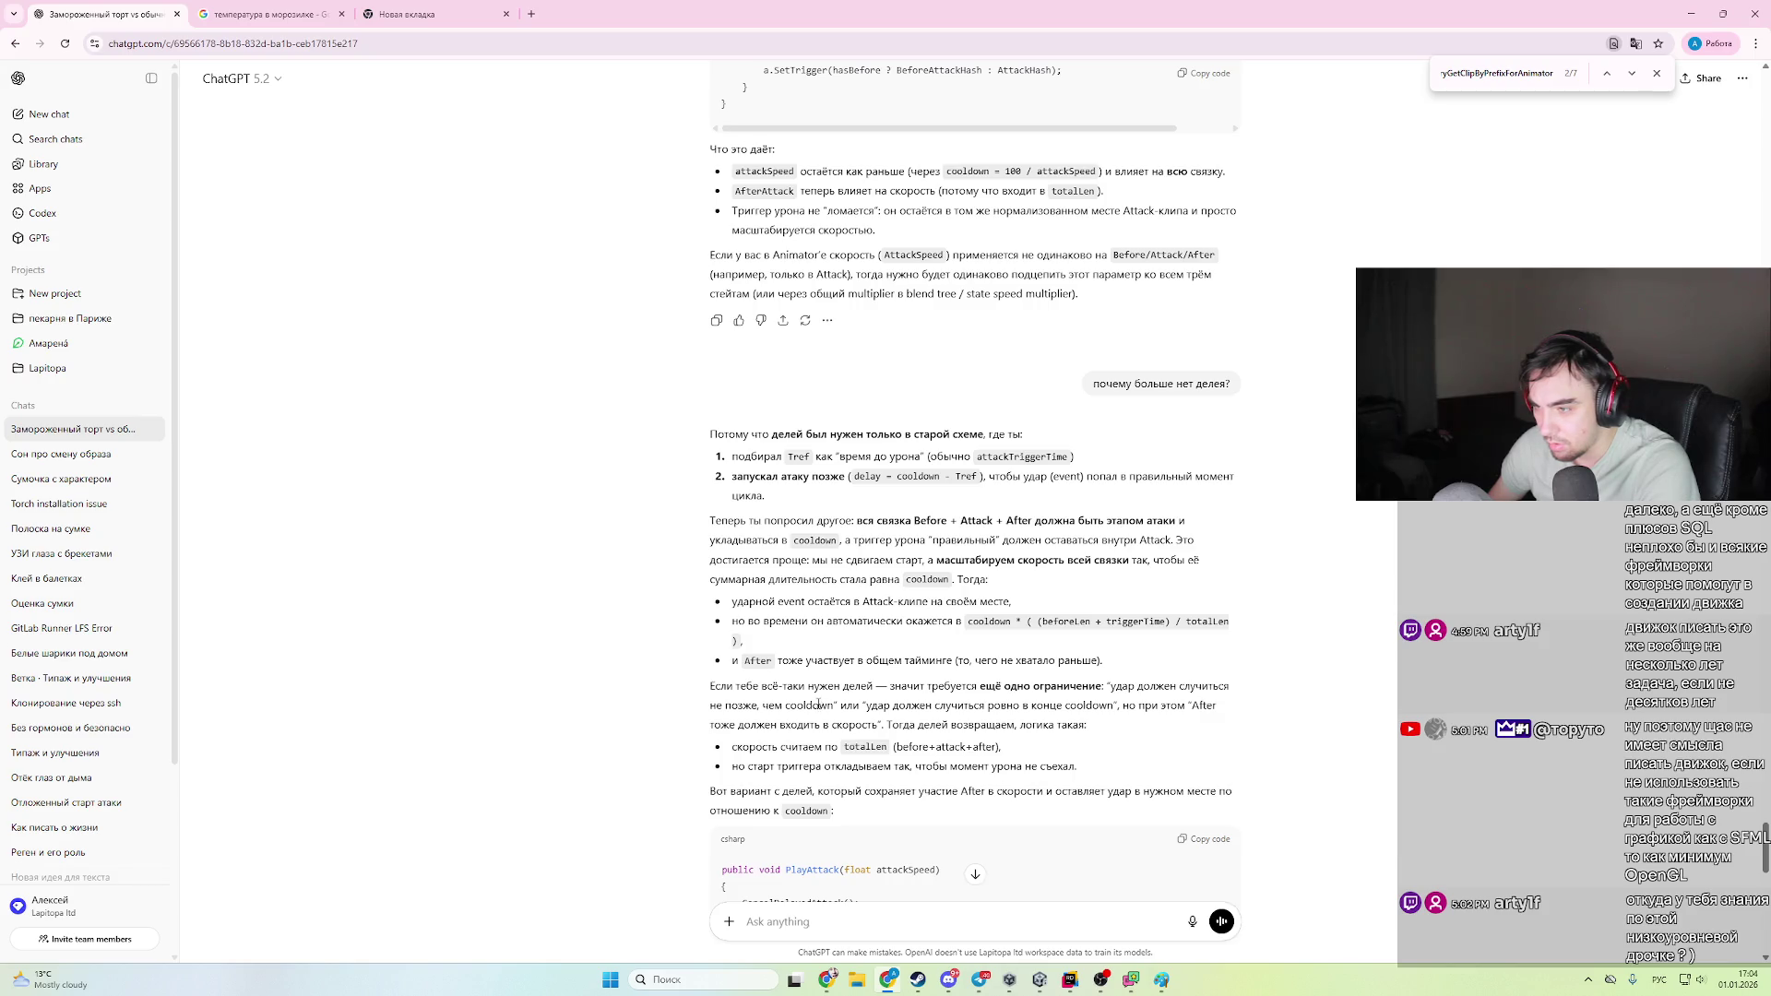
mouse_move(808, 687)
mouse_down()
mouse_move(1250, 701)
mouse_move(944, 690)
mouse_move(812, 707)
mouse_move(1018, 708)
mouse_move(1108, 736)
mouse_up()
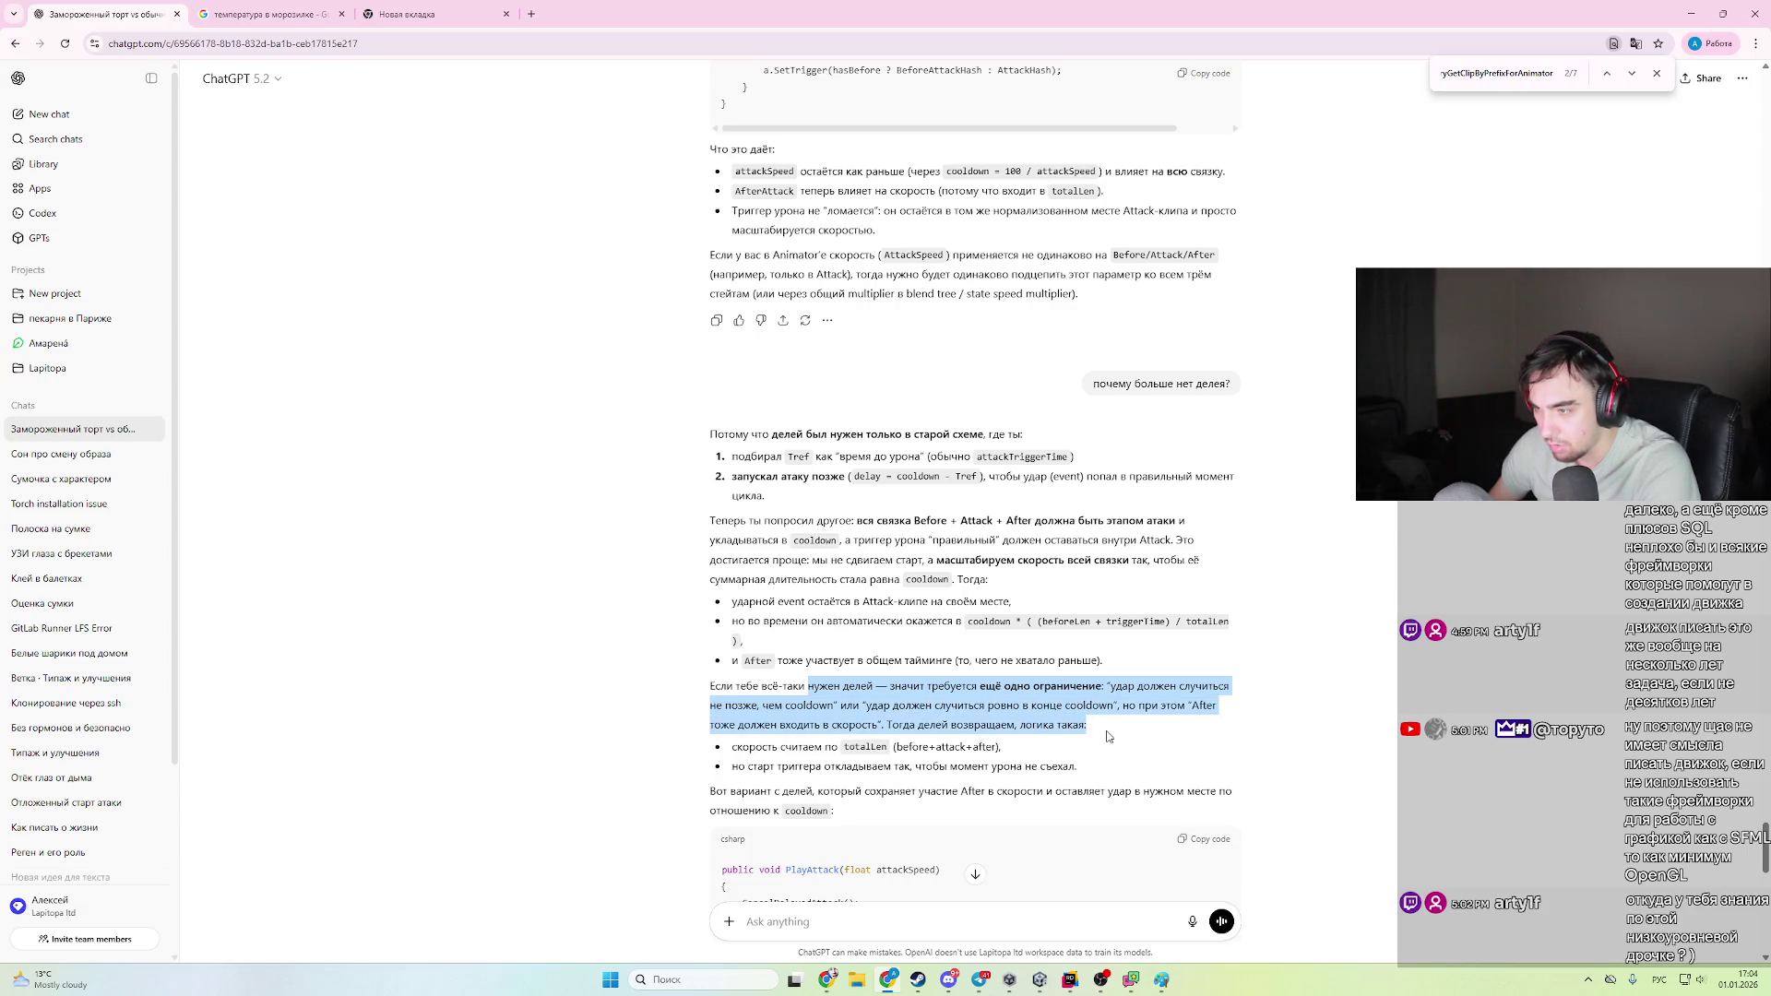
click(1108, 735)
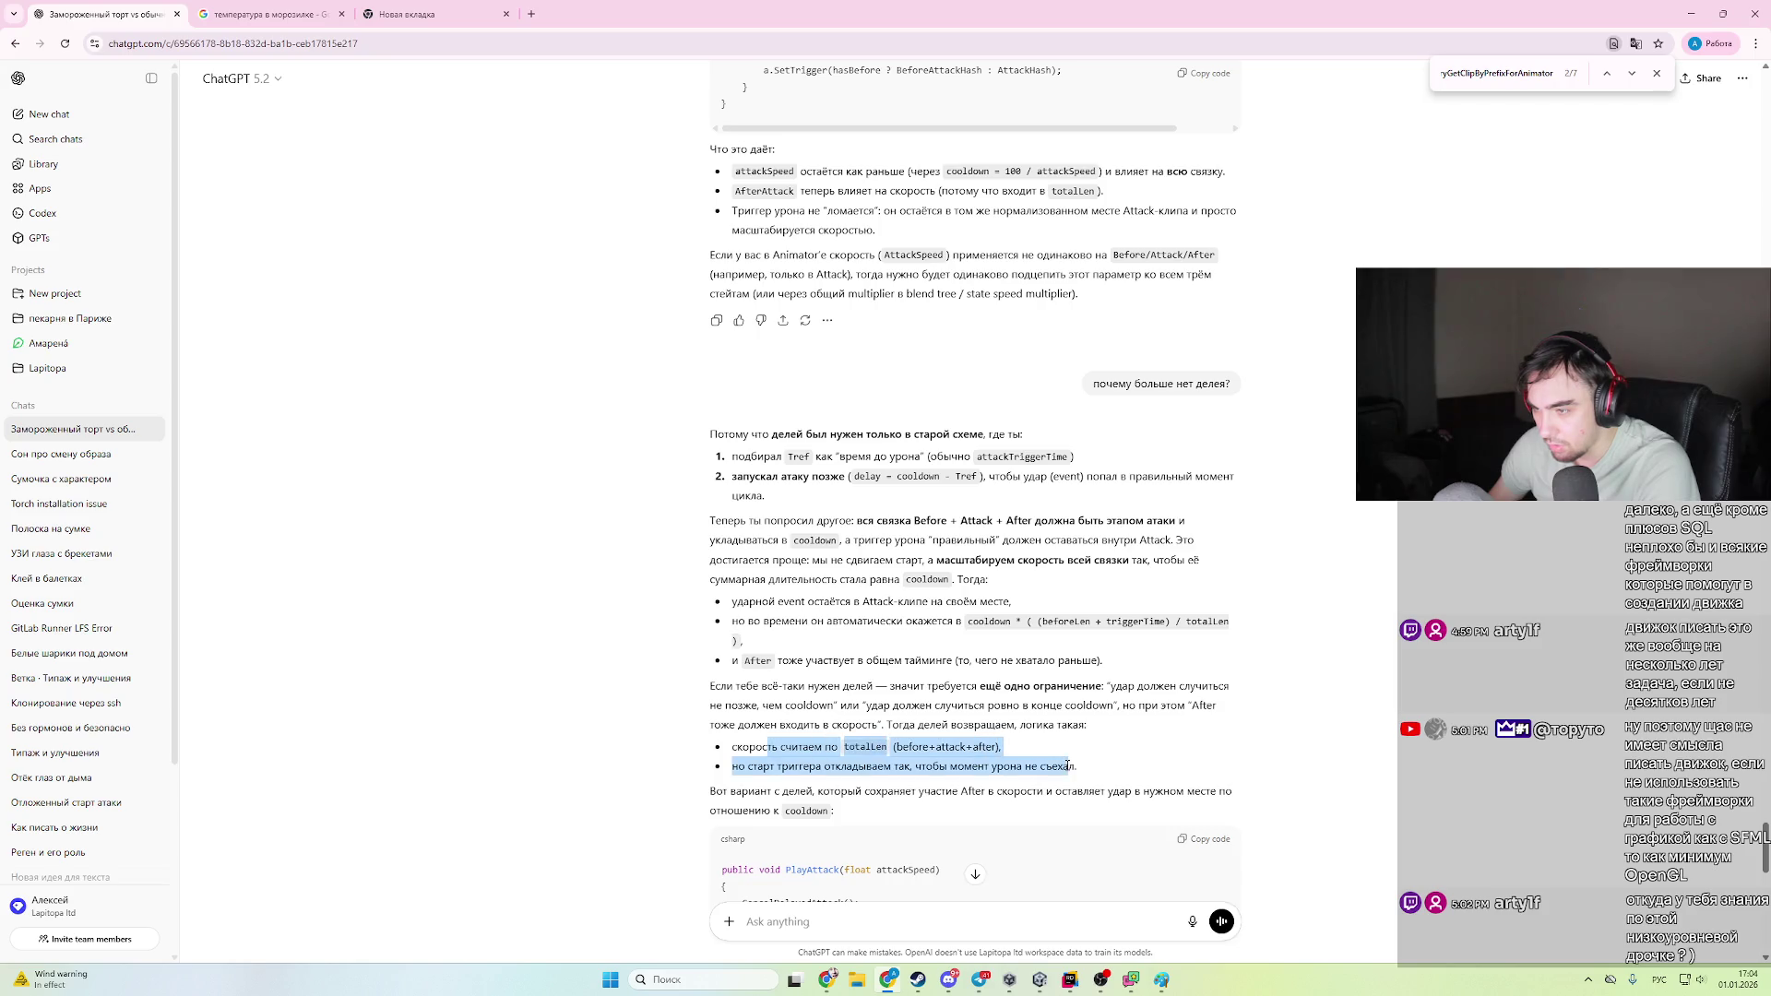
key(alt+Tab)
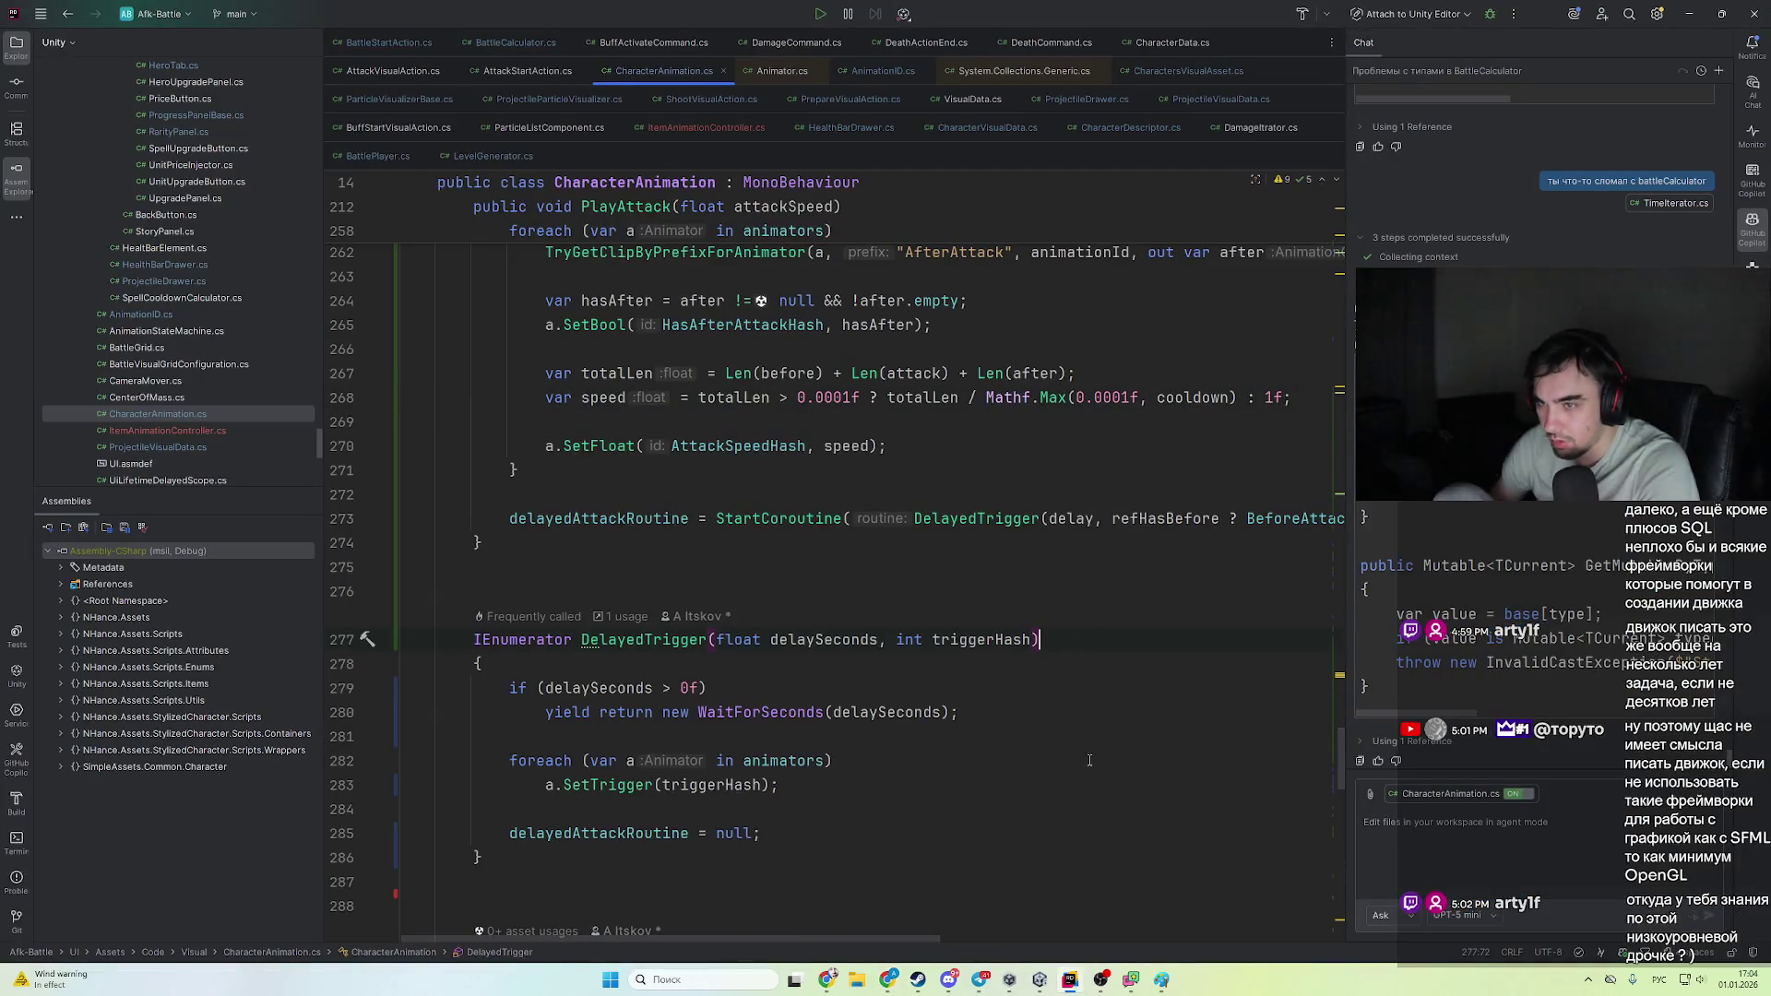
- In Unity, show the Story scene Hierarchy and Scene view, then switch to the YouTube music page
click(1039, 979)
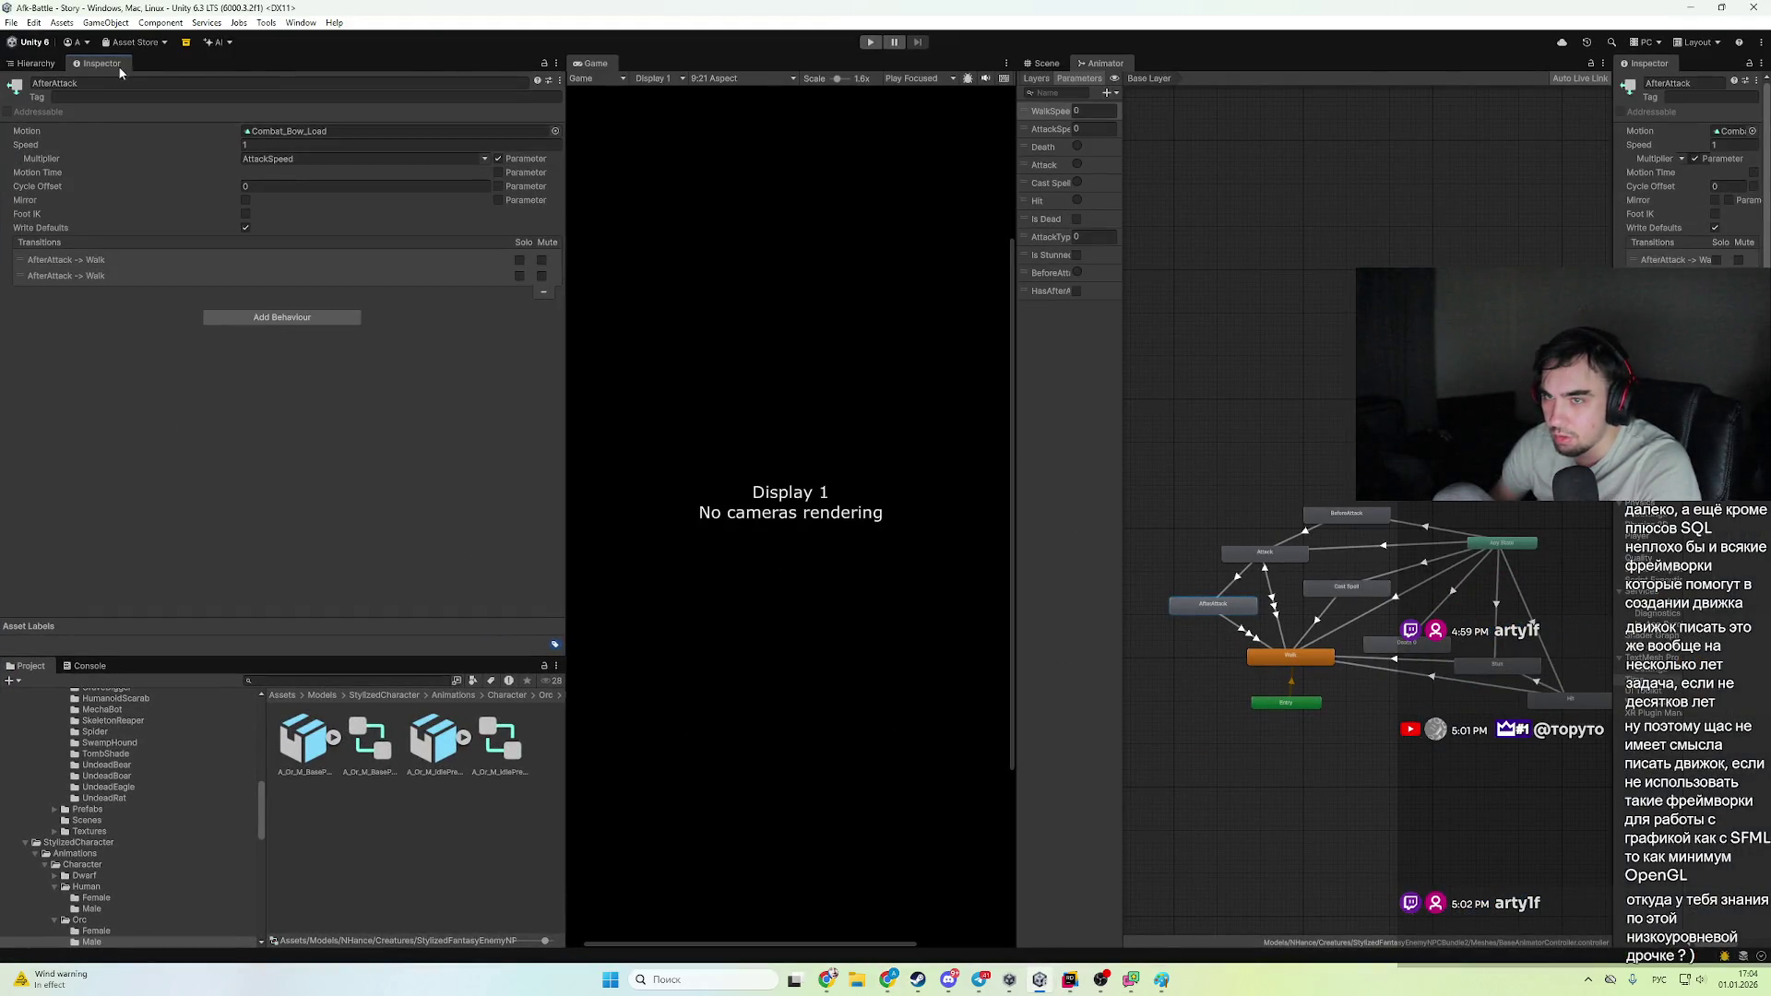
click(36, 63)
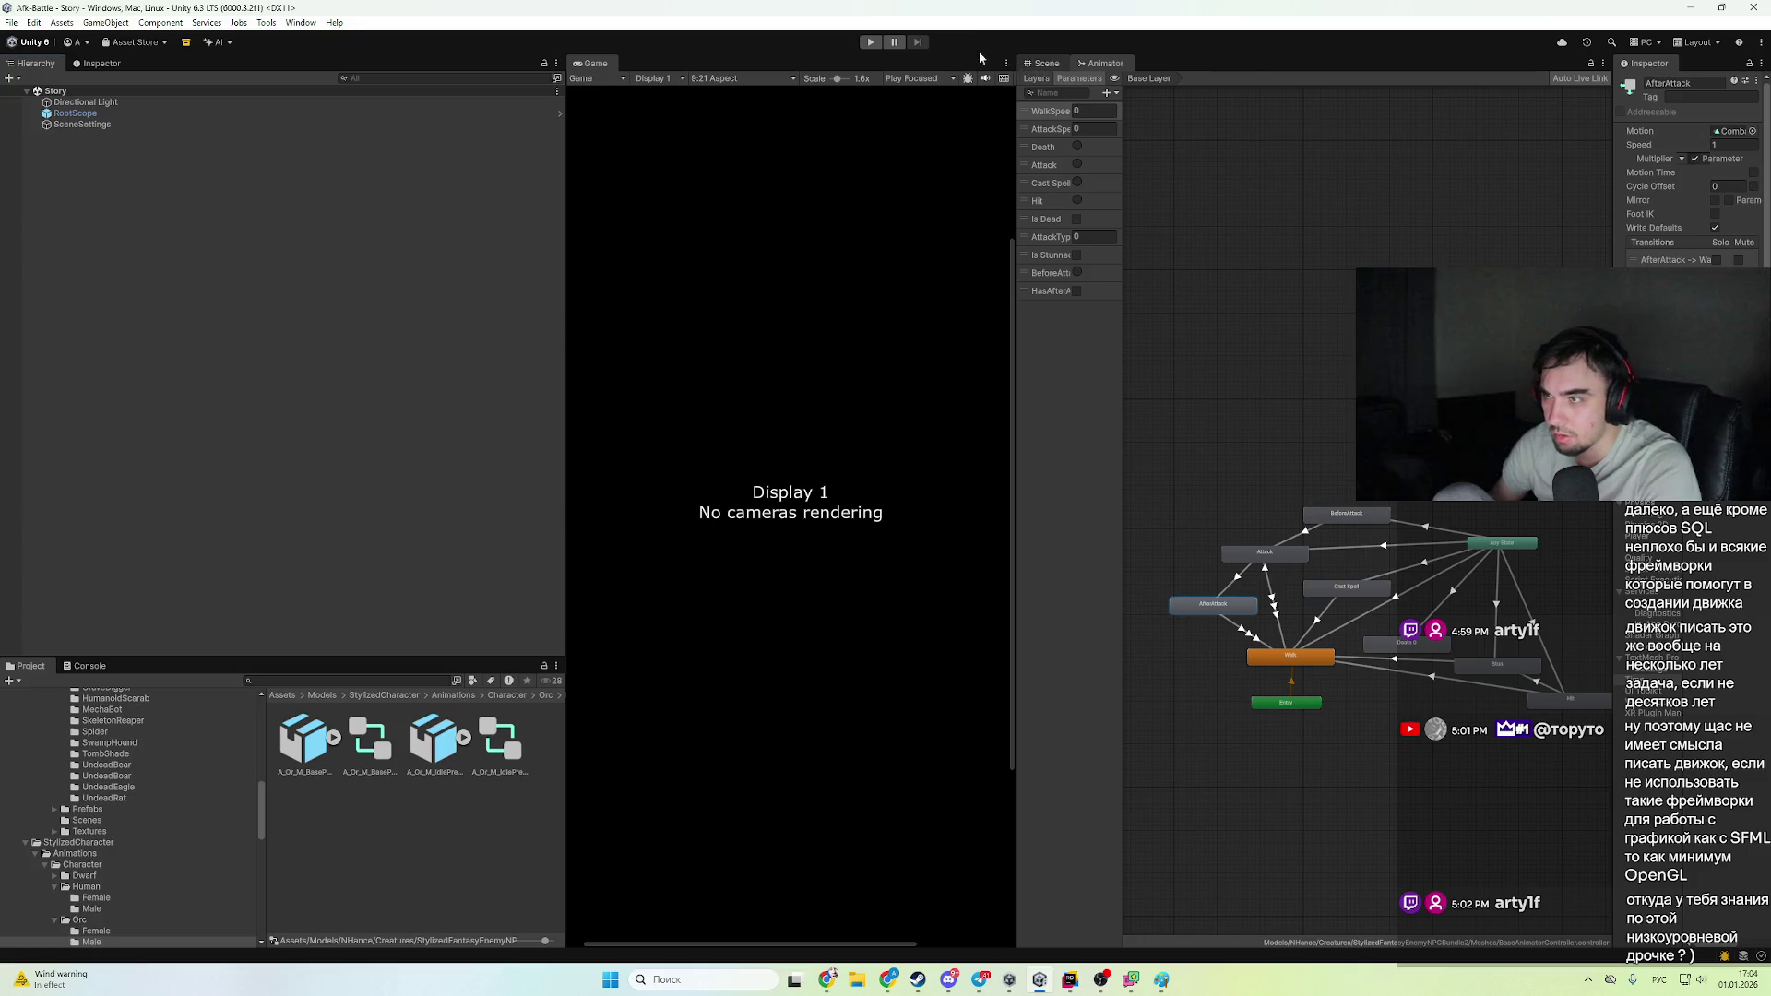
click(1046, 63)
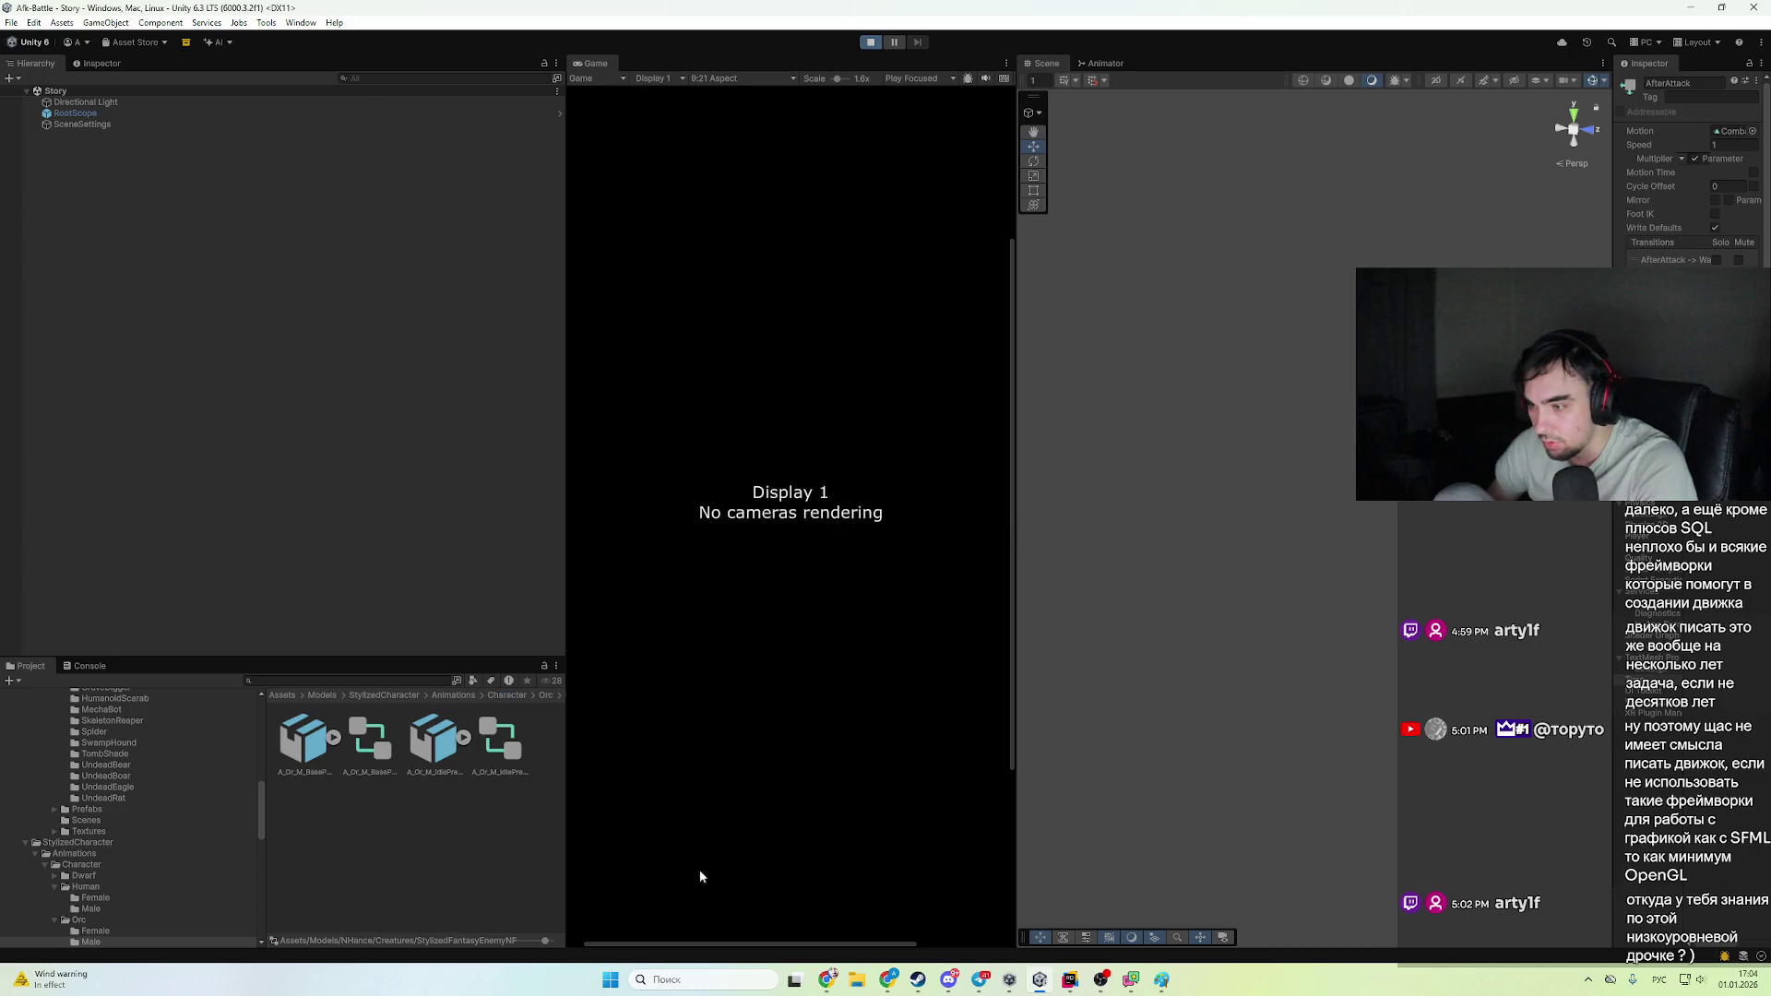
click(838, 977)
click(88, 14)
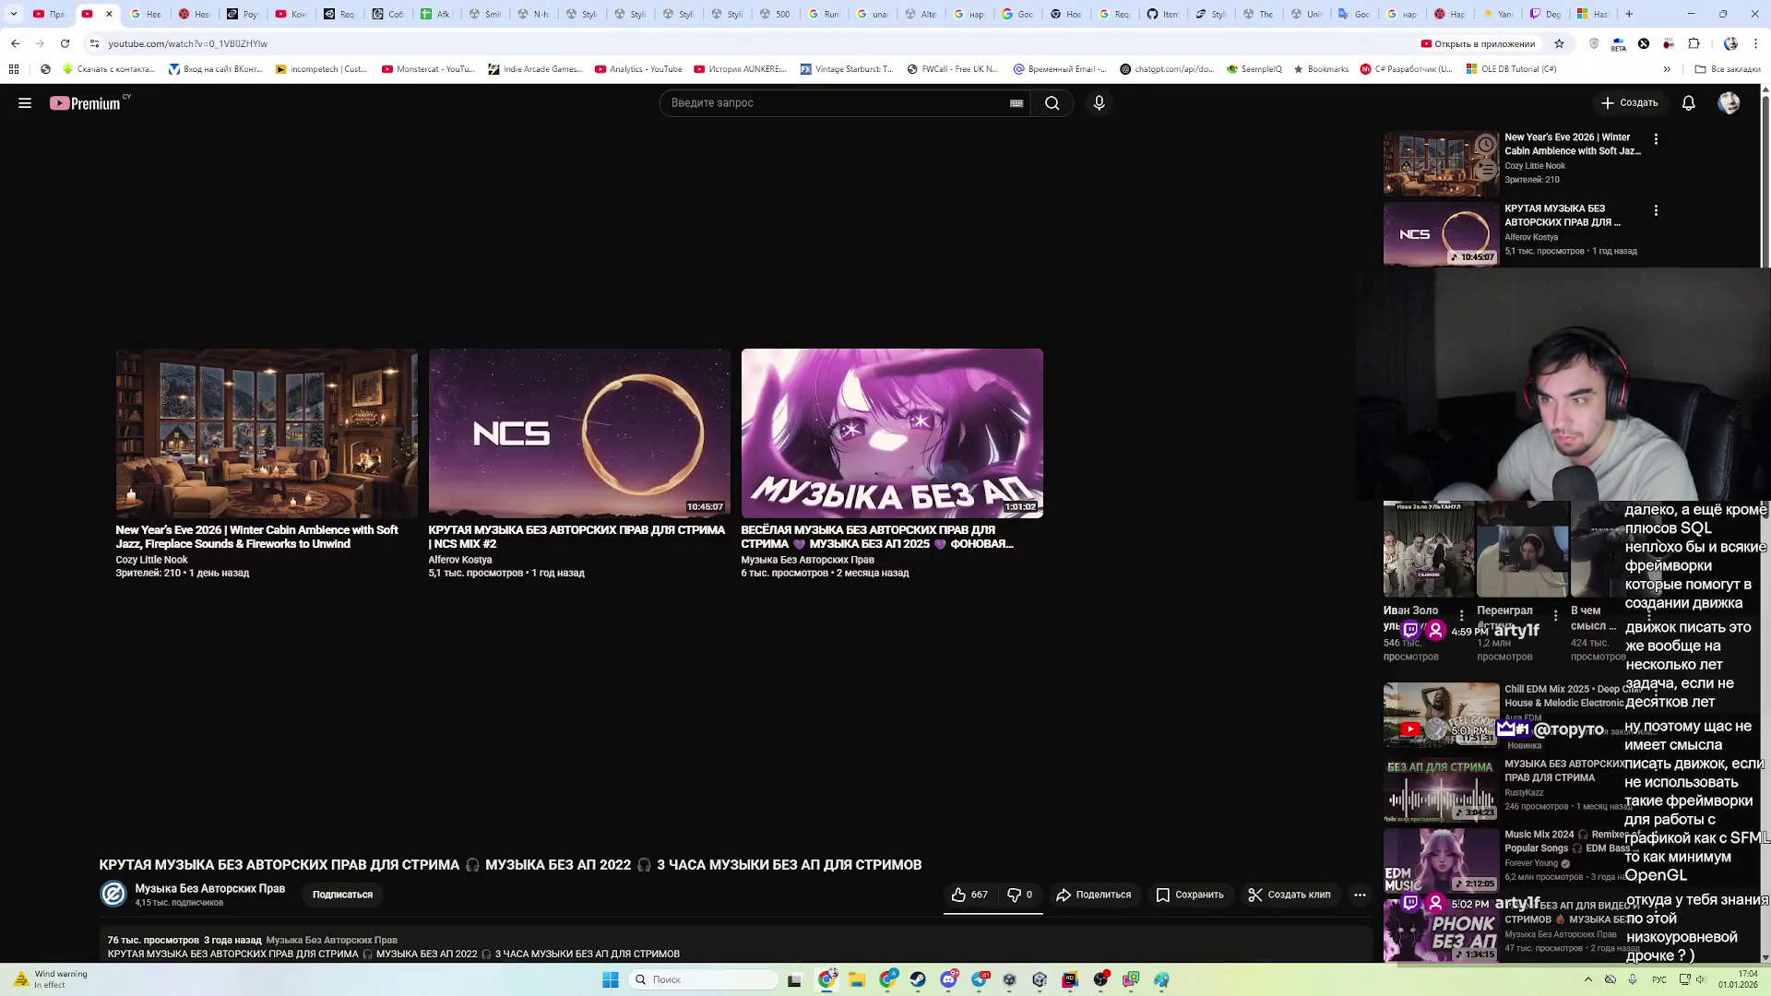
- Play the 1:01:01 recommended music video and minimize Chrome to reveal Unity in play mode
click(931, 590)
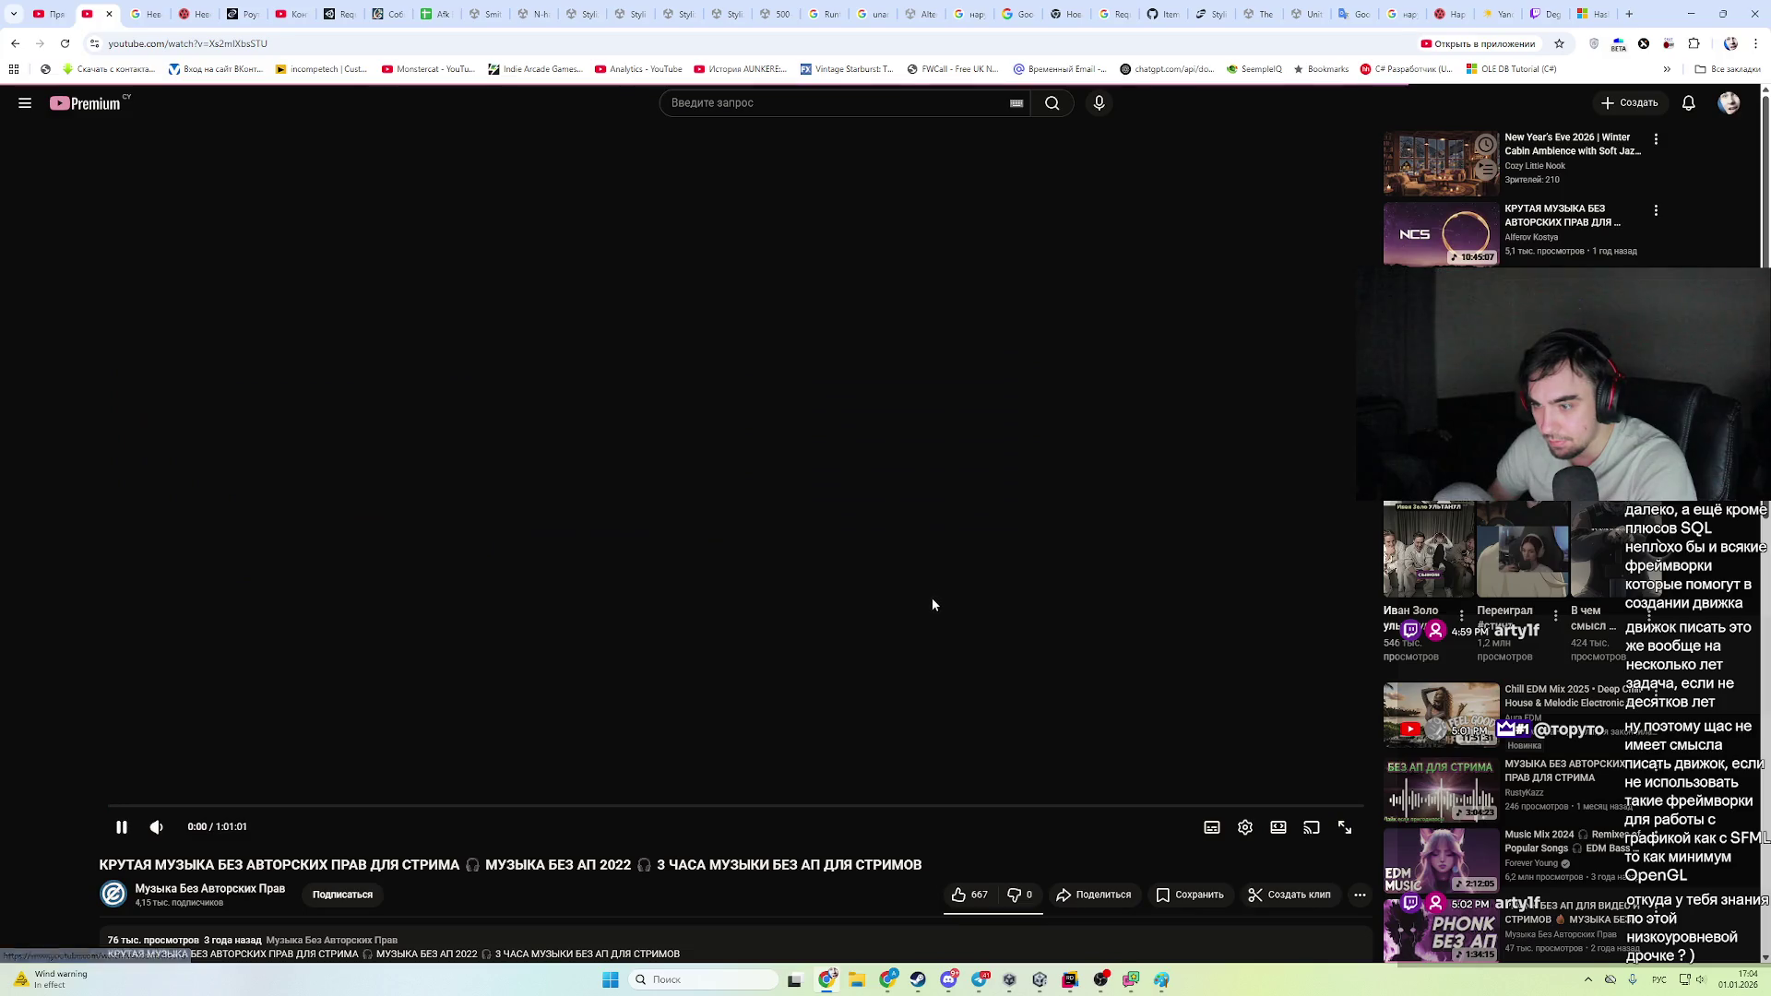
click(1693, 14)
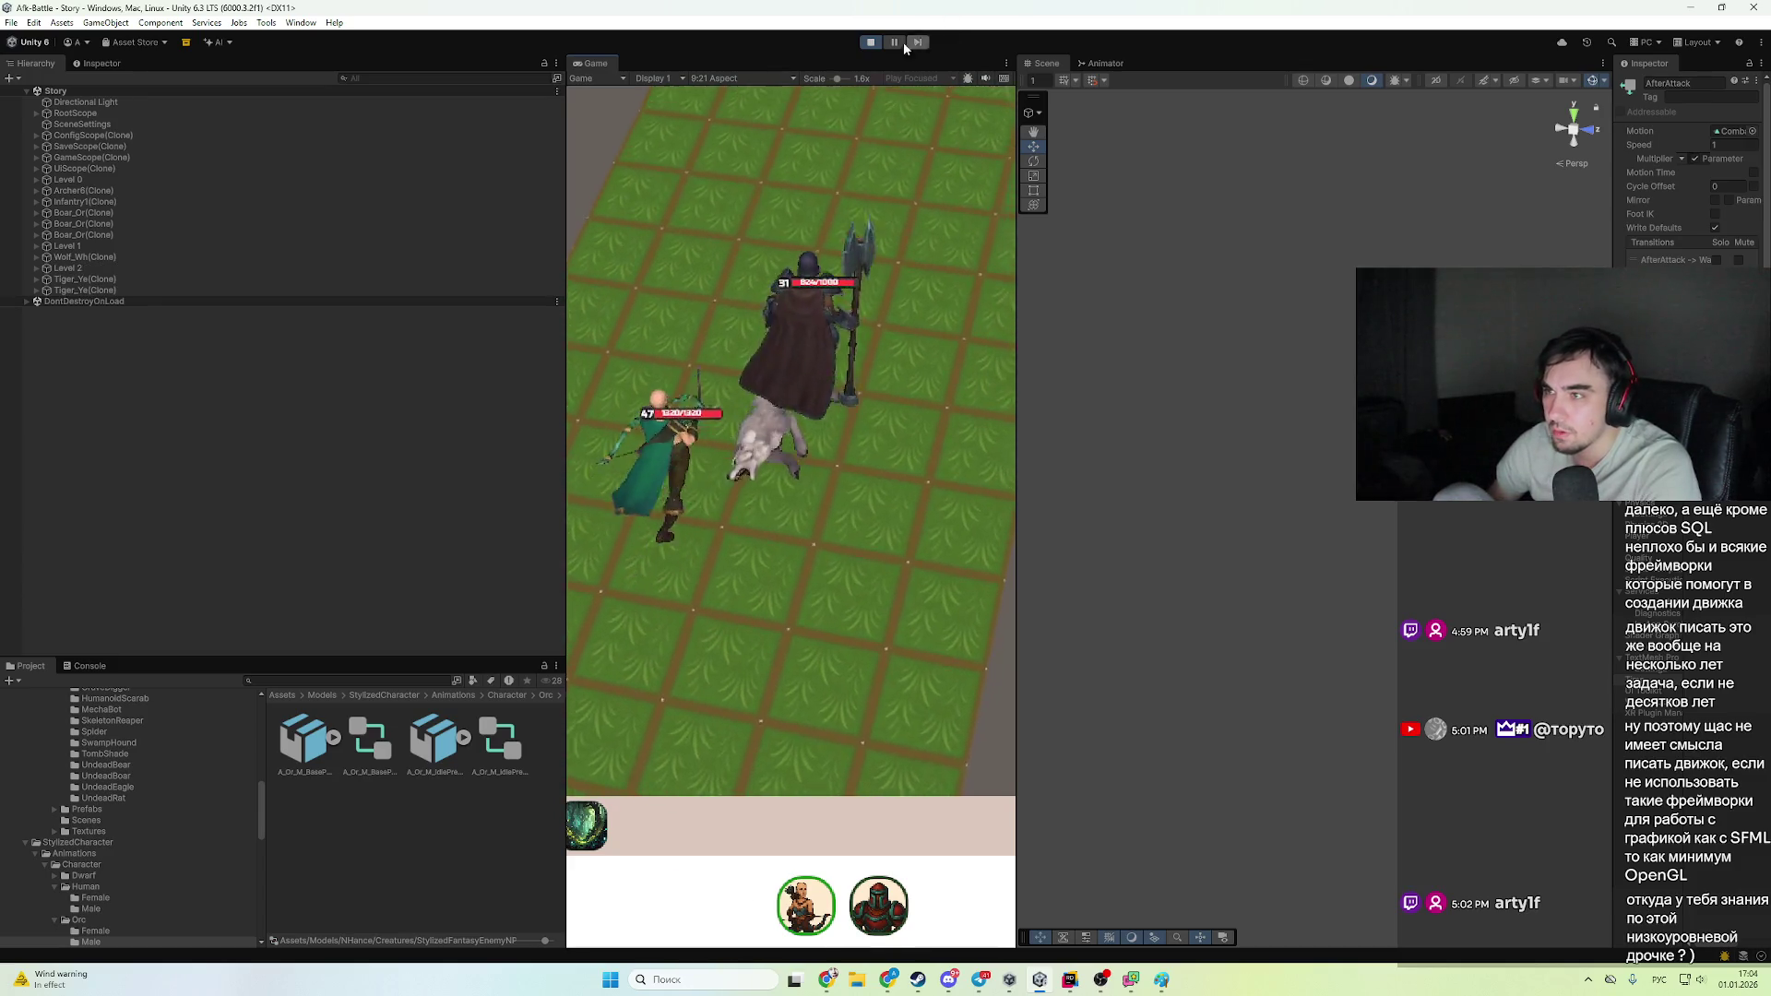
- Exit play mode and ping the AfterAttack state's motion clip in the Project window
key(ctrl+p)
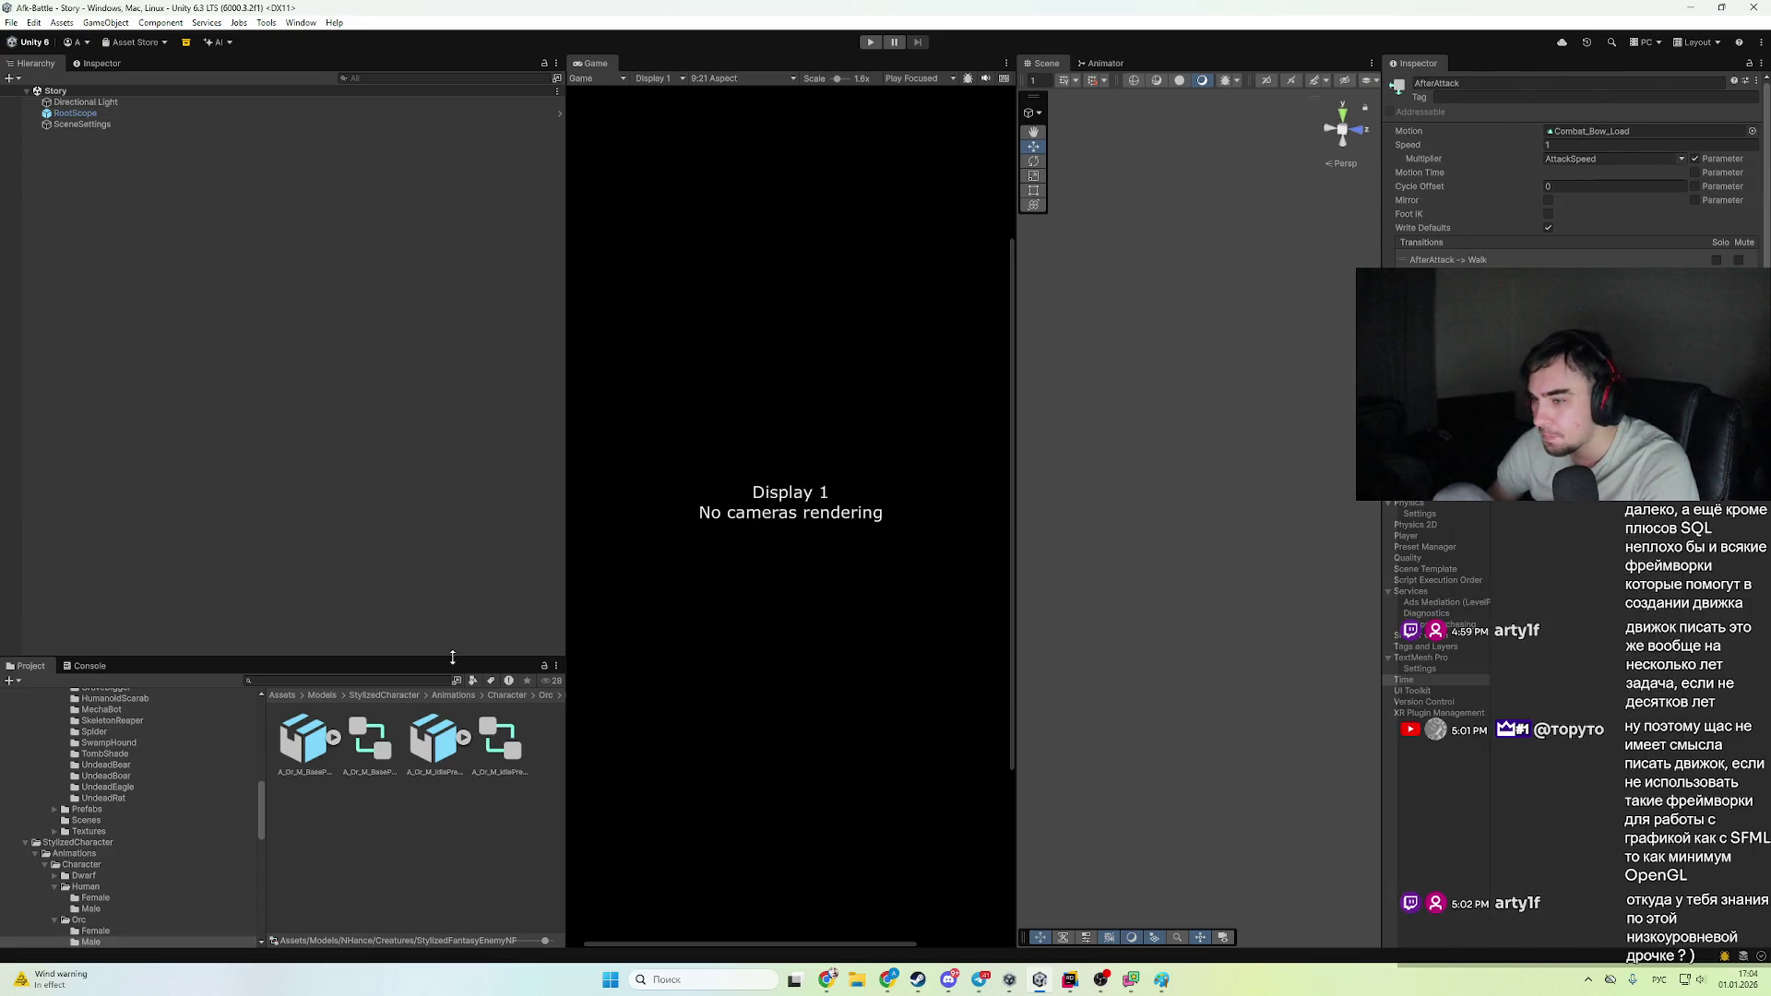
click(1605, 131)
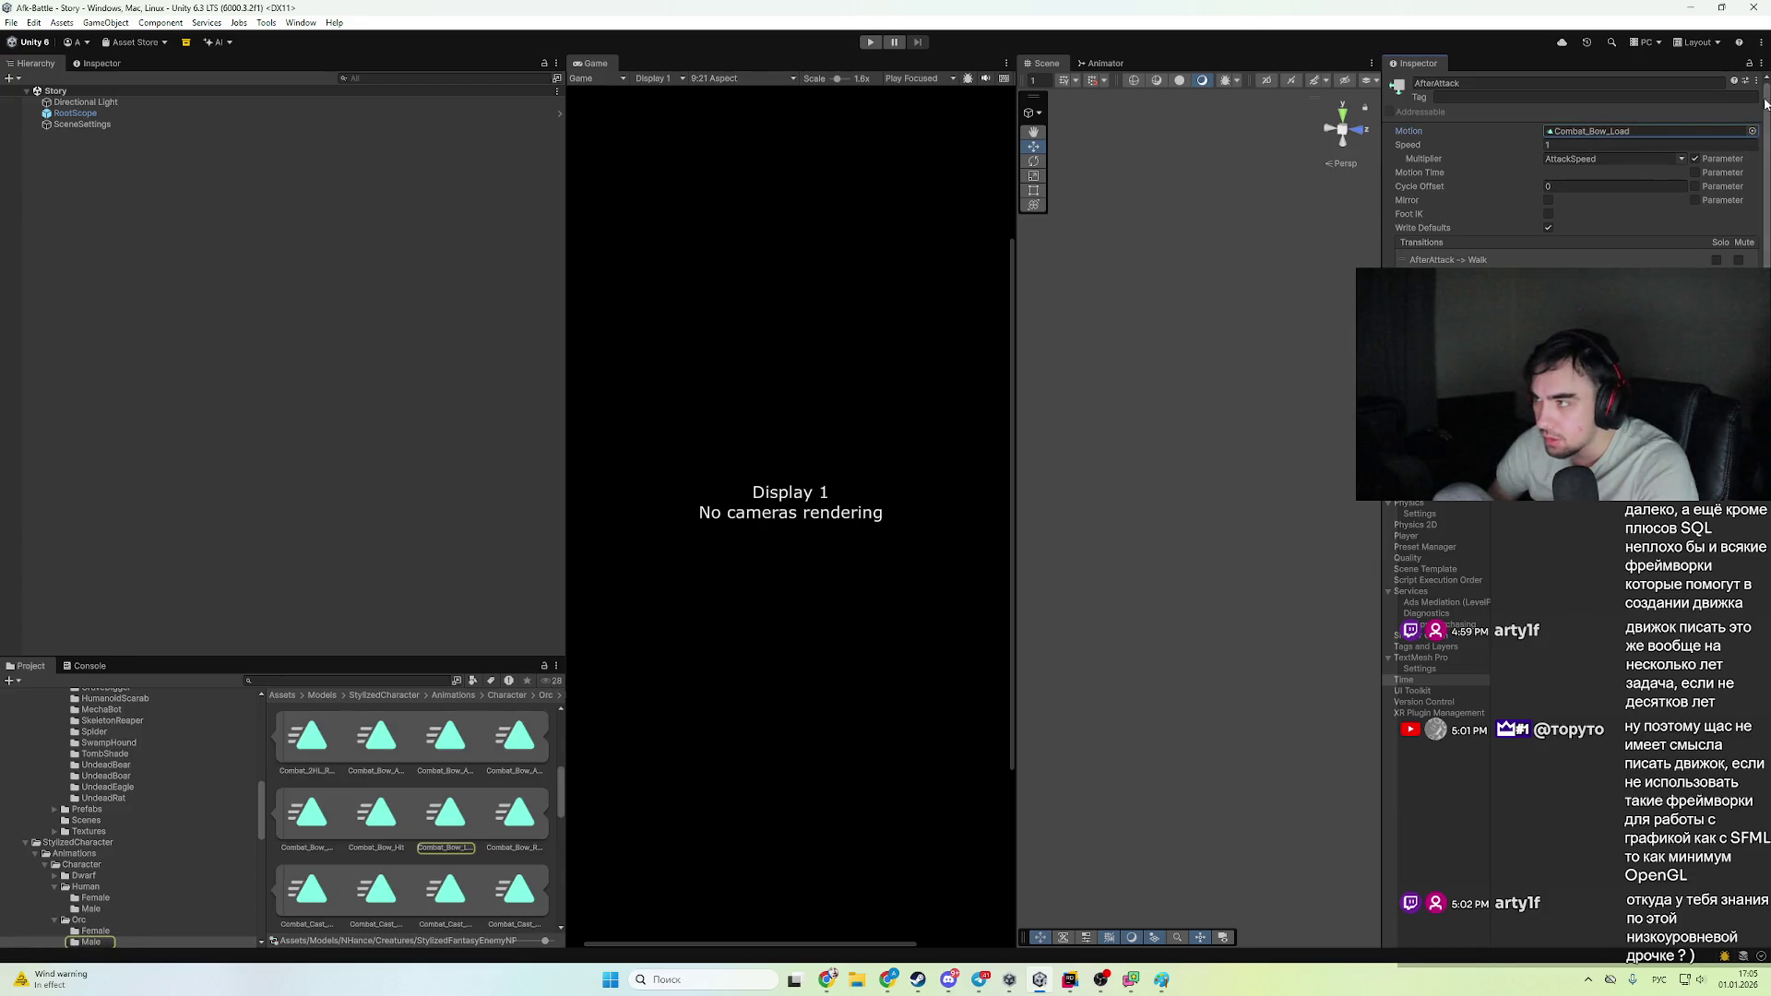
scroll(146, 830, down, 2)
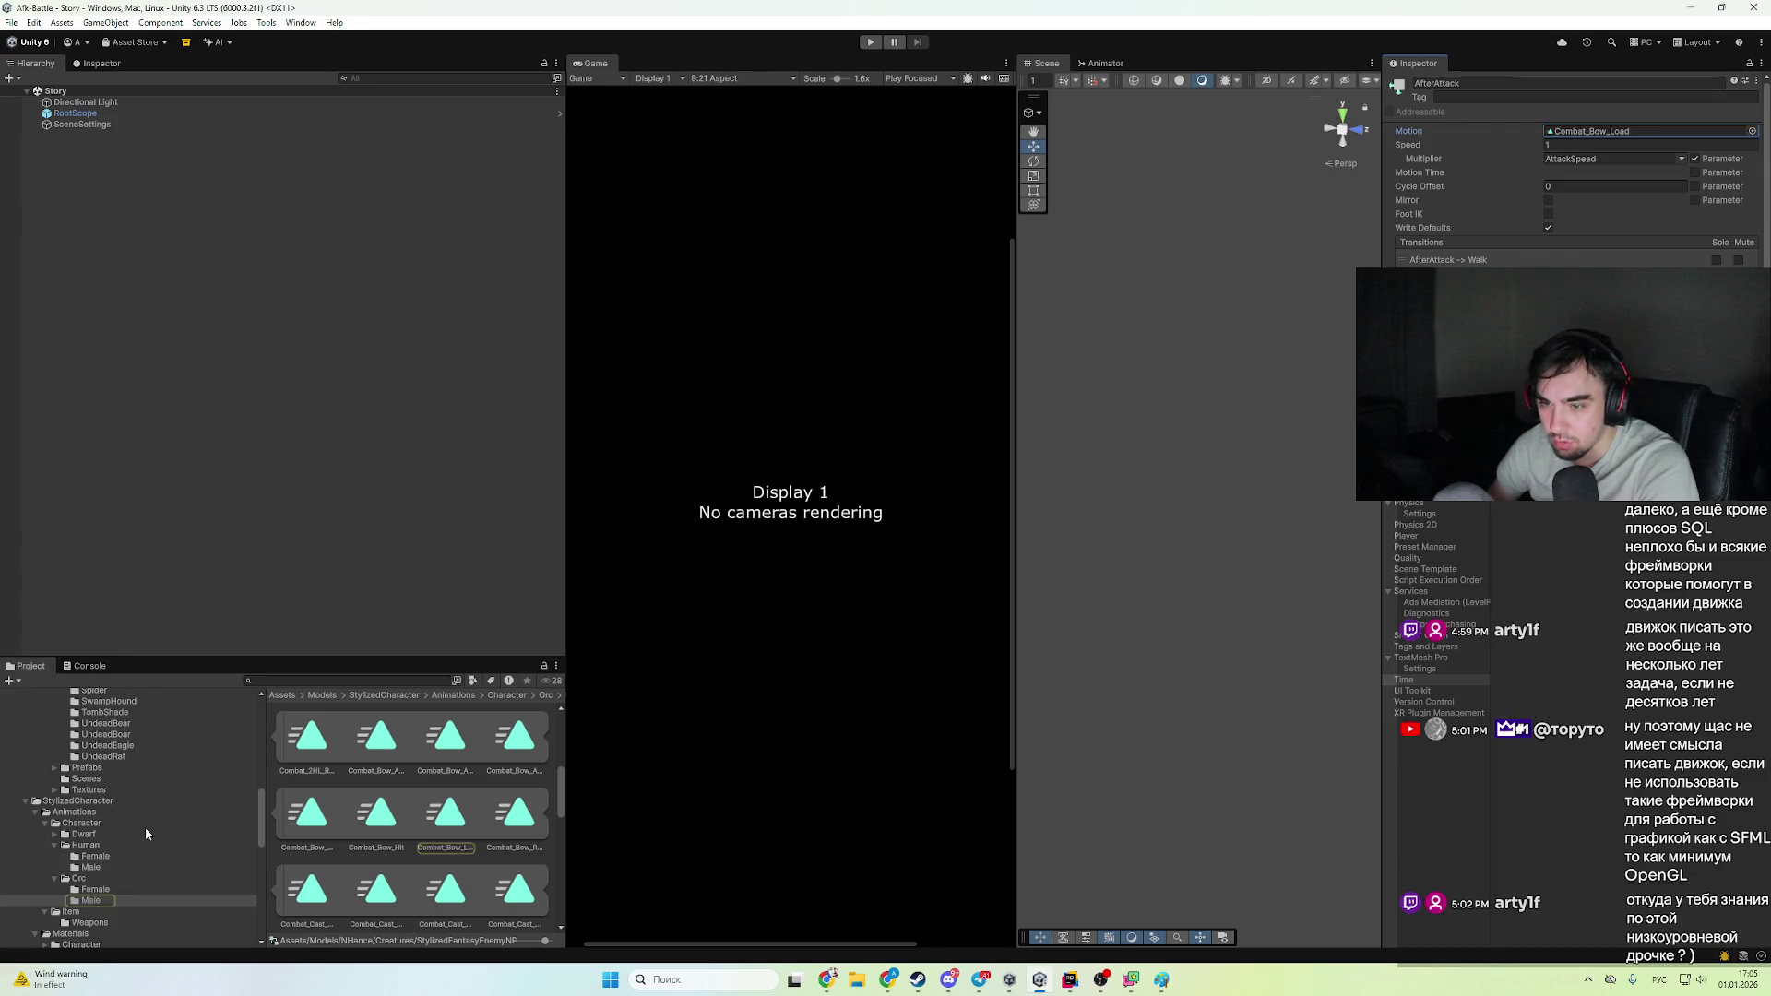
scroll(83, 830, down, 3)
scroll(107, 830, up, 10)
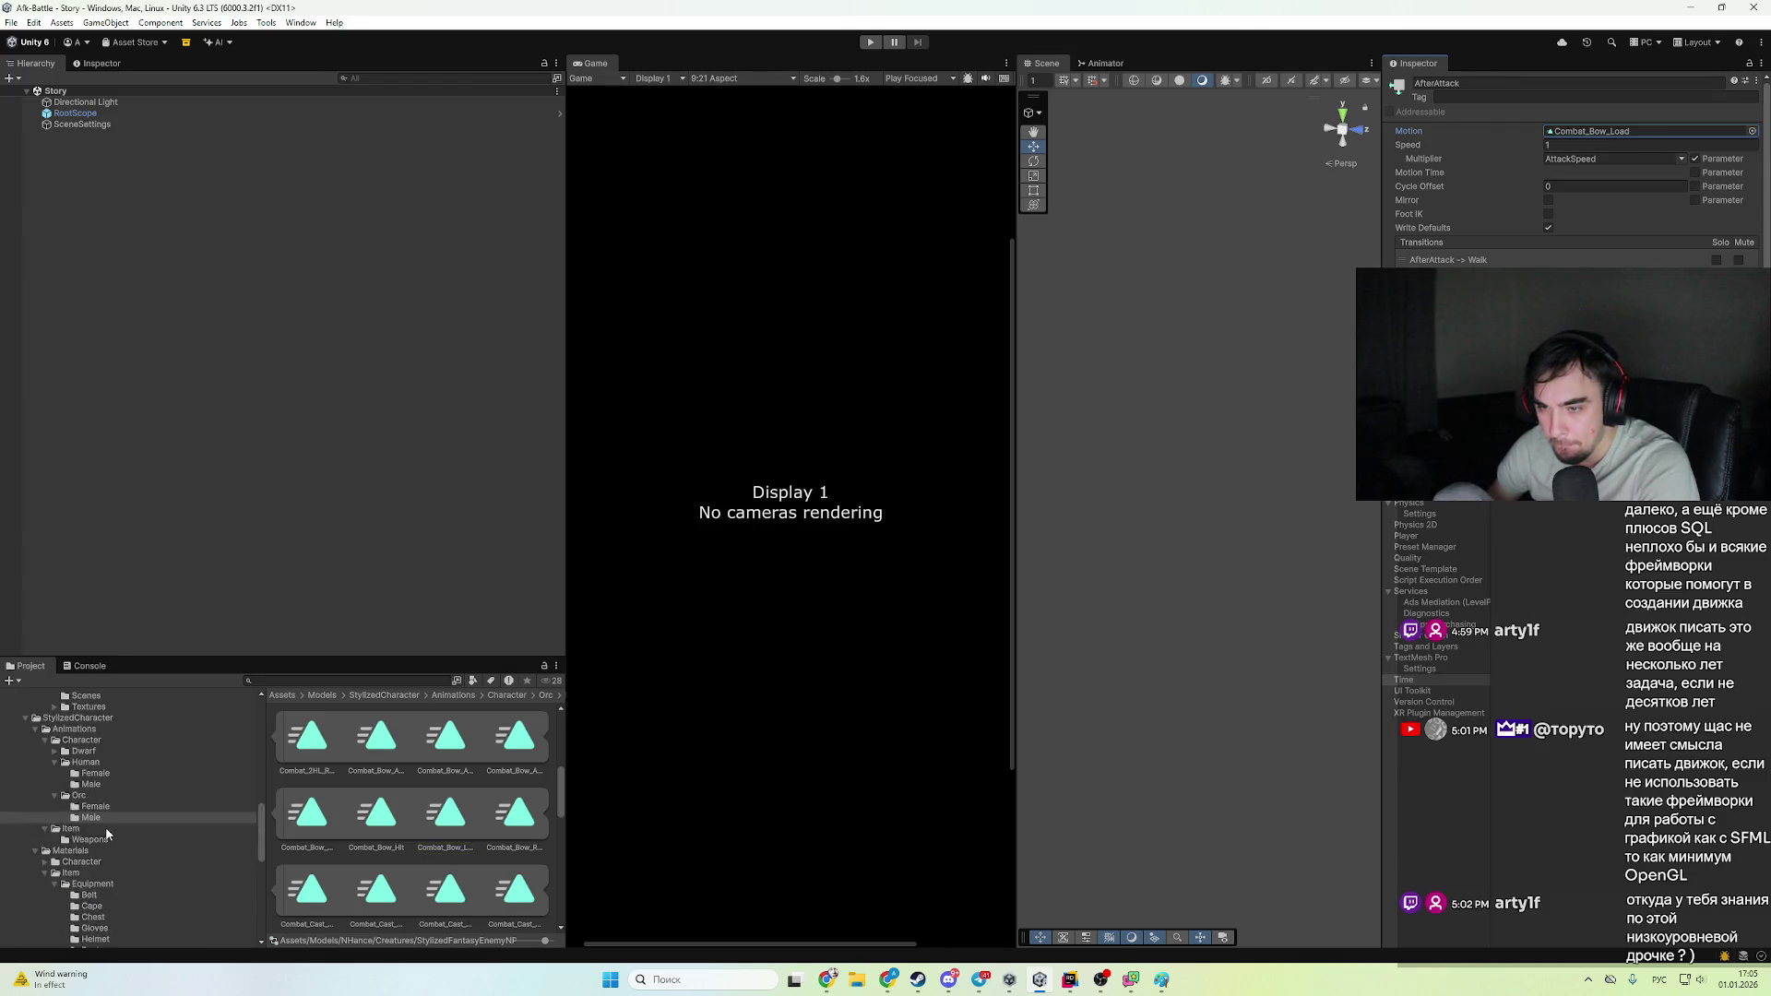
- Browse the Assets folders: Code, Models, Scenes, Settings, Plugins, SineVFX and SimpleAssets
click(111, 773)
click(111, 778)
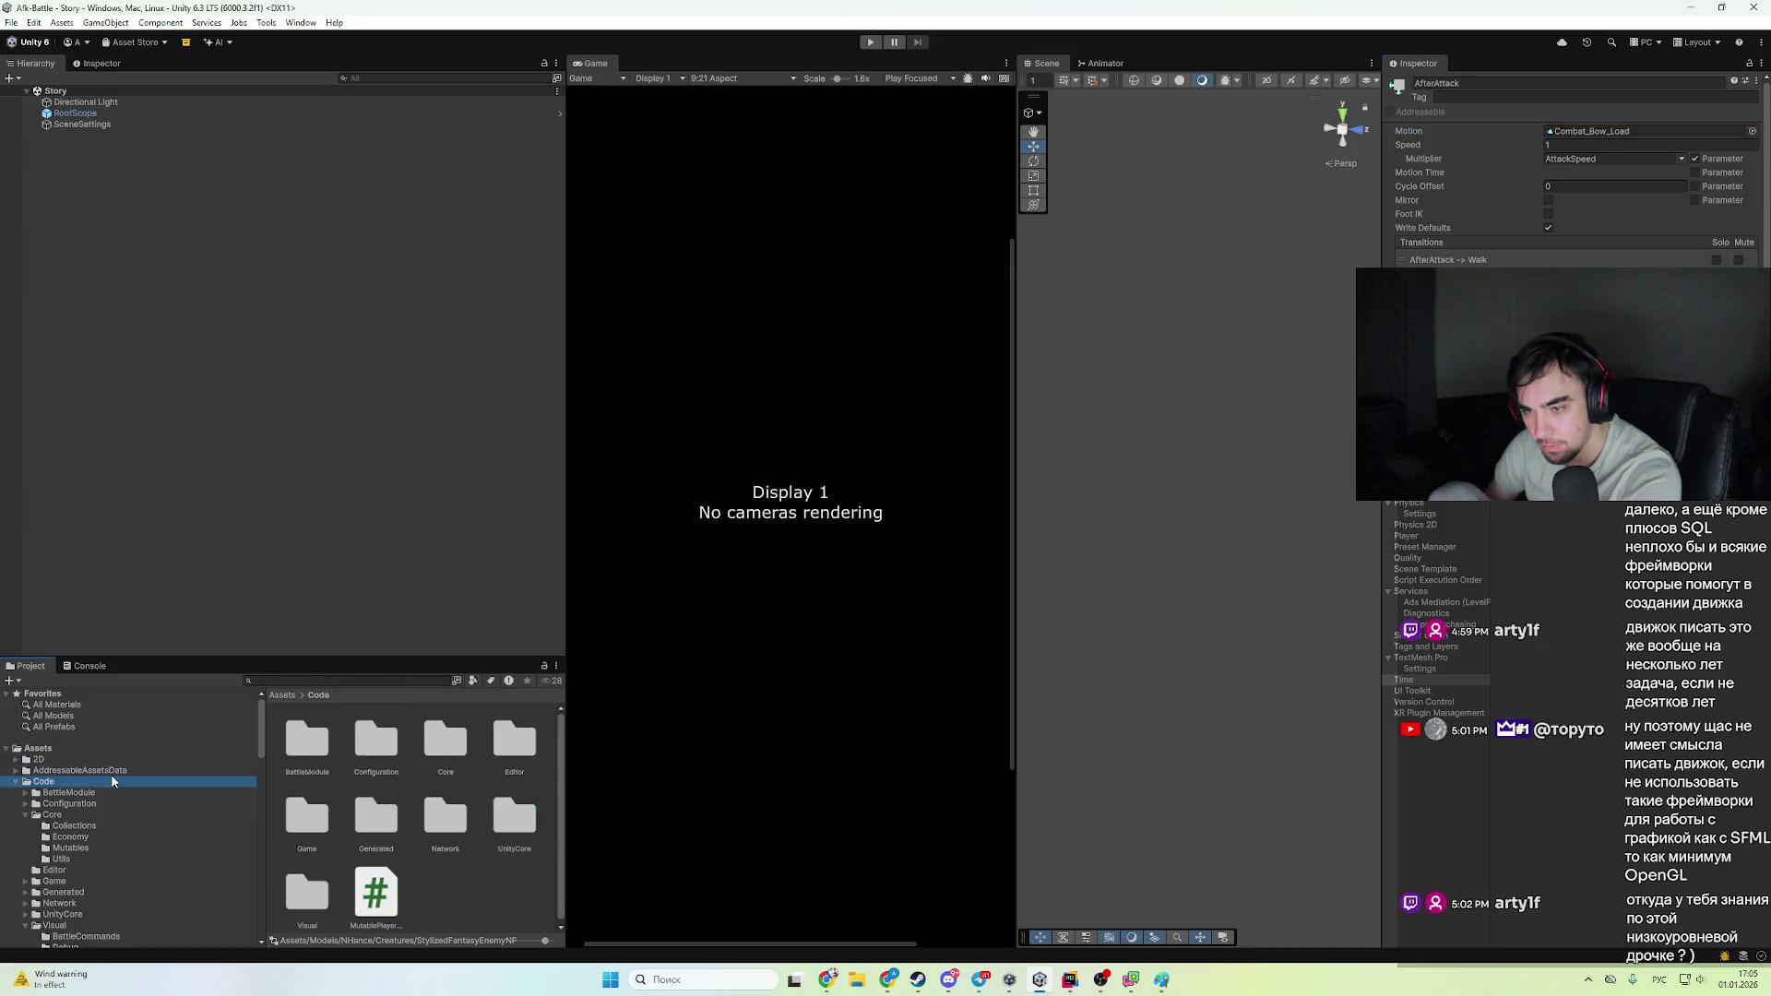
key(Left)
click(110, 794)
click(100, 837)
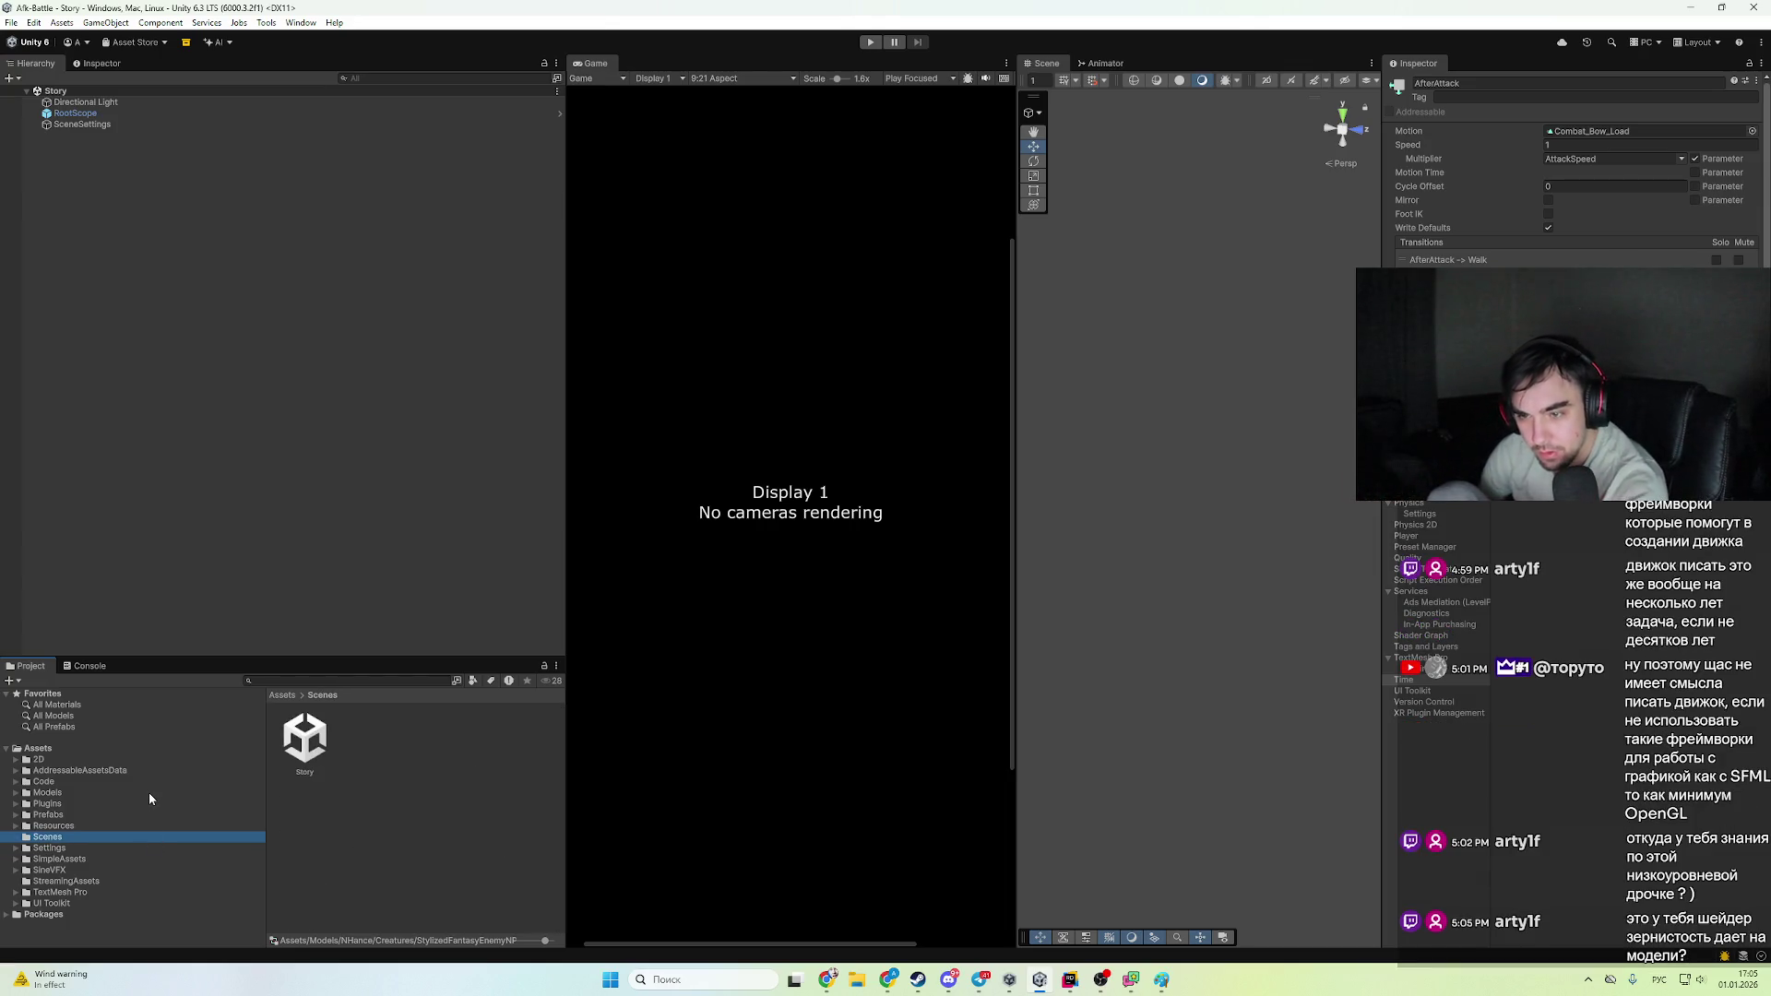
key(Up)
key(Down)
key(Down)
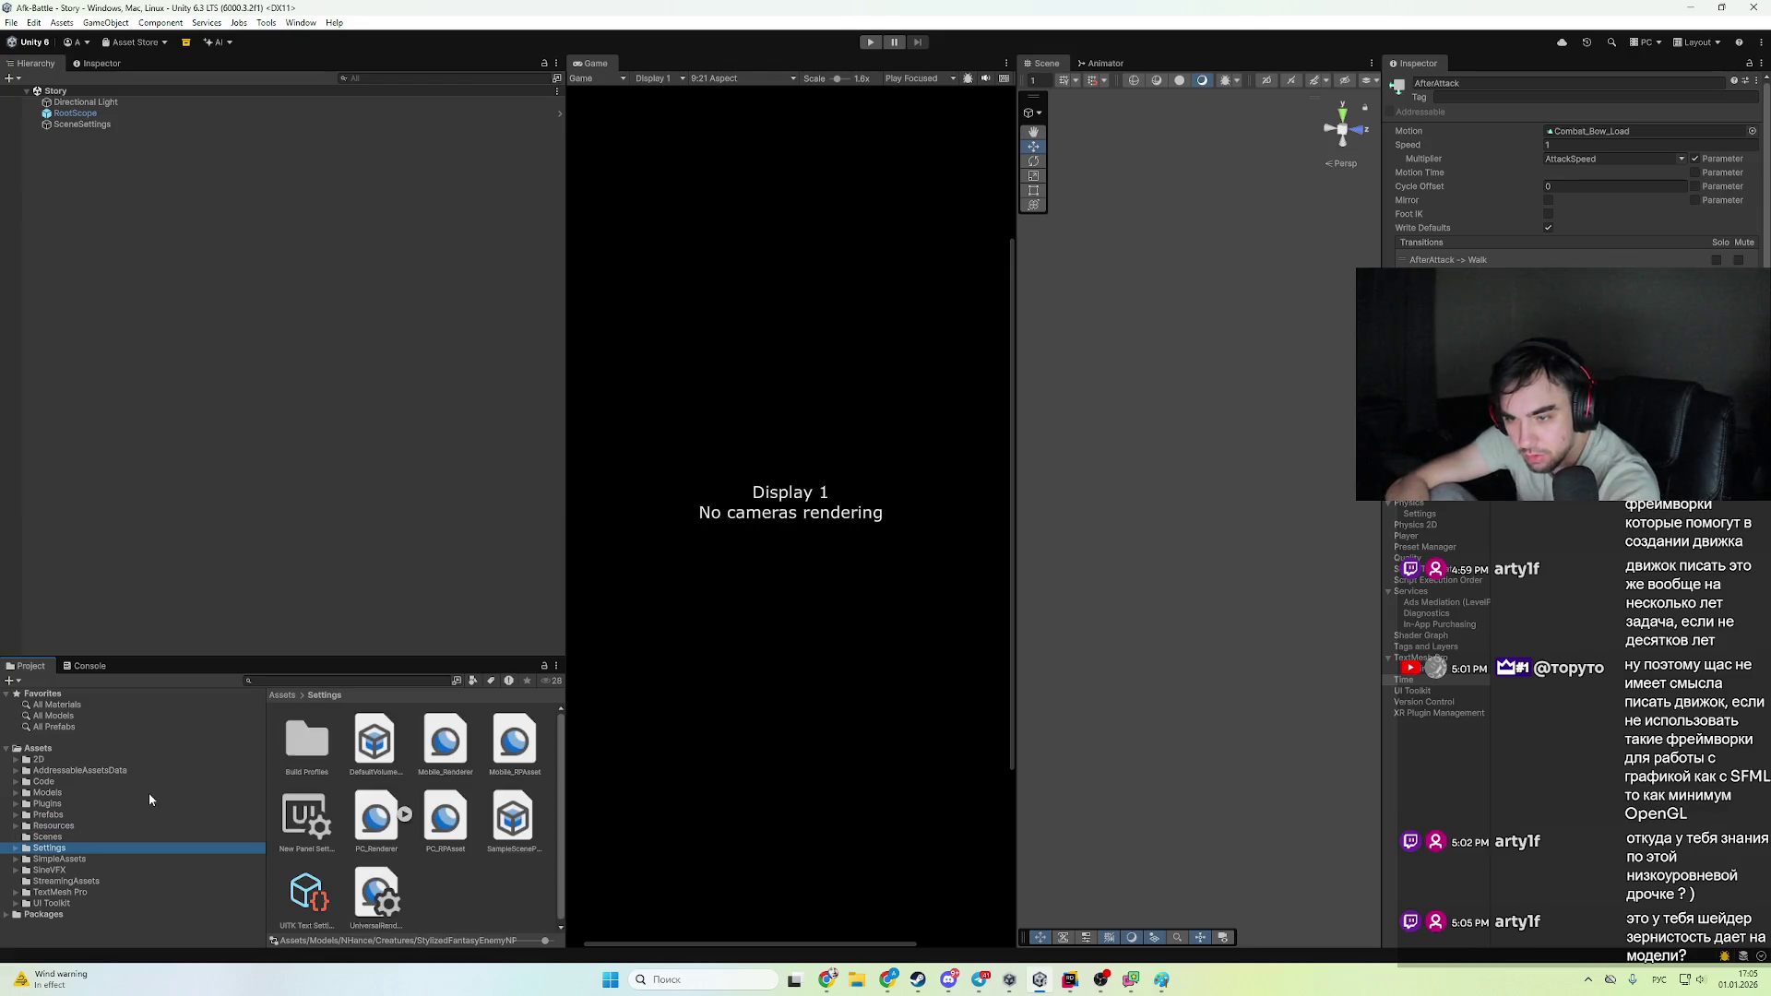
key(Up)
key(Up)
key(Up)
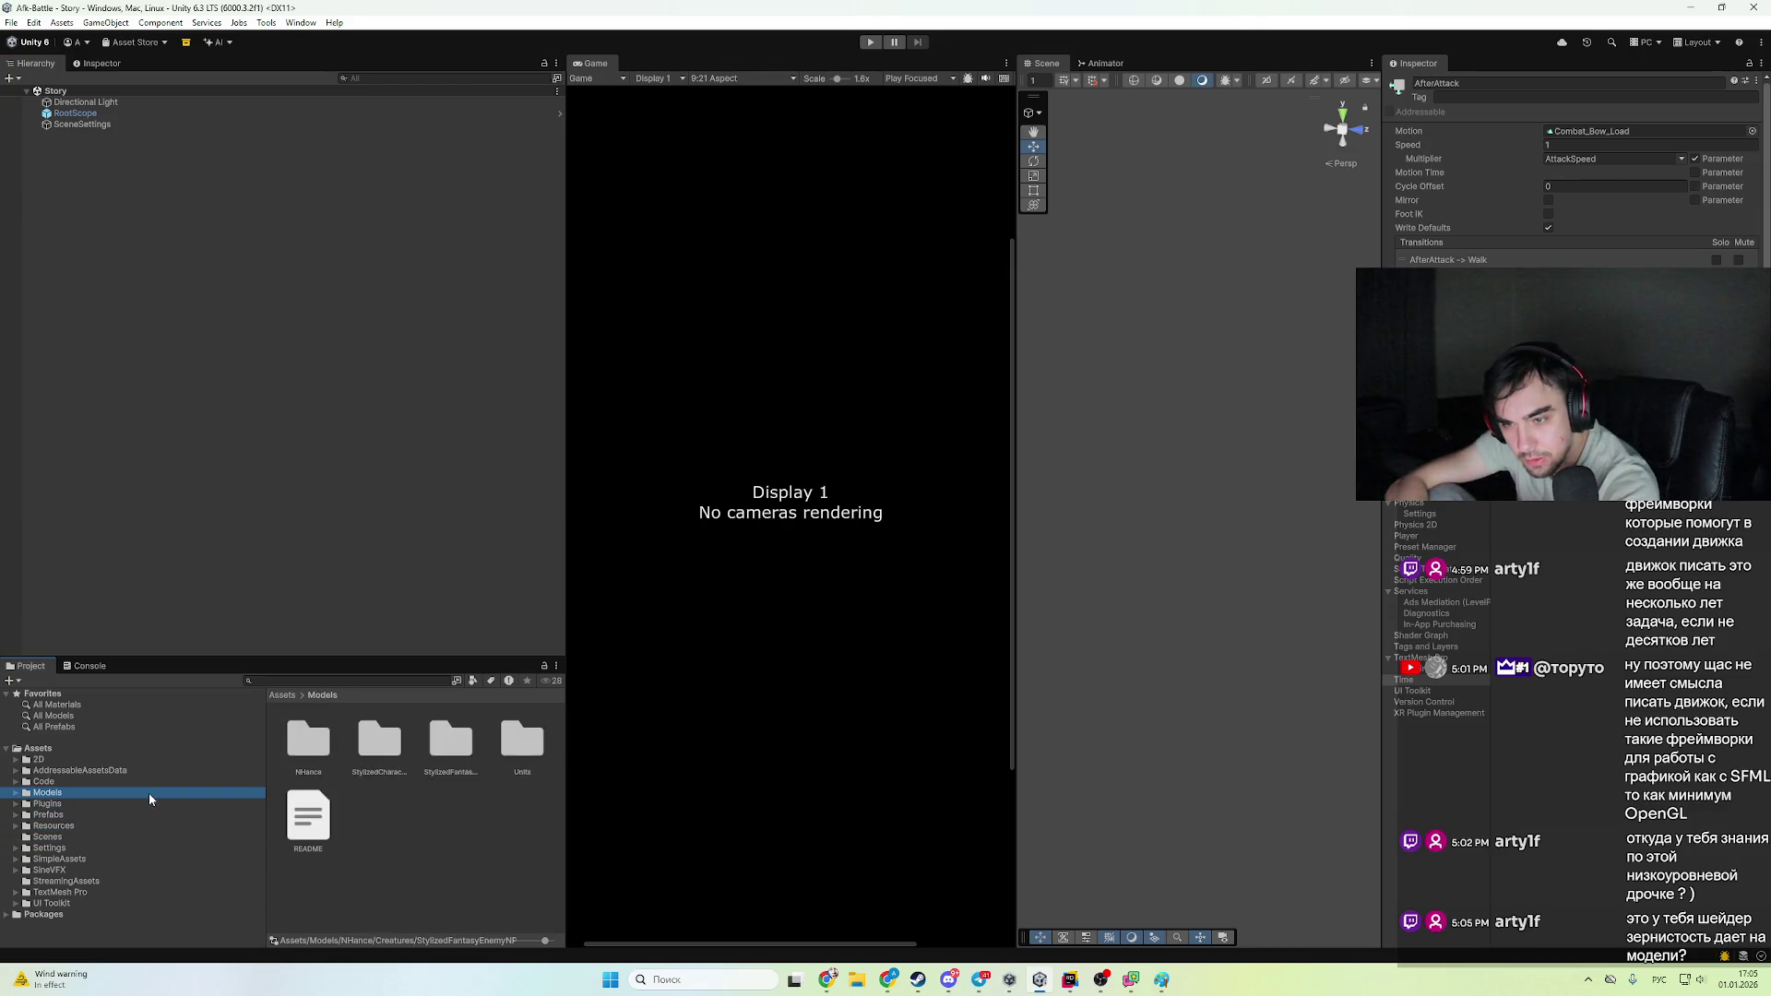
key(Down)
key(Down)
key(Down)
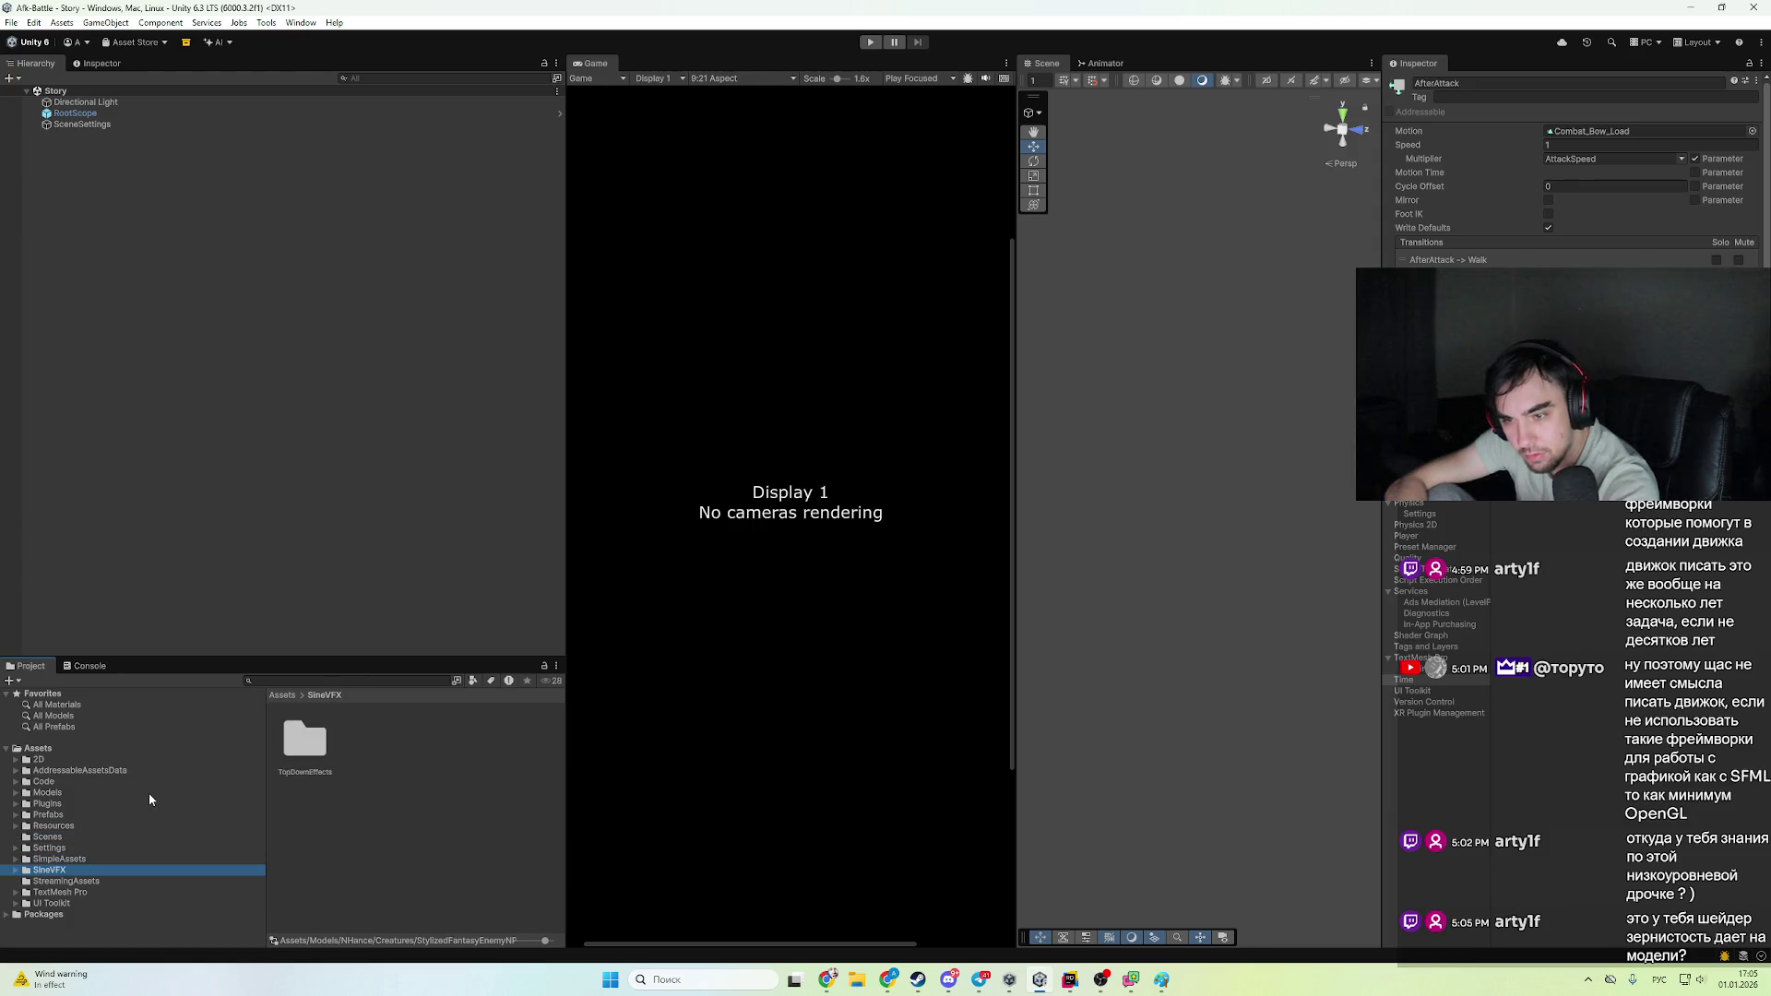
key(Up)
key(Down)
key(Up)
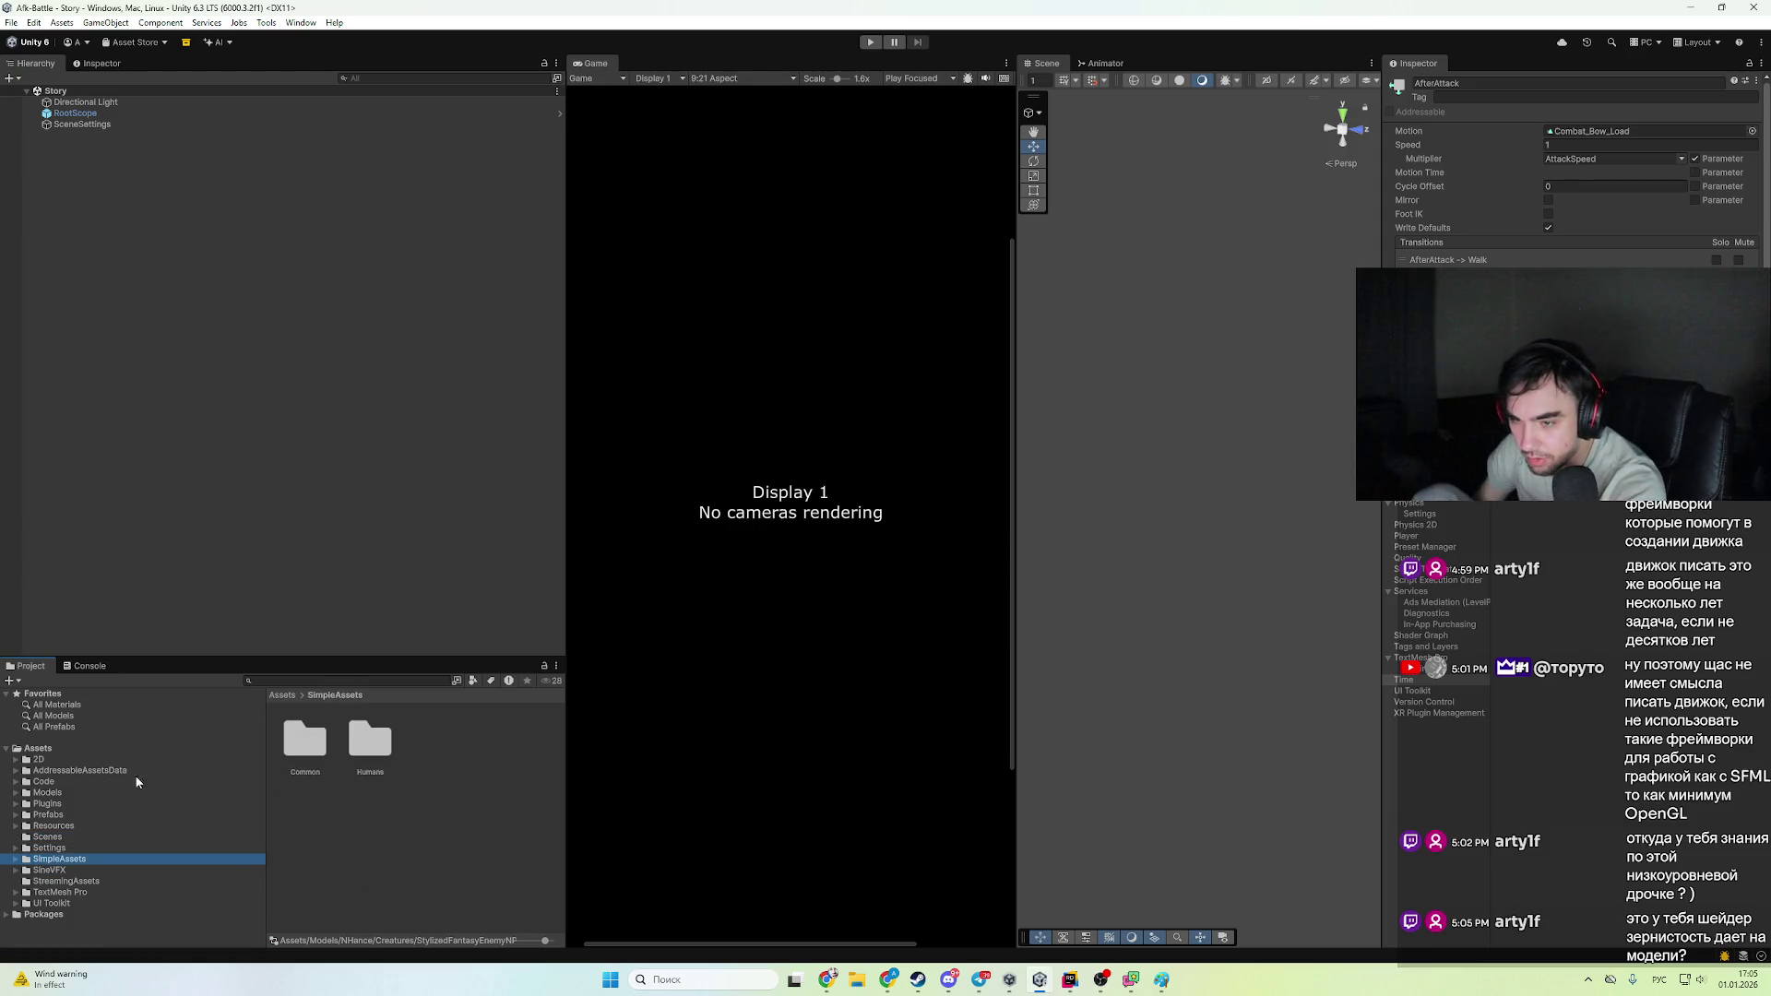
key(Up)
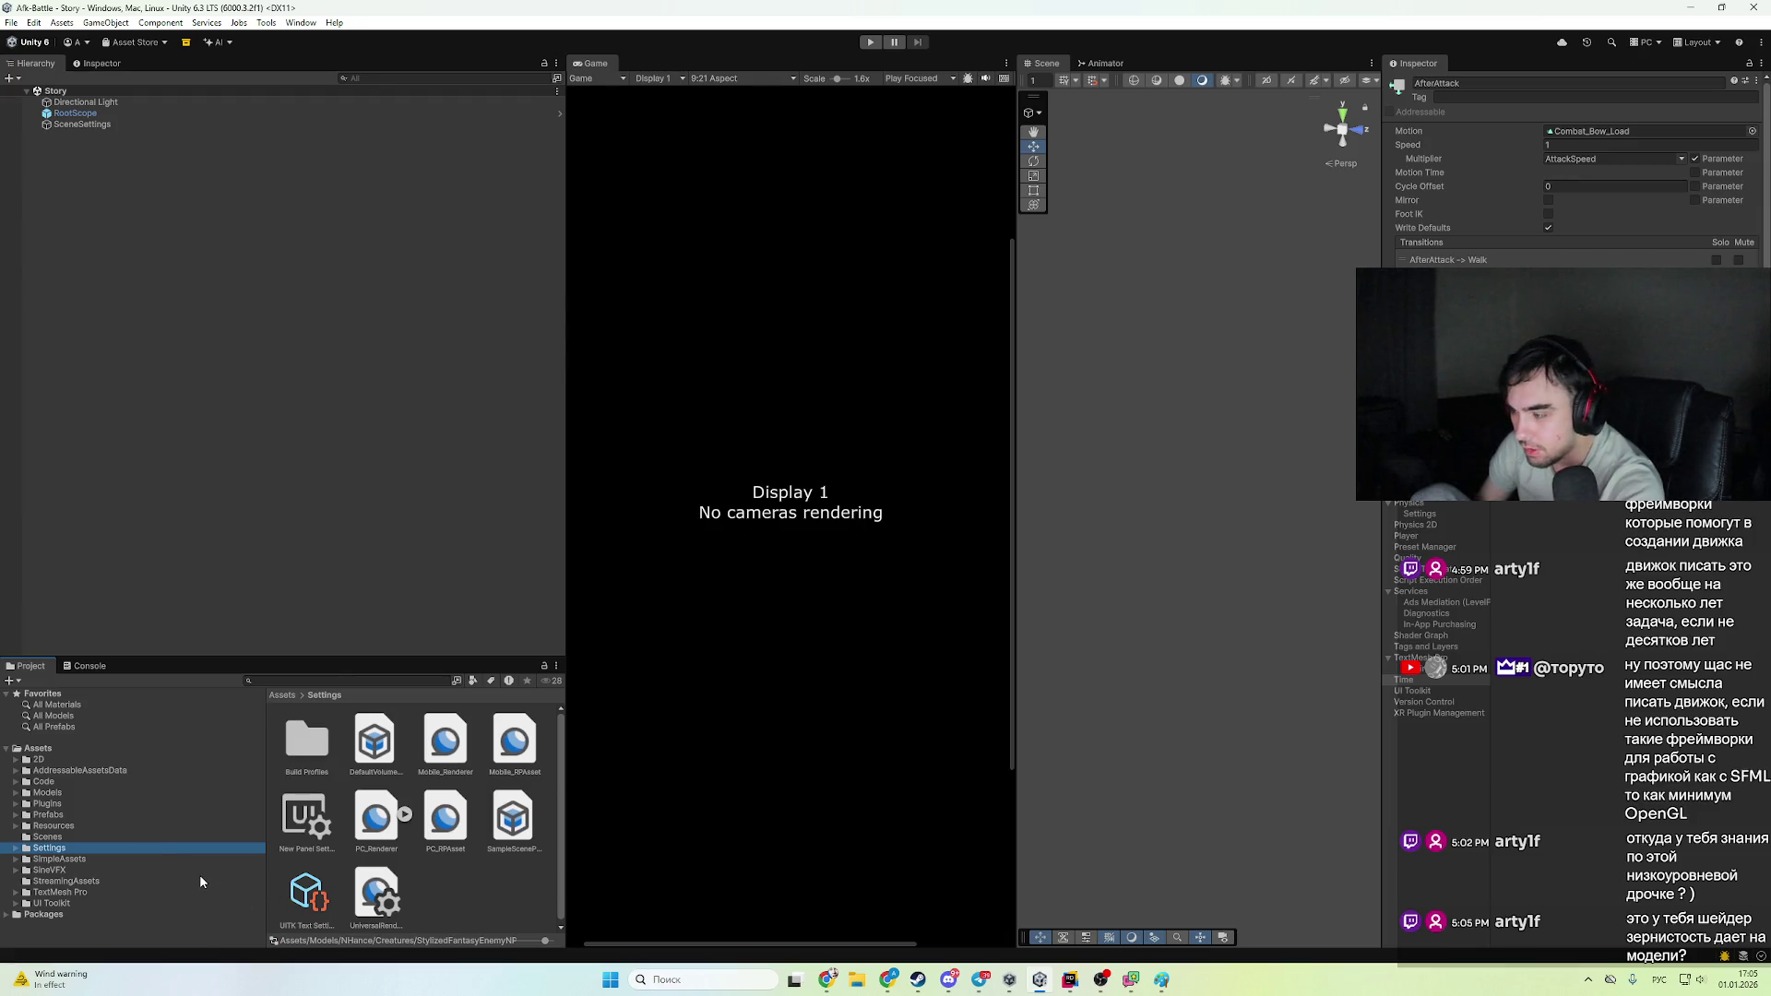
- Look through the Prefabs, Scenes, Plugins and Resources folders, returning to Models
click(87, 814)
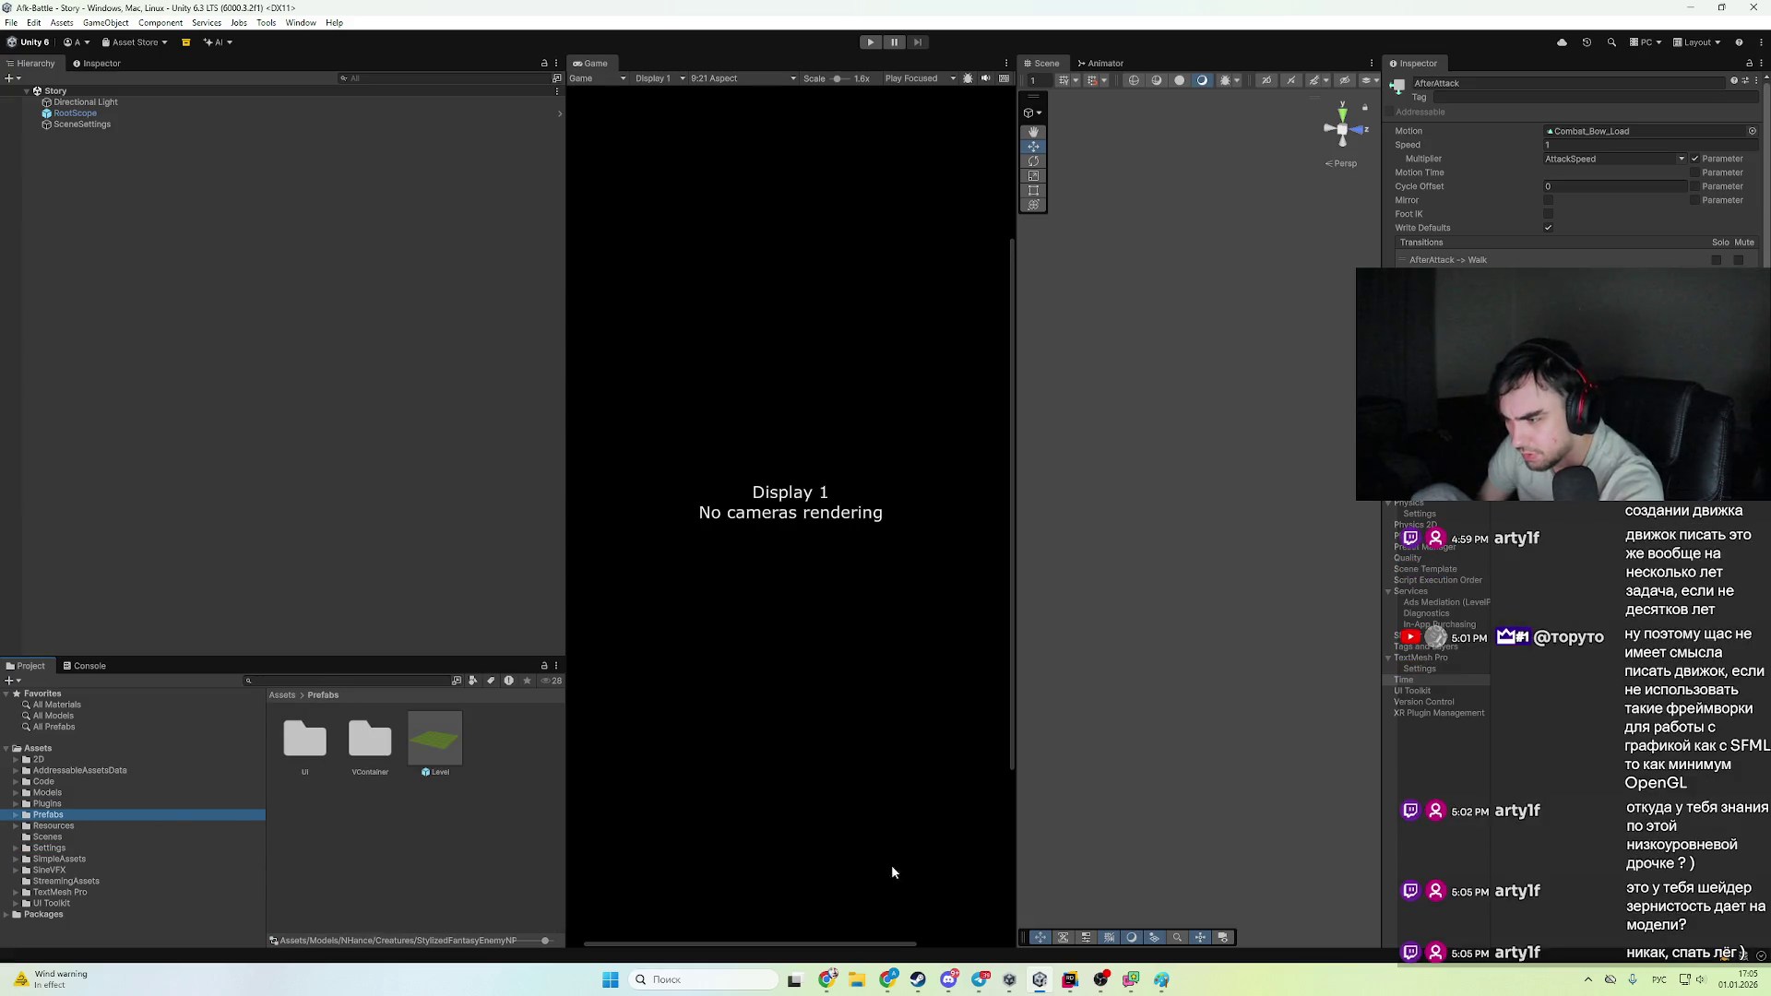
click(87, 835)
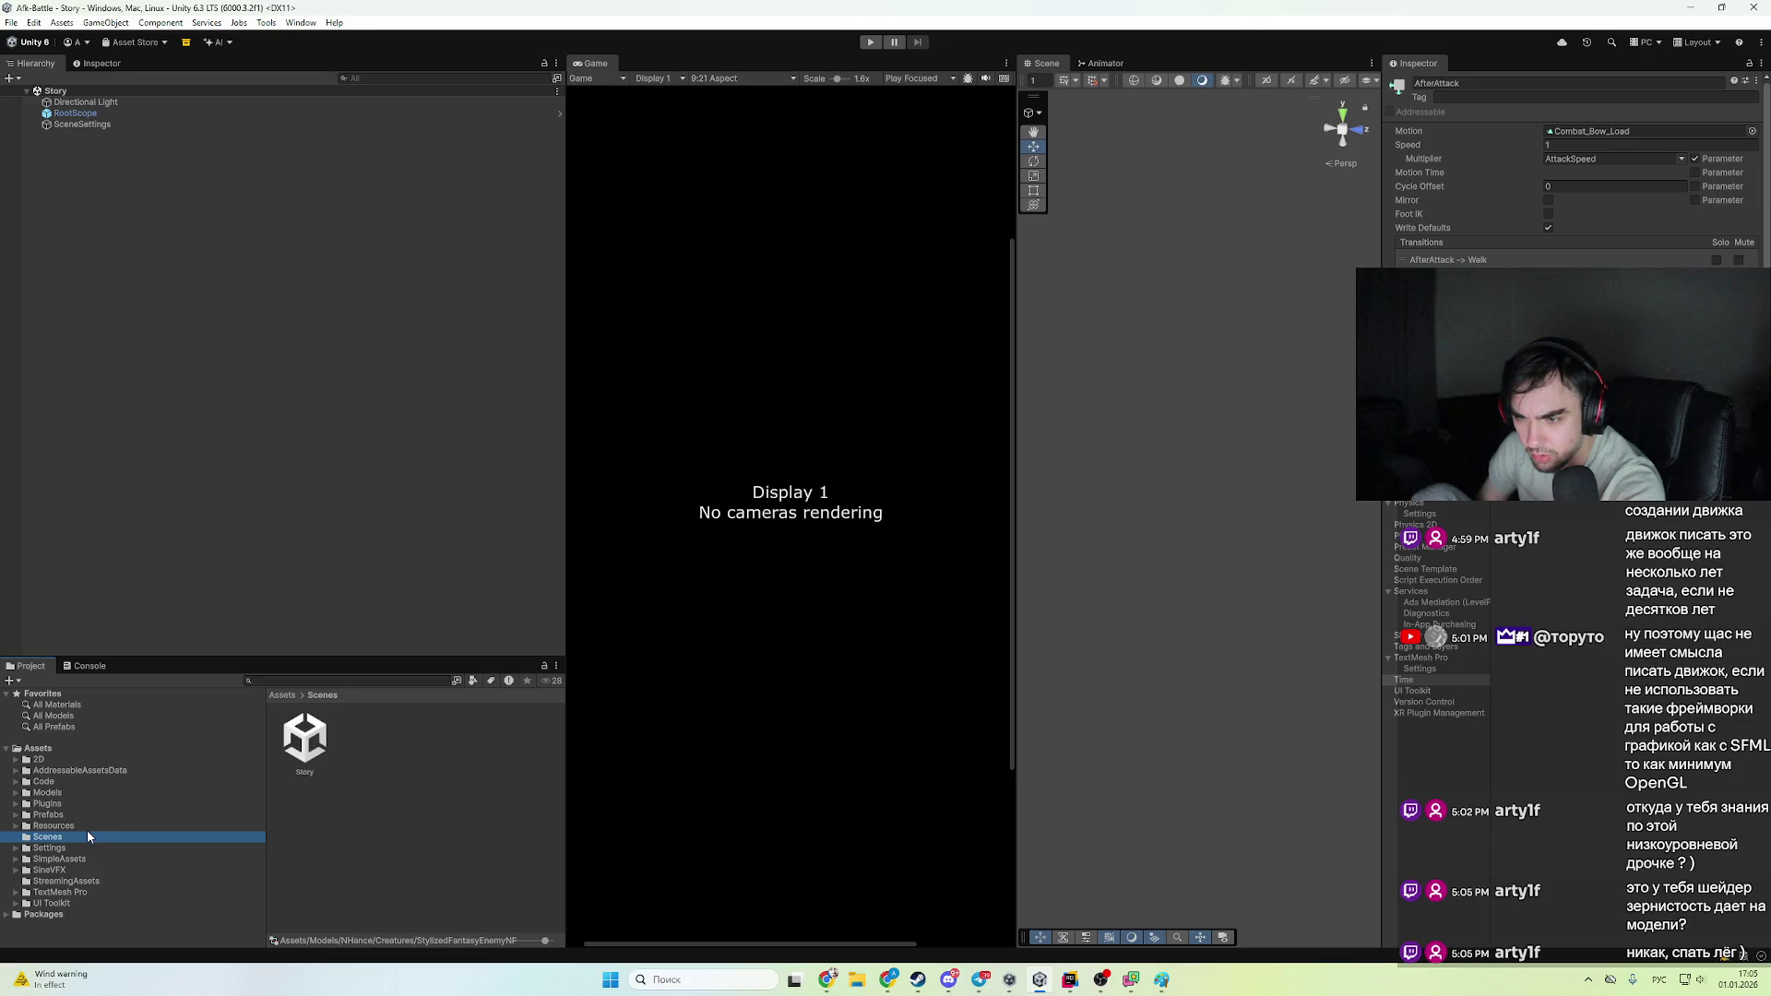
key(Down)
key(Down)
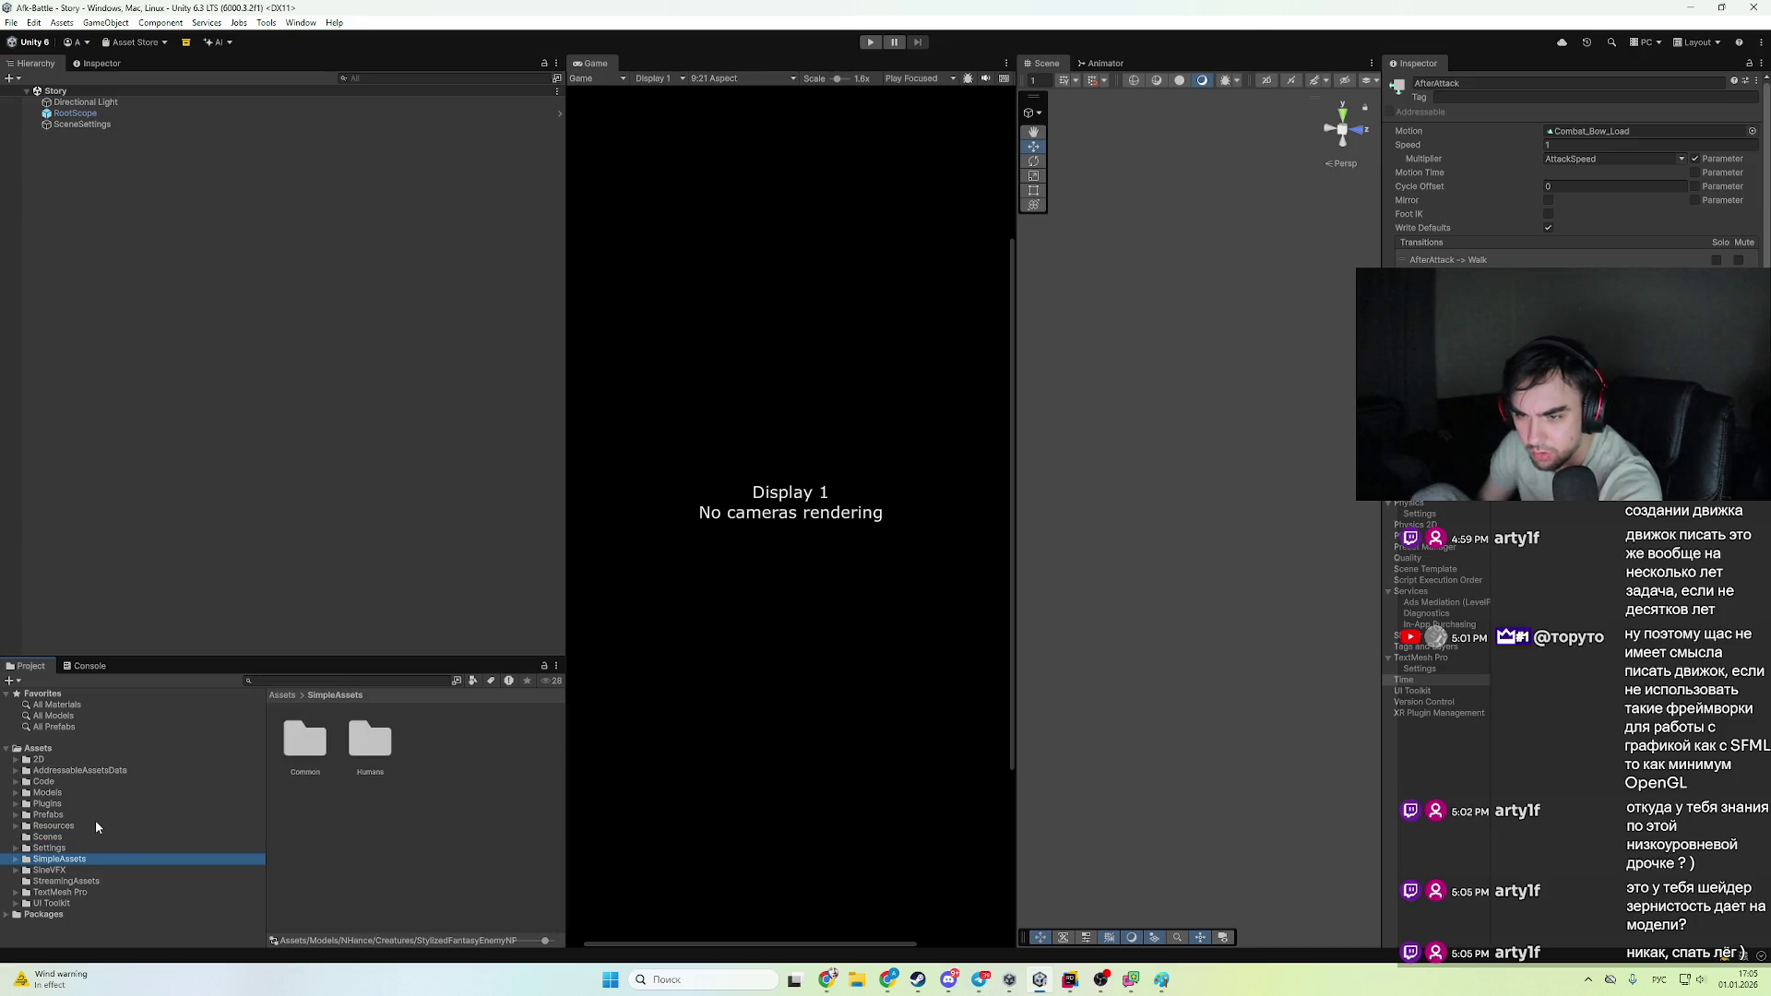
click(88, 806)
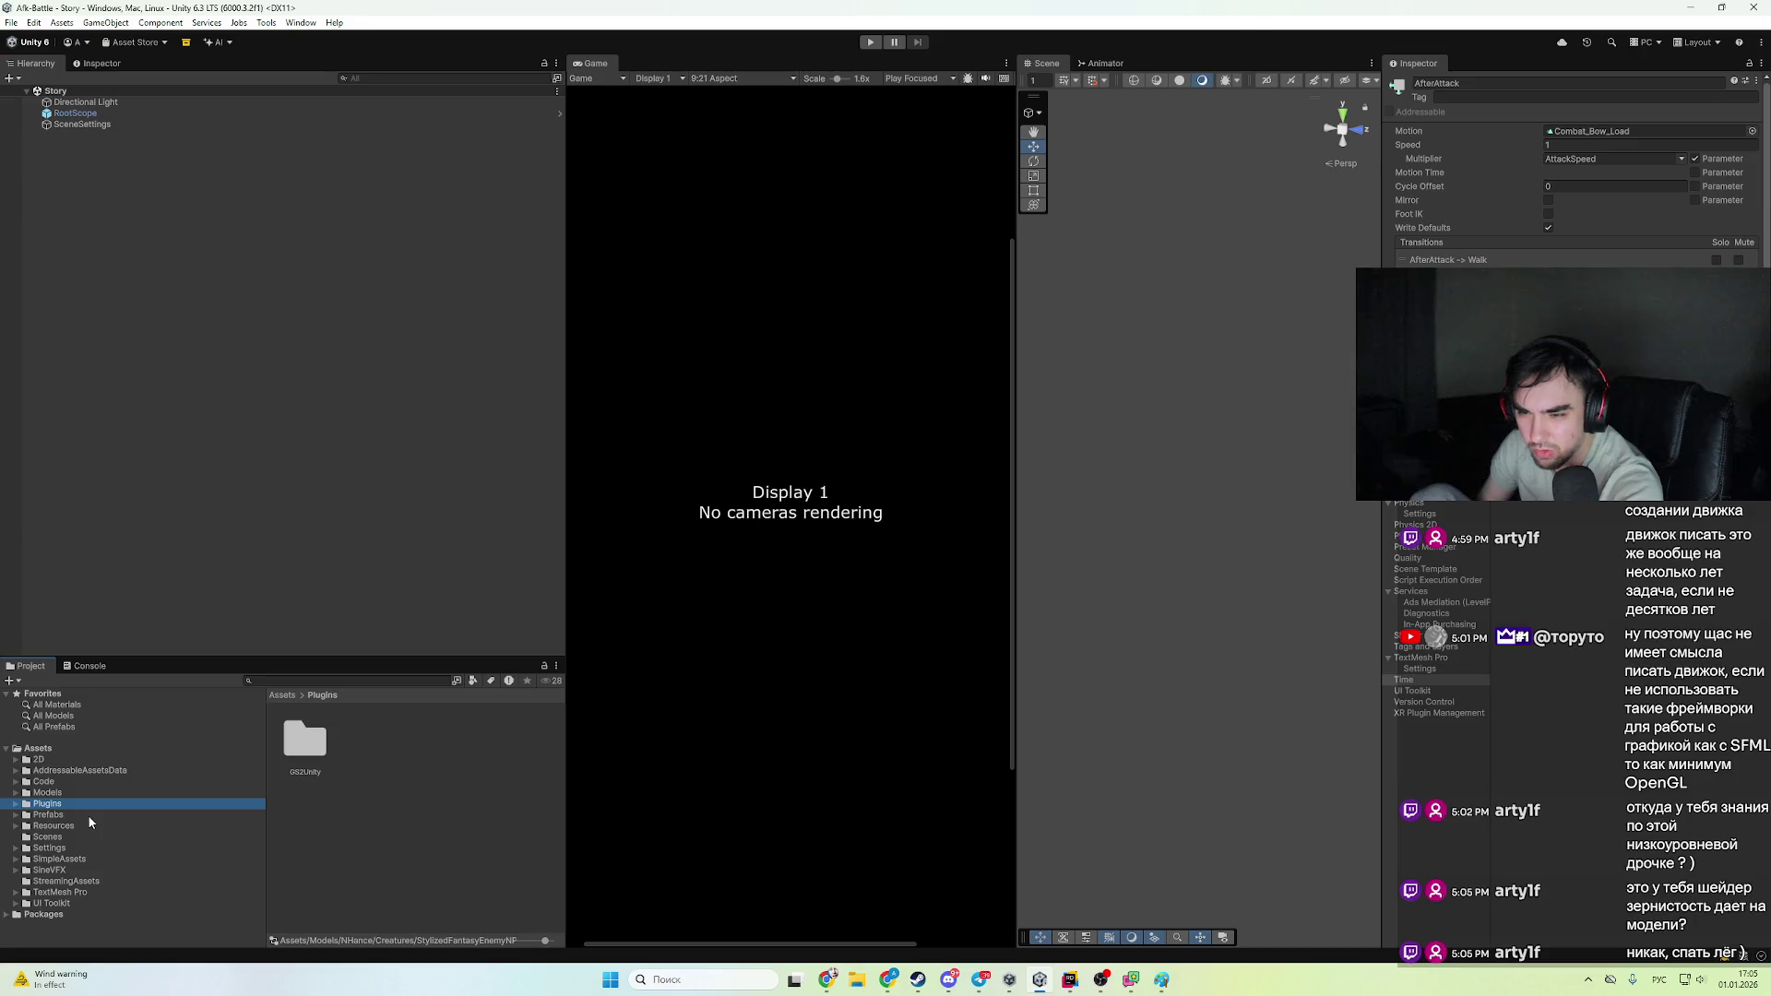
click(88, 817)
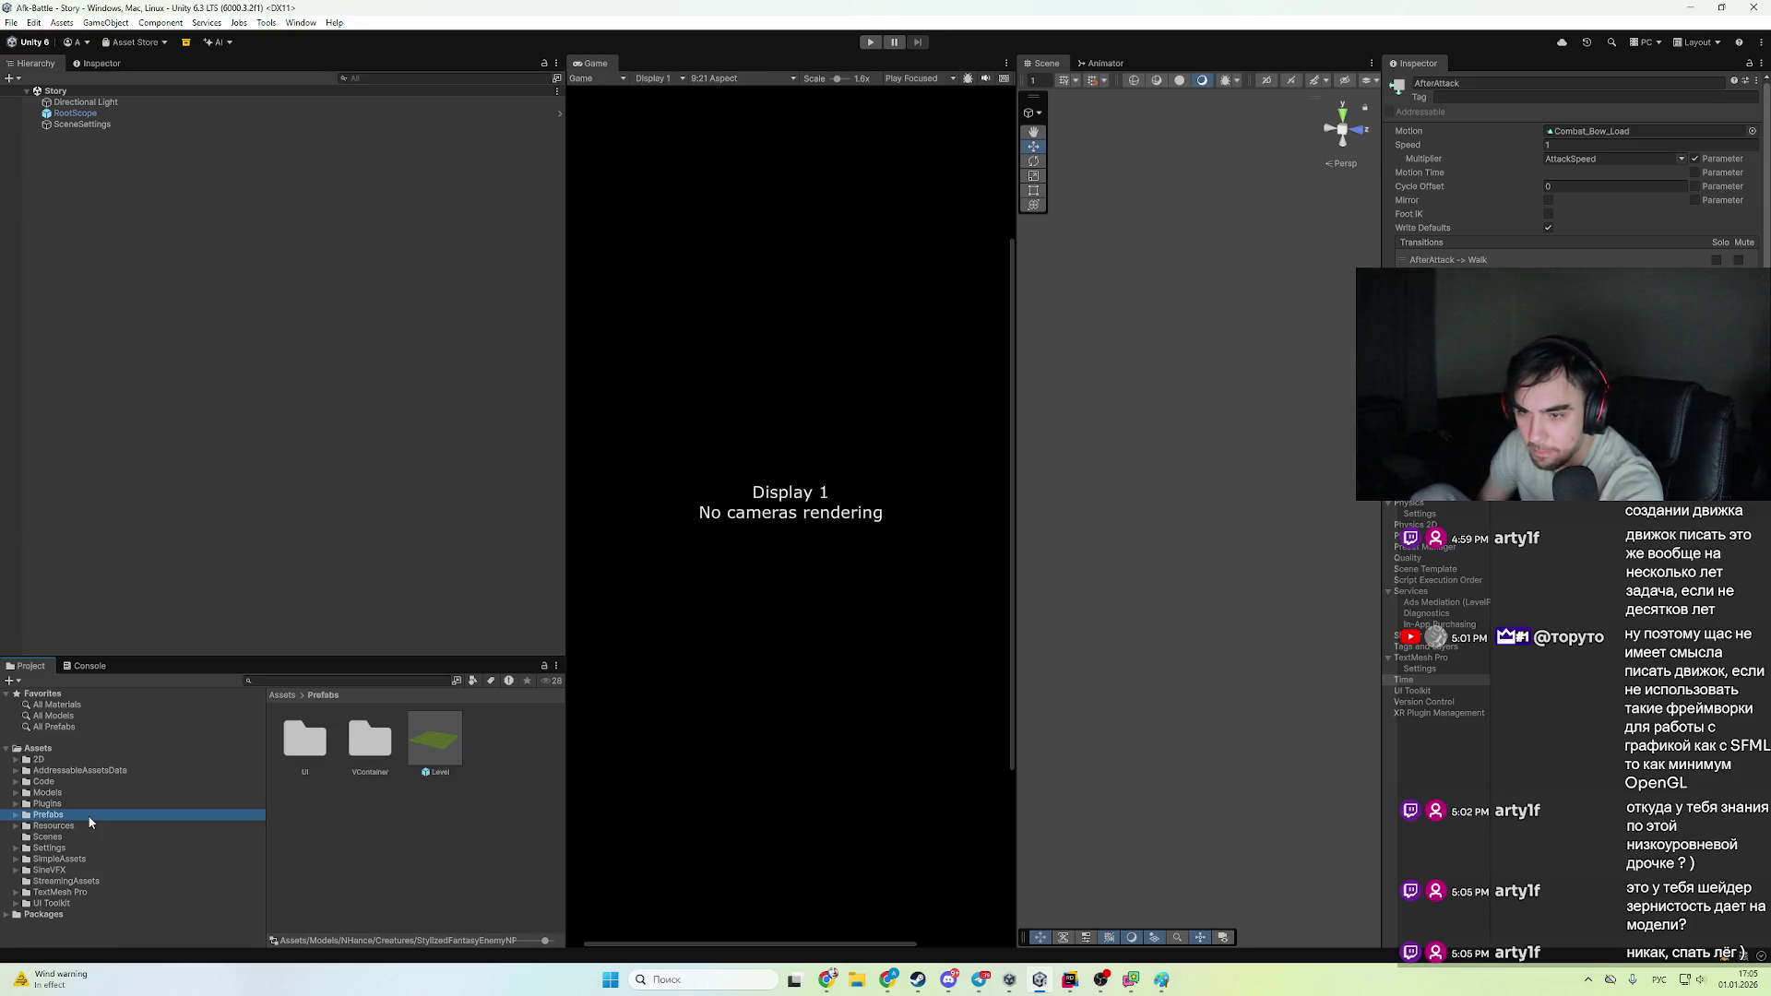
click(89, 825)
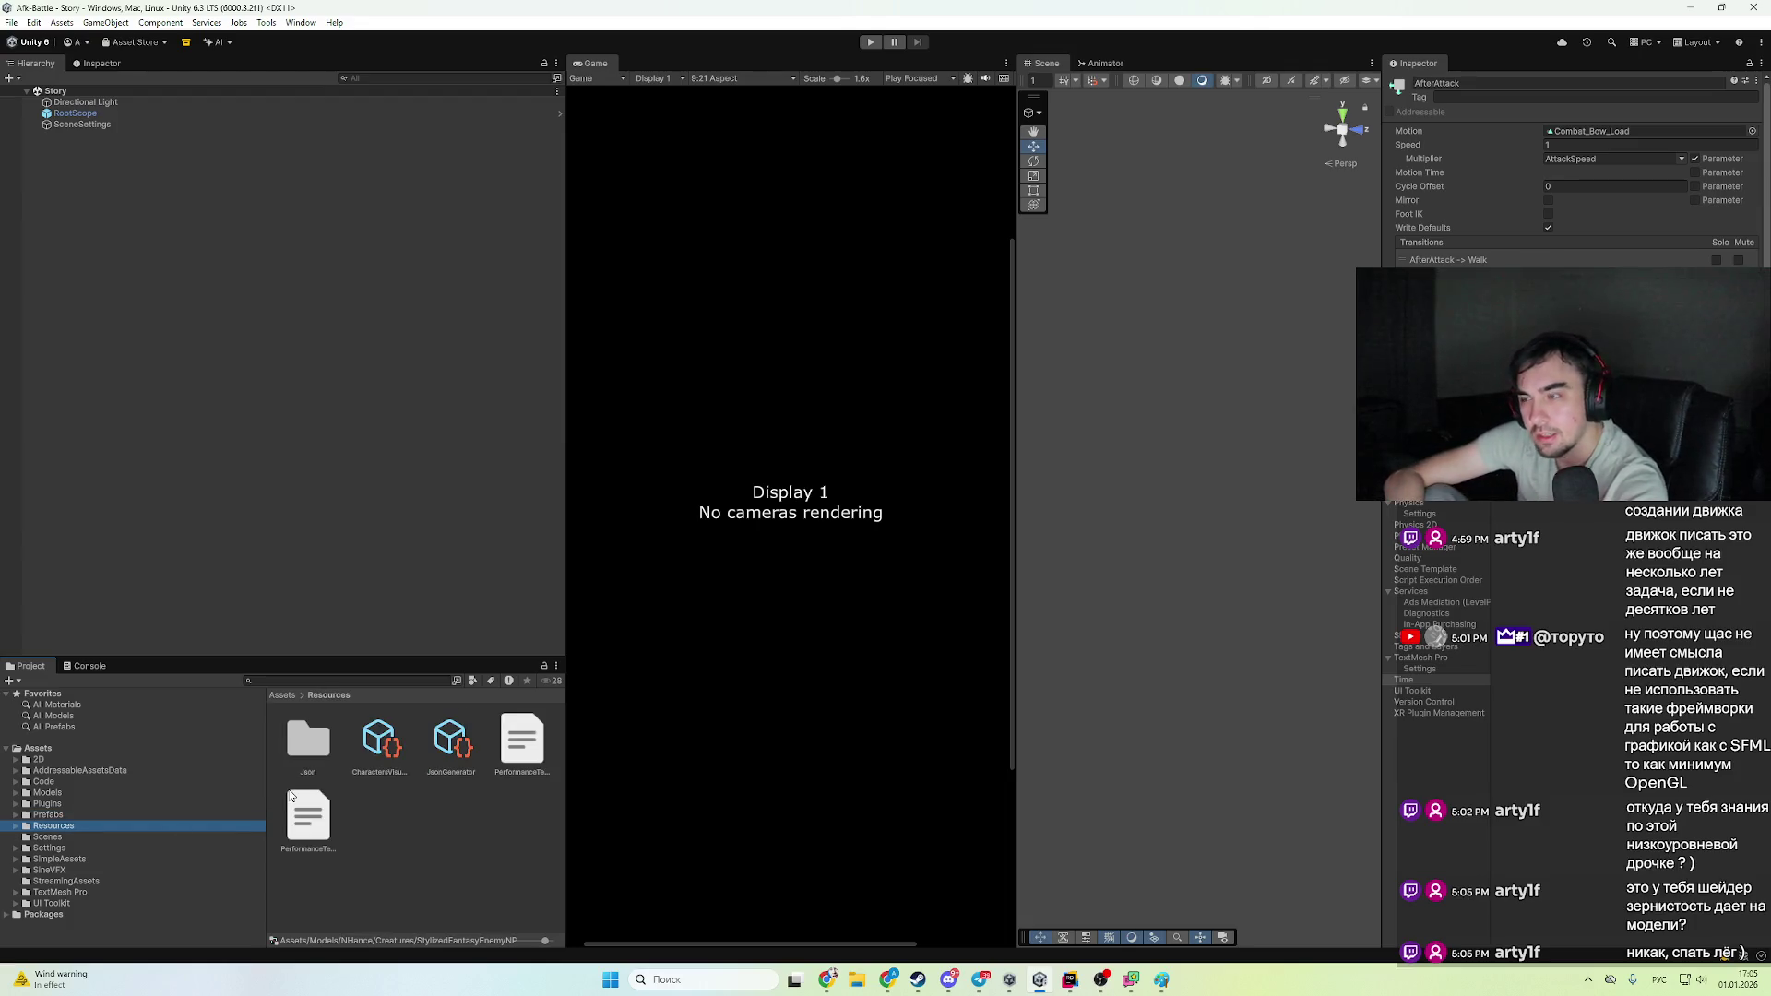
key(Up)
key(Up)
key(Up)
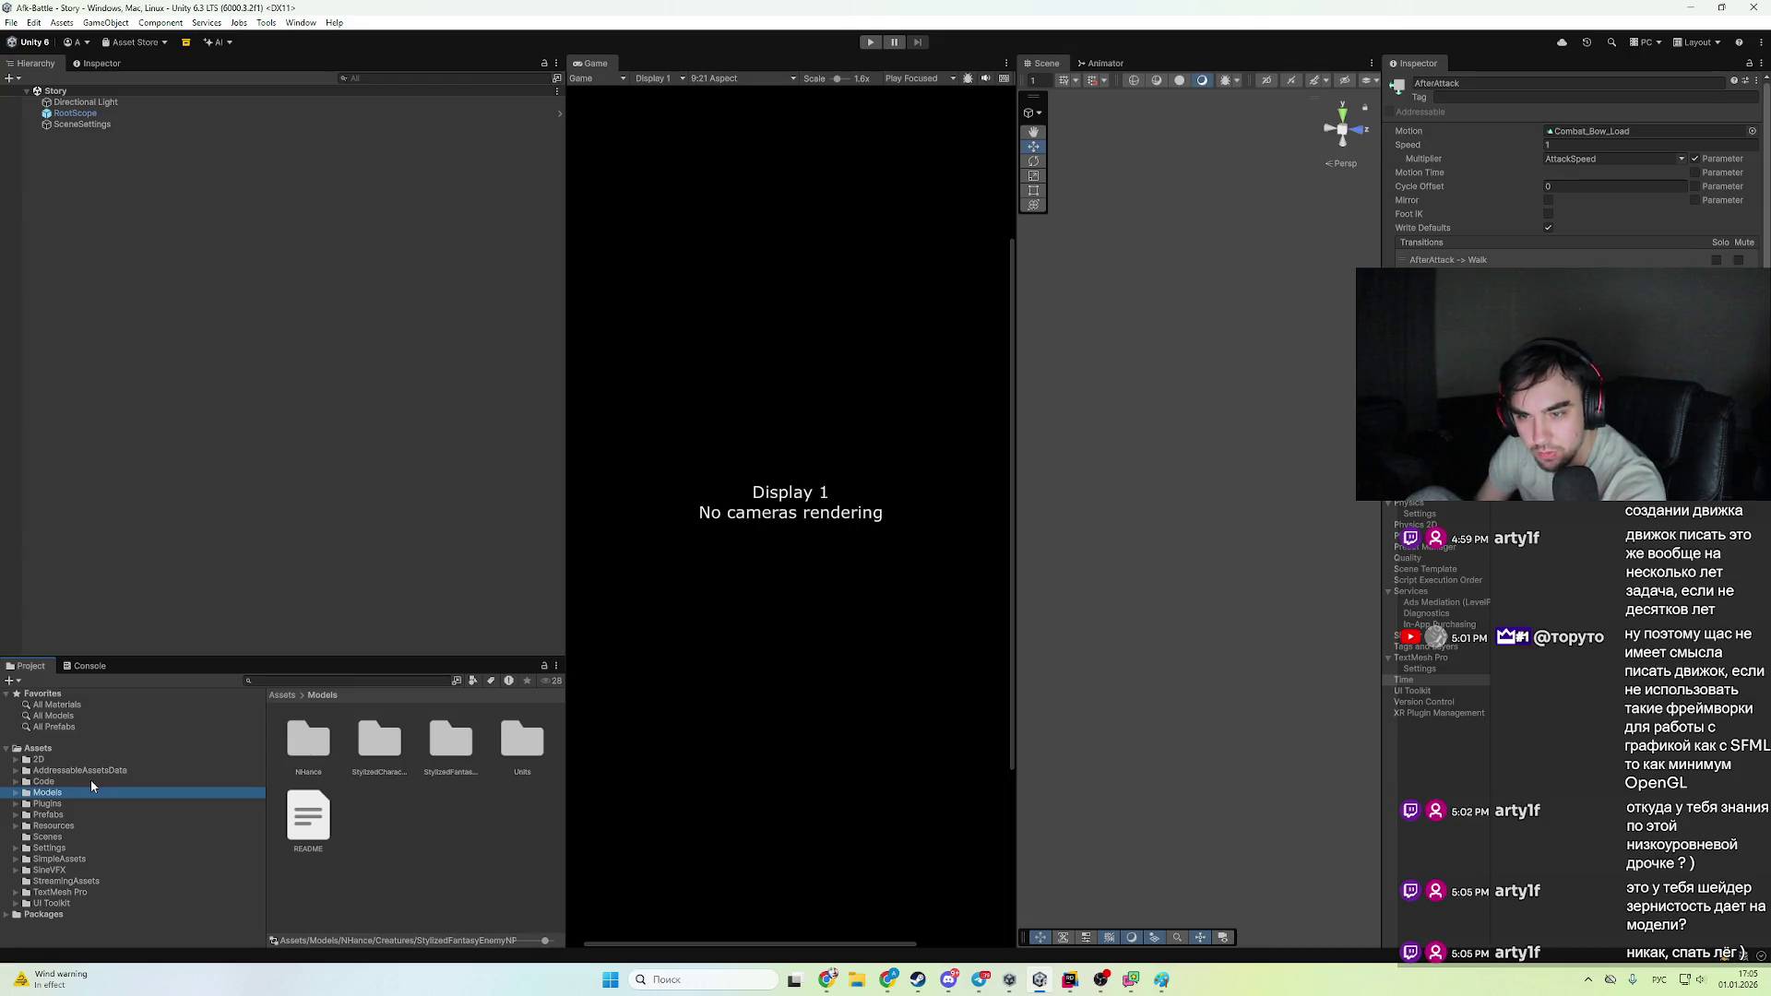
- Open the Units folder inside Assets/Models
key(Up)
key(Down)
key(Down)
key(Up)
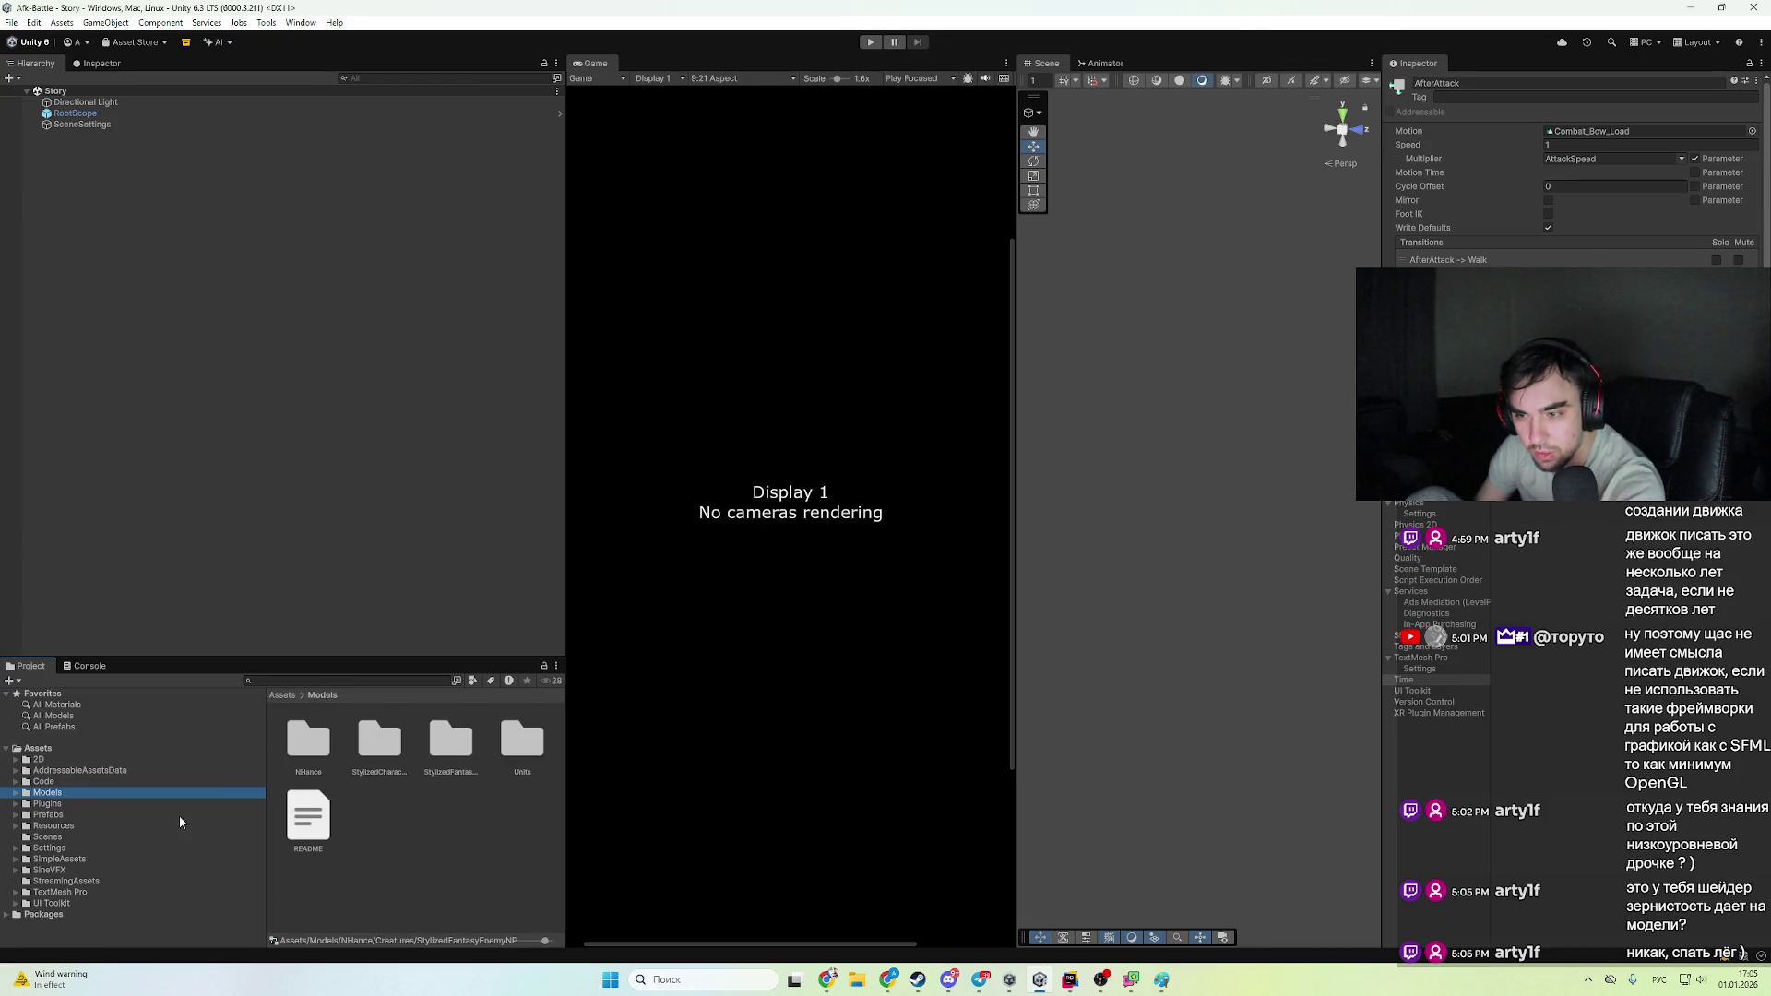
key(Down)
key(Down)
key(Up)
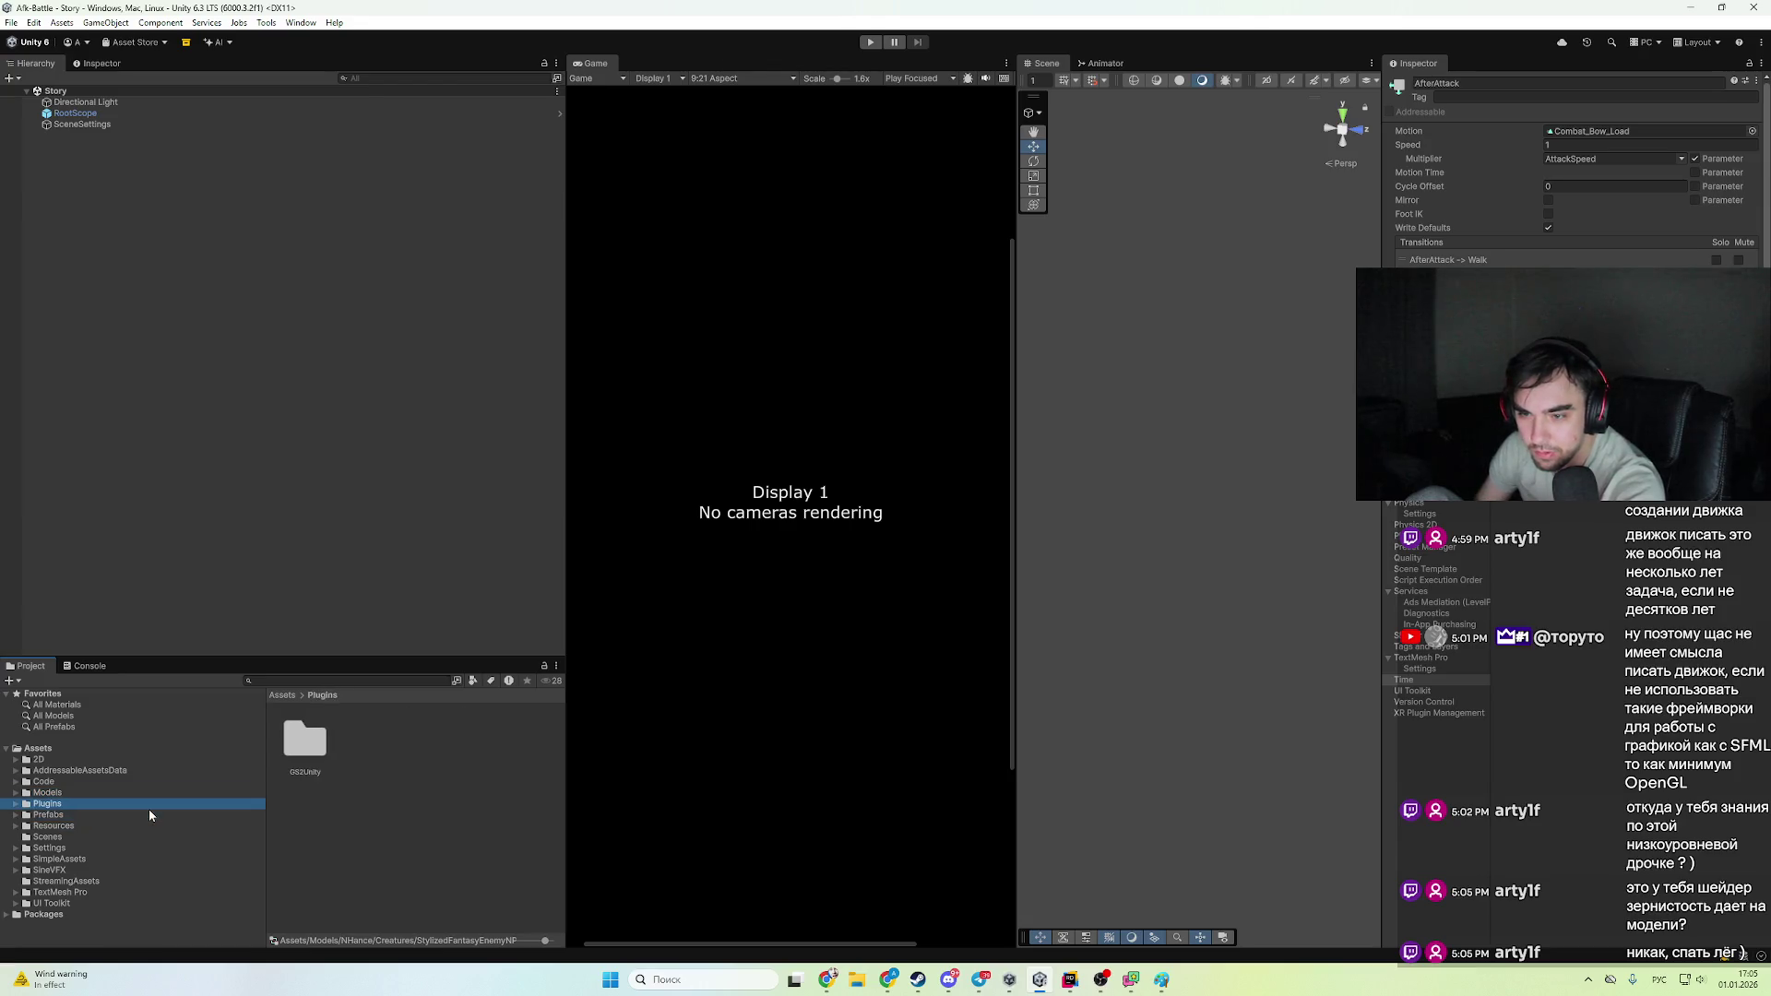
key(Up)
double_click(523, 733)
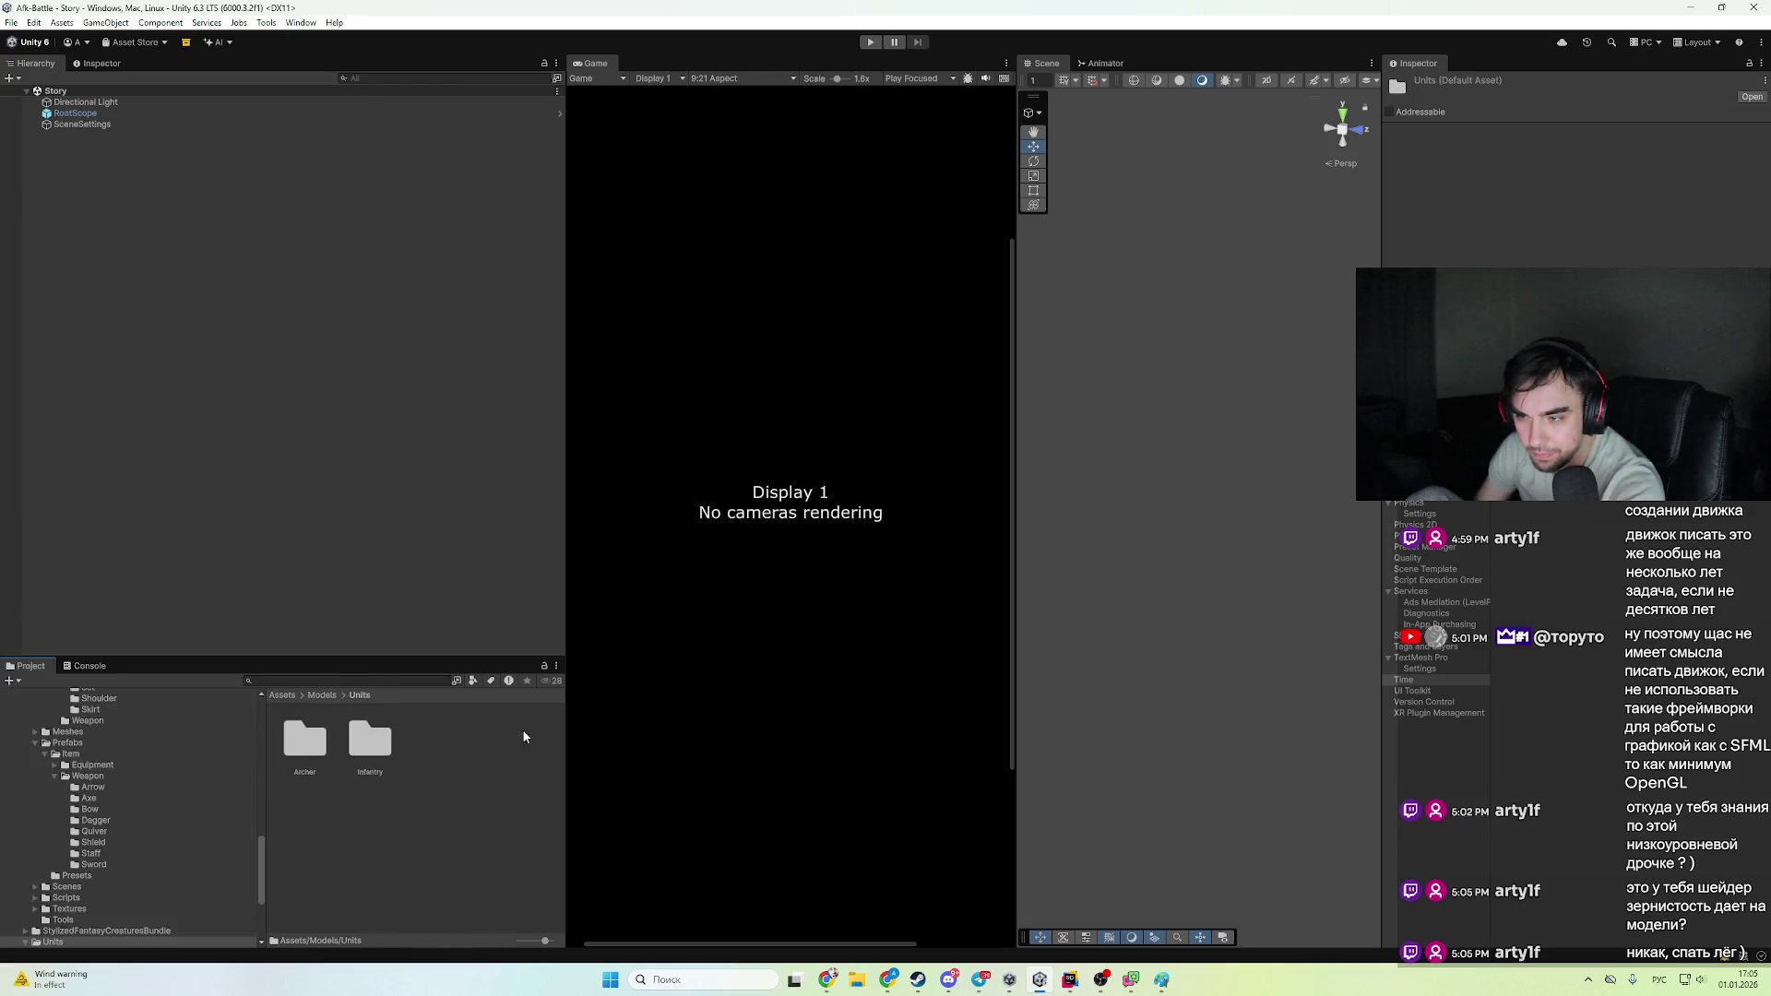
- Browse the Archer and Infantry unit folders and inspect the Archer1 prefab
scroll(118, 809, down, 3)
click(100, 870)
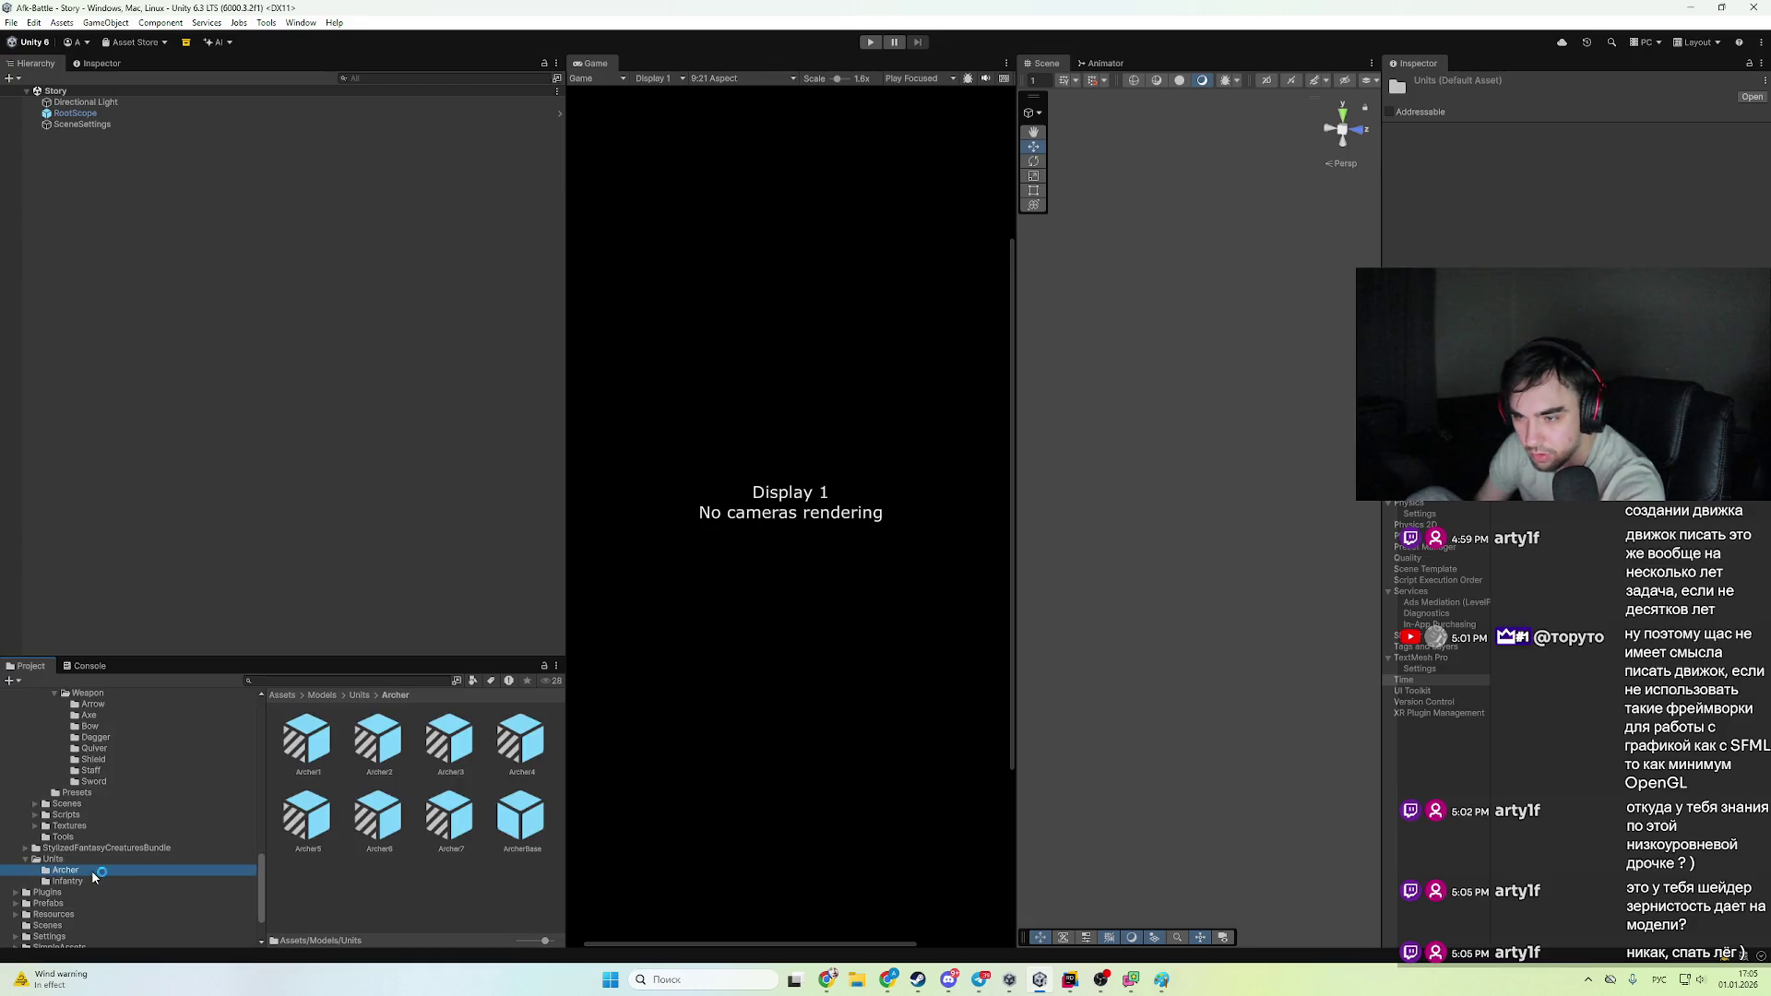
click(309, 743)
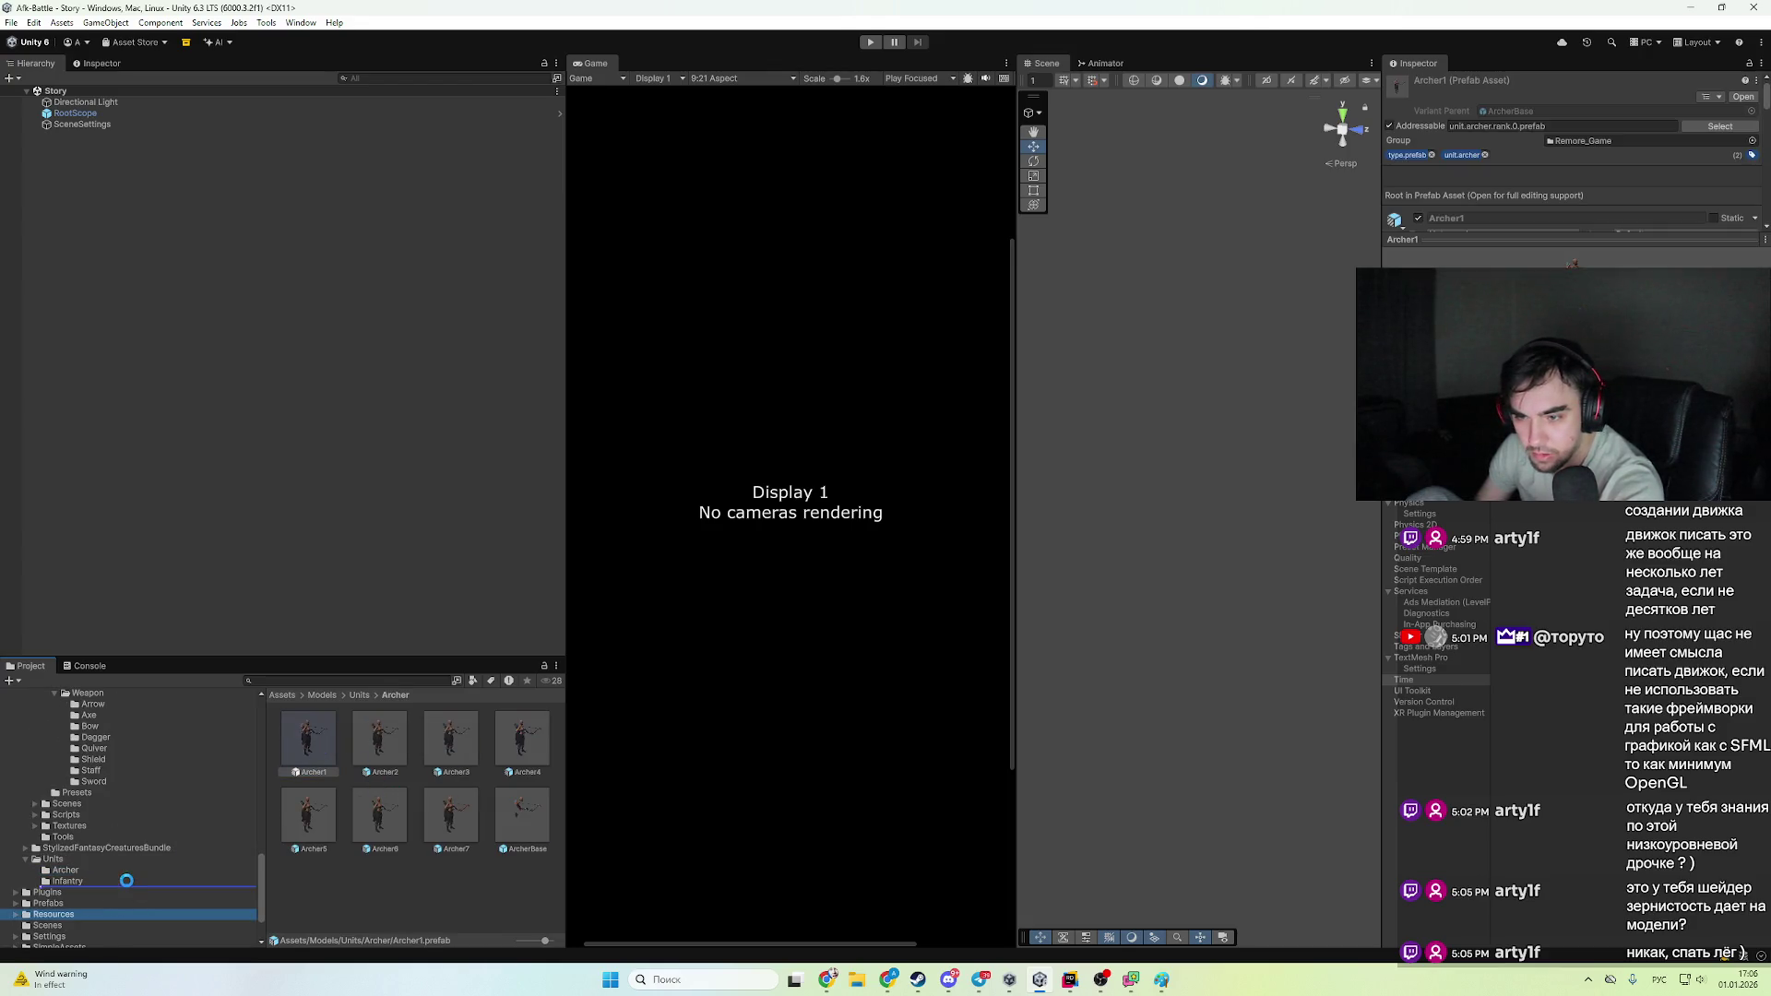
click(128, 882)
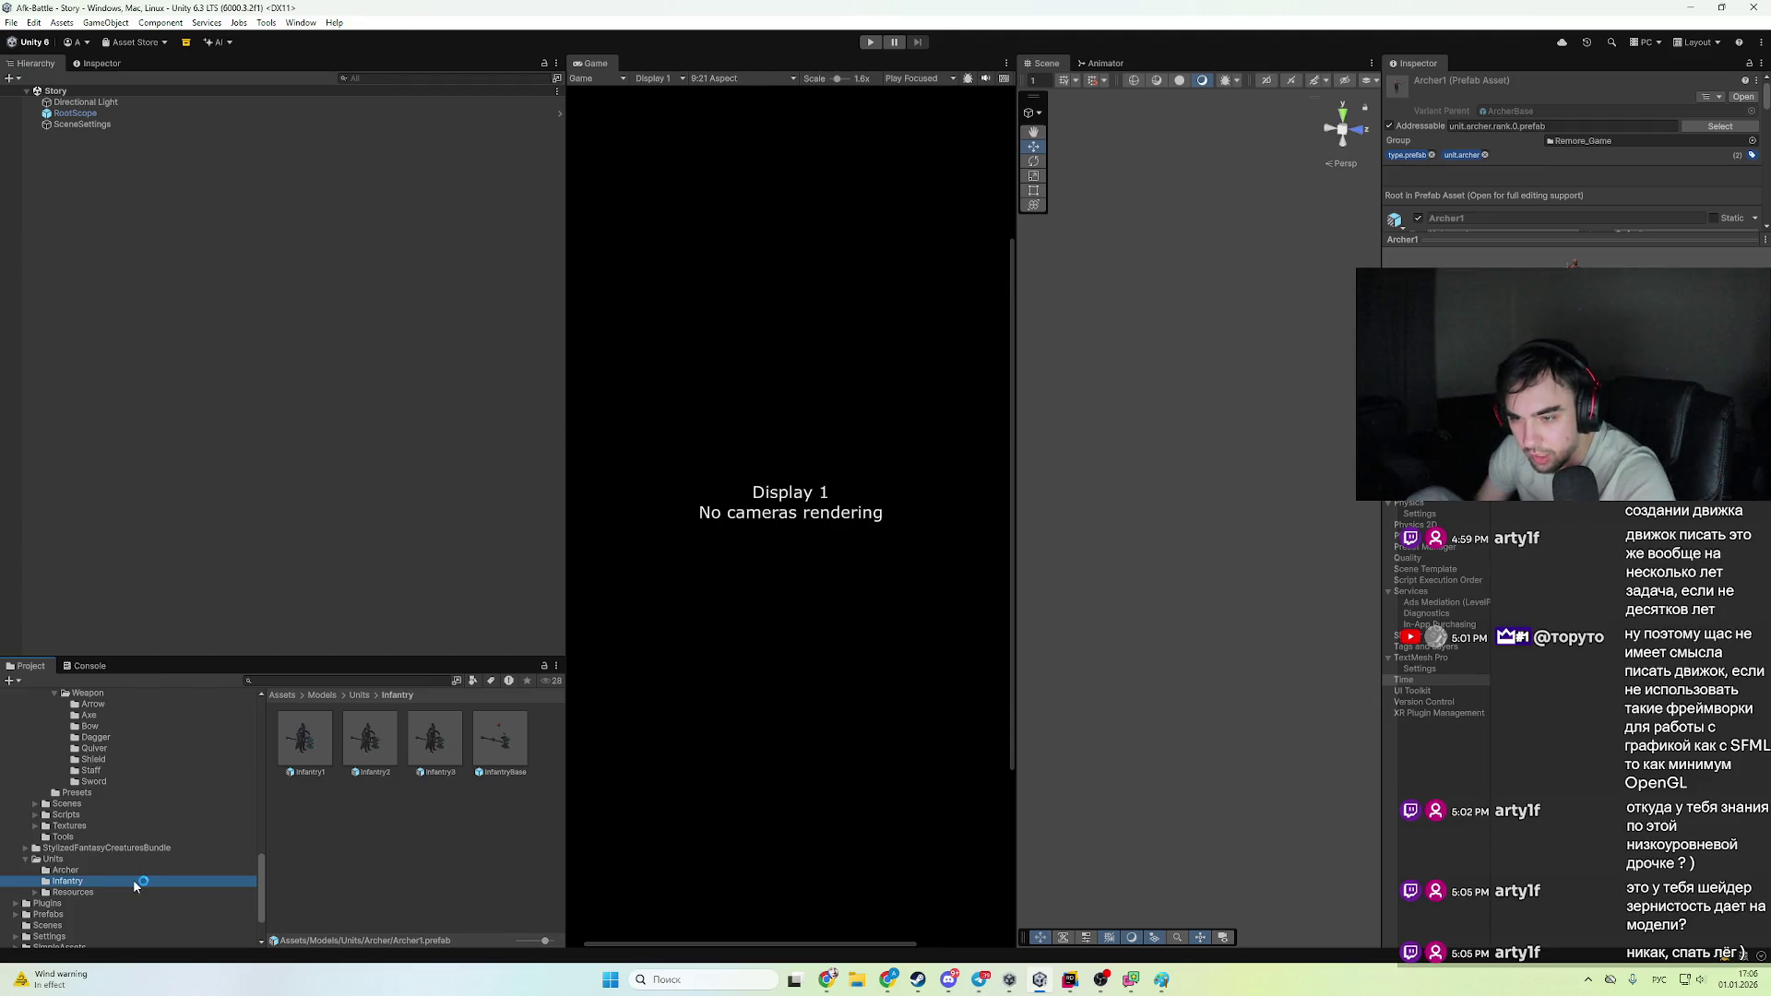
click(74, 871)
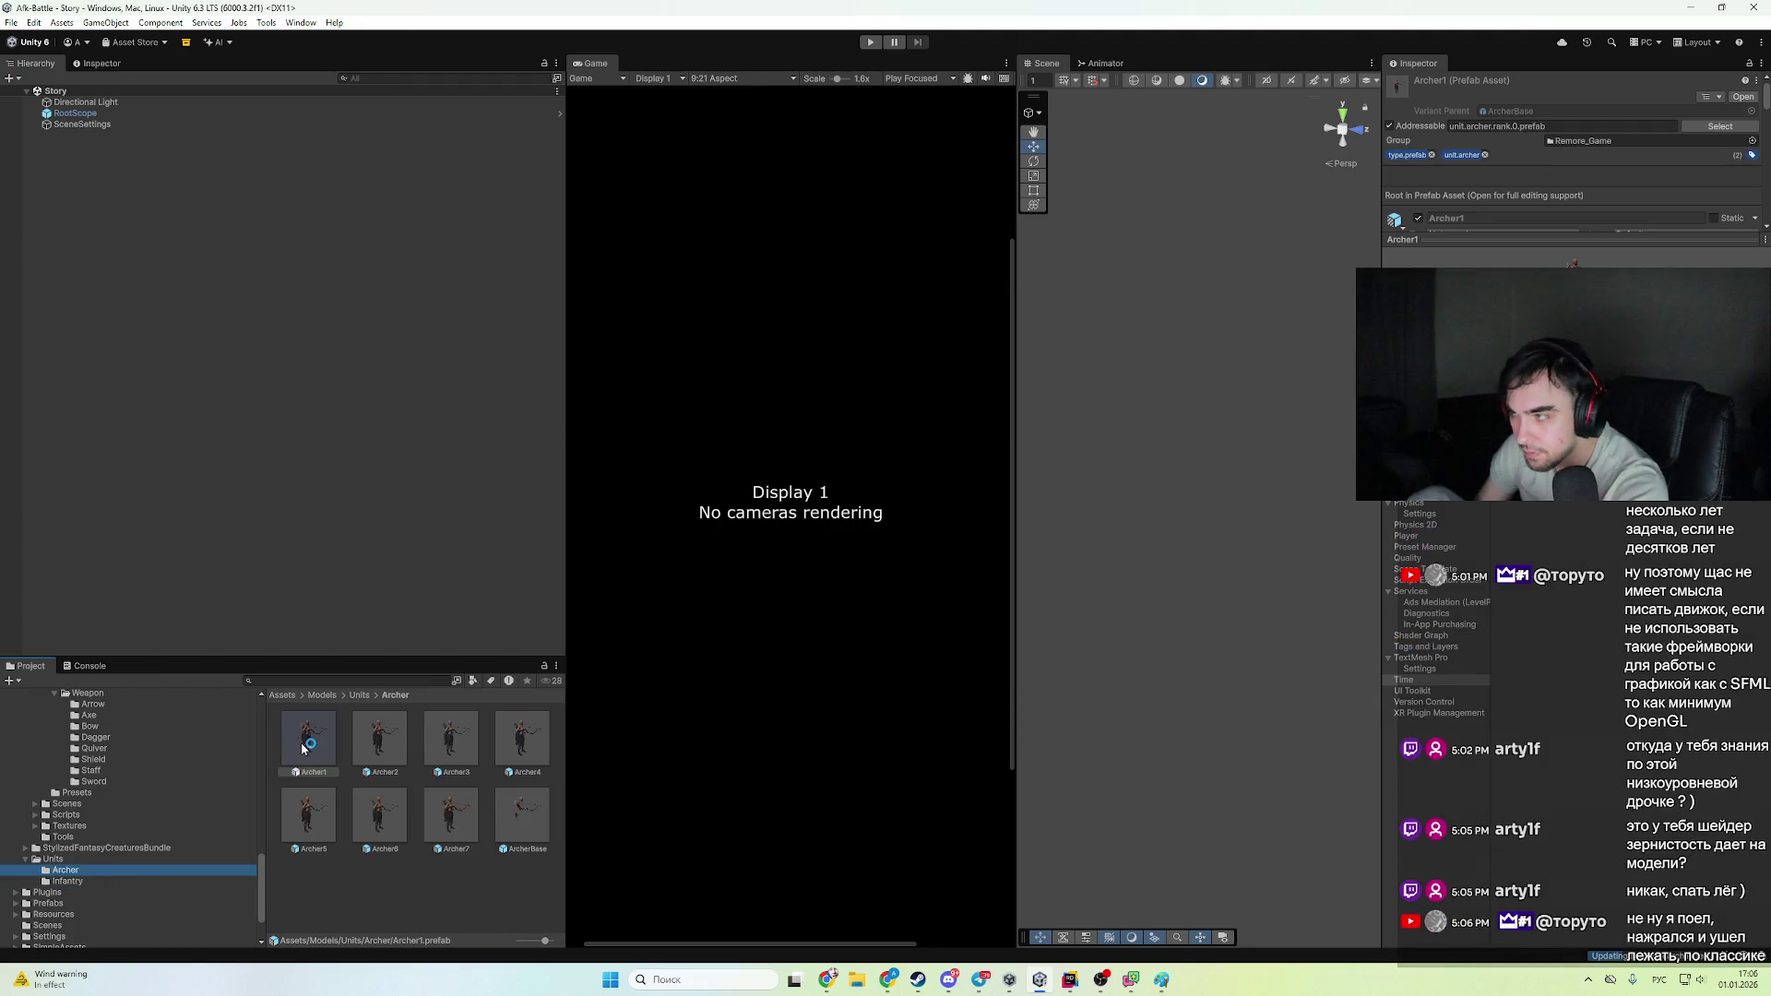
scroll(1547, 185, down, 2)
scroll(1647, 170, down, 2)
- Trace Archer1's FemaleOverrideController and its clips to the BaseAnimatorController asset
click(1646, 193)
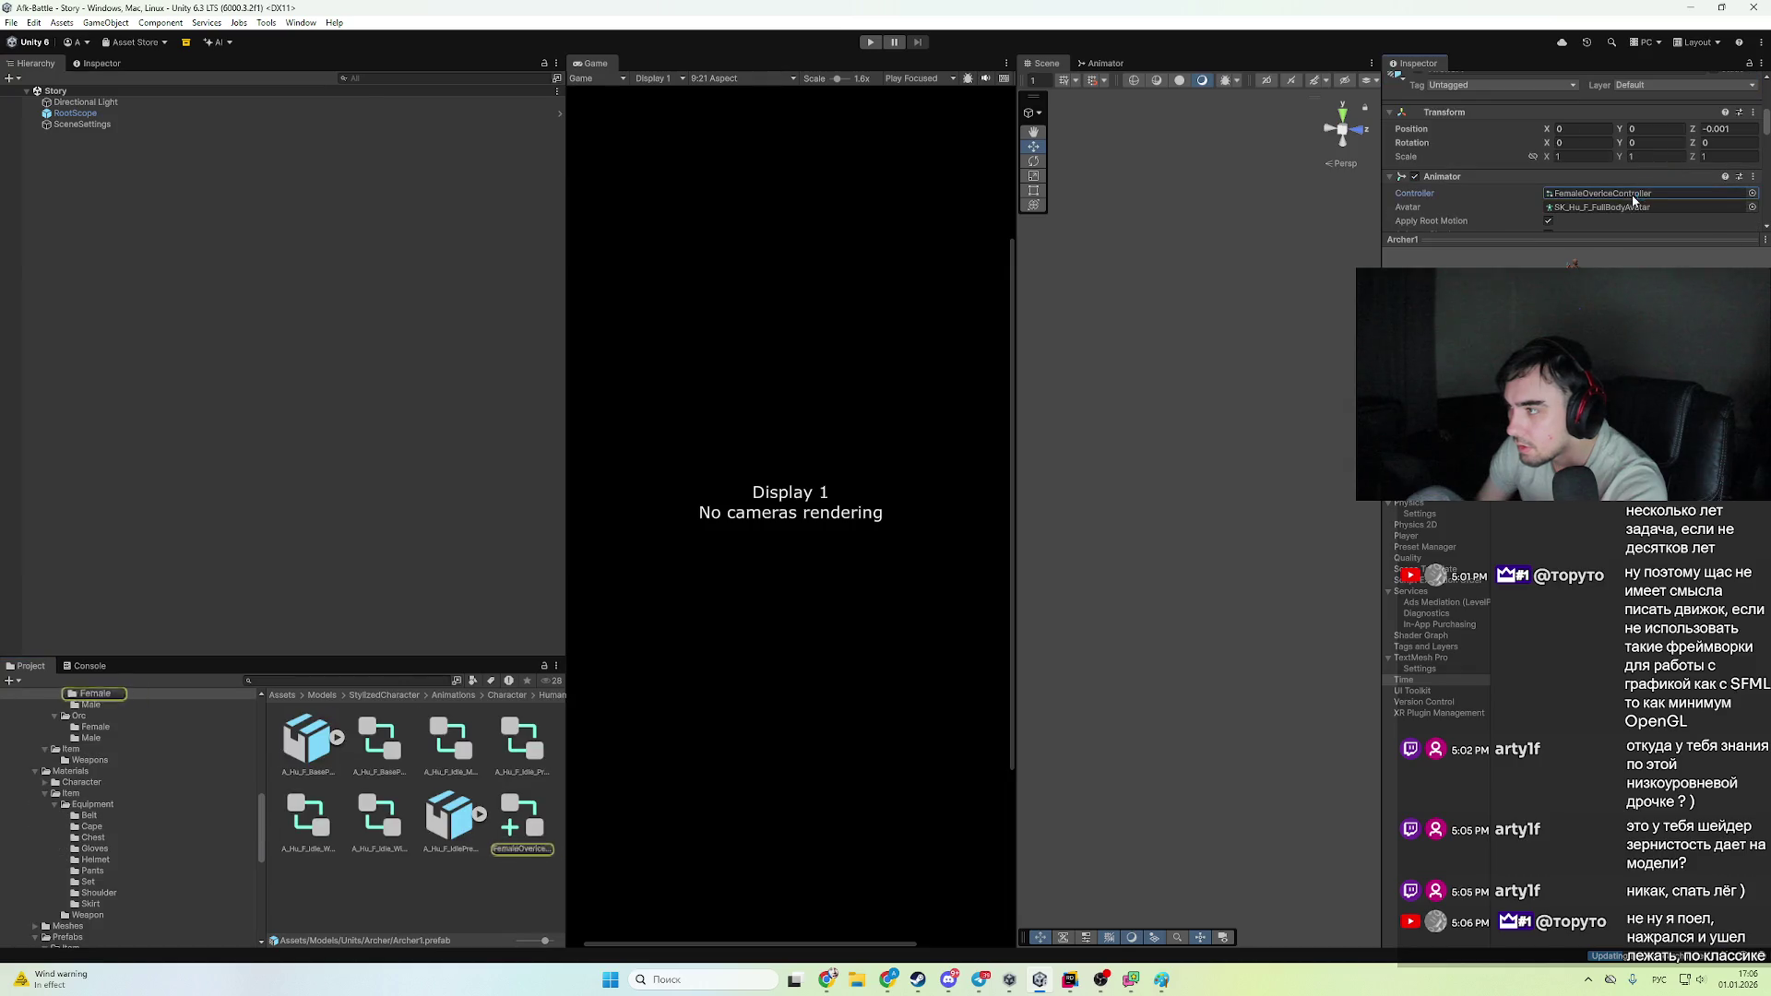
click(522, 816)
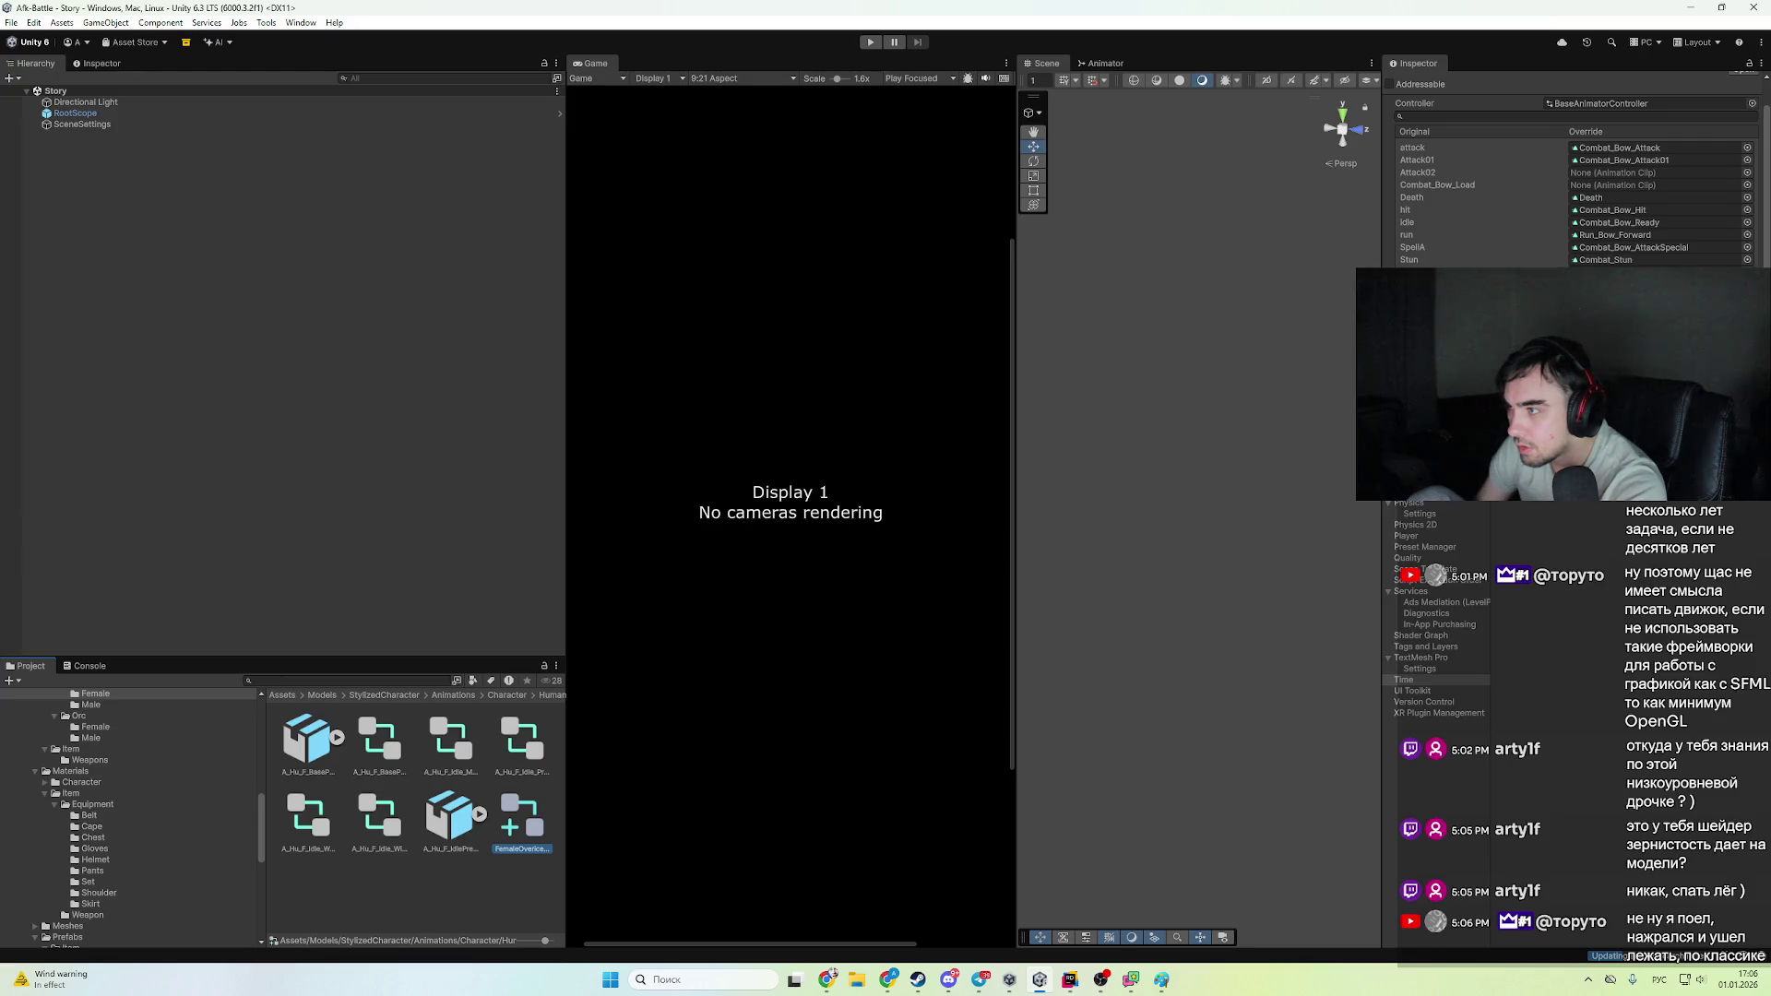
click(1646, 103)
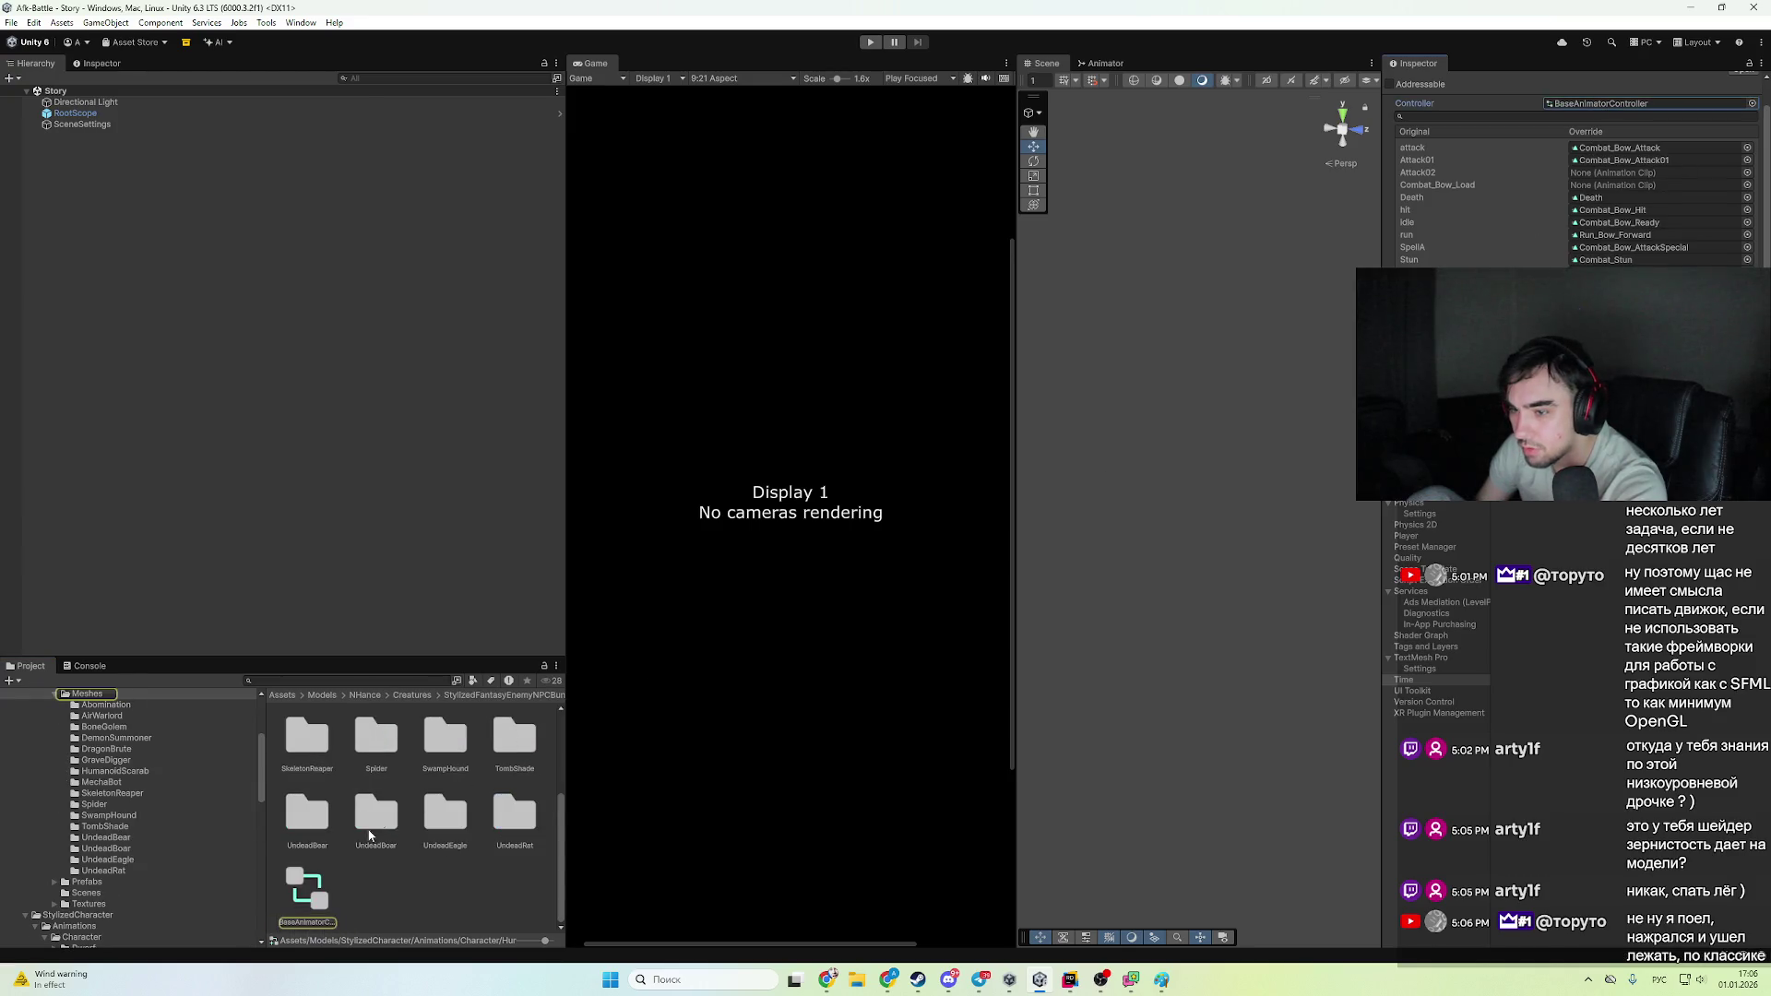
click(307, 901)
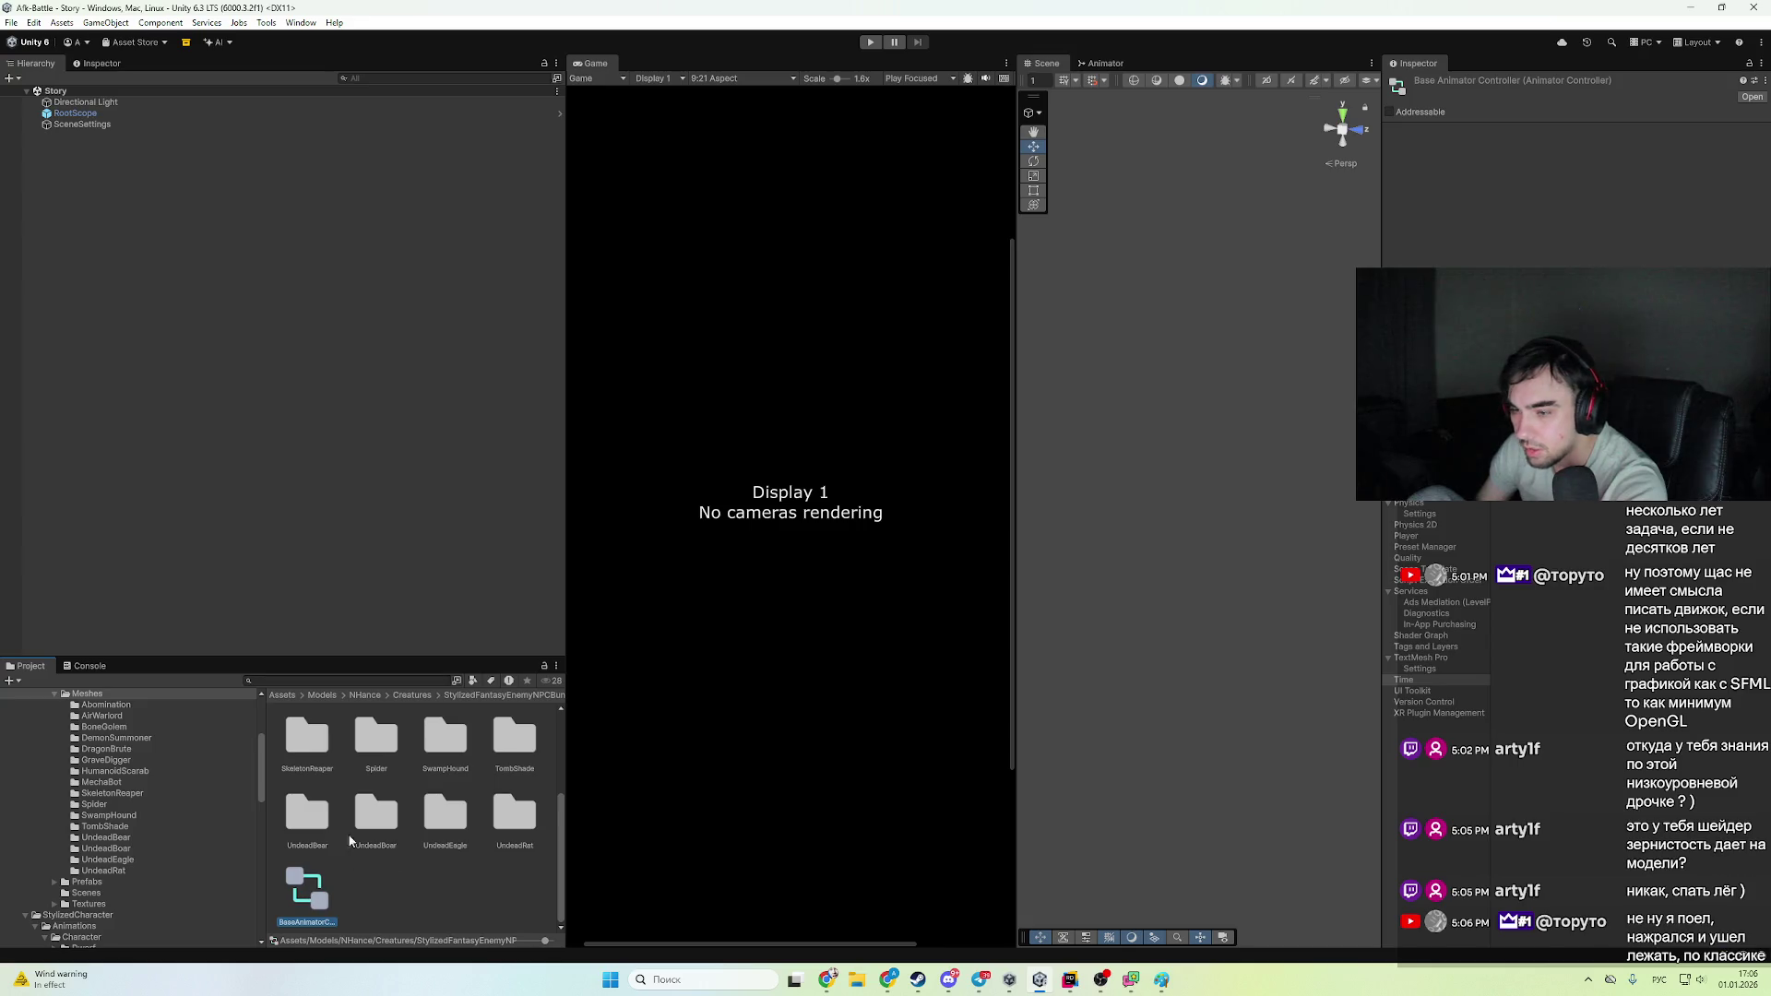
scroll(201, 788, down, 10)
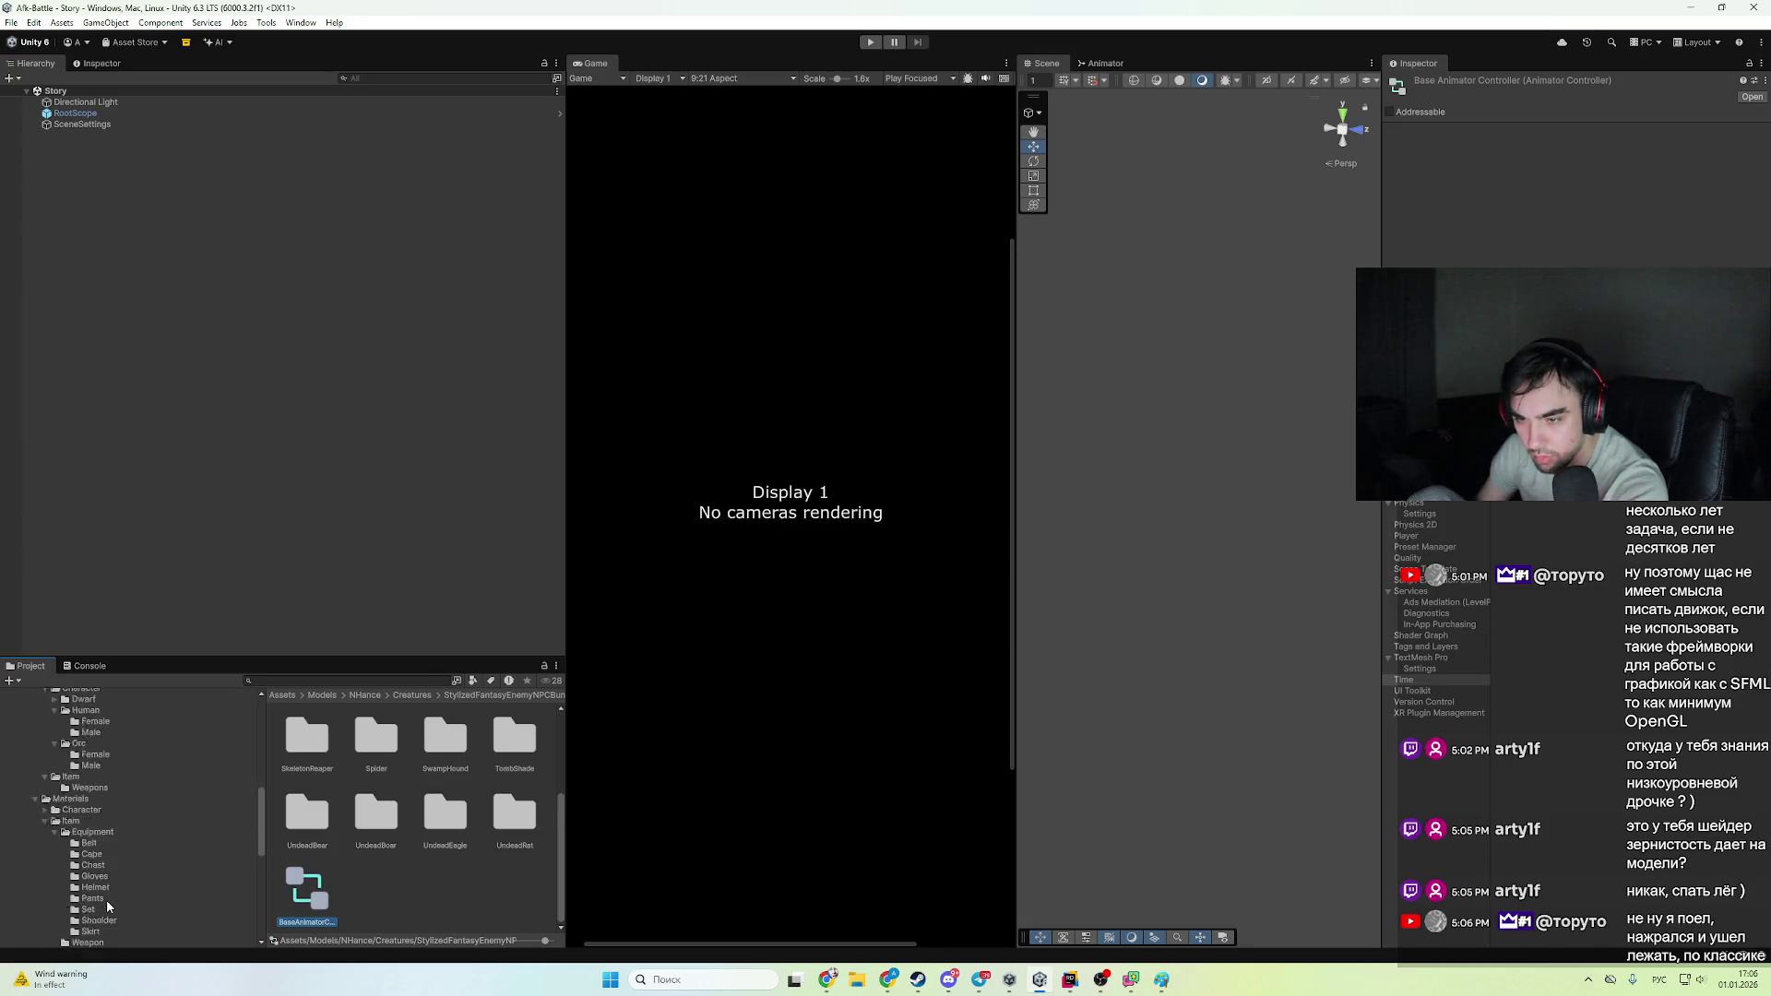
- Recheck Archer1's override clip list, noting the empty Attack02 clip, then select BaseAnimatorController
click(104, 885)
click(308, 738)
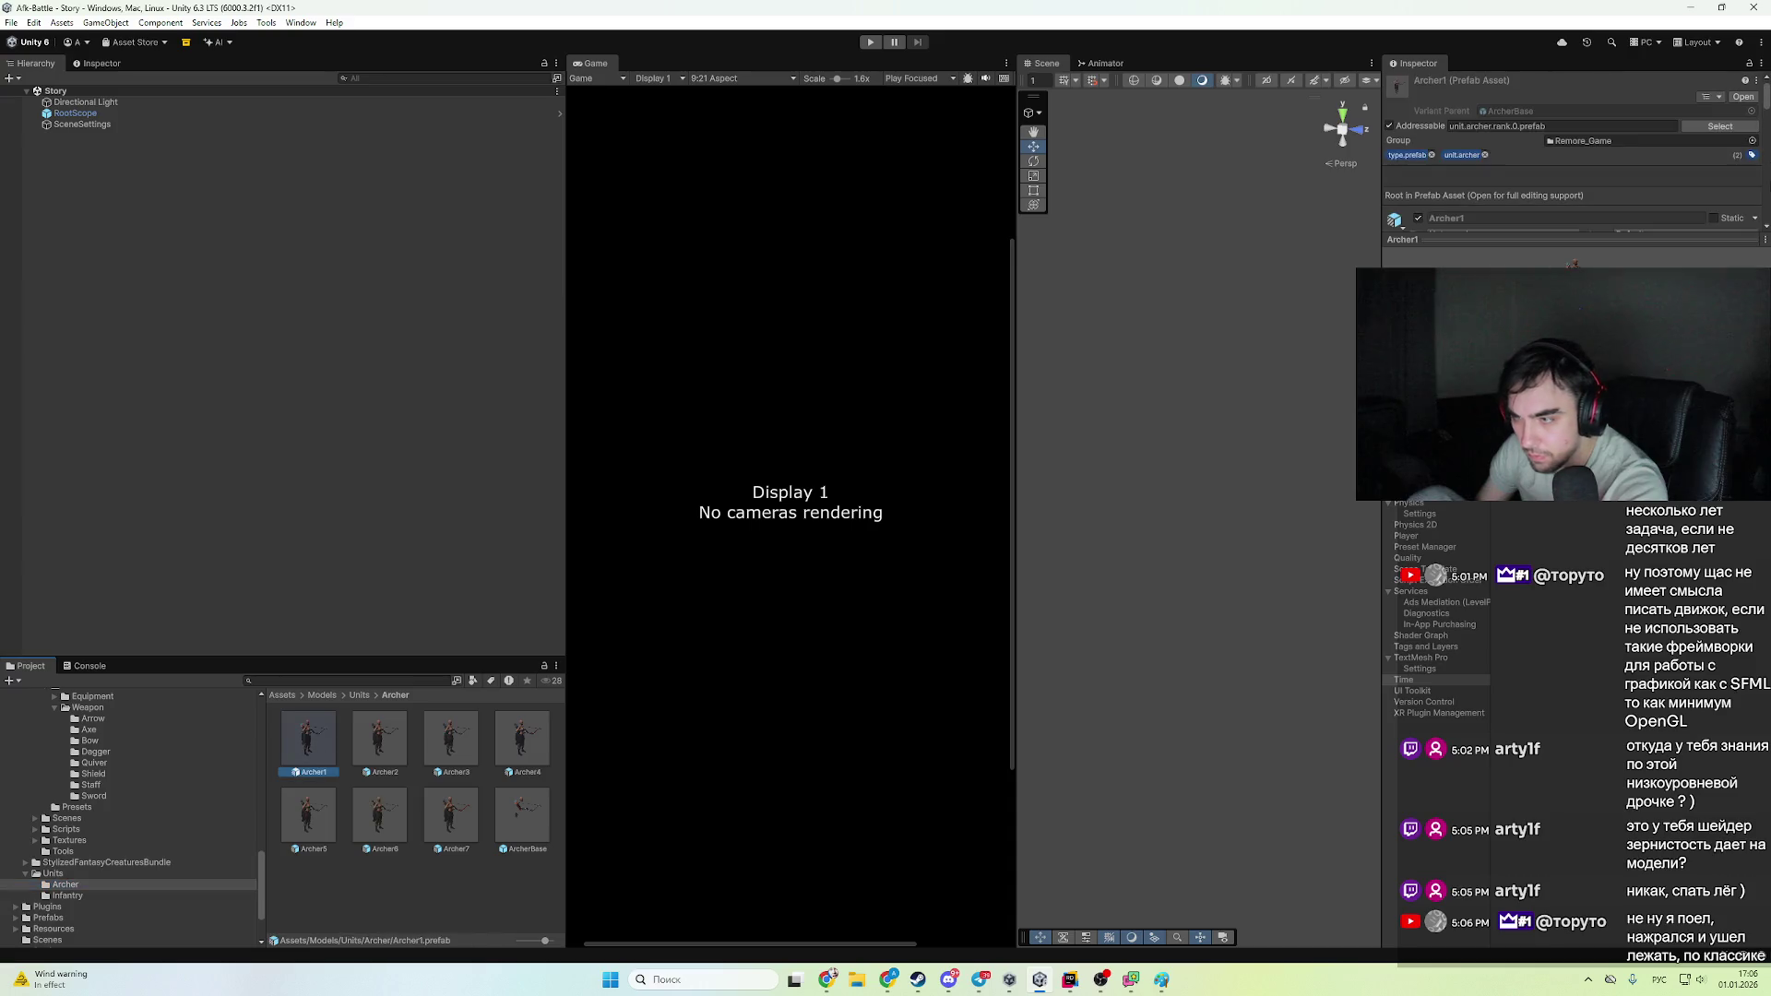
scroll(1587, 179, down, 5)
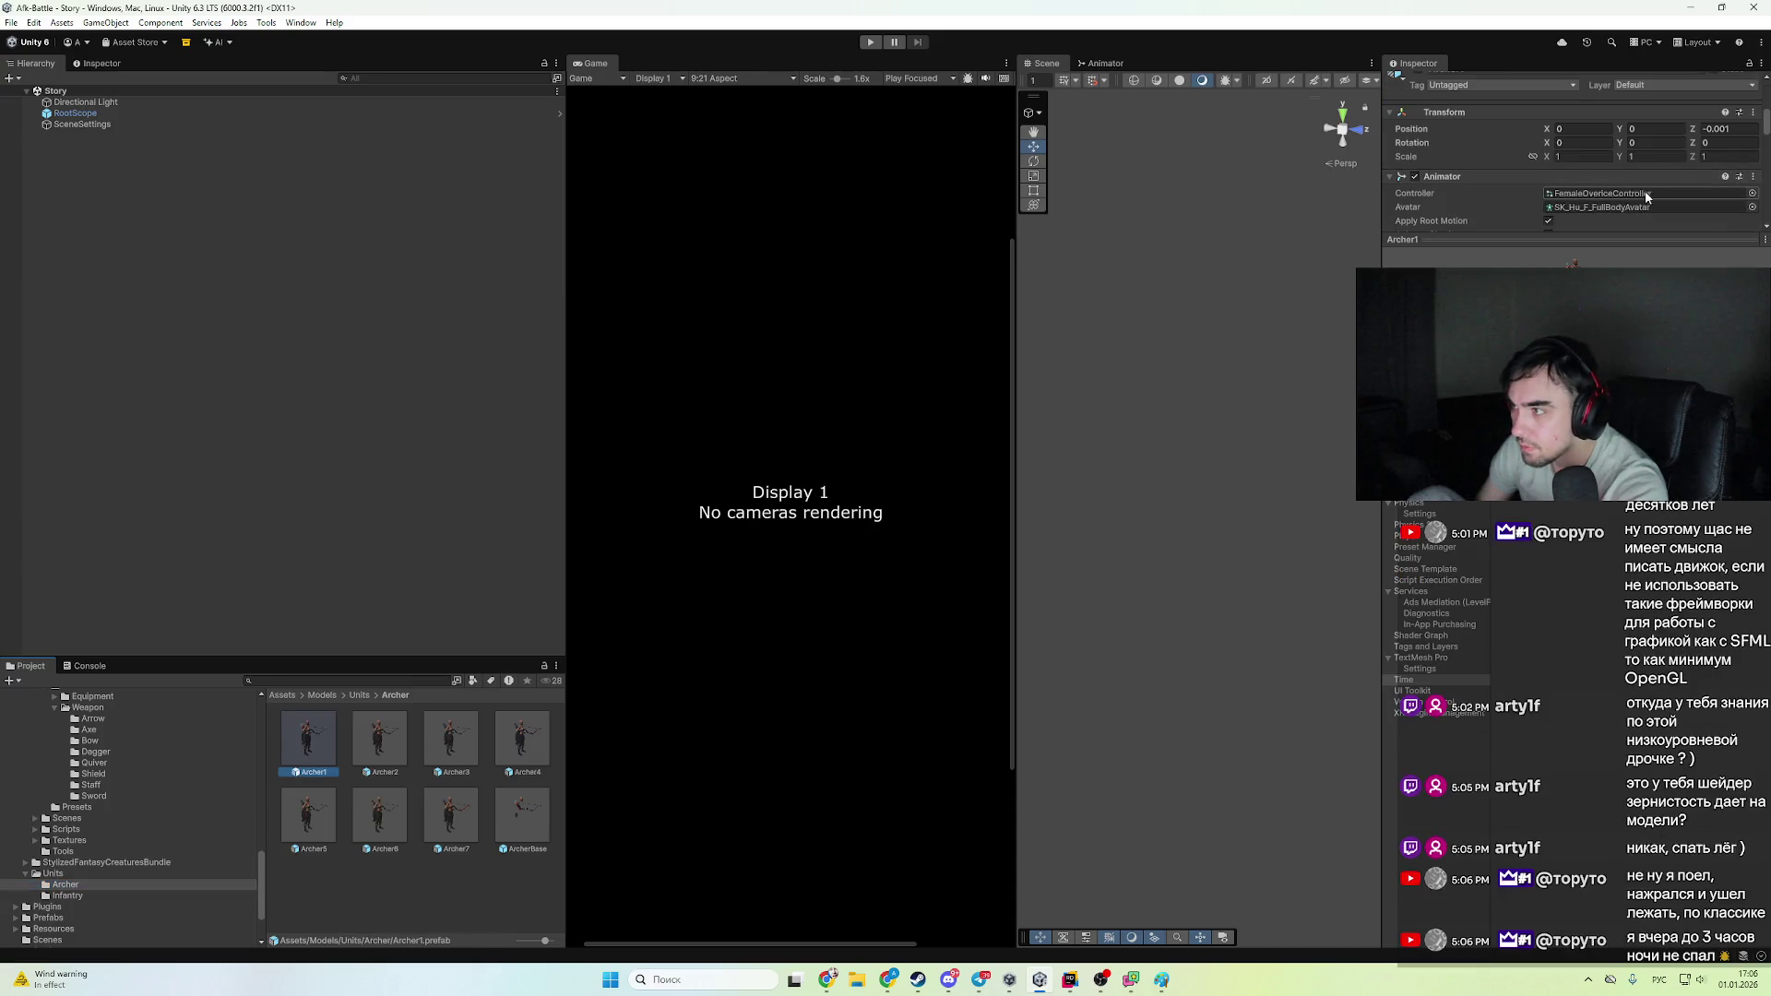
click(1603, 193)
click(506, 823)
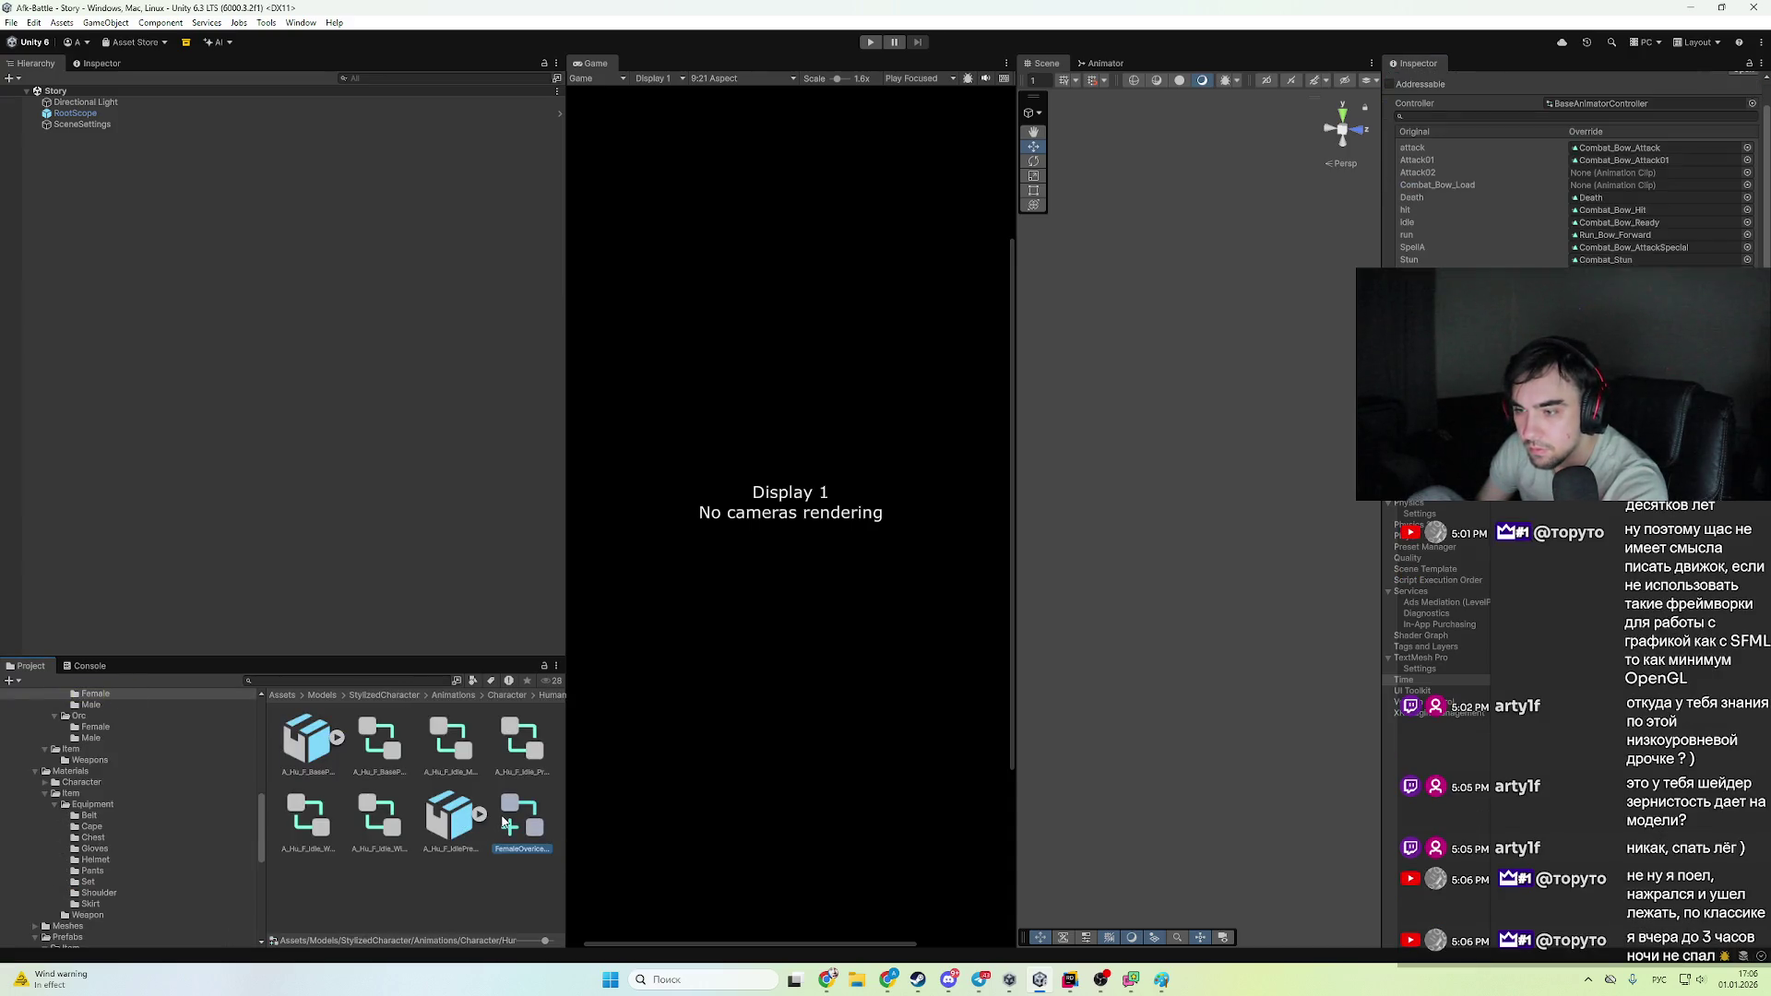
click(90, 67)
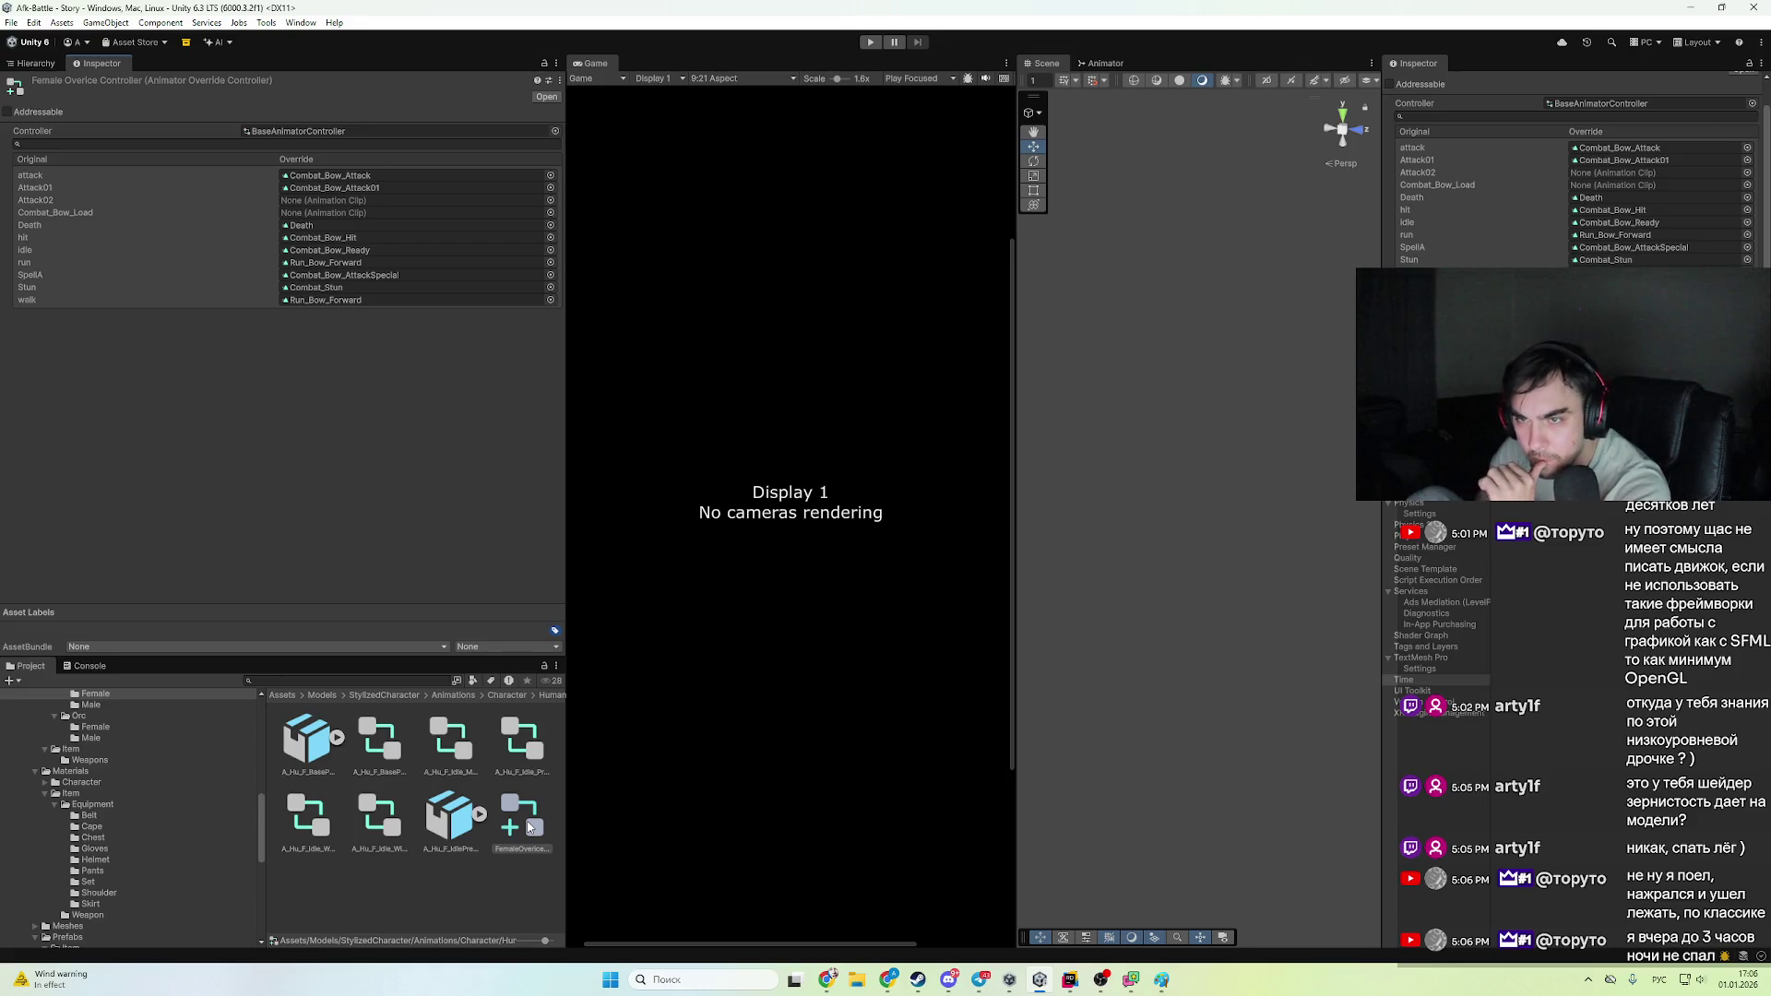
click(325, 200)
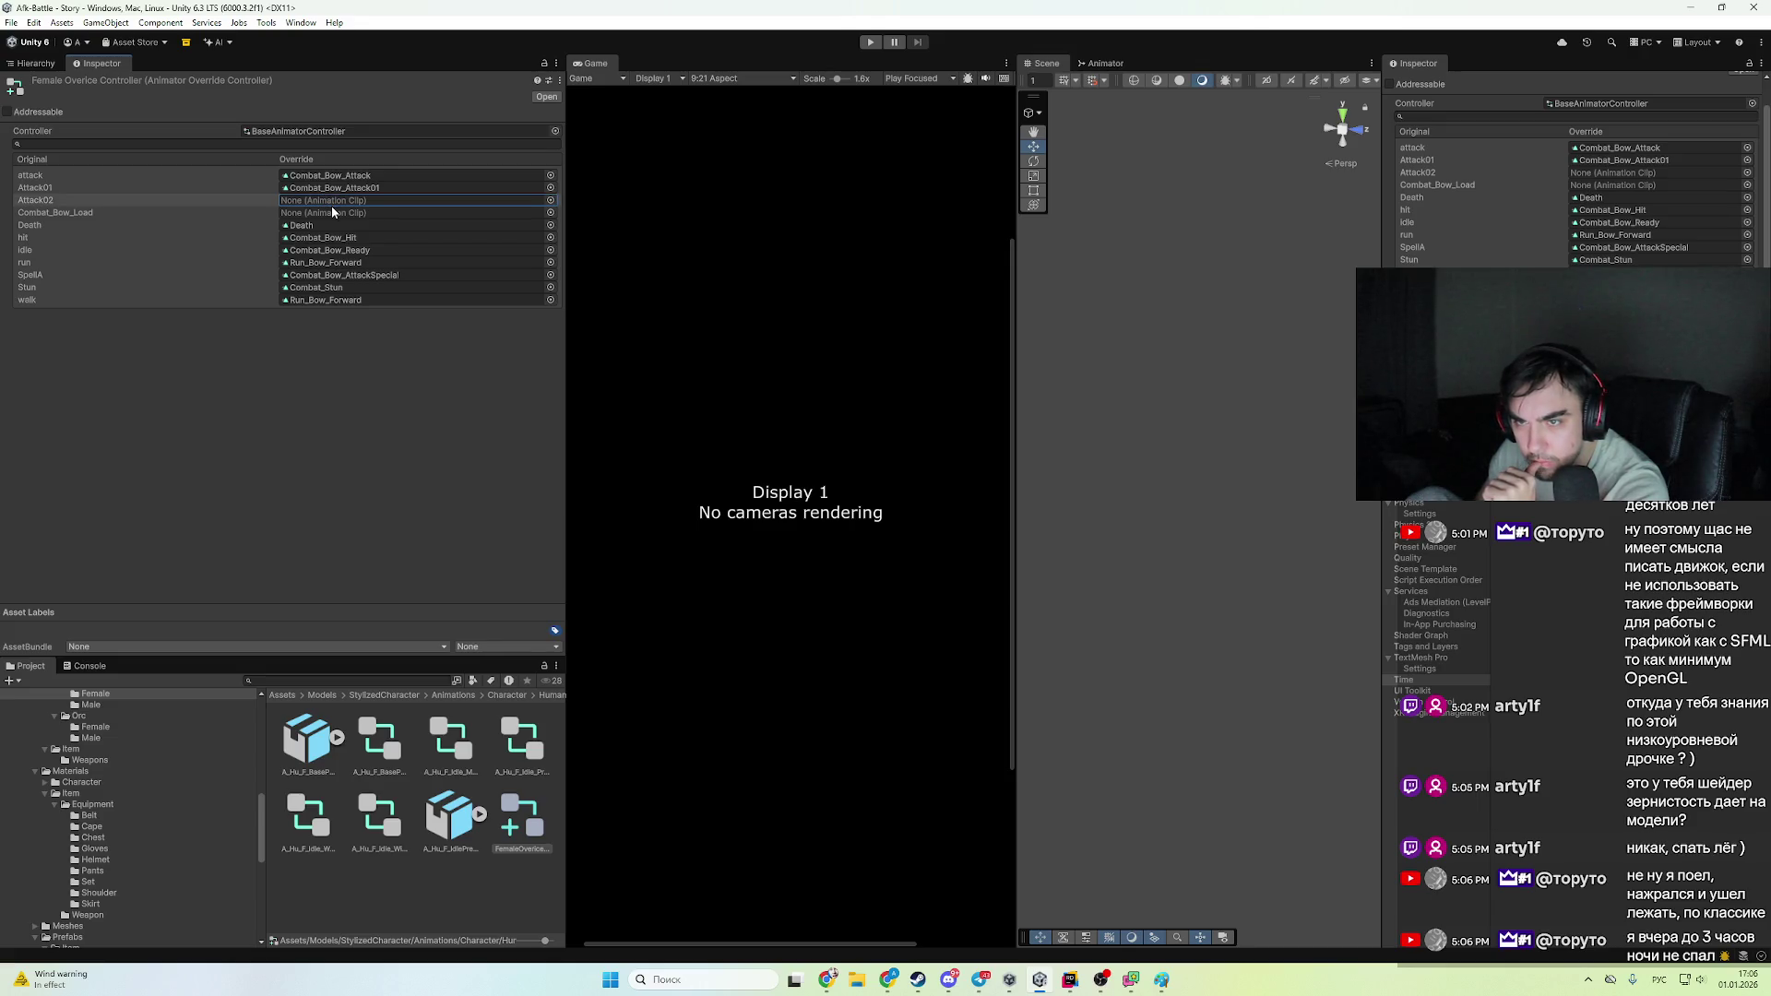
click(1638, 105)
click(304, 900)
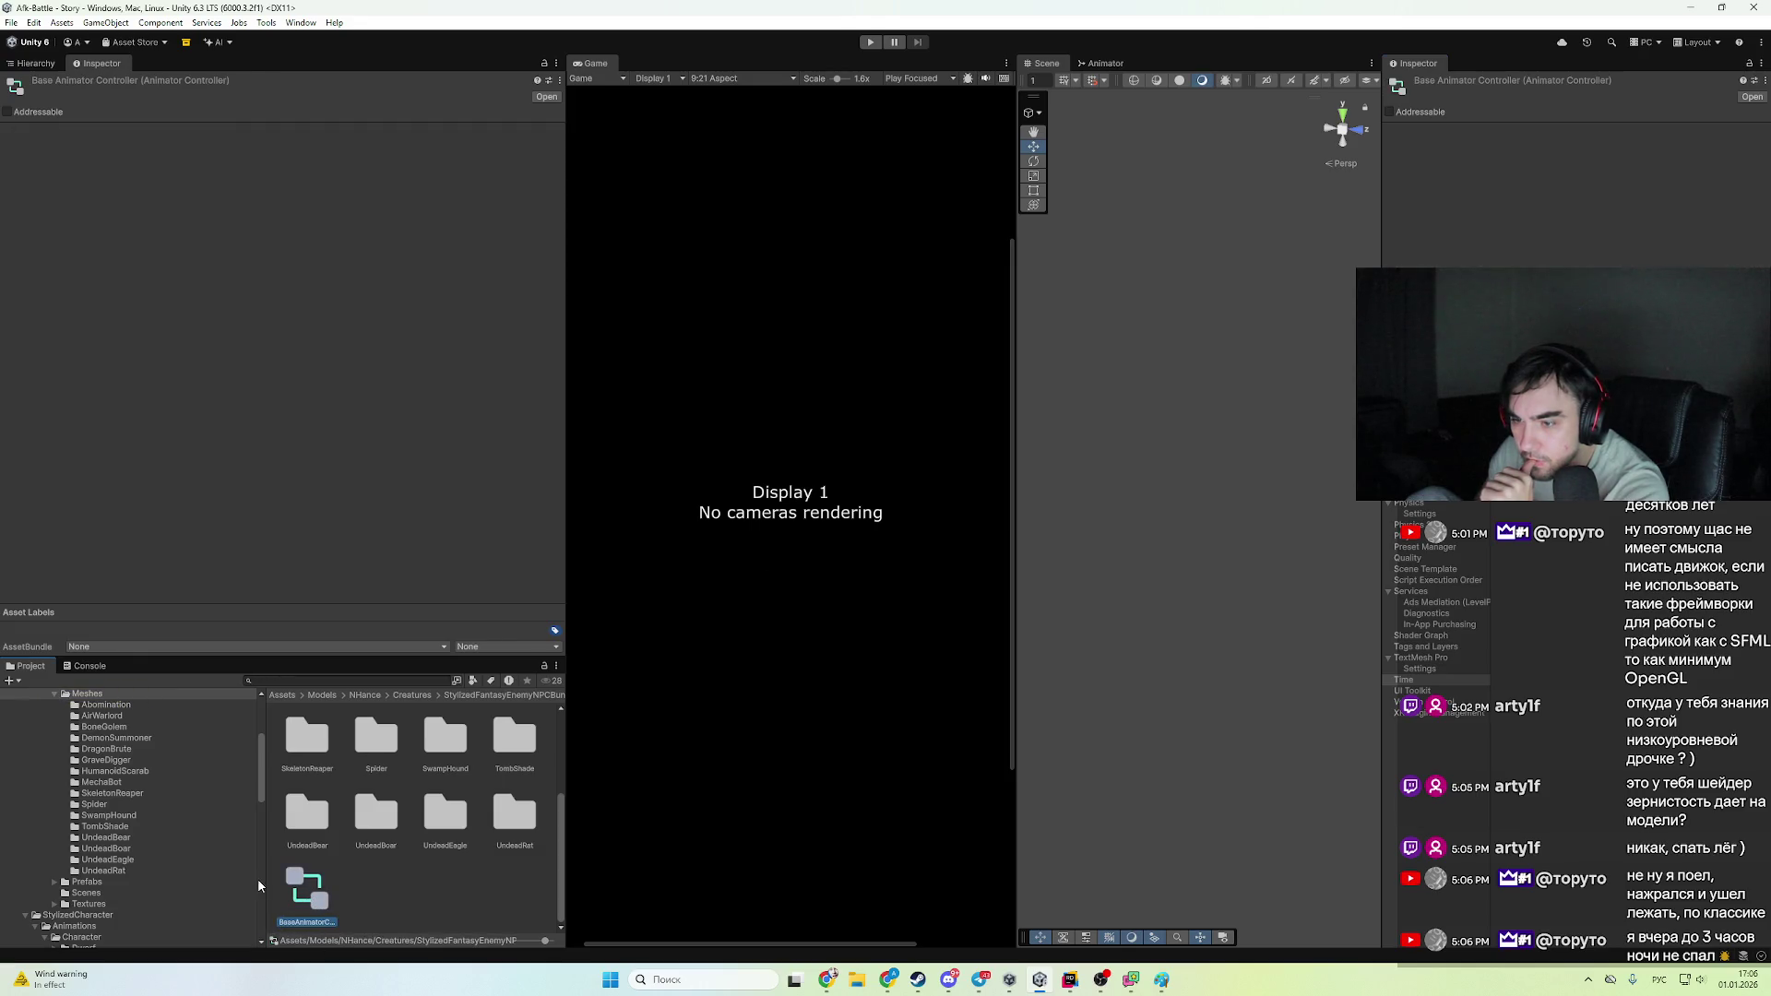
- Open the BaseAnimatorController graph and inspect BeforeAttack, its transition to Attack, and Cast Spell
double_click(288, 897)
click(1291, 528)
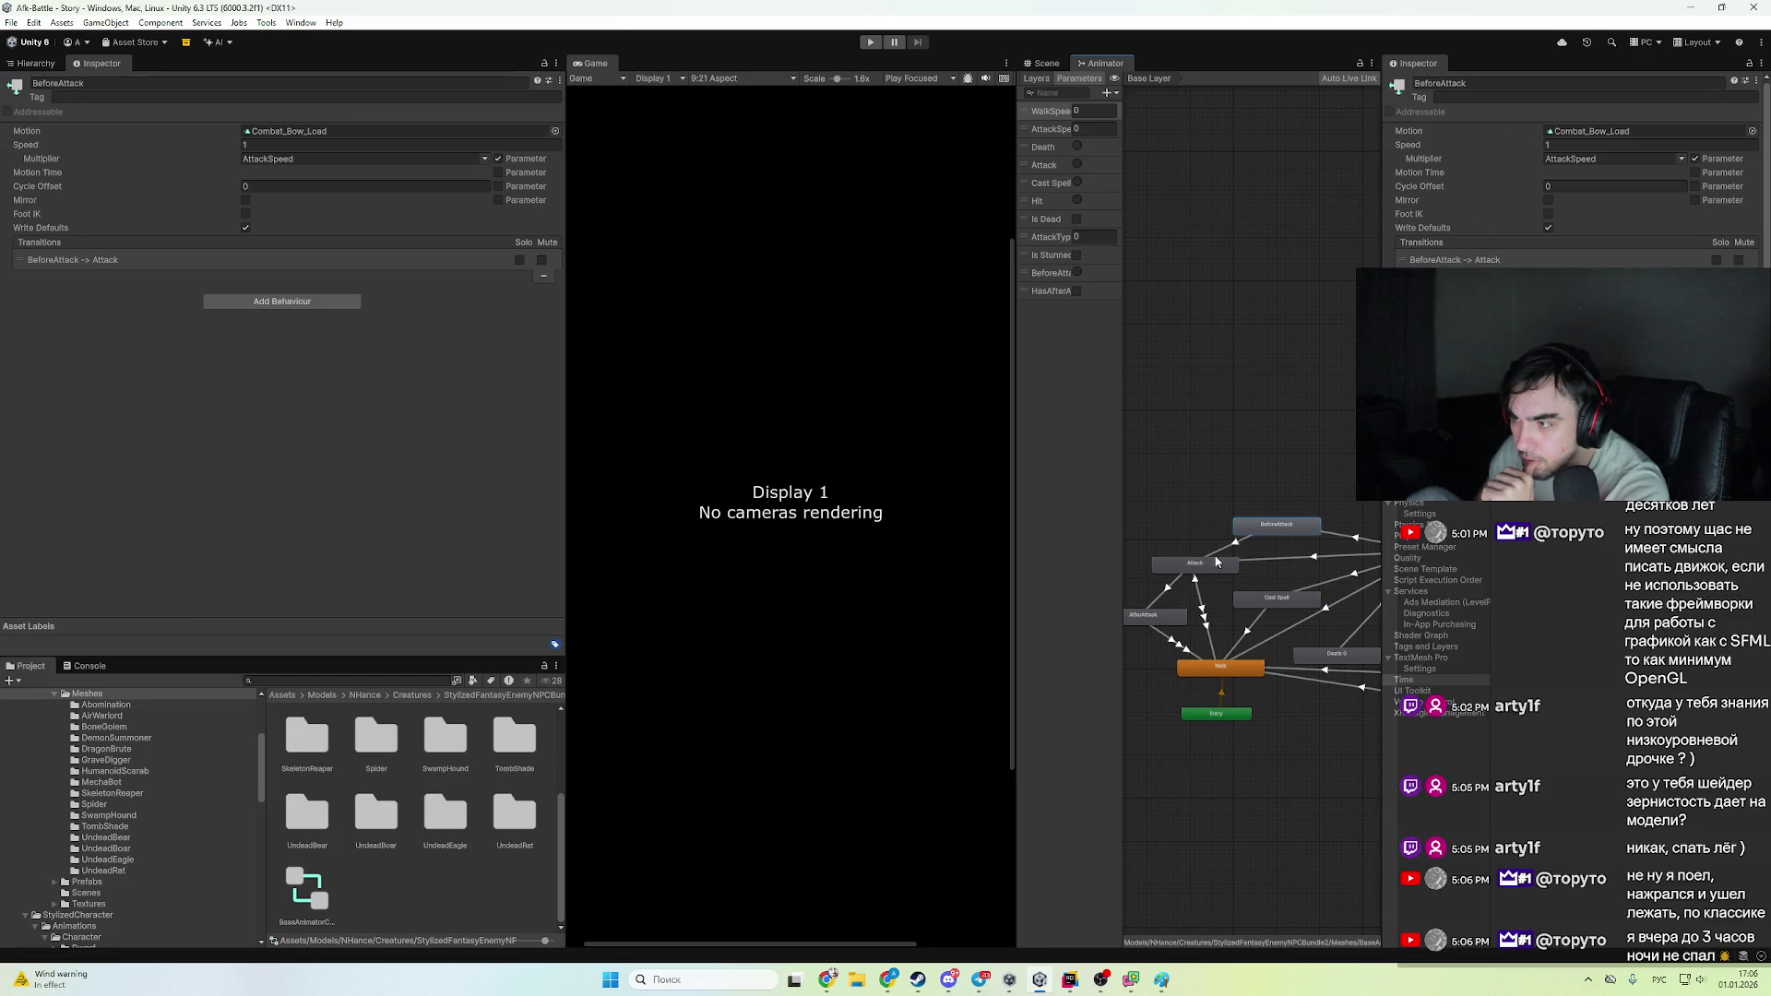
click(1216, 562)
scroll(1606, 195, down, 3)
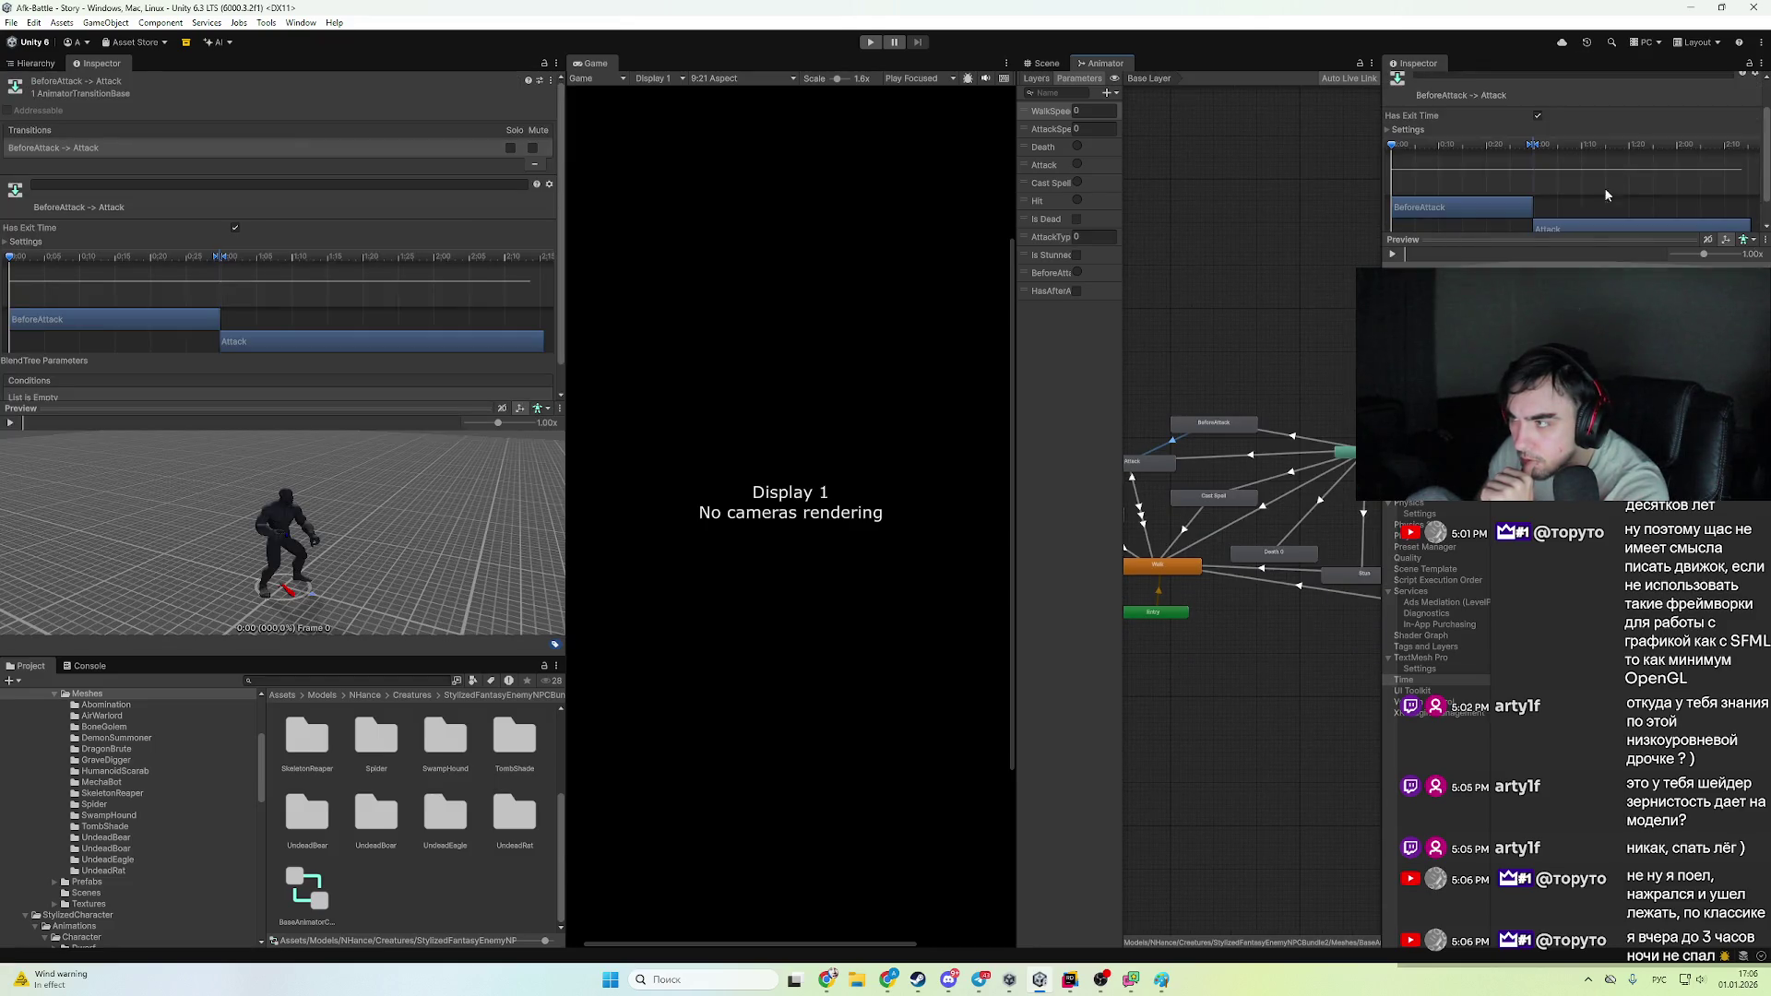
click(1248, 503)
scroll(1617, 236, down, 3)
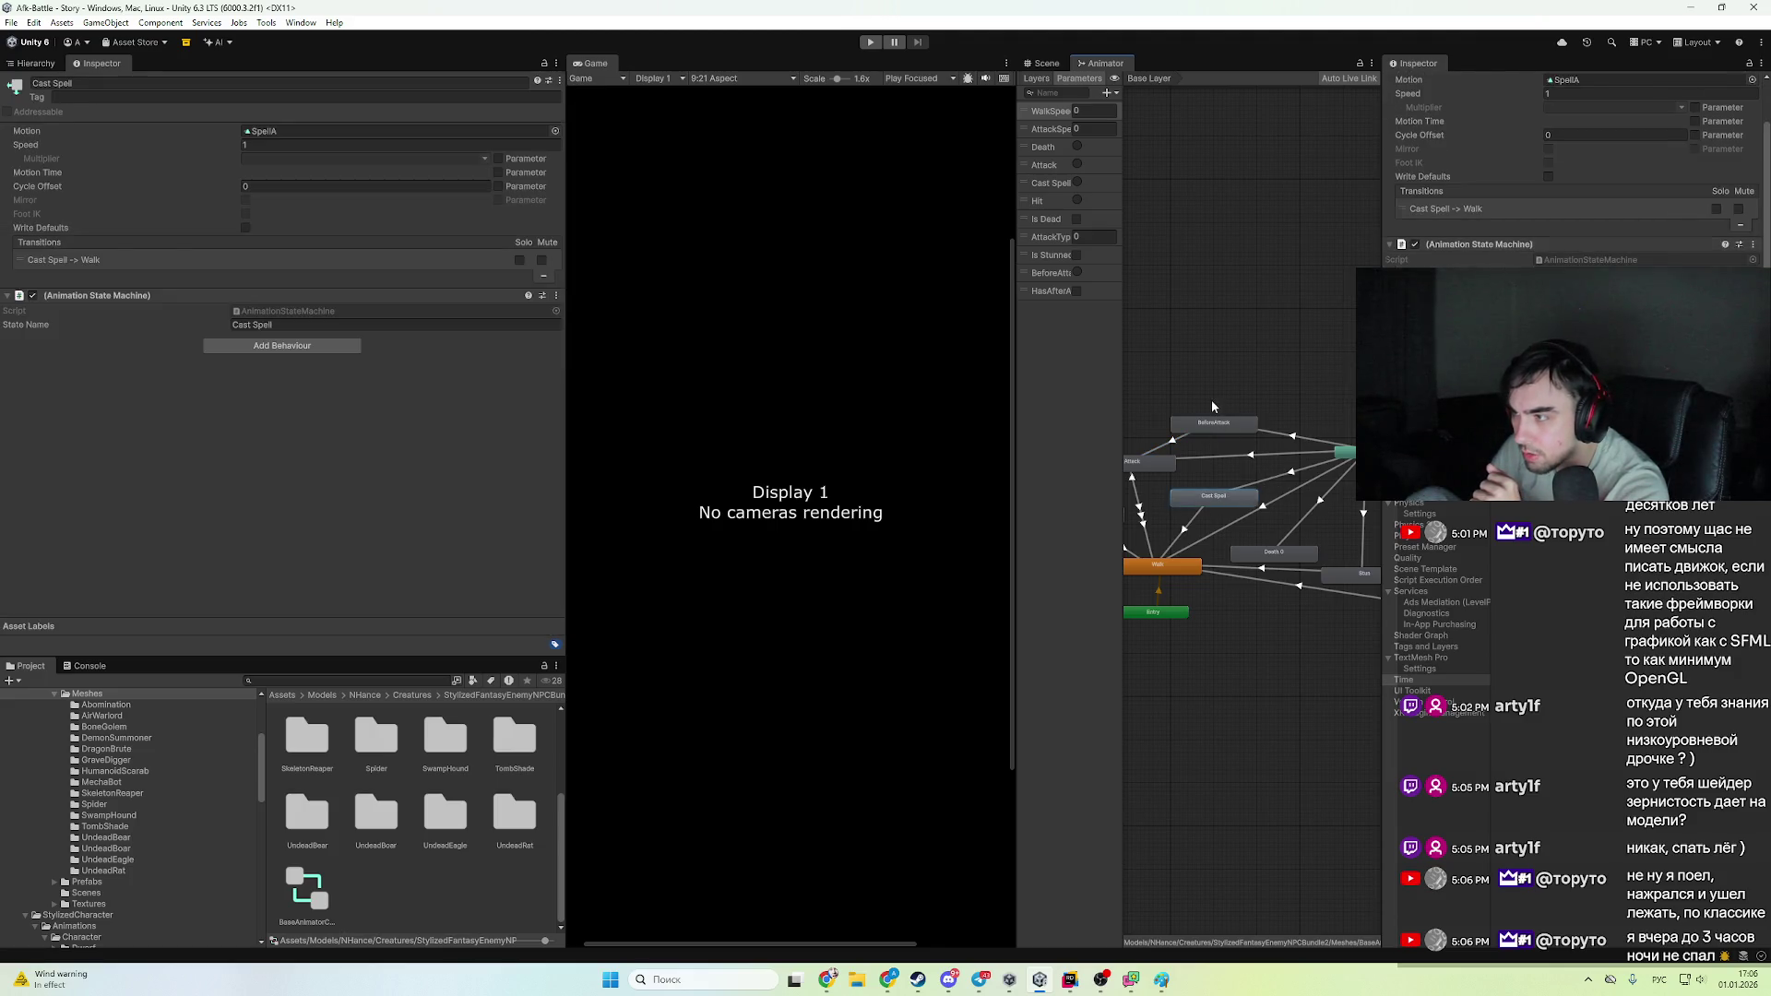
click(1213, 421)
- Inspect the Death, Stun and Hit states and the Any State to Stun transition
click(1280, 553)
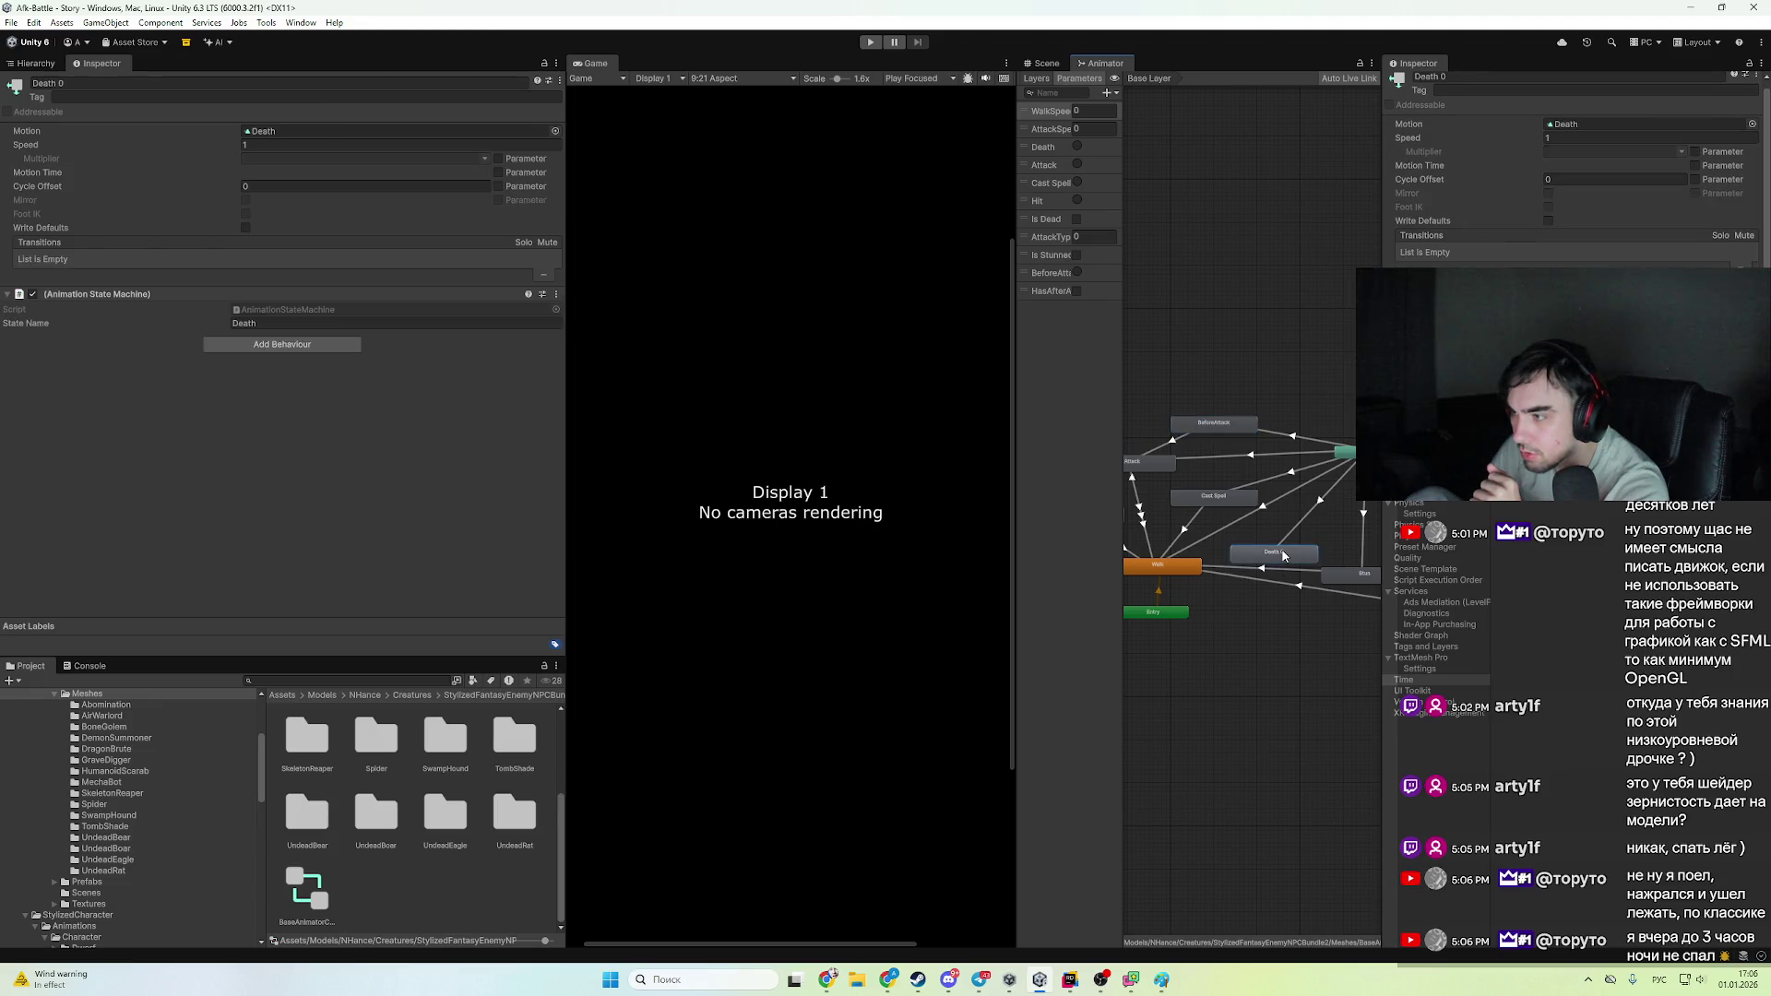
scroll(1553, 253, down, 2)
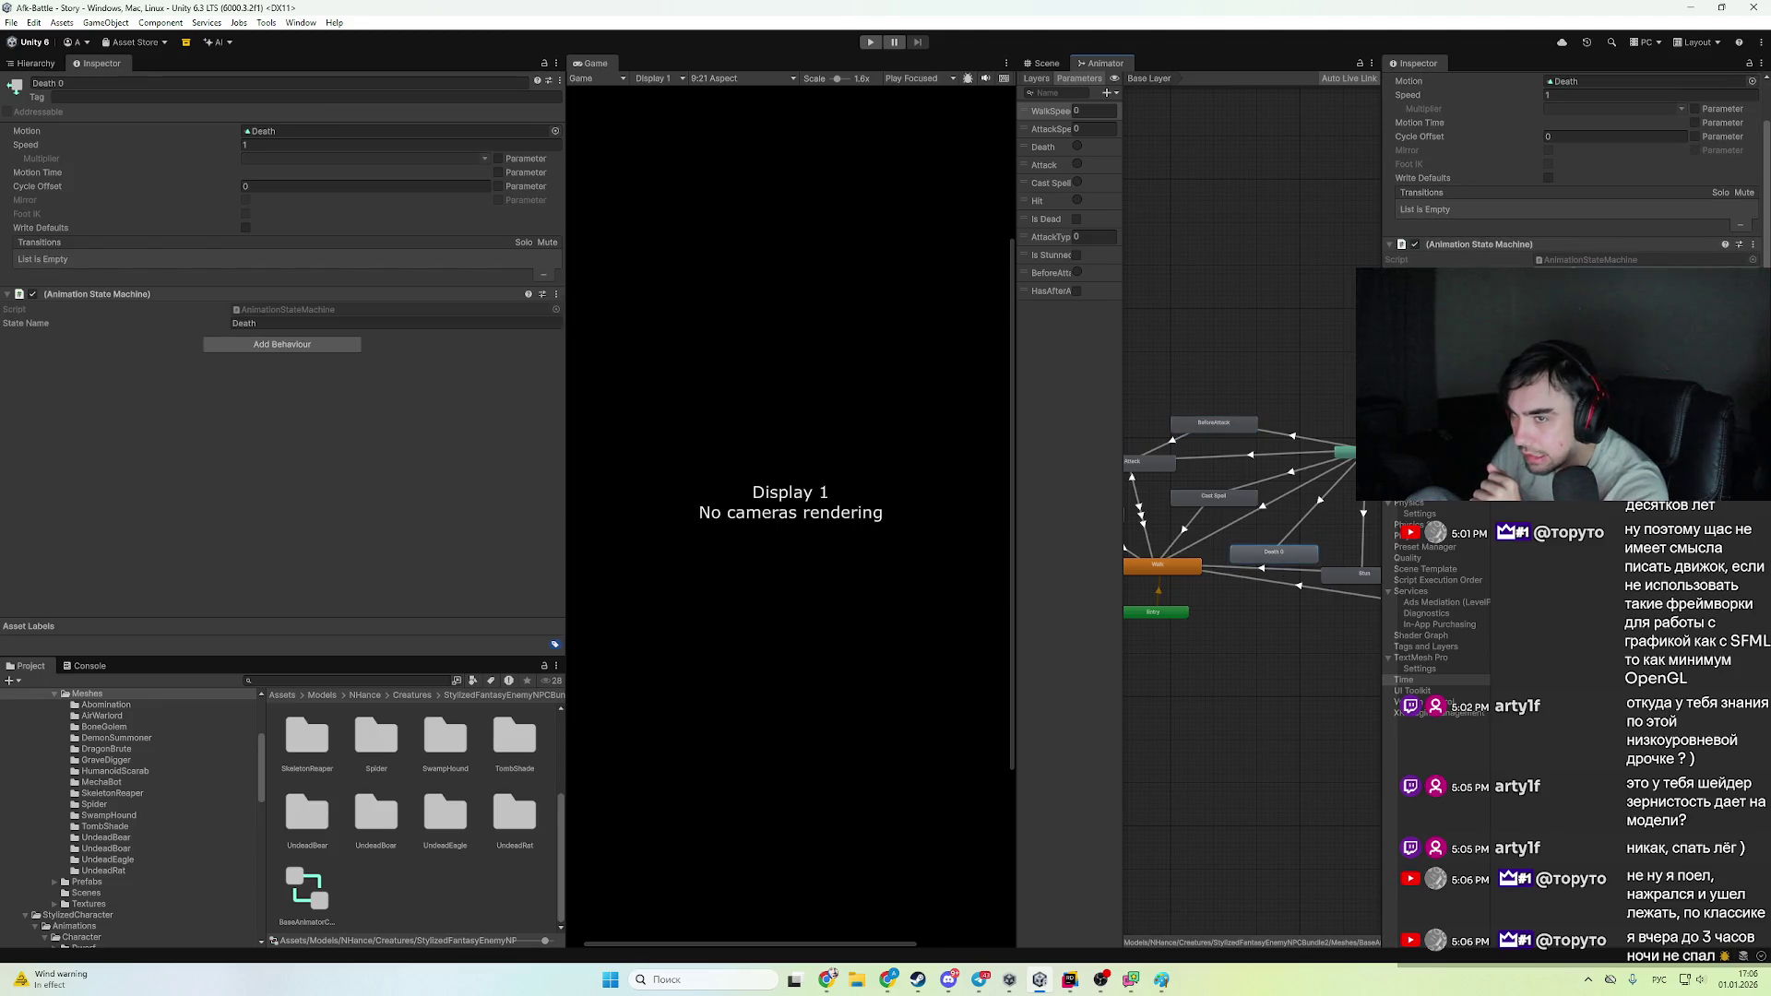
click(1363, 567)
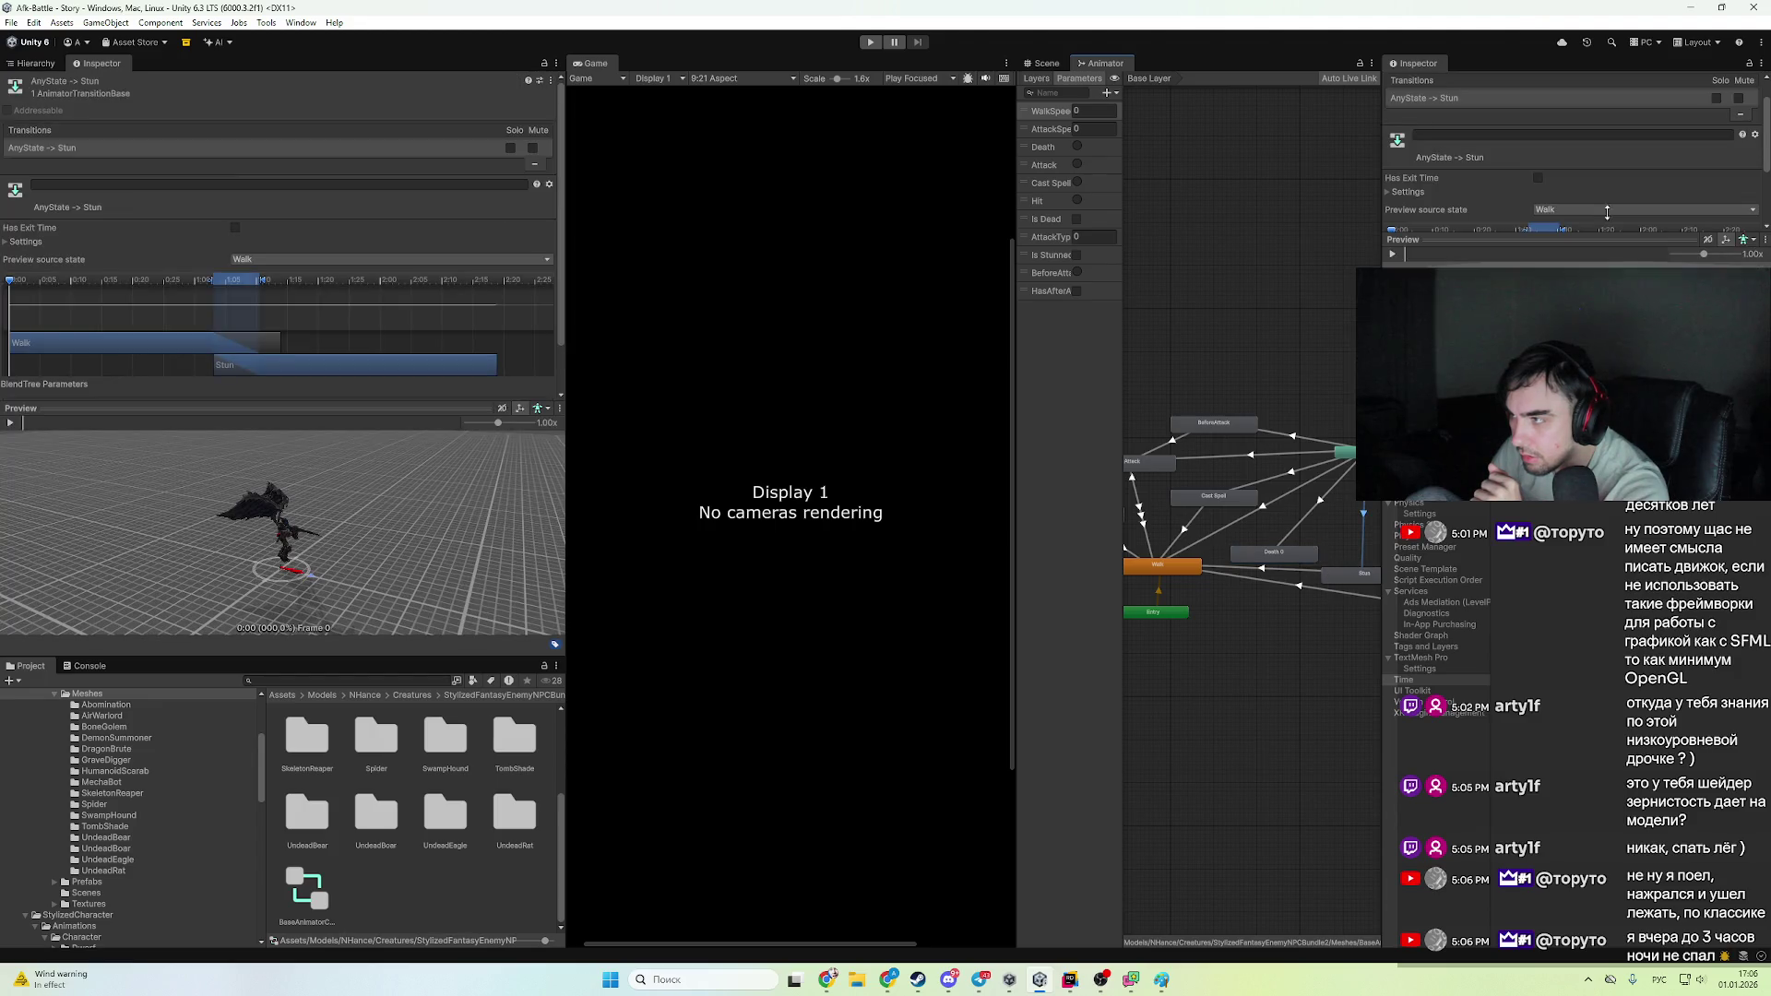
scroll(1607, 212, down, 5)
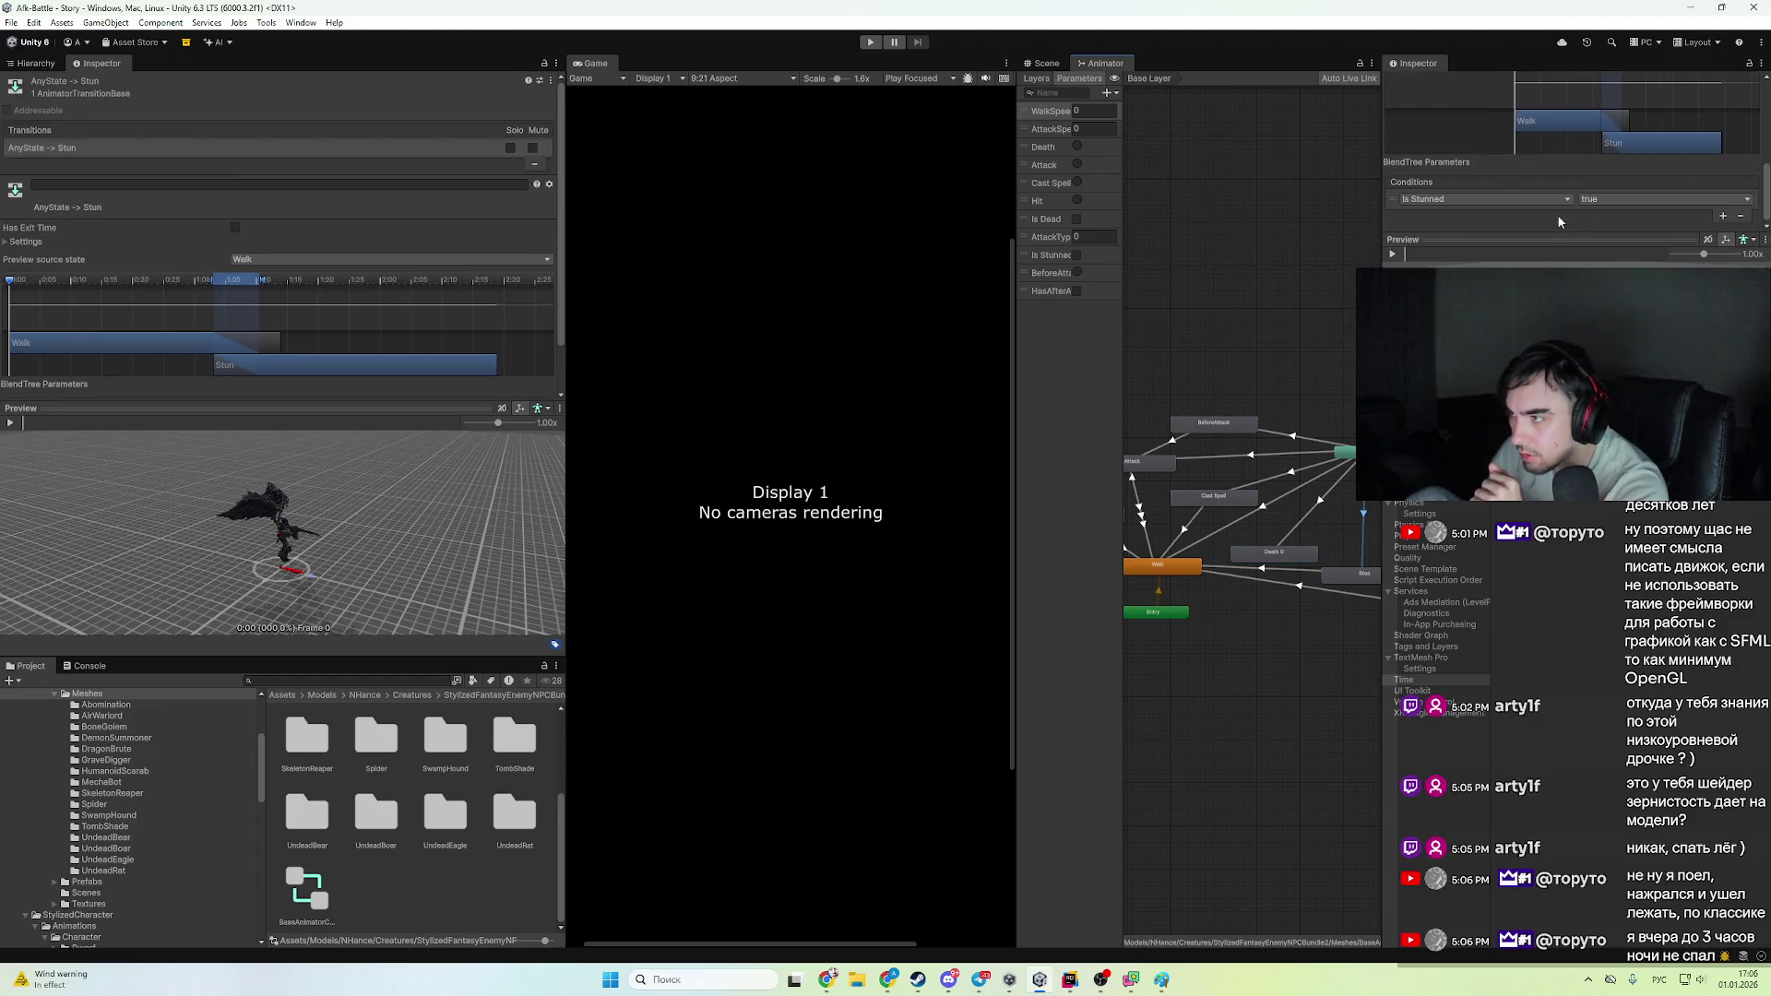
click(1320, 544)
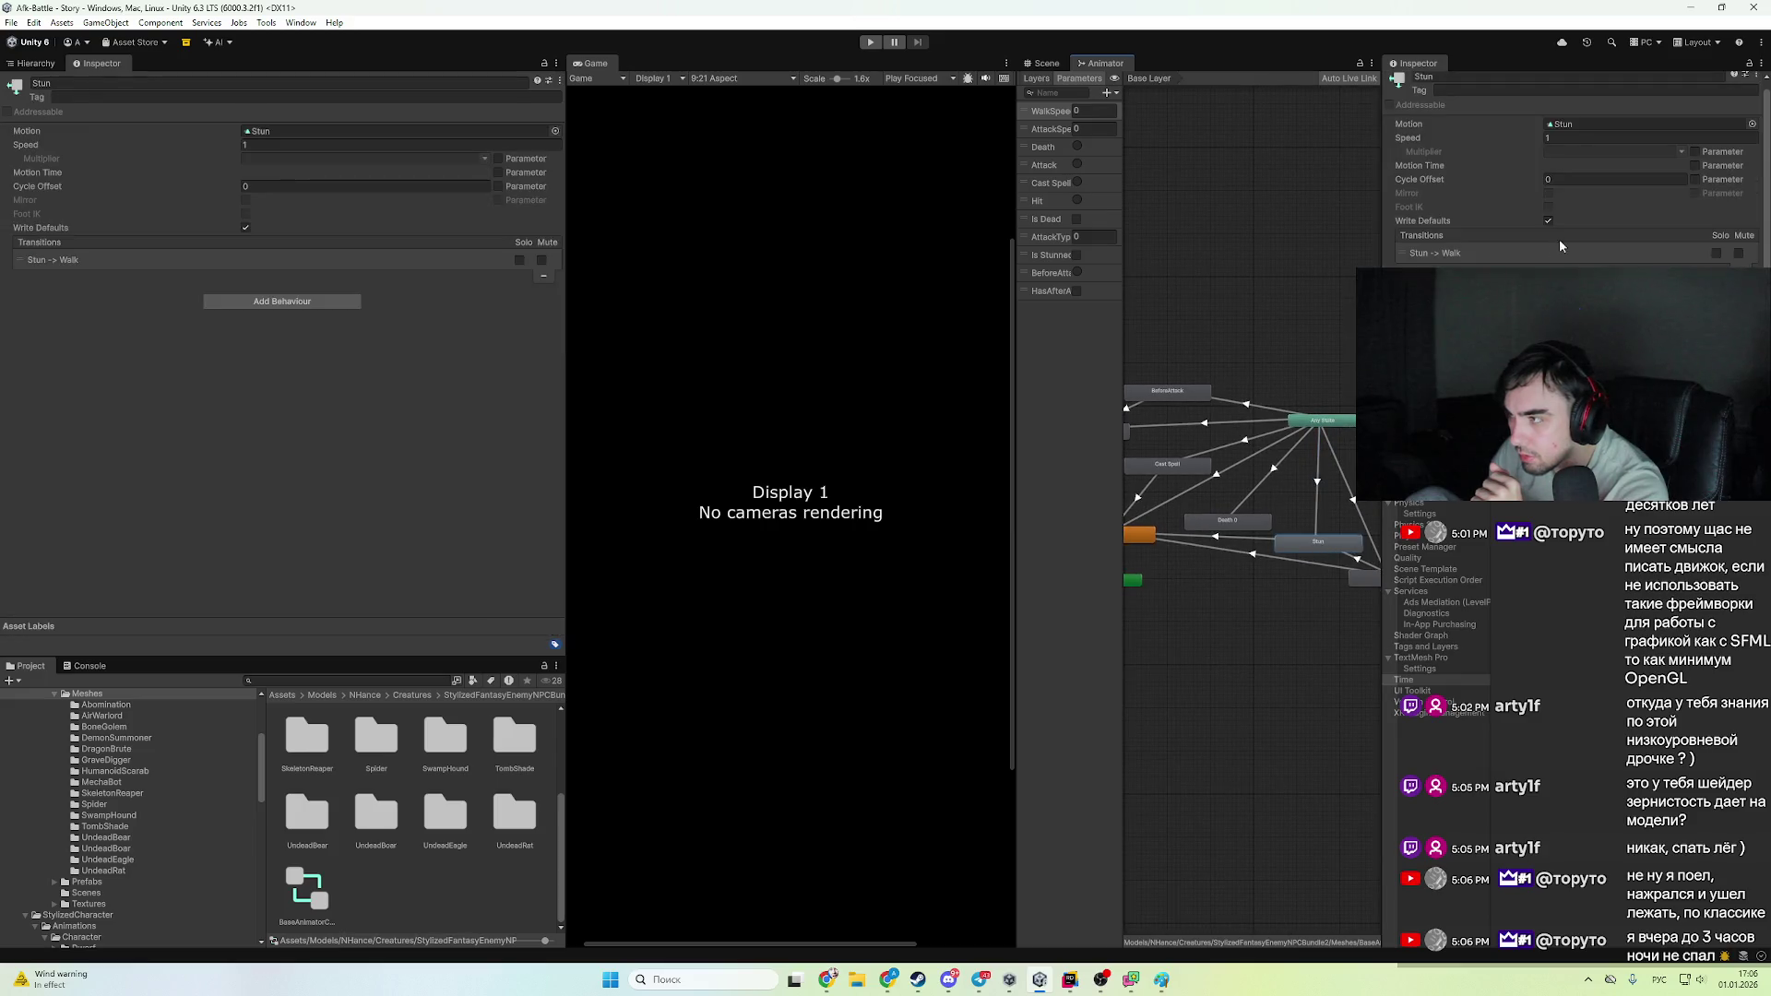
scroll(1515, 266, down, 1)
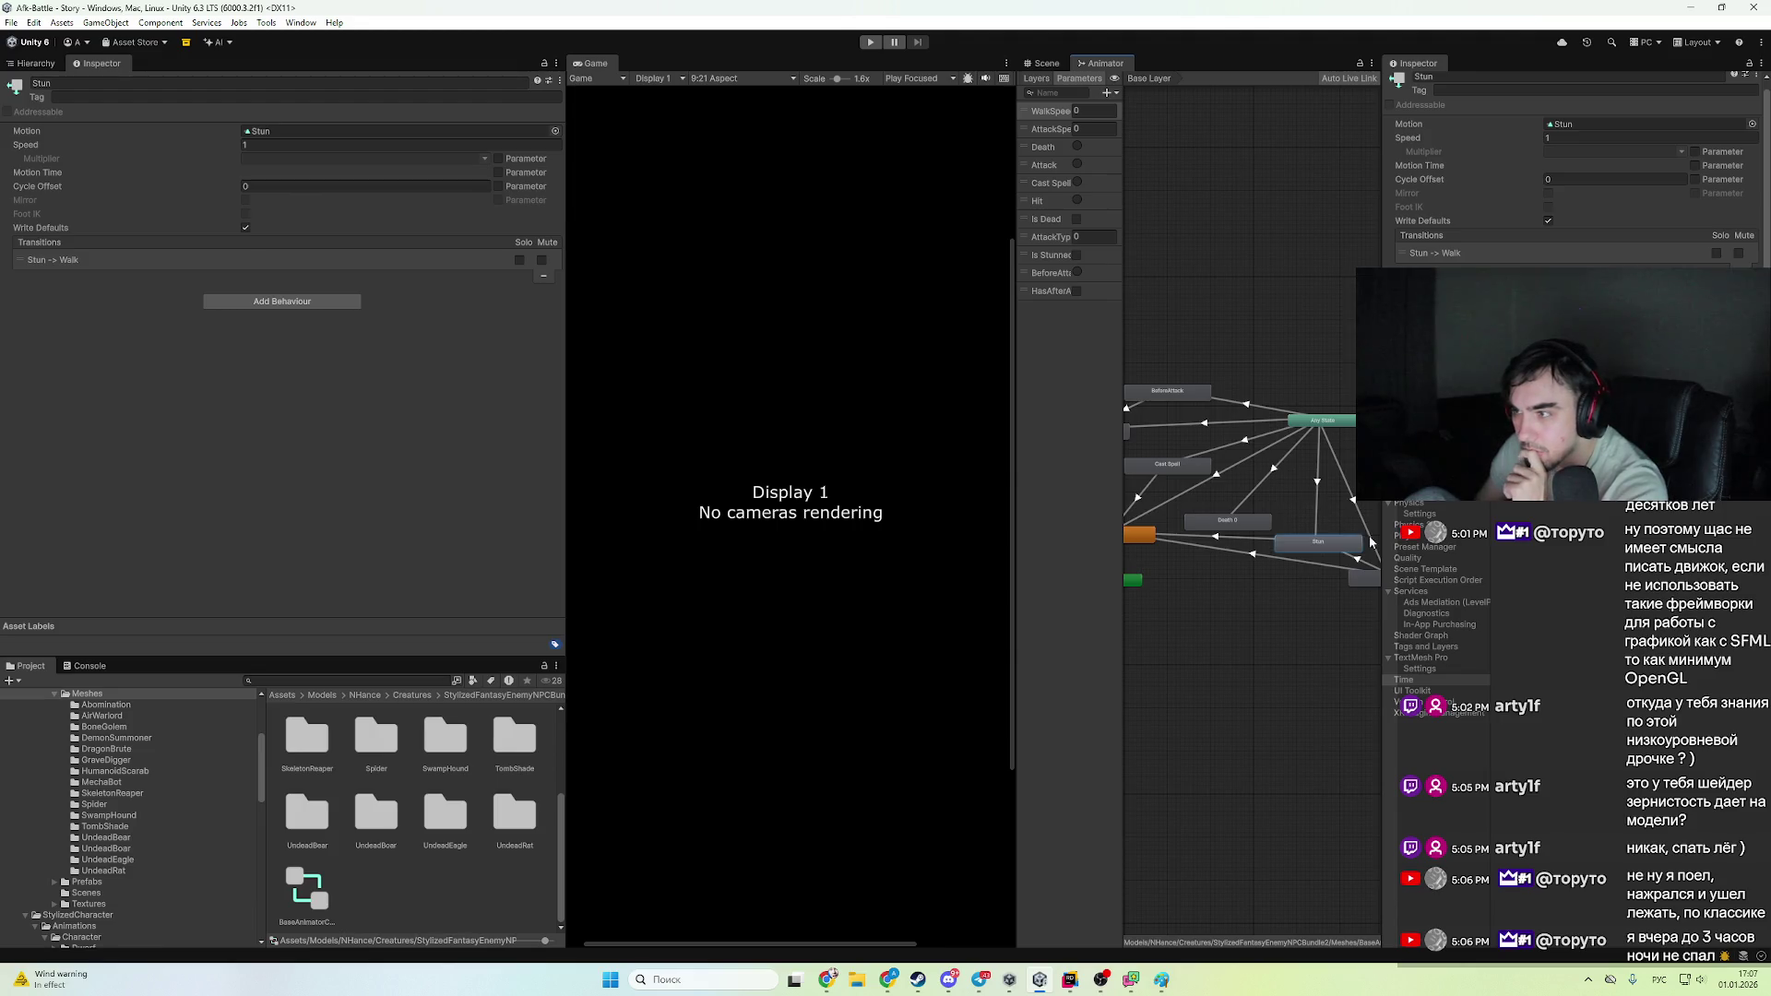
key(f)
click(1344, 553)
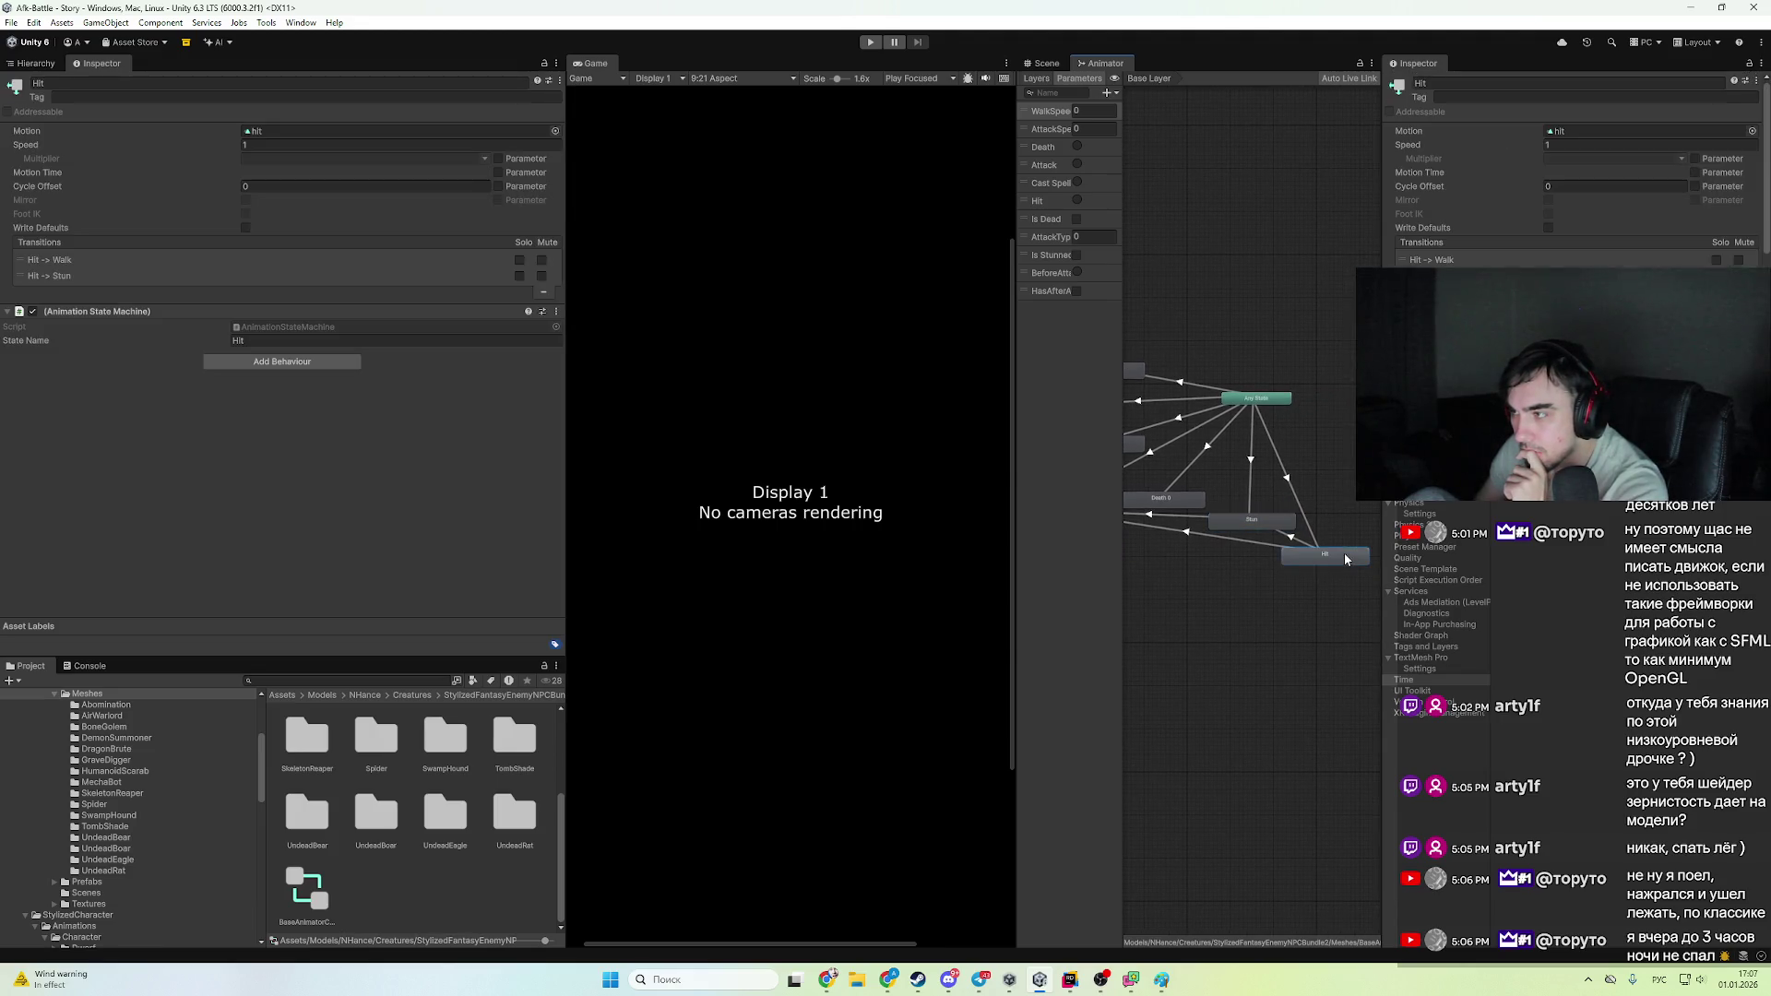
scroll(1545, 228, down, 2)
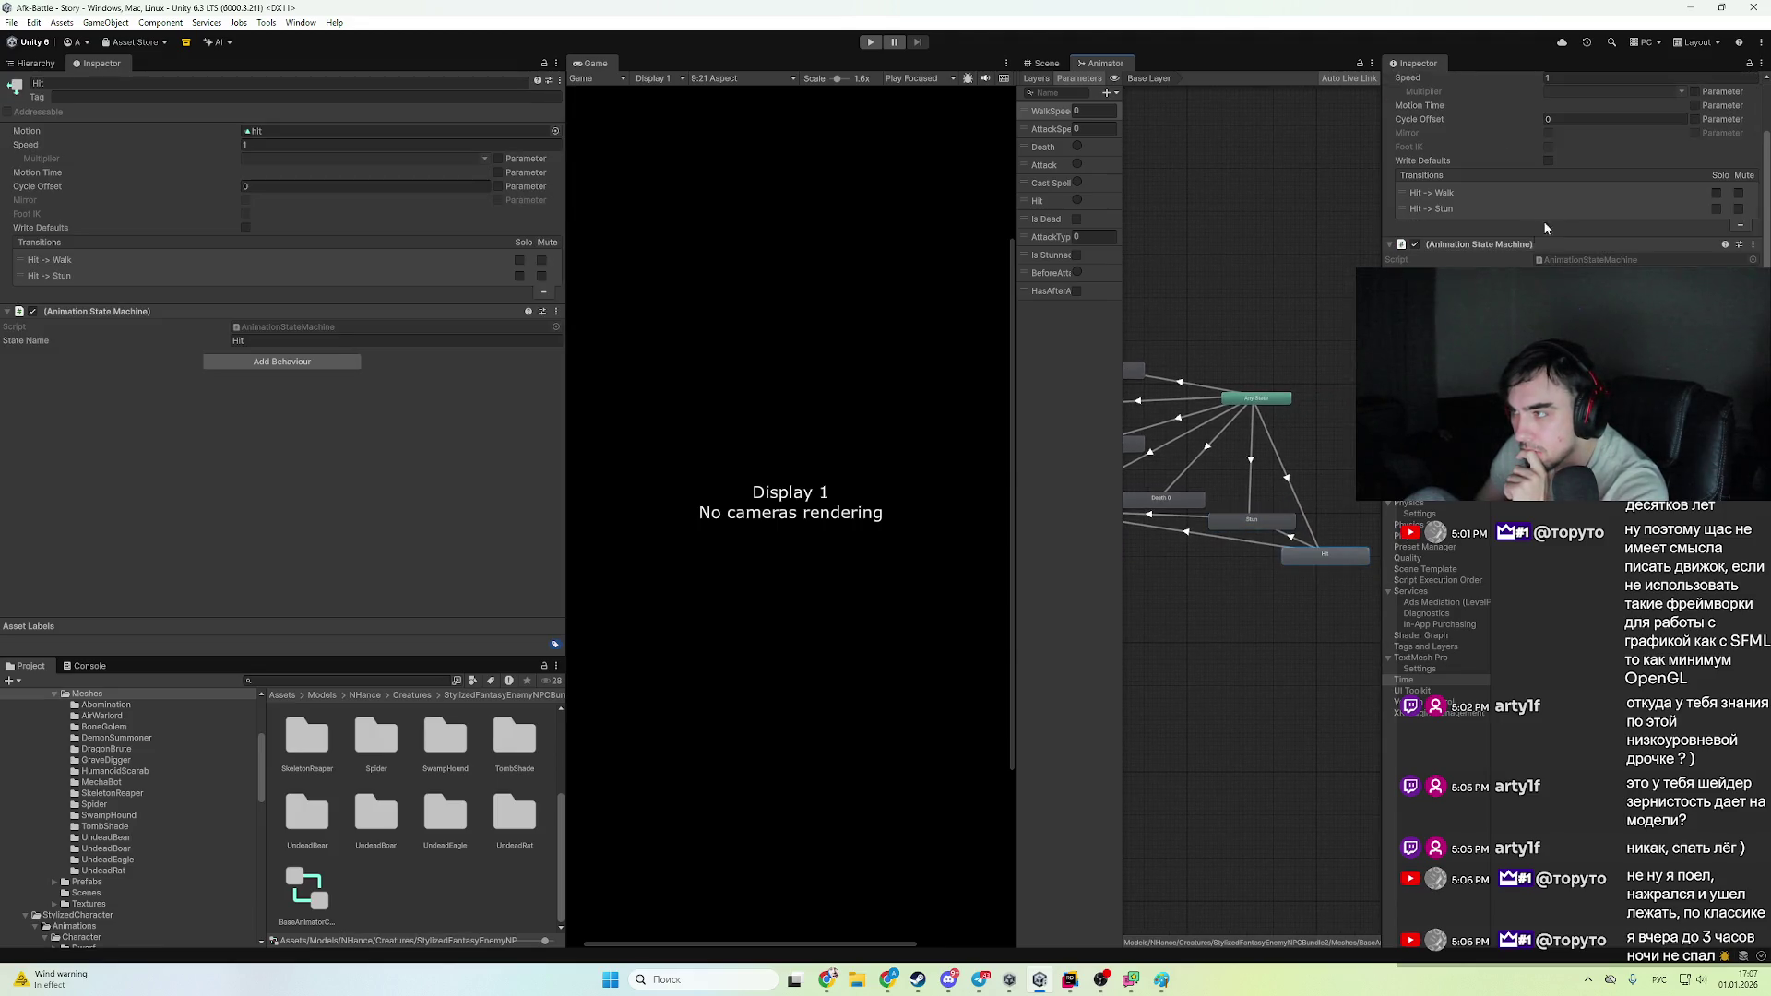
click(1282, 526)
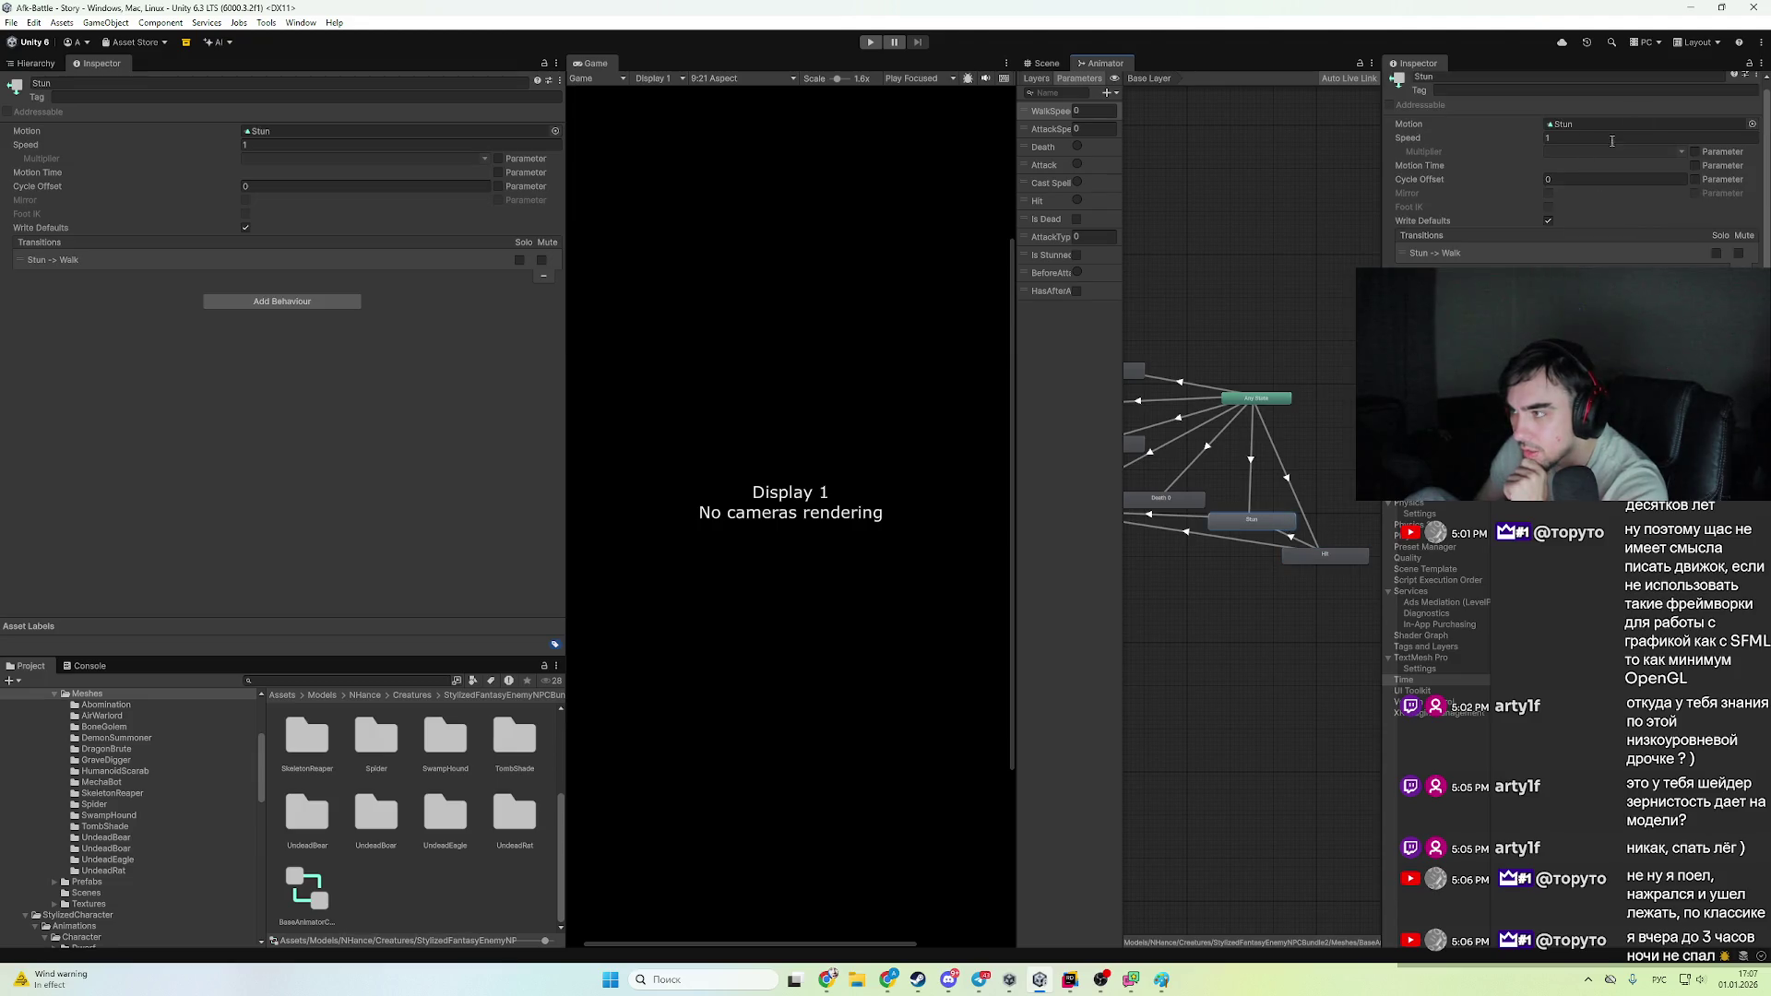
- Select the BaseAnimatorController asset, then browse to the Archer folder and inspect the Archer1 prefab
click(304, 895)
scroll(147, 858, down, 5)
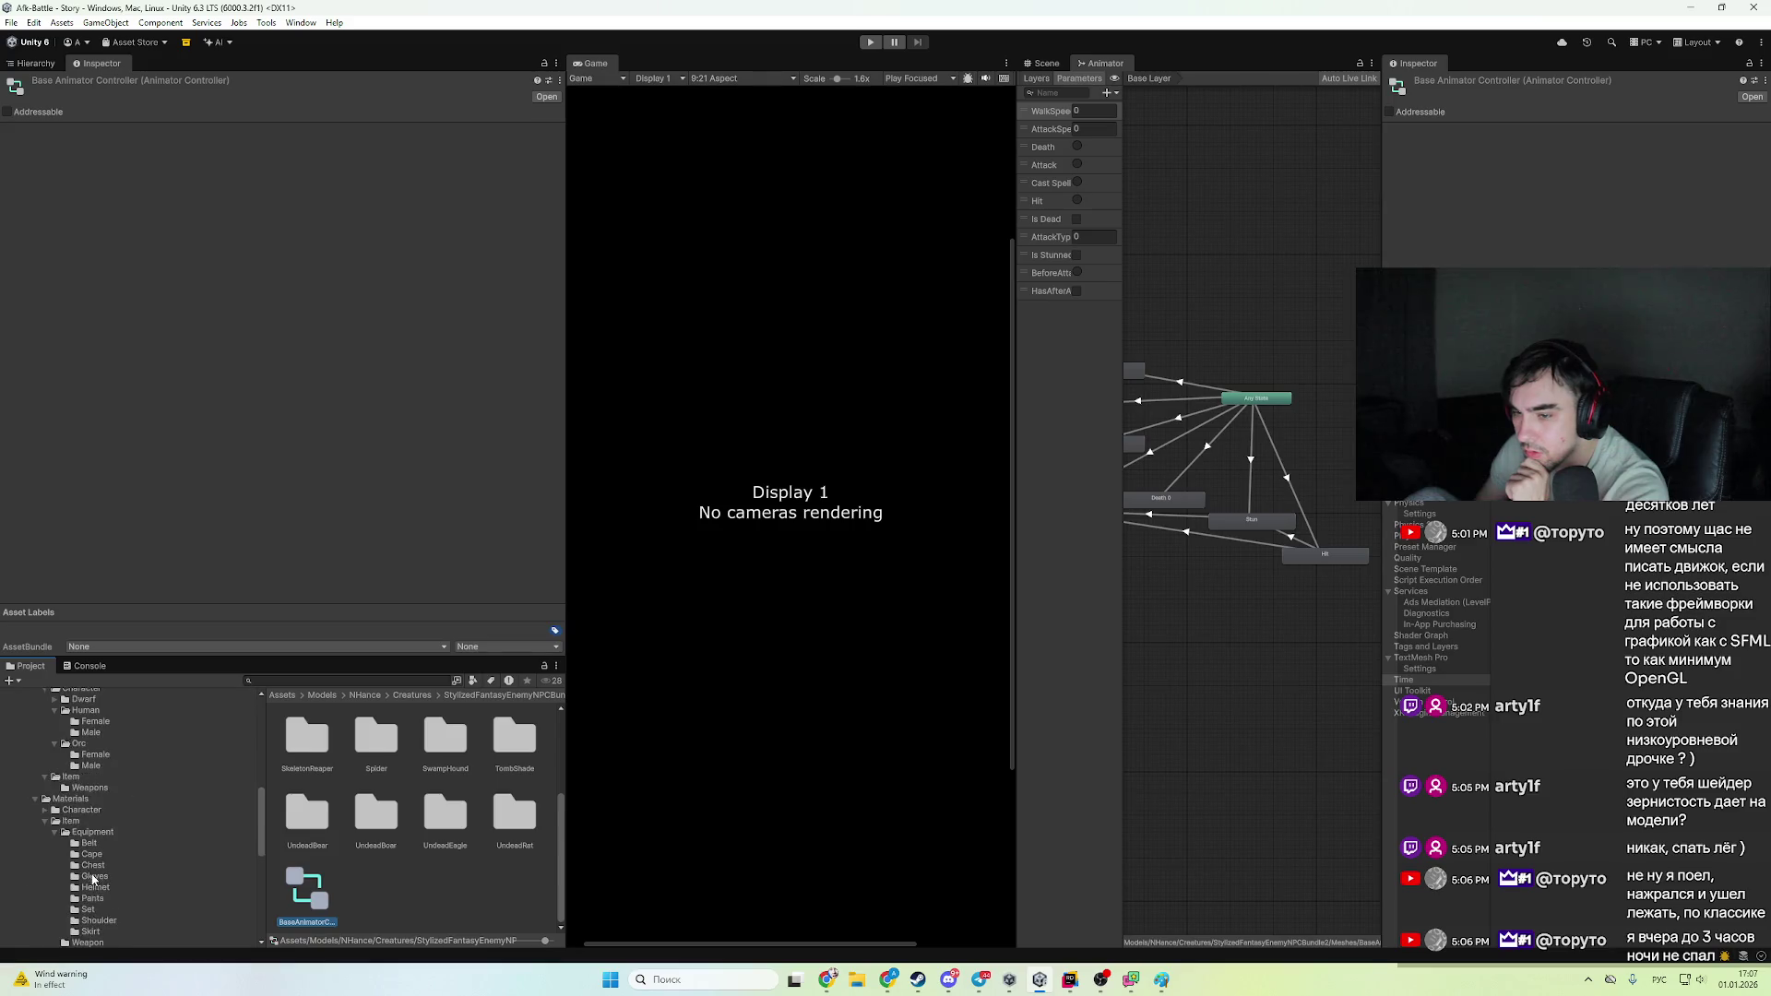
click(65, 885)
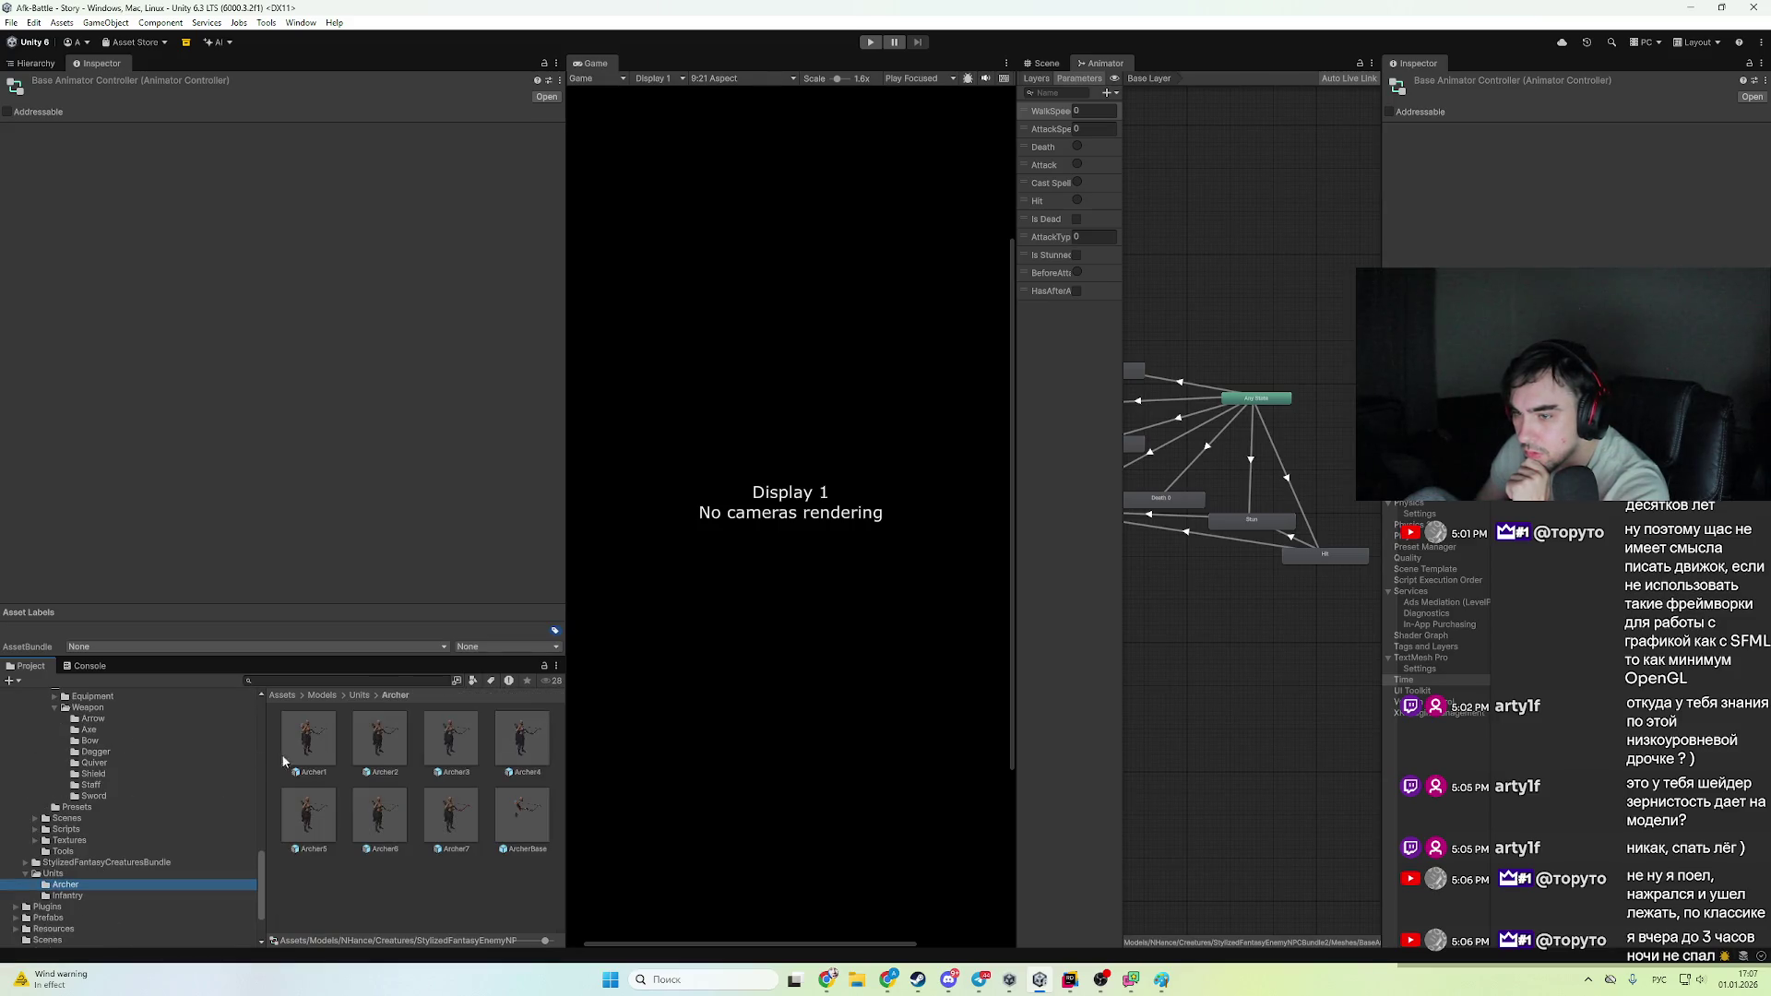
click(309, 743)
scroll(1635, 159, down, 3)
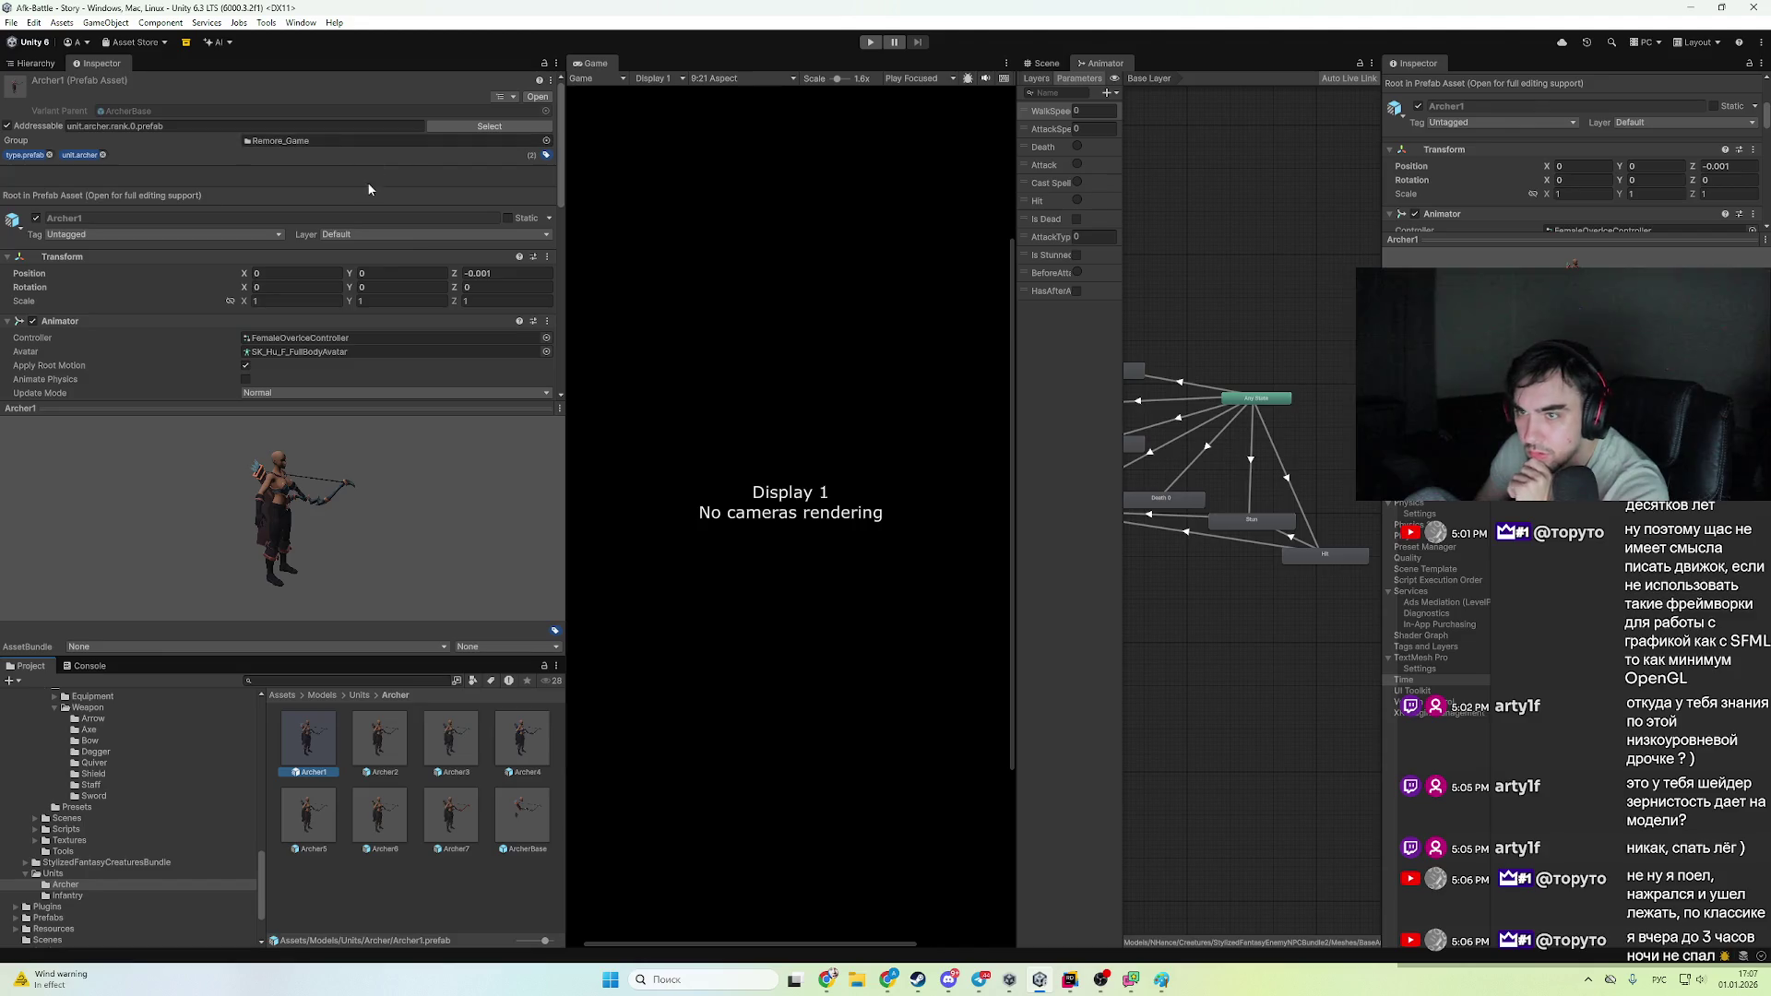
scroll(338, 273, down, 2)
- From Archer1's FemaleOverrideController, locate and open the BaseAnimatorController behind it
click(337, 268)
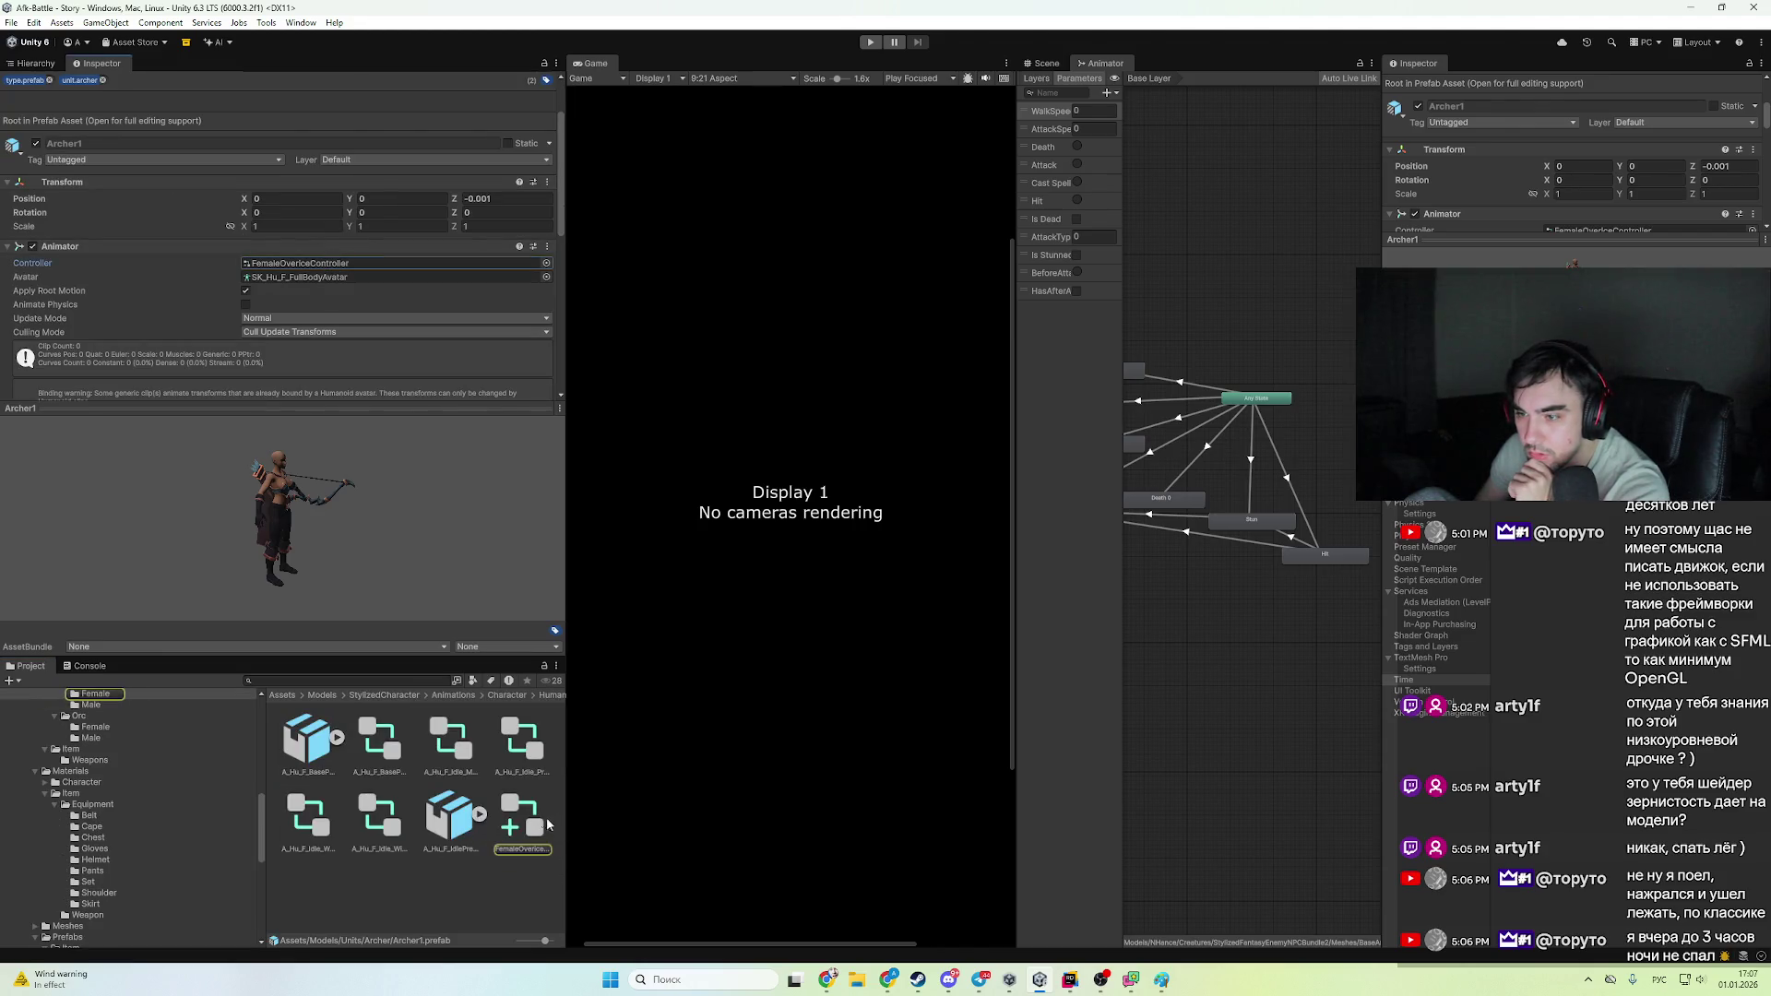
click(545, 817)
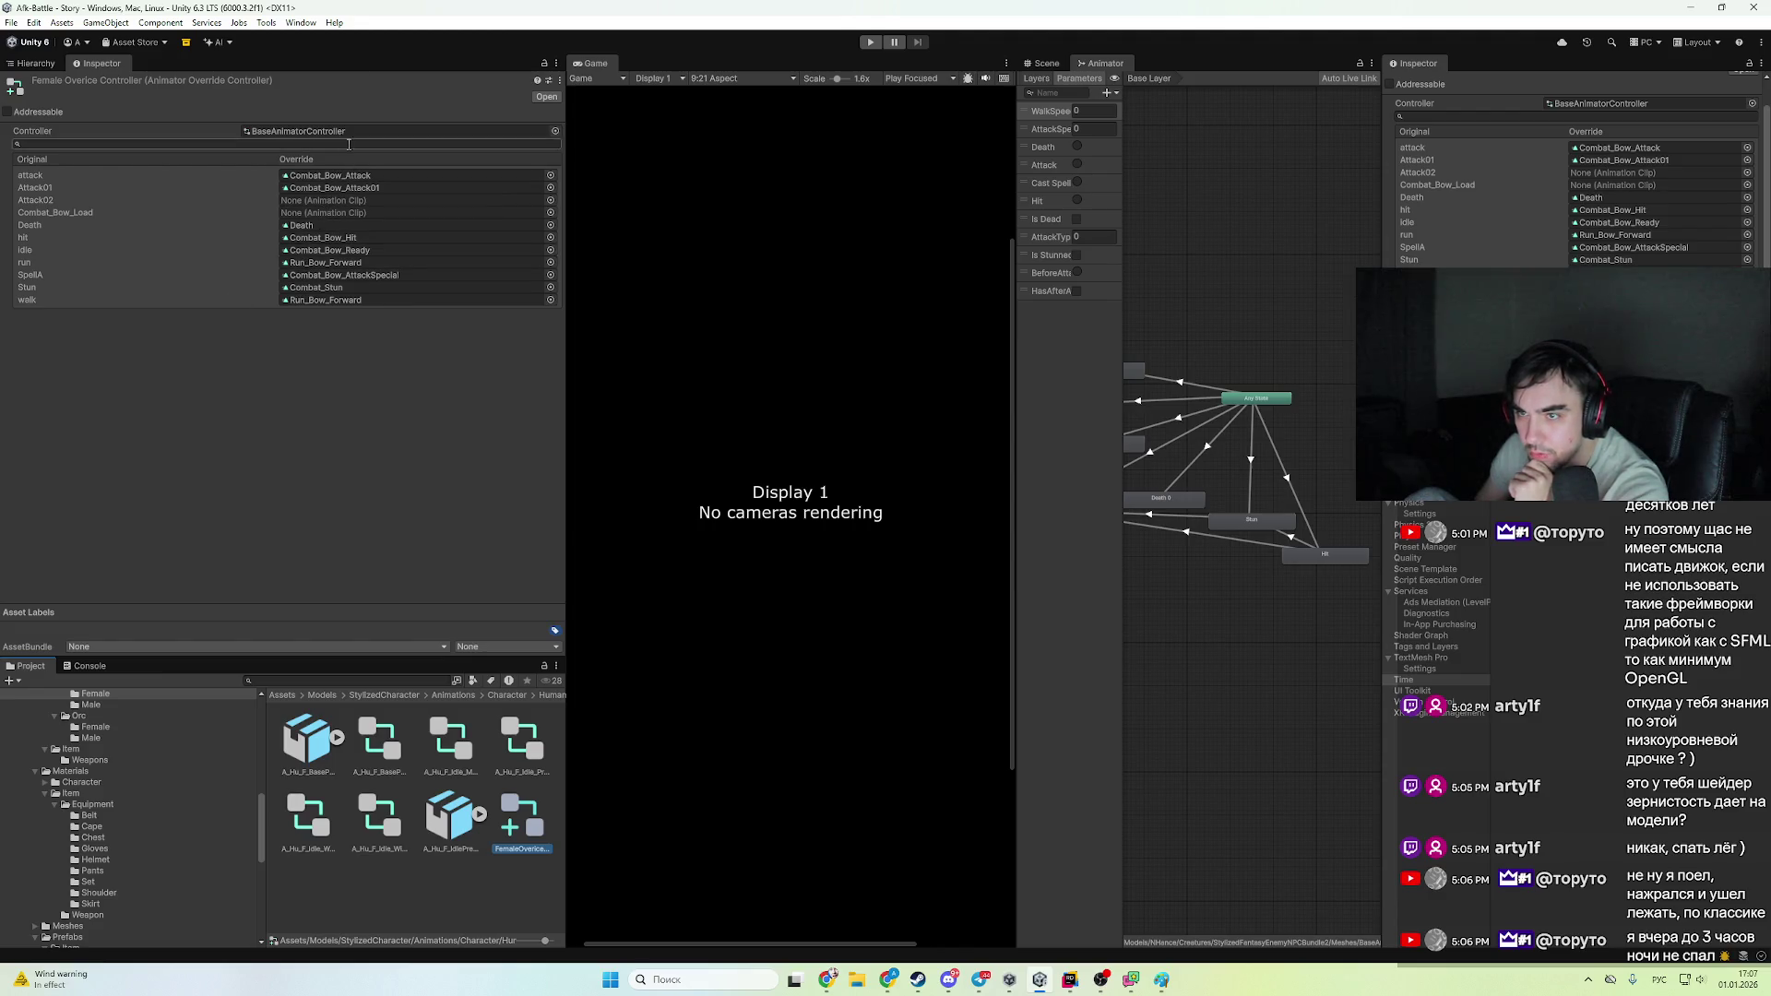
click(304, 131)
click(320, 888)
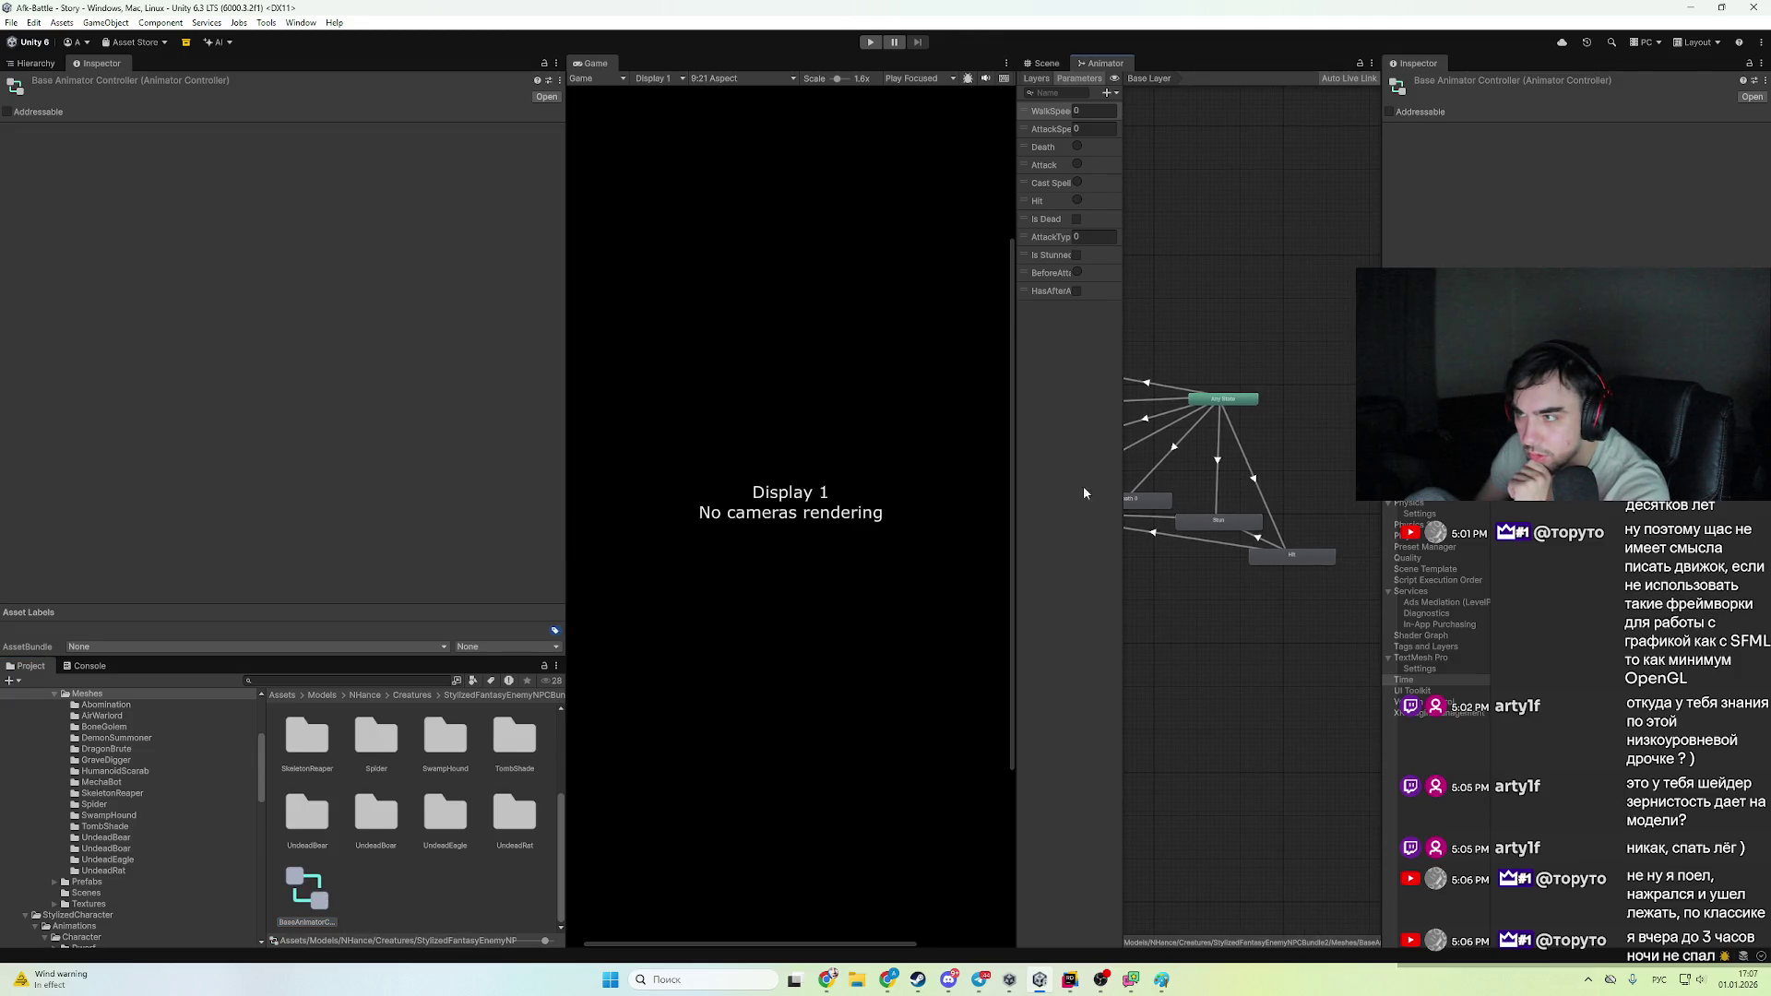
- Widen the Animator graph, move the Exit node nearer the states, and select BeforeAttack
drag(1017, 437, 738, 437)
drag(1247, 545, 830, 506)
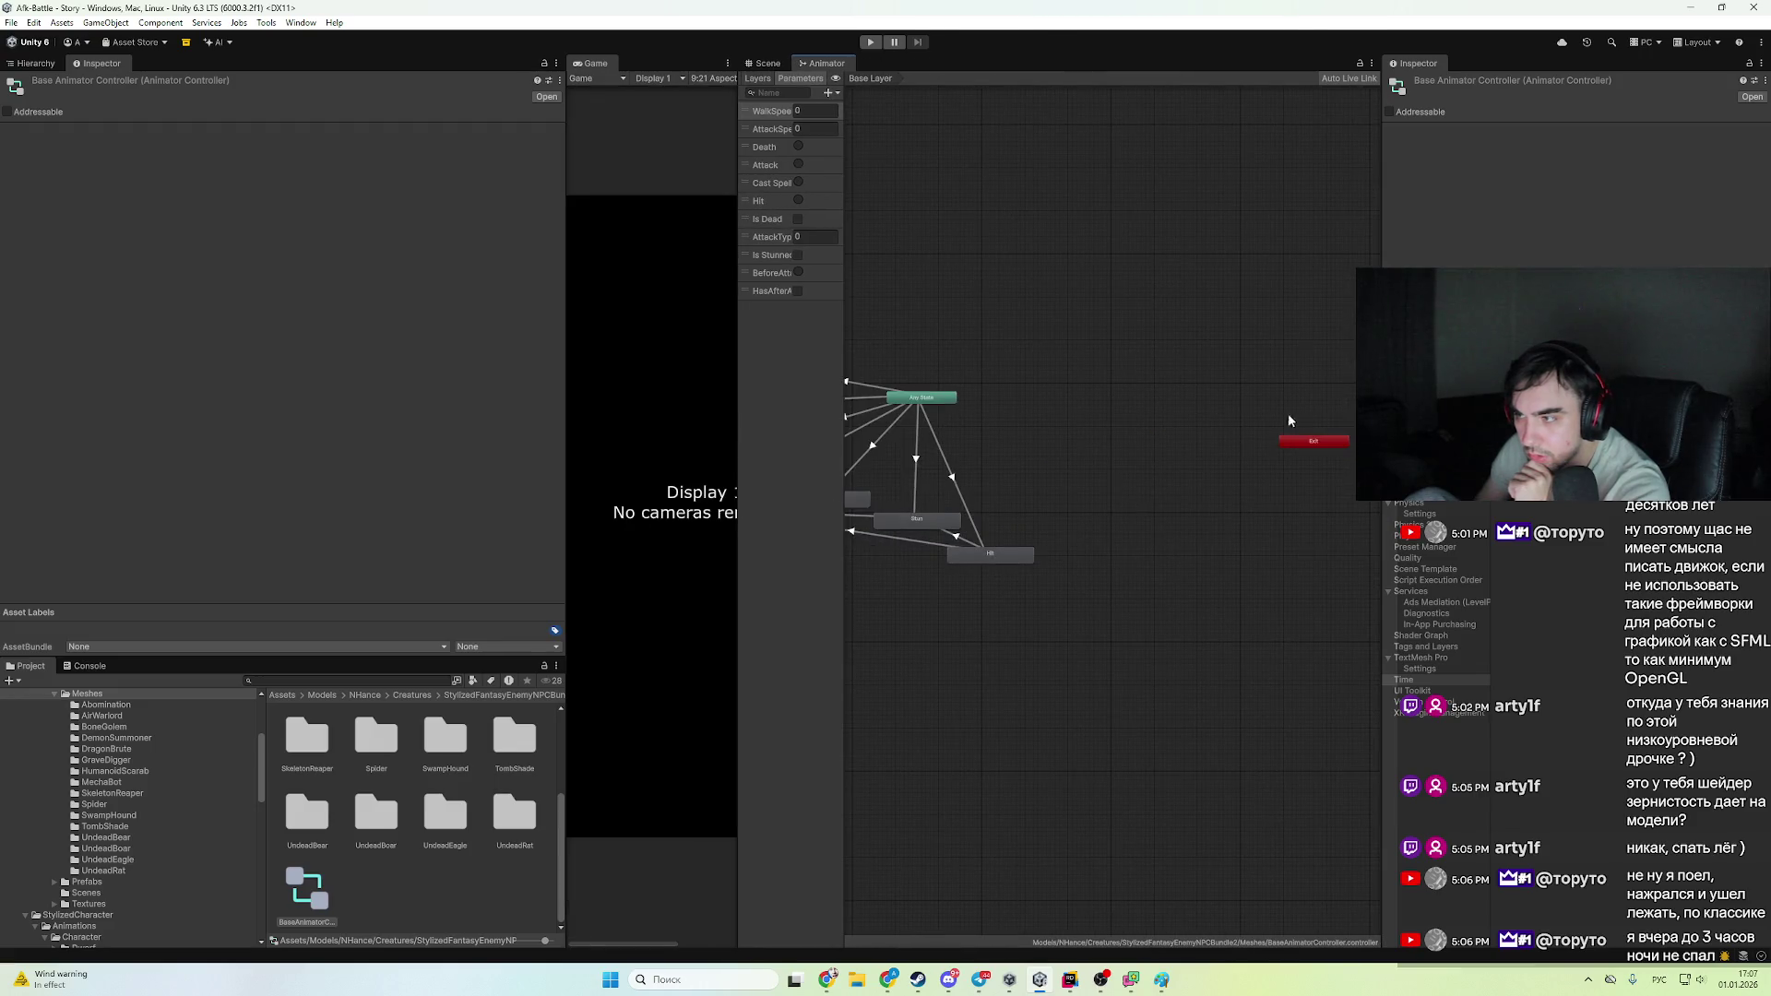
mouse_move(1309, 441)
mouse_down()
mouse_move(1333, 452)
mouse_move(1021, 490)
mouse_up()
scroll(1021, 491, up, 5)
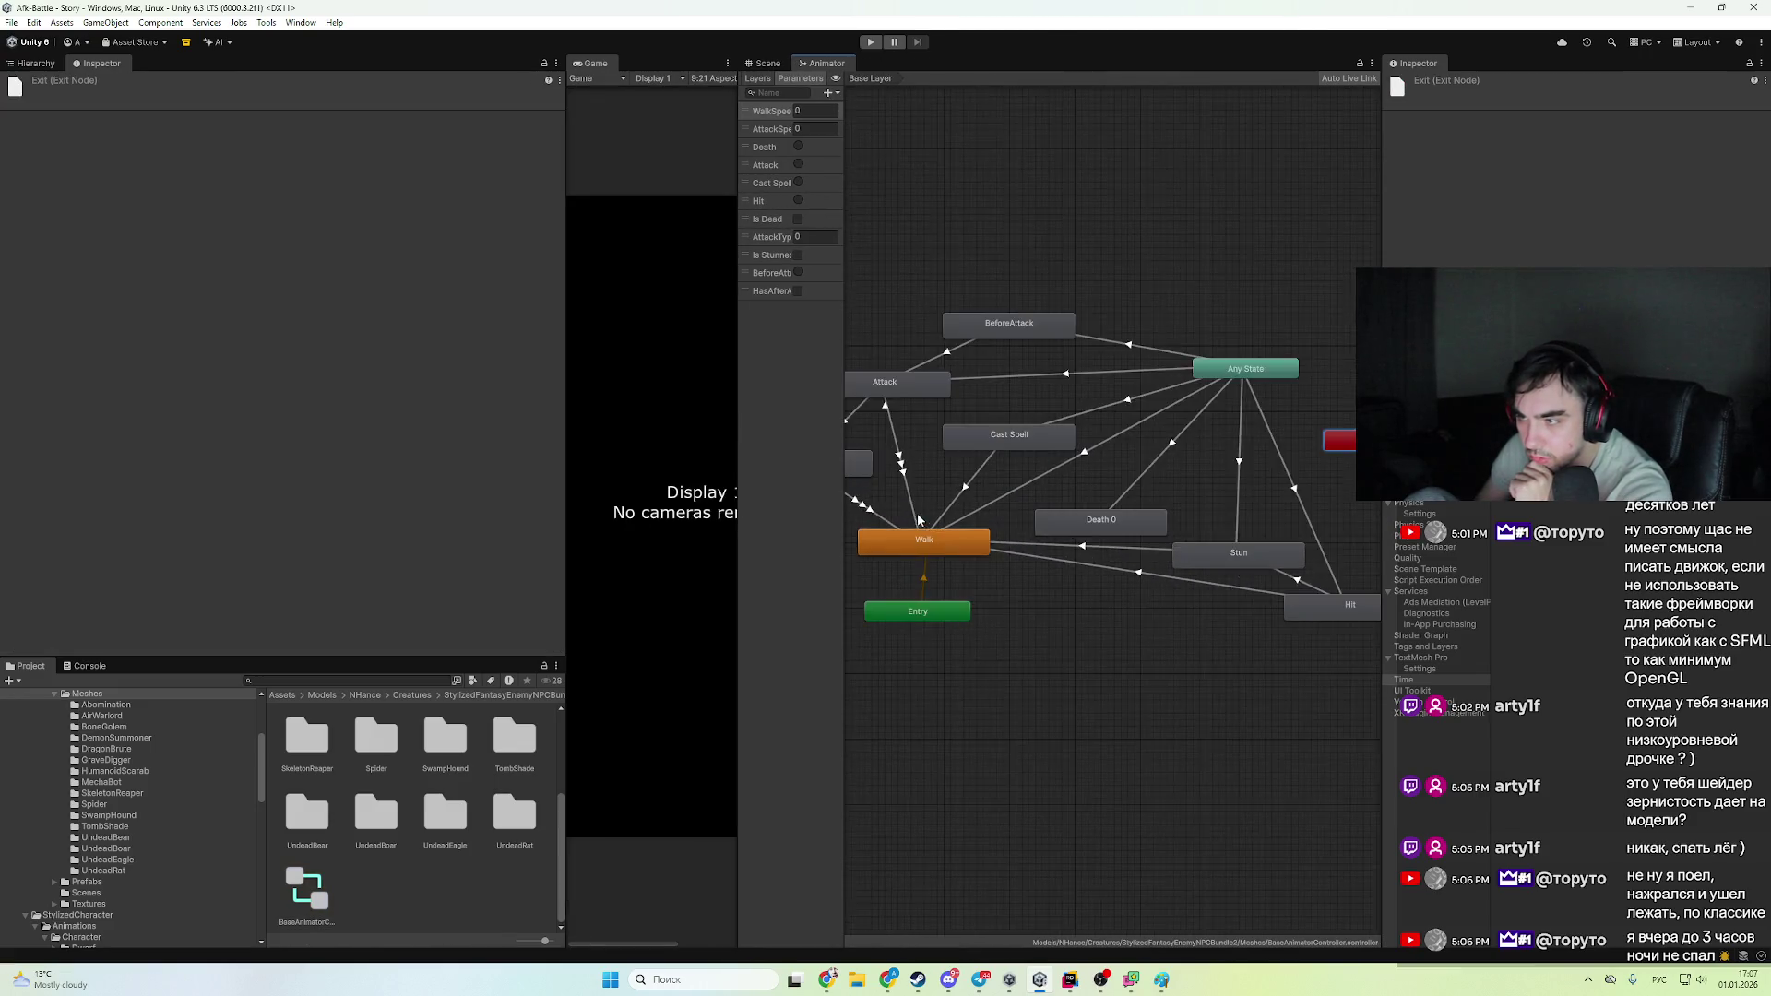
click(986, 404)
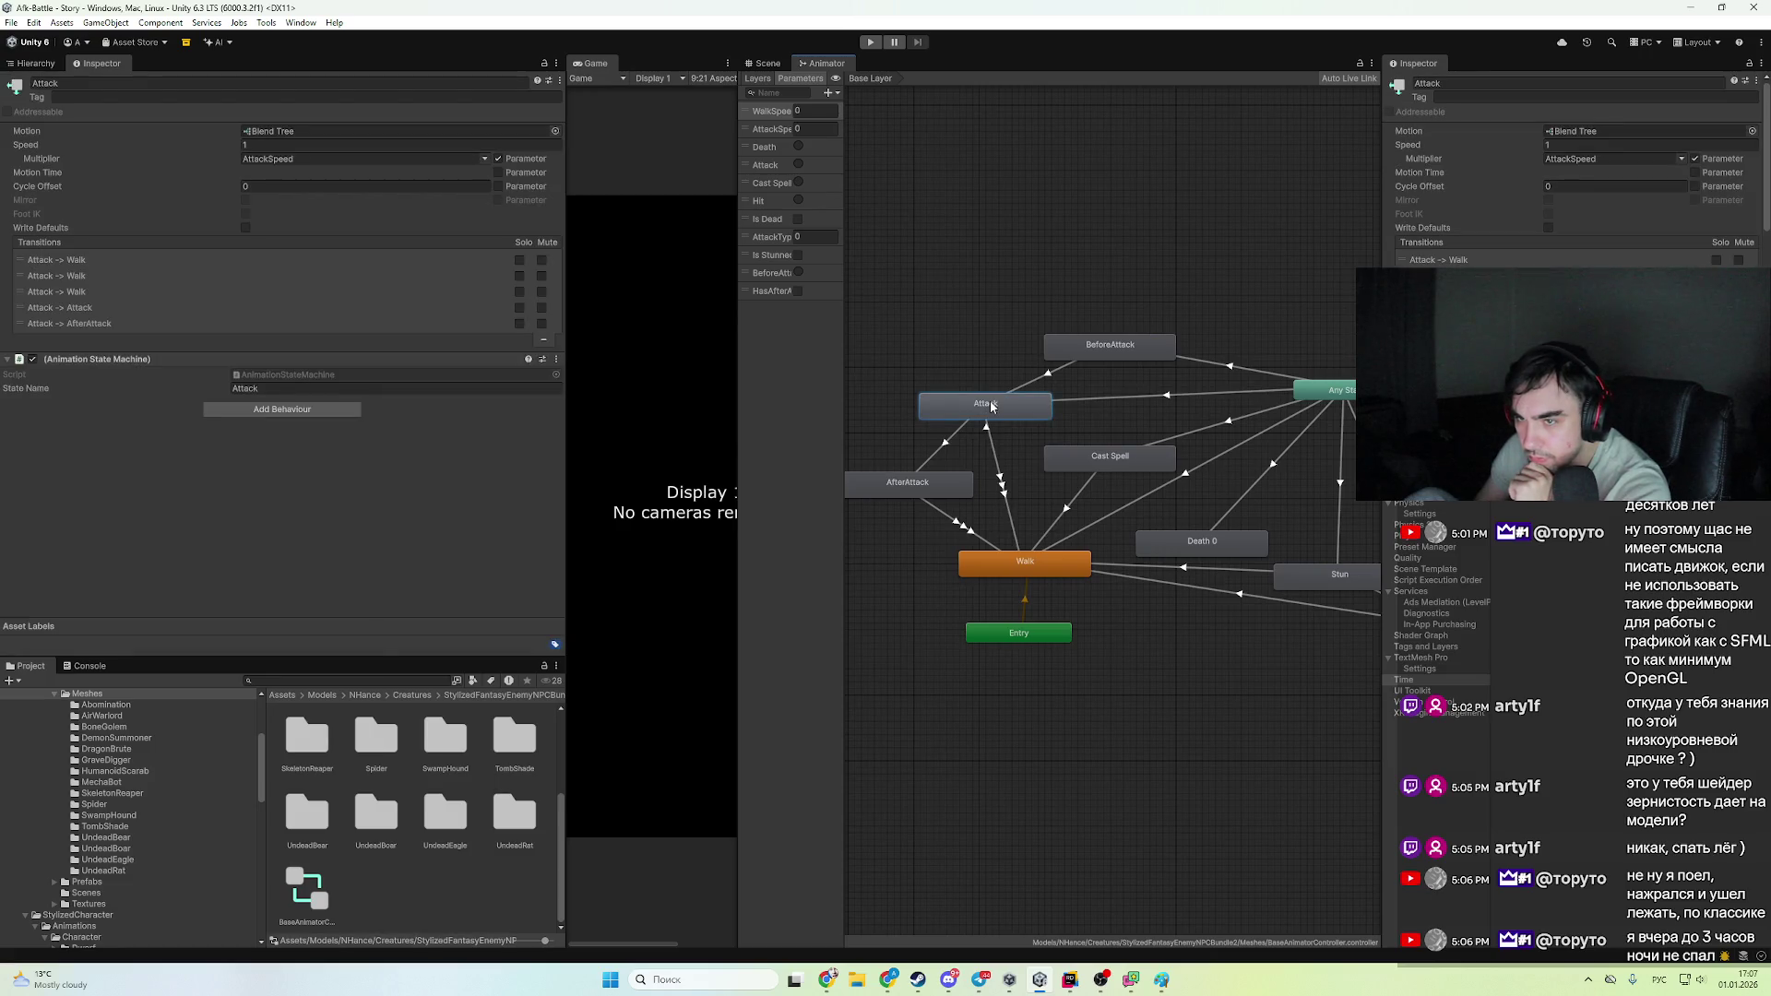
click(1067, 357)
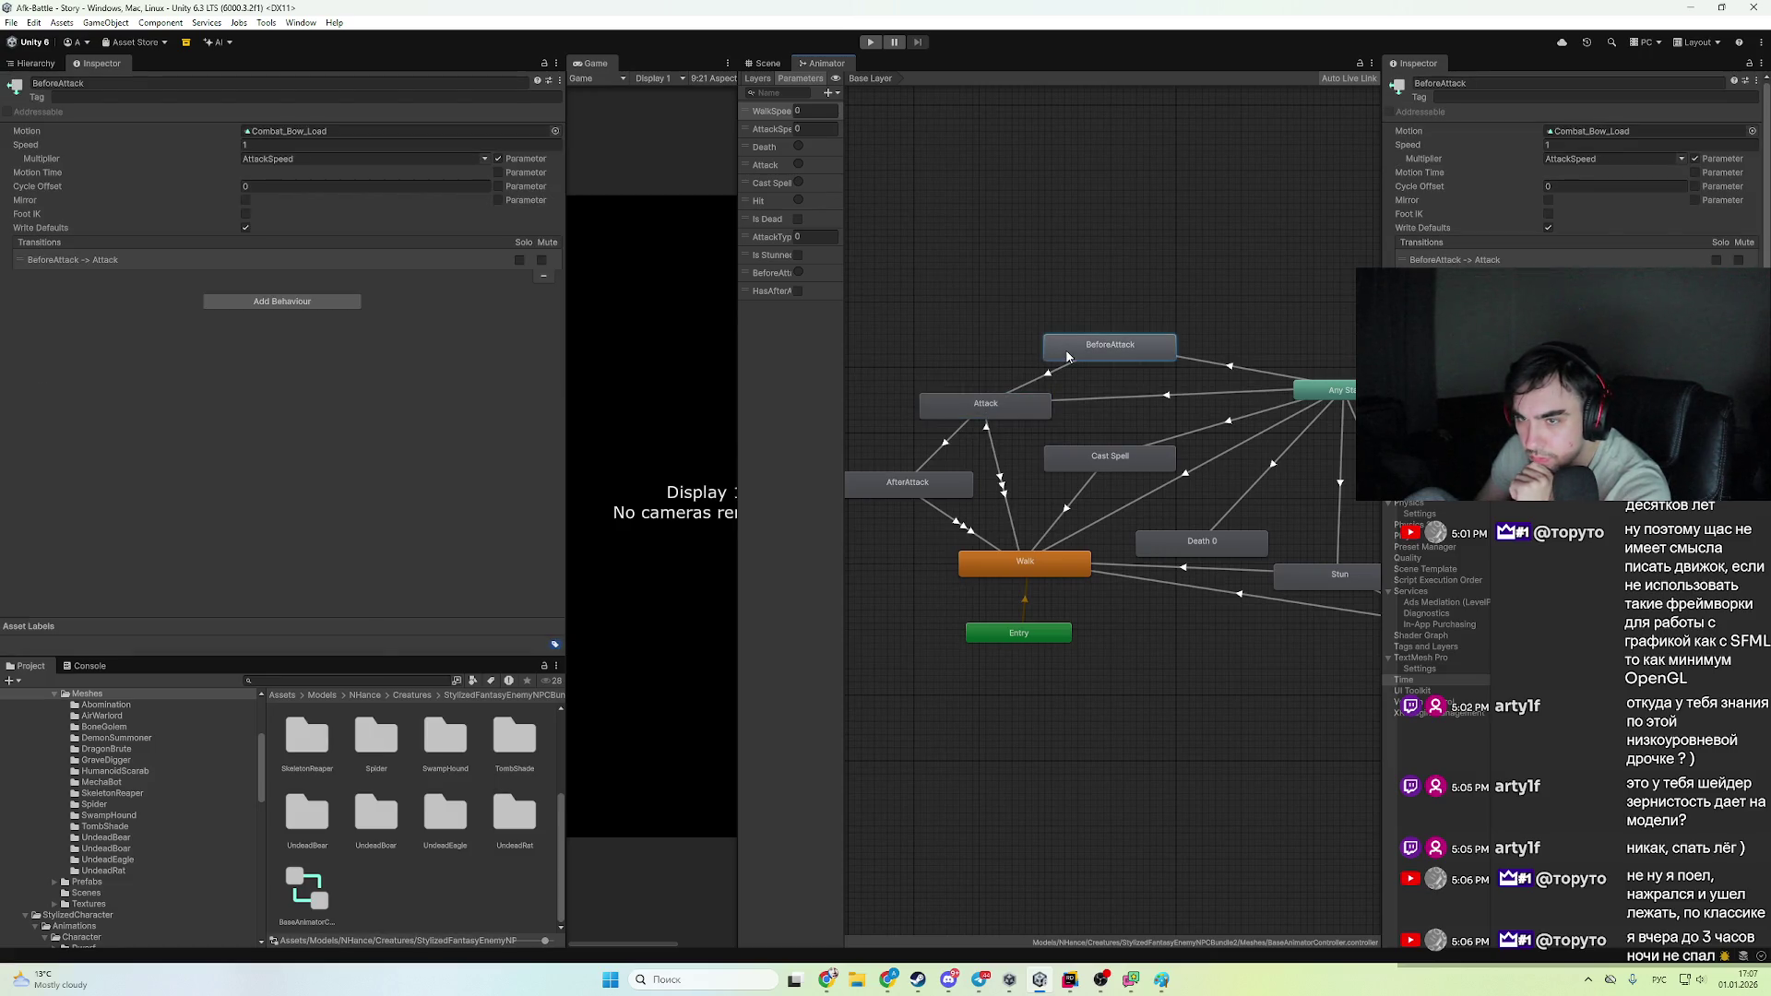
click(1297, 582)
drag(1303, 584, 1215, 517)
click(971, 286)
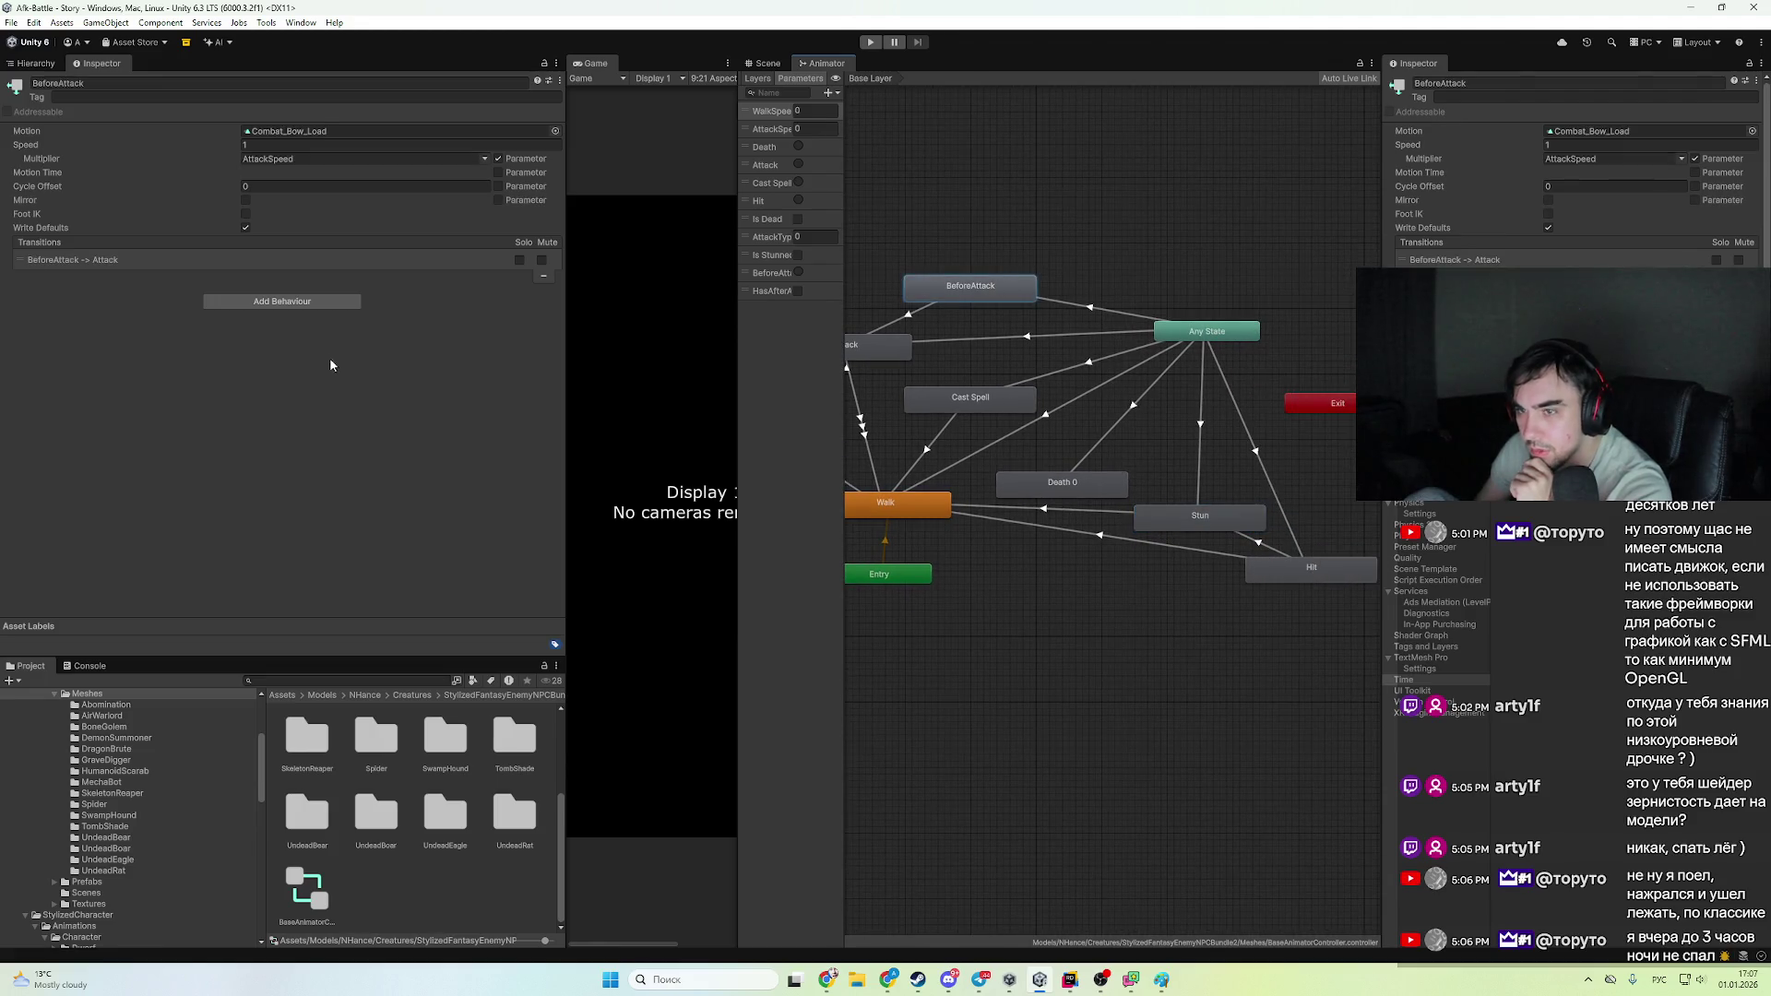
- Add an AnimationStateMachine behaviour to BeforeAttack with State Name 'BeforeAttack'
click(282, 301)
click(336, 368)
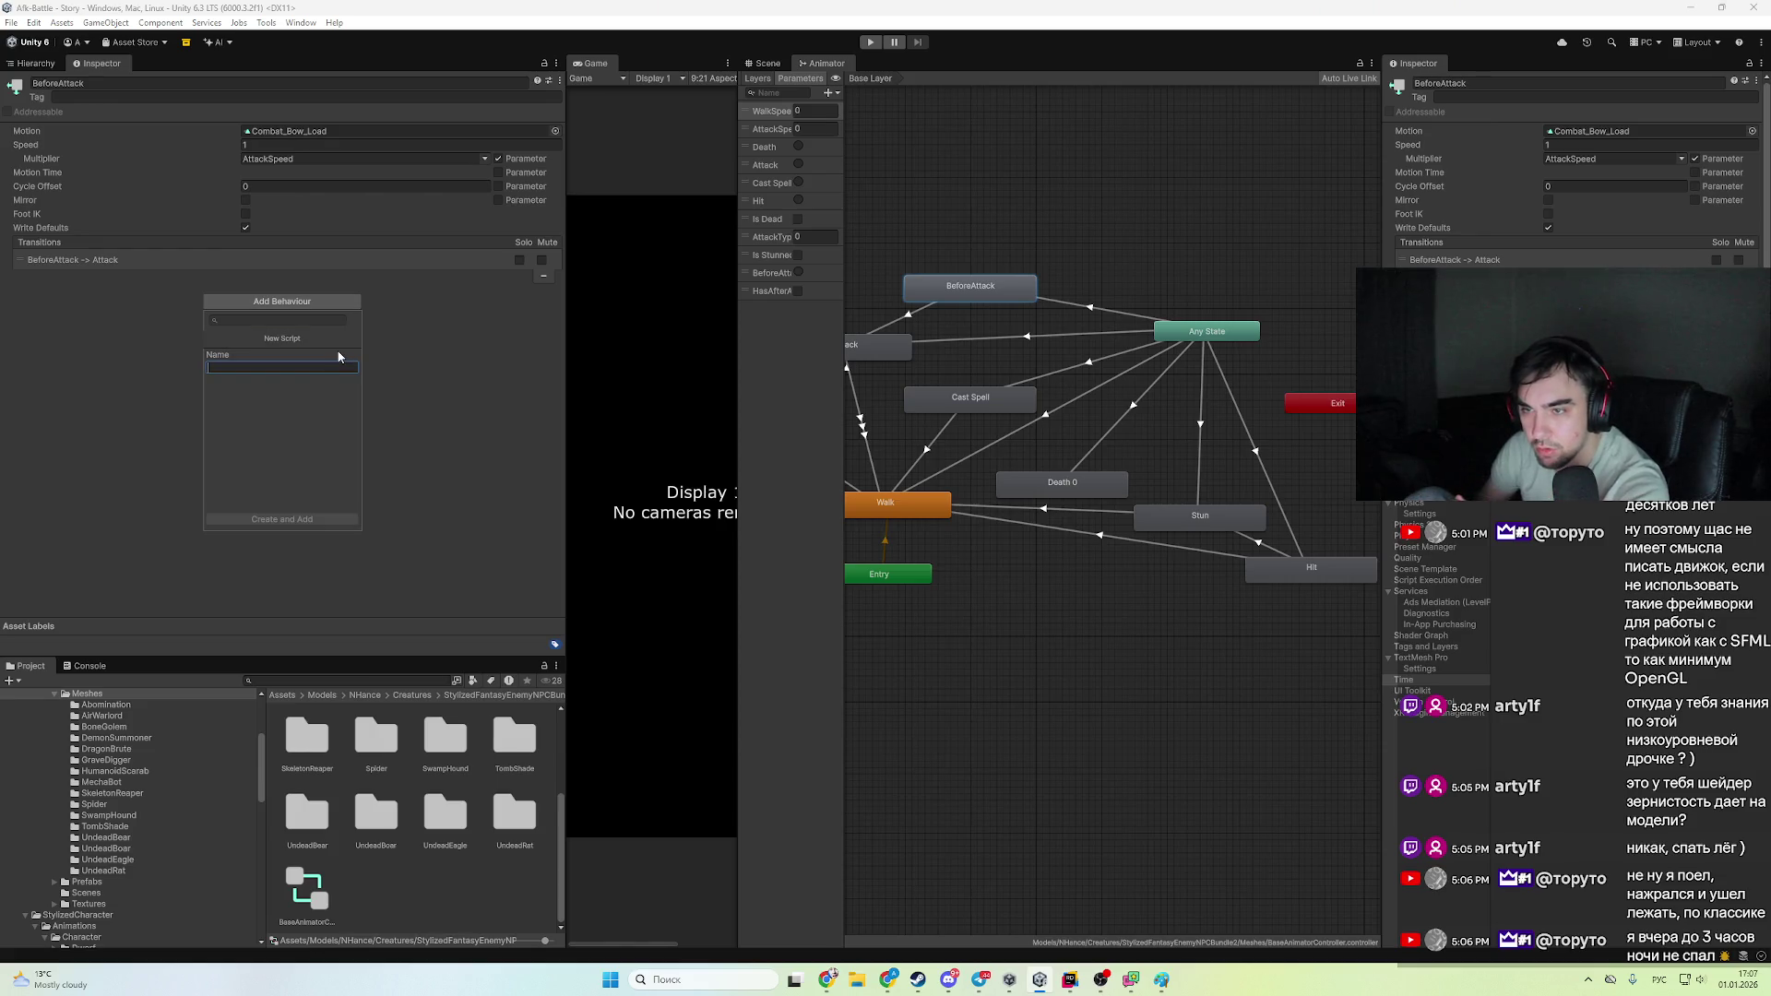
click(436, 312)
click(314, 300)
click(317, 350)
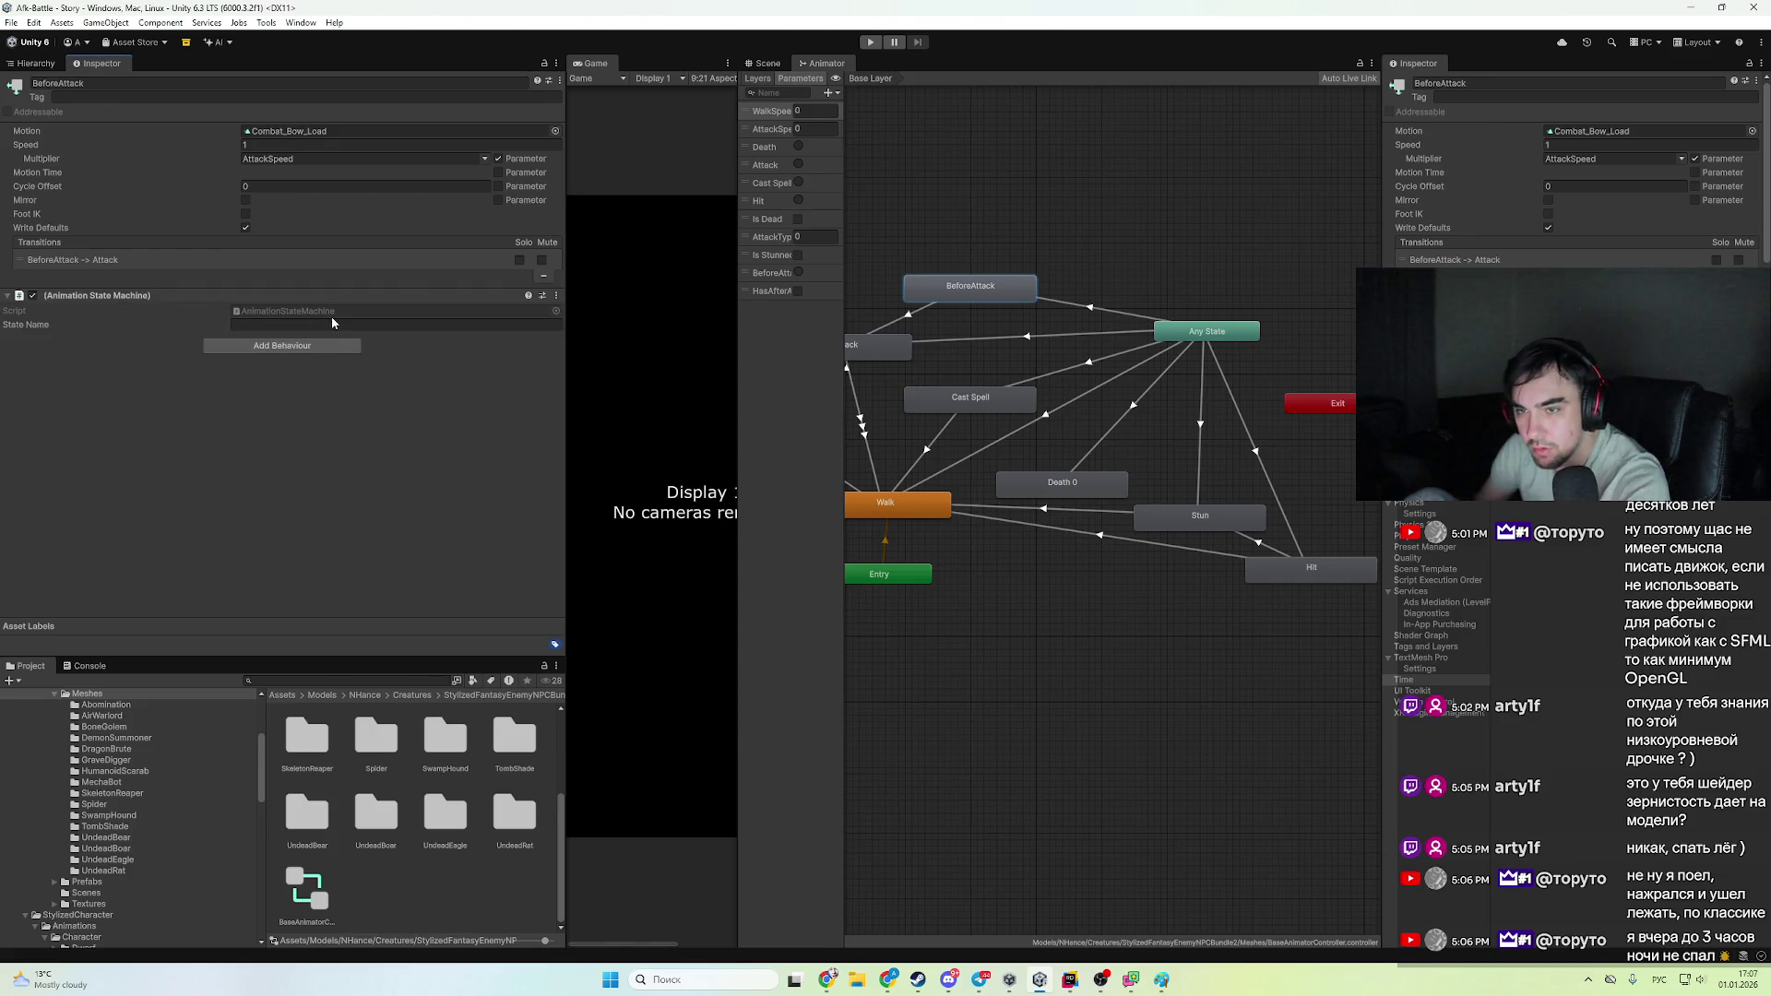
click(343, 324)
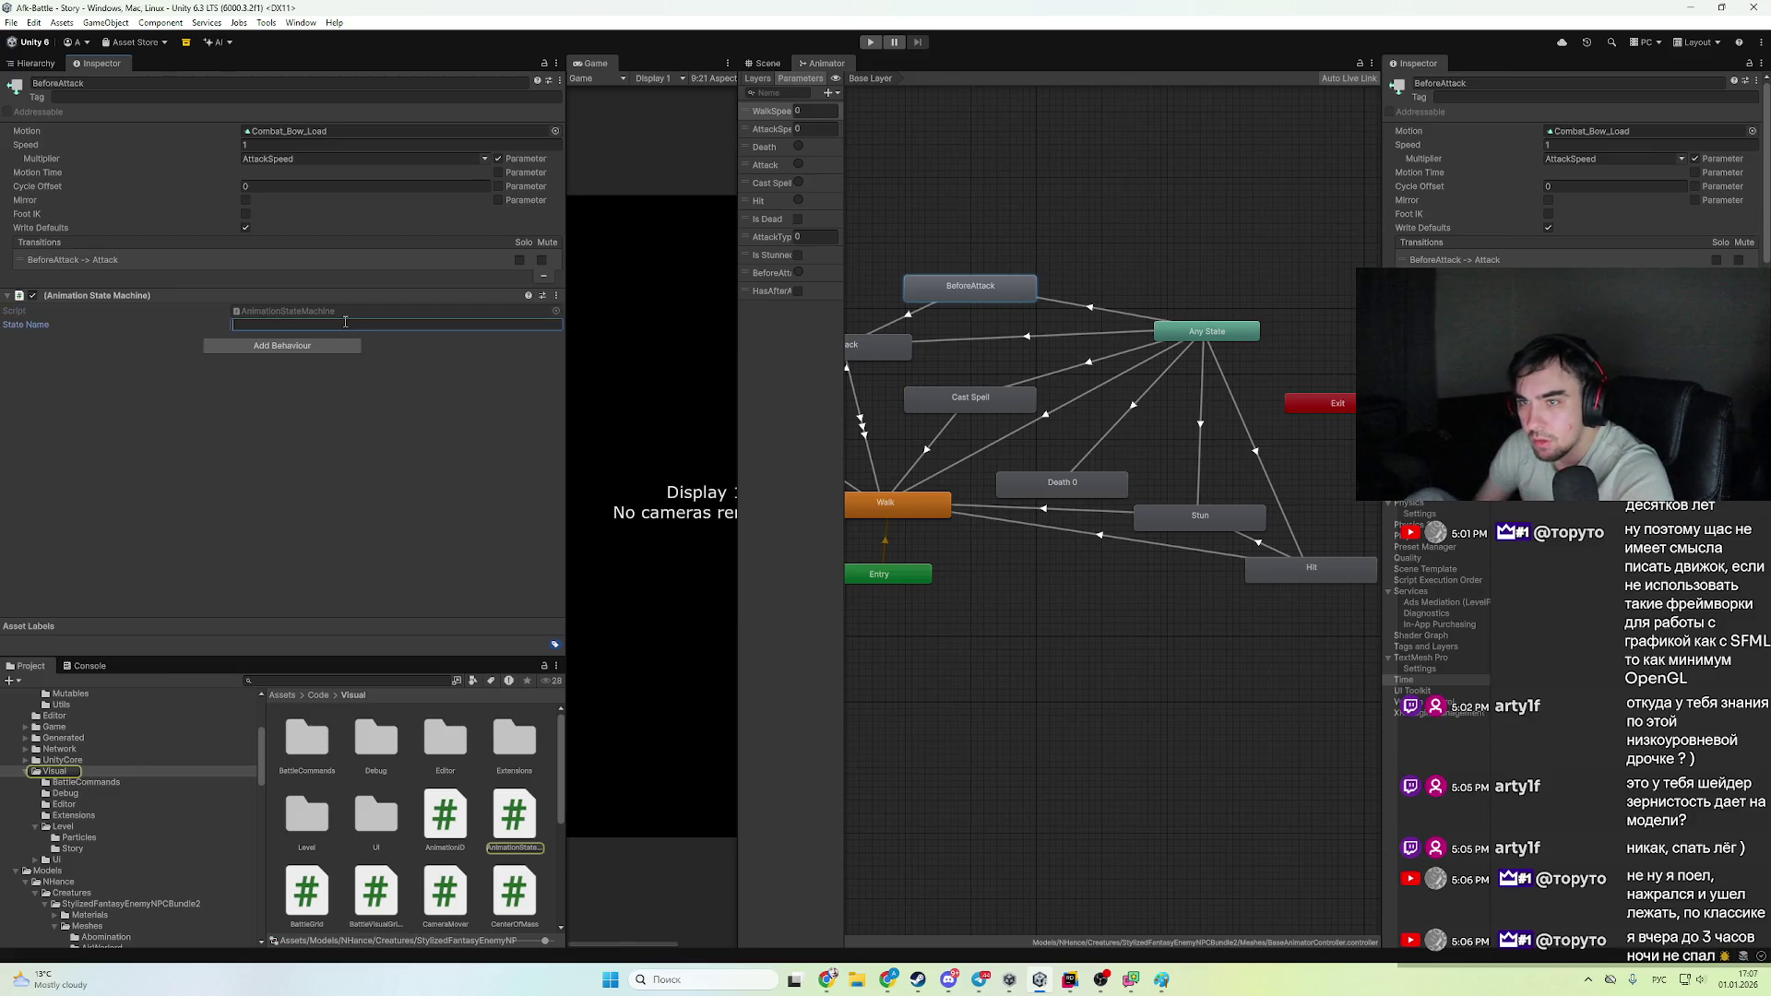
text(Иу)
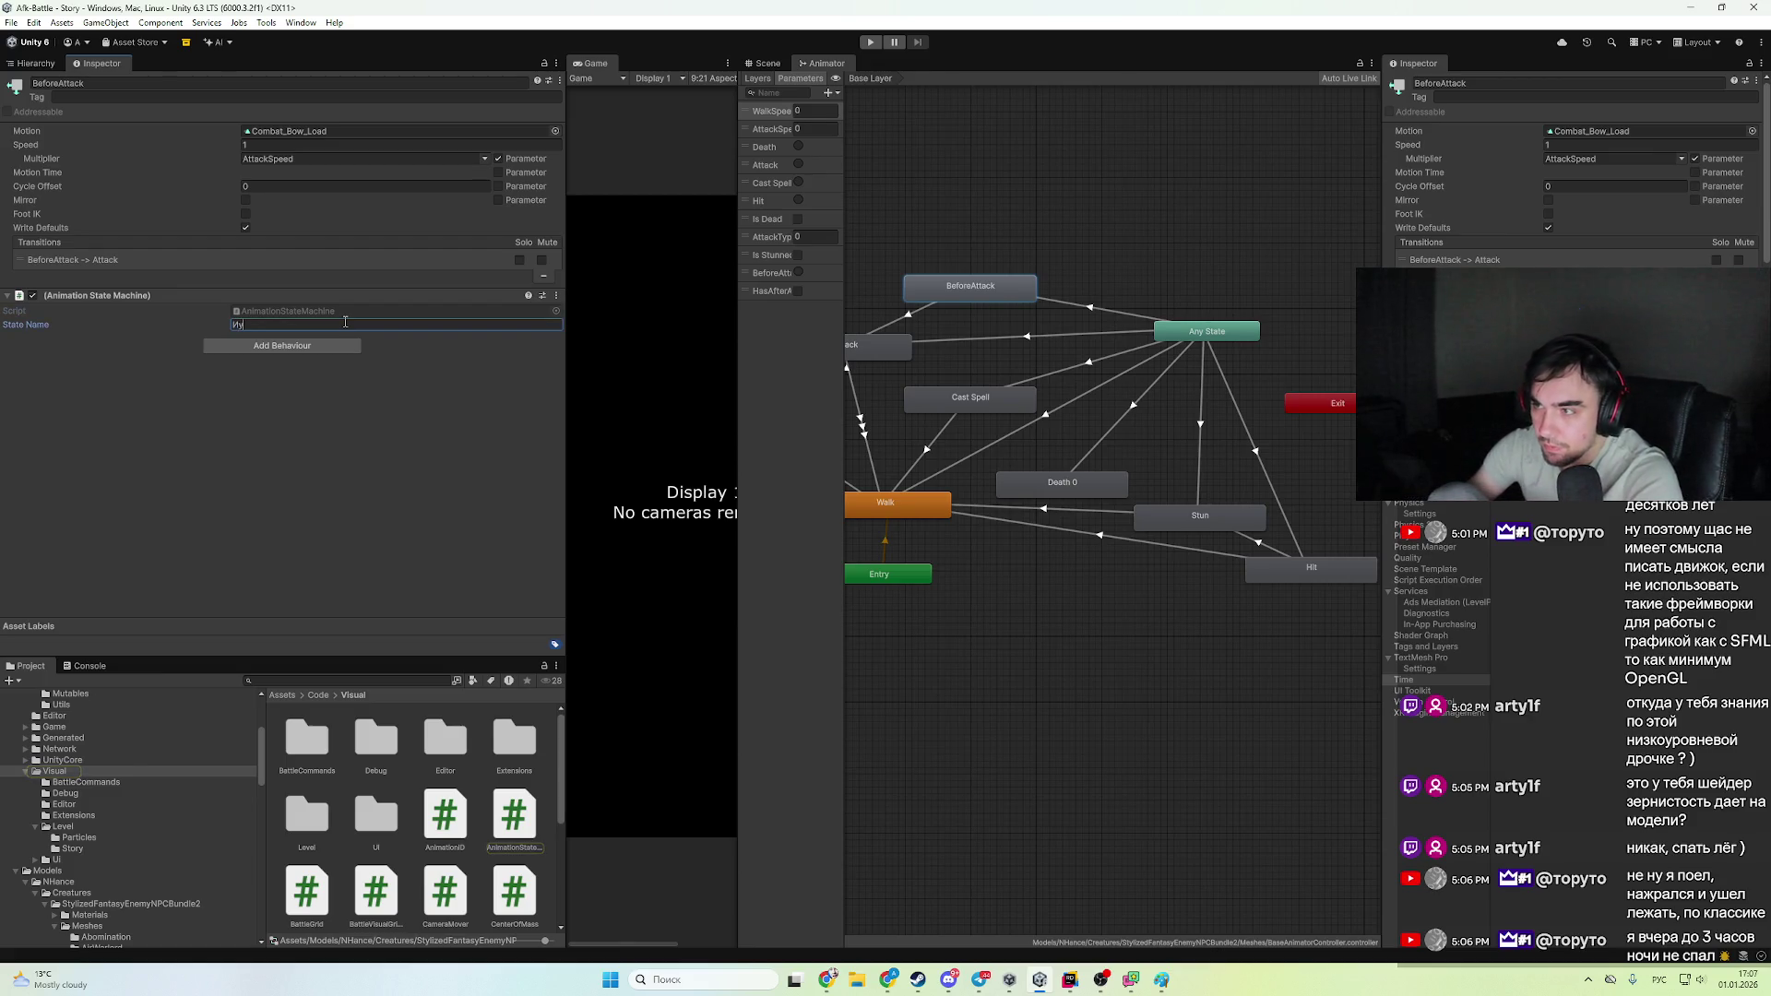
text(ащку)
key(ctrl+a)
key(alt+shift)
text(BV)
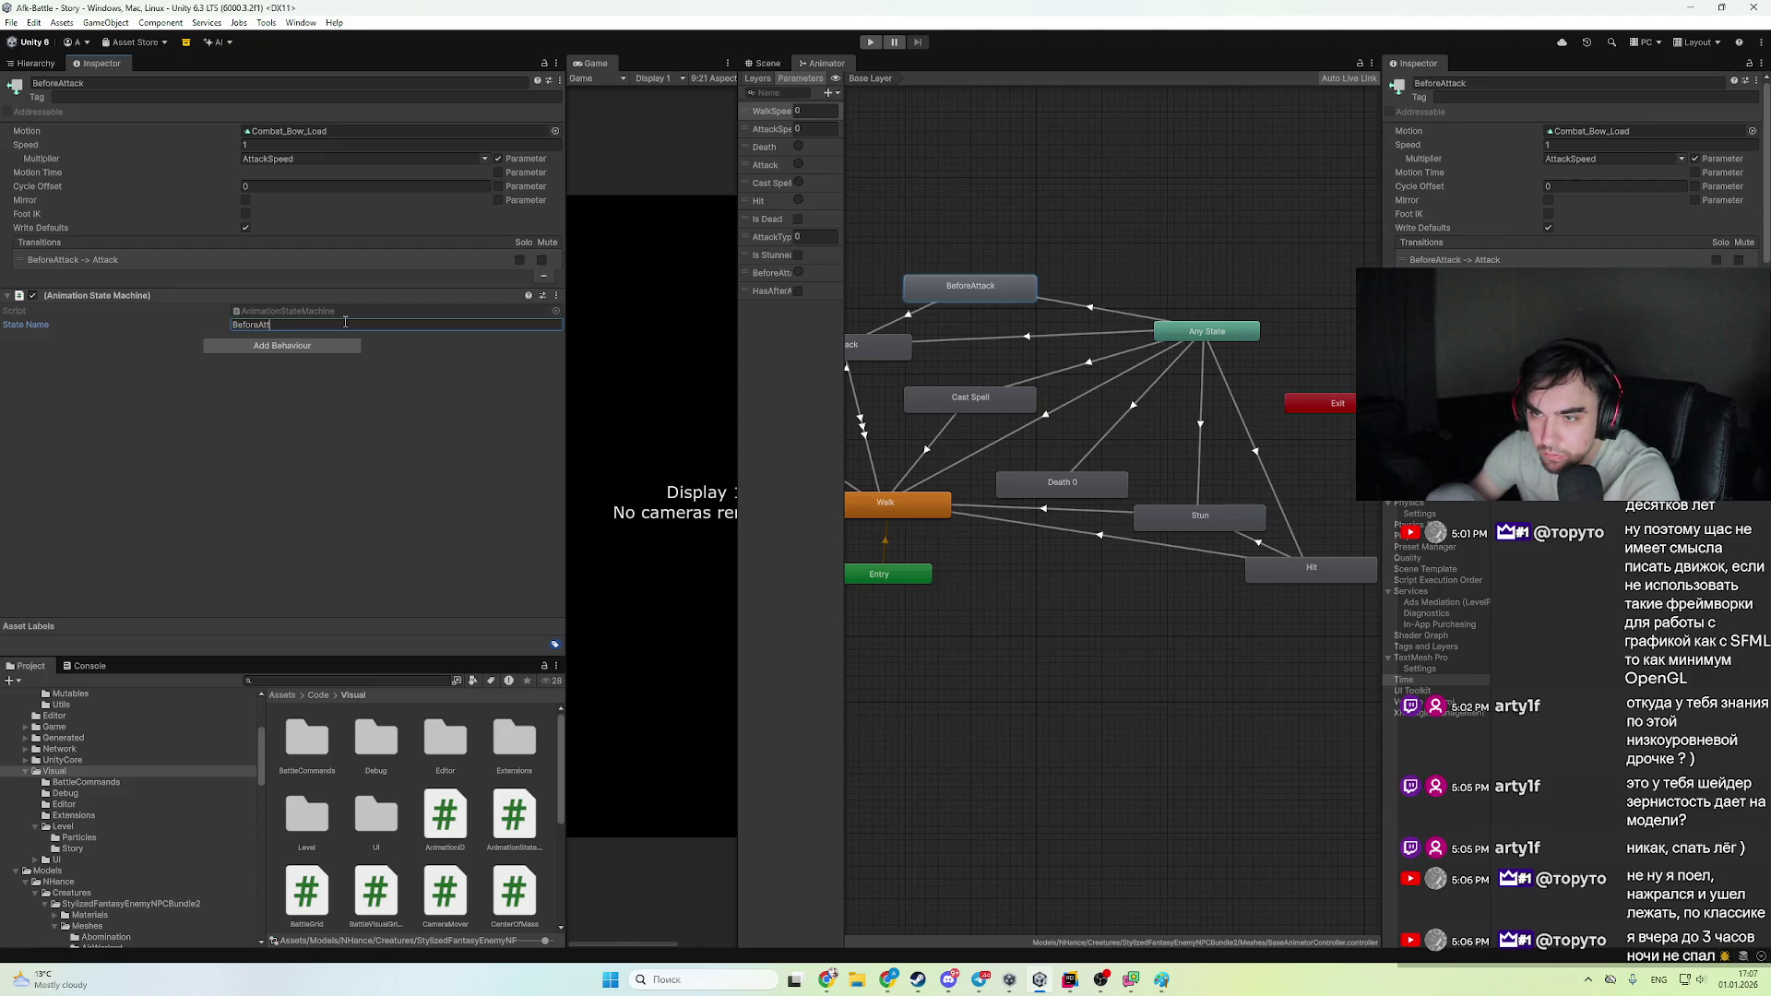
text(ack)
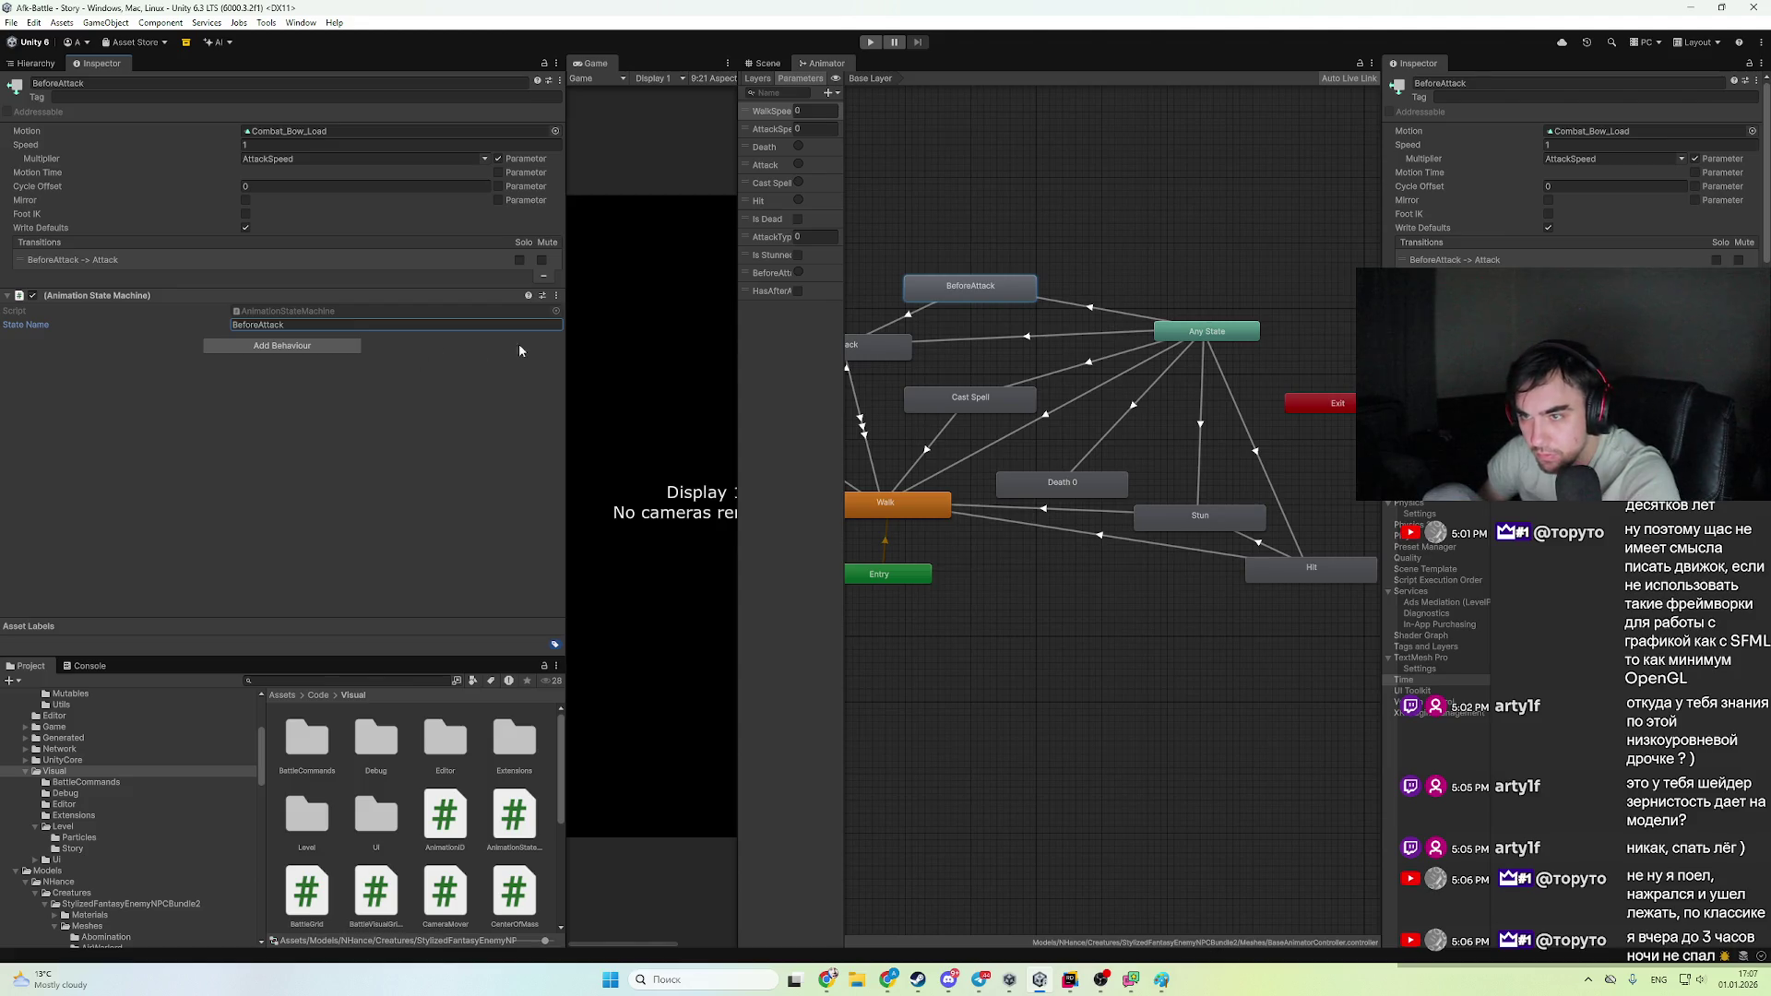
- Add an AnimationStateMachine behaviour to AfterAttack with State Name 'AfterAttack'
drag(877, 433, 1111, 443)
click(1059, 437)
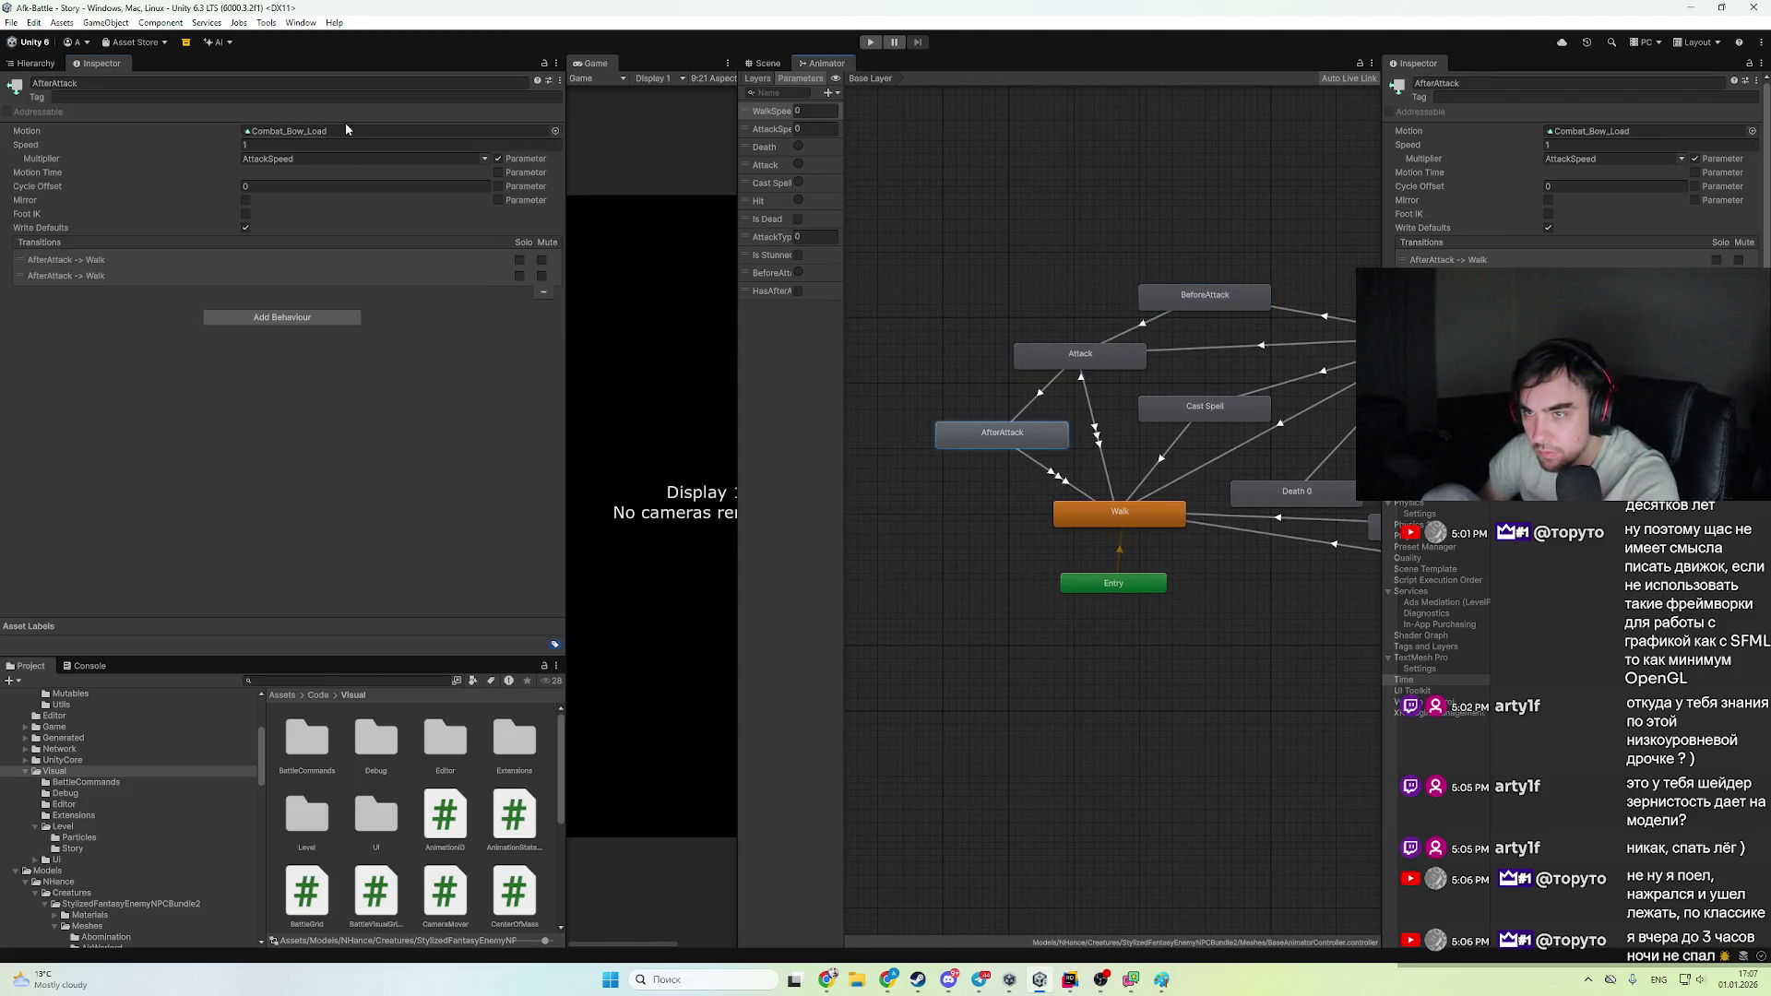
click(284, 318)
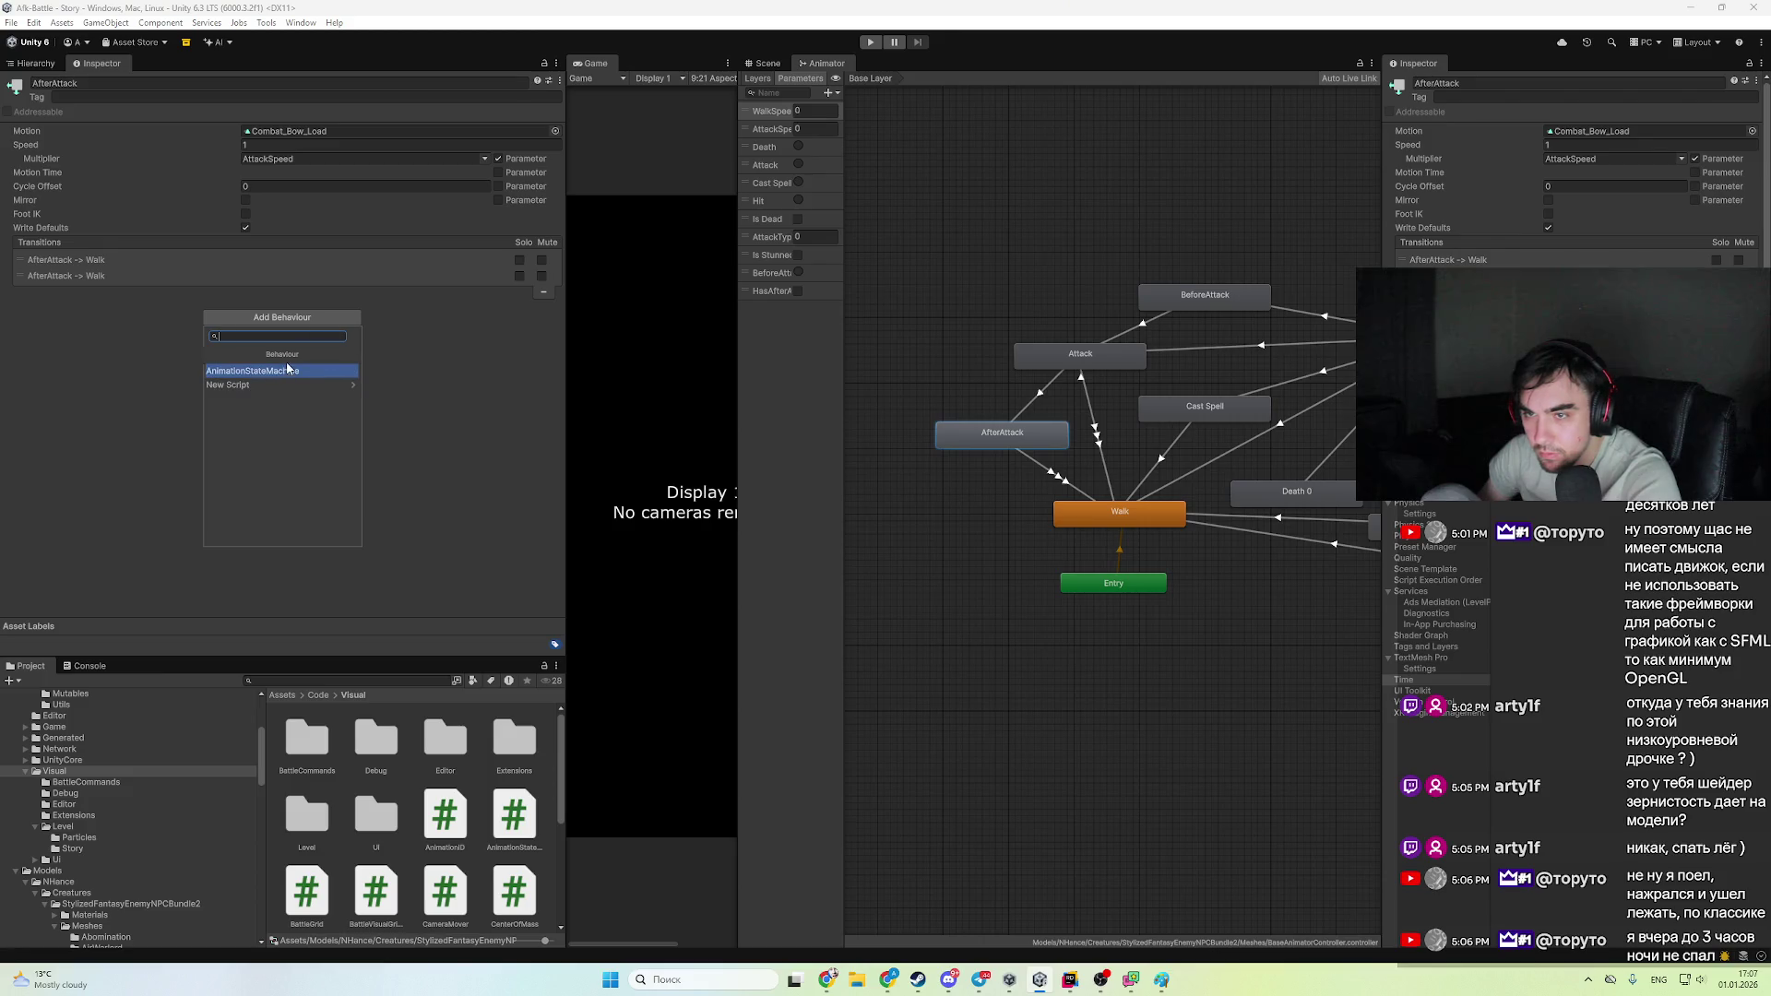
click(288, 369)
click(354, 342)
text(After)
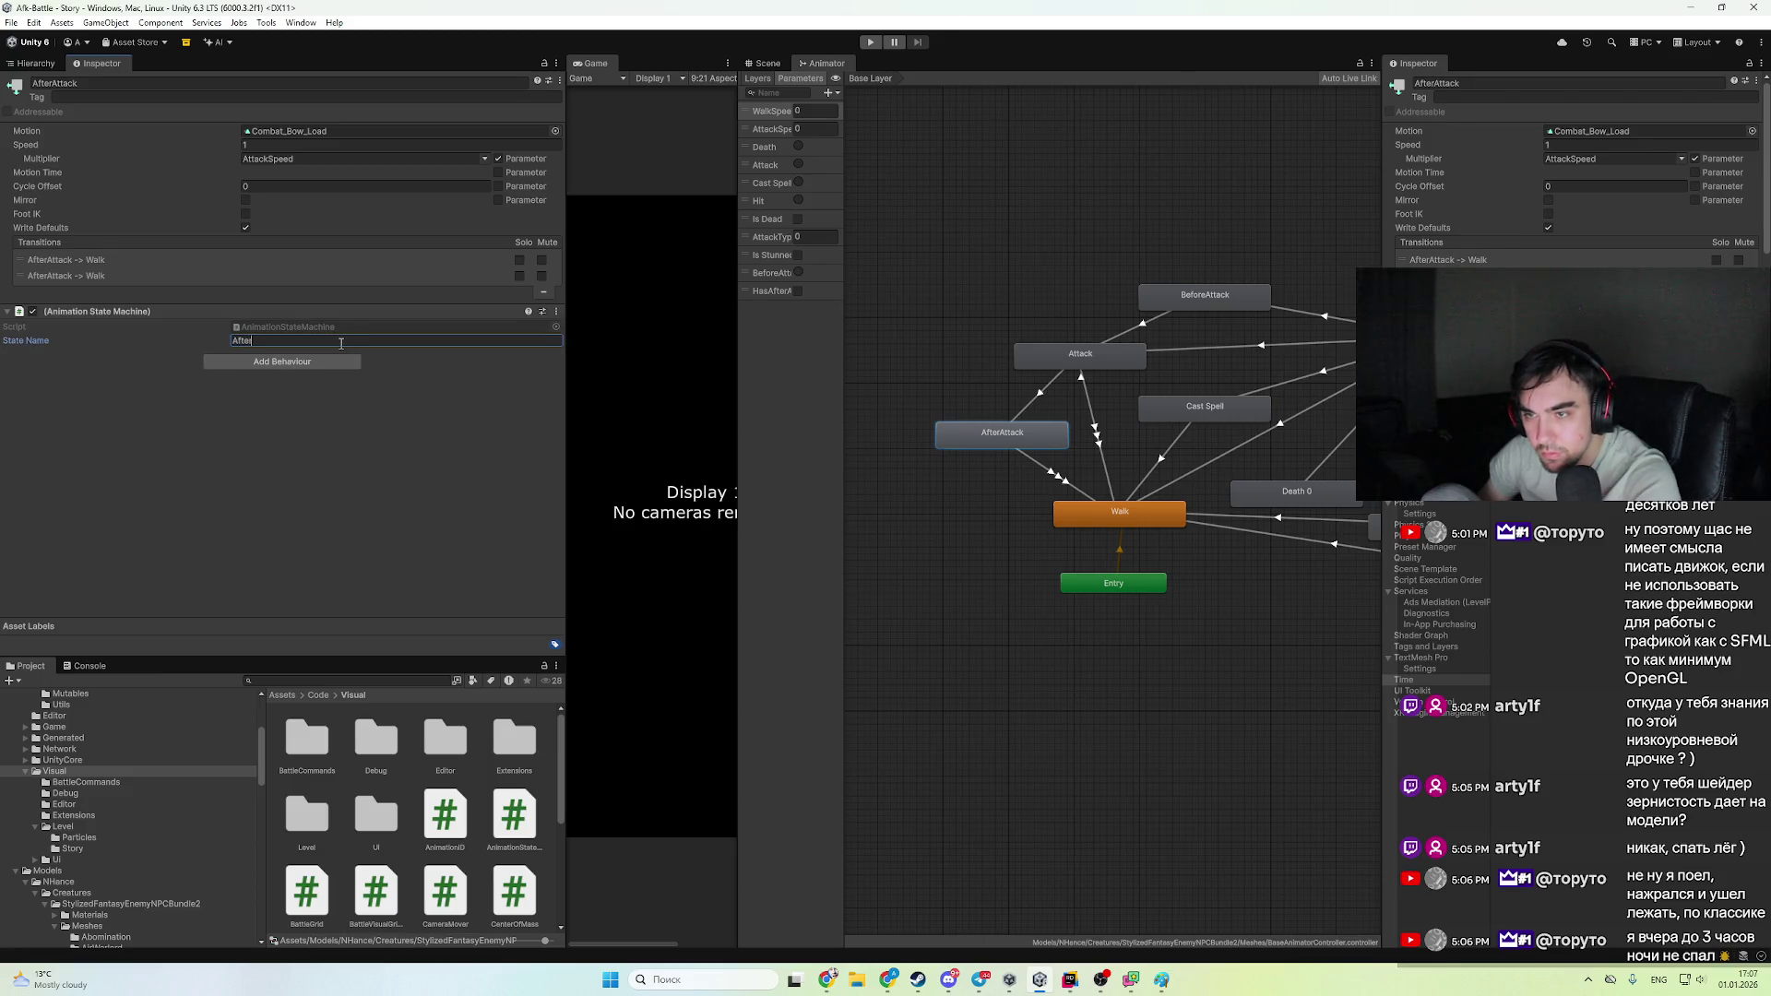
text(Attack)
key(Return)
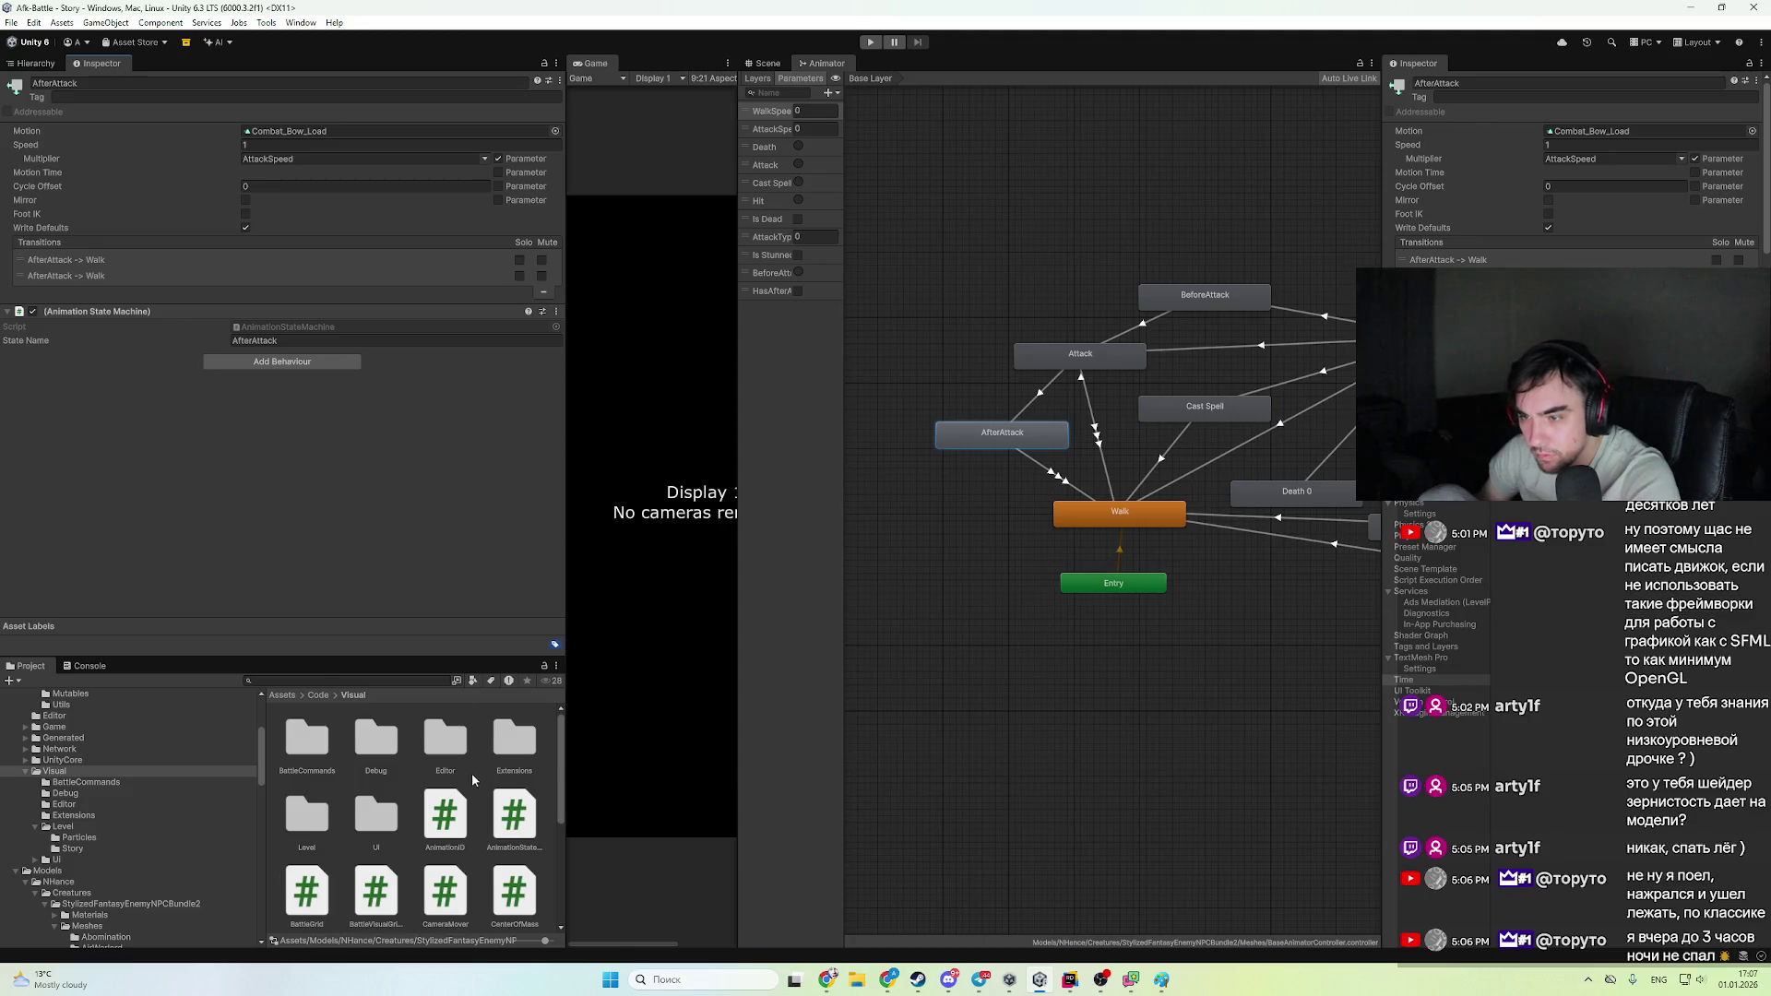
- Browse to Models > Units > Archer and select the Archer1 prefab
scroll(472, 780, down, 5)
scroll(83, 922, down, 10)
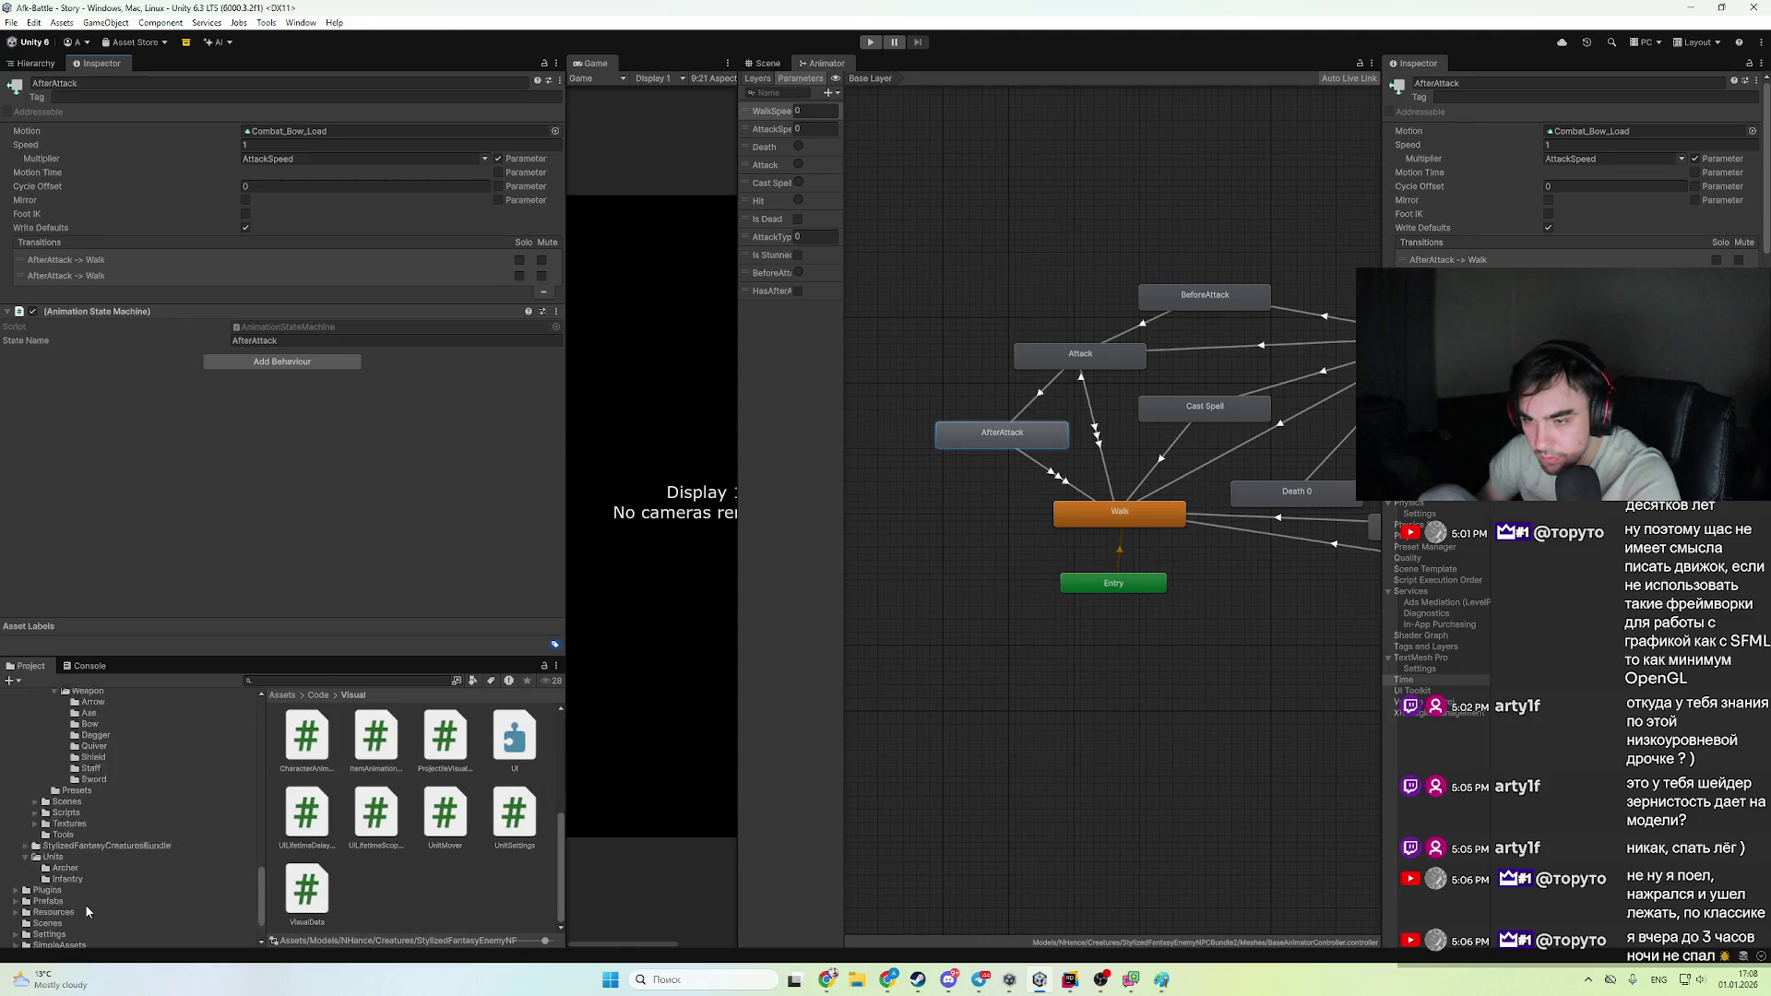
click(111, 797)
click(111, 806)
click(309, 738)
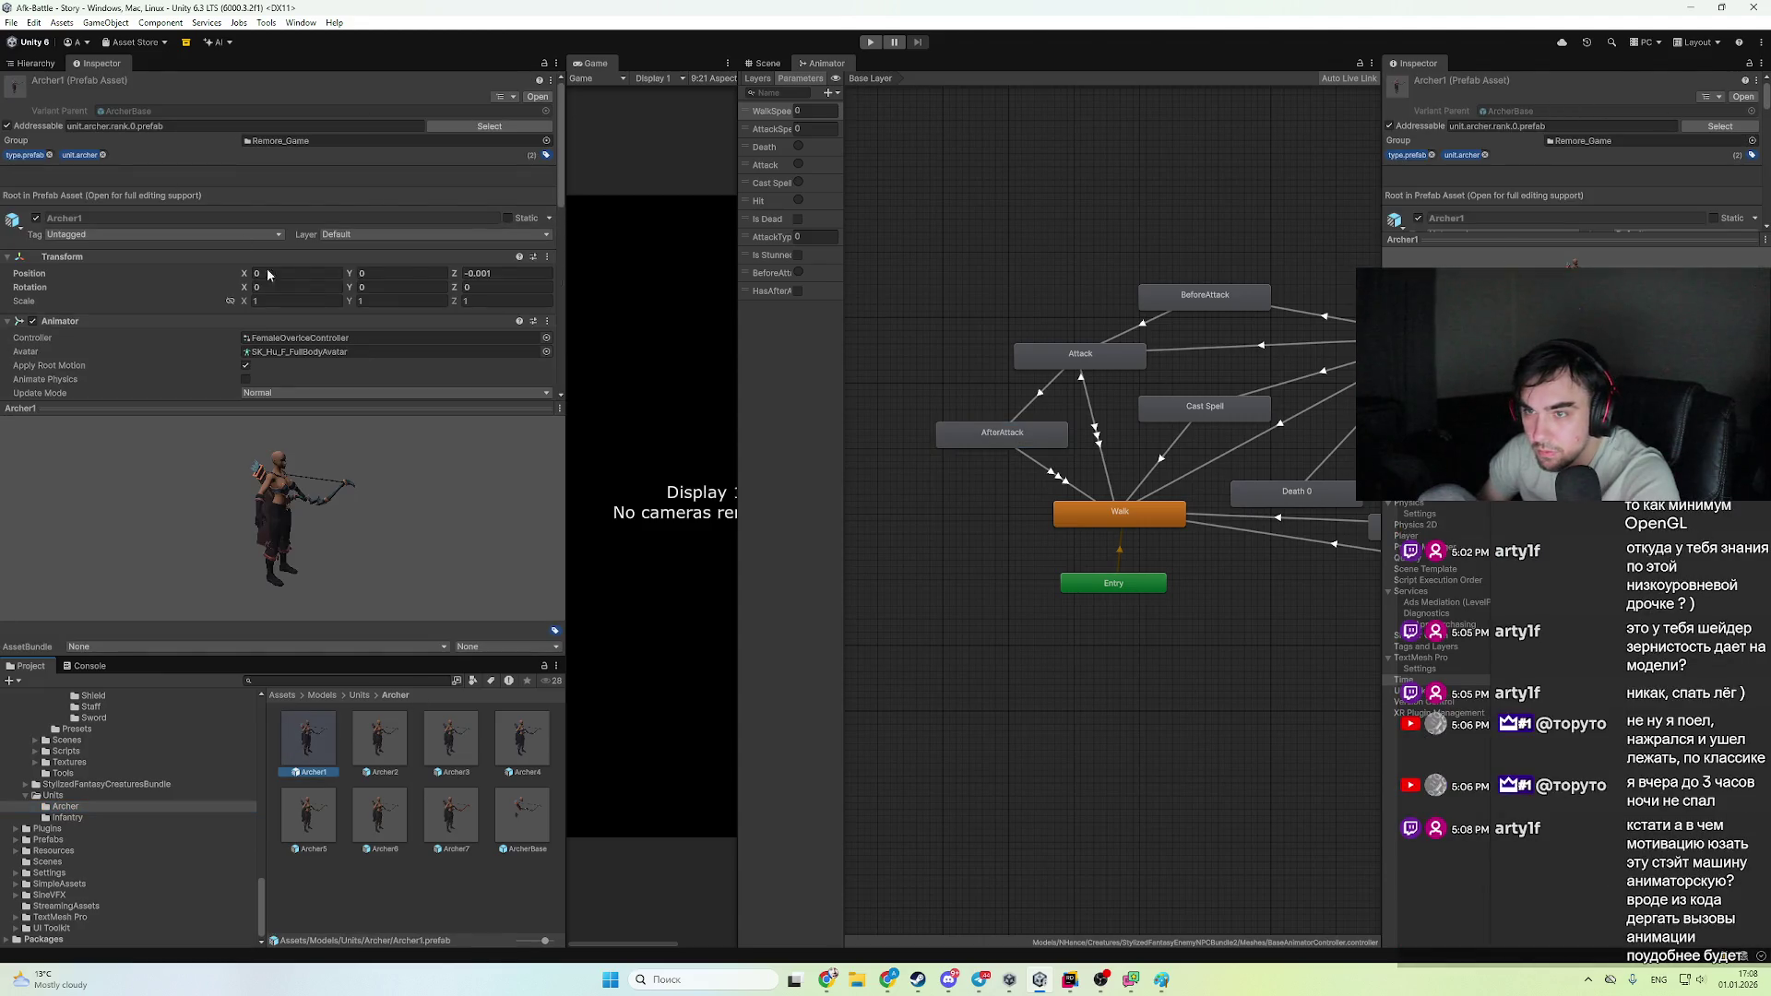
- Go from the FemaleOverrideController to its base animator controller and open it
click(305, 338)
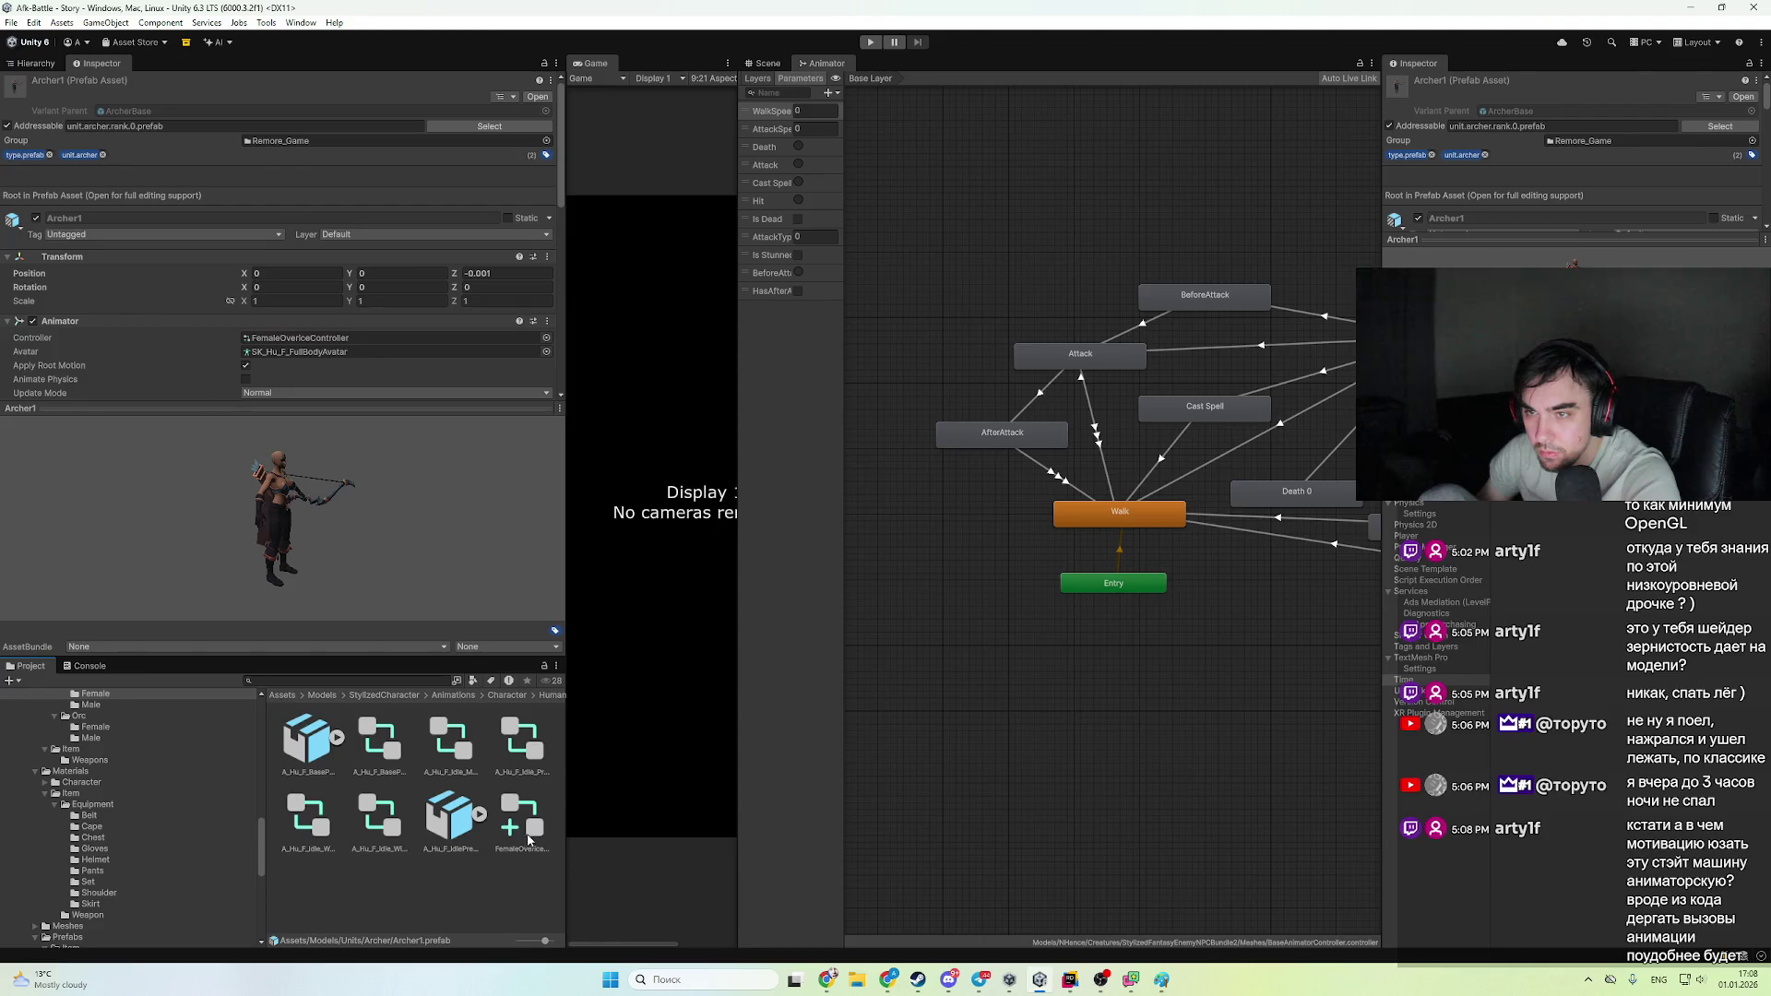
click(529, 834)
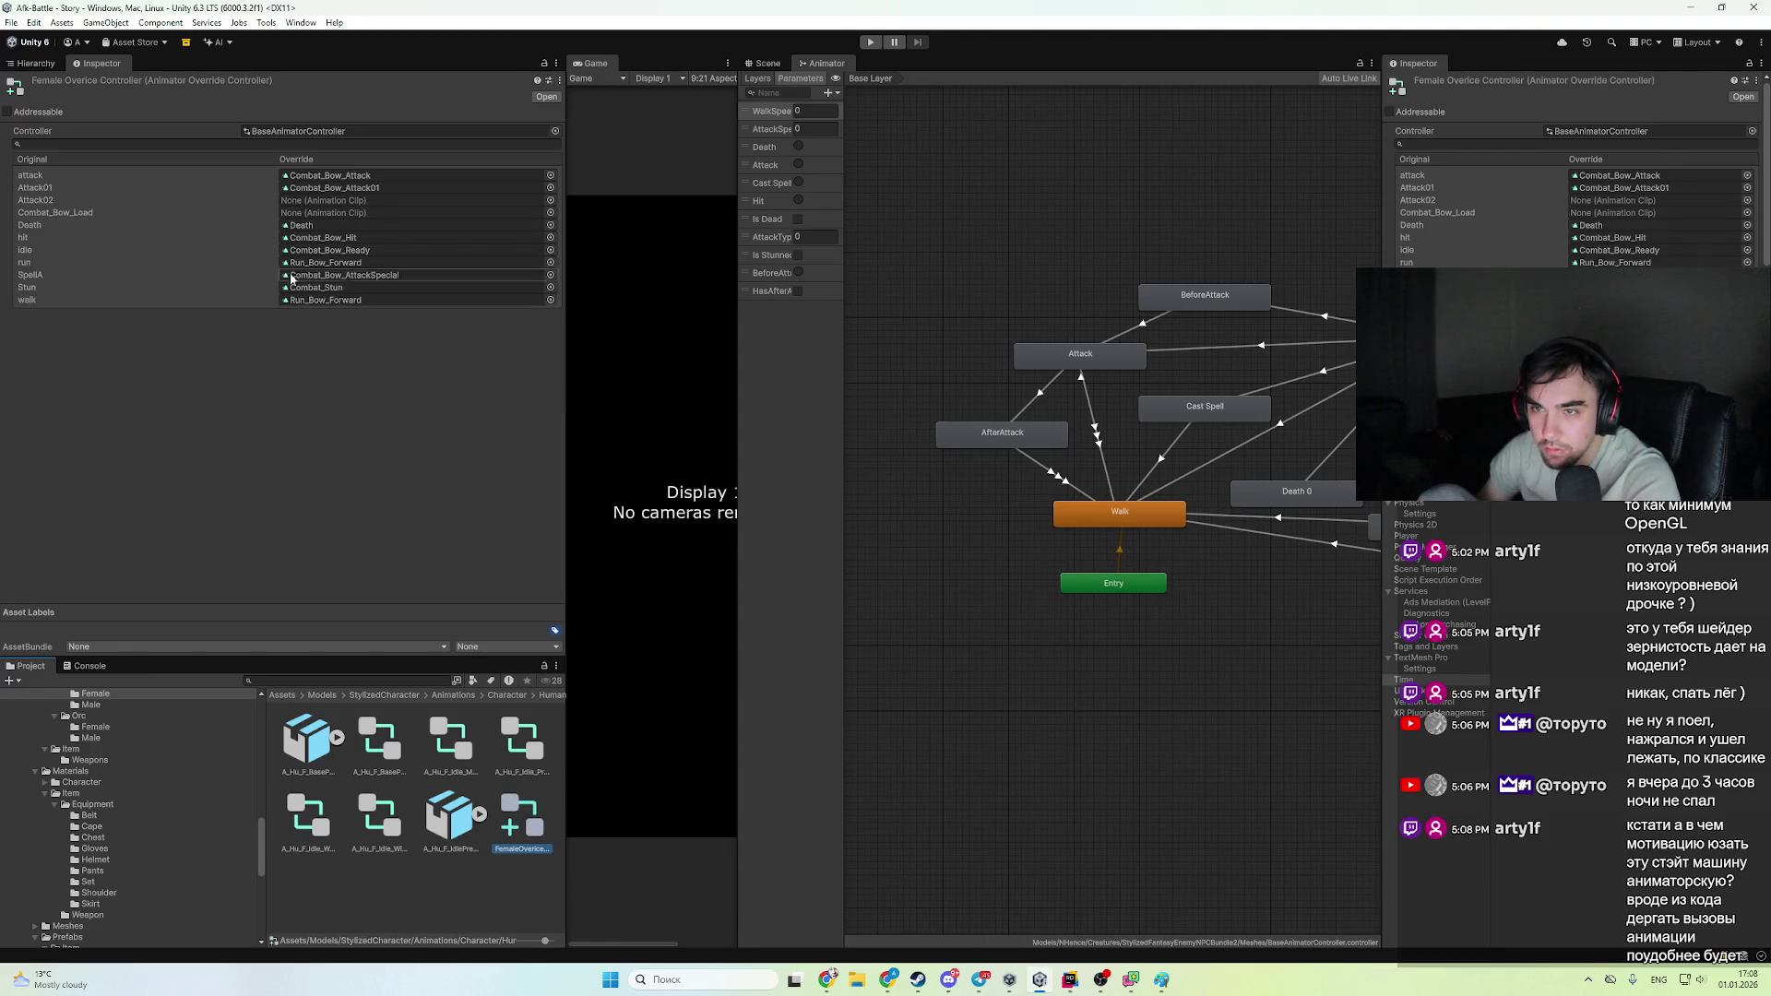
click(412, 132)
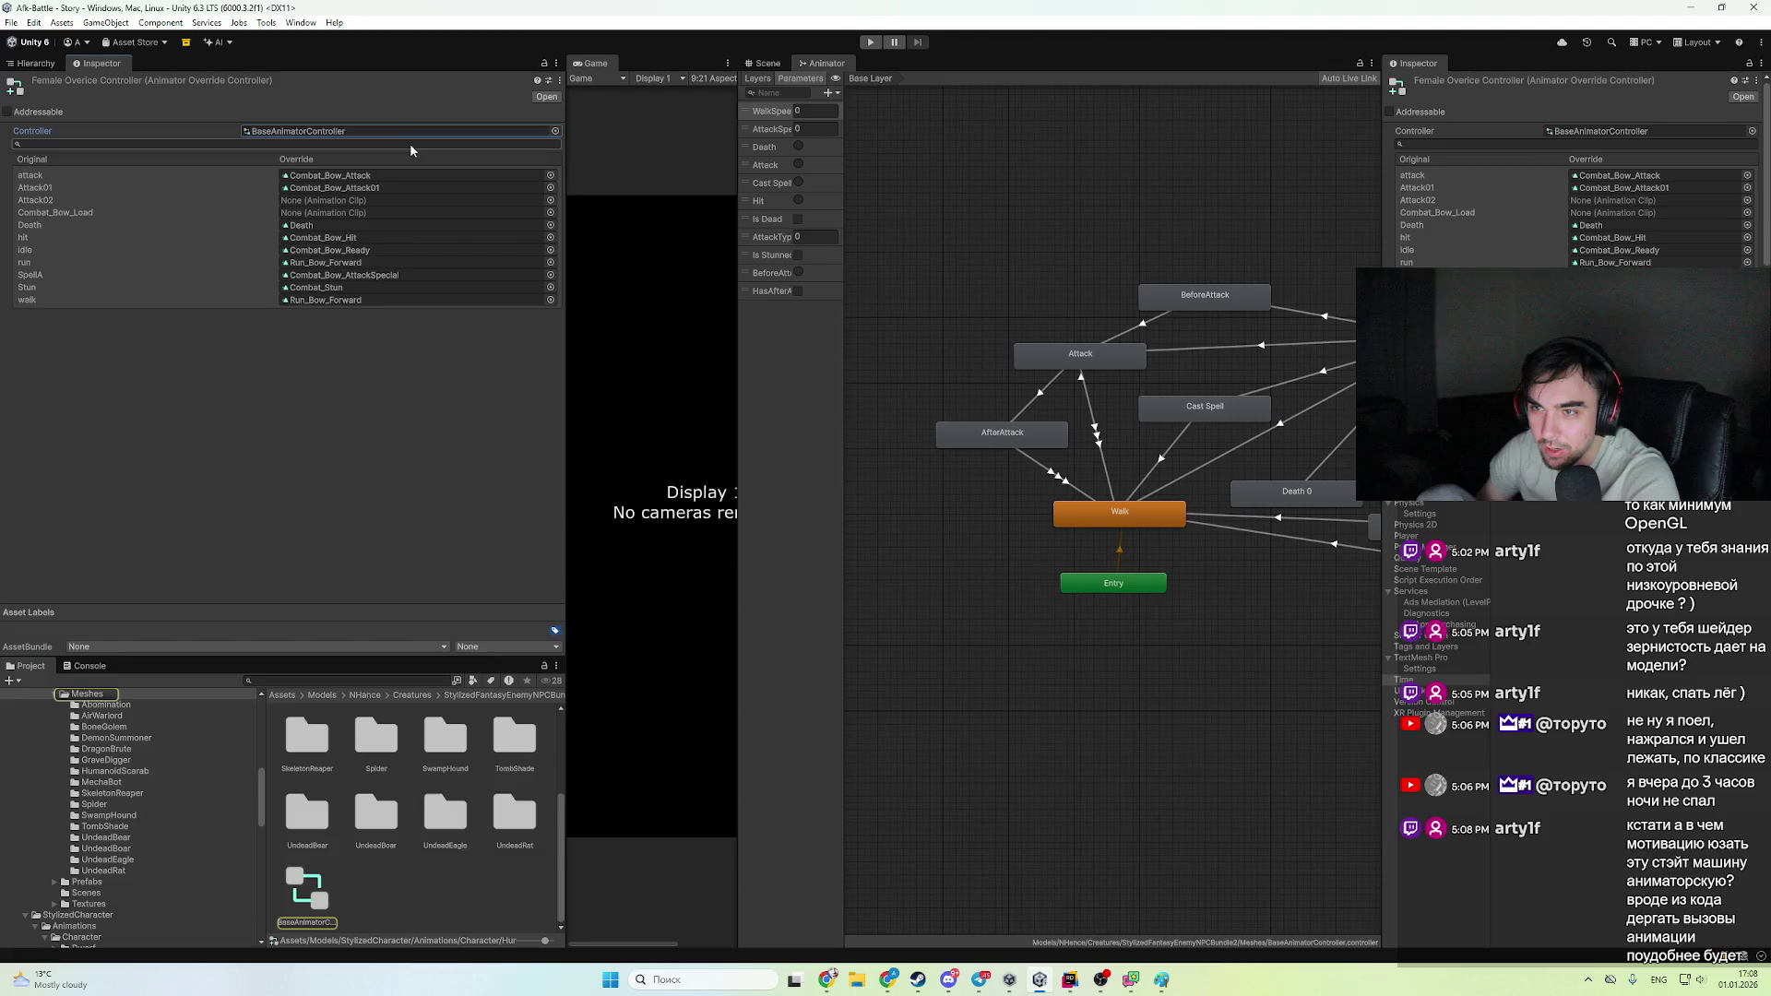
click(304, 890)
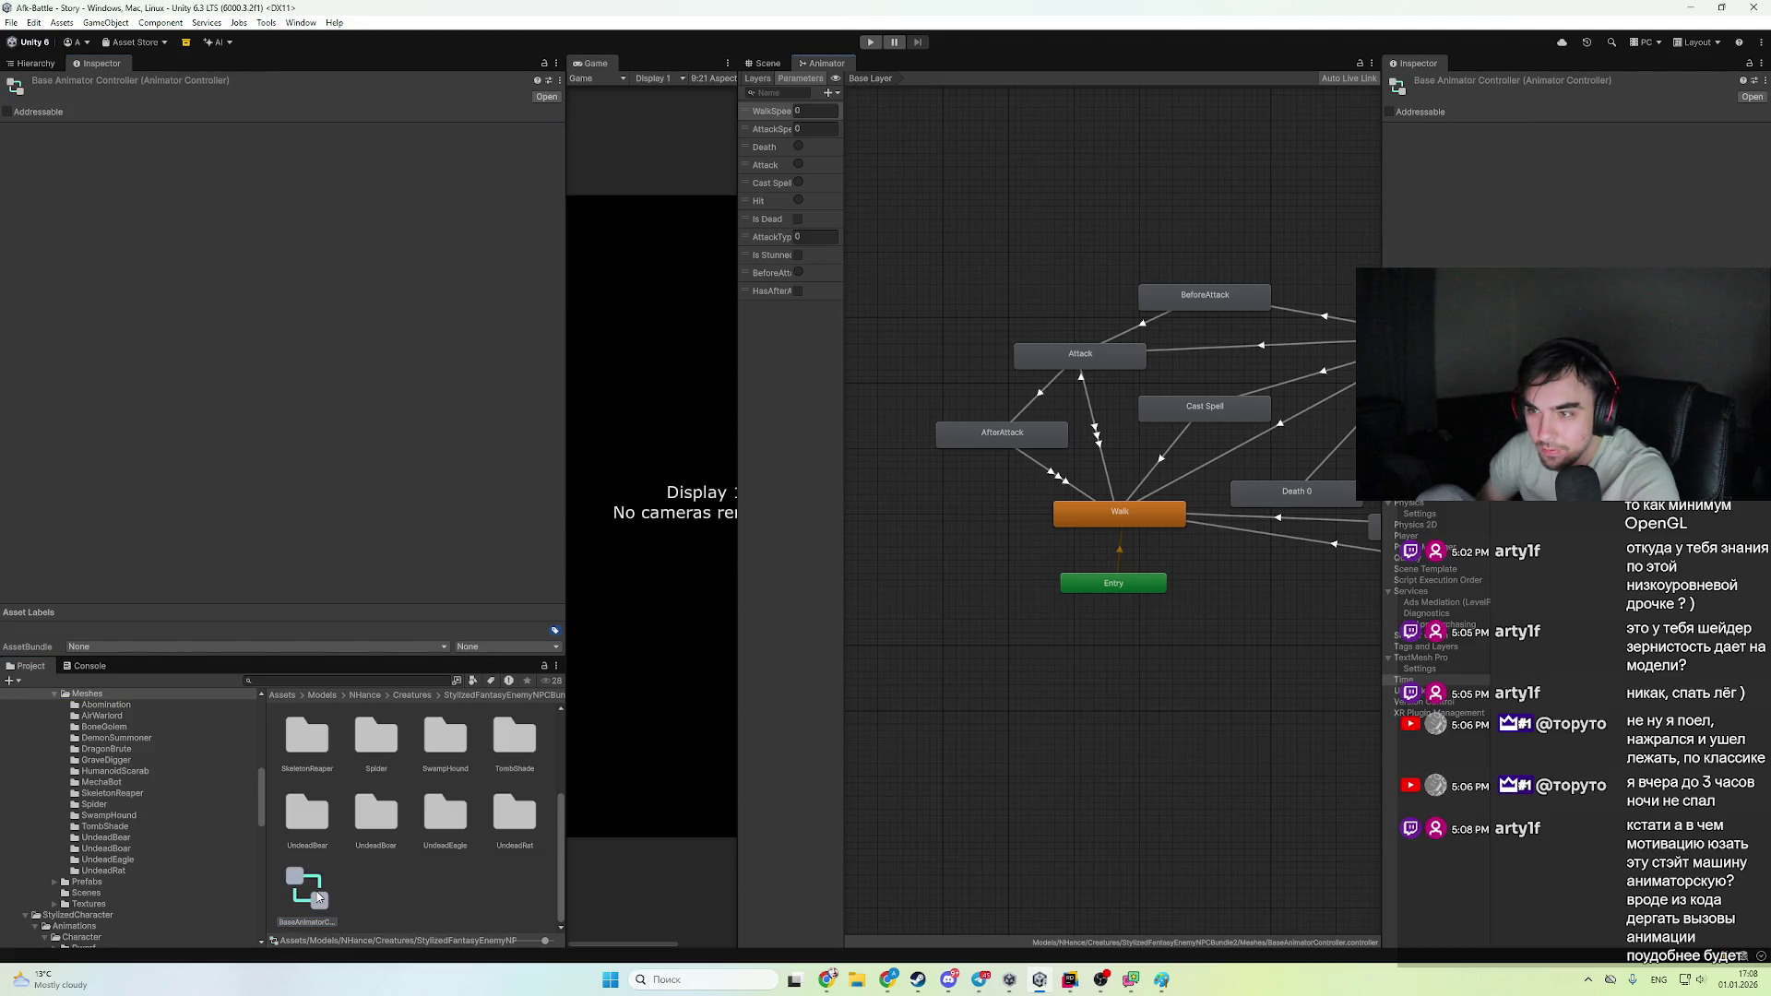
- Remove the AnimationStateMachine behaviour from AfterAttack and BeforeAttack, leaving it on Attack
click(1205, 295)
scroll(1614, 185, down, 1)
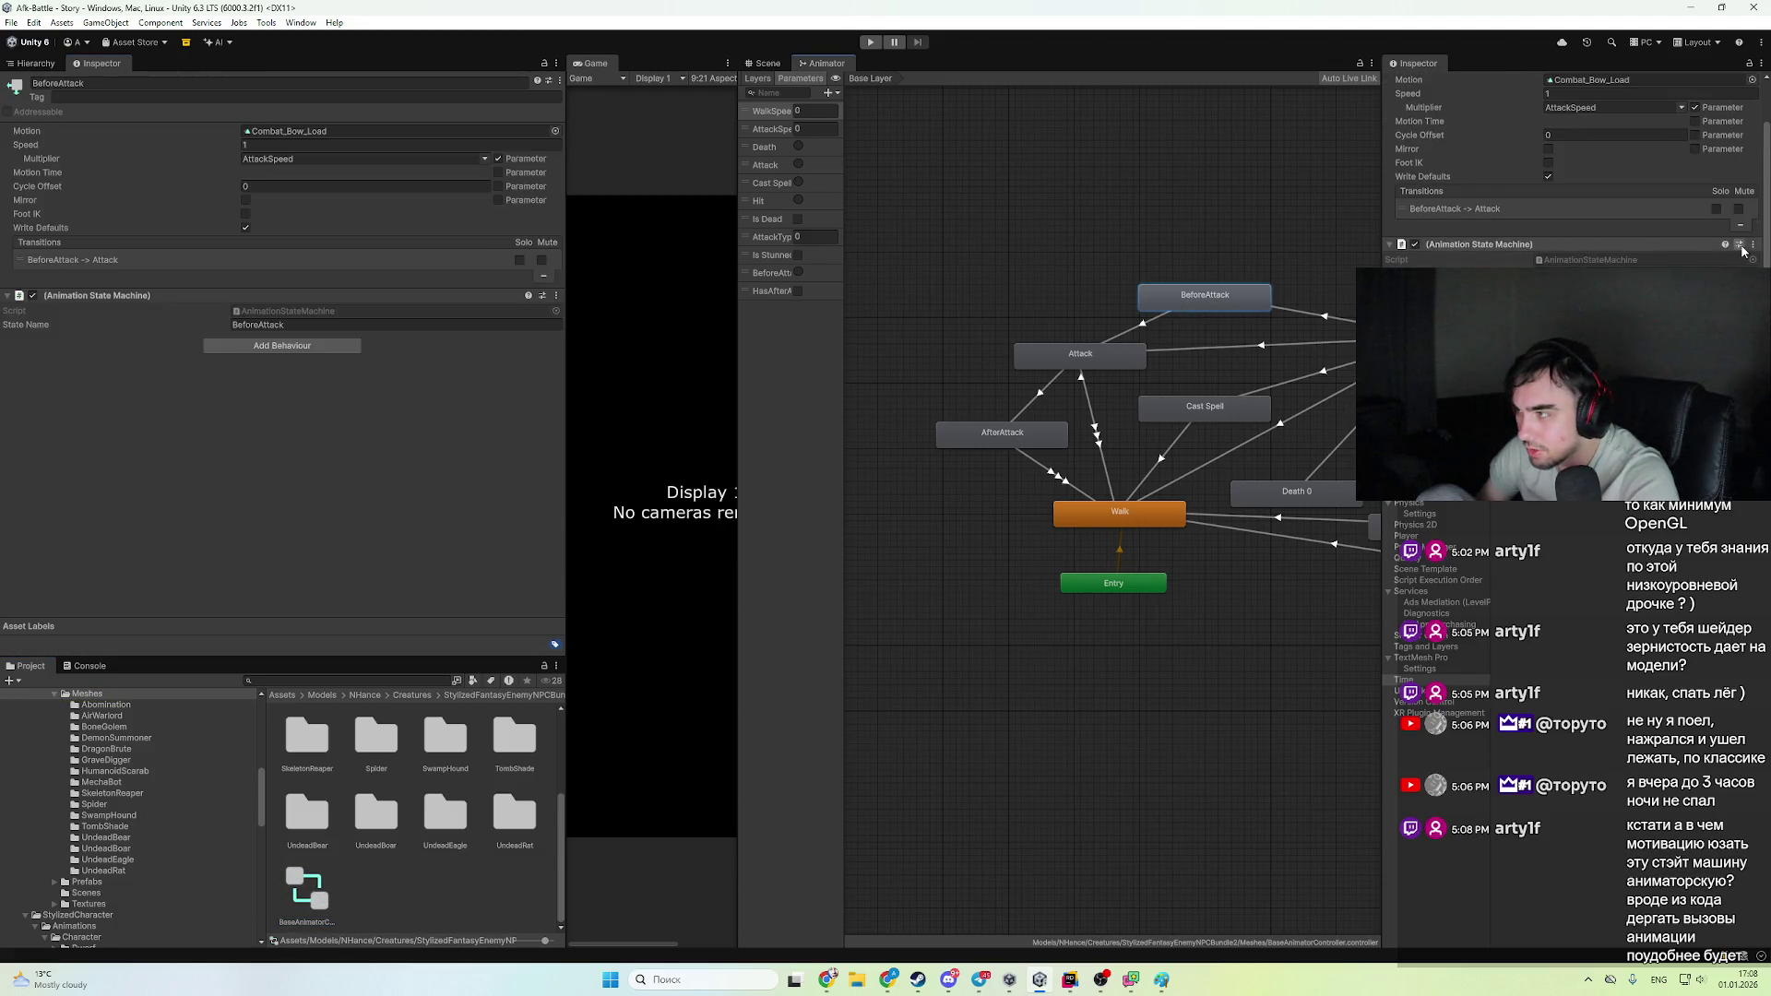
click(1001, 432)
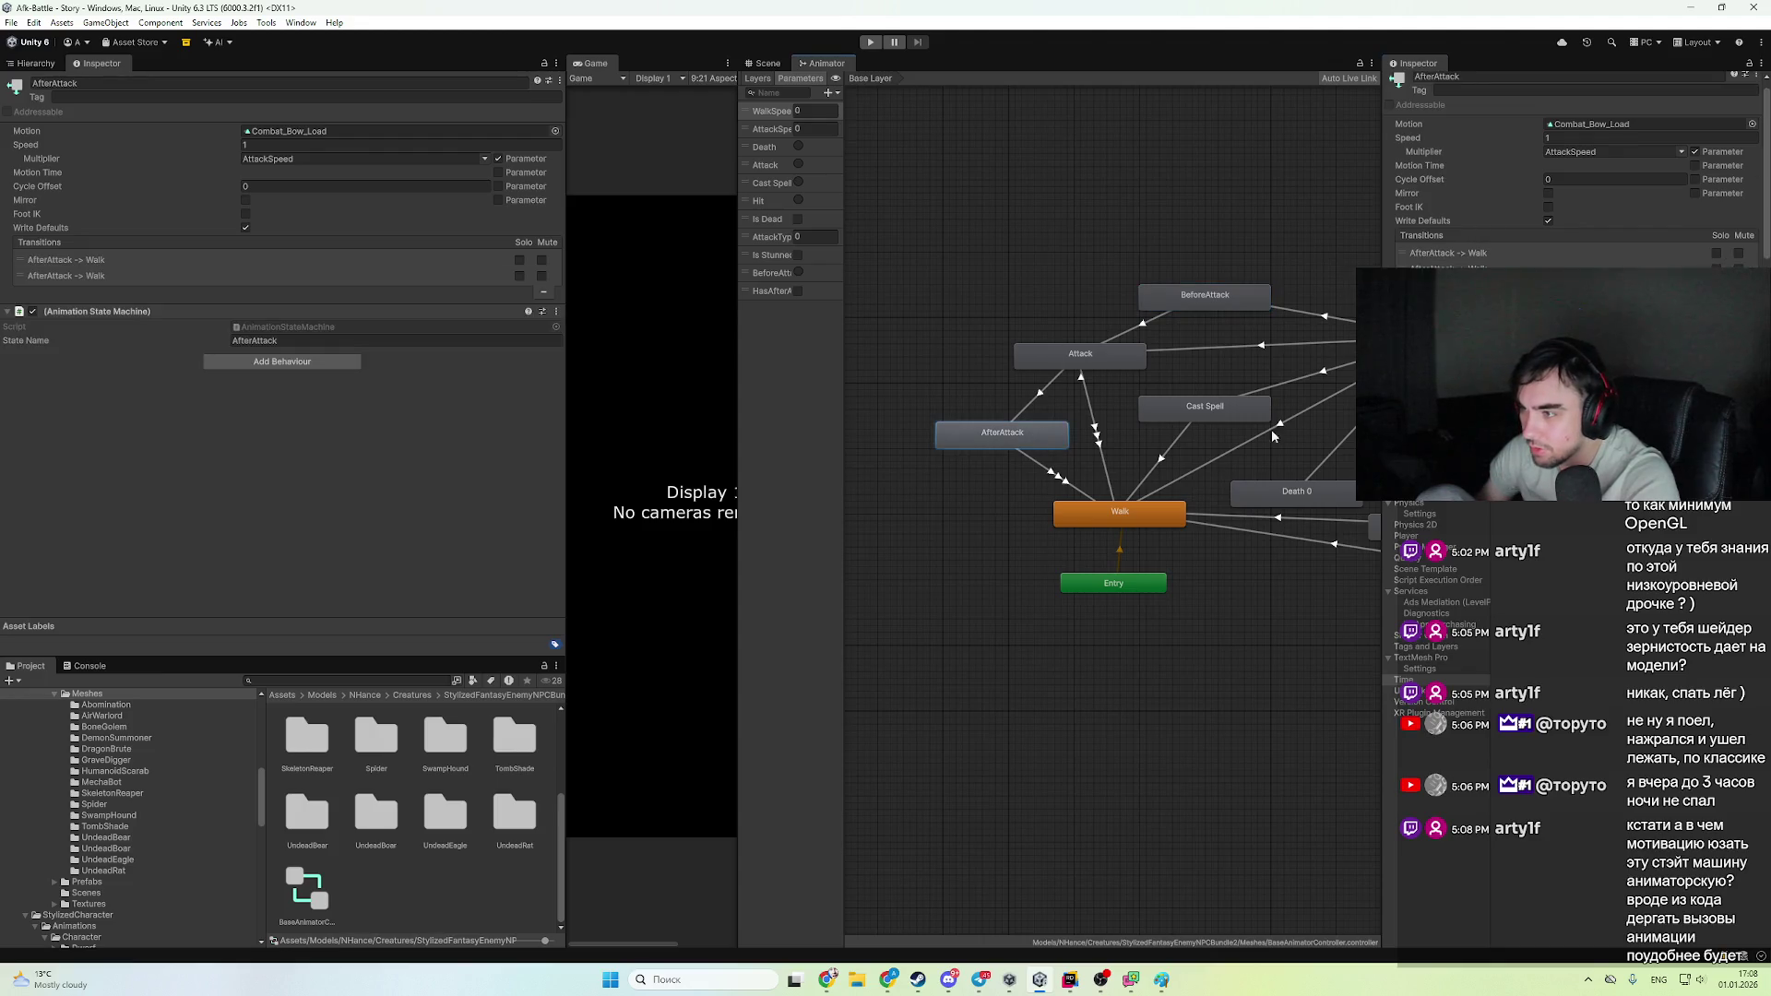
click(1752, 245)
click(1697, 296)
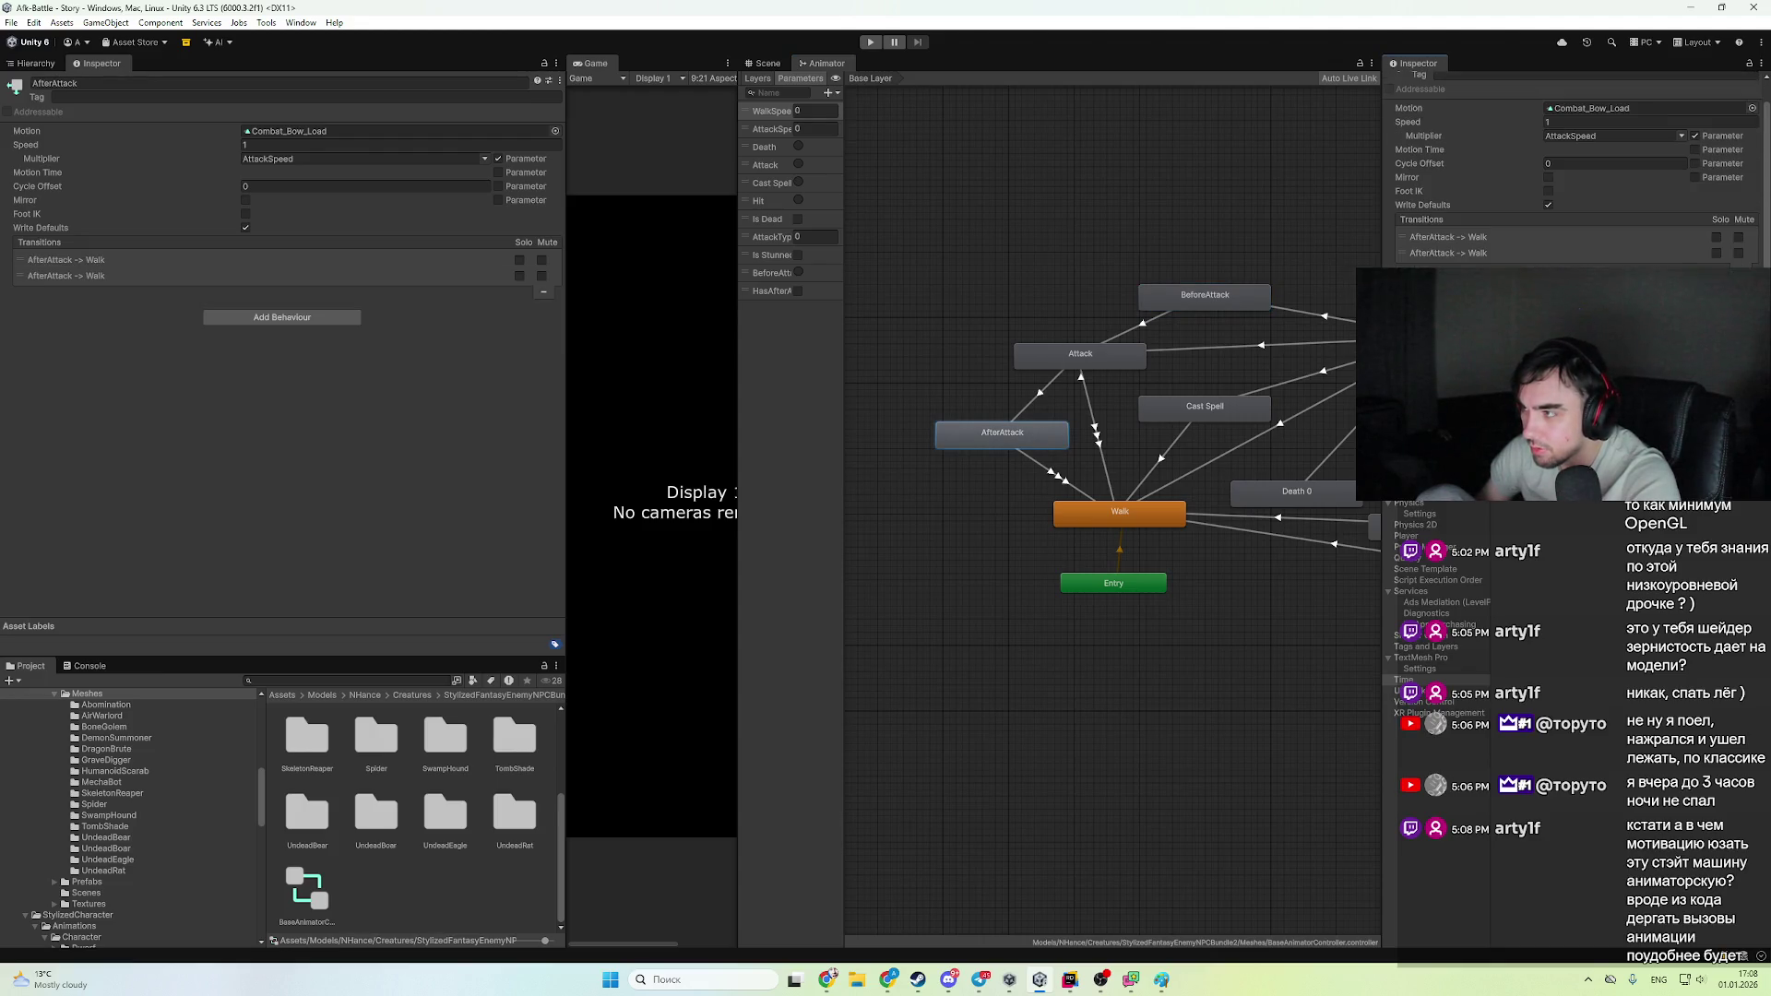
click(1206, 304)
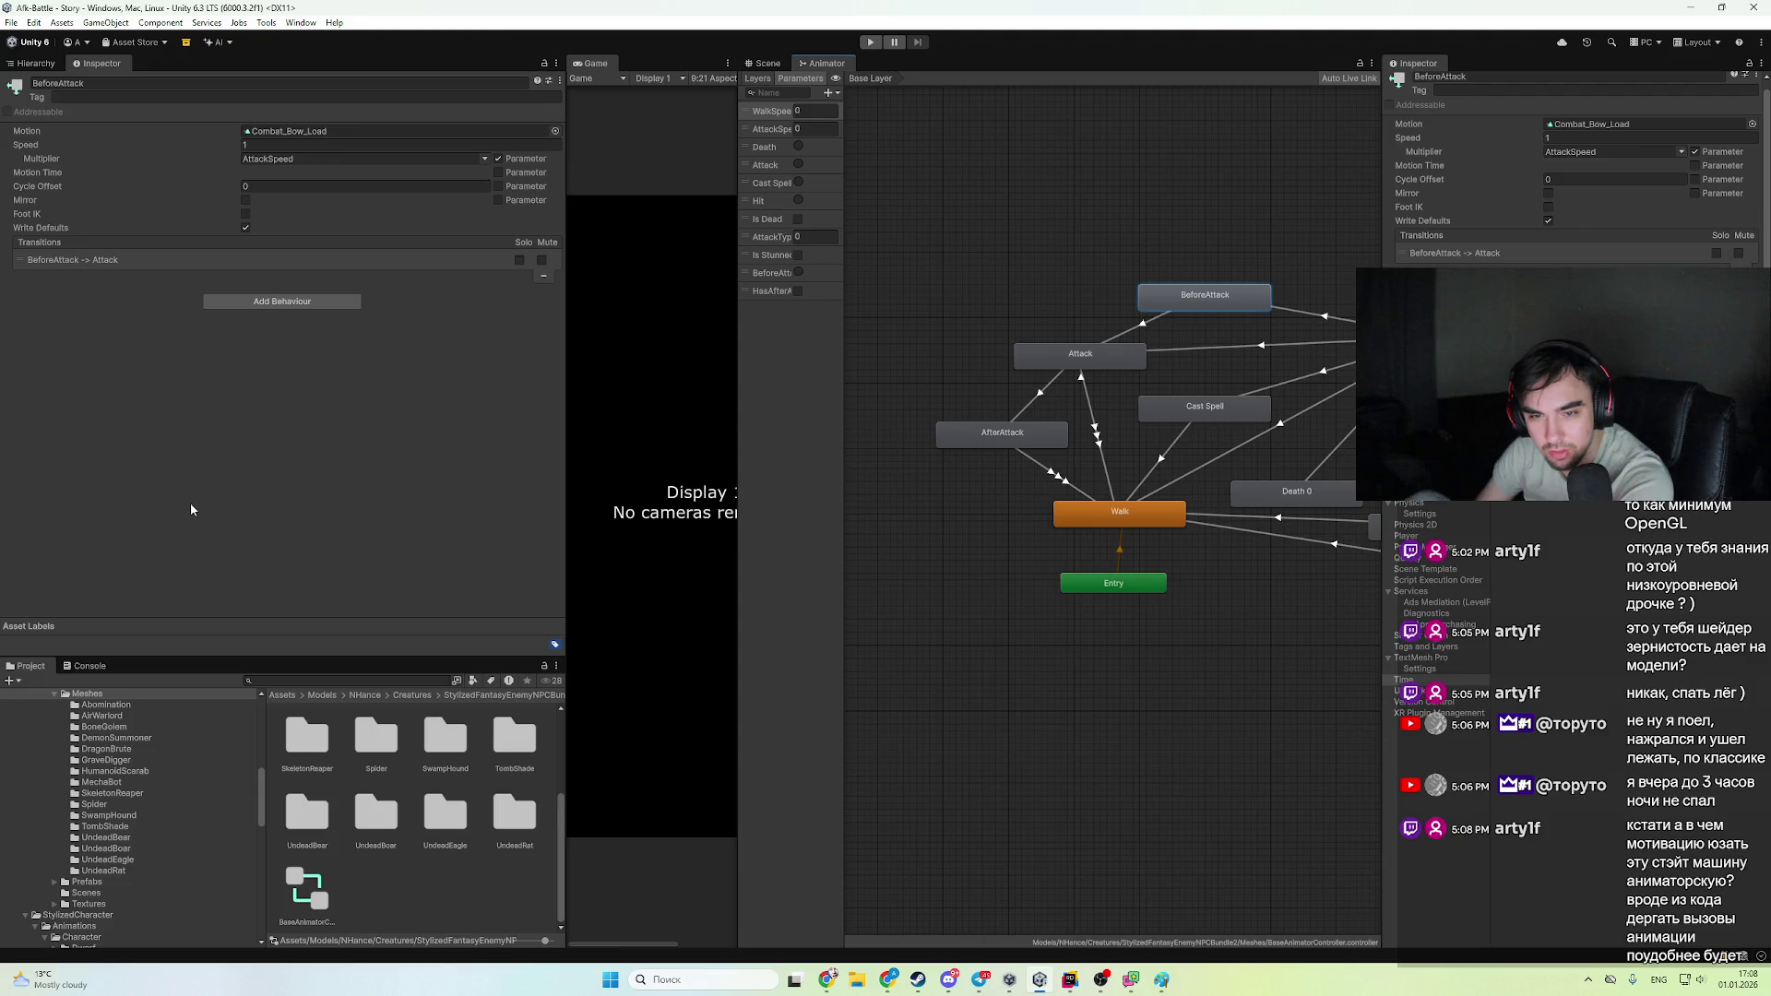
click(1091, 367)
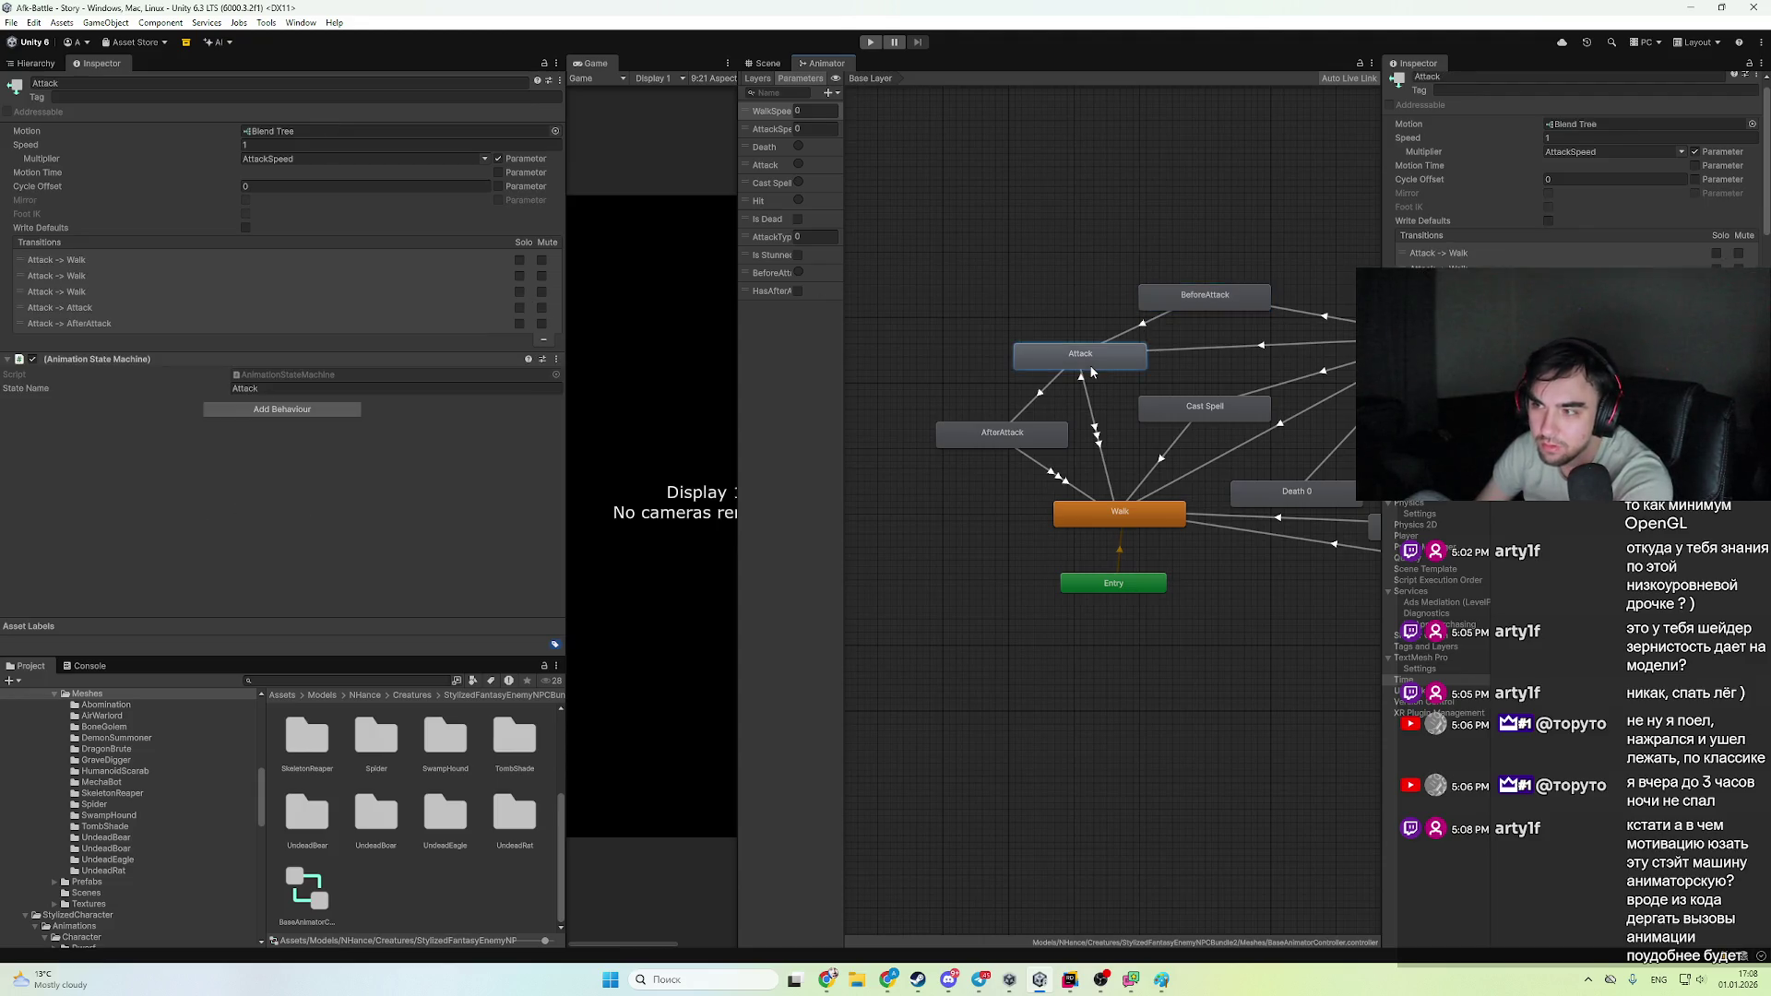
- Open the Walk state's blend tree and raise the idle threshold to 1.97
click(1116, 506)
double_click(1116, 506)
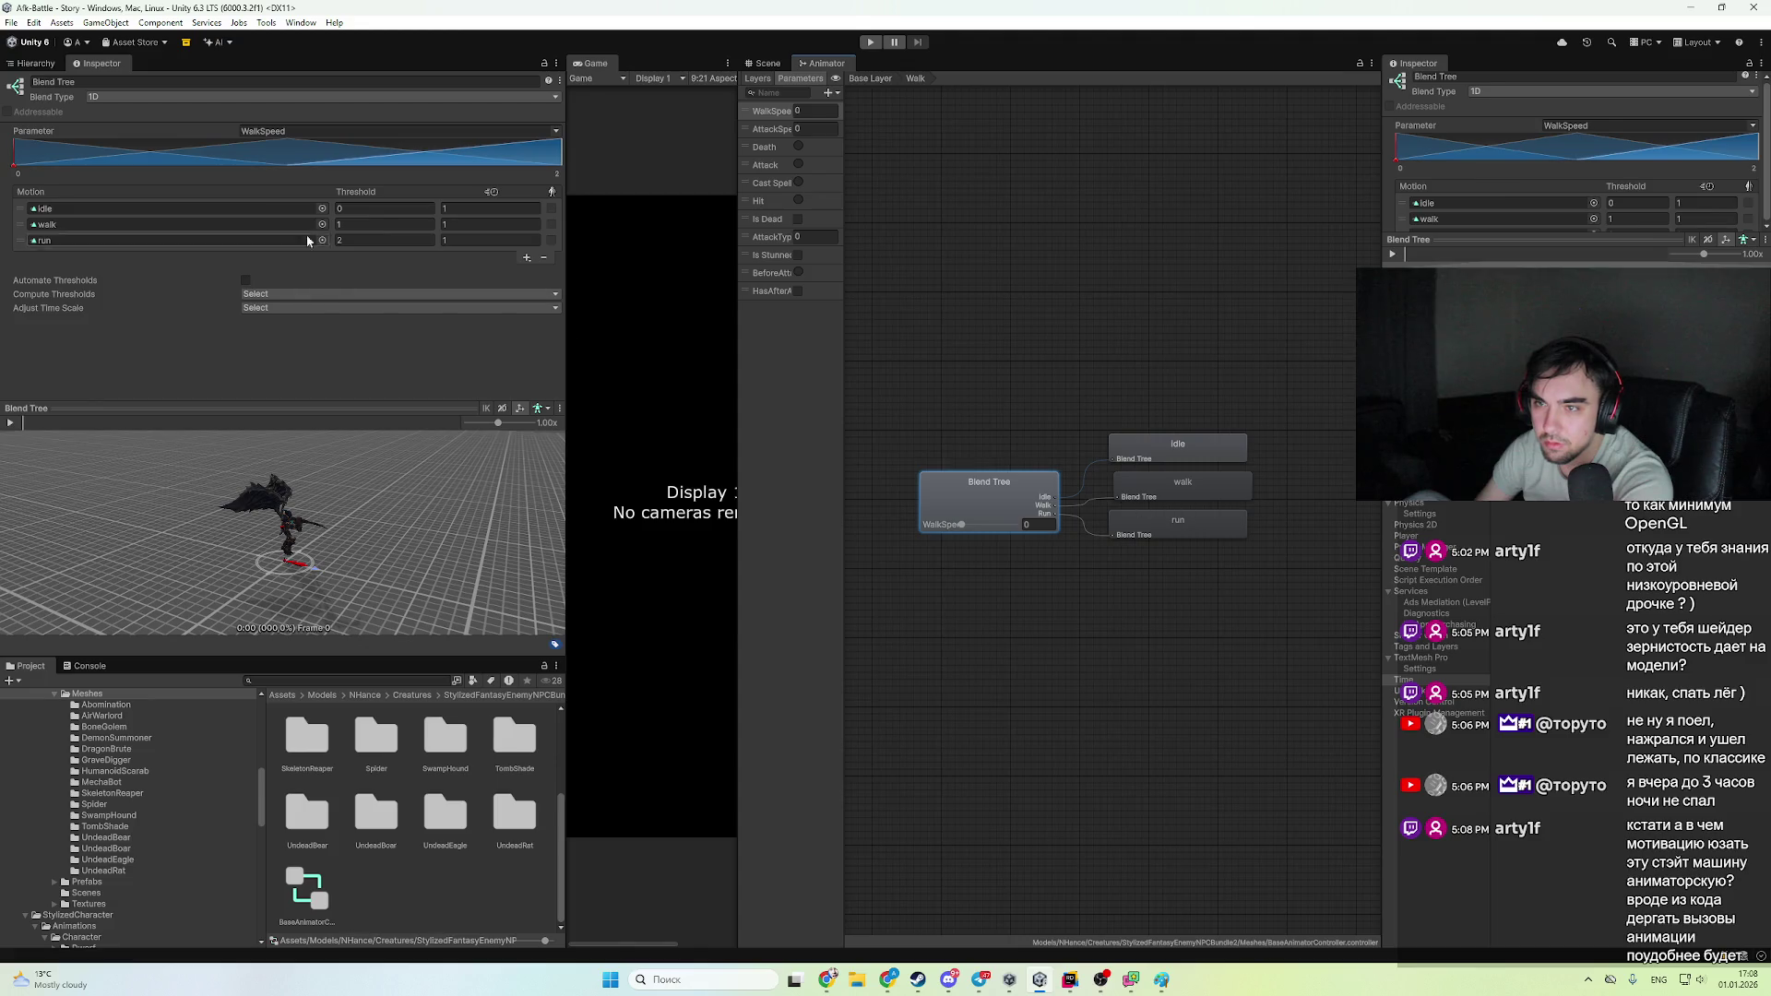
drag(16, 152, 81, 157)
click(10, 422)
scroll(291, 540, up, 5)
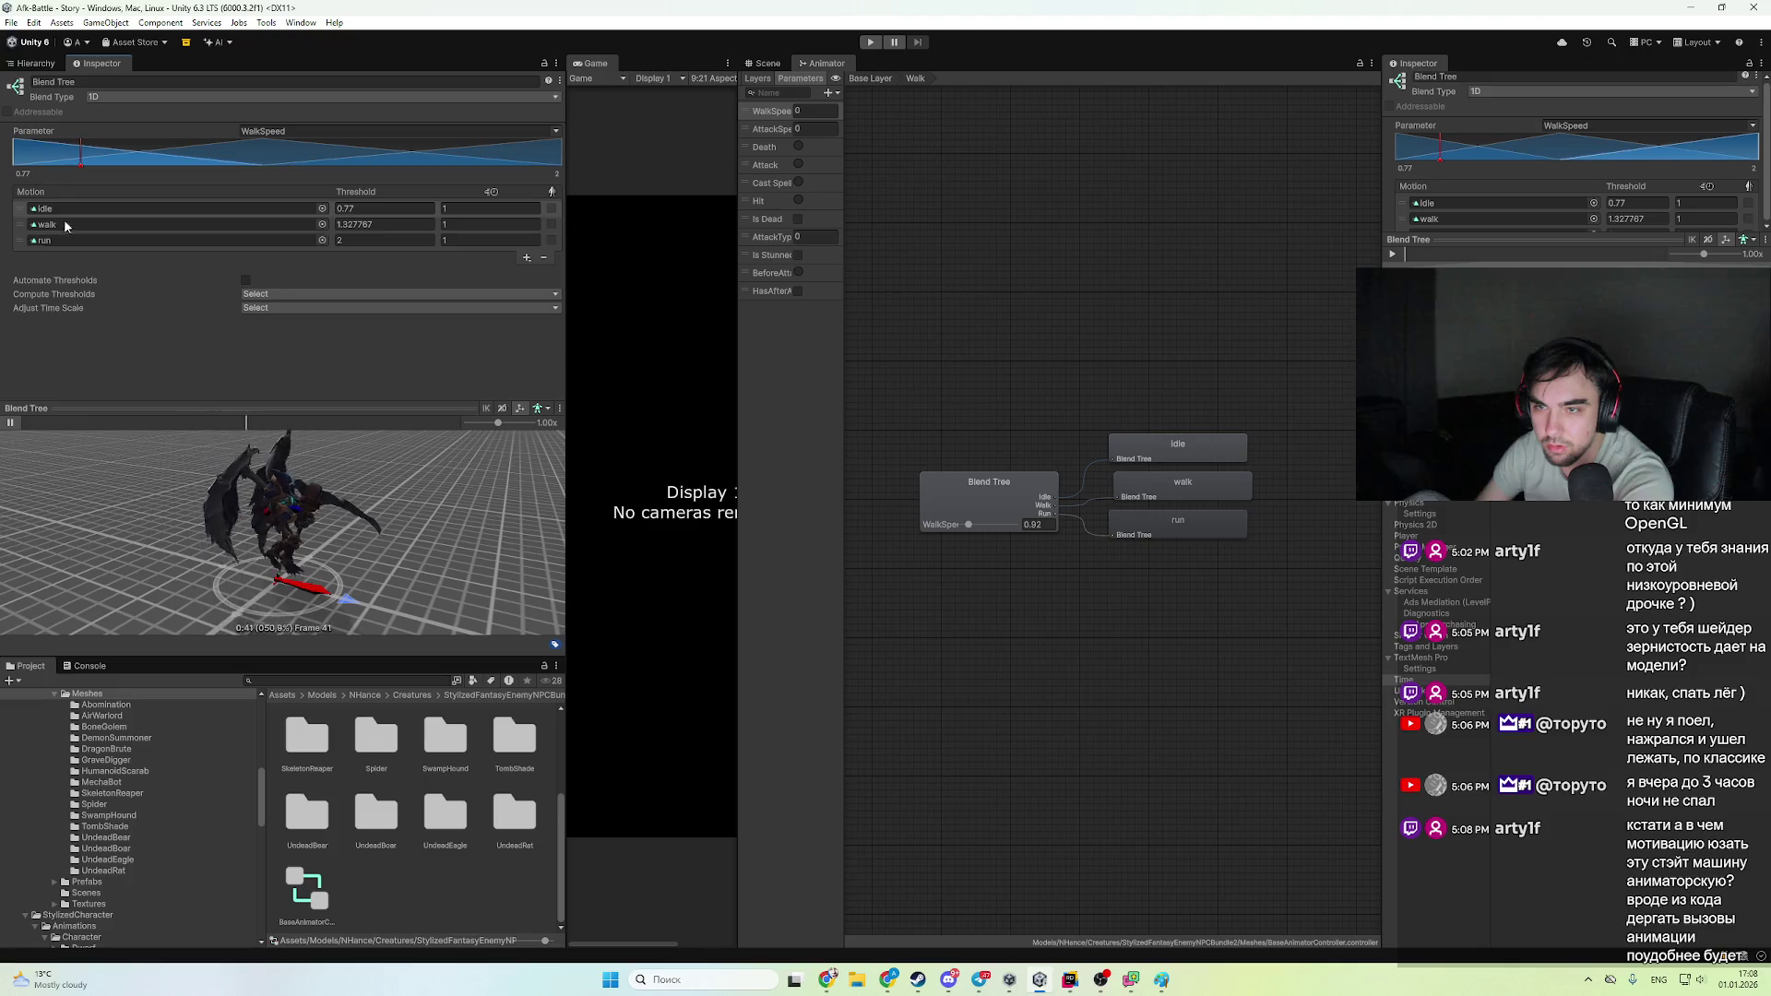
drag(20, 172, 347, 164)
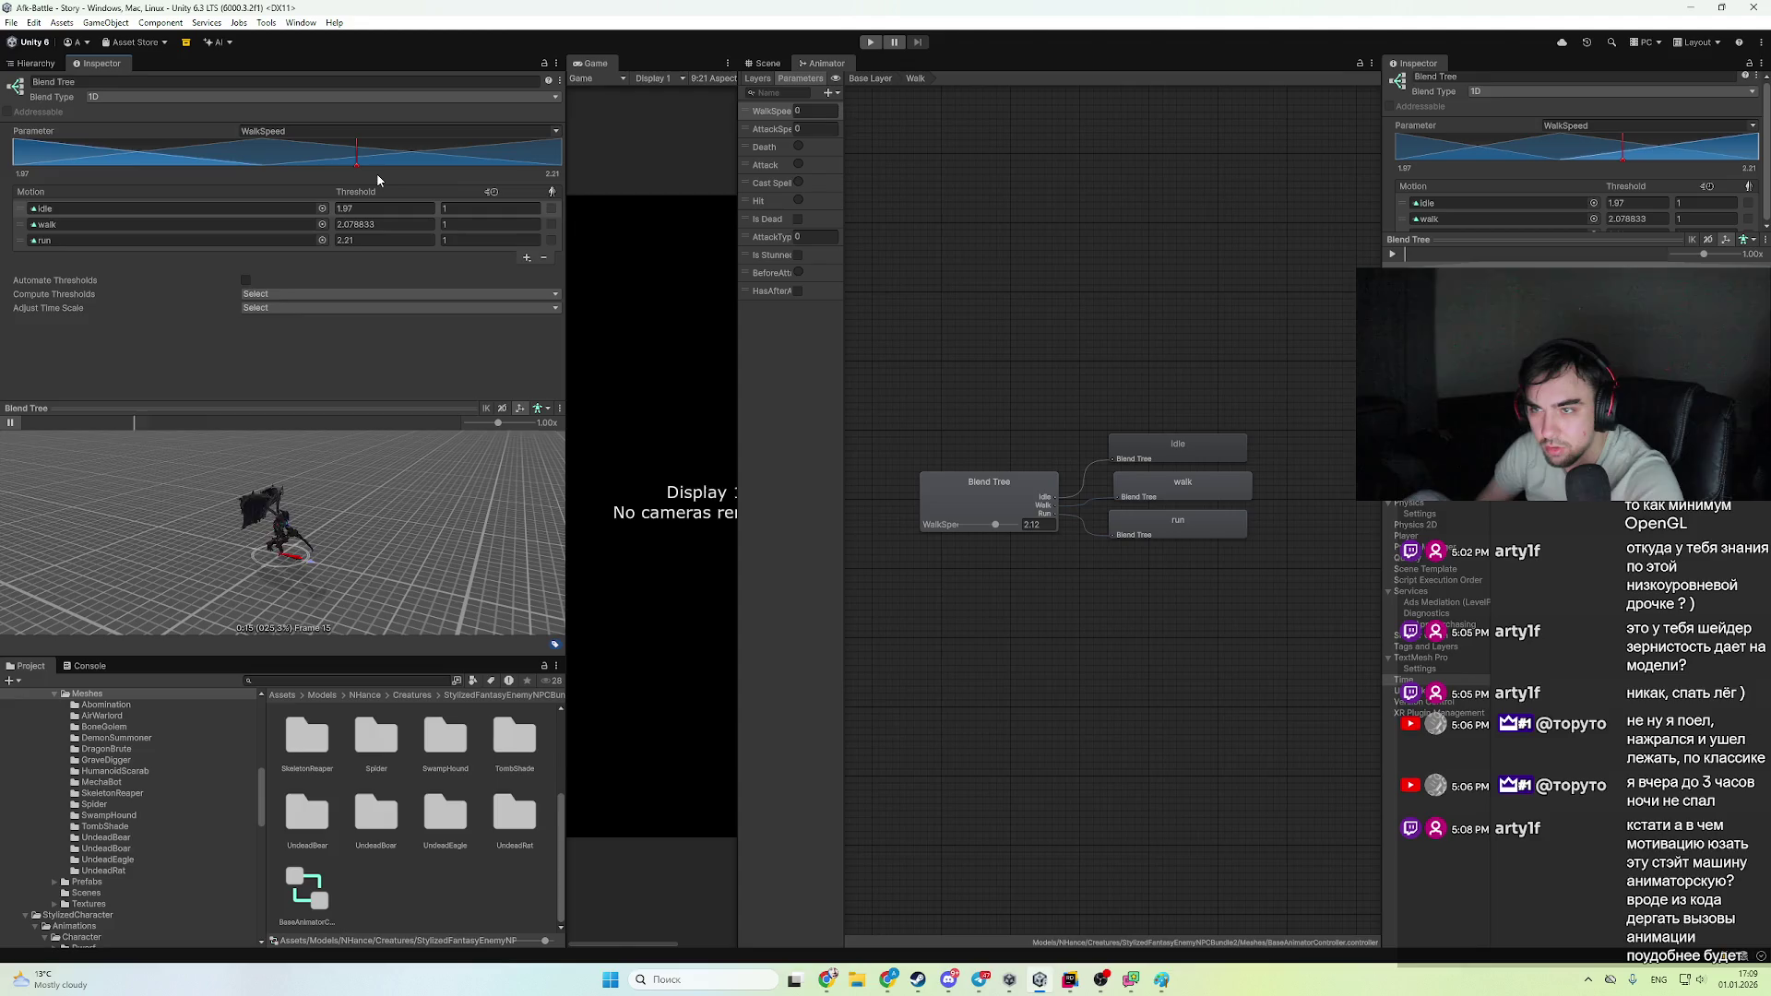
key(ctrl+z)
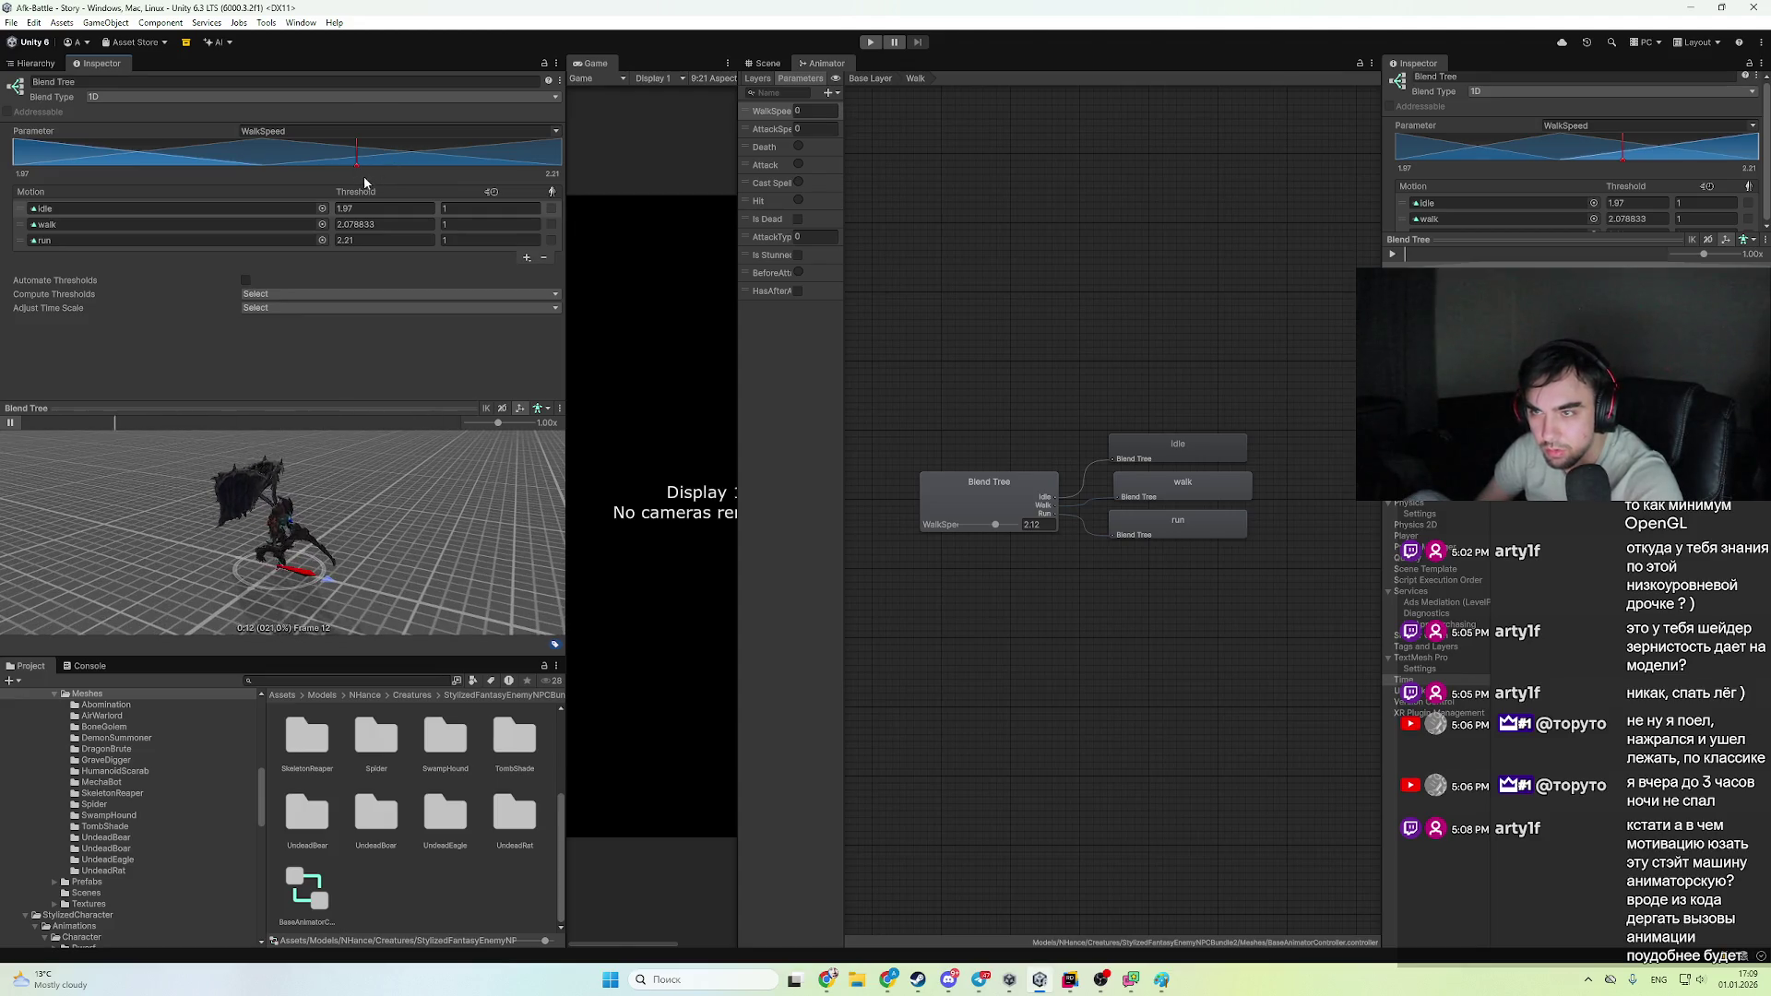
- Preview WalkSpeed up to 2.21, lower the run threshold to 2.139483, then return to Base Layer
drag(357, 162, 172, 157)
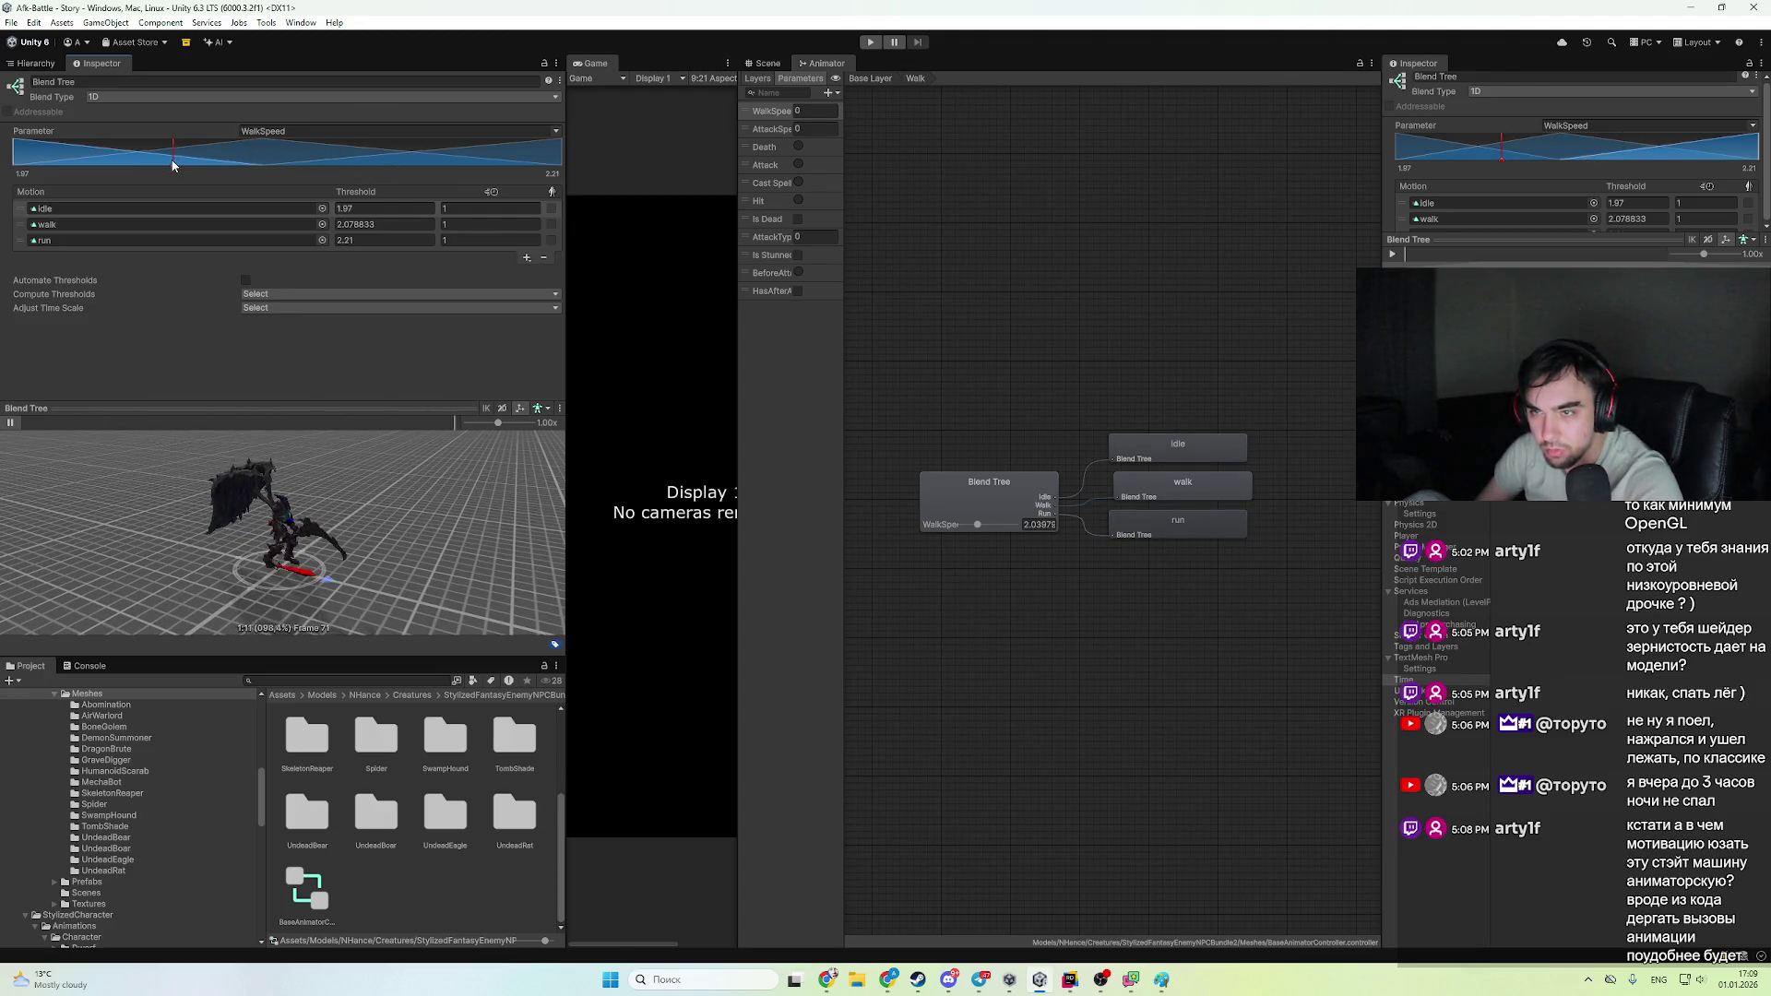
scroll(300, 544, up, 3)
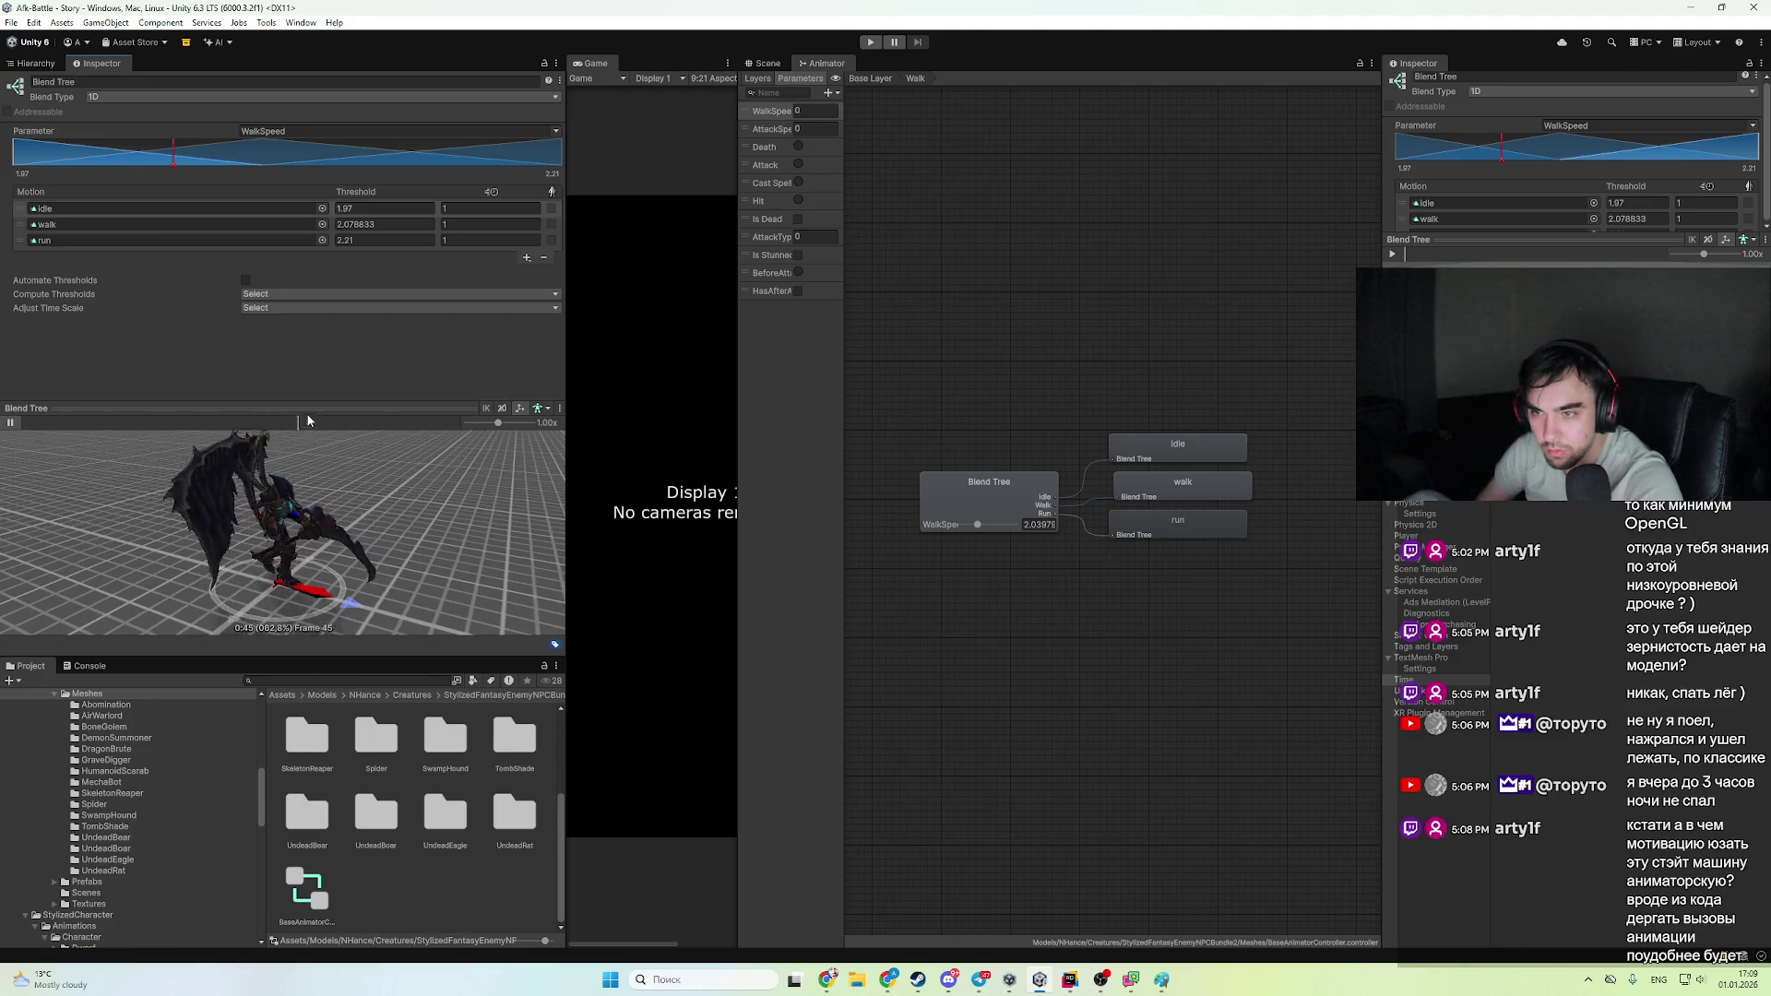
scroll(311, 593, up, 3)
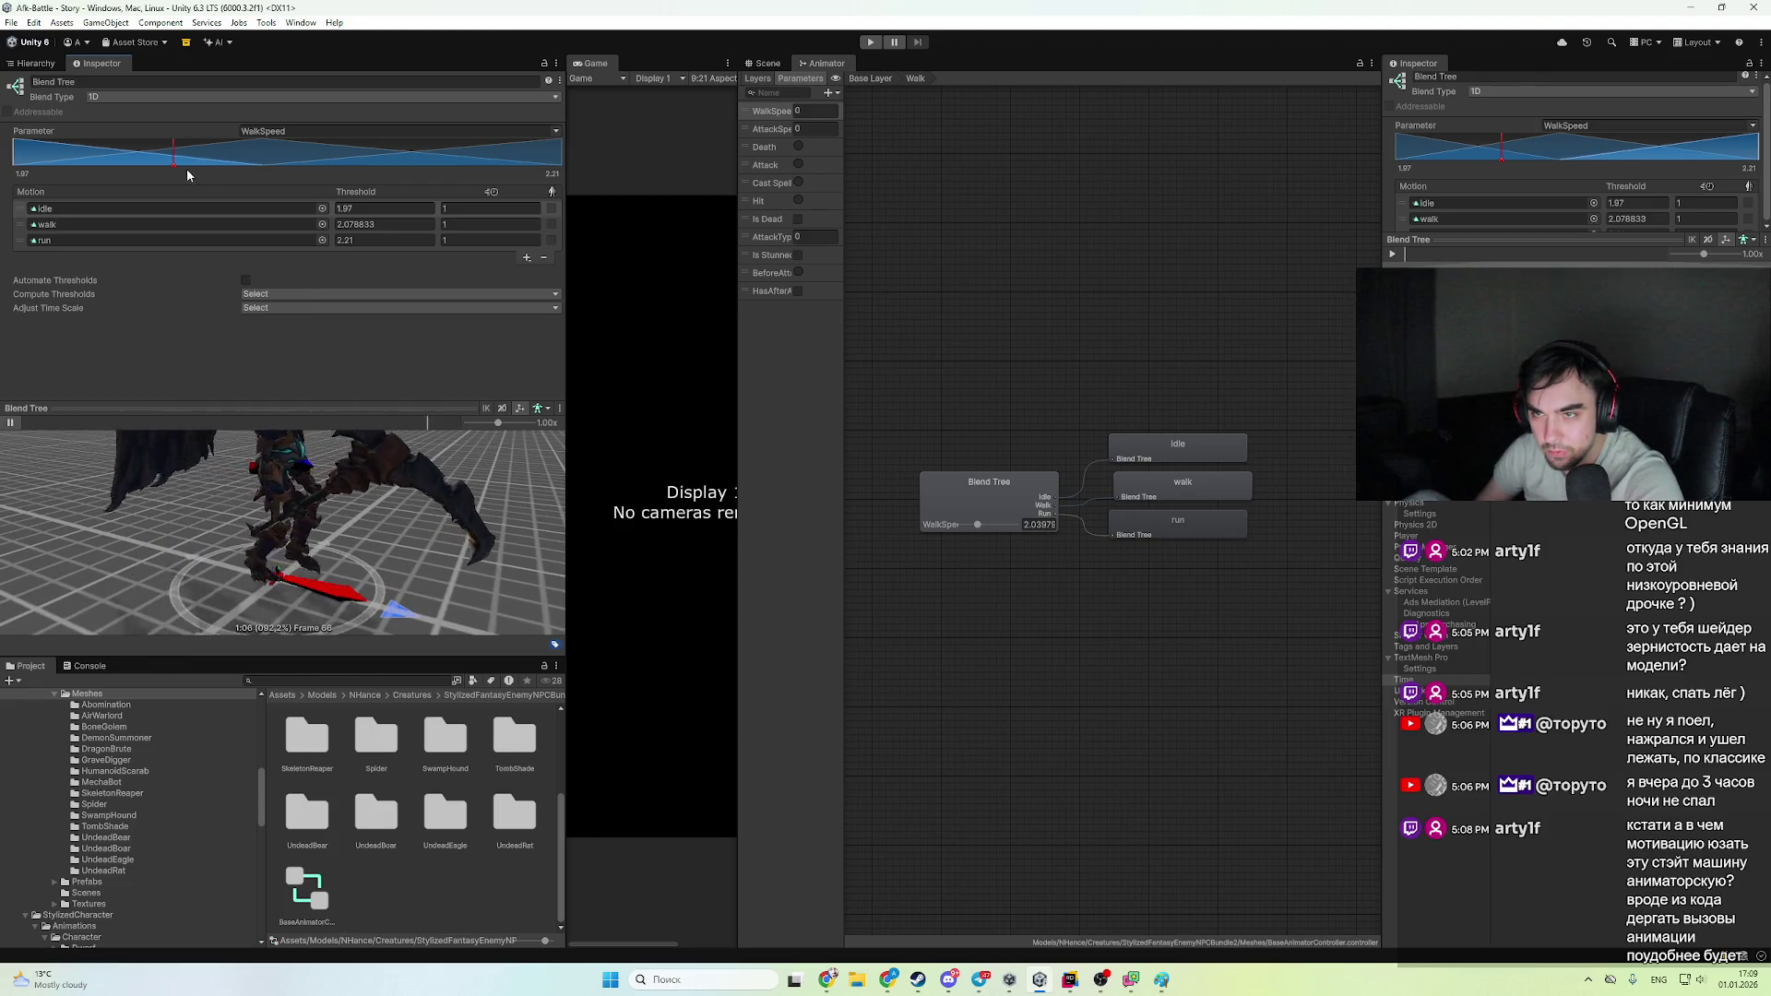
mouse_move(201, 164)
mouse_down()
mouse_move(366, 203)
mouse_move(599, 208)
mouse_up()
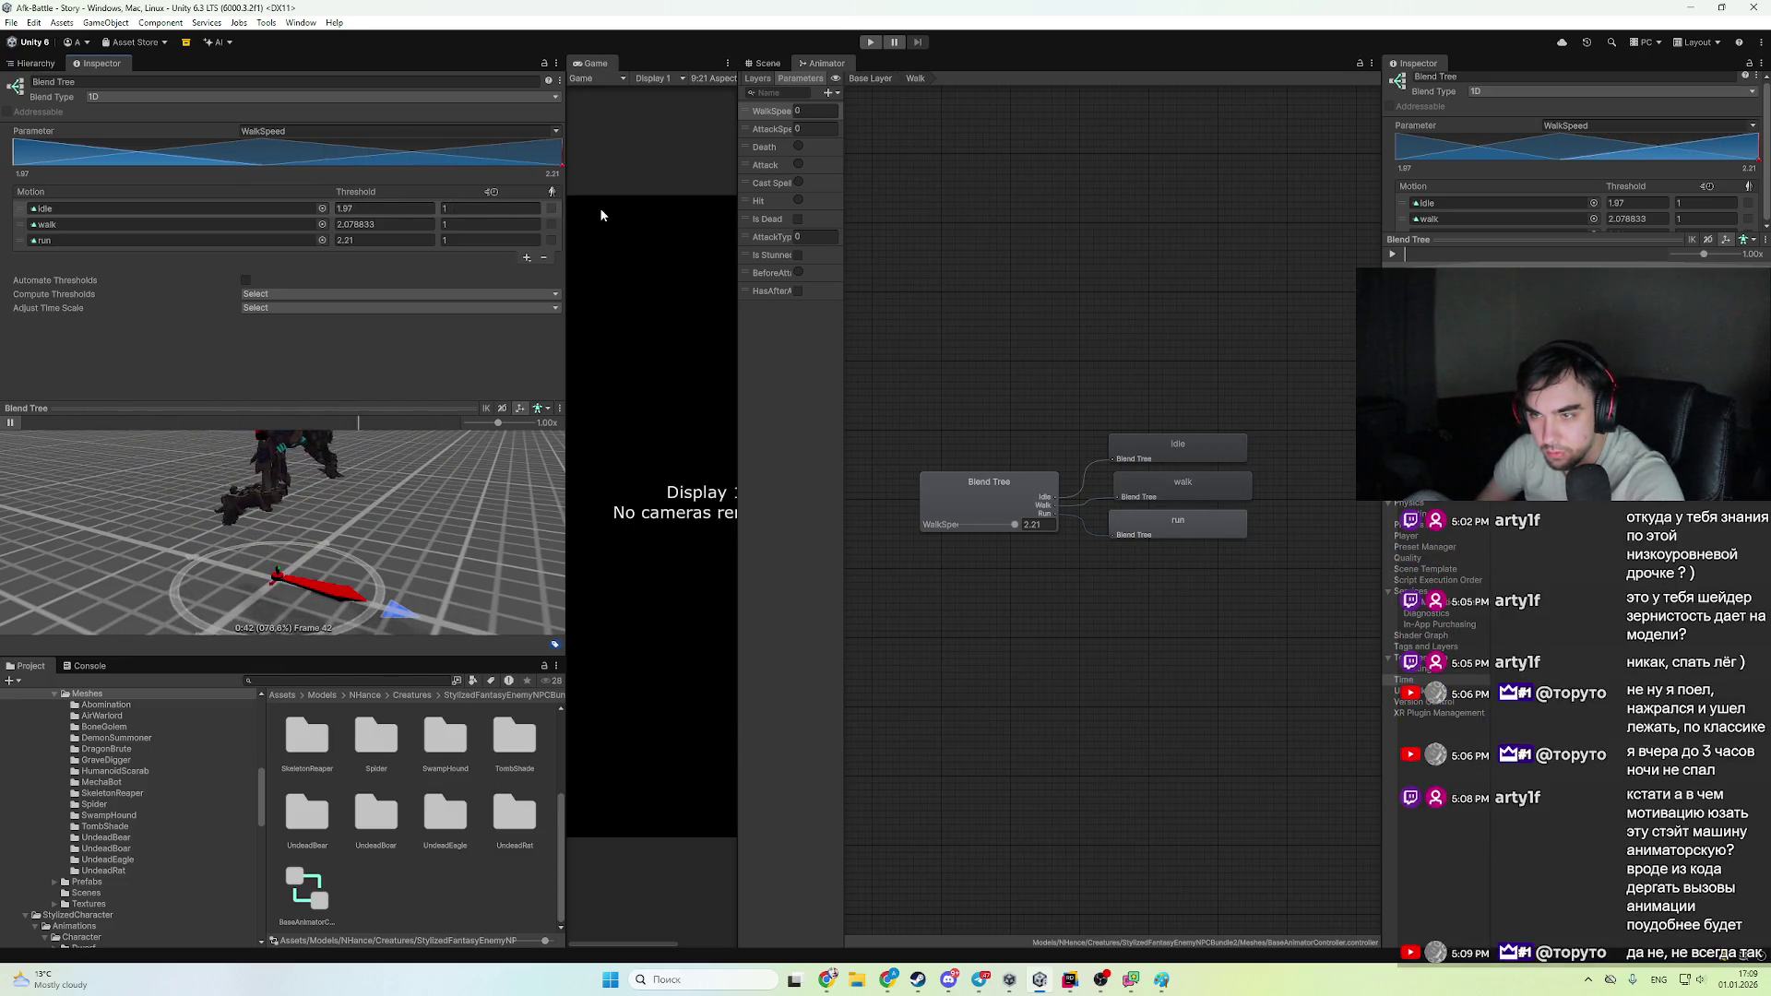
drag(295, 553, 346, 589)
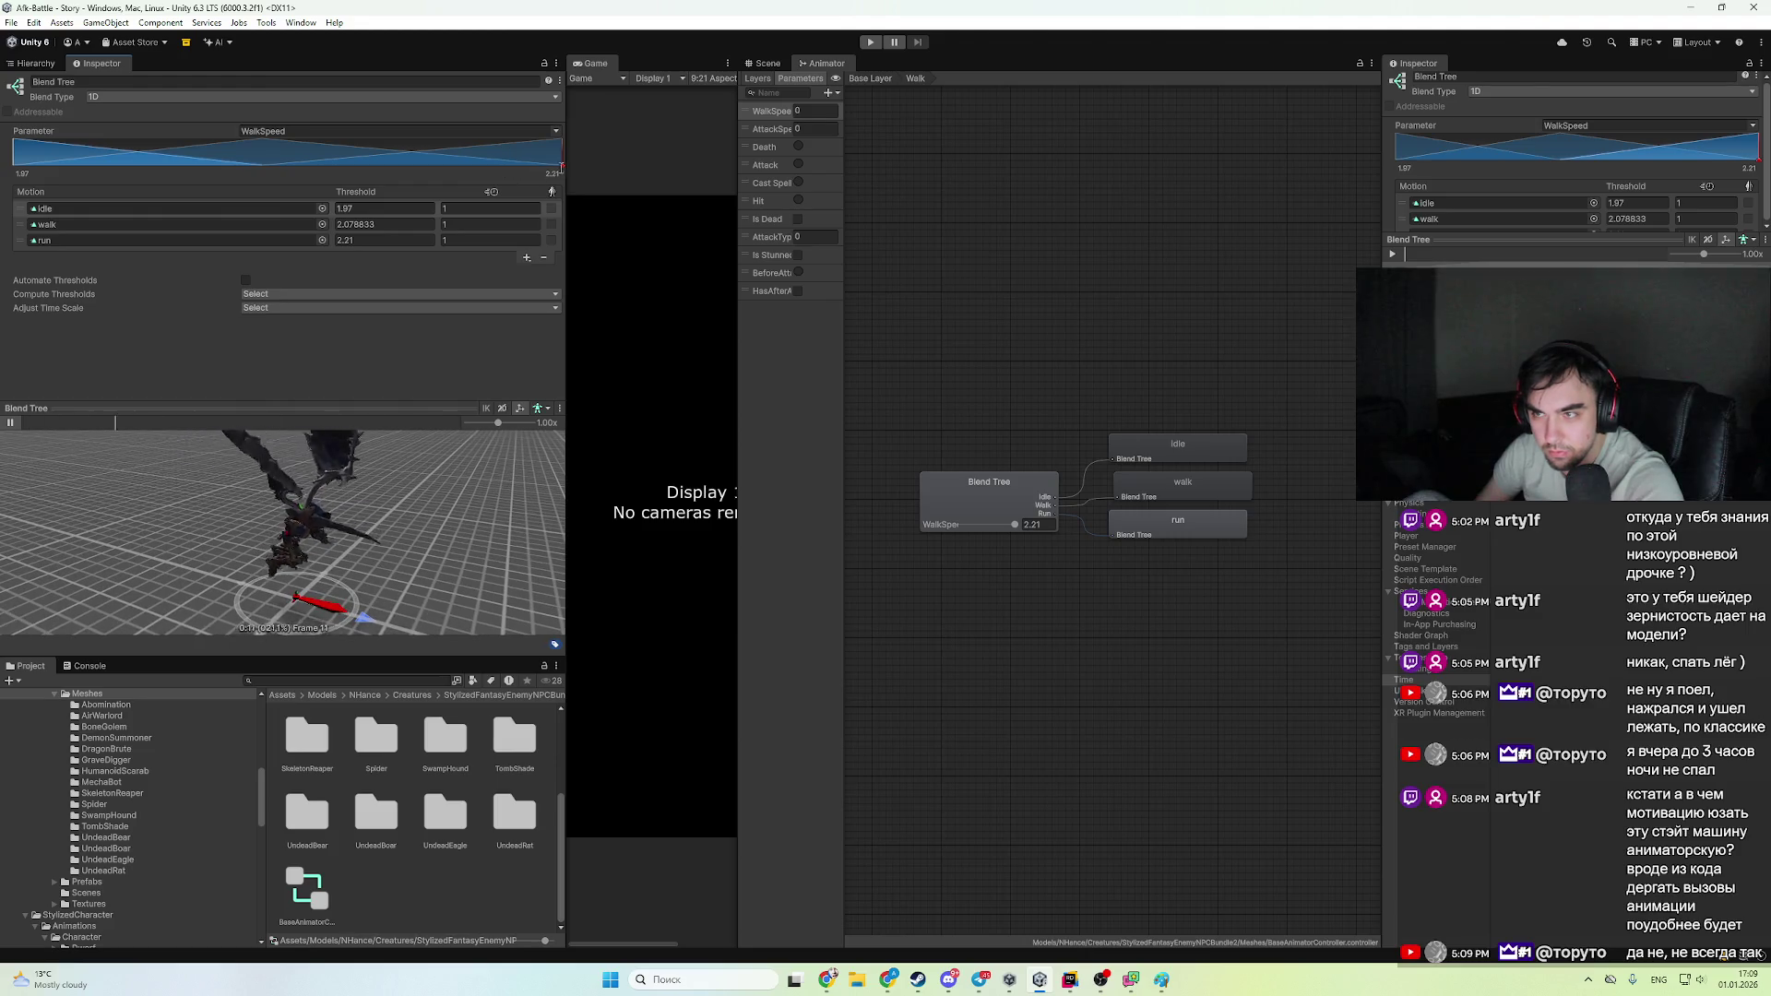
drag(510, 157, 397, 185)
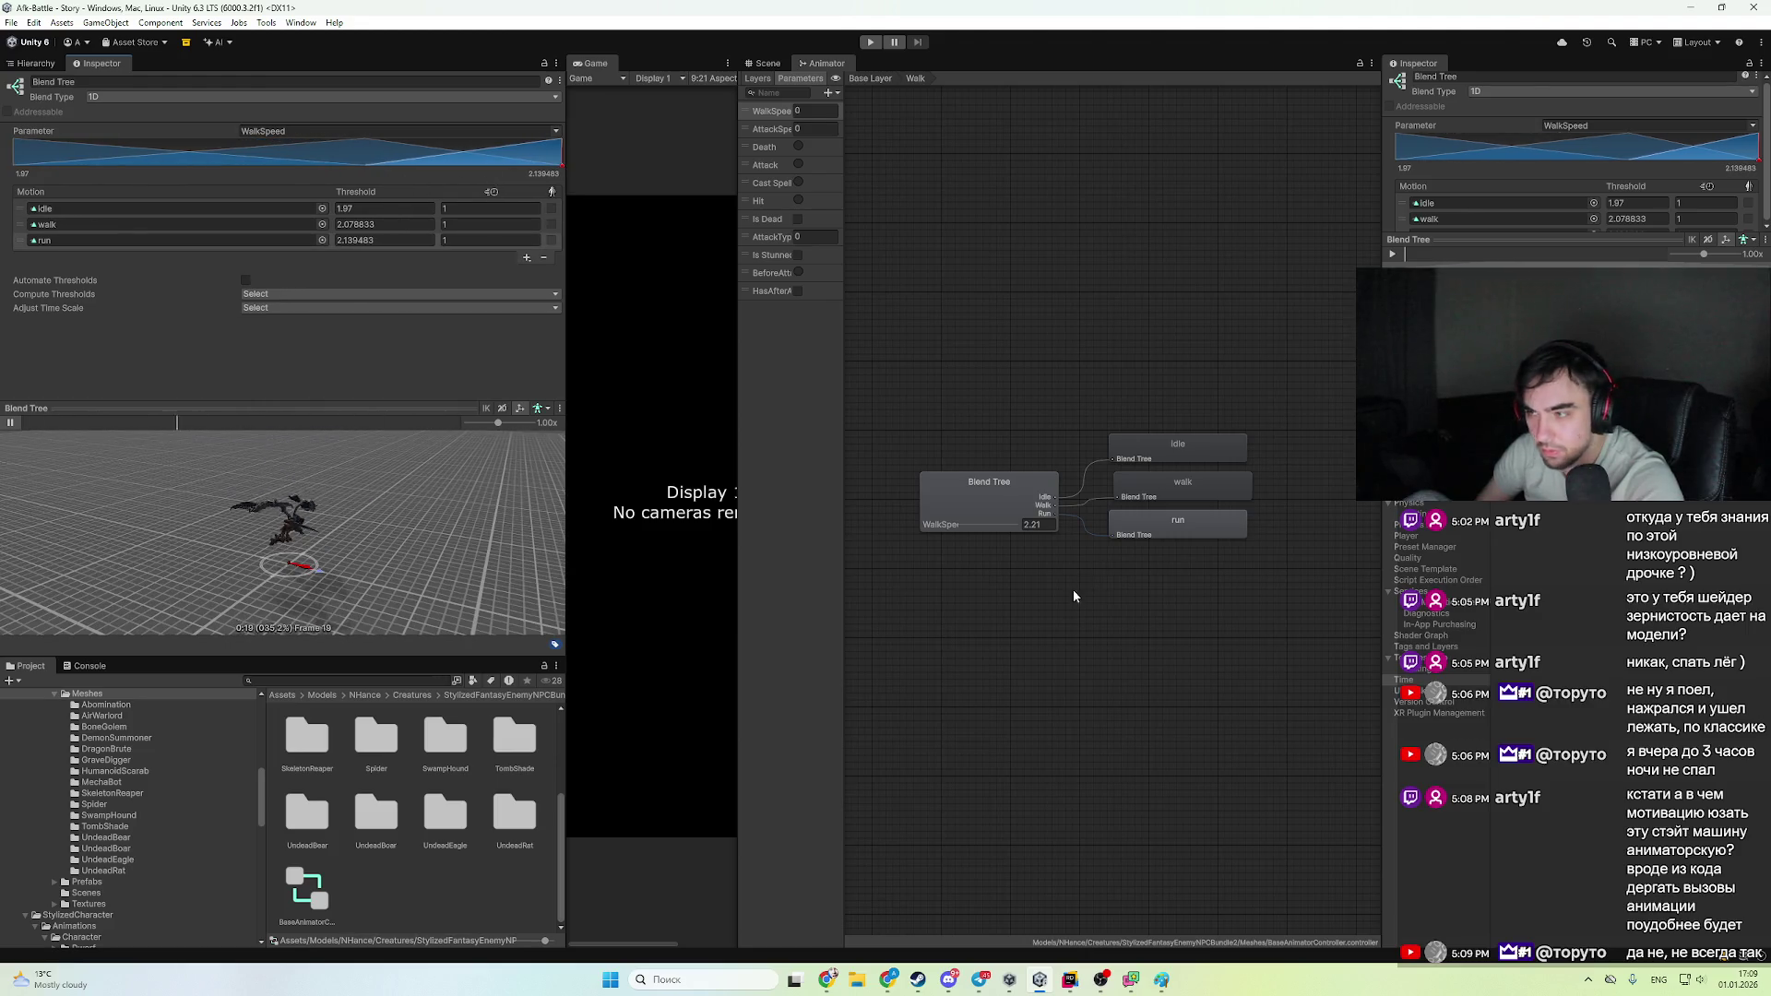
click(769, 65)
click(824, 62)
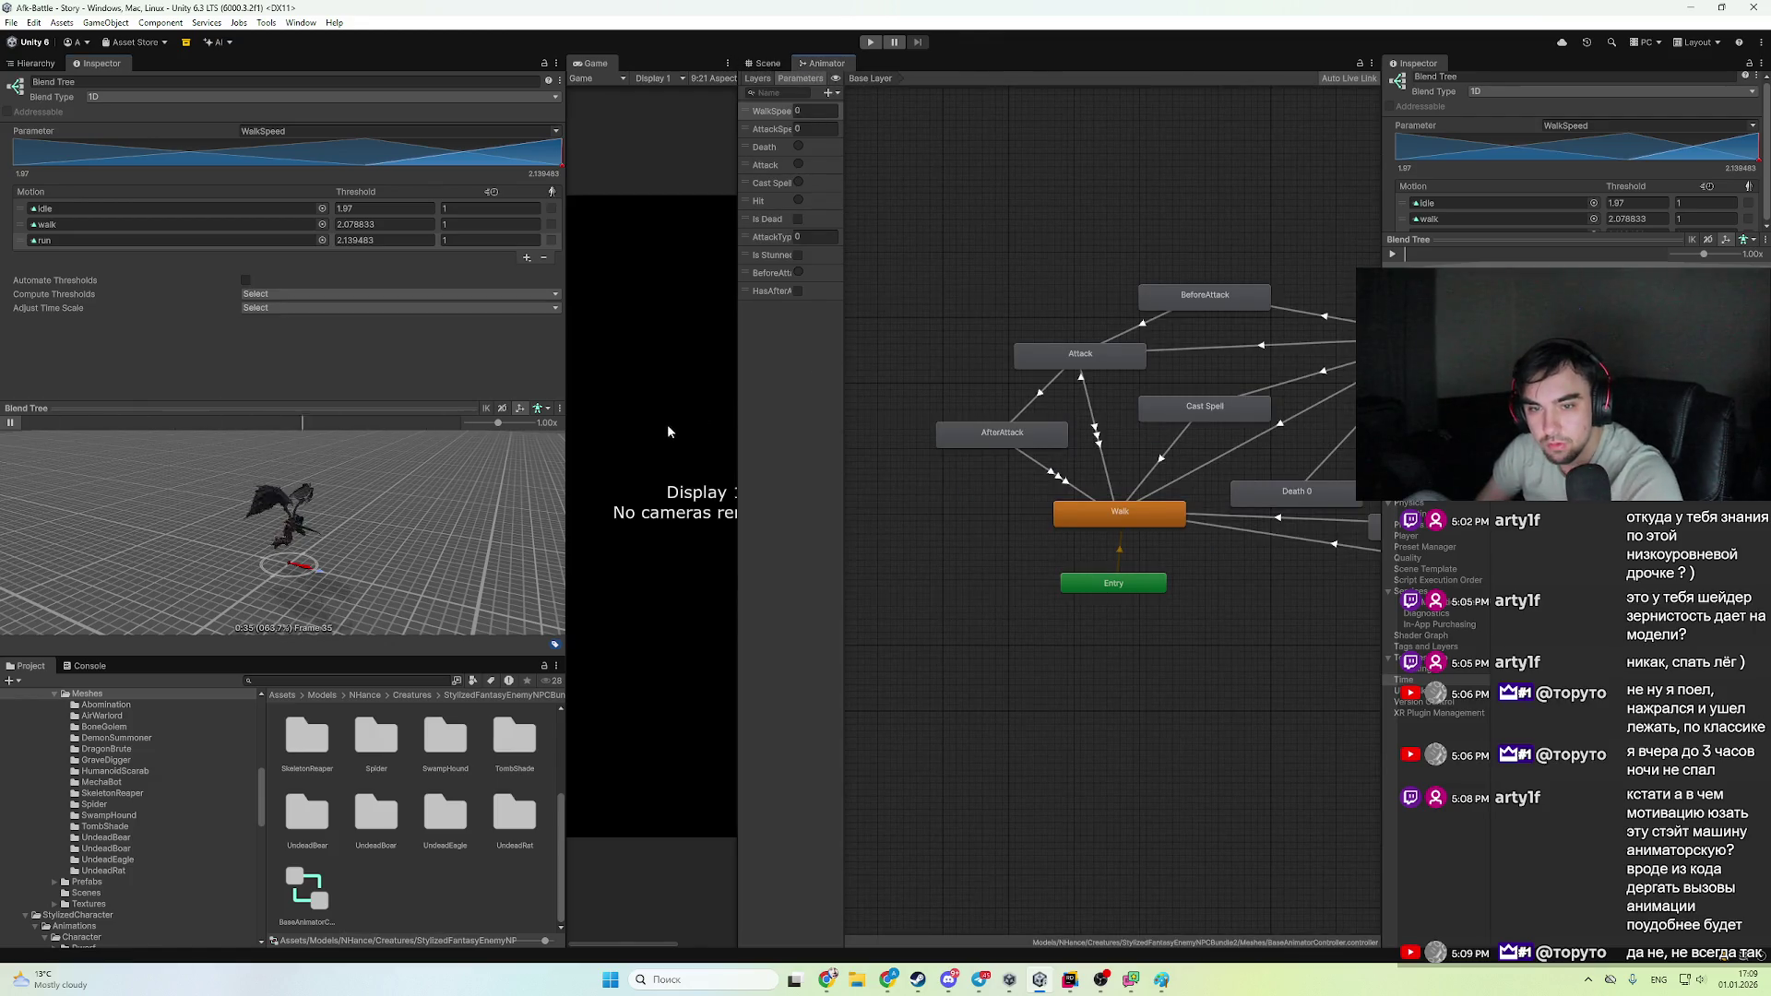
- Pan the Animator graph and inspect the AfterAttack state and its transition to Walk
drag(1100, 523, 950, 616)
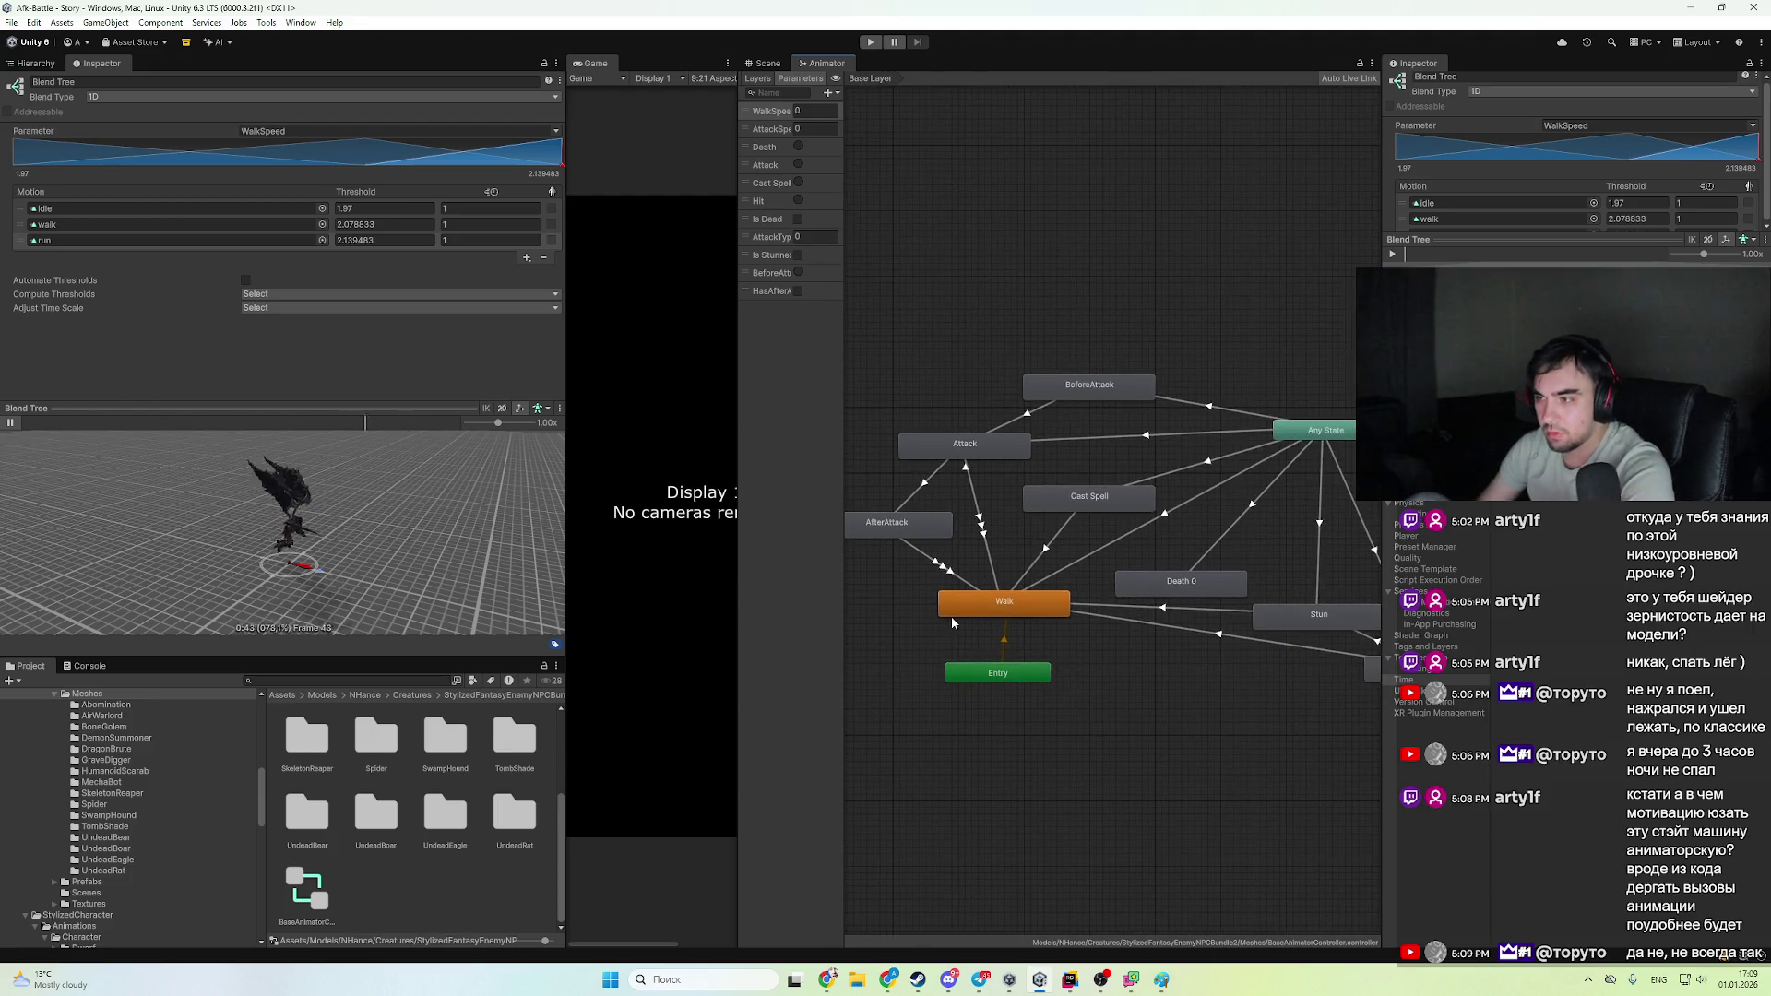
mouse_move(1075, 604)
mouse_down()
mouse_move(1162, 676)
mouse_move(1142, 630)
mouse_up()
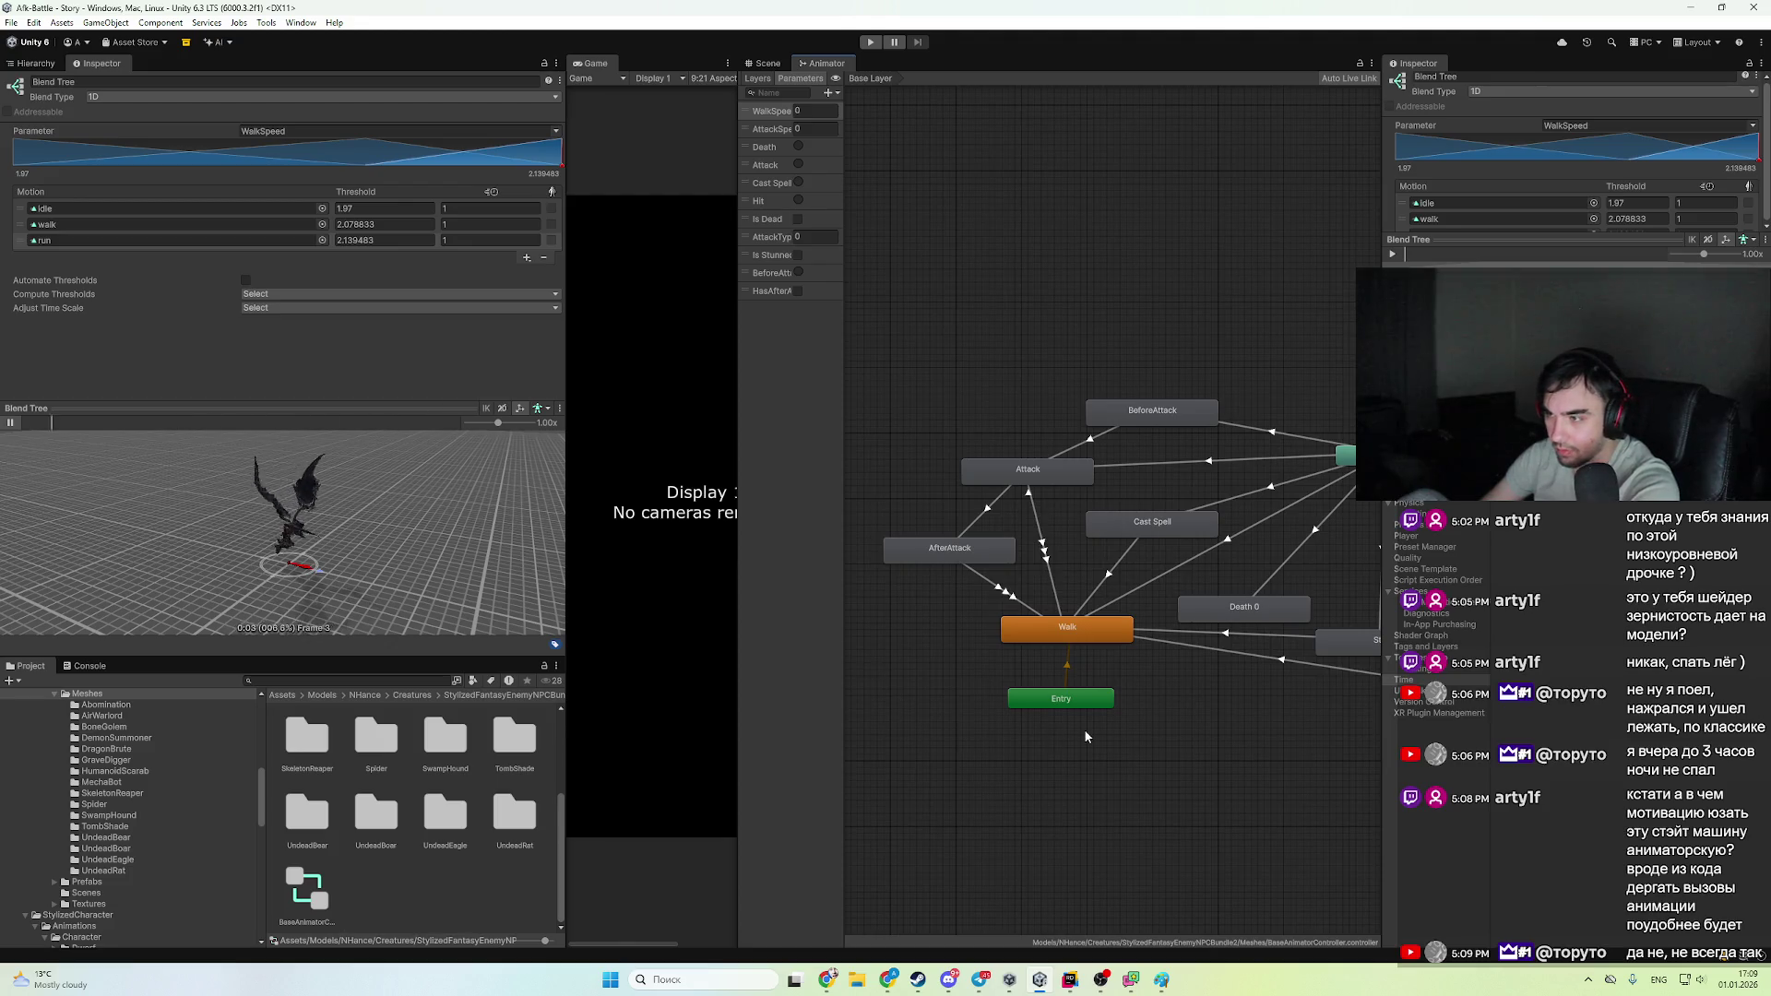
mouse_move(1082, 728)
mouse_down()
mouse_move(1169, 358)
mouse_move(1006, 733)
mouse_move(1220, 715)
mouse_move(1214, 738)
mouse_up()
click(948, 596)
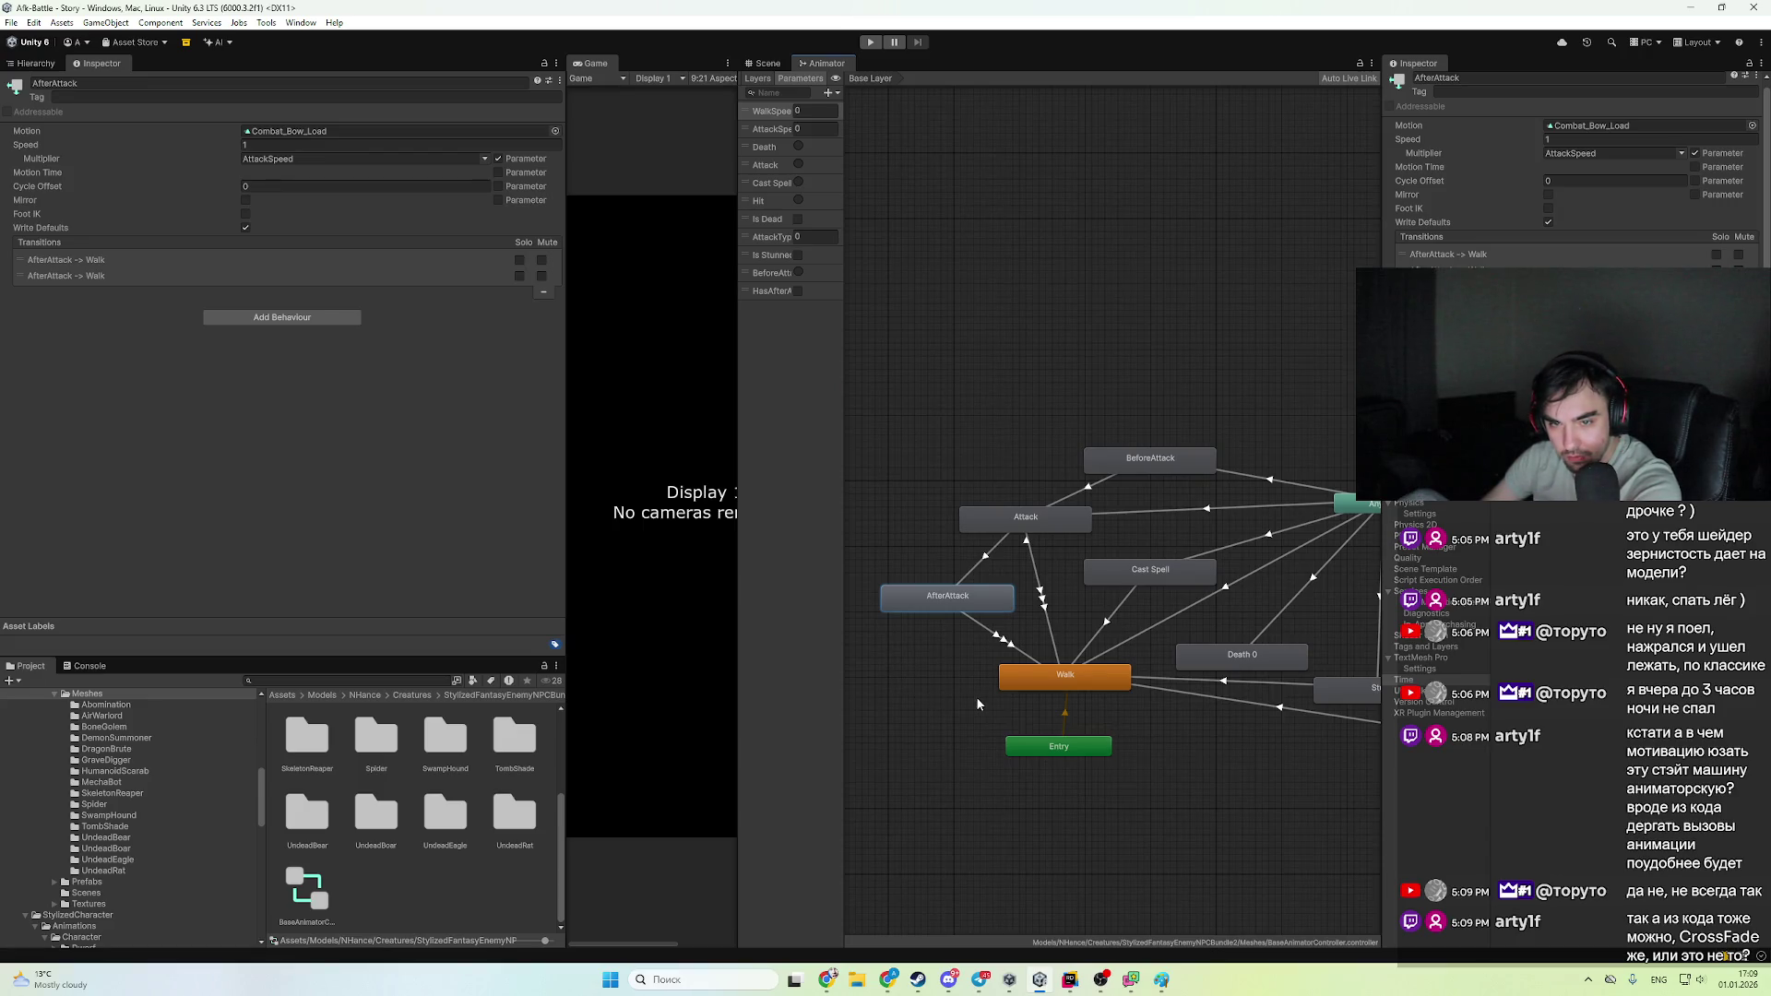
drag(976, 695, 893, 689)
click(1118, 734)
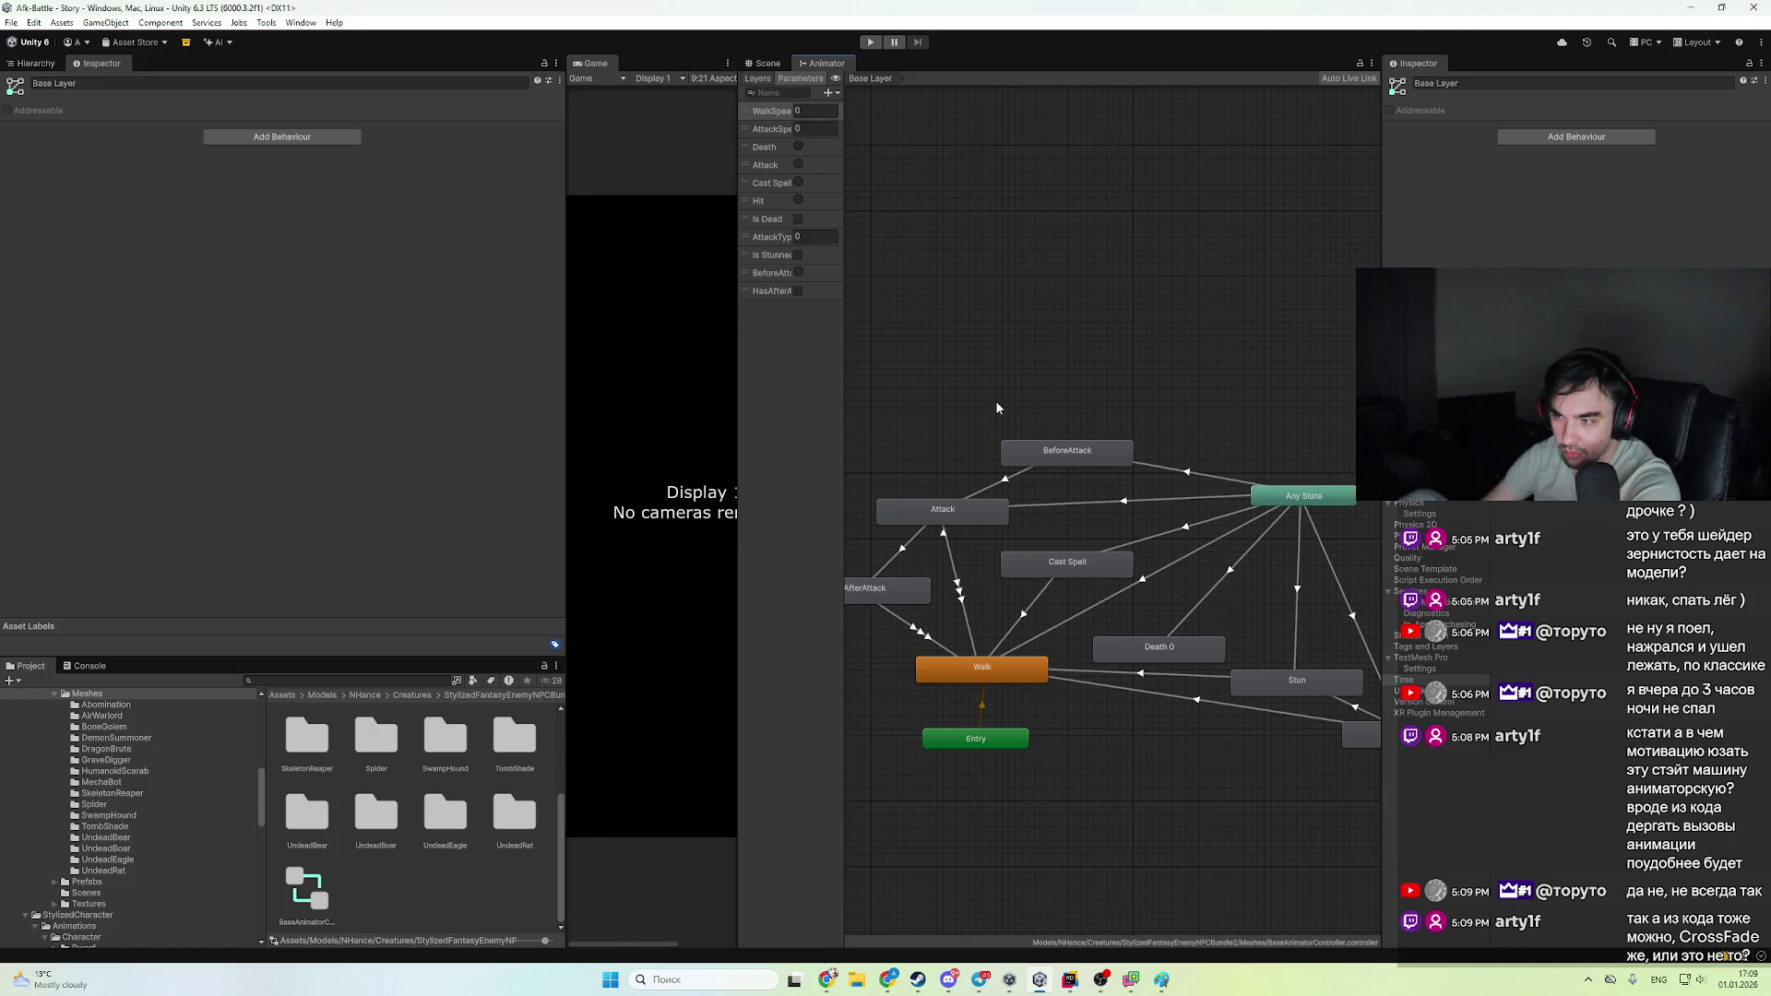
mouse_move(1128, 721)
mouse_down()
mouse_move(1120, 659)
mouse_move(1206, 690)
mouse_up()
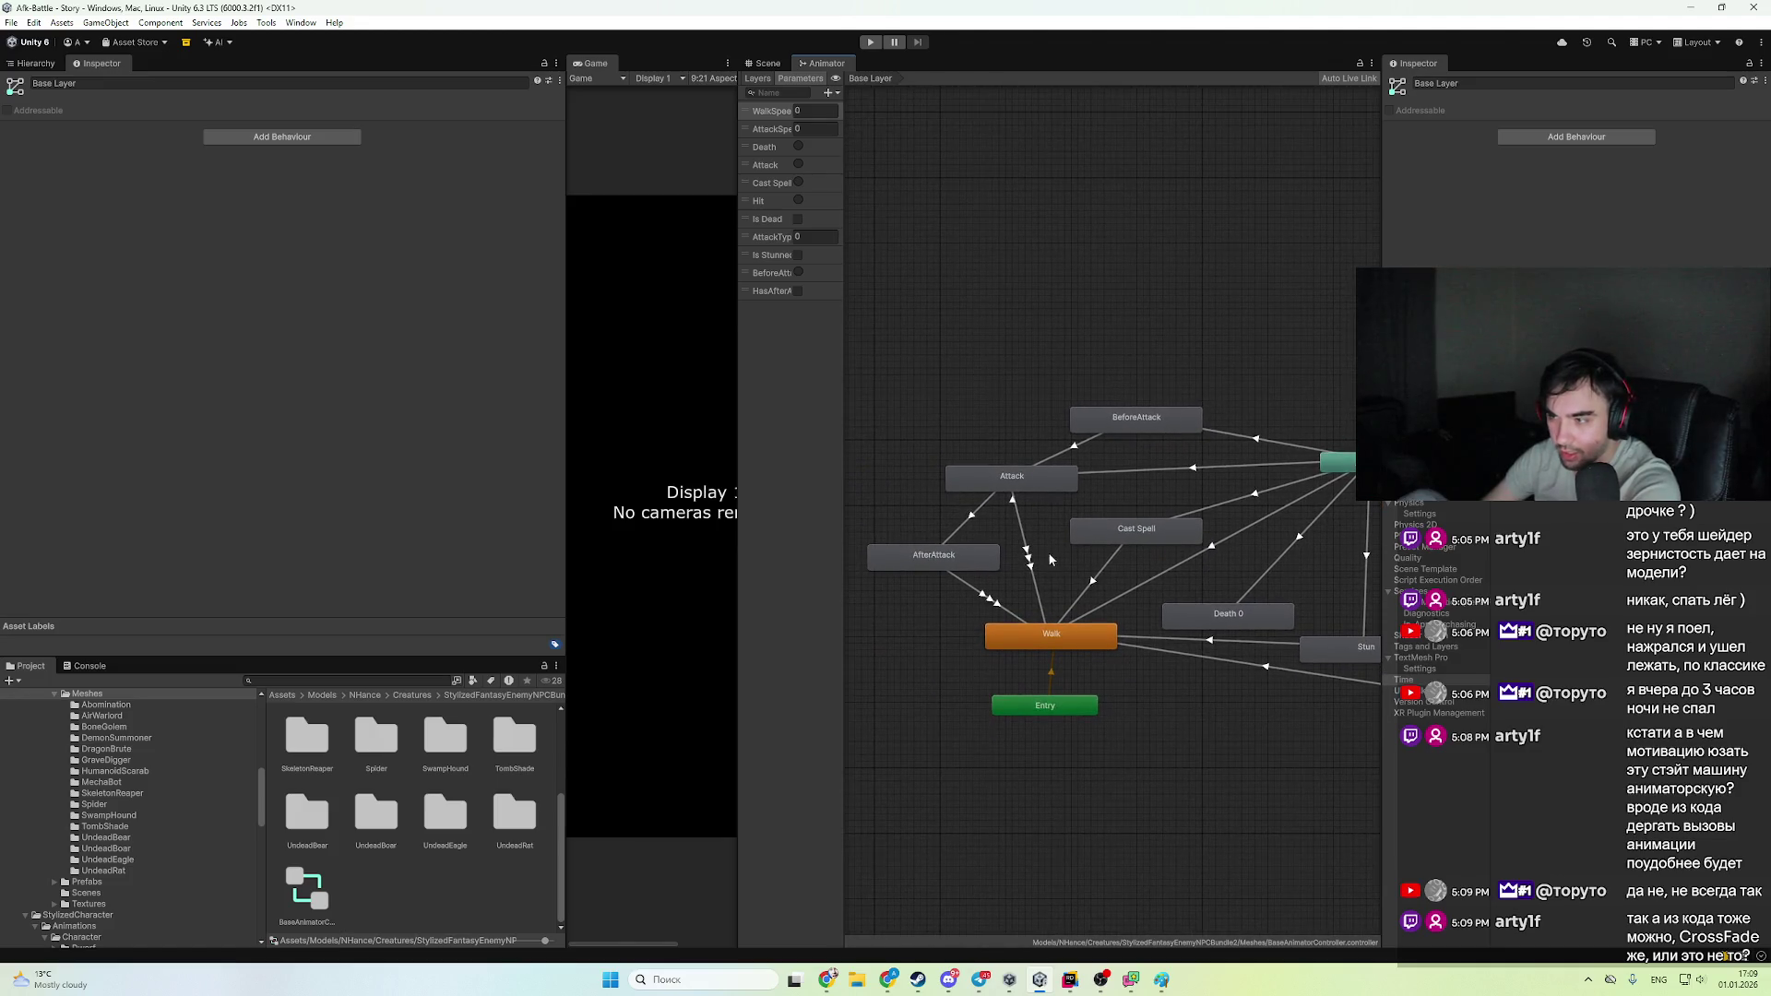
click(956, 557)
click(1012, 607)
click(987, 602)
click(958, 642)
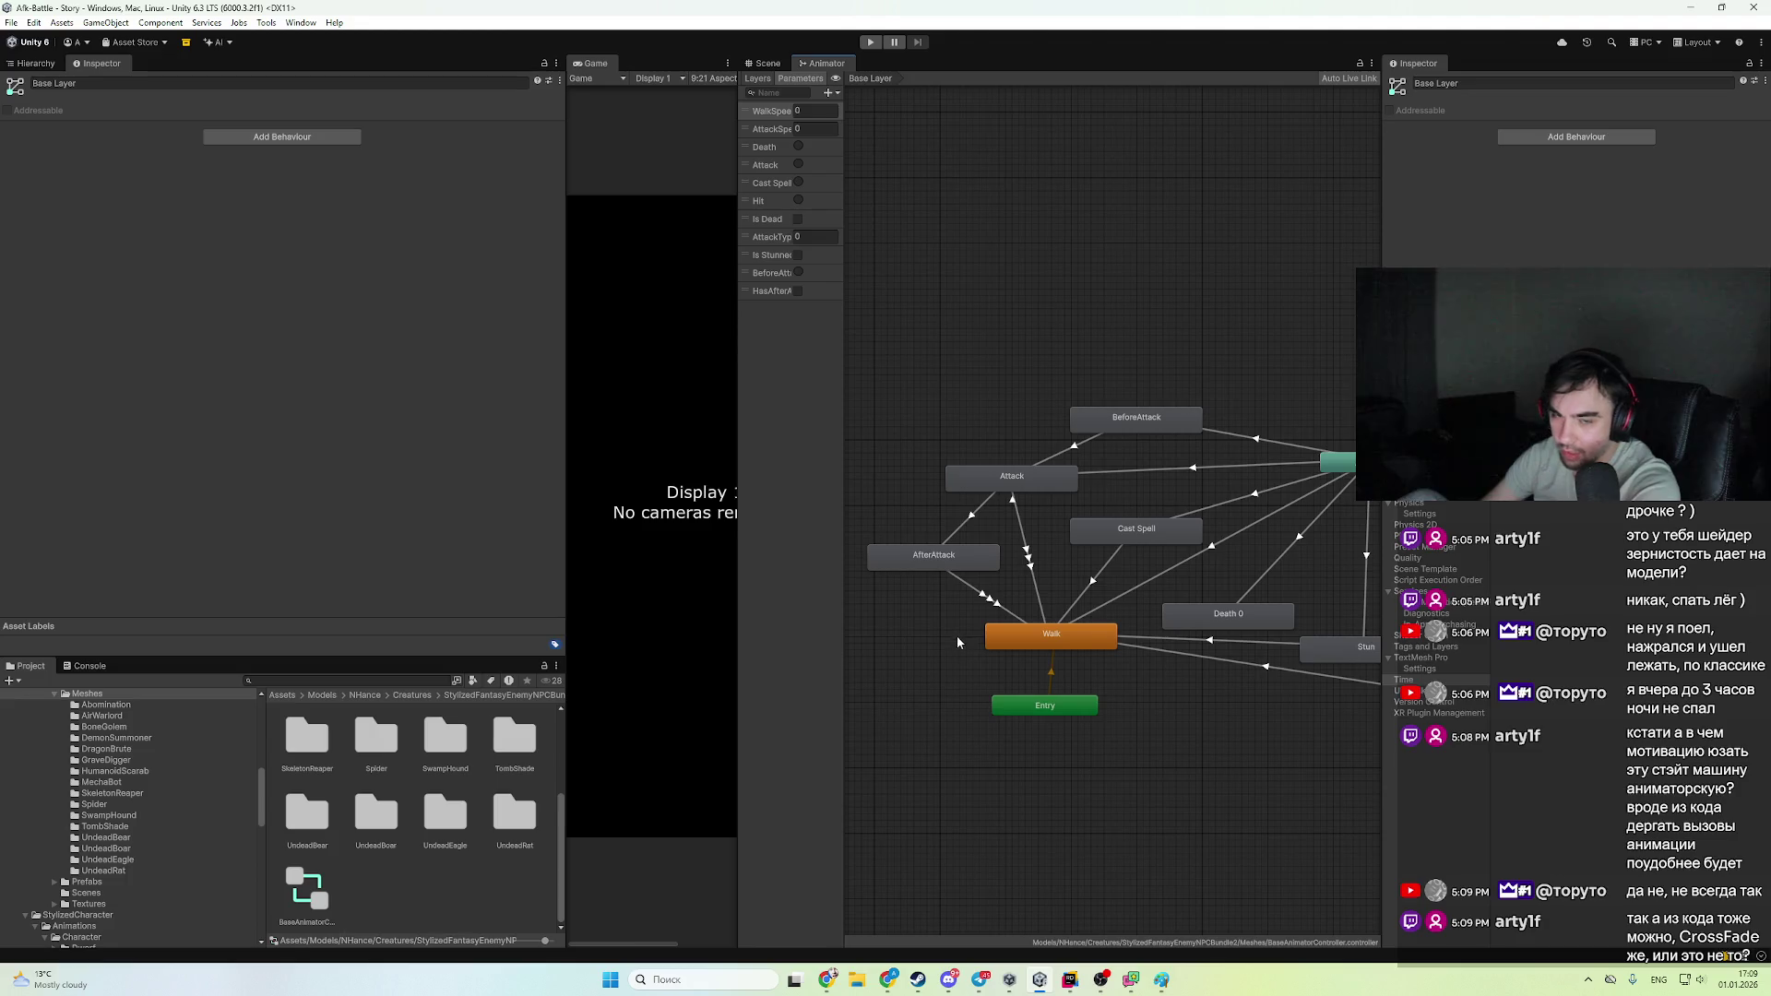
drag(965, 685, 960, 686)
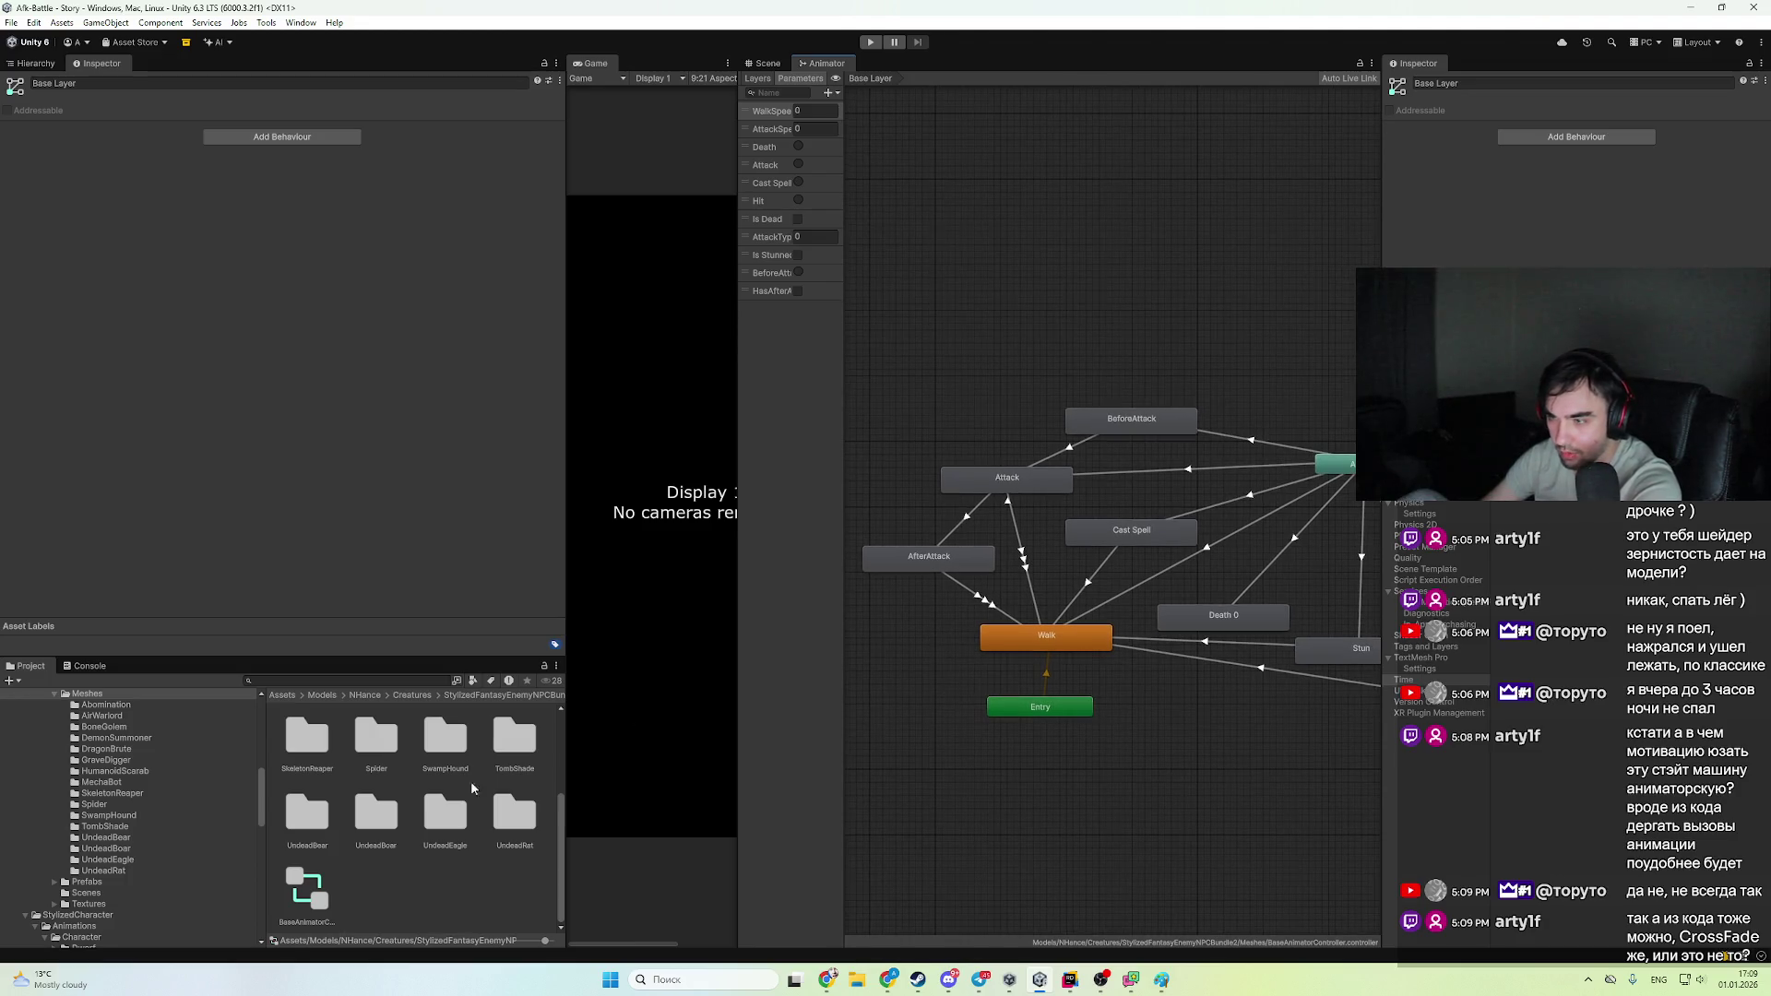
- Inspect the BeforeAttack and Stun states, then select the Archer1 prefab in Units > Archer
click(321, 892)
mouse_move(1076, 621)
mouse_down()
mouse_move(956, 592)
mouse_move(955, 619)
mouse_up()
click(1017, 422)
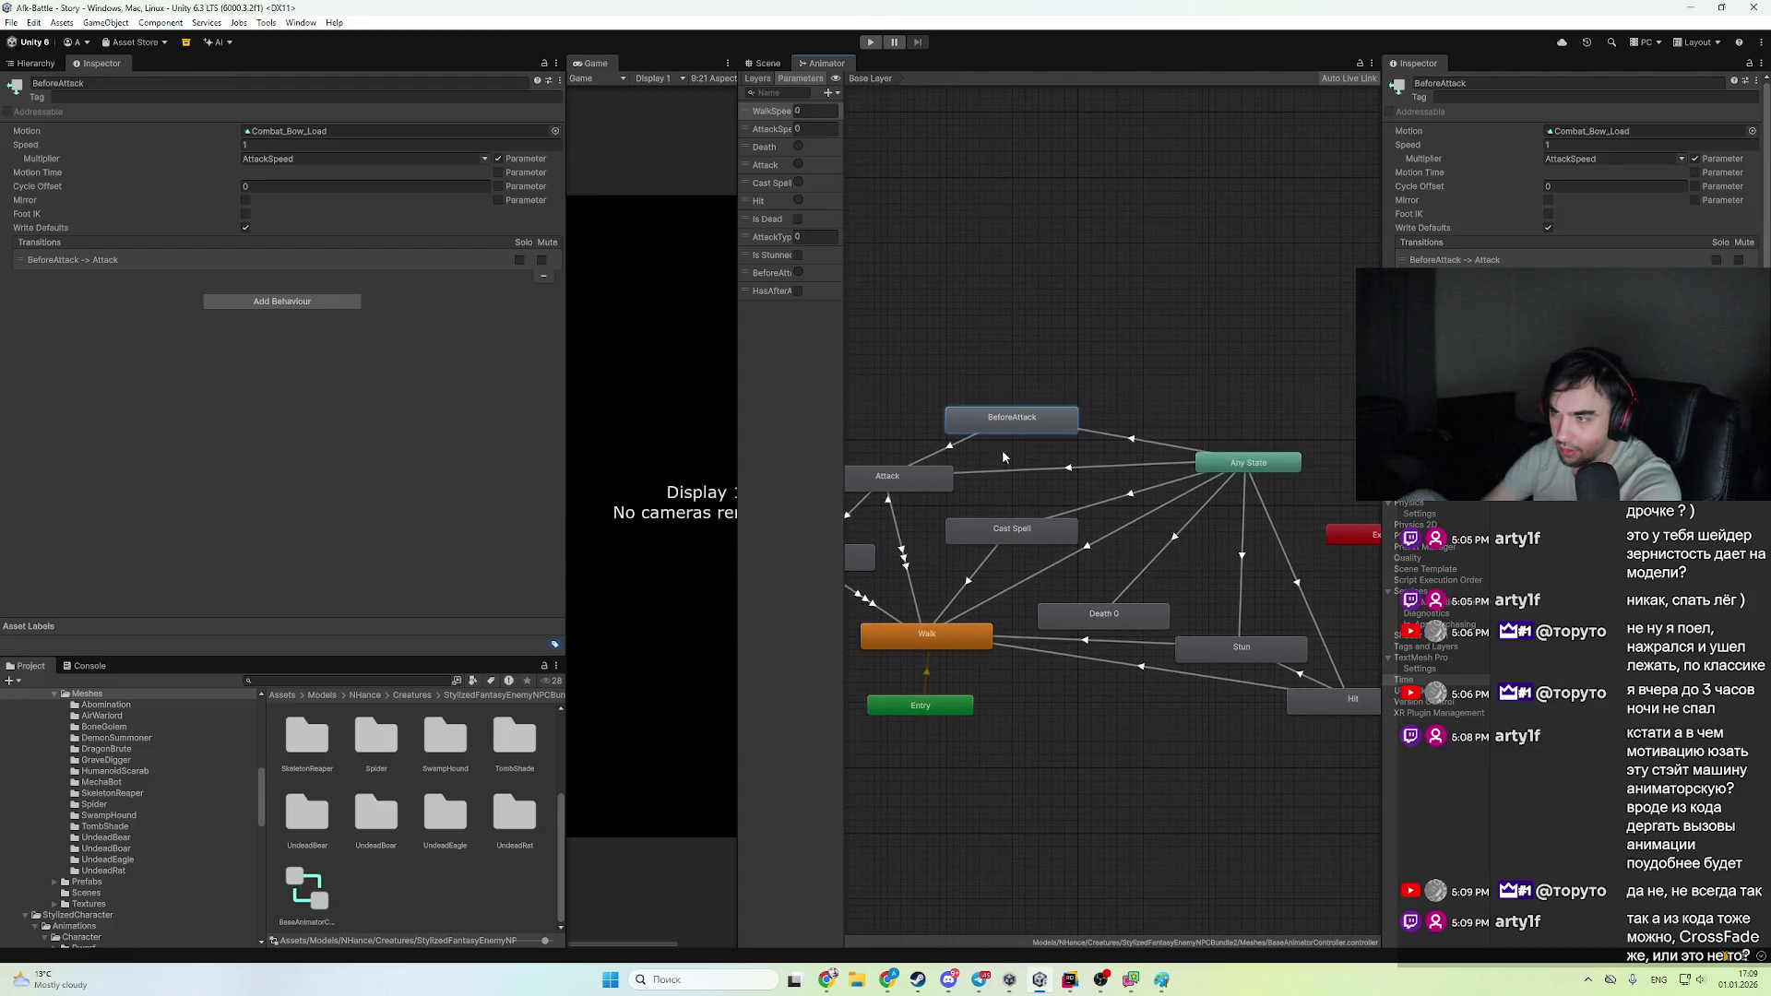
mouse_move(1002, 450)
mouse_down()
mouse_move(1112, 444)
mouse_move(1036, 406)
mouse_up()
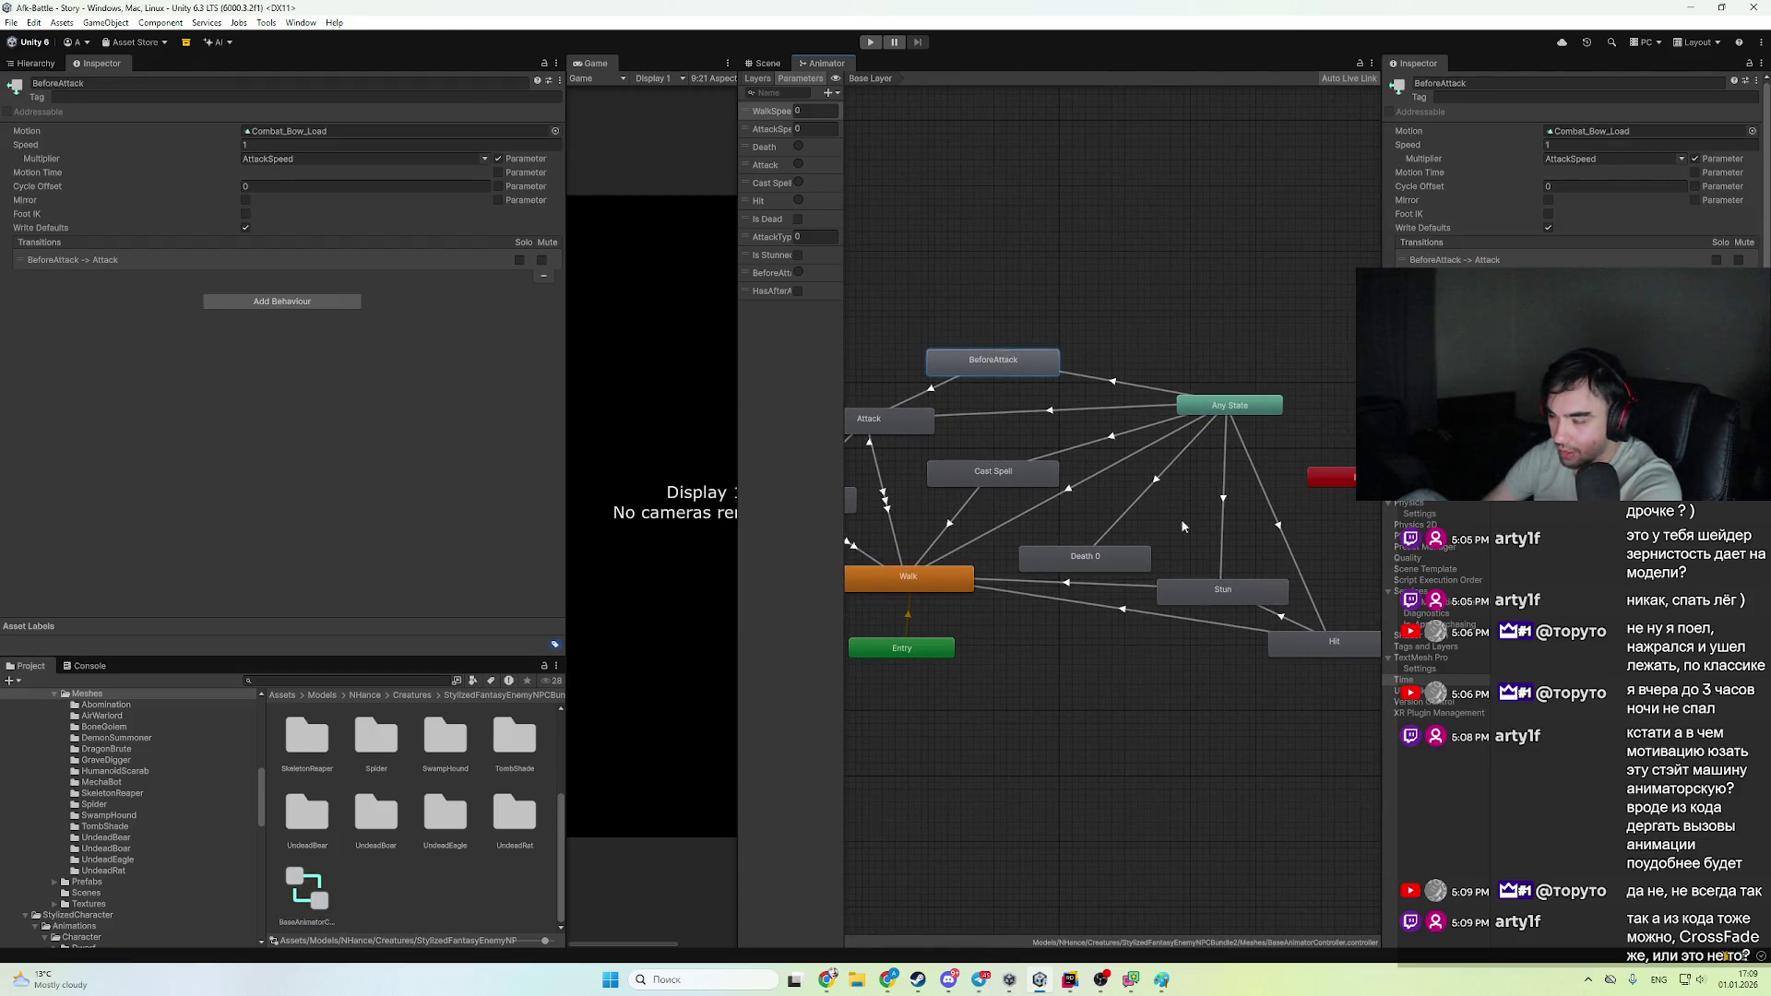
drag(990, 542, 1049, 595)
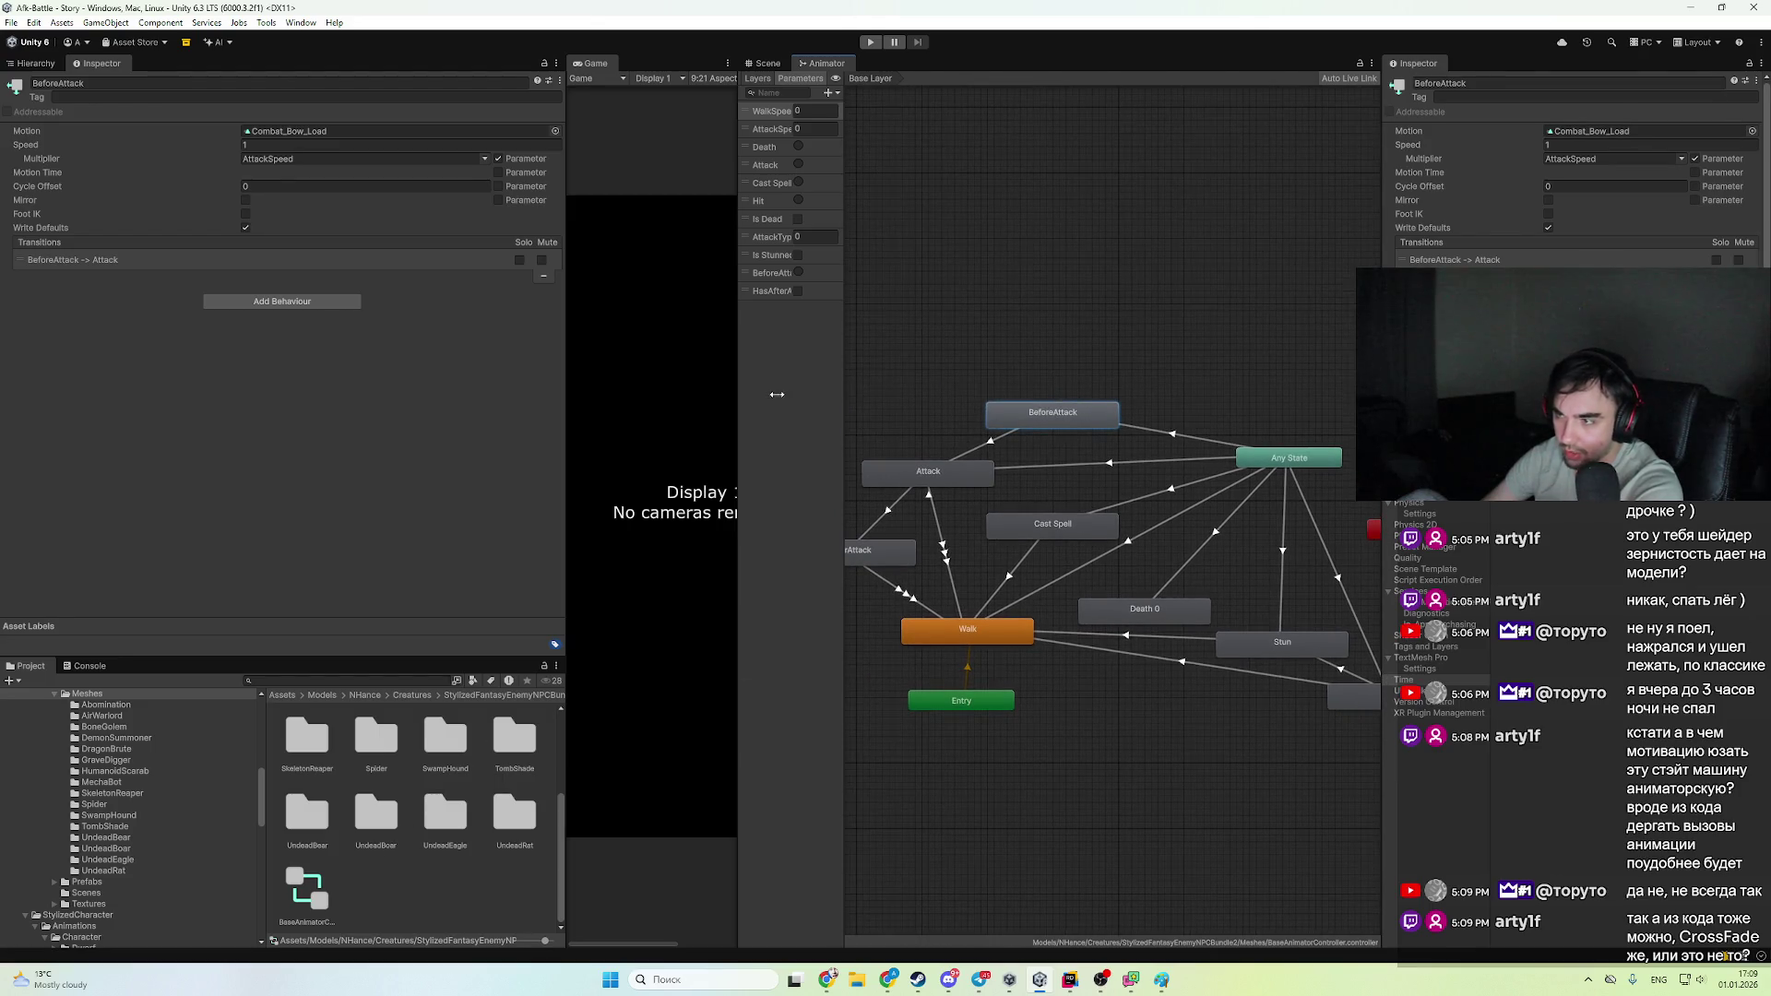
click(1288, 648)
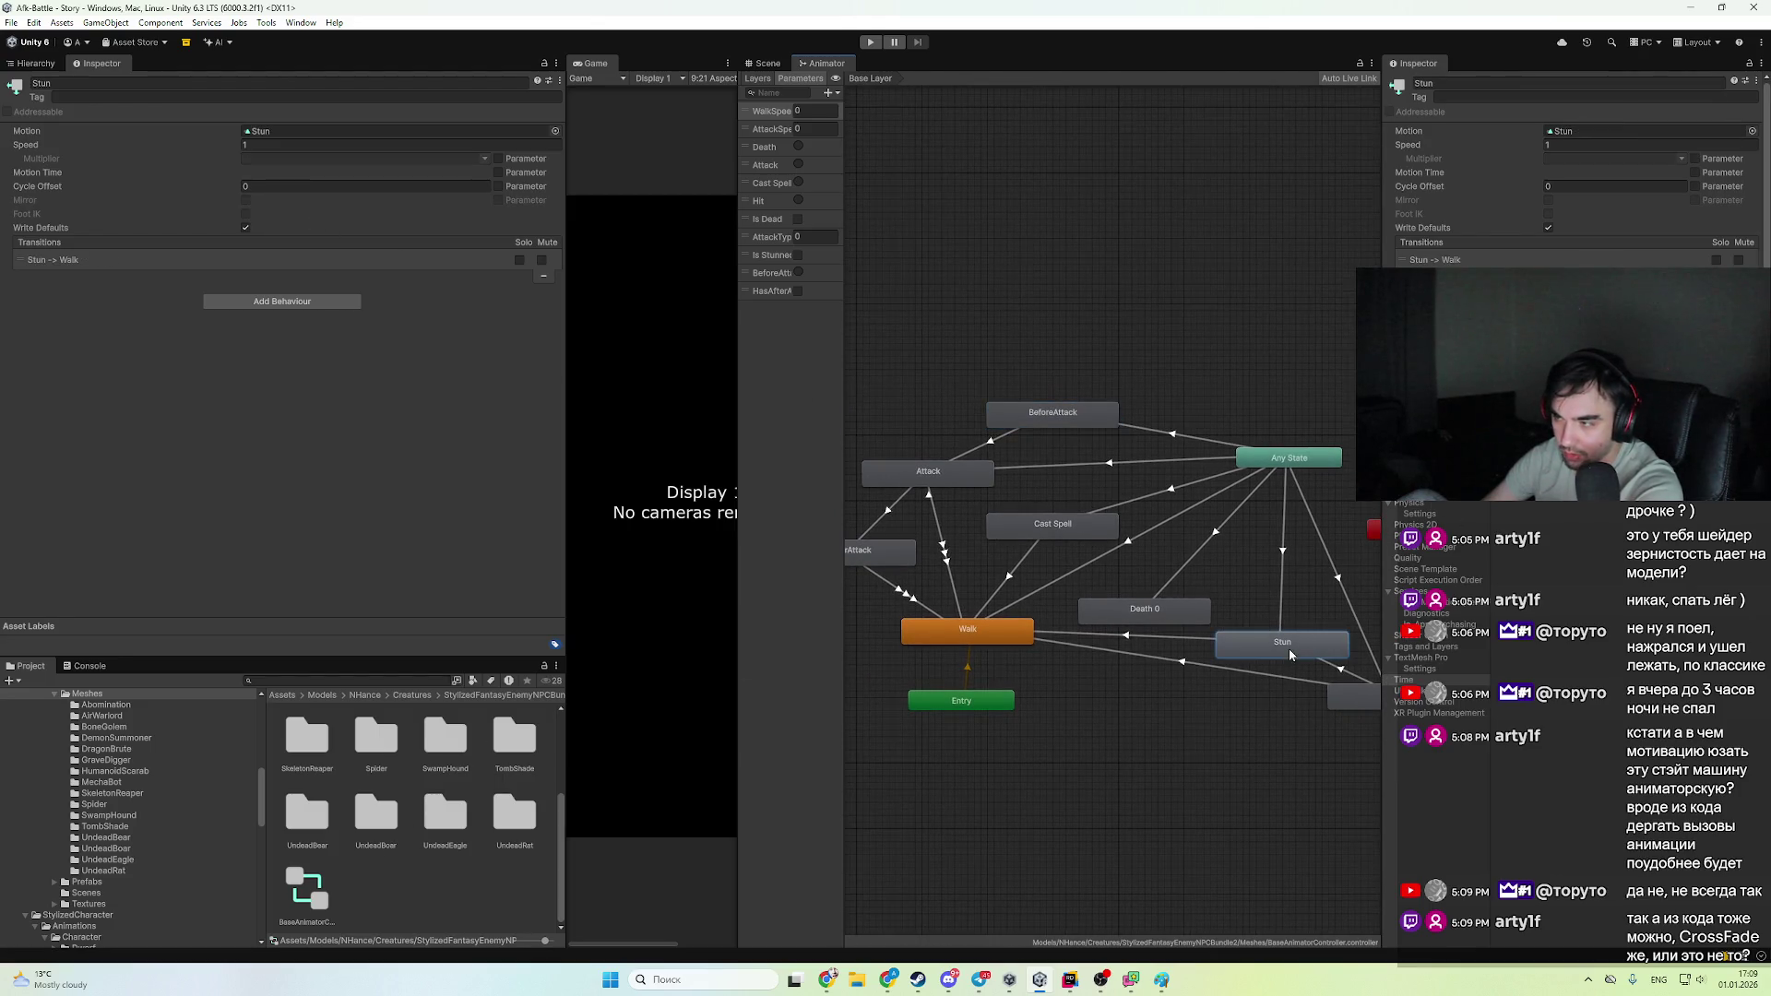
scroll(64, 857, down, 5)
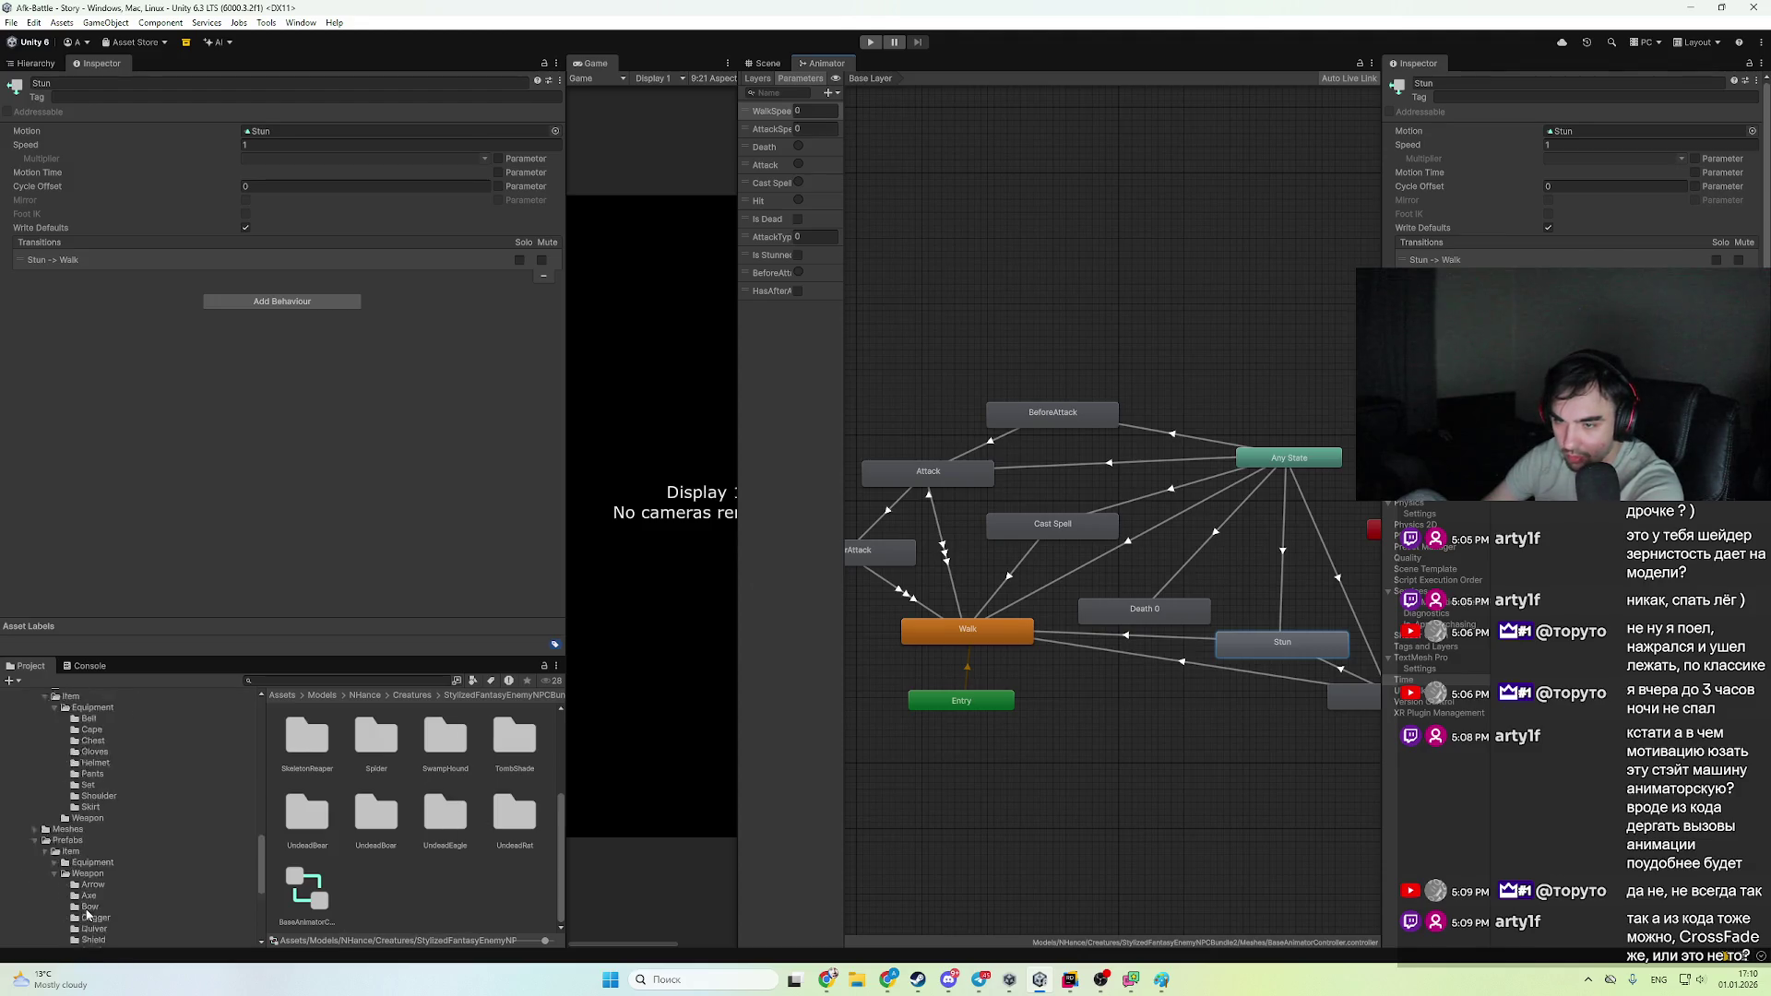
click(83, 809)
click(323, 738)
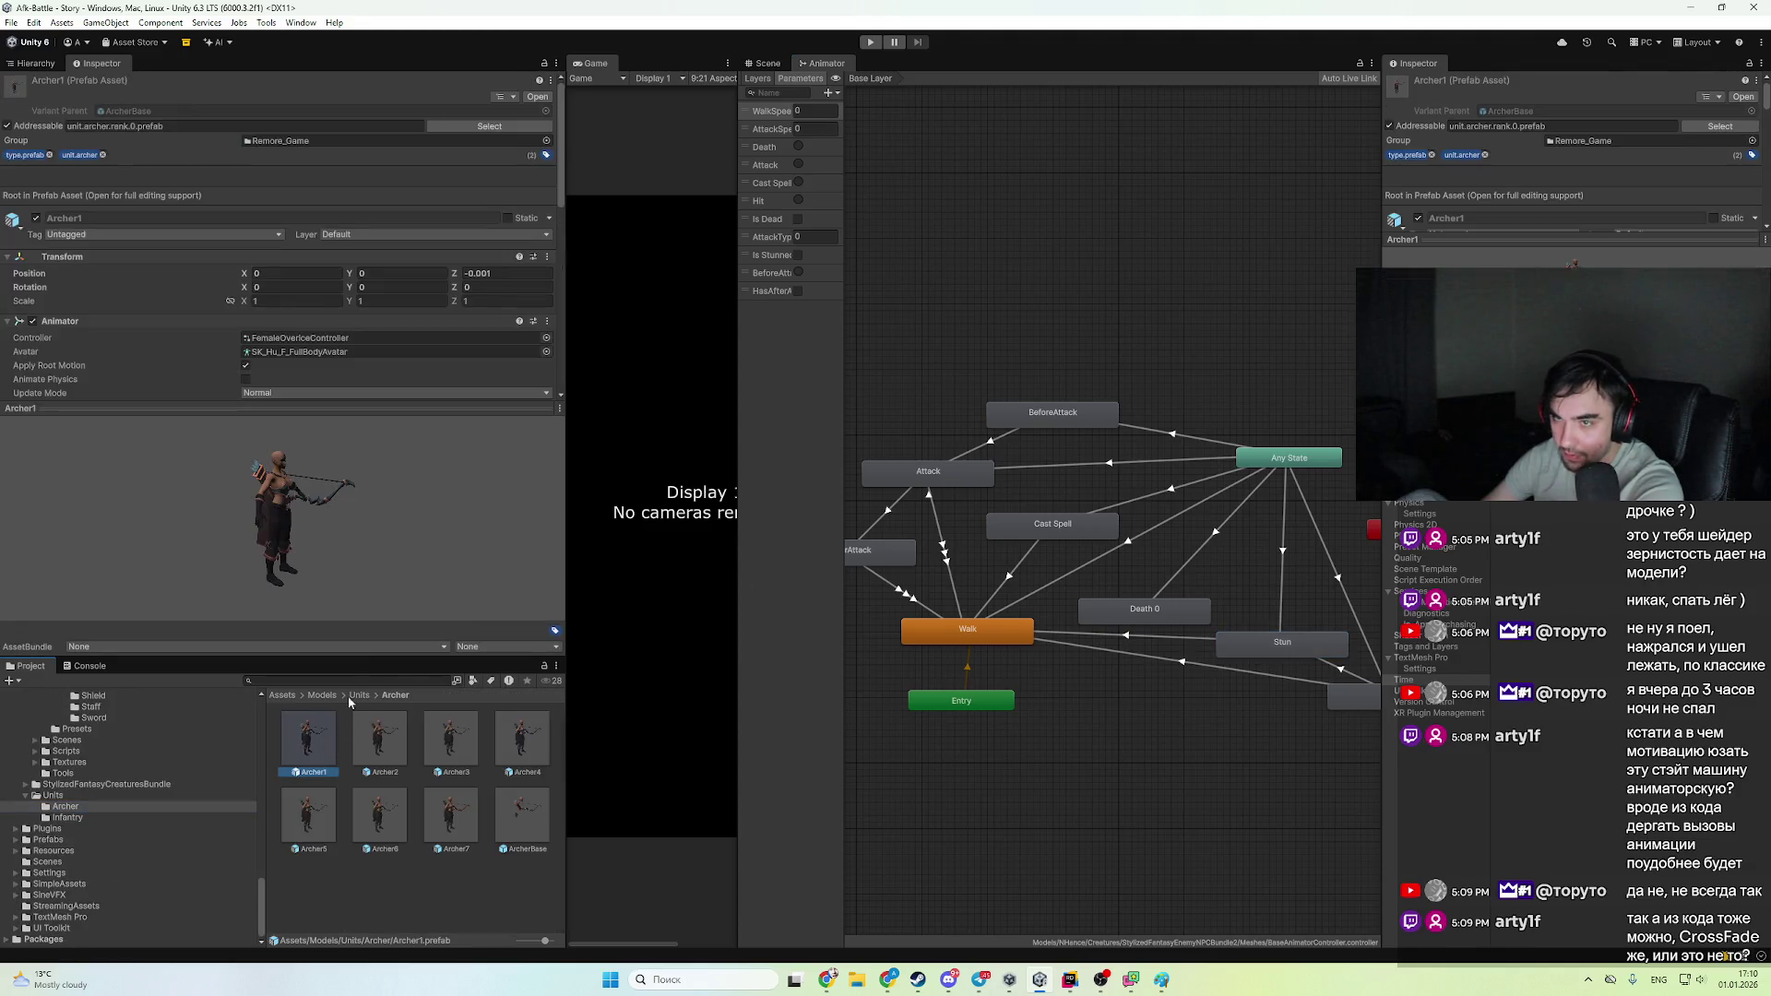
- Review FemaleOverrideController's clip overrides from Archer1, locate the base controller, then switch to Rider
click(299, 337)
click(531, 830)
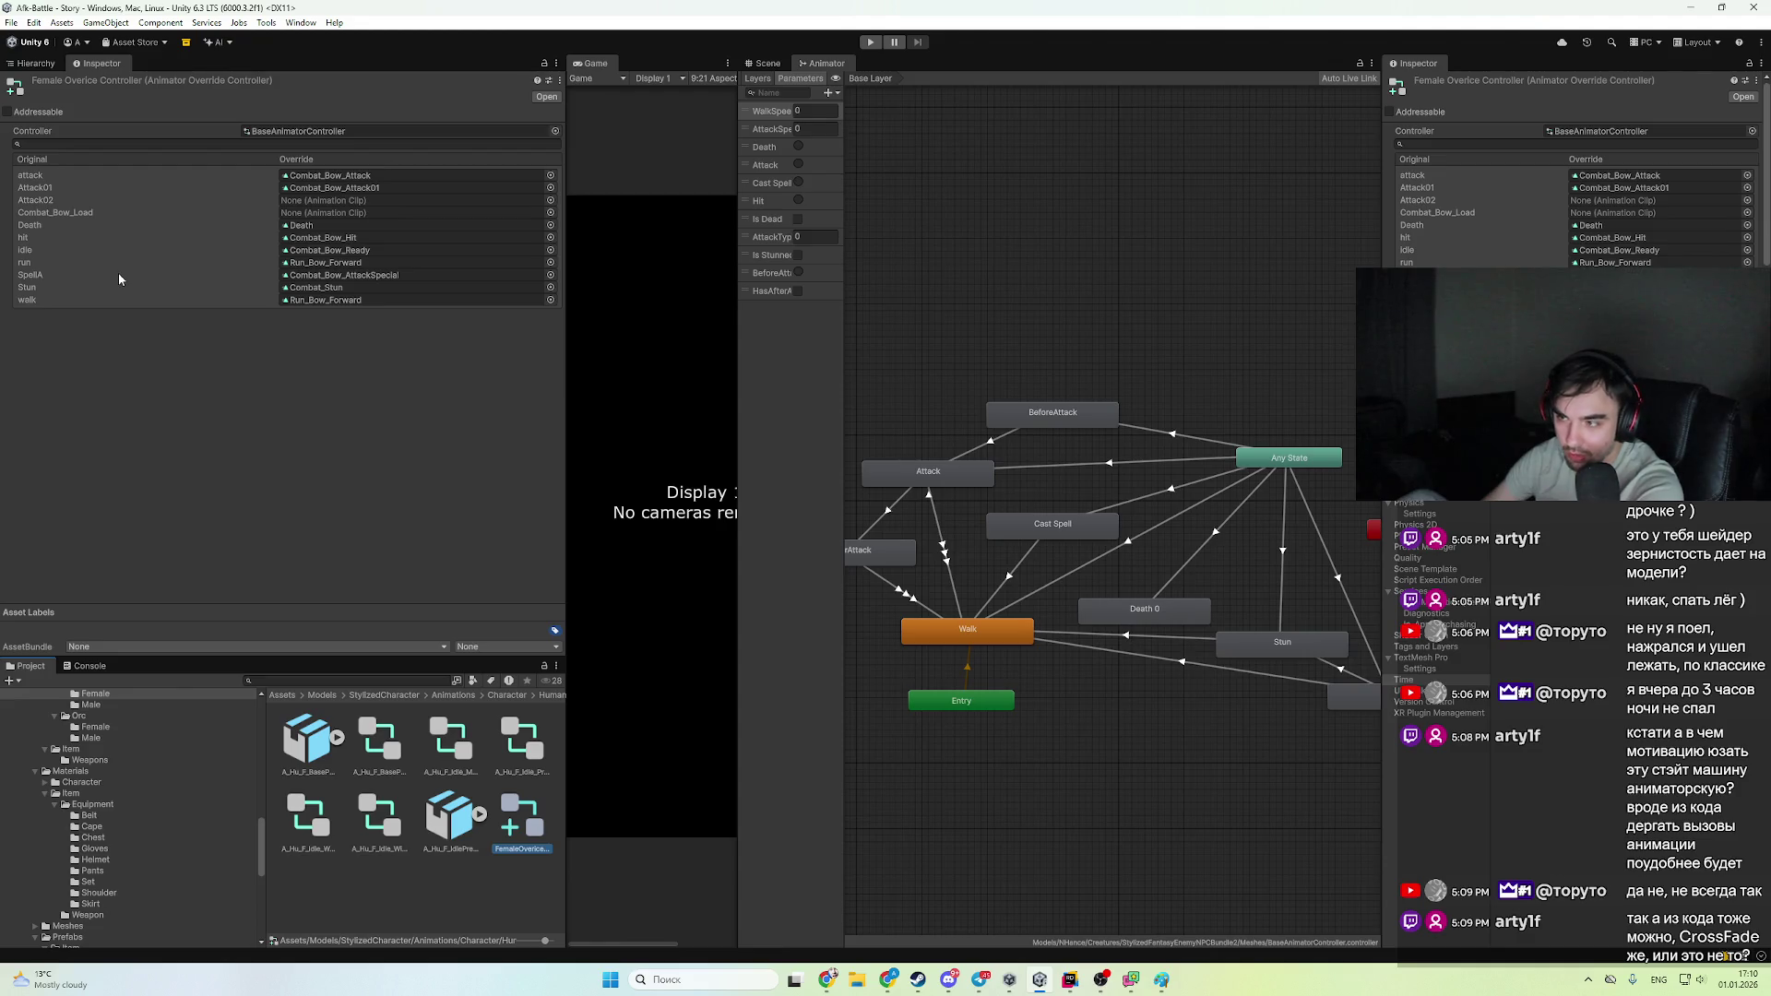
click(1056, 532)
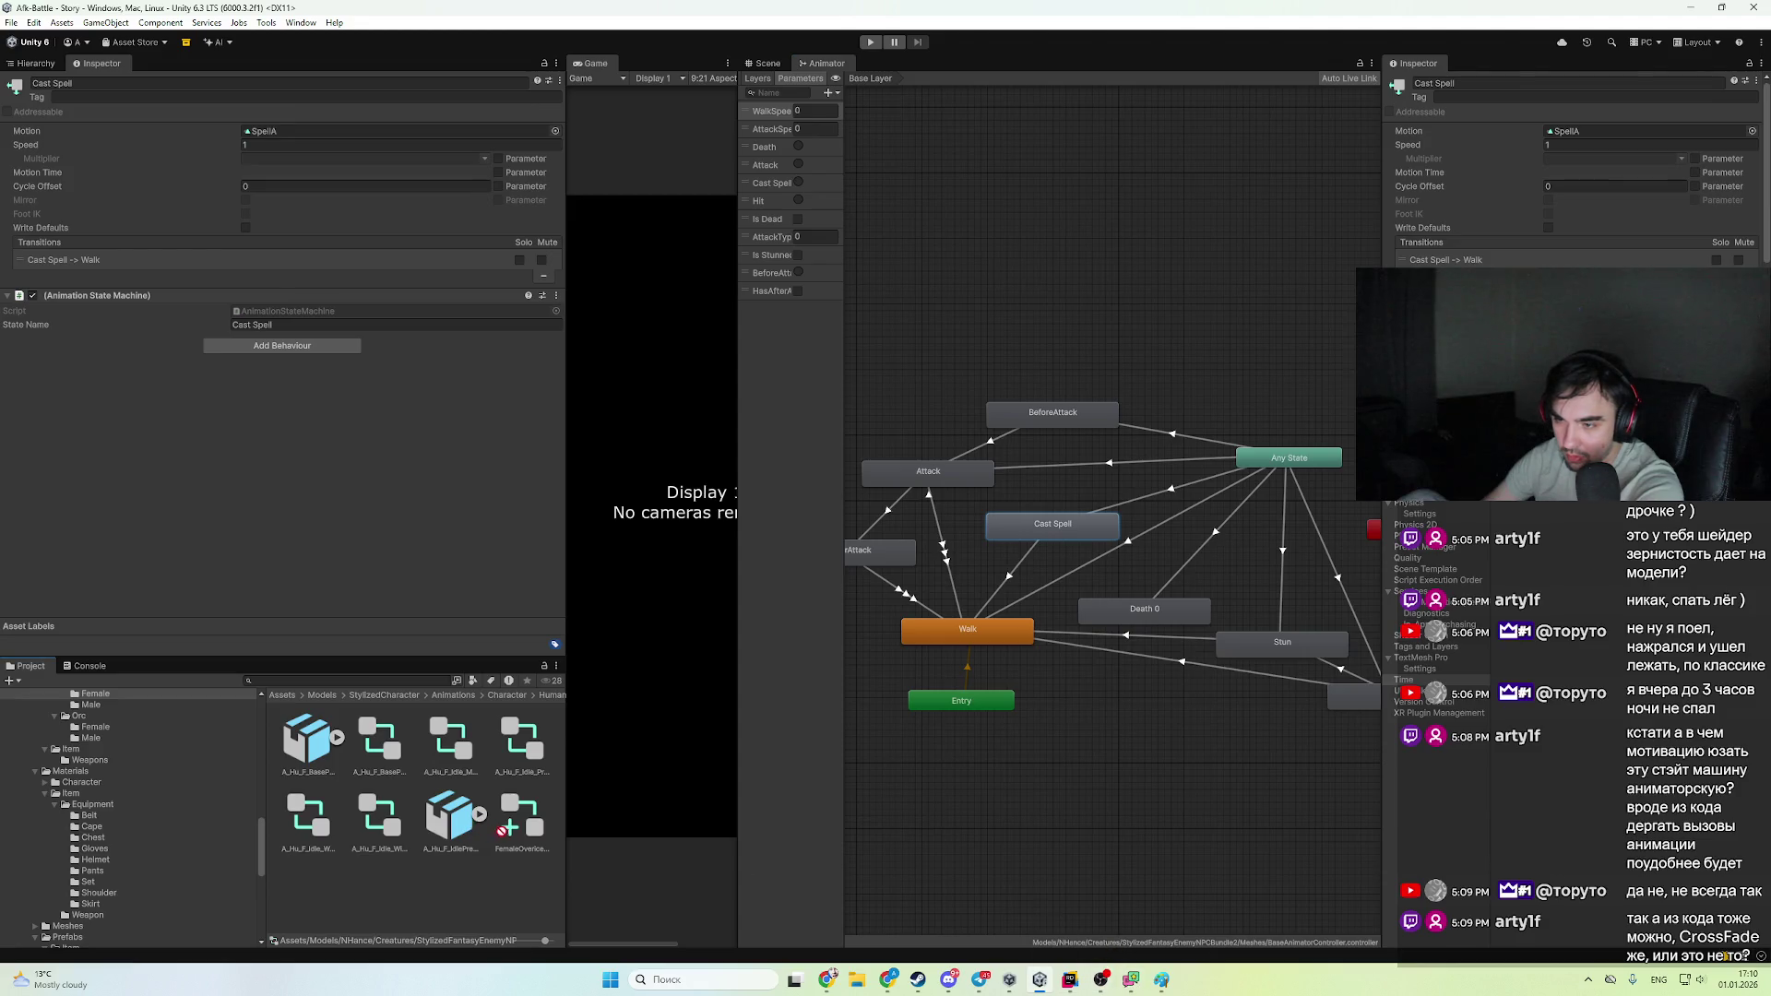
click(528, 830)
click(298, 131)
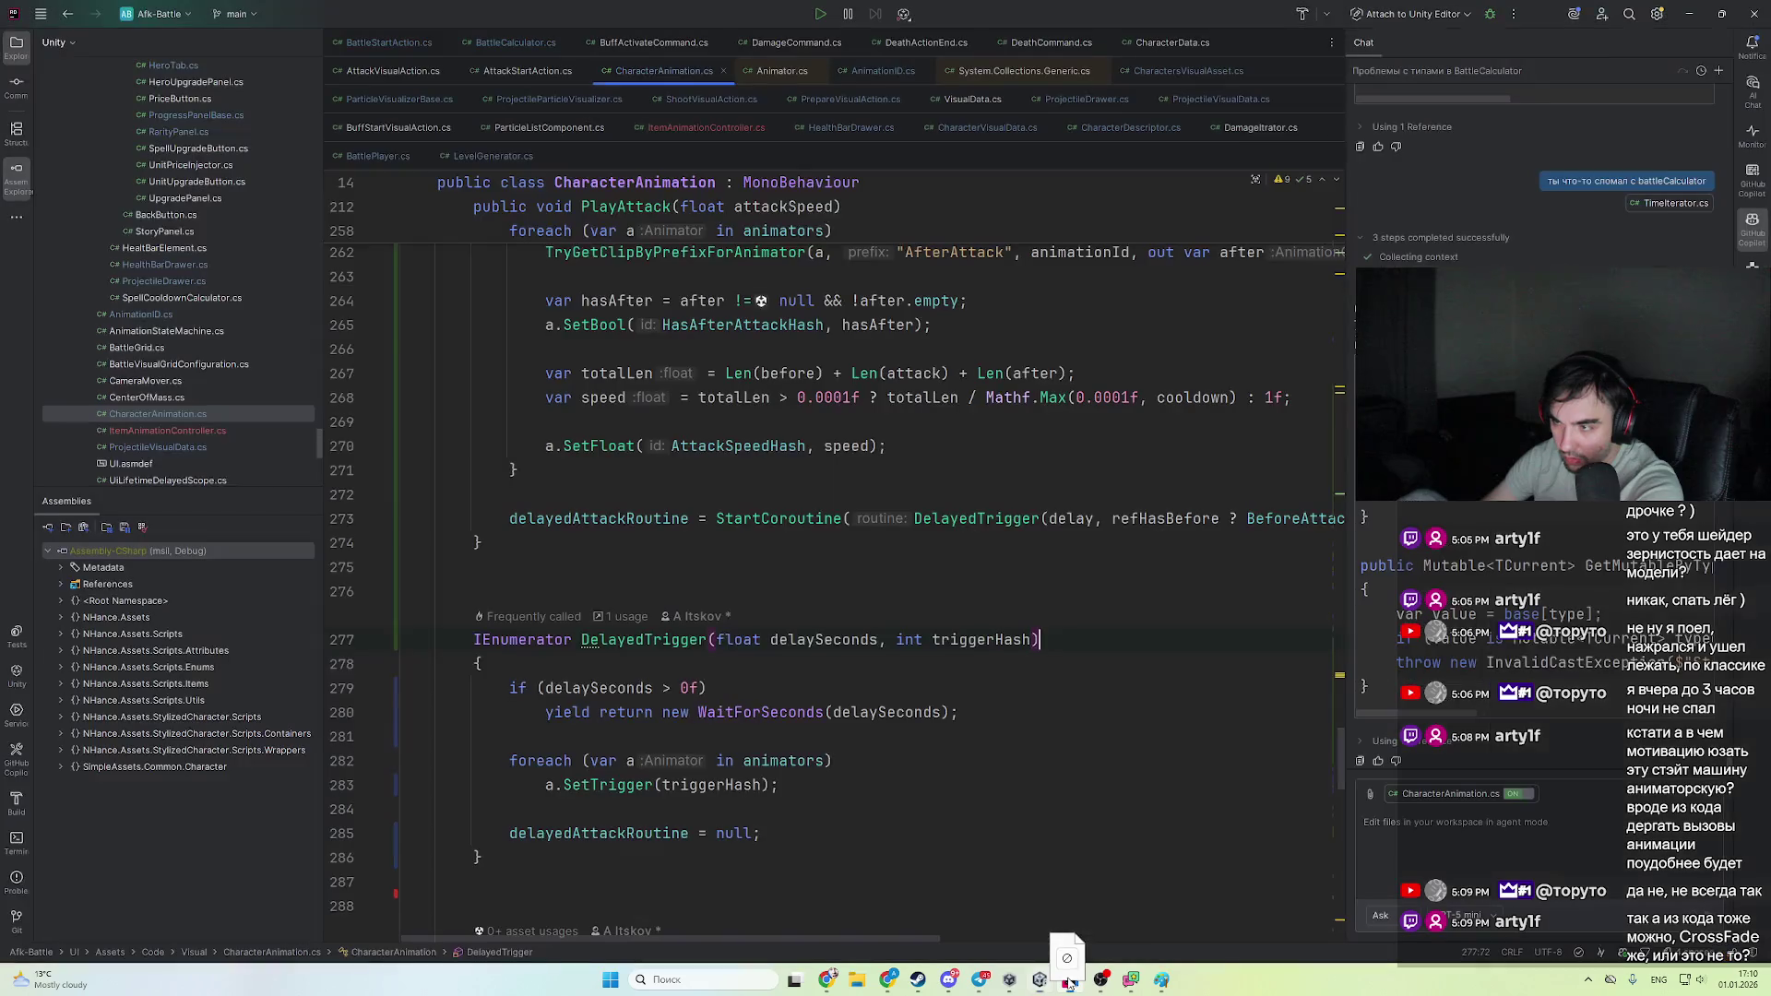
click(1070, 980)
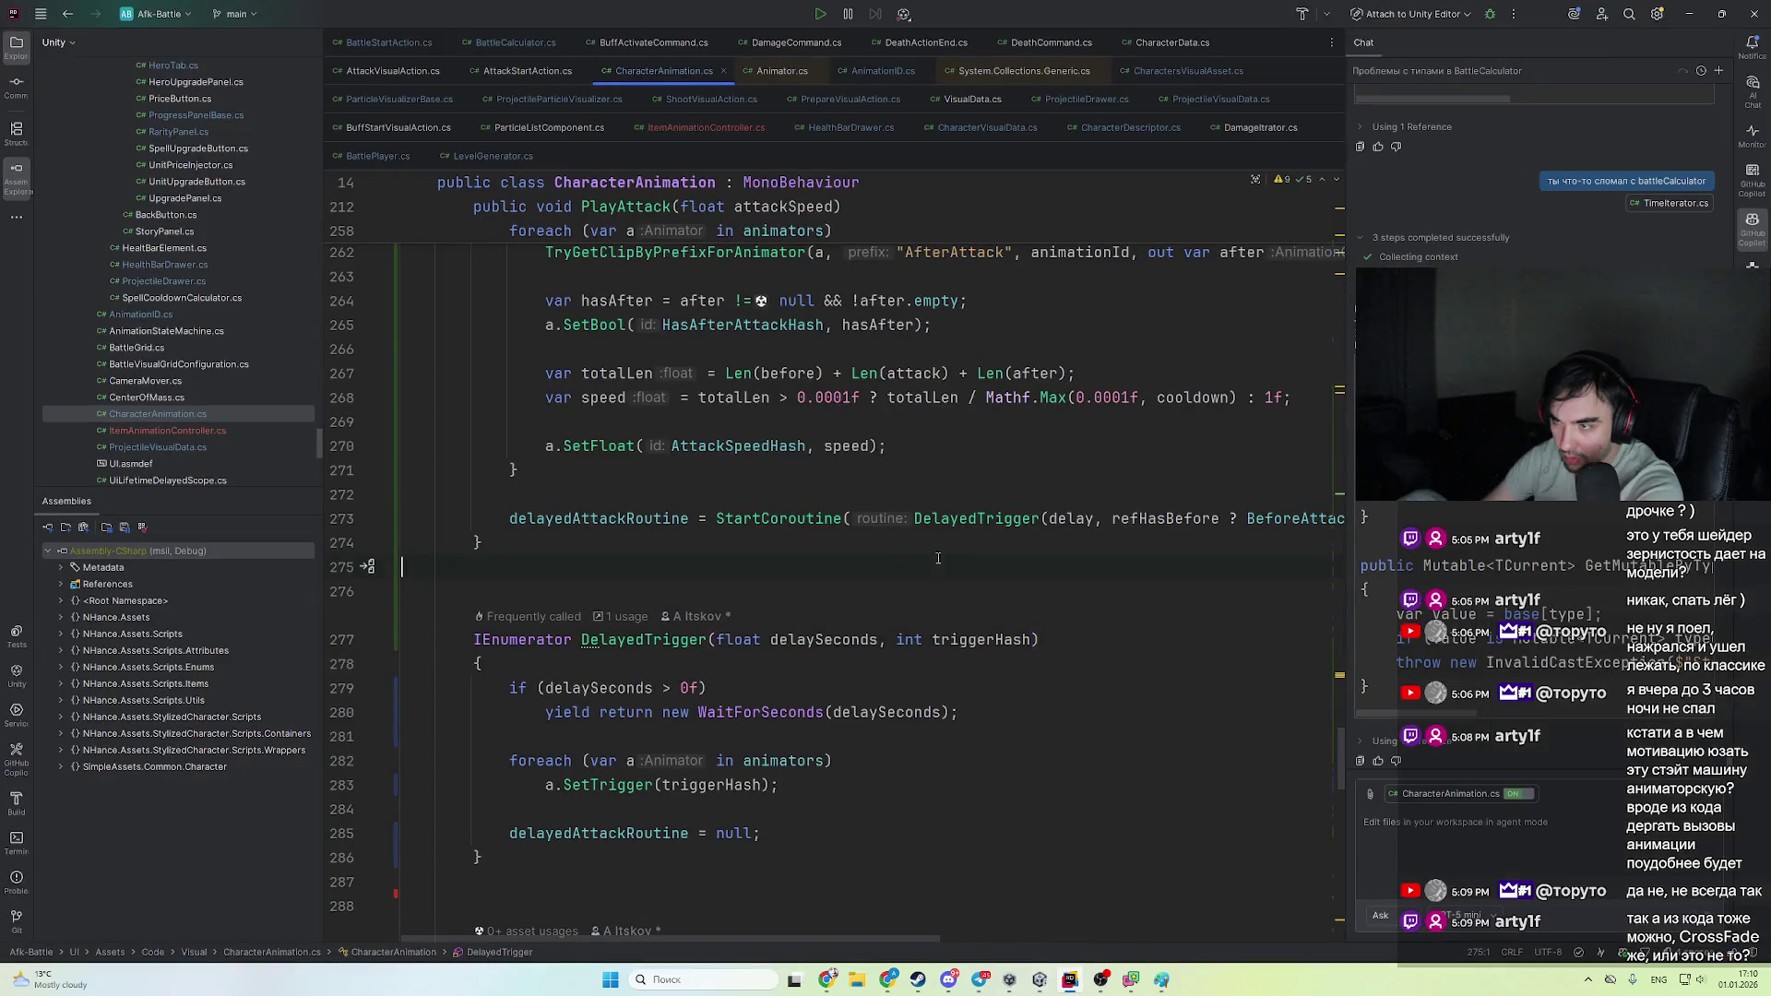
- Scroll through BaseAnimatorController.controller's YAML state behaviours in Rider, then minimize Rider
click(1042, 981)
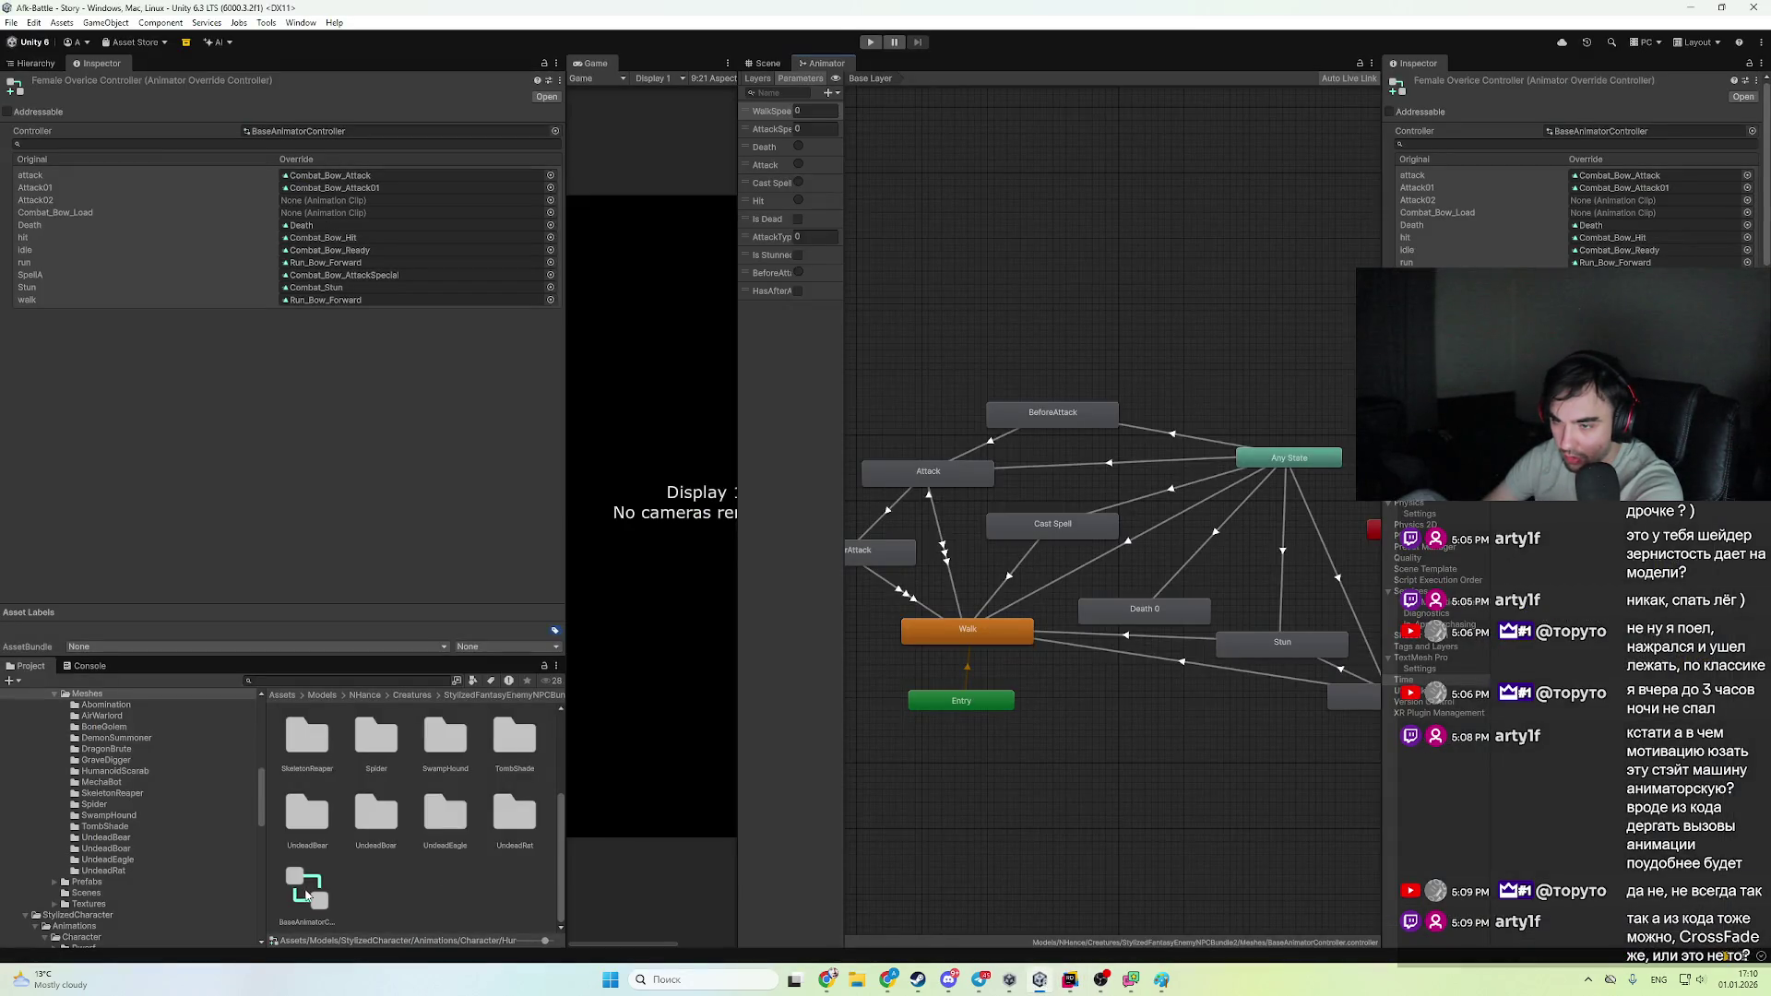
click(1070, 979)
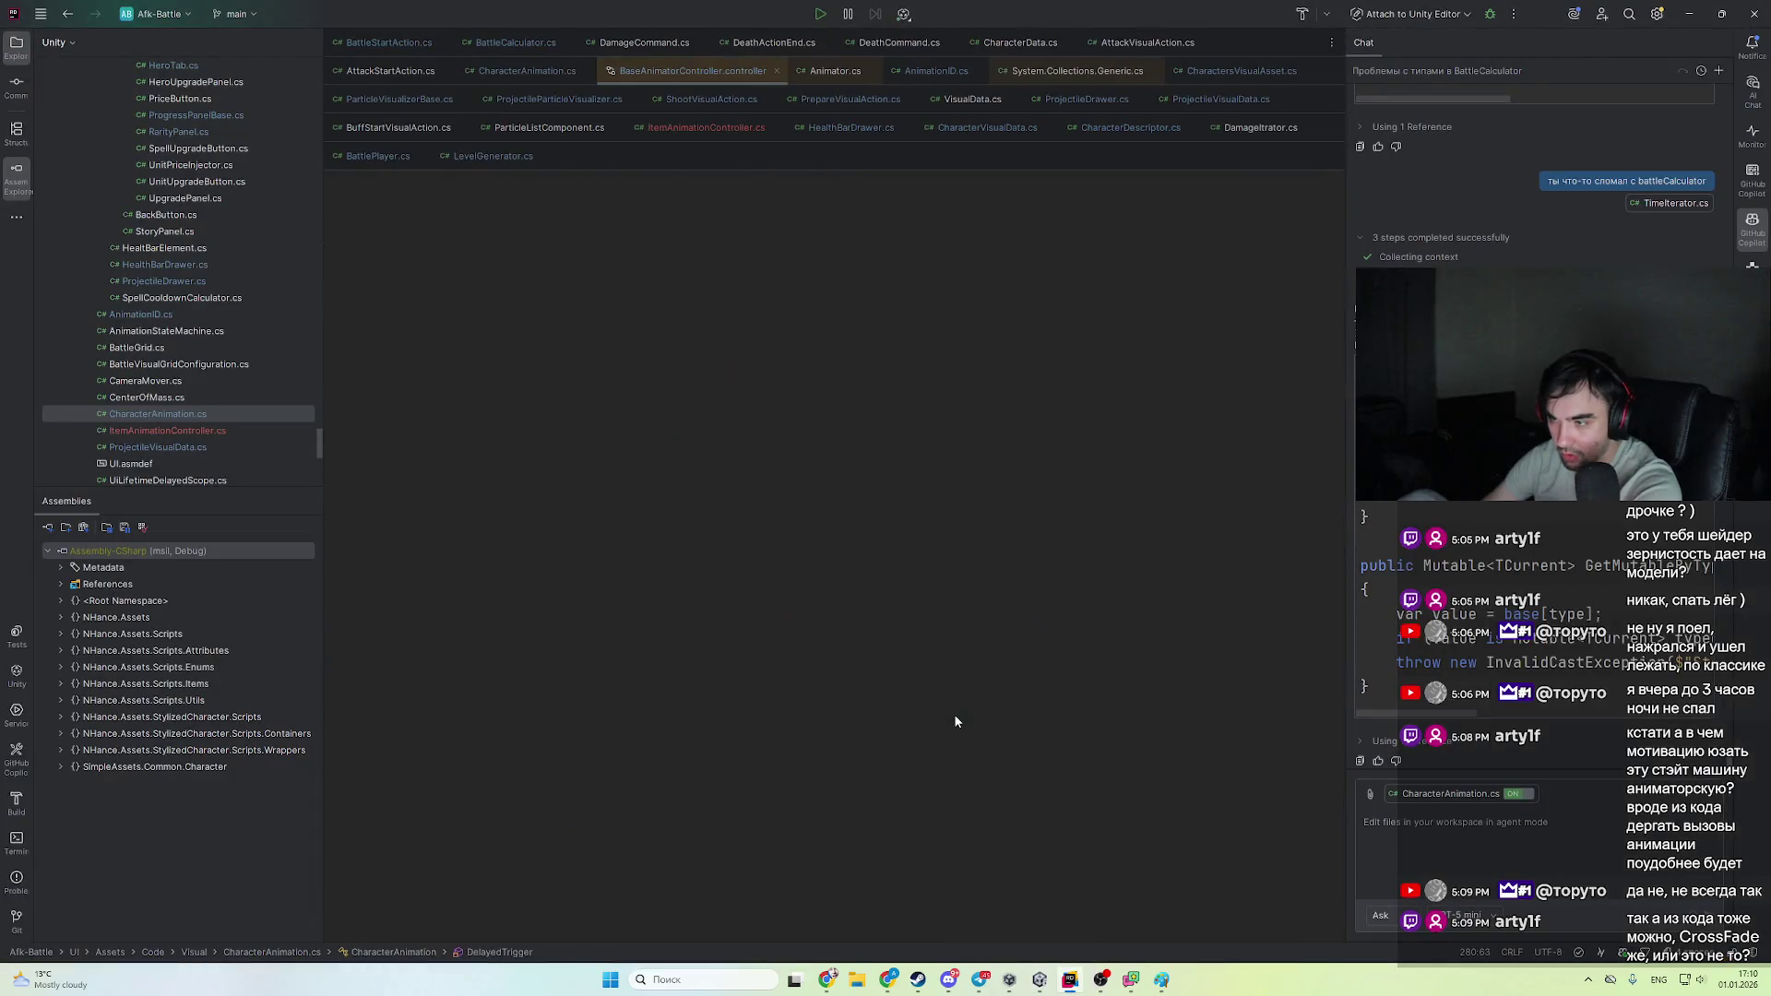
scroll(563, 560, down, 10)
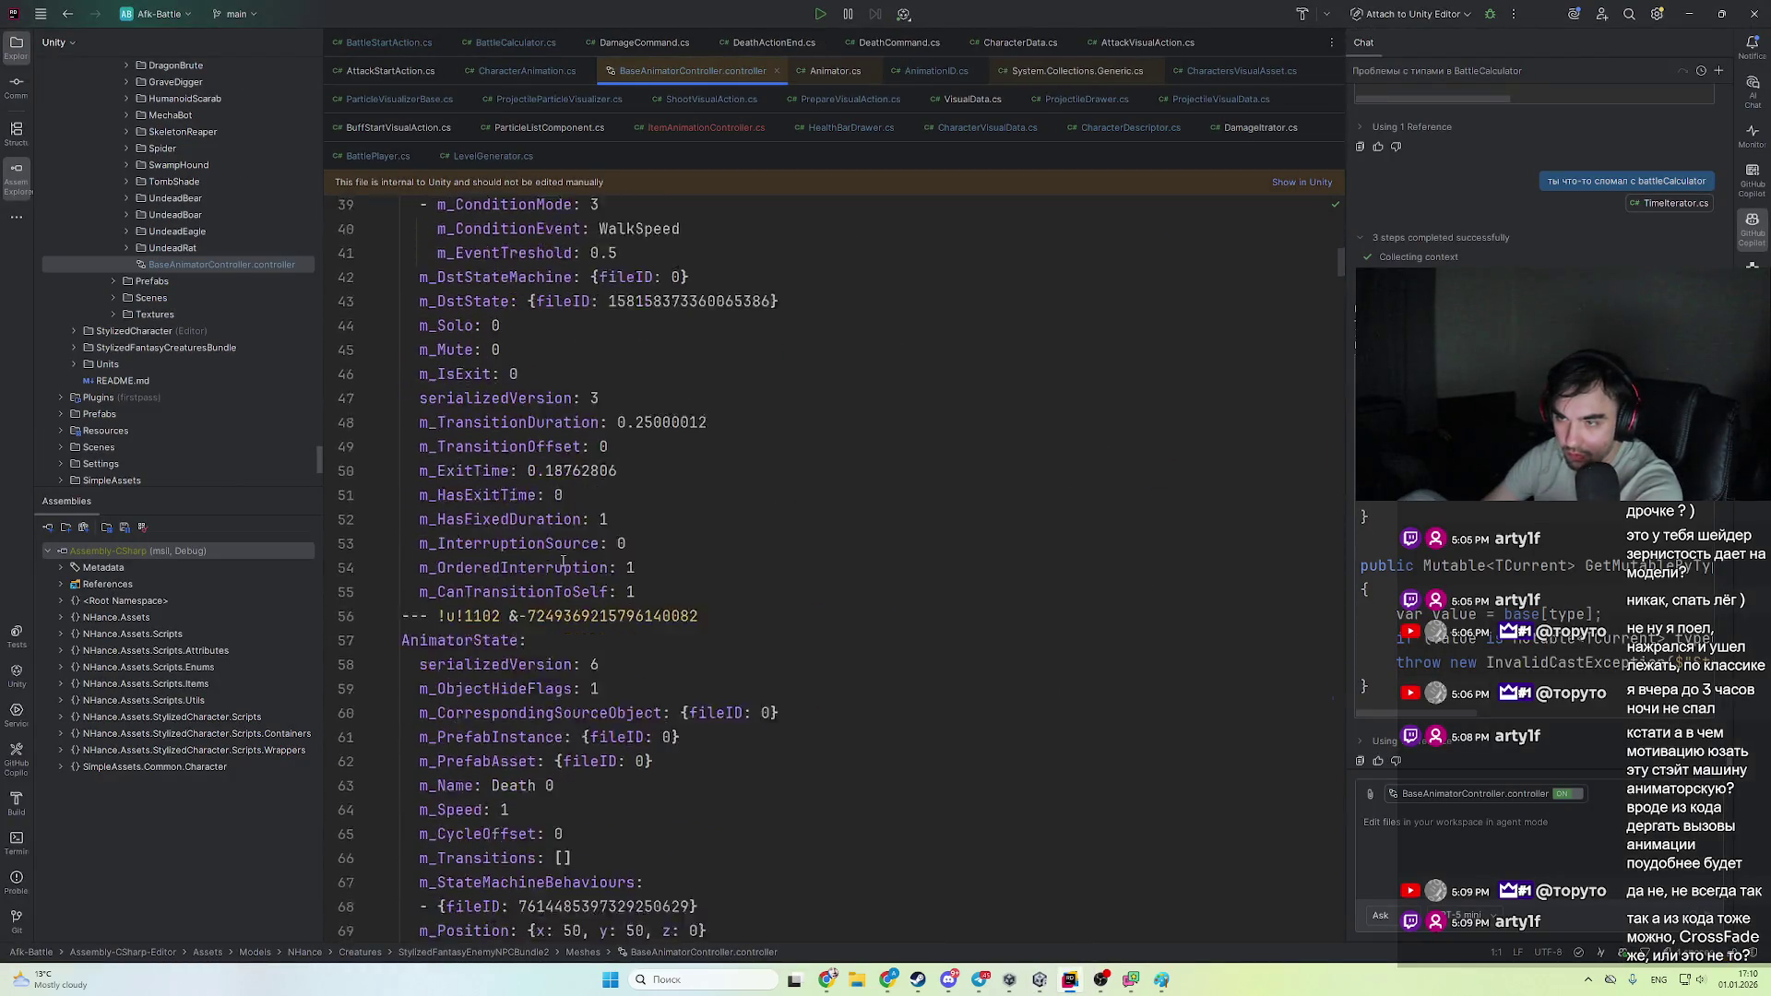
scroll(563, 561, down, 20)
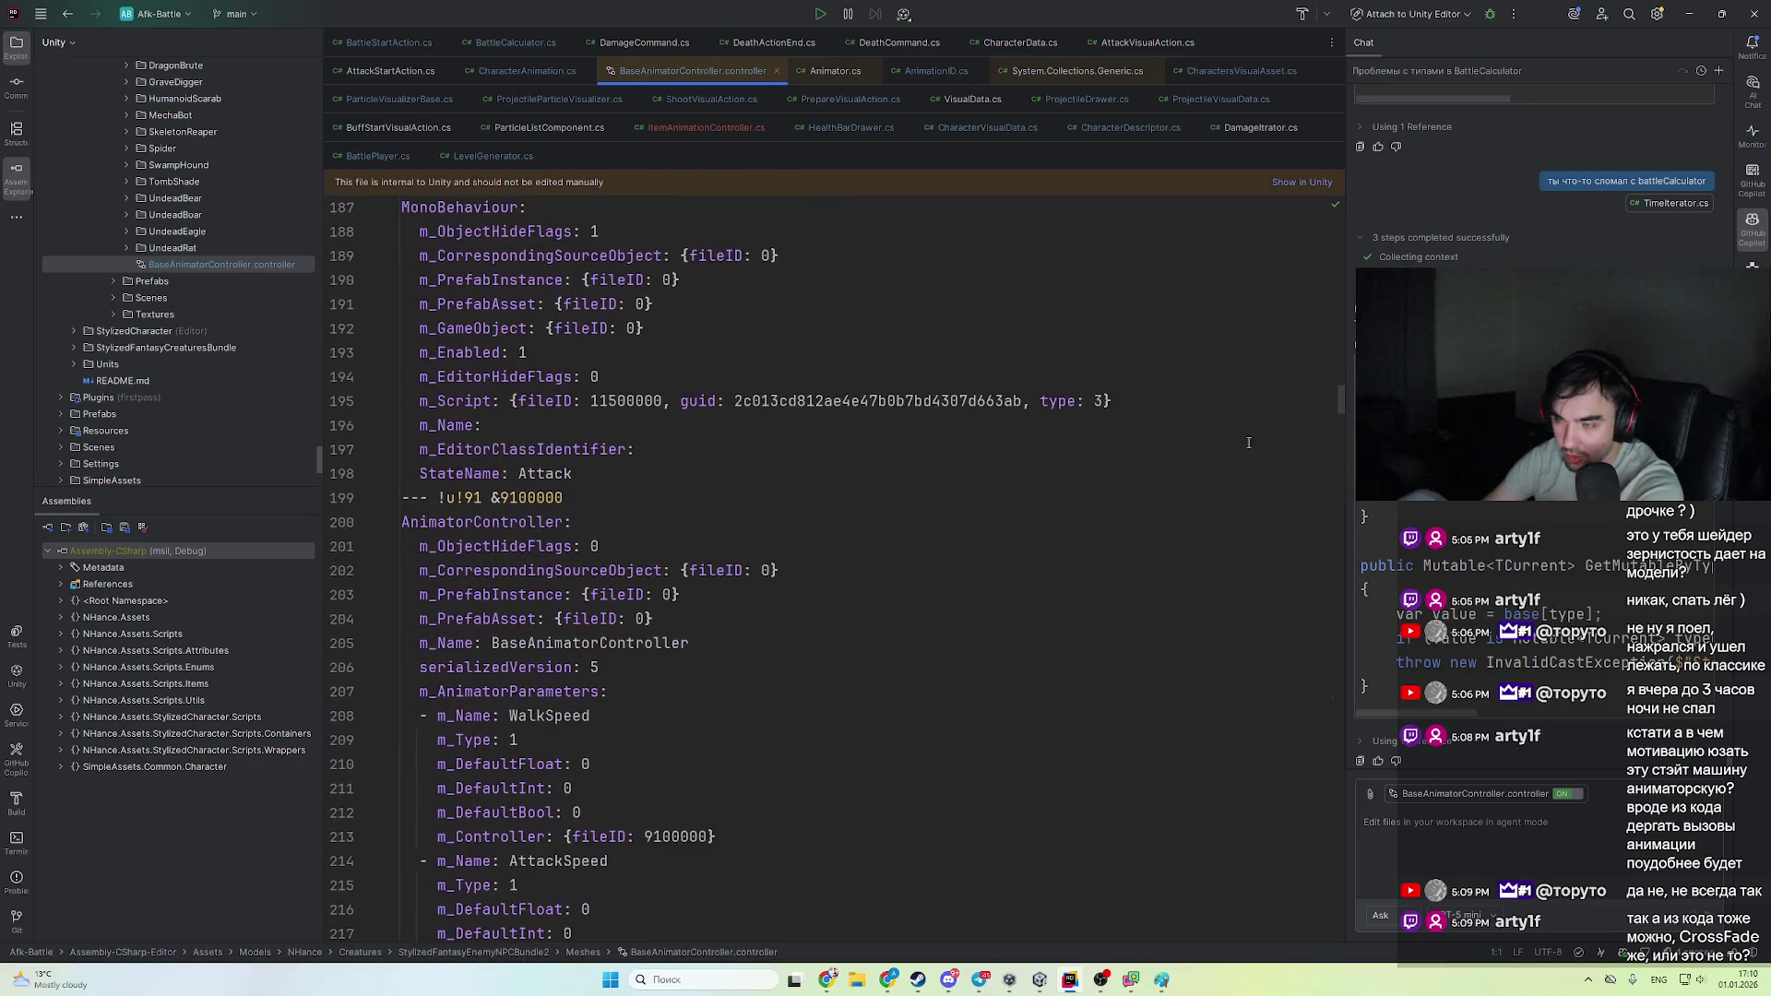
drag(1348, 388, 1293, 855)
scroll(1293, 855, down, 16)
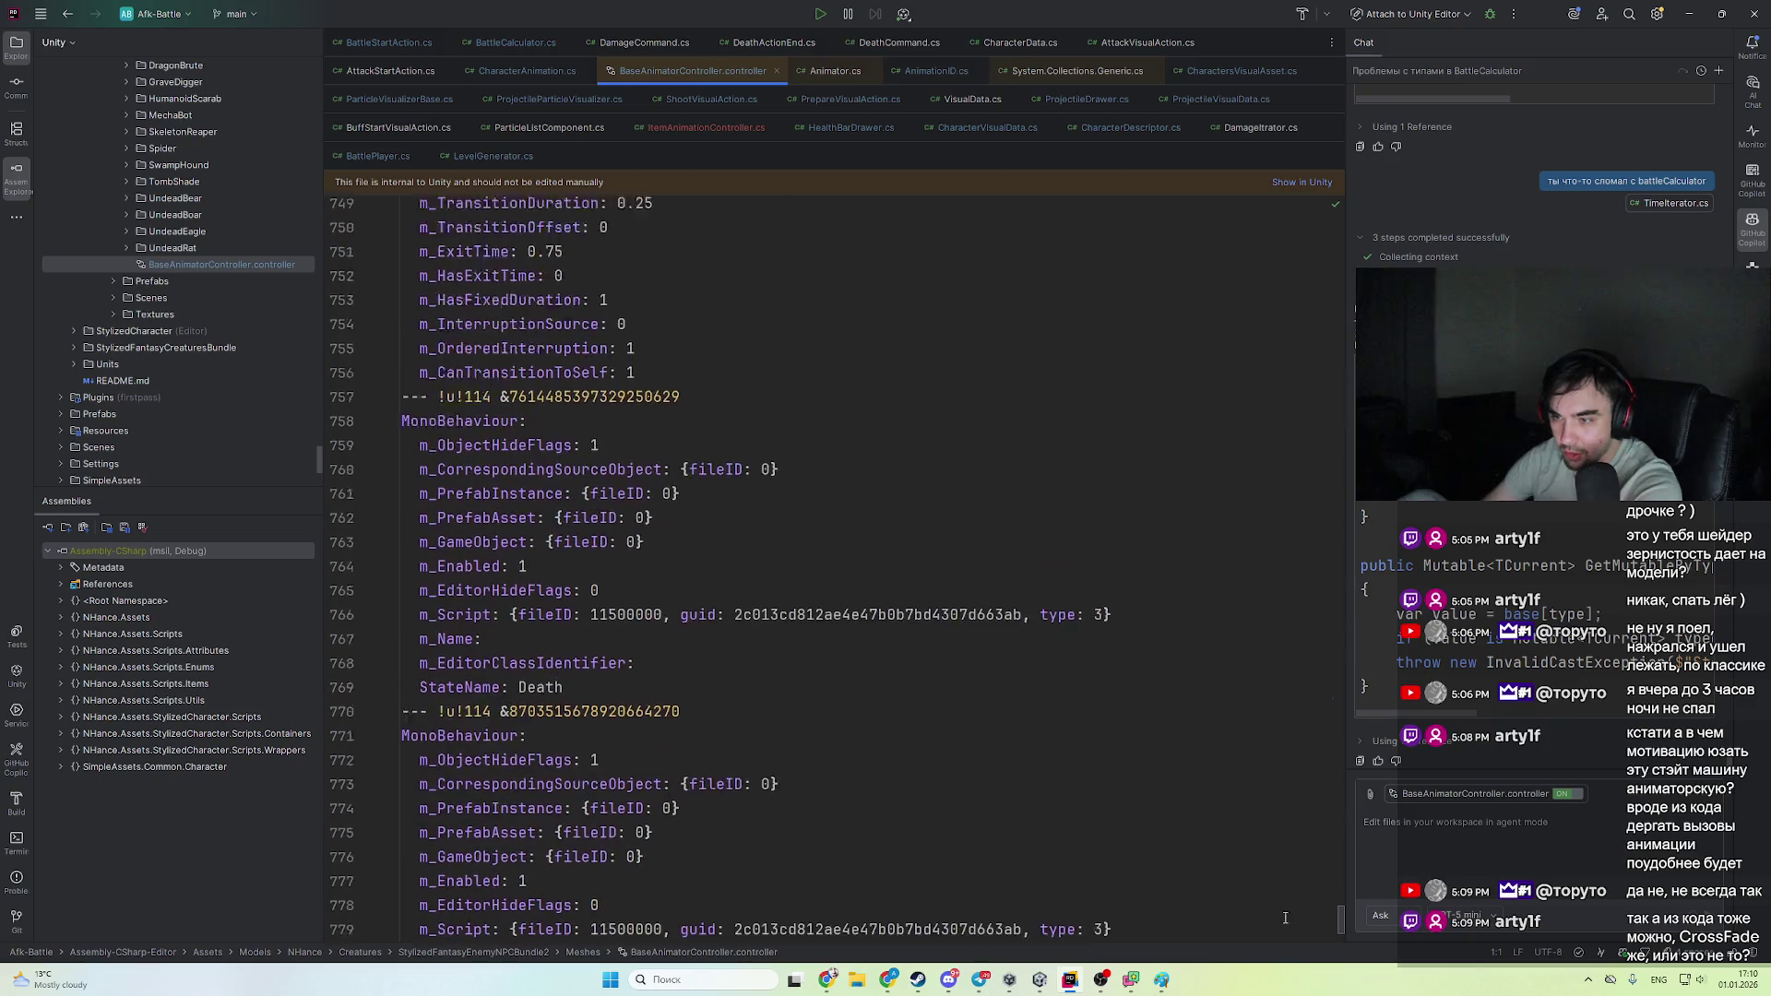
click(1694, 21)
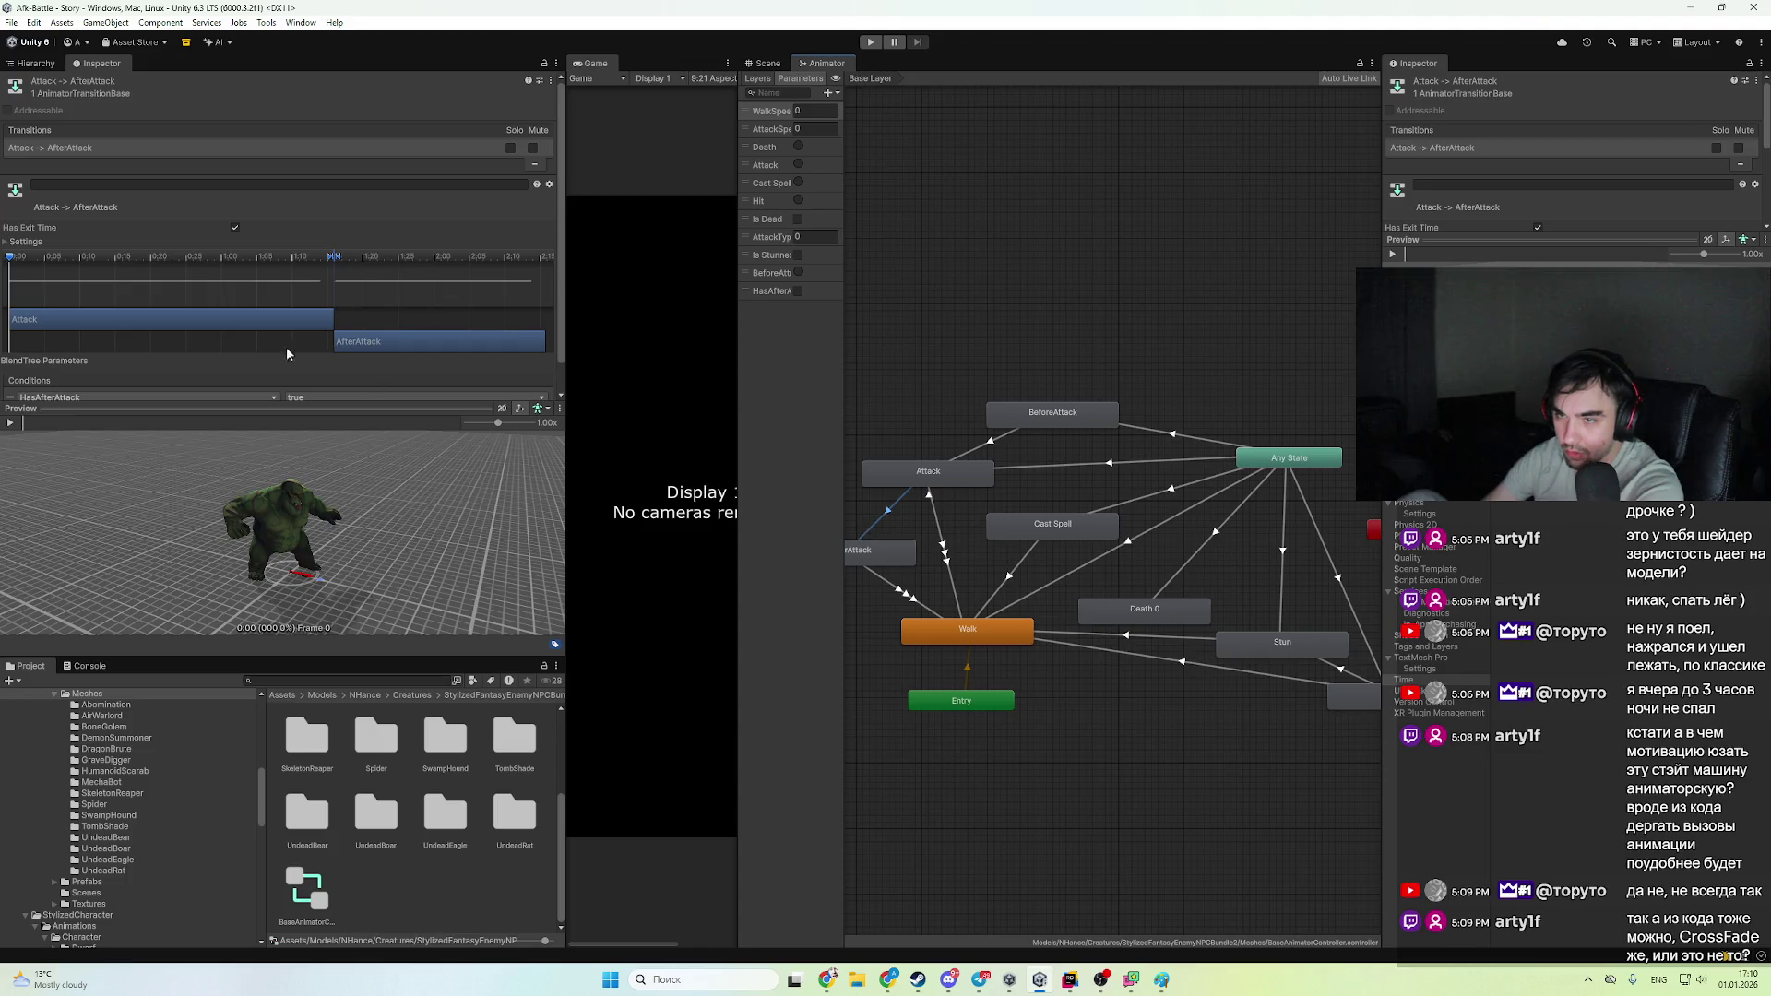
- Inspect the Attack, AfterAttack, Cast Spell, Death 0 and BeforeAttack states' settings
scroll(286, 348, down, 2)
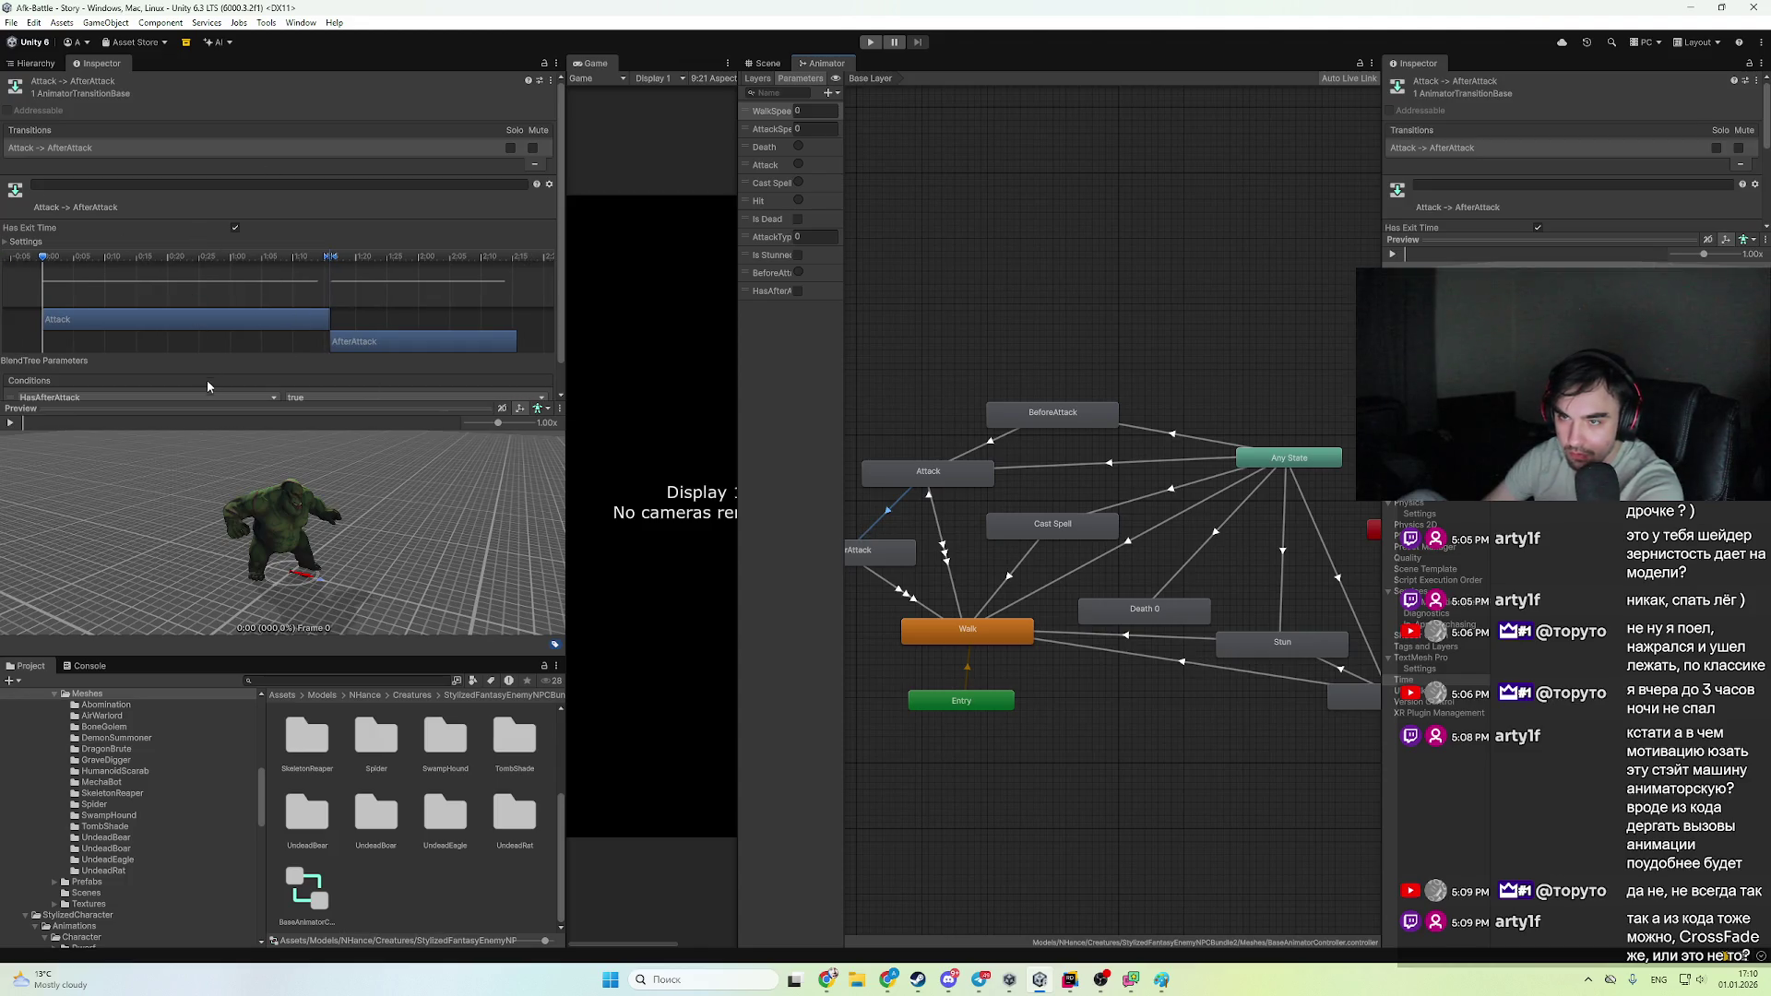
scroll(212, 385, down, 1)
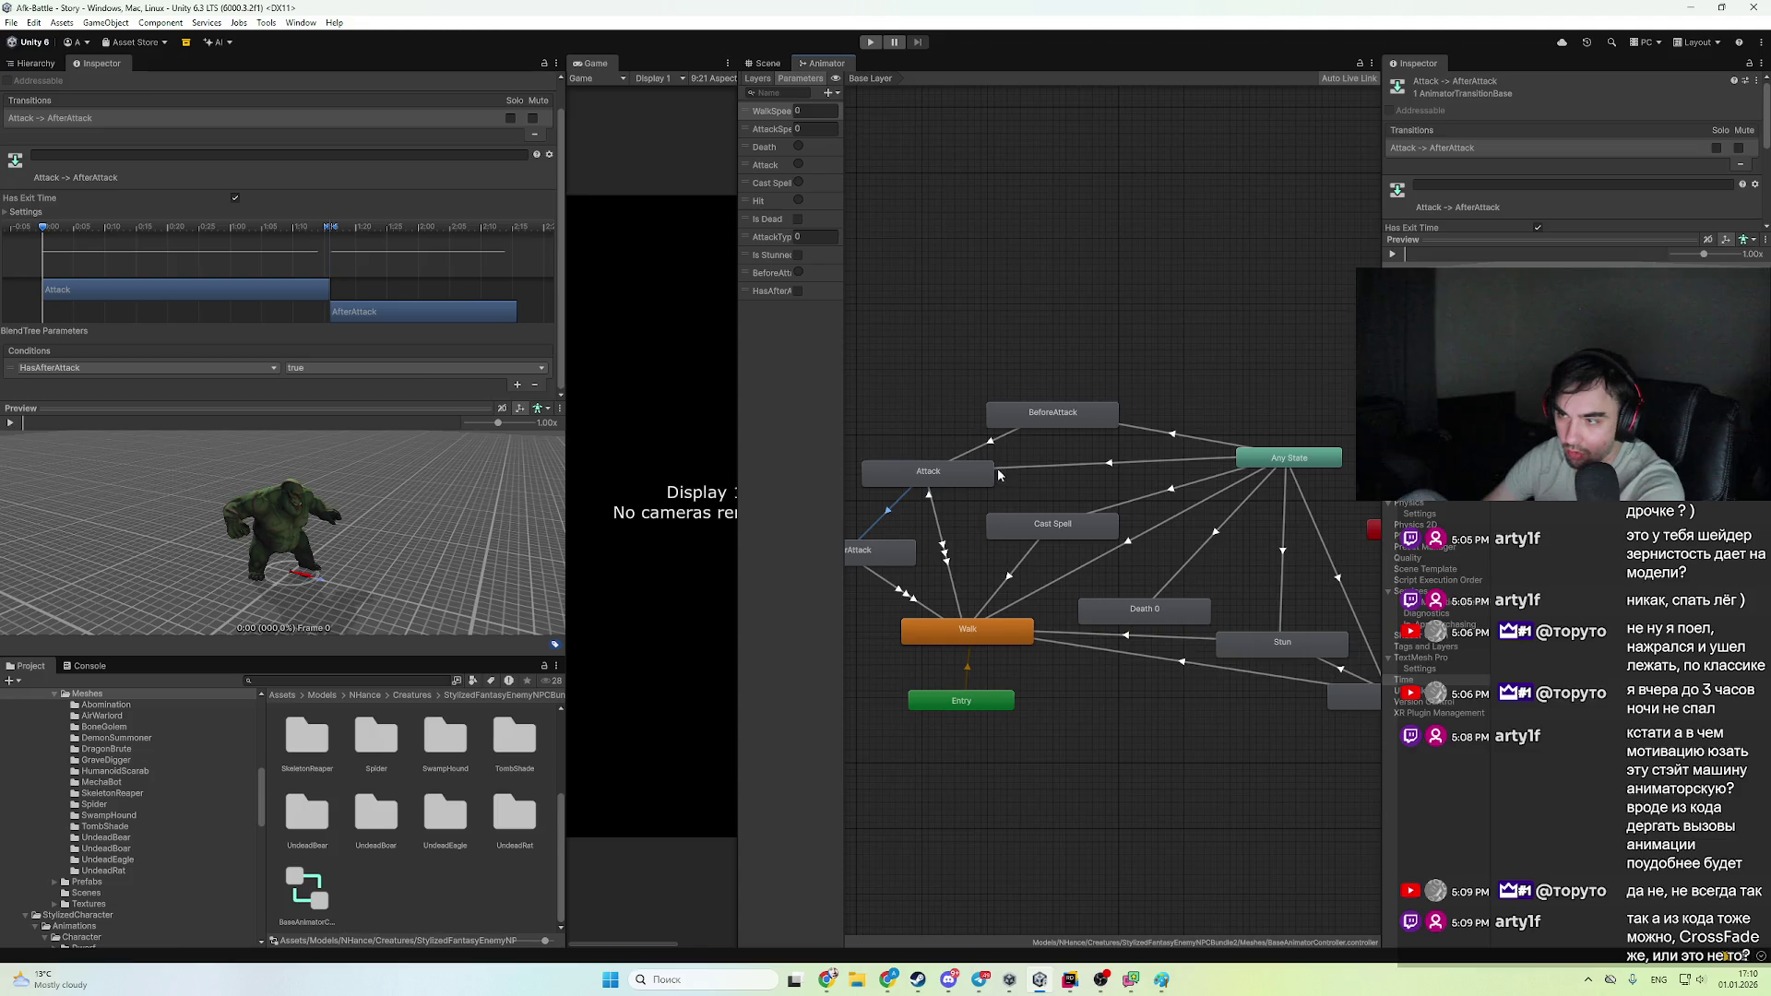
drag(998, 475, 1064, 464)
click(1063, 464)
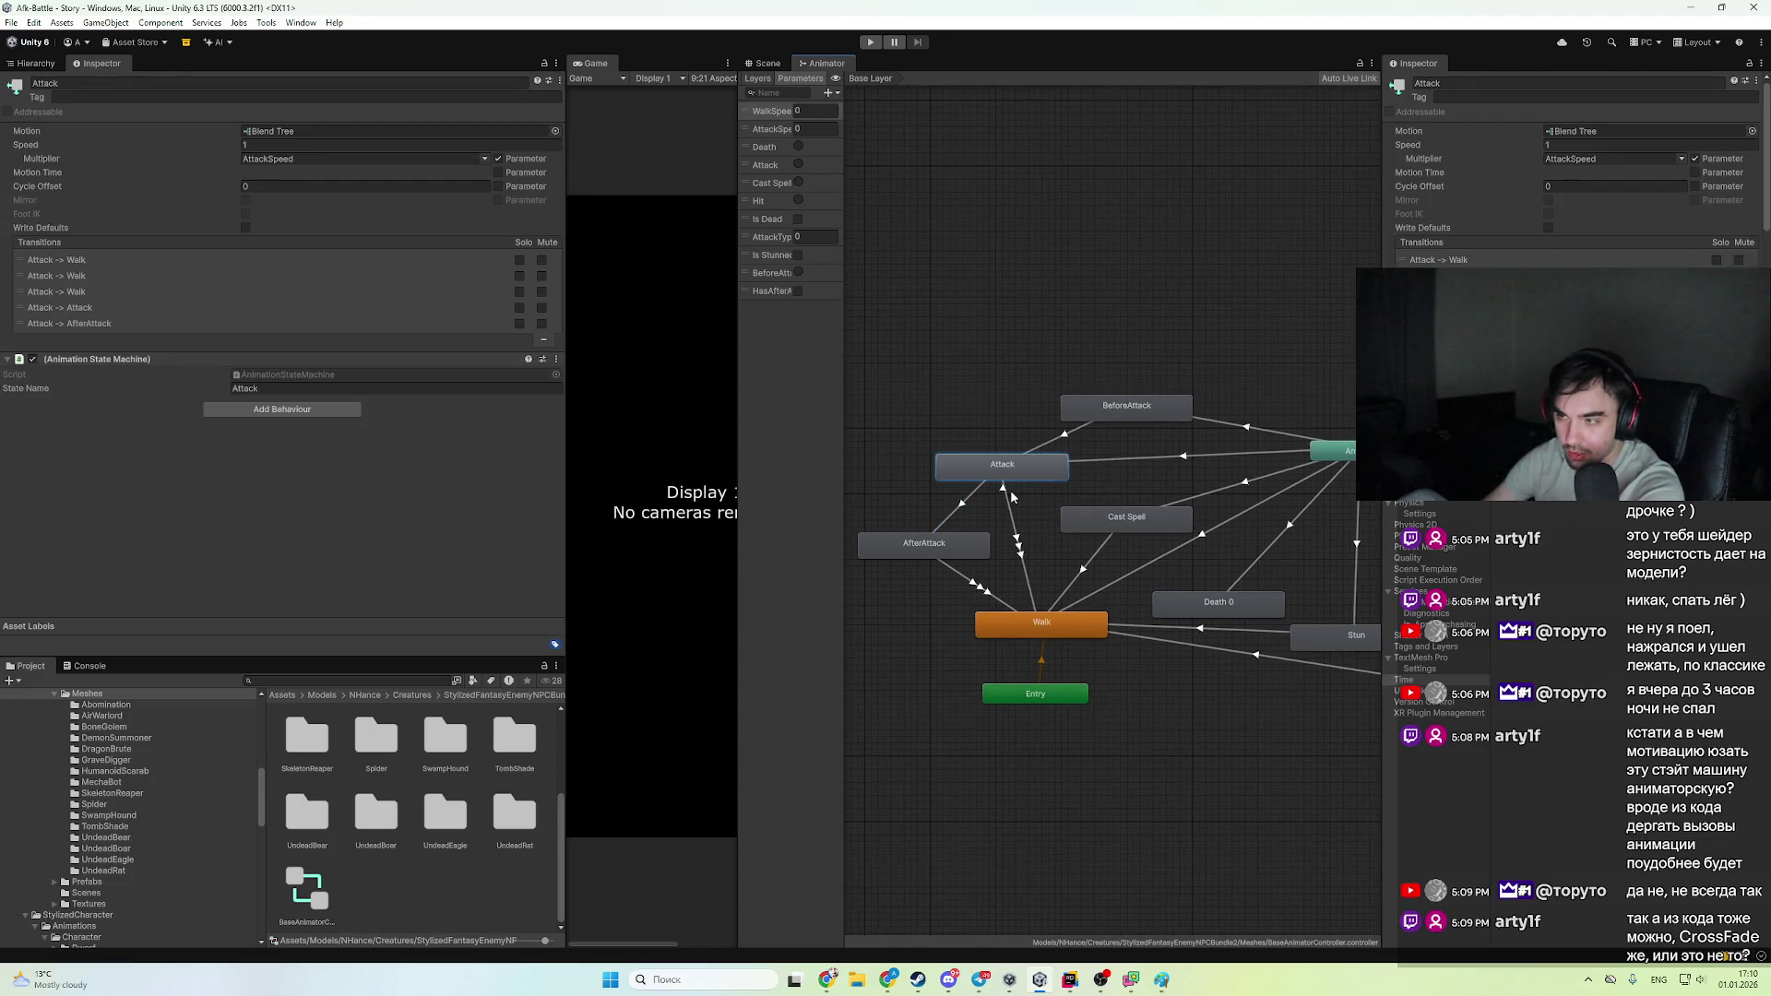
click(962, 552)
drag(943, 606, 983, 612)
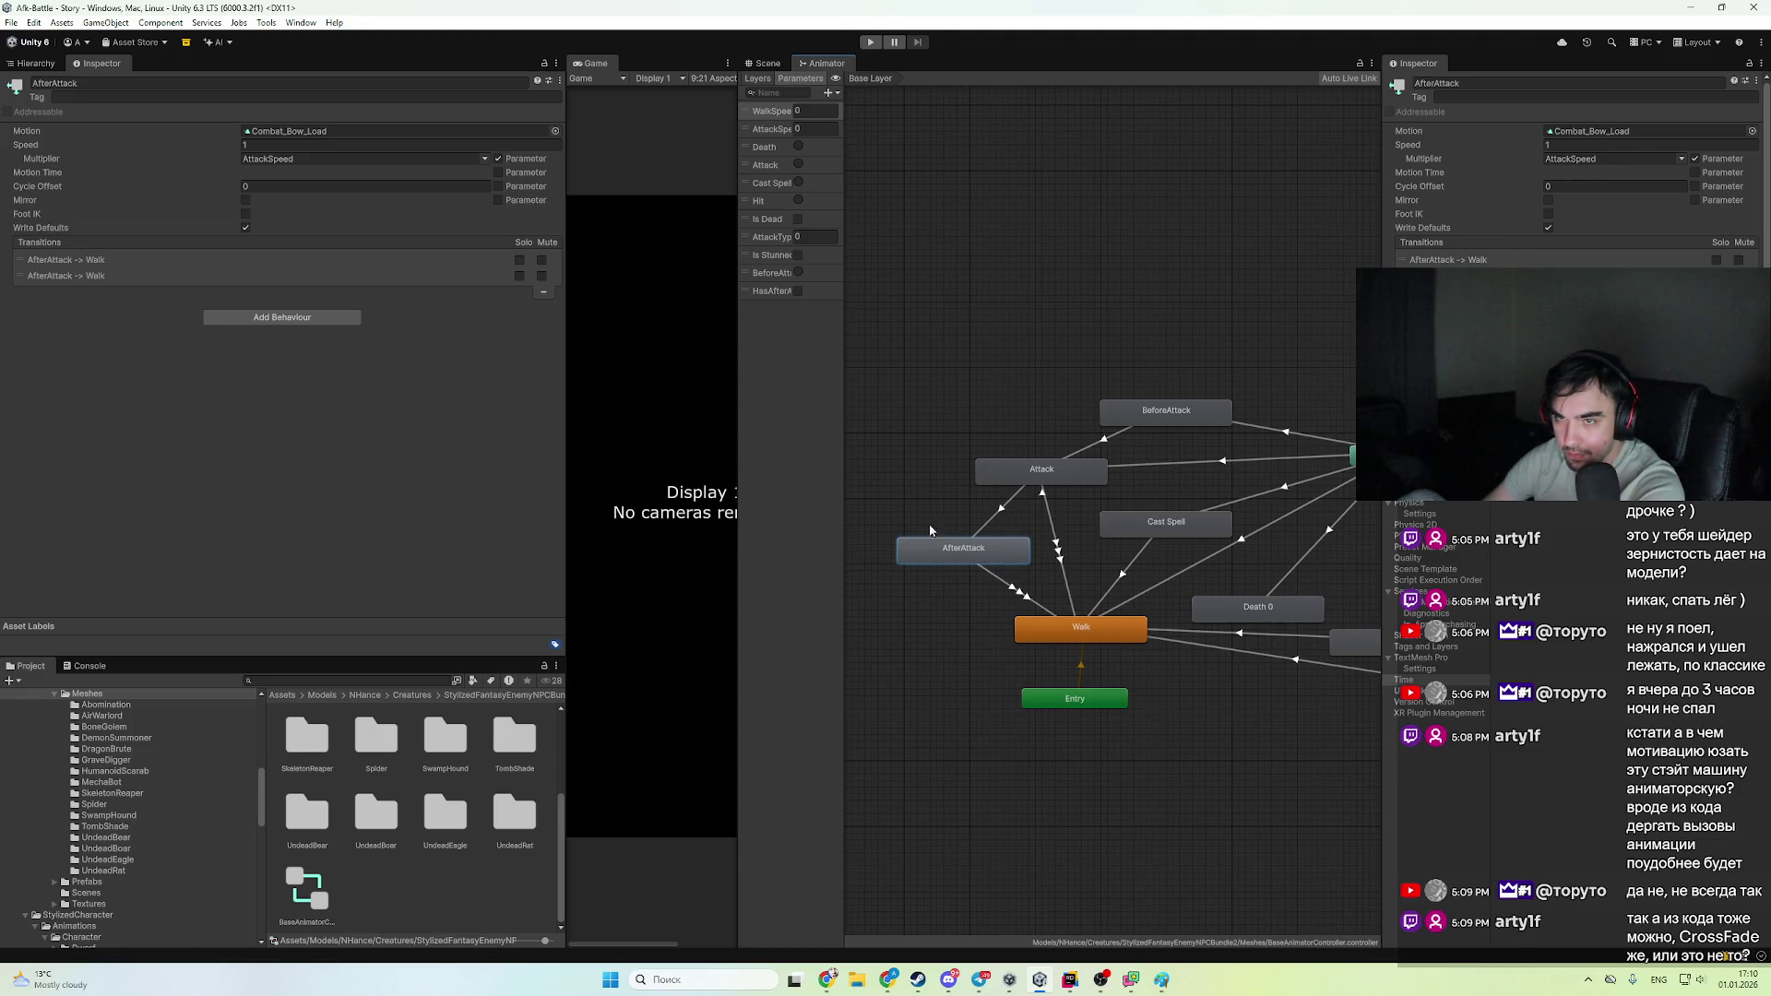
click(1137, 531)
drag(1089, 587, 1036, 557)
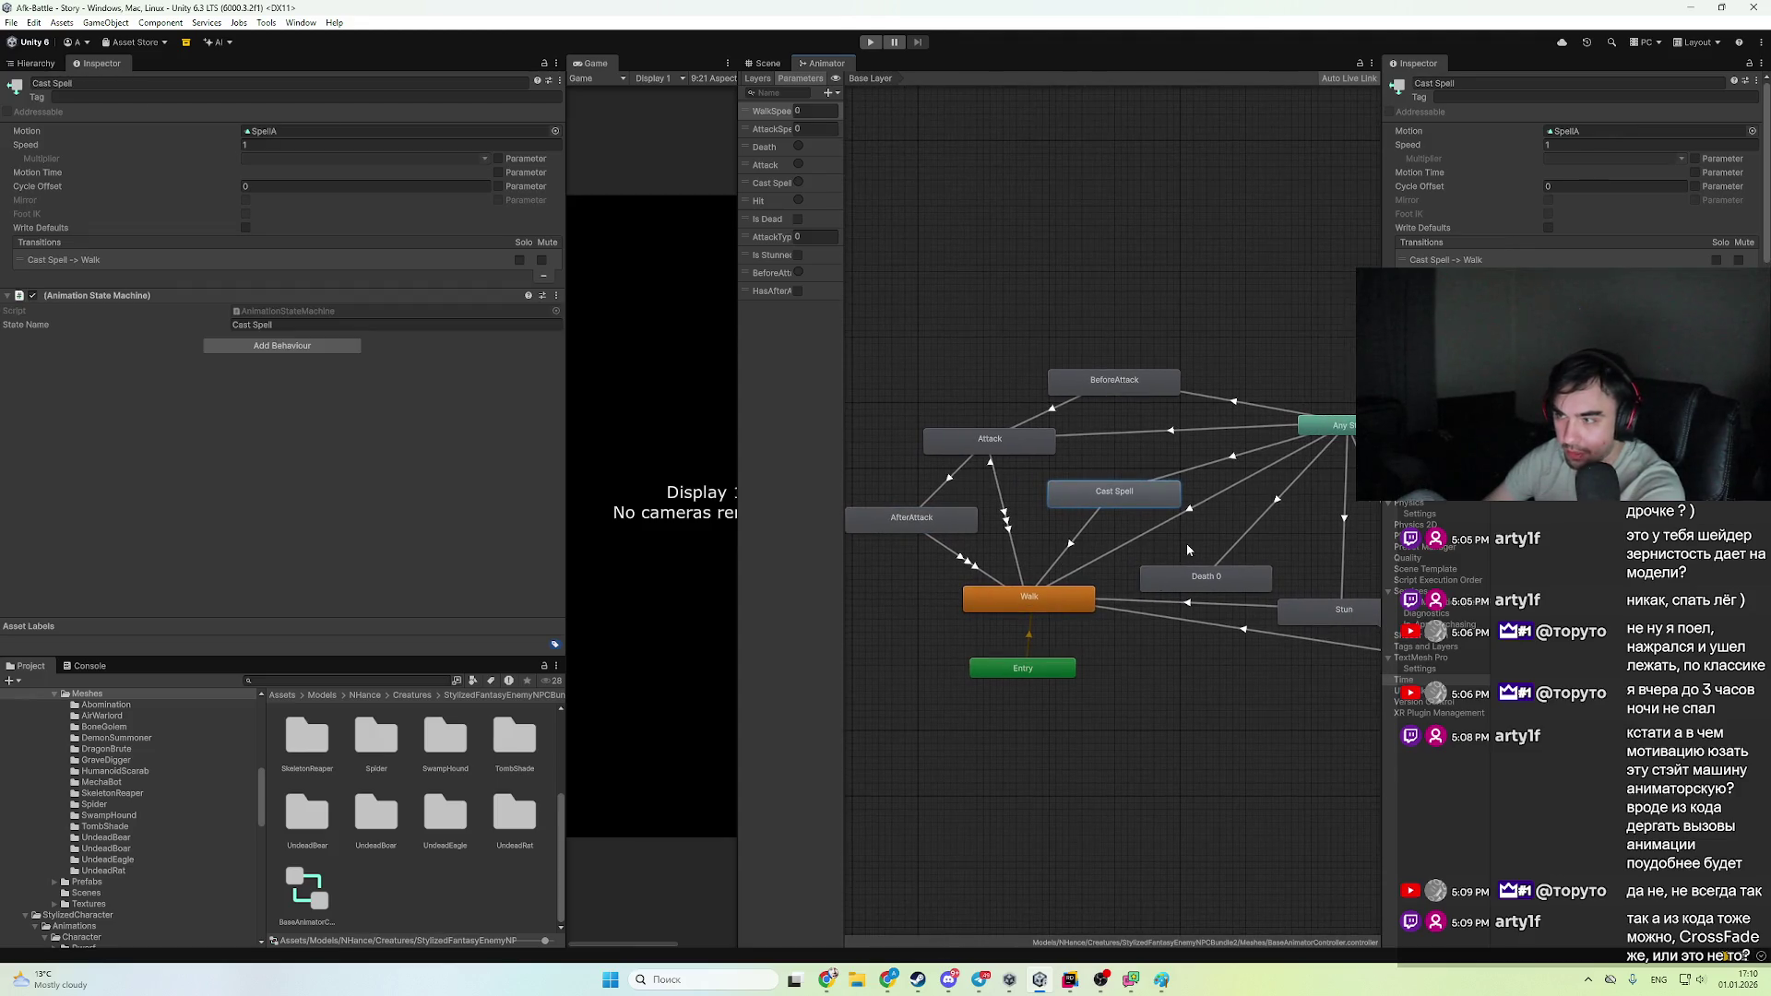
click(1191, 581)
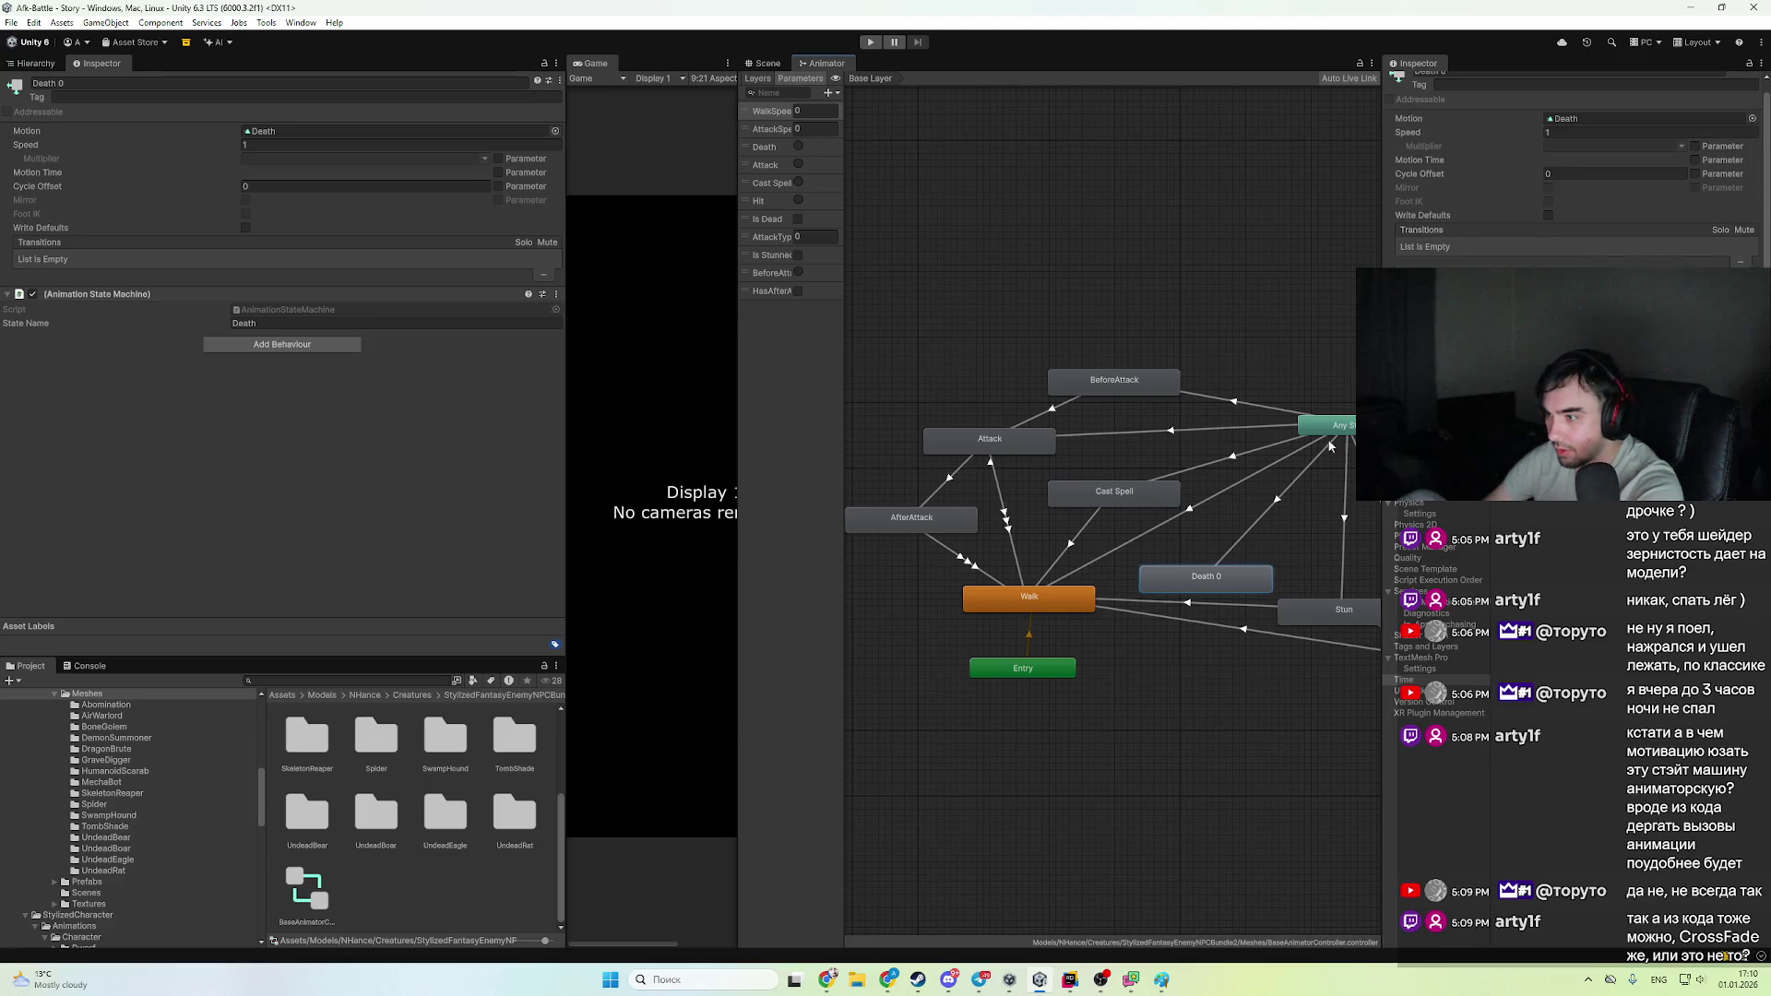
click(1115, 380)
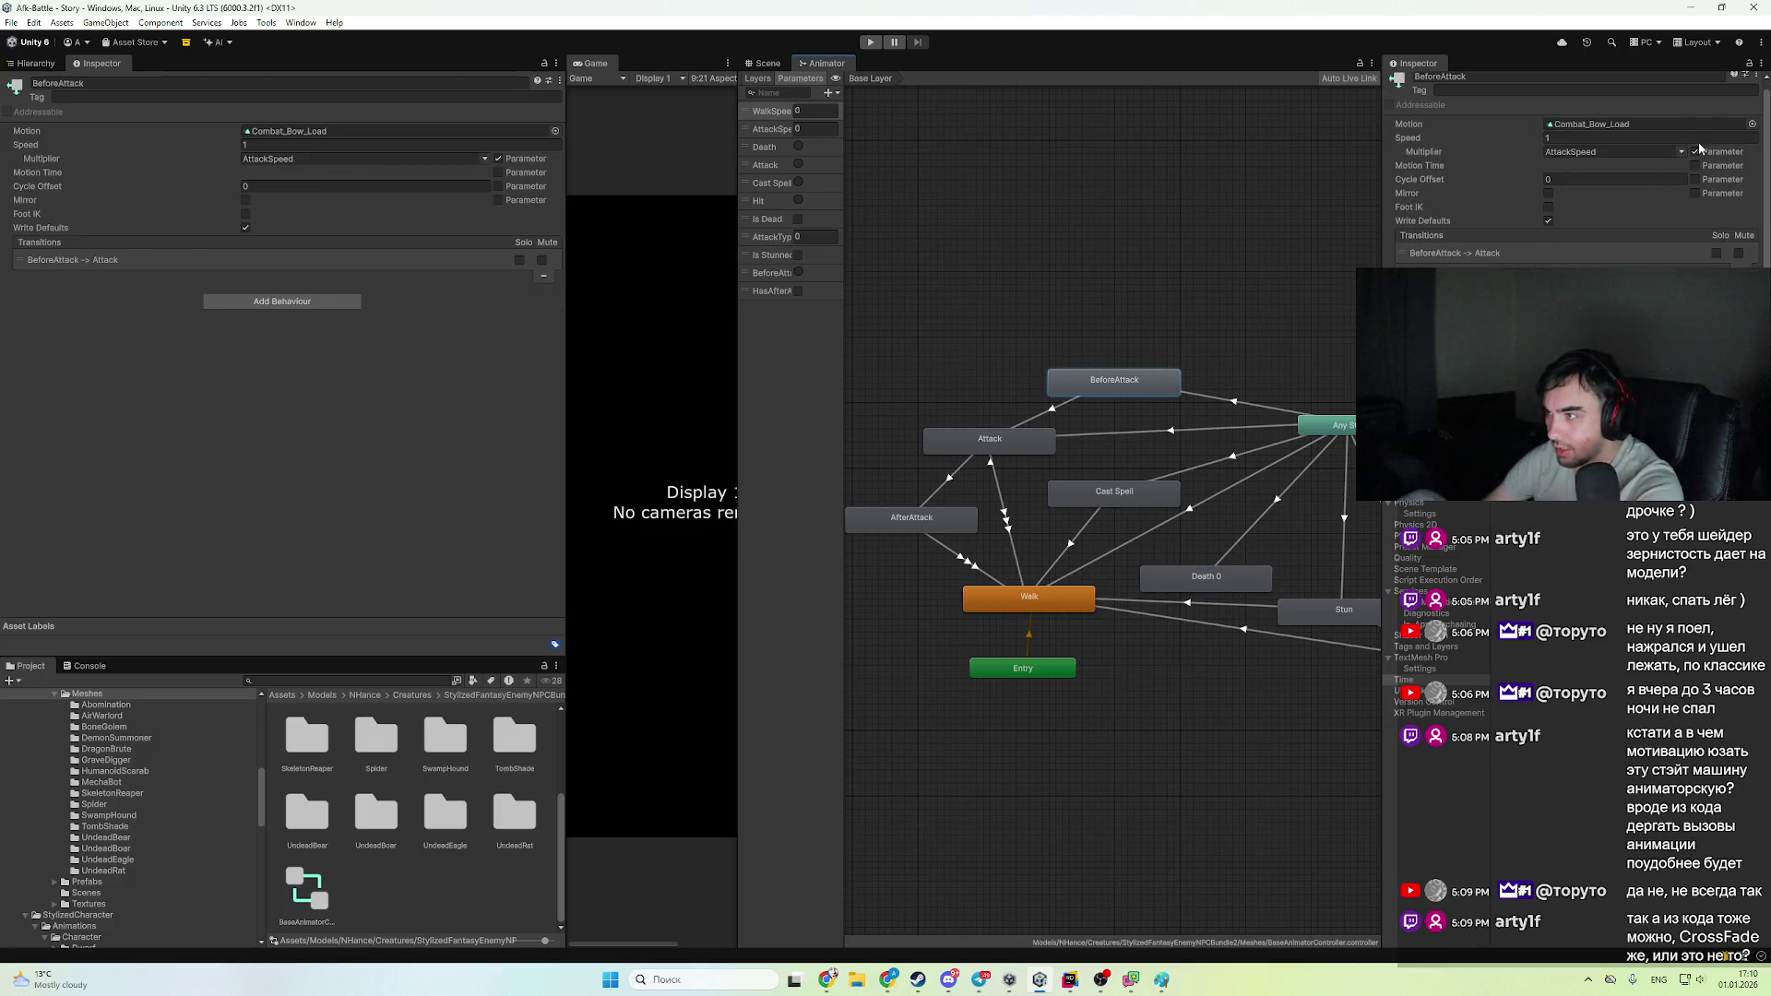
- Set AfterAttack's motion clip to Swim_Right and open the controller asset in Rider
click(1752, 127)
click(912, 517)
click(1753, 127)
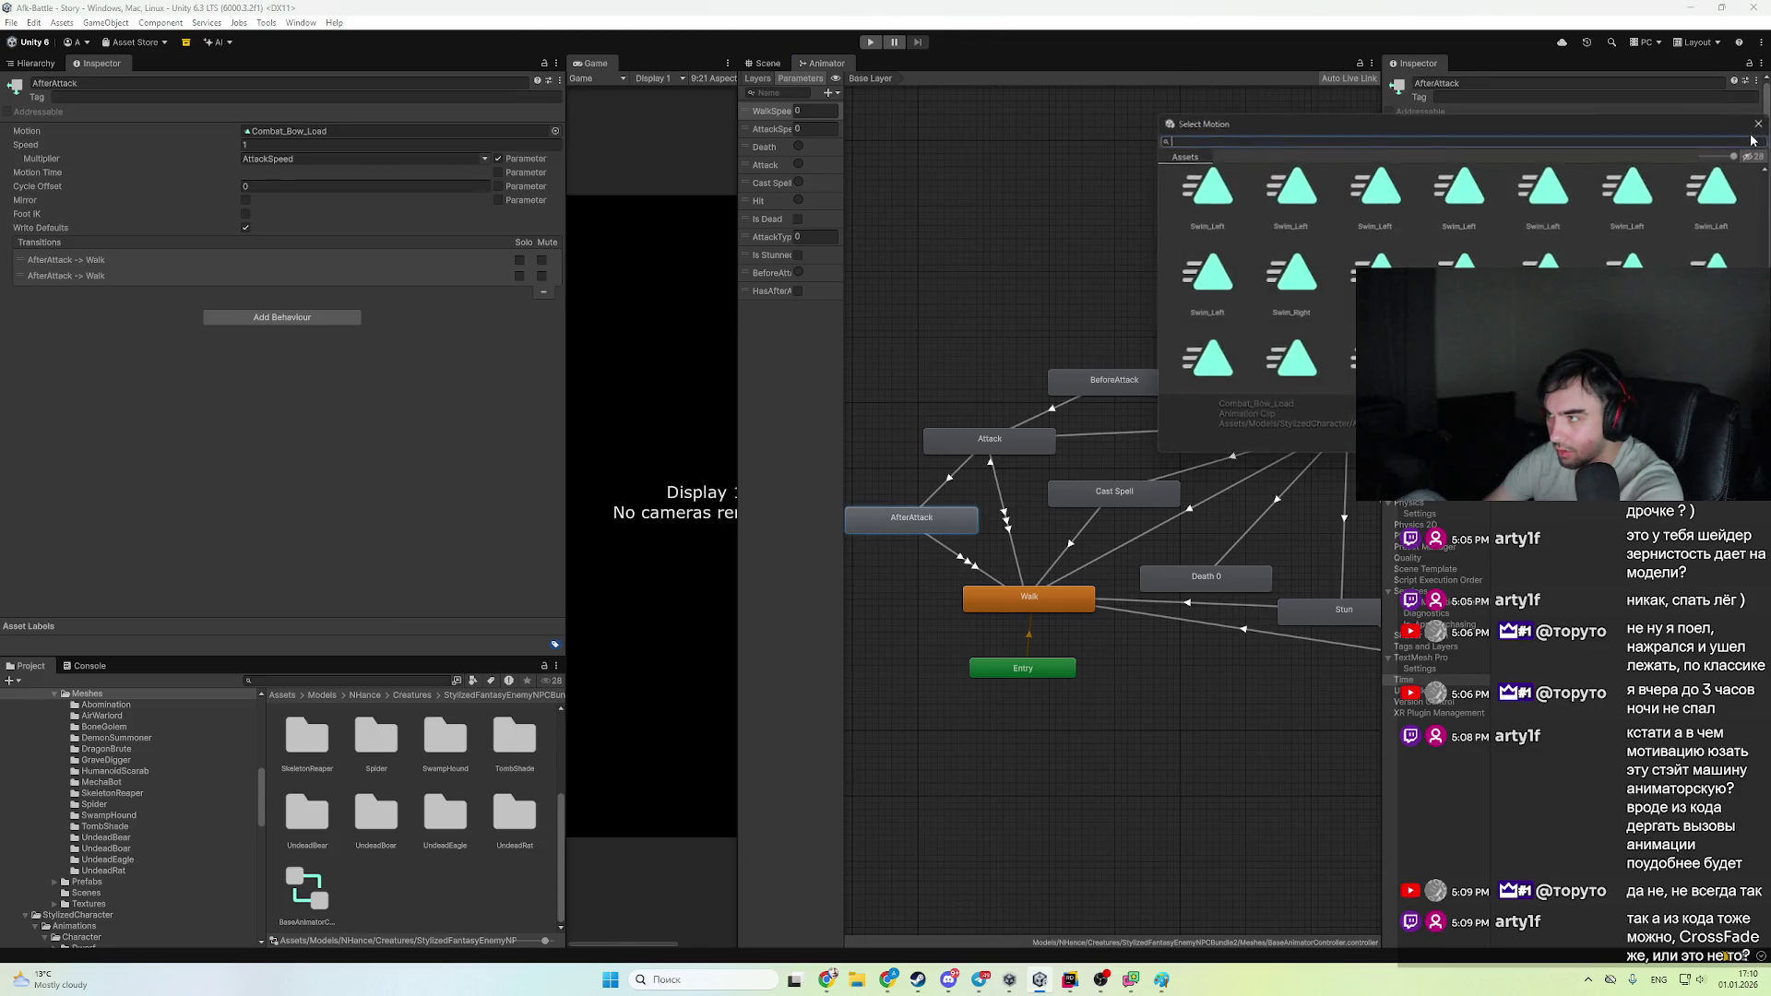
click(1294, 287)
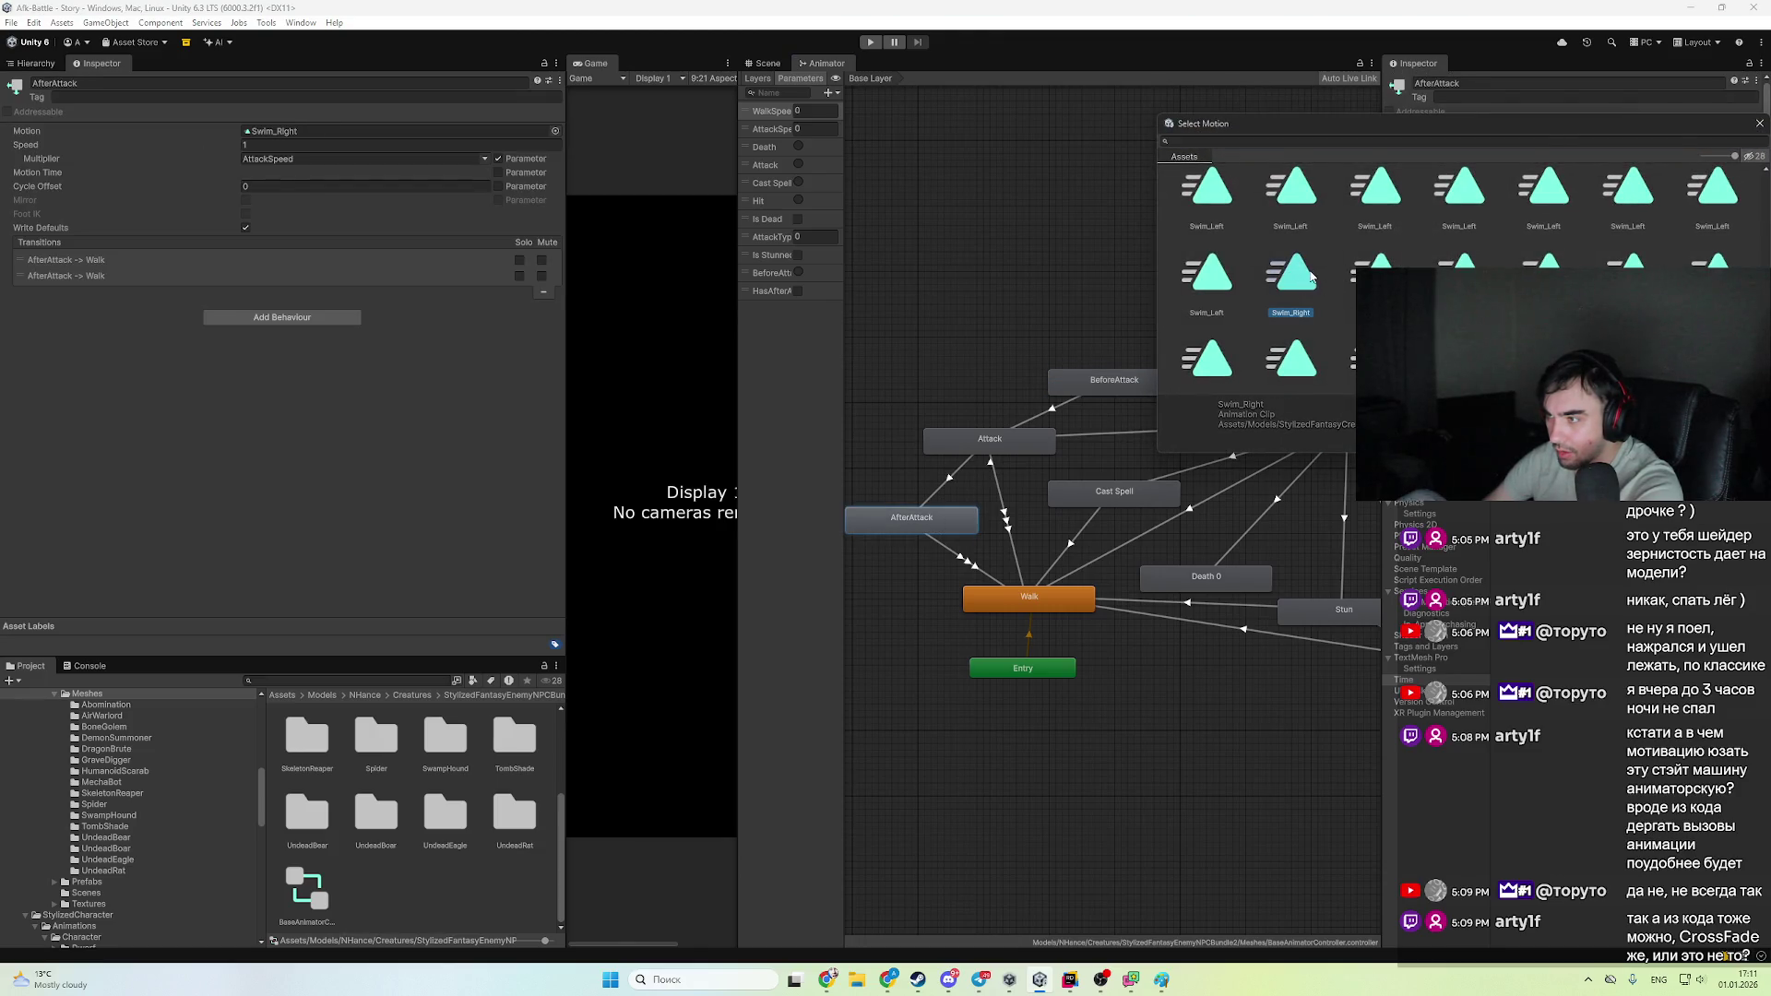
double_click(1310, 277)
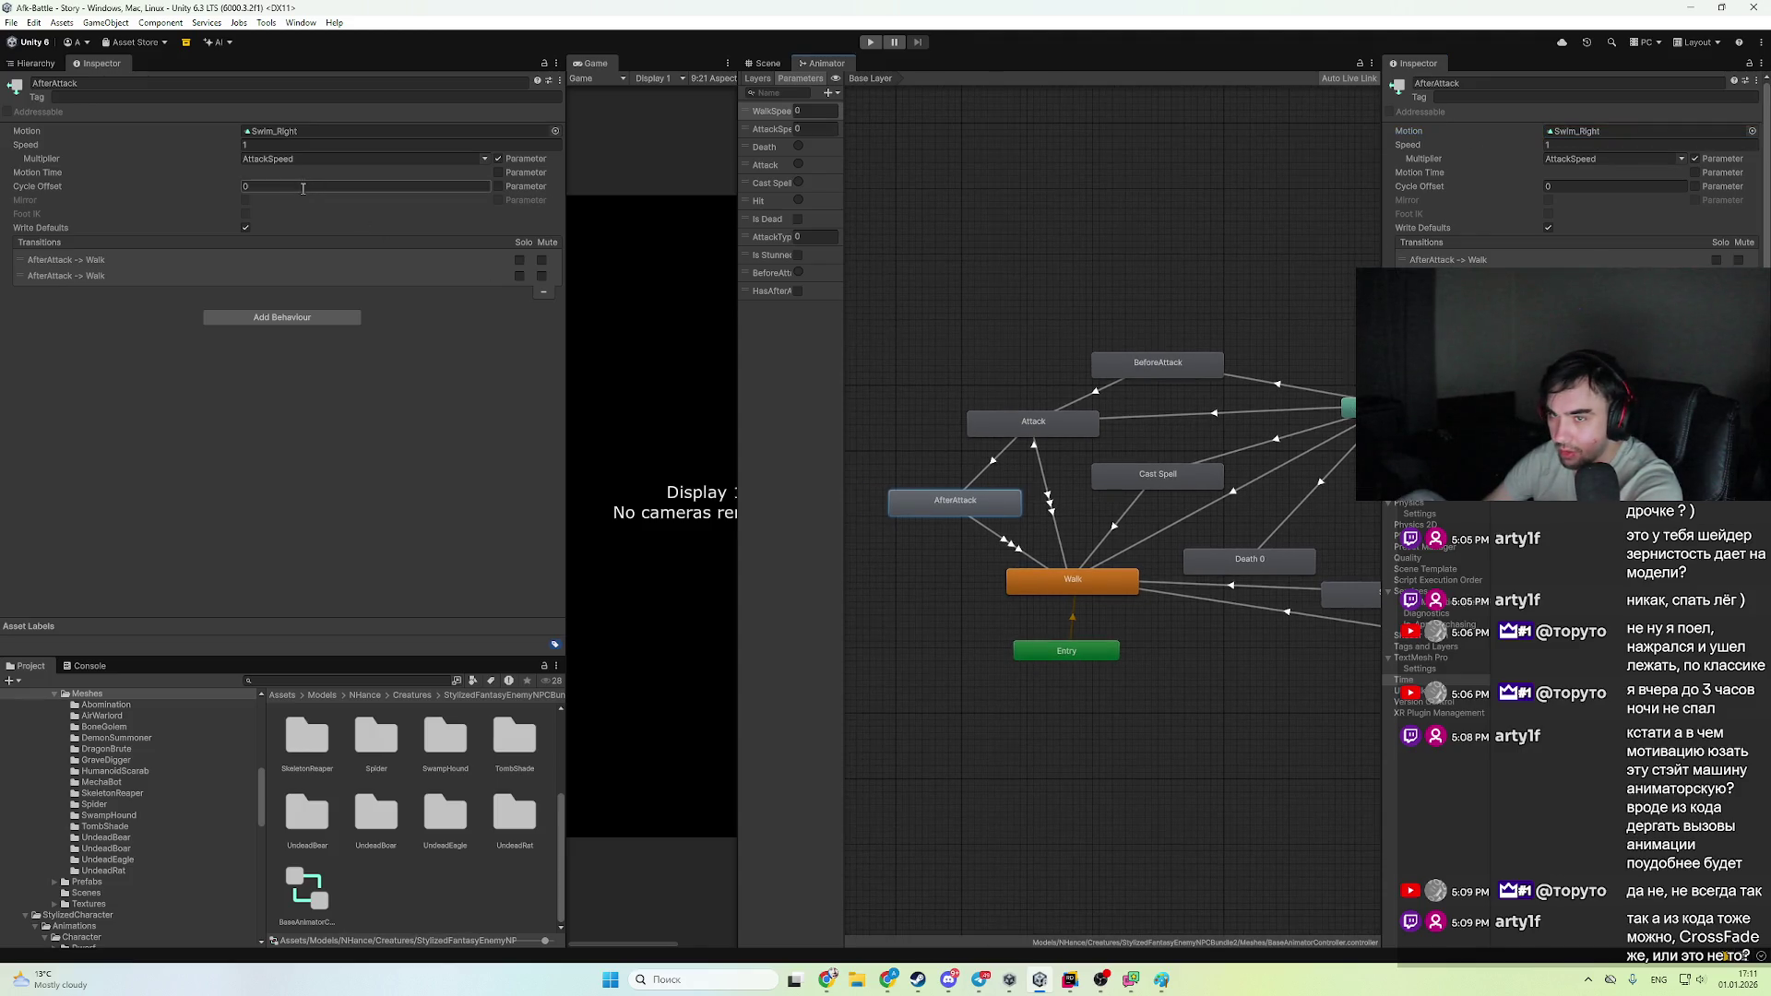
click(307, 888)
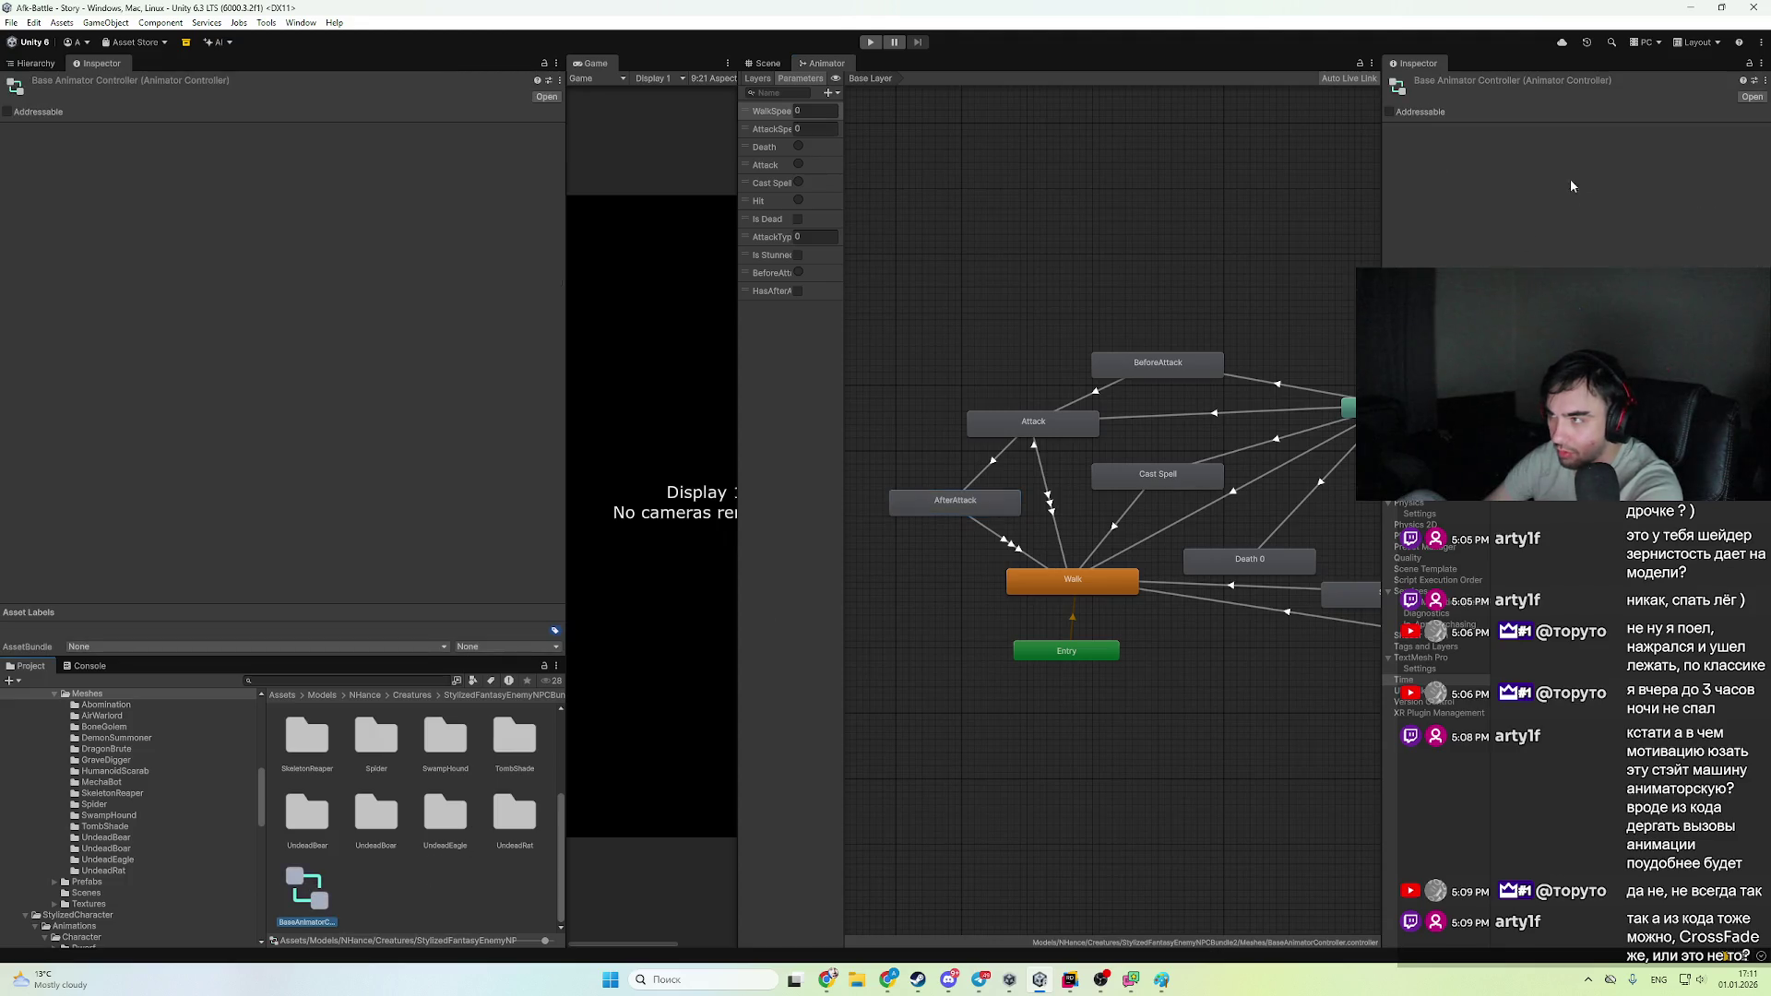
click(1746, 99)
click(1070, 979)
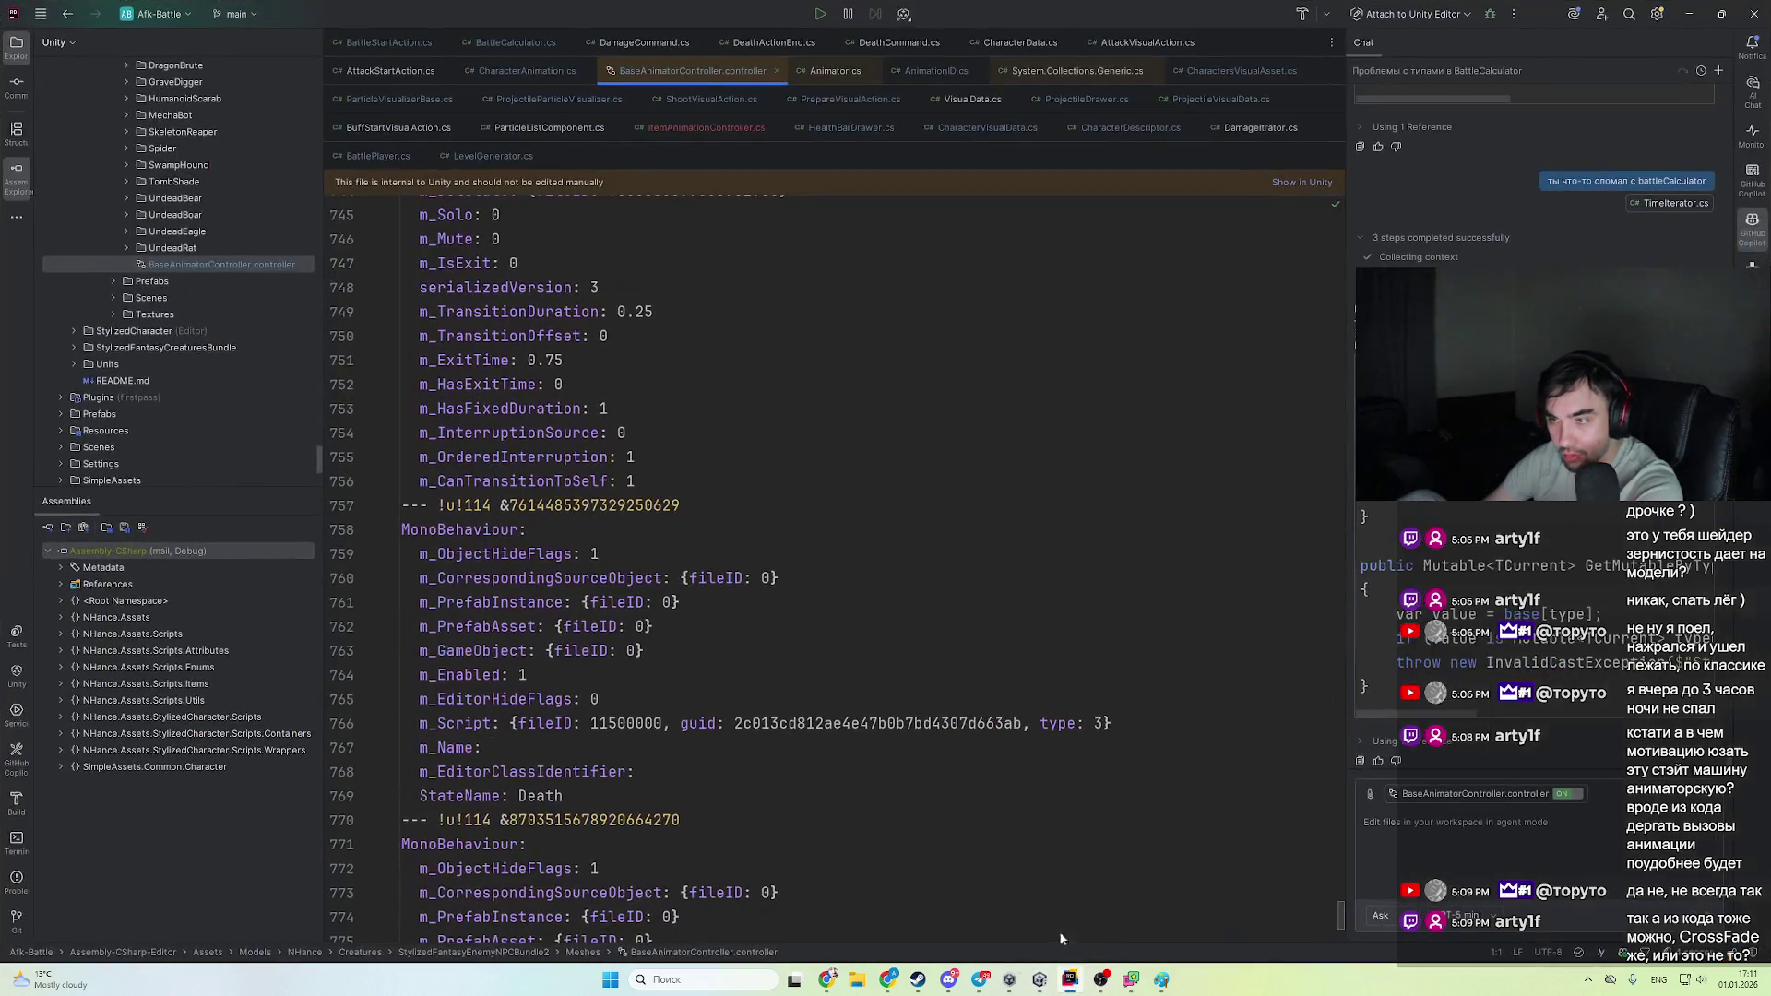
scroll(1329, 239, down, 5)
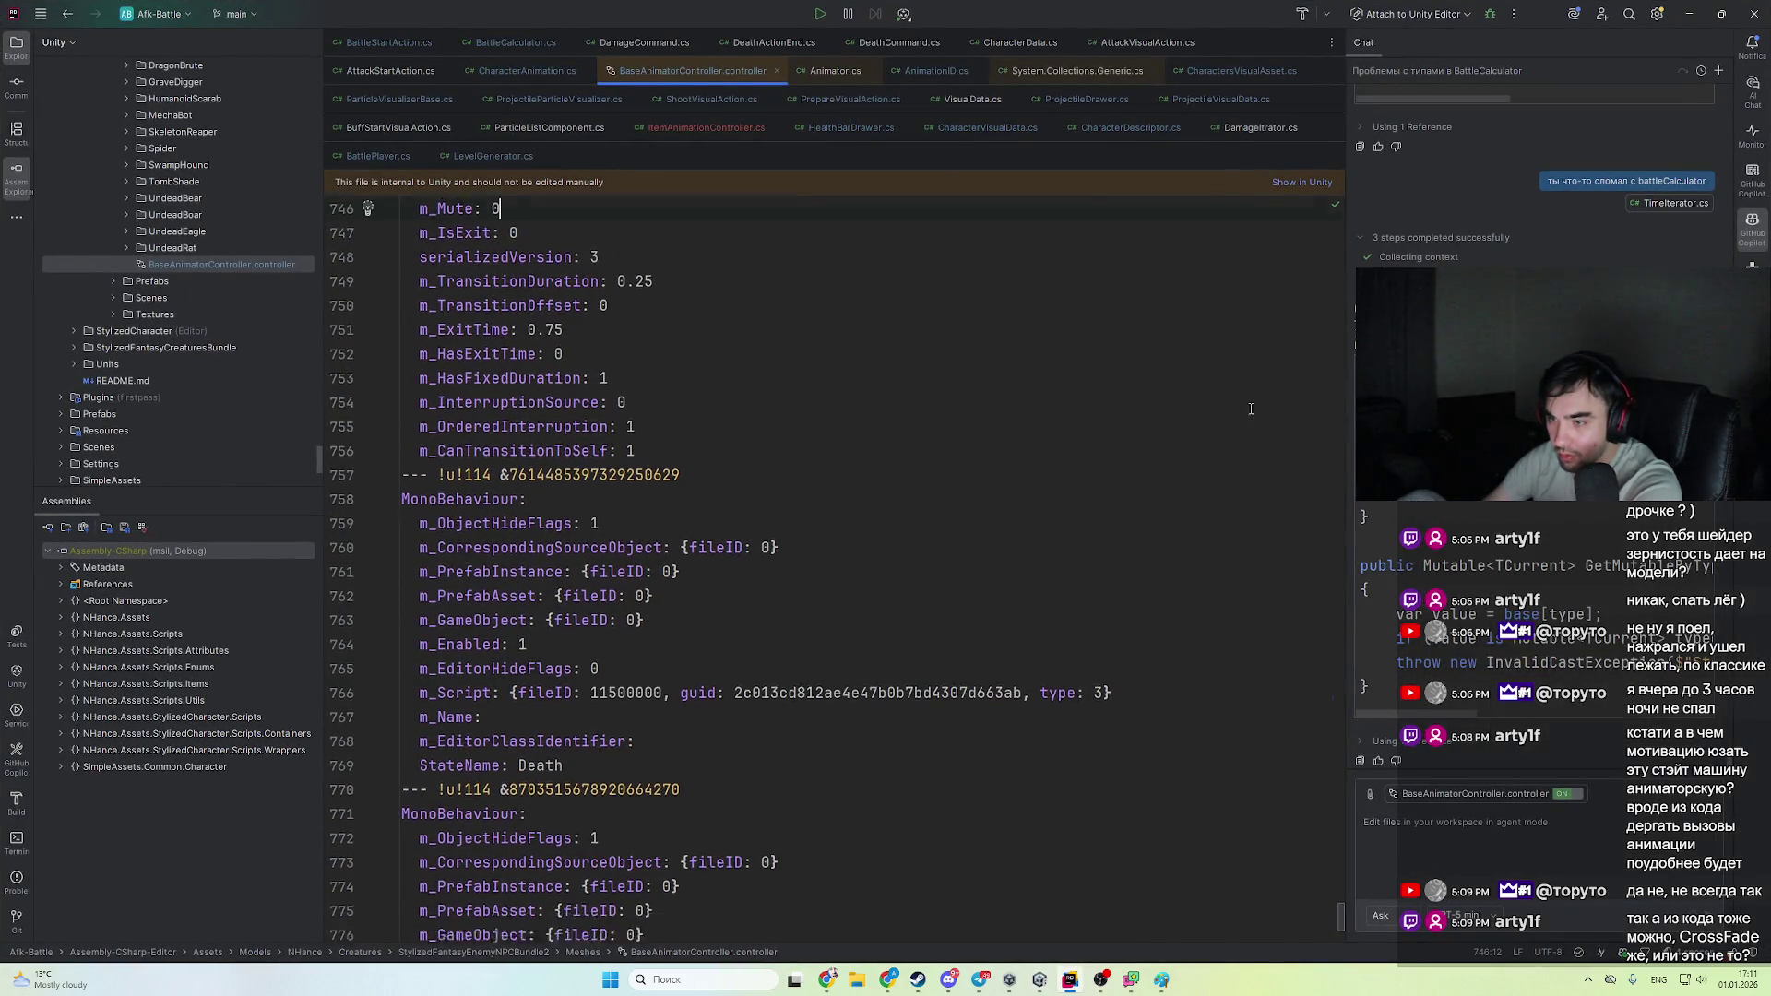
key(ctrl+f)
text(Stun)
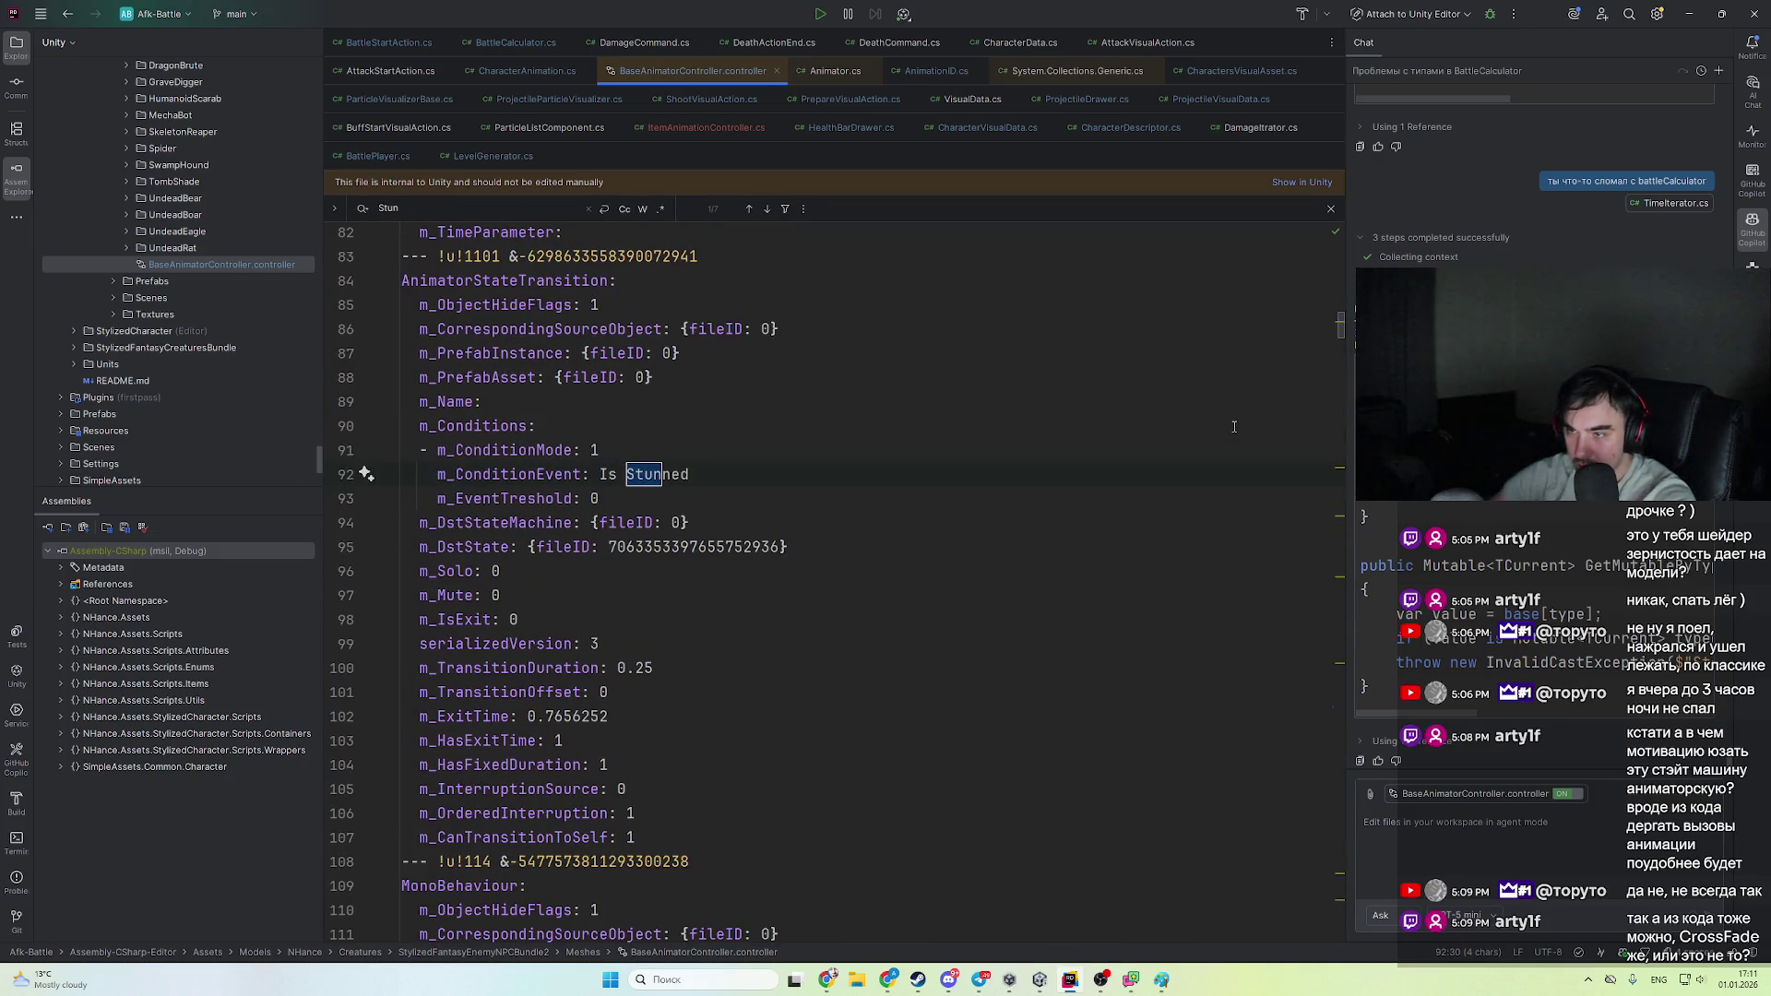
key(Return)
key(Return)
key(Return)
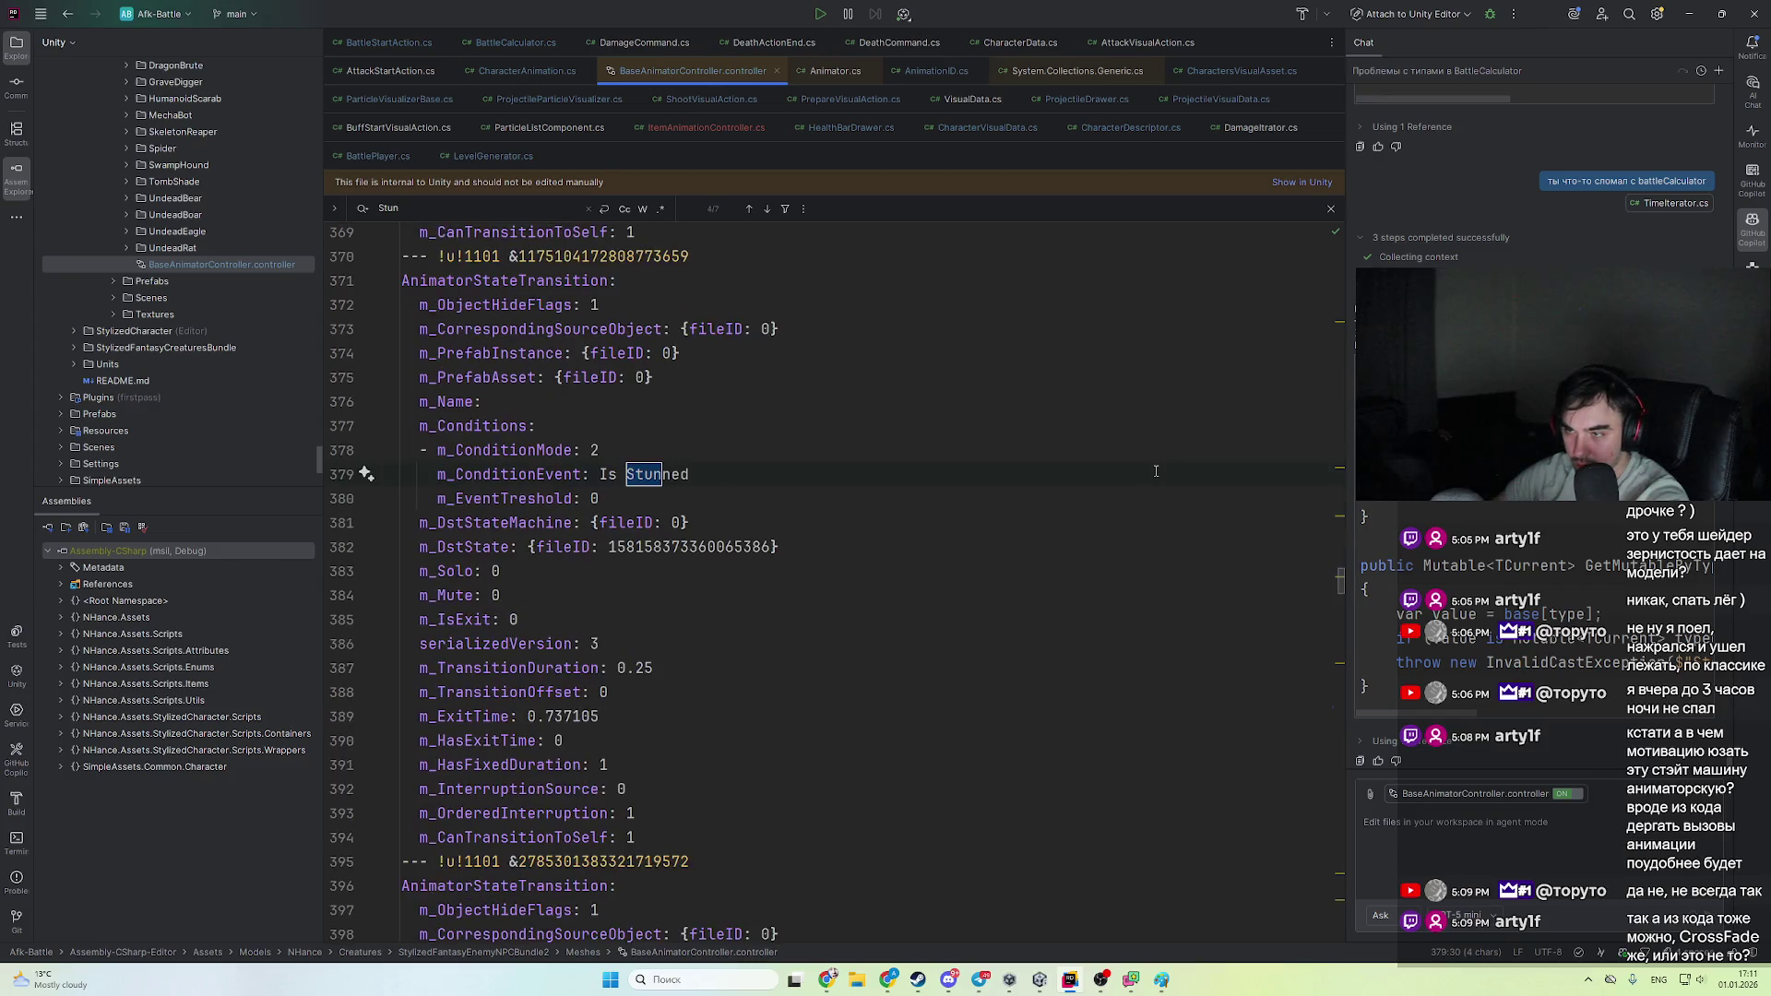
key(Return)
key(Return)
scroll(922, 507, up, 1)
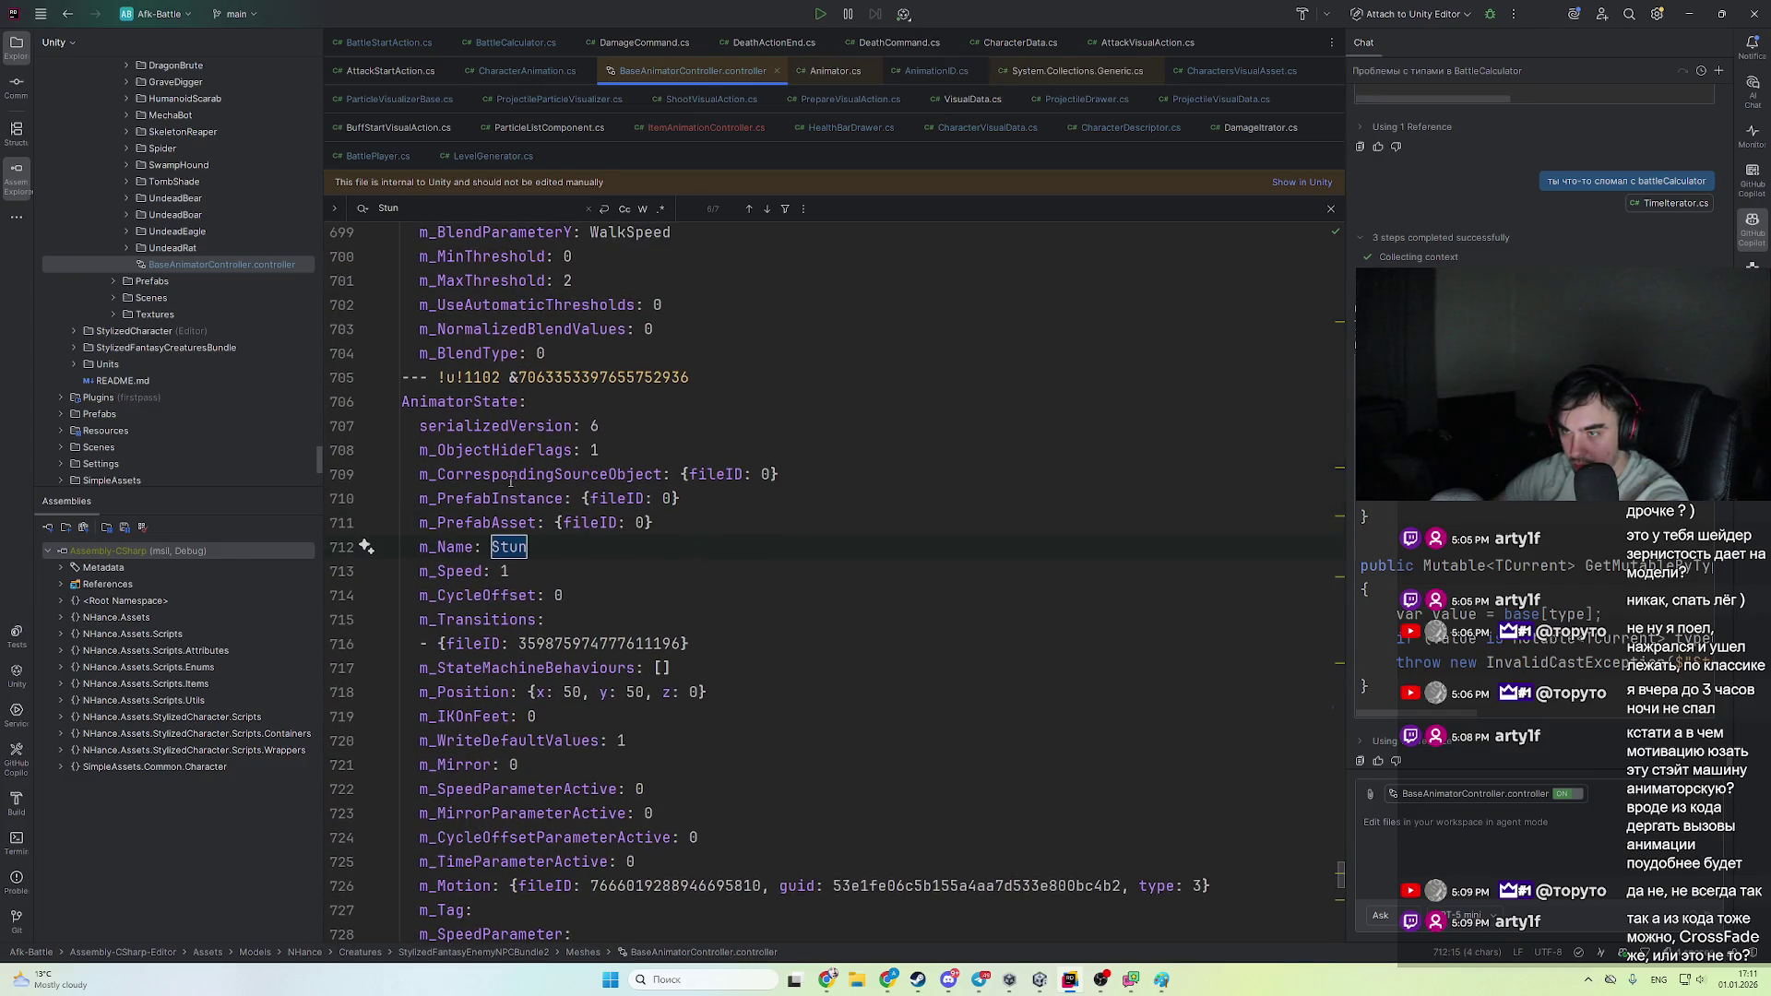
double_click(506, 401)
click(693, 572)
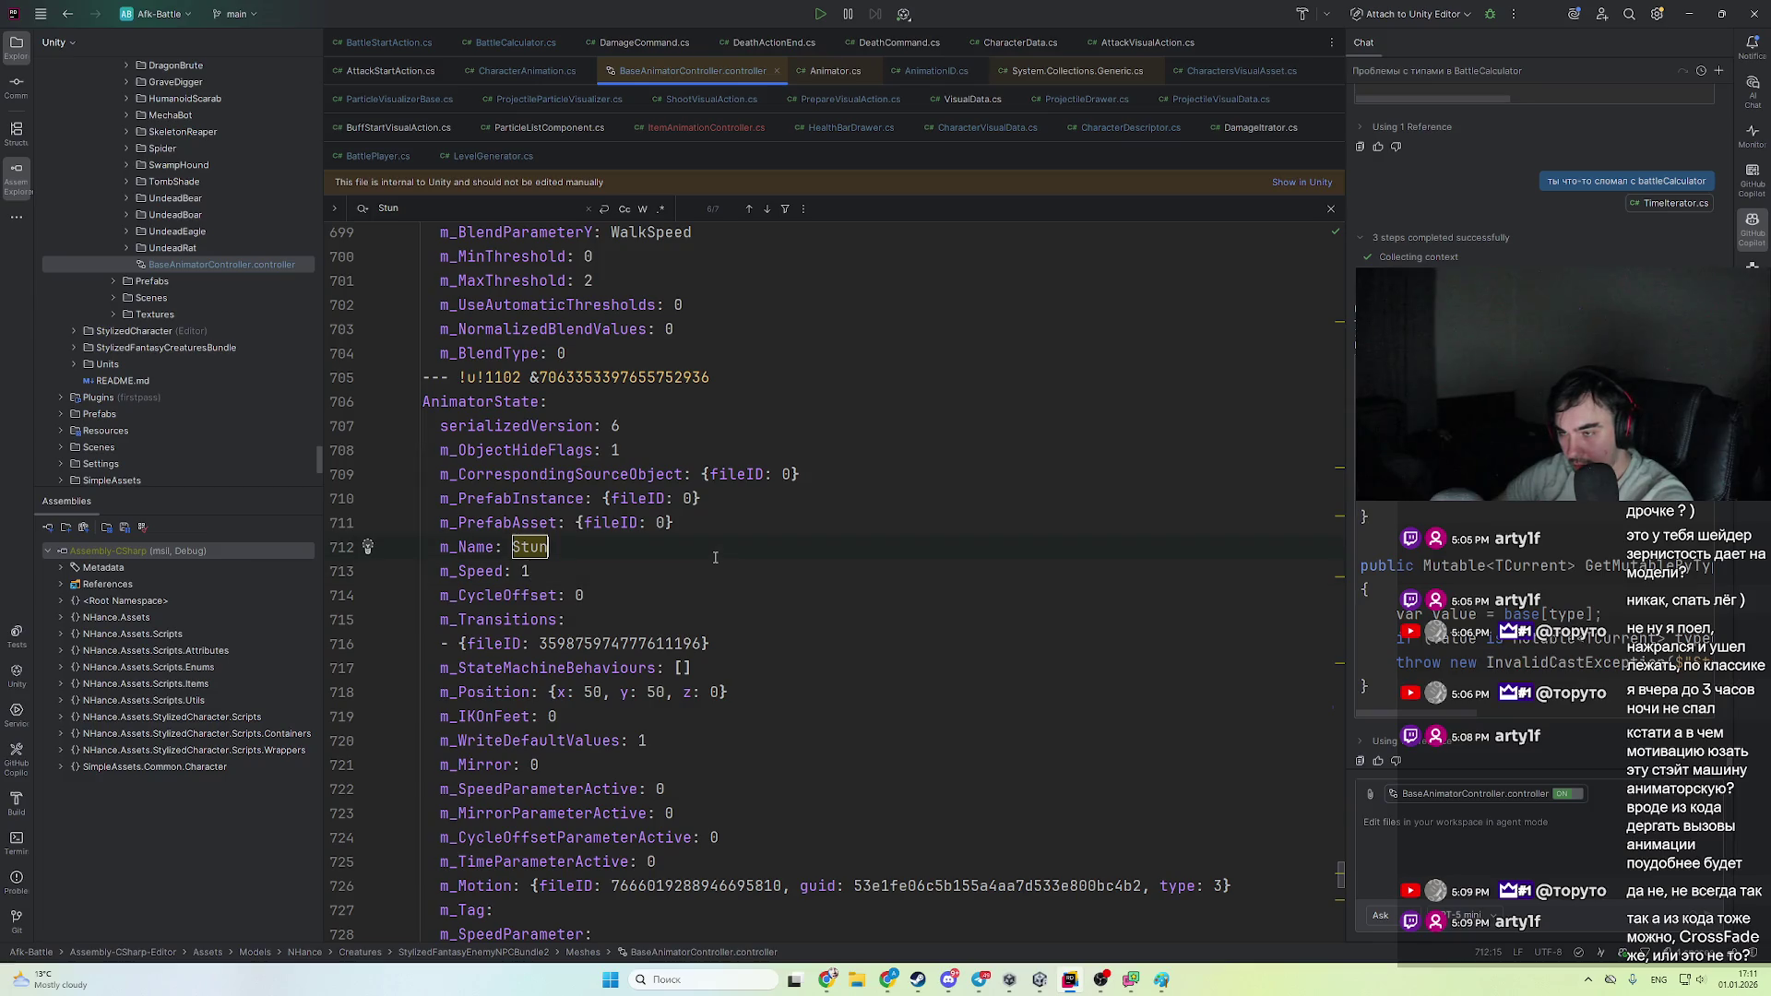
text(Before)
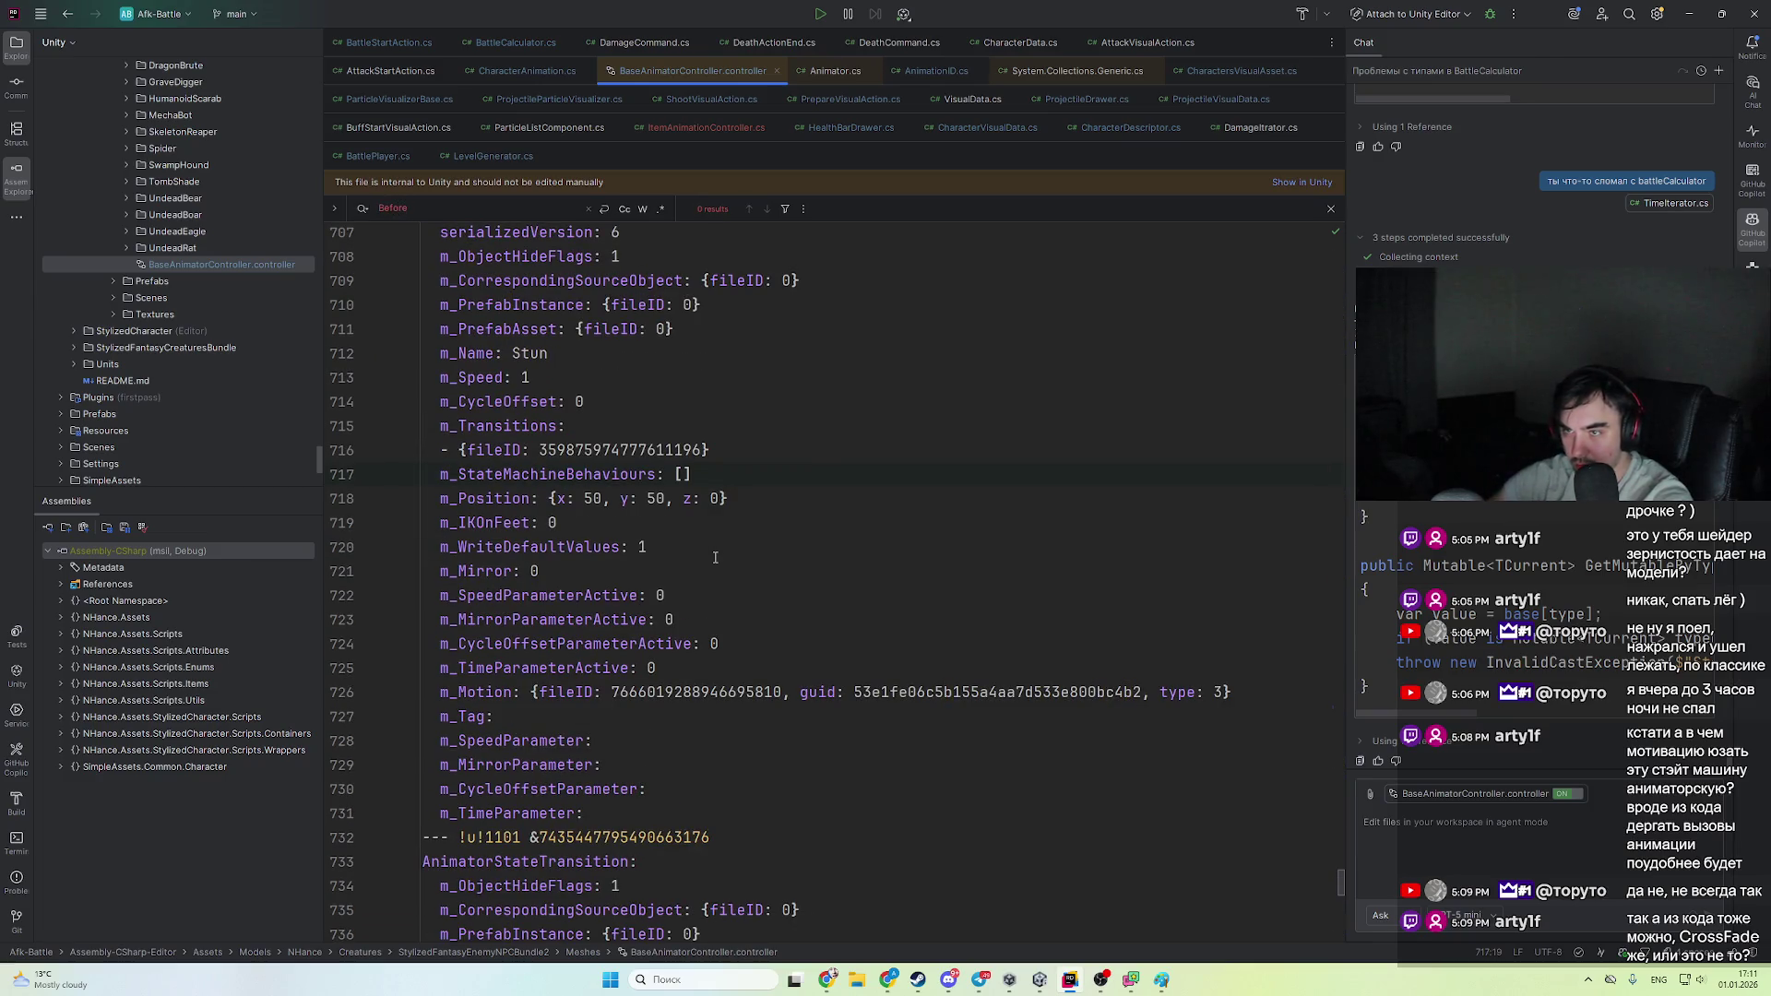
key(alt+Tab)
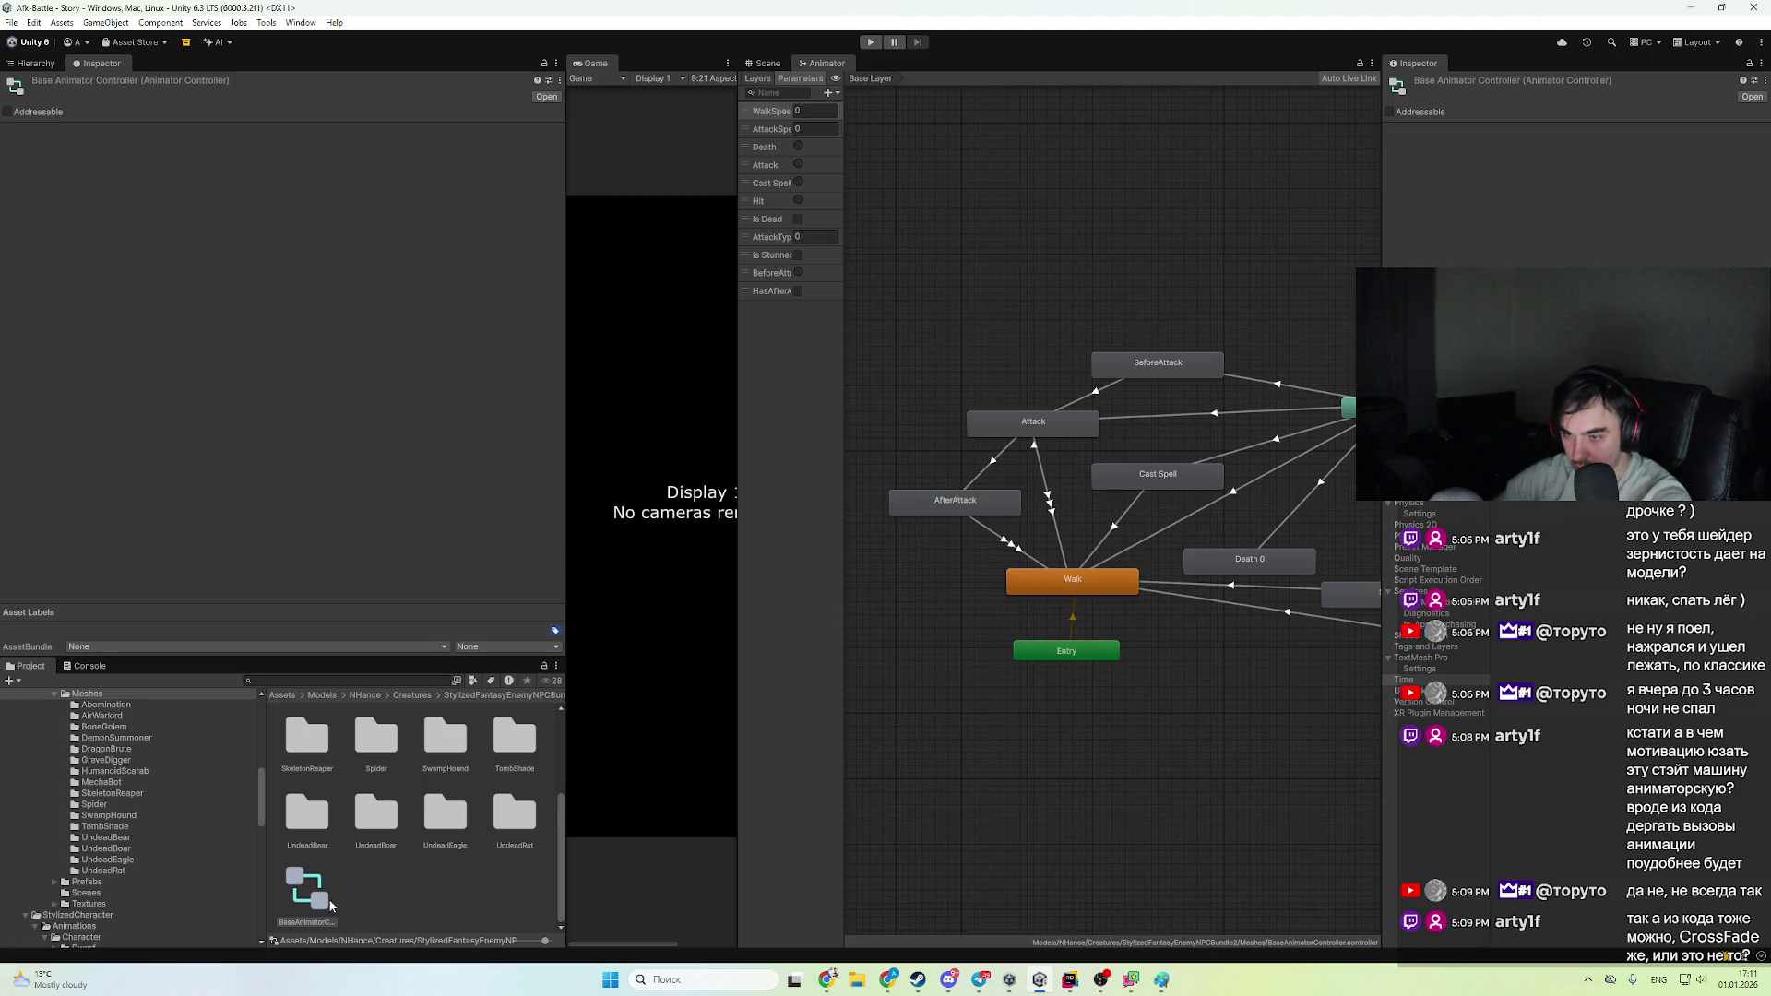
key(alt+Tab)
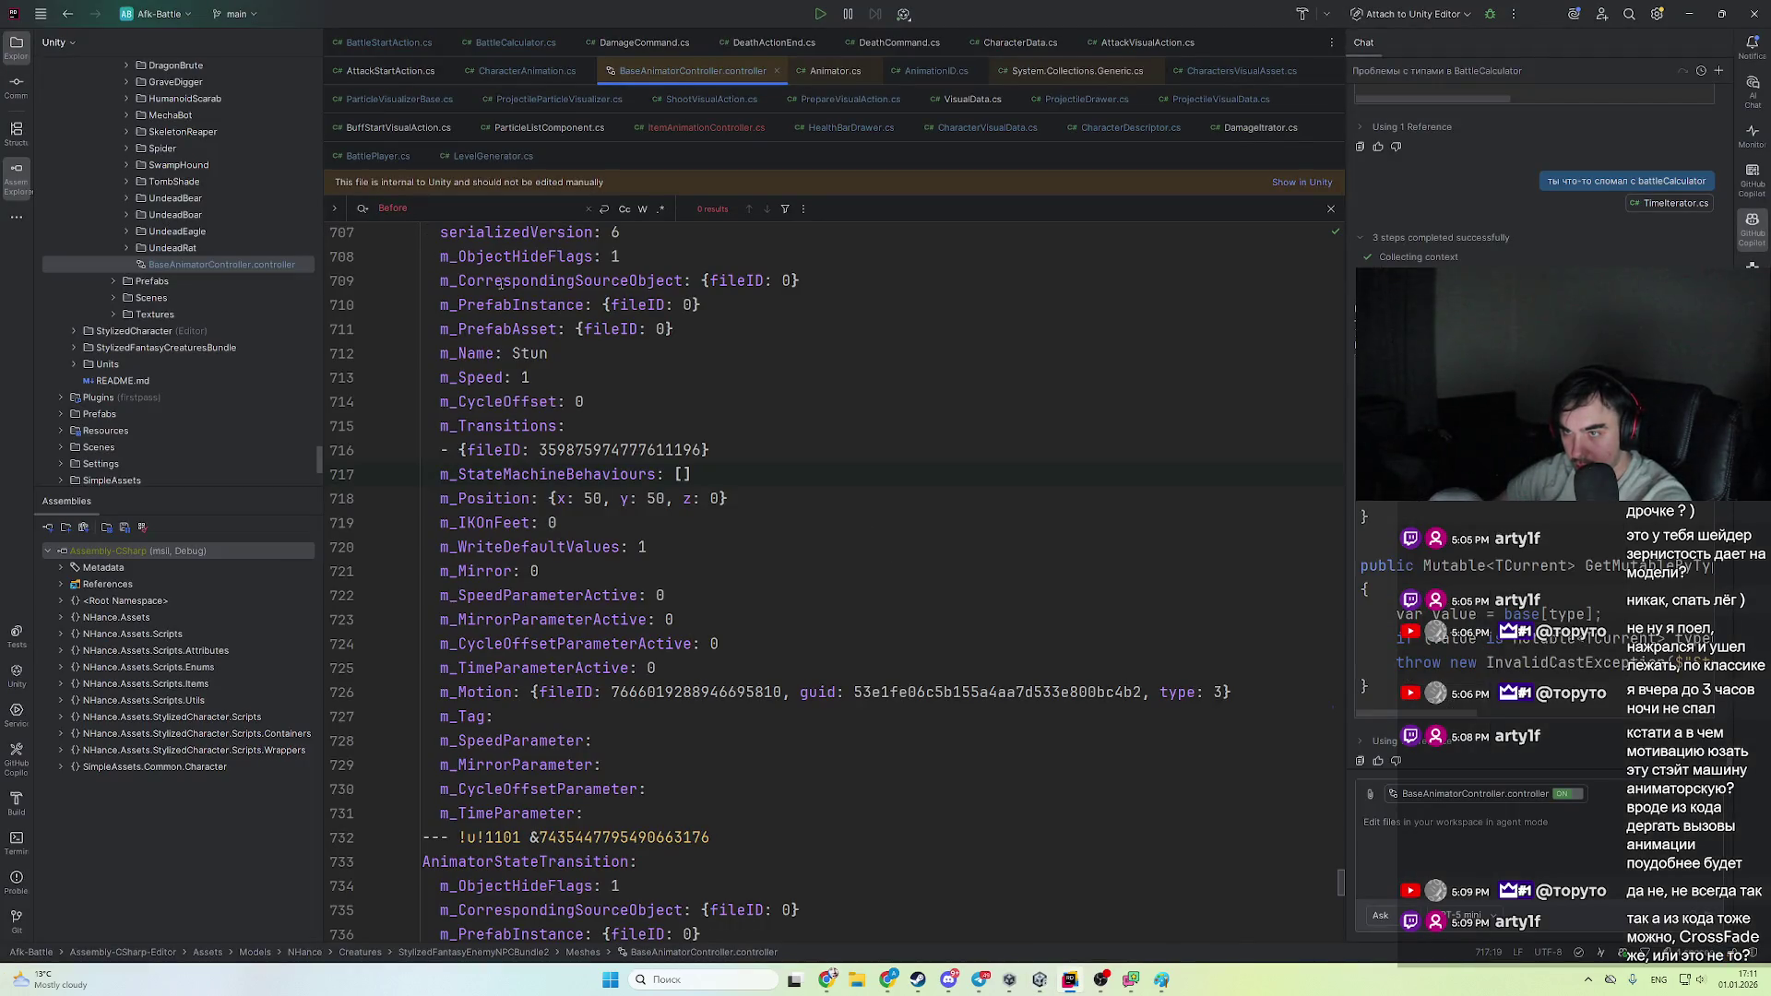
scroll(499, 282, up, 5)
key(alt+Tab)
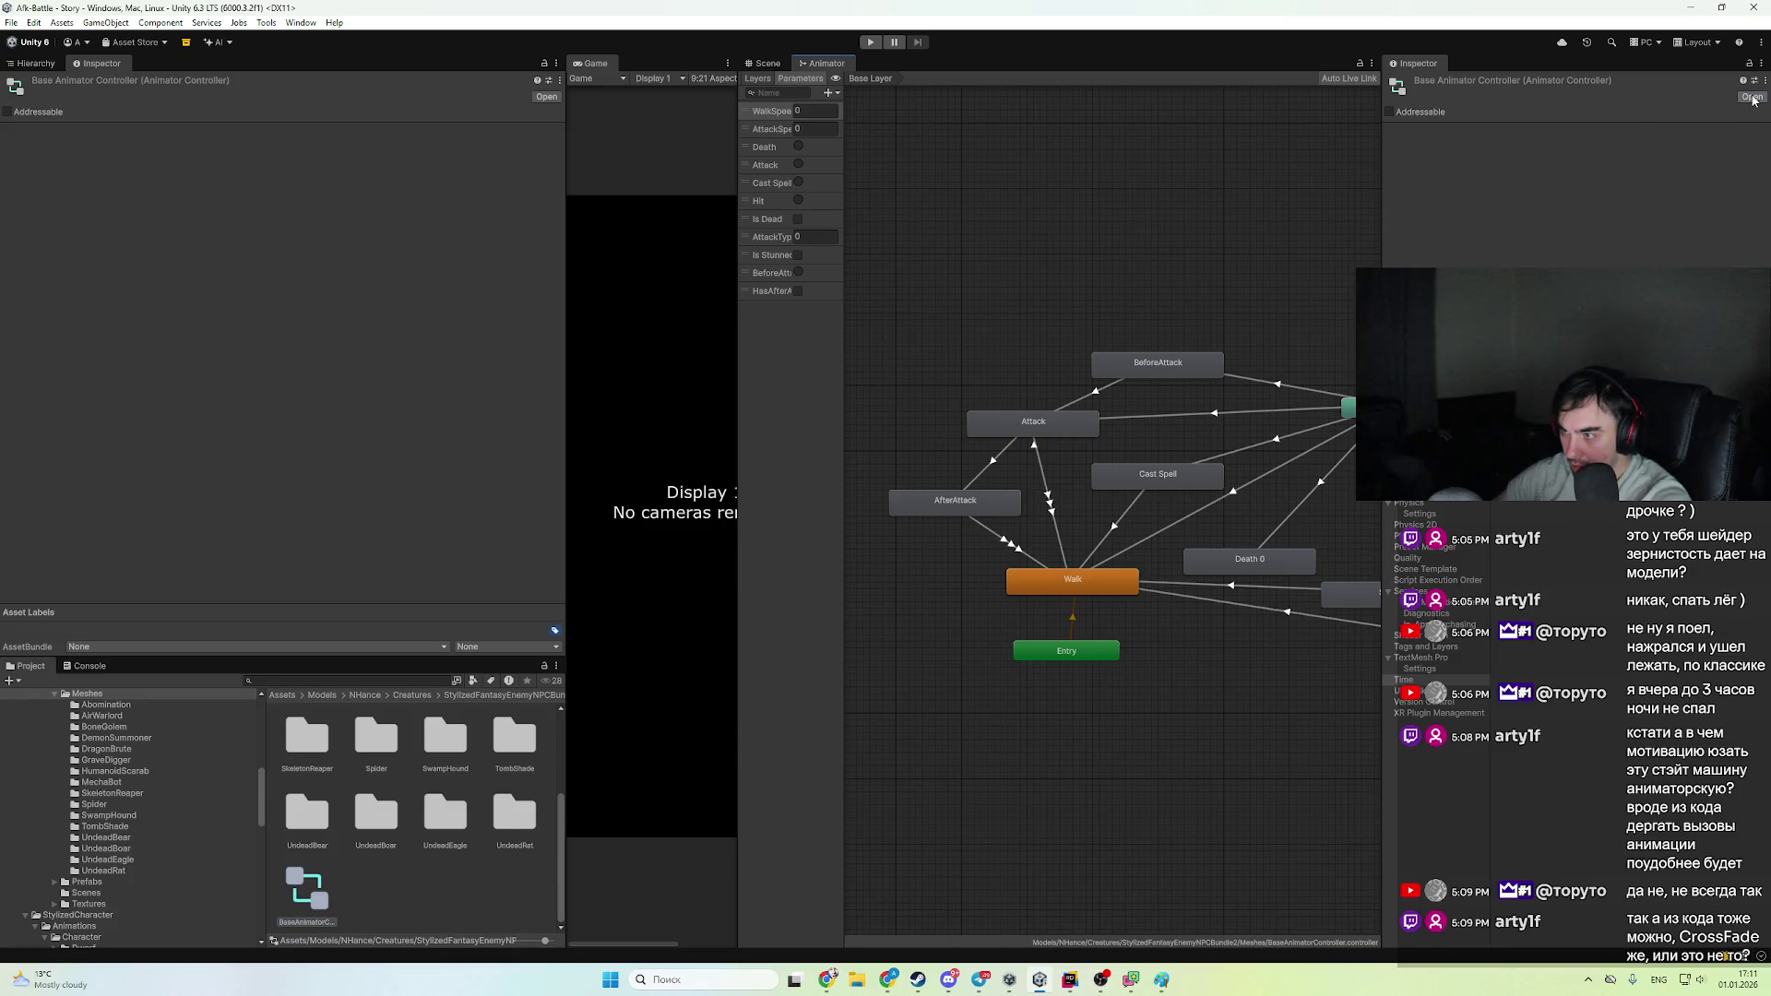
- Review the animator's layers and parameters and inspect the AfterAttack state
click(758, 78)
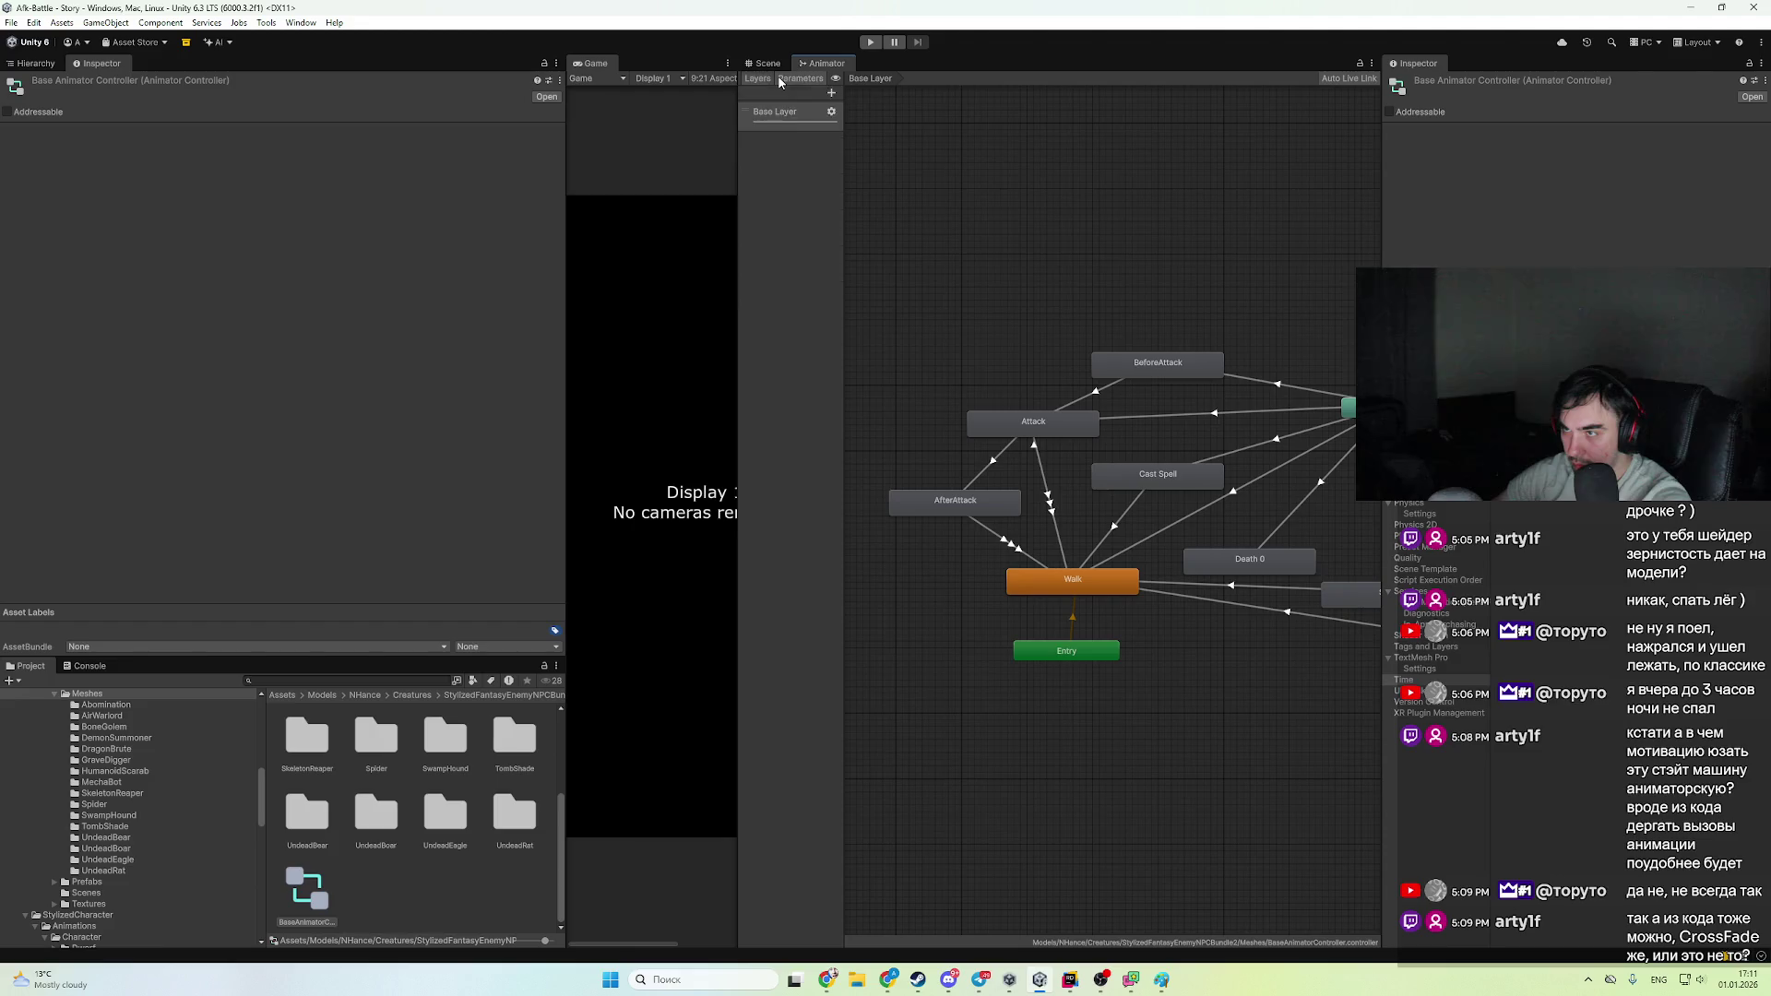
click(780, 79)
drag(849, 121, 950, 110)
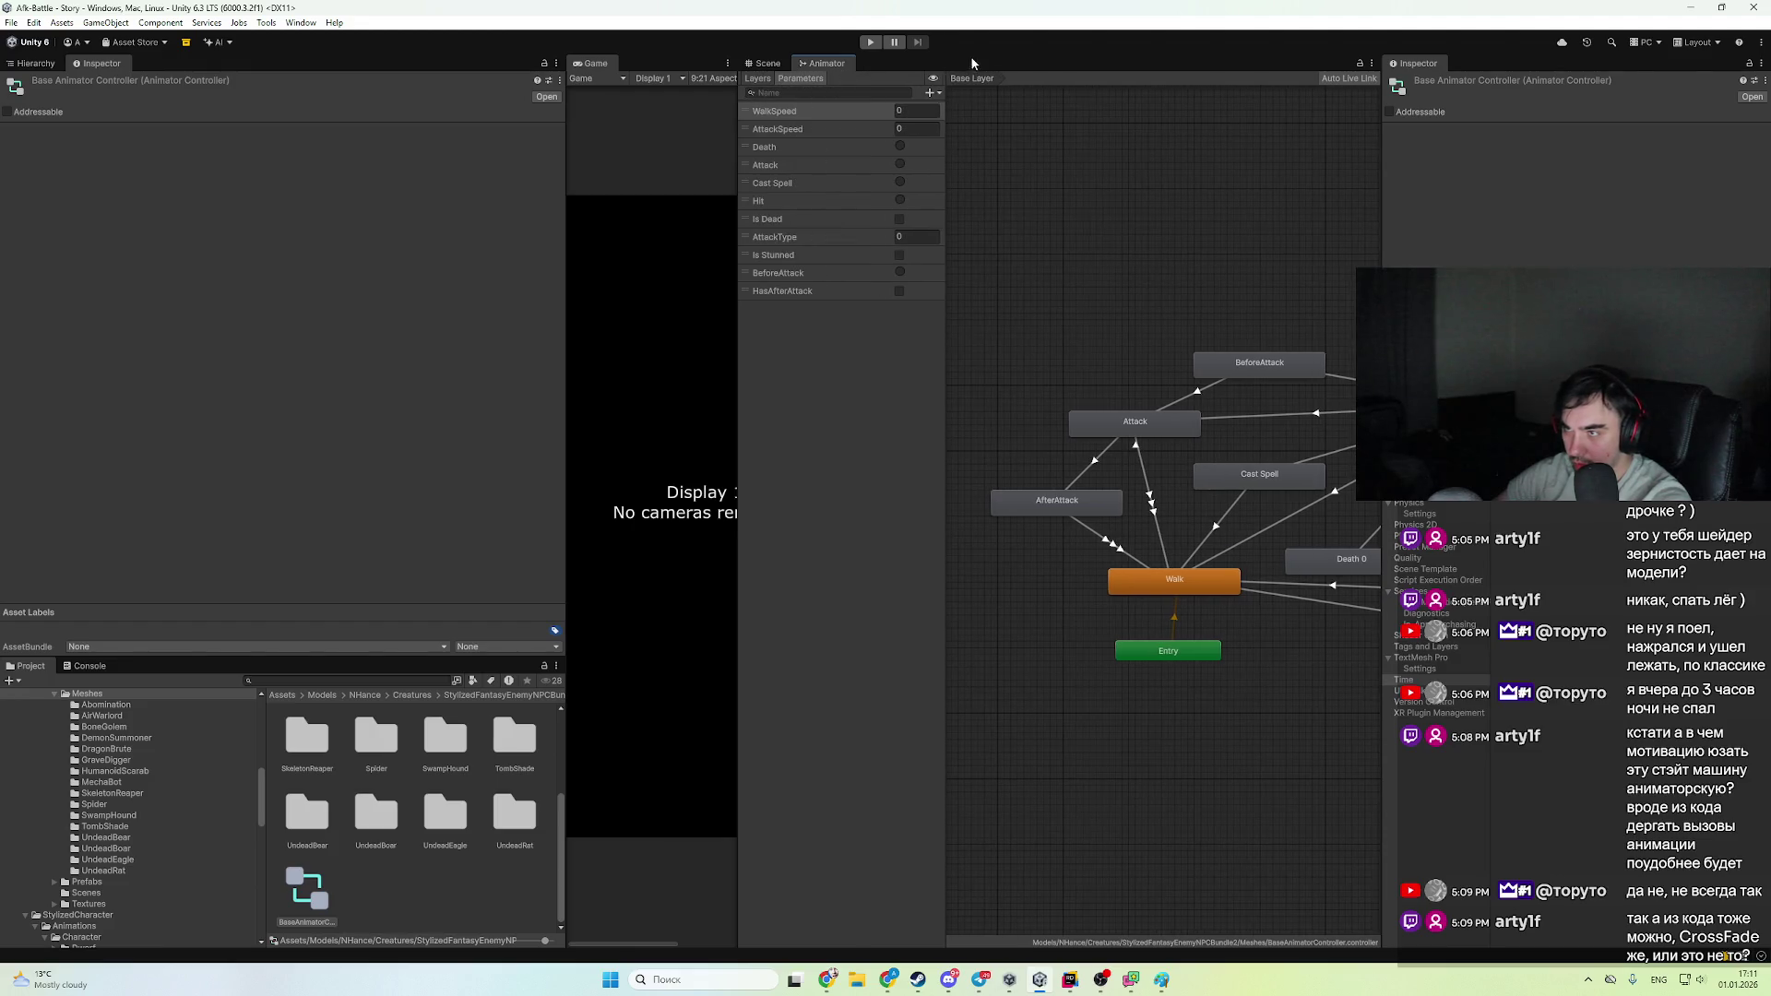
mouse_move(947, 395)
mouse_down()
mouse_move(862, 383)
mouse_move(879, 384)
mouse_up()
drag(1122, 681, 1116, 612)
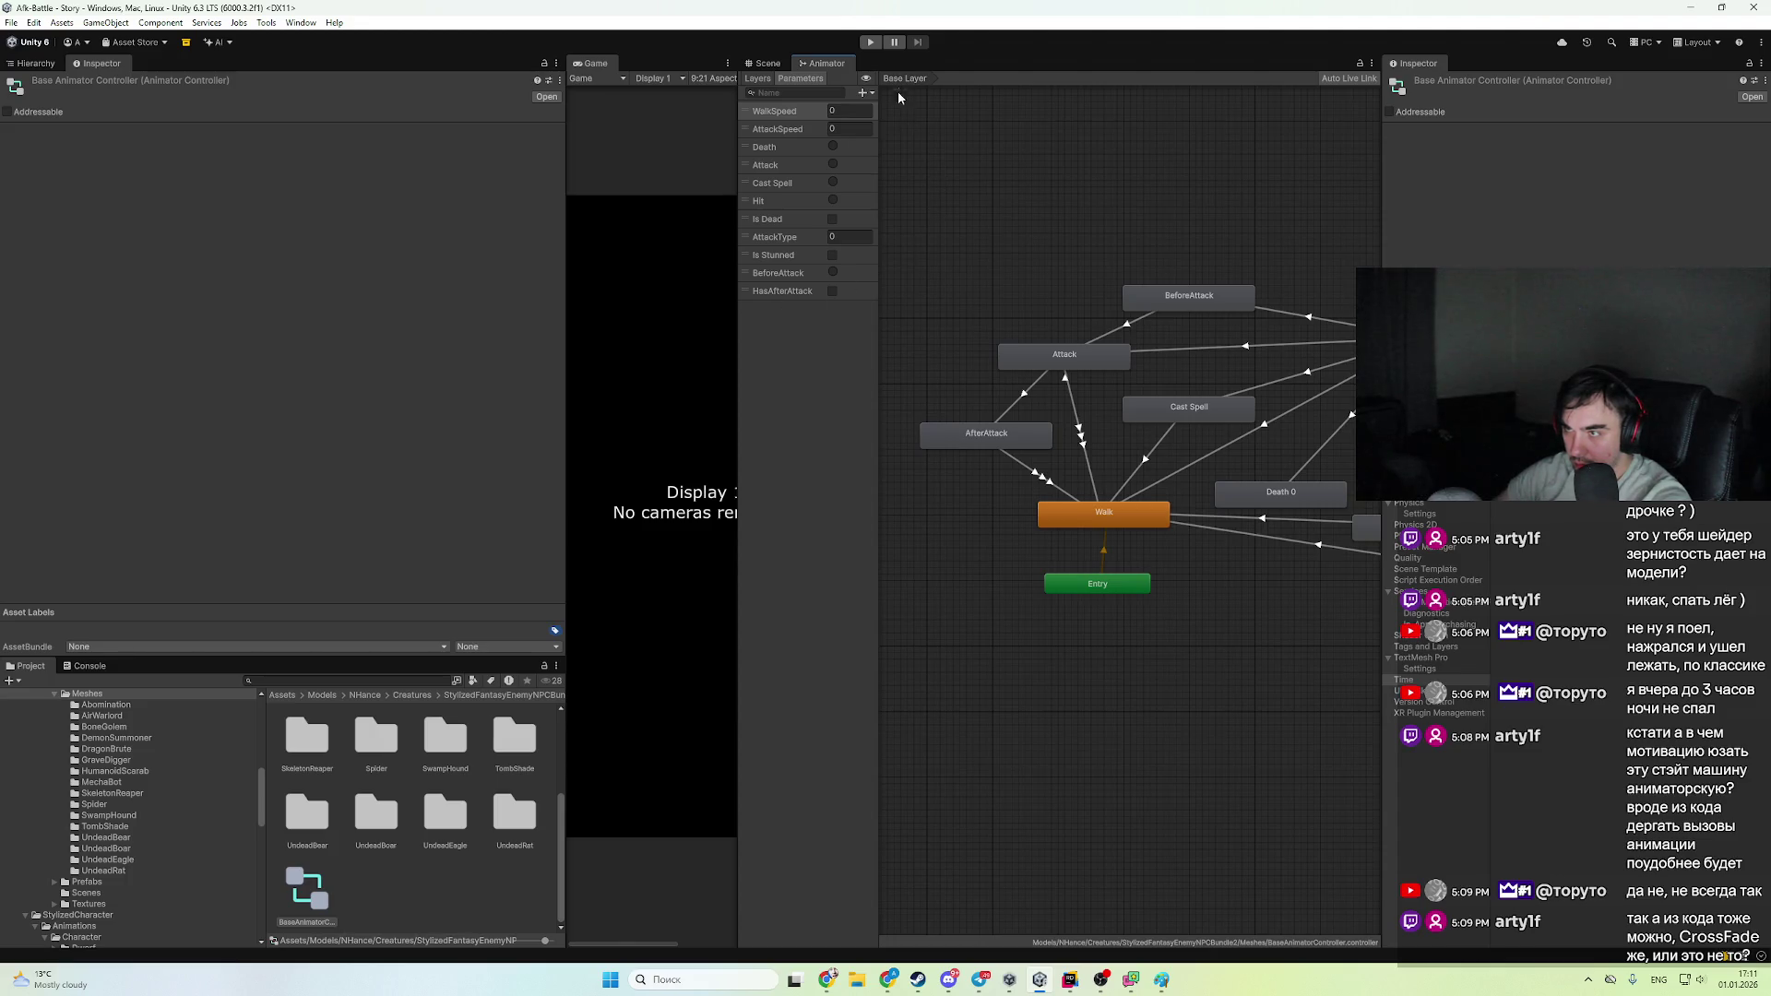
click(976, 435)
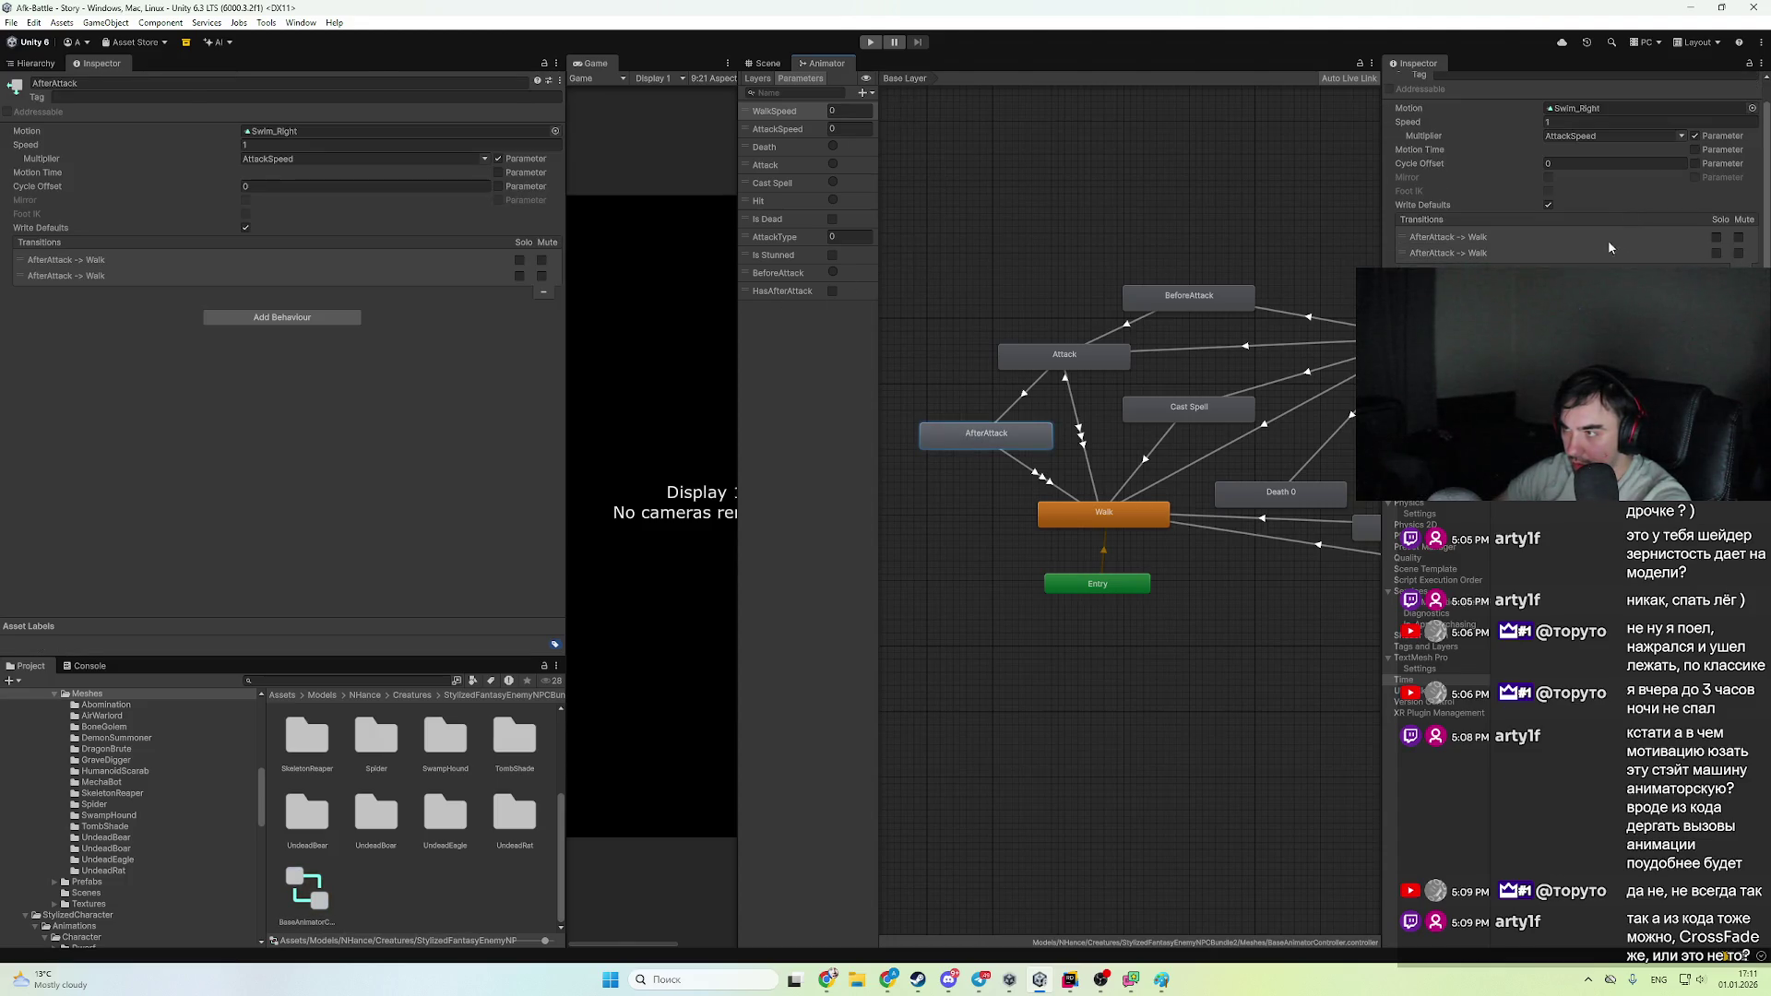
- Inspect the Walk blend tree, Cast Spell and BeforeAttack states
key(alt+Tab)
key(alt+Tab)
click(1134, 515)
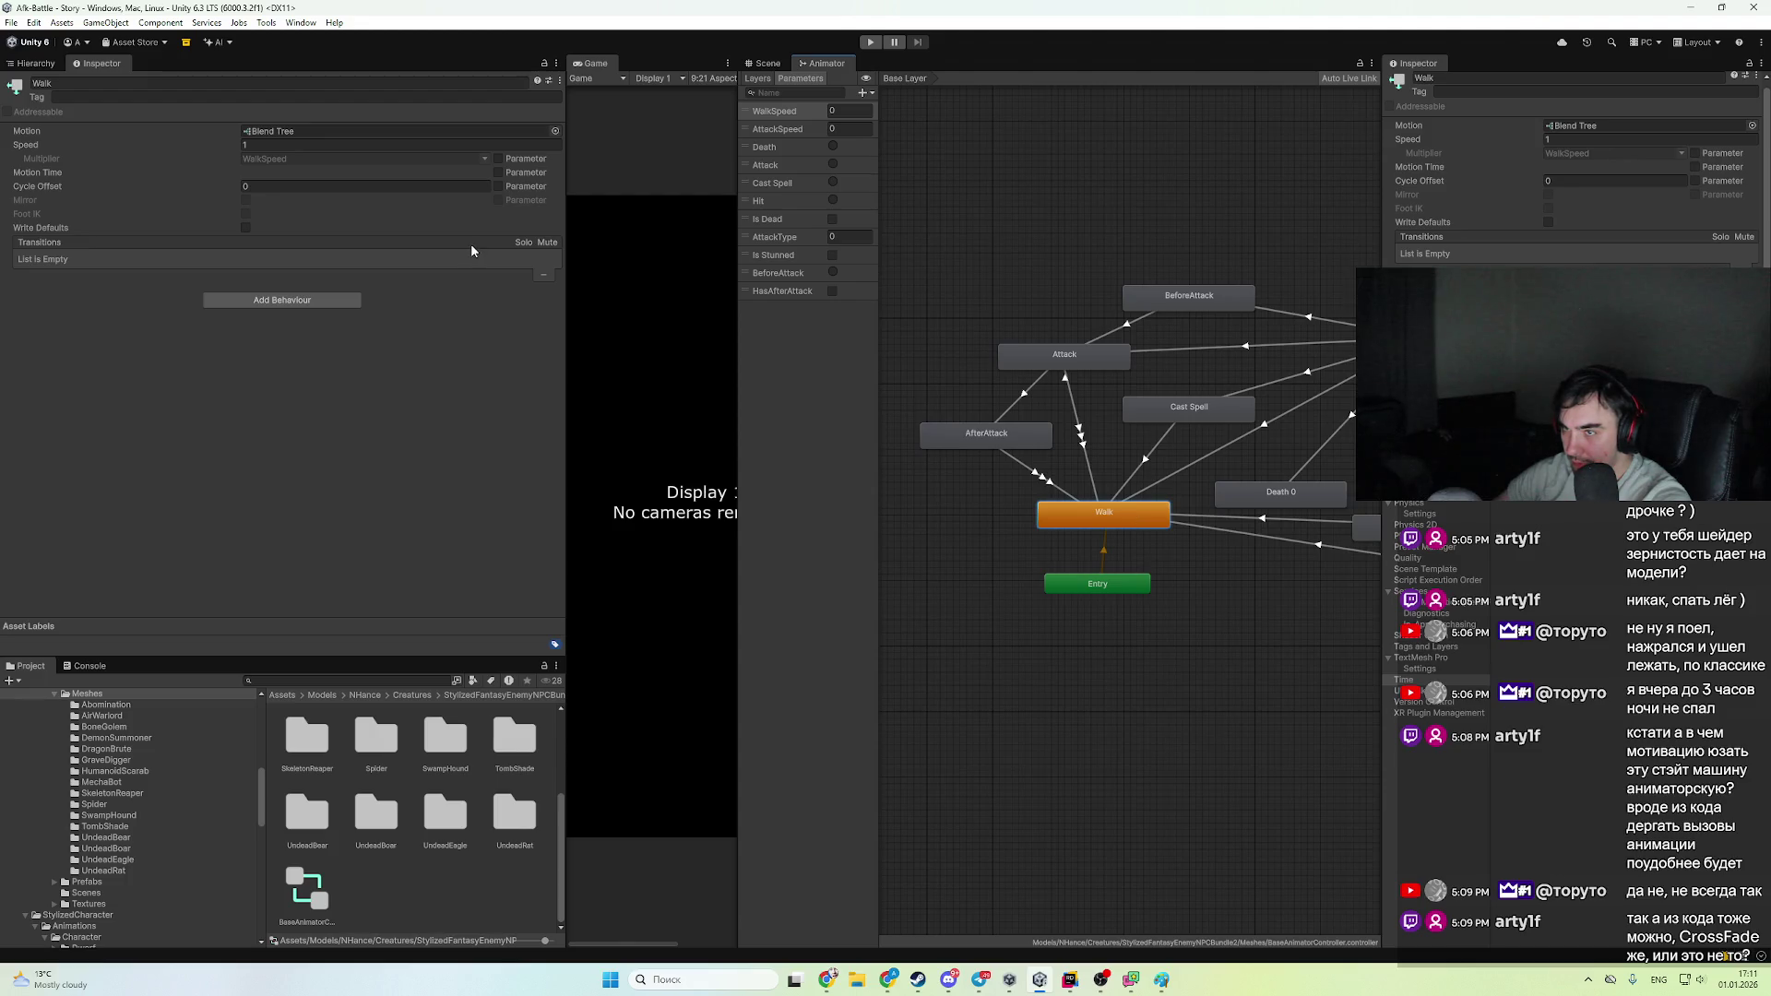
click(1185, 412)
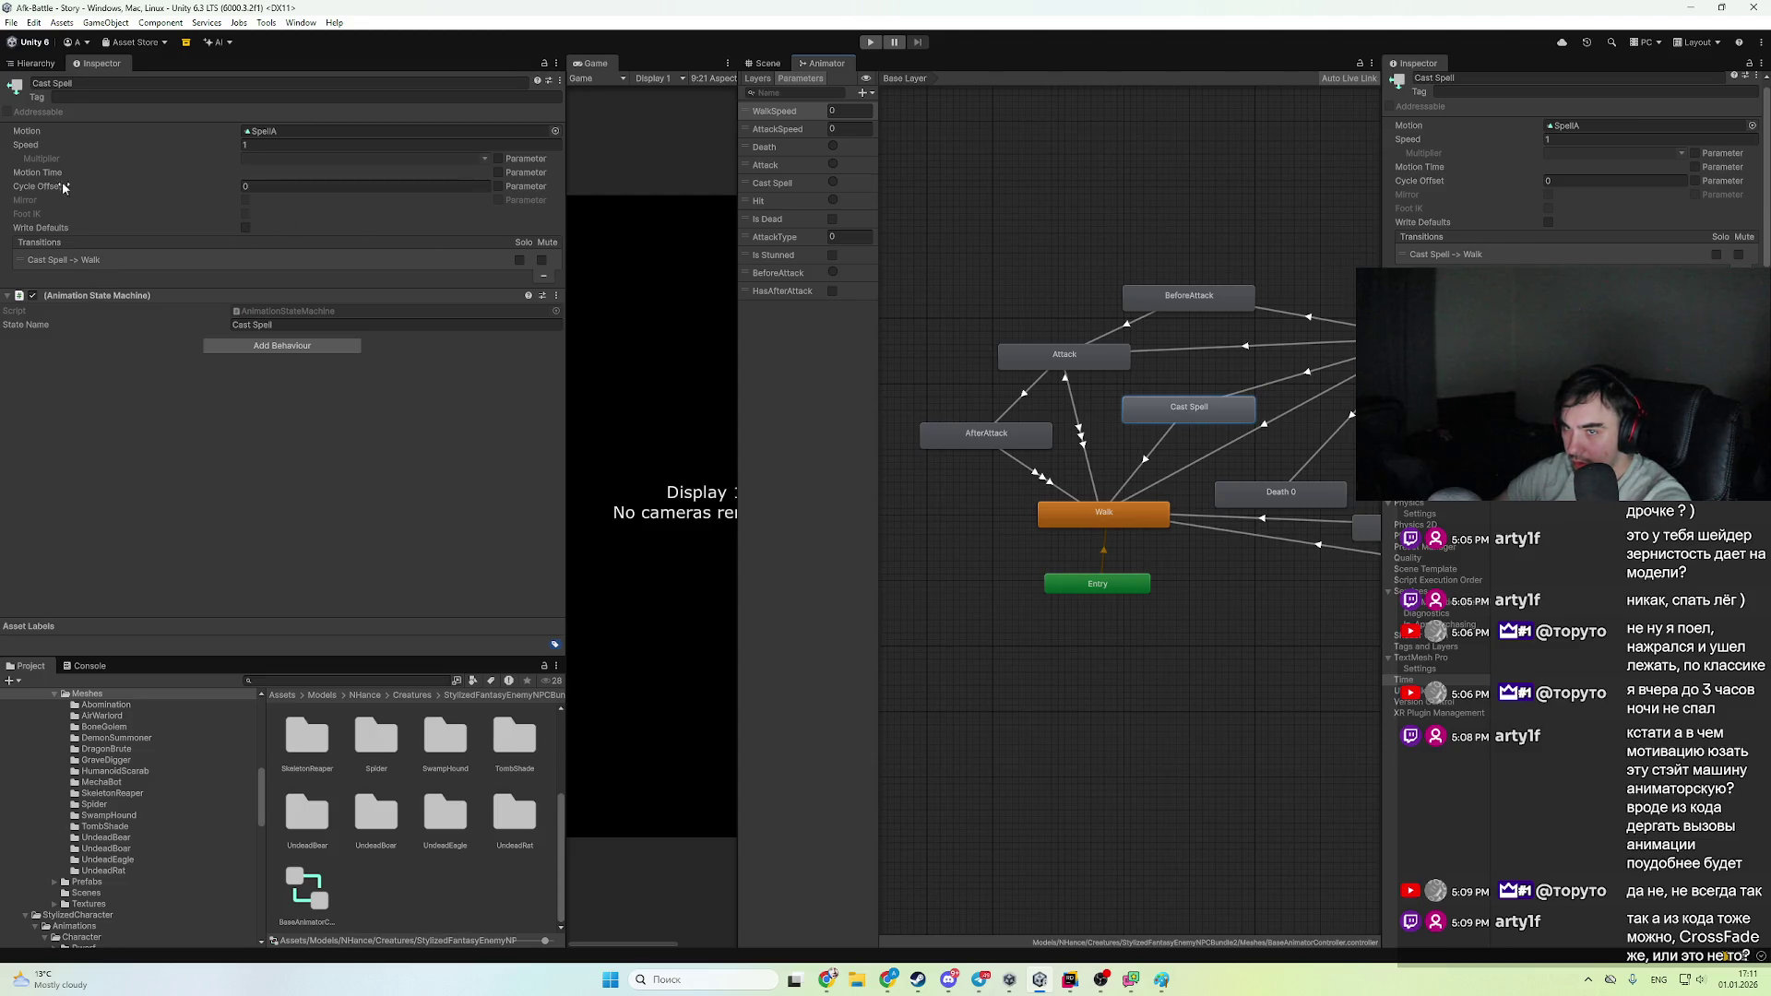
click(1189, 297)
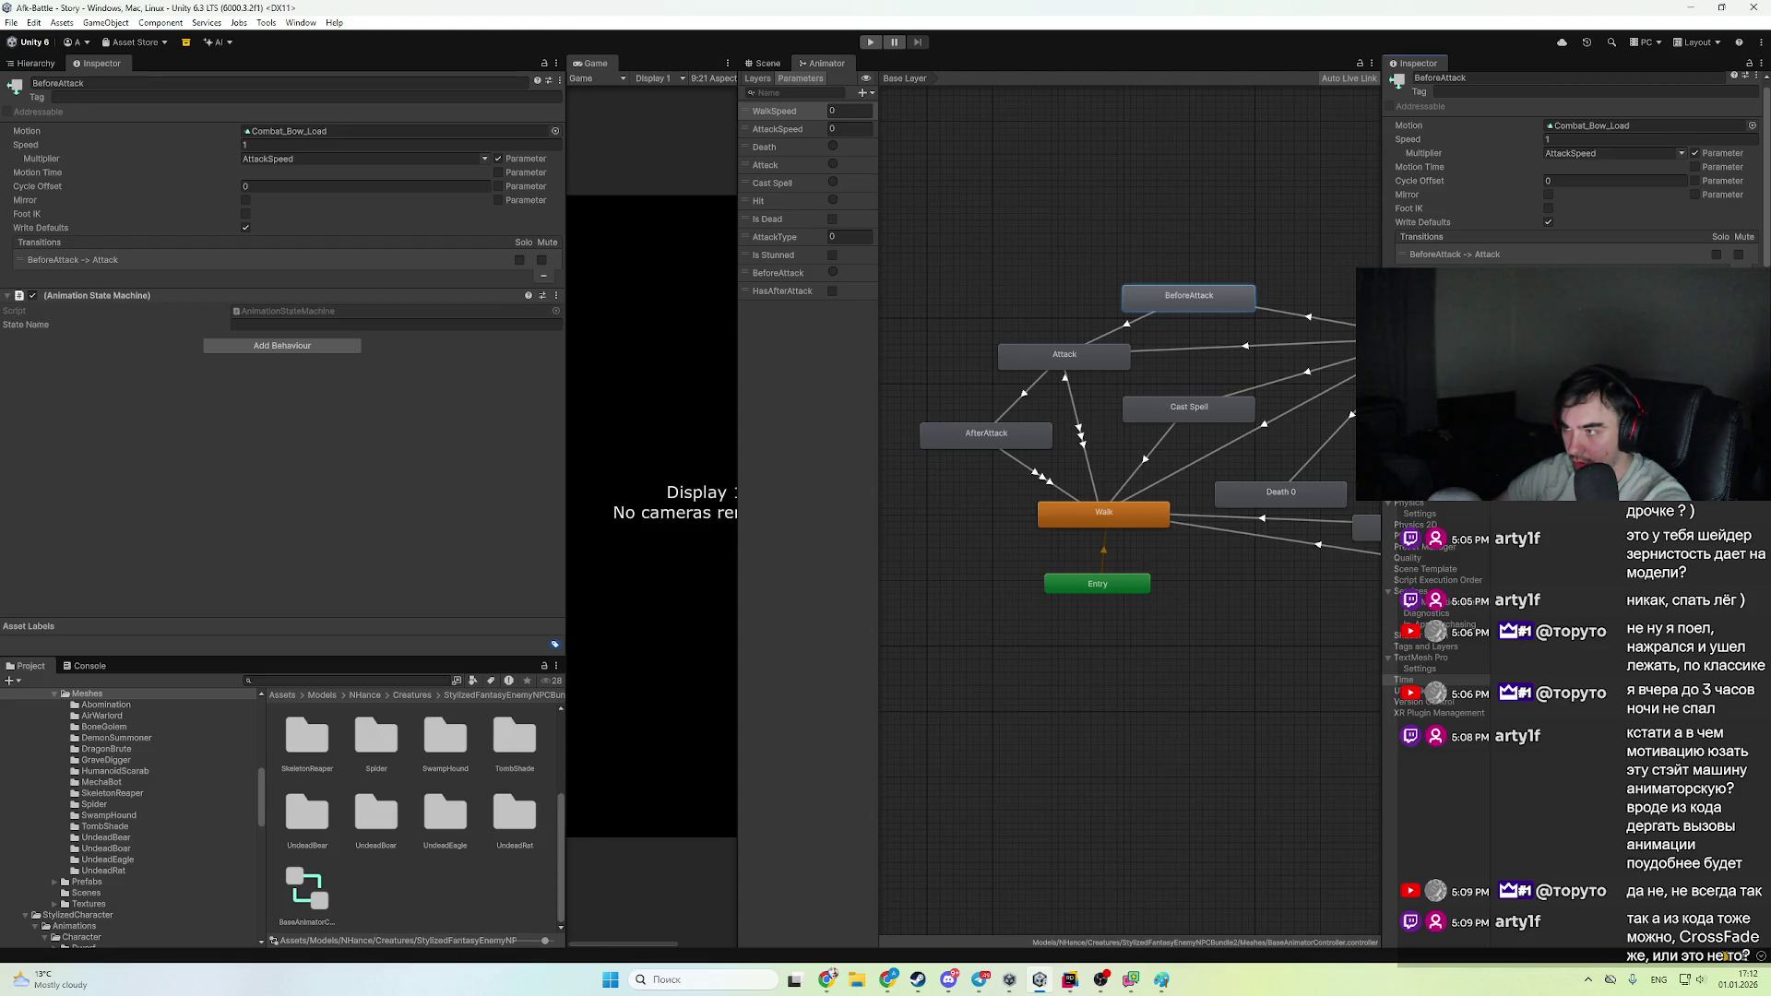
- Set the behaviour's State Name to BeforeAttack and return to Rider
click(431, 324)
text(Be)
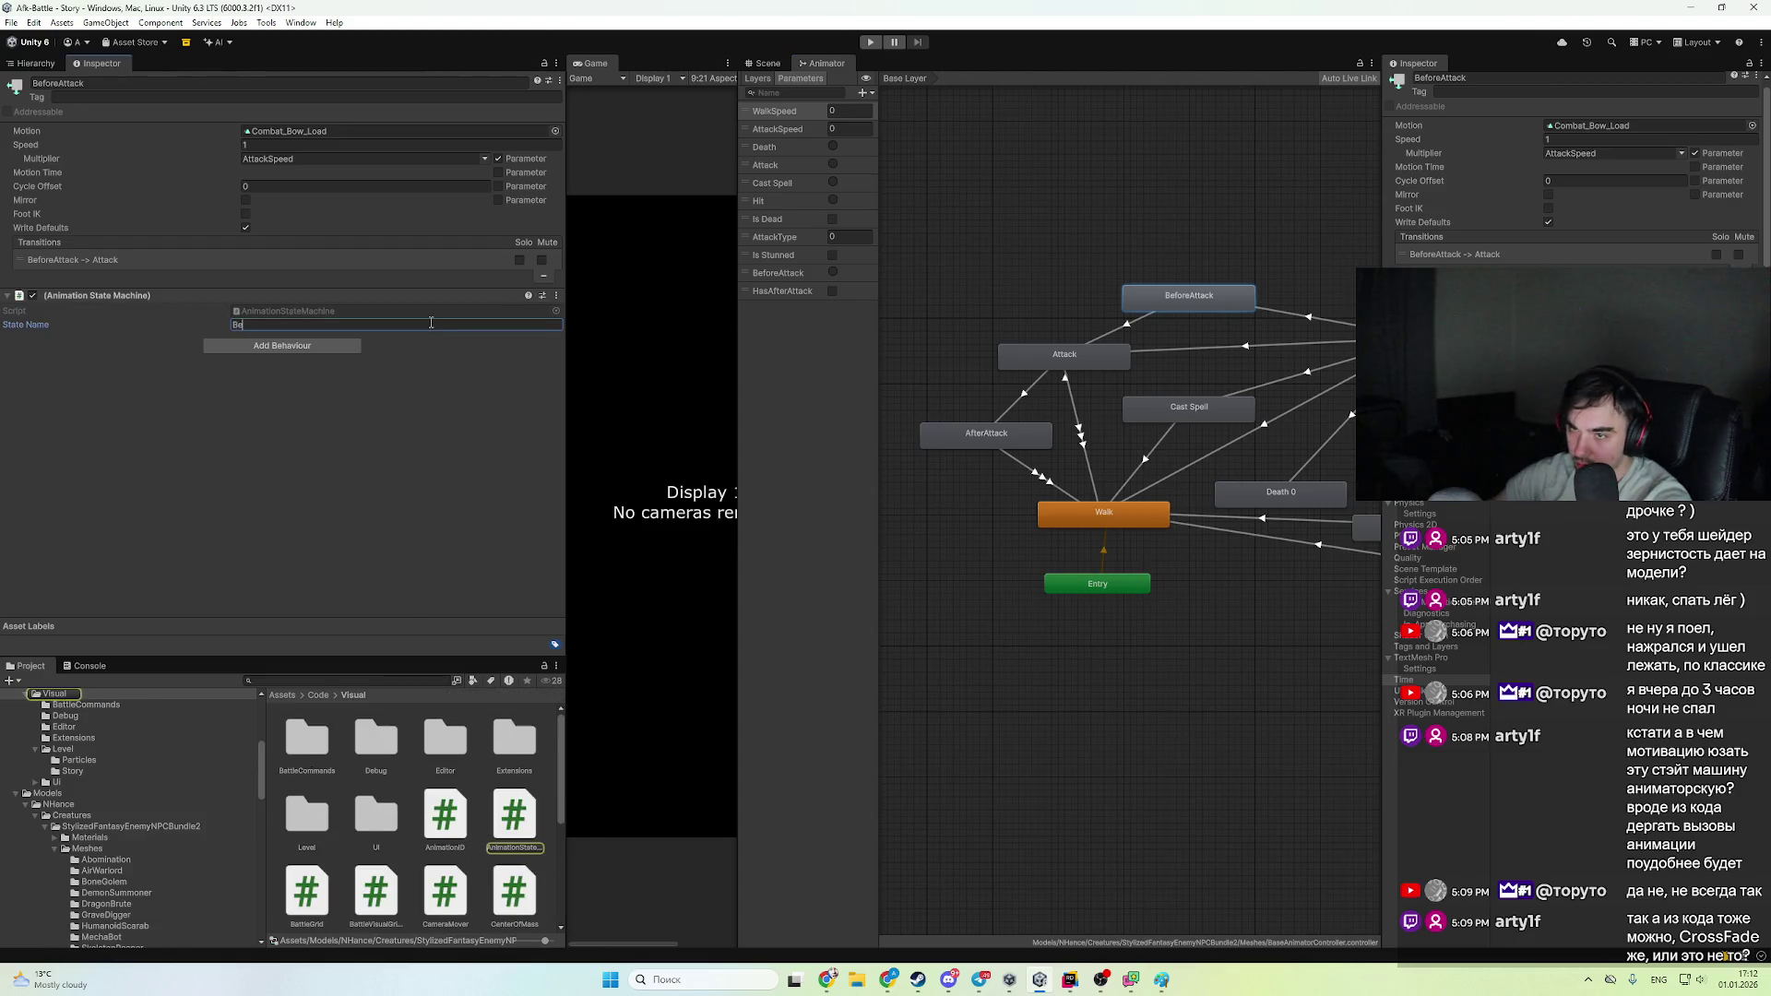
text(foreAttack)
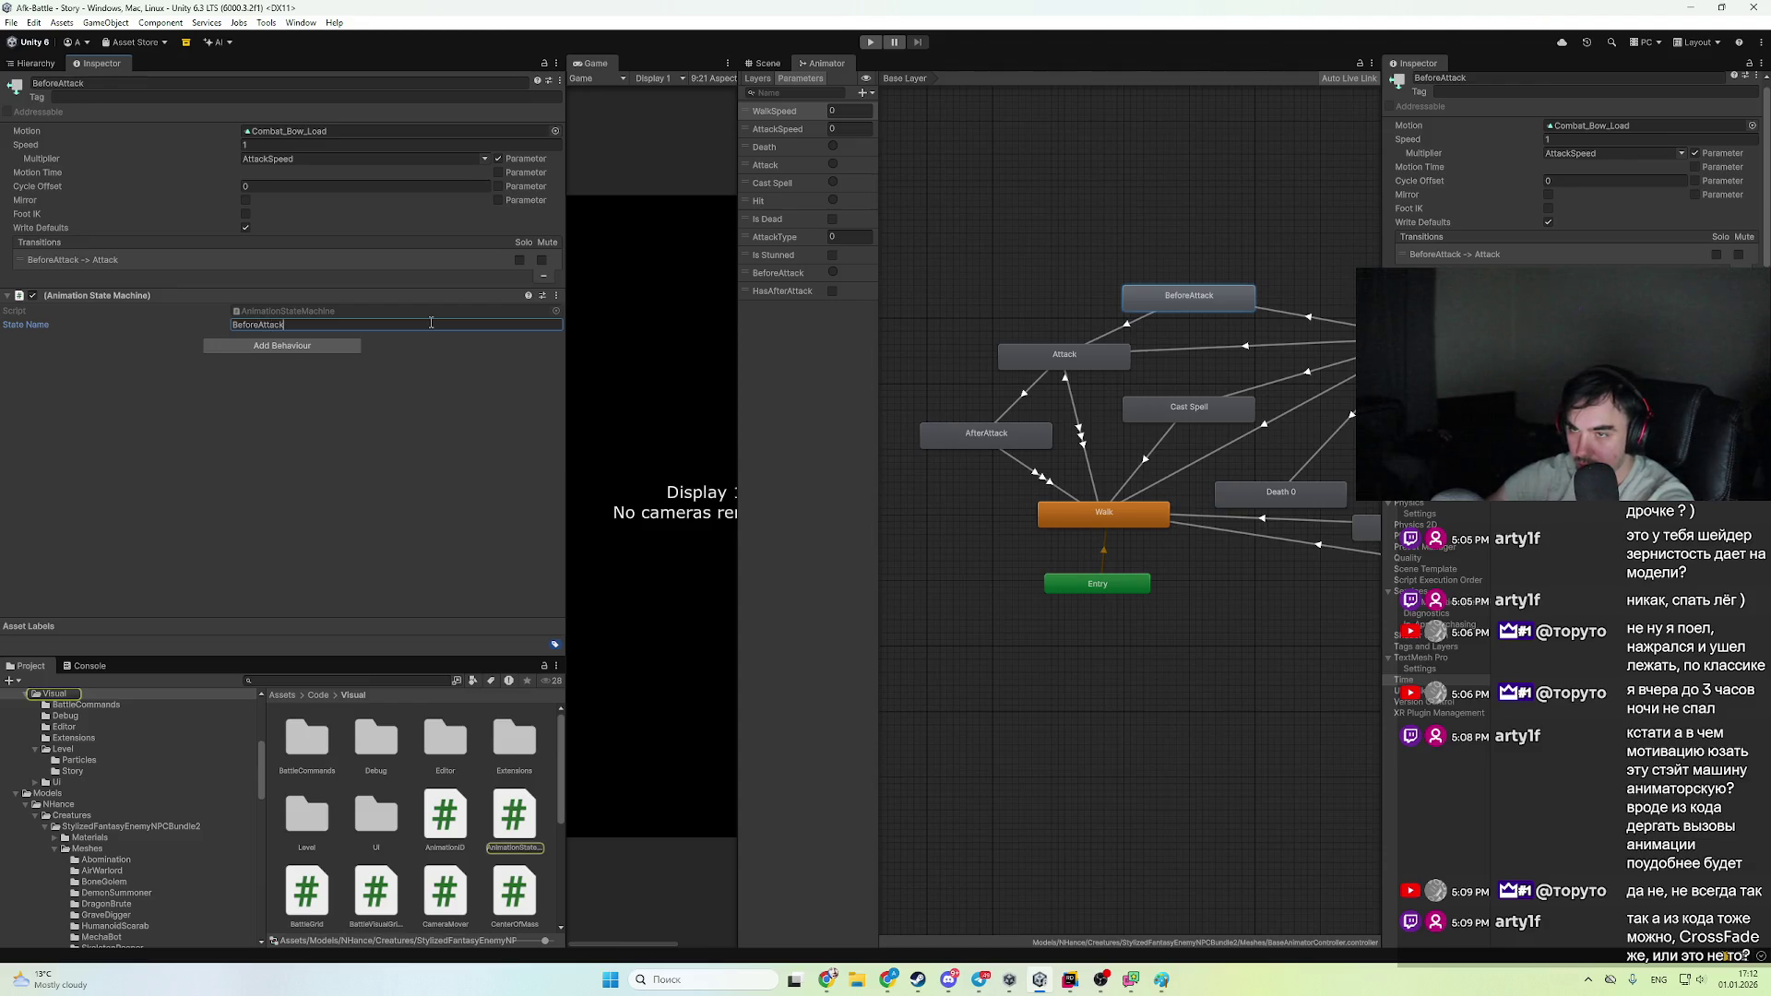
click(270, 468)
scroll(451, 821, down, 5)
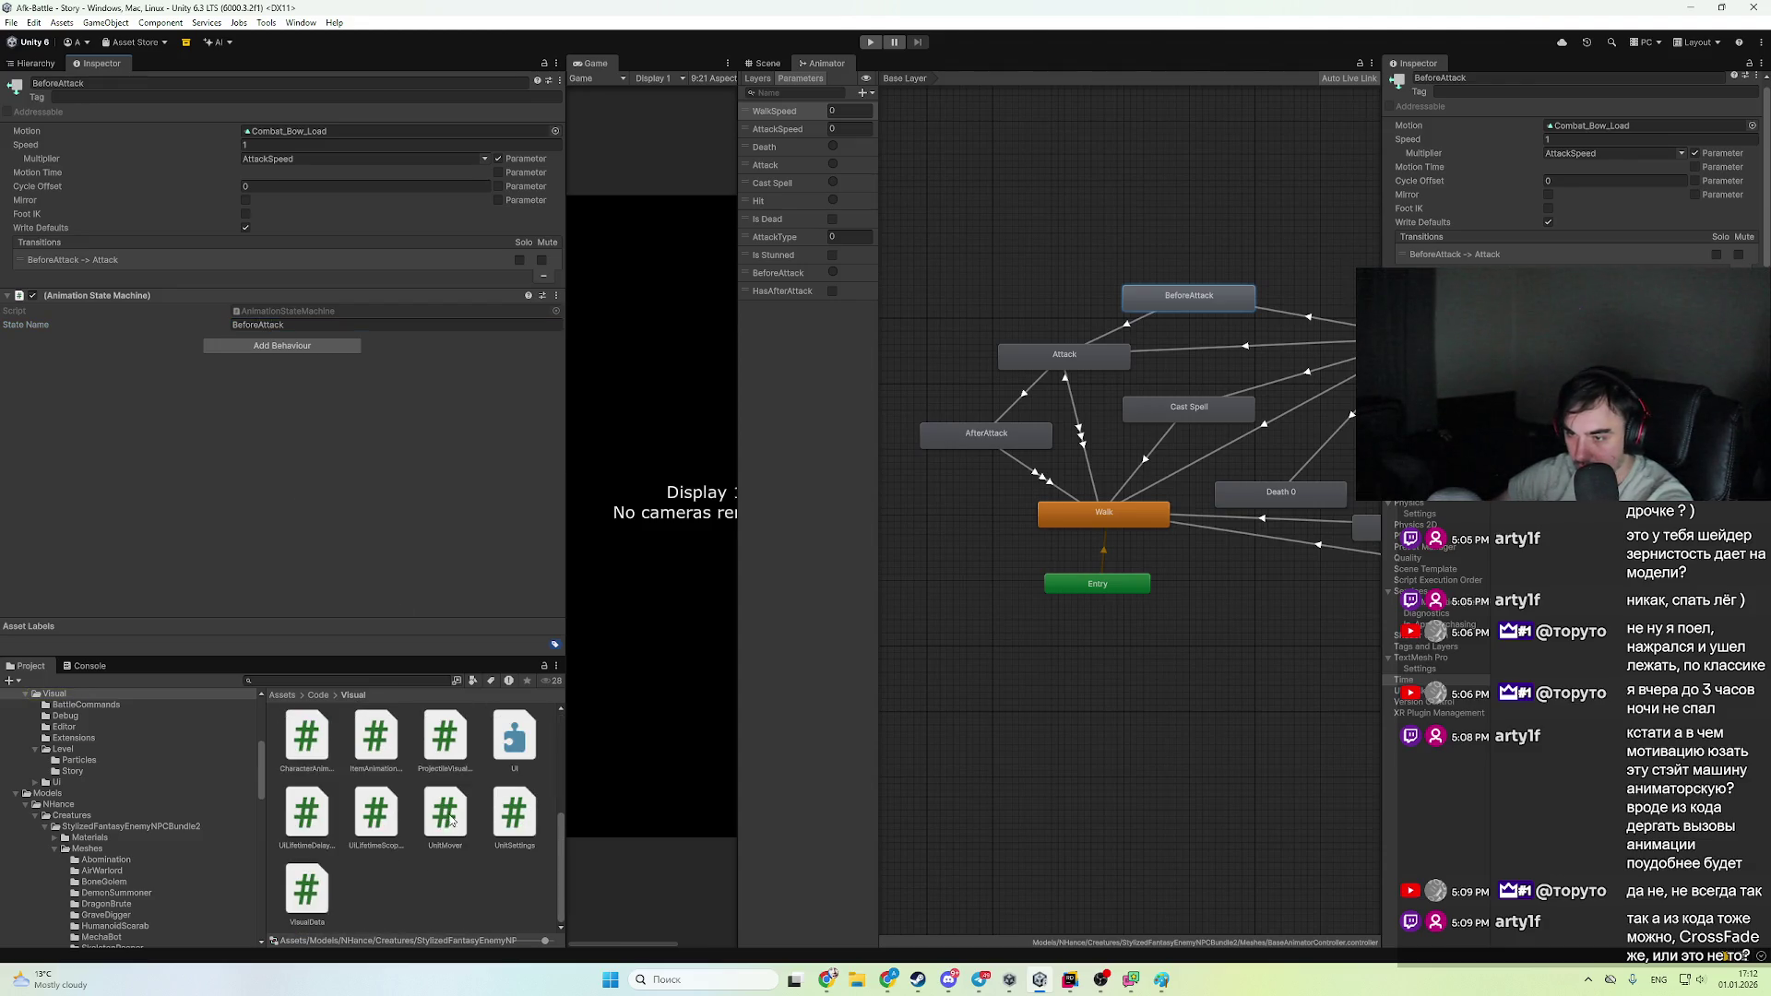
key(alt+Tab)
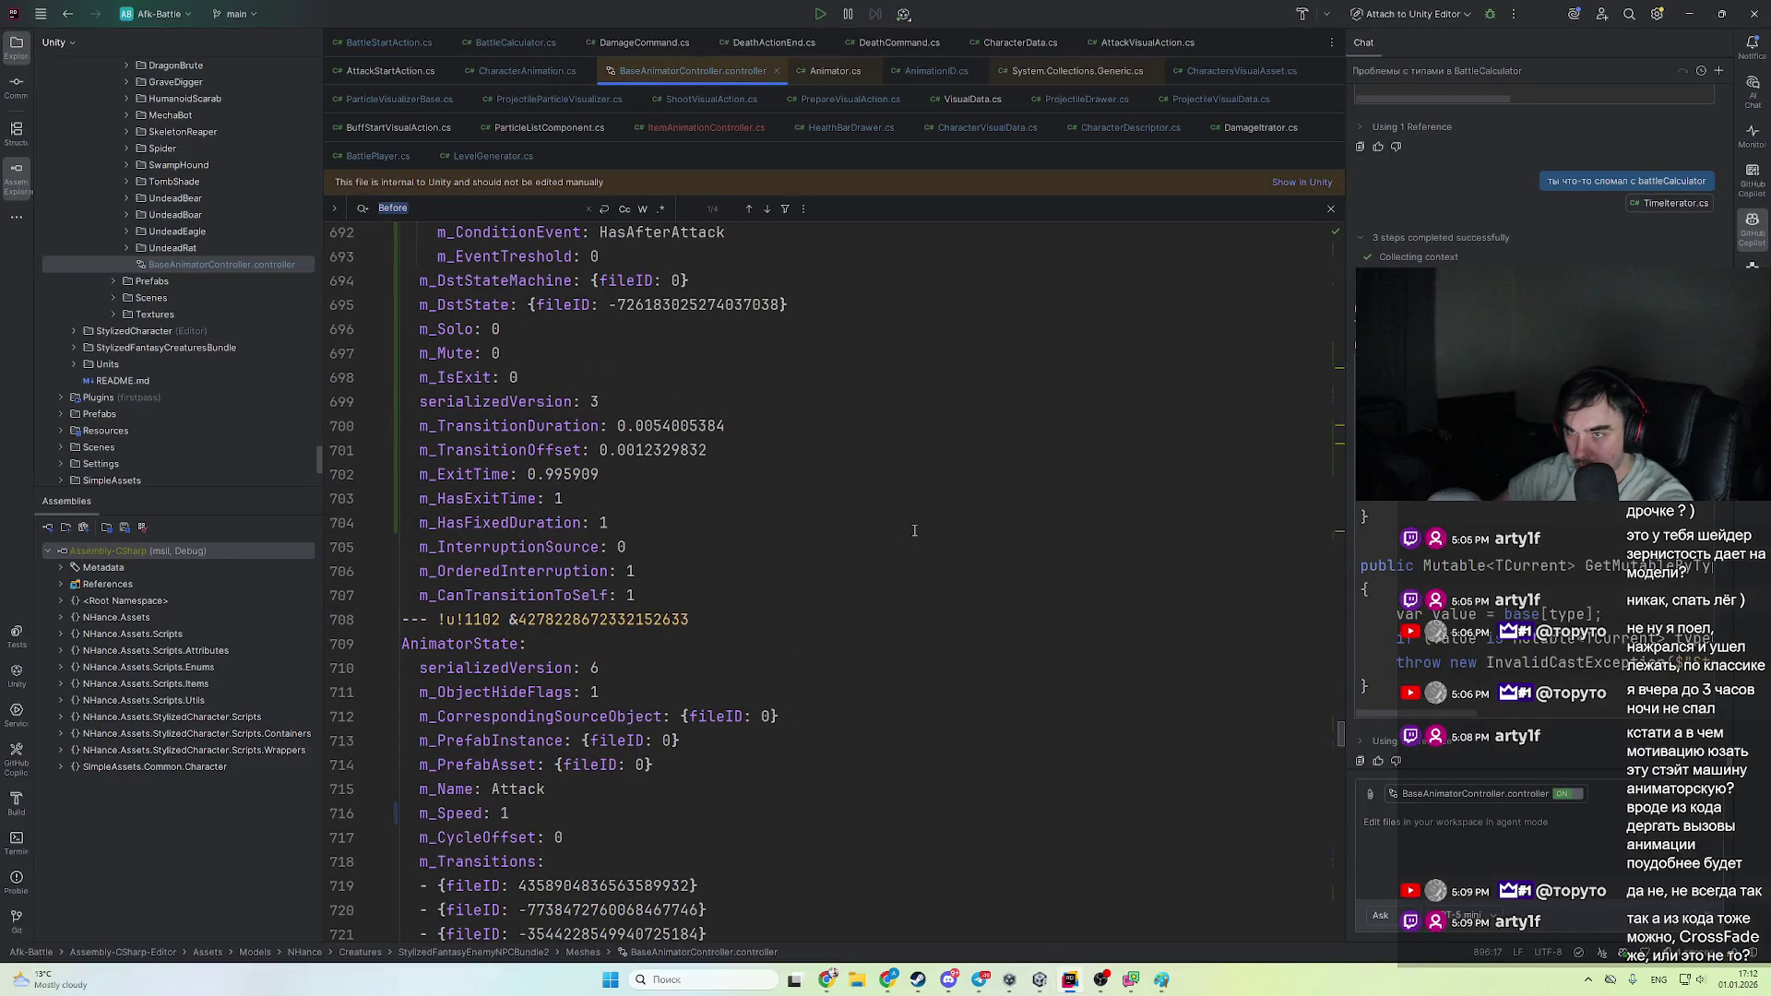
- Find 'Before' in the controller YAML and review the BeforeAttack entry
key(Return)
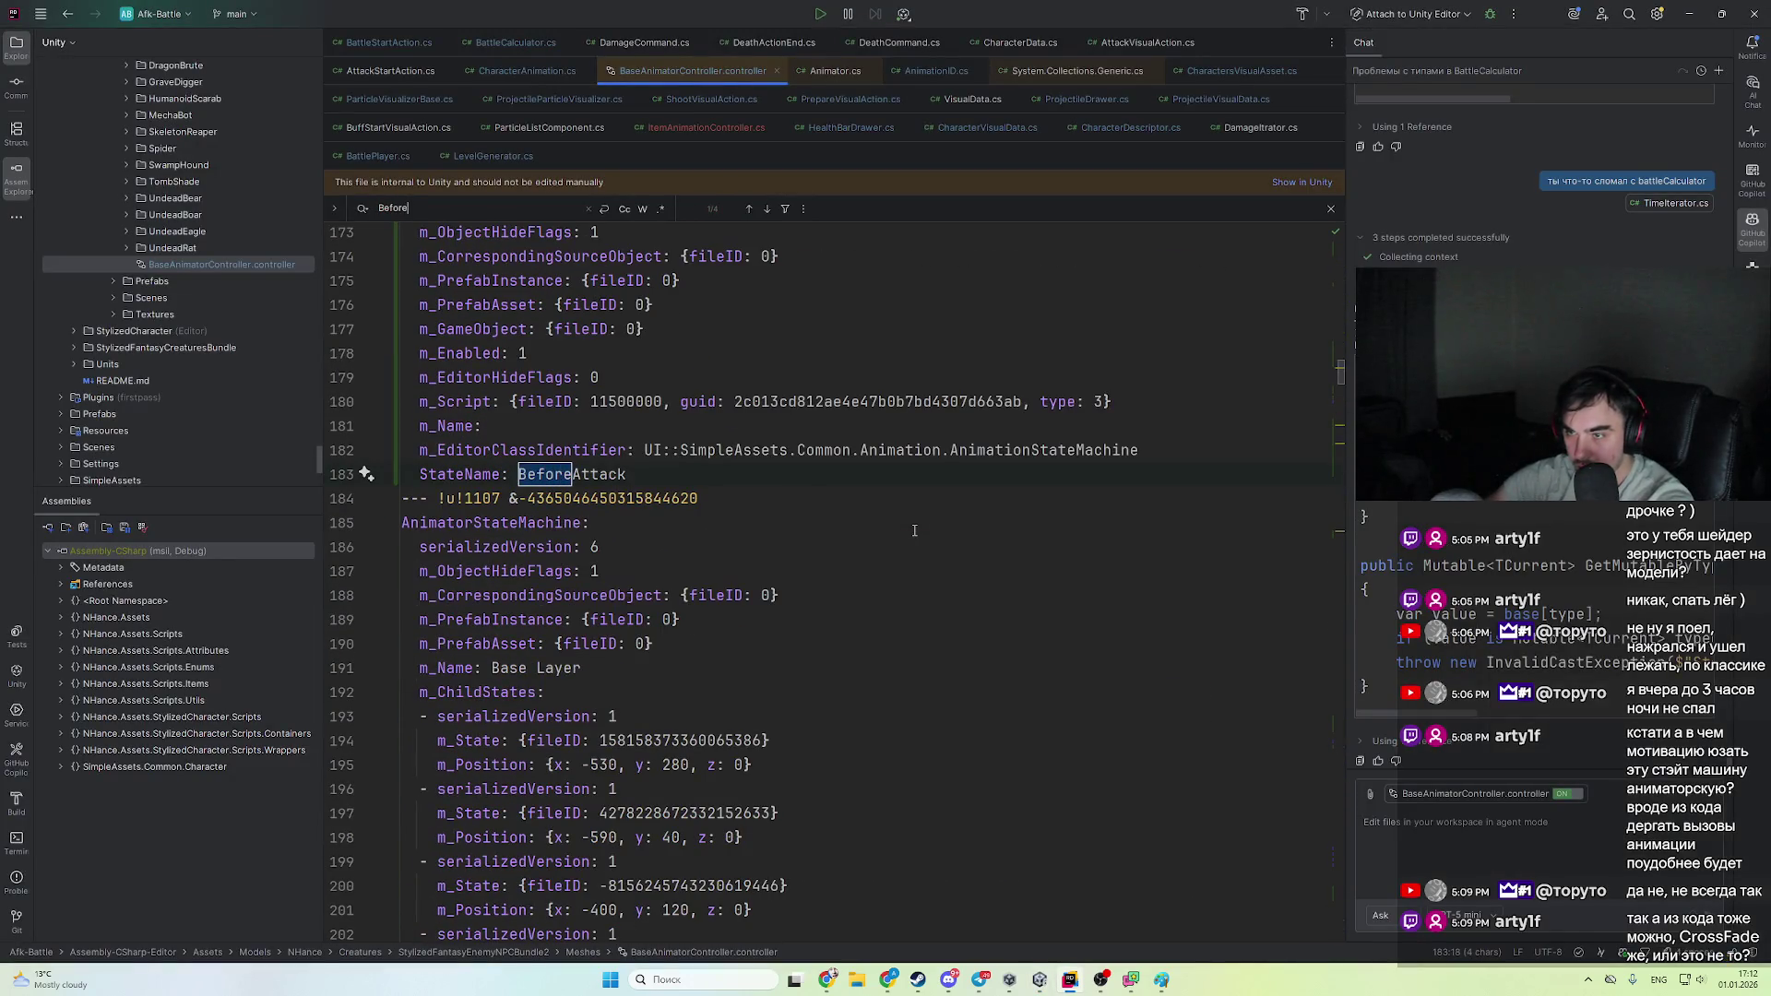
scroll(830, 571, up, 6)
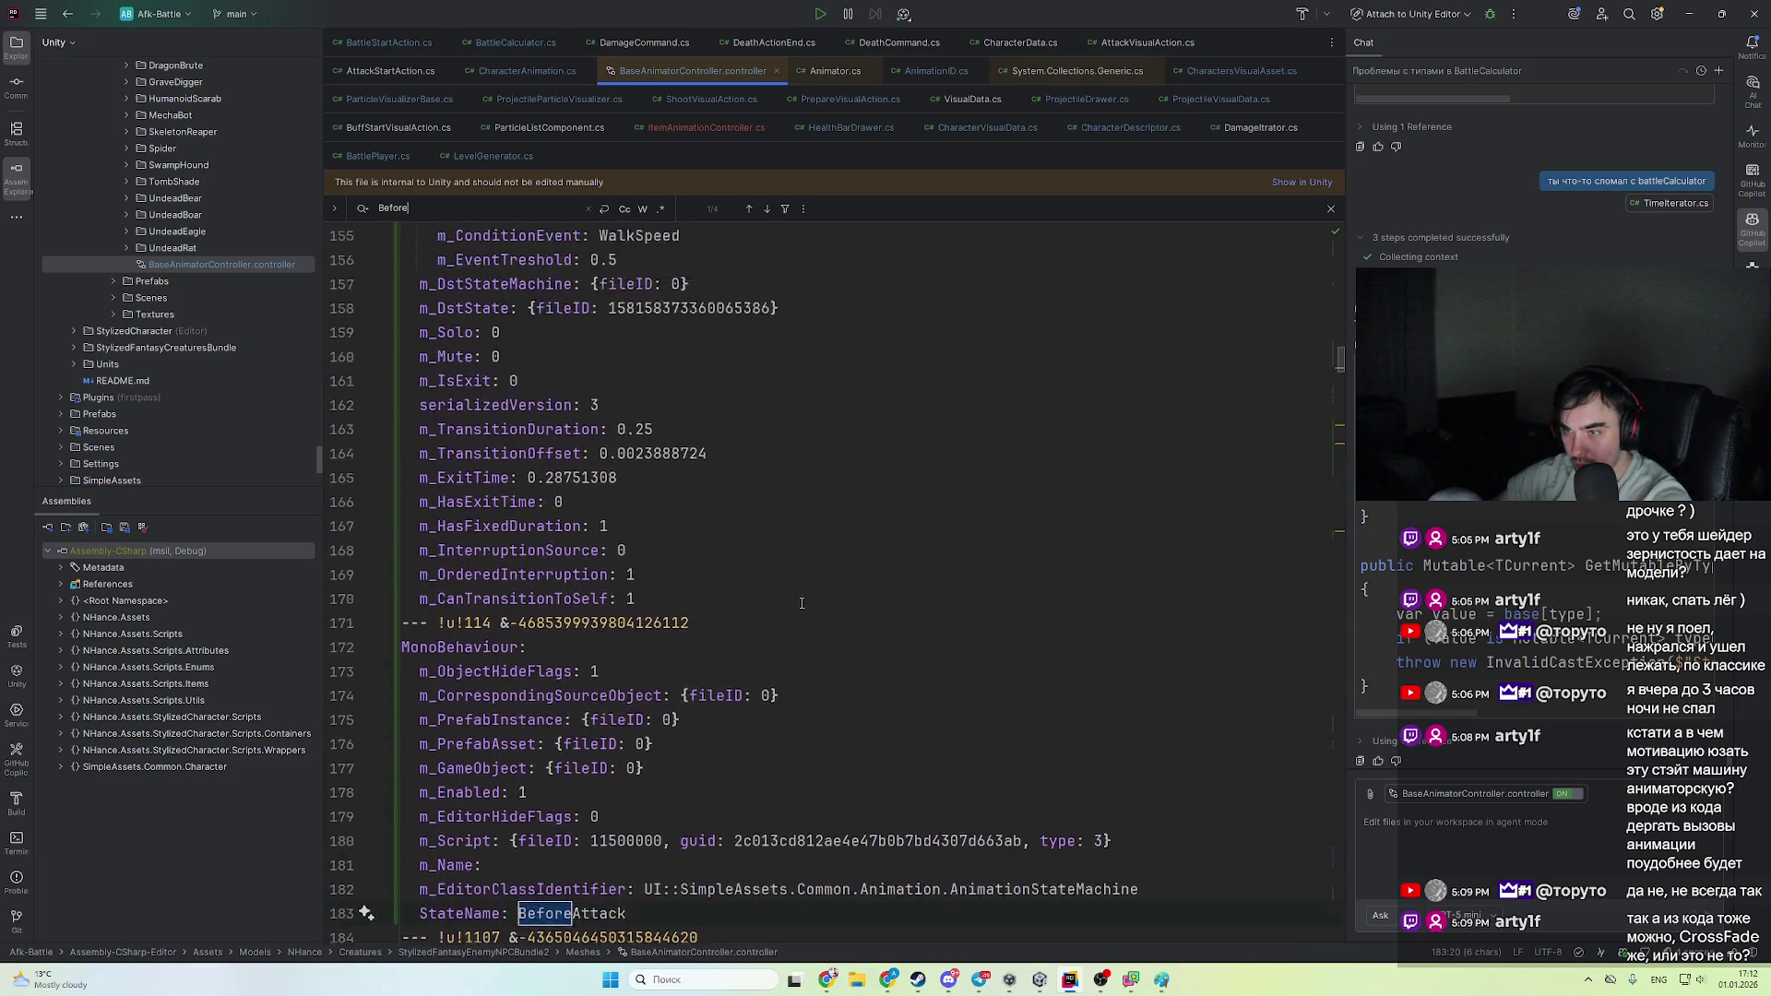
scroll(795, 607, down, 2)
scroll(706, 571, up, 10)
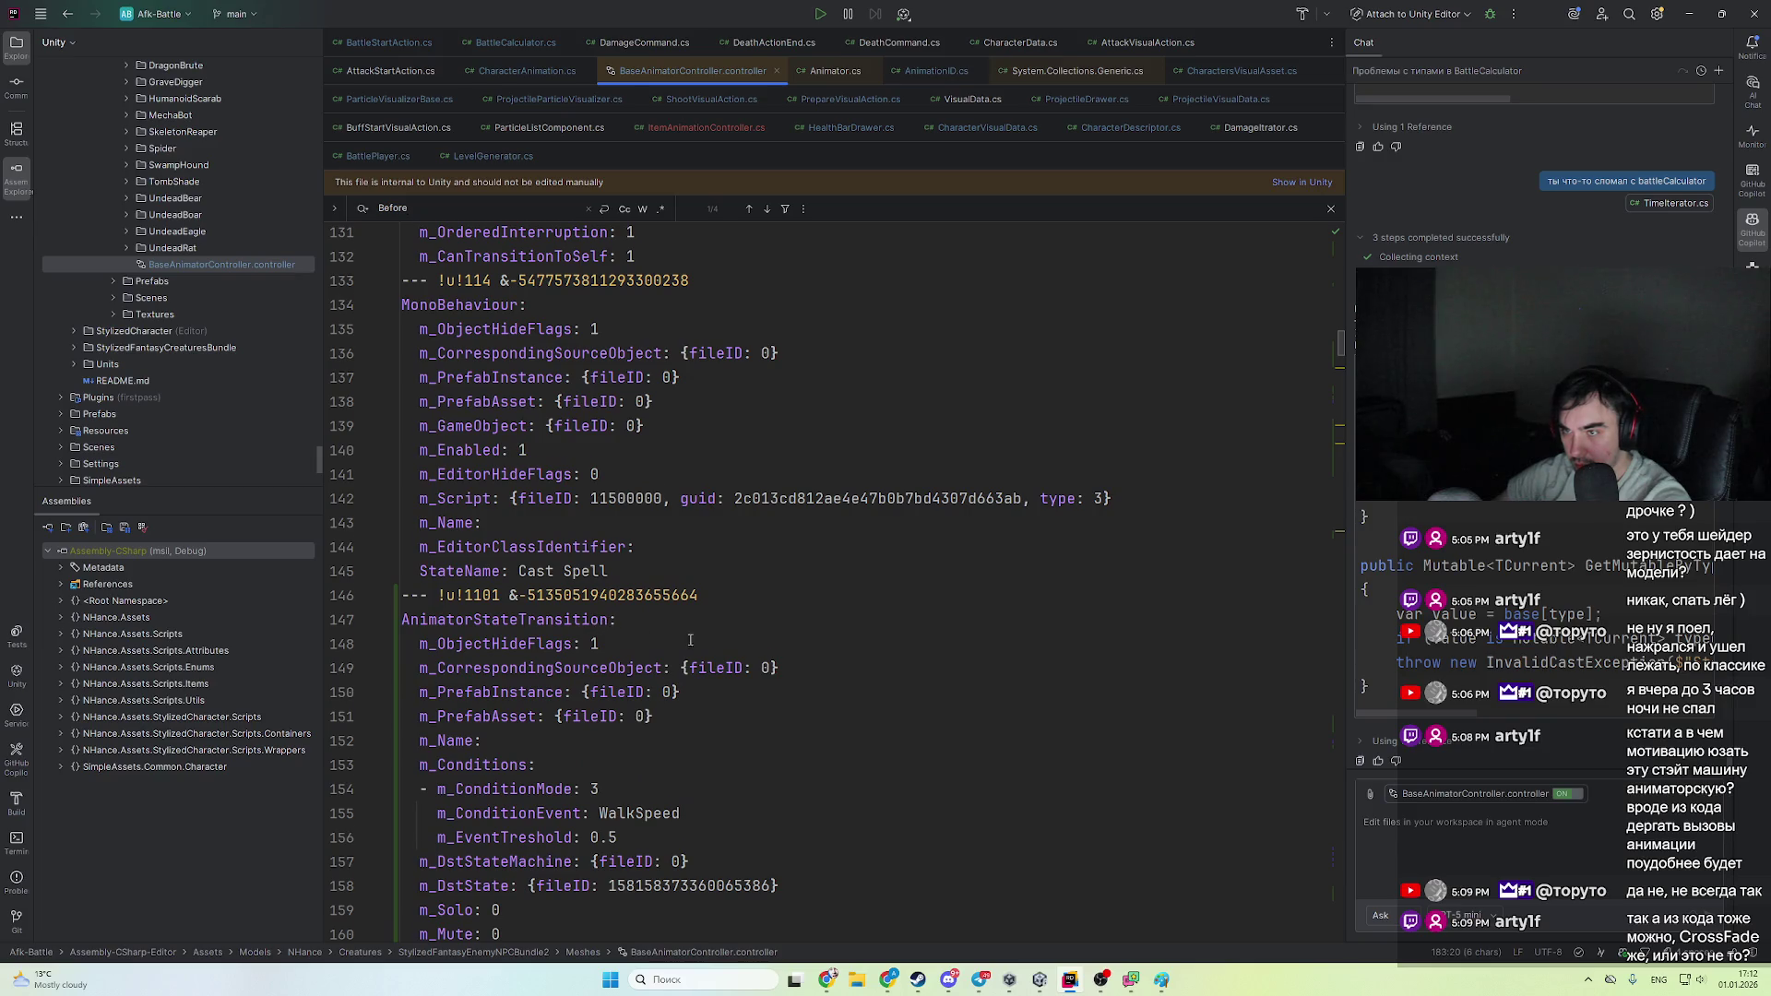
scroll(690, 640, down, 12)
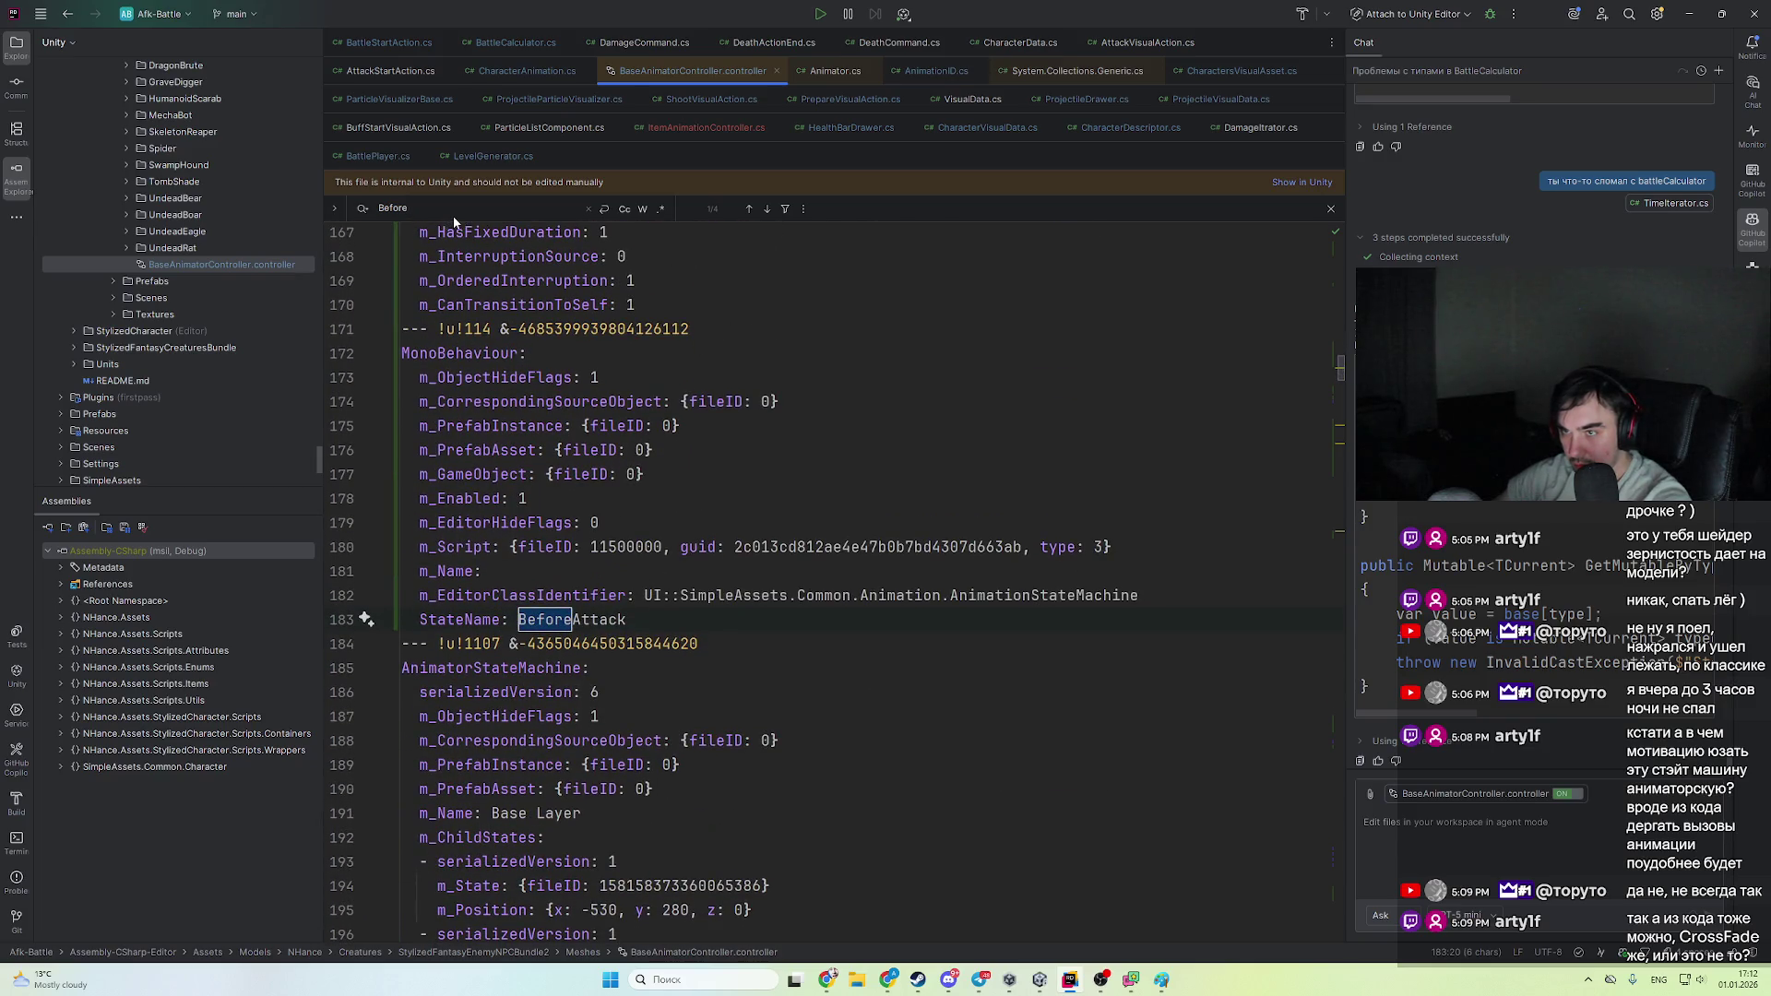
- Search for 'Stun', step through its matches, then go back to Unity
key(ctrl+a)
text(Stun)
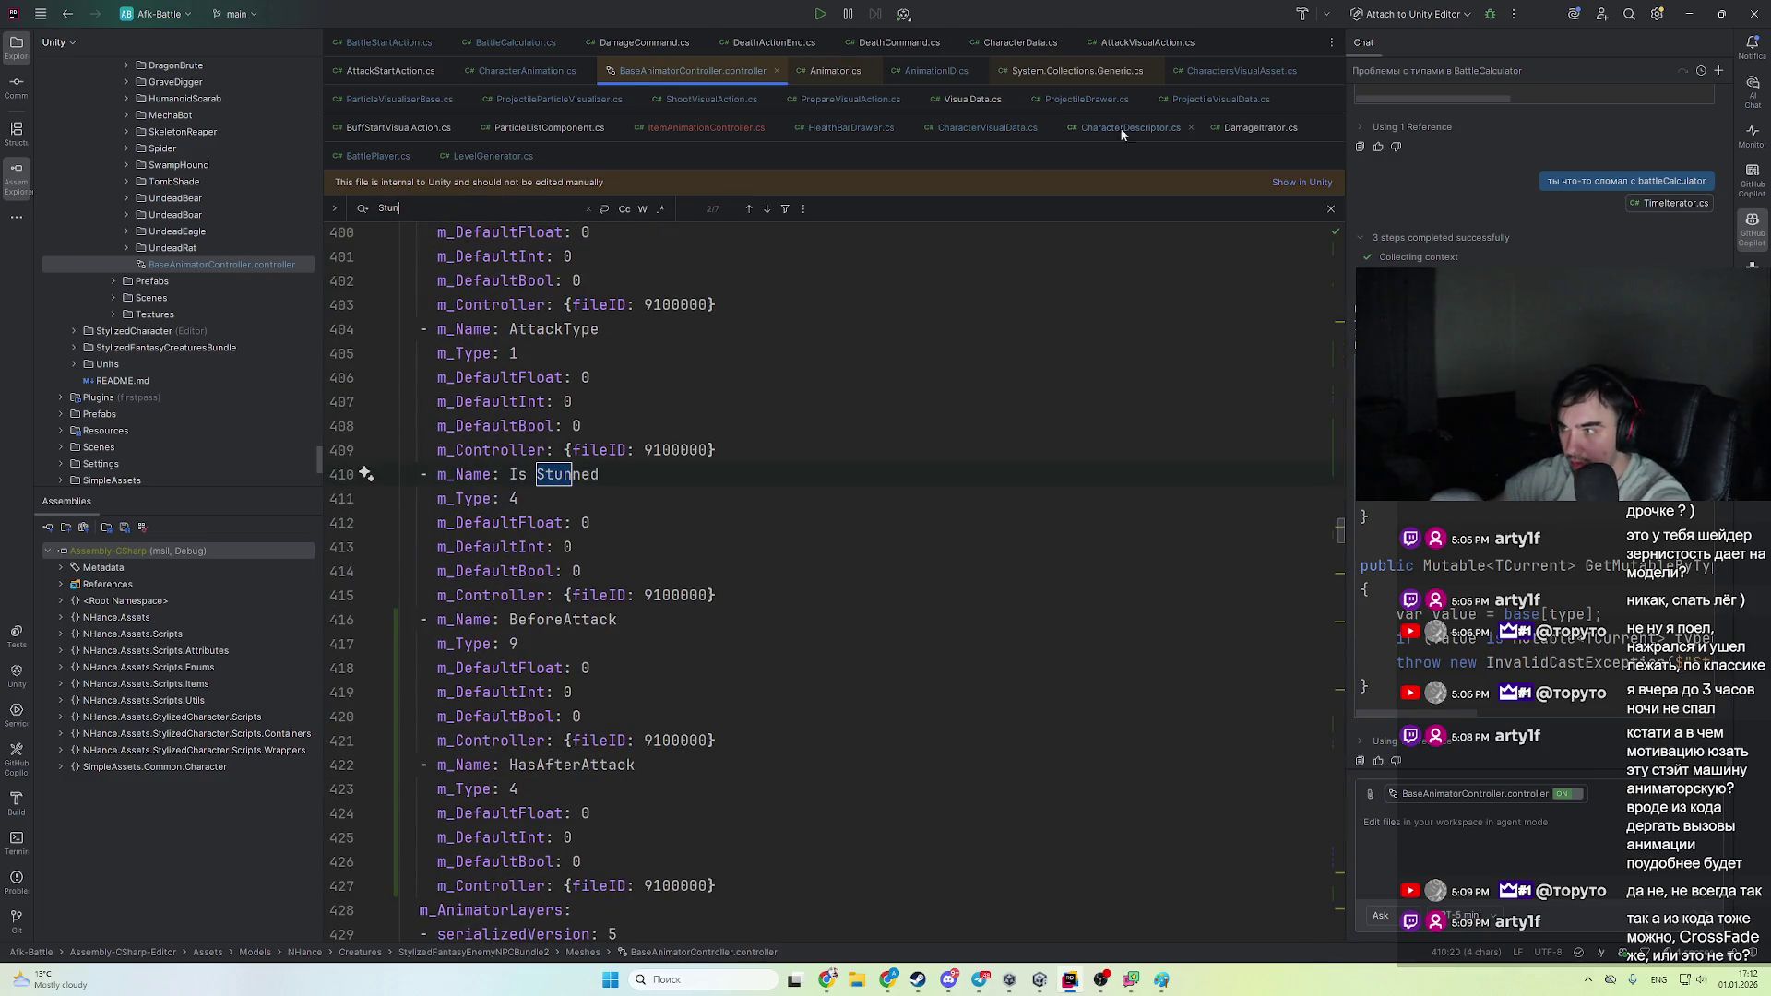
key(Return)
key(Return)
key(Return)
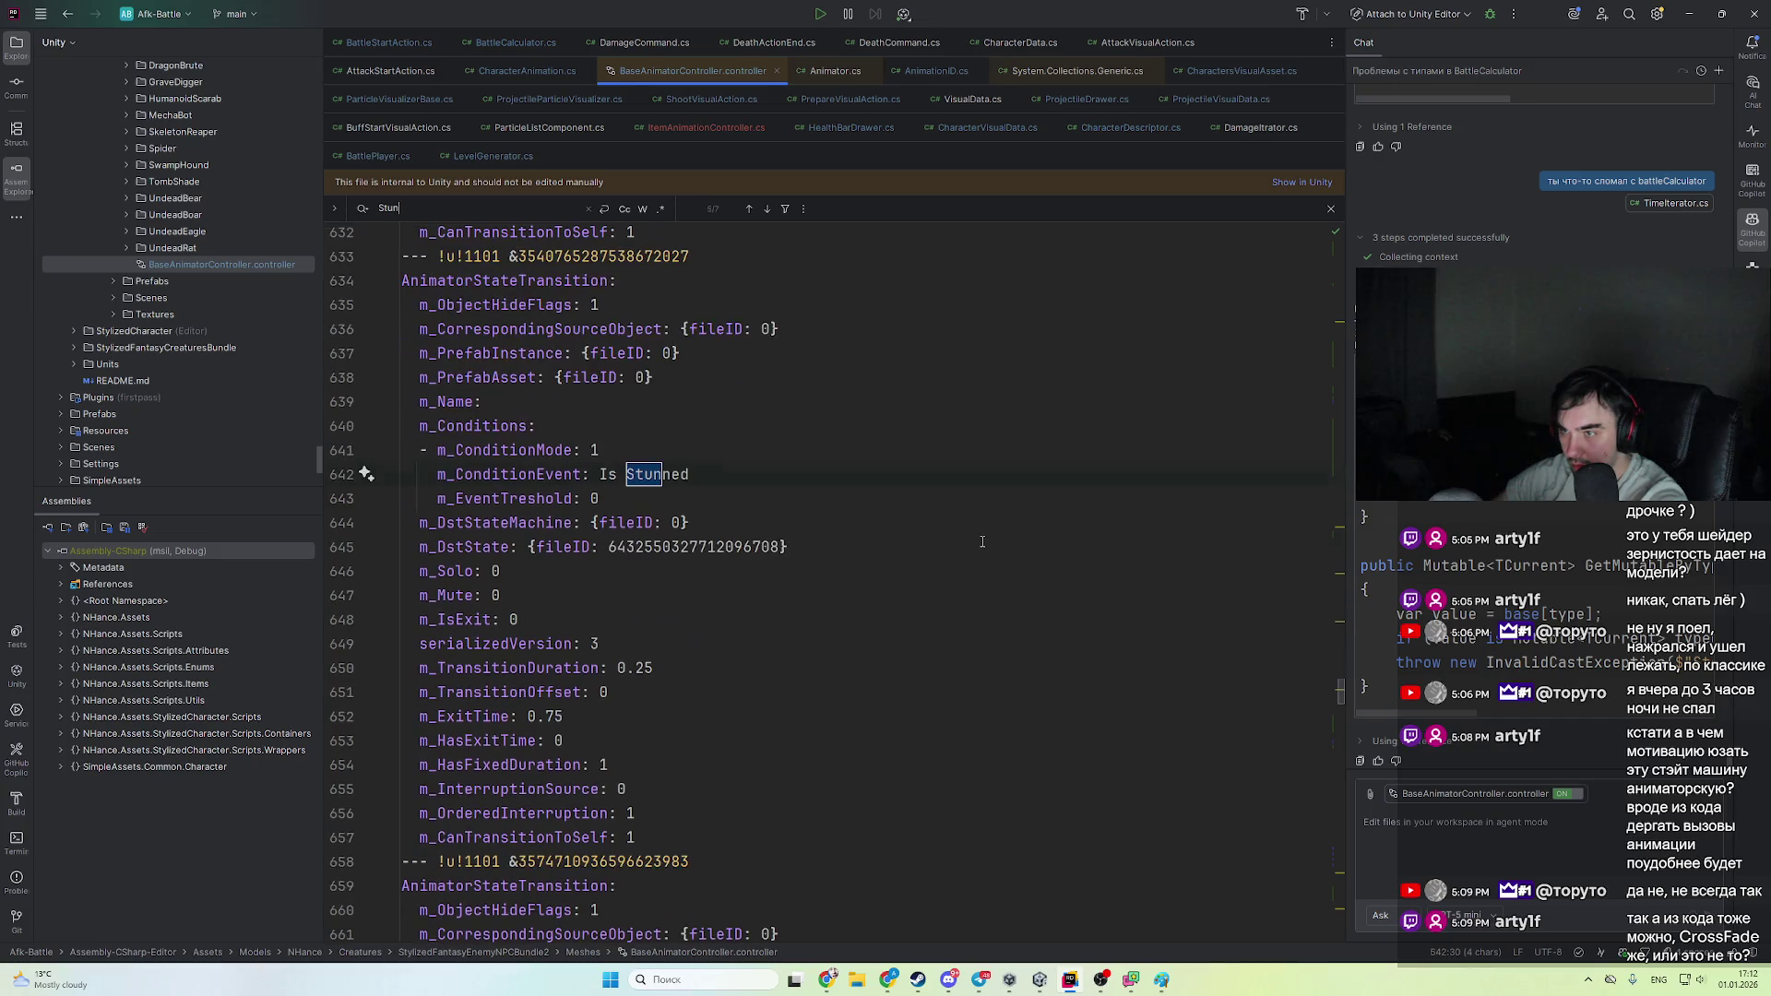
key(Return)
scroll(878, 497, up, 2)
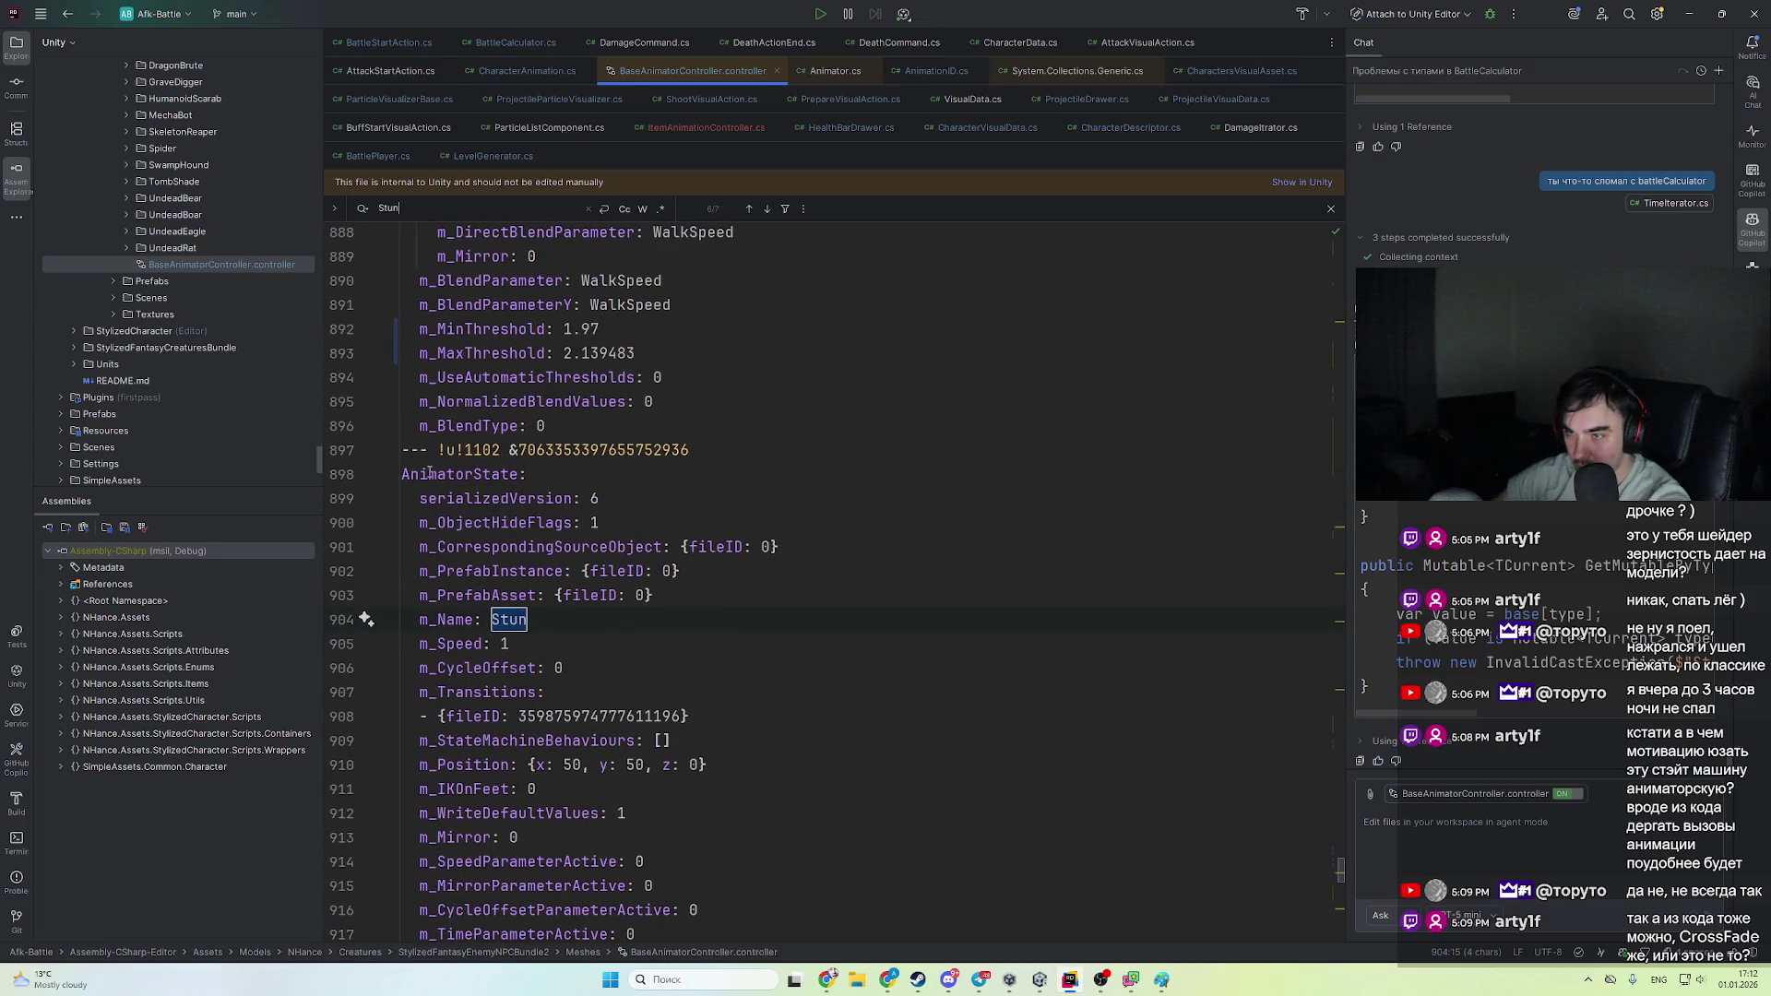
scroll(1067, 610, down, 10)
scroll(1067, 610, up, 6)
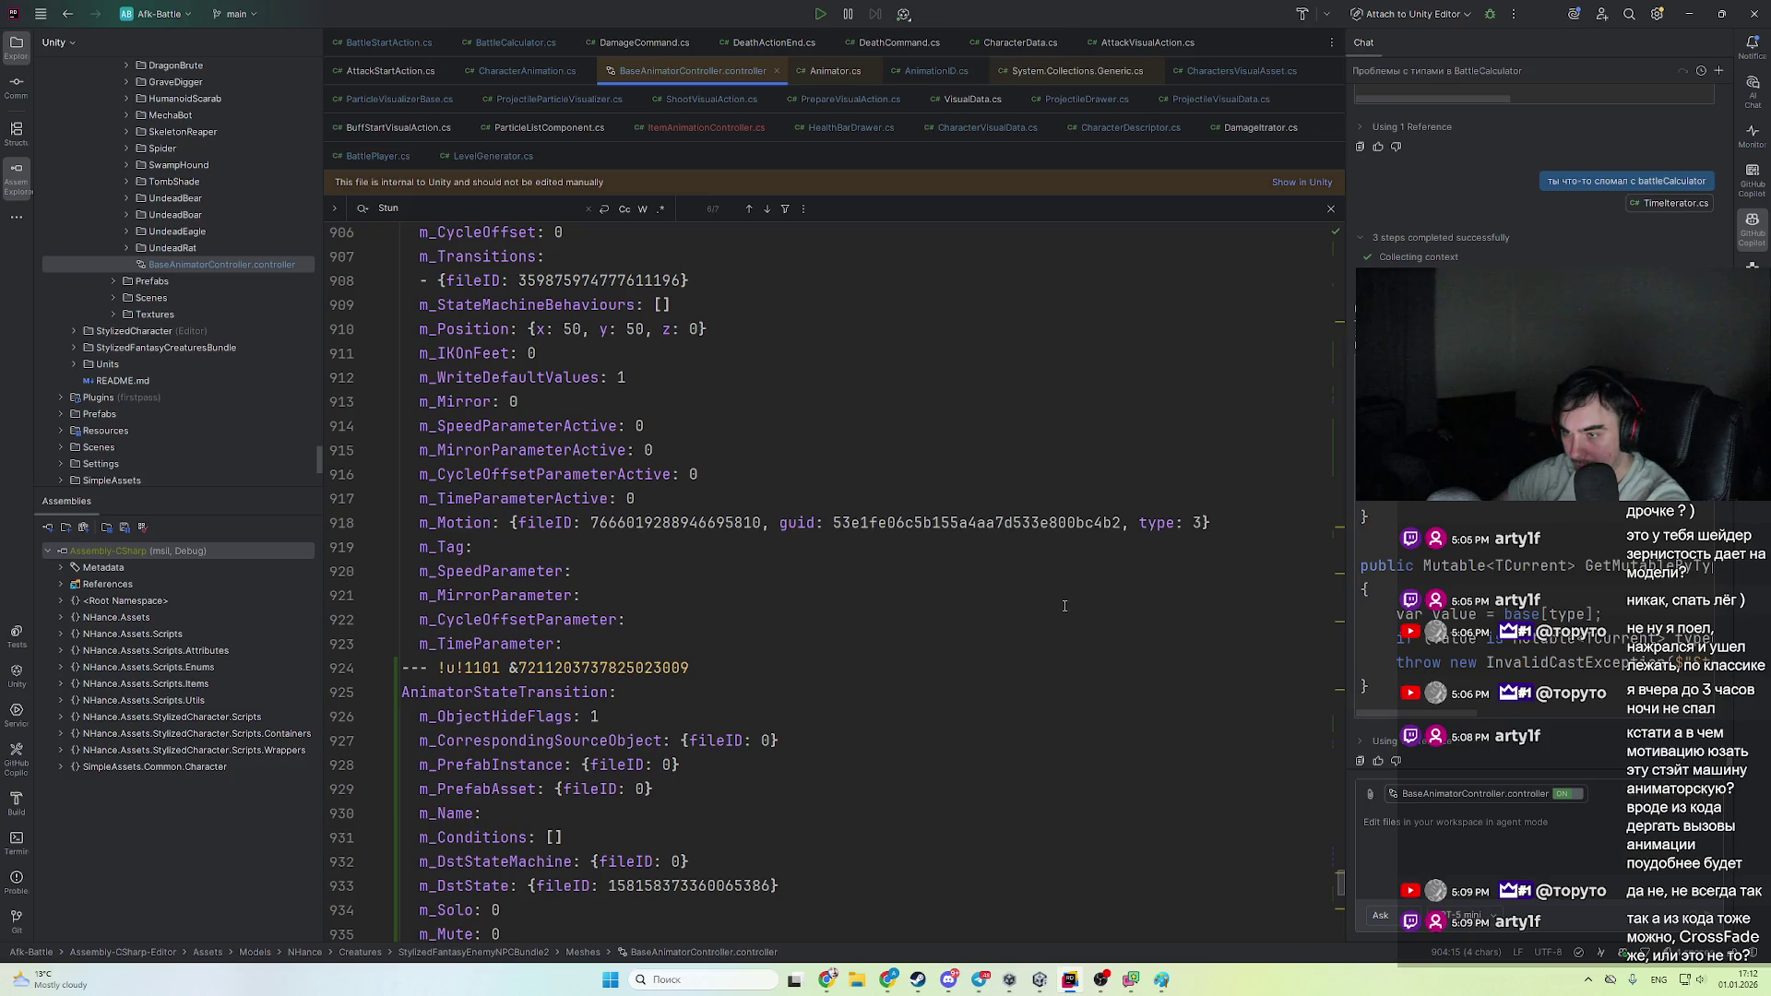
scroll(1064, 606, down, 9)
scroll(735, 535, up, 12)
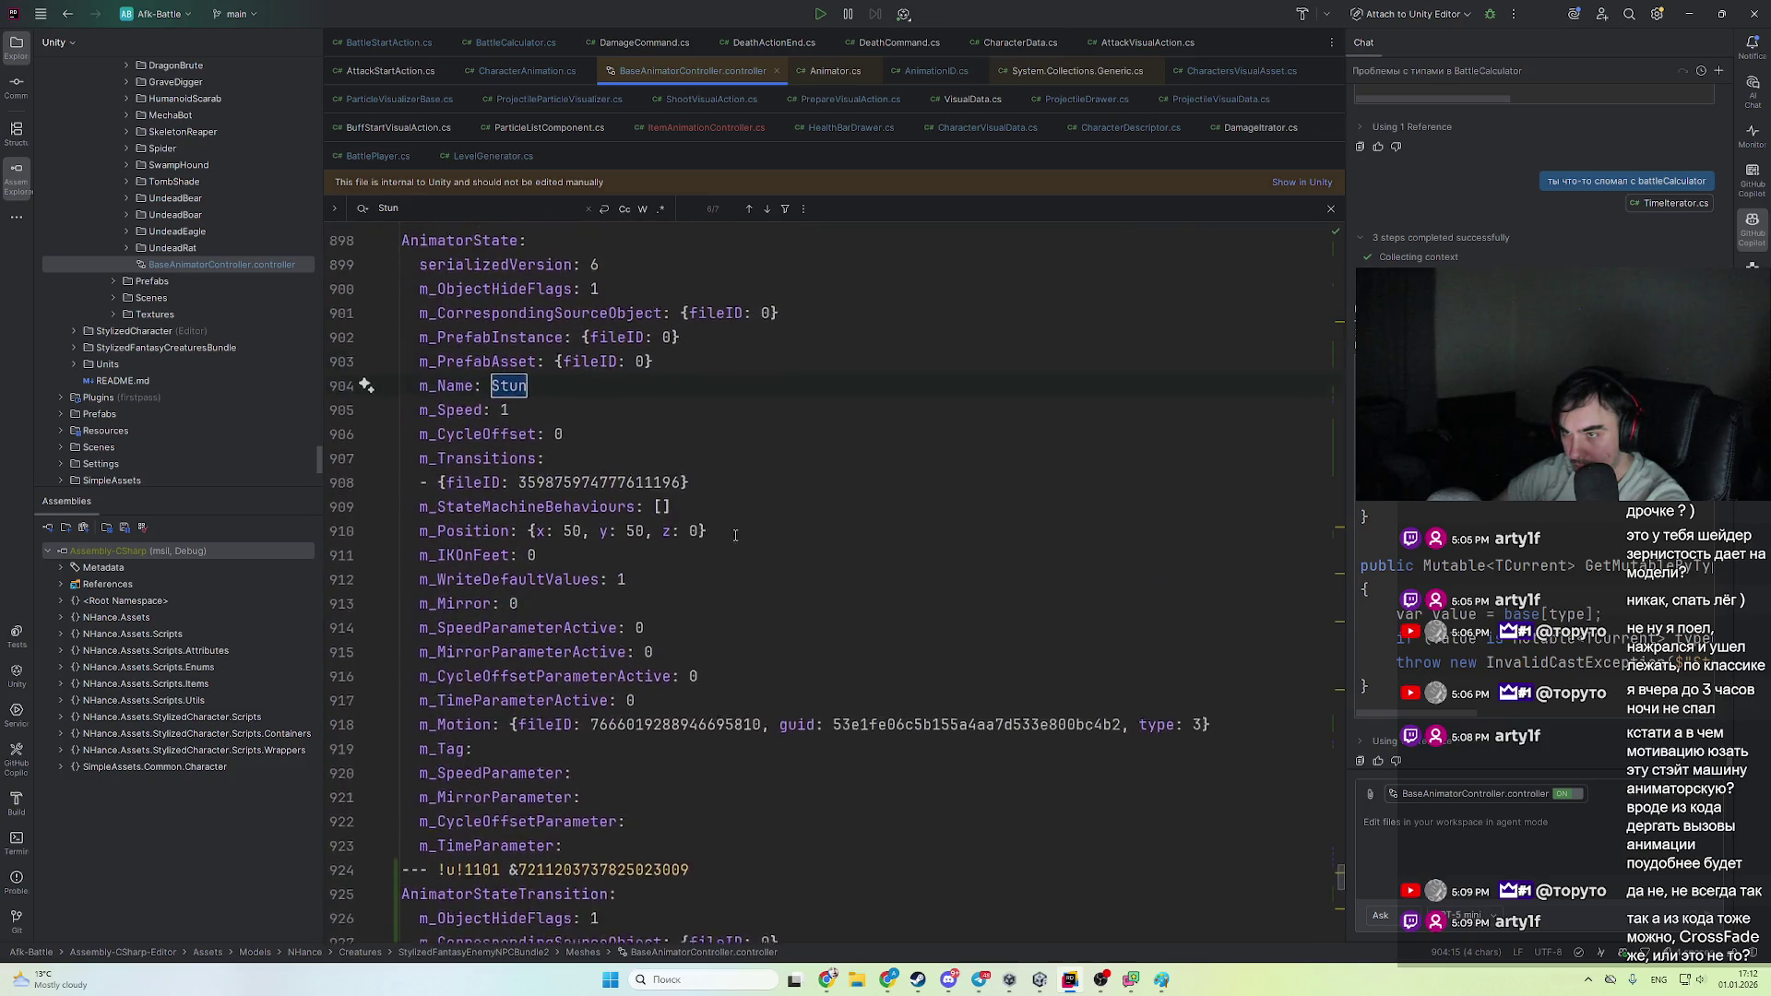
scroll(735, 535, down, 6)
scroll(688, 595, down, 8)
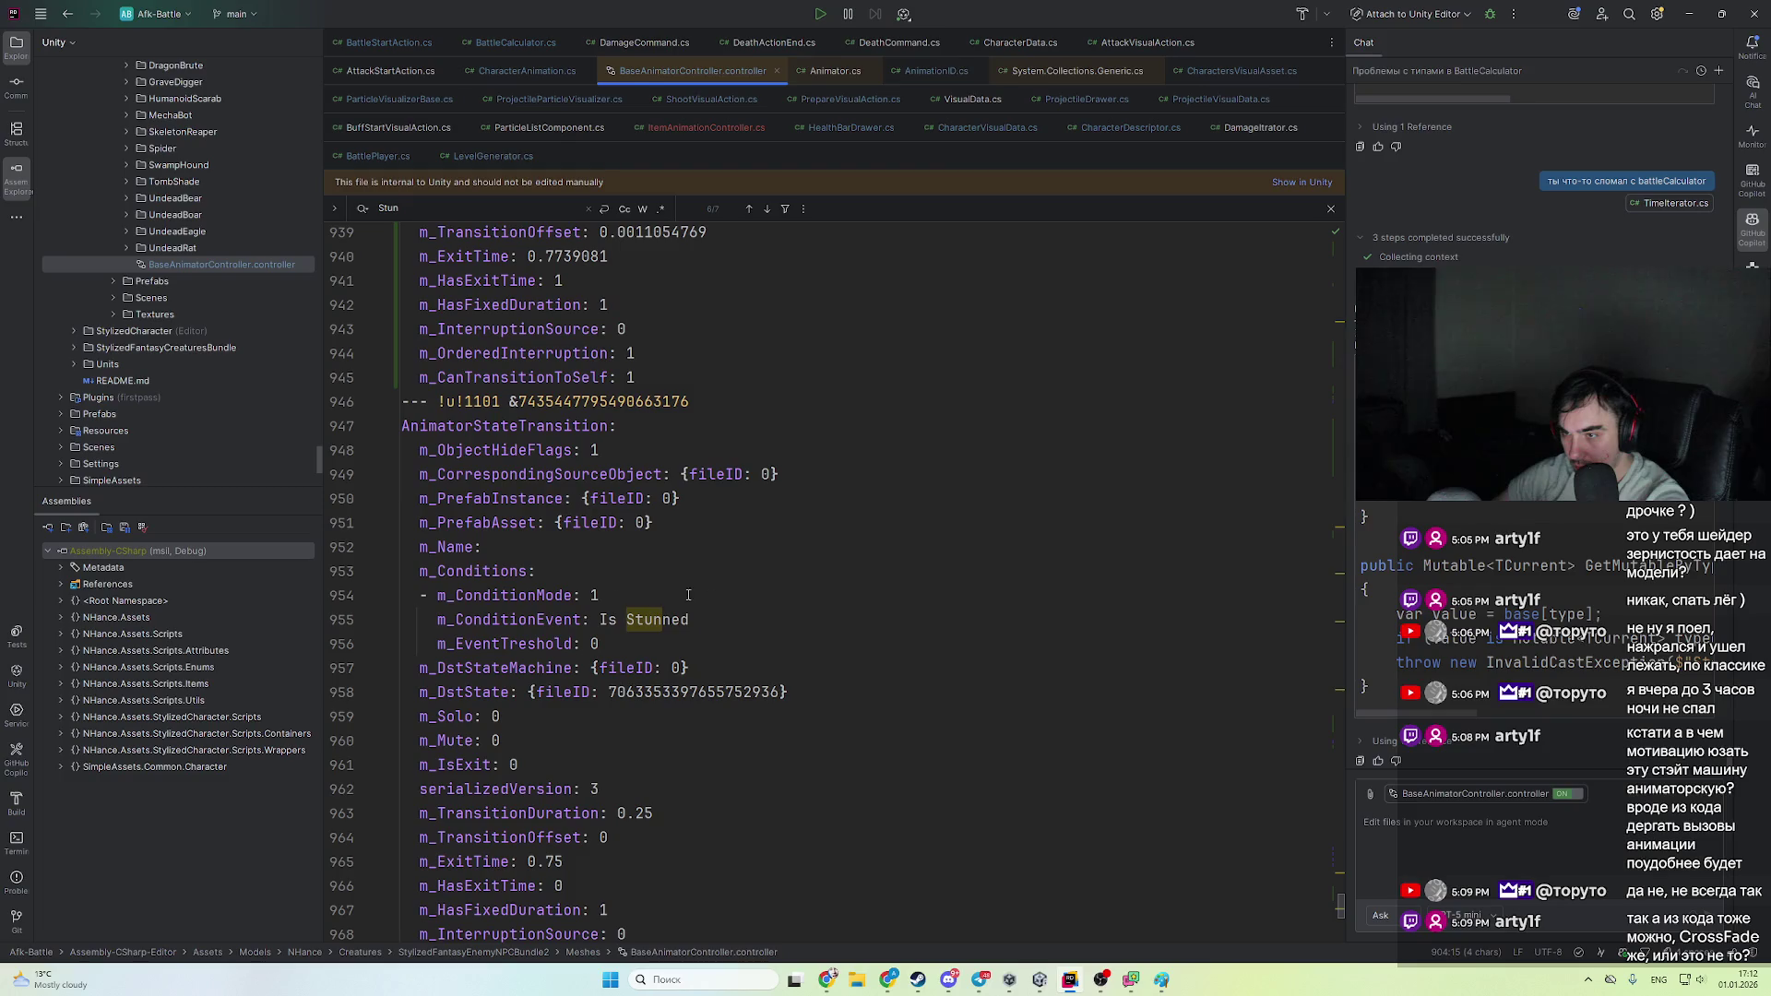
scroll(688, 595, down, 15)
key(alt+Tab)
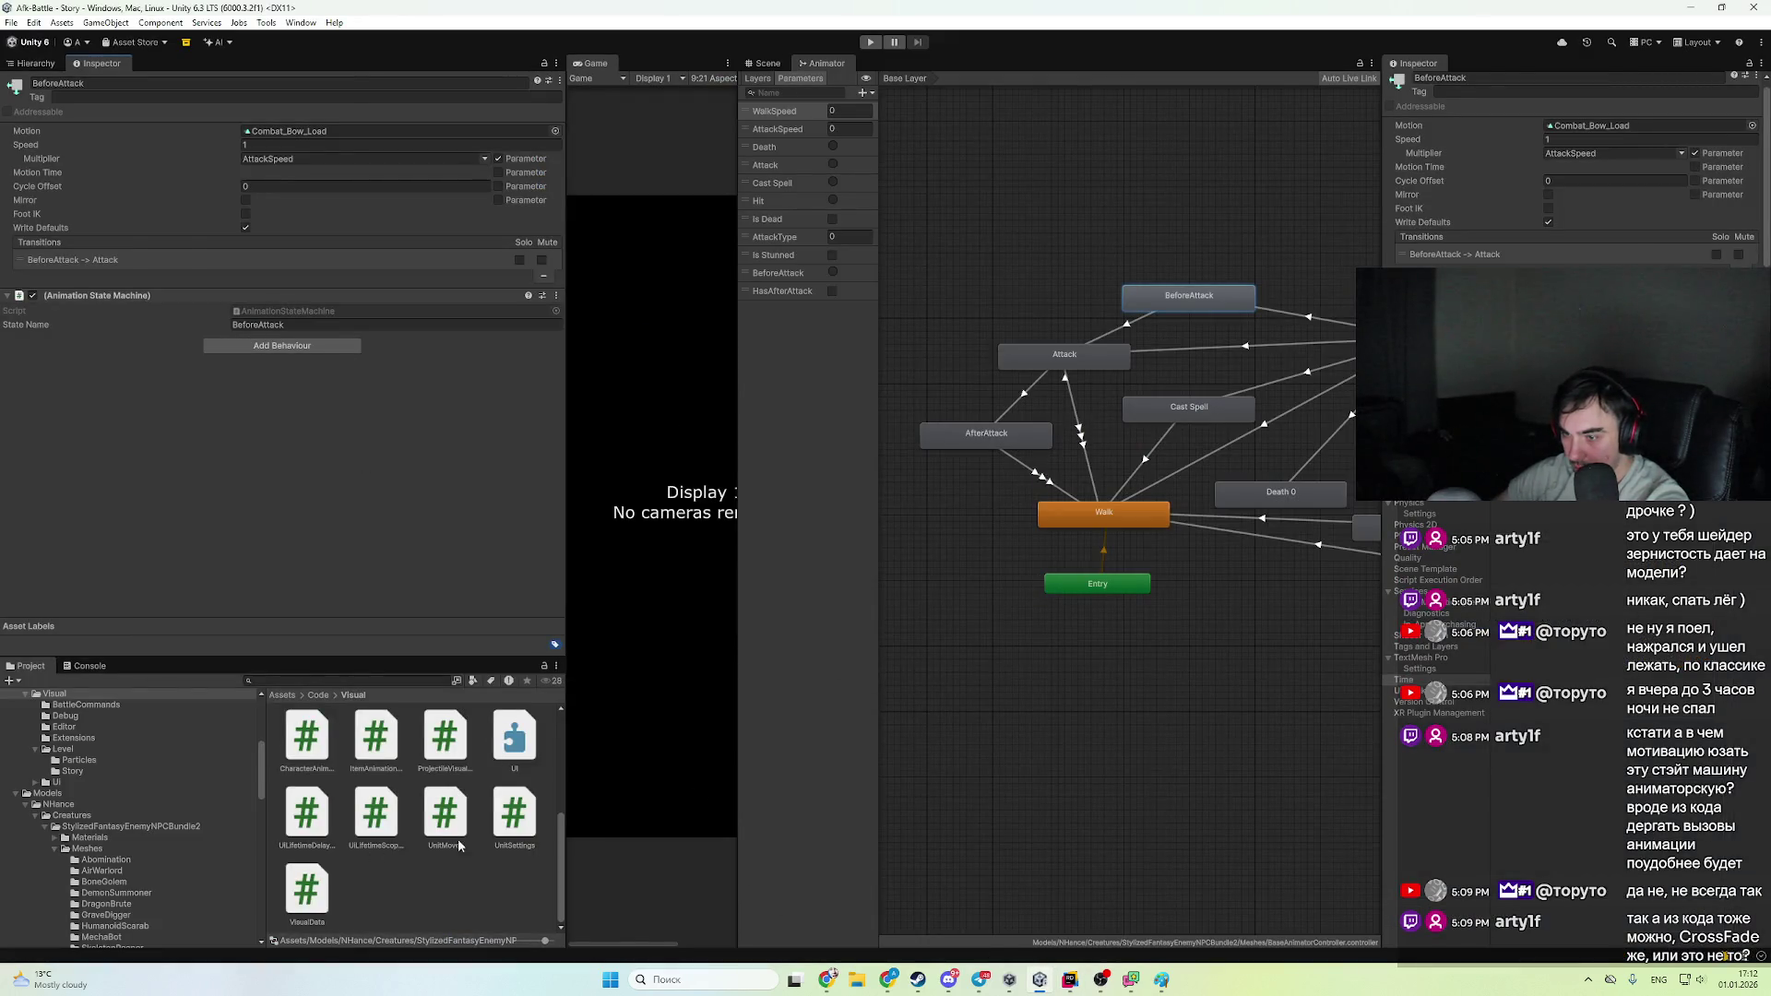
- Open Models/Units/Archer and show Archer1's female override controller clip list
scroll(120, 885, down, 10)
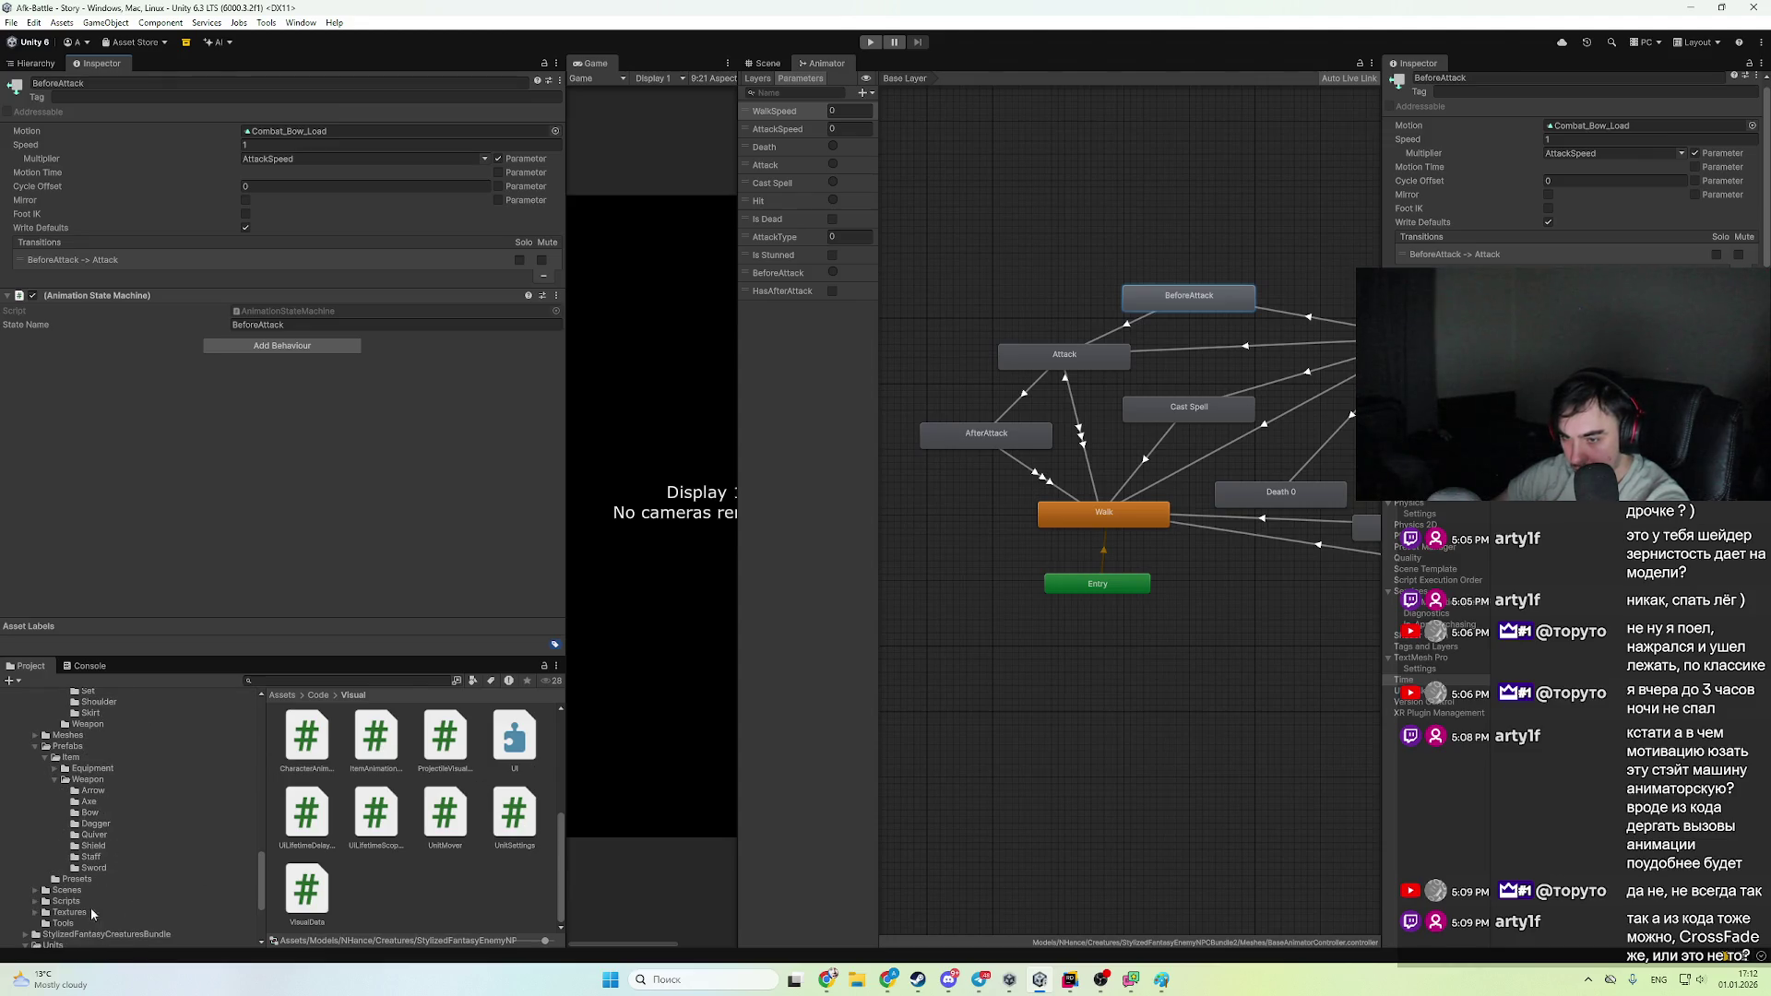
scroll(104, 826, up, 10)
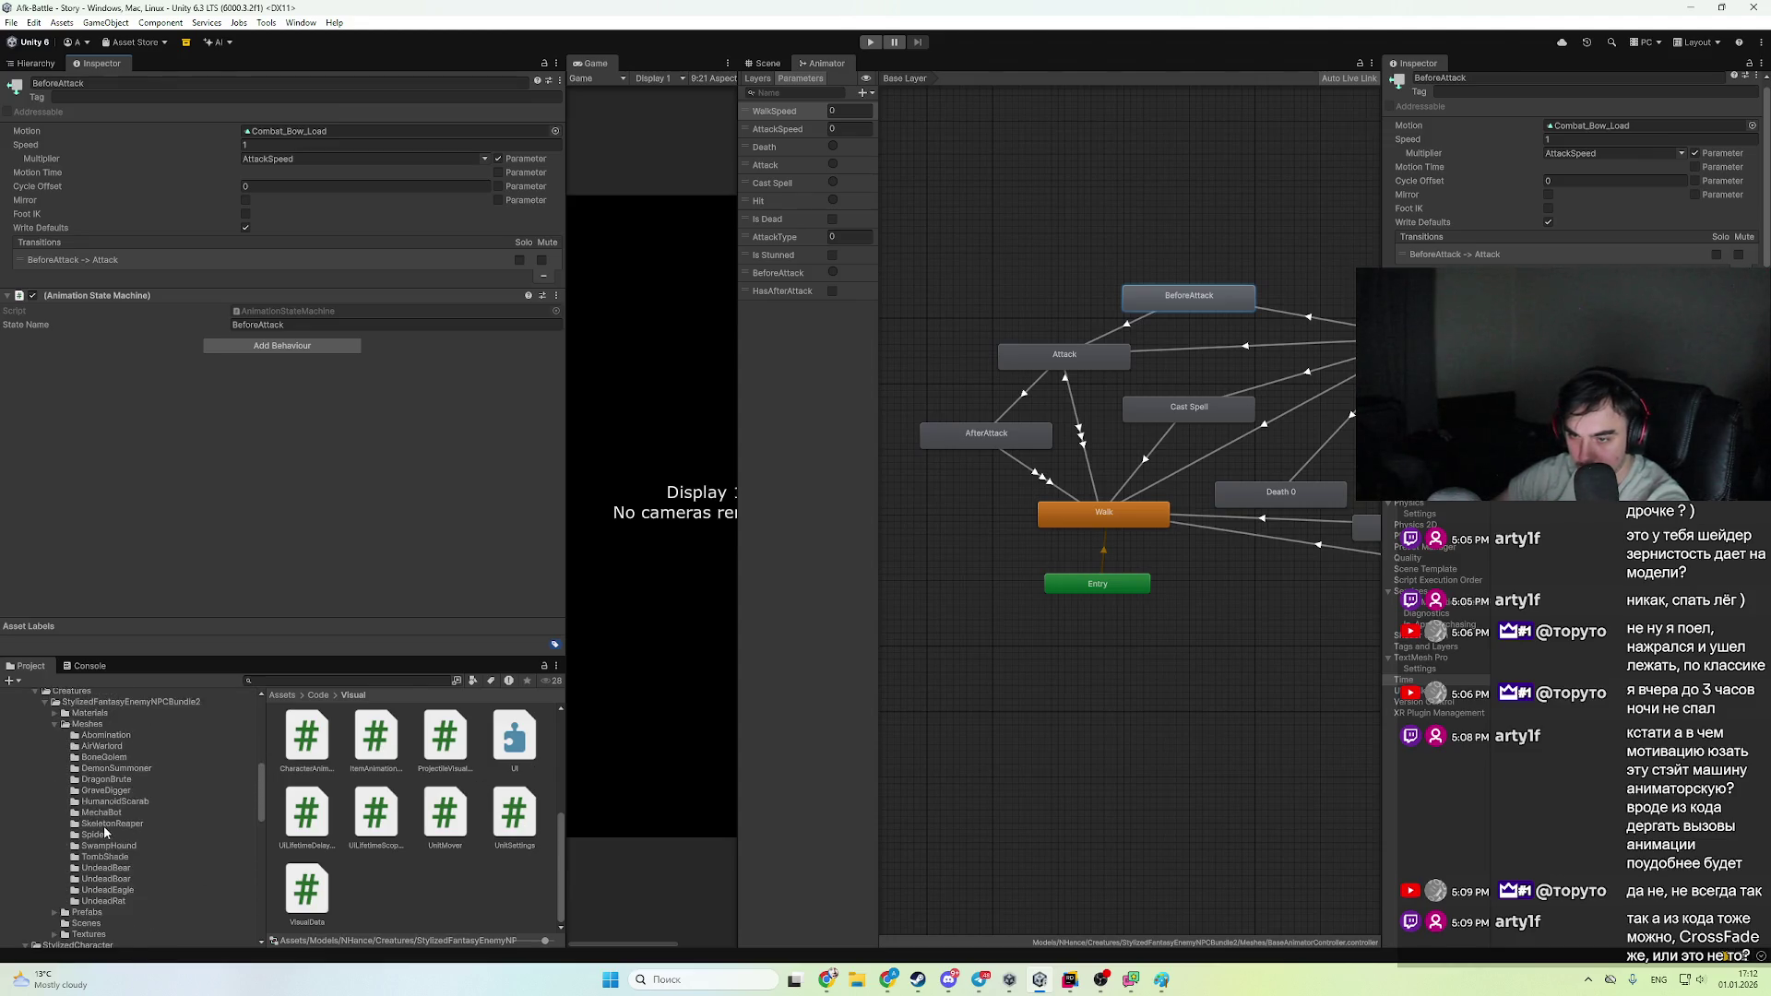
scroll(103, 827, up, 5)
scroll(90, 815, up, 5)
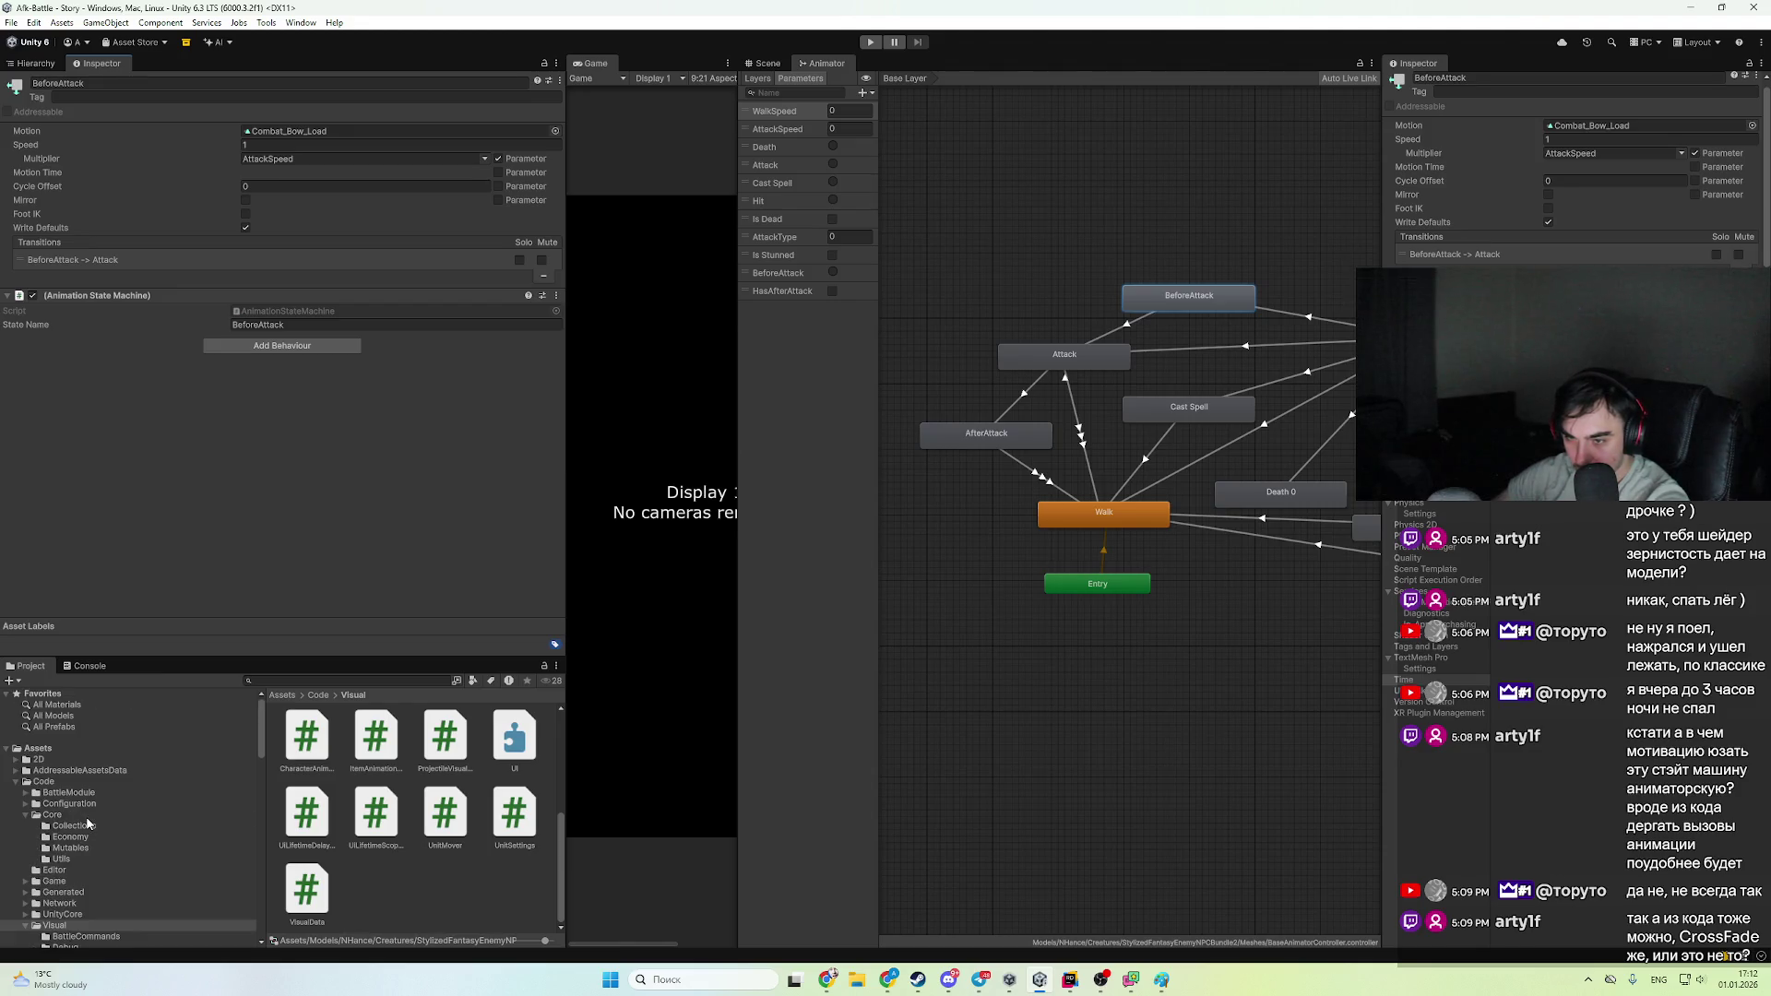
click(11, 795)
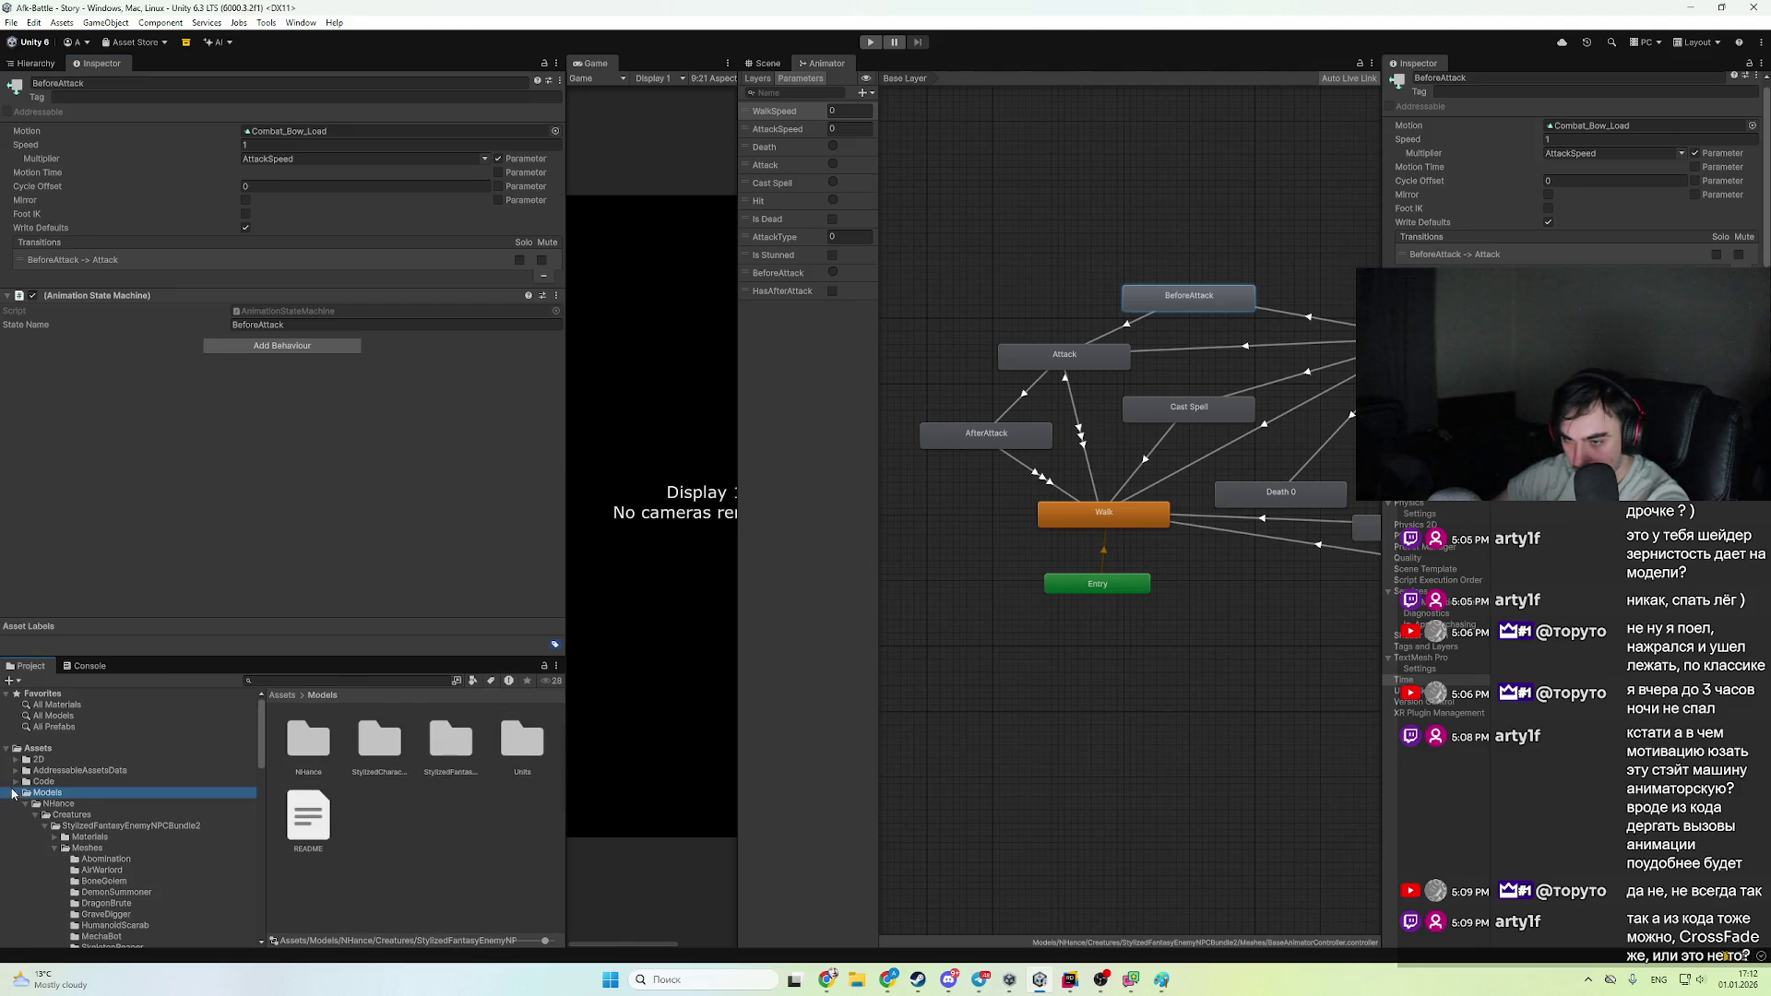
click(13, 794)
double_click(522, 740)
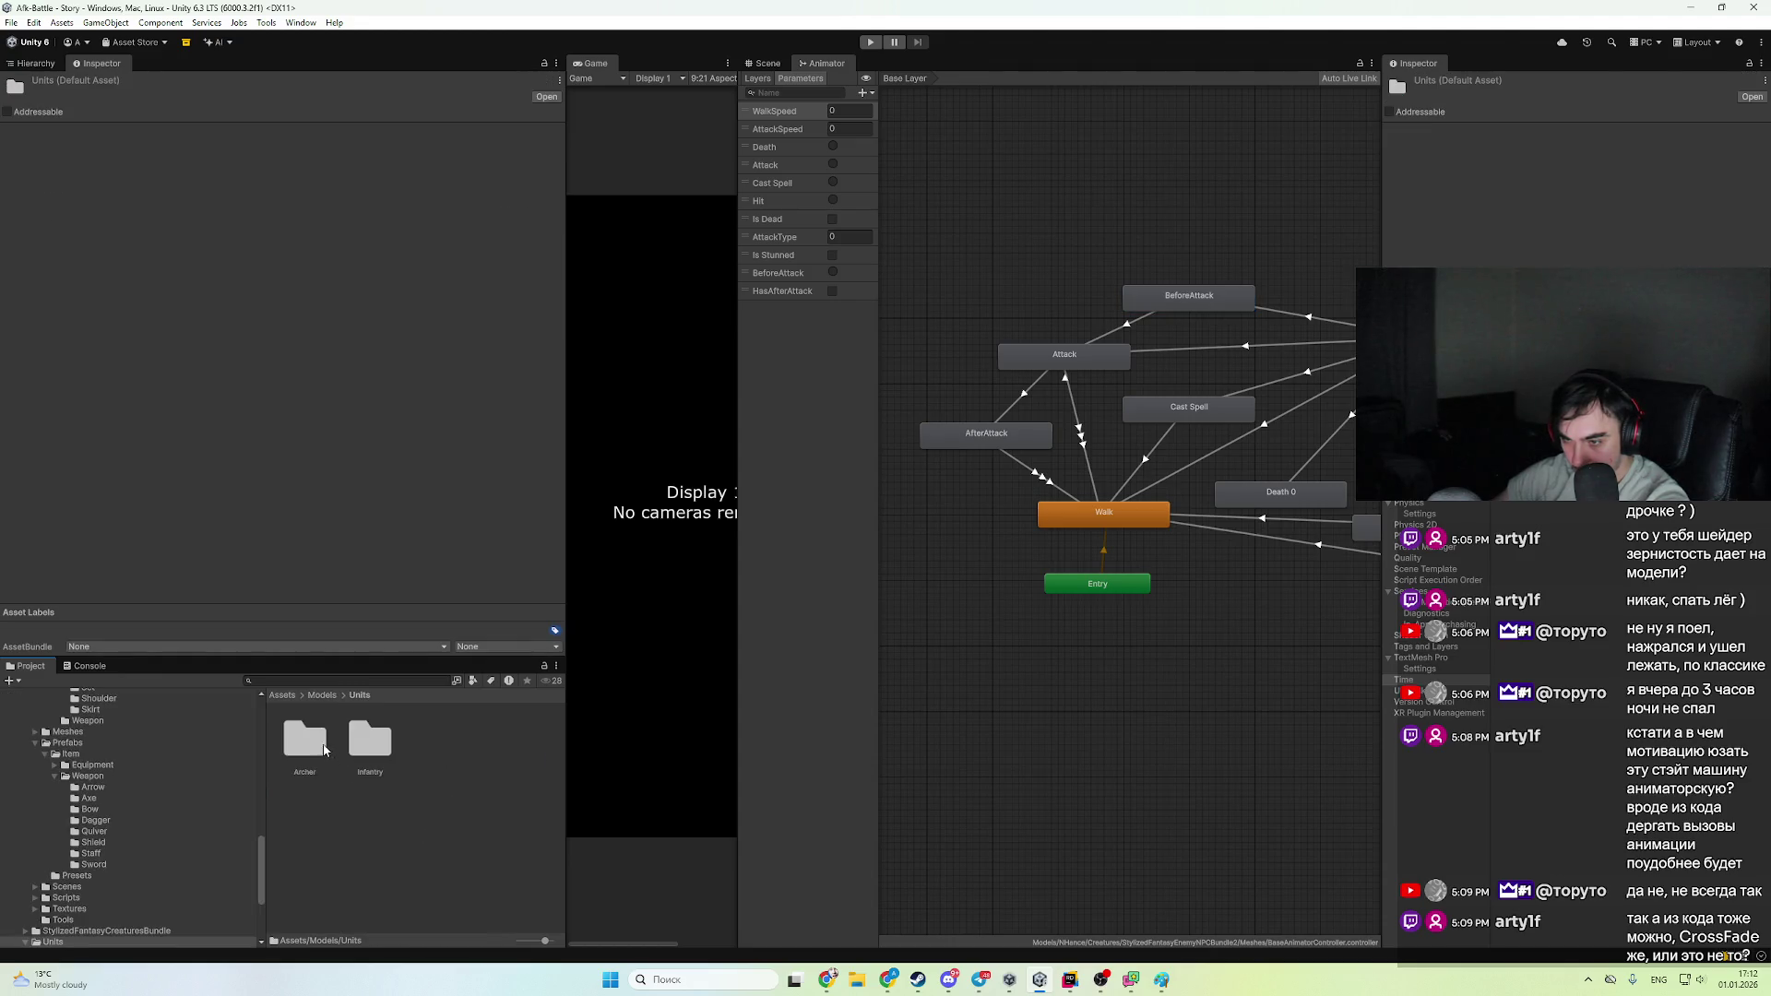
double_click(308, 740)
click(308, 738)
scroll(1577, 185, down, 5)
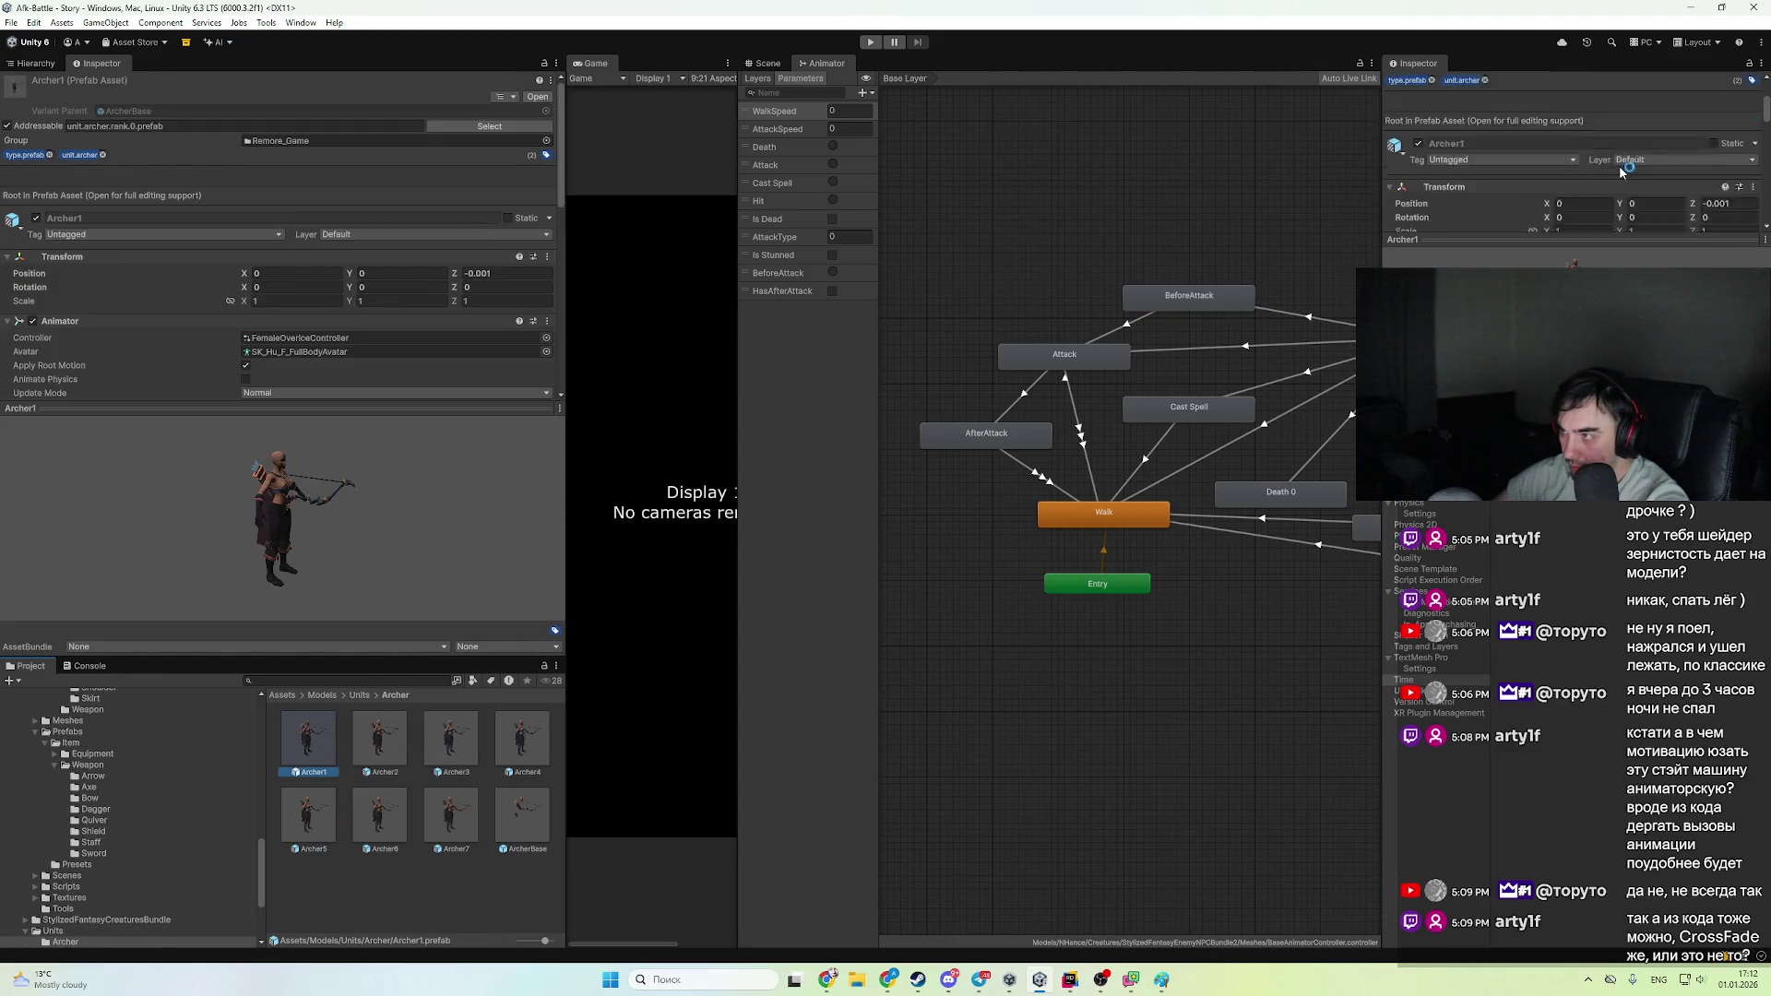
click(1642, 156)
click(519, 818)
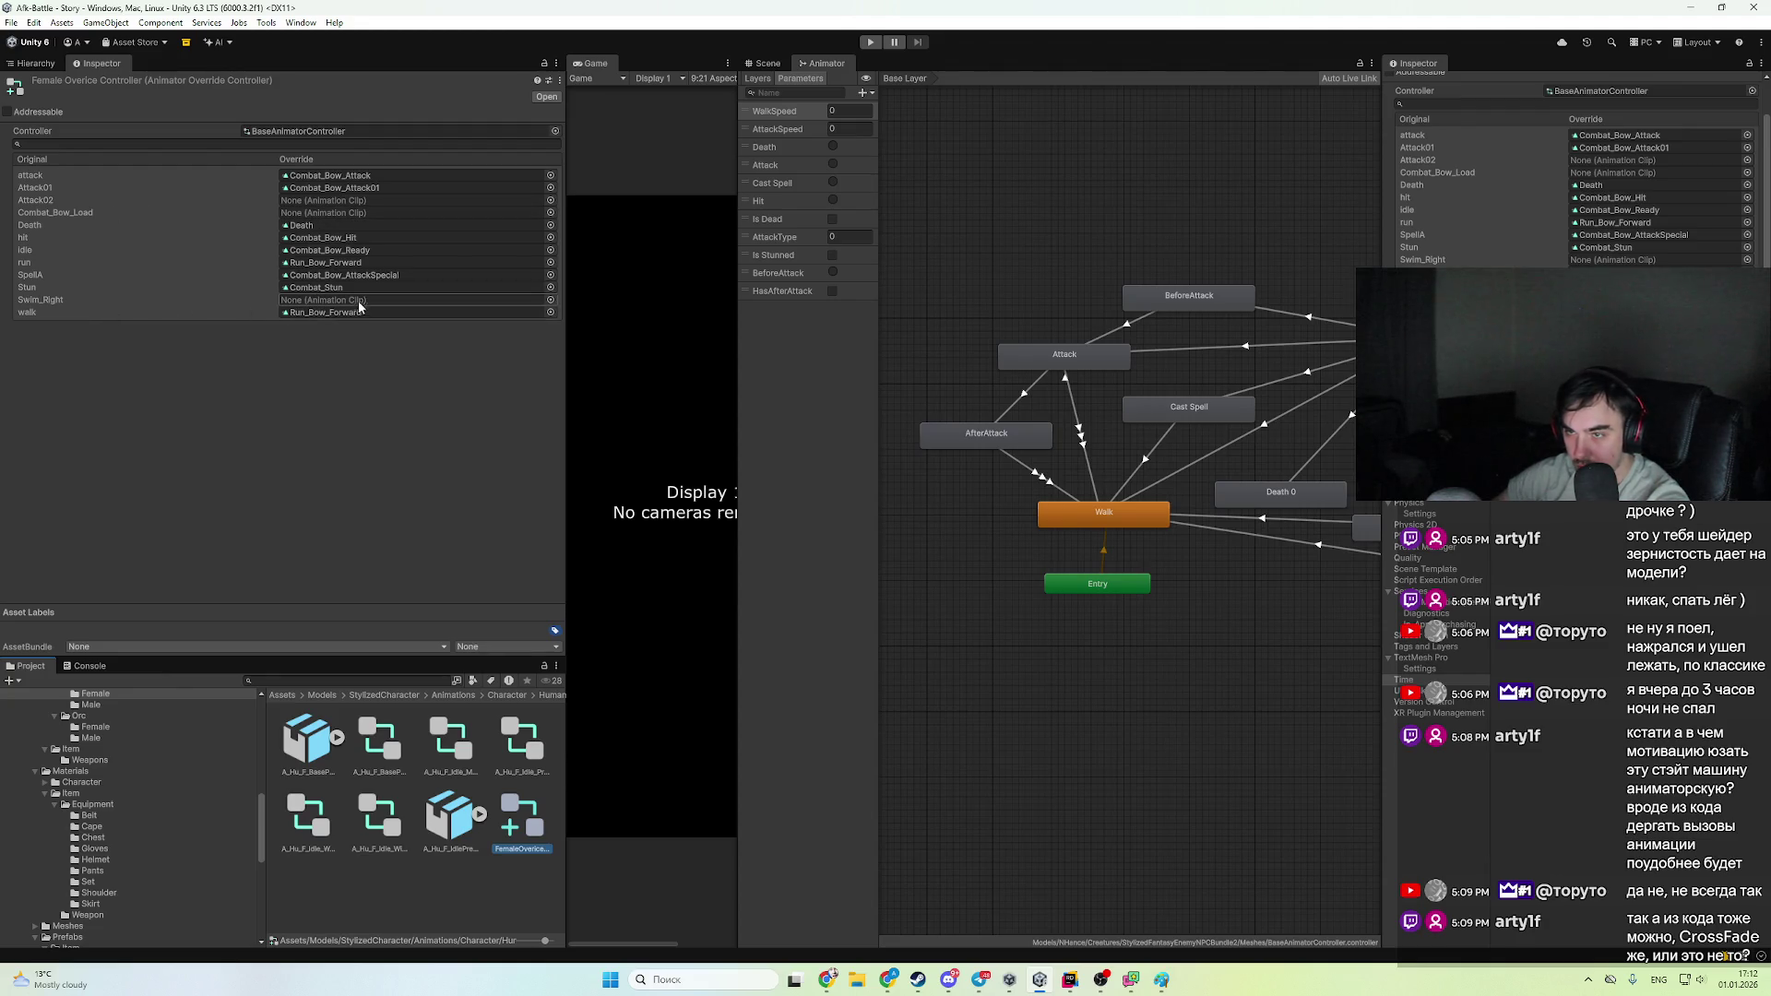
- Check the AfterAttack motion, then locate BeforeAttack's Combat_Bow_Load clip
click(993, 444)
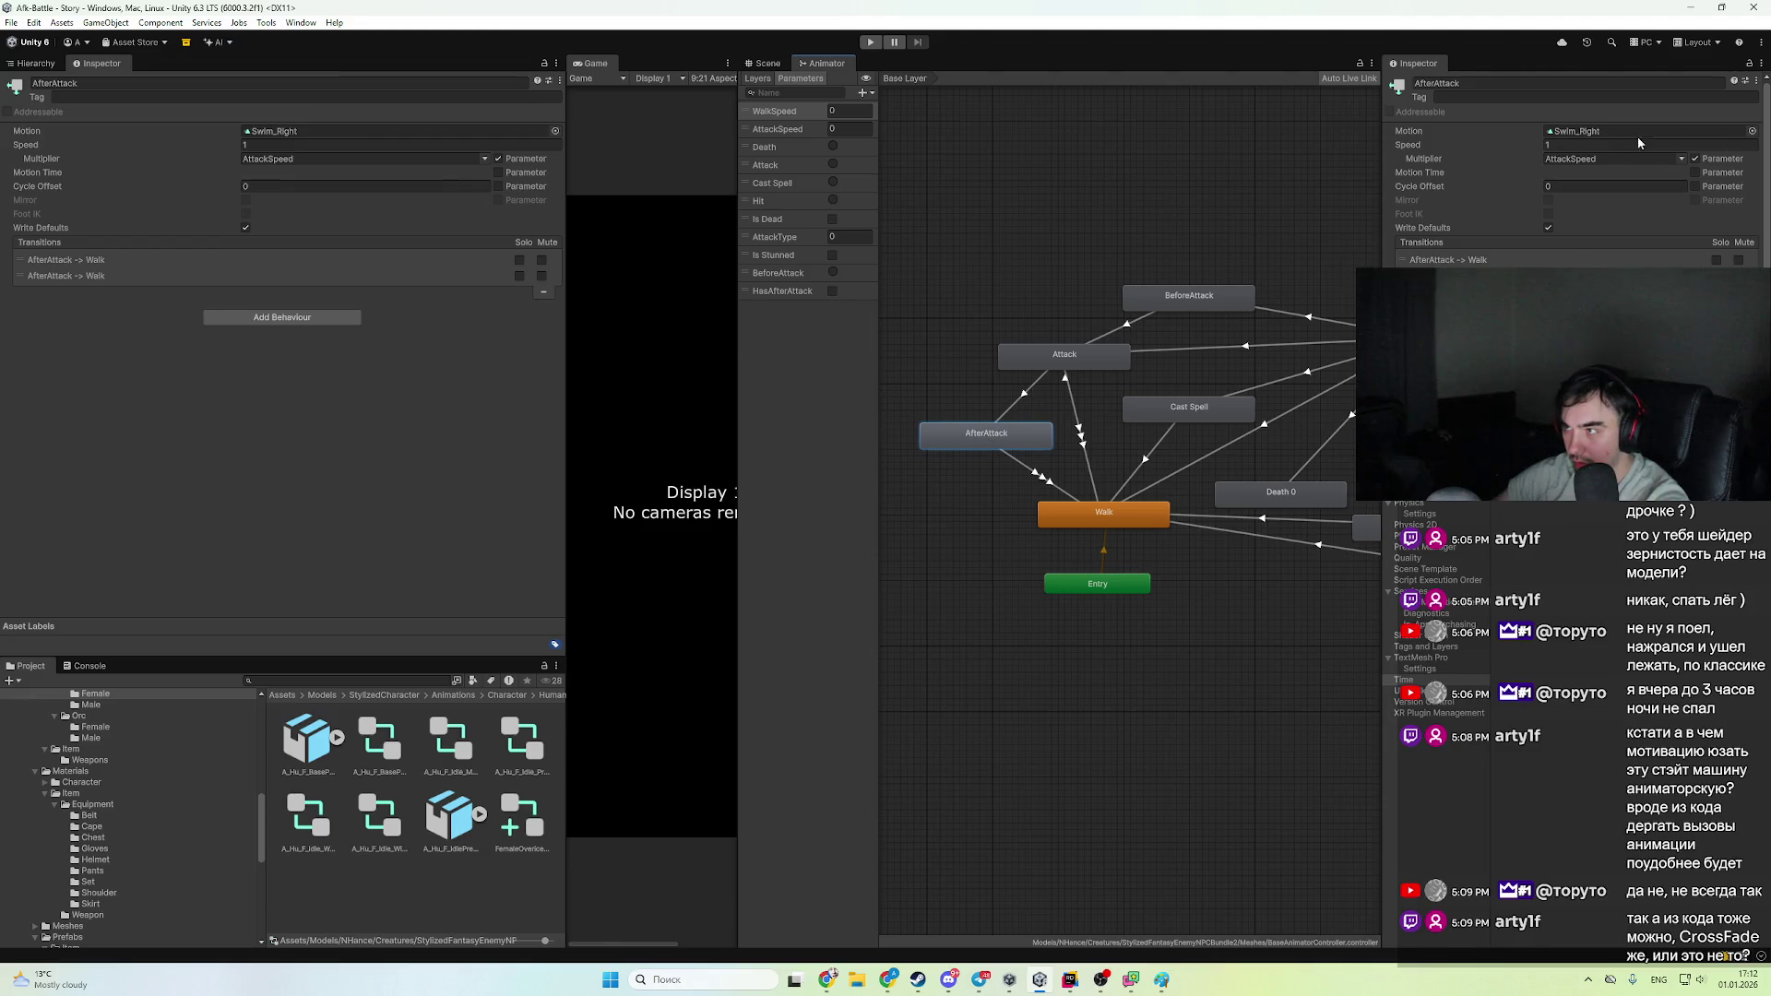
click(1751, 131)
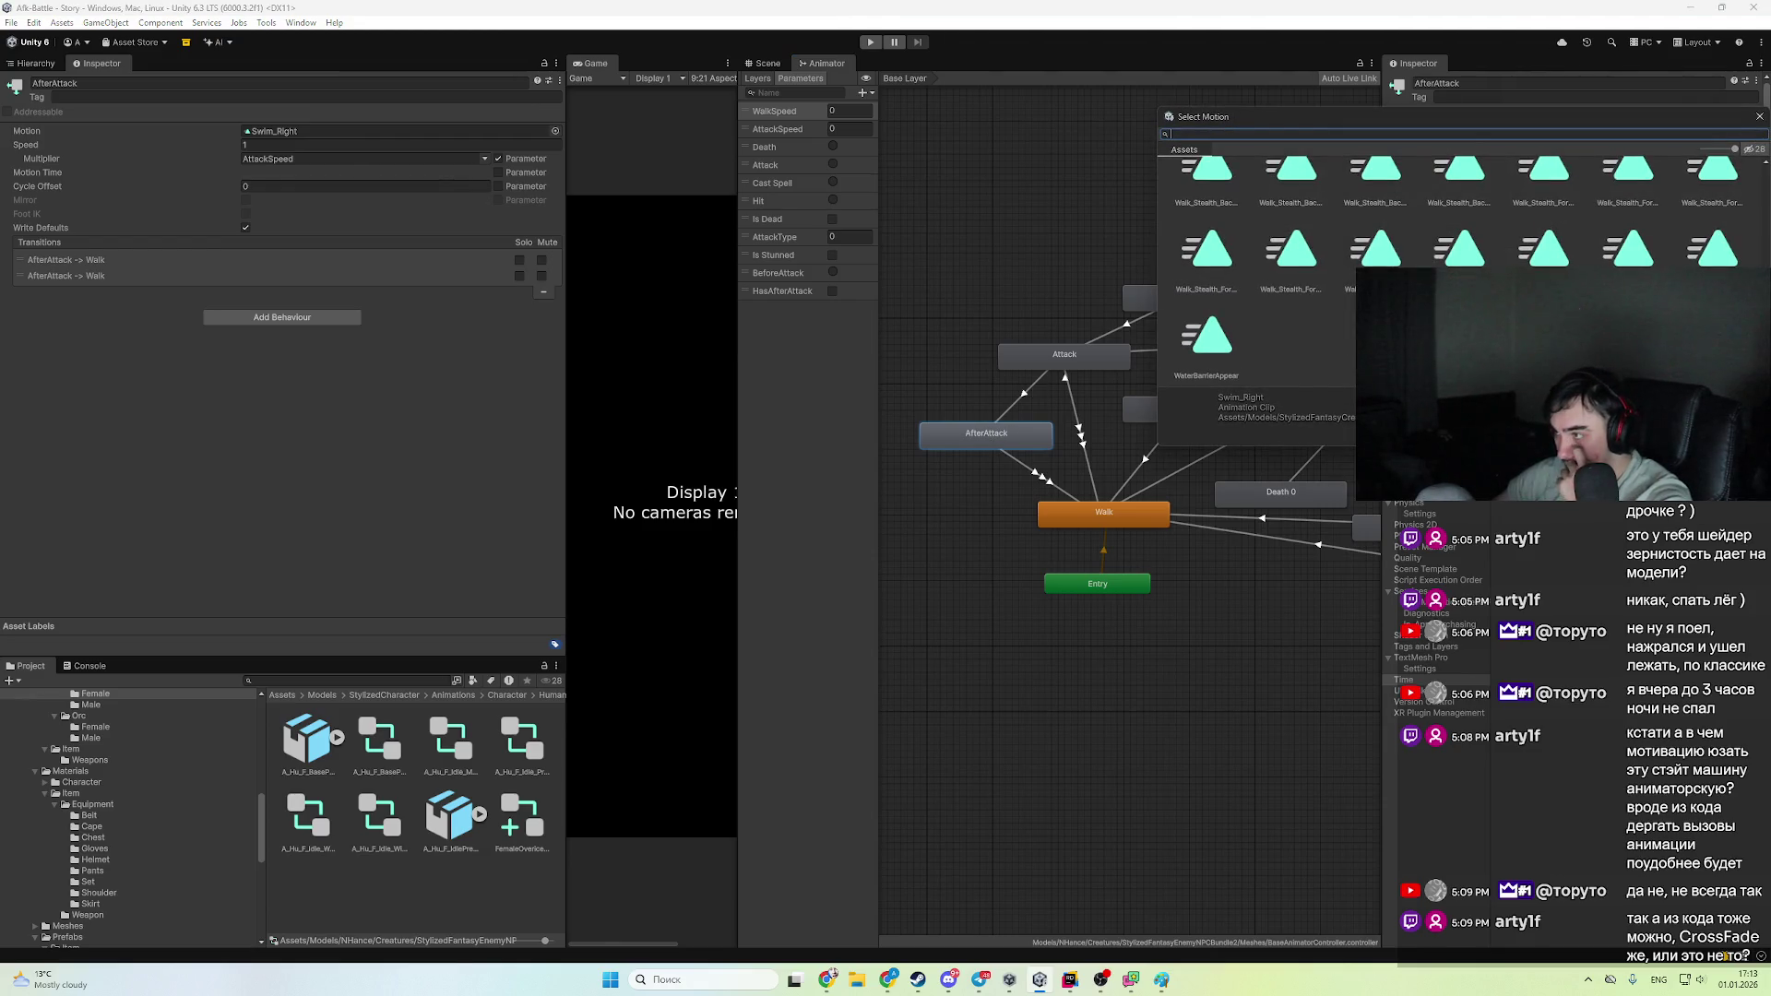
scroll(1736, 170, up, 10)
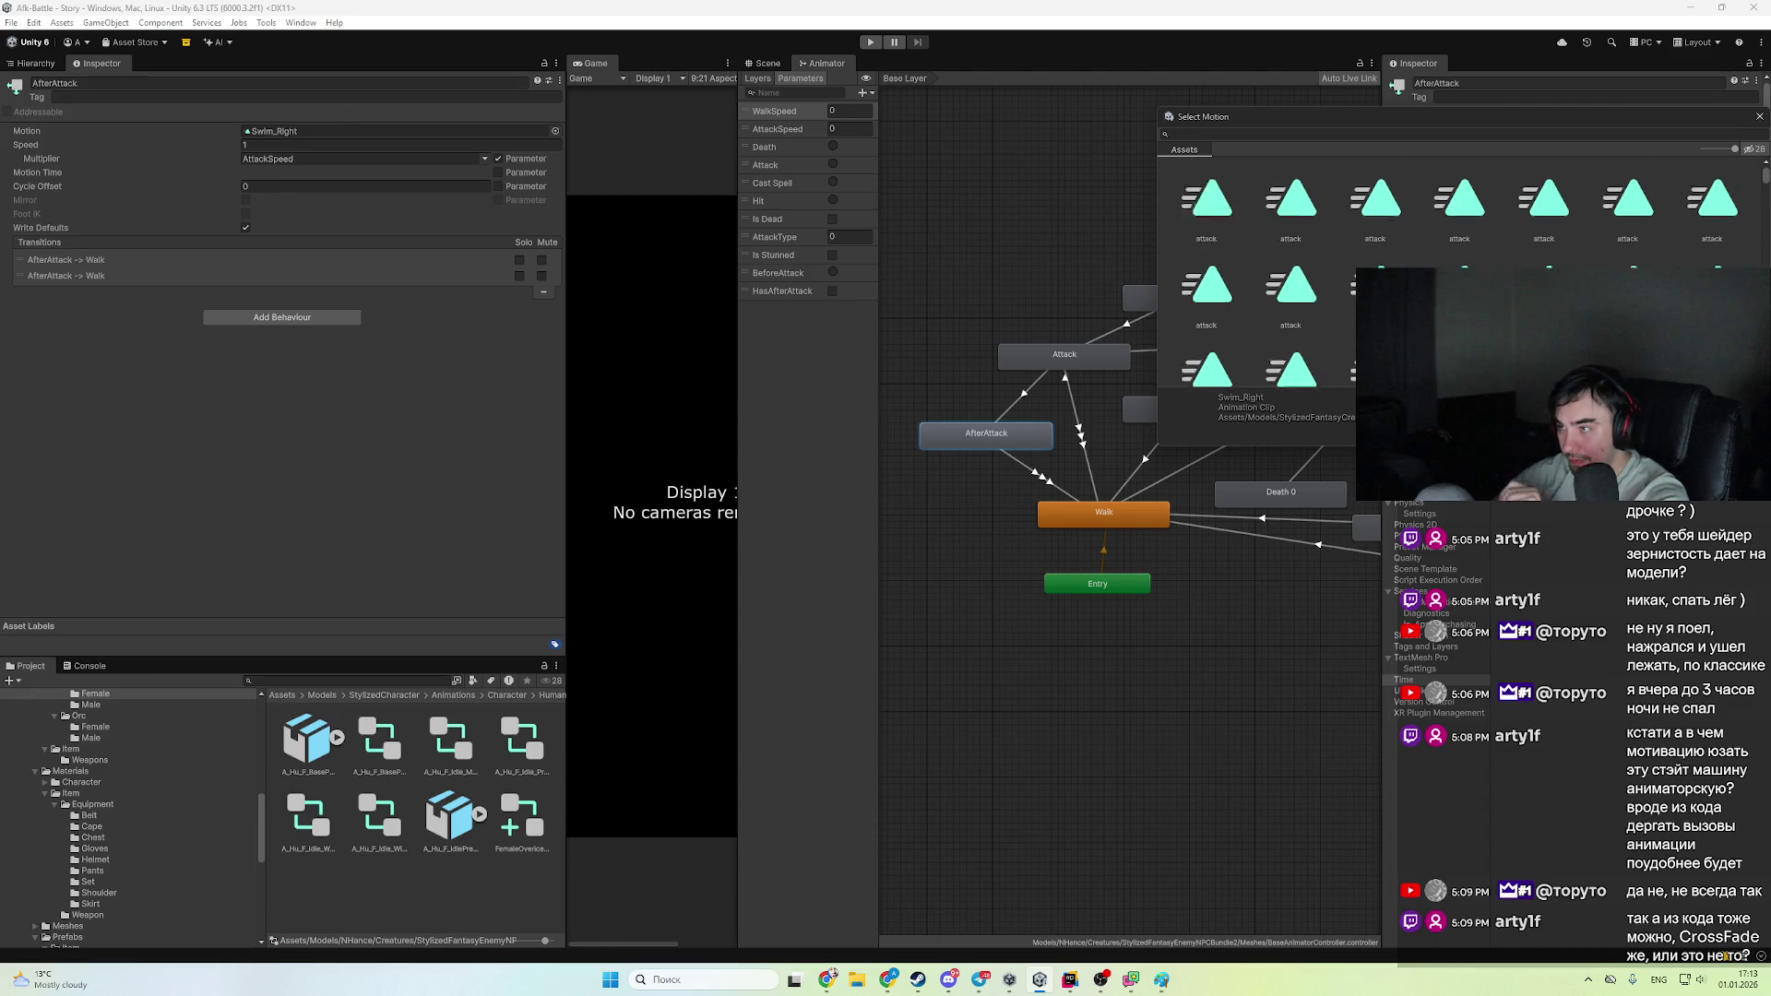
scroll(1736, 169, down, 3)
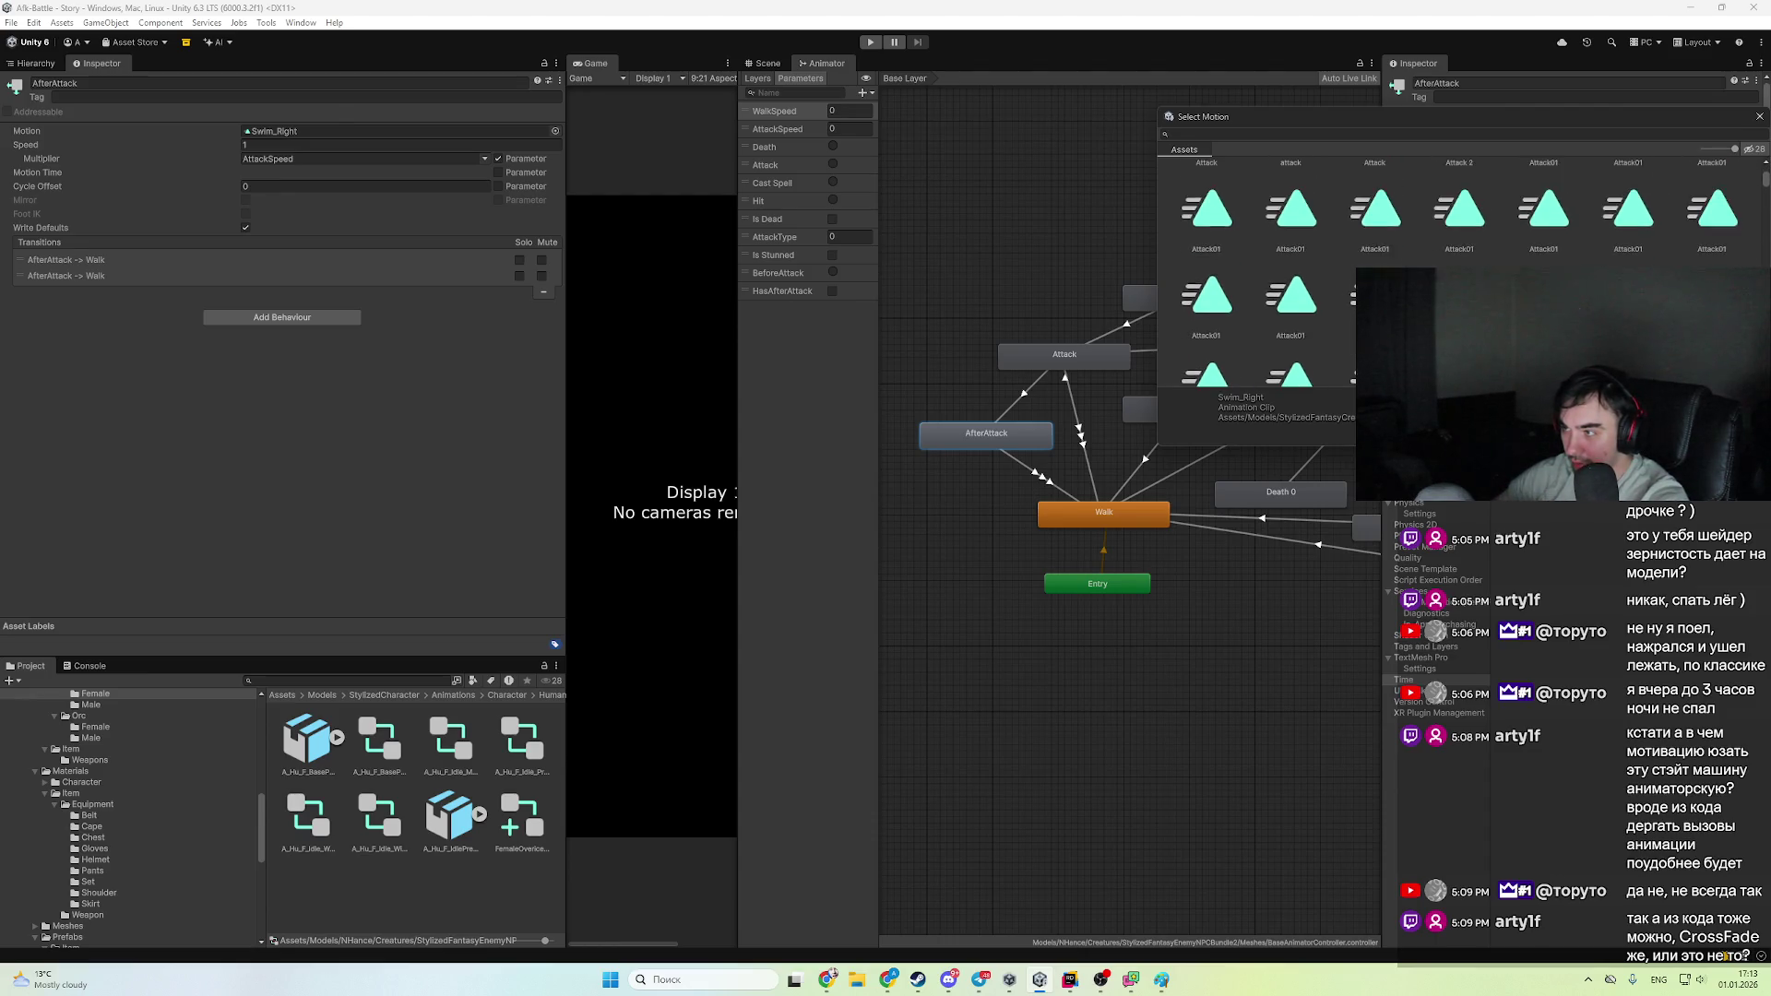
scroll(1457, 272, down, 3)
click(1184, 297)
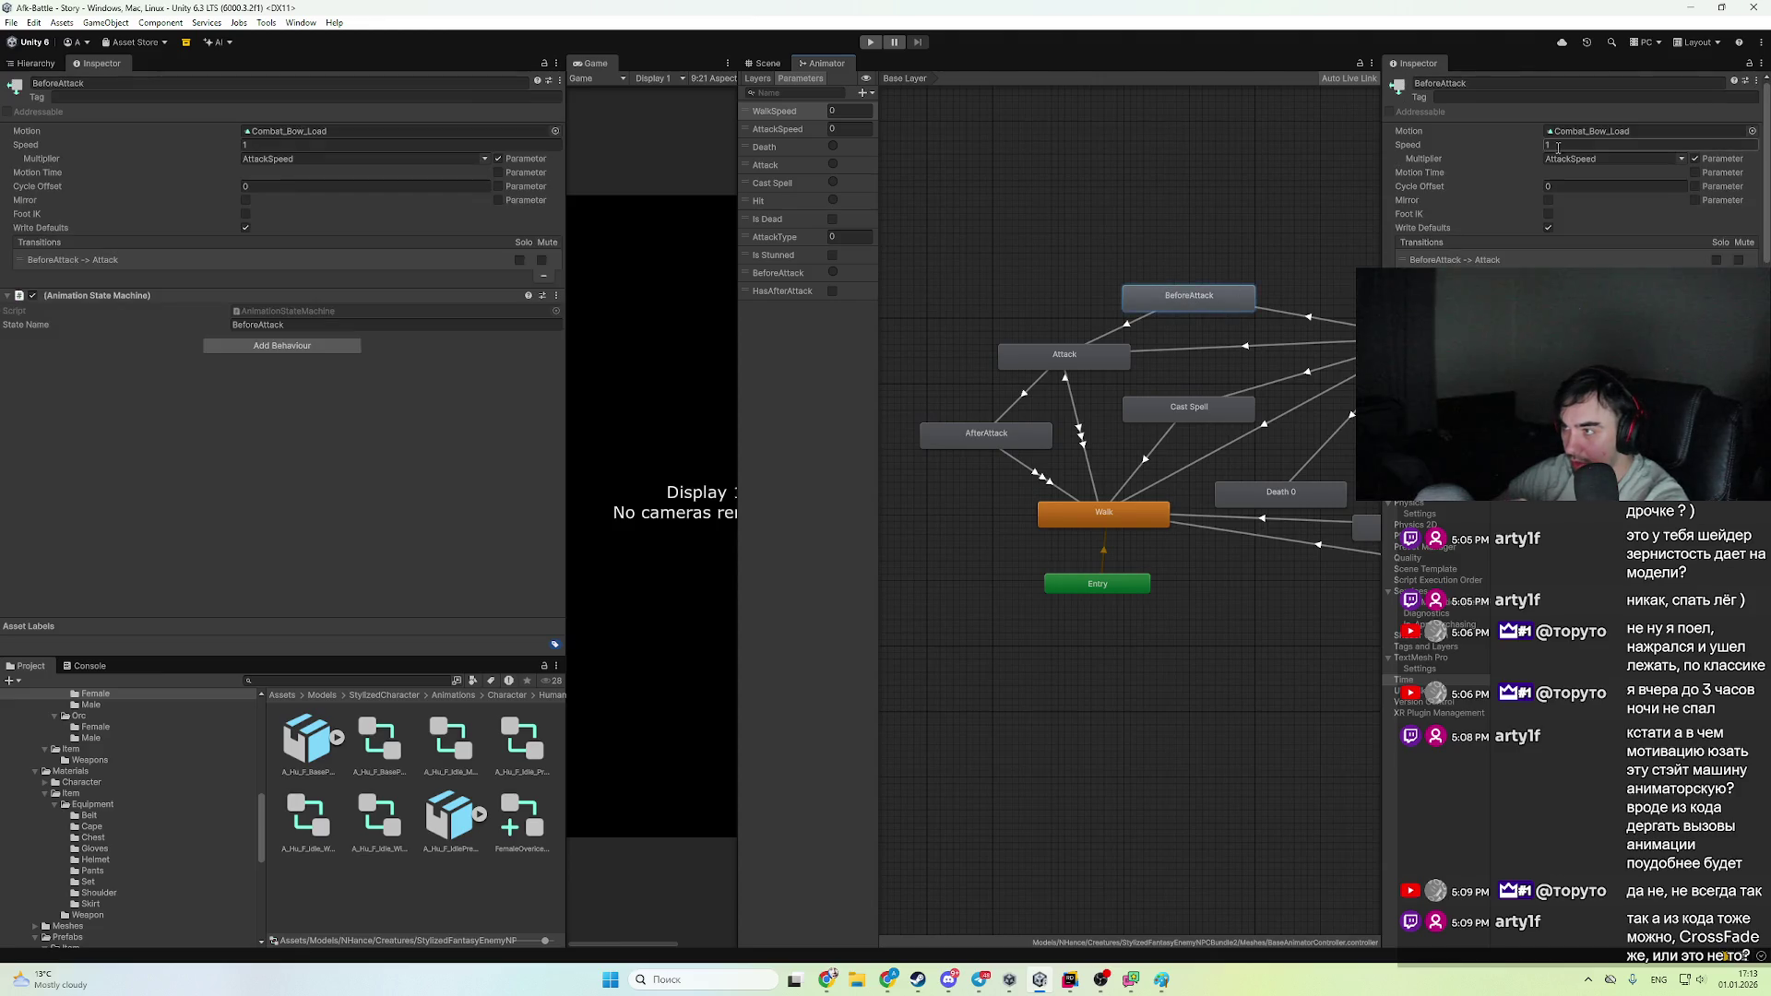
click(91, 738)
click(458, 819)
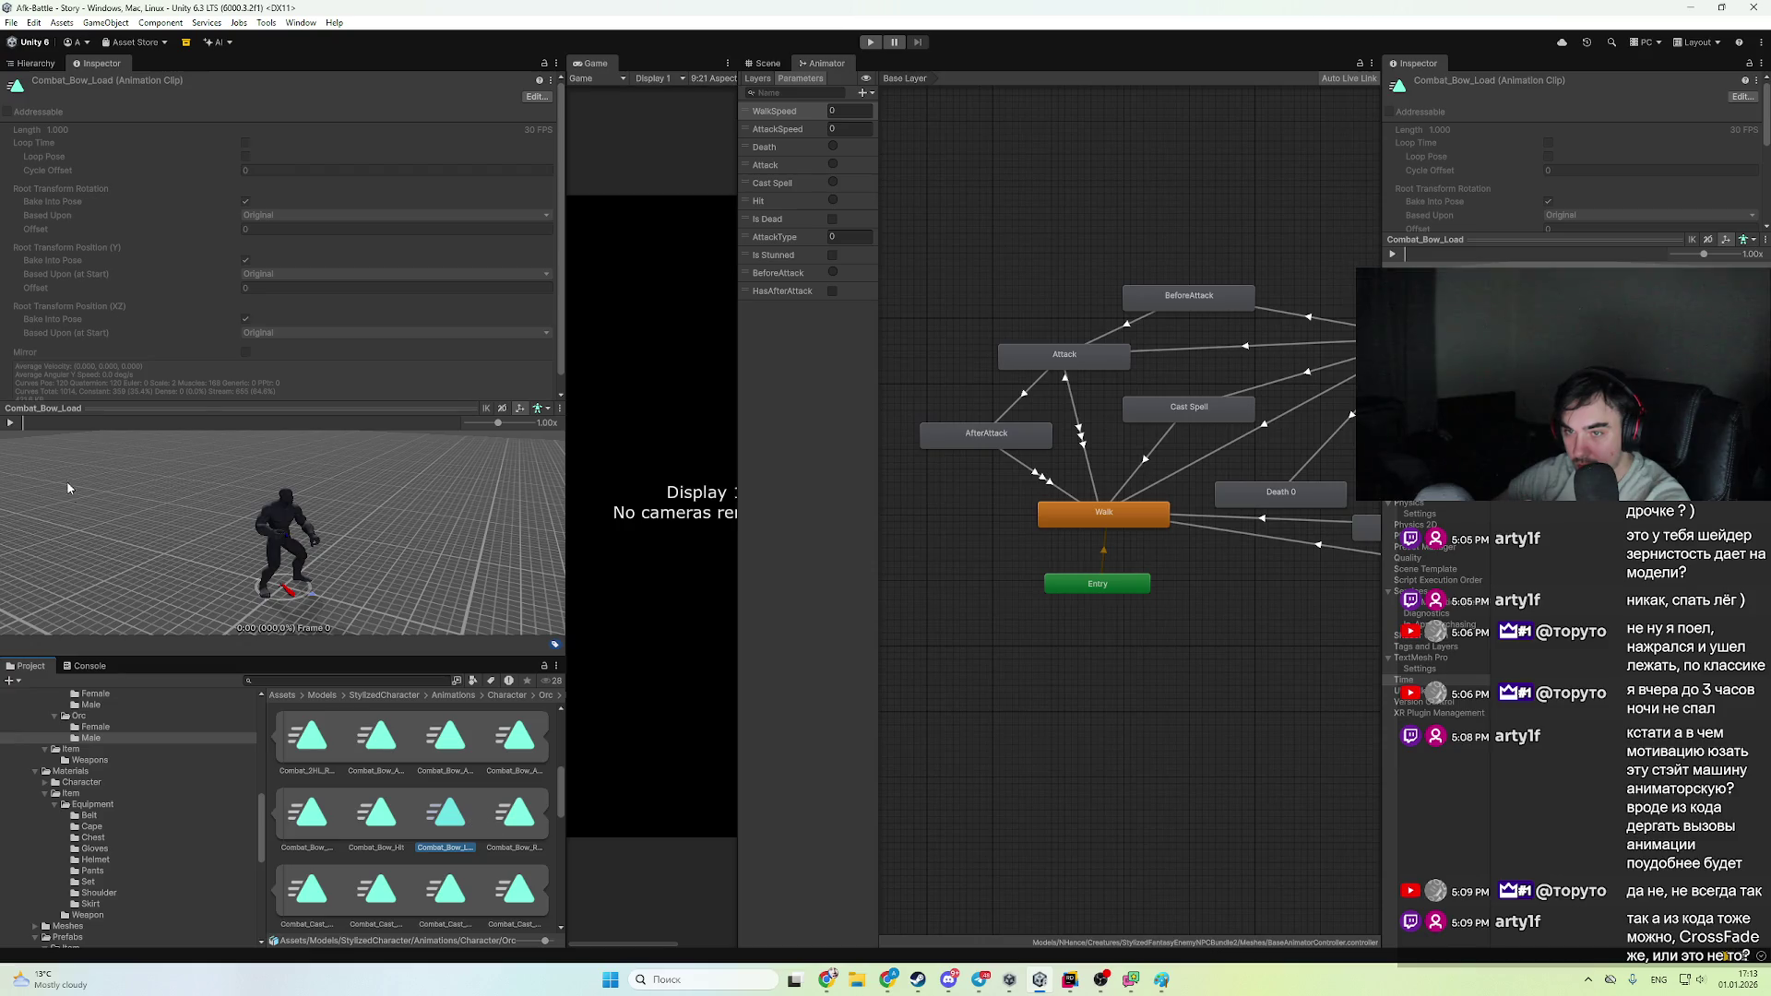
- Preview the Combat_Bow_Load, Ready and Hit clips, view Load's keyframes, then copy Combat_Bow_Load
click(10, 423)
key(Right)
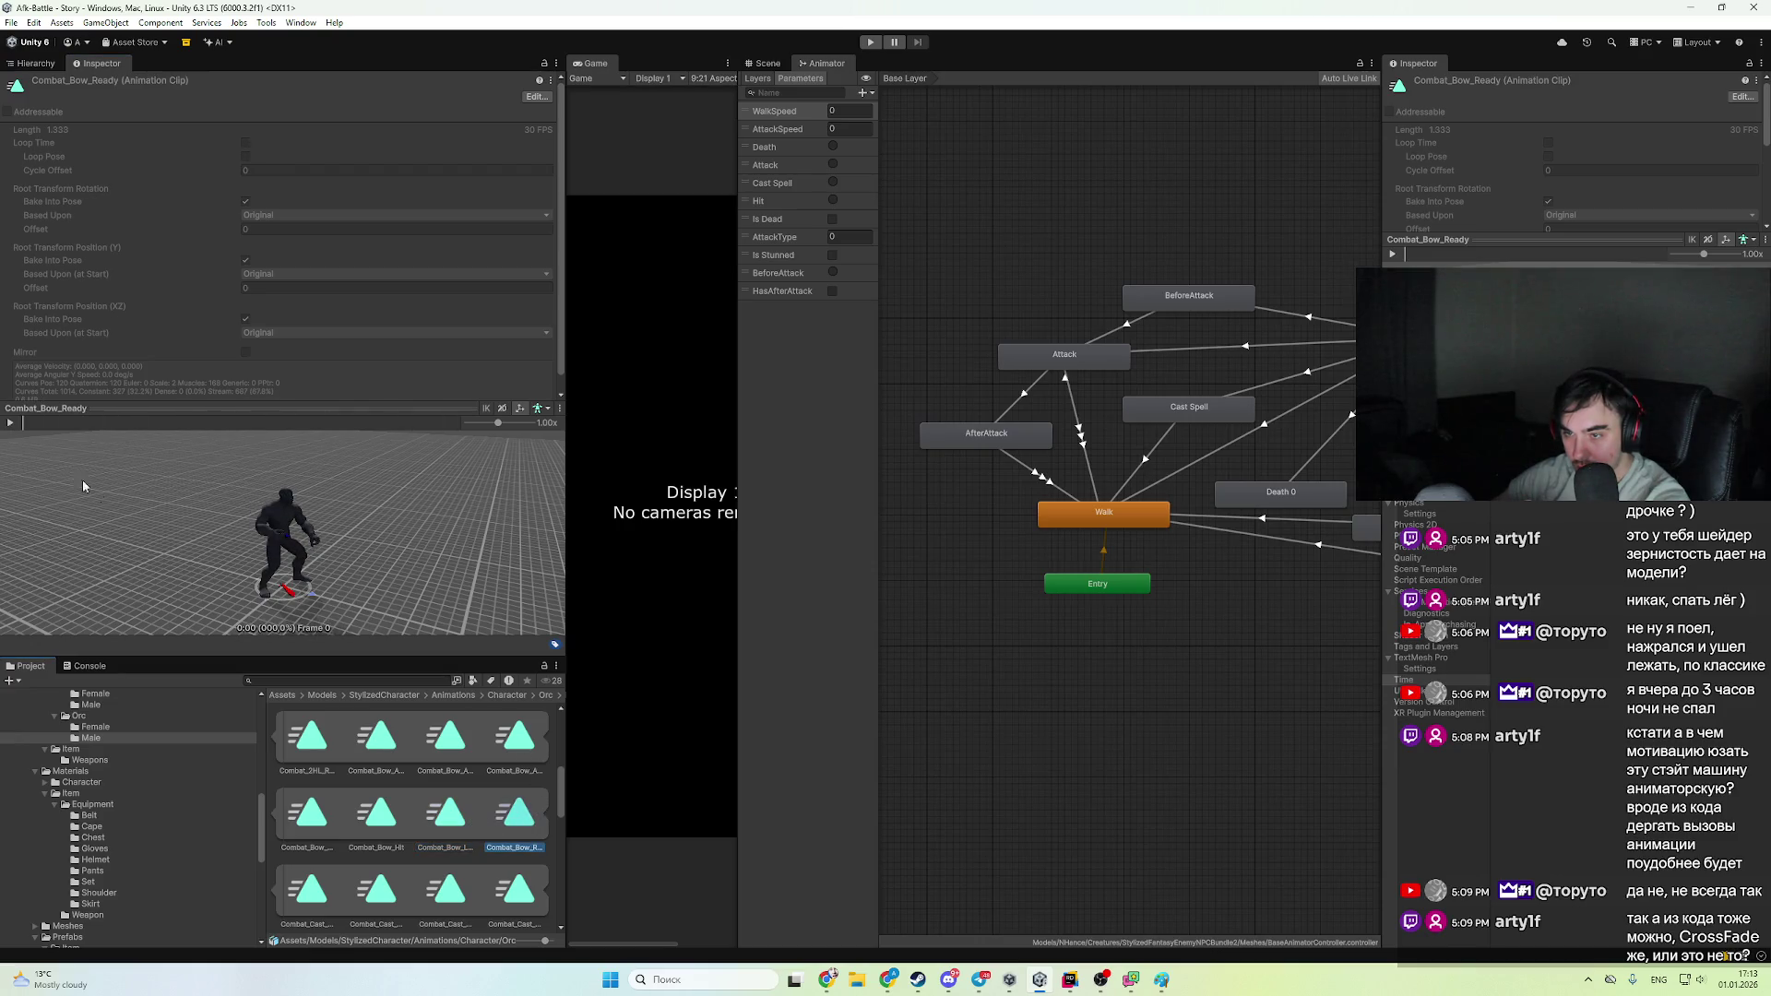
click(10, 422)
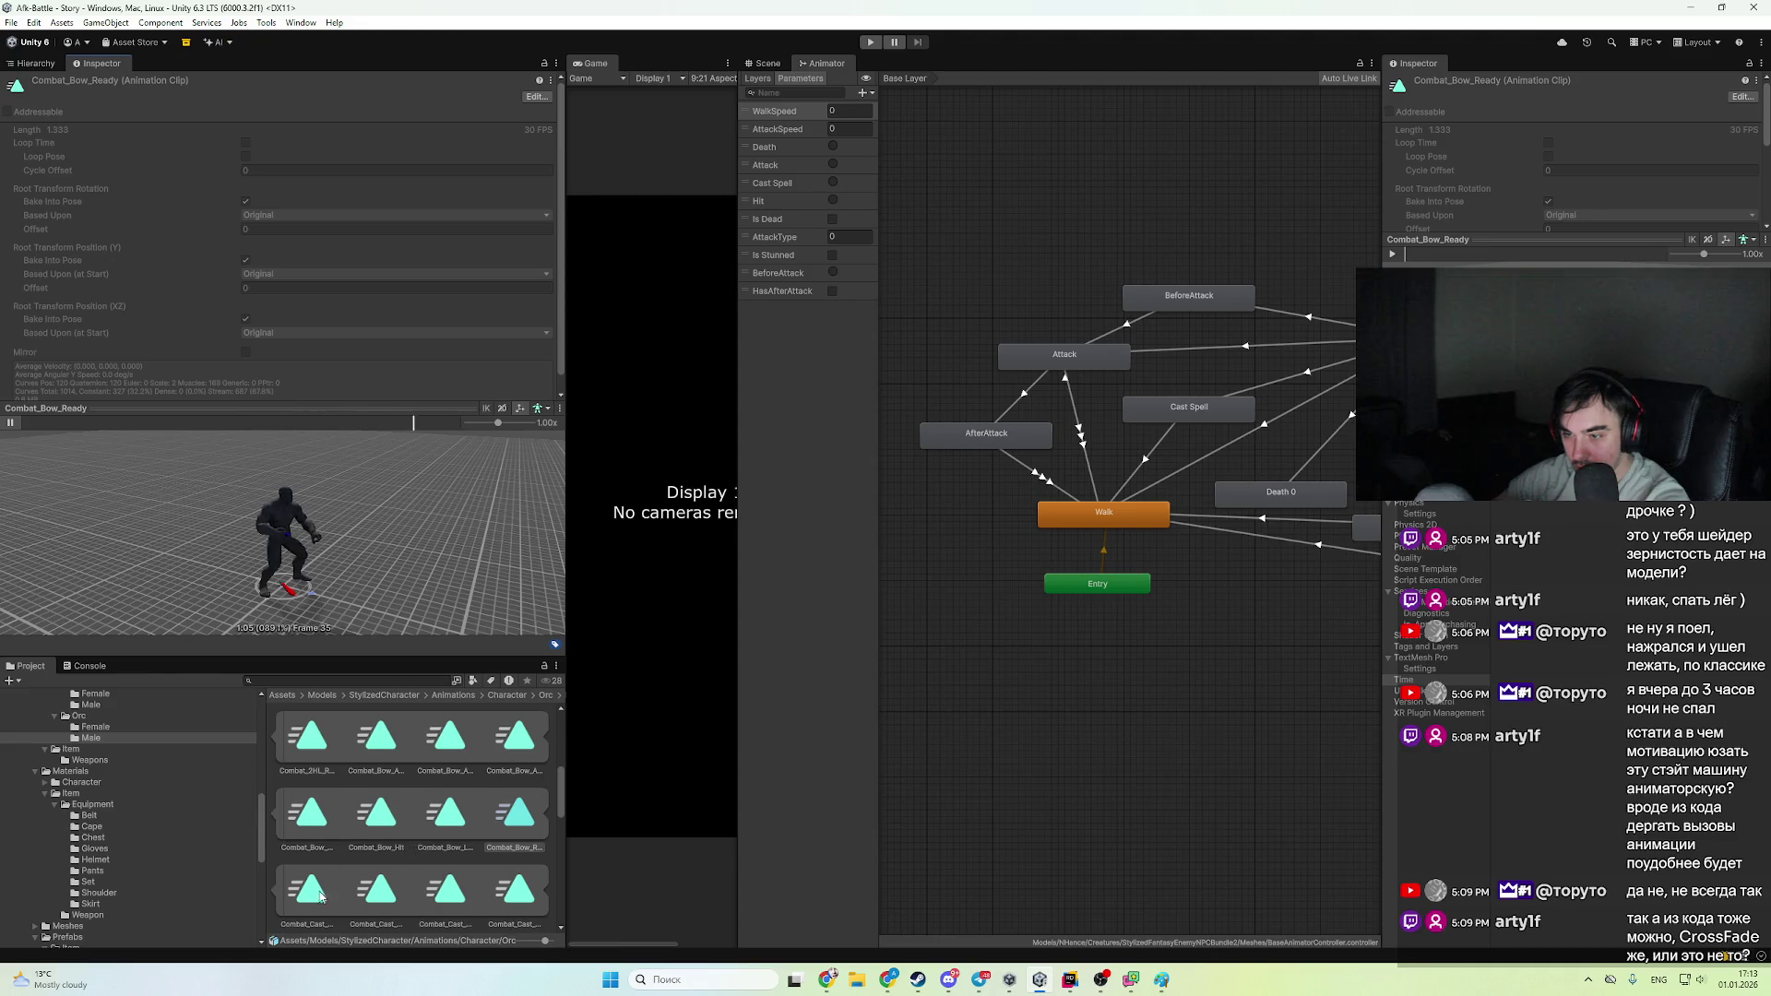
click(399, 823)
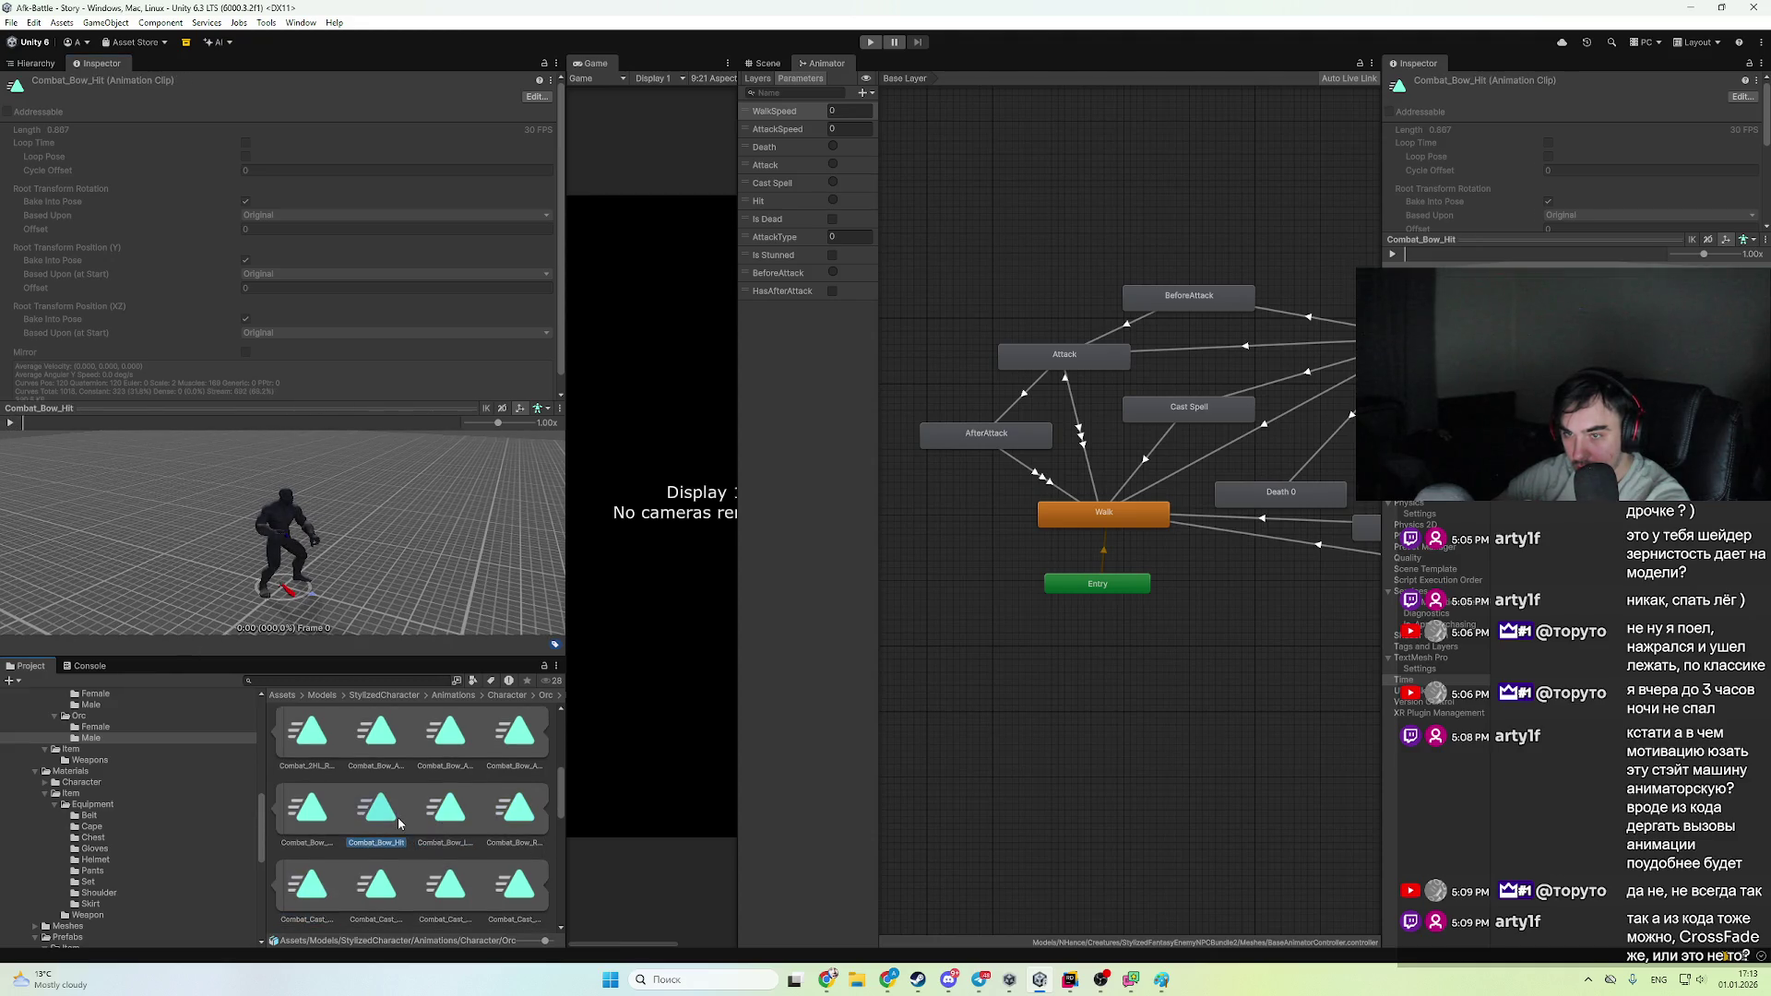
double_click(446, 810)
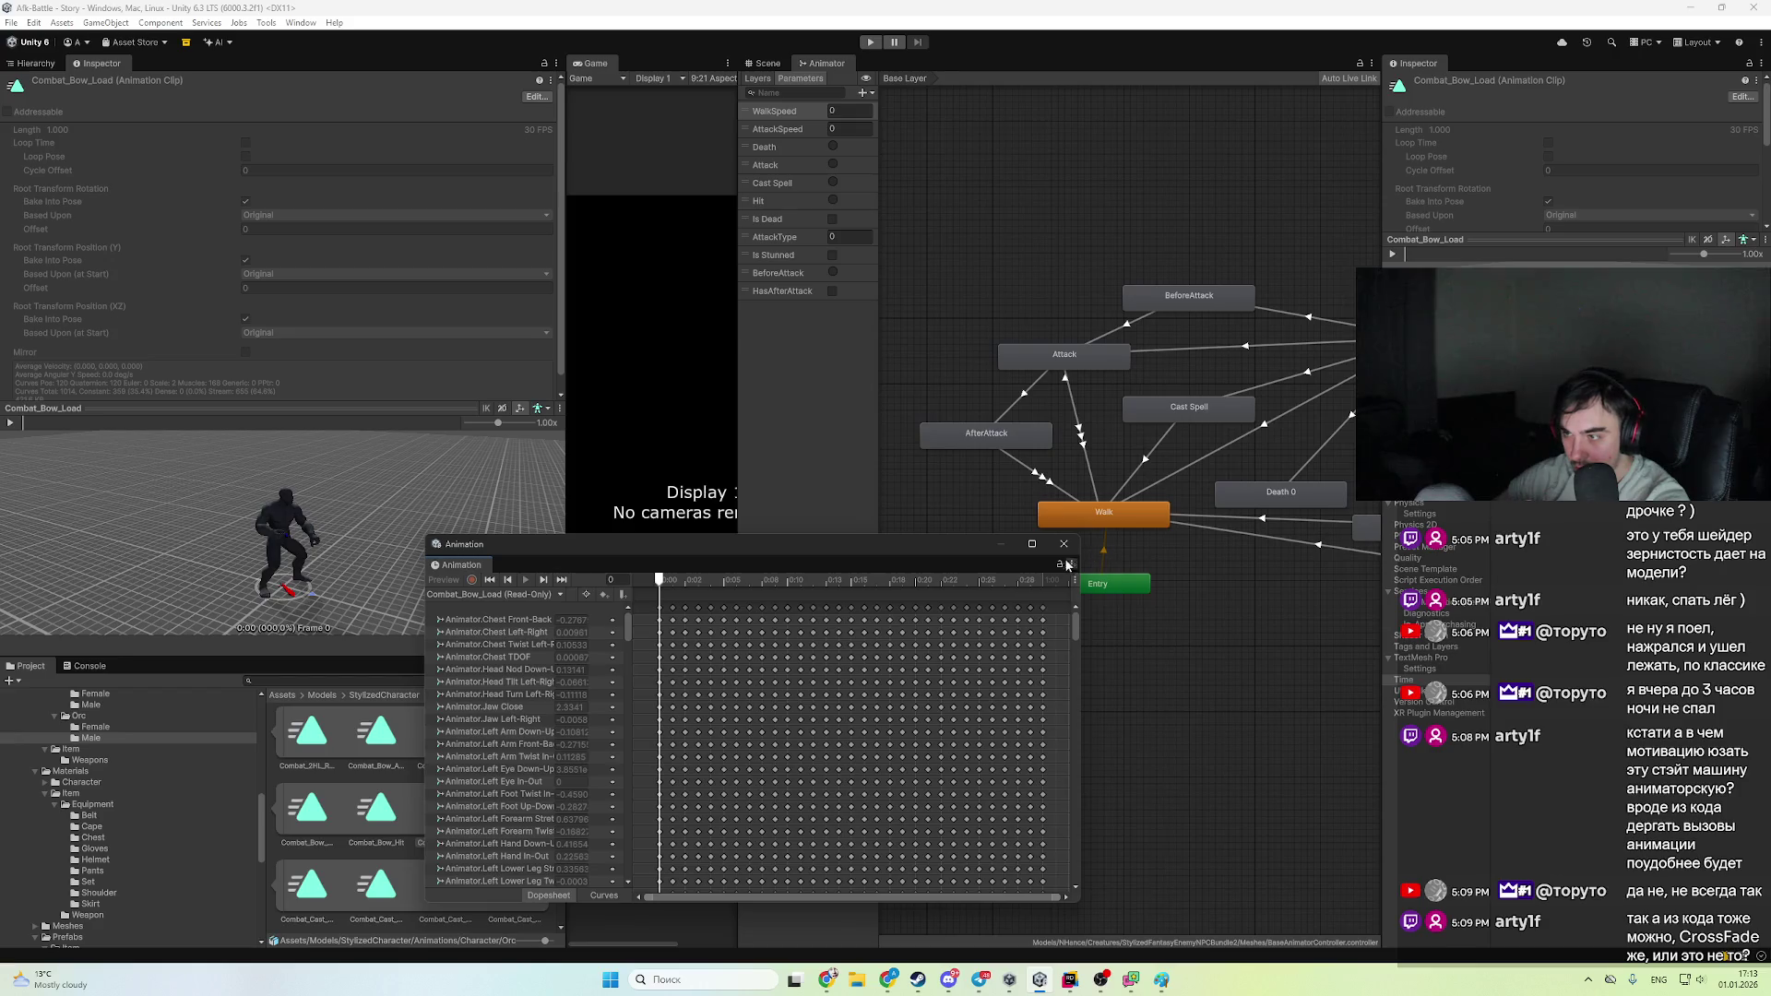
click(1063, 543)
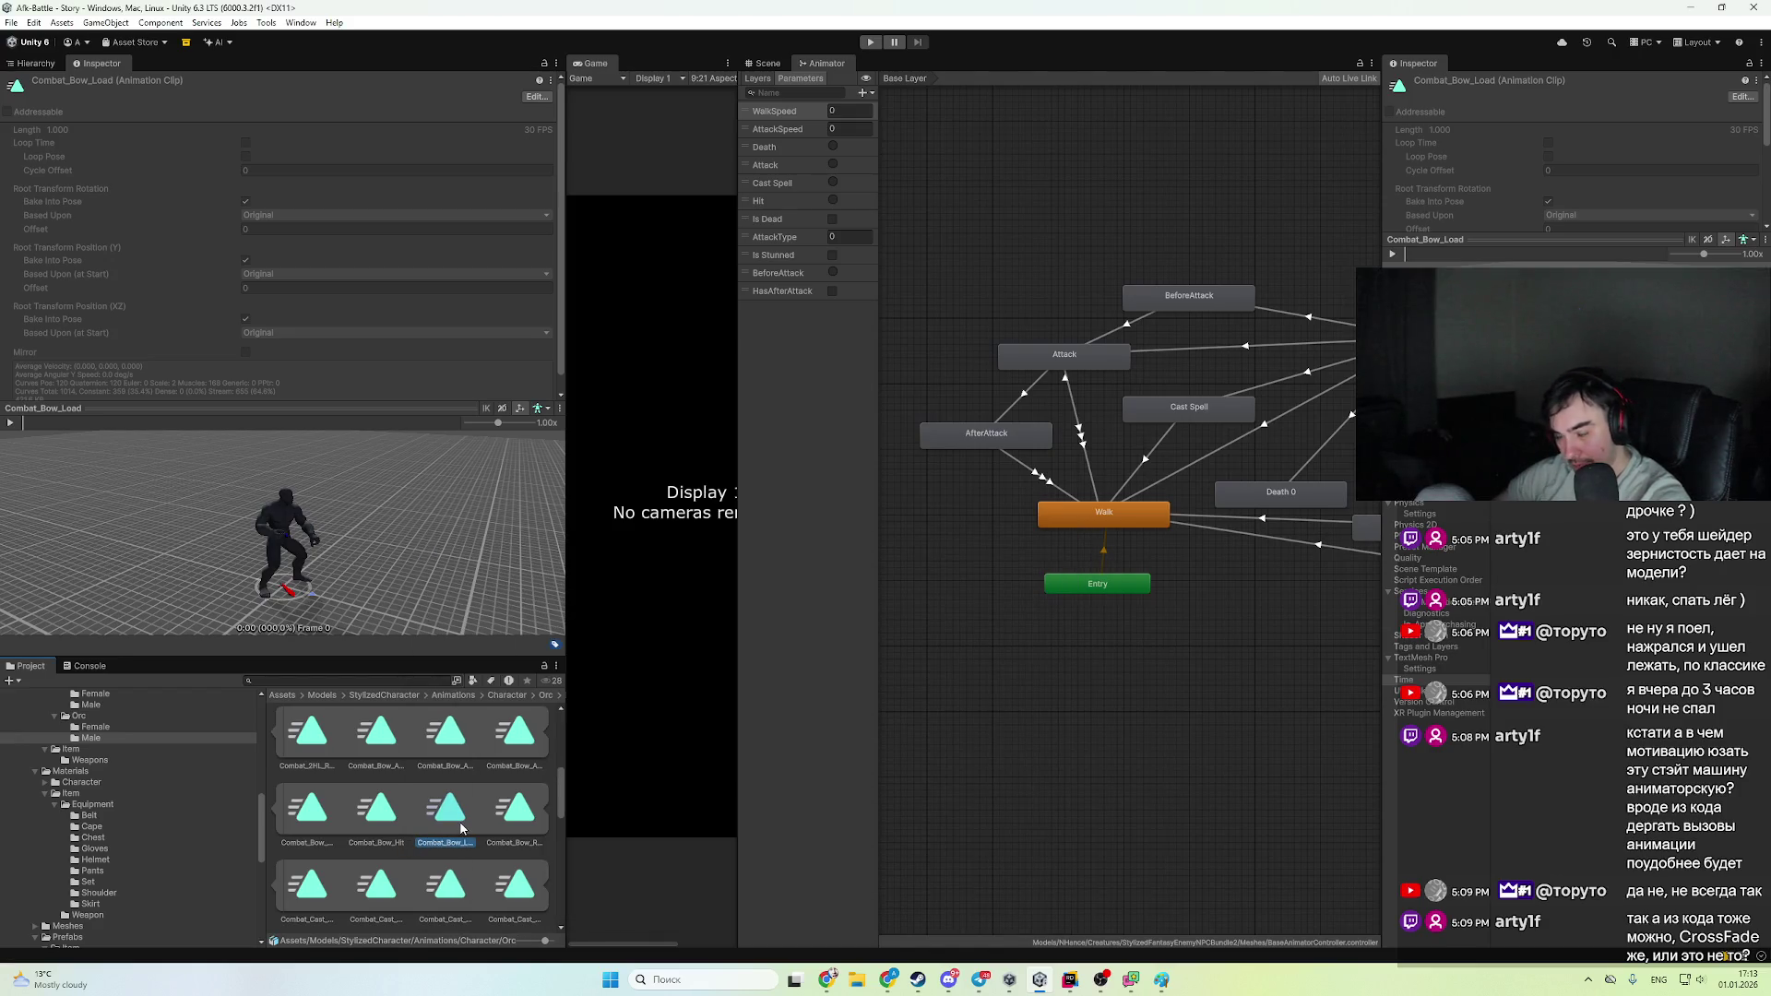
drag(559, 790, 566, 953)
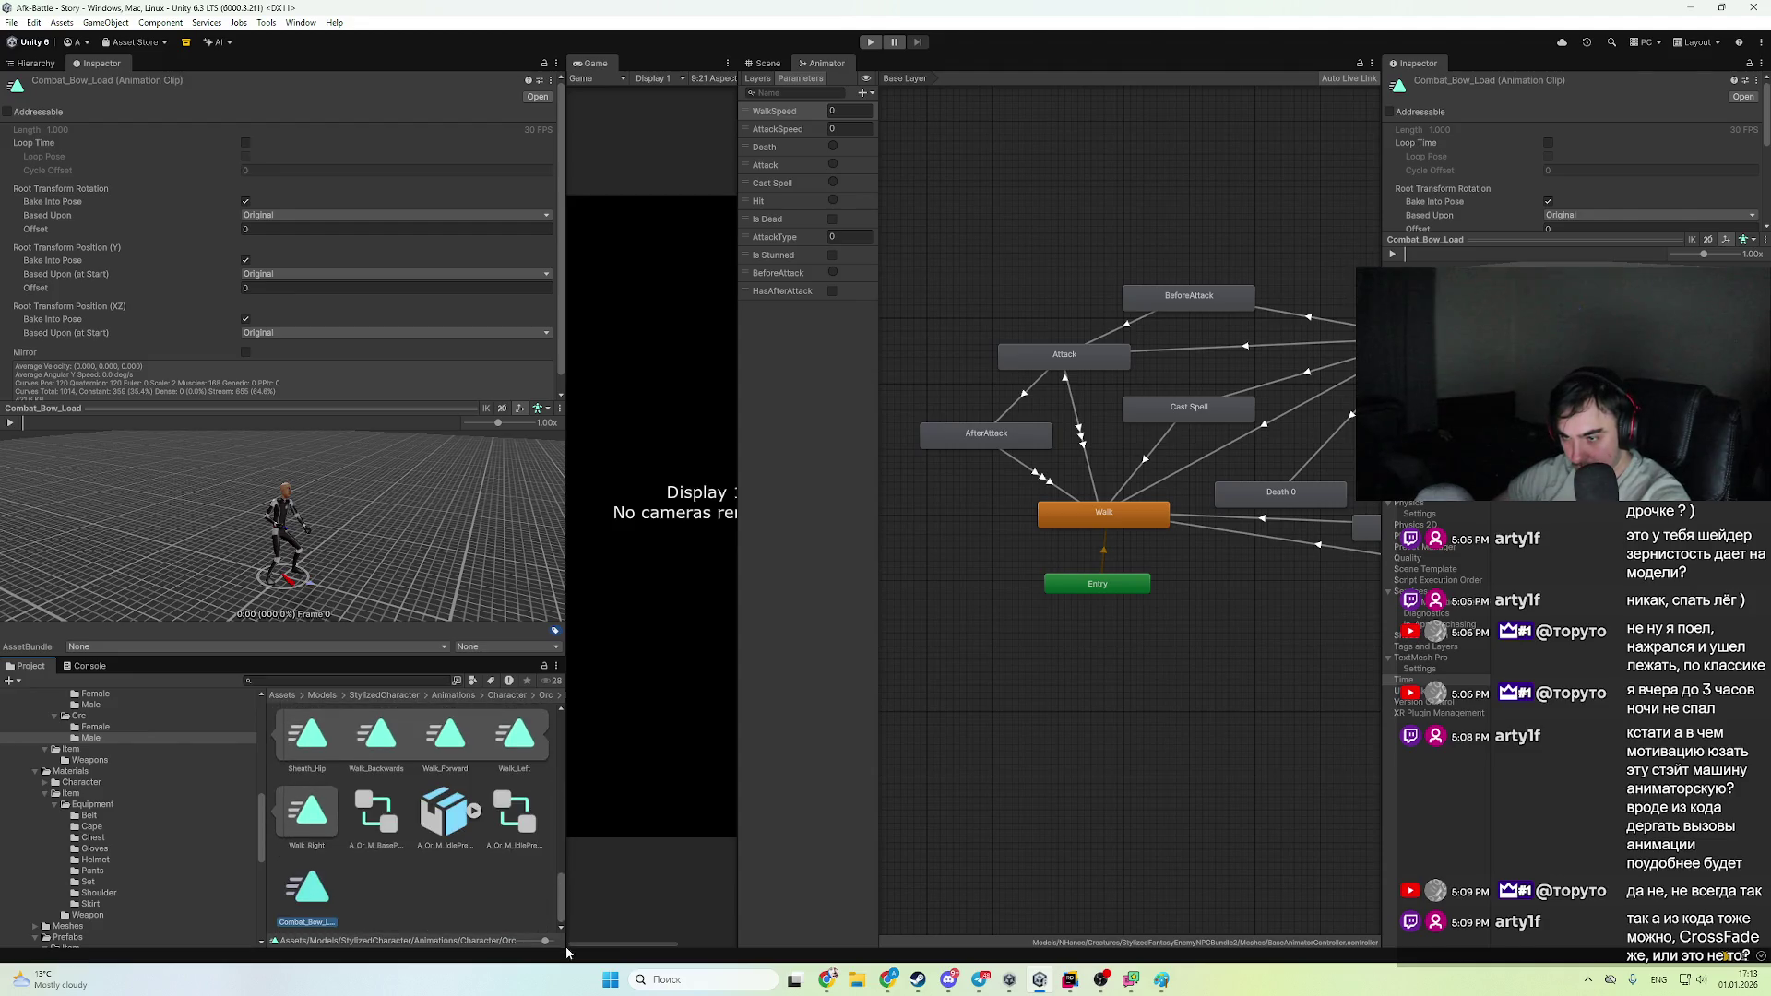
- Rename the copied clip to AfterAttack
click(311, 917)
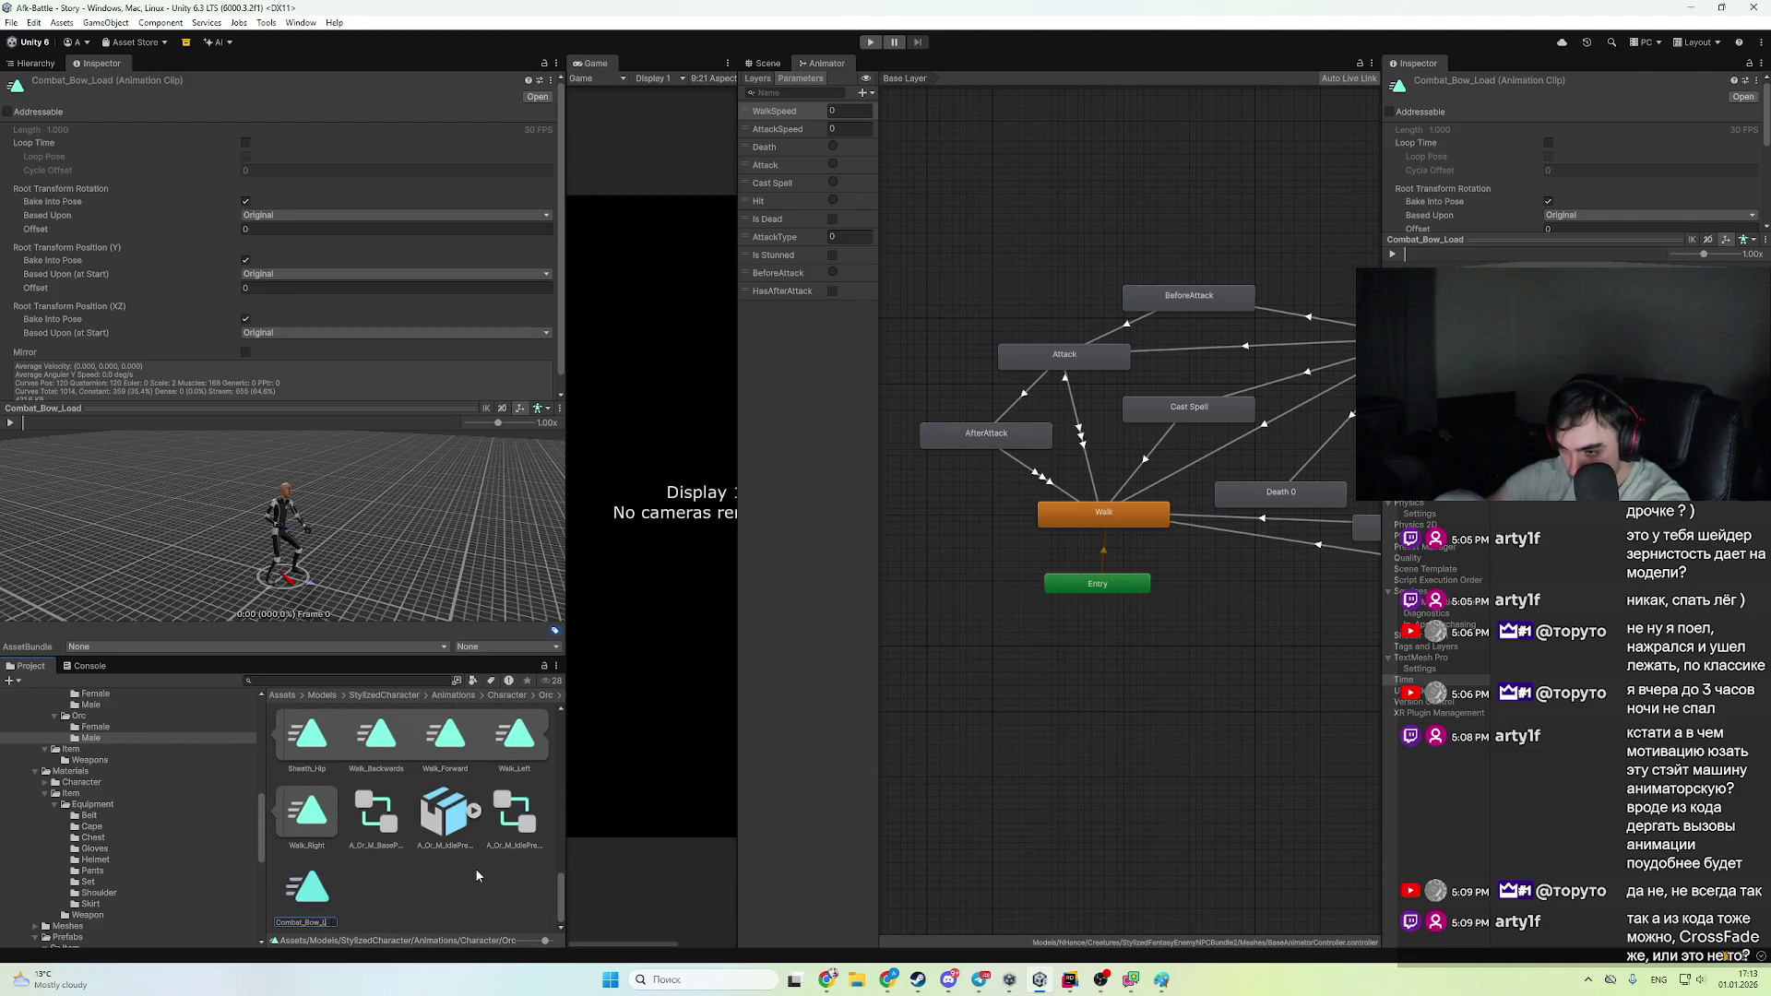
key(BackSpace)
key(BackSpace)
key(BackSpace)
text(A)
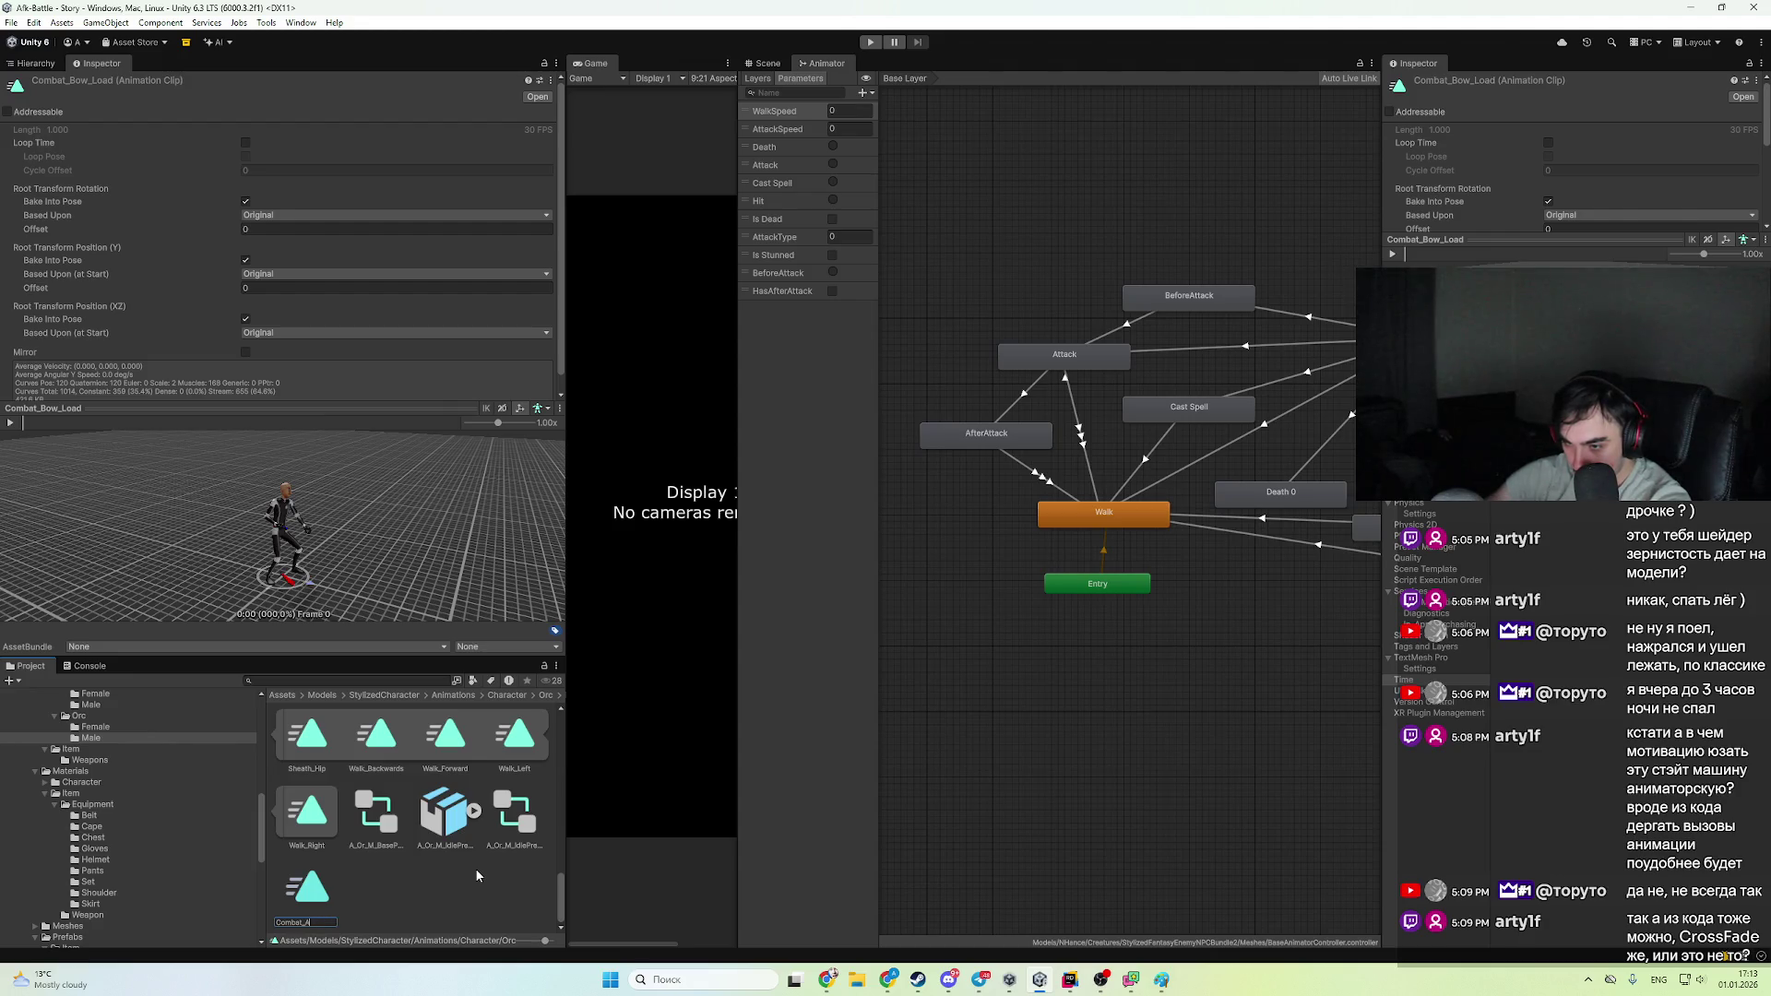
text(fterAttack)
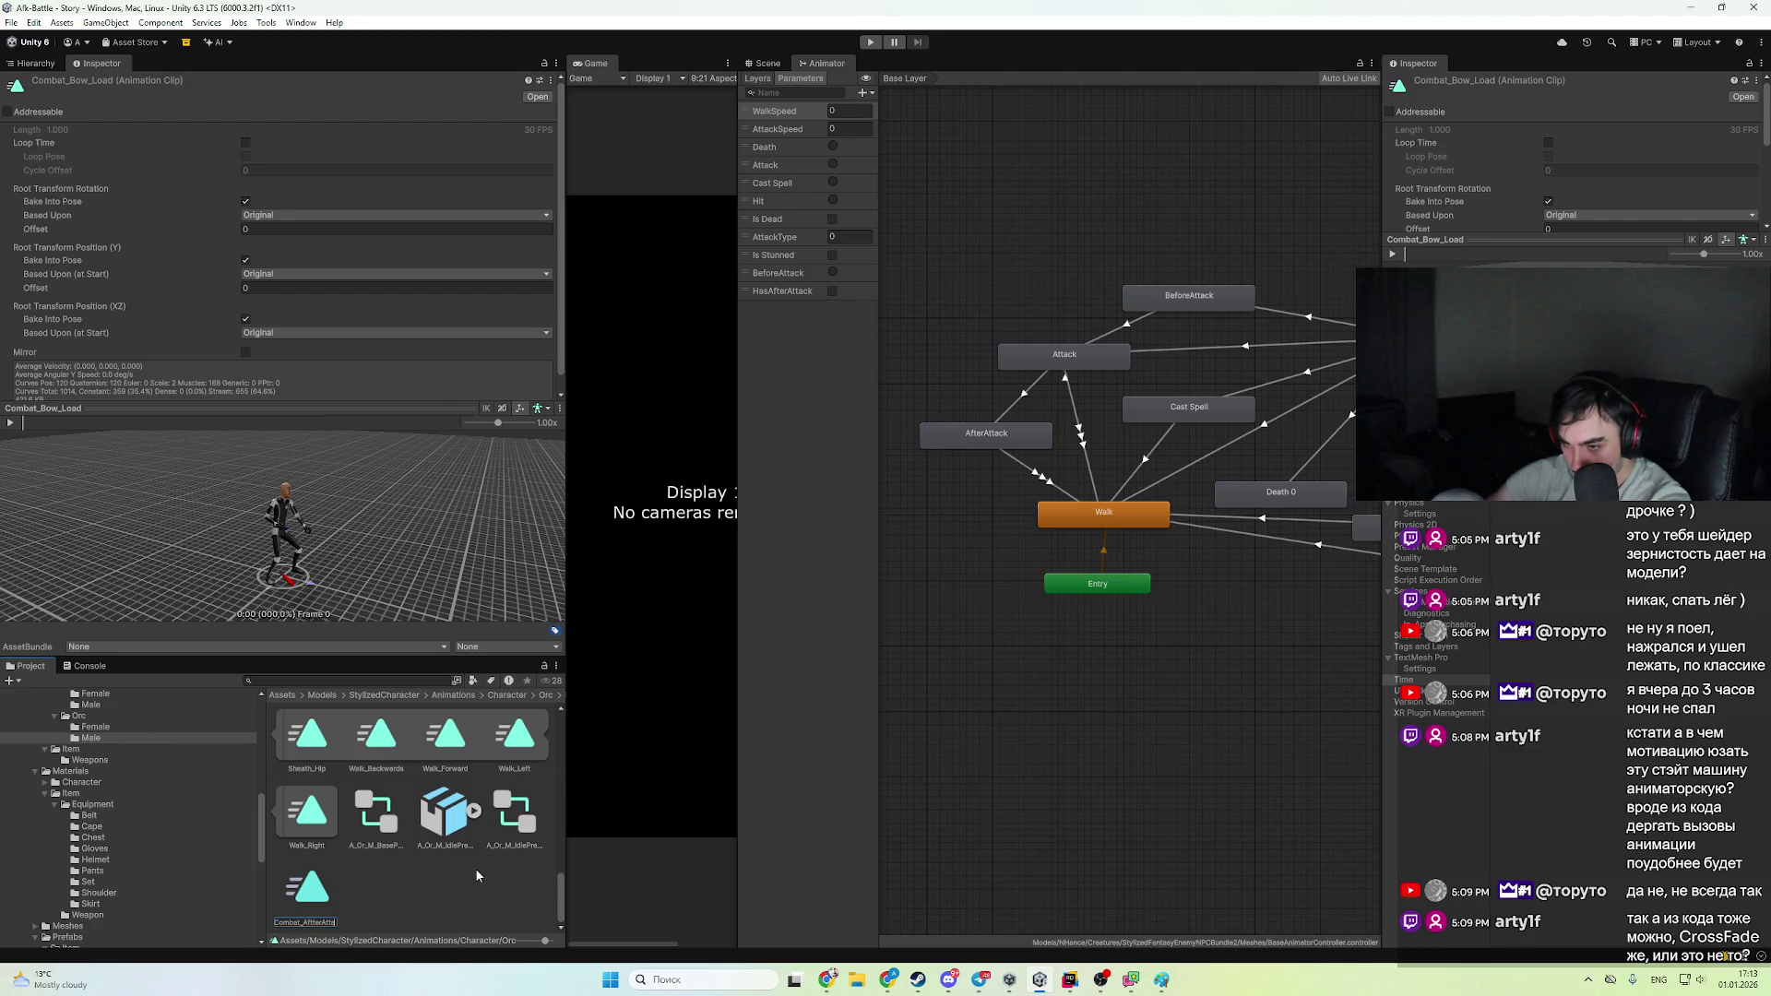
key(Return)
key(F2)
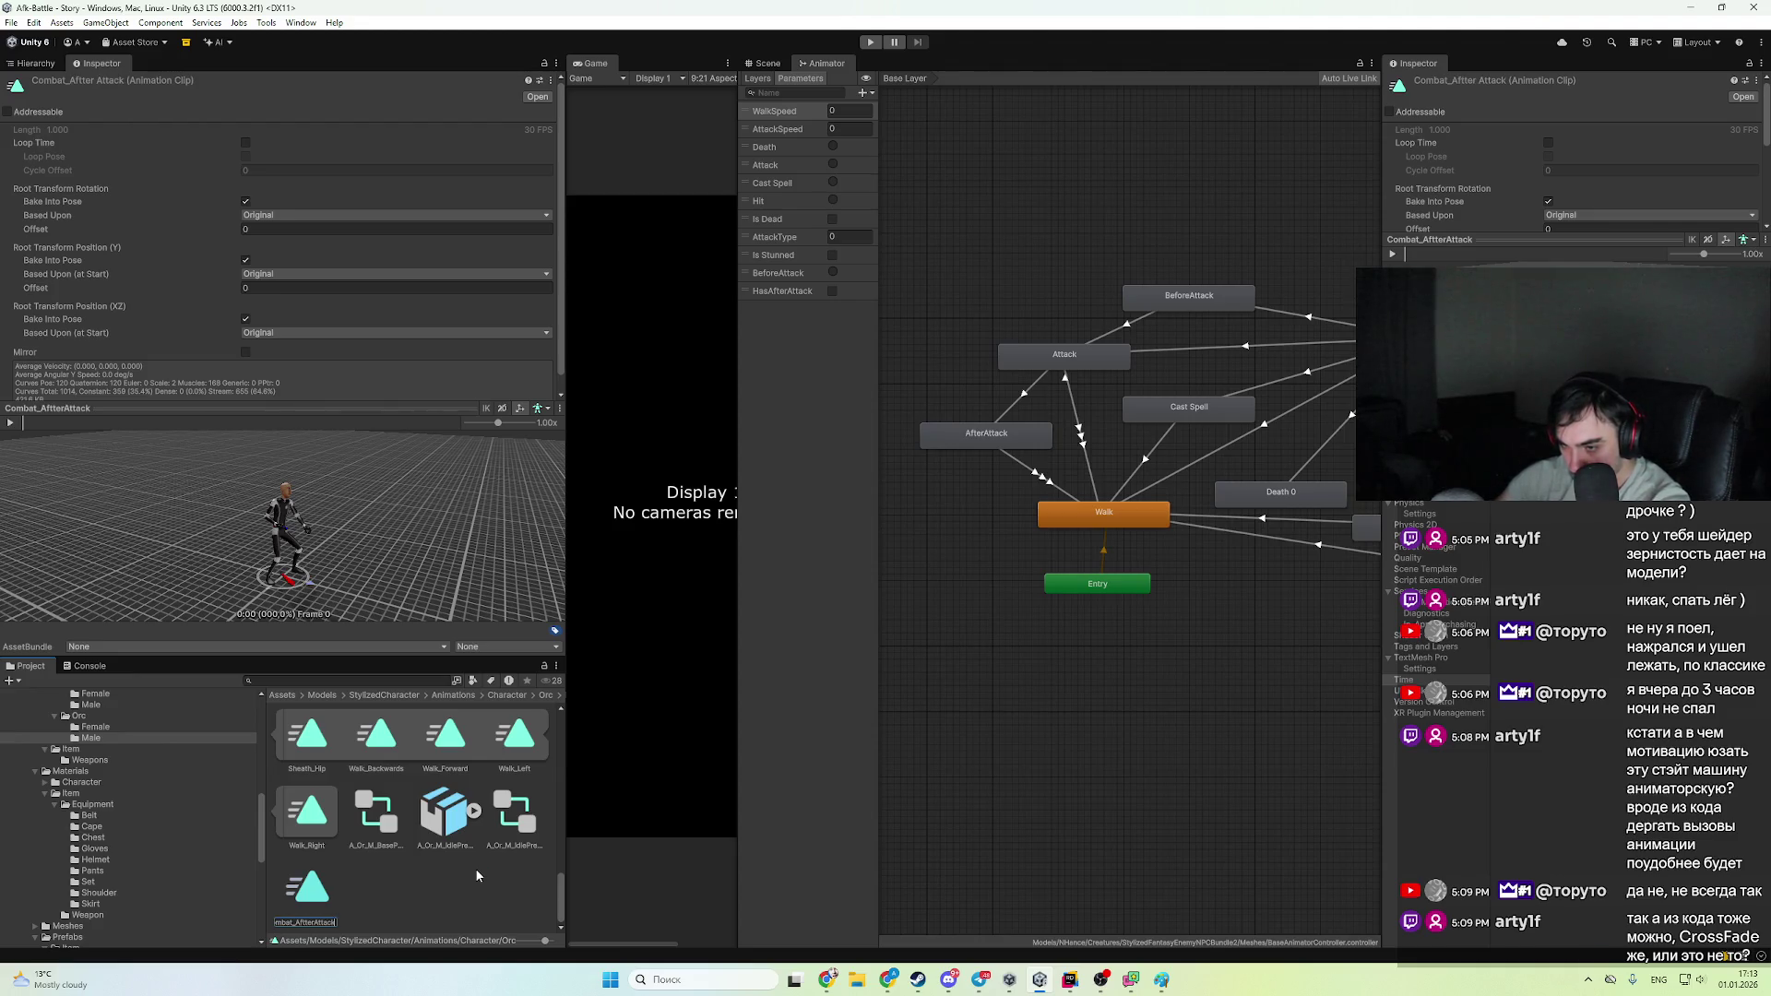
key(Home)
key(ctrl+shift+Right)
key(Delete)
key(Return)
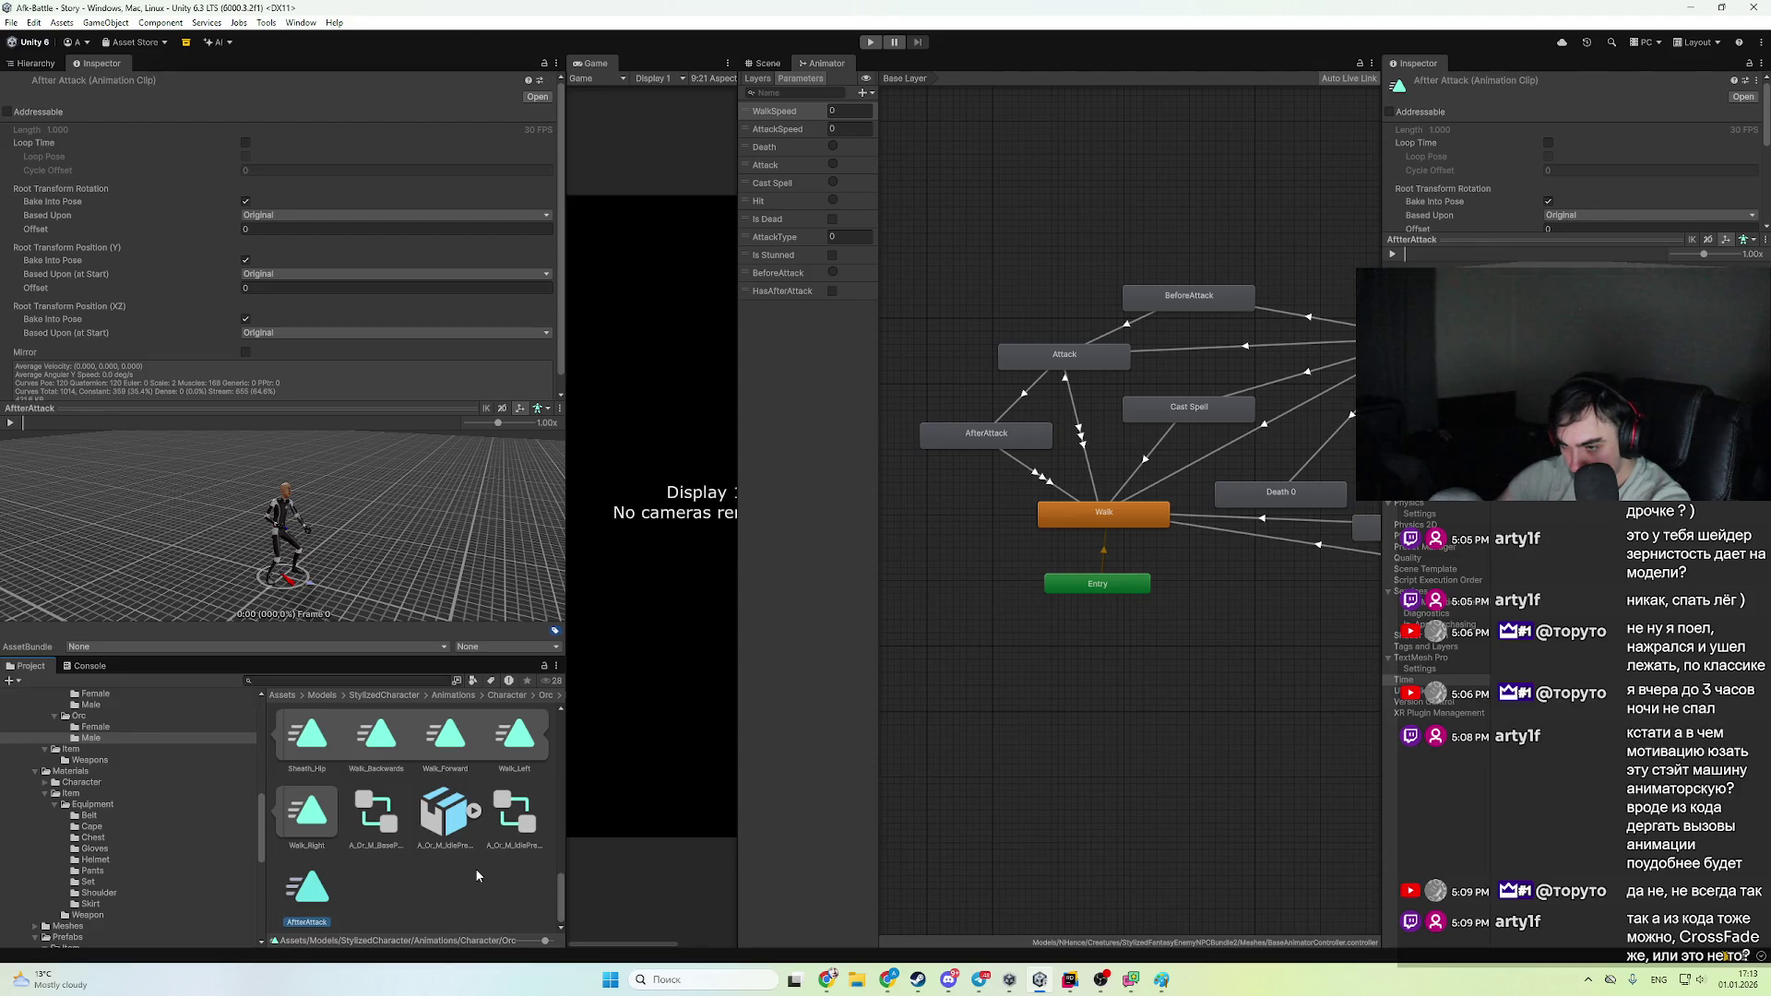
- Duplicate the AfterAttack clip and name the copy BeforeAttack
key(ctrl+d)
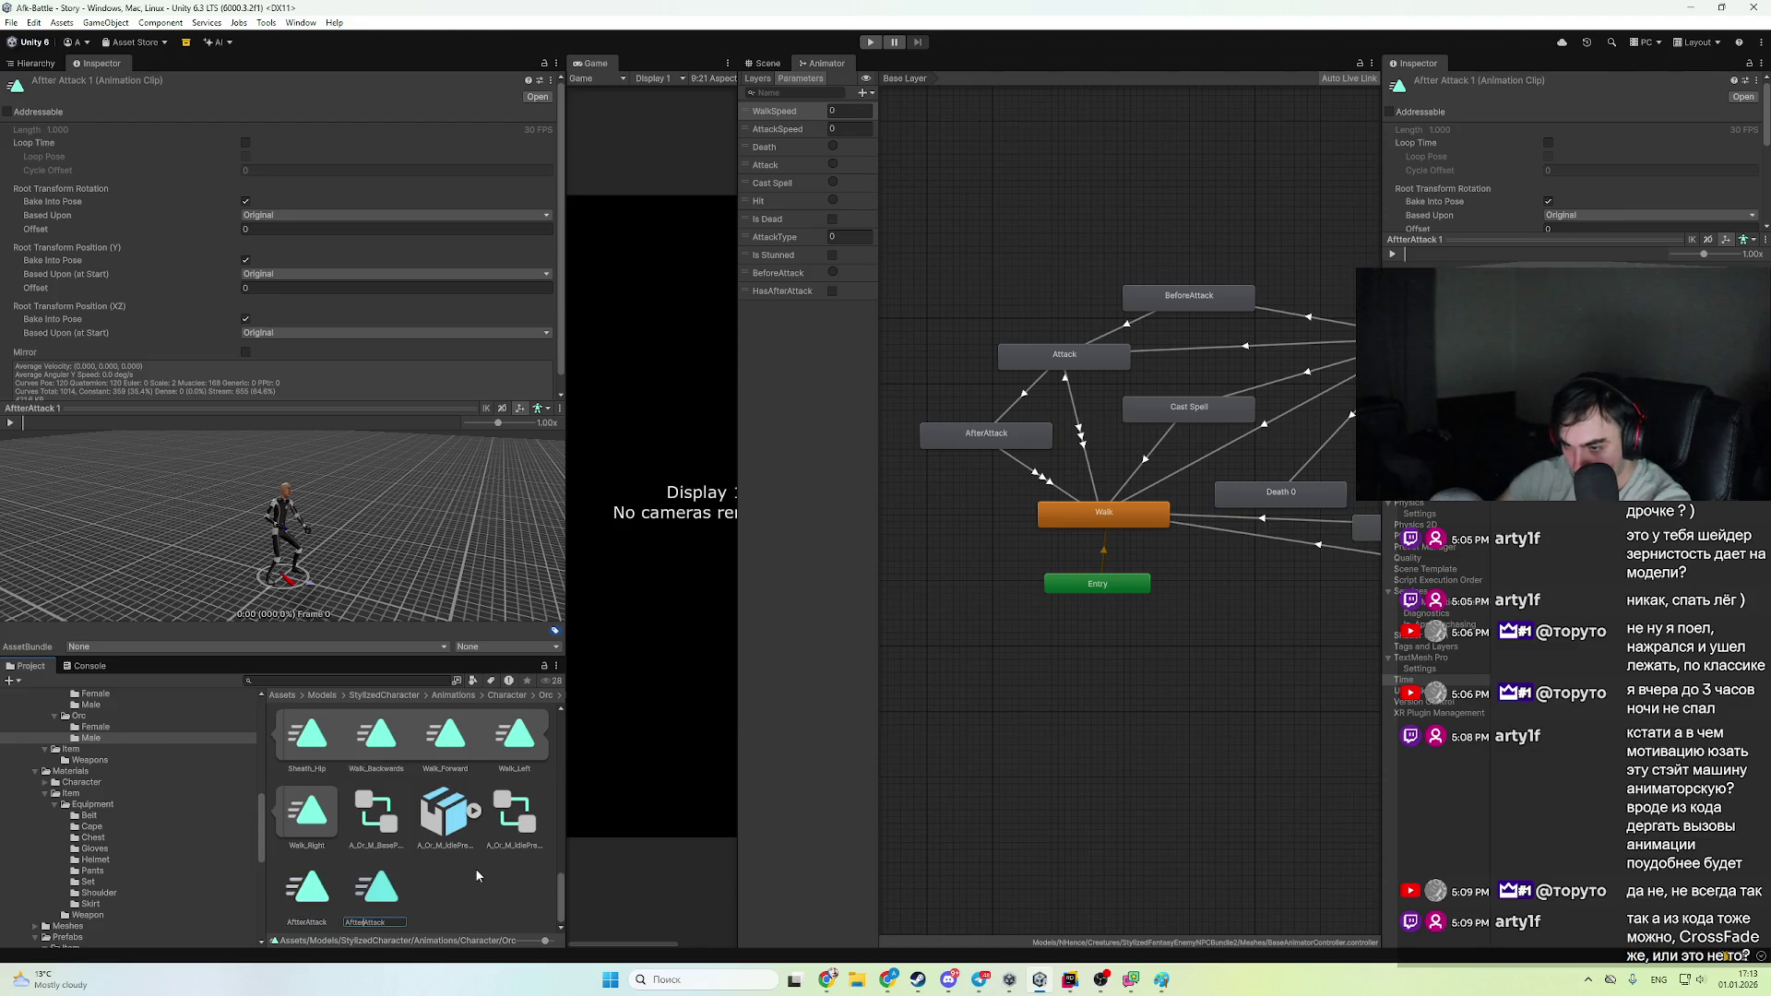
key(BackSpace)
key(BackSpace)
key(BackSpace)
text(Before)
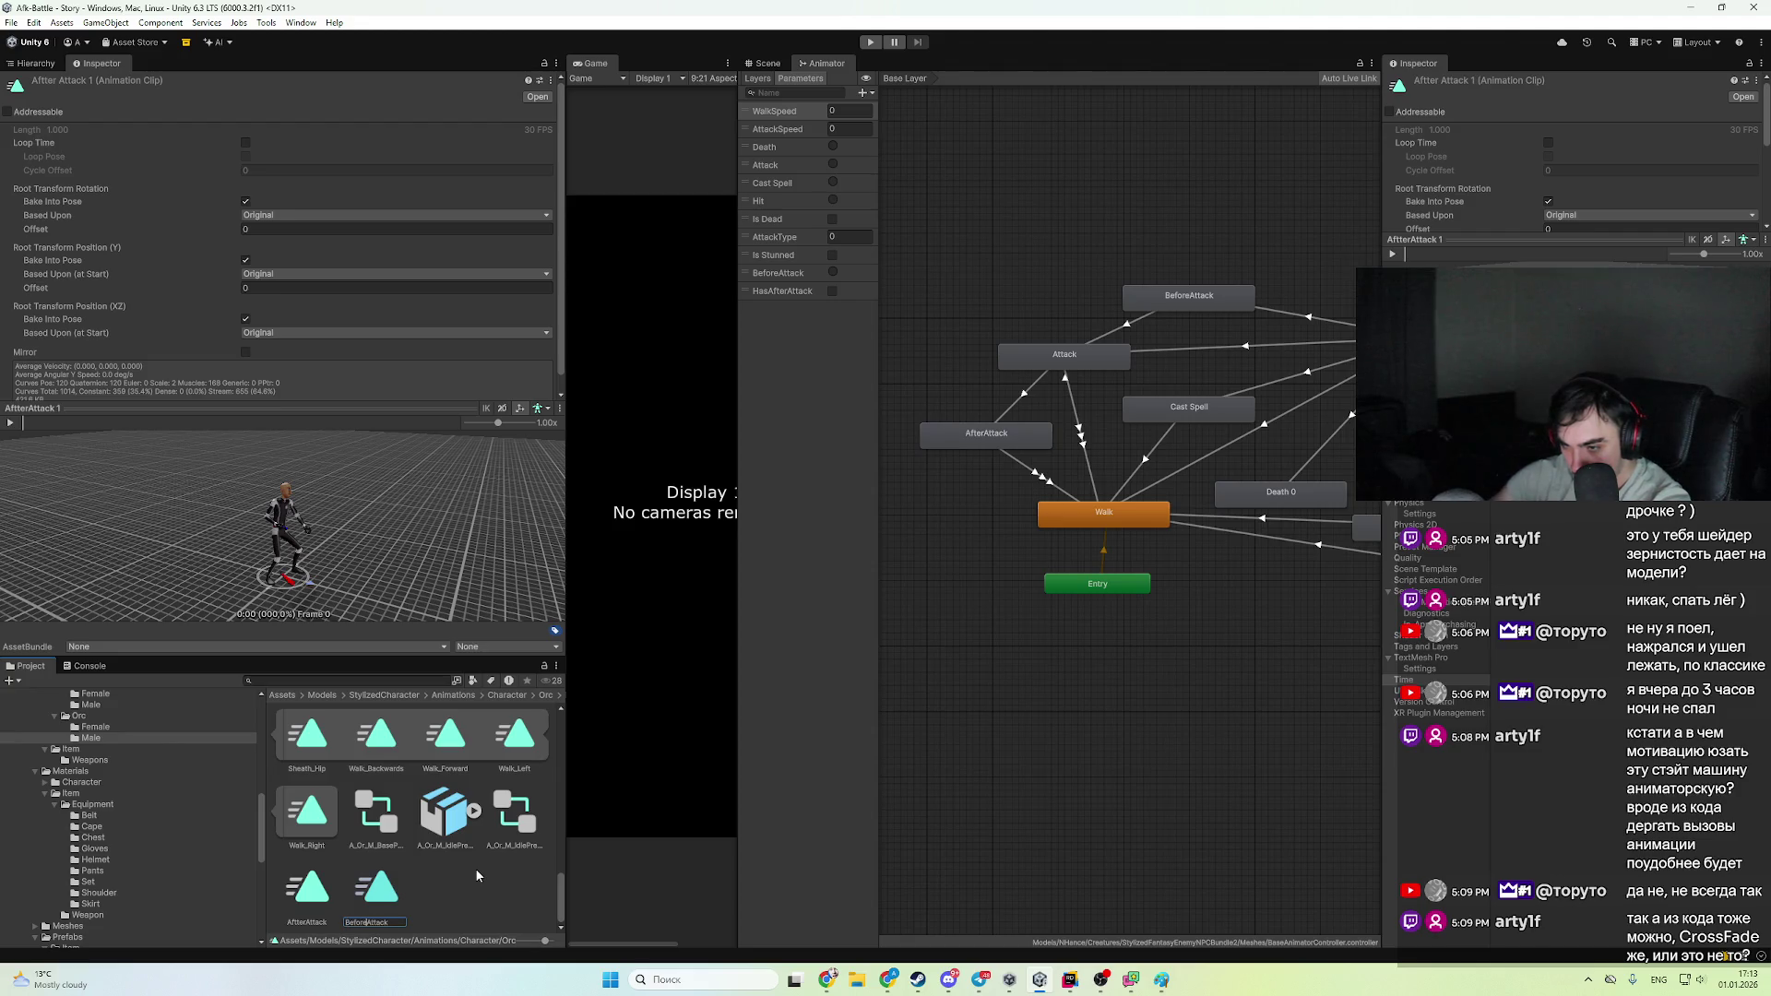
key(Return)
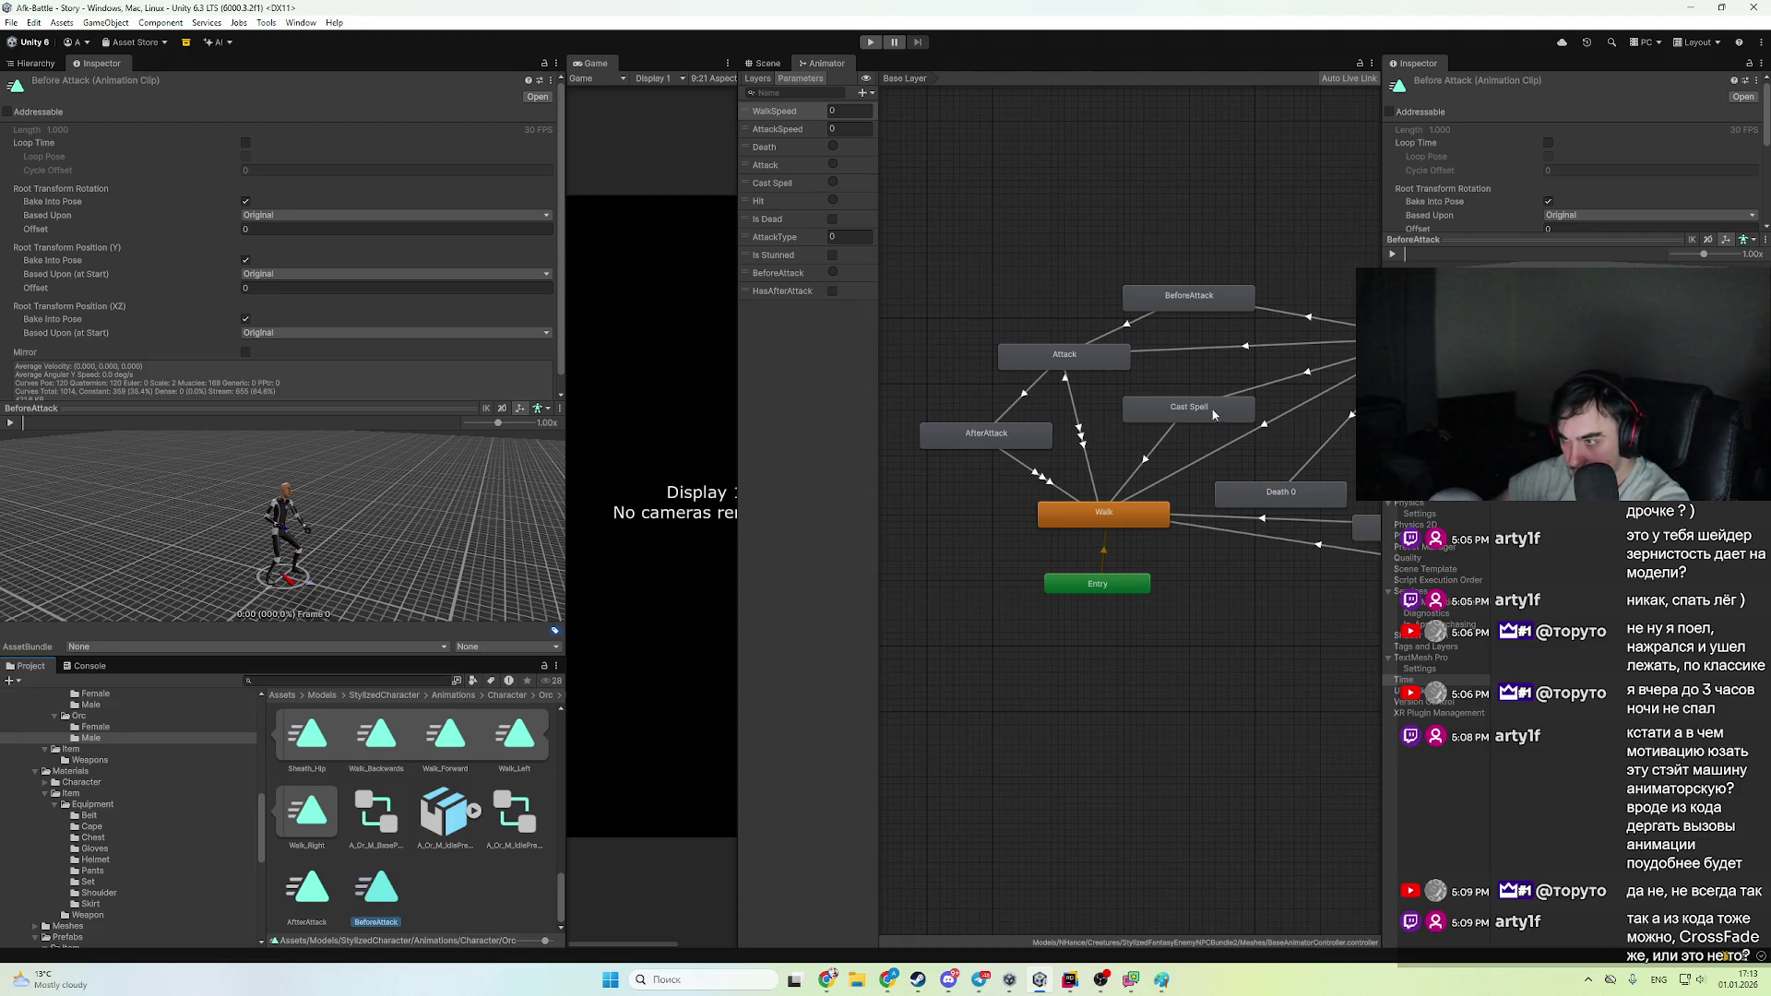
- Set the BeforeAttack and AfterAttack clips as their states' motions and open the AnimationStateMachine script
click(1192, 307)
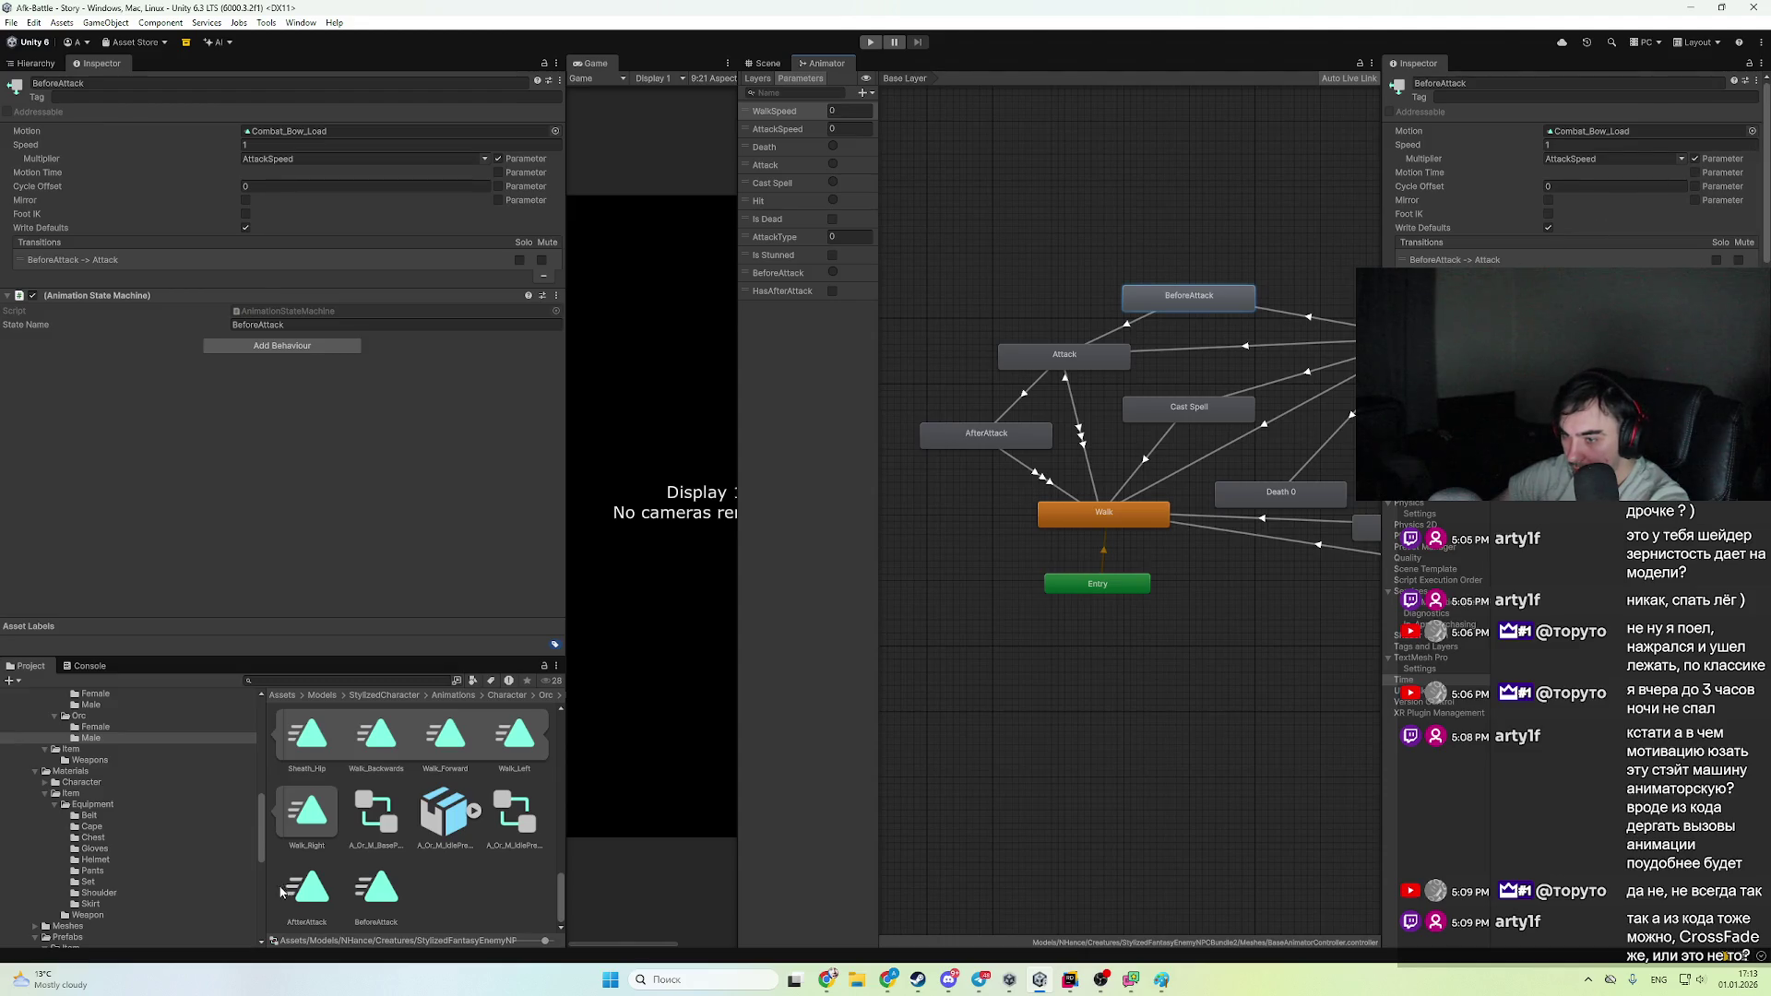
drag(376, 888, 1585, 136)
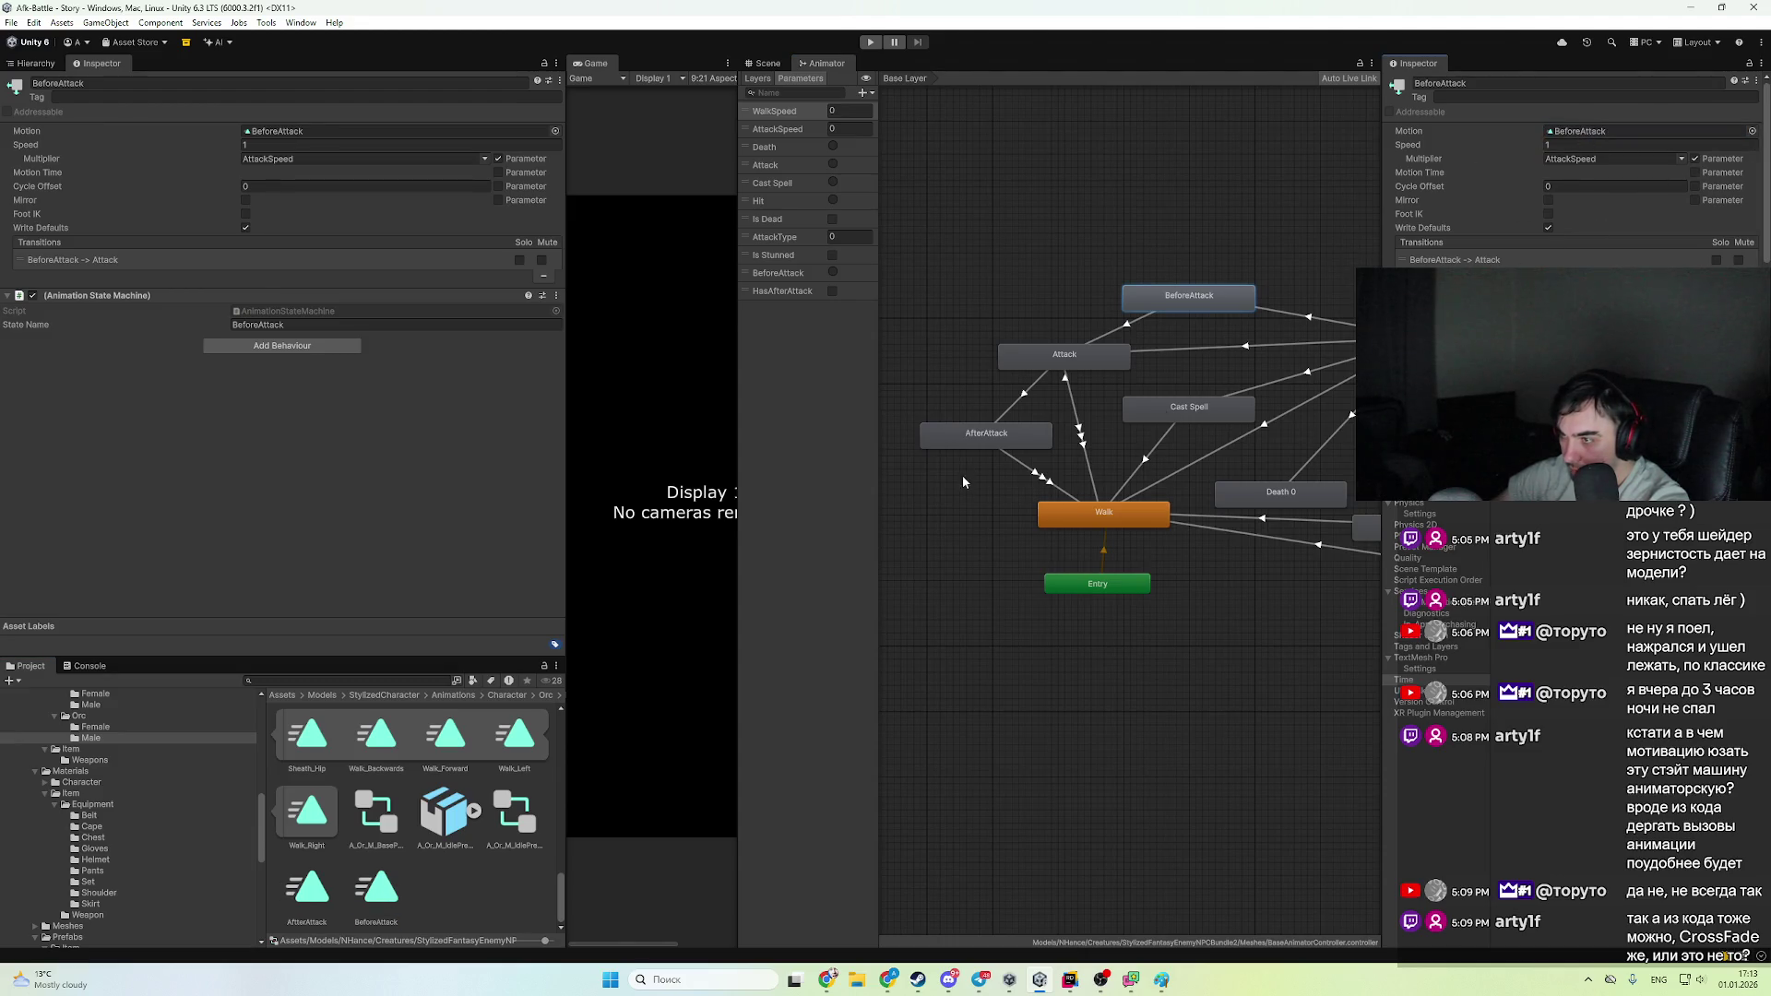
click(1029, 433)
mouse_move(307, 888)
mouse_down()
mouse_move(1649, 192)
mouse_move(1570, 149)
mouse_up()
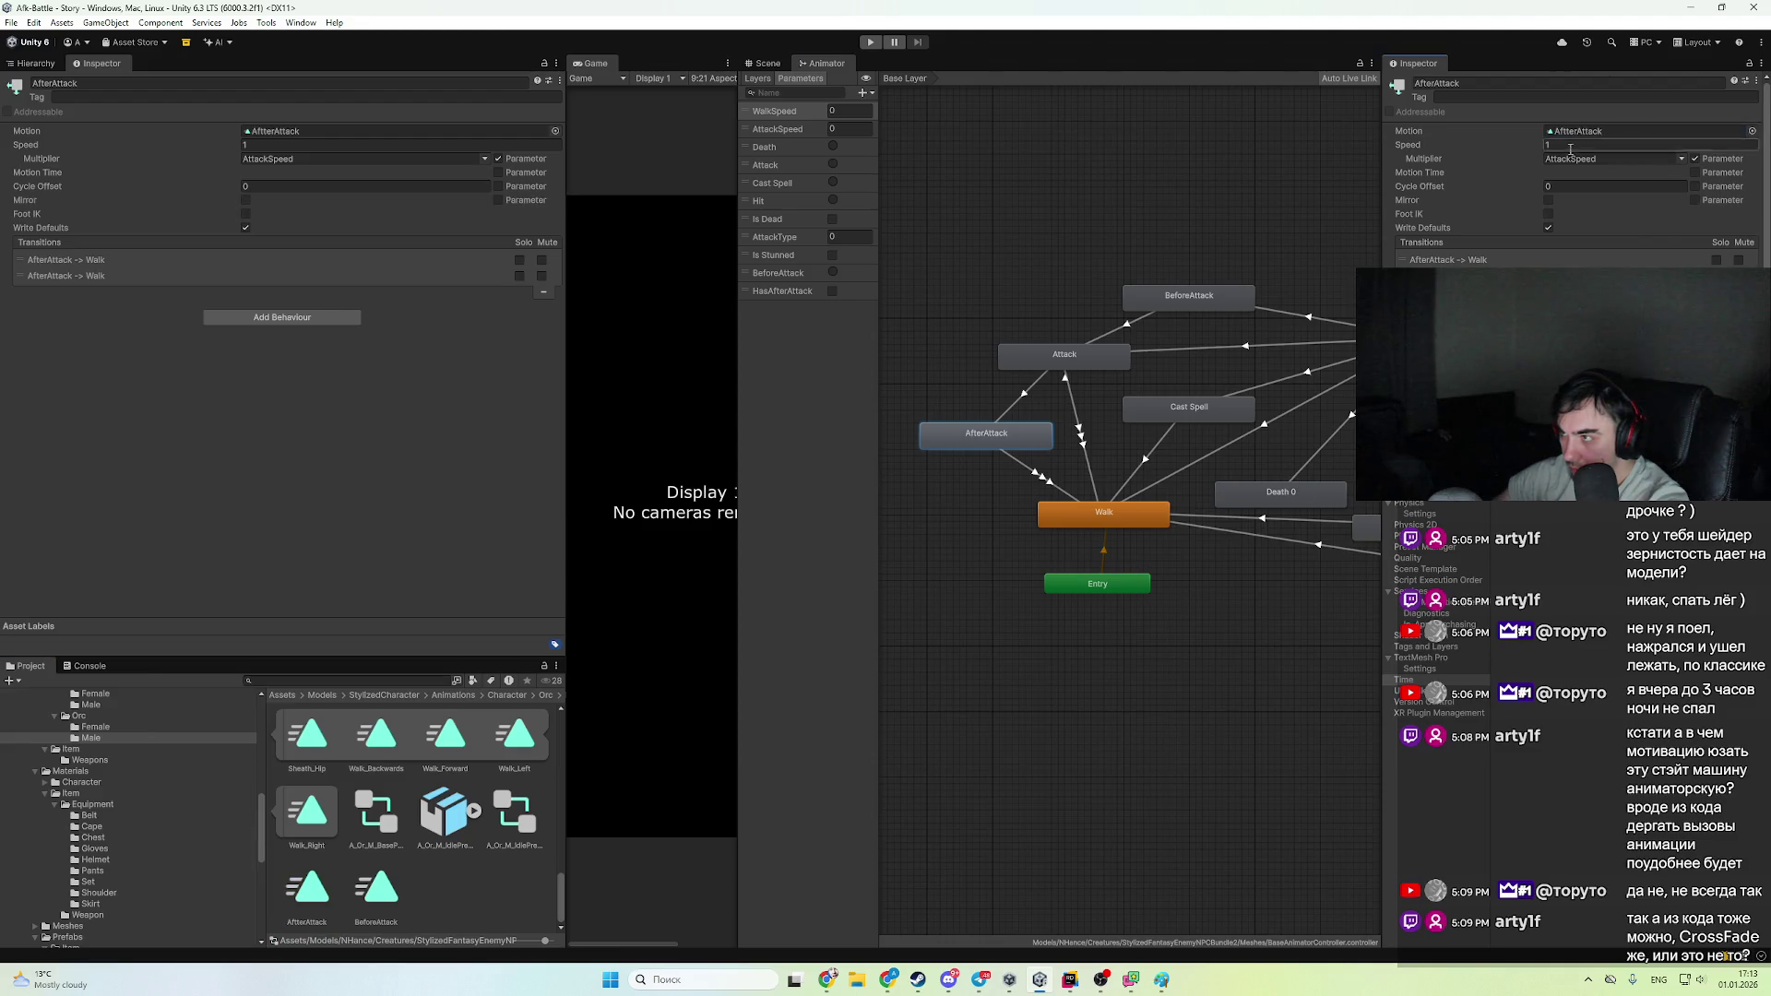
click(1189, 296)
scroll(1541, 223, down, 1)
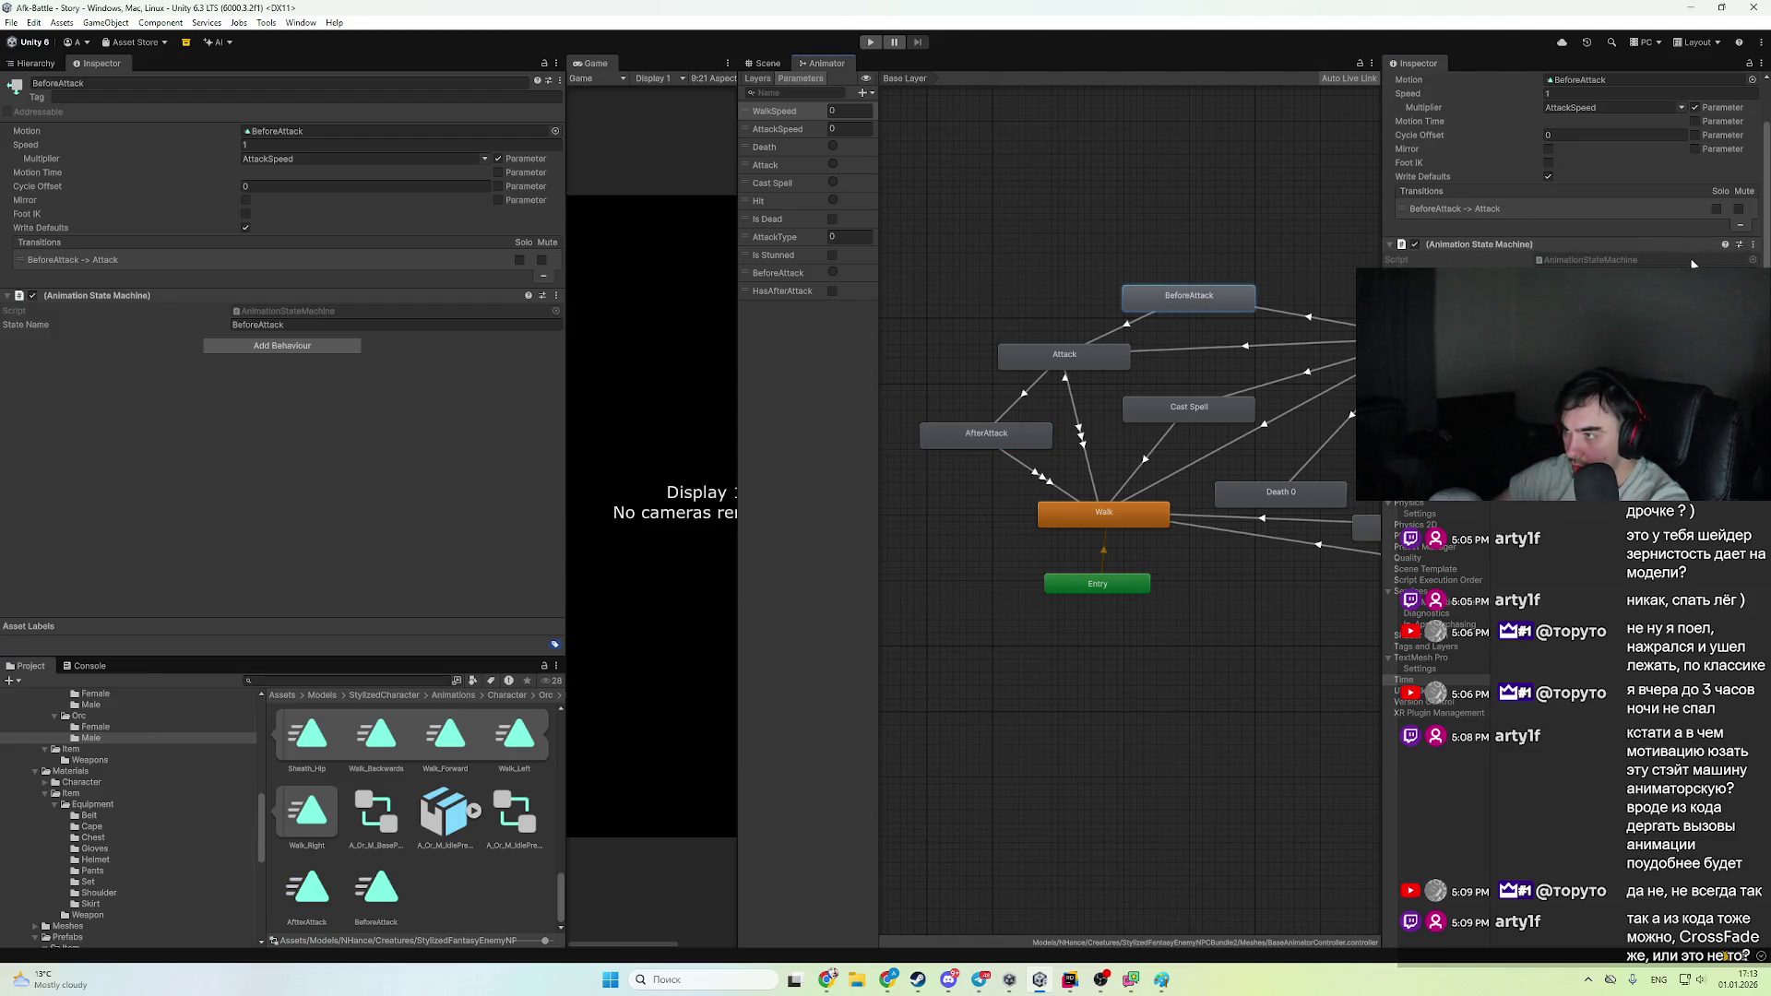
double_click(1693, 262)
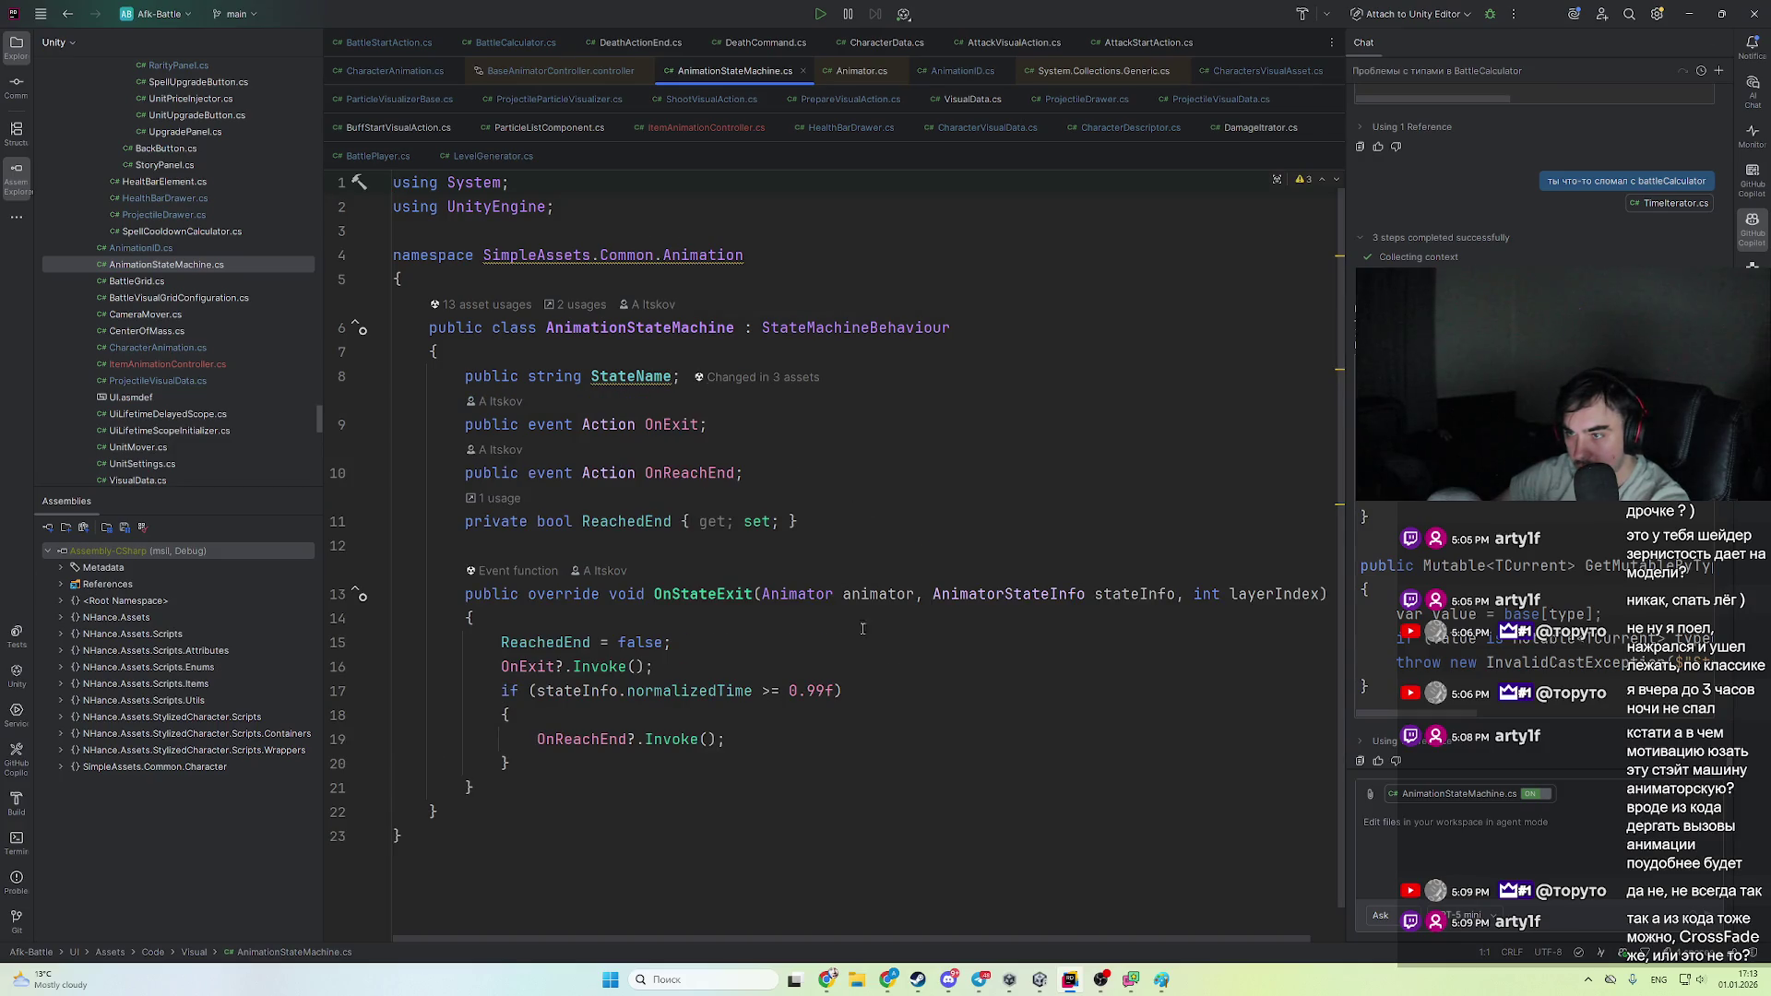
- Find usages of OnReachEnd and open the CharacterAnimation.cs usage at line 53
scroll(936, 750, down, 1)
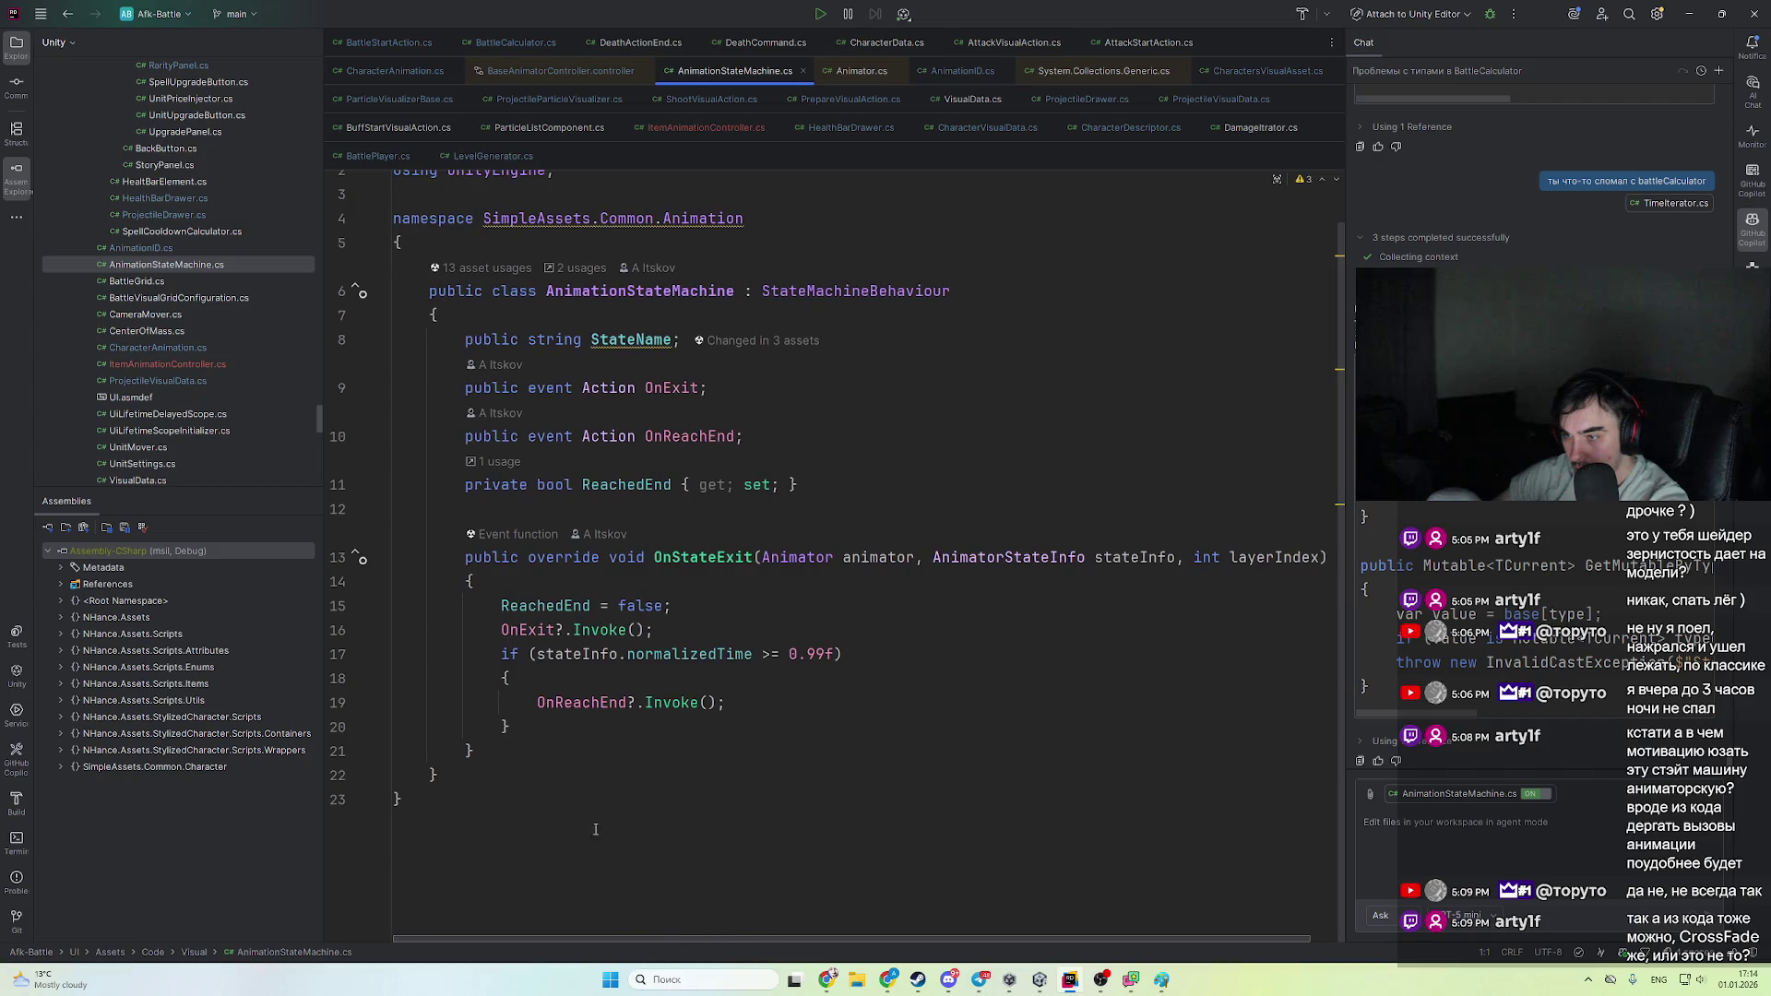
click(556, 703)
ctrl+click(707, 436)
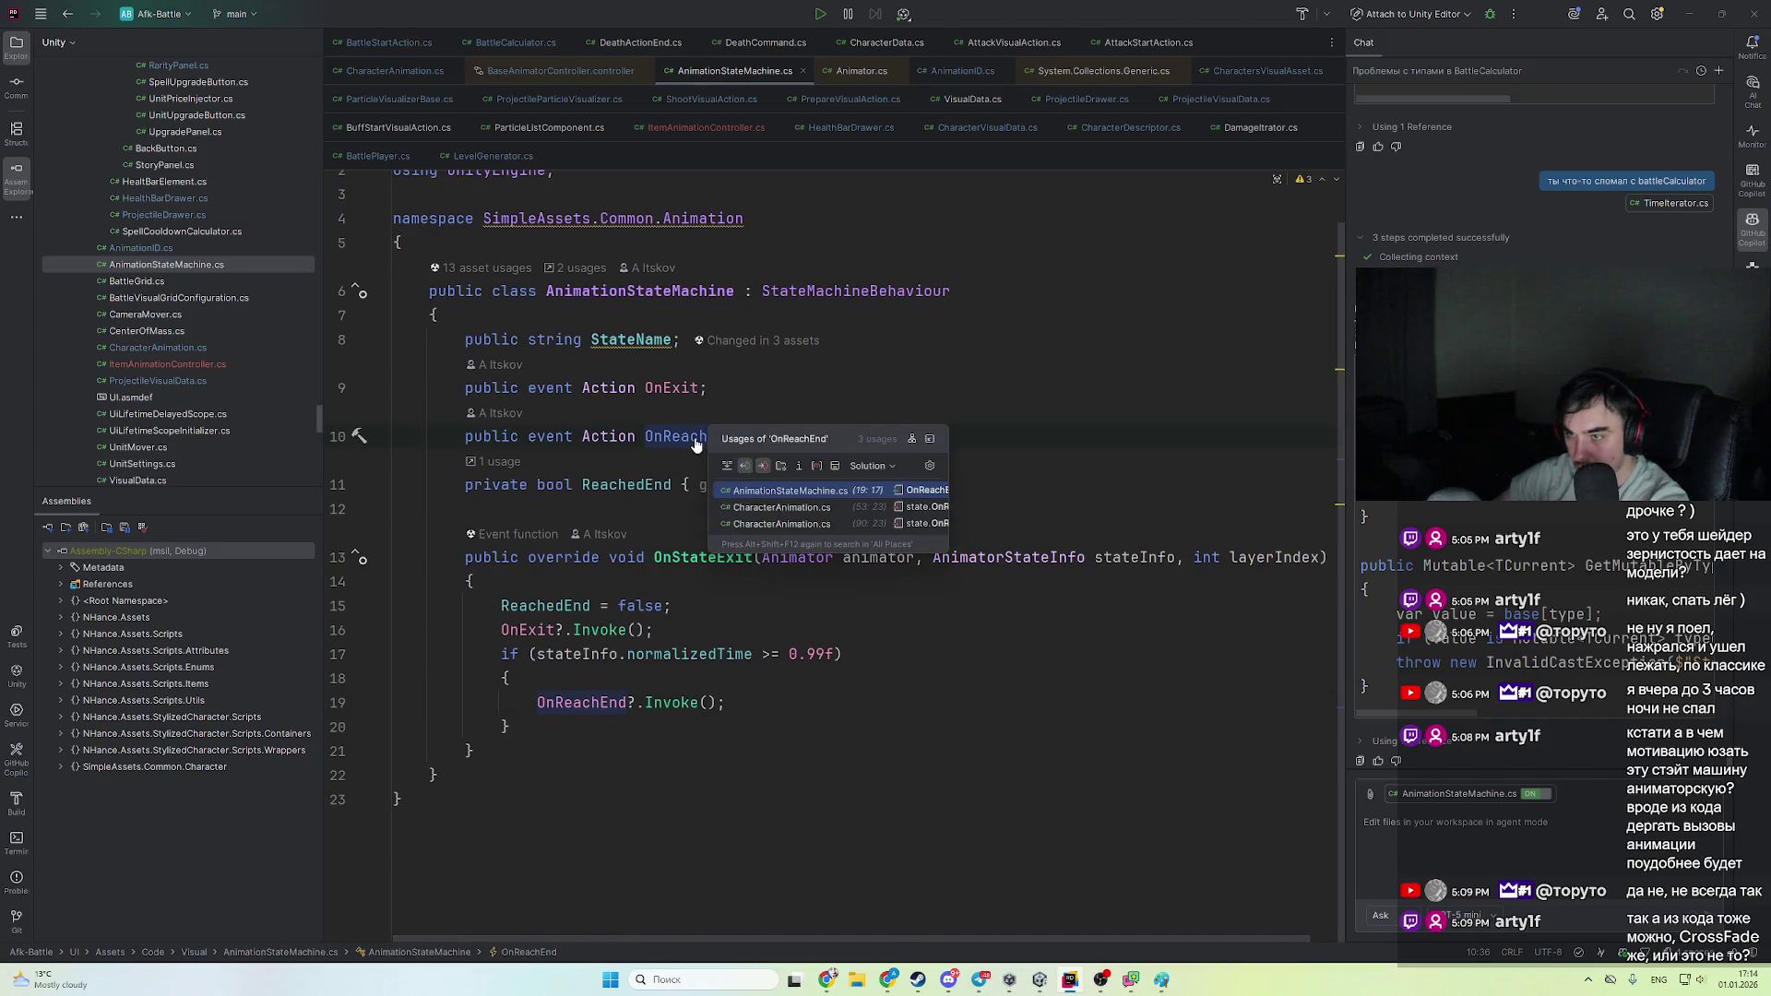
click(878, 515)
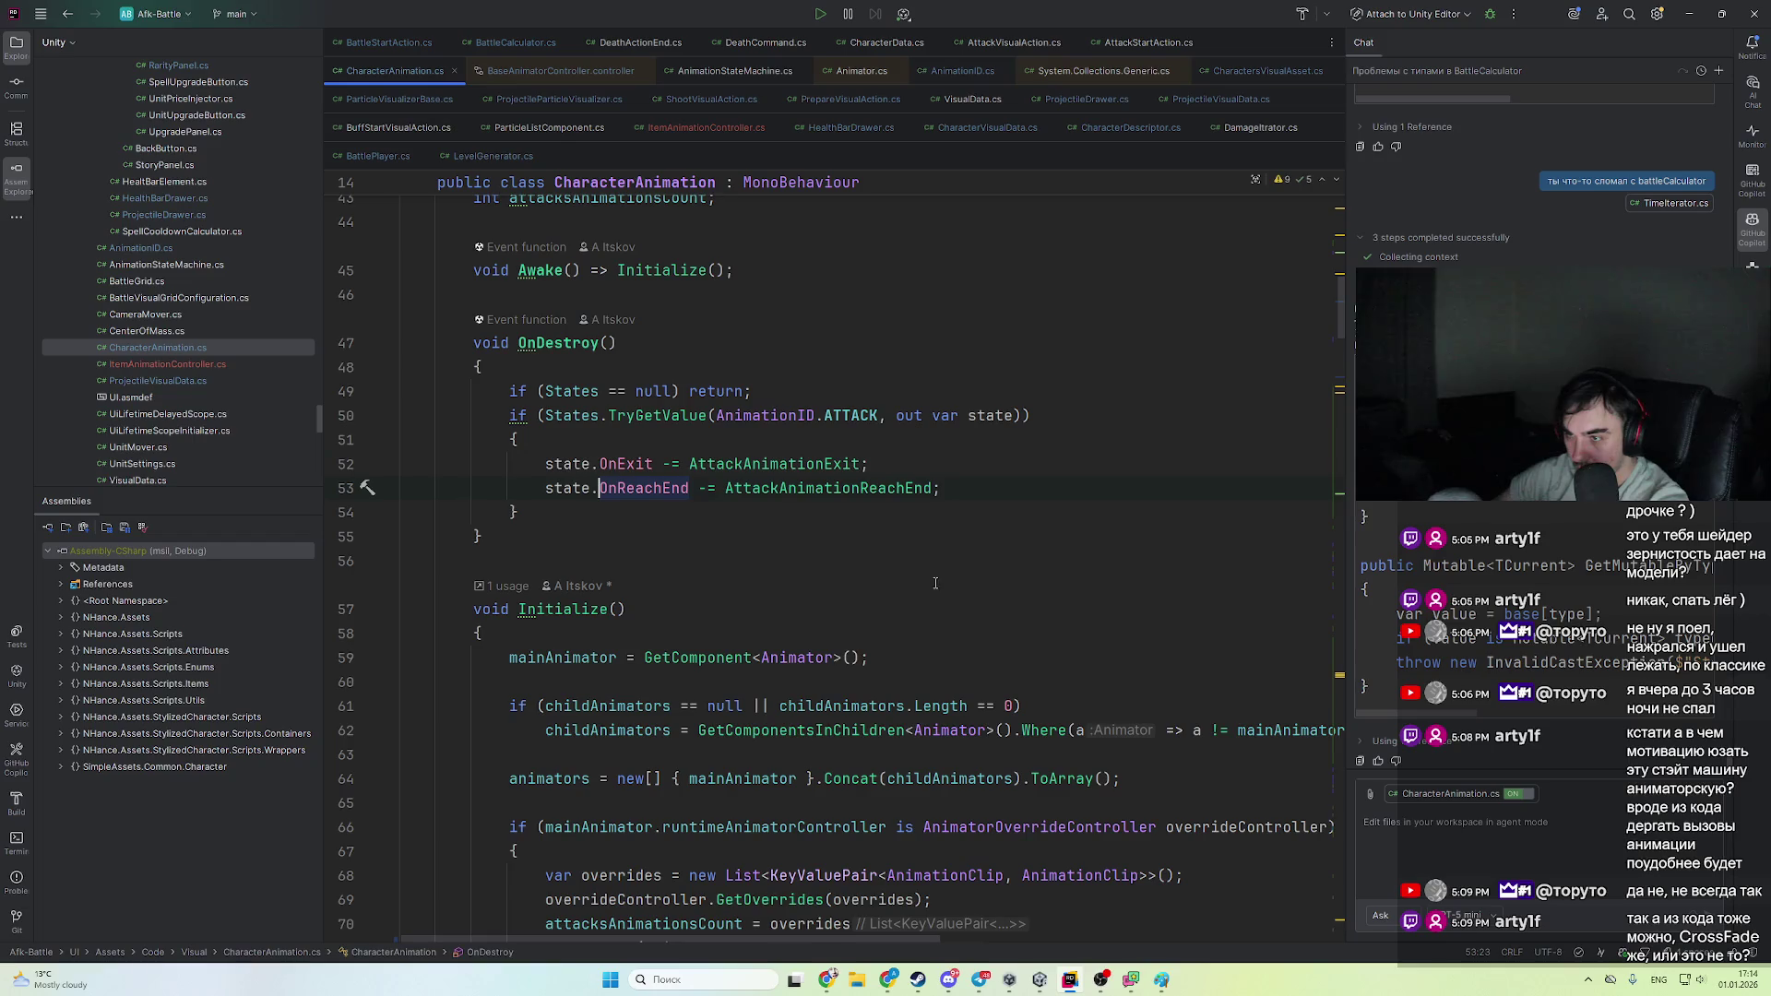
scroll(942, 600, up, 2)
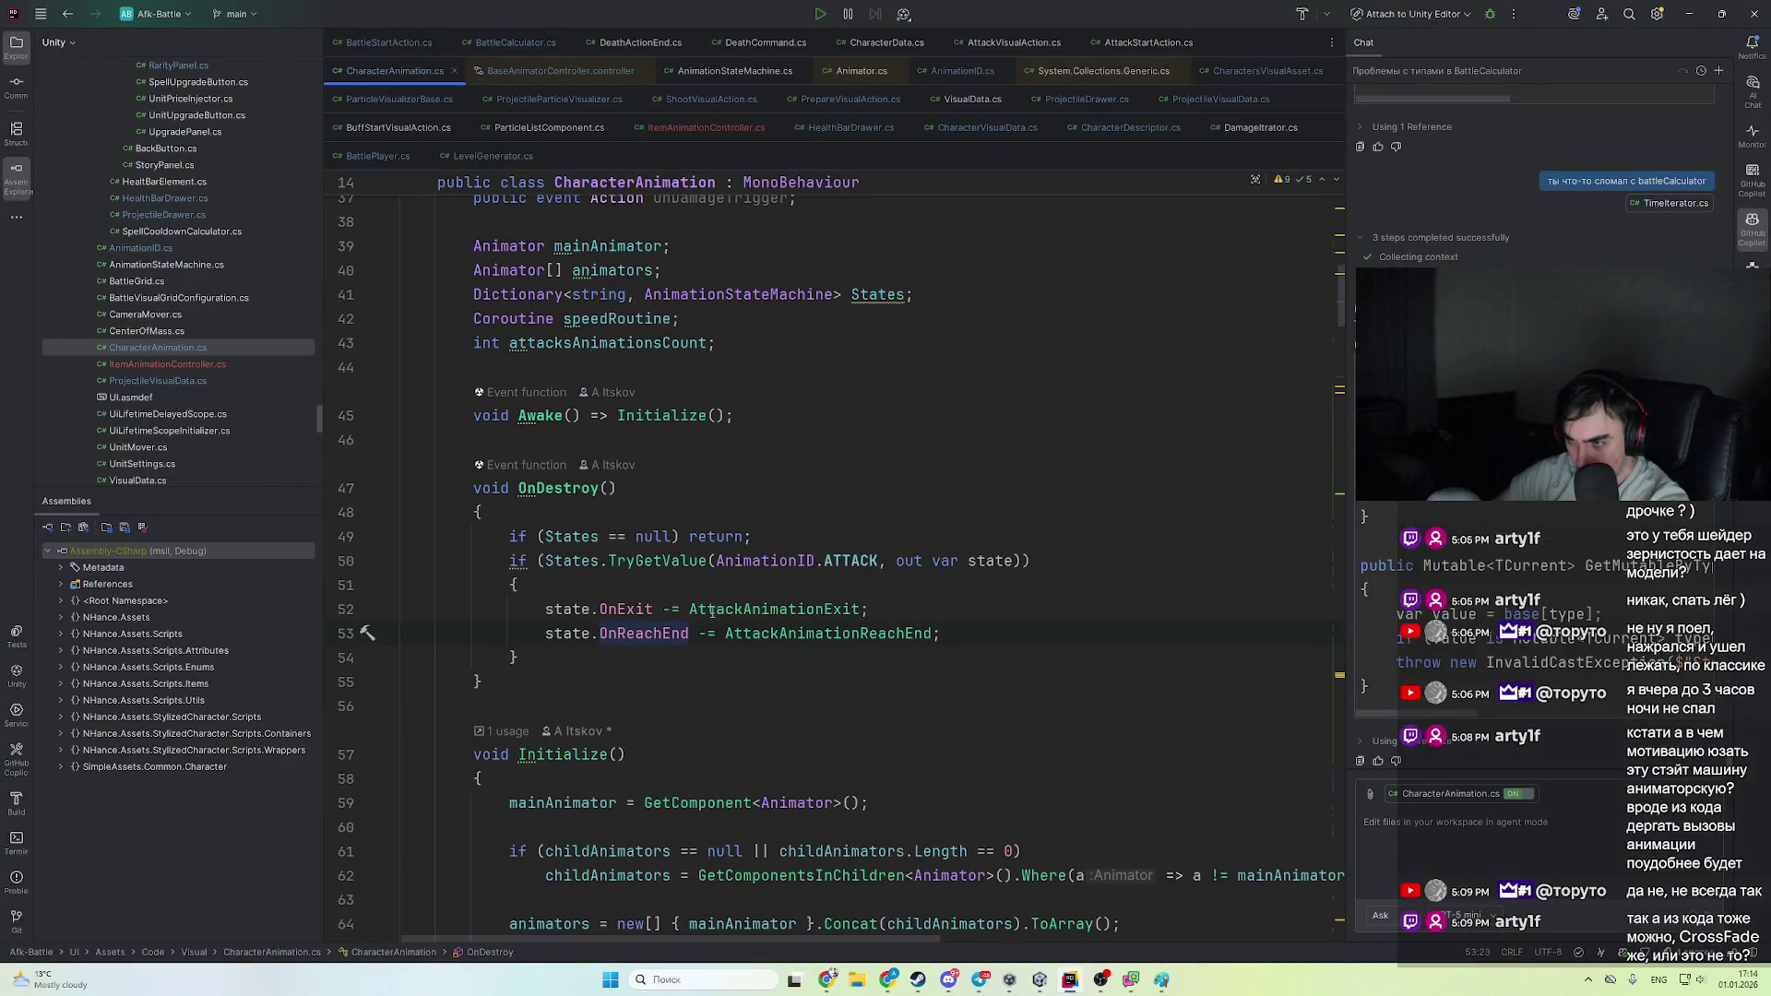
- Follow AttackAnimationReachEnd to the OnAttackReachEnd declaration, navigate back, and return to Unity
key(alt+Tab)
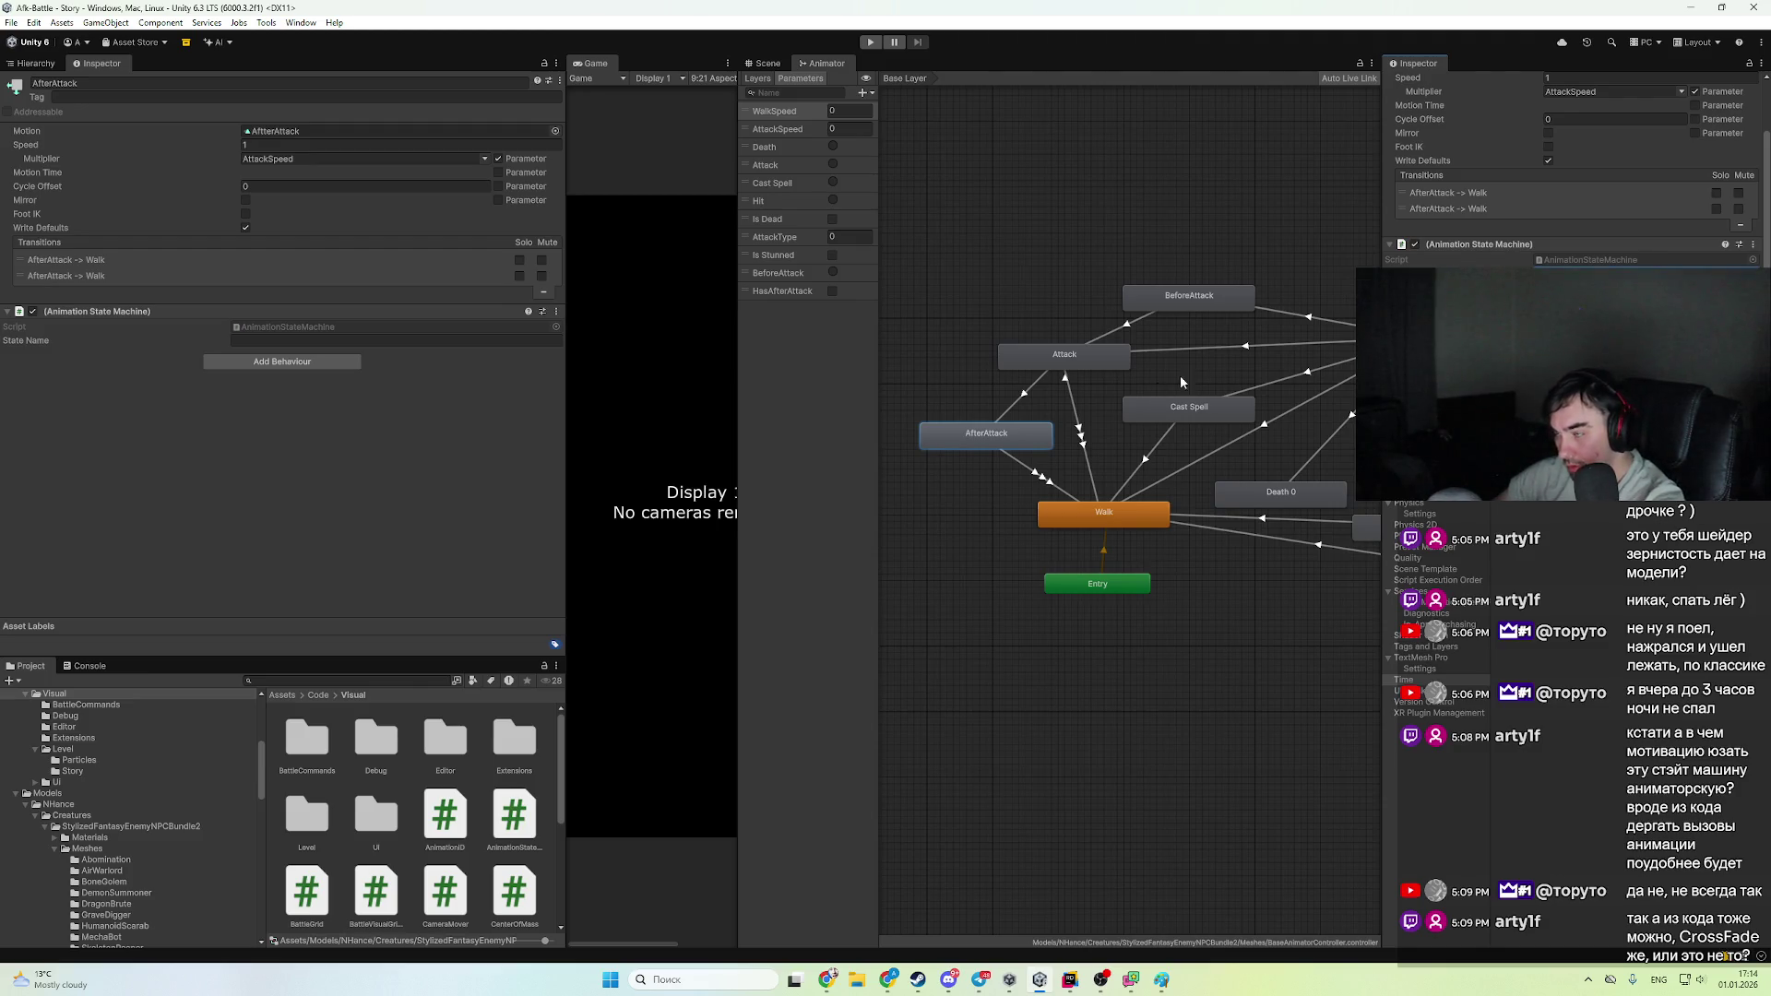
key(alt+Tab)
key(Left)
key(Left)
key(Left)
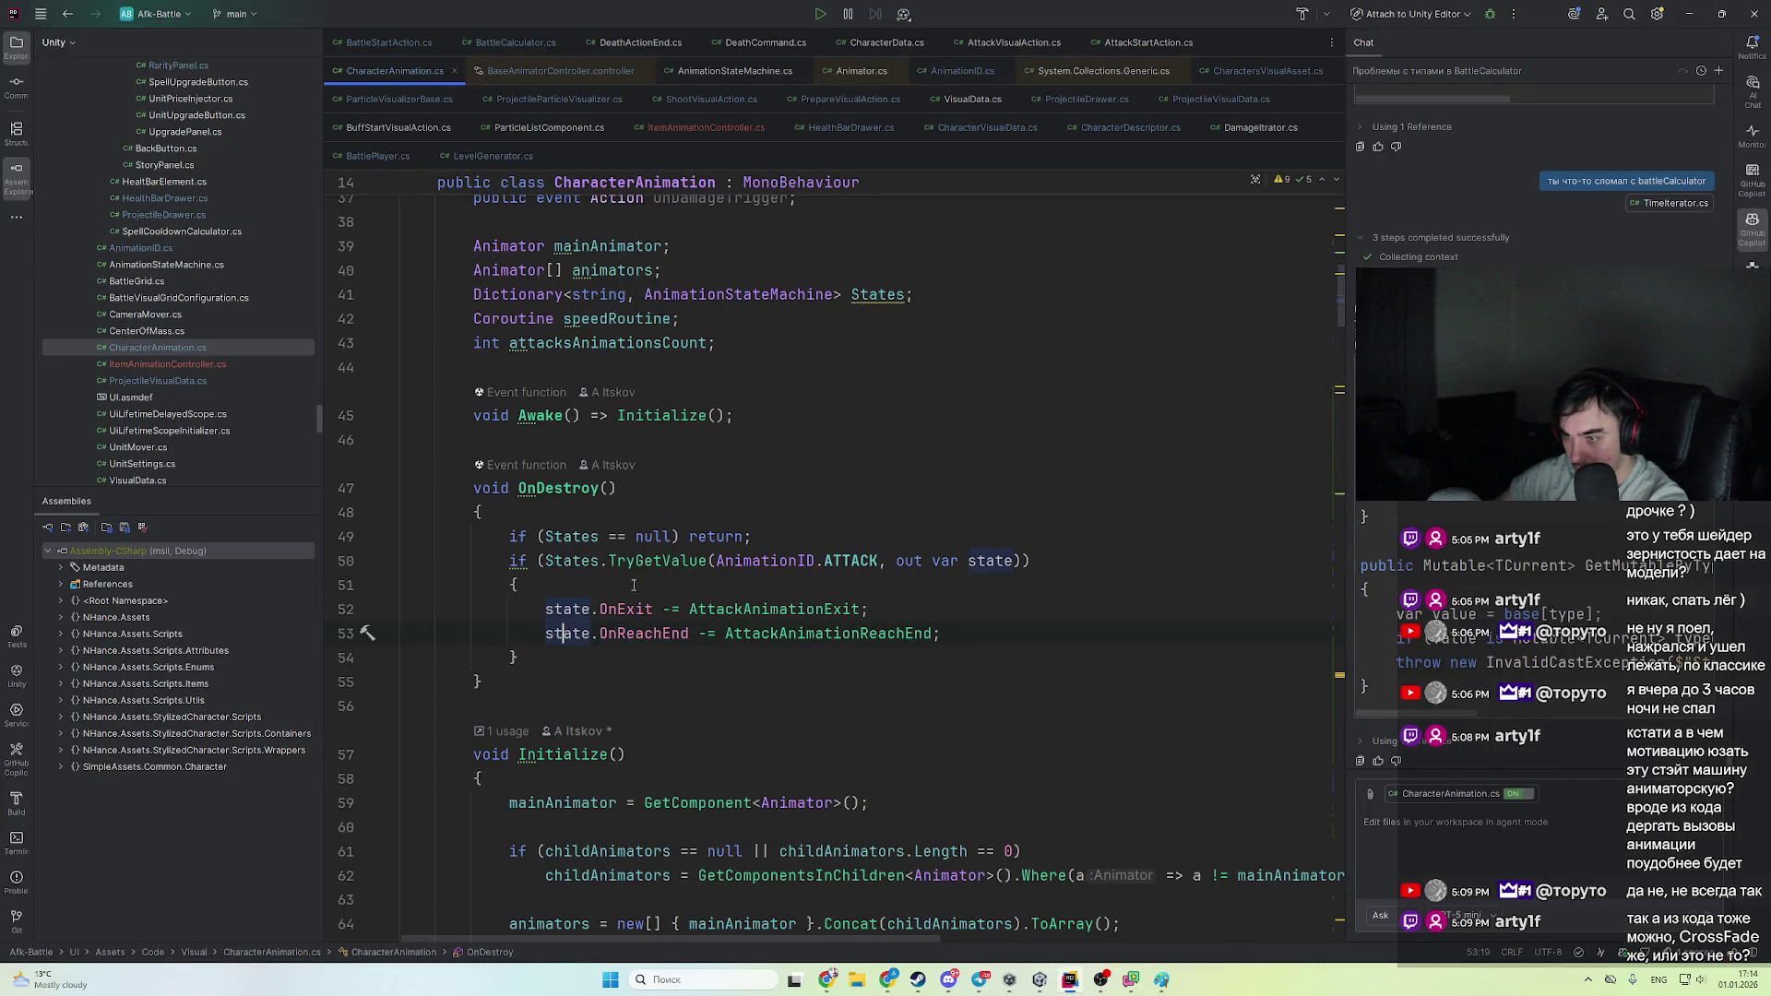
ctrl+click(786, 634)
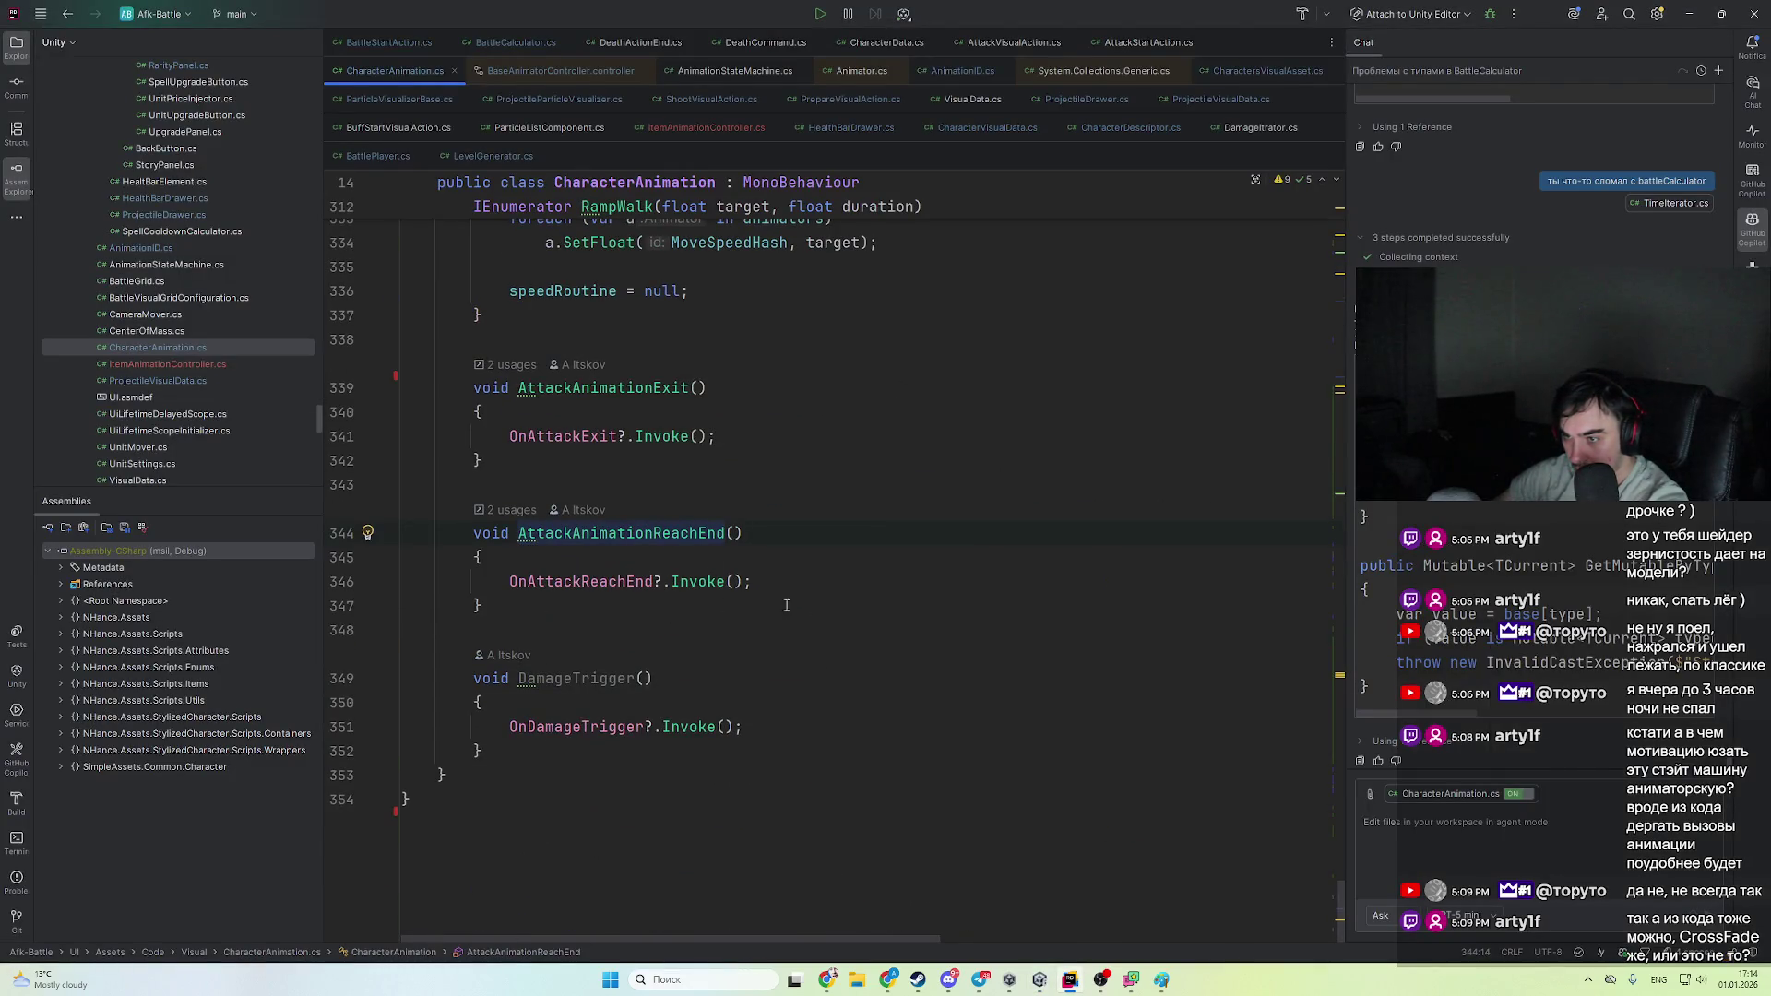
ctrl+click(595, 583)
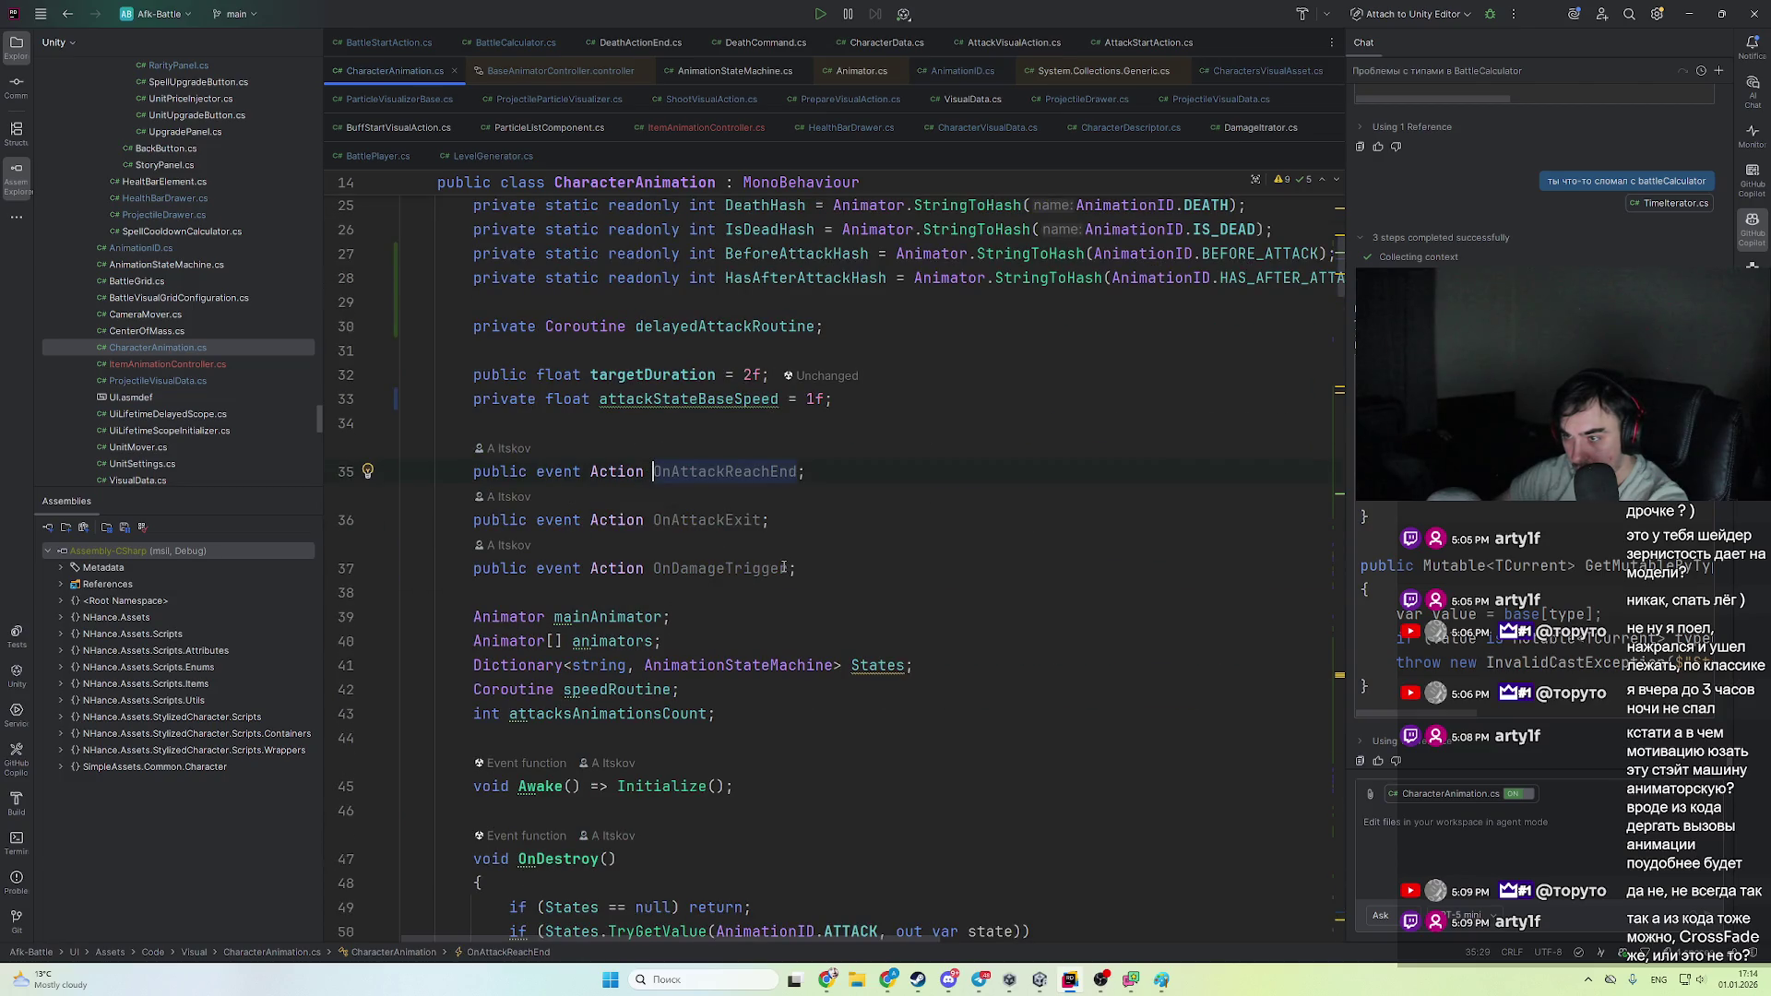
key(ctrl+alt+Left)
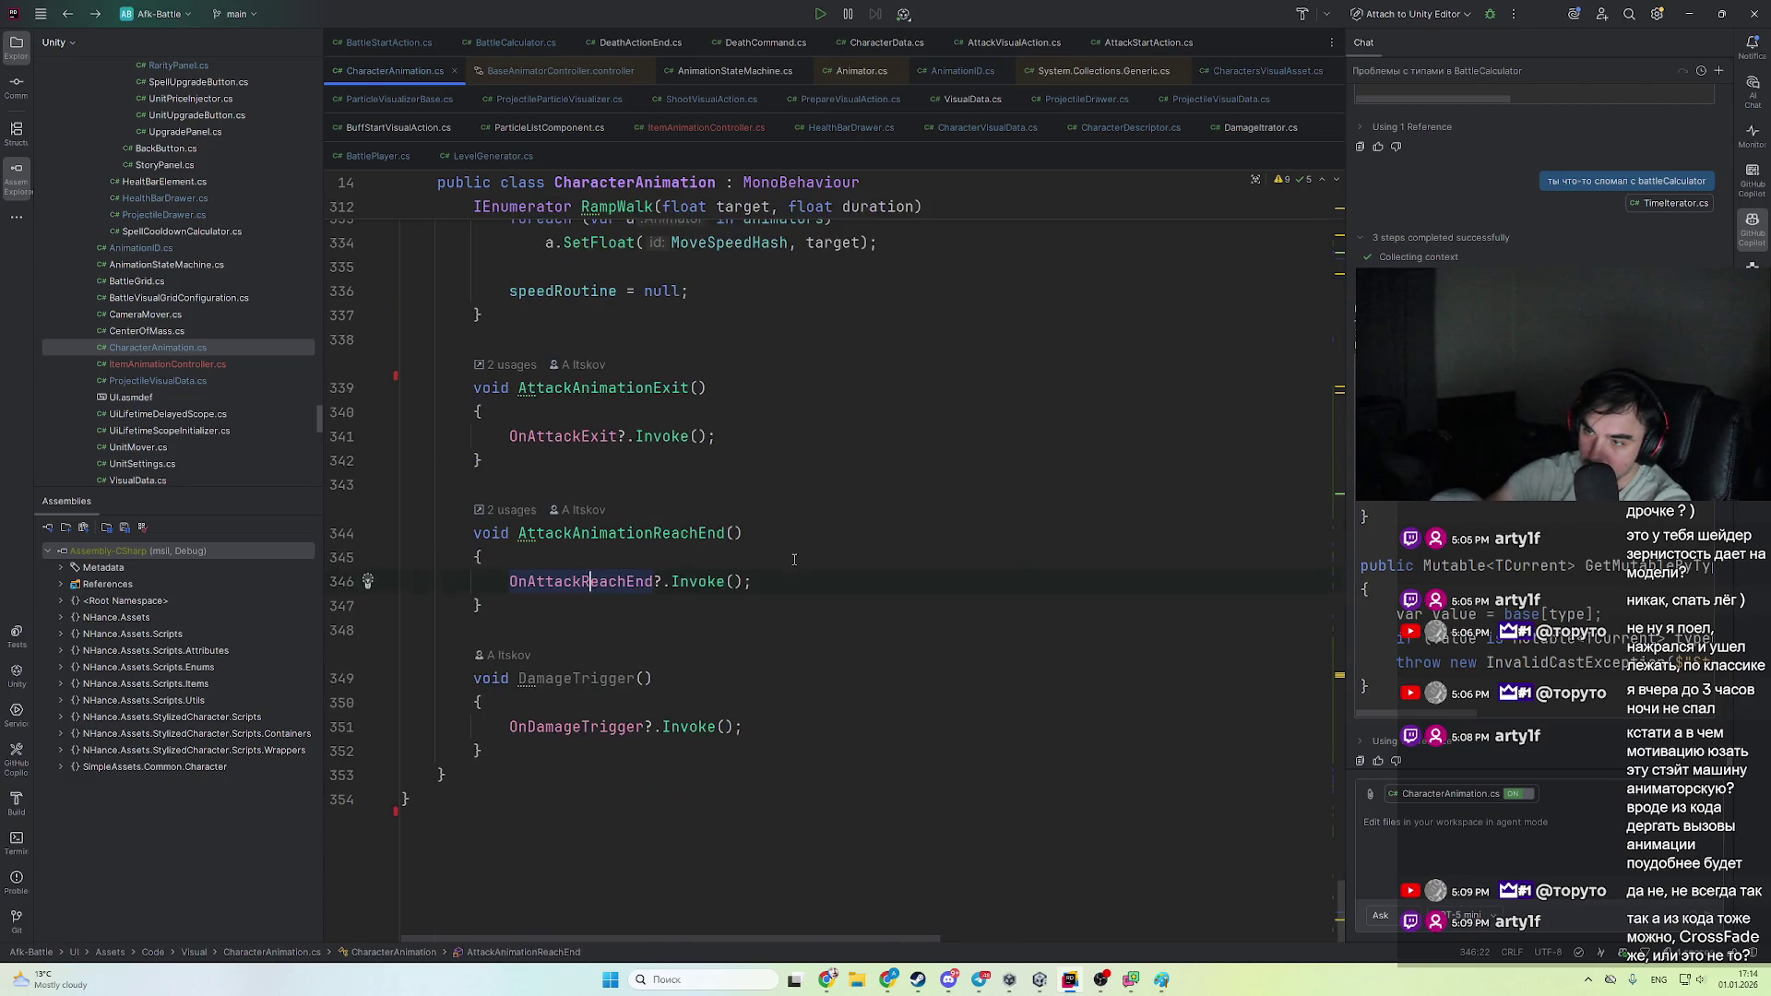
key(ctrl+alt+Left)
key(alt+Tab)
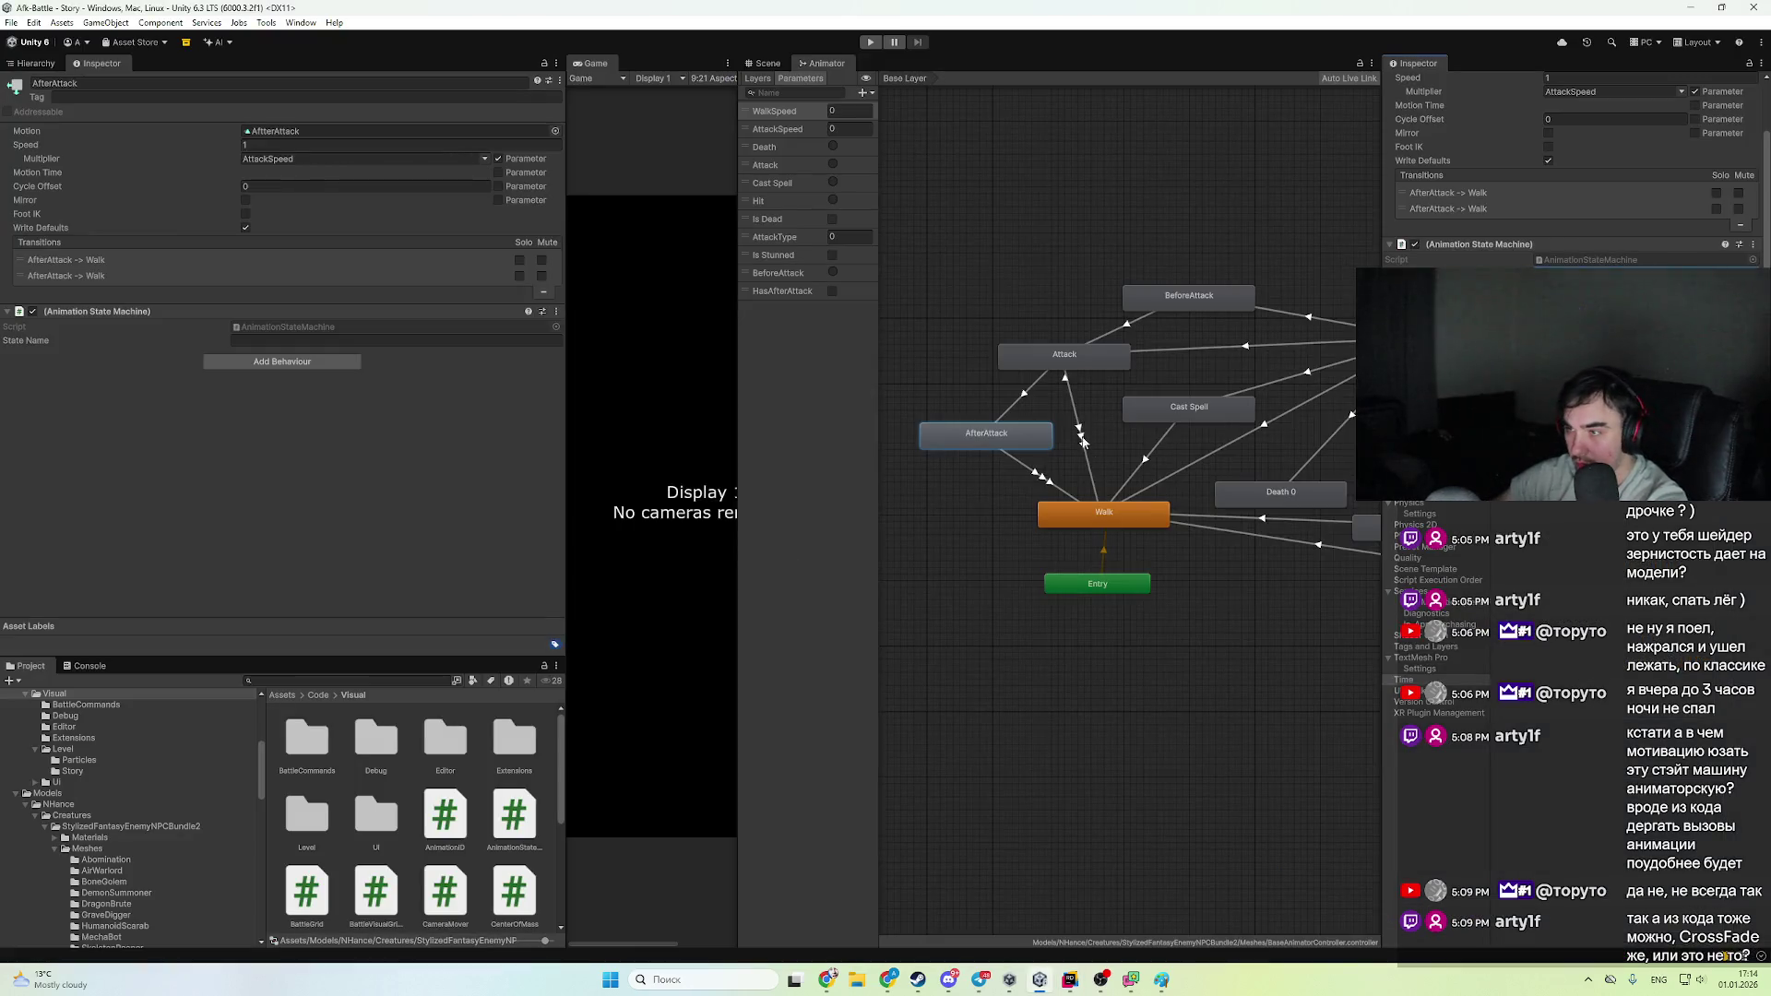
- Open Archer1's override controller and set its BeforeAttack override to the BeforeAttack clip
click(1018, 444)
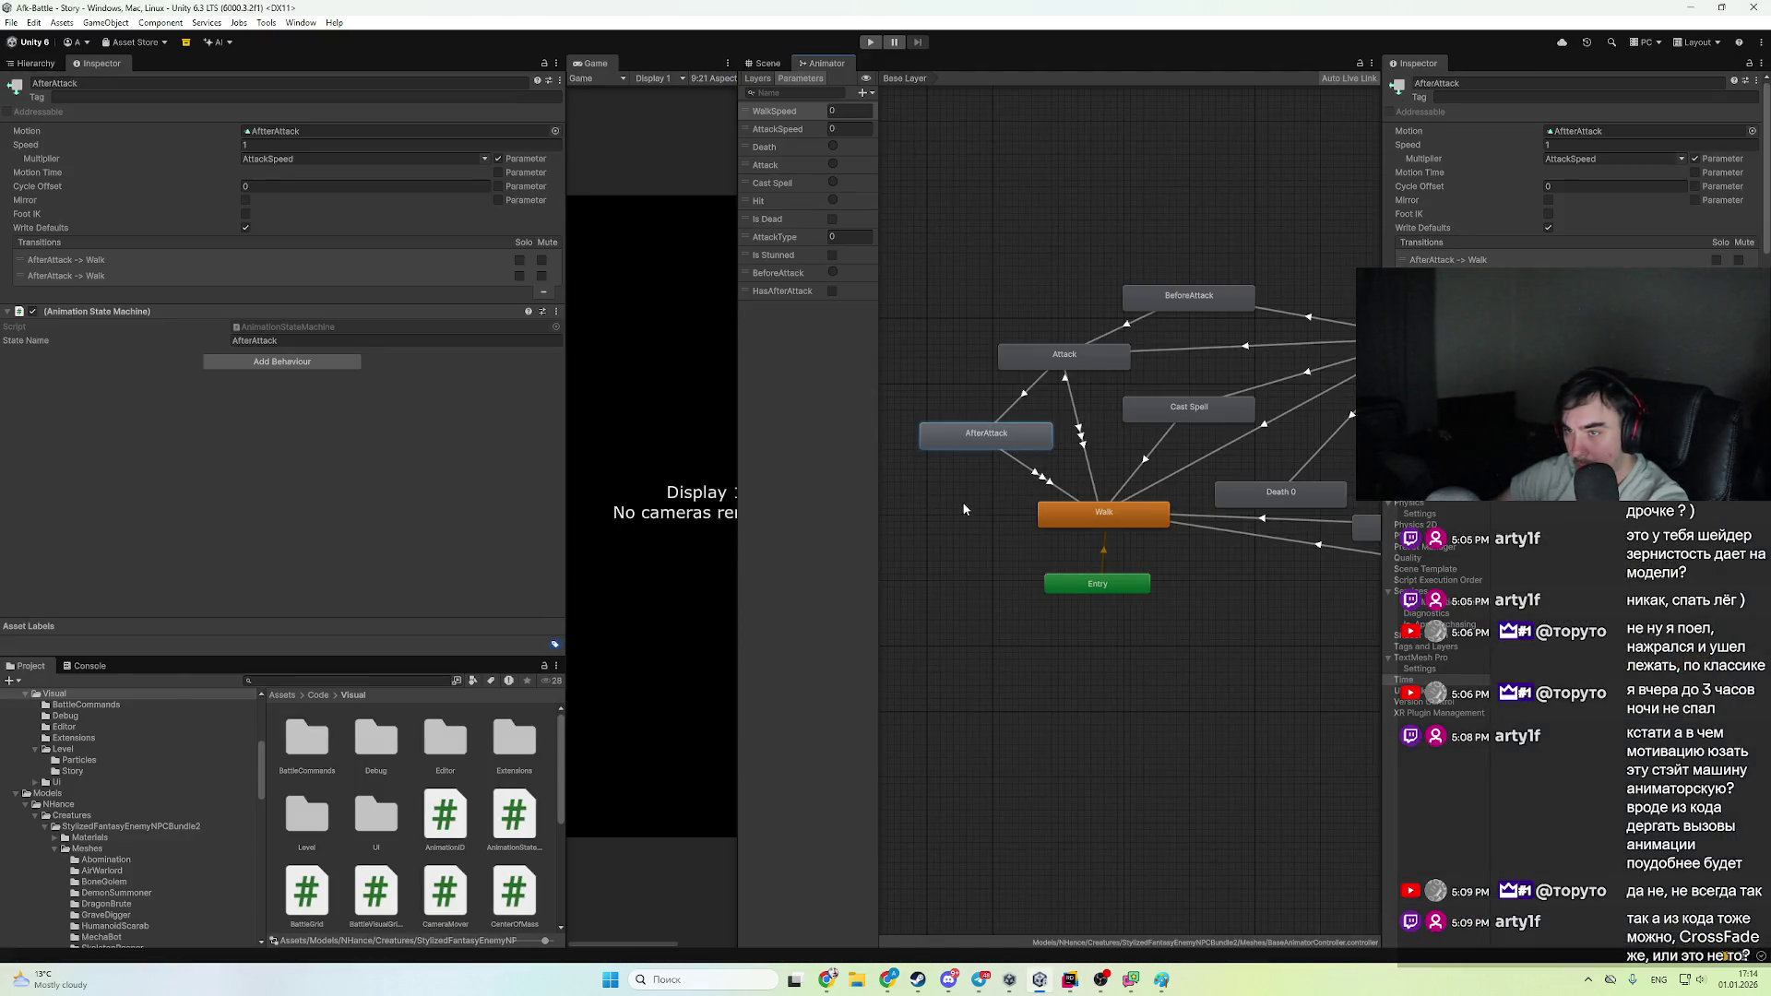
scroll(405, 875, down, 5)
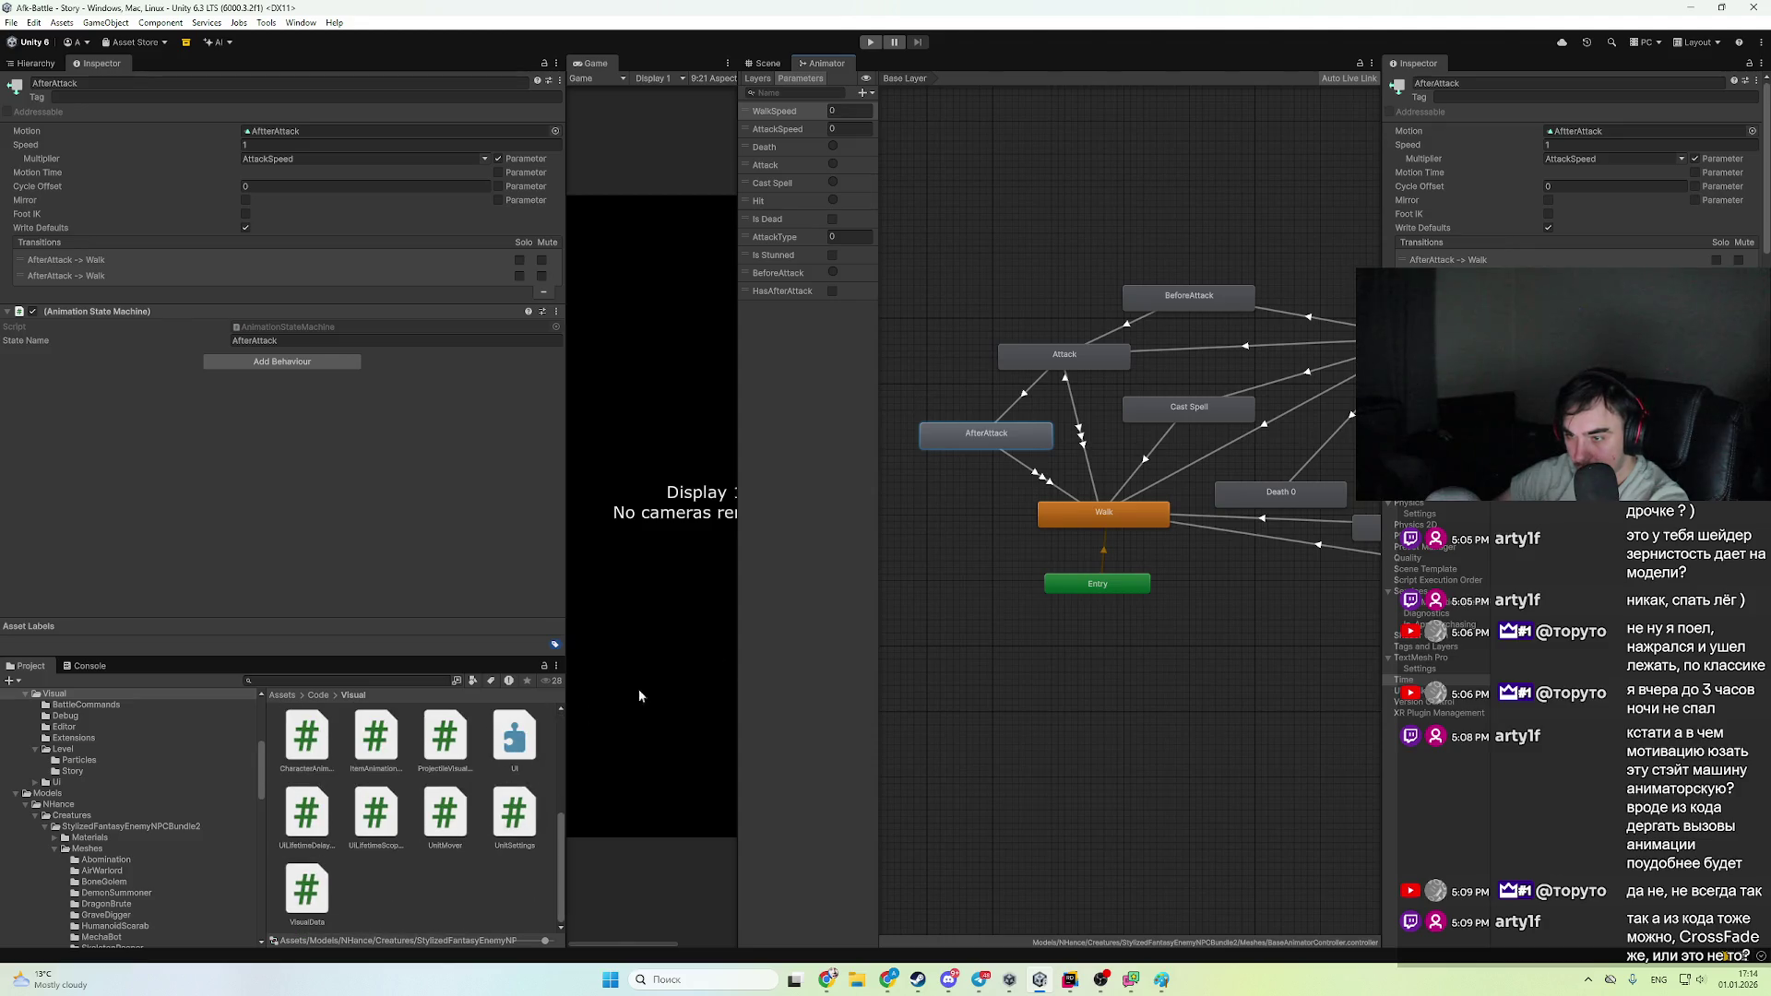
scroll(254, 734, down, 3)
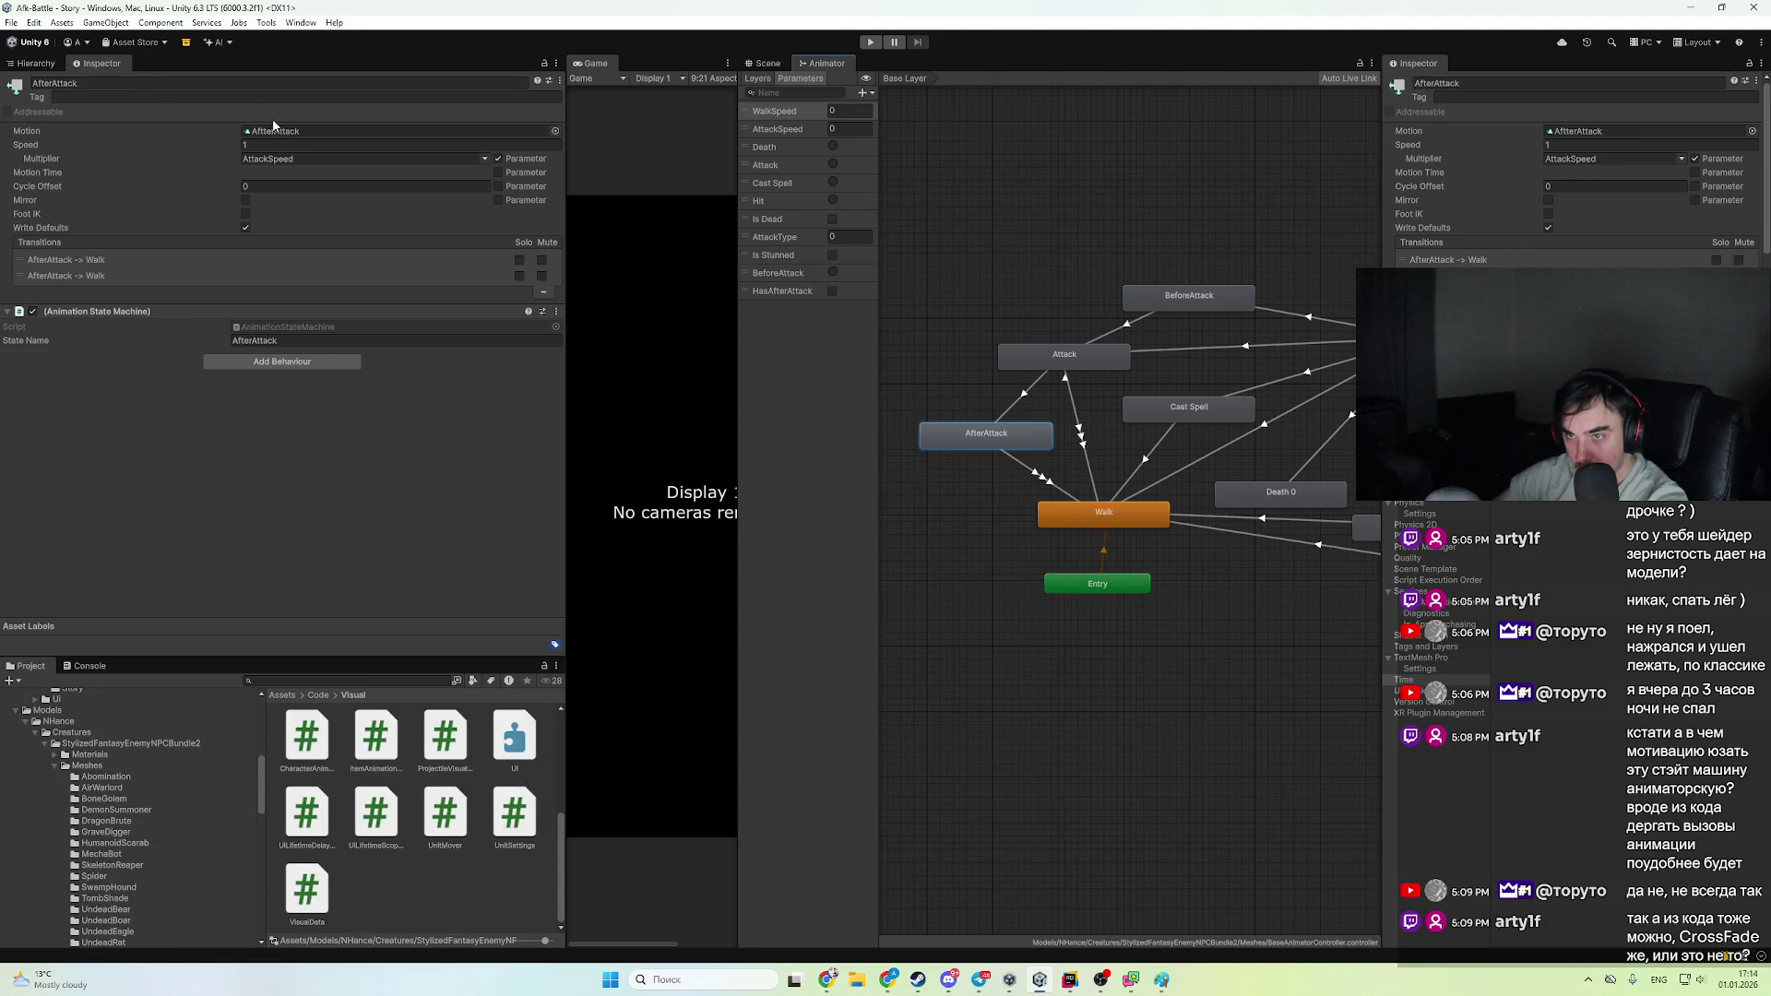
scroll(210, 795, down, 8)
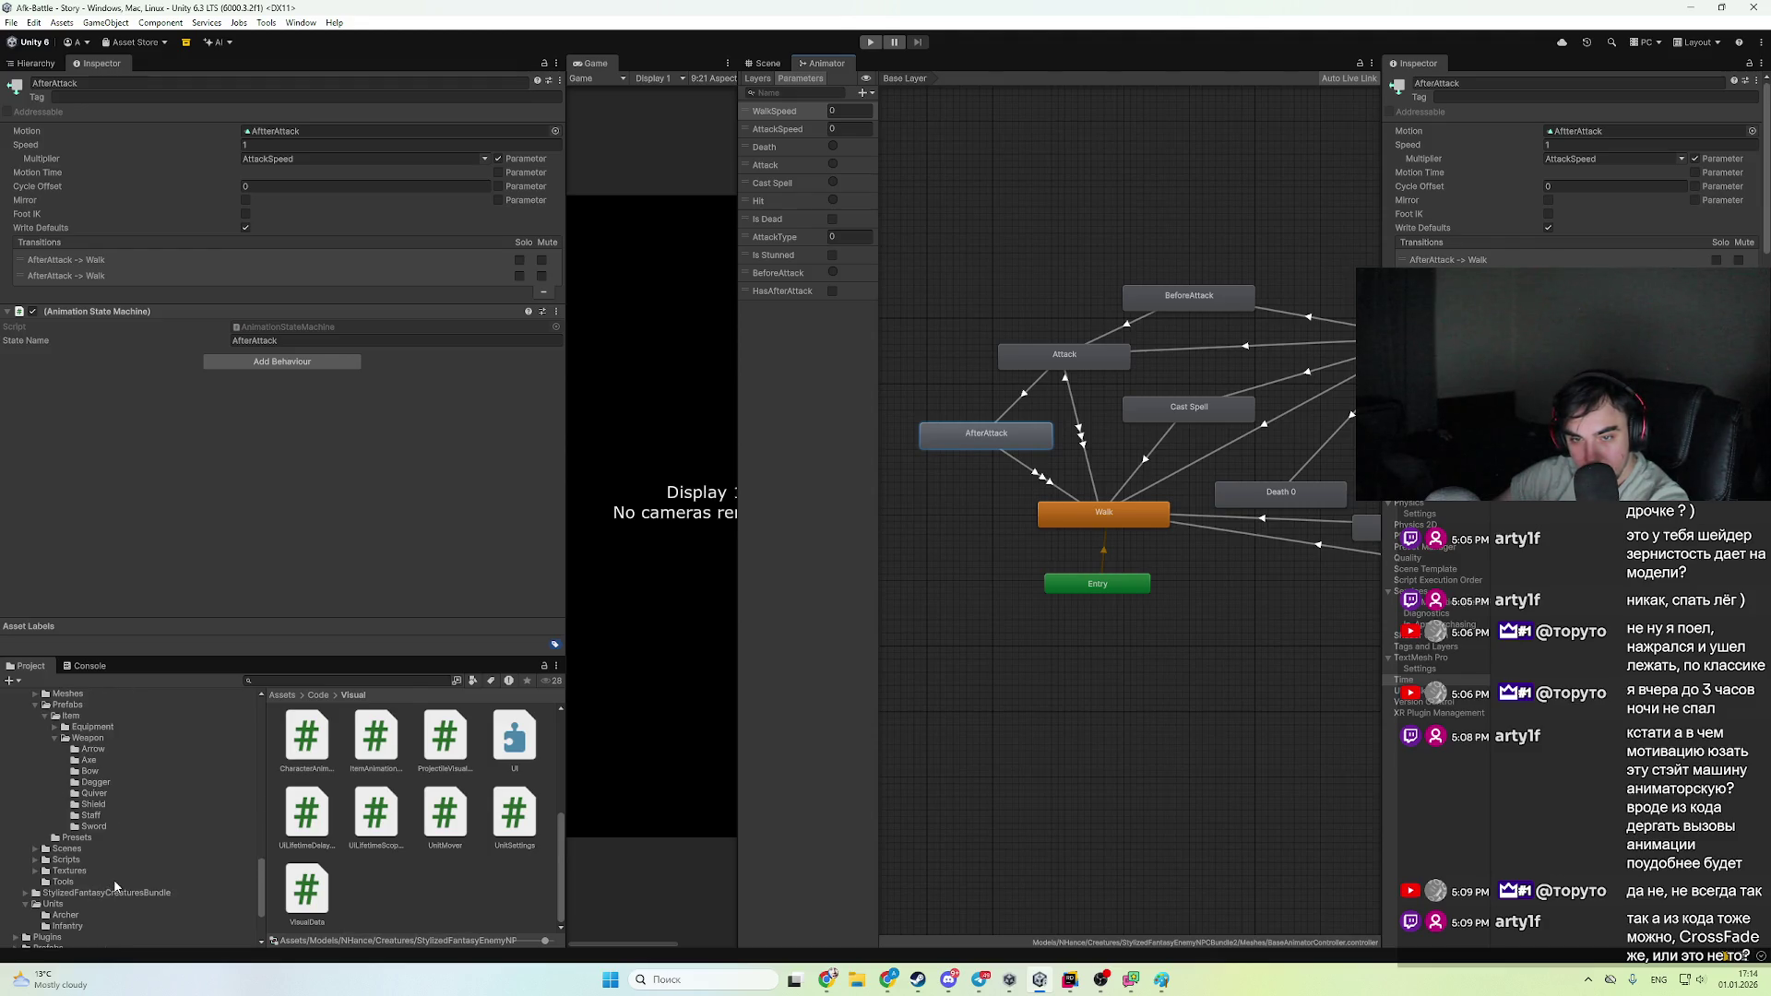
scroll(113, 878, down, 3)
click(108, 843)
click(97, 833)
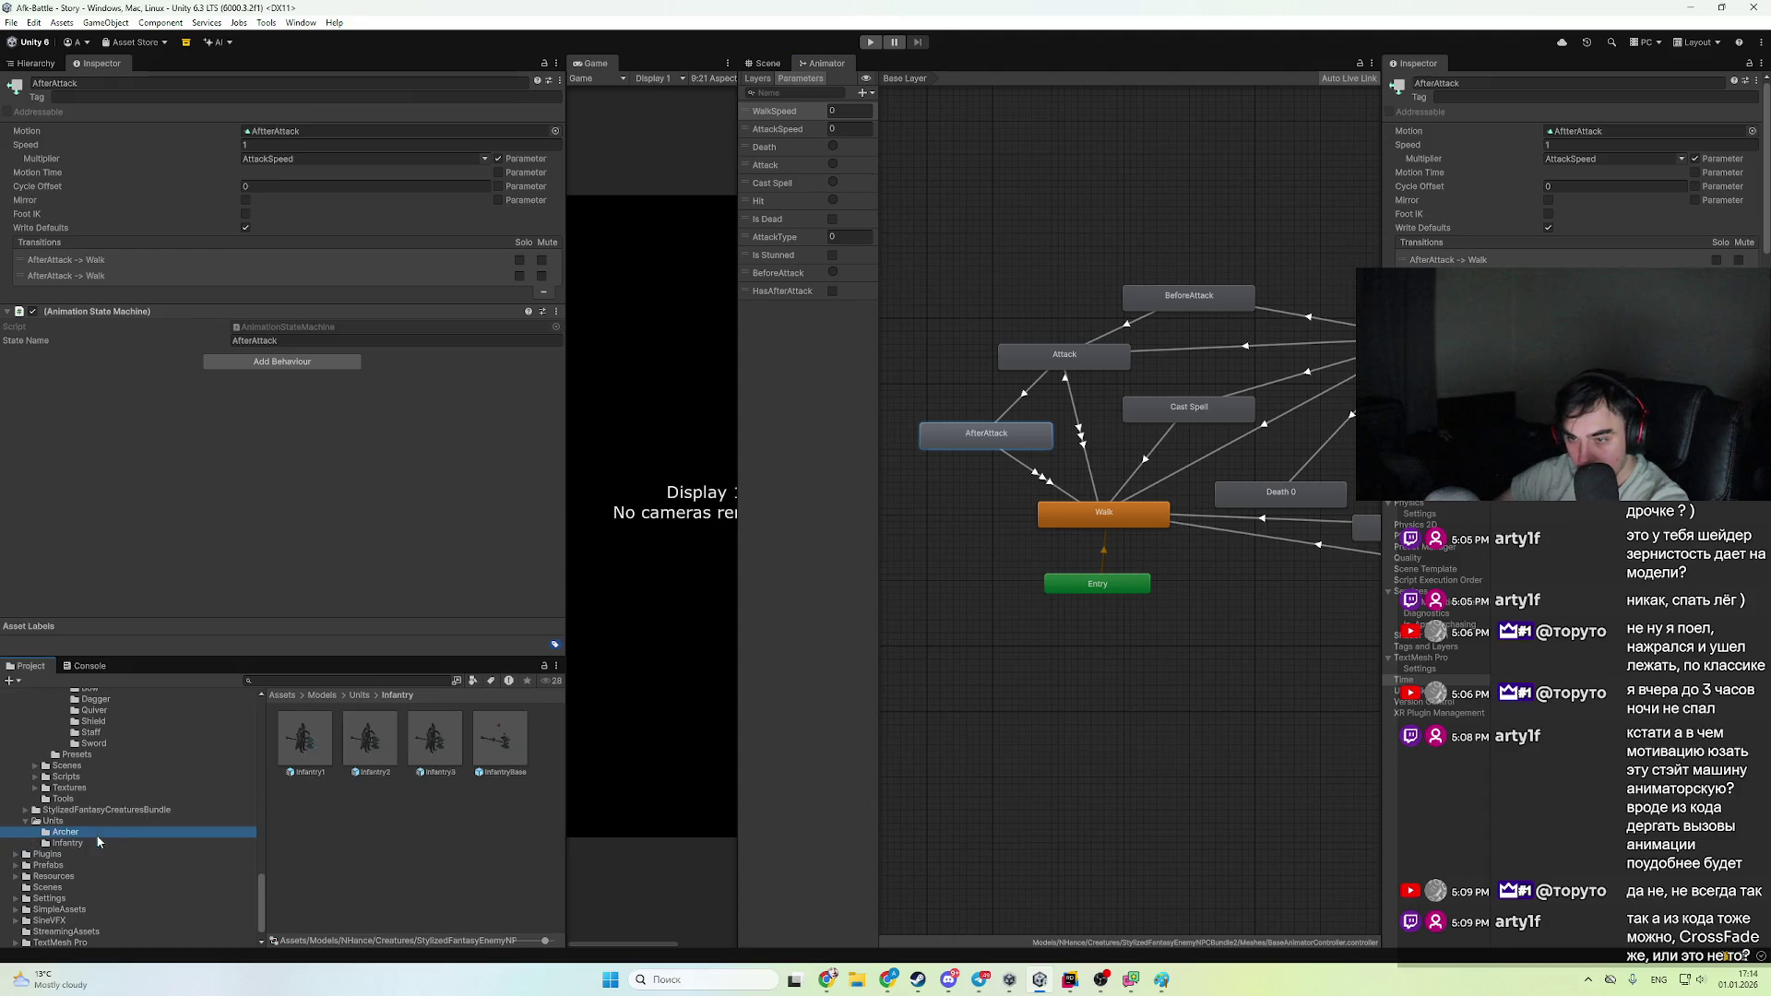
click(309, 738)
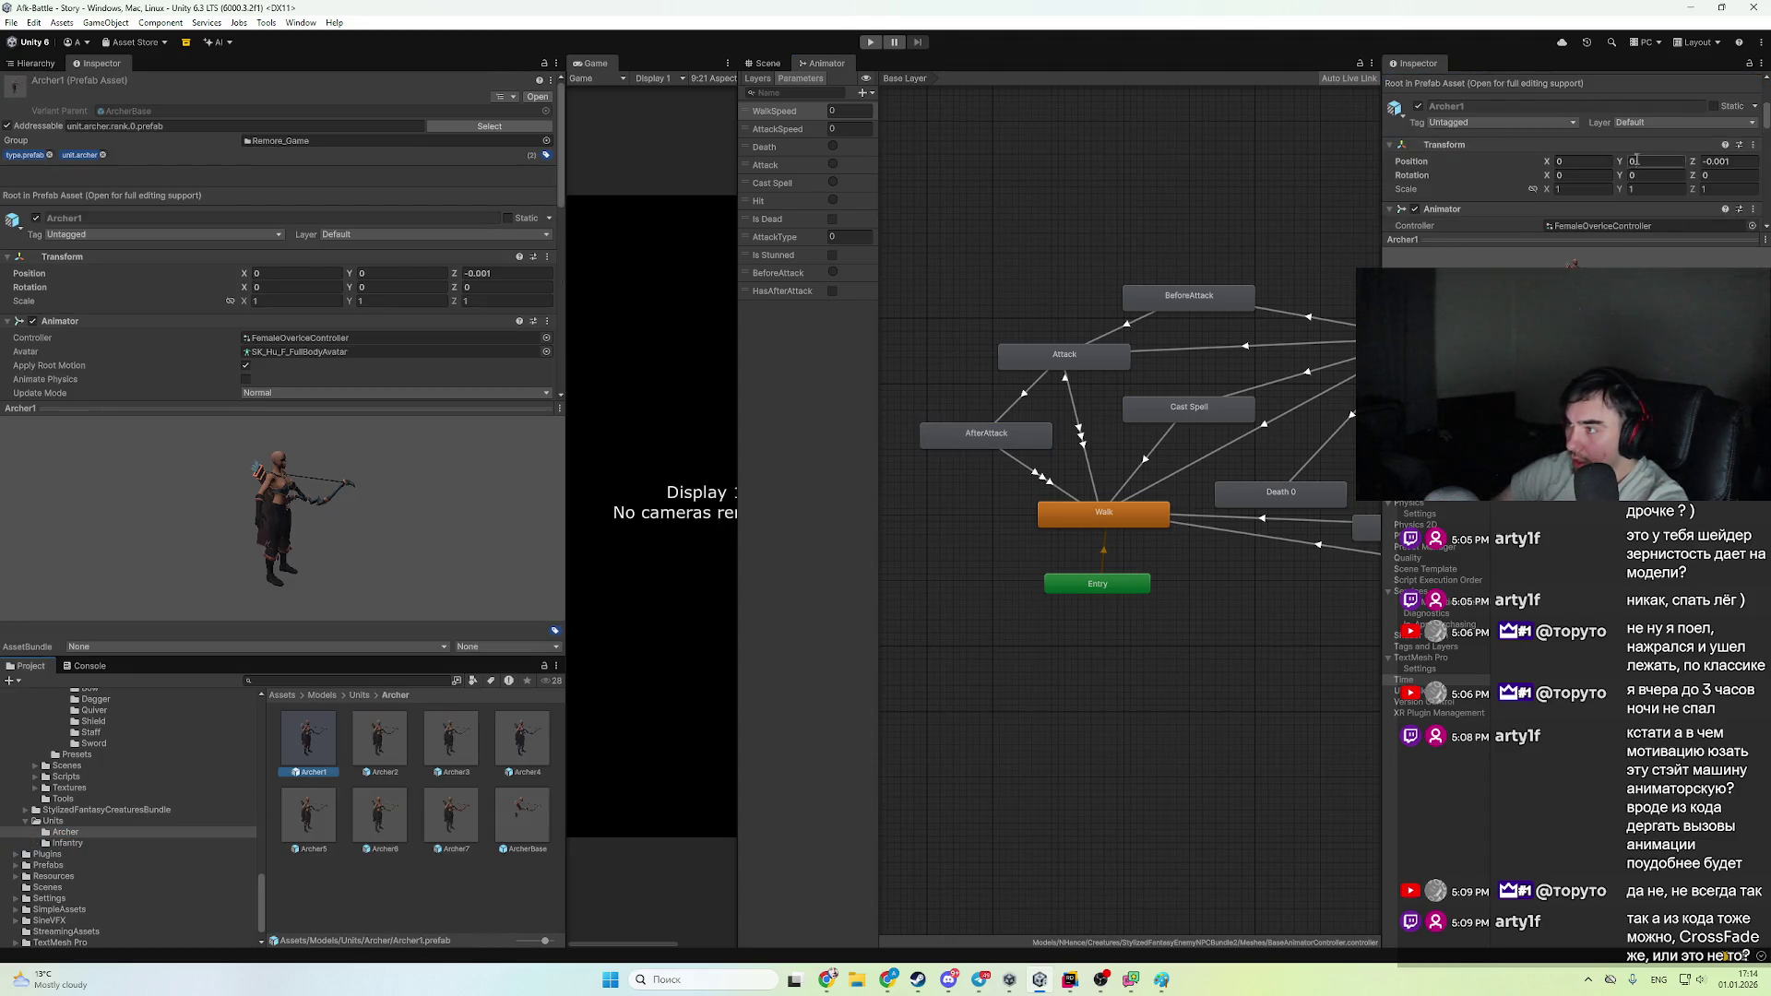
double_click(1588, 225)
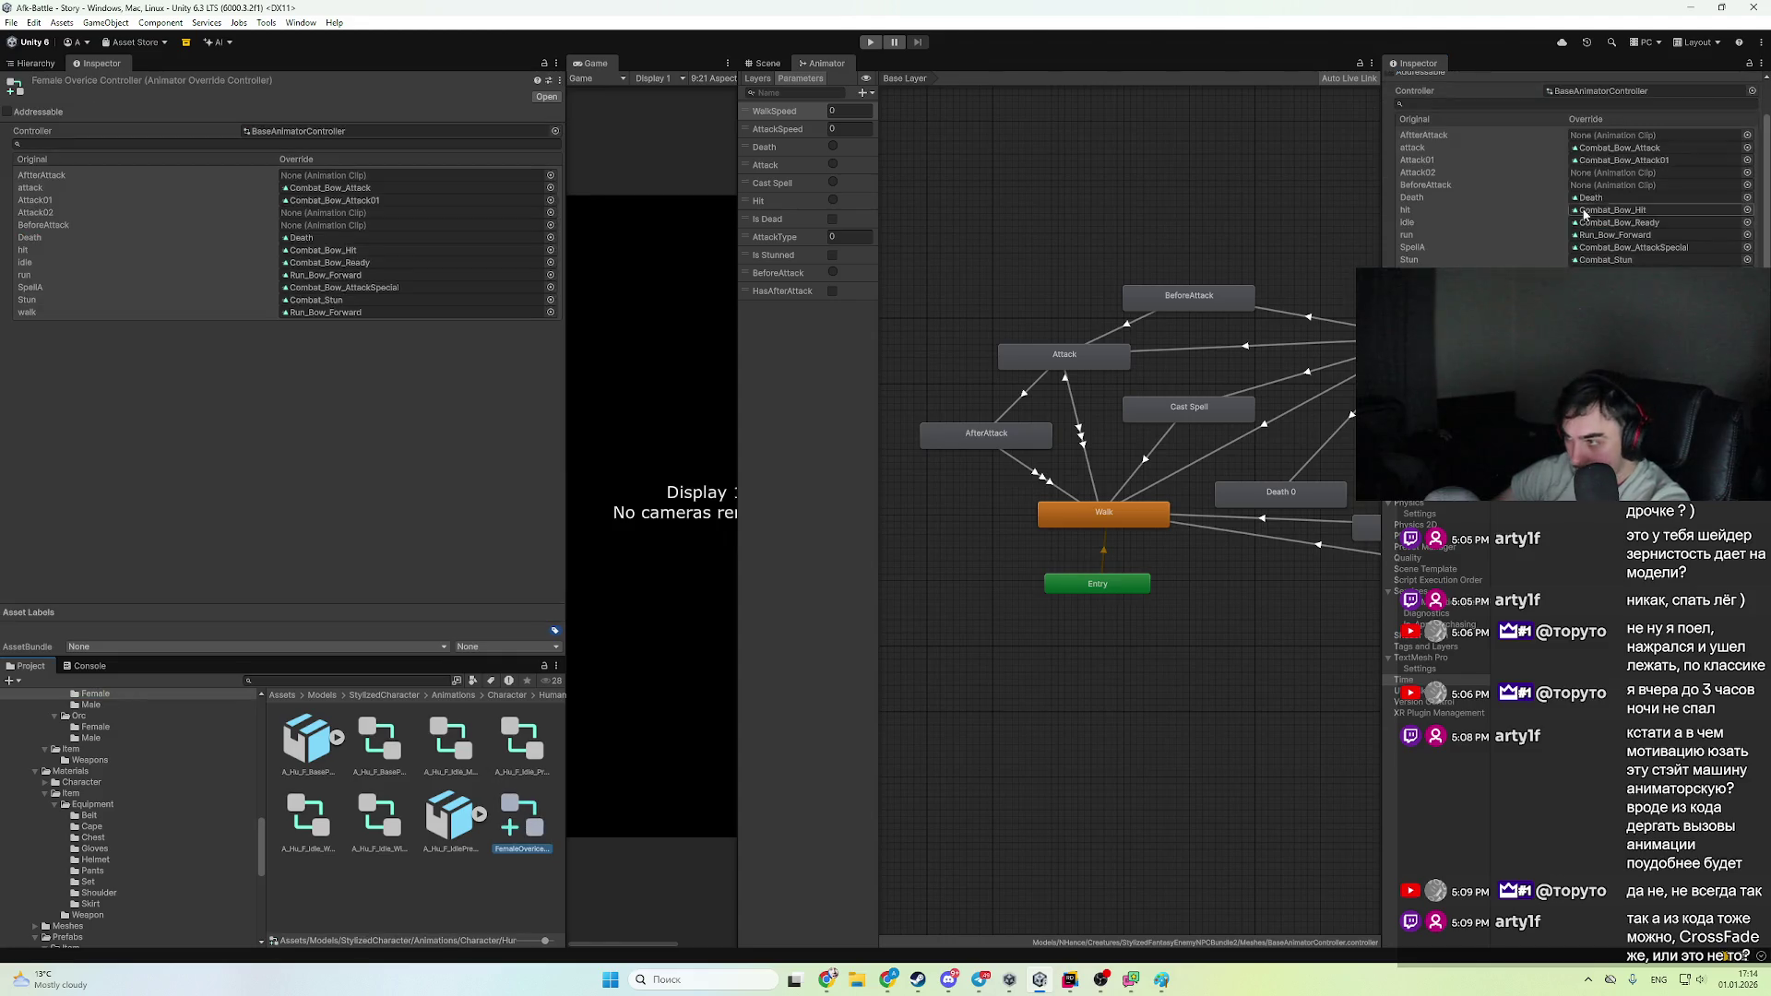
click(1747, 185)
text(befo)
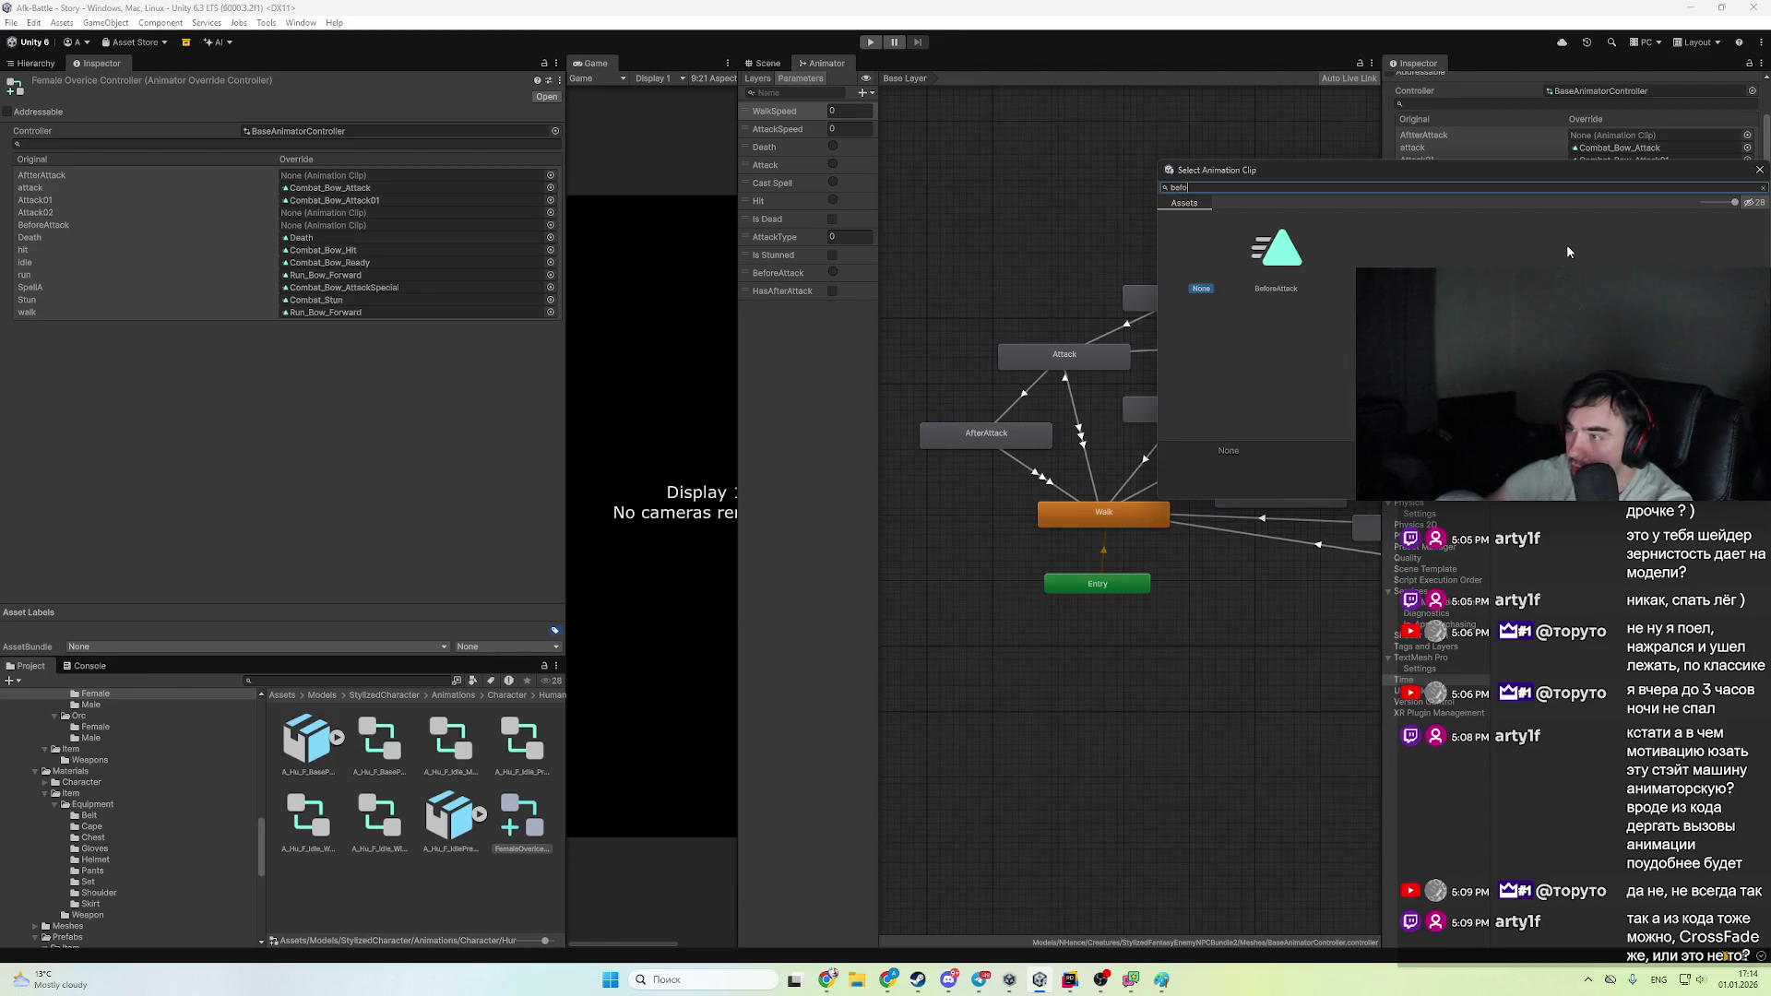
double_click(1276, 249)
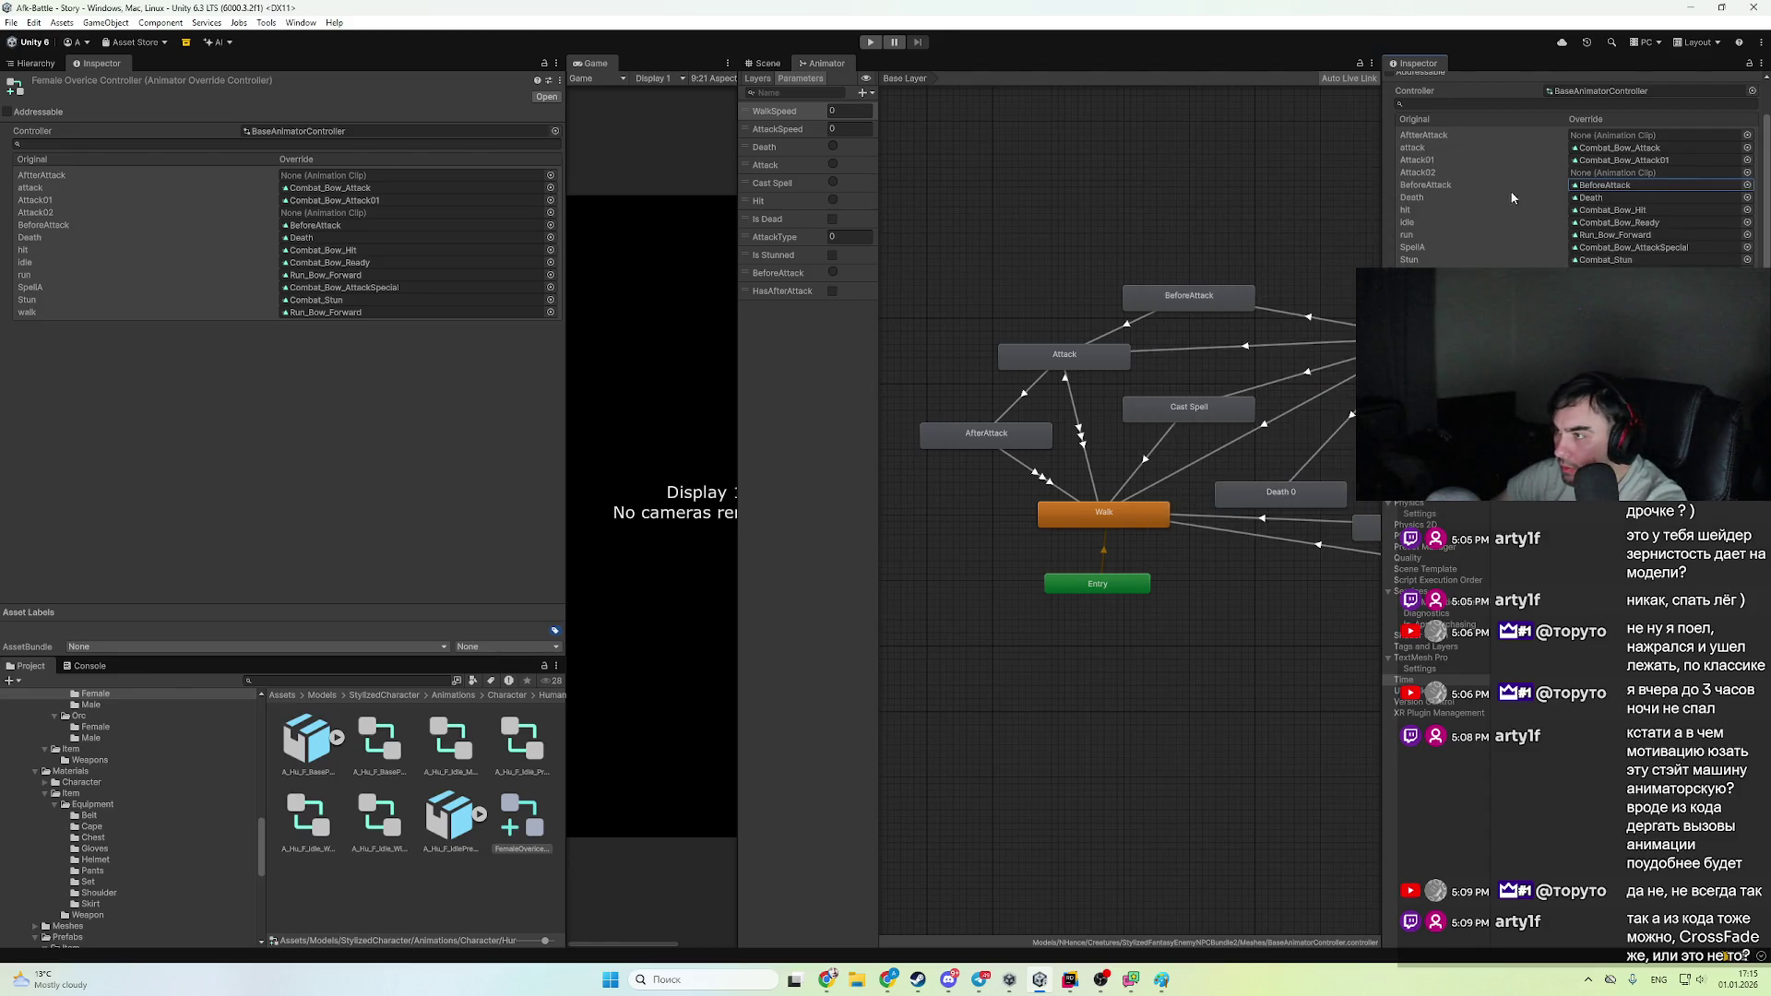
- Check which clips the Attack and AfterAttack overrides use and preview the bow attack clips
click(1626, 188)
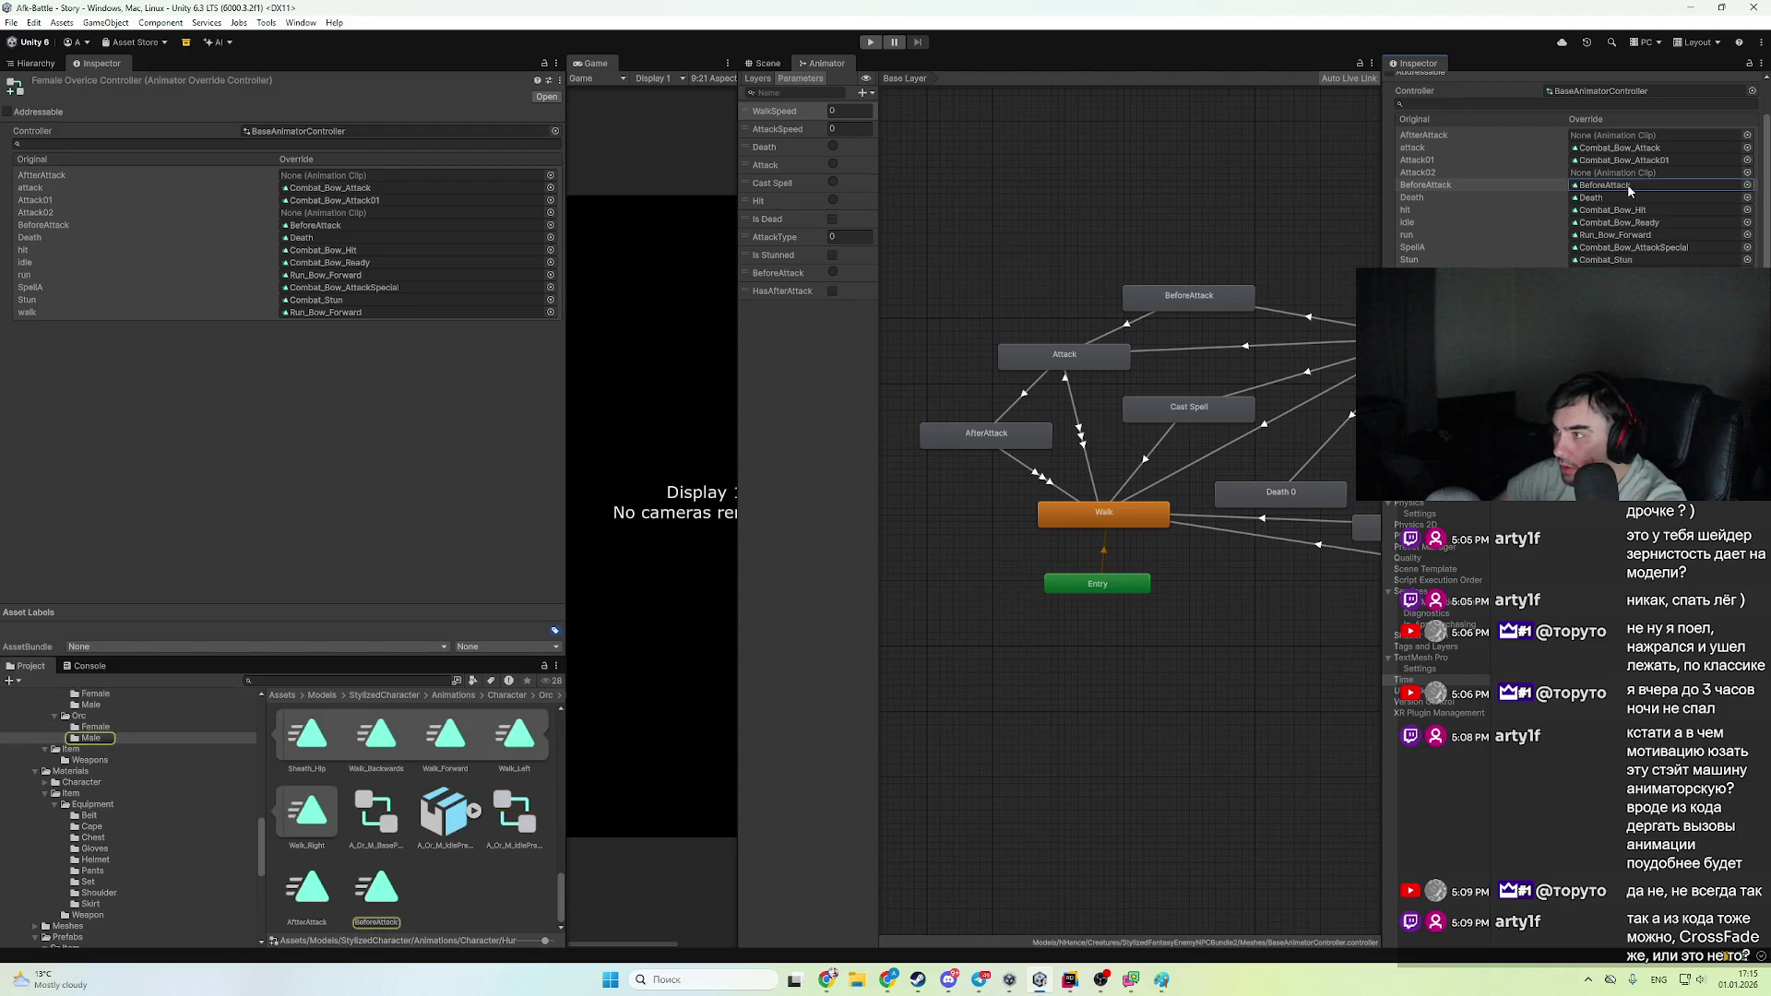
click(1620, 148)
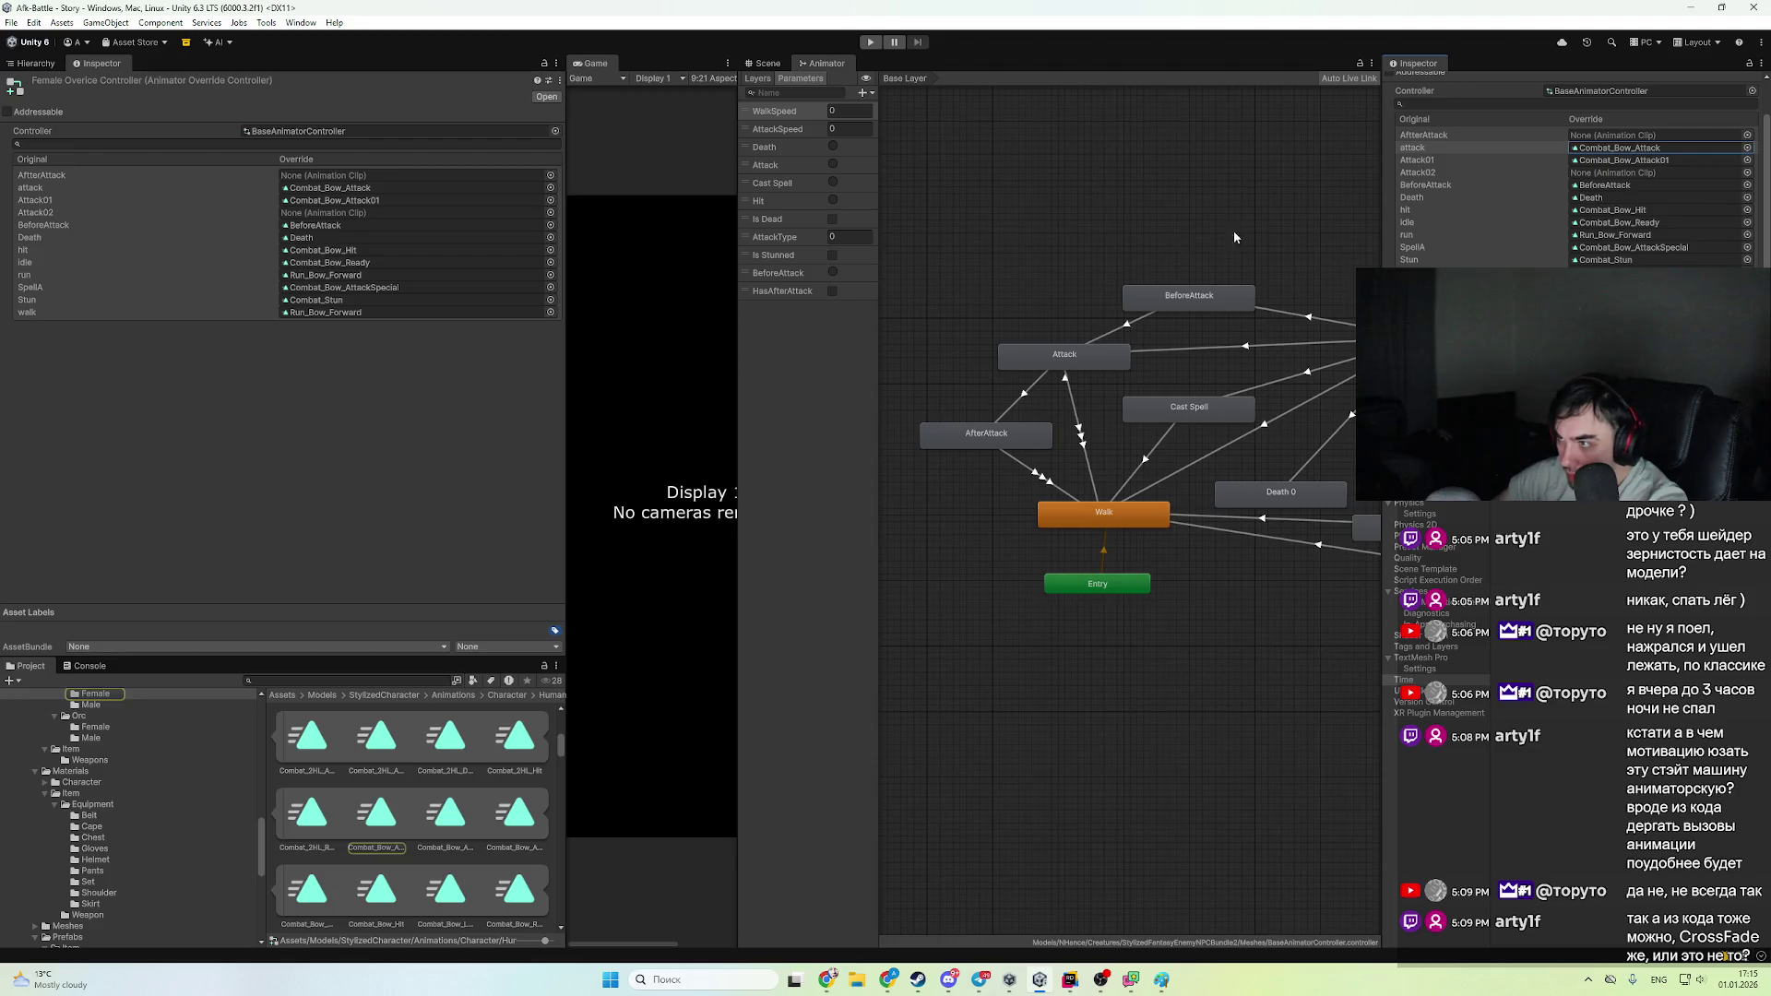
click(1421, 173)
click(1609, 138)
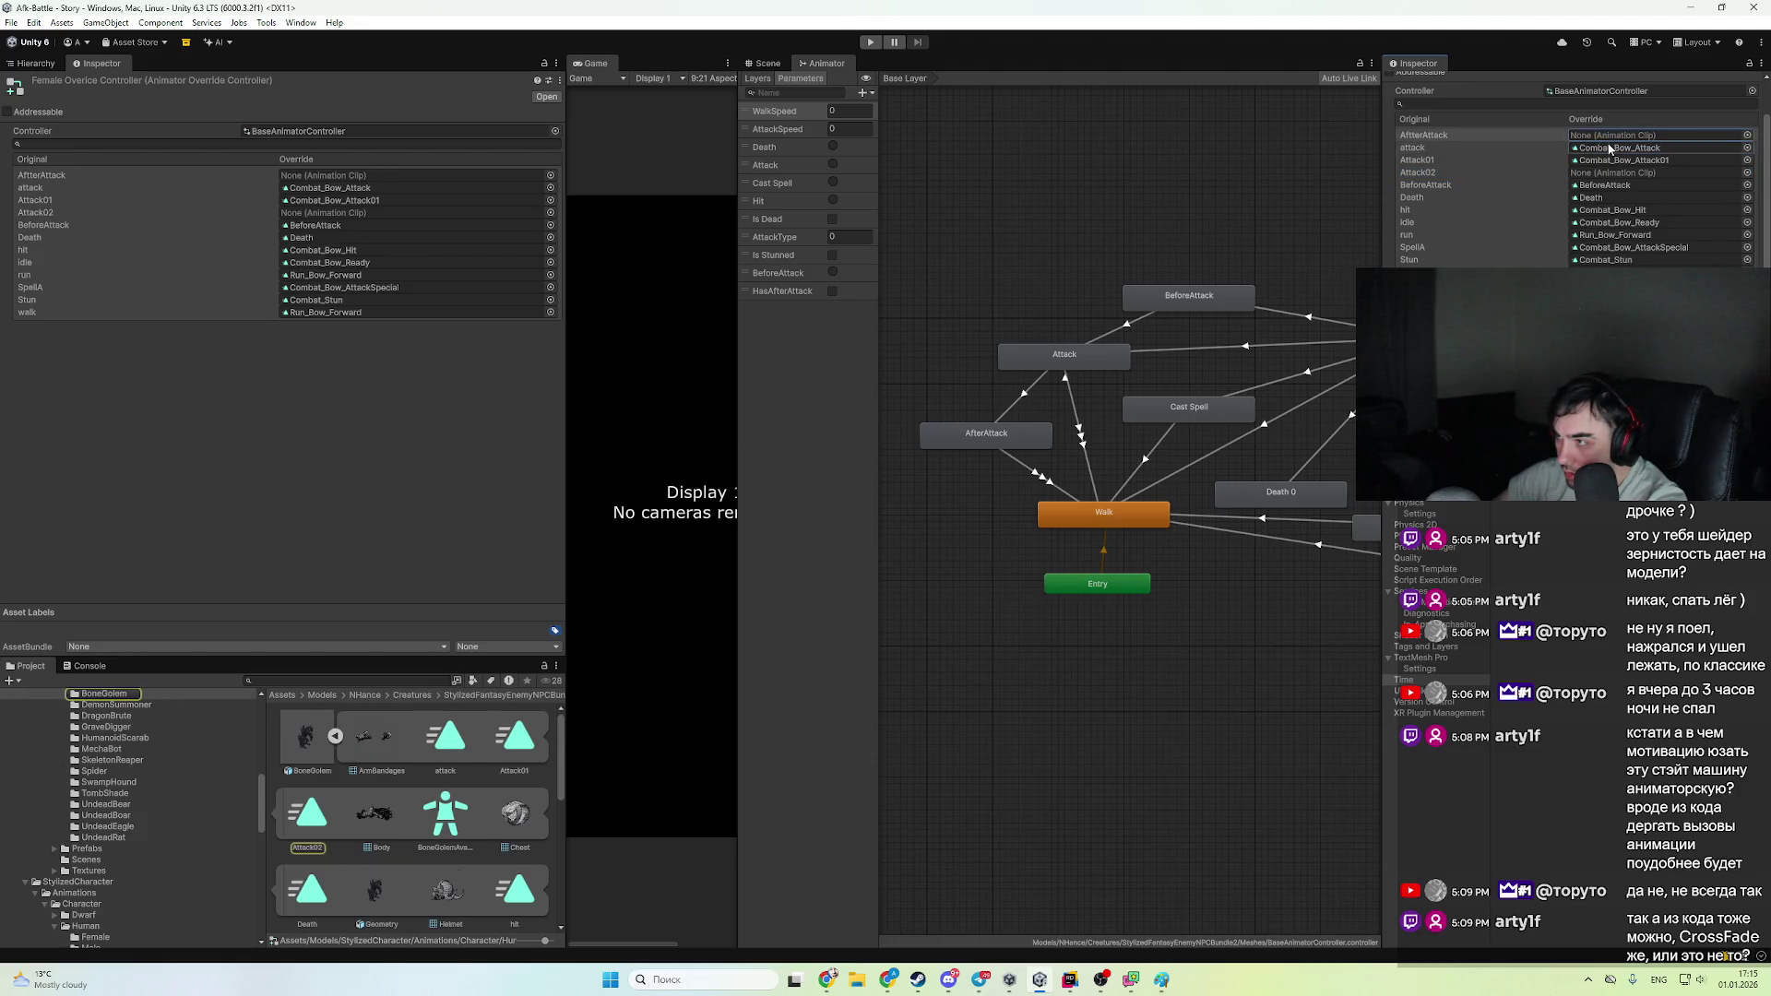
click(1610, 148)
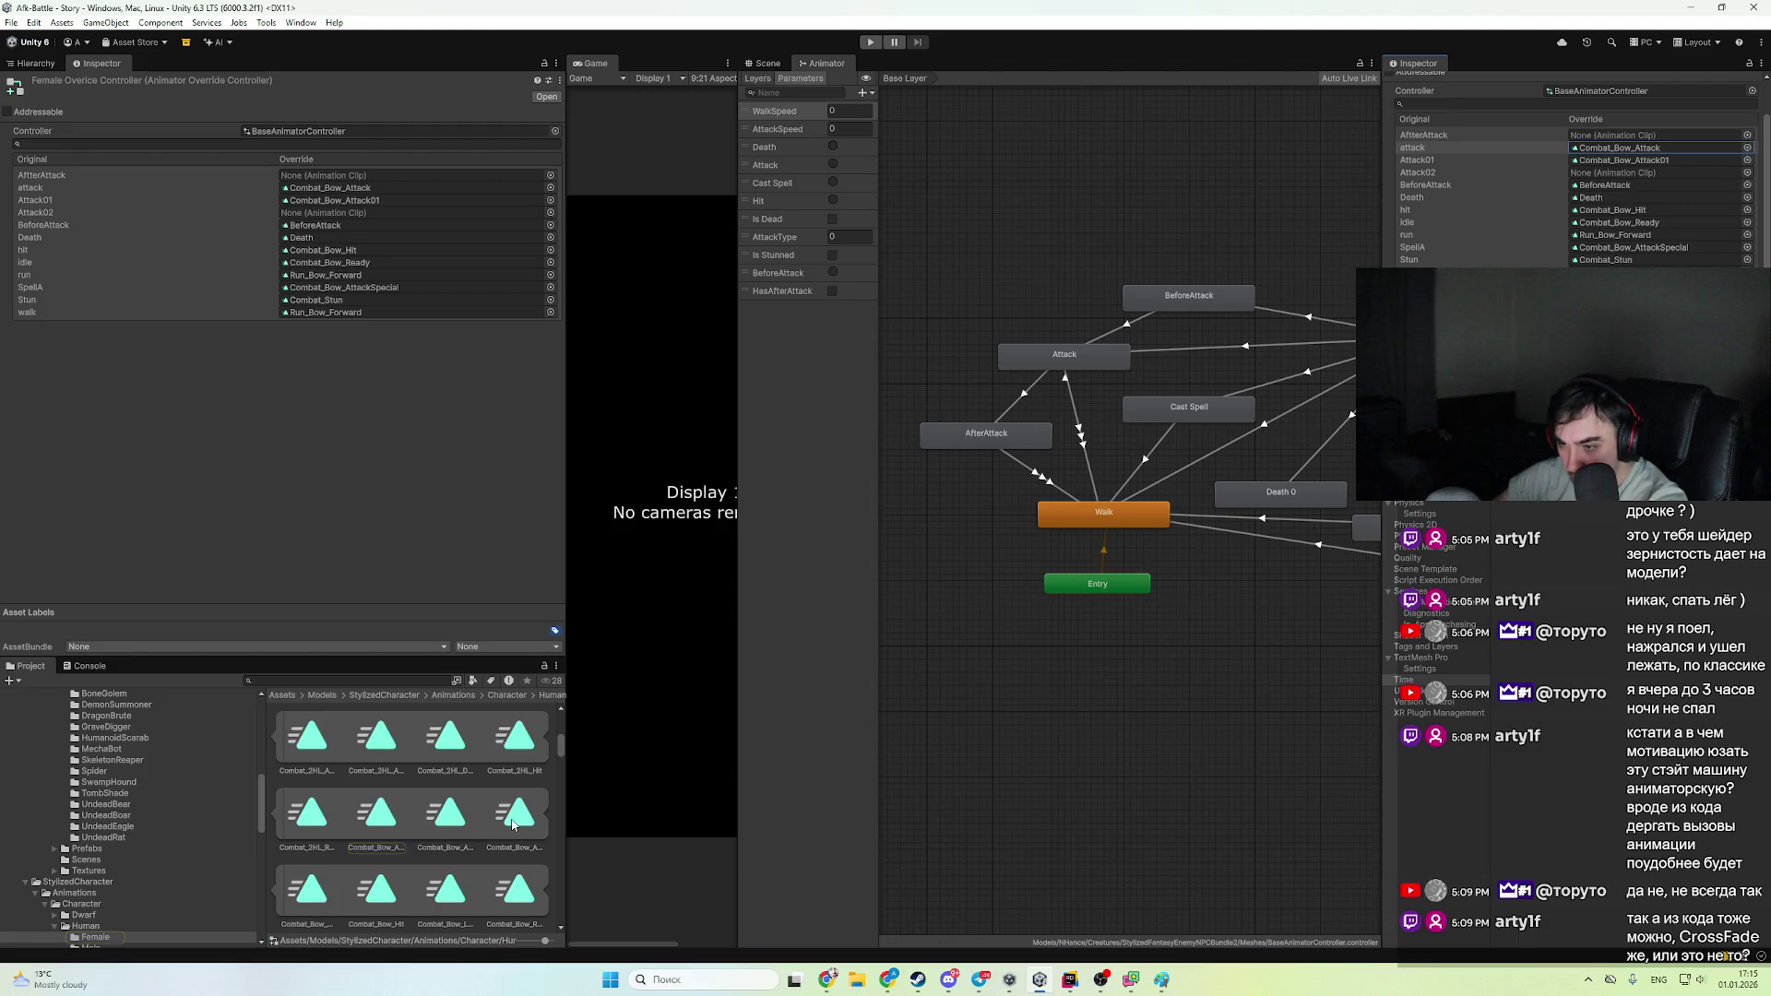
click(514, 824)
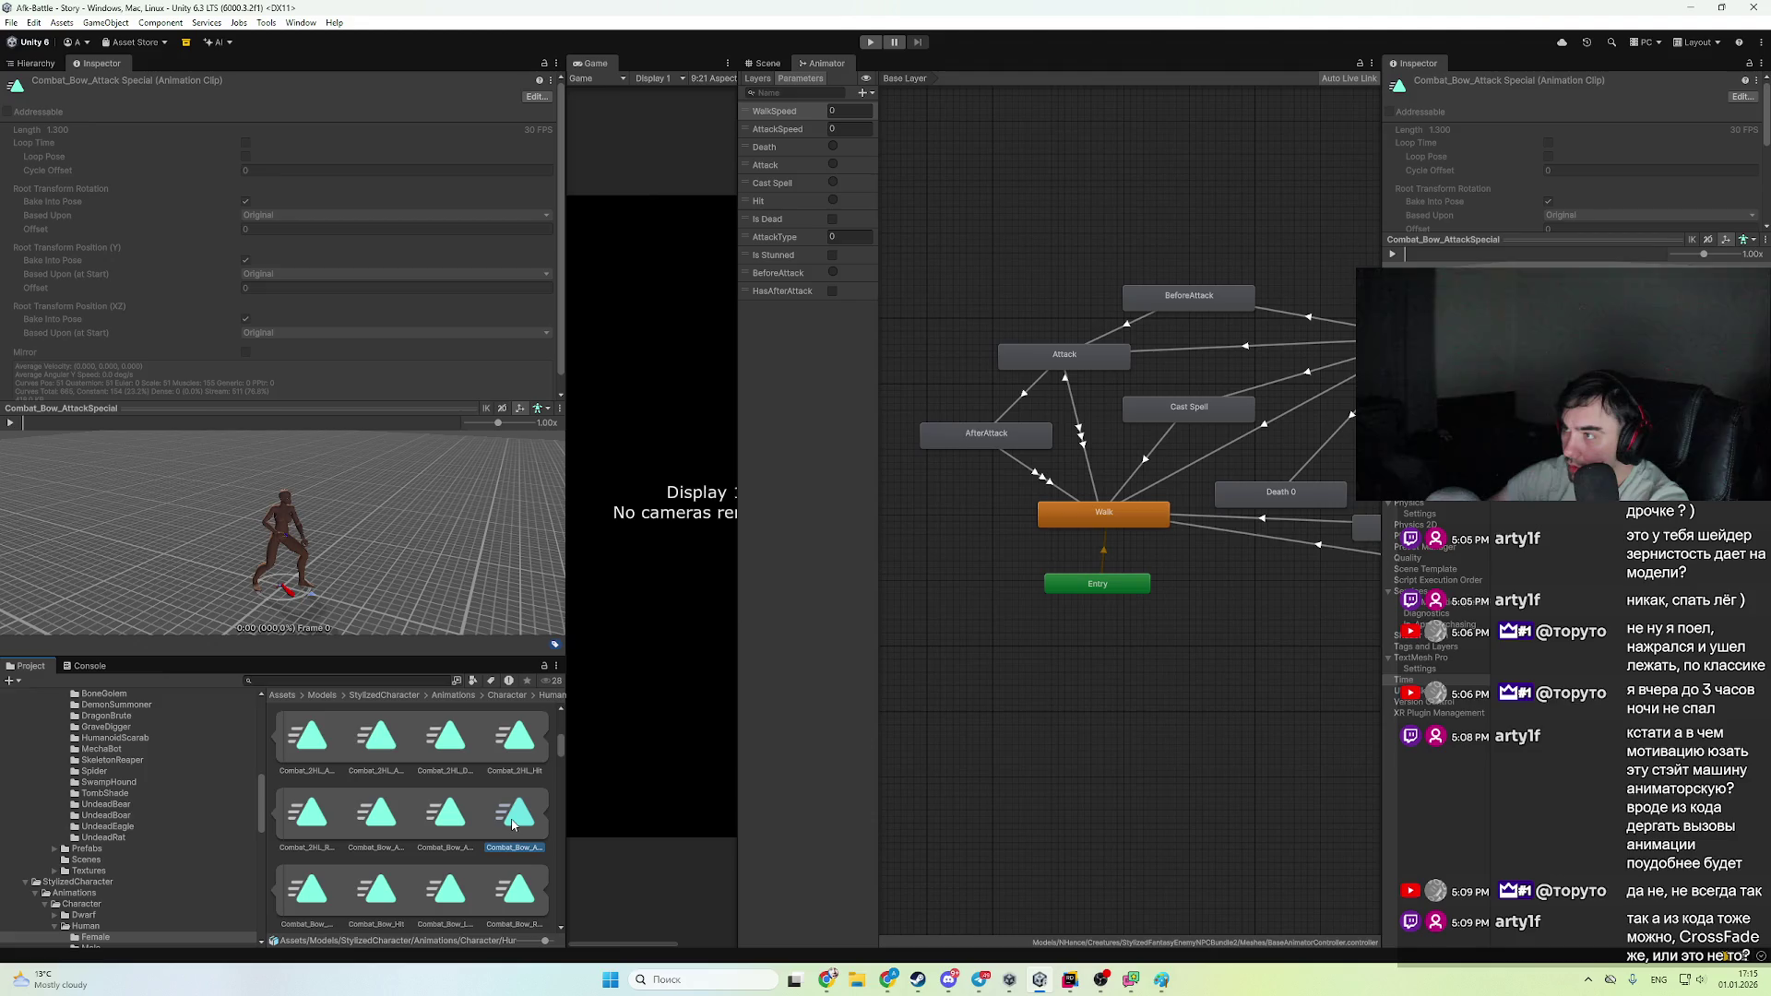
scroll(139, 884, down, 10)
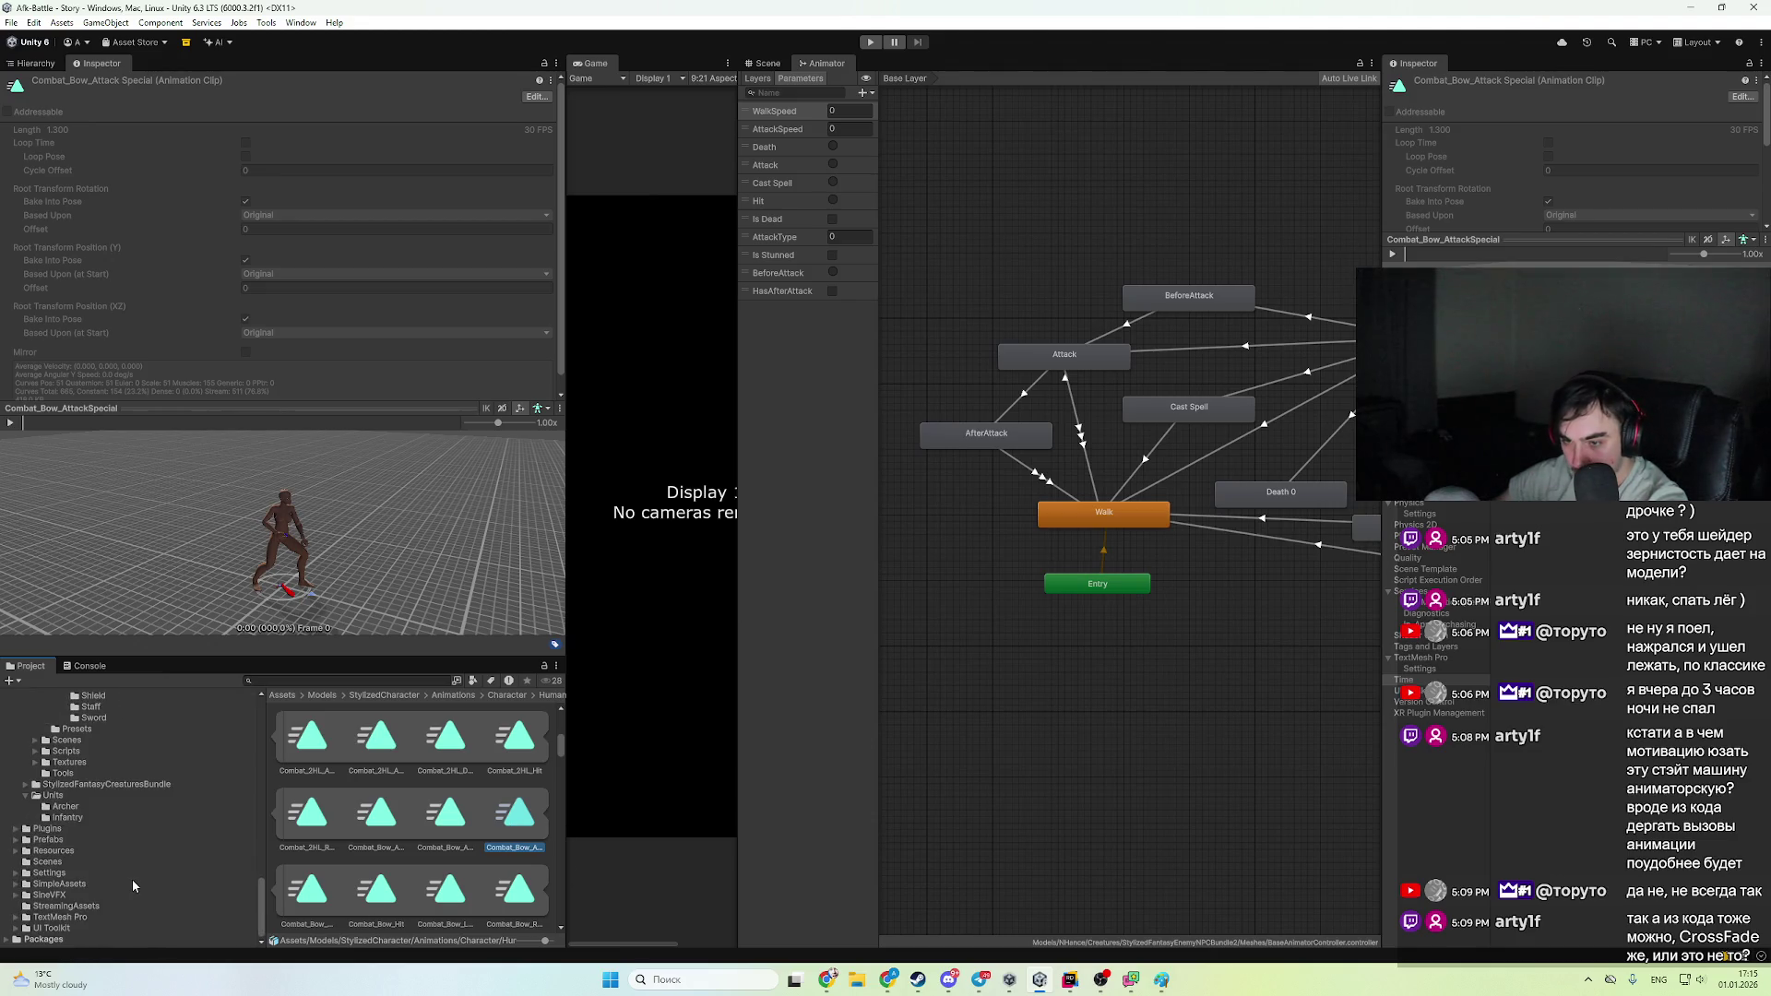
scroll(106, 848, up, 3)
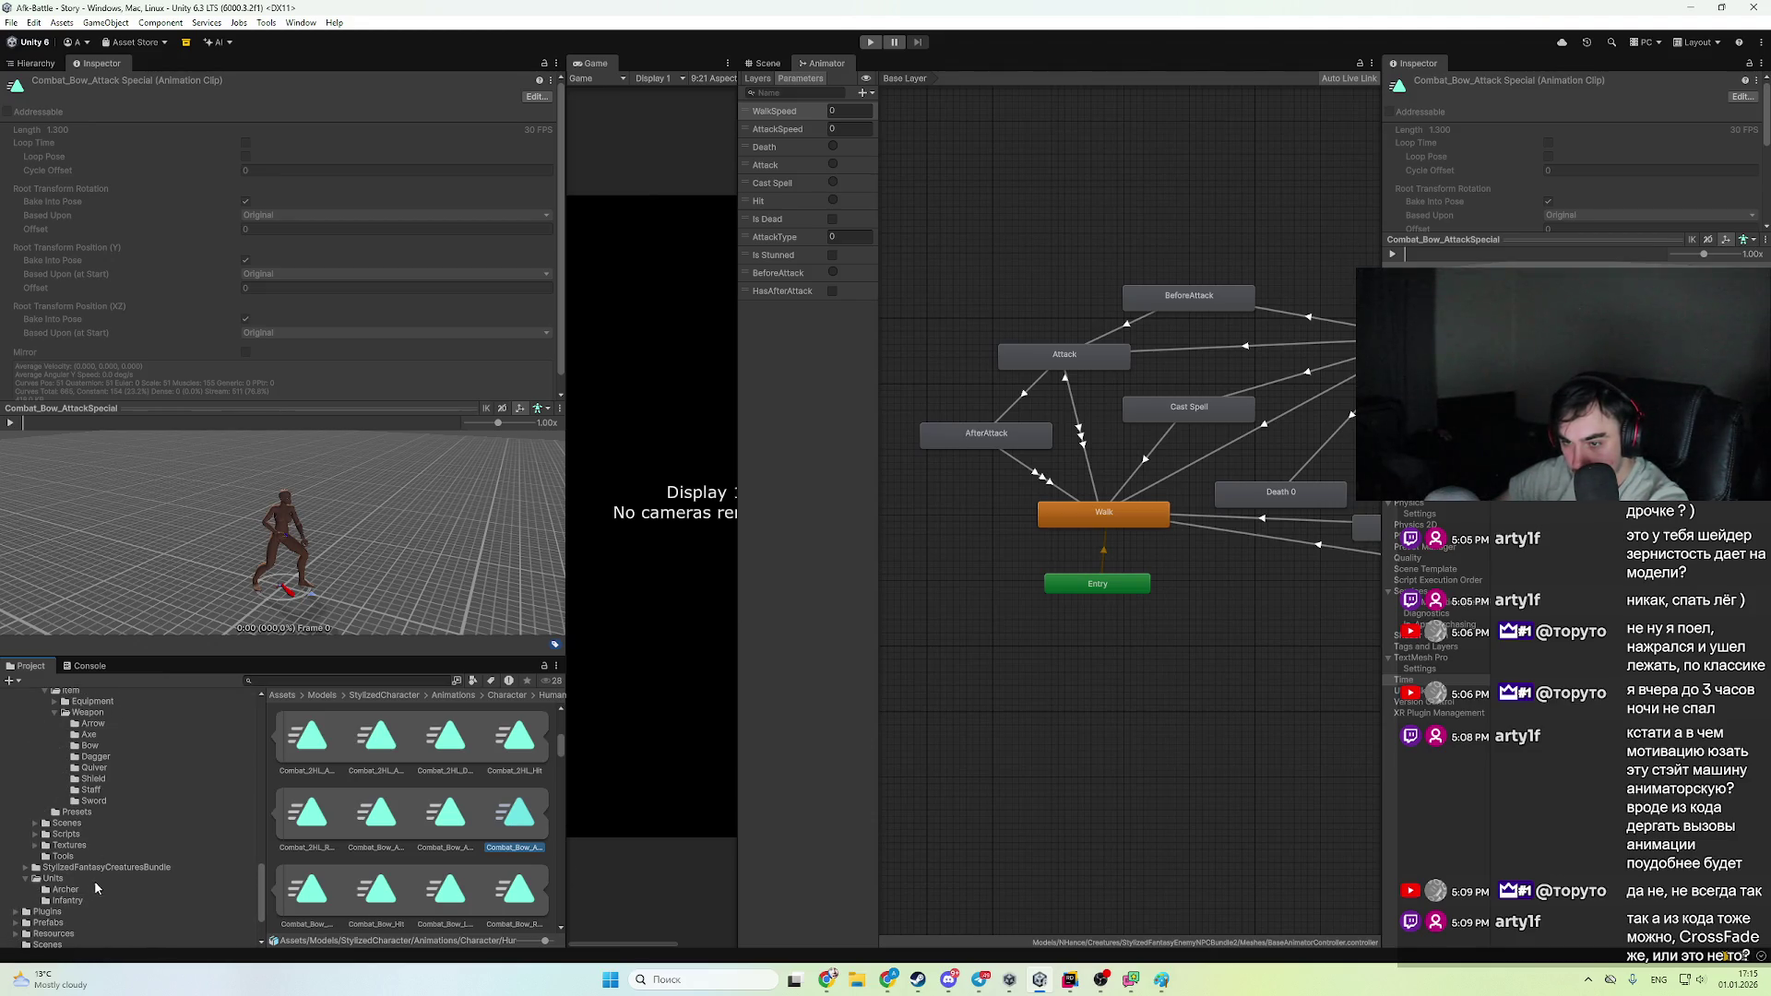
- Reopen Archer1's override controller and assign Combat_Bow_Load to the BeforeAttack override
click(94, 888)
click(300, 771)
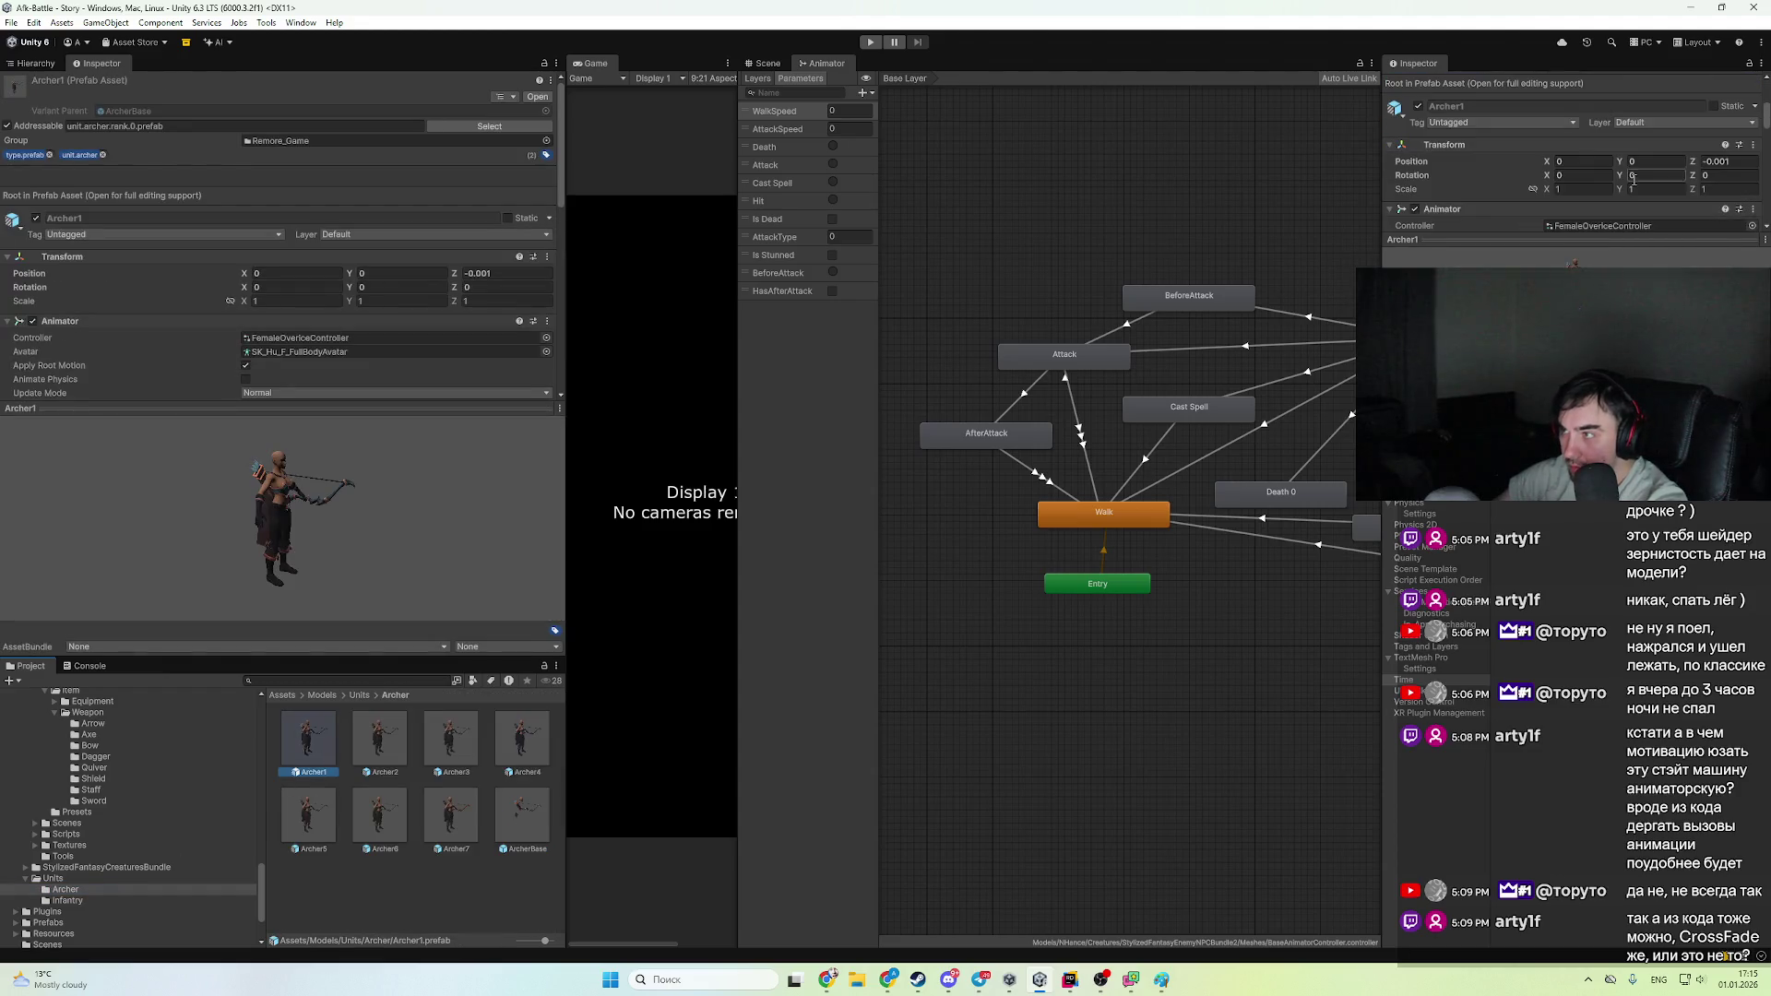
click(1612, 227)
click(444, 891)
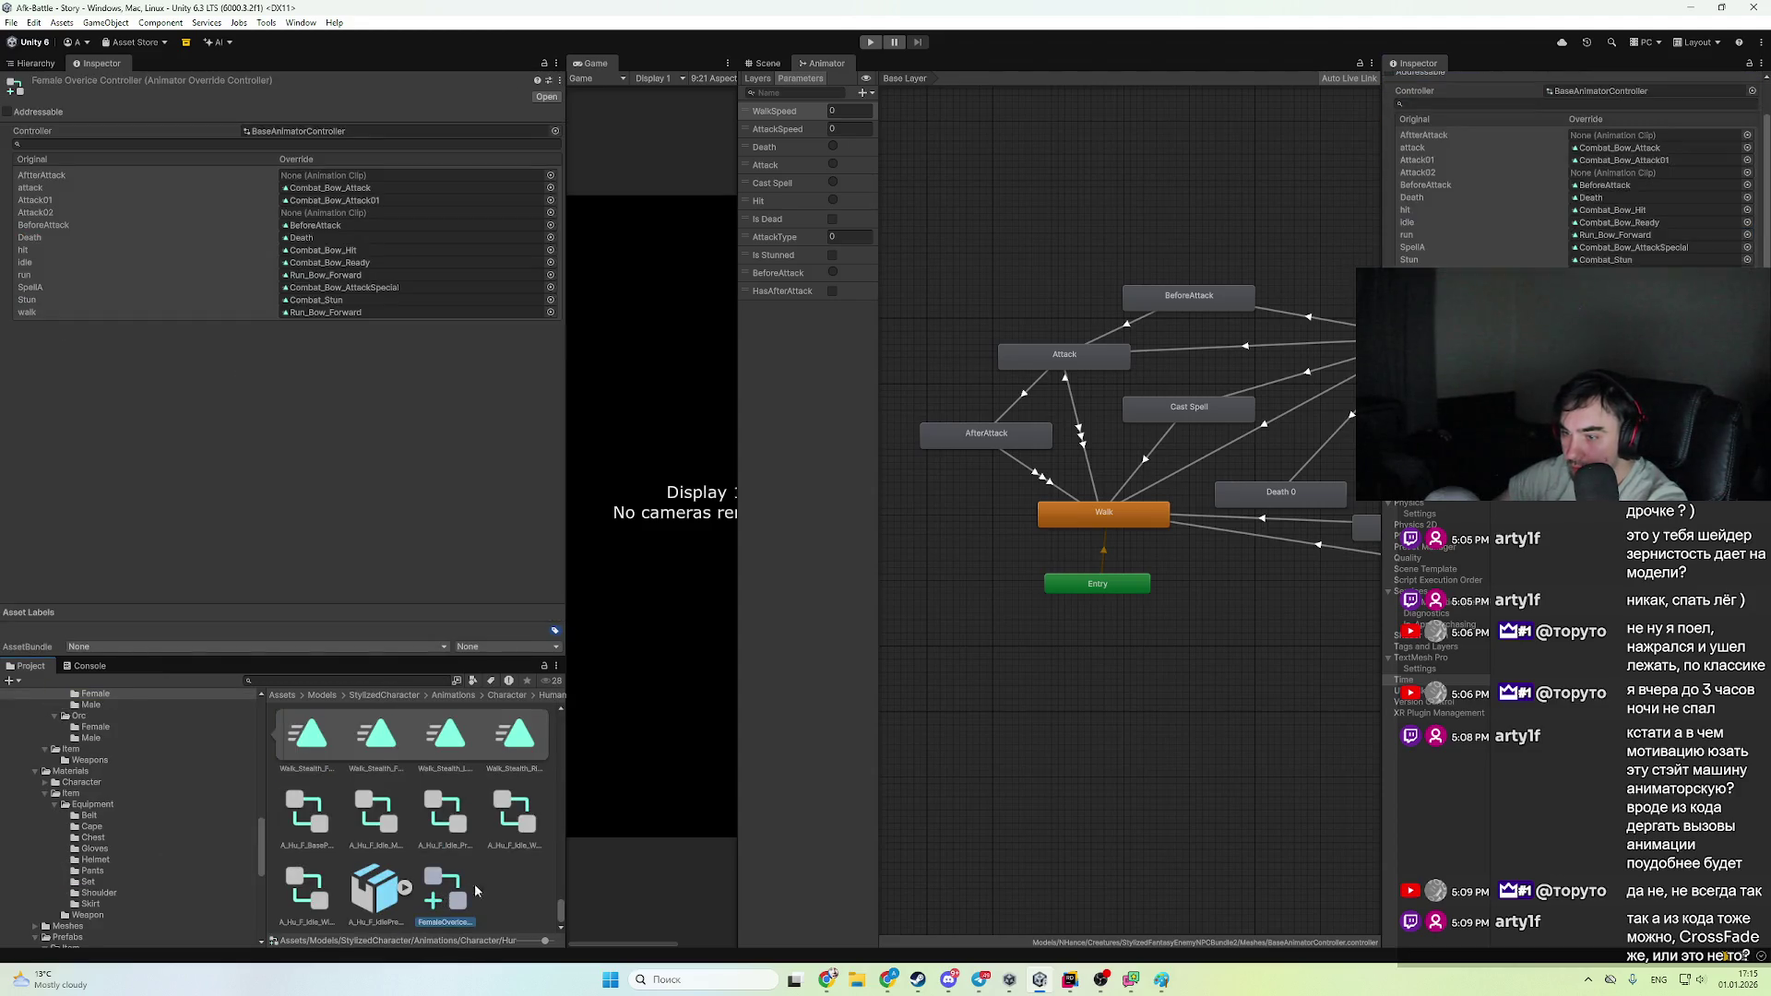
click(1595, 186)
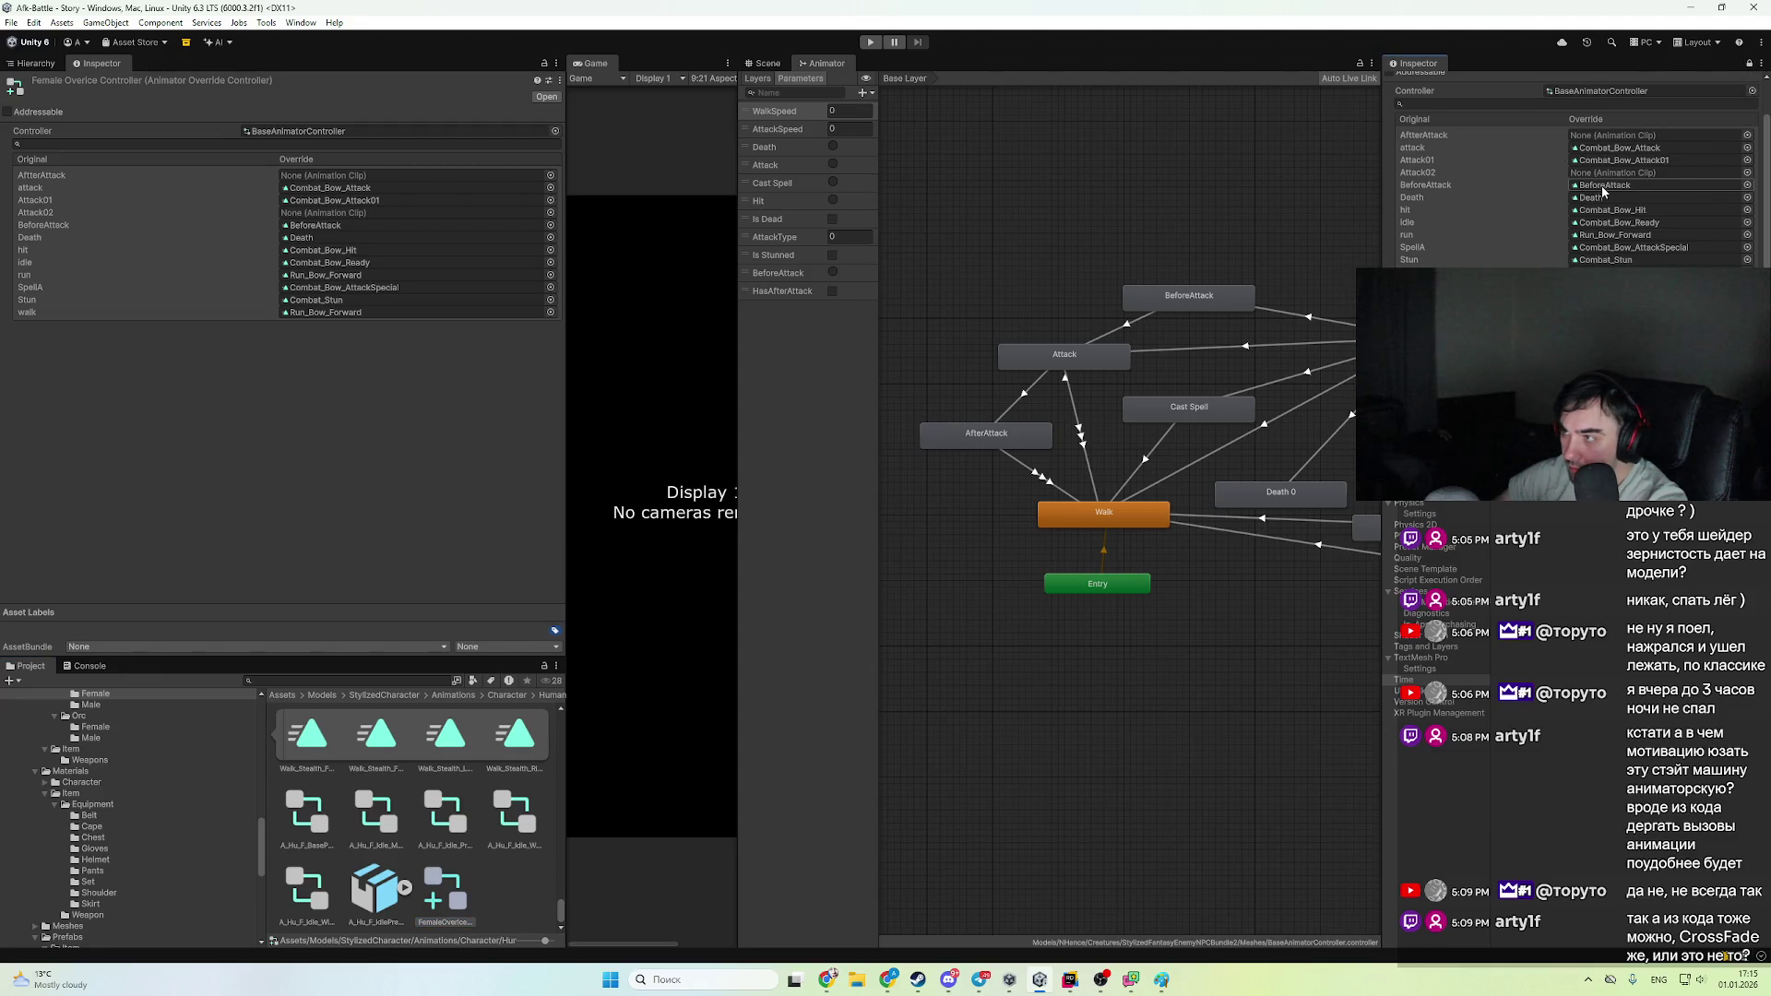
click(1631, 161)
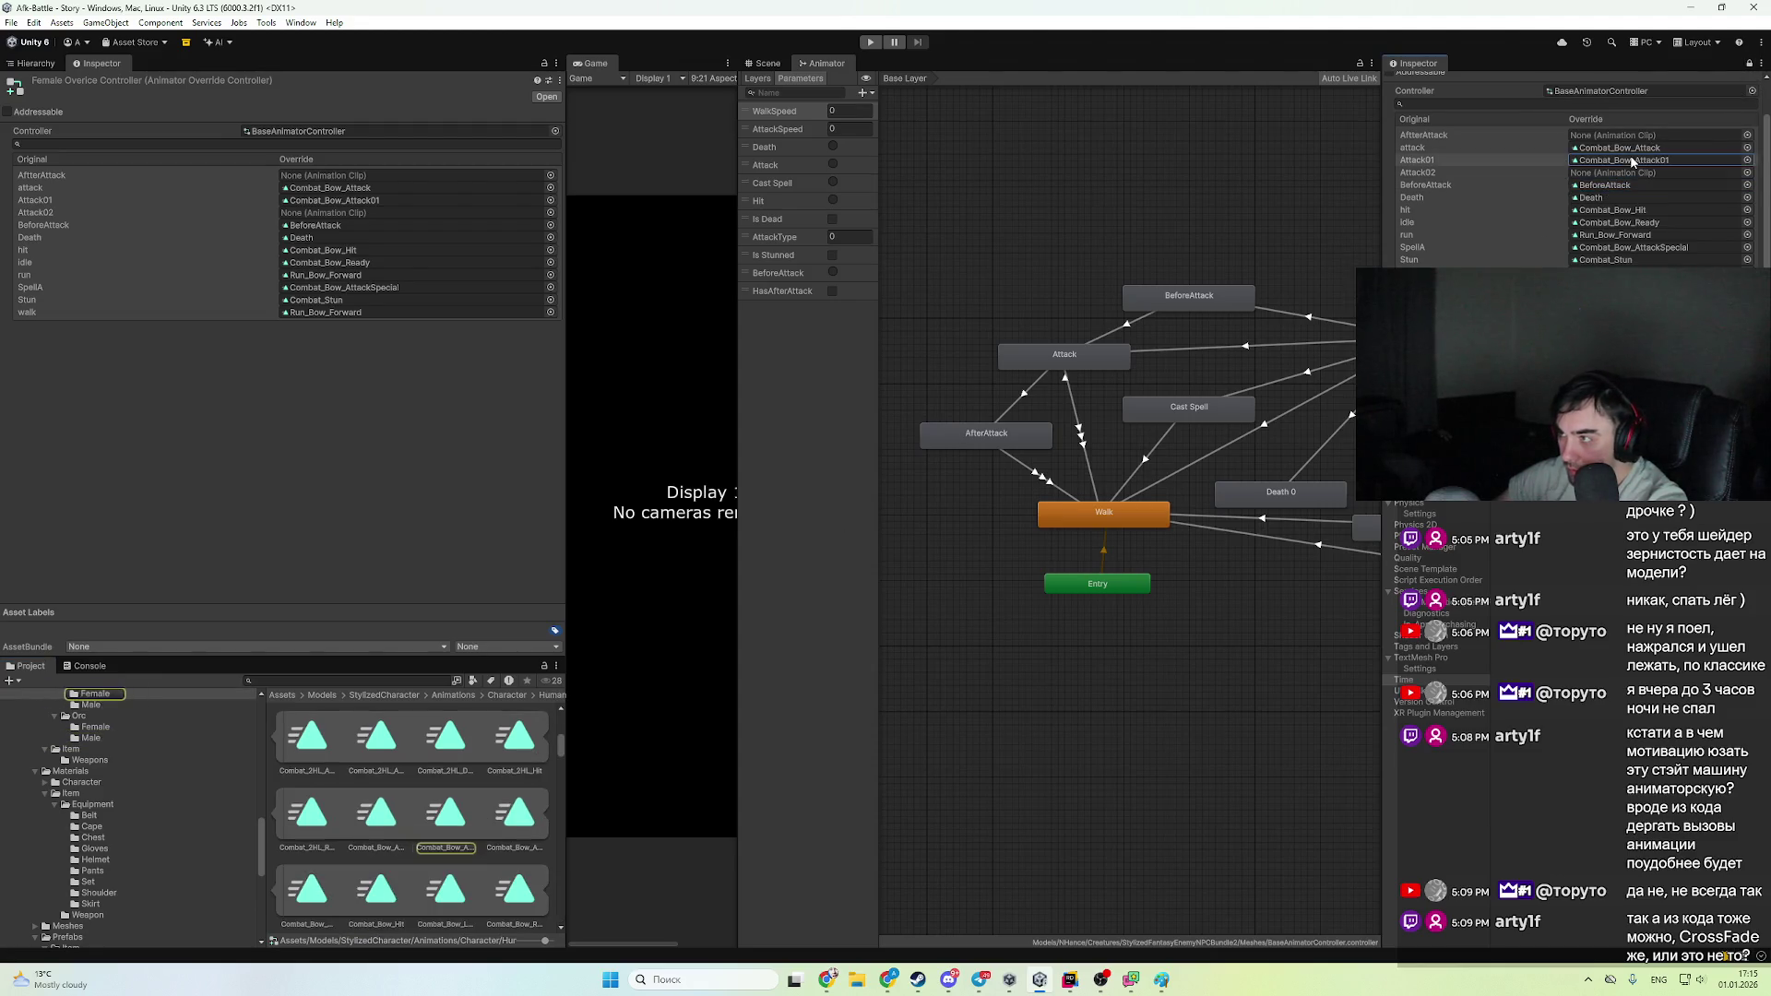
click(324, 884)
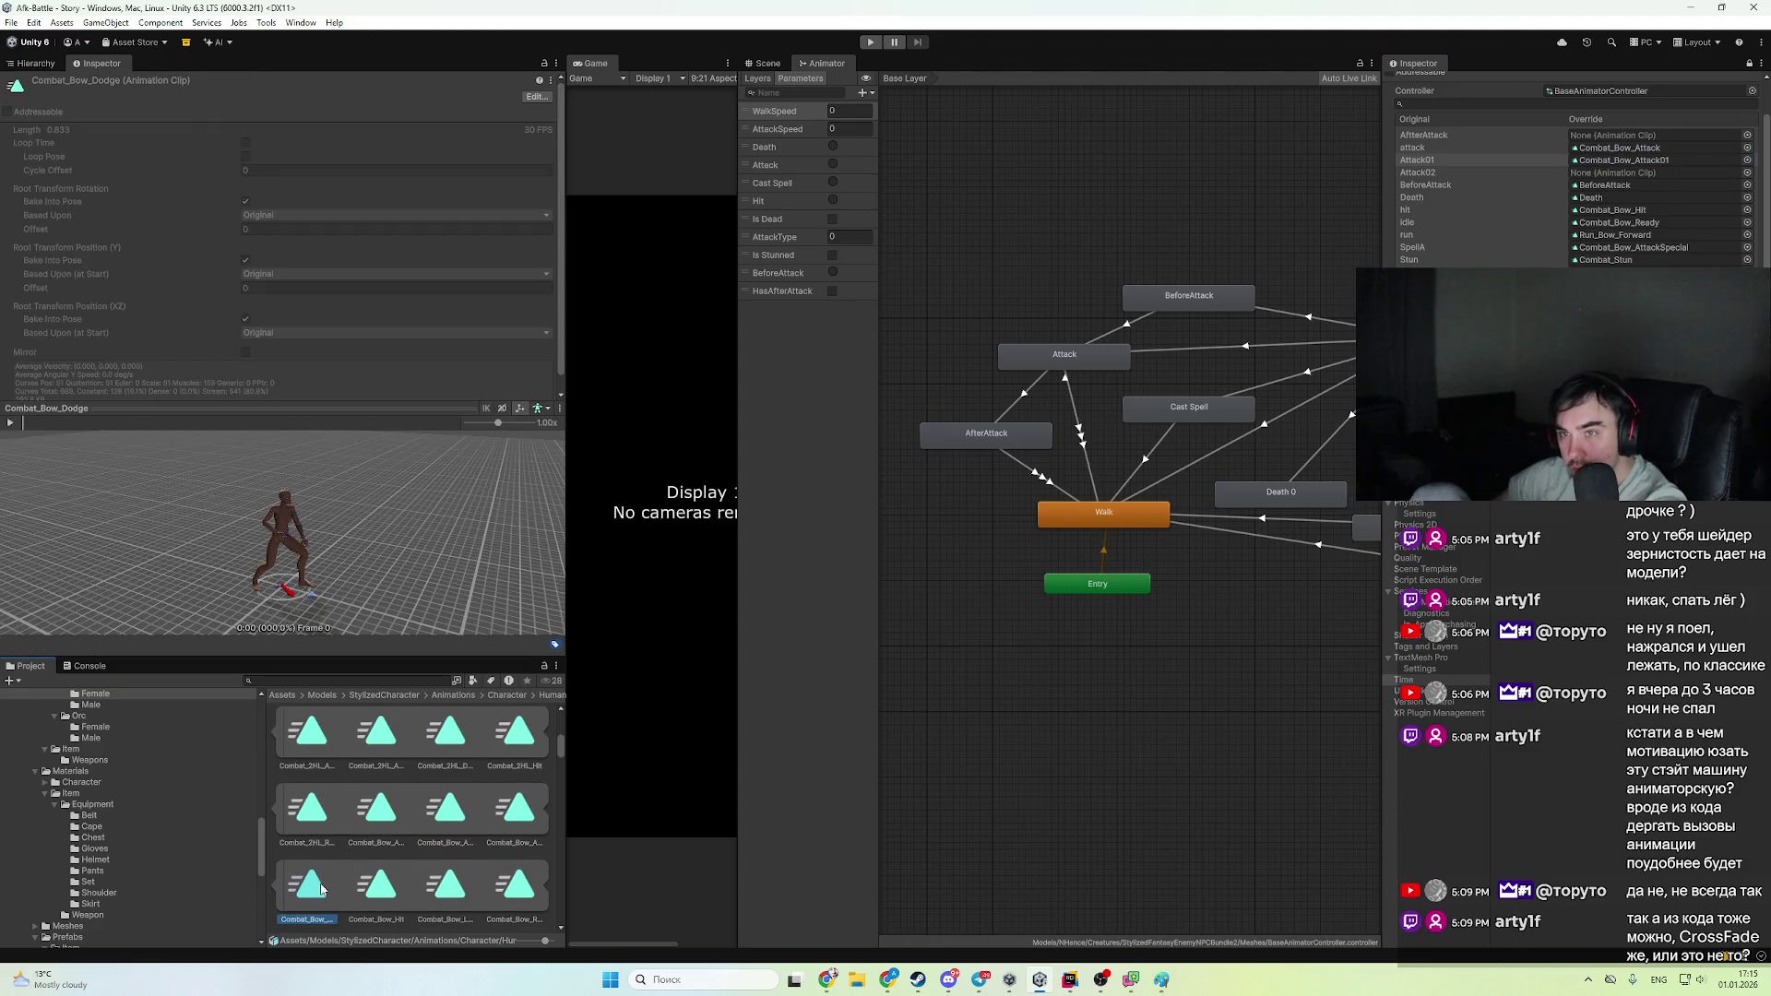
key(Right)
key(Right)
mouse_move(446, 886)
mouse_down()
mouse_move(487, 887)
mouse_move(1660, 218)
mouse_move(1678, 191)
mouse_up()
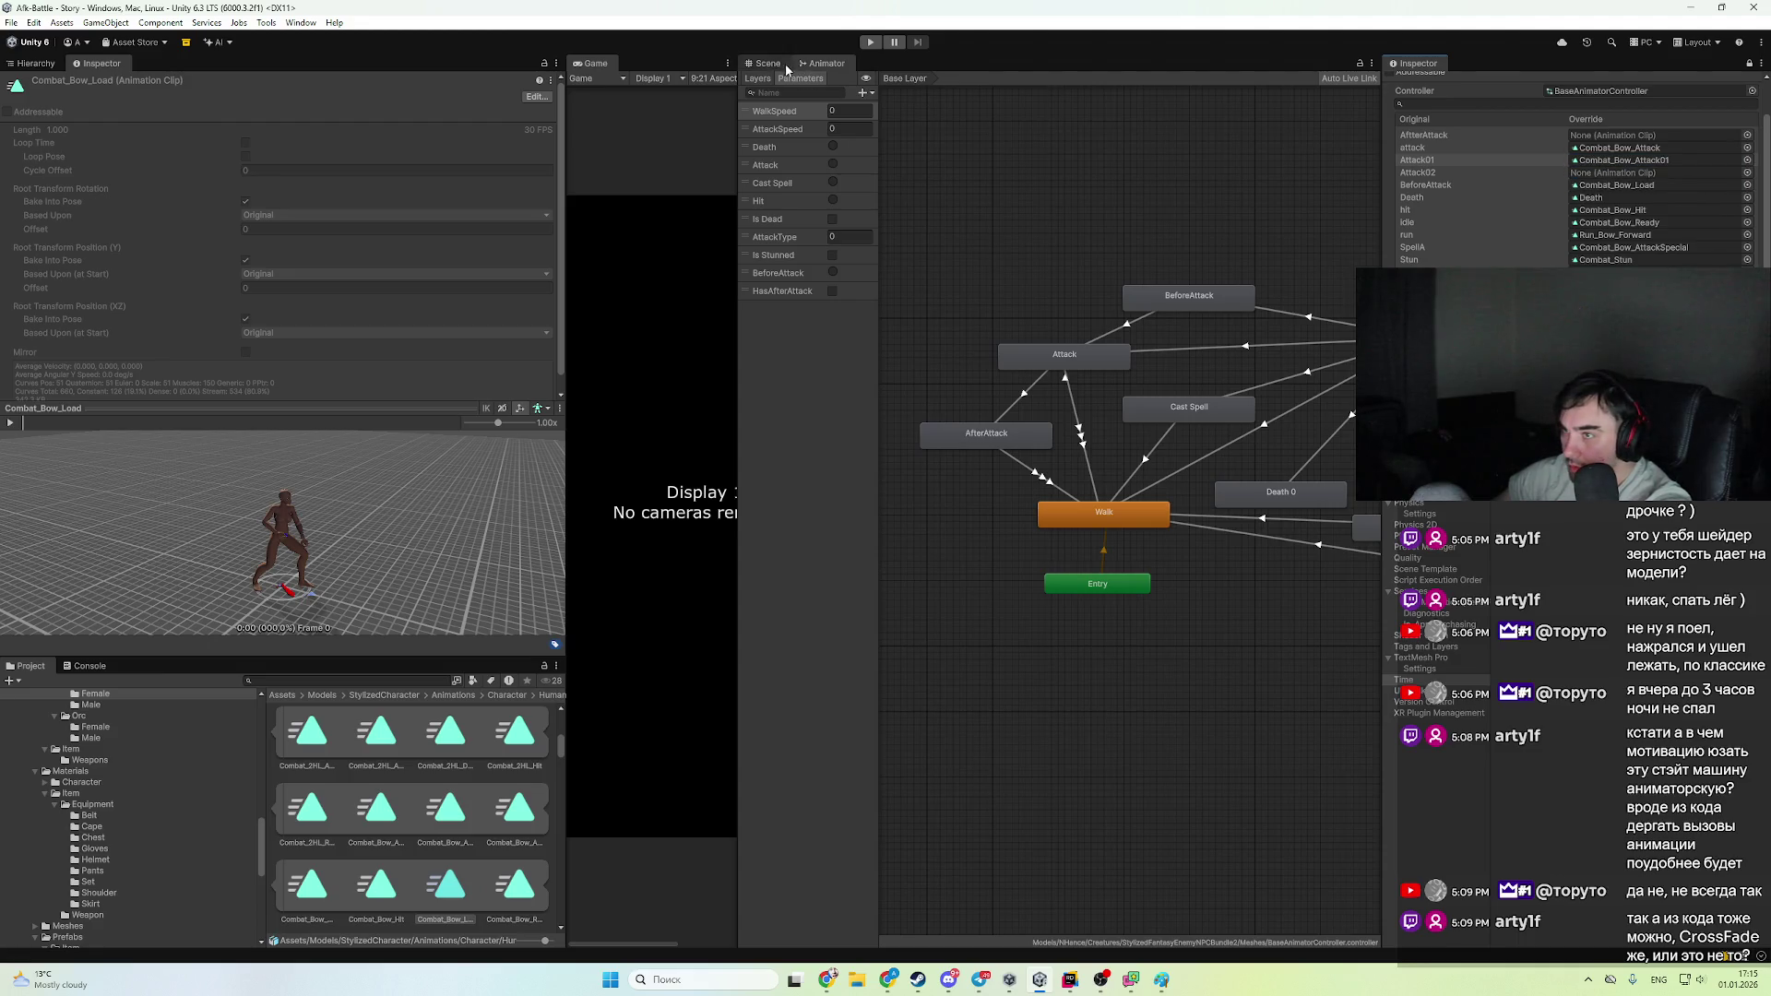
click(785, 64)
click(37, 63)
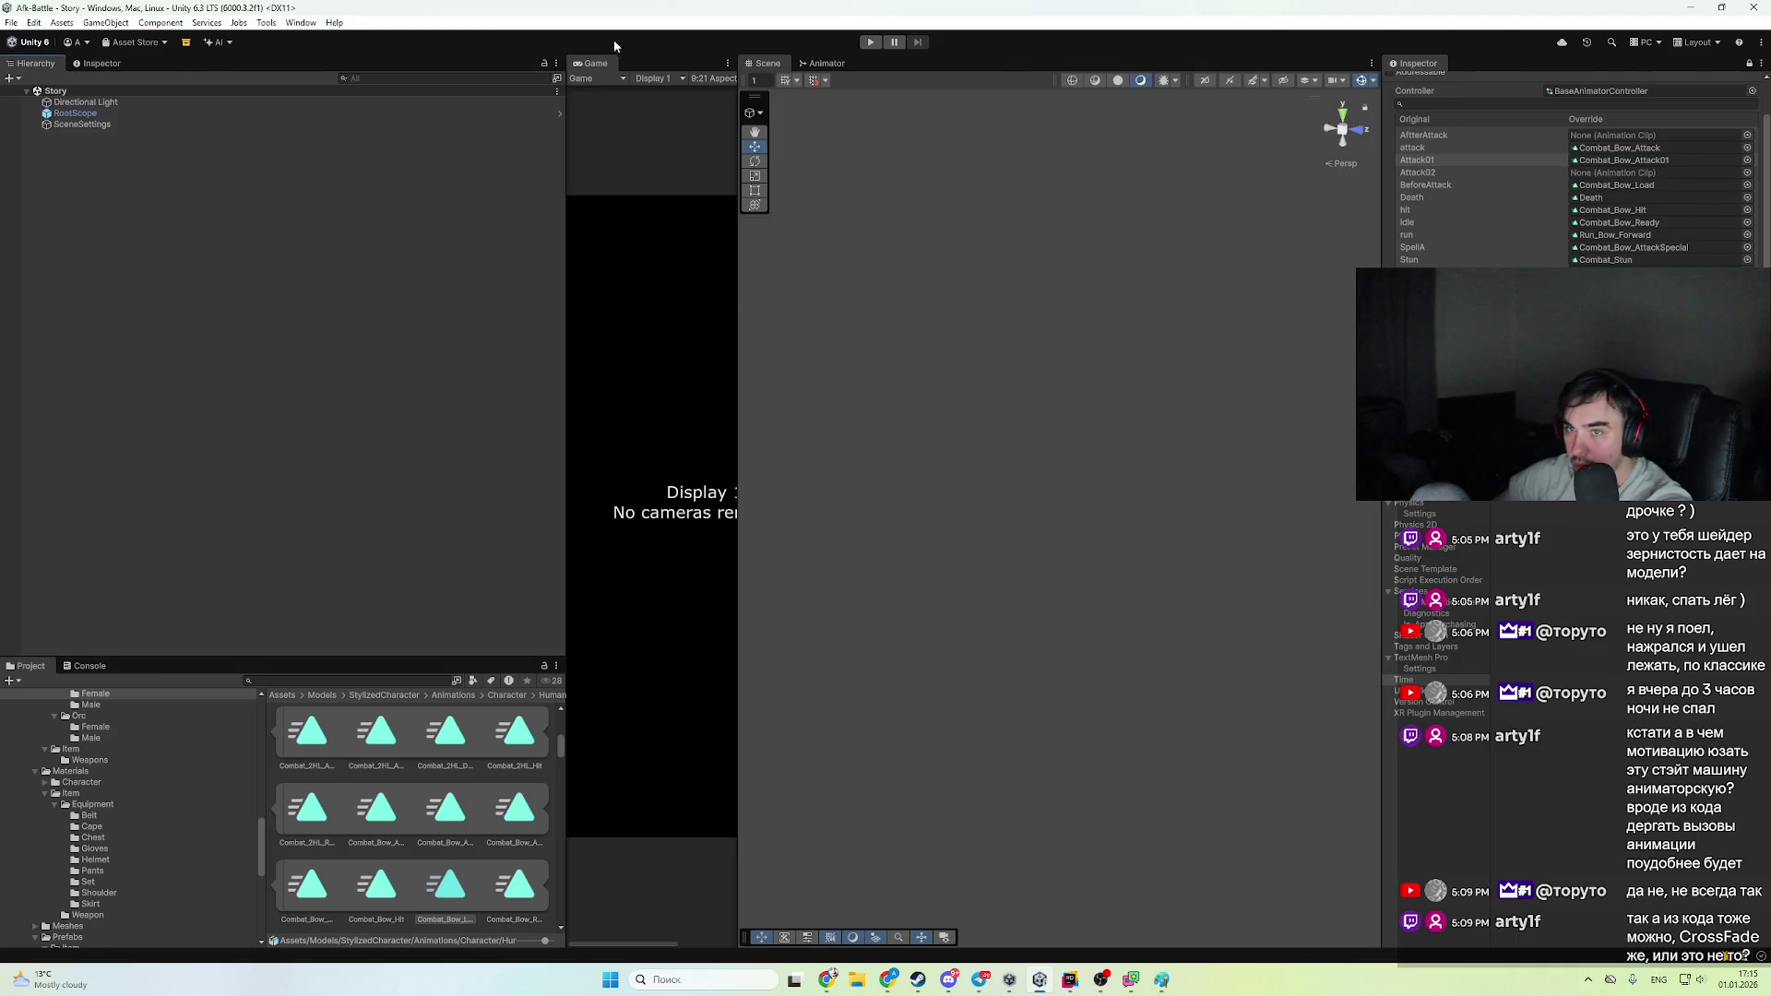
- Run the Story scene in Play mode and watch Archer6(Clone)'s live Animator states, pausing once
click(872, 43)
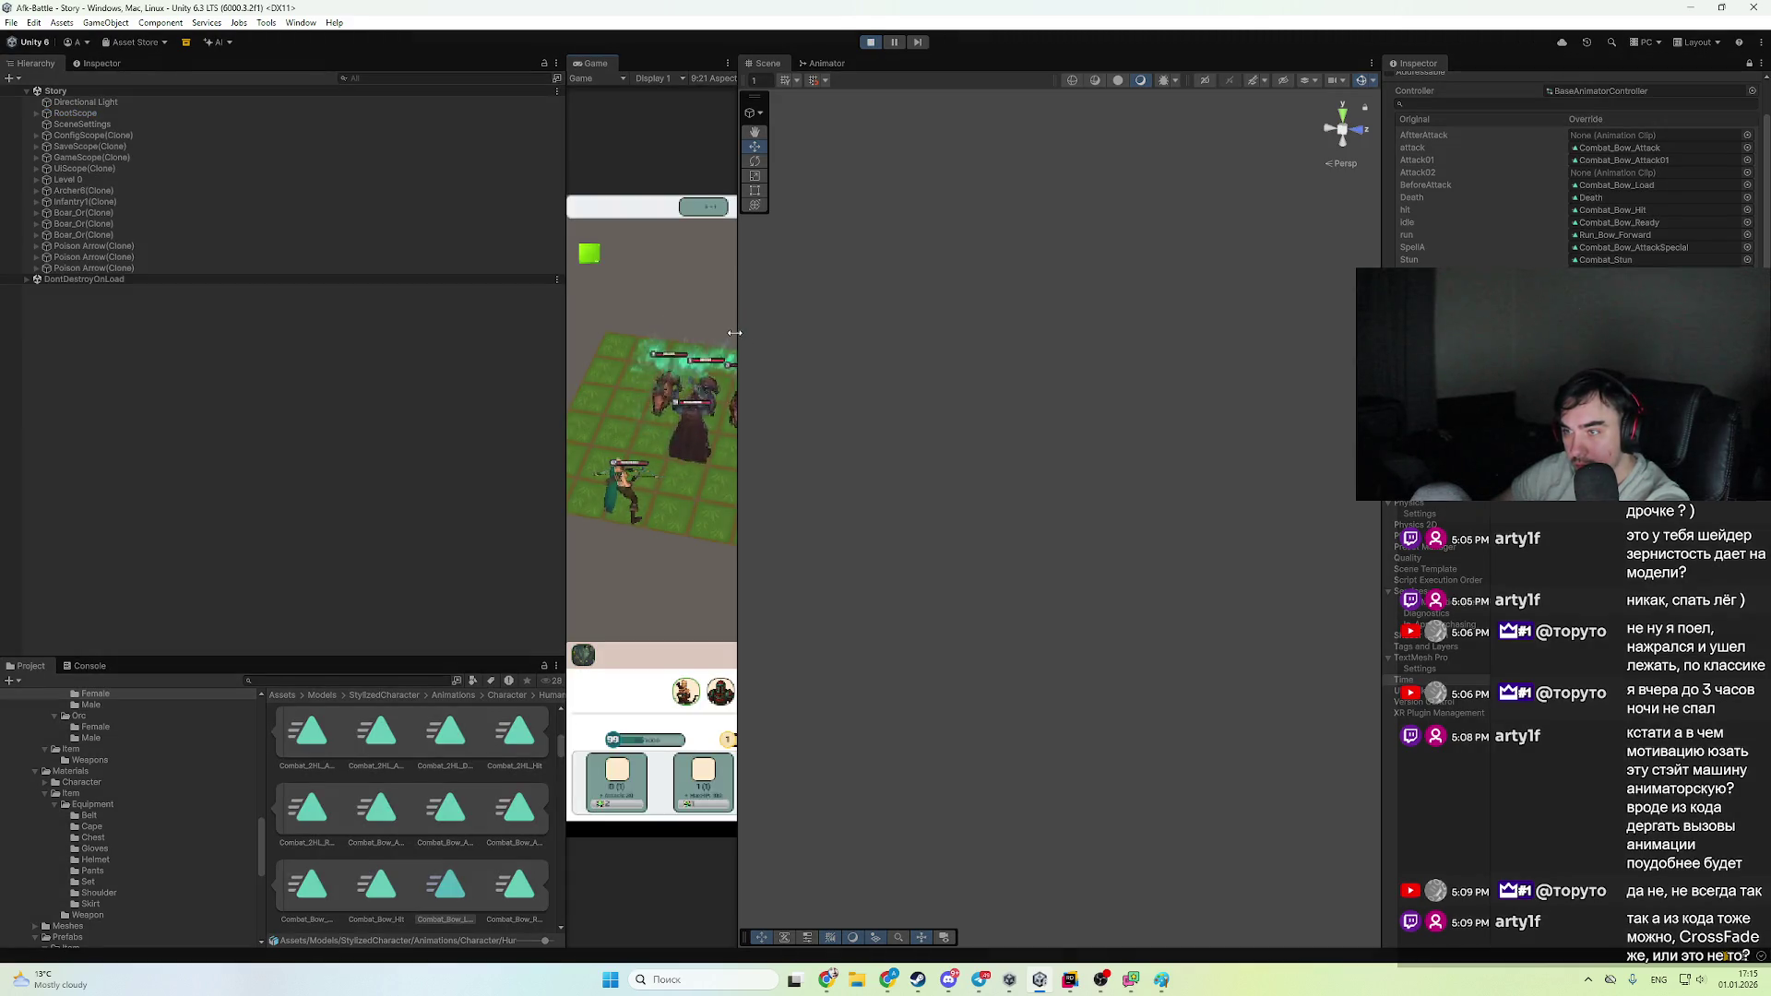
drag(738, 326, 1015, 387)
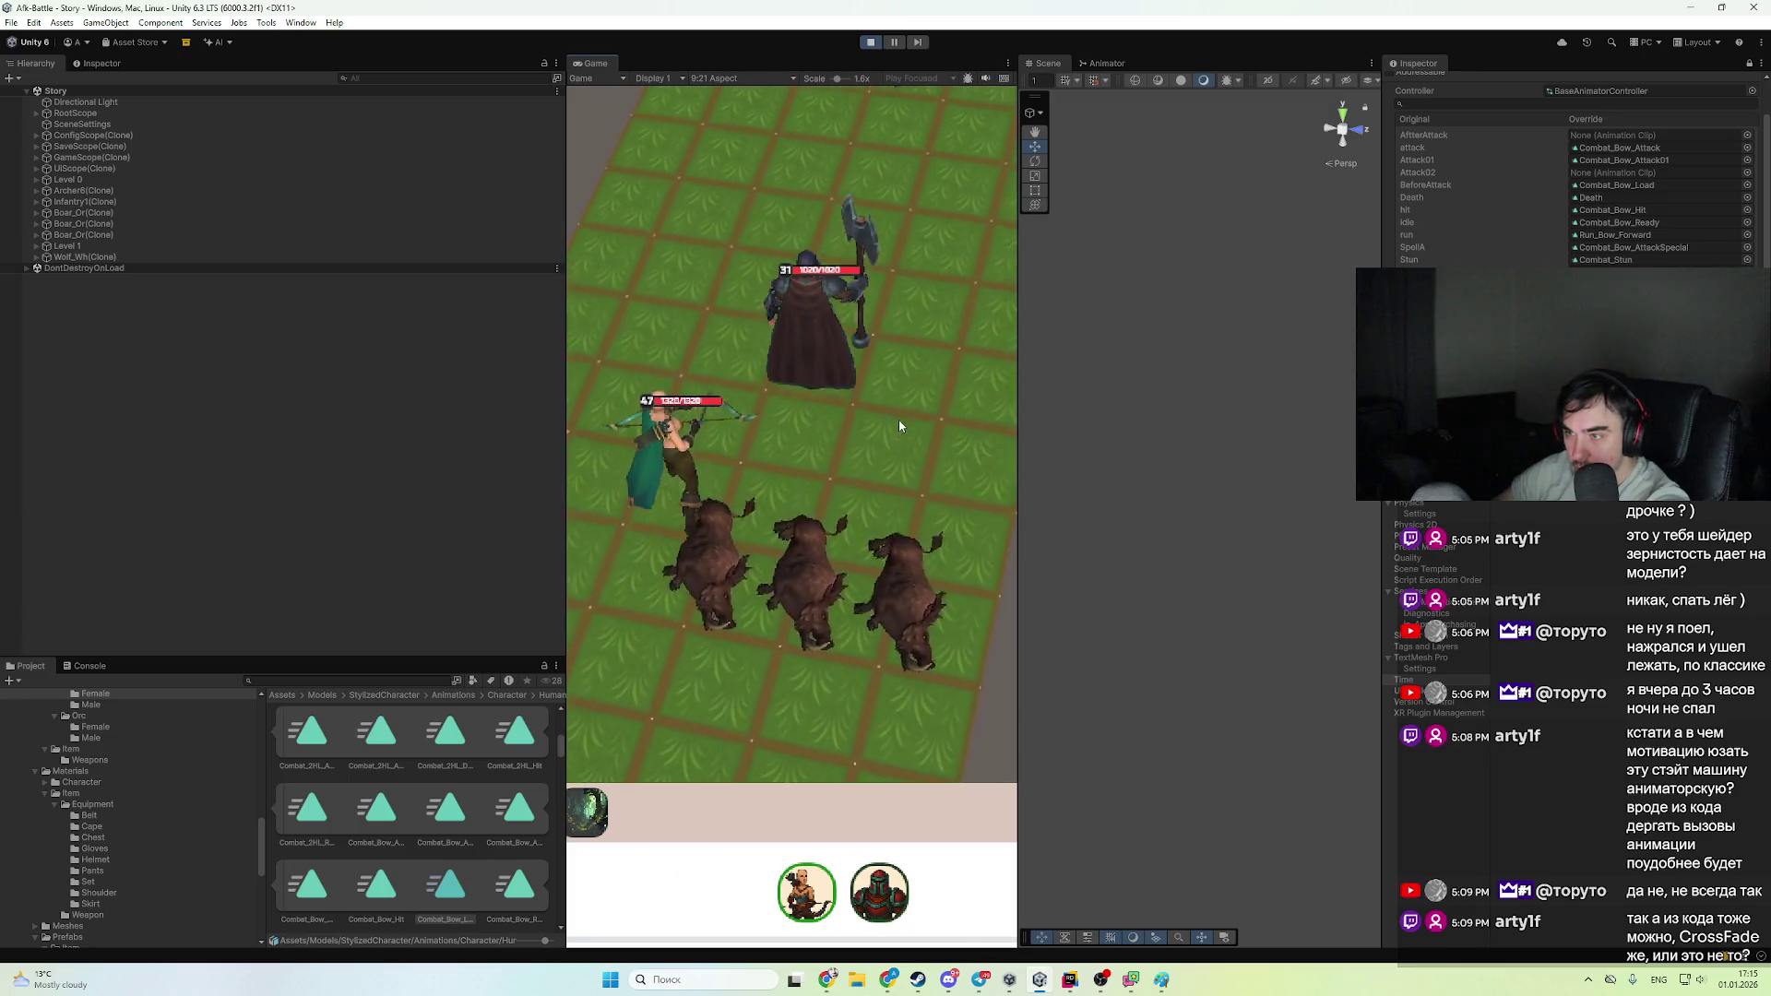
click(89, 665)
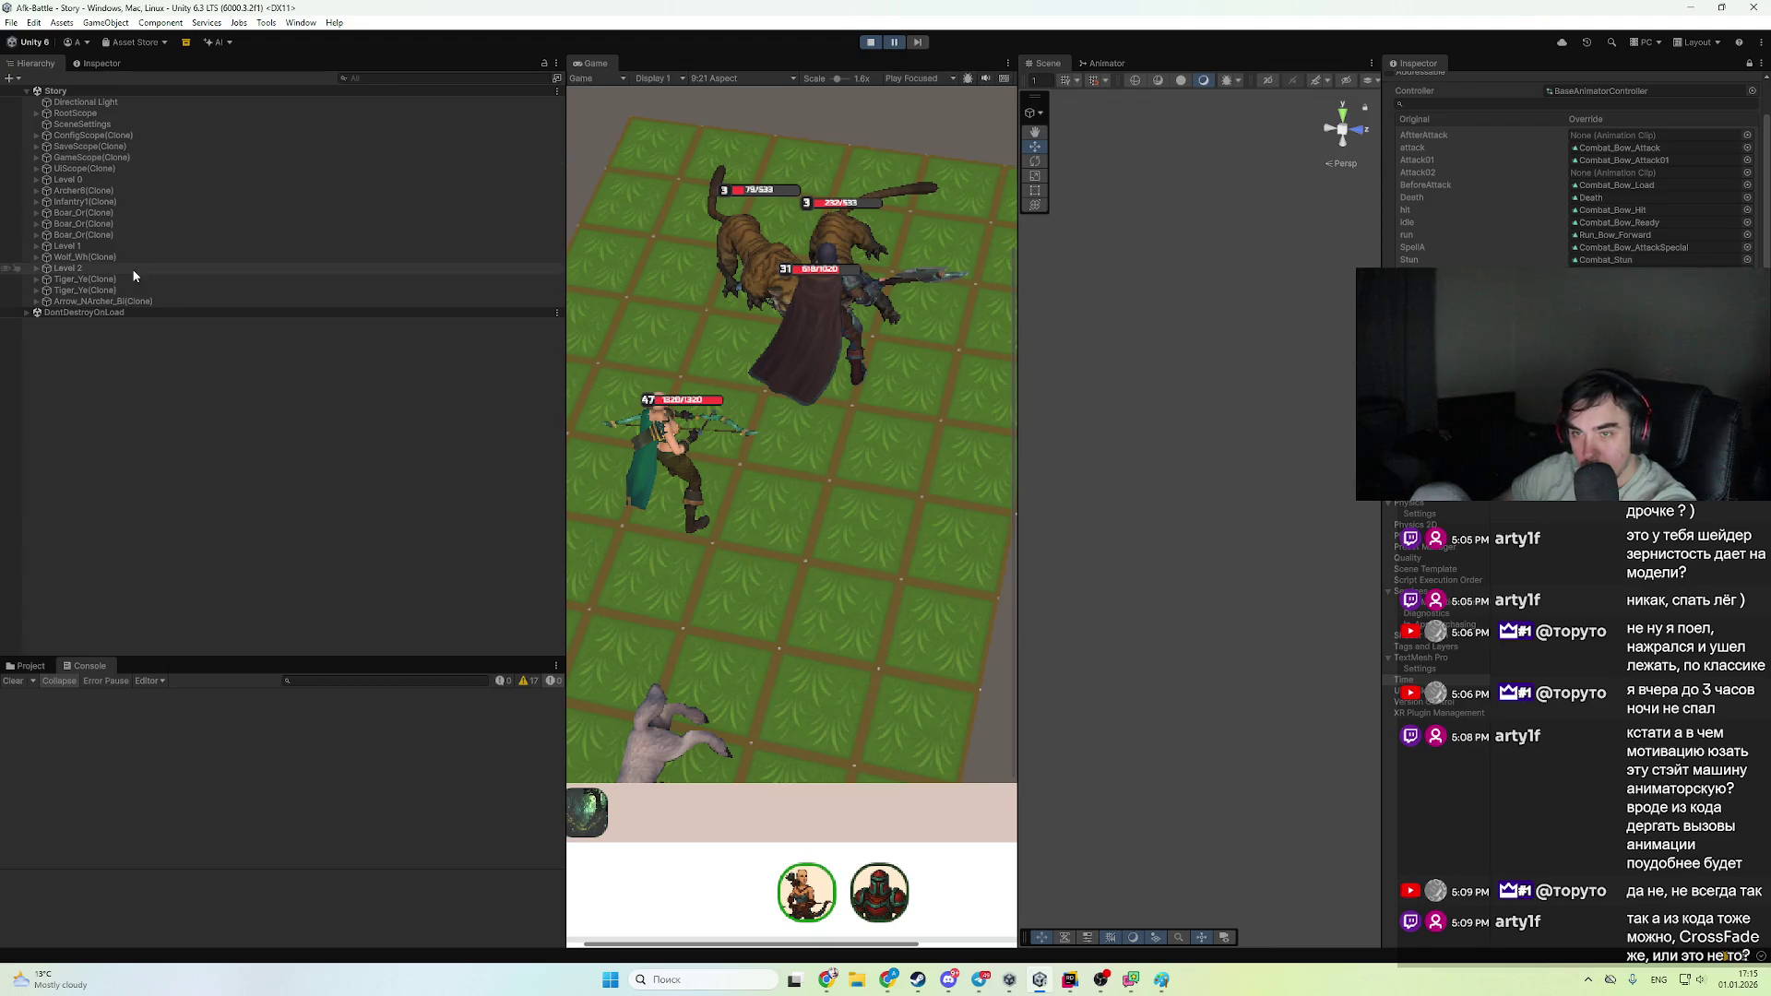
click(190, 193)
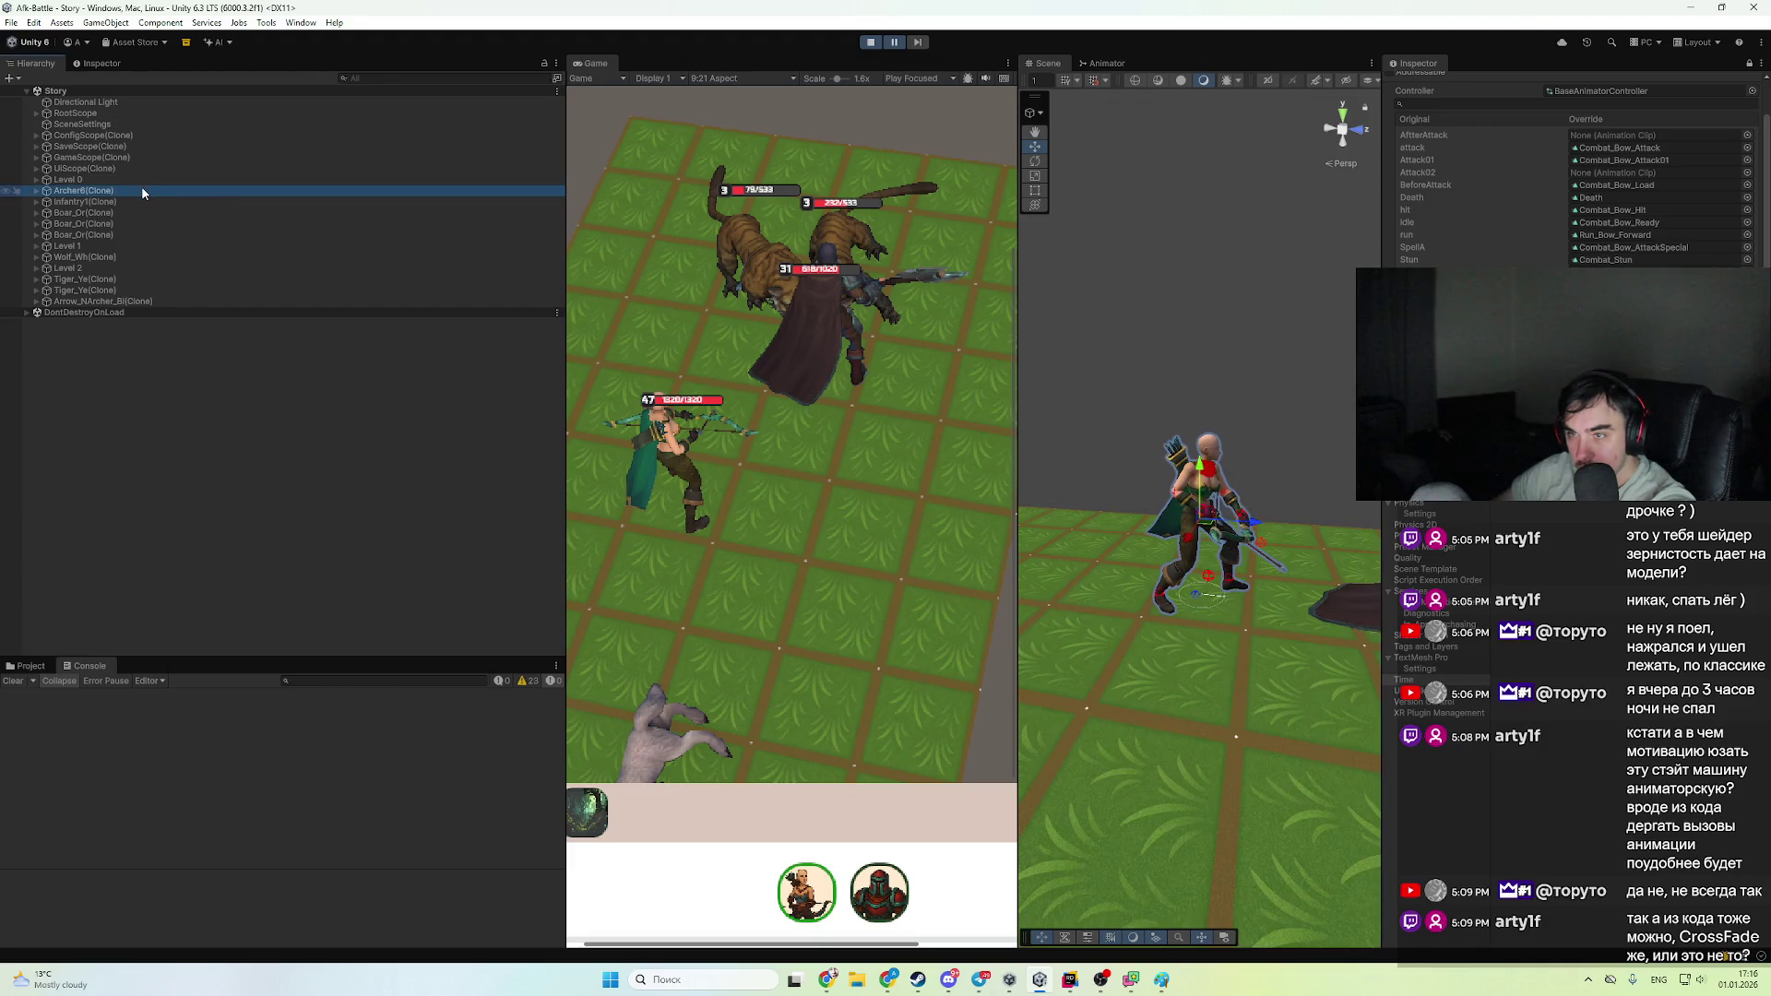
click(1106, 62)
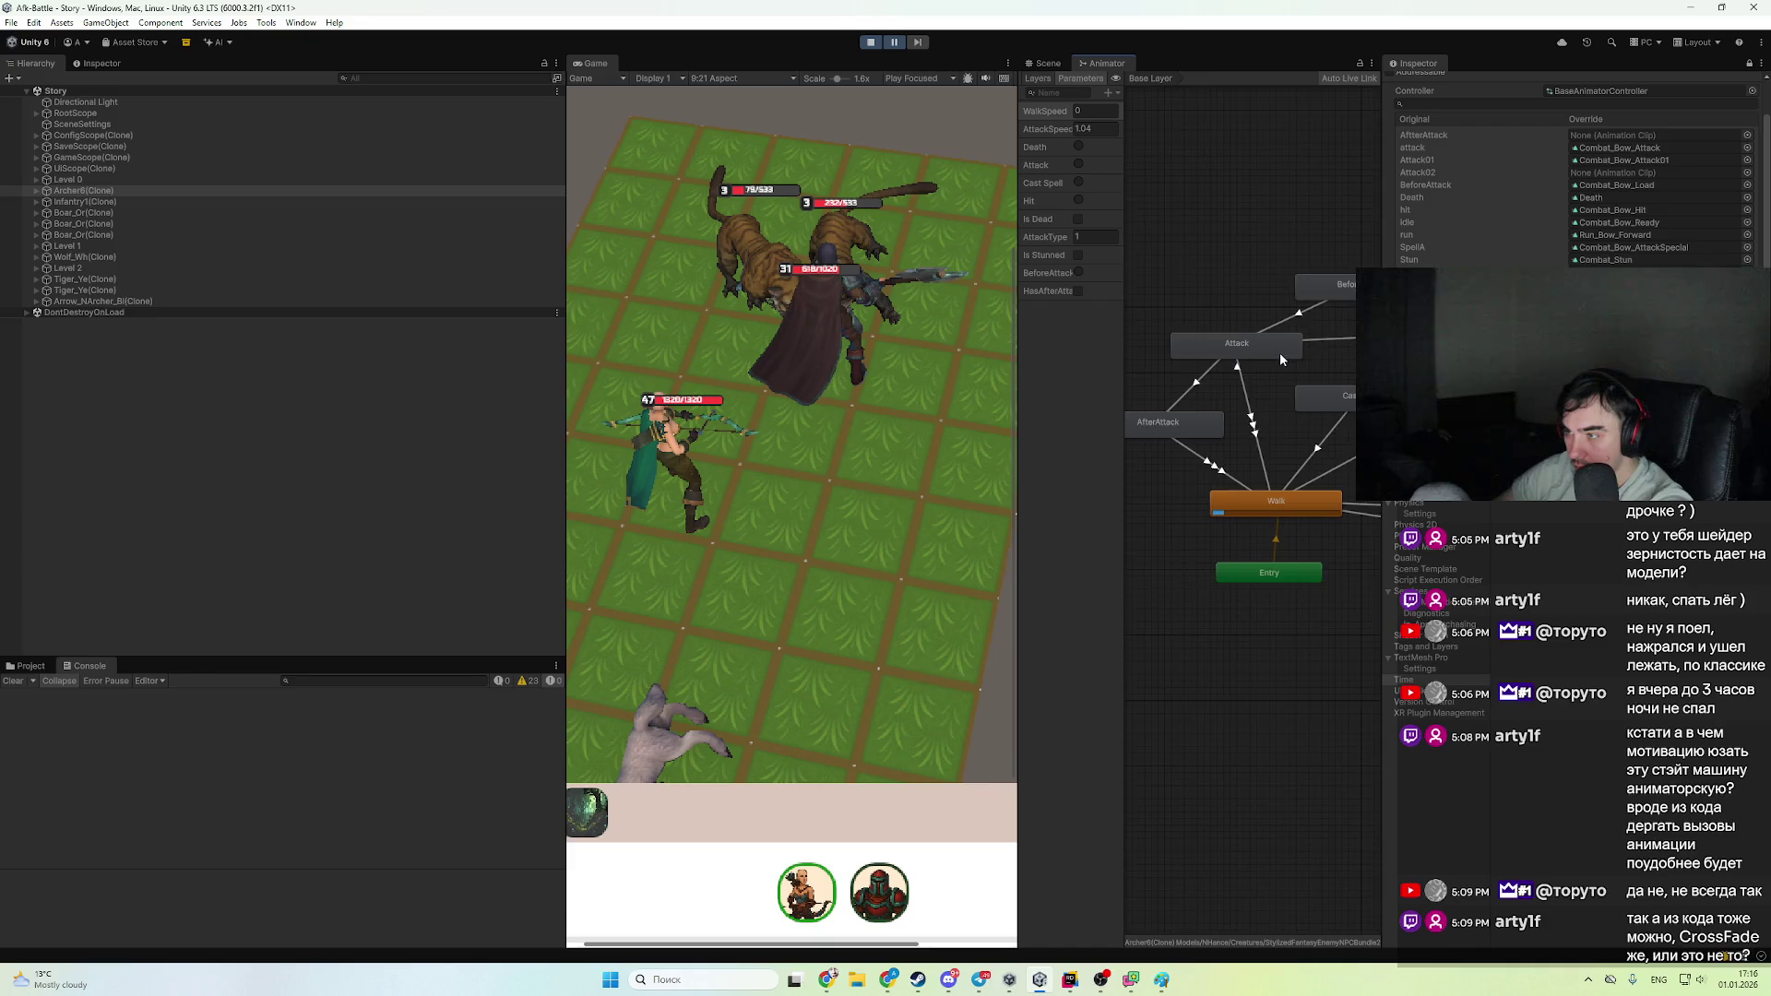
click(901, 44)
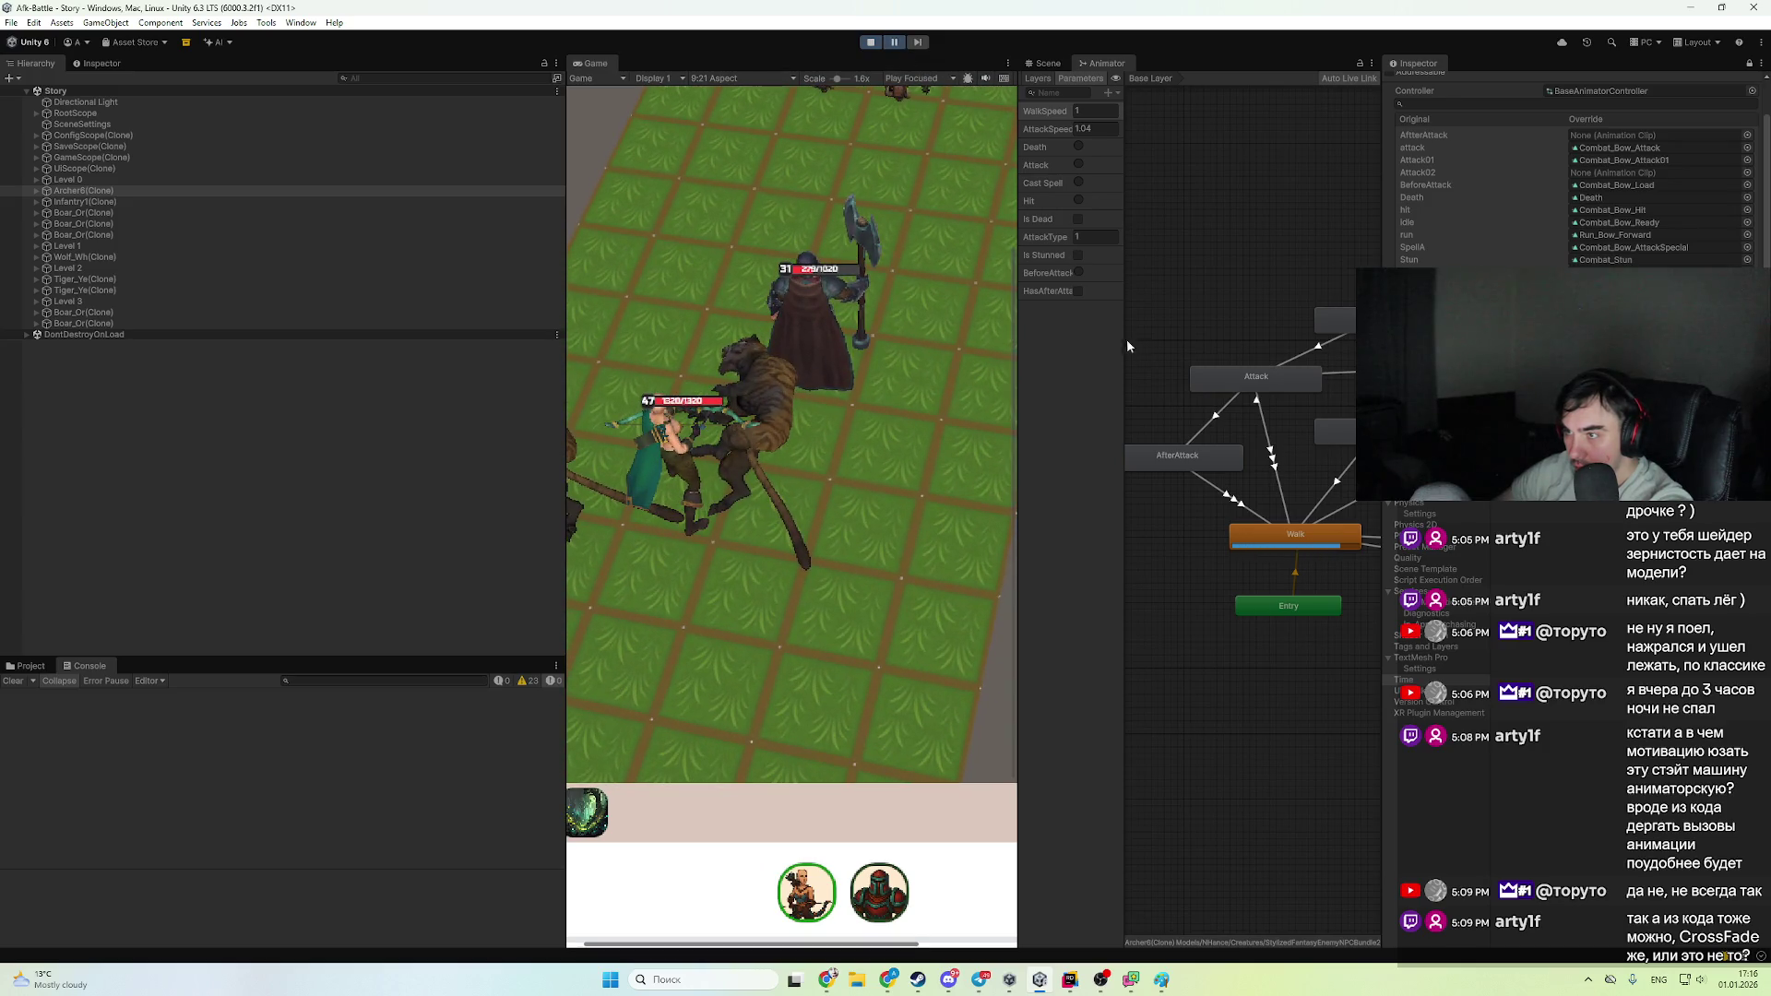
click(904, 47)
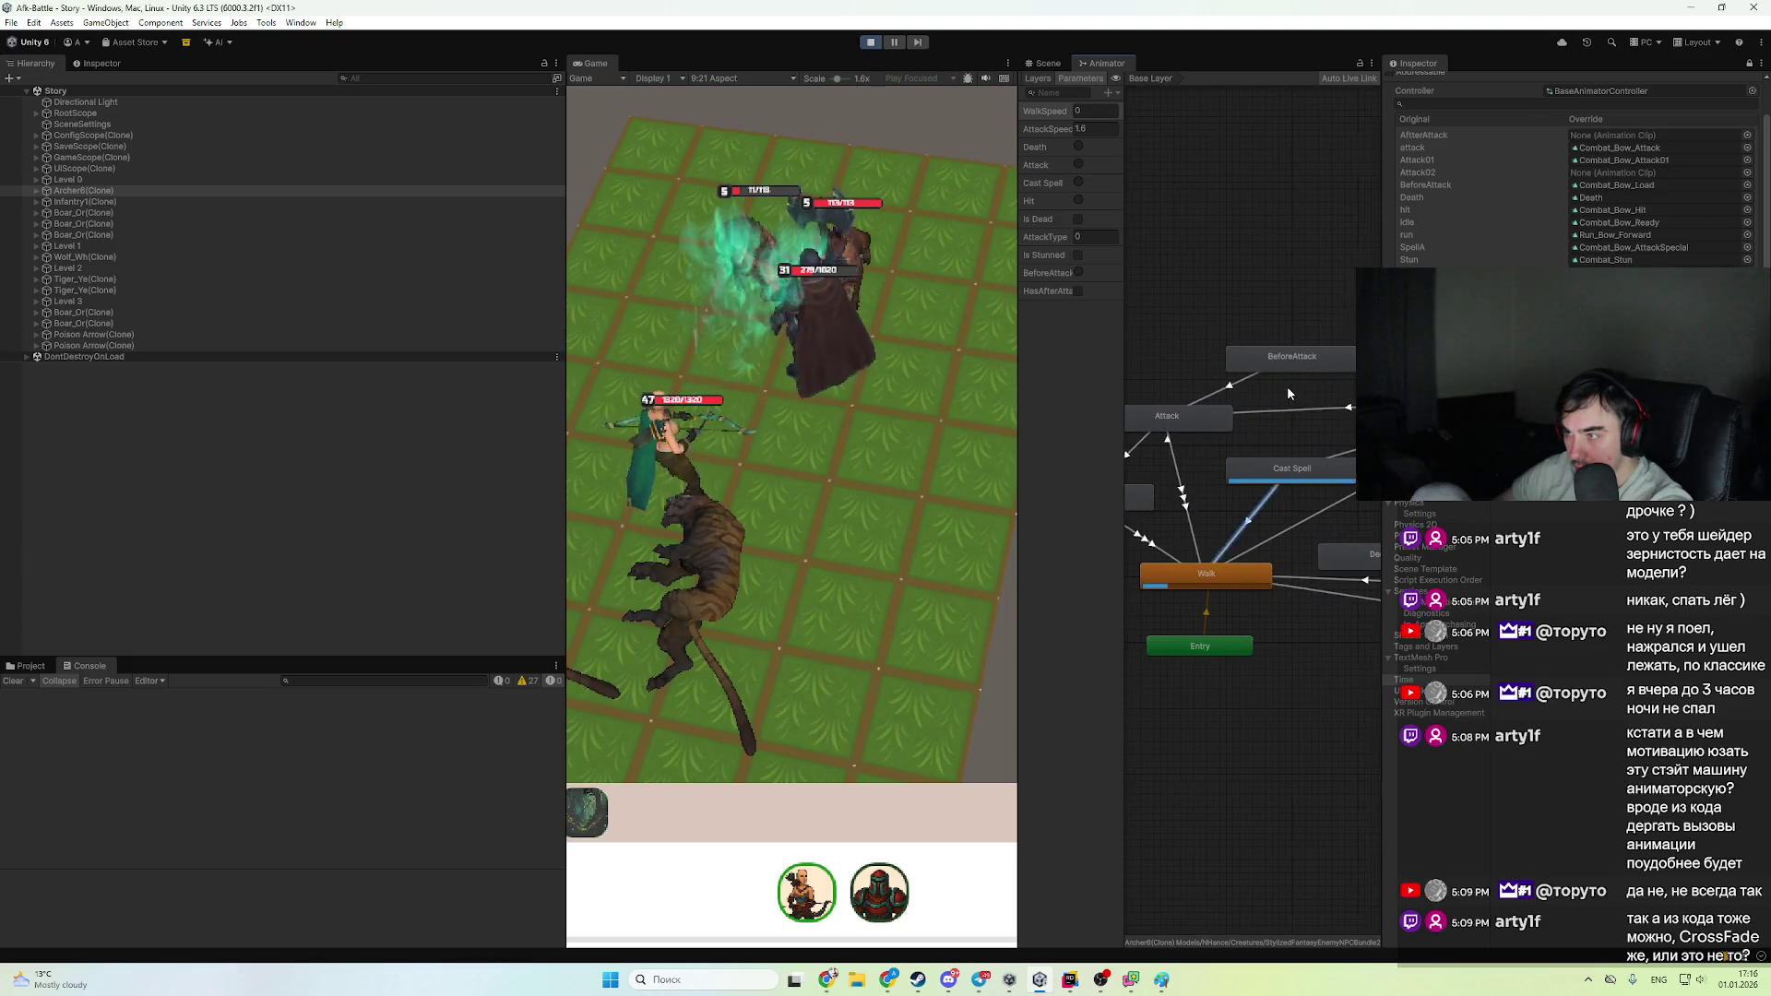
scroll(1288, 394, down, 5)
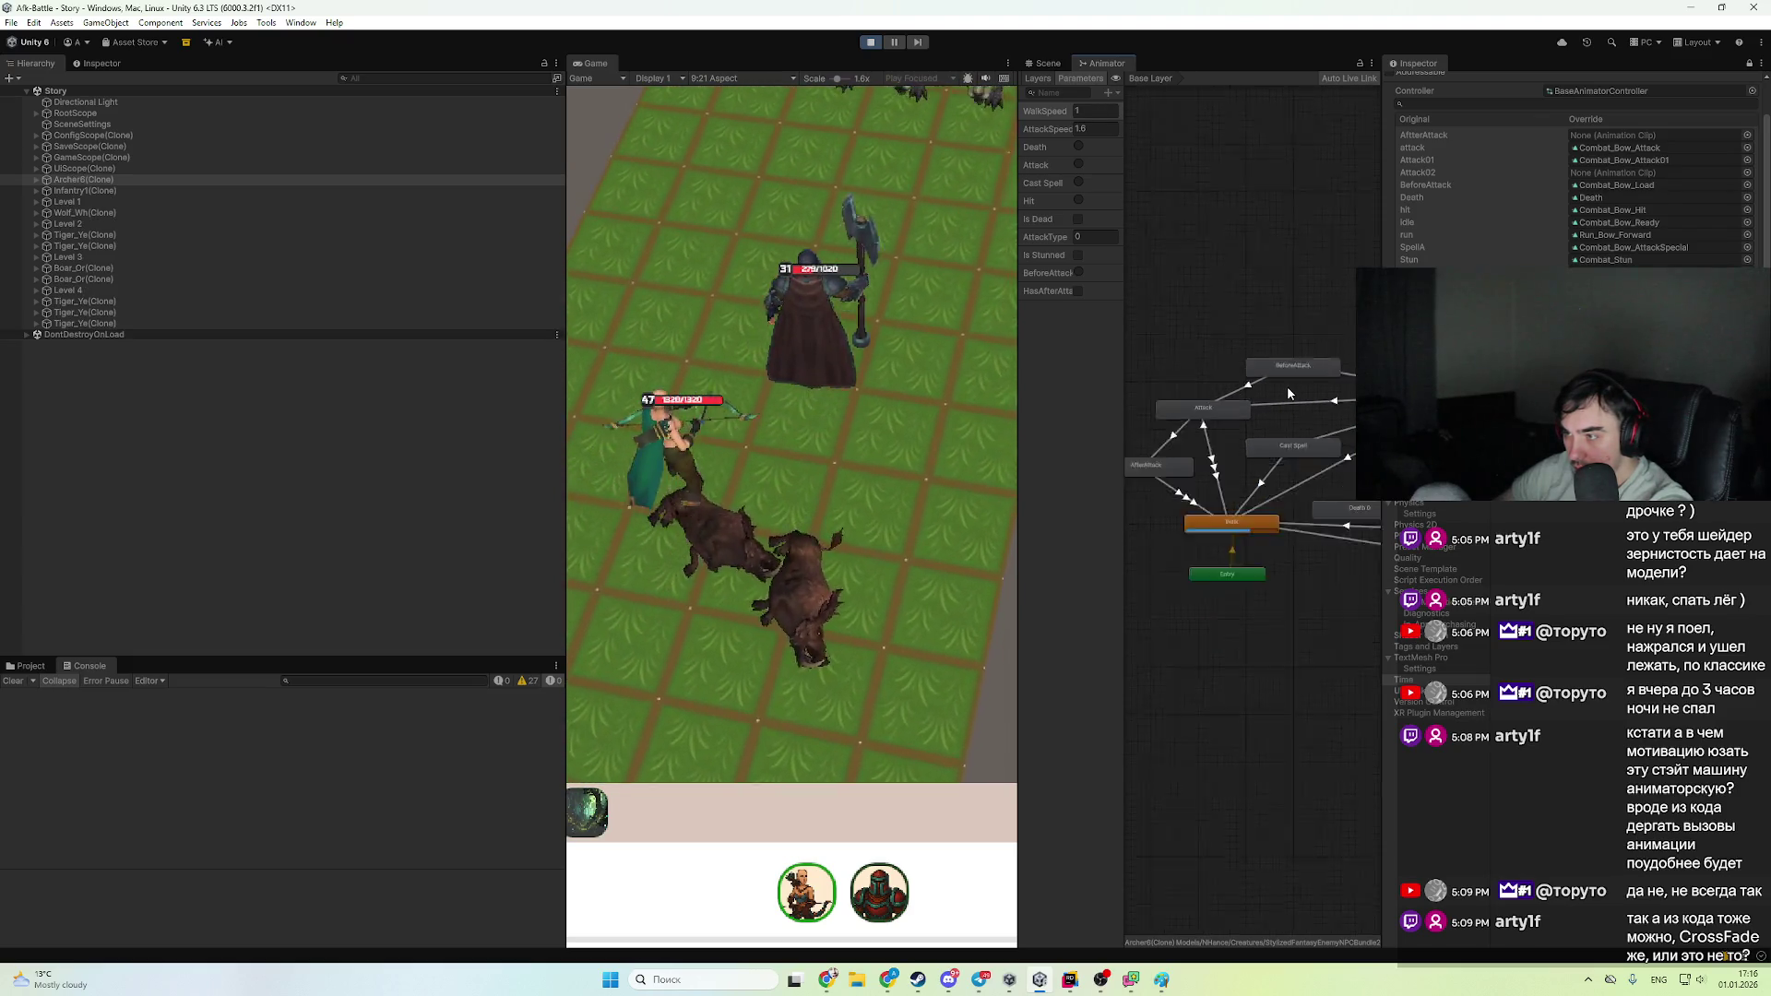
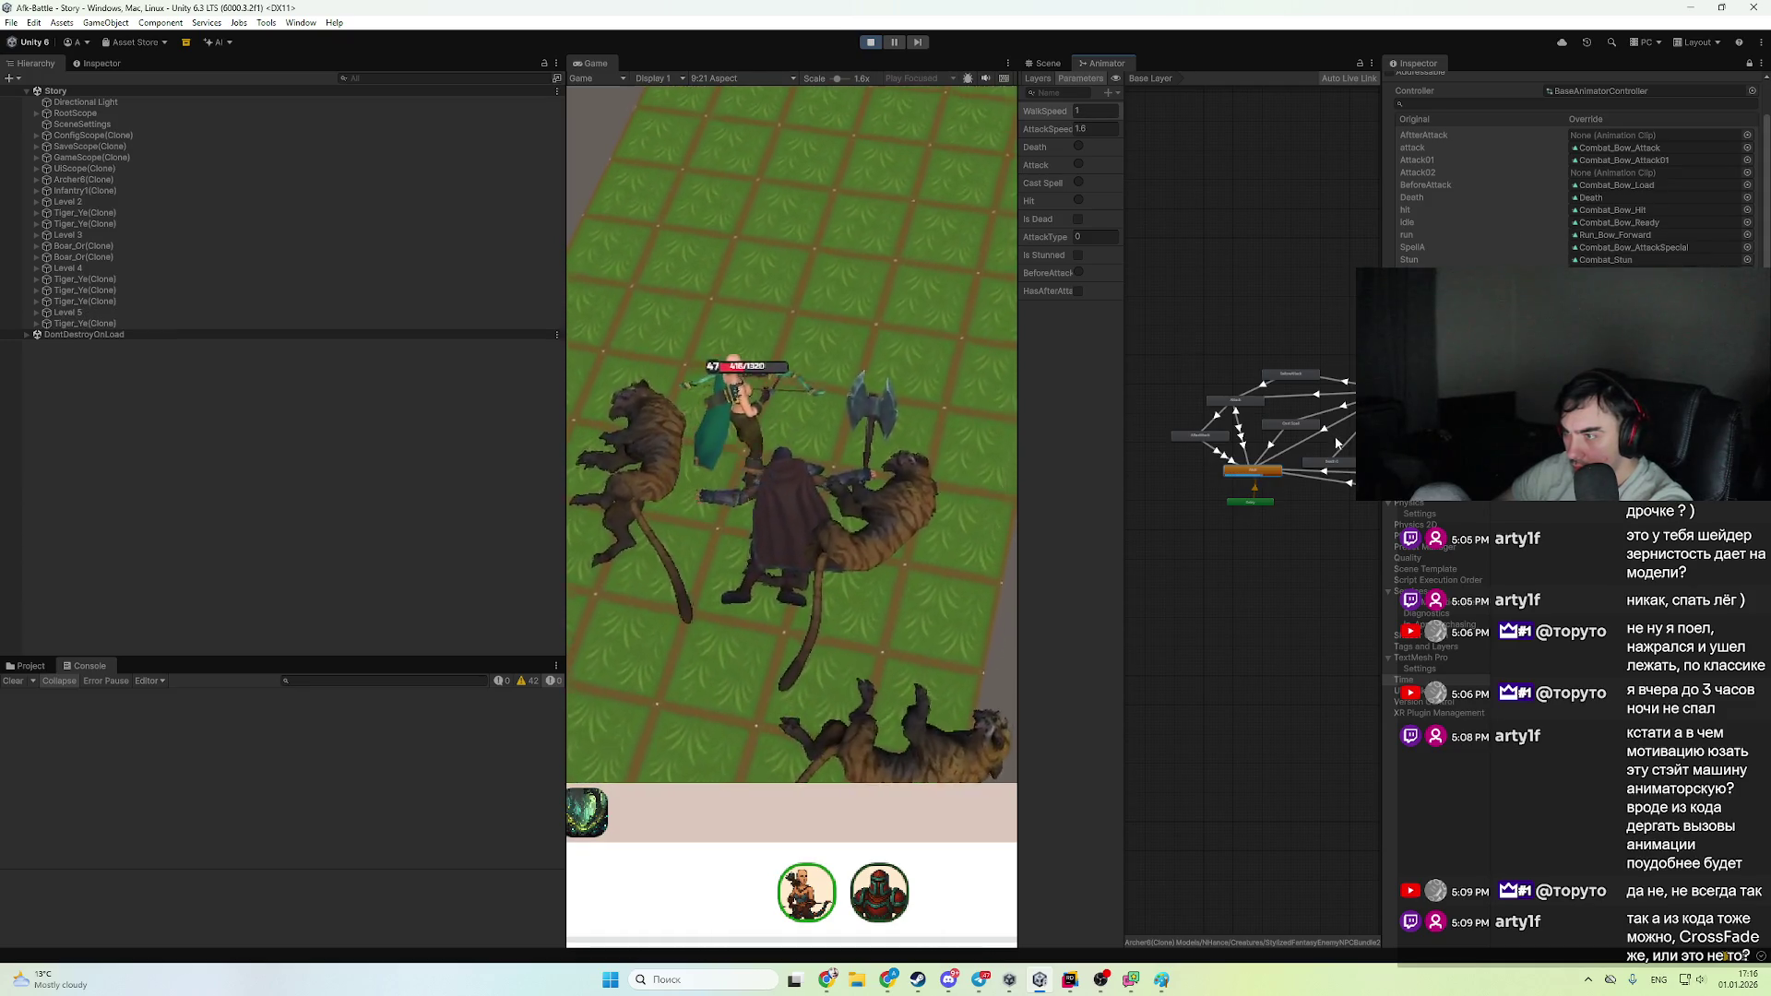
- Preview the Combat_Bow_Load clip on the Archer1 prefab in the Animation window
scroll(1263, 470, up, 5)
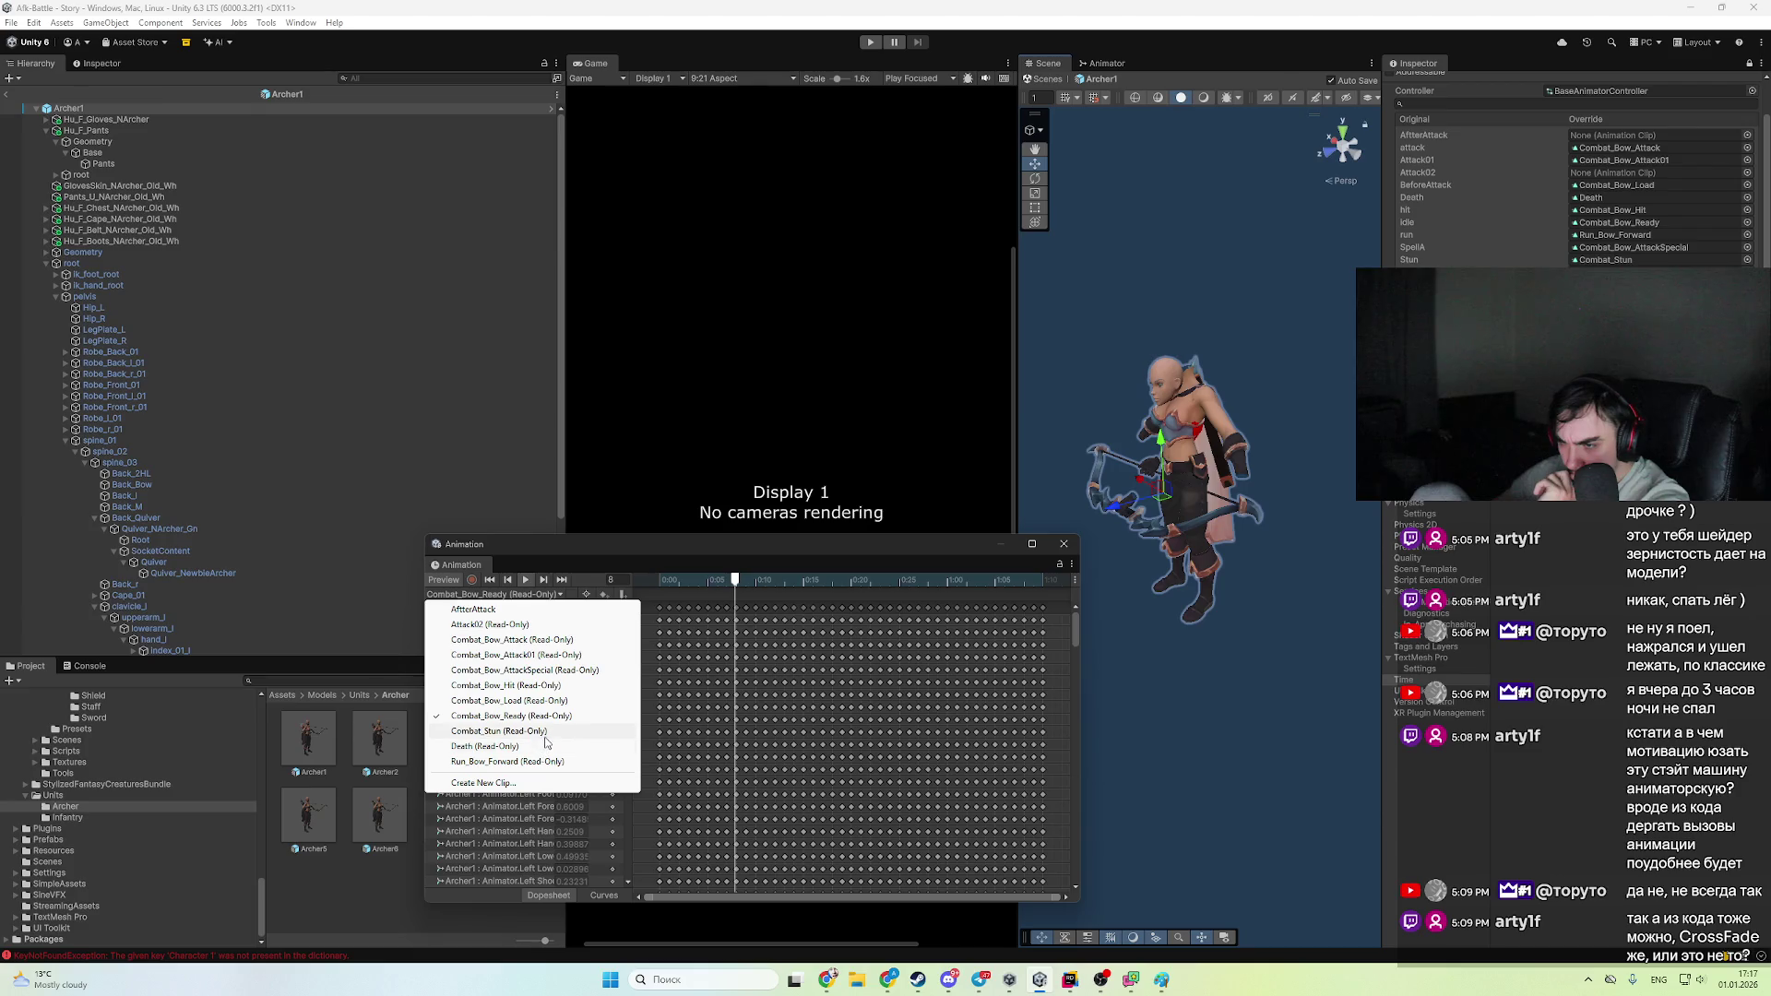
click(552, 700)
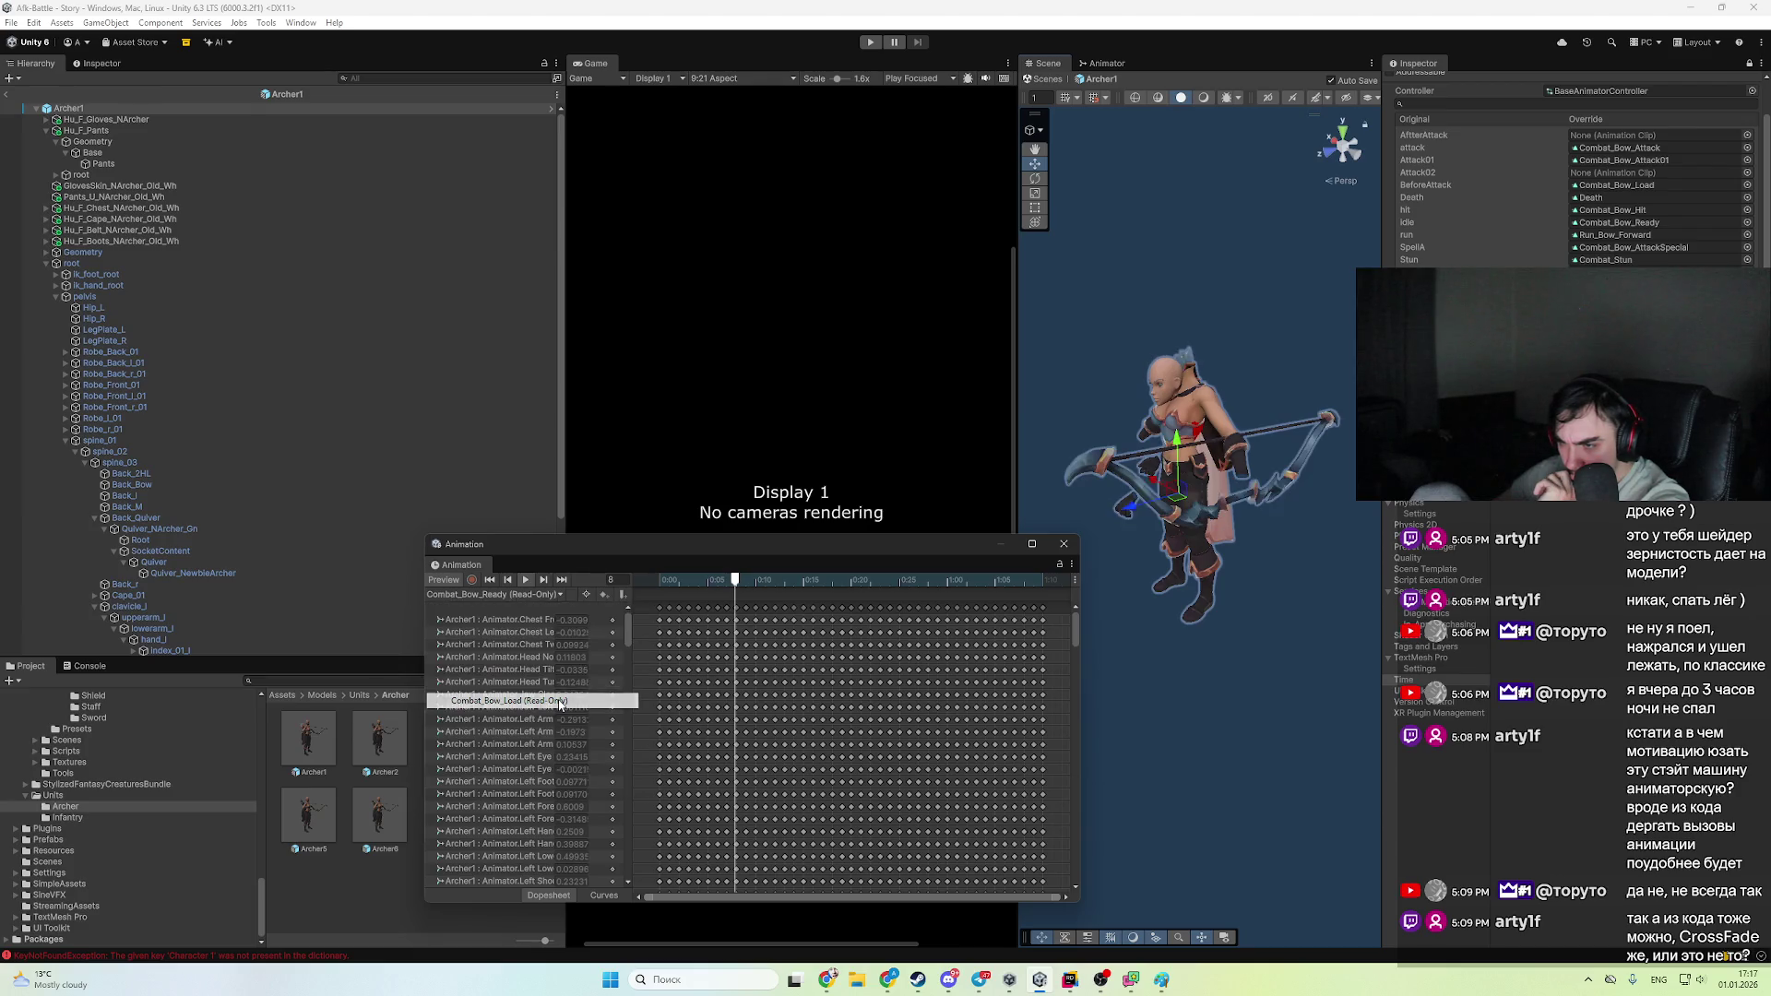
click(526, 582)
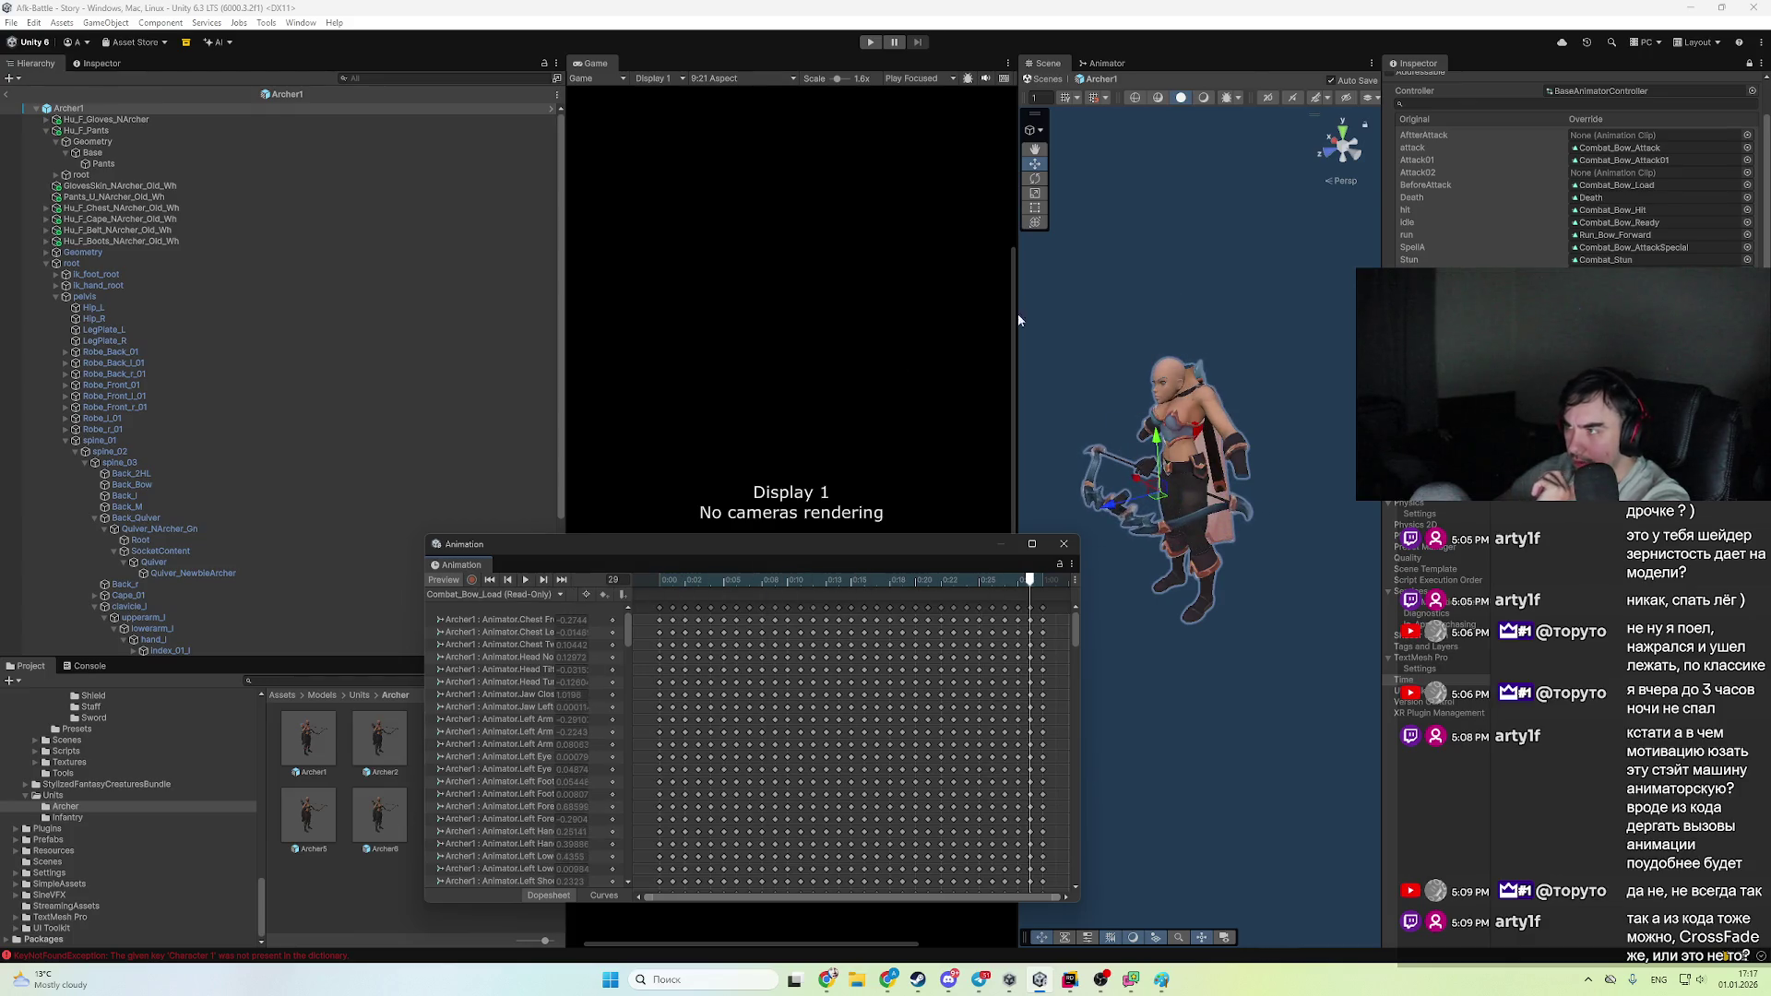
- Locate the BeforeAttack clip asset in the Project, then exit the Archer1 prefab
click(1637, 159)
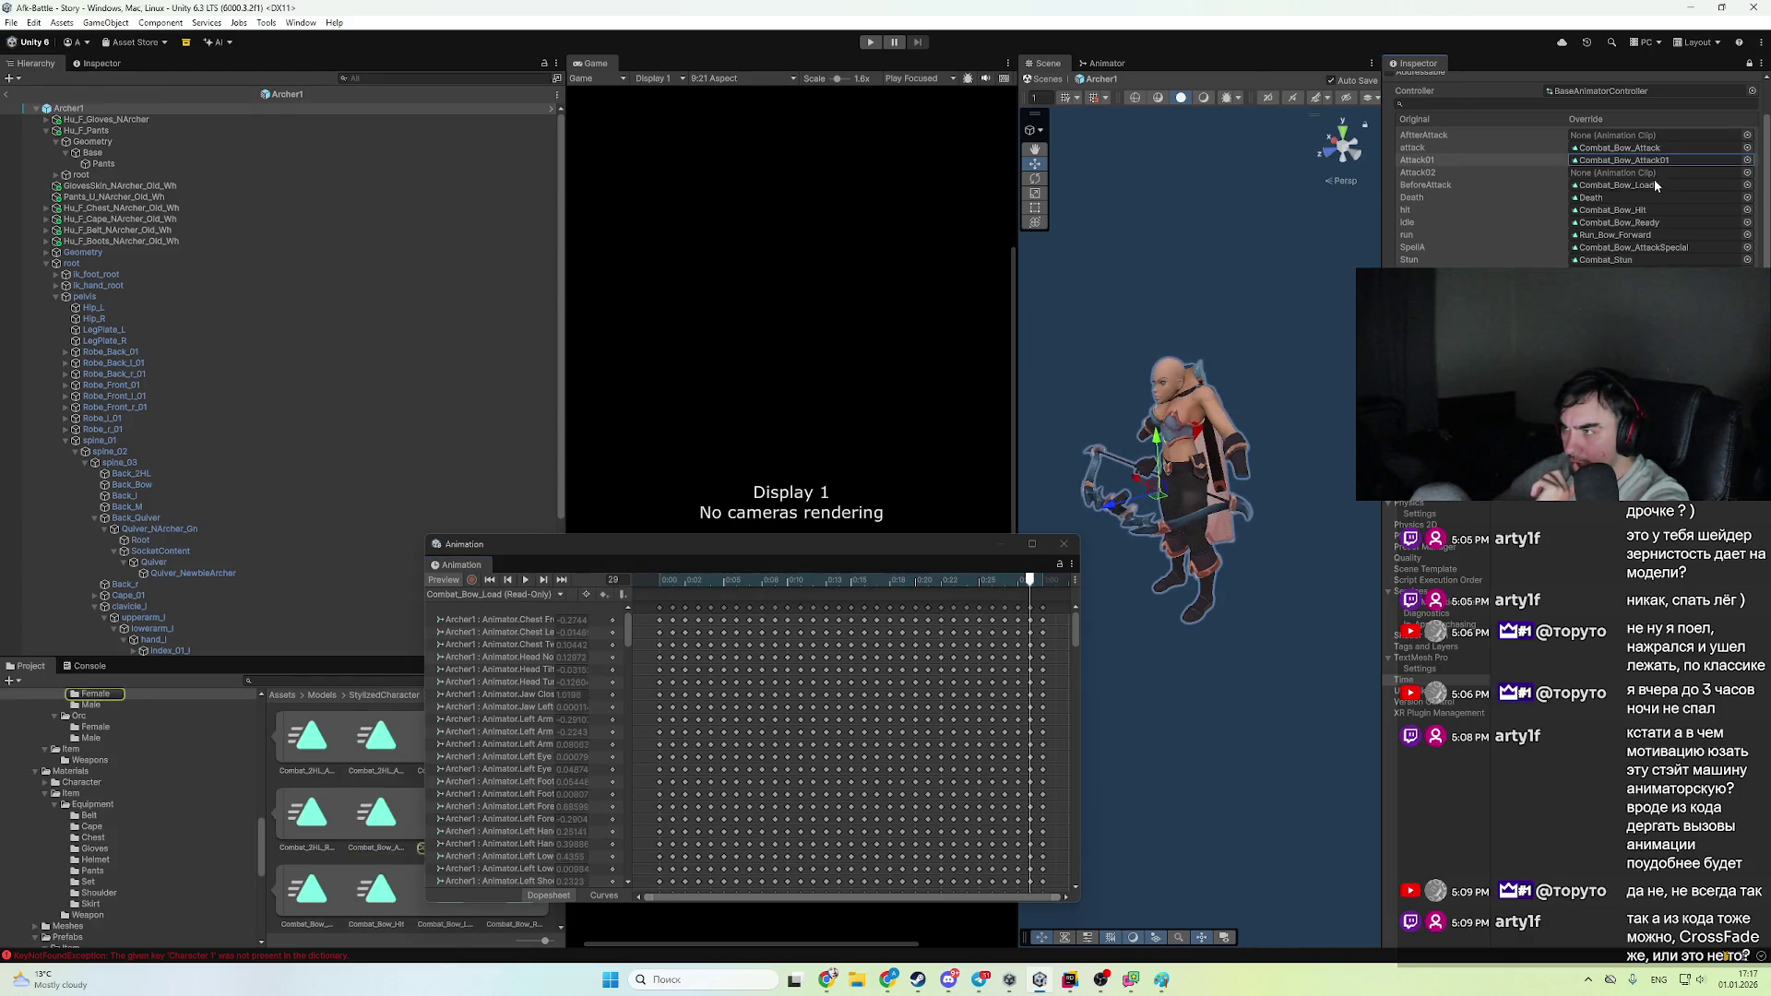
click(1653, 181)
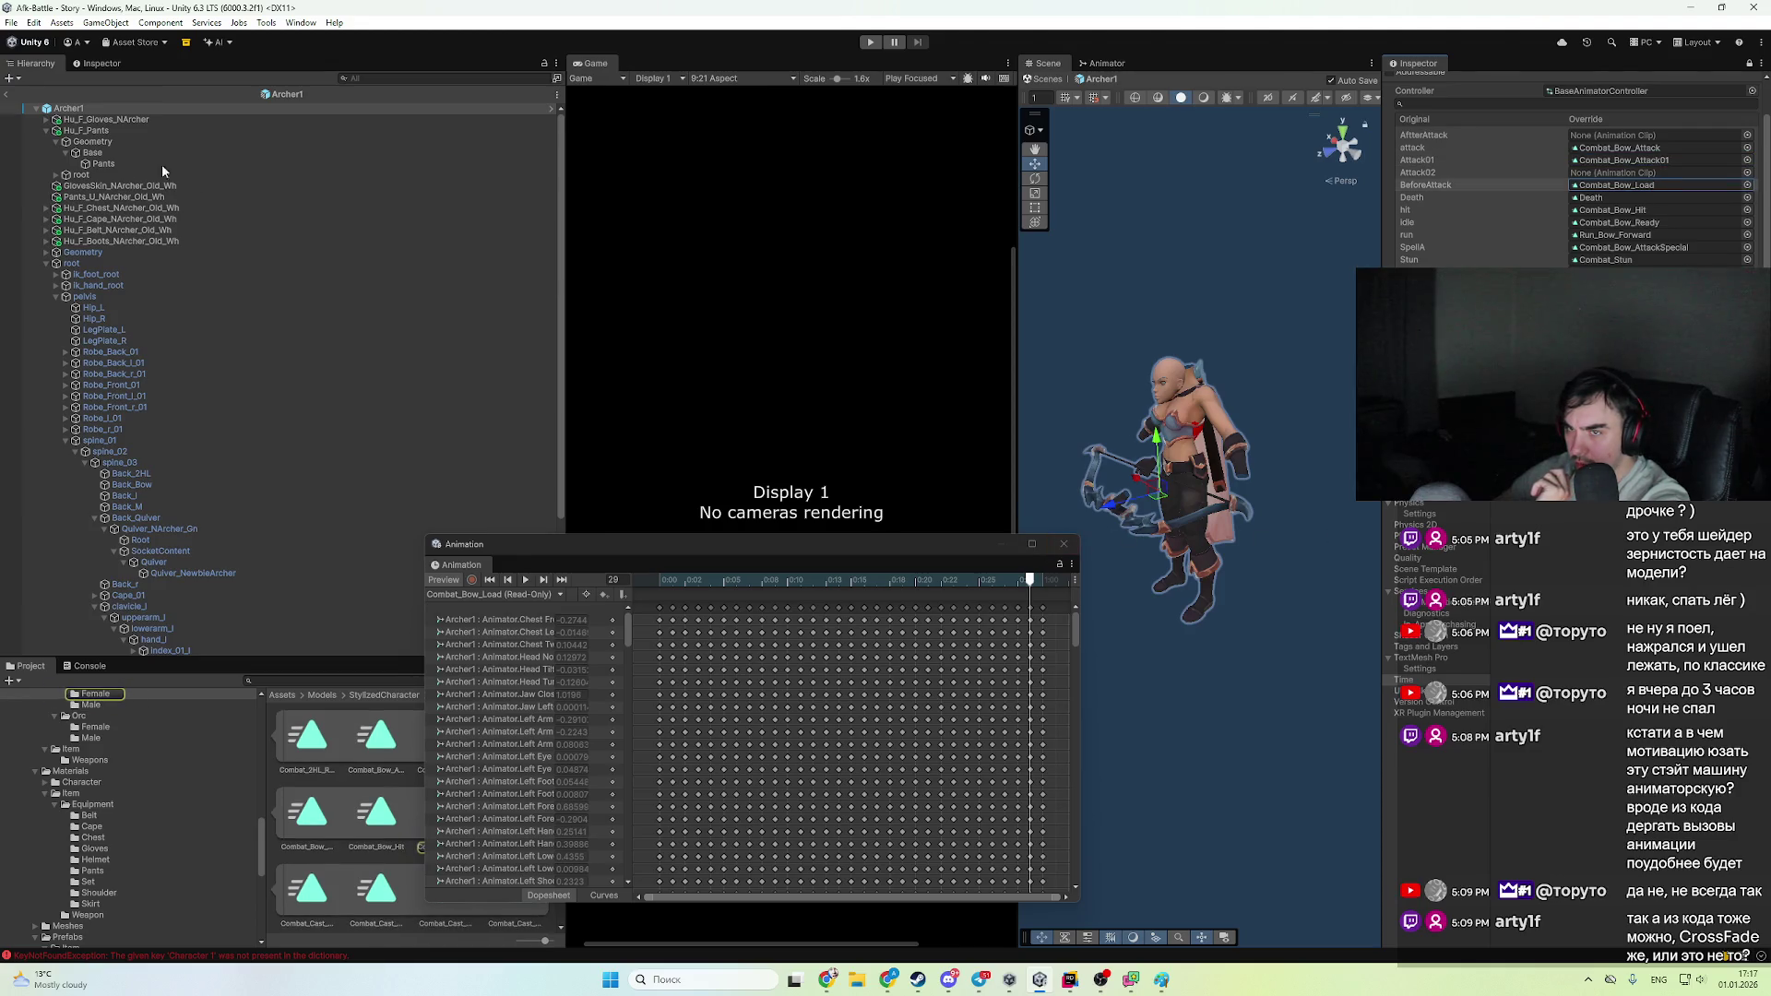
click(11, 96)
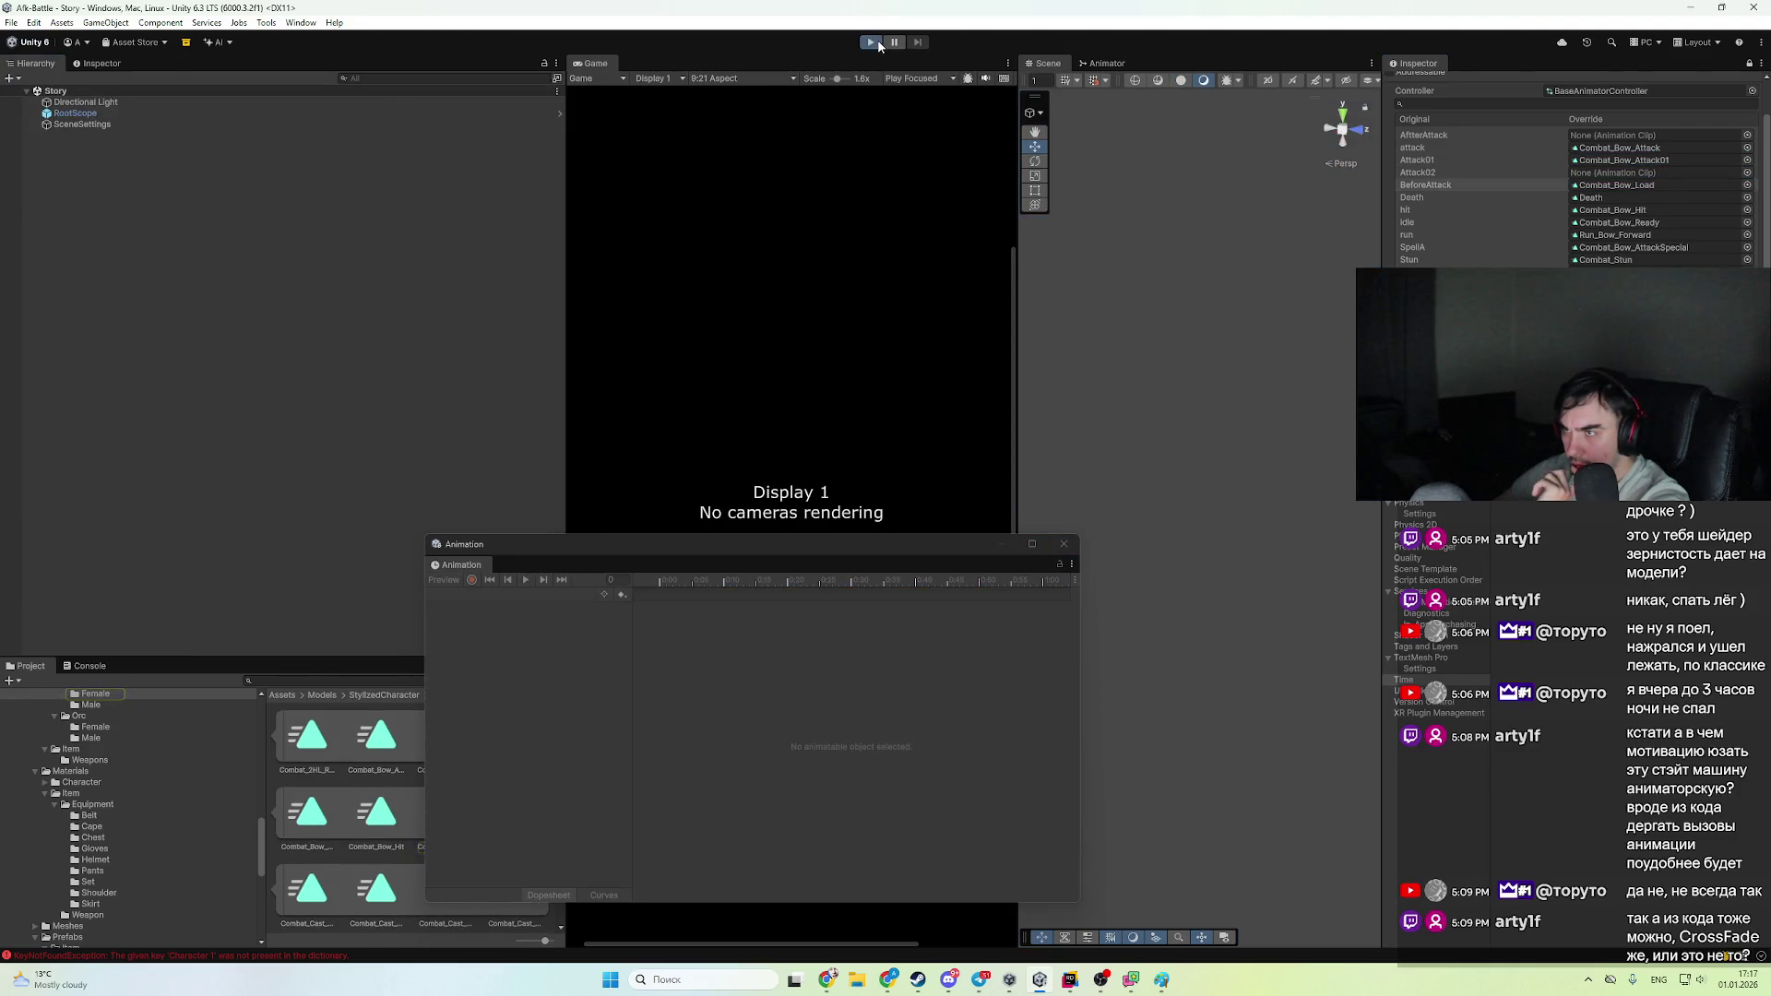
- Test-run the battle, inspect the running archer's animation, and stop the game
click(873, 42)
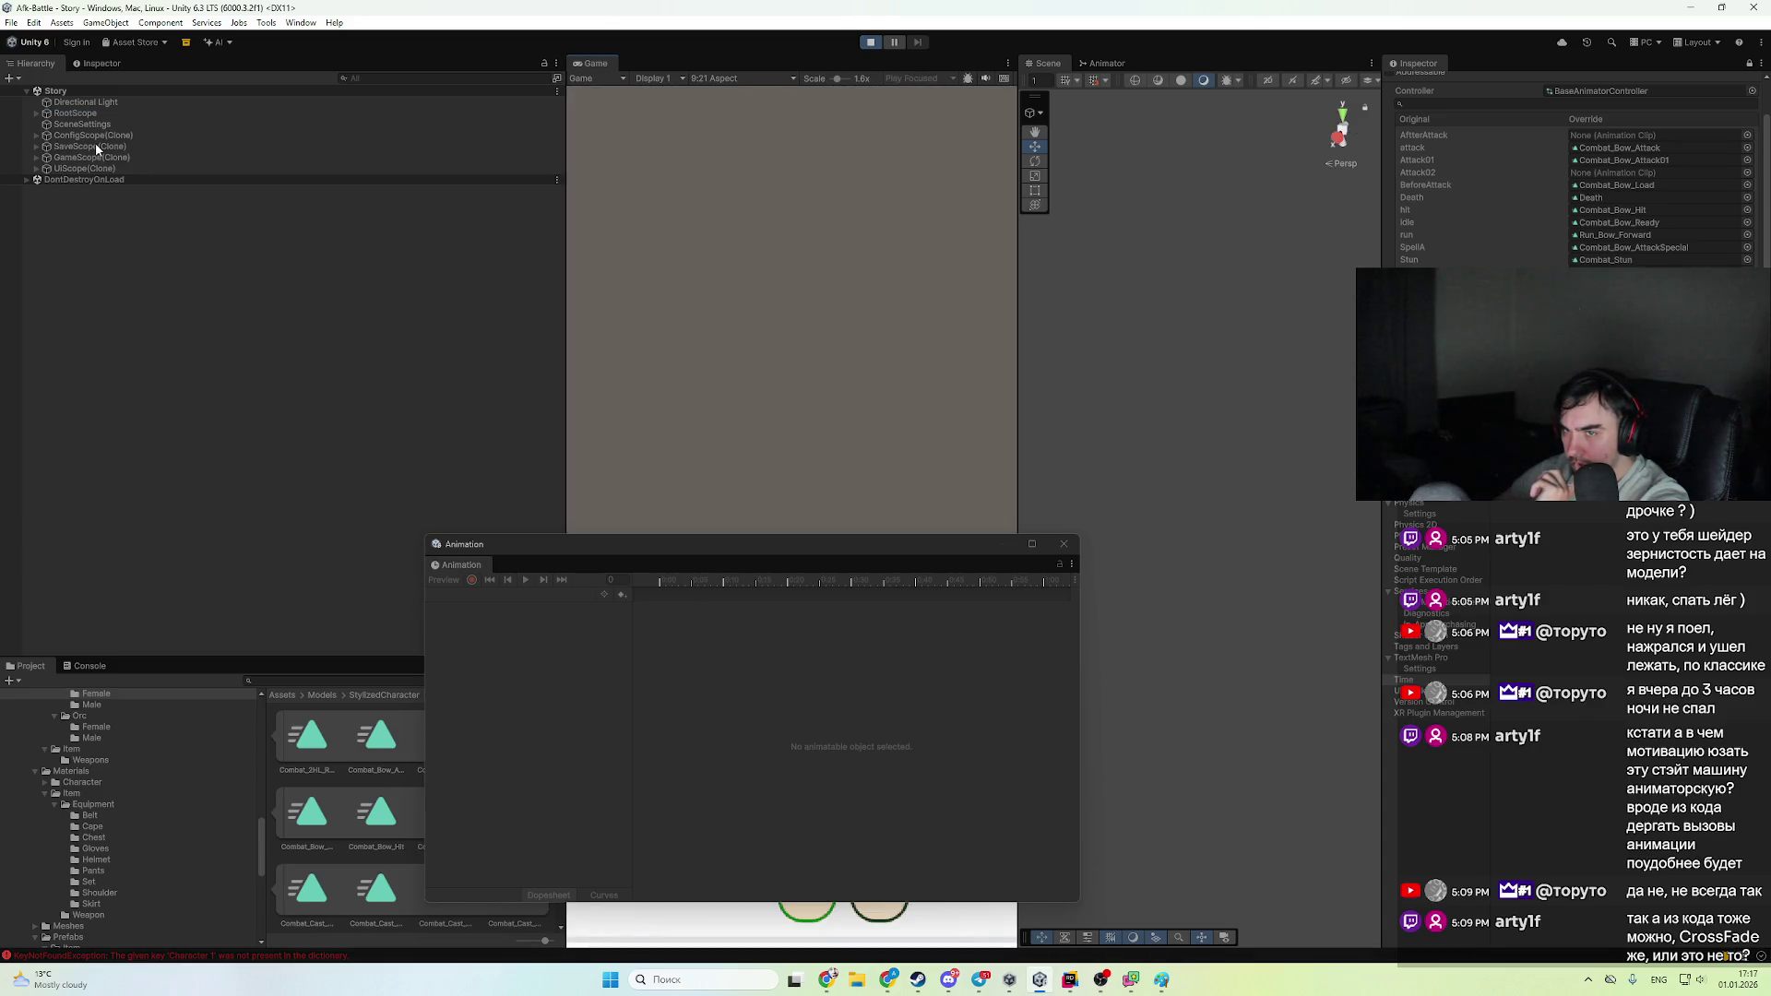
click(132, 181)
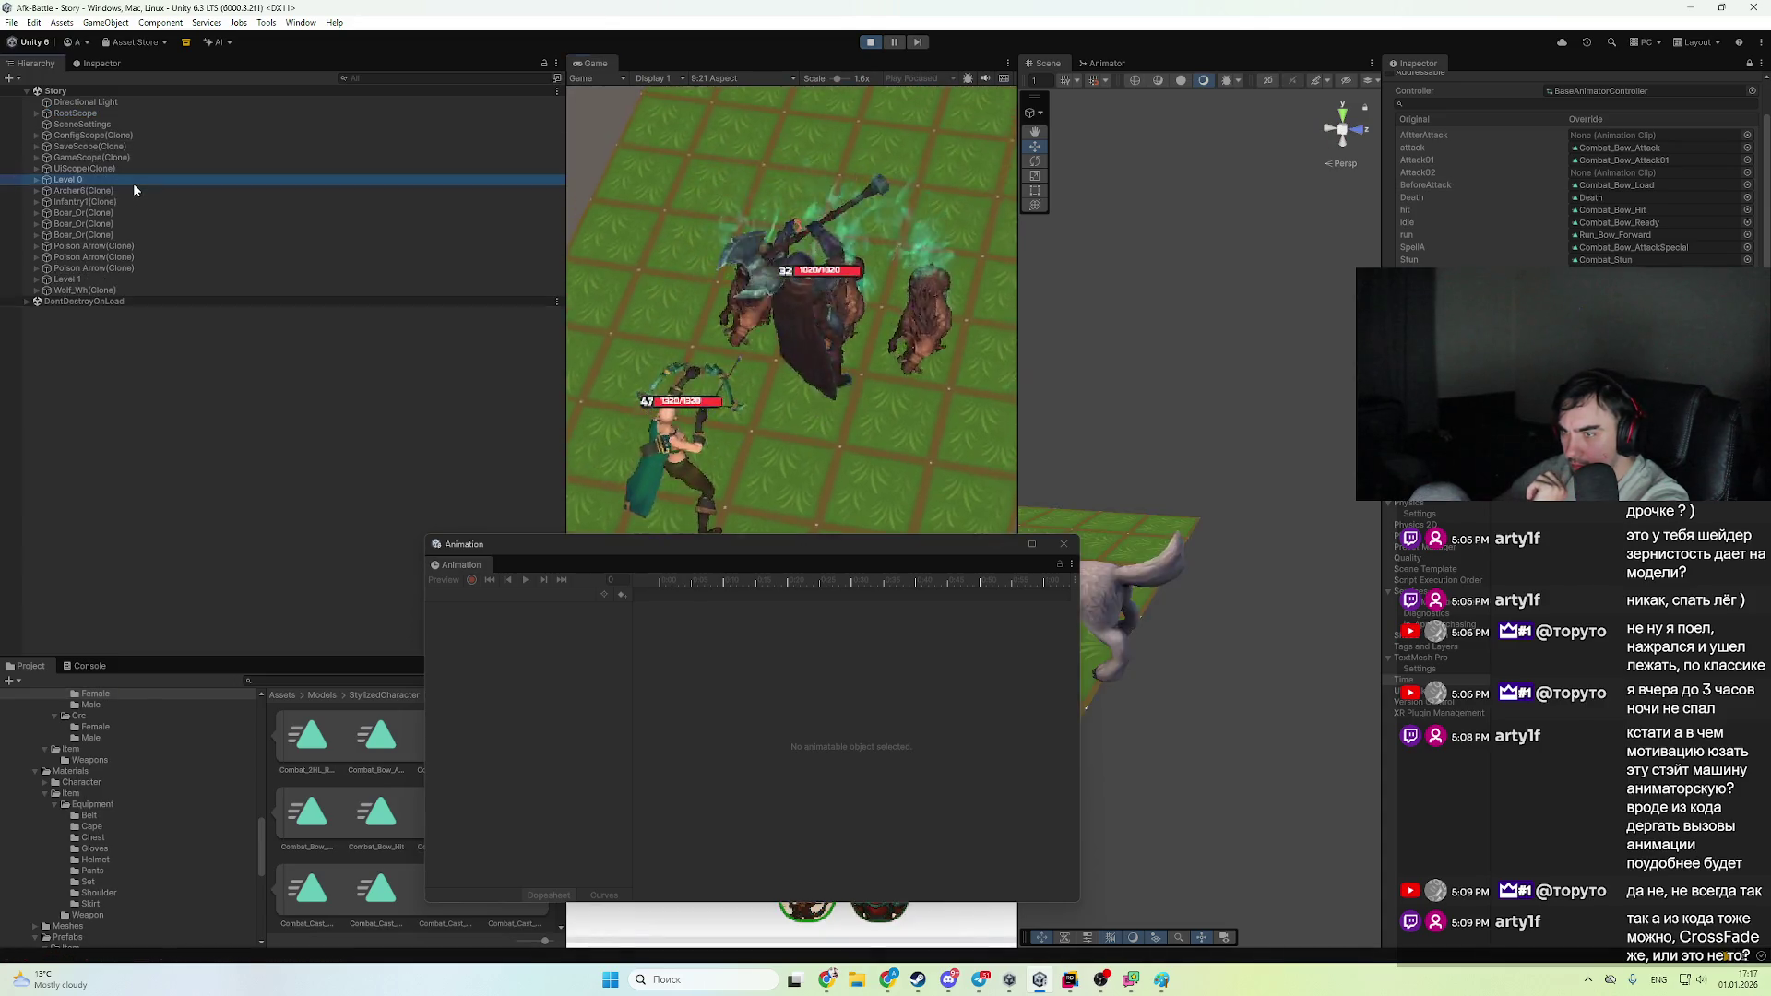
click(130, 190)
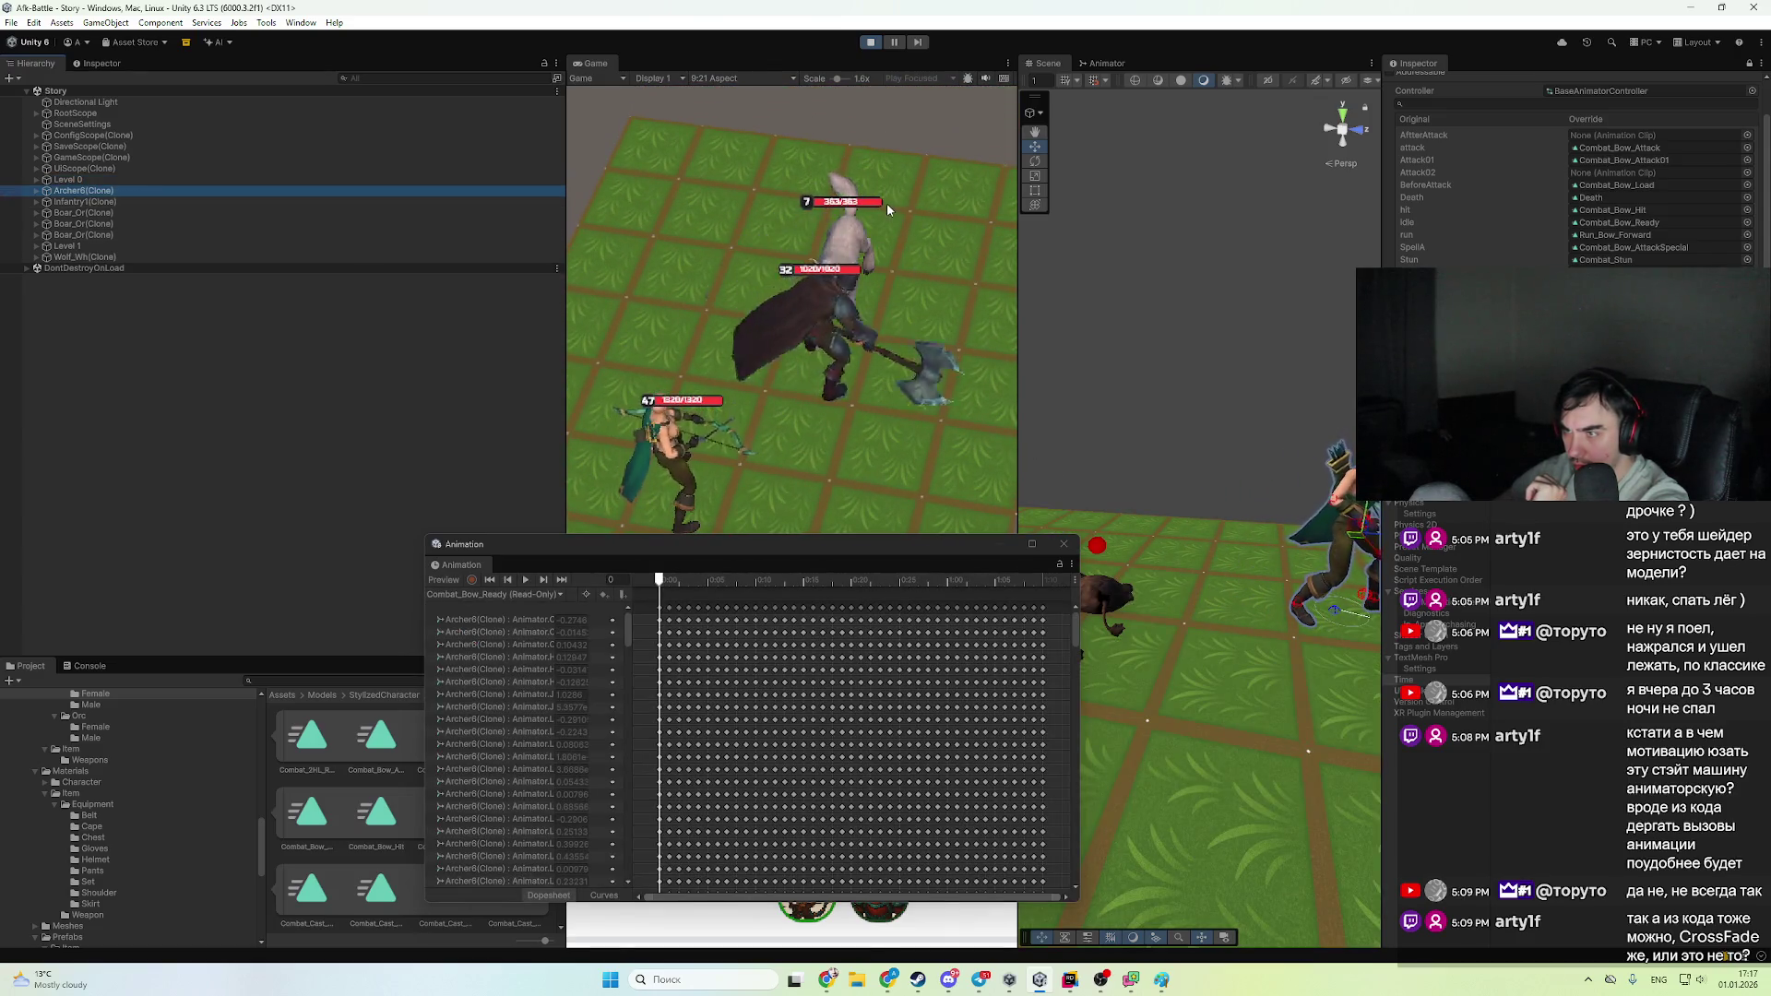
click(870, 42)
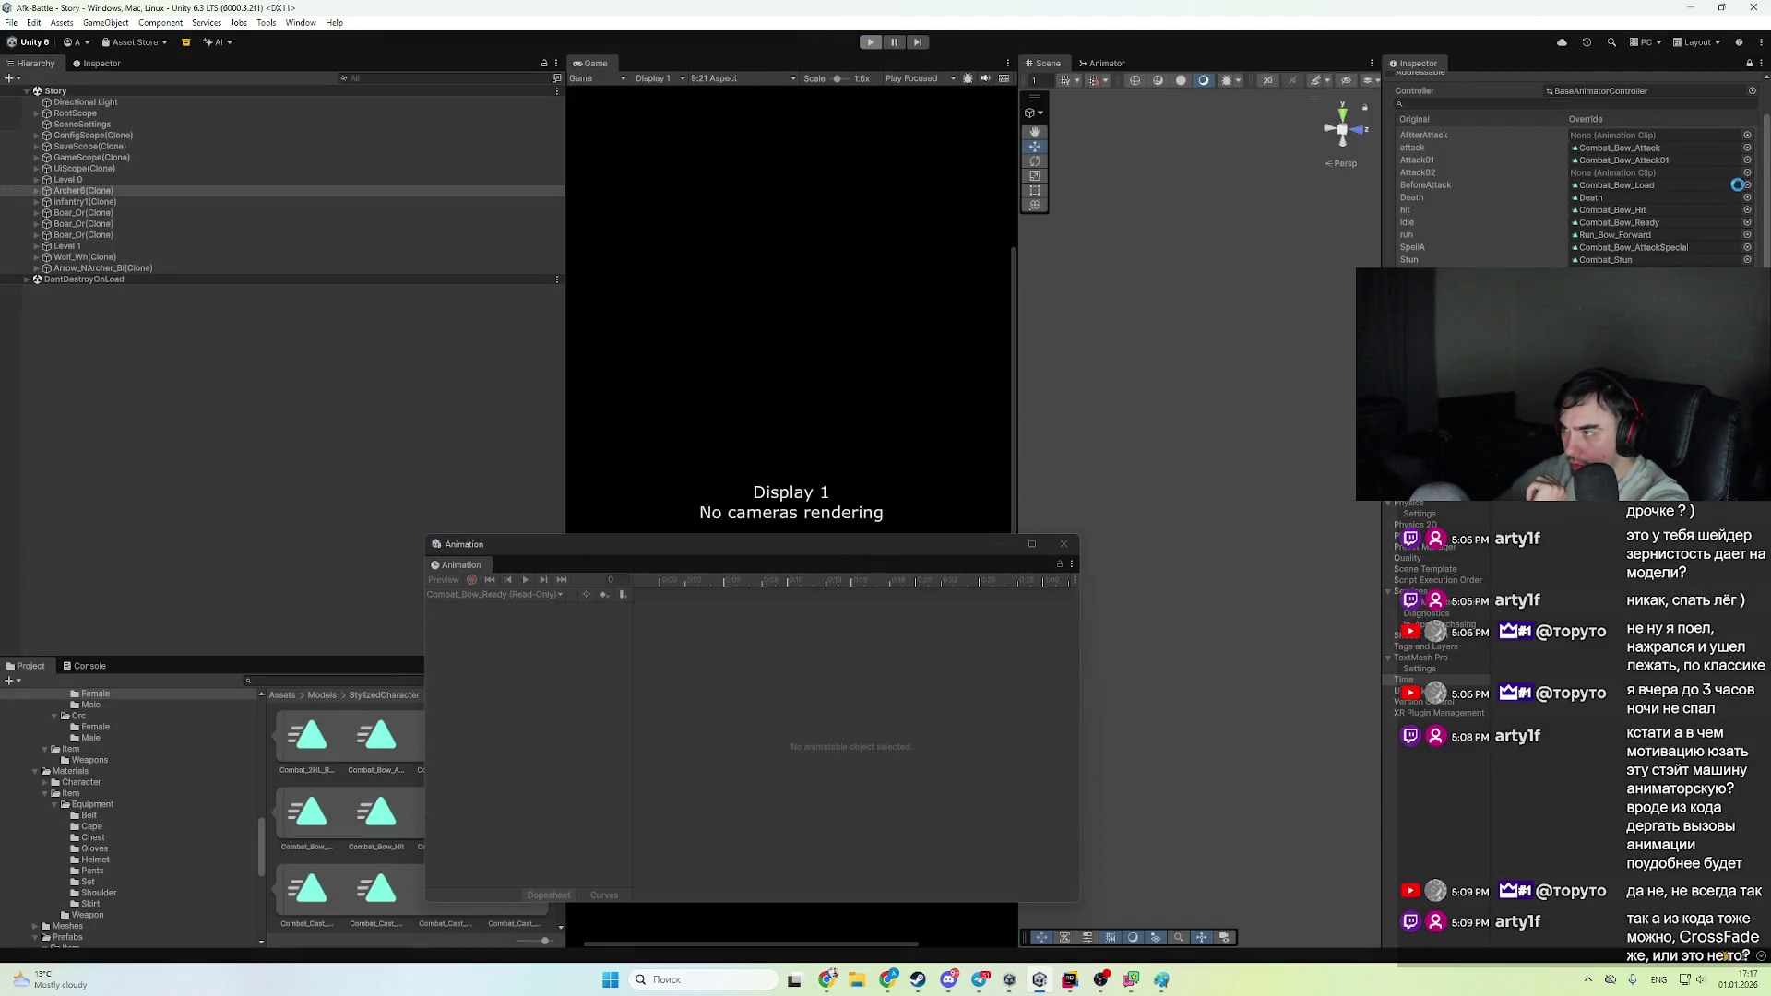
- Set the BeforeAttack override to None and run the battle again to test it
click(1746, 184)
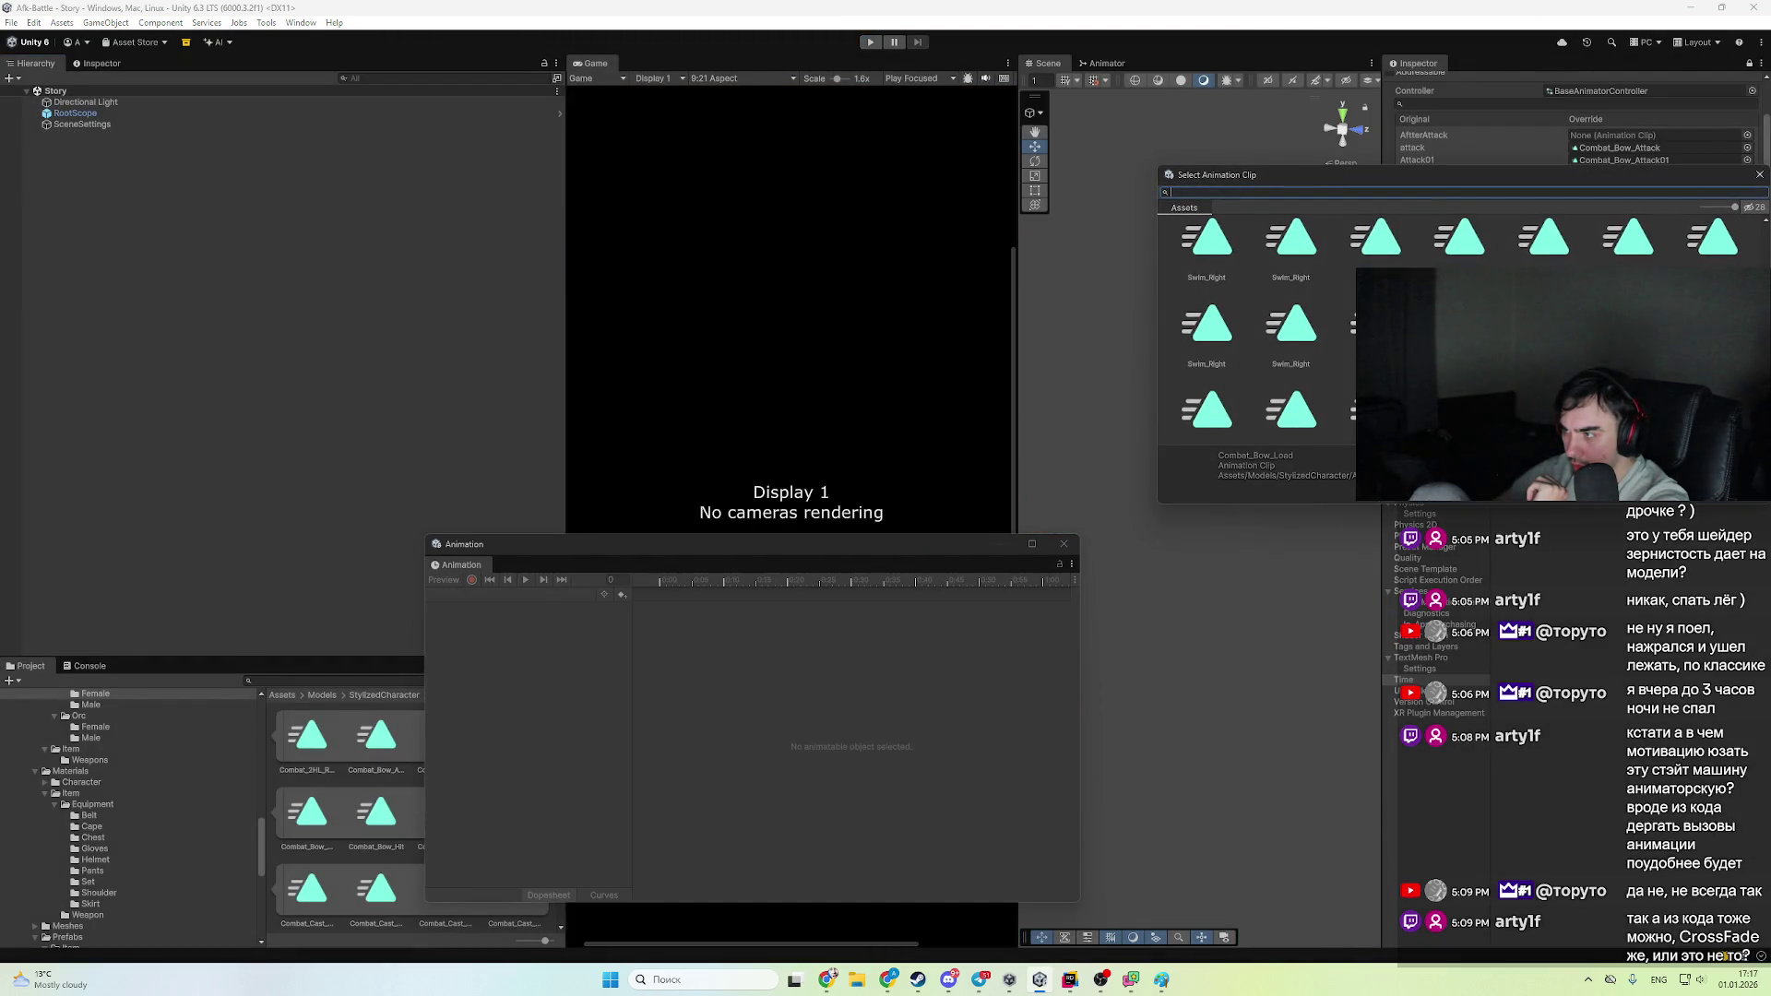
double_click(1203, 260)
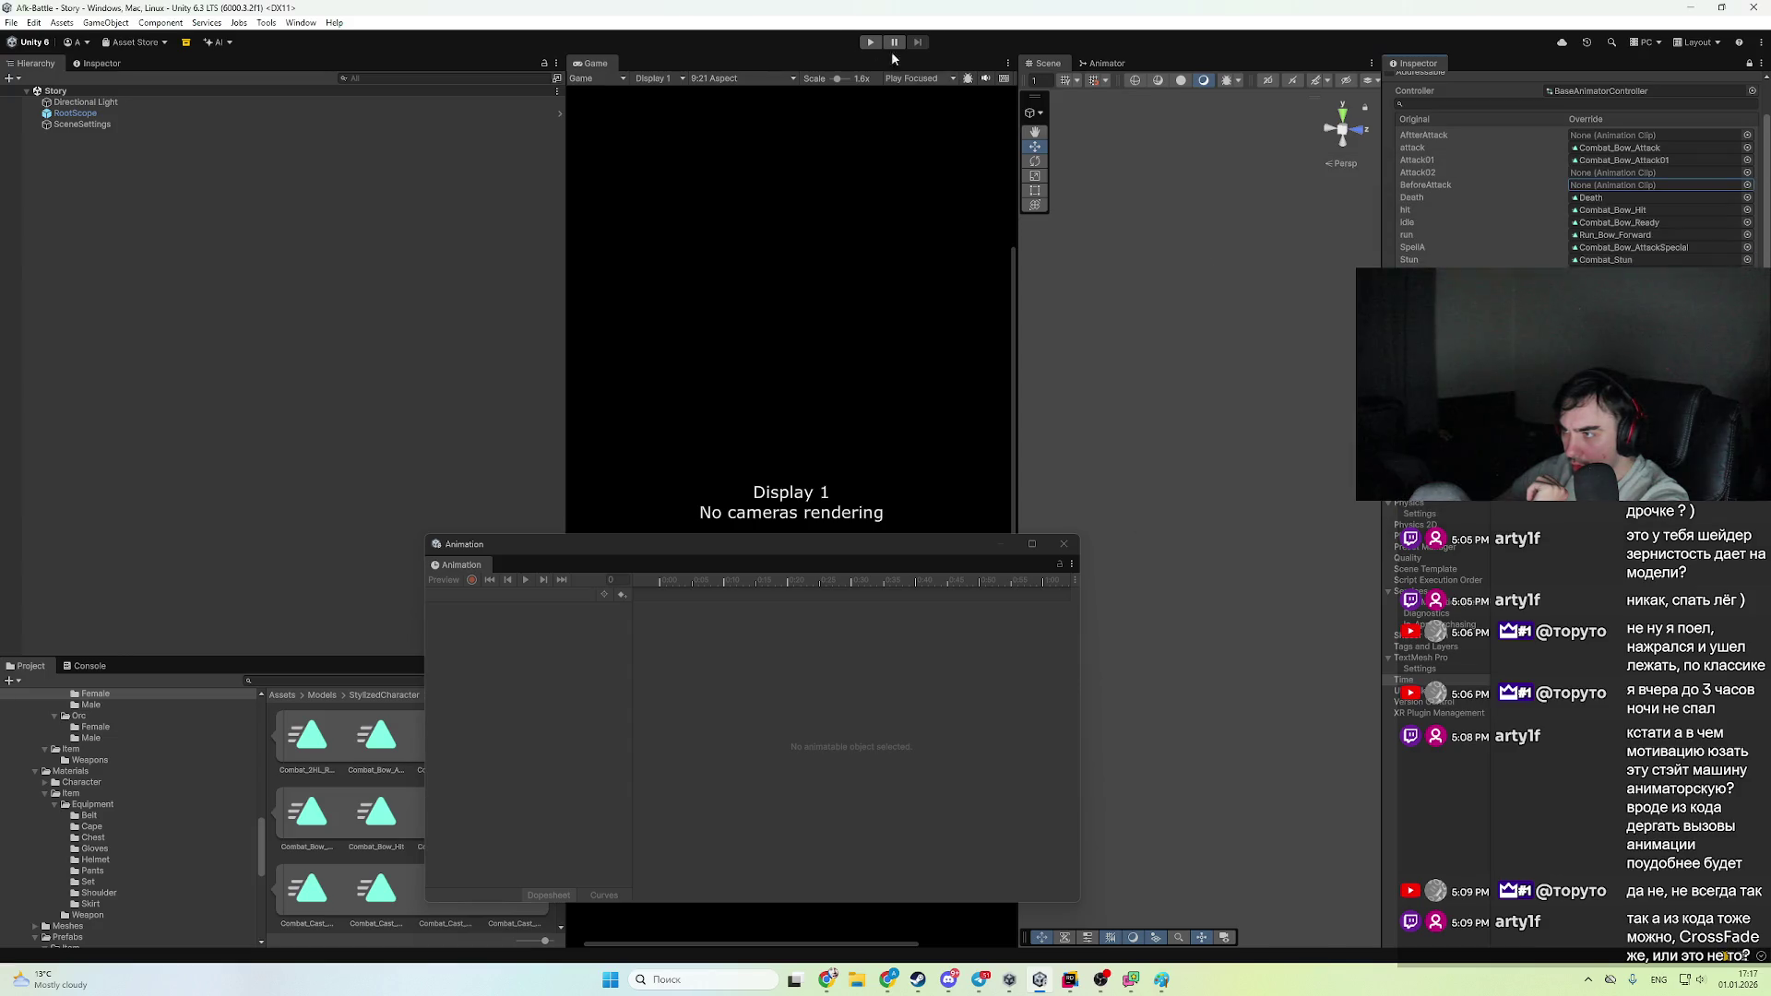
click(870, 42)
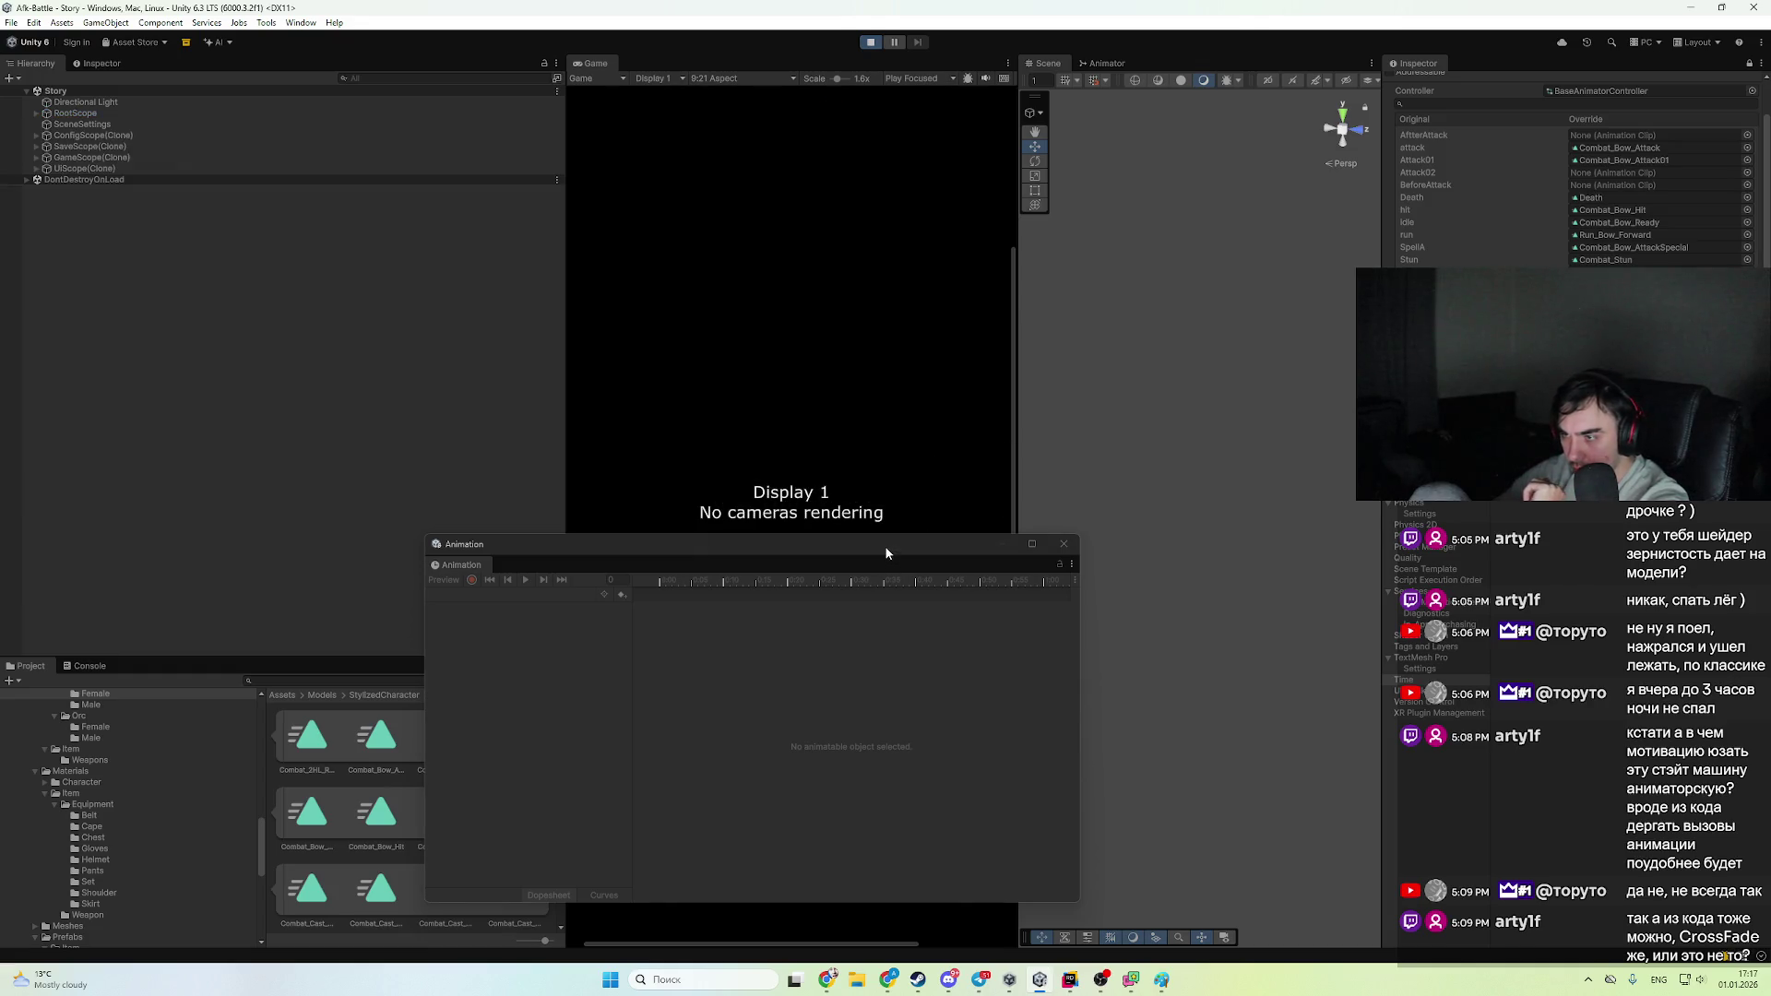
drag(893, 545, 992, 622)
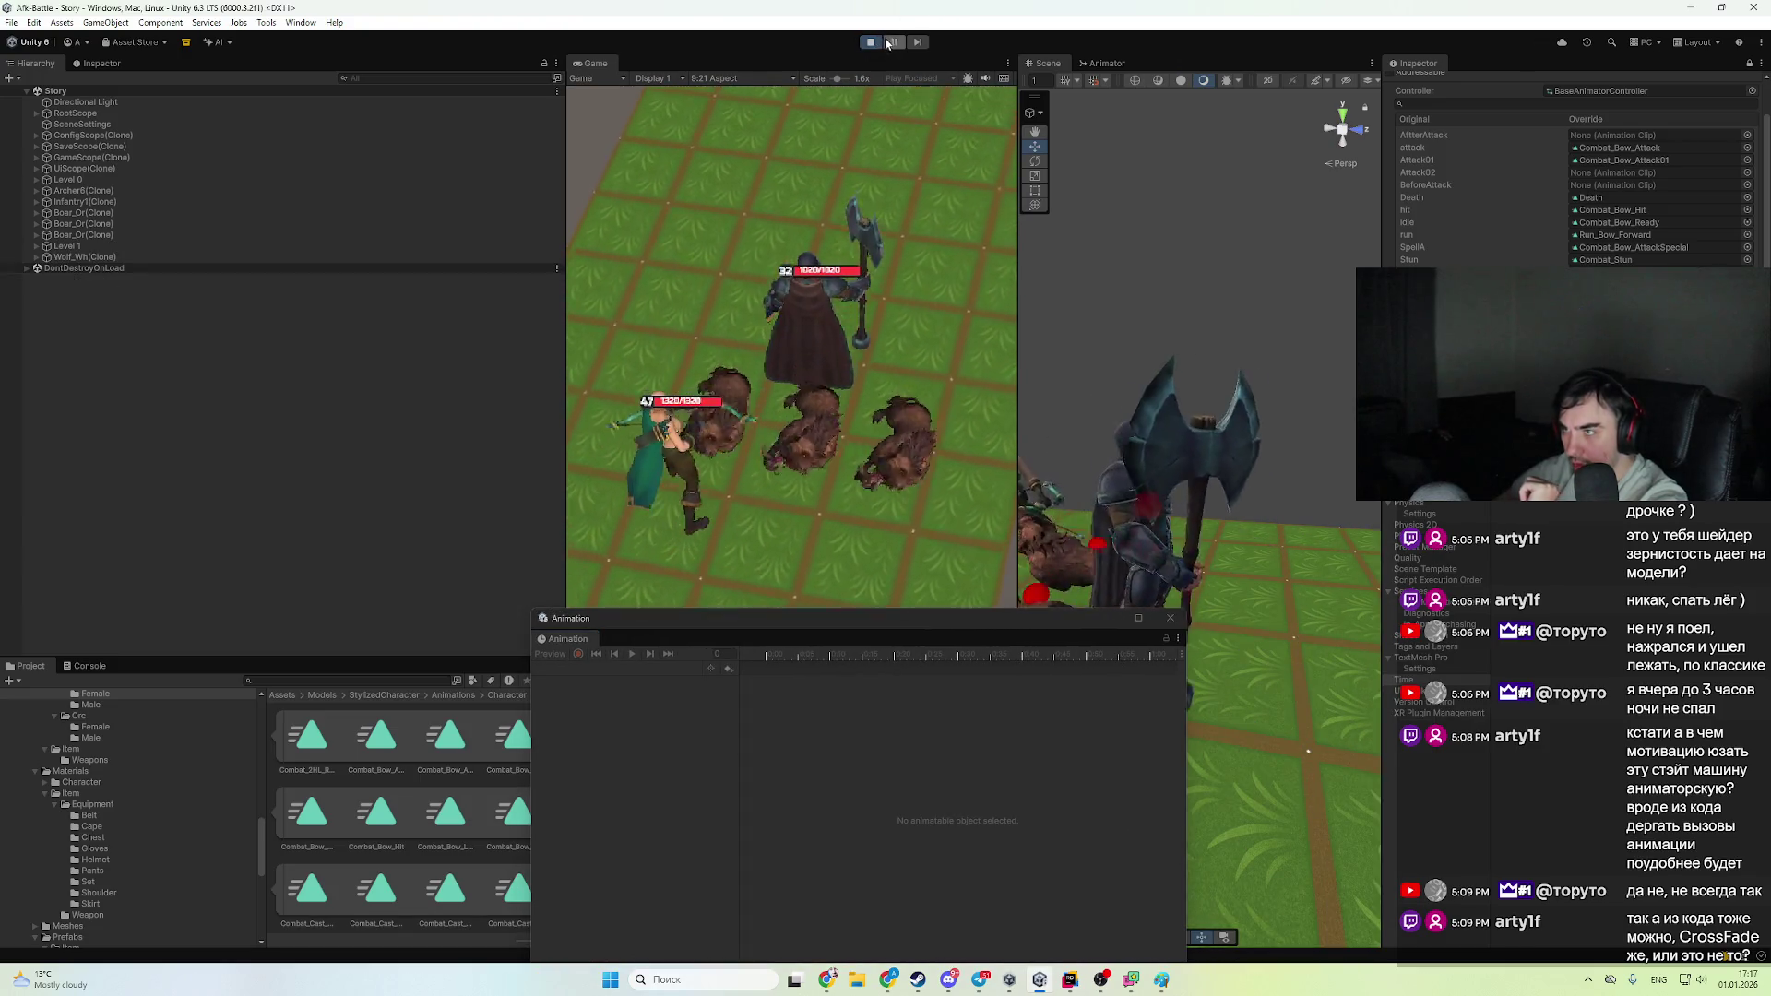
key(ctrl+p)
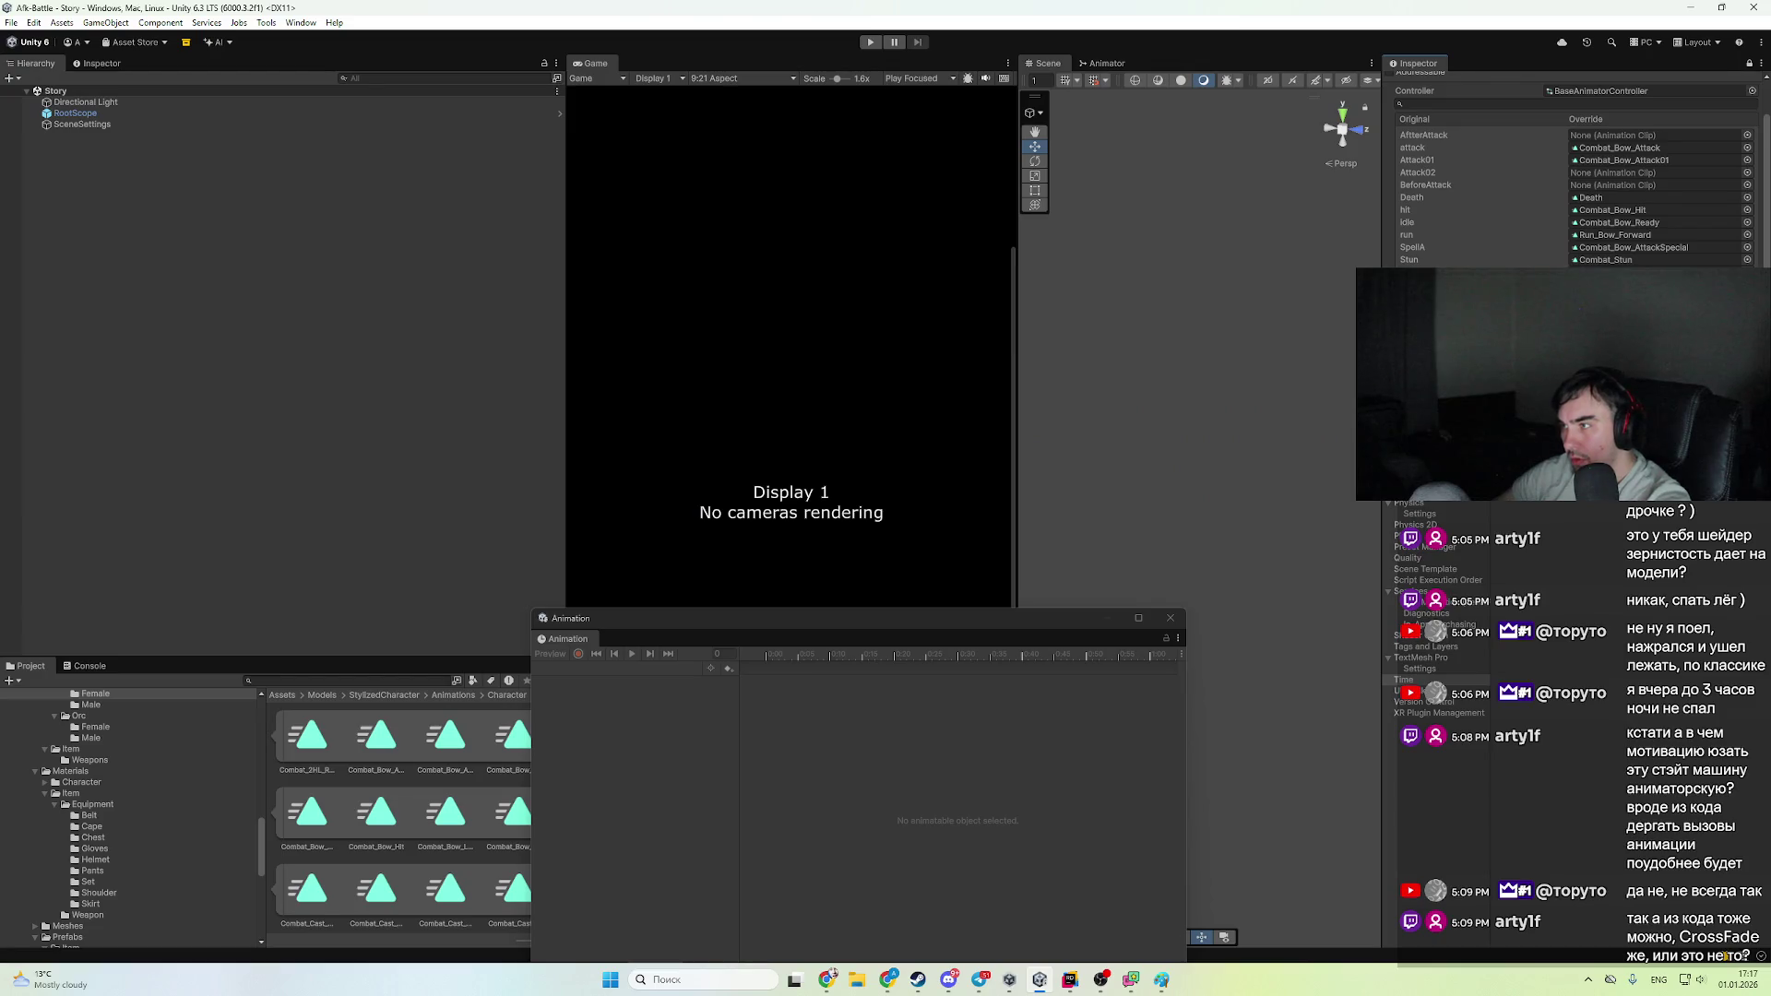
- Review the archer override clips, close the Animation timeline and resize the asset browser
click(1503, 262)
click(1632, 199)
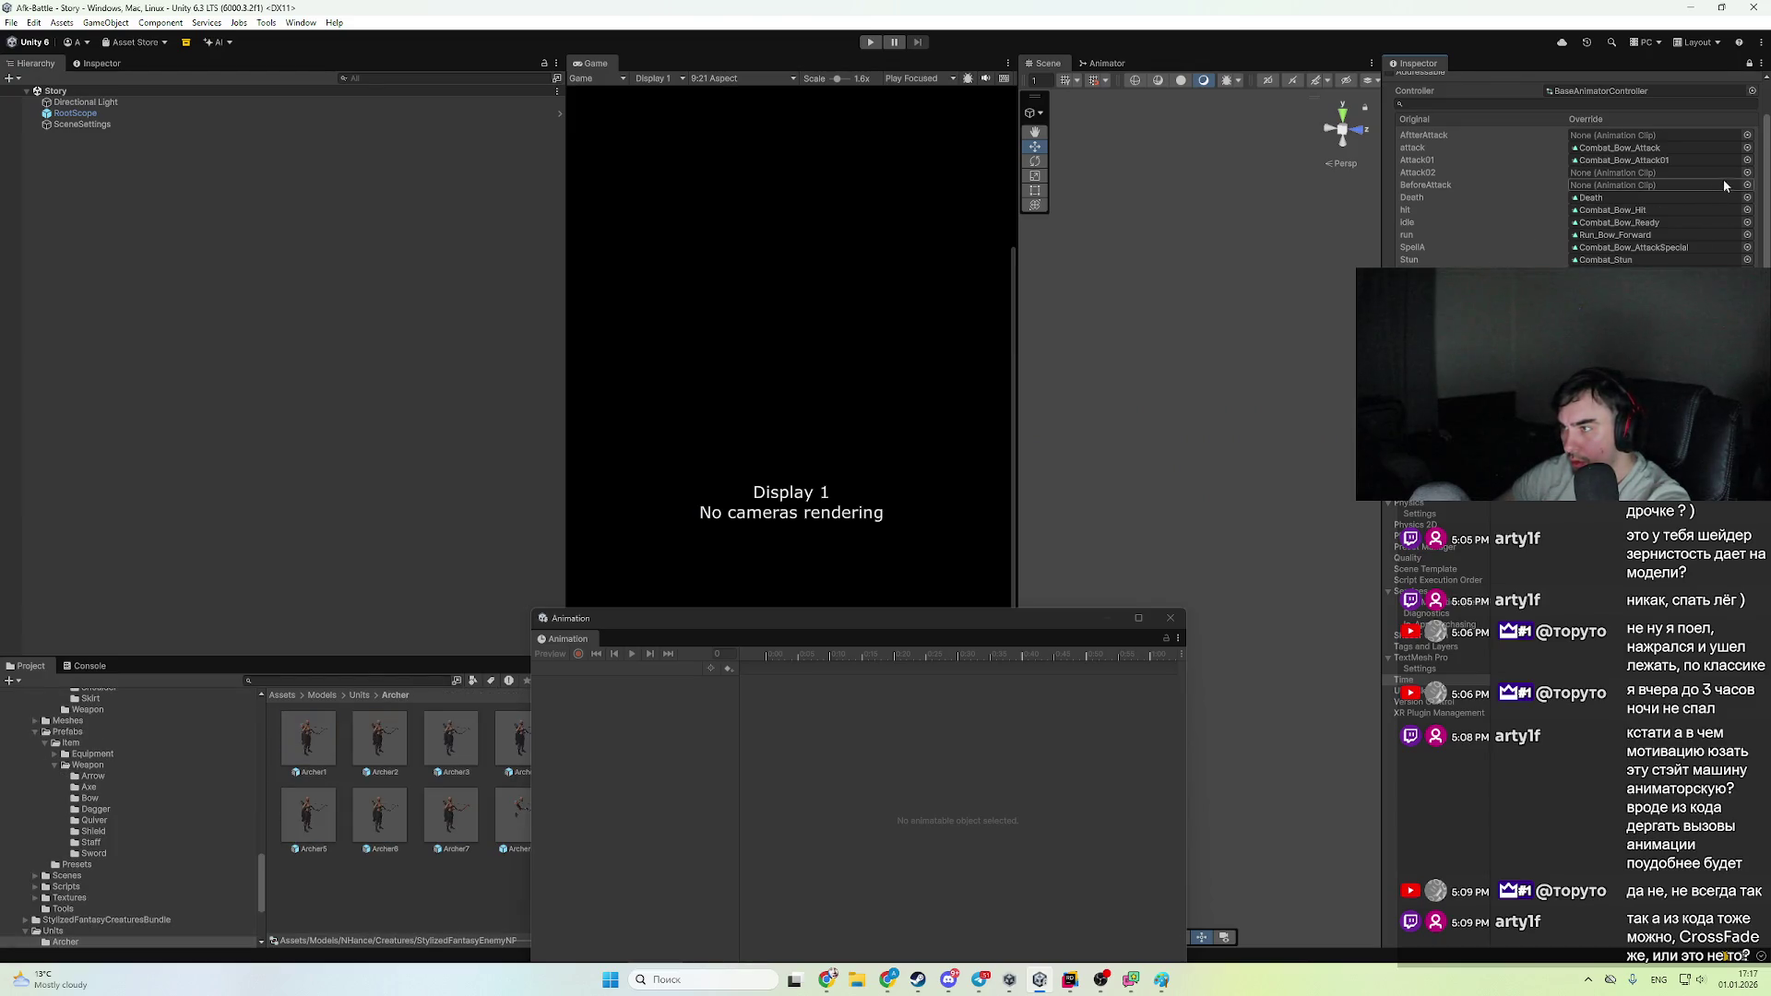
click(1746, 185)
click(1708, 160)
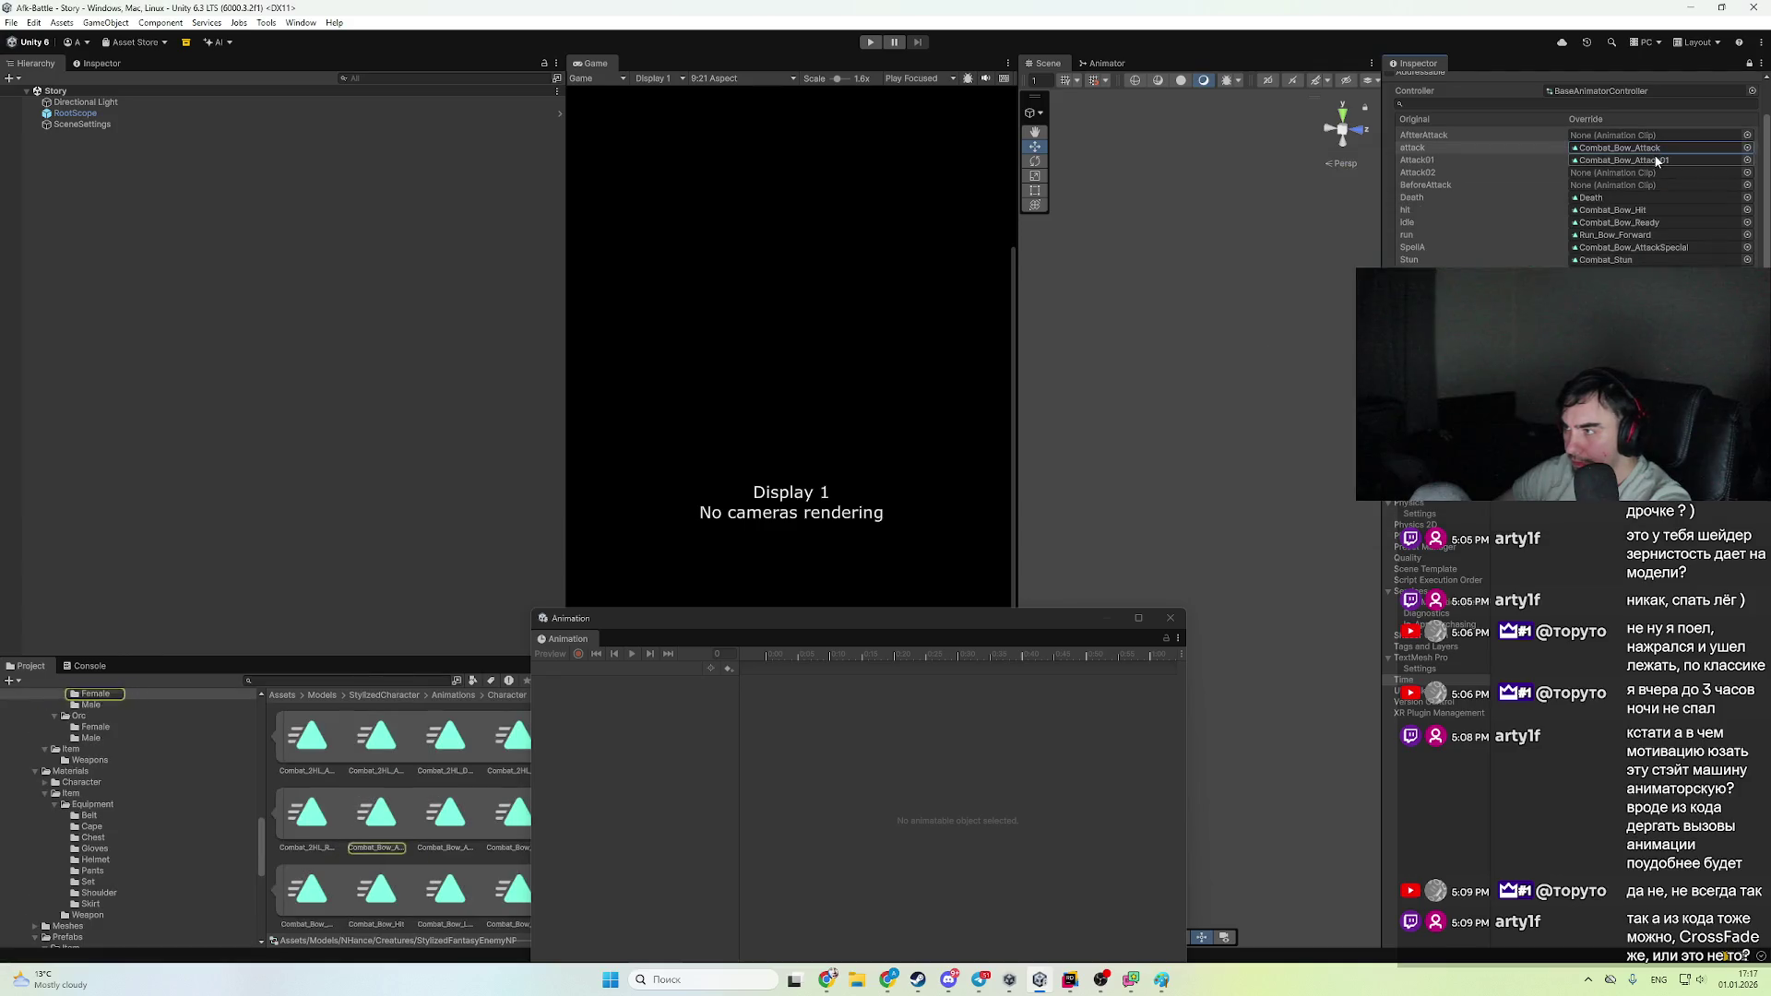
click(329, 881)
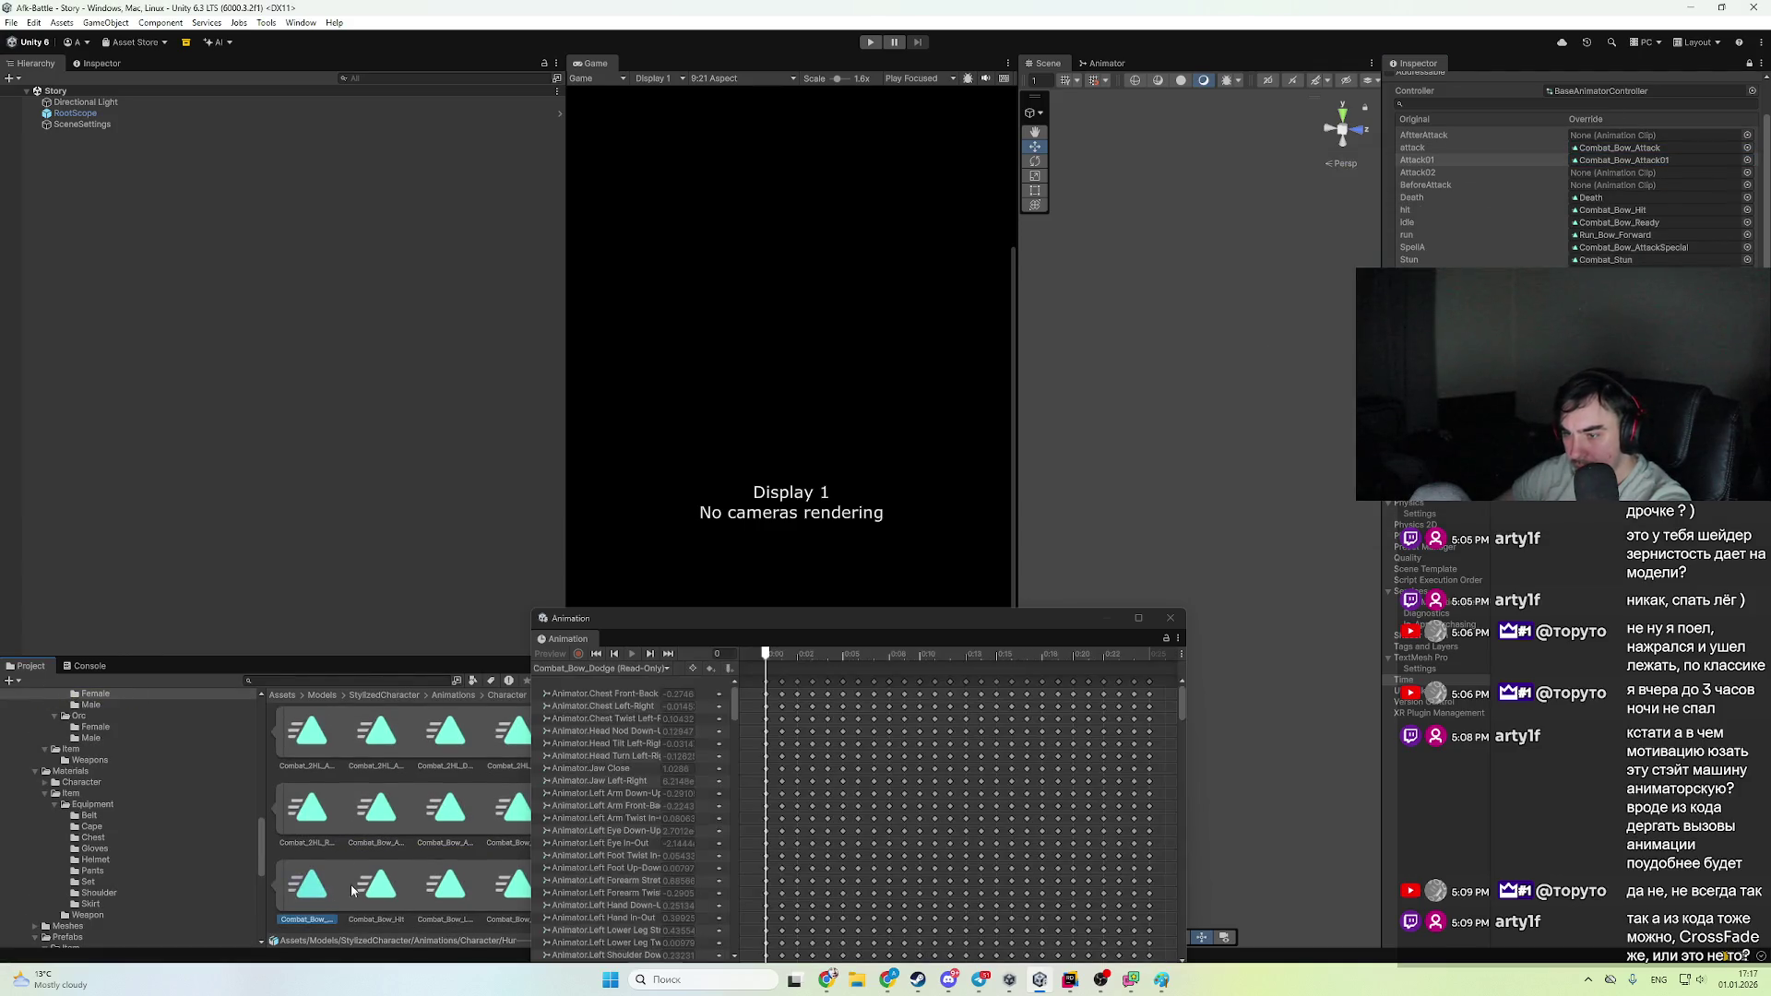
click(1170, 618)
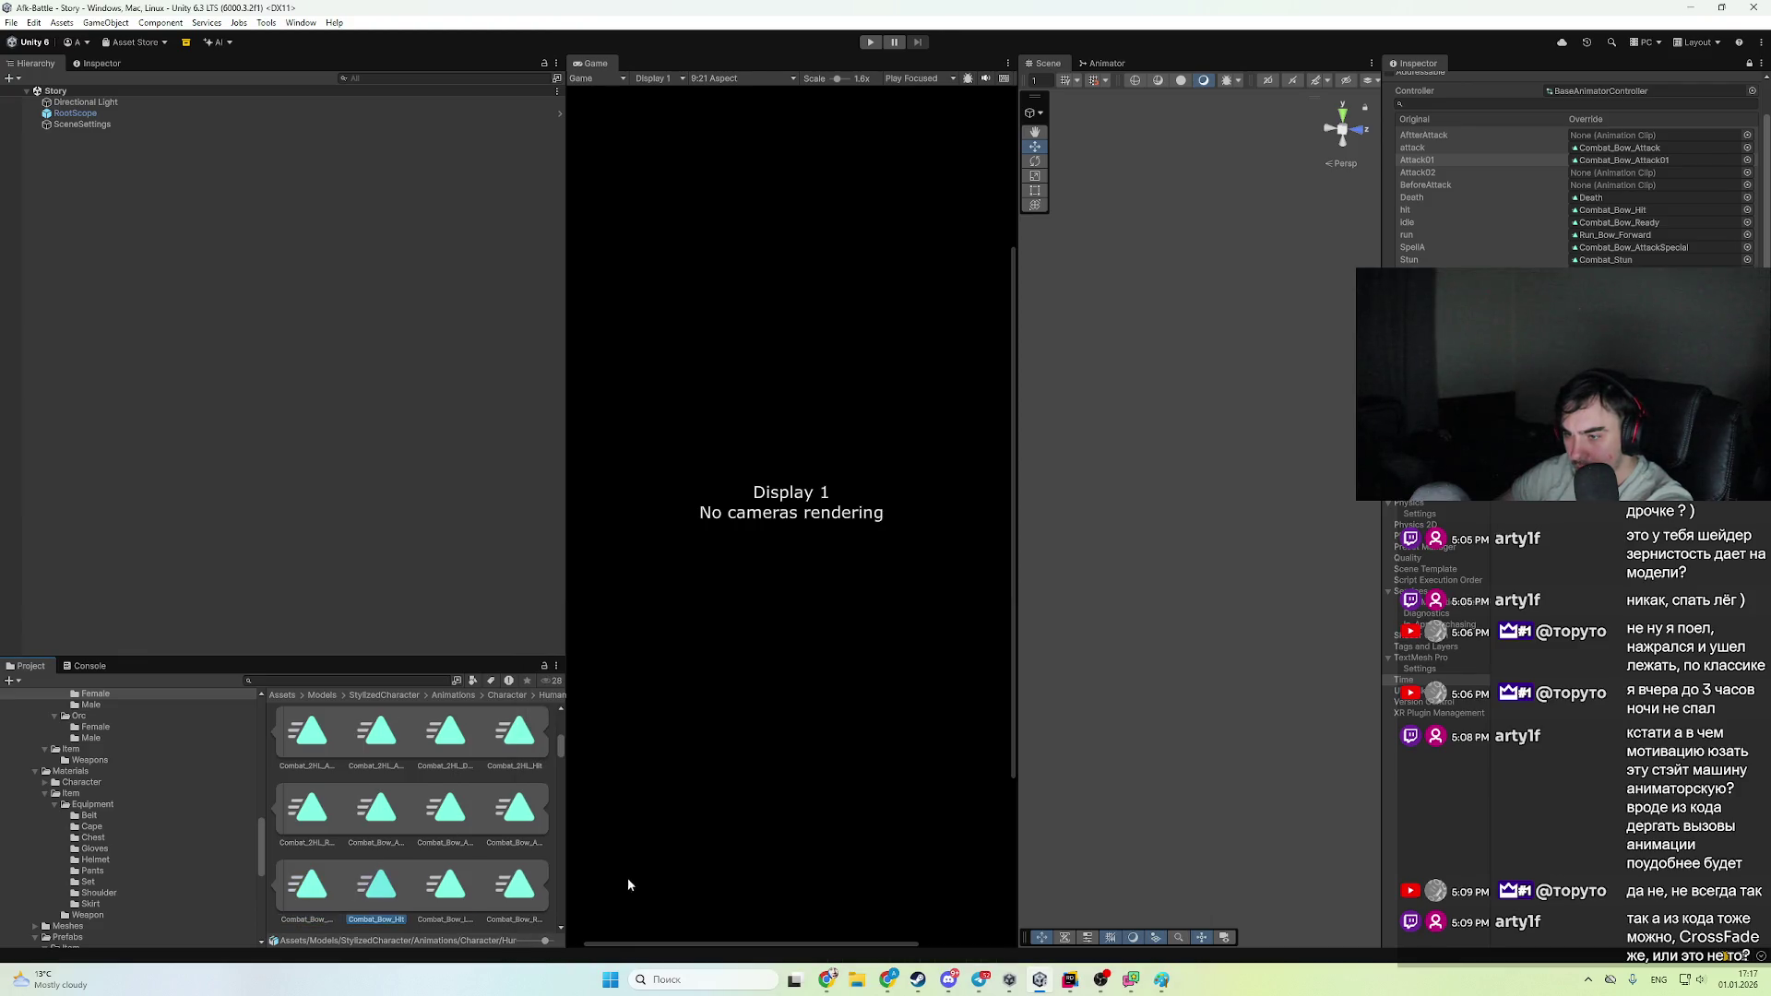
drag(569, 865, 710, 865)
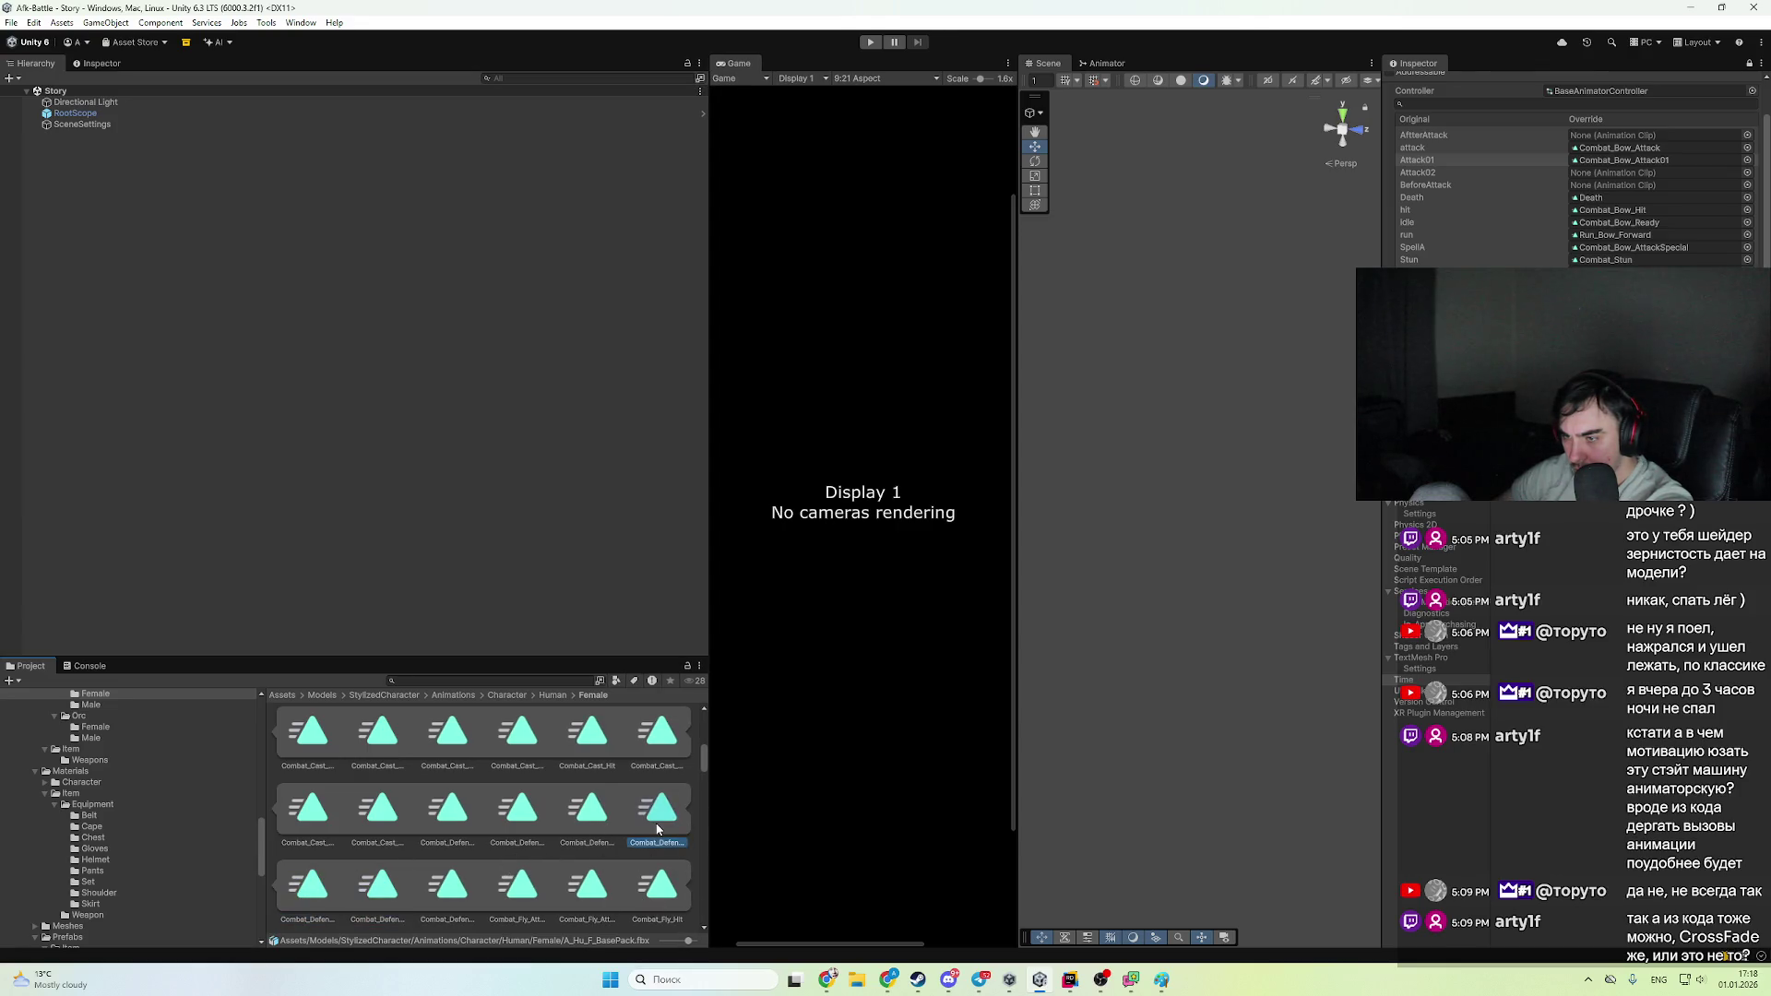
drag(707, 821, 661, 818)
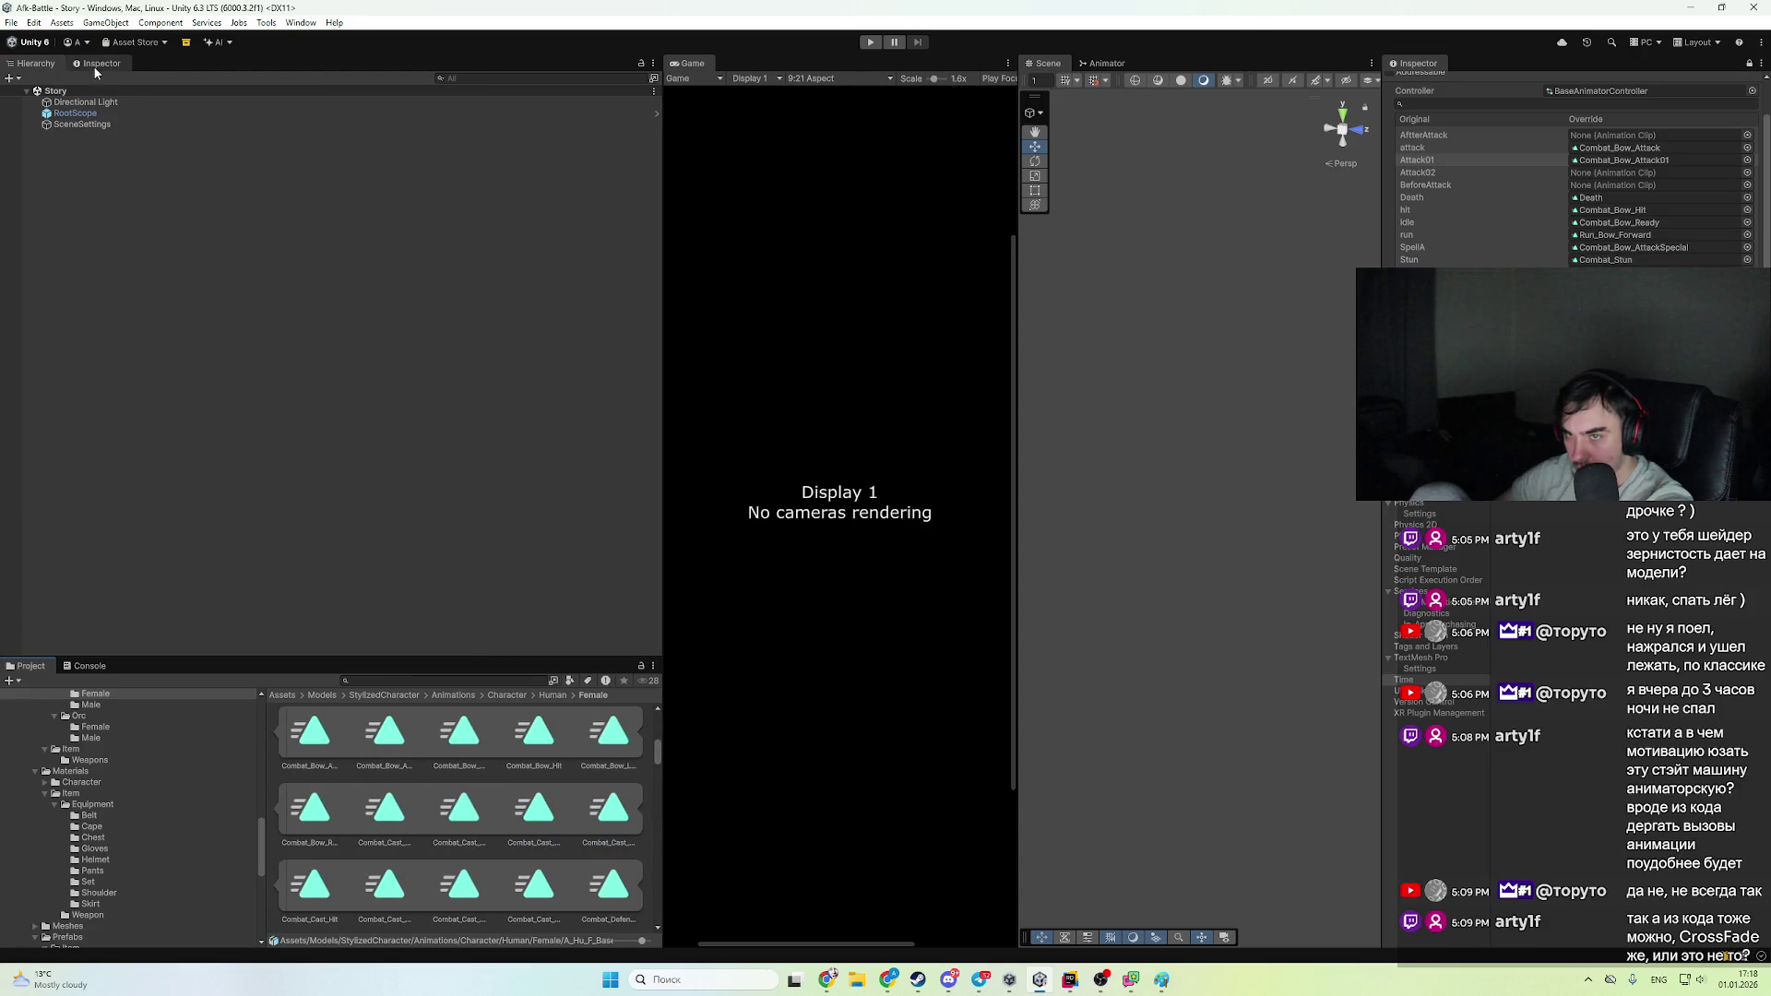
- Drag Combat_Bow_Load onto the BeforeAttack override field, then open BaseAnimatorController's graph
click(96, 66)
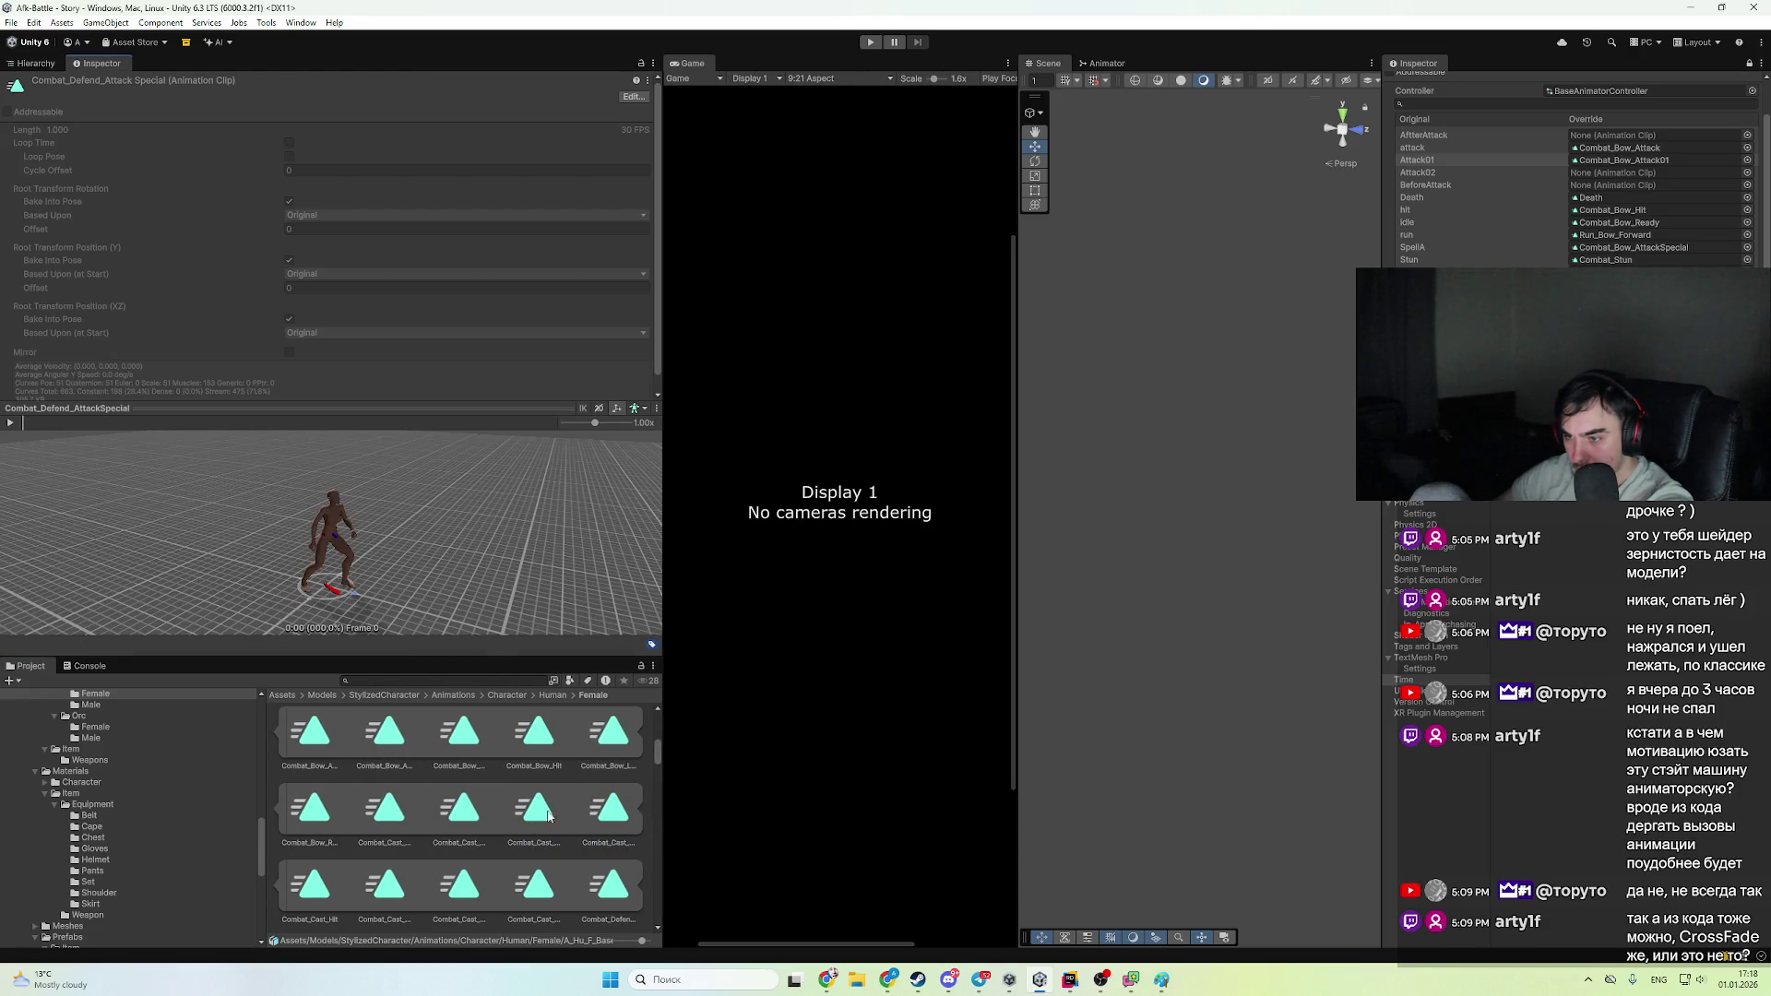
key(Left)
key(Up)
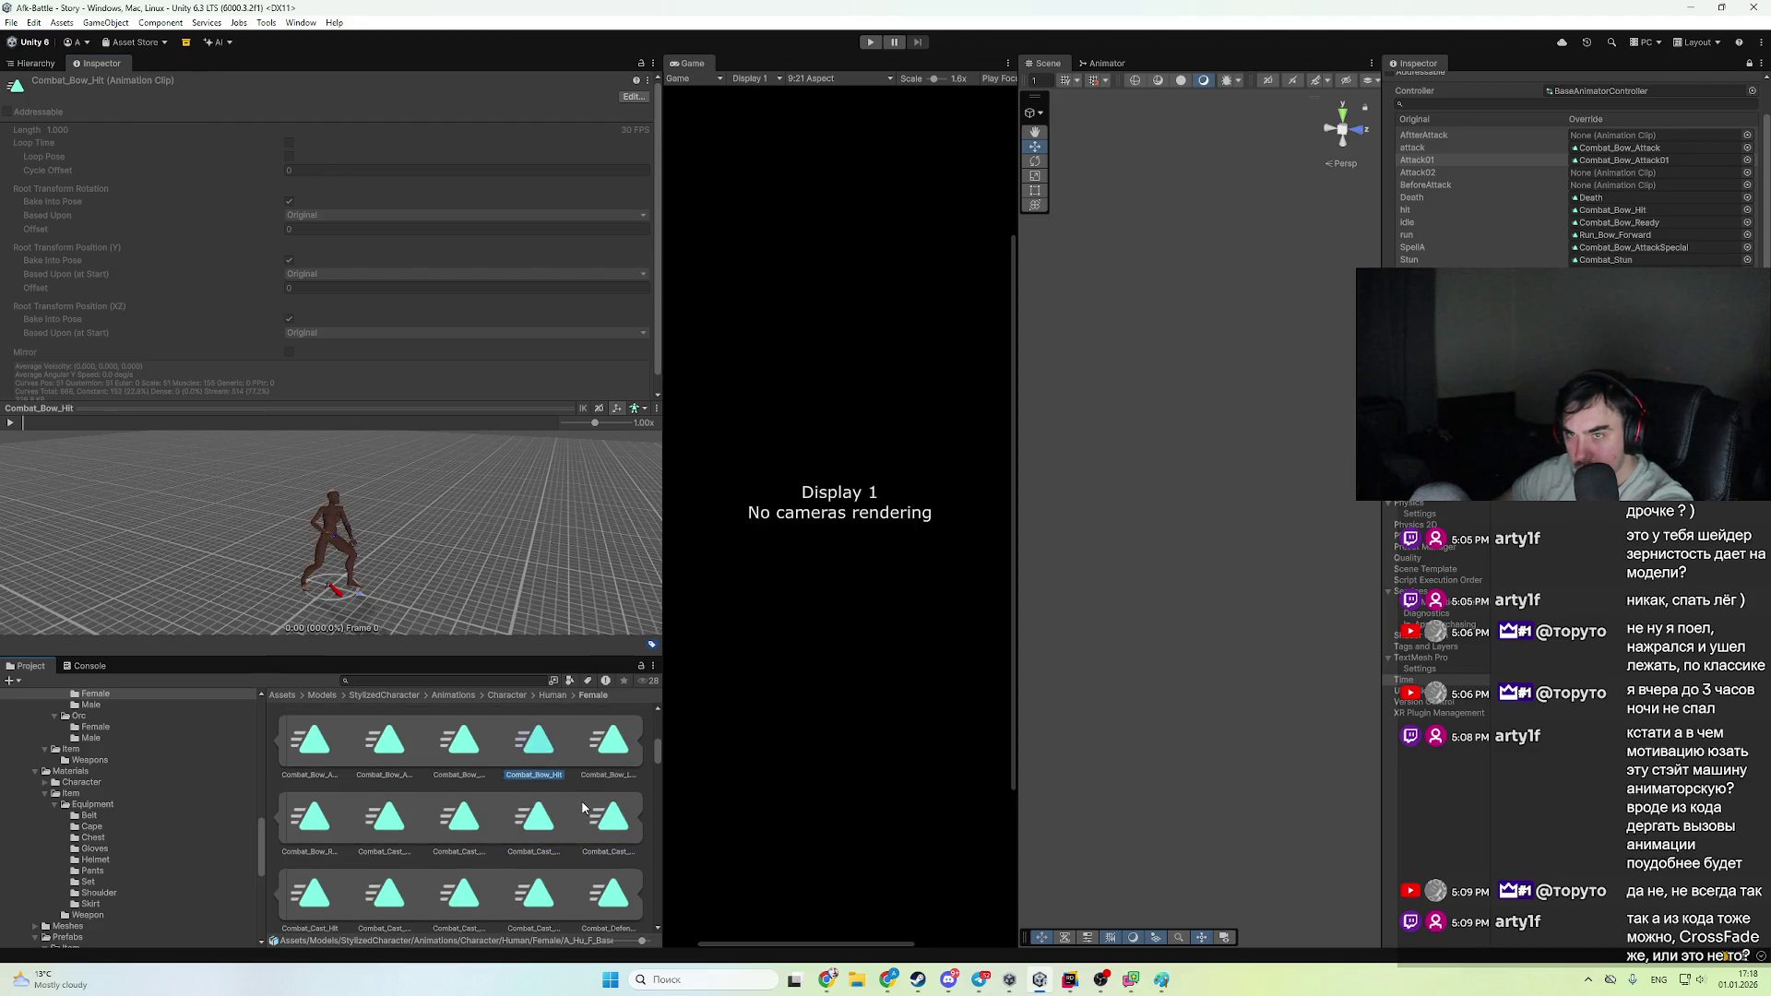
key(Right)
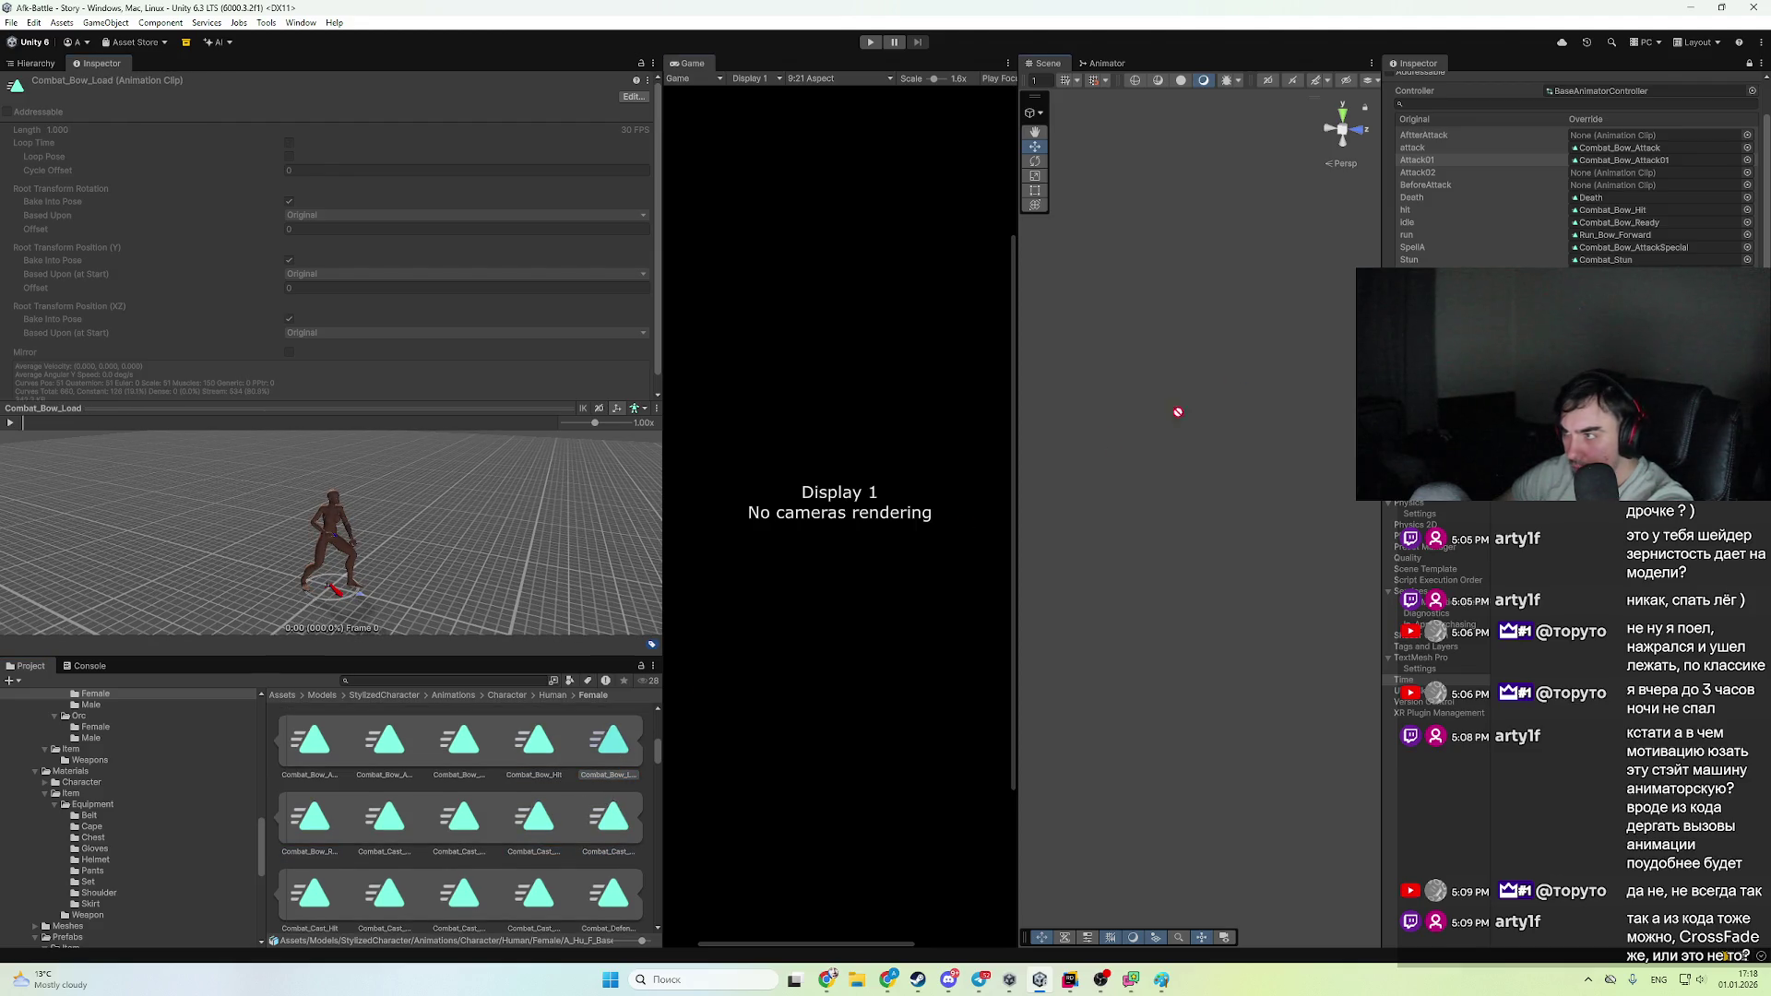
drag(1177, 412, 1638, 187)
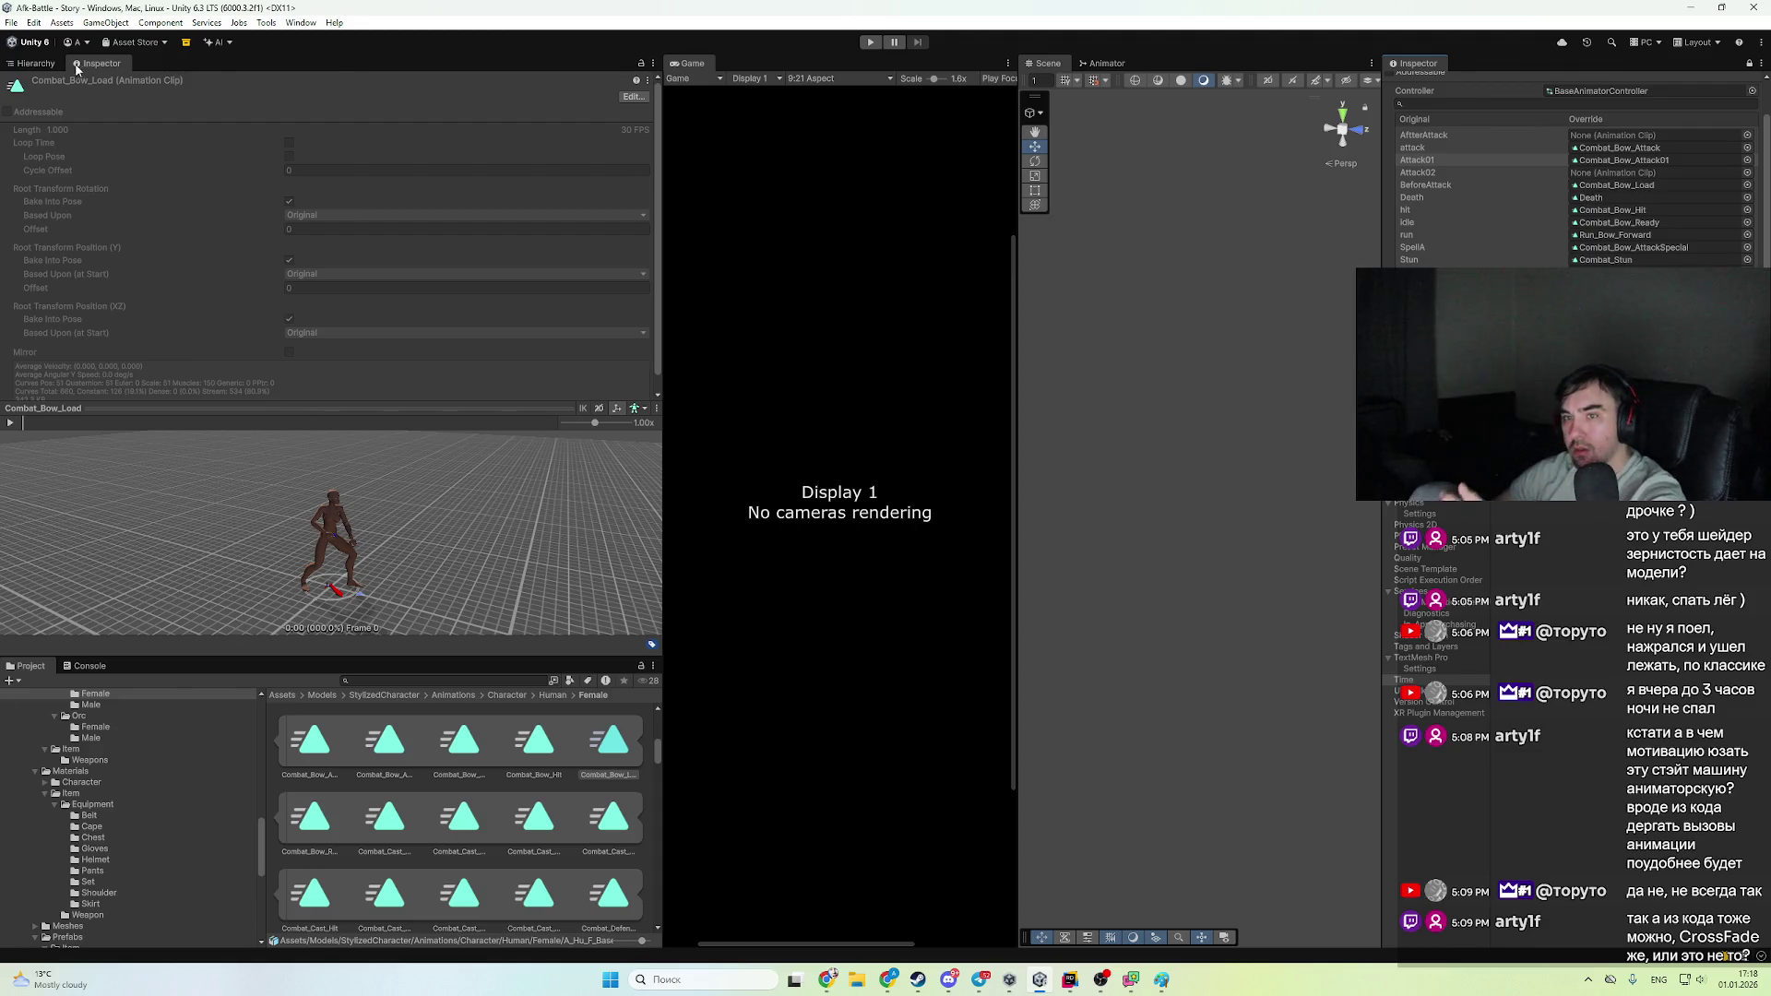
click(41, 67)
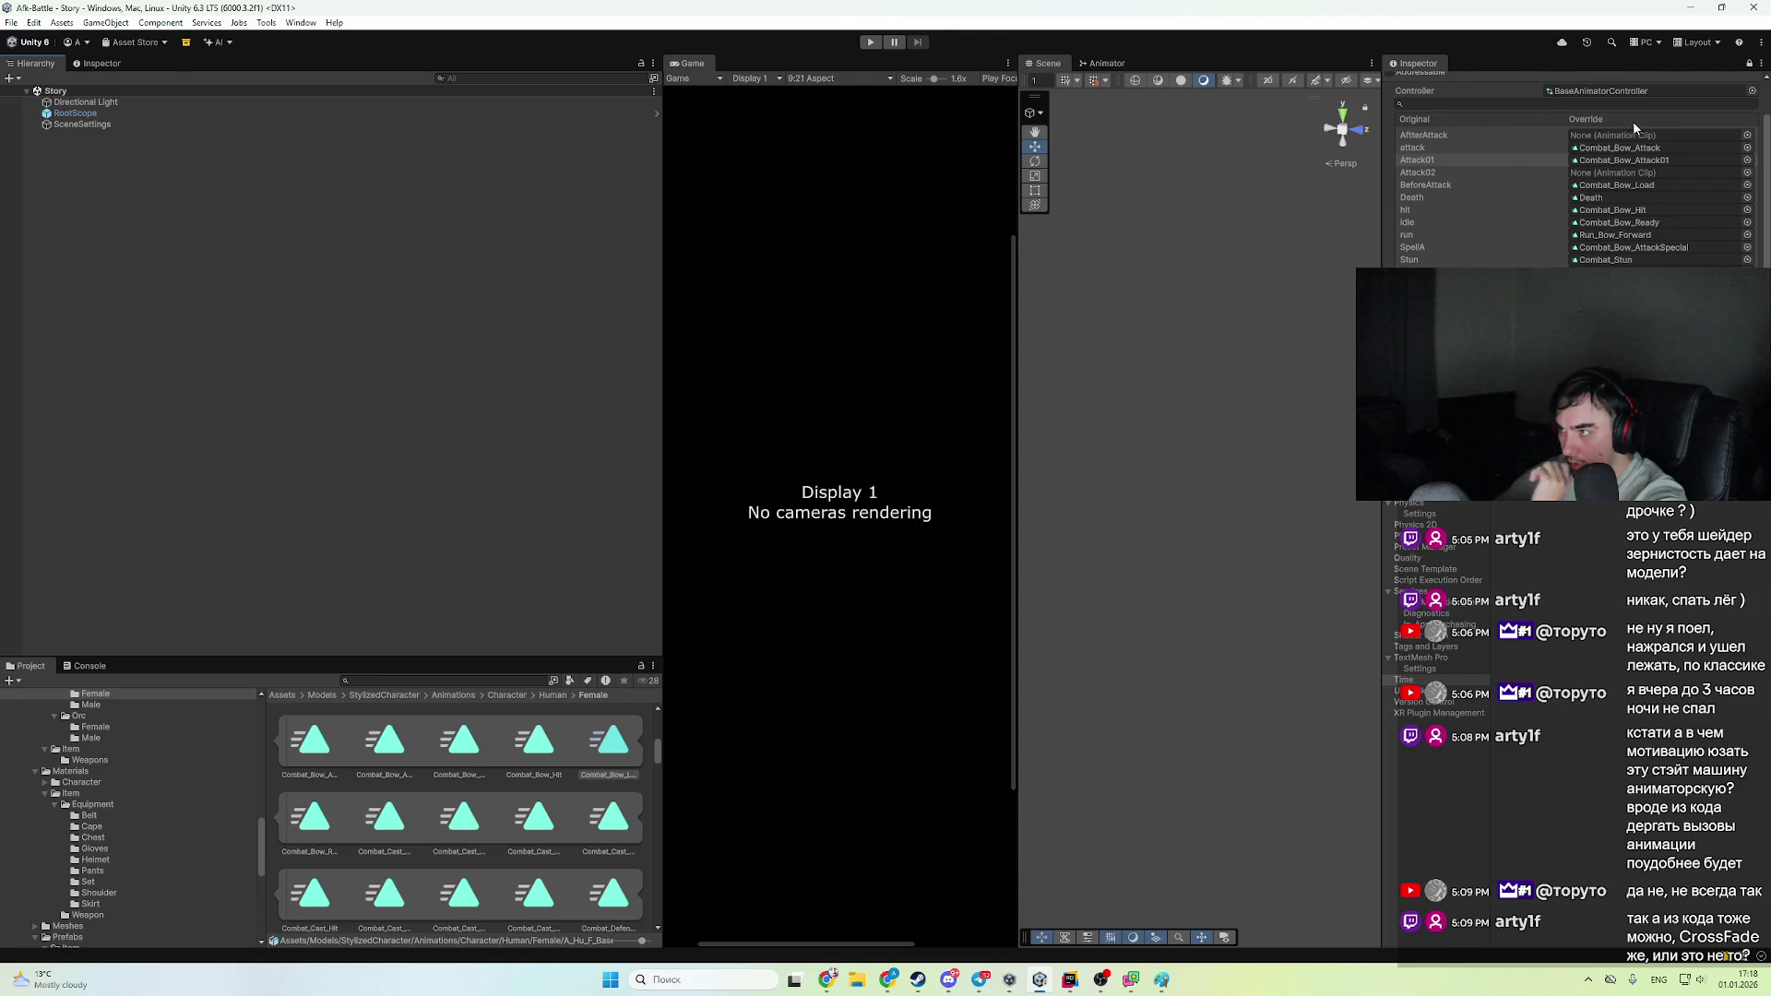
double_click(1635, 90)
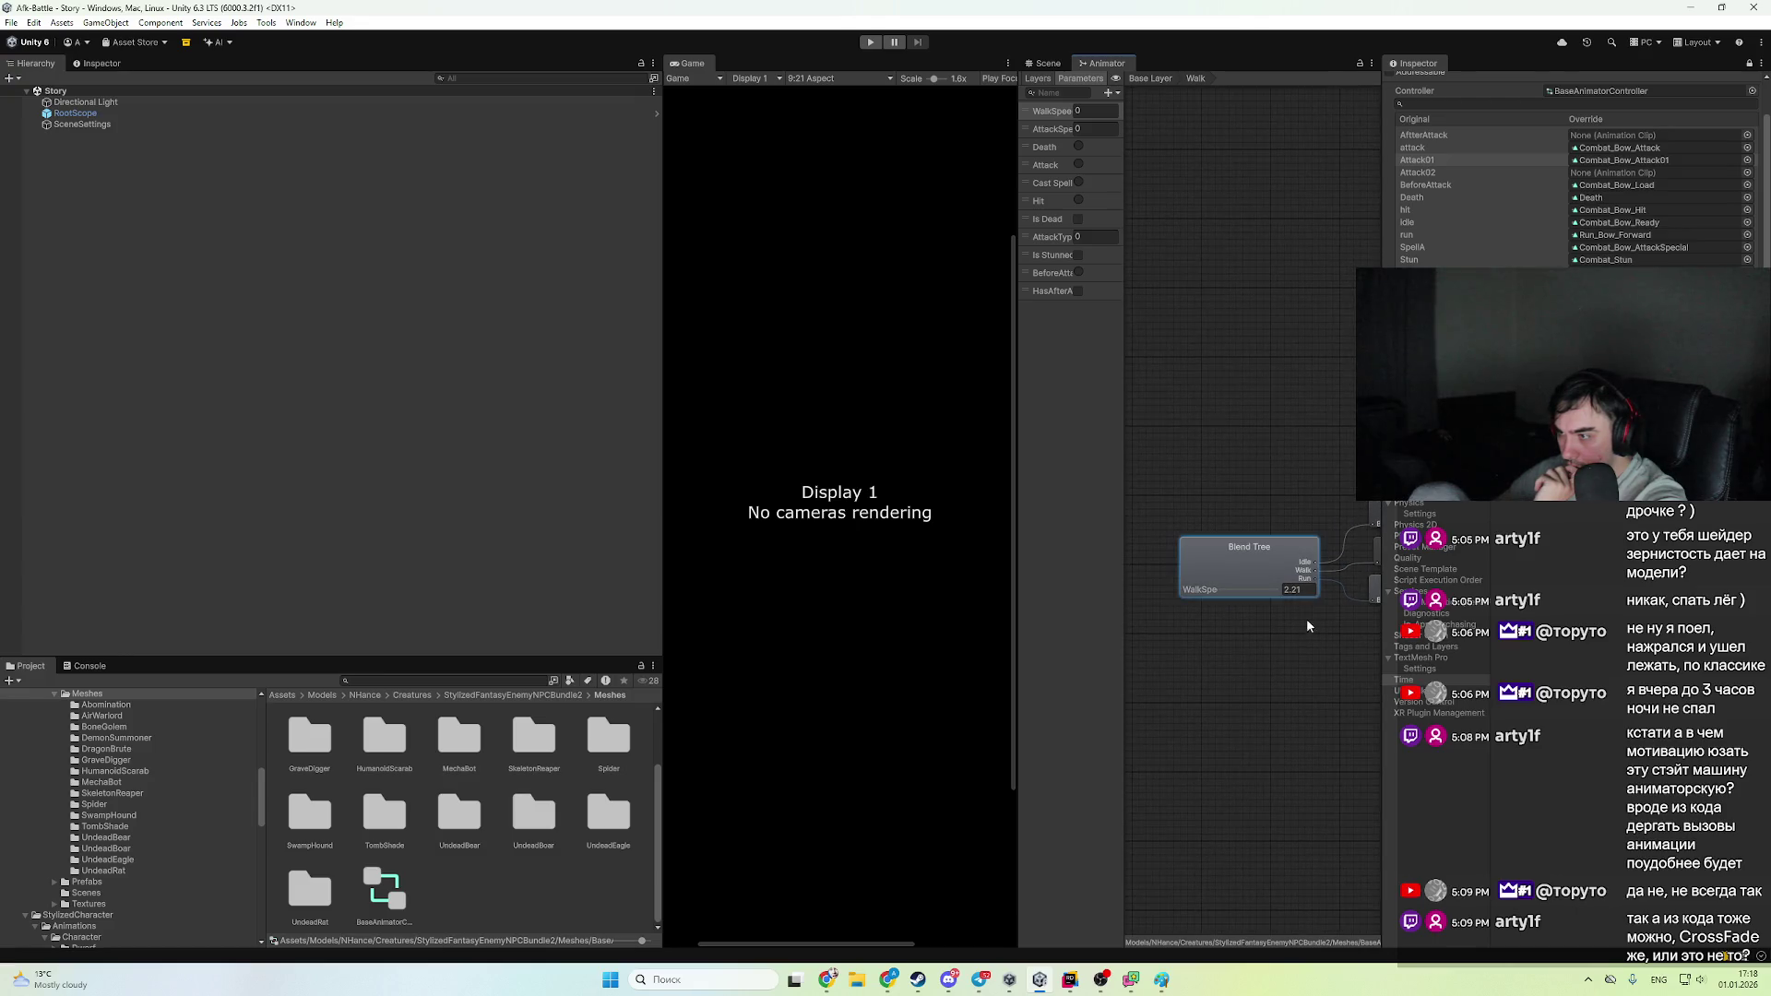
- Bring up the Walk Blend Tree's settings in the Inspector
click(1068, 66)
click(1106, 70)
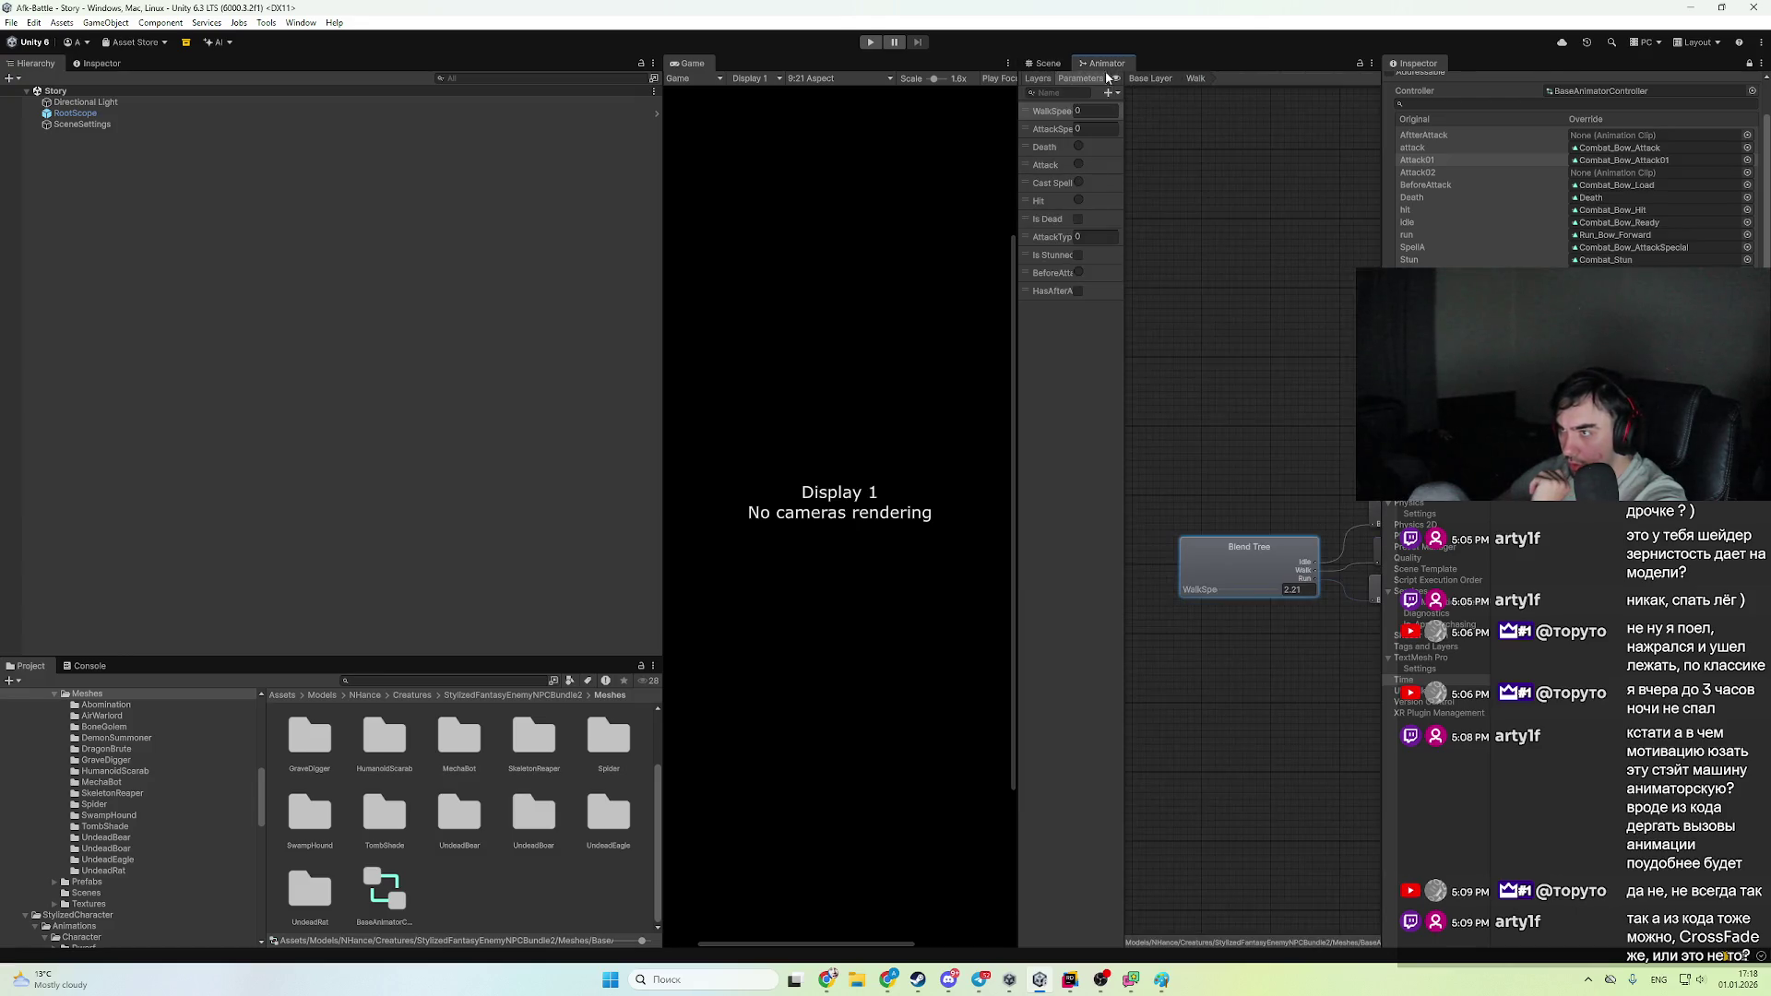
click(99, 63)
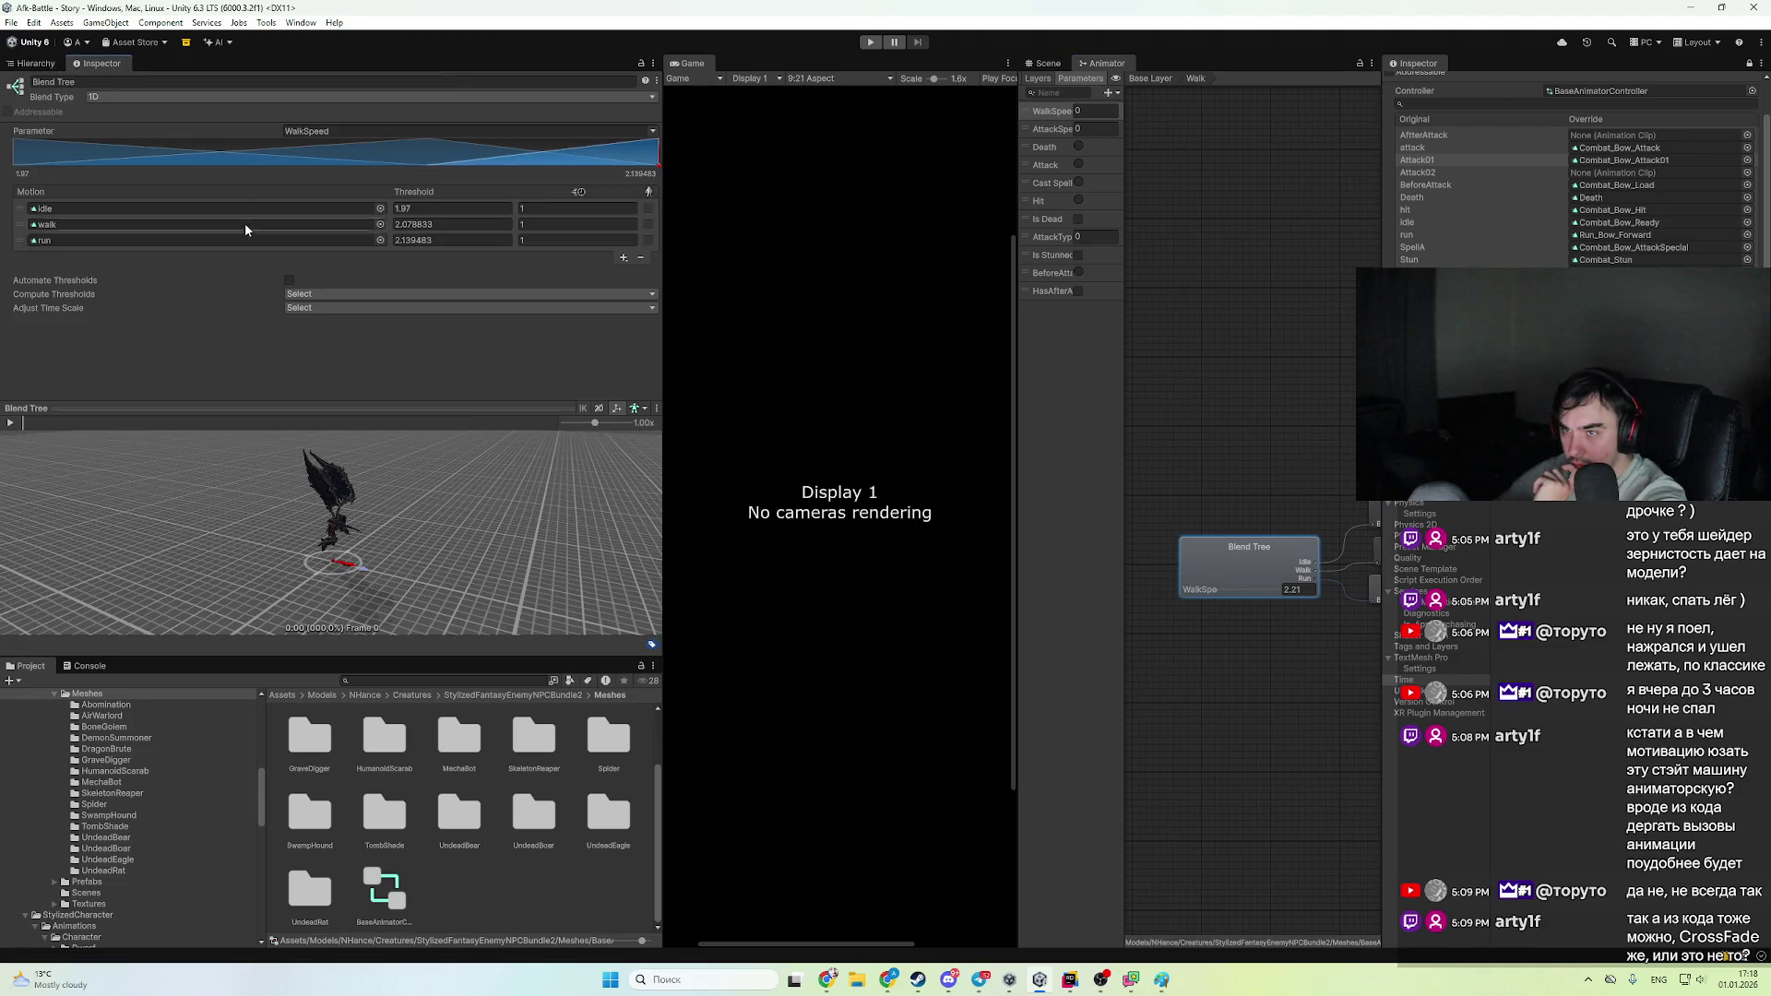
click(481, 381)
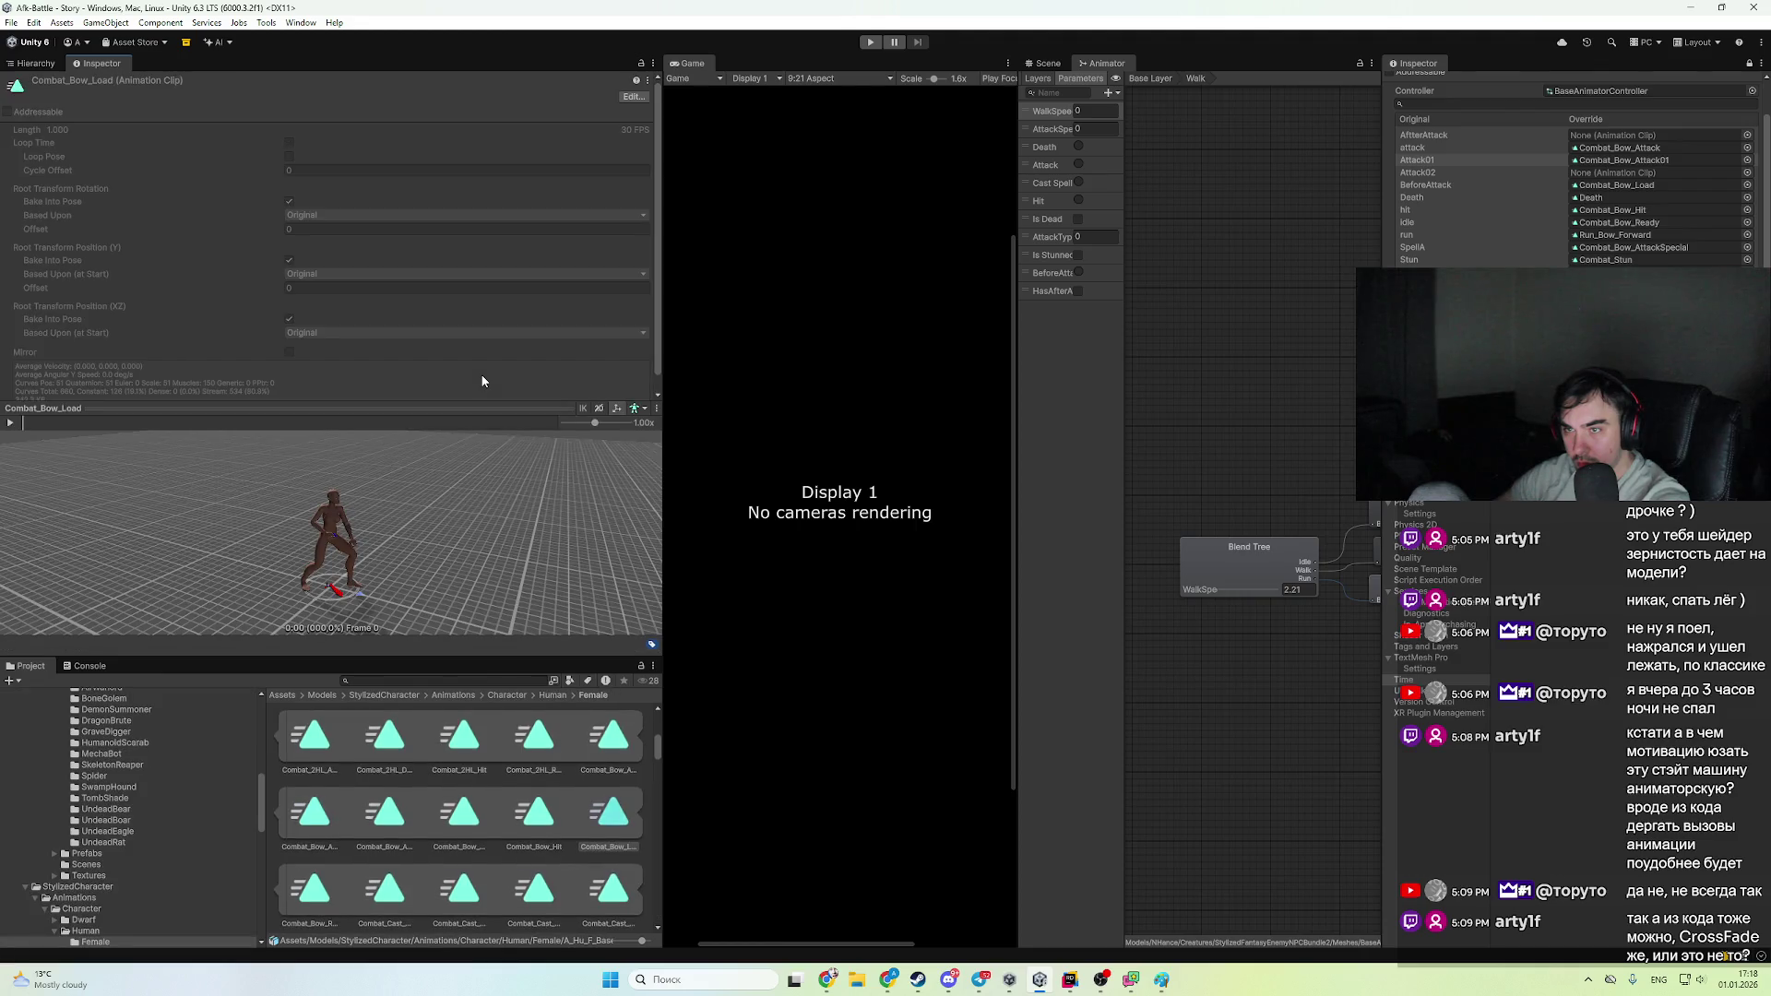
click(1261, 578)
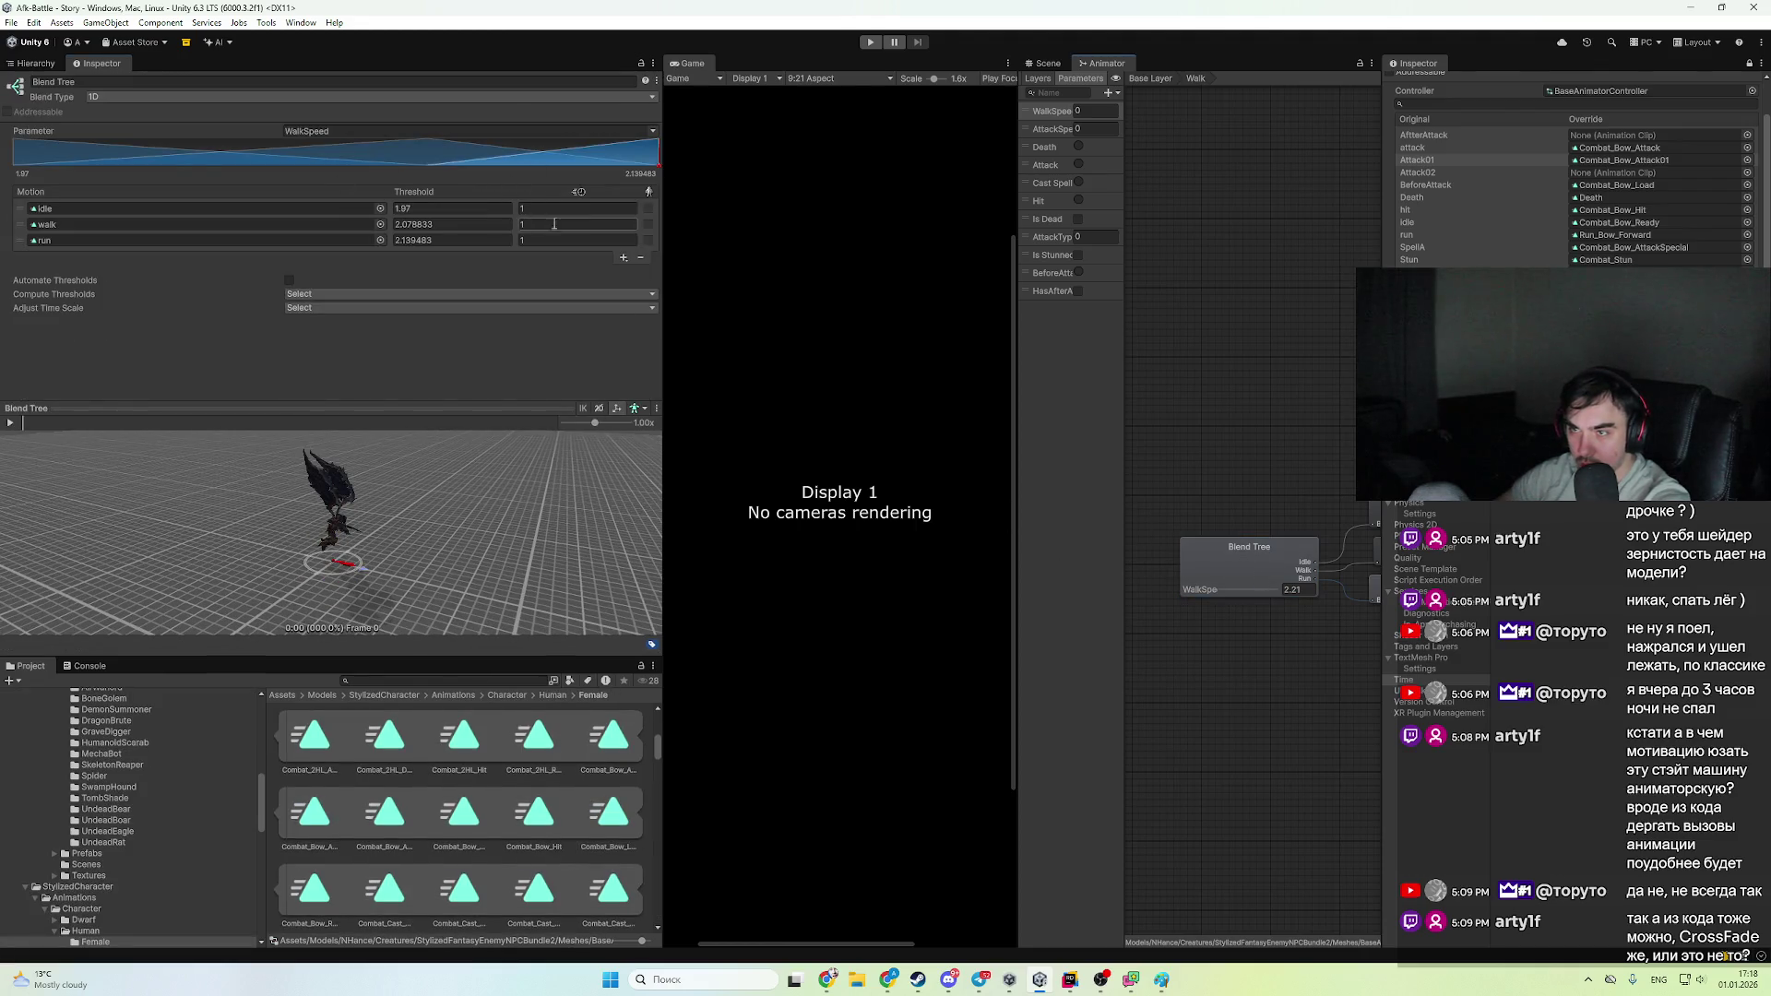
- Enter WalkSpeed thresholds 0, 1 and 2 for idle, walk and run, then start Play mode
click(483, 213)
text(0)
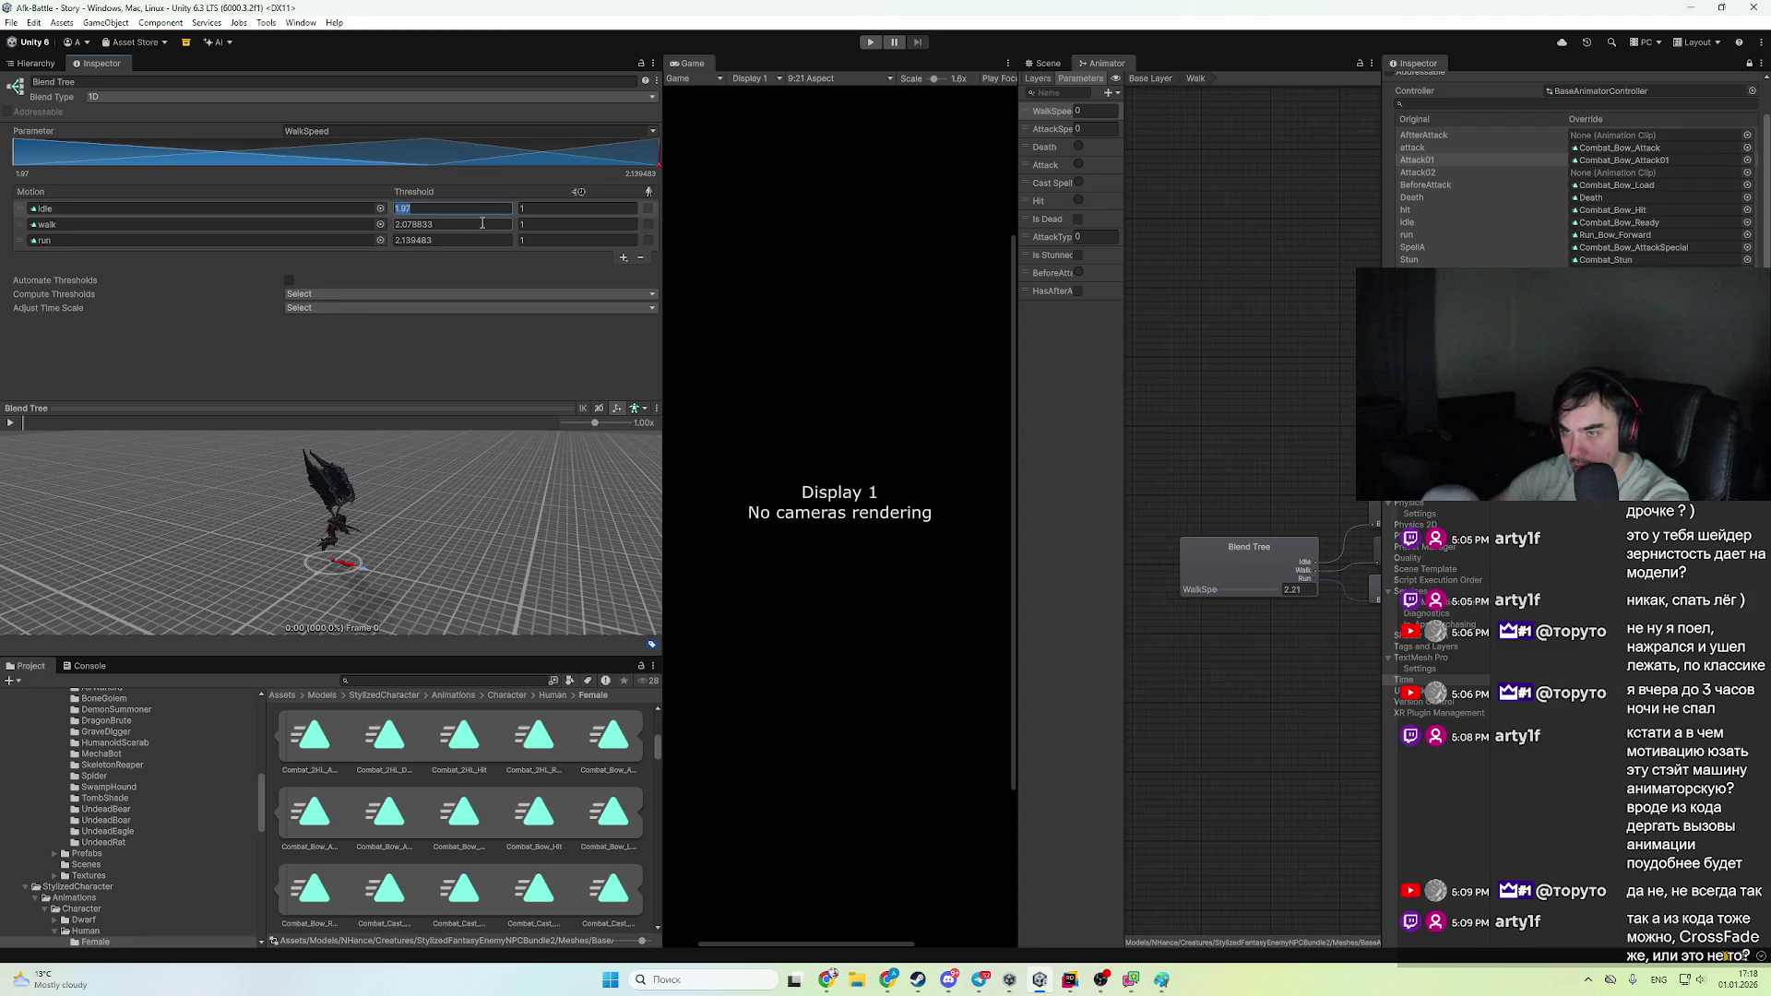
click(481, 223)
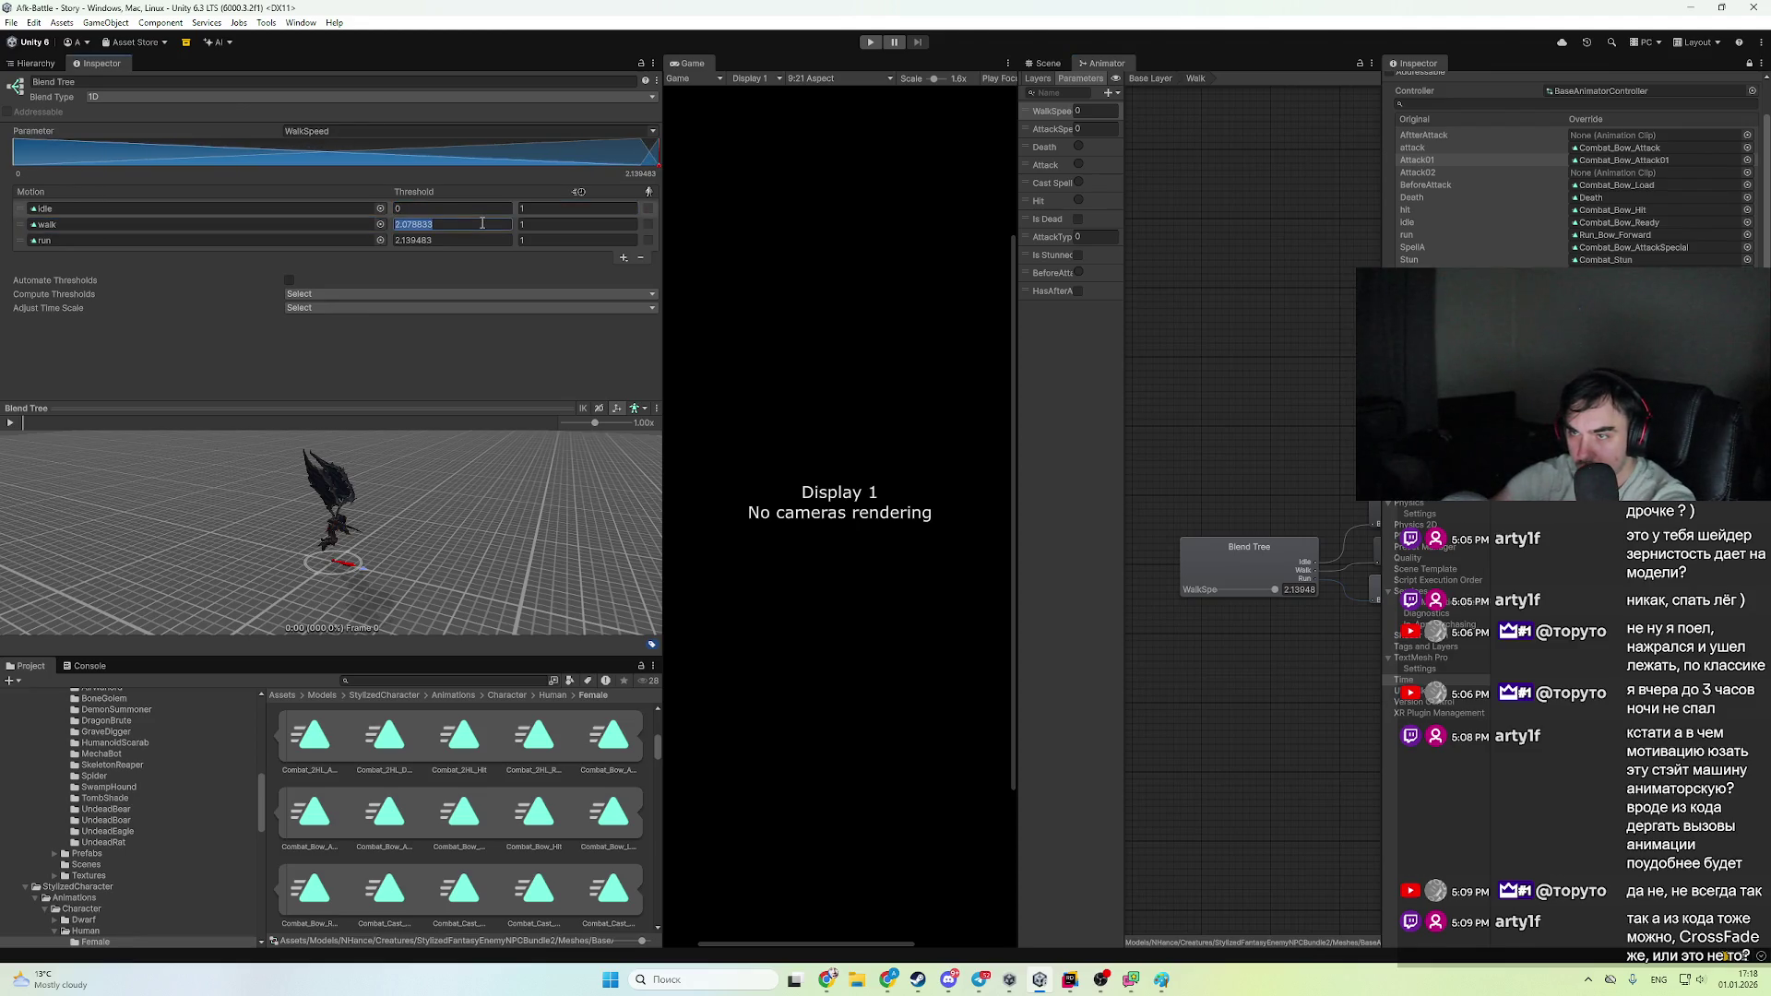
text(0.5)
key(Tab)
key(Tab)
text(1)
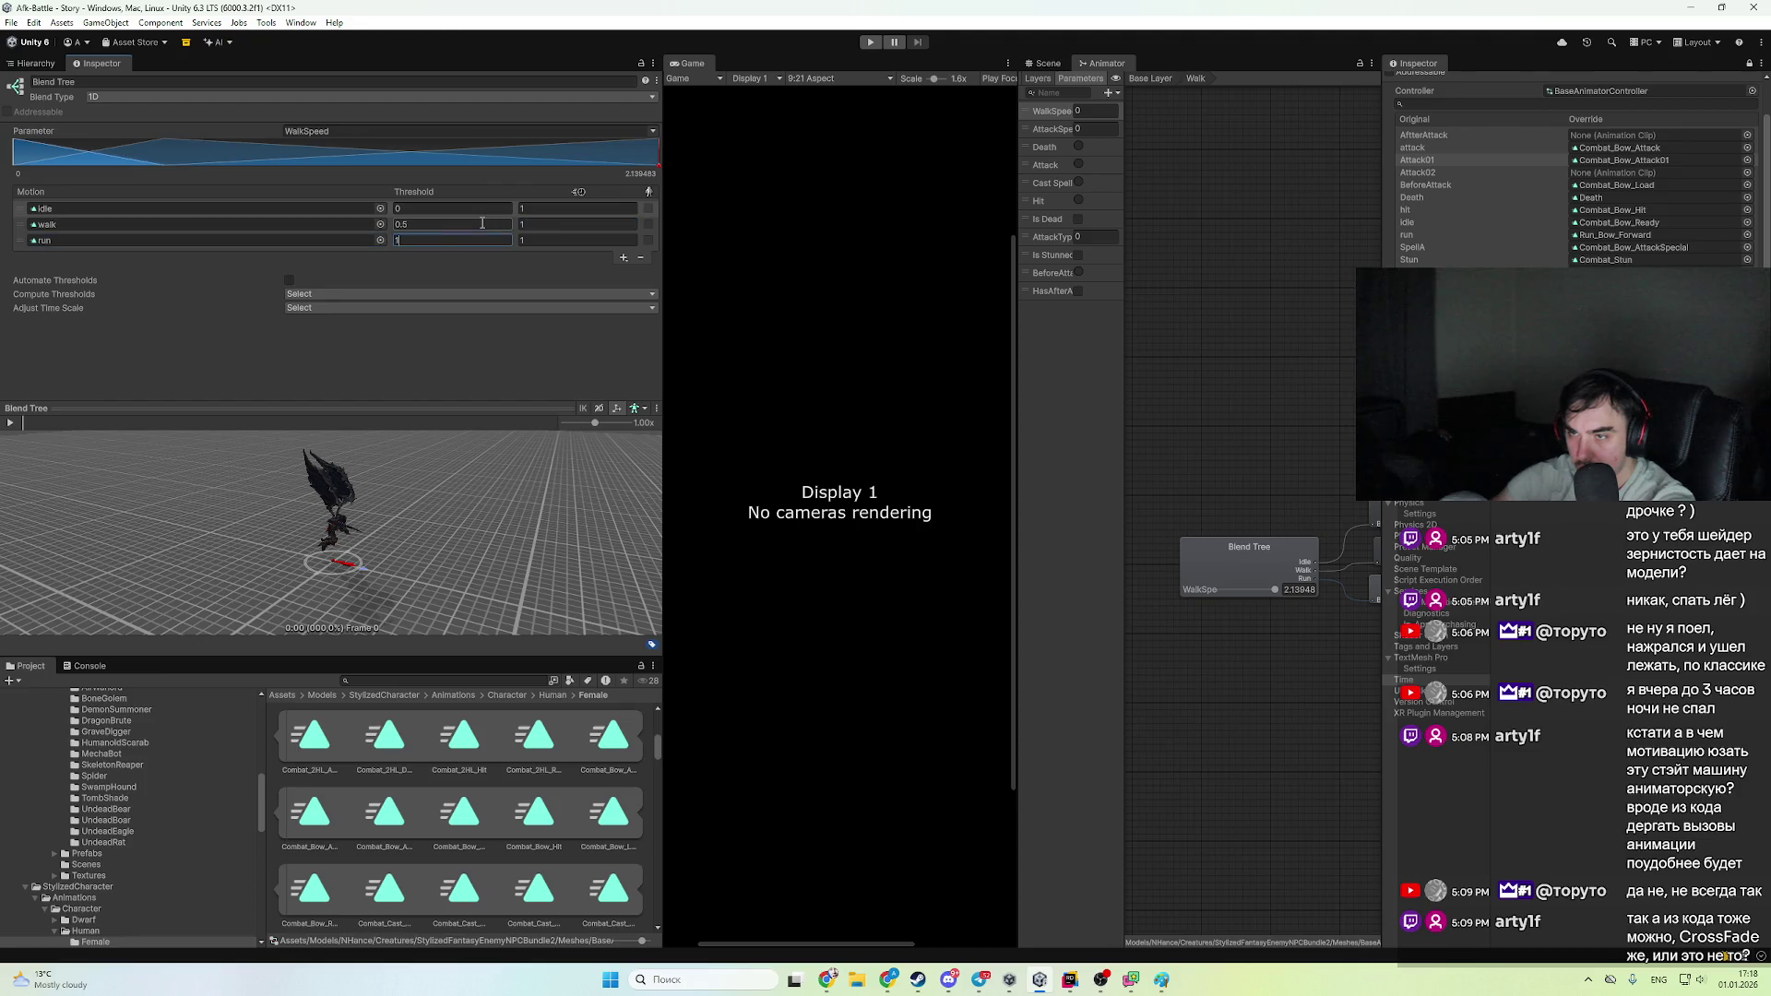
click(482, 223)
text(1)
key(Tab)
key(Tab)
text(2)
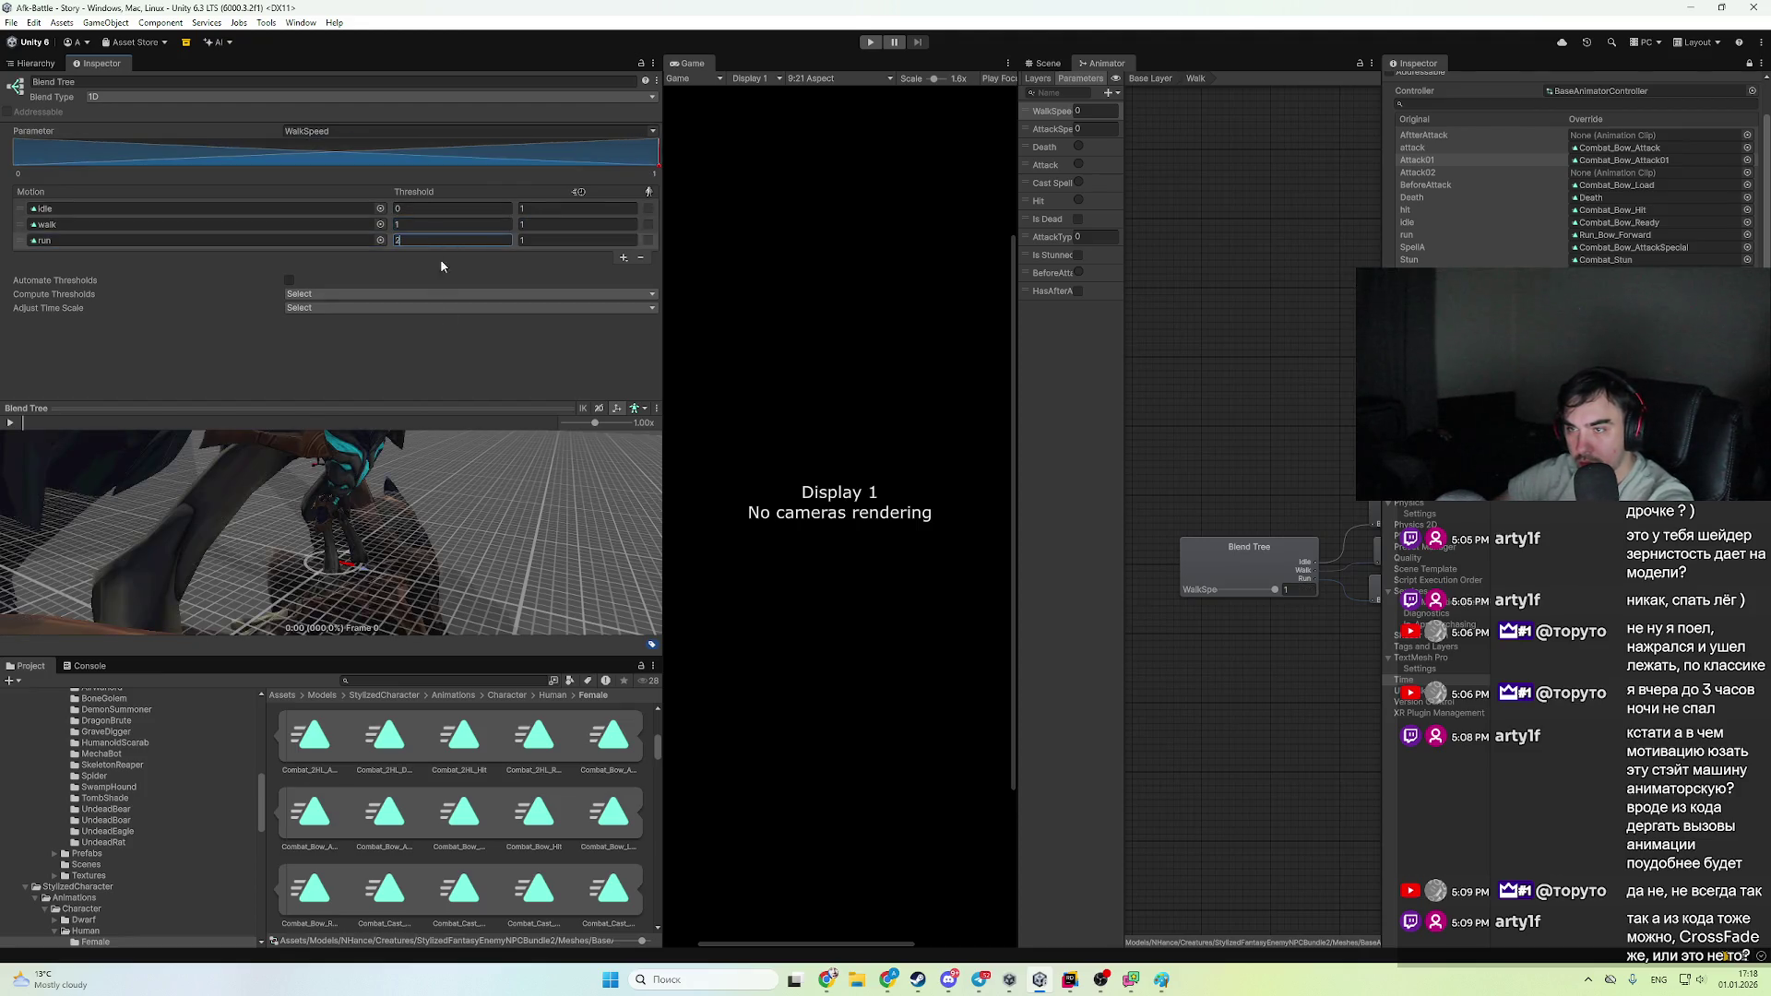
click(461, 343)
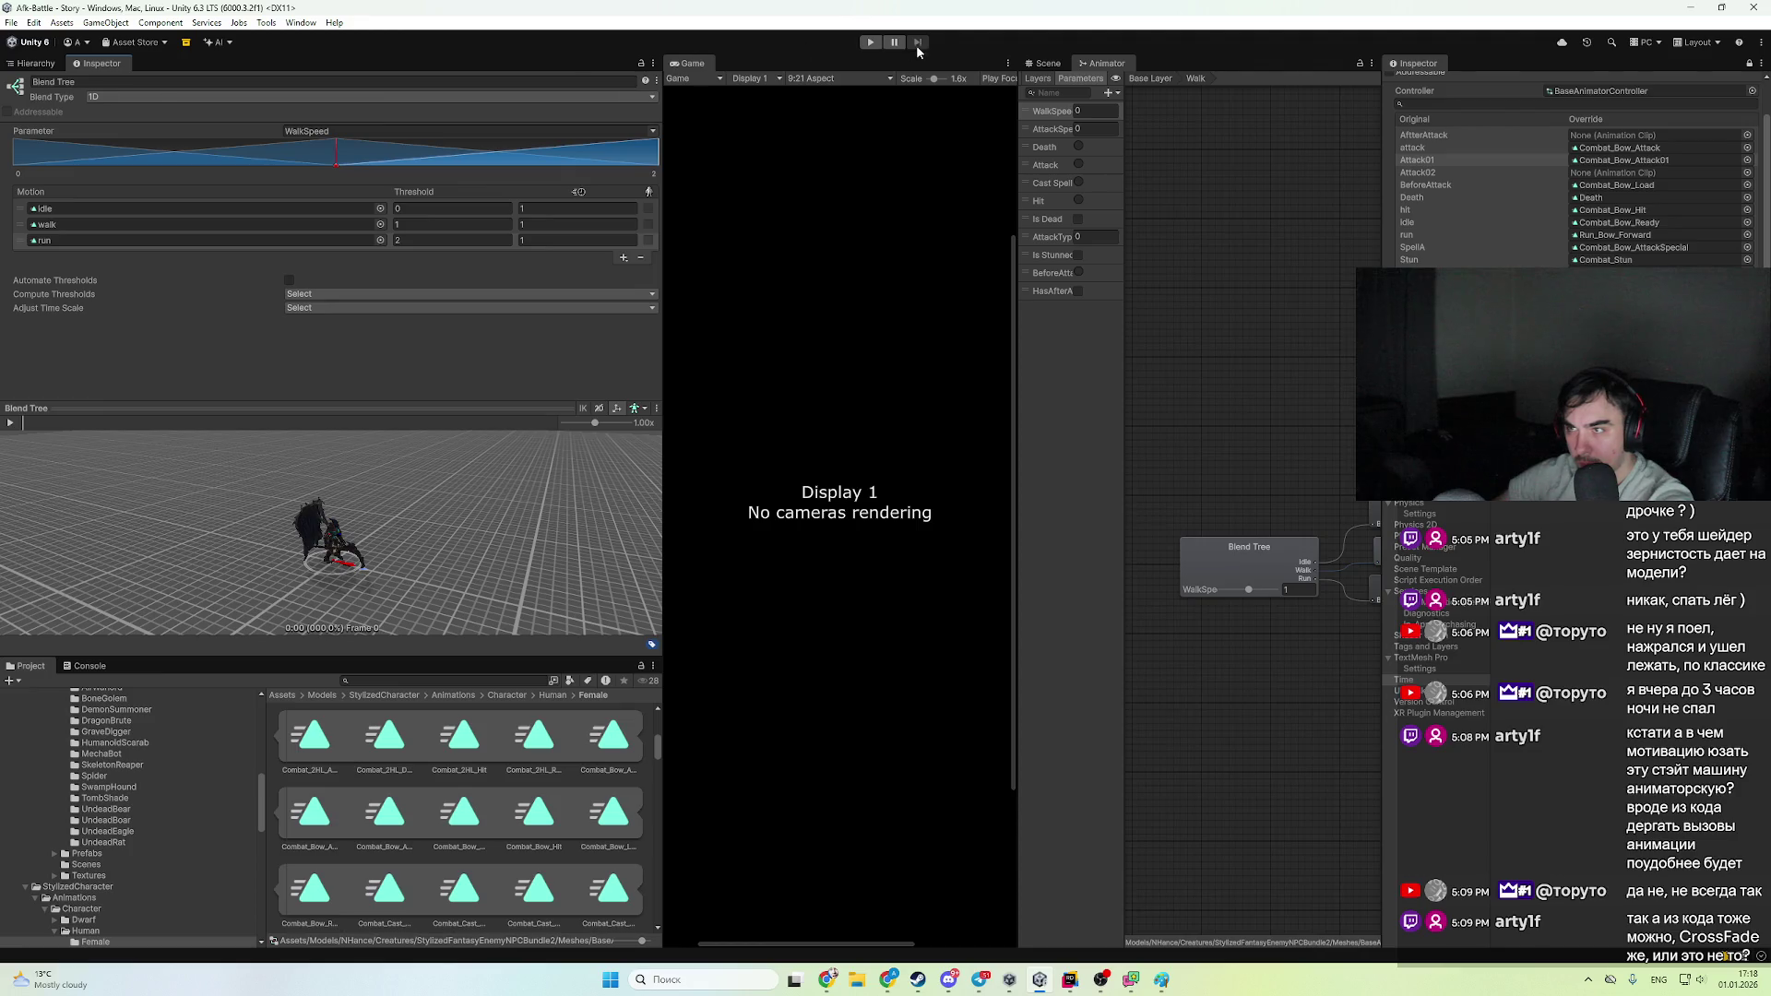
click(870, 41)
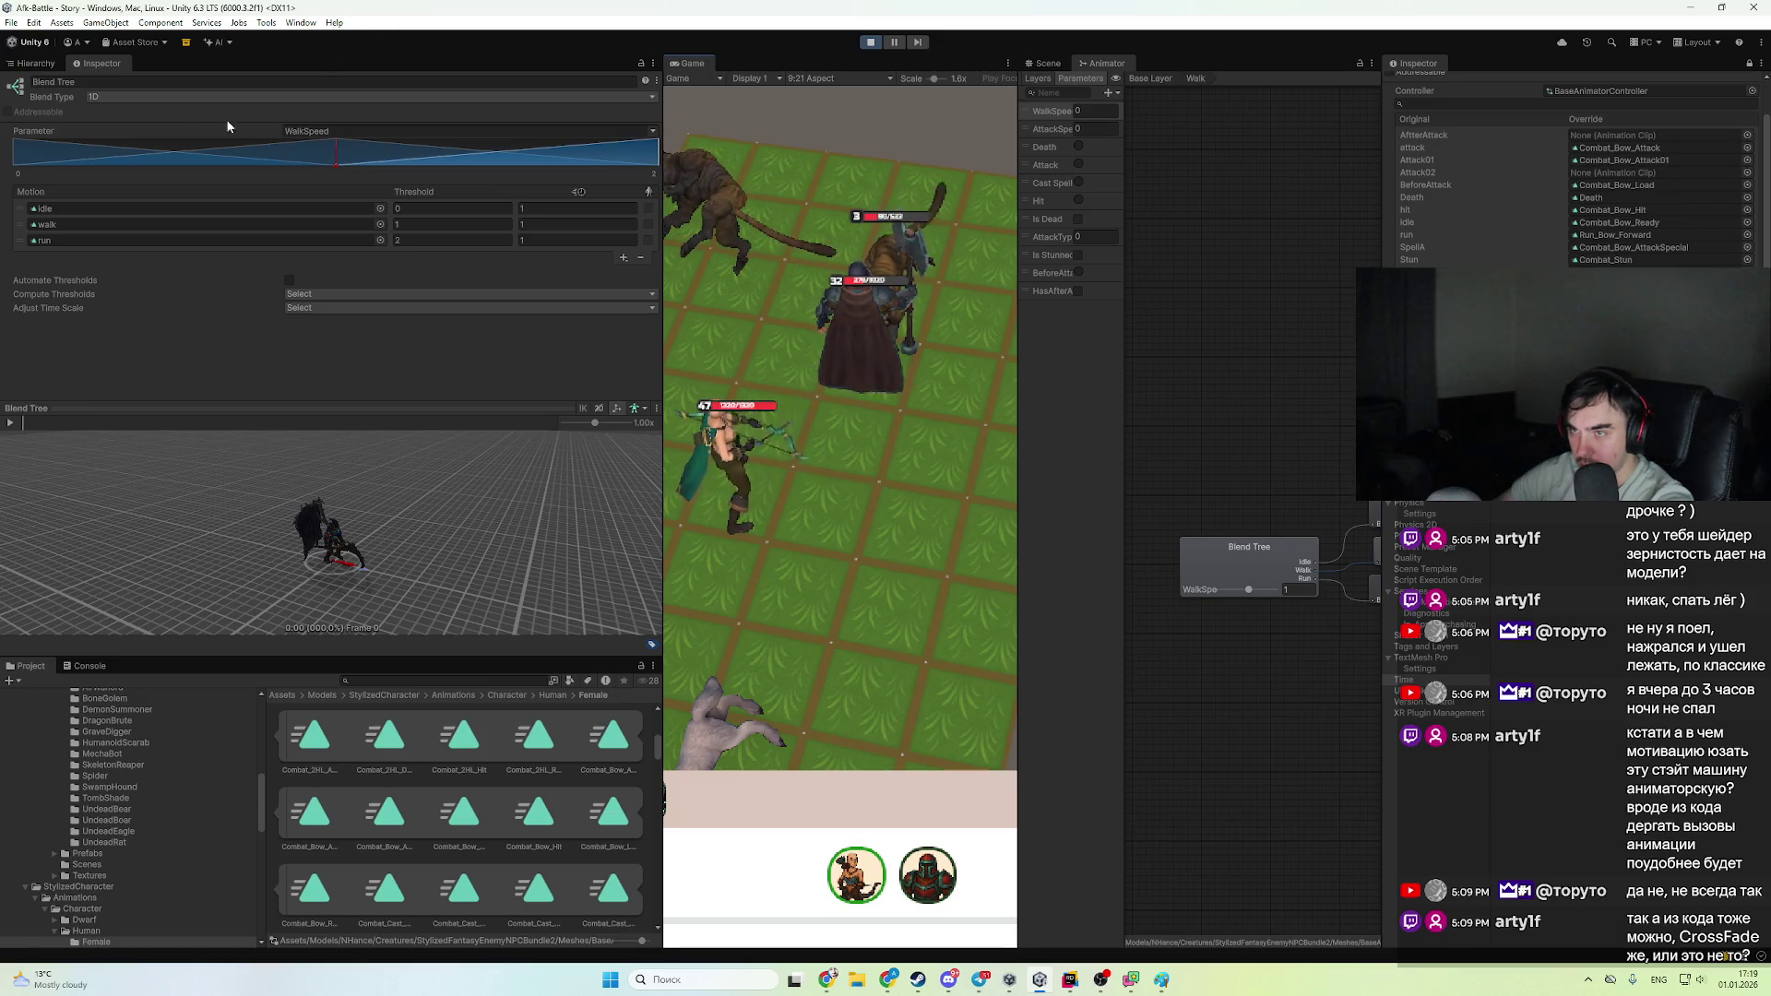
- Pause the battle, select the archer and view its Base Layer states, then resume
click(38, 65)
click(899, 44)
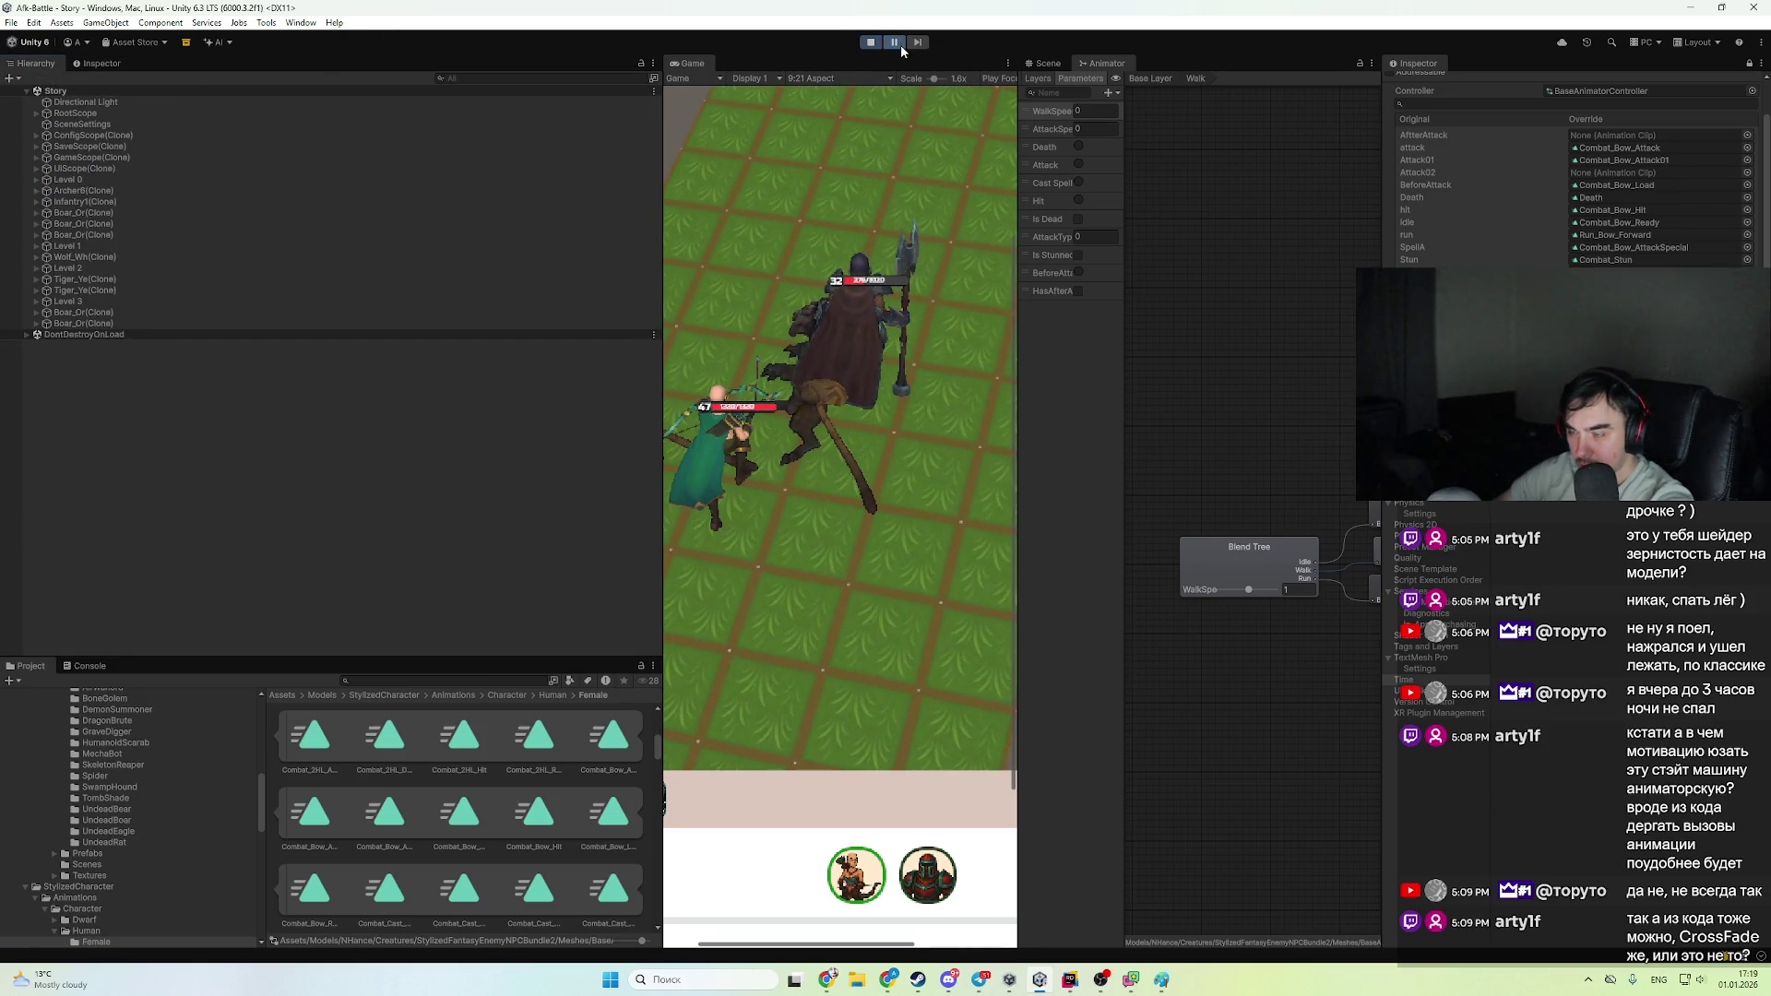
click(157, 190)
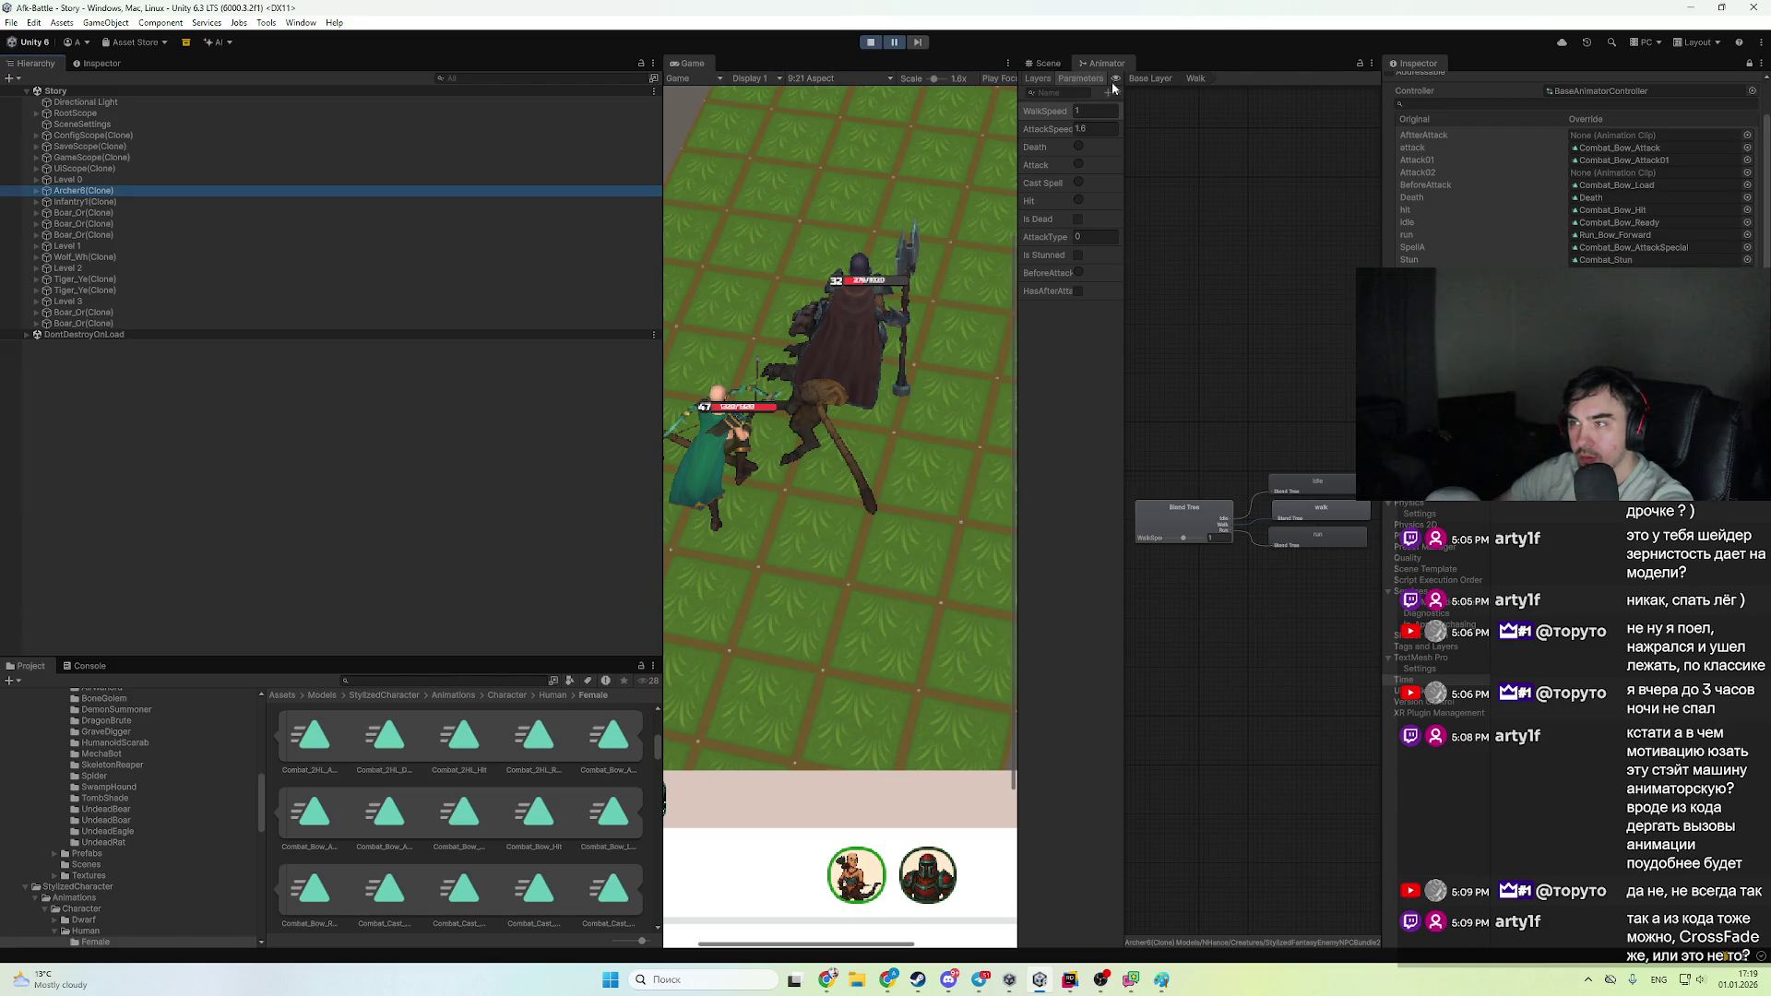
click(1160, 81)
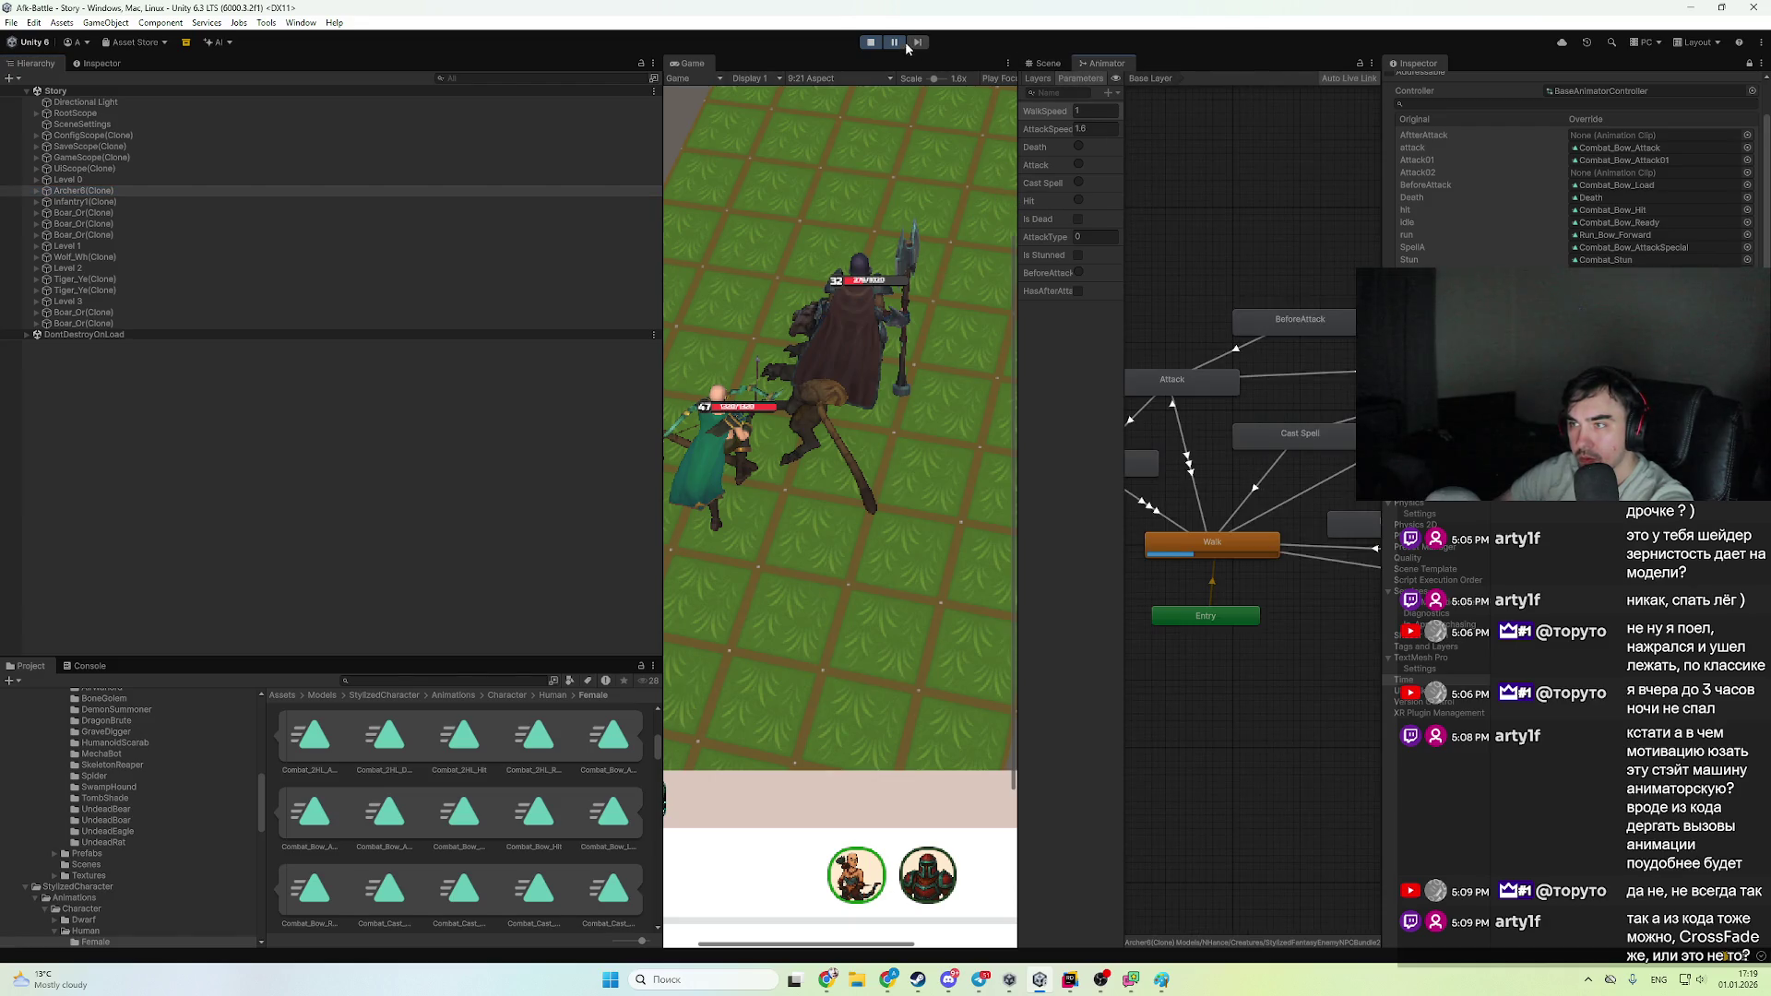
click(893, 42)
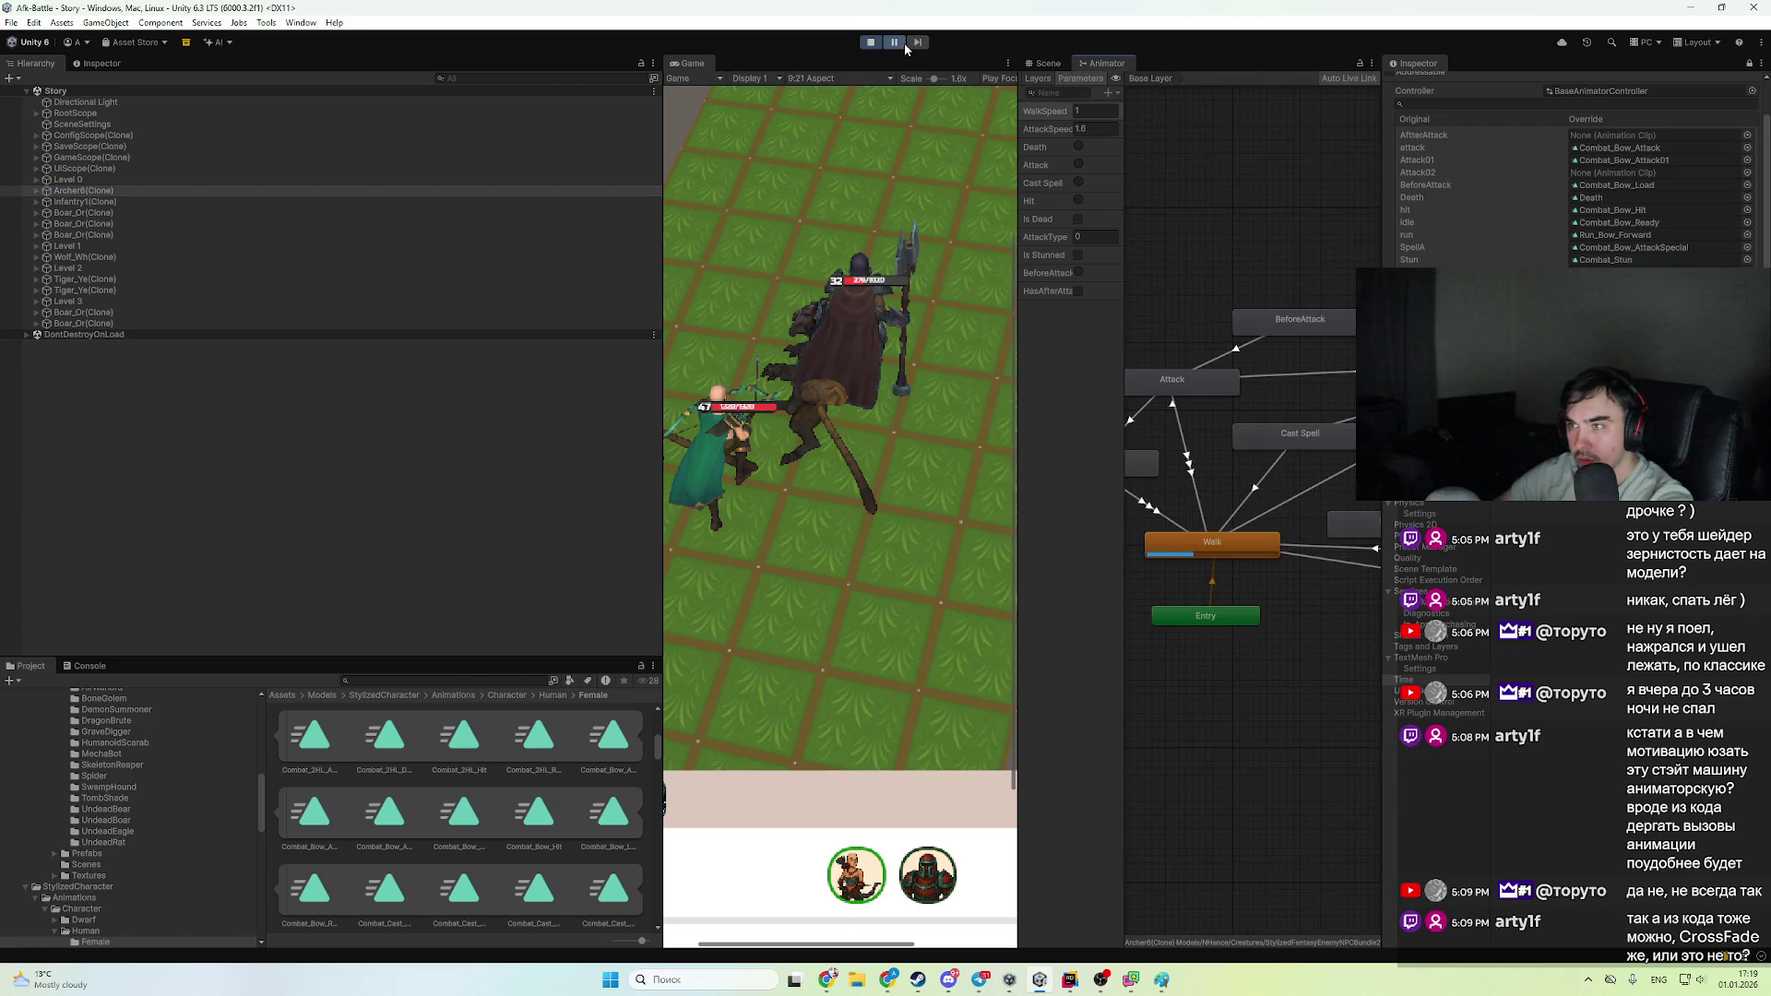
- Inspect the BeforeAttack state while following the archer, then stop the game and open the code
double_click(1313, 321)
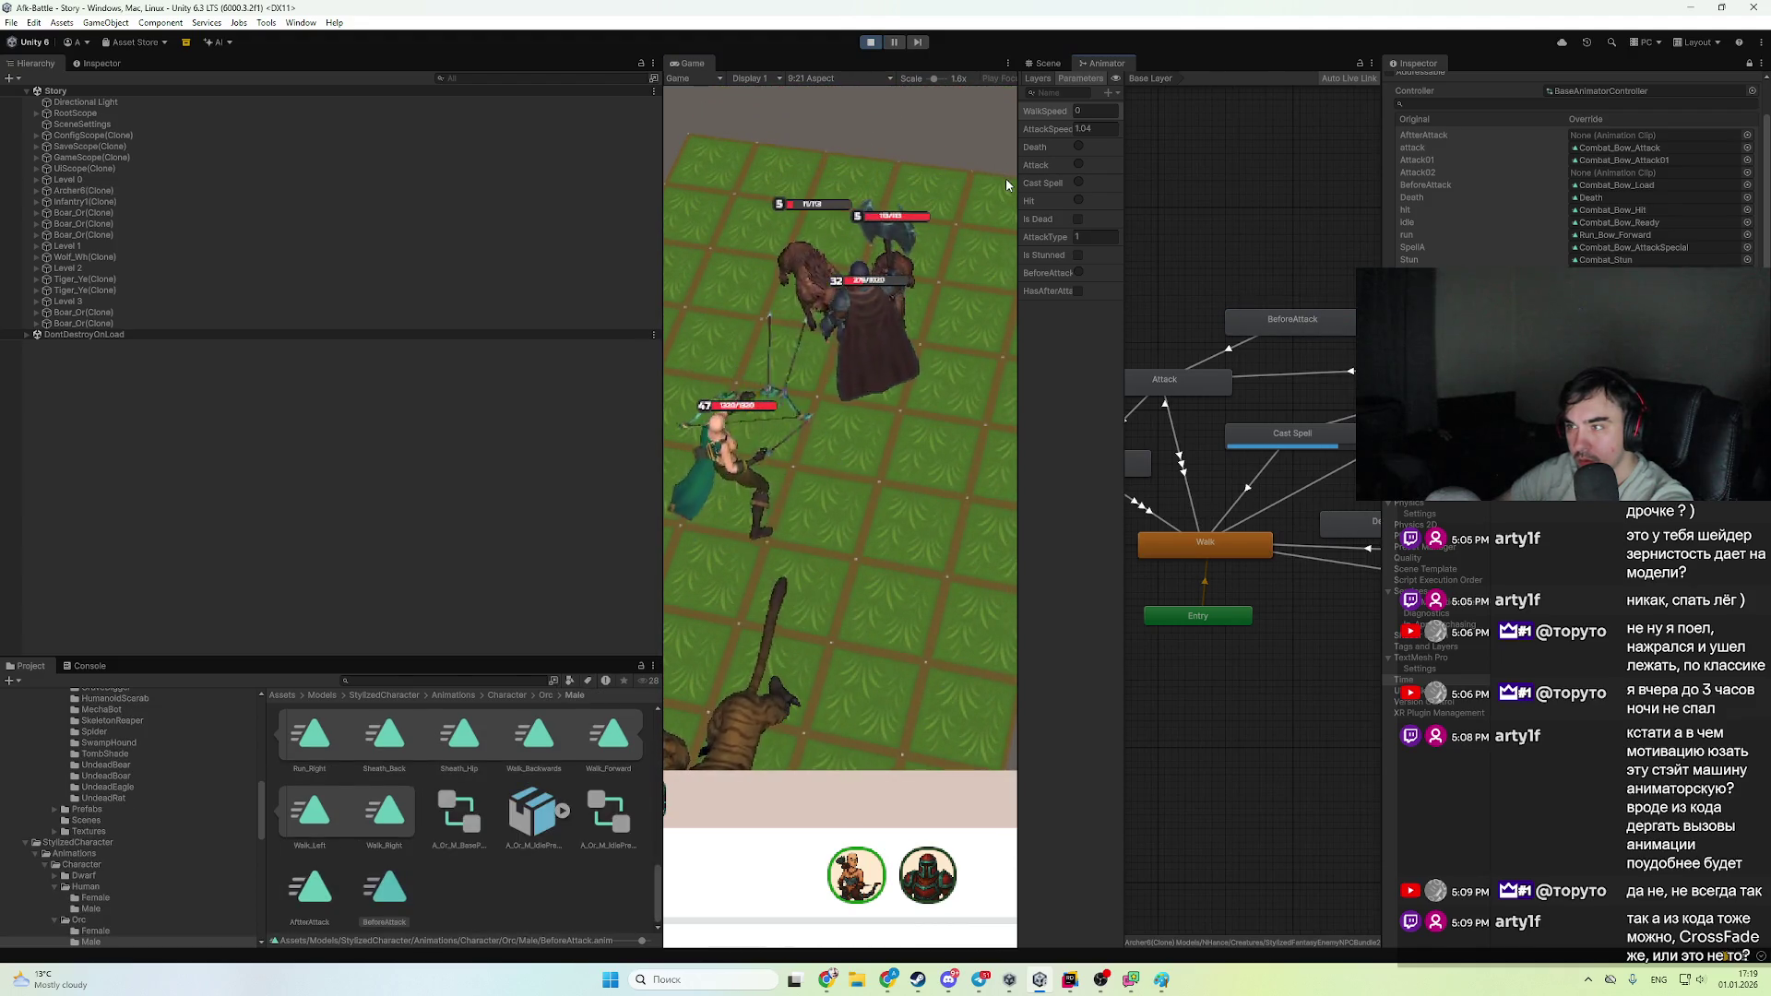
drag(1342, 374, 1340, 407)
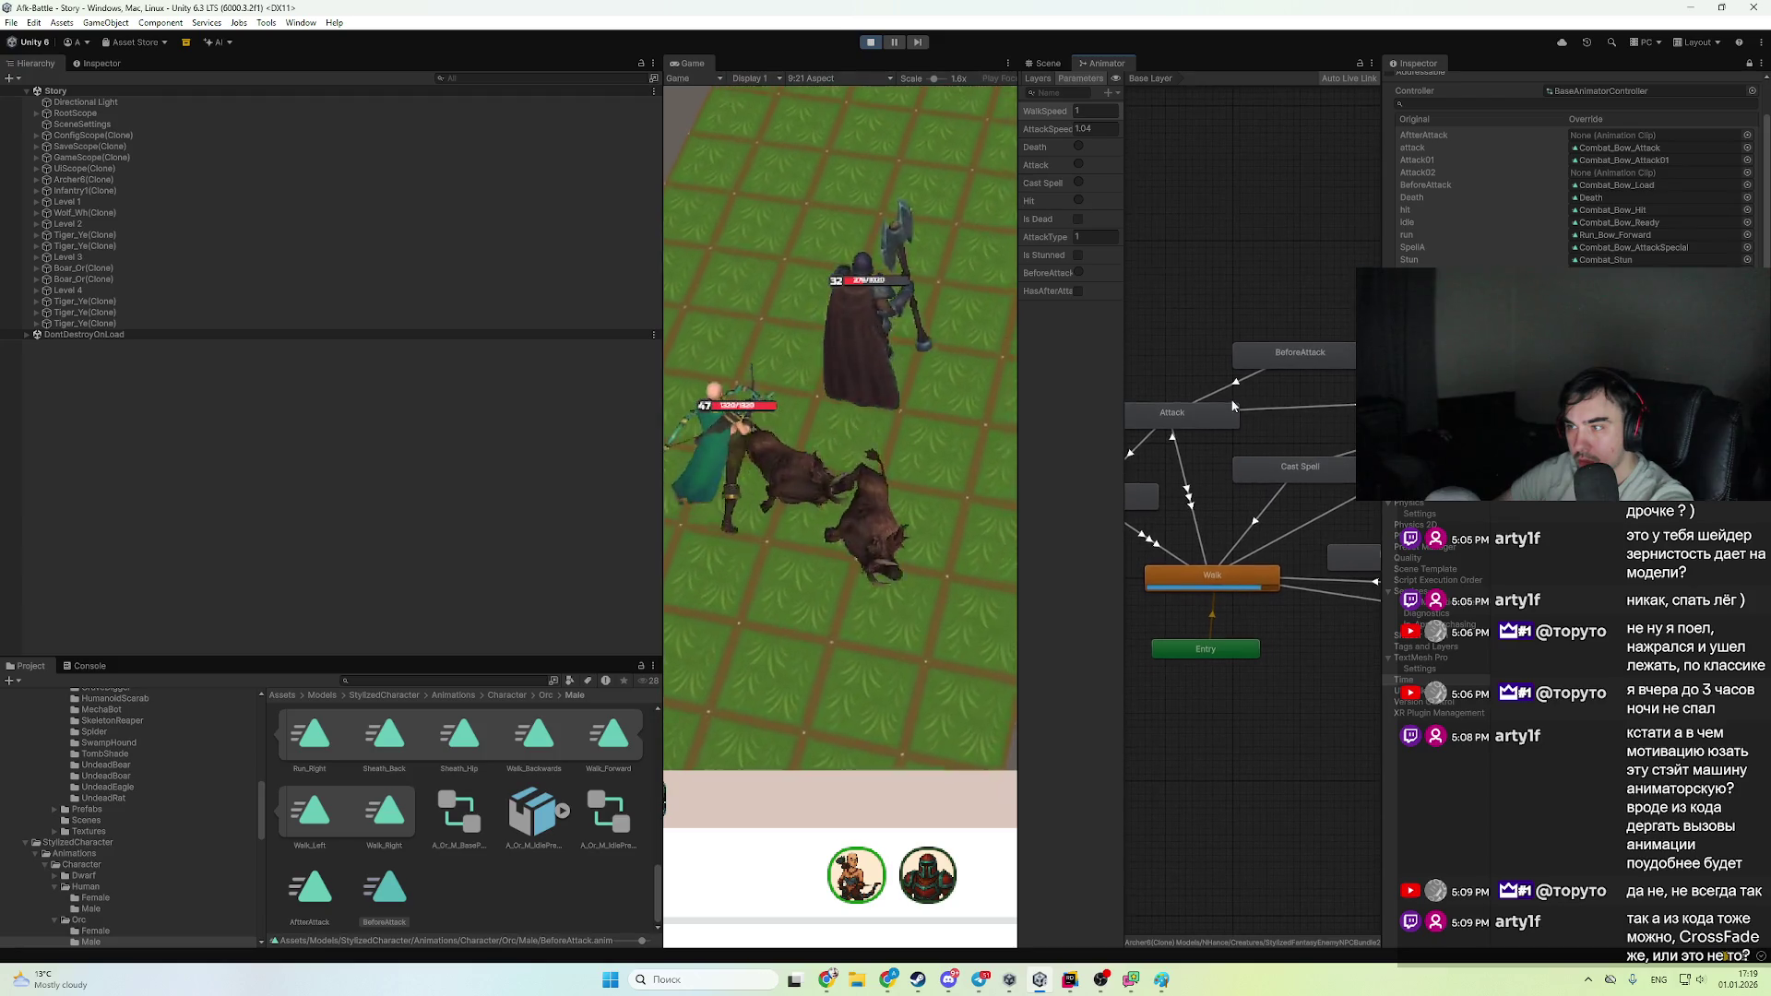
scroll(1310, 480, down, 4)
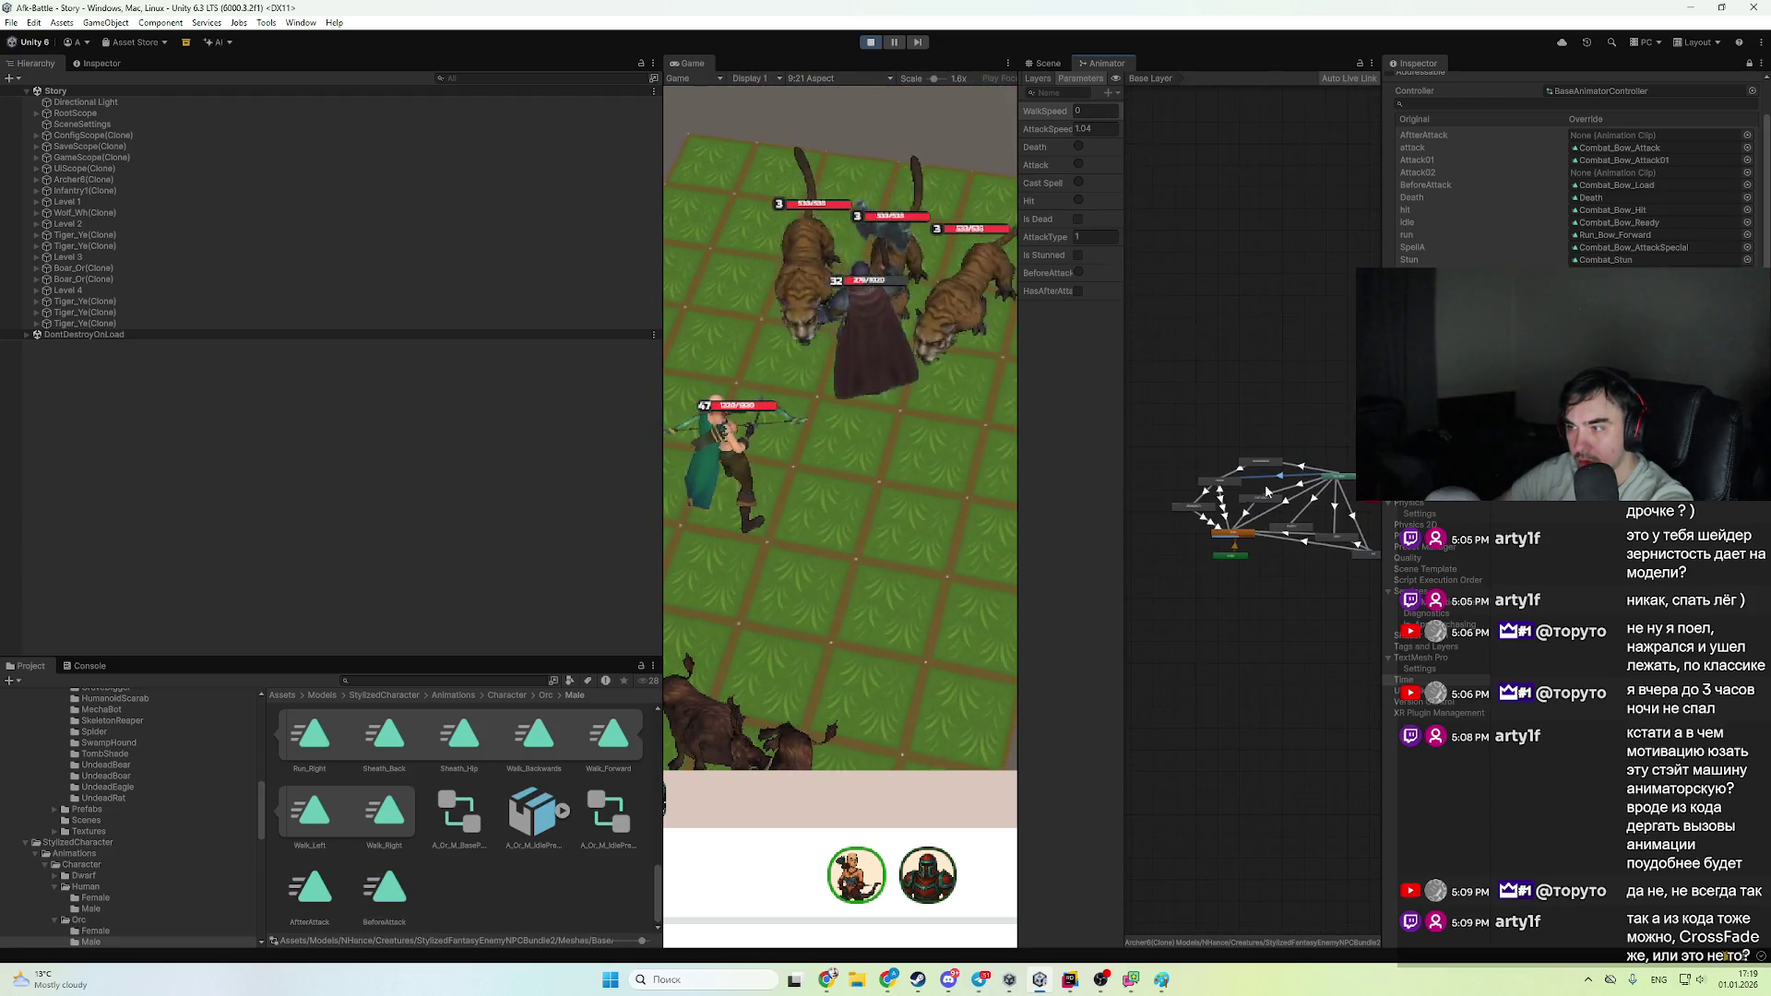
click(166, 178)
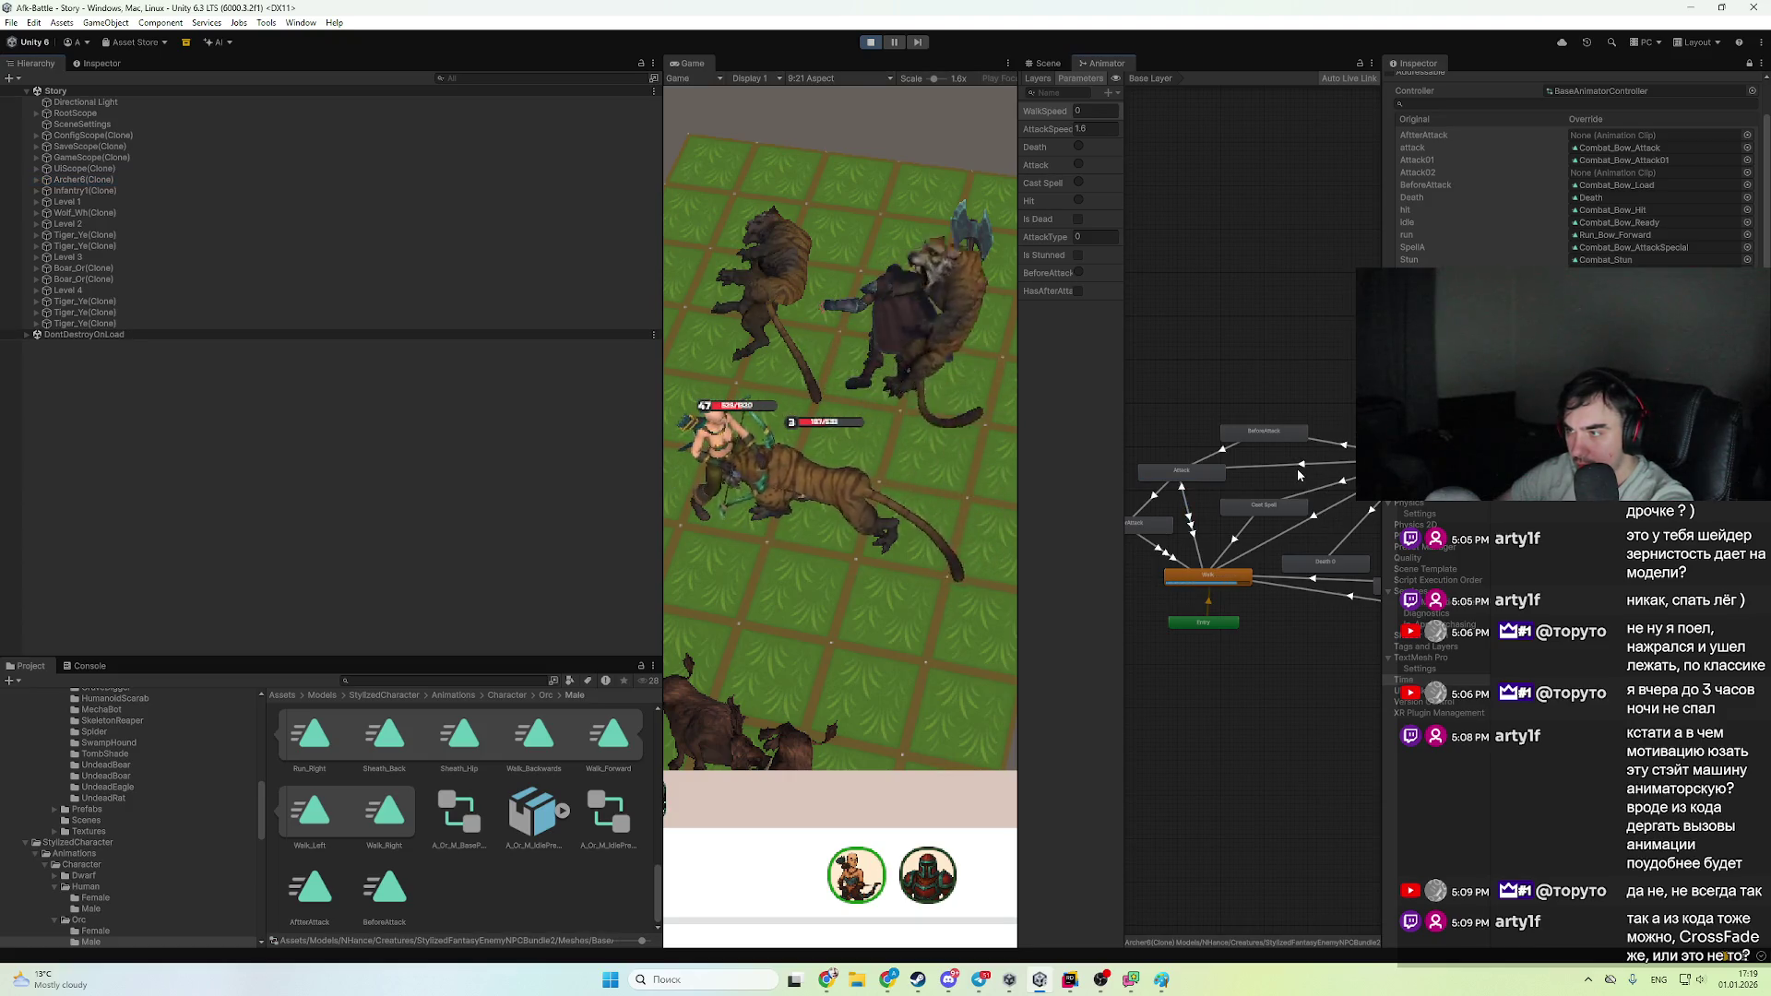
click(870, 41)
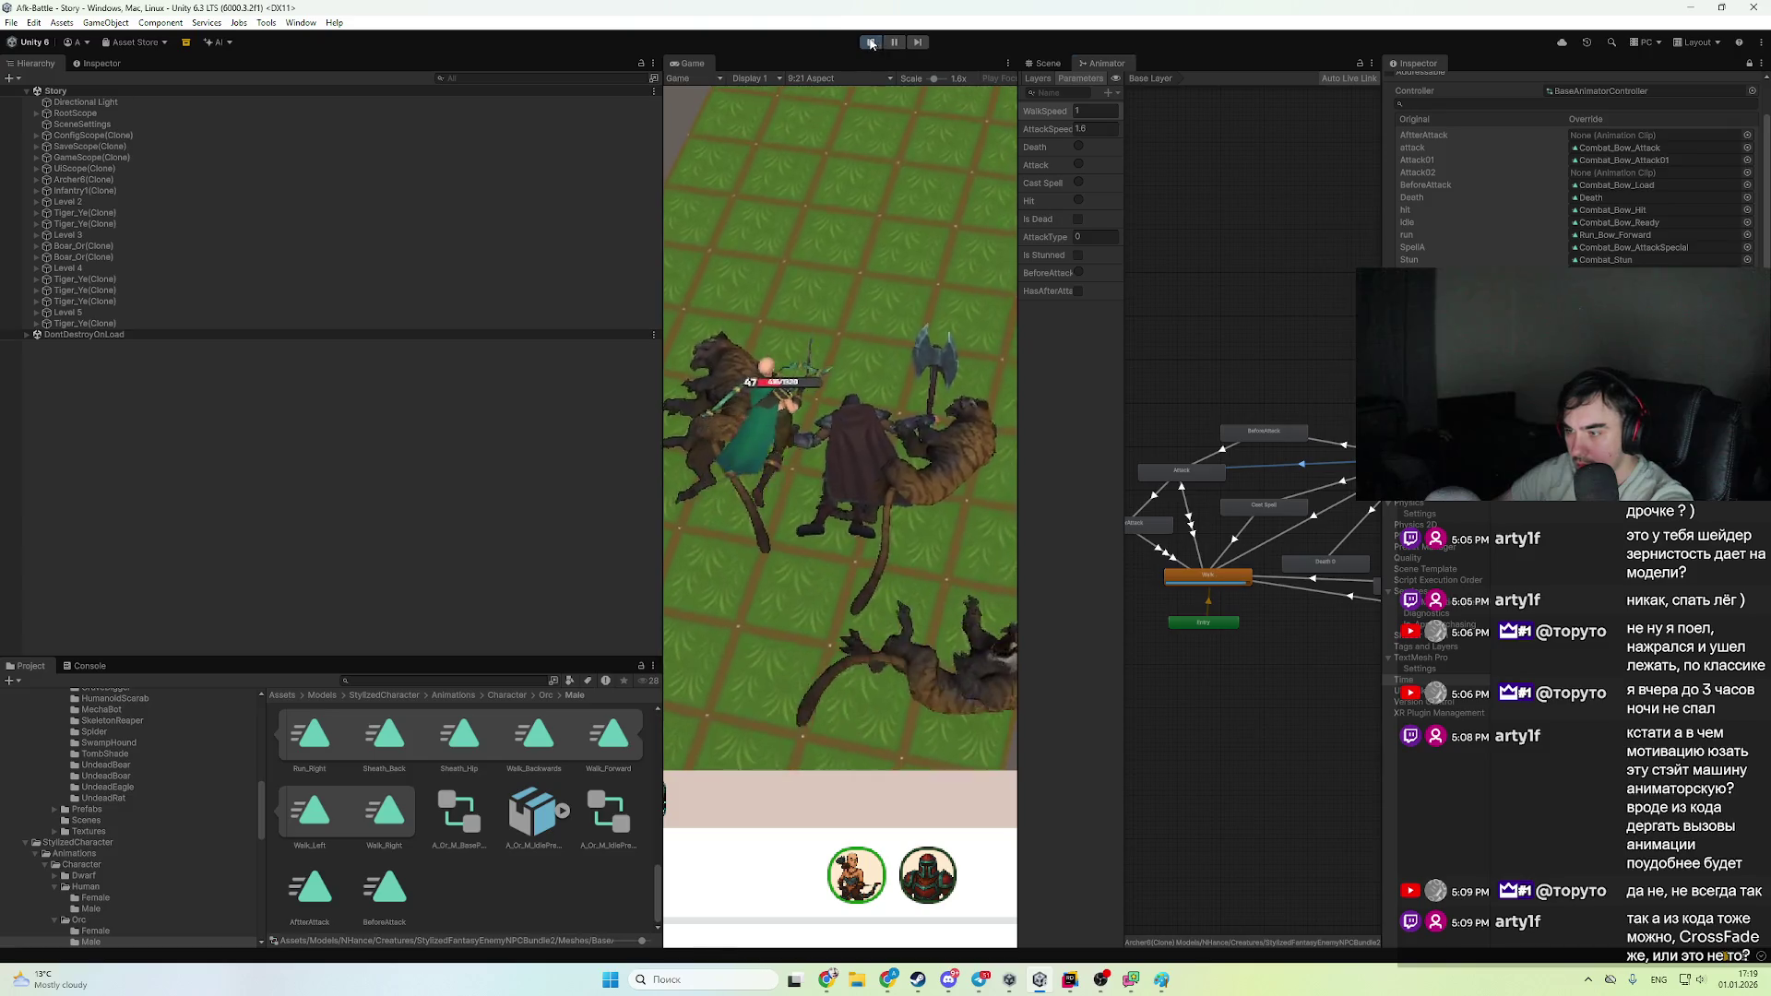
click(1069, 980)
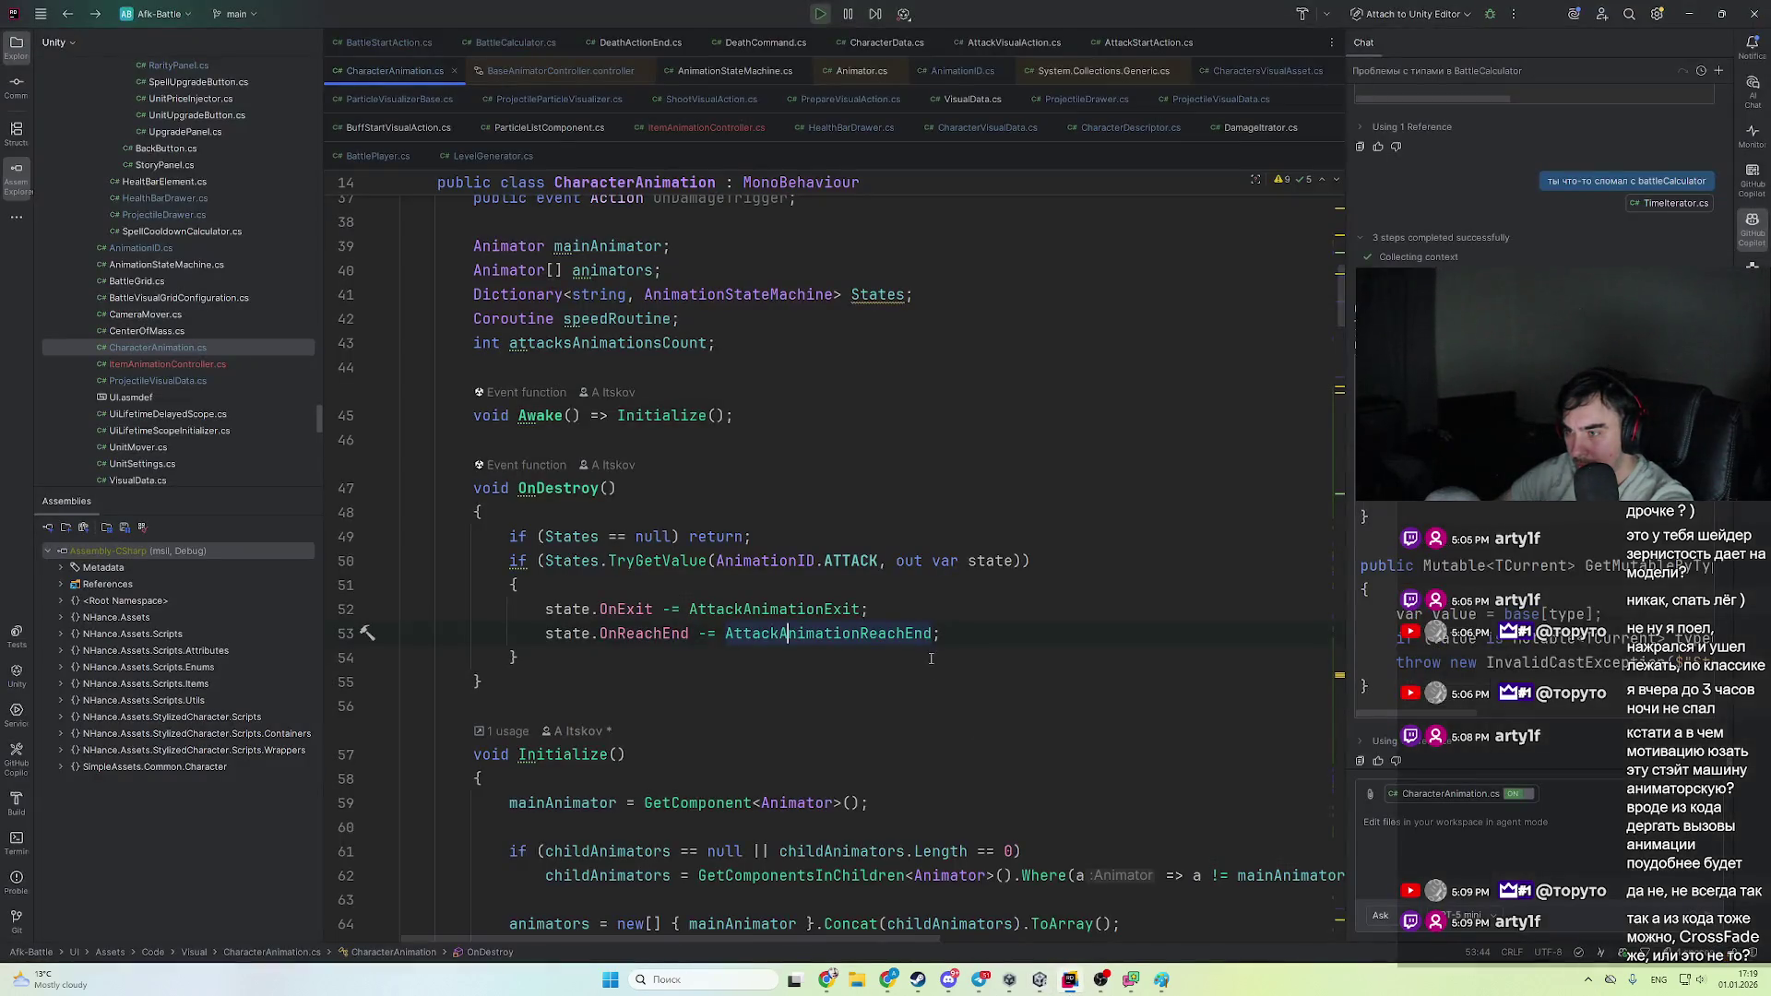
- Switch back to CharacterAnimation.cs and scroll to the PlayAttack method
key(ctrl+Tab)
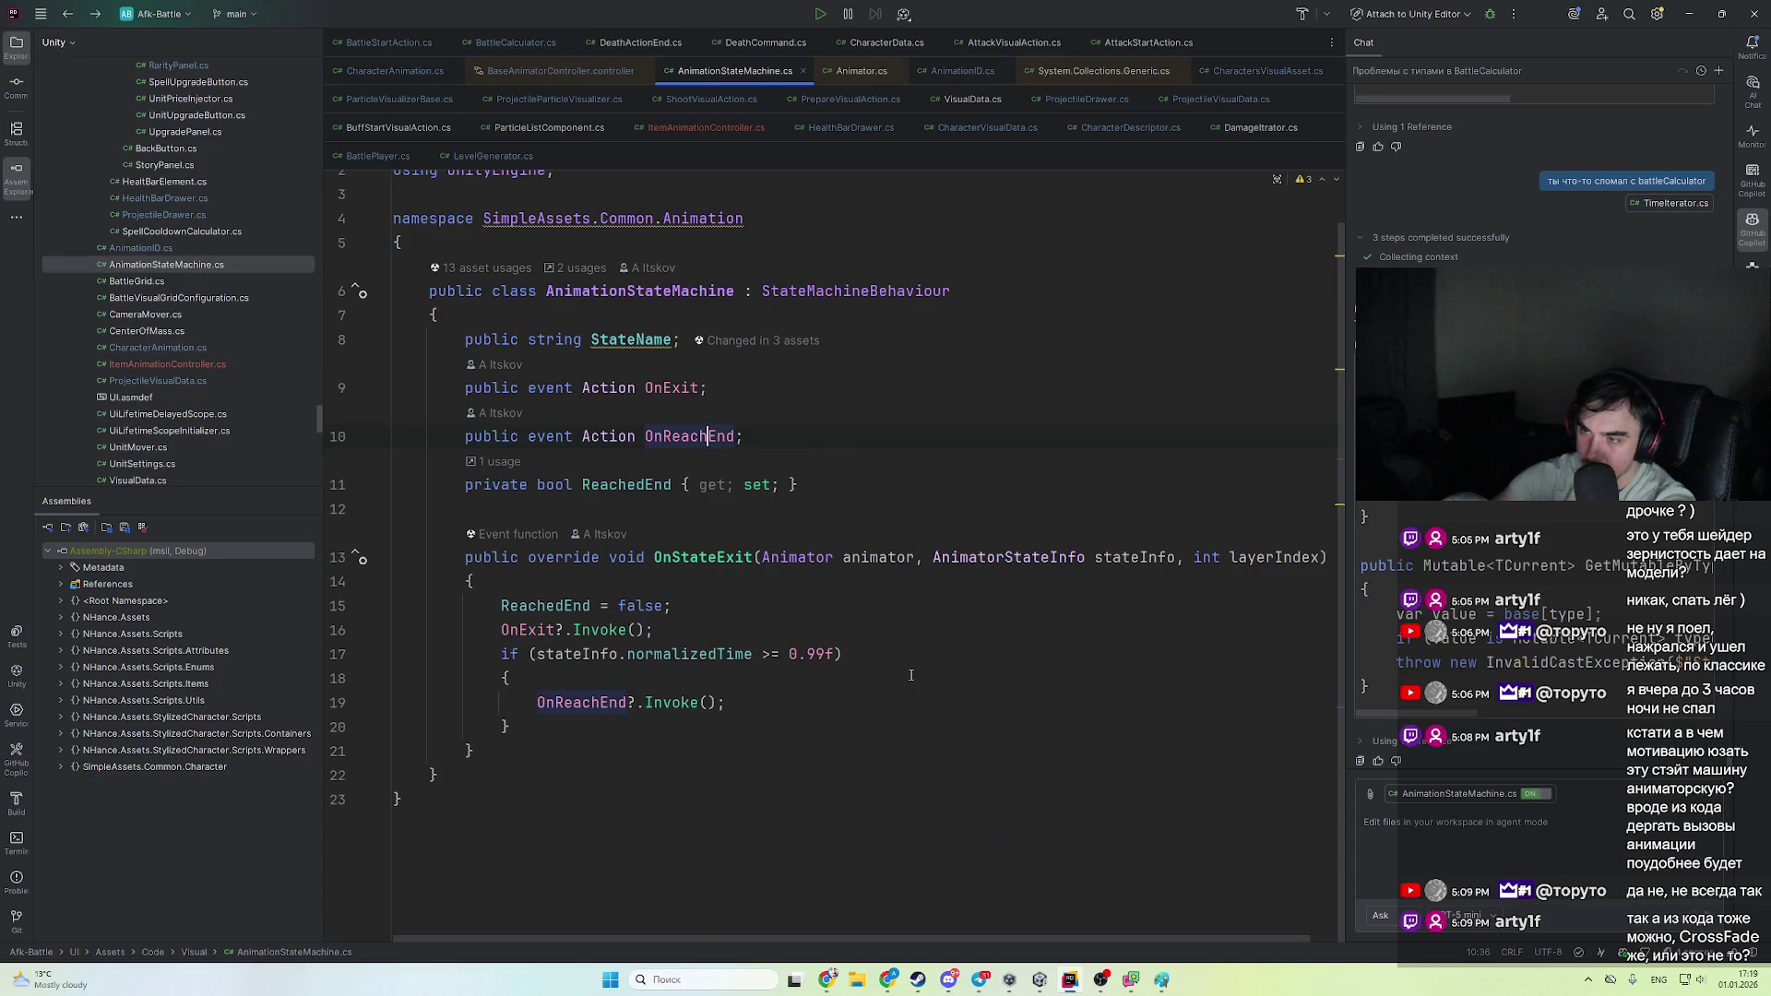
key(alt+Left)
key(alt+Left)
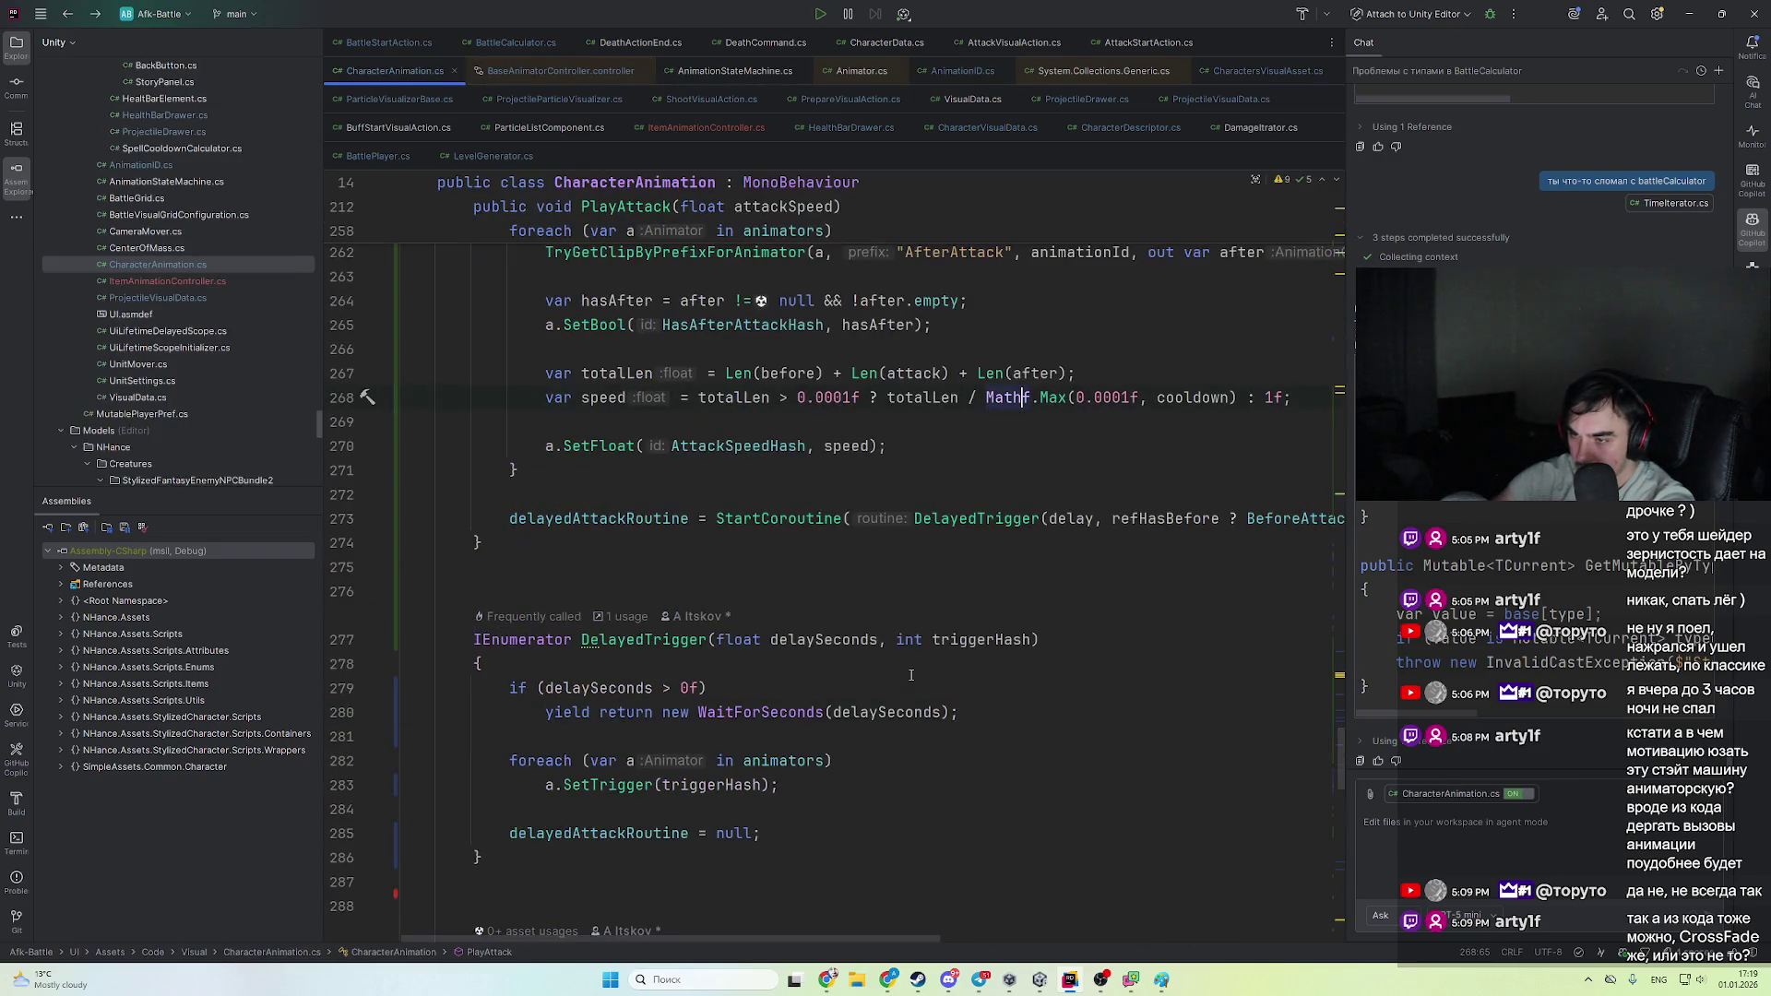
scroll(911, 676, up, 3)
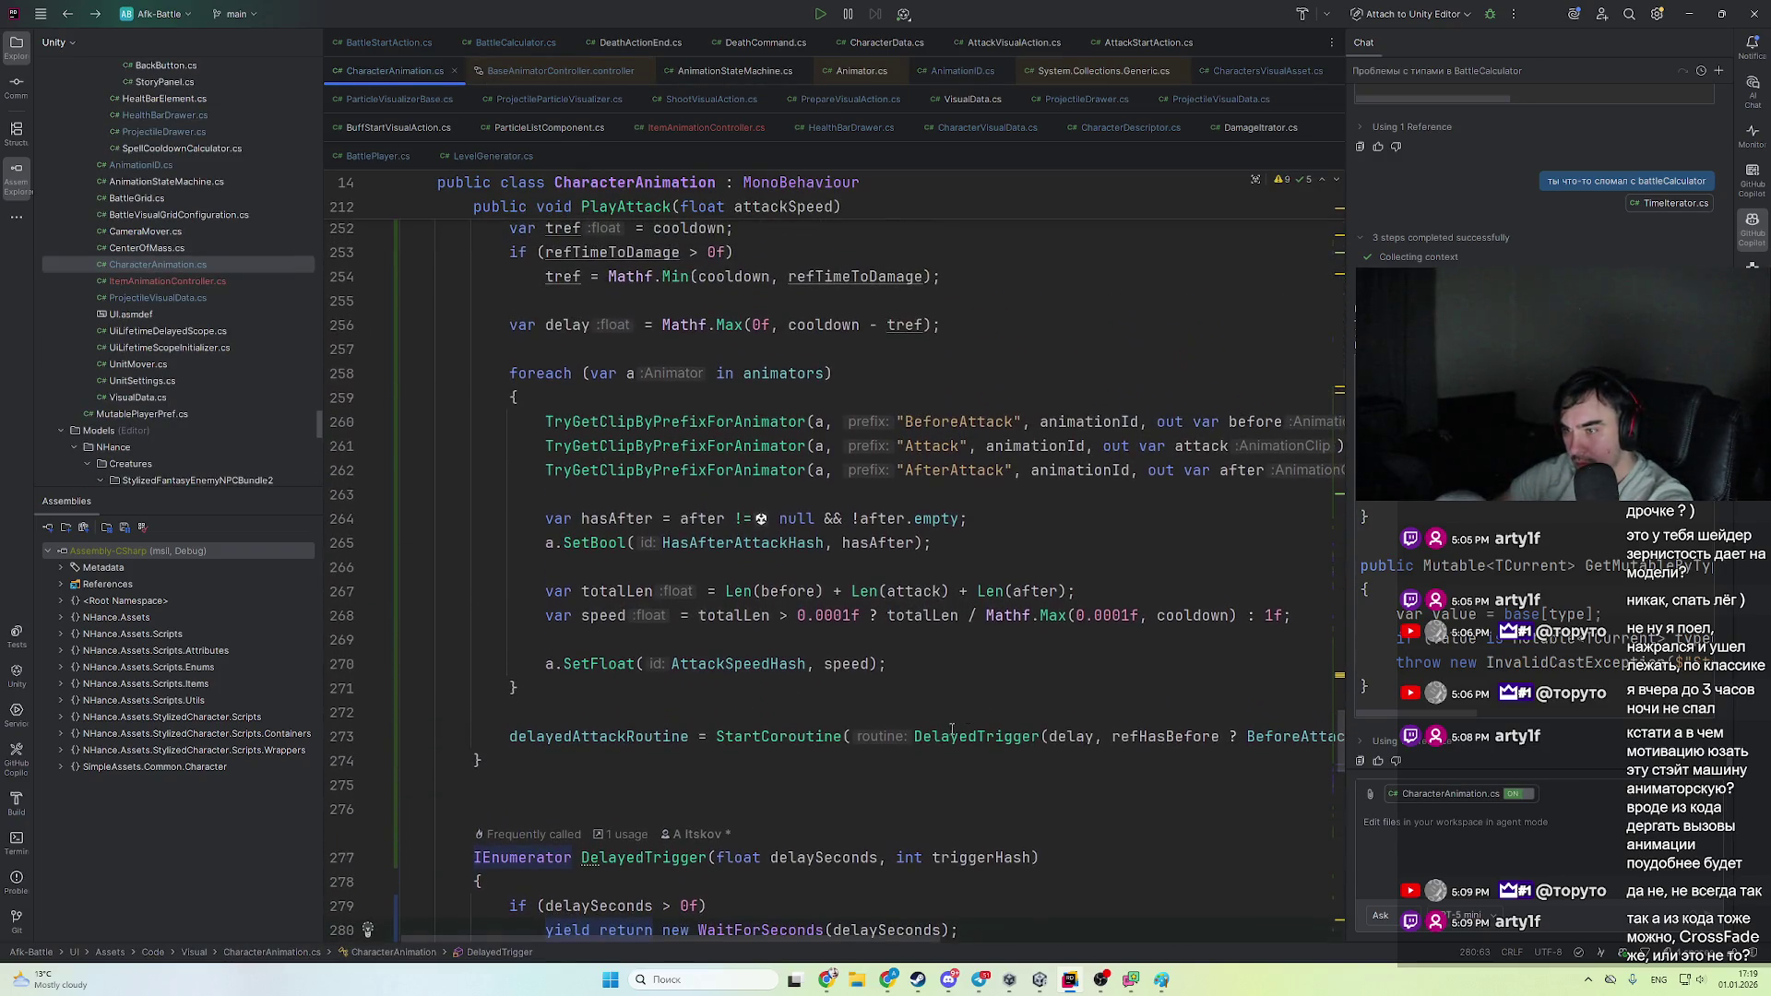
scroll(729, 655, up, 2)
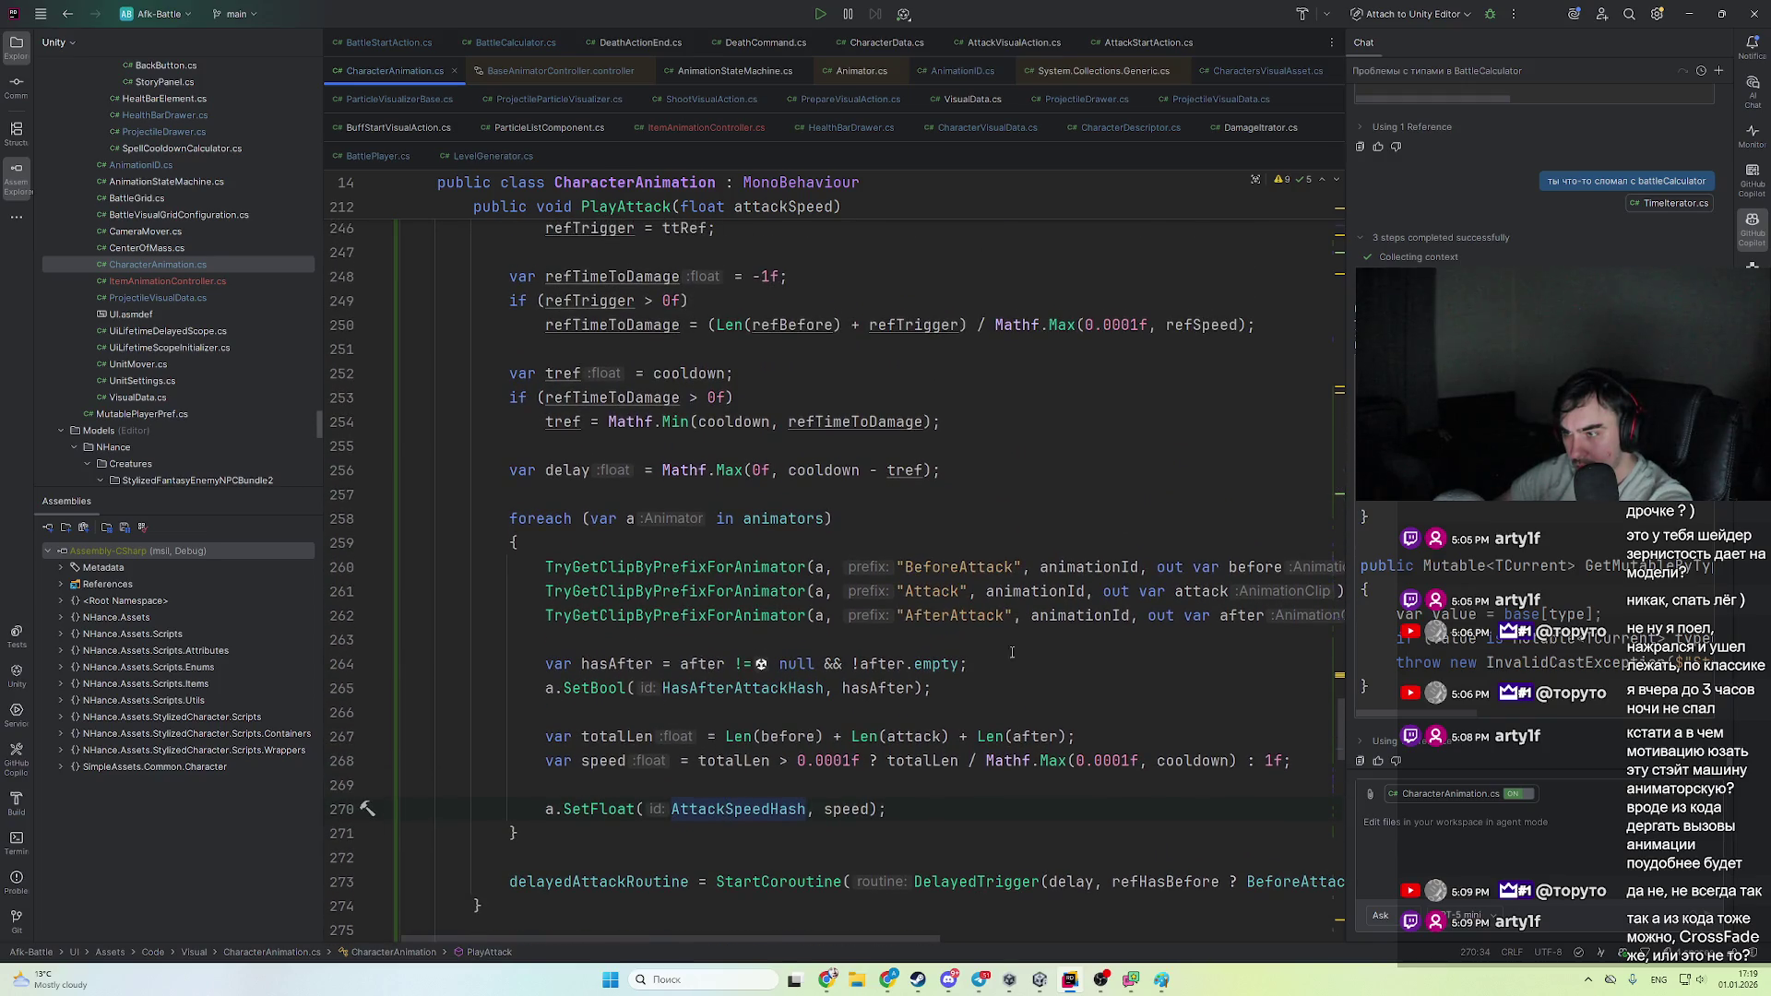
scroll(1268, 565, down, 2)
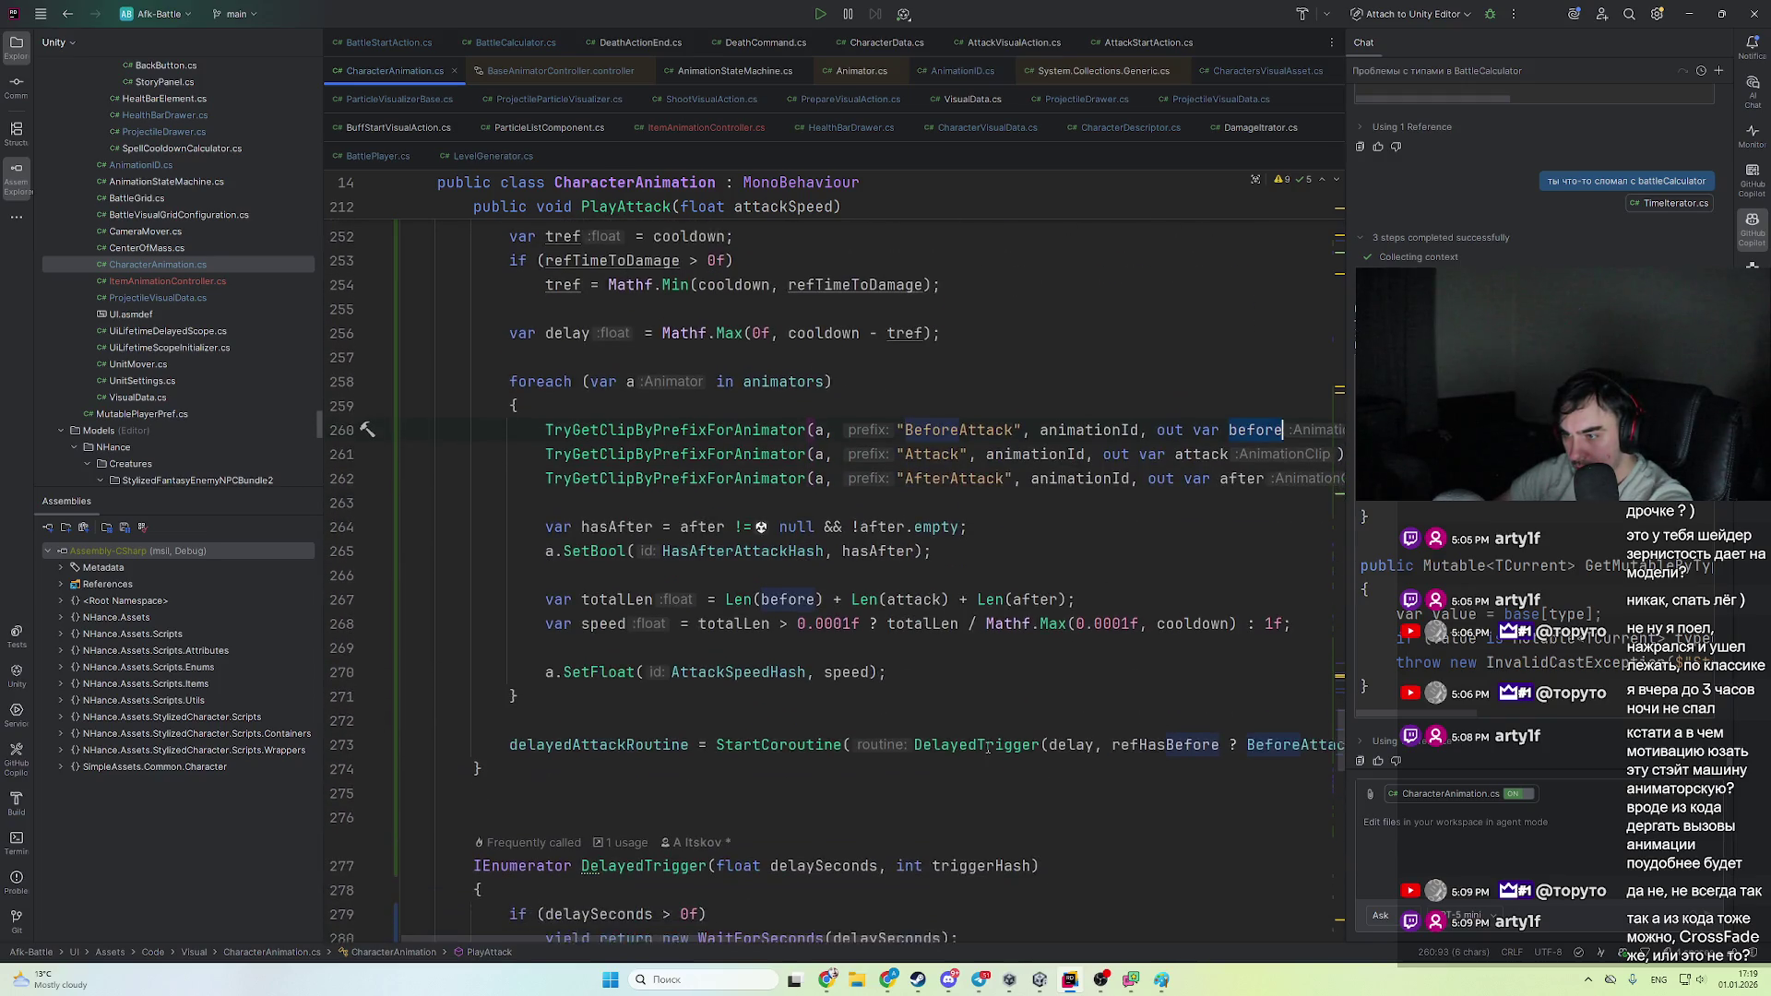
drag(878, 940, 1020, 953)
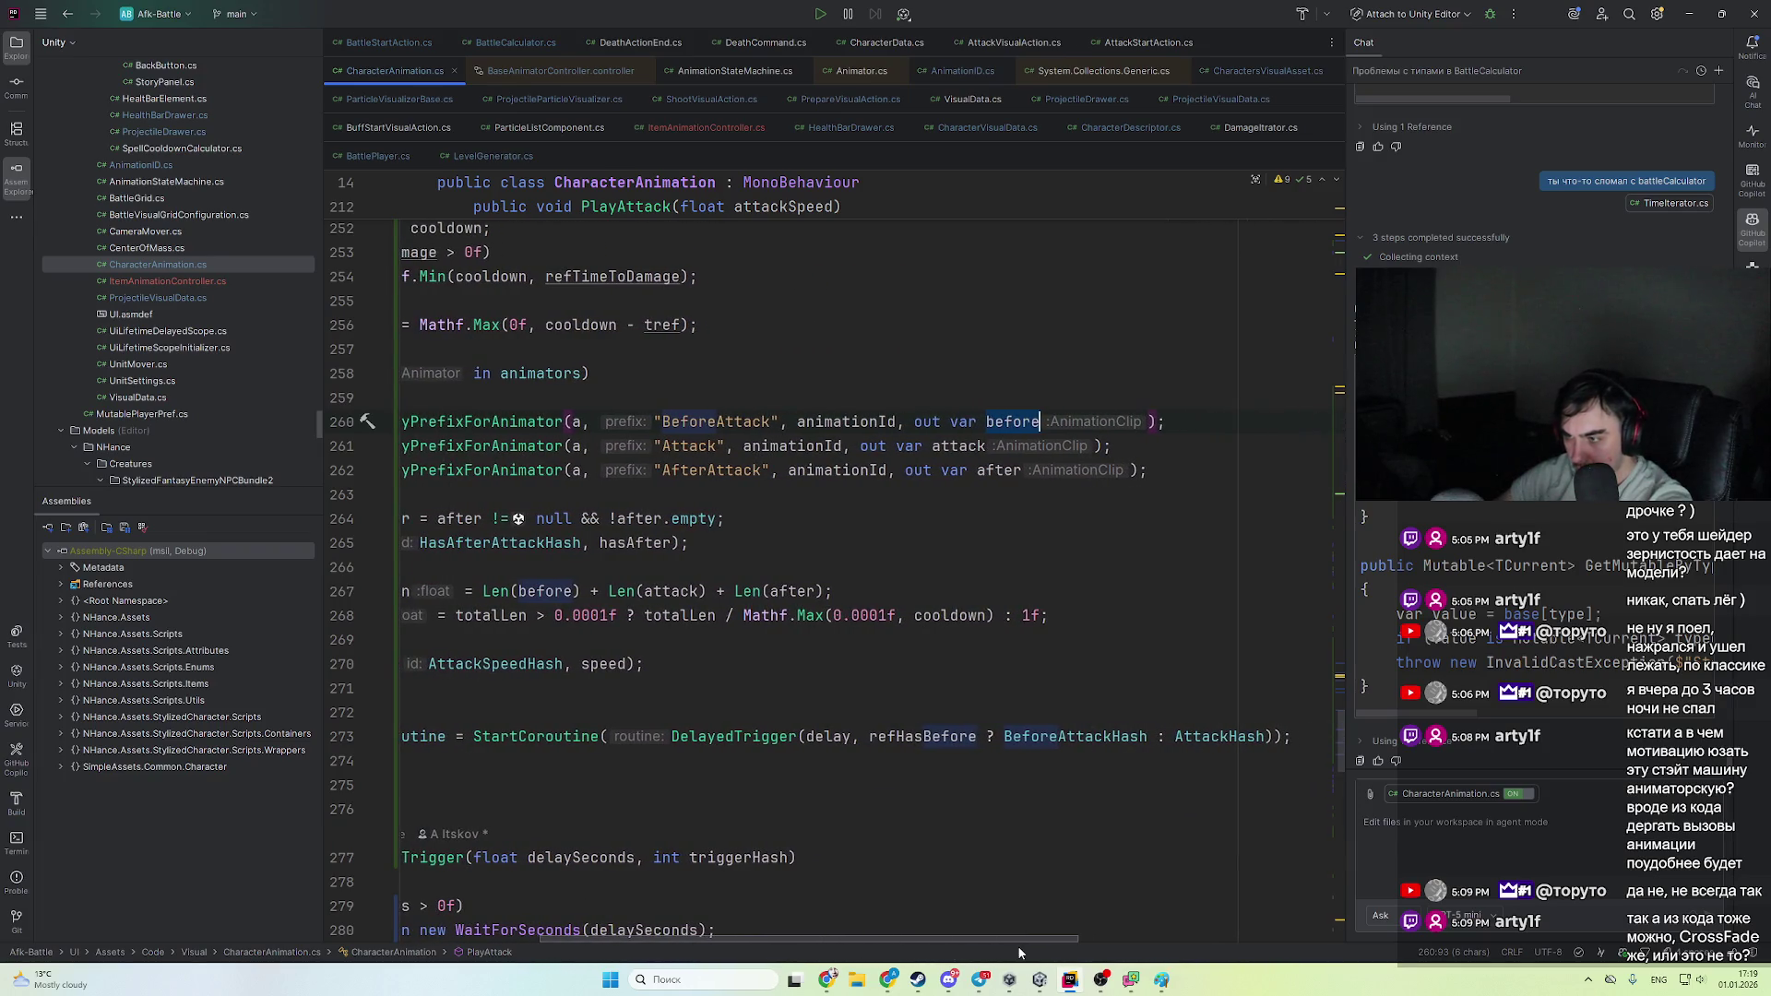
- Follow BeforeAttackHash to its AnimationID.BEFORE_ATTACK string in AnimationID.cs
ctrl+click(1097, 741)
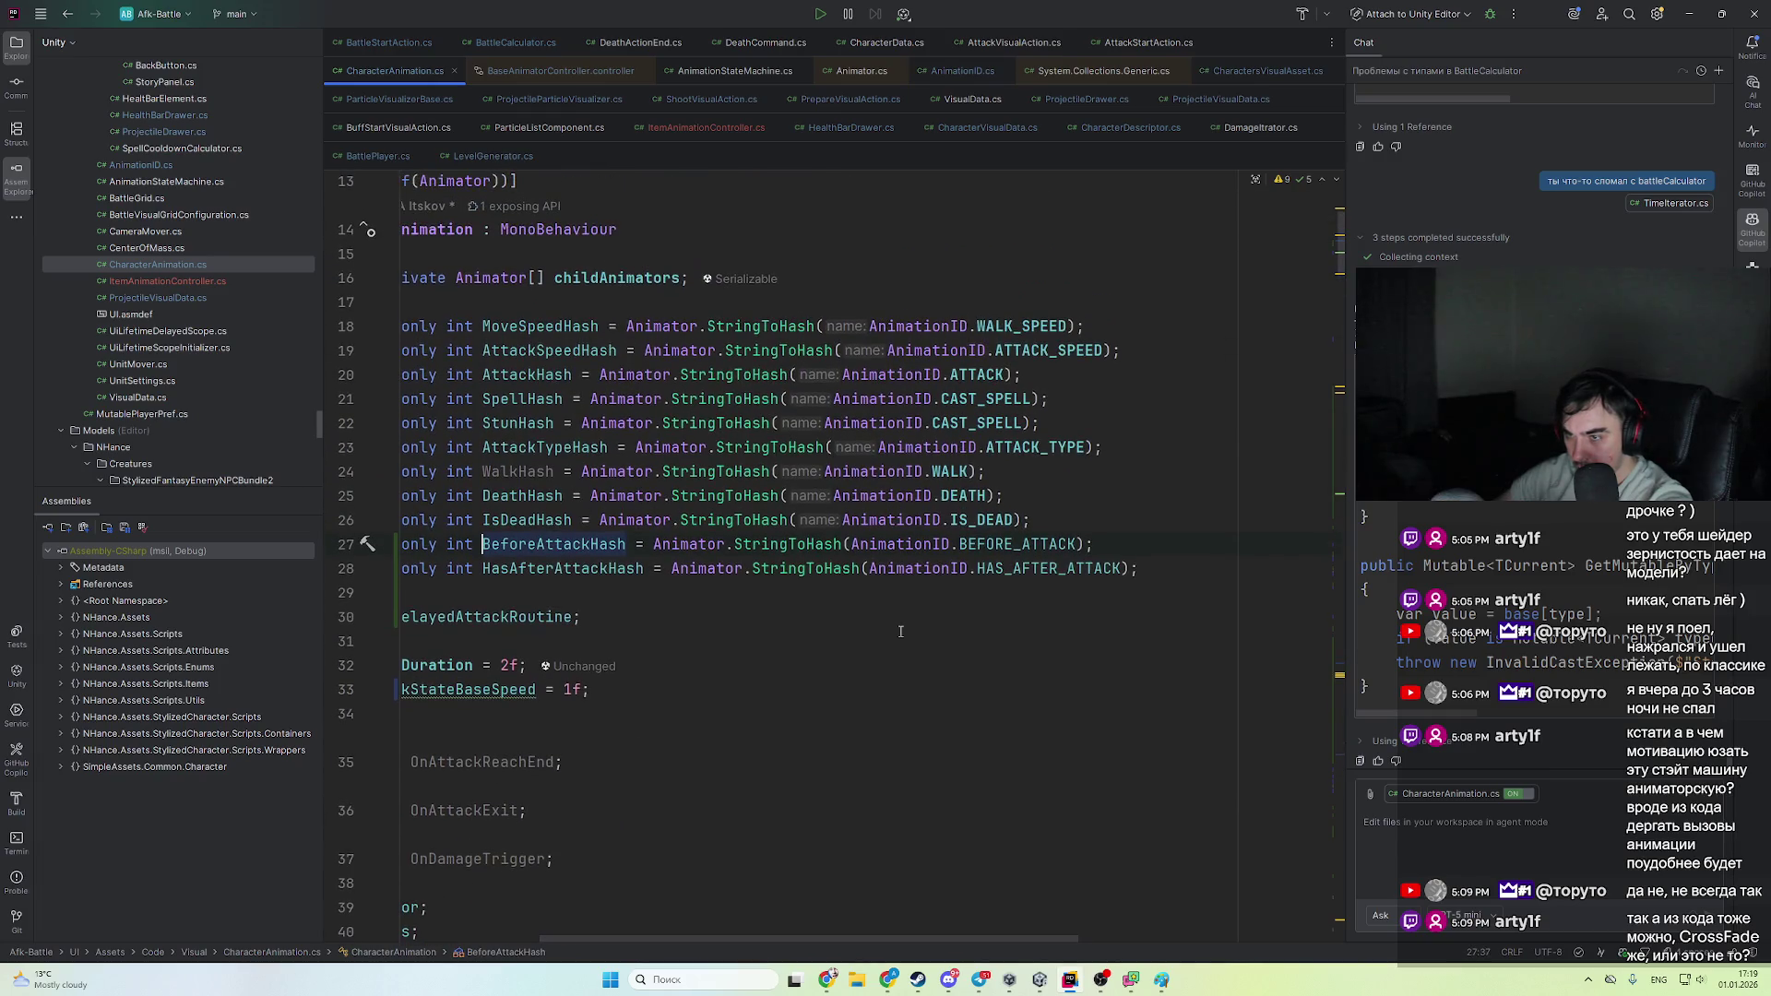
ctrl+click(801, 544)
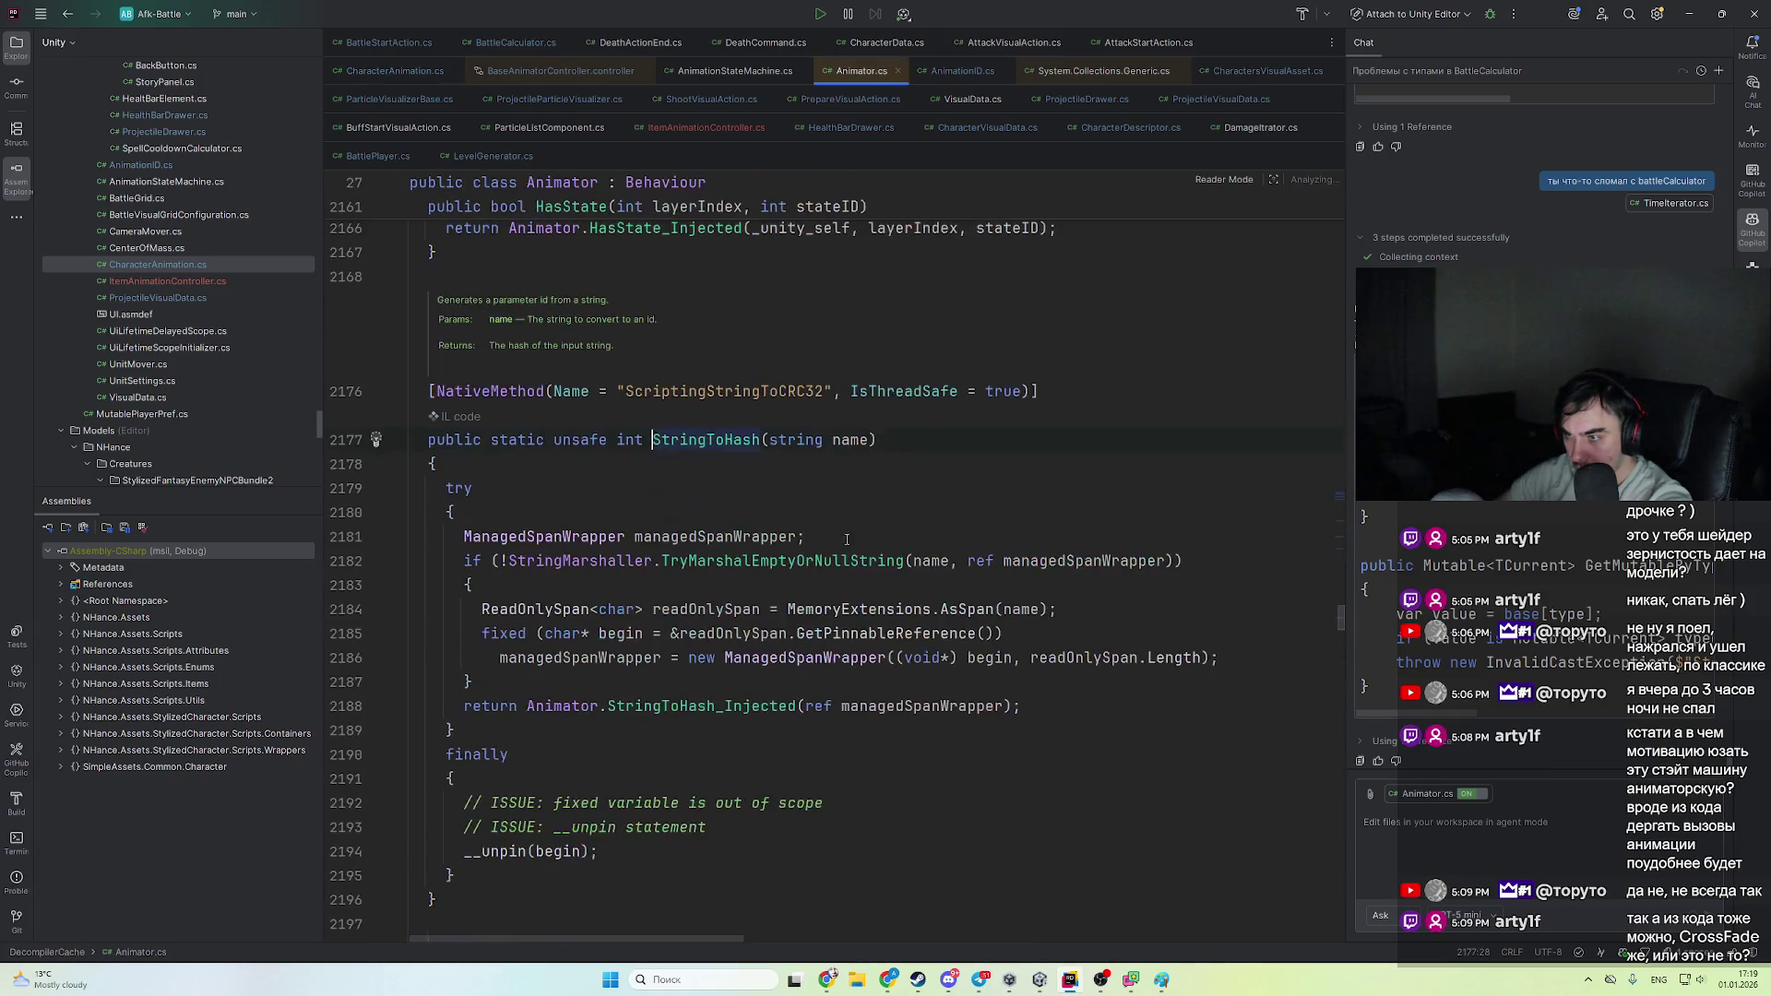
key(ctrl+alt+Left)
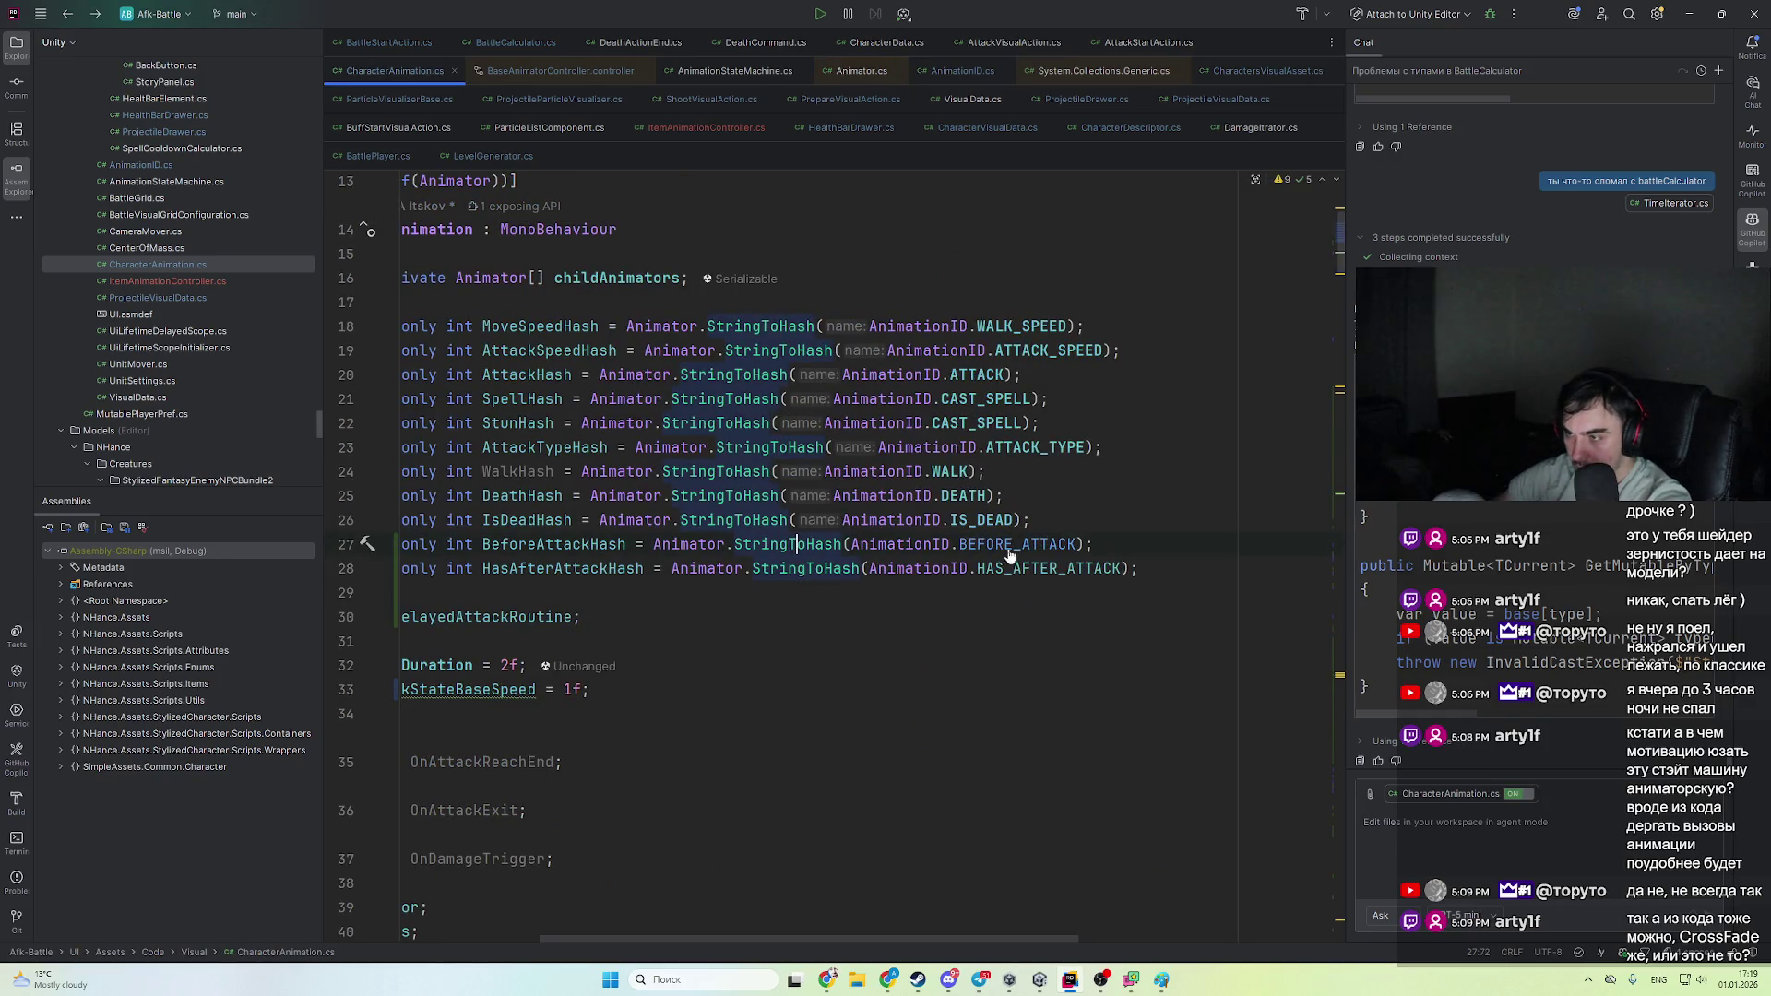
ctrl+click(1015, 544)
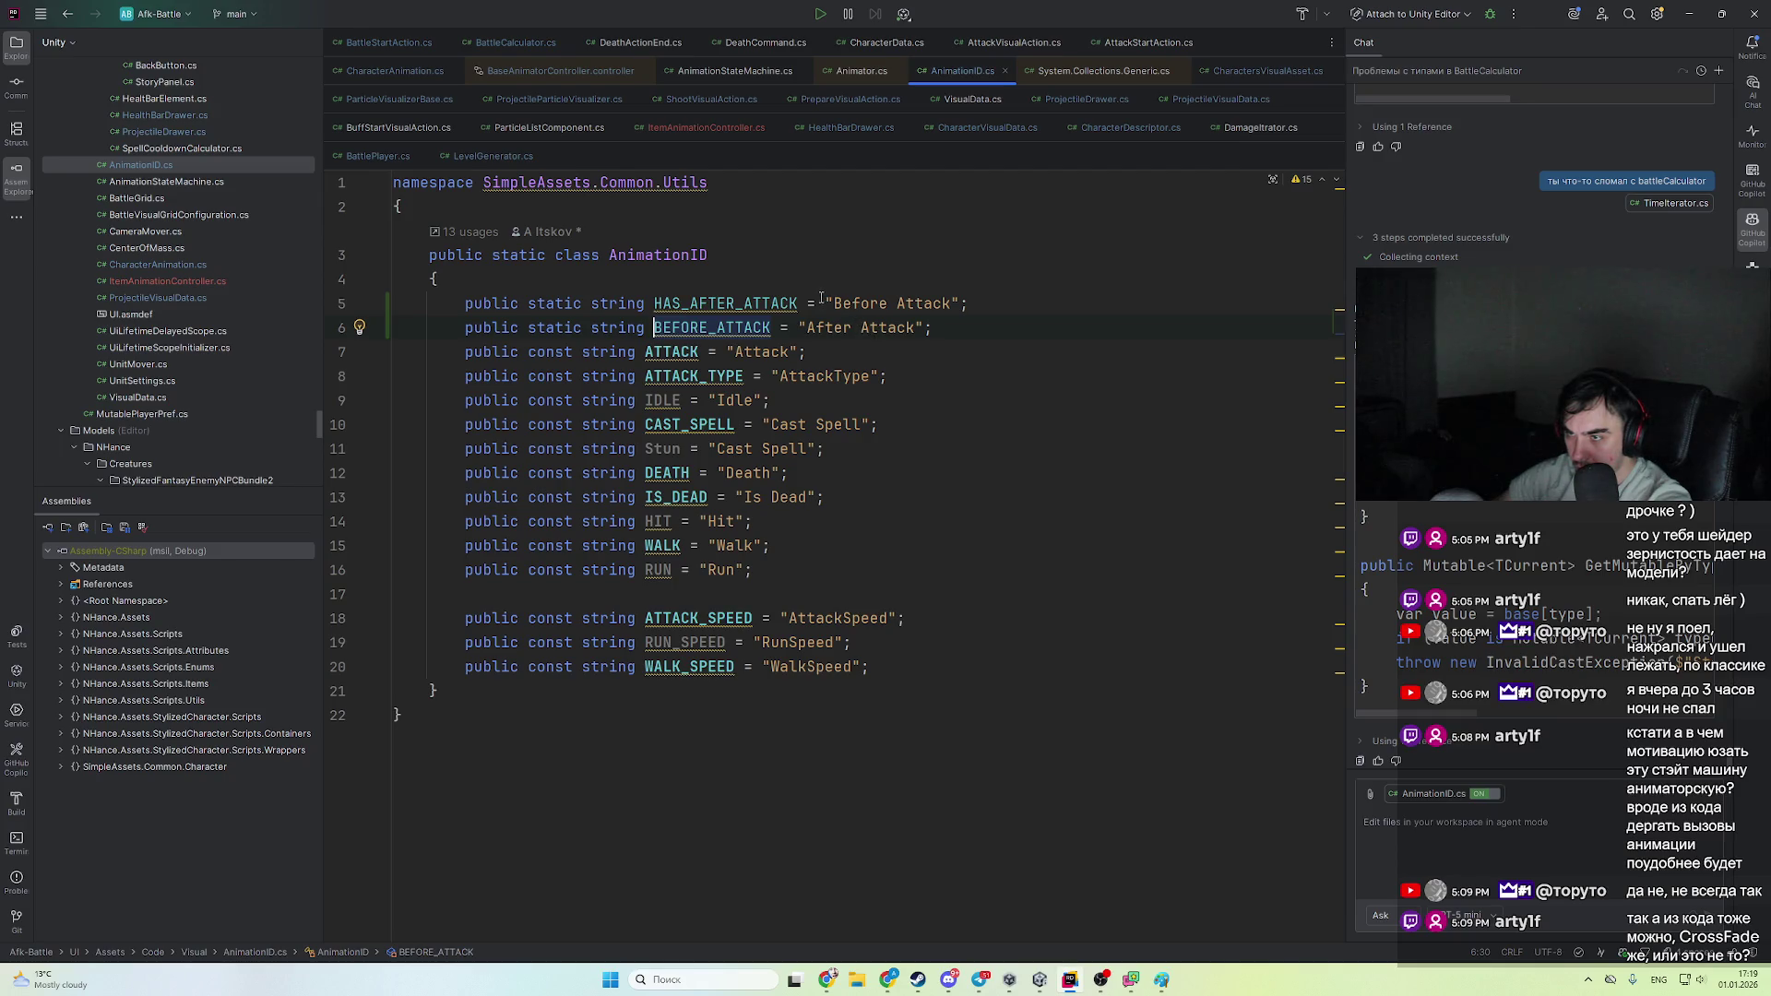
- Move "After Attack" to HAS_AFTER_ATTACK, leave BEFORE_ATTACK as "Before Attack", and return to Unity
mouse_move(824, 303)
mouse_down()
mouse_move(979, 304)
mouse_move(807, 327)
mouse_up()
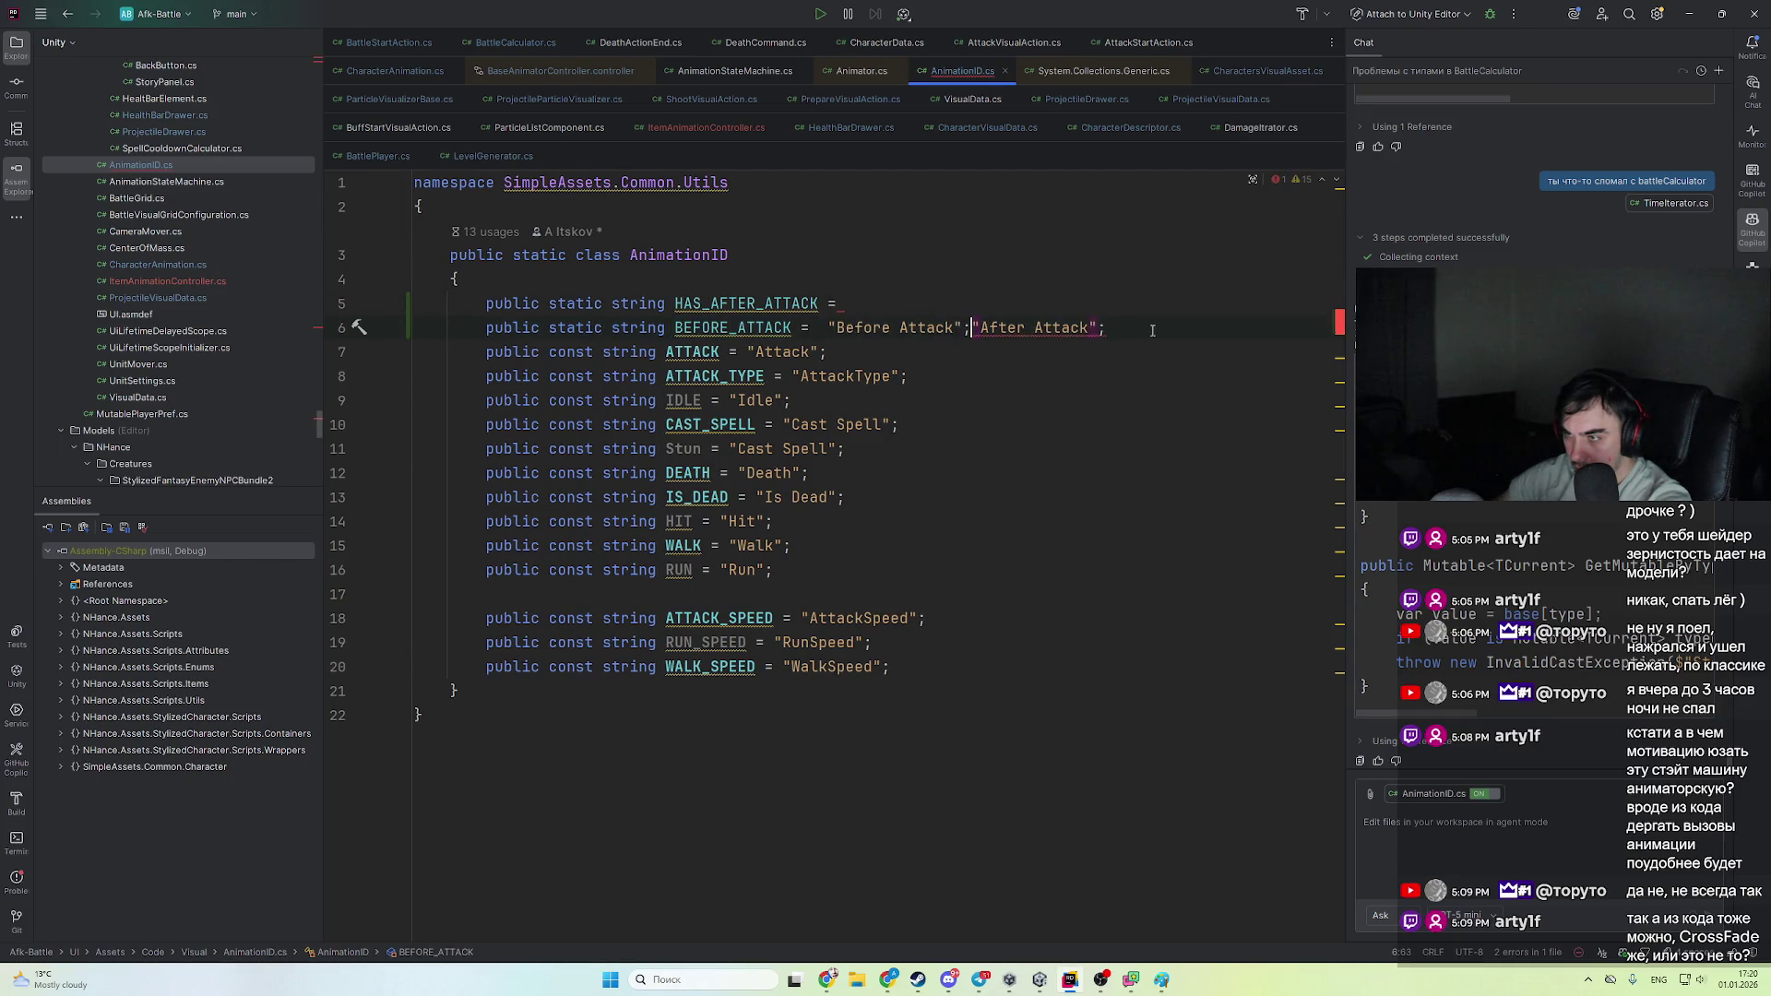
key(shift+End)
key(ctrl+x)
key(Up)
key(ctrl+v)
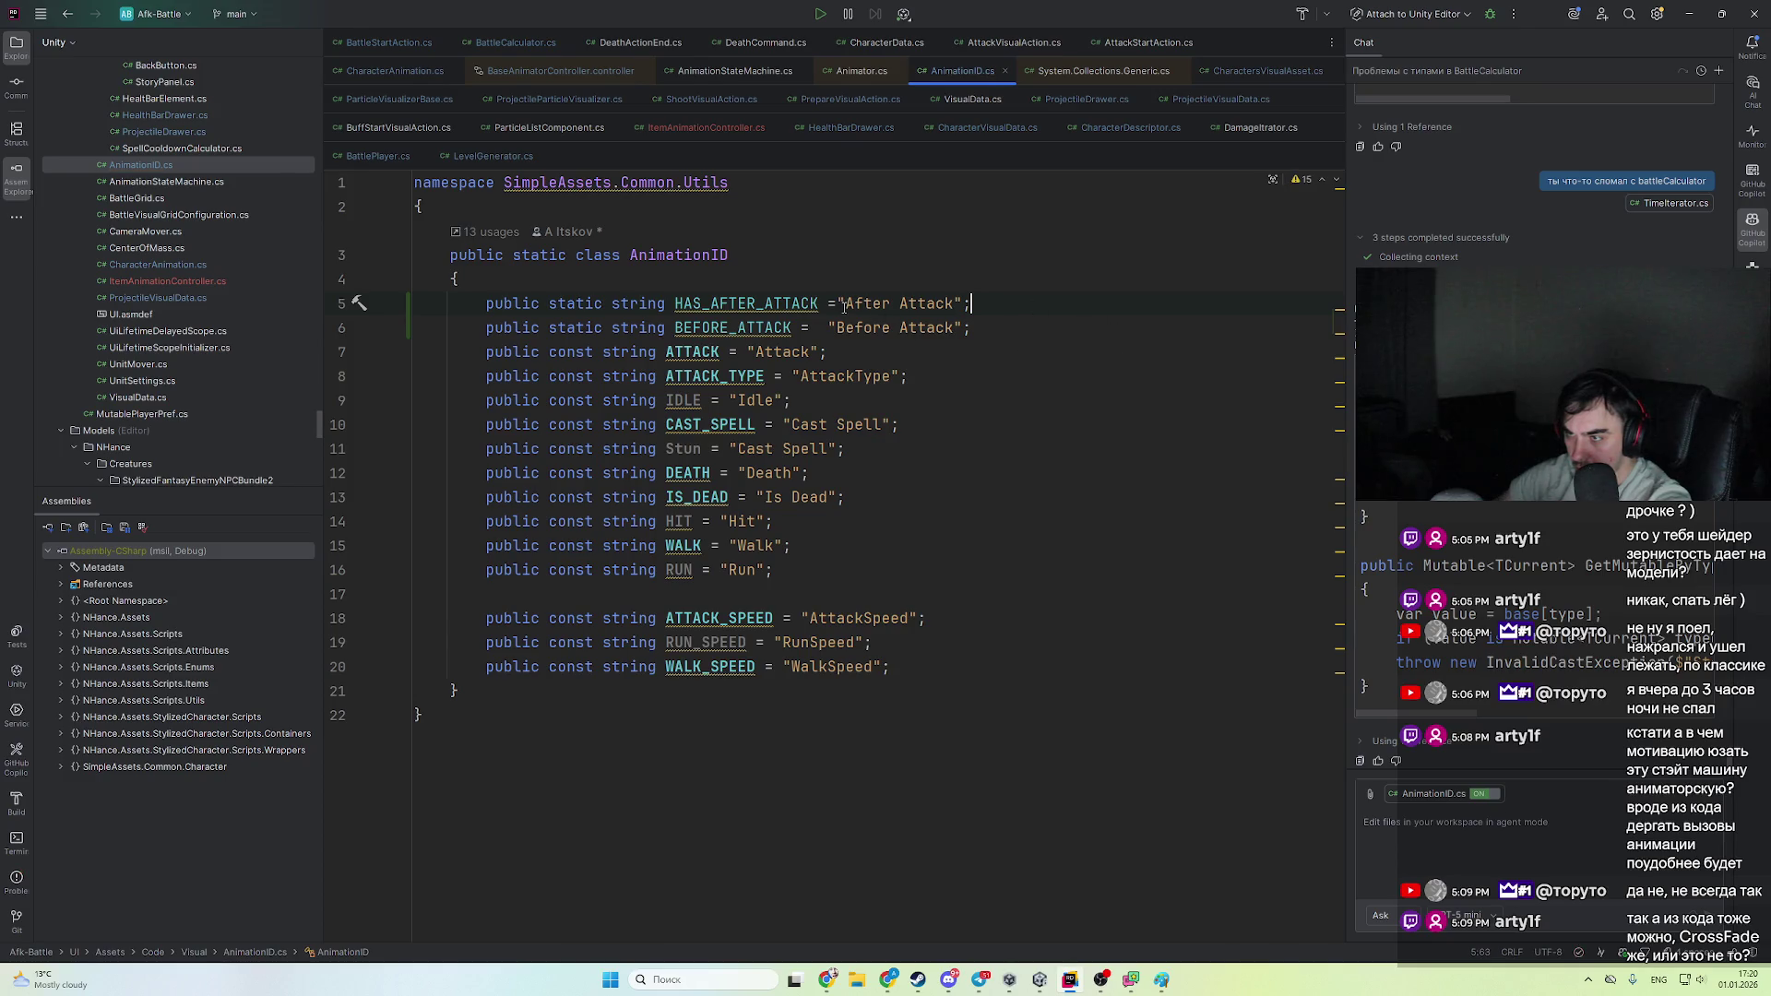
click(840, 303)
click(827, 327)
key(BackSpace)
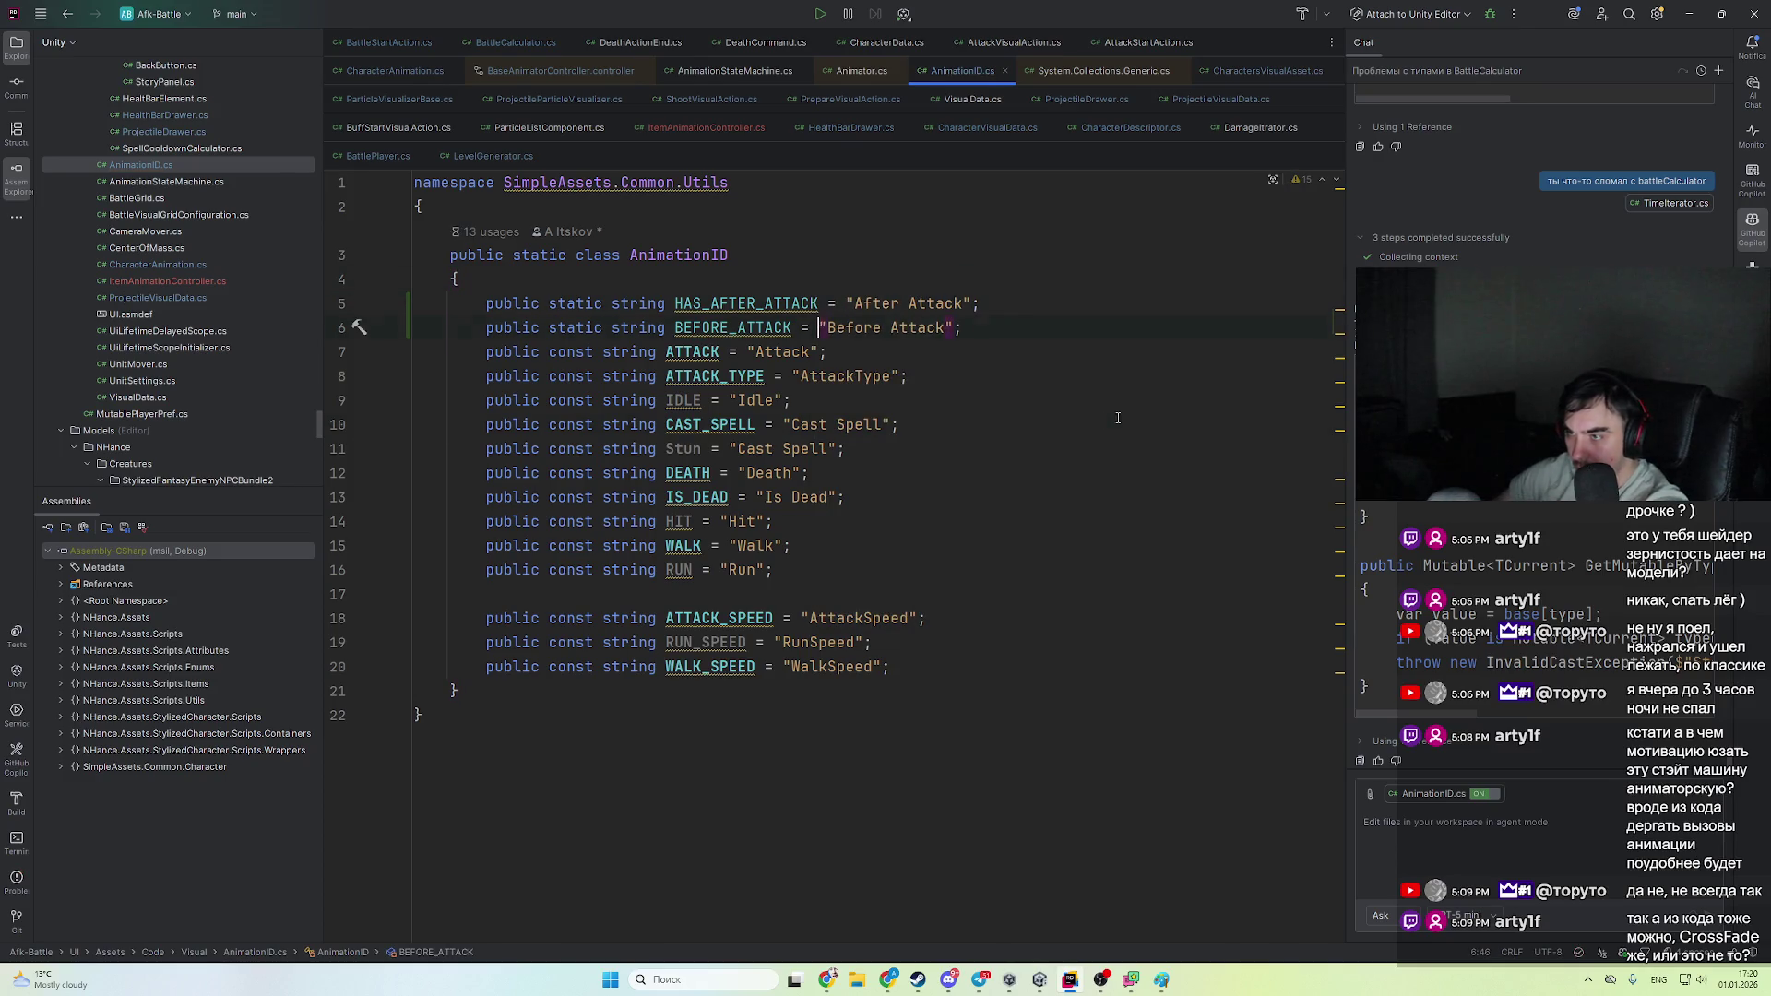
key(alt+Tab)
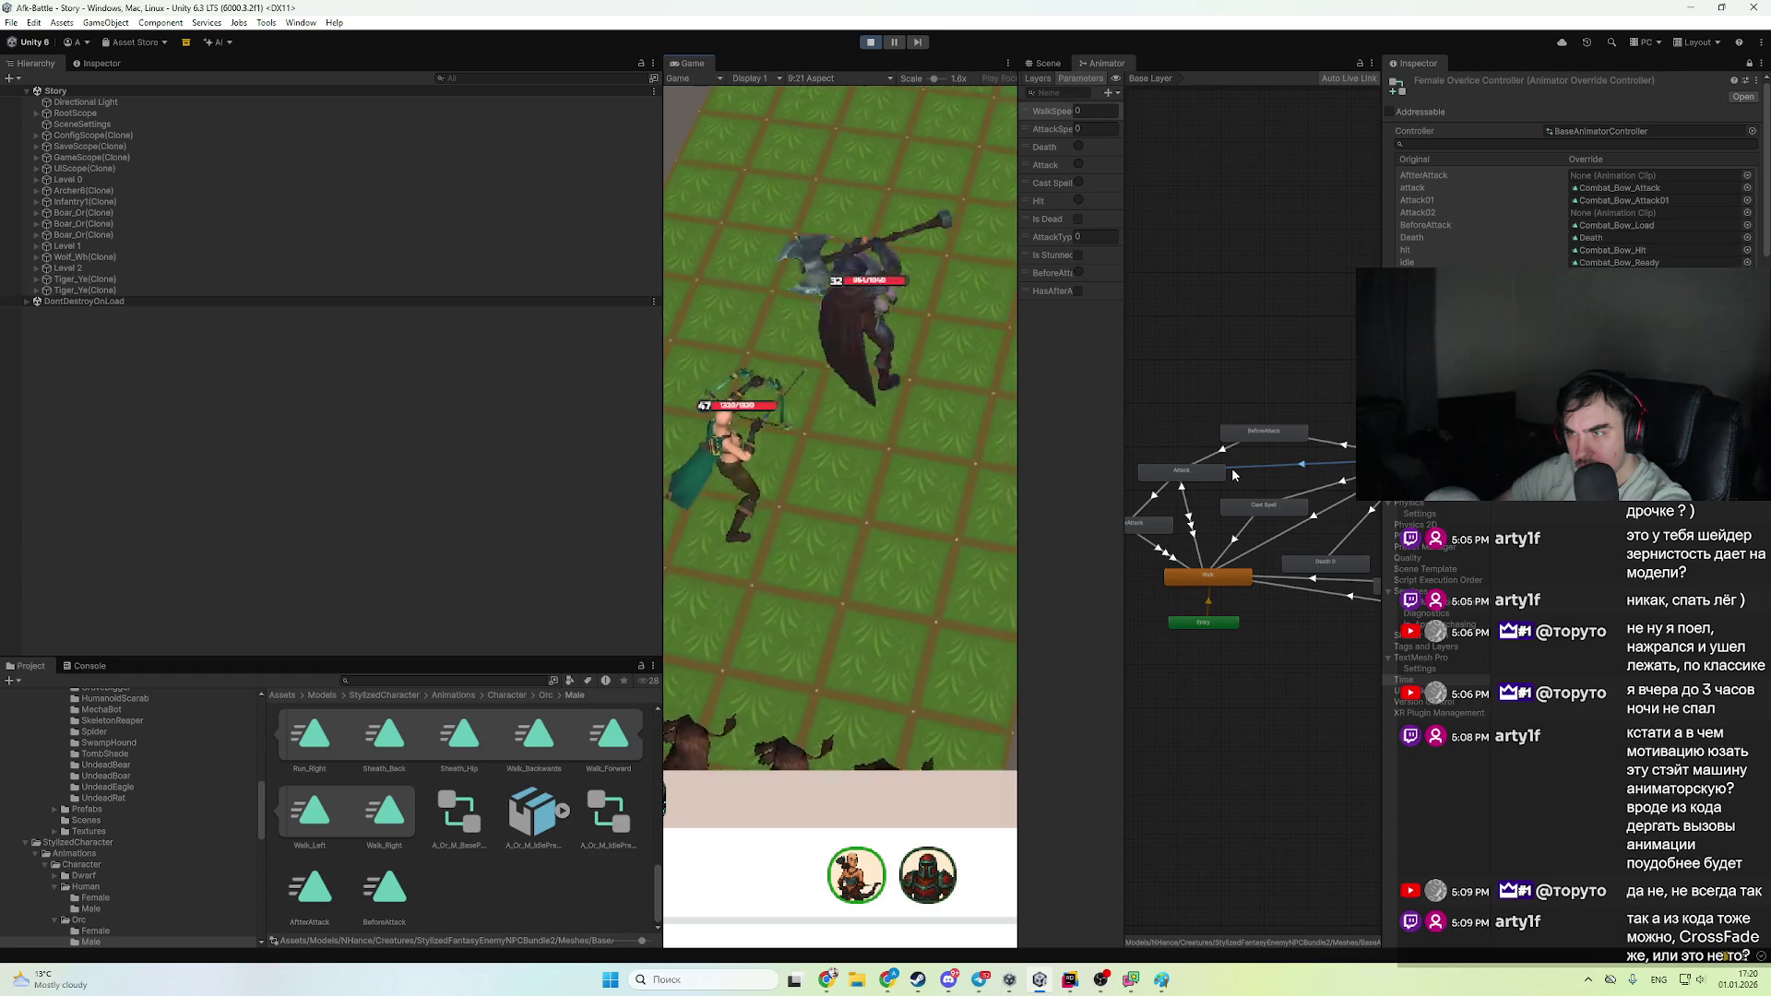
- With Archer6(Clone) selected, stop Play mode and inspect the Any State to Attack and BeforeAttack transitions
click(134, 189)
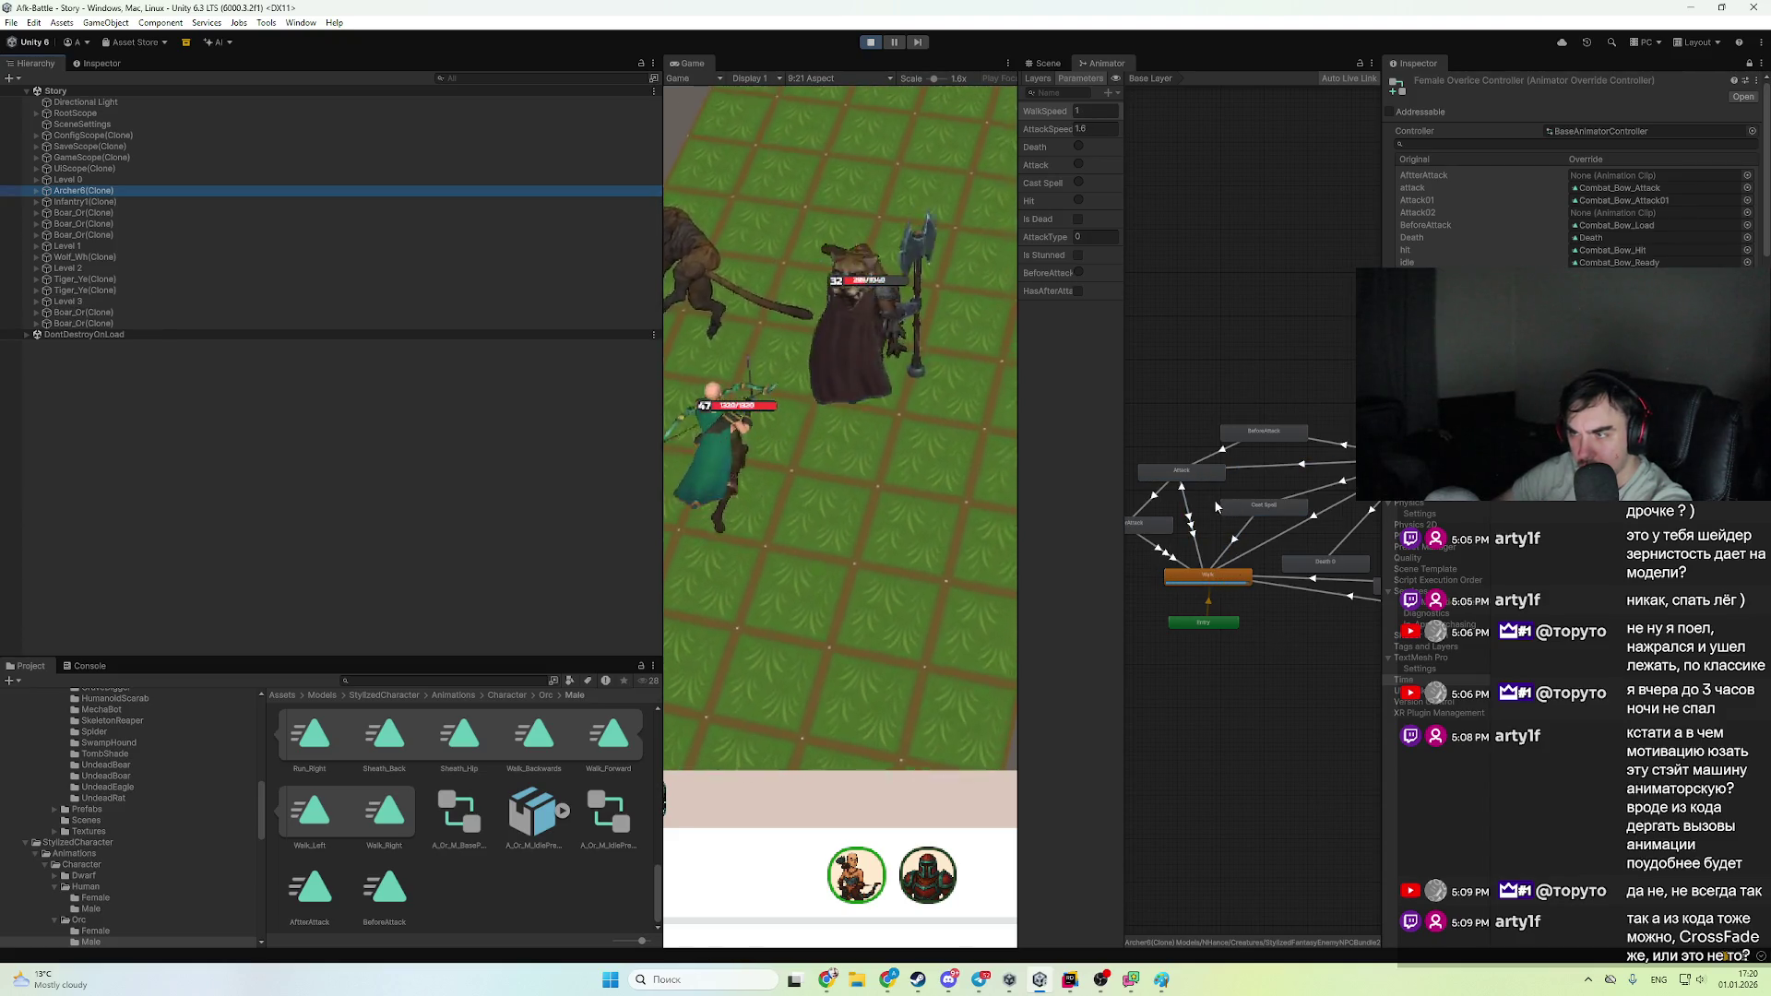
click(1348, 448)
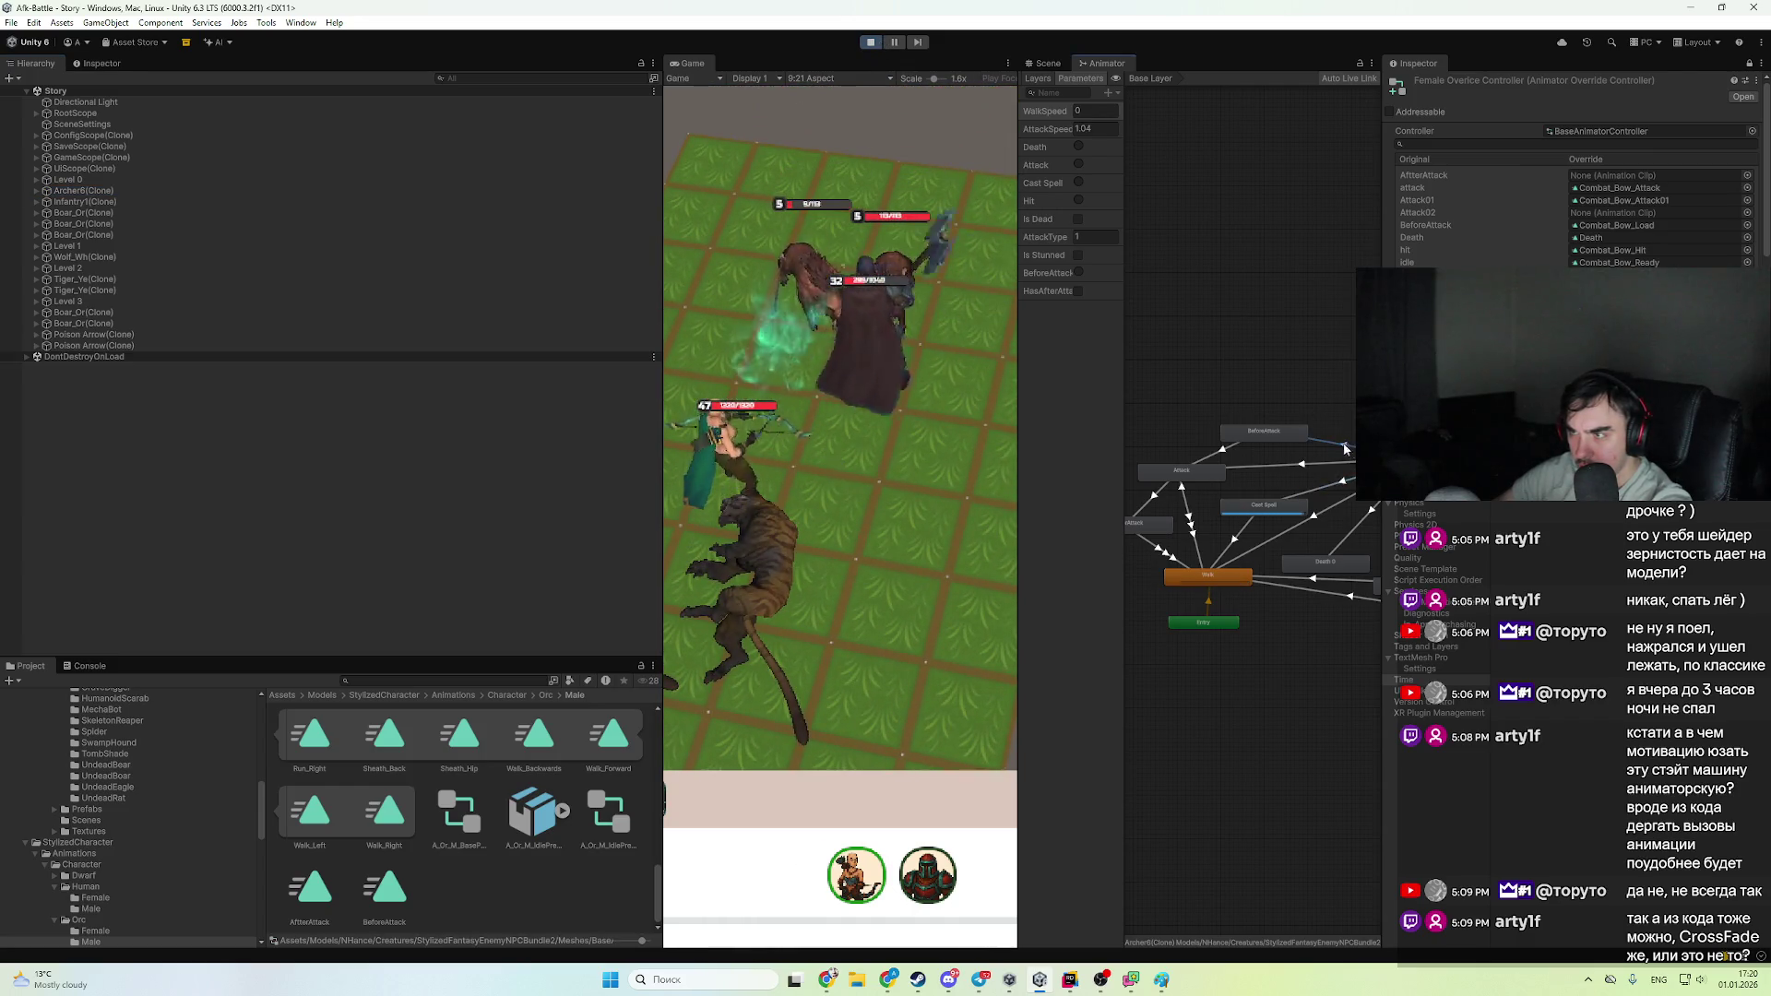
click(870, 41)
click(101, 63)
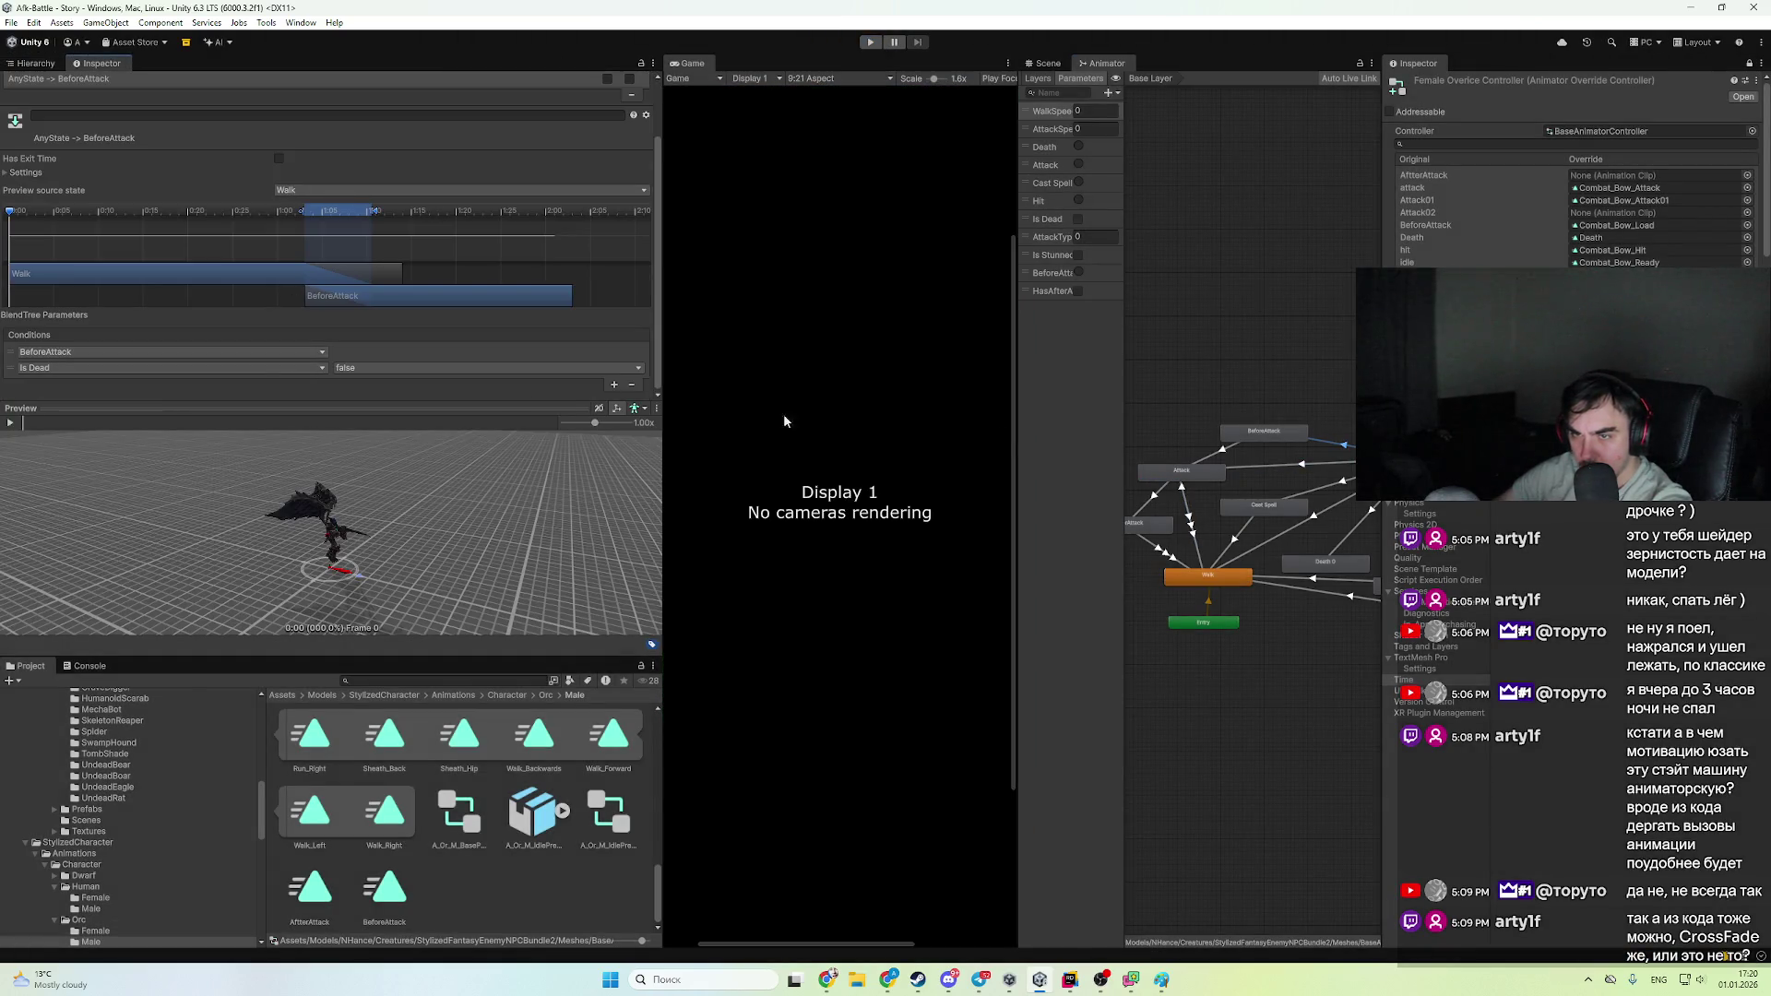
click(1347, 452)
key(alt+Tab)
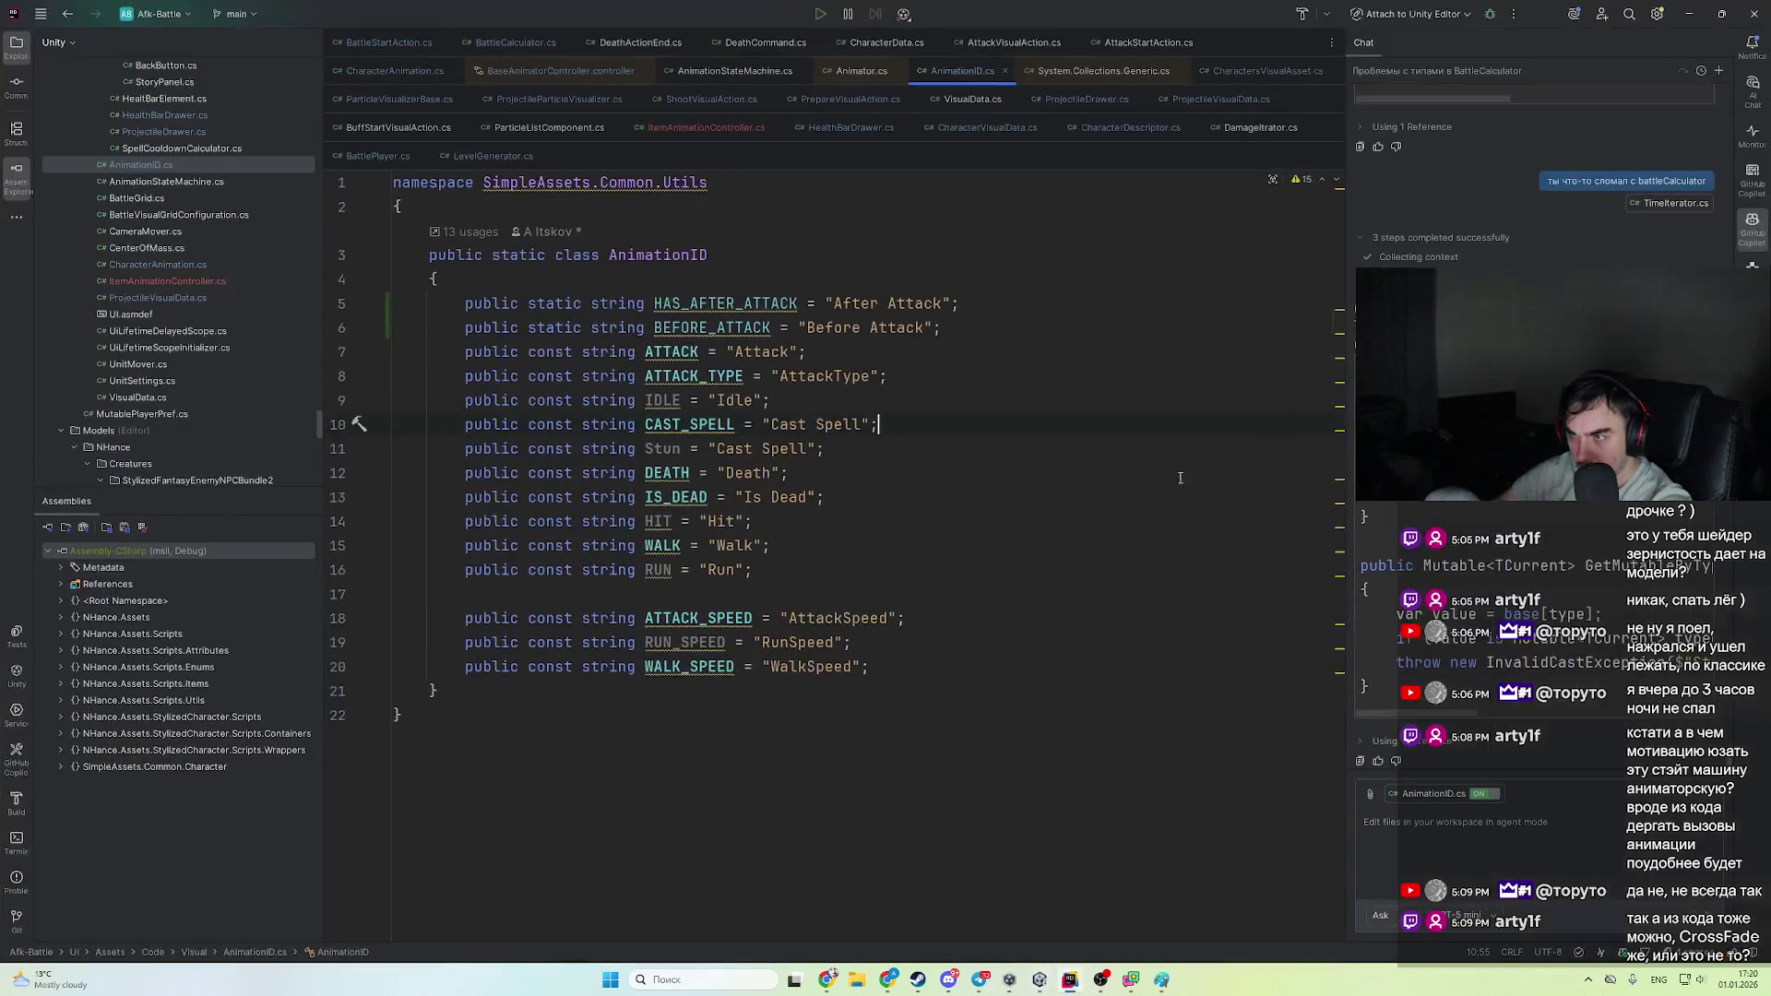
- Navigate back to the BeforeAttackHash use in PlayAttack in CharacterAnimation.cs
key(ctrl+alt+Left)
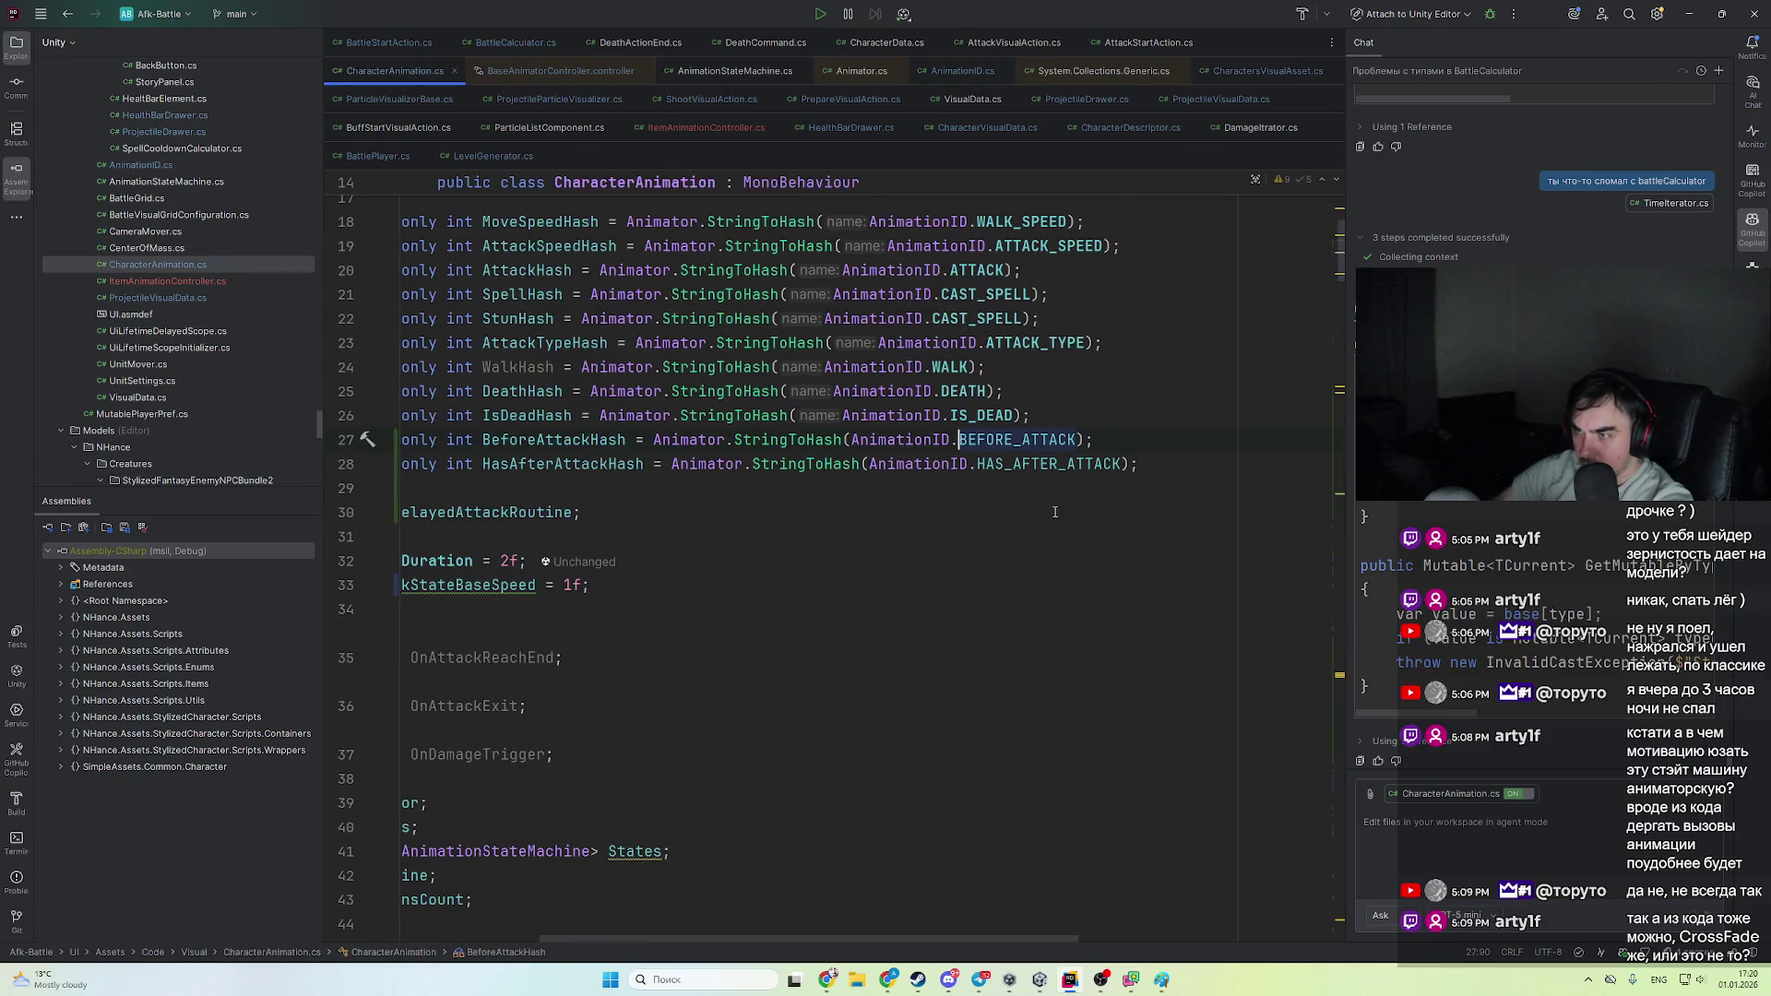
key(ctrl+alt+Right)
key(ctrl+alt+Left)
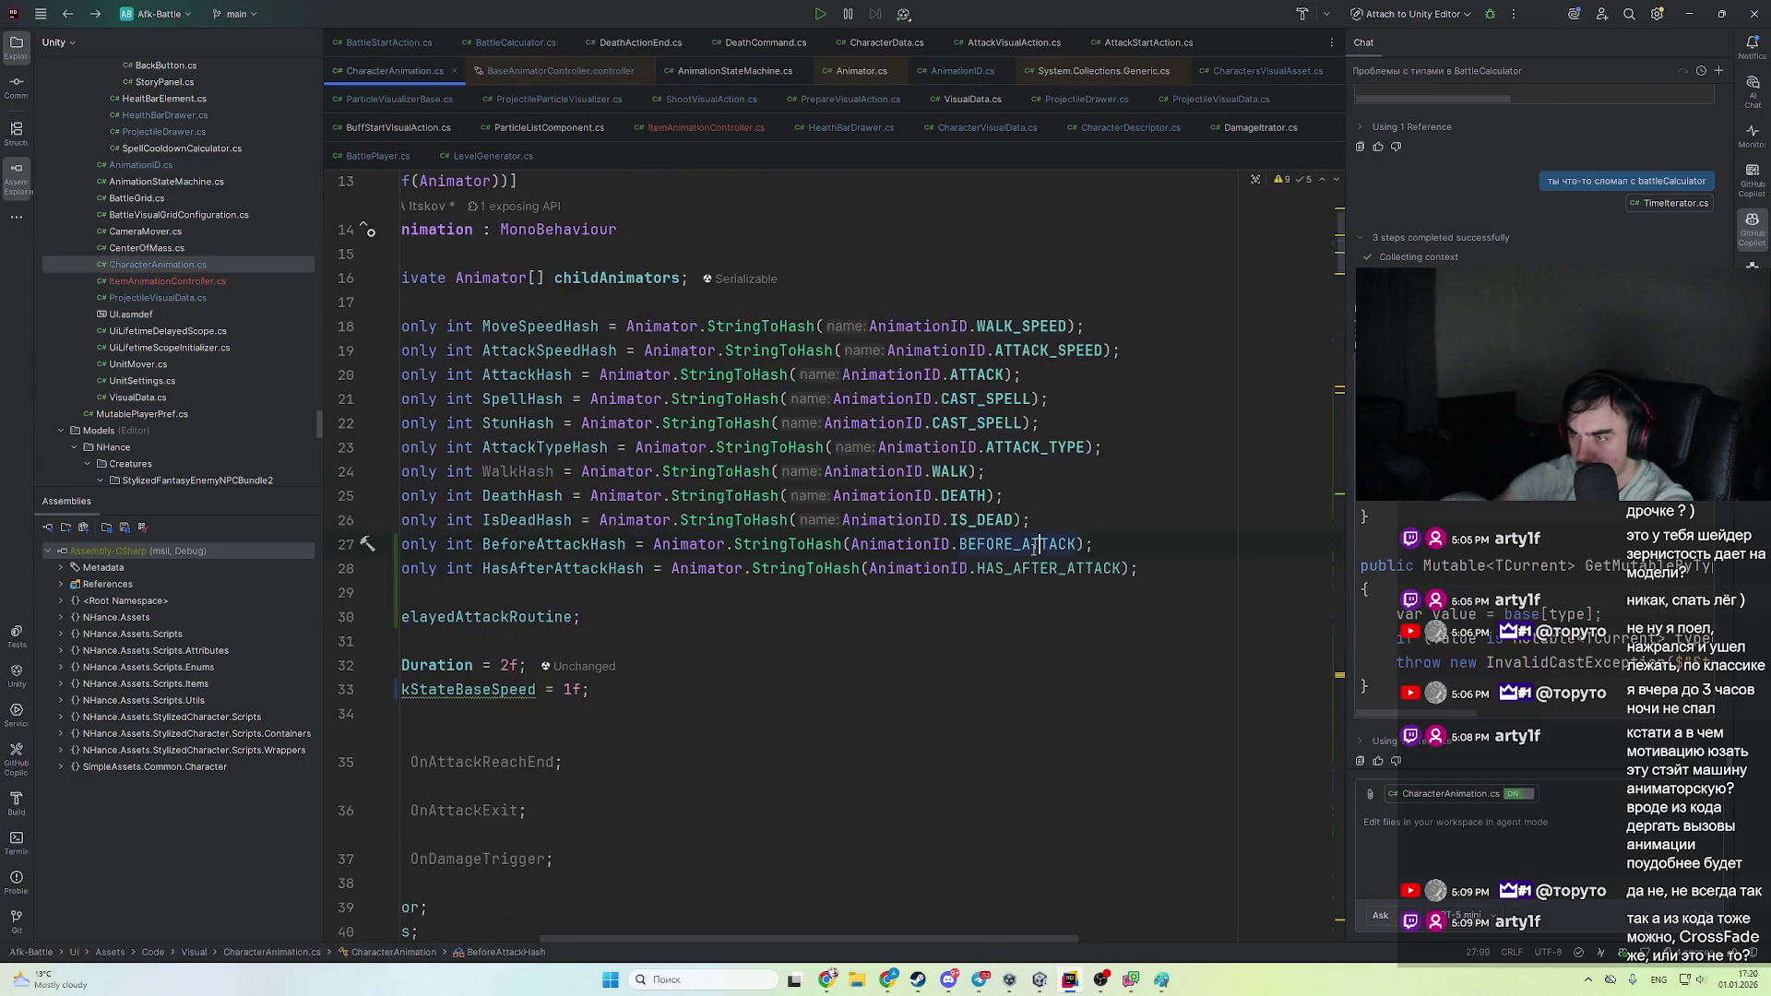
key(ctrl+alt+Left)
scroll(1015, 645, up, 1)
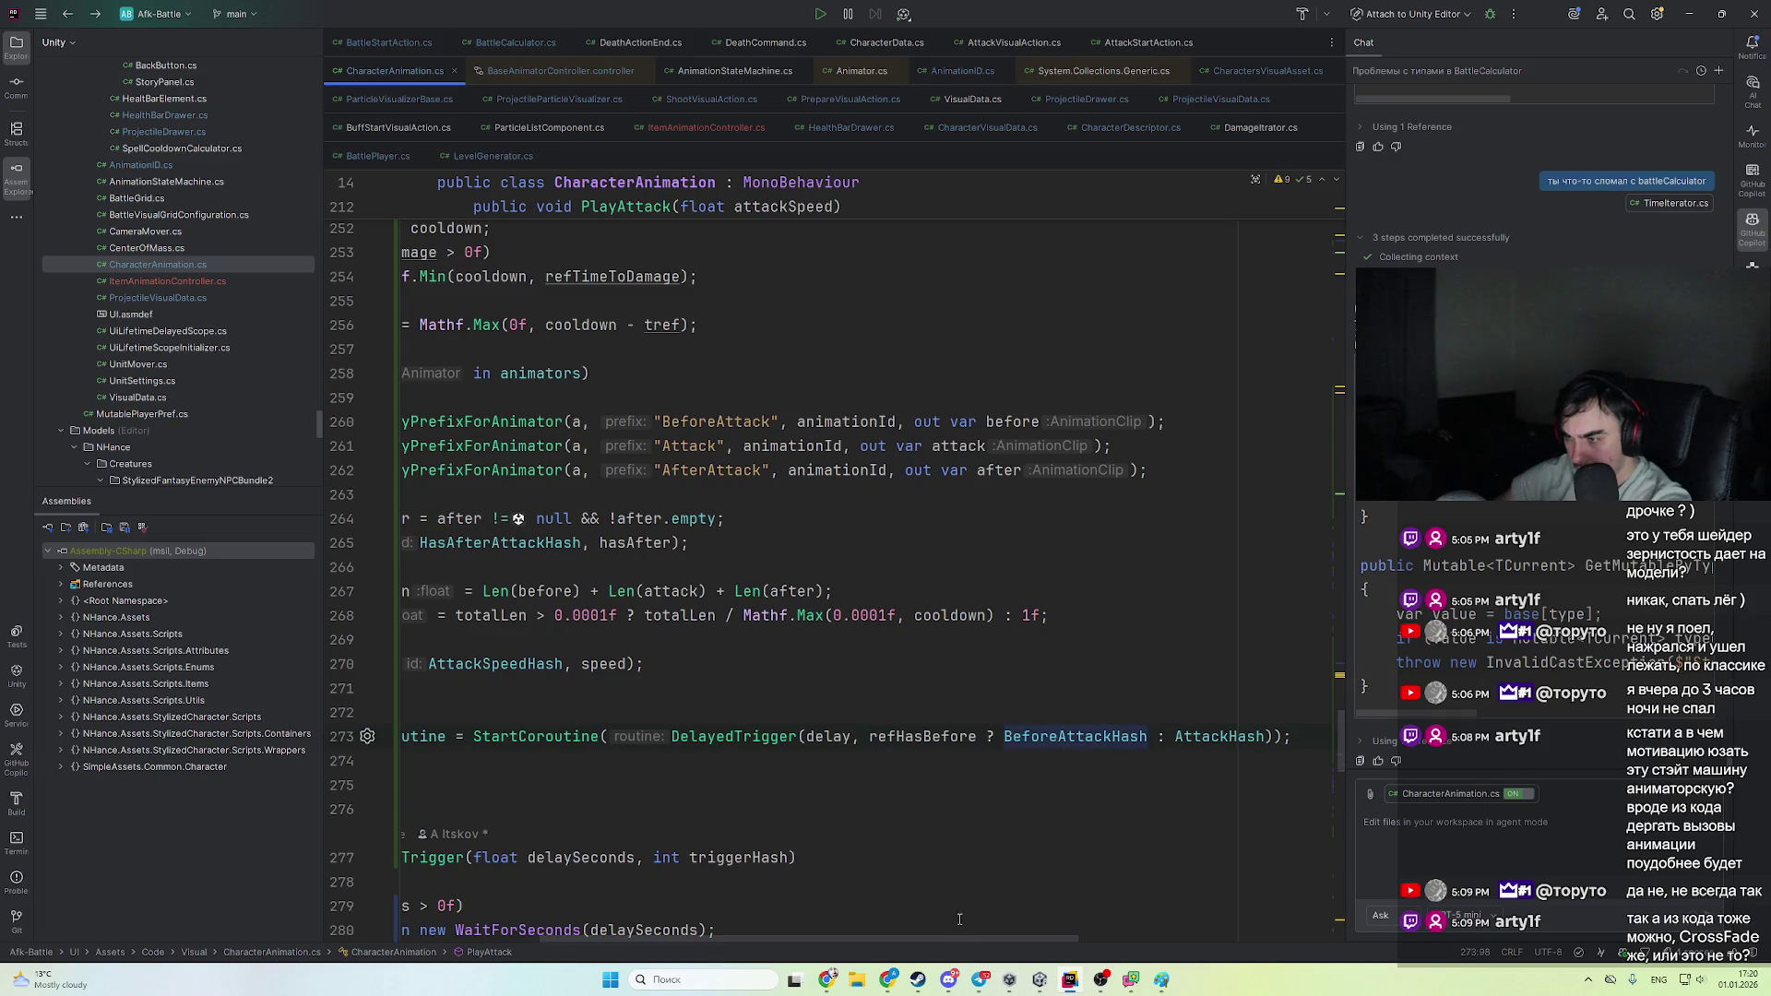
scroll(960, 943, left, 3)
- Trace refHasBefore to its declaration, review the refBefore check, then select Unity's BeforeAttack override
click(1091, 738)
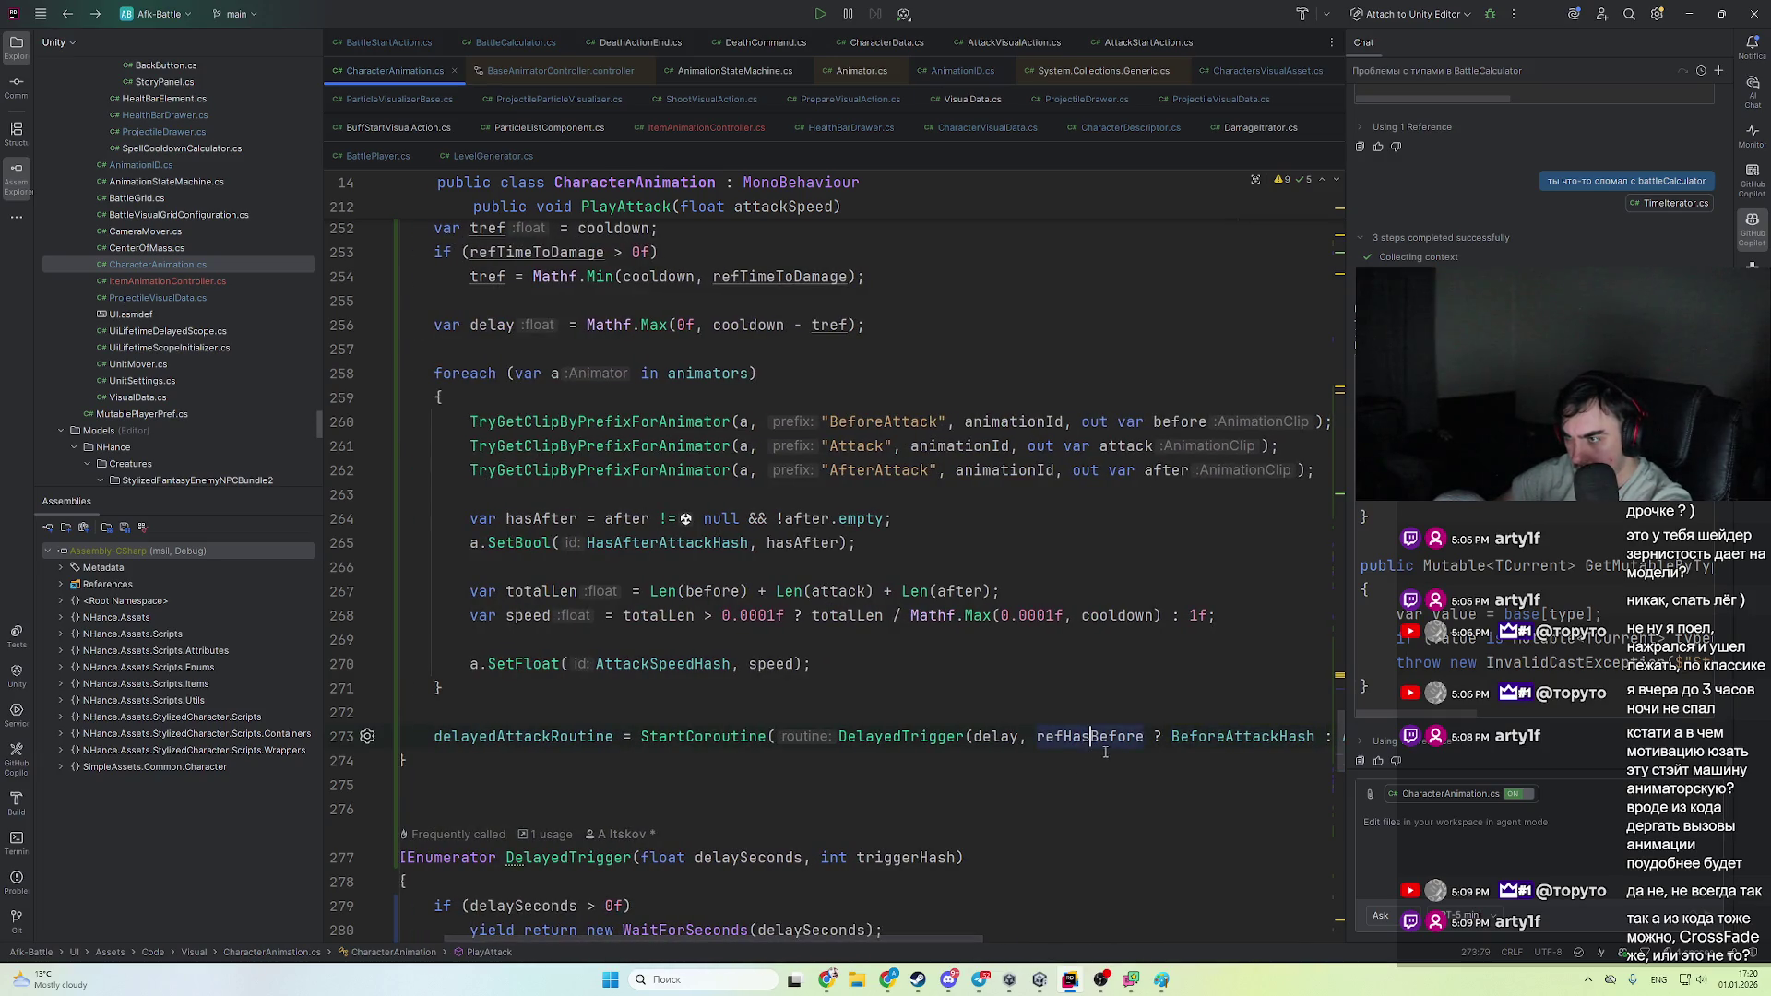
ctrl+click(1127, 740)
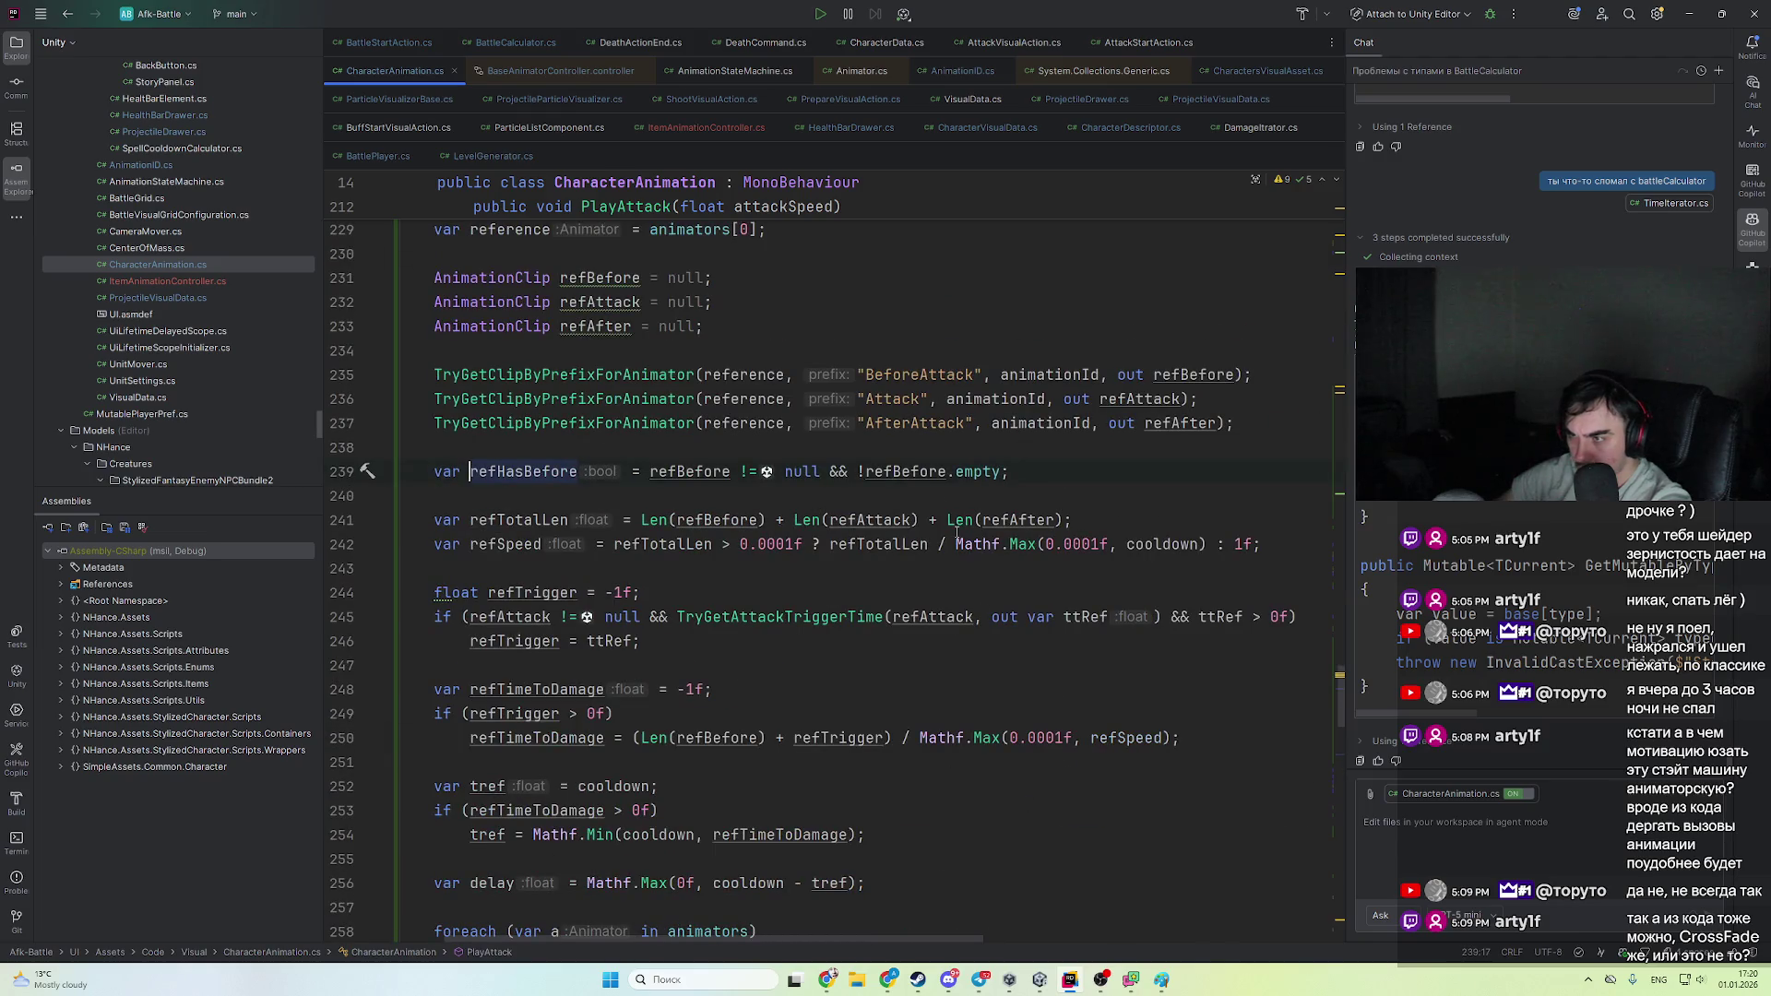
click(899, 471)
scroll(1024, 720, up, 1)
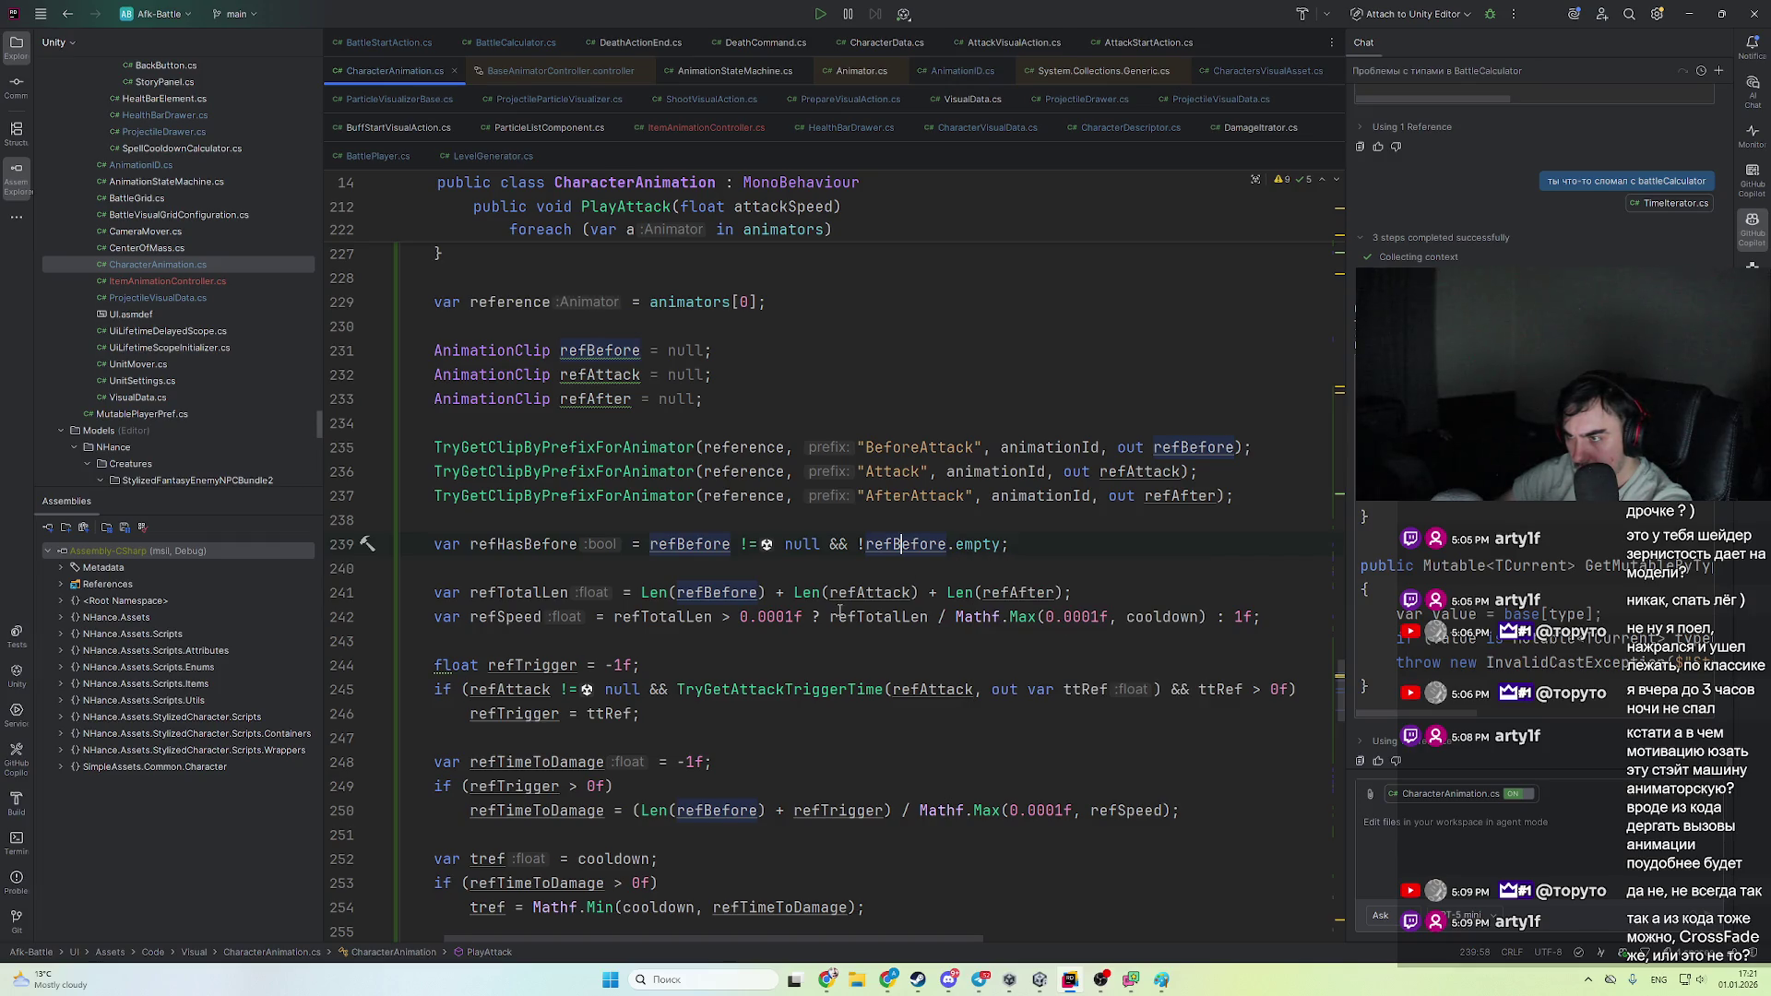
click(775, 448)
scroll(765, 480, up, 2)
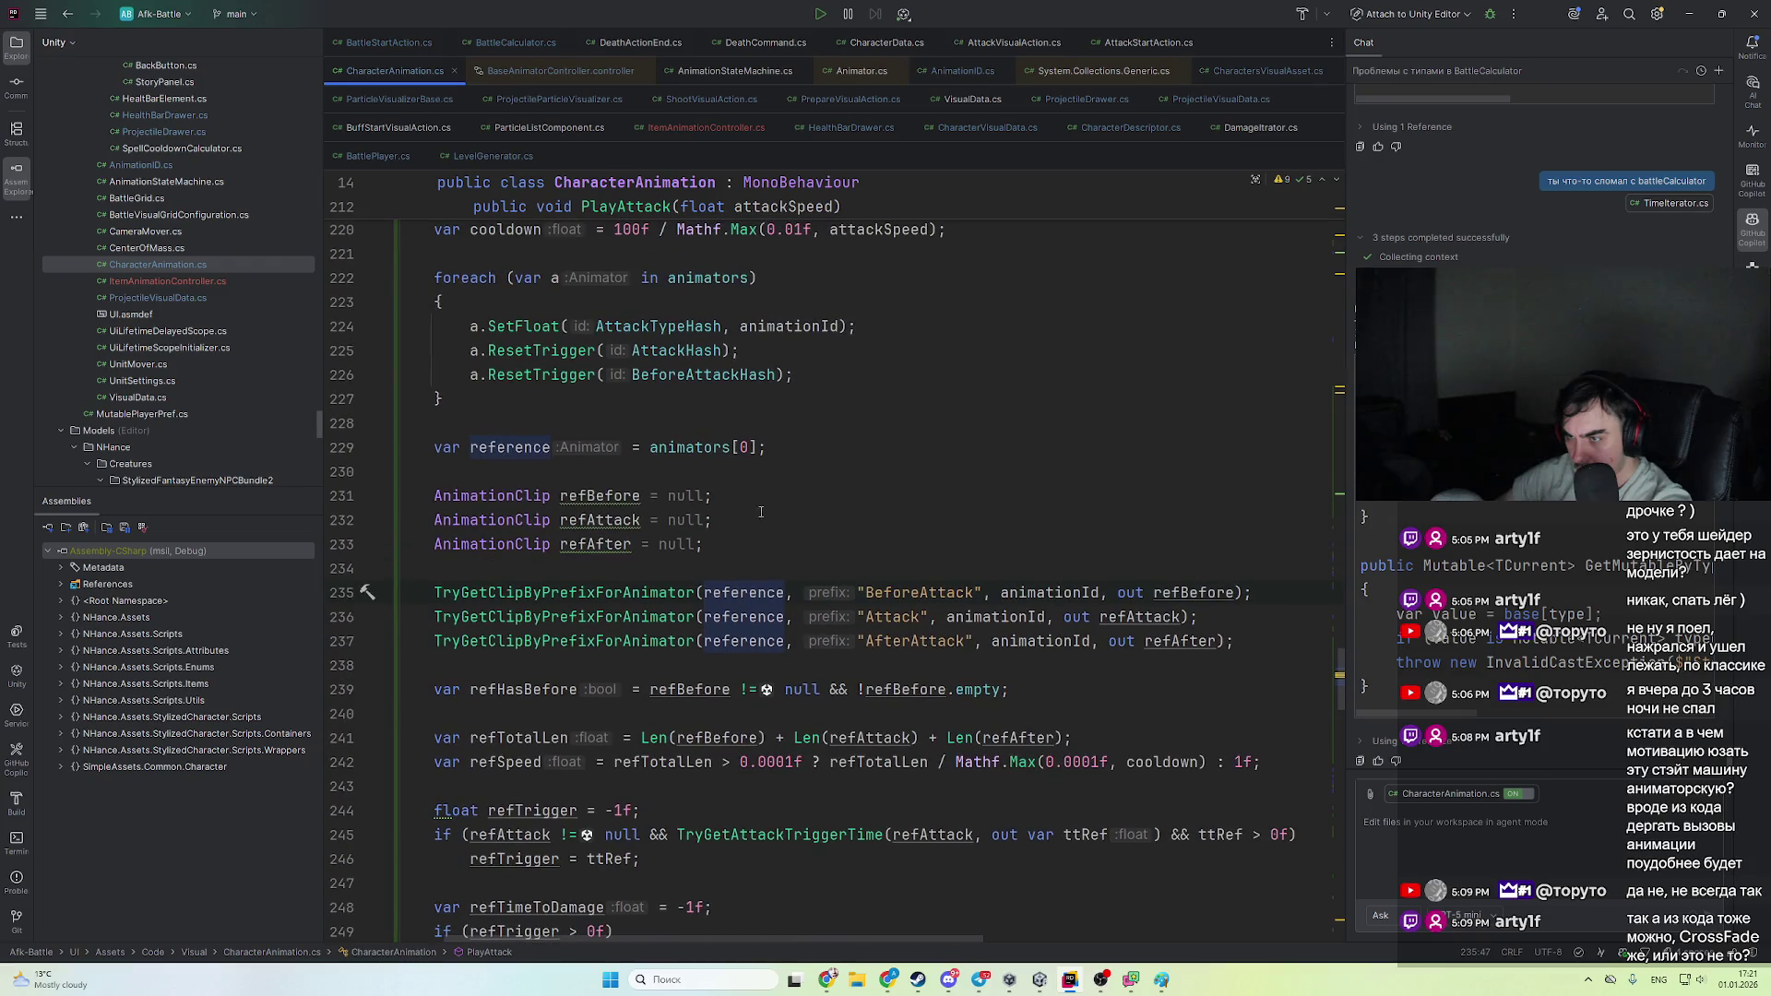
scroll(924, 544, down, 1)
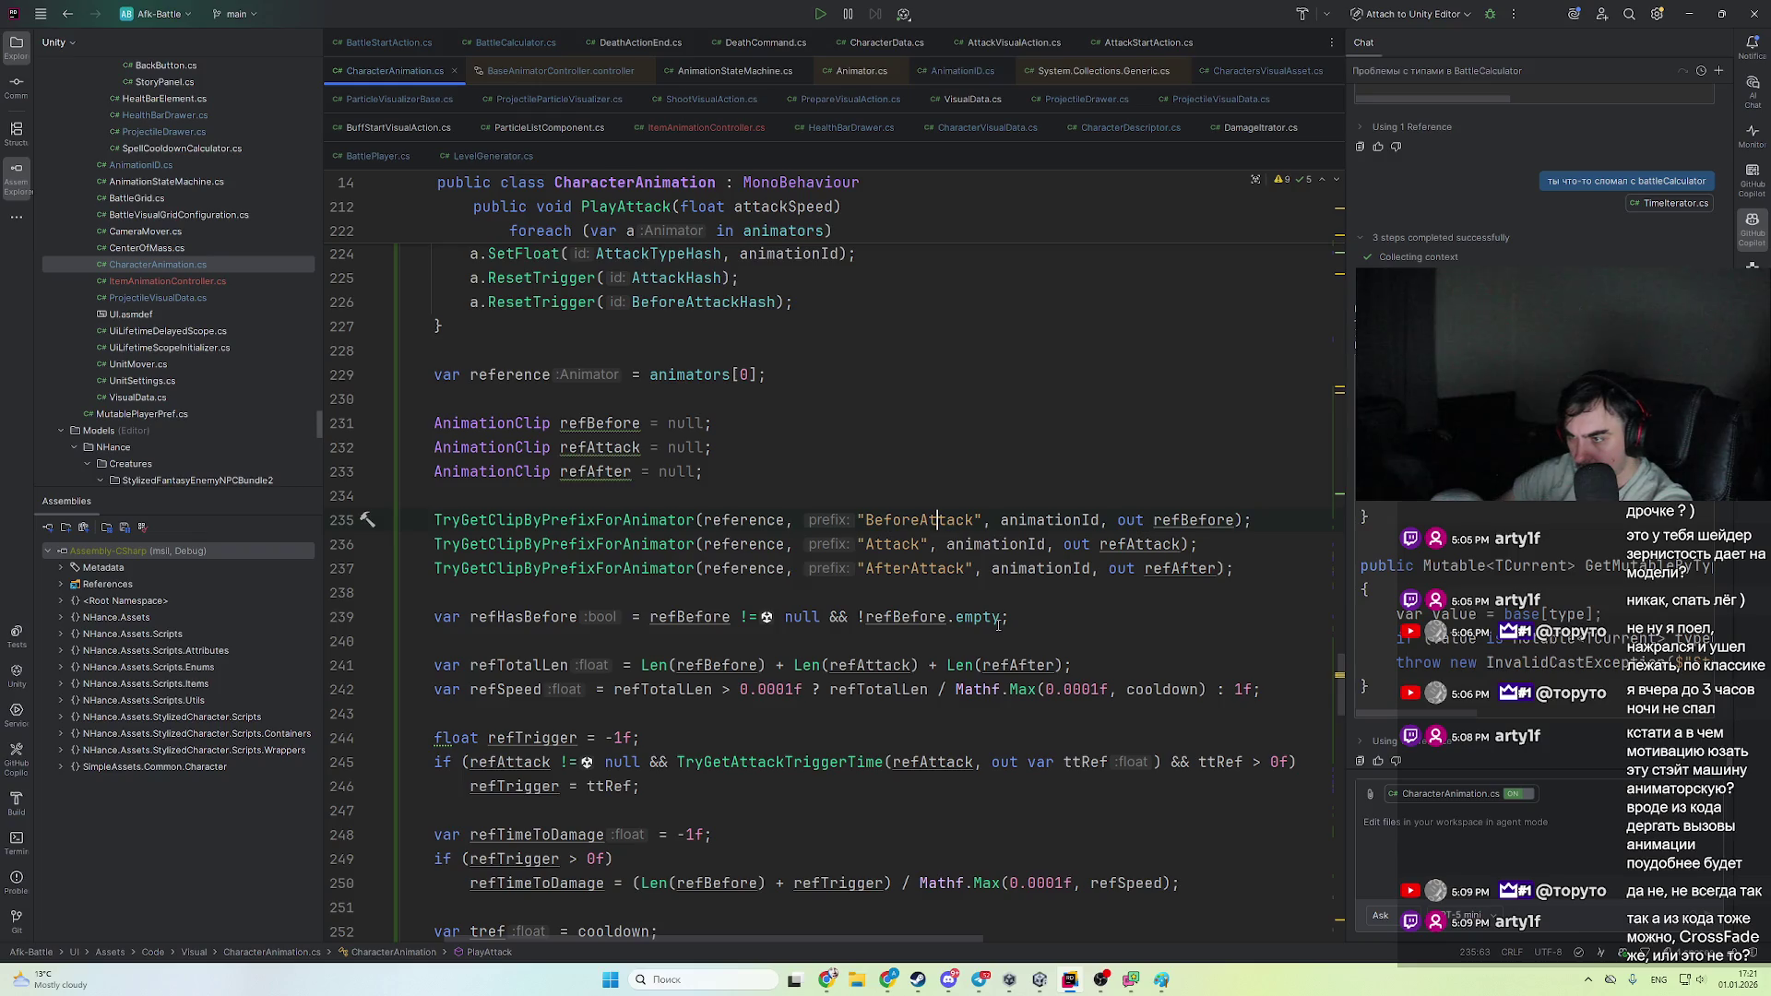
key(alt+Tab)
click(1467, 224)
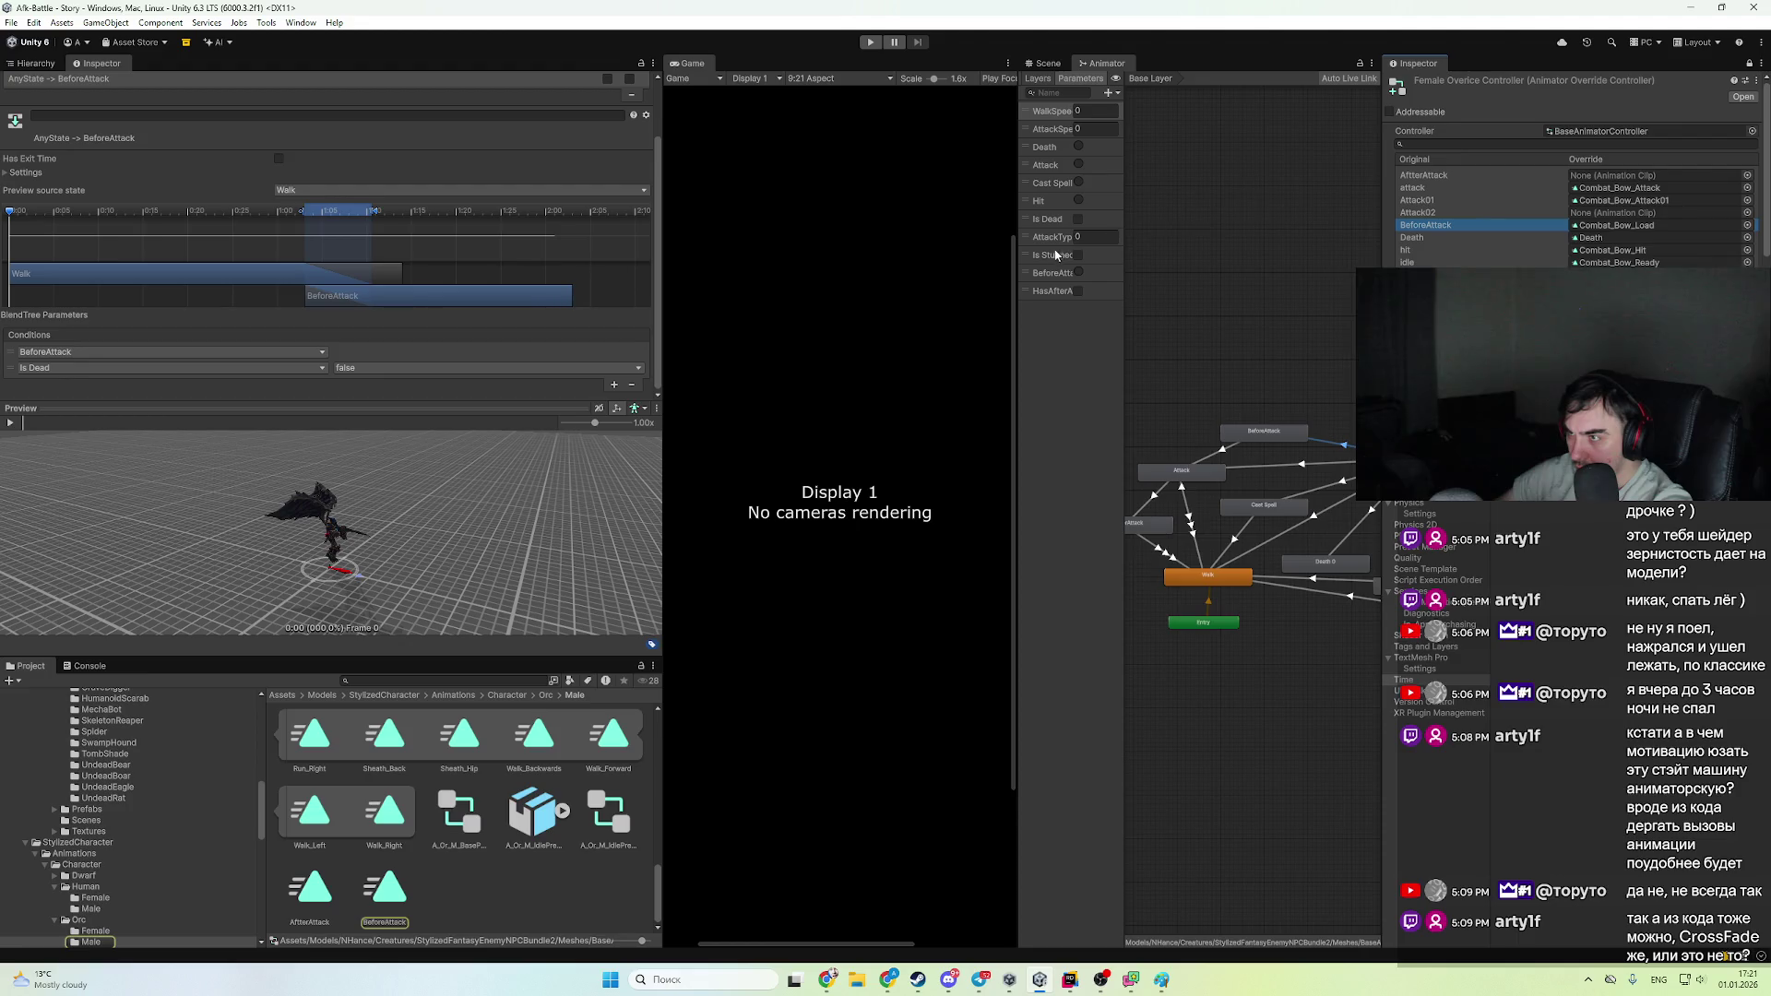
- Widen the Animator Parameters list and select the BeforeAttack override and parameter
drag(1124, 291, 1222, 314)
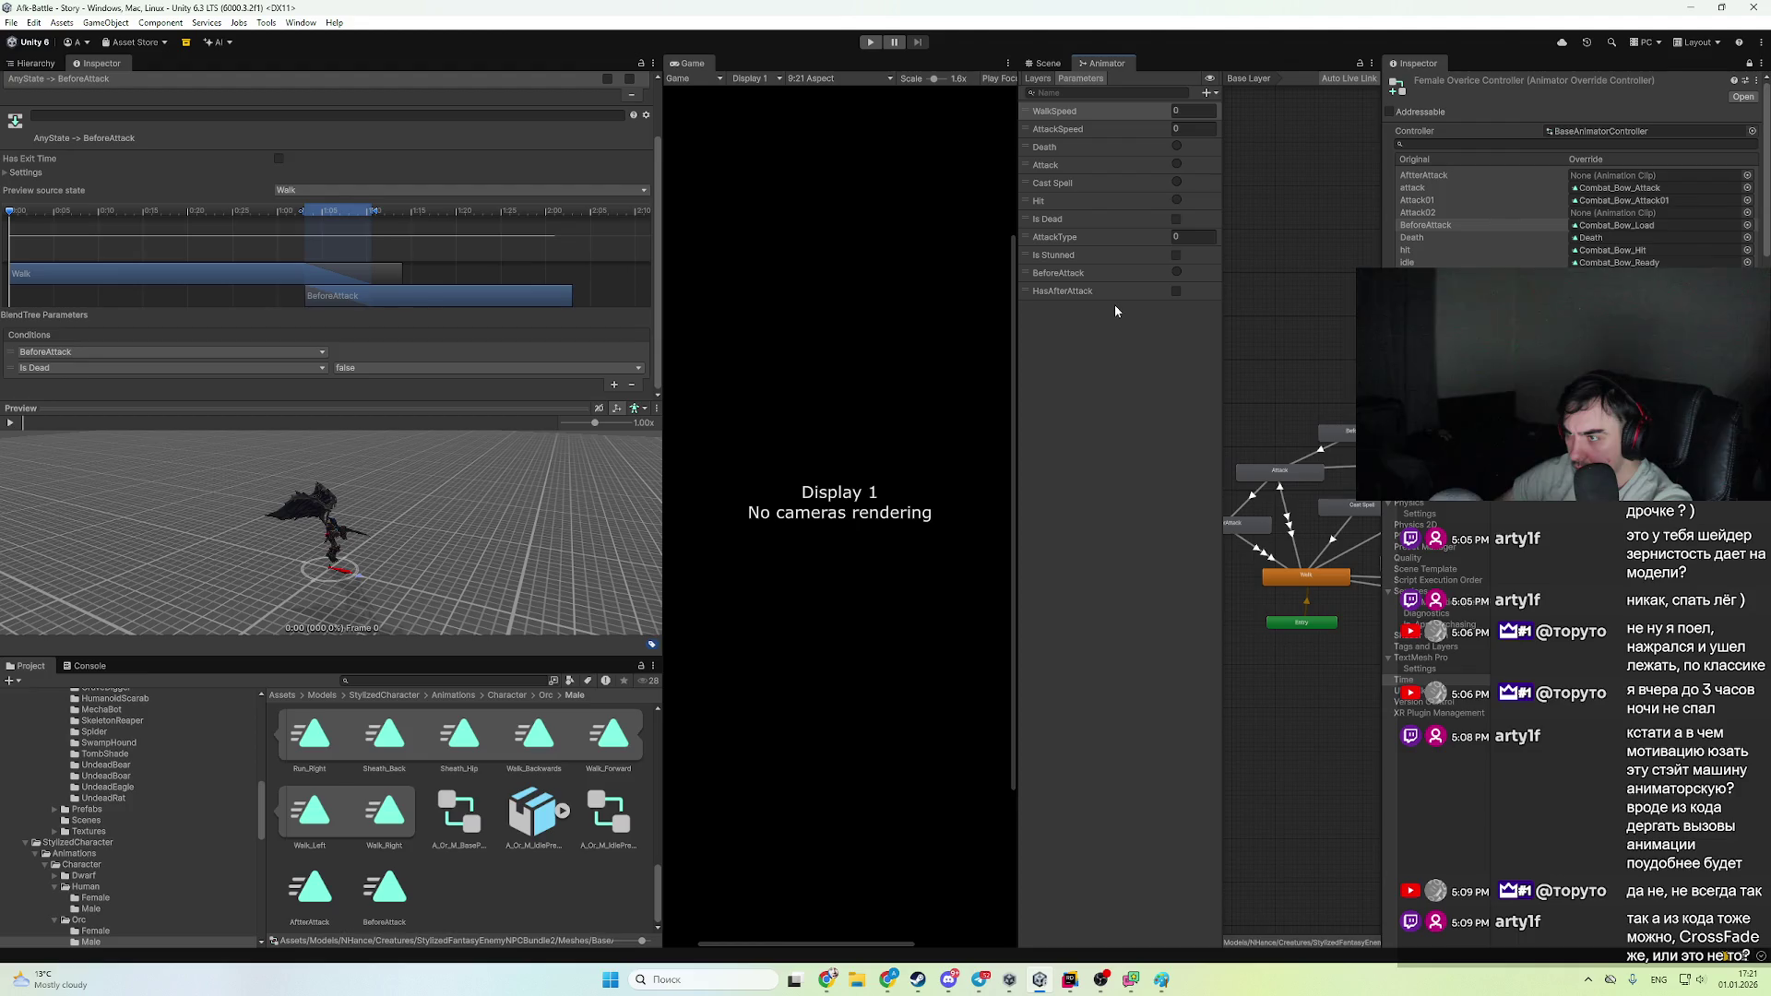
click(1452, 225)
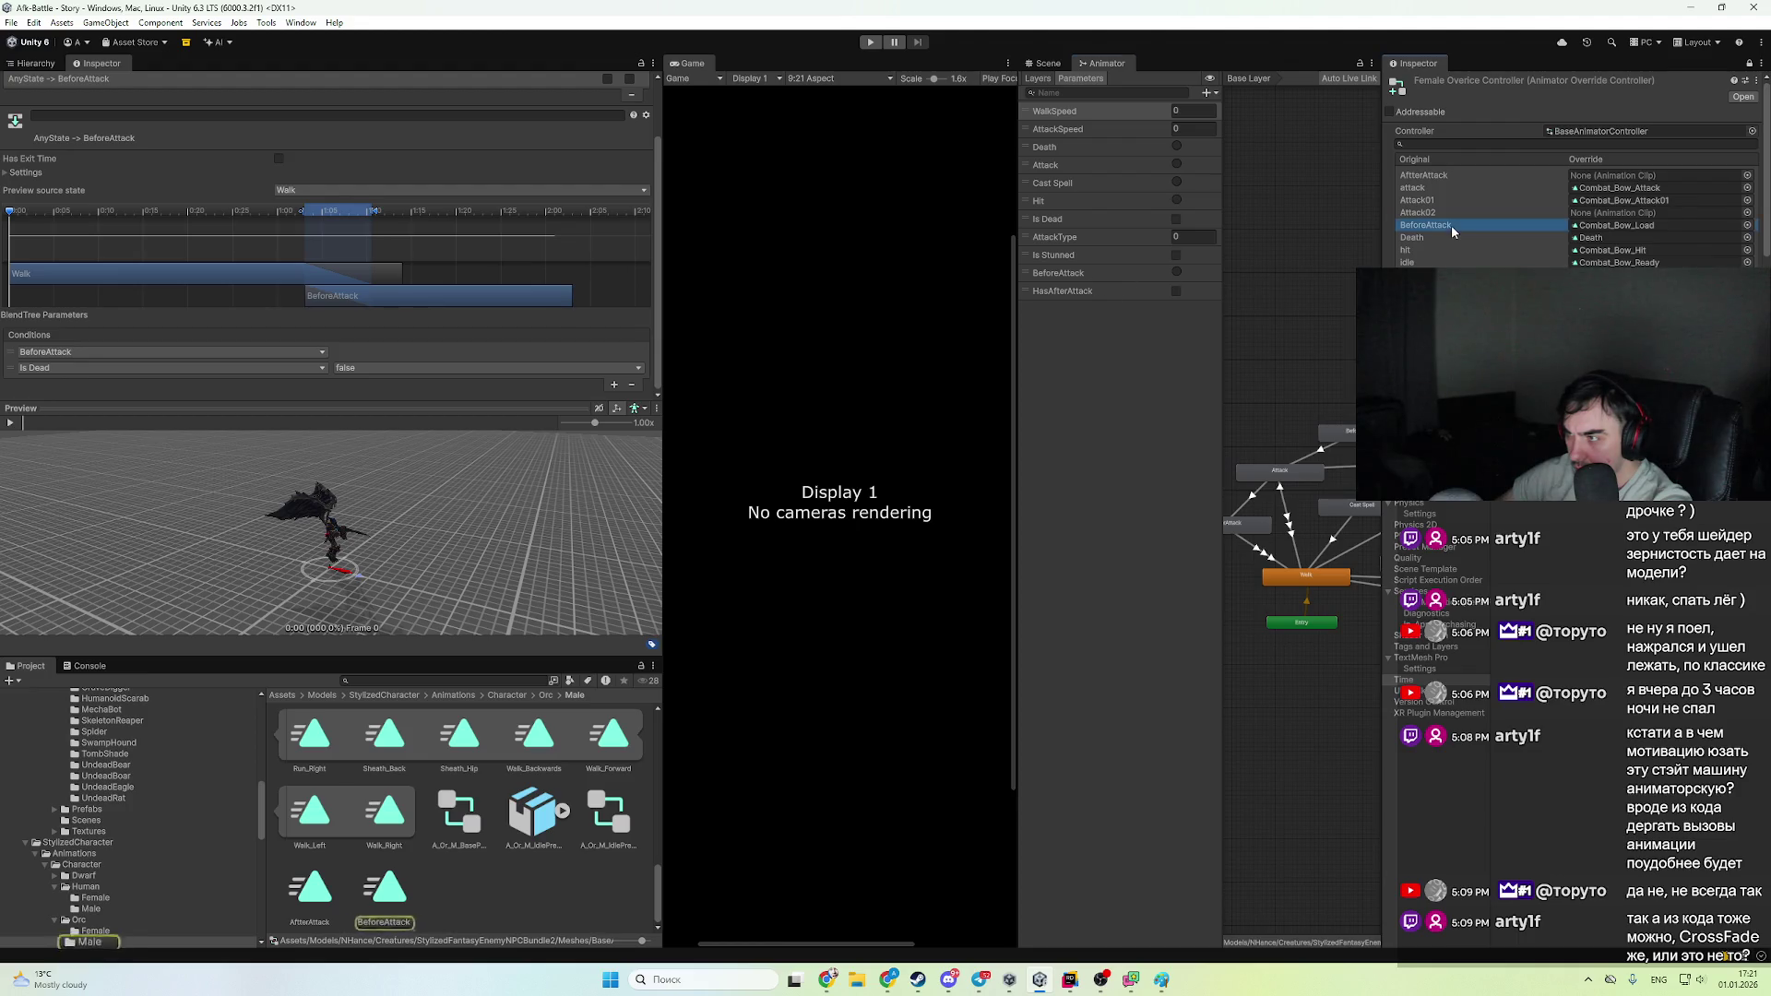
click(1096, 272)
click(1086, 274)
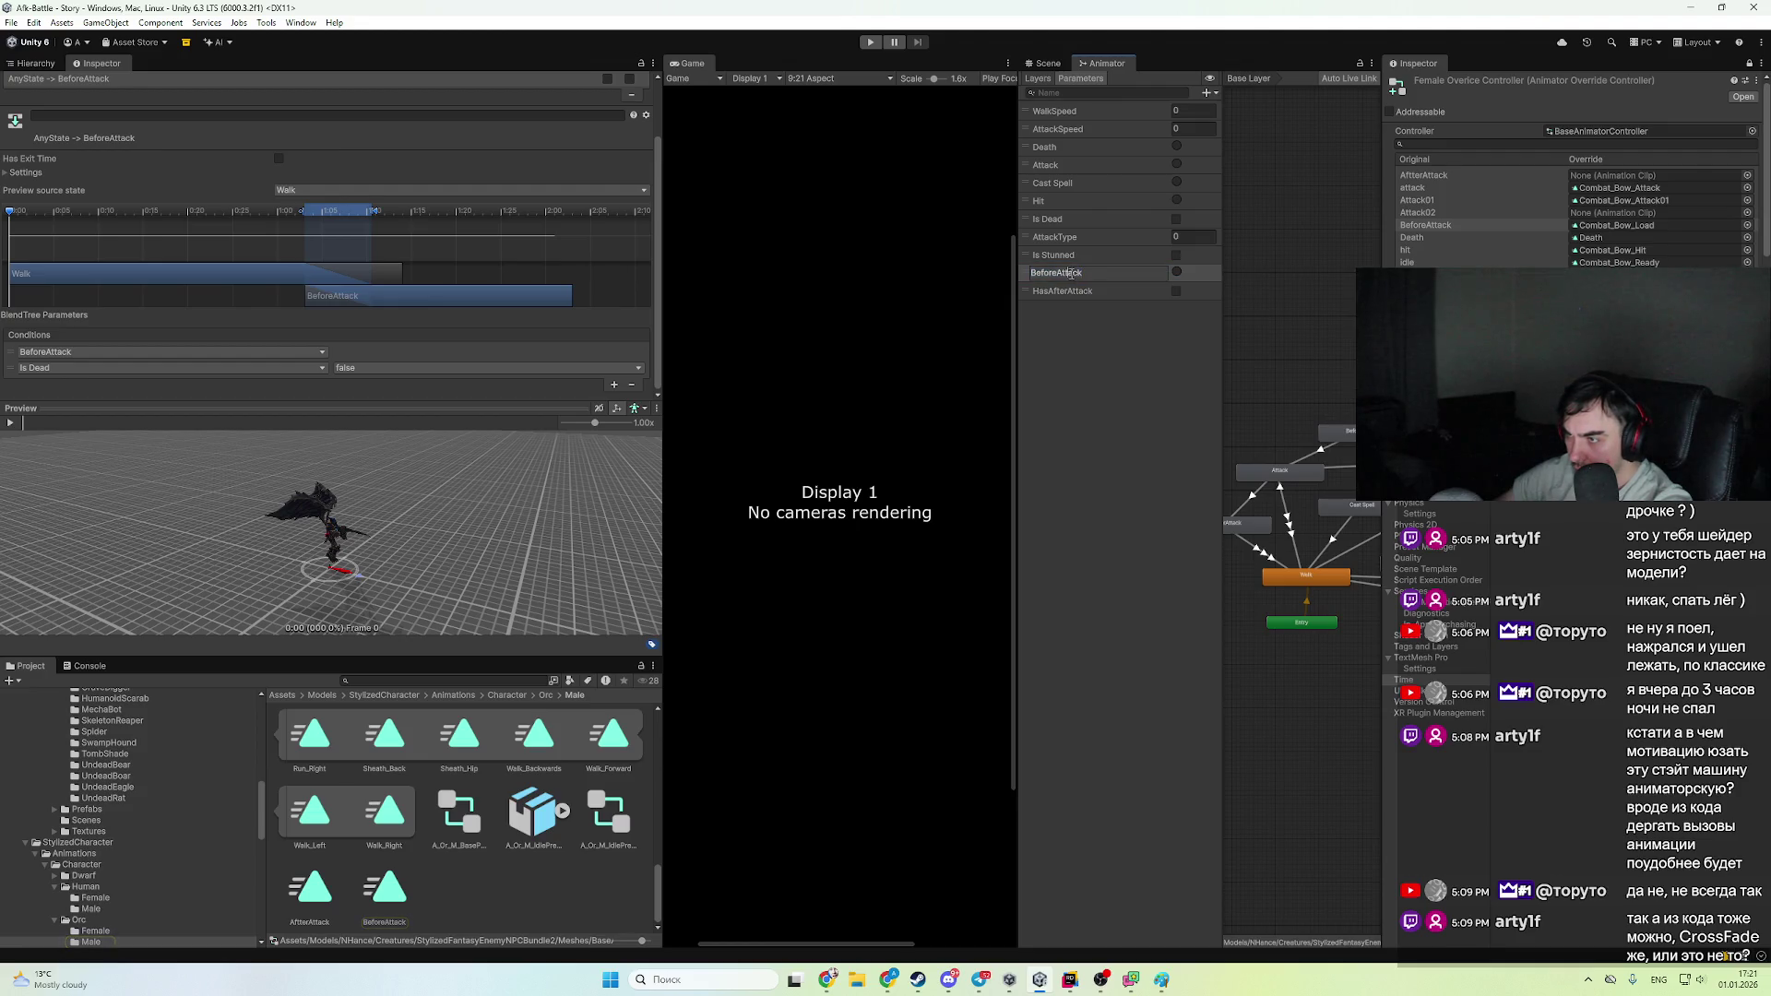
- Open the BeforeAttack state's motion clip in the Project window, then return to Rider
click(1336, 432)
click(351, 133)
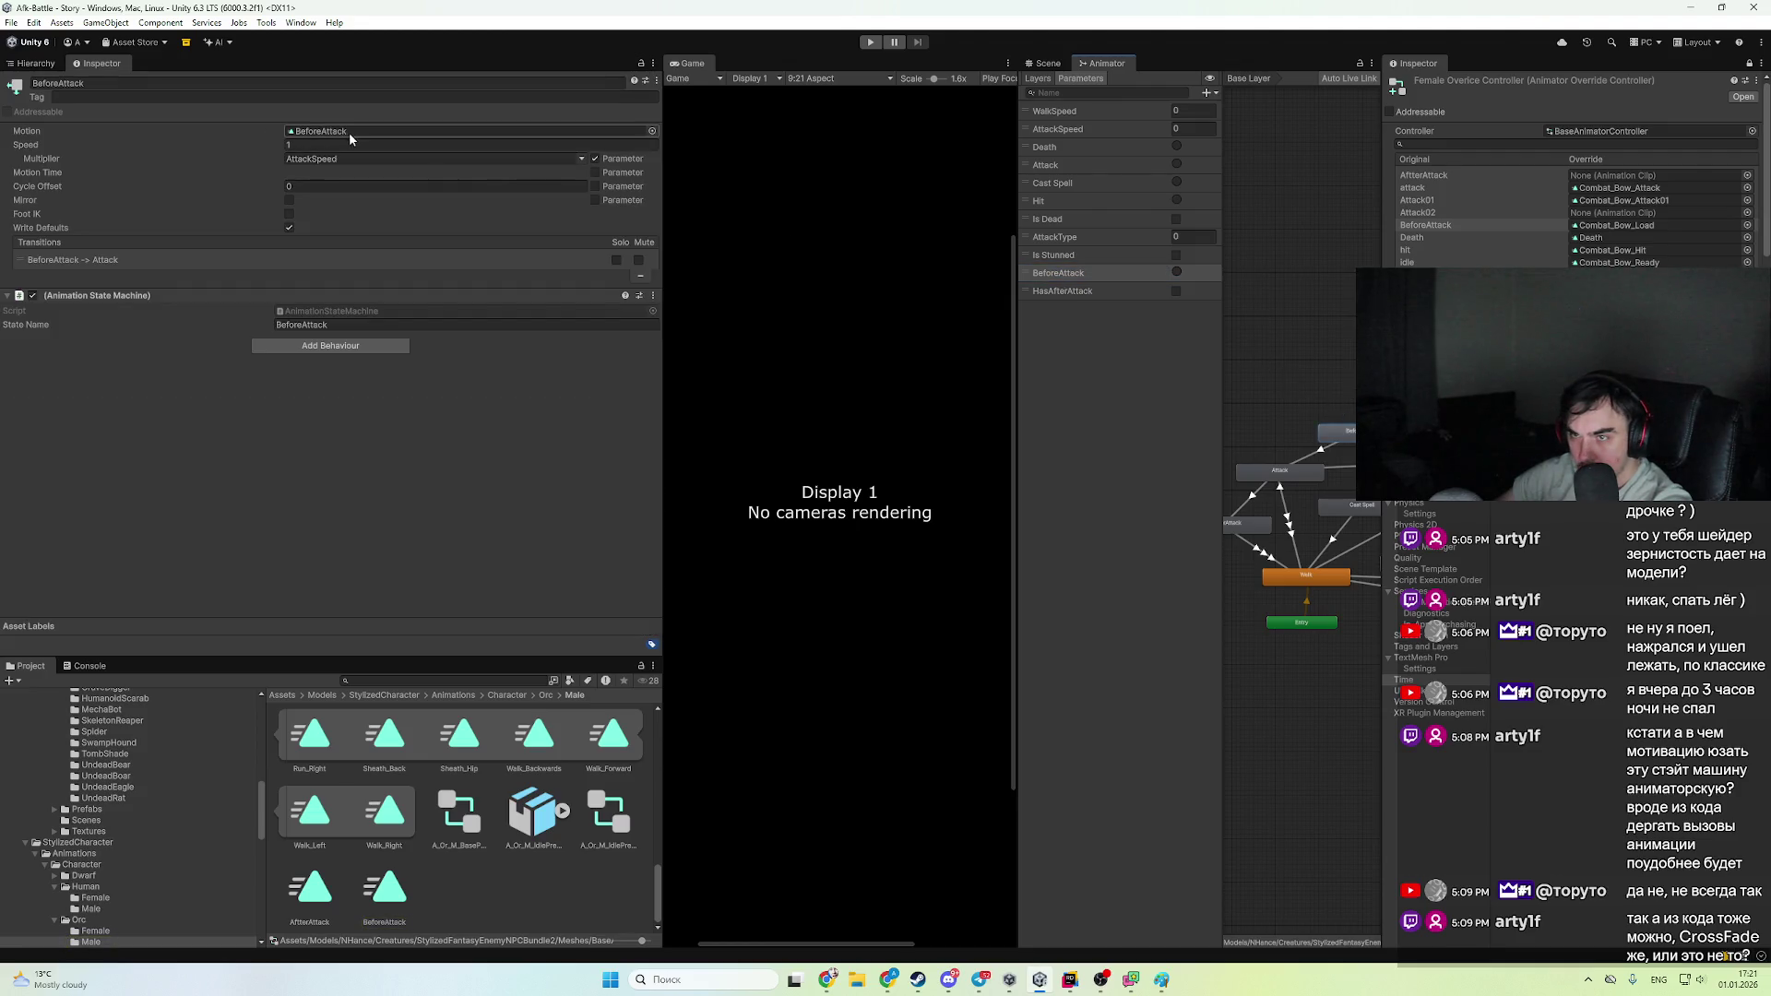
click(385, 888)
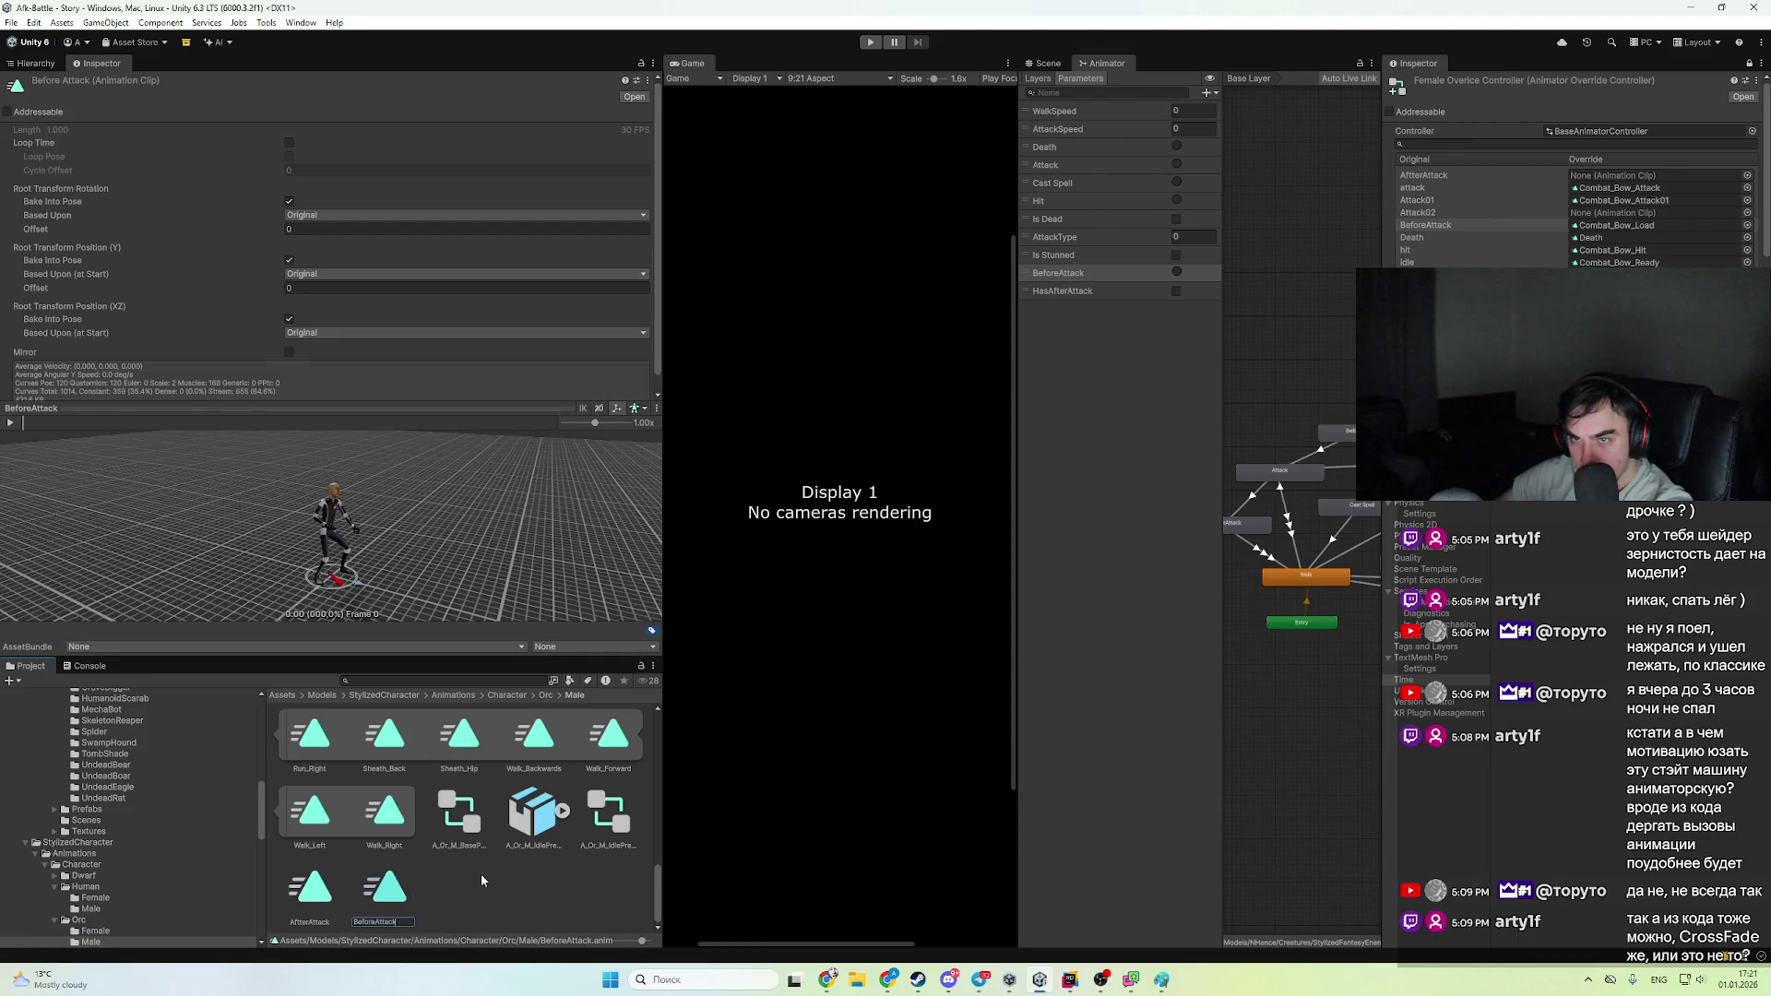
key(Return)
key(alt+Tab)
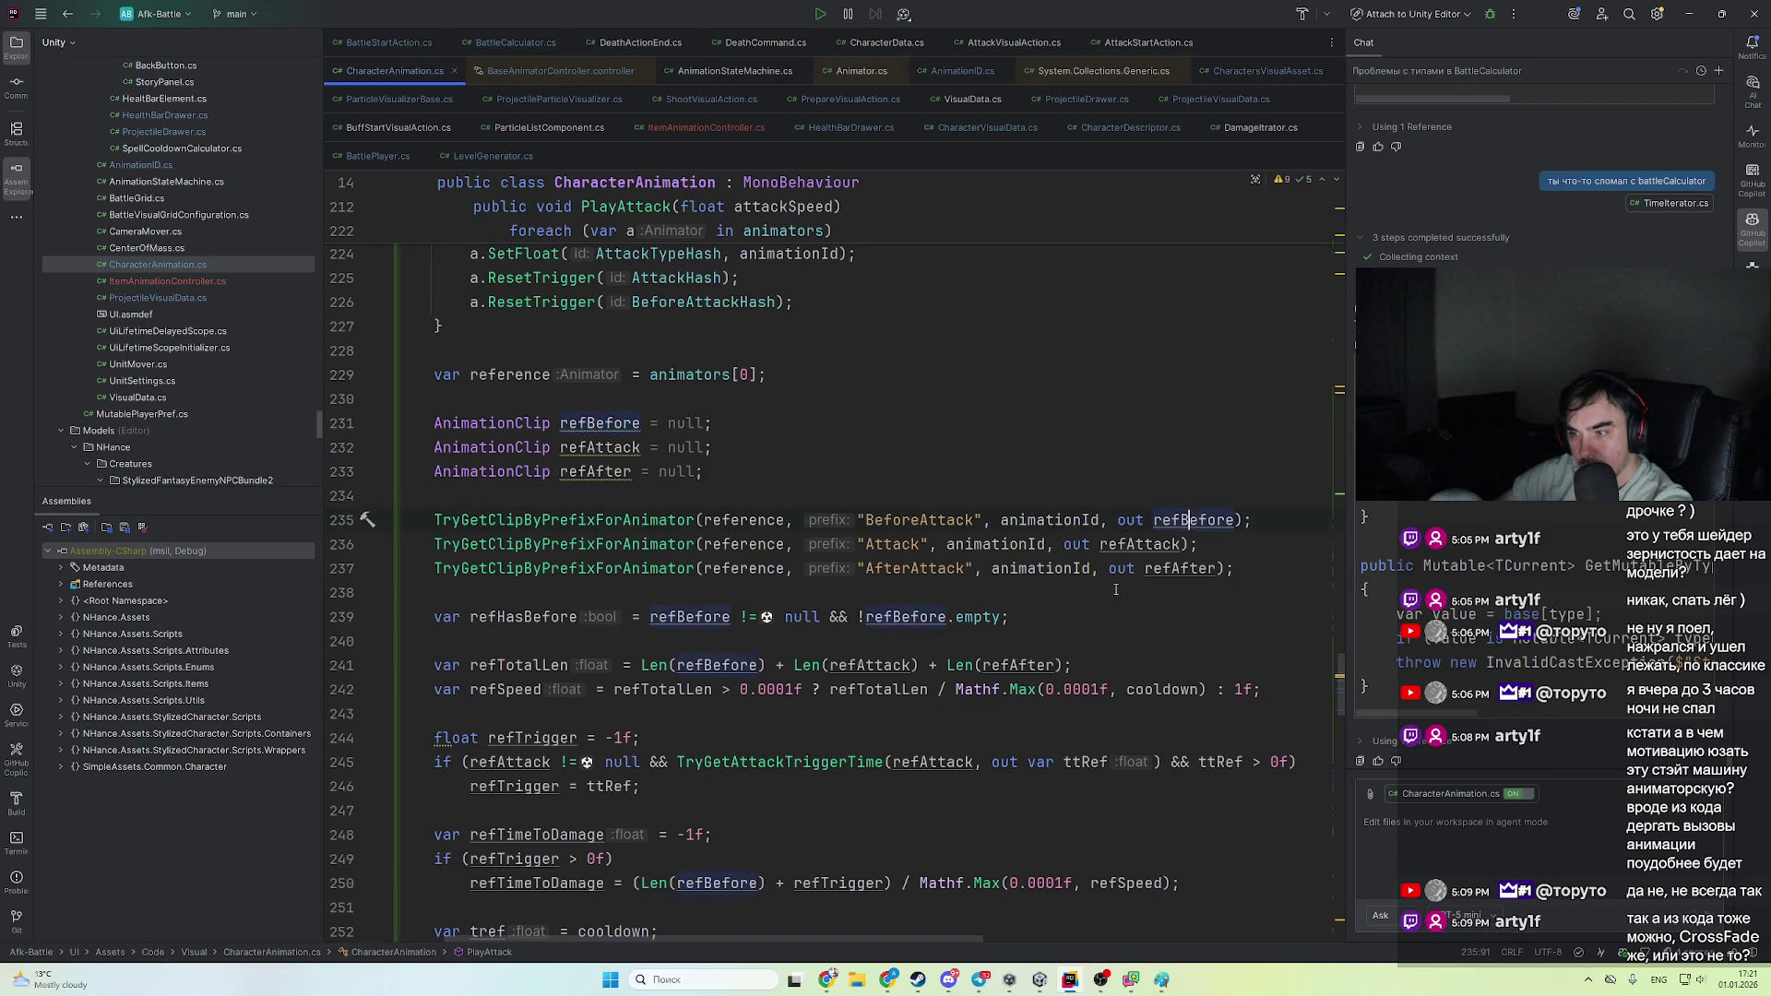
- Review PlayAttack, then start Play mode in Unity so Rider breaks at DeathCommand.cs line 40
scroll(1115, 589, down, 3)
scroll(863, 748, down, 4)
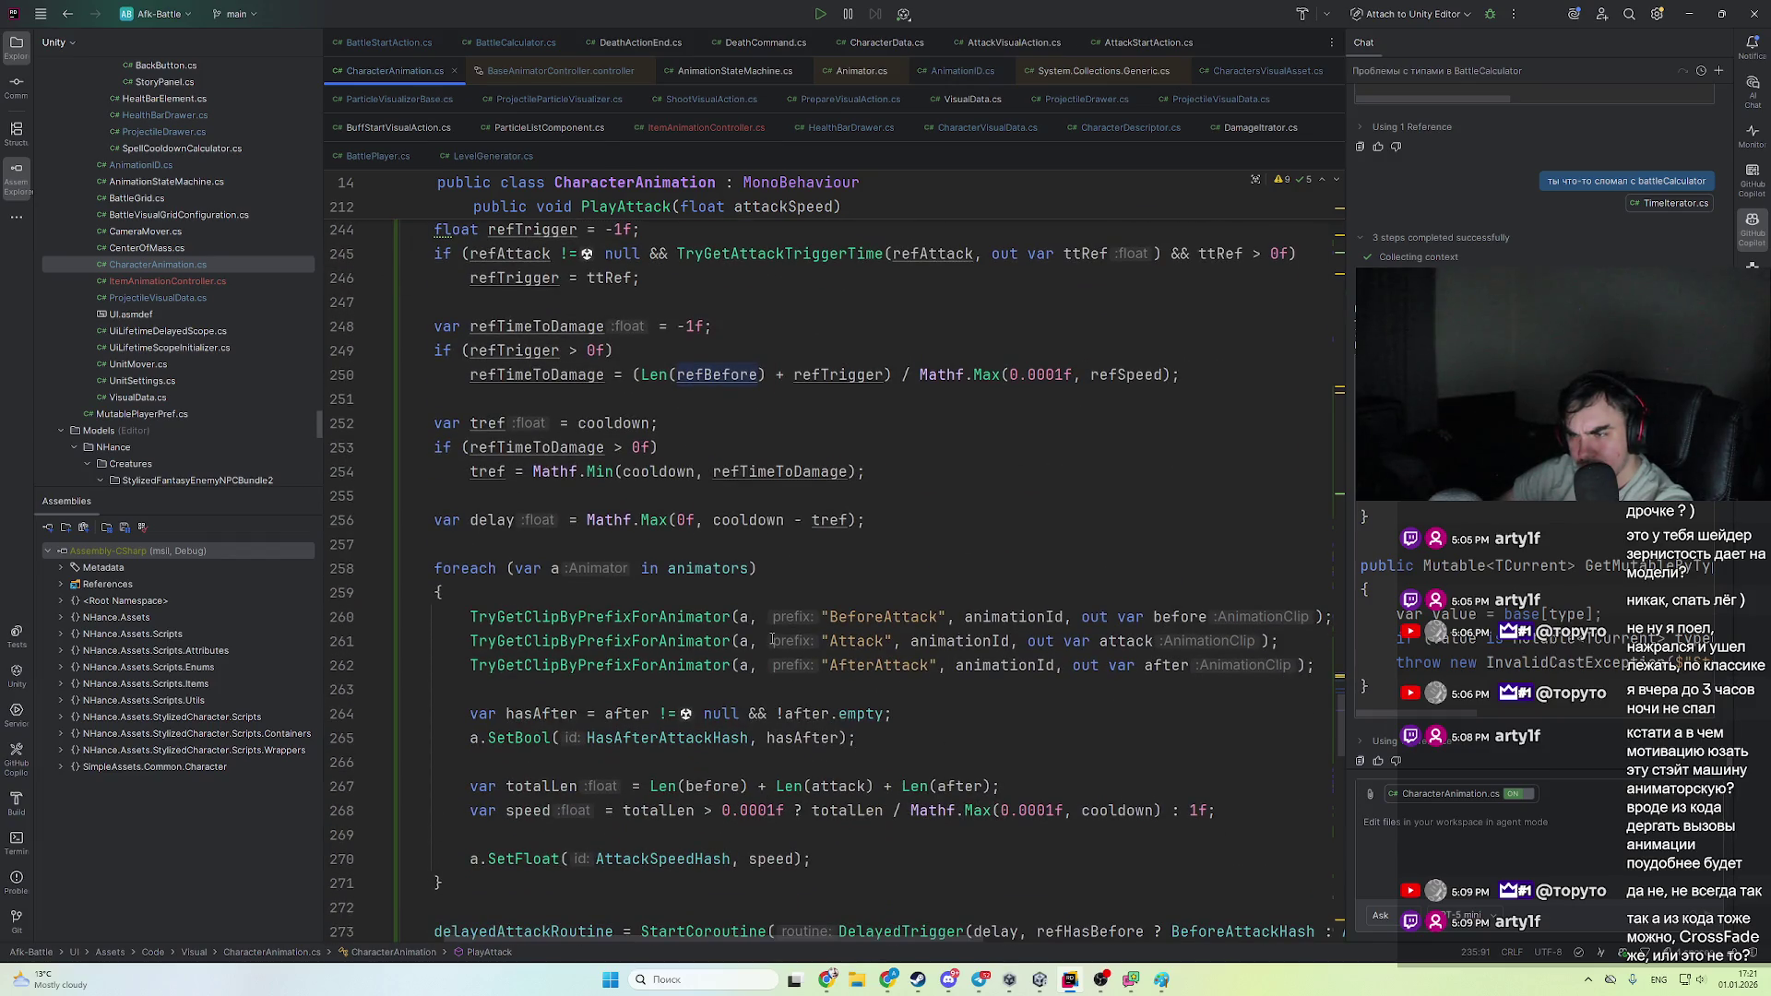
scroll(523, 683, up, 2)
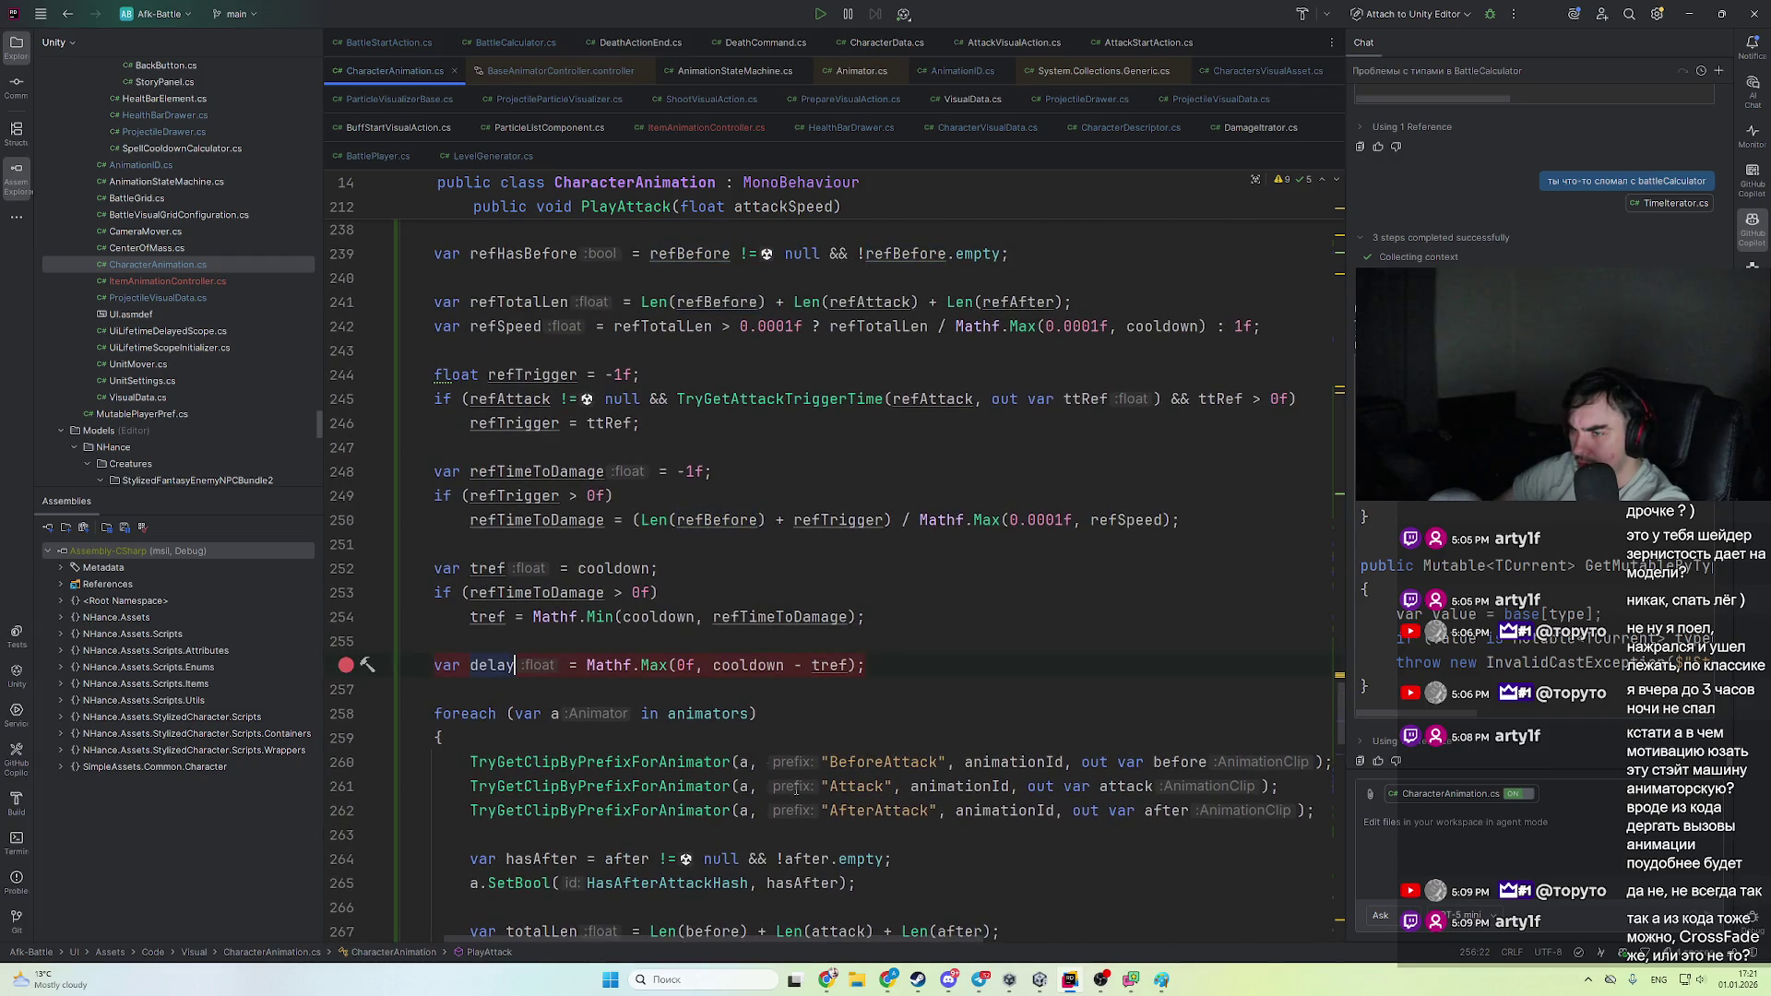
key(alt+Tab)
click(871, 43)
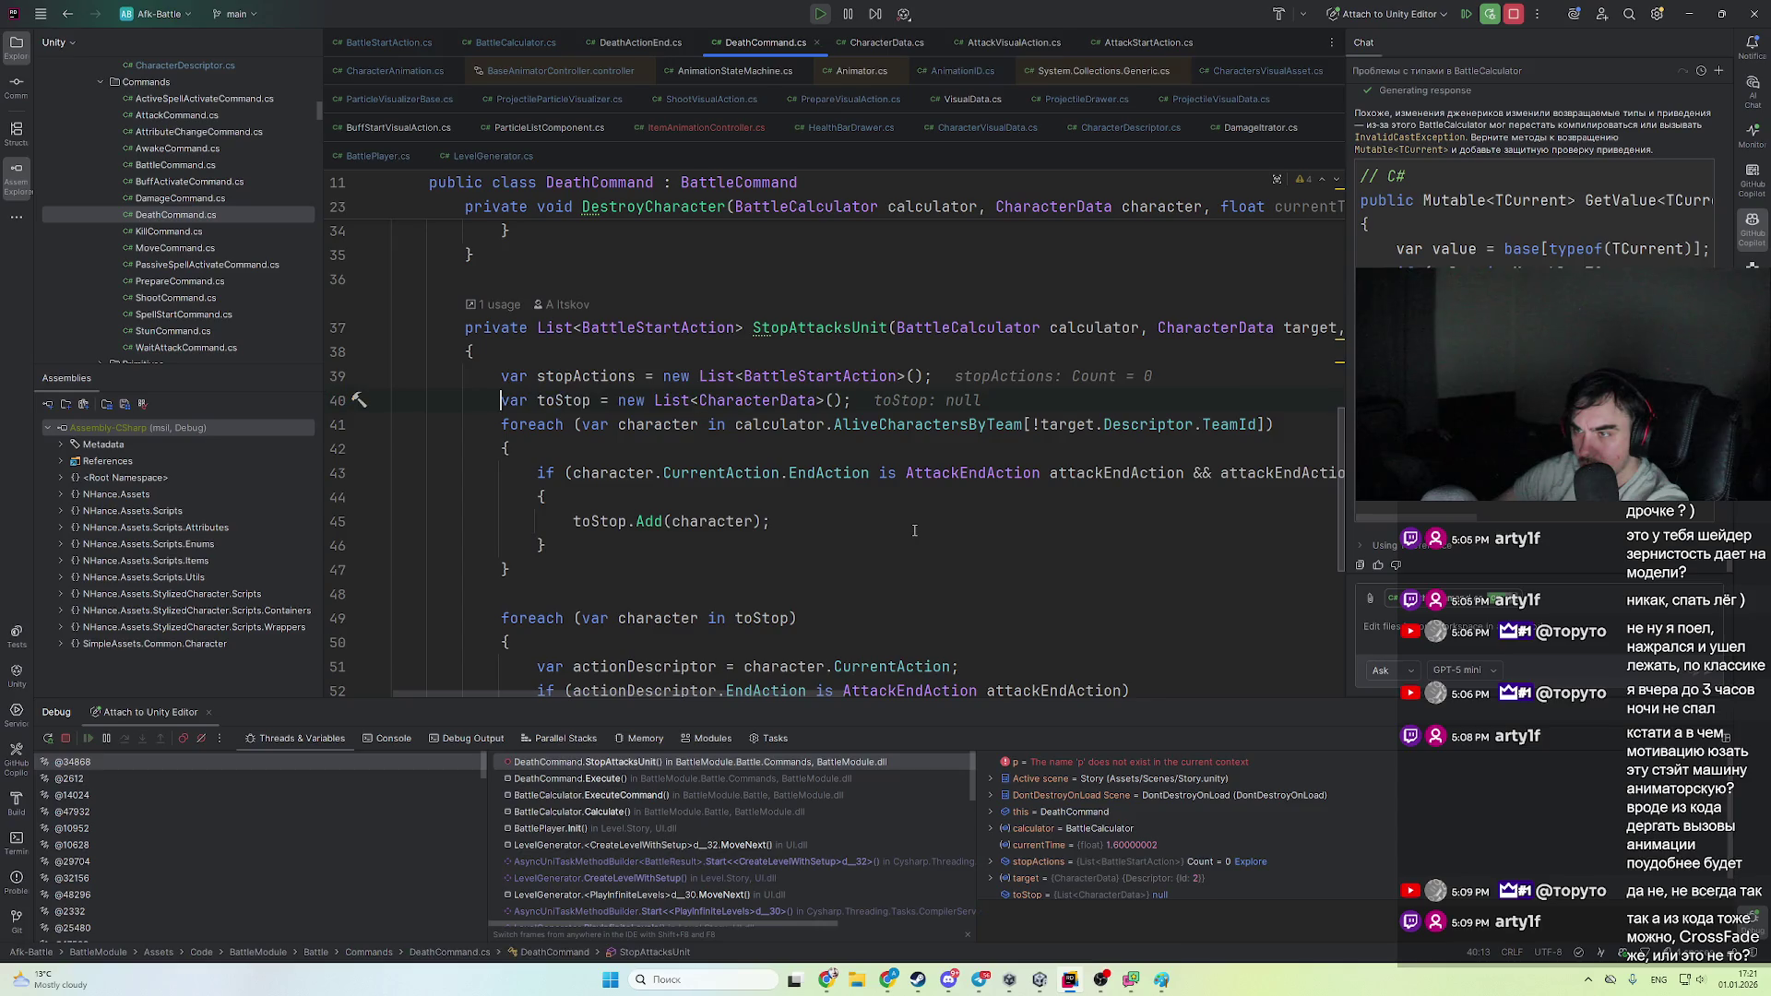
- Resume past the DeathCommand breakpoint and inspect the AttackVisualAction caller frame of PlayAttack
key(F9)
click(1072, 982)
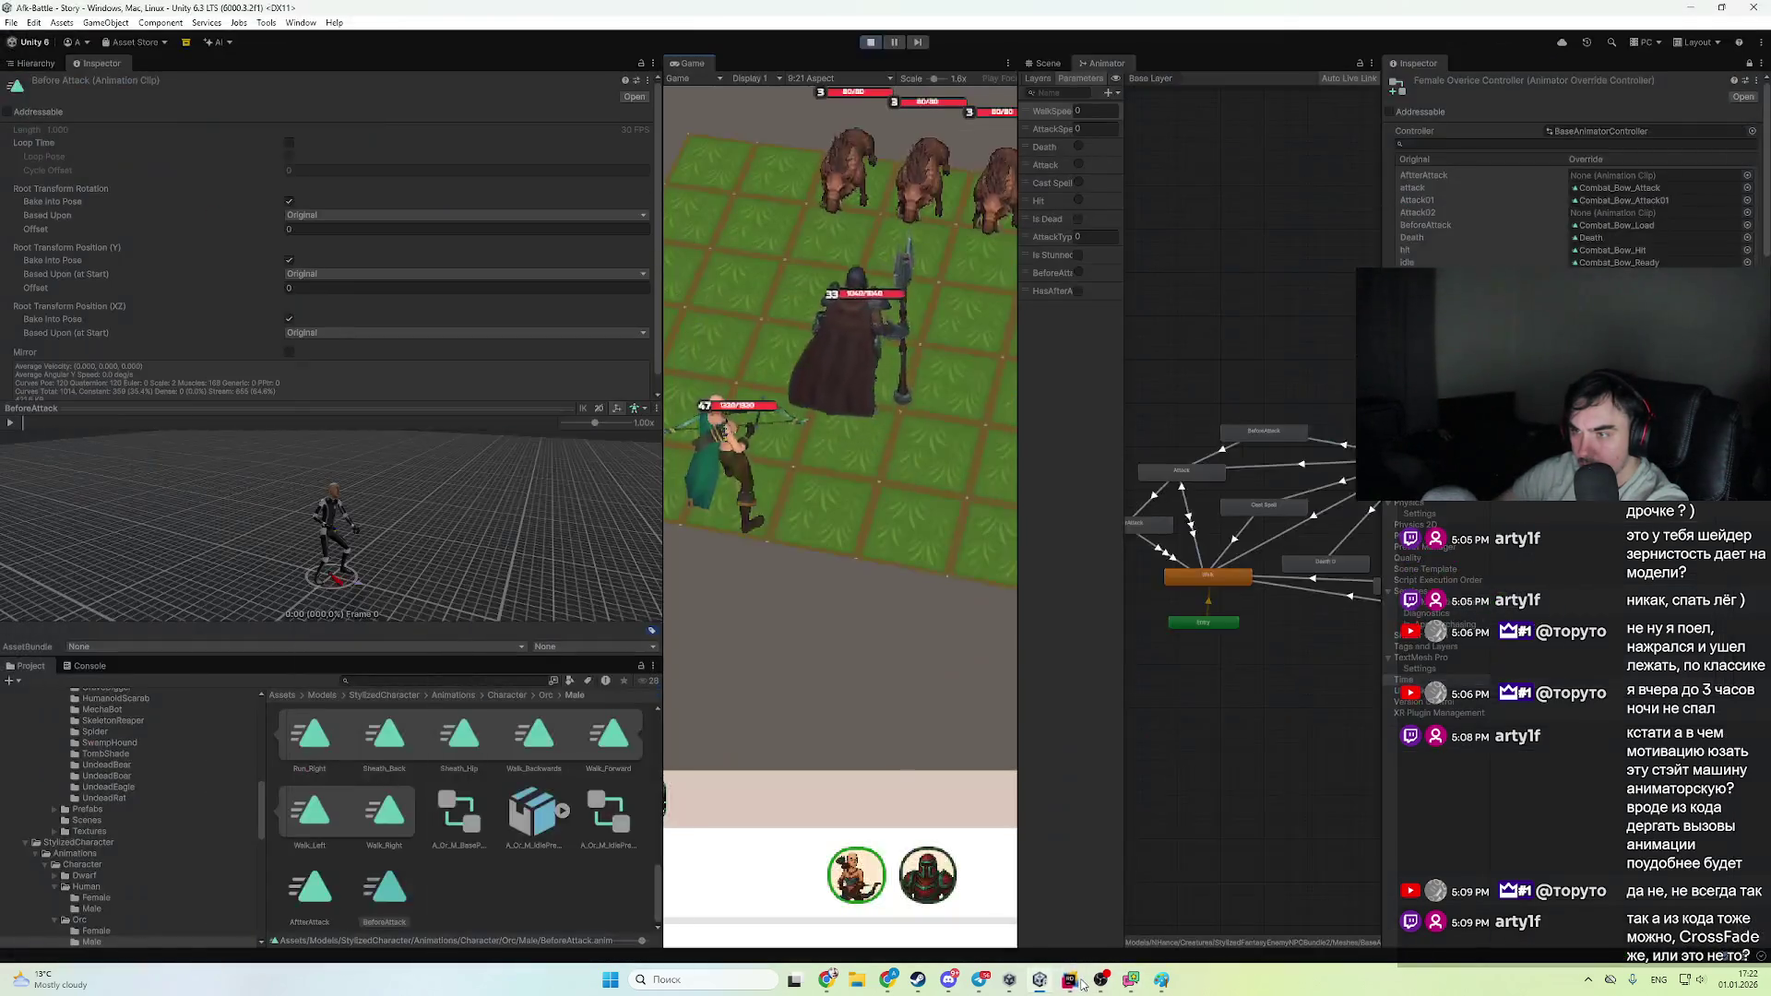
scroll(804, 510, up, 9)
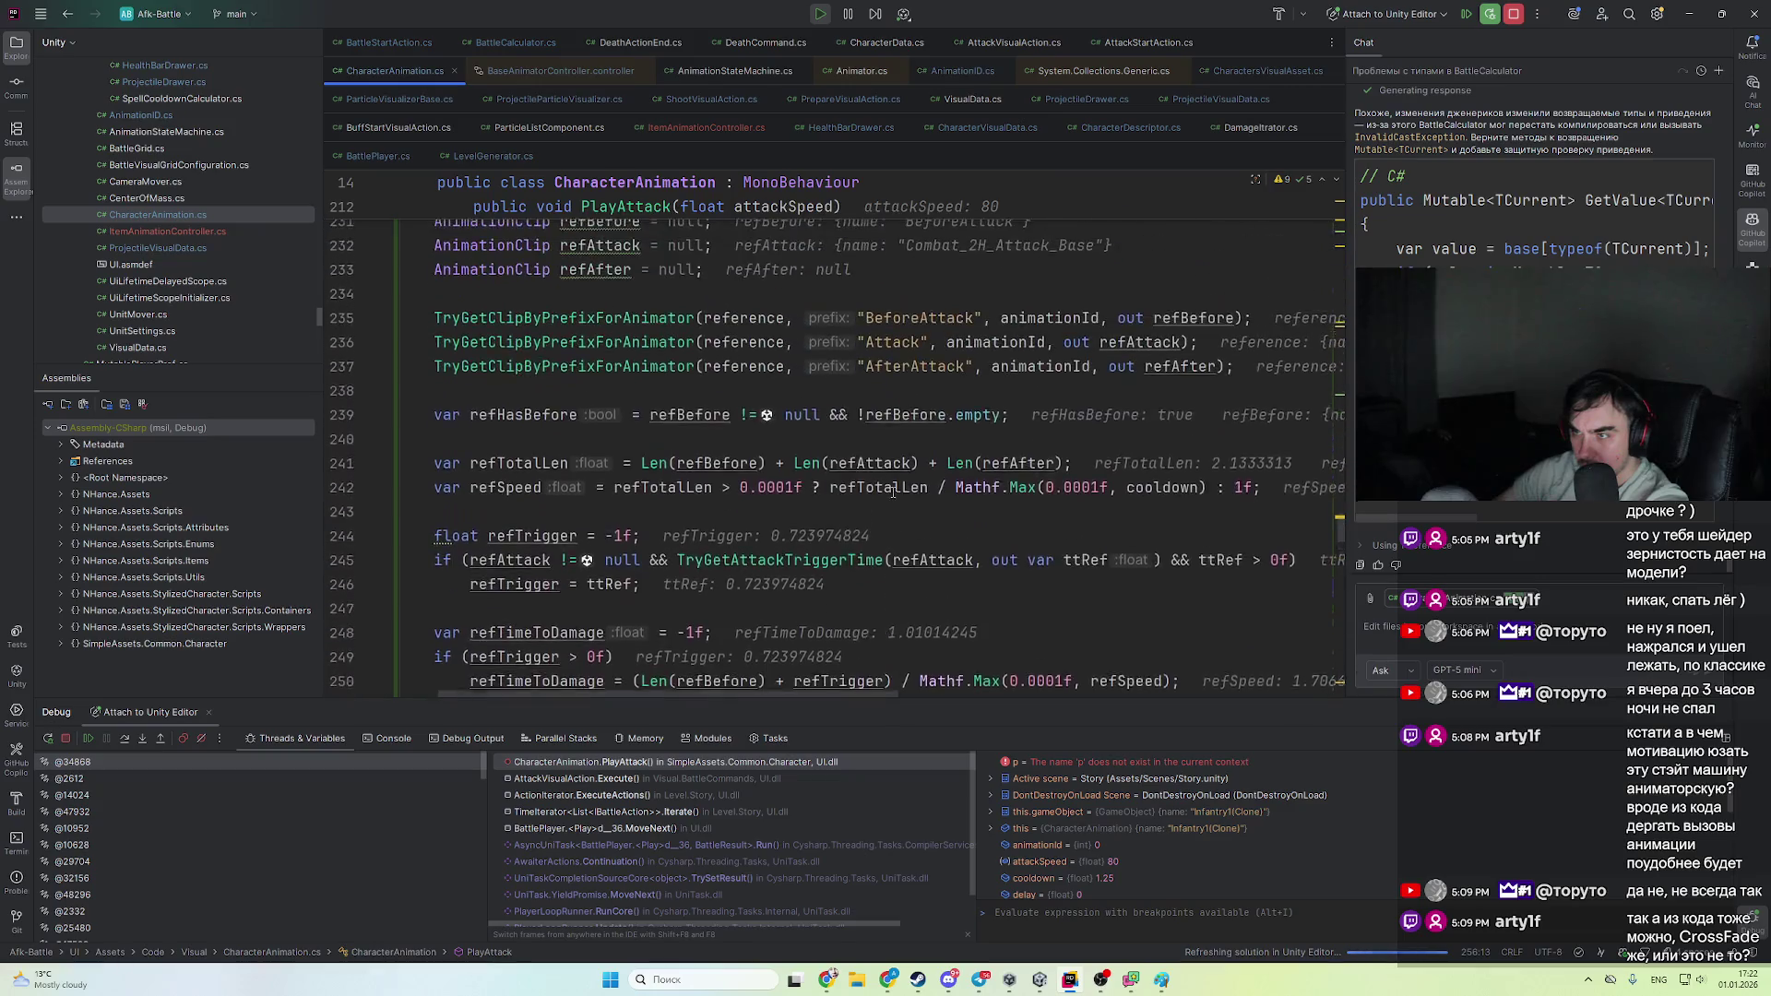
scroll(682, 433, up, 6)
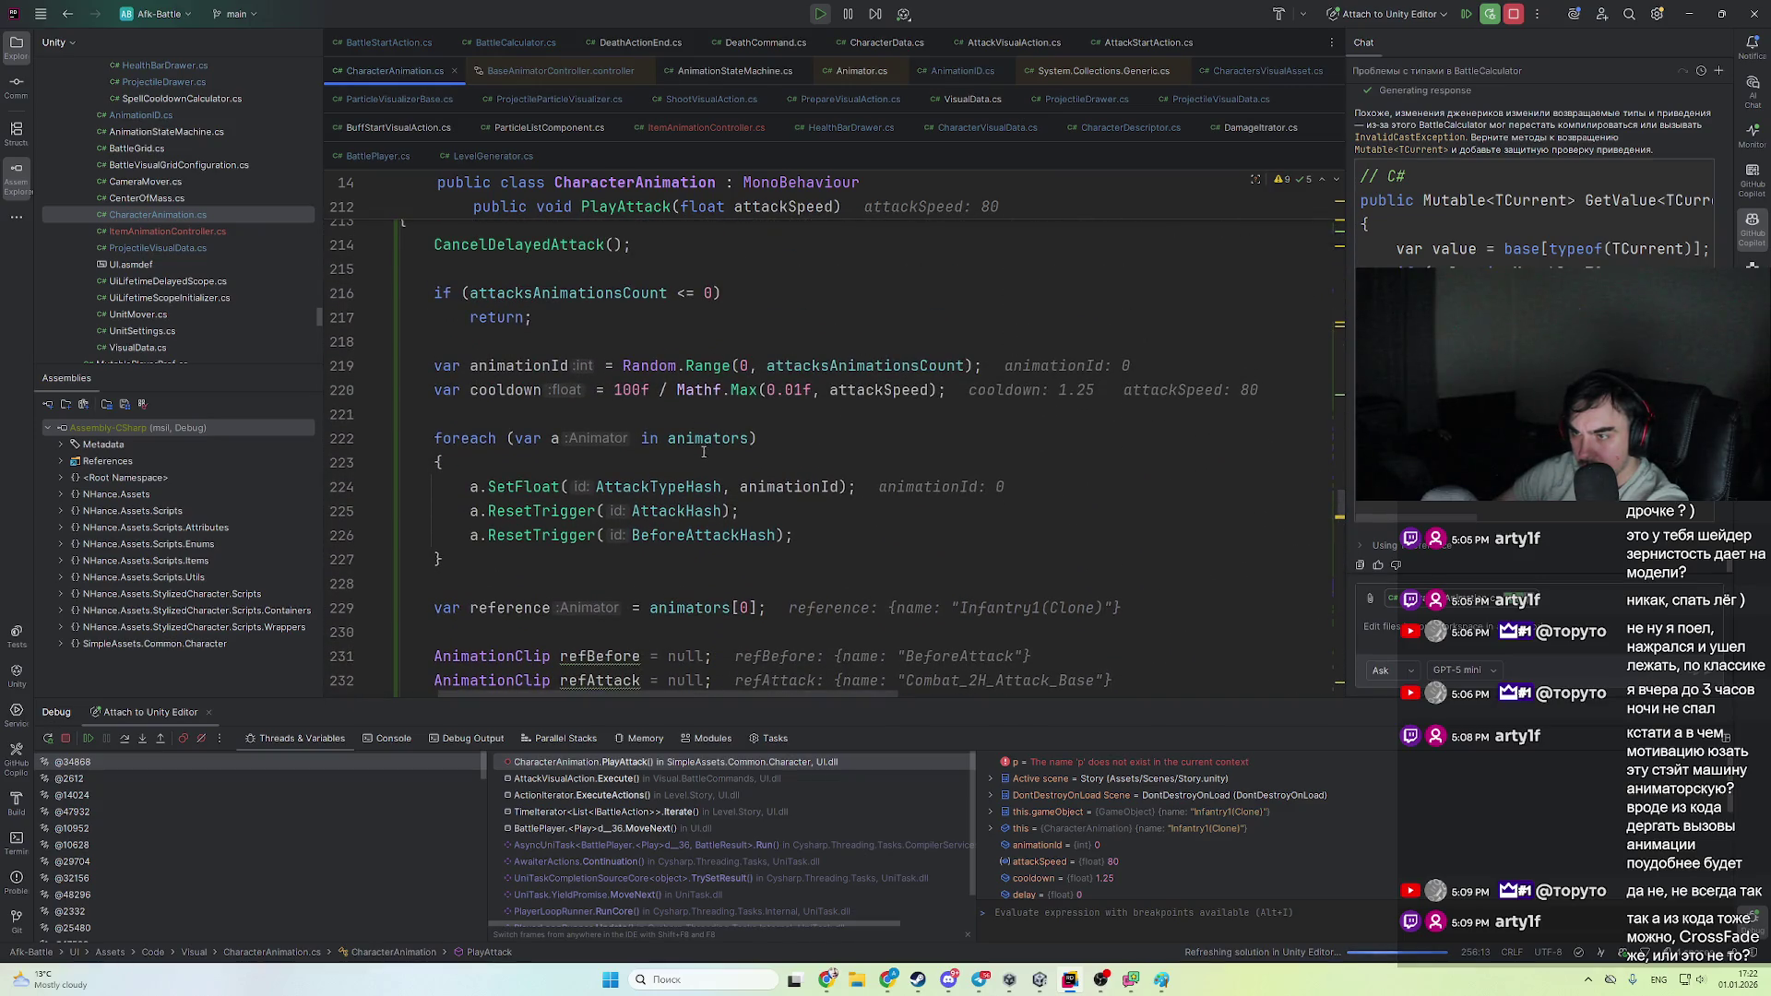
mouse_move(688, 485)
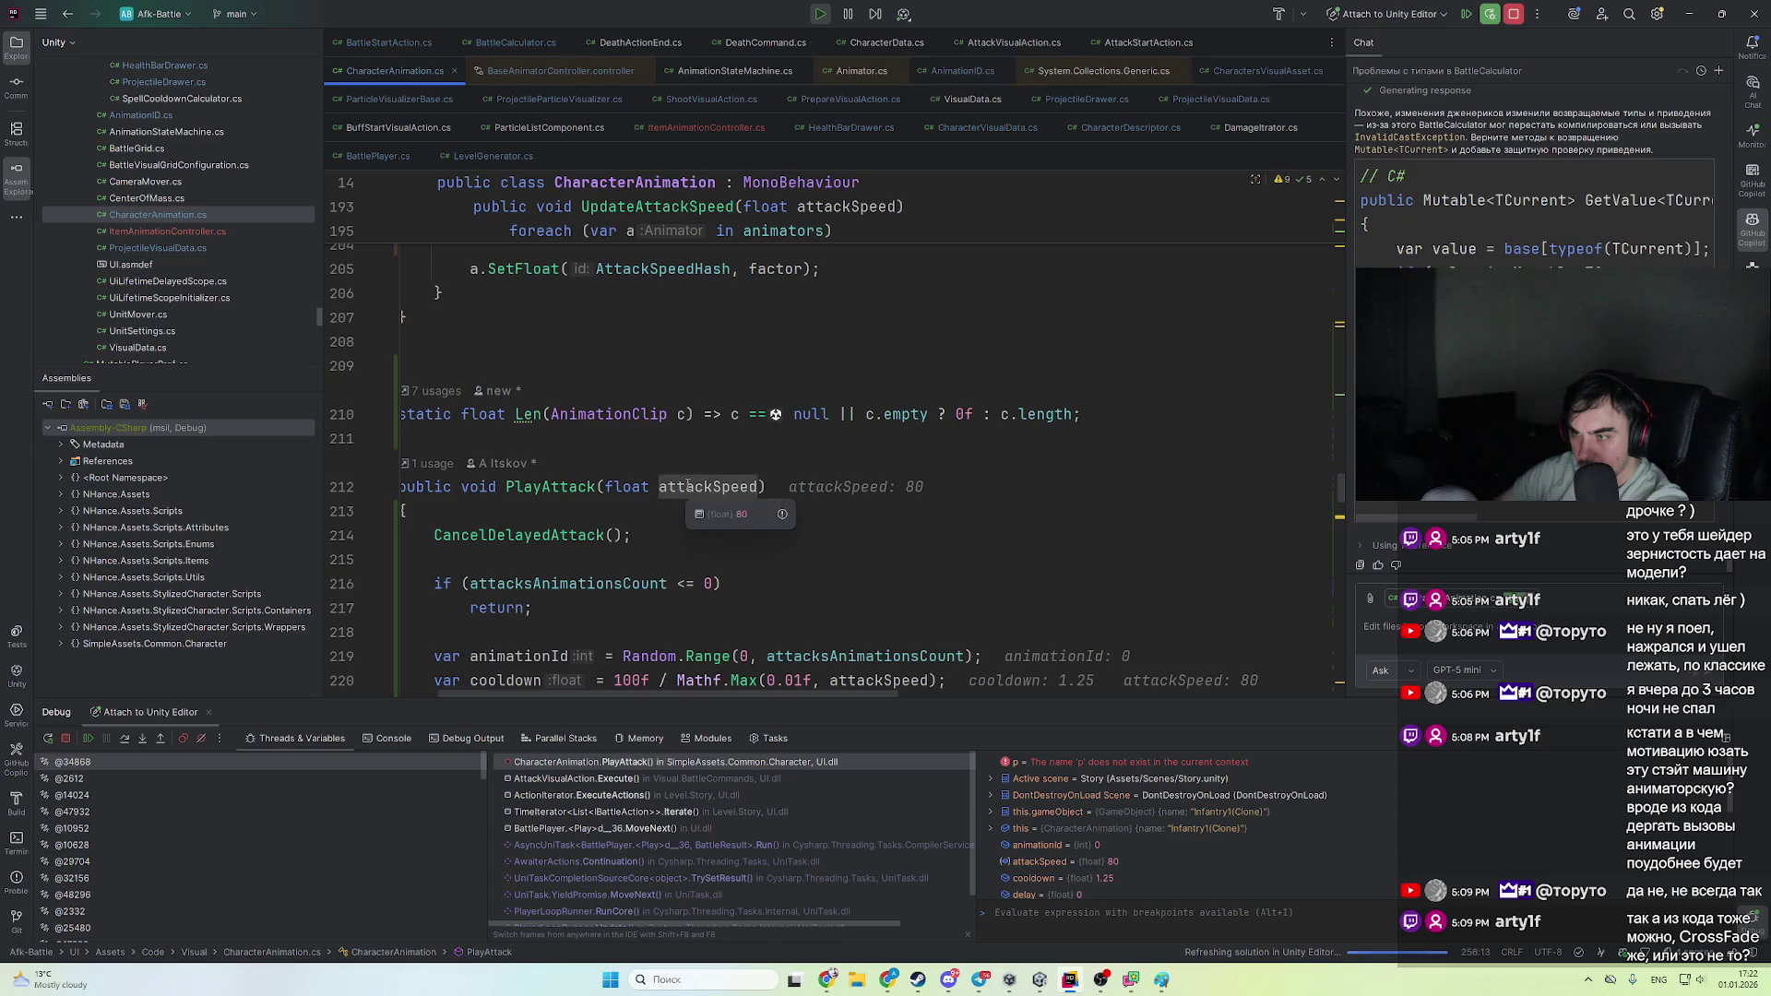
click(721, 780)
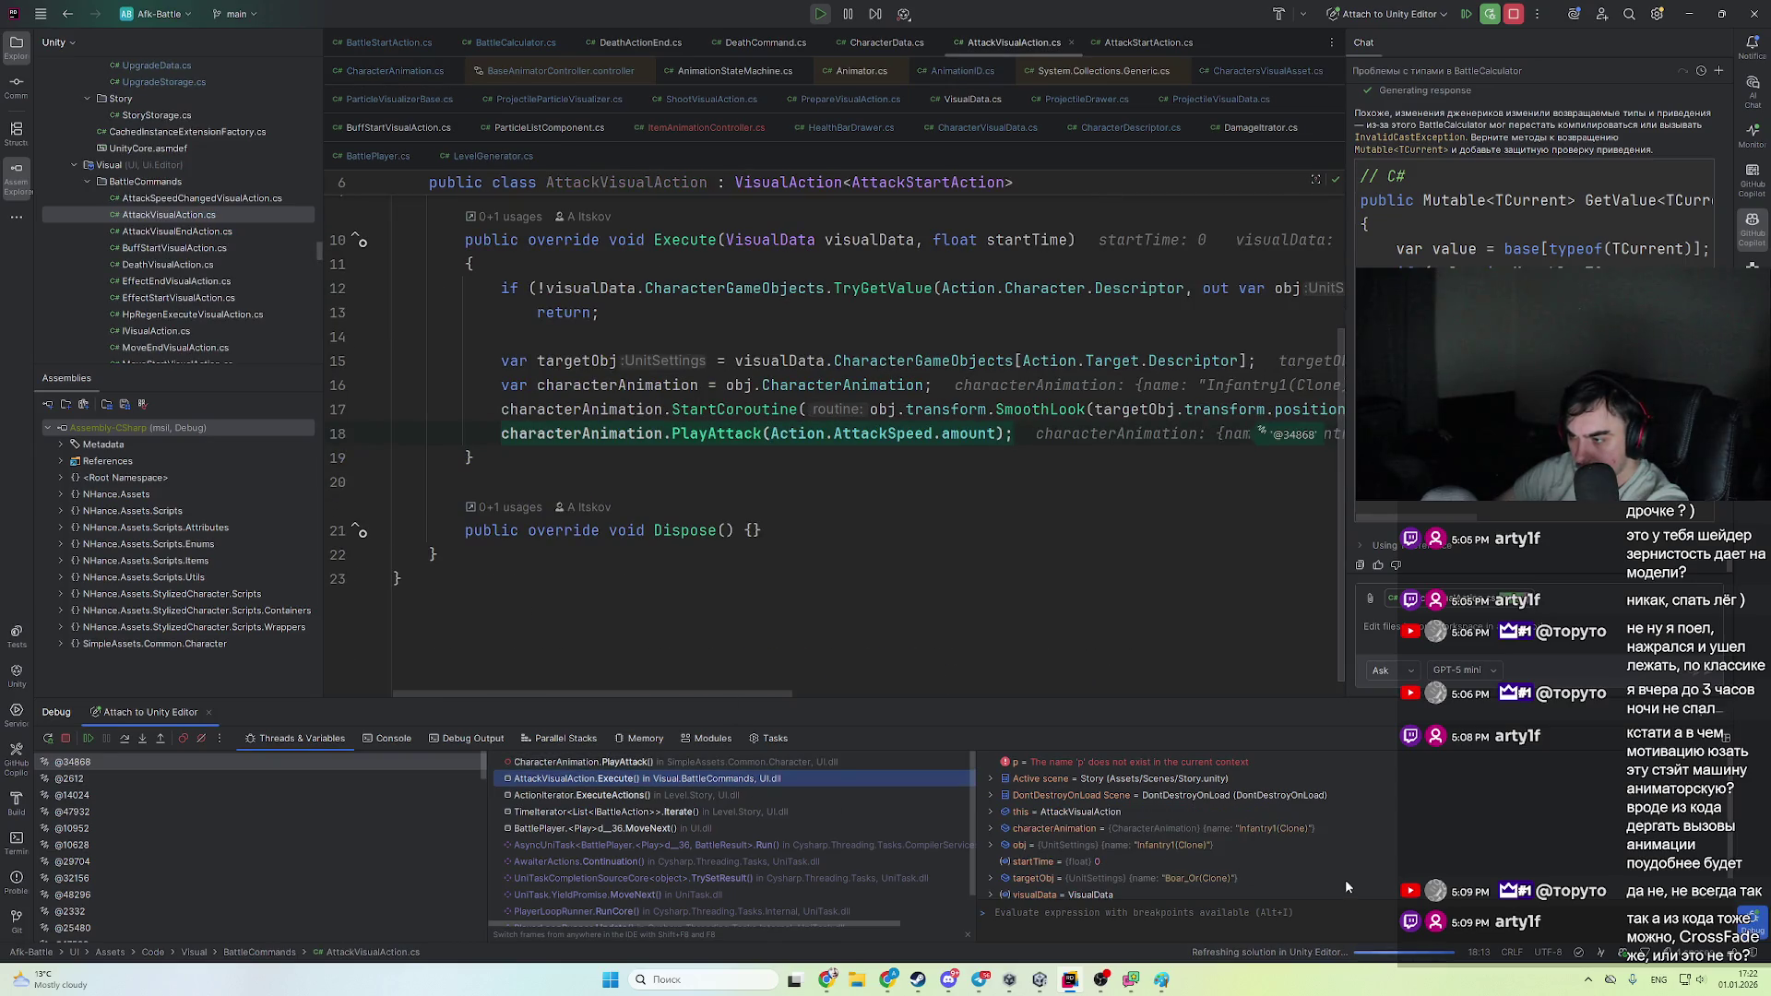
key(F9)
click(839, 773)
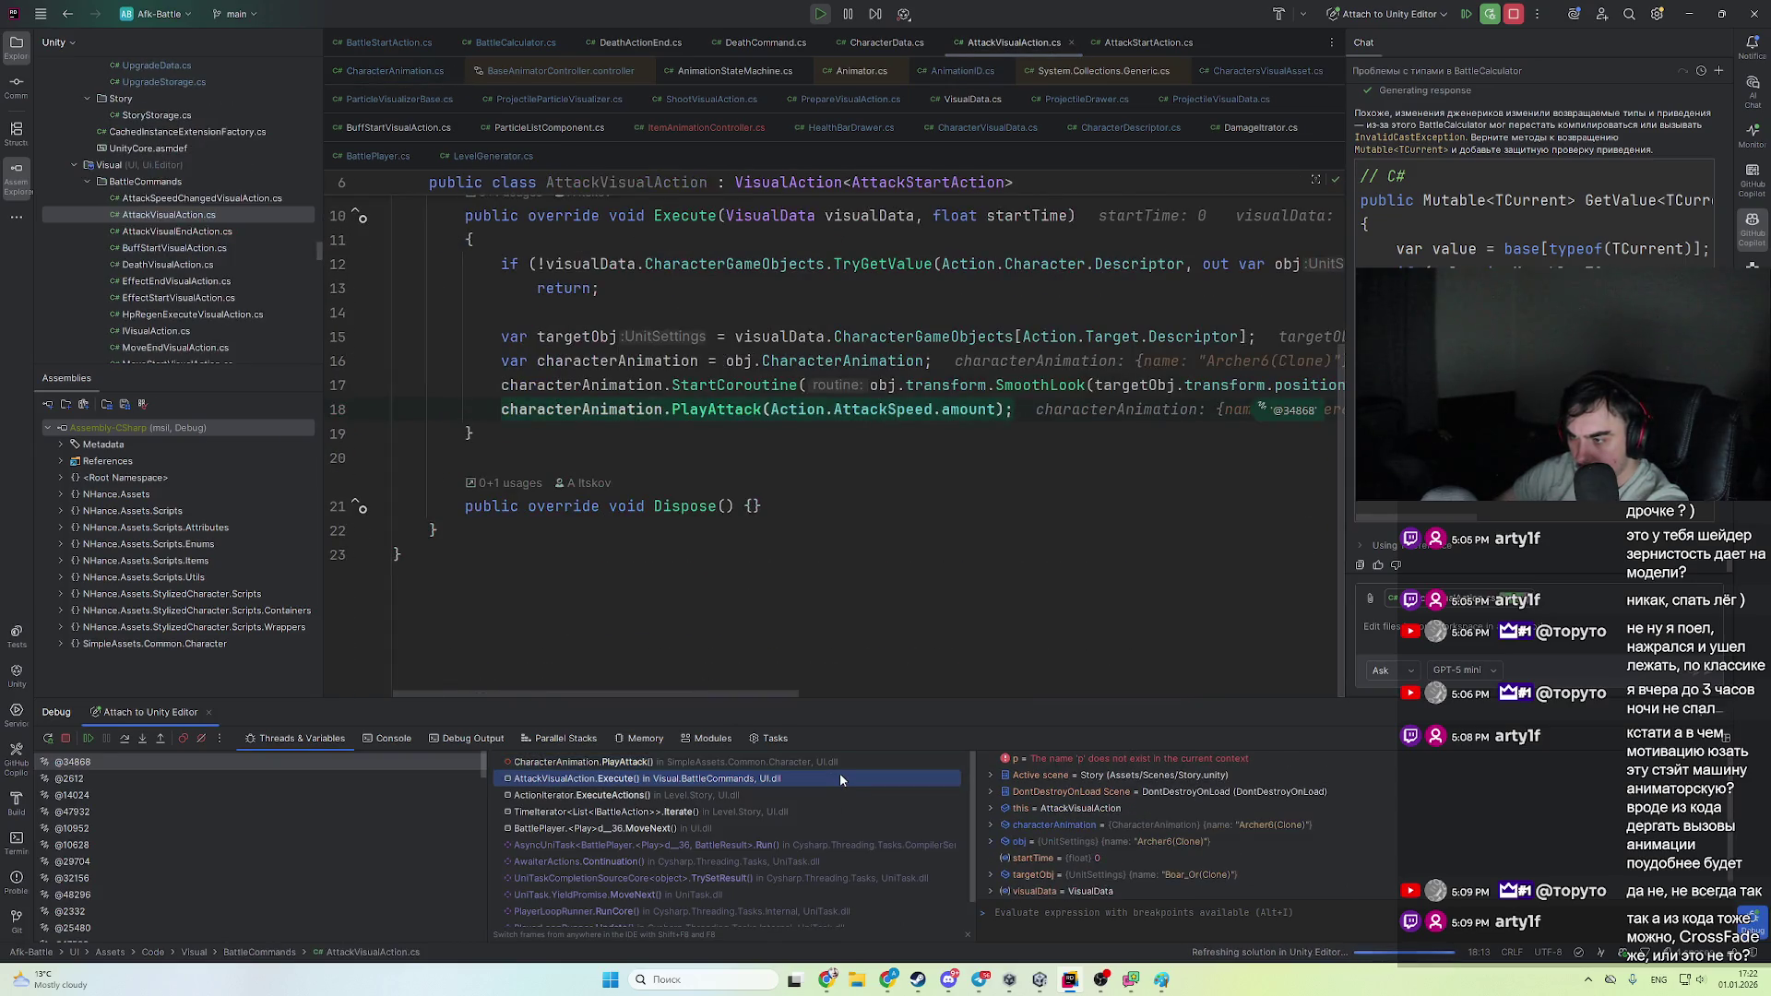
click(845, 767)
- Find where refAttack is used and jump to the TryGetClipByPrefixForAnimator definition
scroll(540, 443, up, 5)
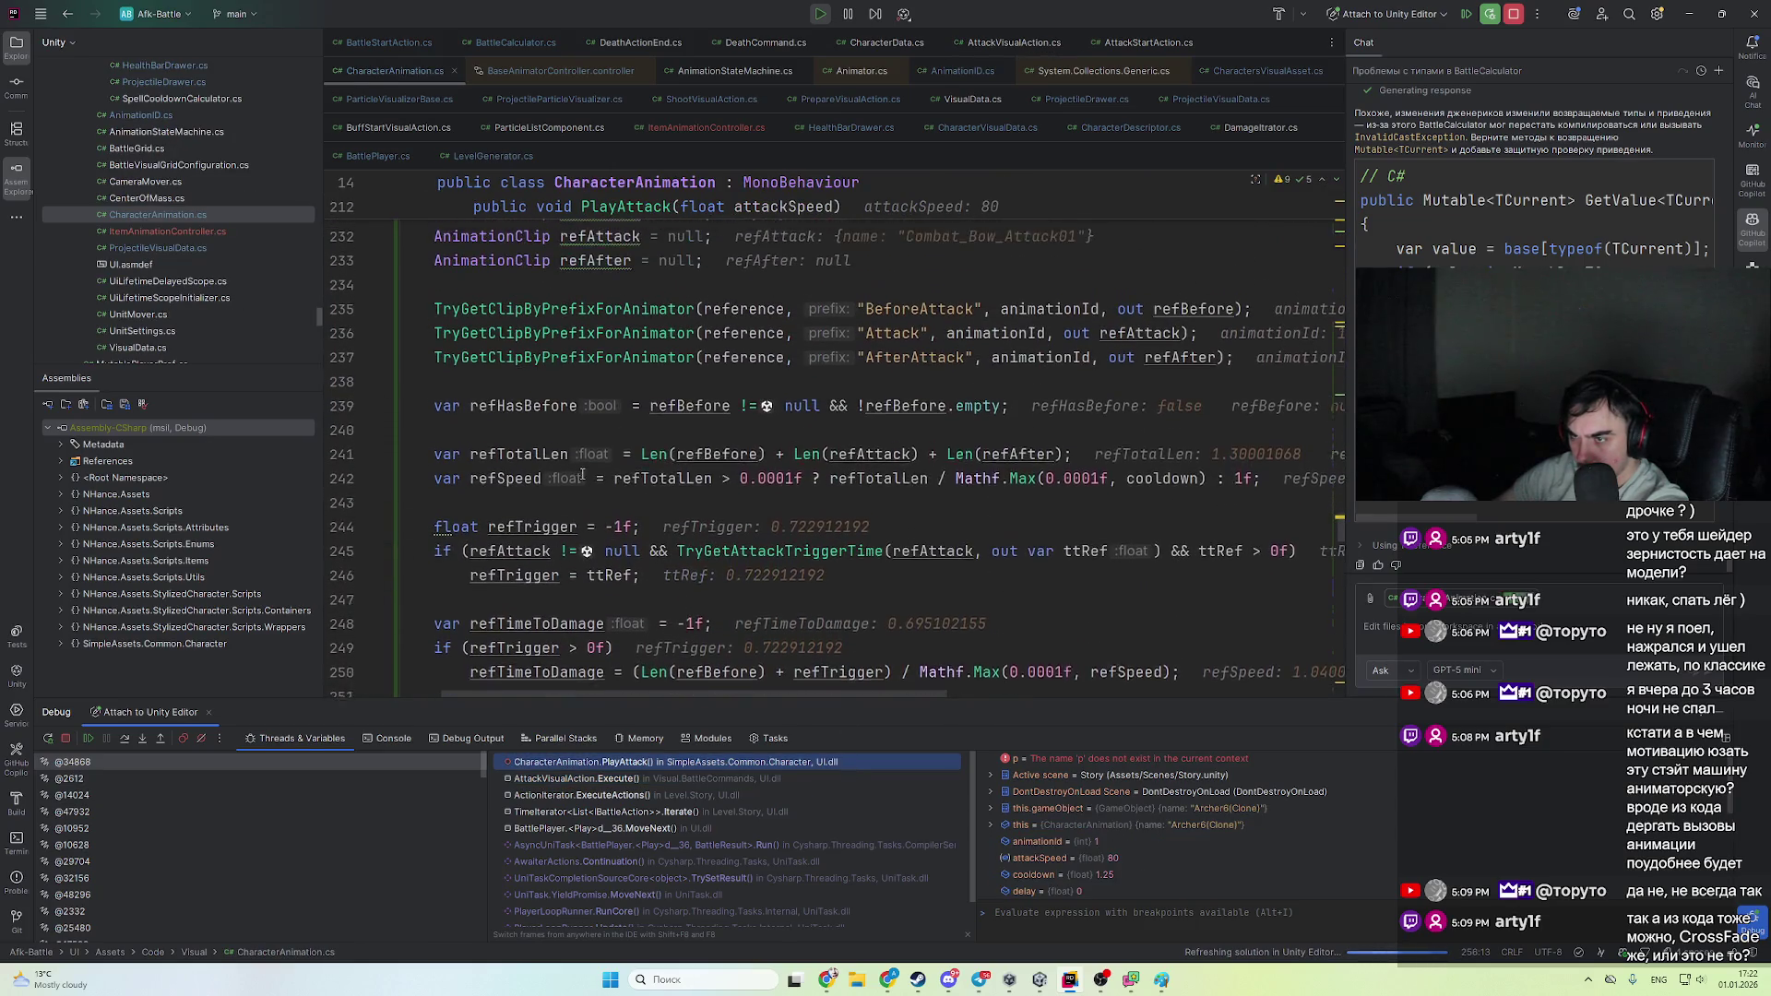
mouse_move(544, 429)
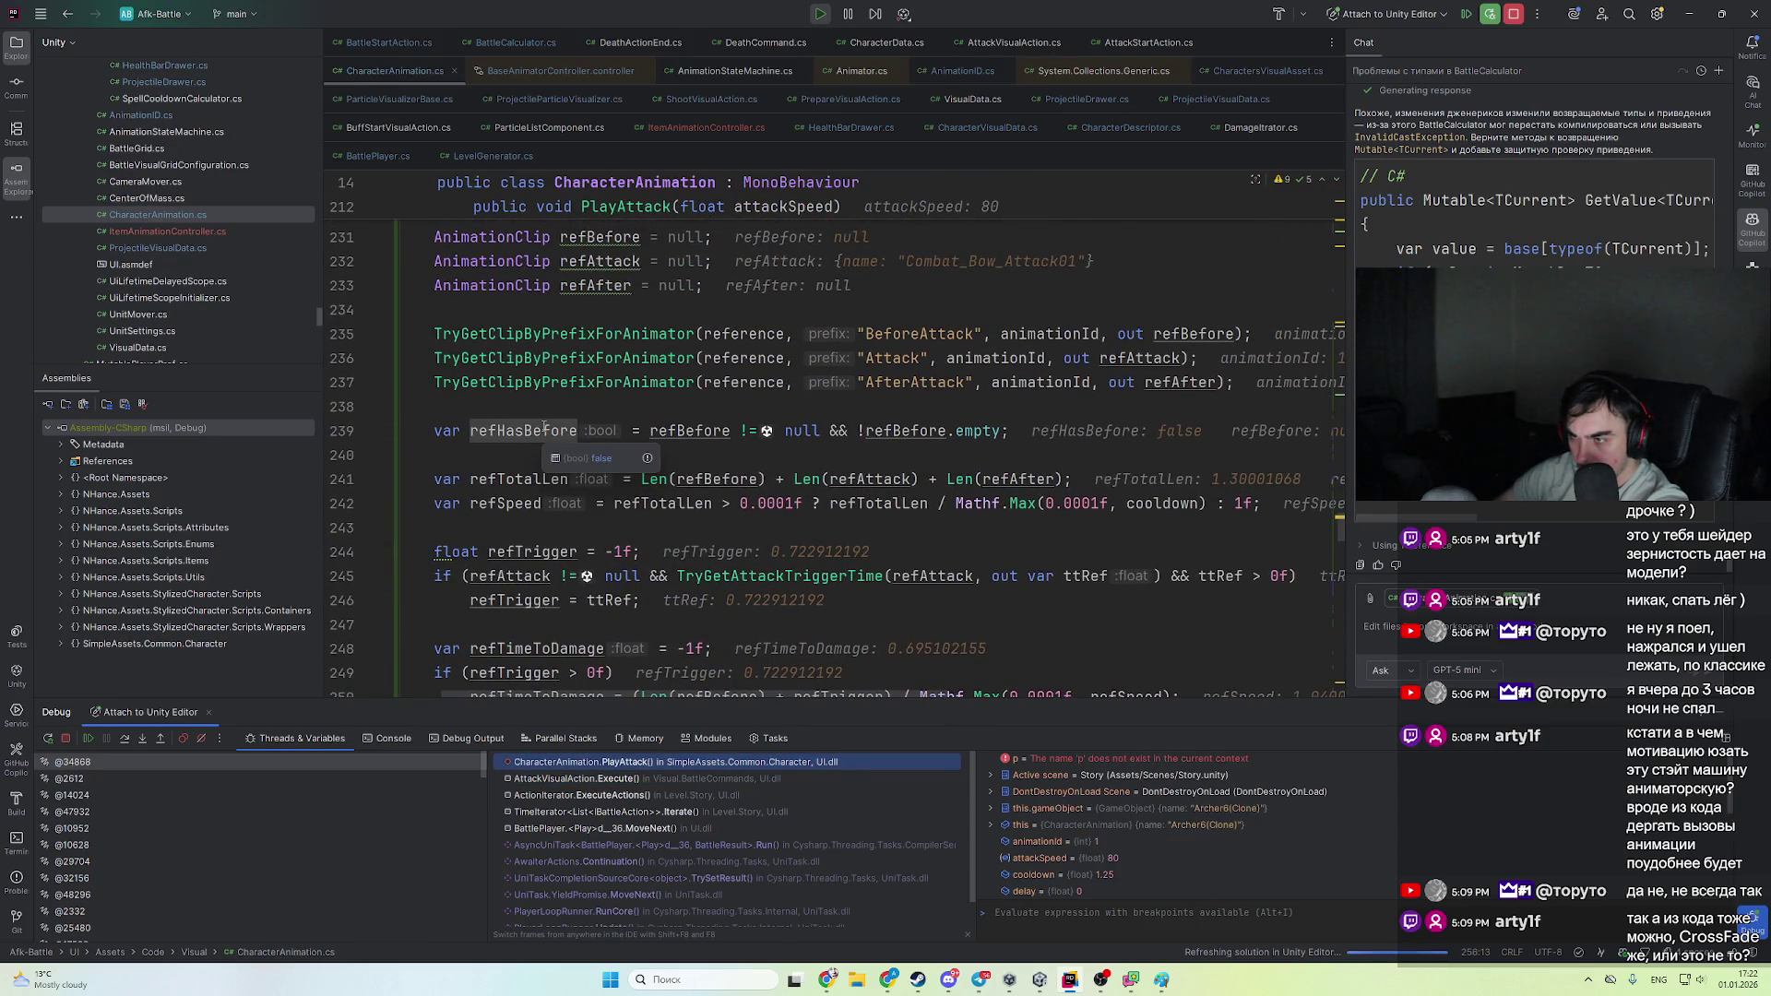
mouse_move(704, 426)
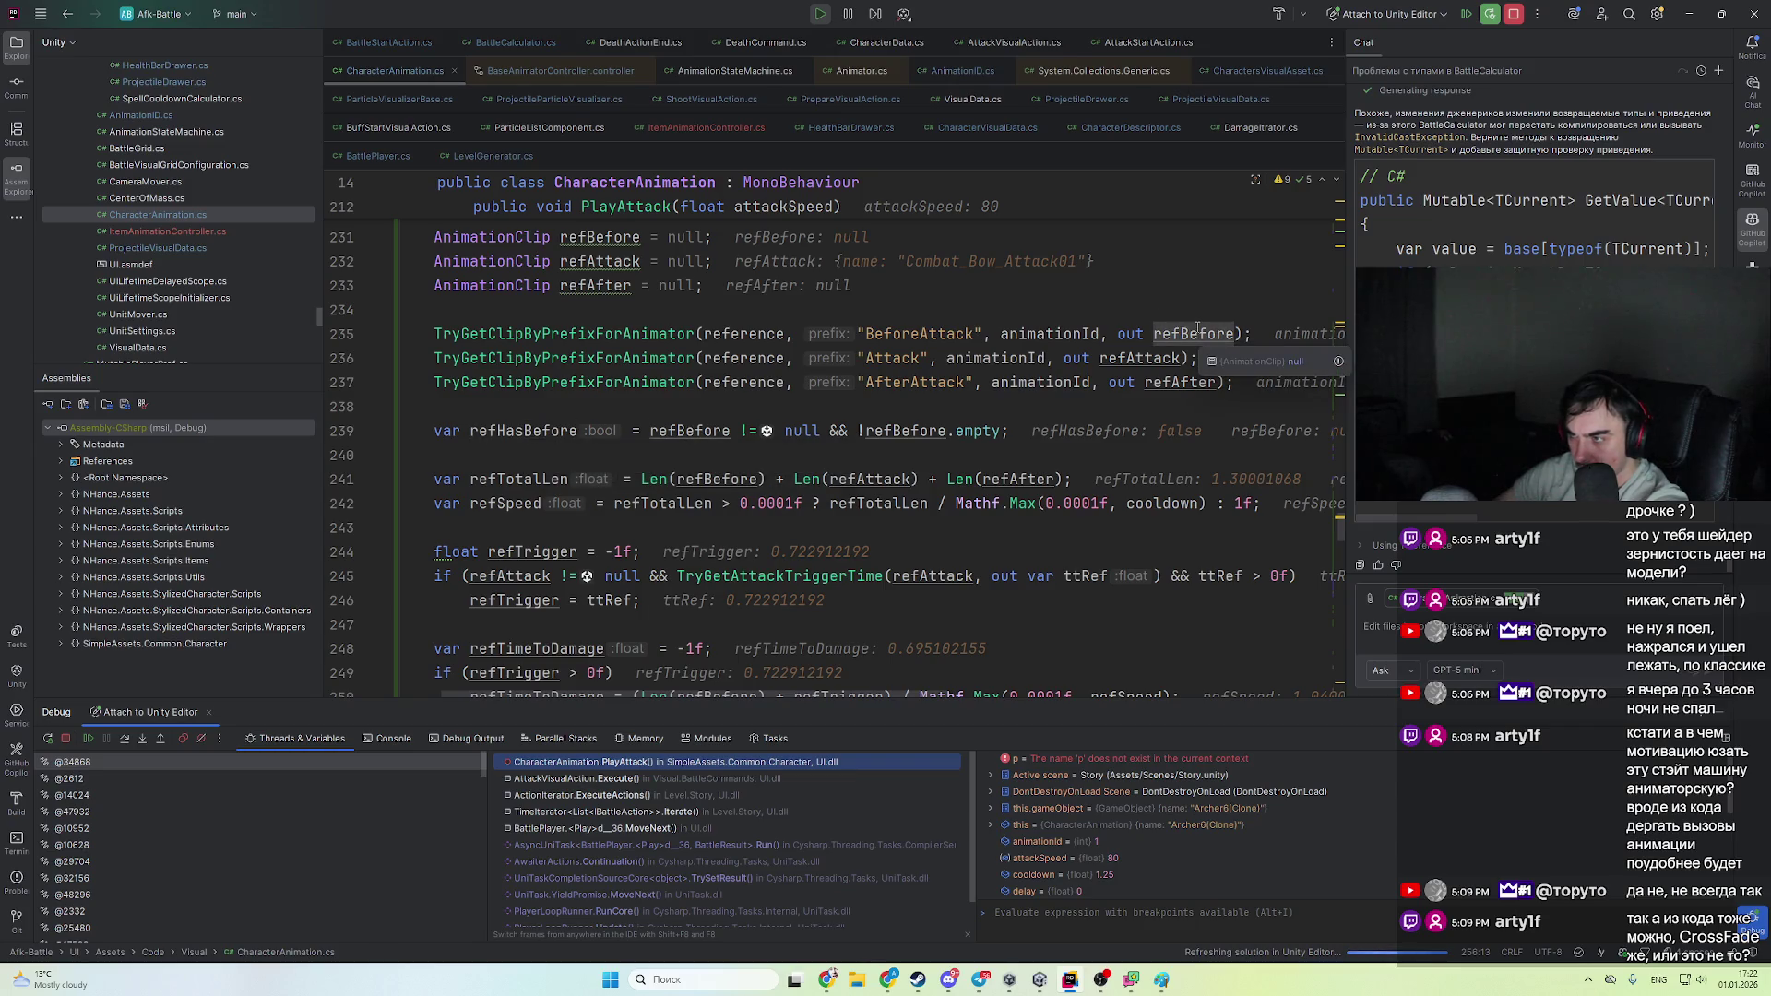
click(1127, 358)
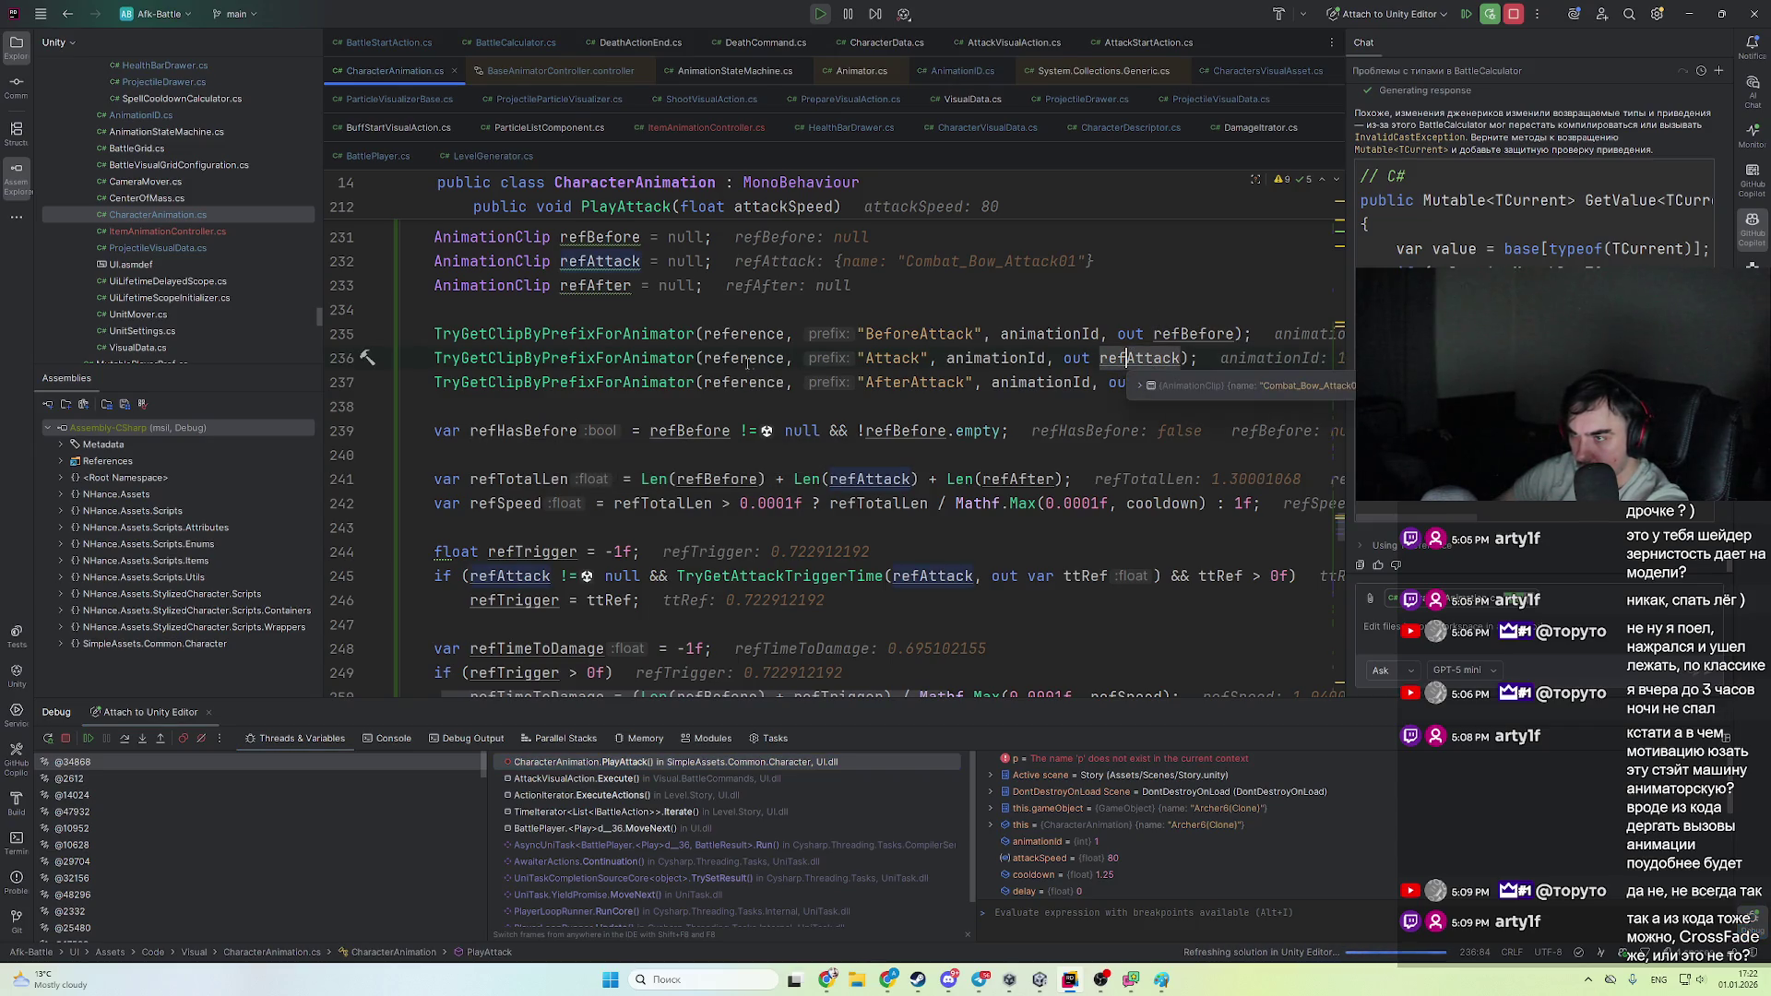
mouse_move(914, 338)
mouse_move(758, 337)
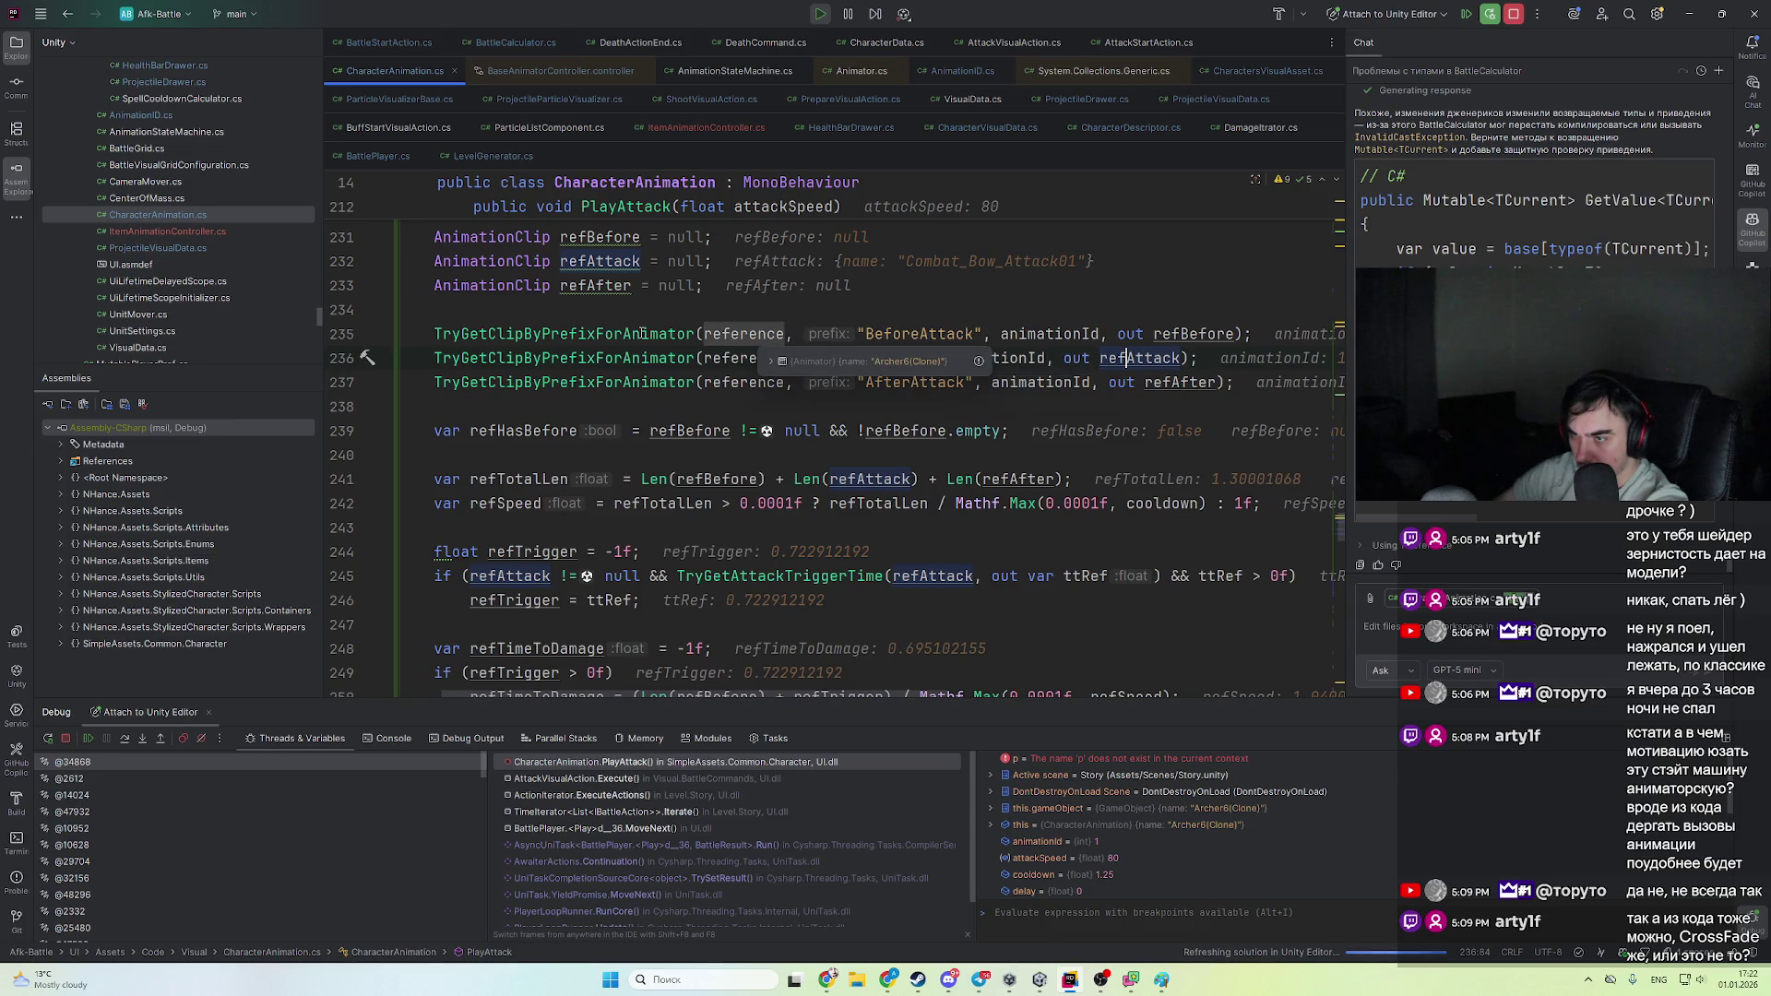
mouse_move(1222, 333)
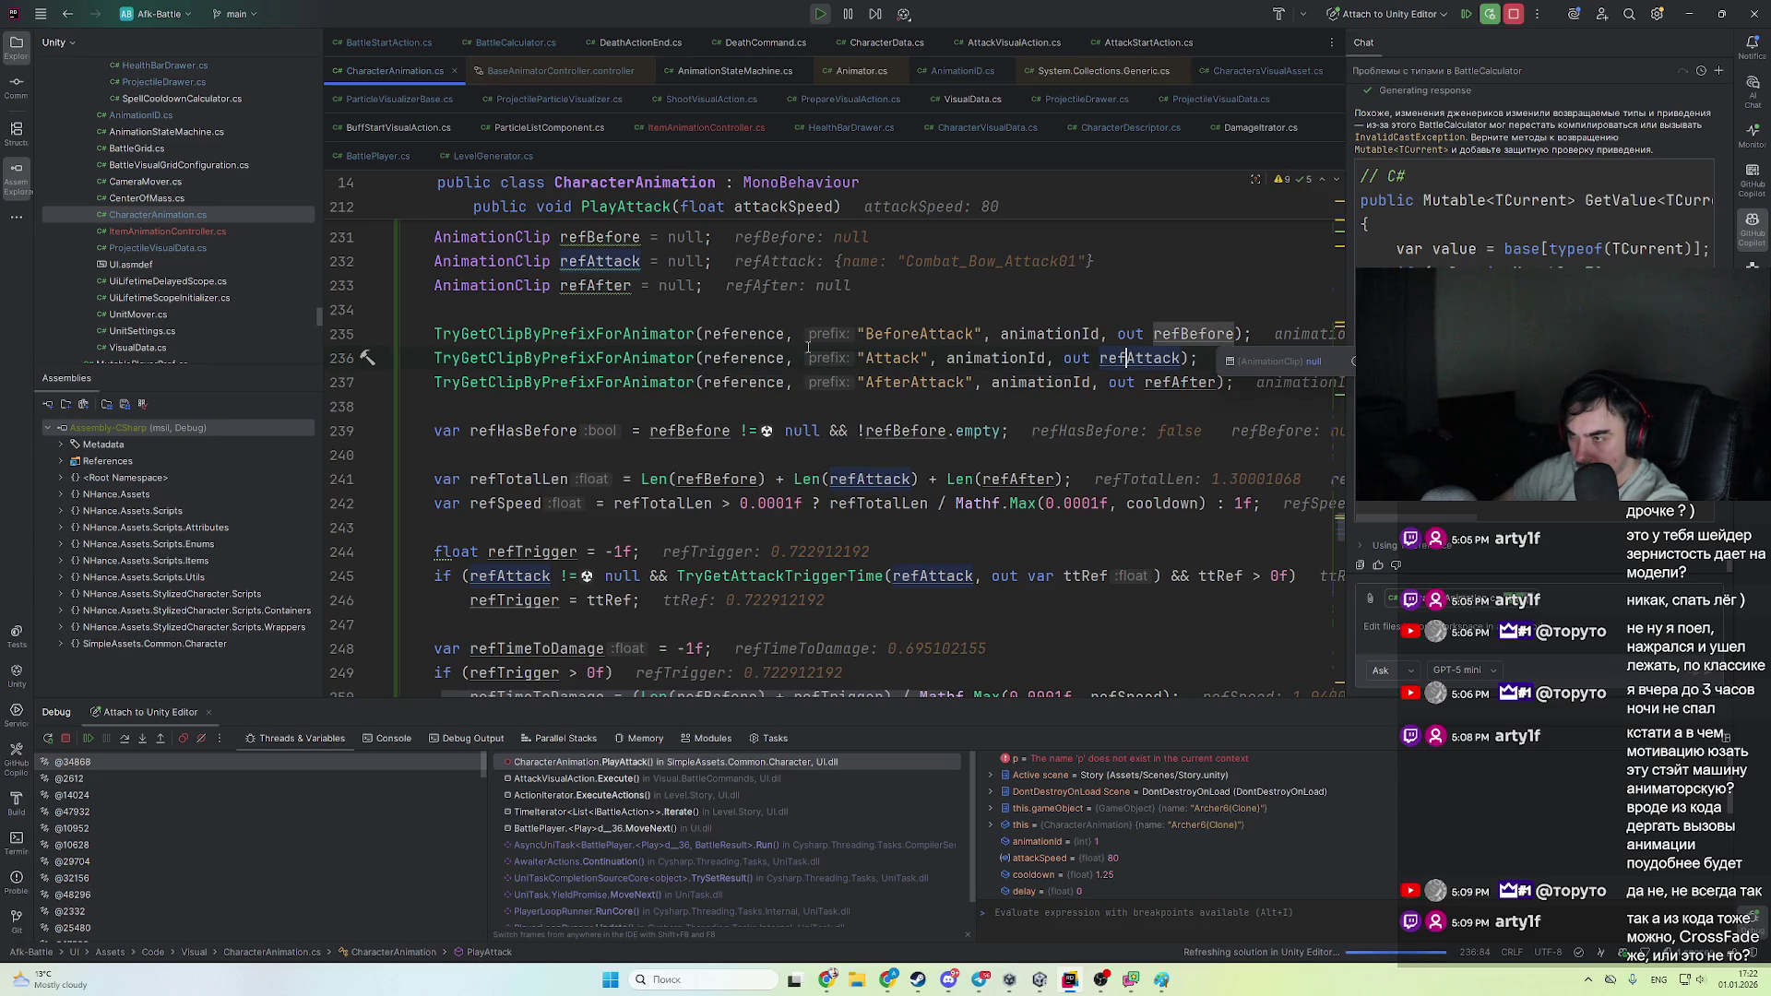
key(Home)
key(ctrl+b)
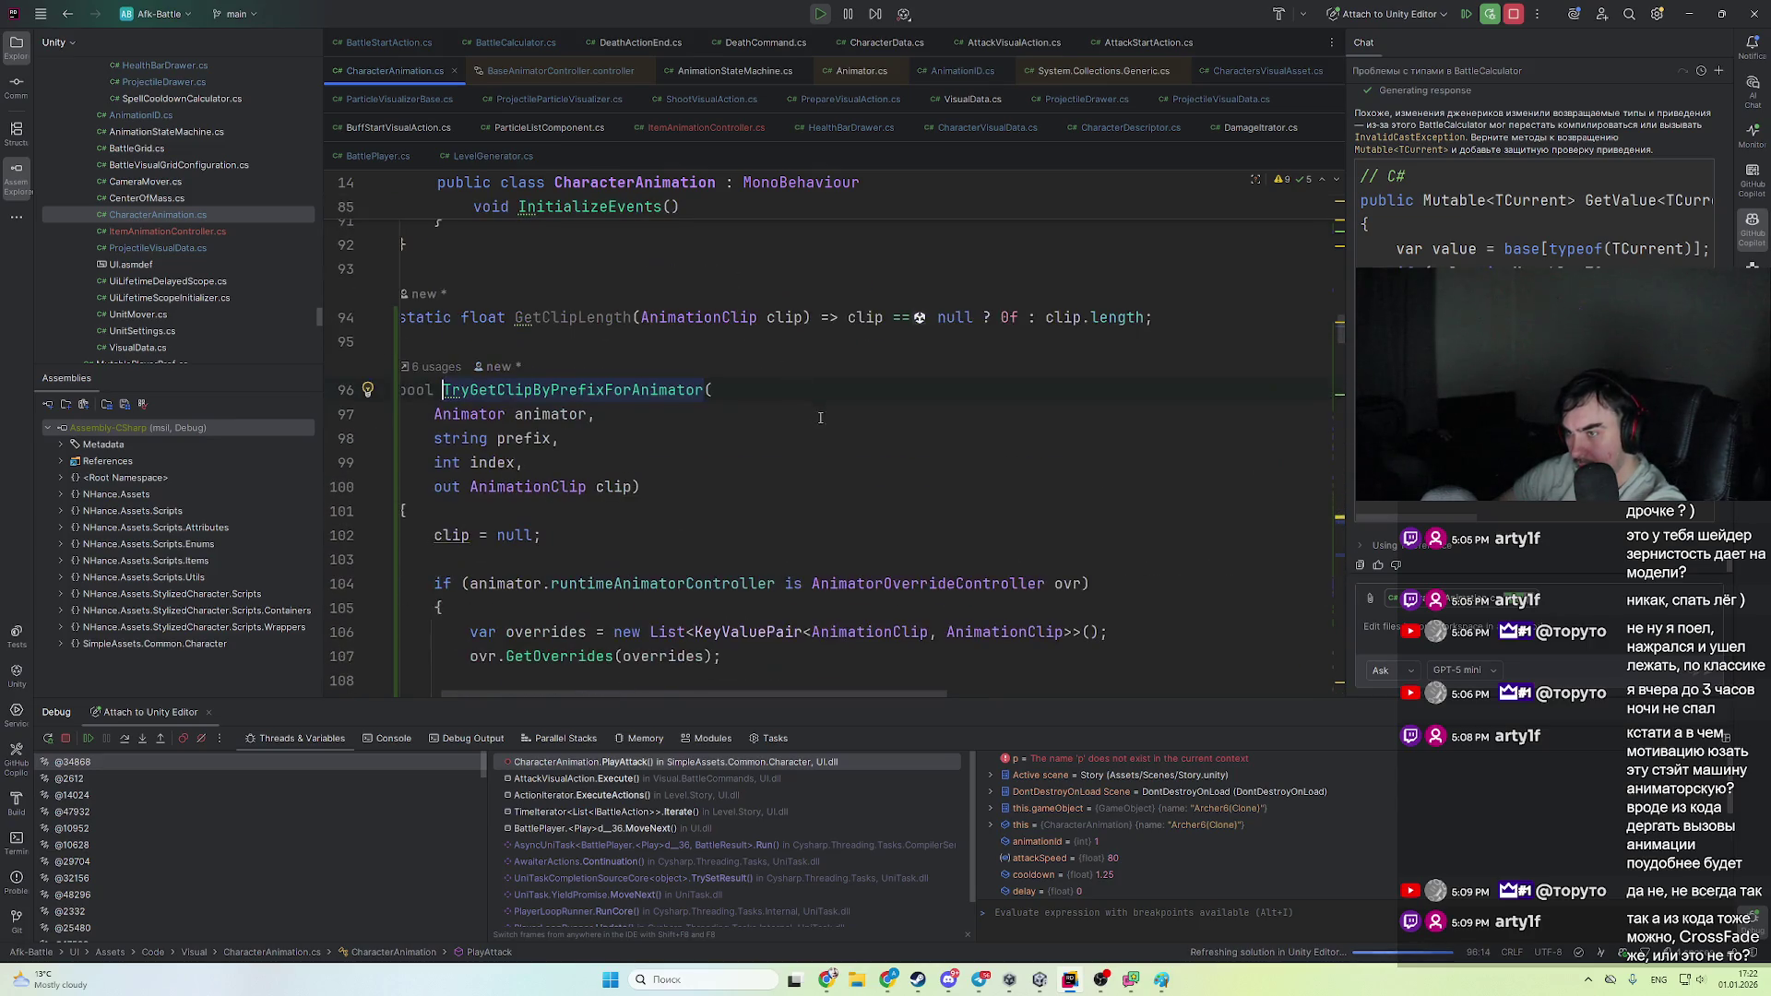
- Break on line 102, step to line 106, and inspect the 12 override entries
scroll(820, 417, down, 1)
key(ctrl+F8)
key(F5)
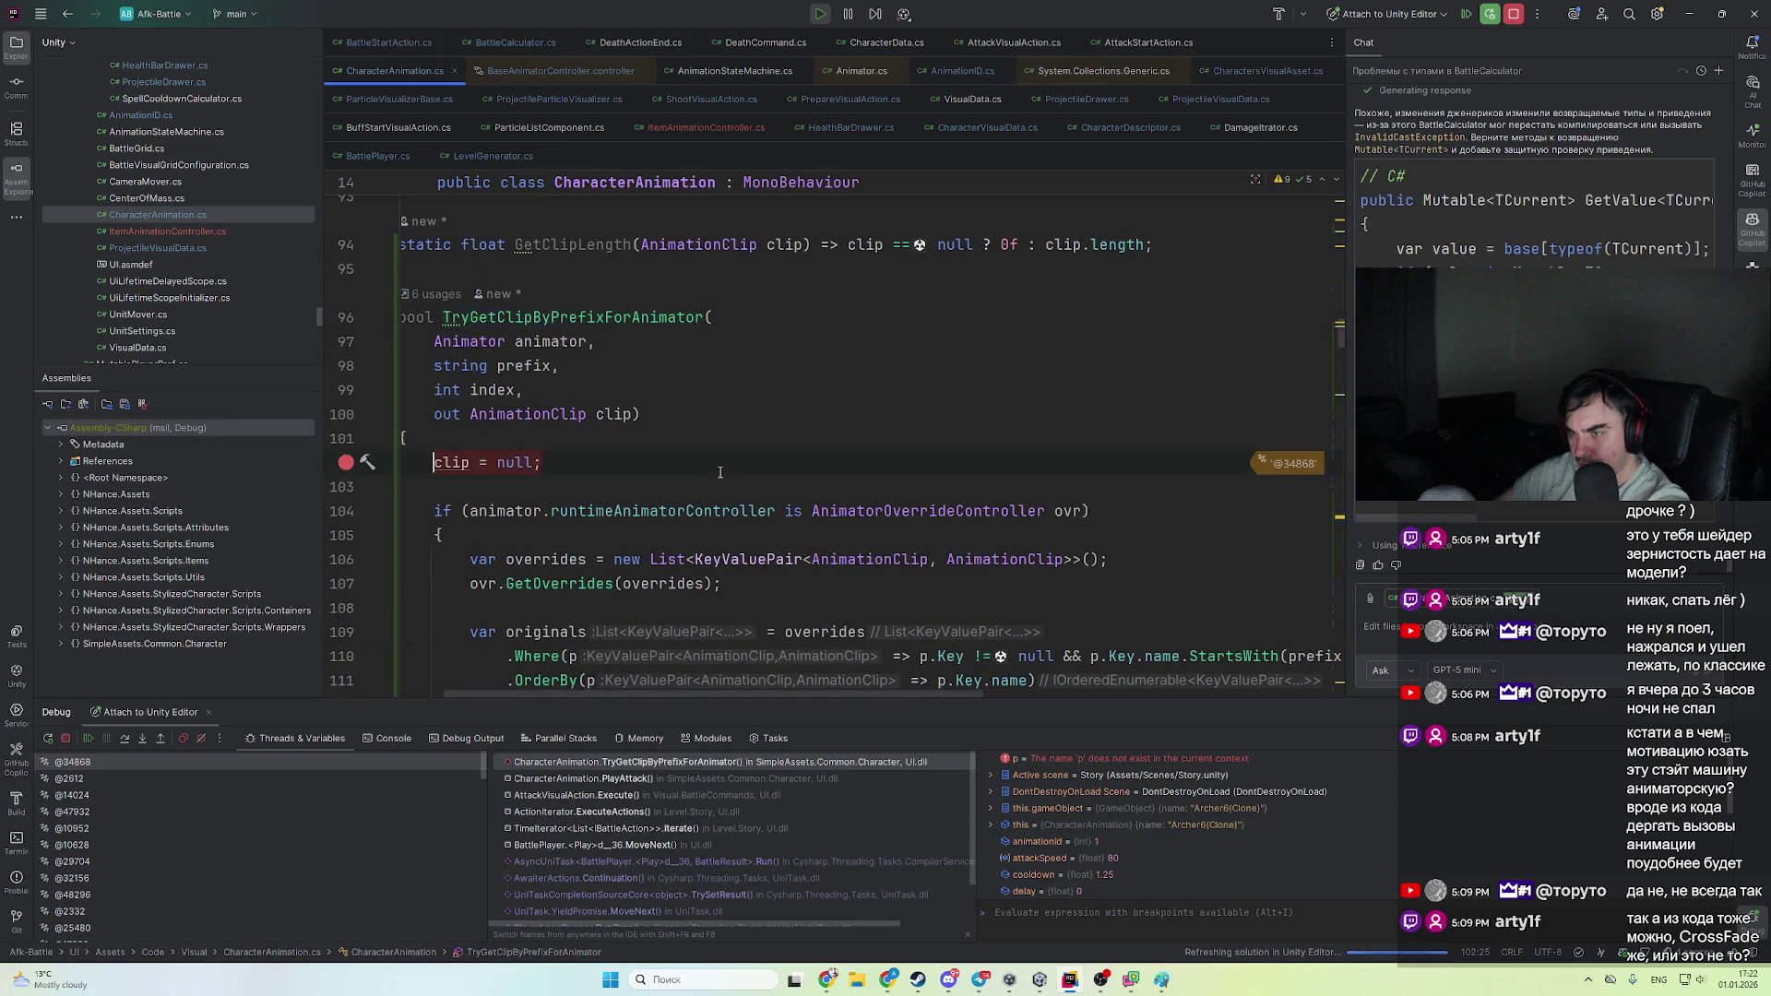
mouse_move(572, 344)
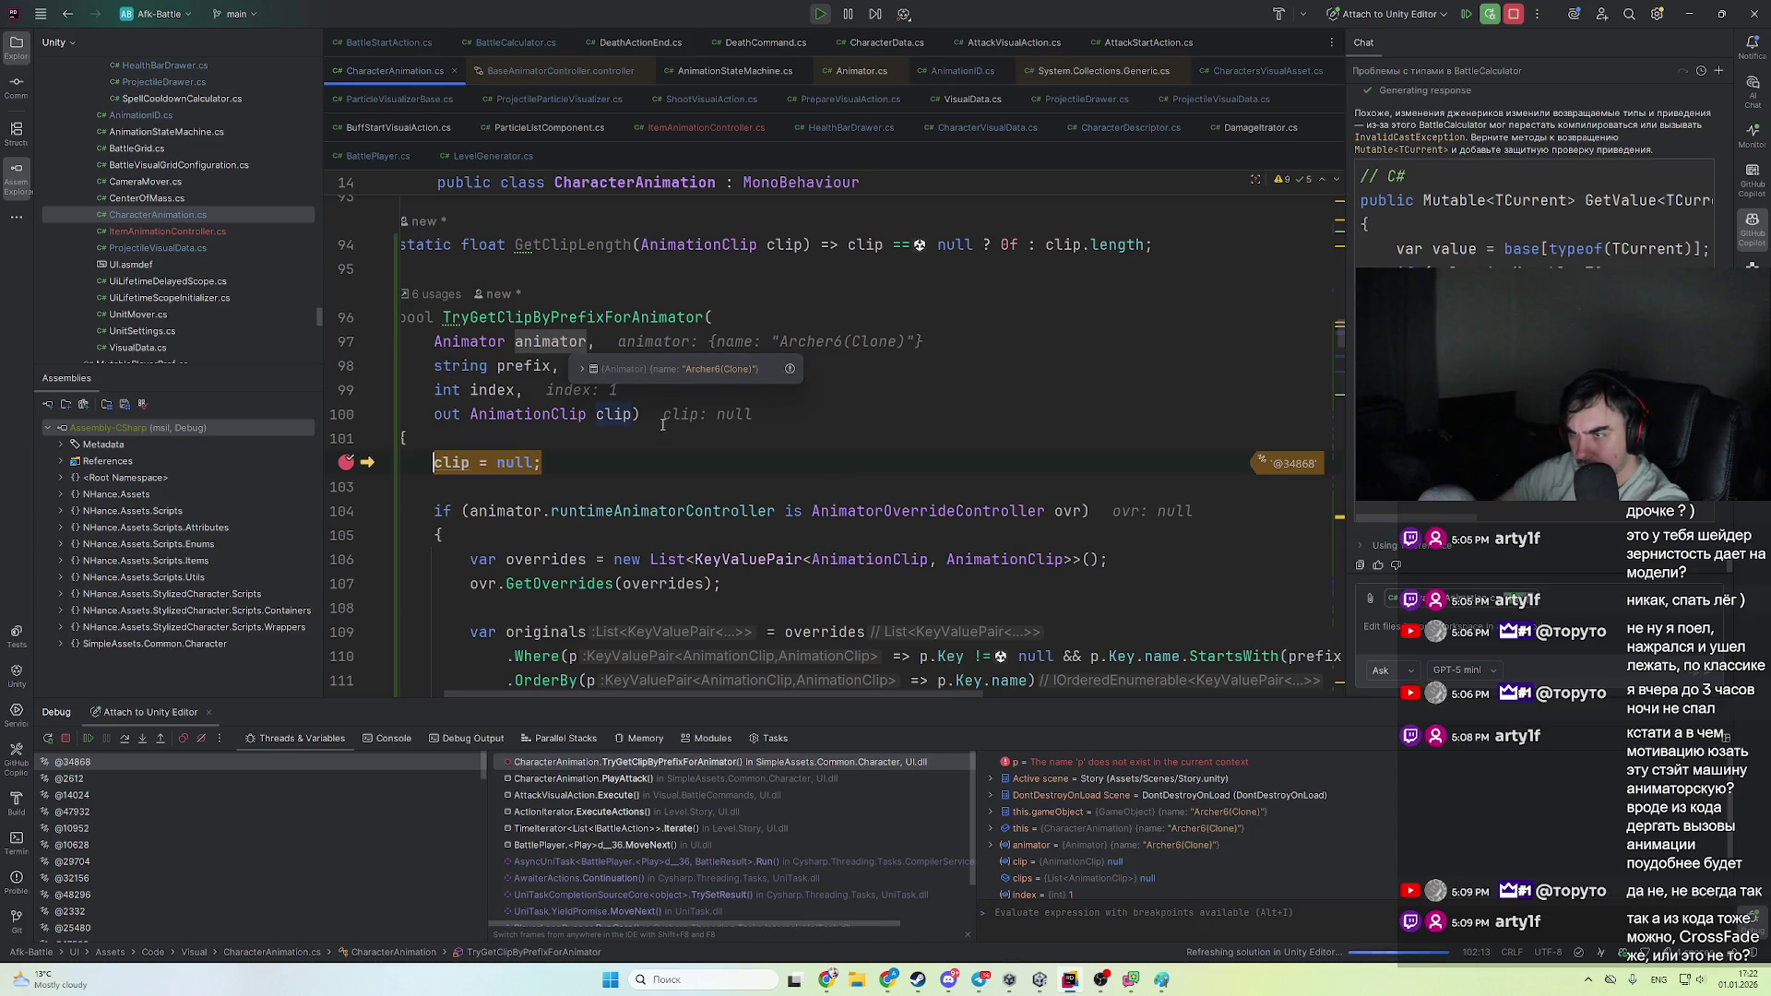
scroll(616, 387, down, 3)
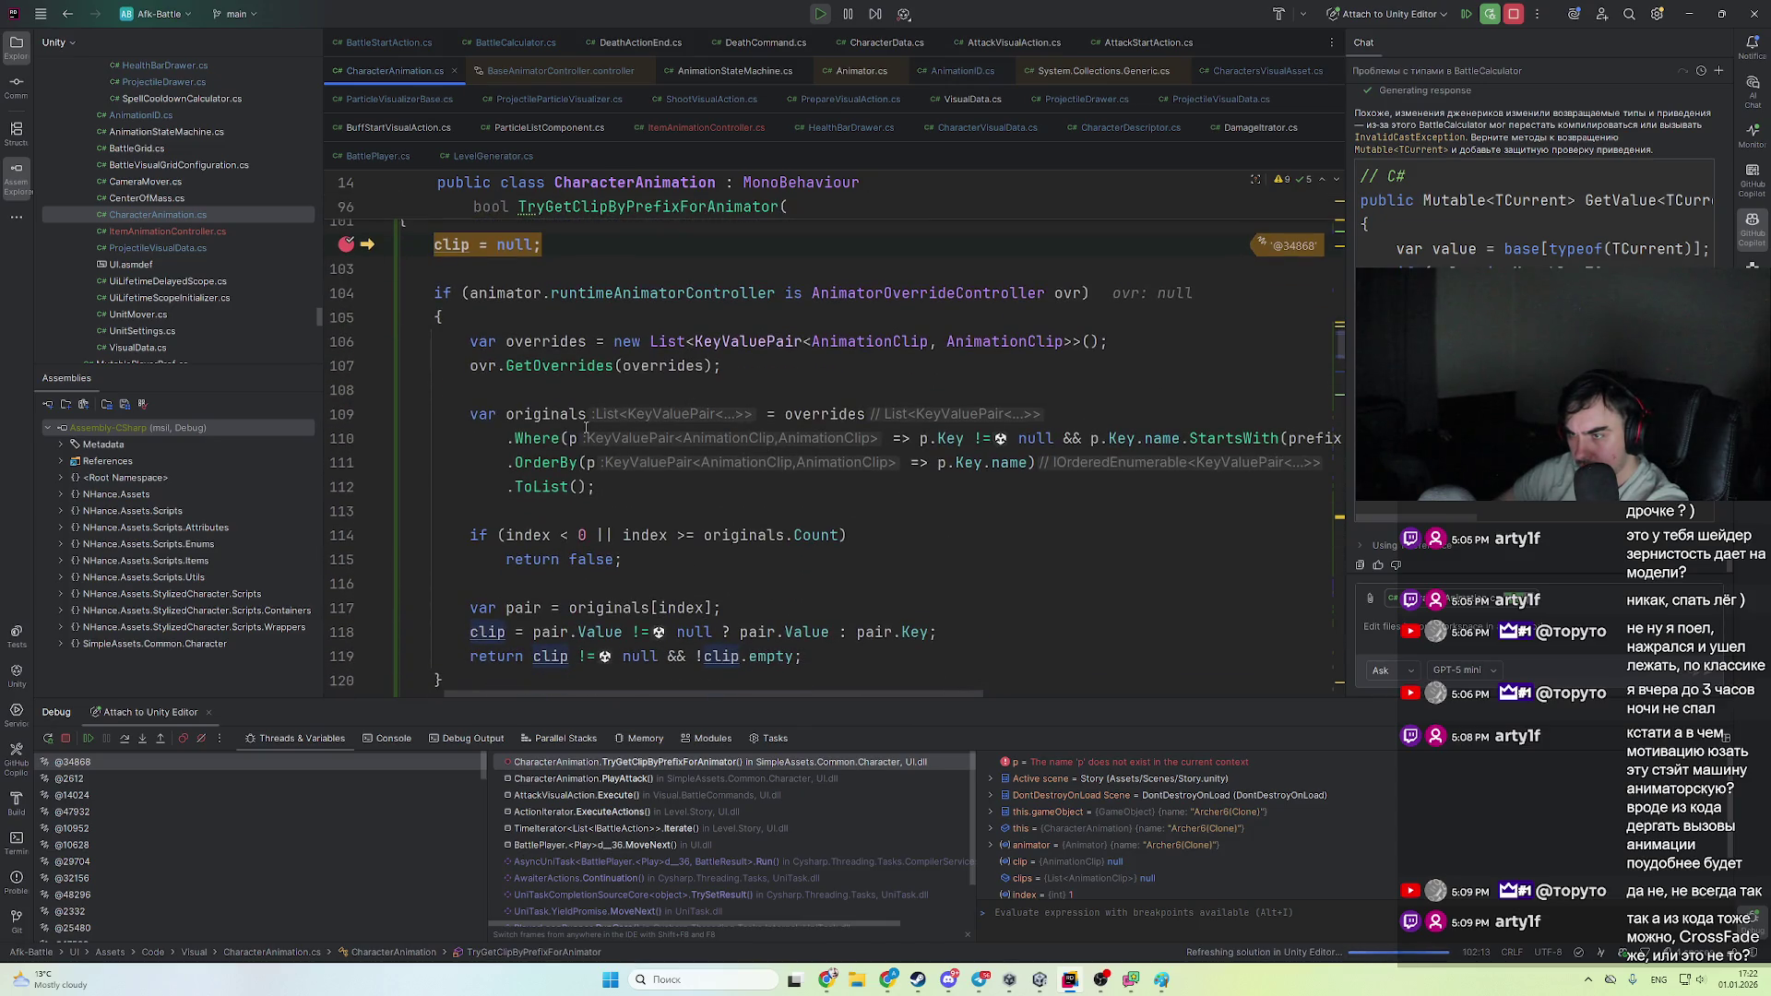
mouse_move(804, 414)
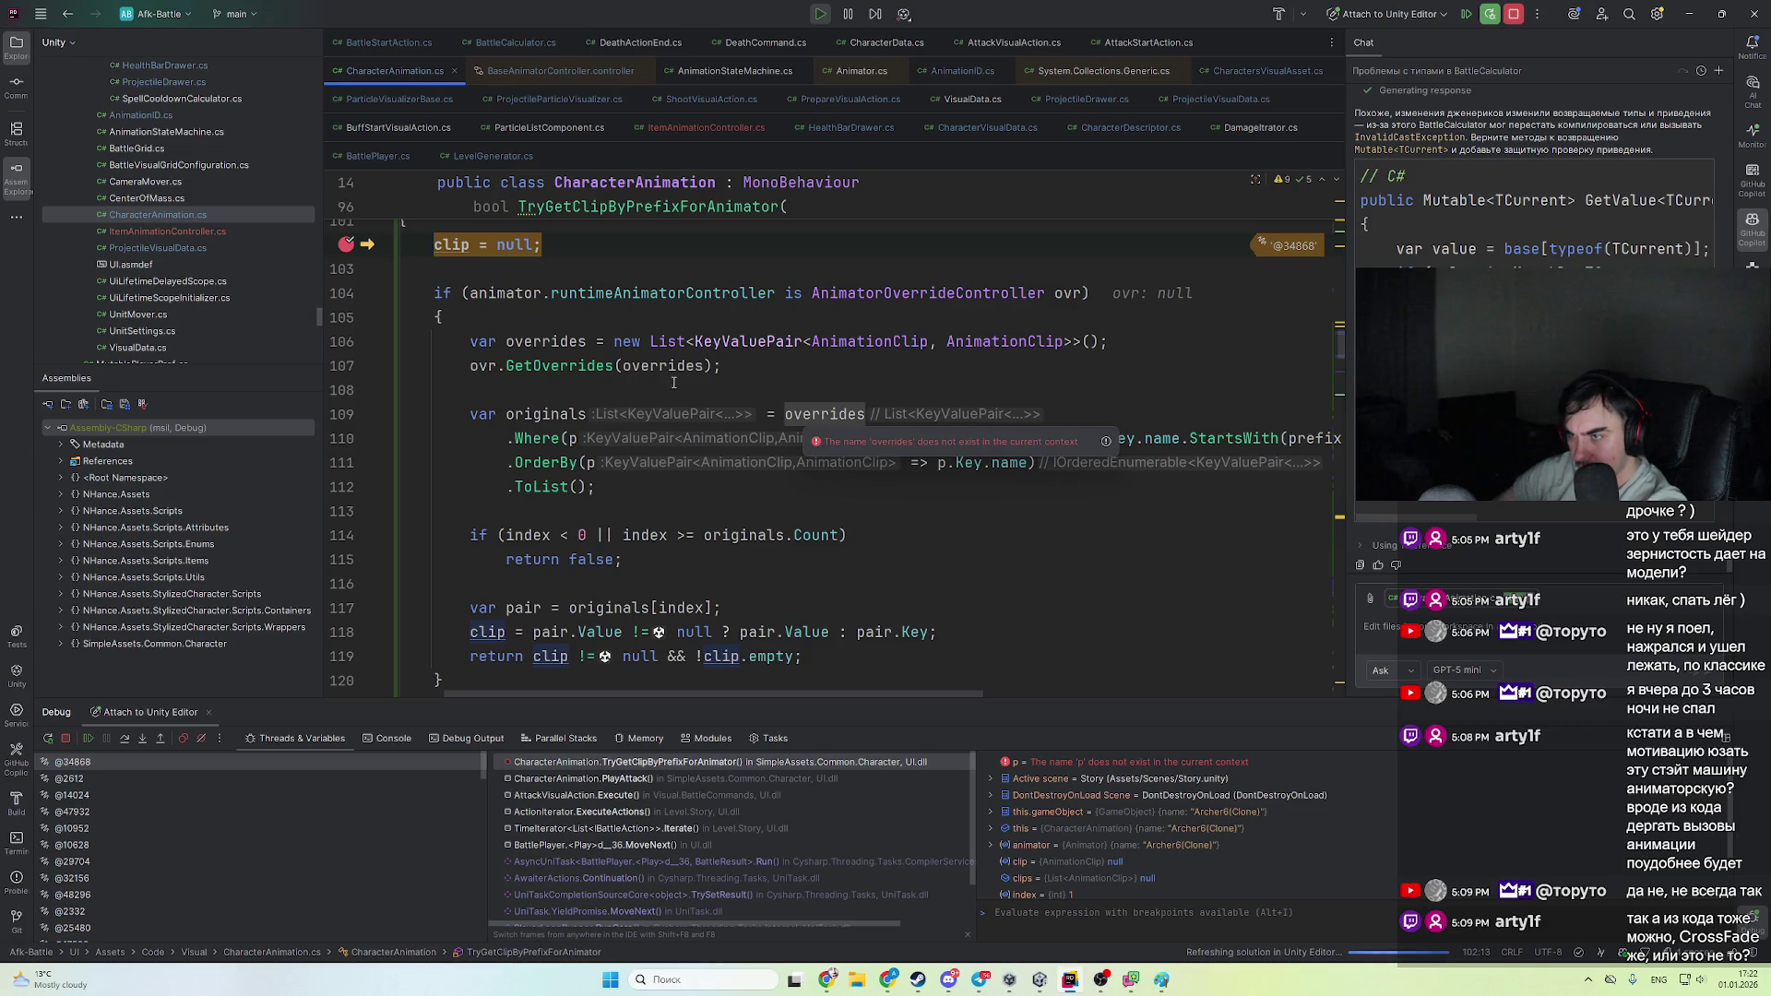
key(F8)
key(F8)
mouse_move(678, 374)
mouse_move(582, 337)
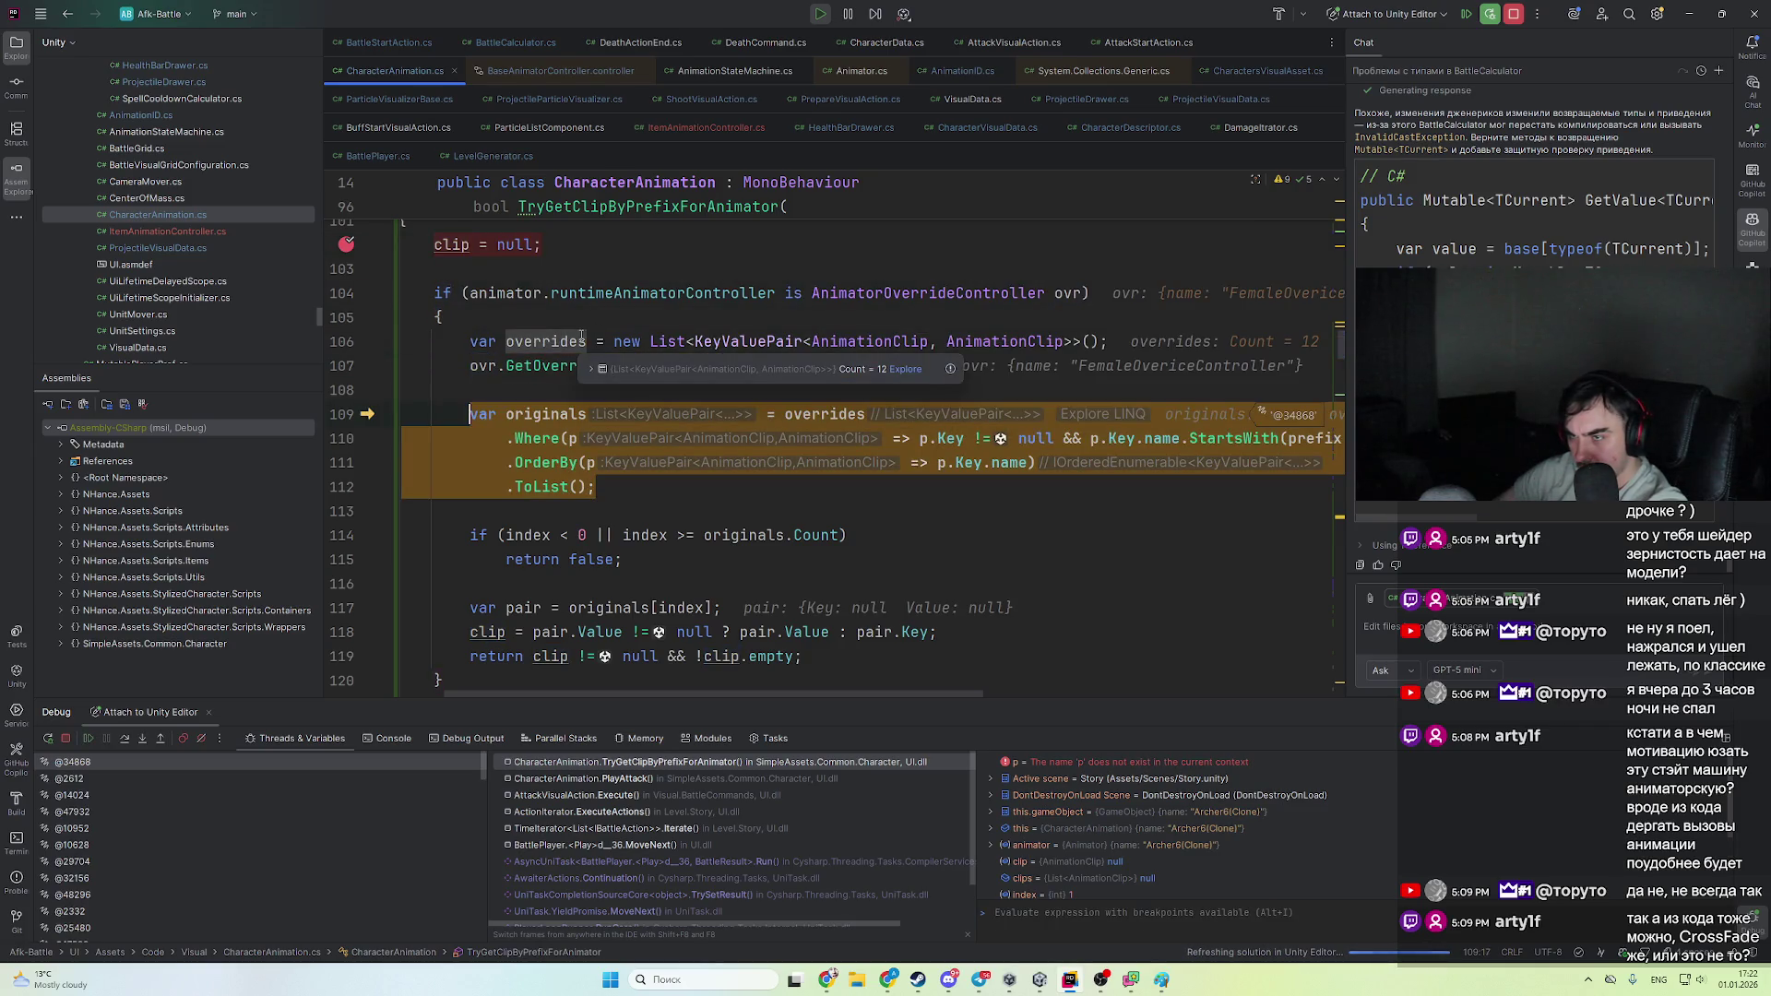
click(698, 373)
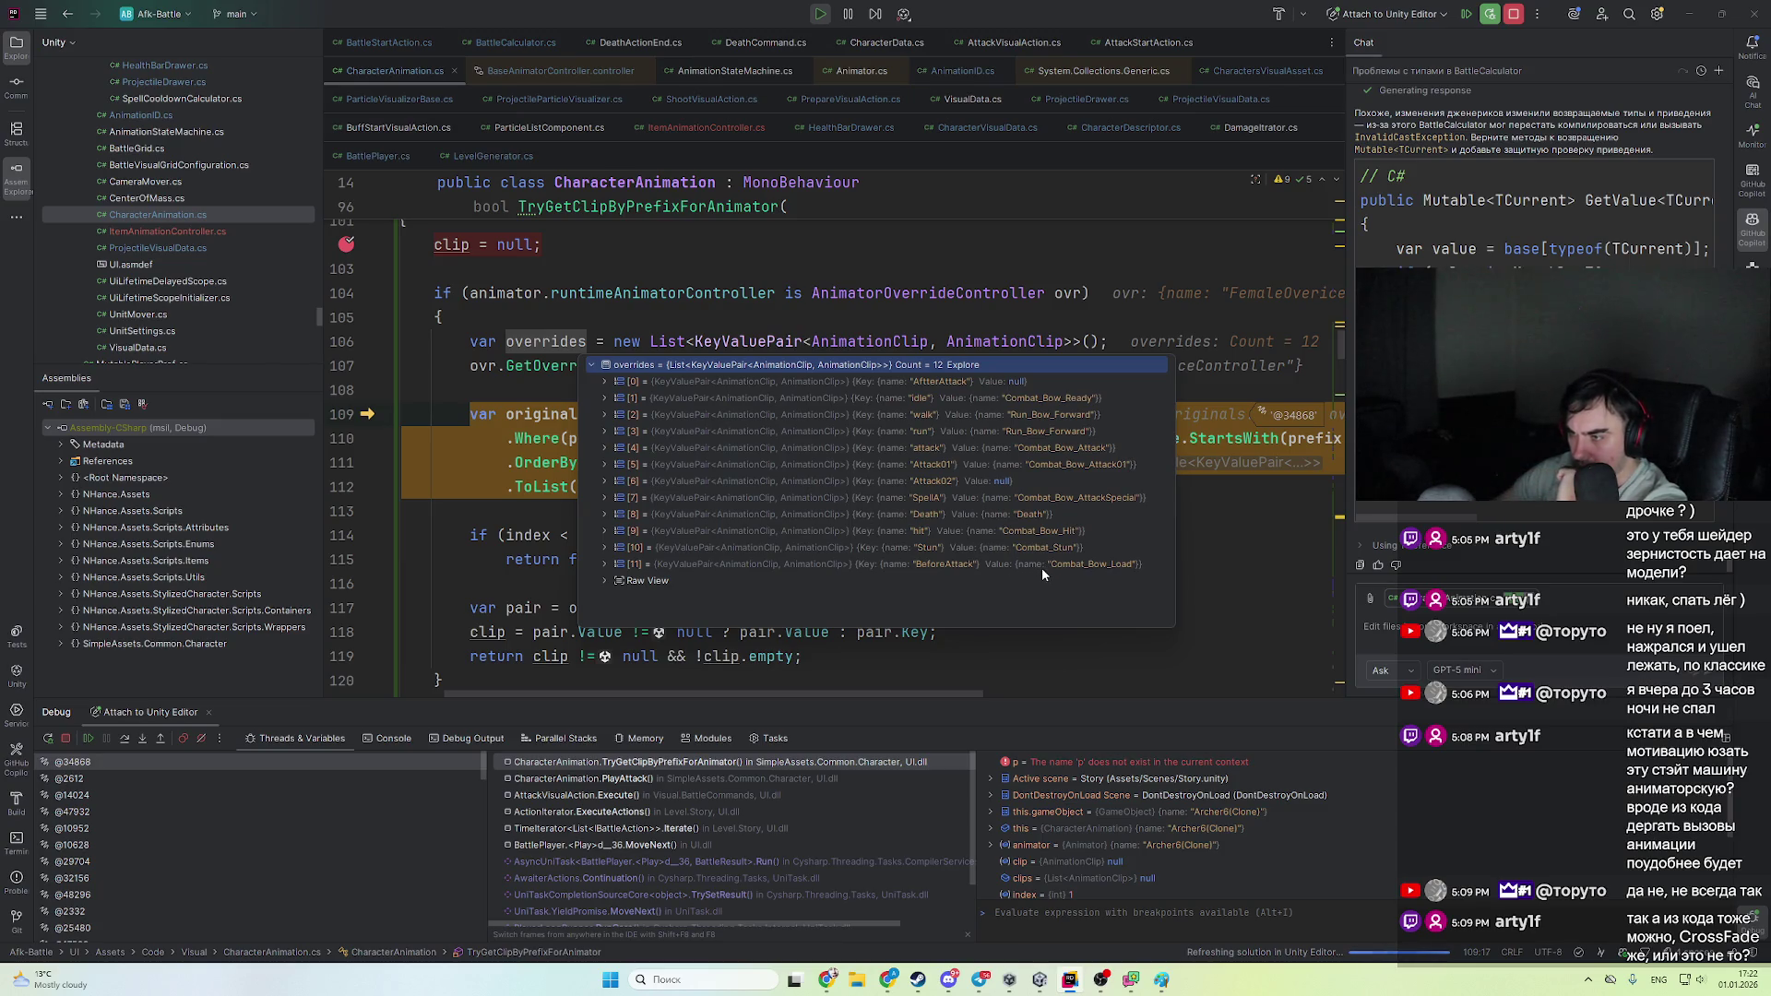
click(1080, 635)
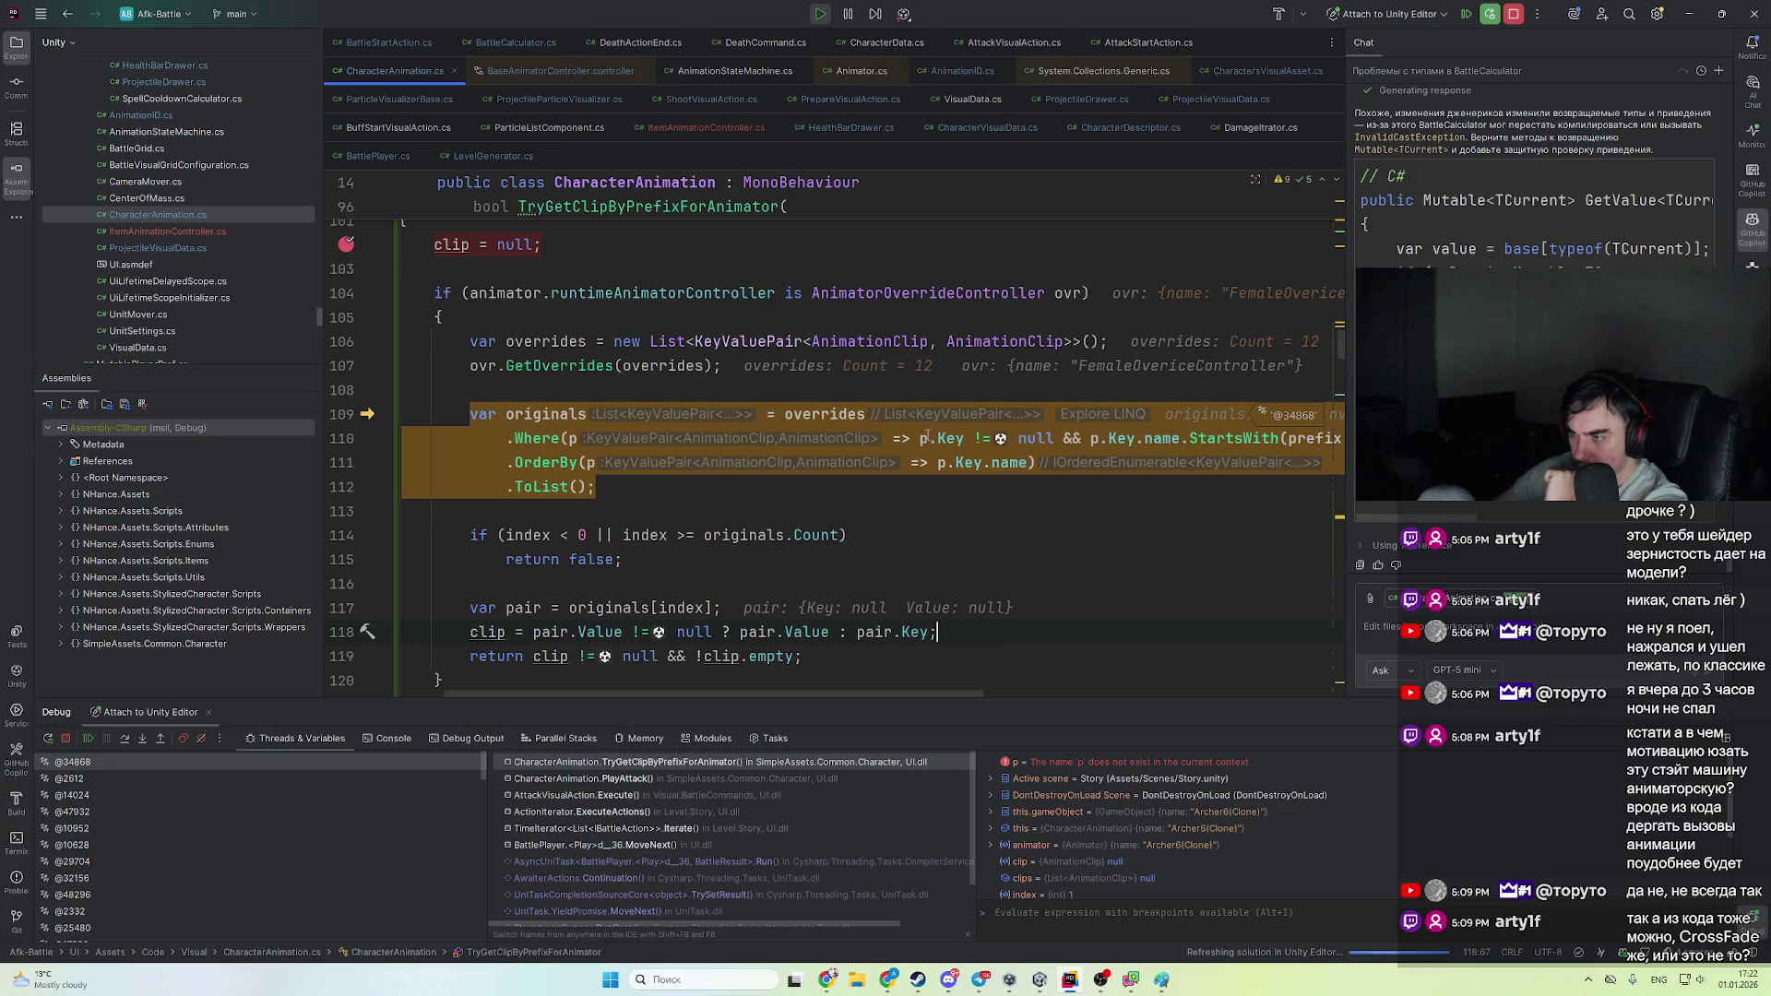
- Add breakpoints on lines 109 and 110, then resume into the Where filter lambda
click(867, 416)
mouse_move(867, 416)
key(ctrl+F8)
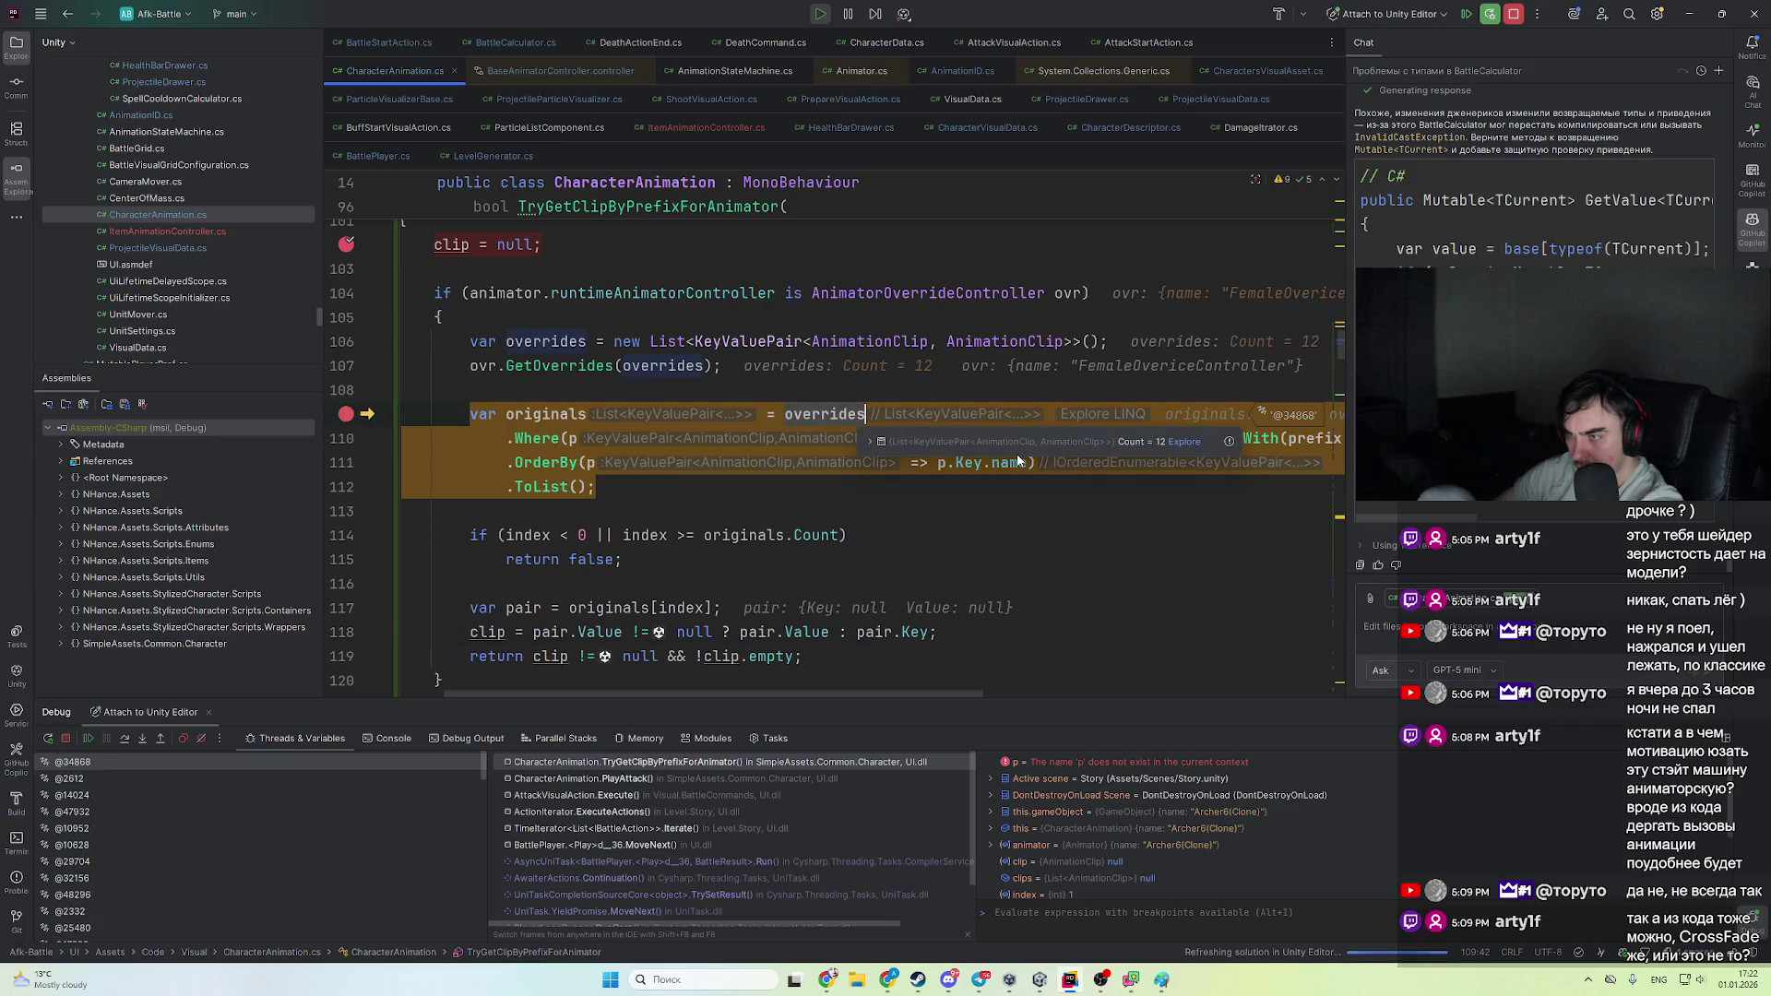
click(919, 439)
key(ctrl+F8)
key(F9)
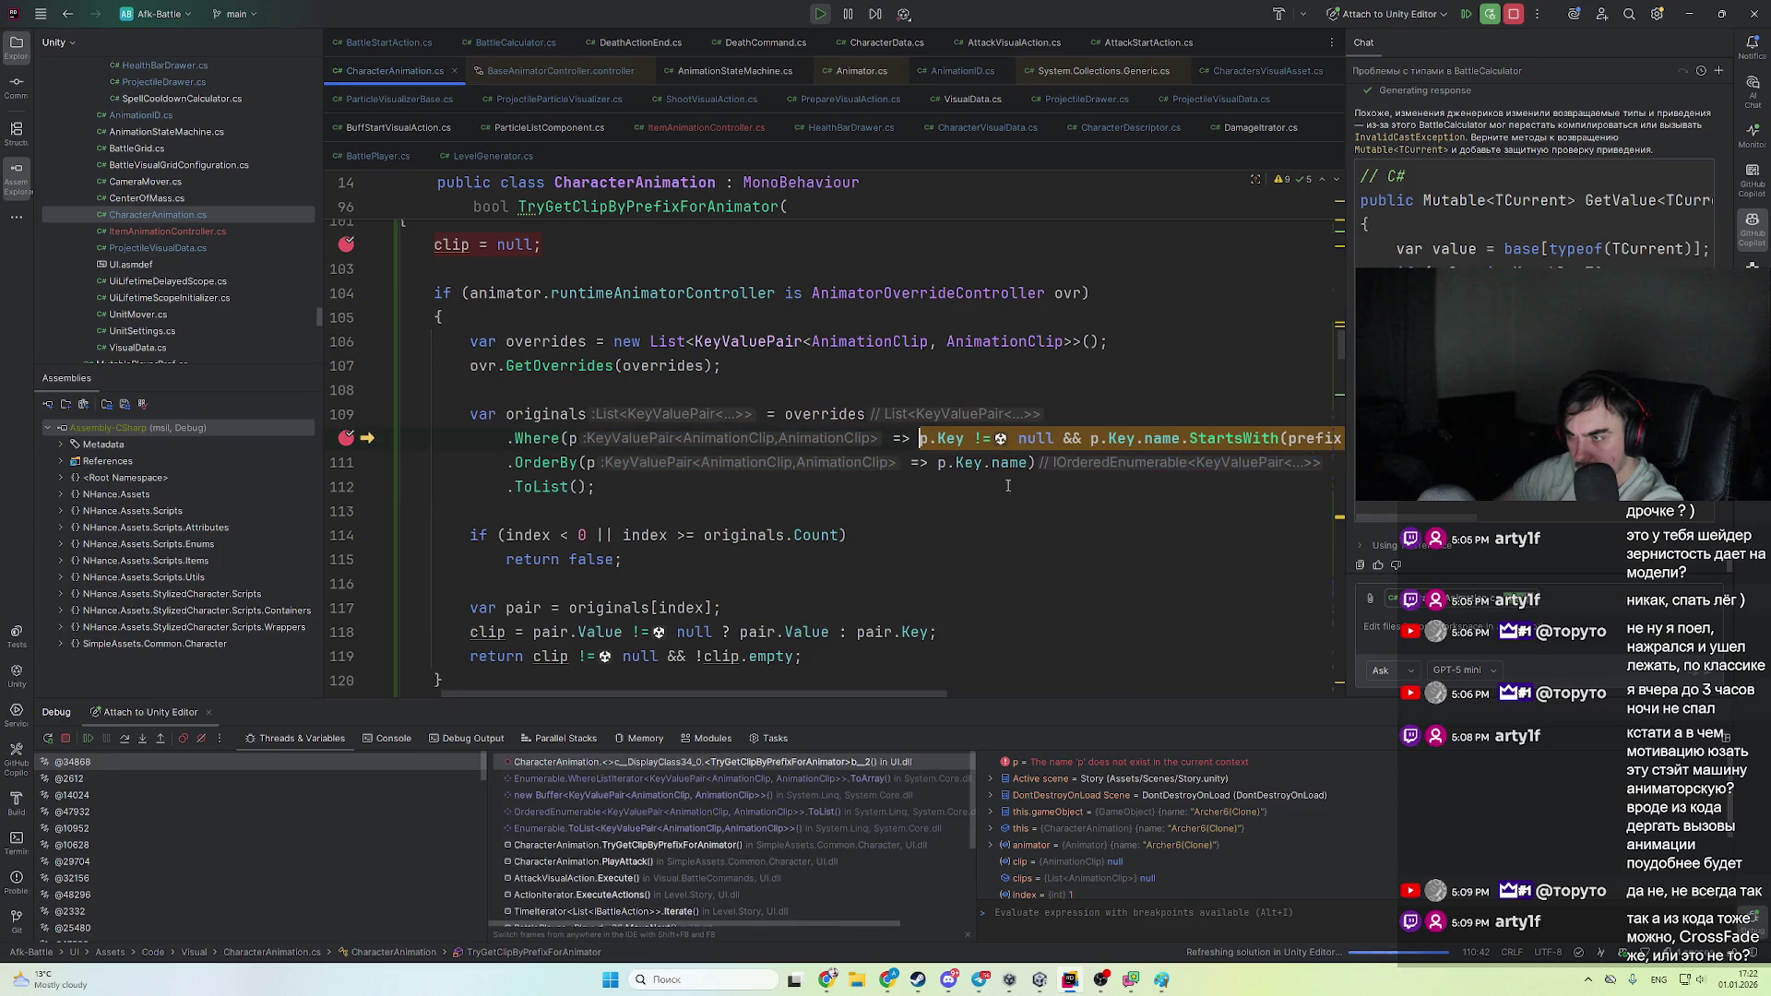
- Step the filter past walk, run, Attack01, SpellA and hit overrides to BeforeAttack (Combat_Bow_Load)
mouse_move(951, 436)
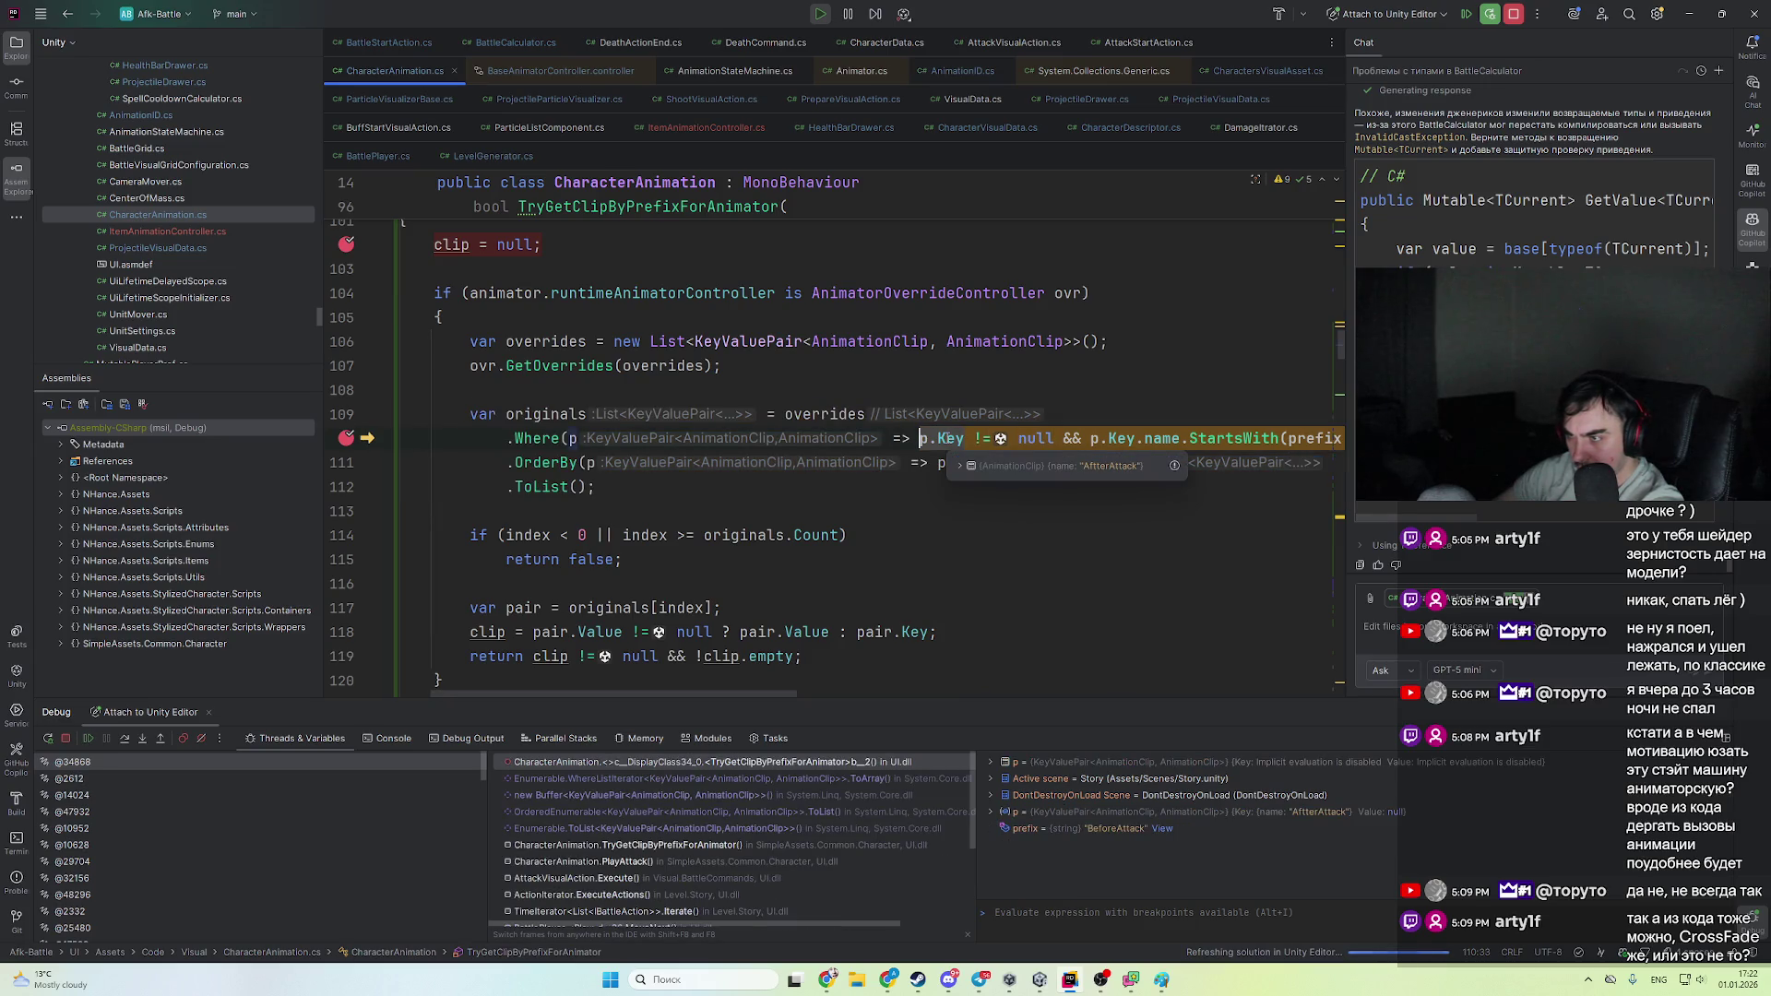
key(F9)
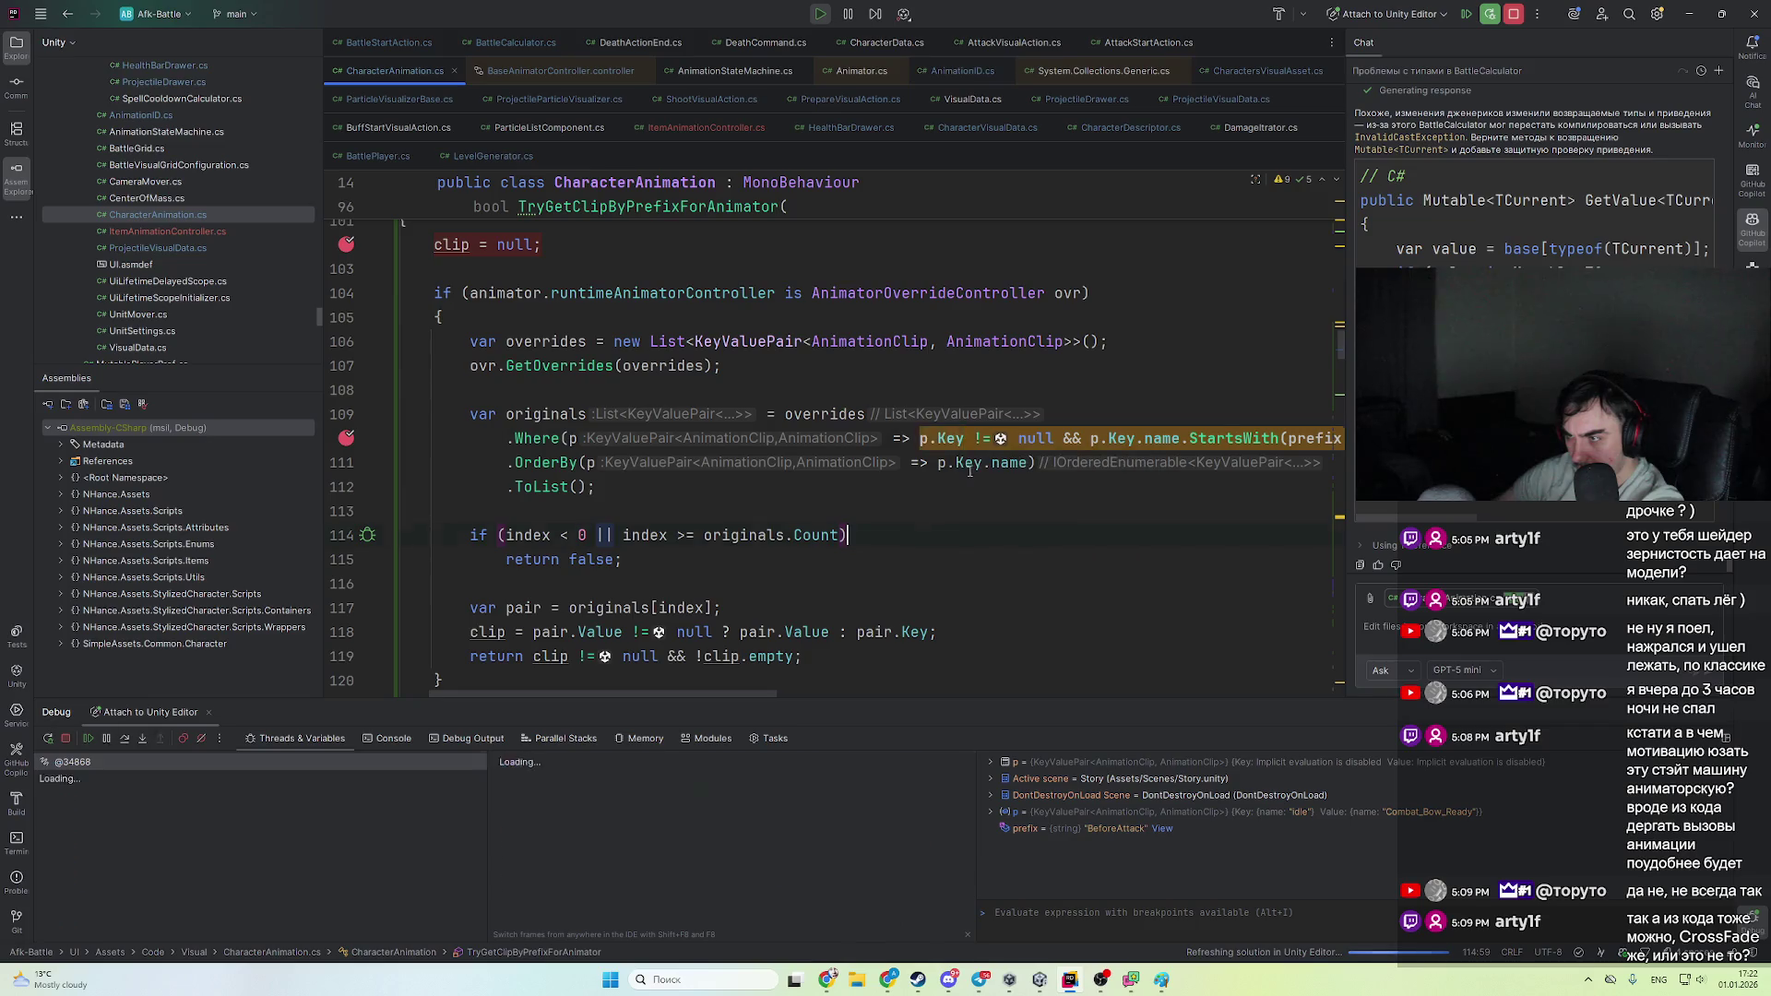
key(F9)
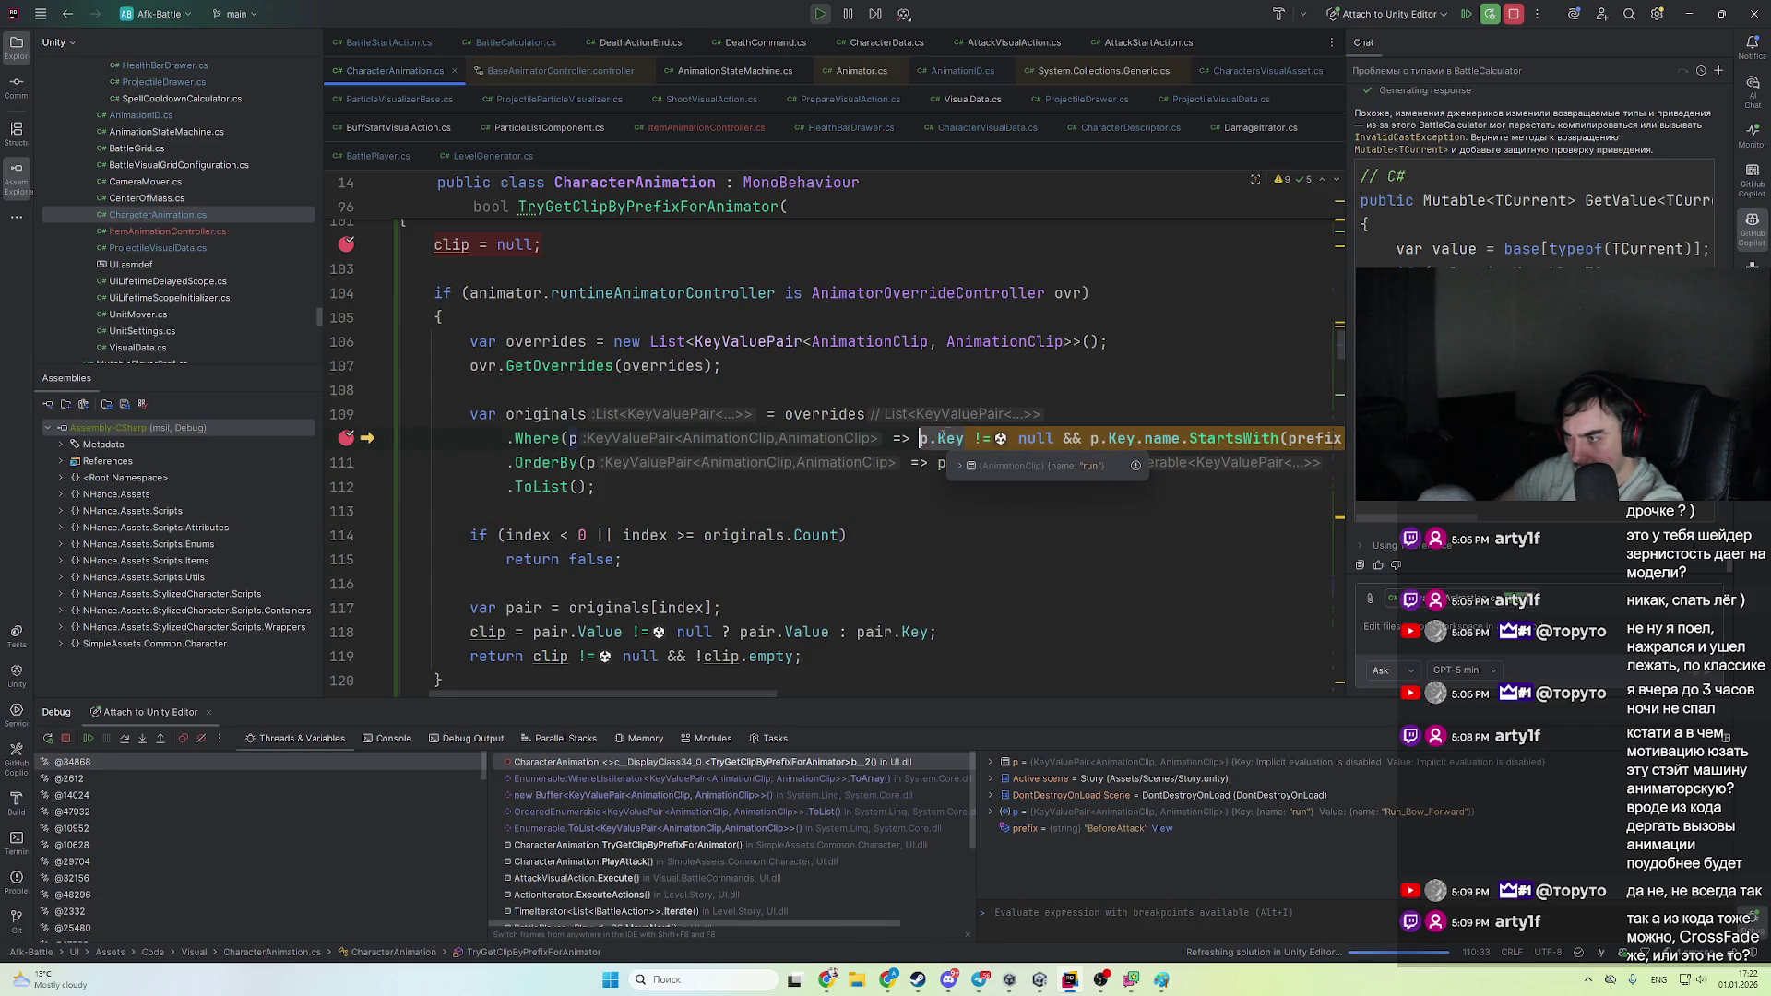
key(F9)
key(F9)
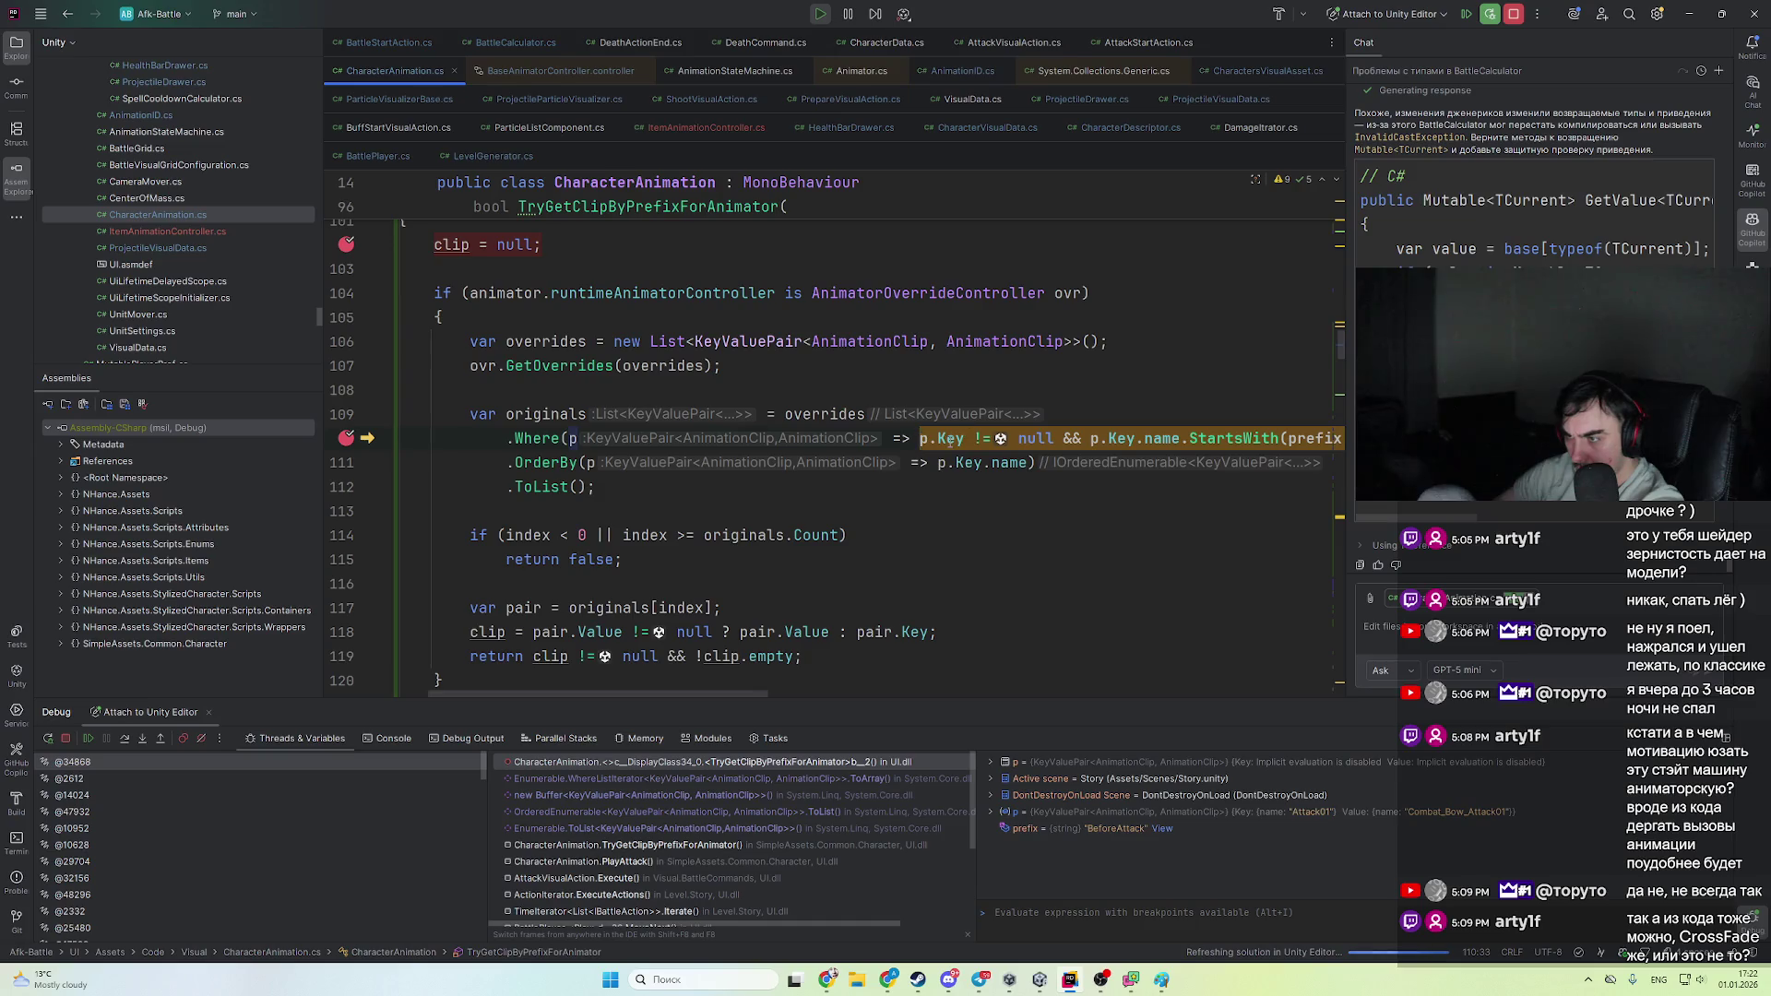
key(F9)
key(F9)
key(F9)
key(F9)
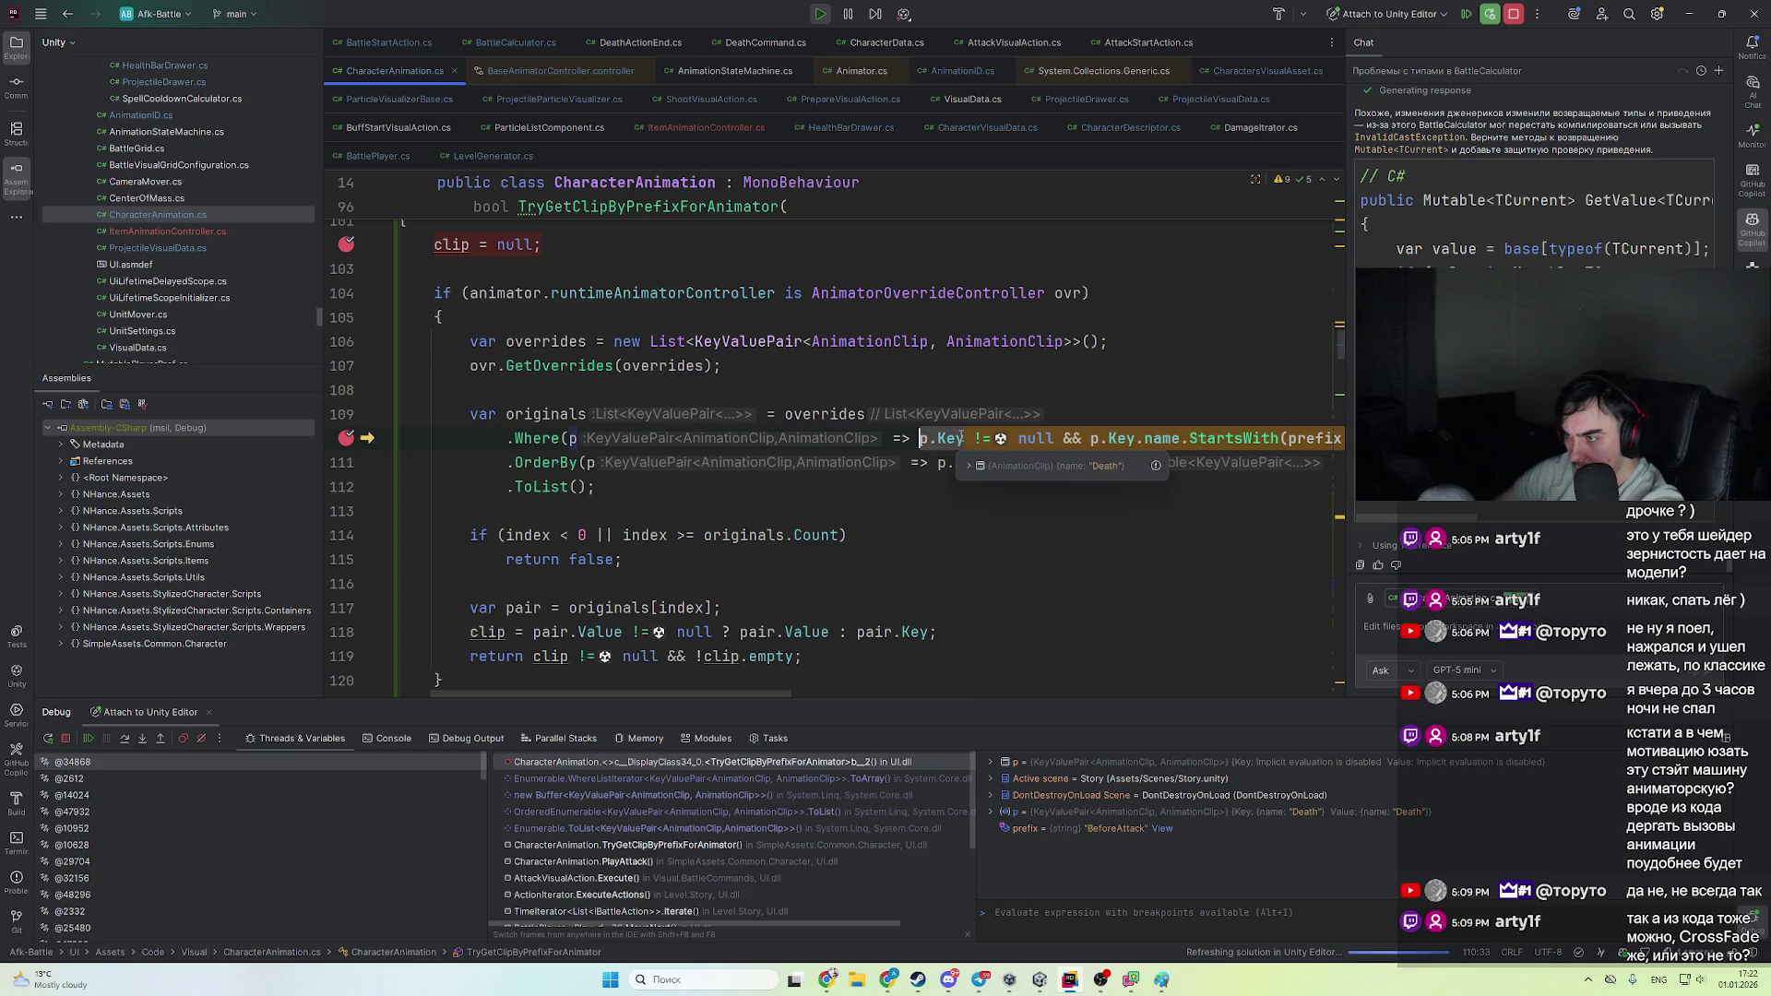
key(F9)
key(F9)
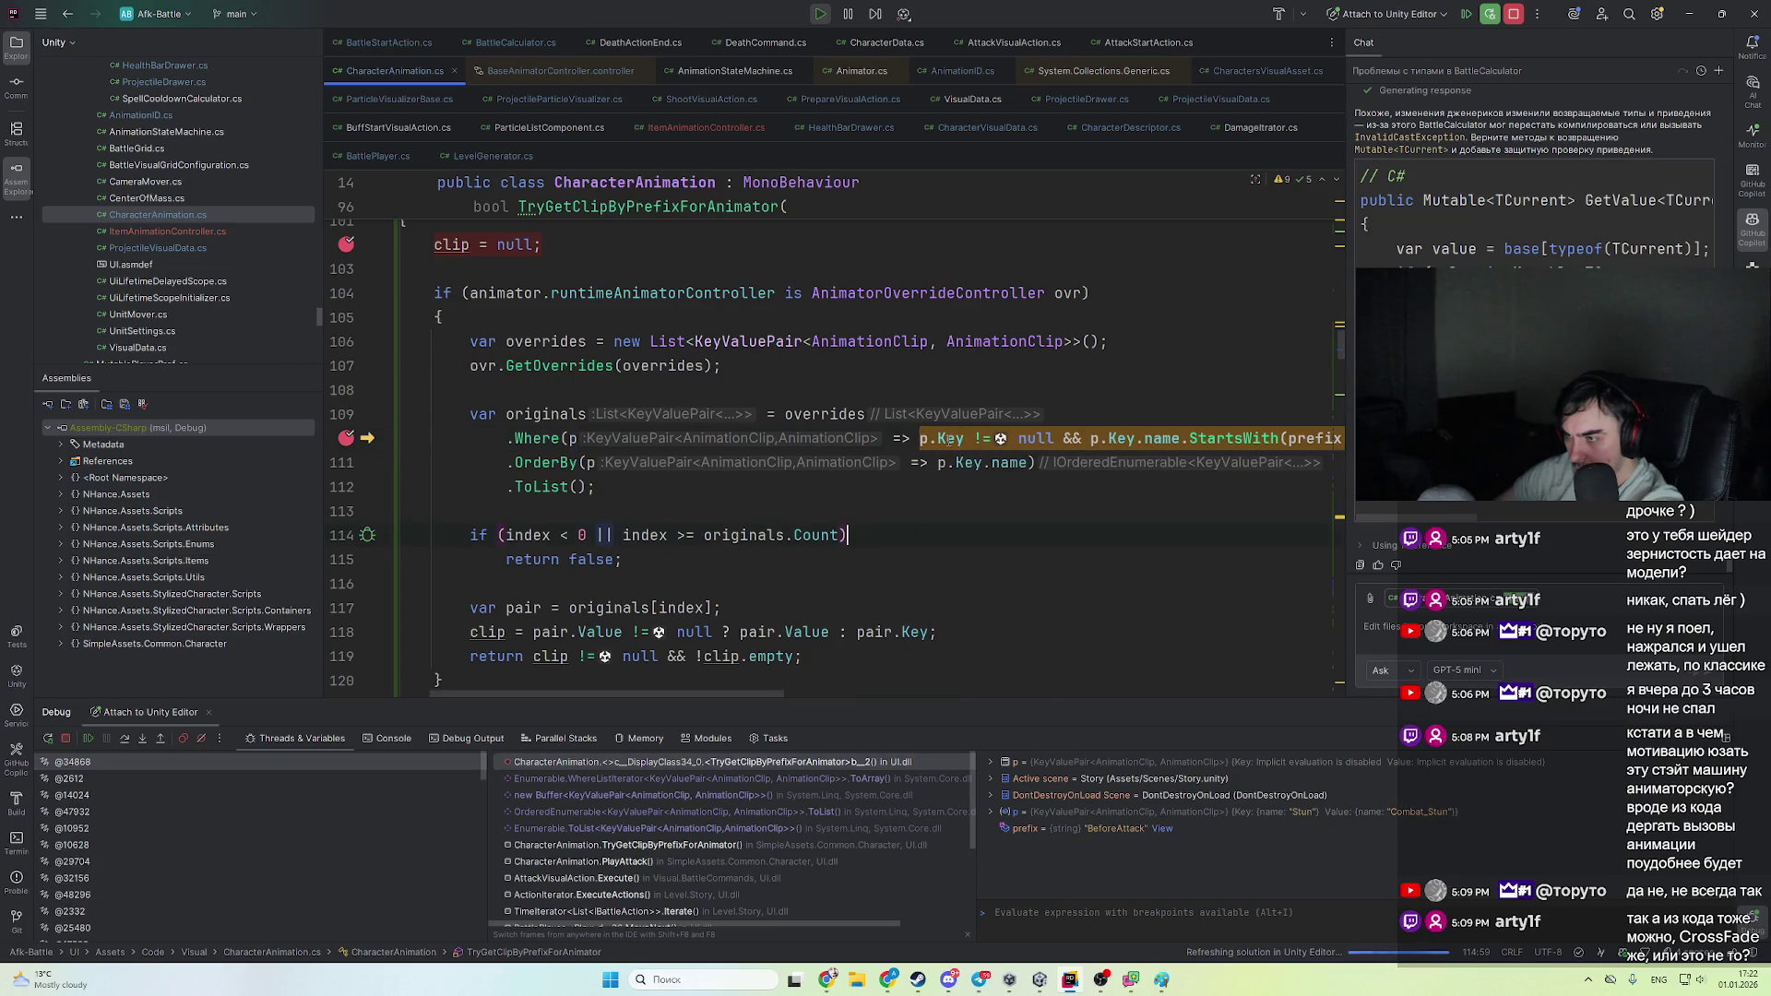
click(889, 518)
mouse_move(959, 439)
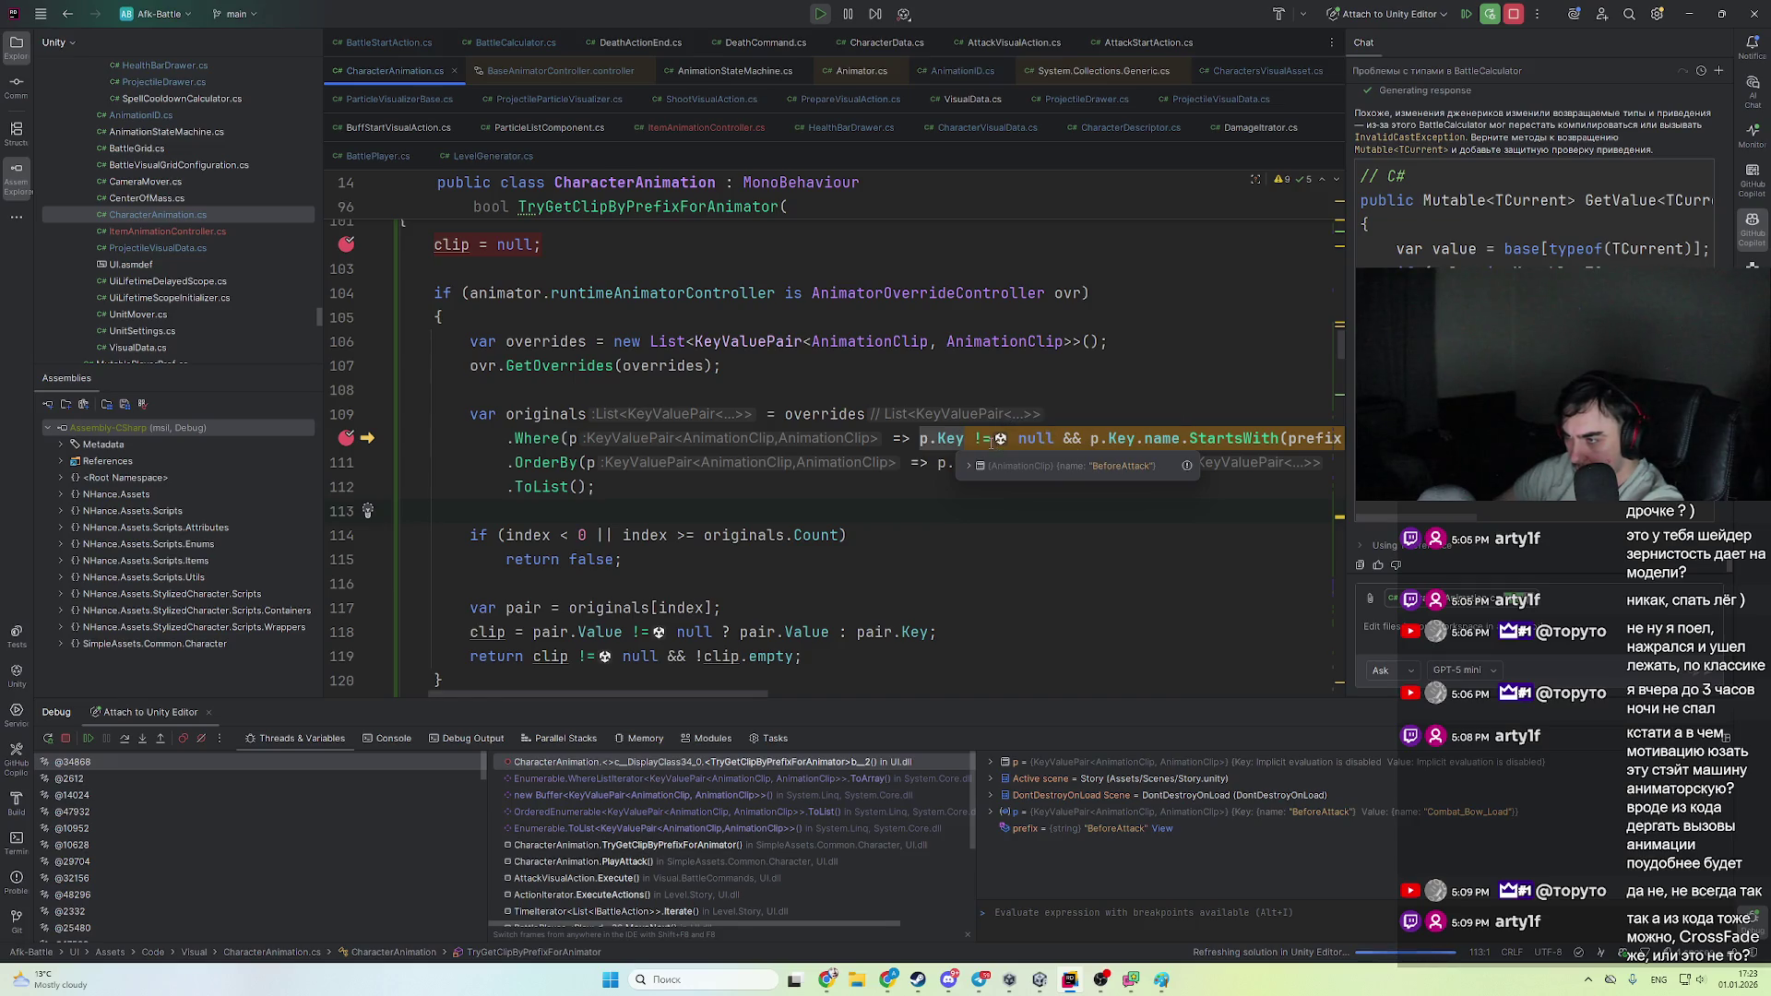
mouse_move(1174, 440)
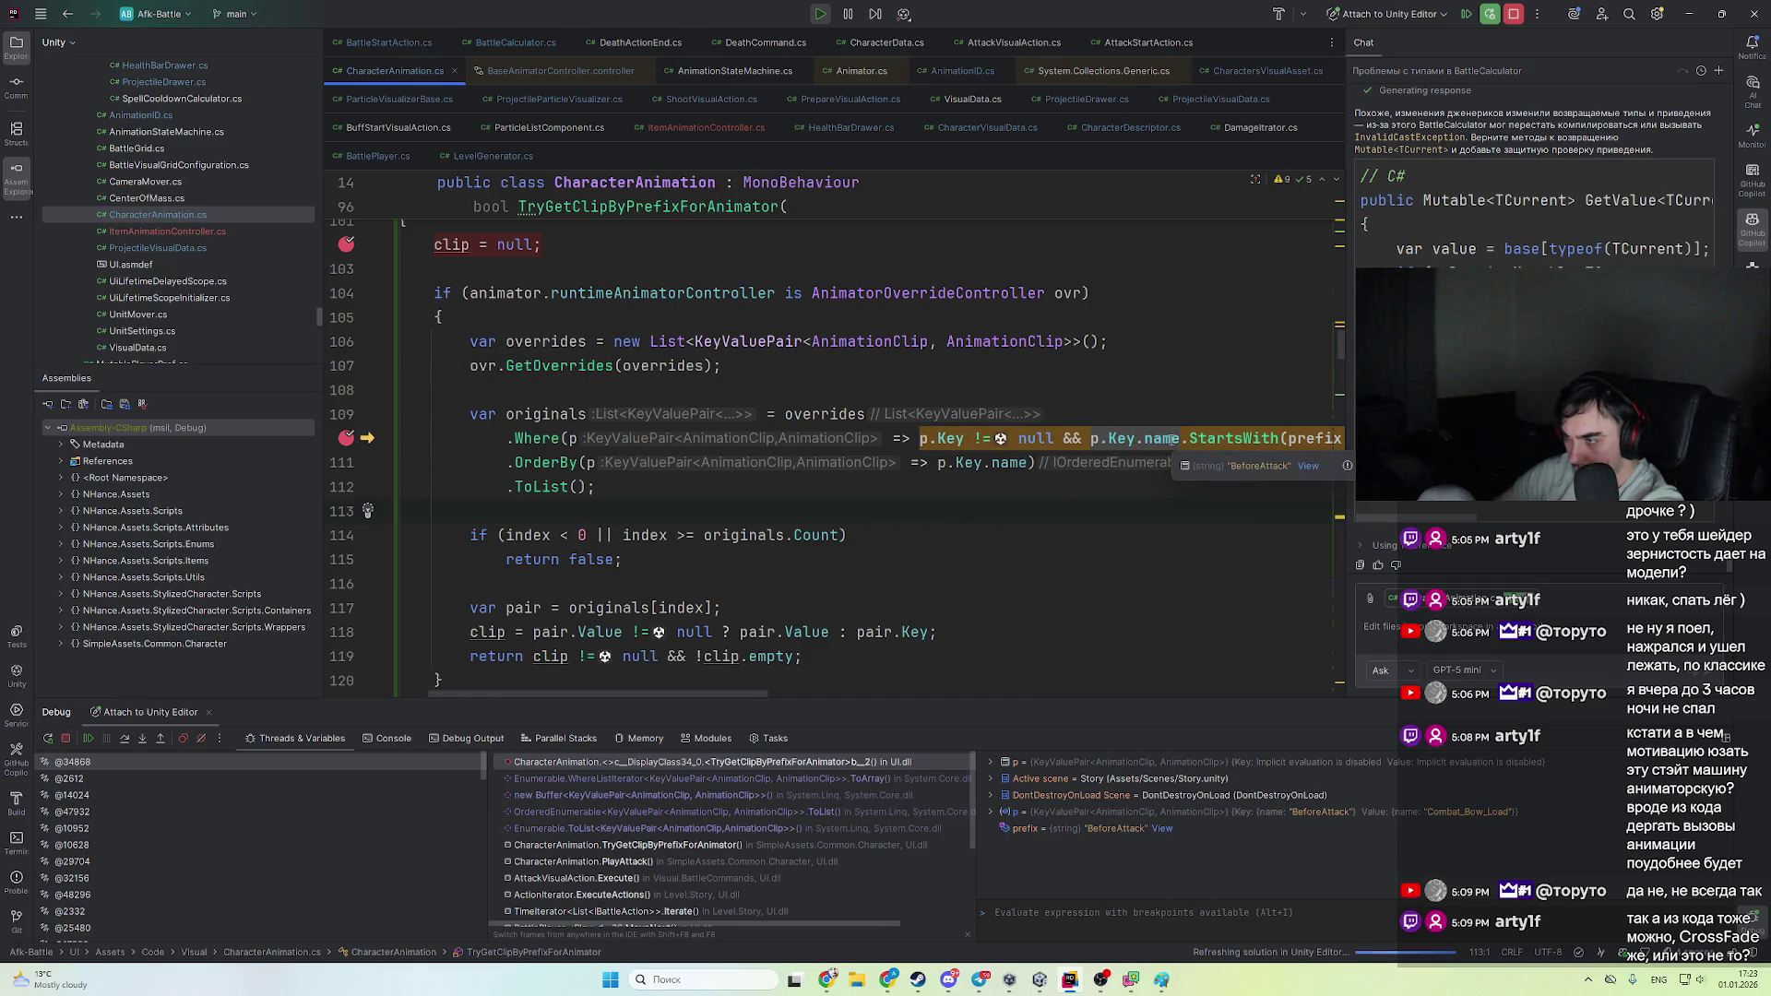
drag(770, 694, 892, 694)
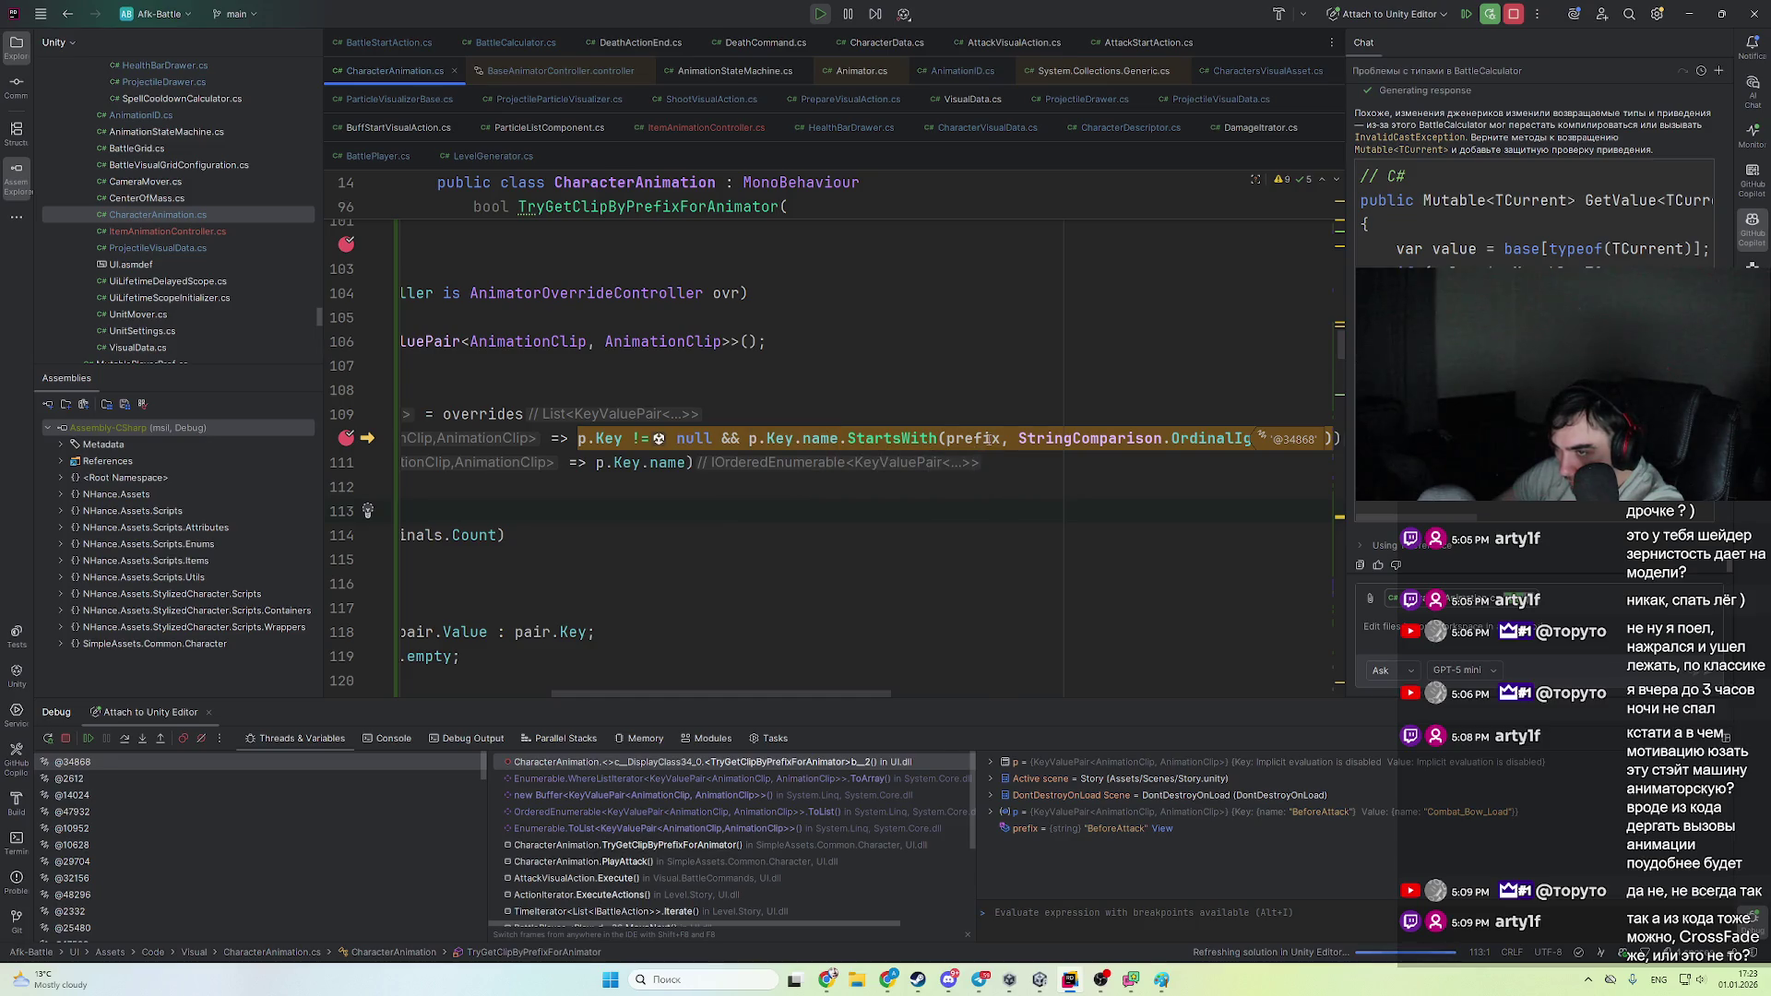
mouse_move(993, 438)
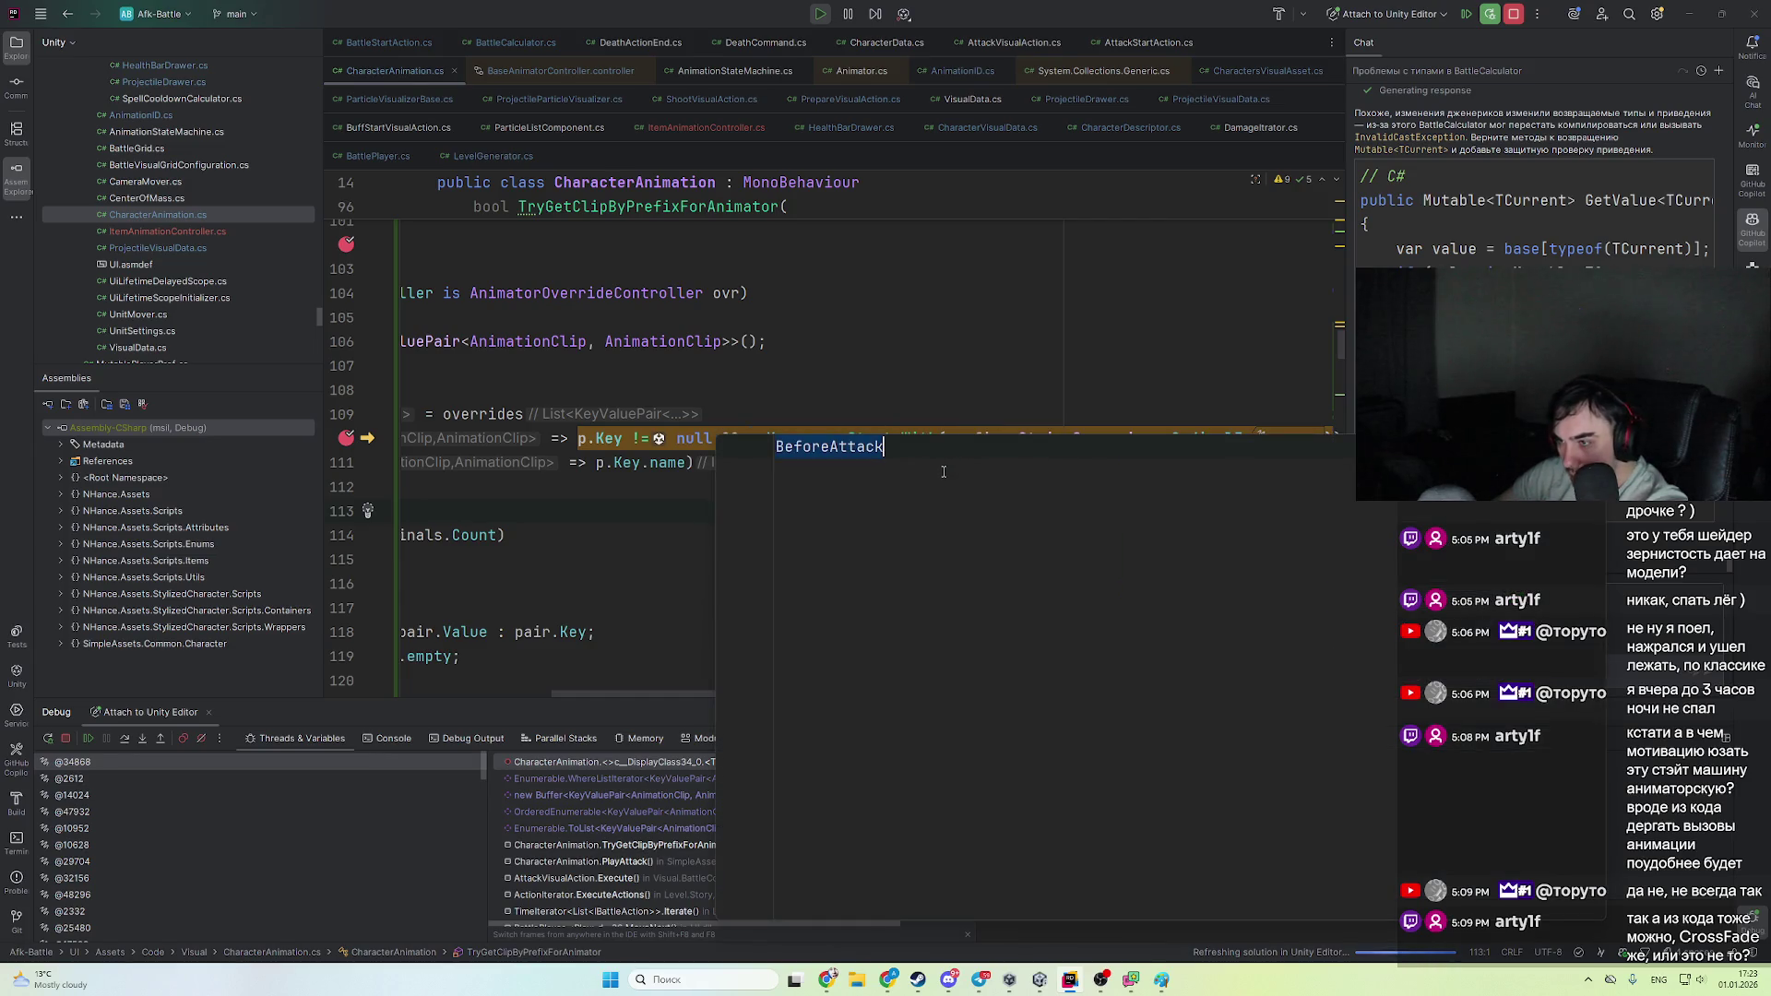
click(1005, 422)
mouse_move(989, 444)
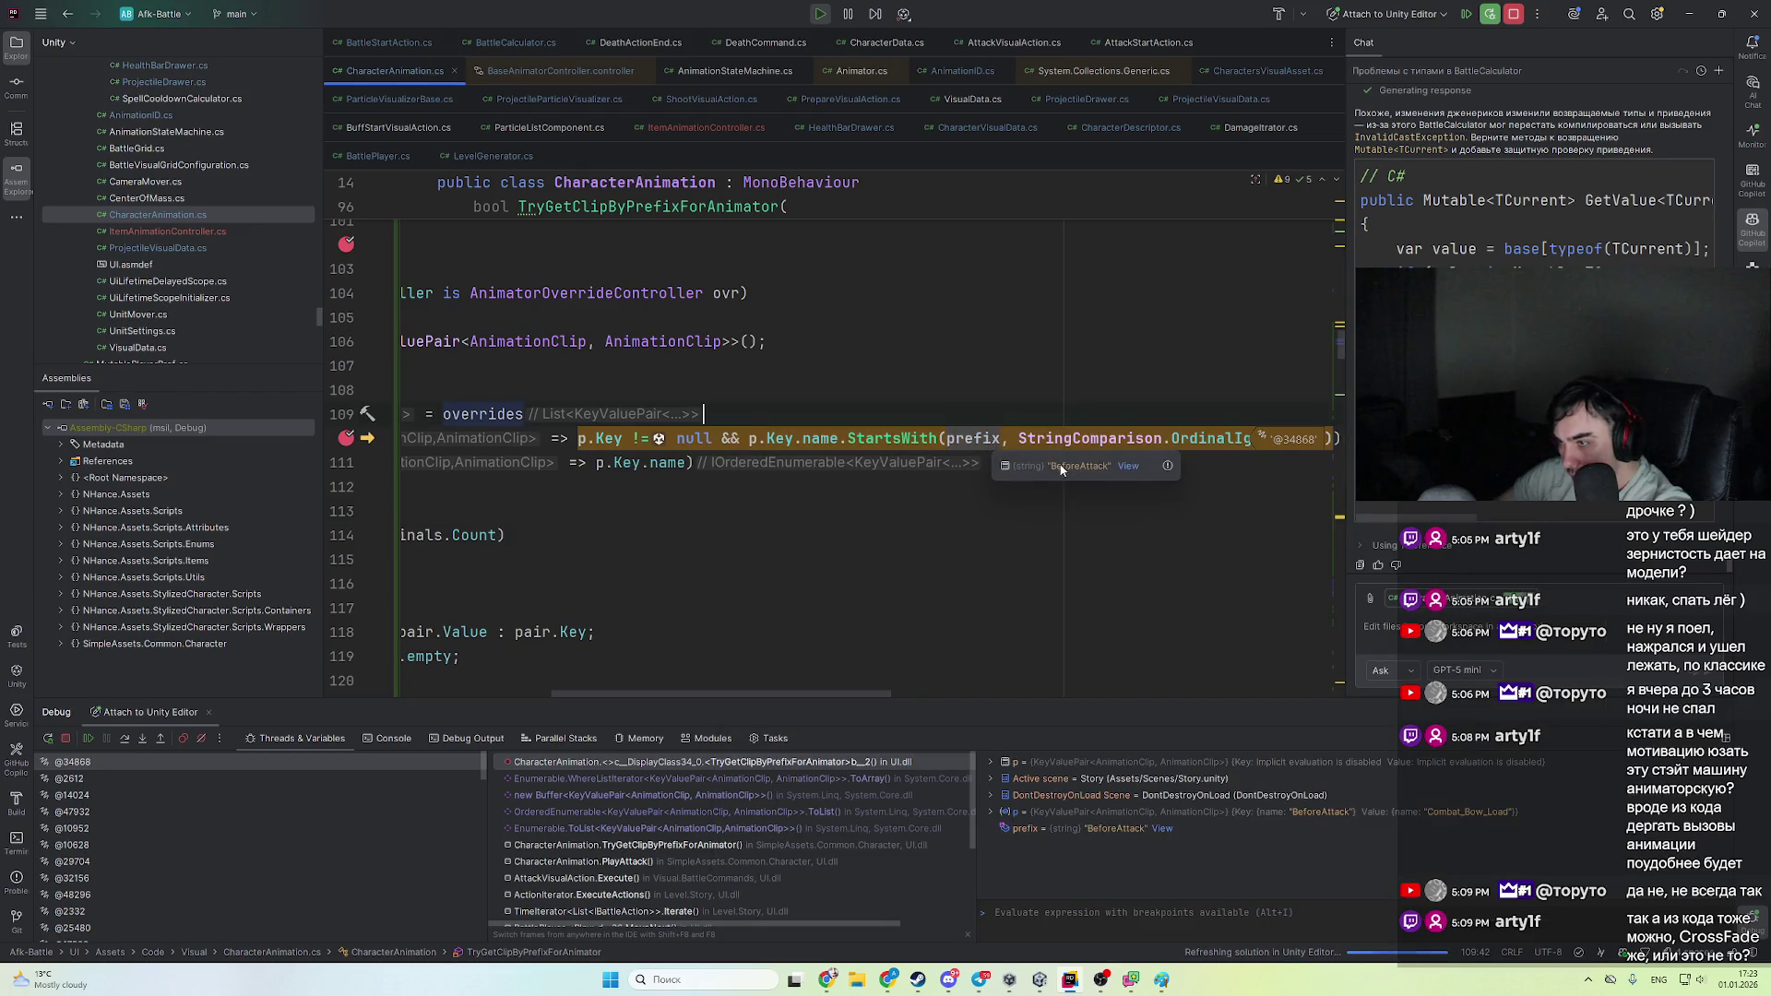
click(1129, 465)
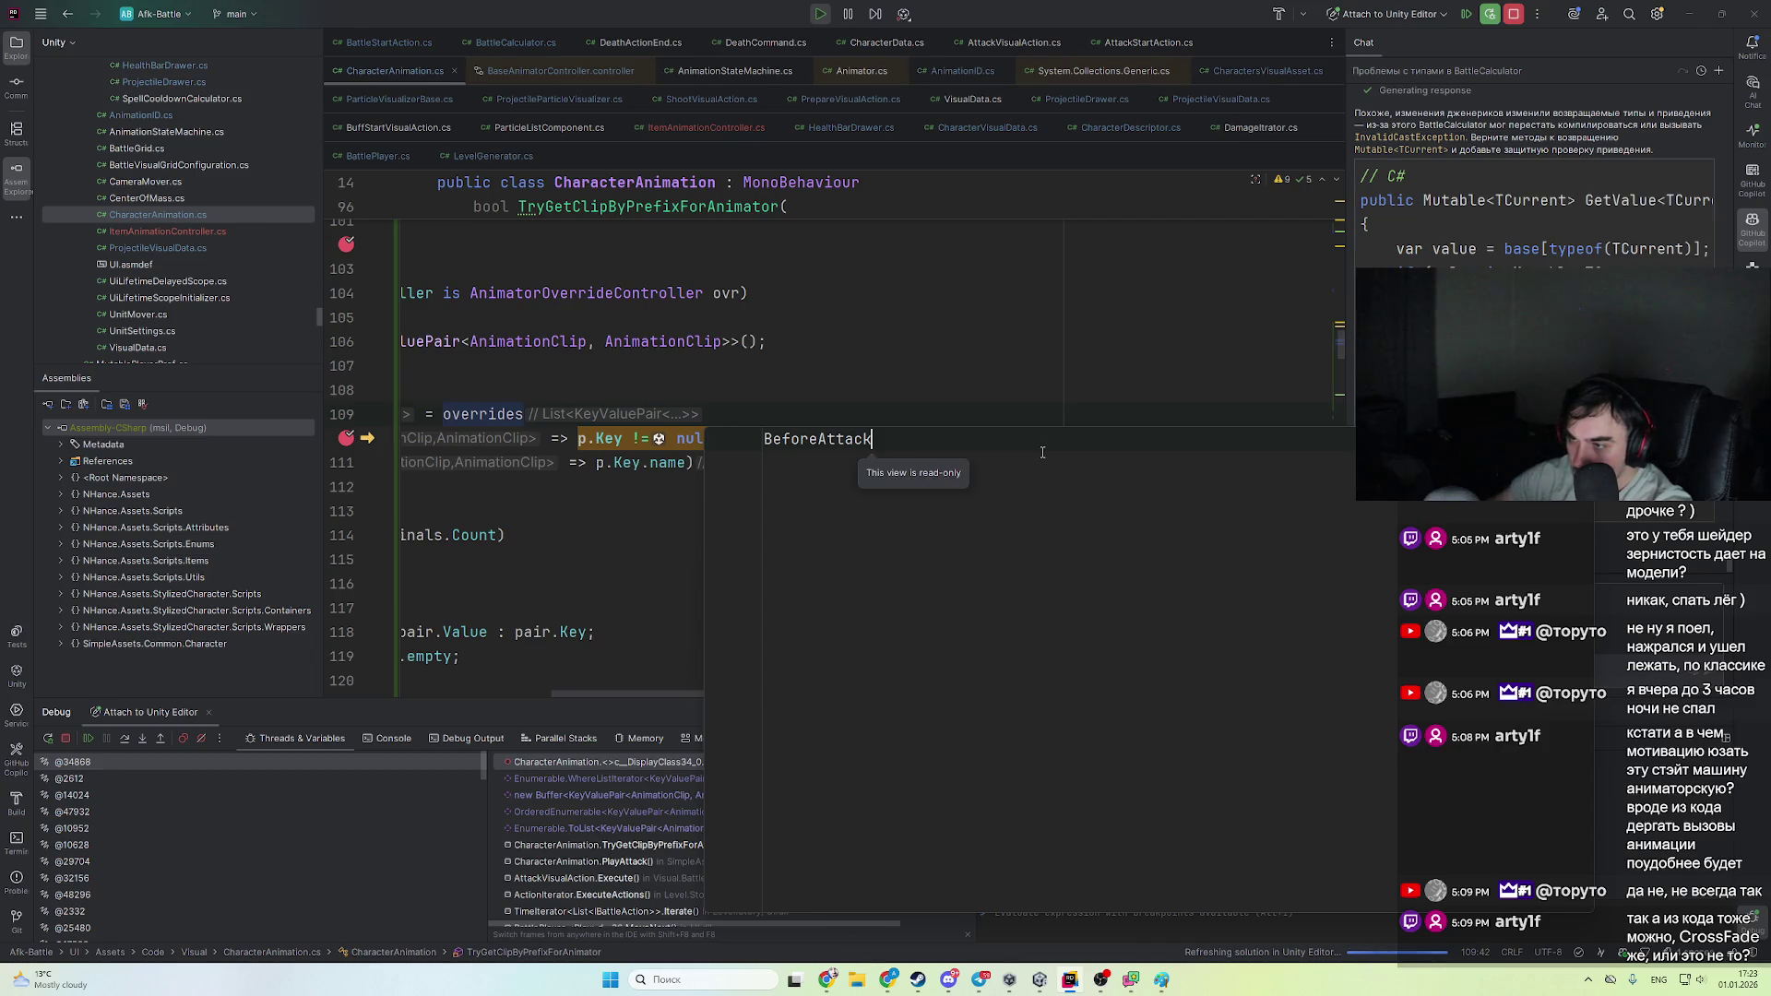
double_click(867, 440)
key(ctrl+c)
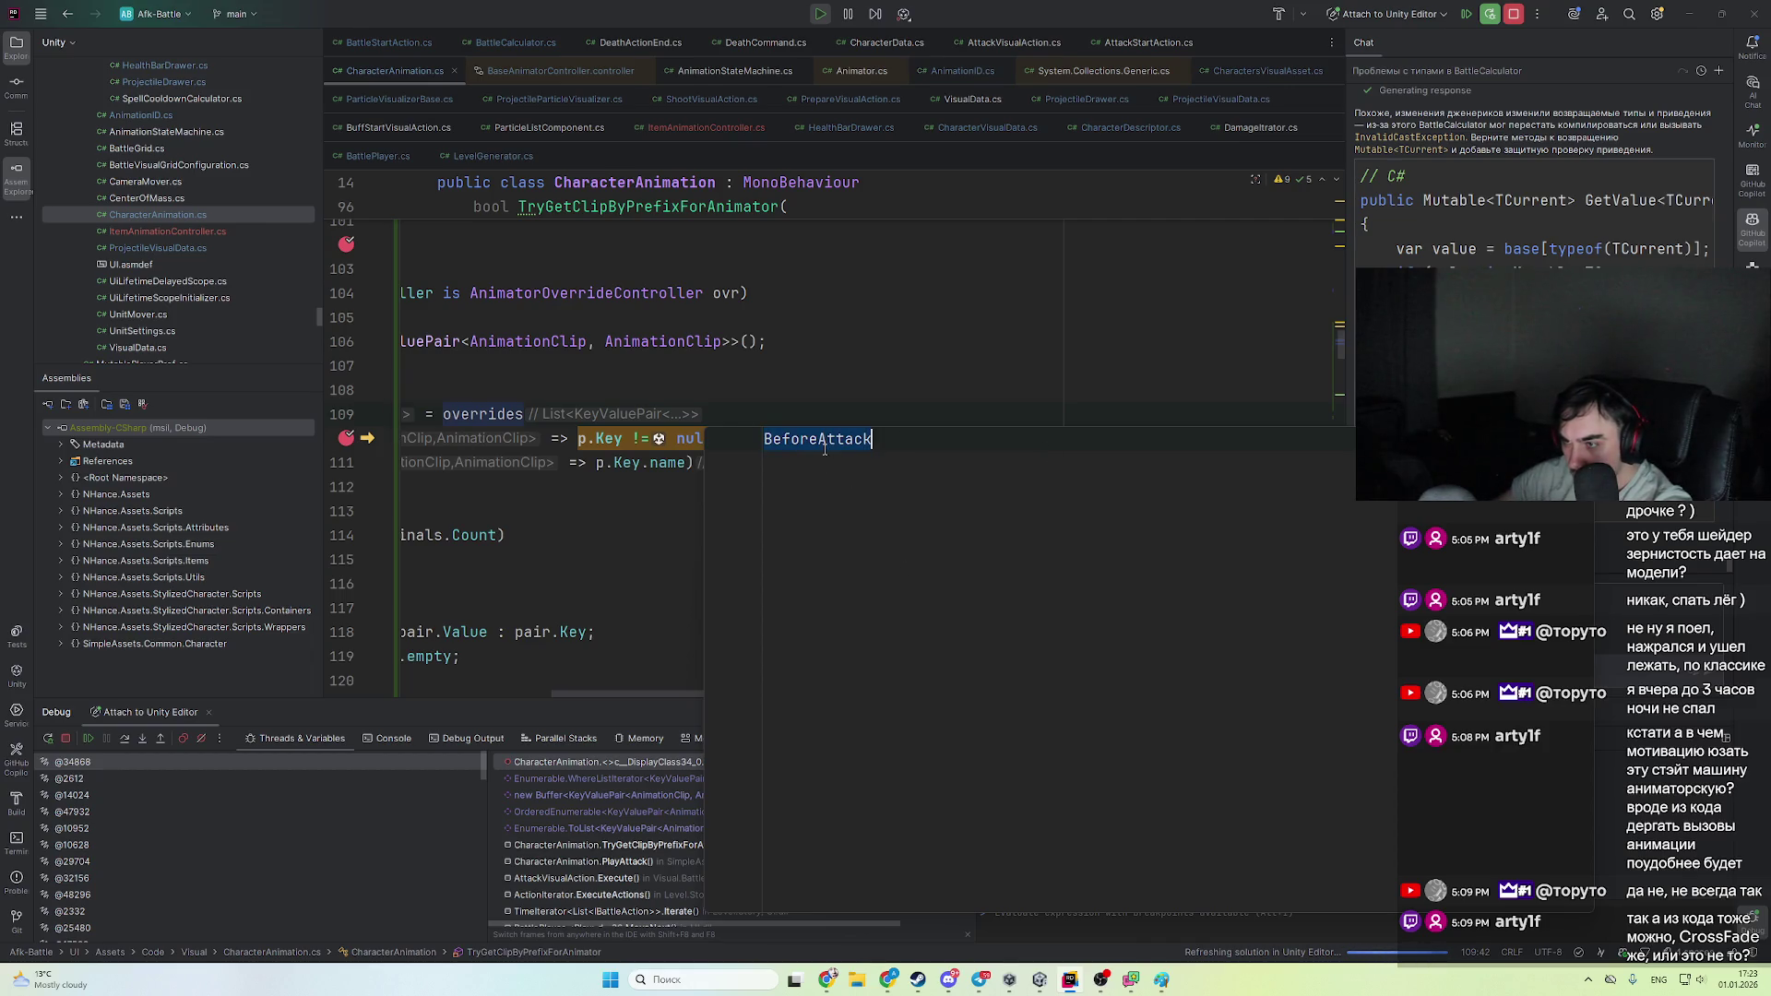
key(Escape)
drag(692, 489, 692, 510)
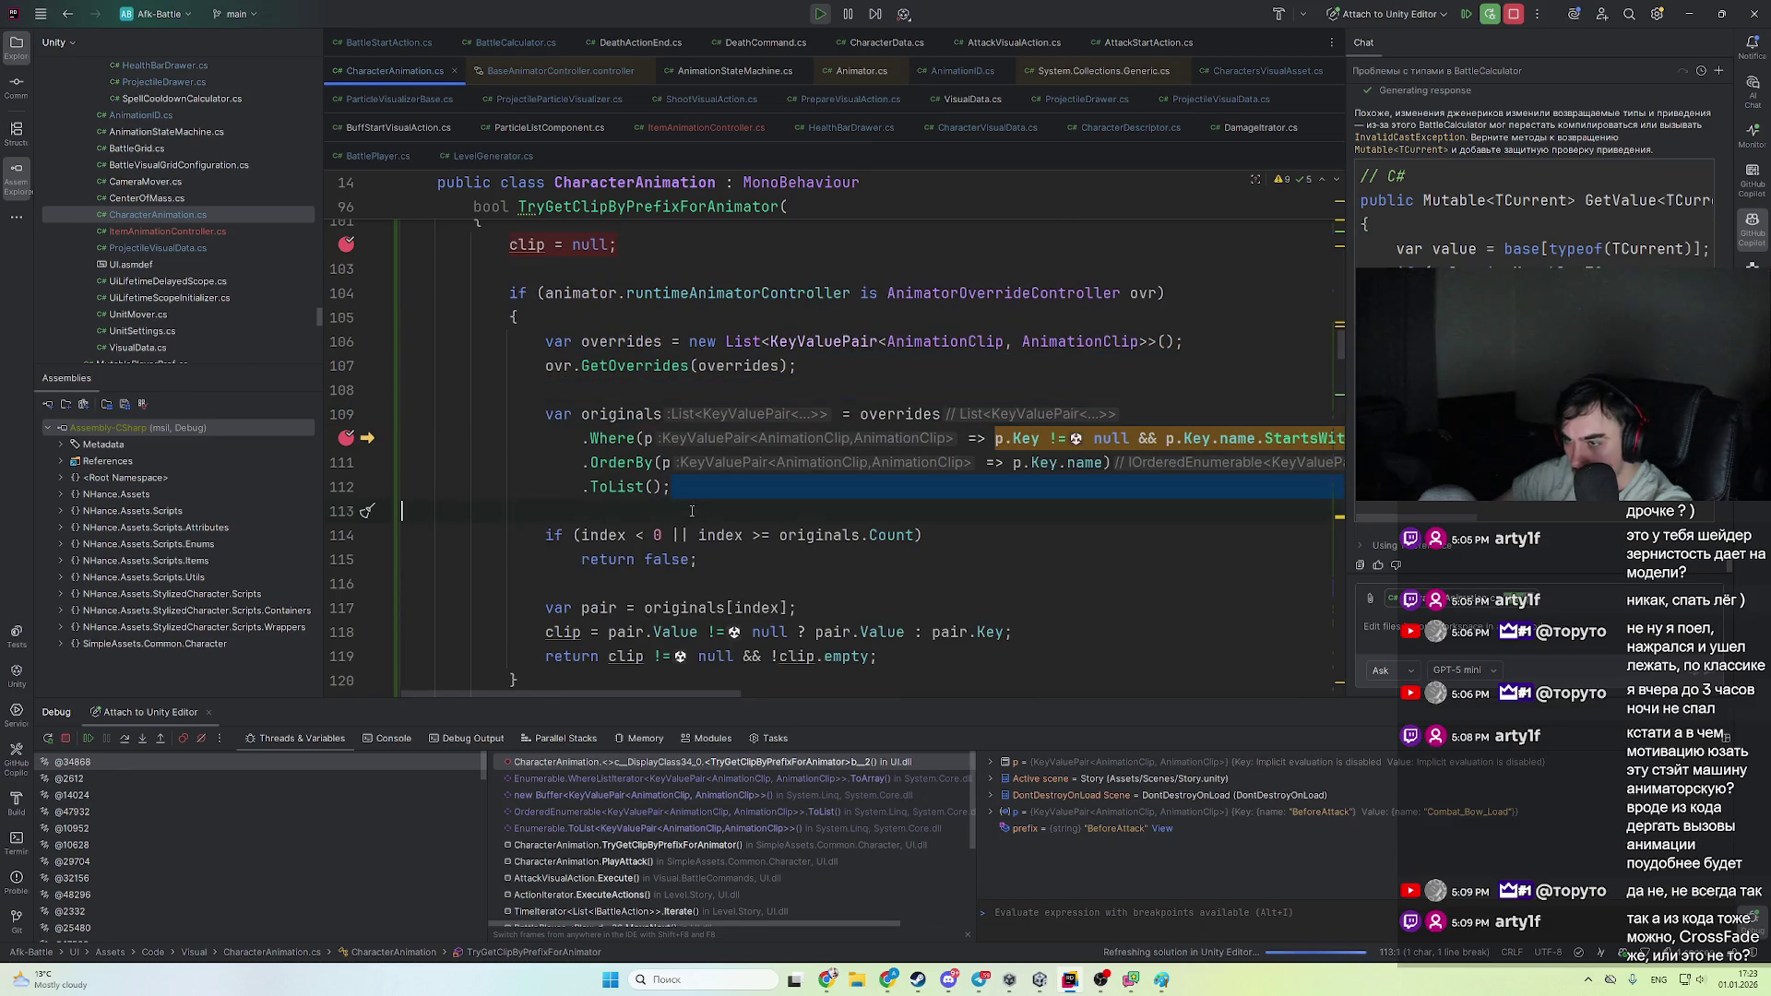
key(ctrl+v)
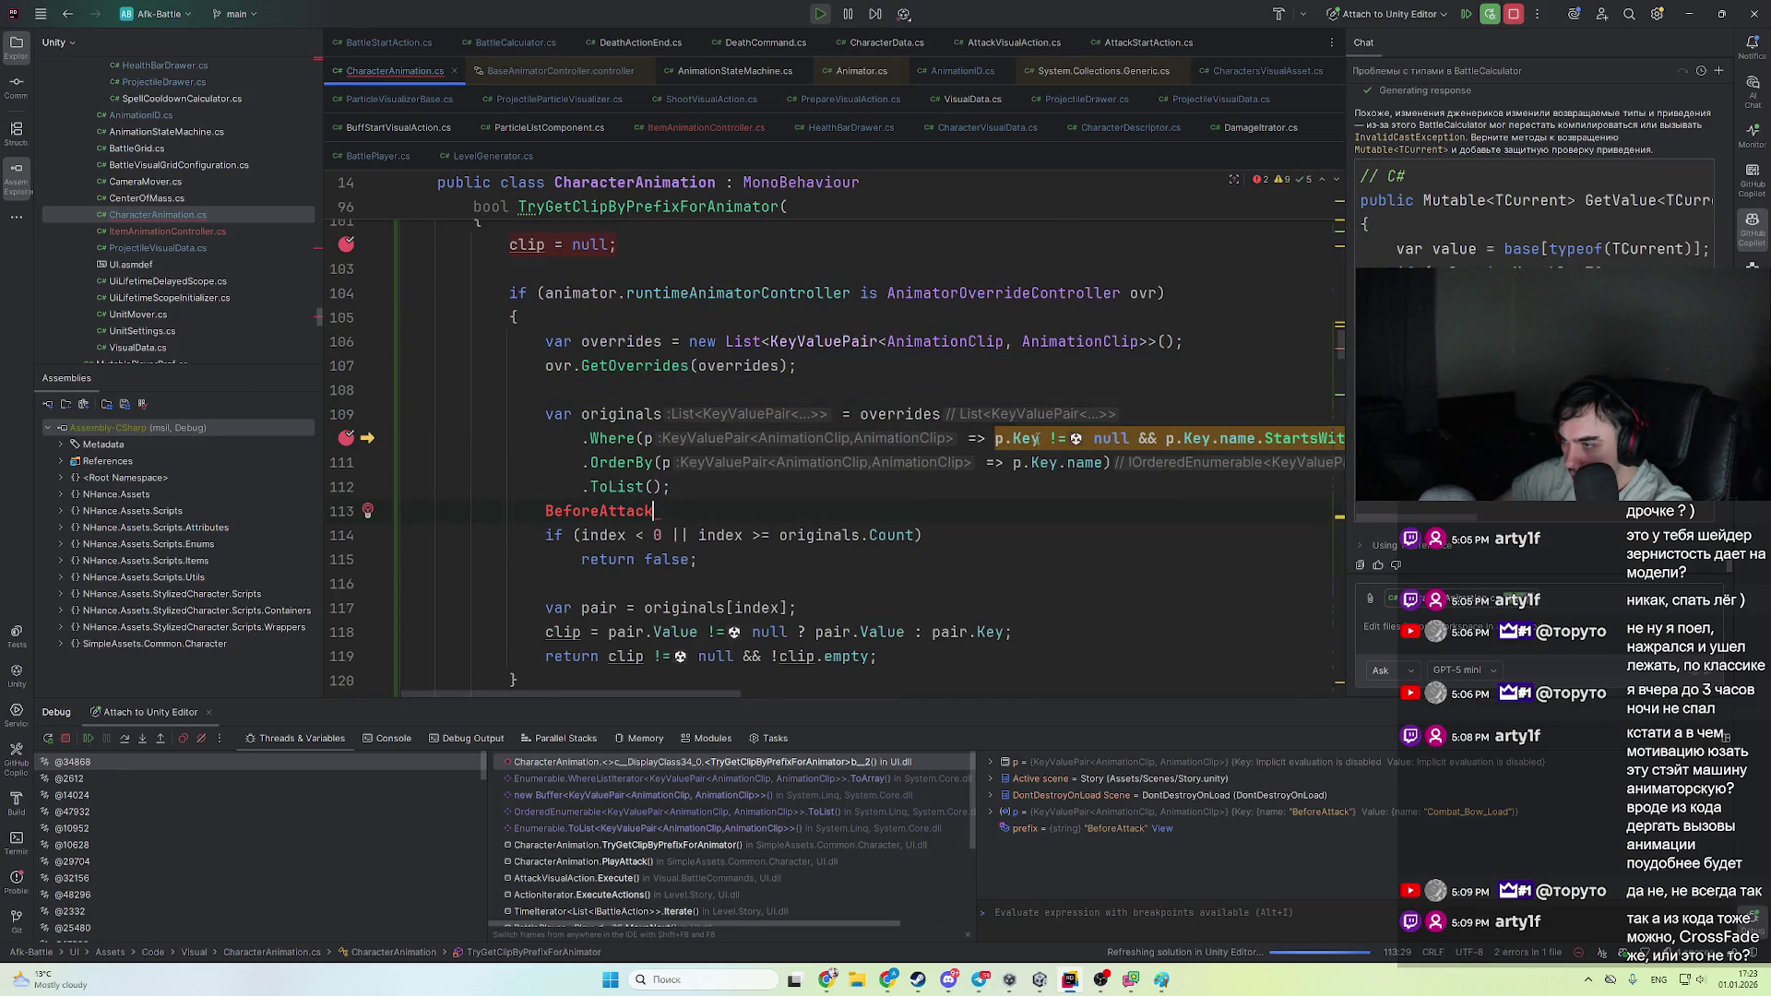
mouse_move(1241, 444)
click(1319, 466)
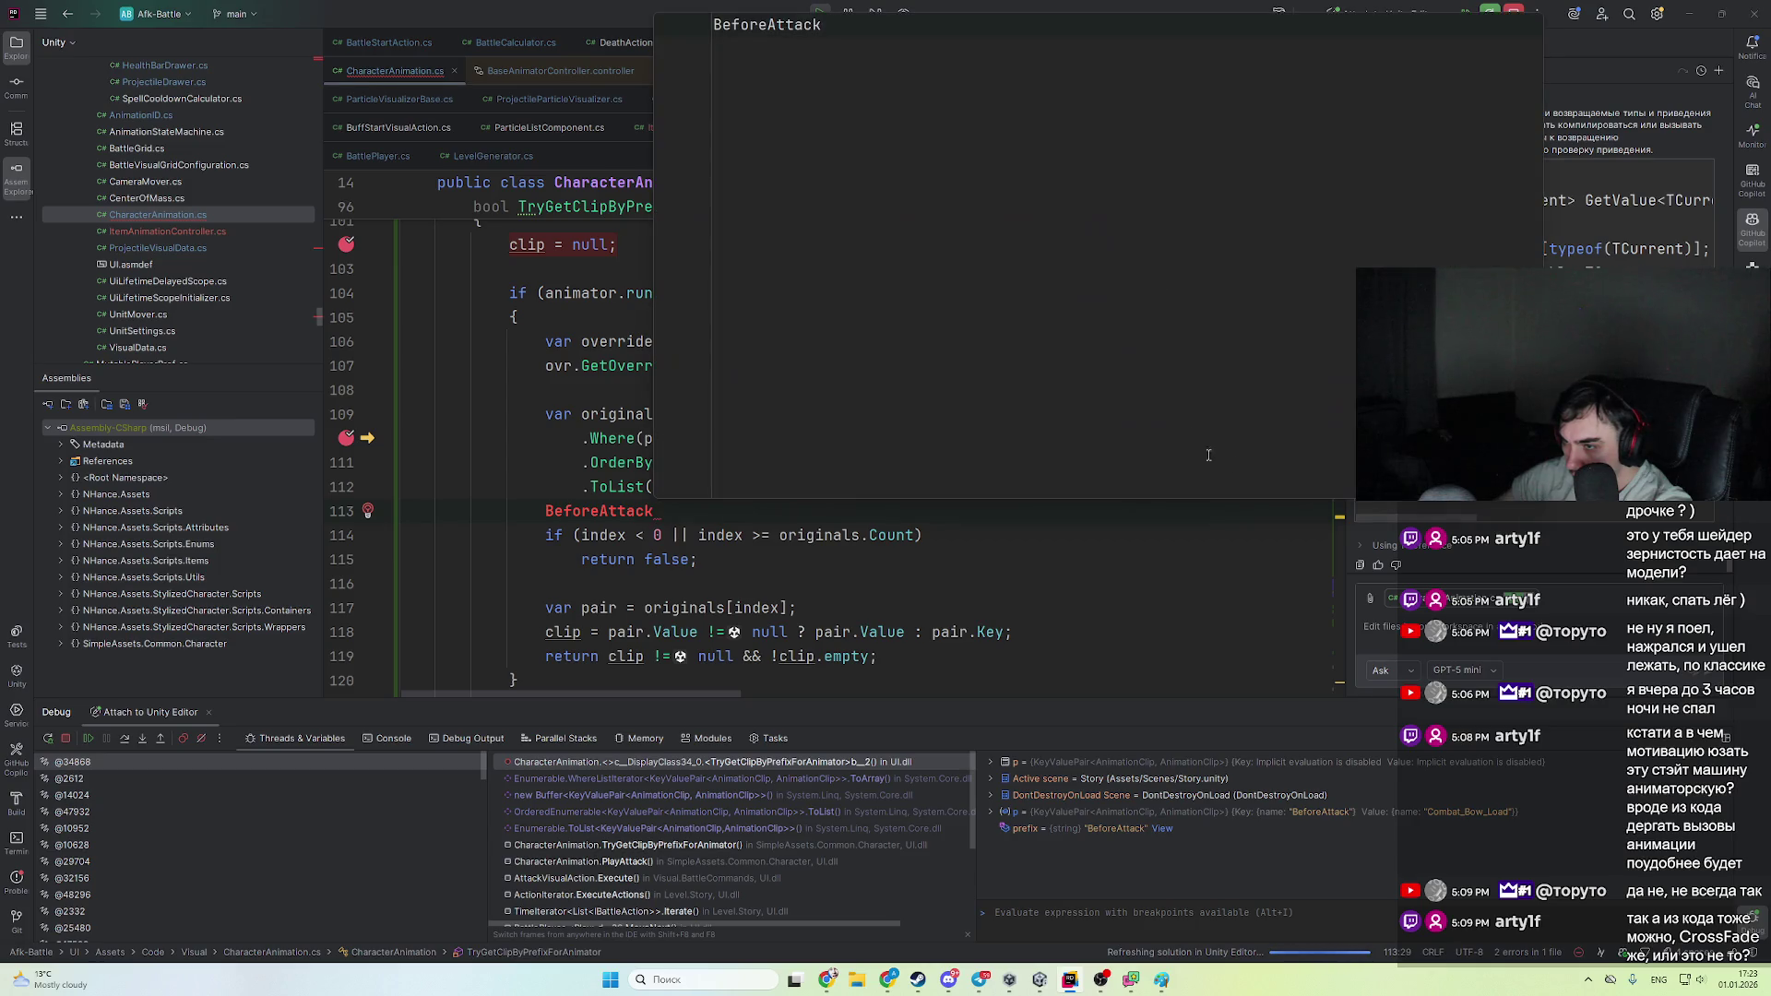
click(670, 559)
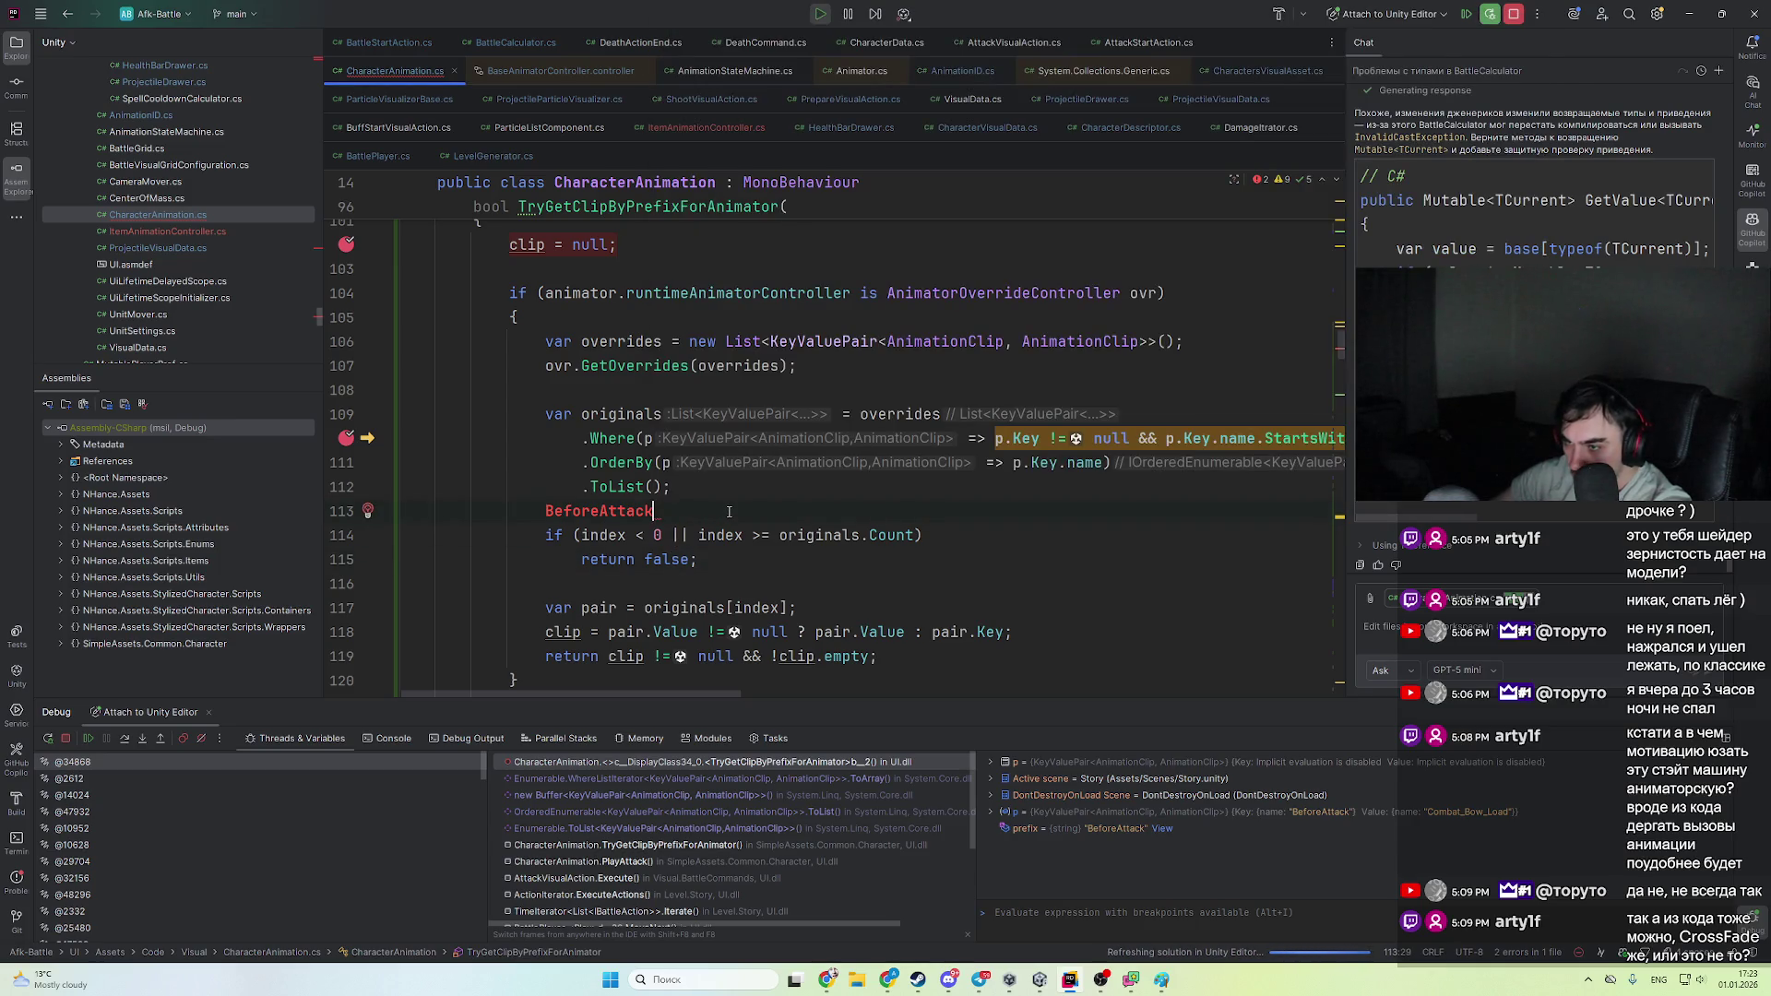
key(ctrl+v)
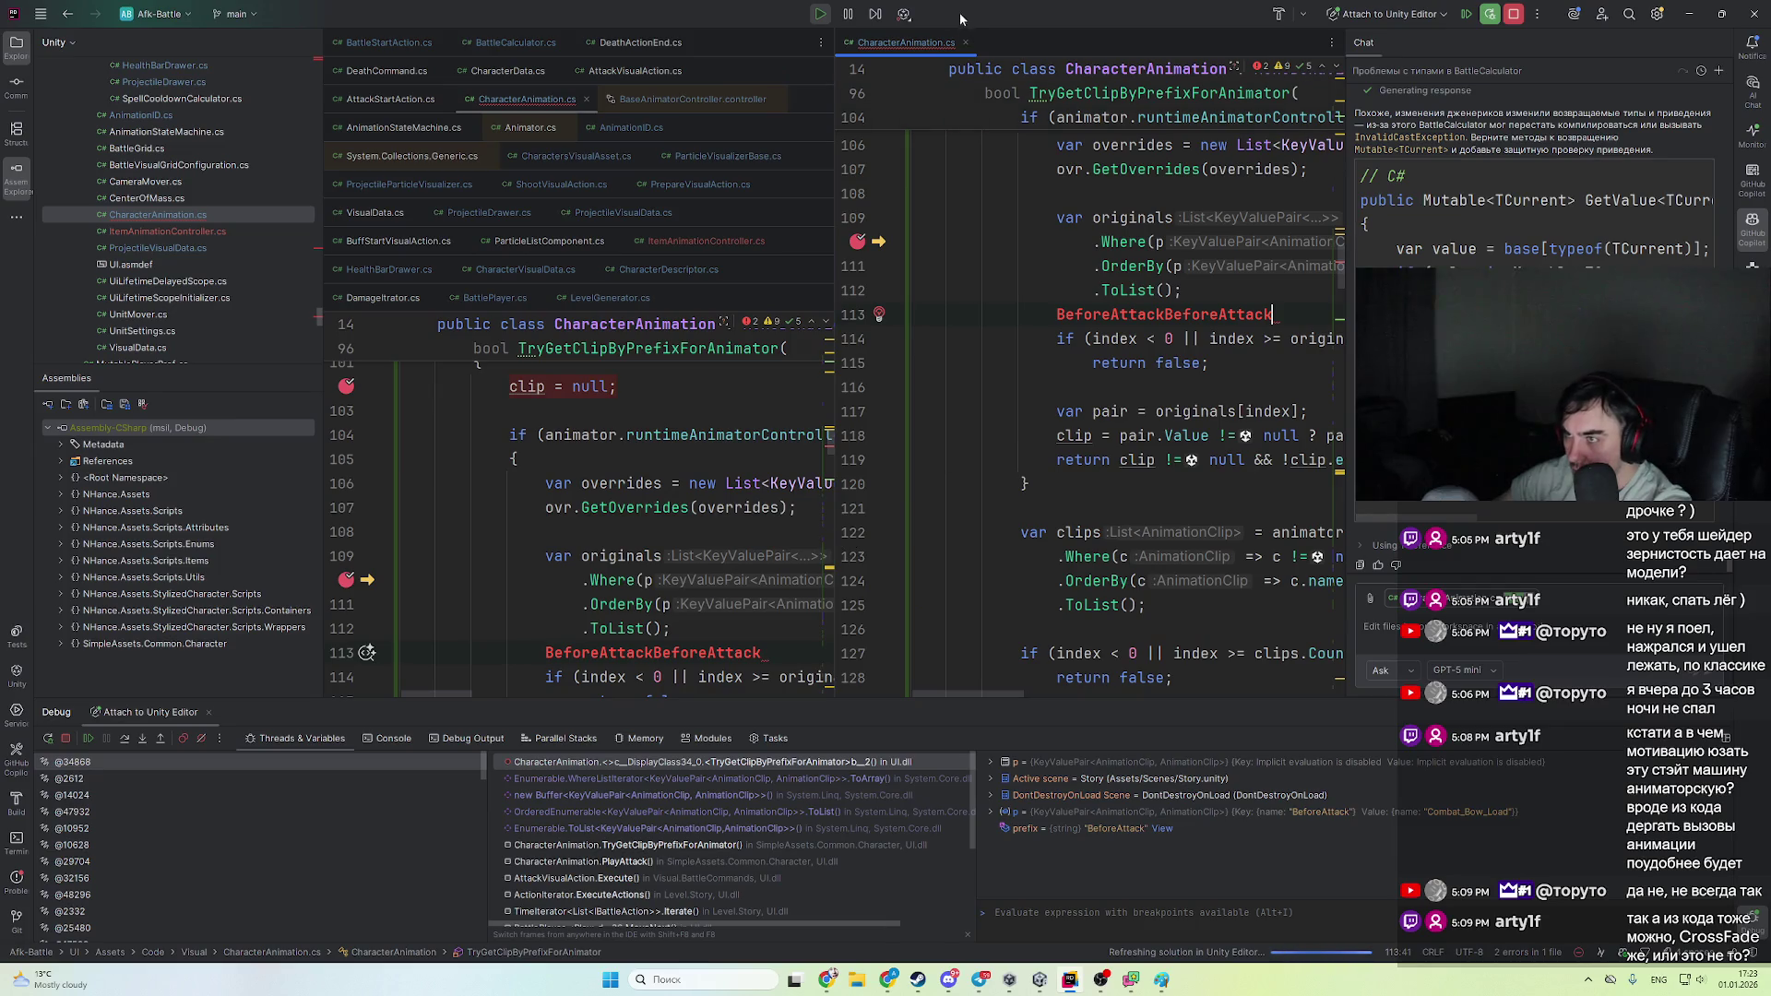
click(967, 43)
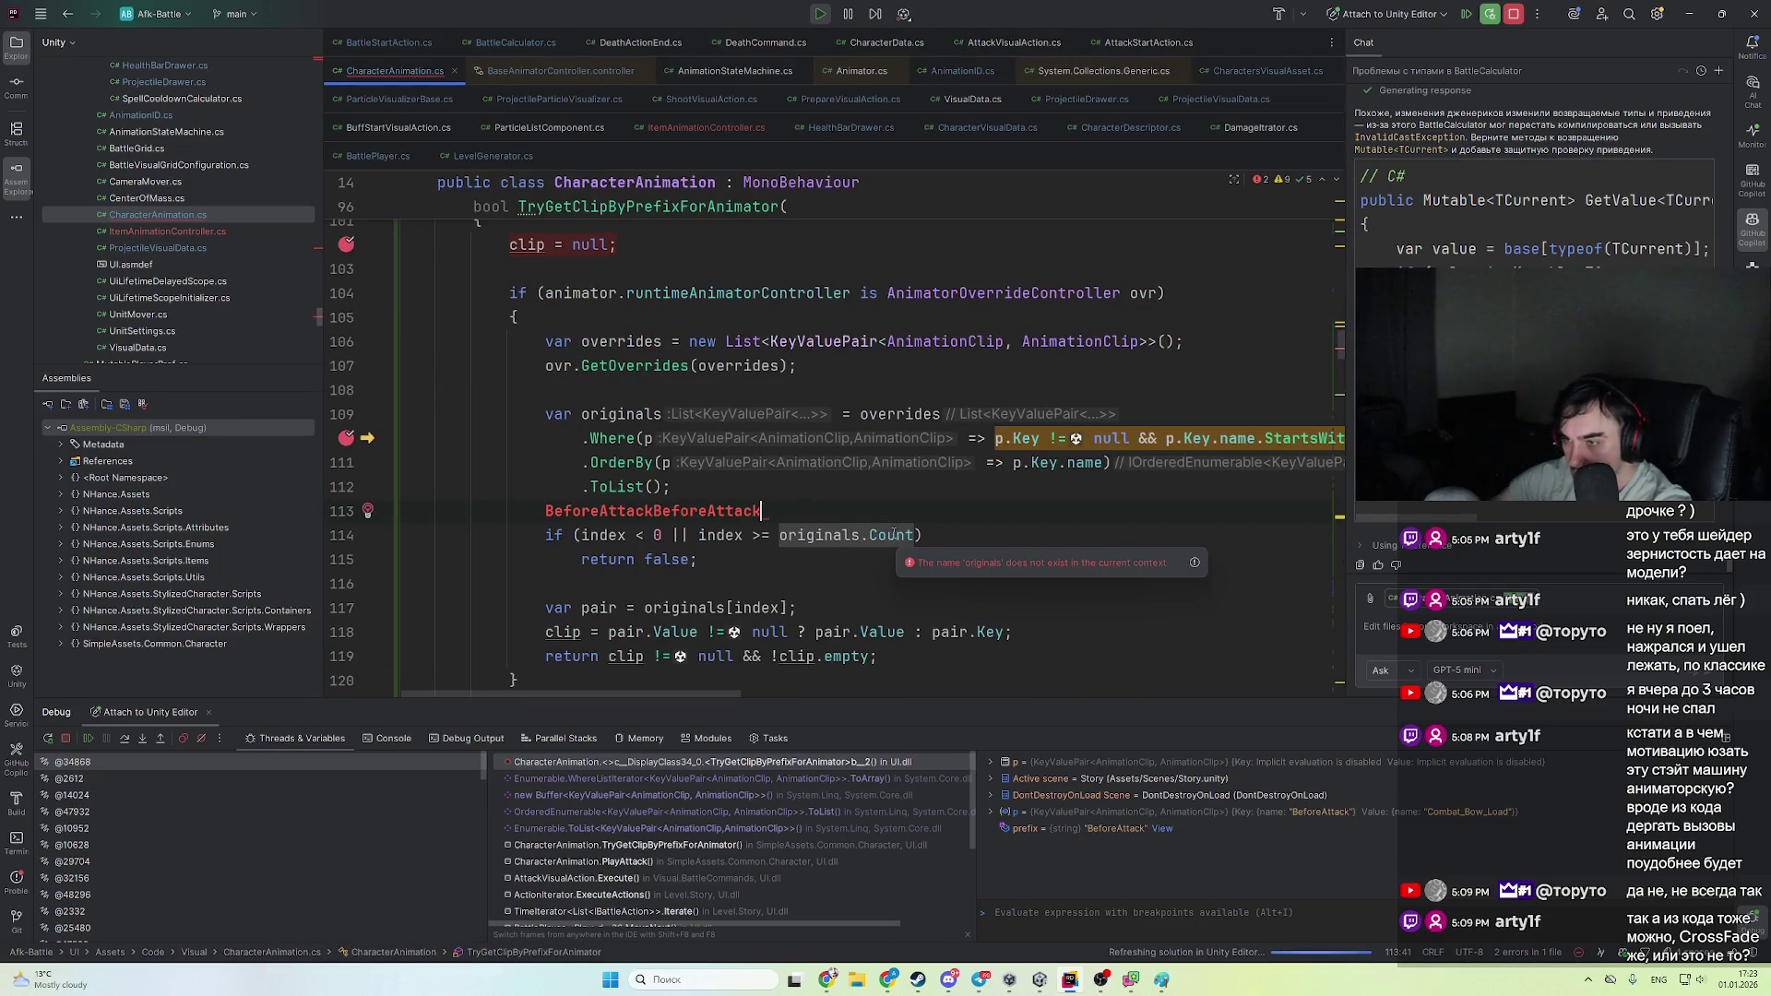
key(ctrl+Left)
key(ctrl+Left)
key(Return)
key(ctrl+z)
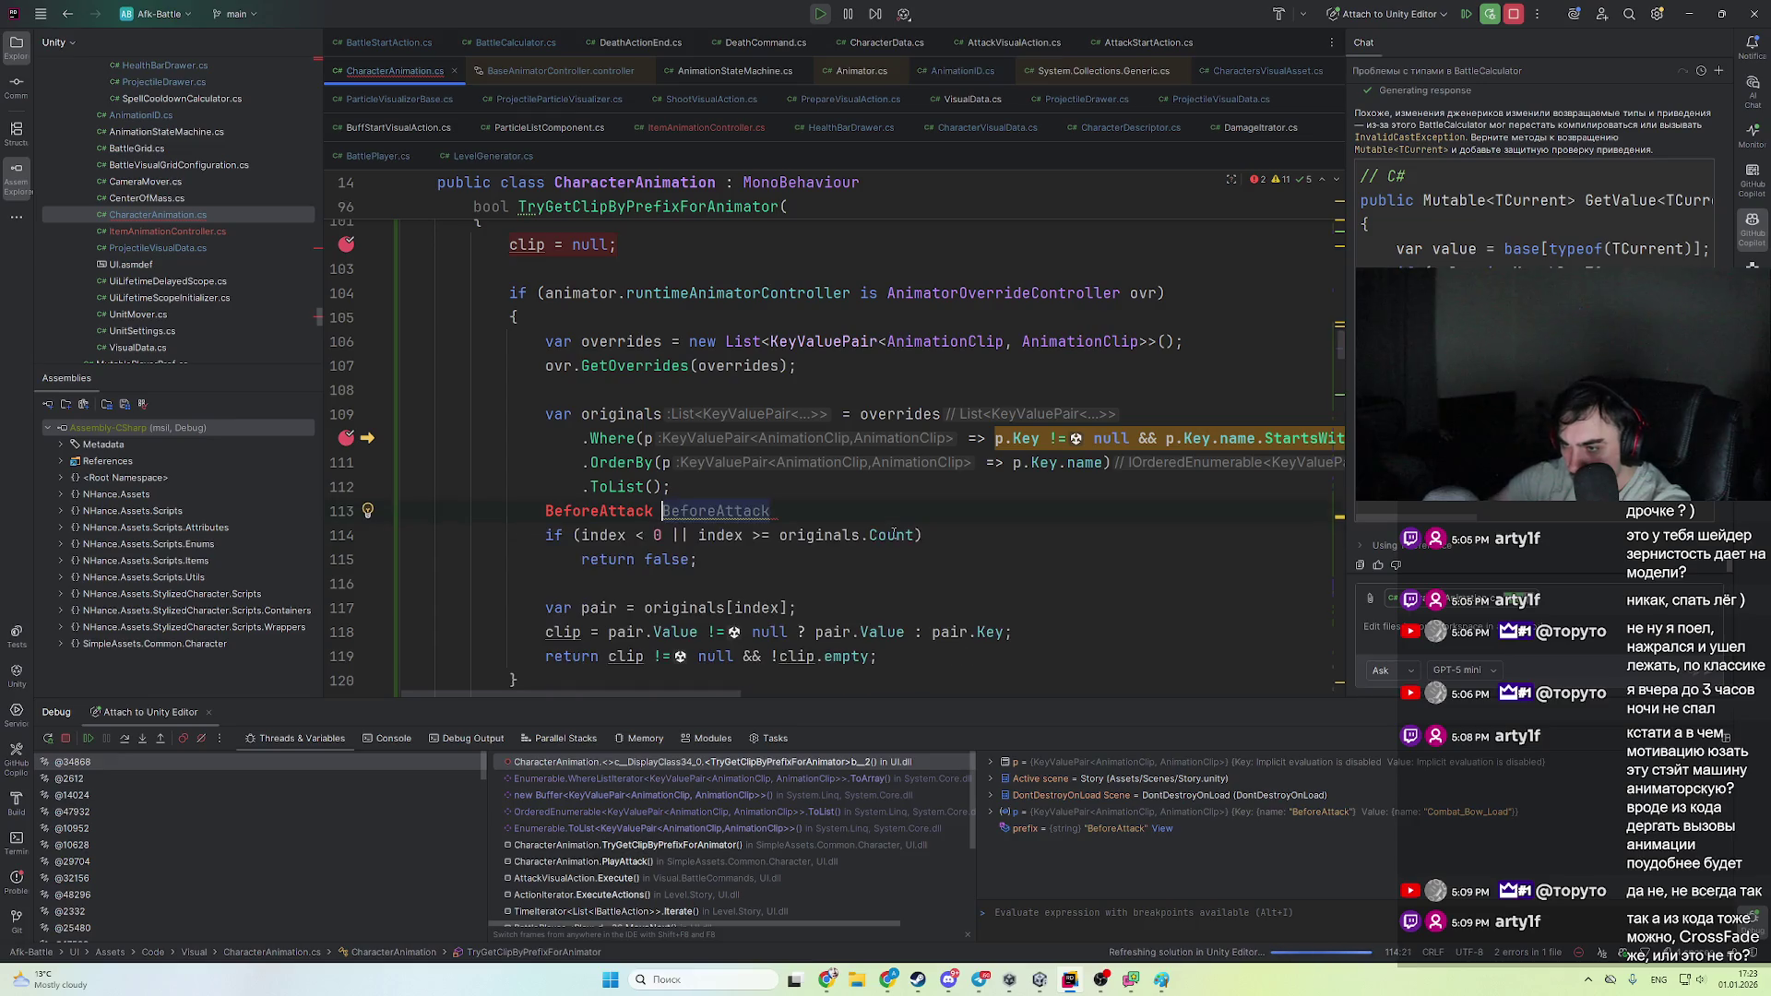
key(Return)
key(Tab)
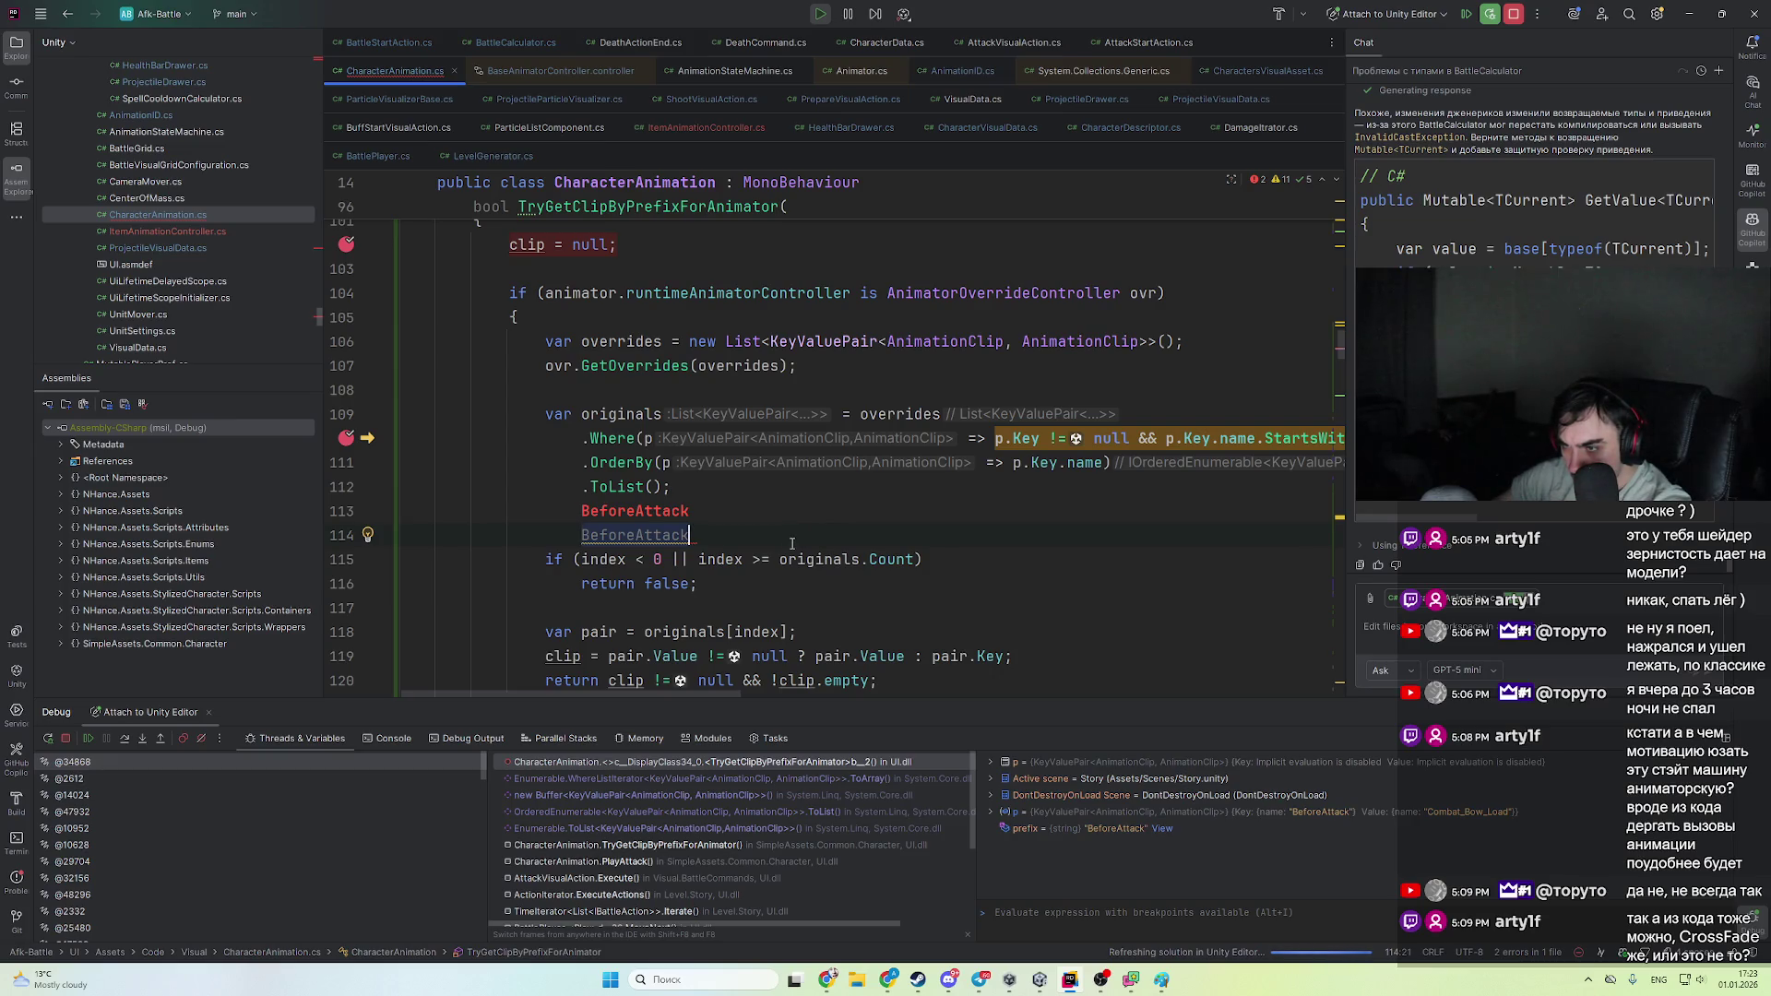
key(shift+Up)
key(shift+Up)
key(BackSpace)
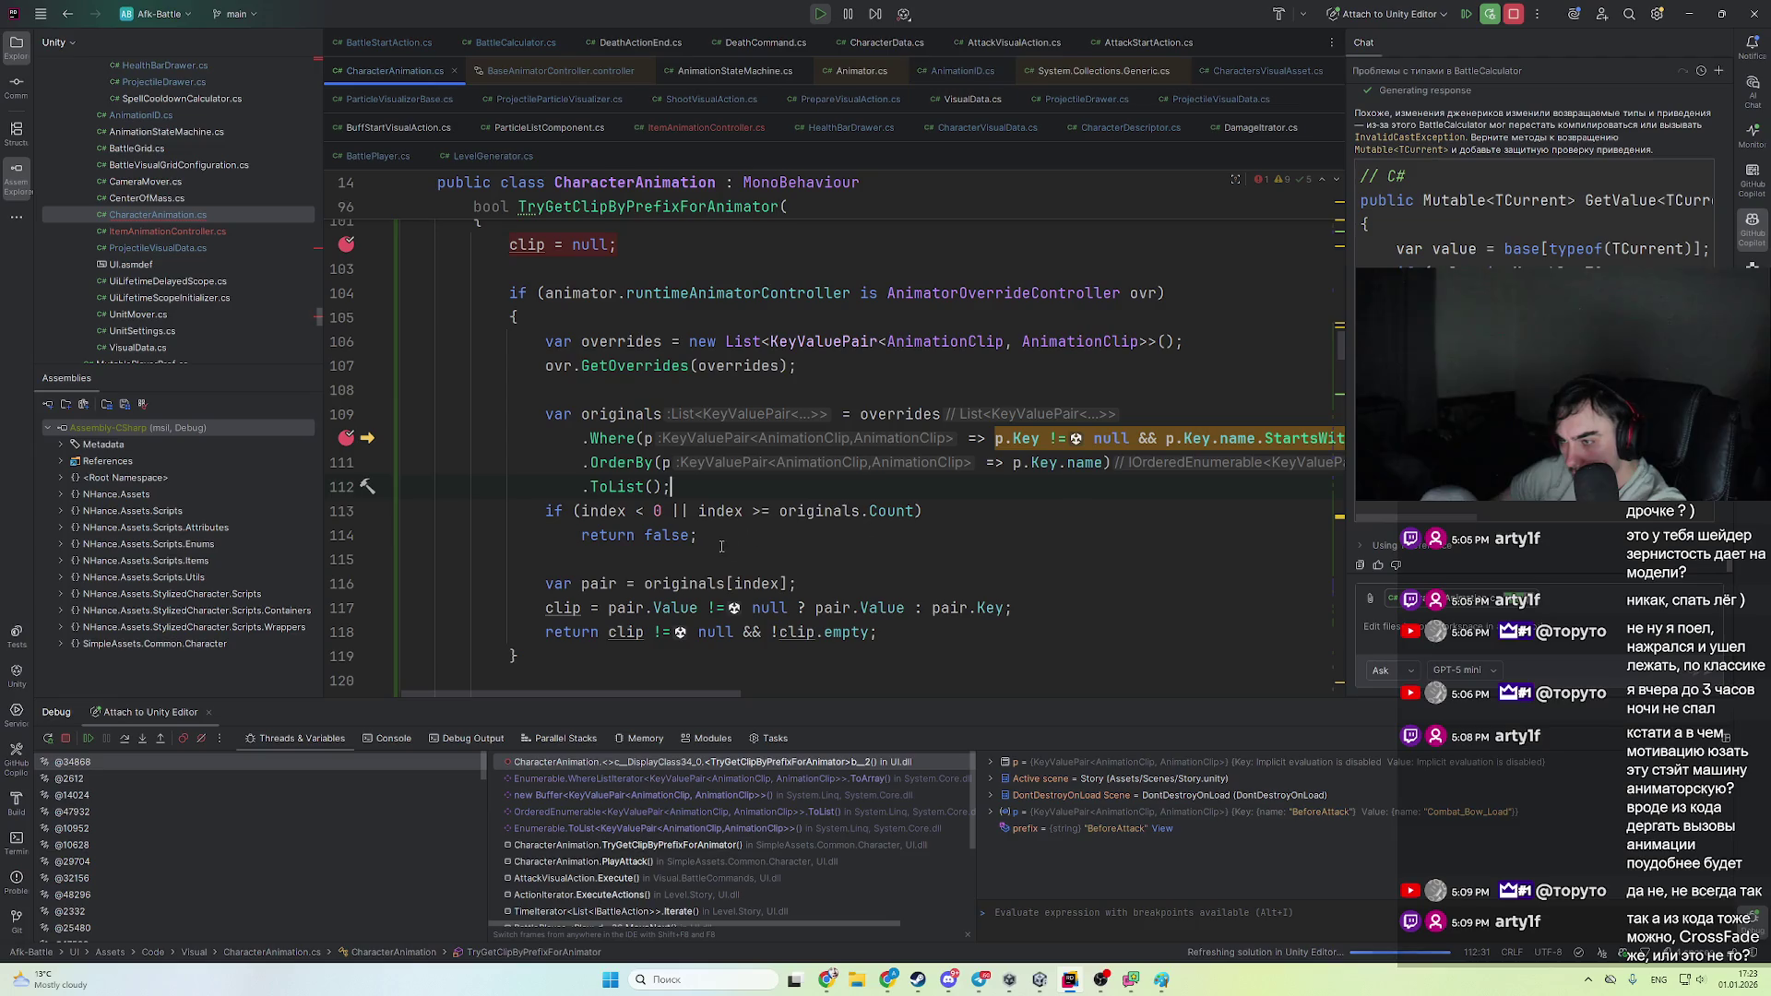
- Set a breakpoint on line 113 and resume through the Attack and AfterAttack clip lookups
click(355, 513)
key(F5)
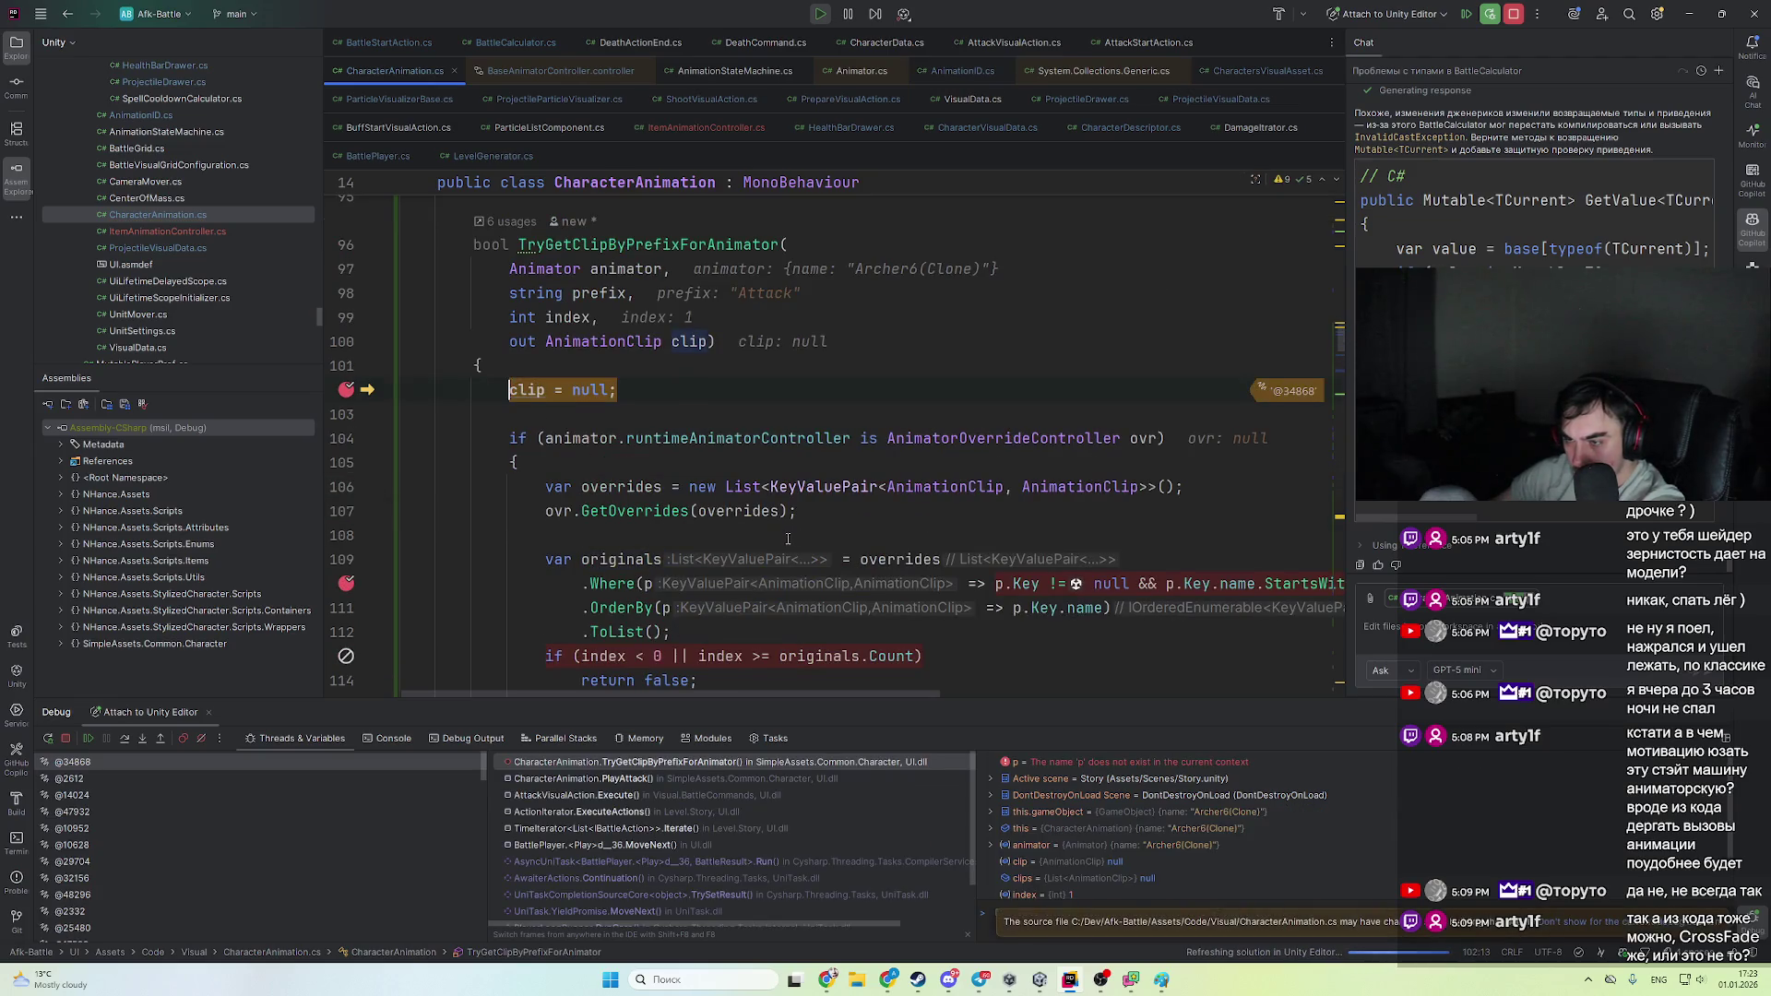
key(F5)
key(F5)
key(F5)
key(F5)
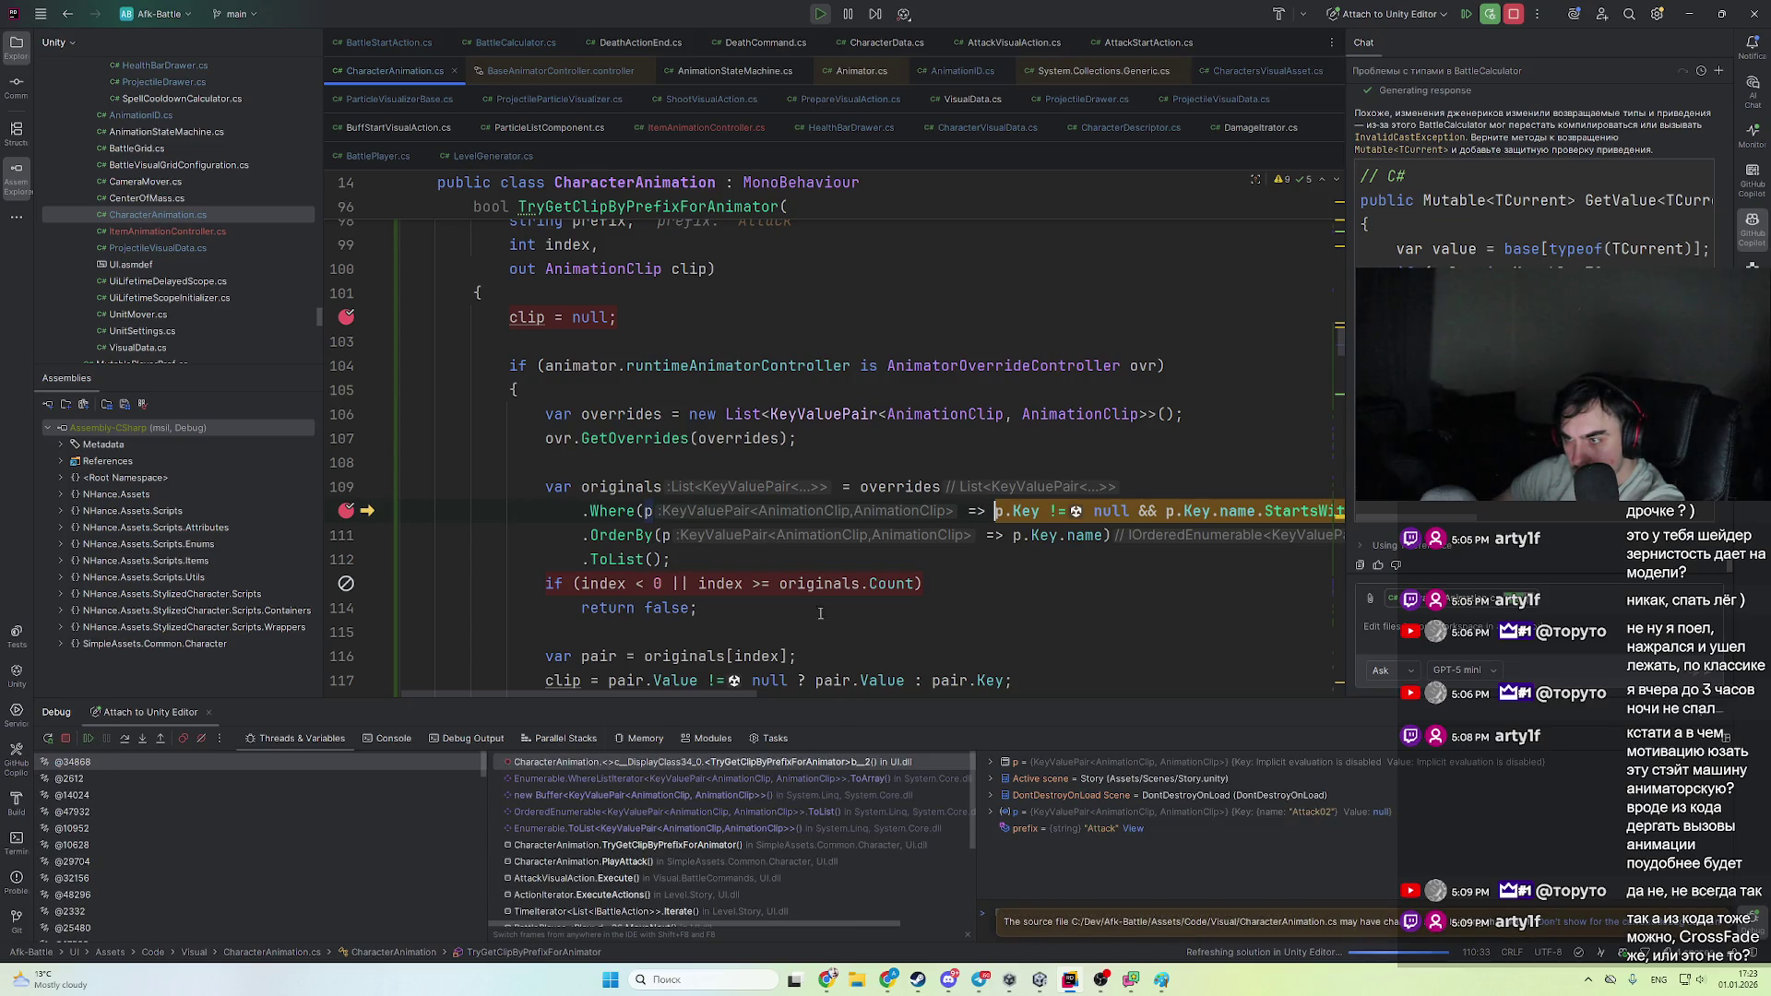
key(F5)
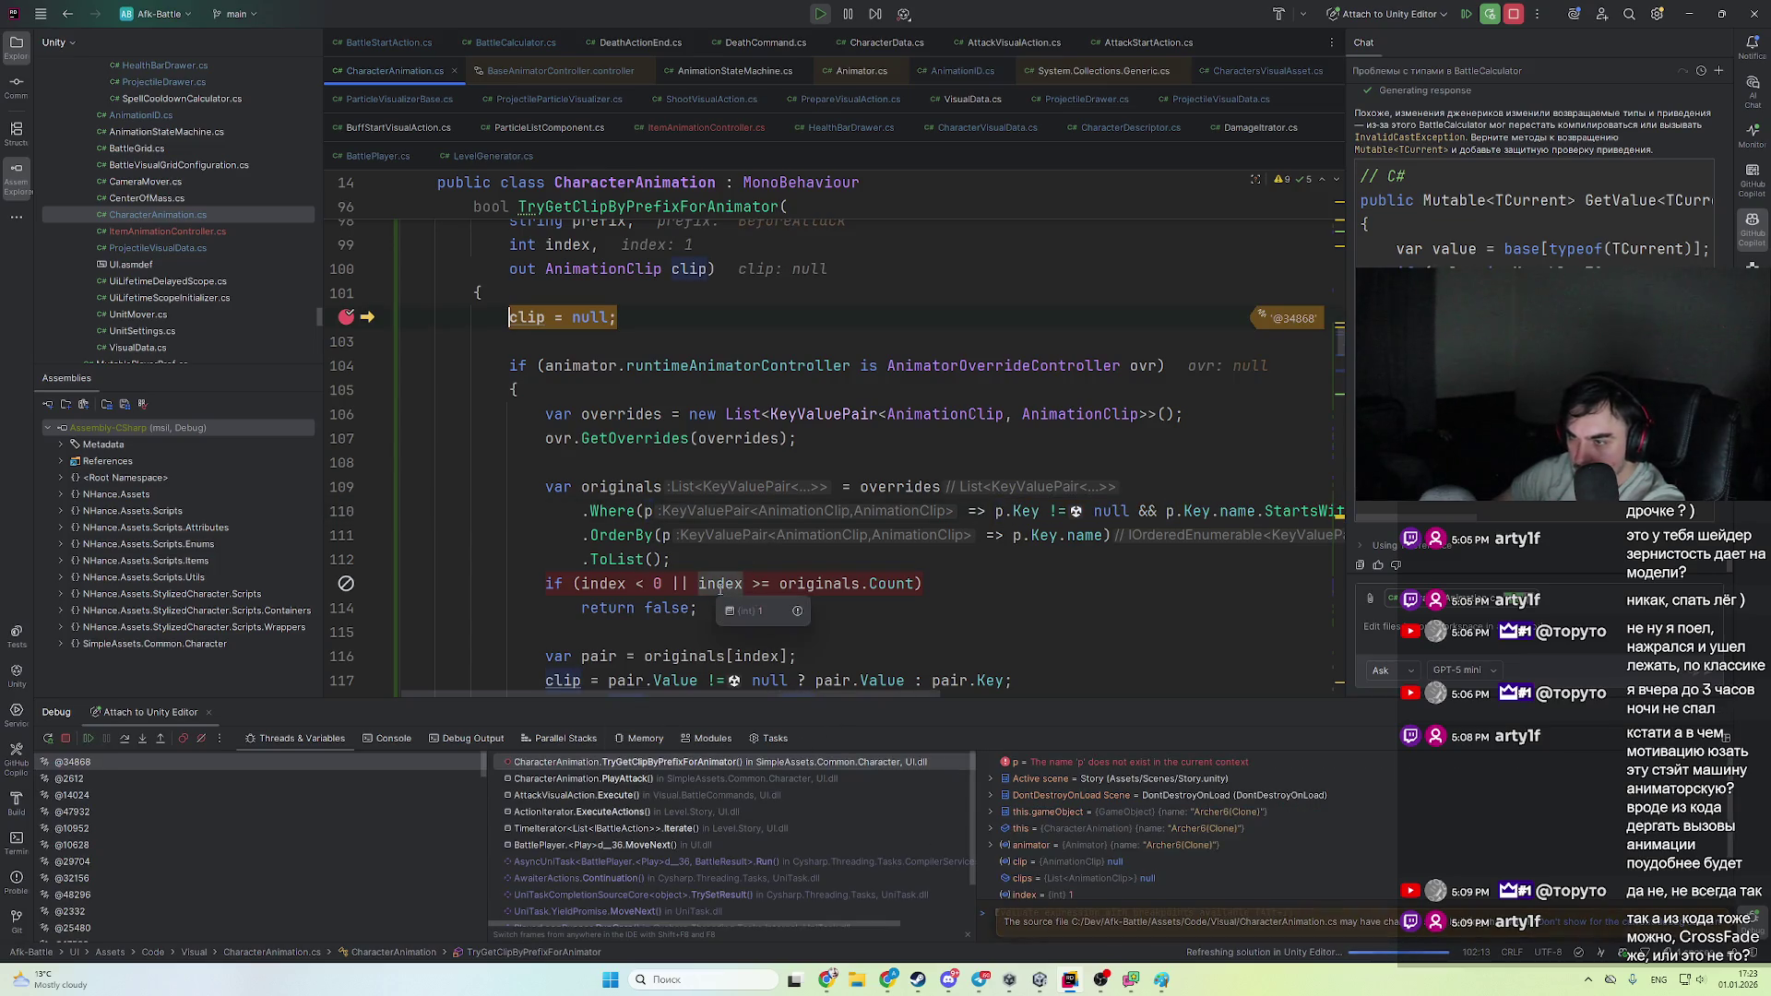
key(F5)
scroll(731, 505, down, 1)
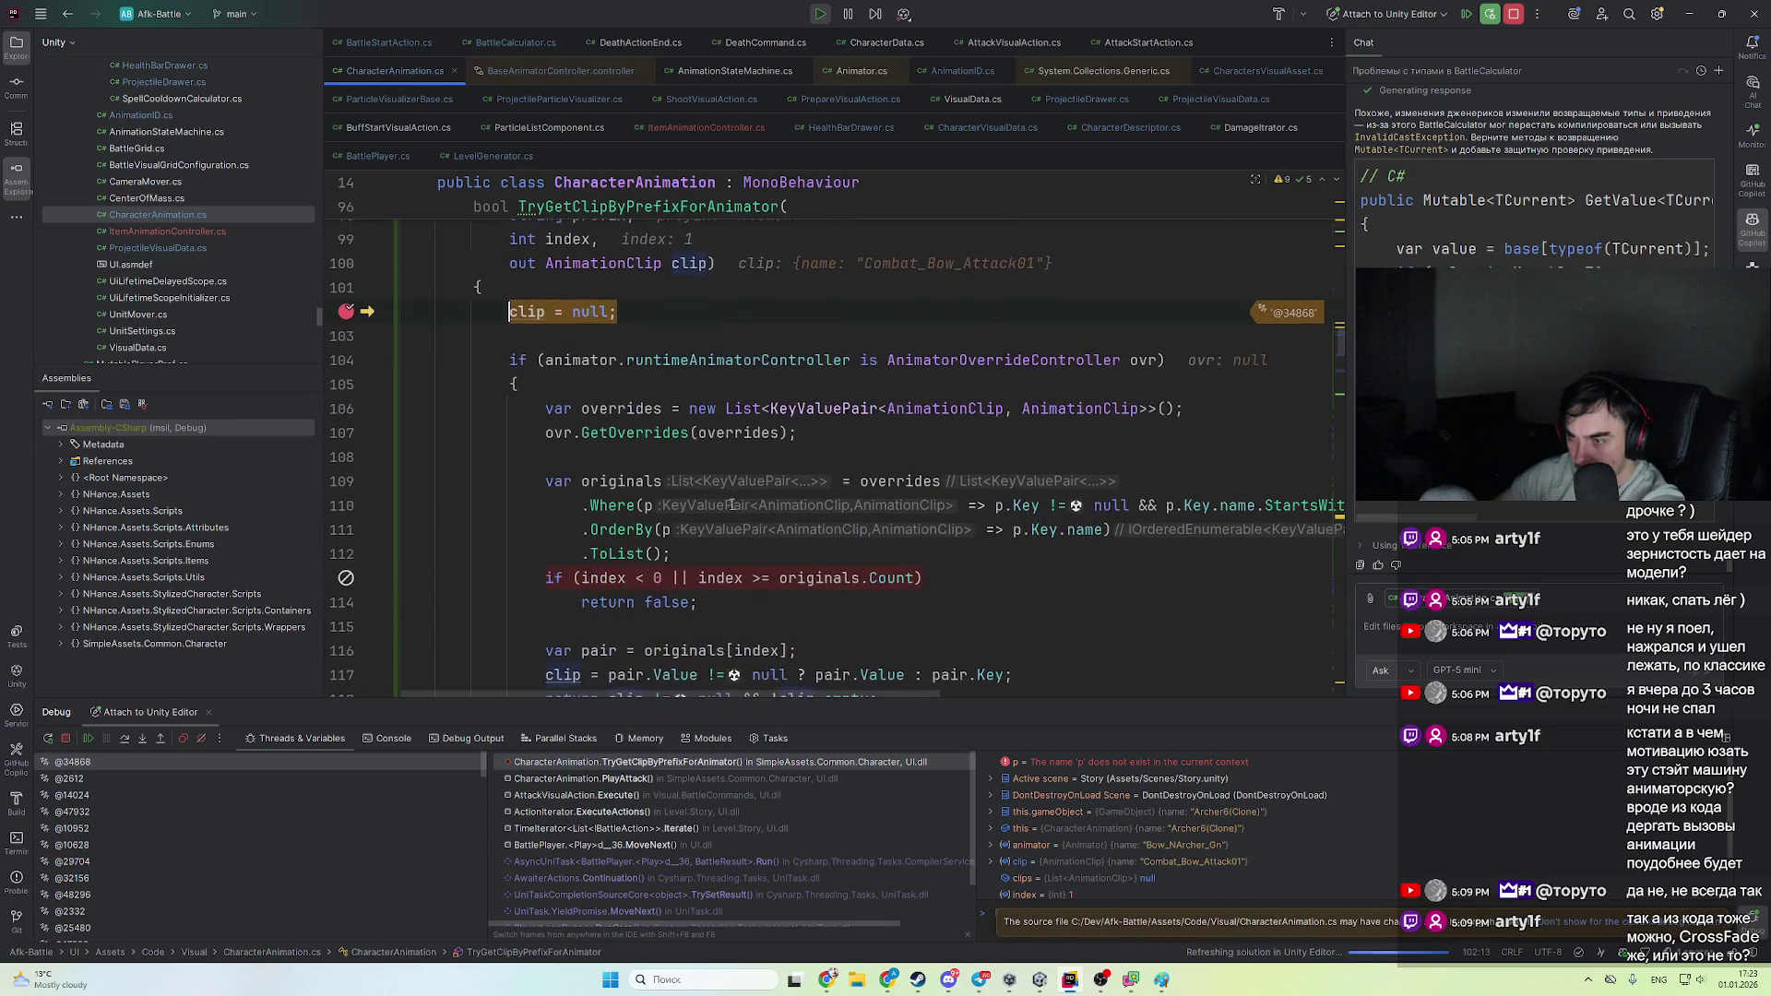
key(F5)
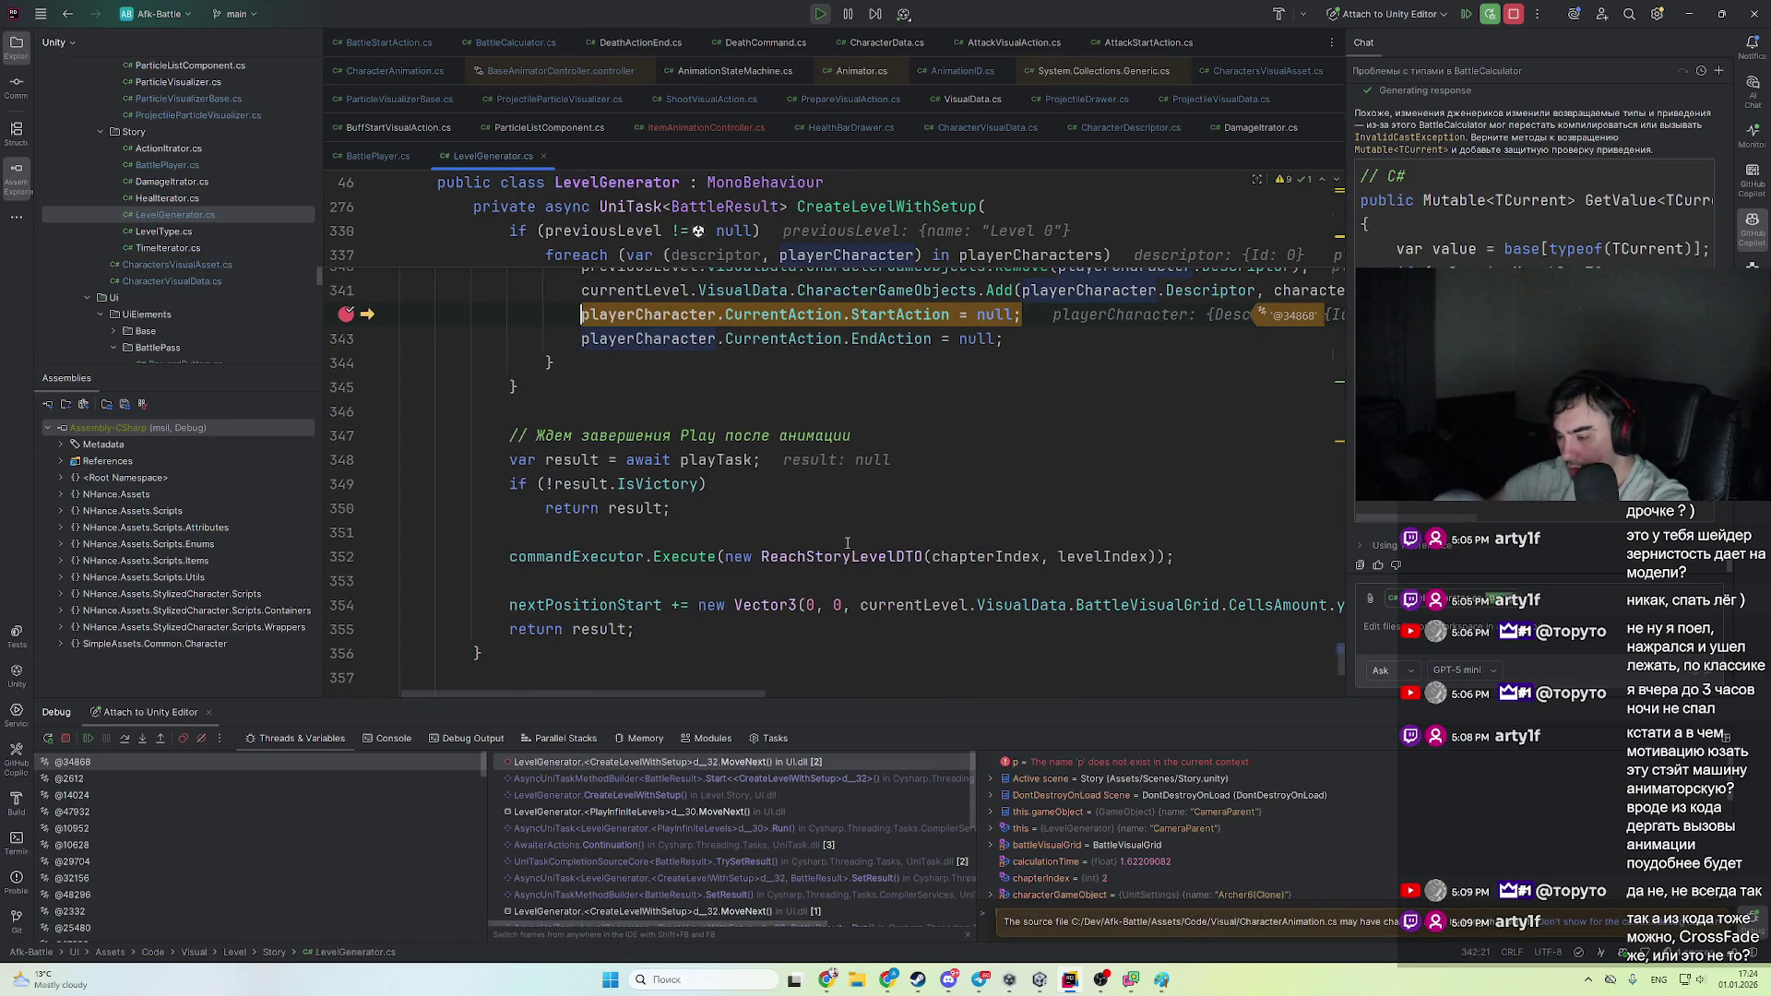
key(ctrl+Tab)
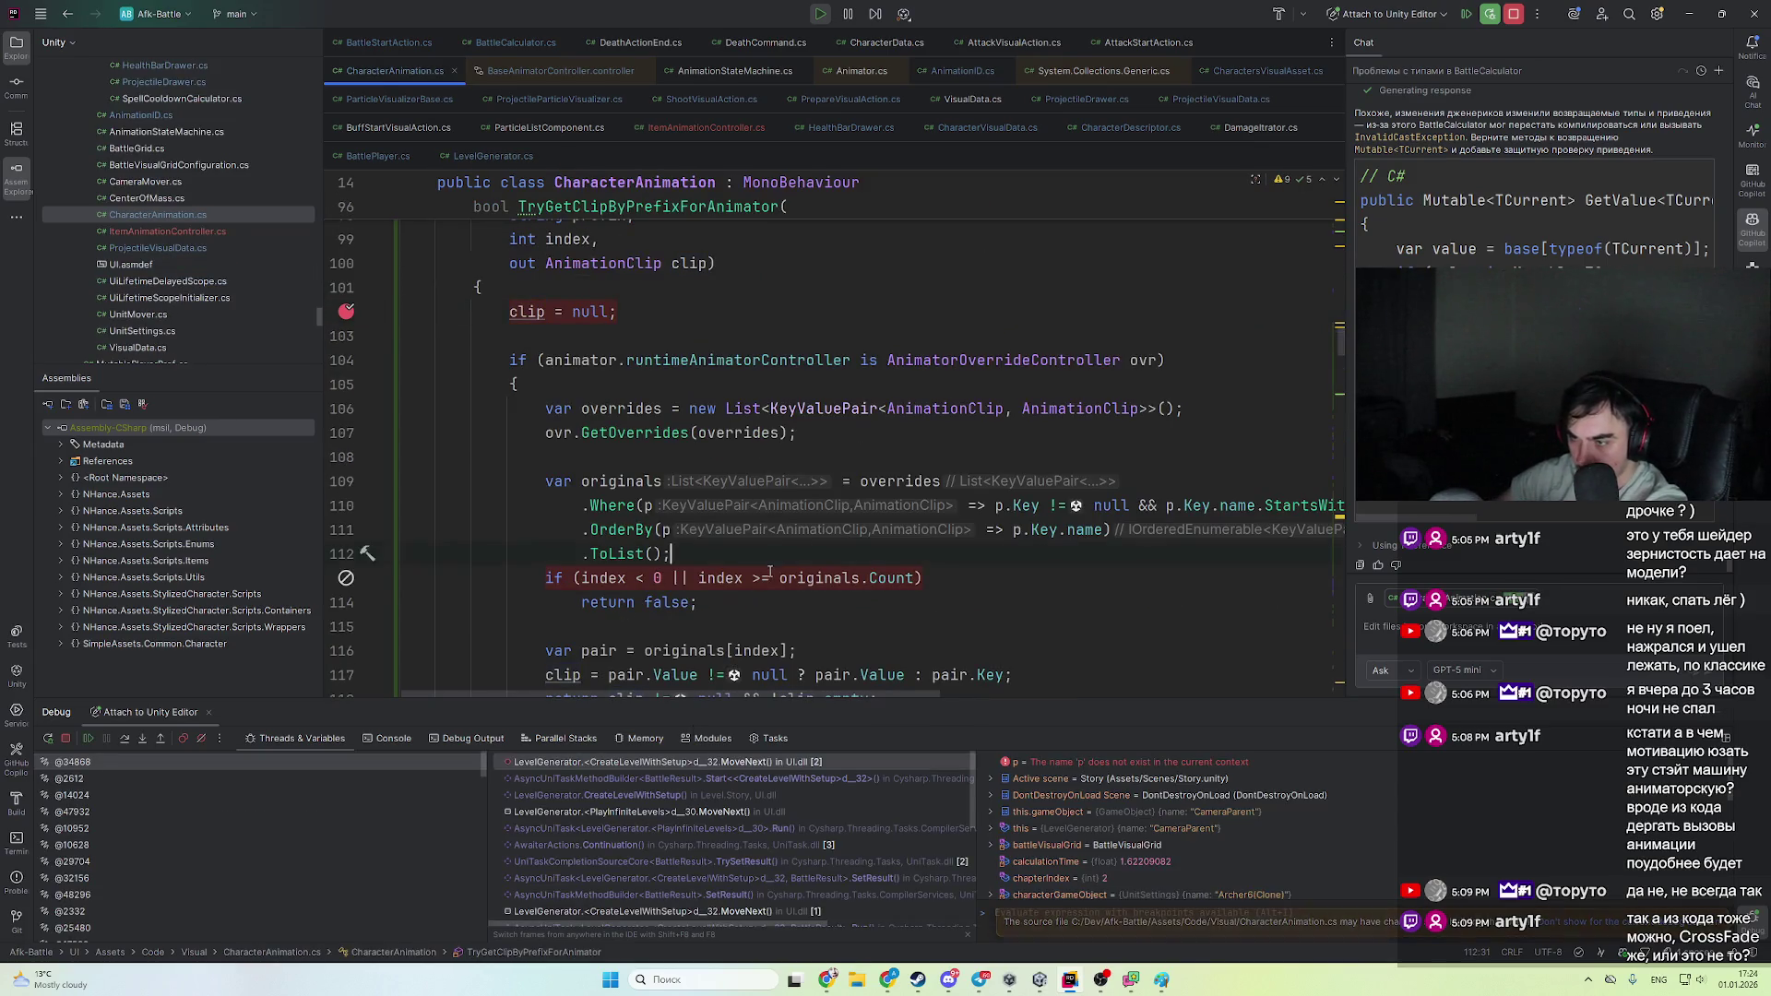
key(F5)
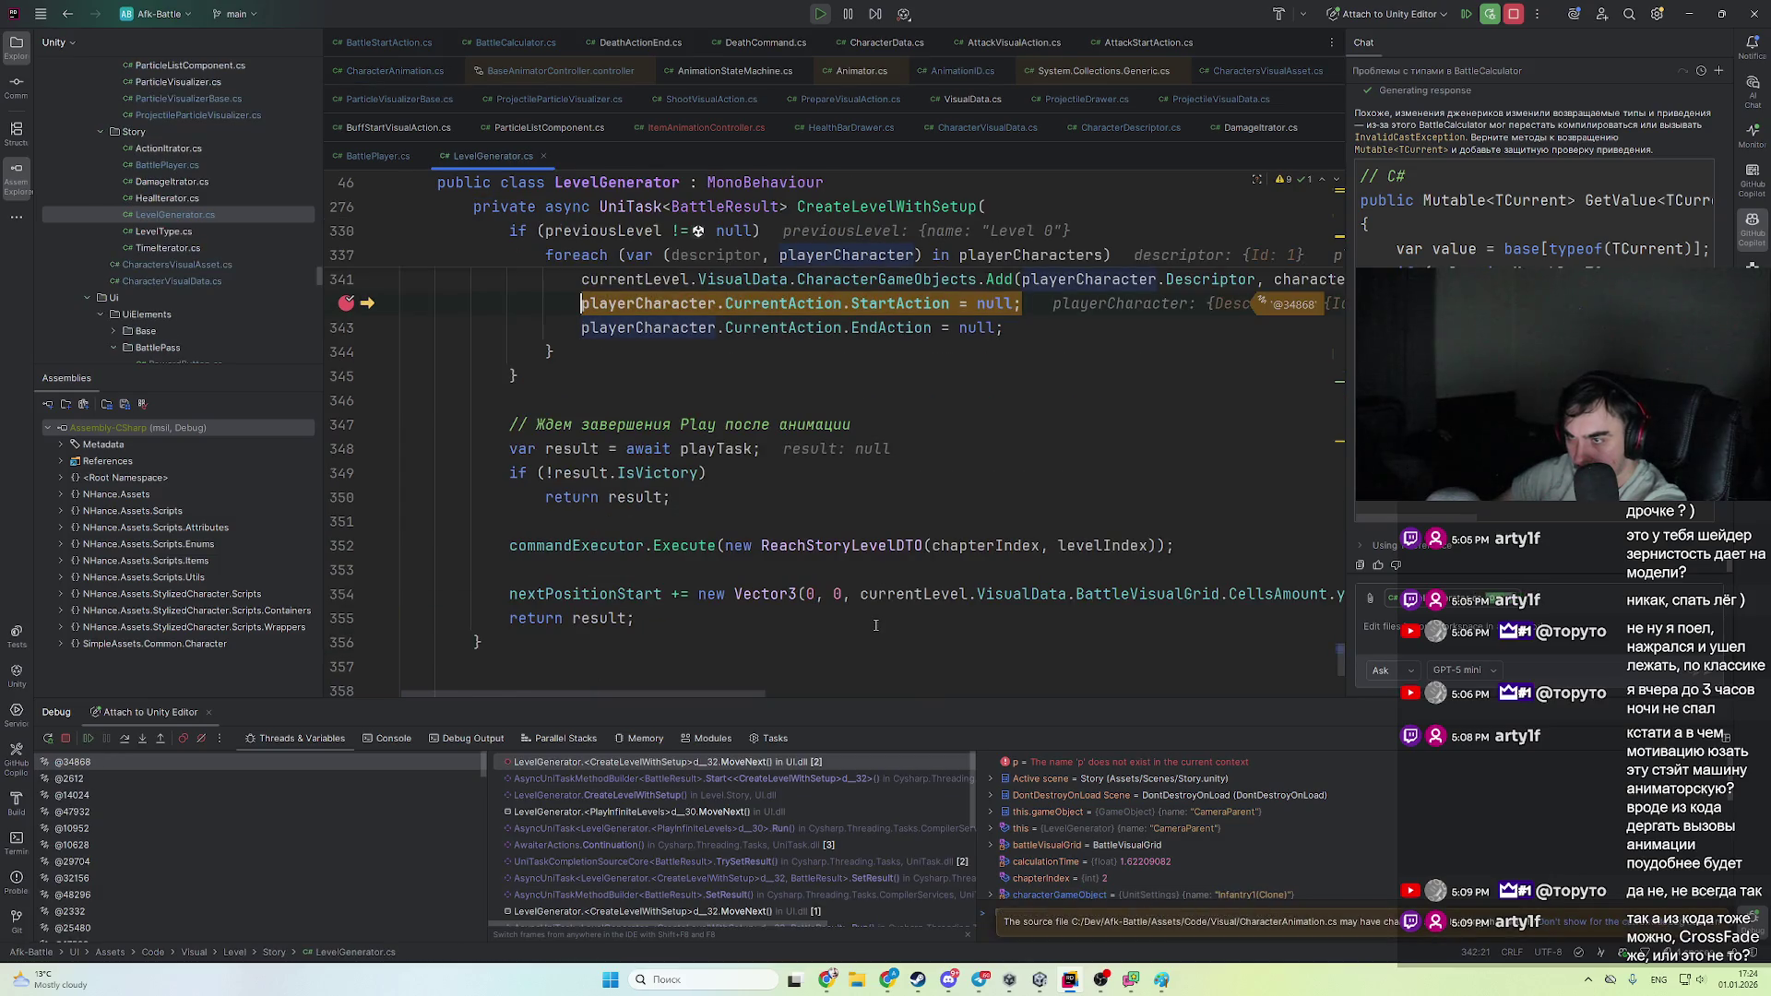
scroll(875, 627, up, 3)
key(F5)
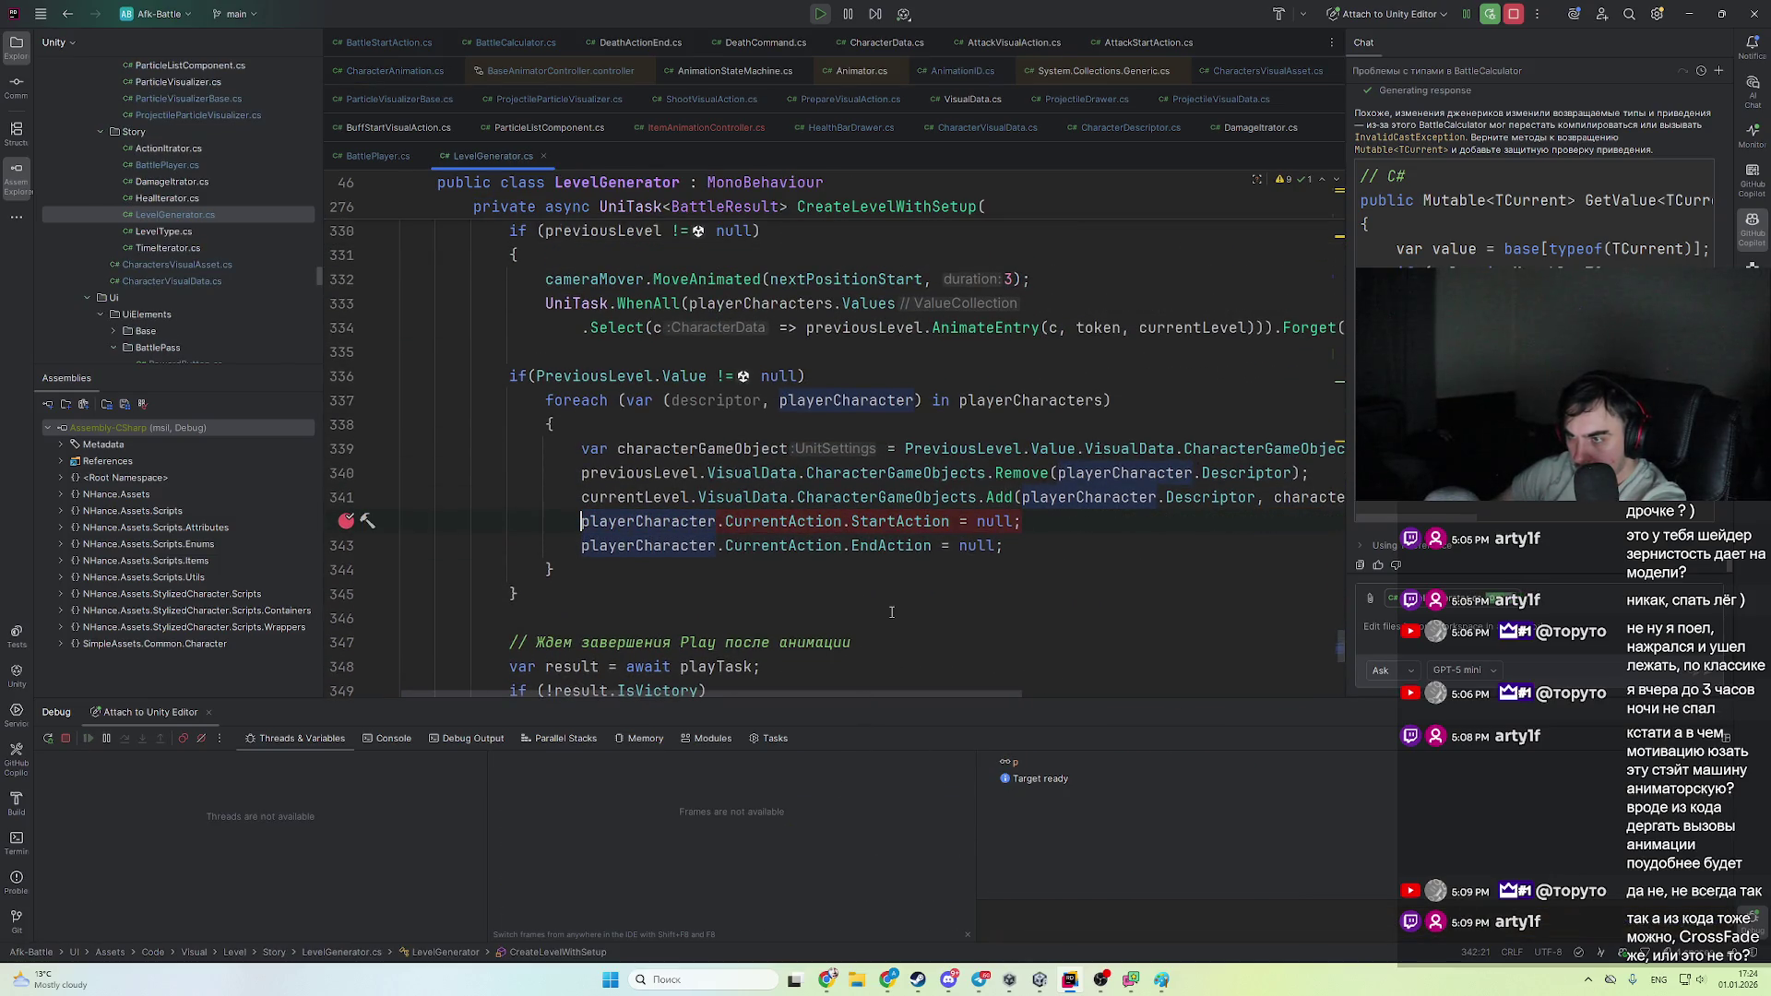
- Stop Play mode in Unity, then return to CharacterAnimation.cs in Rider
key(alt+Tab)
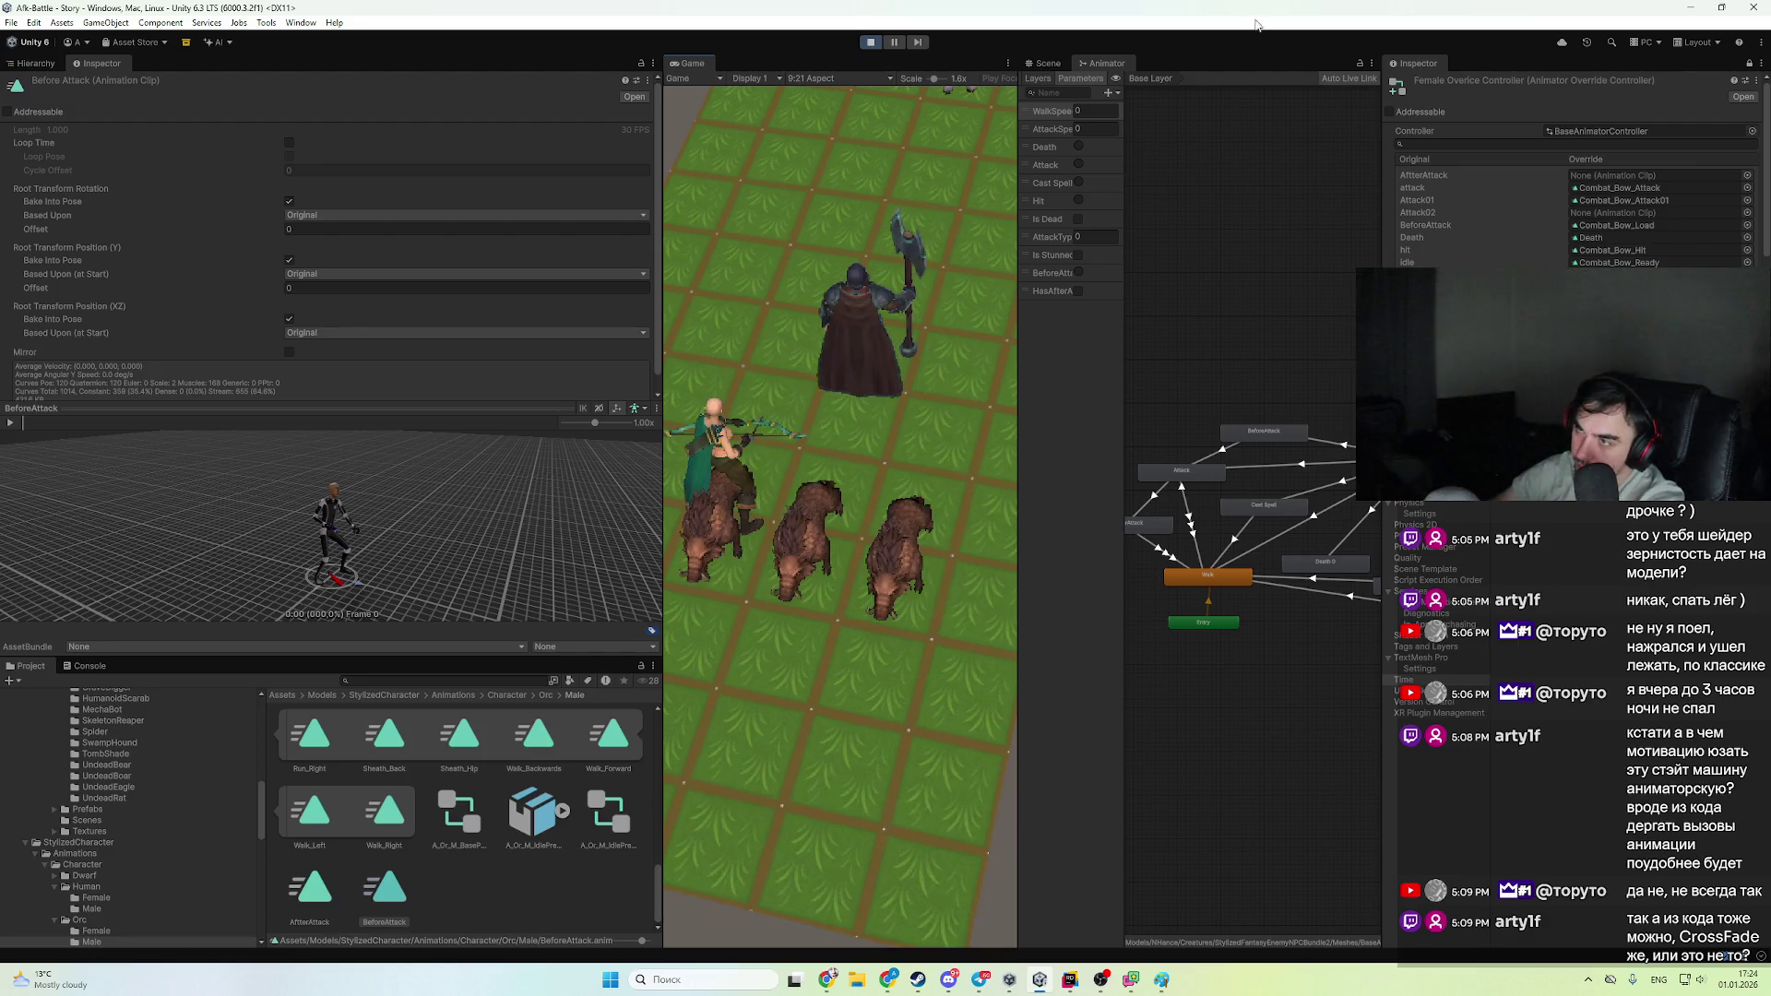
click(871, 42)
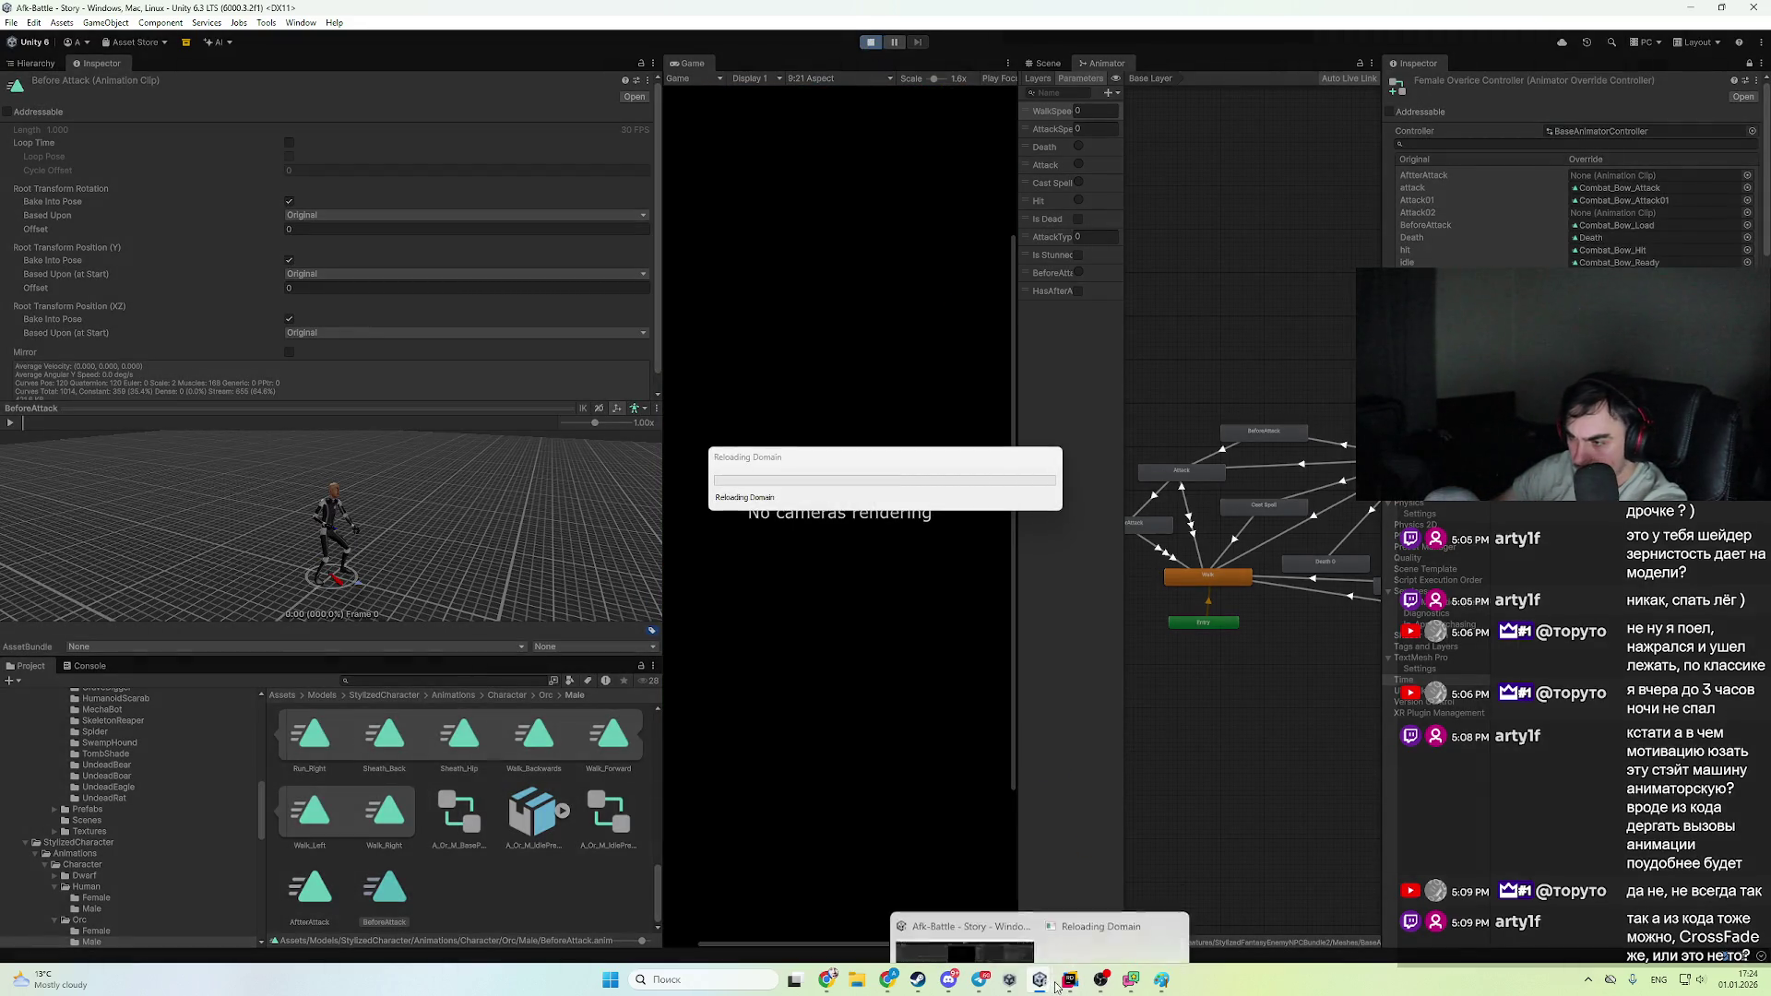
click(1067, 983)
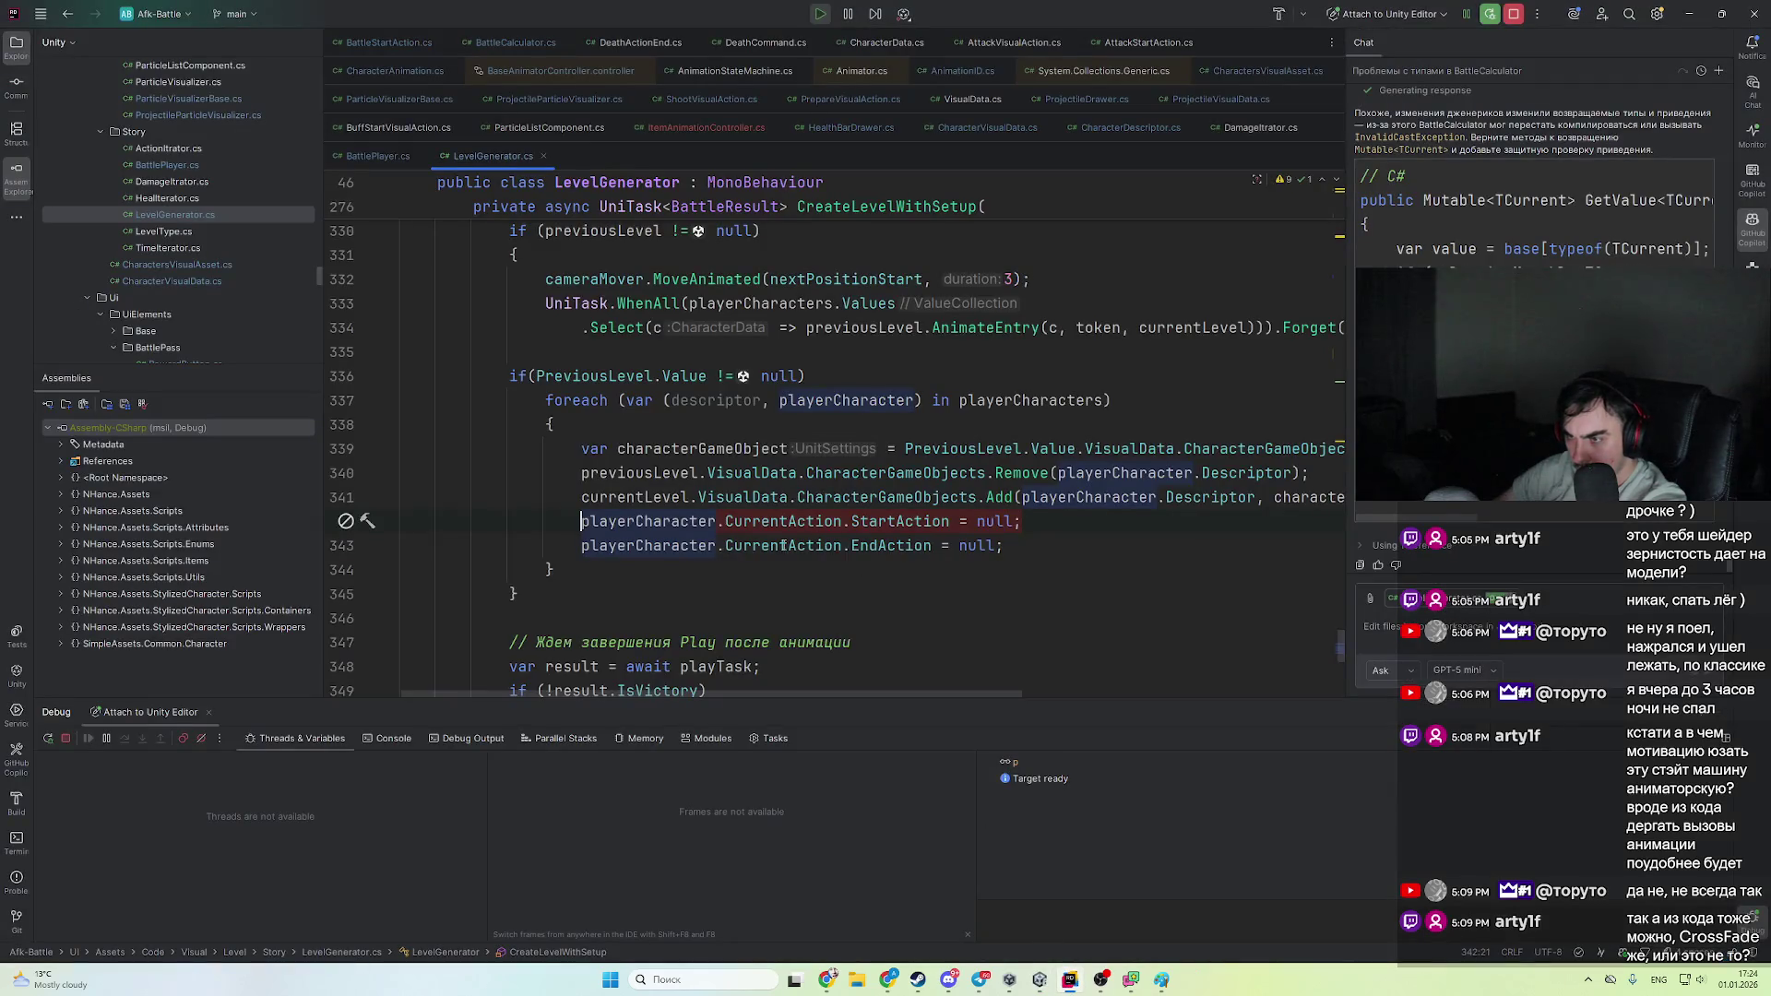
scroll(942, 542, down, 1)
click(943, 542)
key(ctrl+alt+Left)
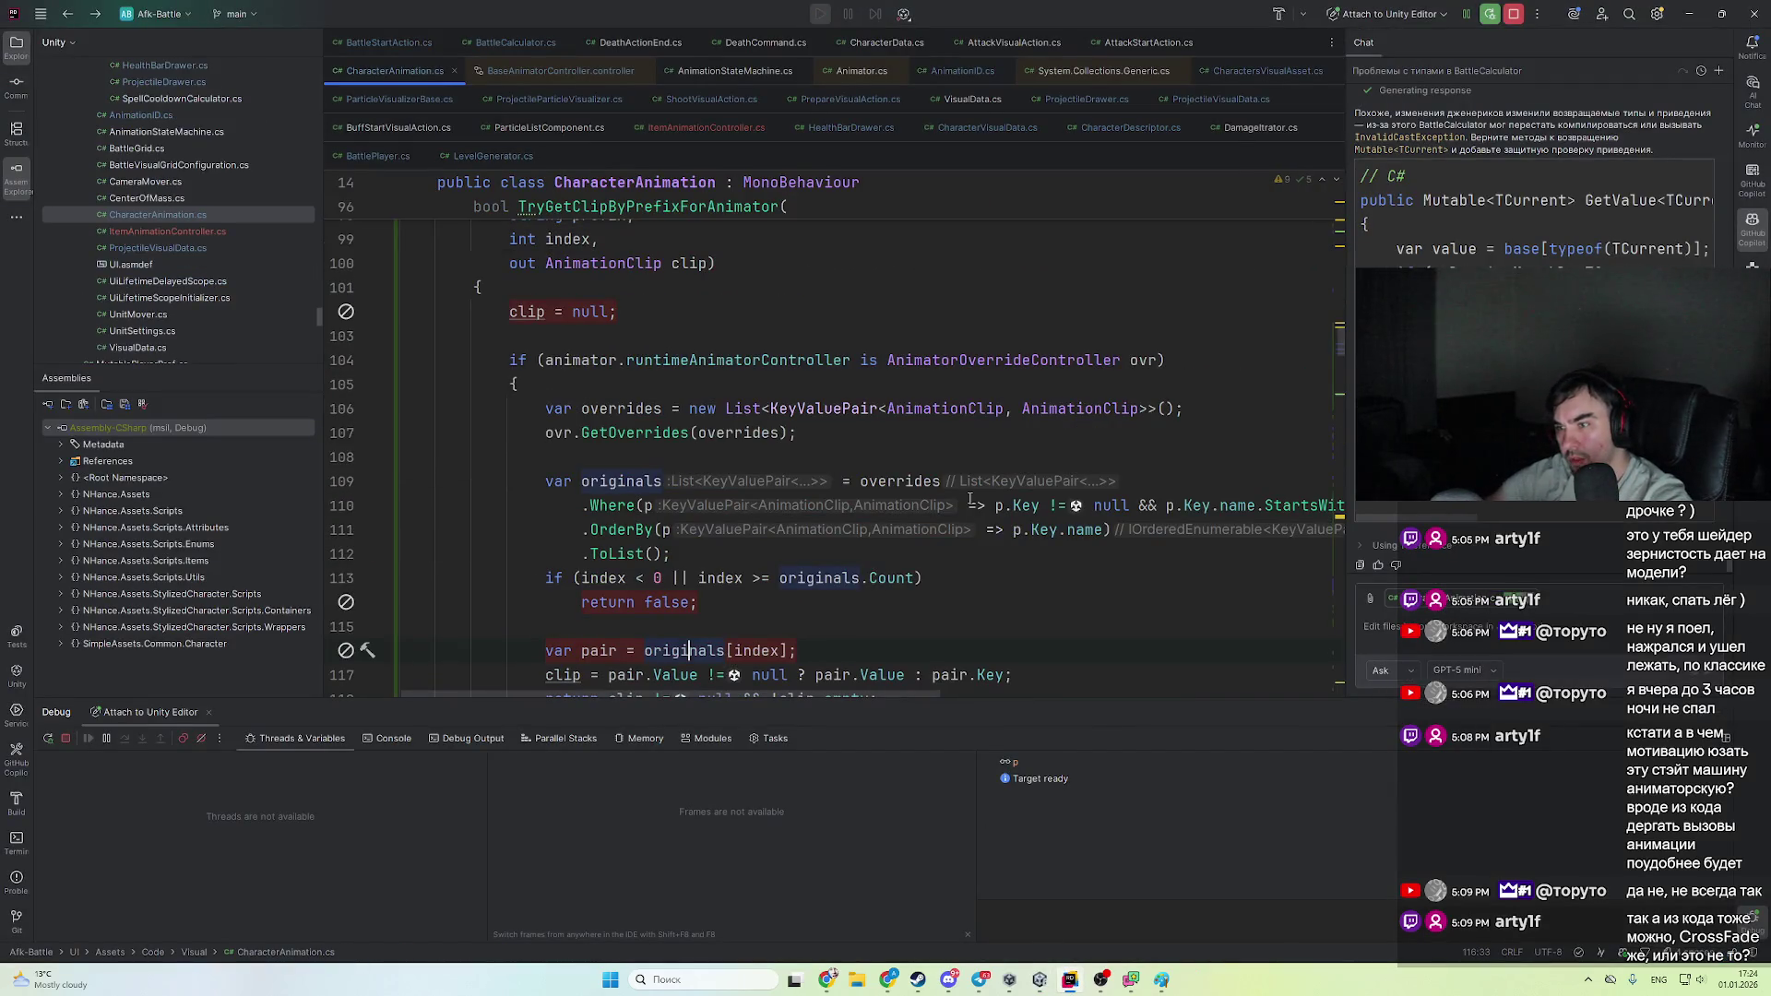
scroll(888, 584, down, 2)
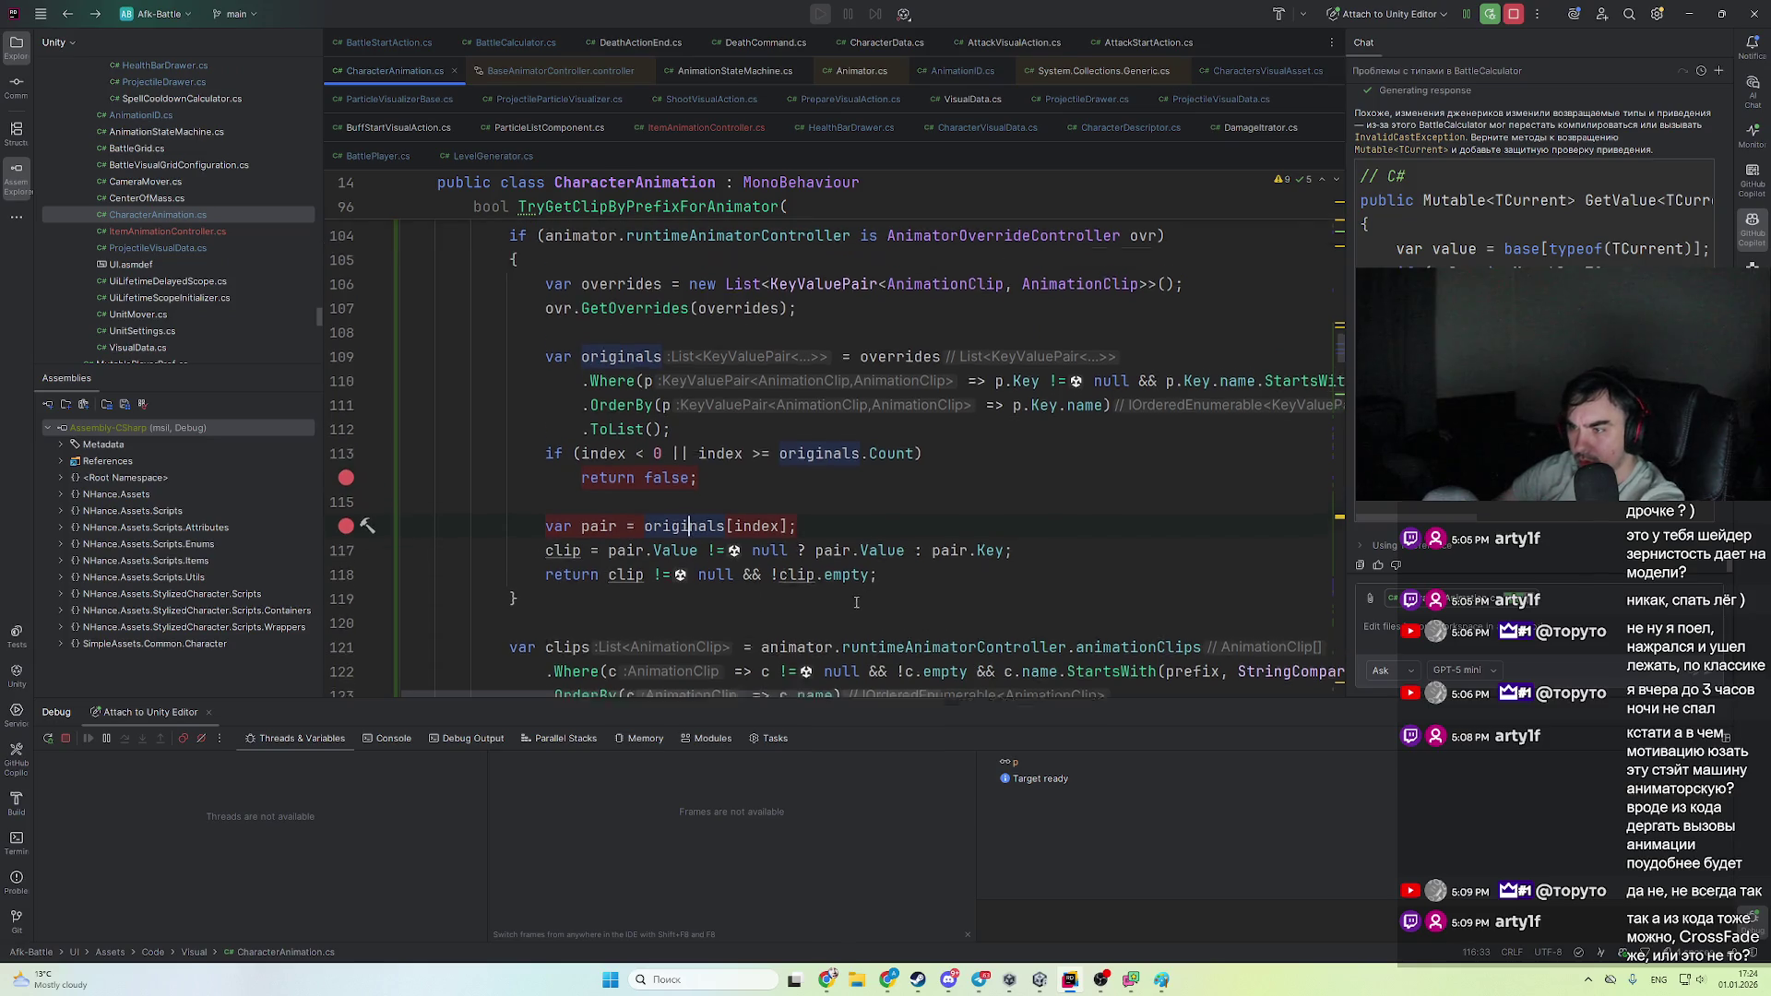
scroll(889, 584, up, 2)
key(alt+Tab)
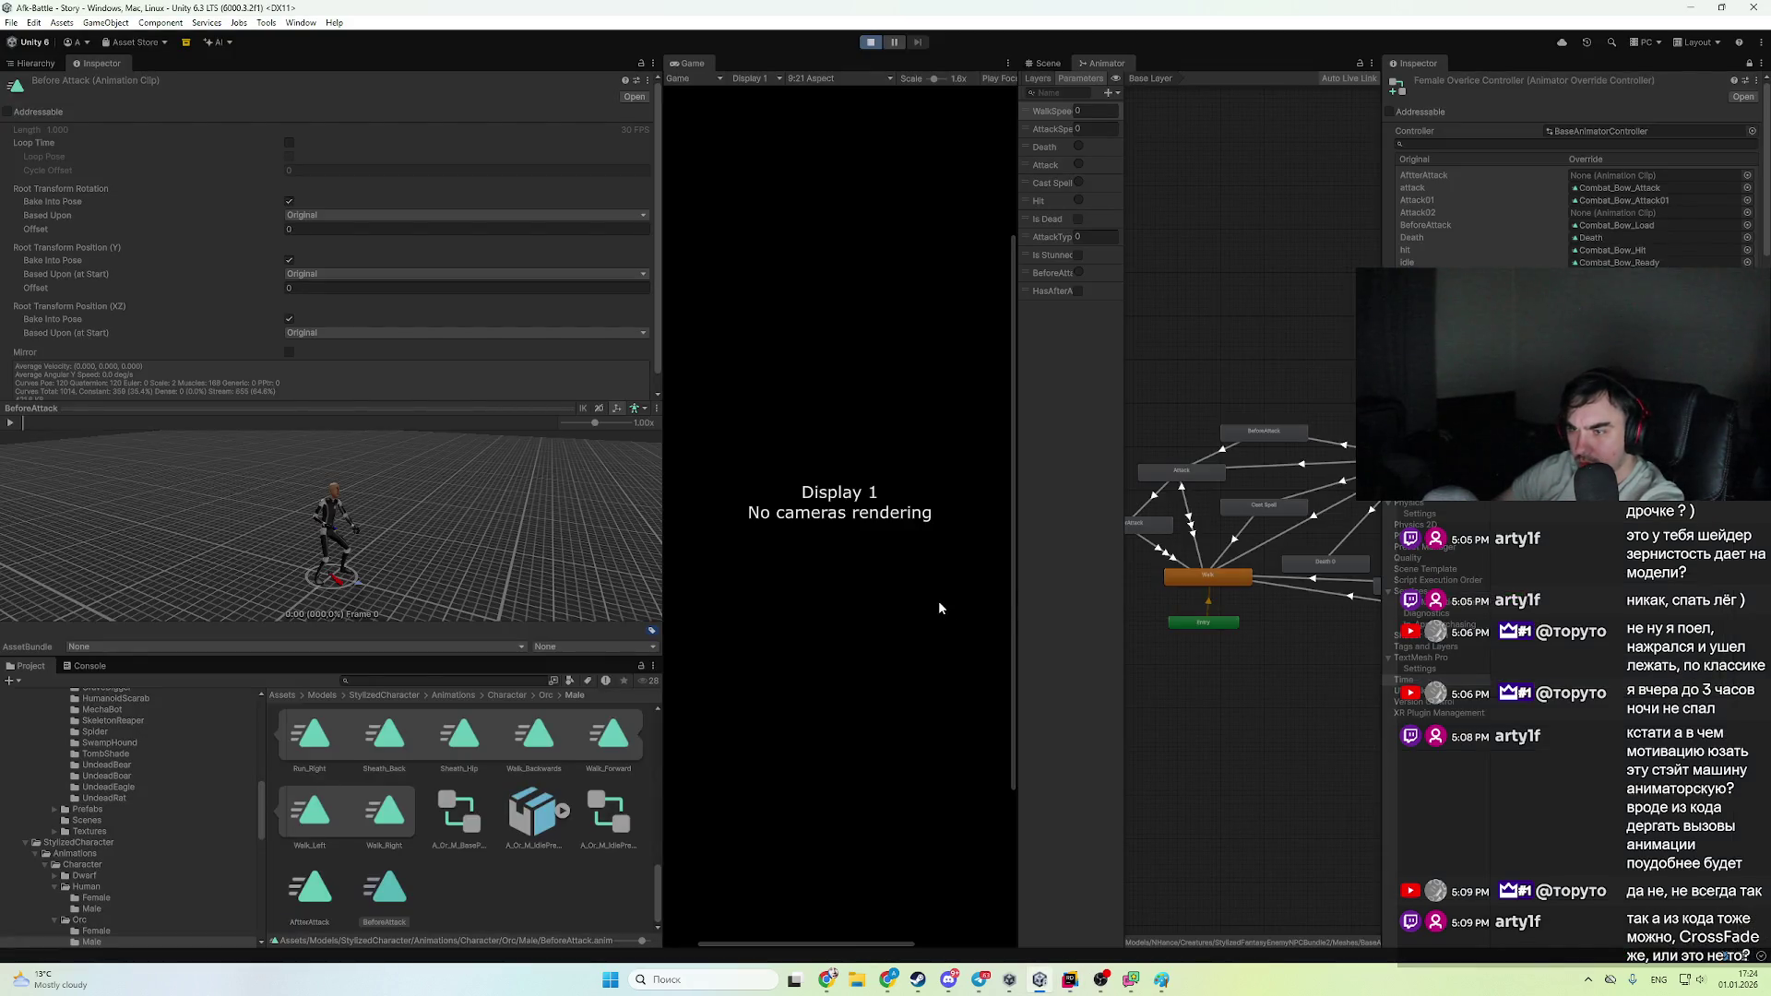
- Restart the game and inspect the AttackVisualAction.Execute caller of the clip lookup
click(1072, 978)
click(1073, 978)
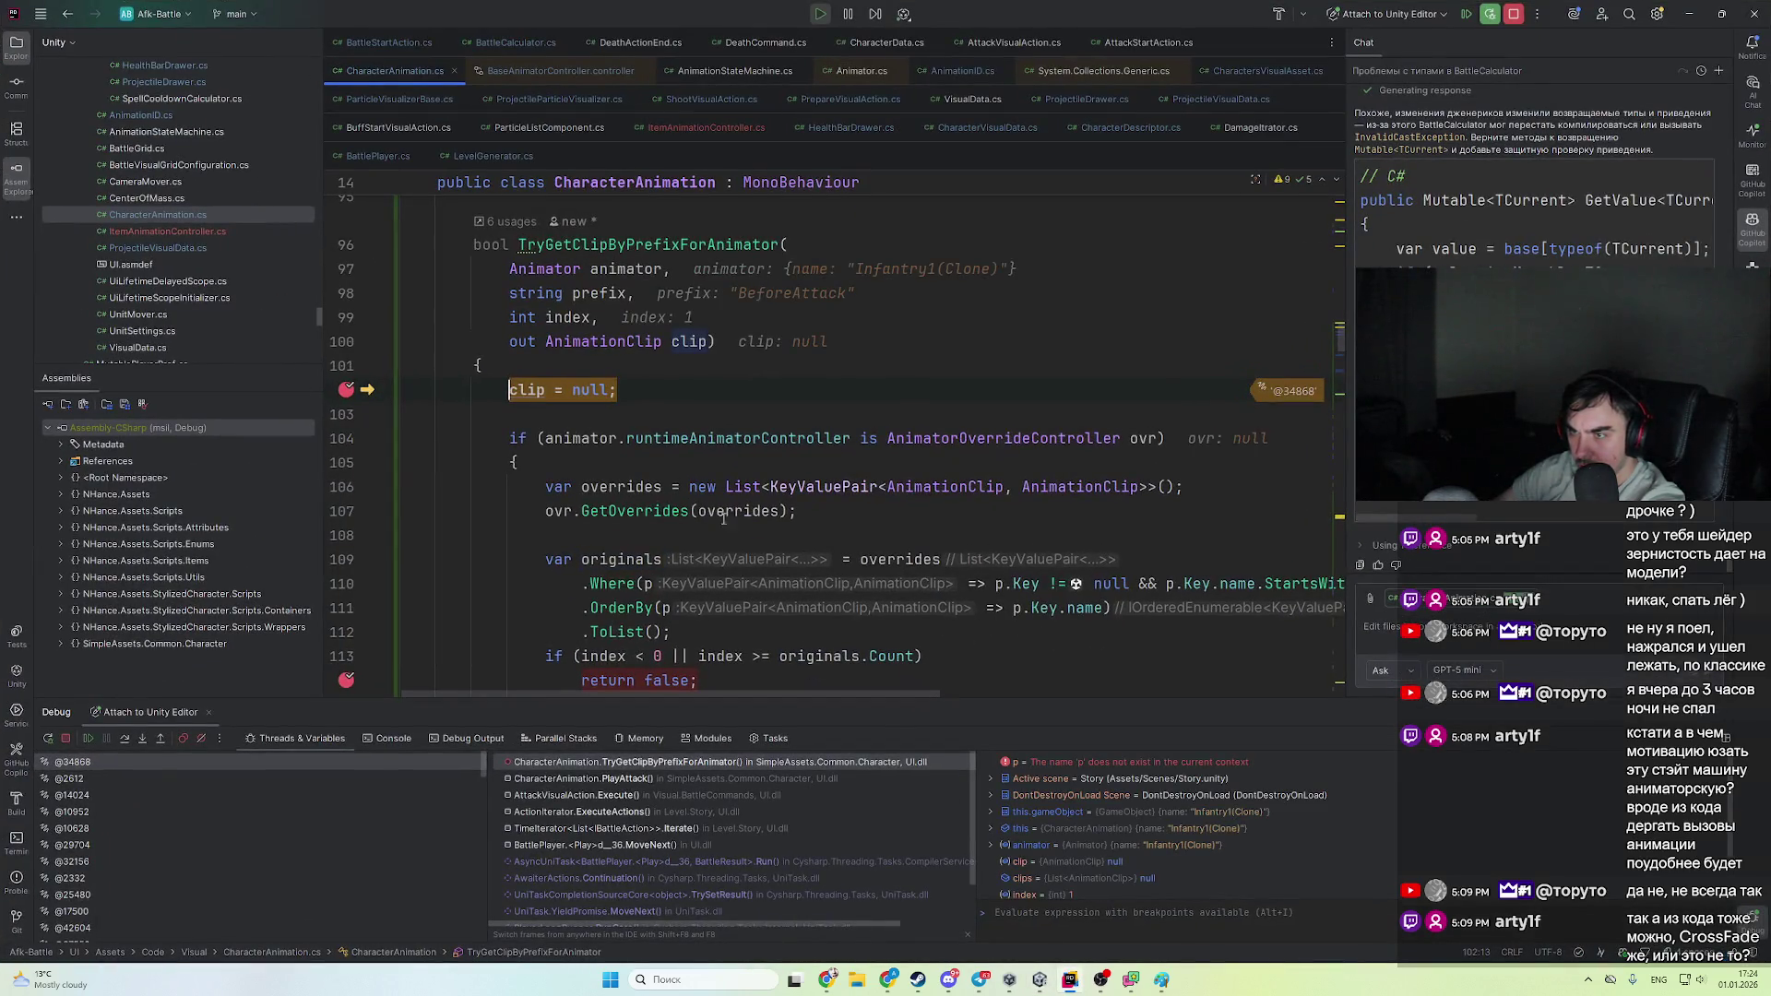
scroll(724, 518, up, 3)
click(705, 794)
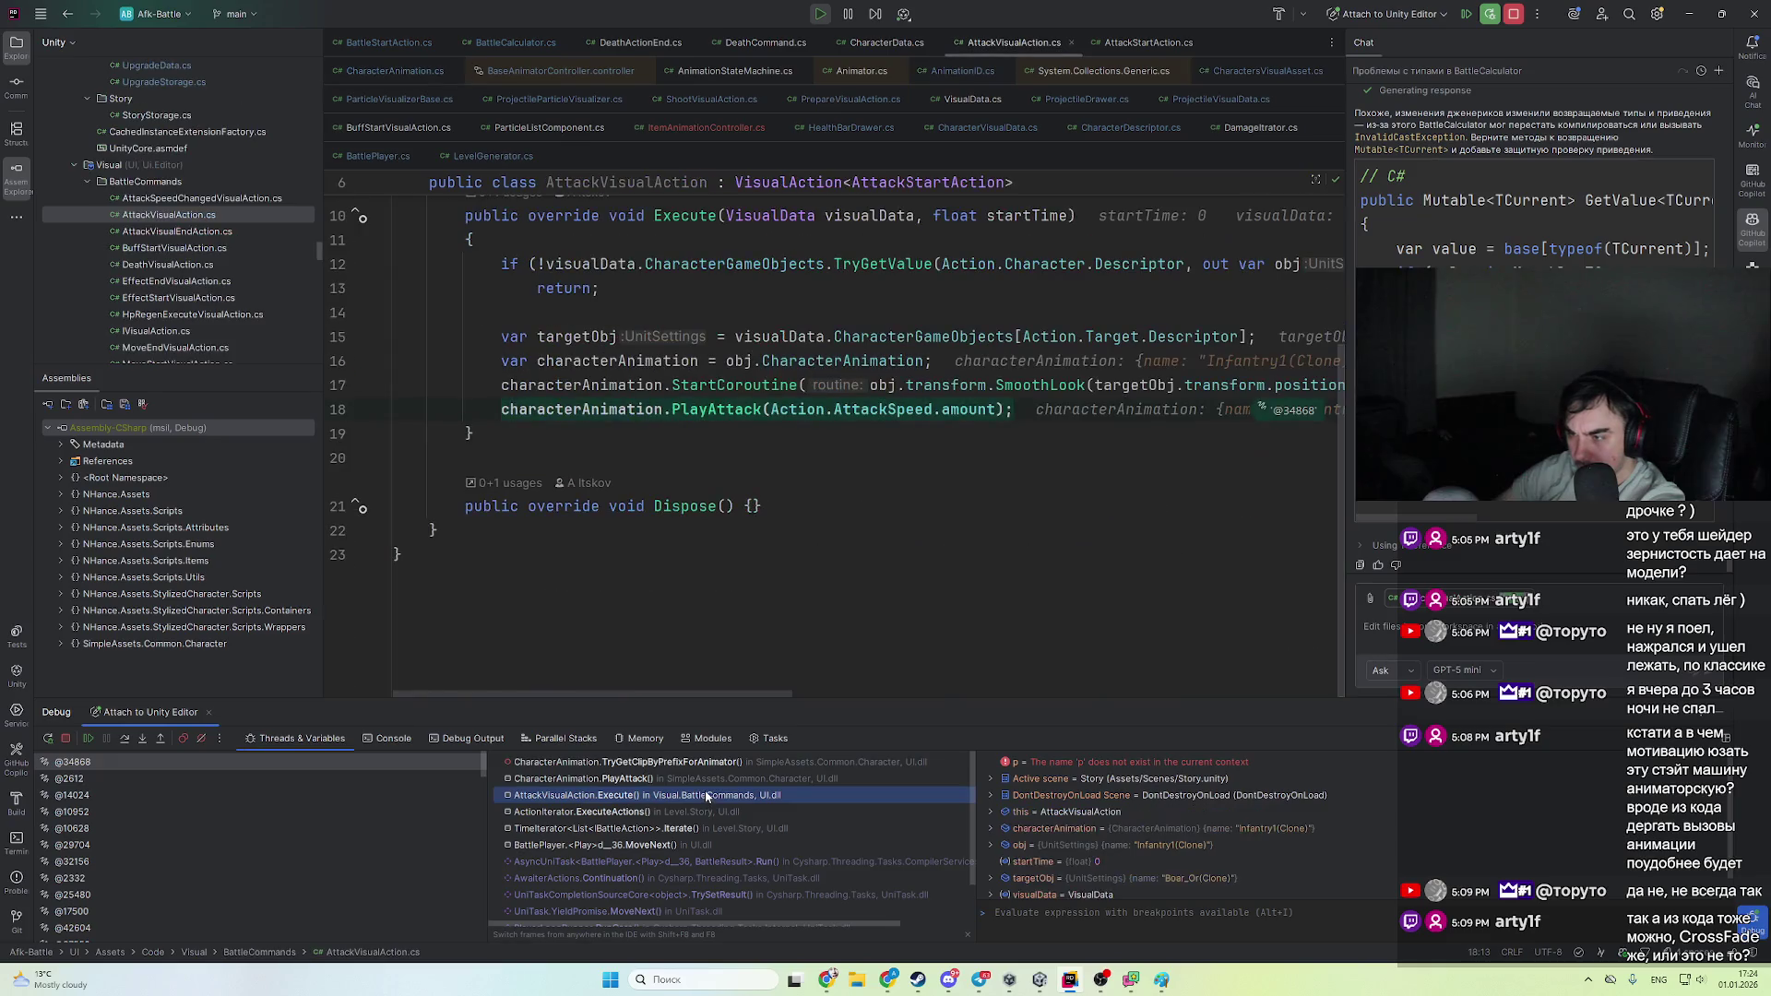
key(Up)
key(Down)
key(Up)
key(Up)
- Resume repeatedly until Archer6's BeforeAttack lookup stops at return false
click(705, 793)
key(F9)
click(705, 794)
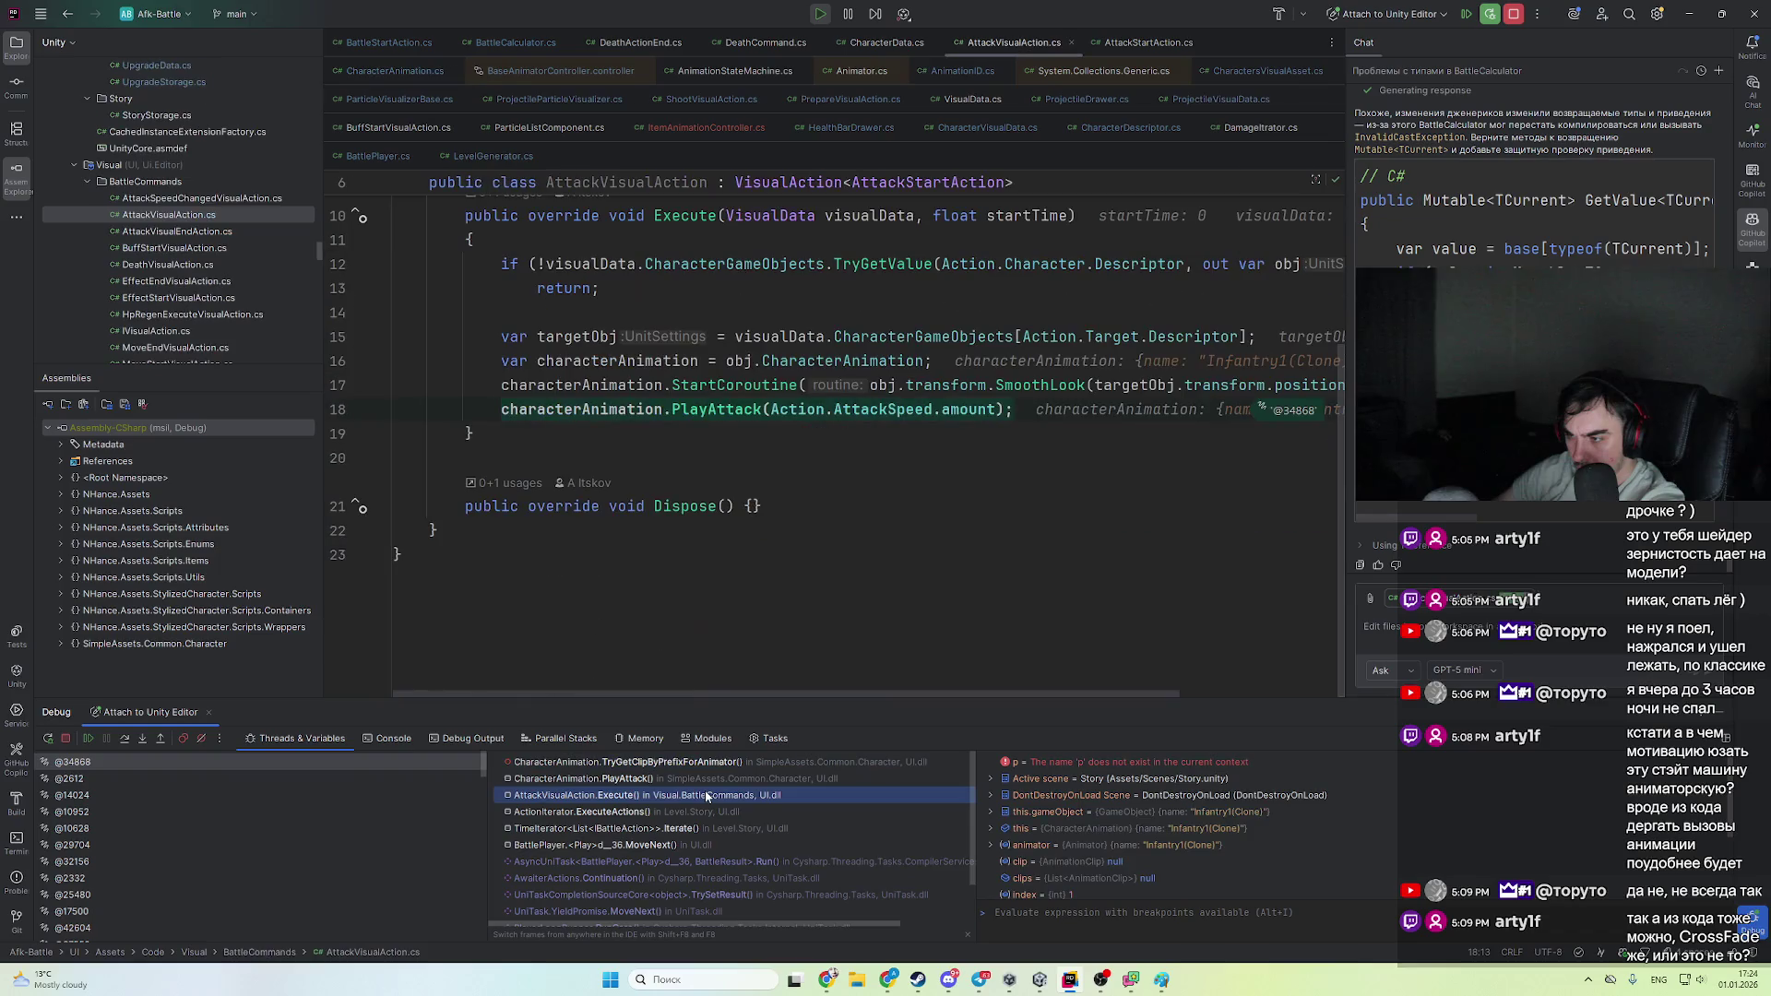
key(F9)
click(705, 794)
key(F9)
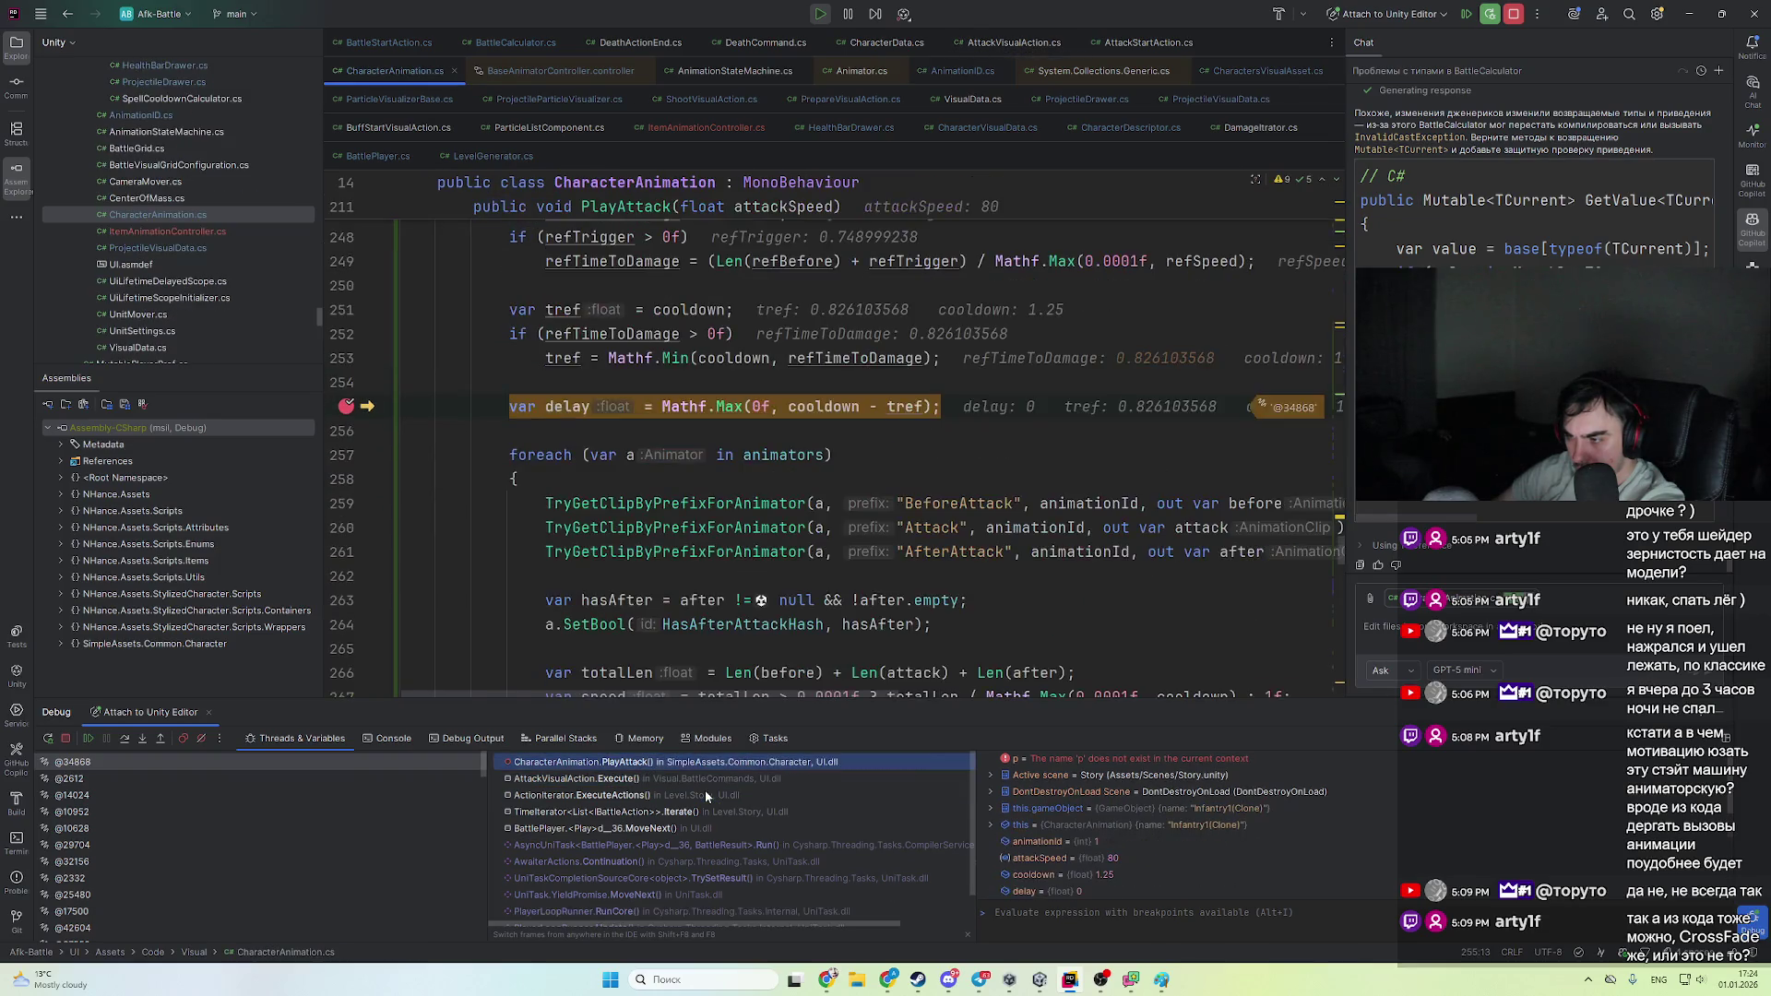
key(F9)
key(F9)
key(F9)
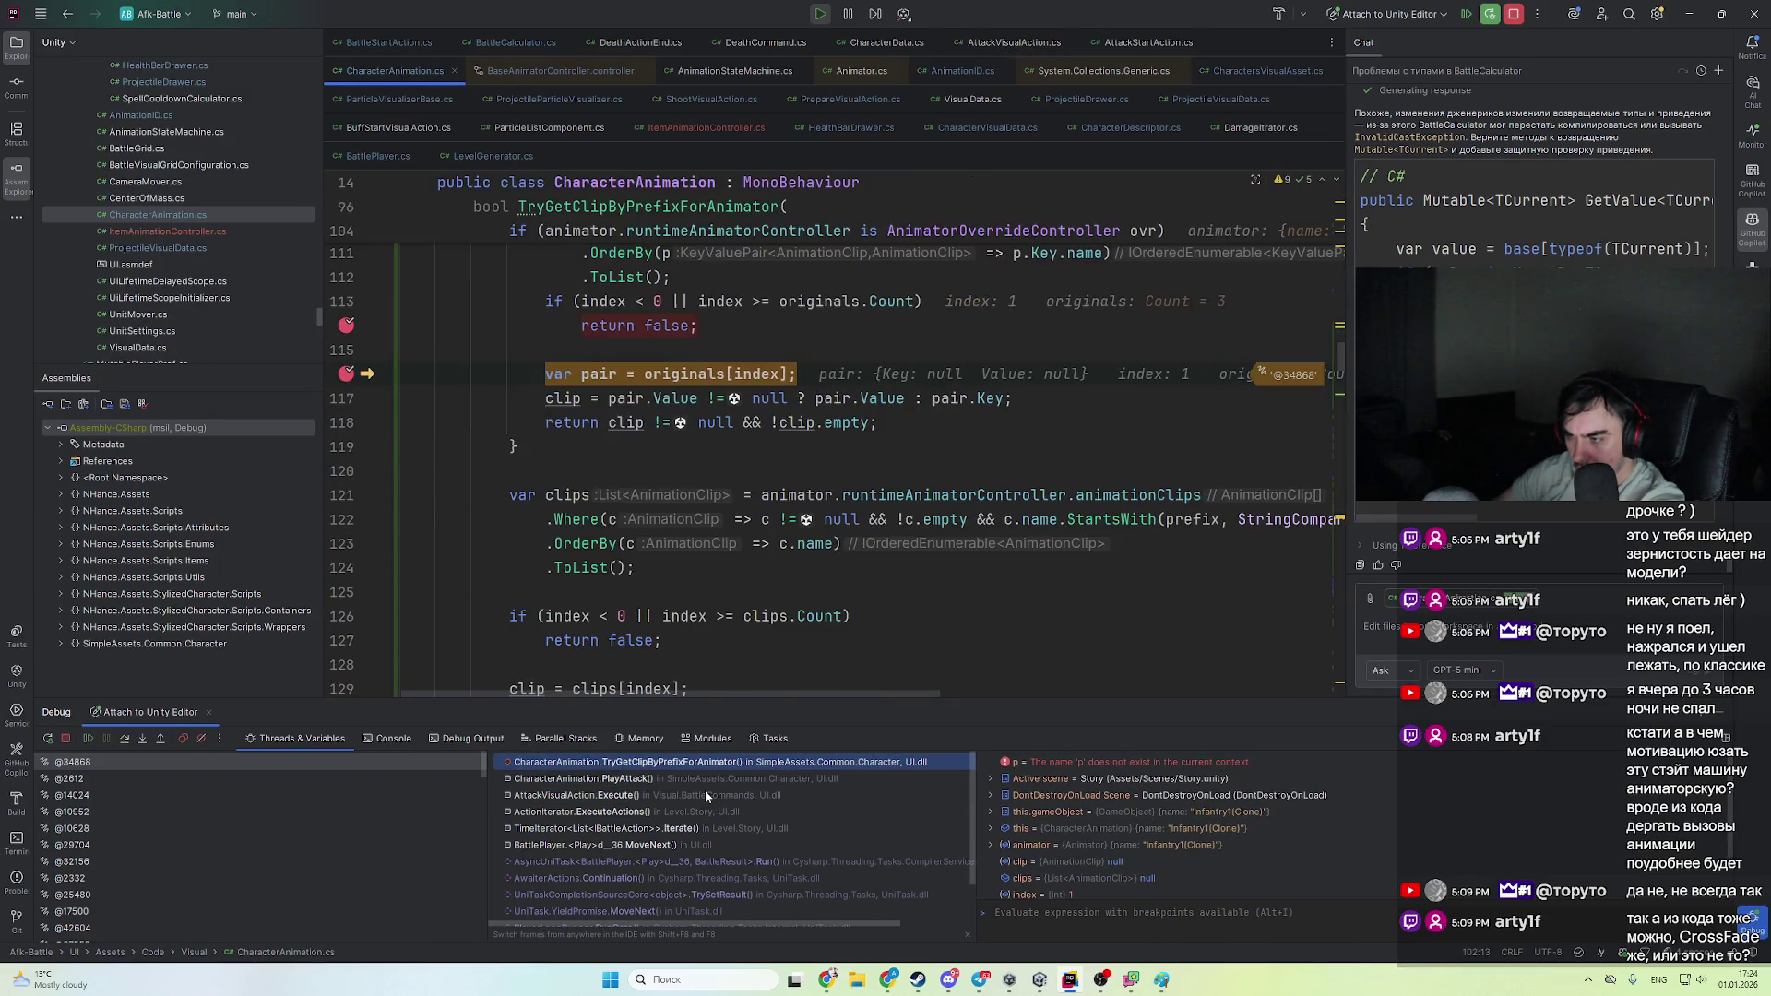
key(F9)
key(F9)
key(F9)
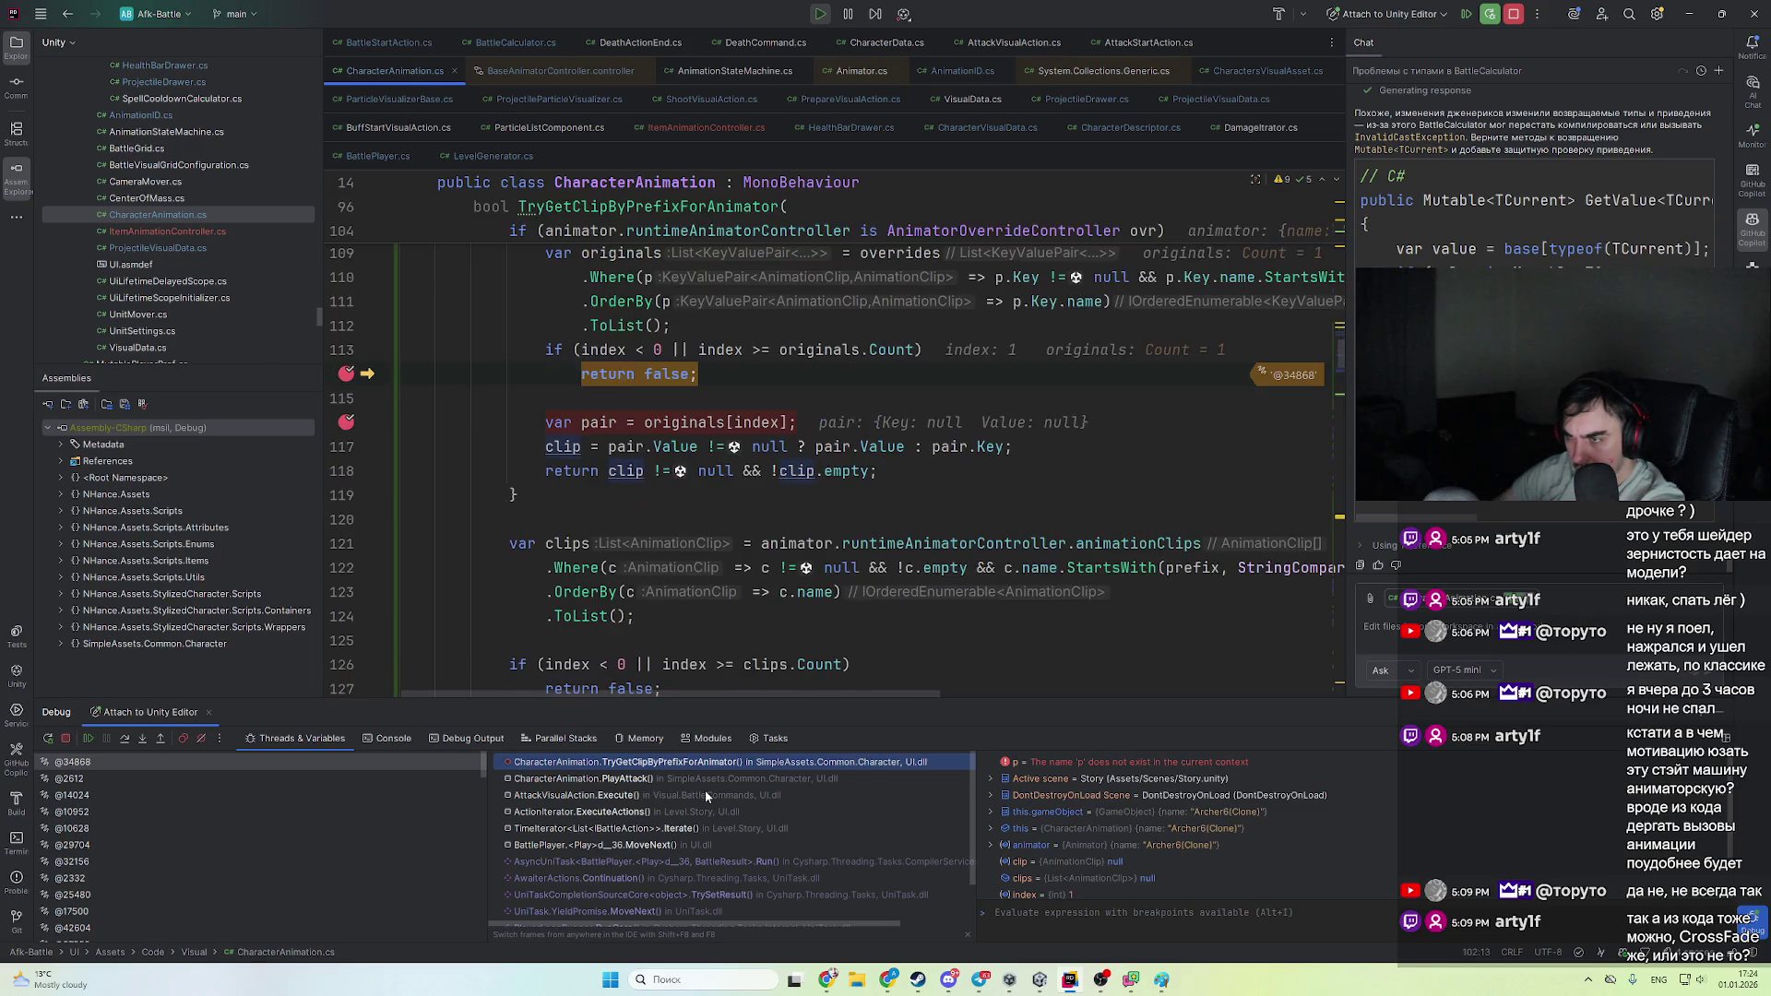
- Check the calling frame, select the return false lines, and expand all 12 override pairs
click(705, 789)
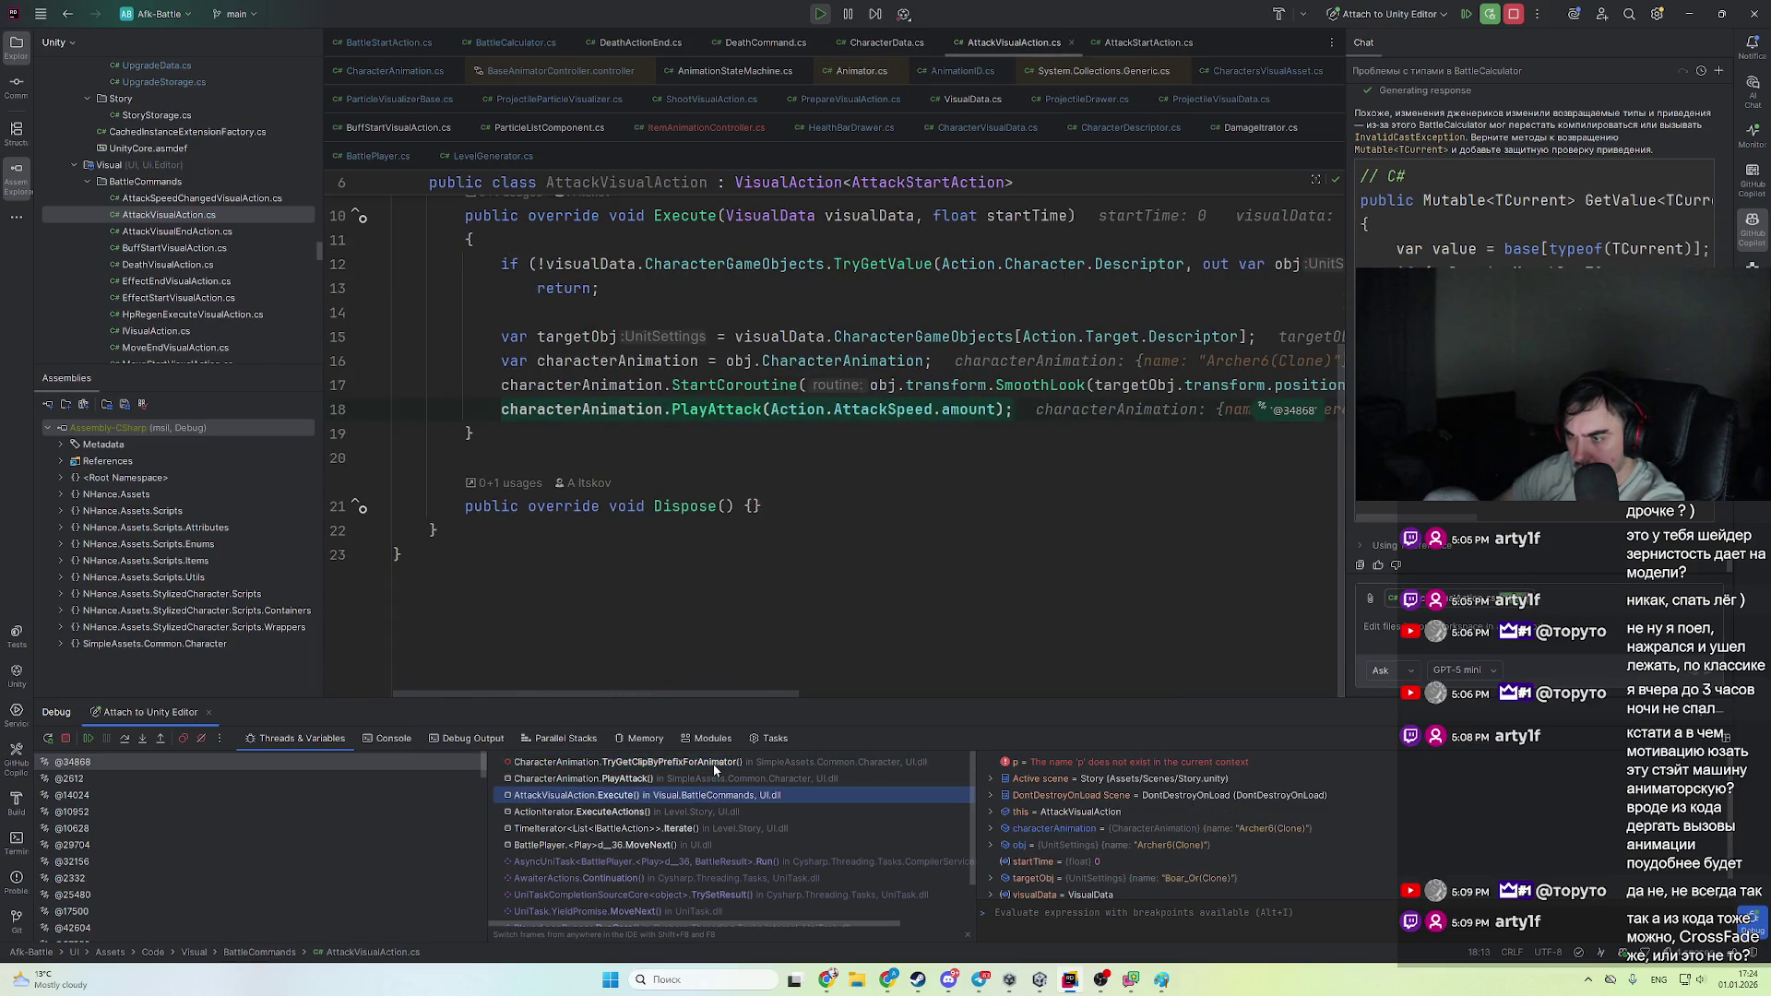
click(712, 763)
scroll(615, 551, up, 3)
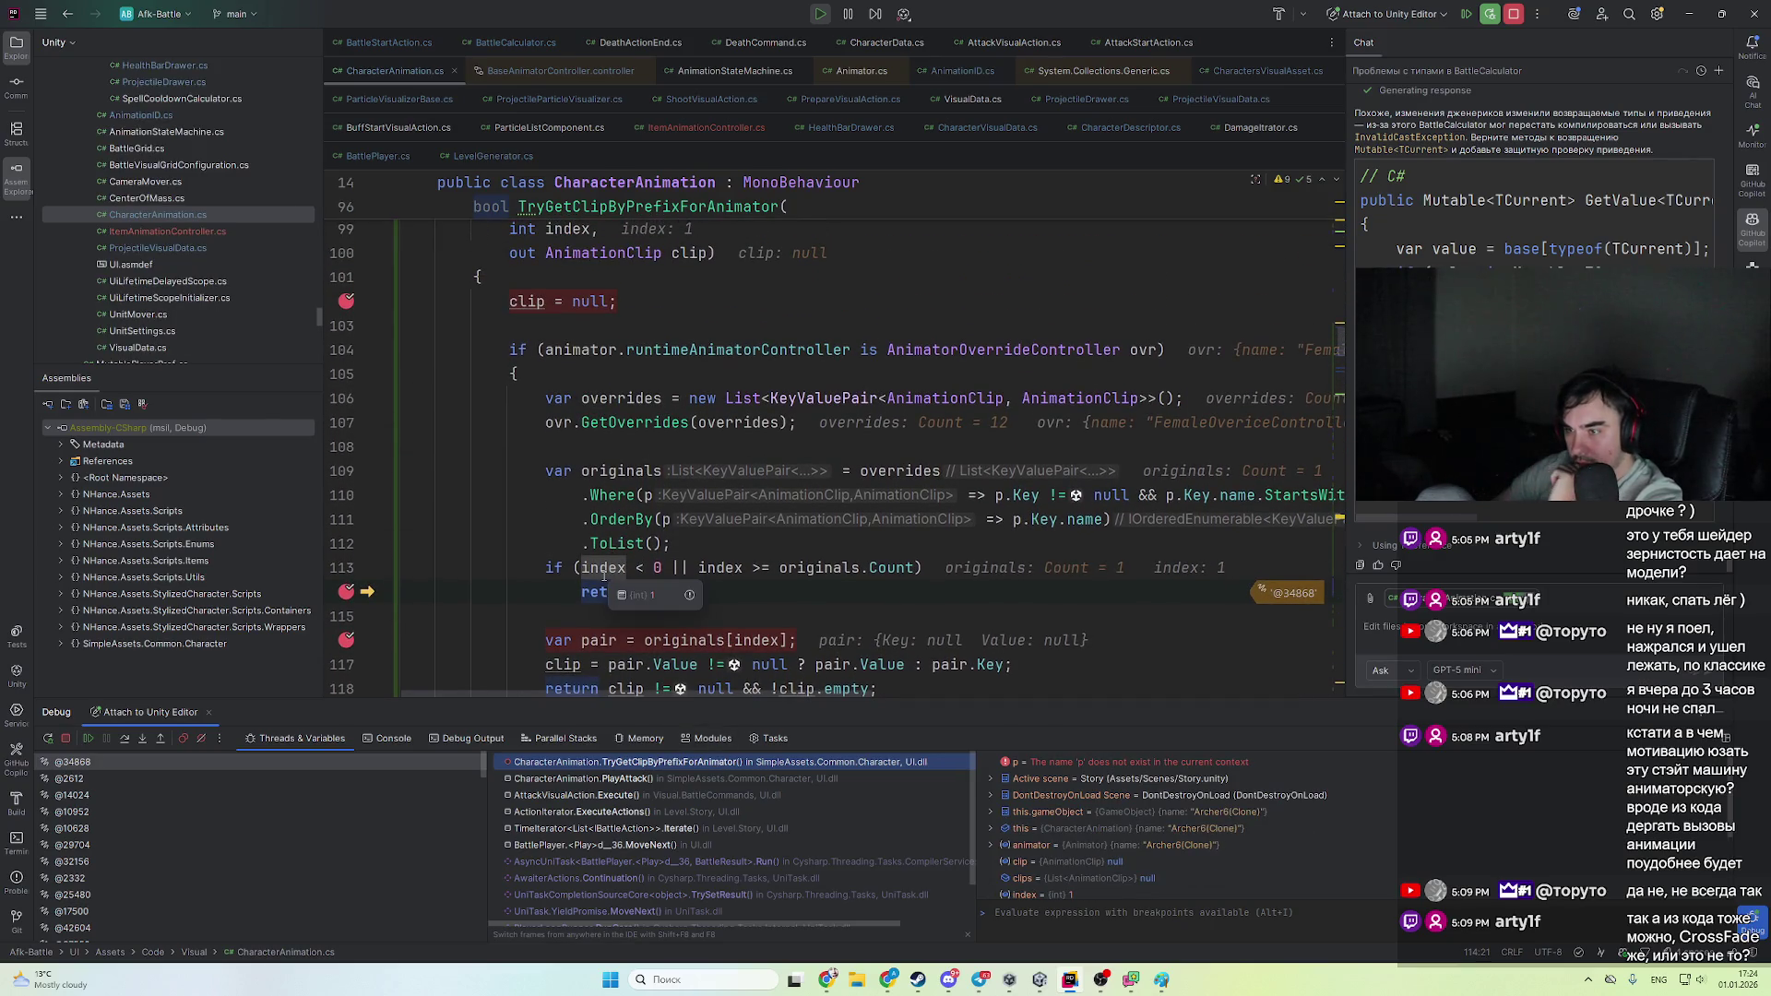
click(870, 635)
key(shift+Up)
key(shift+Up)
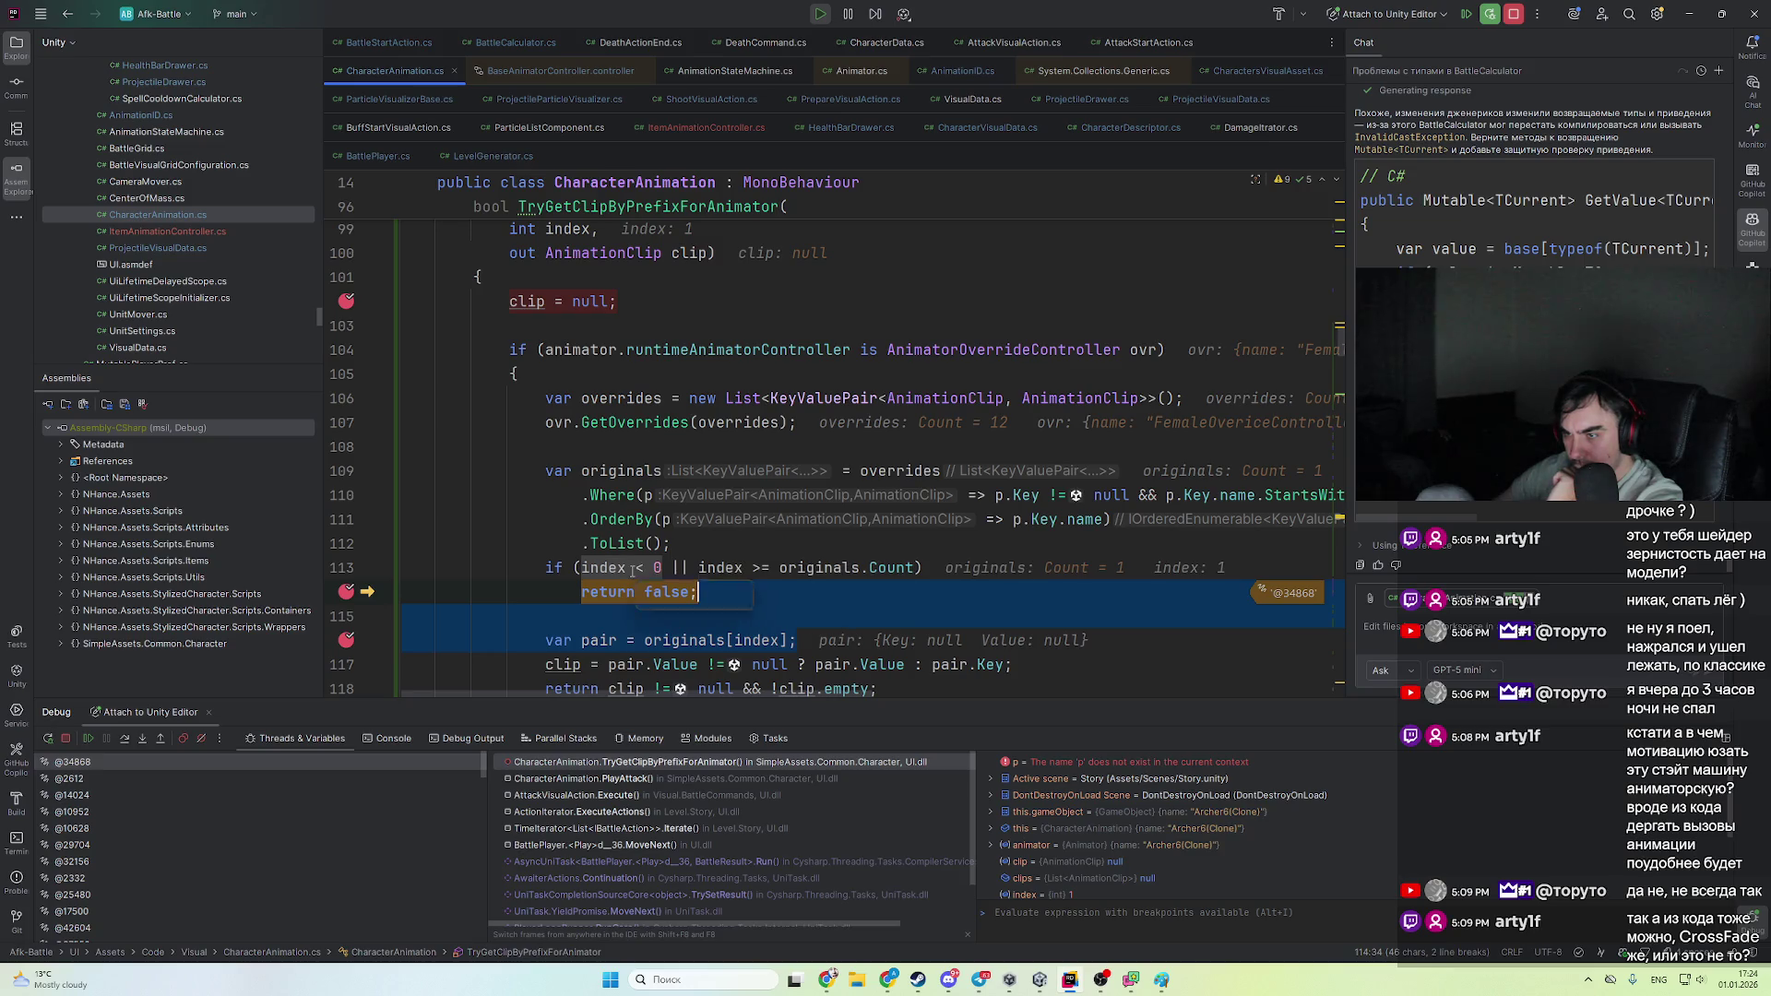
scroll(830, 508, up, 1)
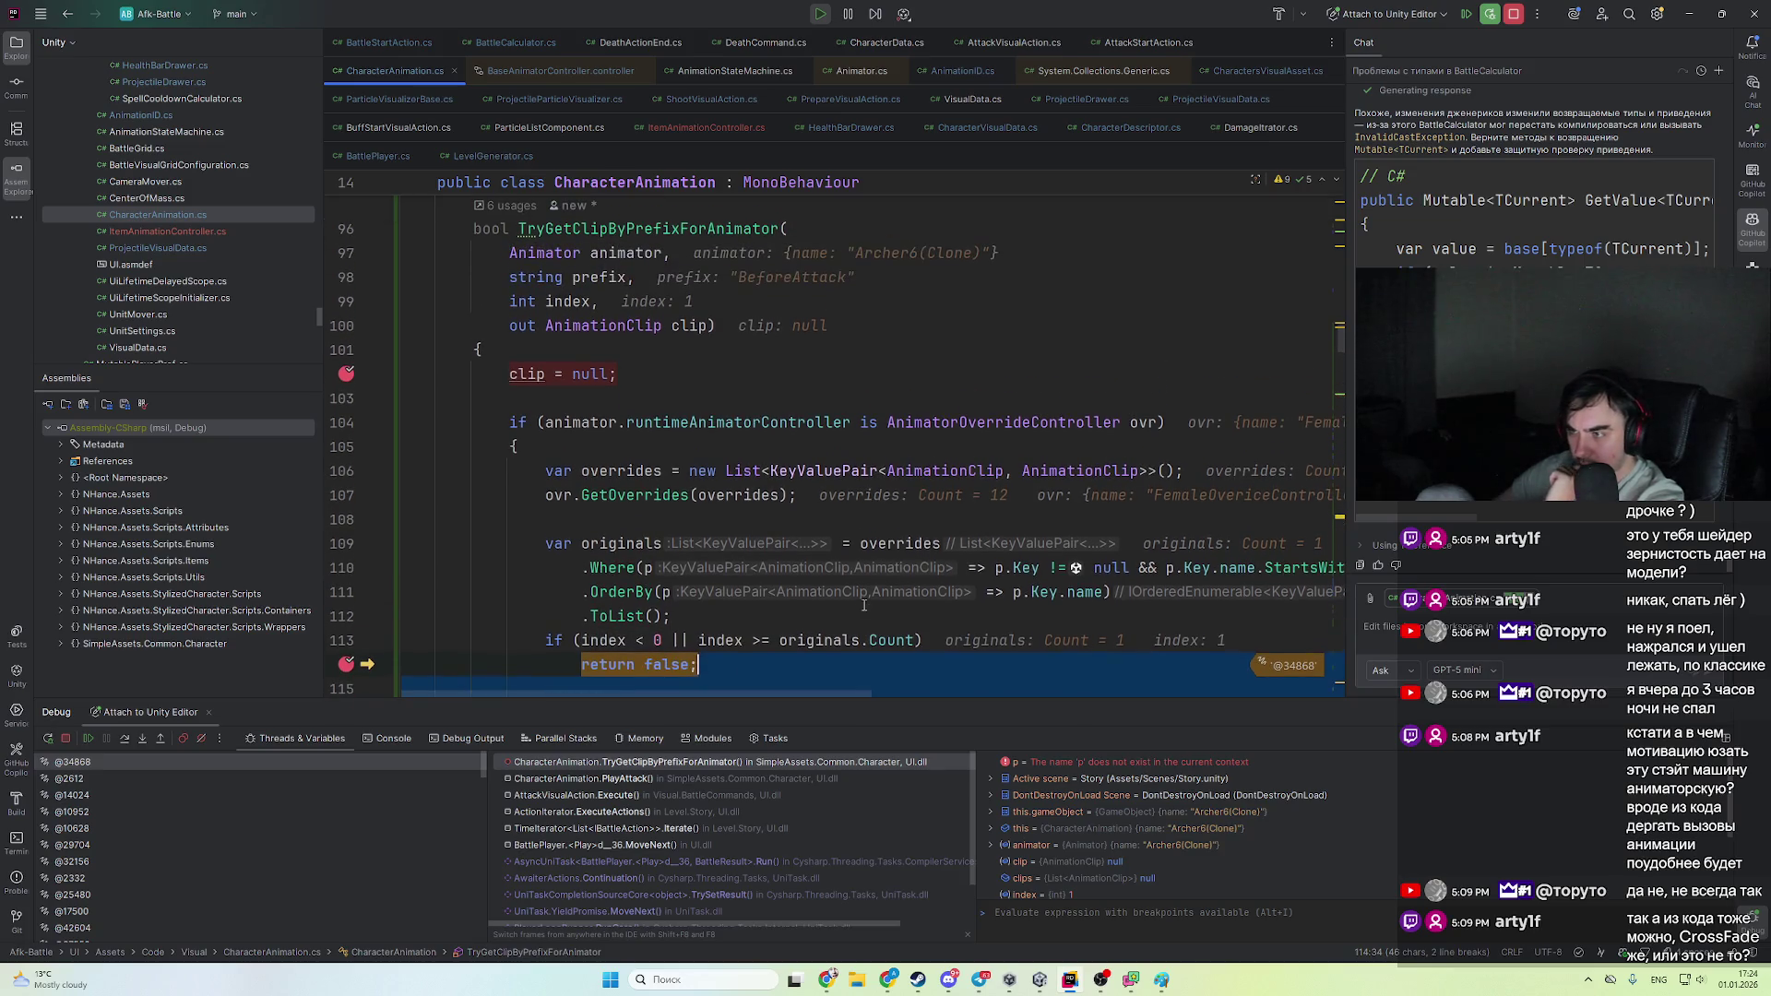
click(995, 571)
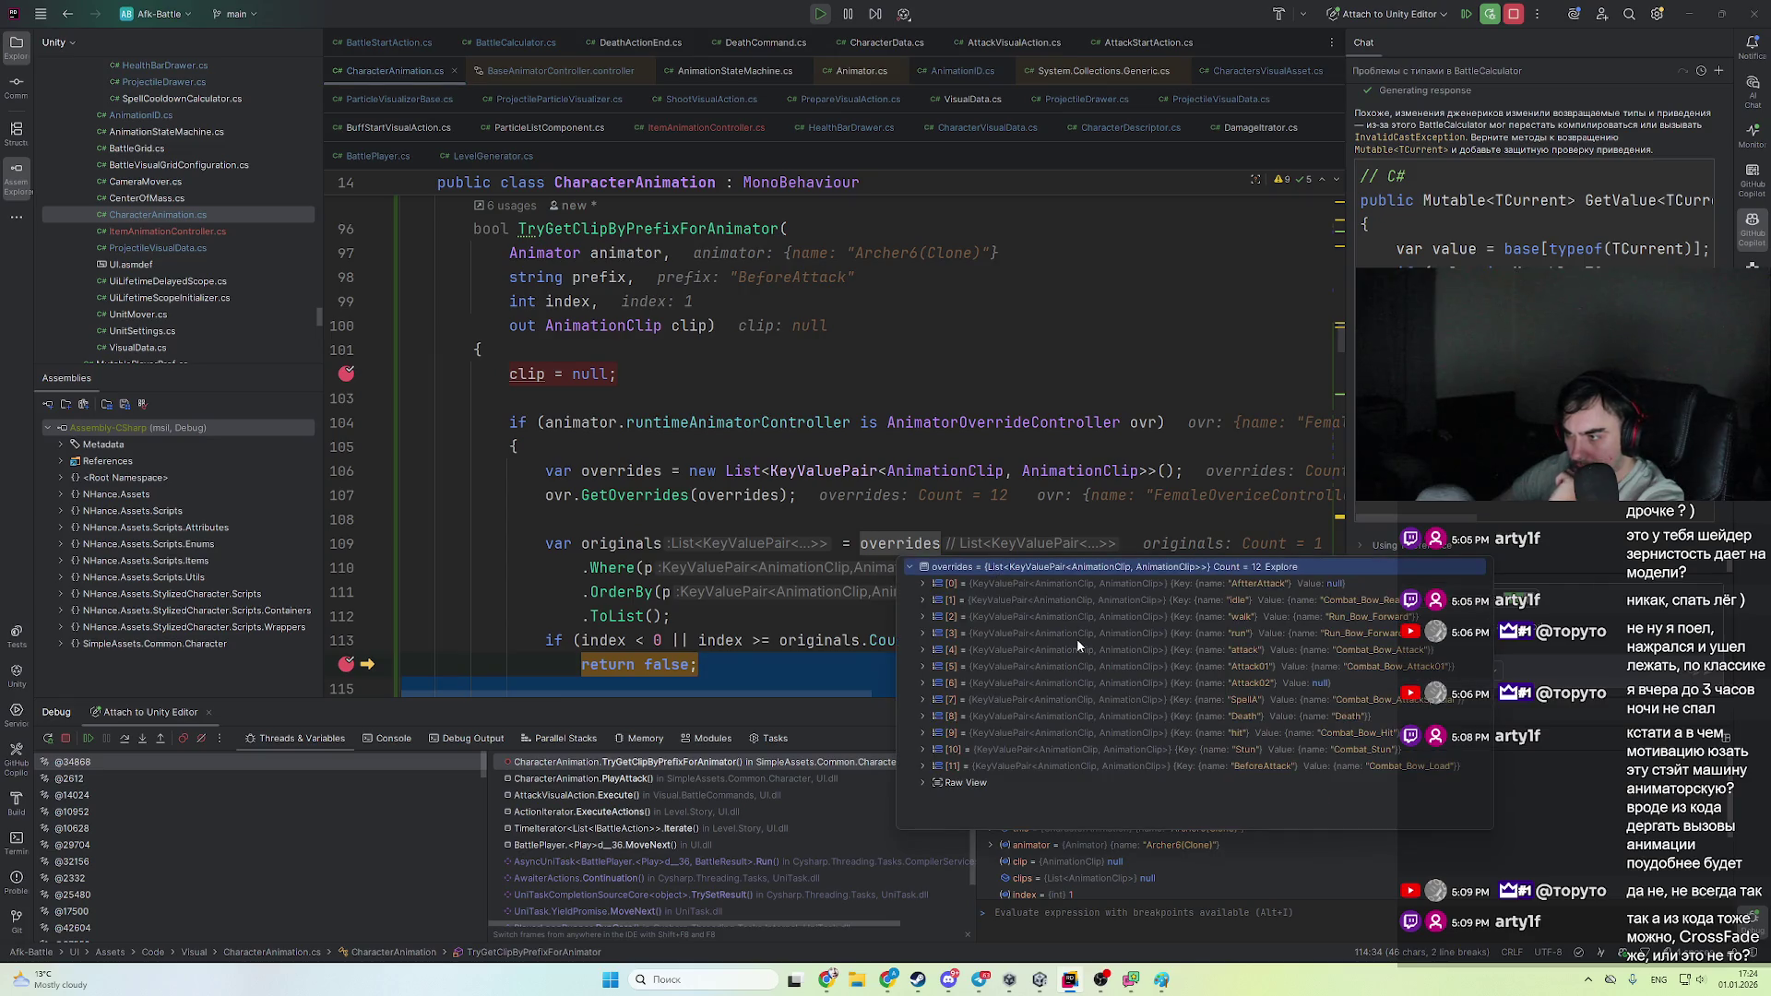
scroll(788, 599, down, 1)
mouse_move(1070, 518)
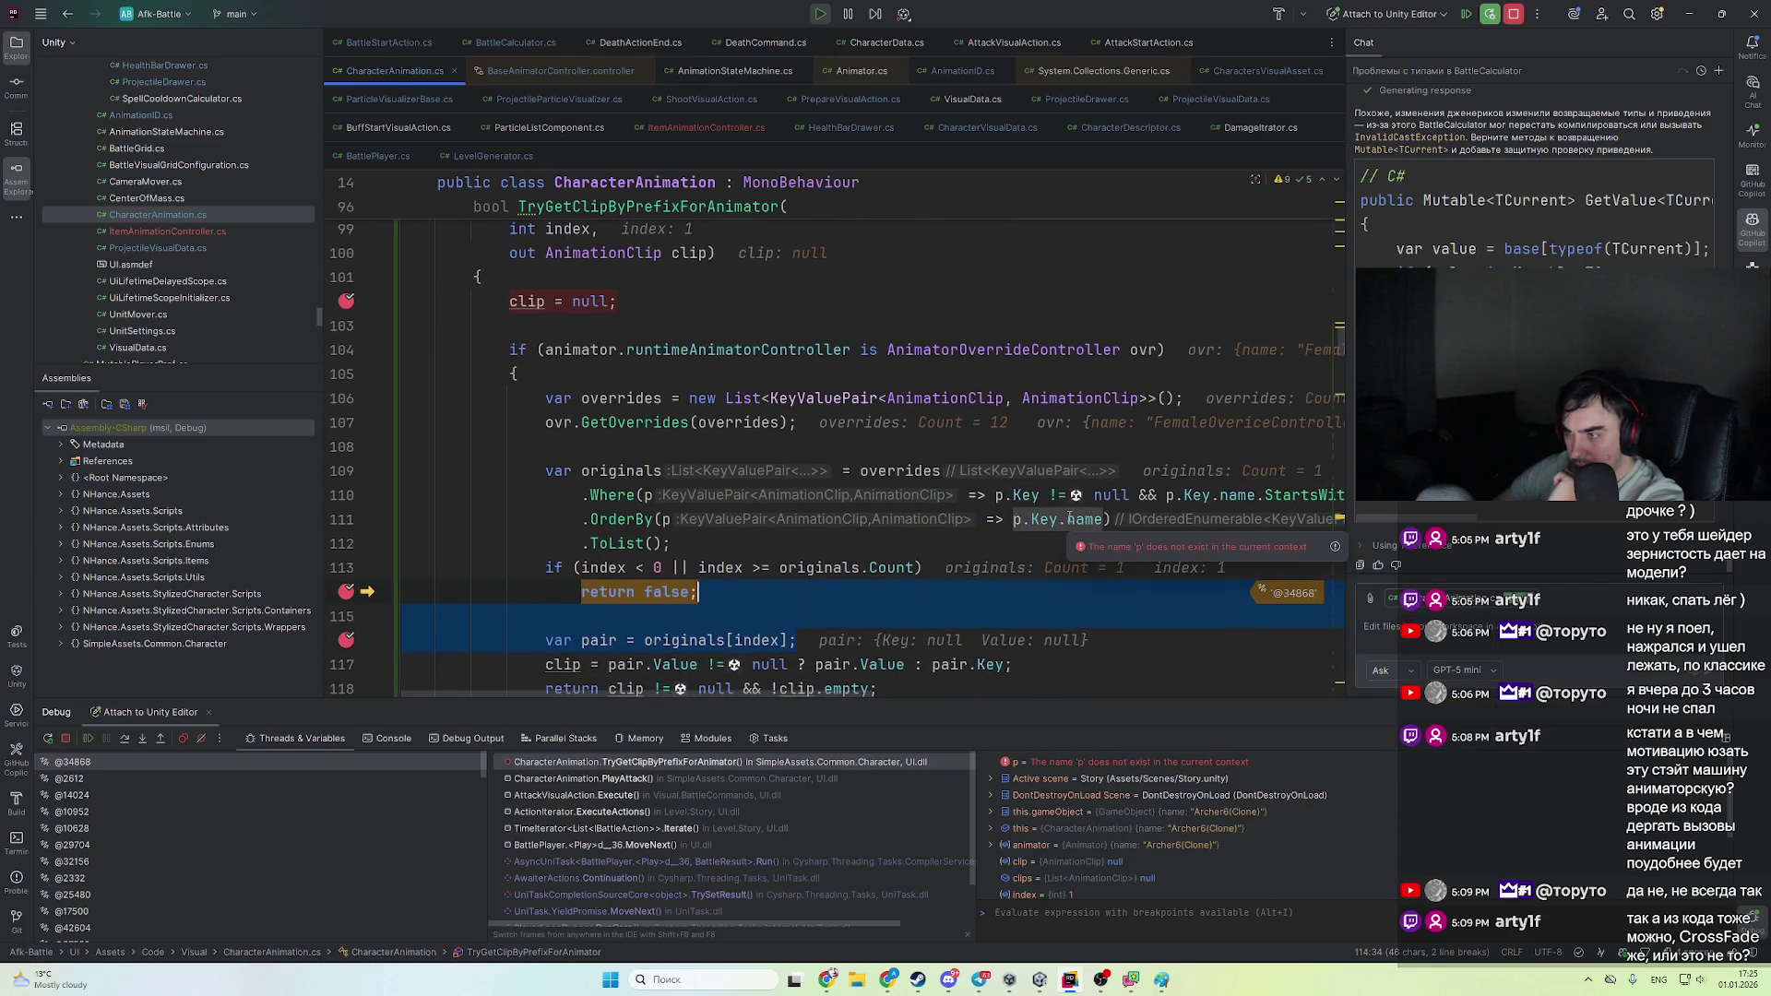
- Confirm index 1 exceeds the single matched original, then jump to the calling PlayAttack code
click(608, 567)
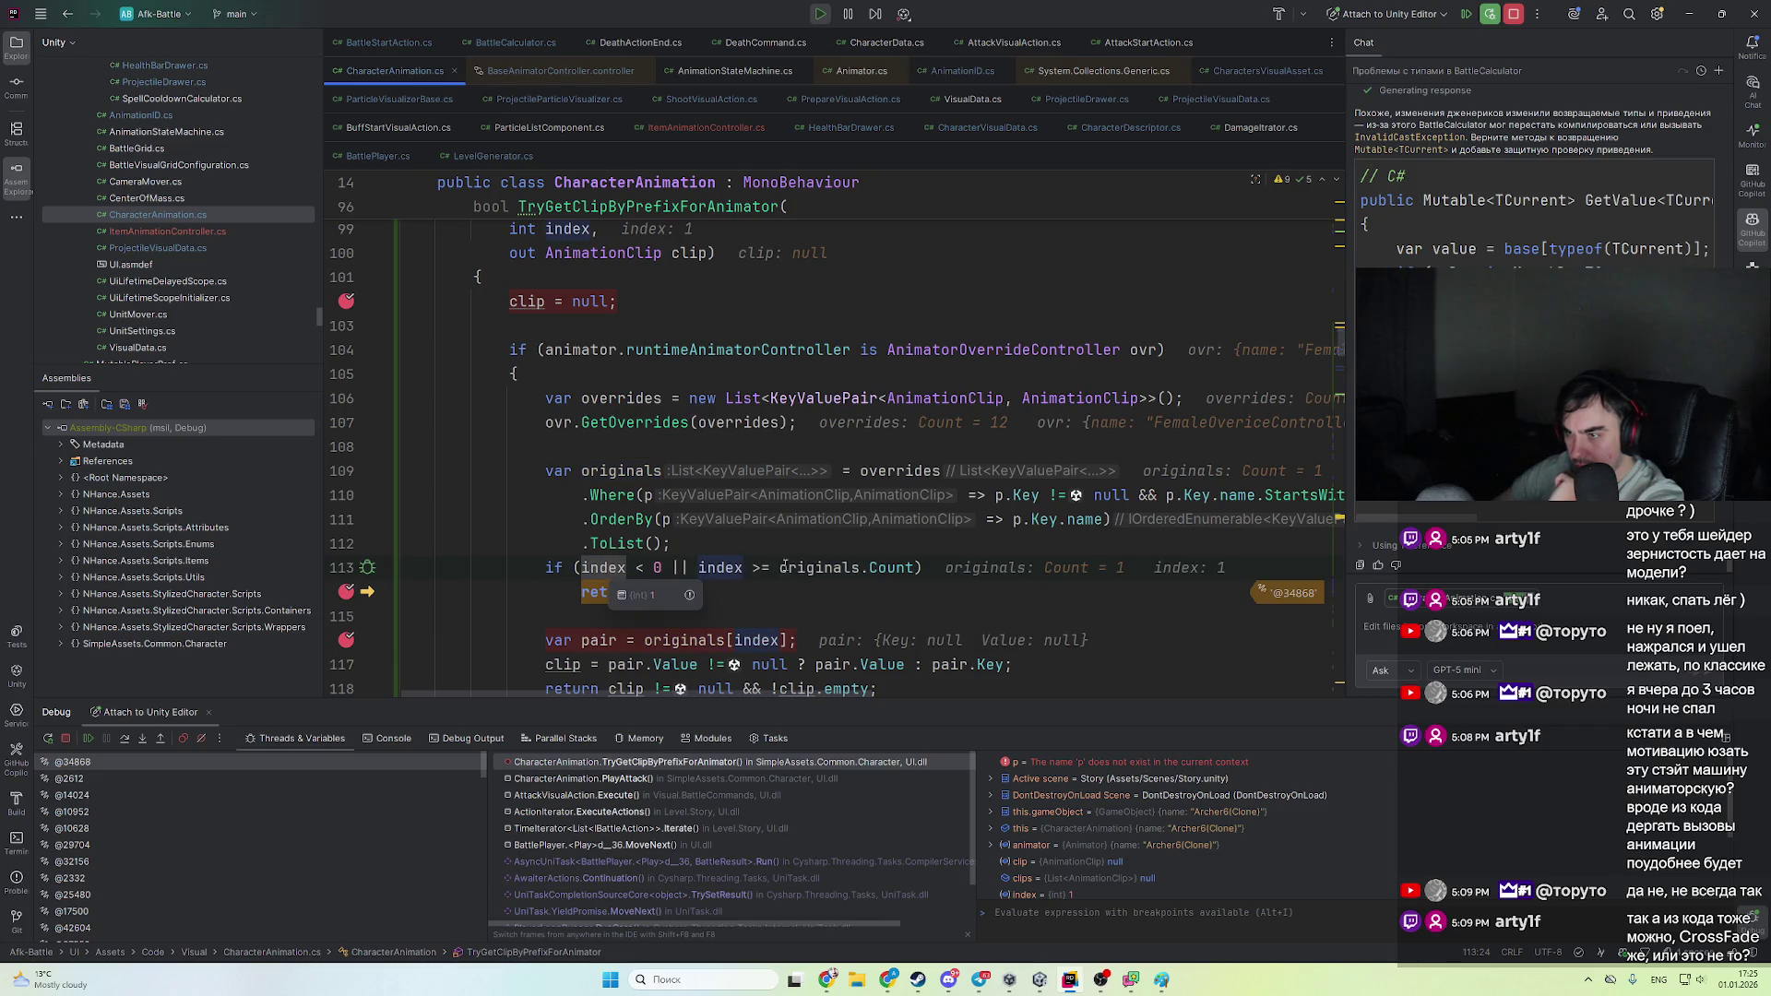
click(808, 567)
click(744, 567)
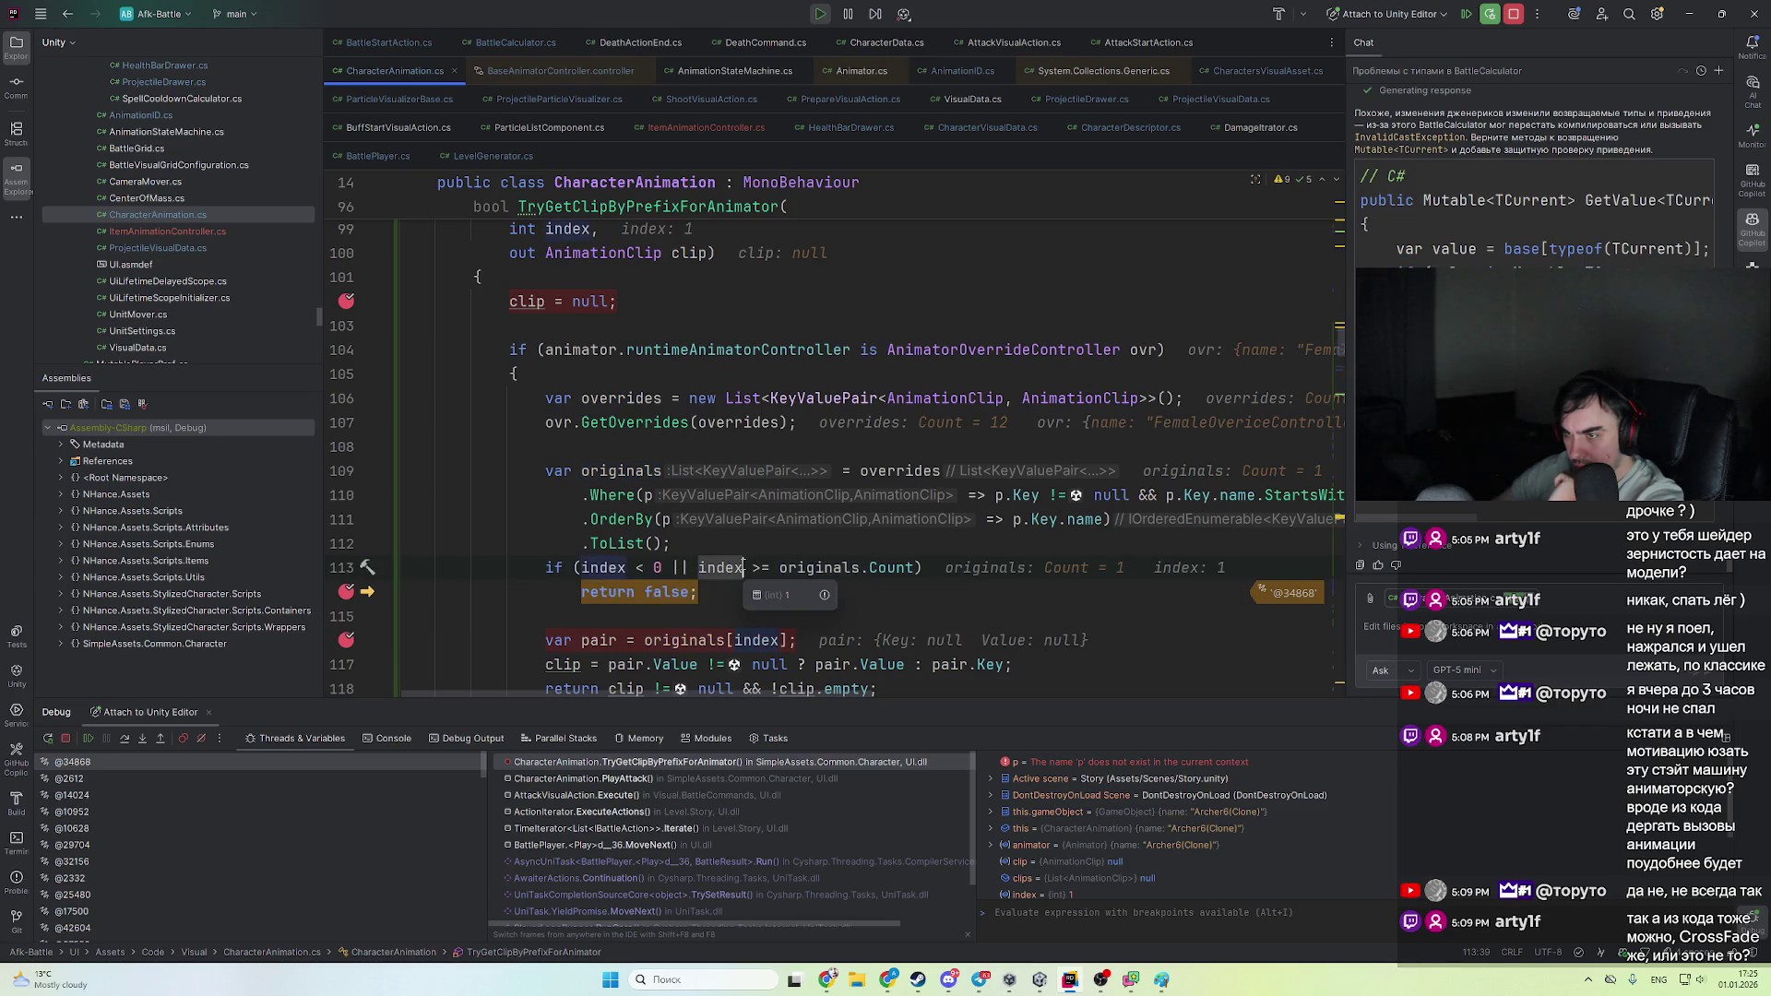
click(622, 564)
scroll(681, 562, up, 3)
scroll(681, 563, down, 2)
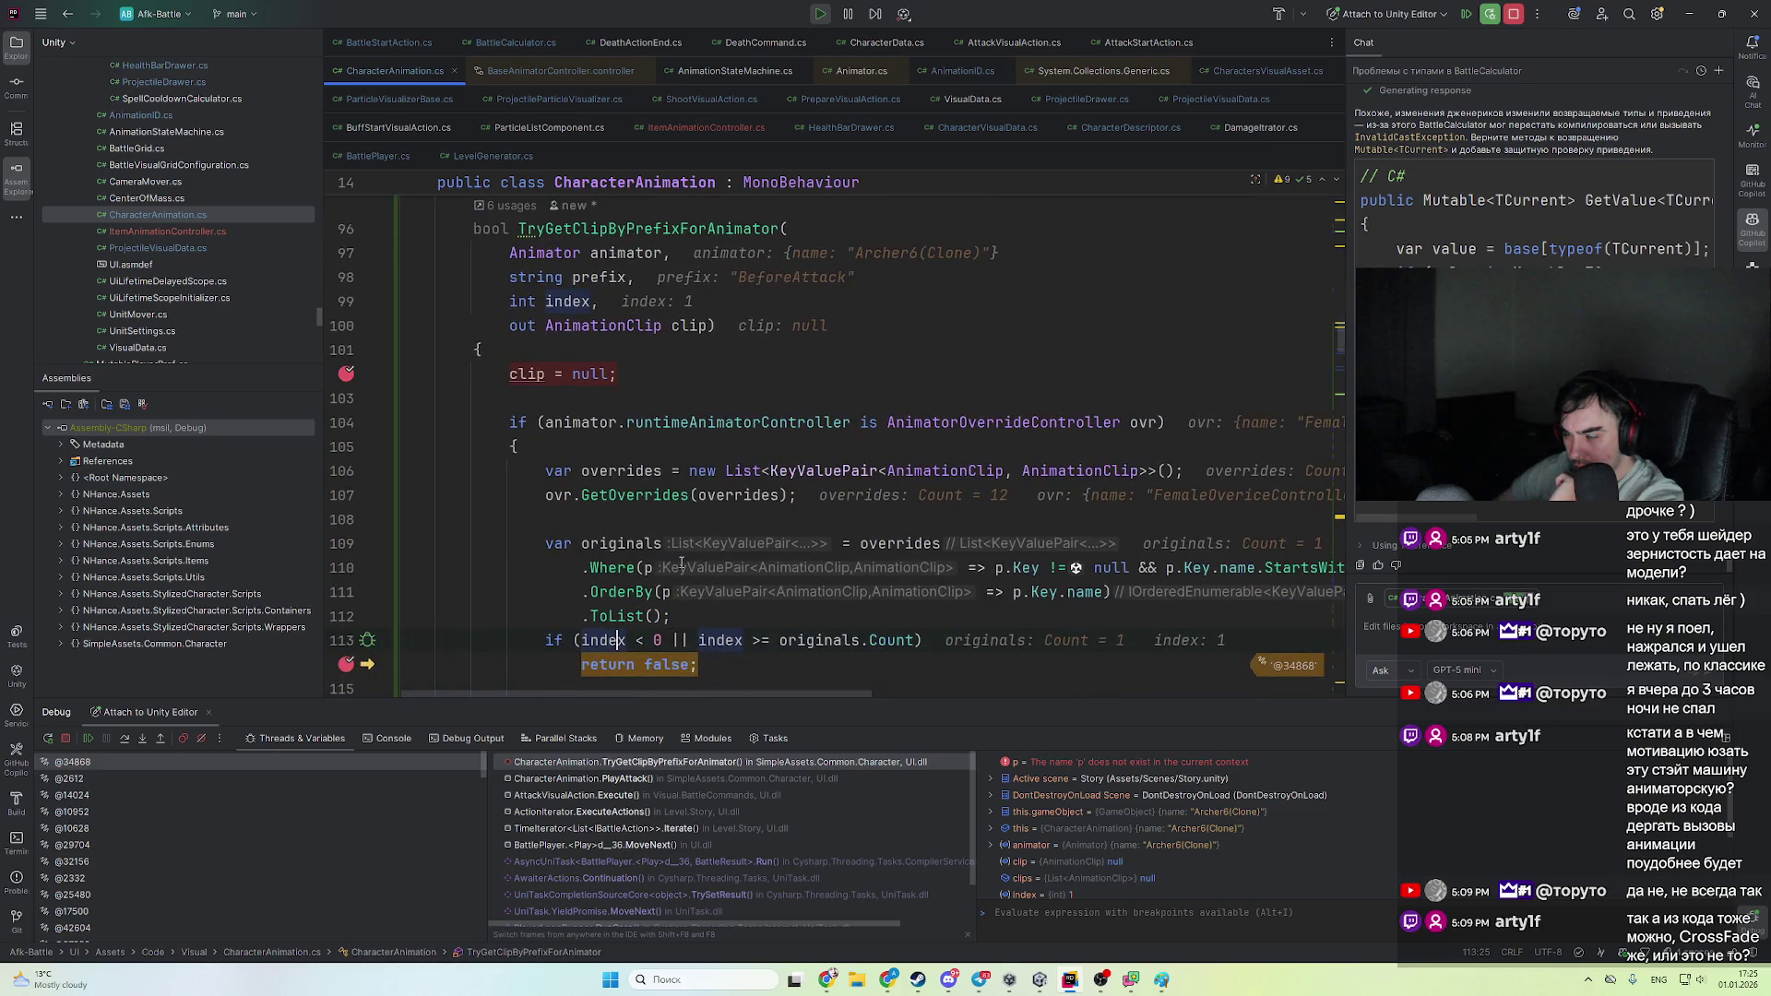
scroll(681, 563, up, 3)
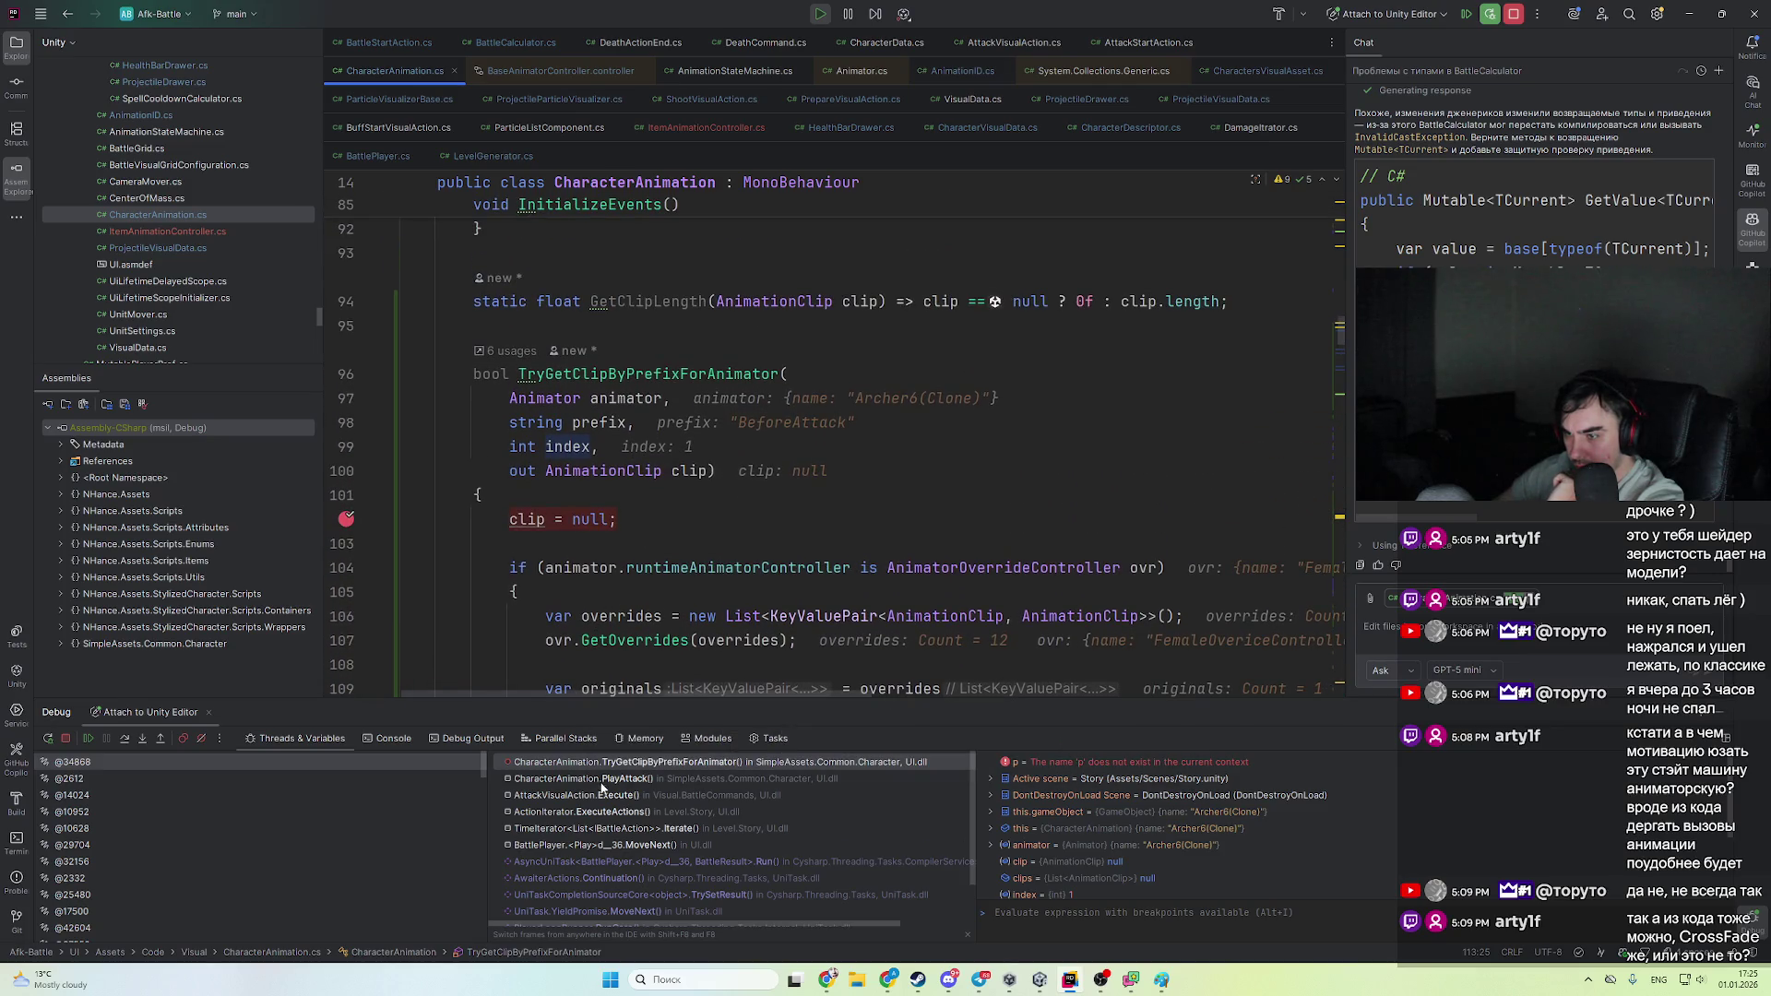
click(601, 782)
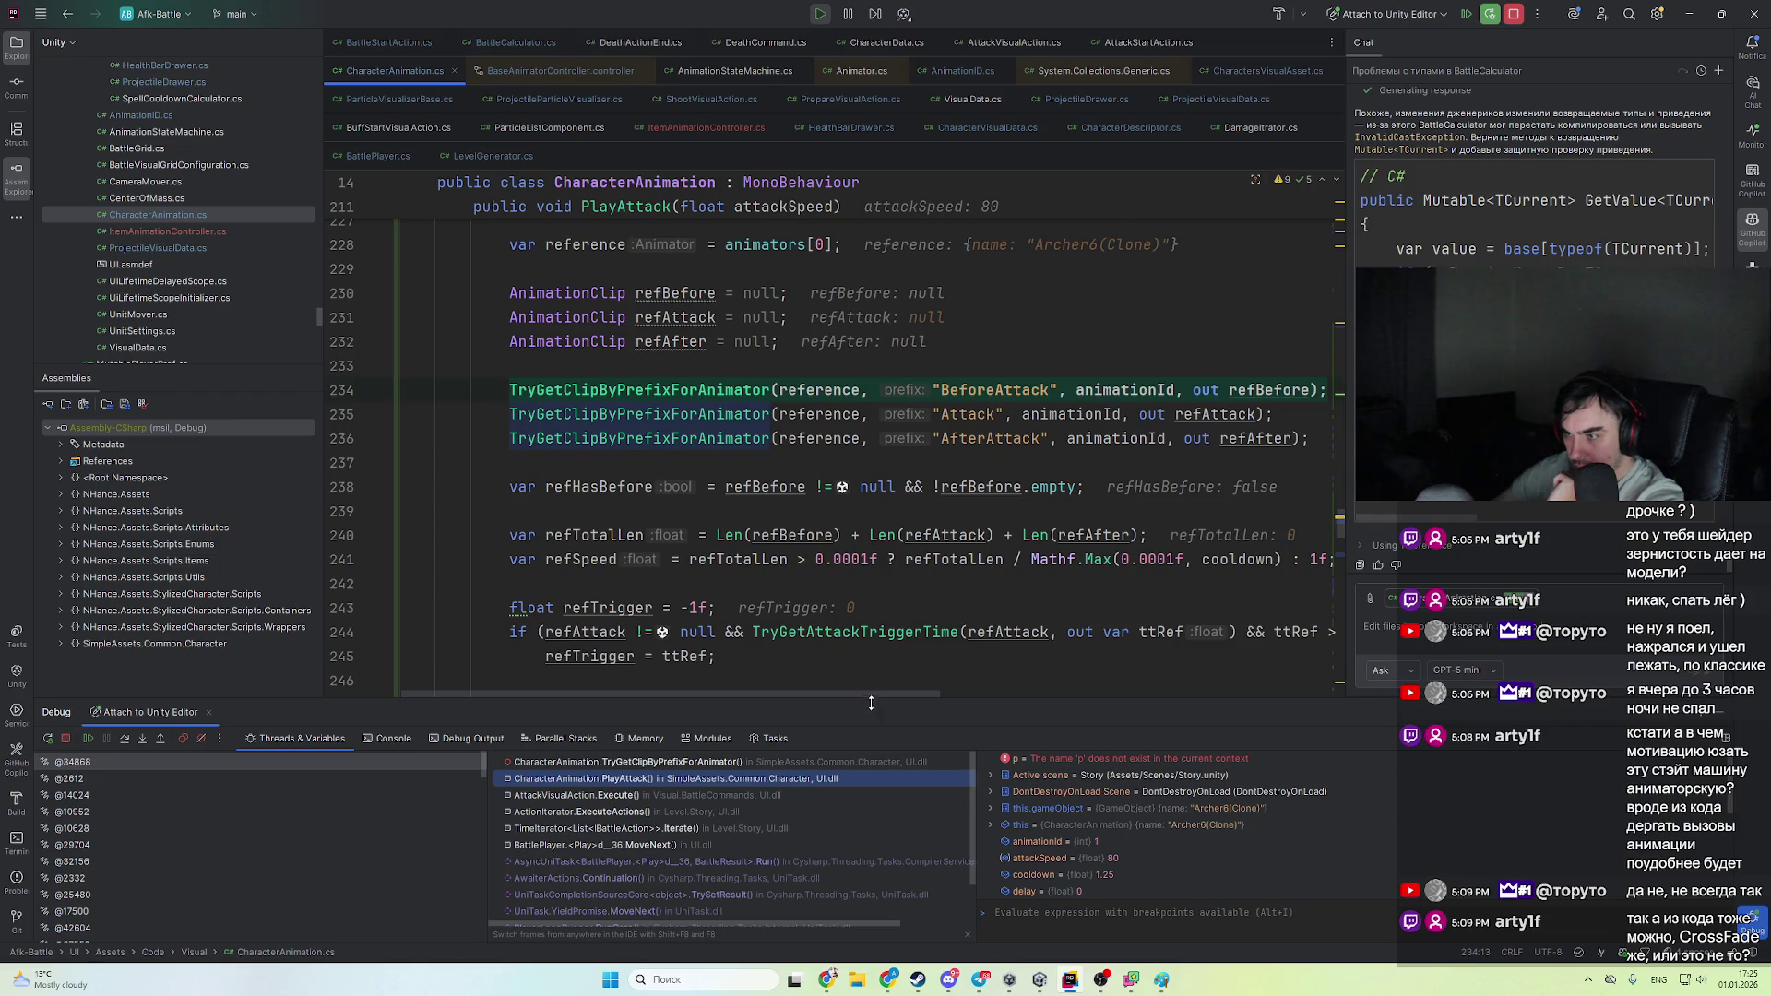
- Replace animationId with 0 in the four BeforeAttack and AfterAttack lookups on lines 234, 236, 259, 261
drag(877, 694, 965, 696)
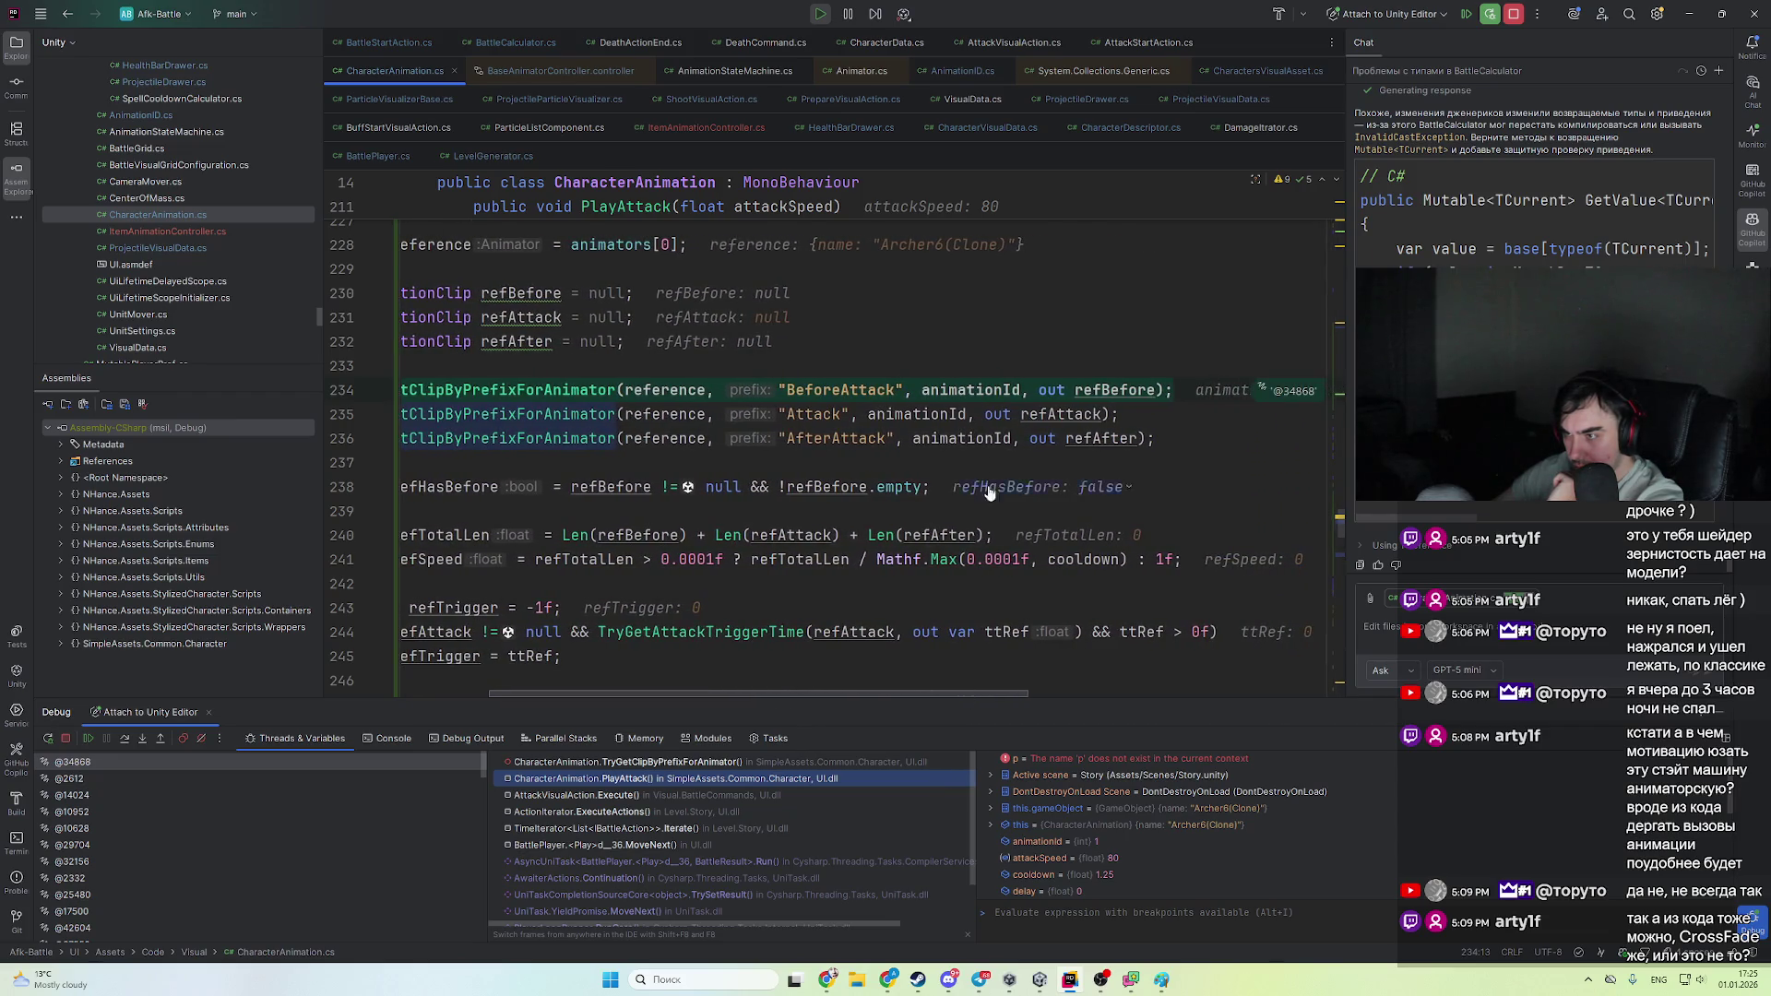
double_click(979, 396)
text(0)
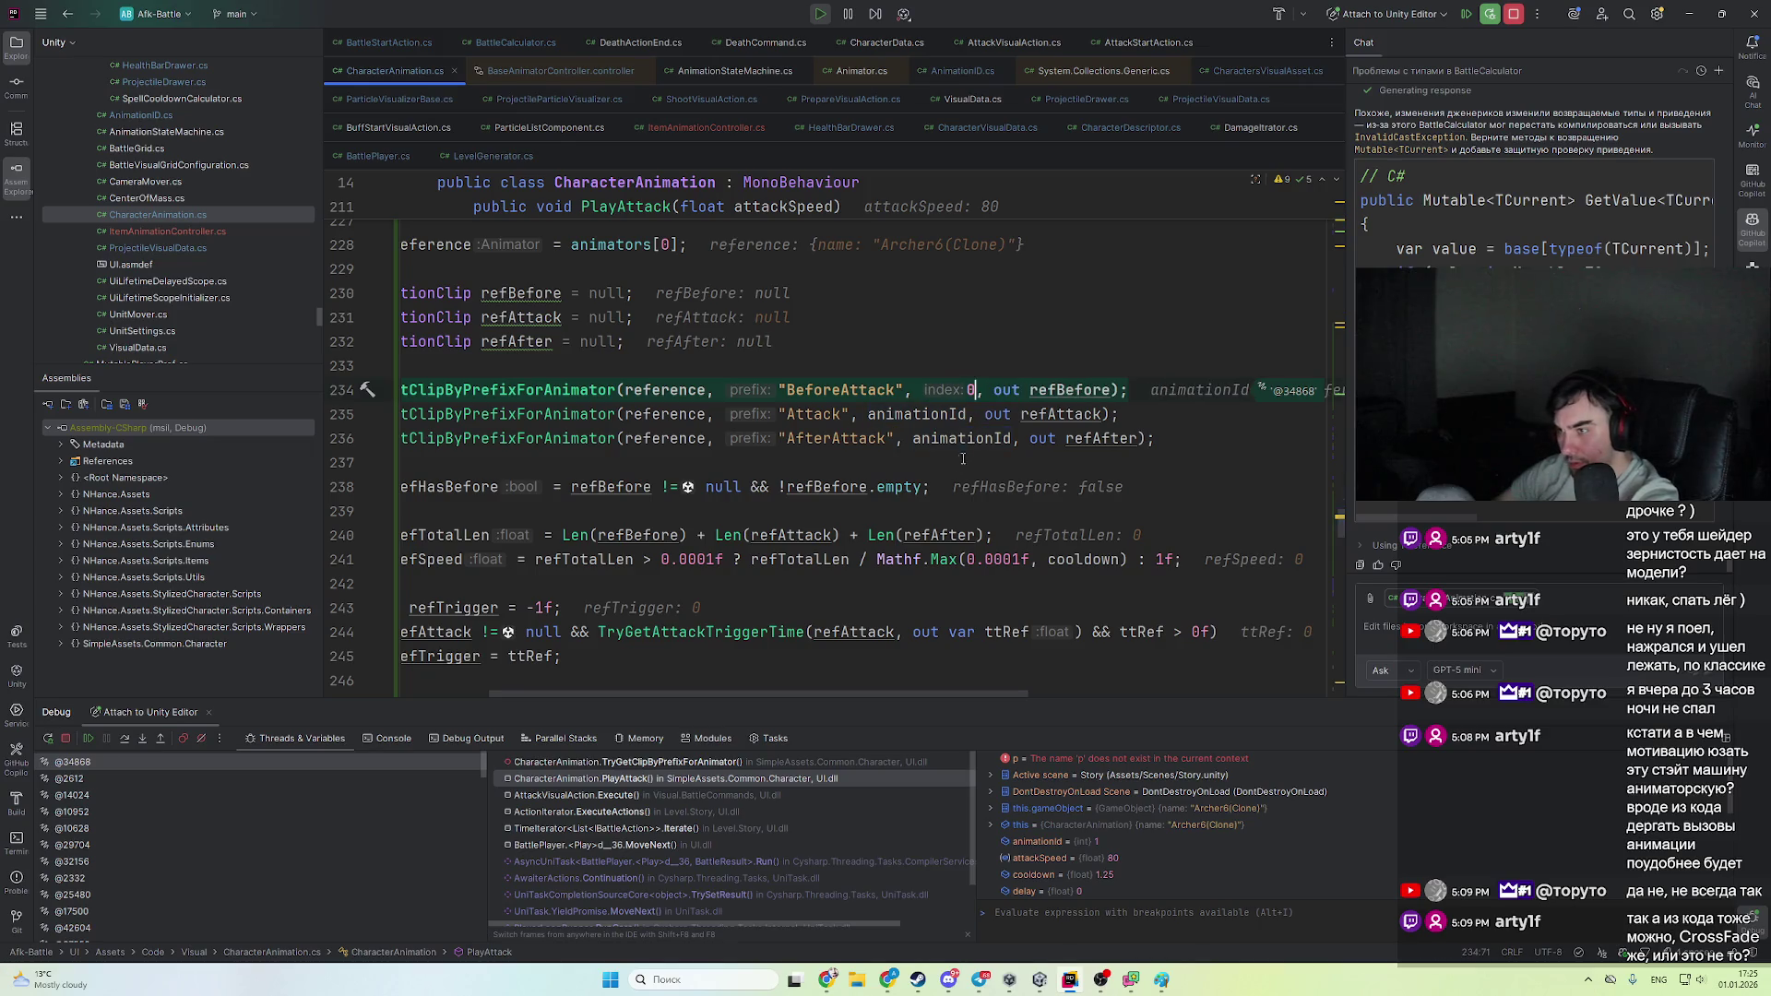
double_click(964, 438)
text(0)
scroll(920, 683, left, 5)
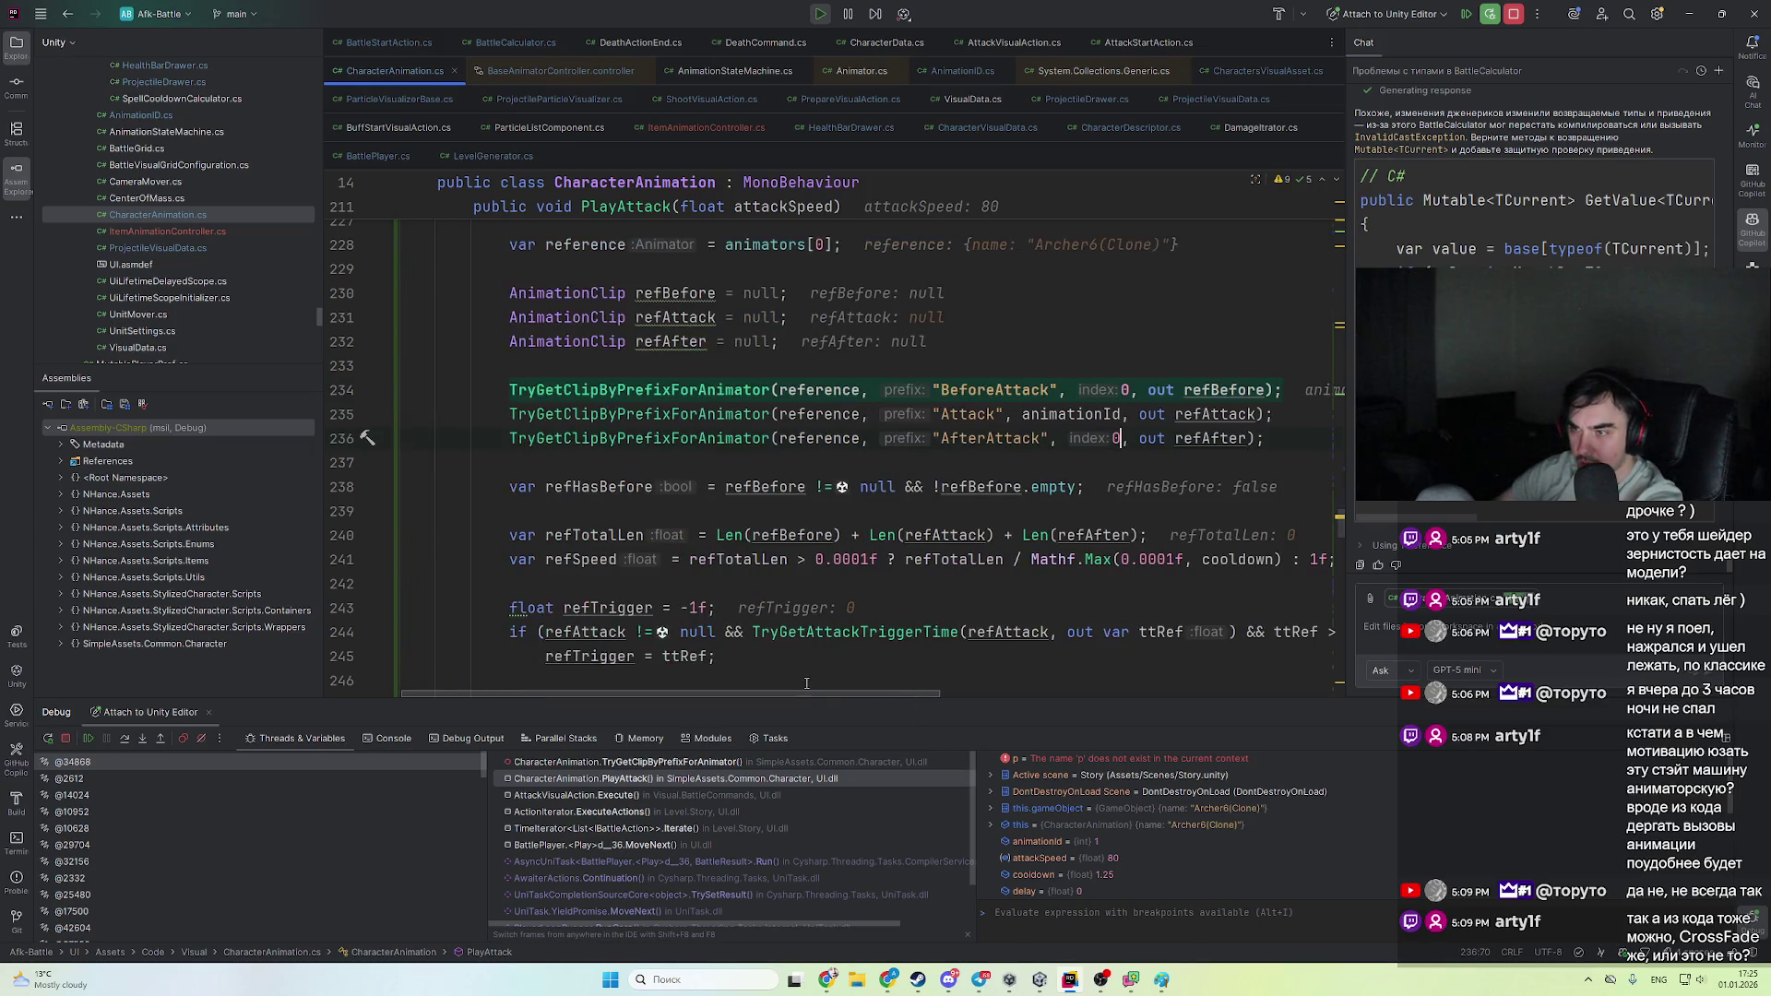
scroll(921, 684, down, 9)
double_click(1106, 341)
text(0)
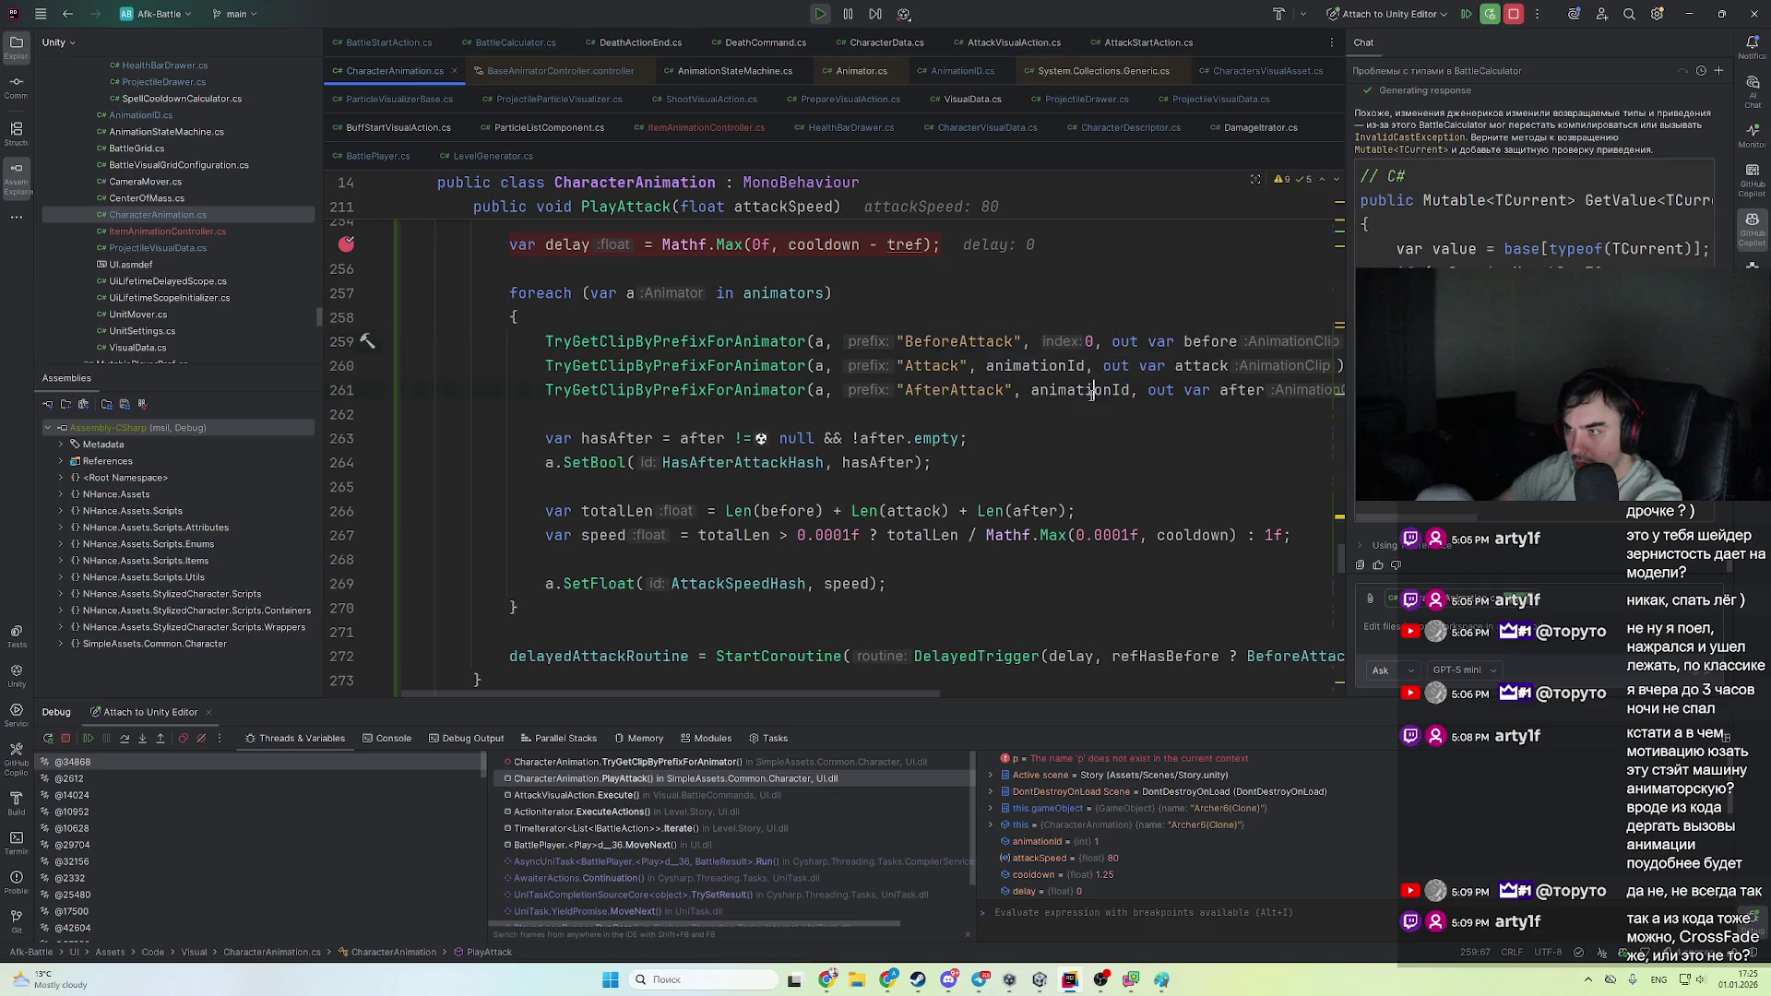
double_click(1079, 389)
text(0)
- Stop the Rider debugging session and return to the Unity Editor
click(1515, 18)
click(1184, 434)
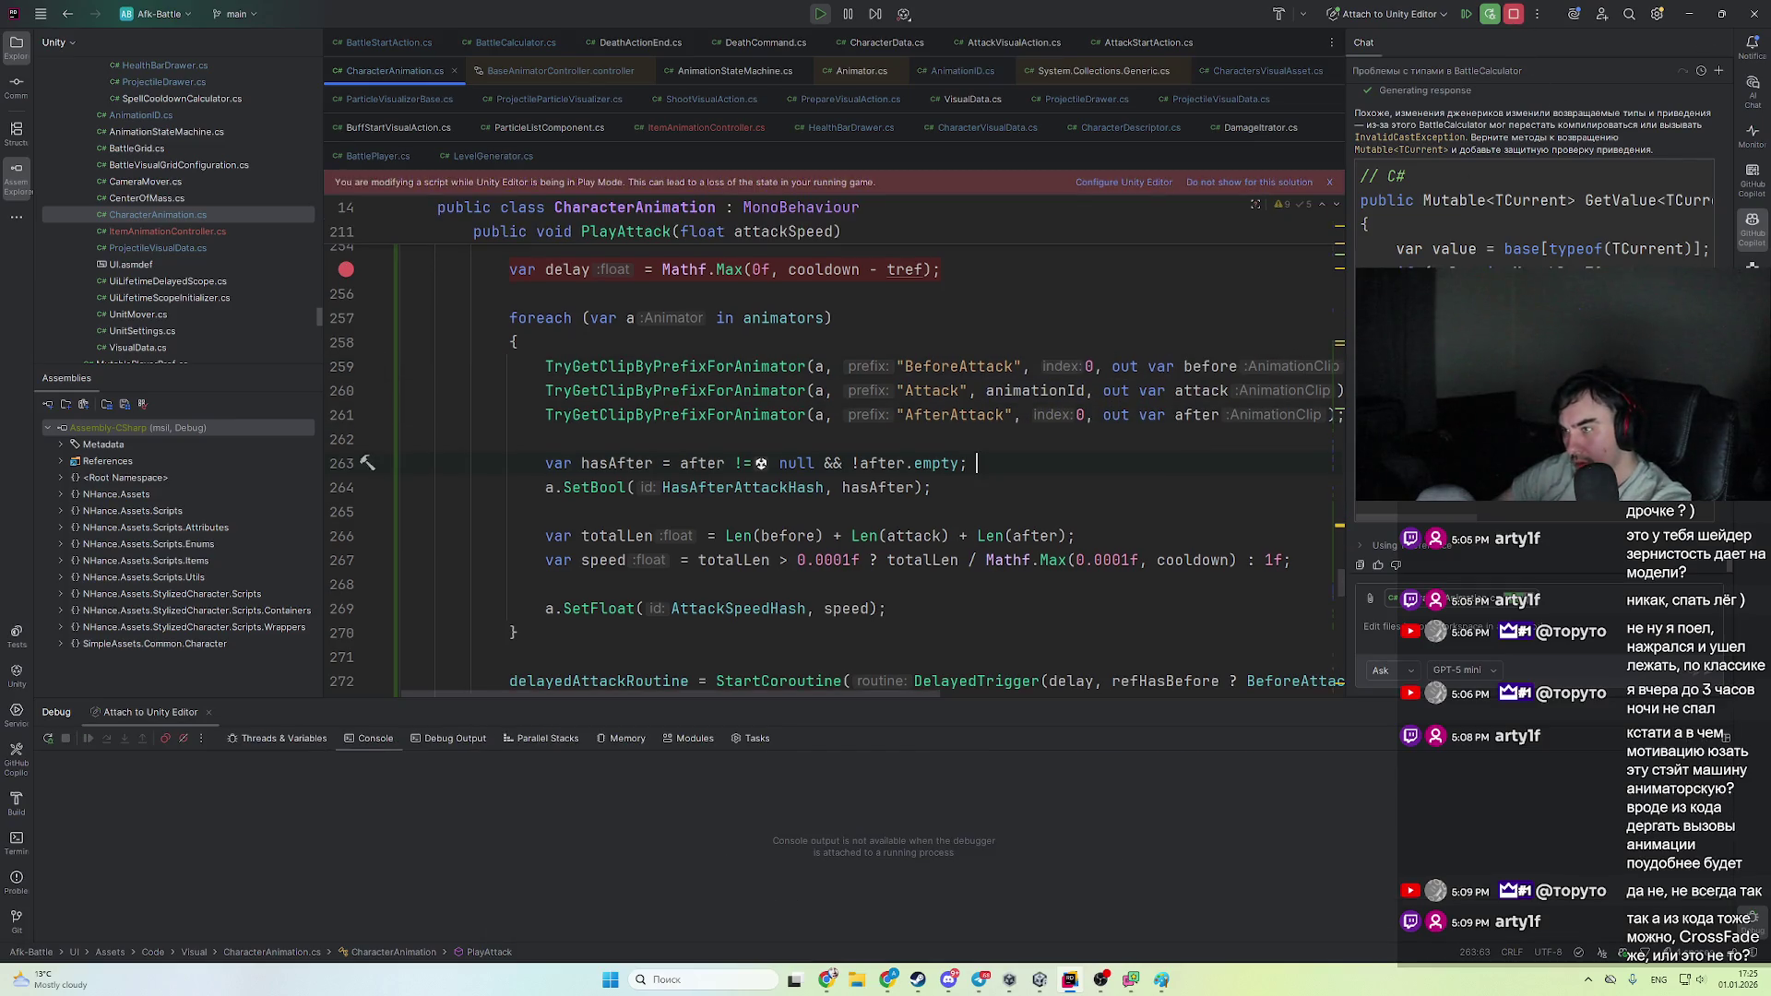
key(alt+Tab)
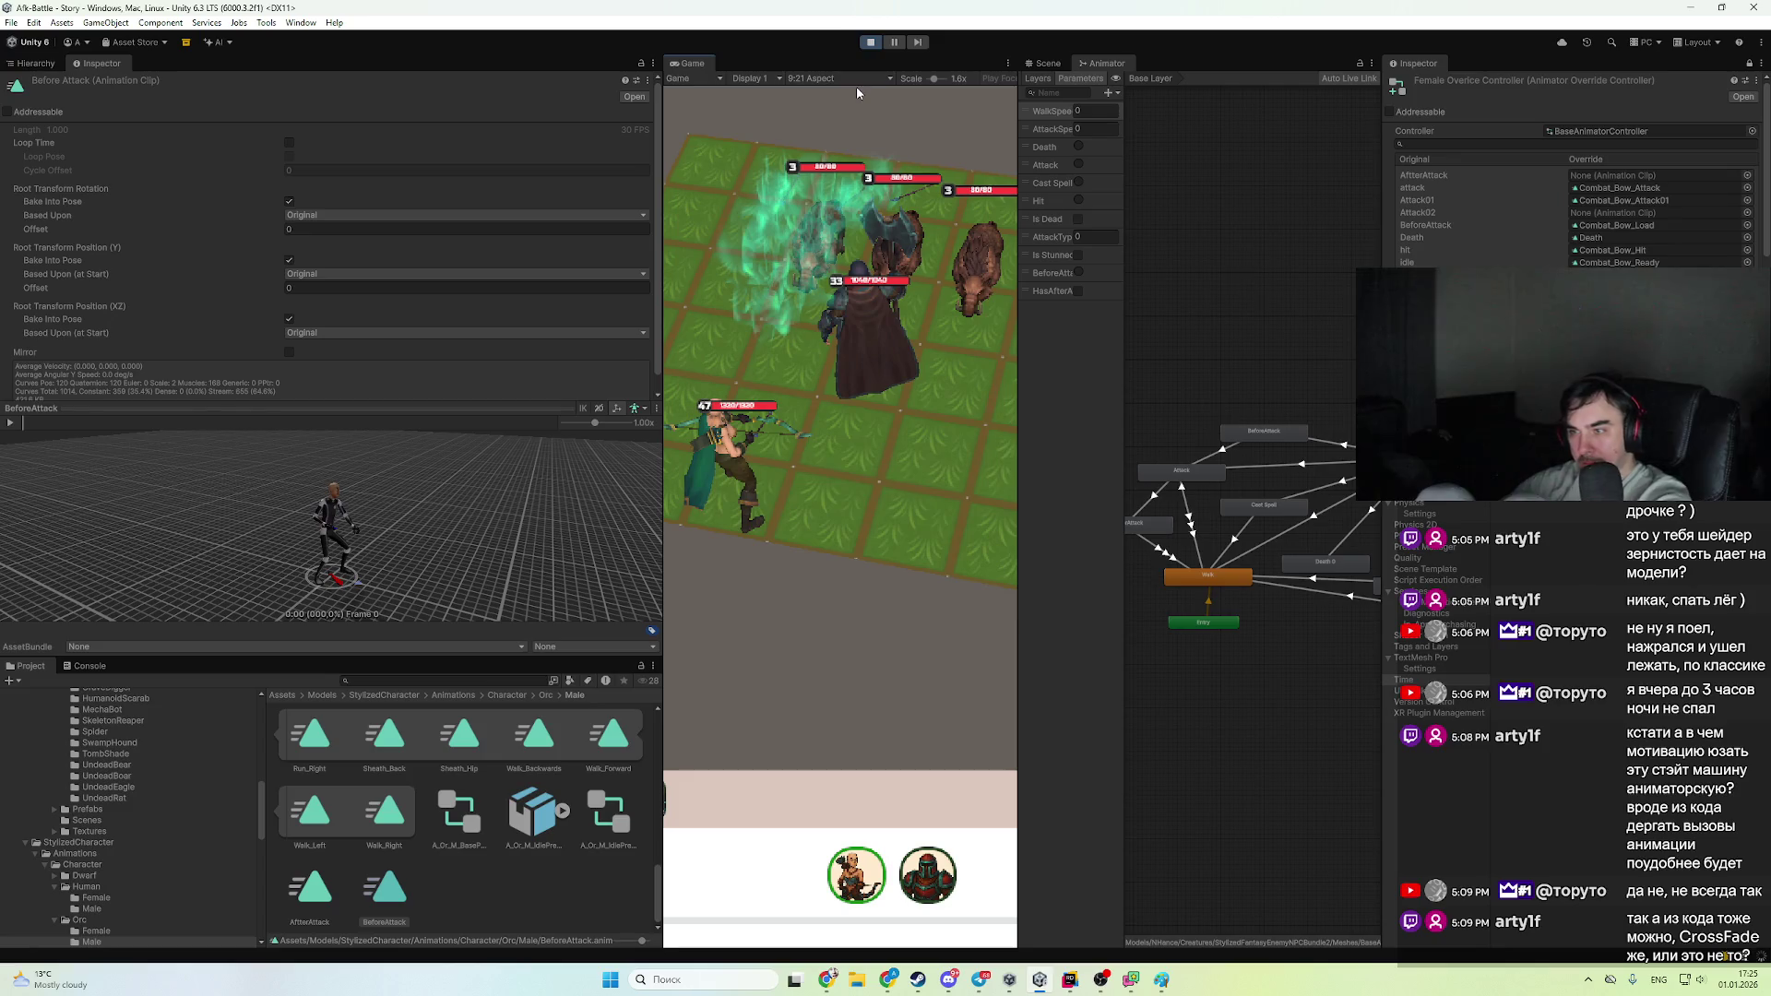
- Dismiss the reload dialog, exit and re-enter Play Mode, and show the Hierarchy
click(871, 42)
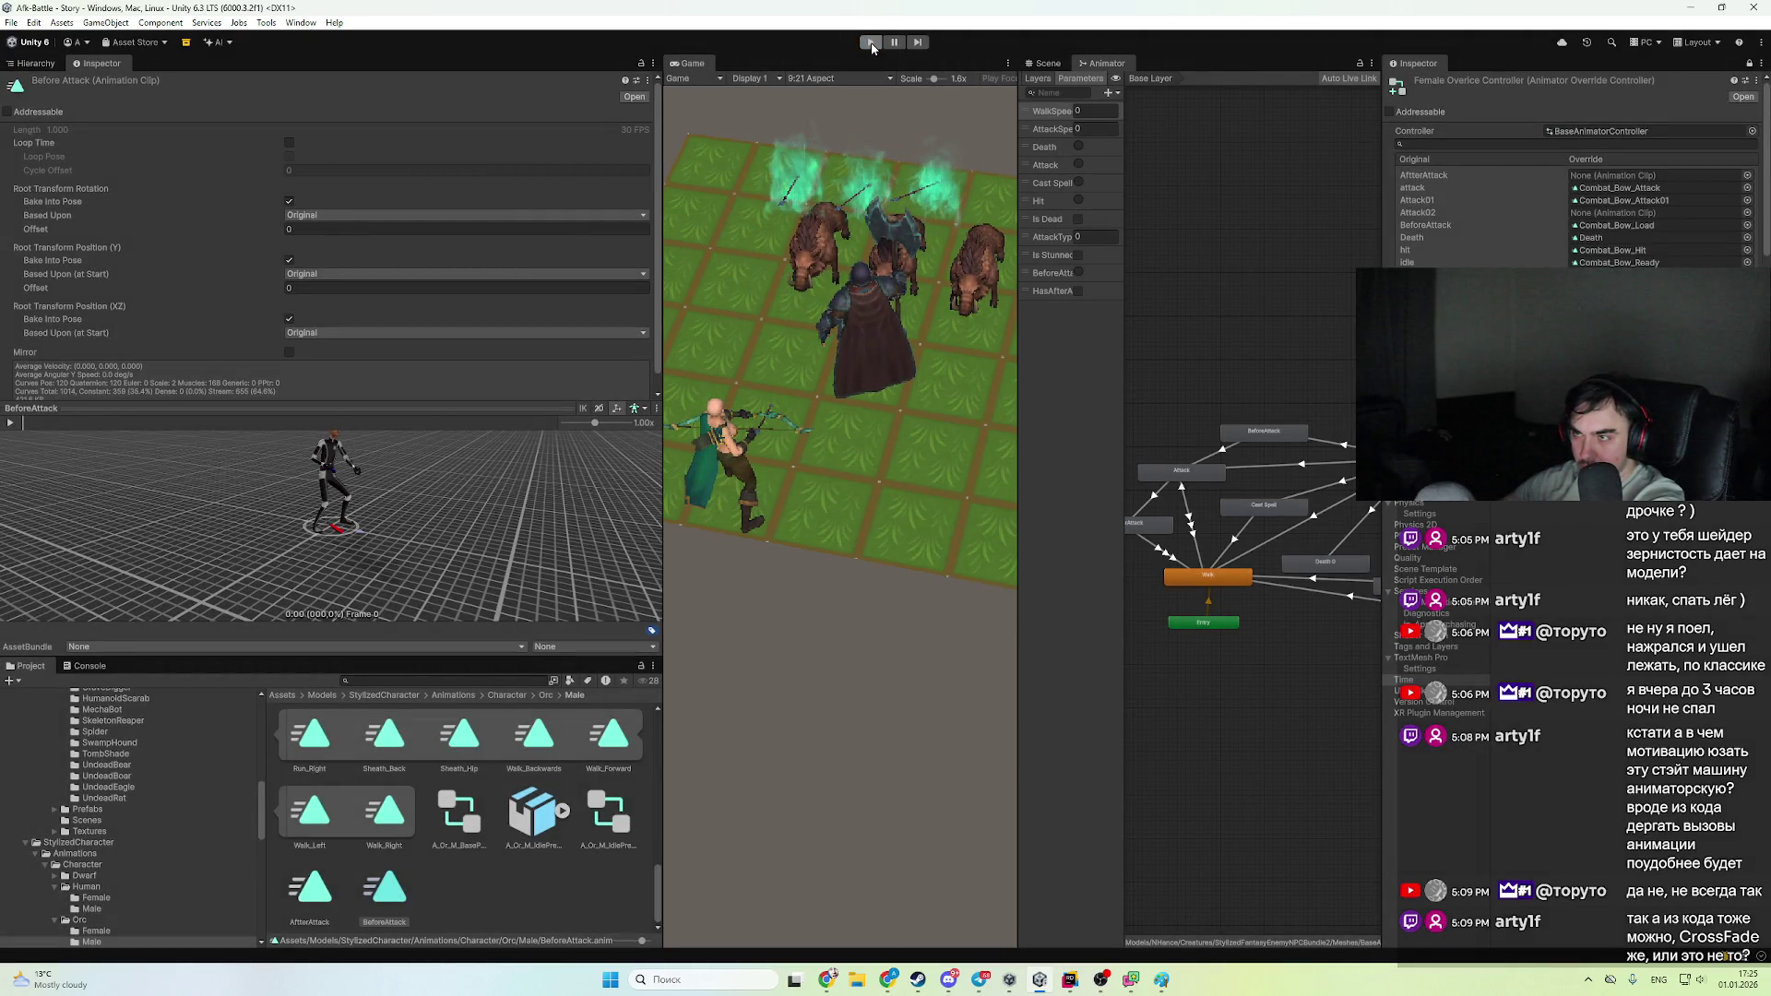
click(872, 44)
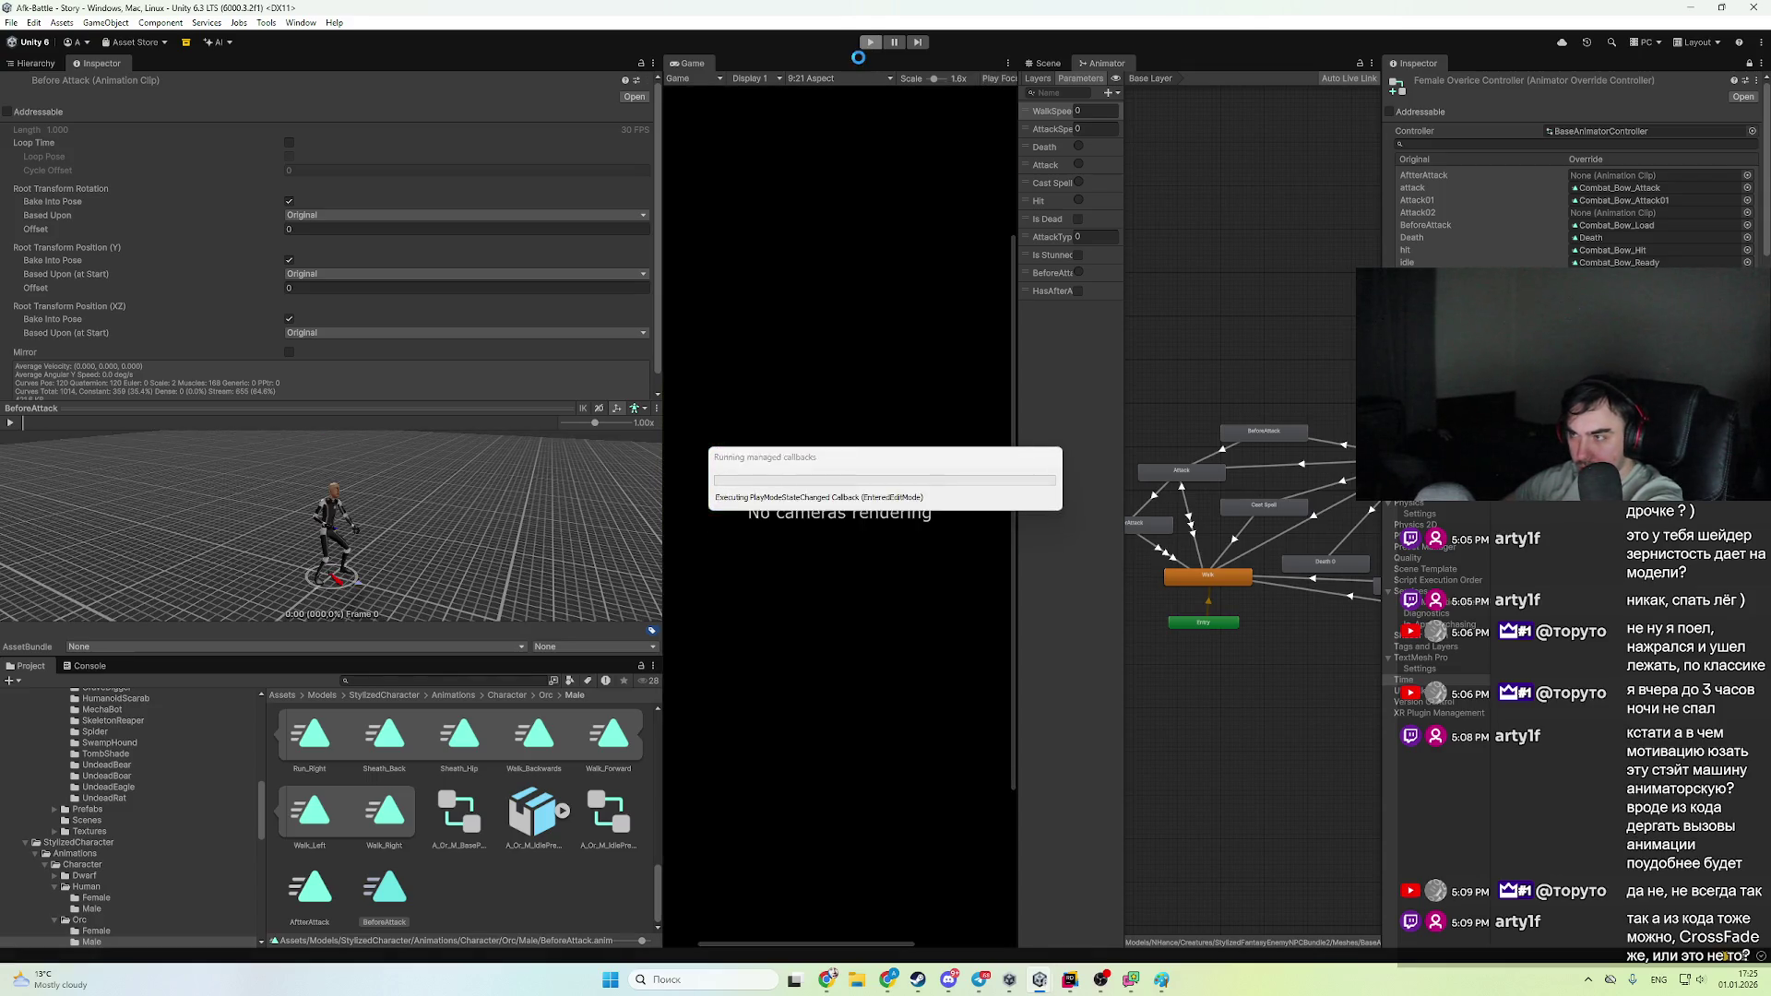
click(871, 43)
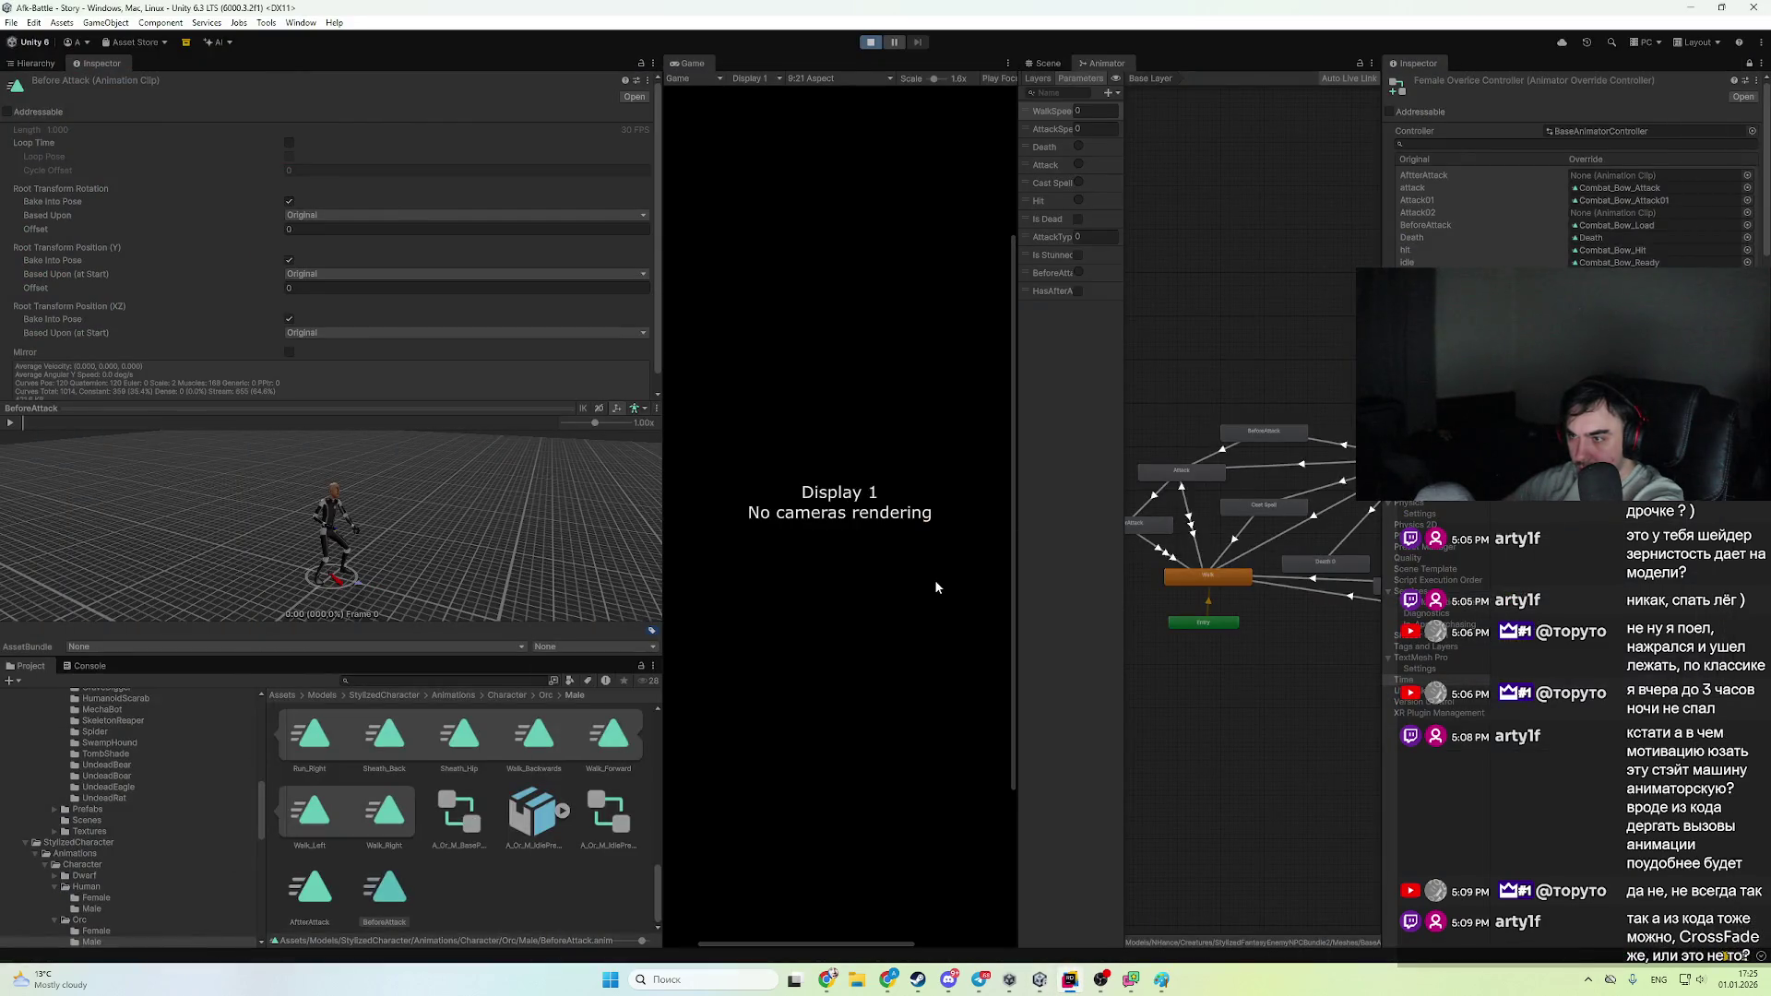
click(36, 63)
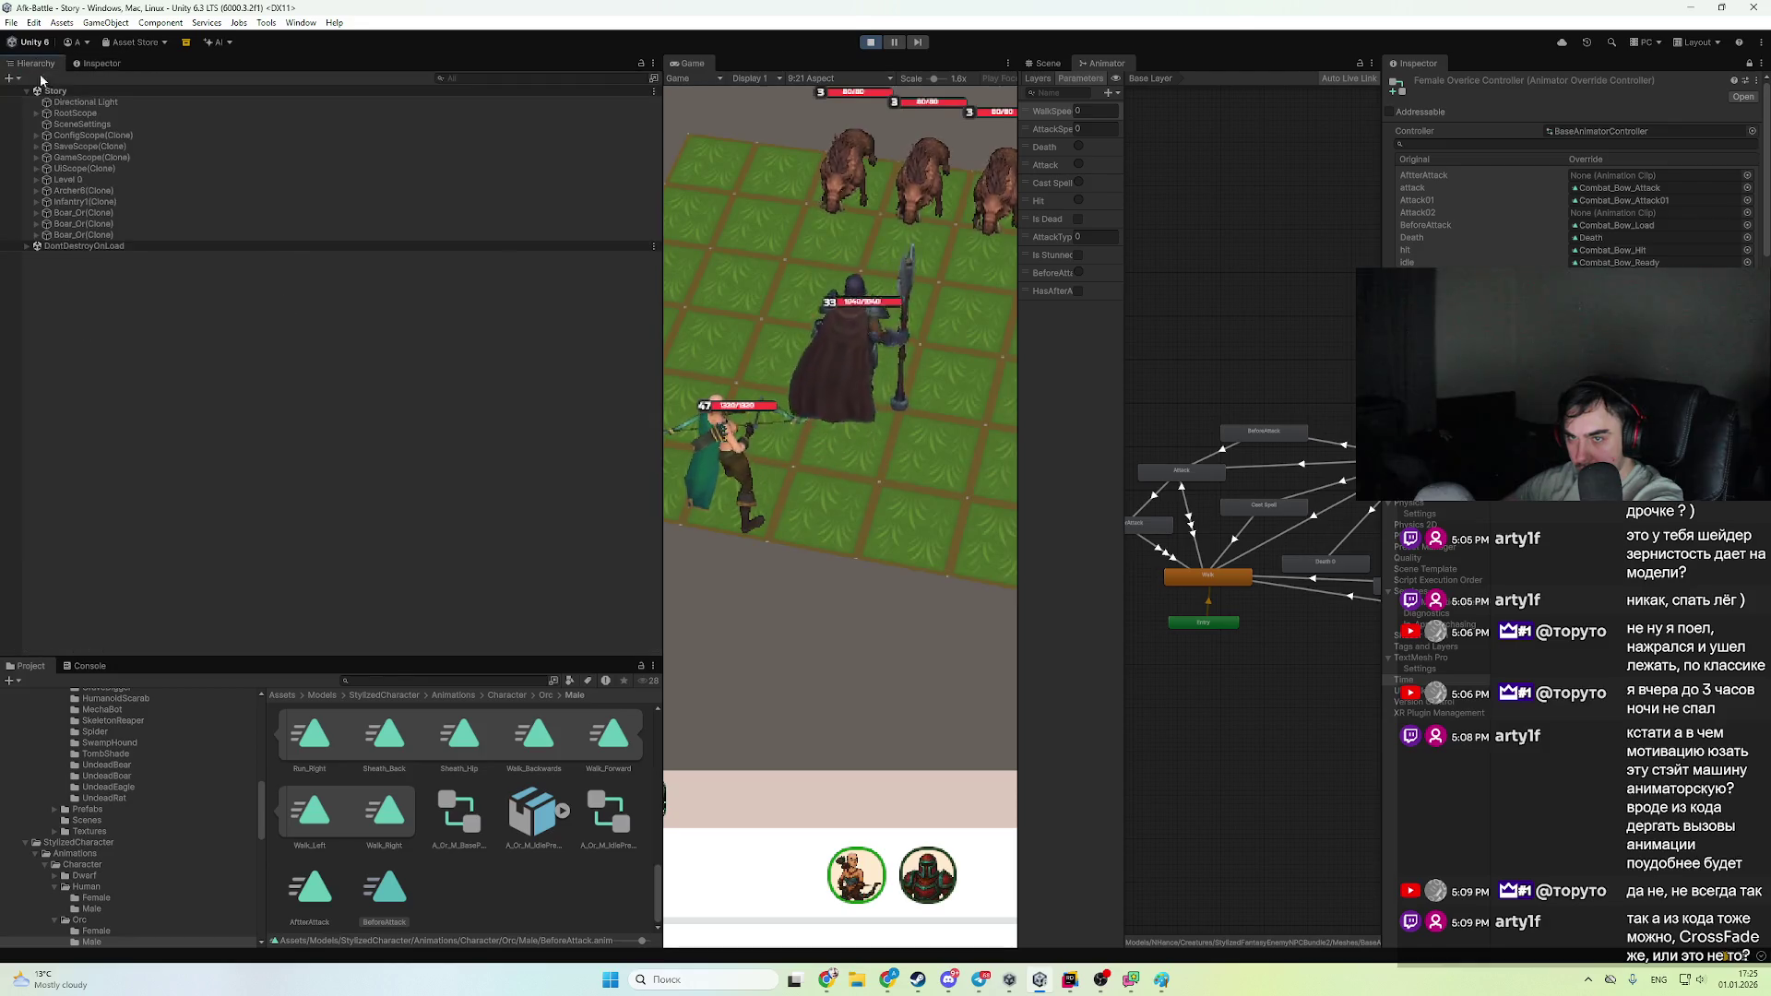
- Inspect the Archer6 clone, console log and its Animator BeforeAttack transition and trigger, then stop play
click(129, 191)
click(98, 64)
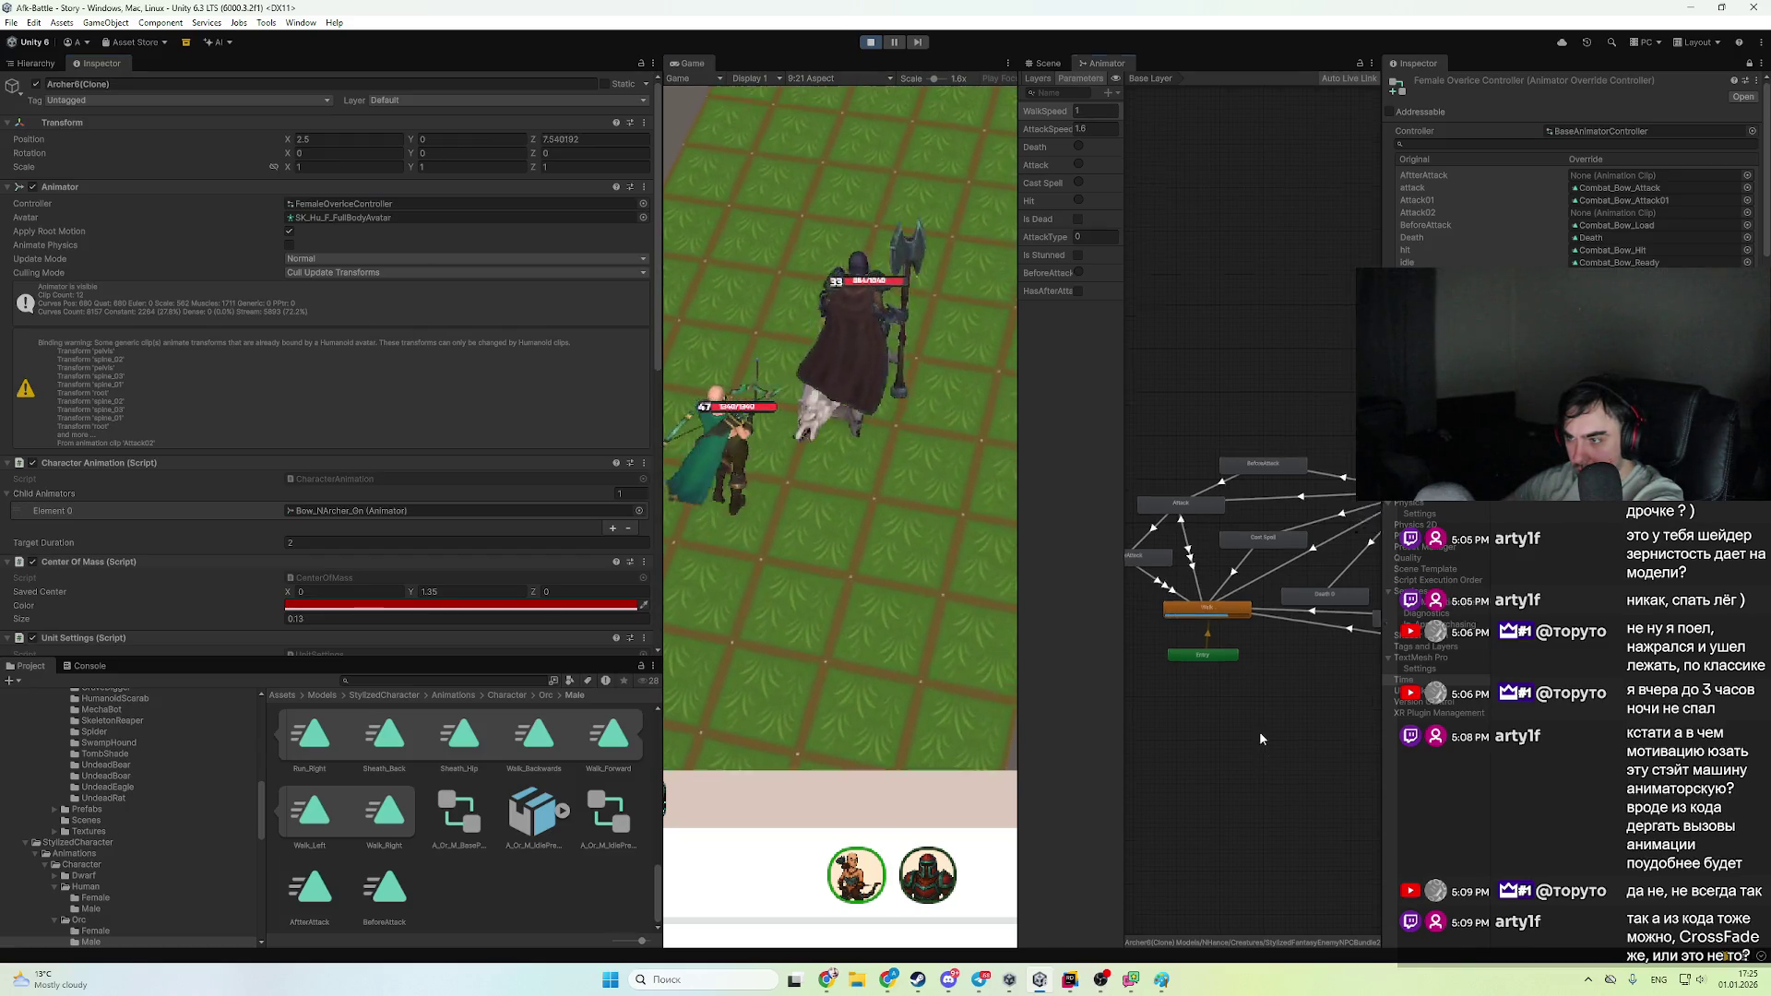
click(90, 665)
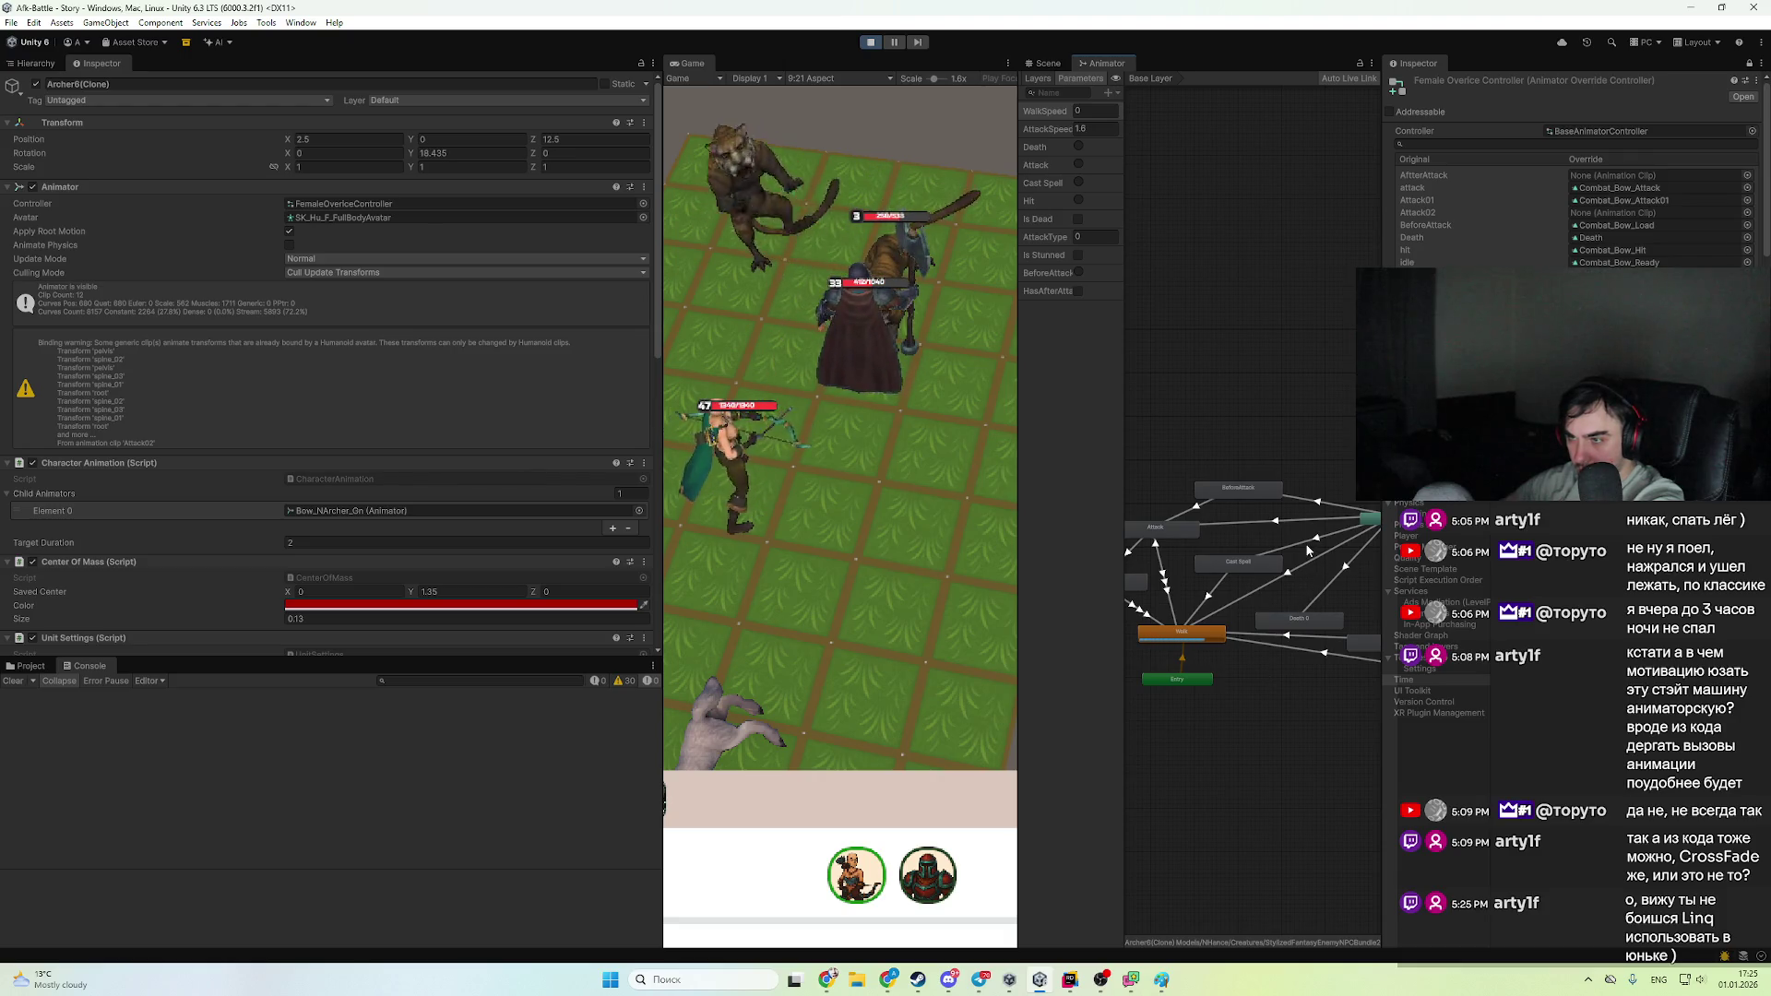
click(1317, 499)
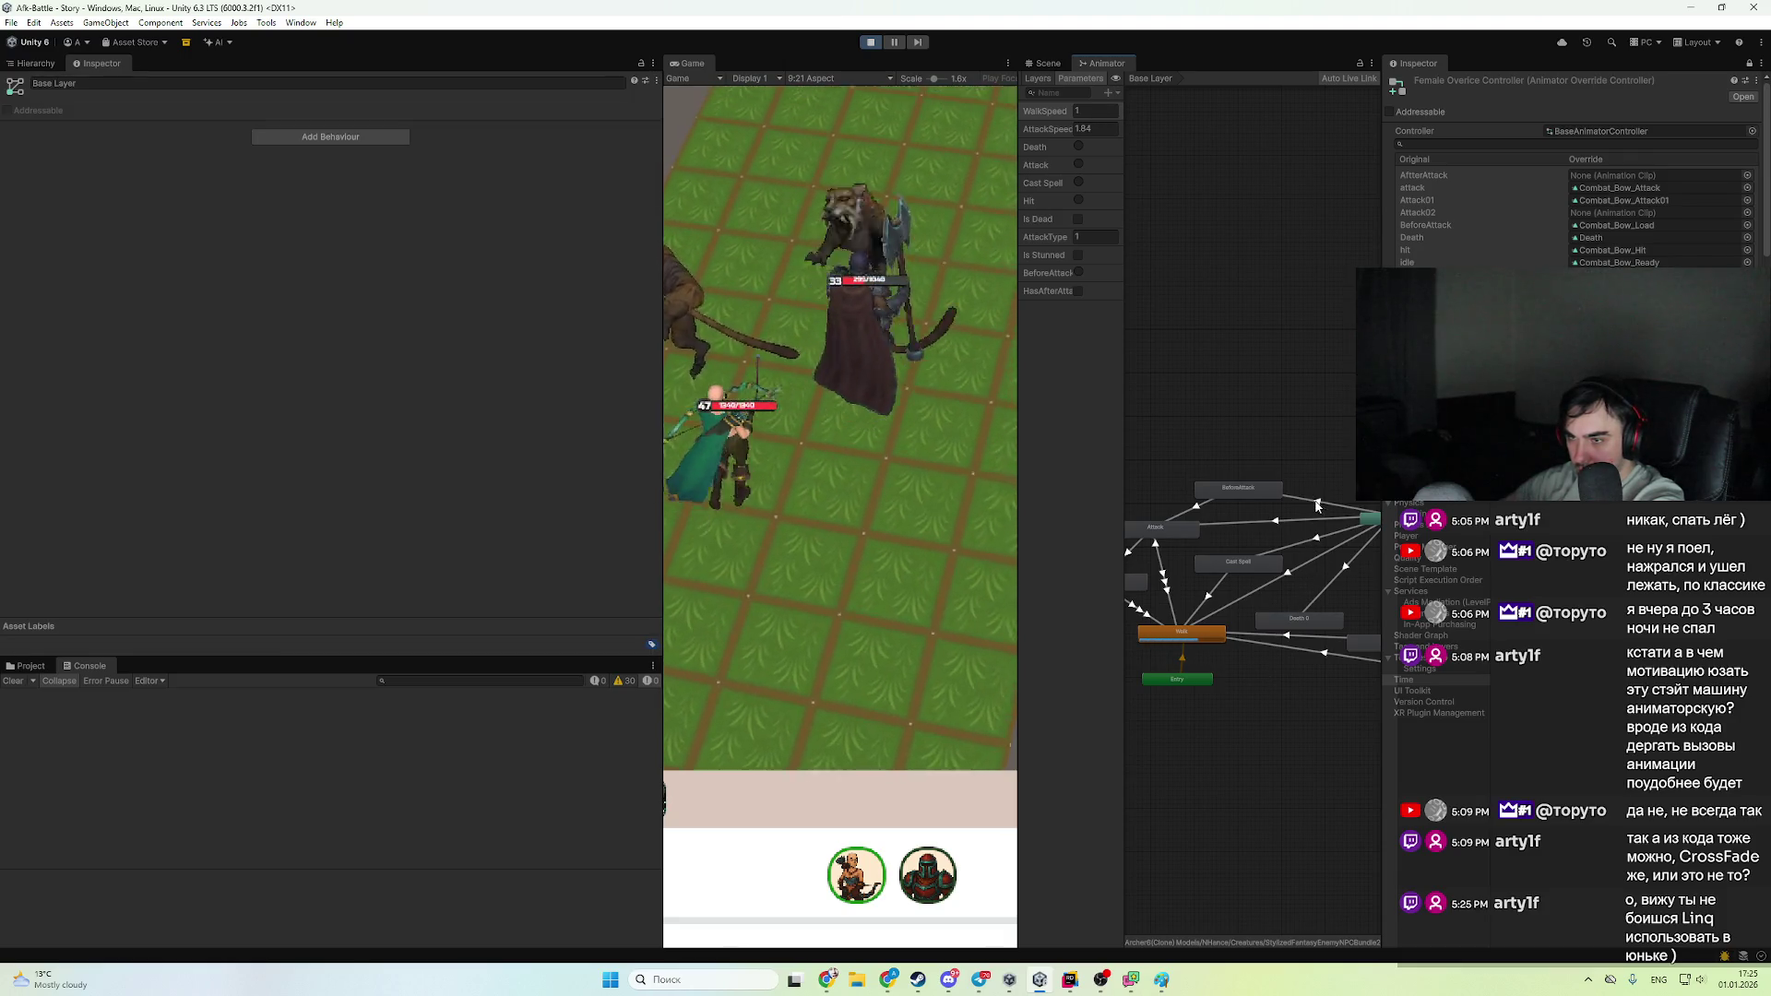
click(1317, 499)
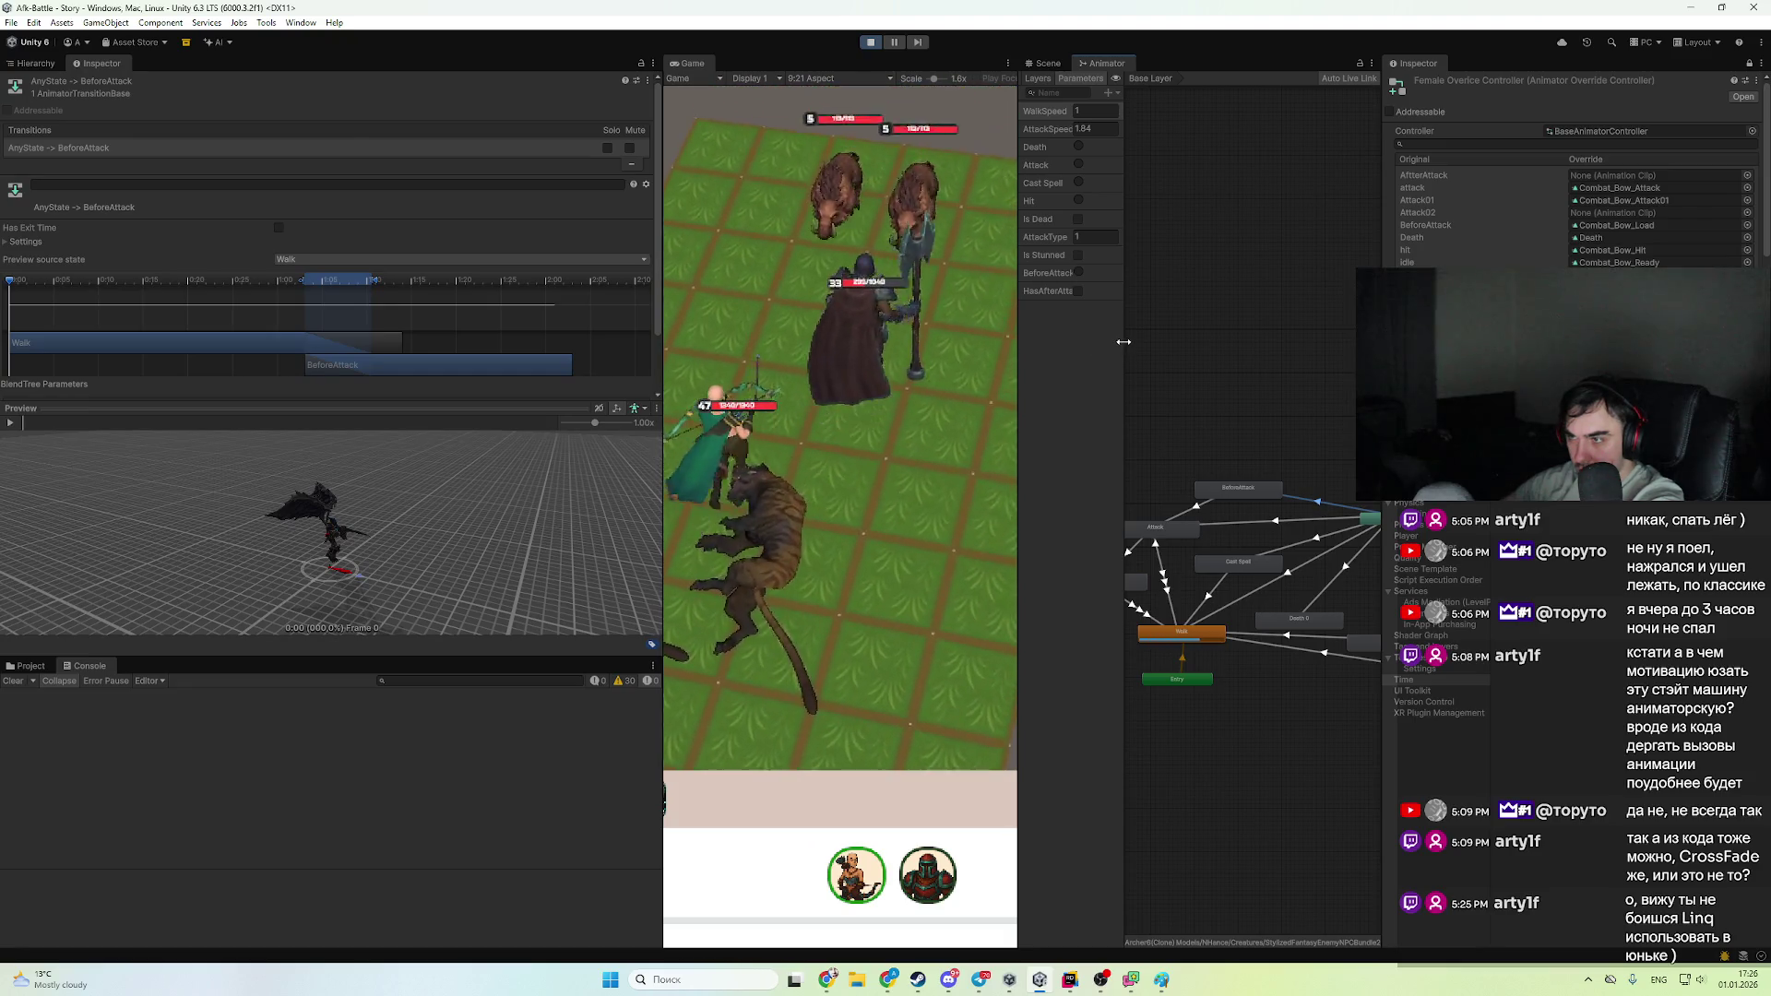
drag(1123, 346, 1189, 337)
click(1144, 274)
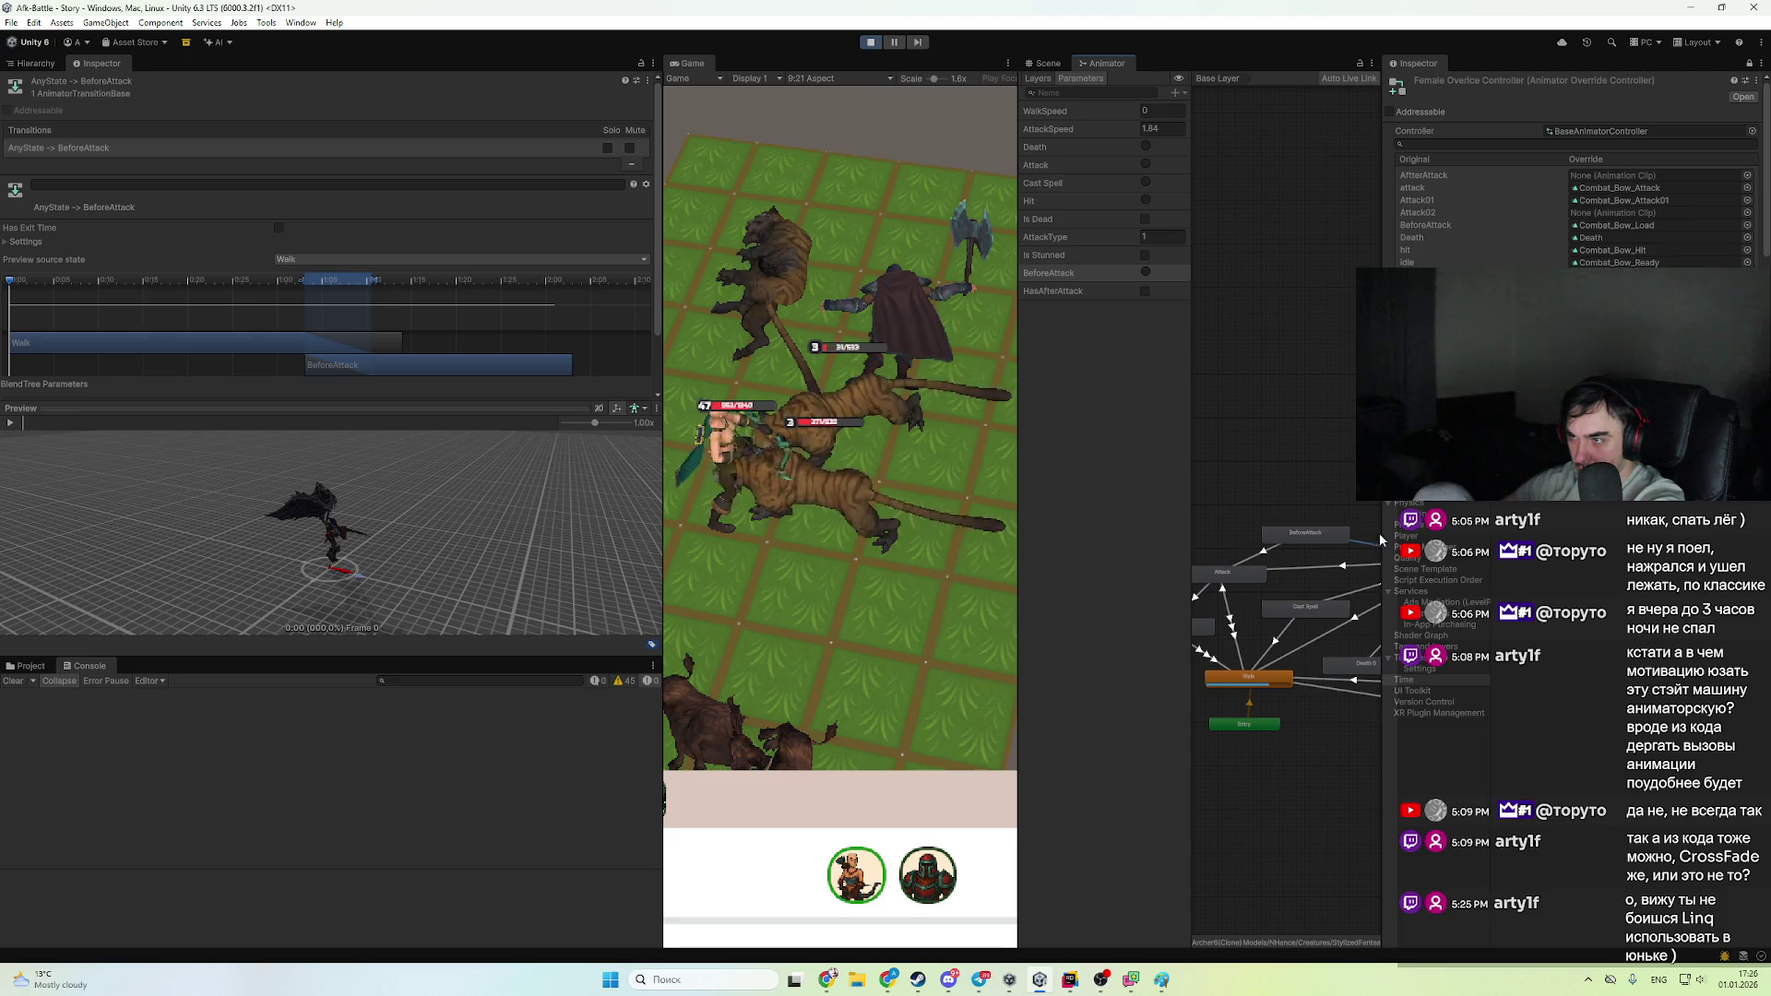
drag(1385, 533, 1513, 538)
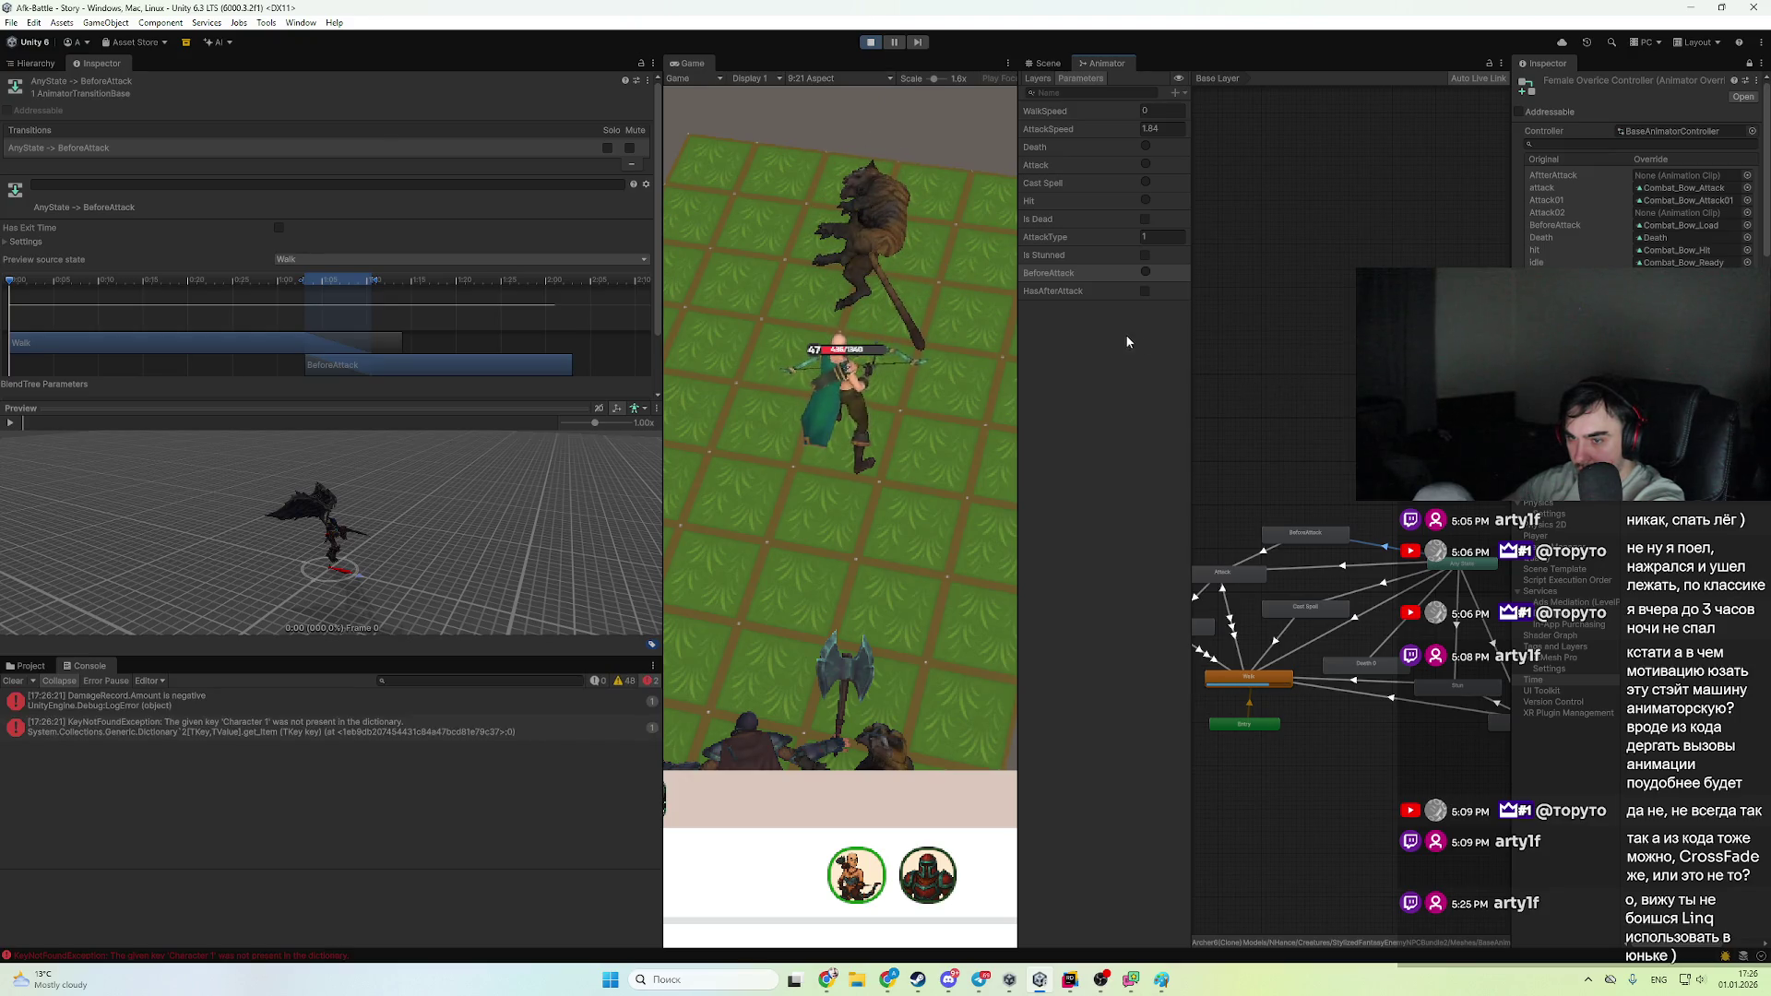
click(877, 48)
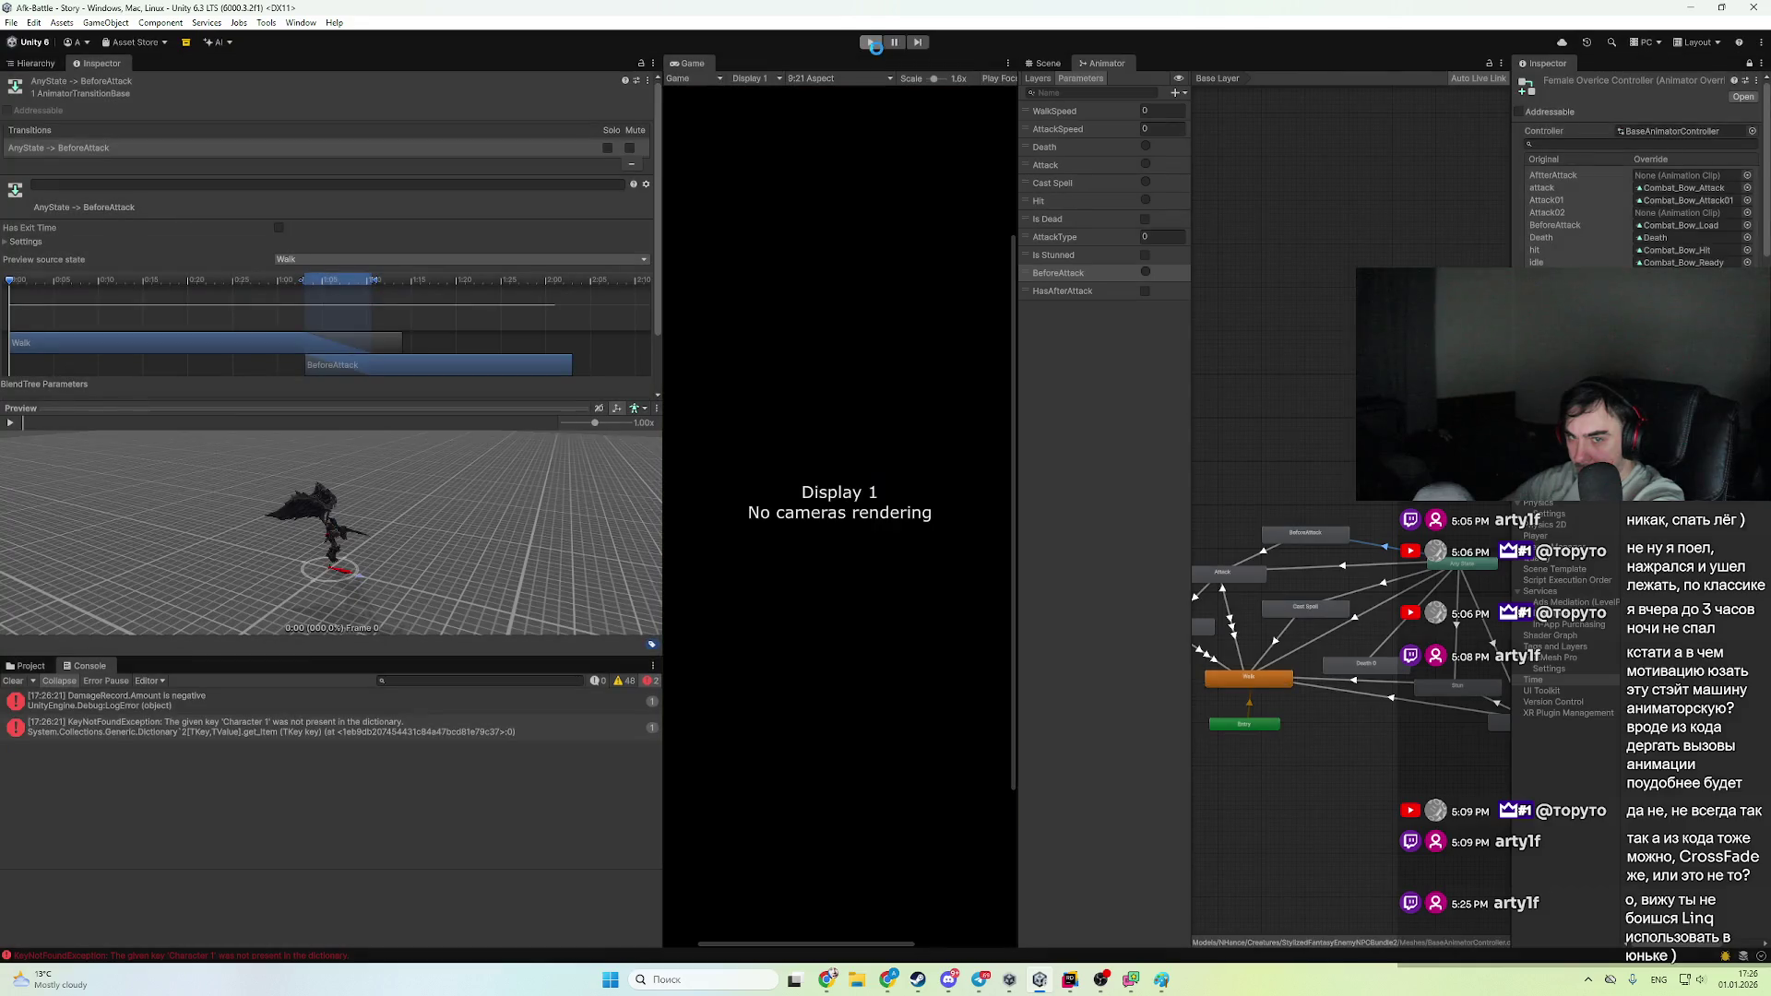
- Relaunch the game and pause it mid-battle while the archer fights the boars
click(876, 48)
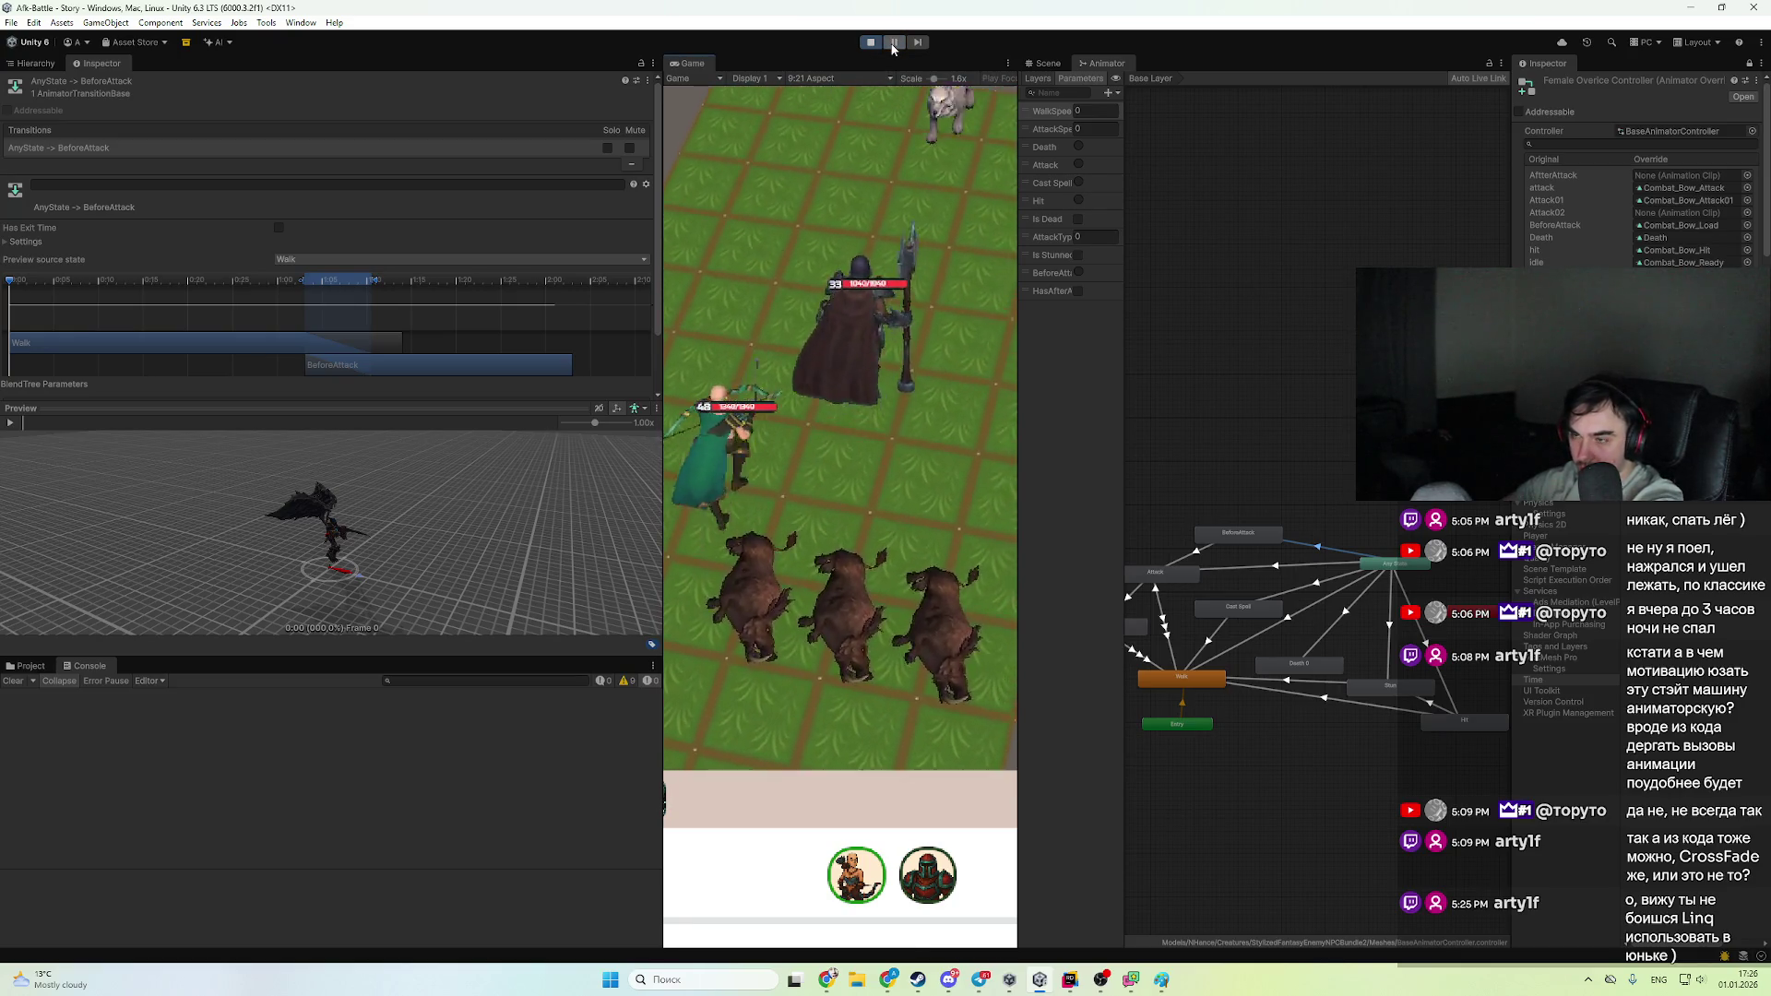
click(892, 44)
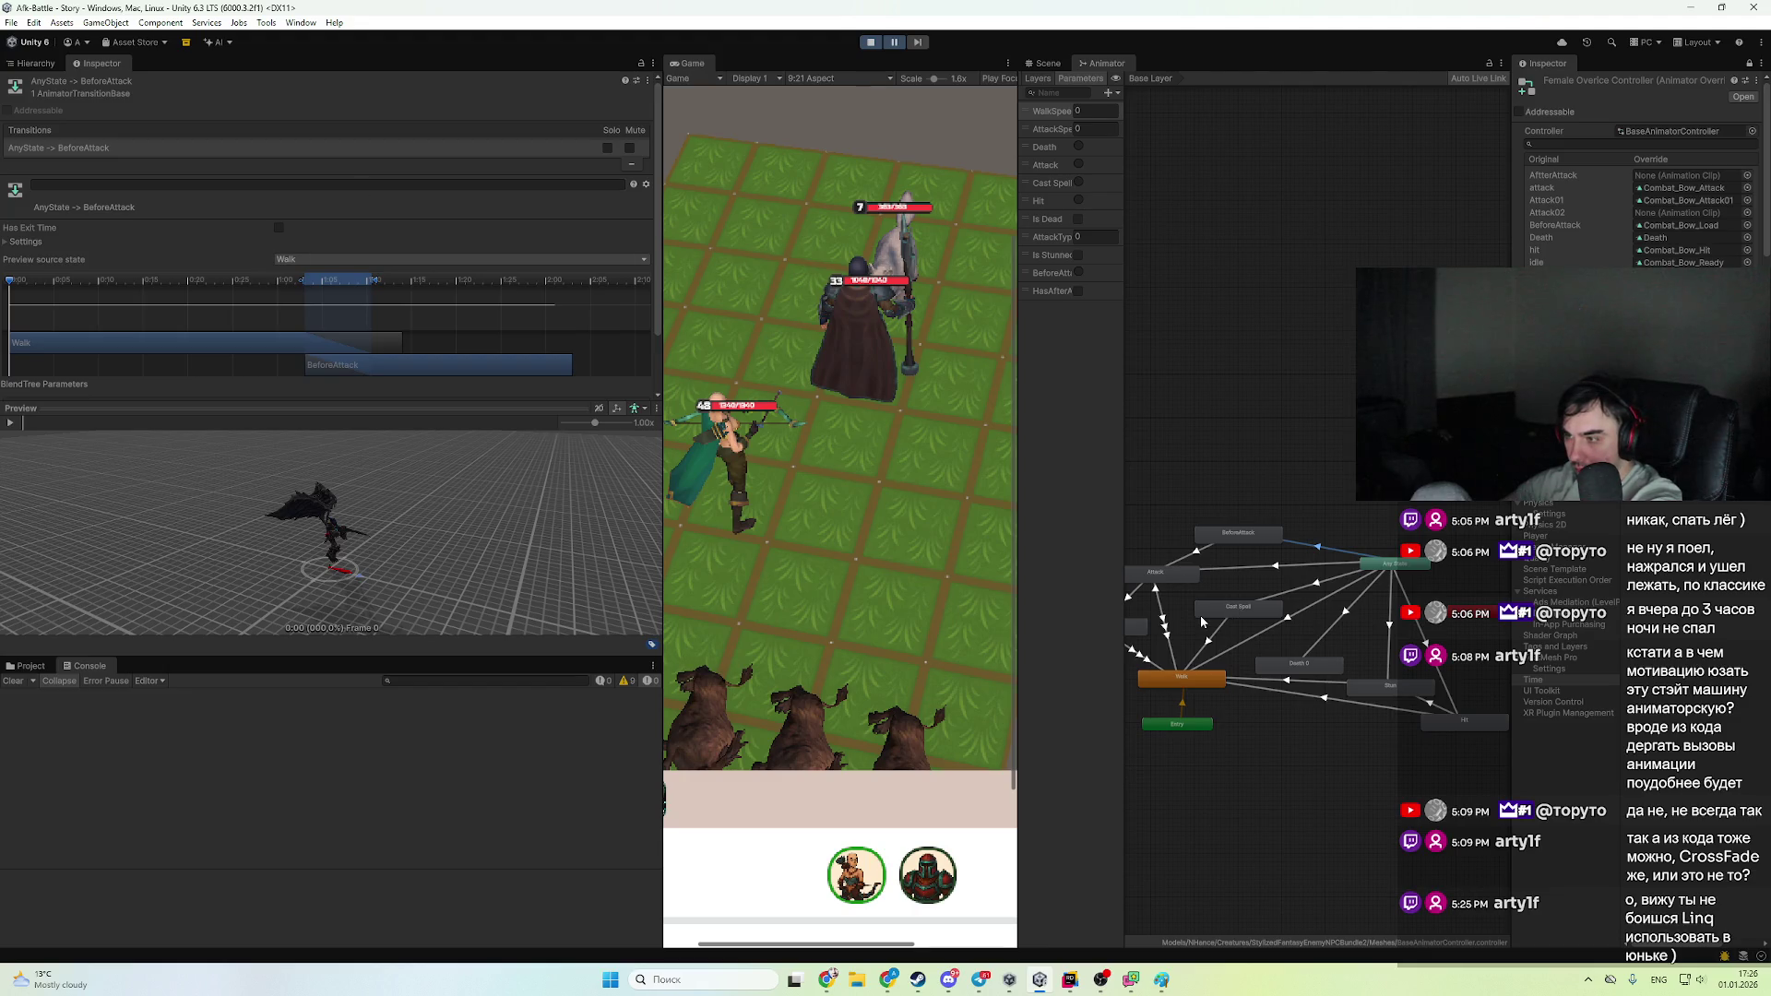
click(10, 24)
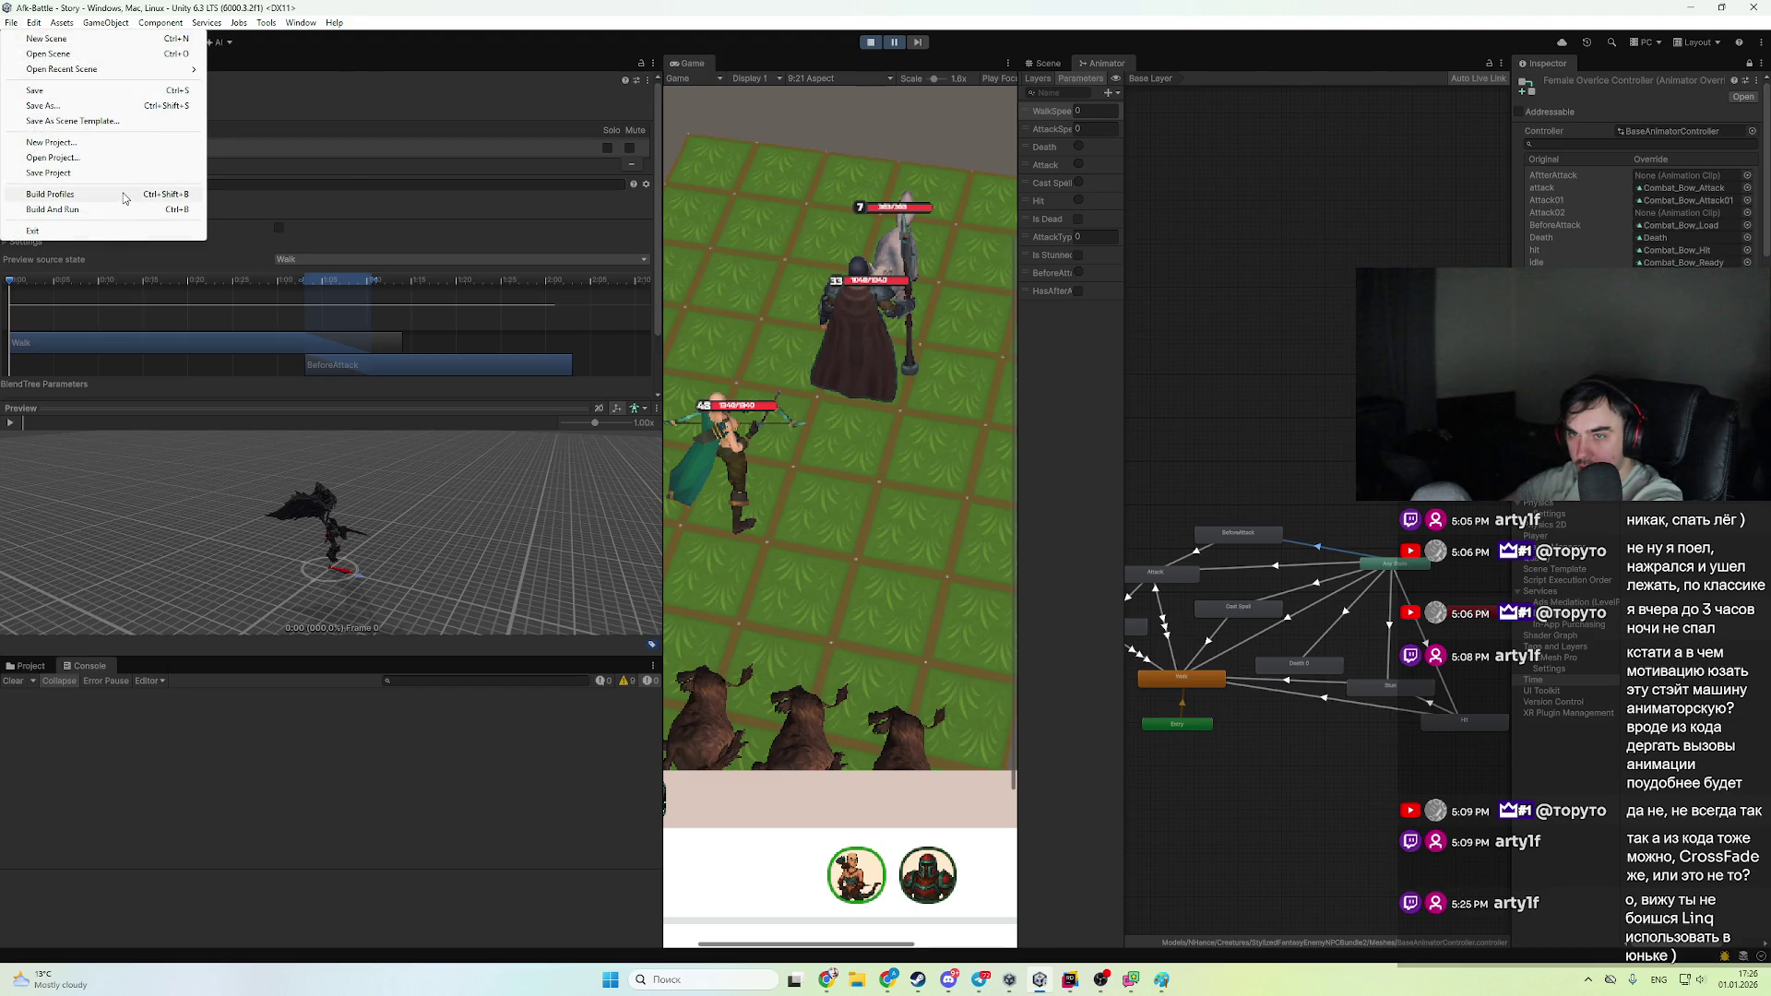
- Glance at Build Profiles, then view the External Tools and GI Cache preferences
click(125, 198)
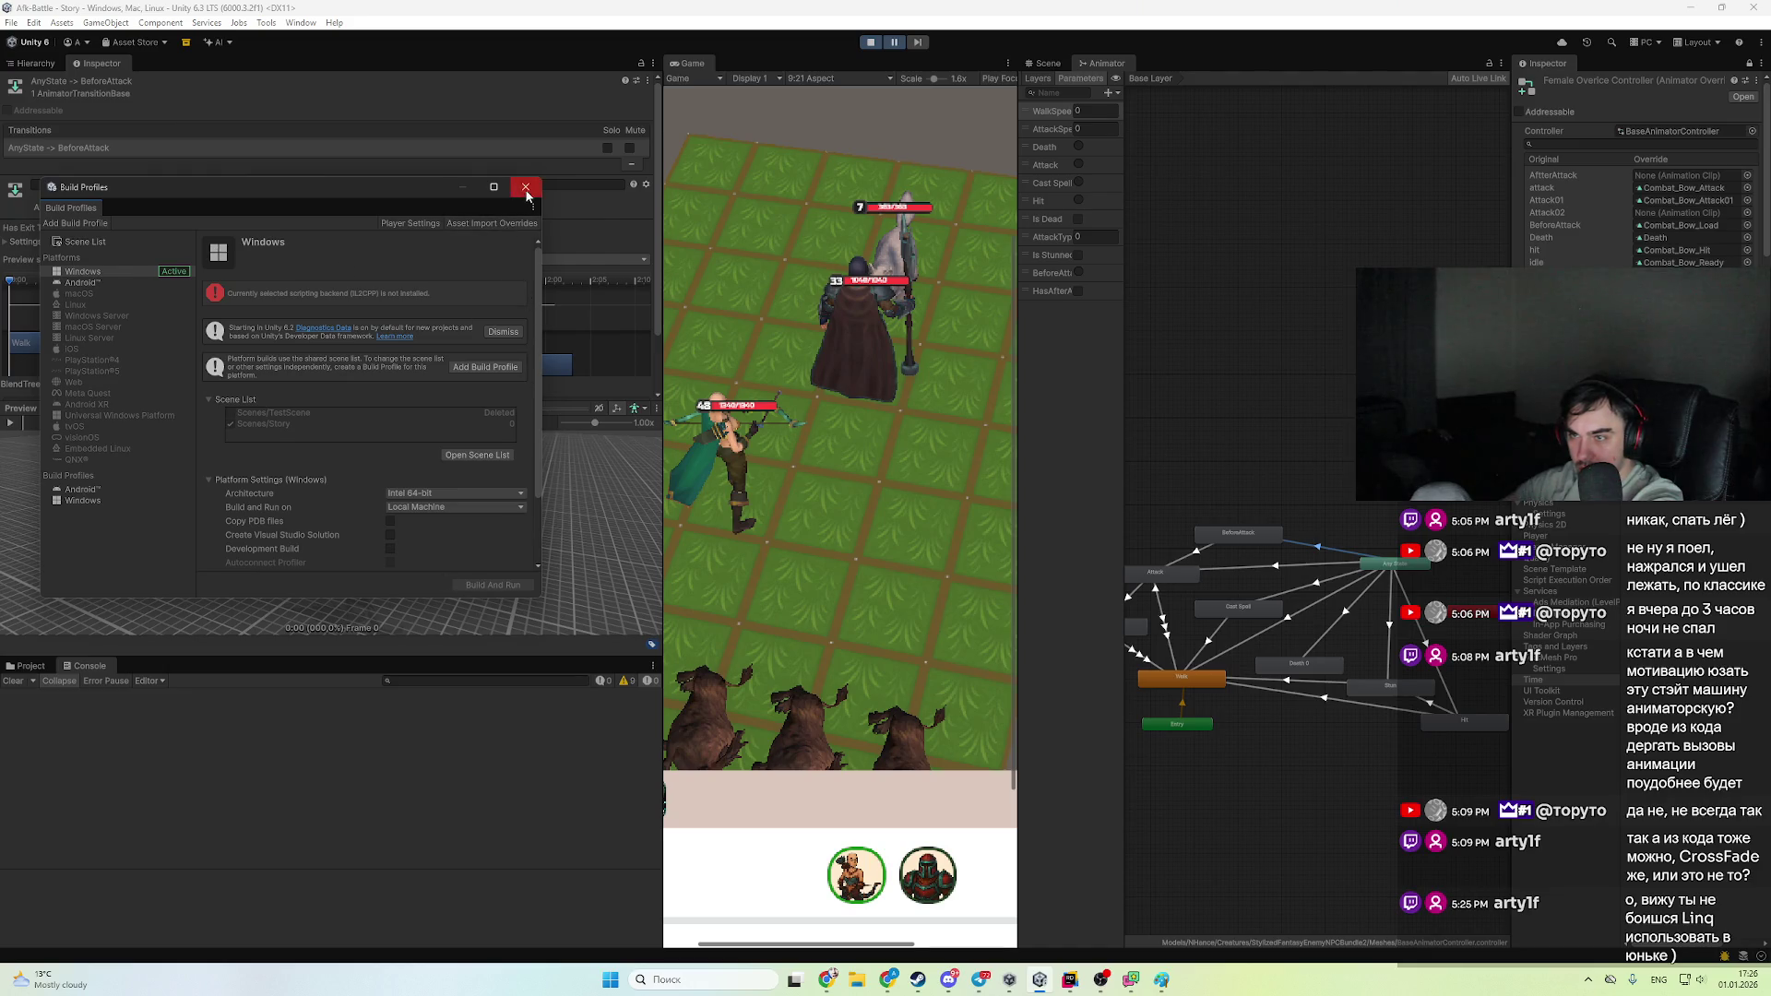
click(526, 188)
click(35, 23)
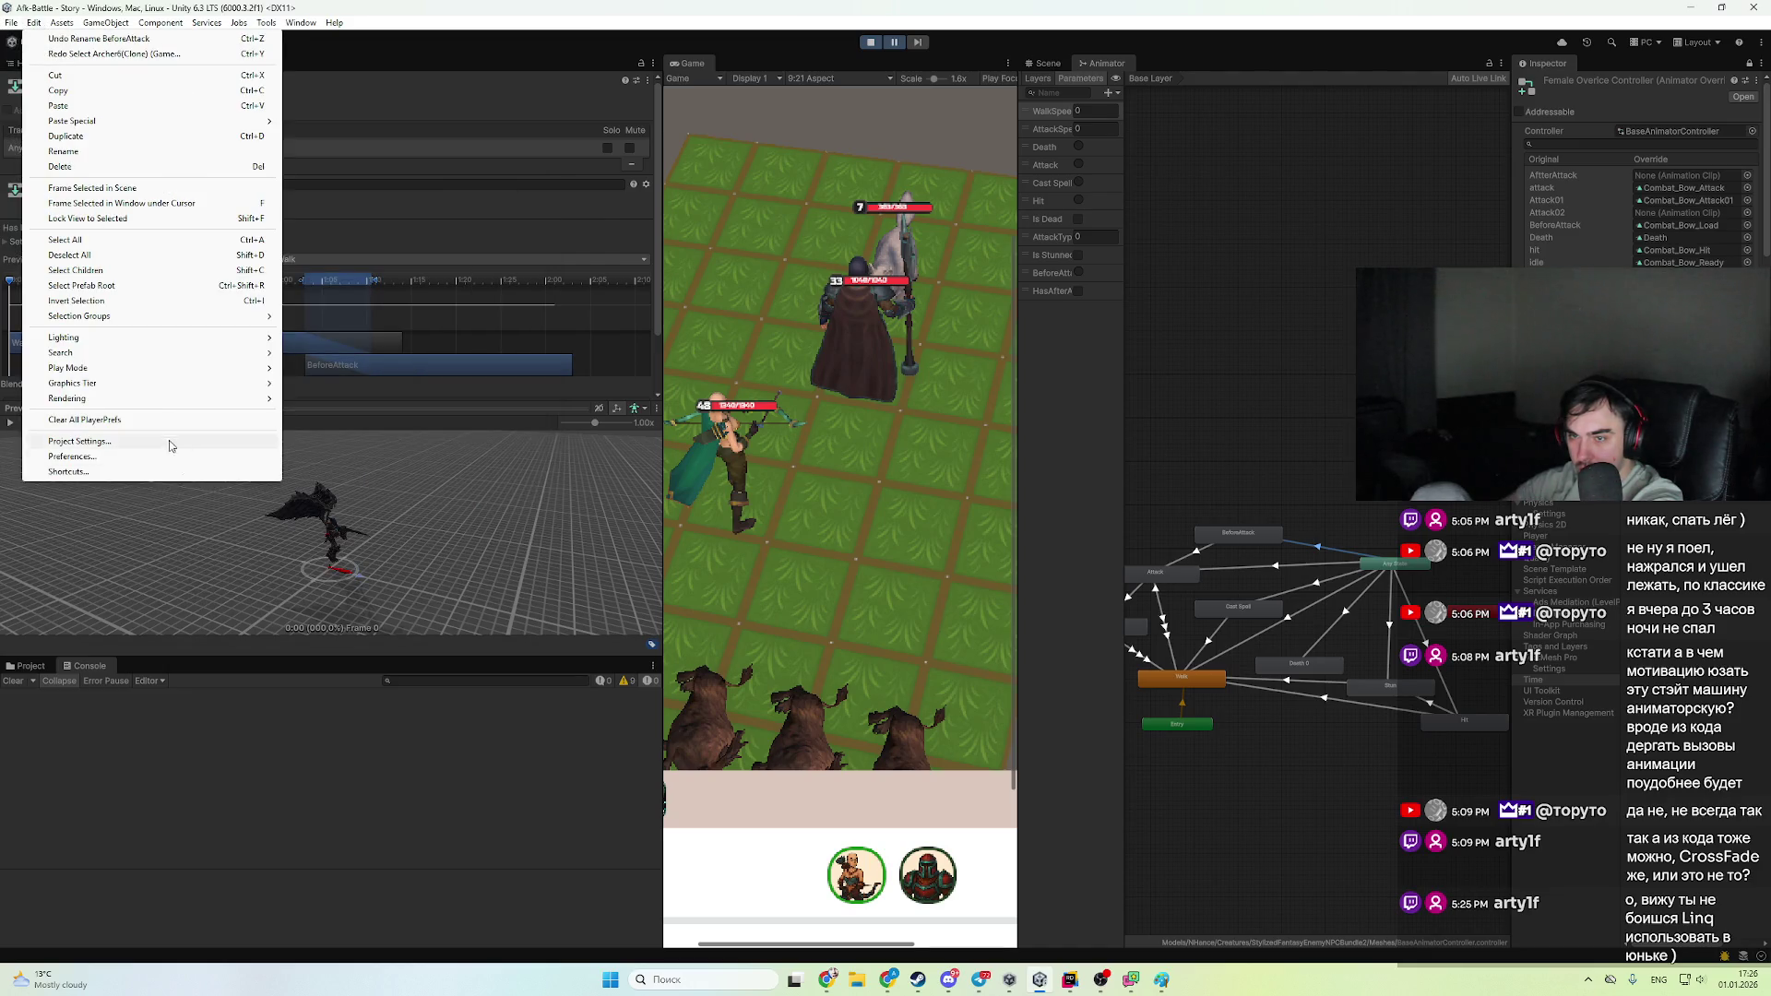
click(156, 456)
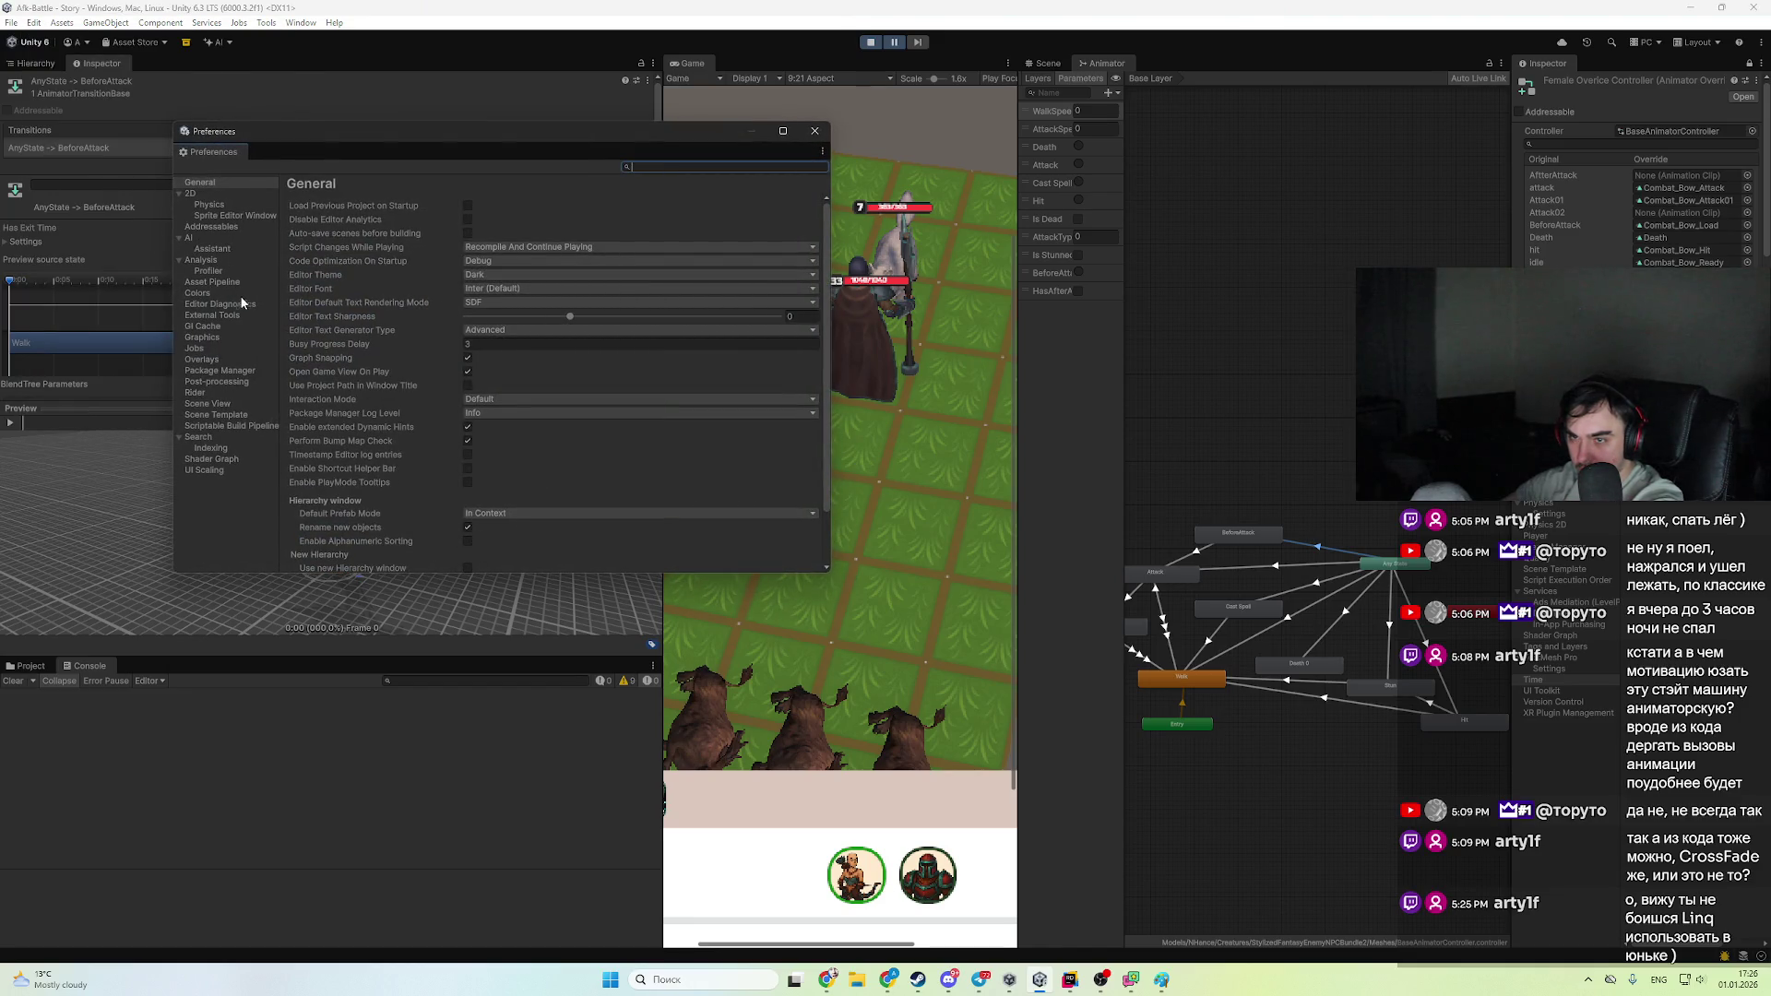
click(241, 317)
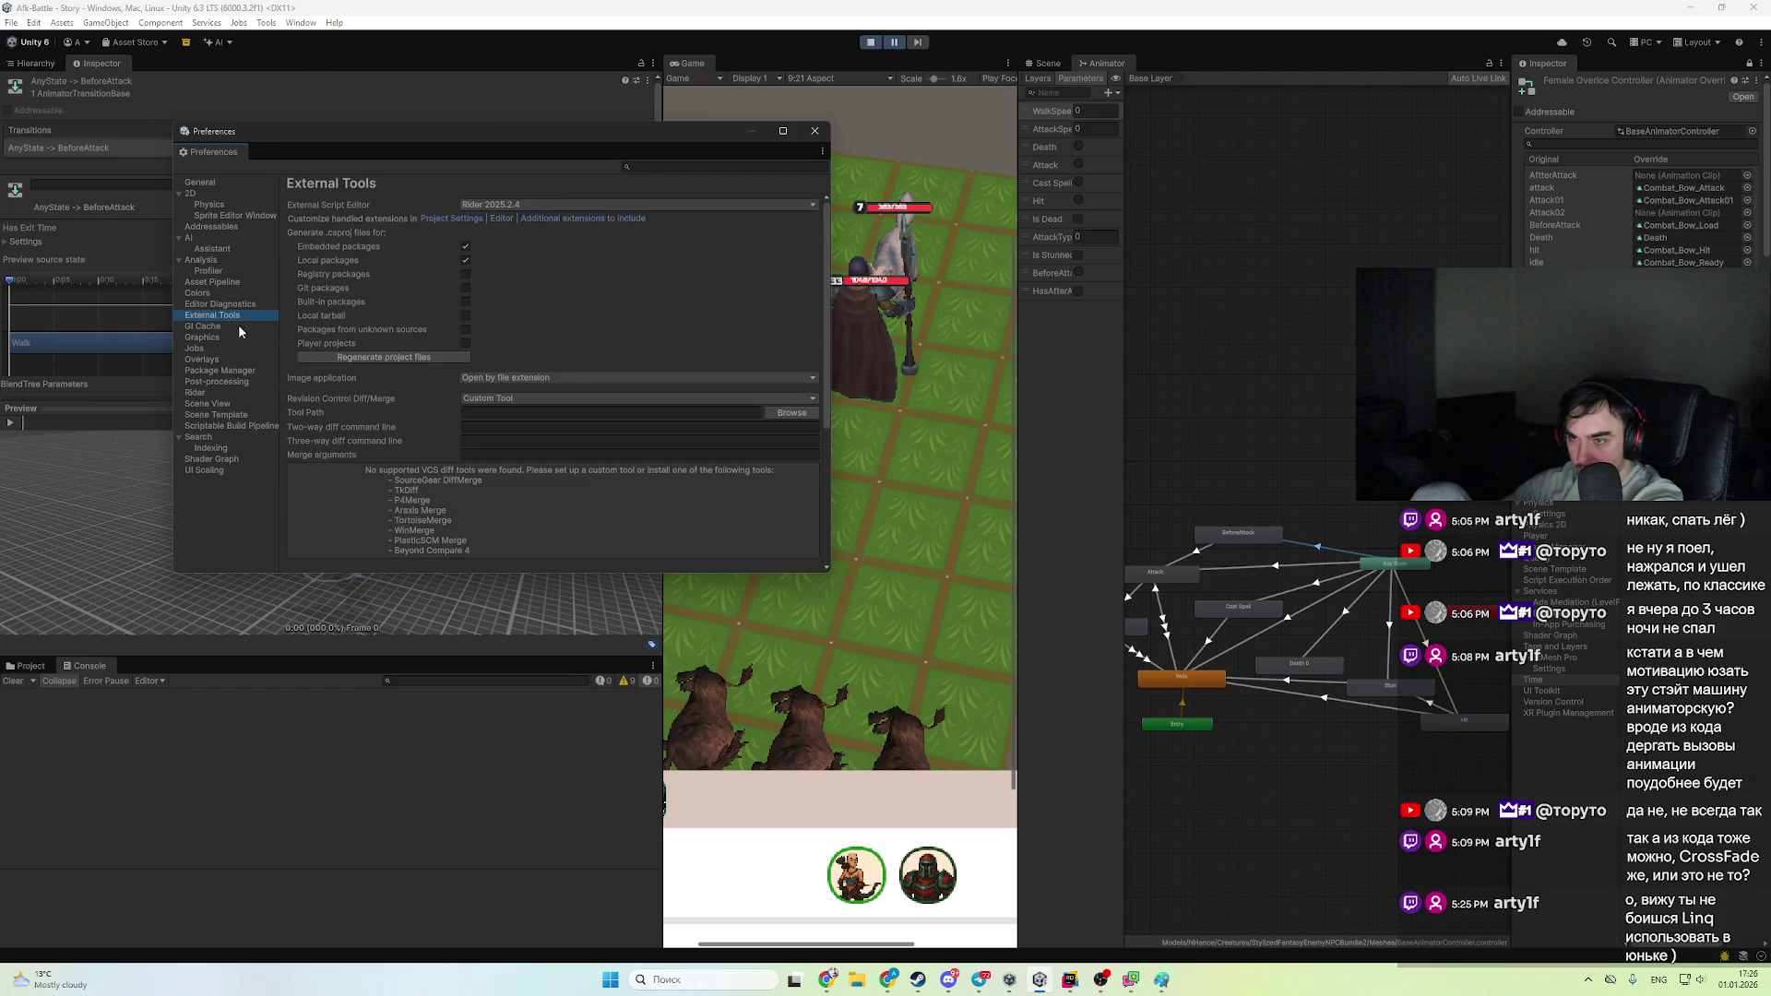
click(238, 327)
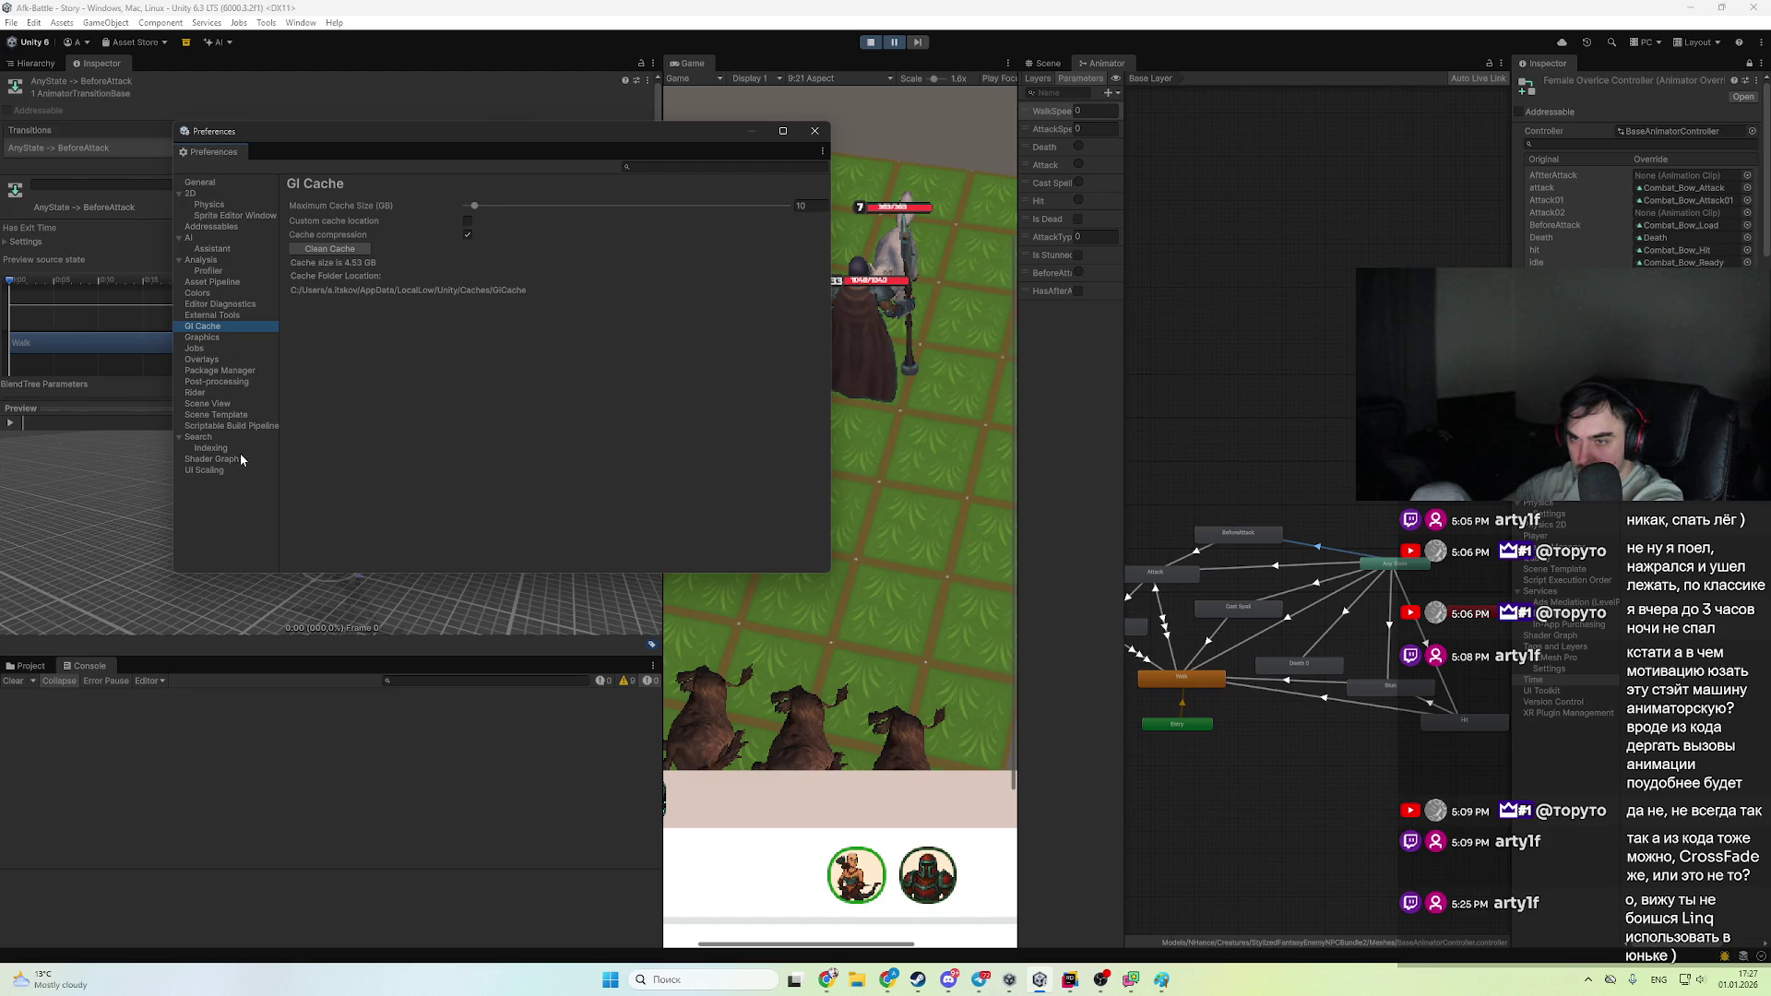
- Open Project Settings widened over the Animator and browse the Burst AOT through Services pages
click(54, 28)
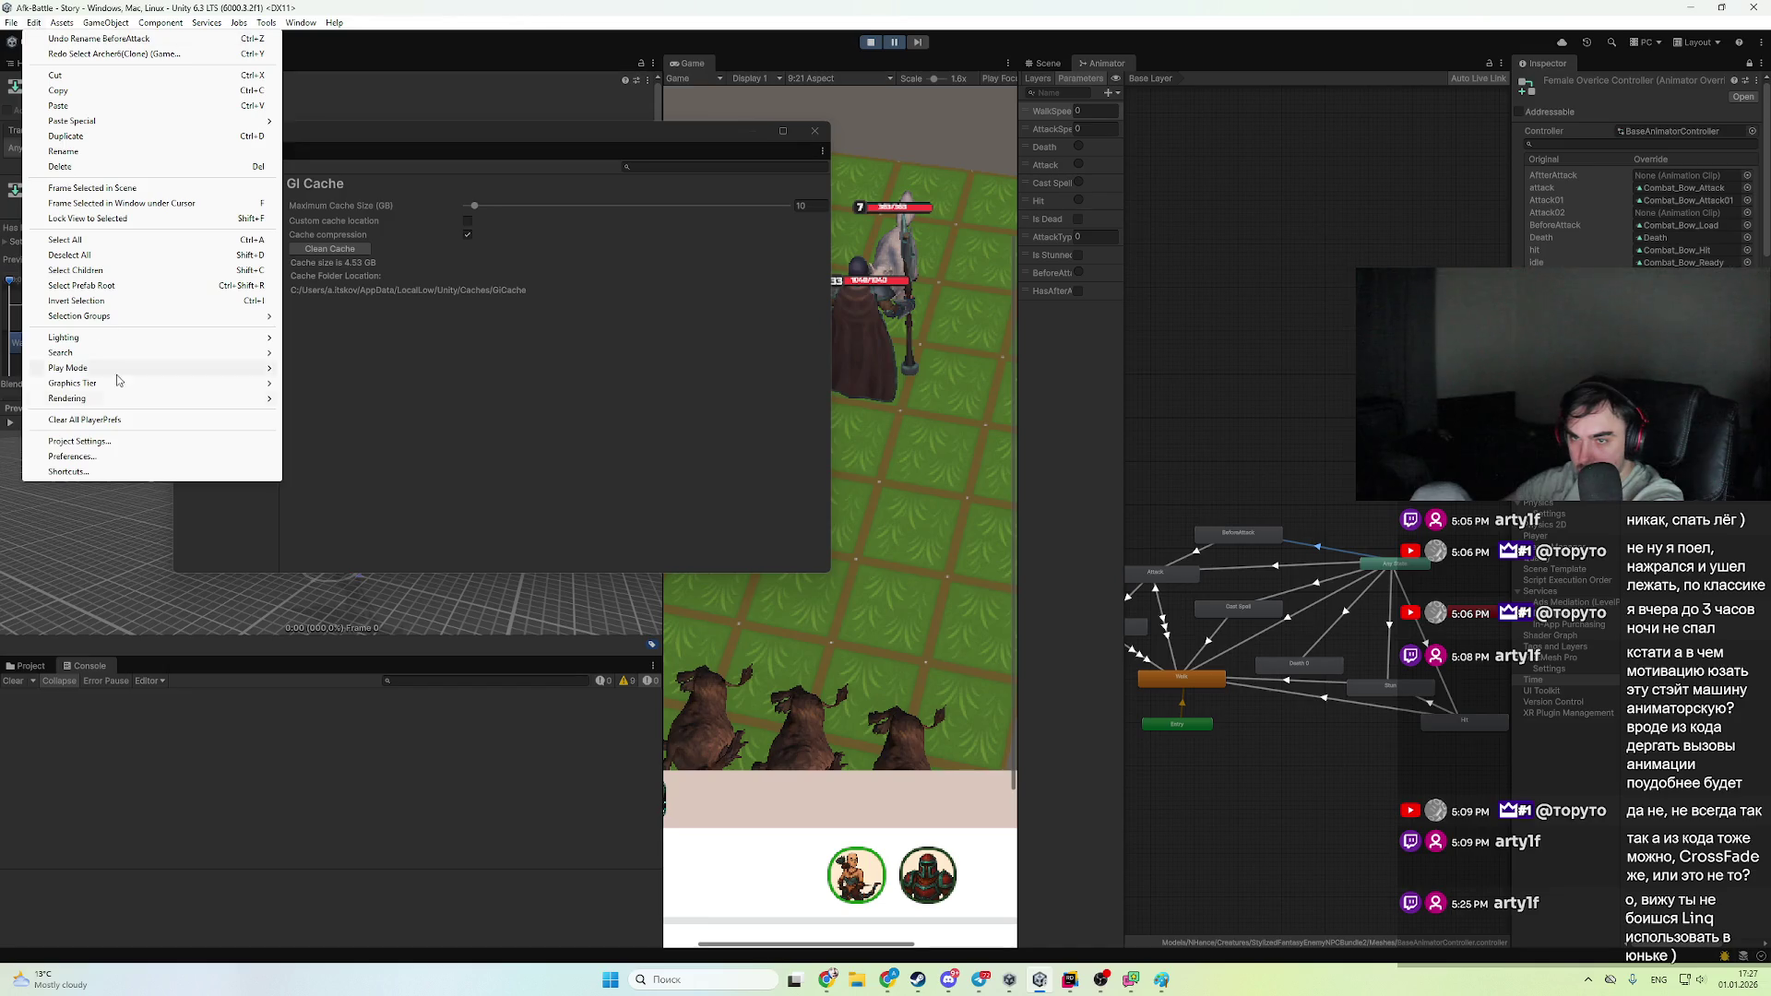
click(152, 436)
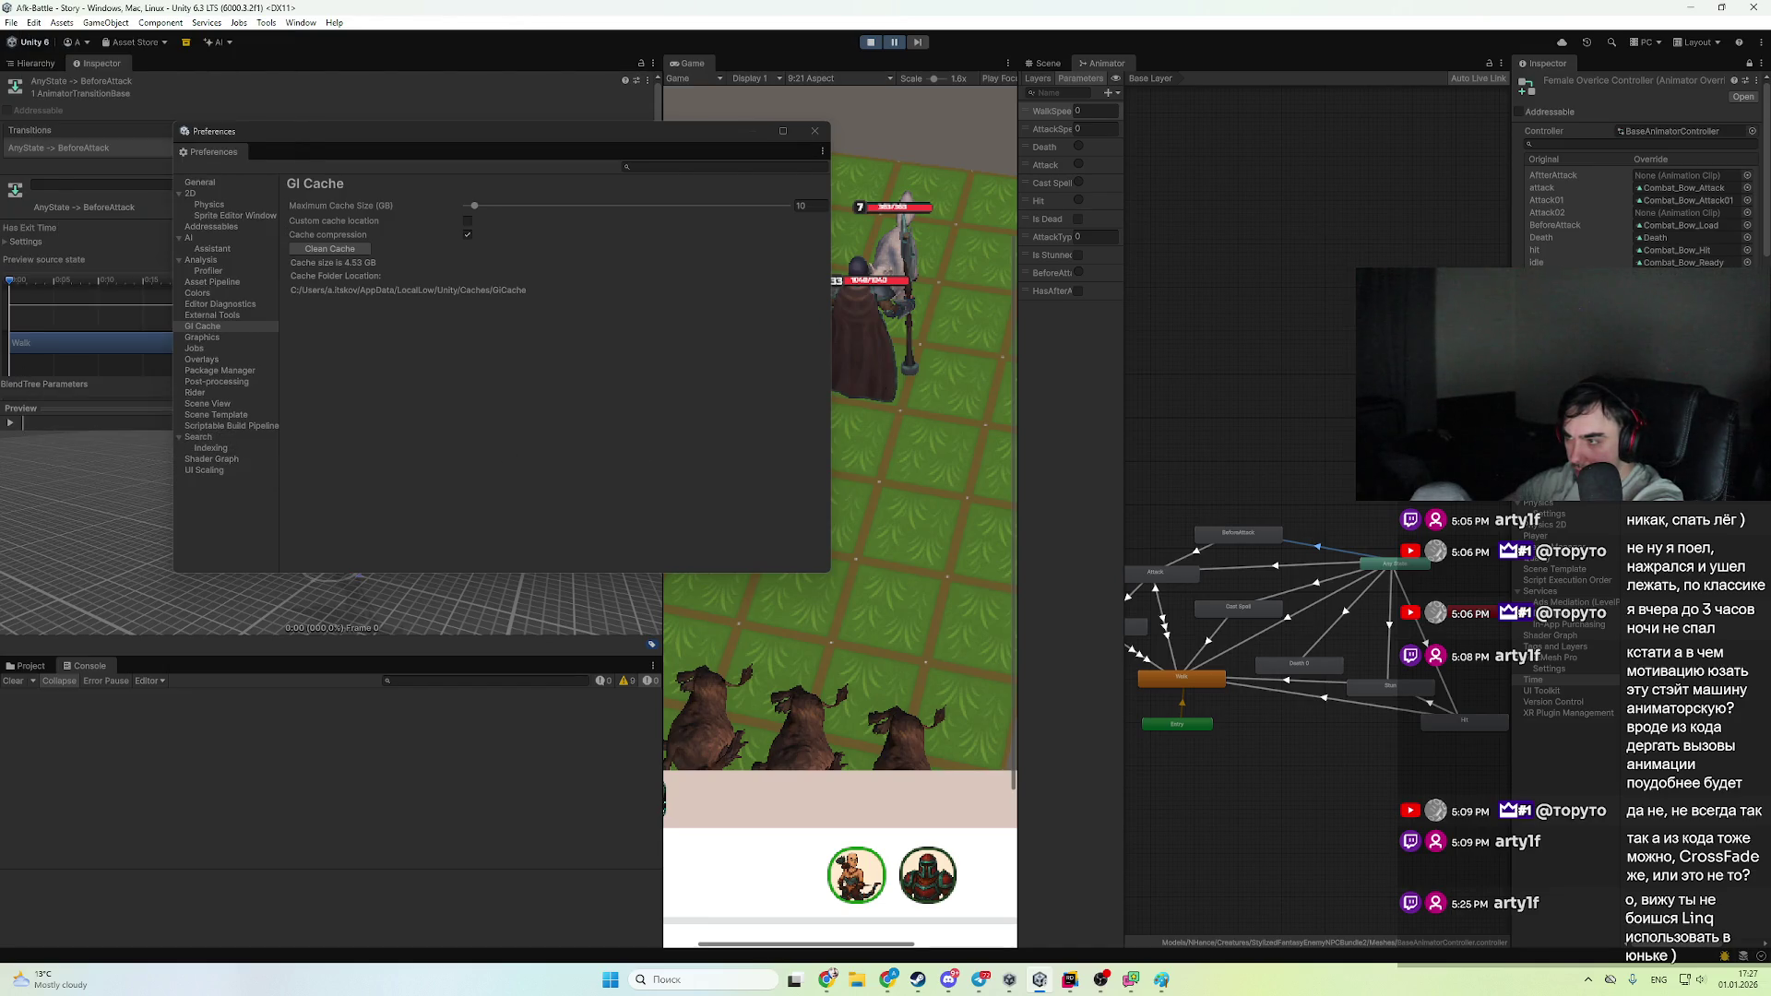
drag(1512, 454, 1211, 454)
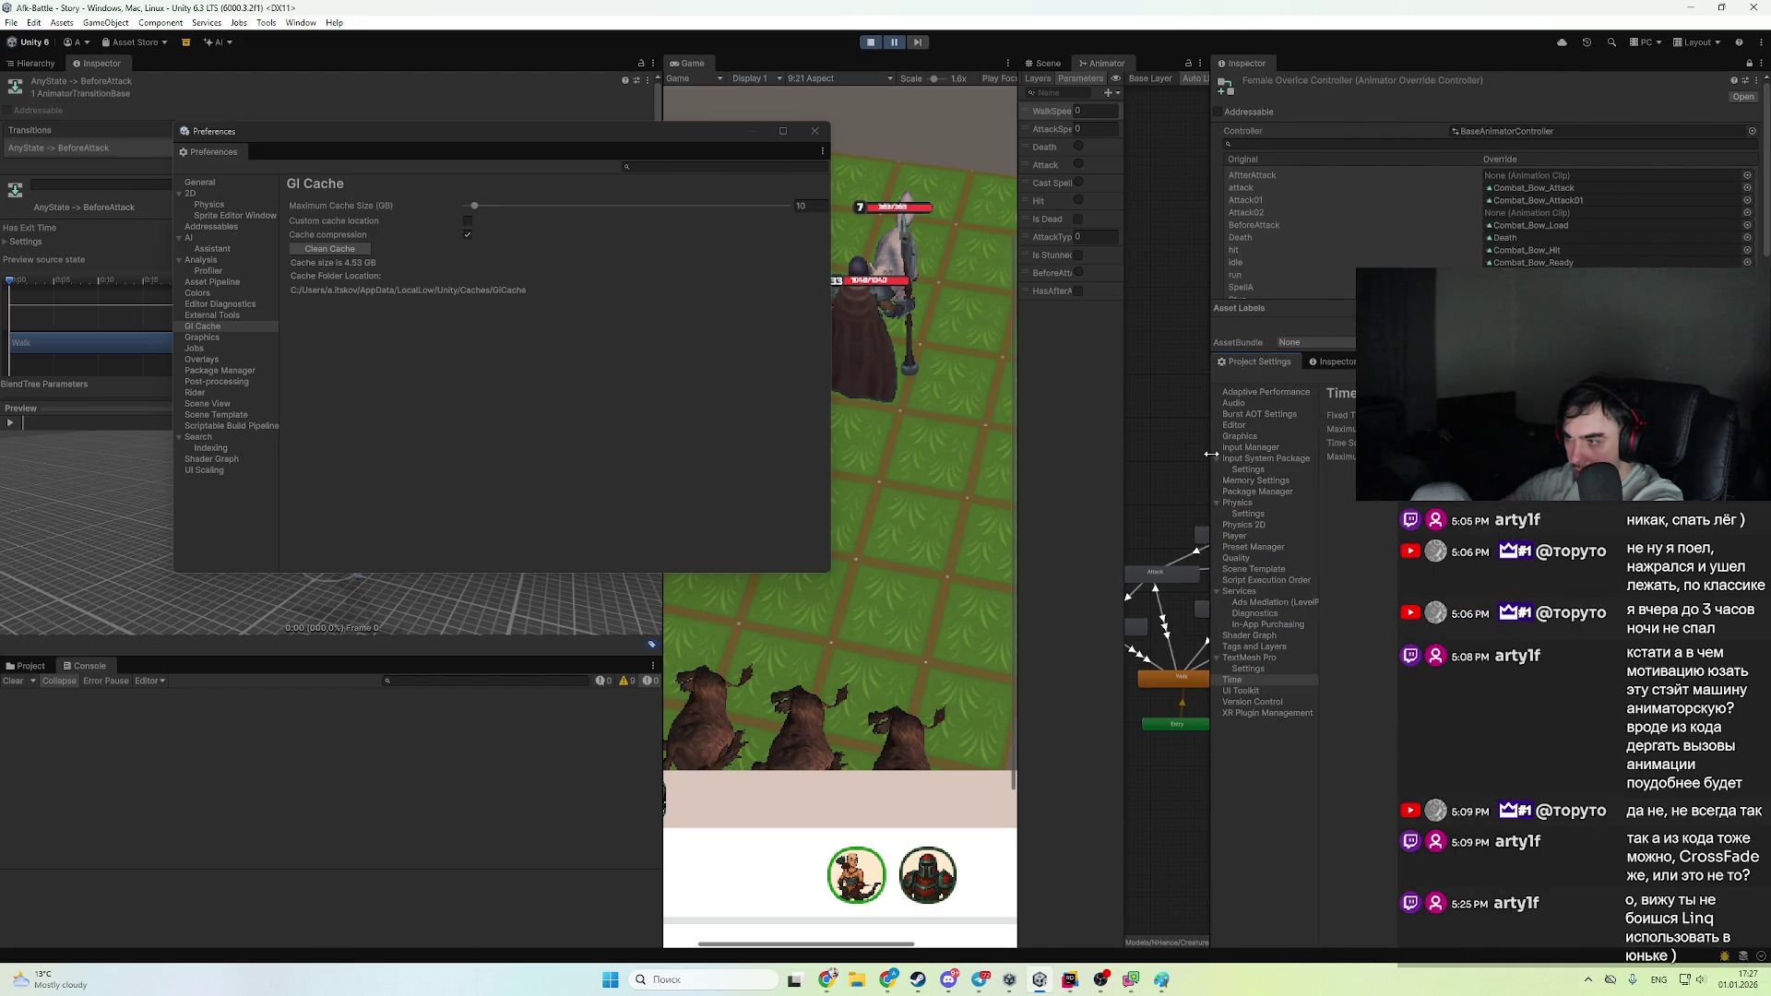
click(1291, 415)
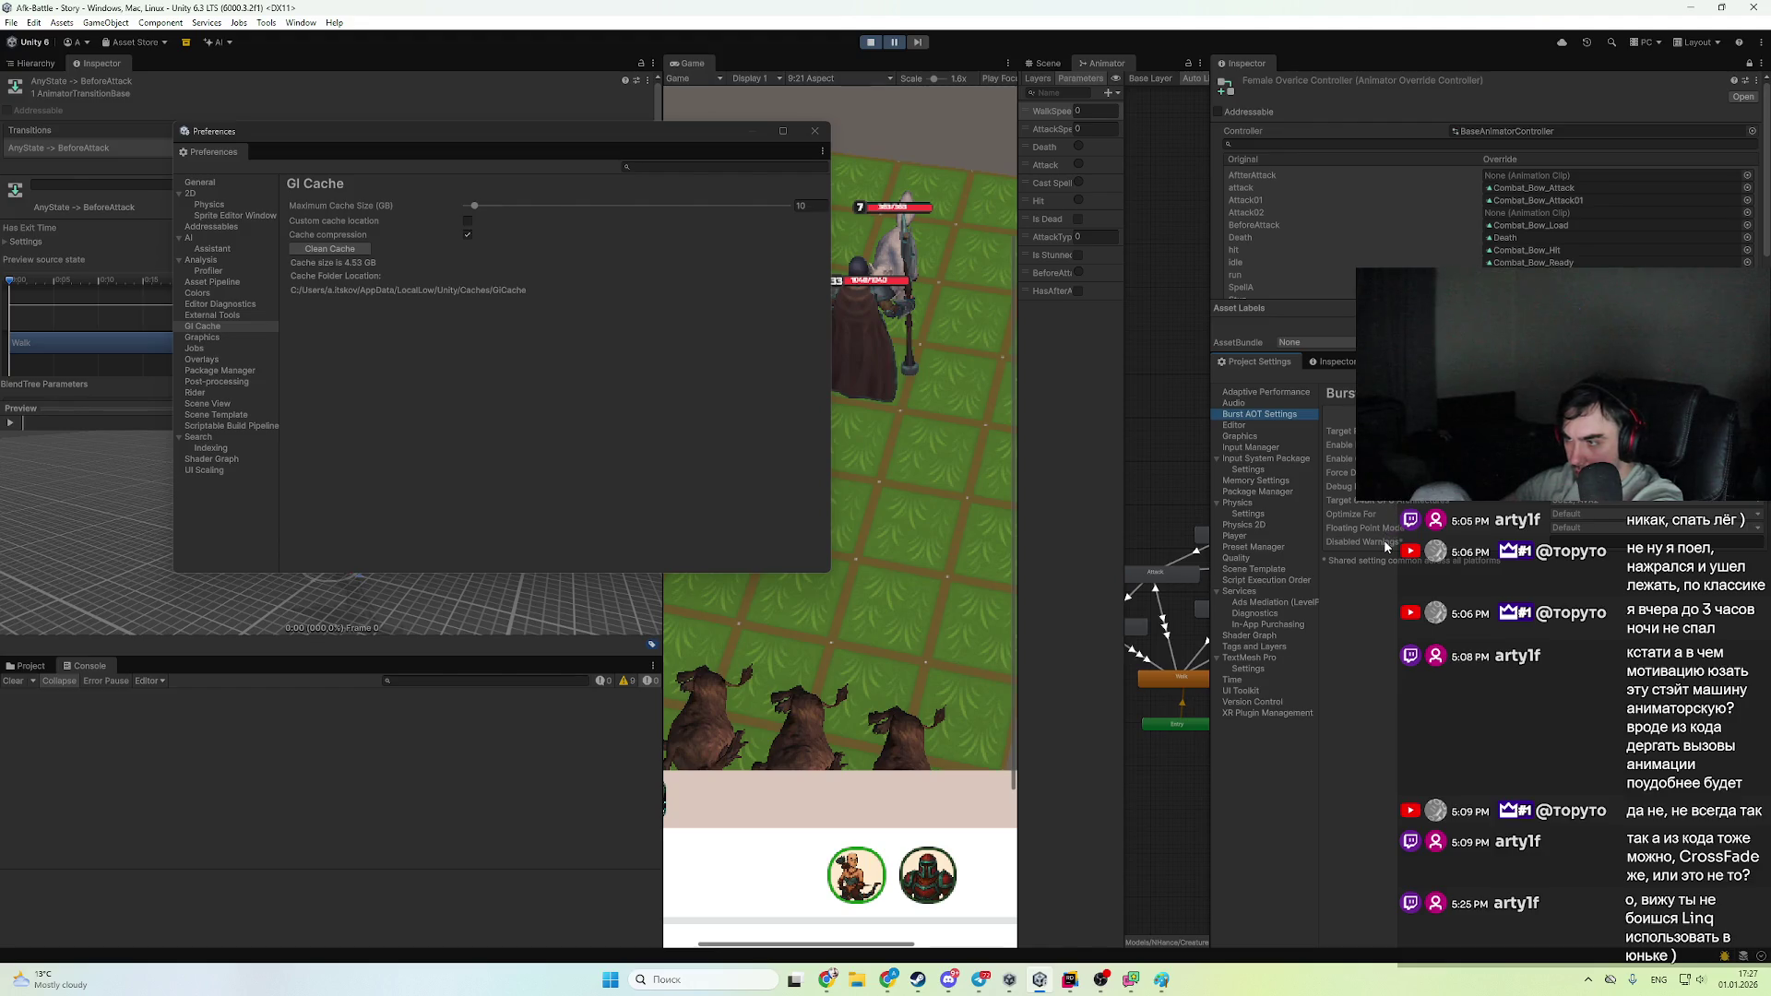
click(1285, 482)
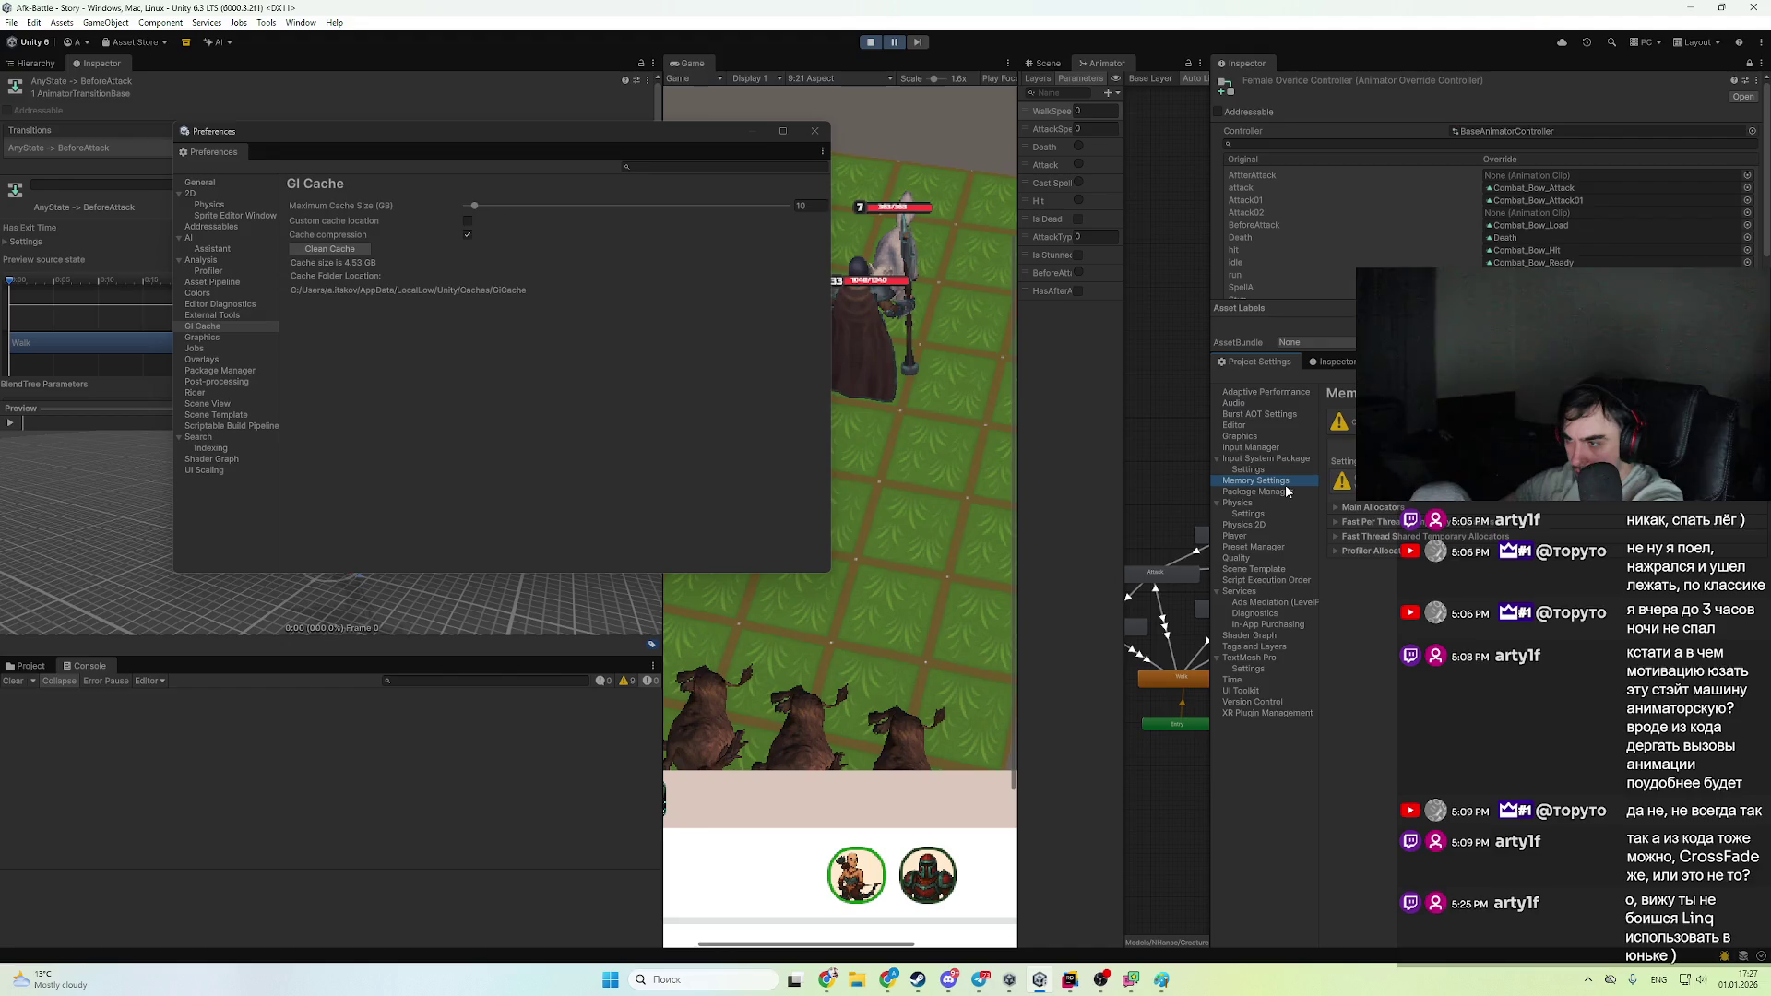
click(1288, 494)
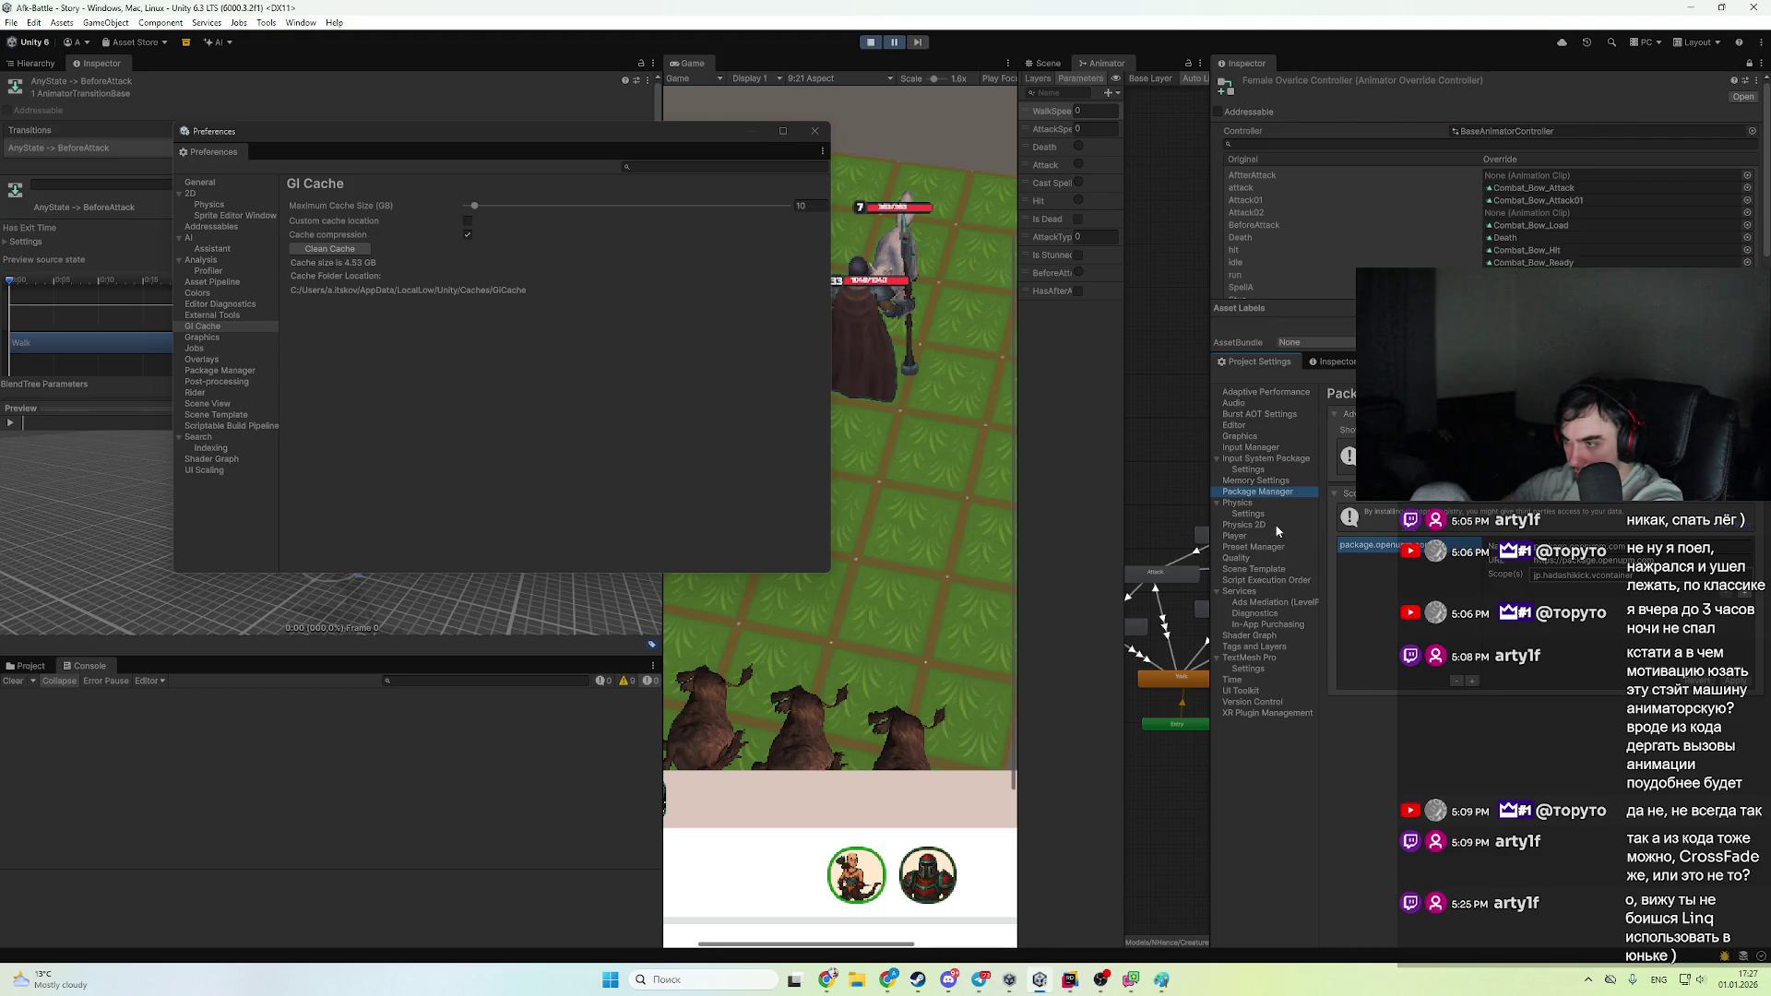
click(1278, 537)
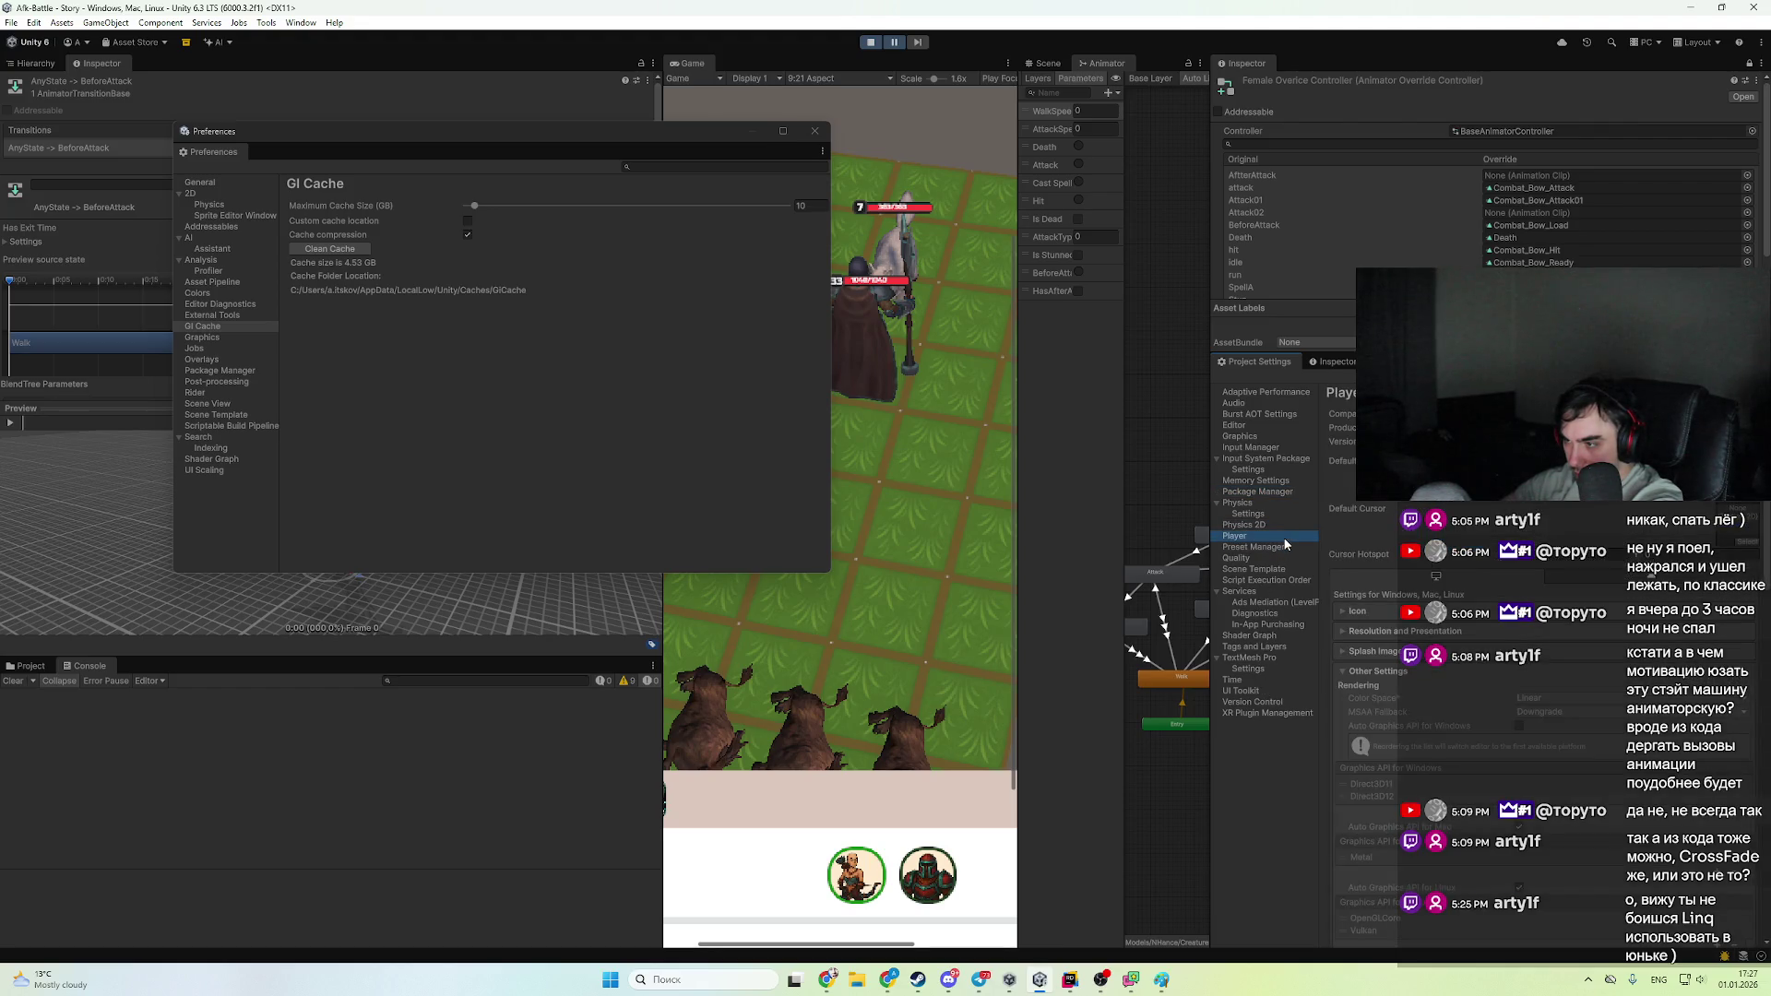
click(1279, 570)
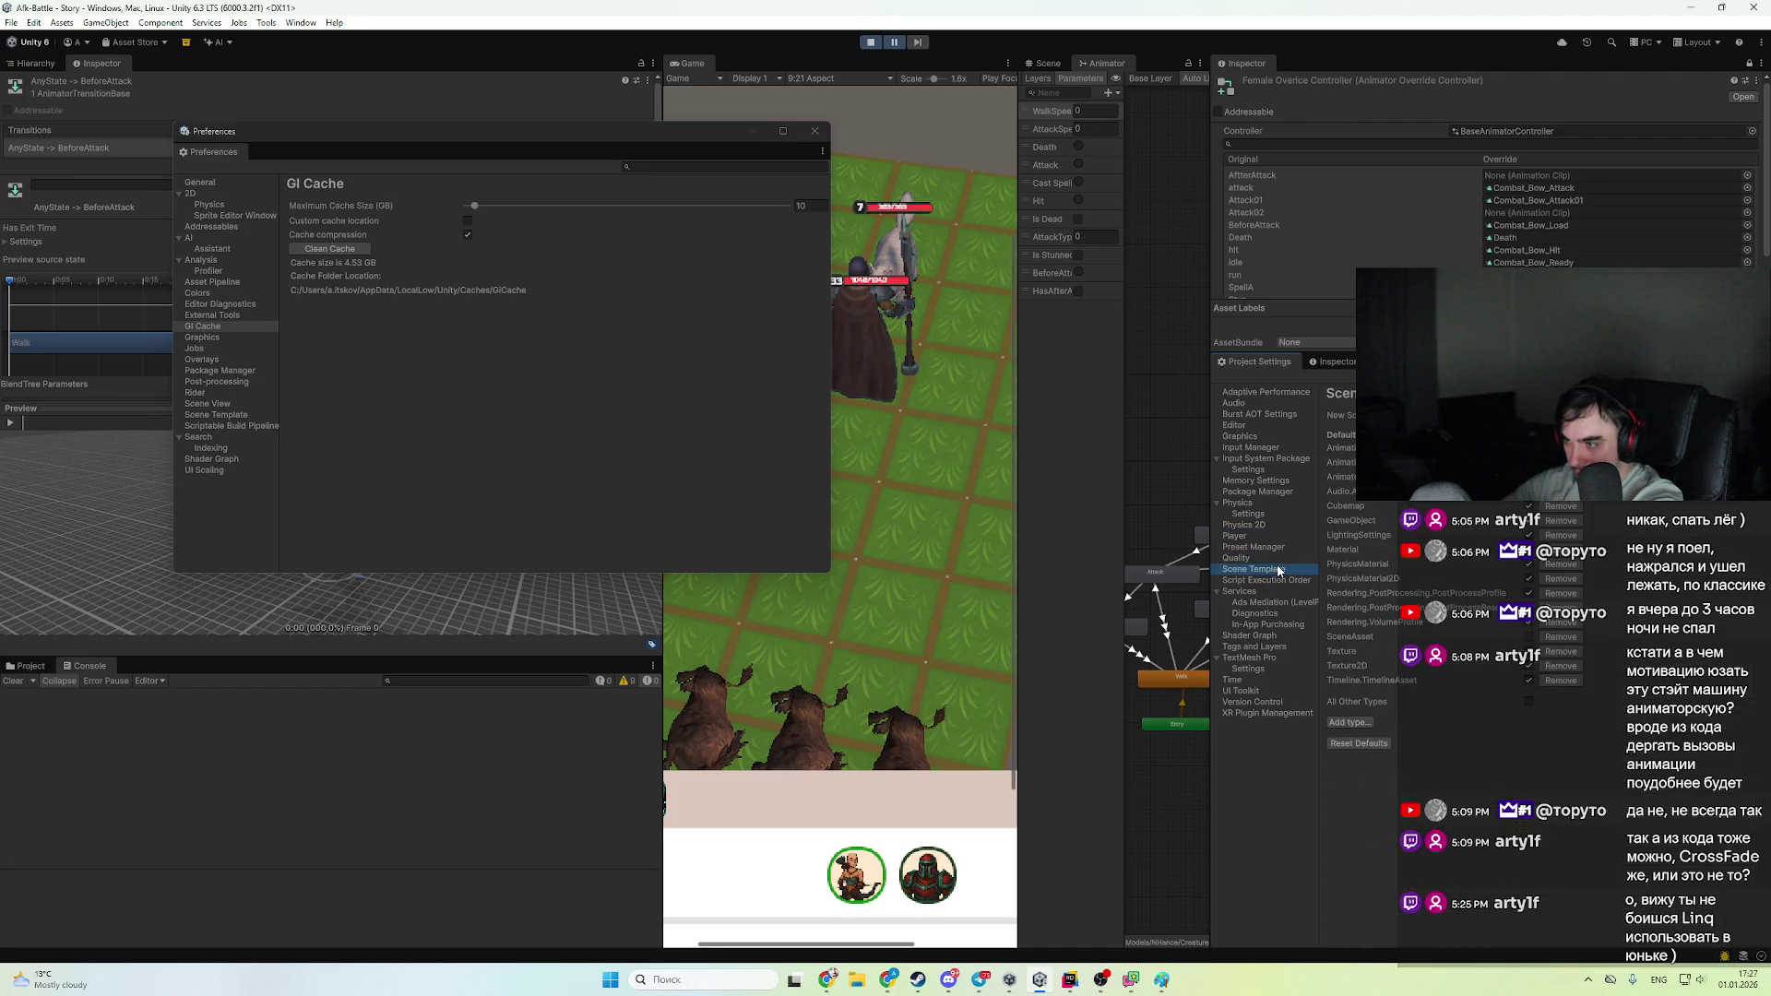
click(1277, 589)
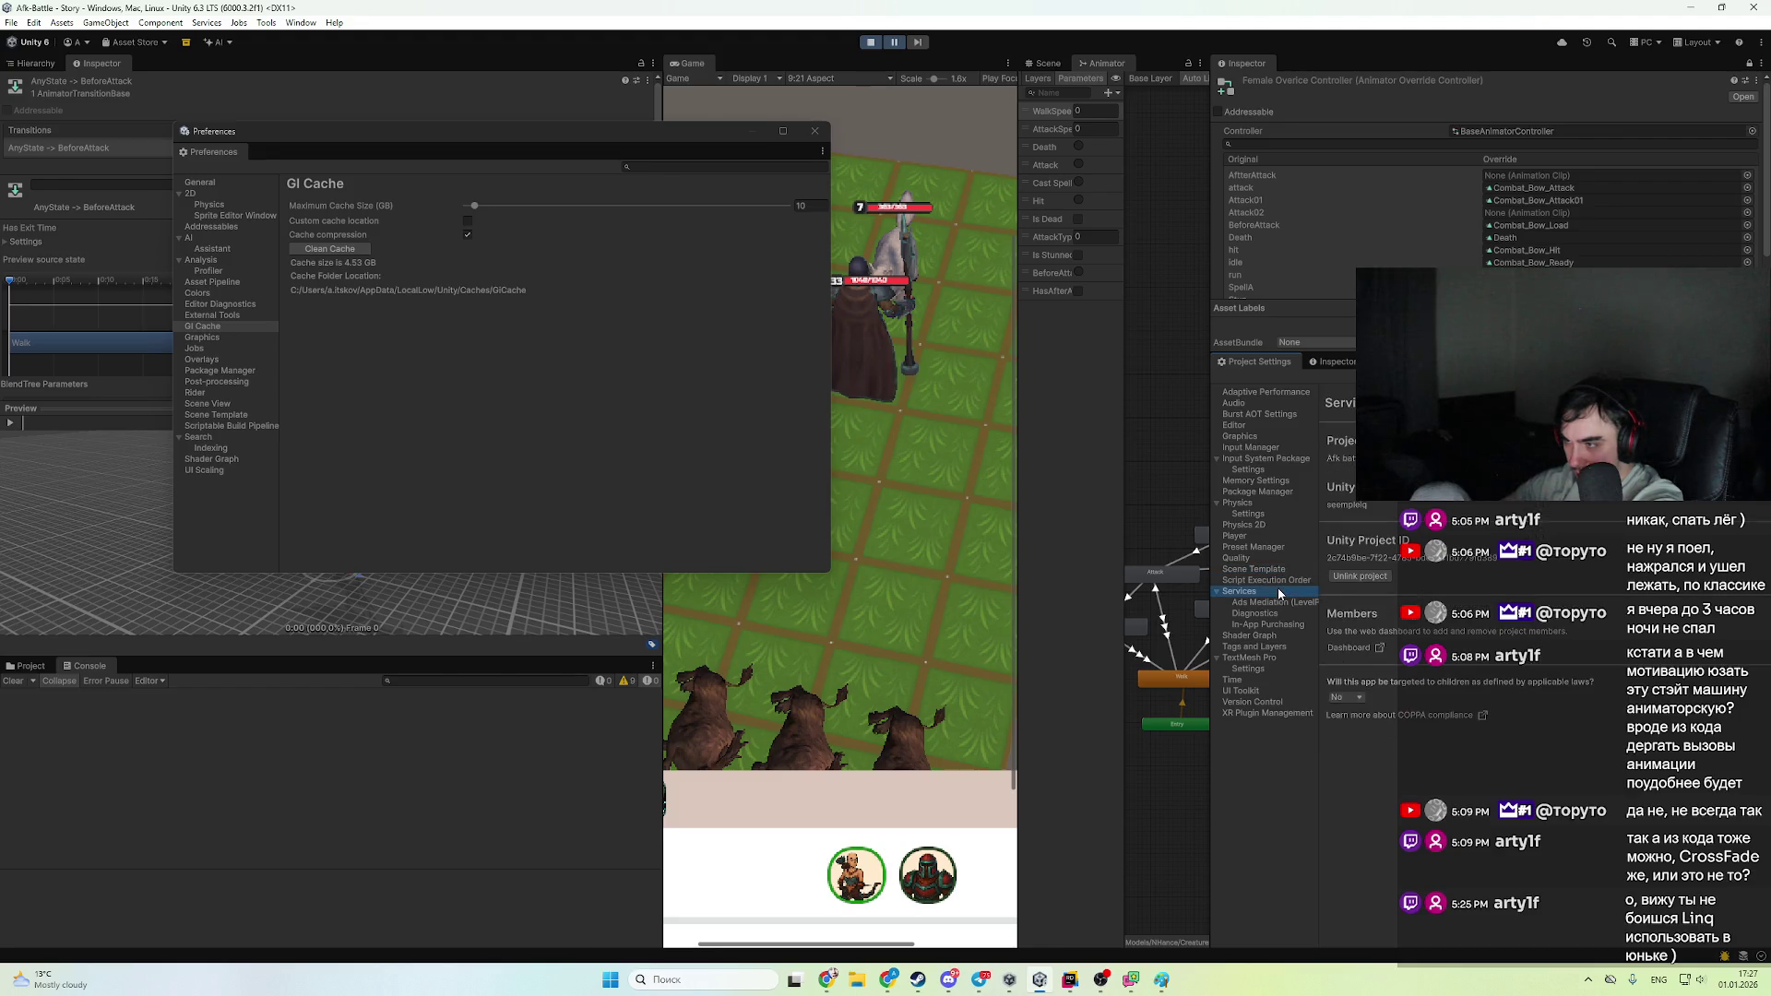
- Check the Burst AOT, Editor, Input Manager and Input System Package pages, then rewiden the animator graph
click(1277, 415)
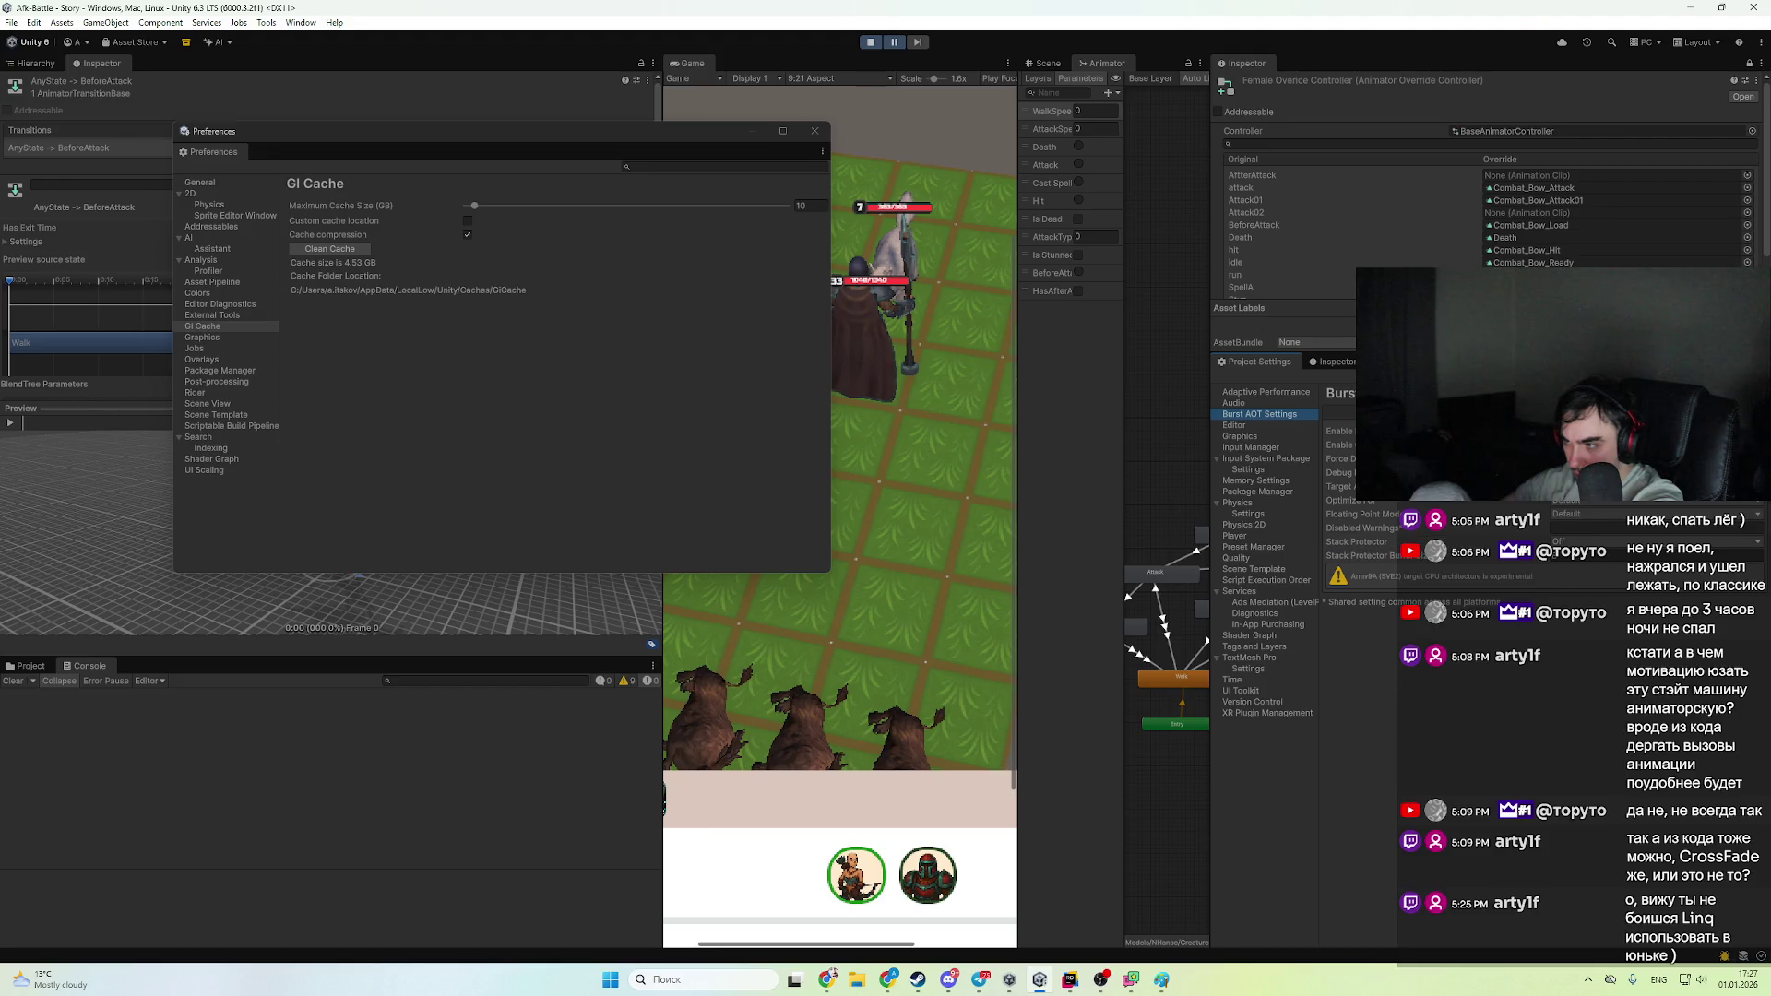
click(1289, 427)
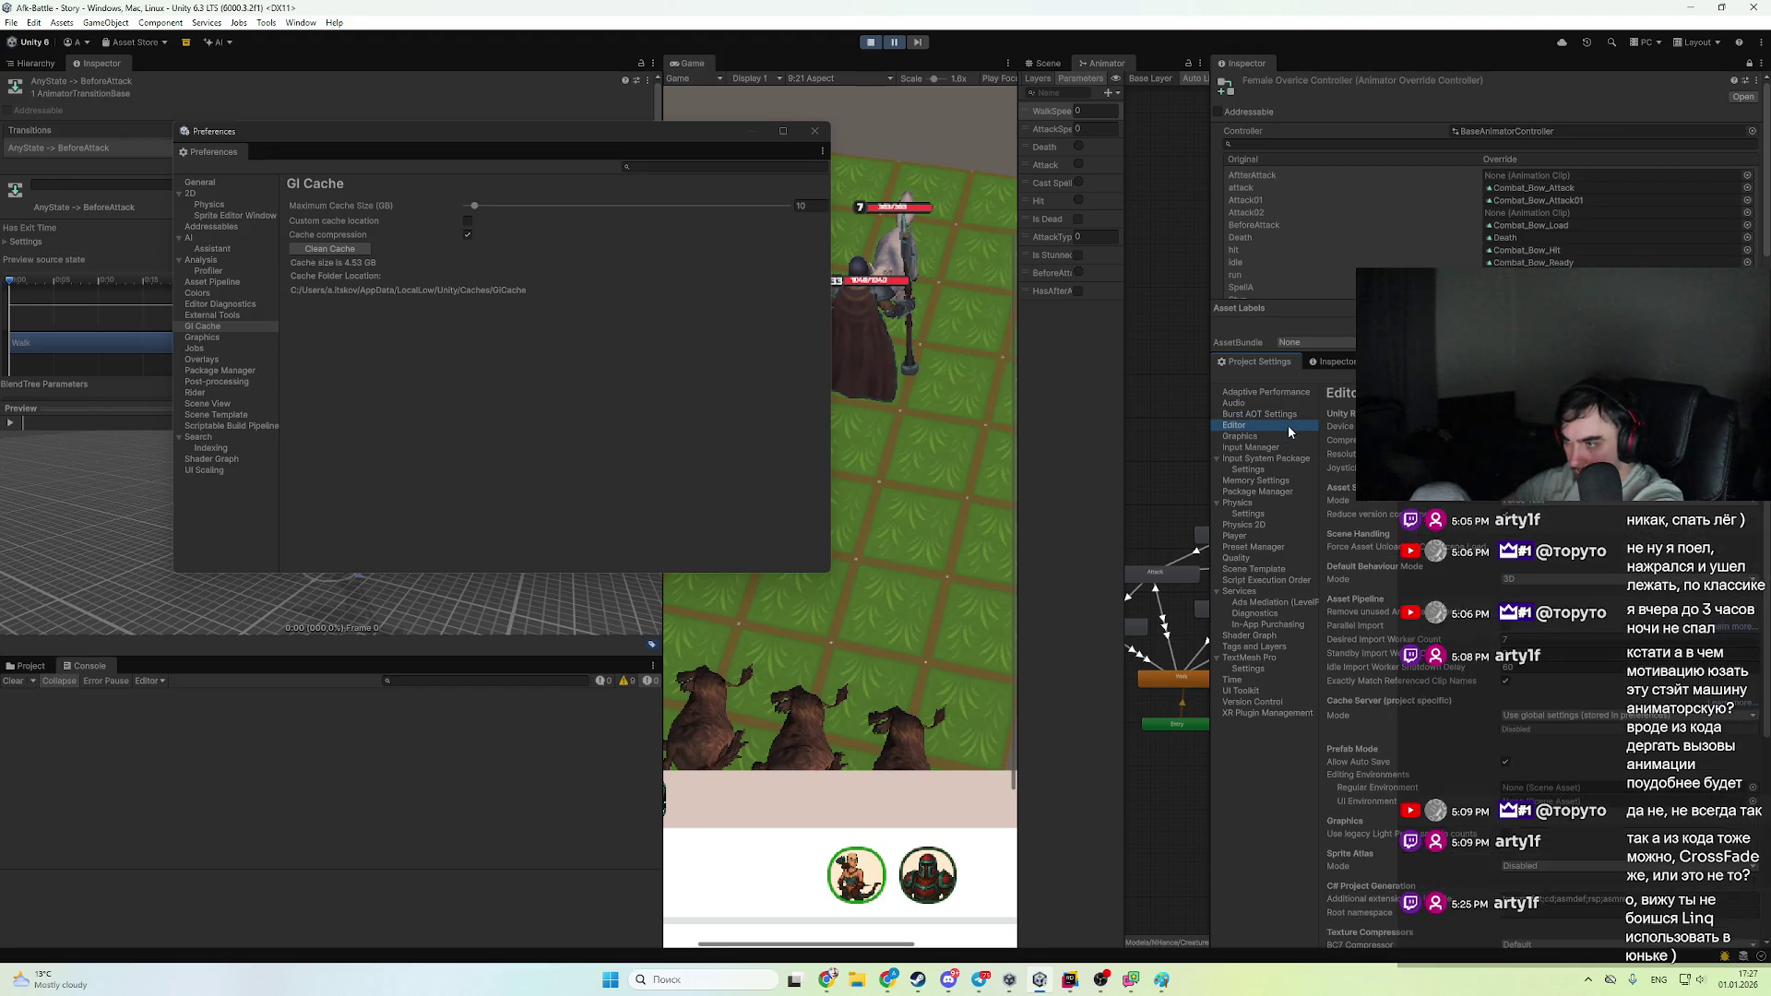
click(1287, 448)
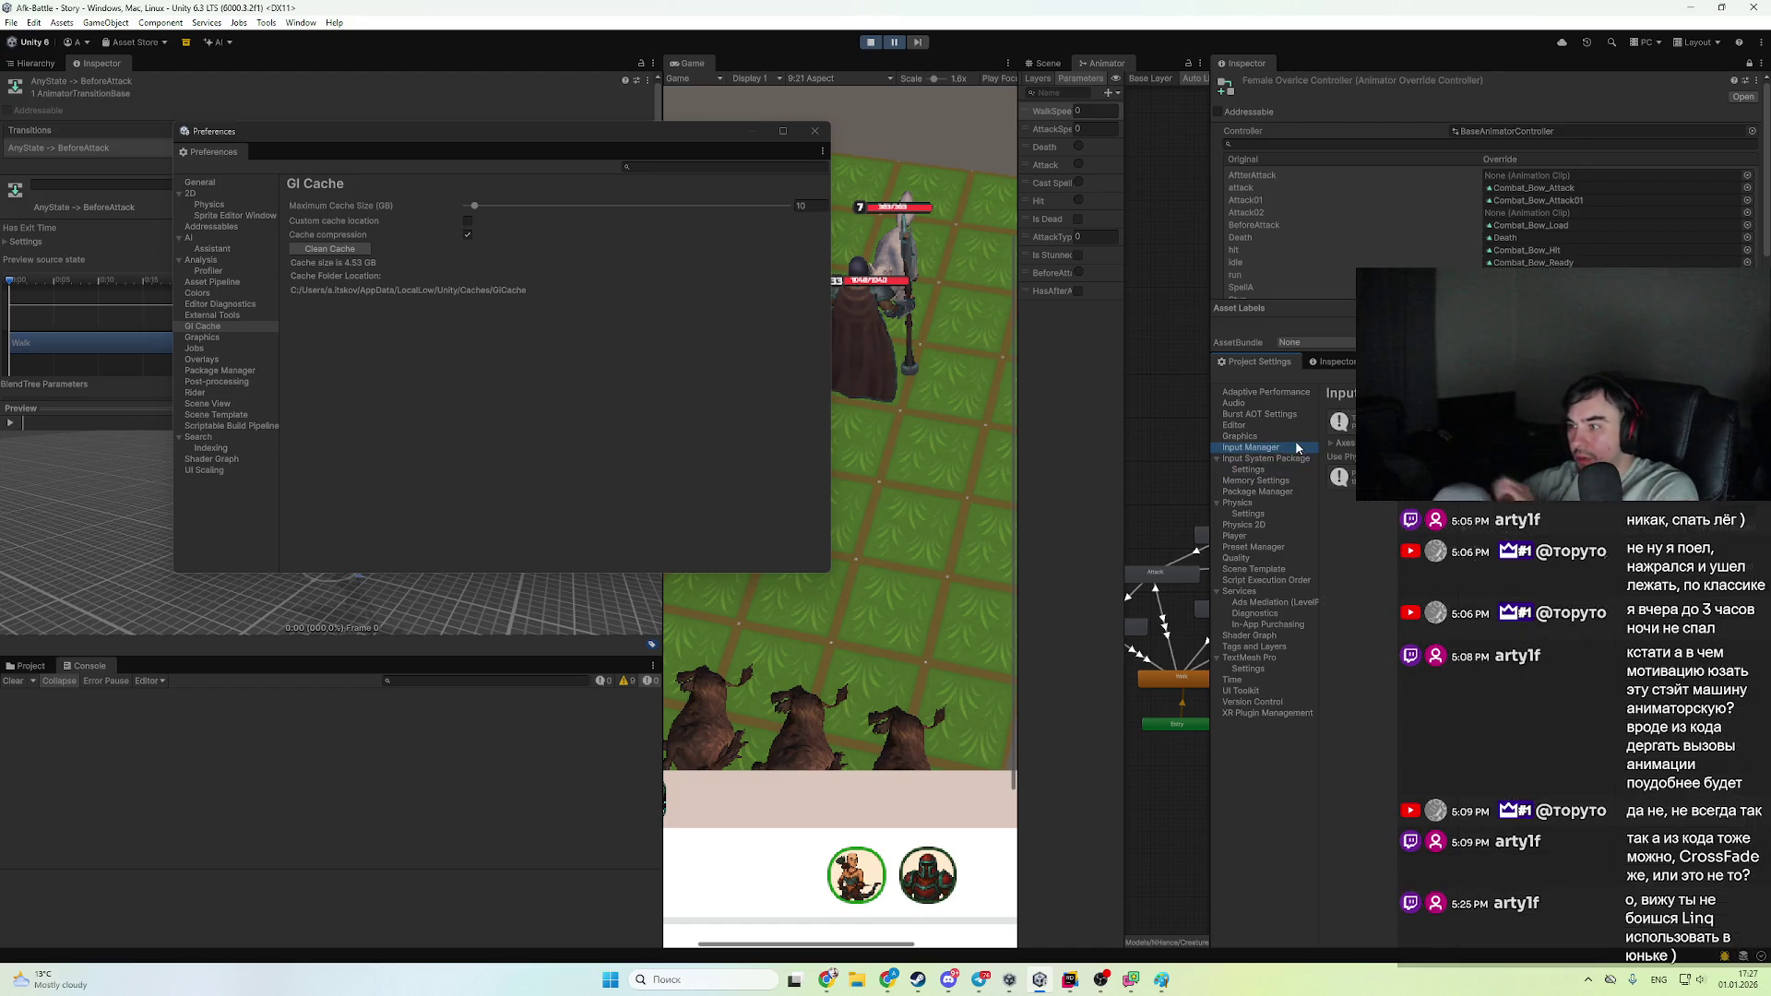
click(1278, 460)
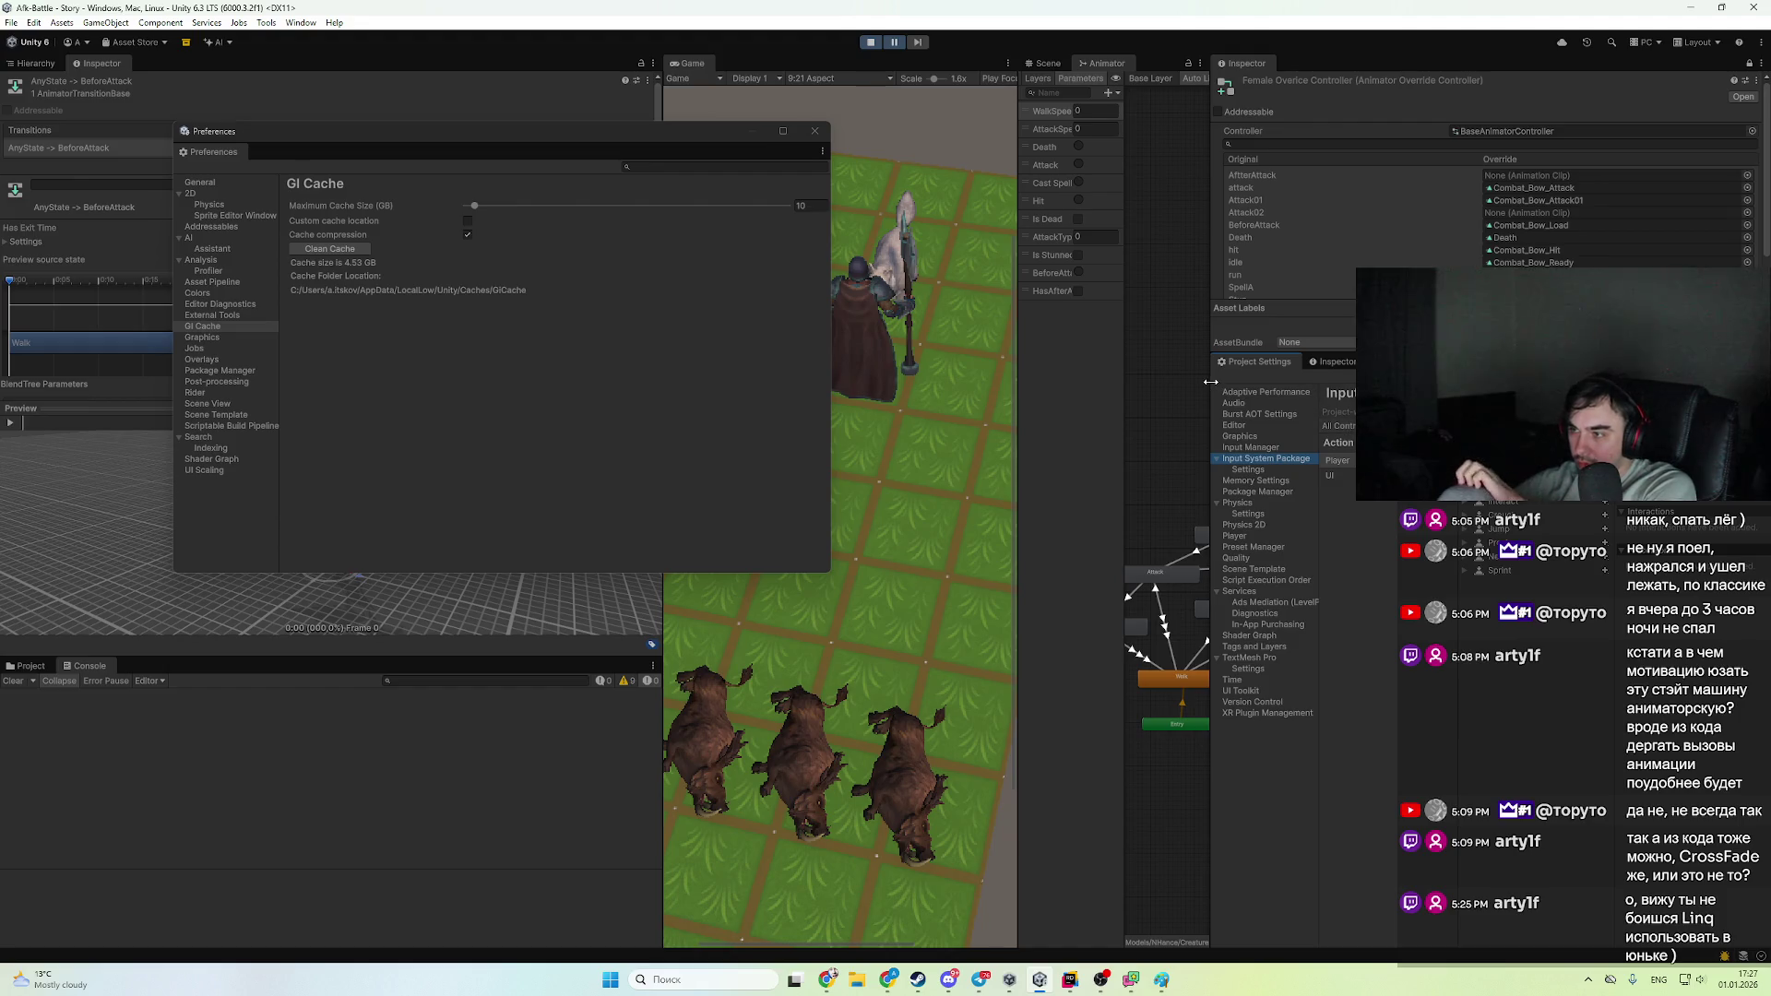
drag(1210, 381, 1376, 381)
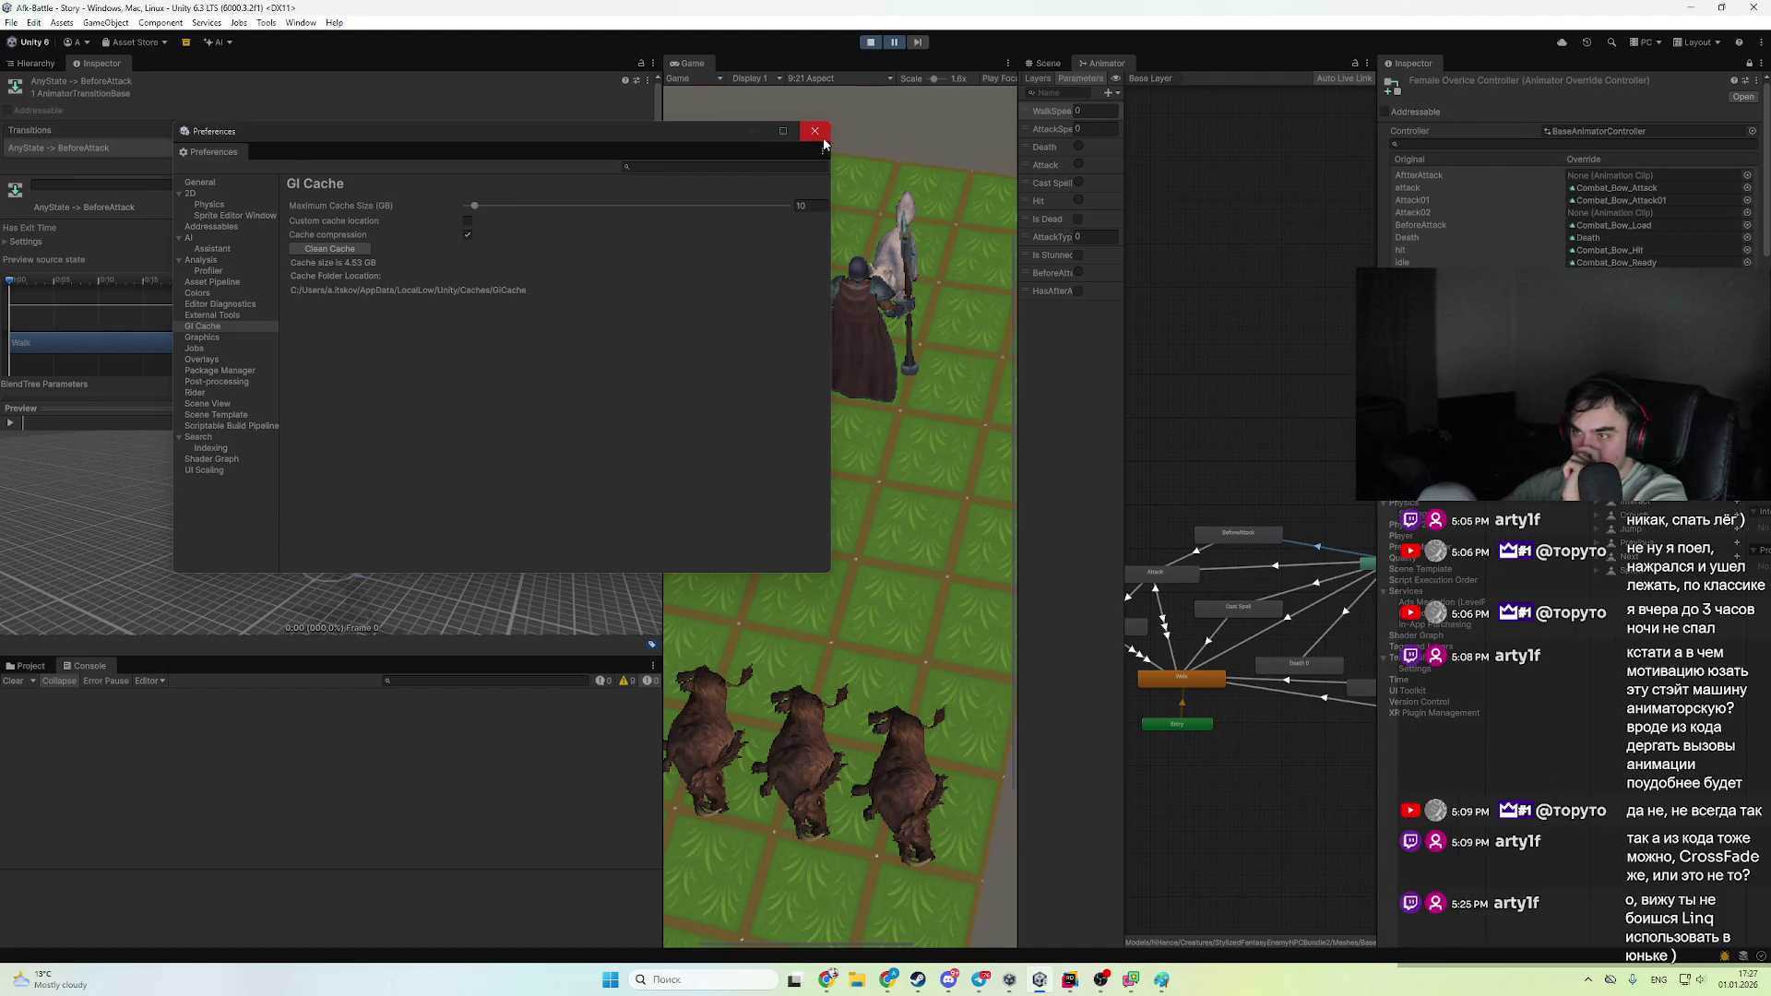
- Close Preferences and bring up the Story scene hierarchy
click(820, 135)
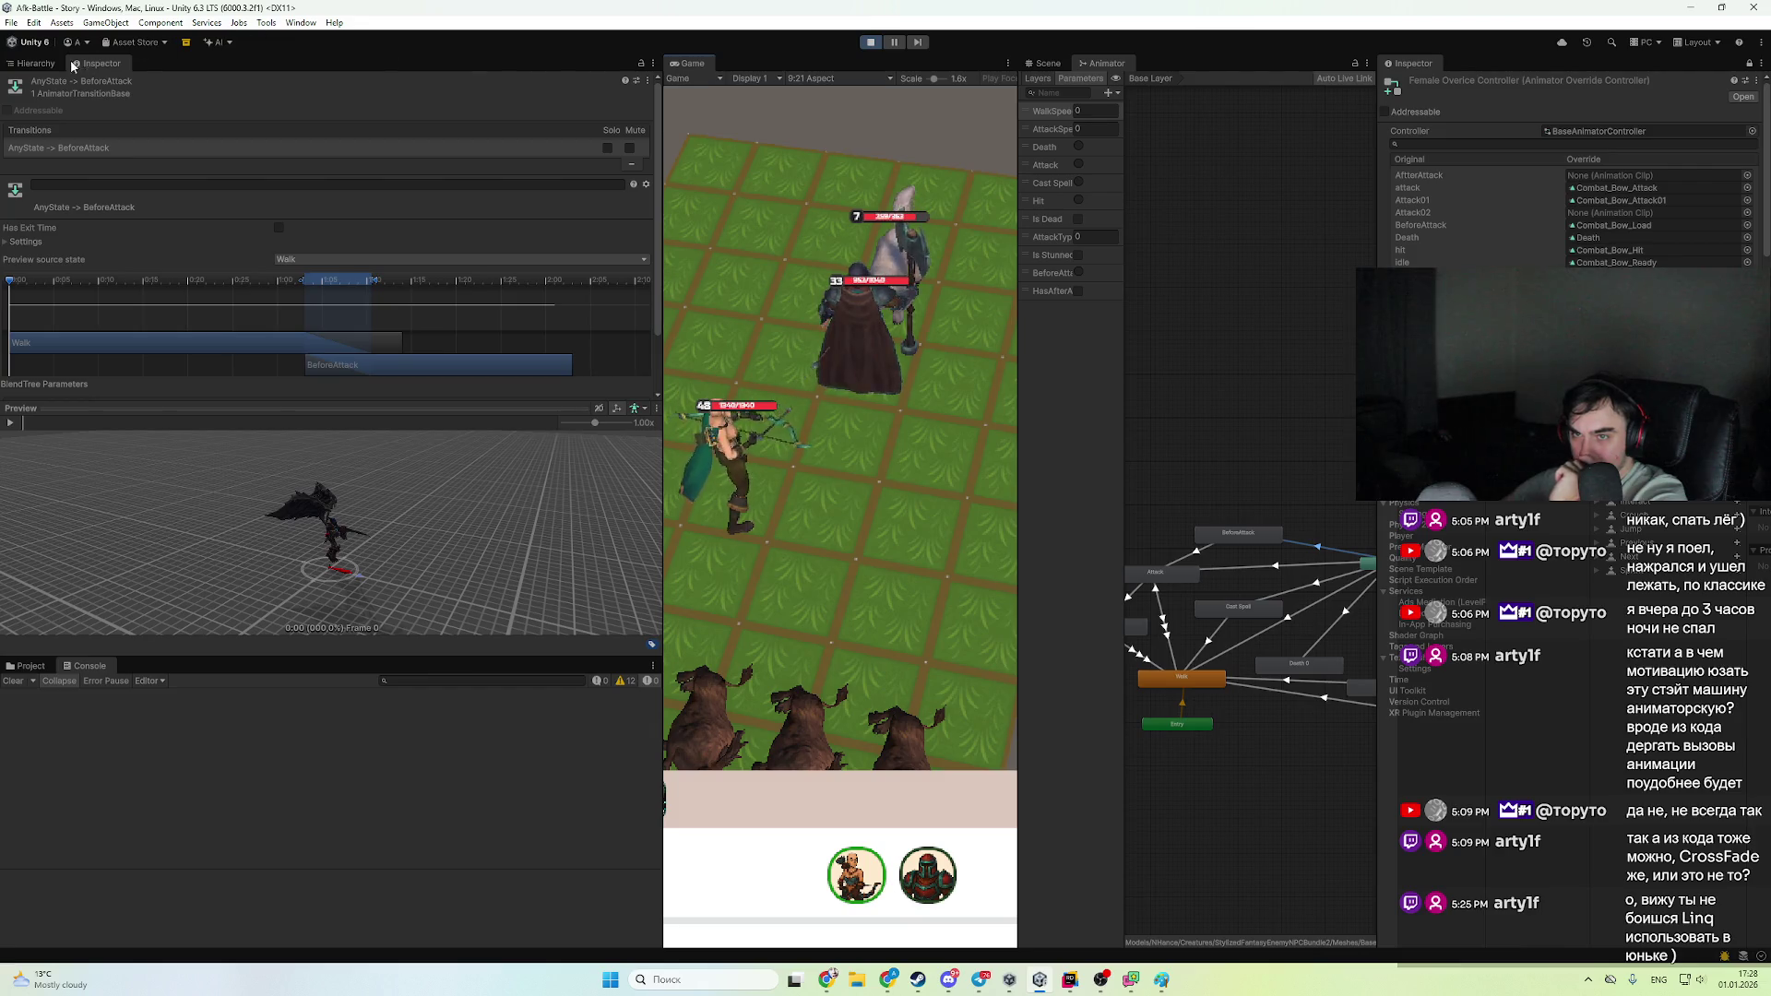
click(68, 63)
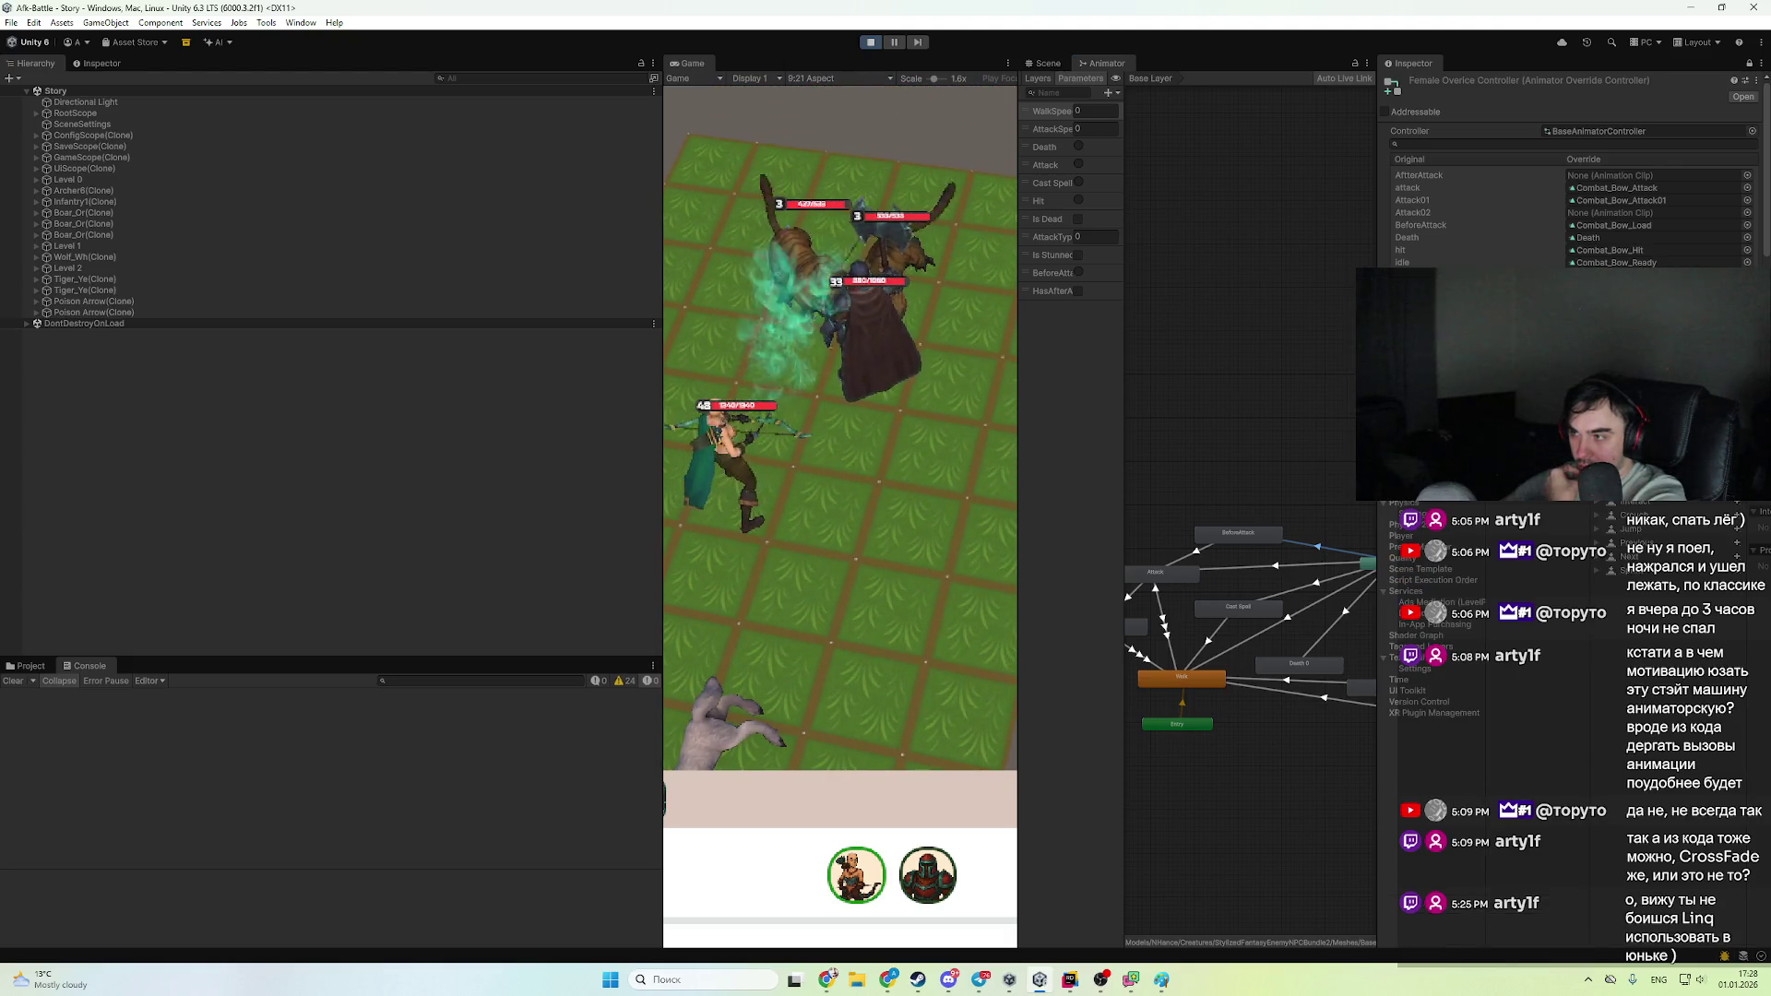
click(1399, 680)
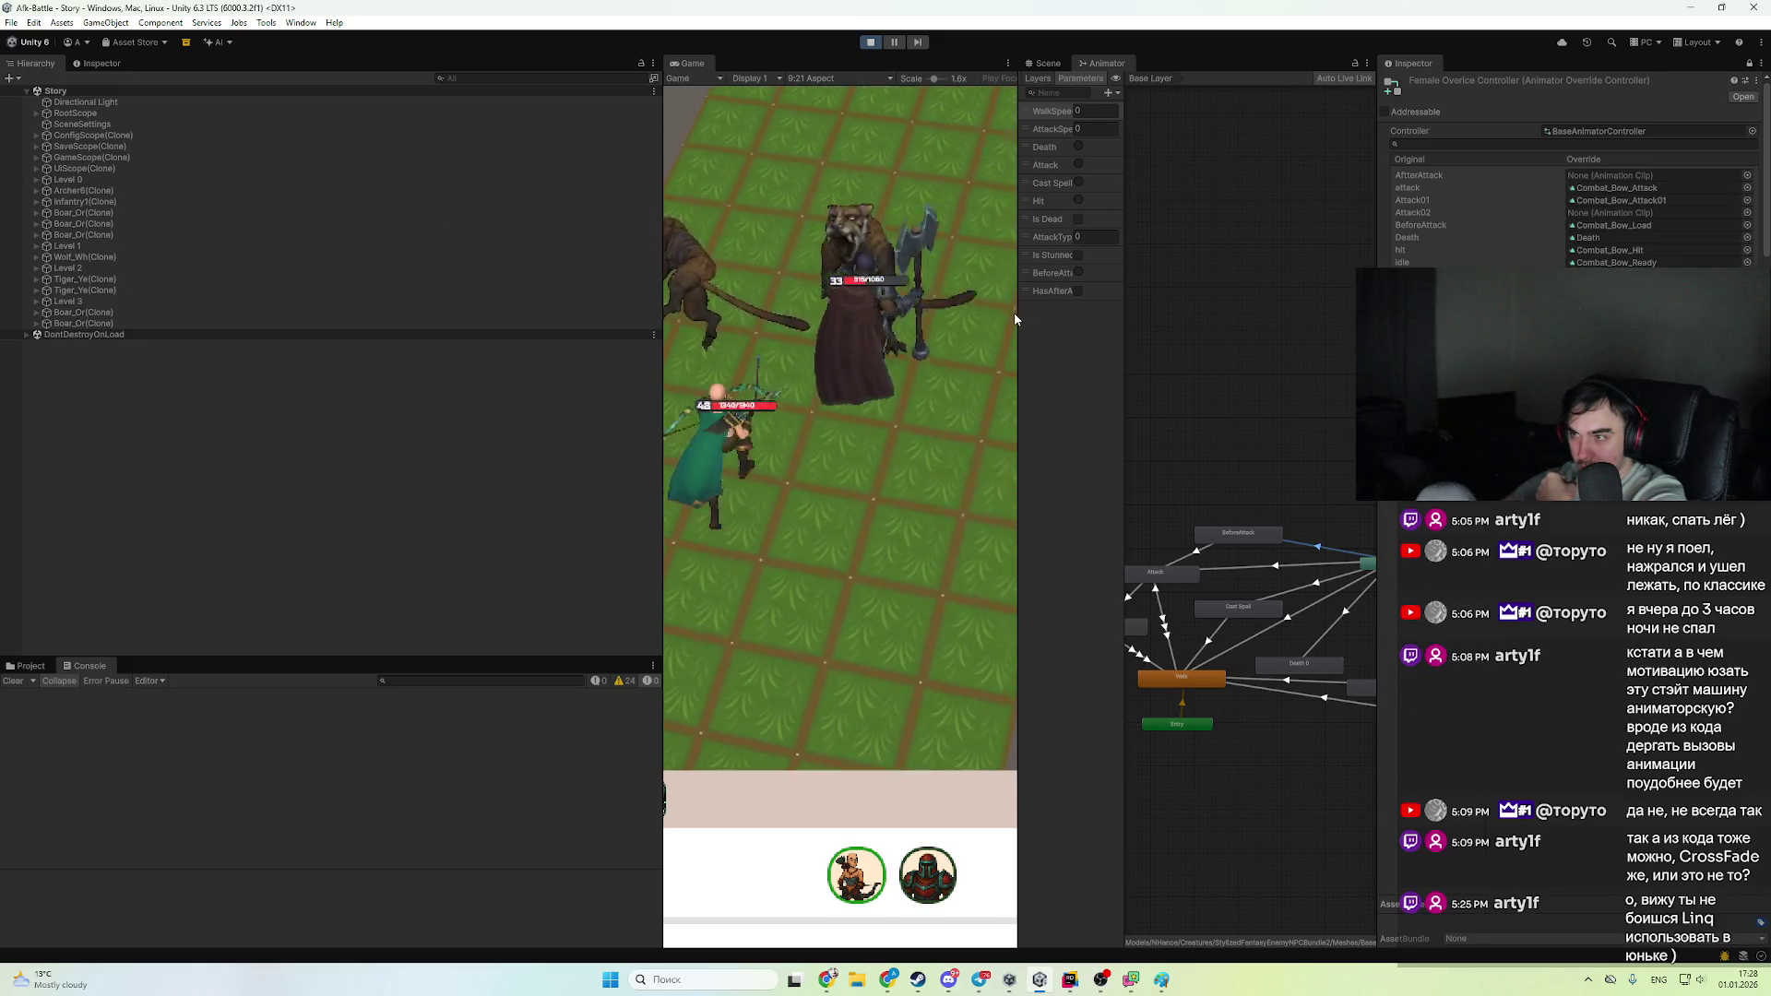
- Resize the game view and animator graph, select the archer unit, then switch to Rider
drag(661, 406, 469, 412)
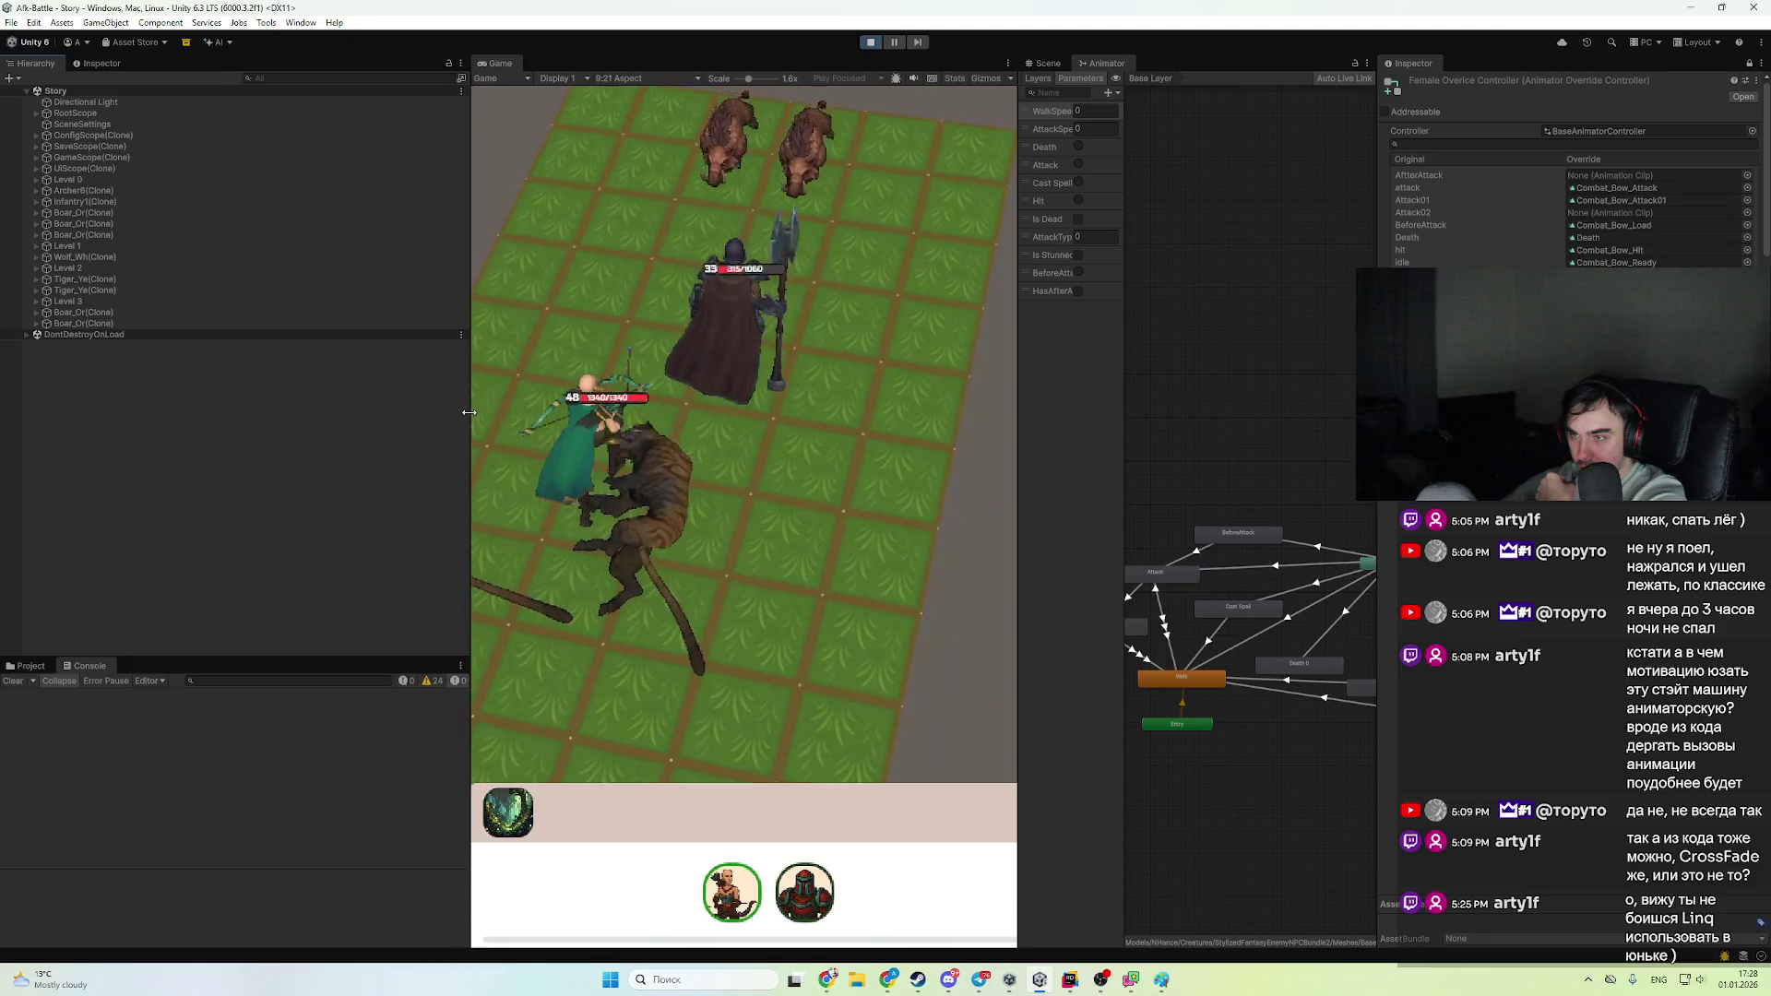
drag(1019, 443, 833, 443)
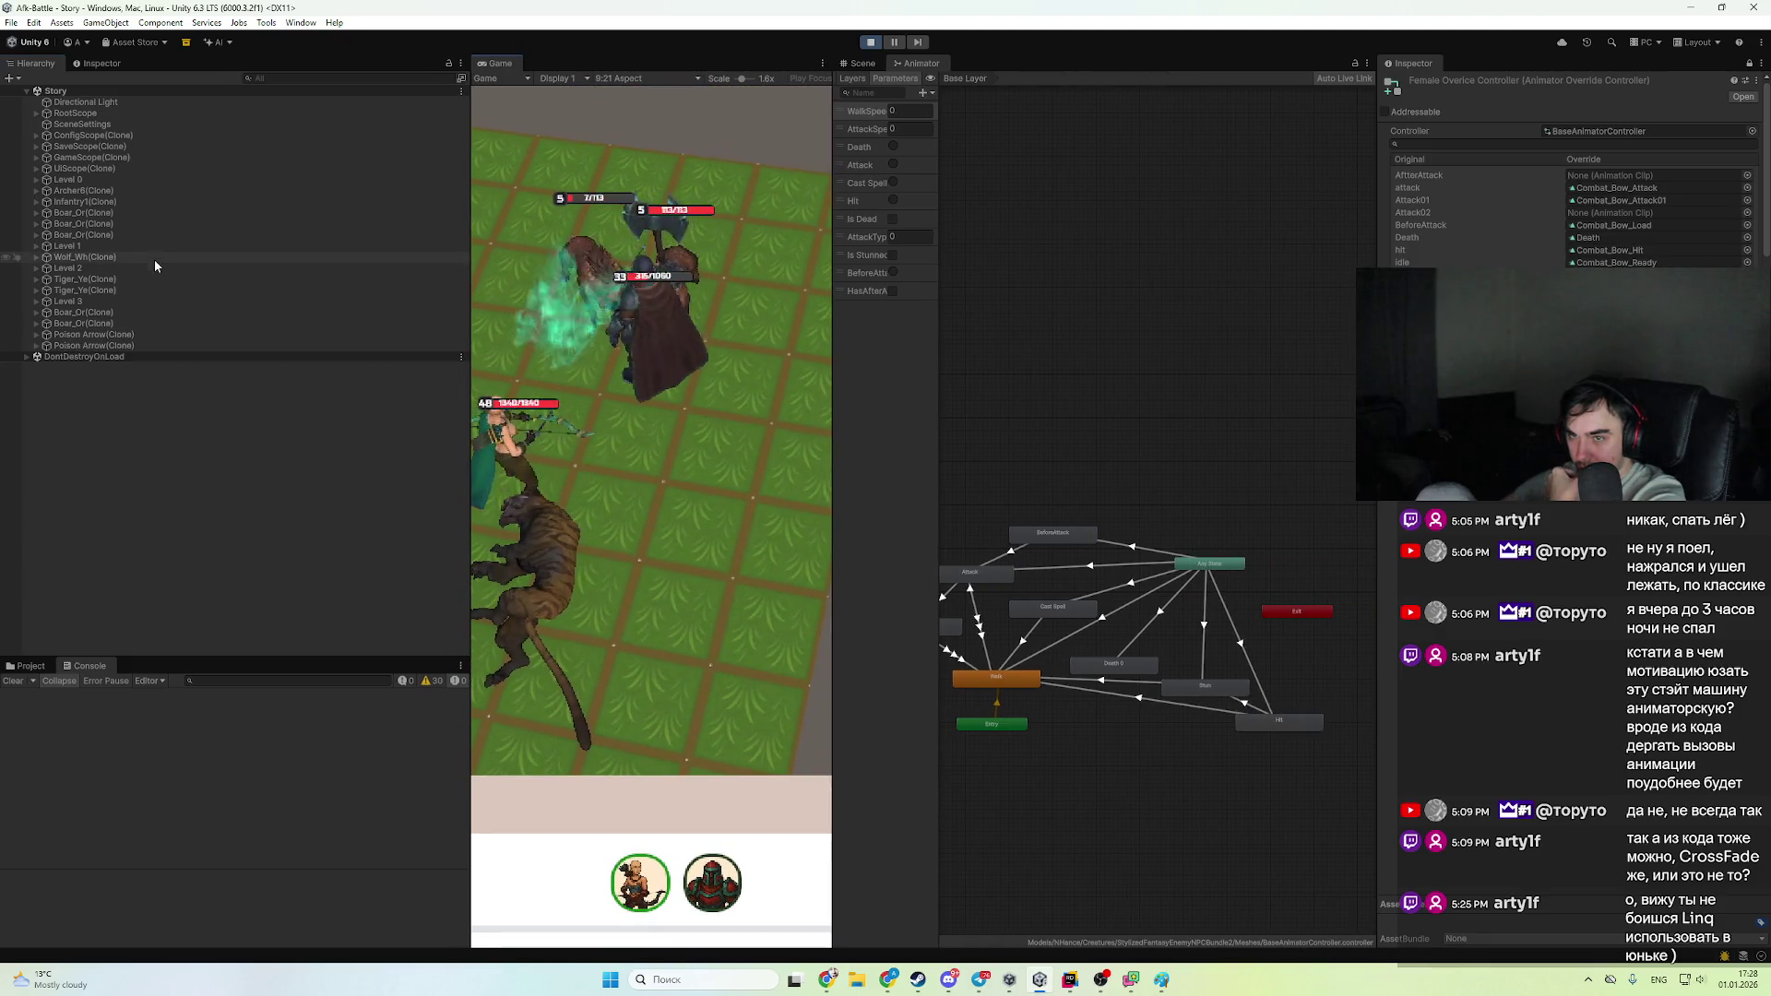
click(162, 180)
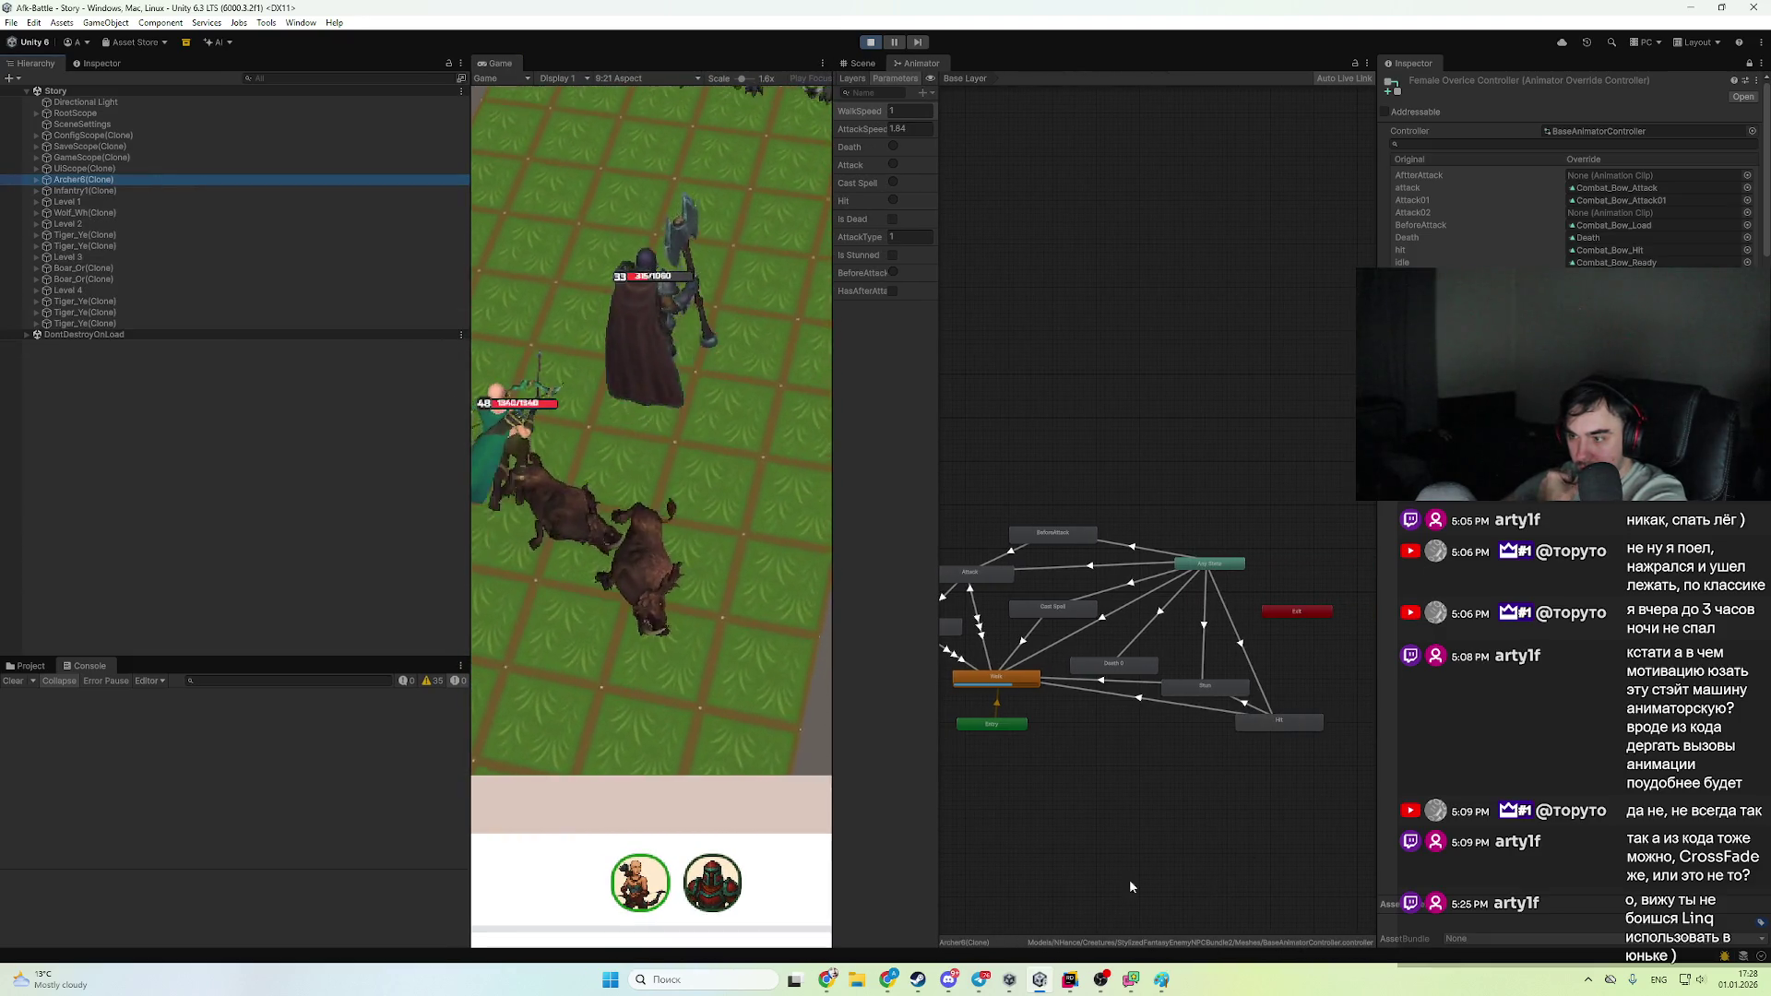
key(alt+Tab)
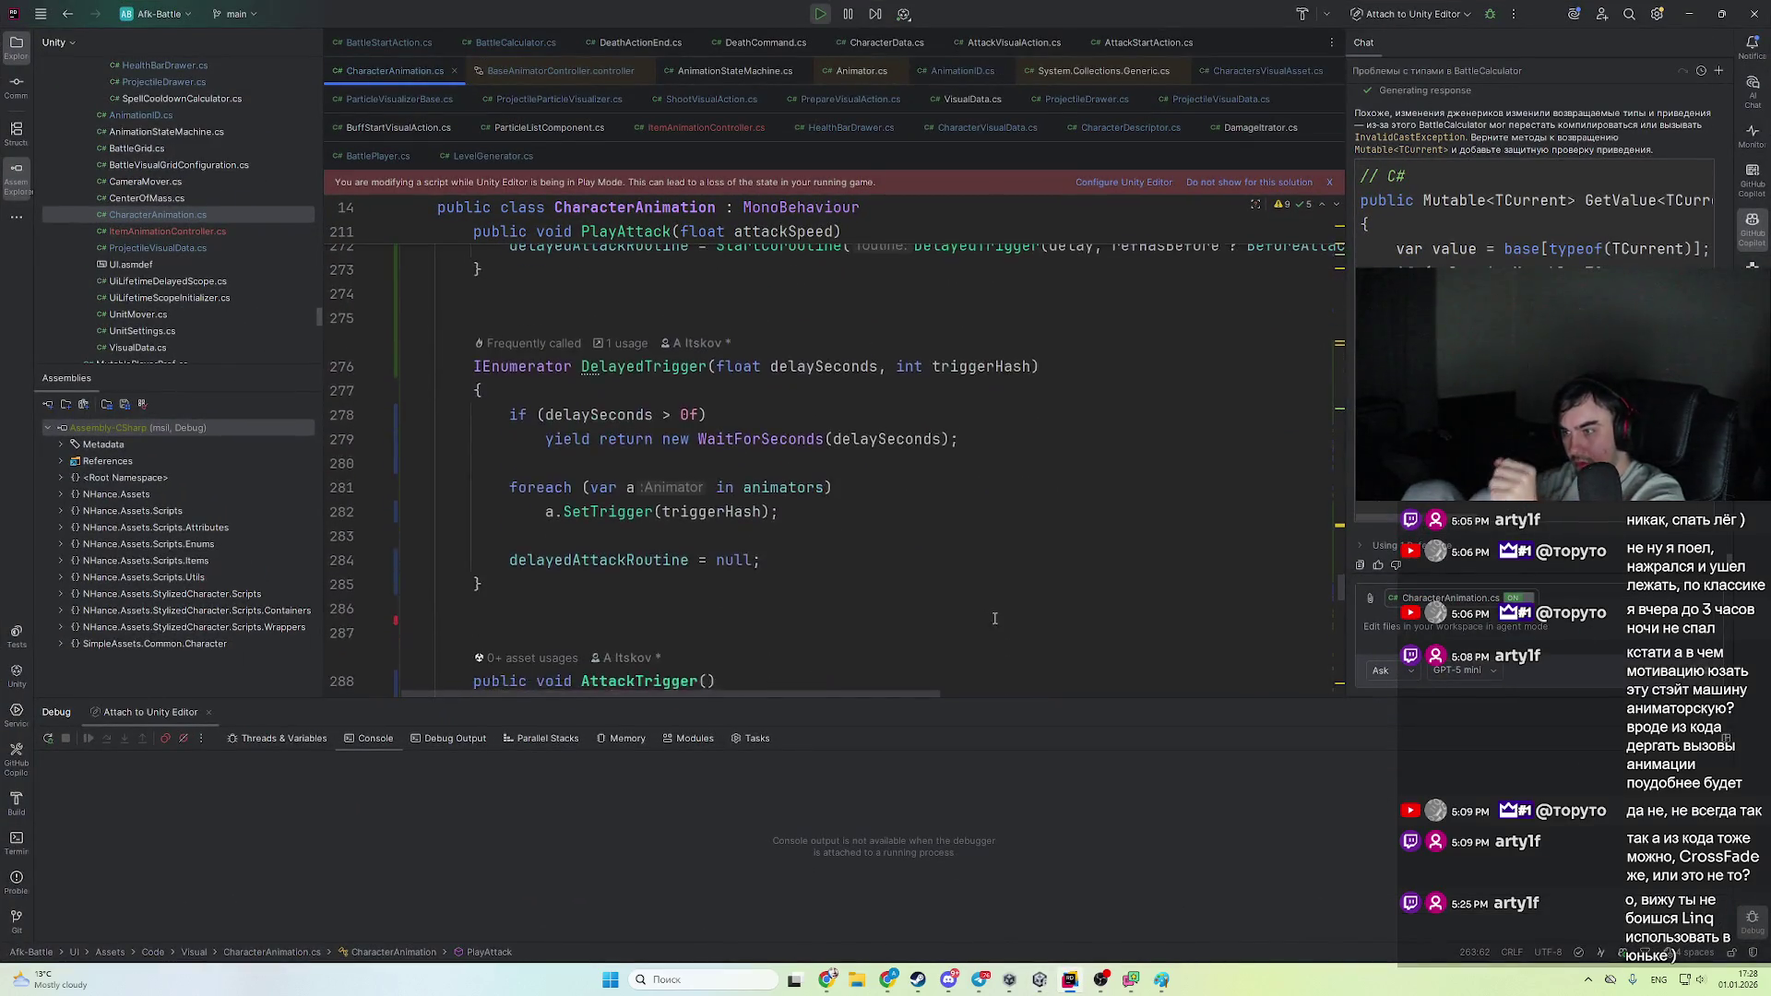
- Follow BeforeAttackHash to the BEFORE_ATTACK definition in AnimationID.cs
scroll(994, 618, up, 4)
drag(902, 694, 1031, 695)
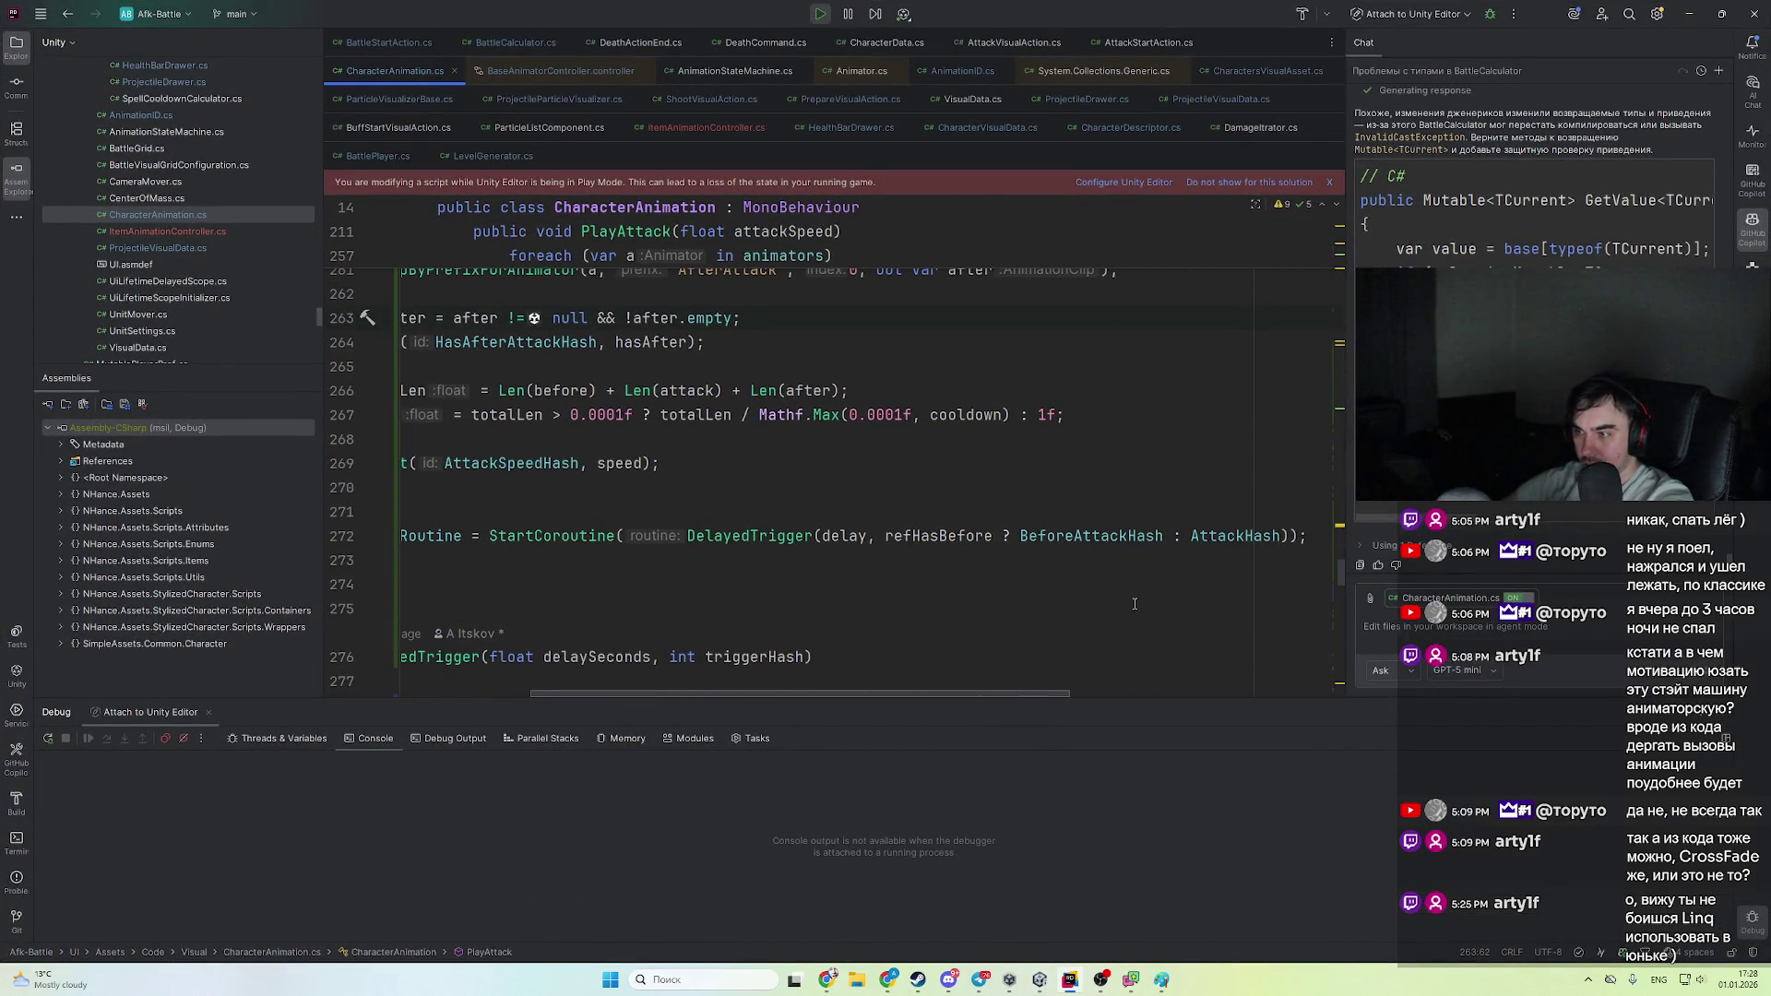
ctrl+click(1153, 541)
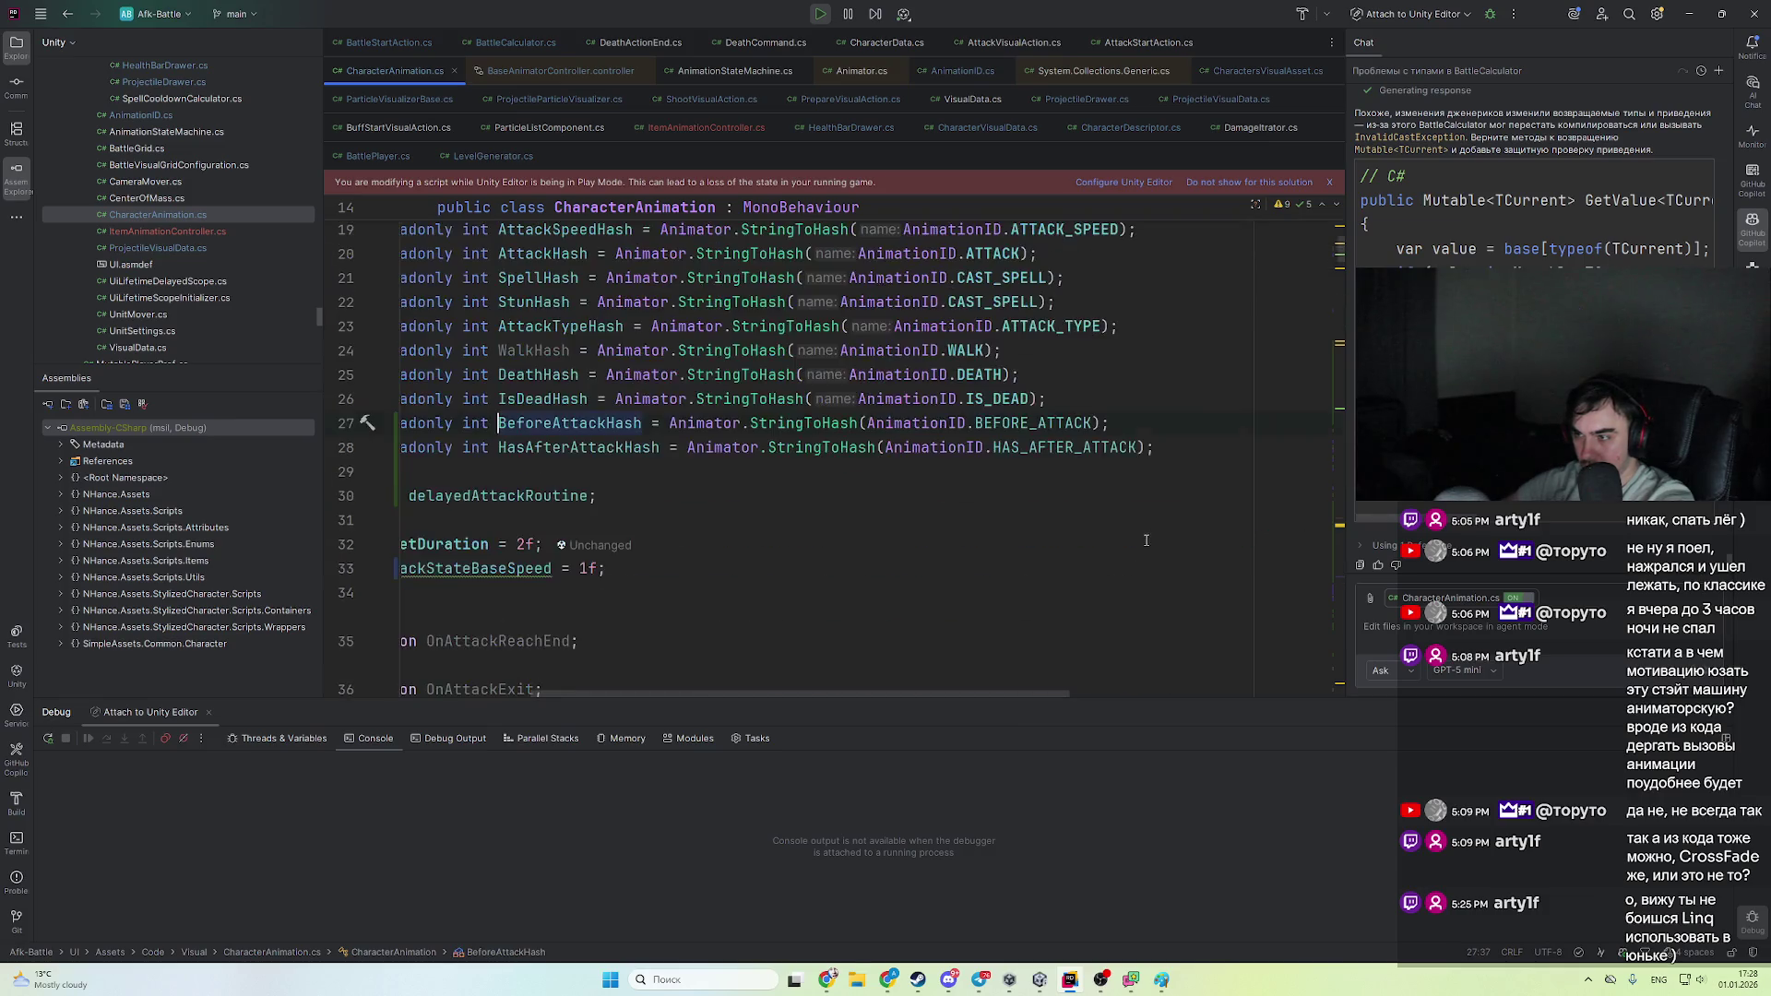
ctrl+click(1057, 423)
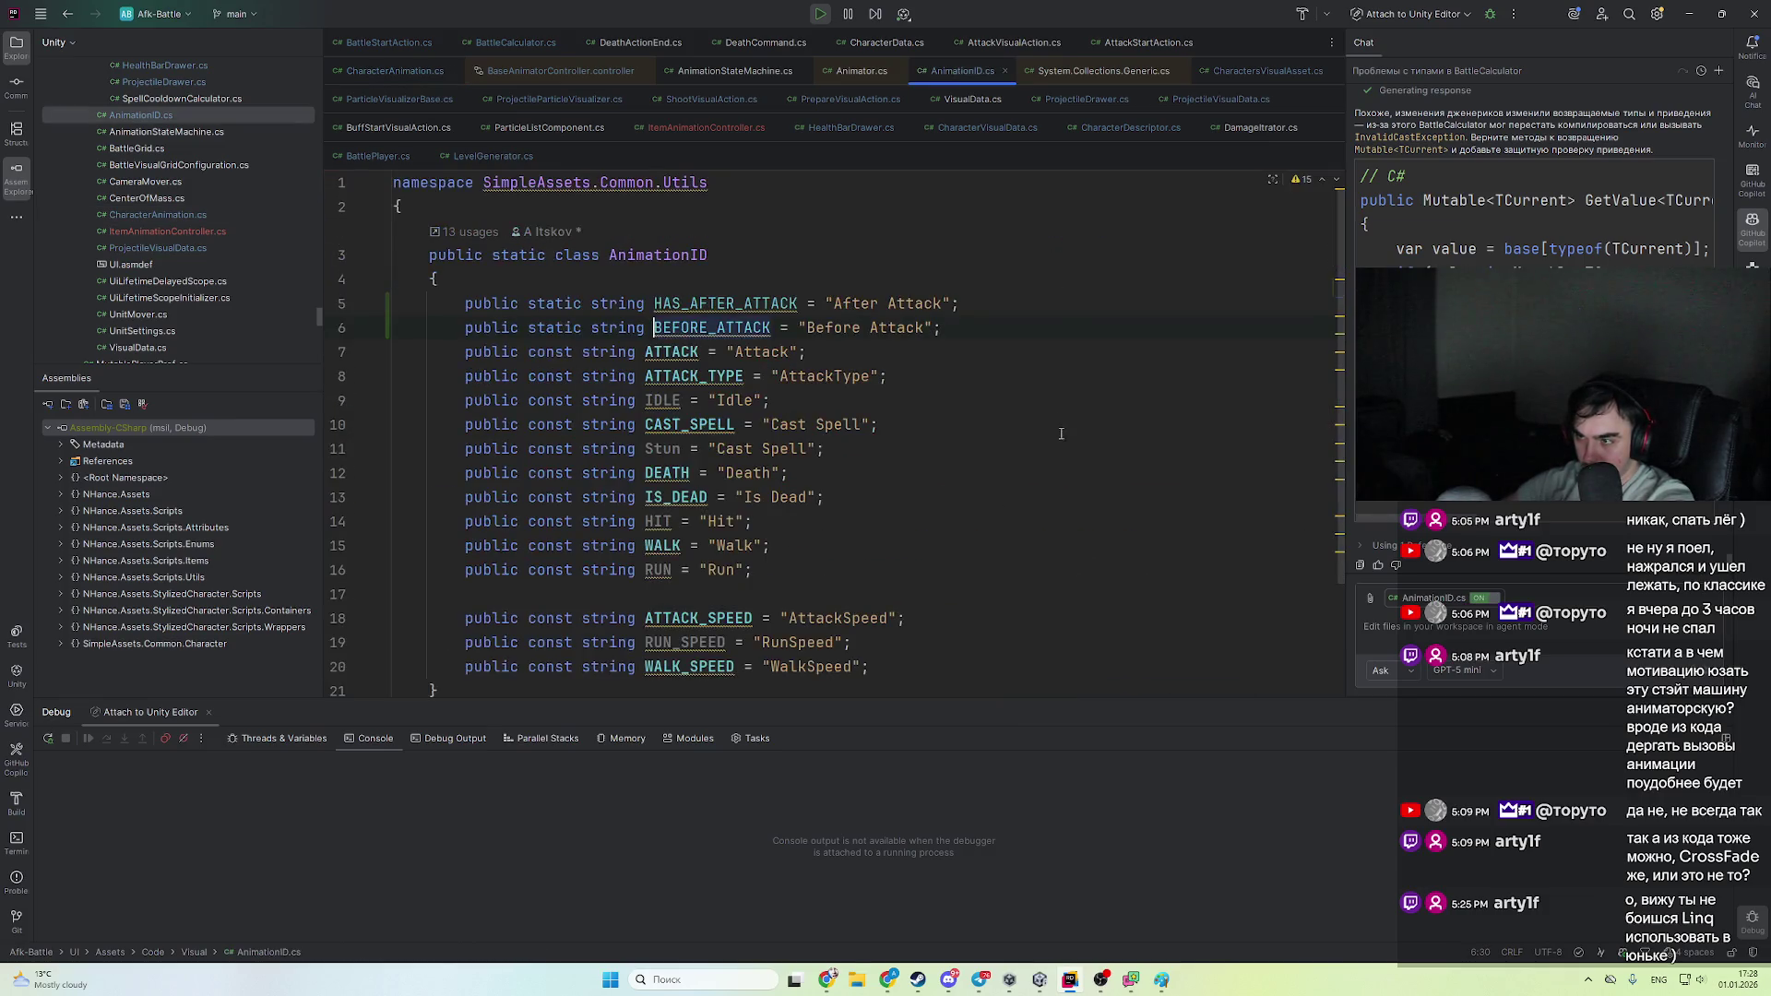
- Remove the space from the 'After Attack' ID and stop the running game to reload
key(alt+Tab)
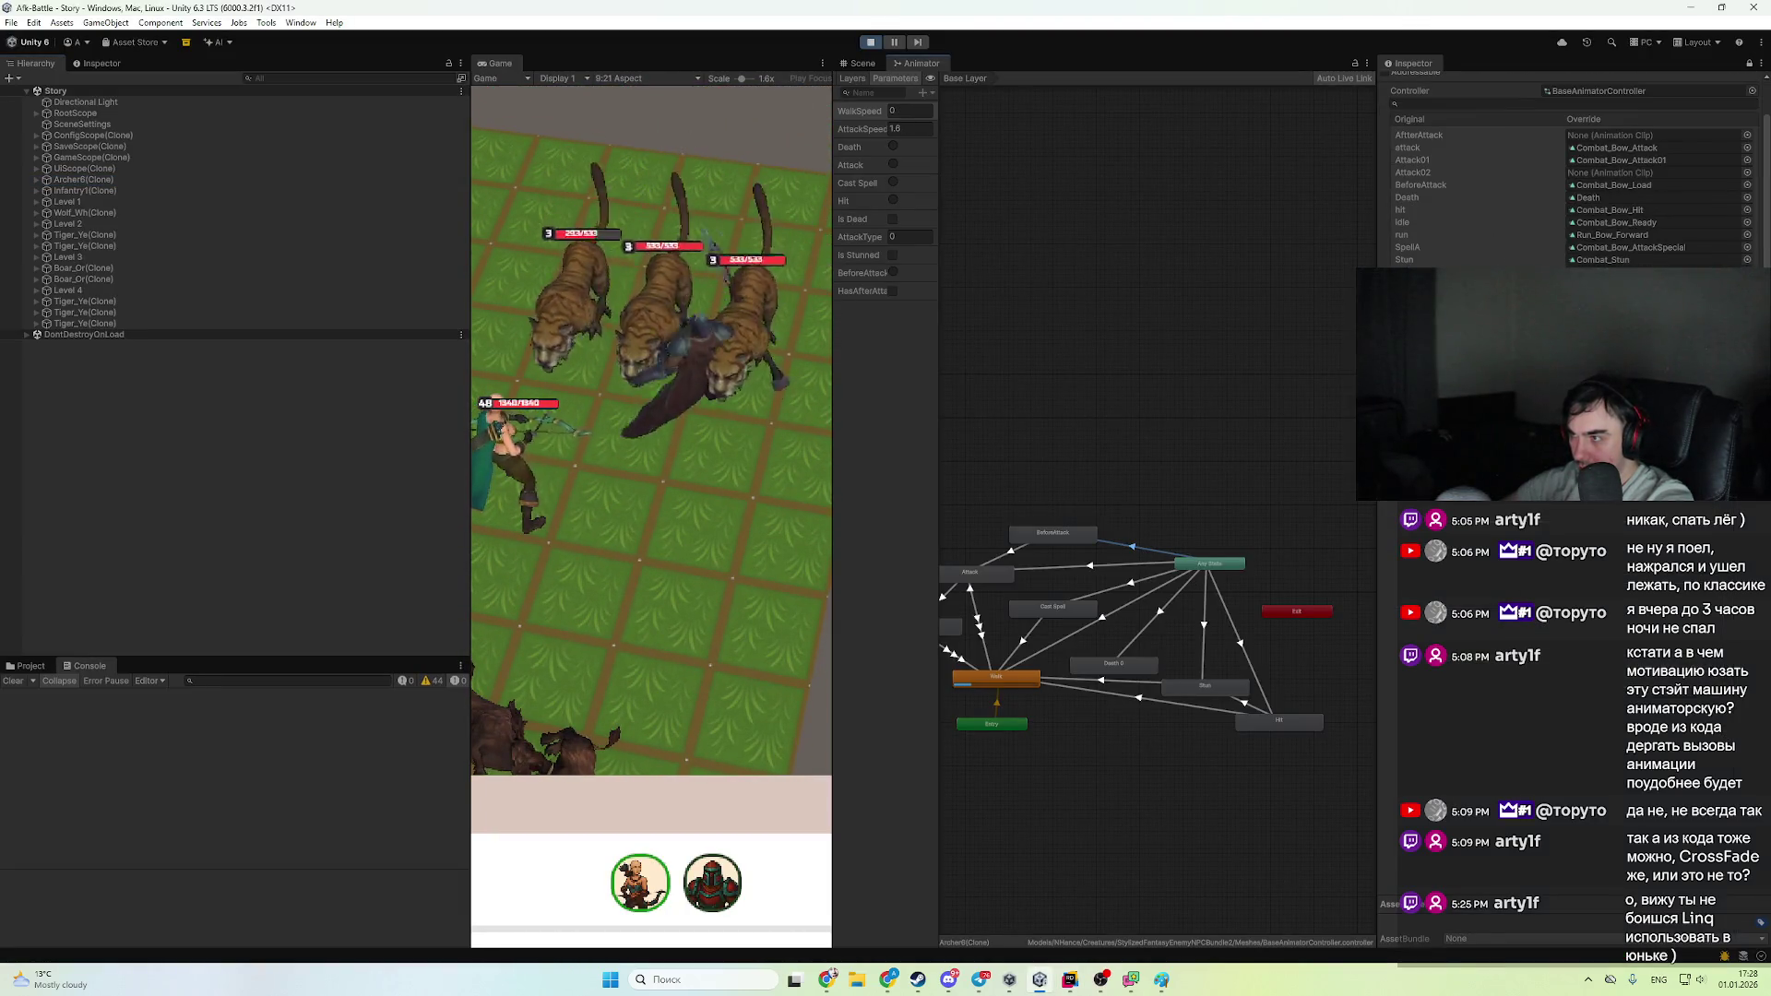
key(alt+Tab)
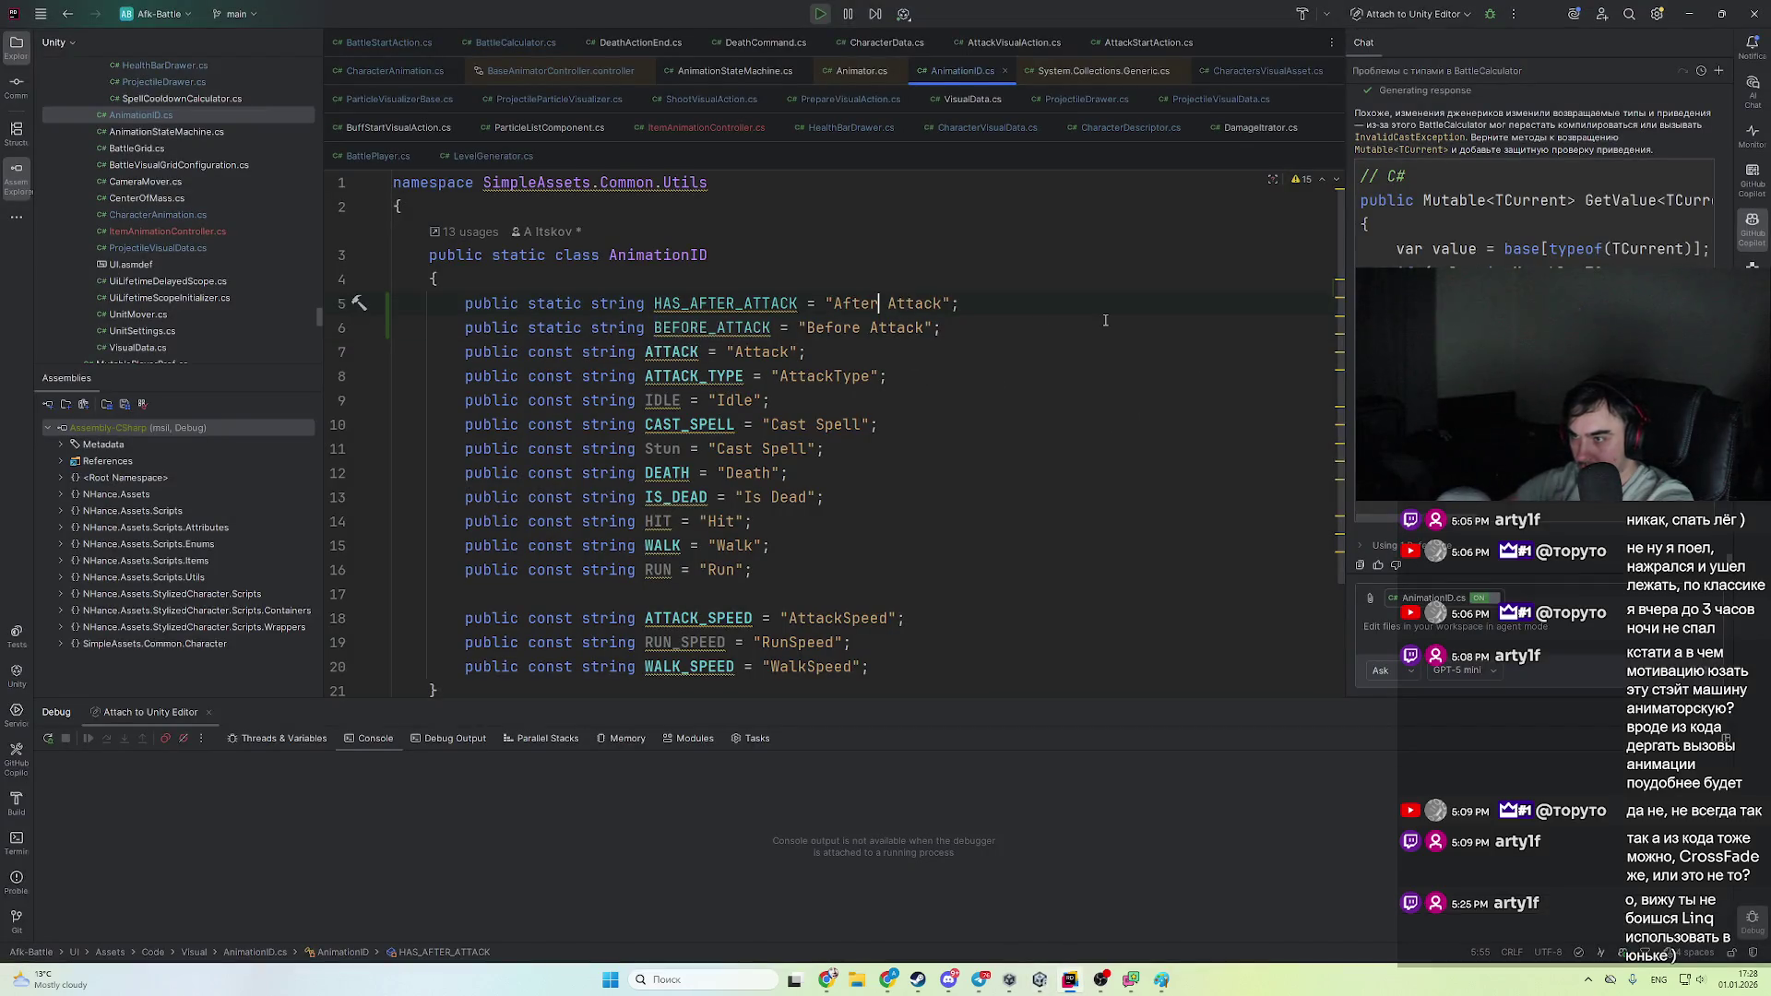
key(Delete)
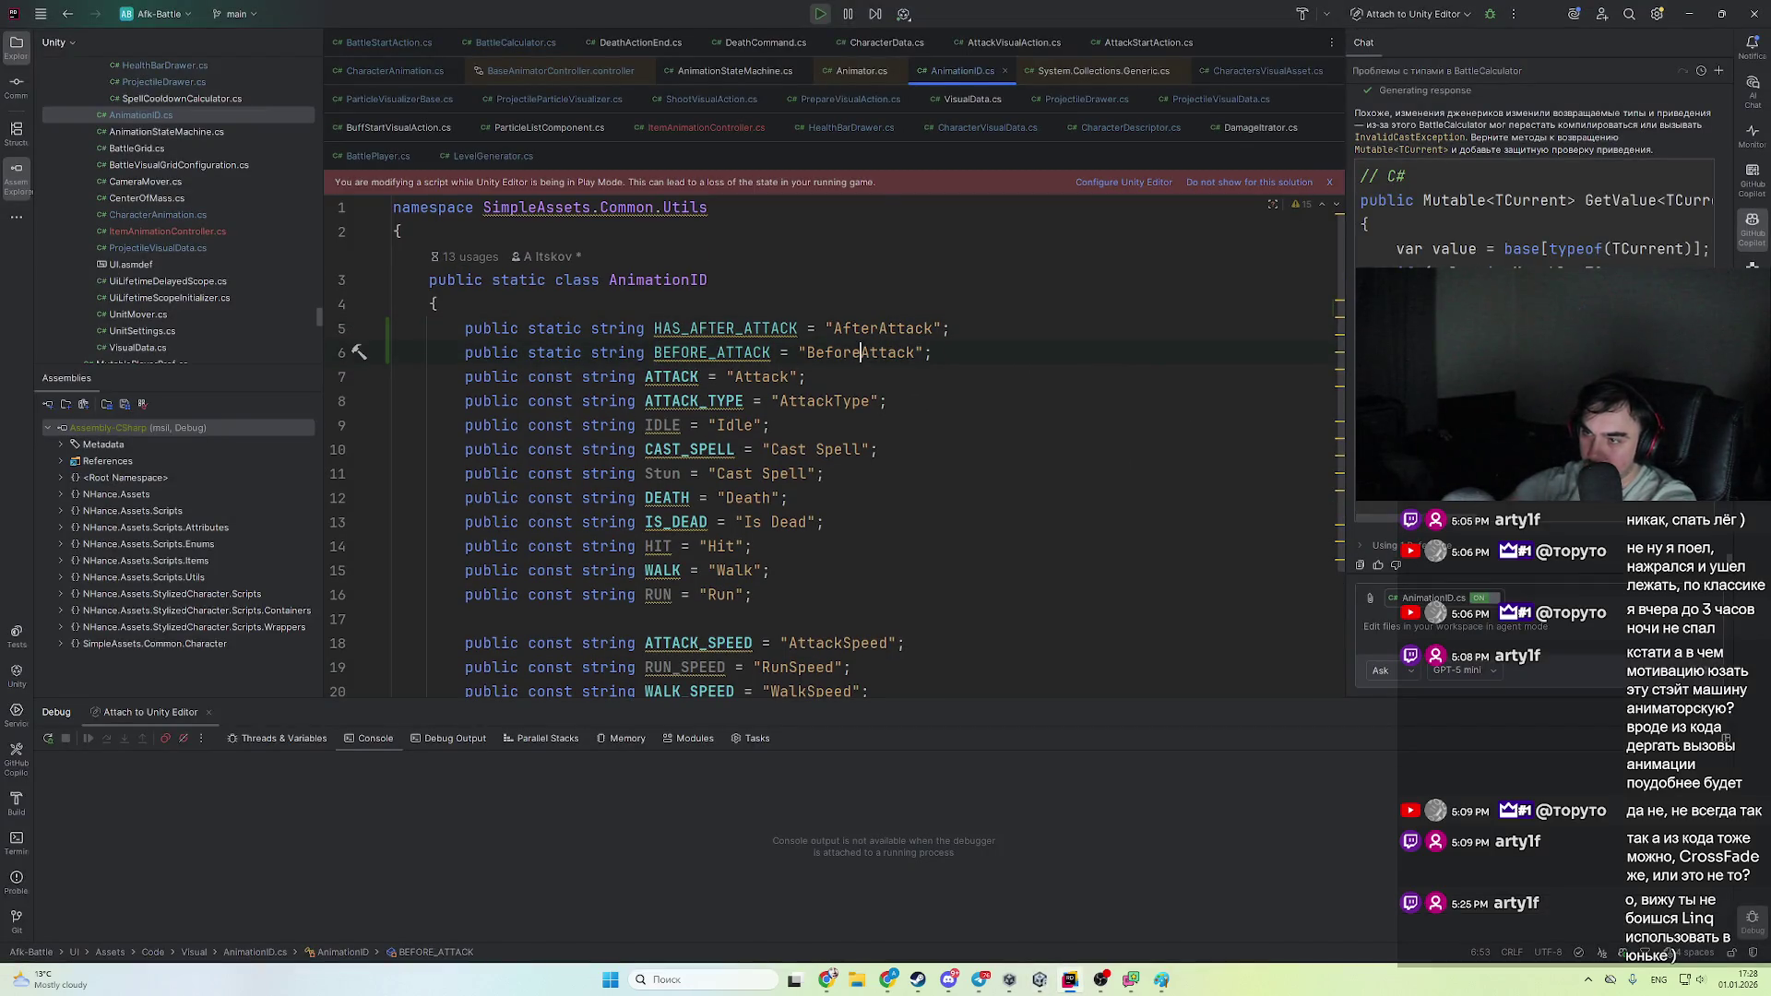
key(alt+Tab)
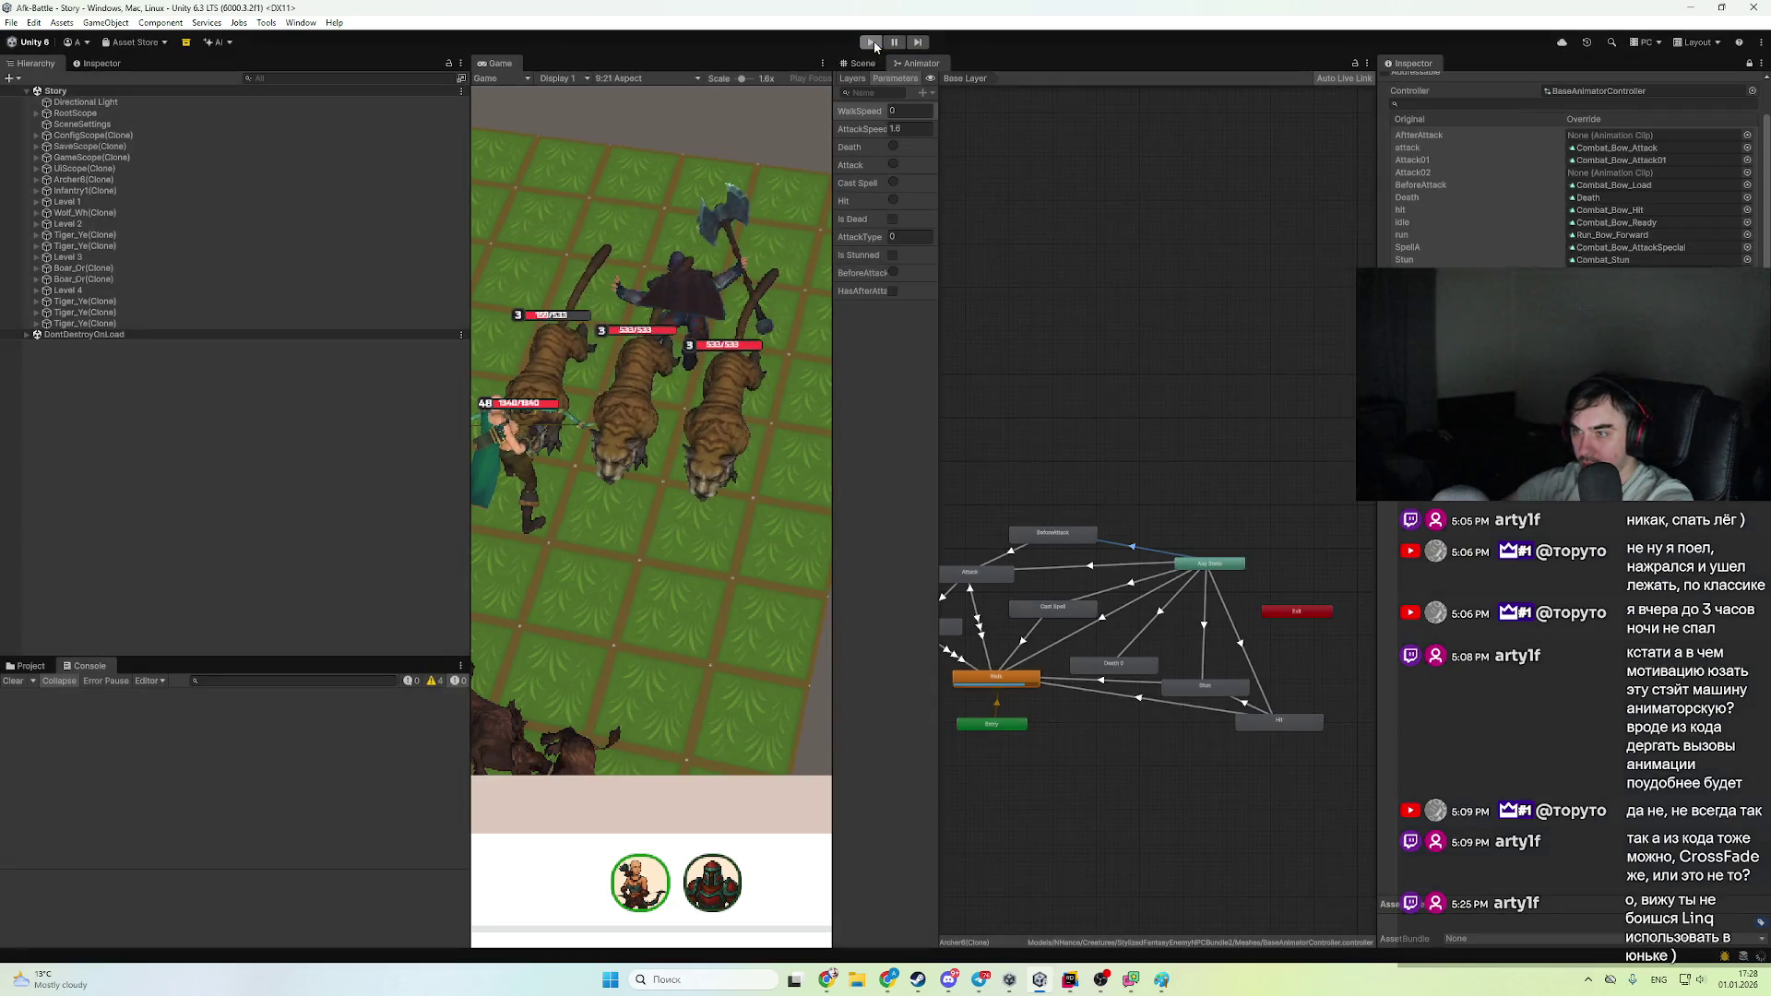
click(873, 41)
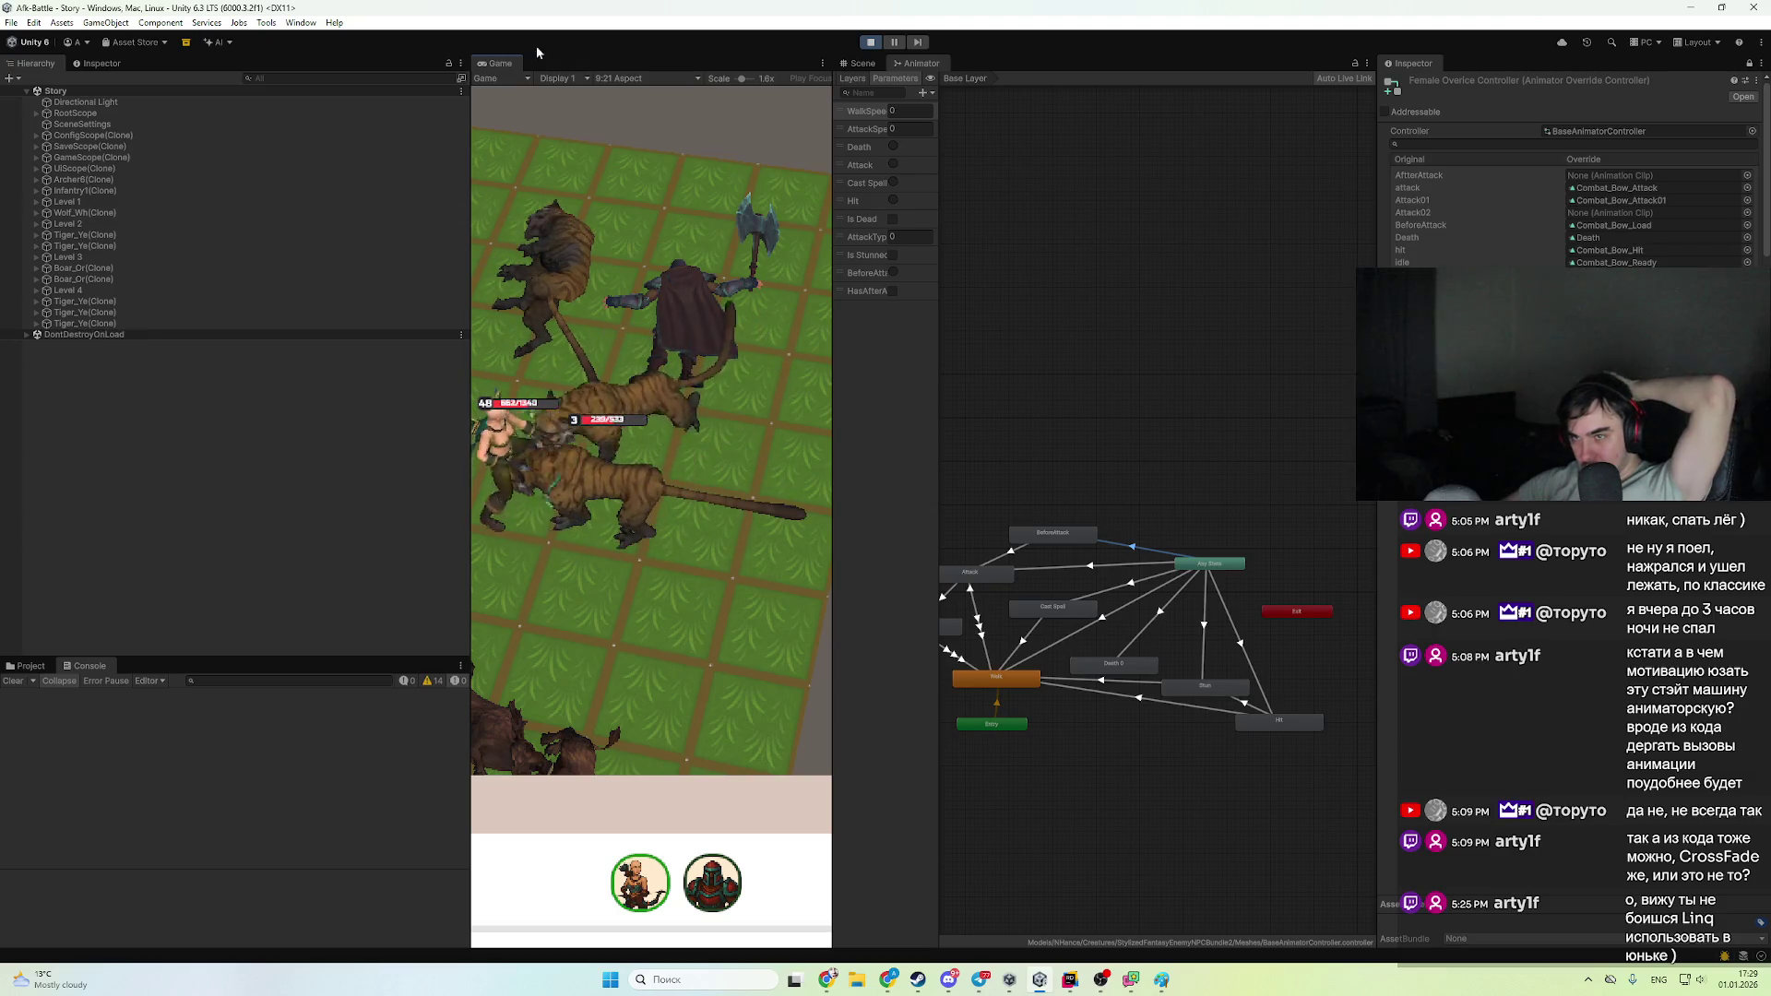
- Pause the battle, select the archer, and pause again during its attack
key(ctrl+shift+p)
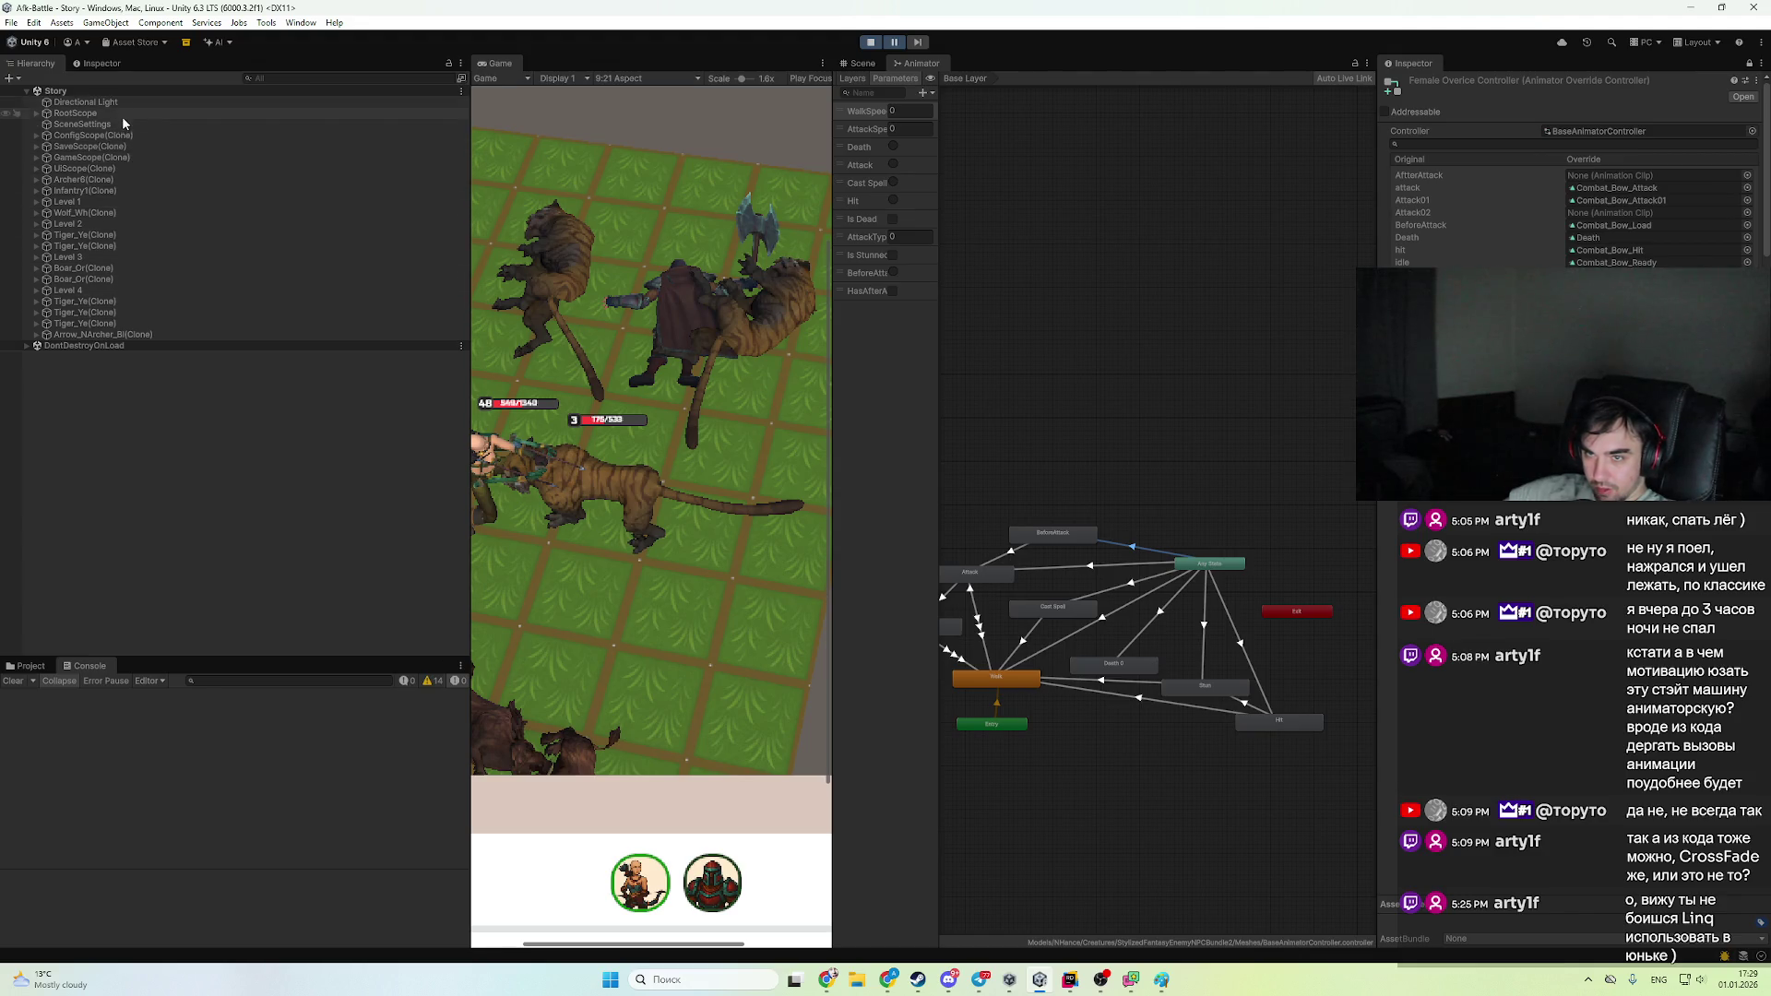
click(116, 180)
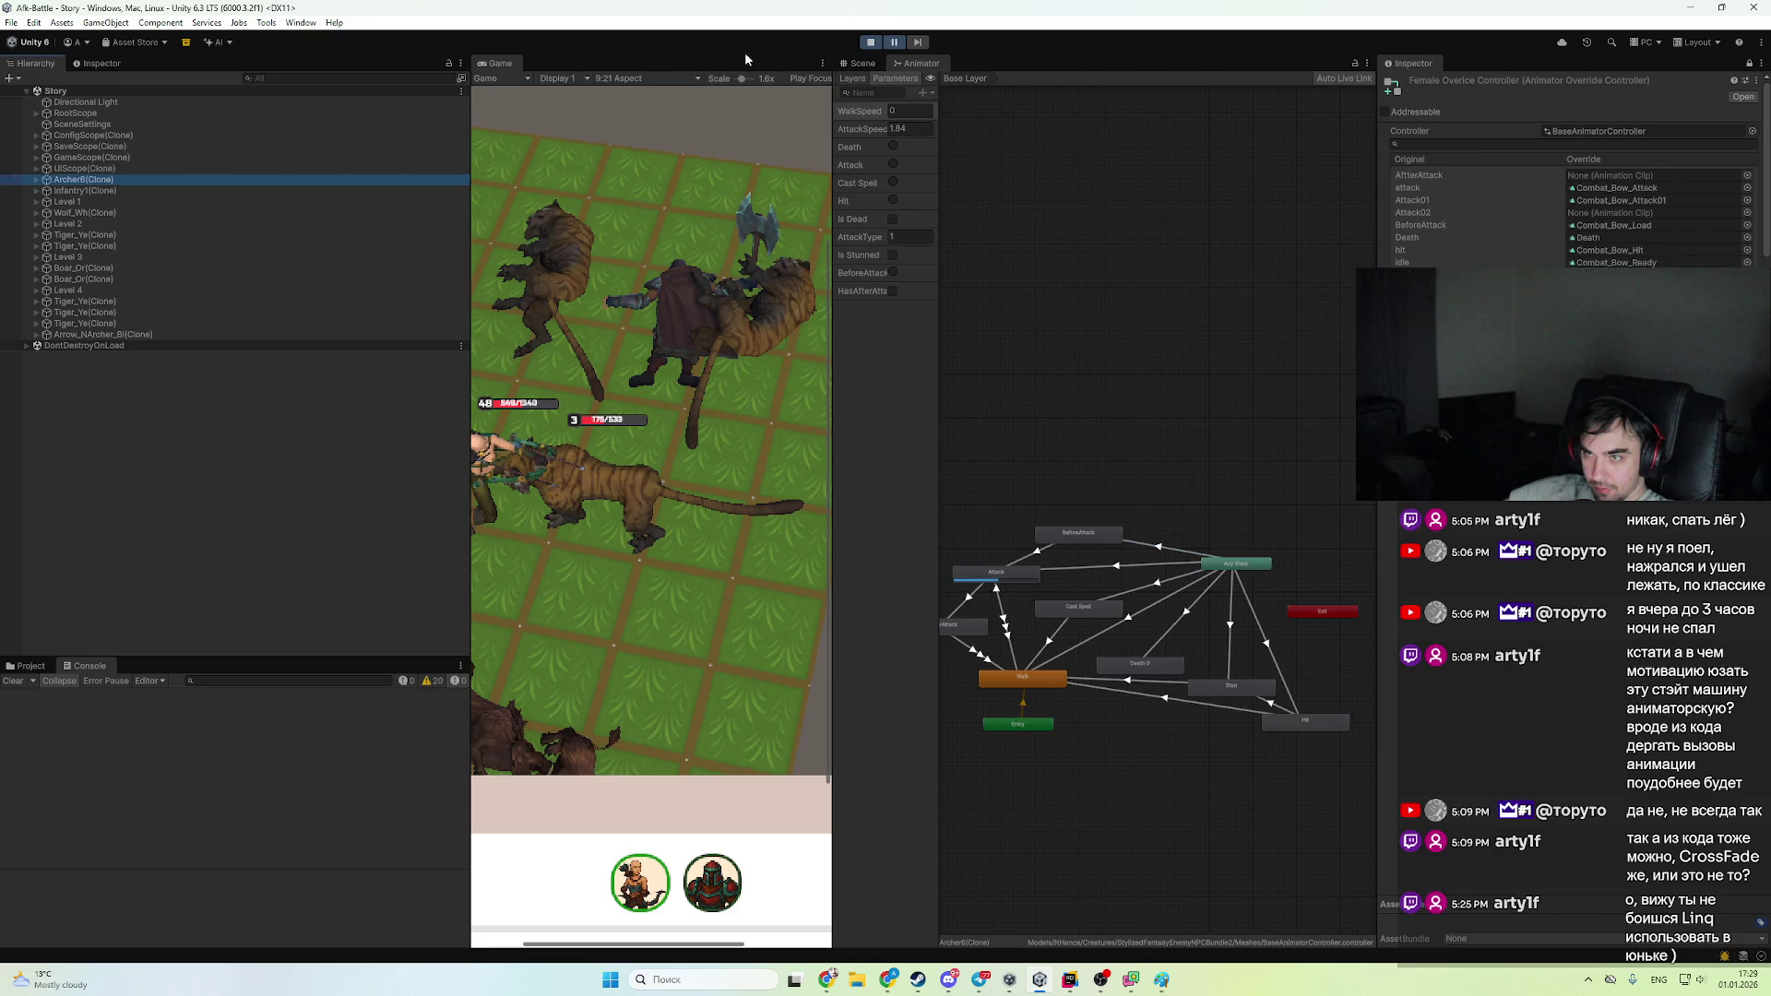
click(902, 44)
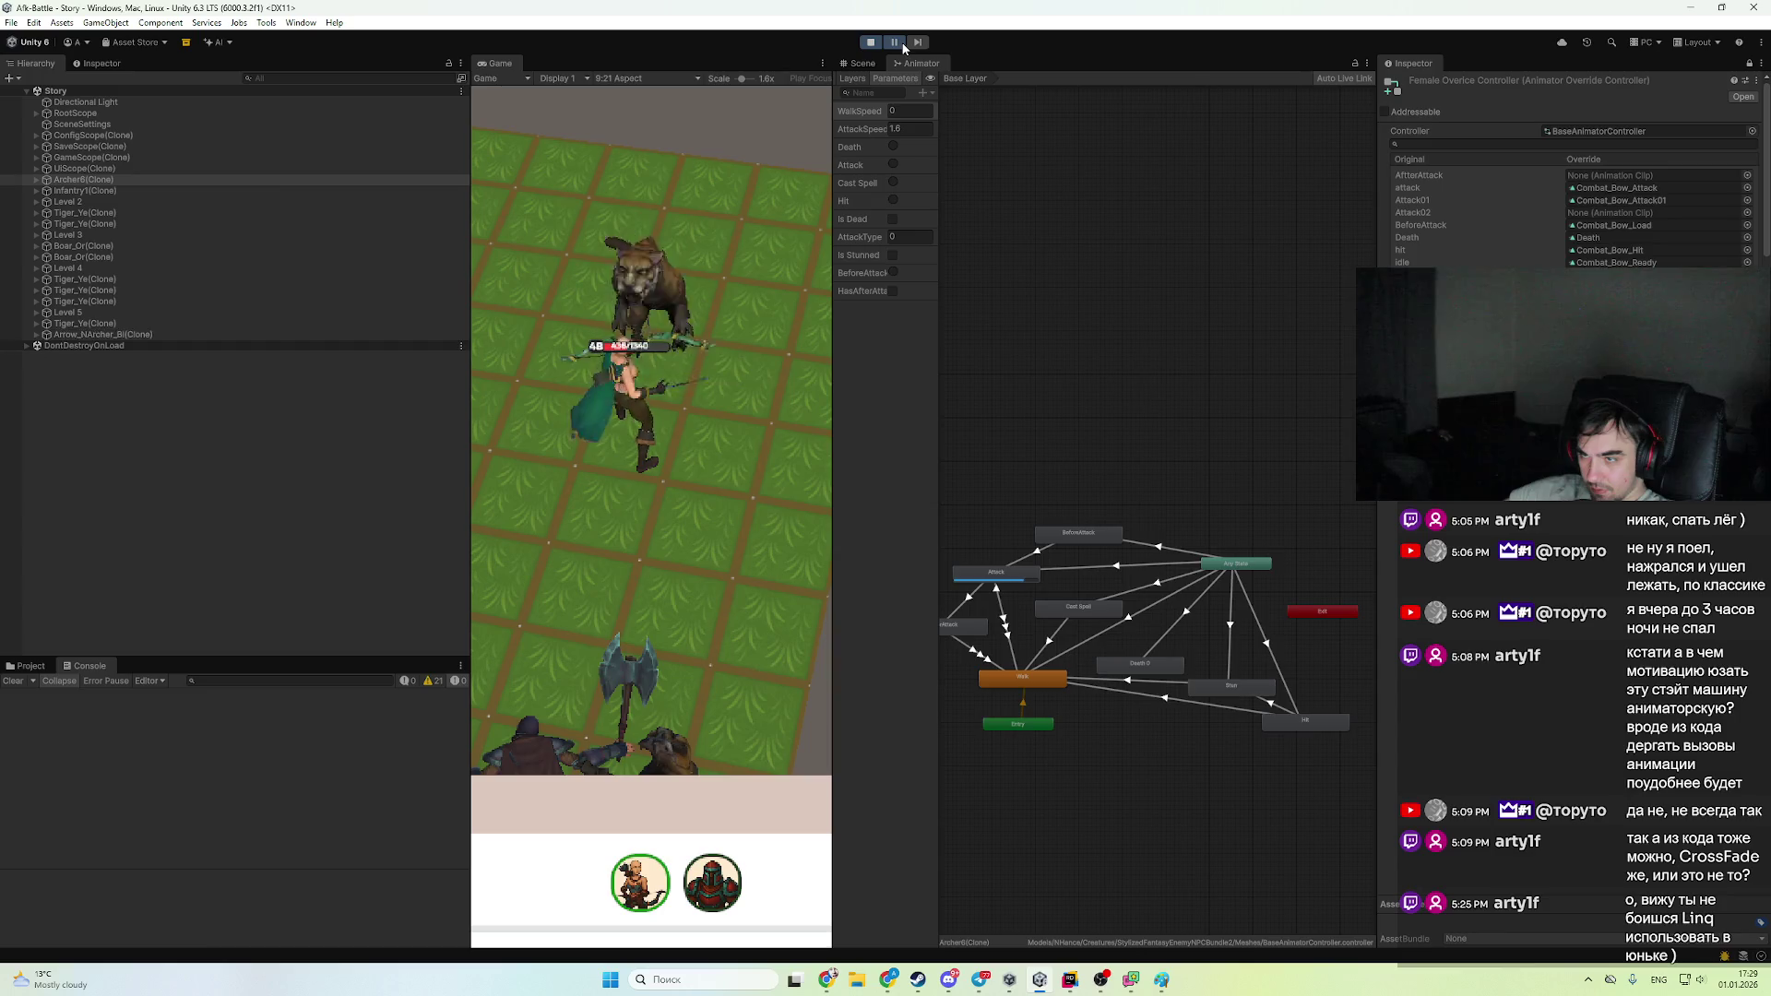
click(904, 46)
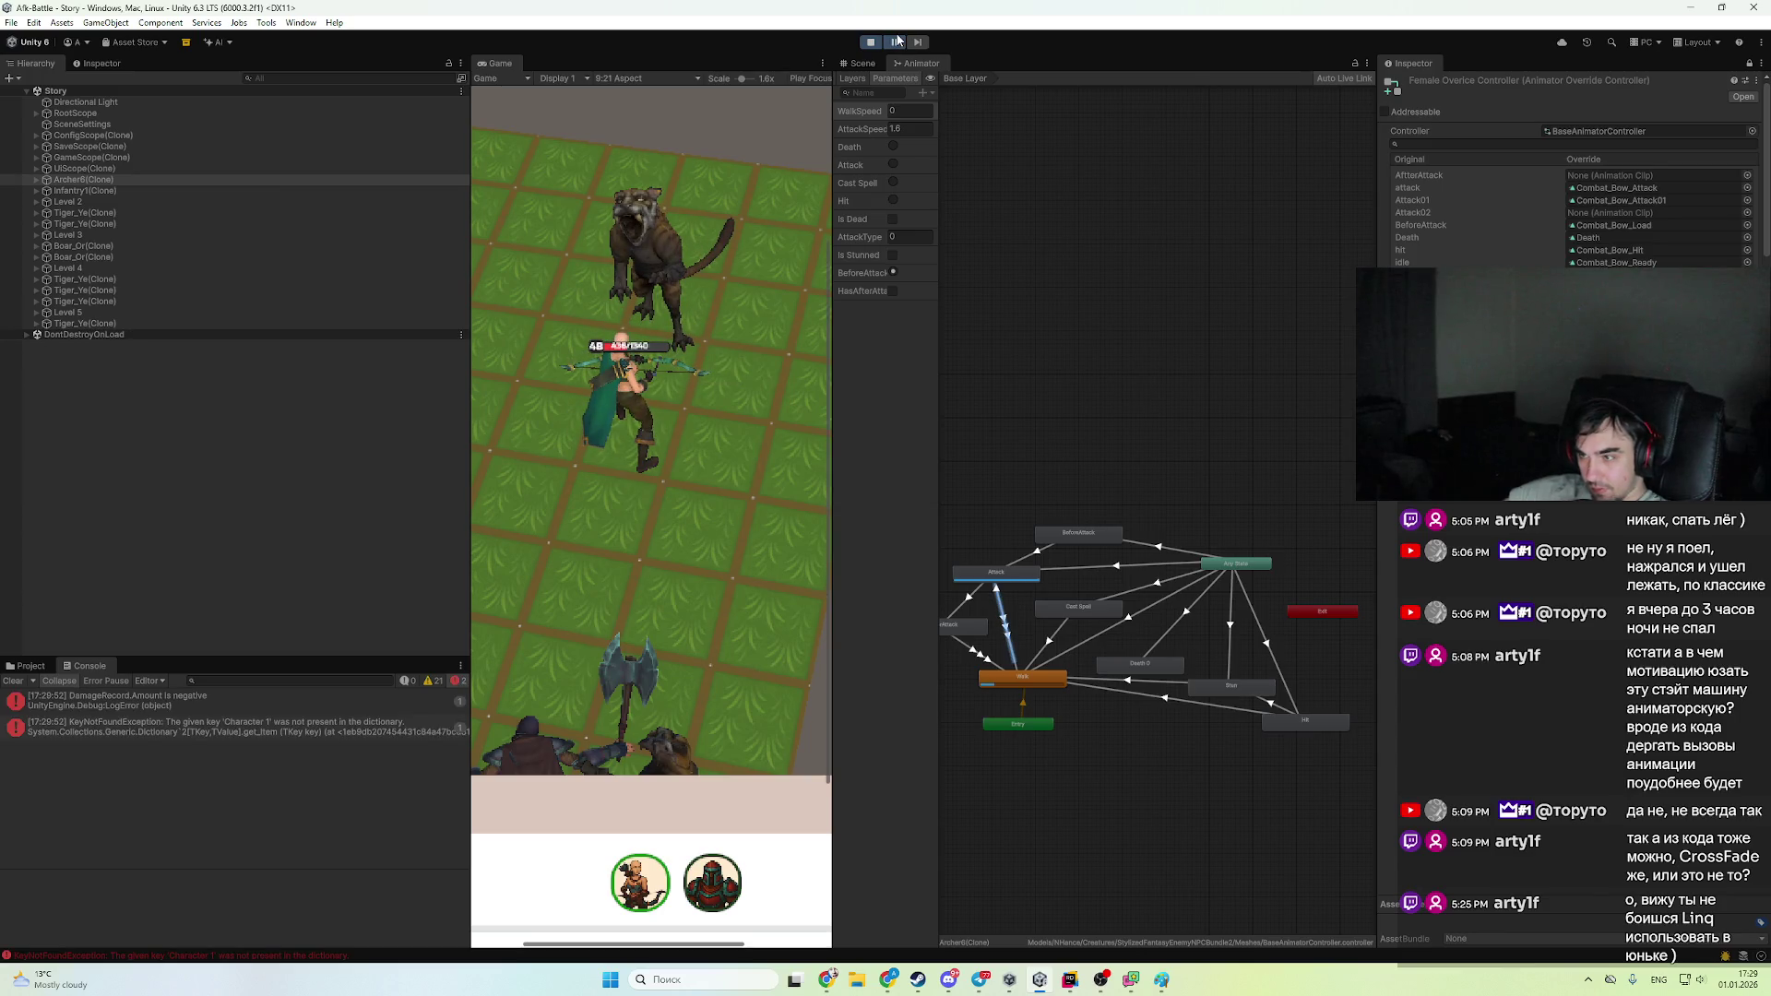
- Inspect the BeforeAttack and Attack animator states, then show the project's animation clip folders
click(1088, 537)
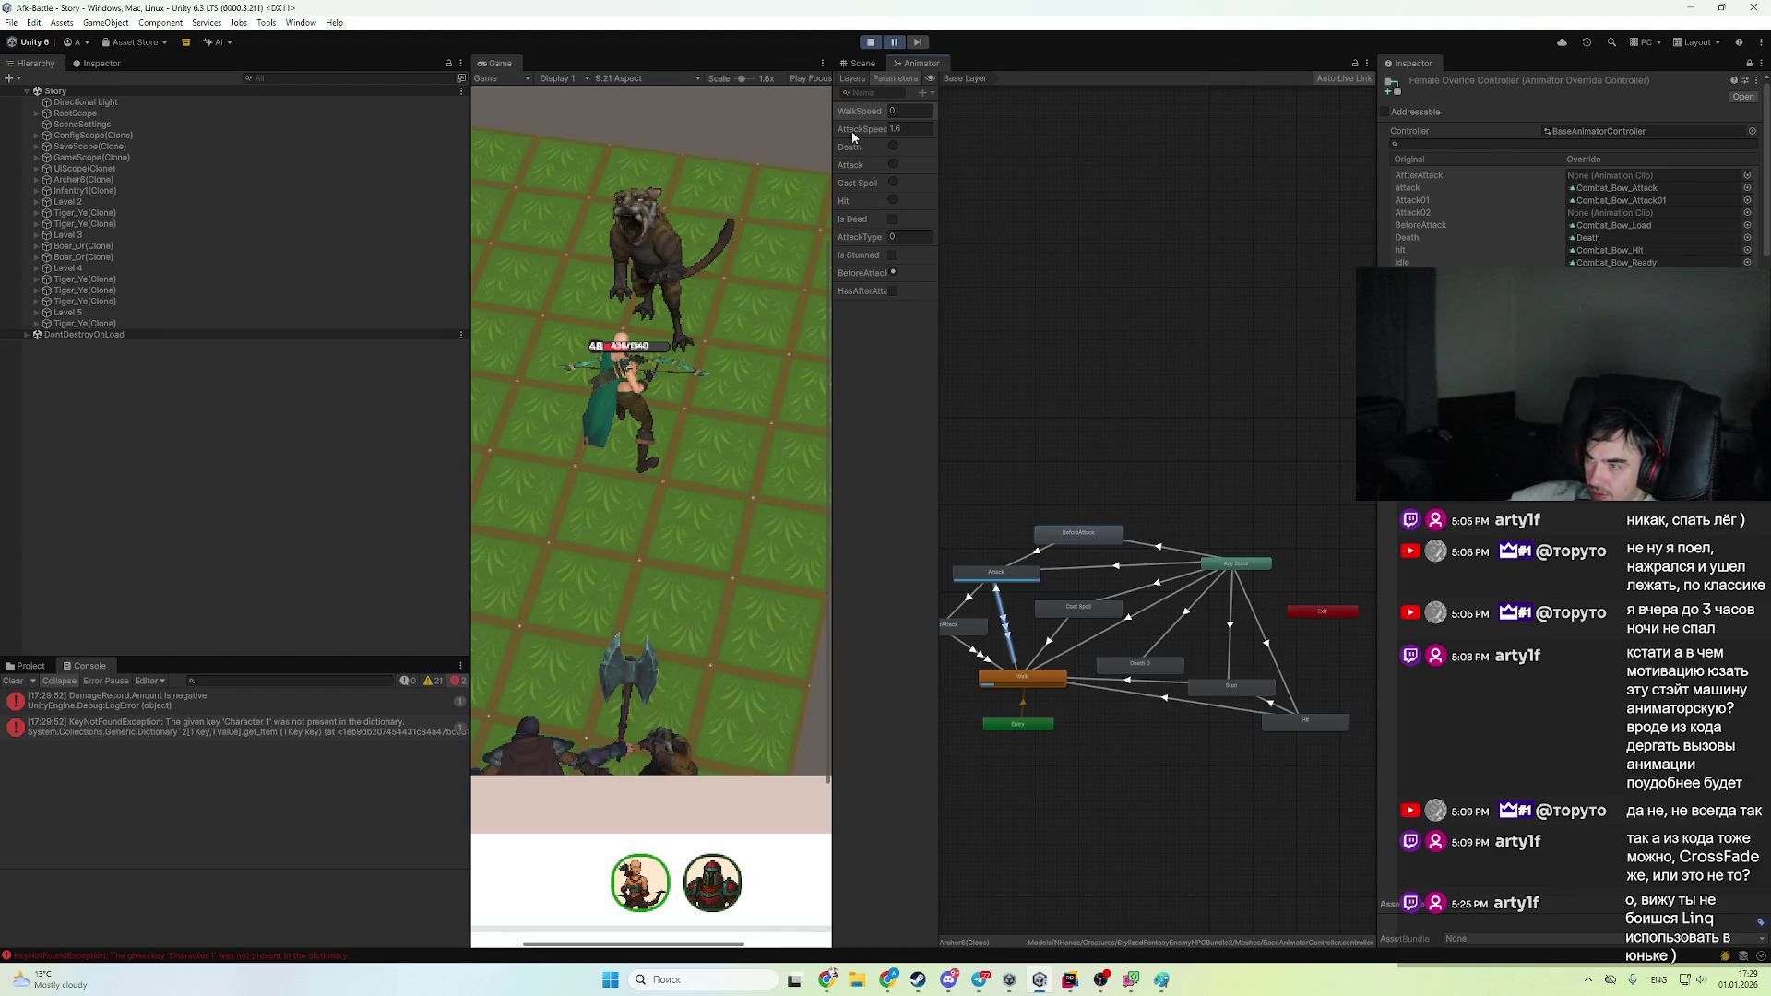
click(1004, 573)
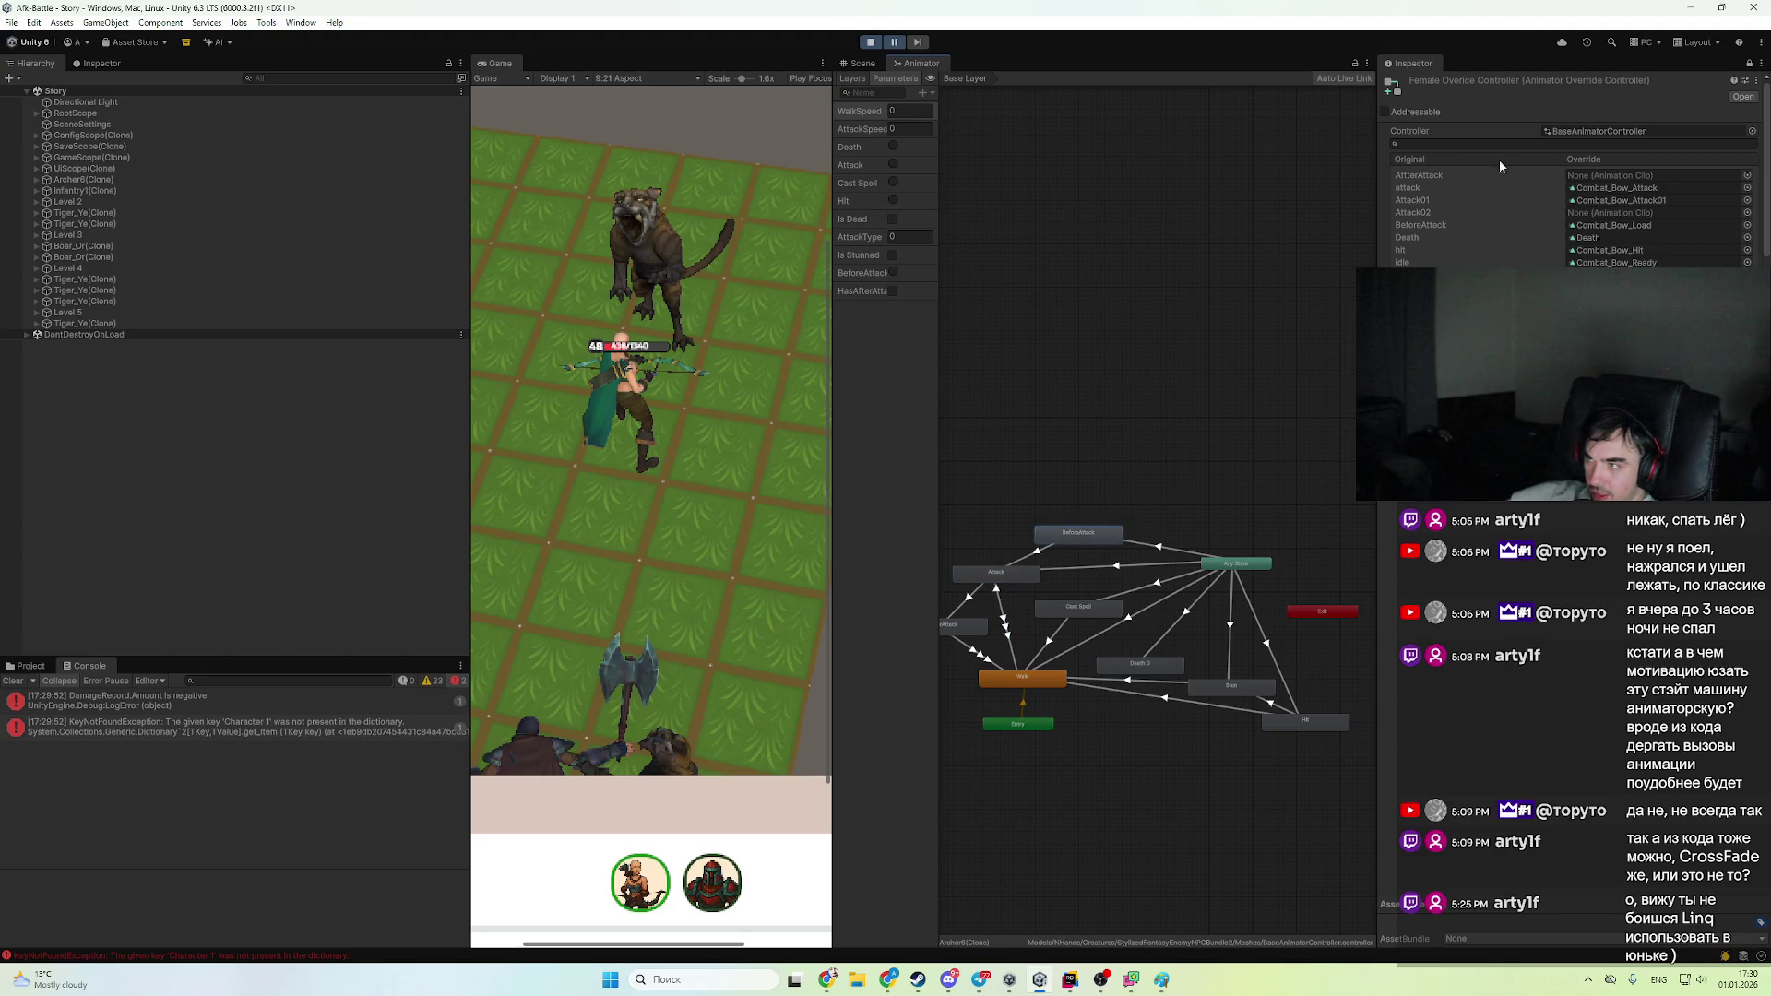
scroll(1500, 166, down, 1)
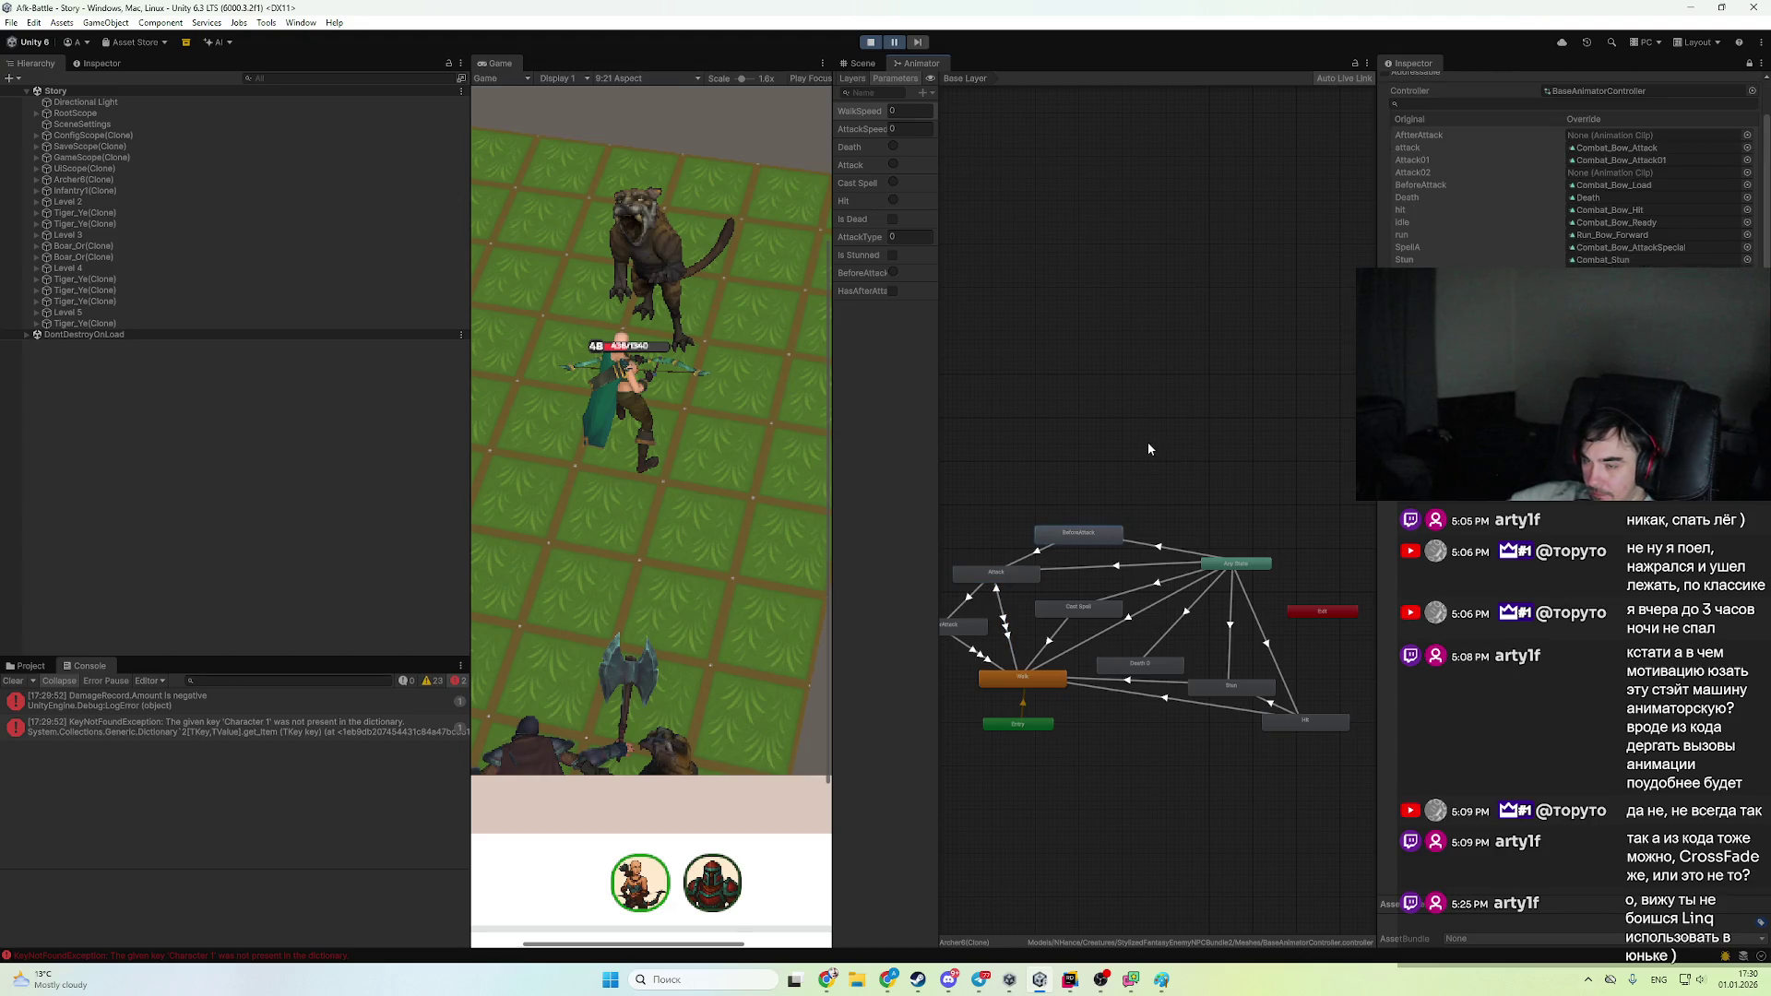
click(31, 666)
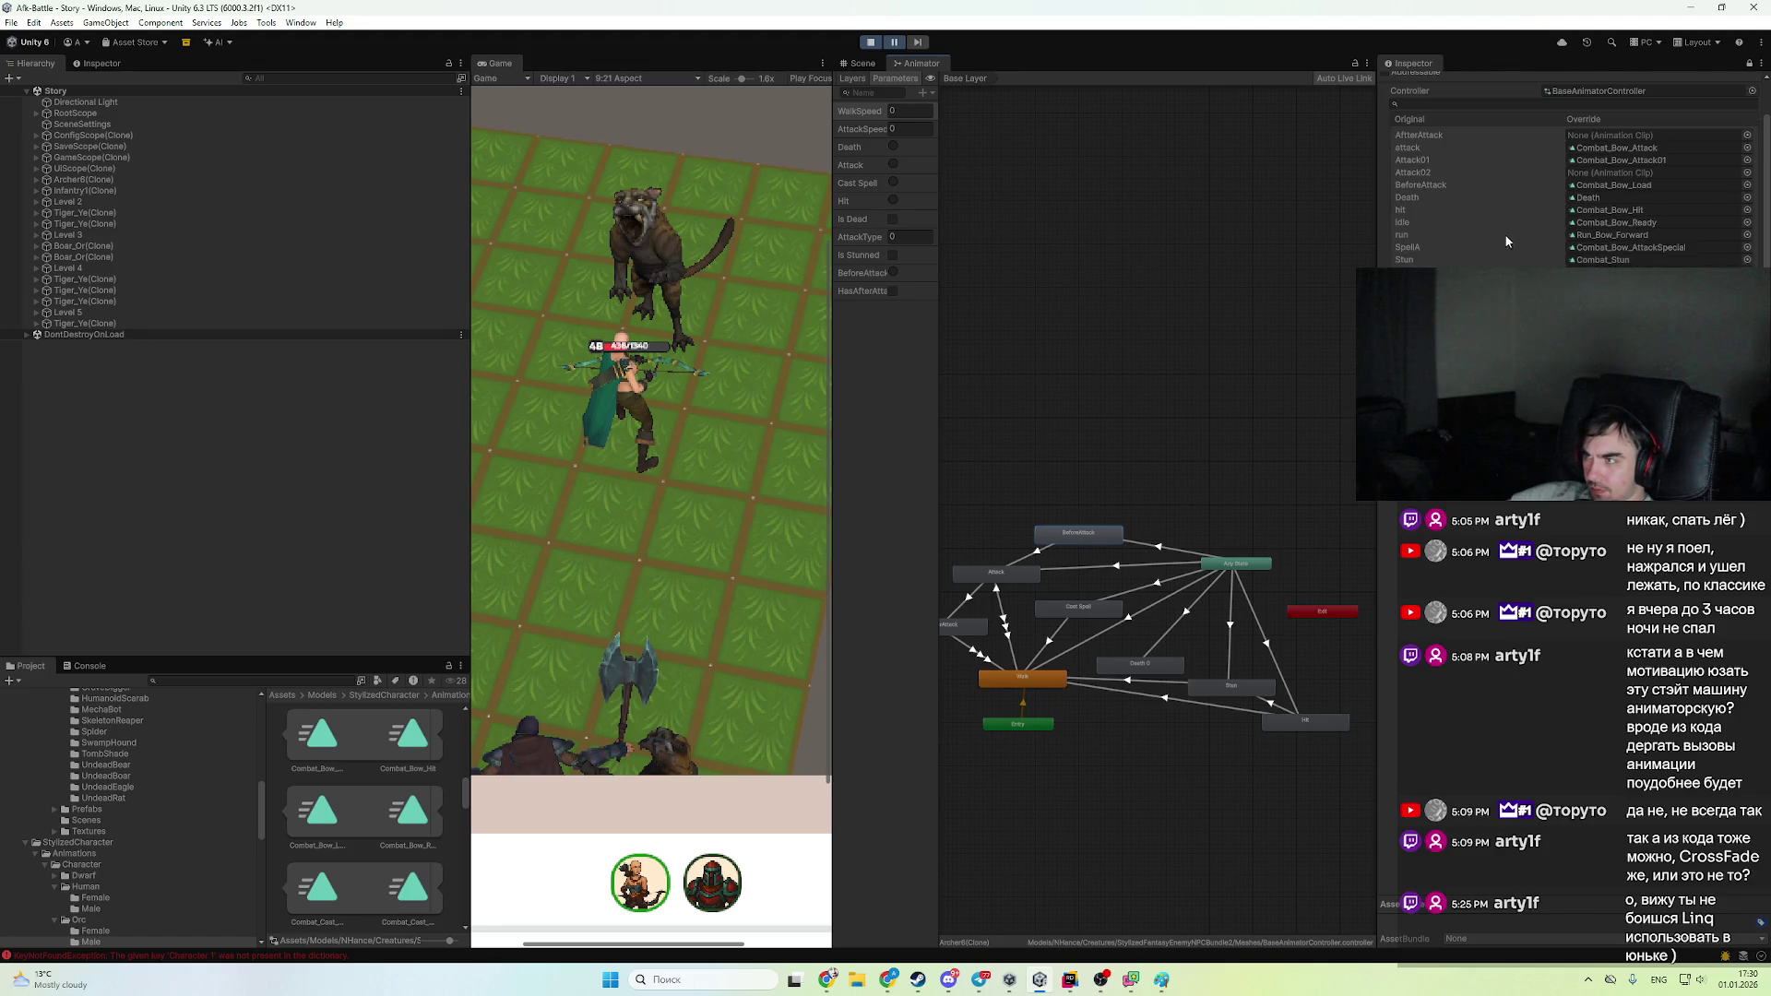
- Open the BeforeAttack override and load Combat_Bow_Load into the clip preview
scroll(1568, 171, up, 2)
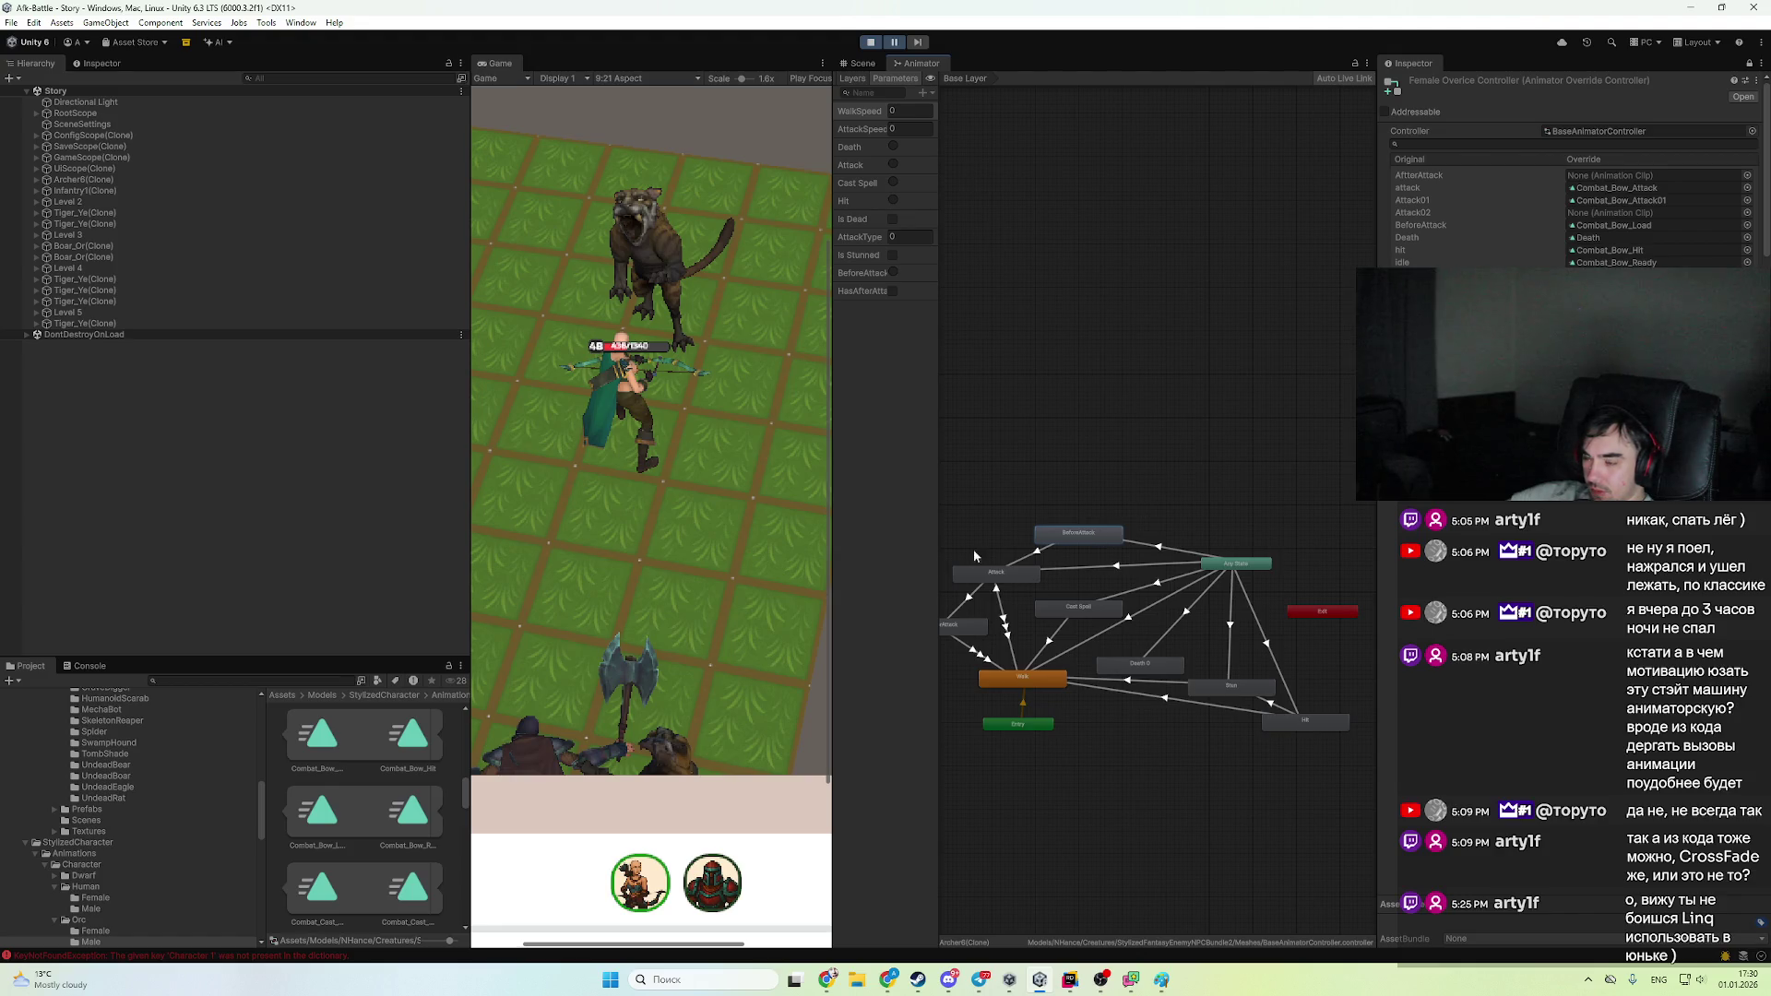
click(1662, 224)
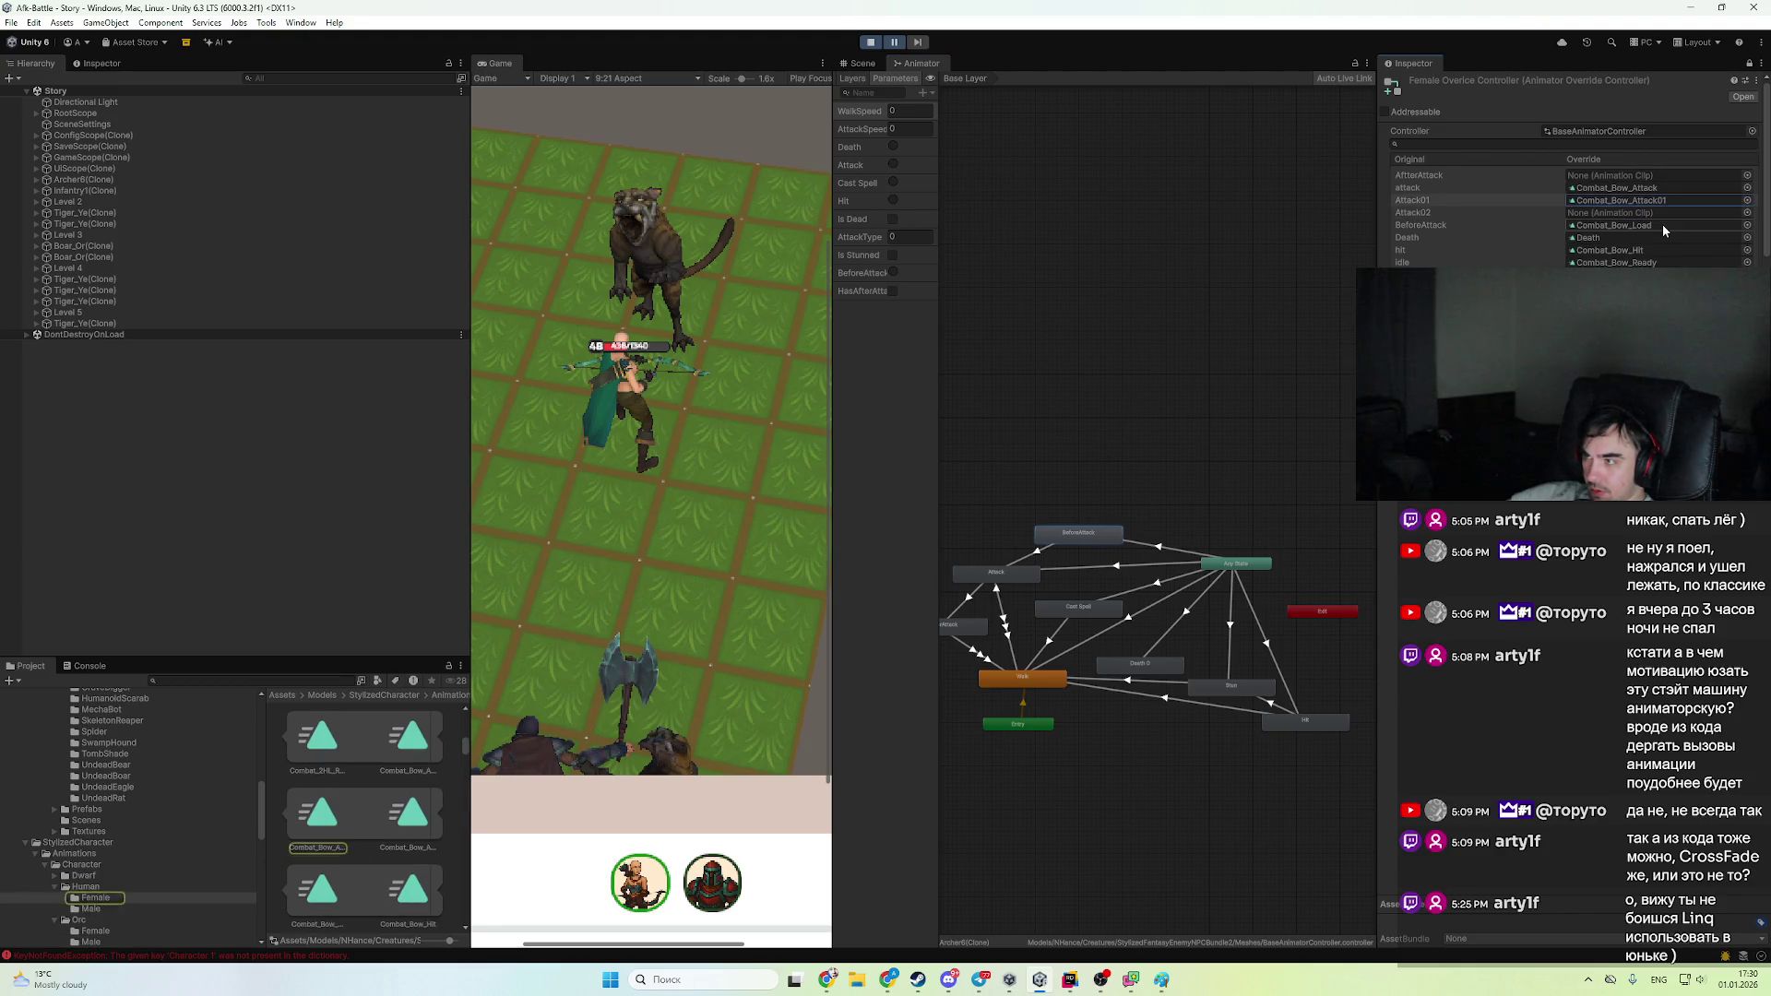
double_click(1662, 224)
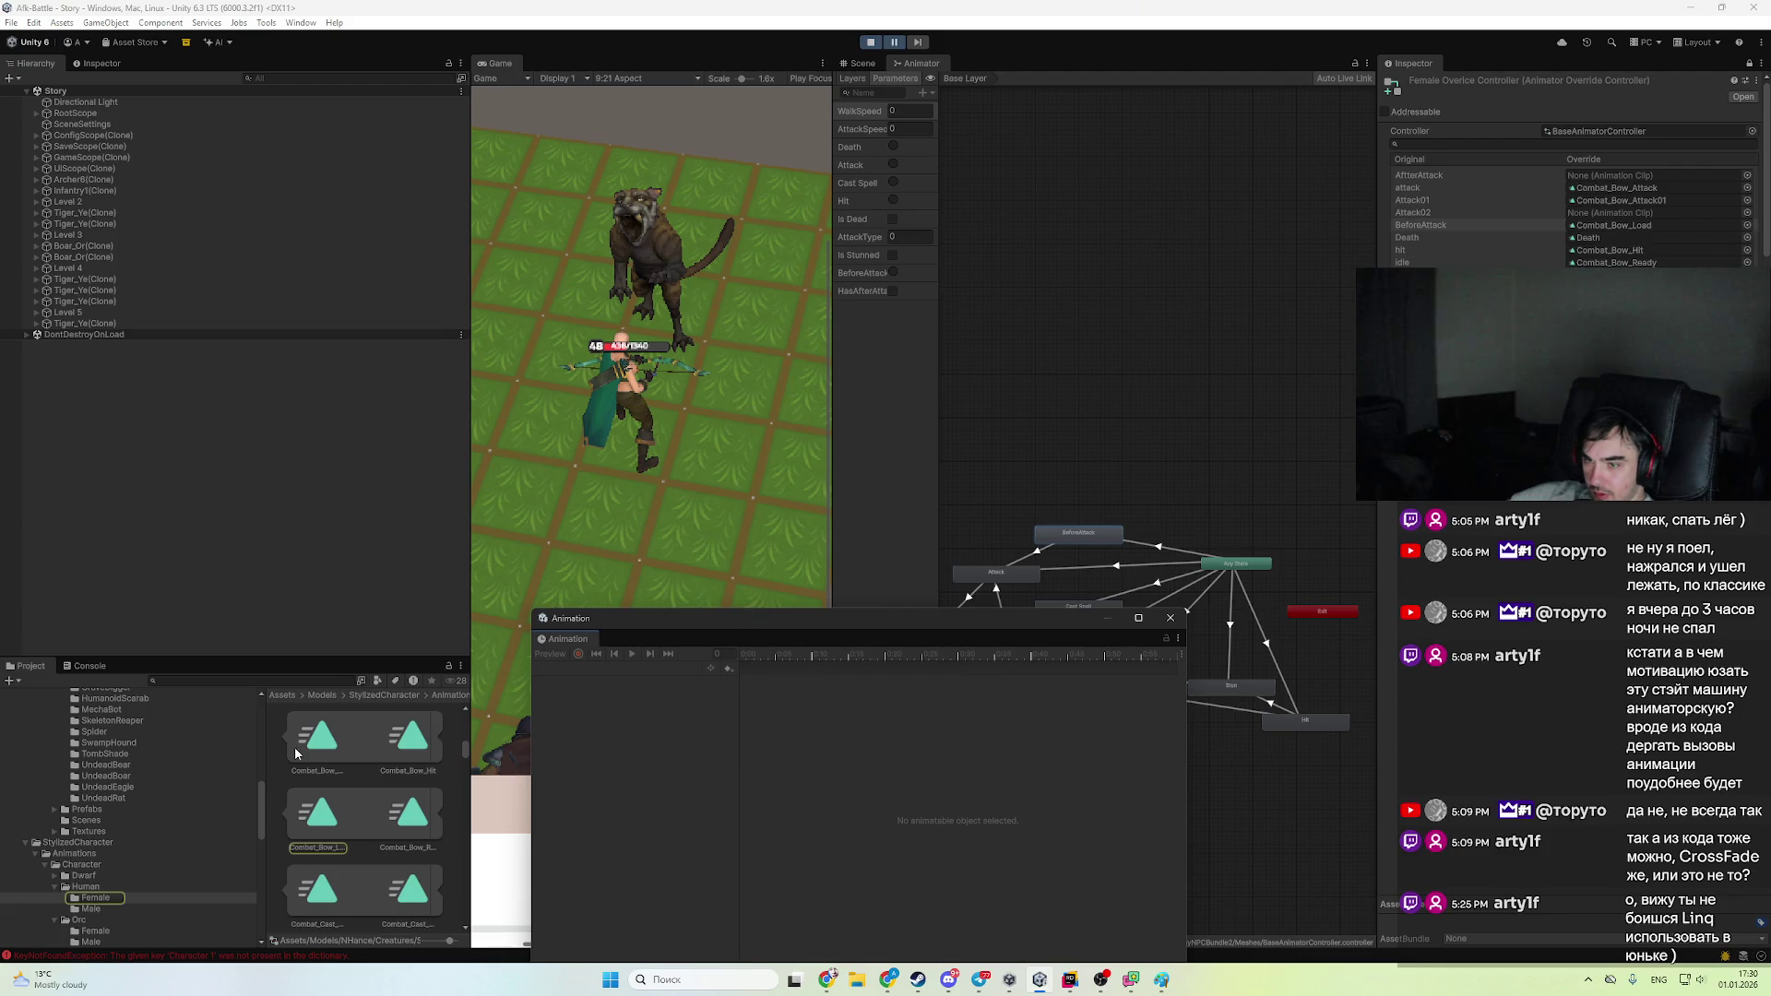
click(325, 826)
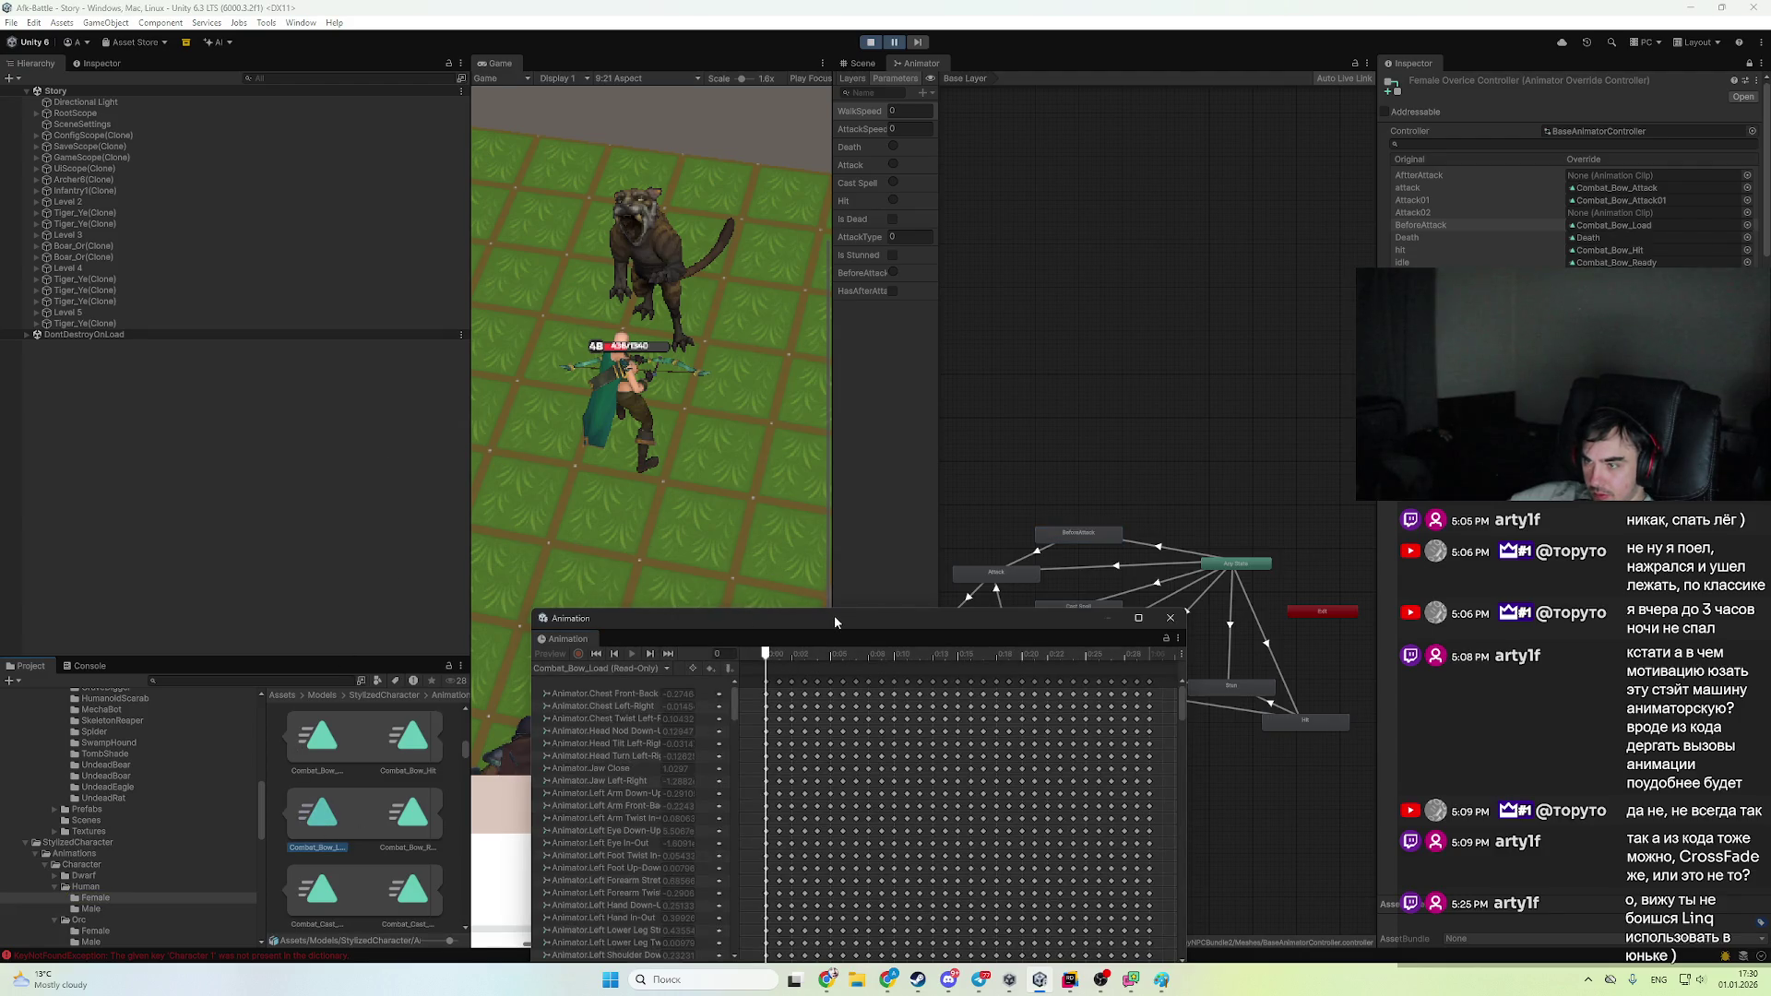
mouse_move(834, 617)
mouse_down()
mouse_move(782, 360)
mouse_move(767, 398)
mouse_up()
- Select the archer, play the clip preview, then stop the running game
scroll(1009, 519, up, 3)
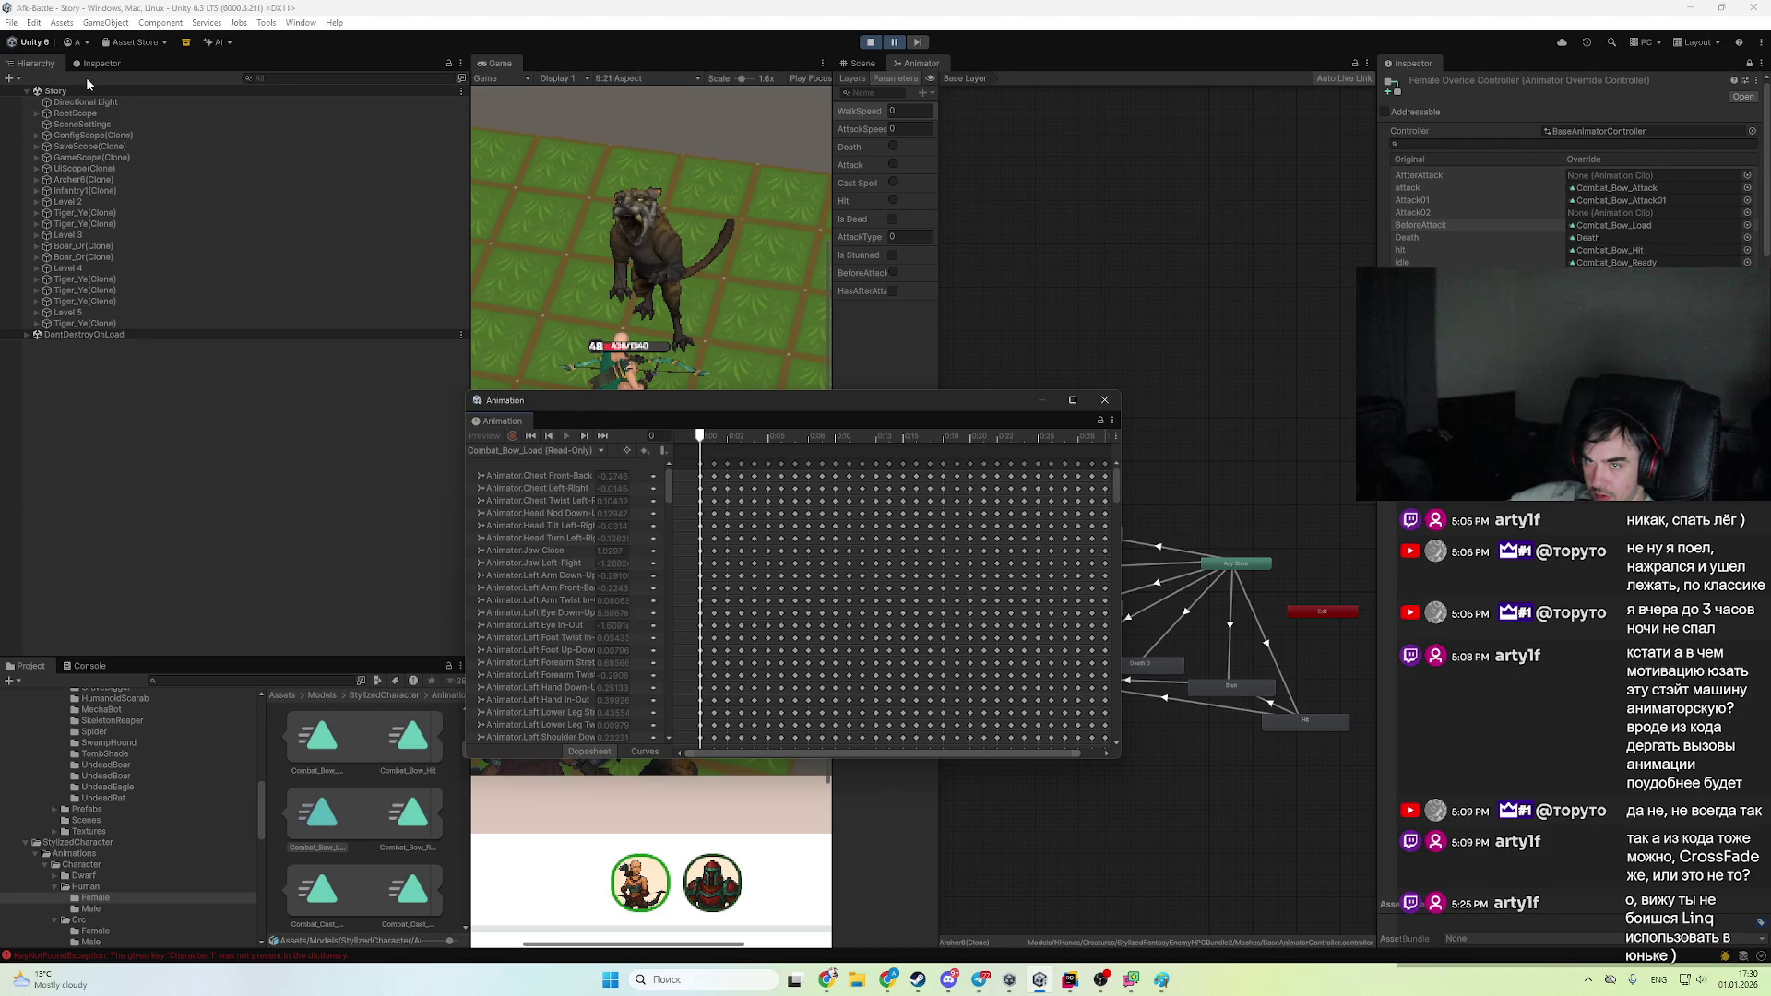
click(92, 180)
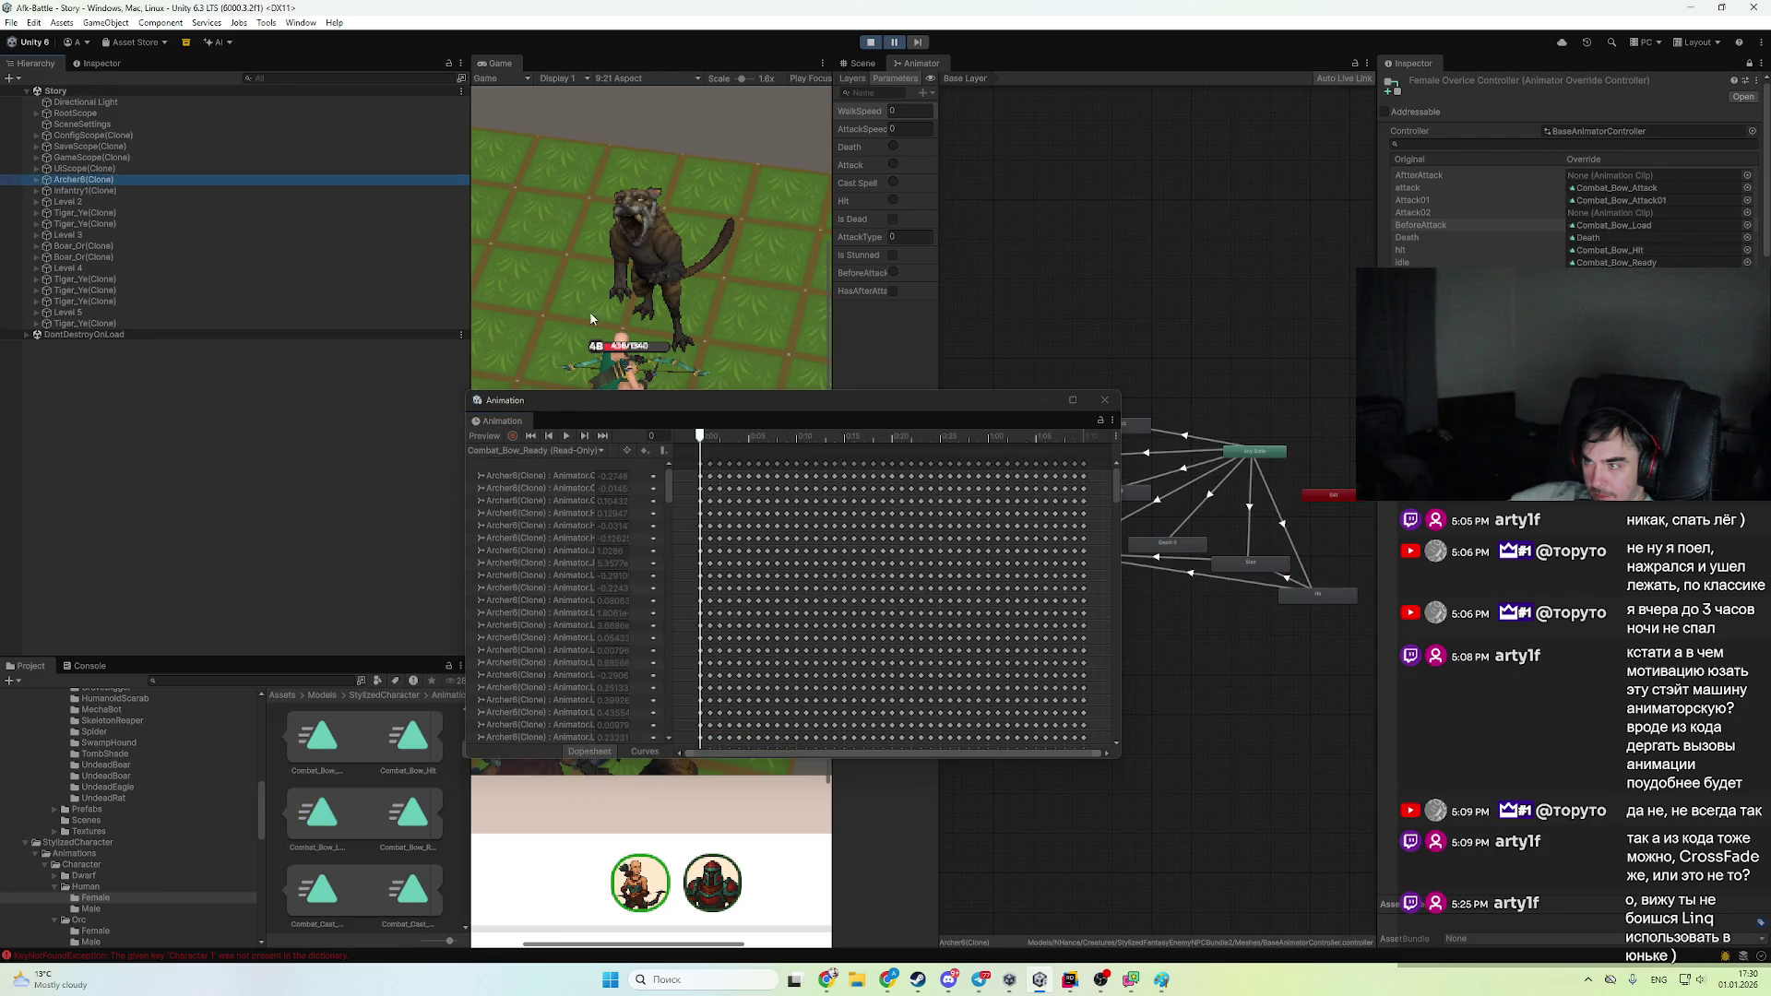
click(566, 436)
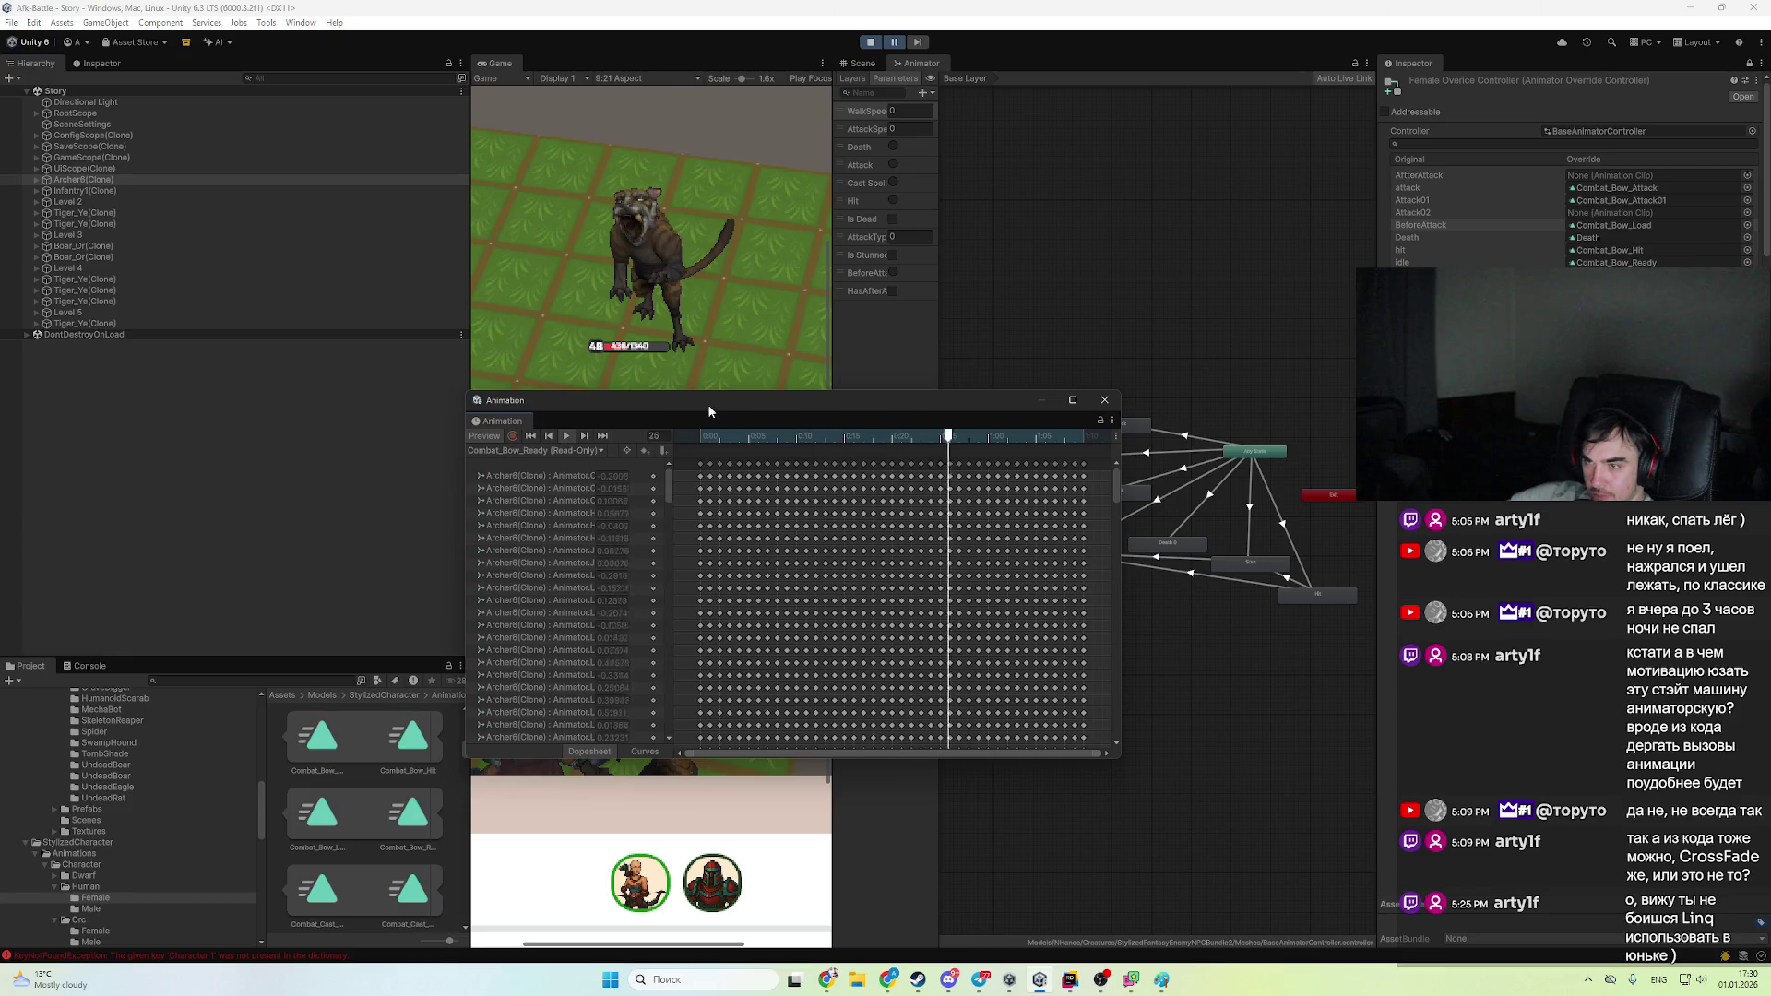
mouse_move(707, 404)
mouse_down()
mouse_move(967, 500)
mouse_move(1060, 499)
mouse_move(959, 502)
mouse_up()
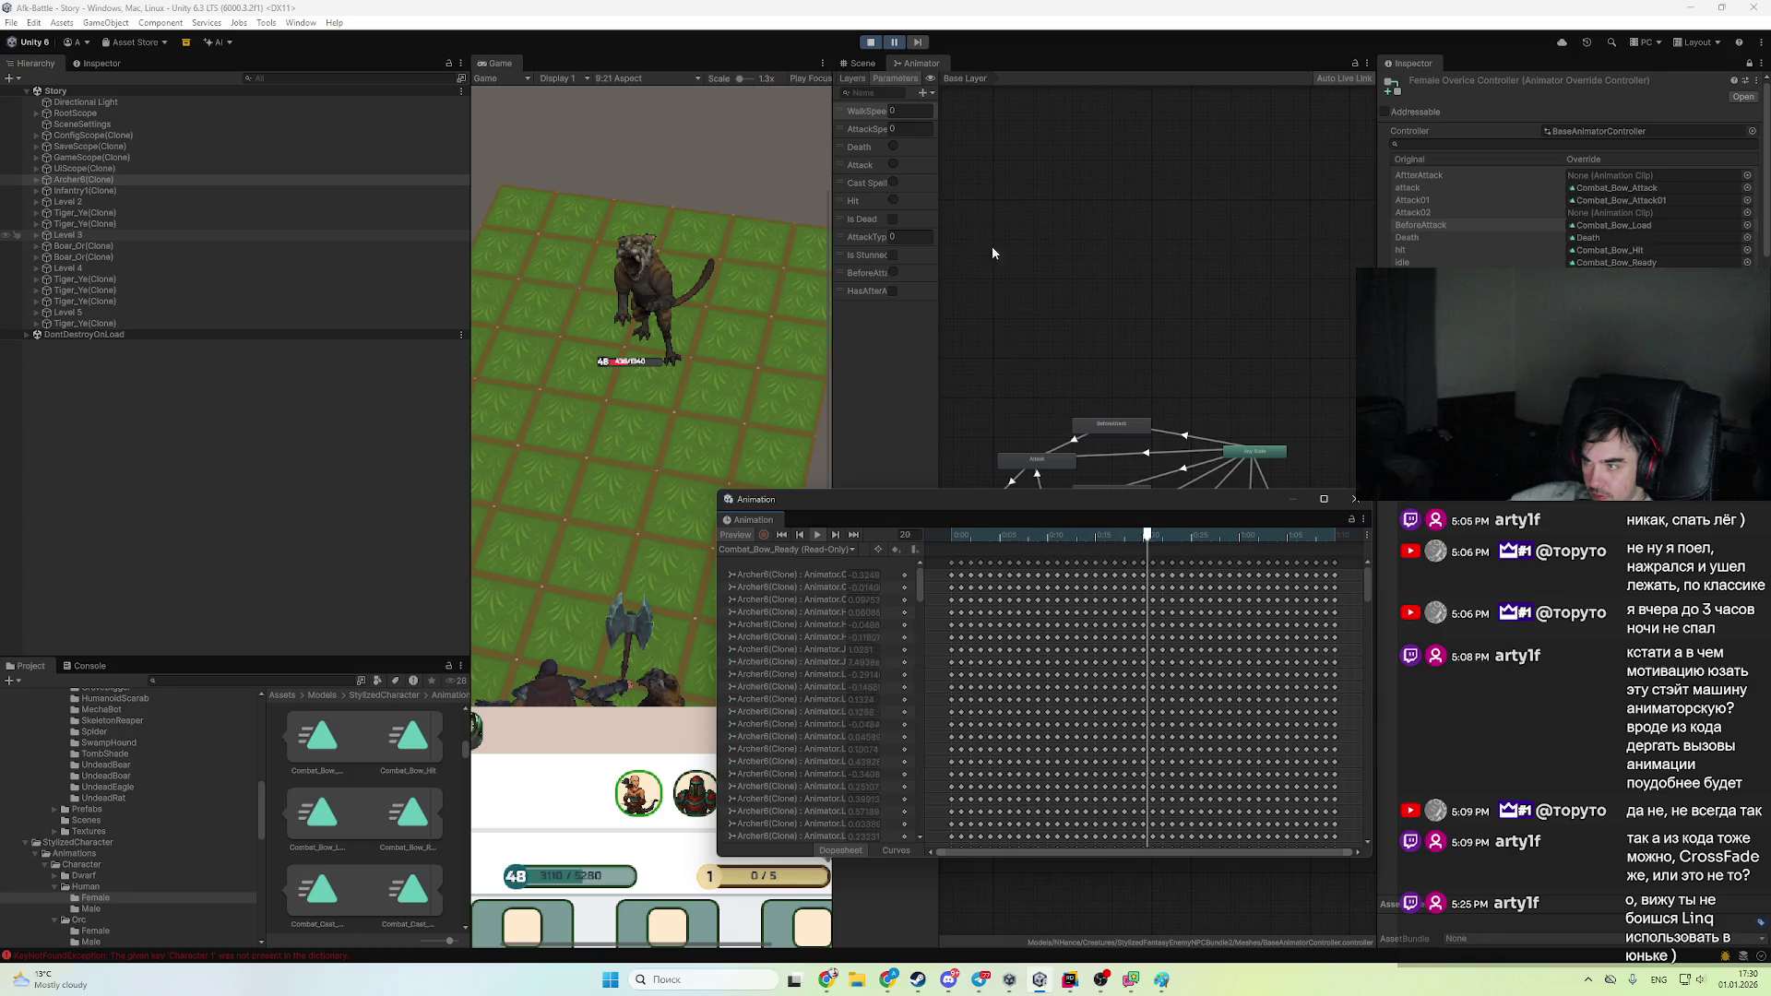
click(869, 43)
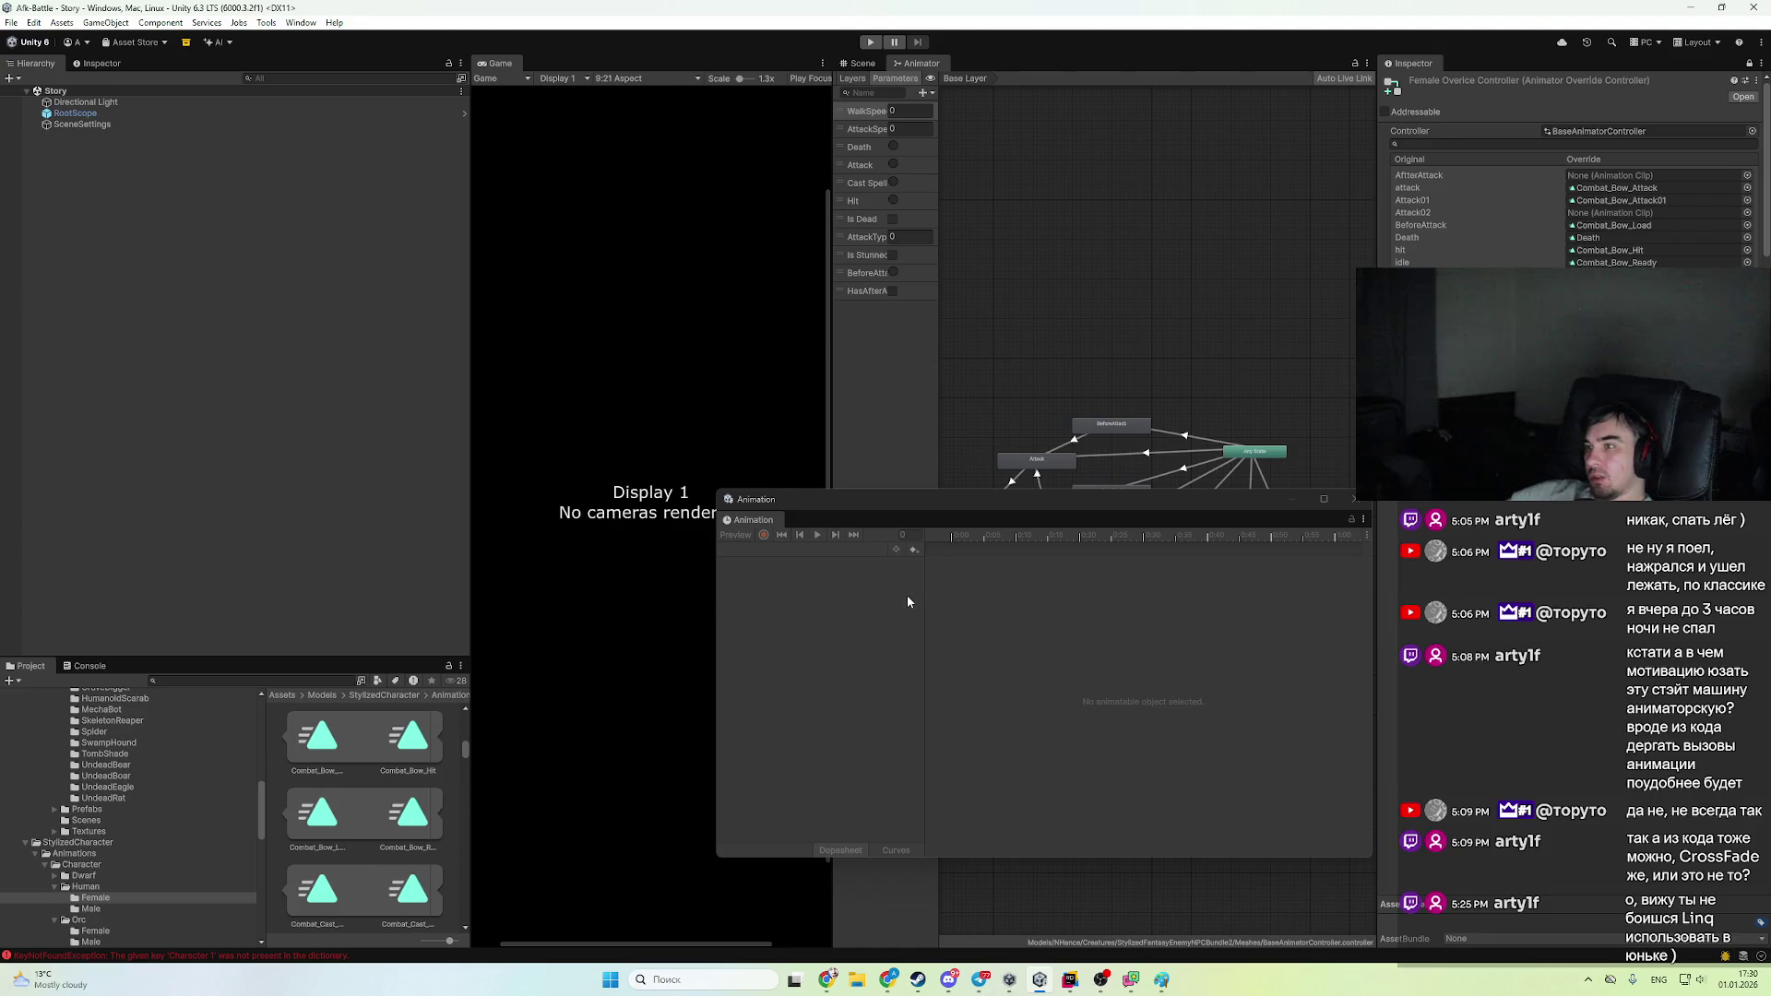
- Close the floating Animation preview window and restart Play mode
click(1351, 500)
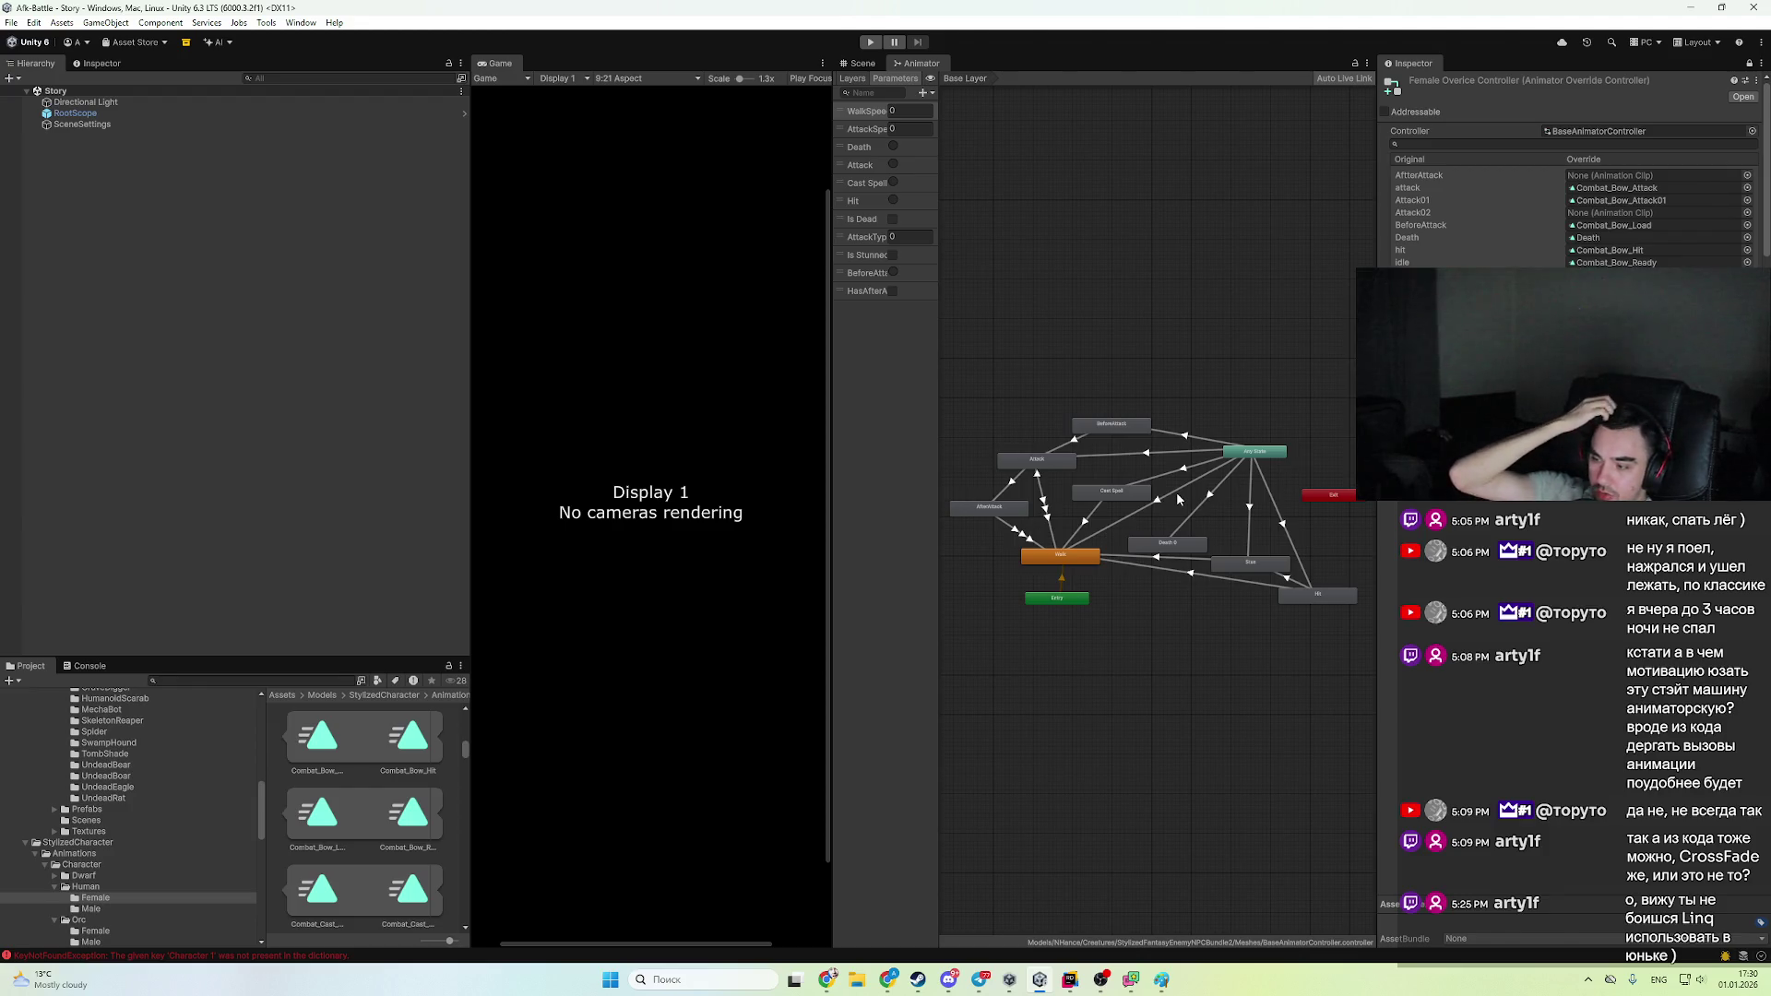
click(869, 42)
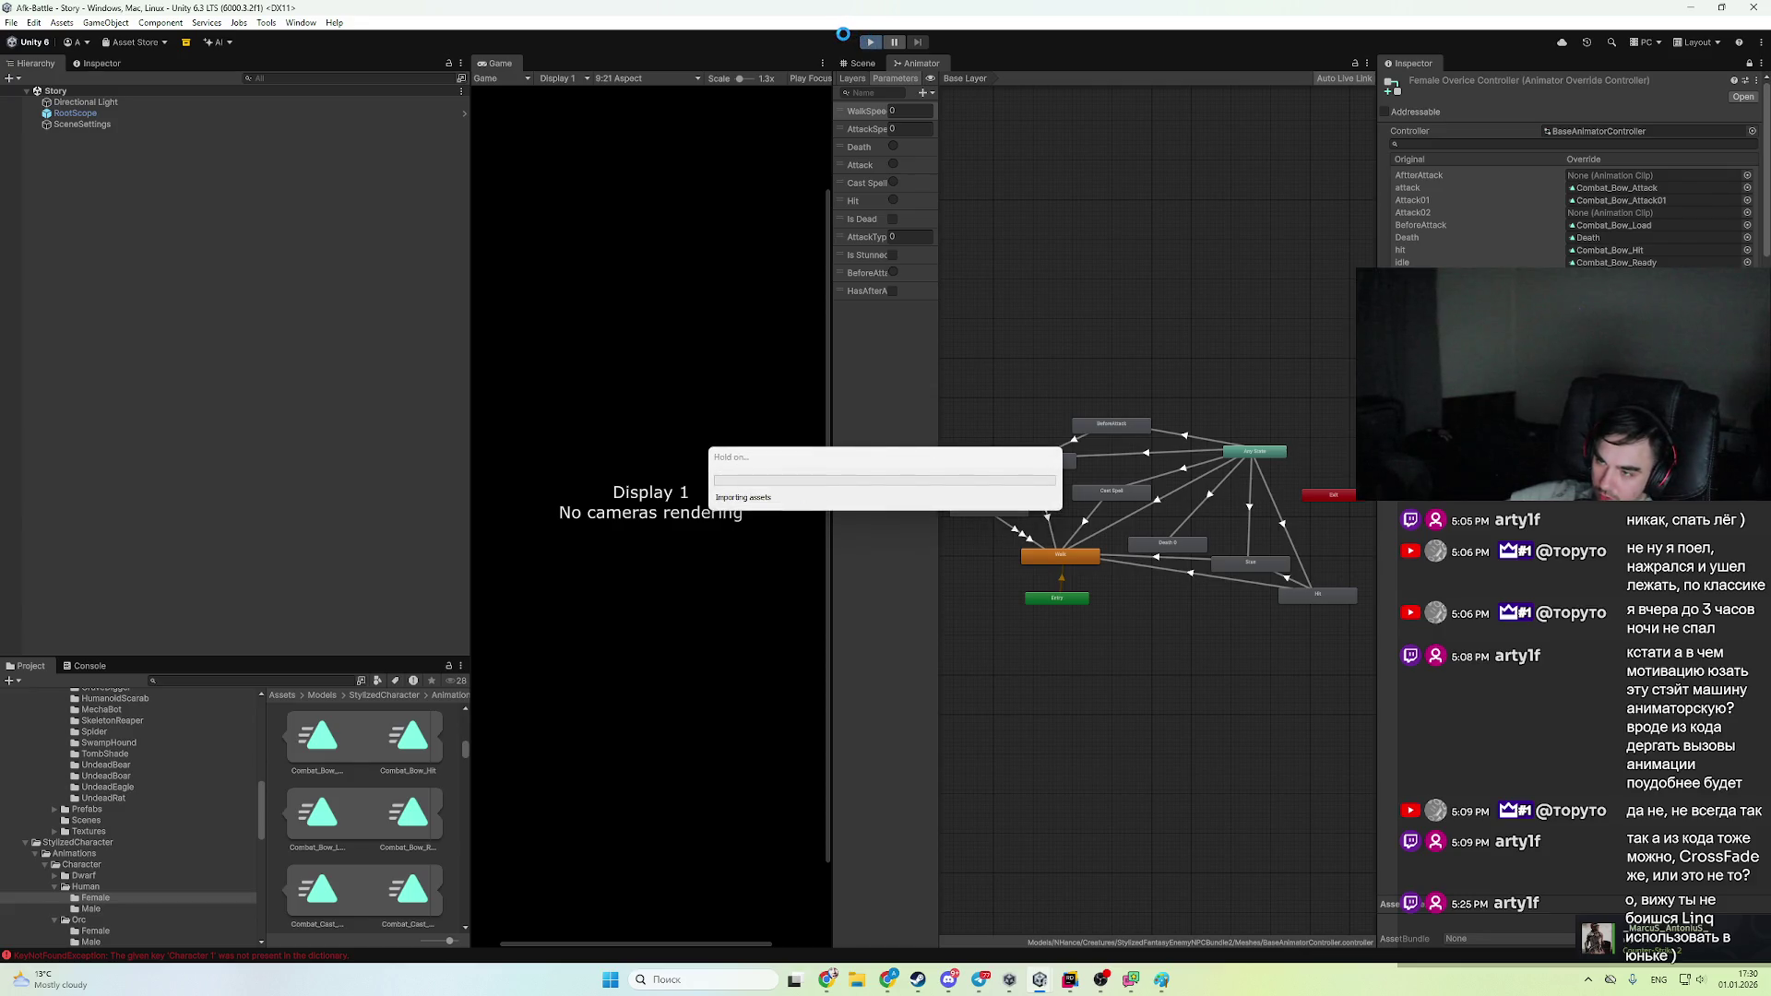
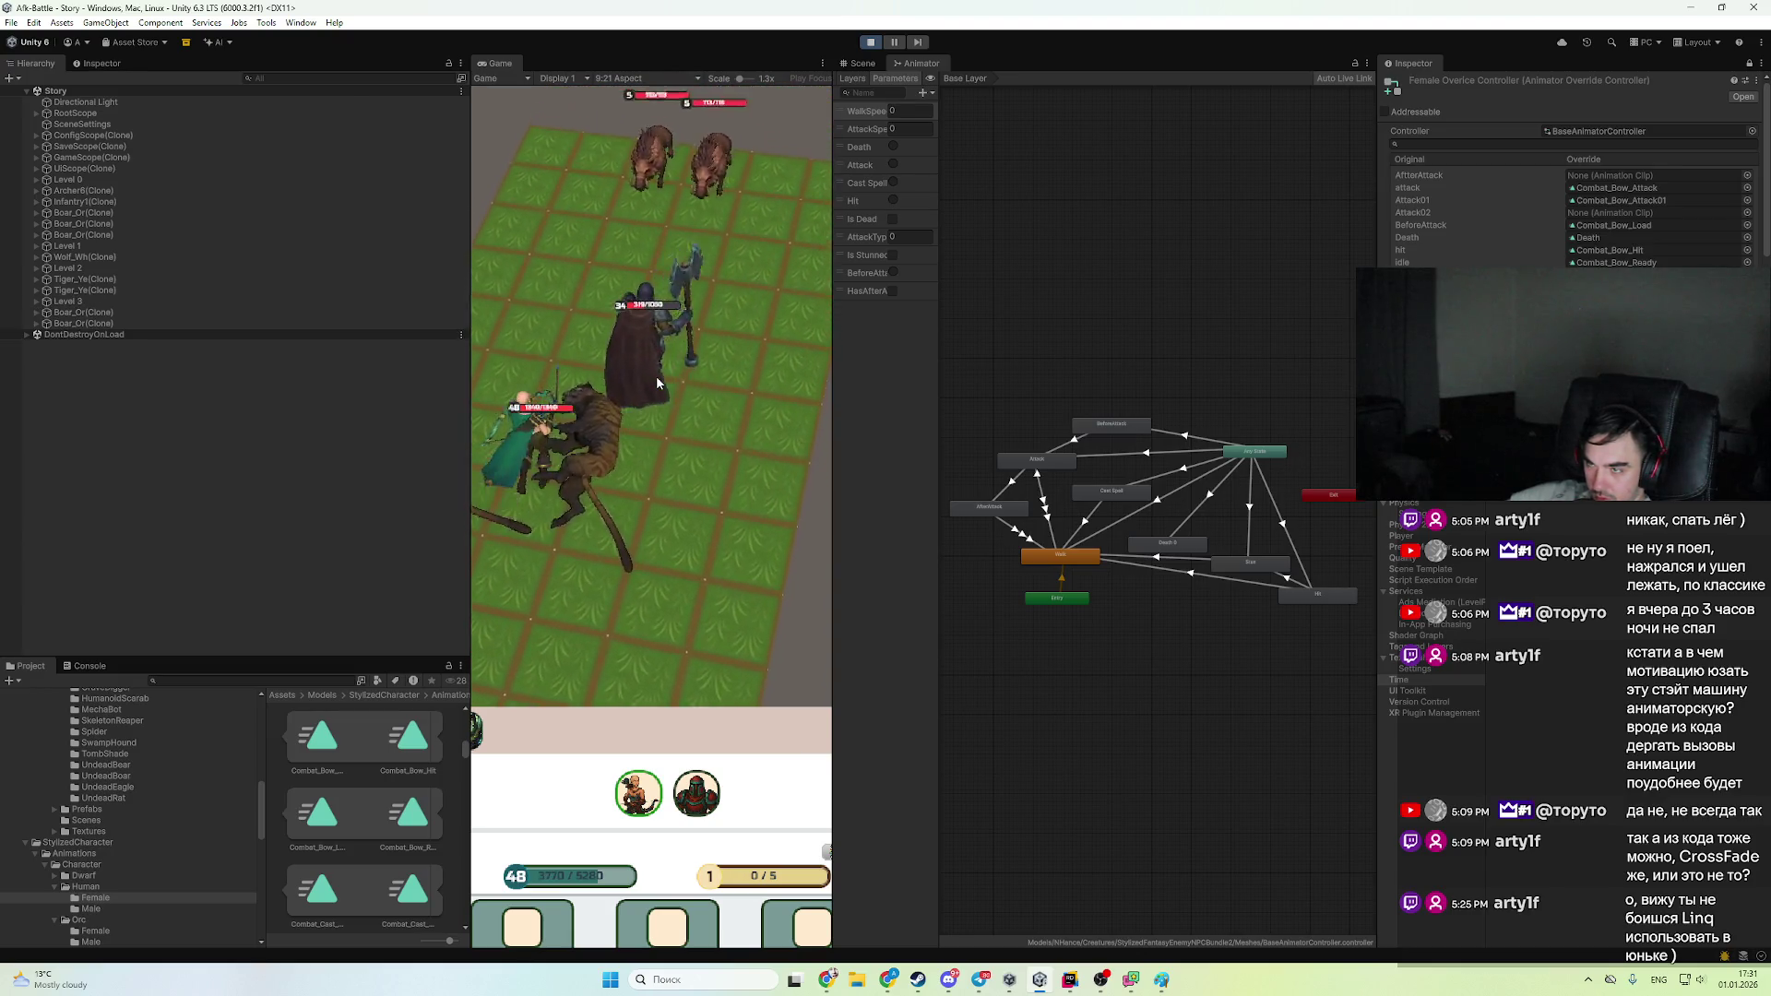
- Pause the battle and select Infantry1(Clone) to view its live animator state and components
click(899, 43)
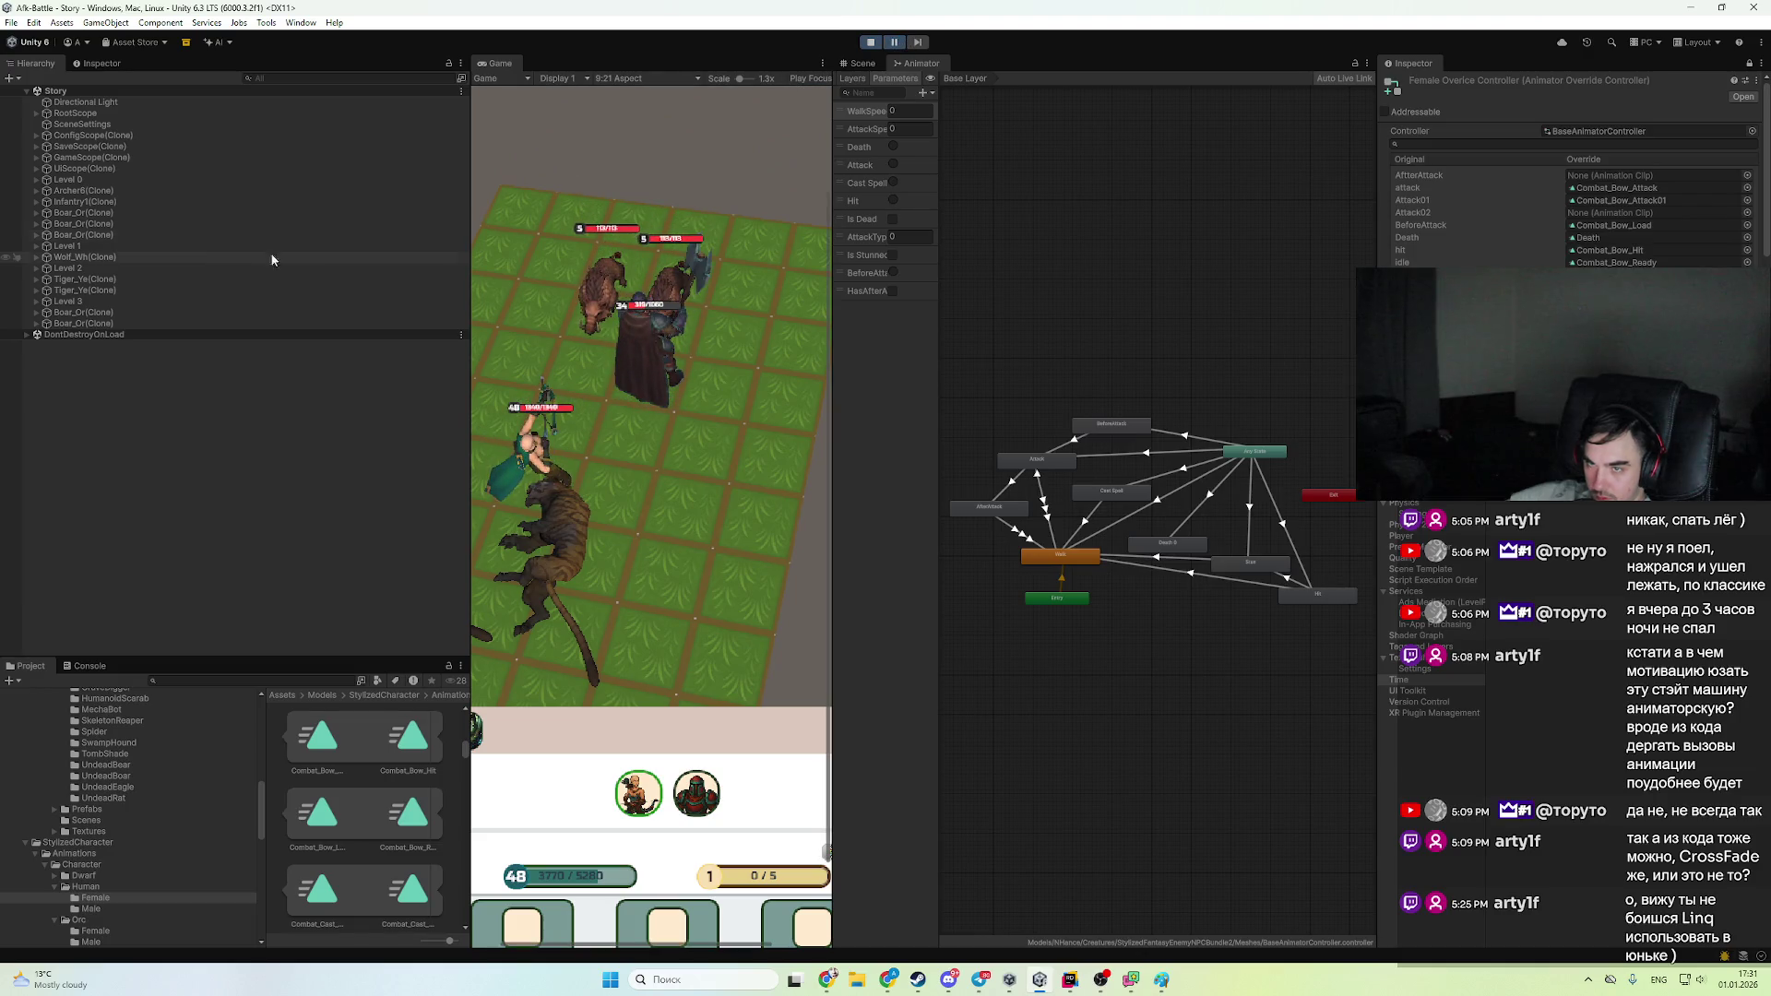
click(121, 202)
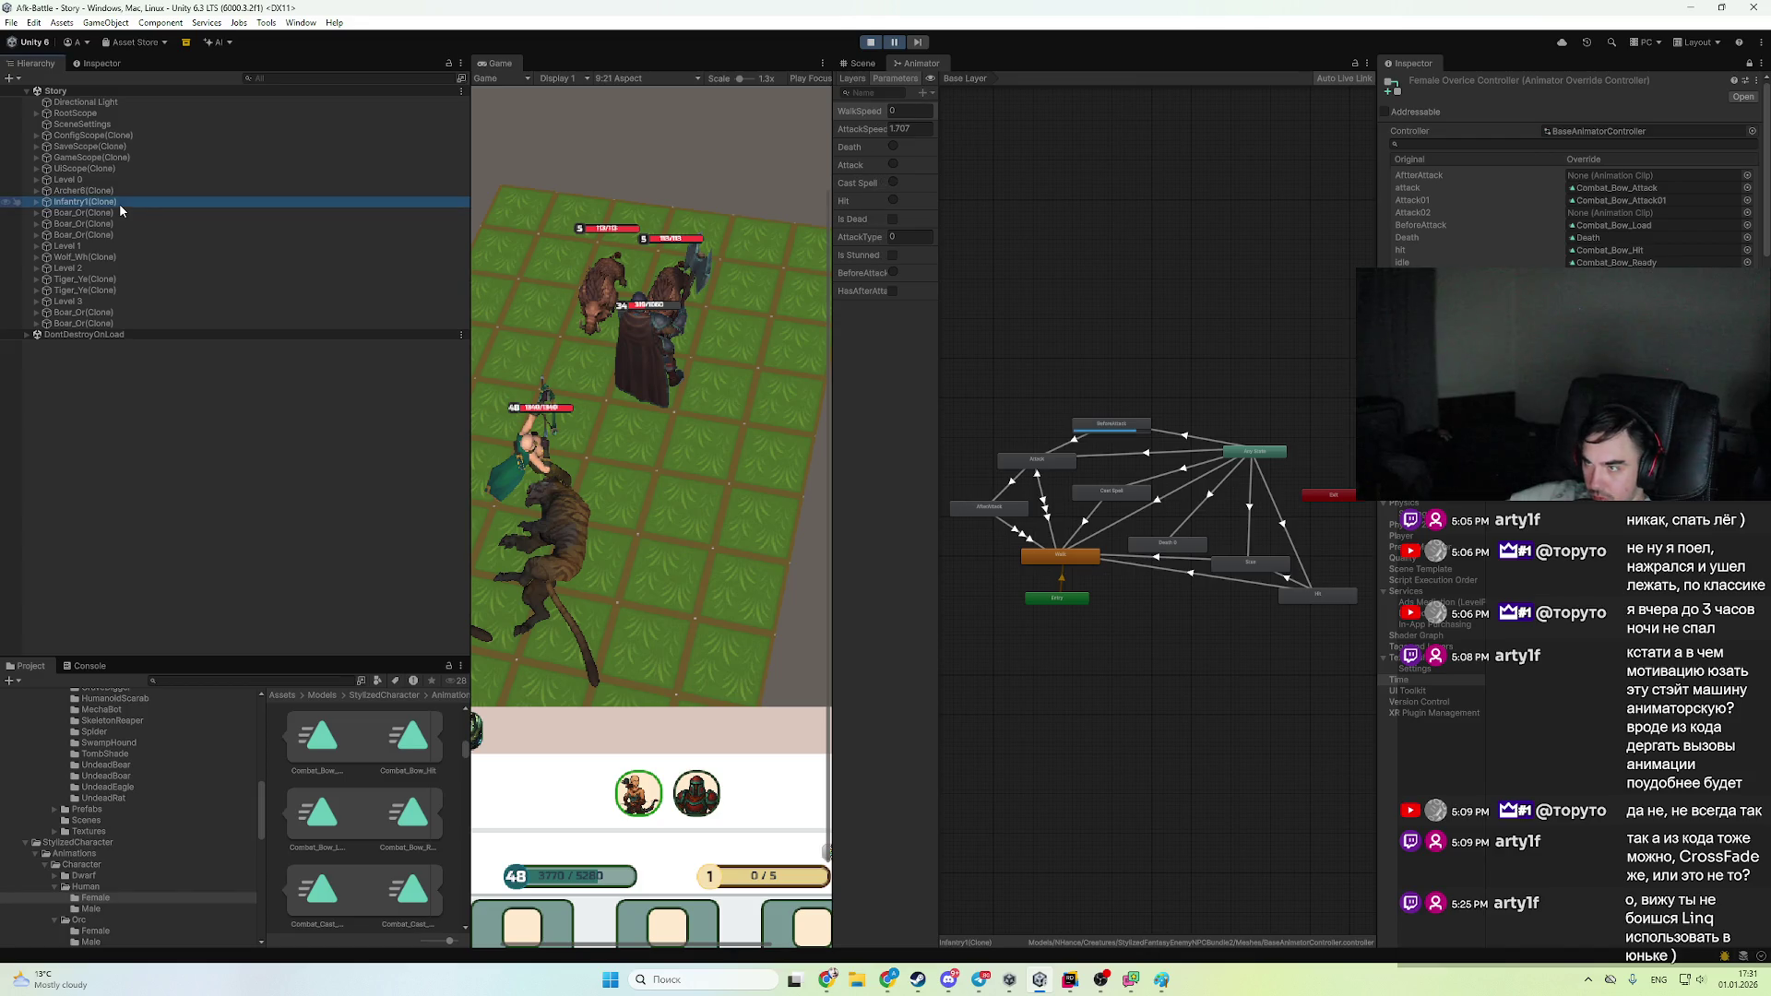
click(899, 42)
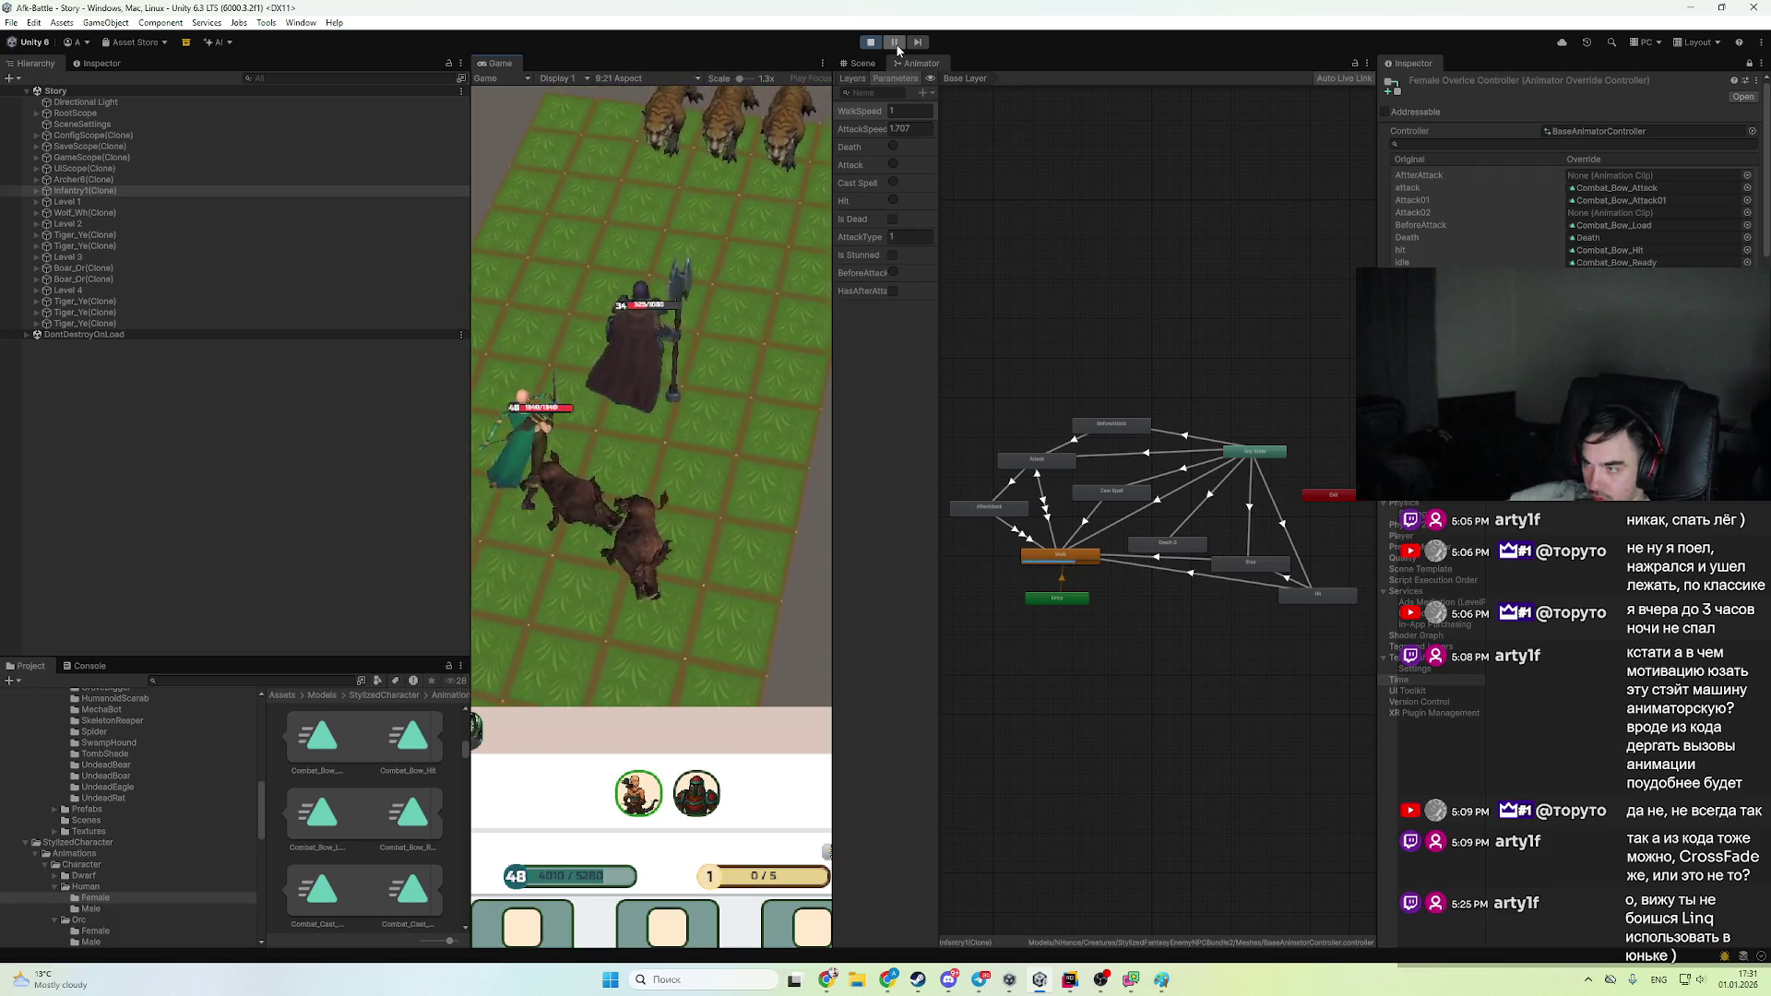
click(895, 41)
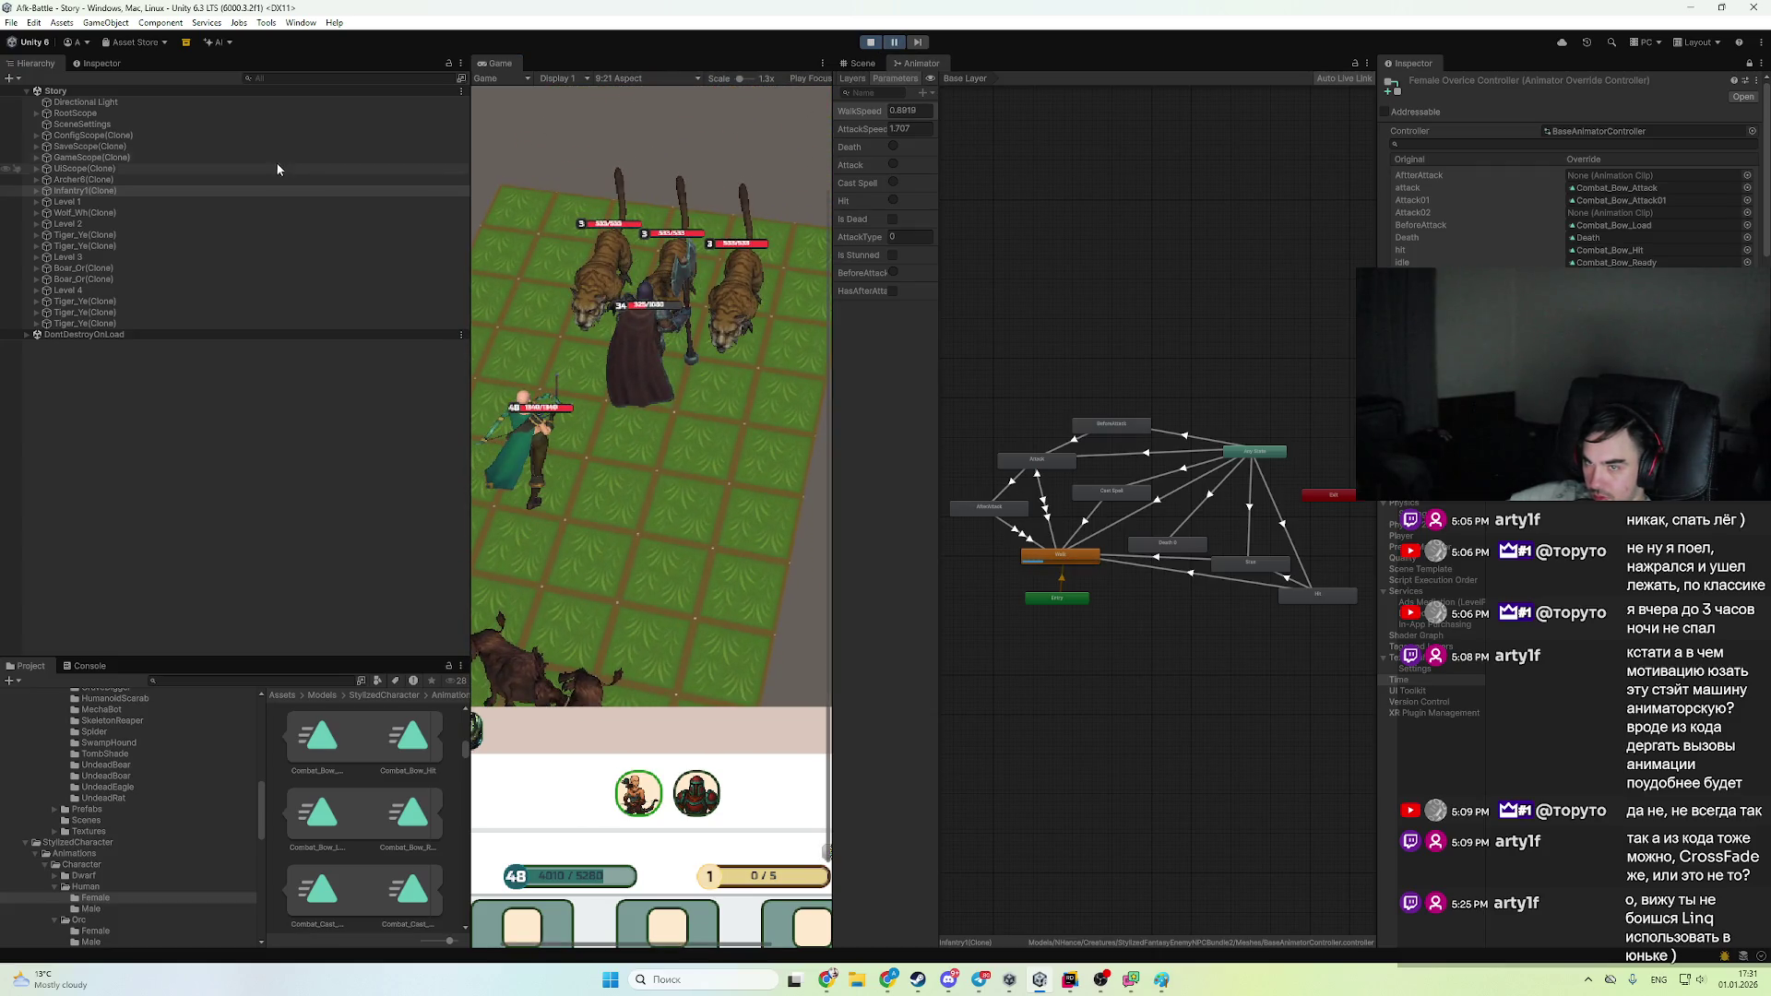
click(252, 190)
click(129, 64)
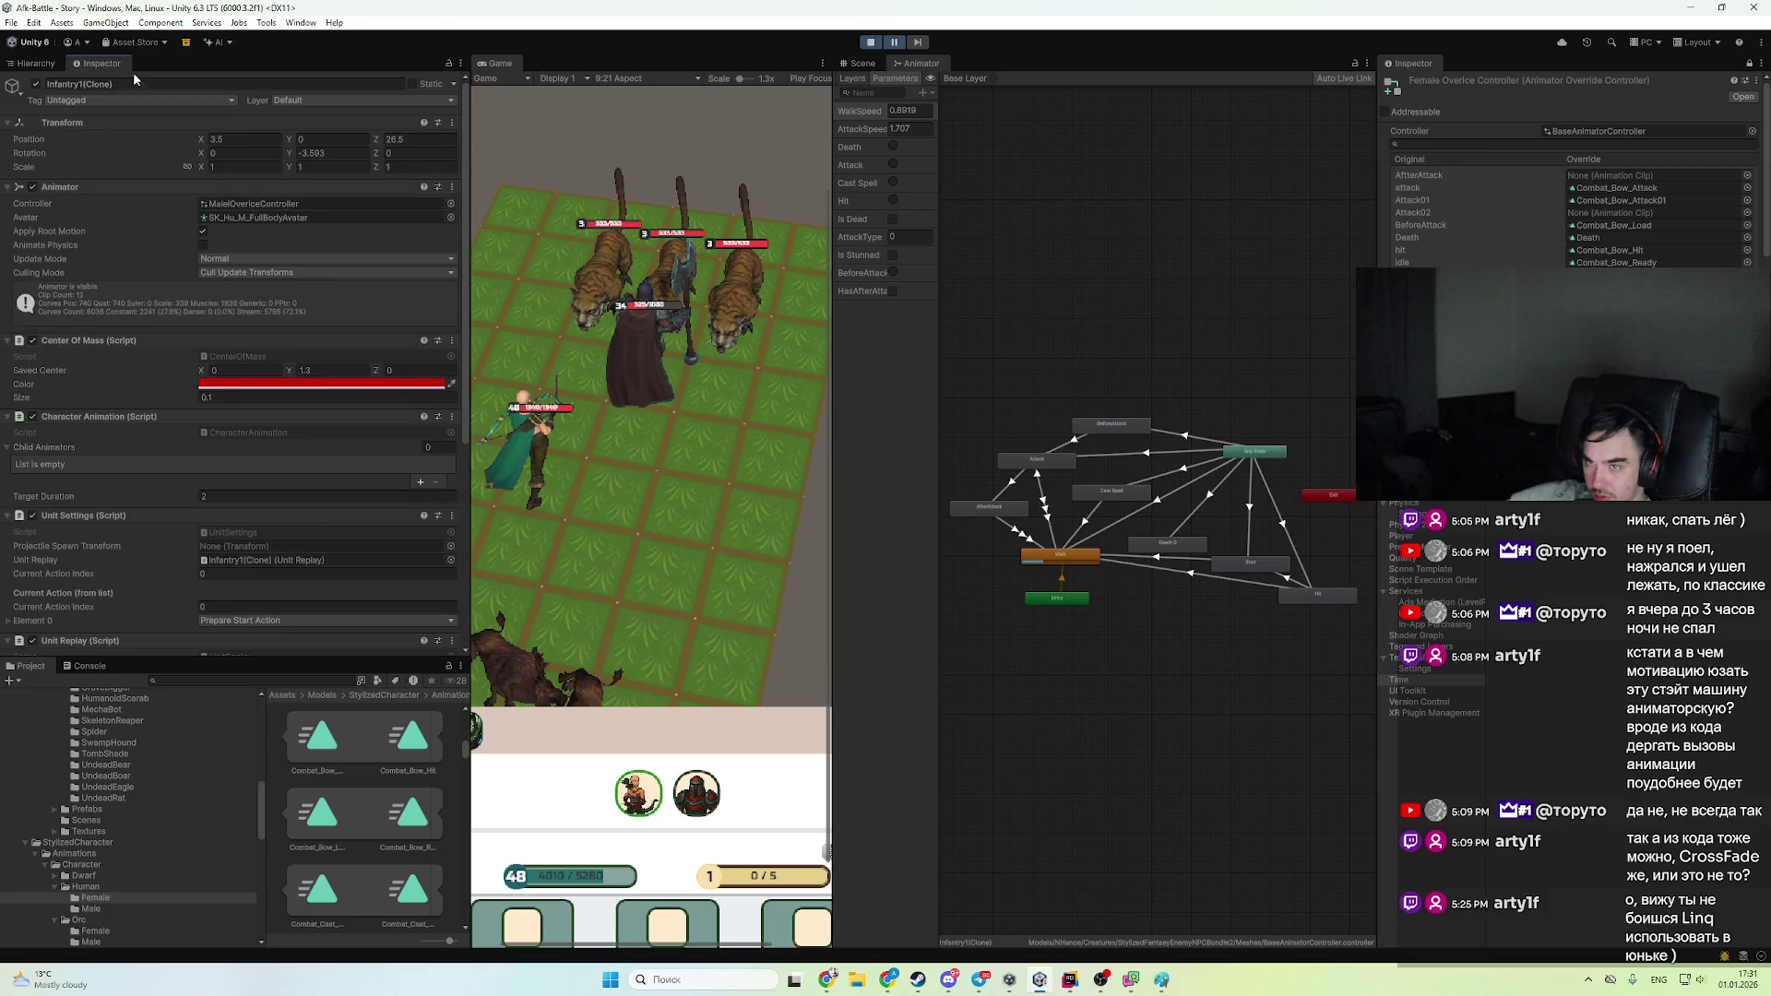
- Locate the infantry's animator controller asset, then stop Play mode and switch to Rider
click(283, 202)
click(35, 63)
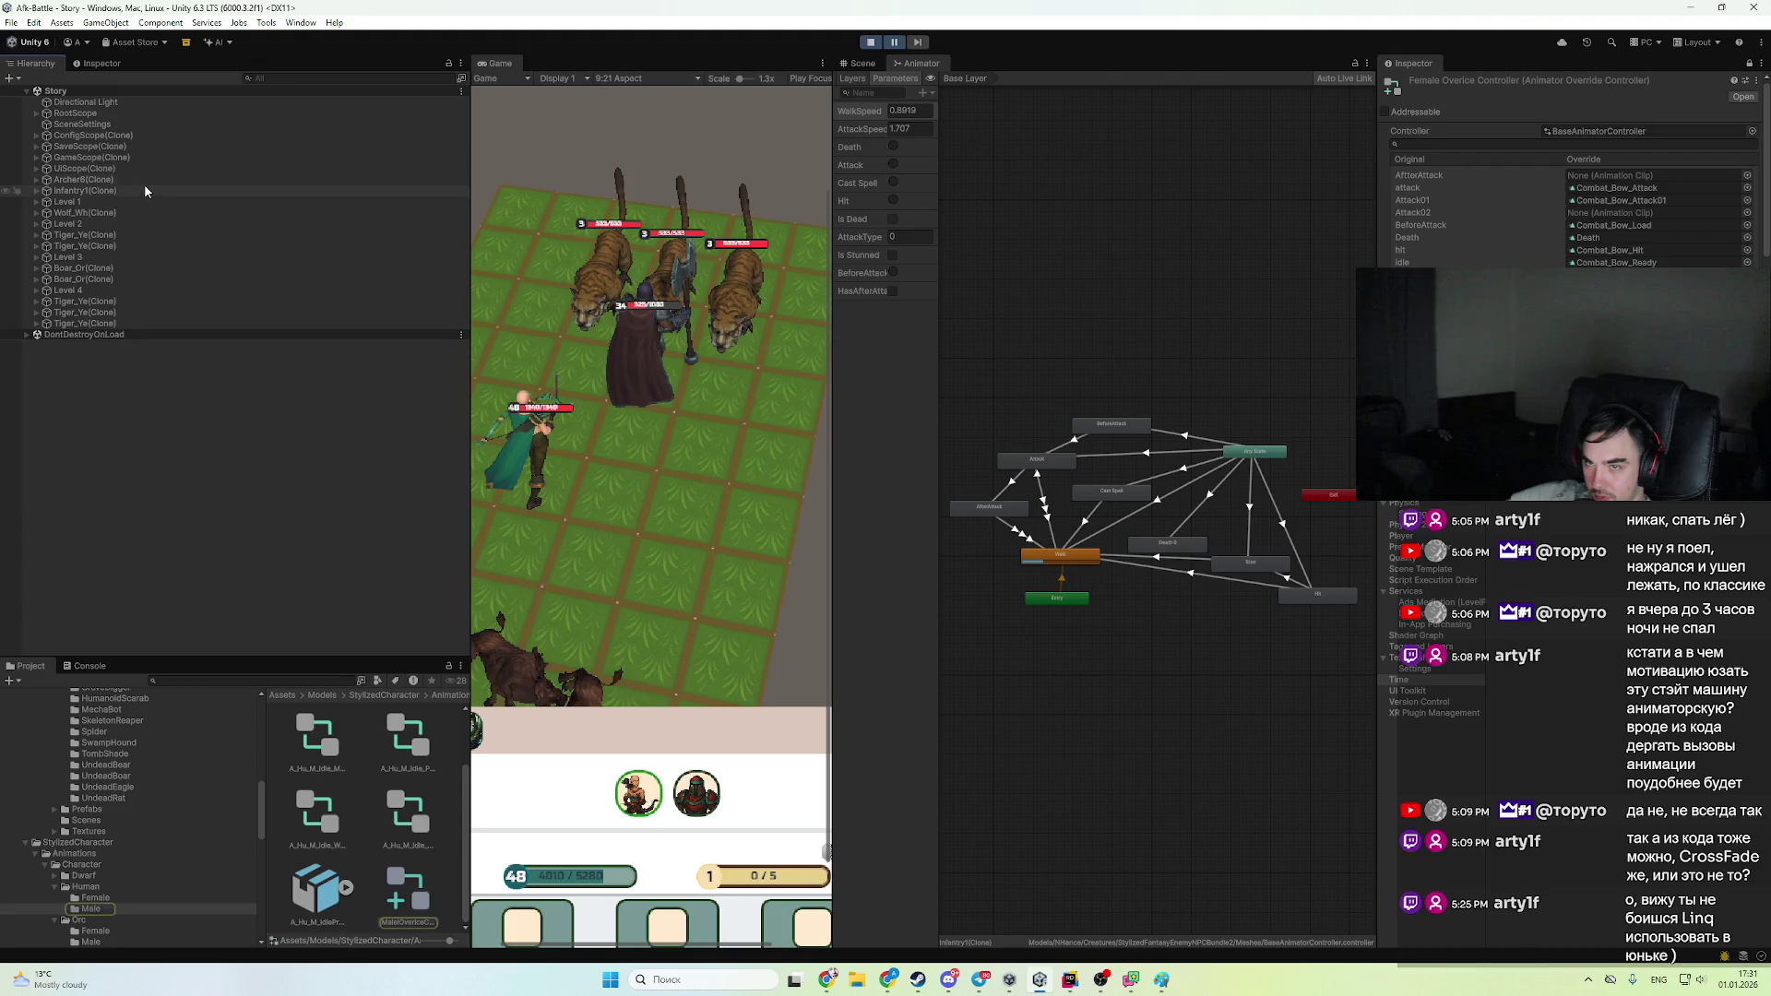
click(157, 190)
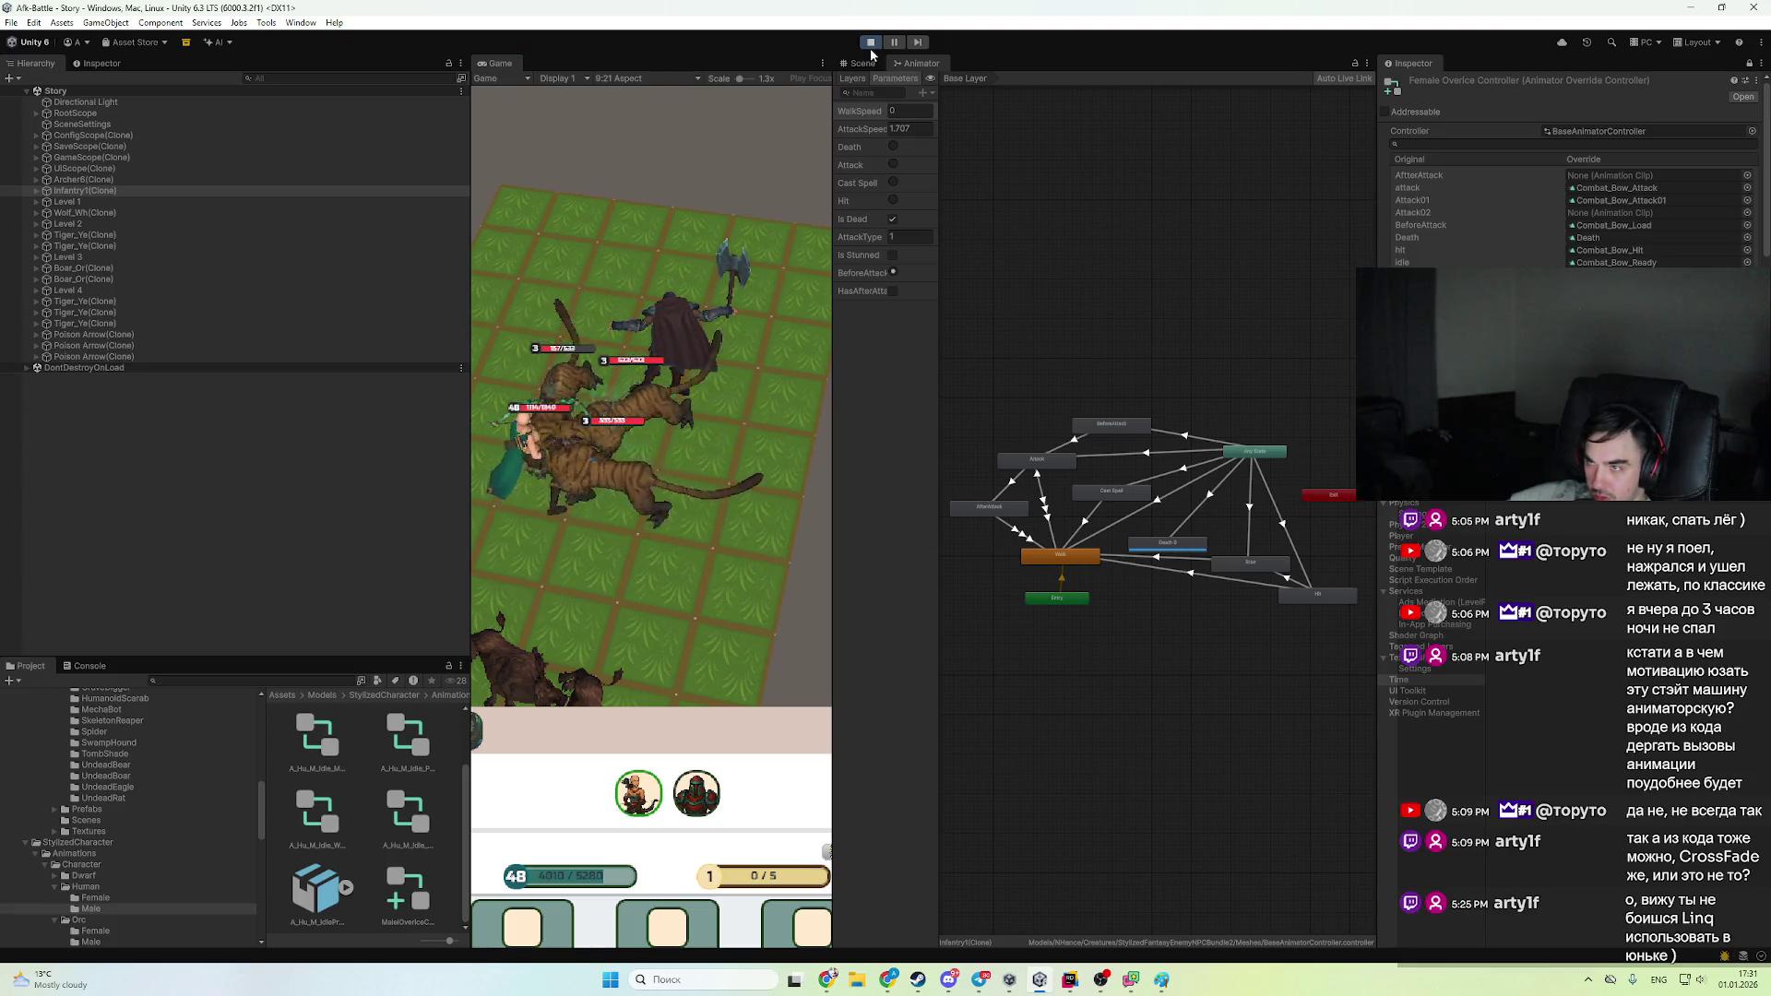
click(870, 42)
click(1067, 981)
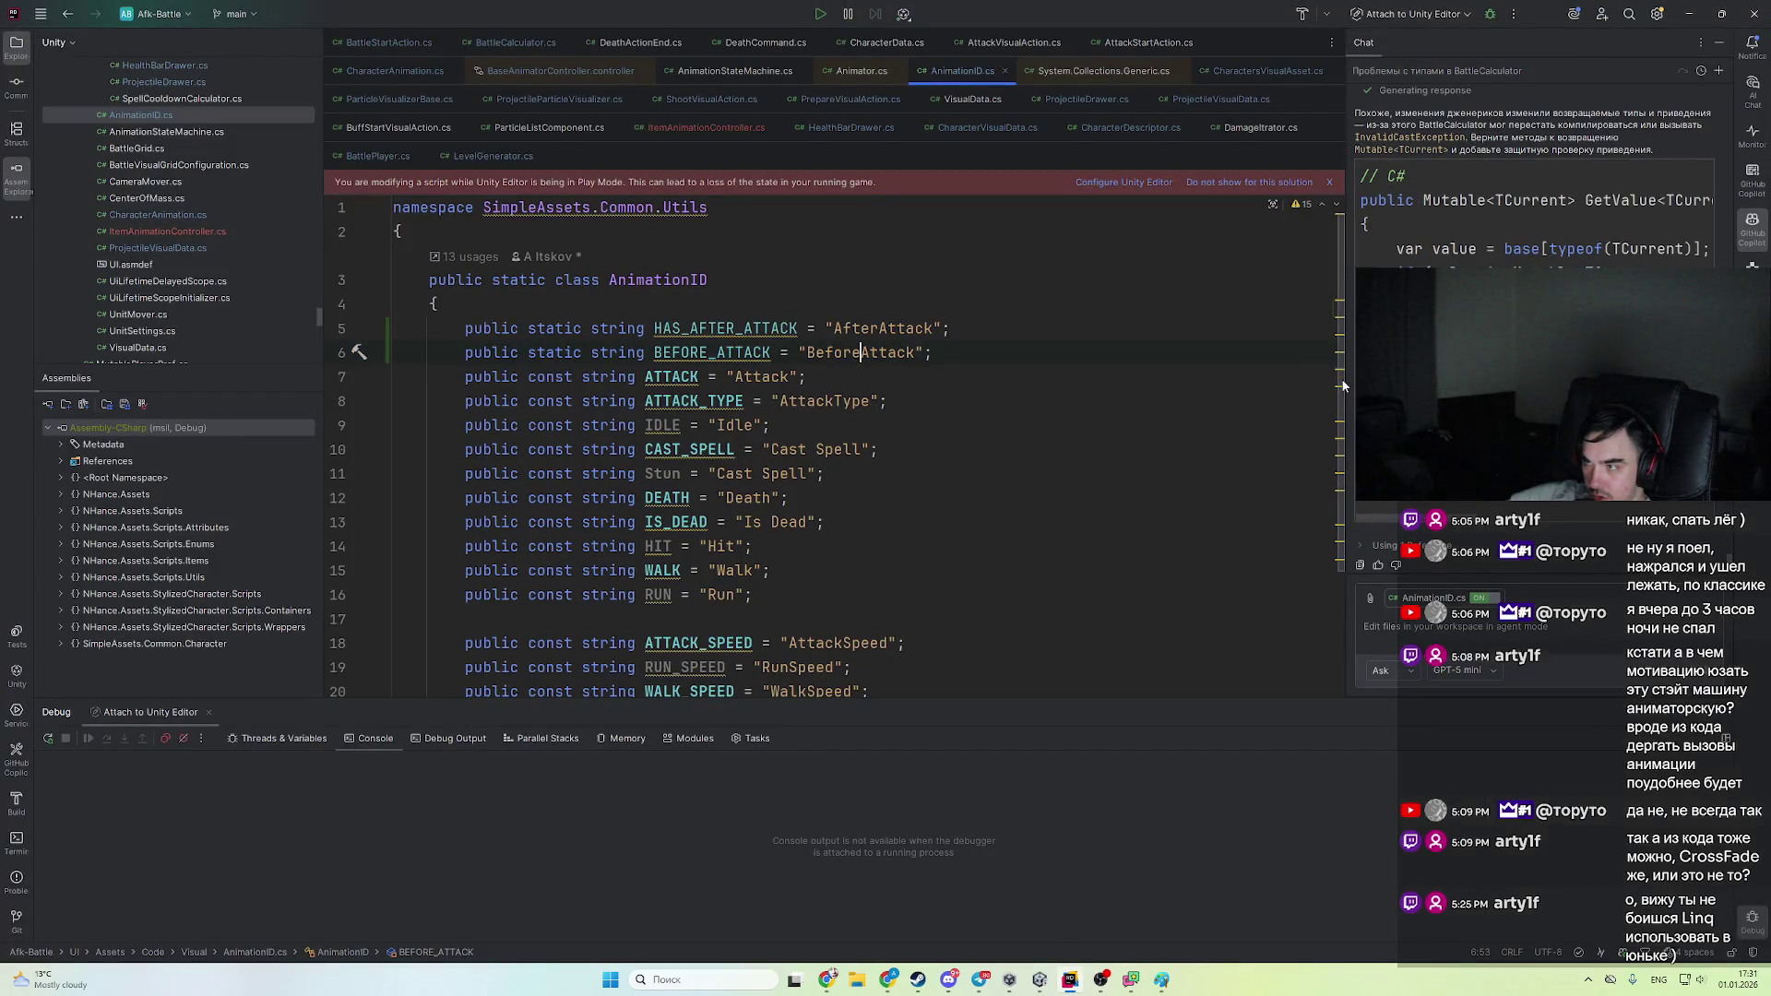
- Set a breakpoint on line 272, the DelayedTrigger call in CharacterAnimation.cs
scroll(1305, 676, down, 3)
click(1175, 482)
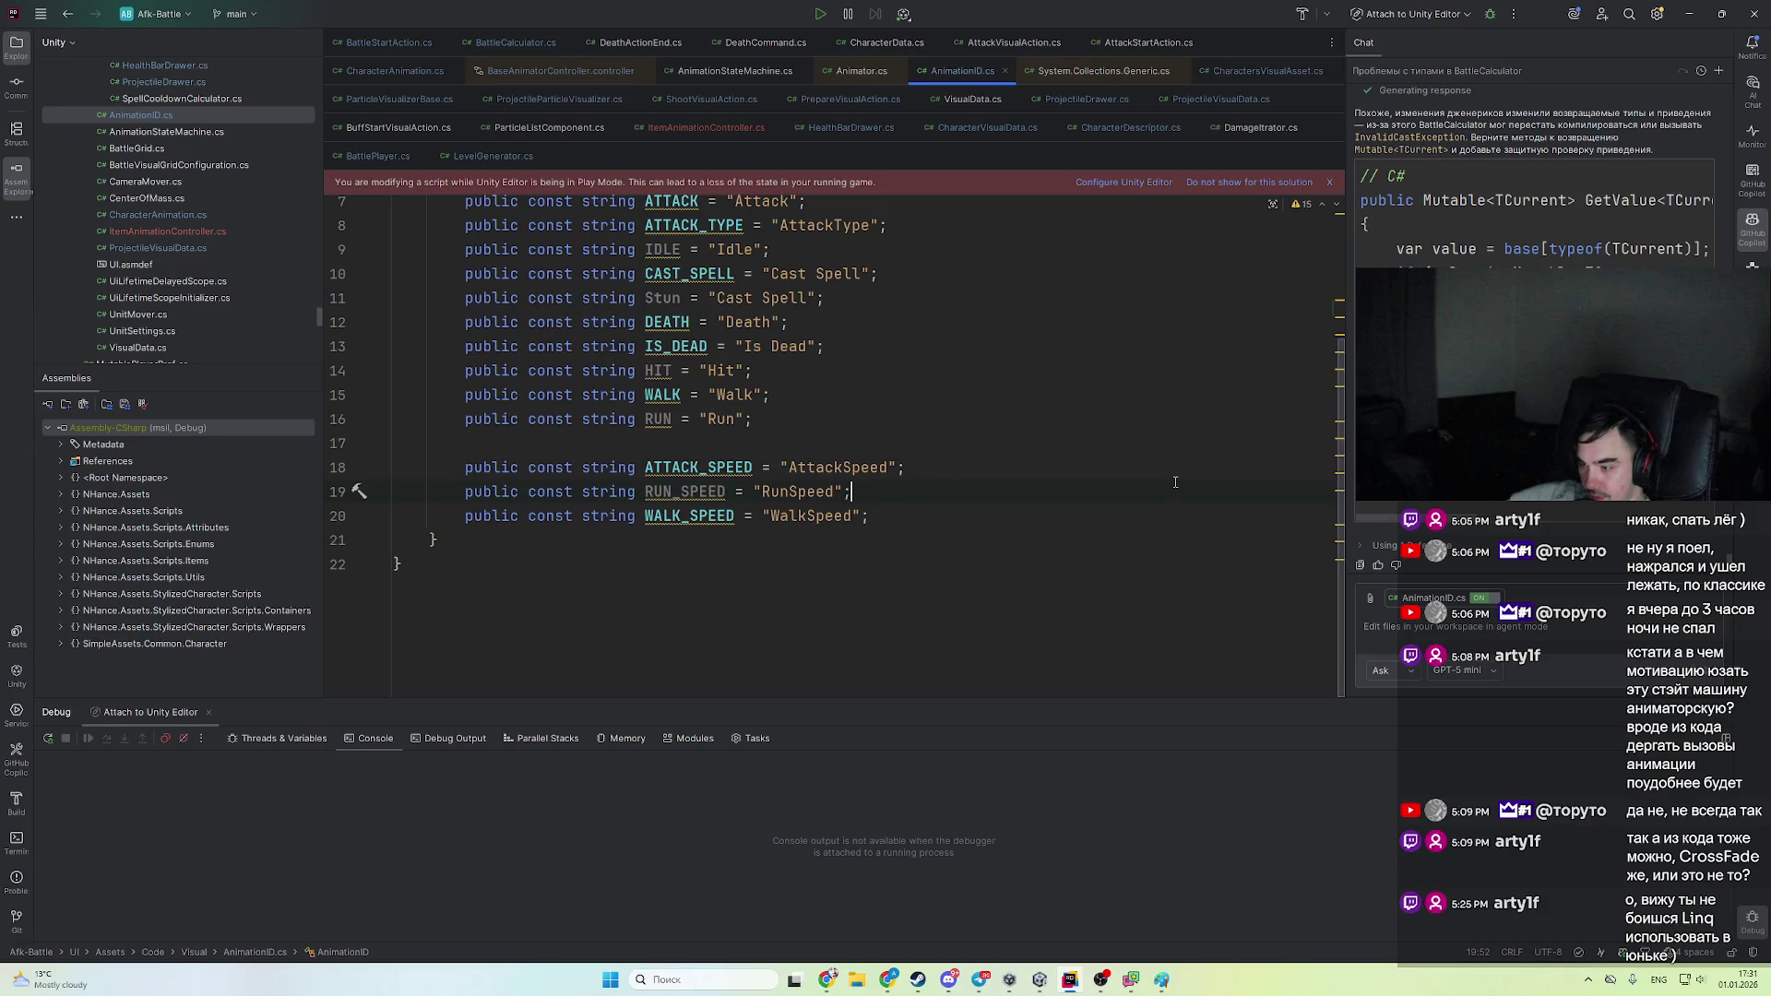
key(ctrl+alt+Left)
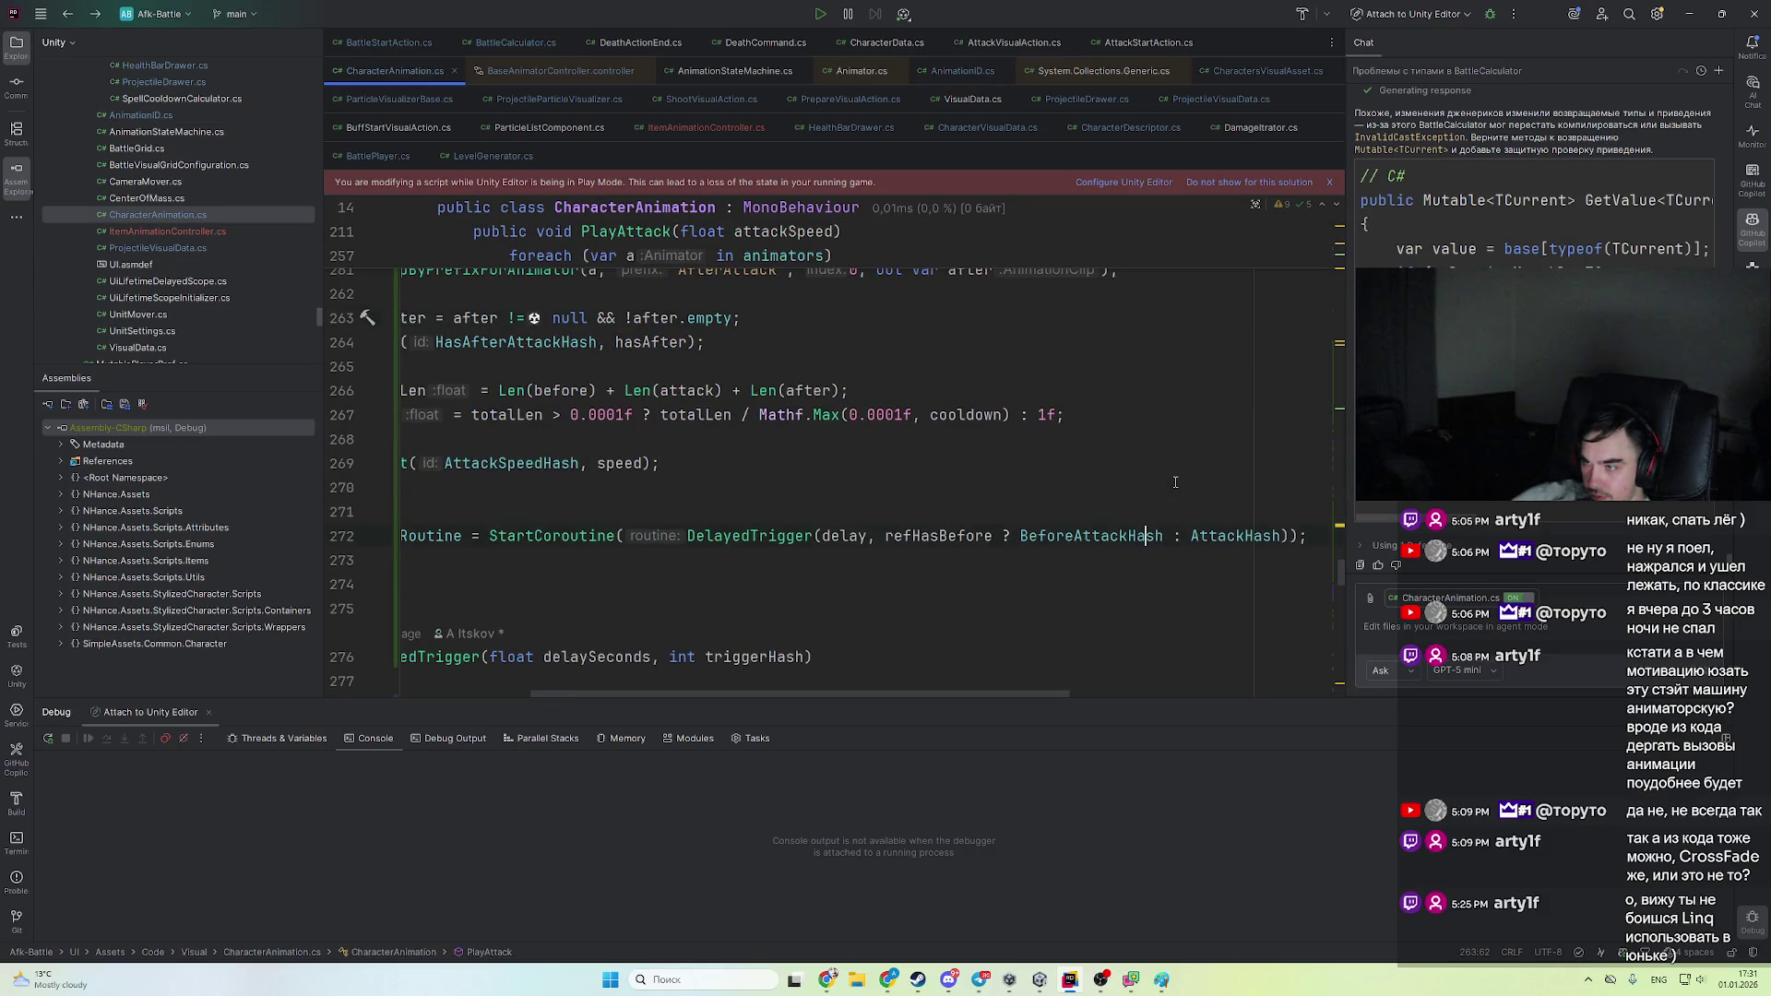
key(ctrl+F8)
- Attach the debugger to the Unity Editor and start play mode in Unity
key(shift+F9)
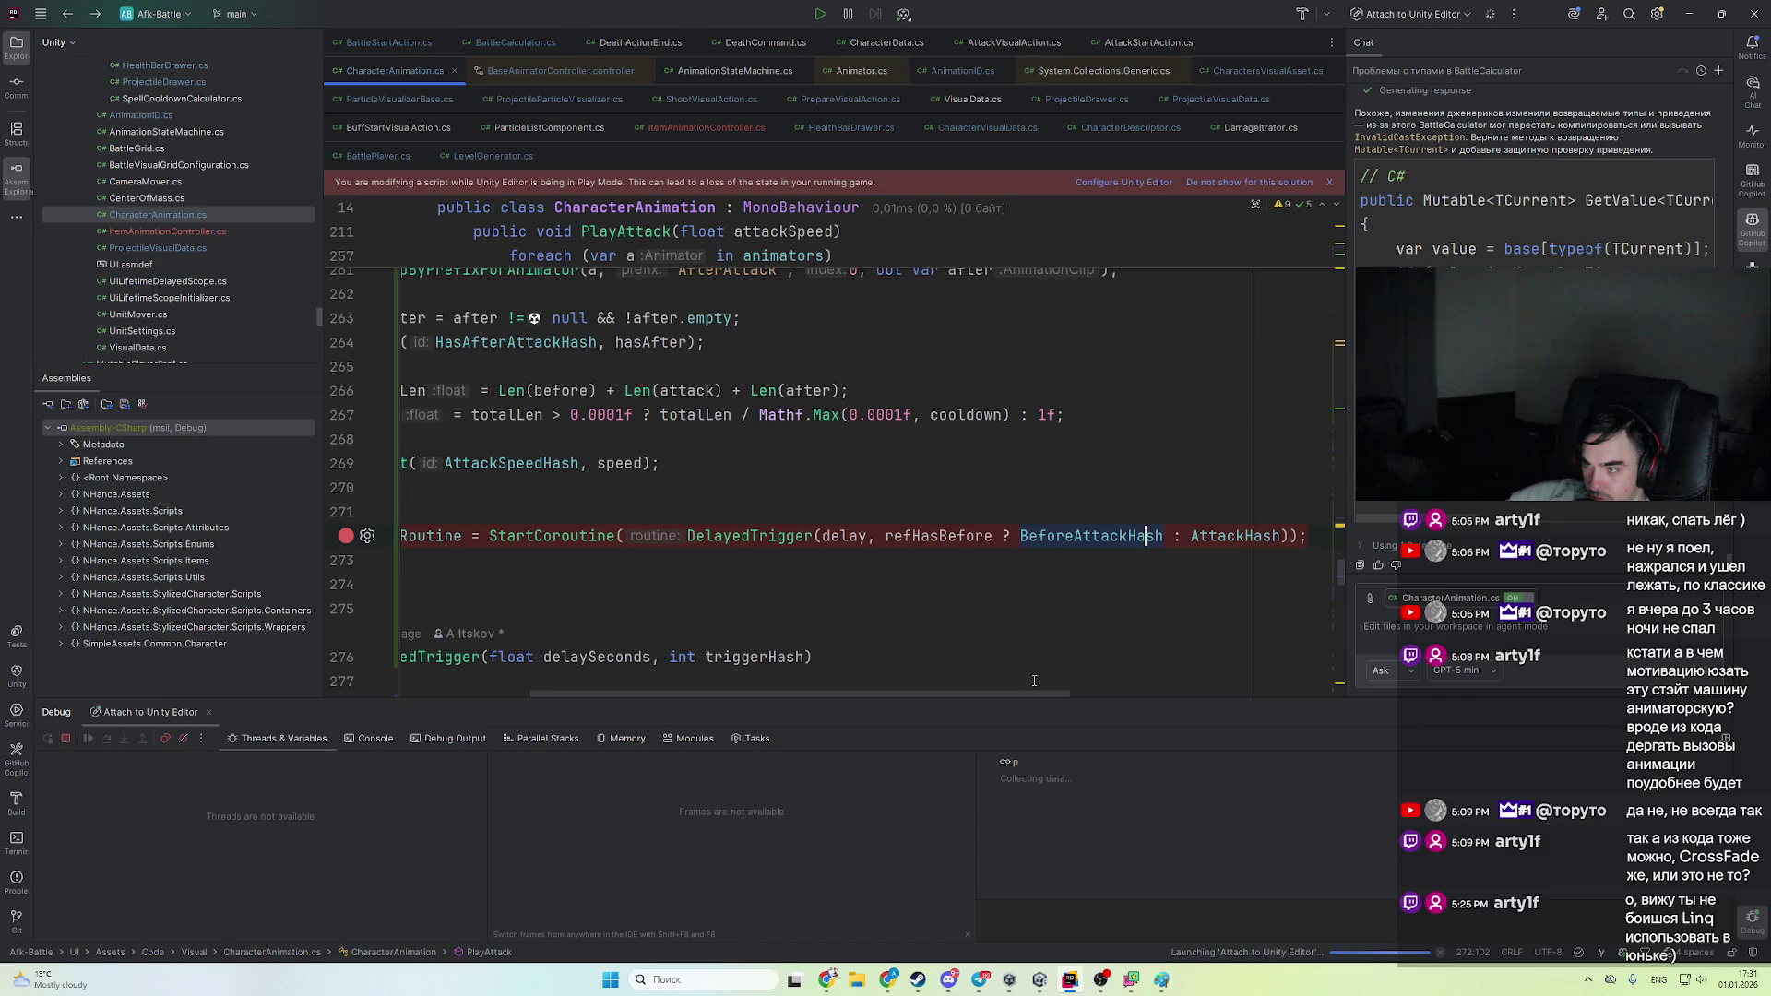
scroll(1033, 688, left, 3)
key(alt+Tab)
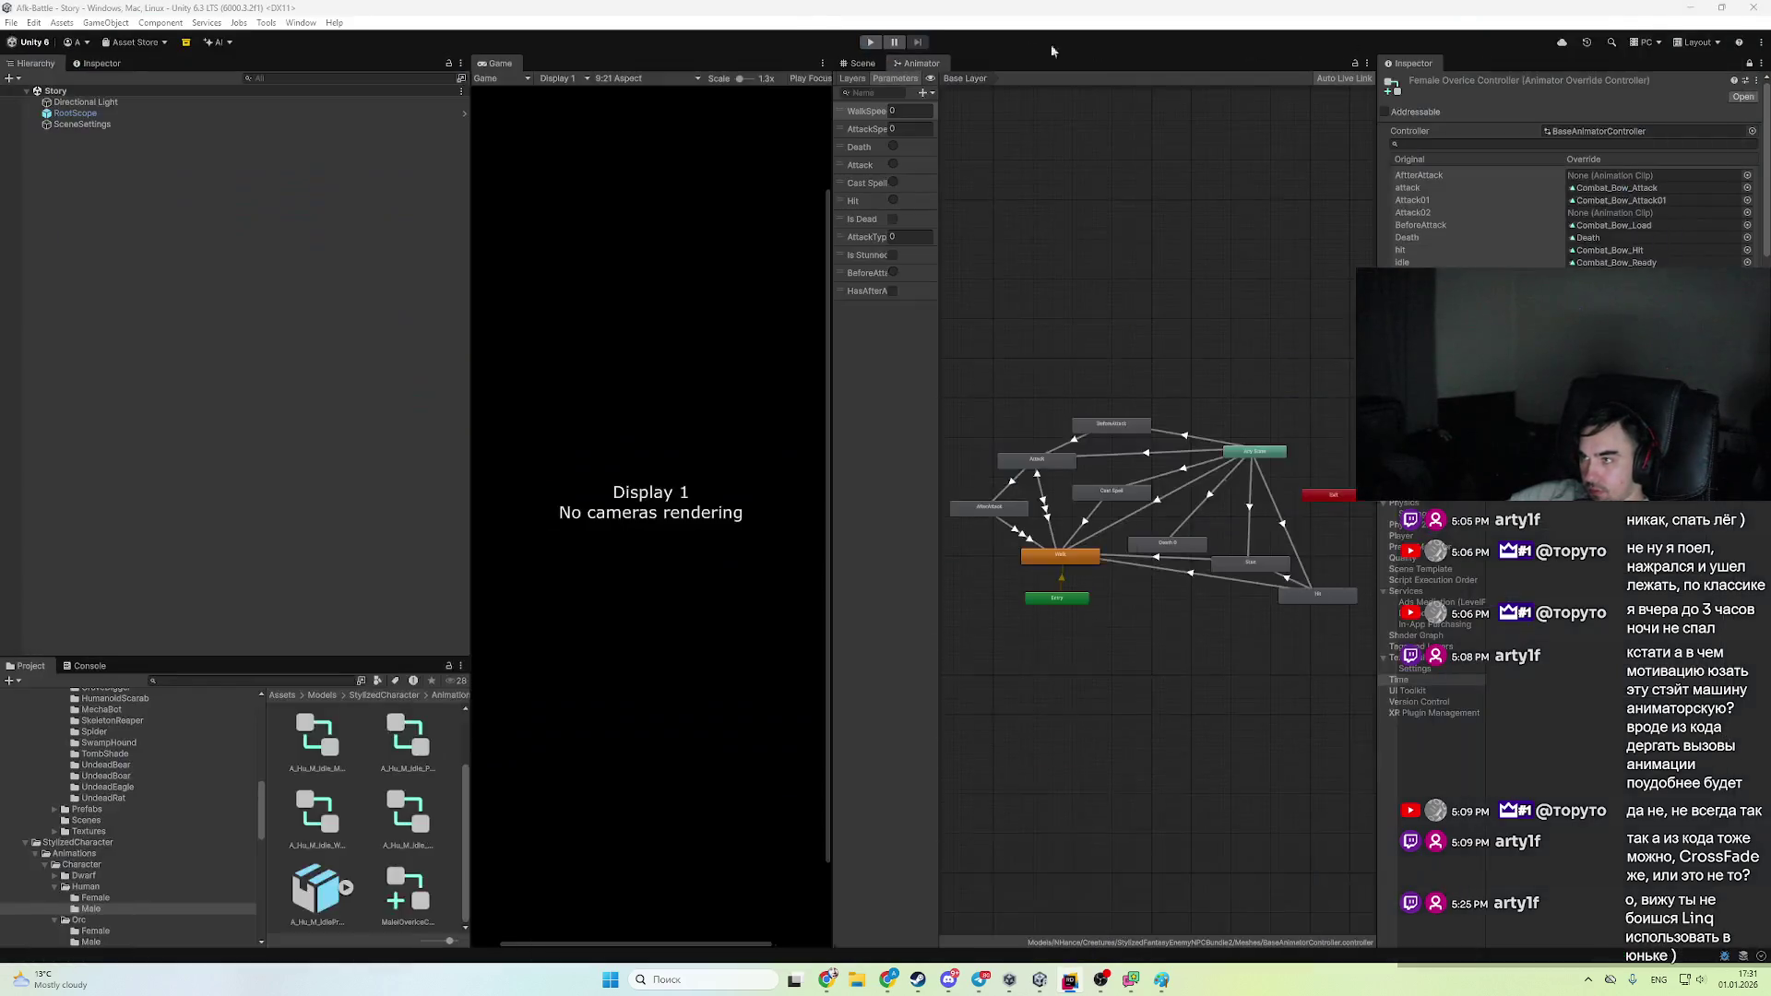
click(881, 42)
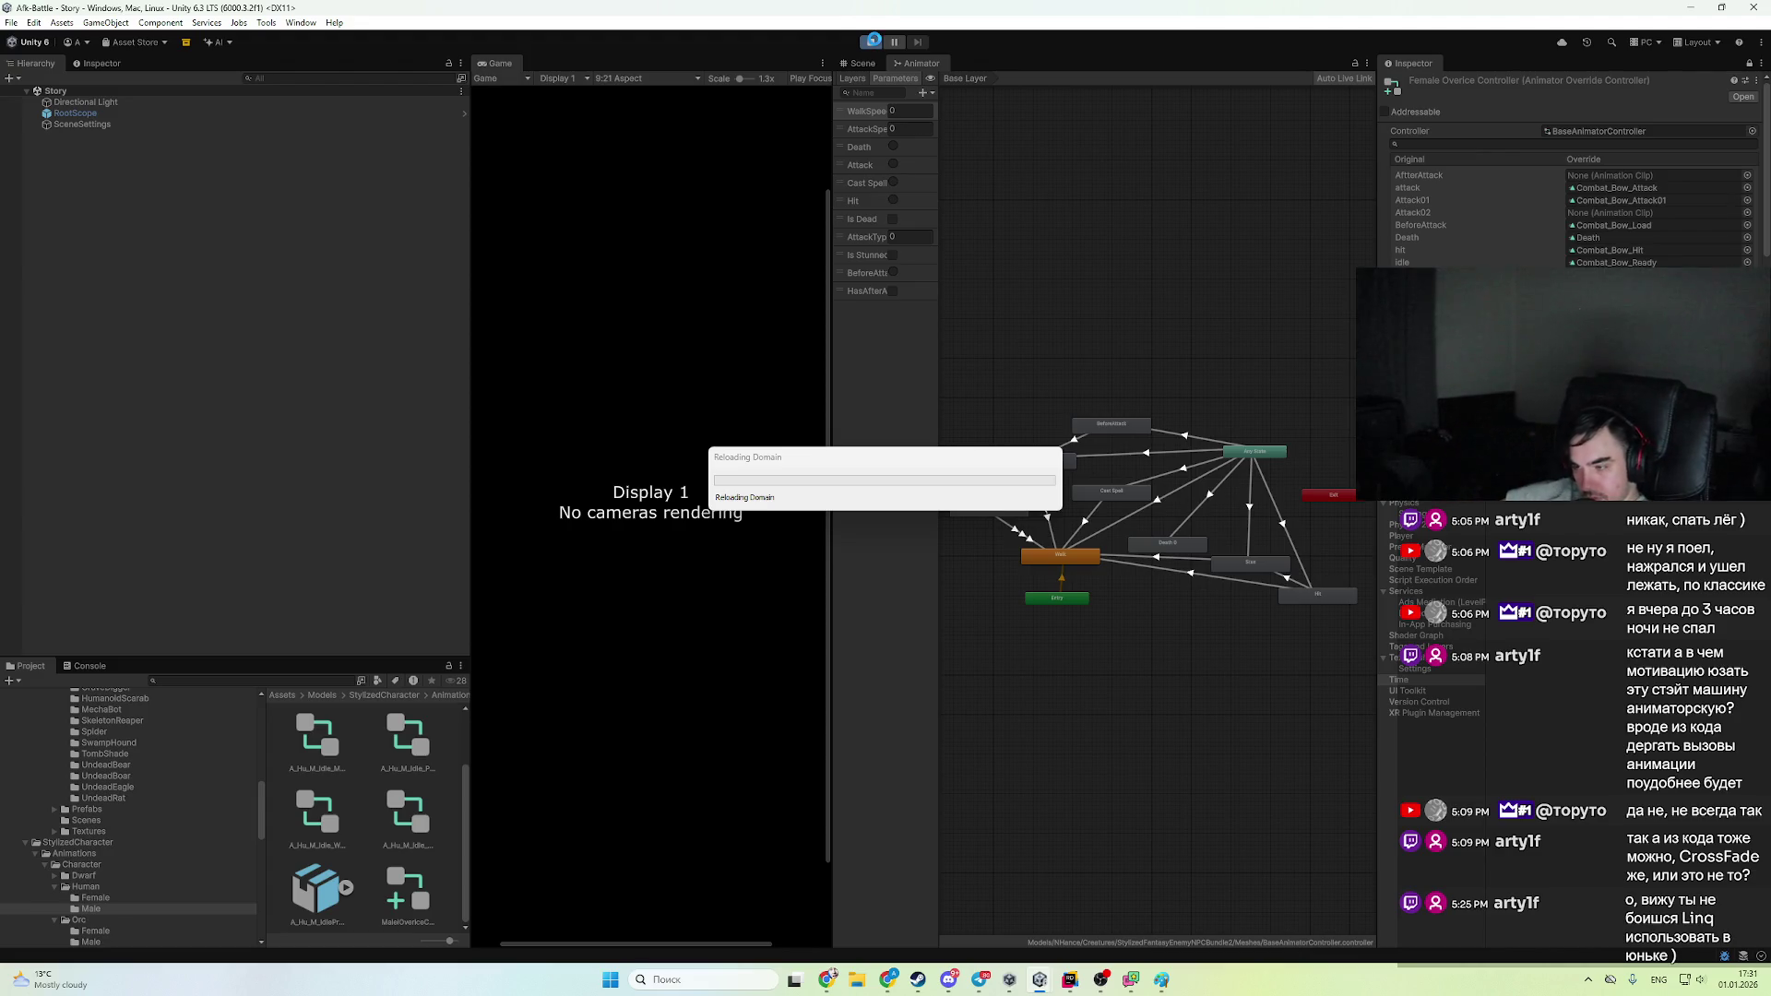
- Bring Rider forward during the domain reload, then return to the Unity Editor
click(1070, 981)
click(1070, 981)
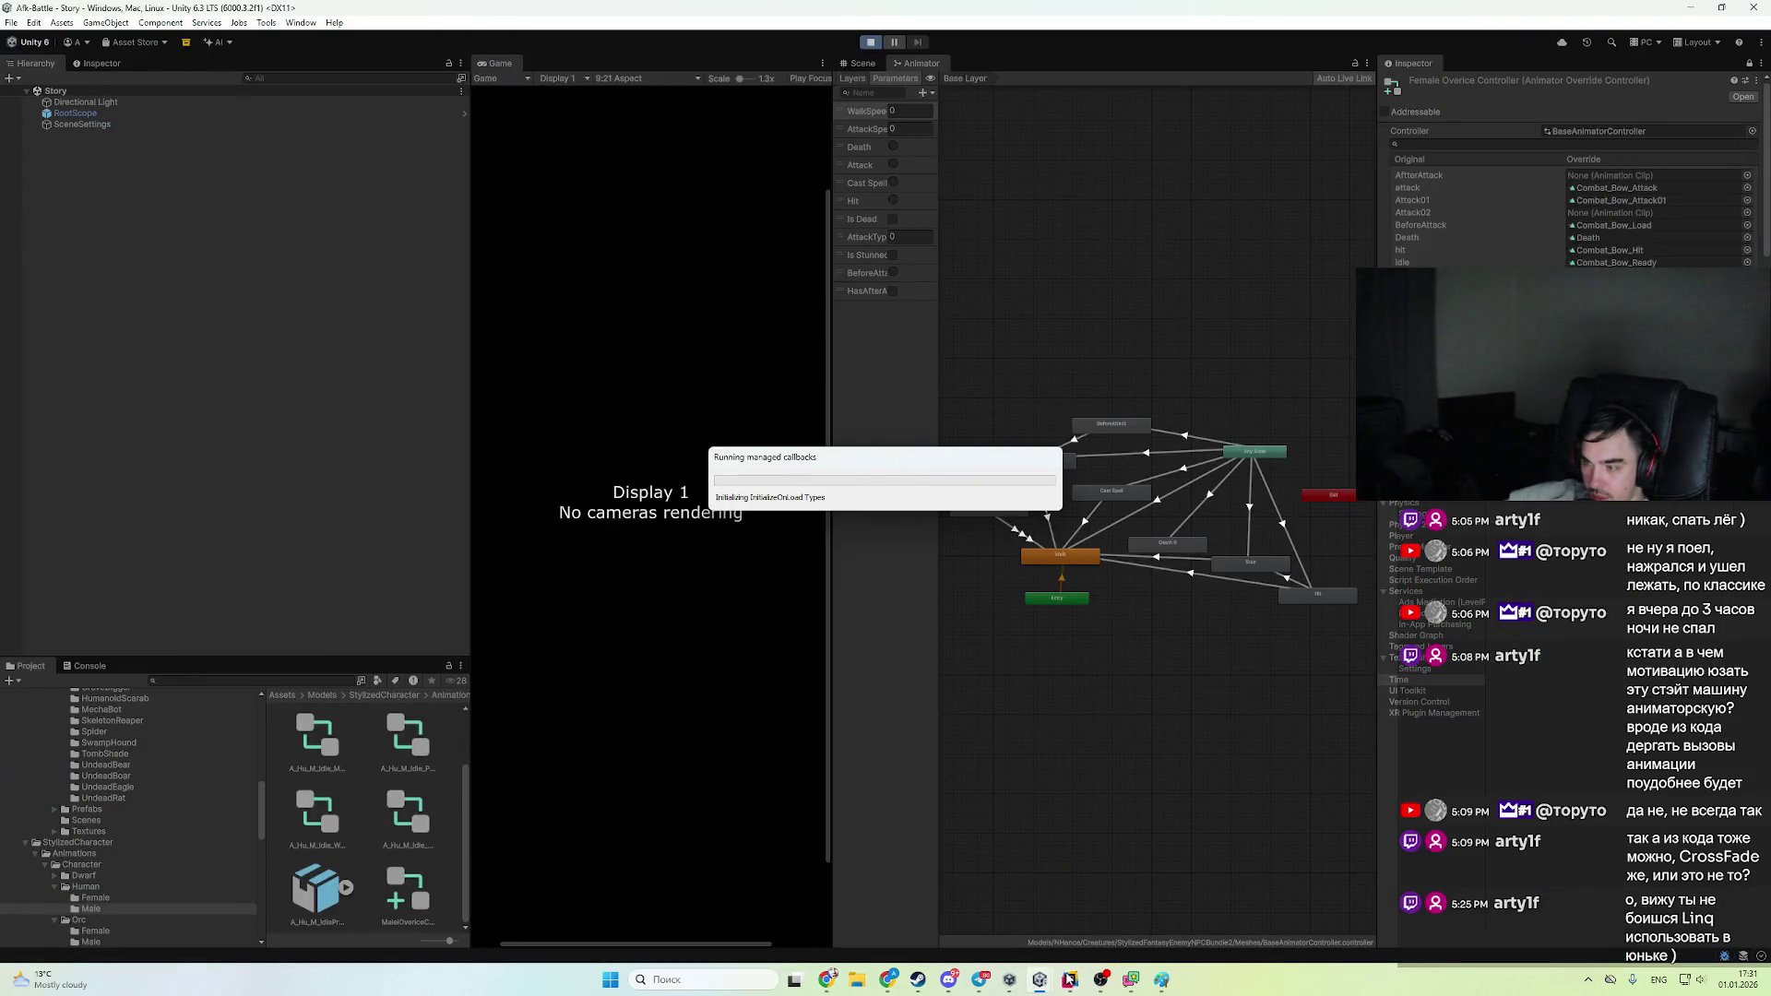
click(1069, 978)
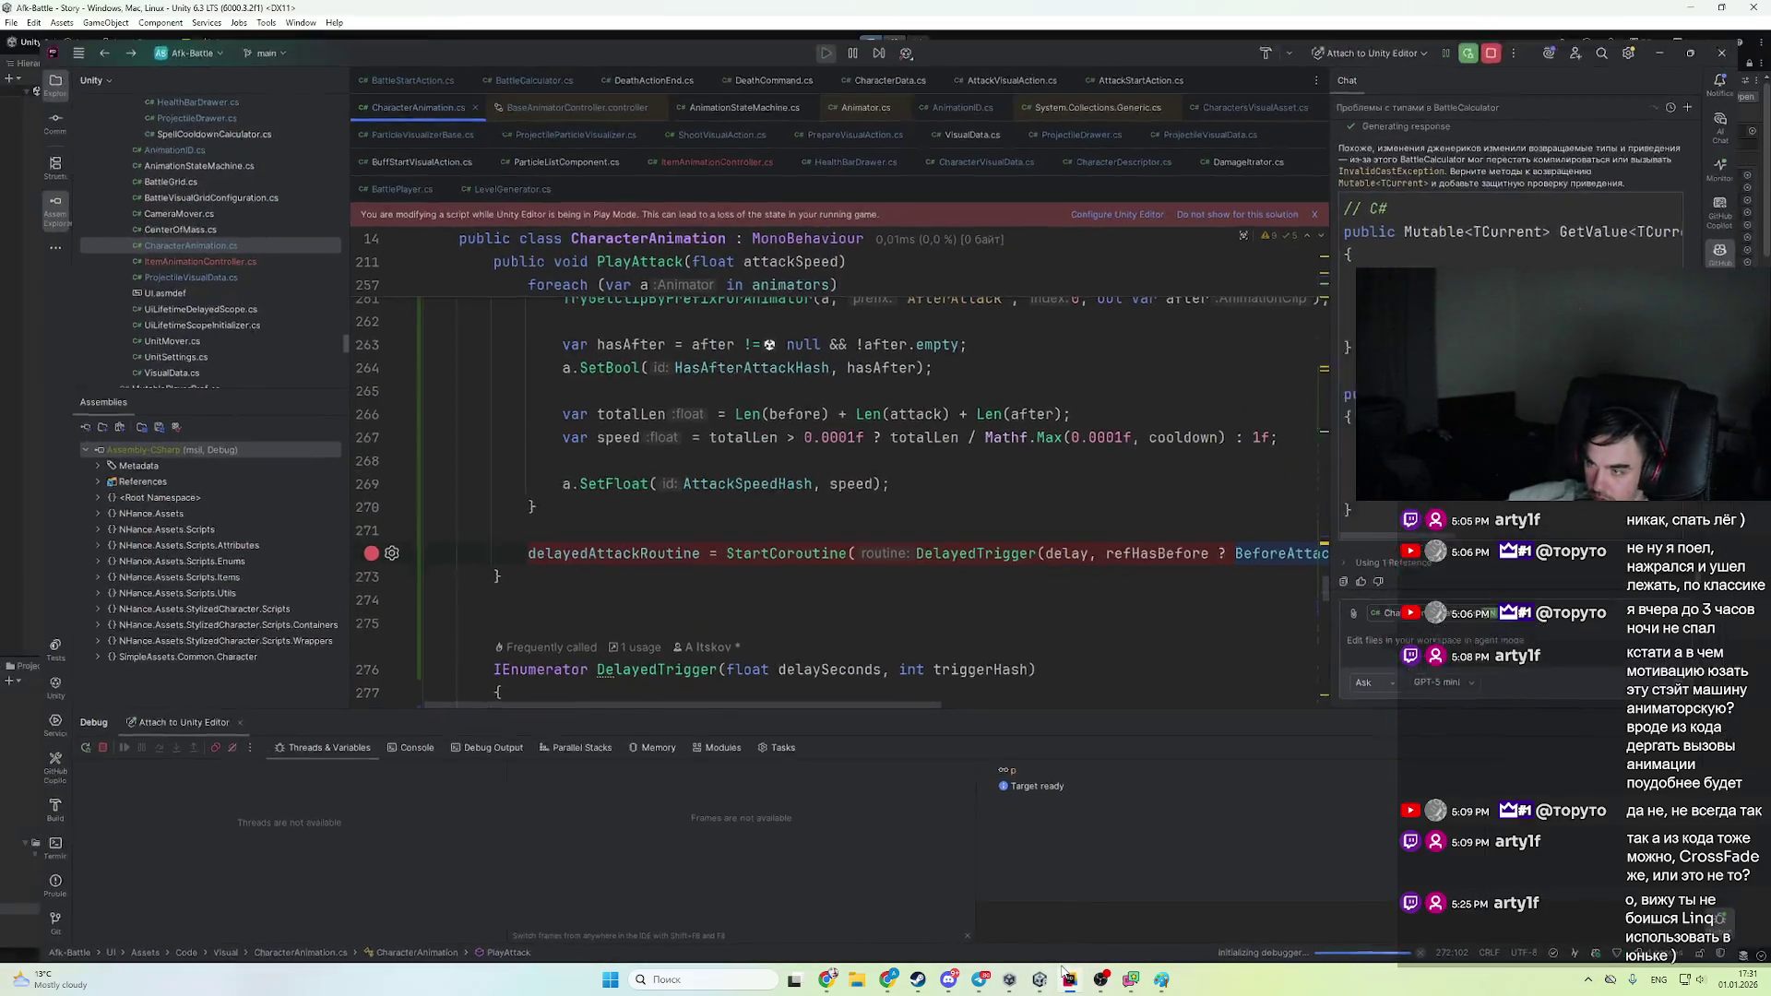
- Step to line 116 where the override pair is picked and remove its breakpoint
click(1068, 978)
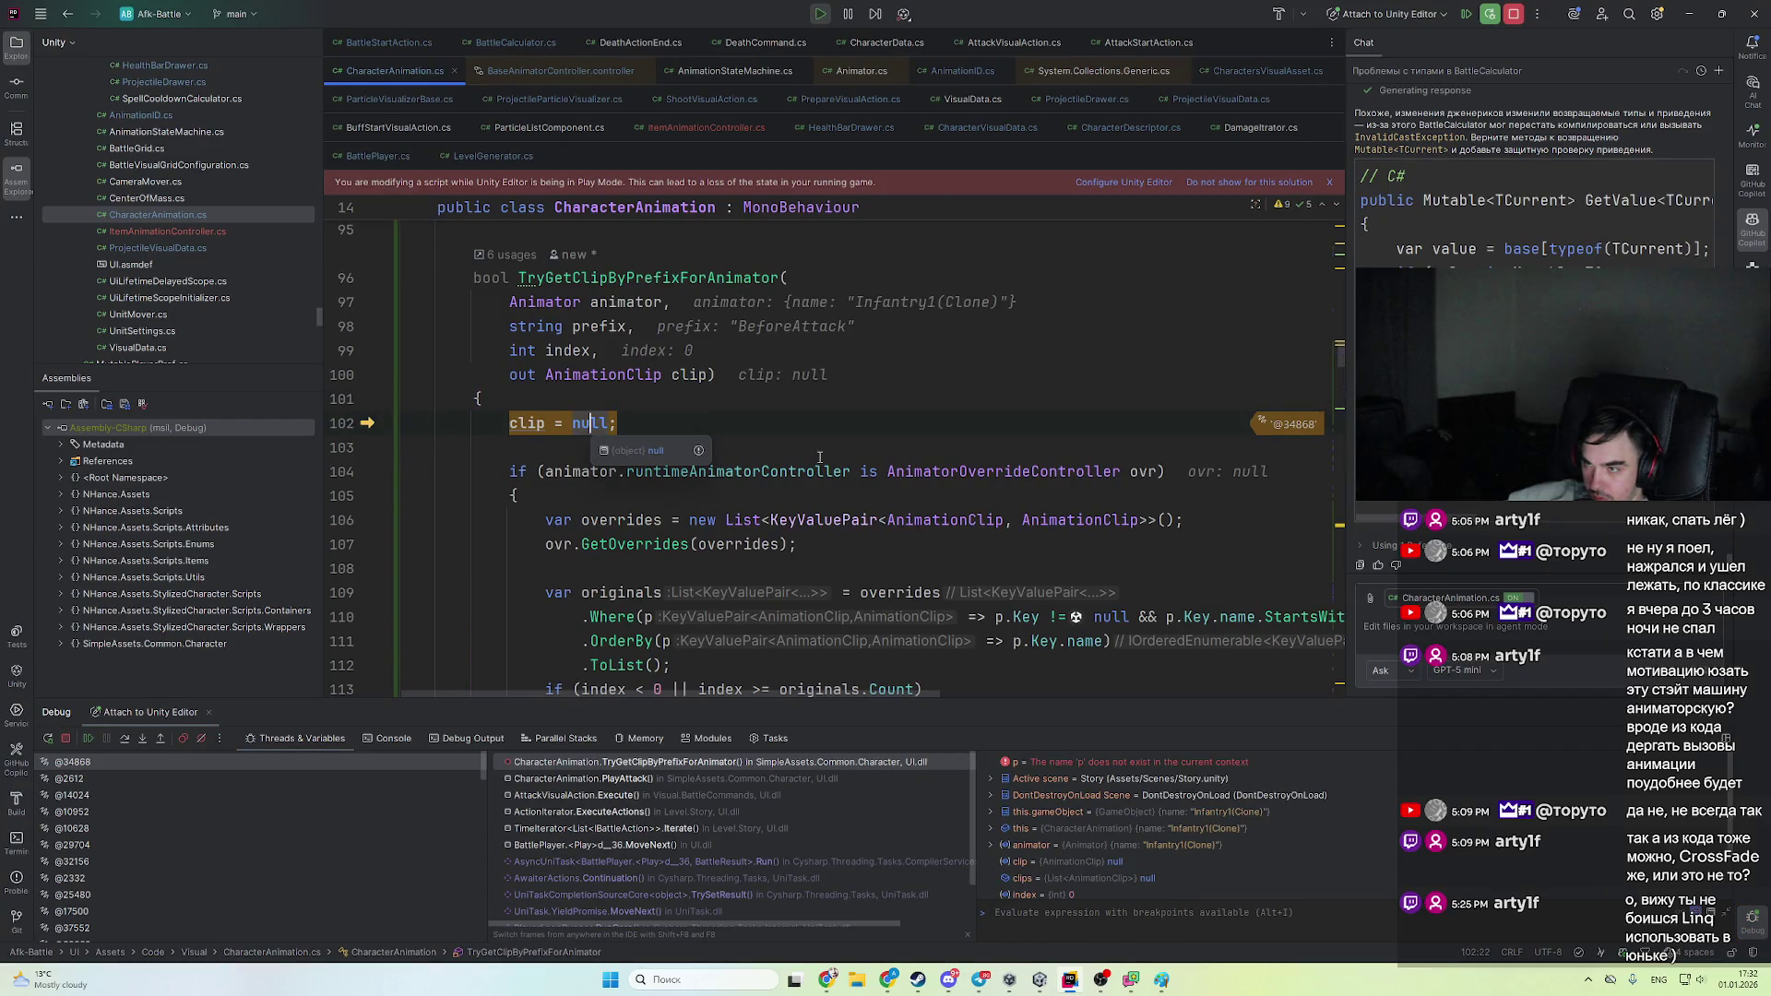
key(F5)
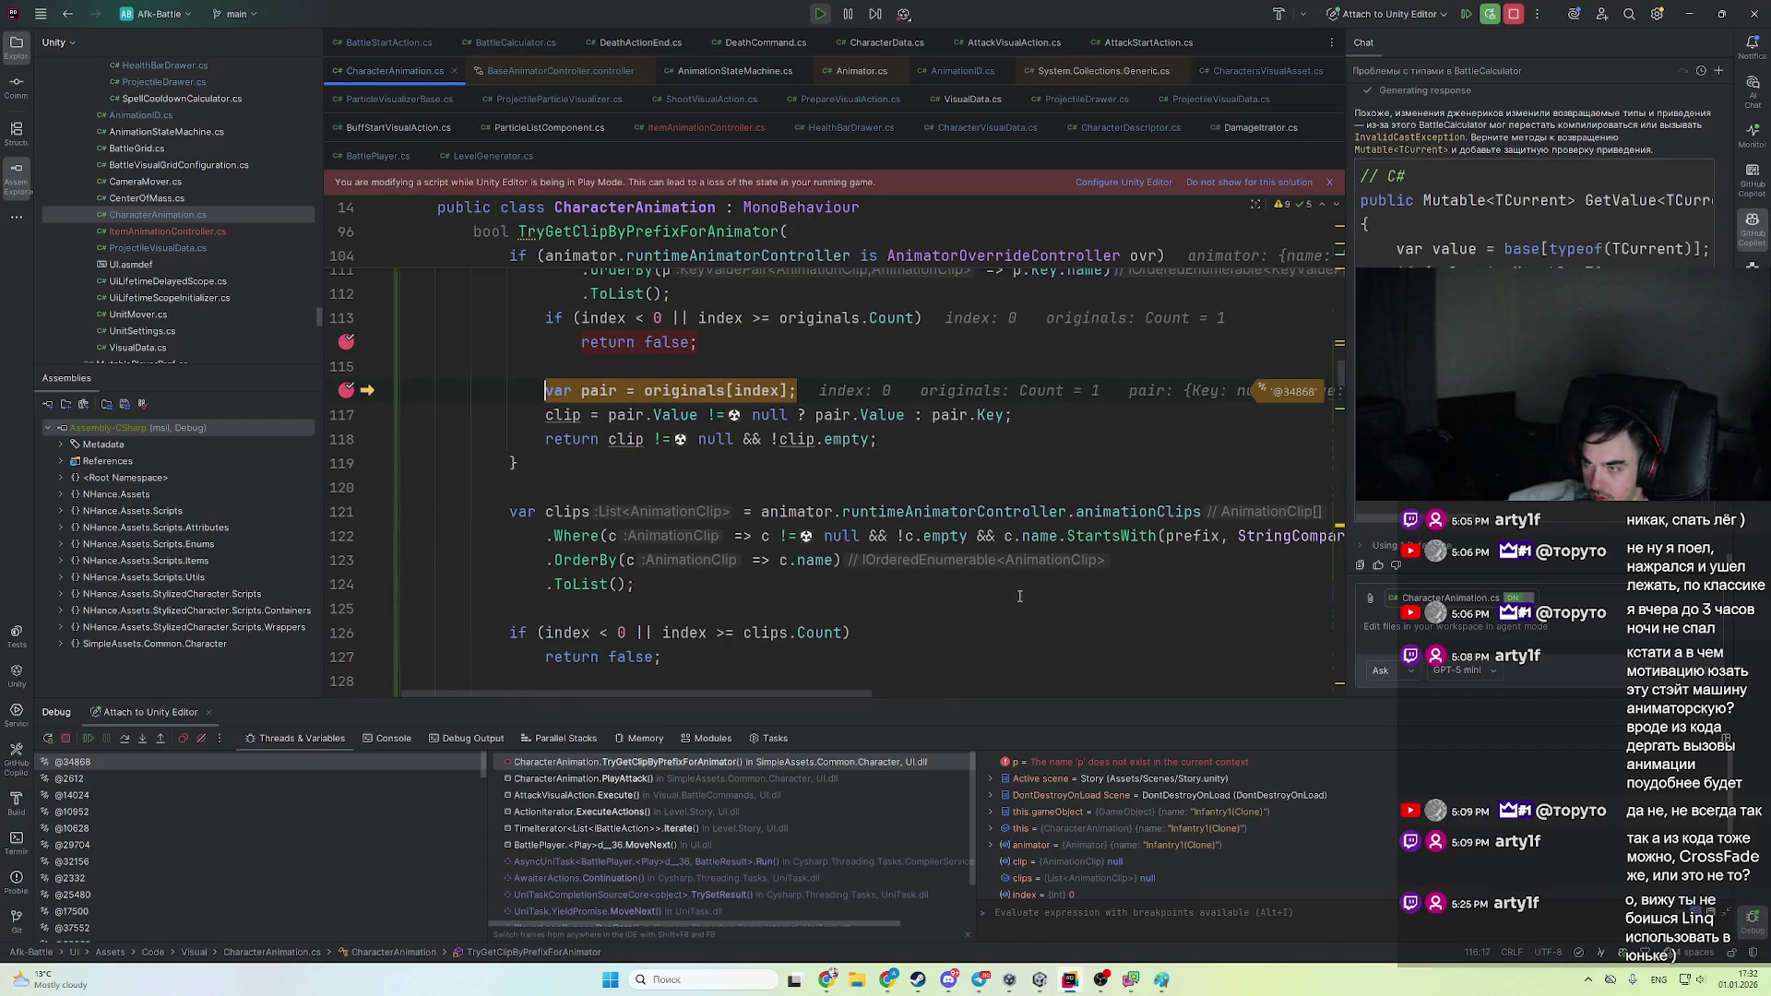
scroll(830, 480, up, 2)
scroll(737, 480, down, 4)
scroll(661, 486, up, 3)
key(F9)
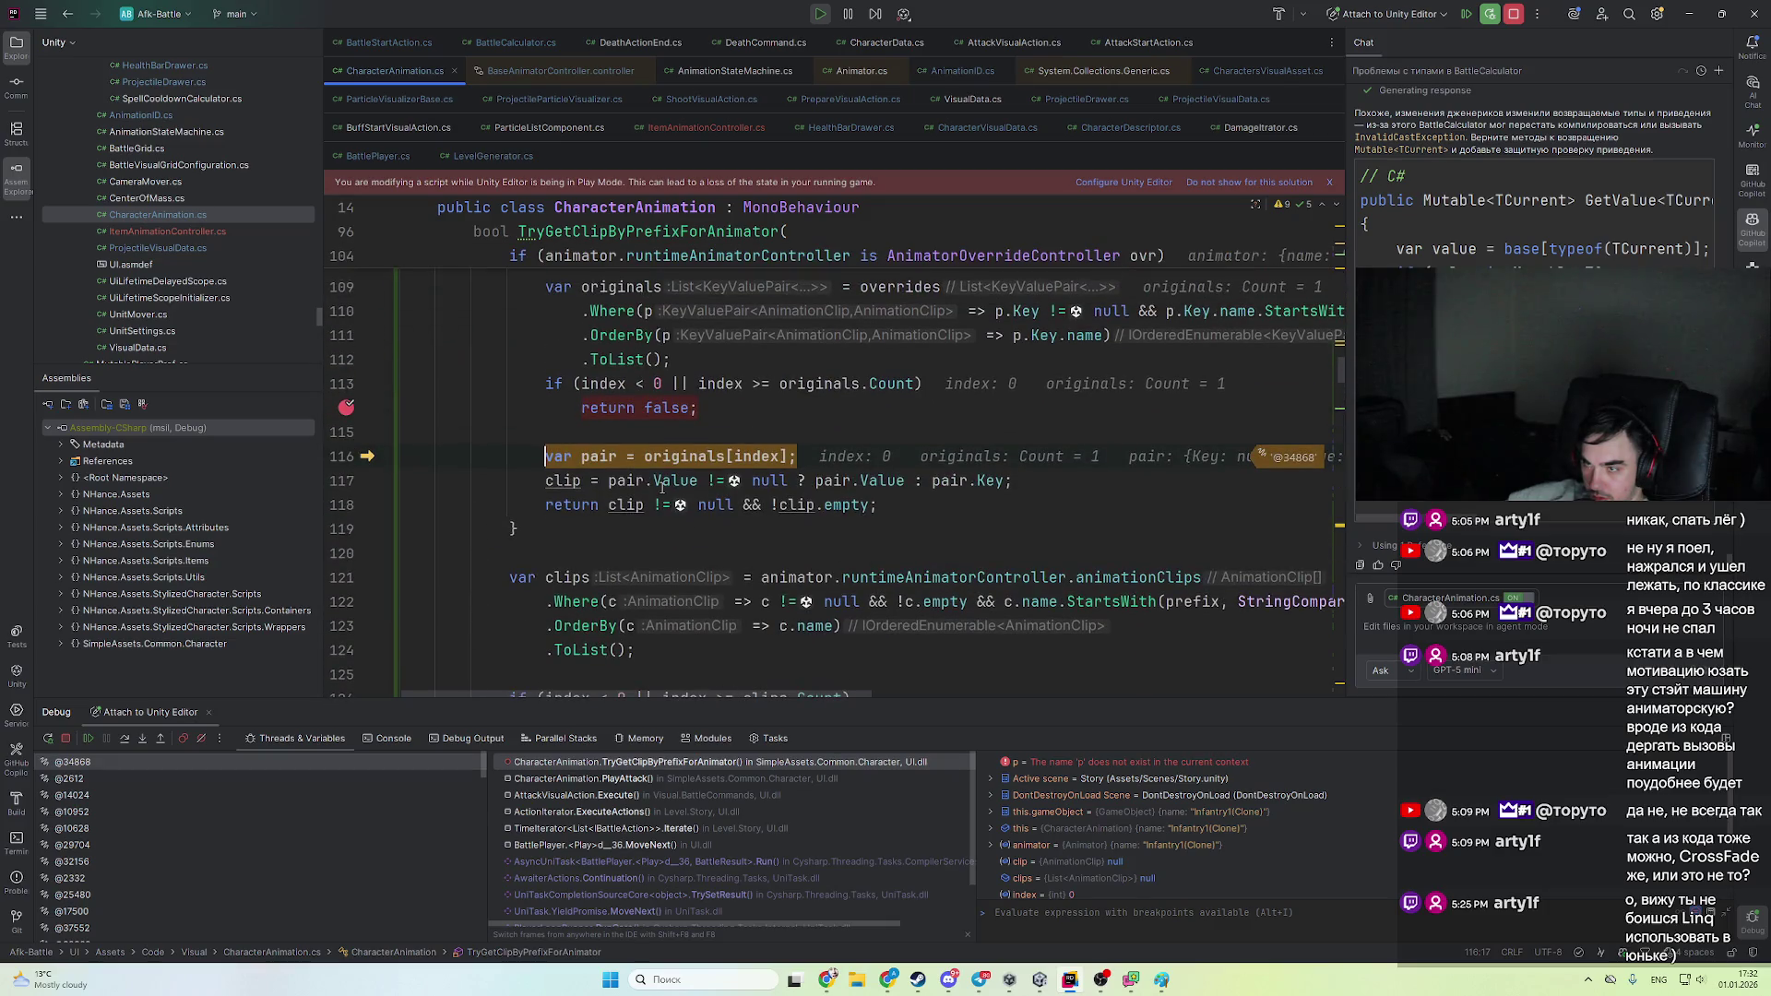
- Resume to the PlayAttack breakpoint, check refBefore on line 234, and stop debugging
key(F5)
scroll(689, 484, up, 3)
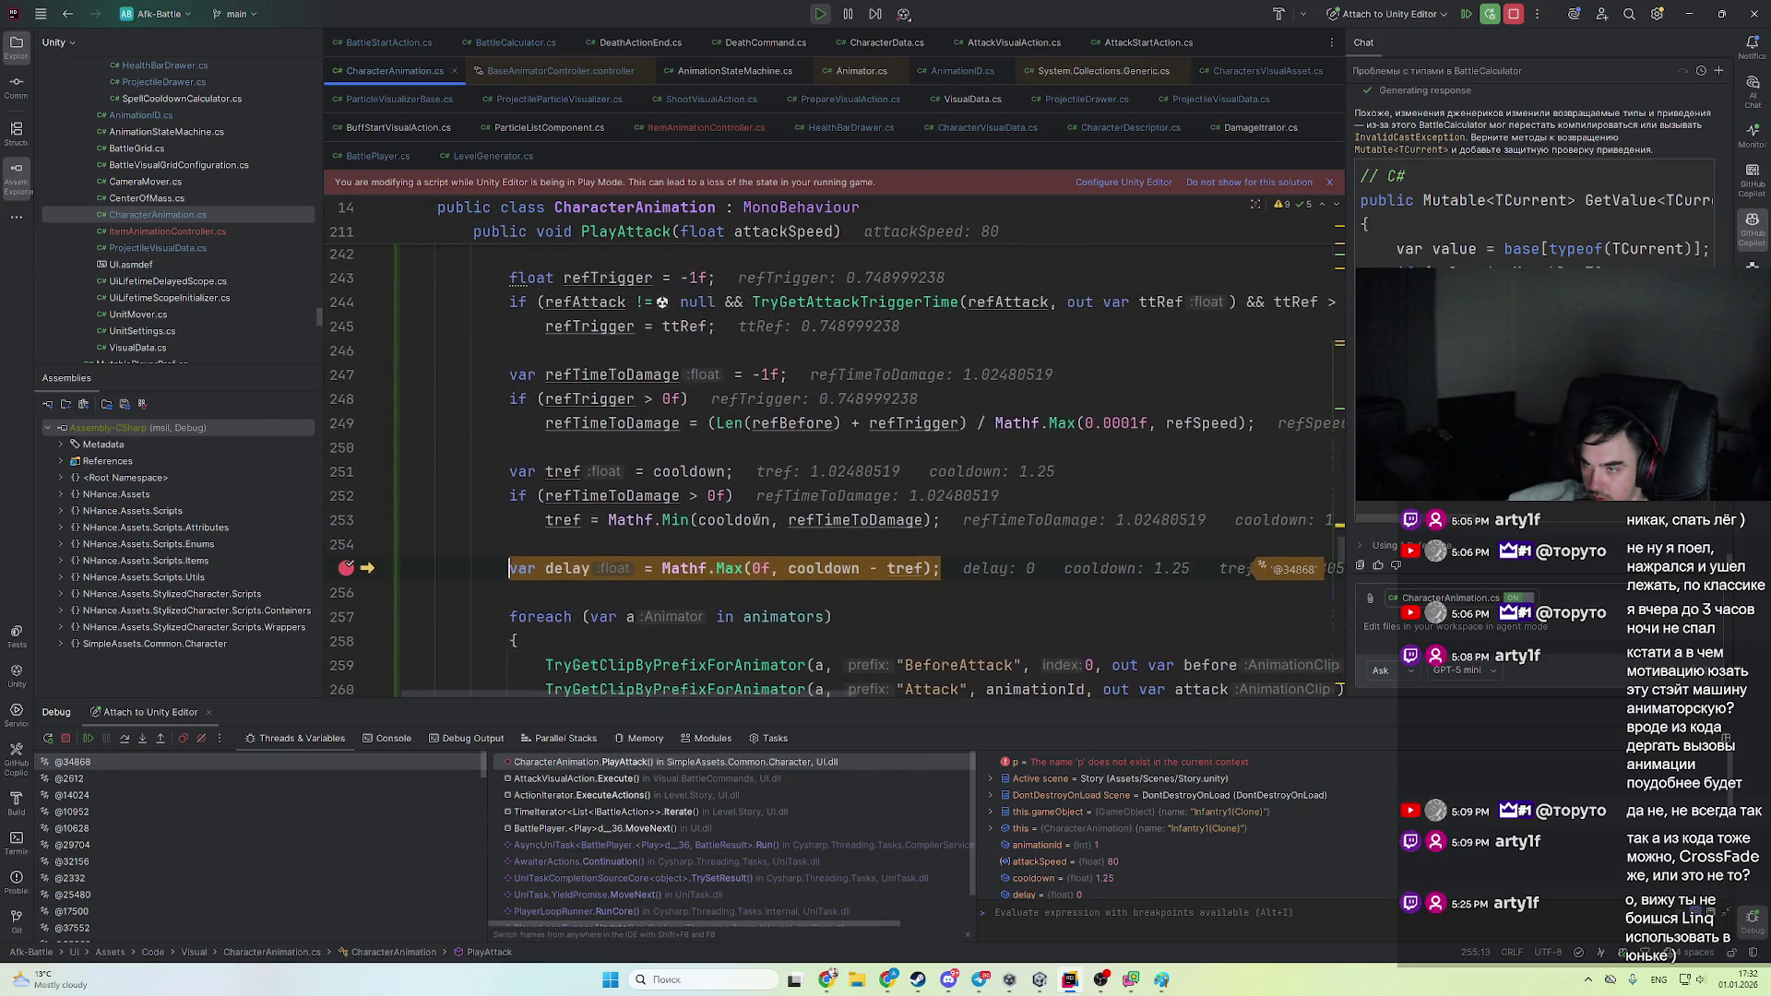
scroll(678, 464, up, 2)
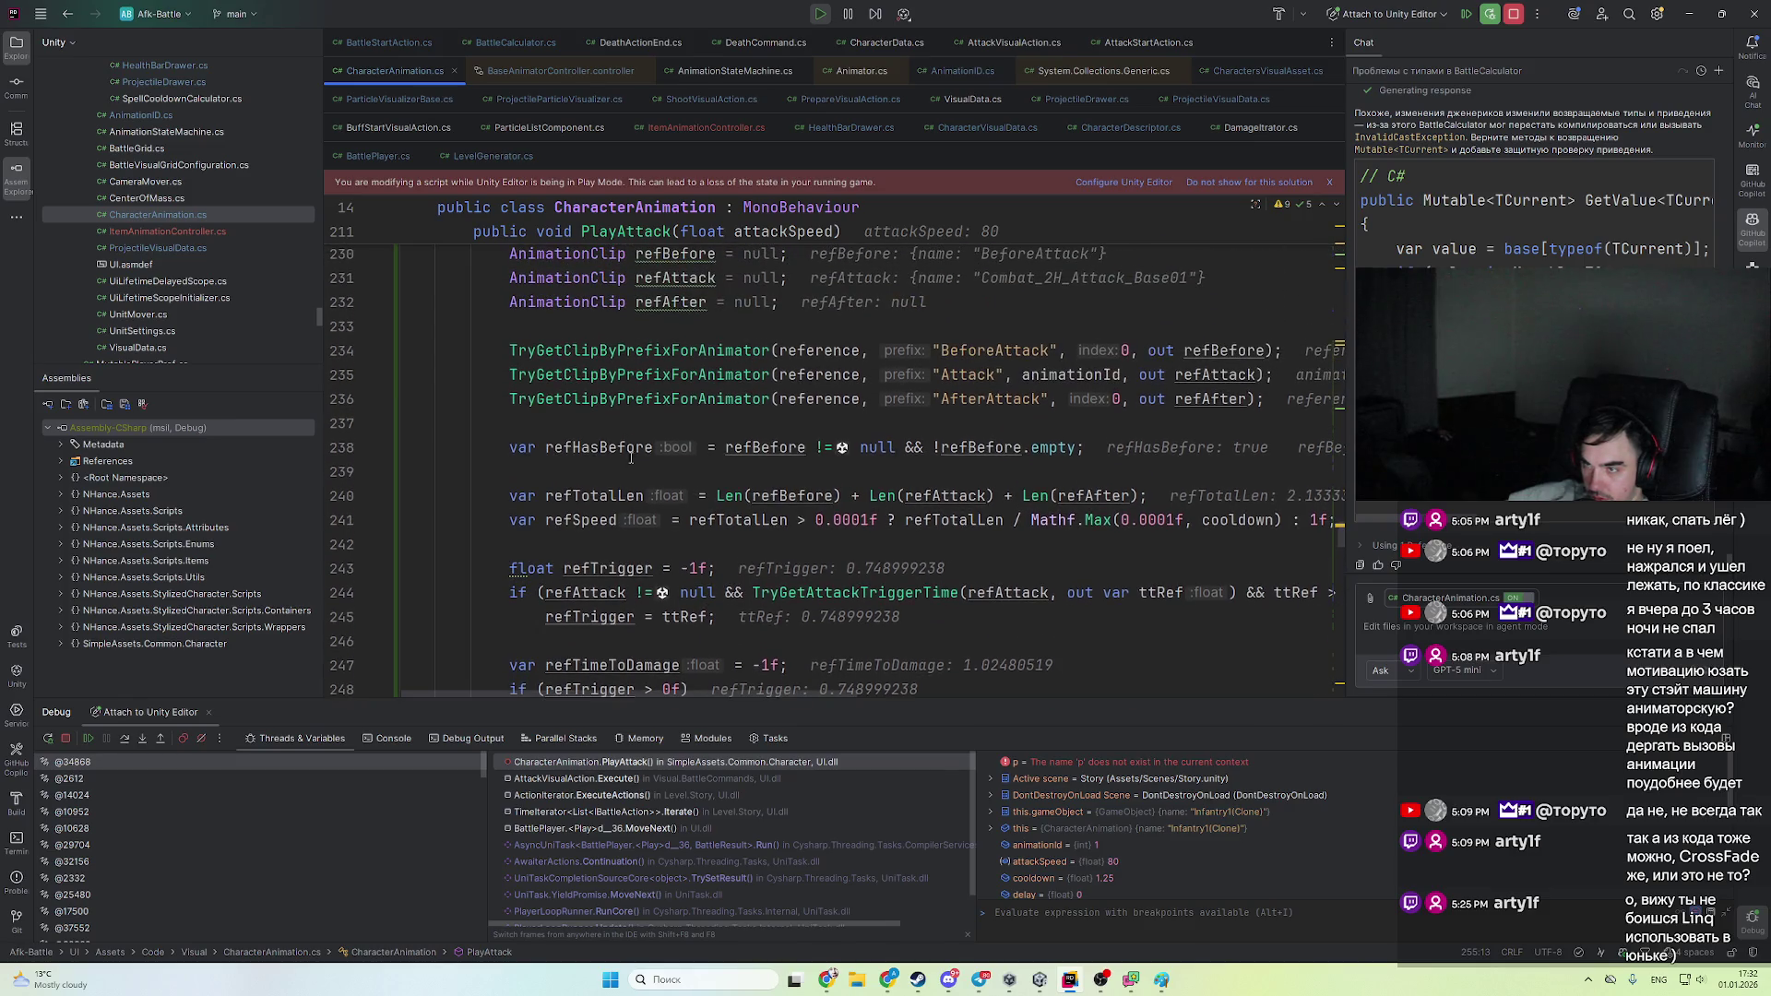
mouse_move(1224, 351)
click(1219, 351)
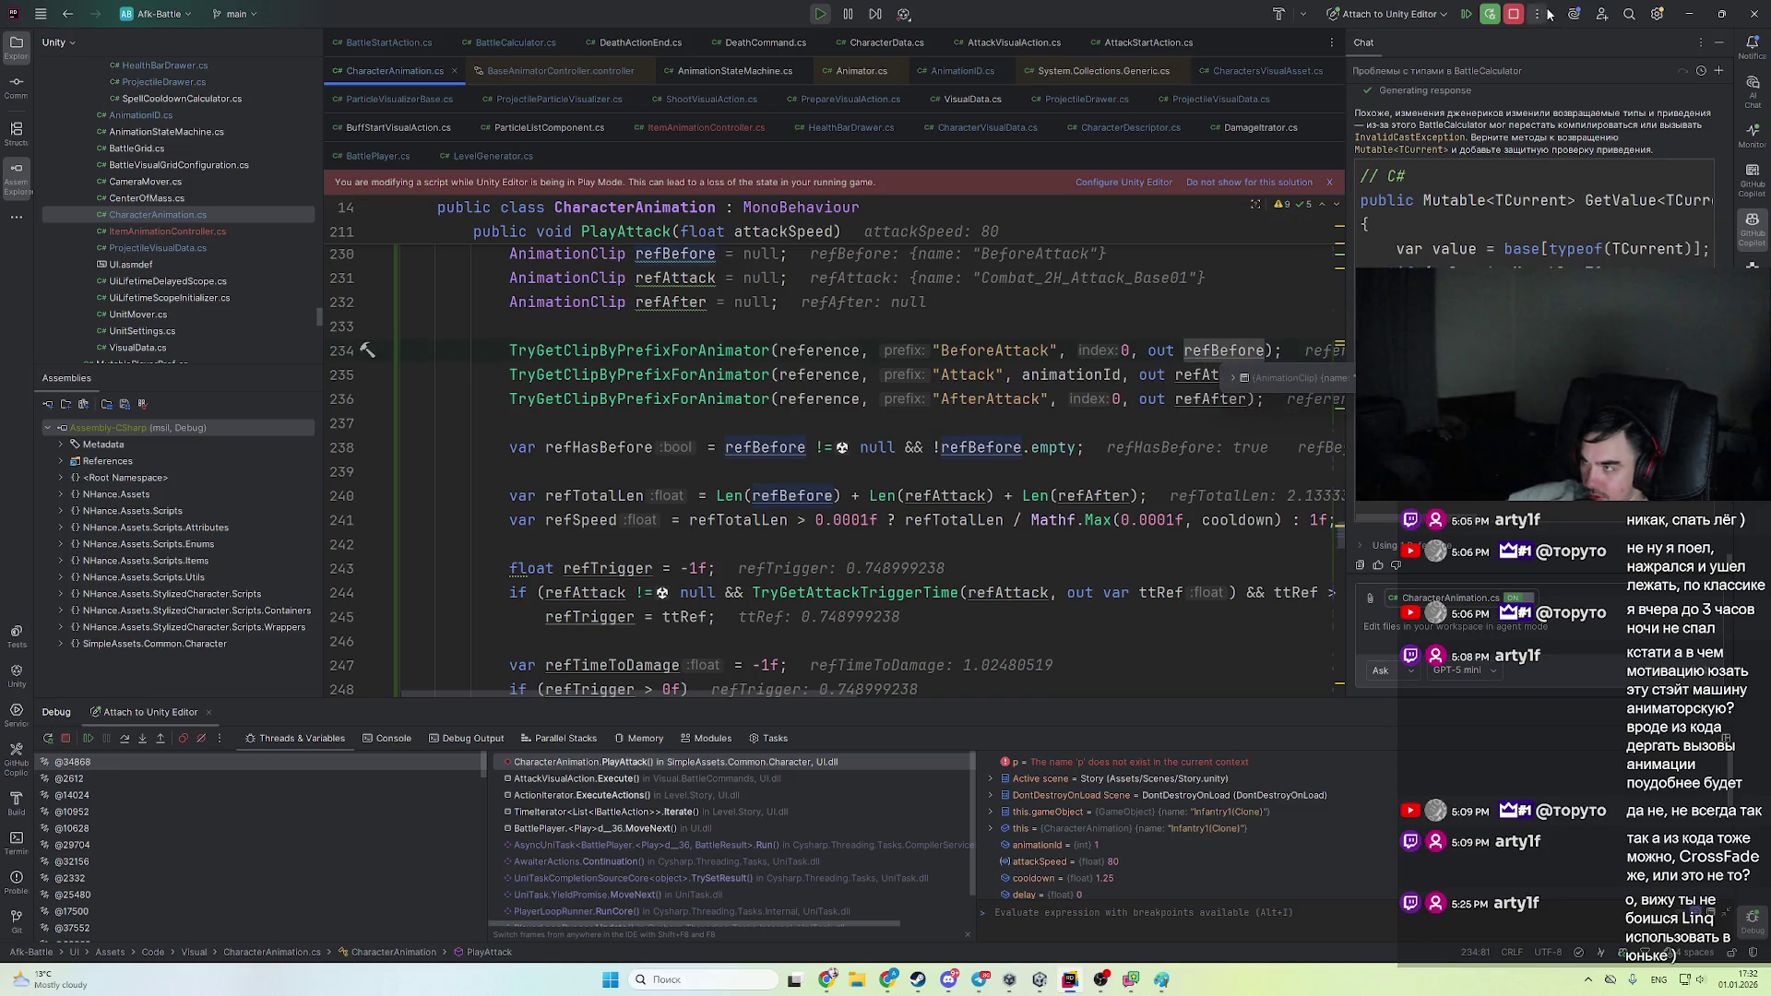
click(1510, 16)
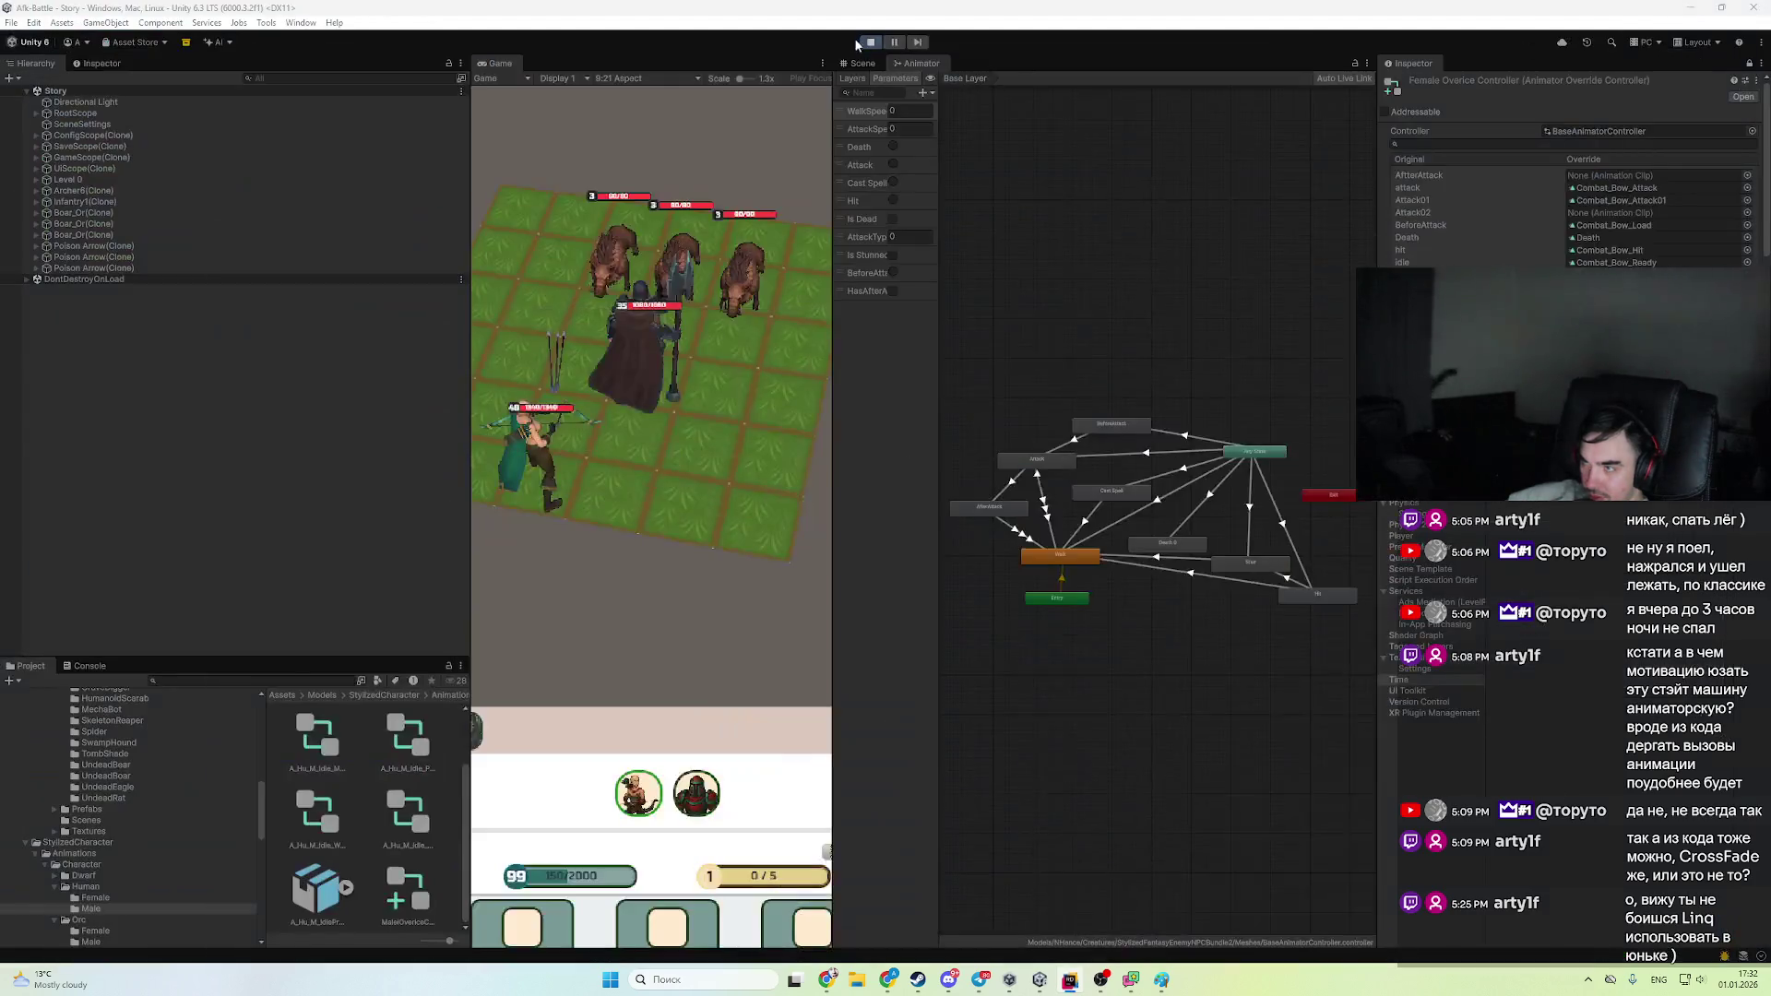
- Stop play mode and browse the Orc Female and Human Male animation folders
click(876, 41)
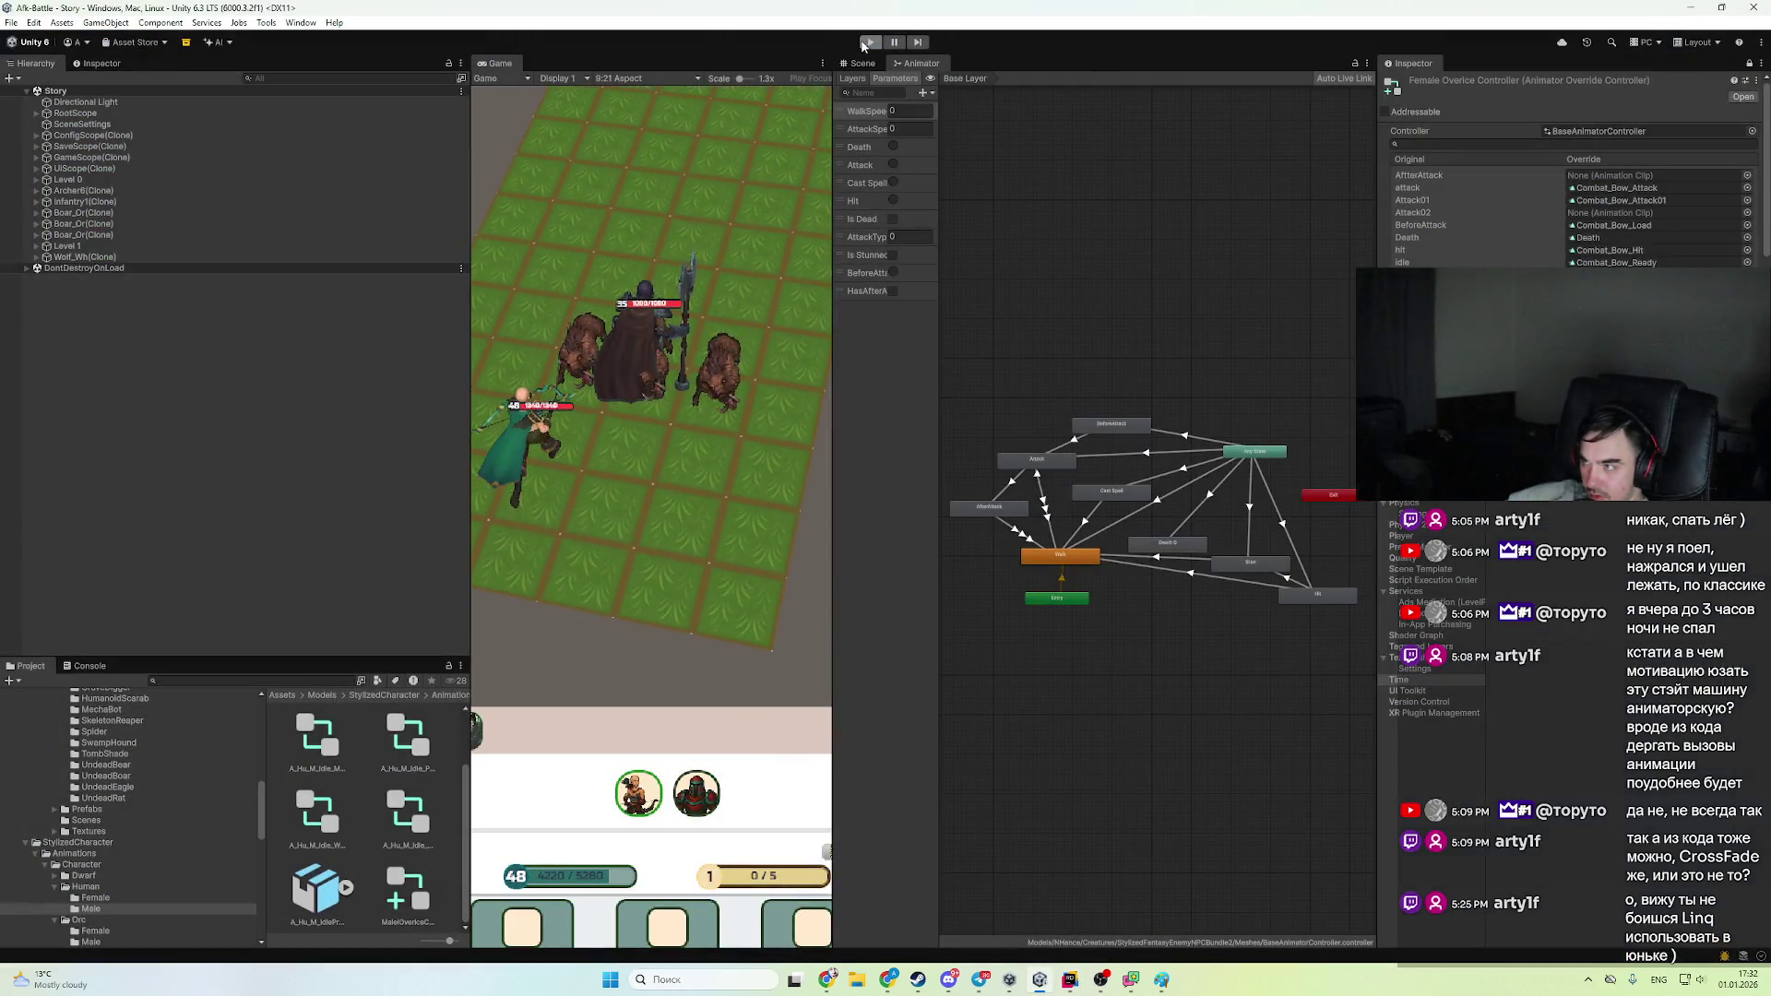
scroll(129, 830, down, 2)
click(95, 889)
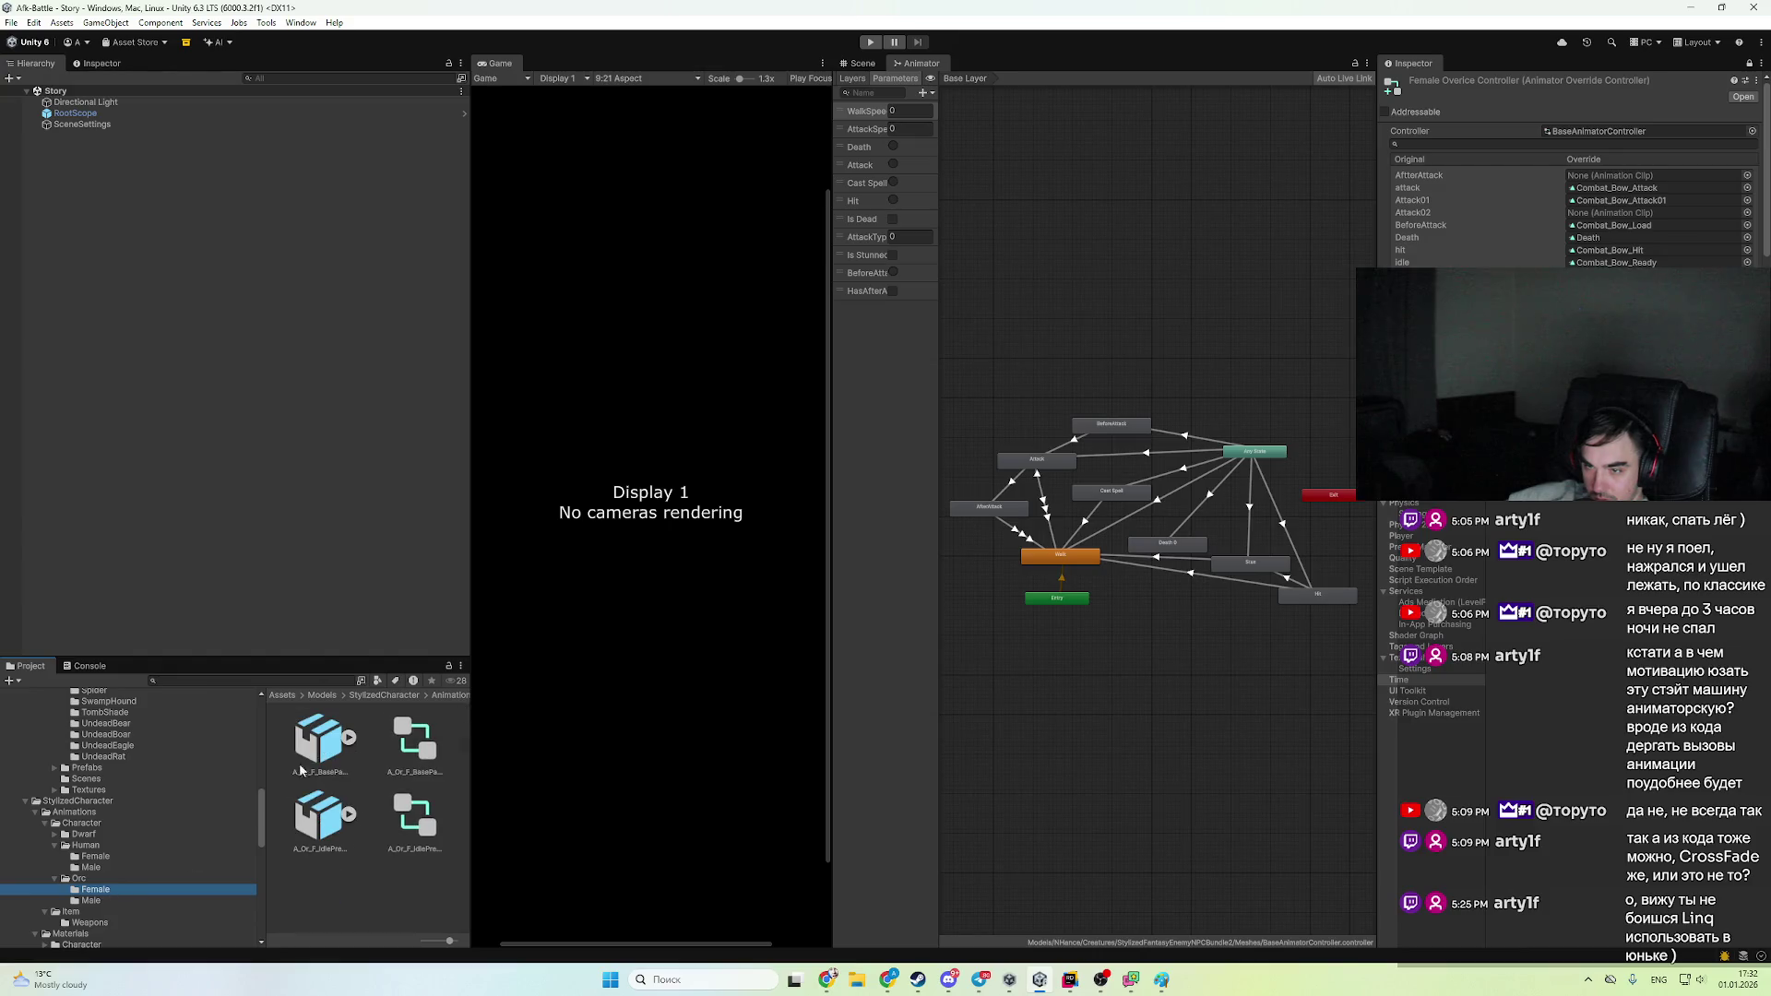
click(138, 867)
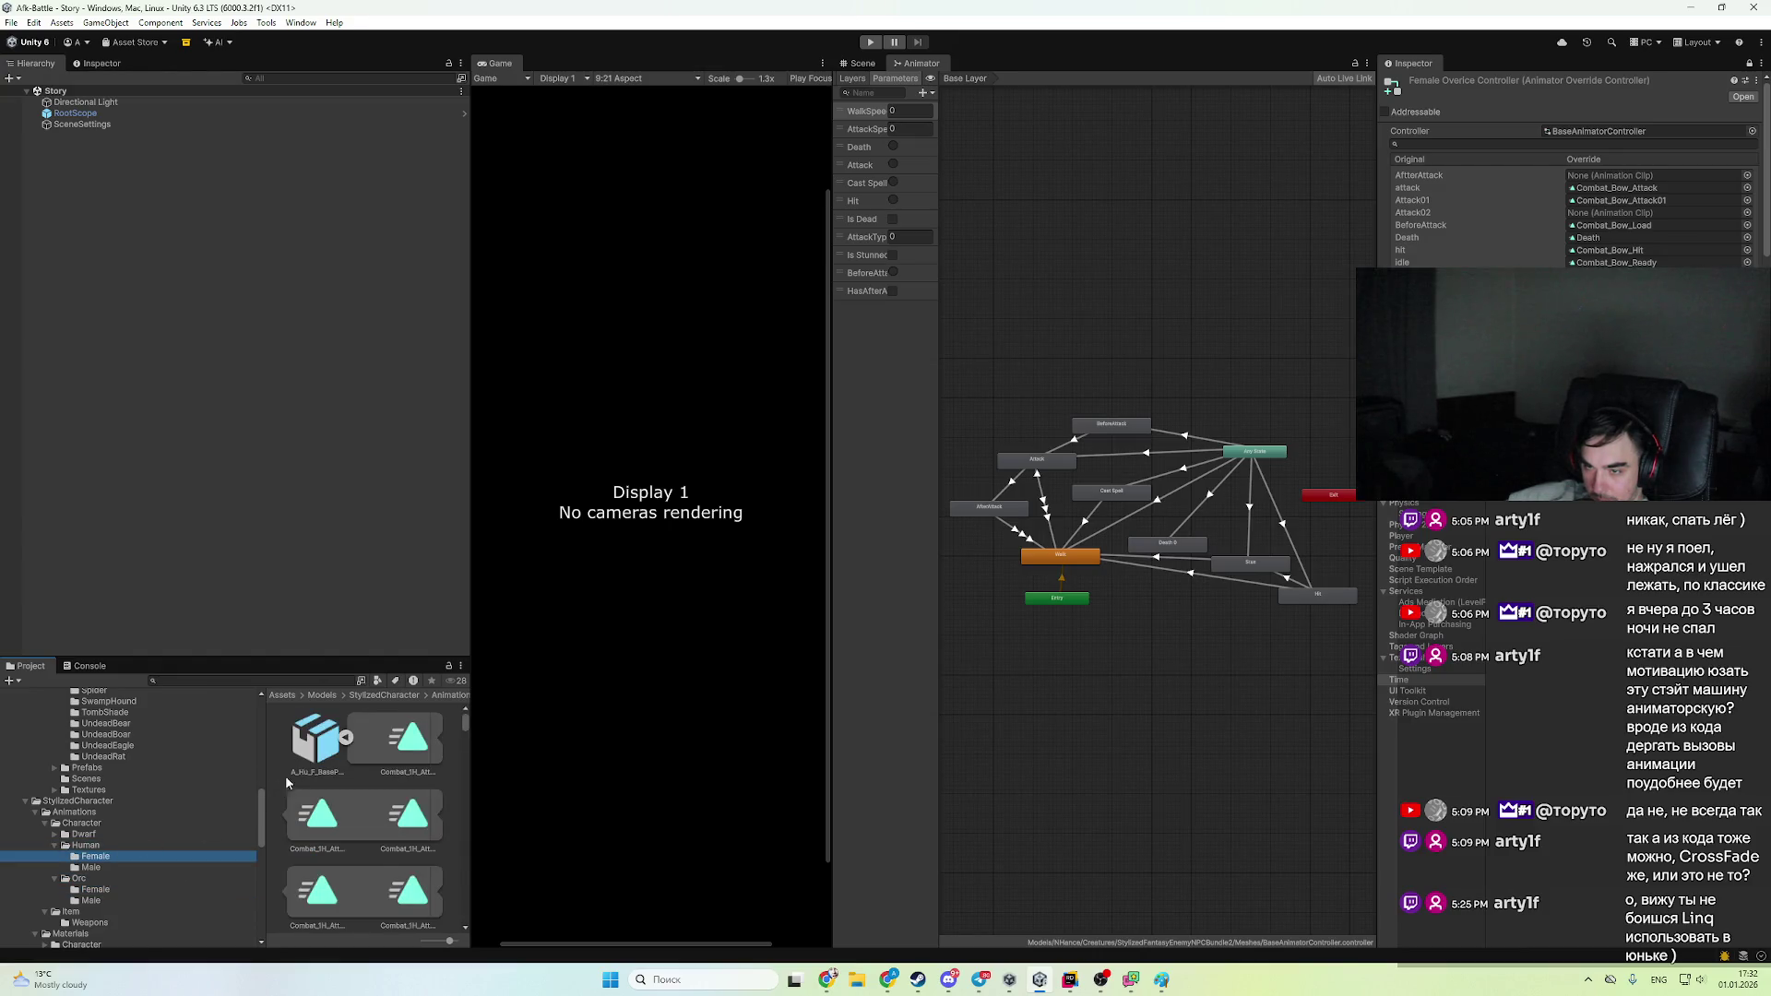
click(339, 772)
scroll(355, 844, down, 2)
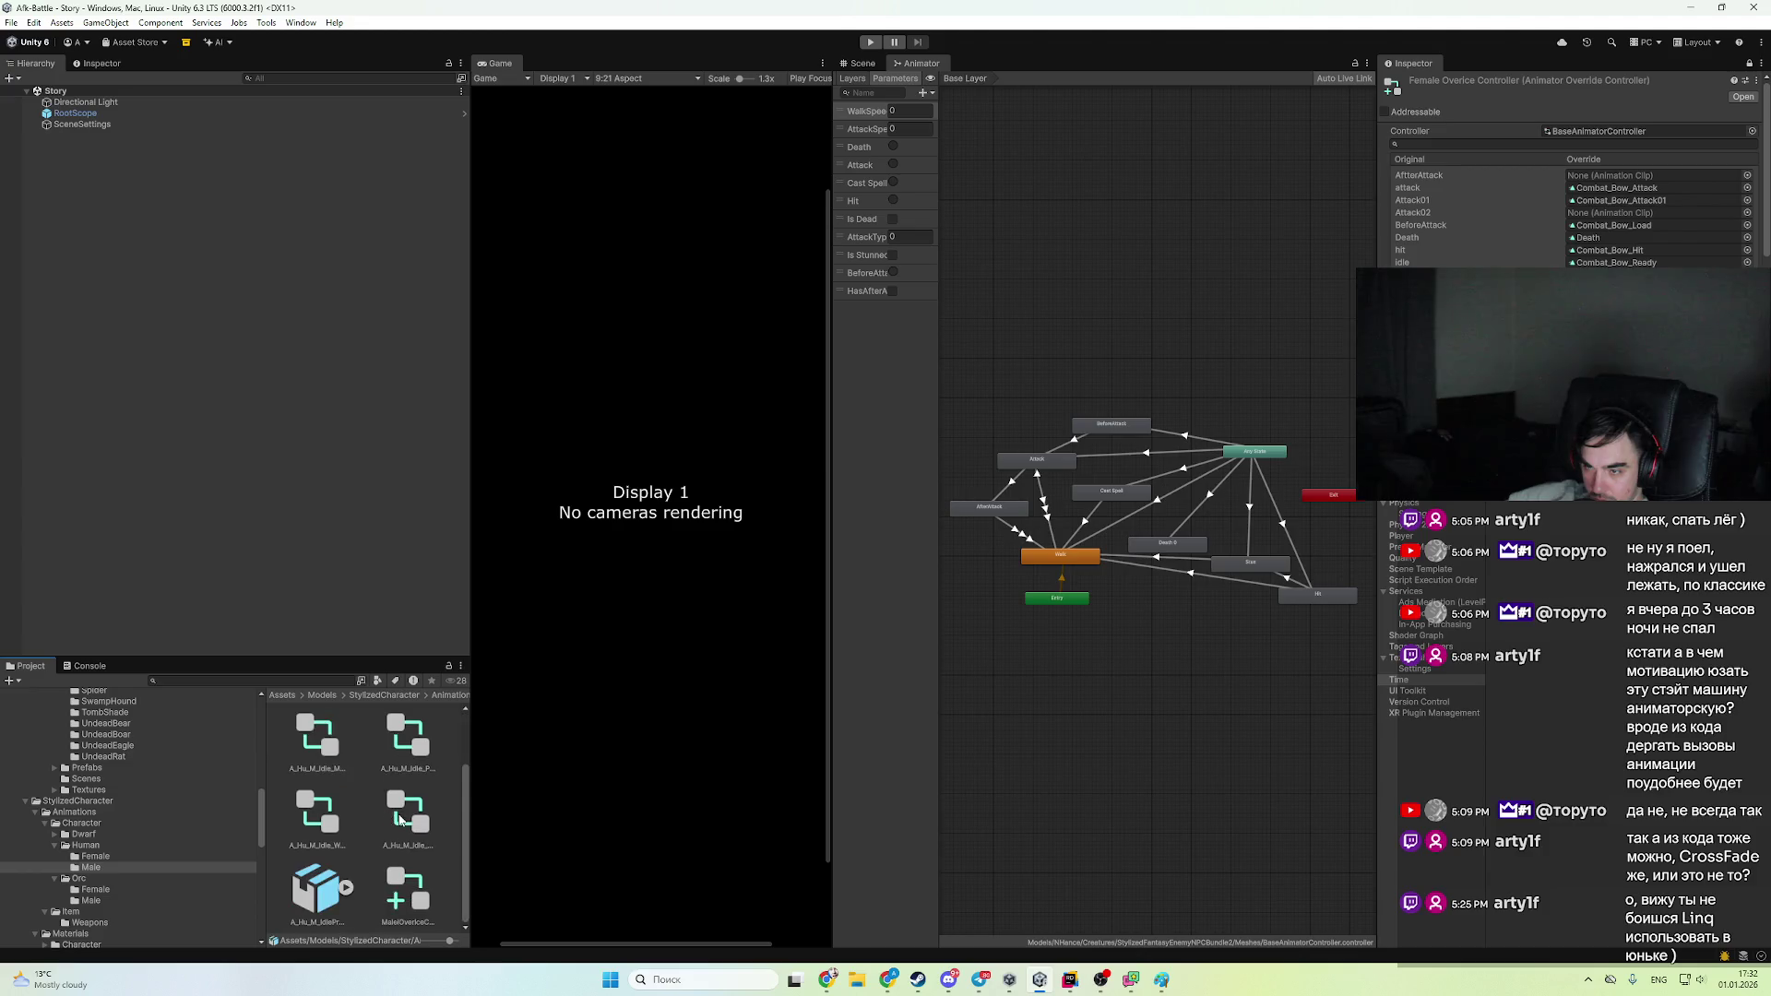
scroll(360, 862, up, 2)
scroll(88, 870, down, 5)
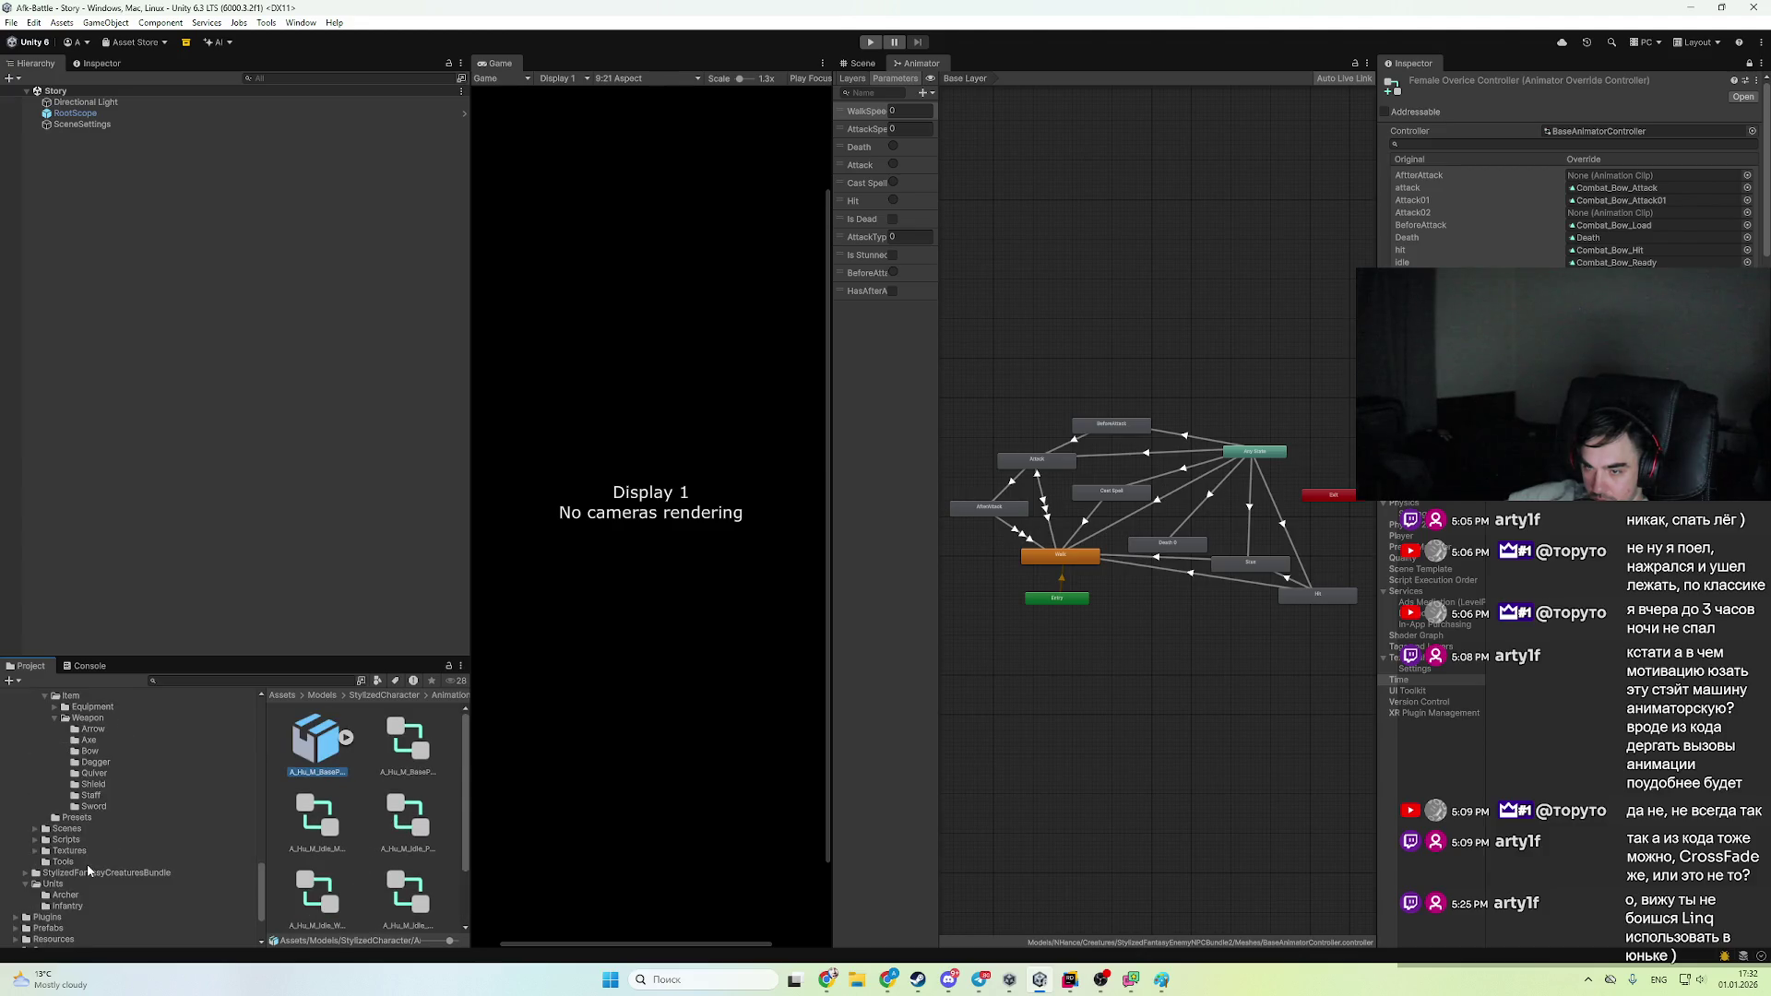
- Open the Infantry1 prefab to see the Male override controller leaves BeforeAttack as None
click(67, 906)
double_click(319, 738)
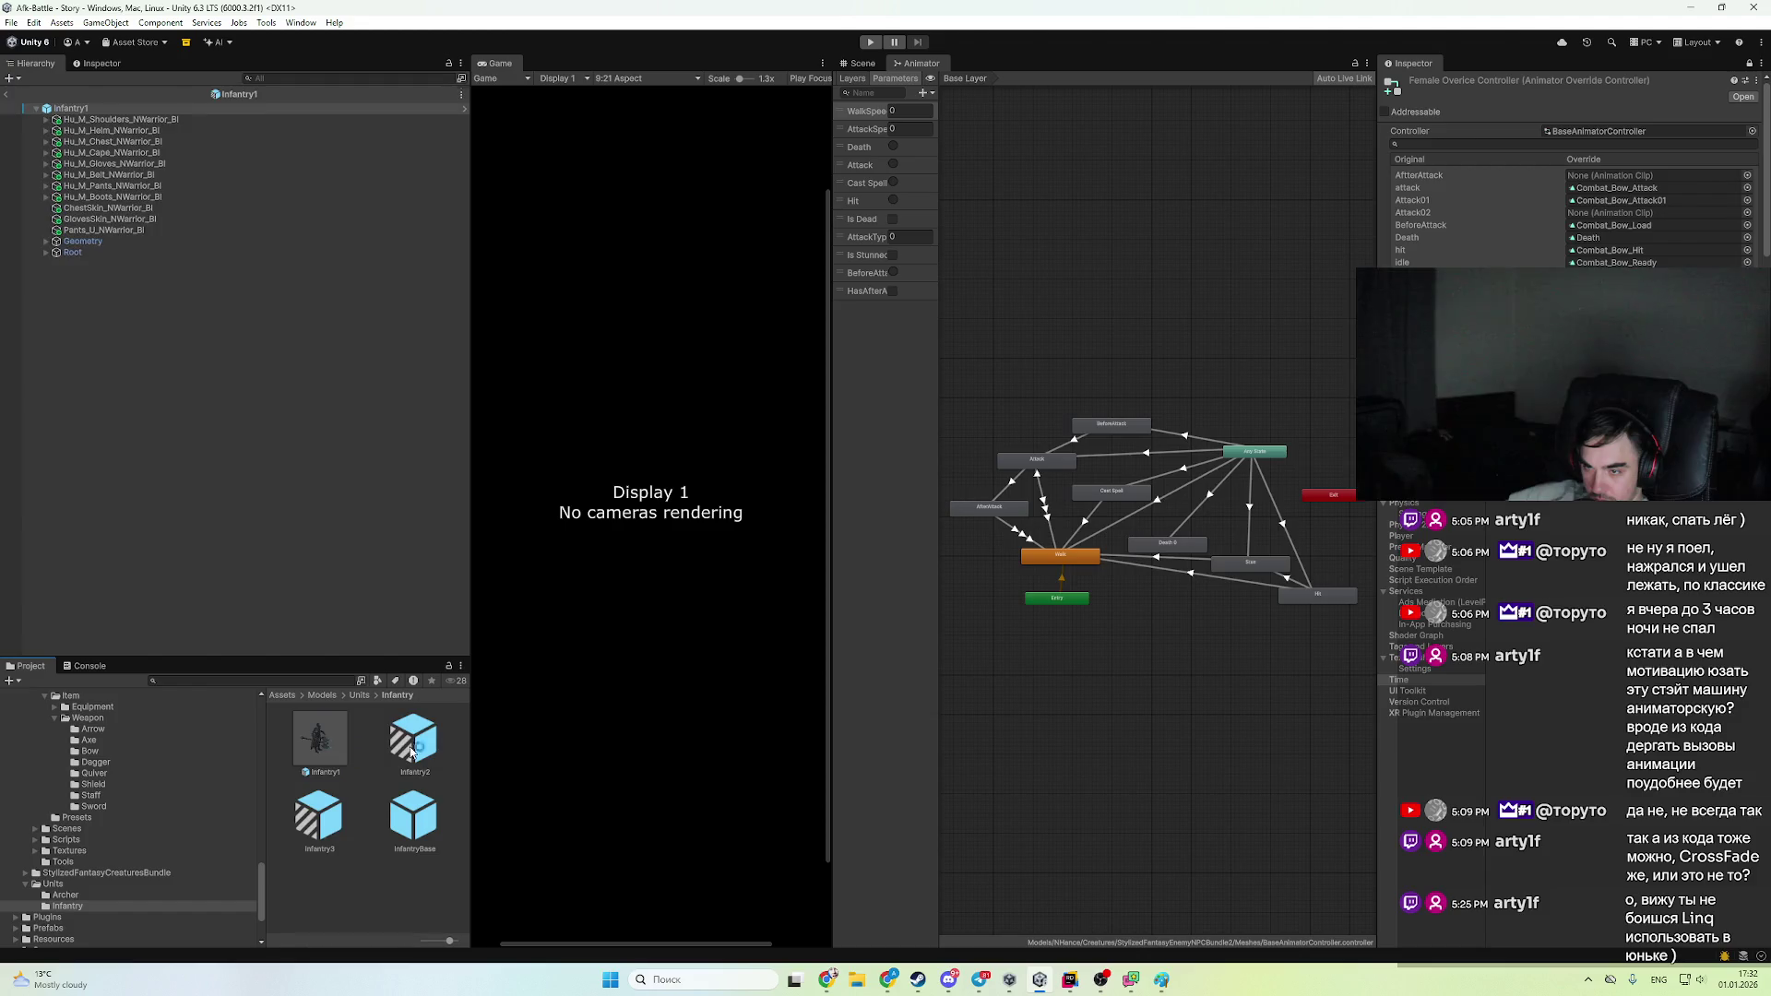
click(102, 64)
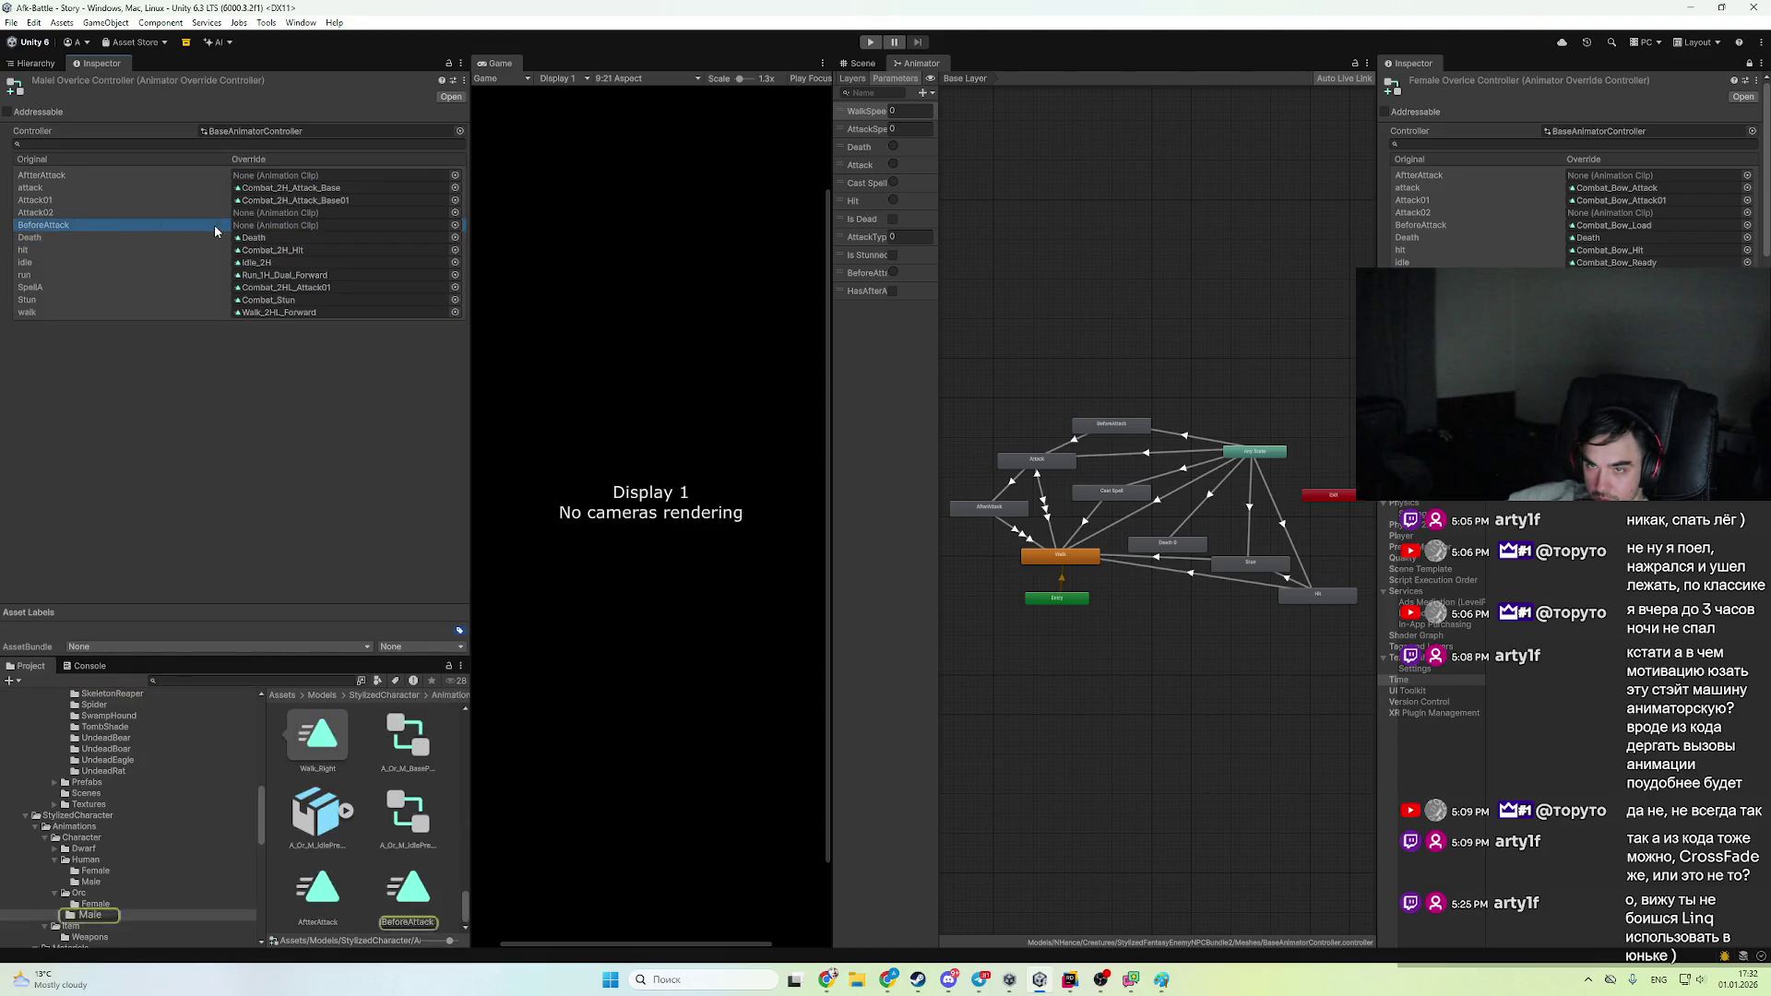
click(1067, 979)
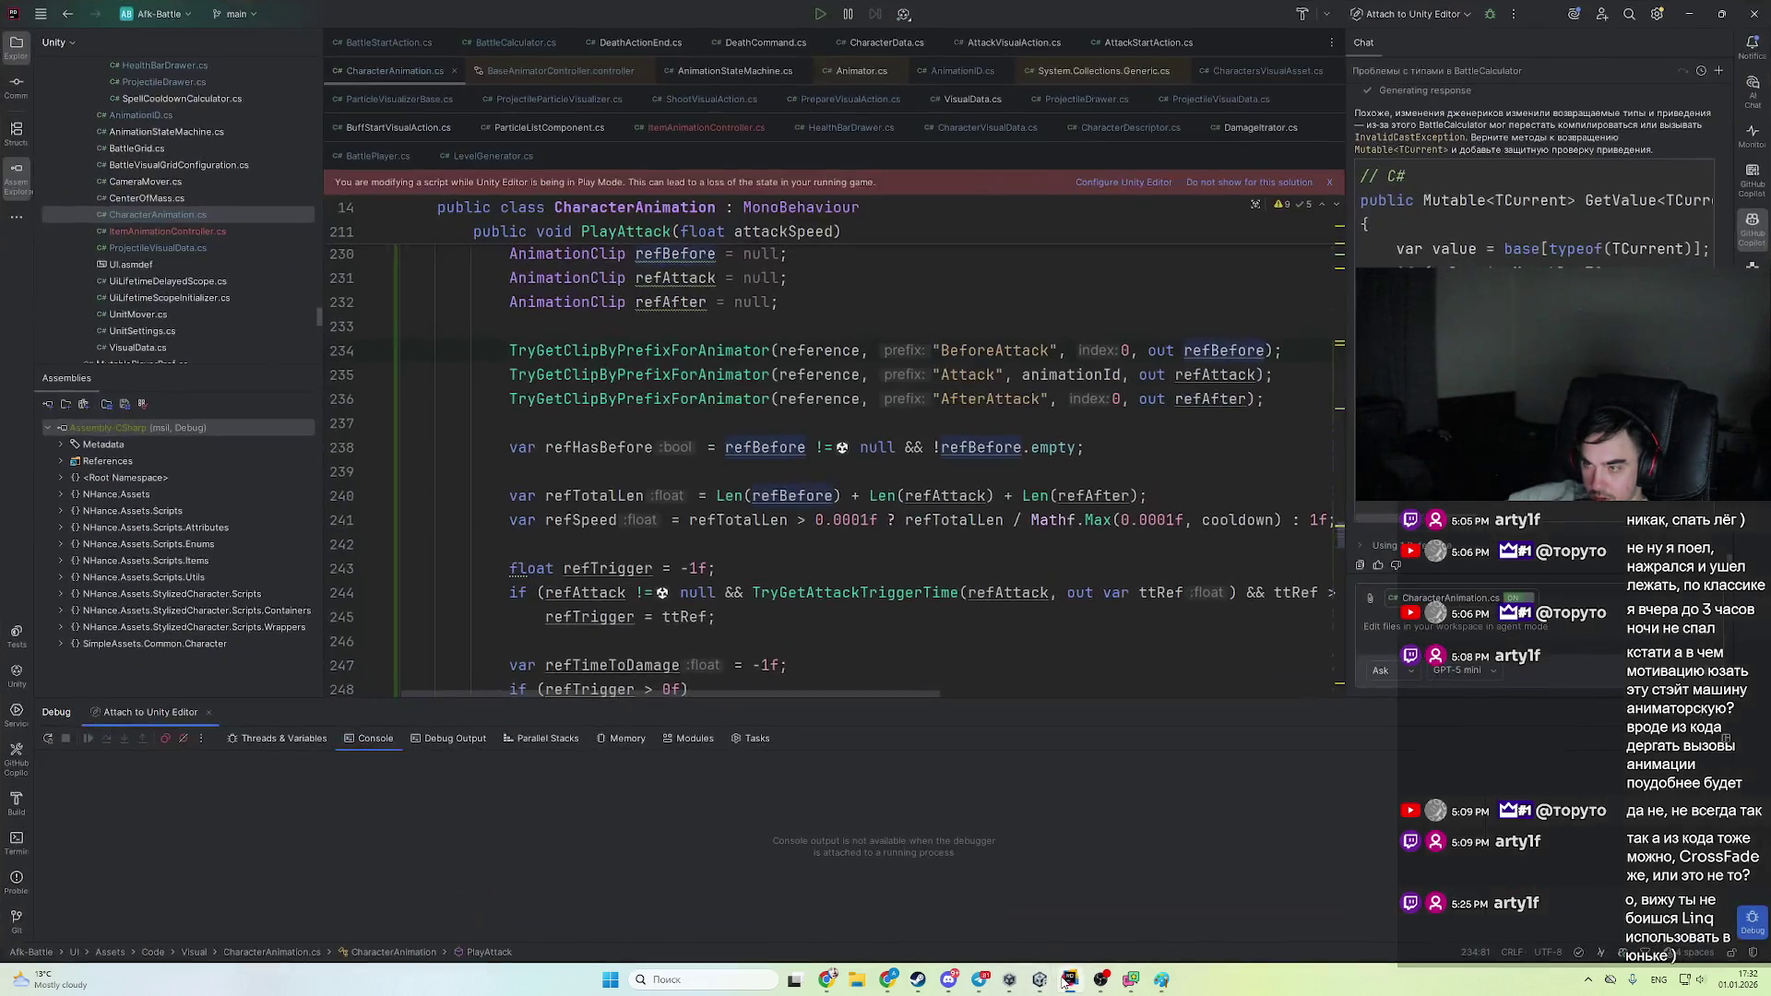
- Bring Rider forward and jump to the TryGetClipByPrefixForAnimator definition
click(1065, 984)
click(1065, 983)
right_click(844, 572)
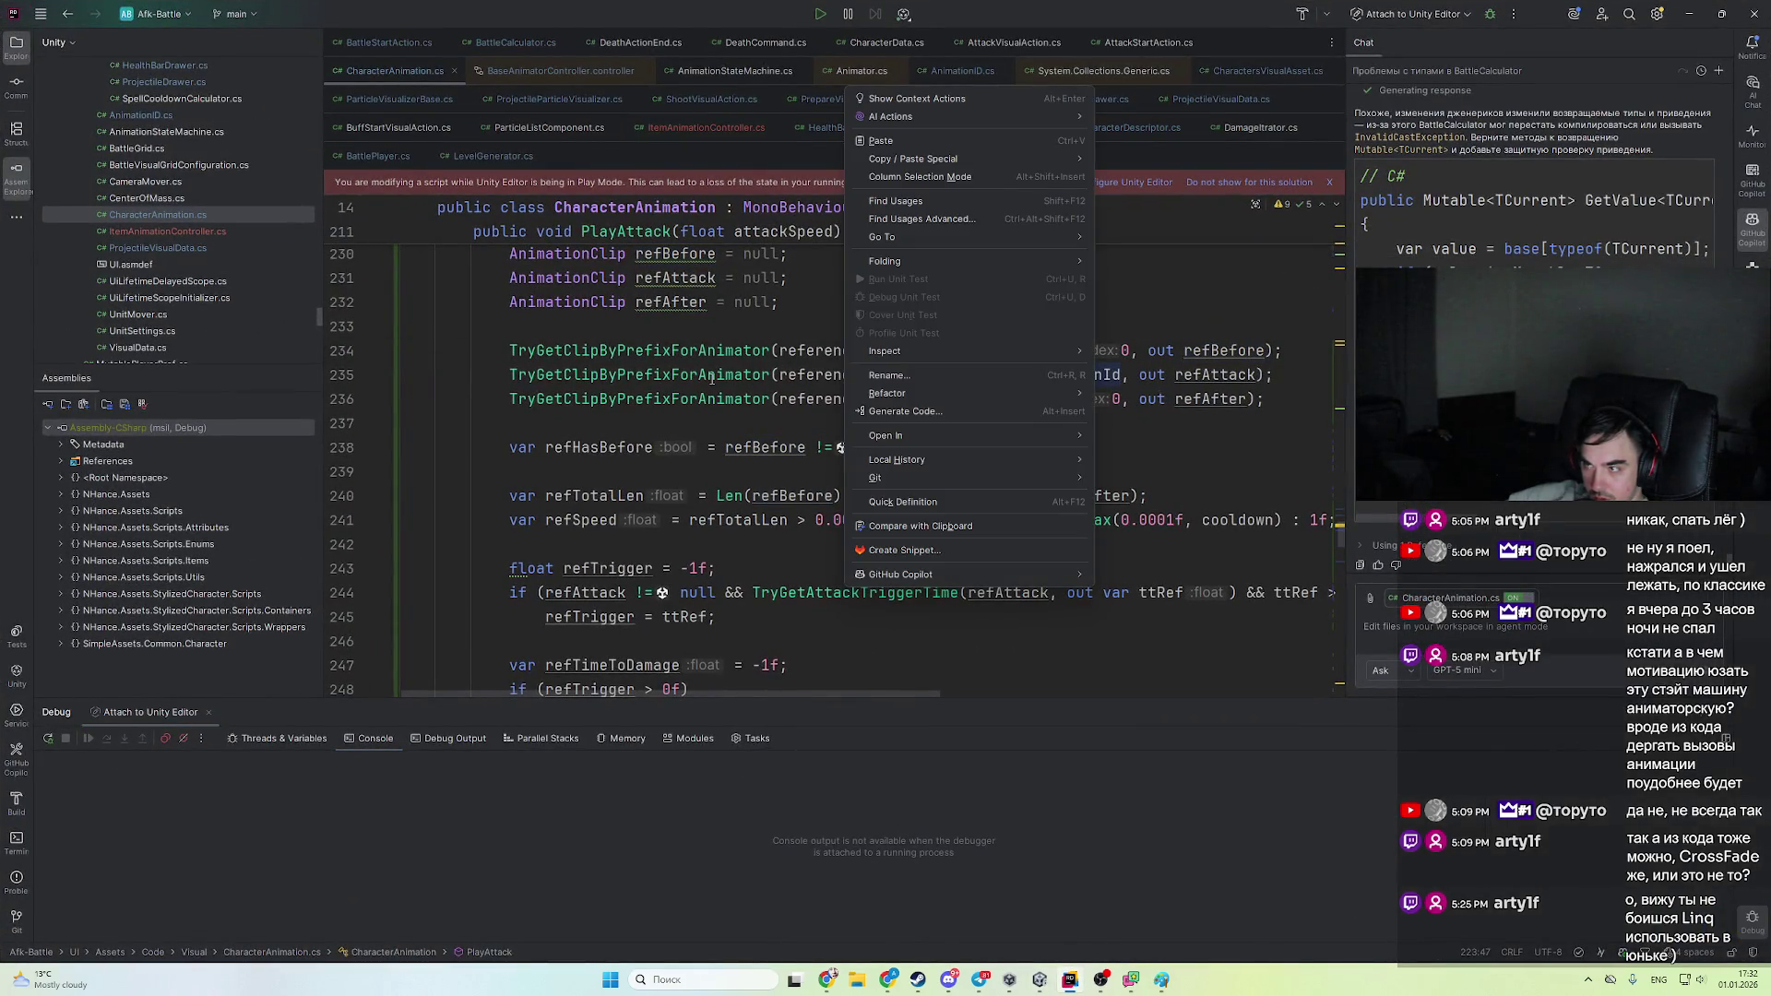
click(1040, 498)
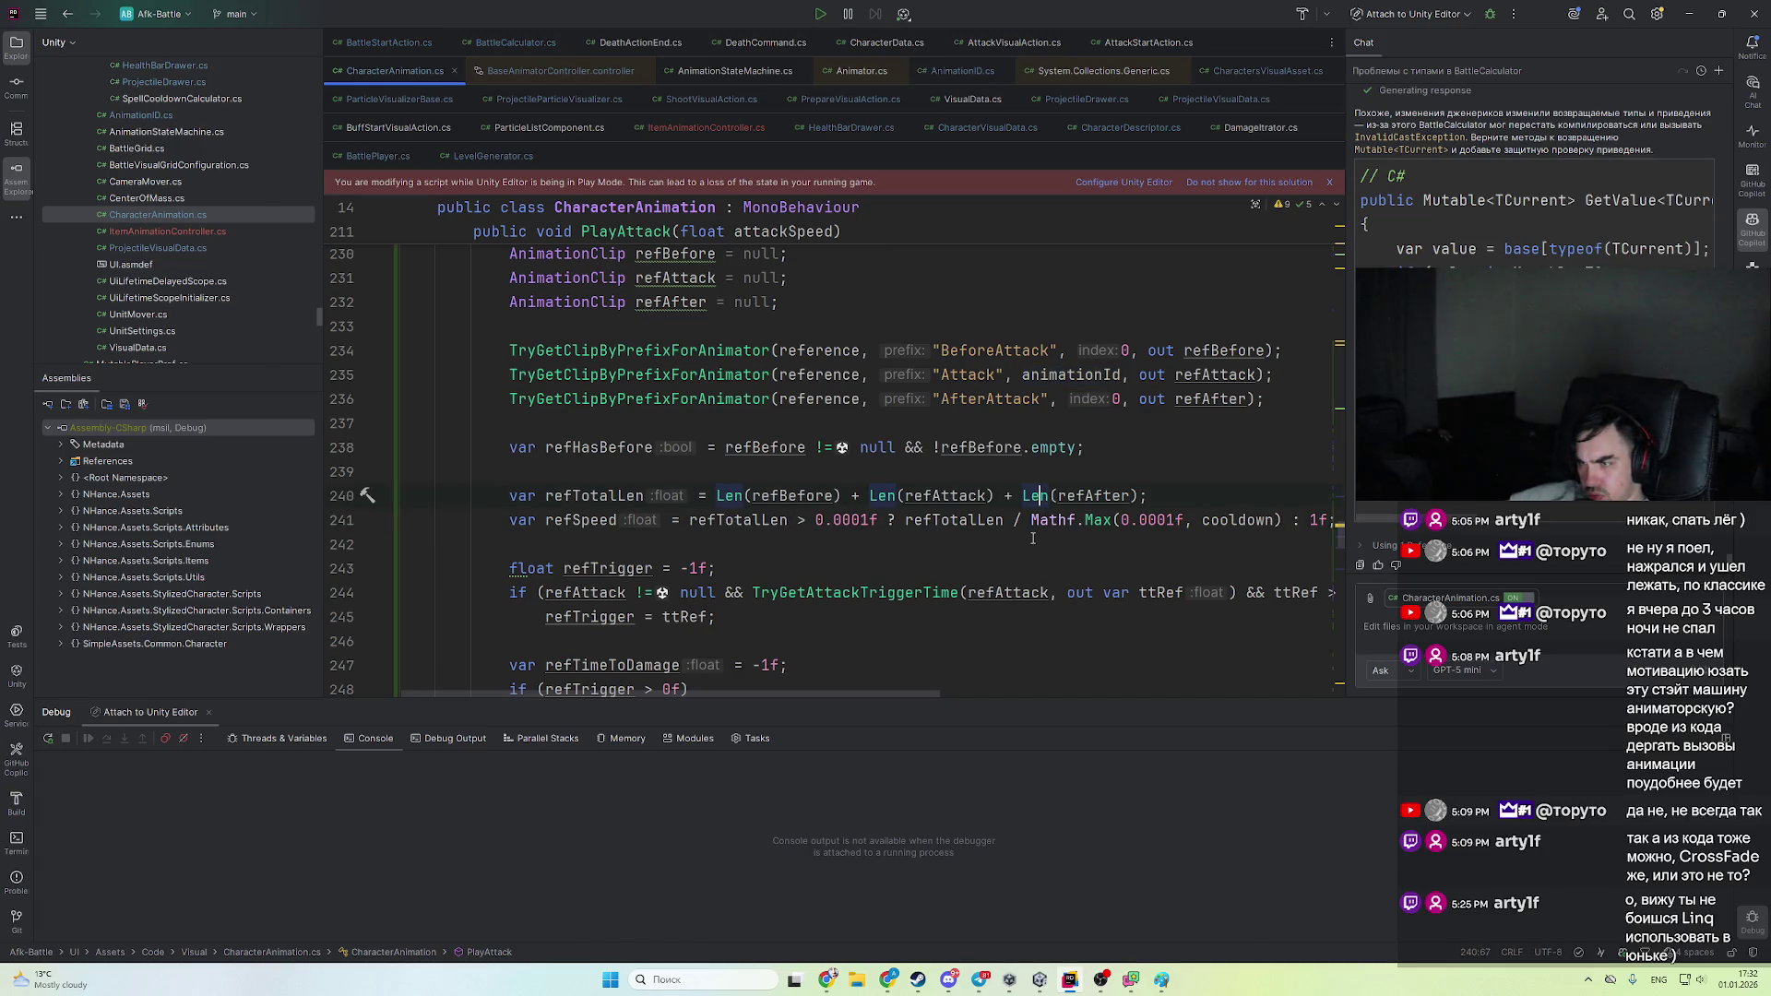
ctrl+click(758, 353)
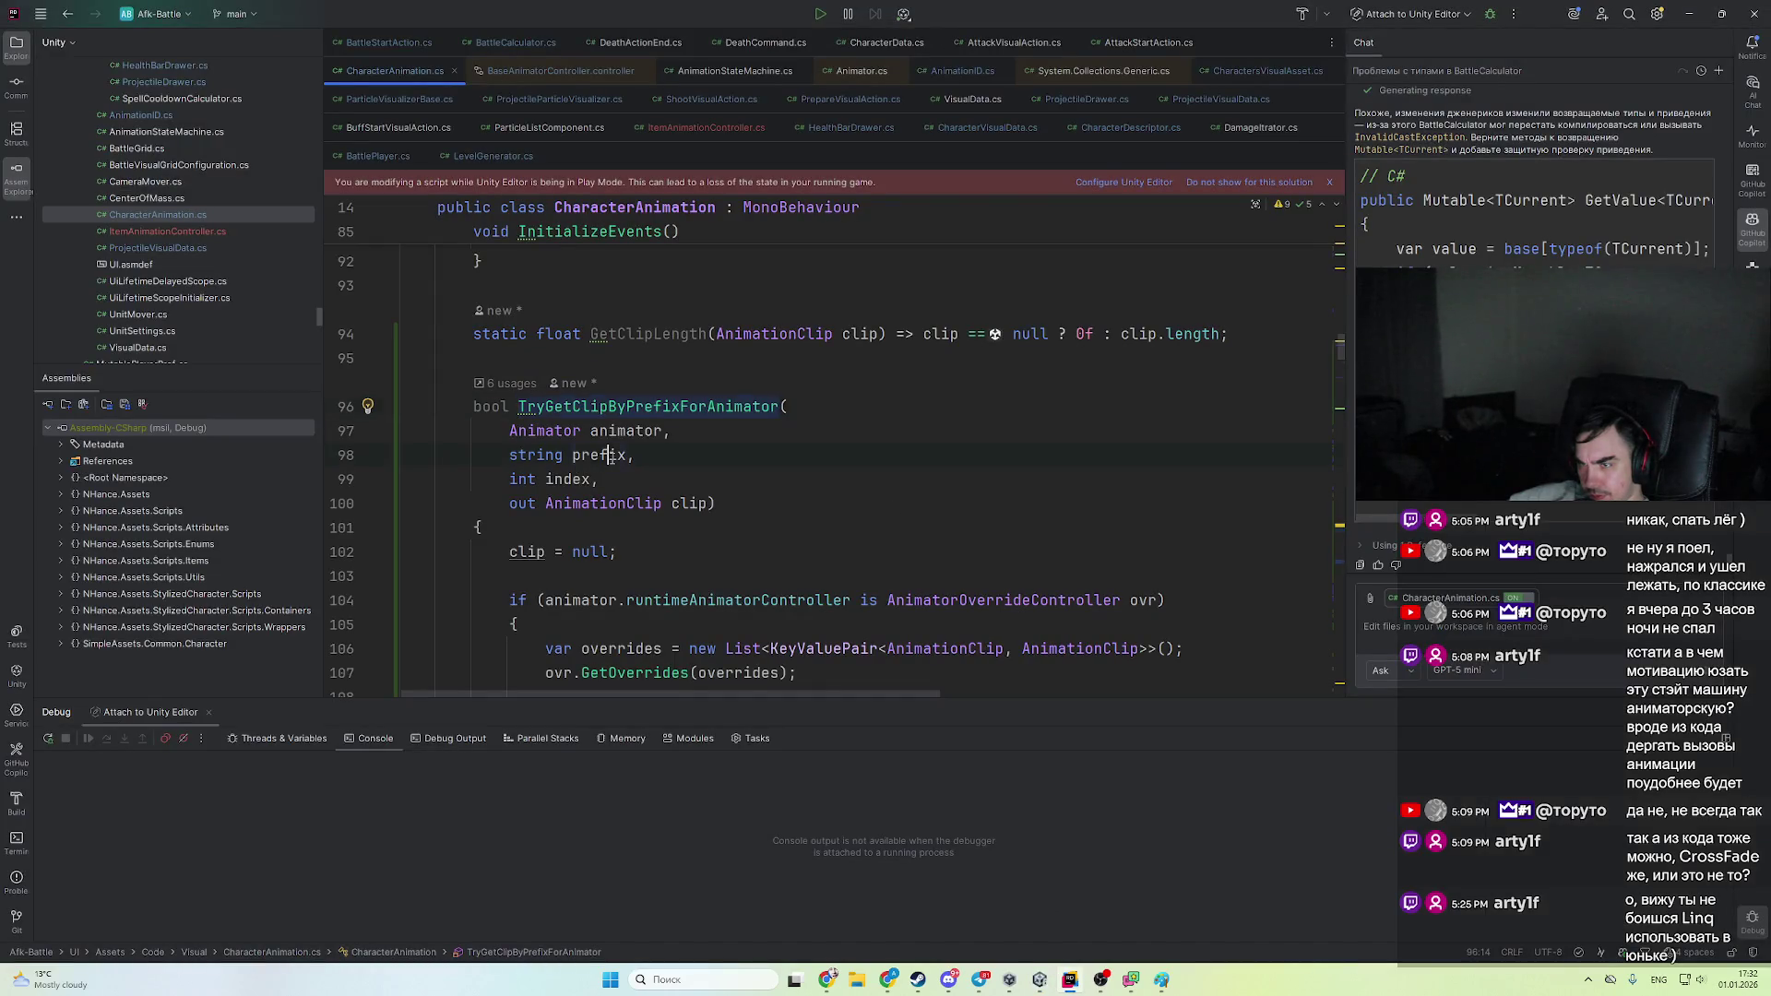
- Select the prefix parameter and scroll through the method body
double_click(611, 455)
scroll(610, 456, down, 5)
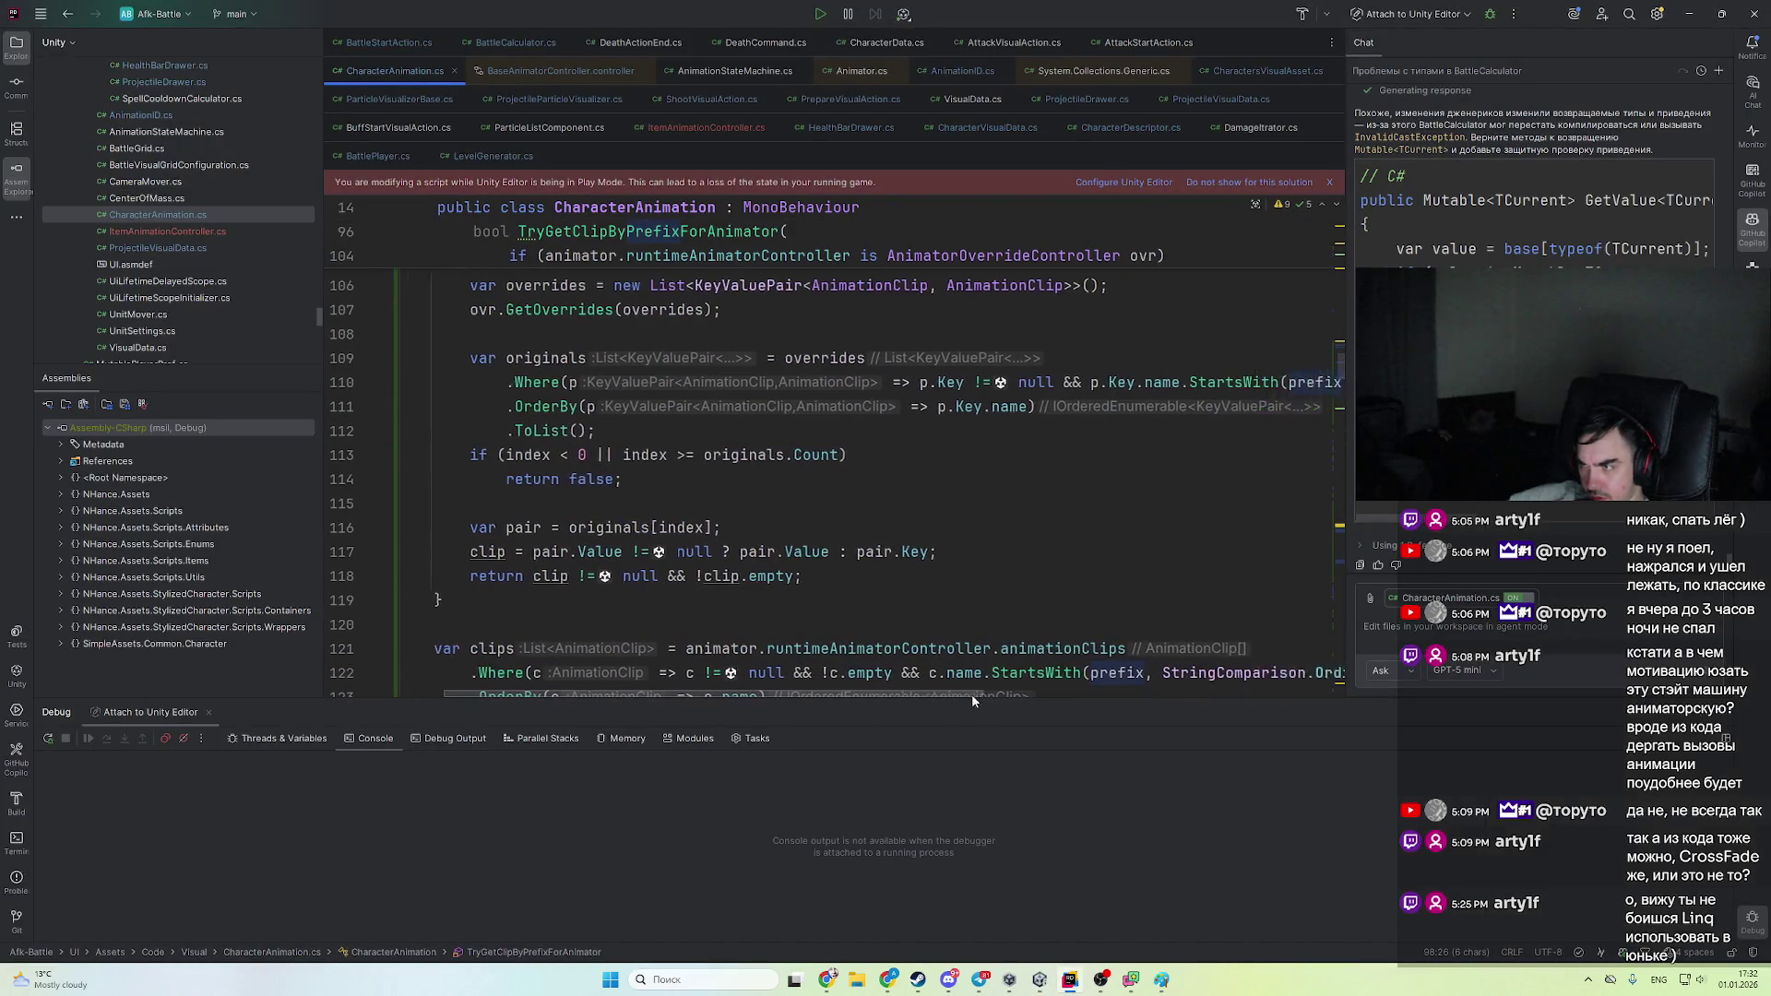
mouse_move(971, 694)
mouse_down()
mouse_move(1181, 699)
mouse_move(979, 680)
mouse_move(999, 671)
mouse_up()
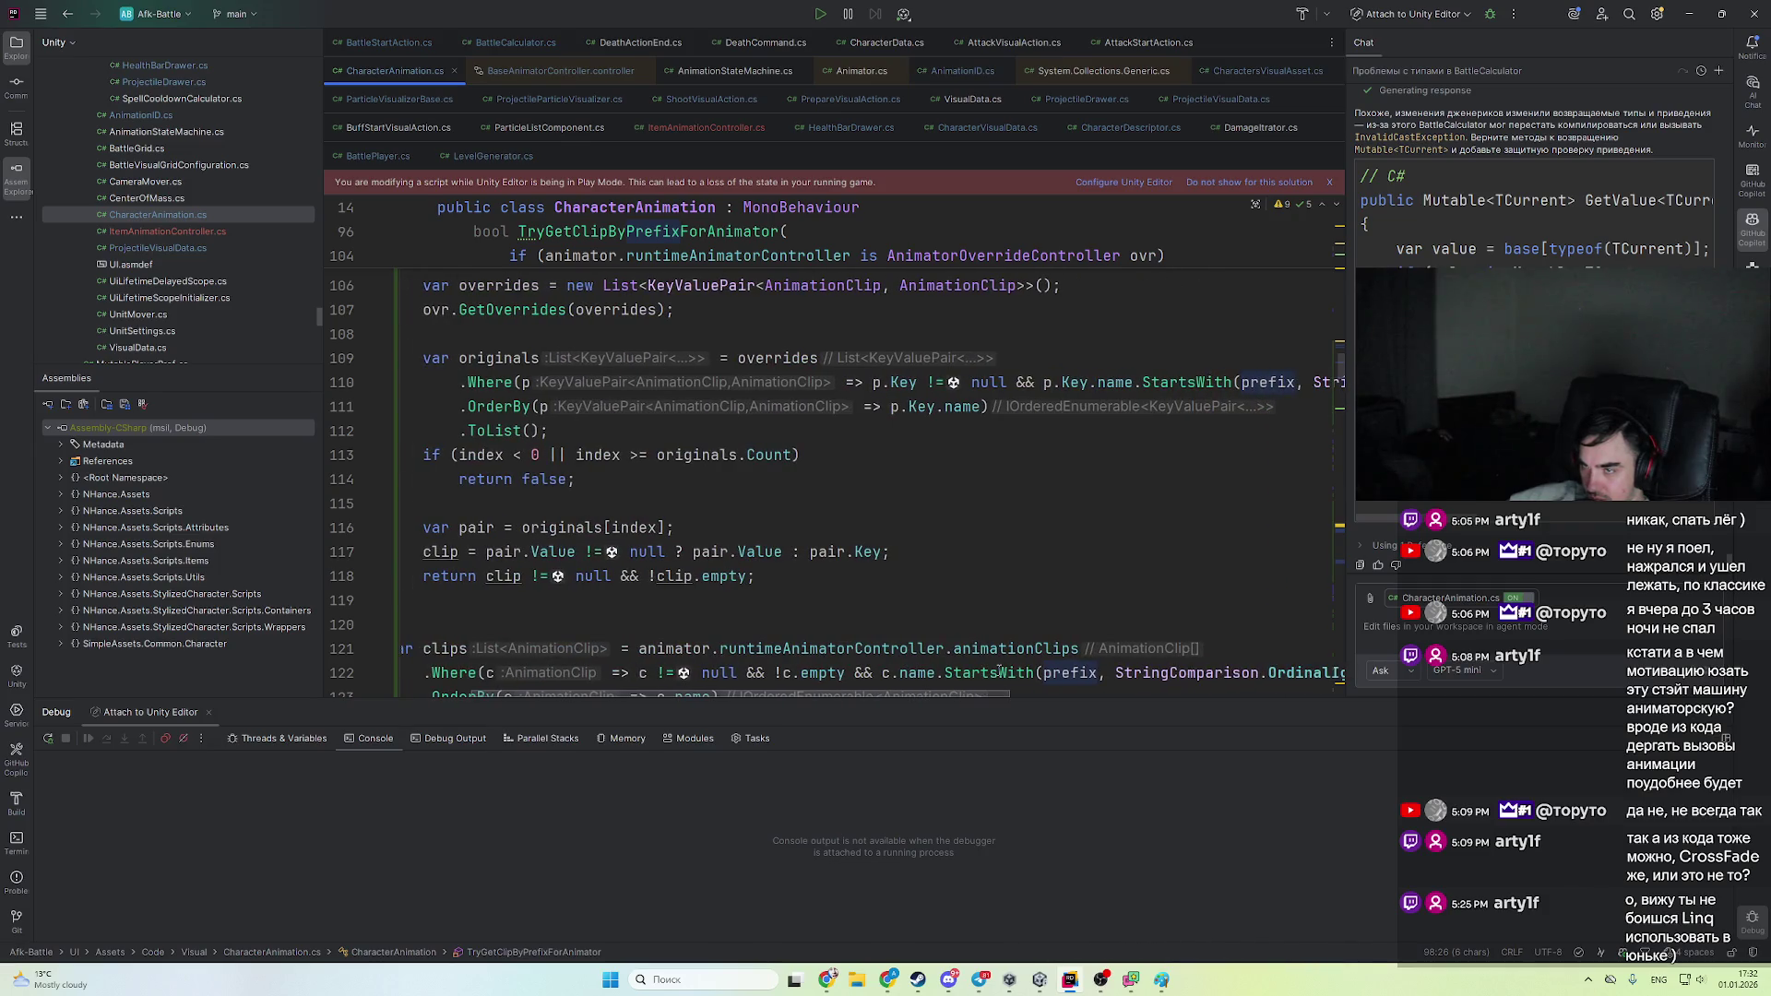
scroll(1015, 671, right, 1)
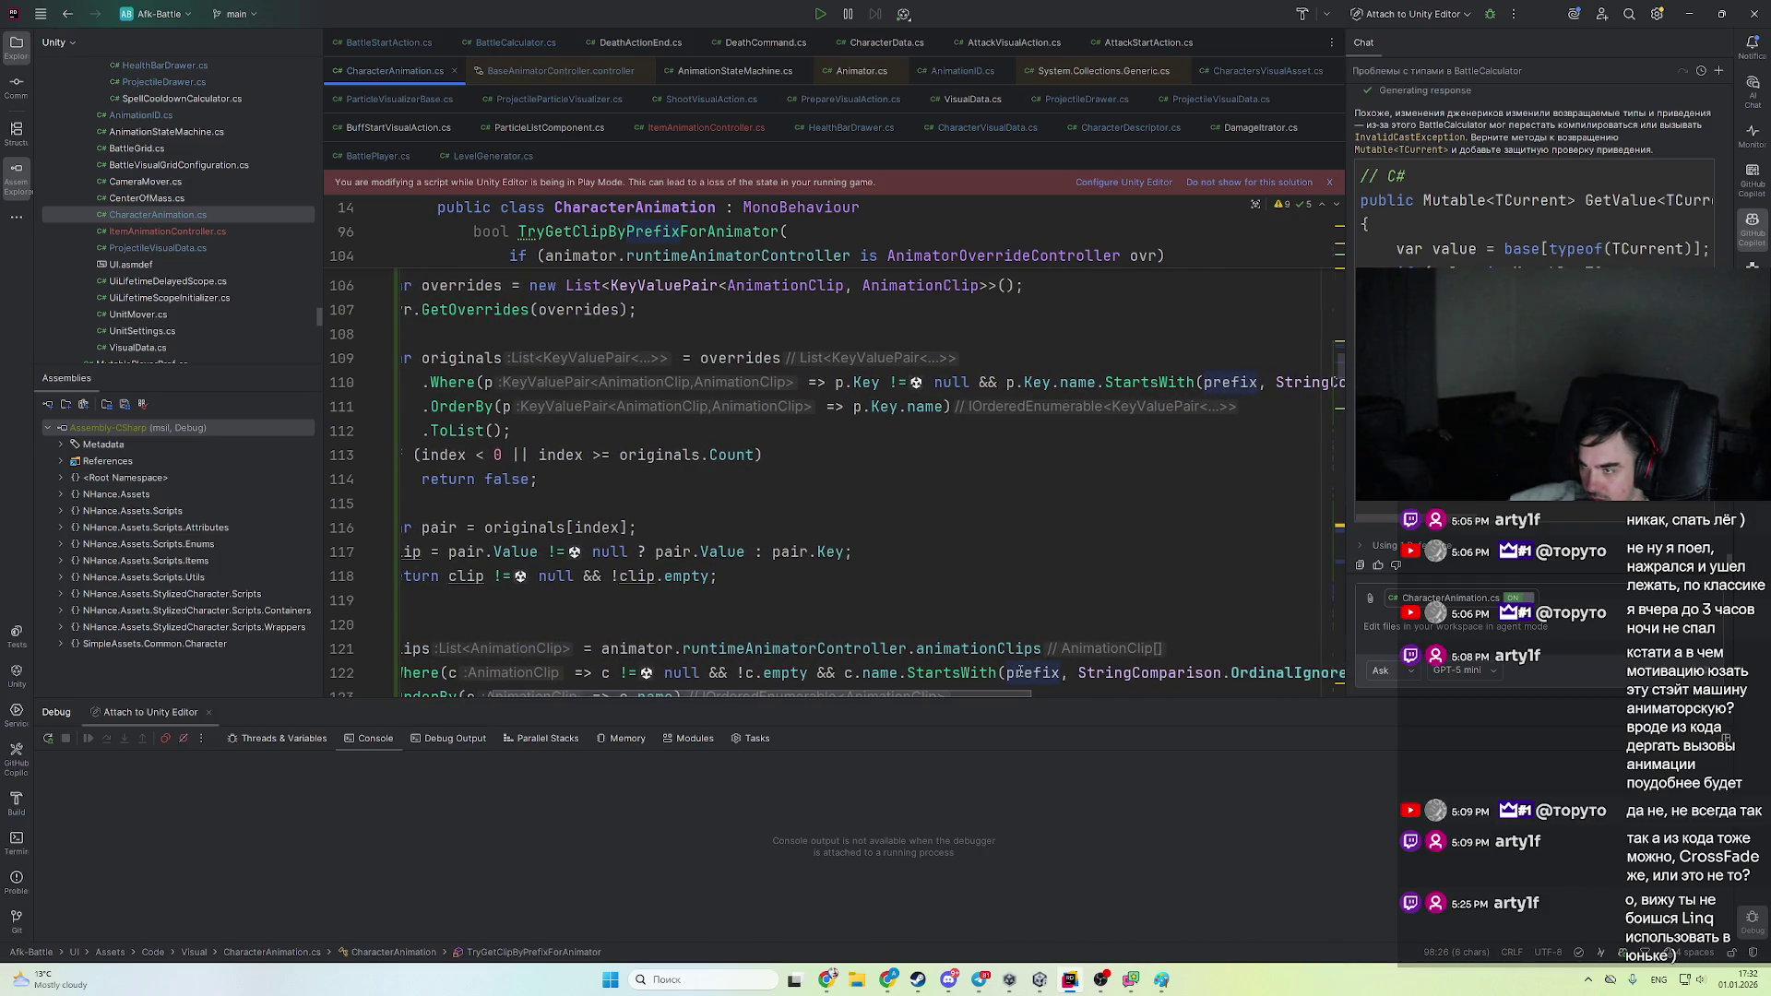
scroll(1022, 671, left, 4)
scroll(887, 631, up, 2)
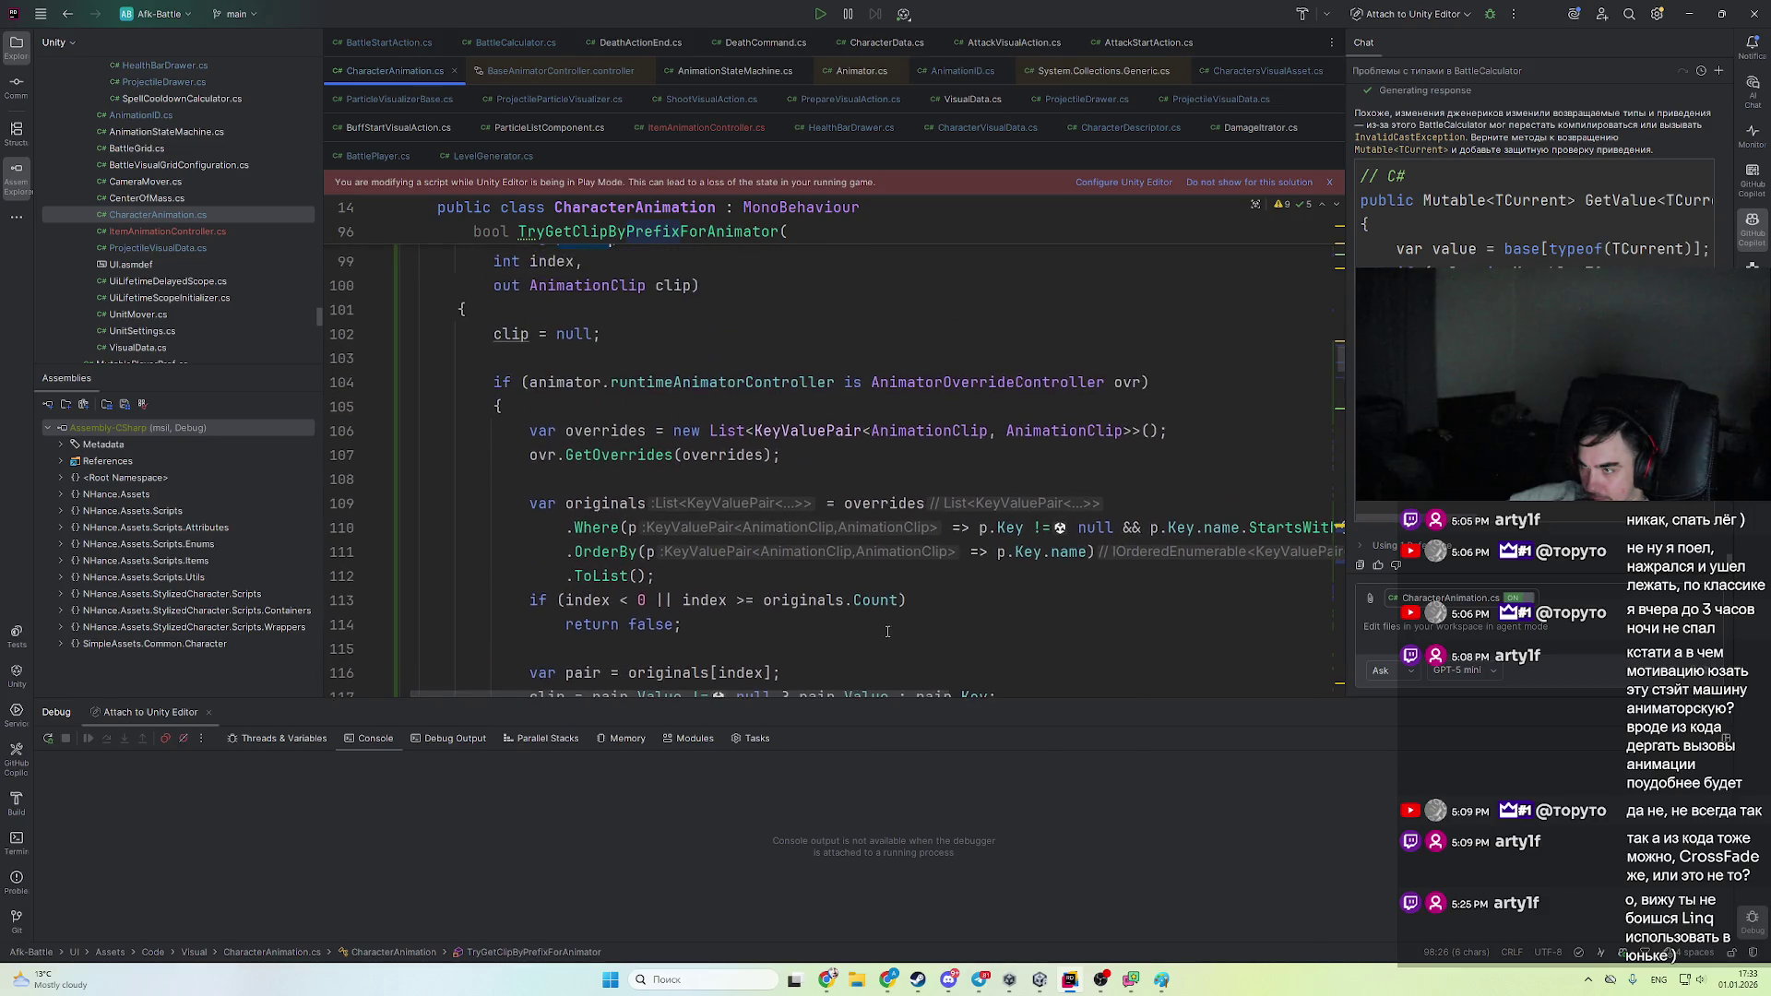
scroll(830, 664, up, 2)
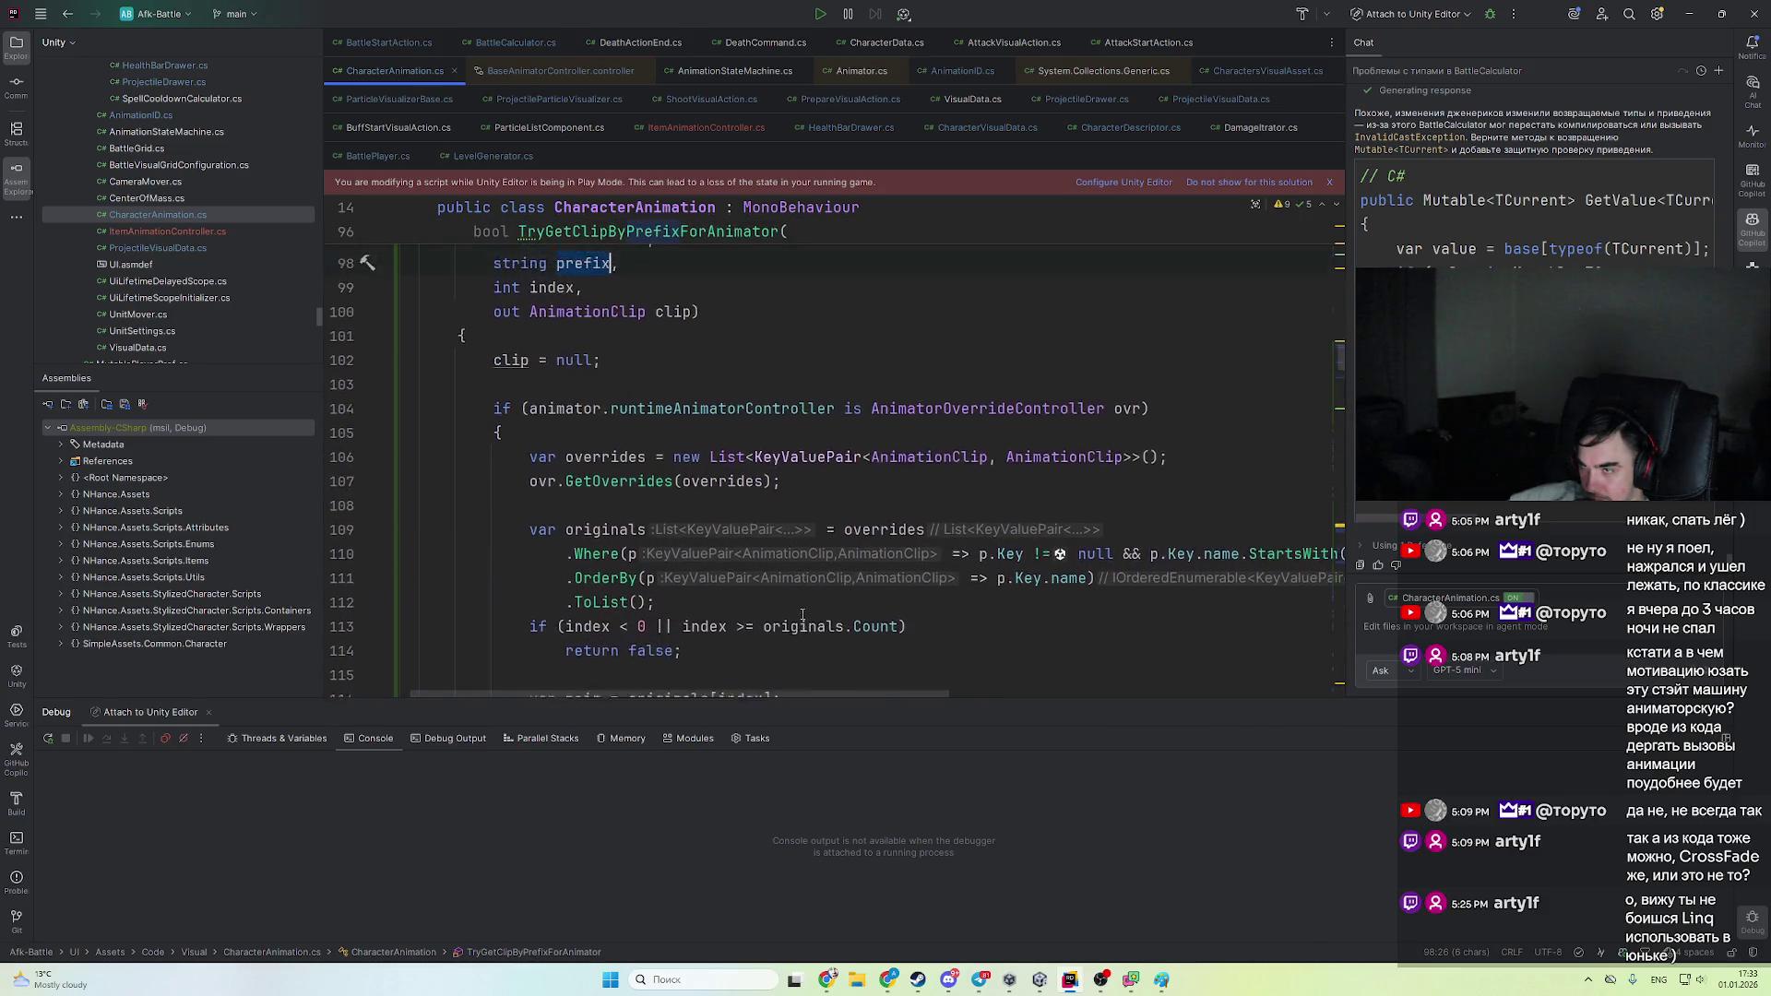
scroll(786, 631, down, 1)
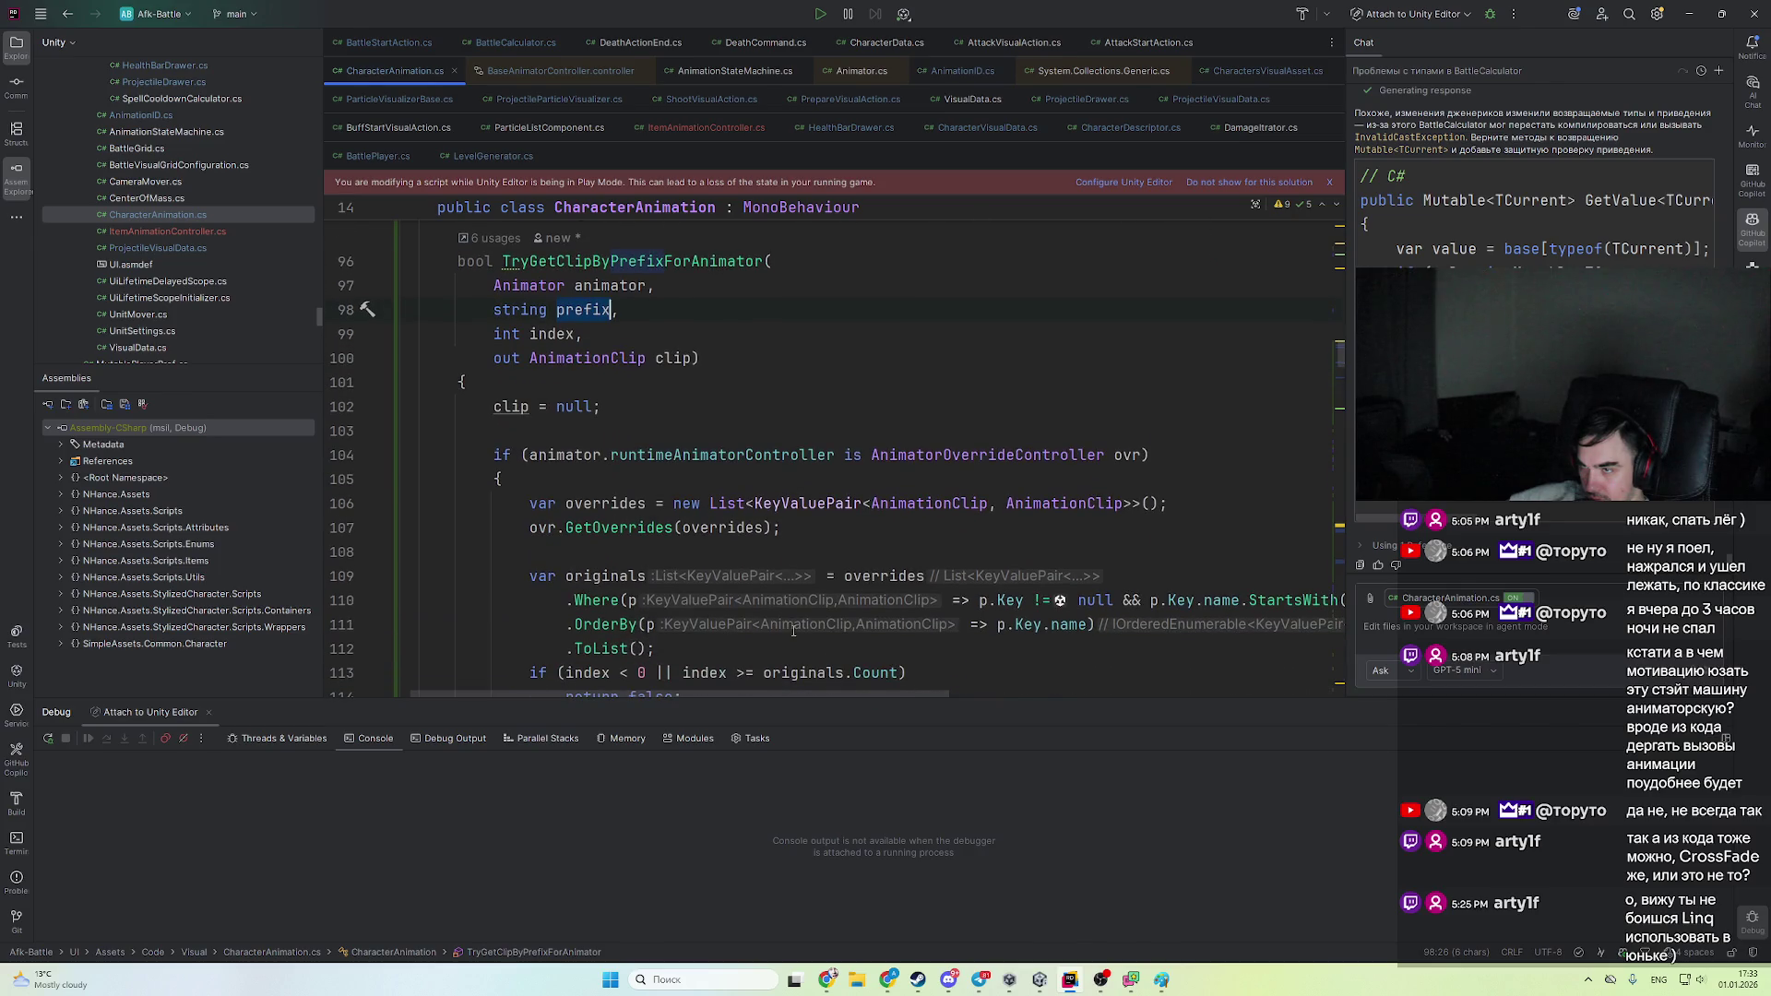
- Put a breakpoint on the line 113 index bounds check
key(alt+Up)
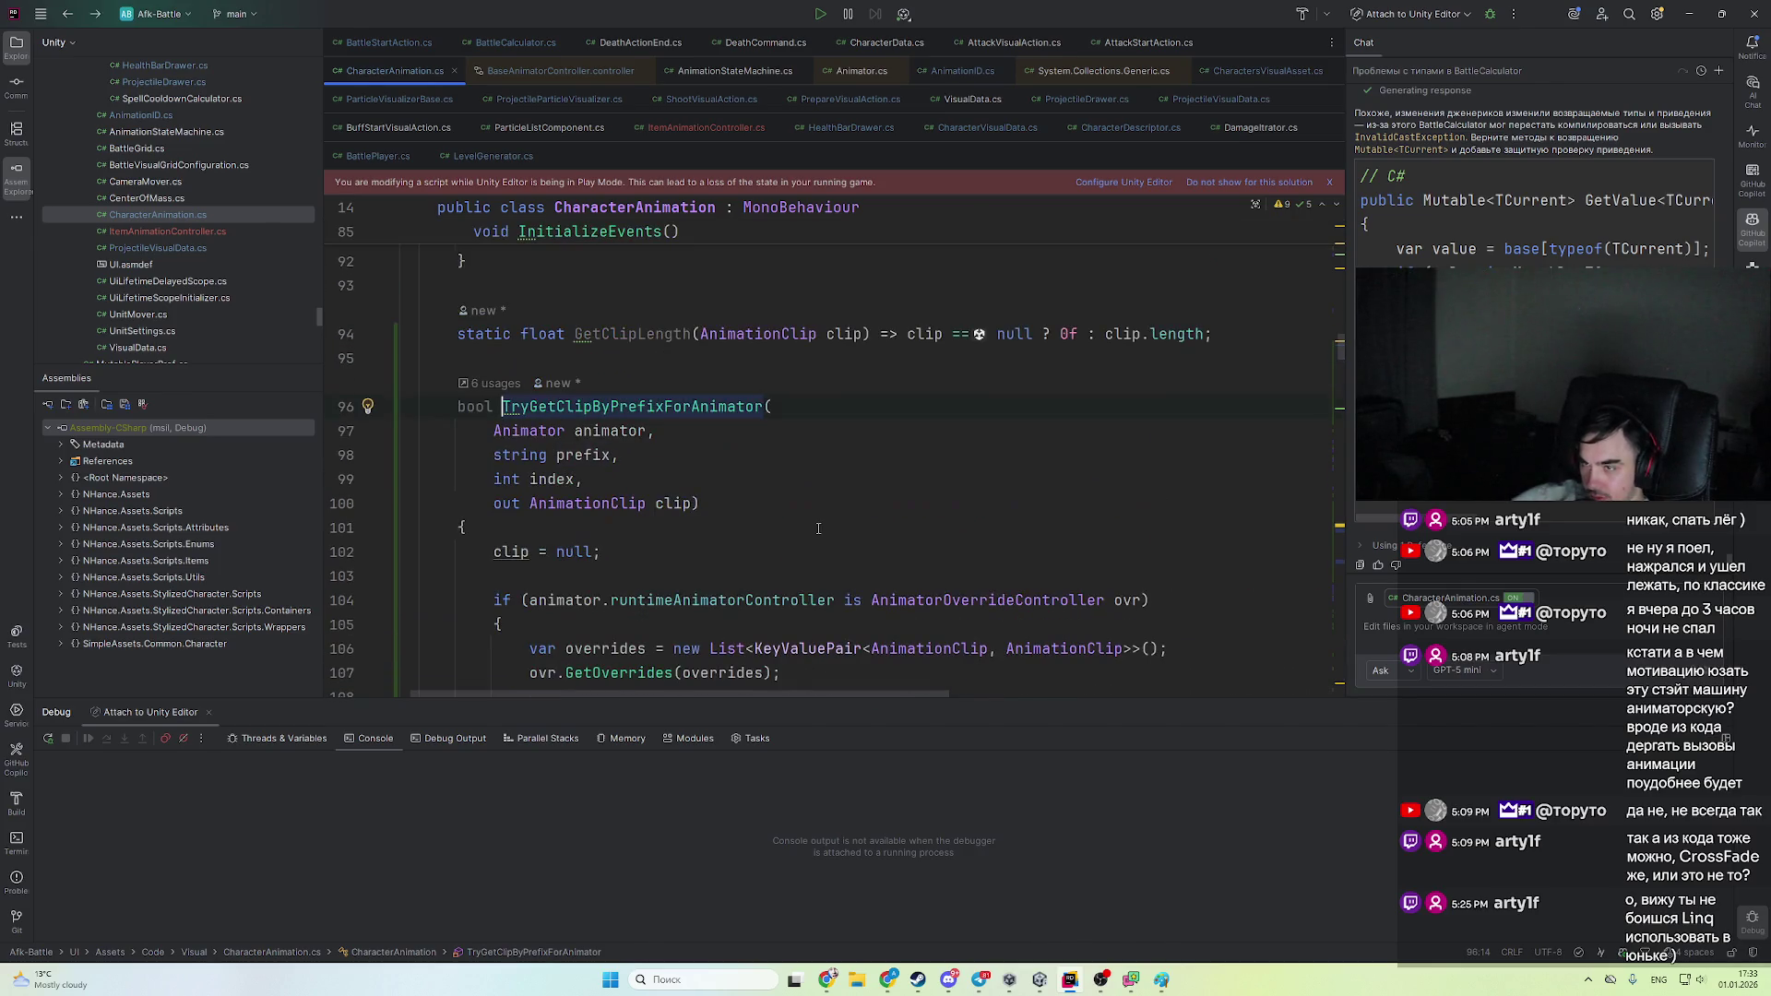
key(ctrl+alt+Left)
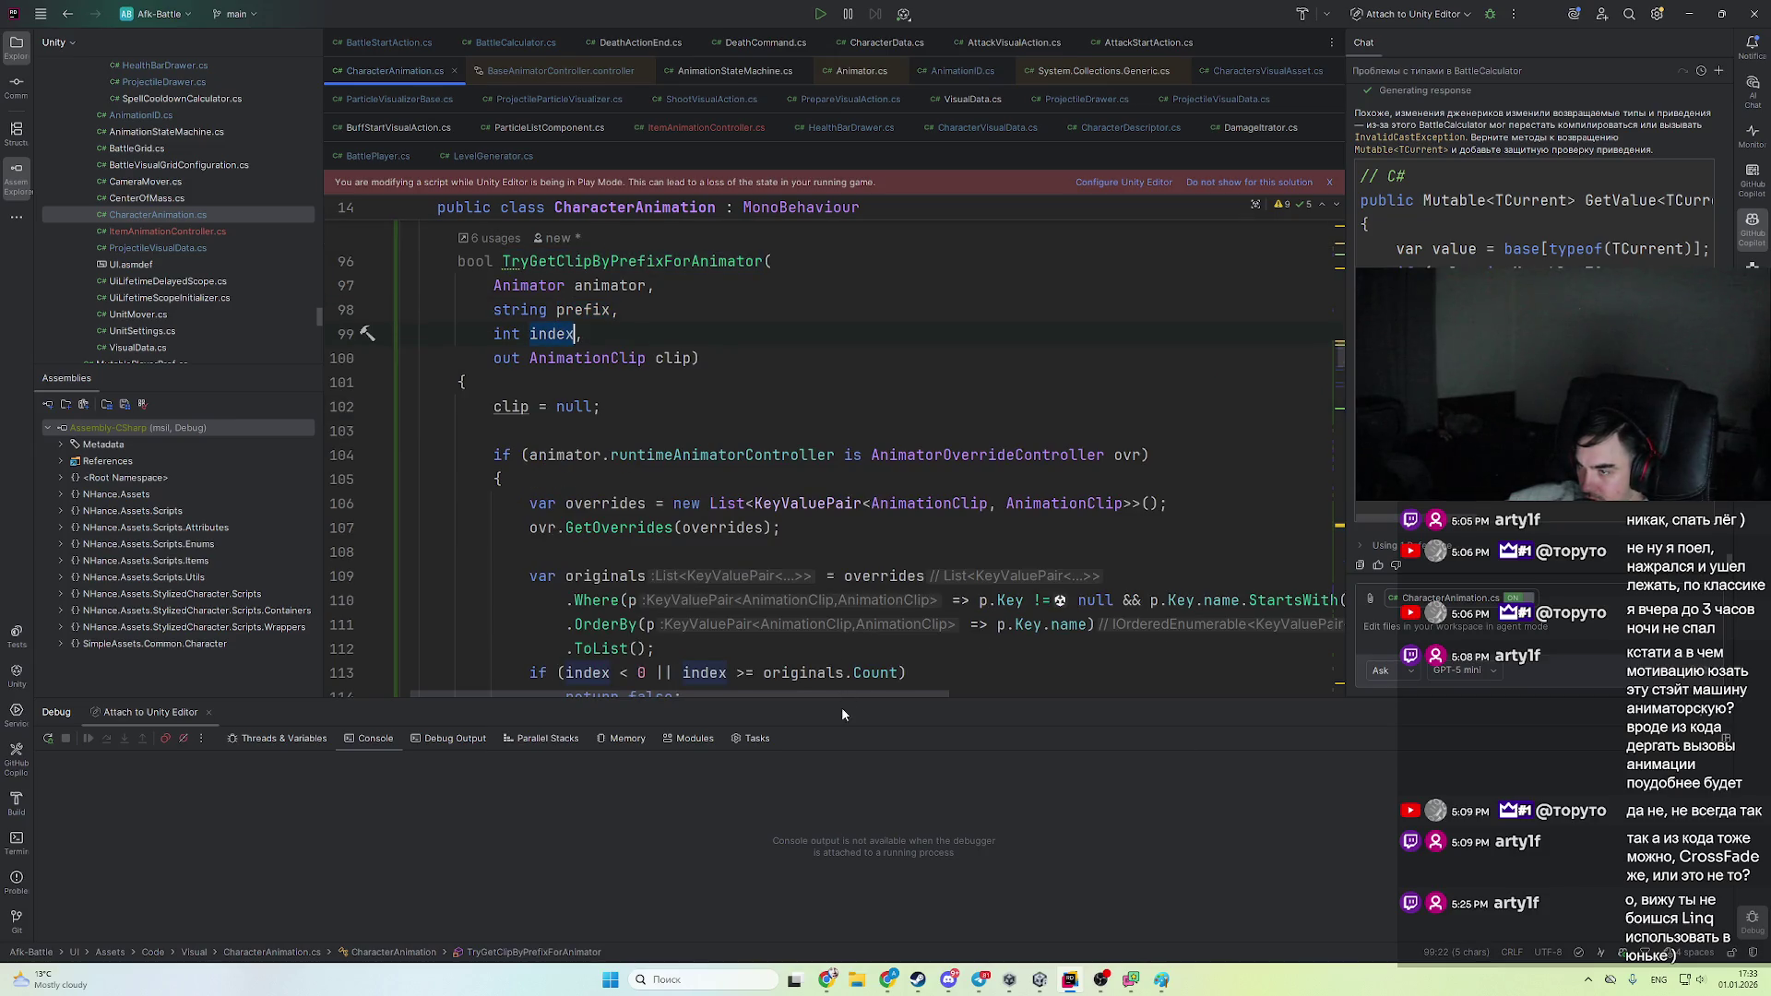
scroll(837, 452, down, 2)
mouse_move(841, 696)
mouse_down()
mouse_move(1107, 710)
mouse_move(851, 707)
mouse_move(1045, 699)
mouse_move(872, 646)
mouse_move(842, 538)
mouse_up()
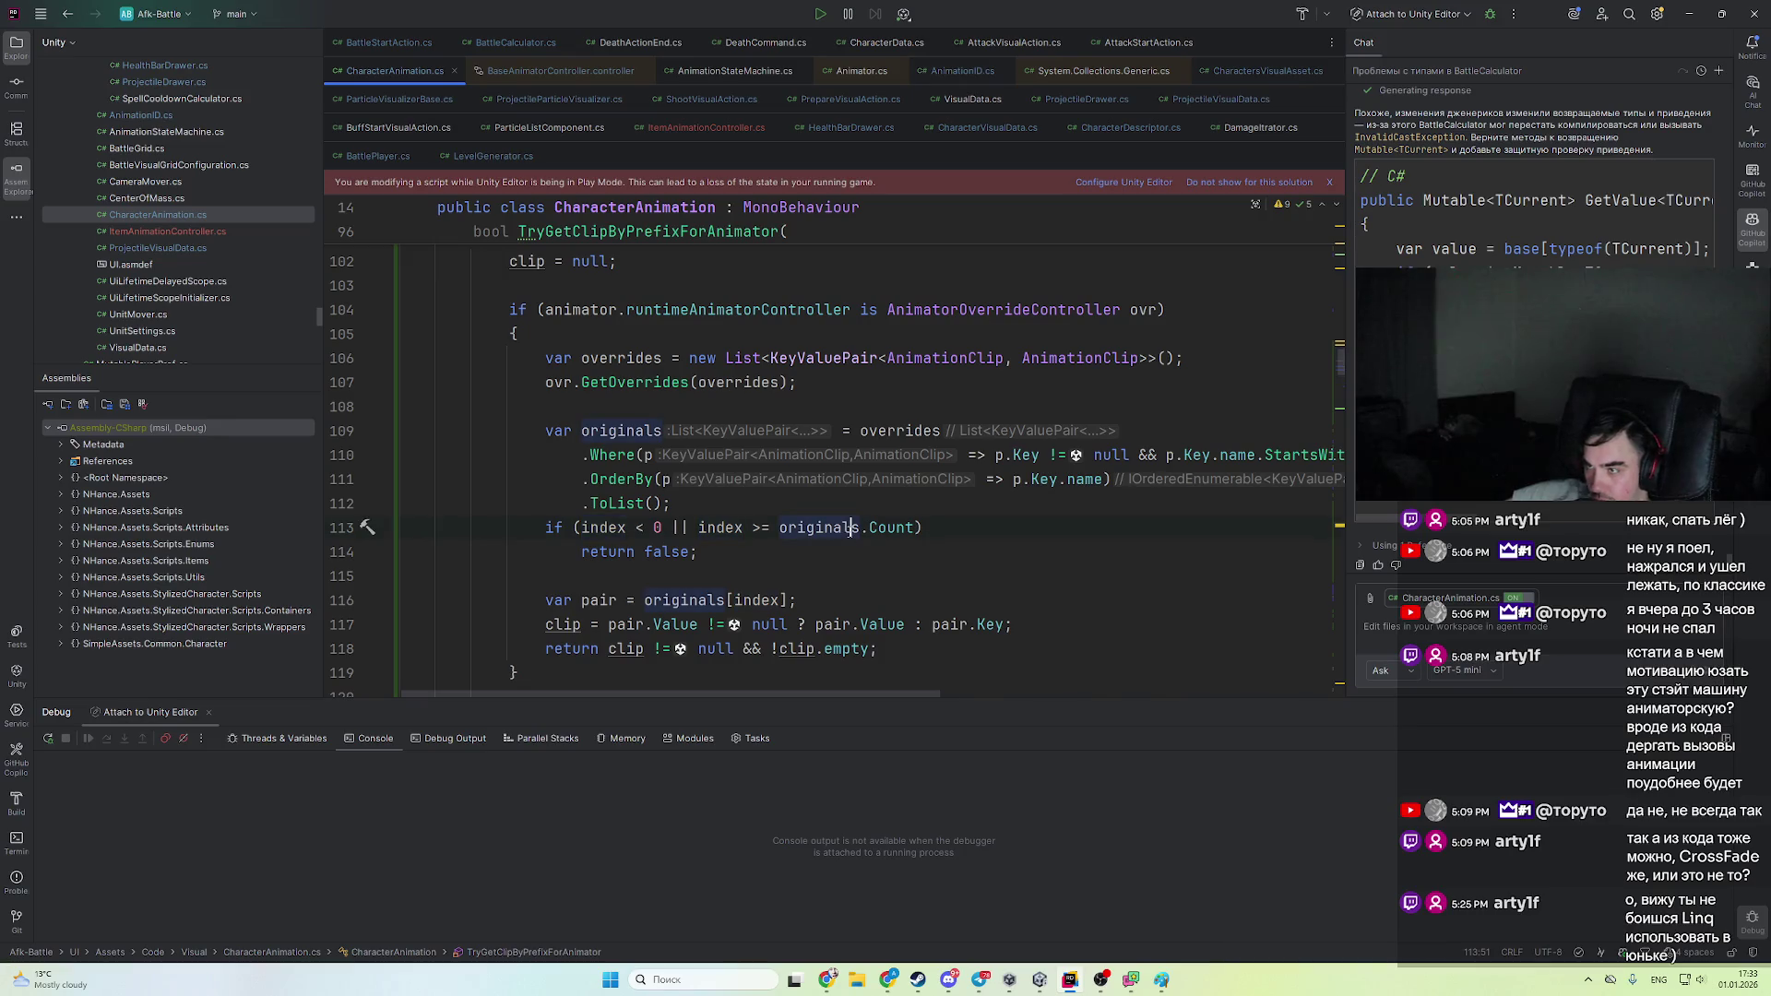
key(F9)
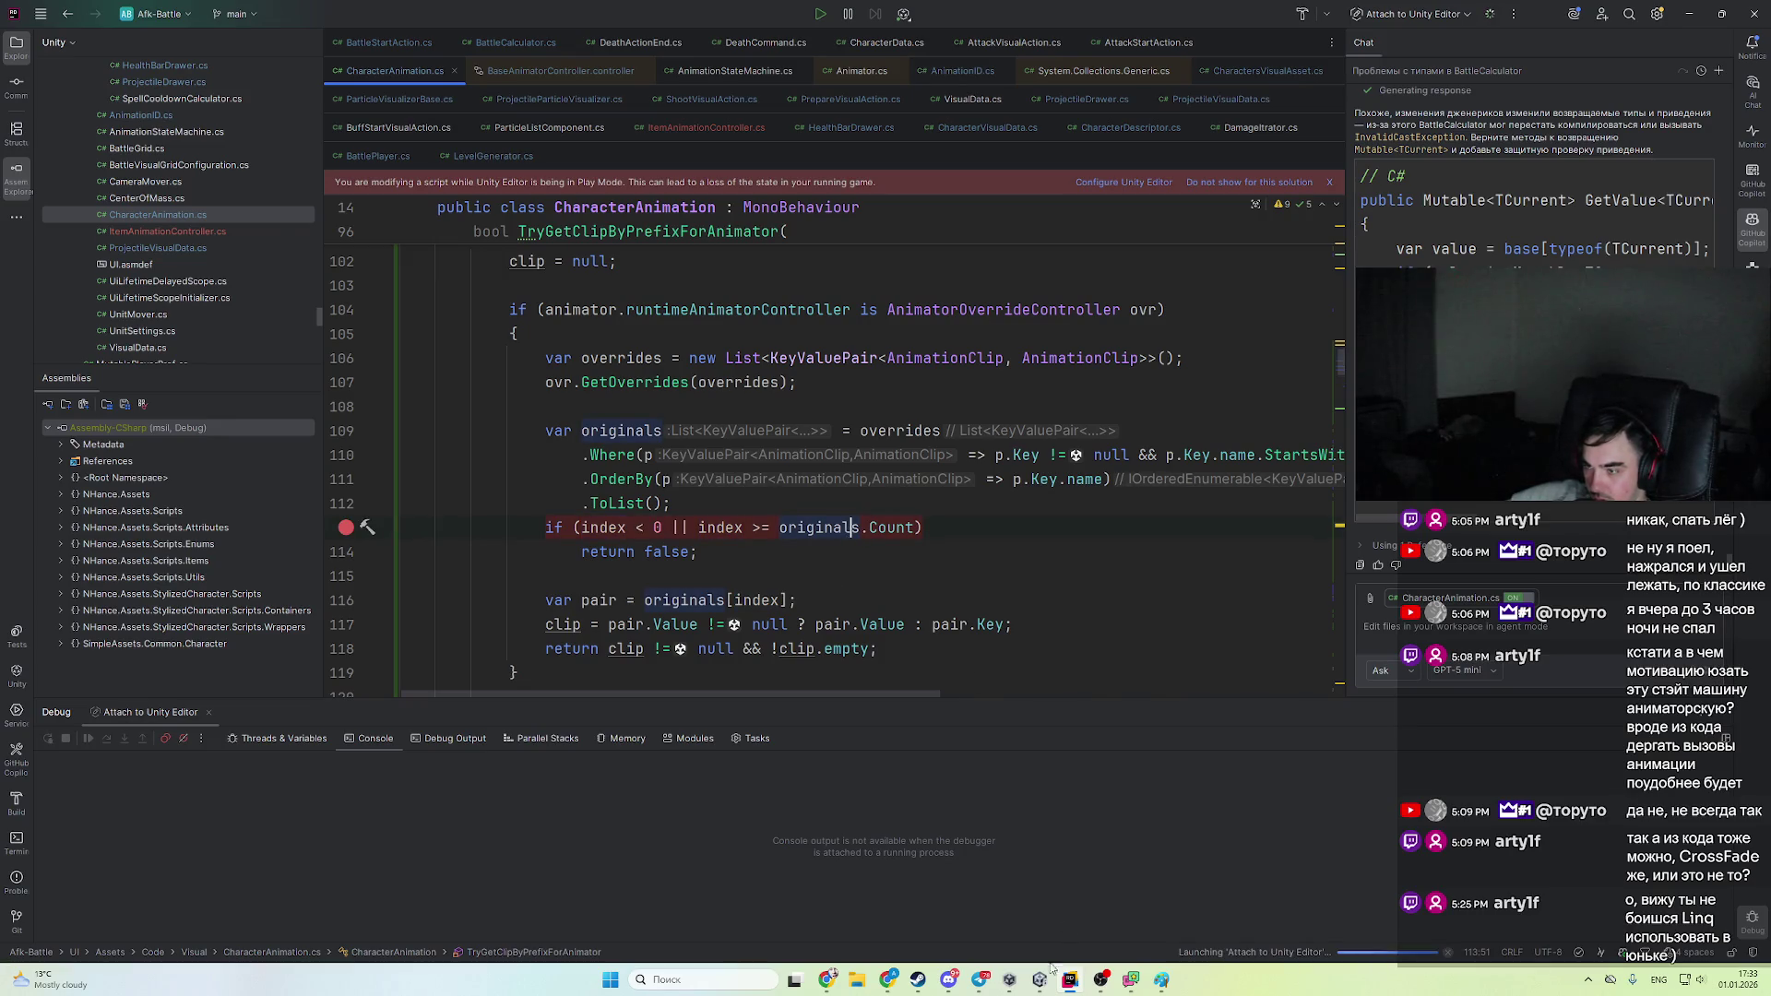
- Switch to Unity and start play mode so Rider halts at the line 113 breakpoint
key(alt+Tab)
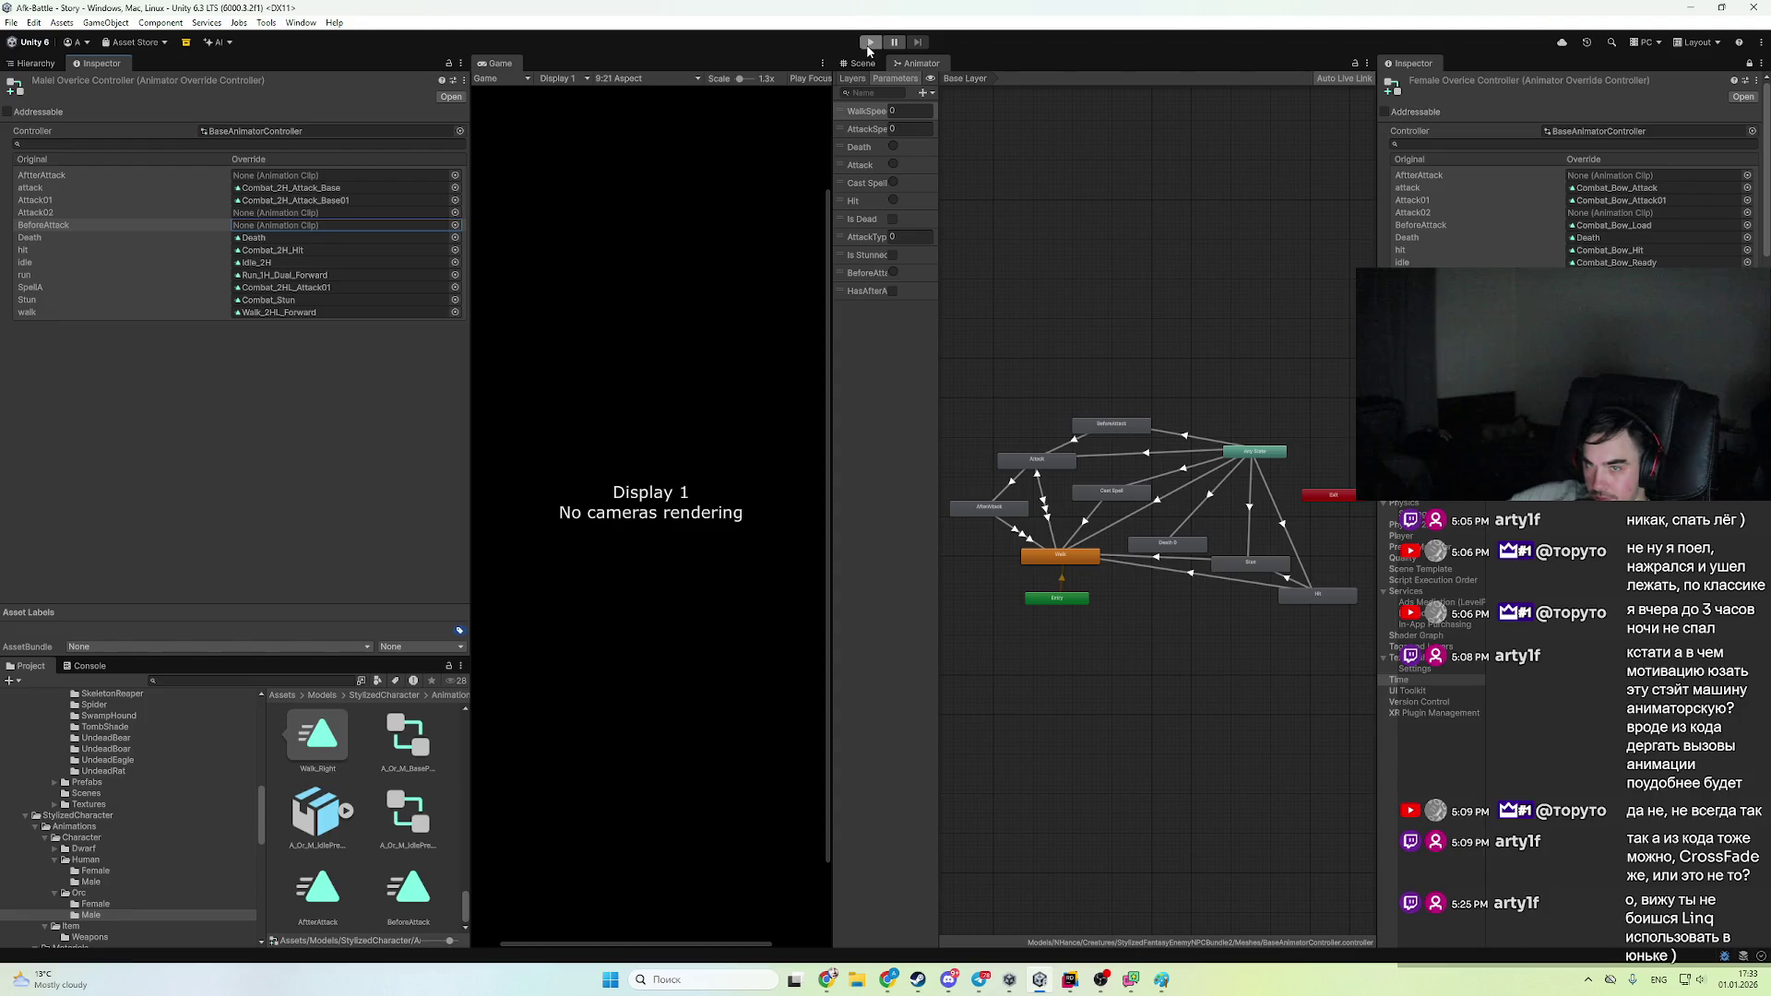
click(865, 42)
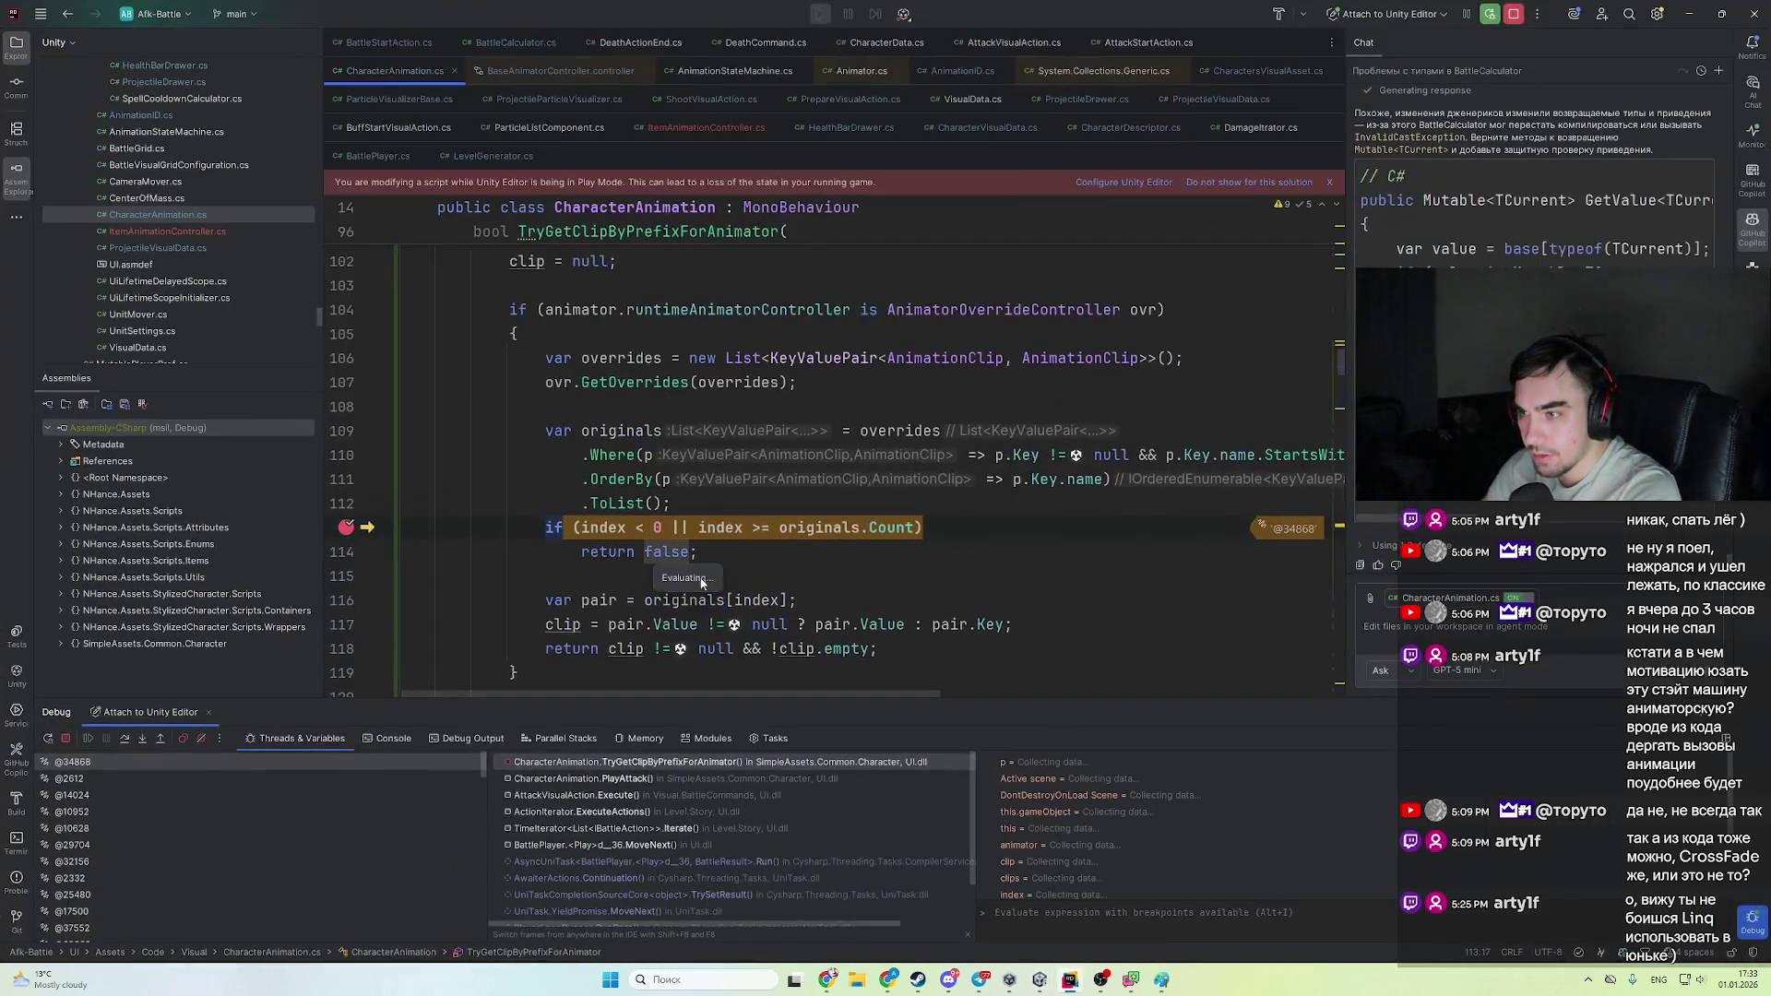
- Inspect the originals list, step over the bounds check, and resume to the breakpoint
click(635, 431)
key(Down)
key(Down)
key(Down)
key(End)
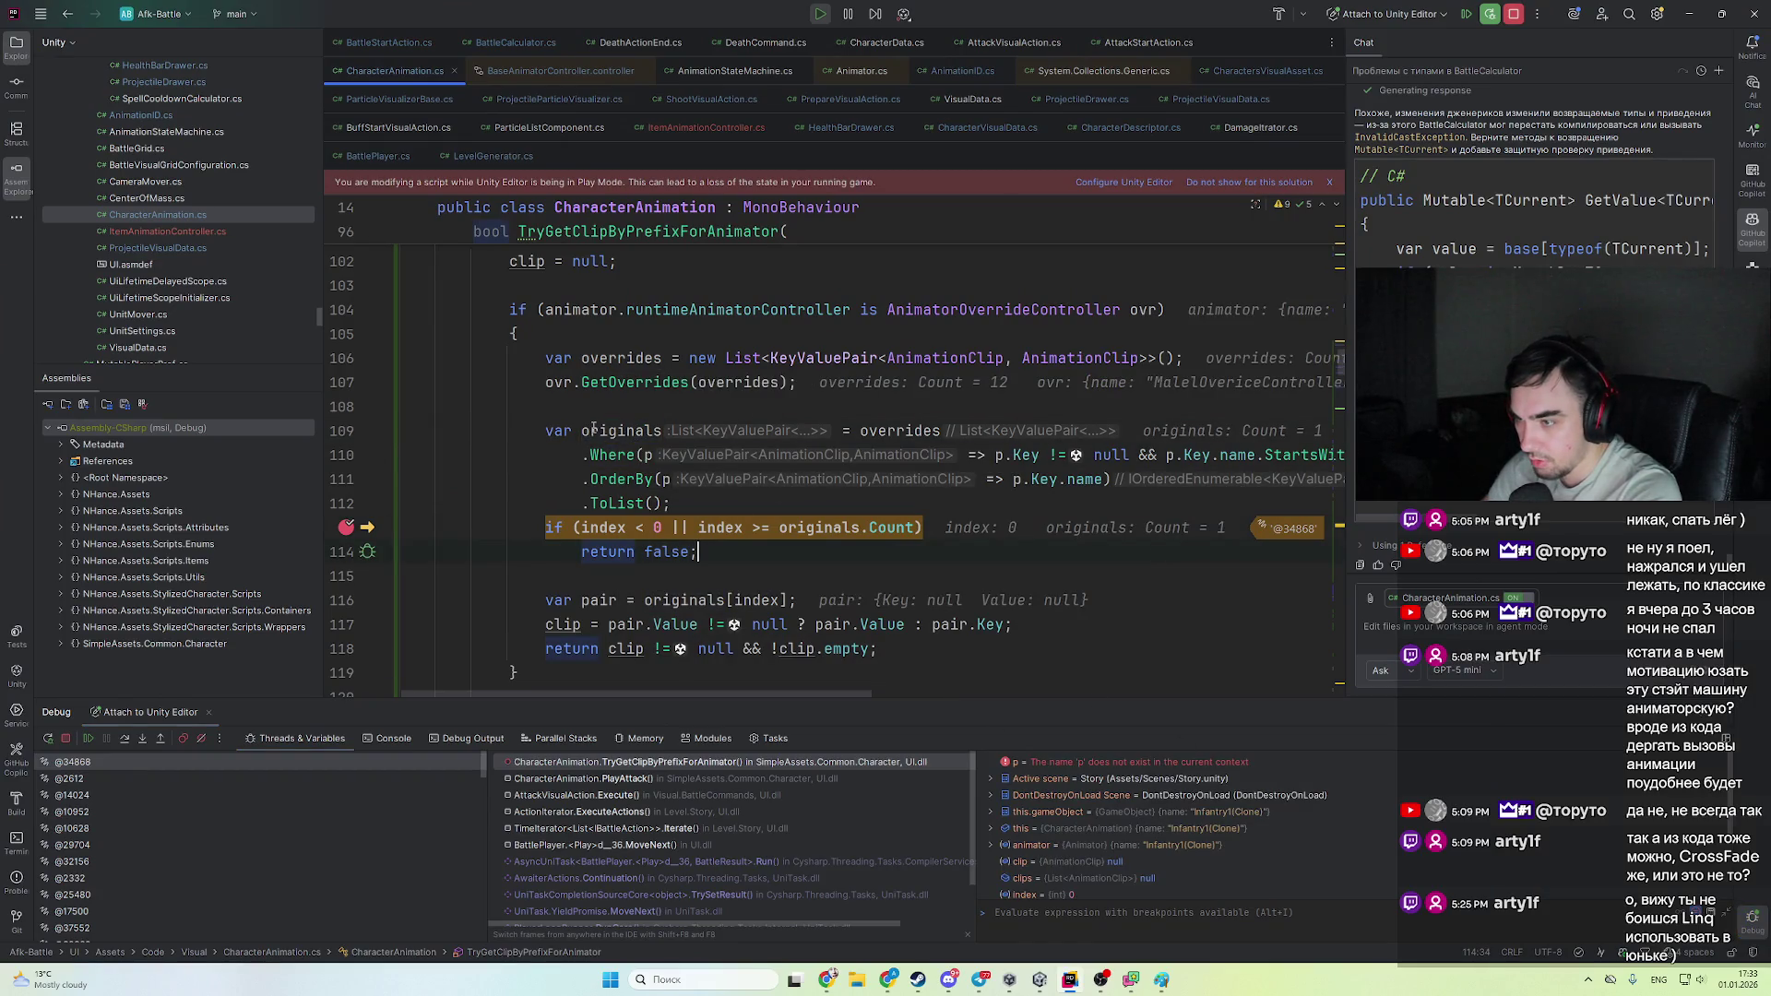
mouse_move(594, 429)
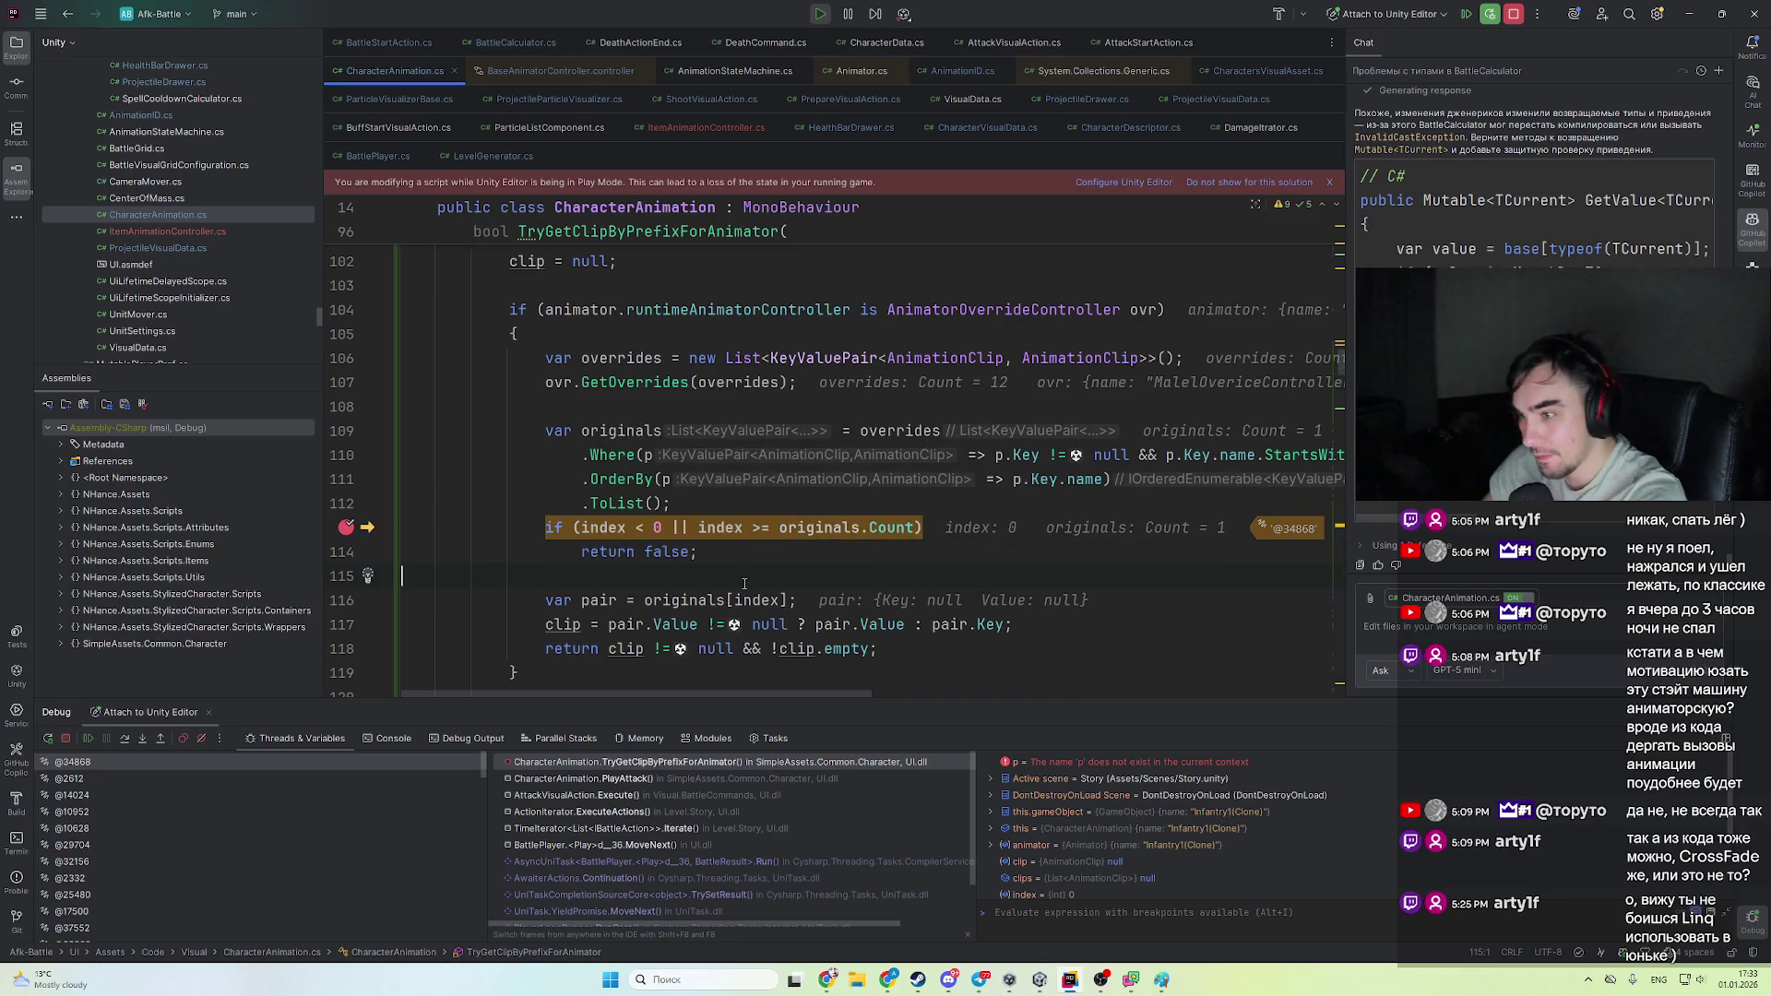
key(F8)
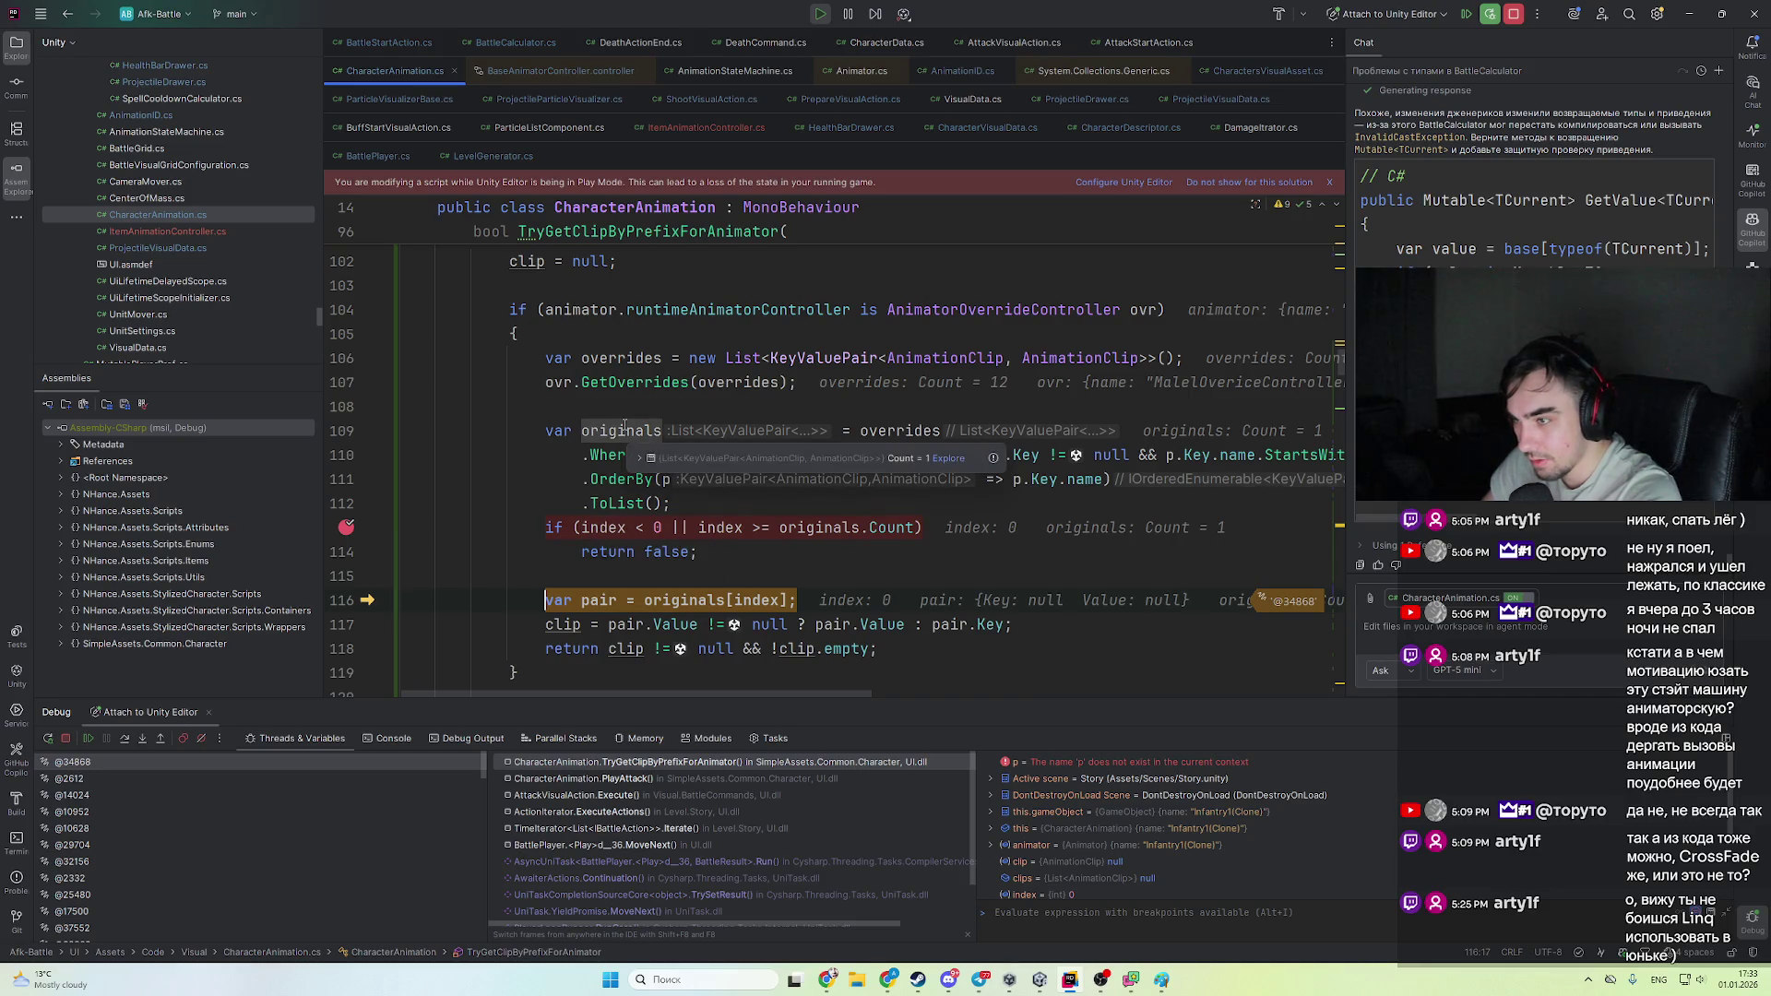
key(F9)
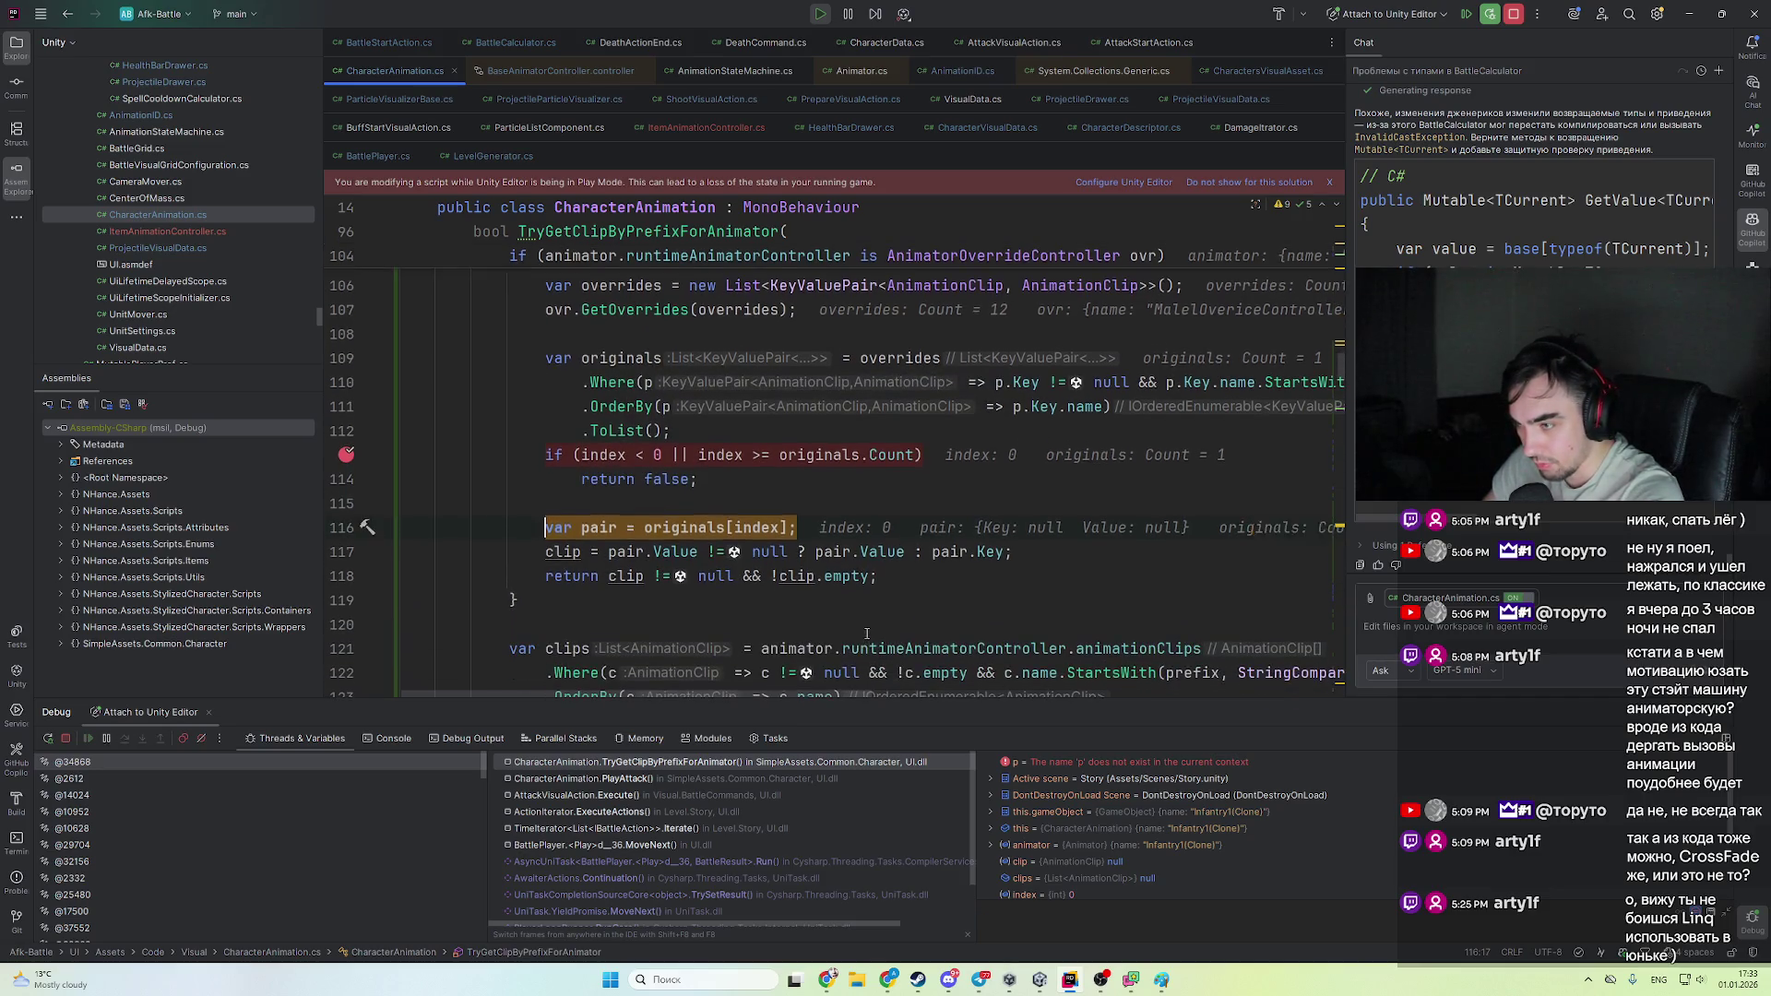
click(946, 610)
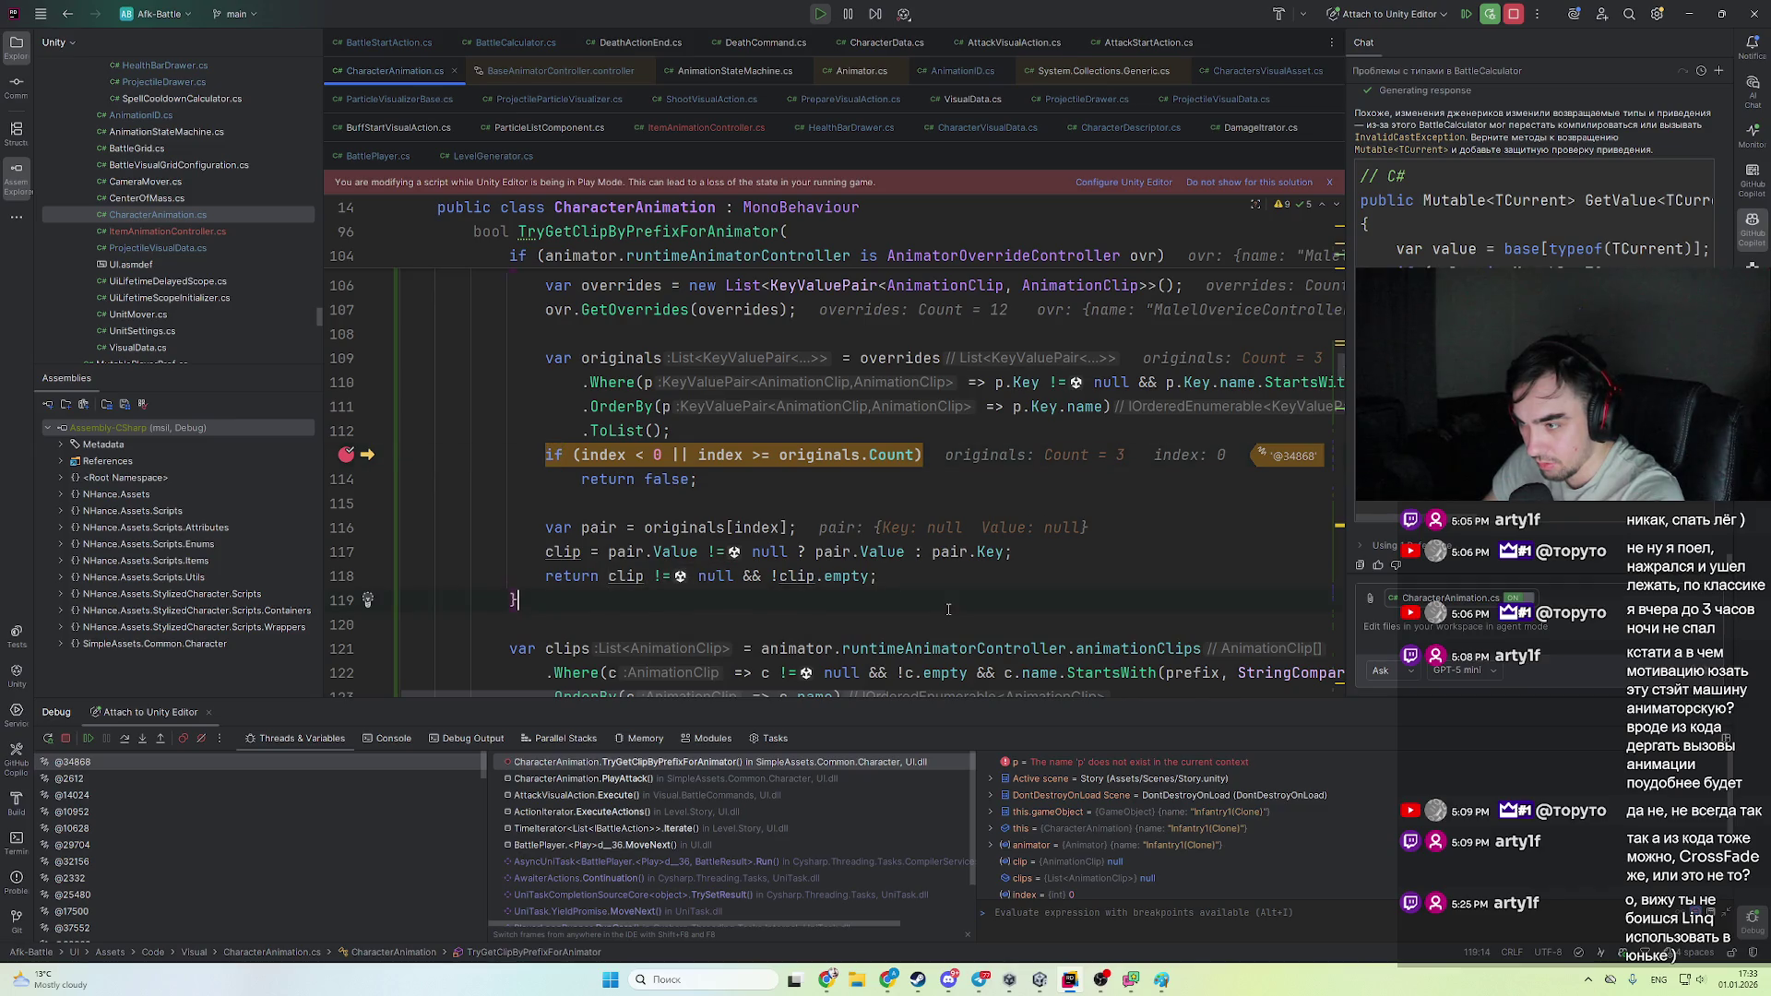
- Step through the pair lookup to the return on line 118 and back out to PlayAttack
key(F8)
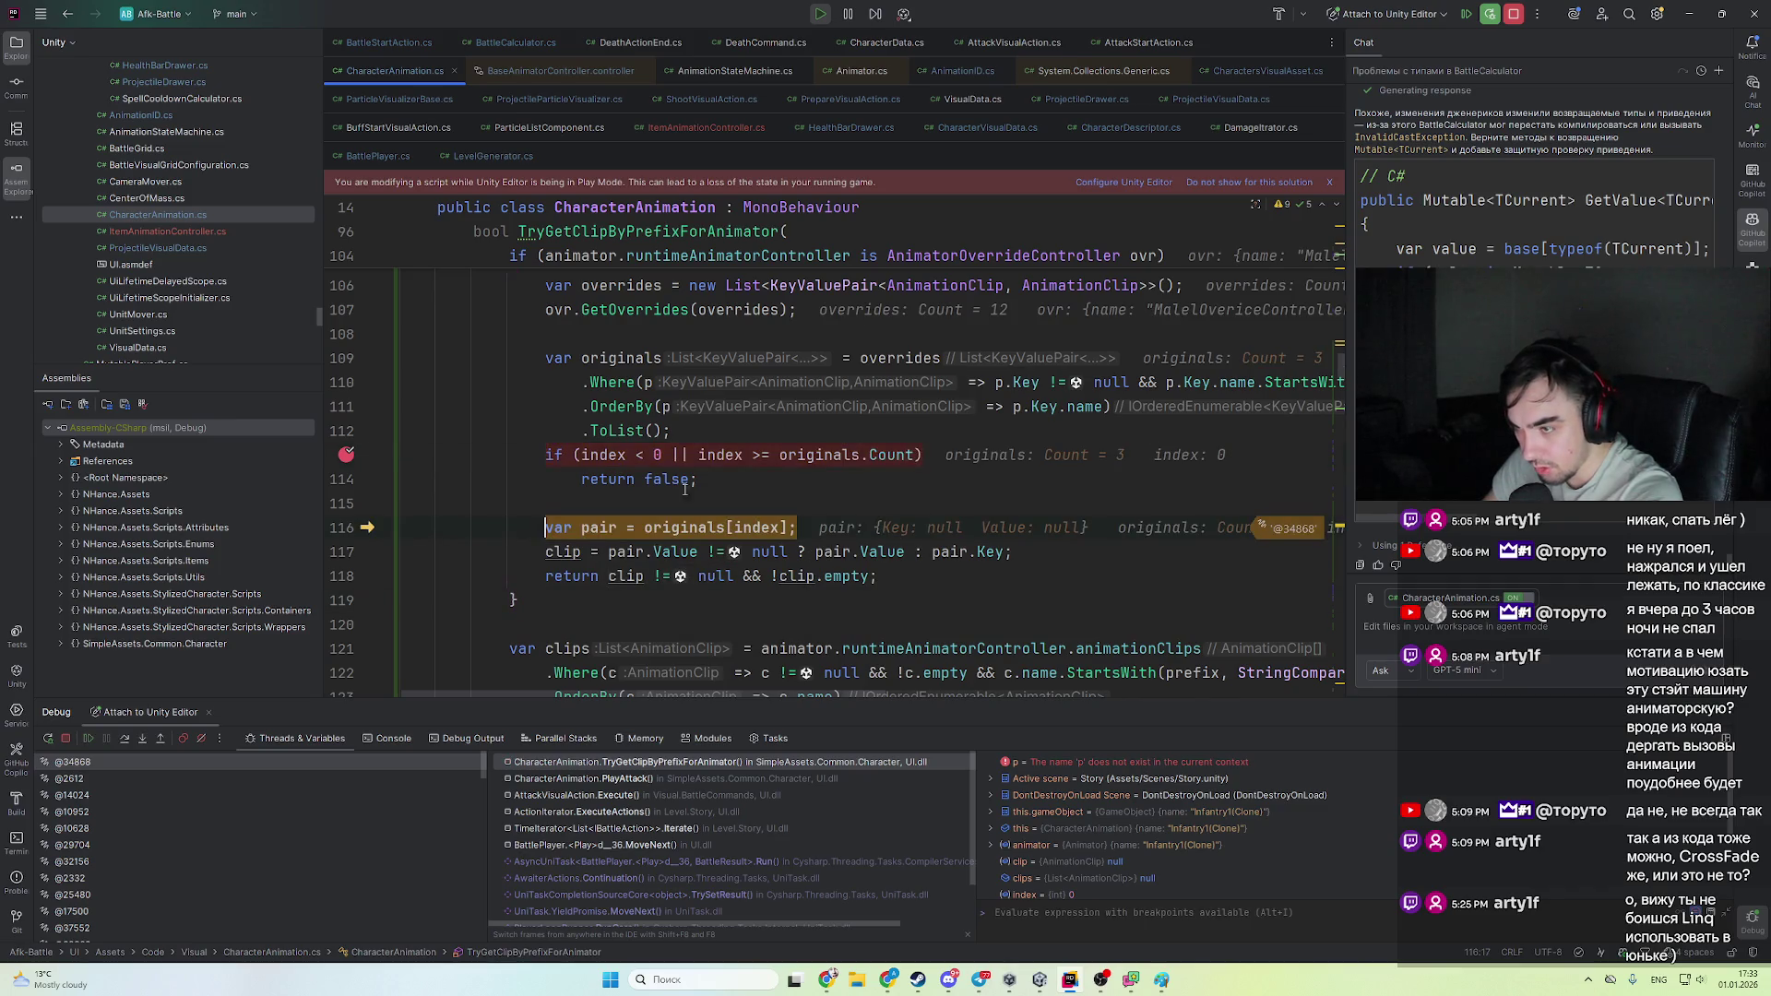
key(F8)
key(F8)
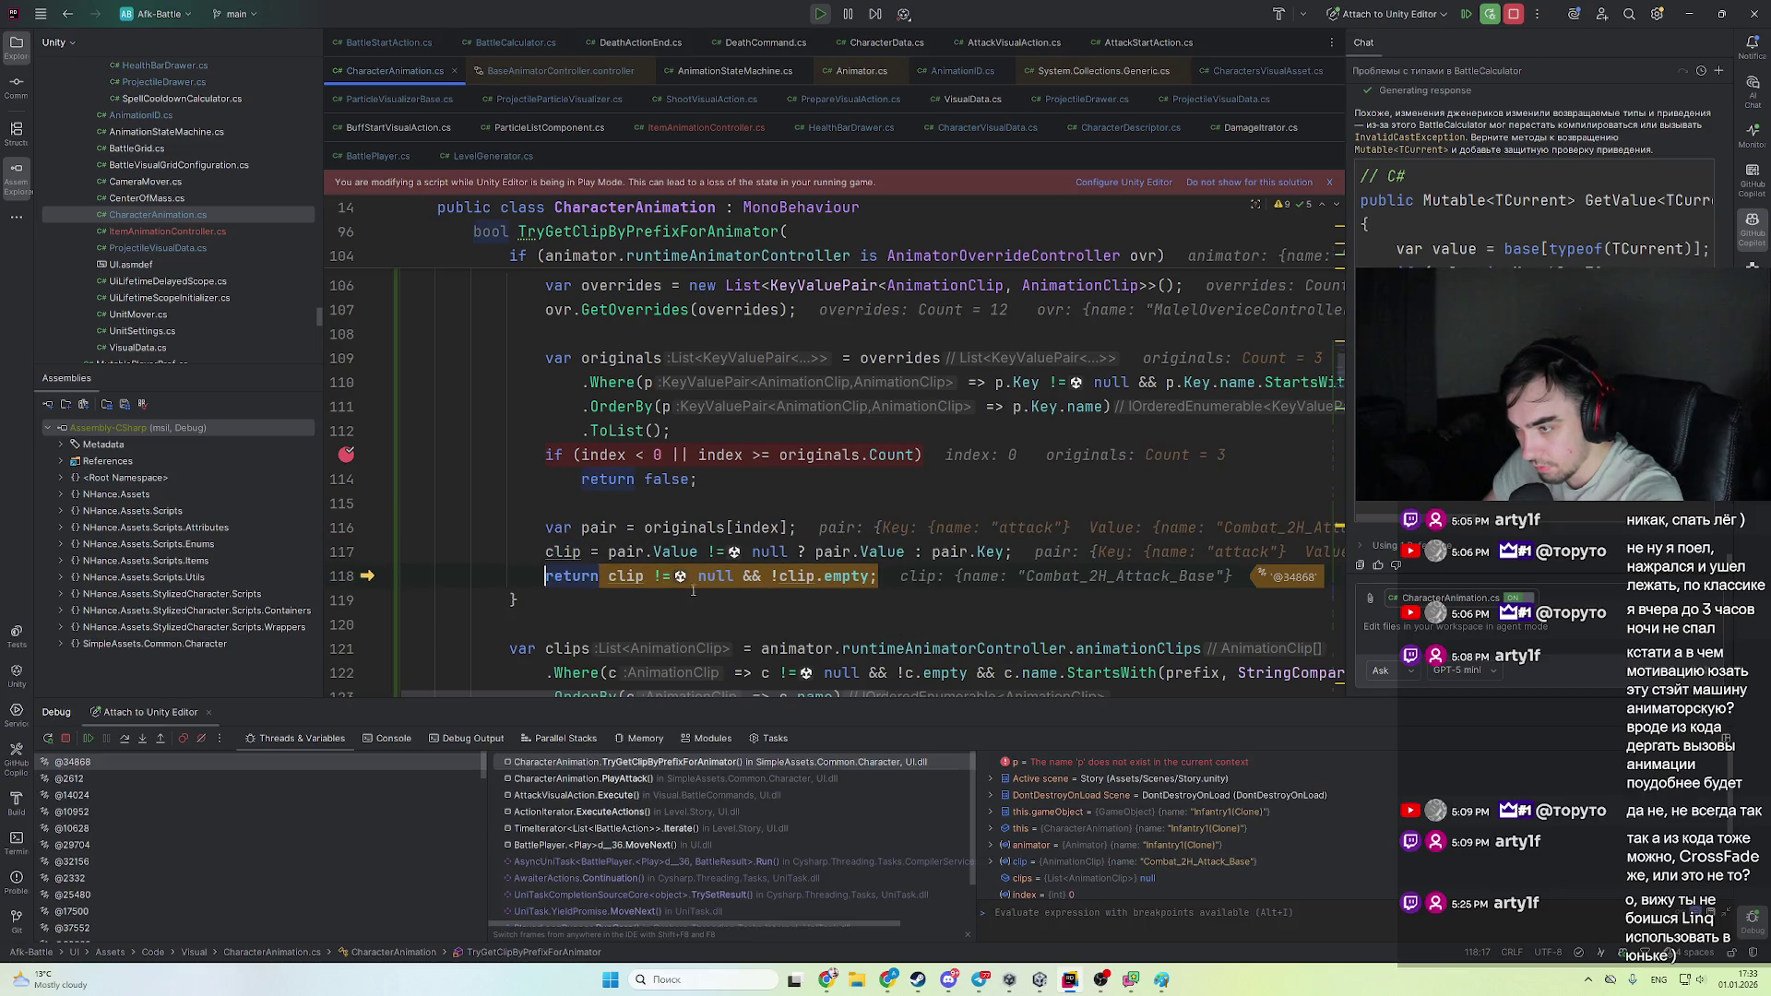
mouse_move(630, 568)
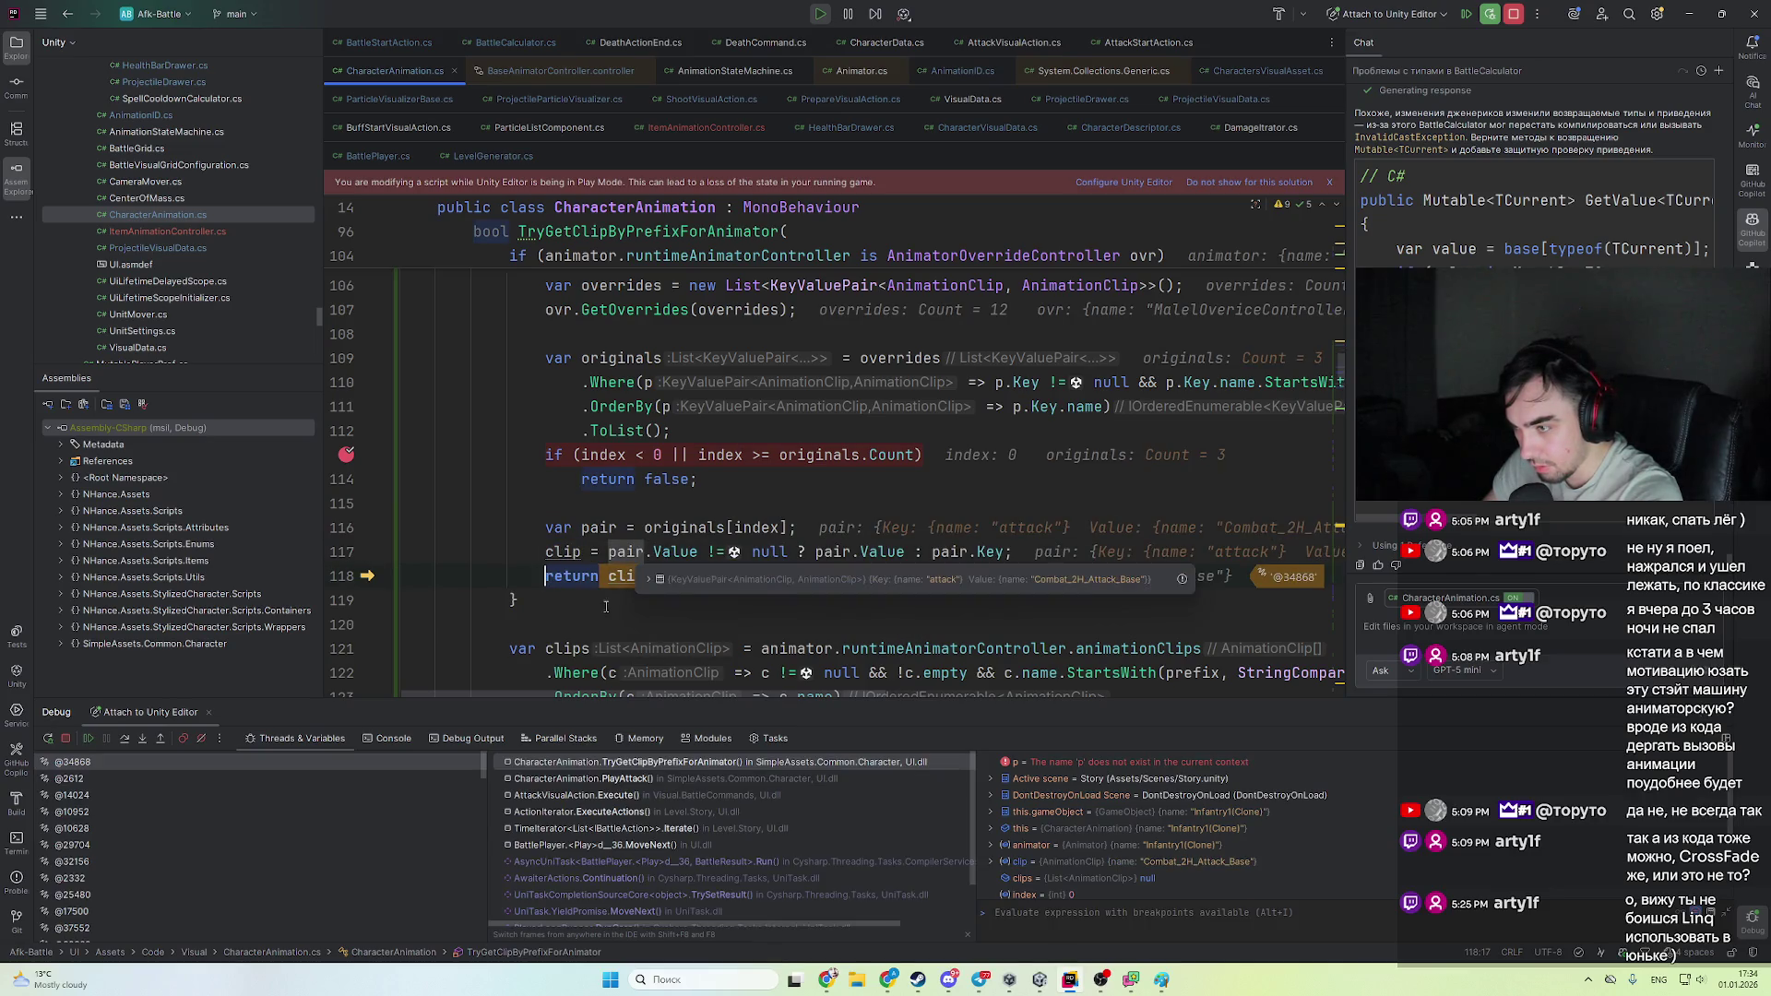
key(F8)
key(F8)
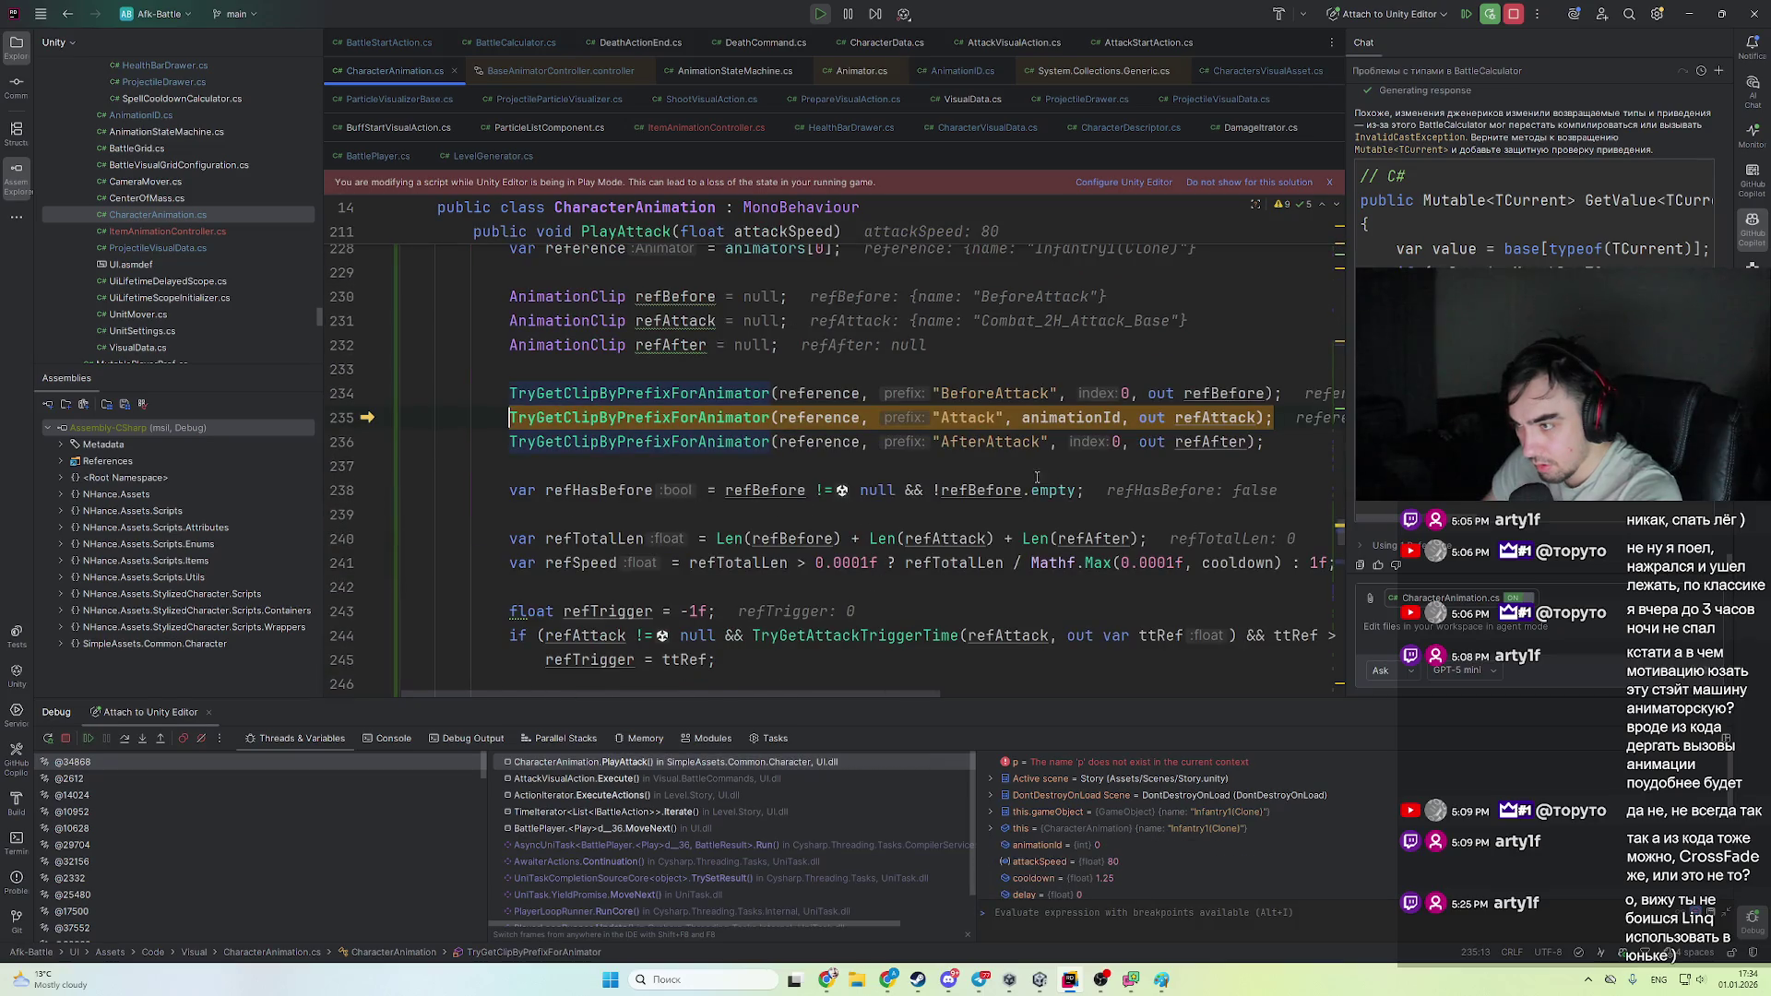
mouse_move(1206, 394)
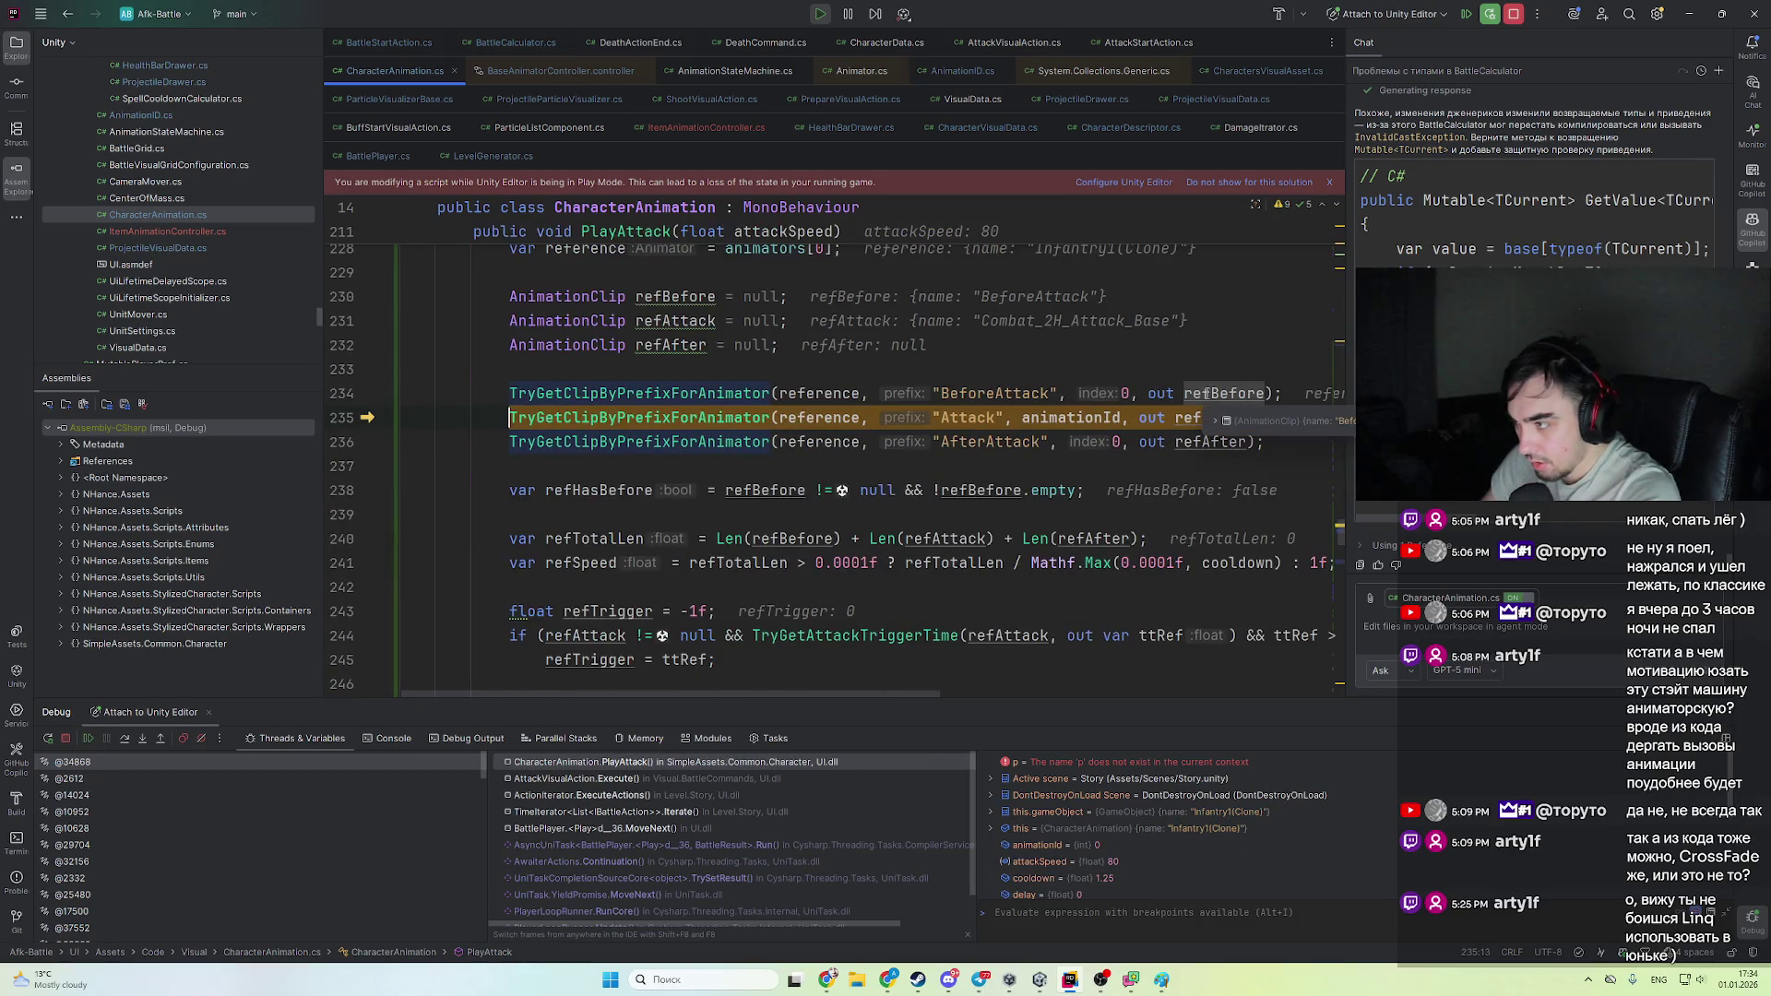
ctrl+click(722, 399)
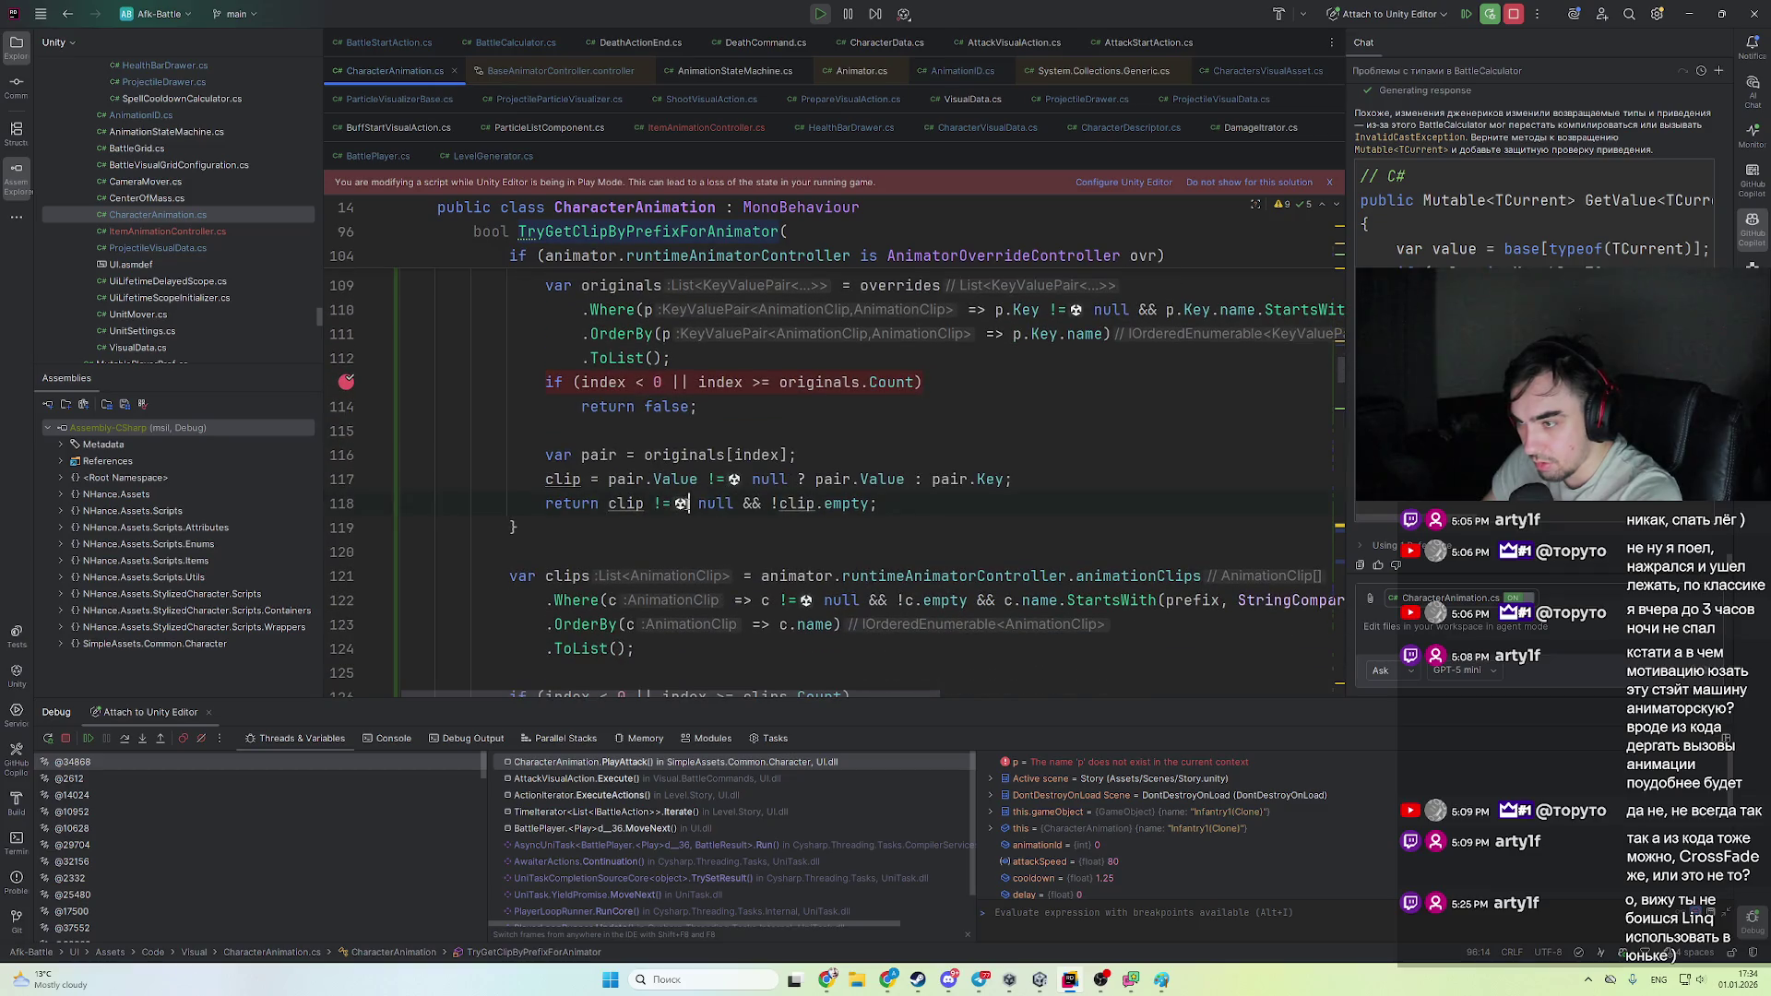
- Resume execution through the next PlayAttack breakpoints
key(F9)
scroll(899, 560, up, 6)
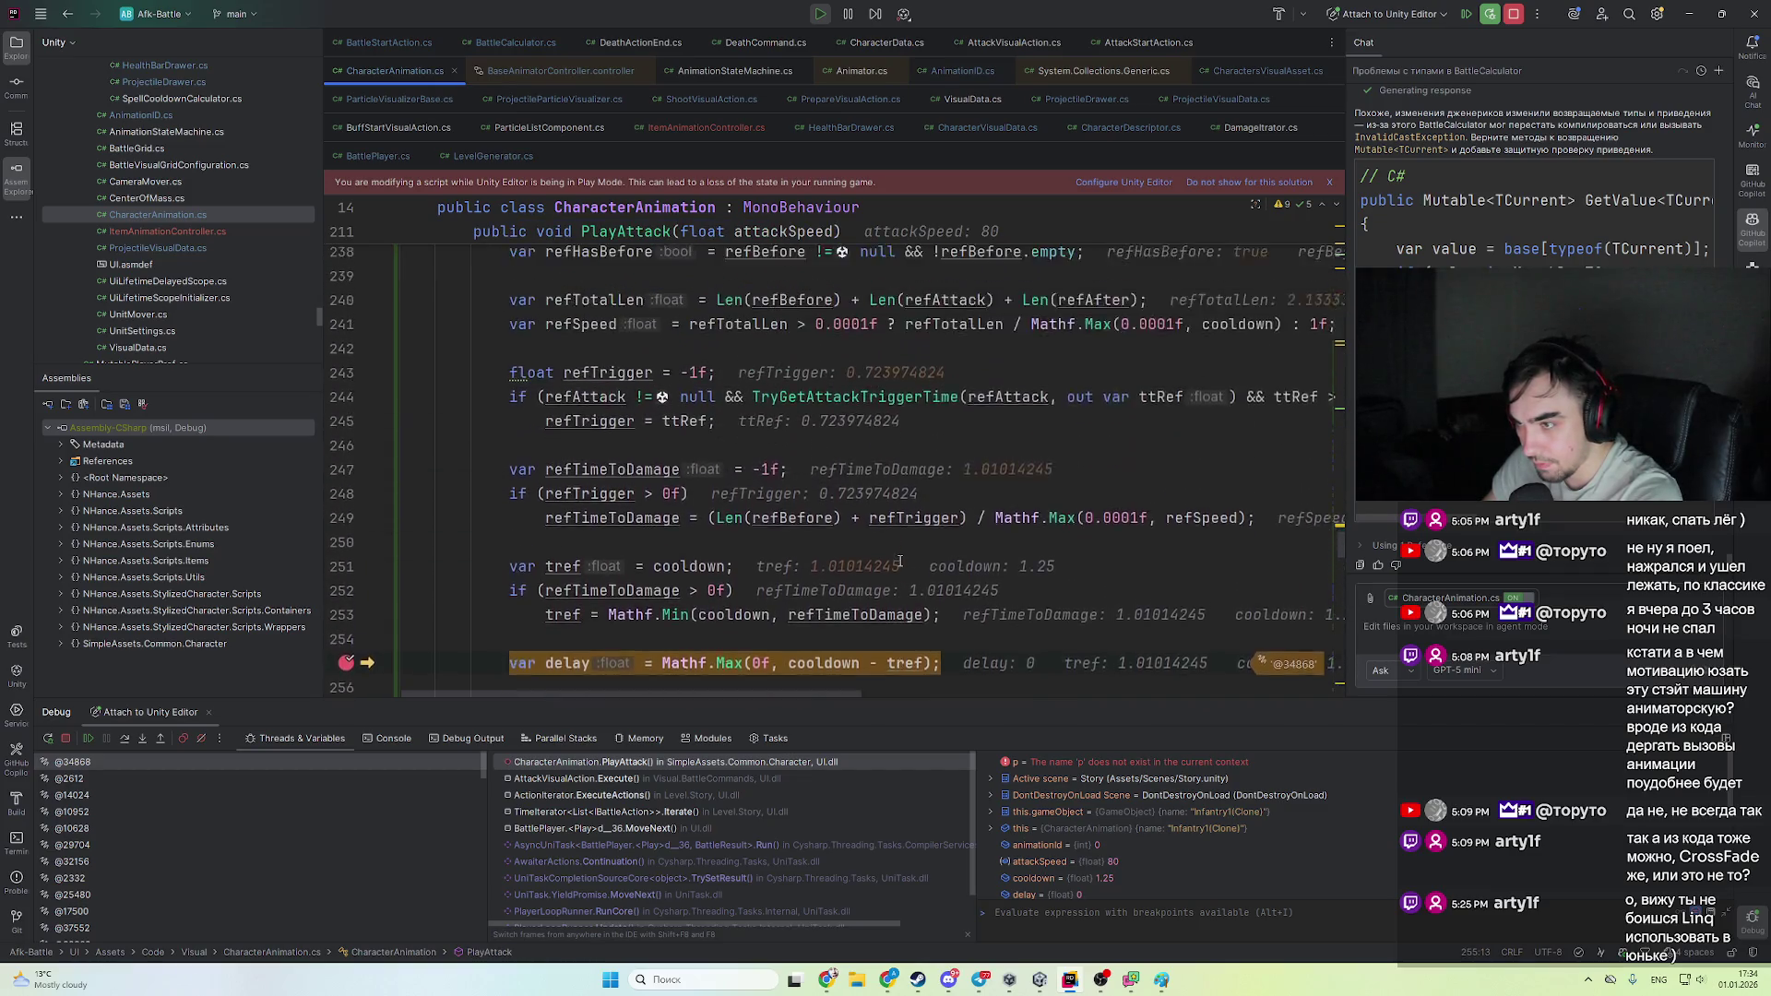
scroll(890, 554, down, 5)
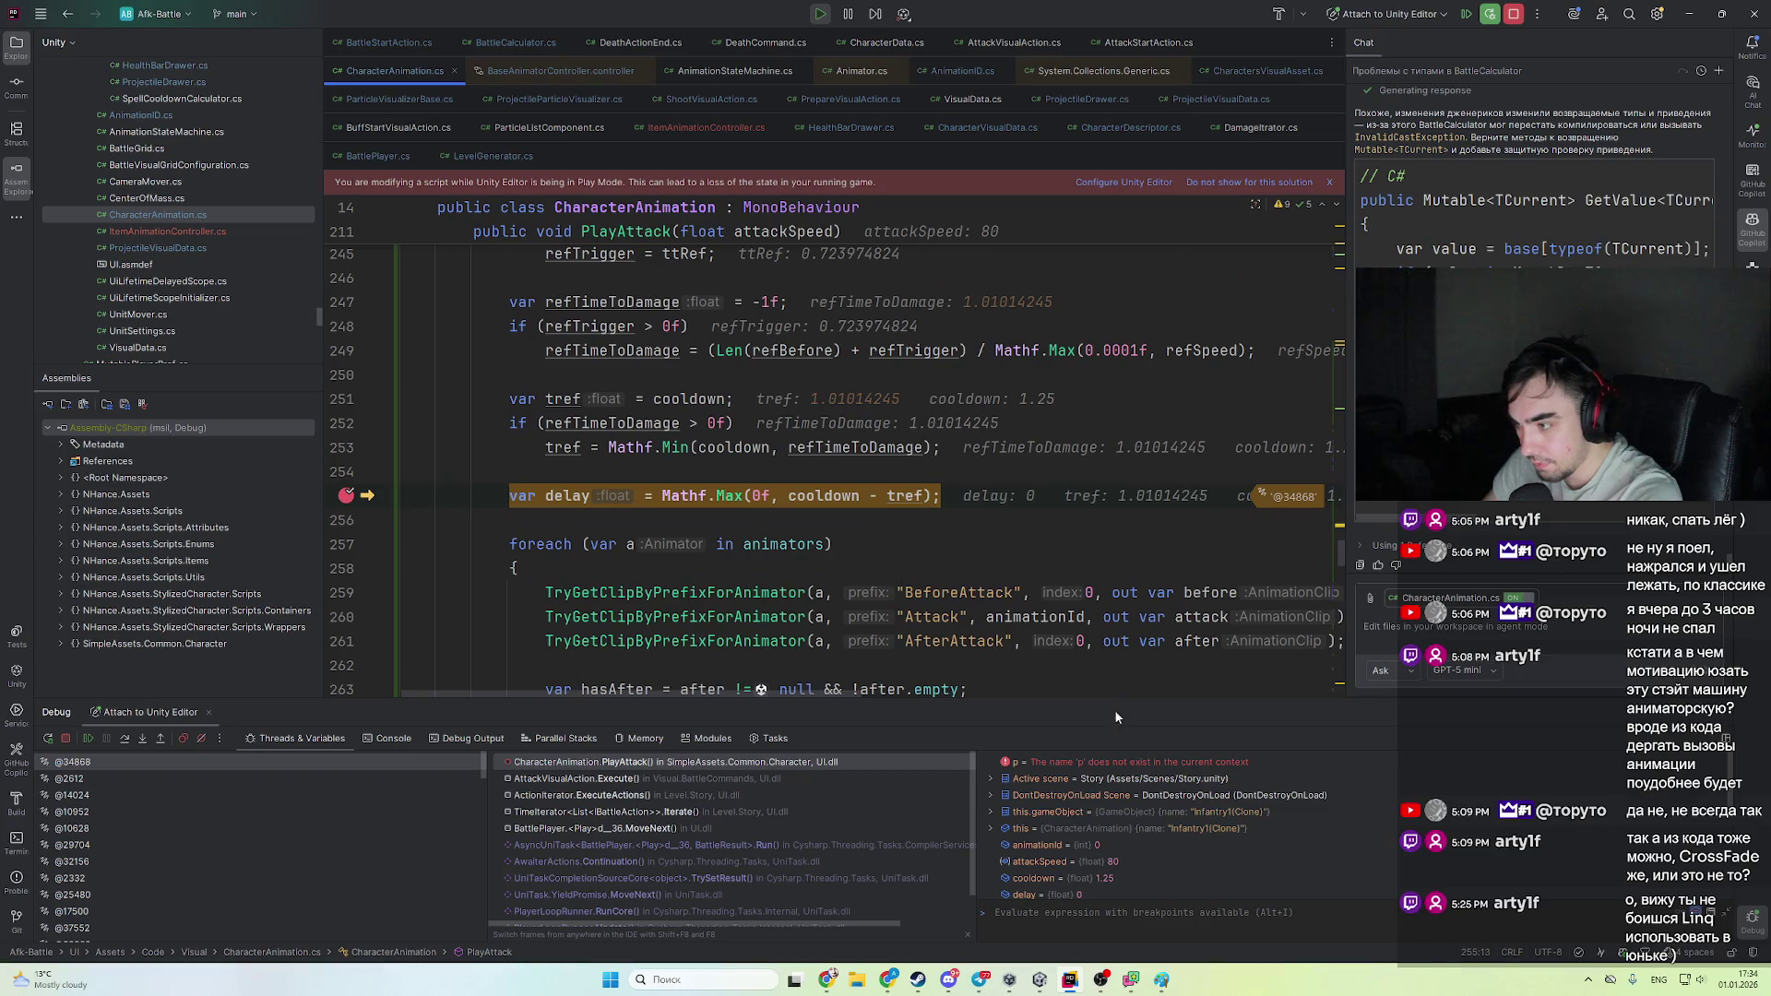
key(F9)
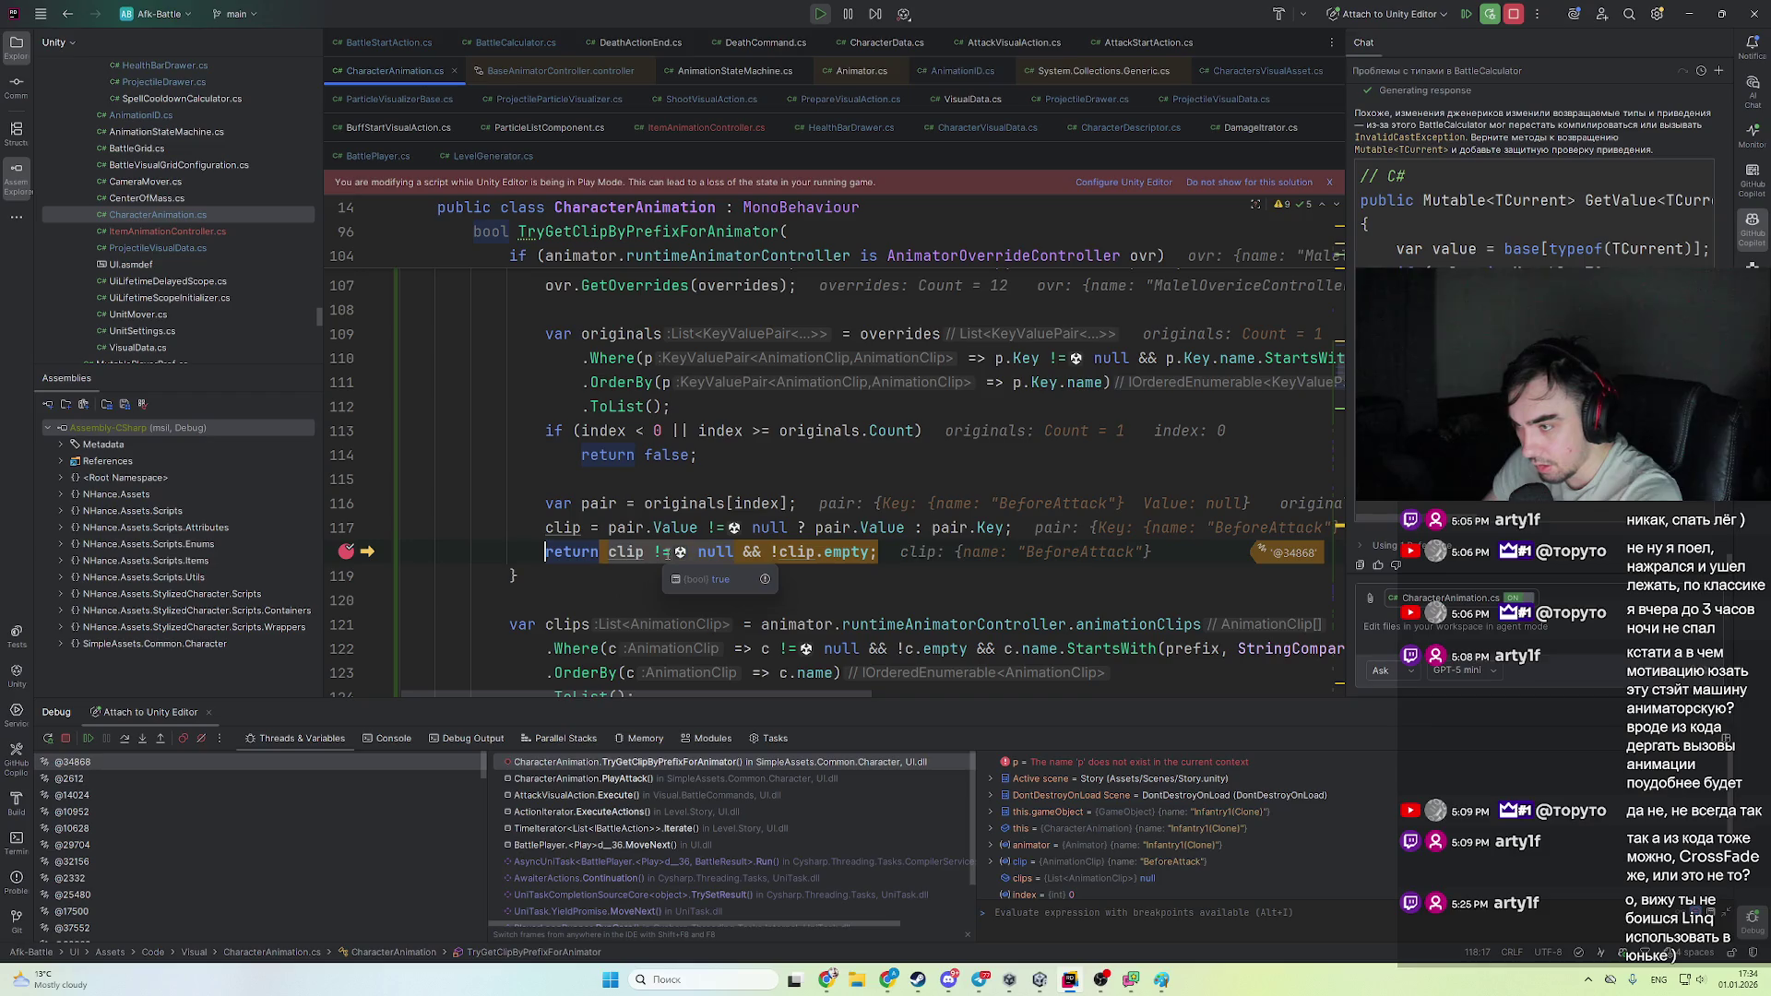
scroll(830, 498, up, 8)
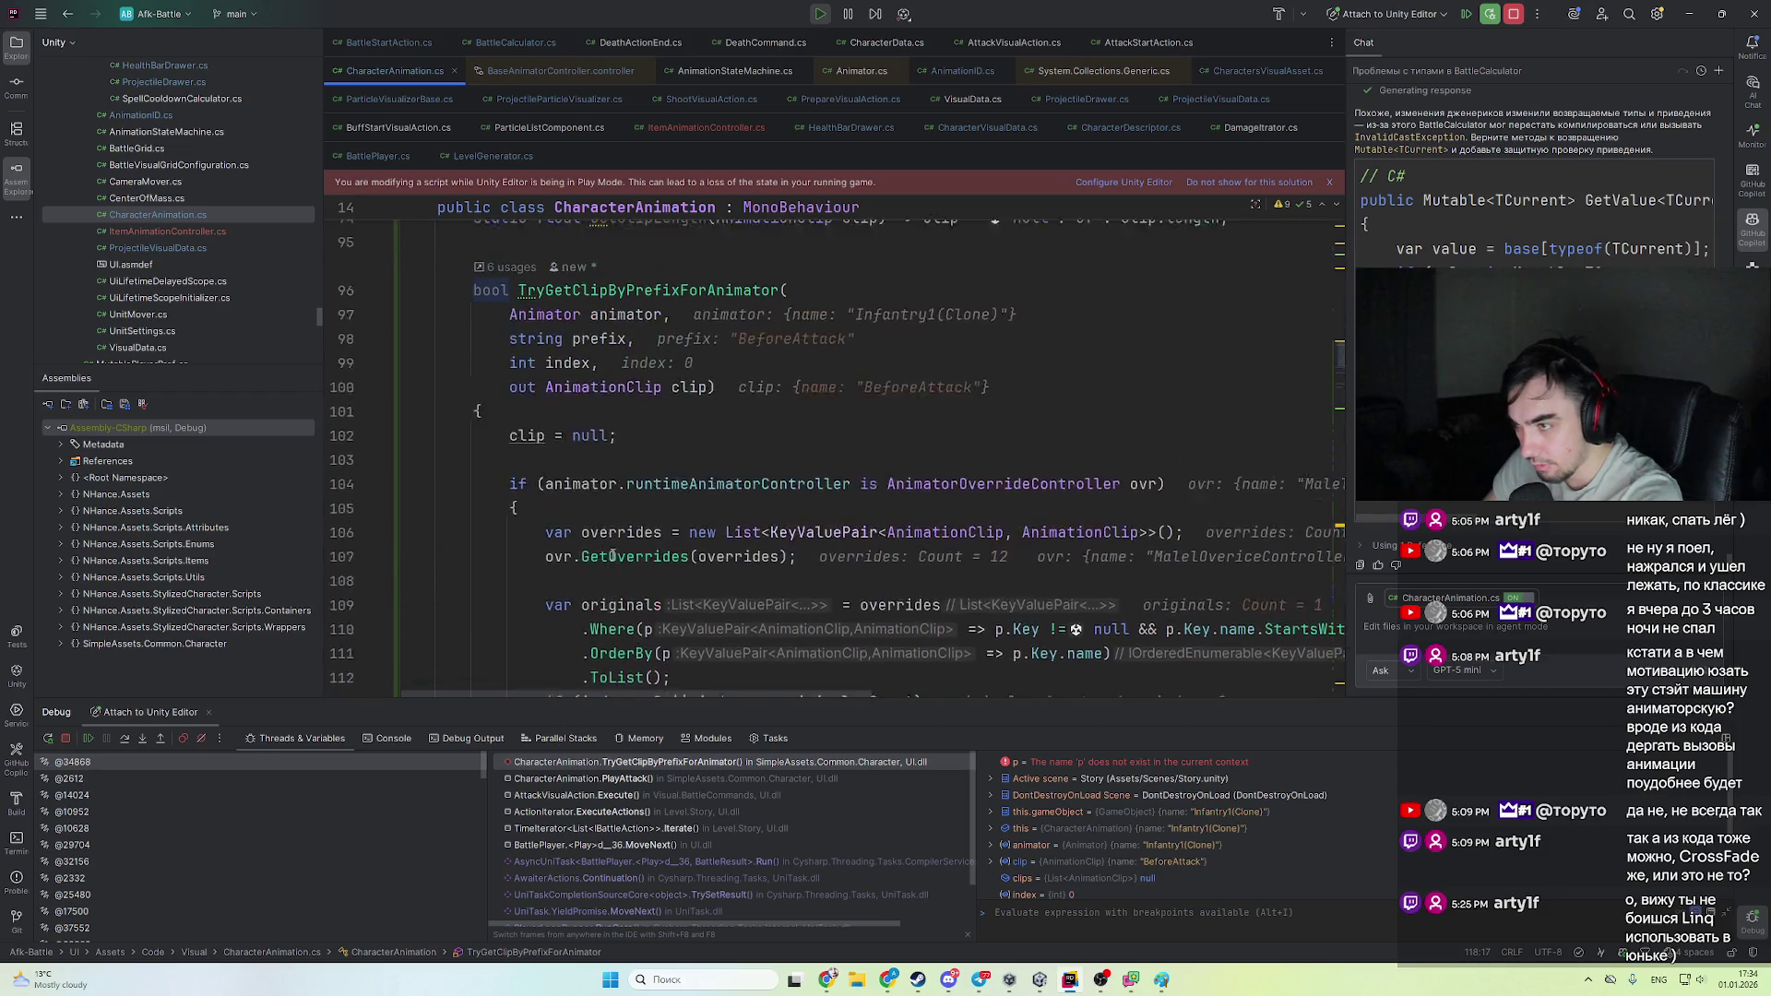
scroll(1106, 449, down, 7)
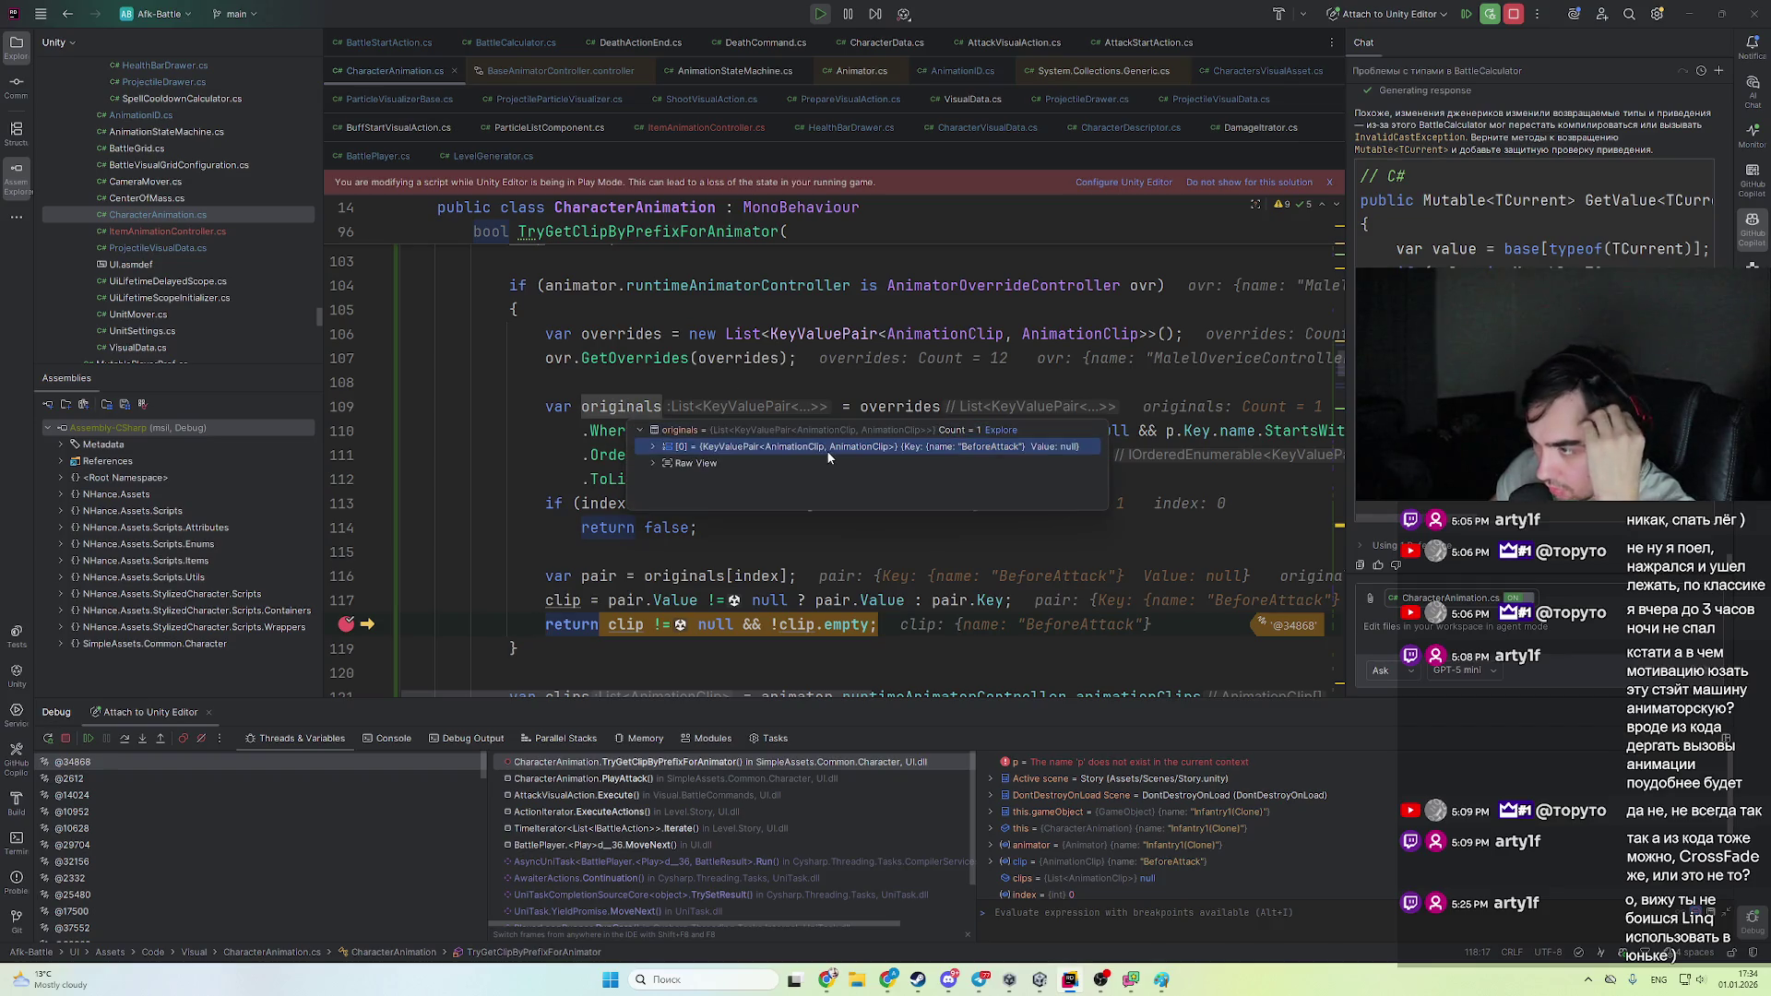
- Open the originals data tip, showing its only BeforeAttack entry has a null Value
double_click(827, 450)
click(598, 625)
mouse_move(844, 627)
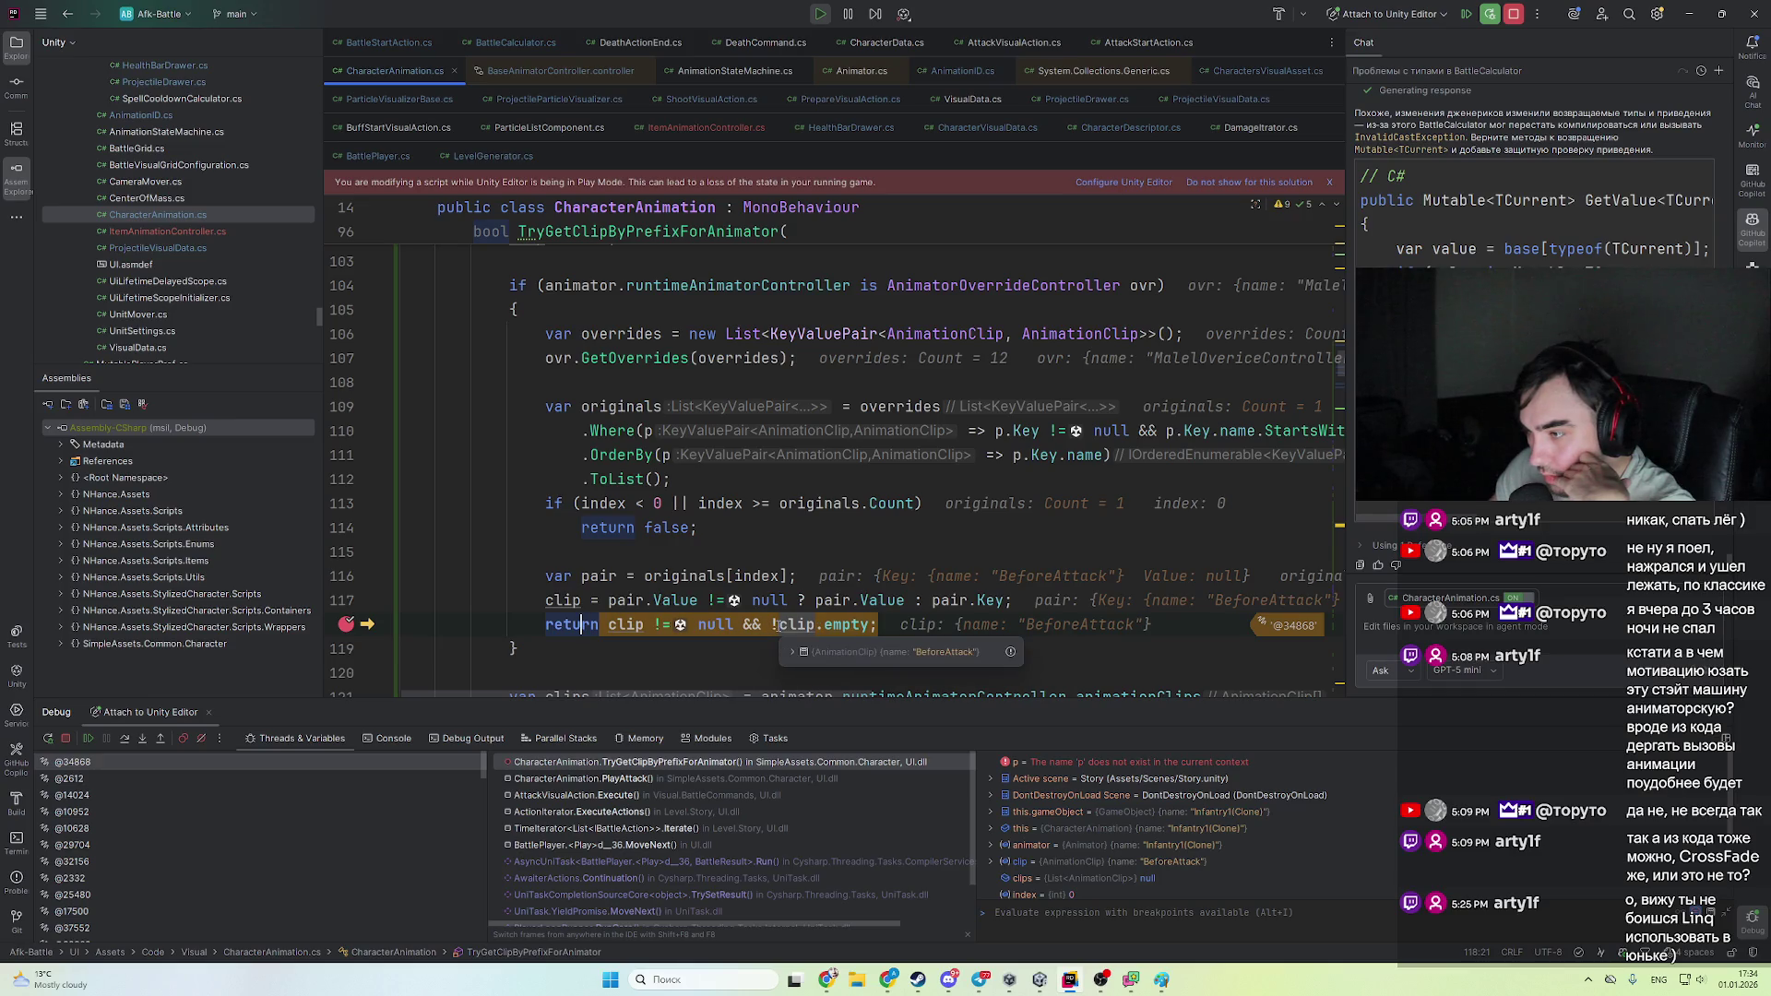
mouse_move(763, 630)
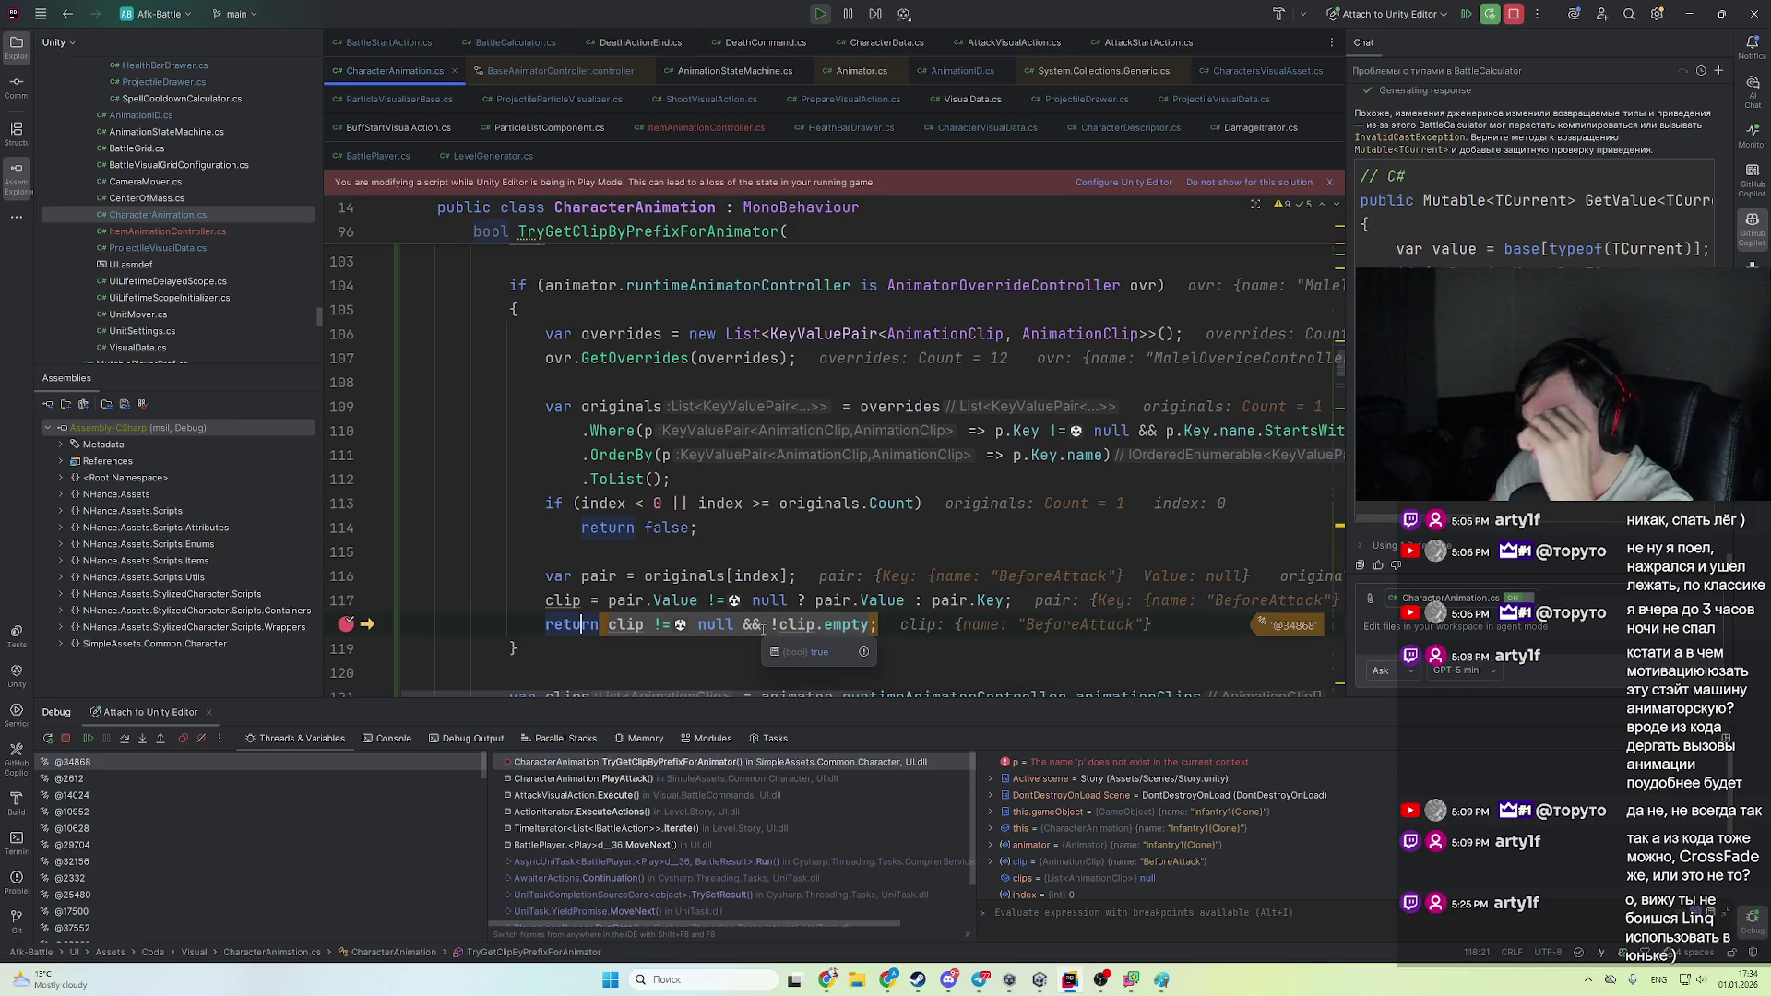
scroll(829, 627, up, 3)
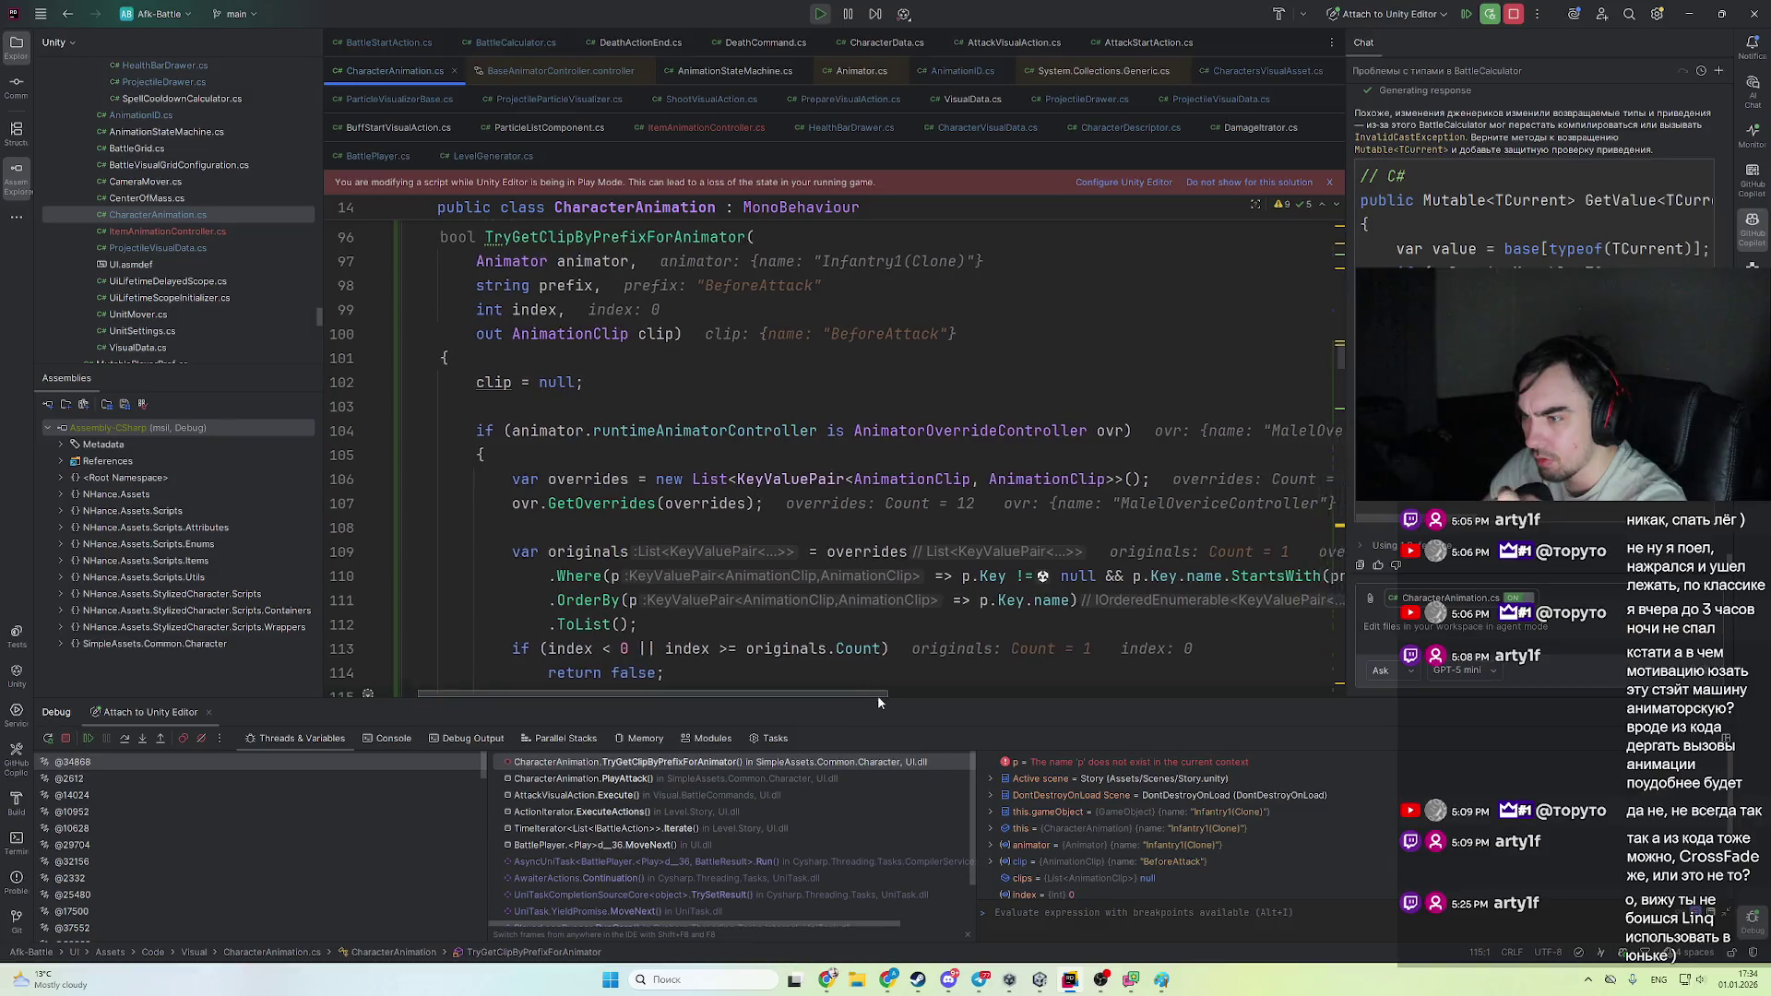
scroll(877, 694, right, 2)
- Change p.Key to p.Value in the override pair filter and sort on lines 110–111
mouse_move(869, 587)
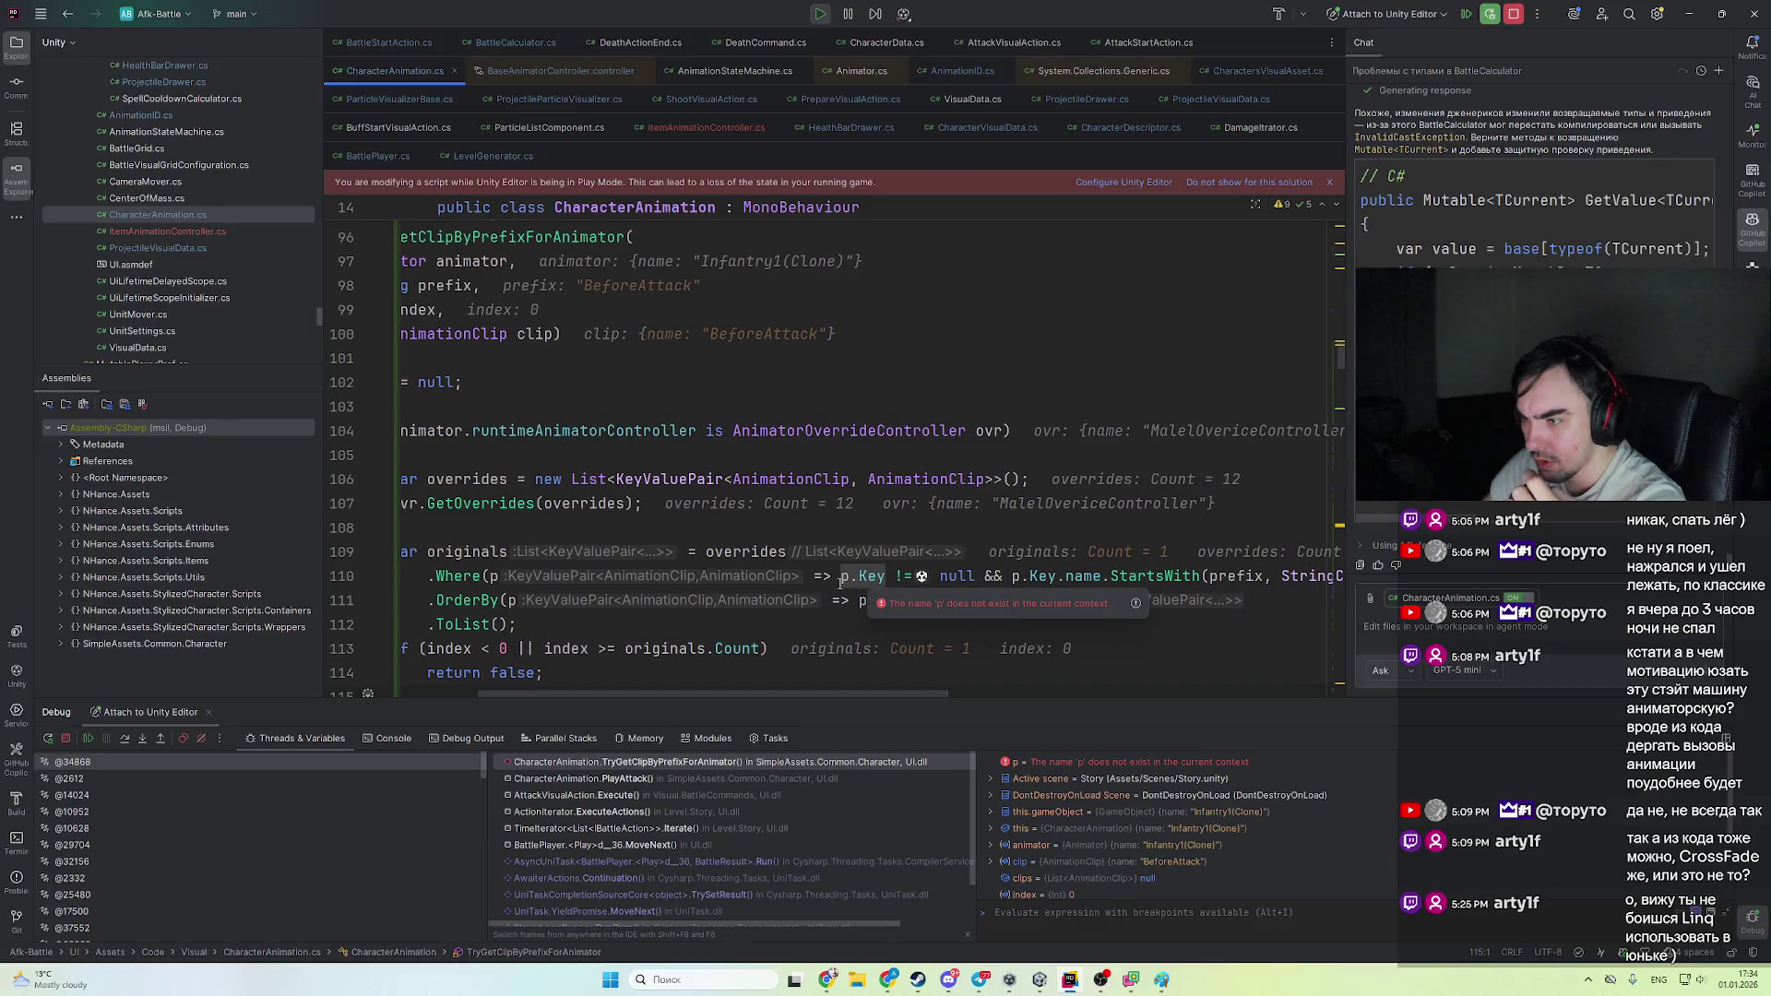
click(840, 579)
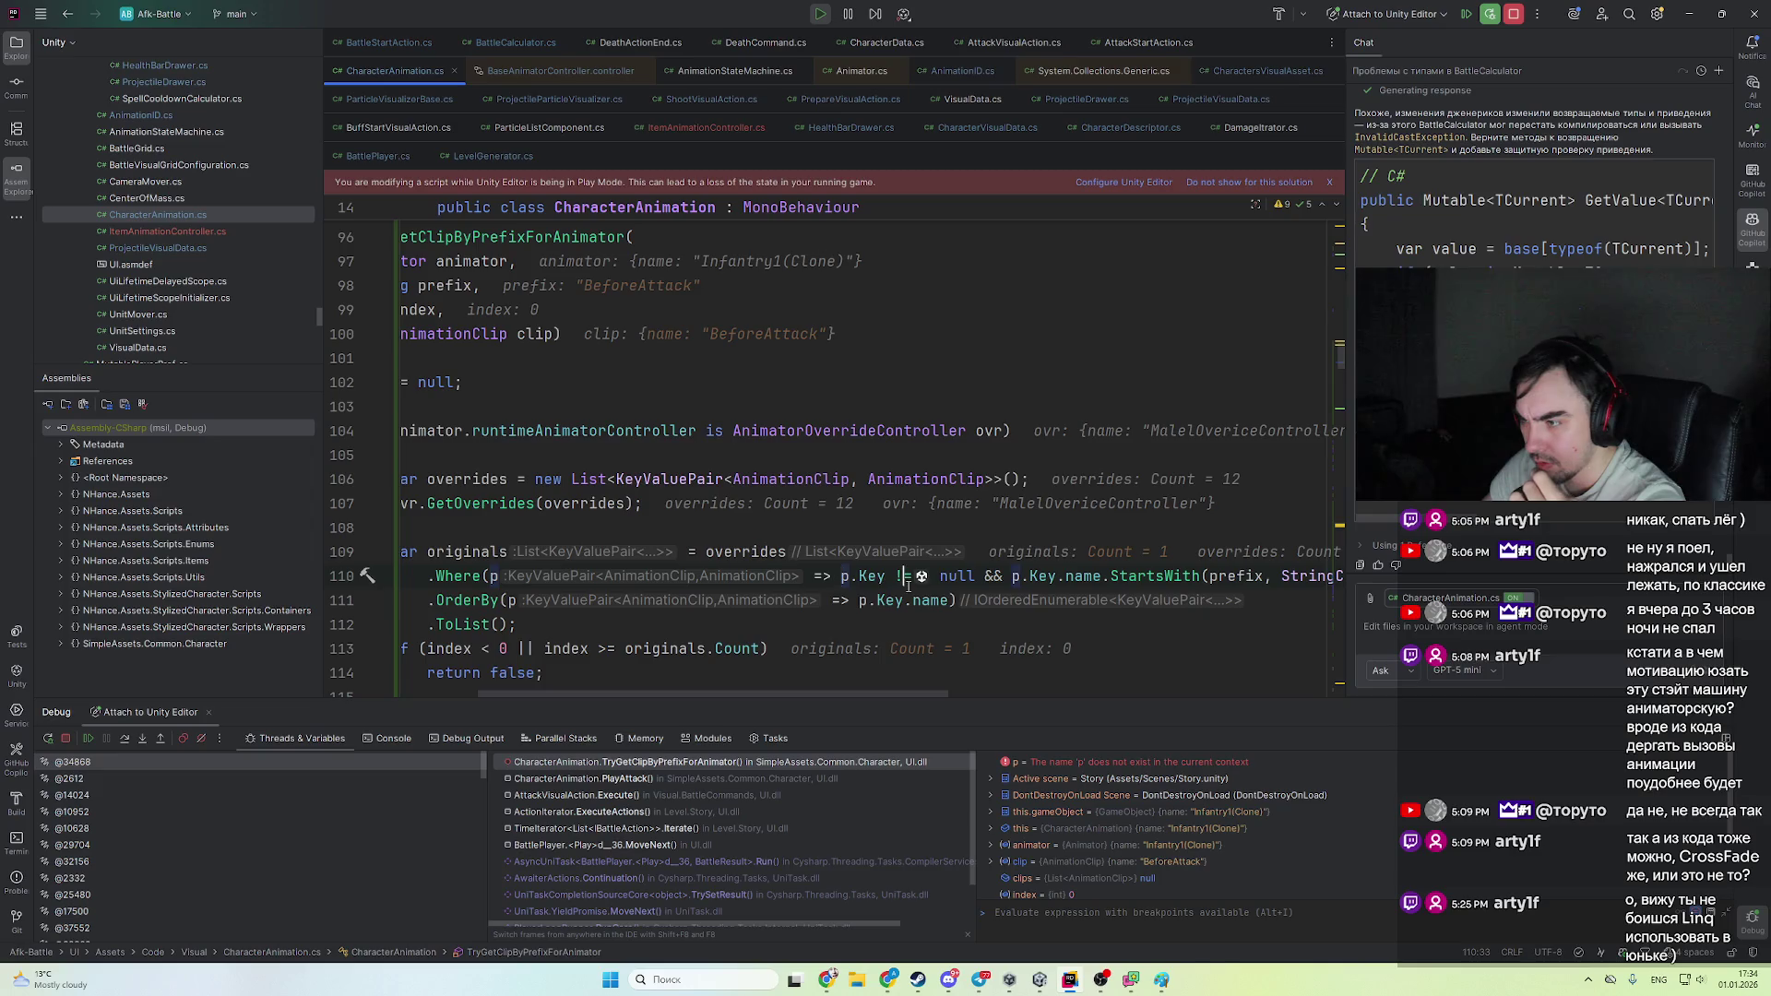
double_click(872, 576)
text(V)
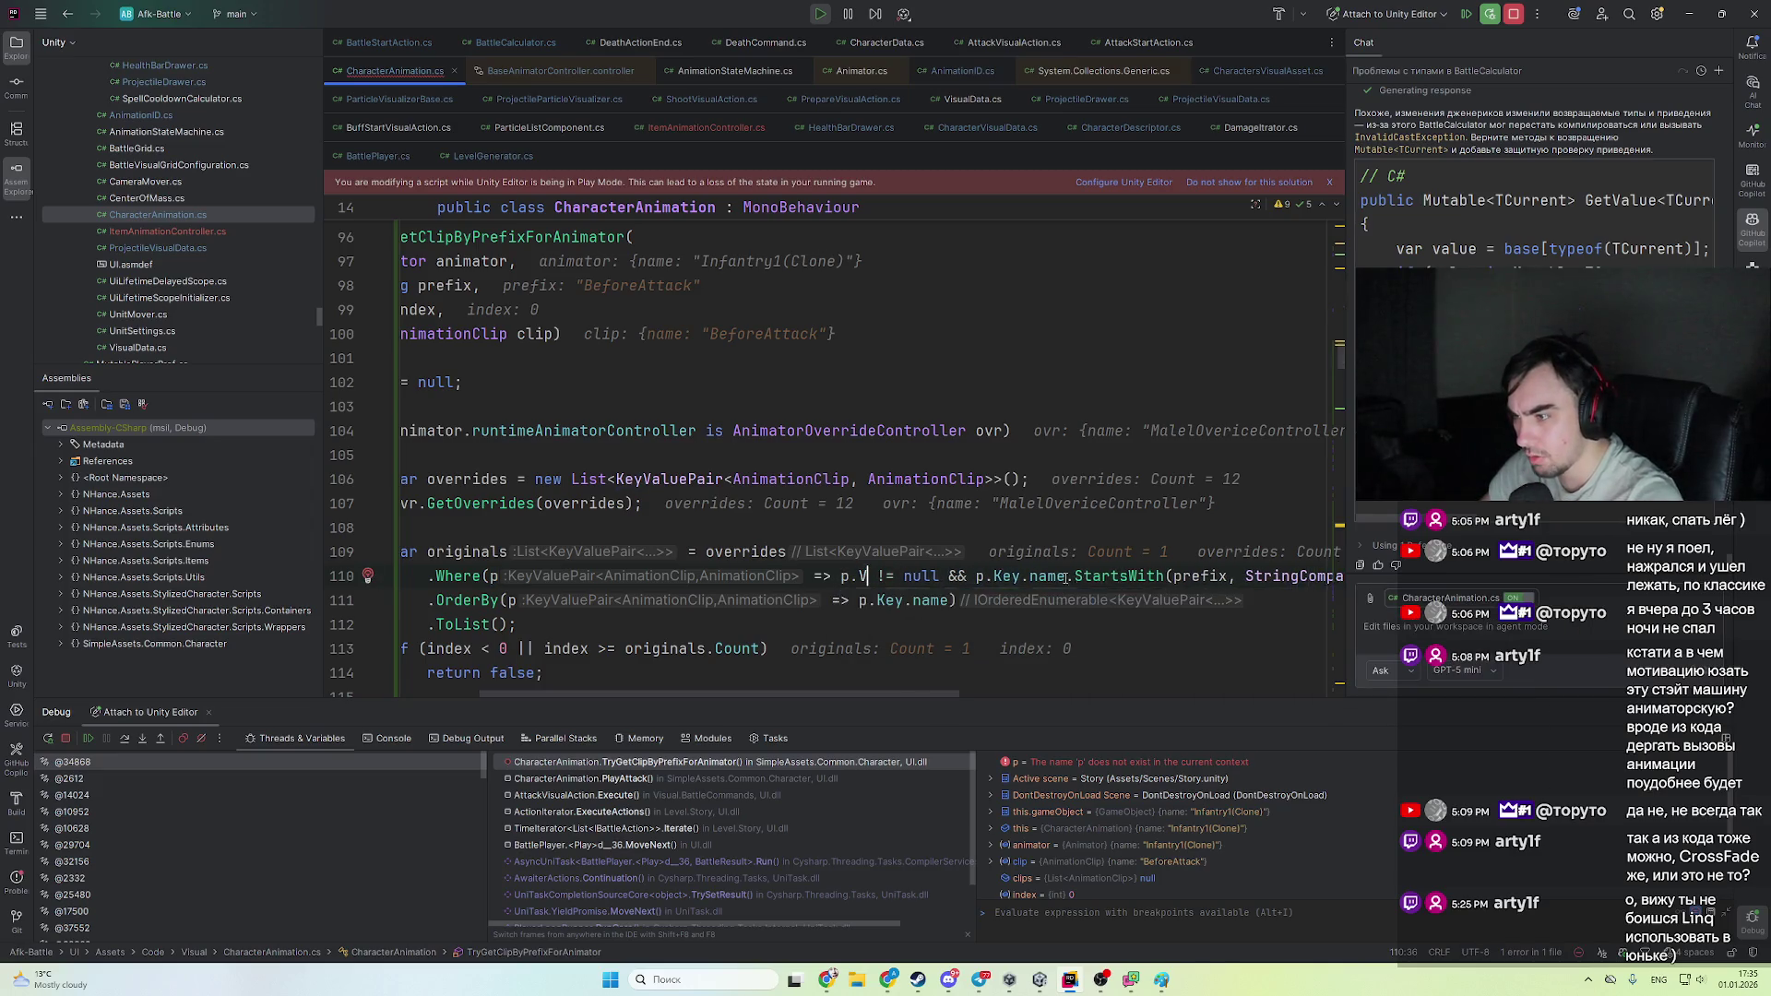
text(alue)
double_click(1007, 576)
text(Value)
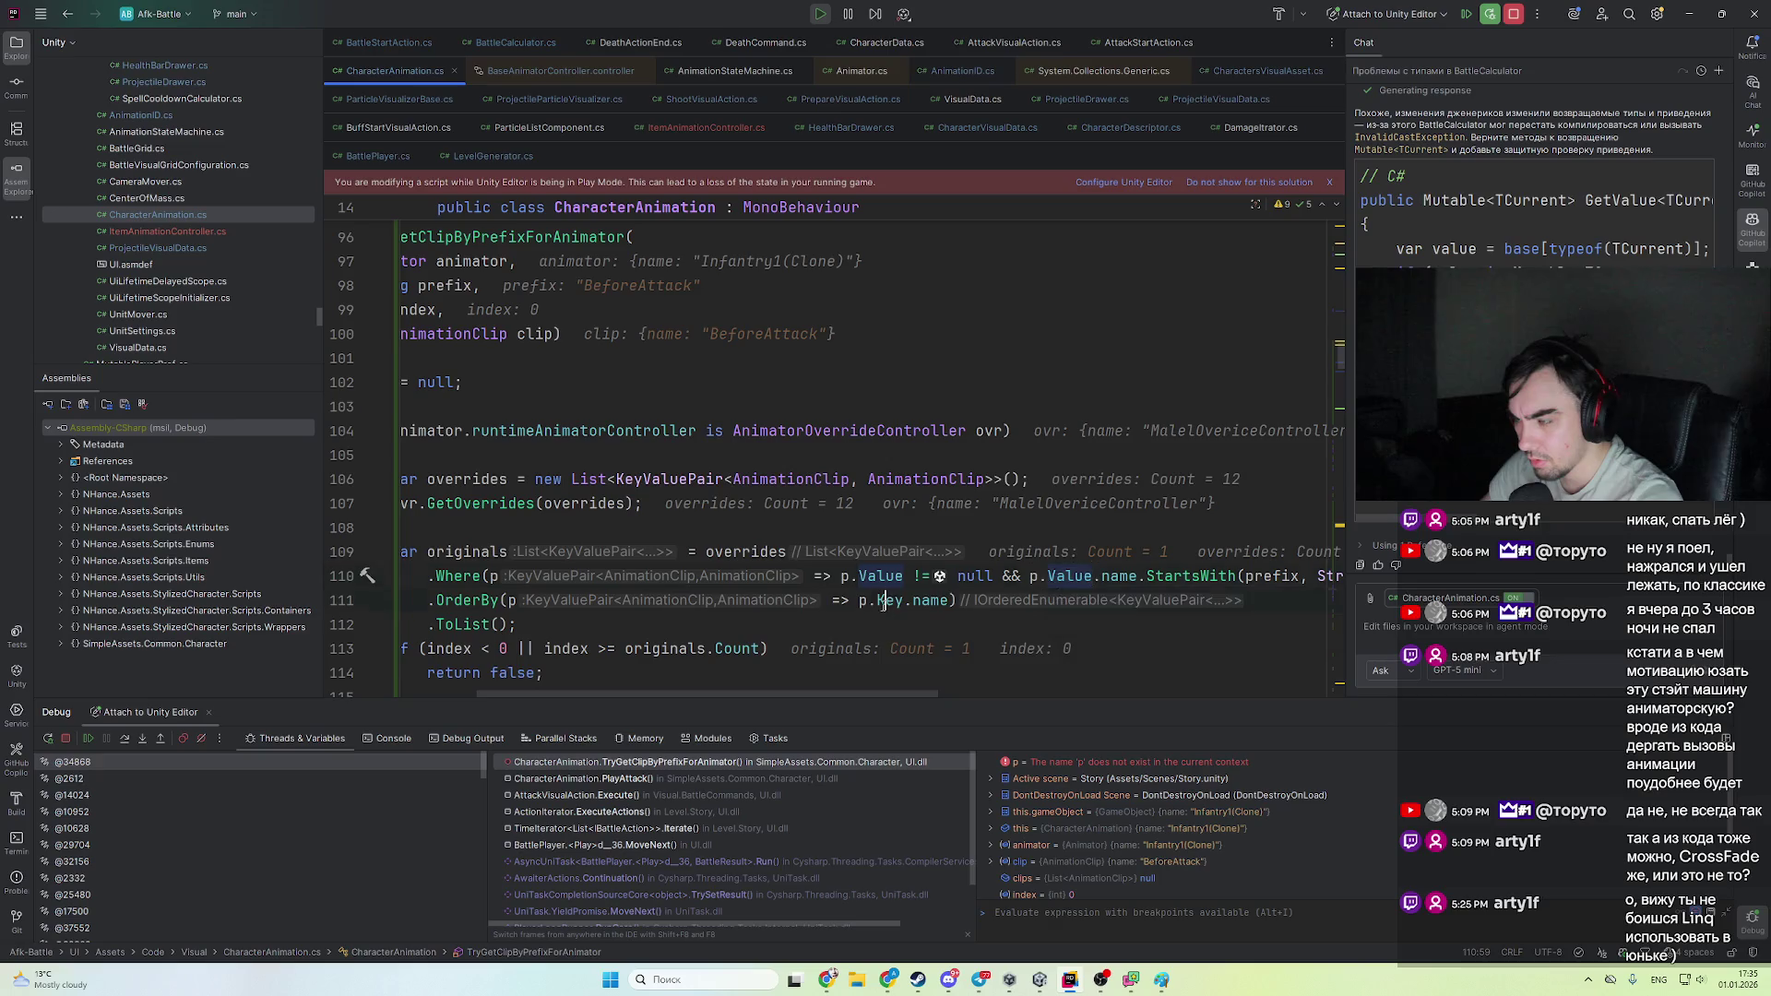
double_click(883, 601)
text(Value)
drag(802, 694, 720, 688)
scroll(805, 533, down, 4)
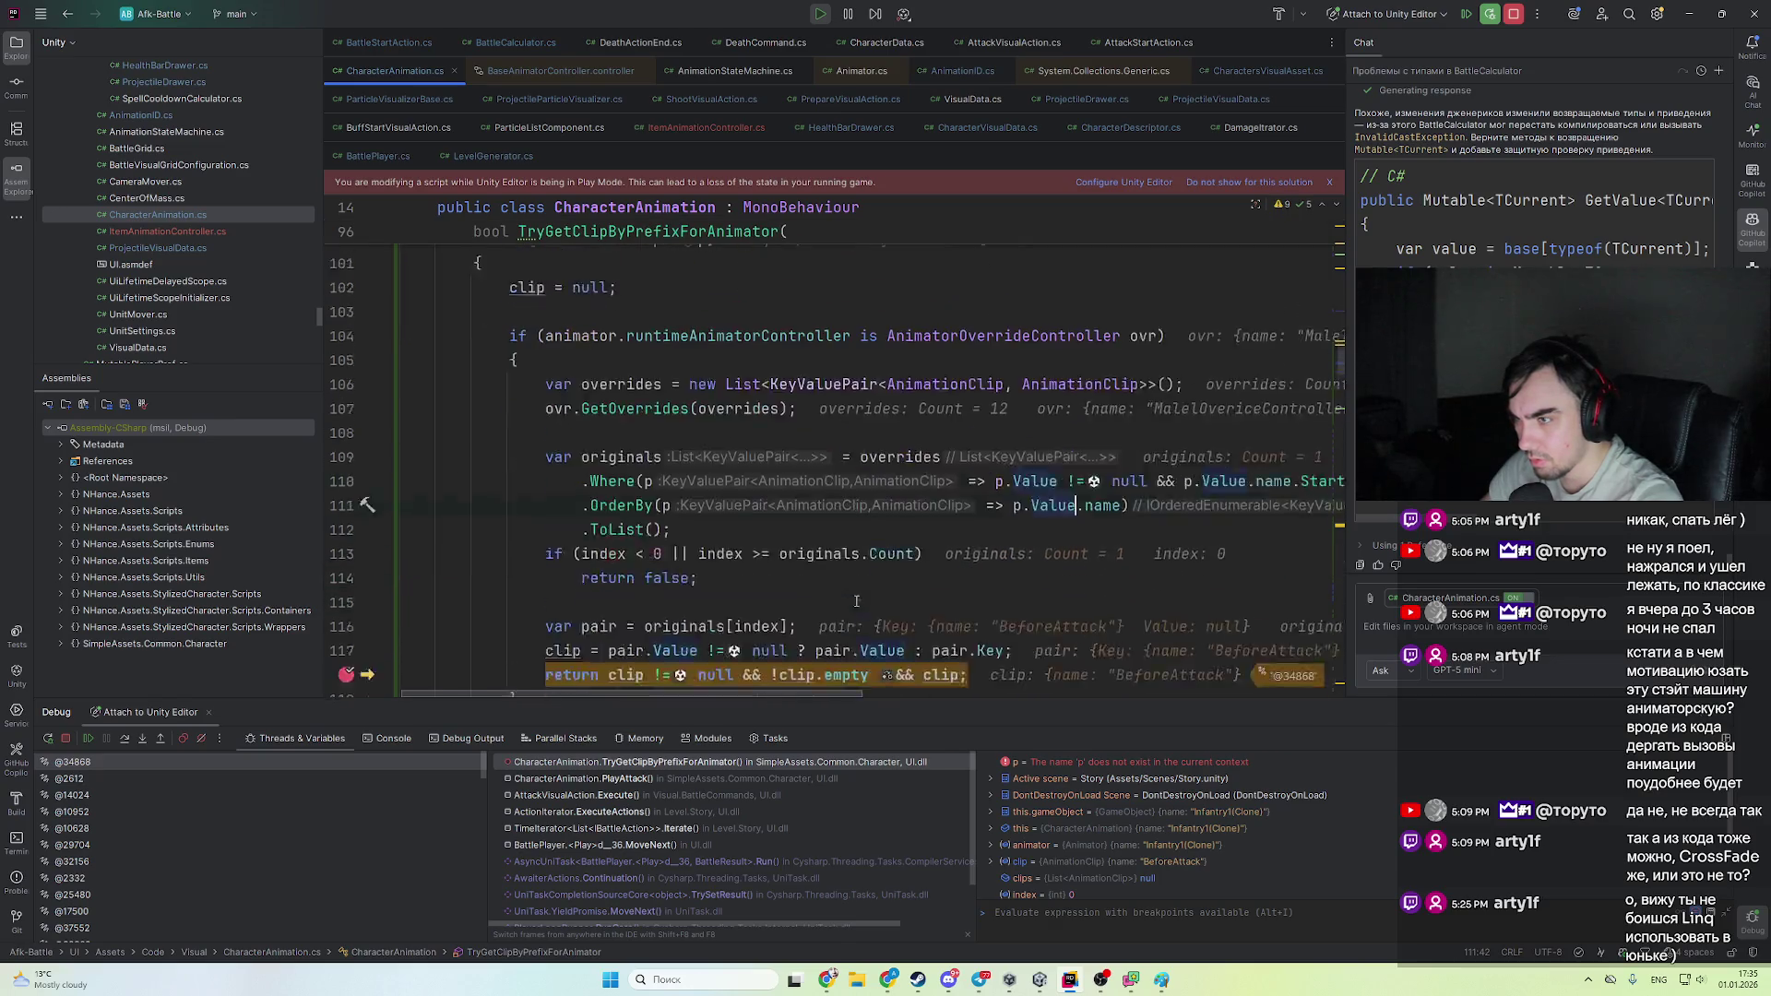
click(805, 533)
- Resume the paused game, switch to Unity and stop play mode
click(1467, 15)
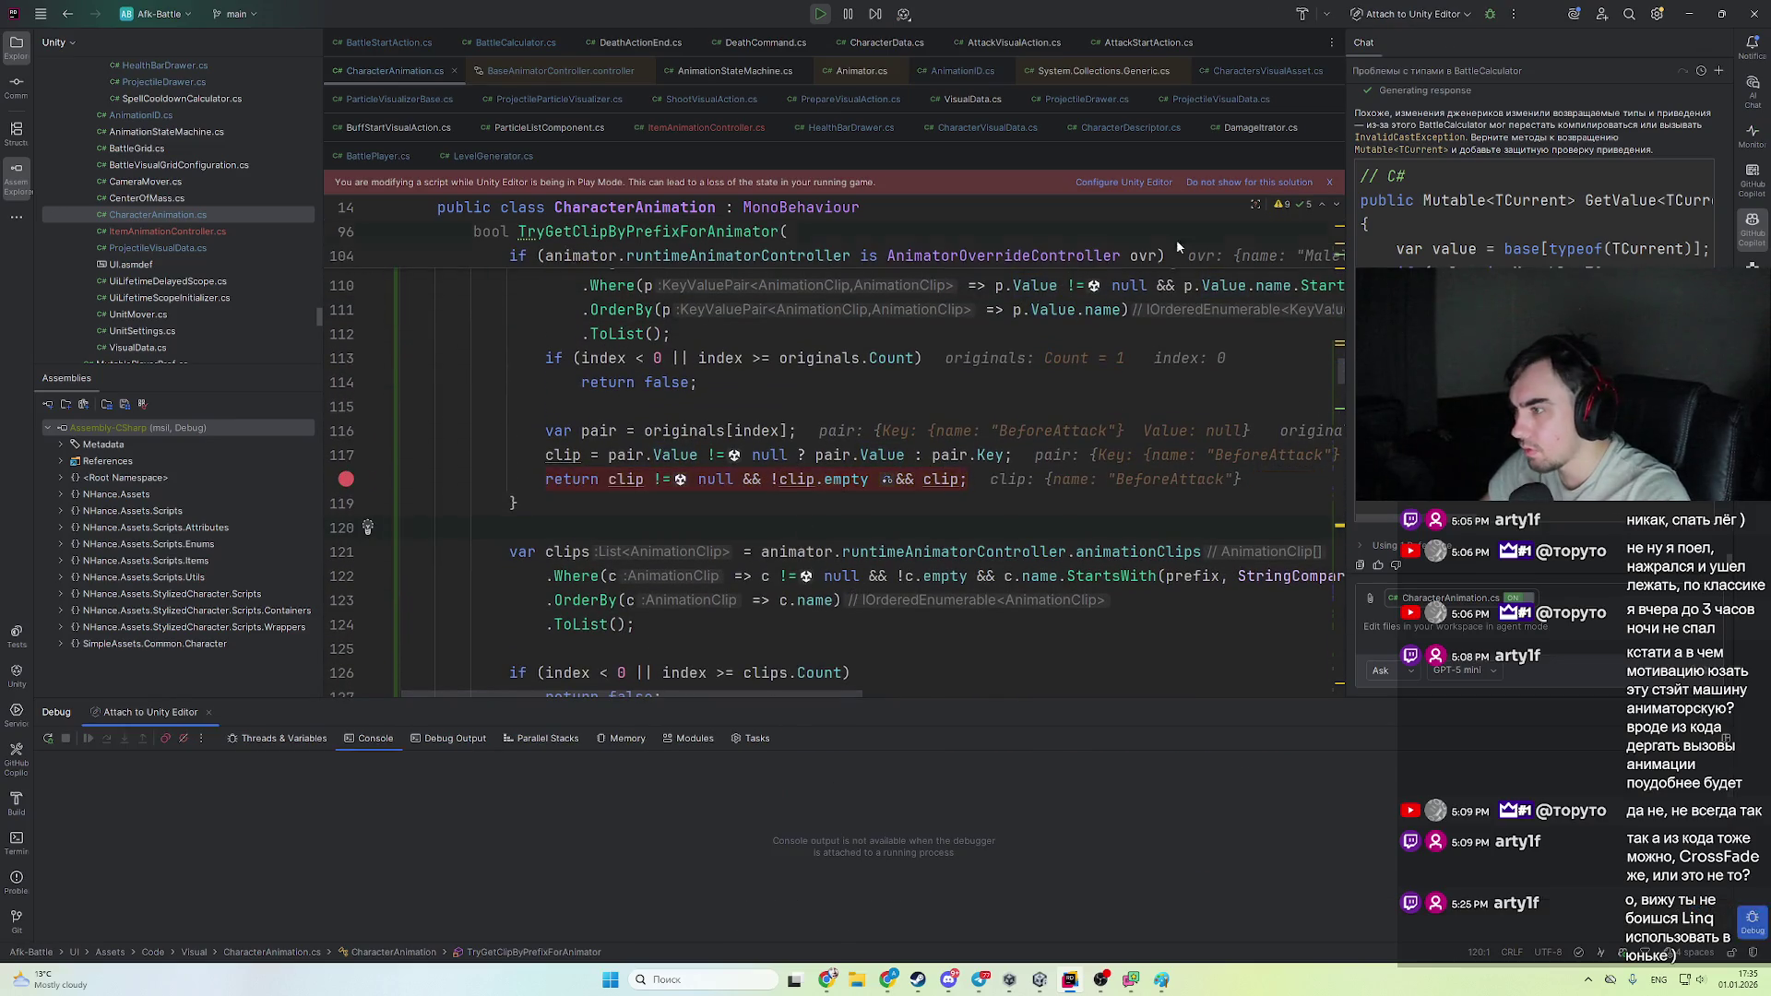
key(alt+Tab)
click(869, 43)
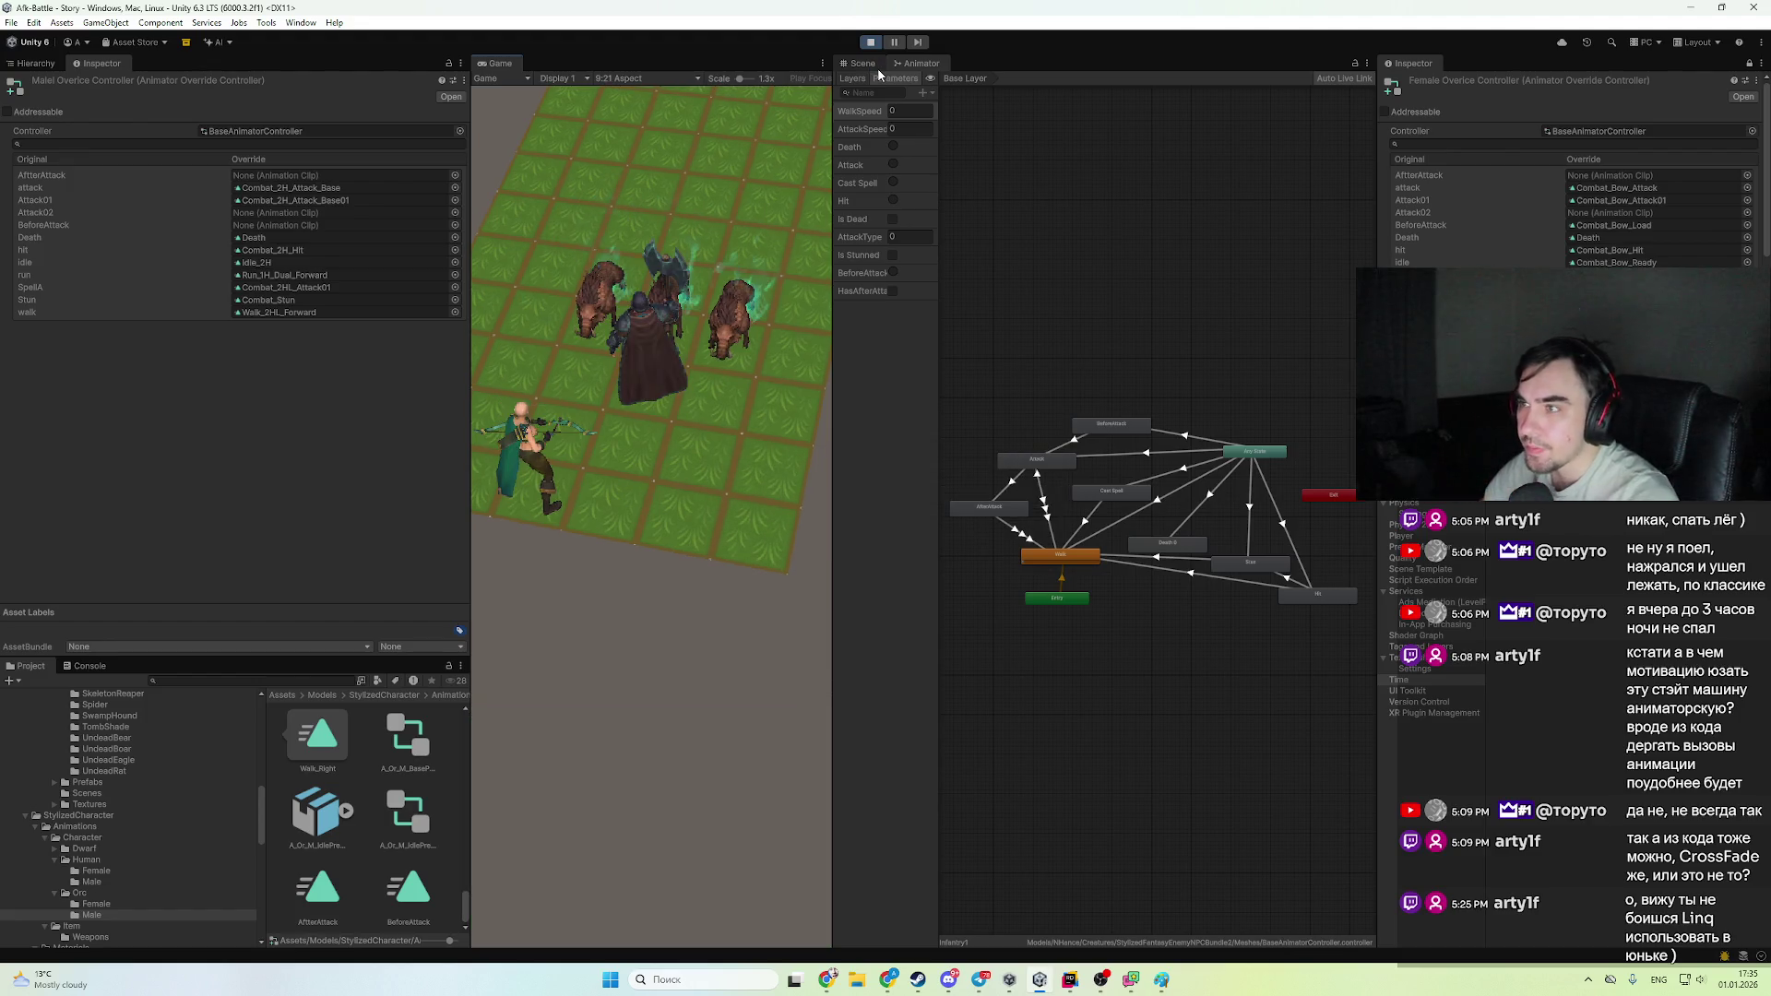
- Restart play mode, then select the fallback clips query on lines 119–124 in Rider
click(868, 44)
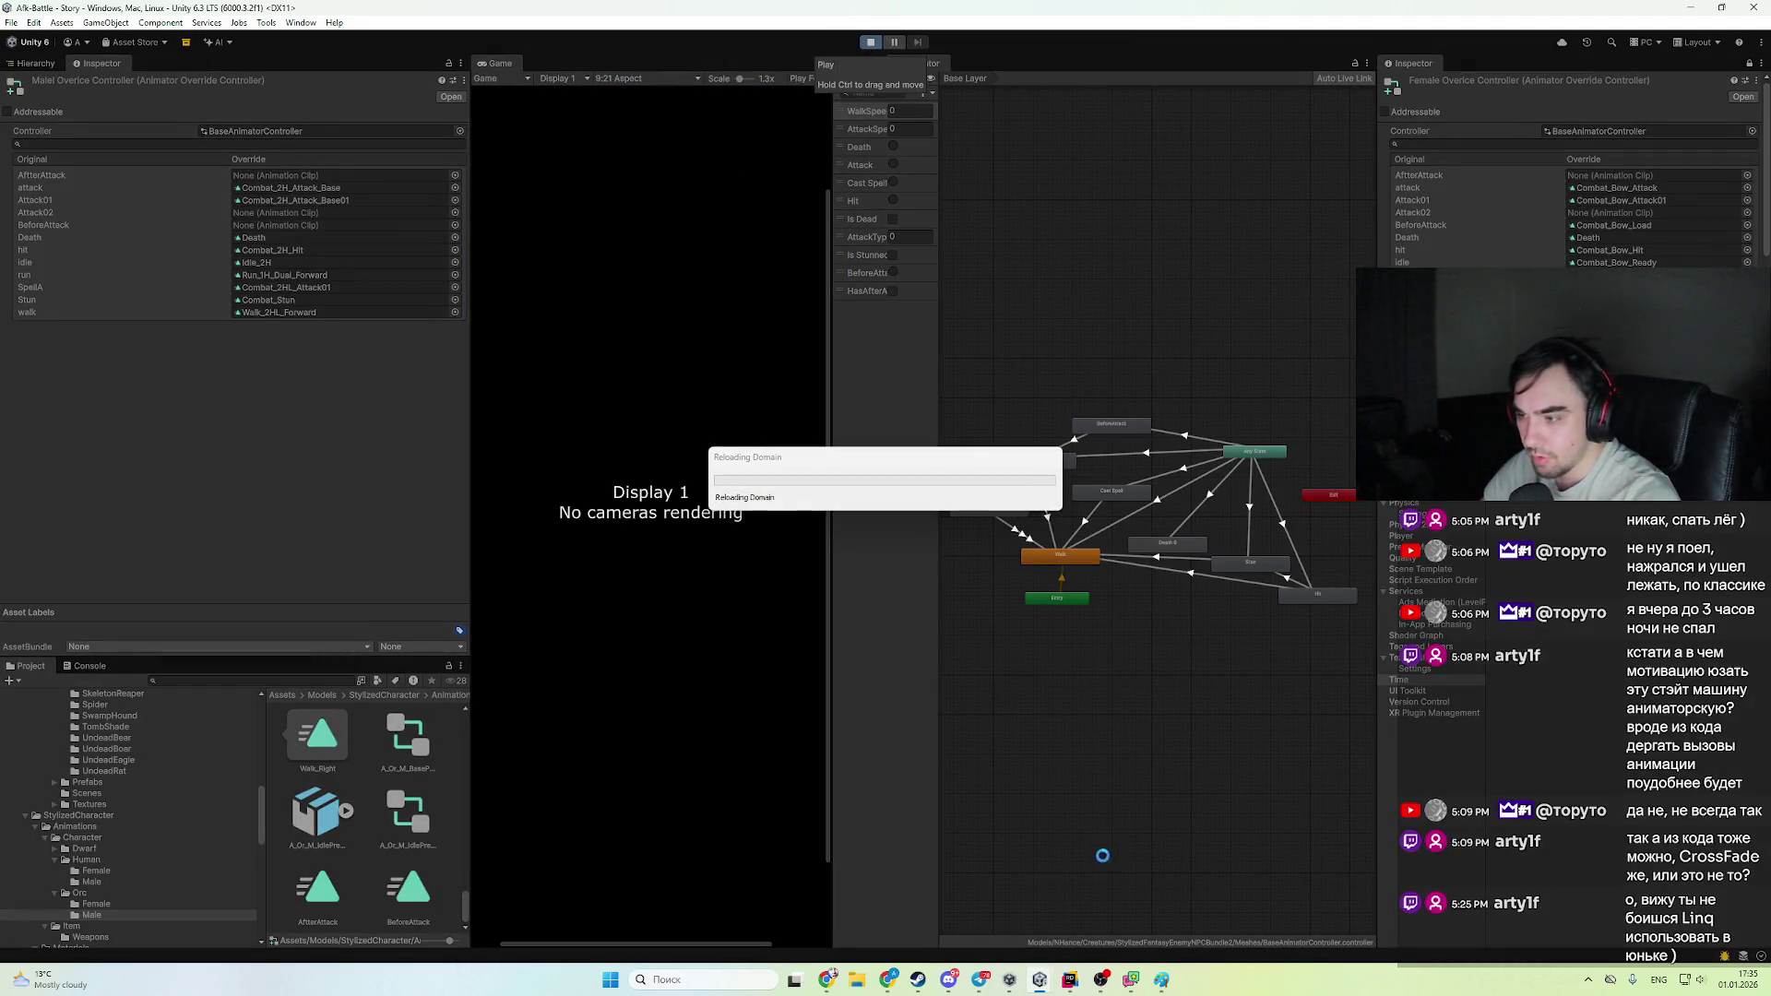
click(1067, 980)
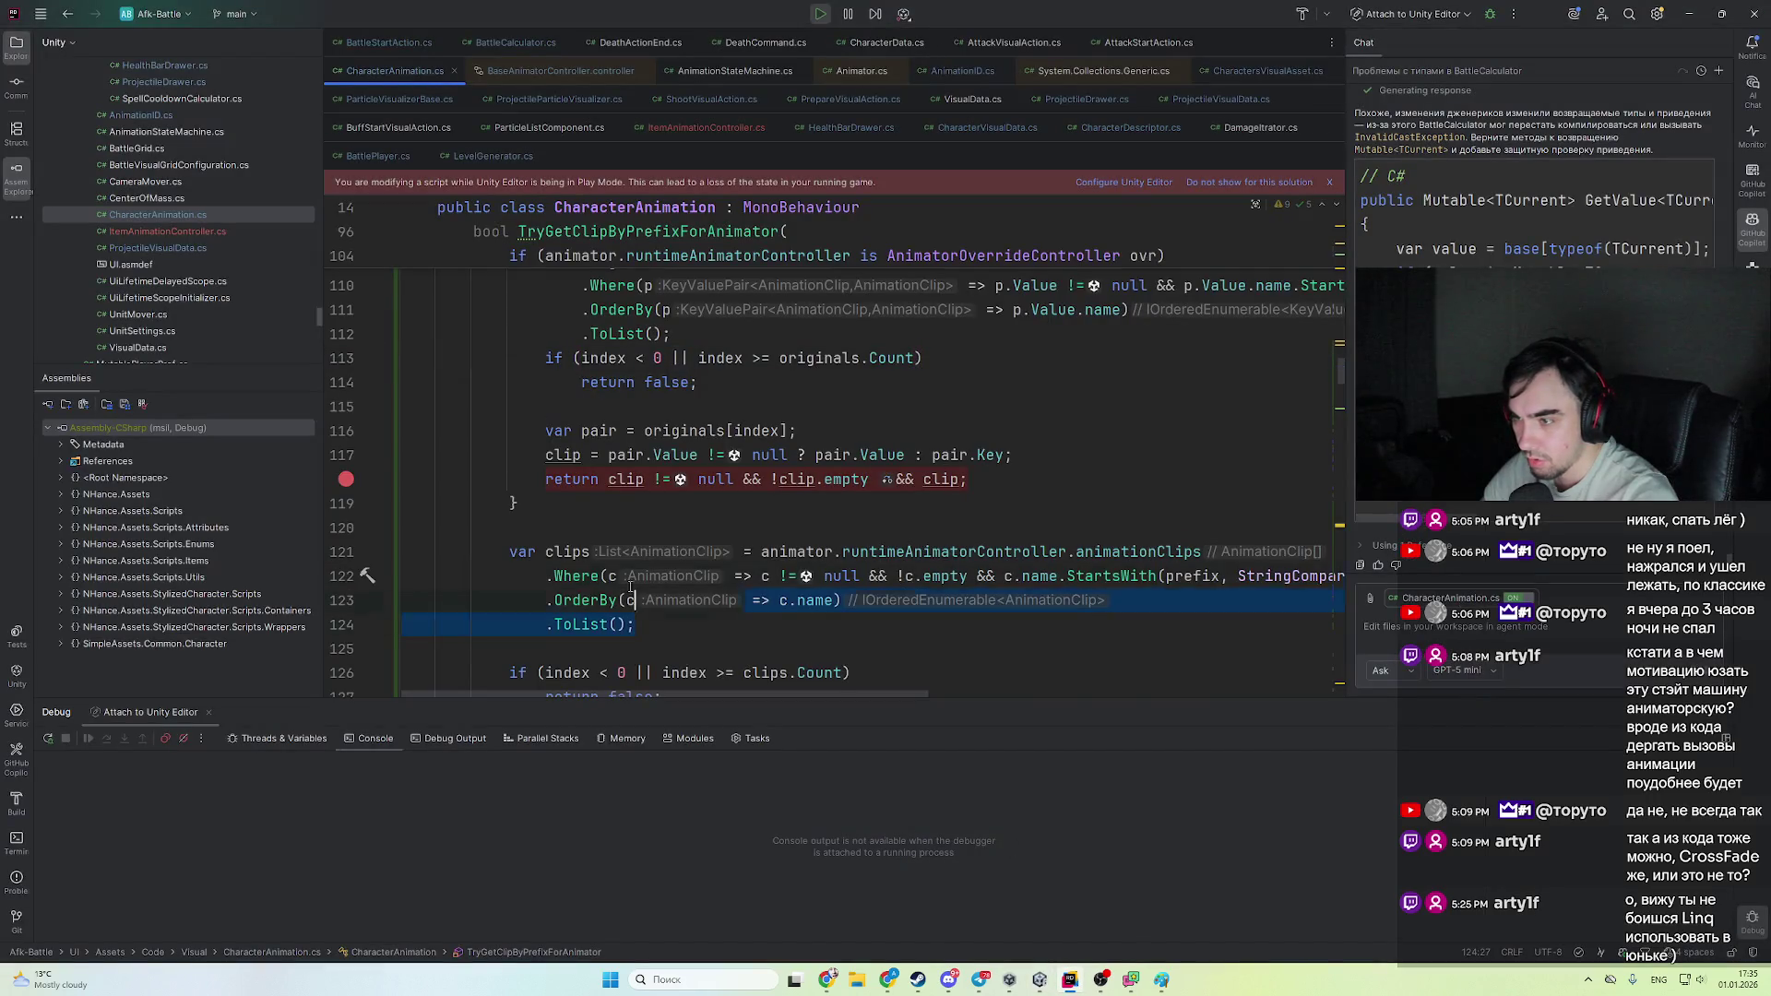
drag(631, 587, 419, 550)
key(shift+Left)
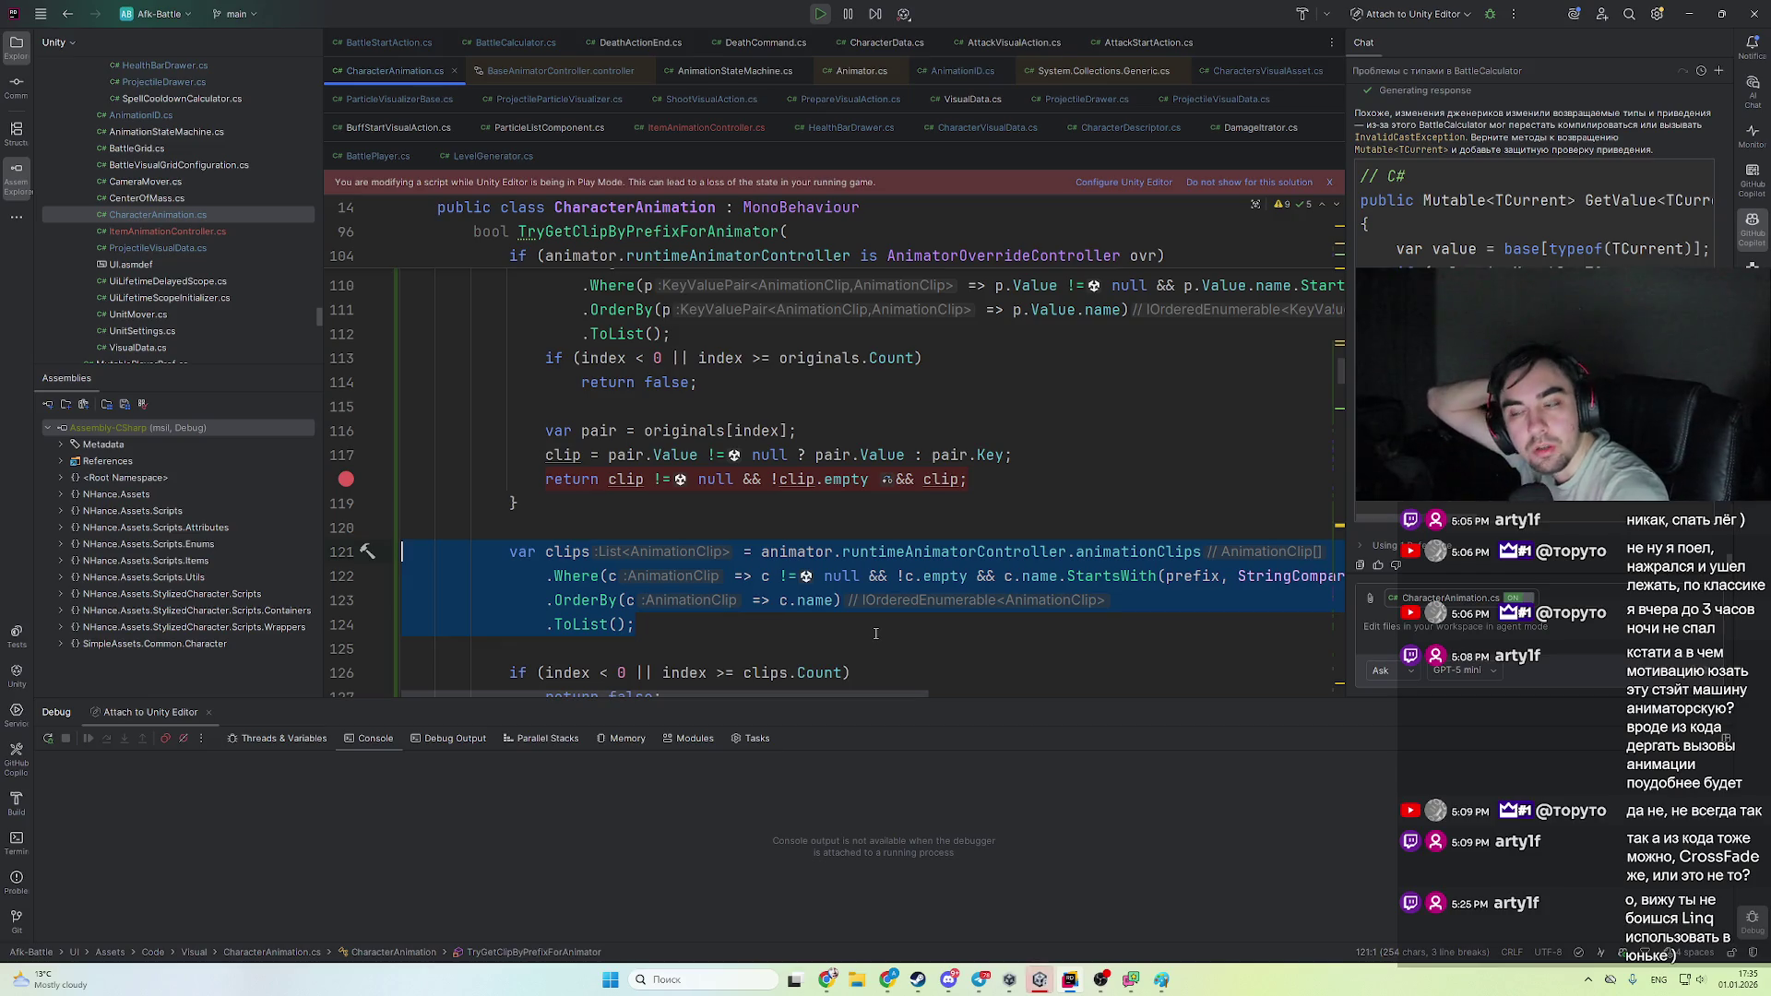
scroll(876, 634, down, 3)
click(824, 455)
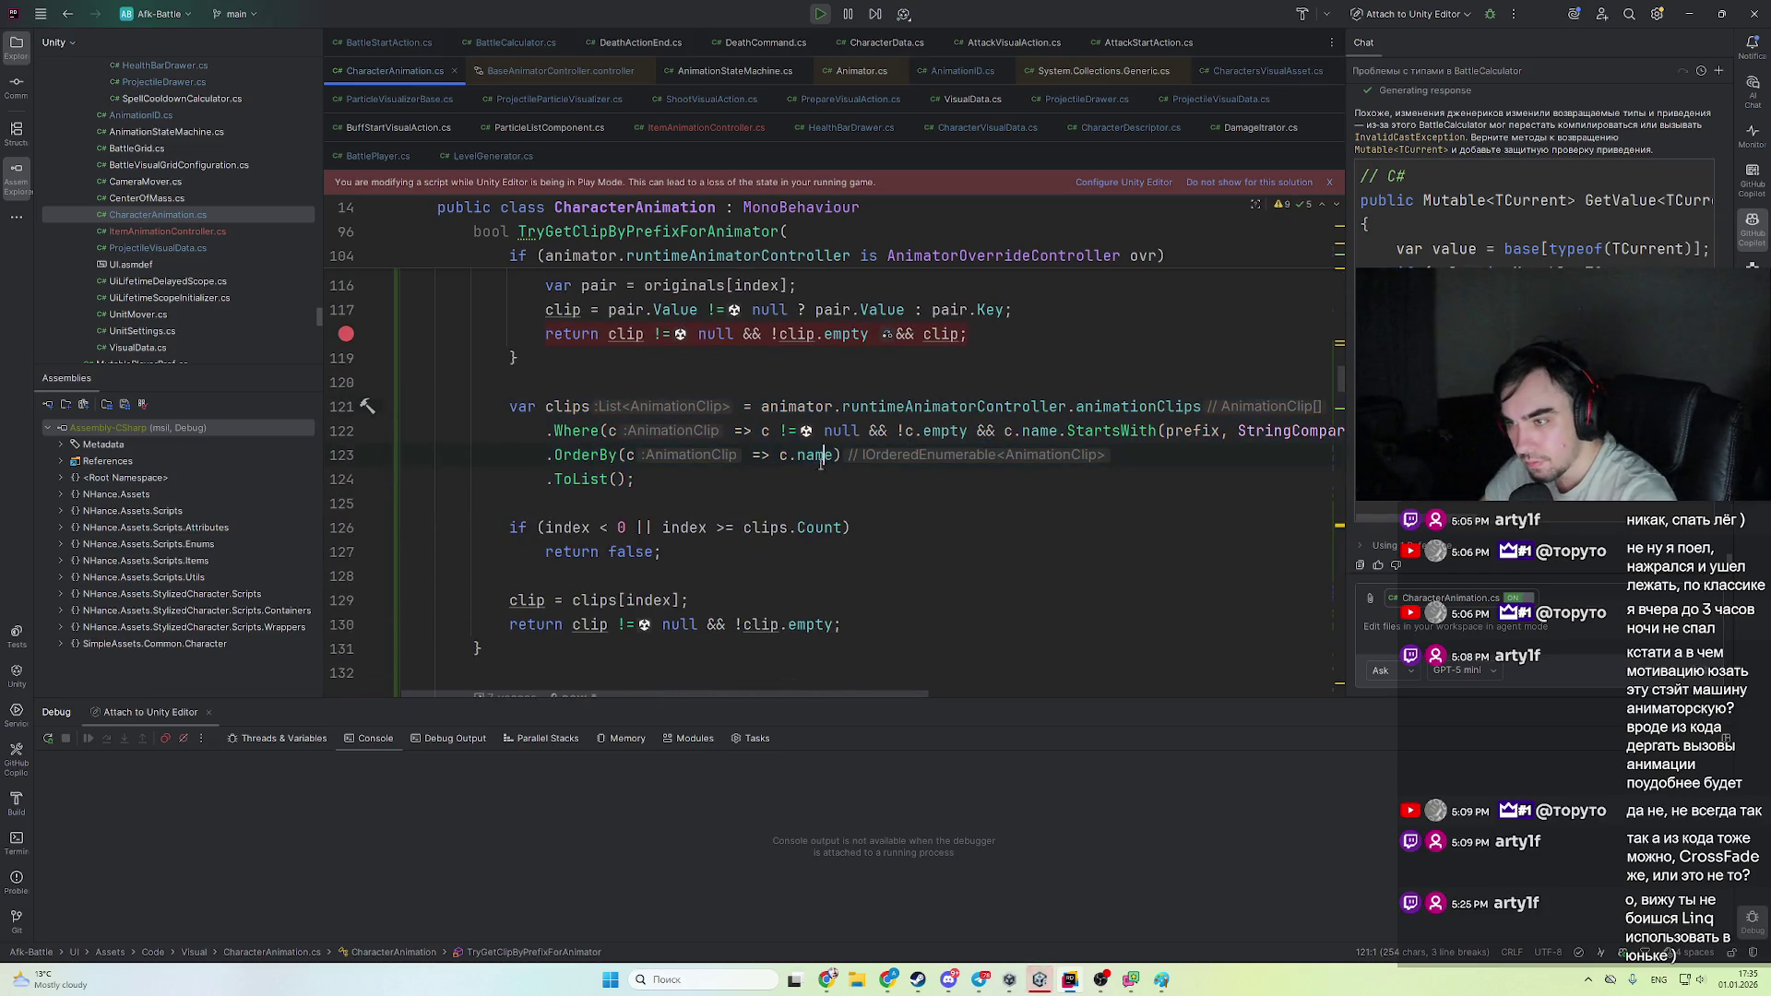
drag(637, 478, 330, 369)
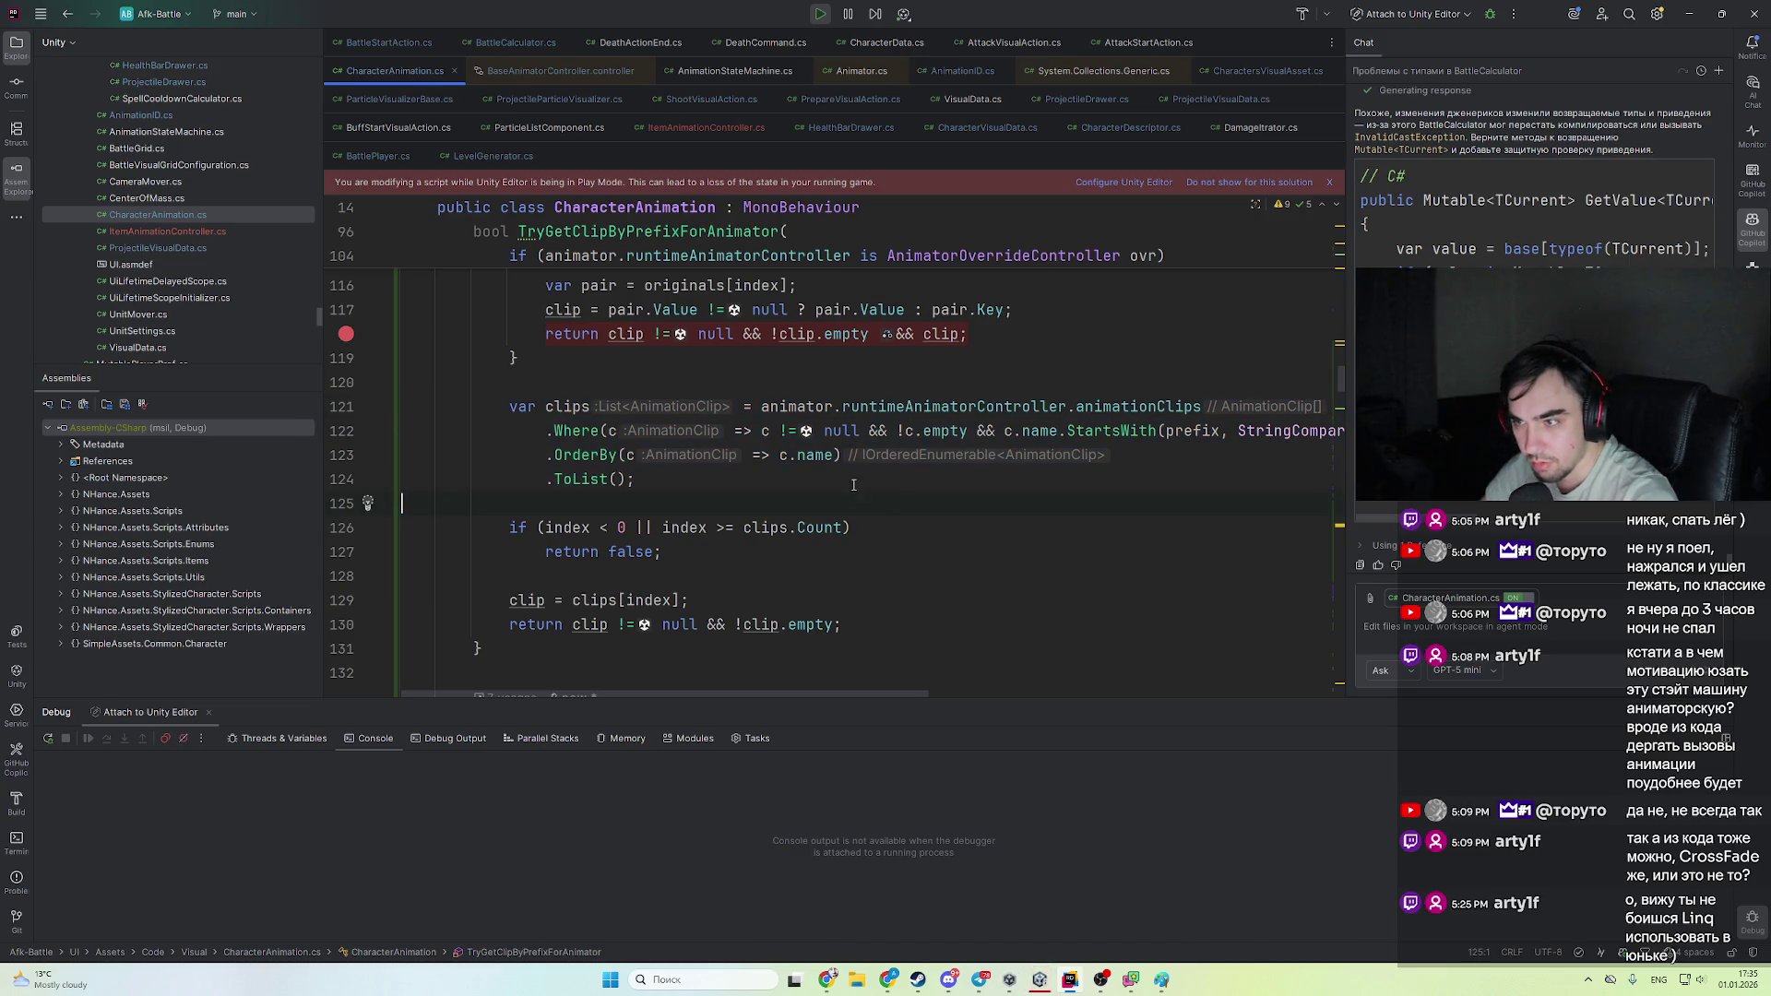
key(alt+Tab)
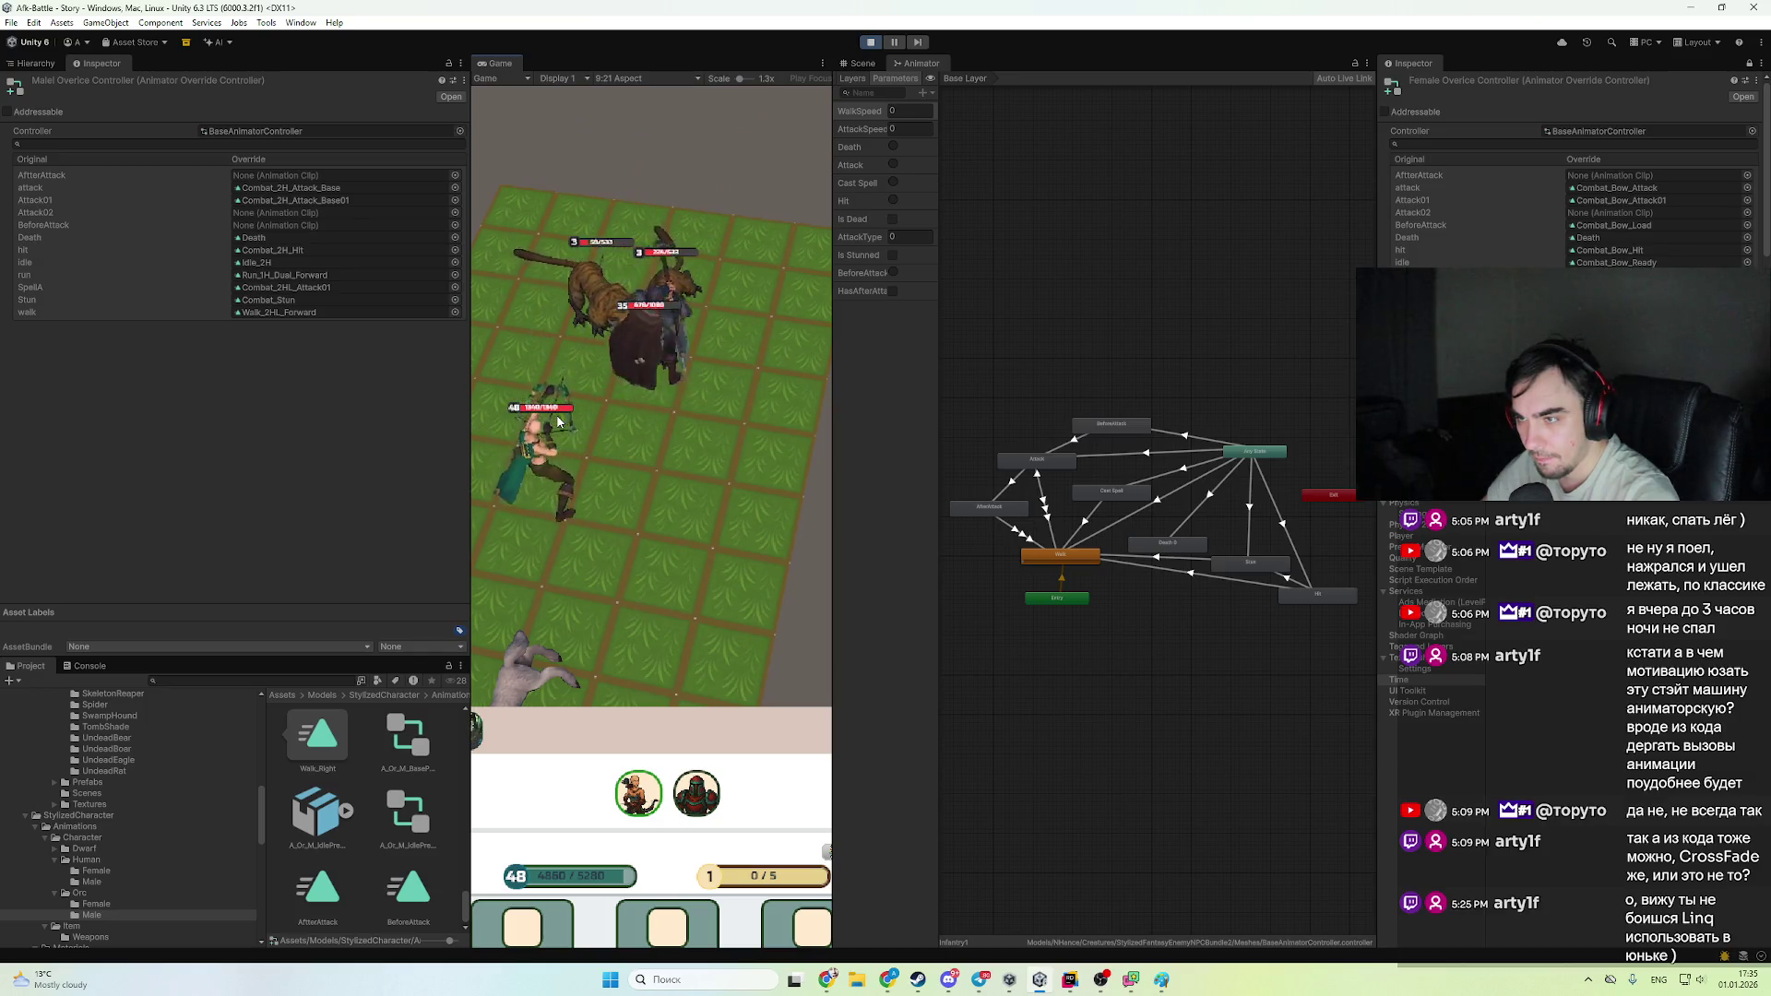
- Return to Unity and start Play mode on the battle scene again
key(alt+Tab)
scroll(835, 488, up, 2)
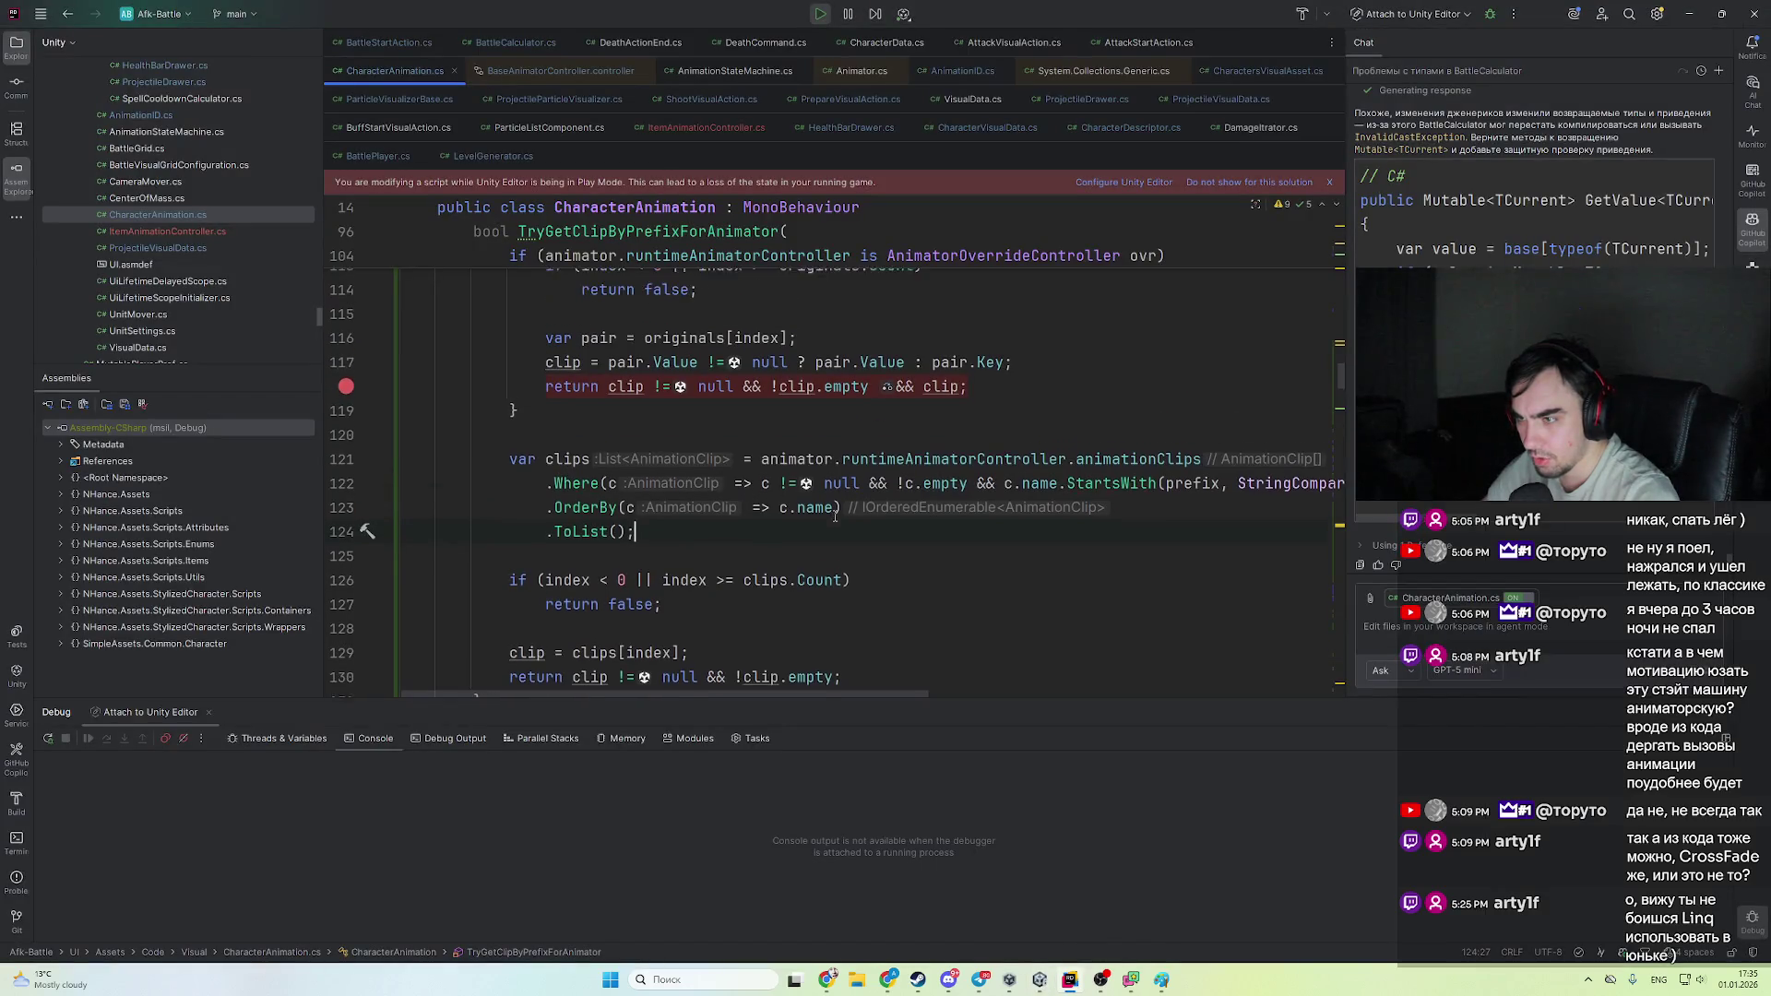
scroll(852, 598, up, 5)
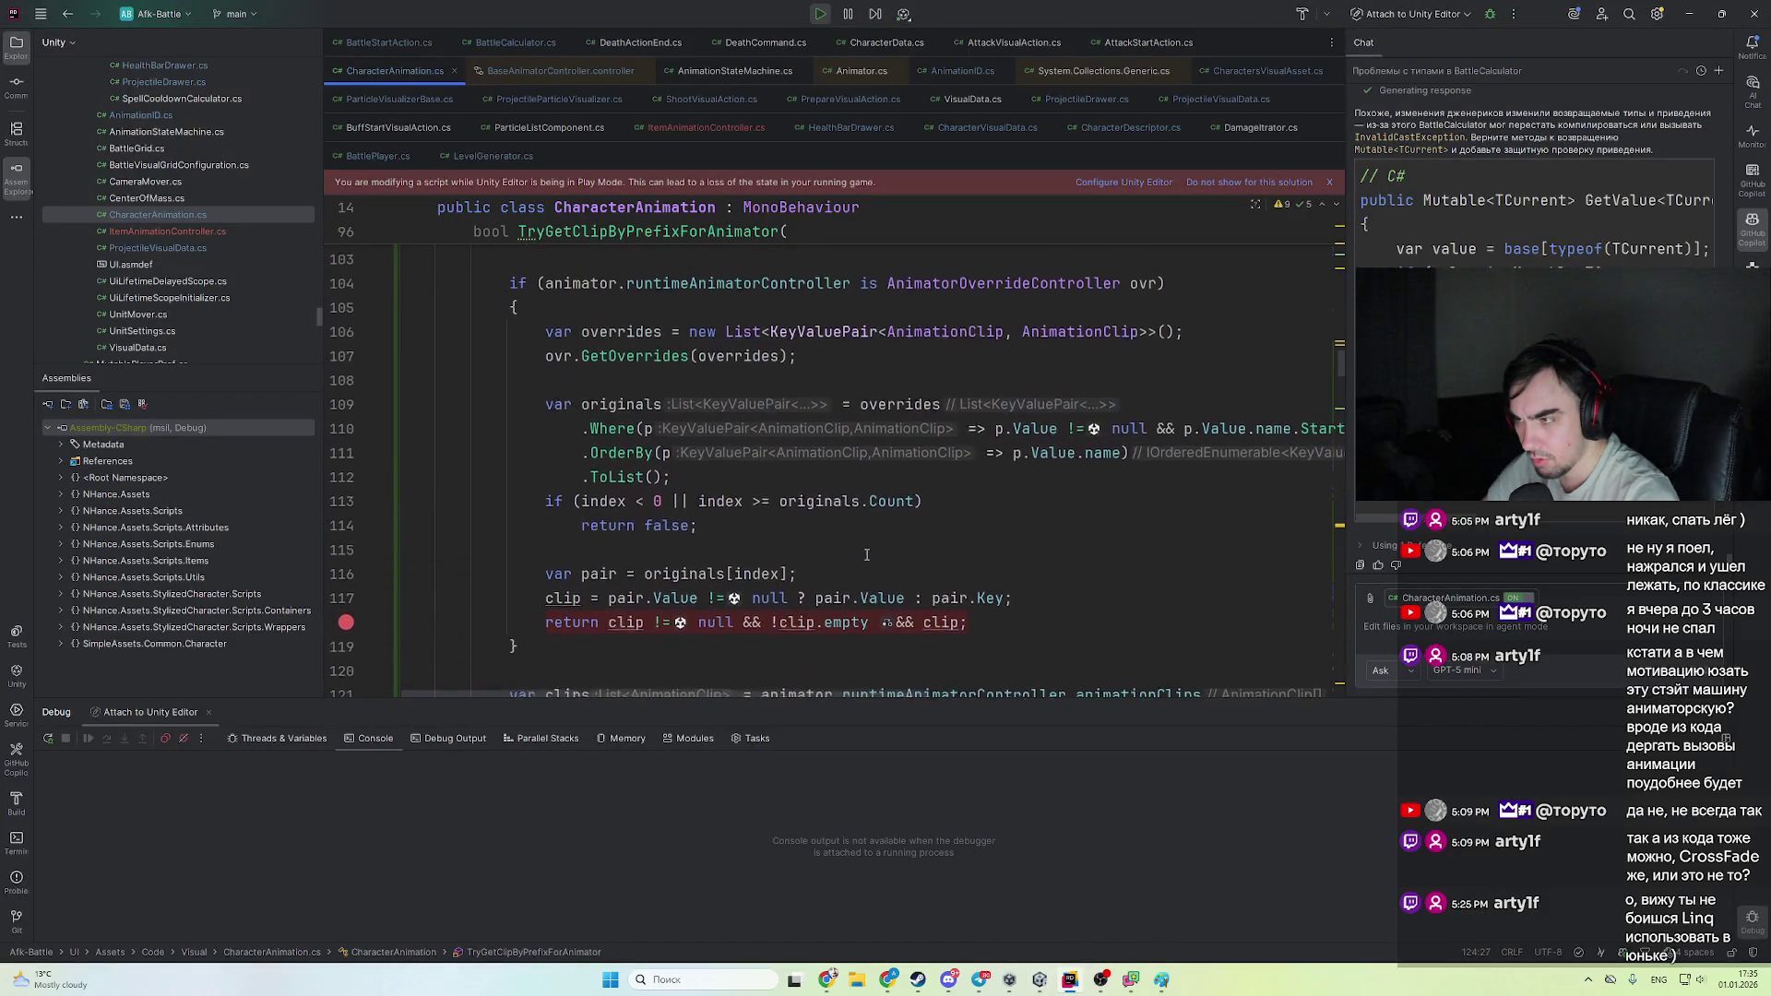
key(alt+Tab)
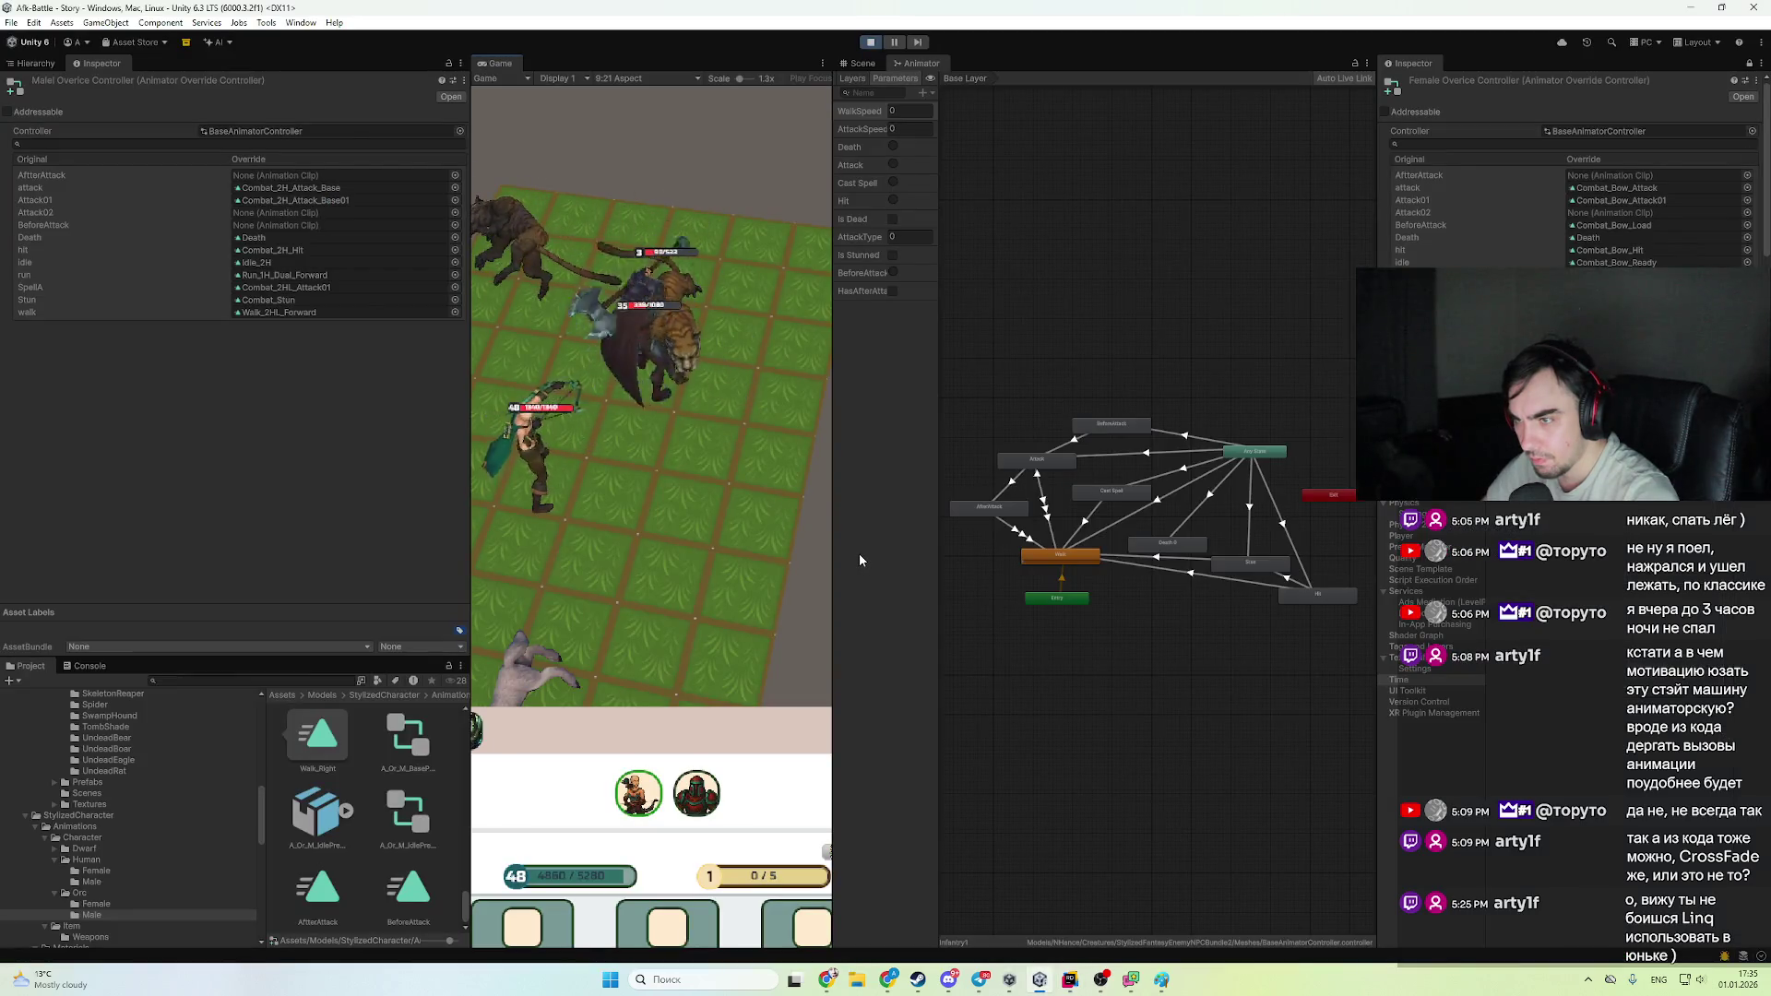
key(alt+Tab)
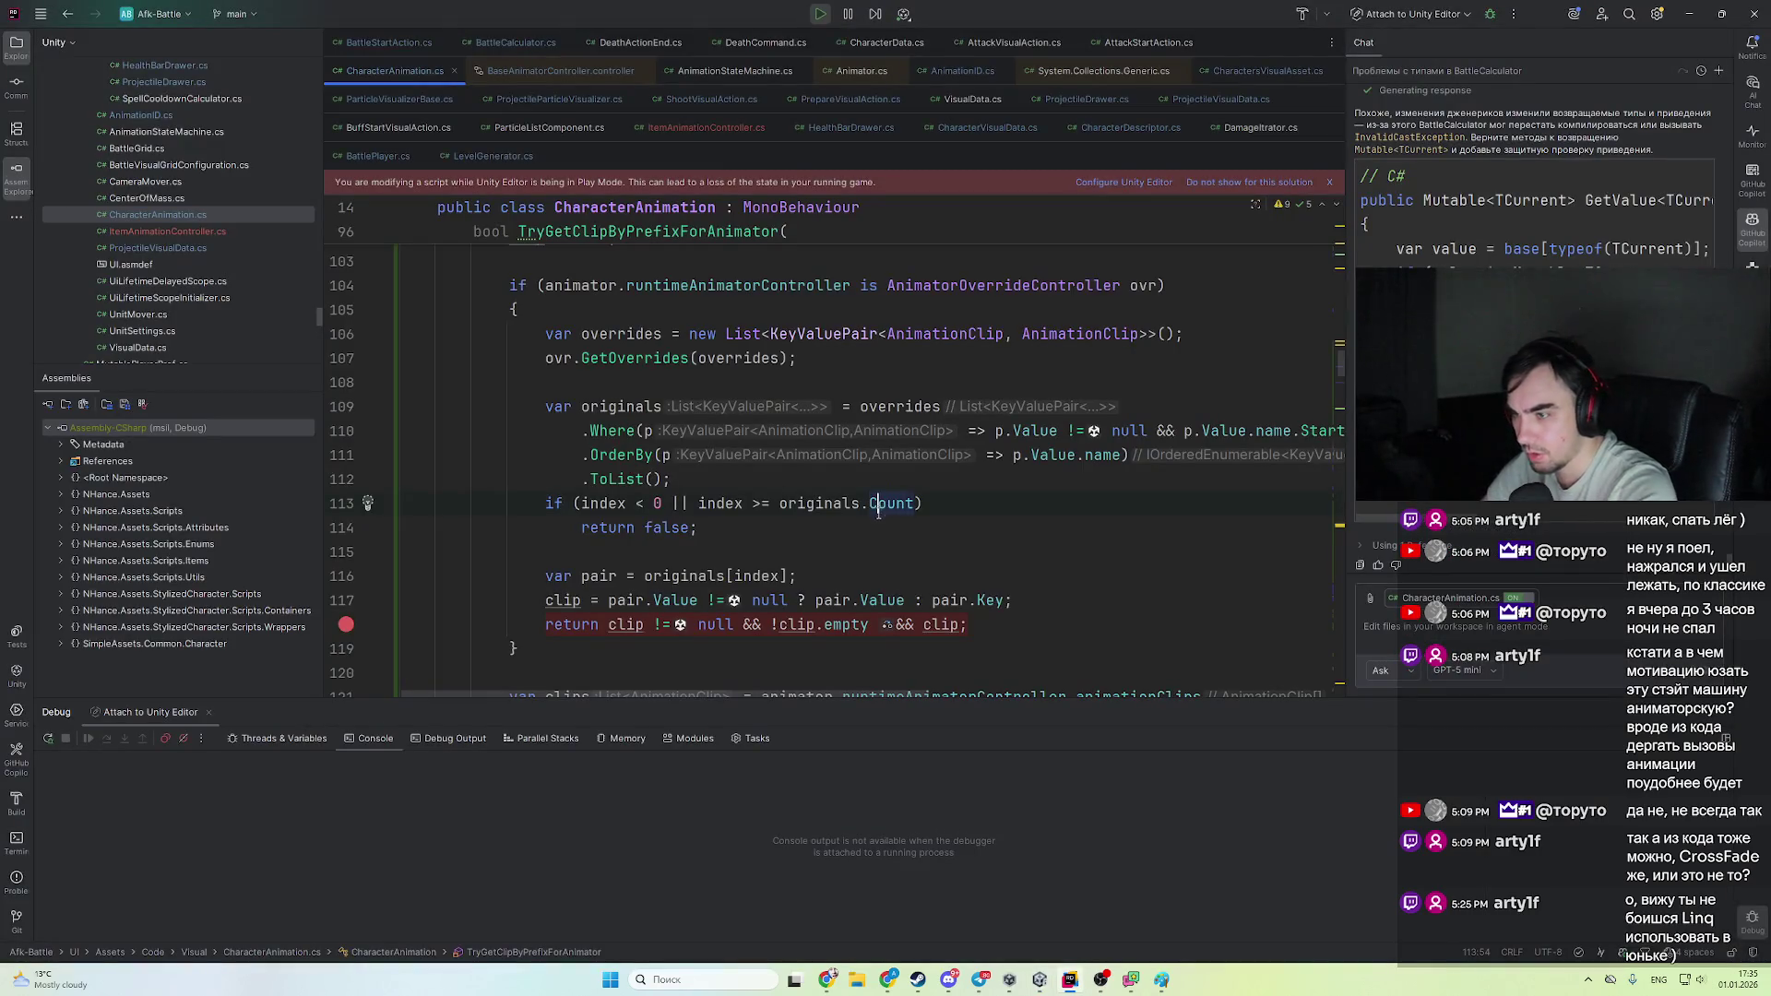
key(alt+Tab)
key(alt+Tab)
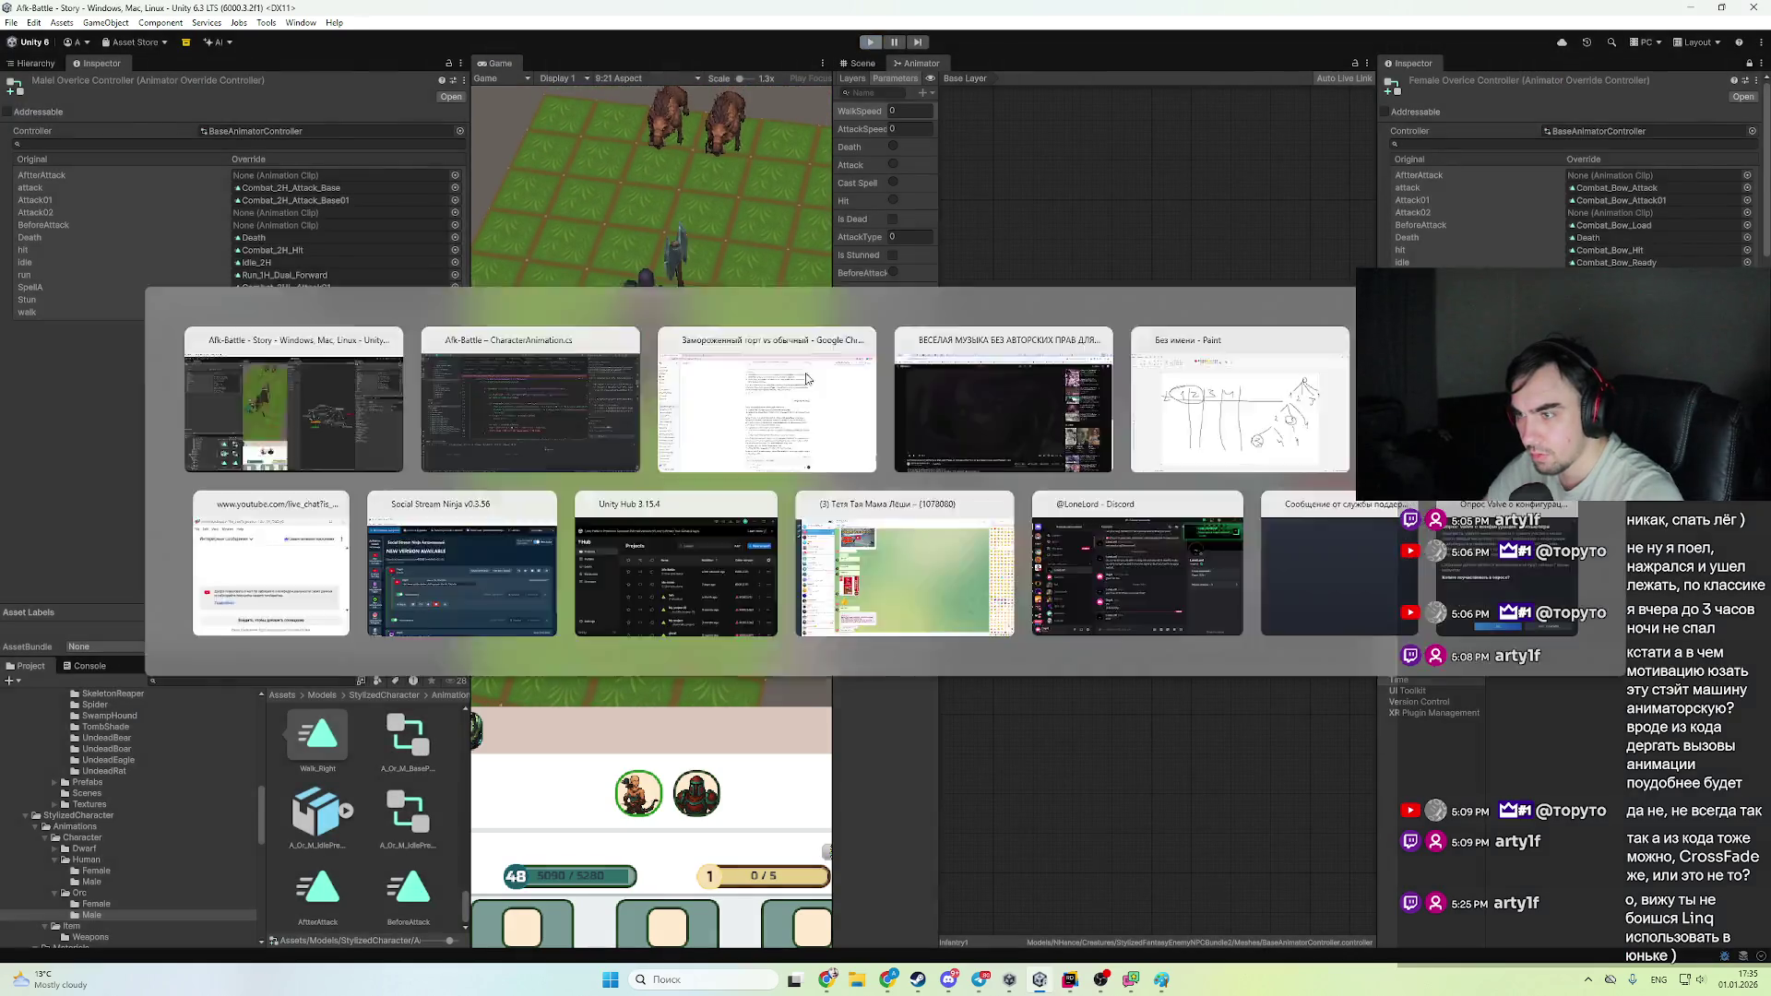
key(alt+Tab)
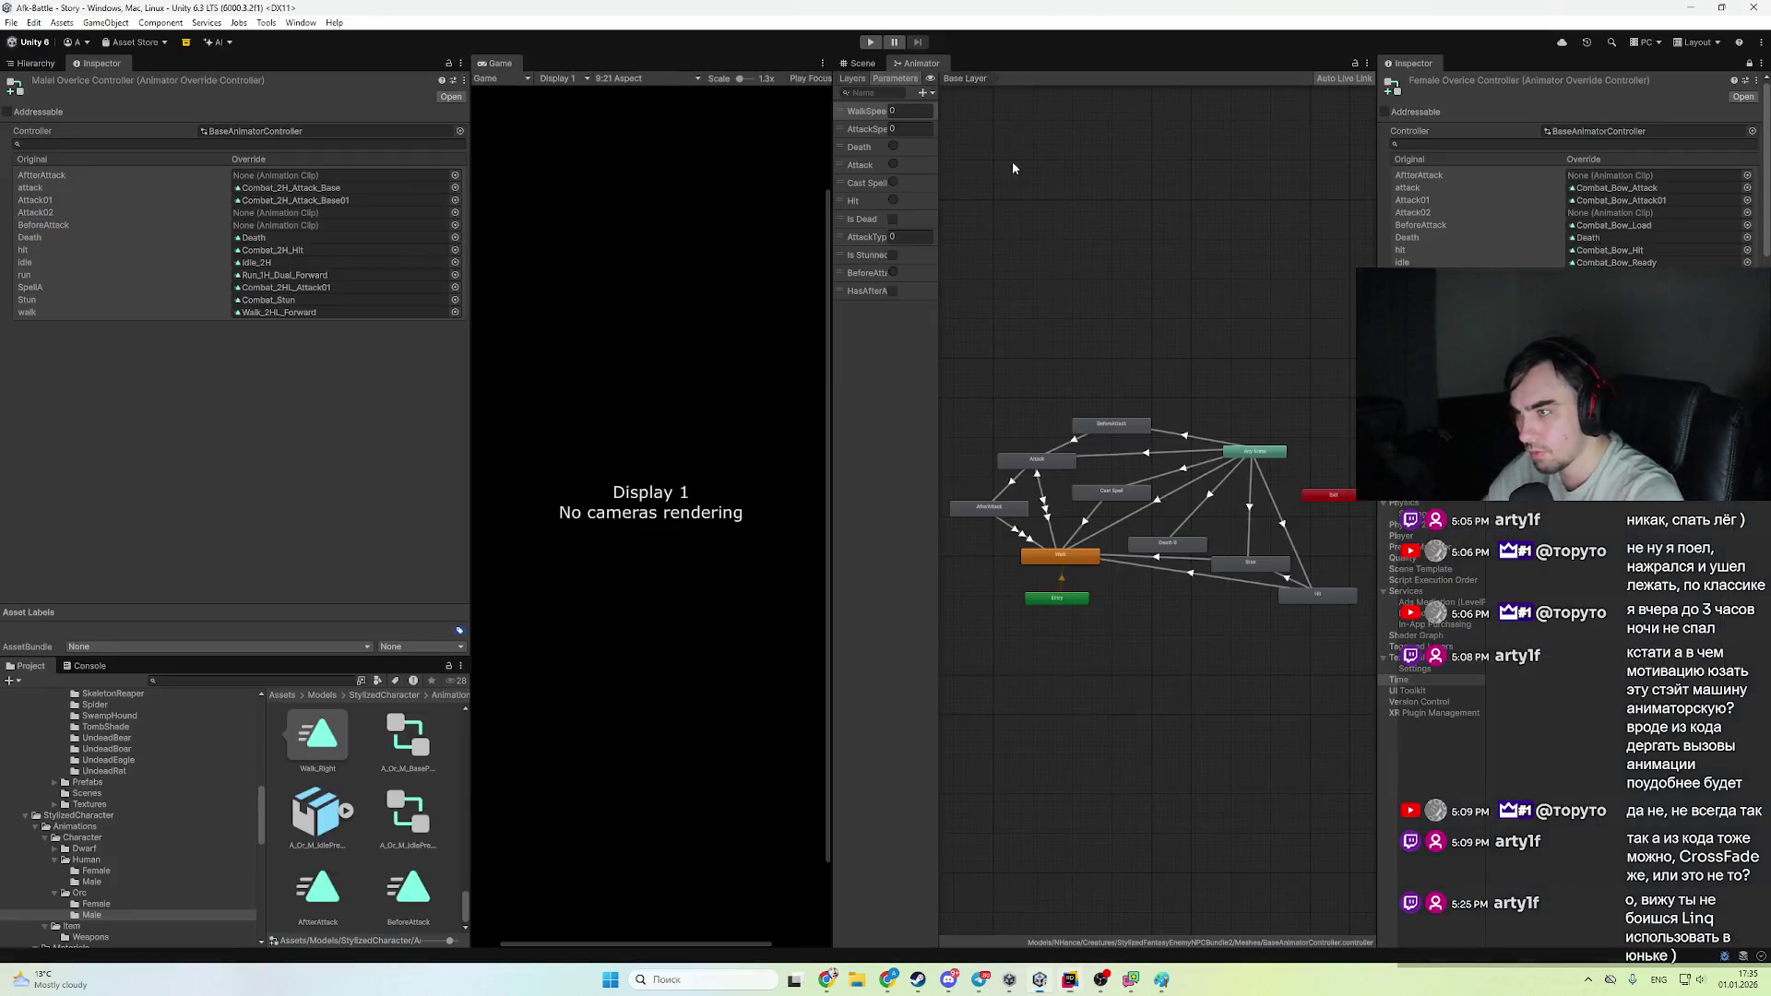
click(871, 42)
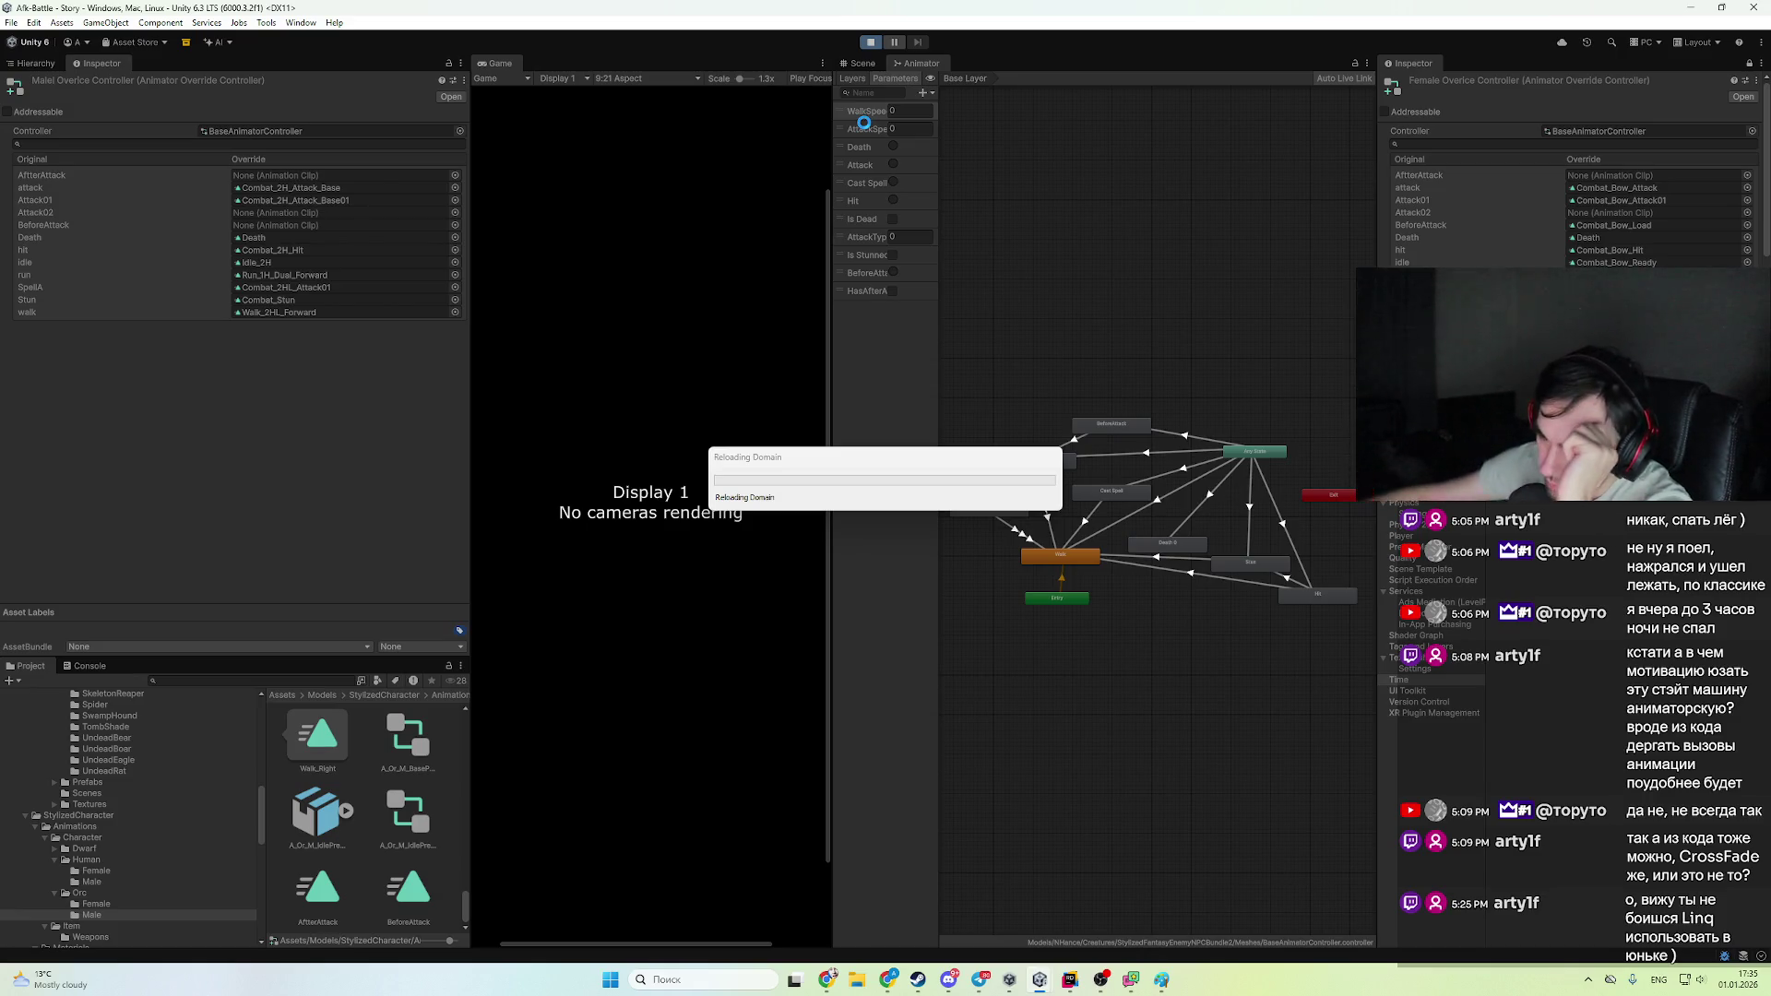
- Minimize Rider so the Unity Game view is visible
click(1066, 983)
click(1065, 983)
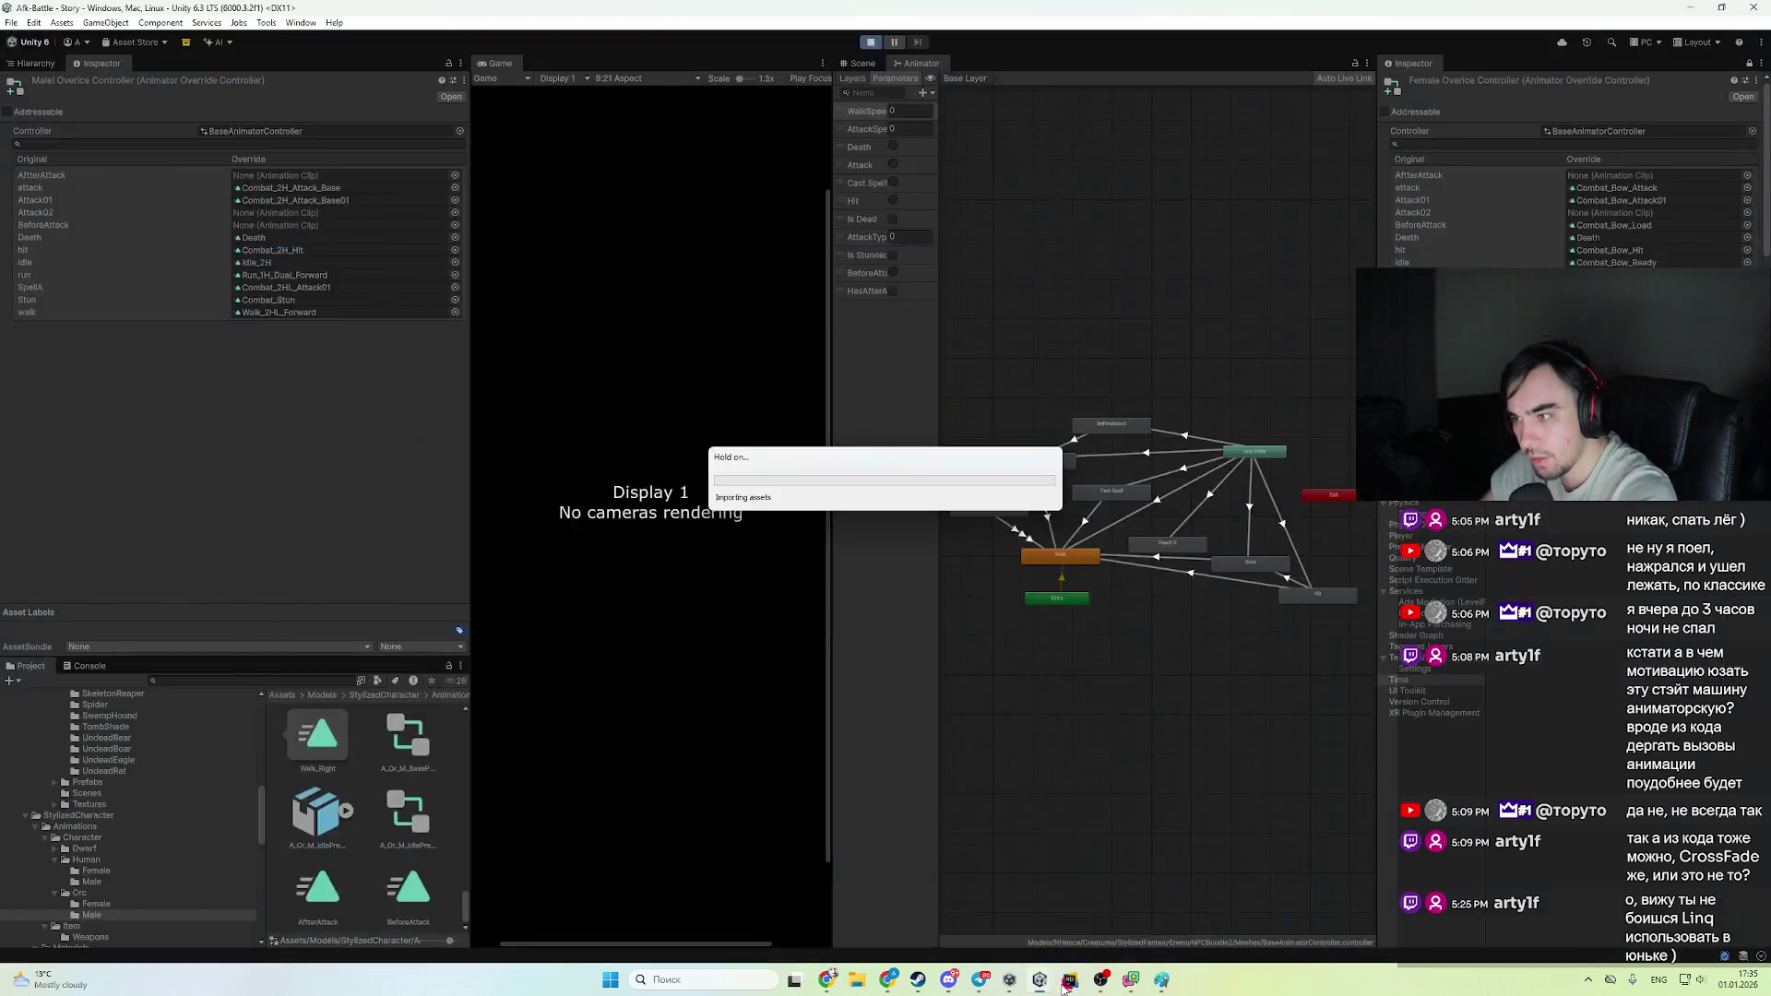
click(1066, 983)
click(1065, 983)
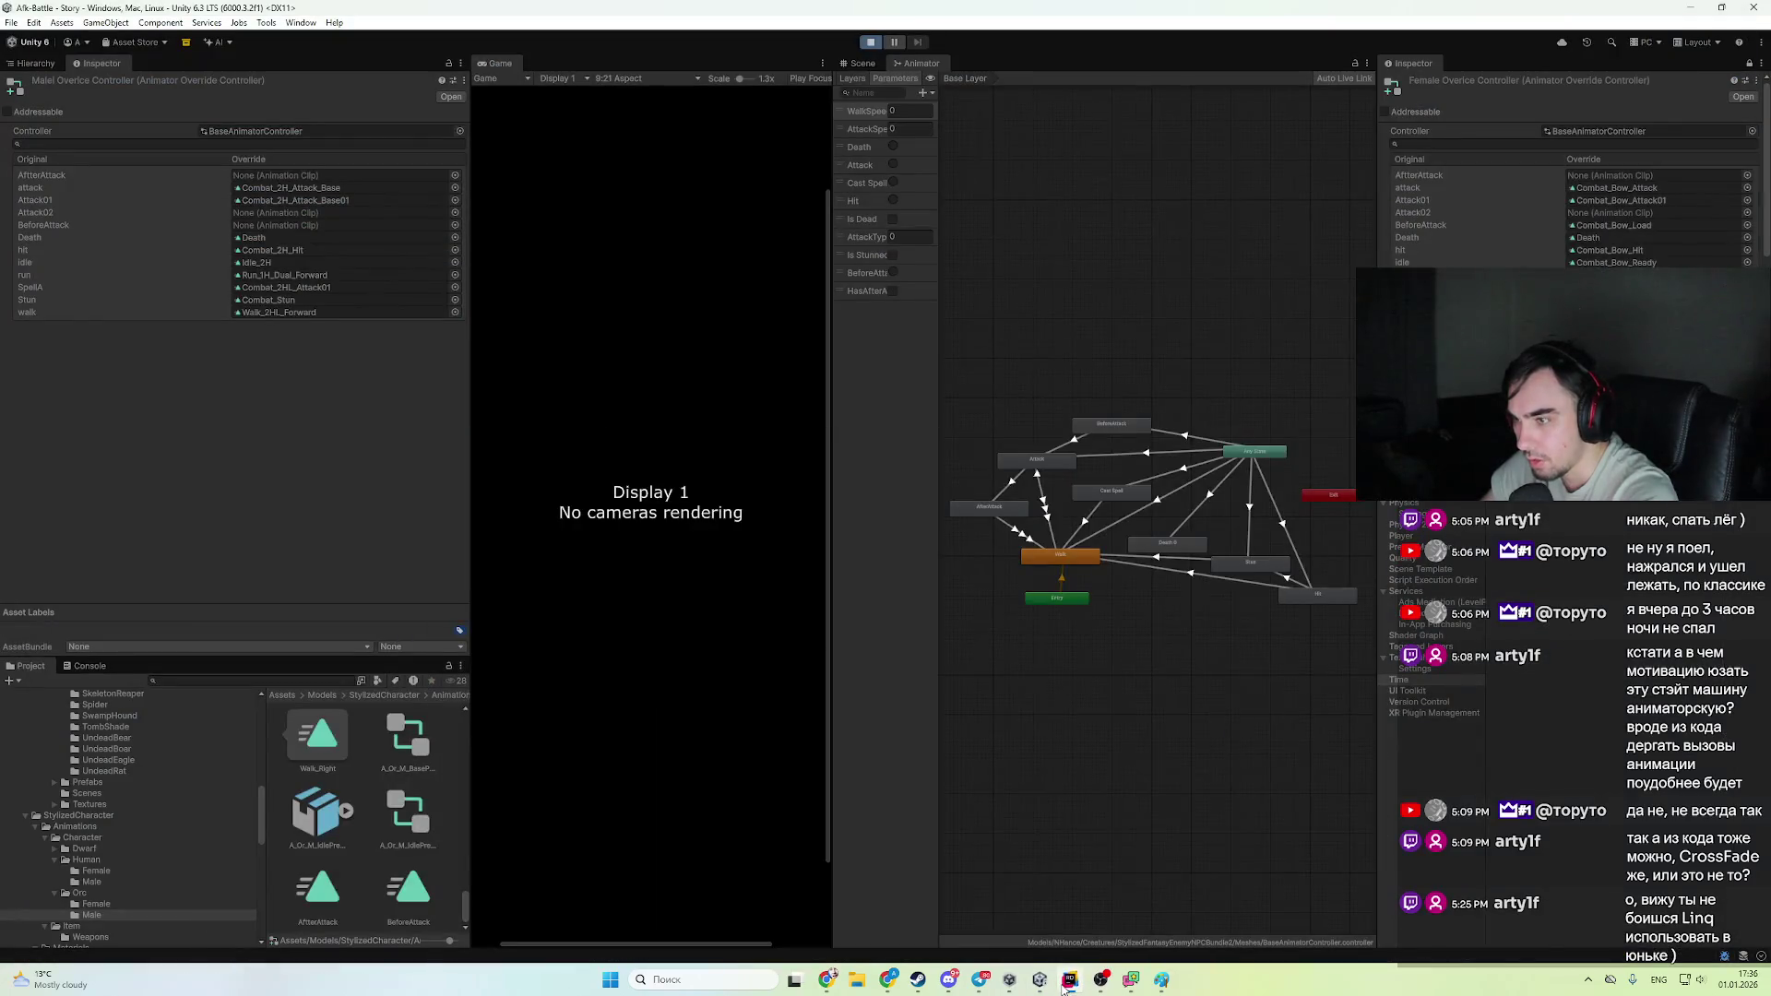
mouse_move(1009, 980)
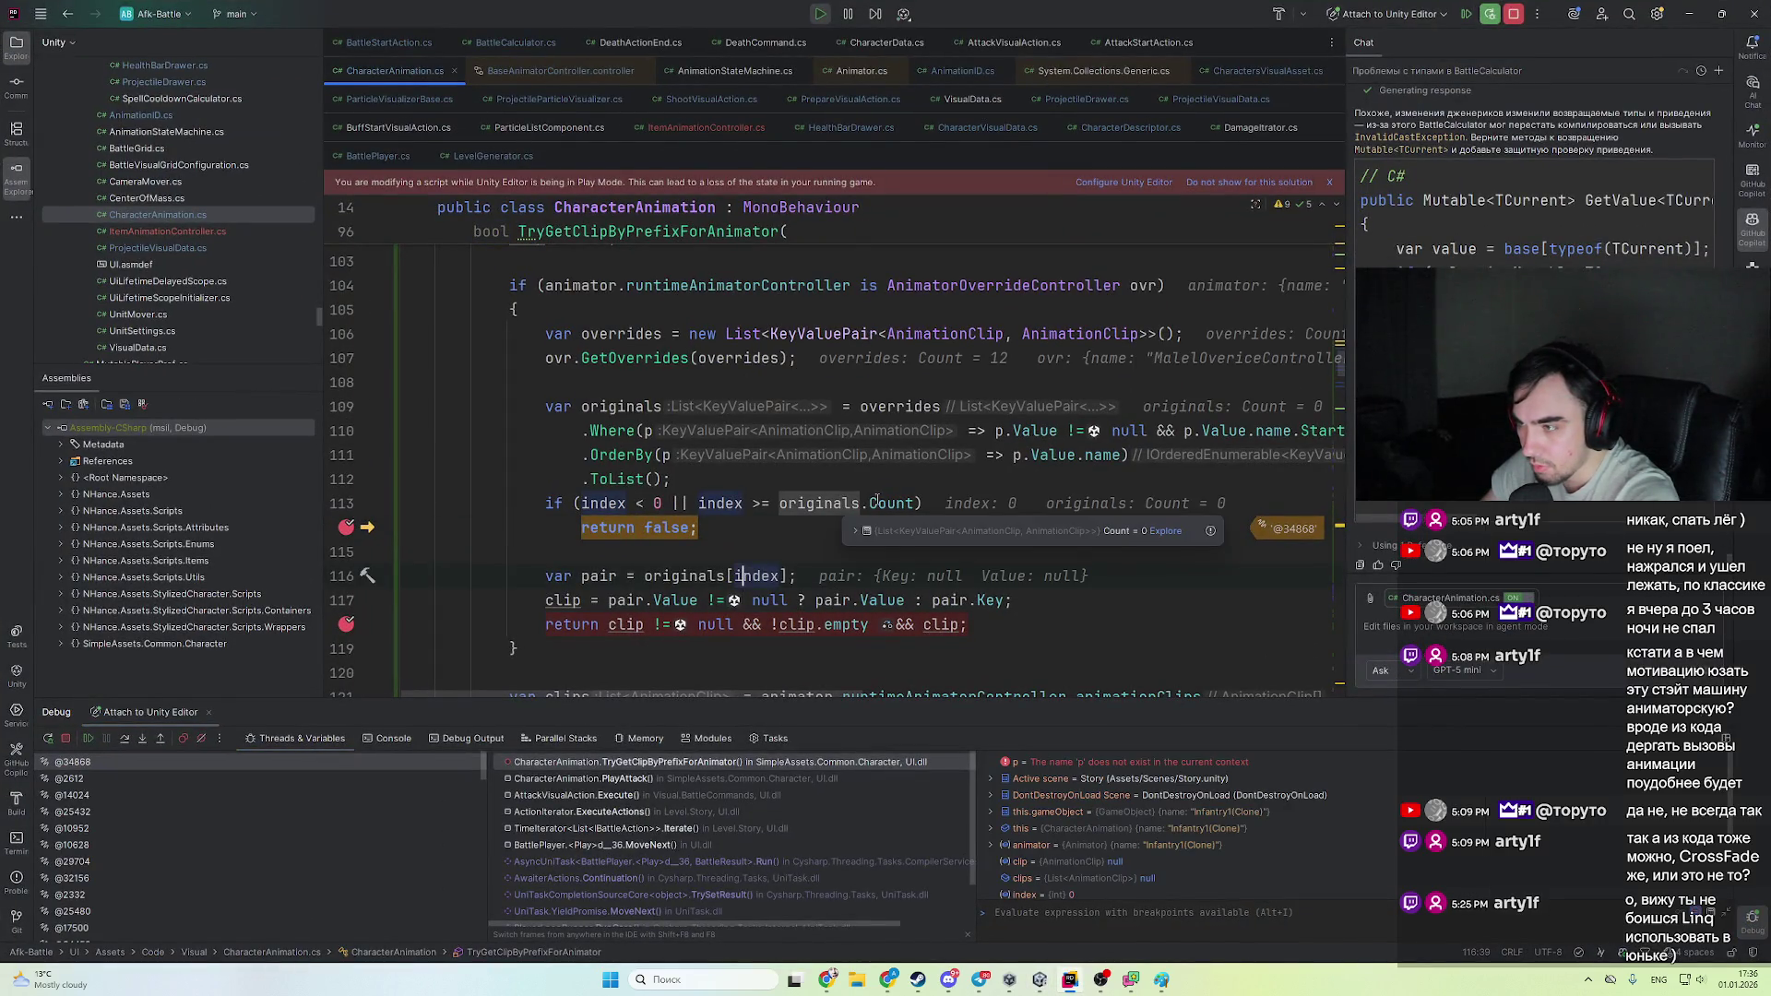
- Step out and resume the debugger until the breakpoint hits for Archer6
scroll(793, 553, up, 1)
mouse_move(778, 584)
key(alt+F10)
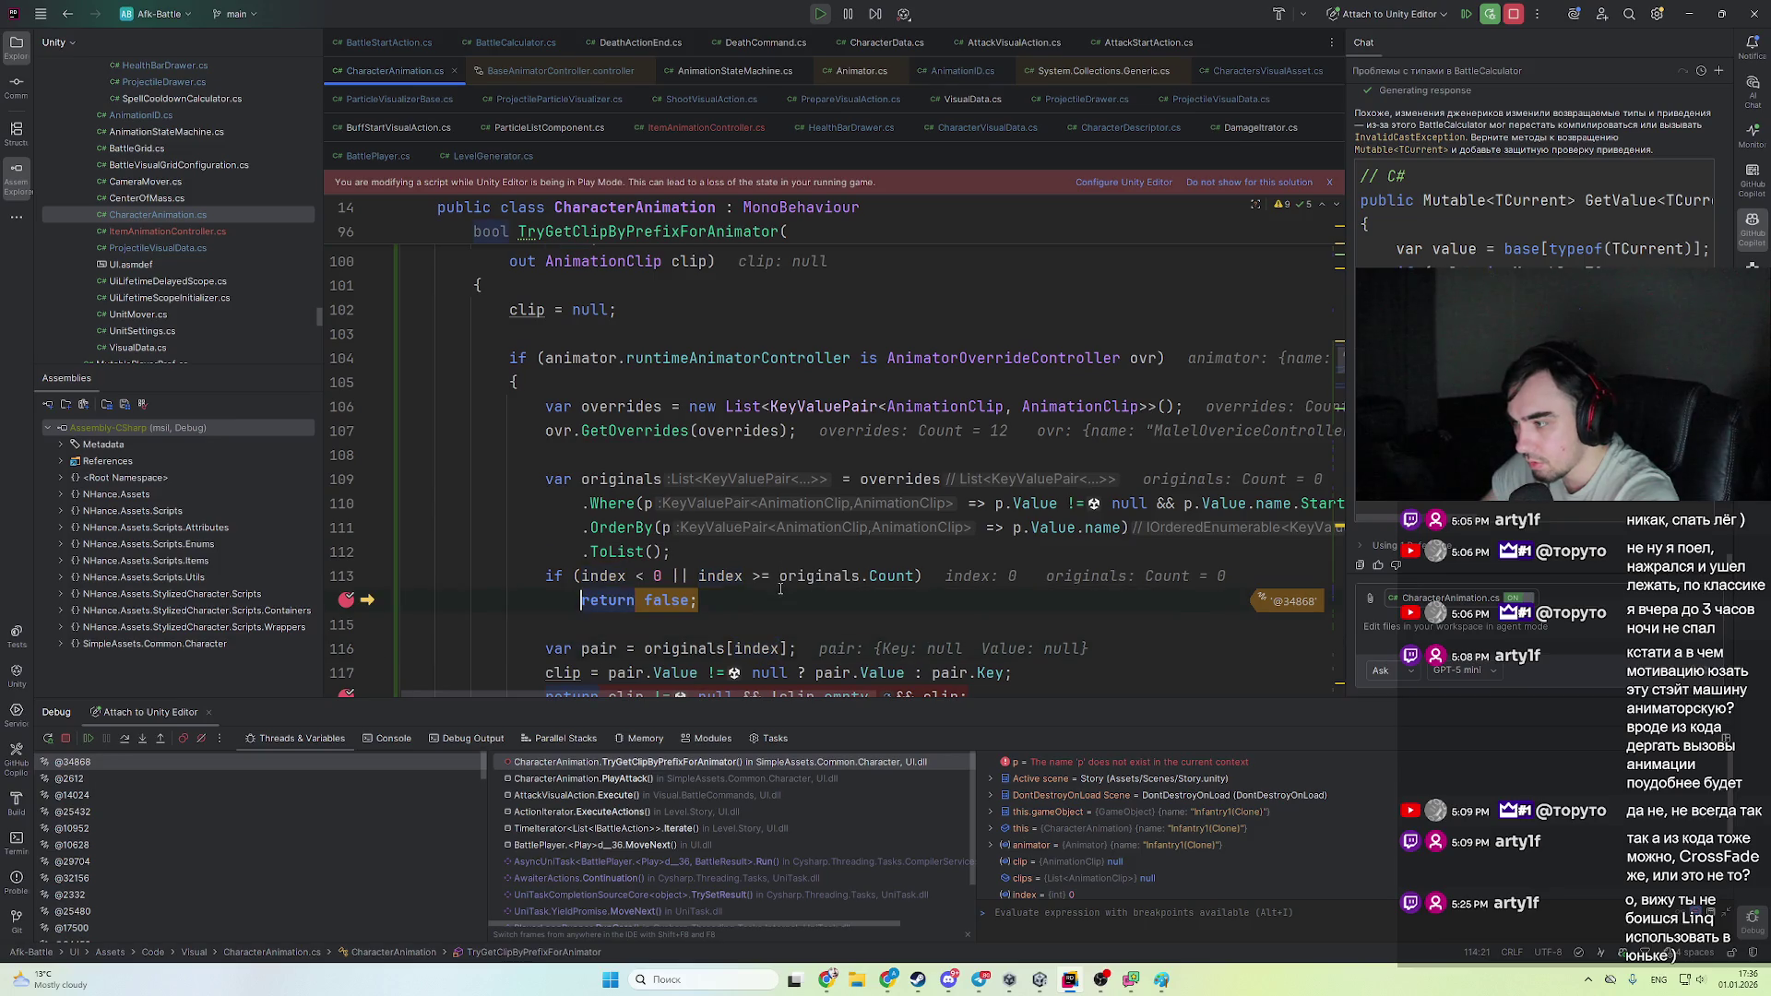
key(F8)
key(F9)
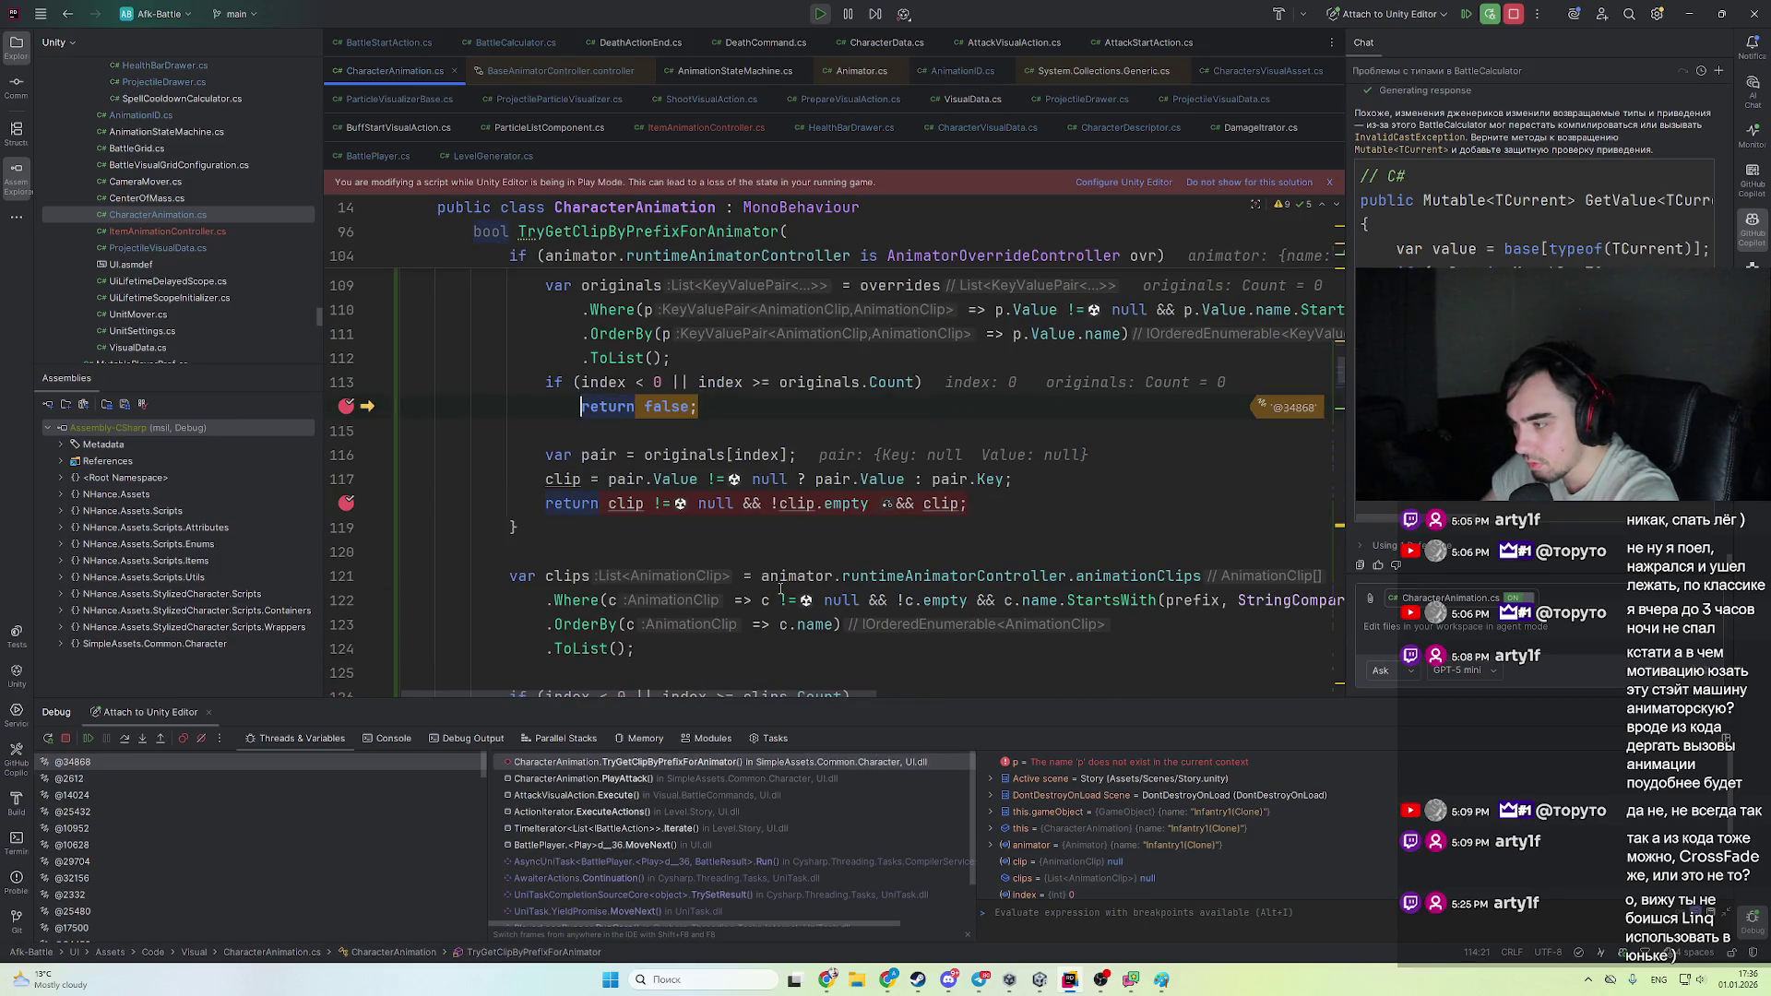
key(F8)
key(F9)
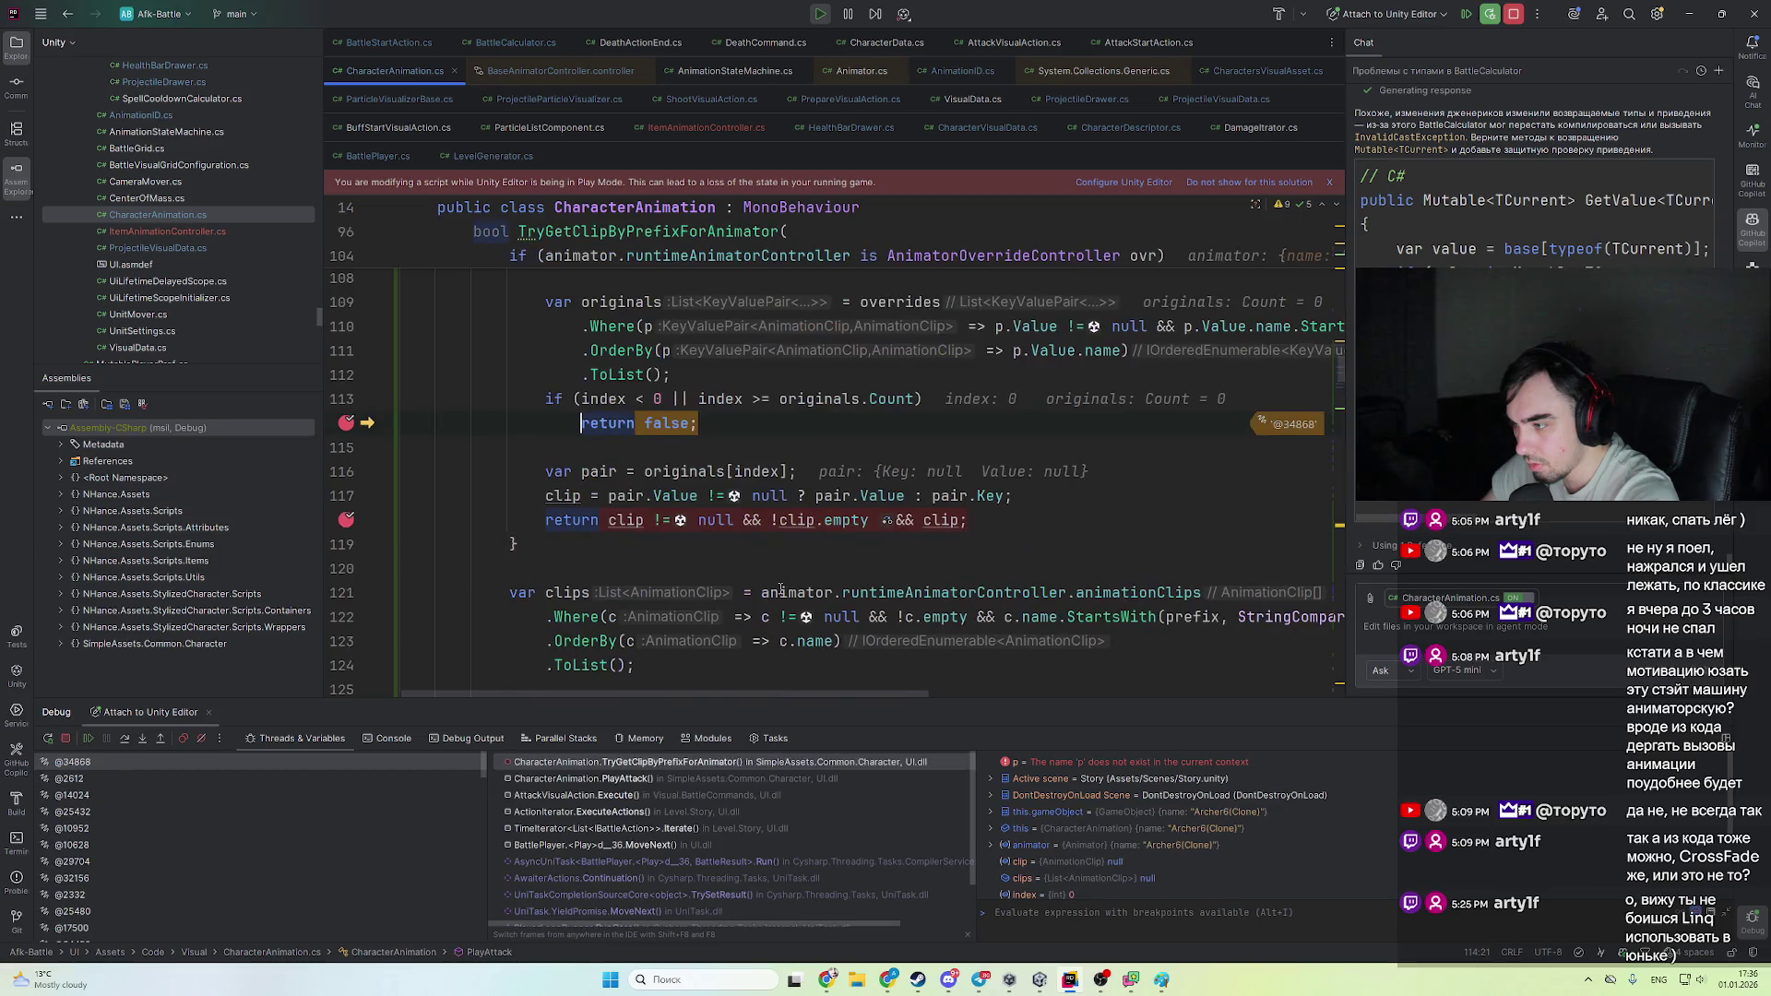
scroll(775, 563, up, 1)
scroll(648, 421, up, 4)
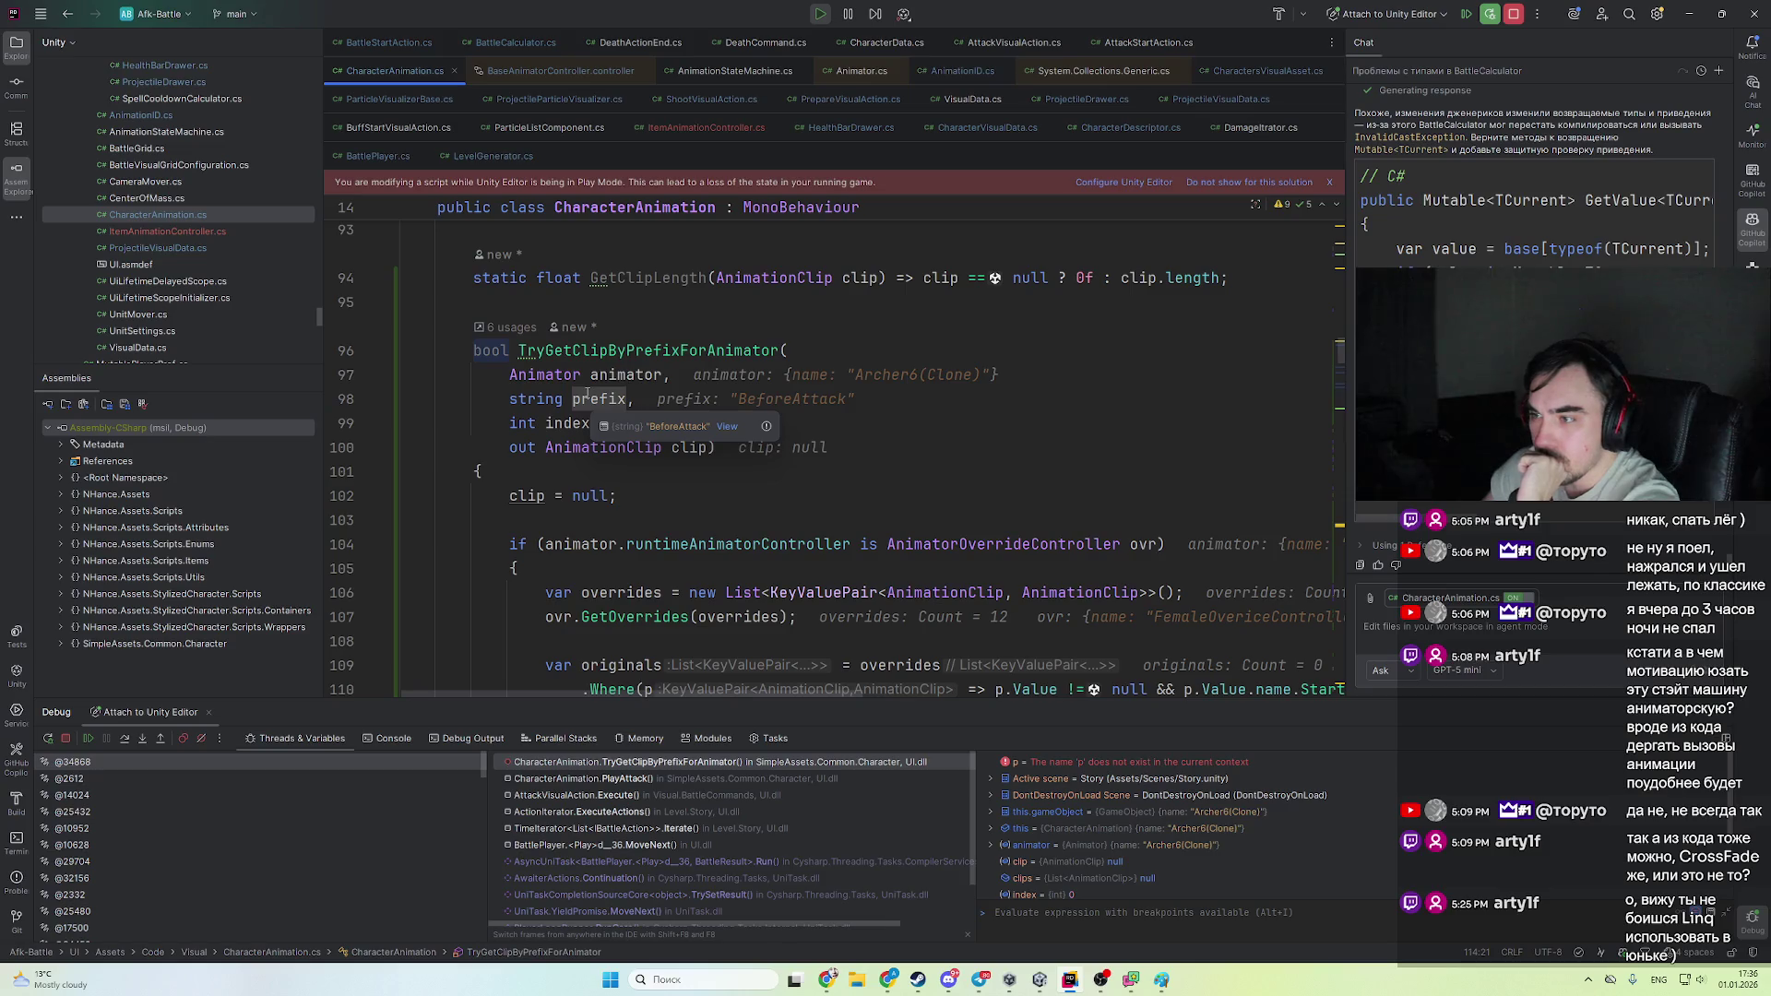
key(F9)
- Inspect the 12 override pairs, where BeforeAttack maps to Combat_Bow_Load, then select Value on line 110
mouse_move(904, 521)
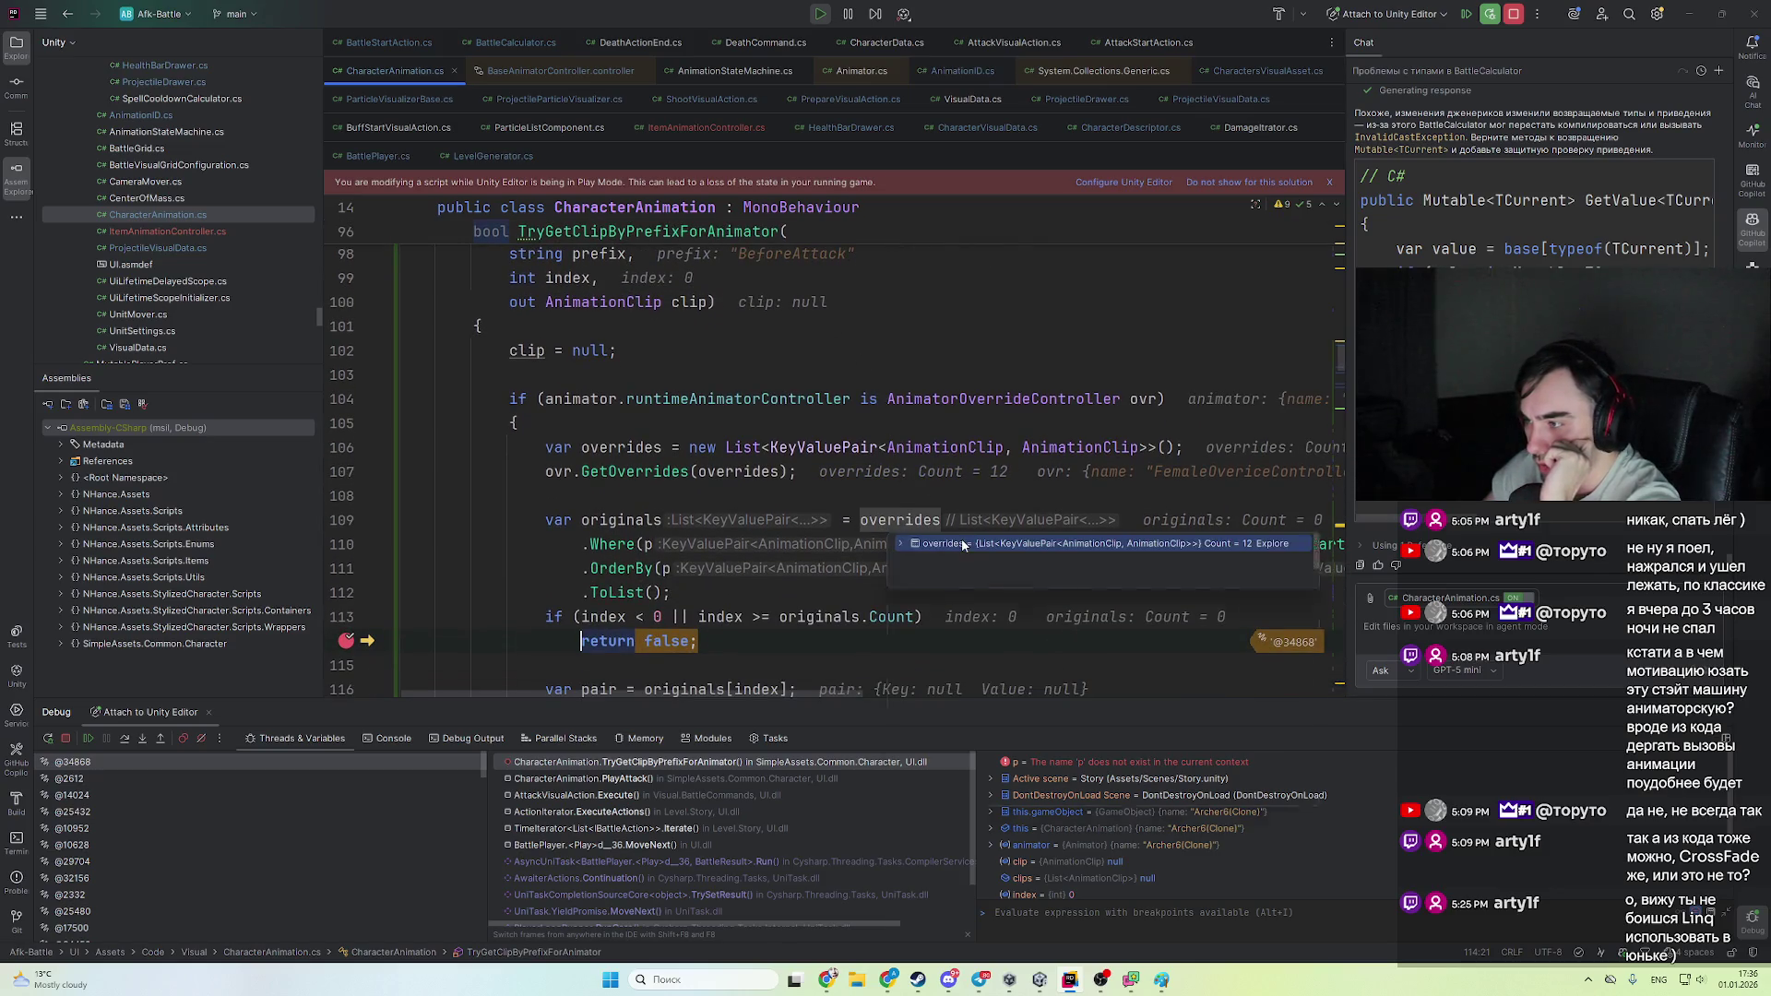
click(962, 544)
double_click(1343, 746)
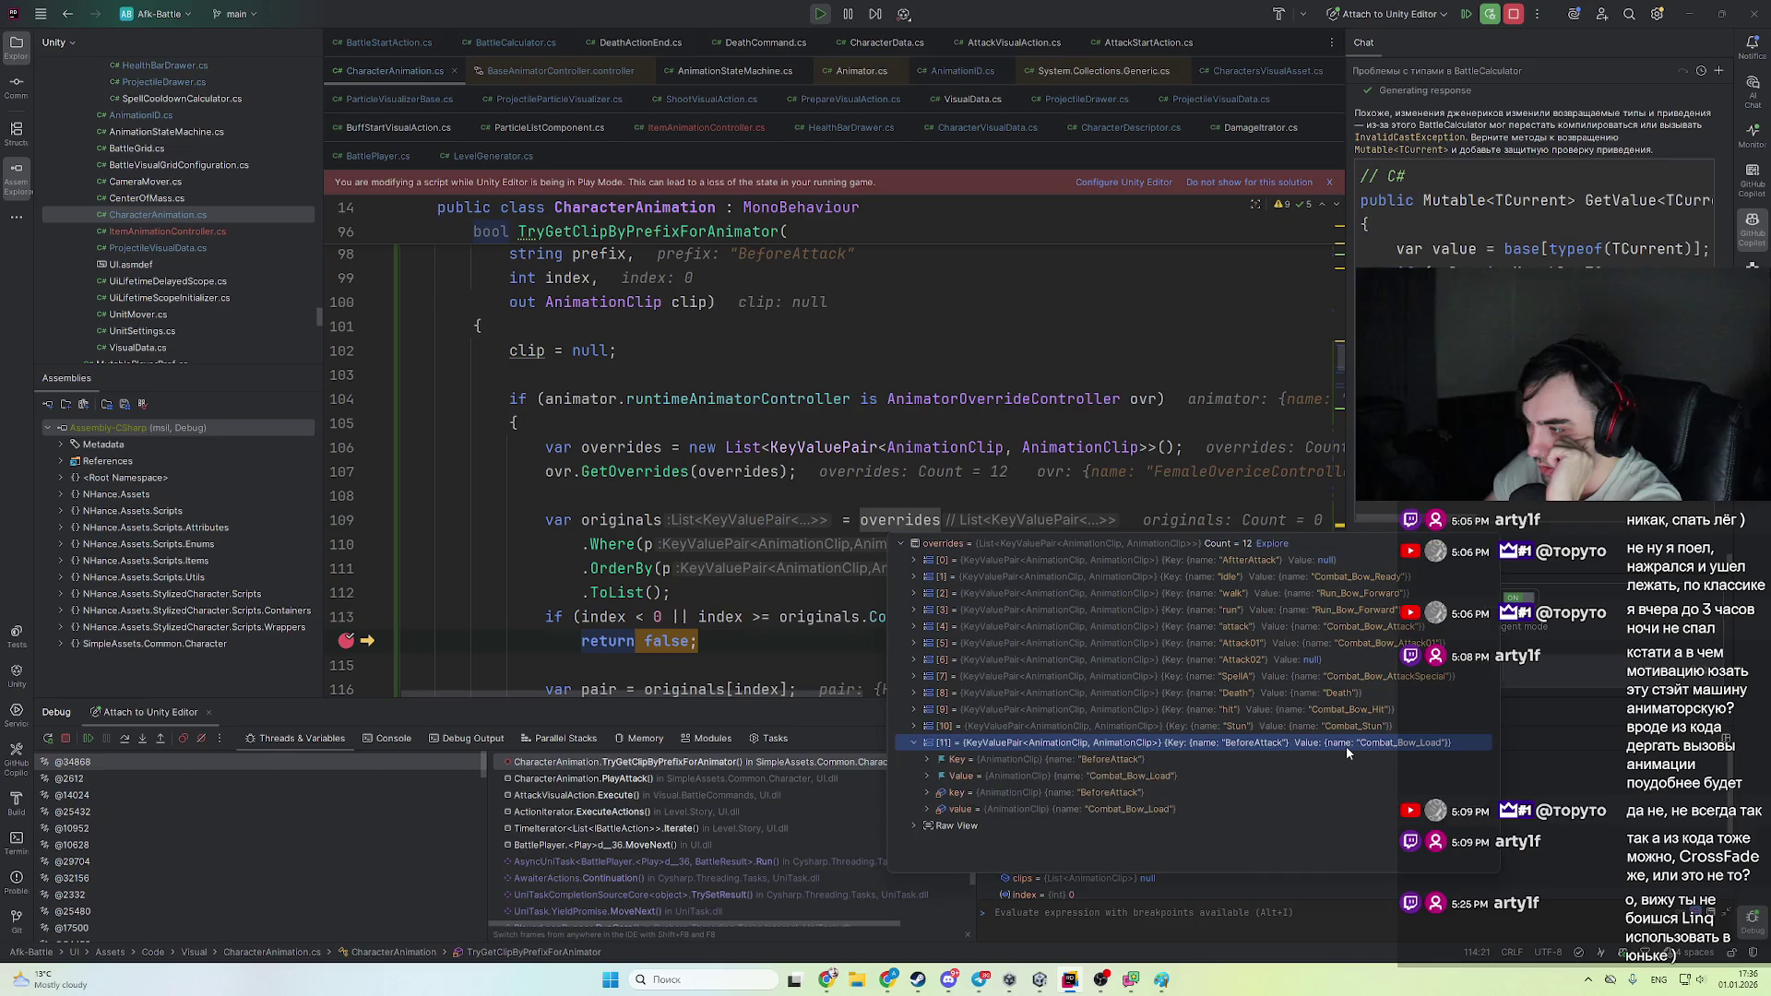
click(793, 600)
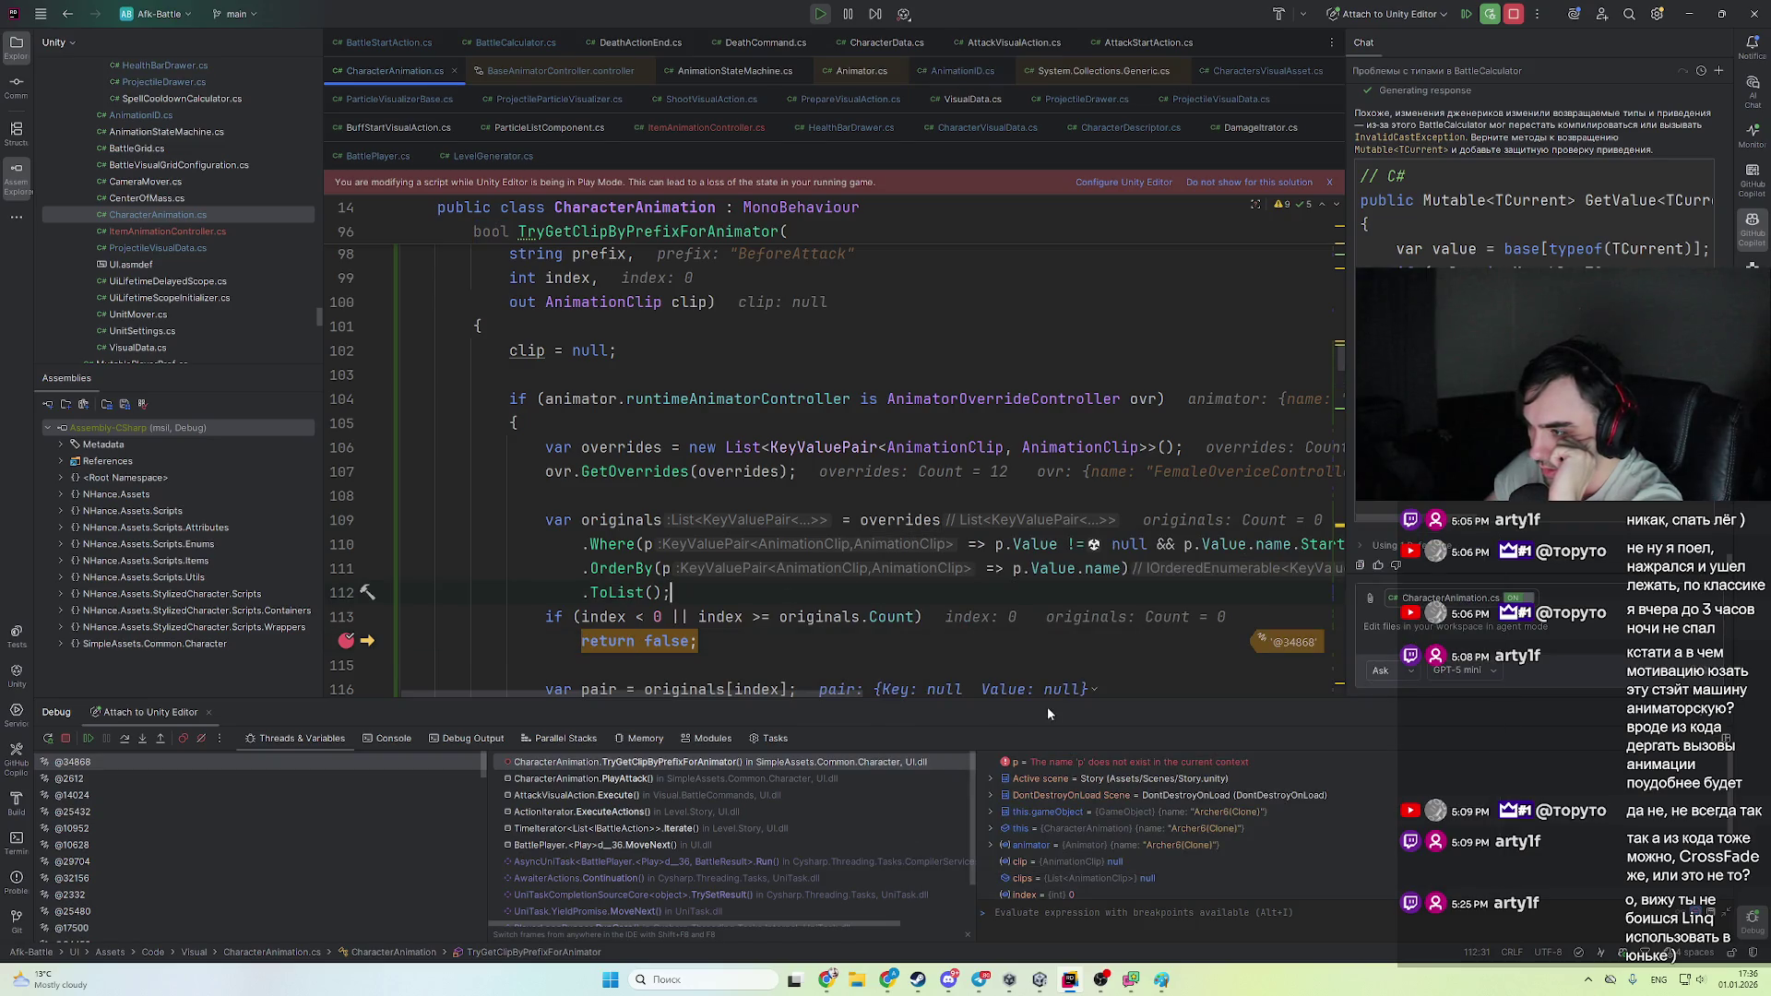
drag(805, 694, 946, 711)
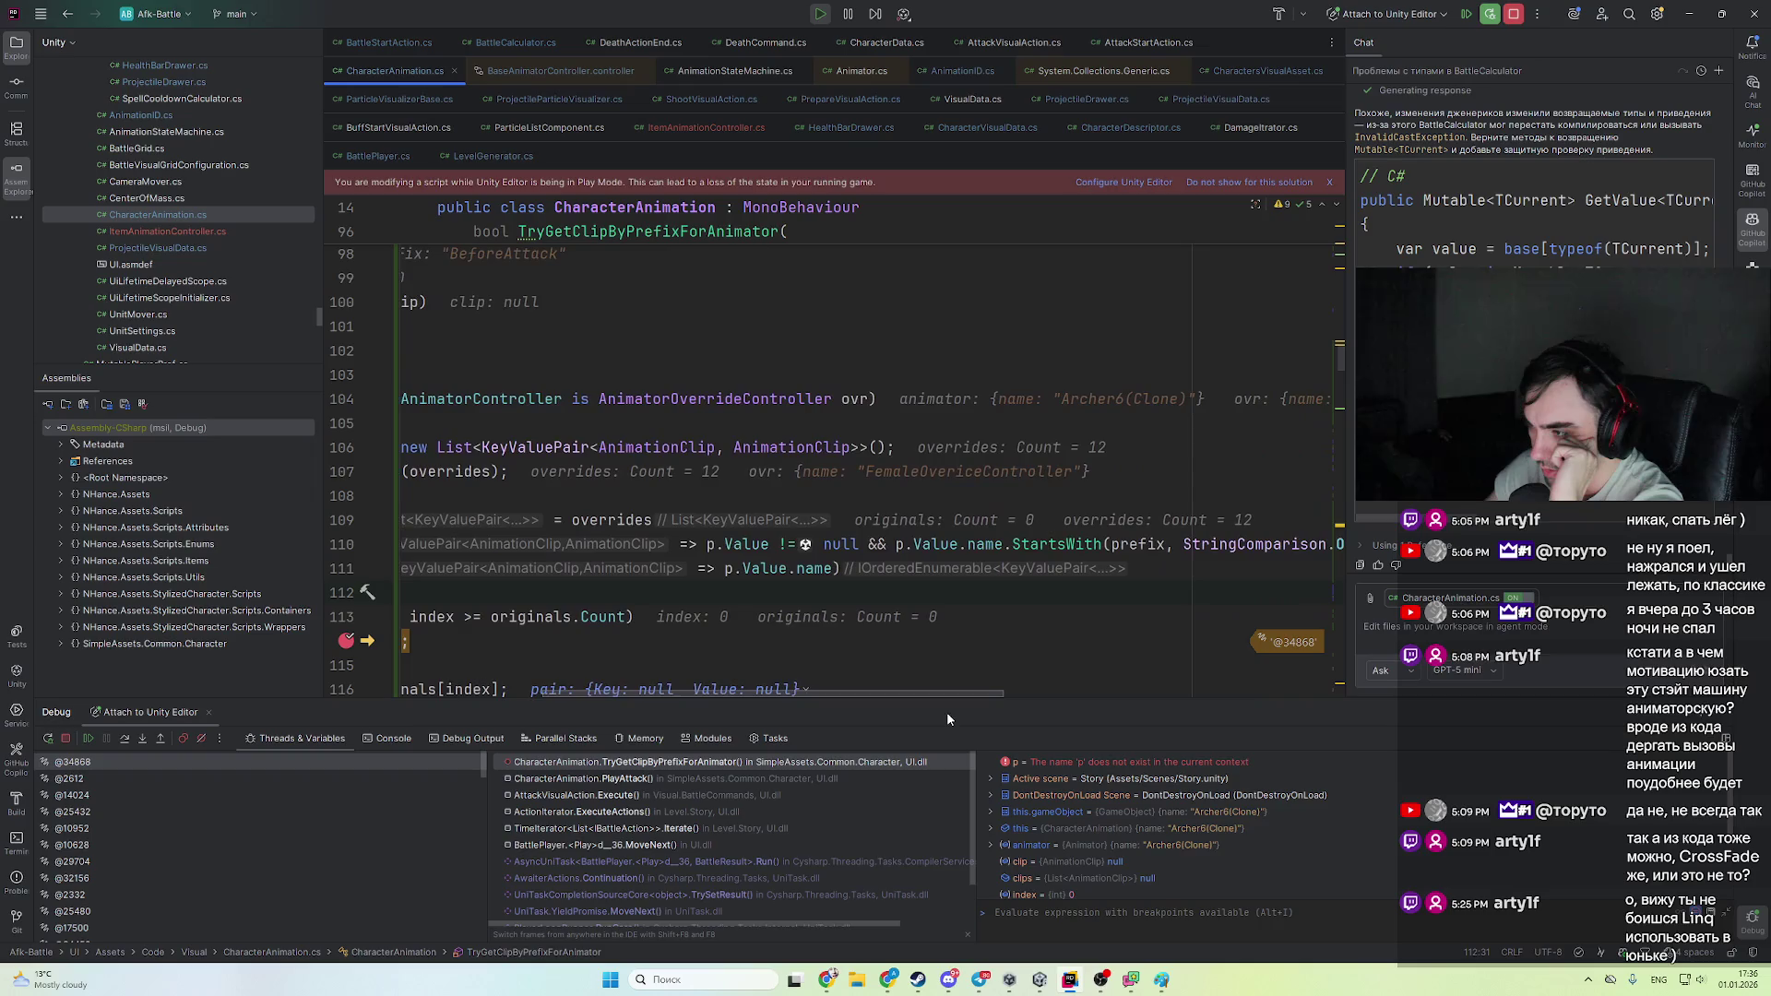
double_click(934, 545)
- Make line 110's null check test p.Key instead of p.Value
text(Key)
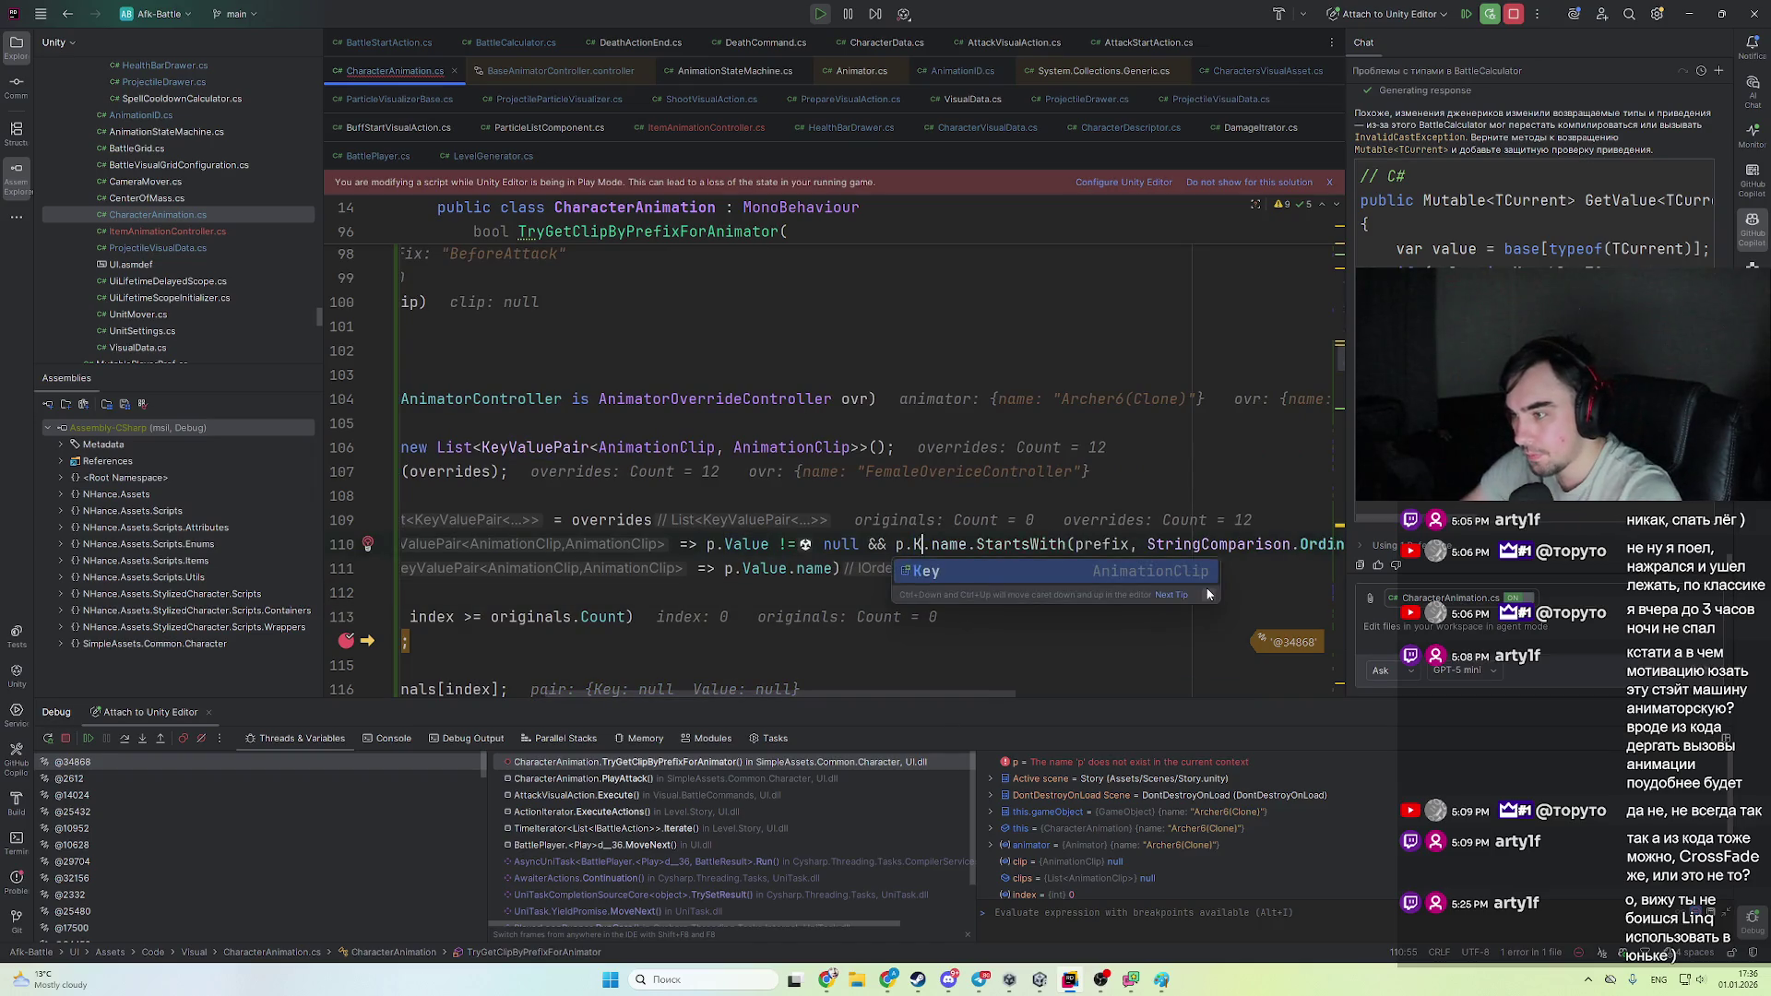
key(ctrl+w)
key(ctrl+w)
key(ctrl+c)
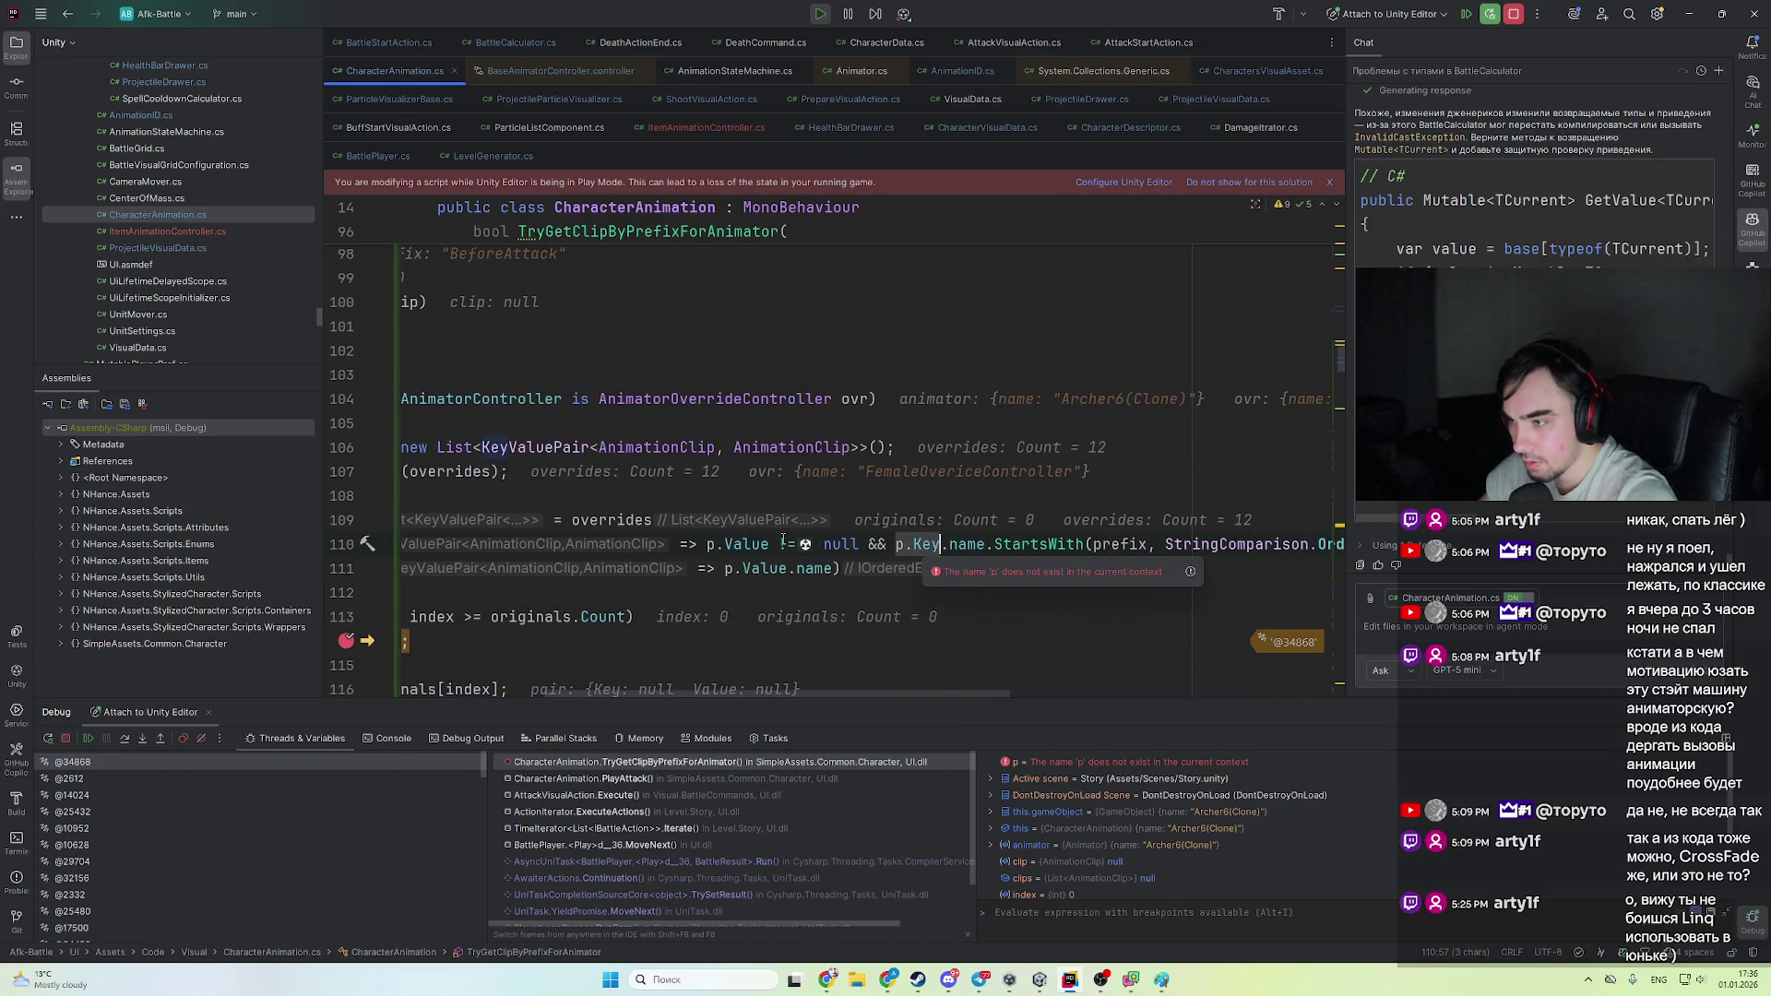
drag(706, 544, 768, 544)
key(ctrl+v)
drag(801, 698, 736, 697)
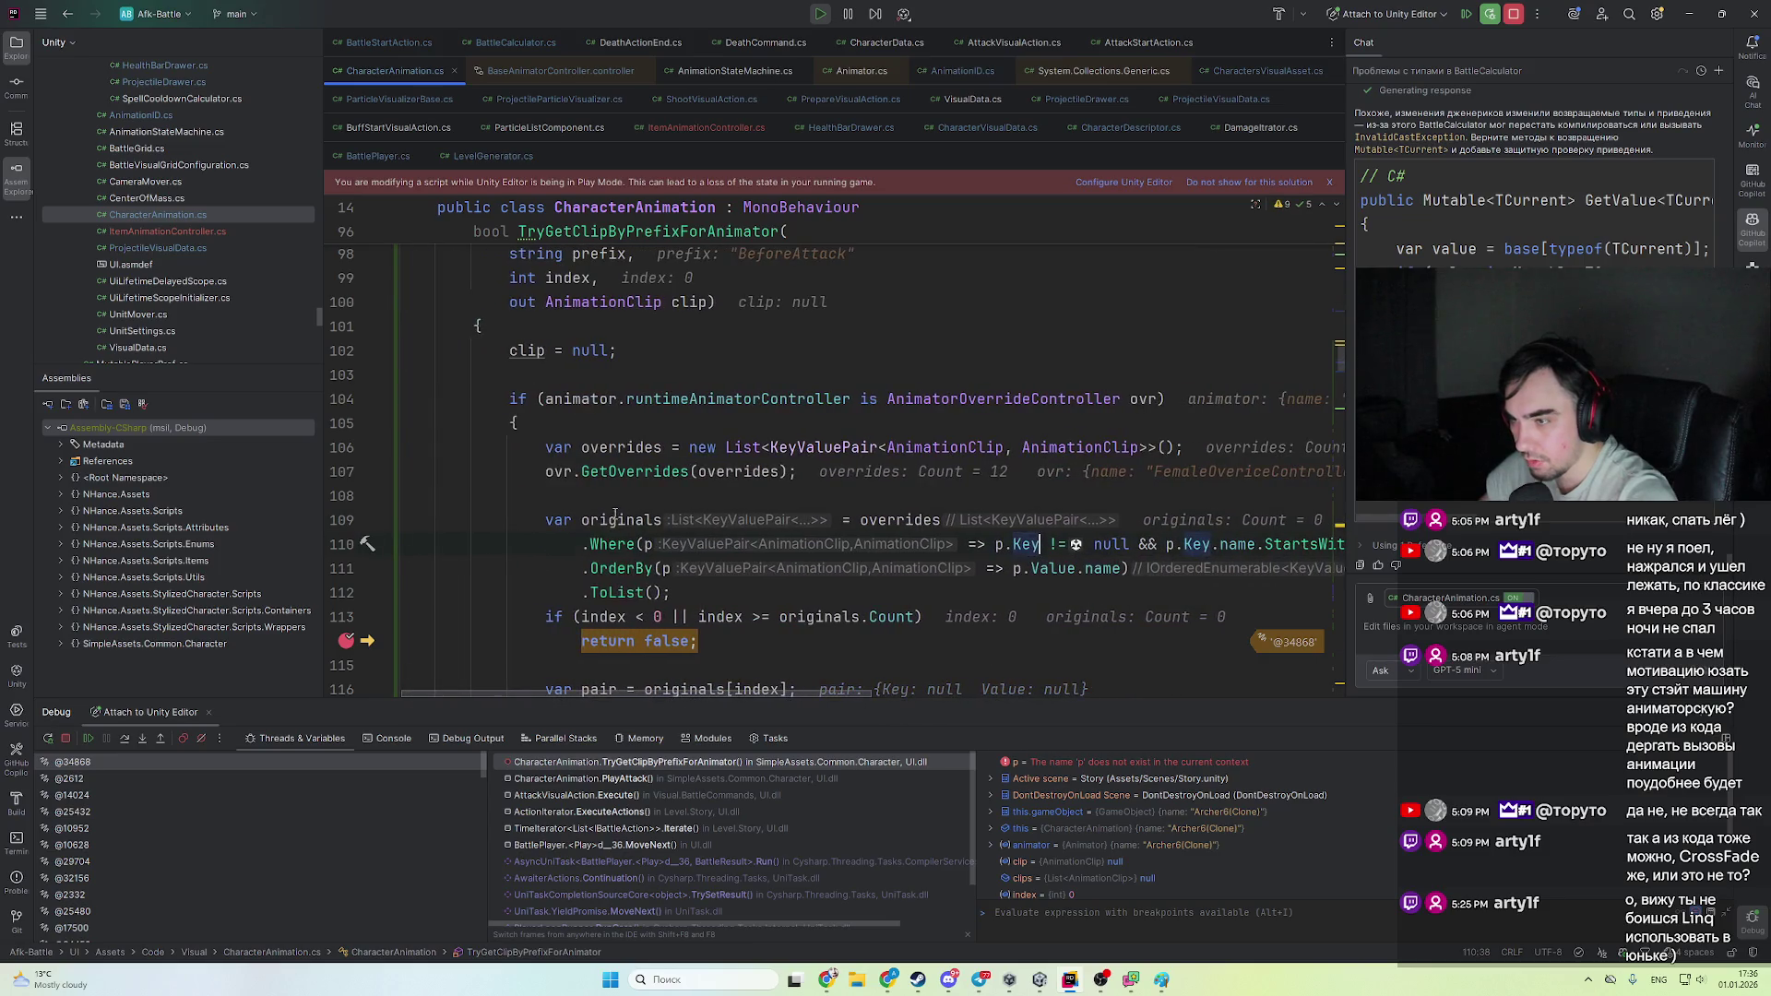
- Inspect the originals and pair variables and highlight their usages
double_click(619, 520)
scroll(922, 635, down, 2)
scroll(923, 635, down, 3)
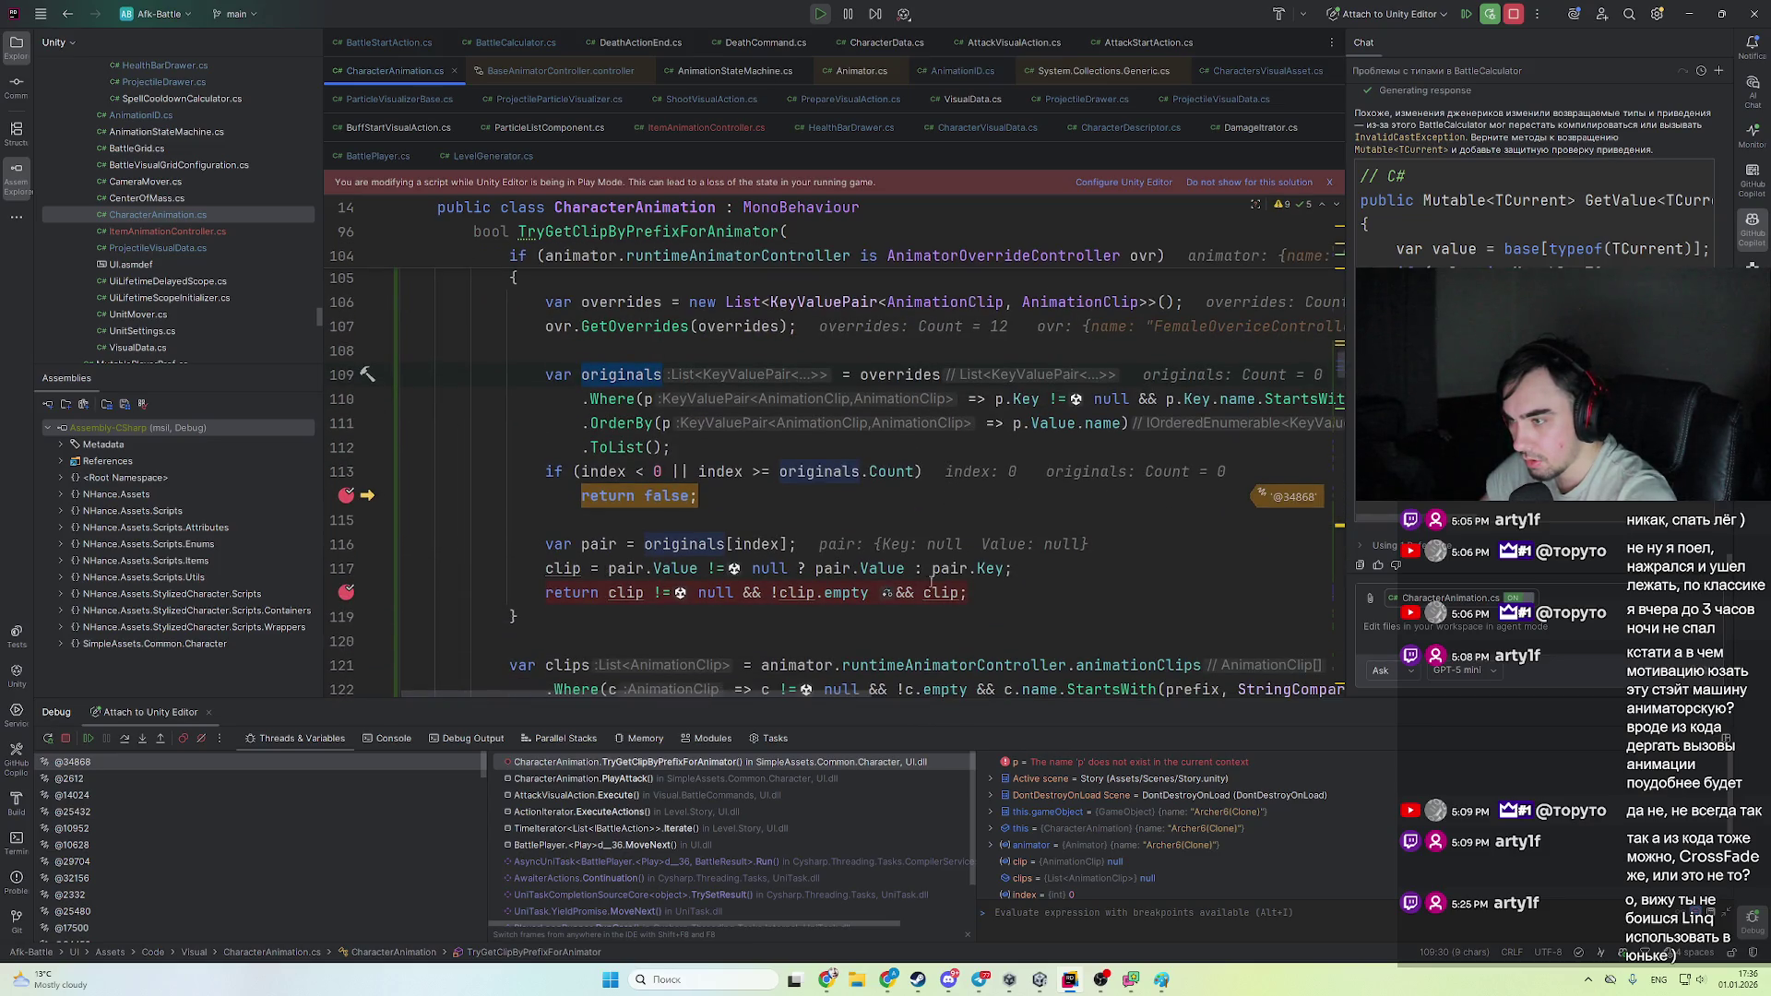
mouse_move(738, 544)
click(617, 544)
click(613, 544)
mouse_move(785, 571)
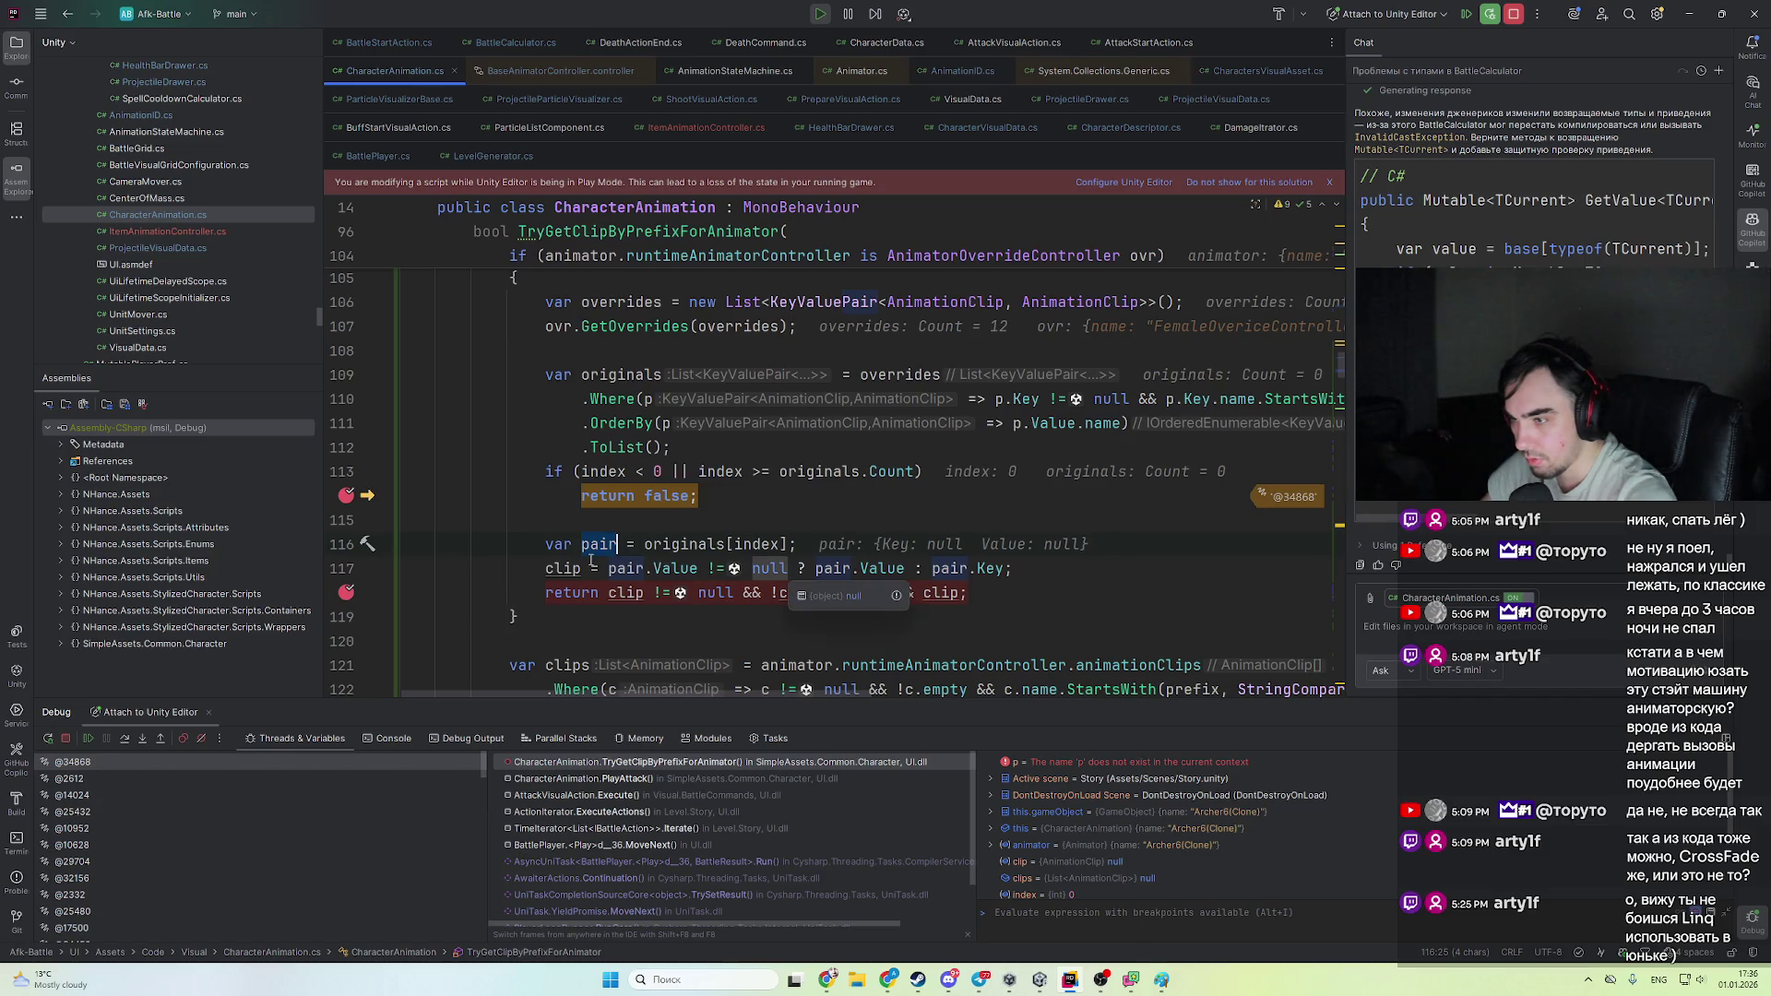
drag(1169, 572, 1169, 556)
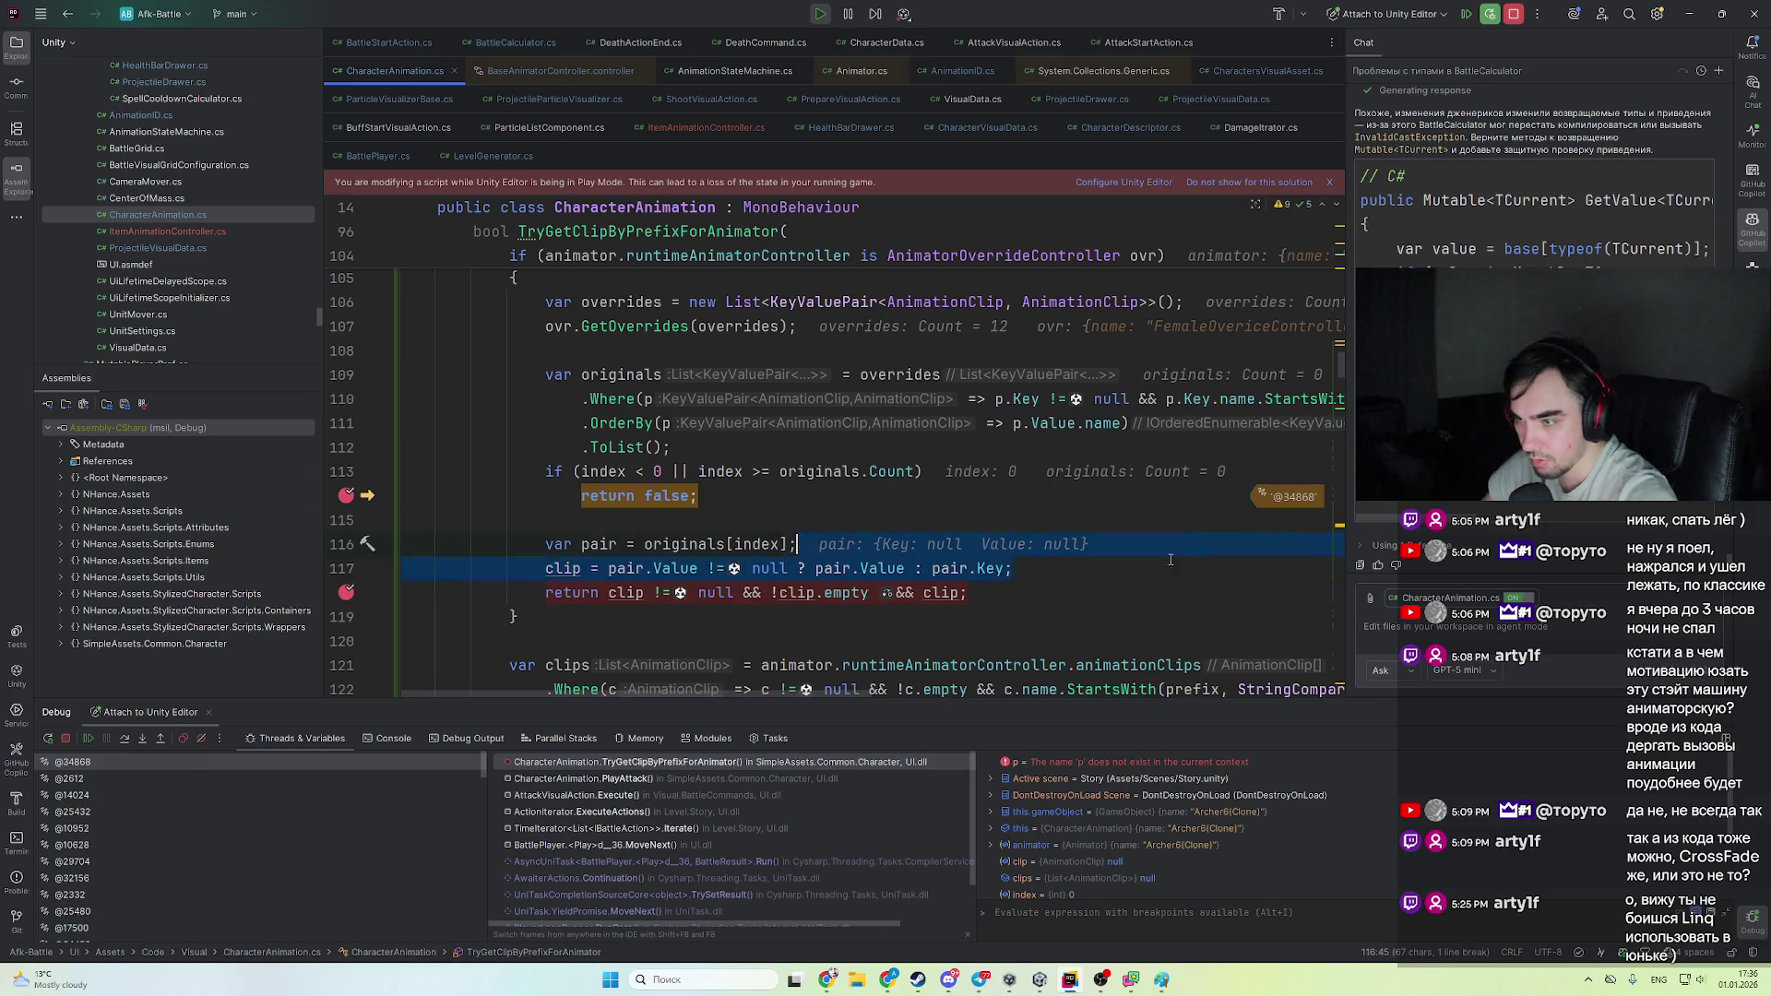
key(Up)
key(Up)
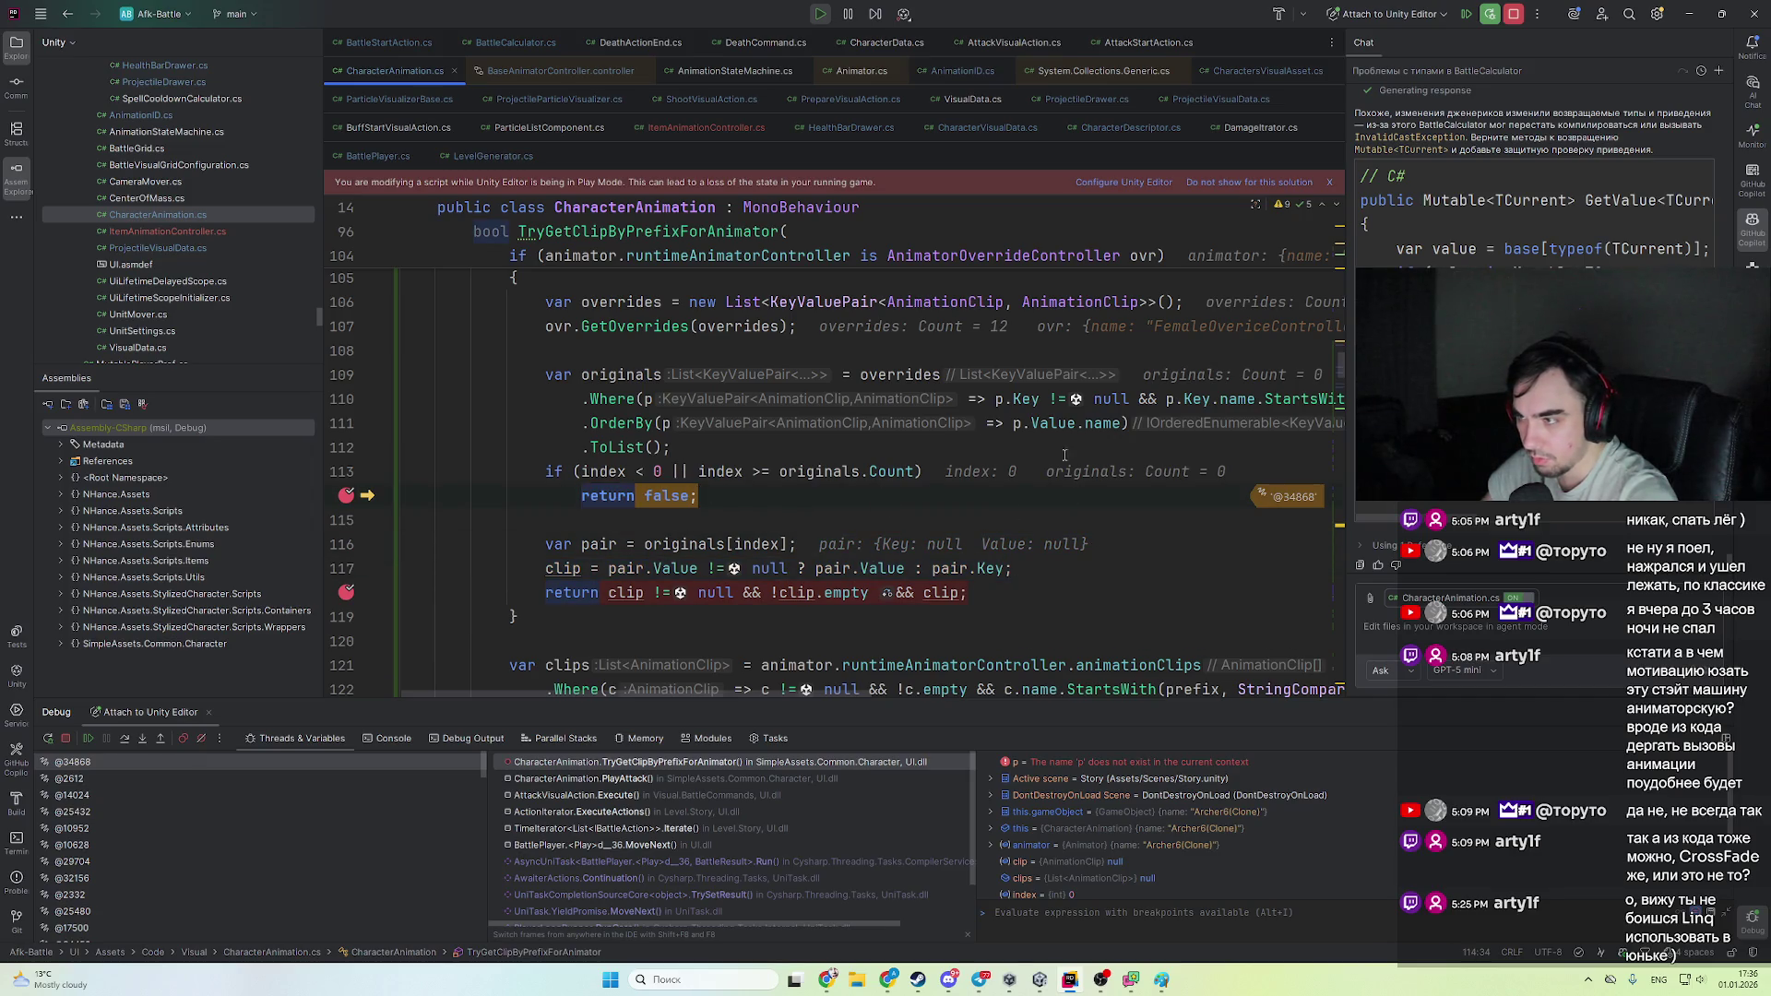
click(631, 374)
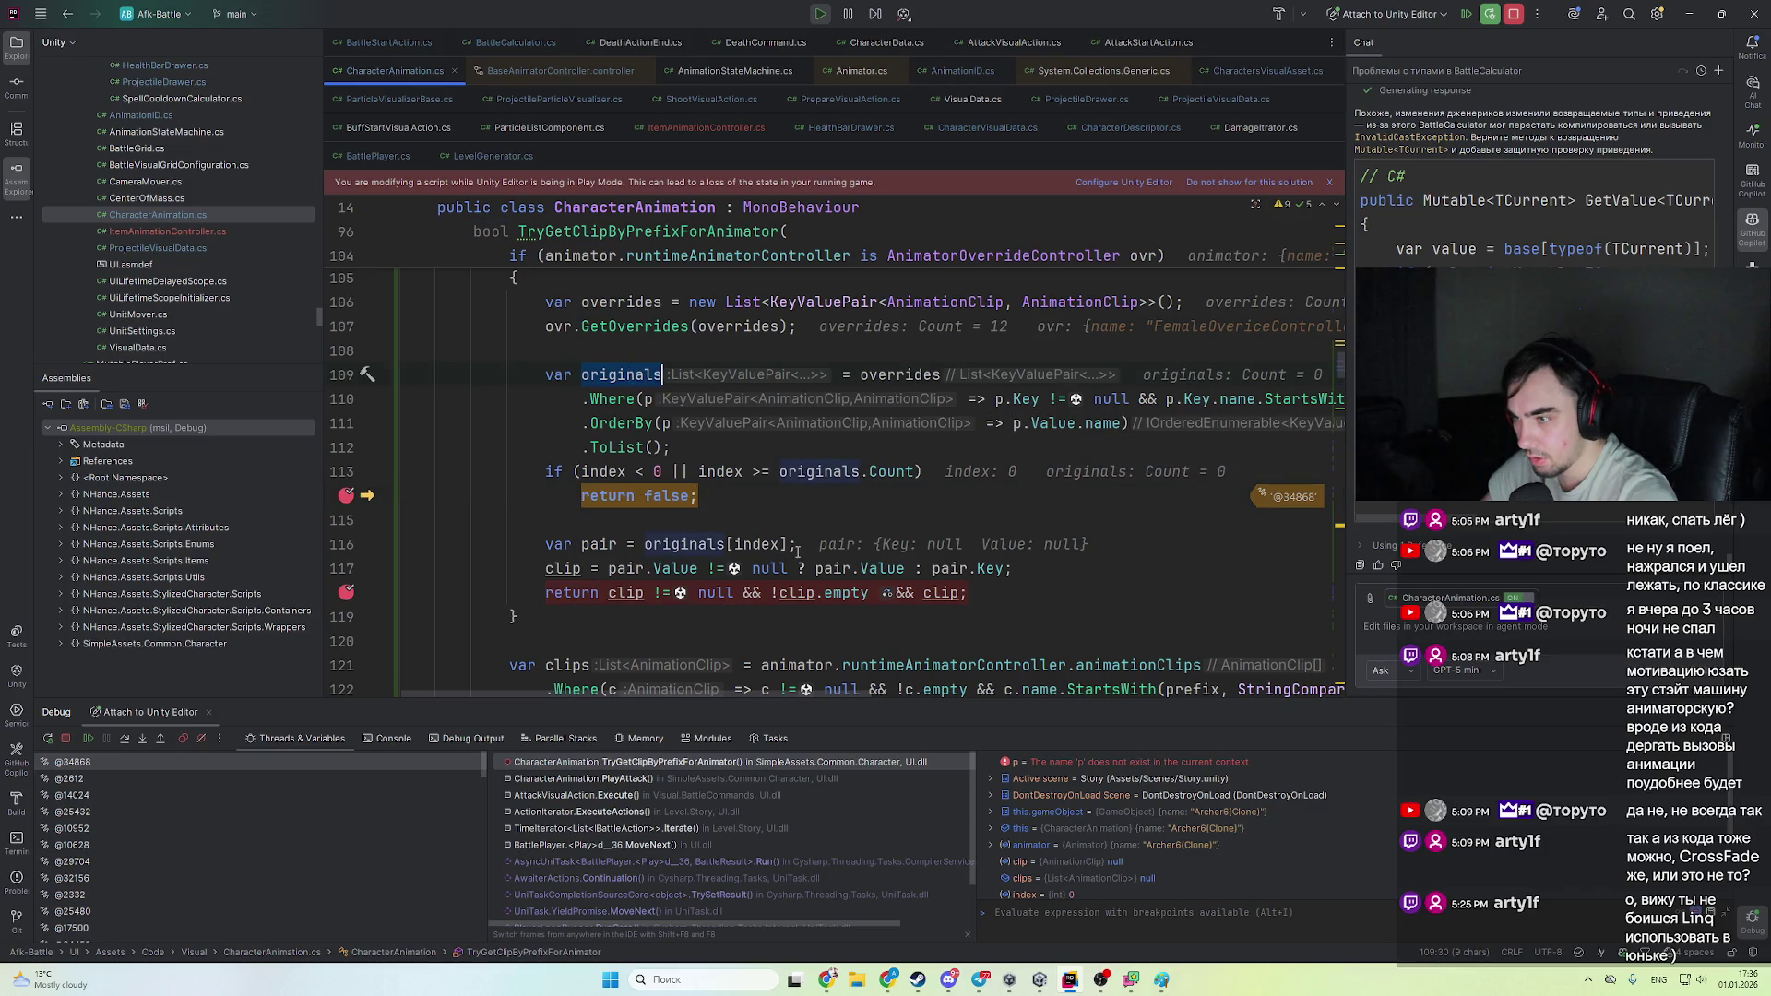
click(600, 544)
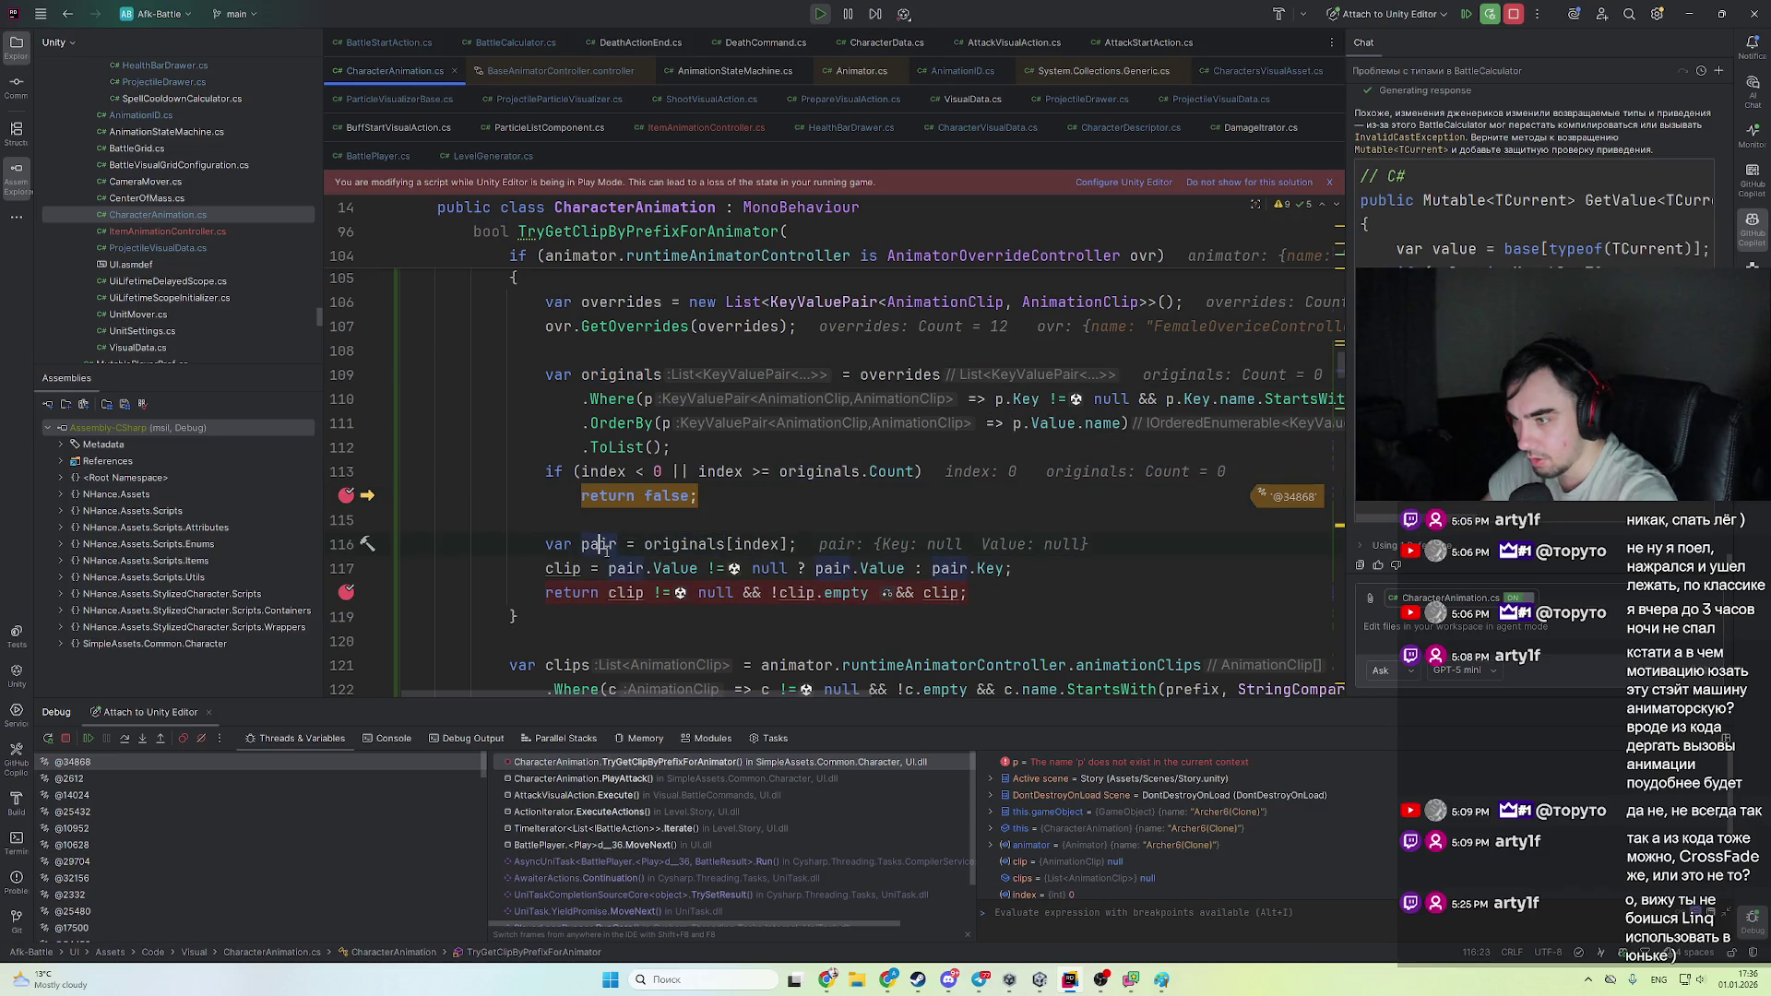
- Change the name ordering on line 111 to use Key instead of Value
click(663, 376)
key(Down)
key(Down)
key(Down)
double_click(1074, 434)
text(Key)
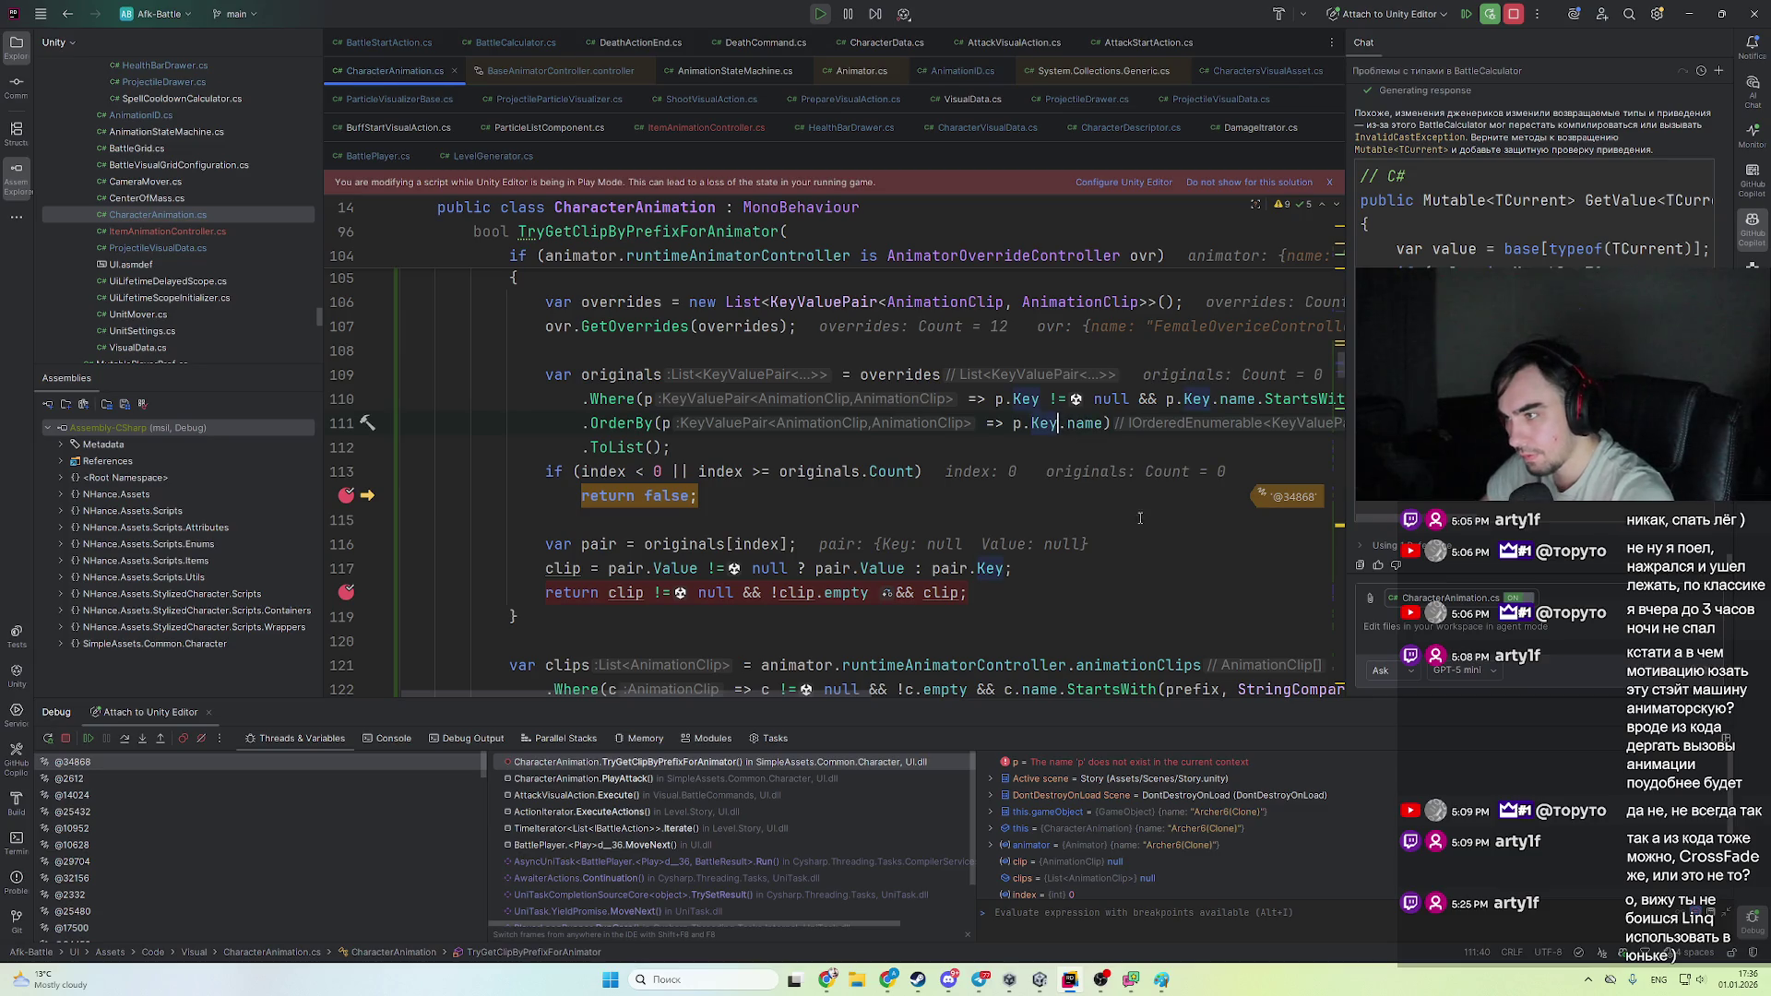
- Replace line 117's Key fallback with ';' and delete the redundant && clip check
key(Down)
key(Down)
key(Down)
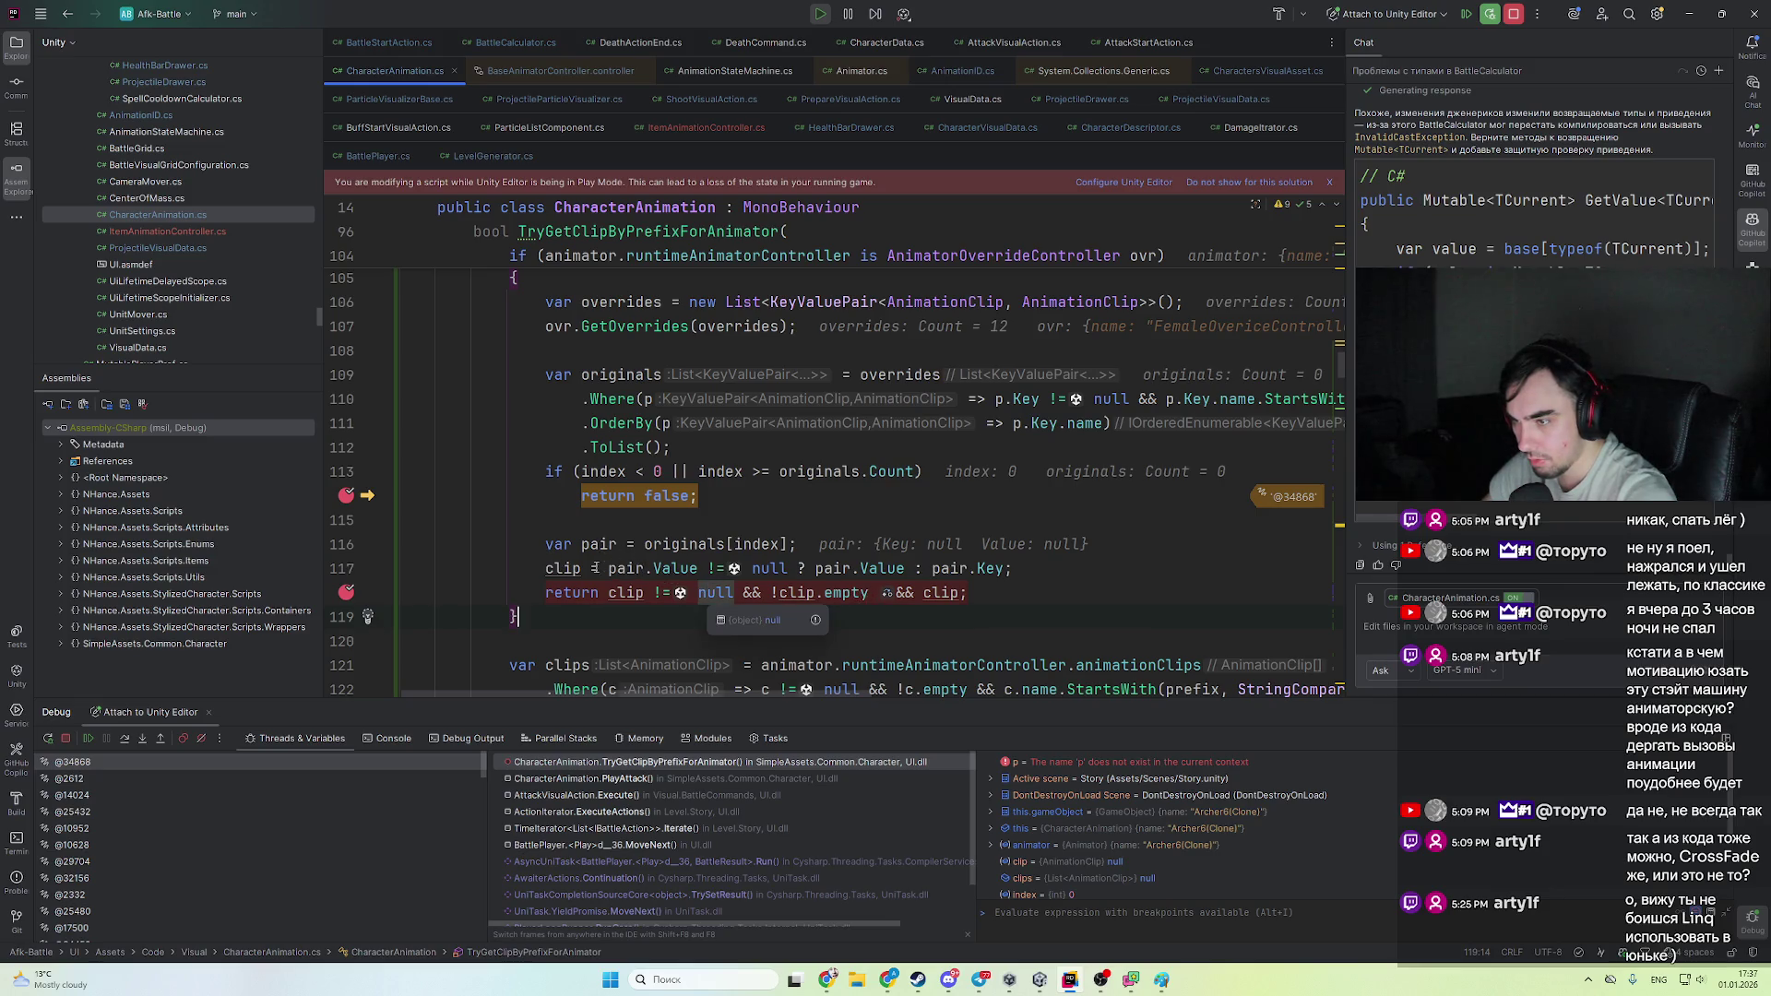
mouse_move(701, 569)
drag(702, 569, 1099, 570)
text(;)
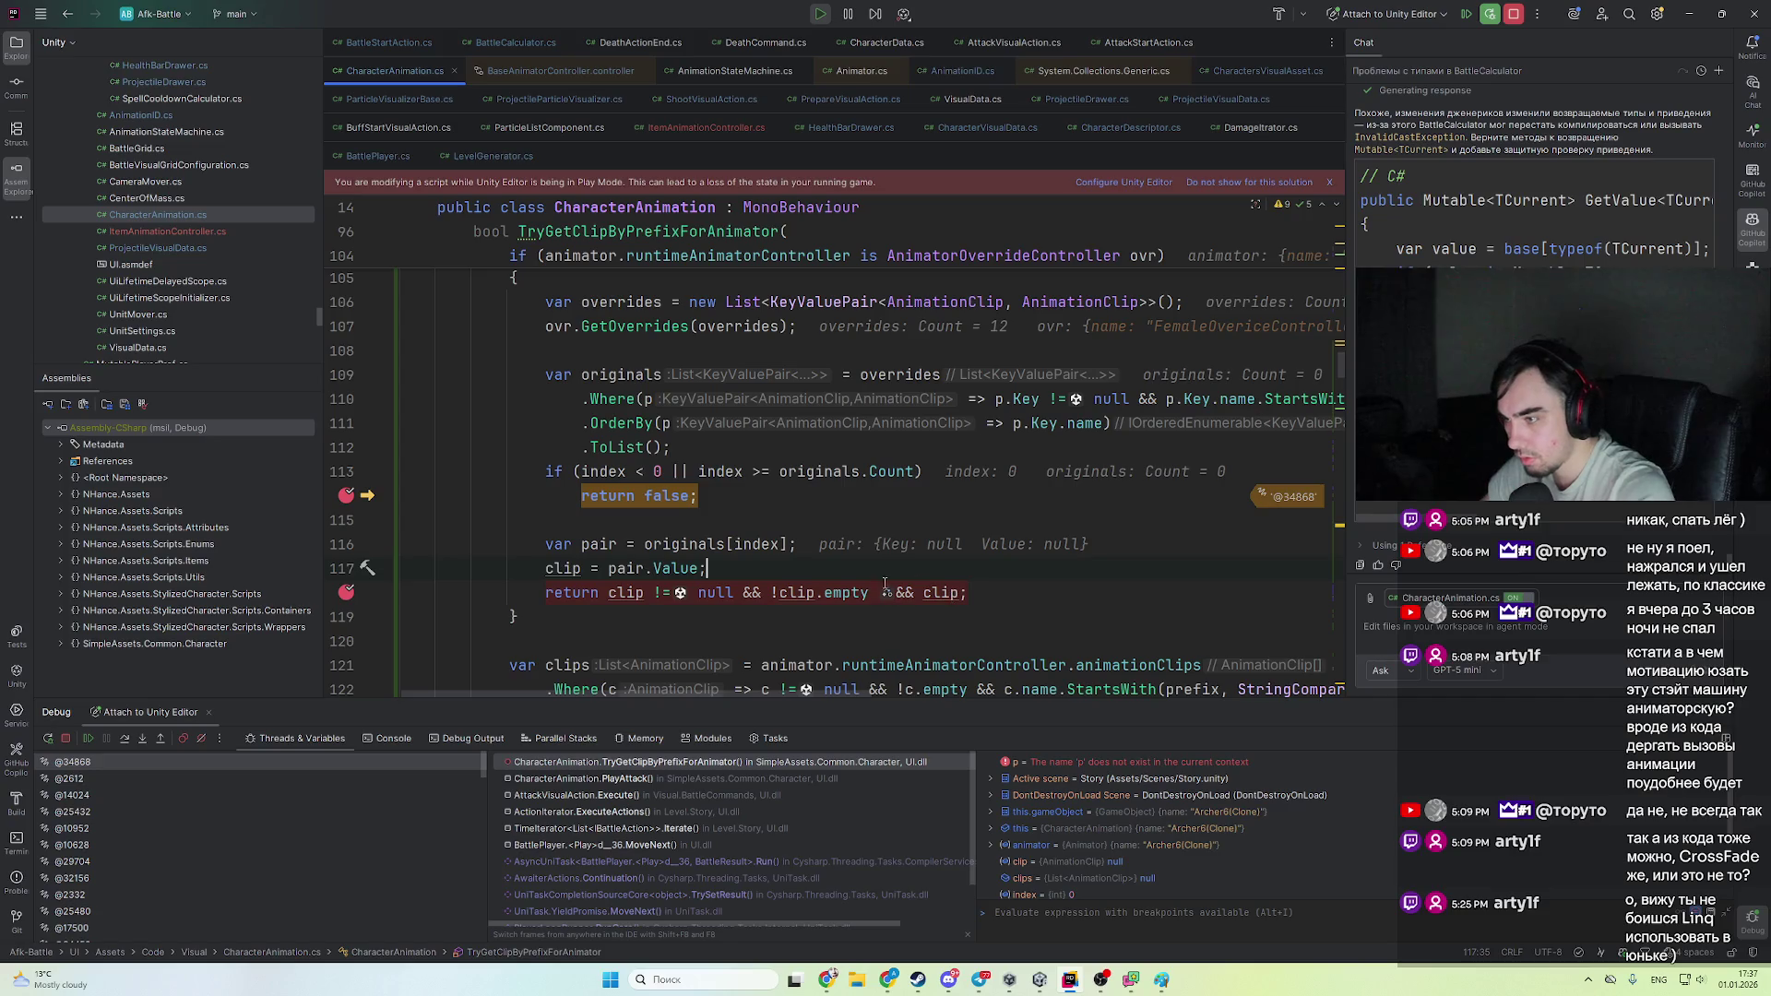
drag(870, 594, 960, 593)
key(BackSpace)
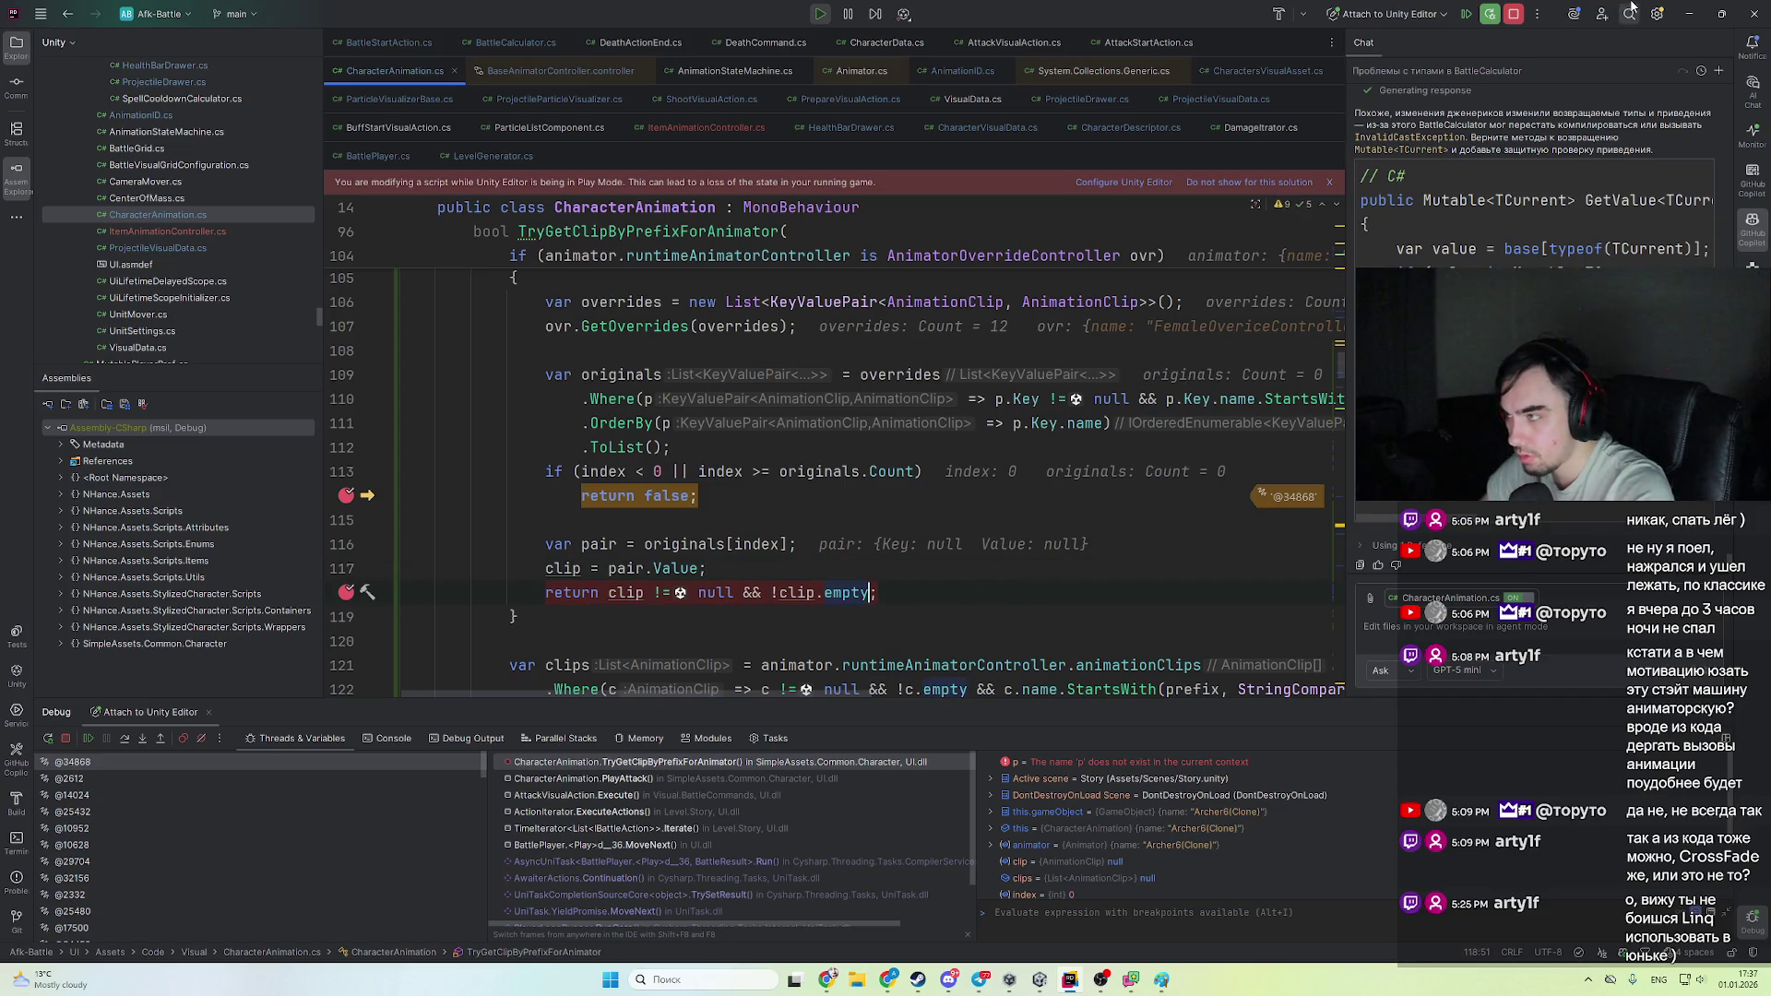
- Stop the debug session so the edits can apply
click(1514, 13)
click(1190, 355)
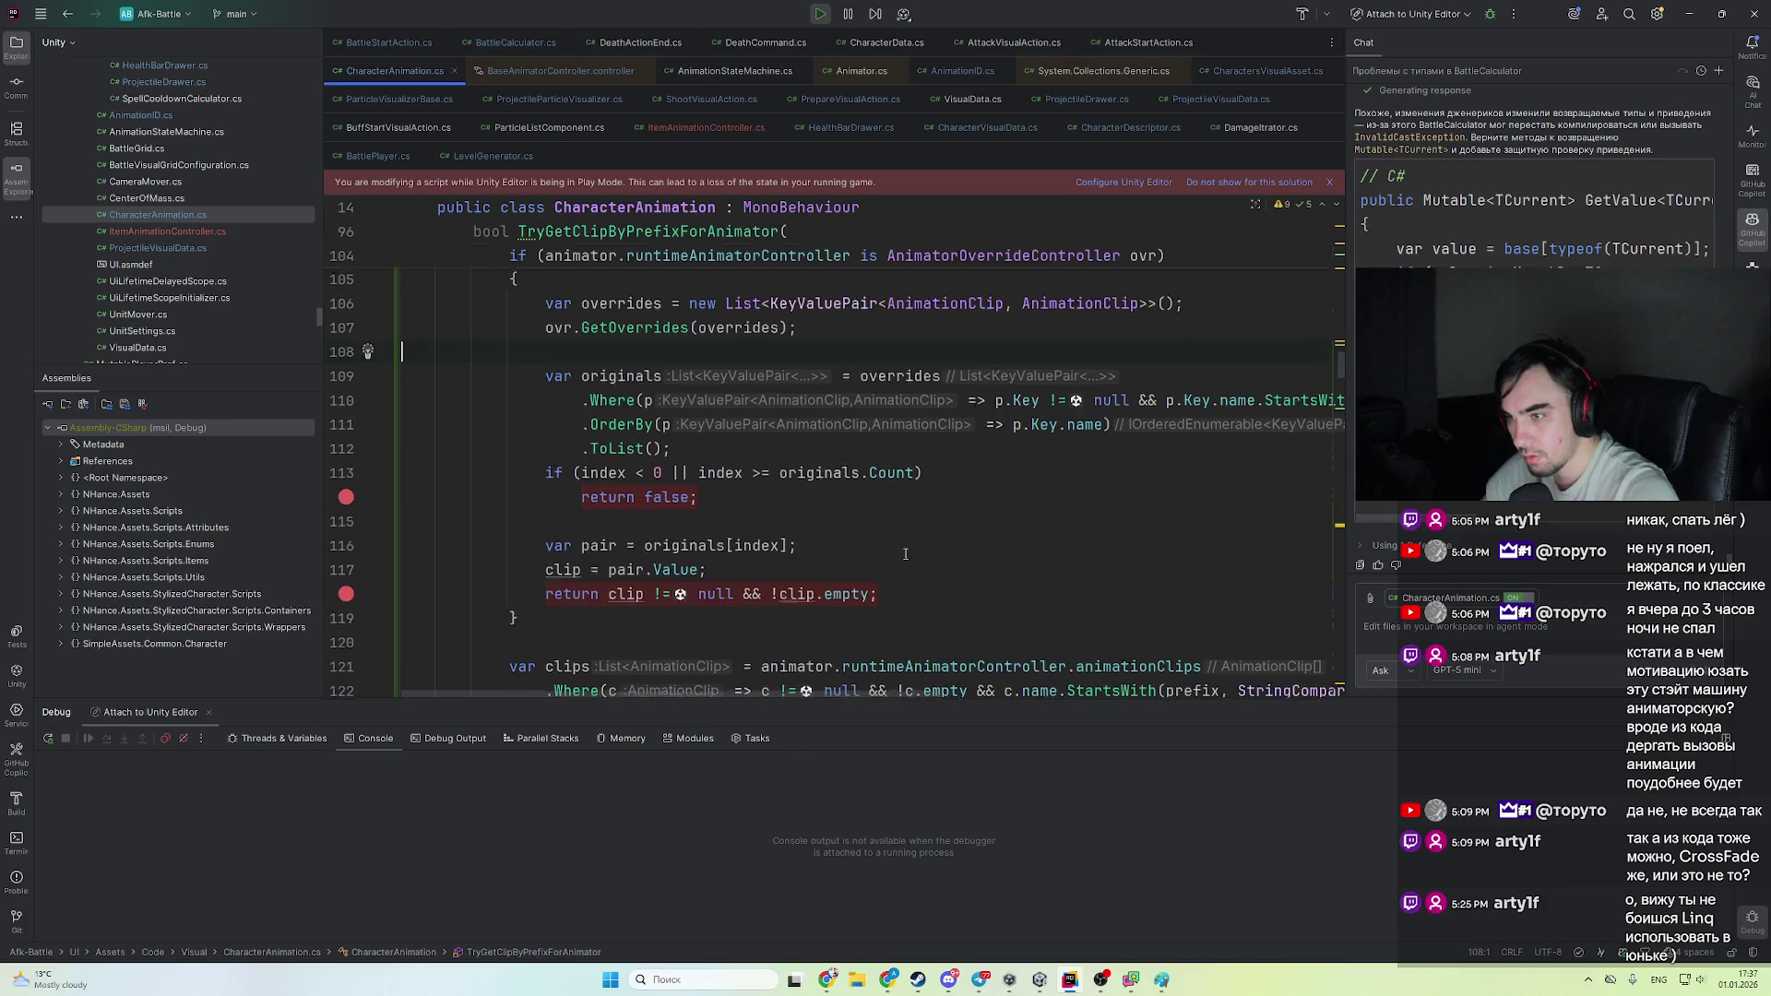
scroll(916, 532, up, 2)
scroll(907, 555, down, 4)
- Return to Unity and restart the battle in Play mode with the edited script
key(alt+Tab)
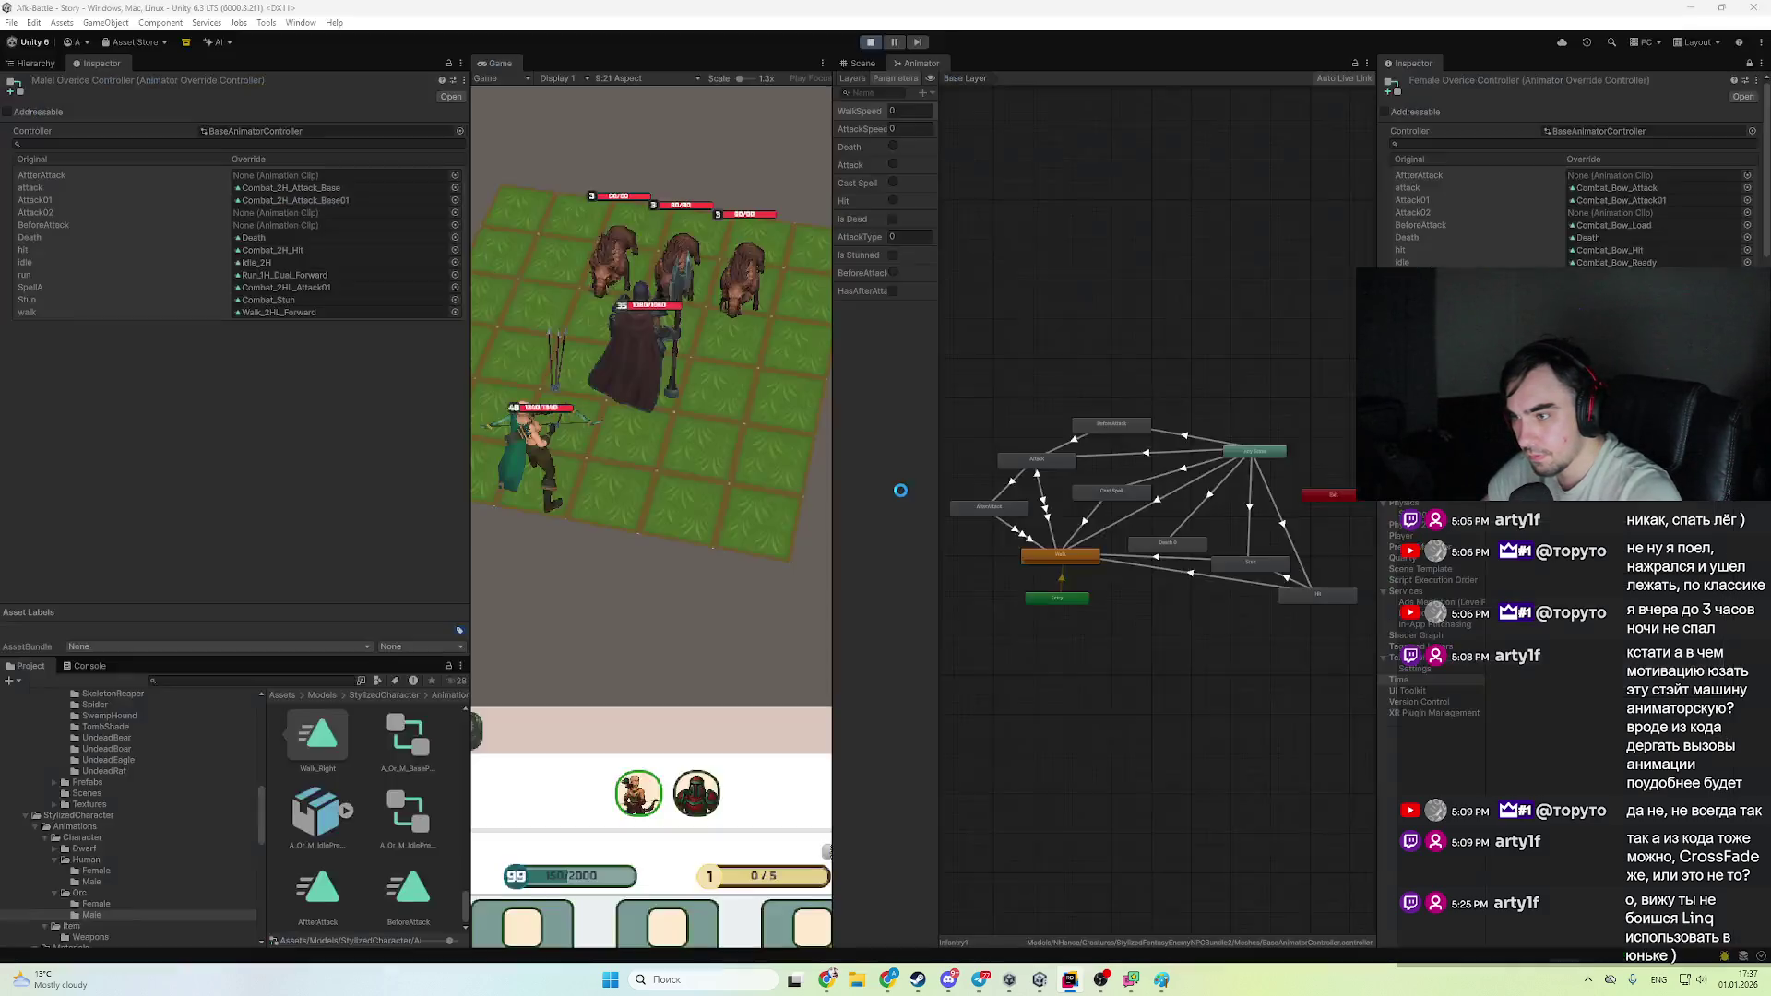
key(alt+Tab)
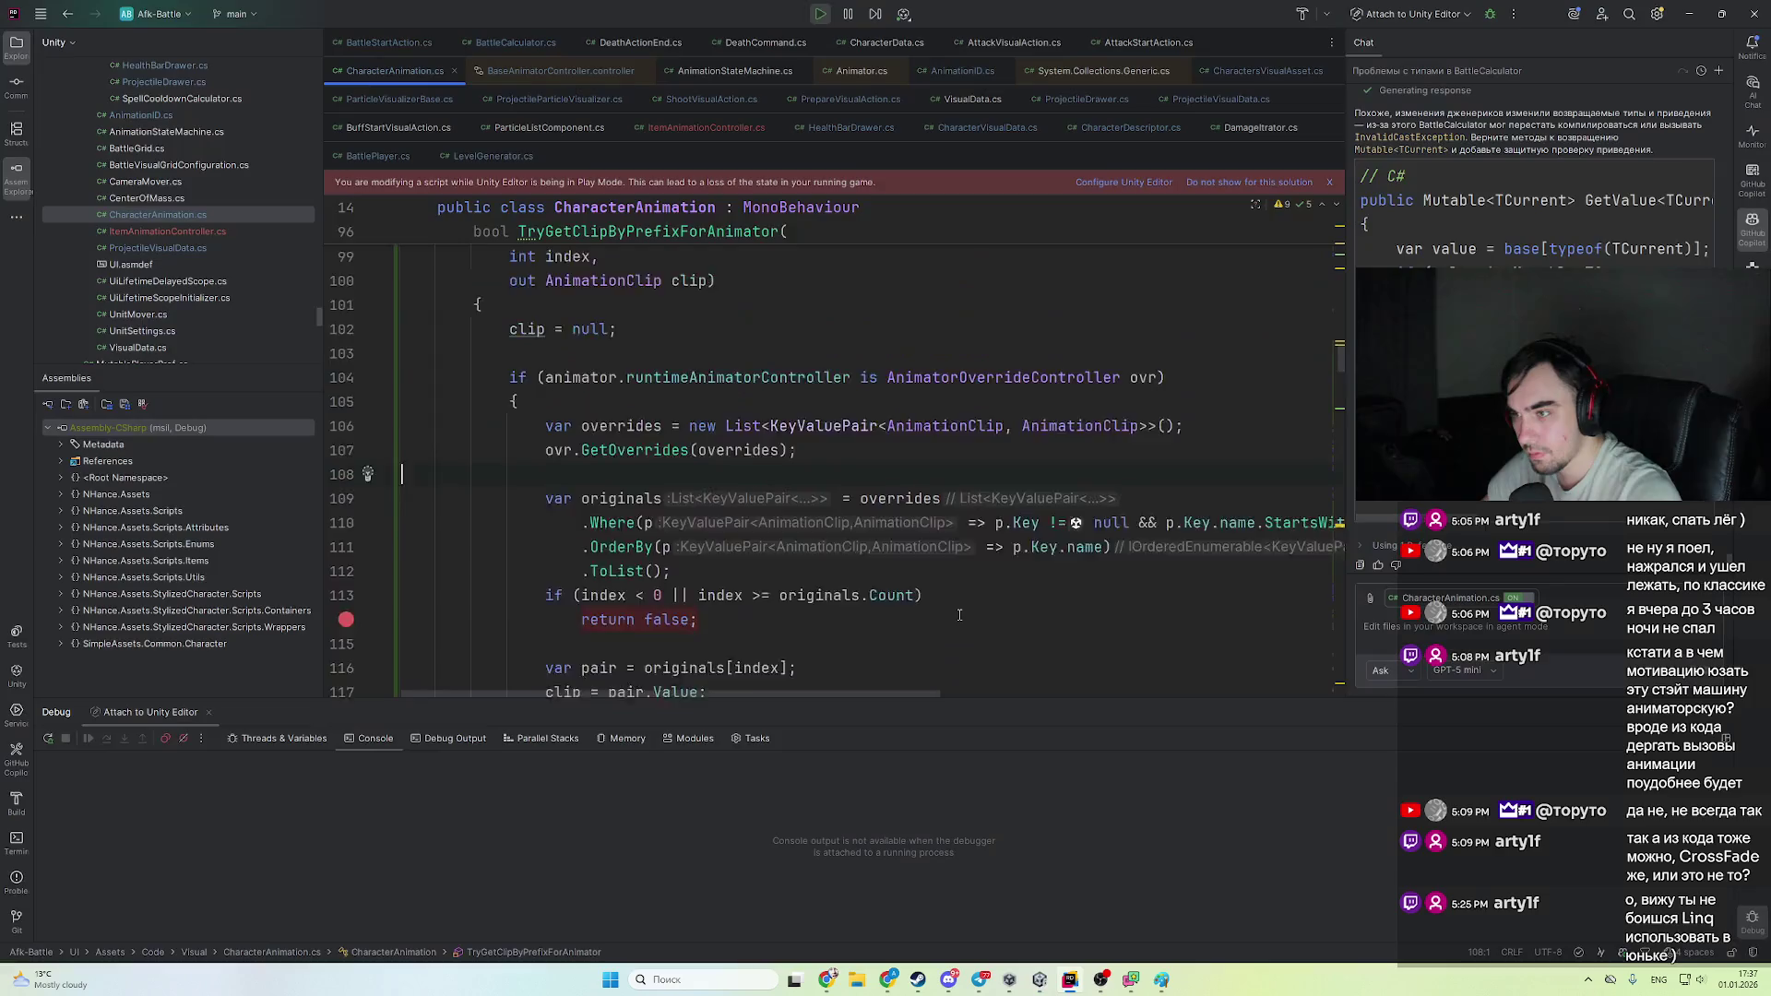
scroll(614, 597, down, 3)
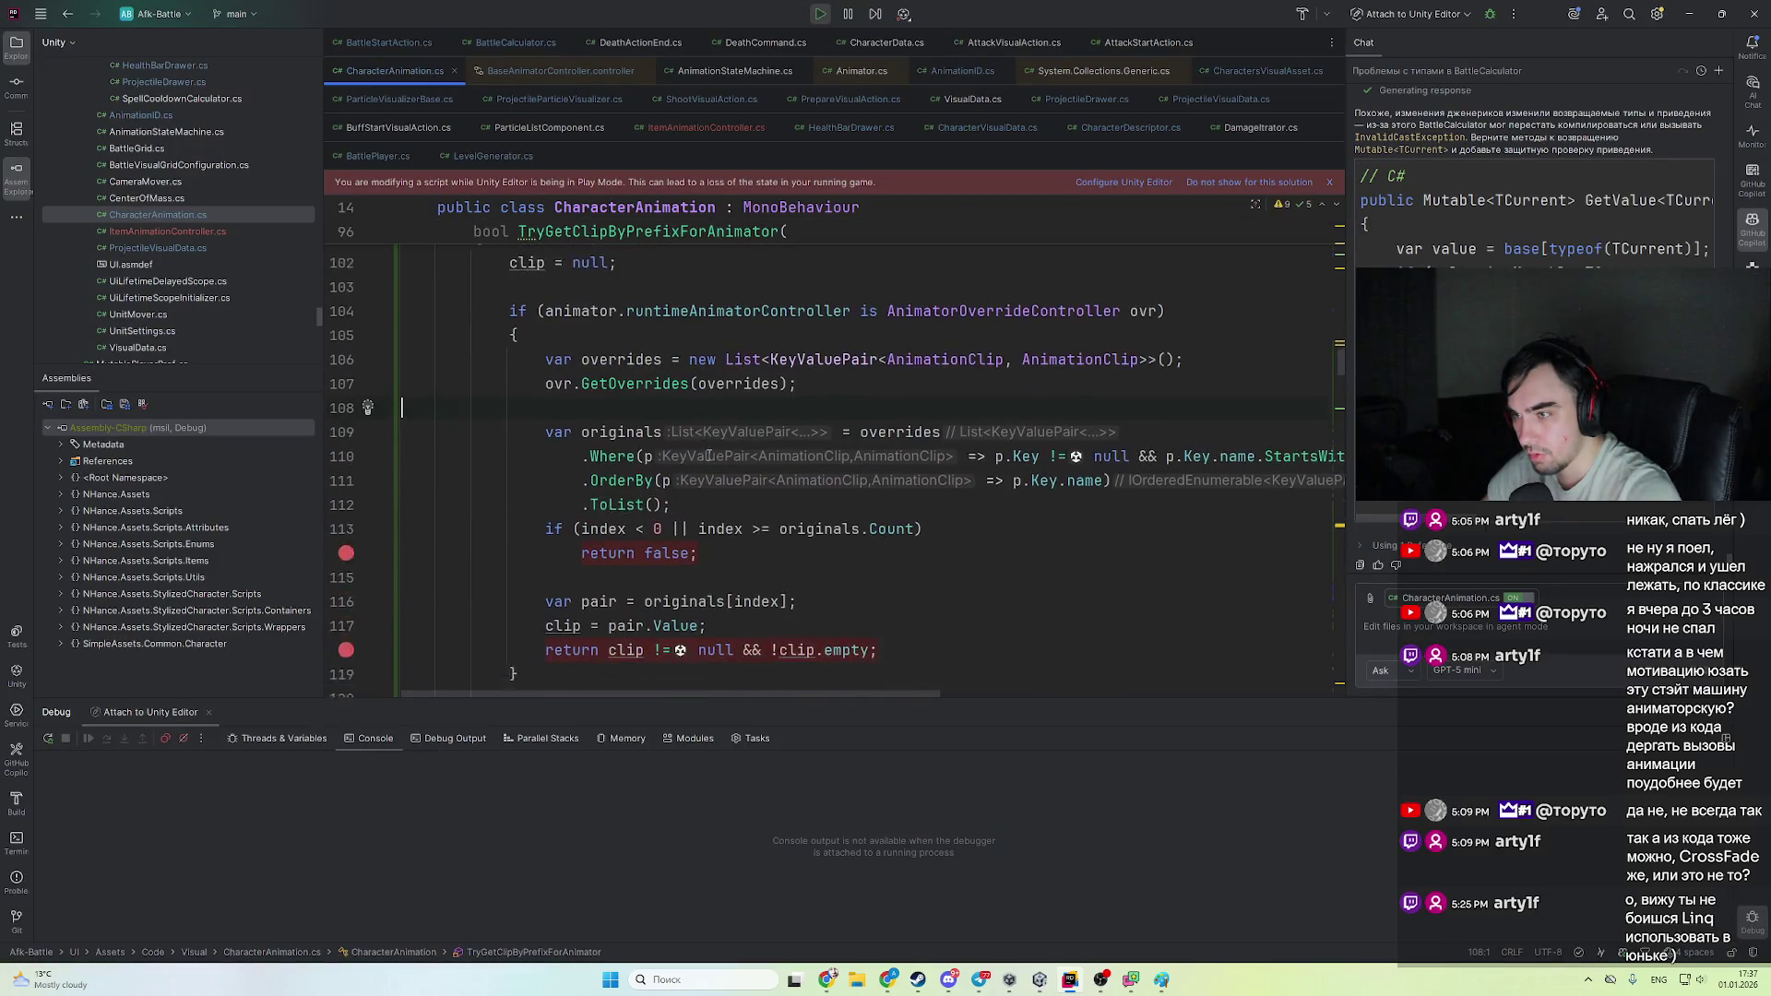
scroll(810, 613, up, 3)
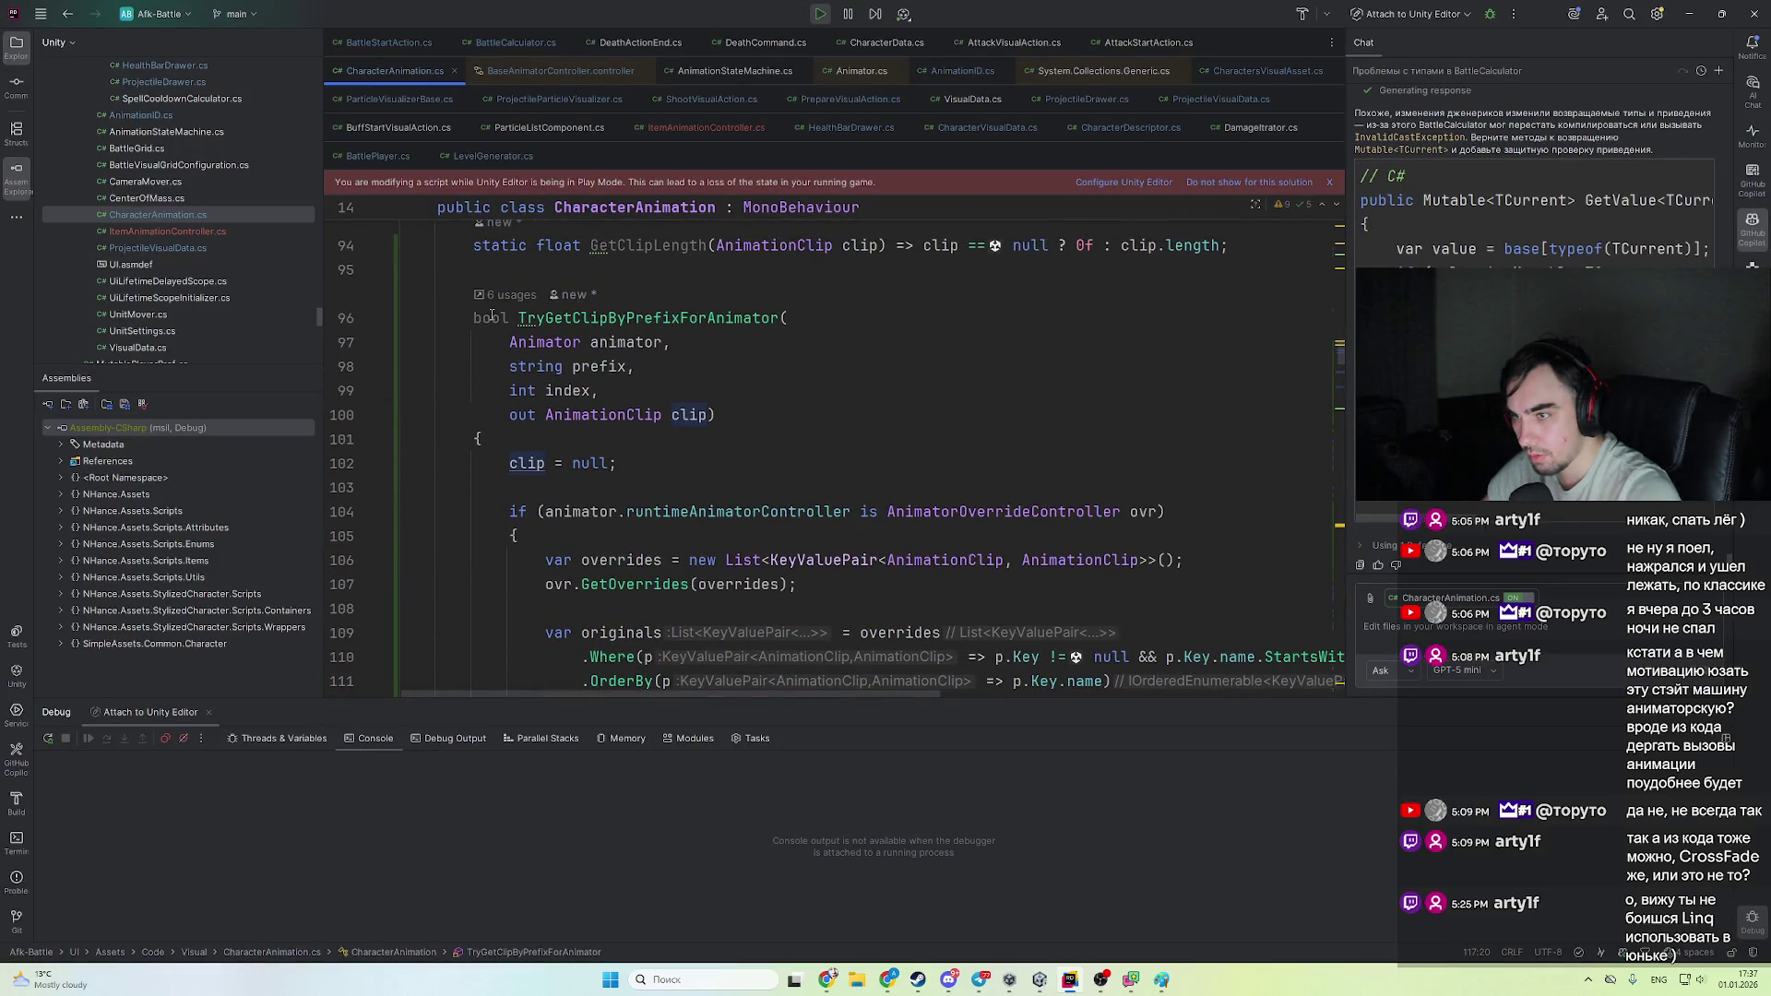
scroll(639, 416, down, 4)
scroll(539, 318, up, 4)
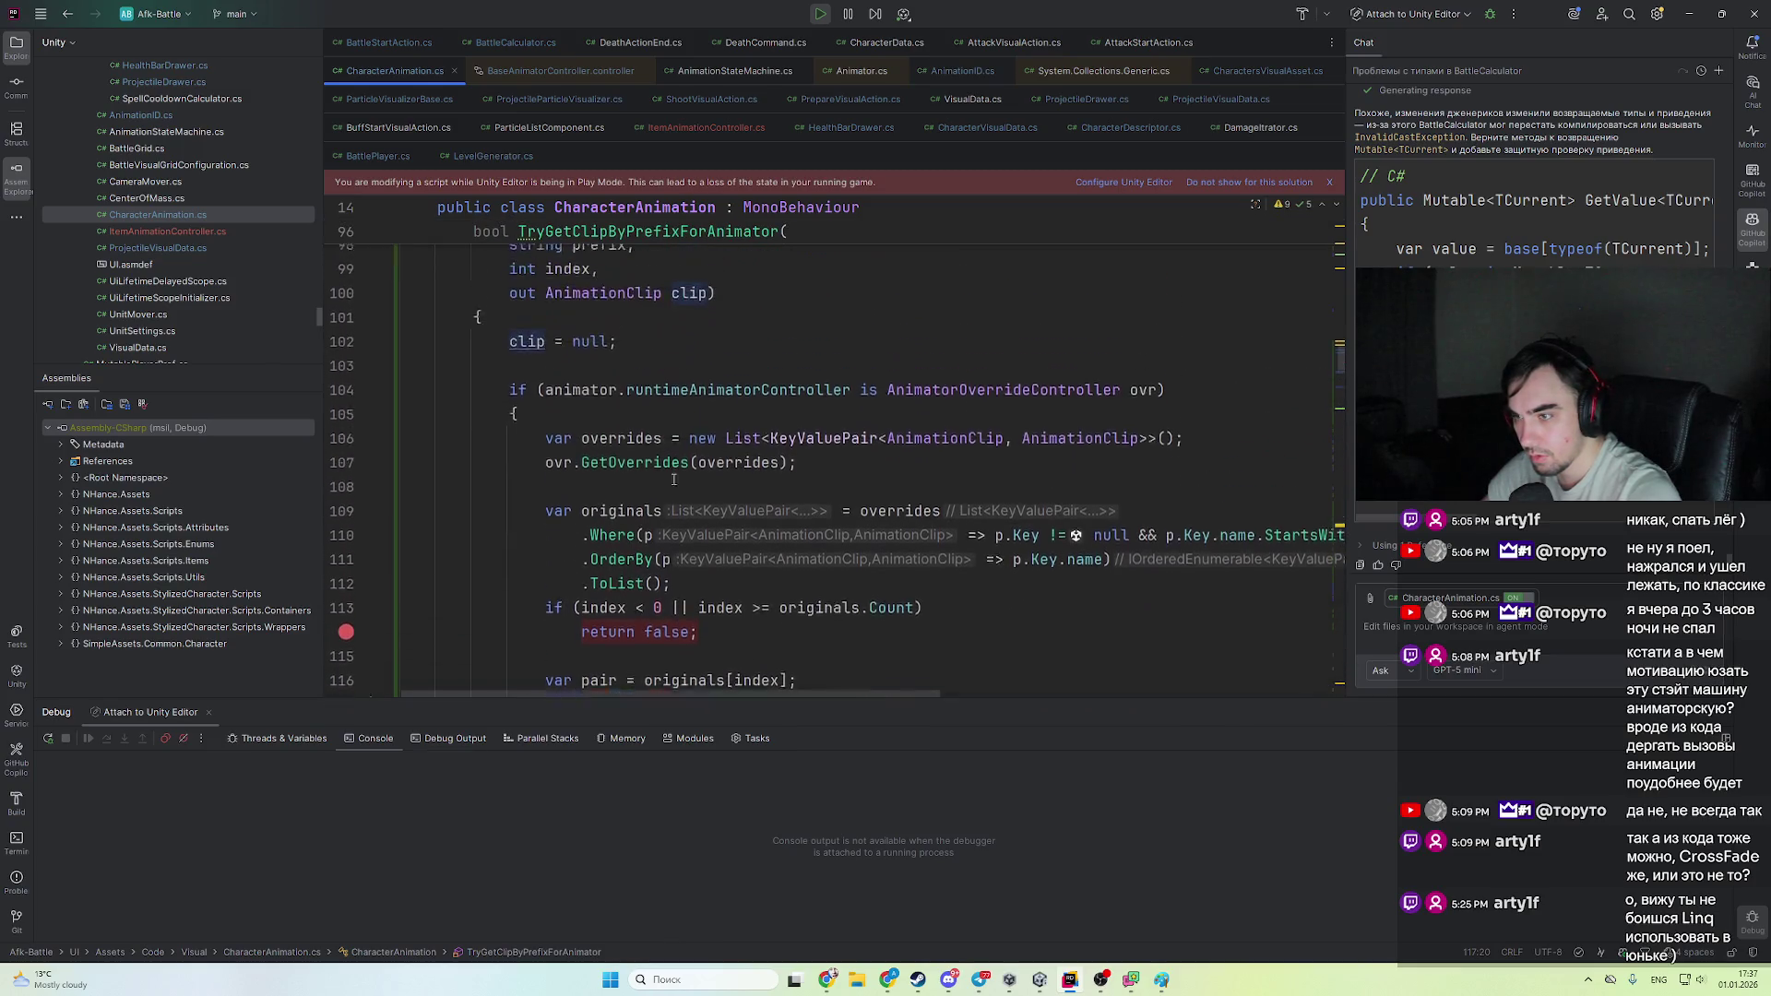
scroll(532, 397, up, 2)
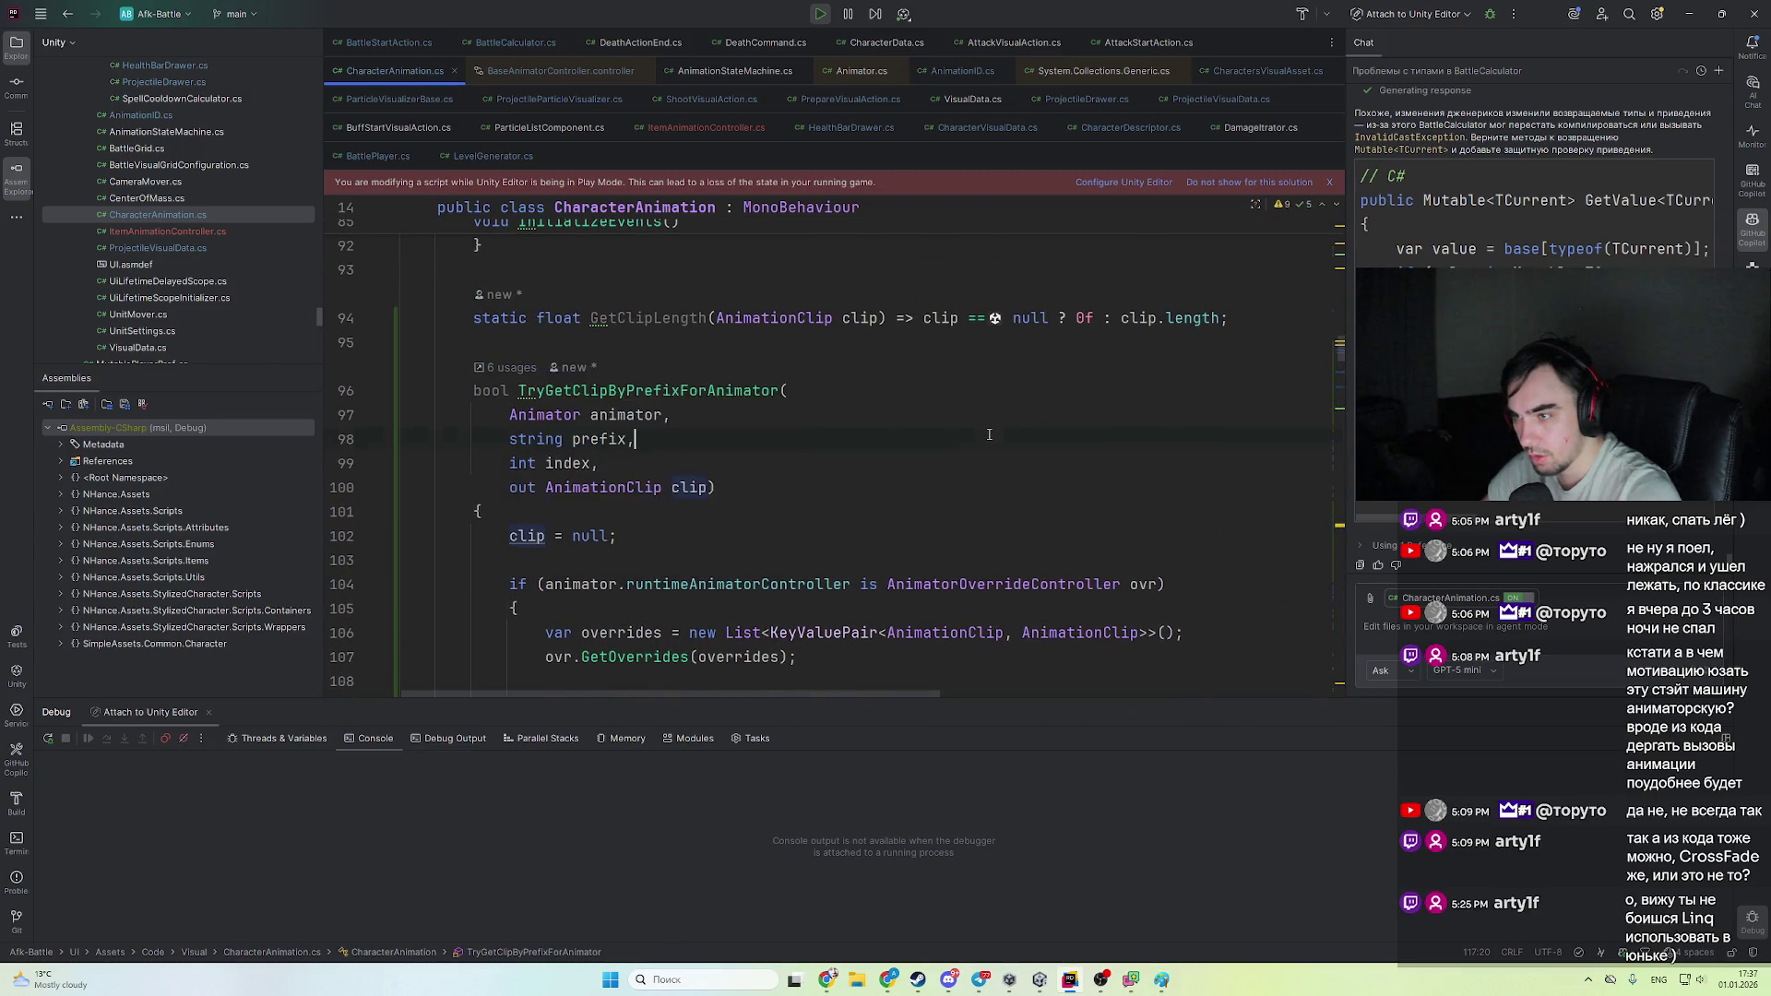
key(alt+Tab)
click(868, 42)
click(868, 43)
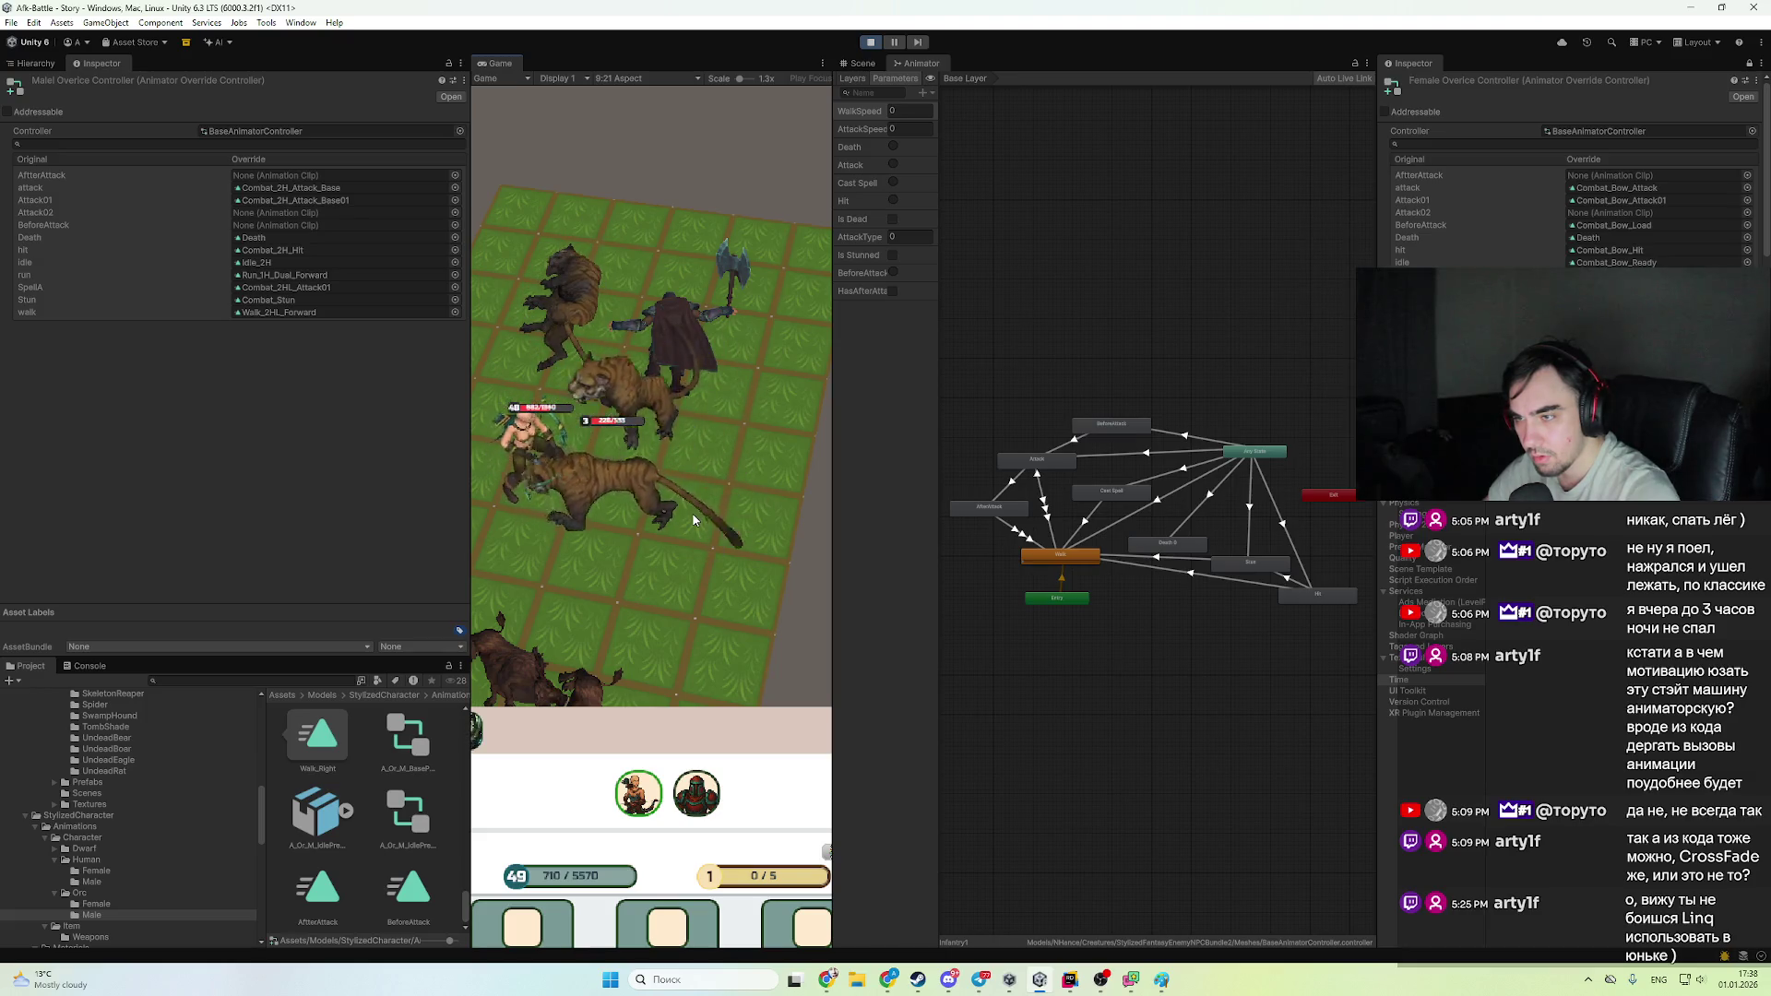
click(870, 42)
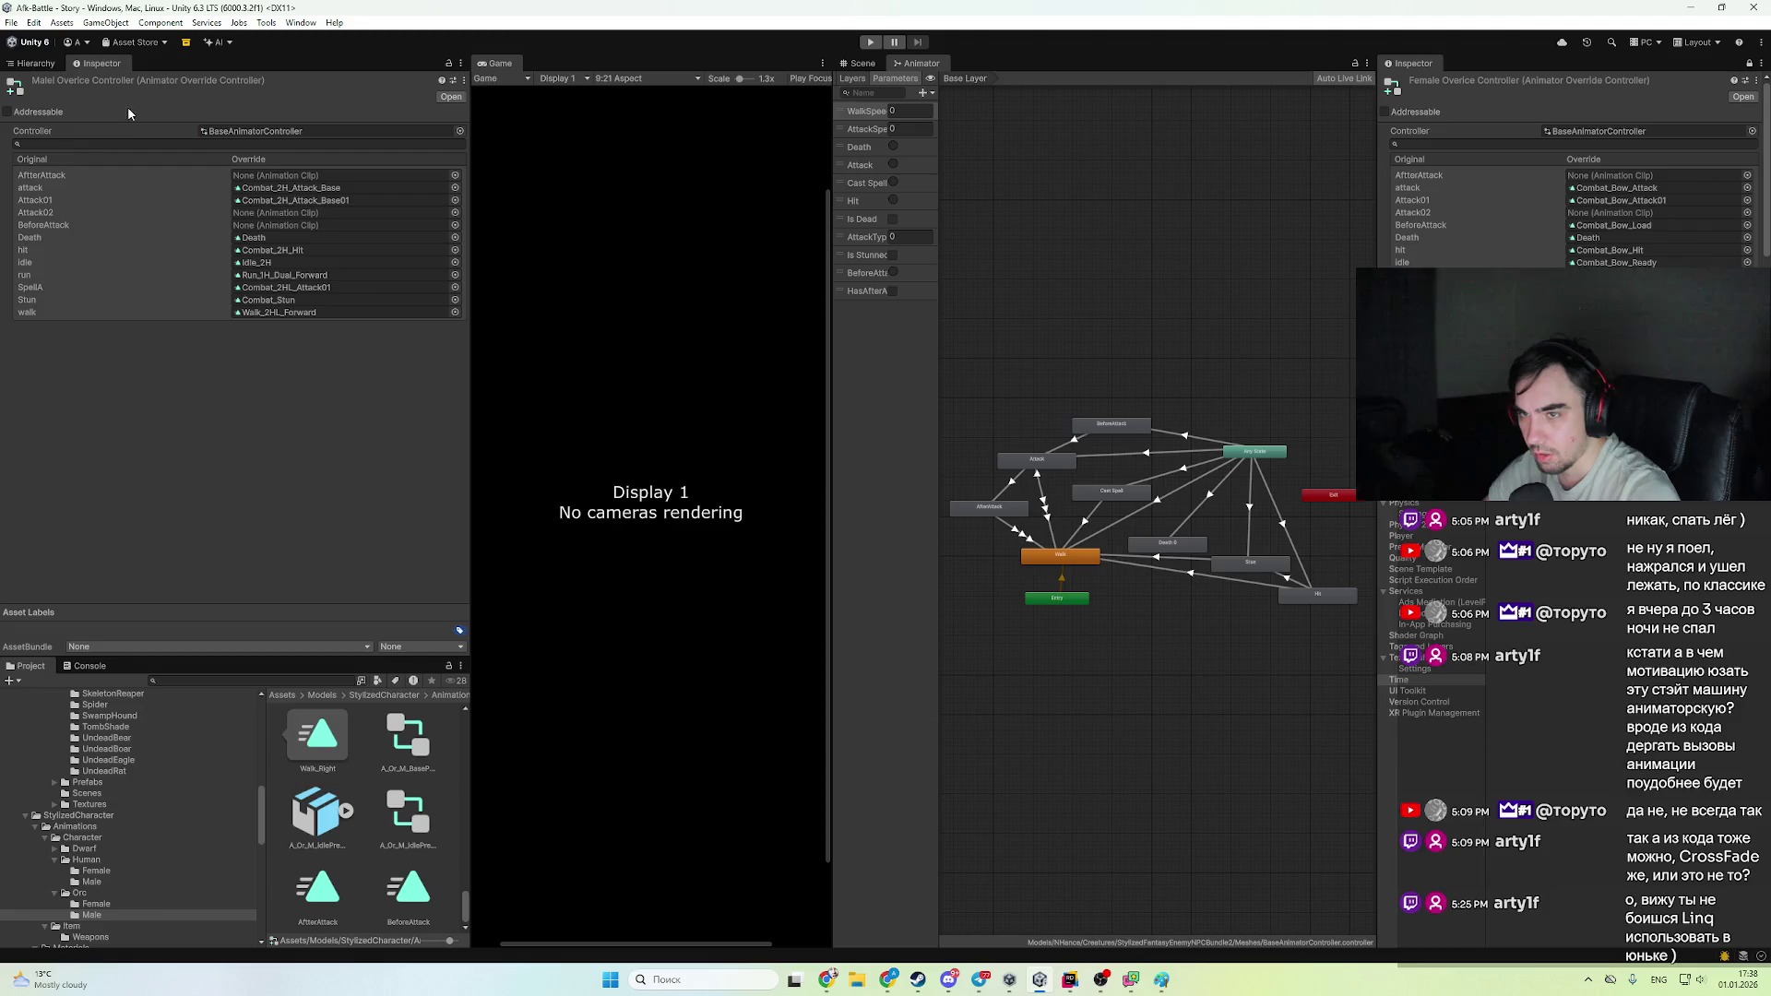
- Make a transition from the BeforeAttack state to the Walk state
click(31, 63)
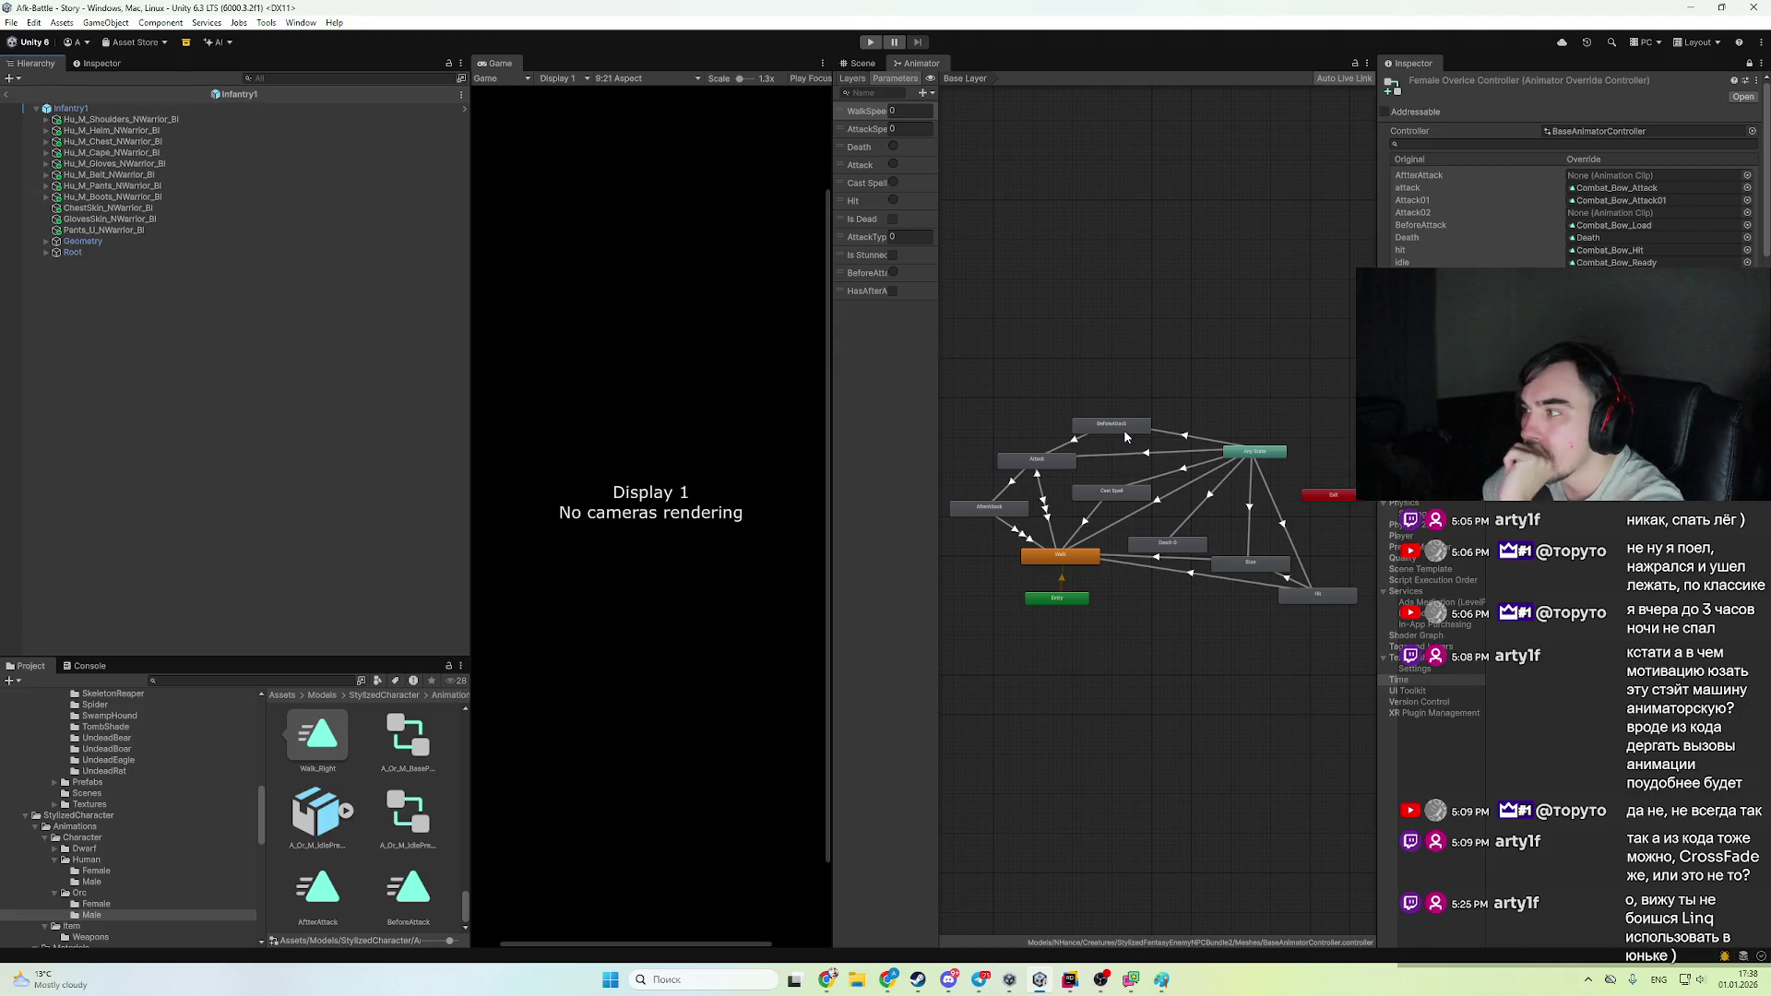
click(1123, 429)
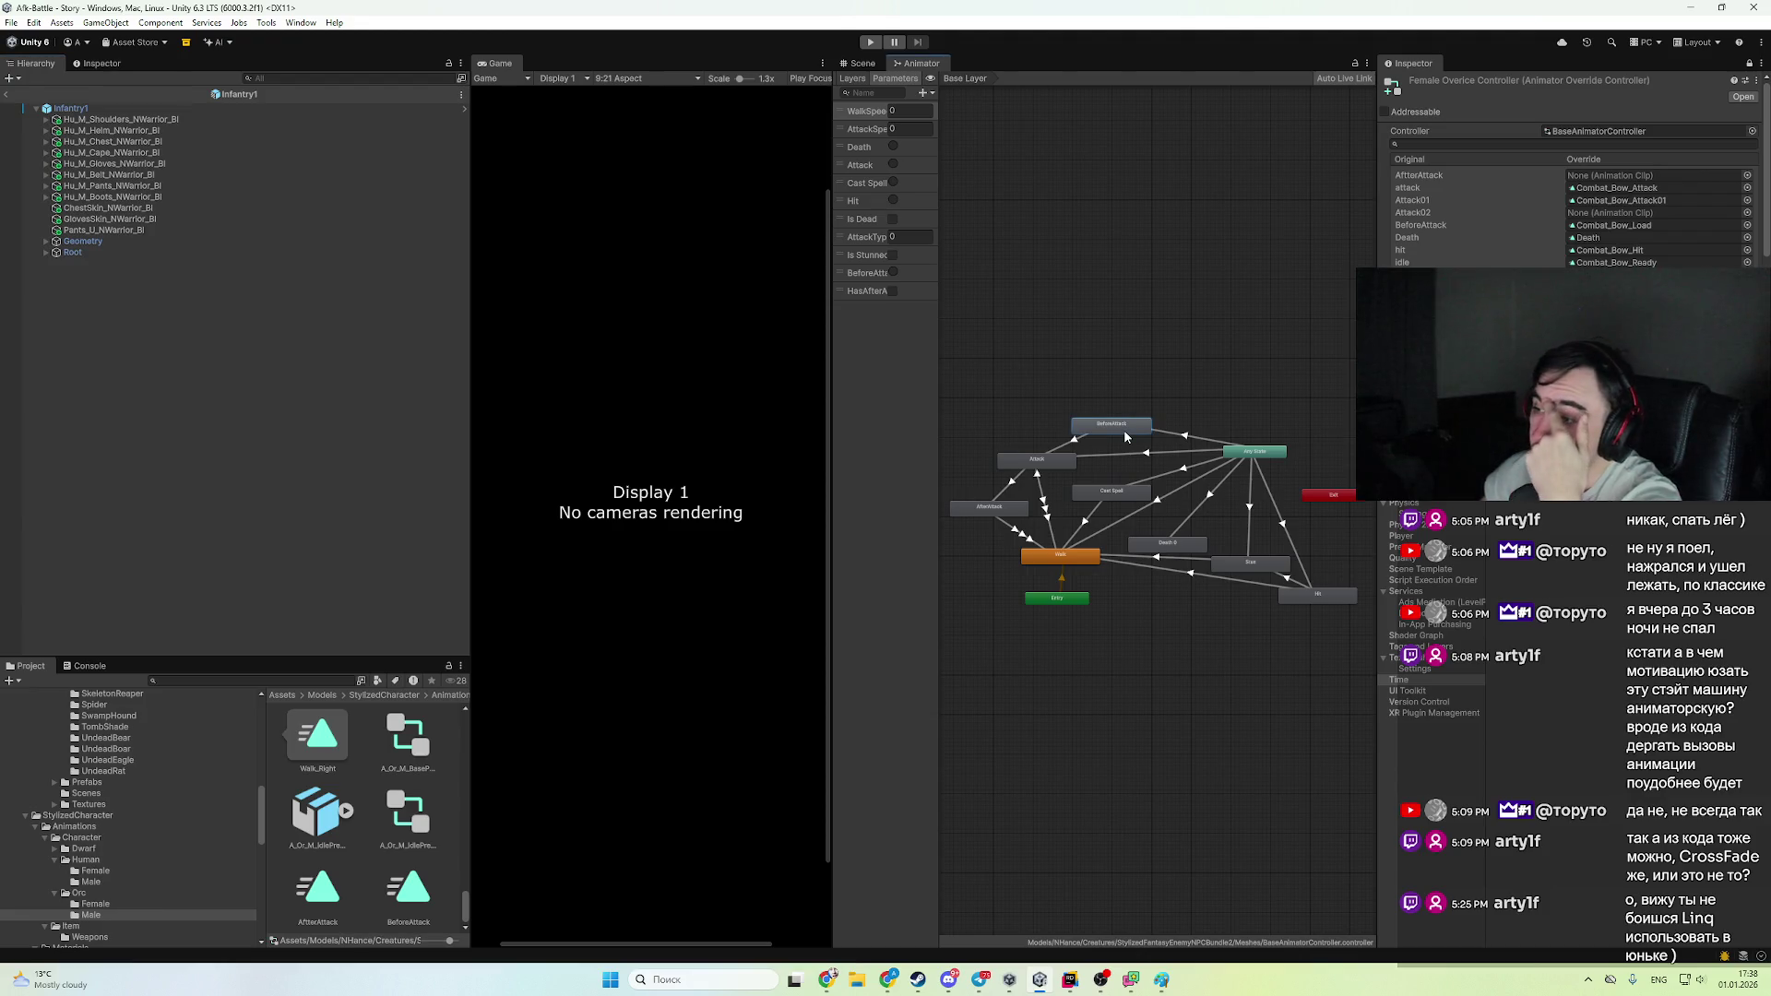
click(1067, 459)
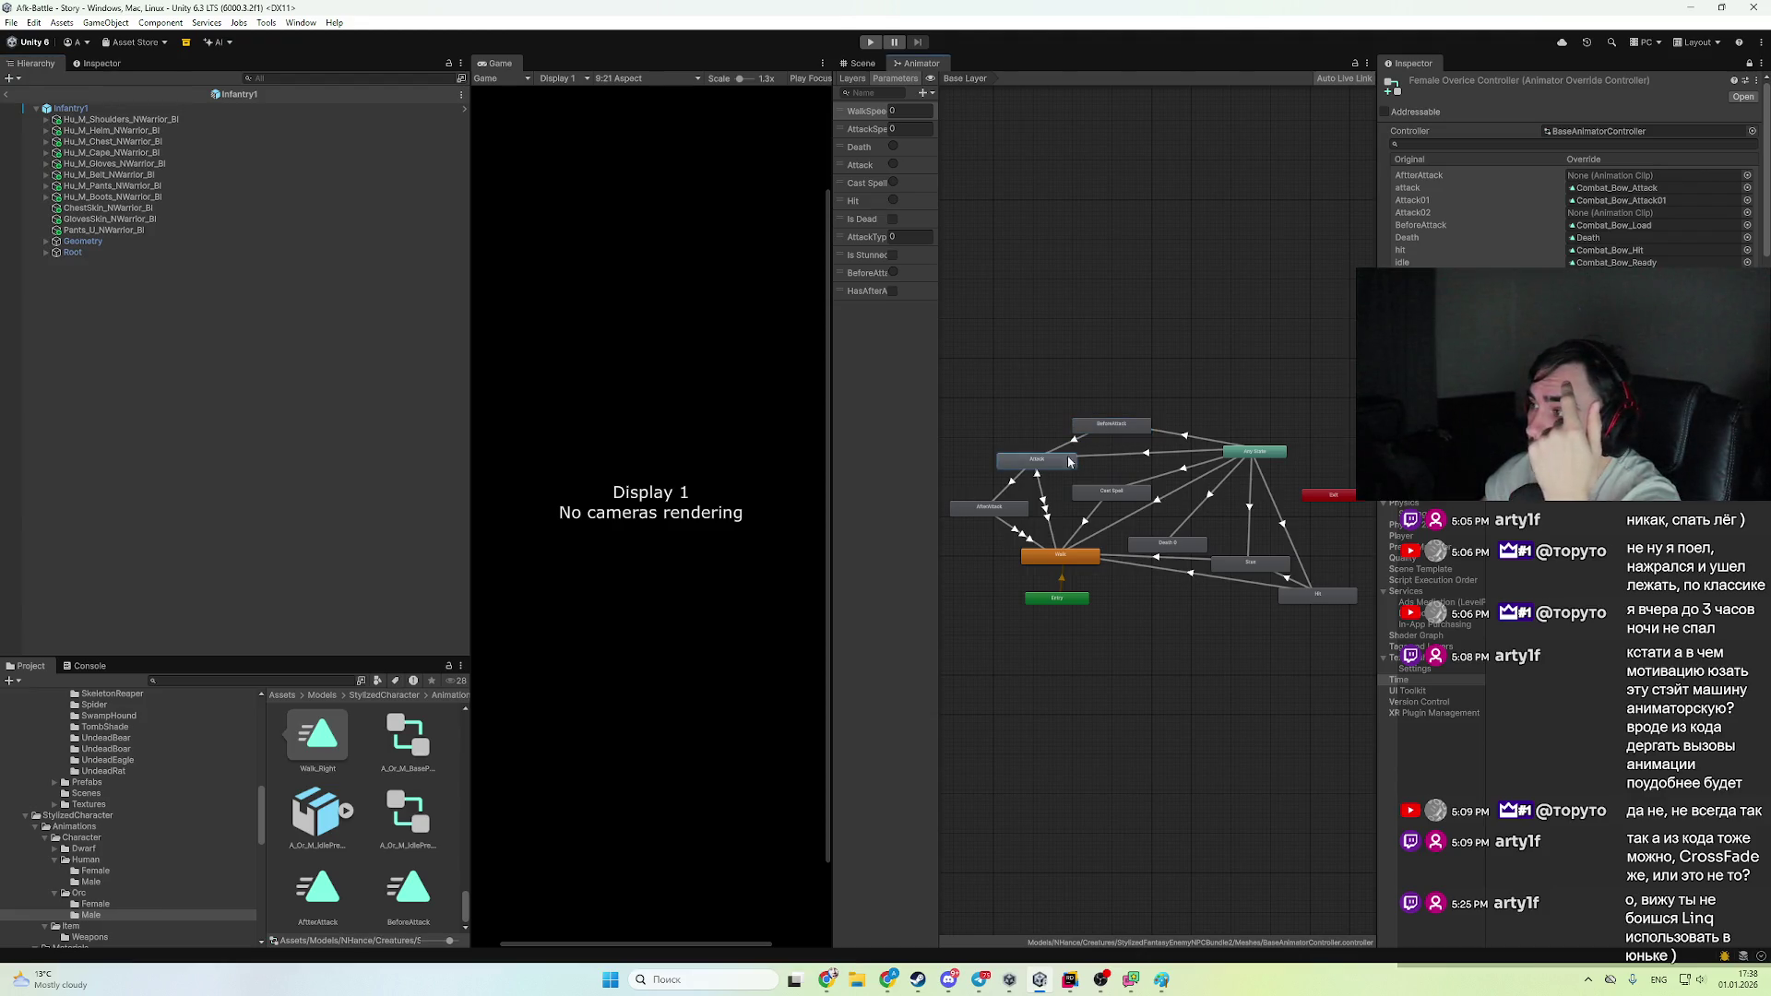
click(1131, 430)
right_click(1113, 423)
click(1144, 429)
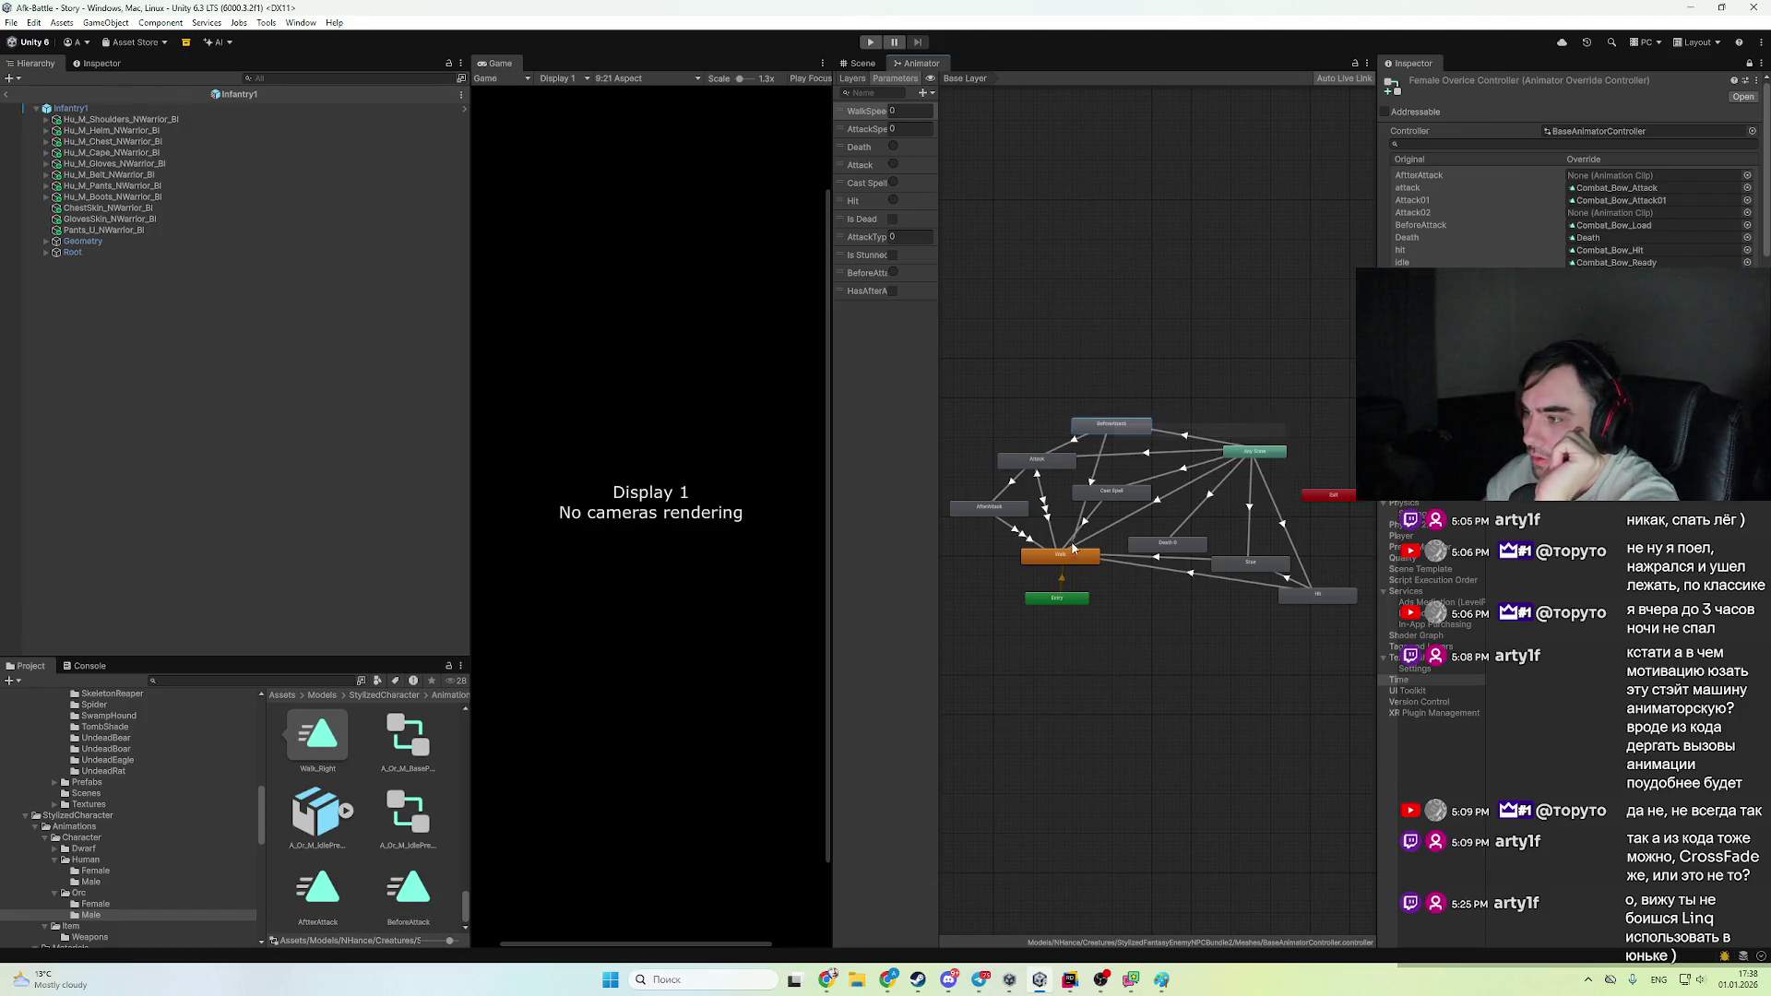
click(1060, 561)
- Select the new BeforeAttack → Walk transition and show its settings in the Inspector
drag(1107, 492, 1130, 488)
click(1088, 489)
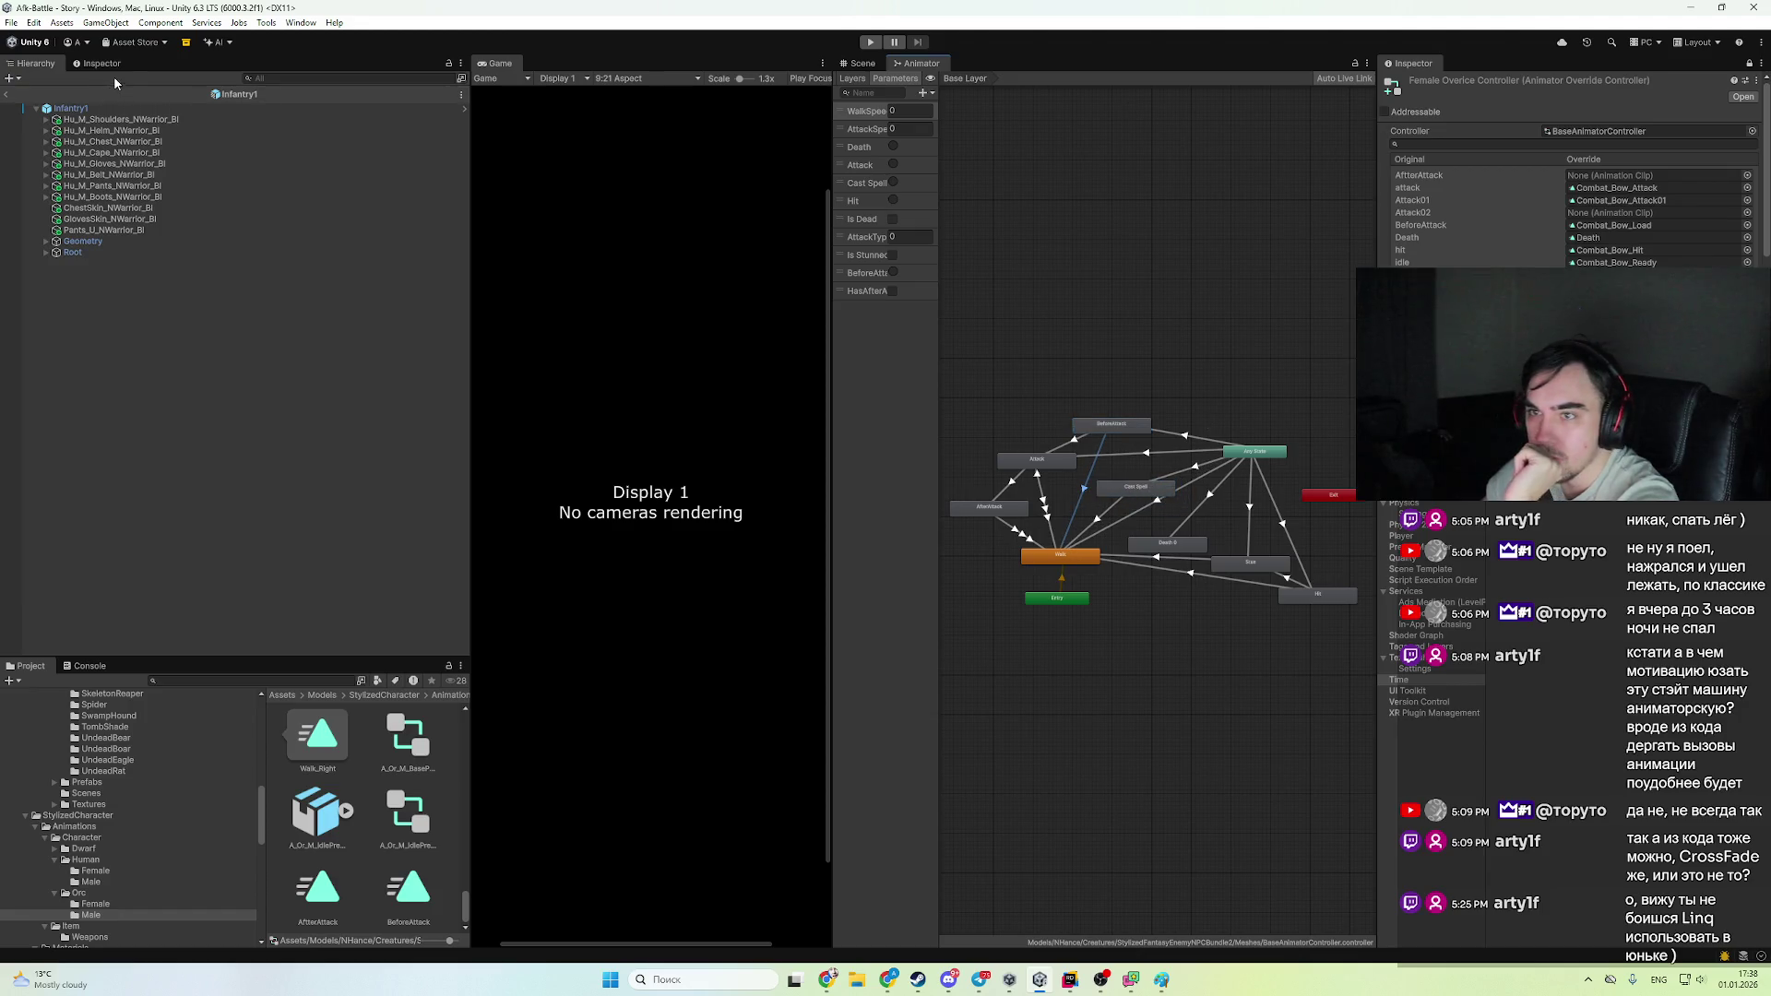
click(104, 63)
scroll(351, 244, down, 1)
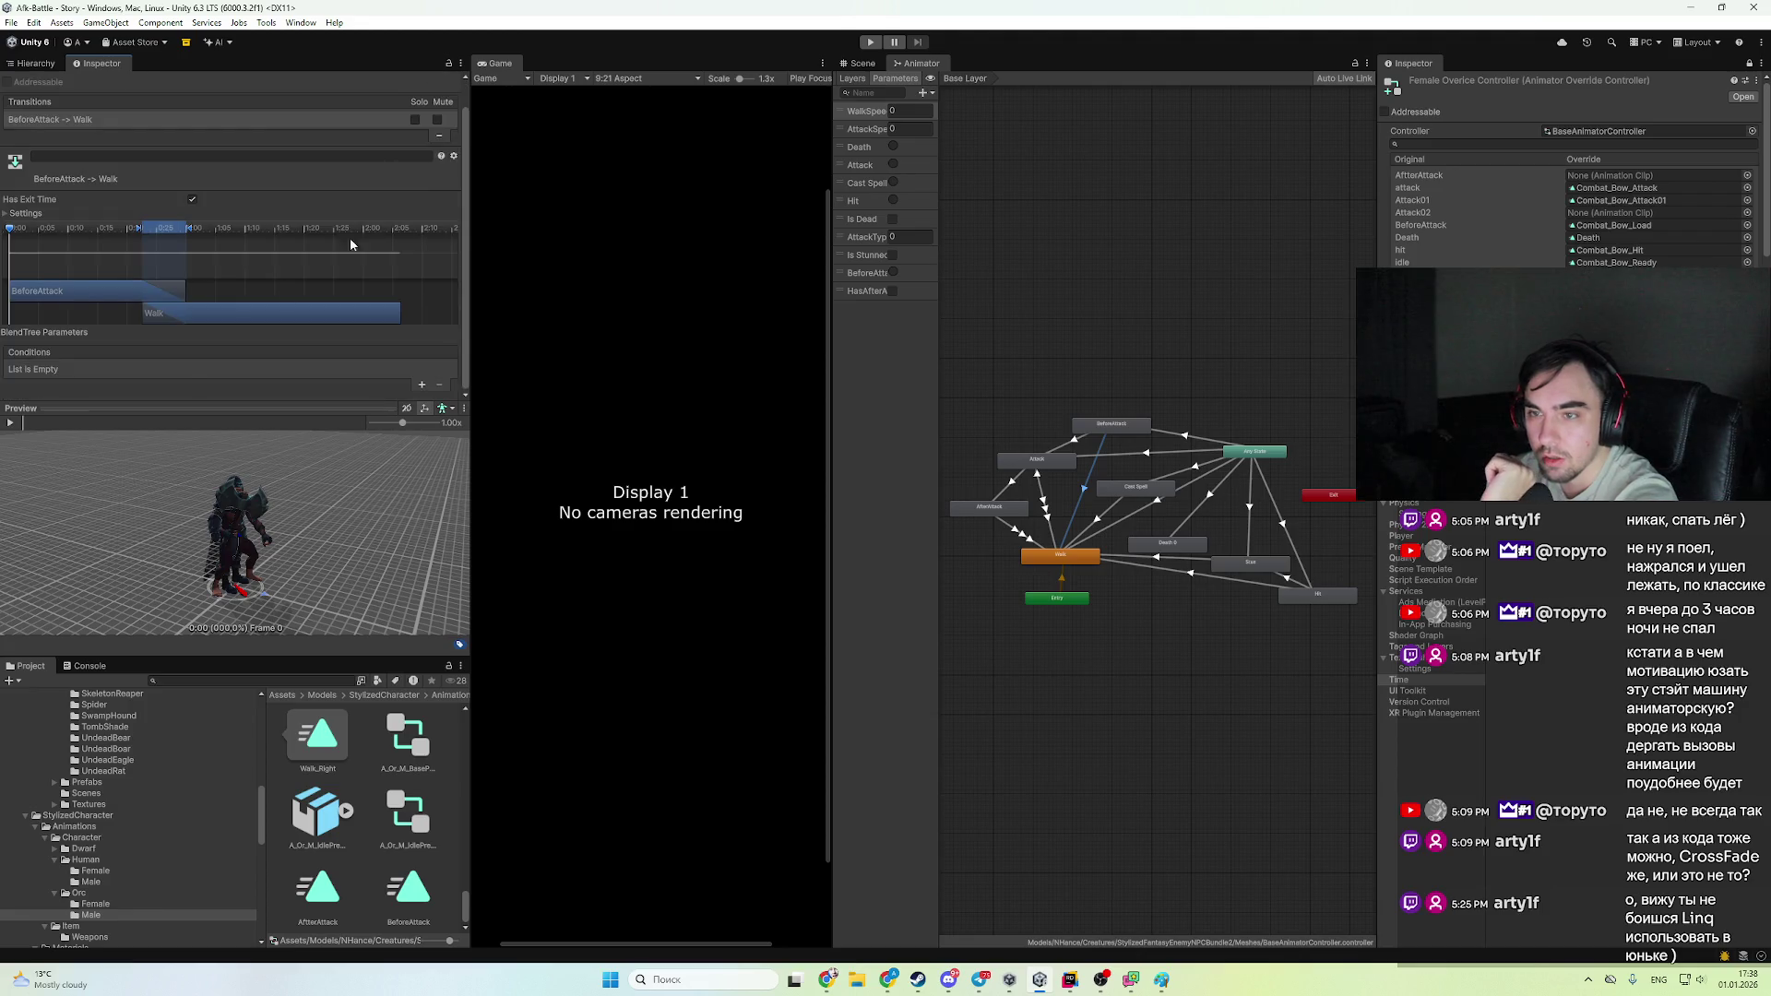
- Add an AttackSpeed Less 0.01 condition to the transition and start the battle
click(421, 386)
click(166, 369)
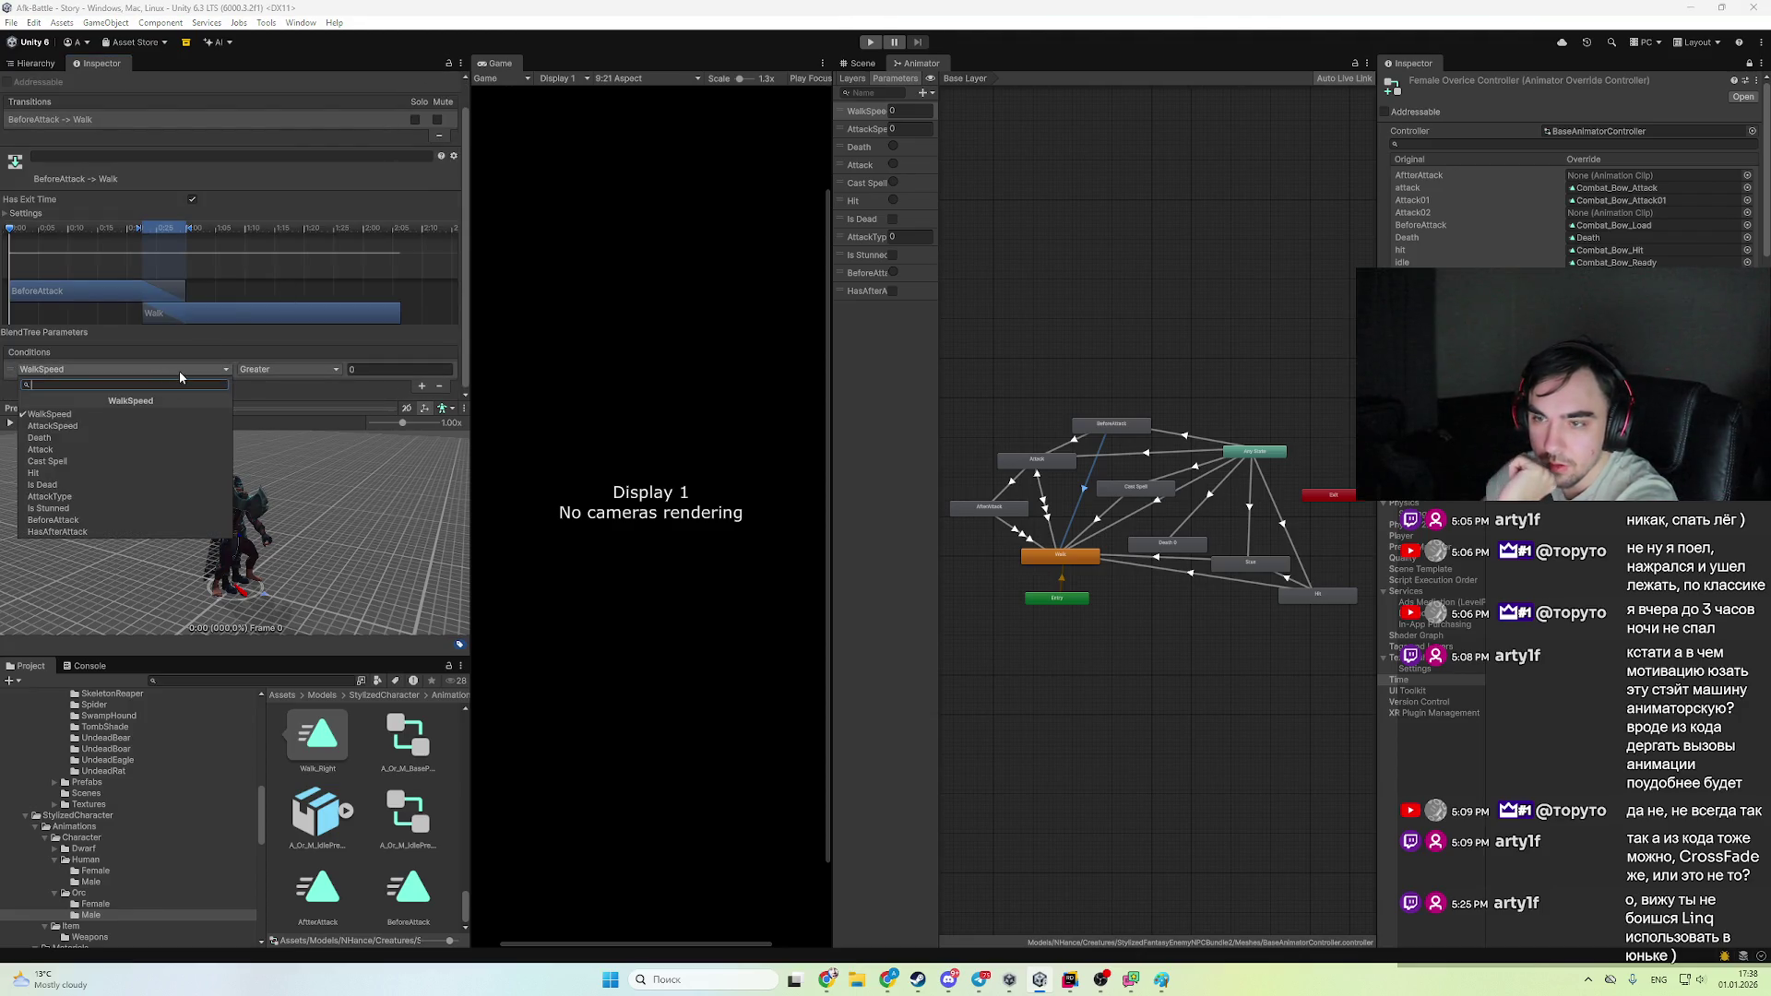
click(135, 425)
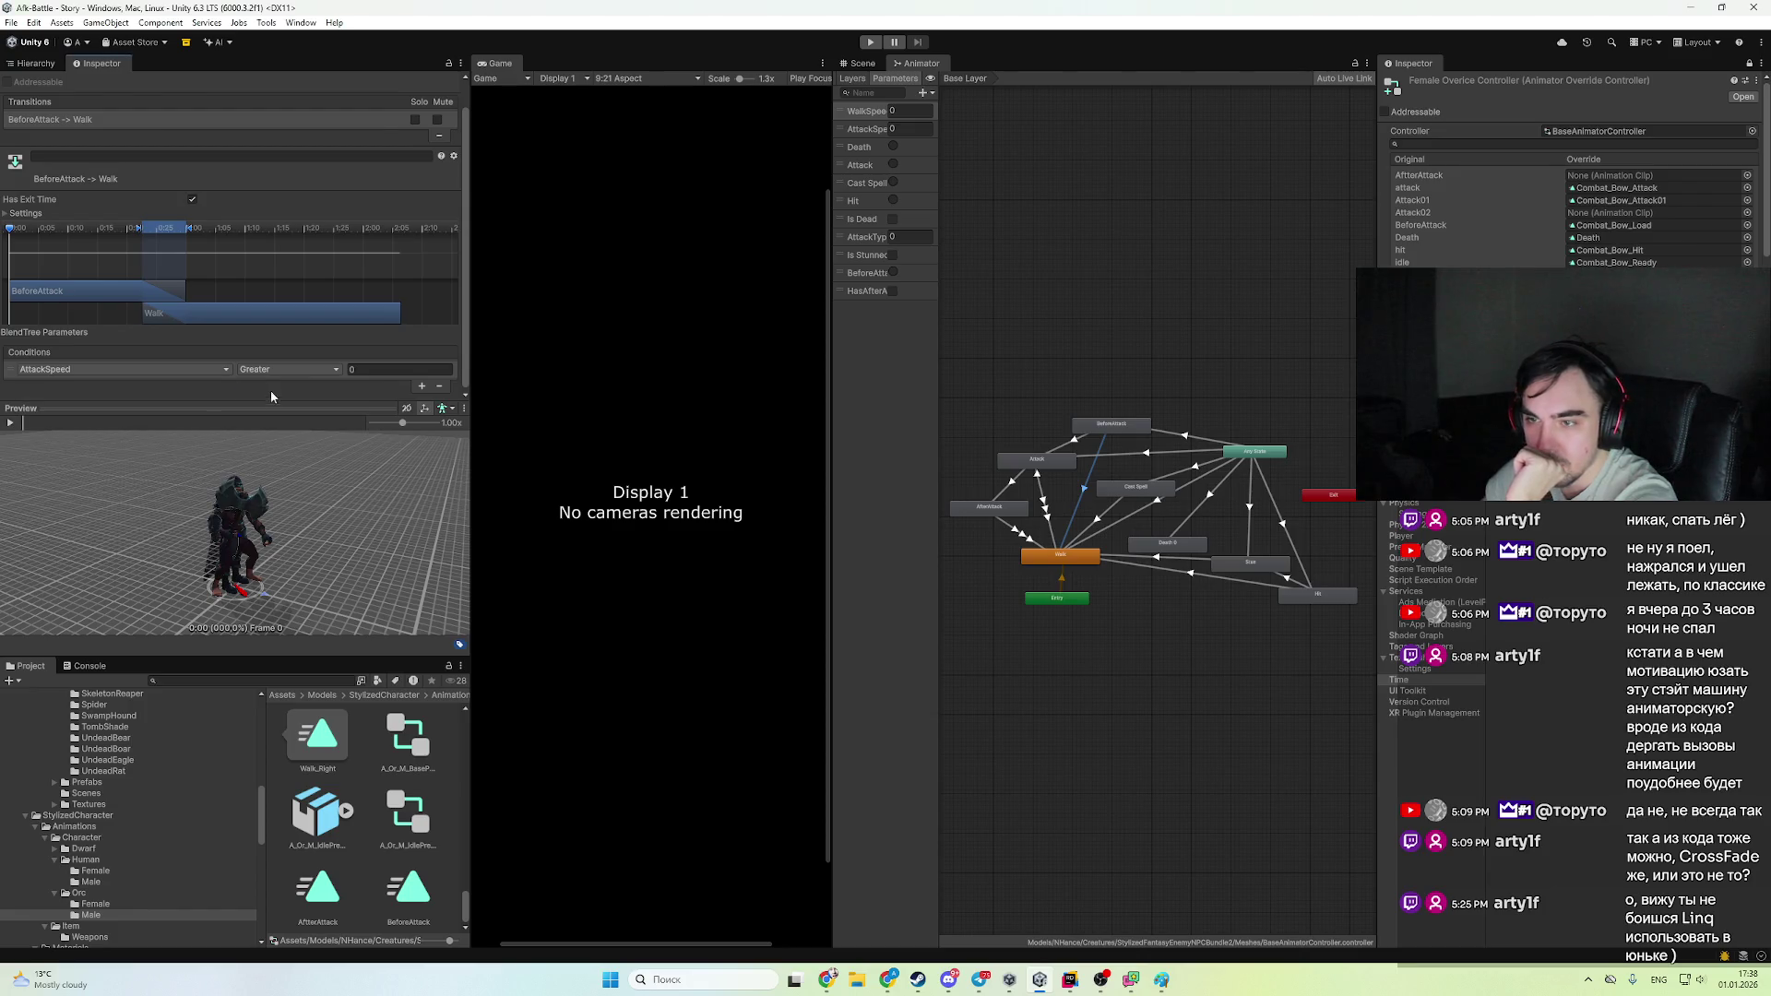
click(269, 371)
click(271, 400)
click(413, 369)
text(.01)
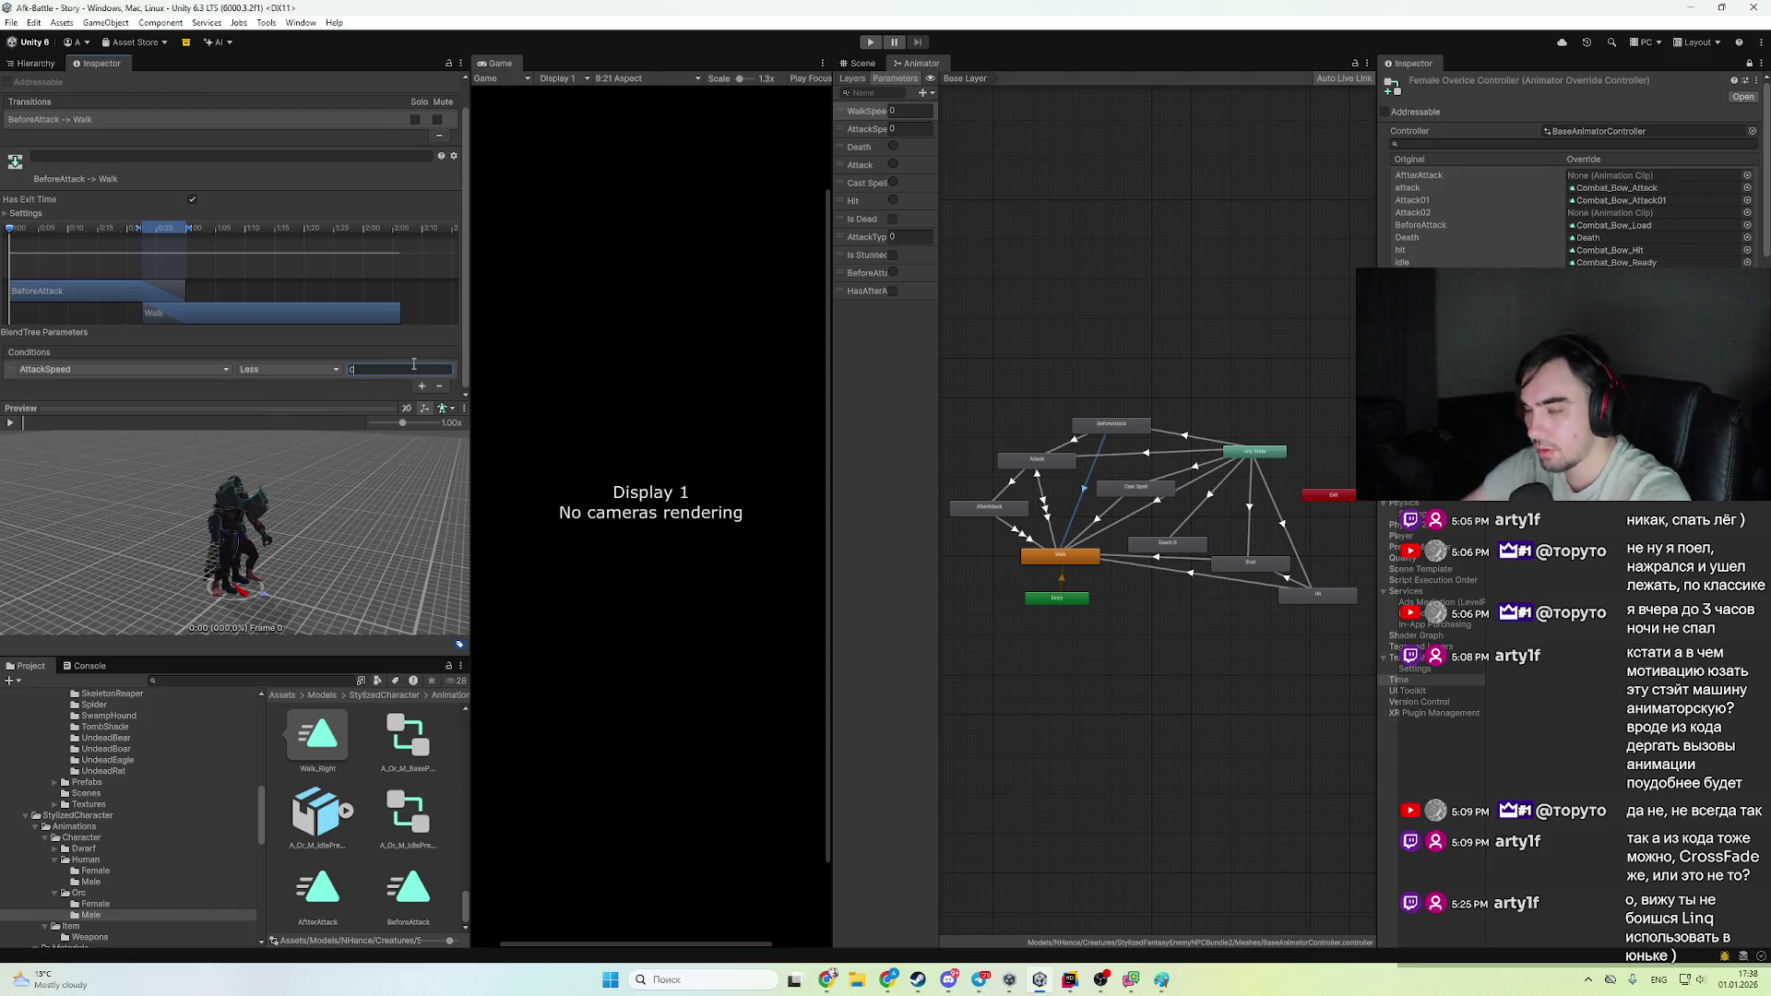
click(870, 43)
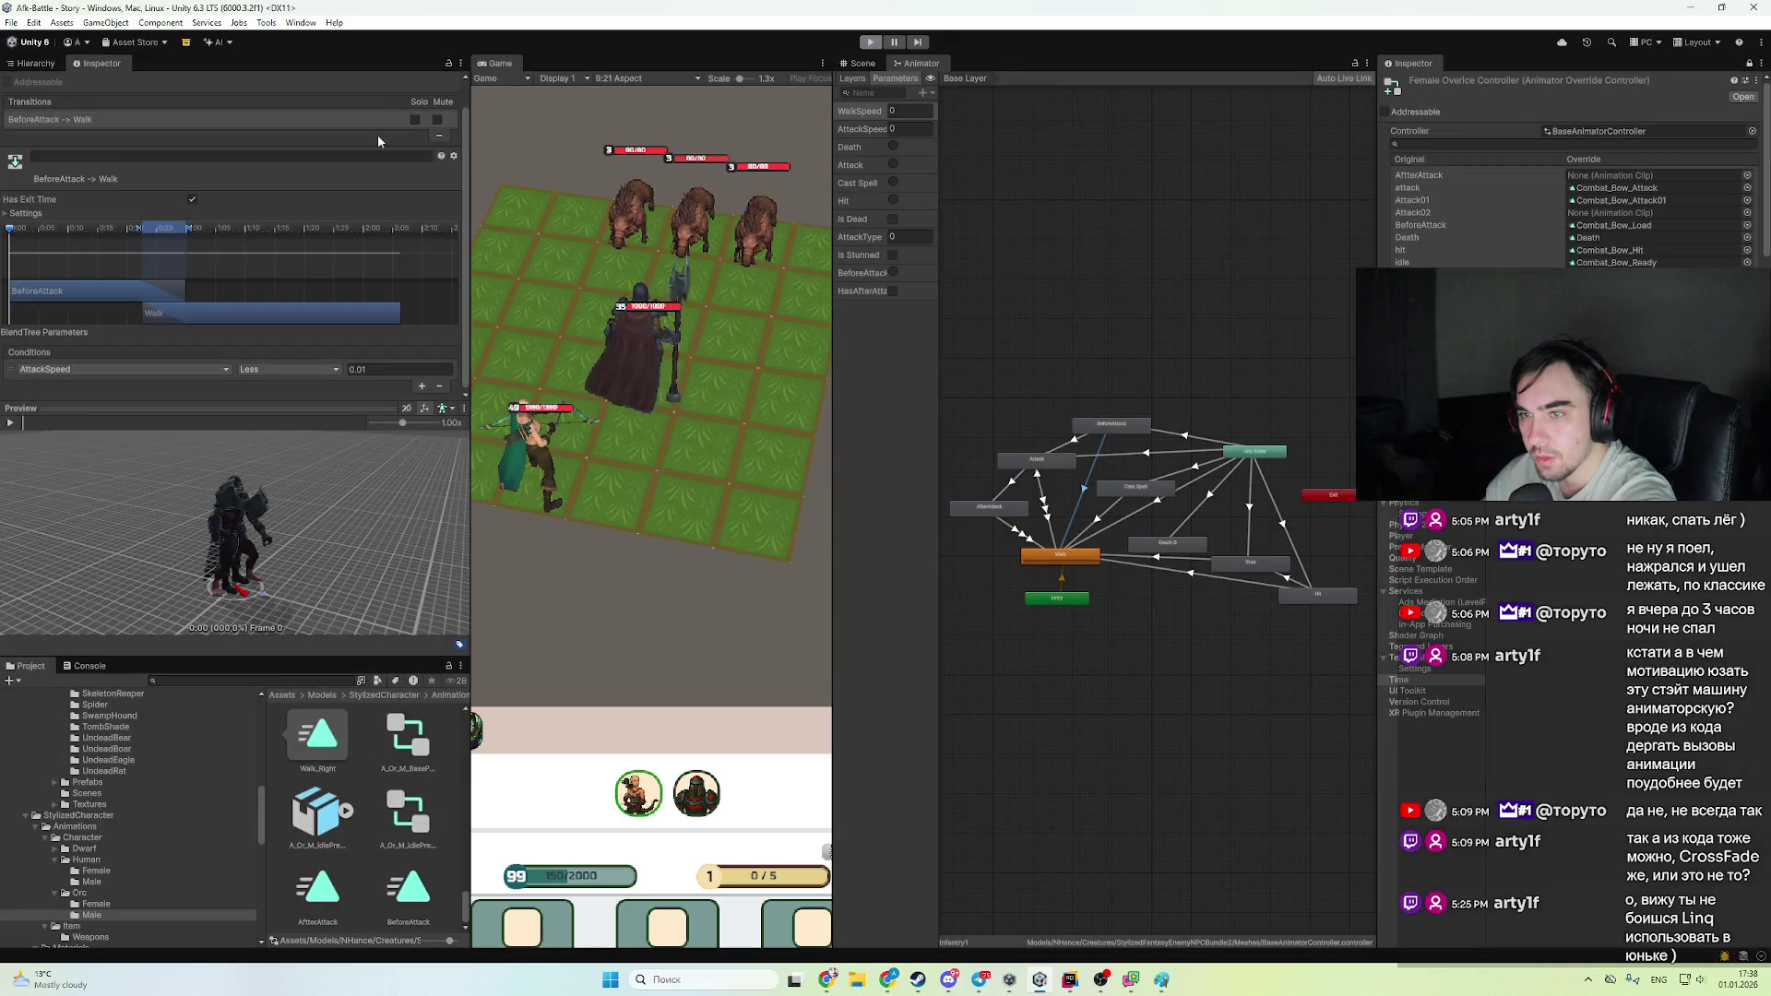
- Stop the run and drag the BeforeAttack → Walk blend to the very start of the transition
key(ctrl+p)
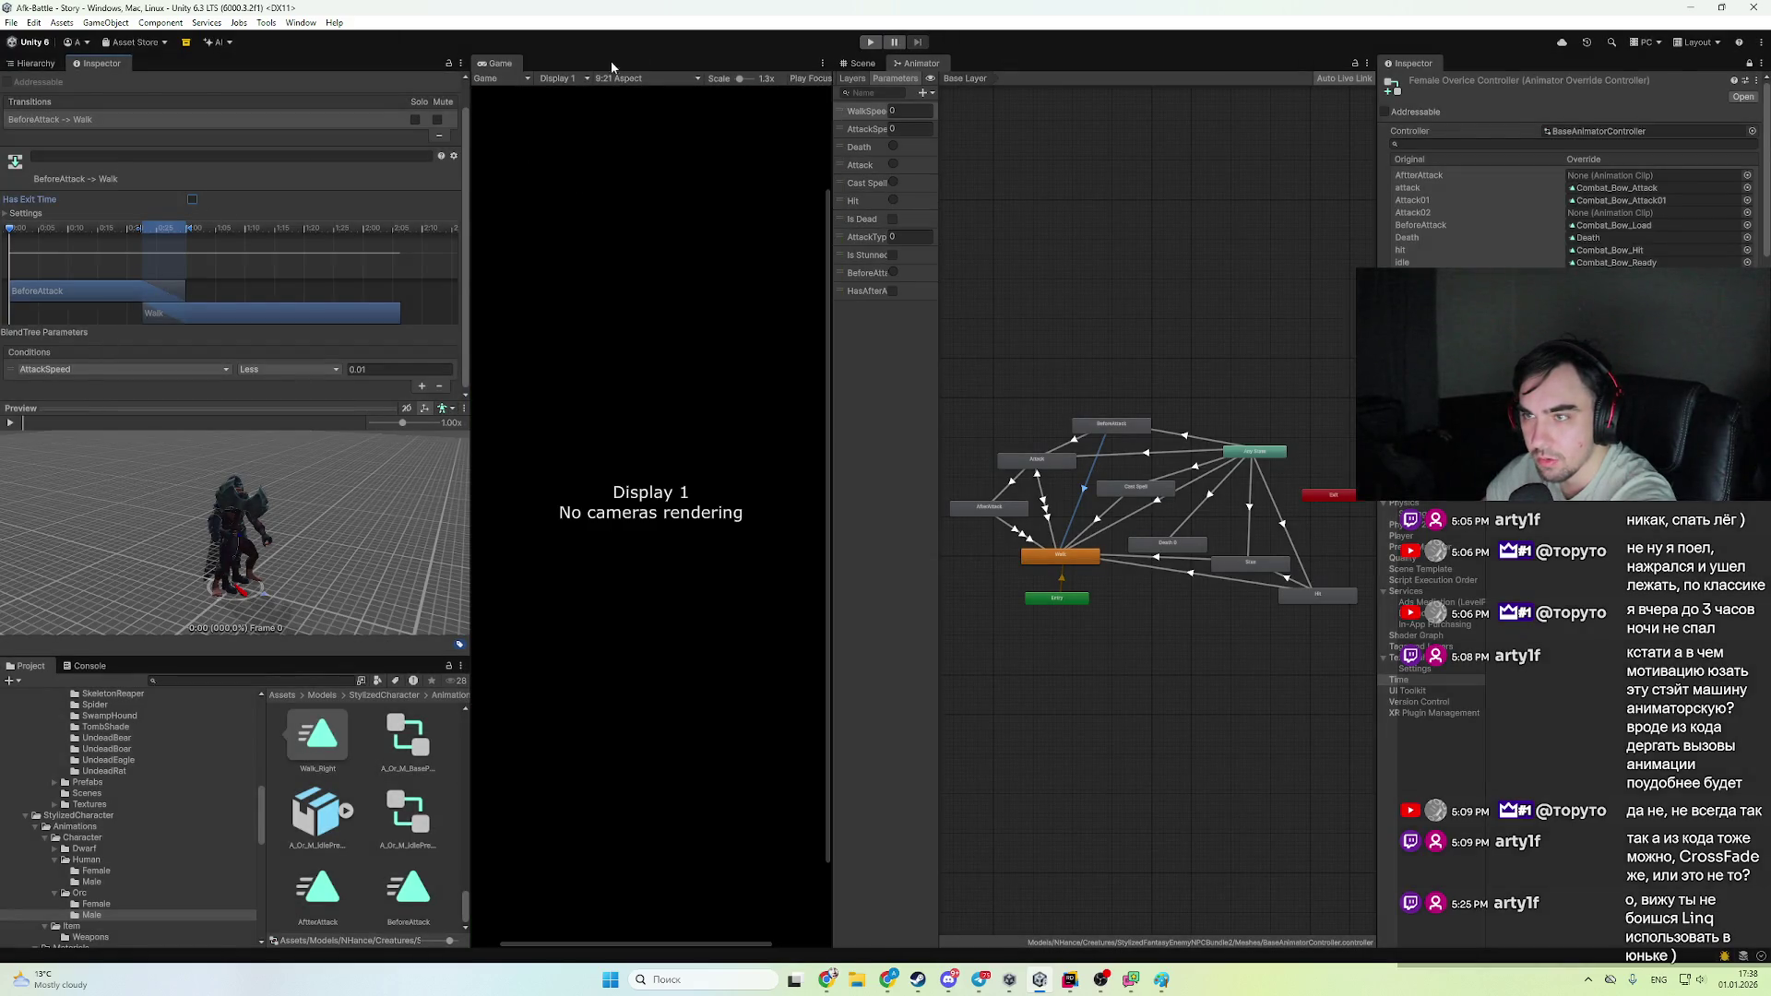
click(871, 41)
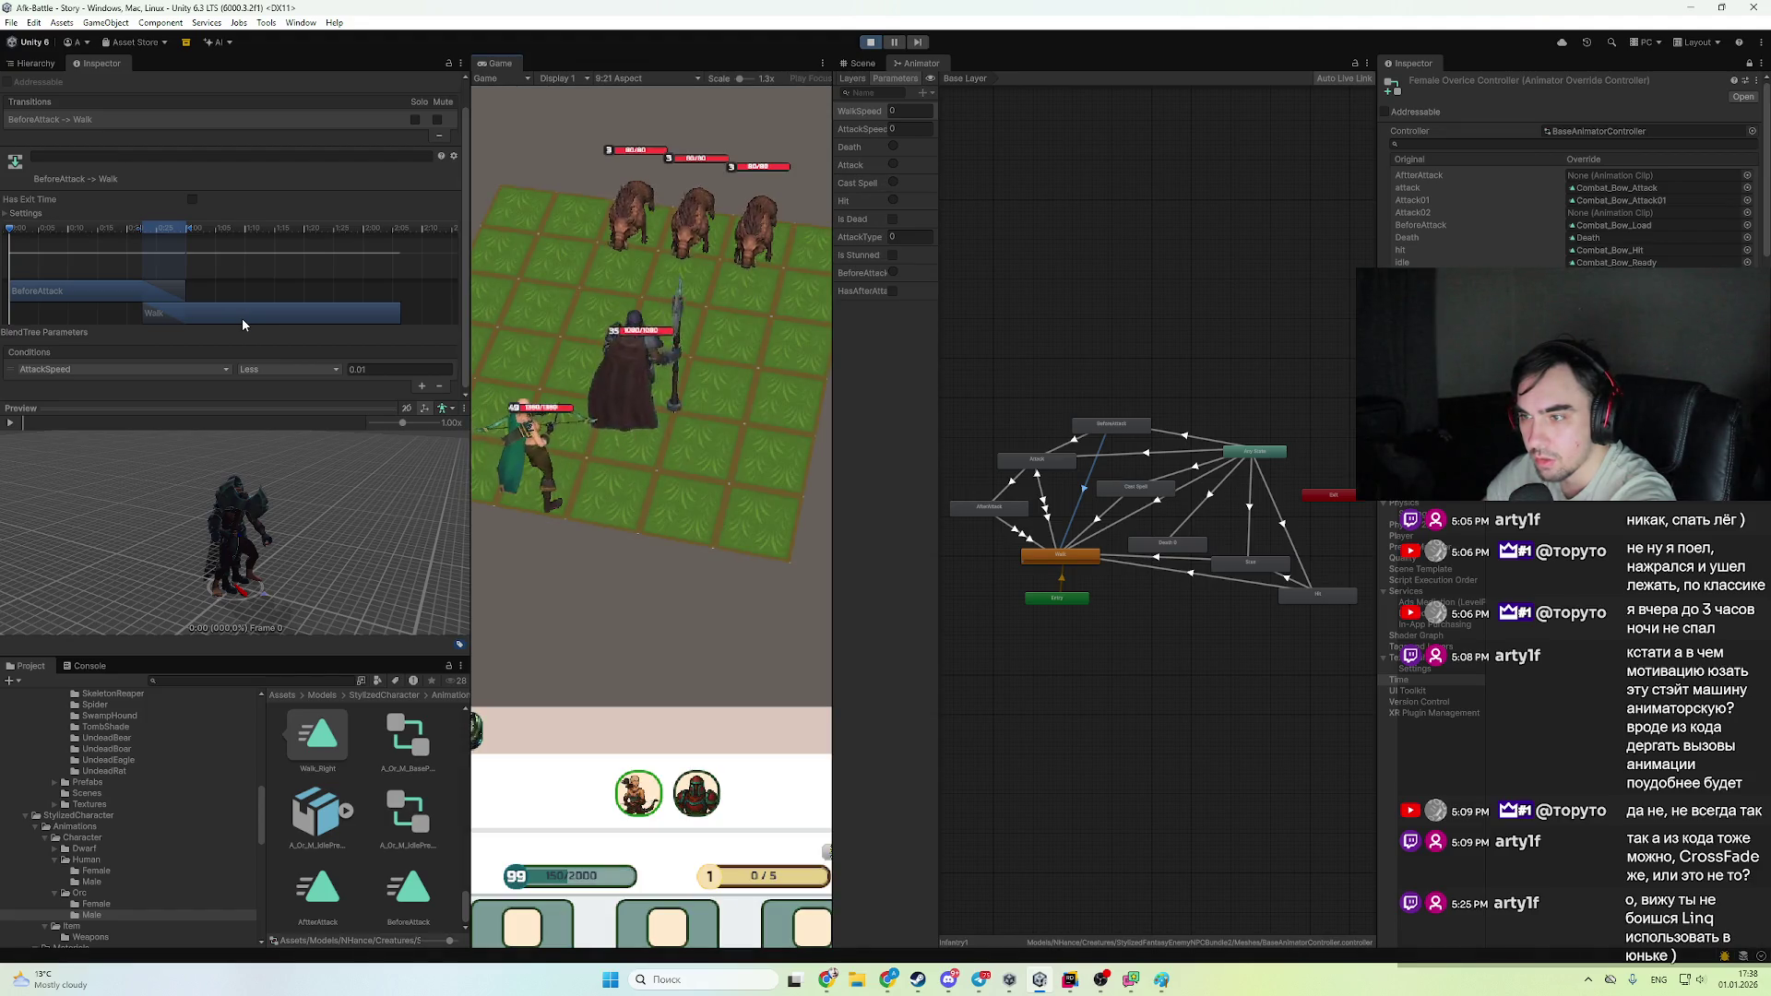
click(870, 43)
mouse_move(252, 314)
mouse_down()
mouse_move(87, 314)
mouse_move(124, 315)
mouse_up()
drag(171, 231, 39, 231)
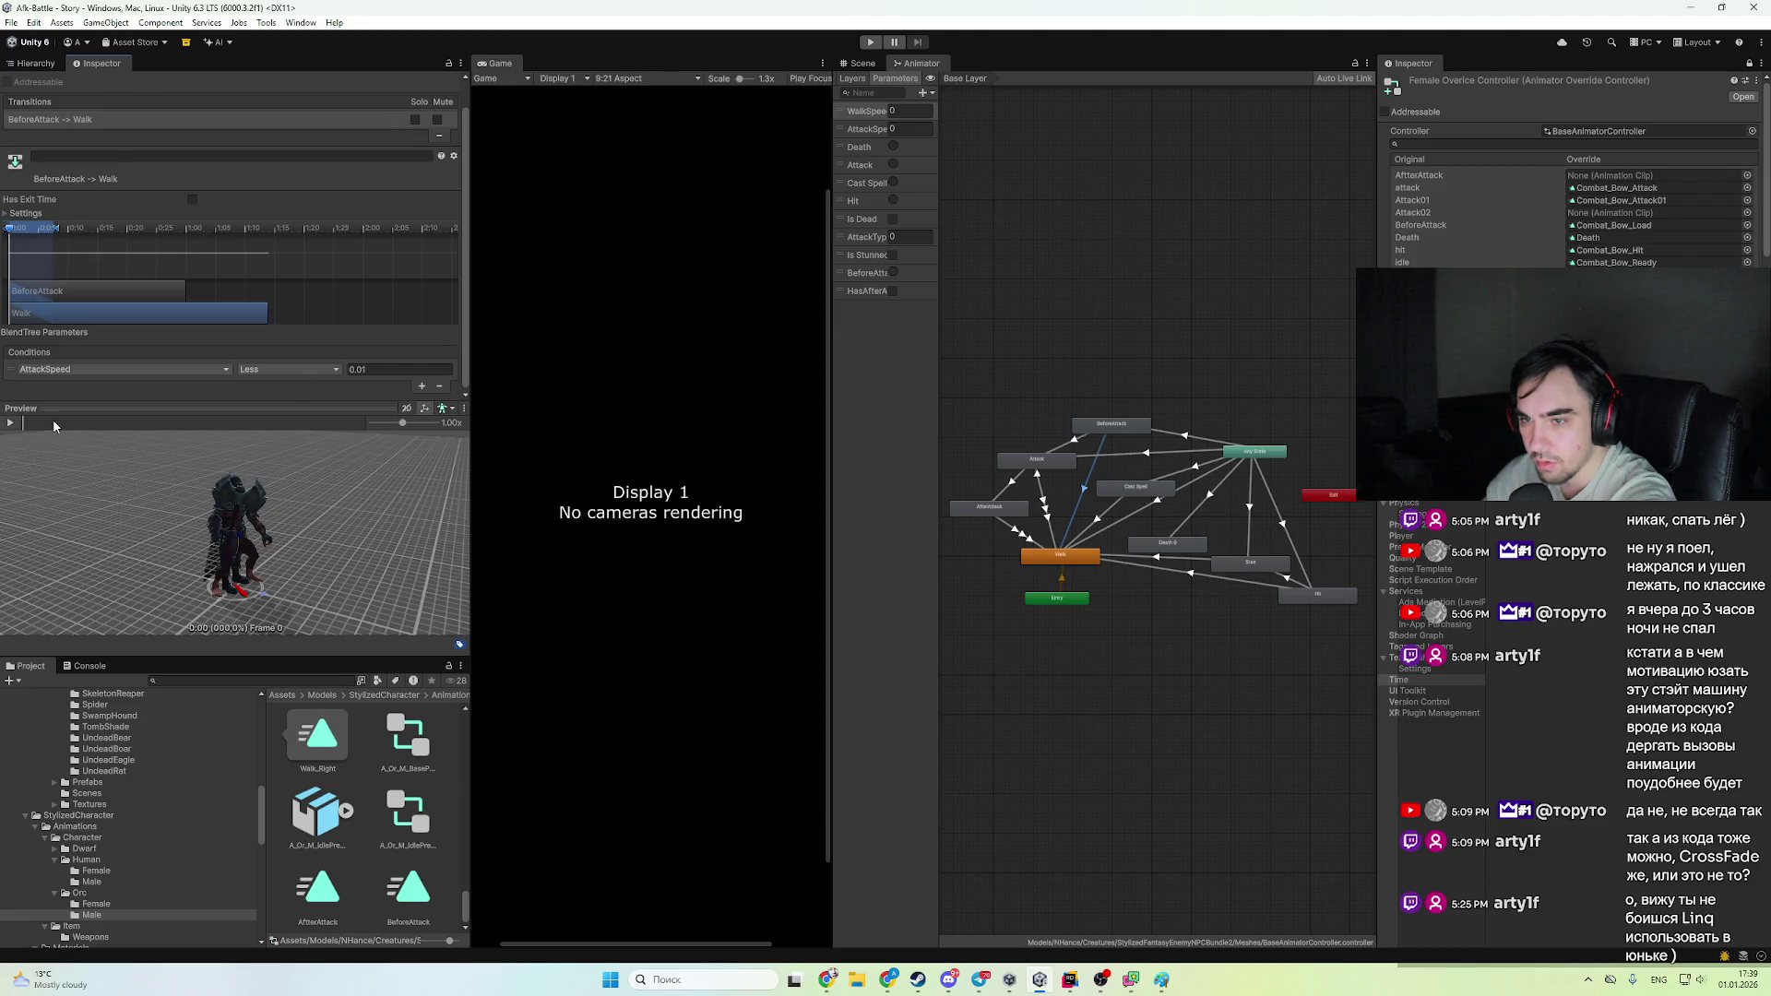
click(10, 422)
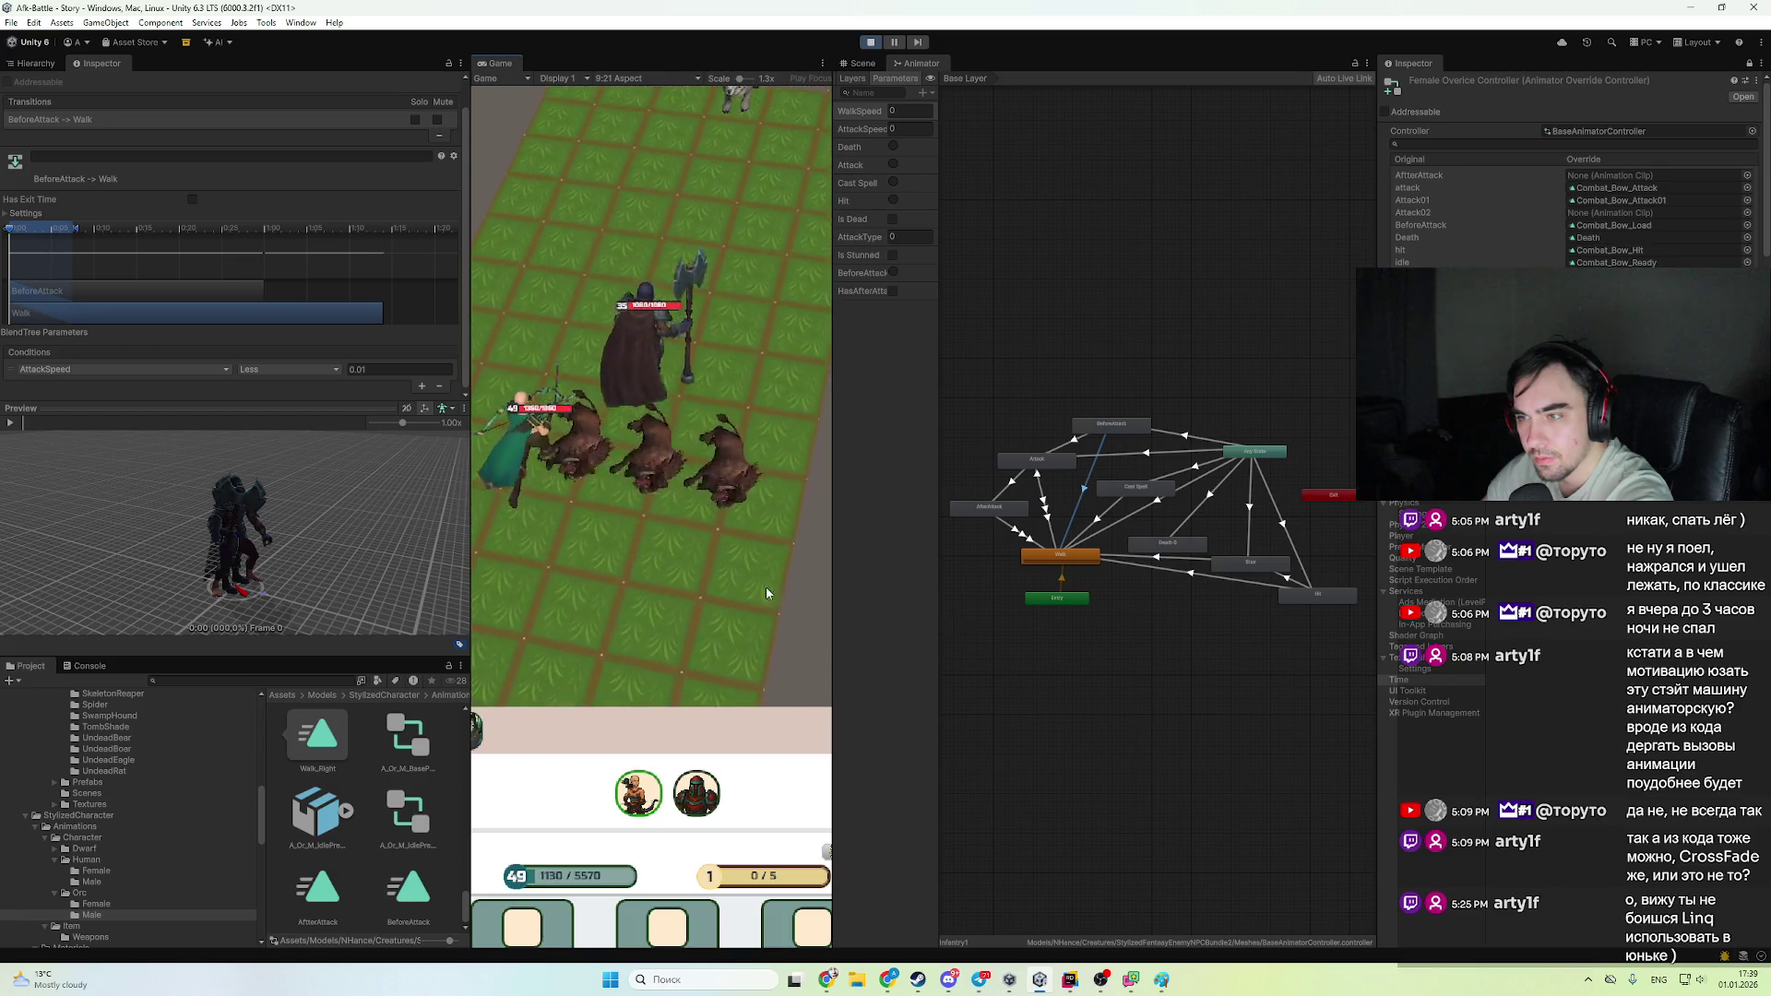
- Pause the battle, select Archer6(Clone) to watch its animator, then resume and stop
click(894, 42)
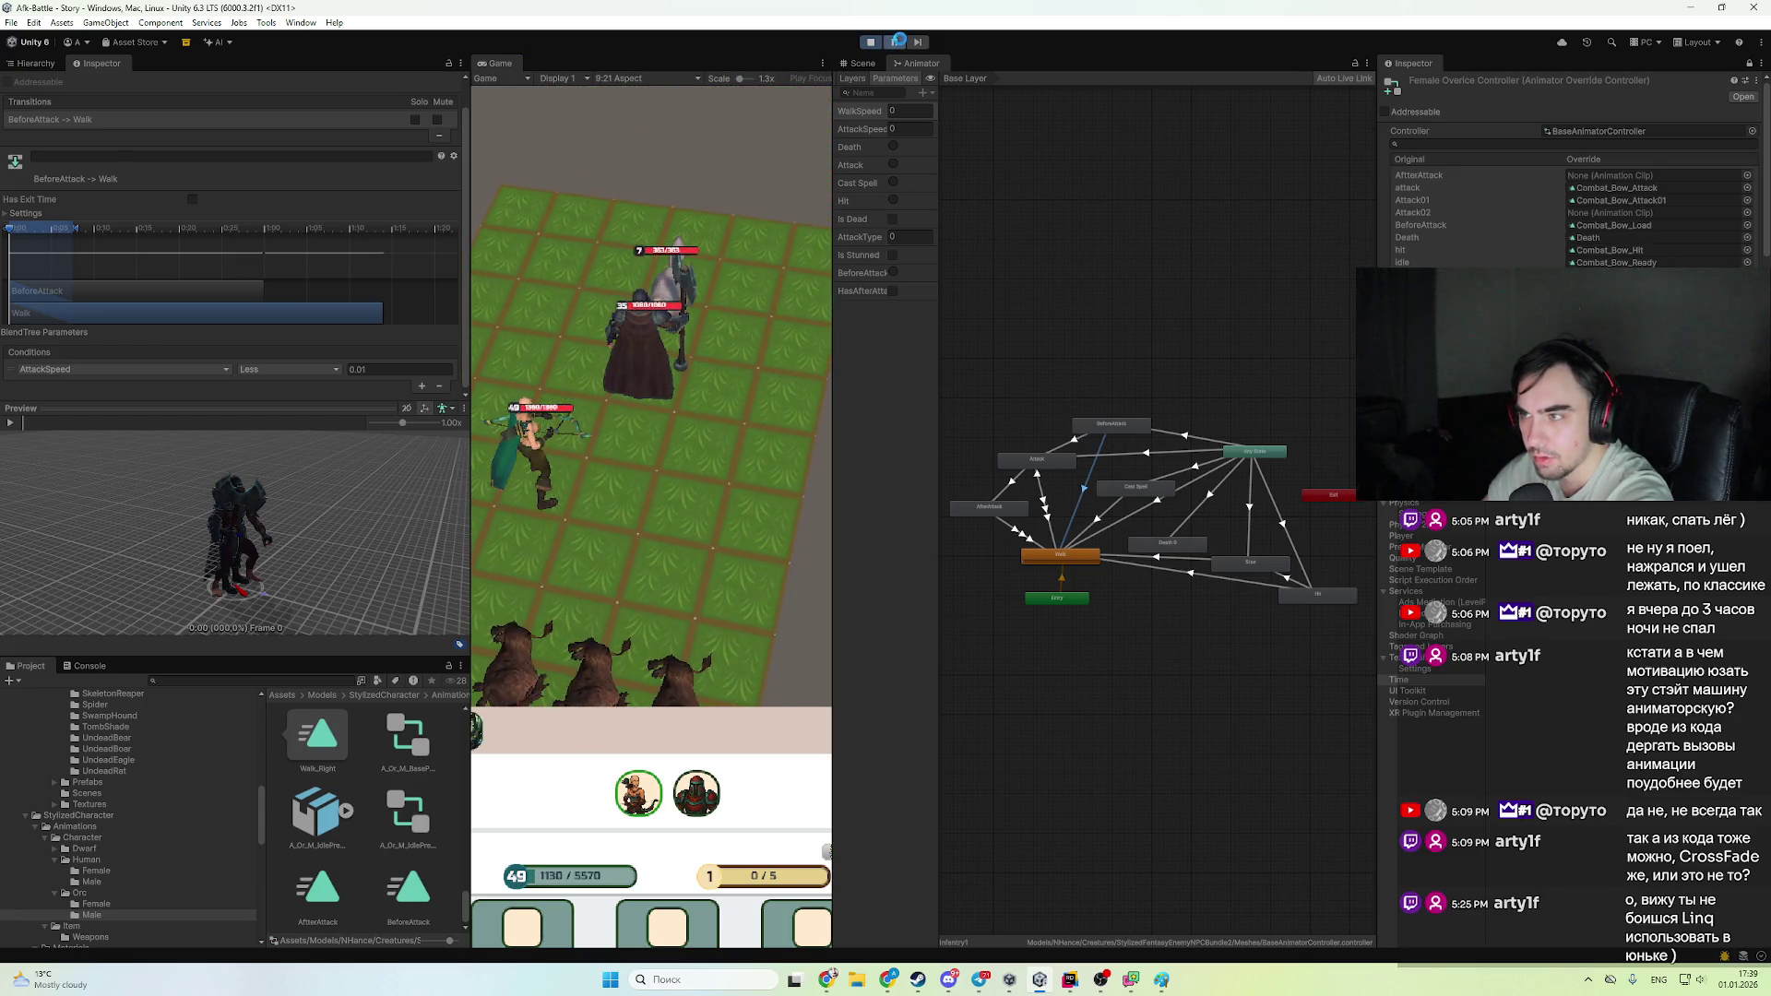
click(35, 62)
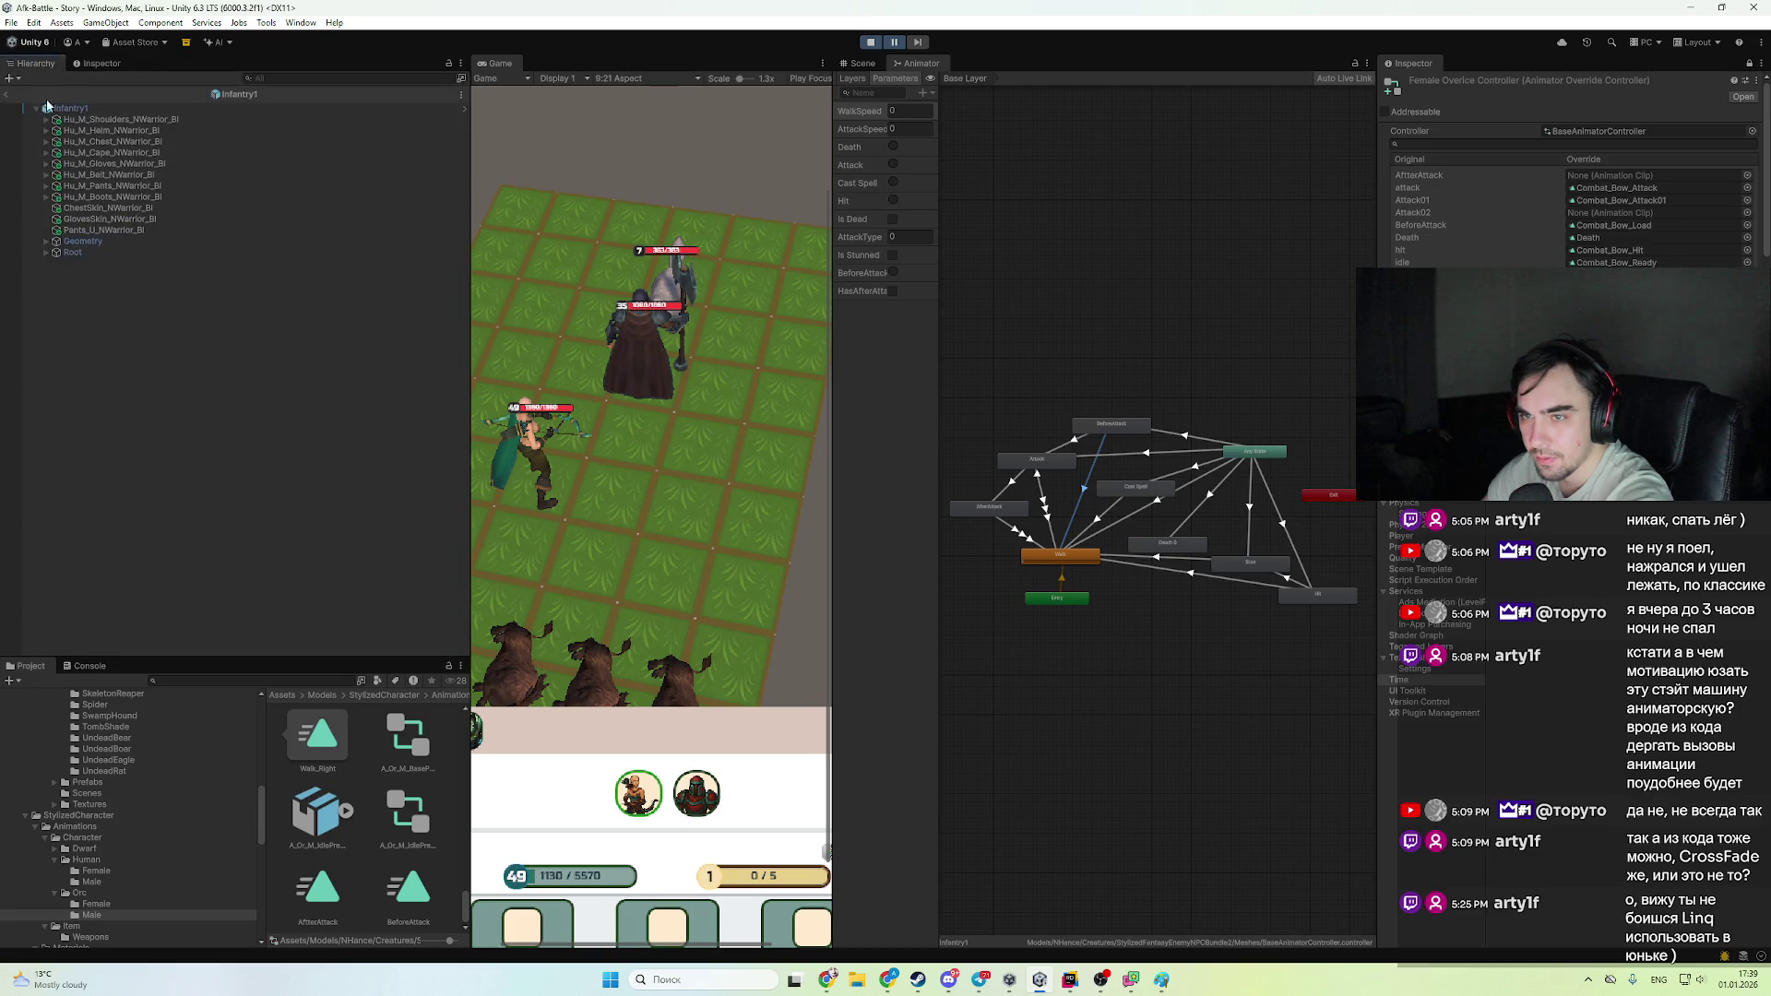
click(7, 97)
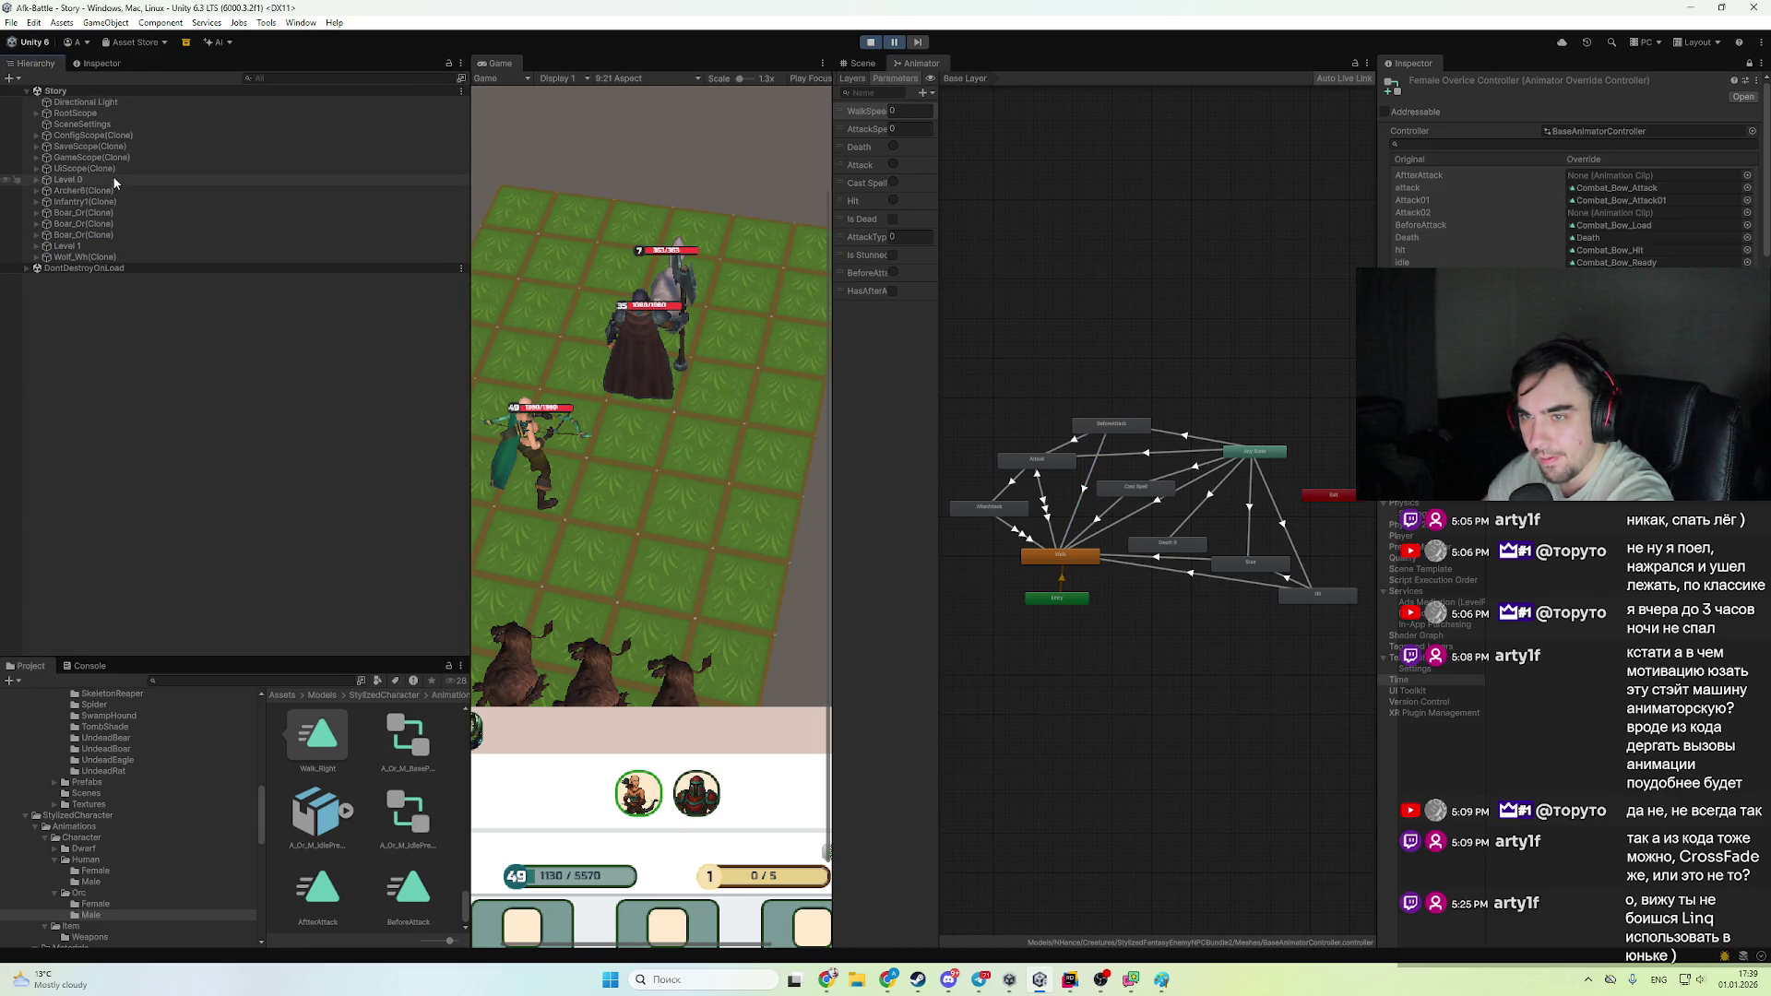
click(116, 189)
click(98, 63)
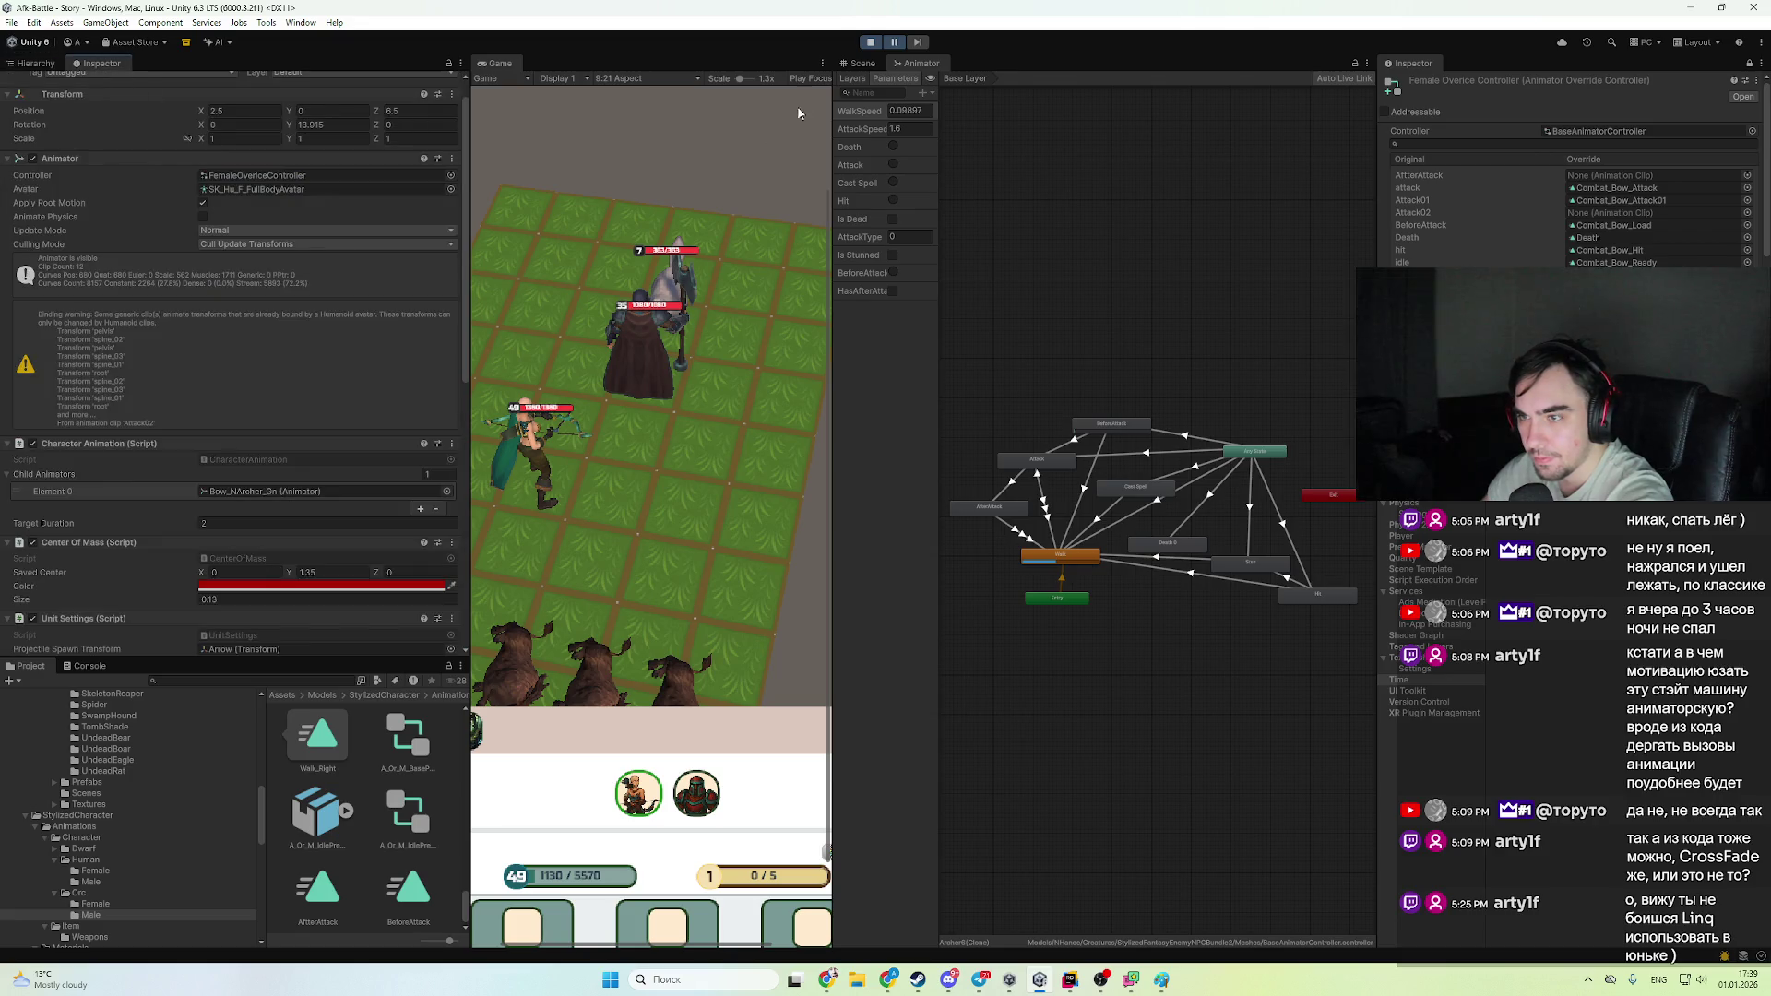
click(901, 43)
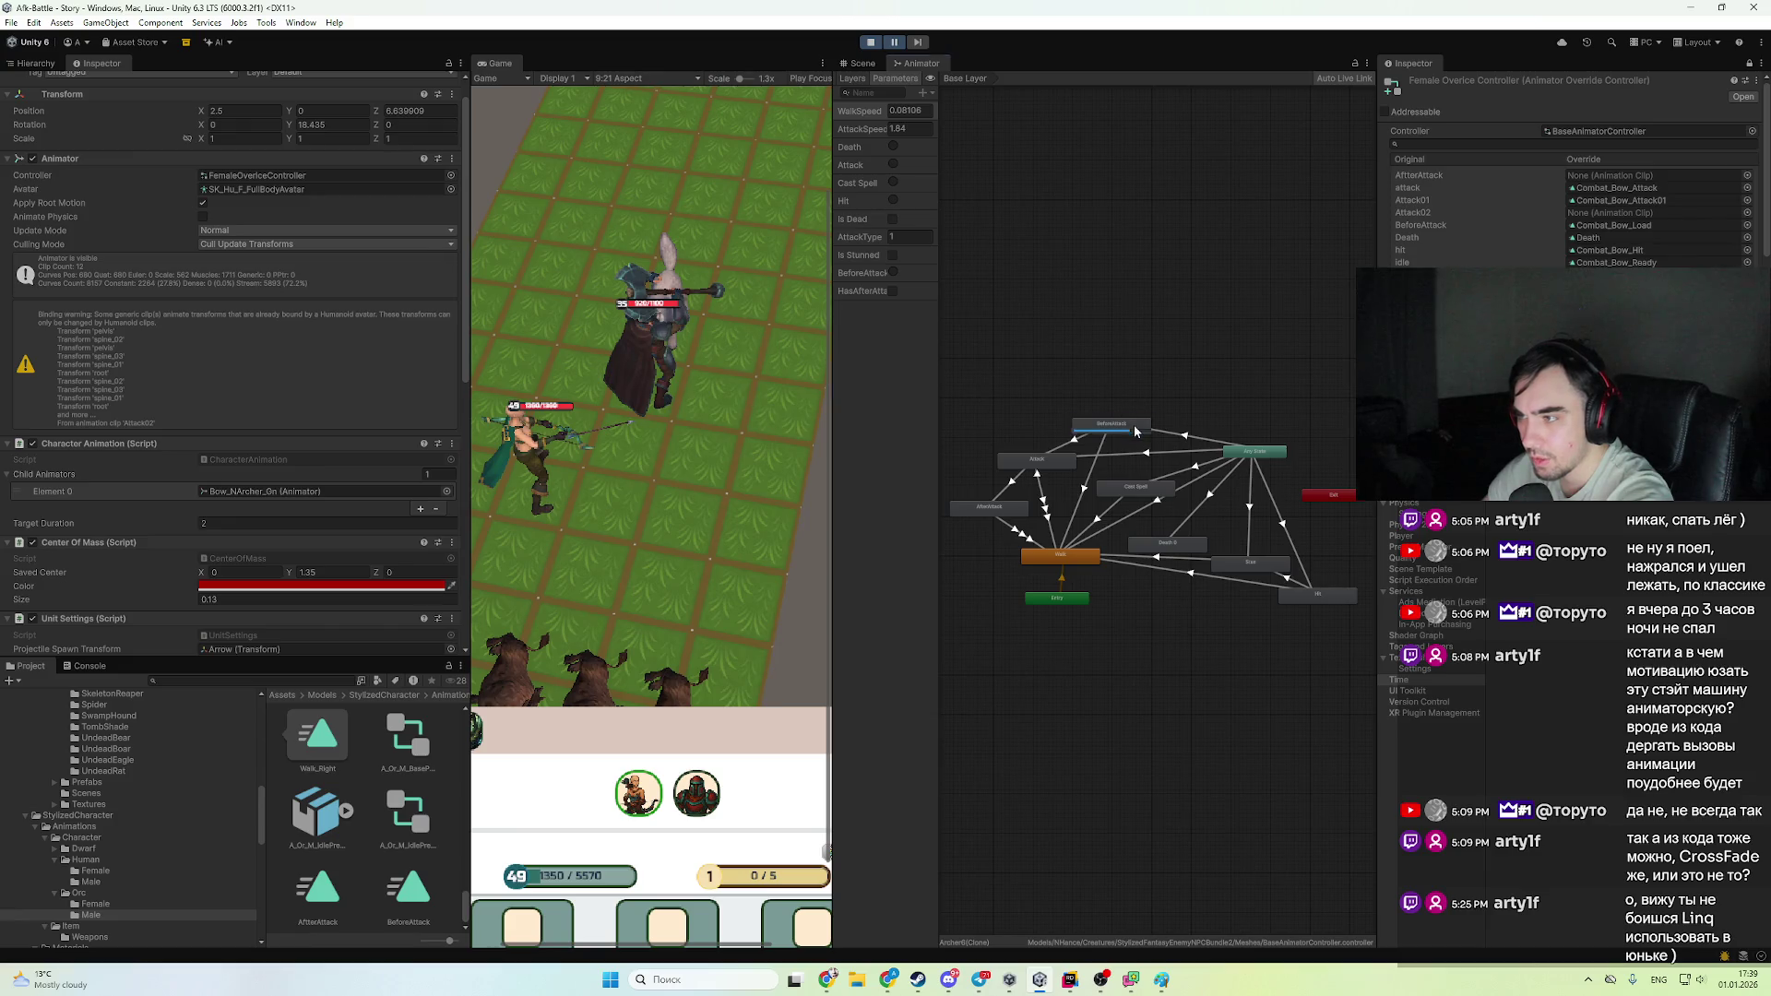
click(1104, 448)
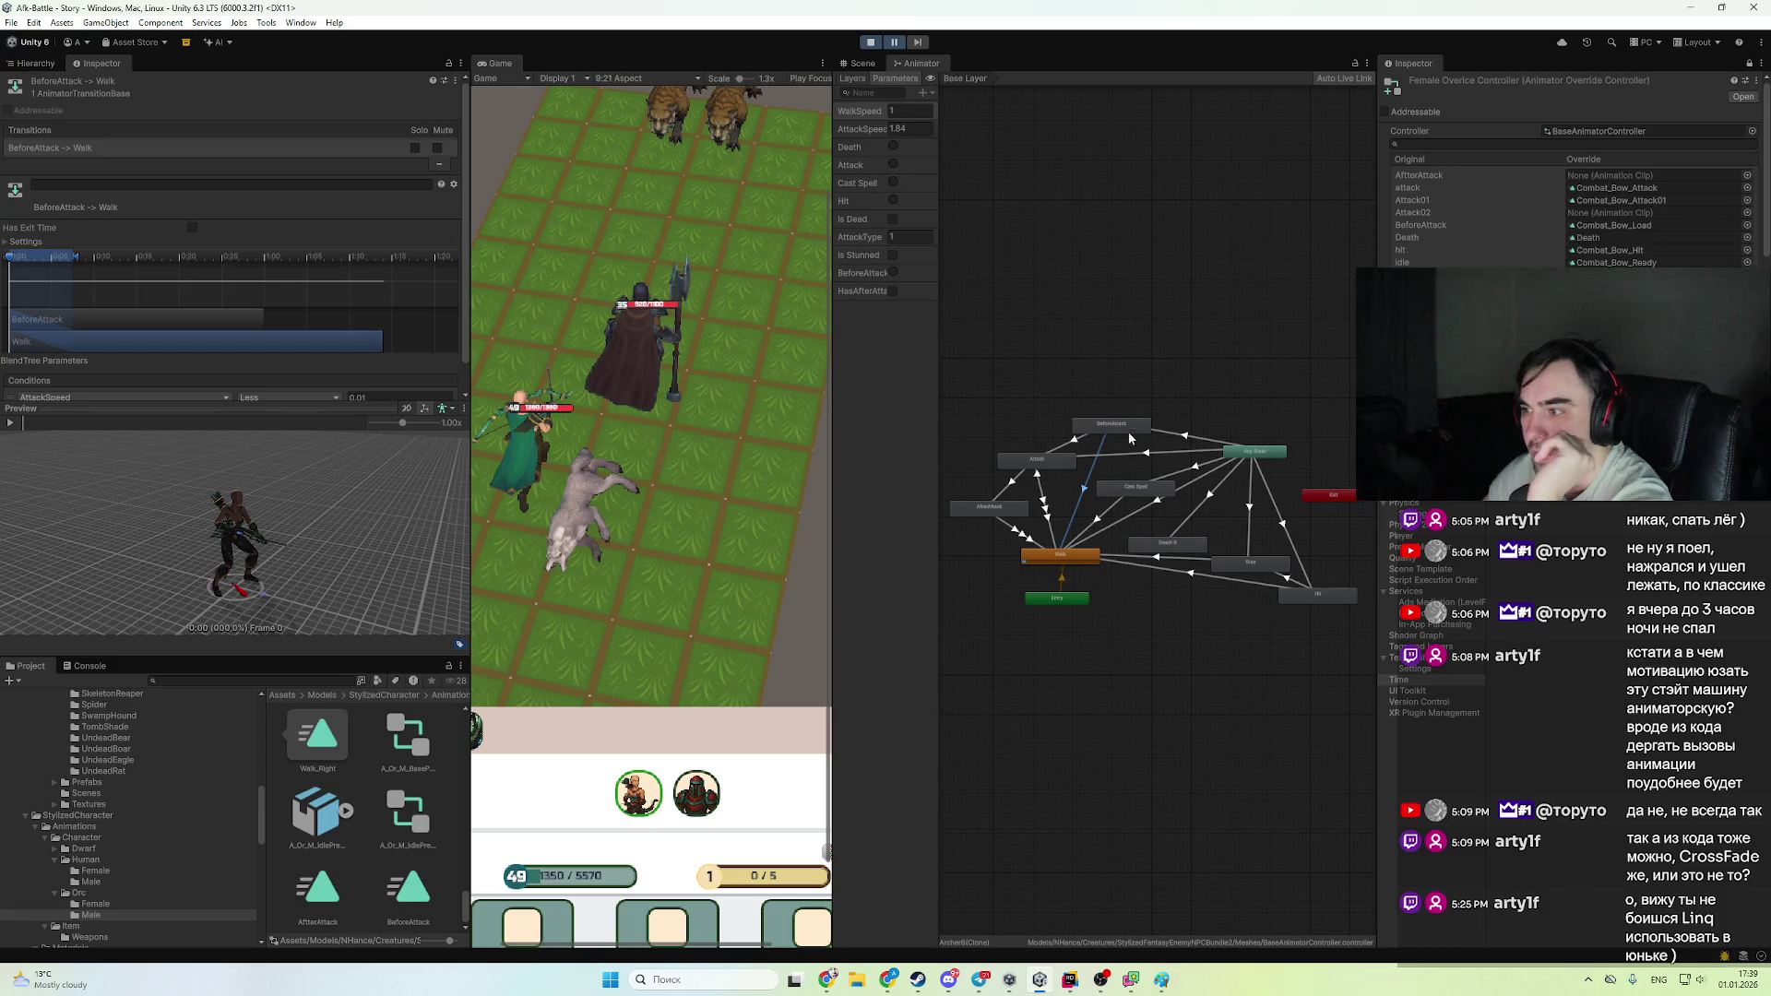
key(ctrl+p)
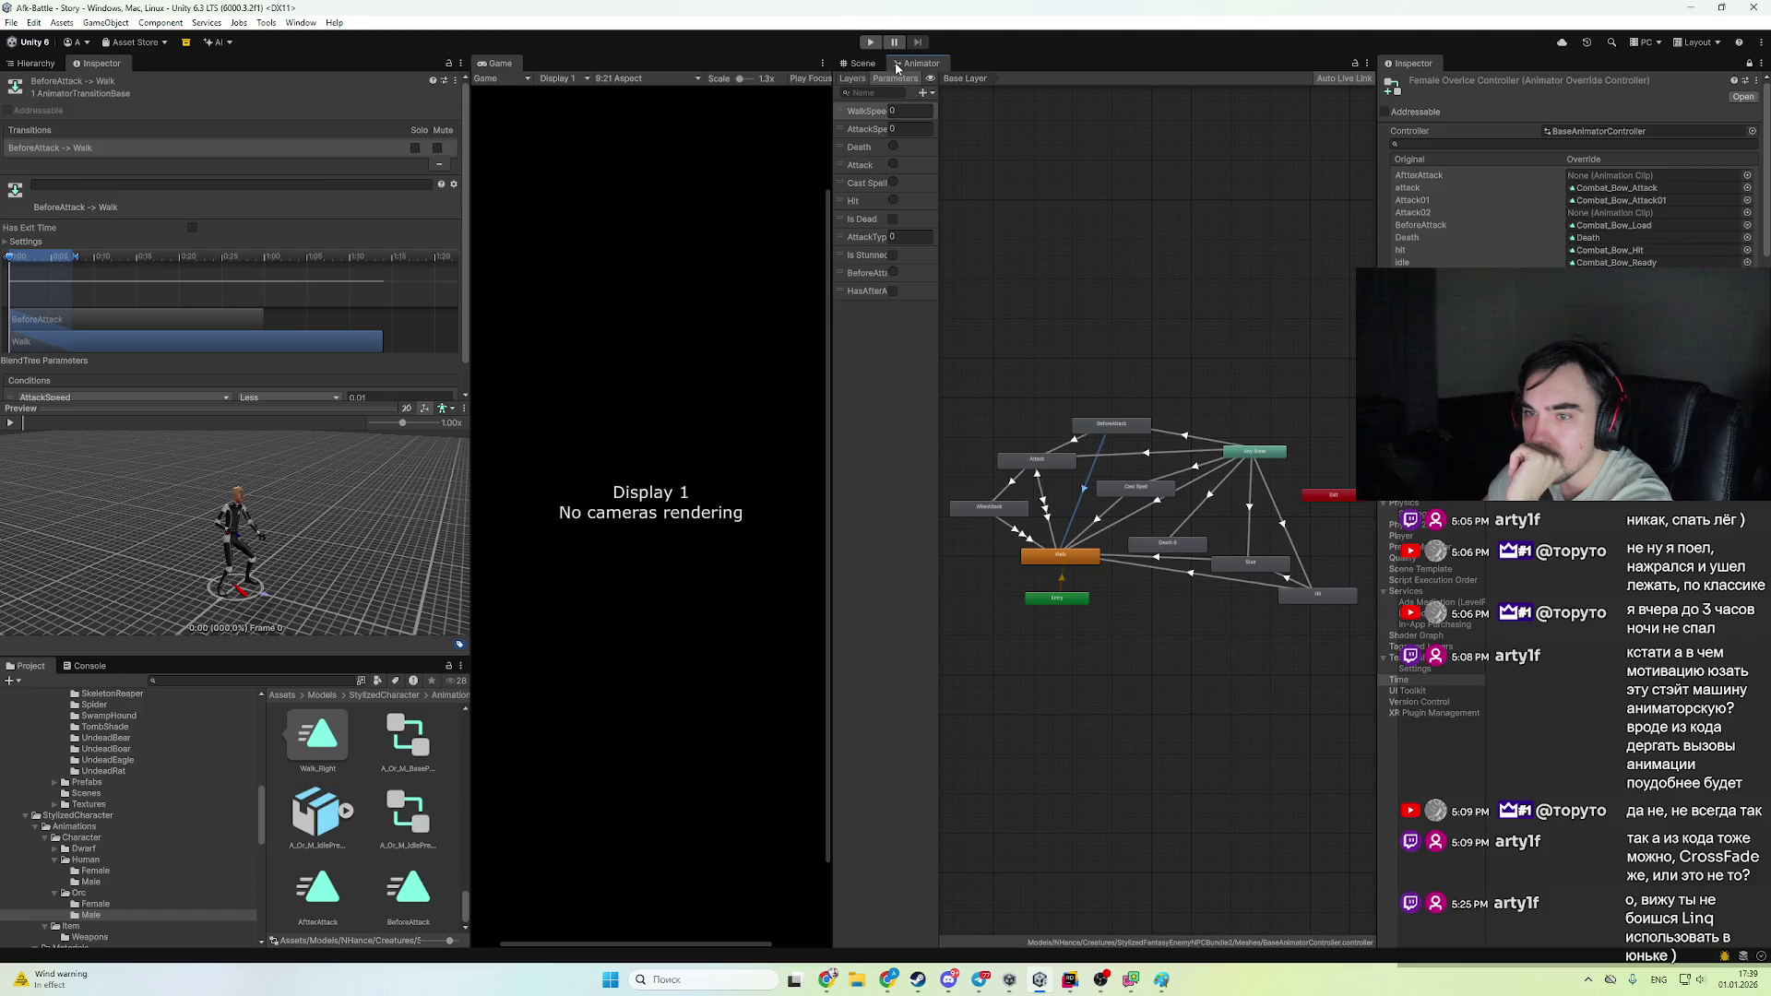
- Switch the condition to WalkSpeed Greater 0.5 and start a fresh battle
scroll(332, 257, down, 1)
click(124, 367)
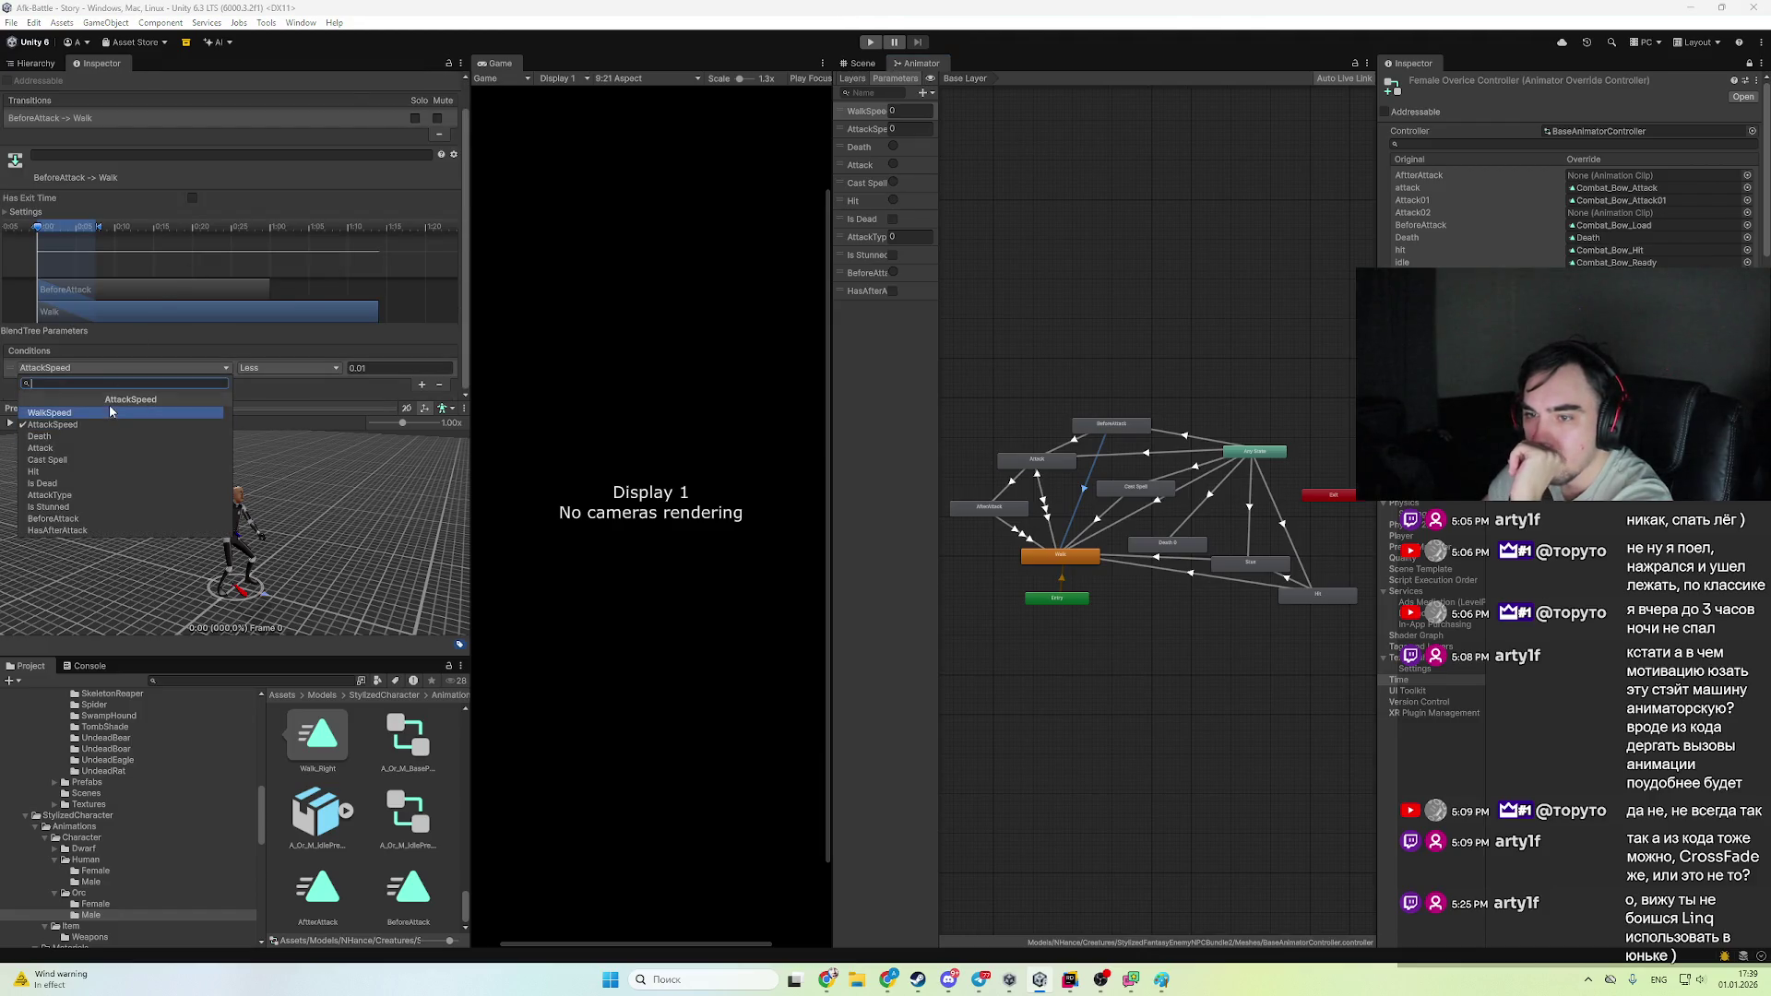
click(109, 415)
click(417, 367)
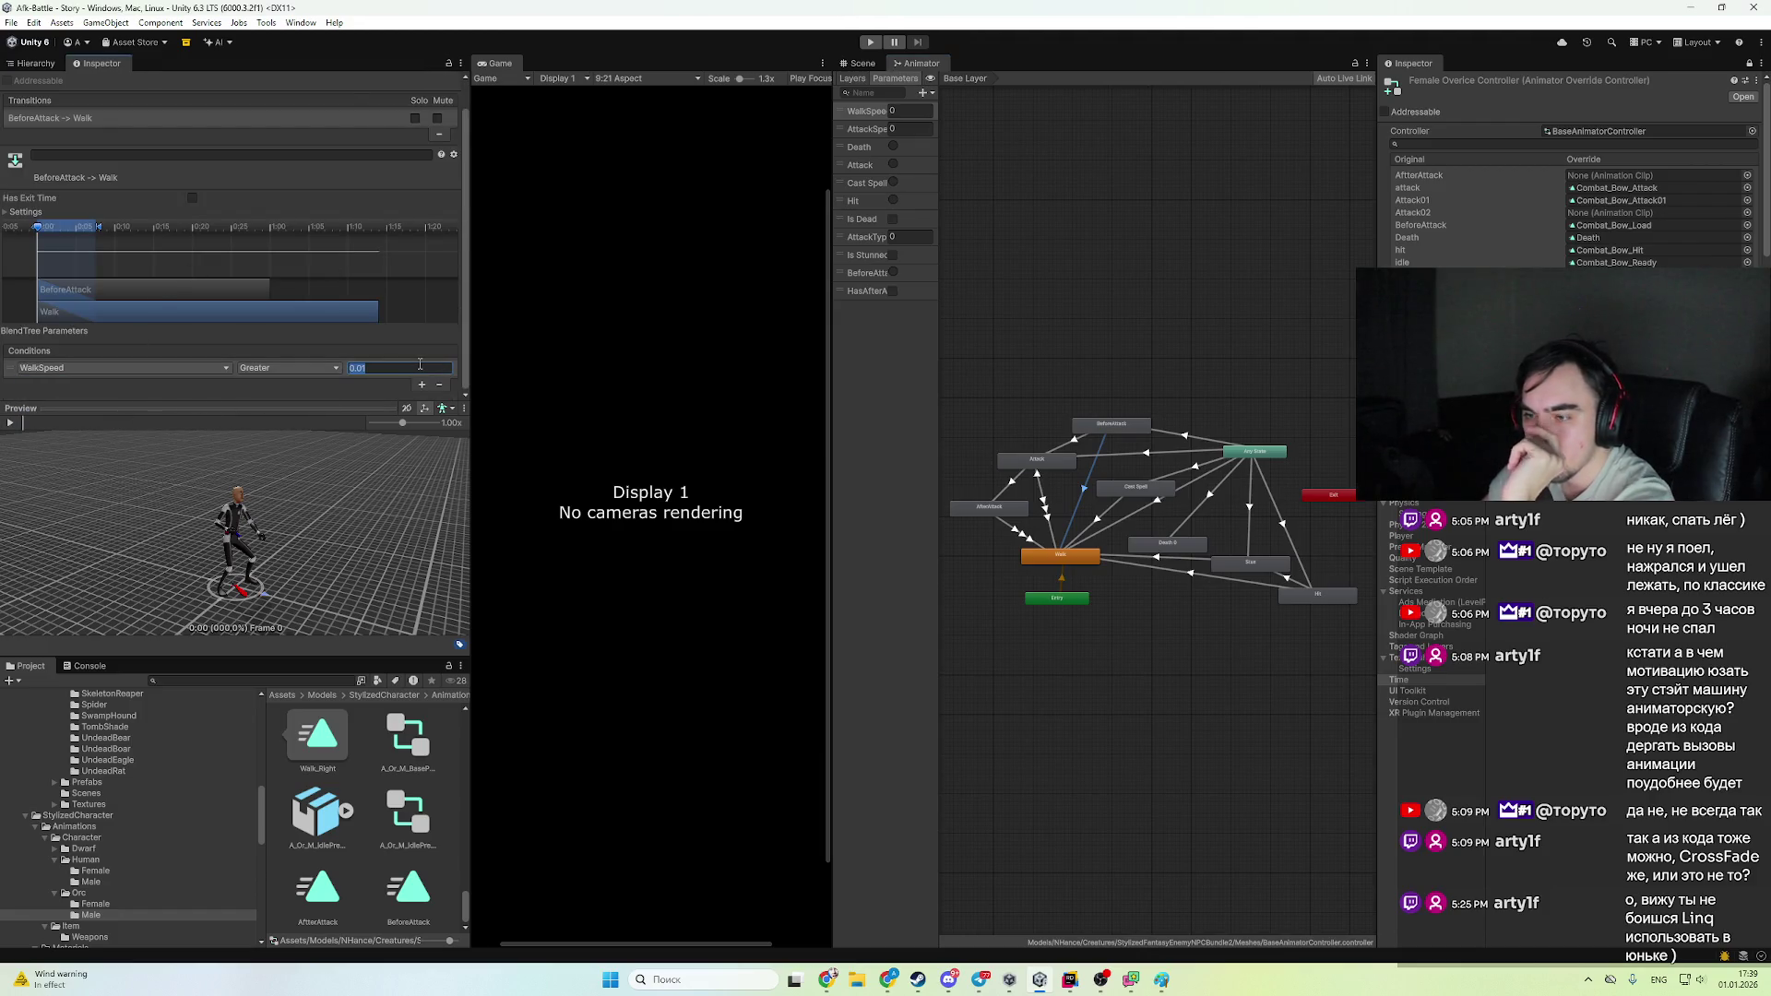
click(419, 367)
text(0.5)
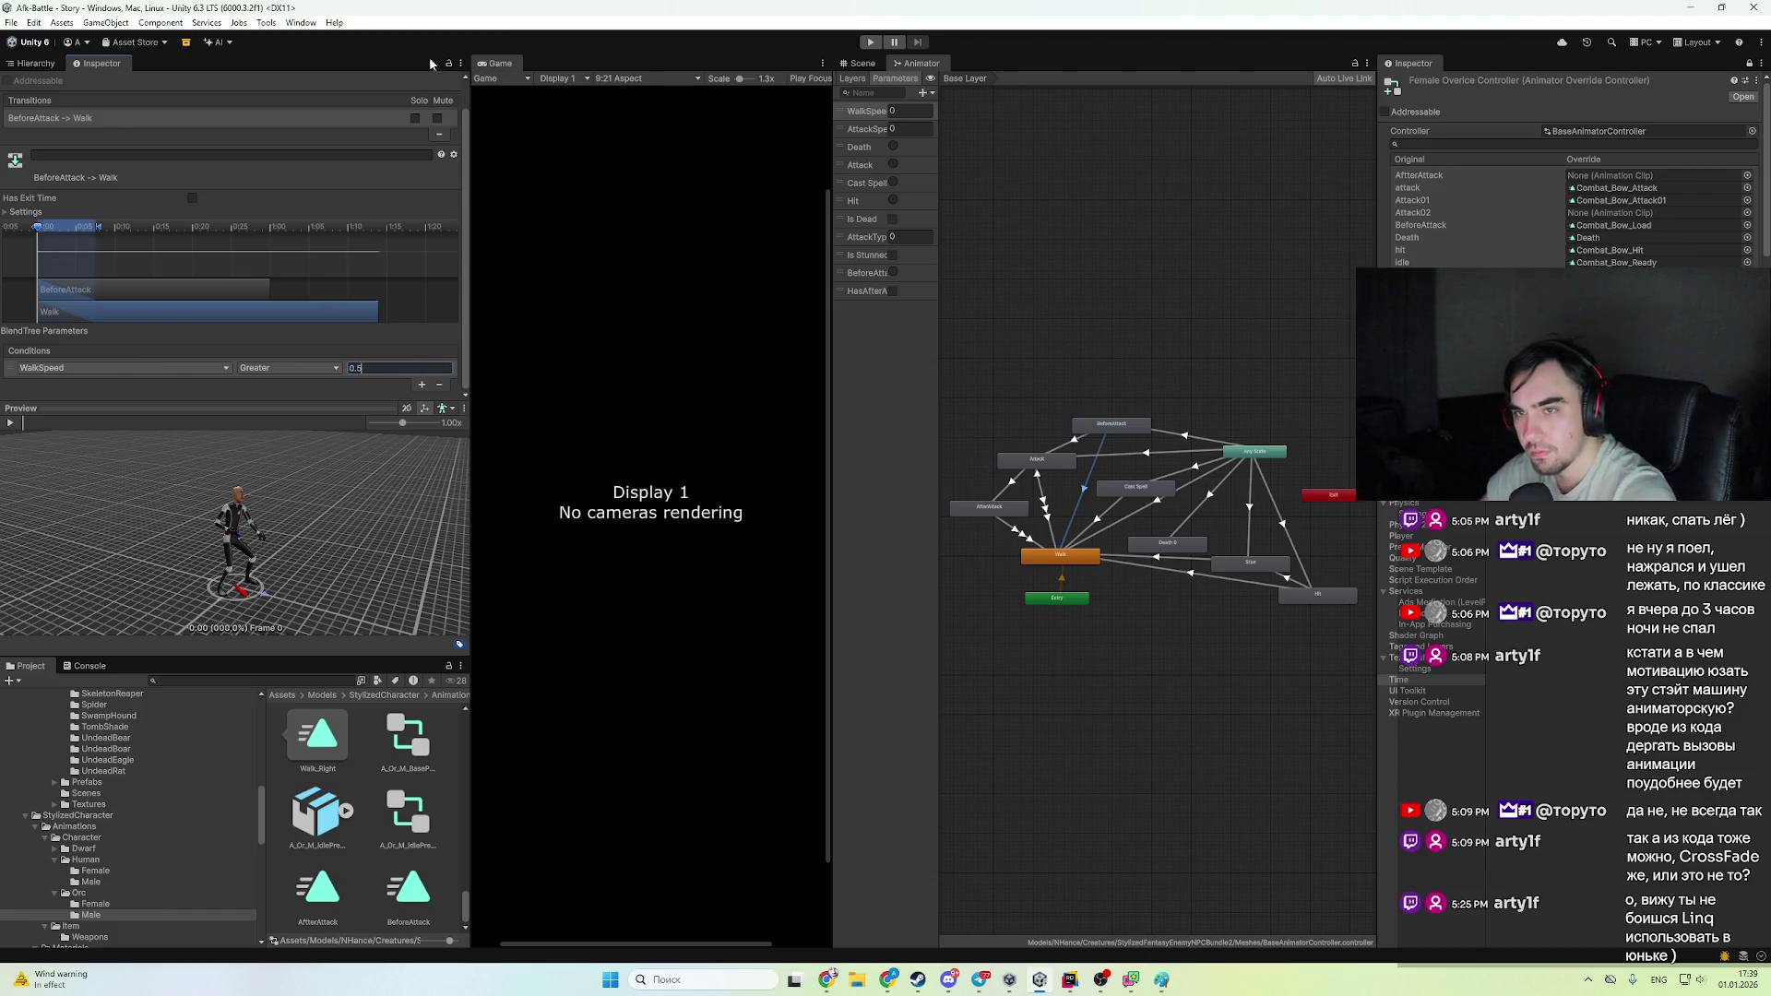
click(869, 42)
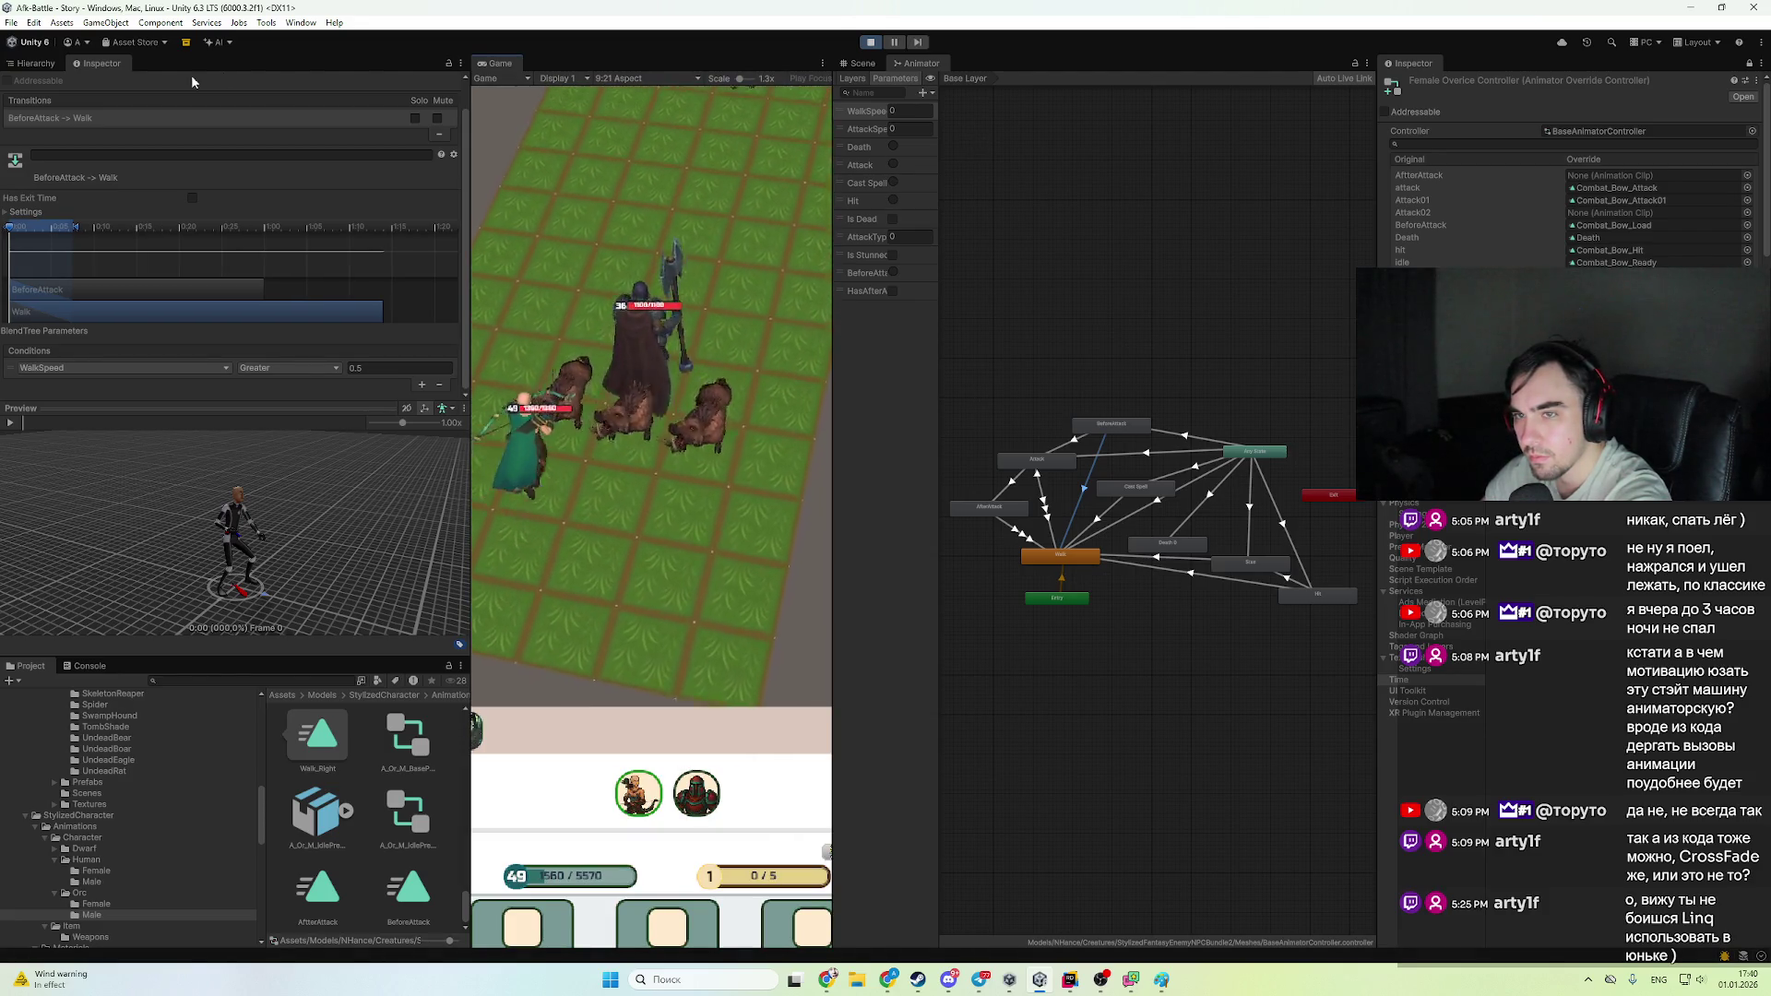
- Select Archer8(Clone), pause the battle, and show the BeforeAttack → Walk transition's settings
click(36, 62)
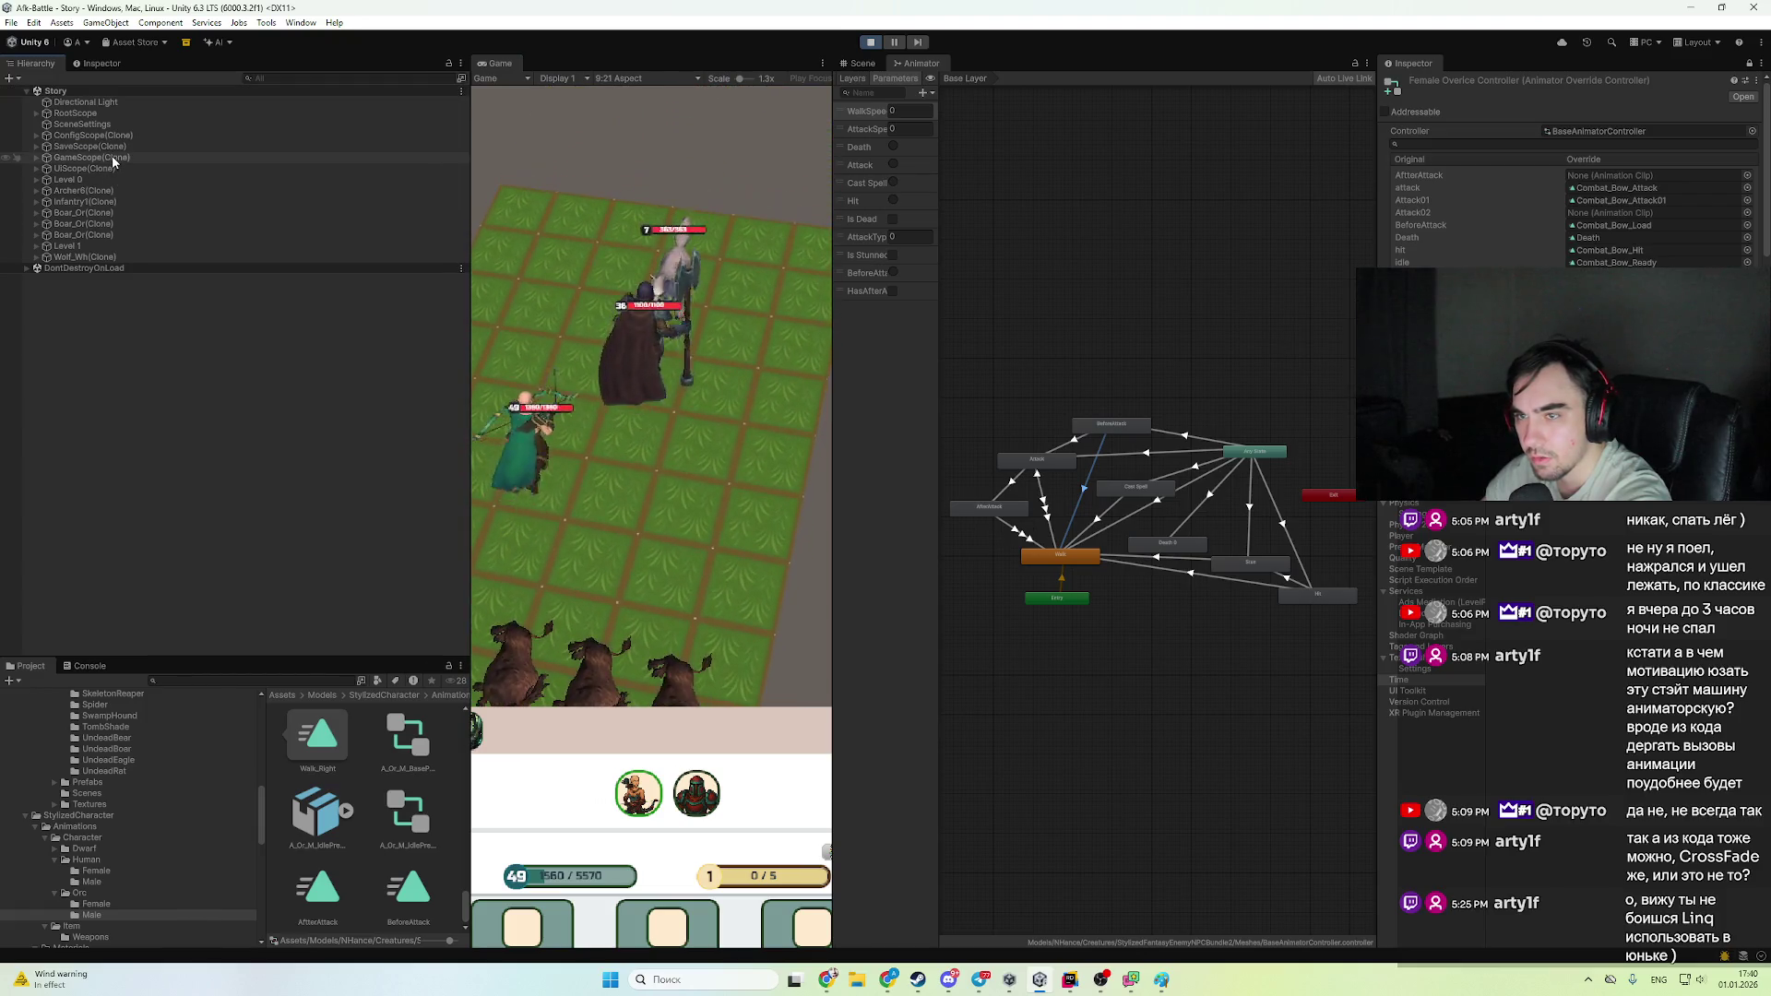
click(137, 190)
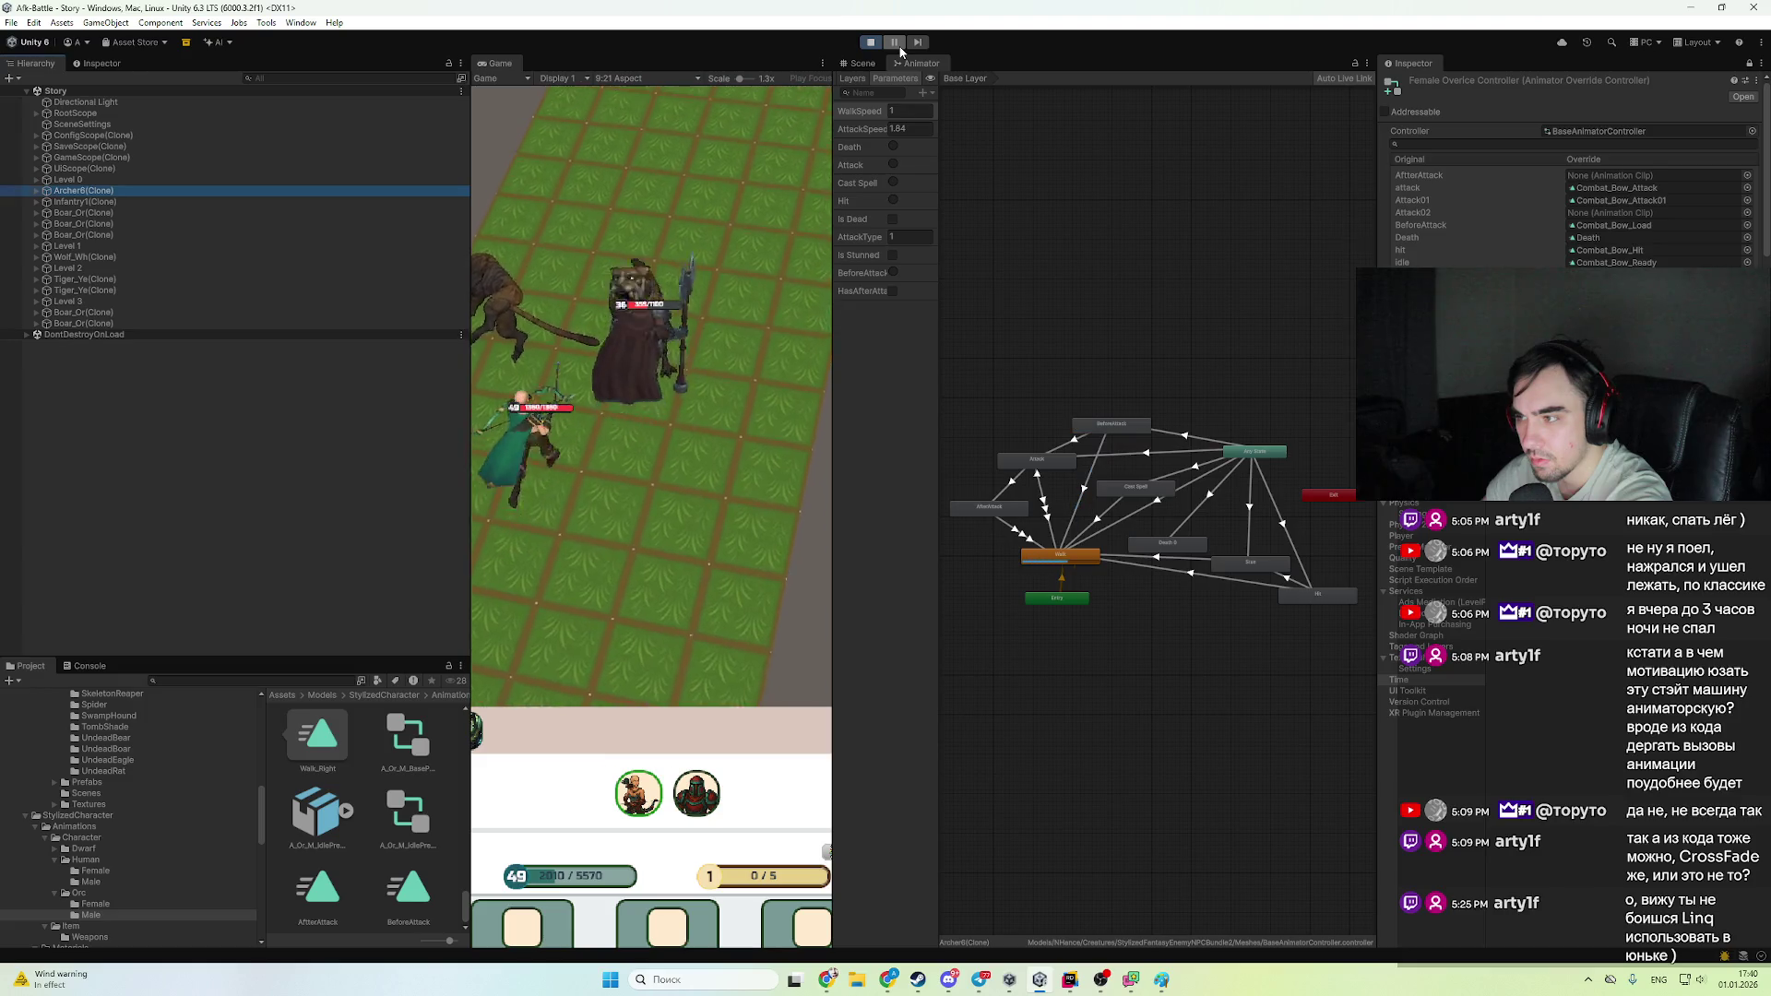
click(894, 42)
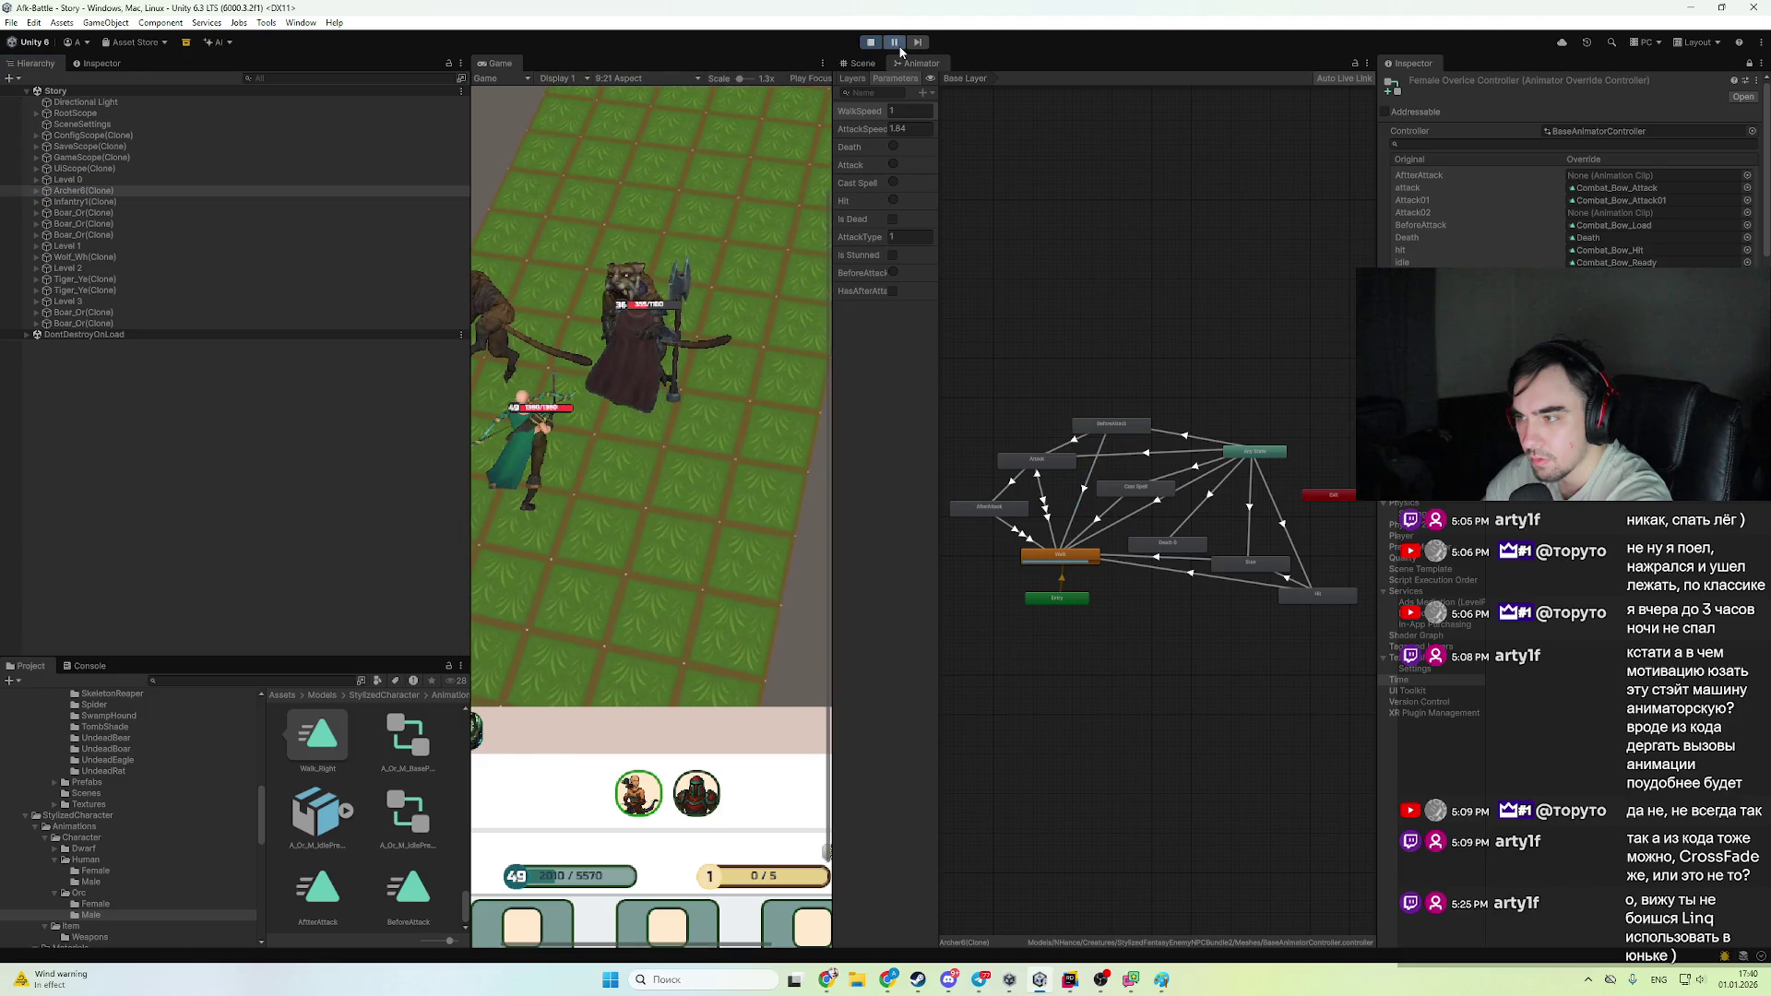
click(899, 46)
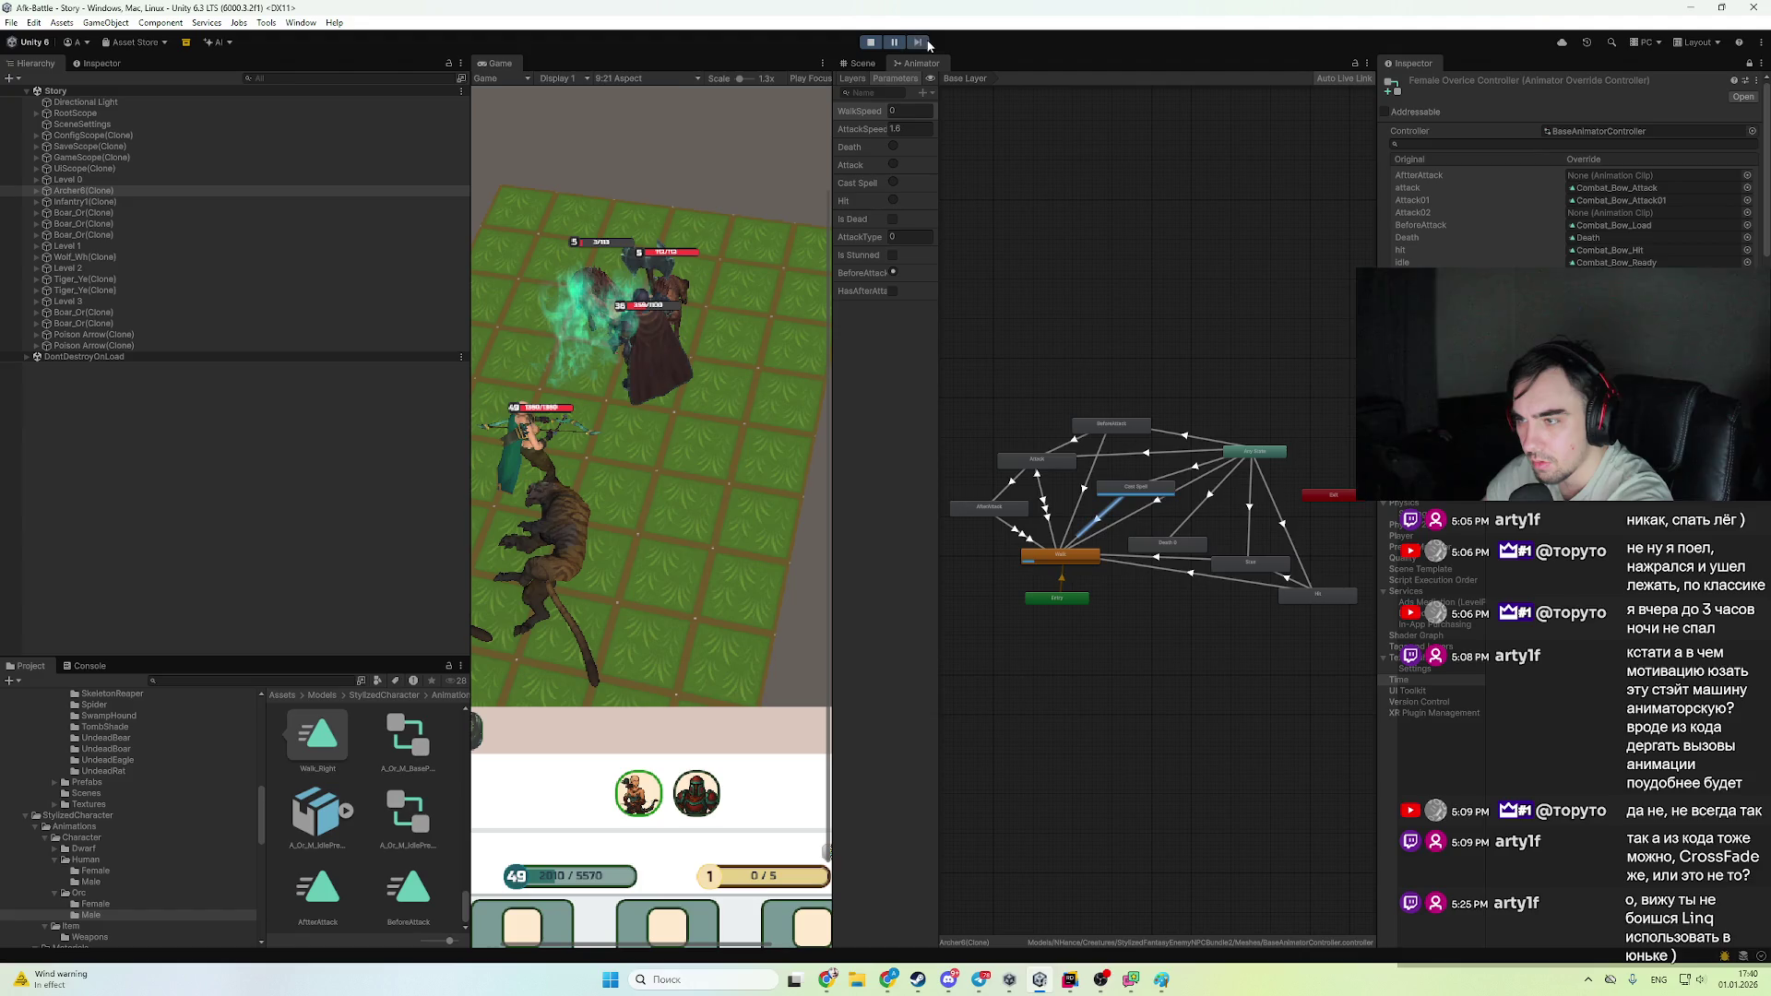
click(927, 42)
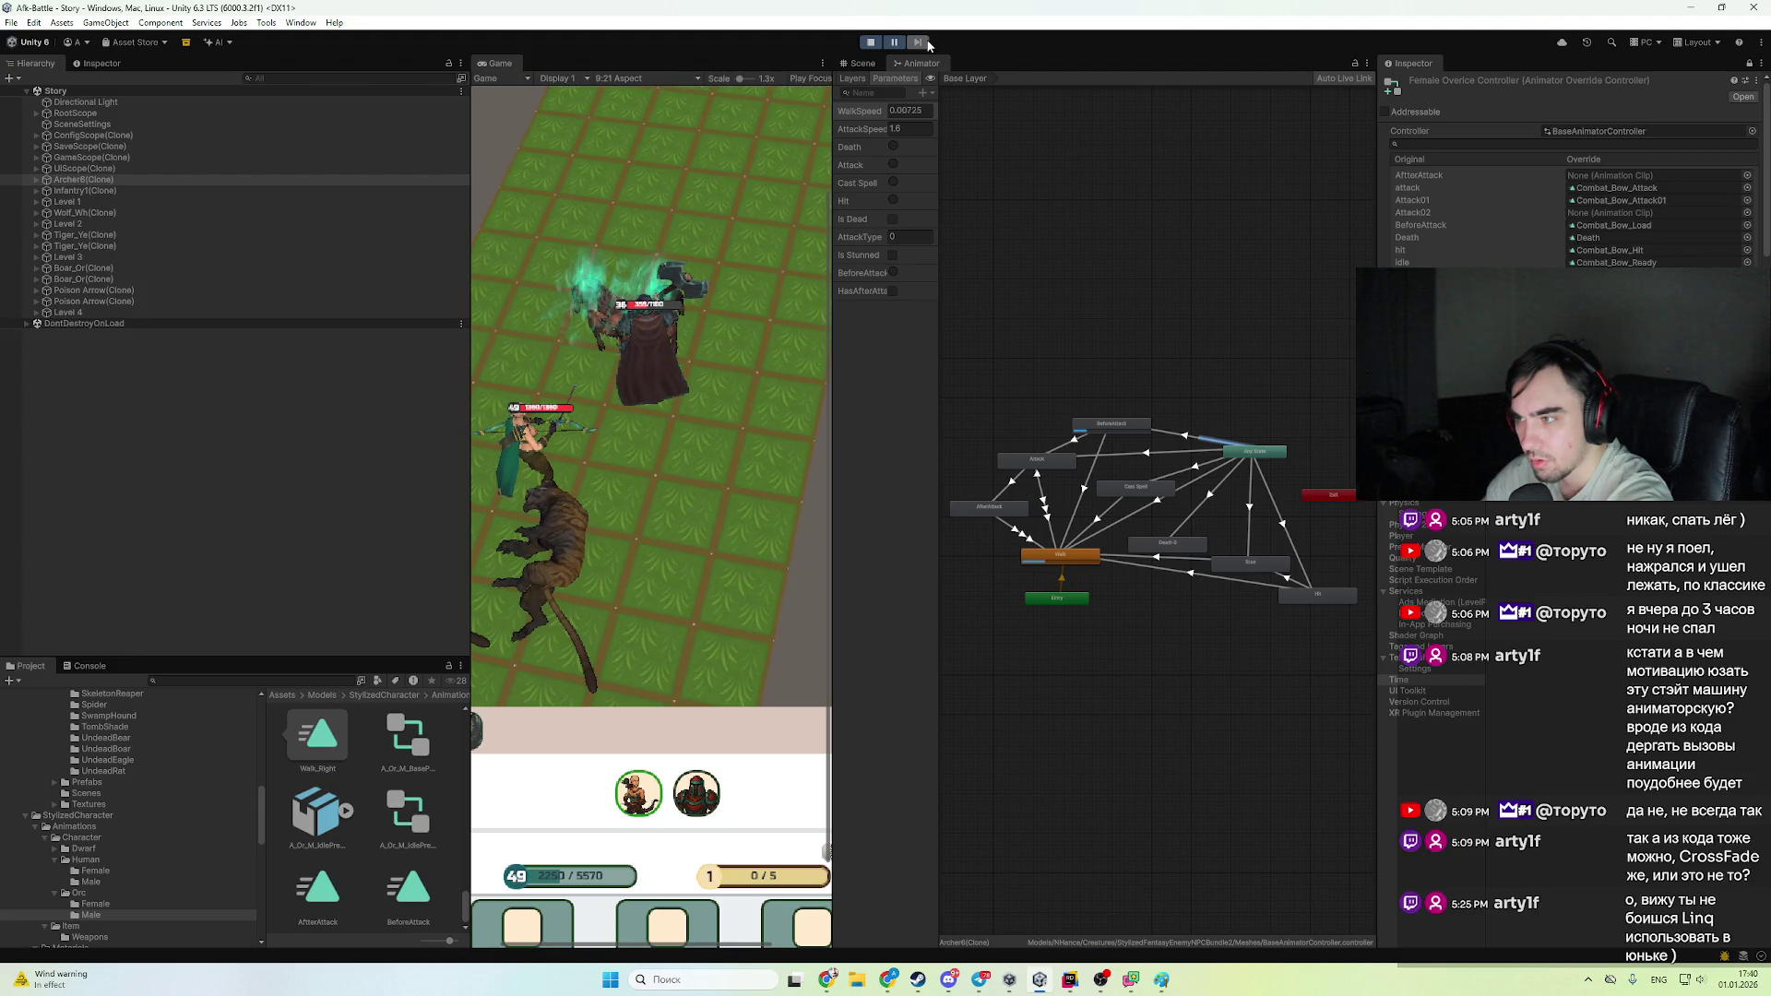
click(1092, 473)
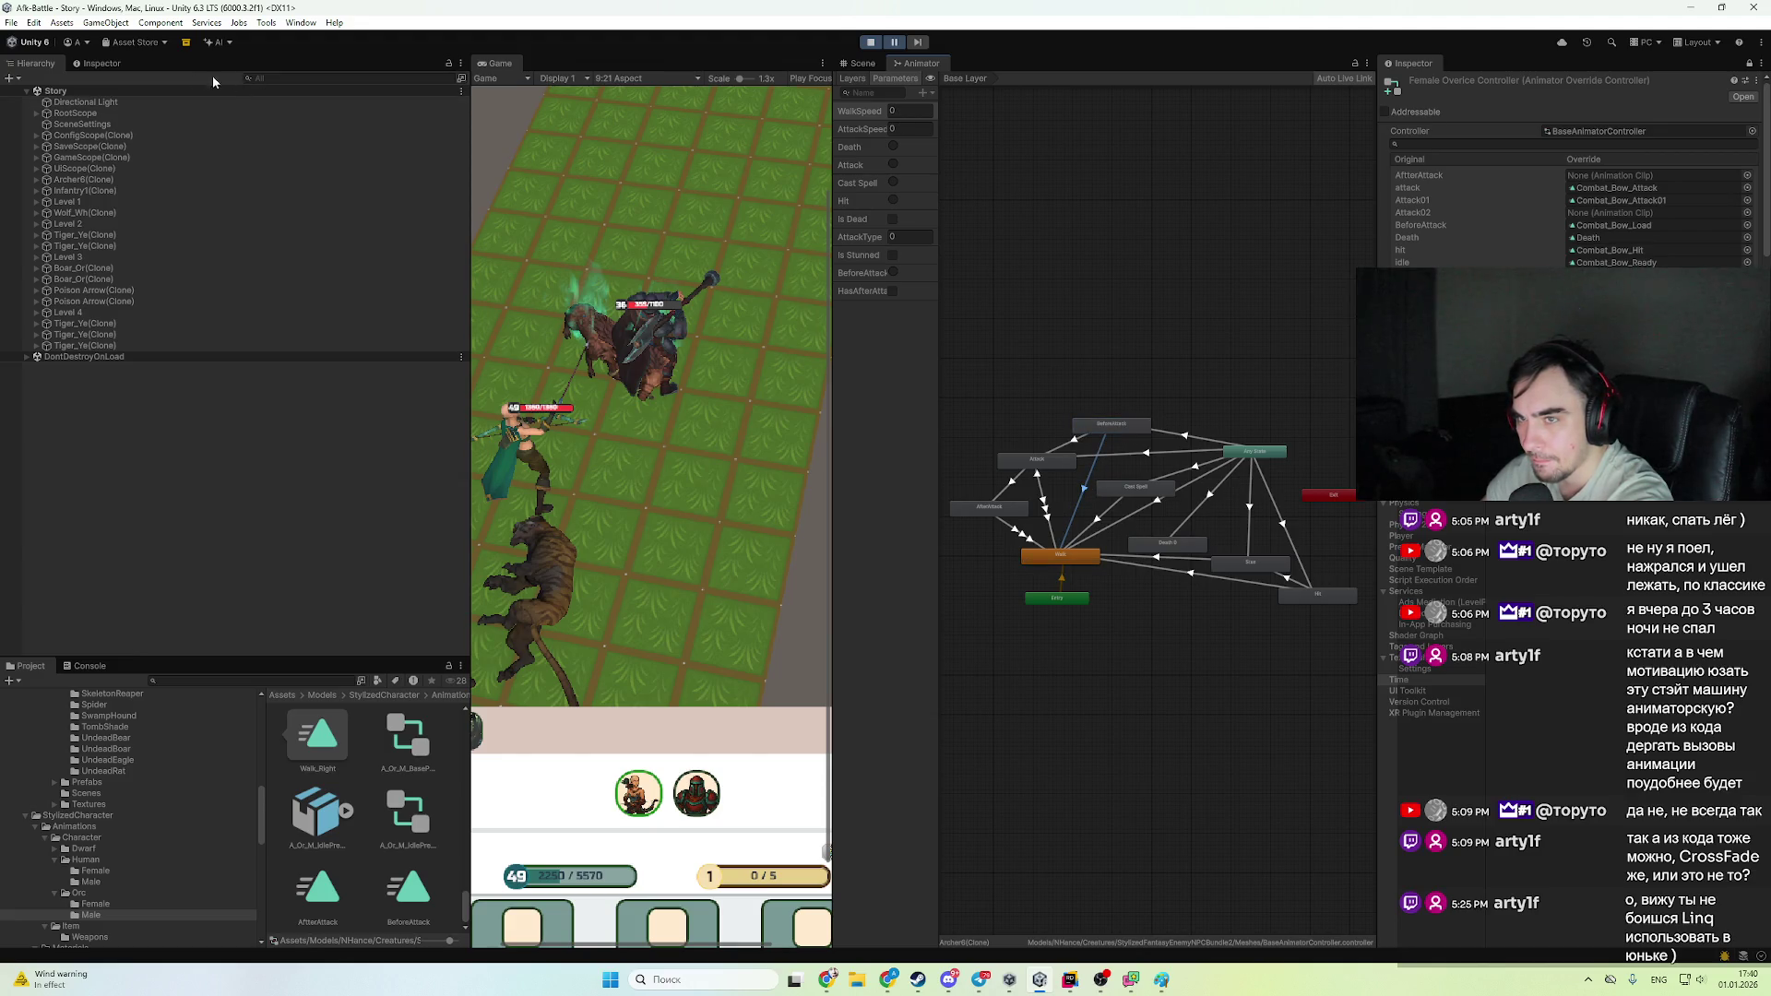
click(122, 64)
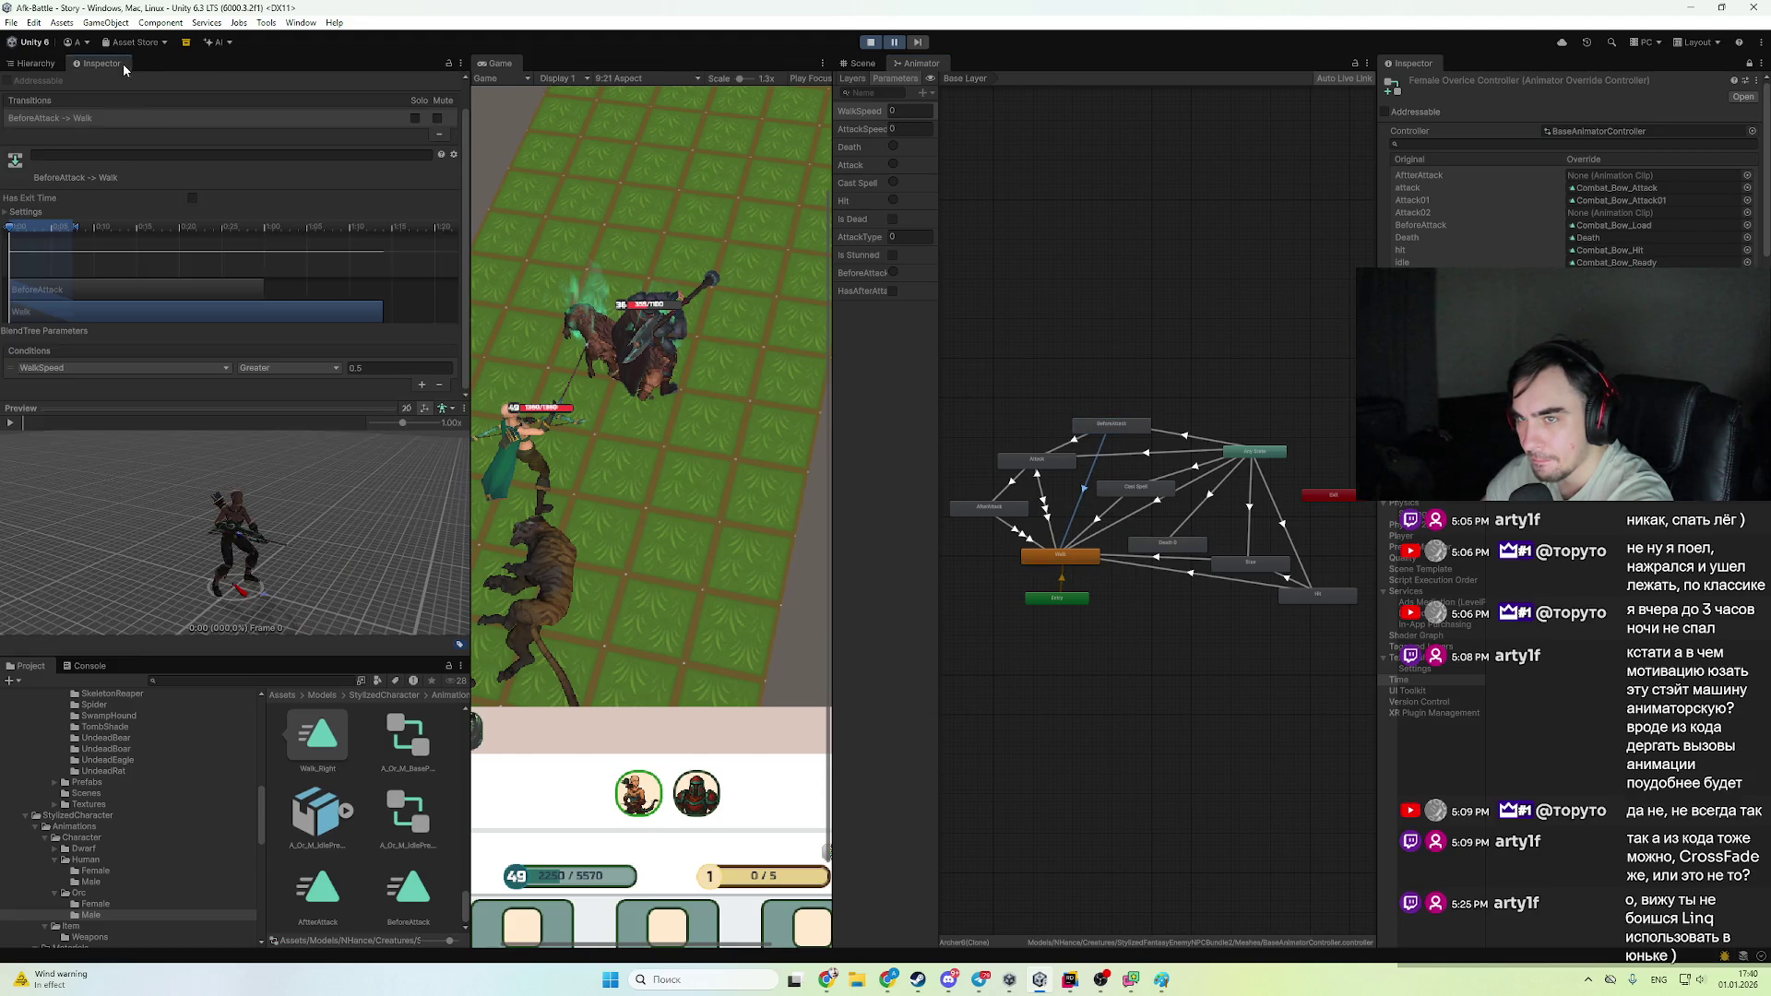
- Step the paused battle frame by frame as WalkSpeed falls from 1 to about 0.06
click(917, 43)
click(918, 43)
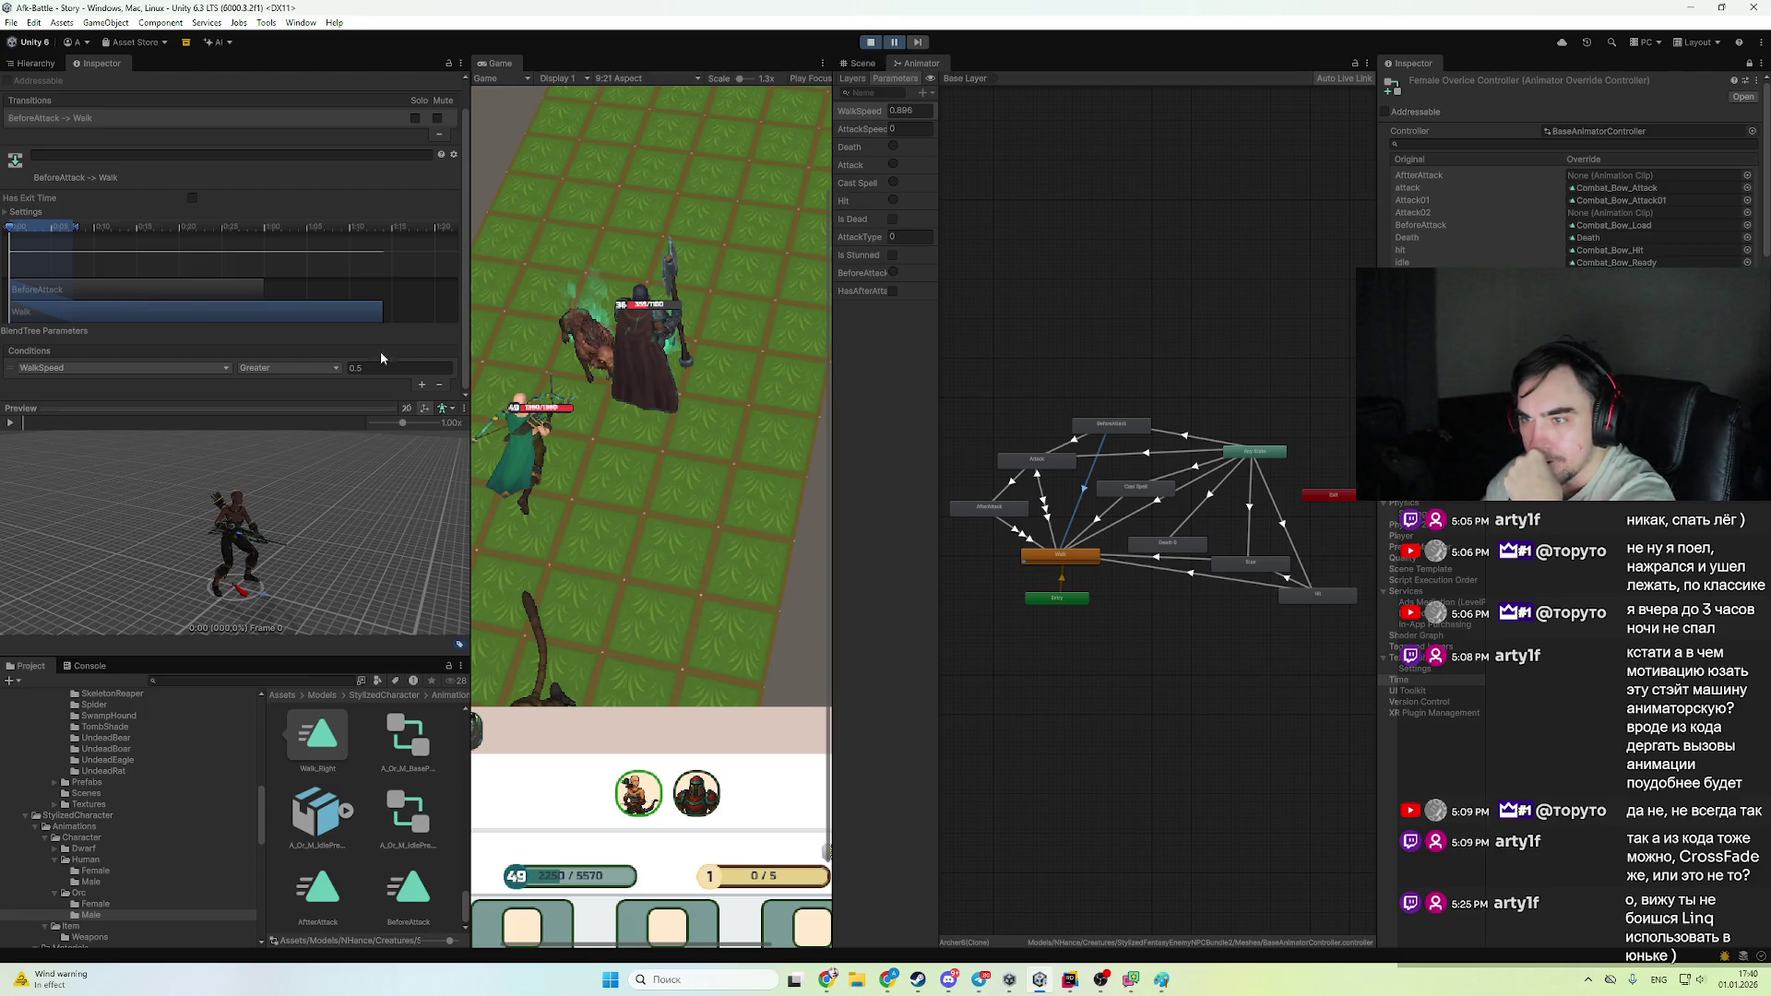
click(896, 42)
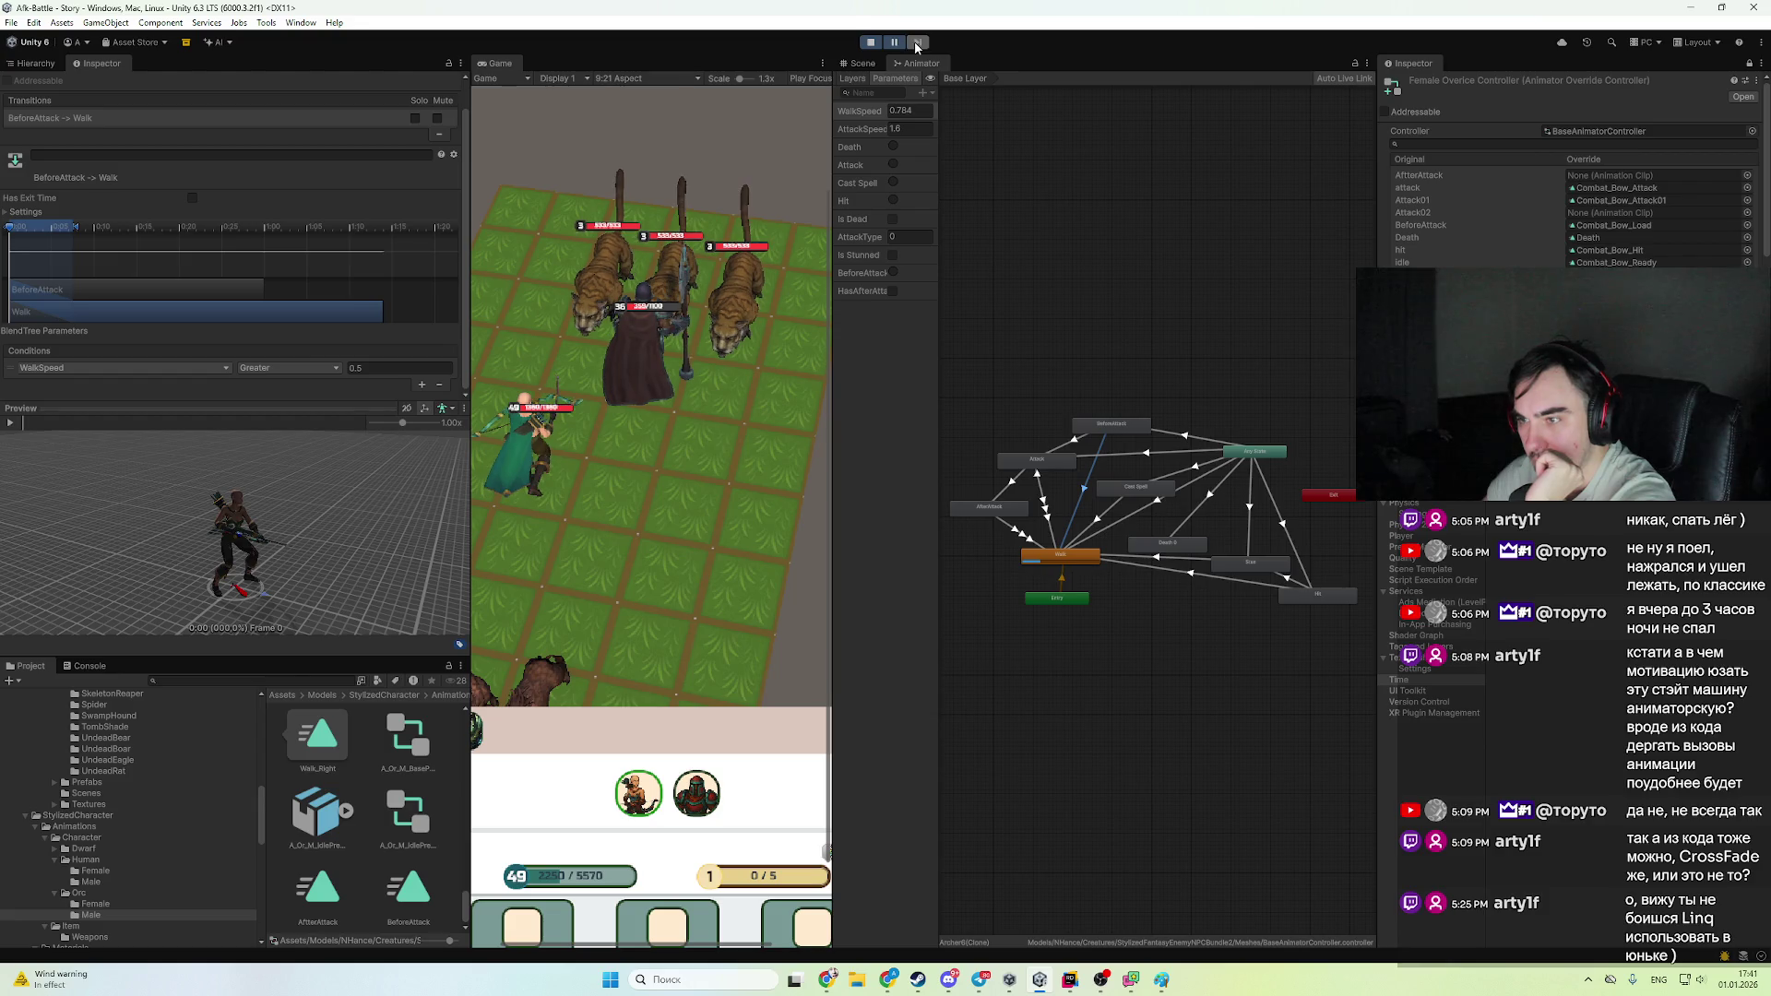
click(916, 43)
click(916, 44)
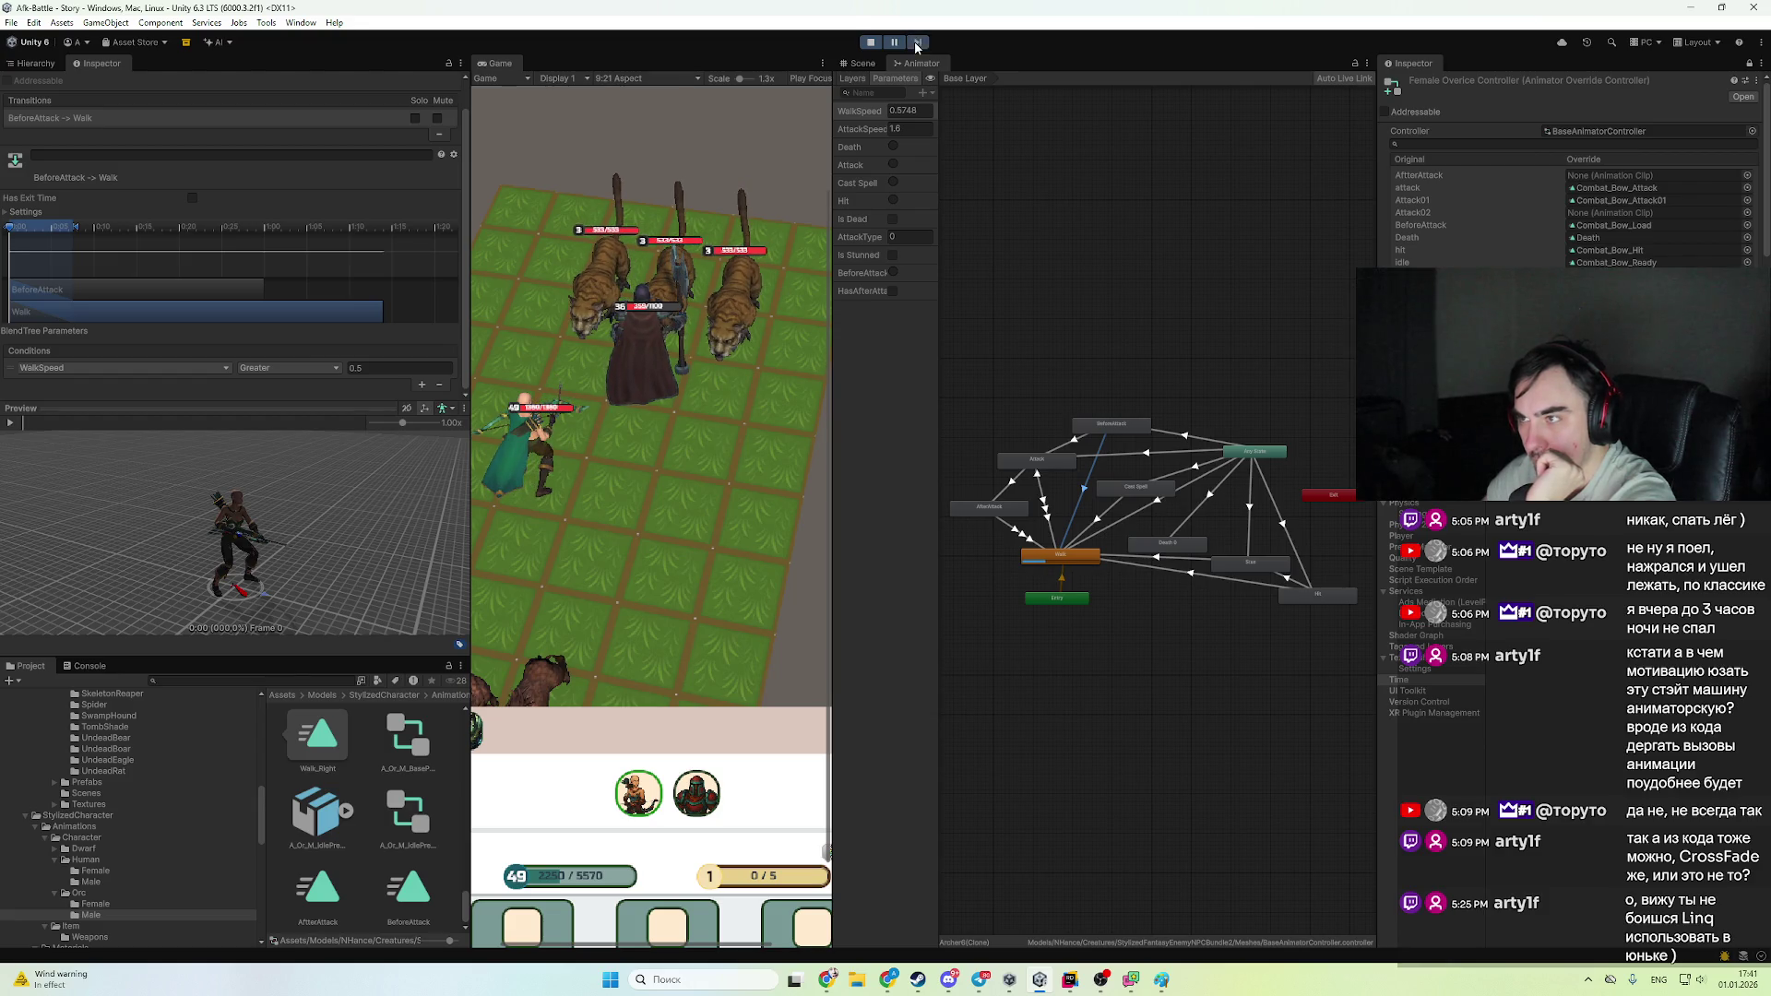
click(916, 44)
click(916, 44)
click(916, 43)
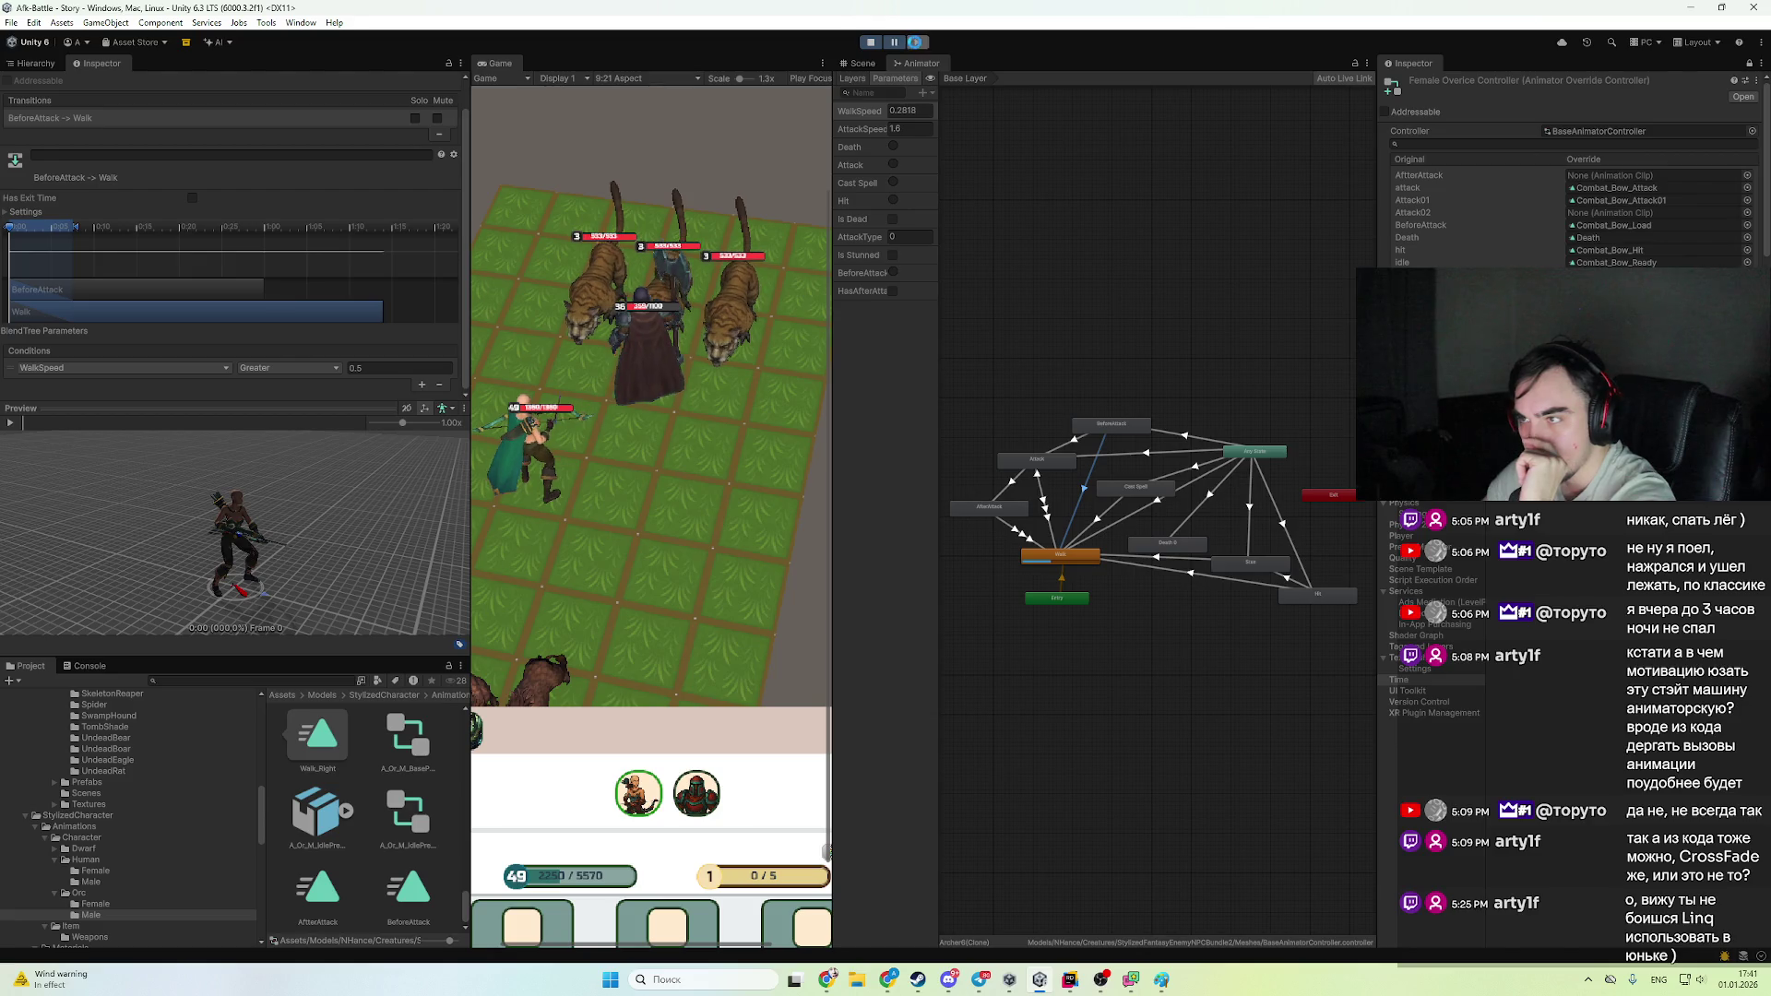
click(916, 43)
click(916, 43)
click(916, 43)
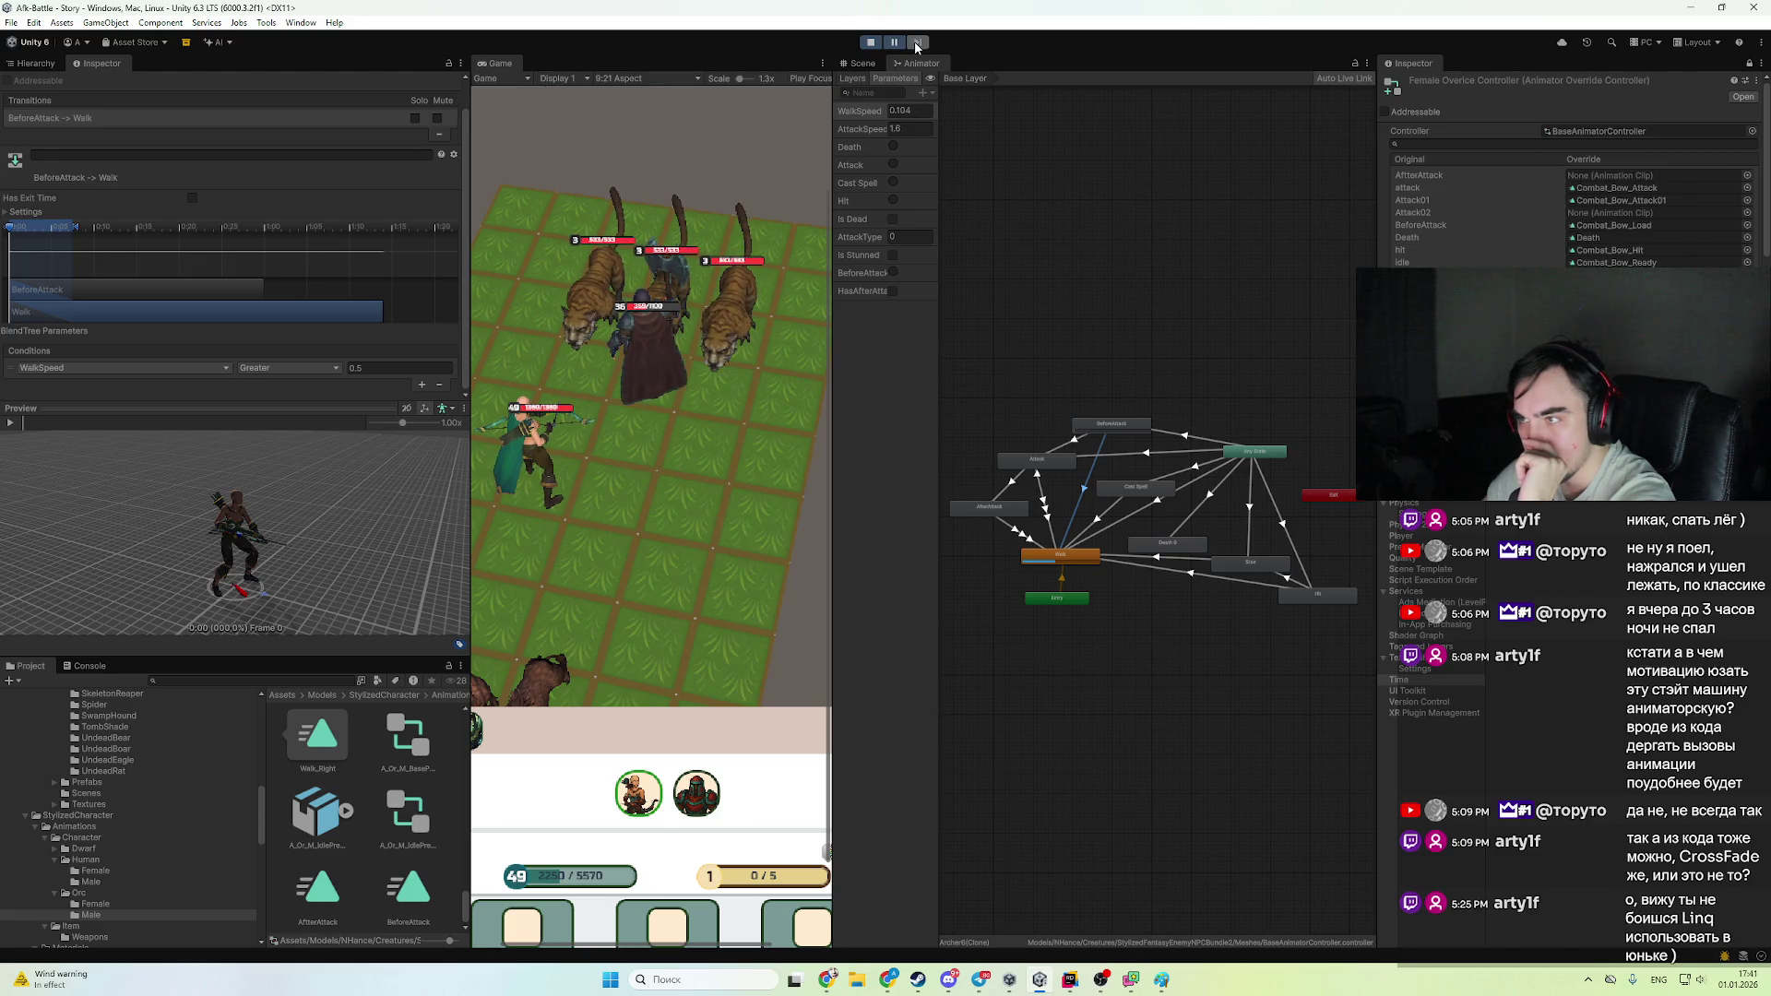
click(916, 43)
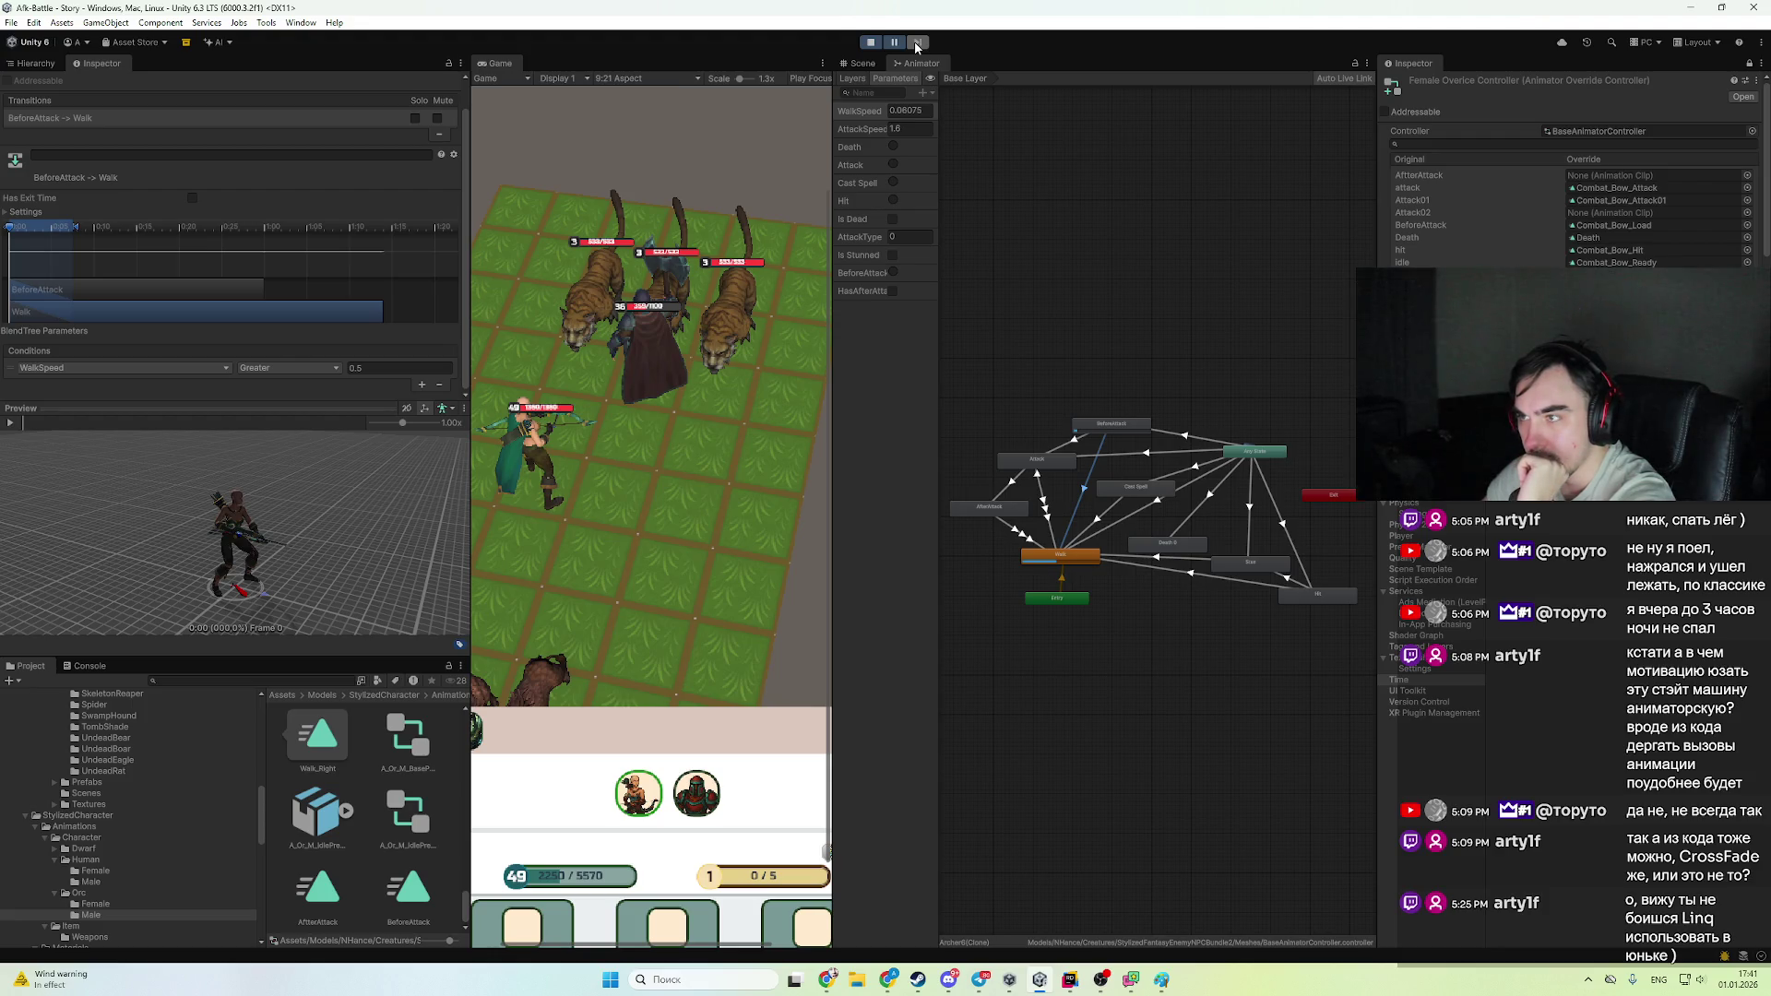
click(918, 43)
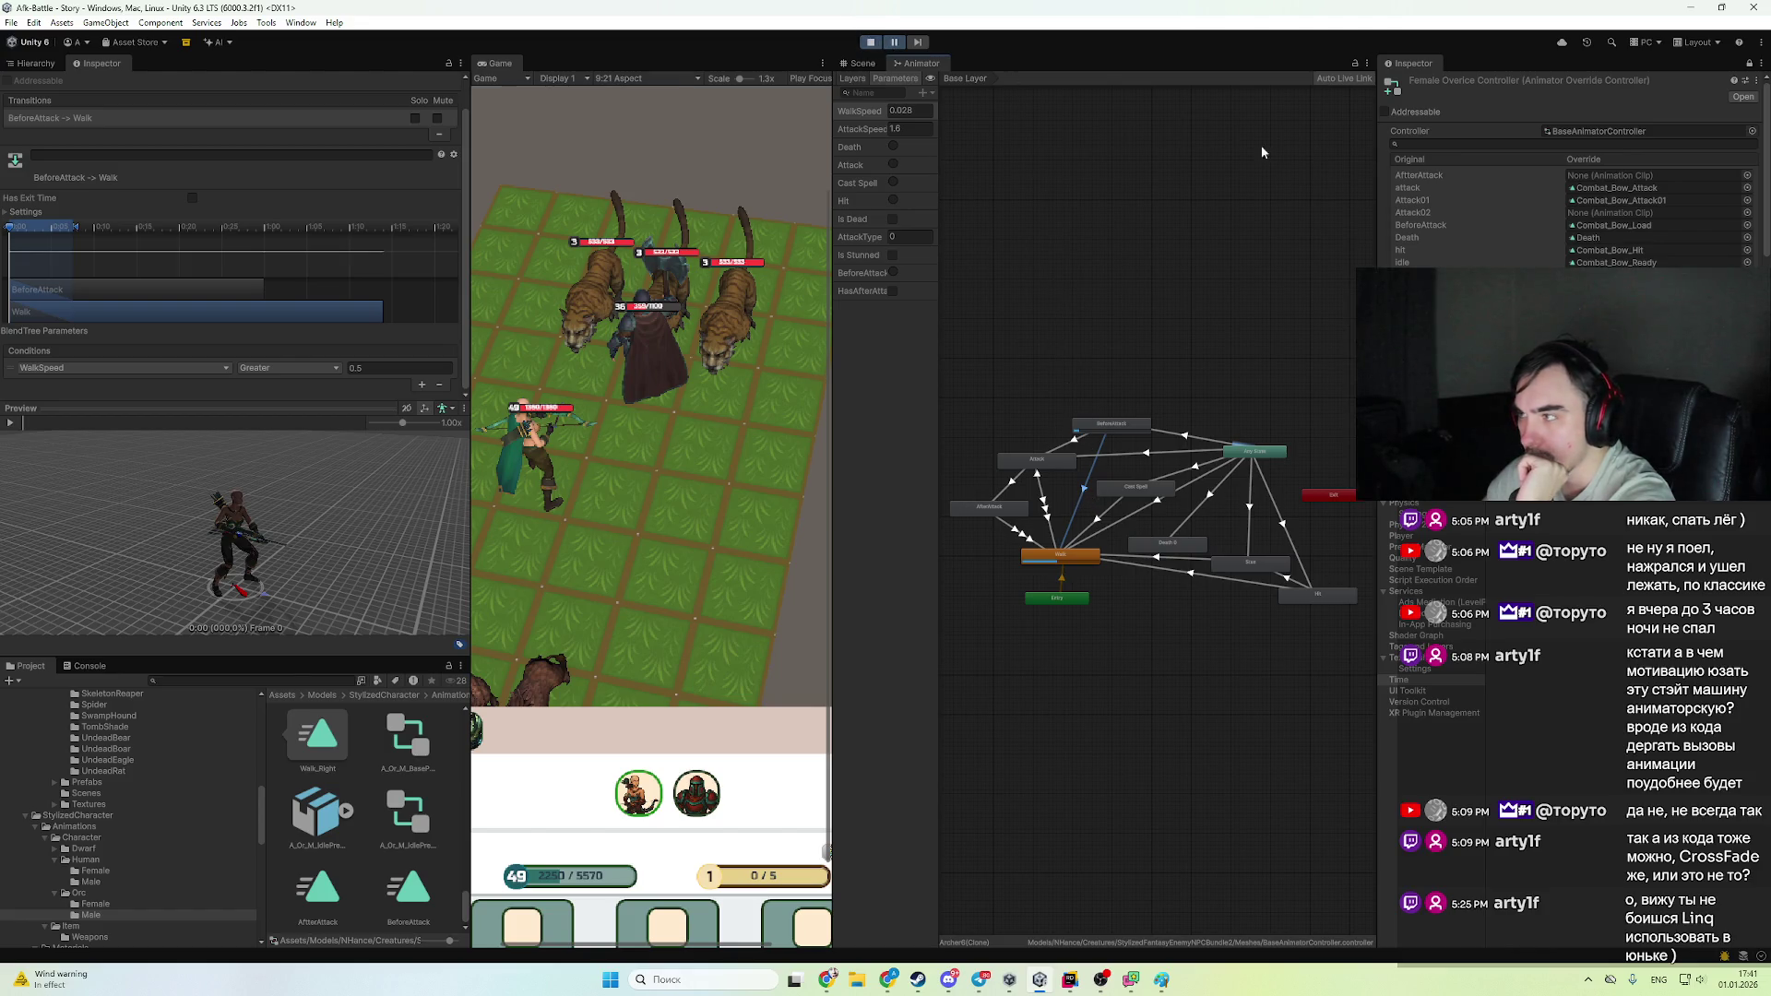
- Set the WalkSpeed Greater threshold to 0.1, then resume and stop the battle
click(365, 369)
text(0.1)
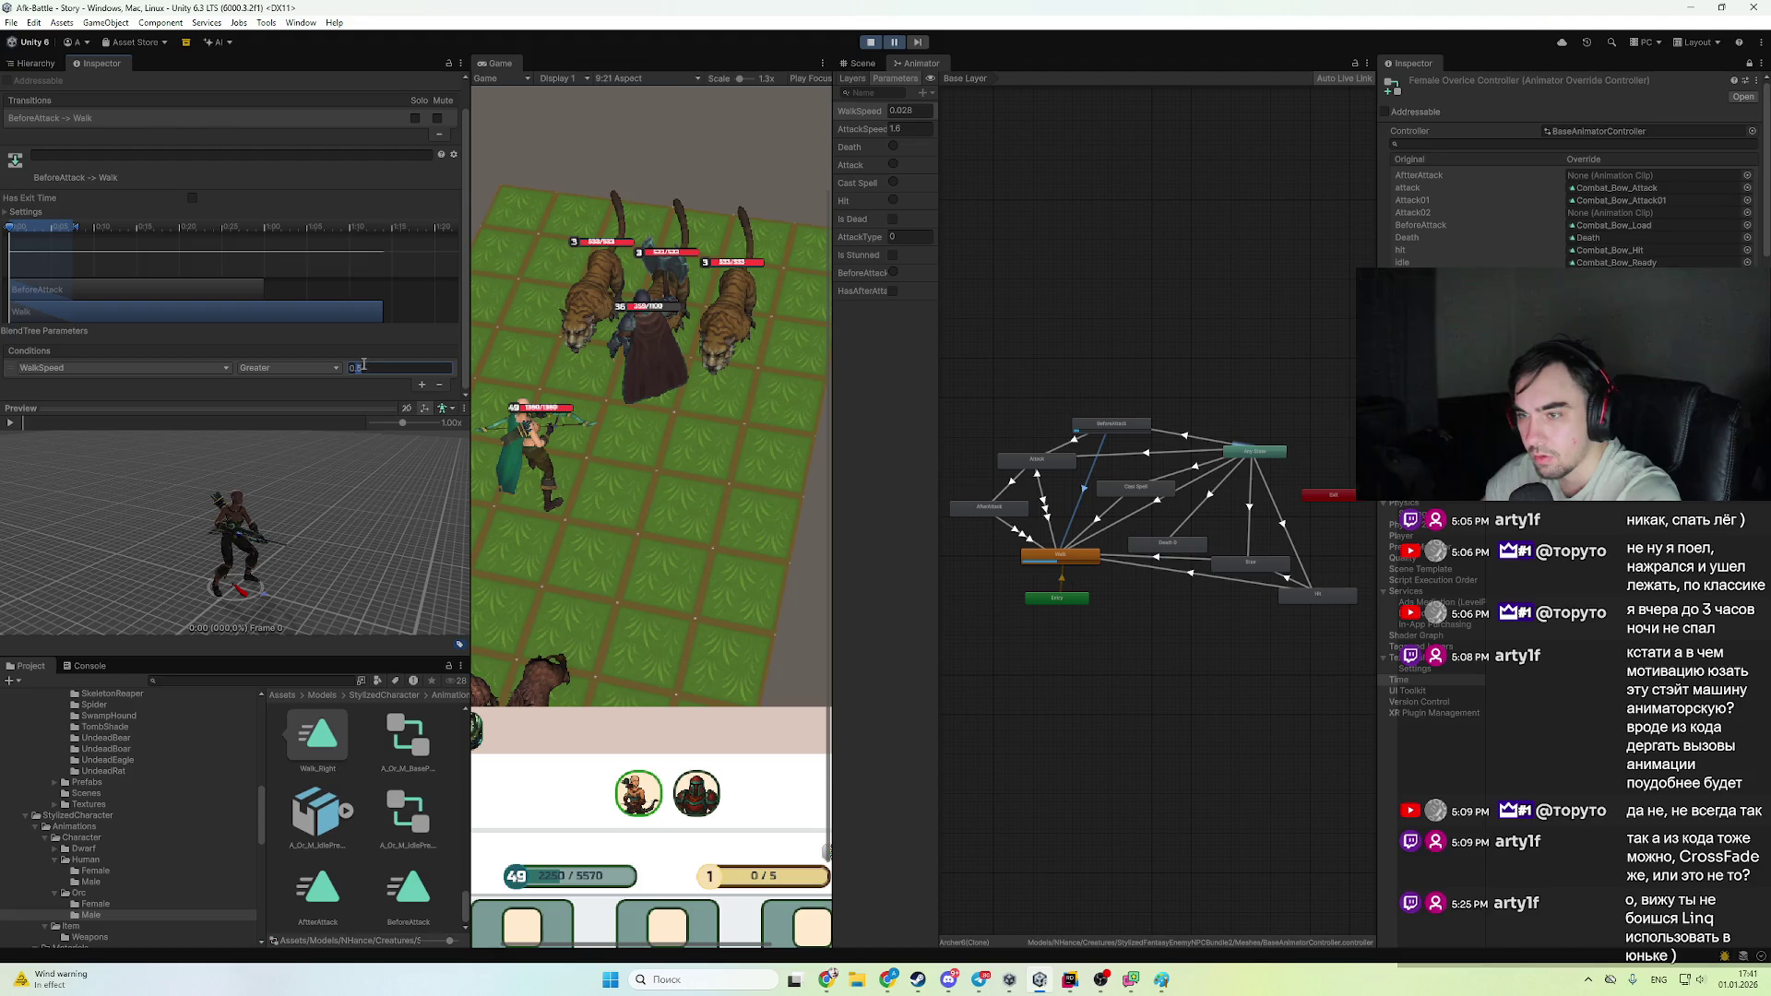
key(Return)
click(895, 43)
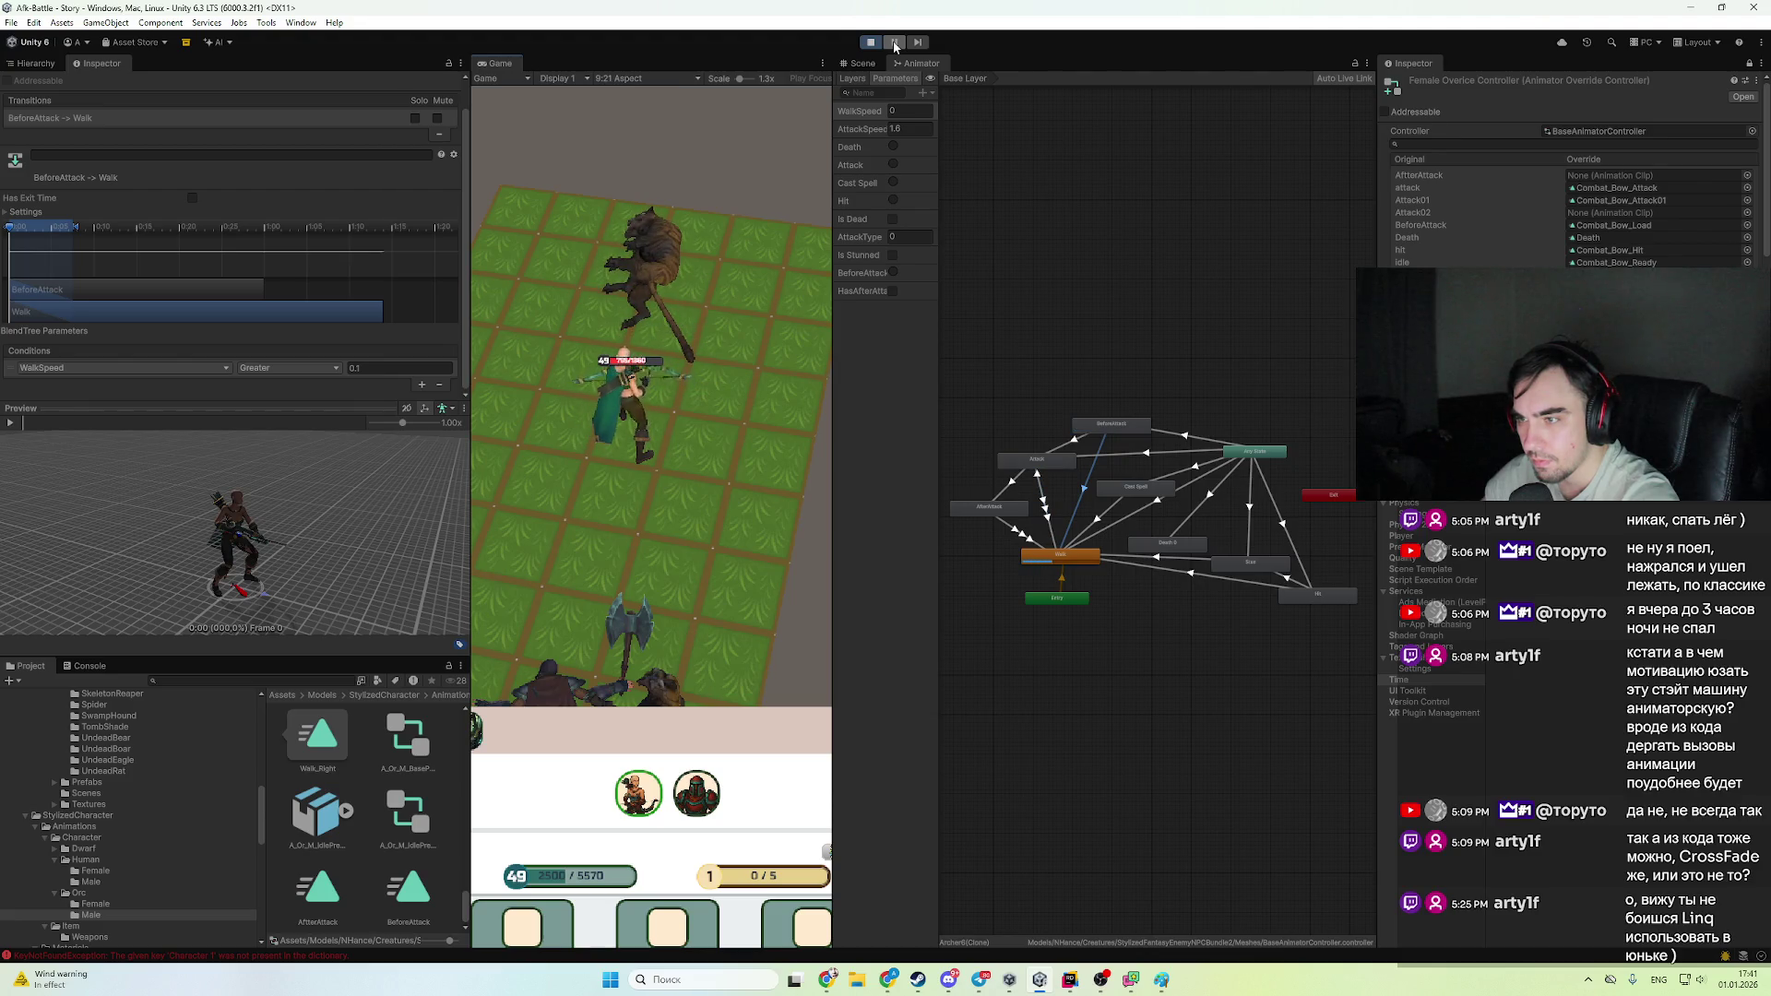
click(876, 42)
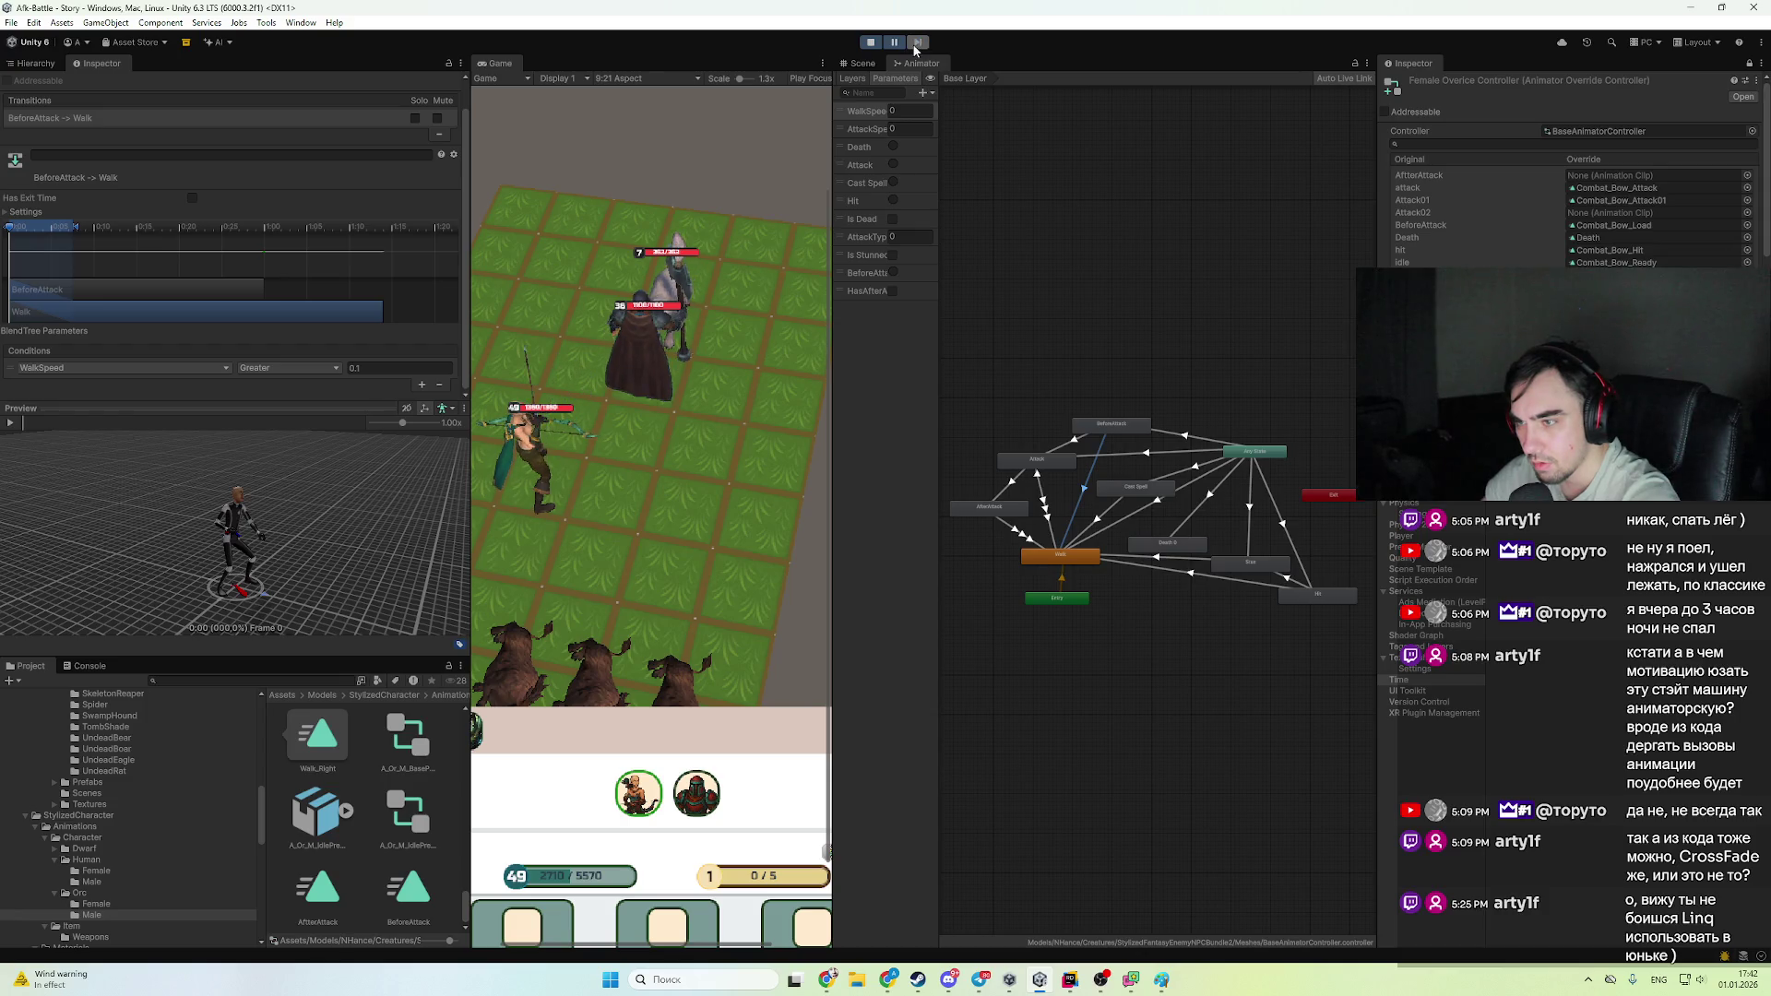
- Select Archer6(Clone) in the Hierarchy and view its components during the battle
click(41, 65)
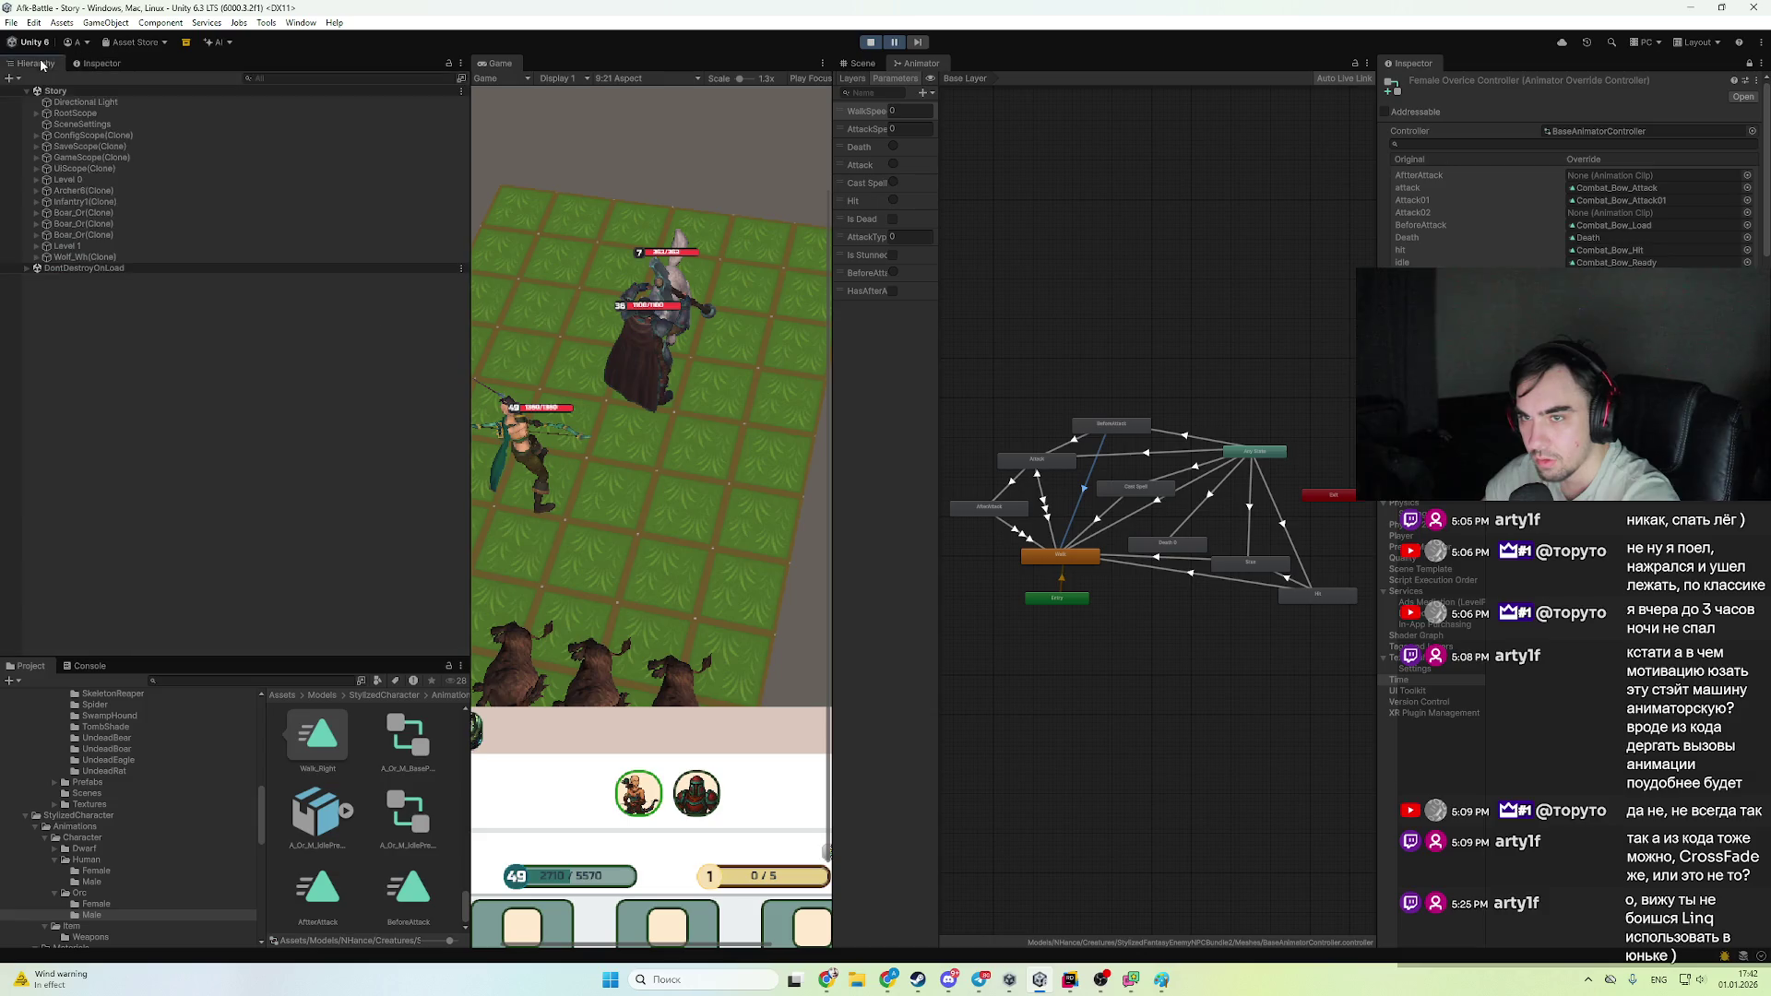
click(83, 190)
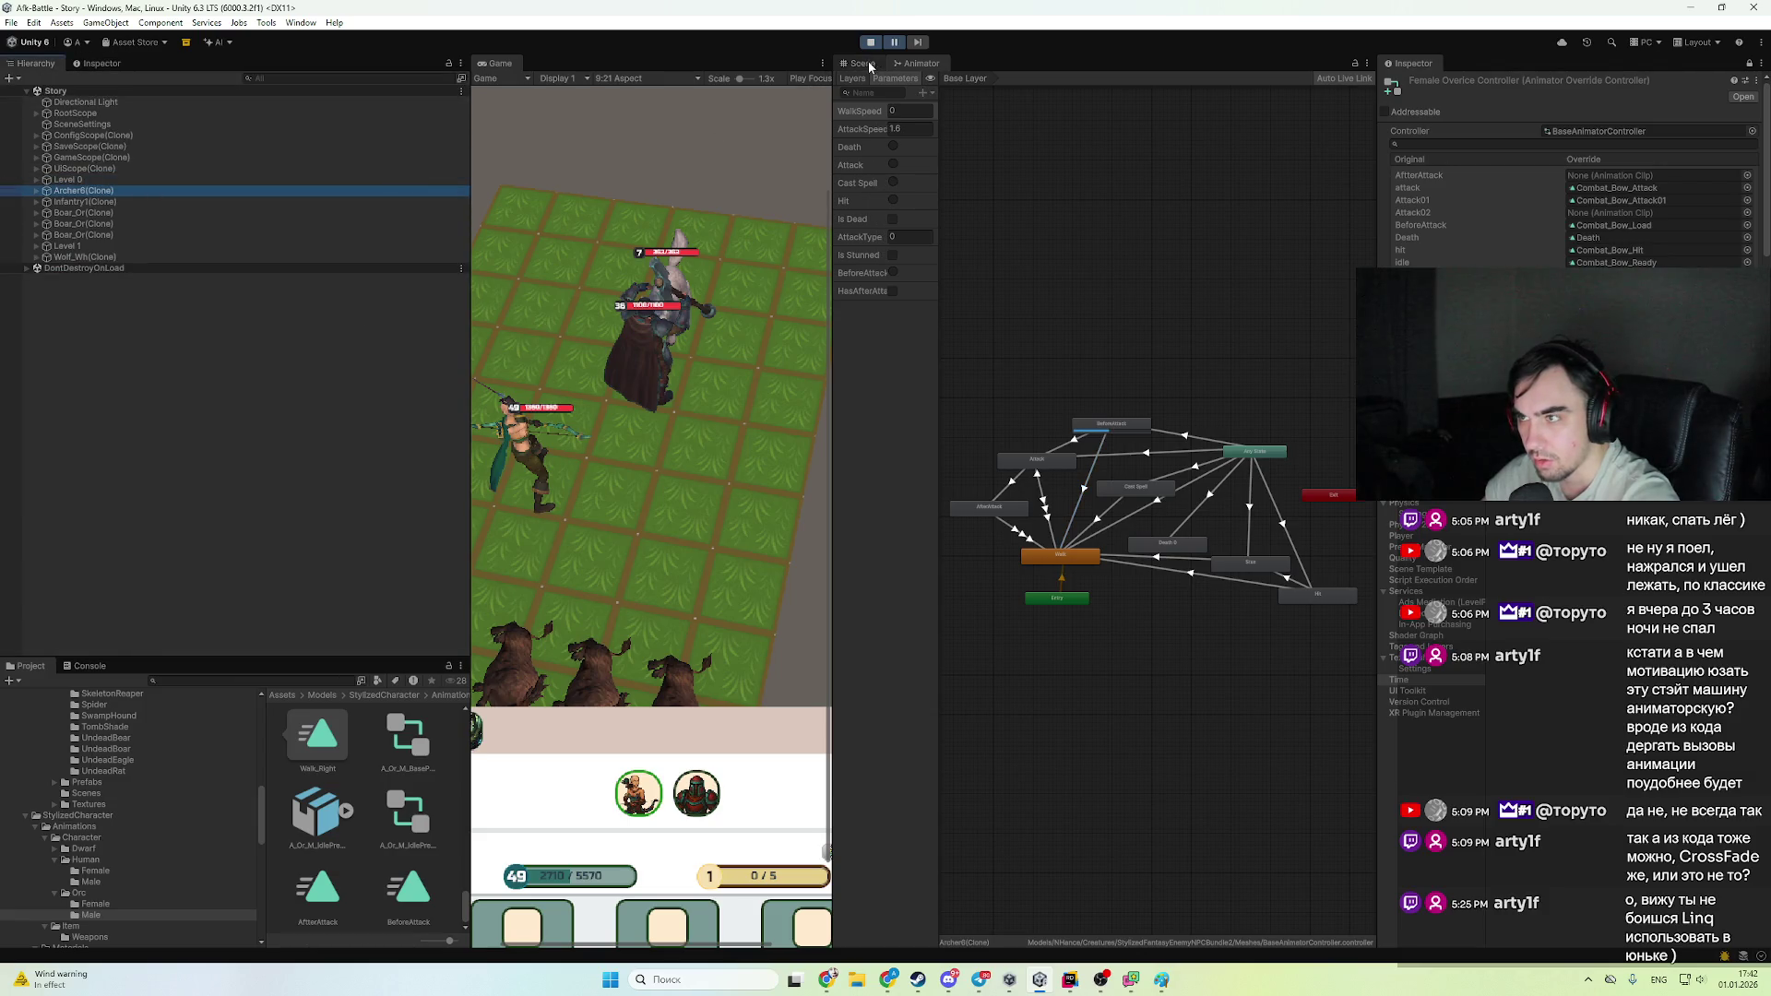
click(97, 63)
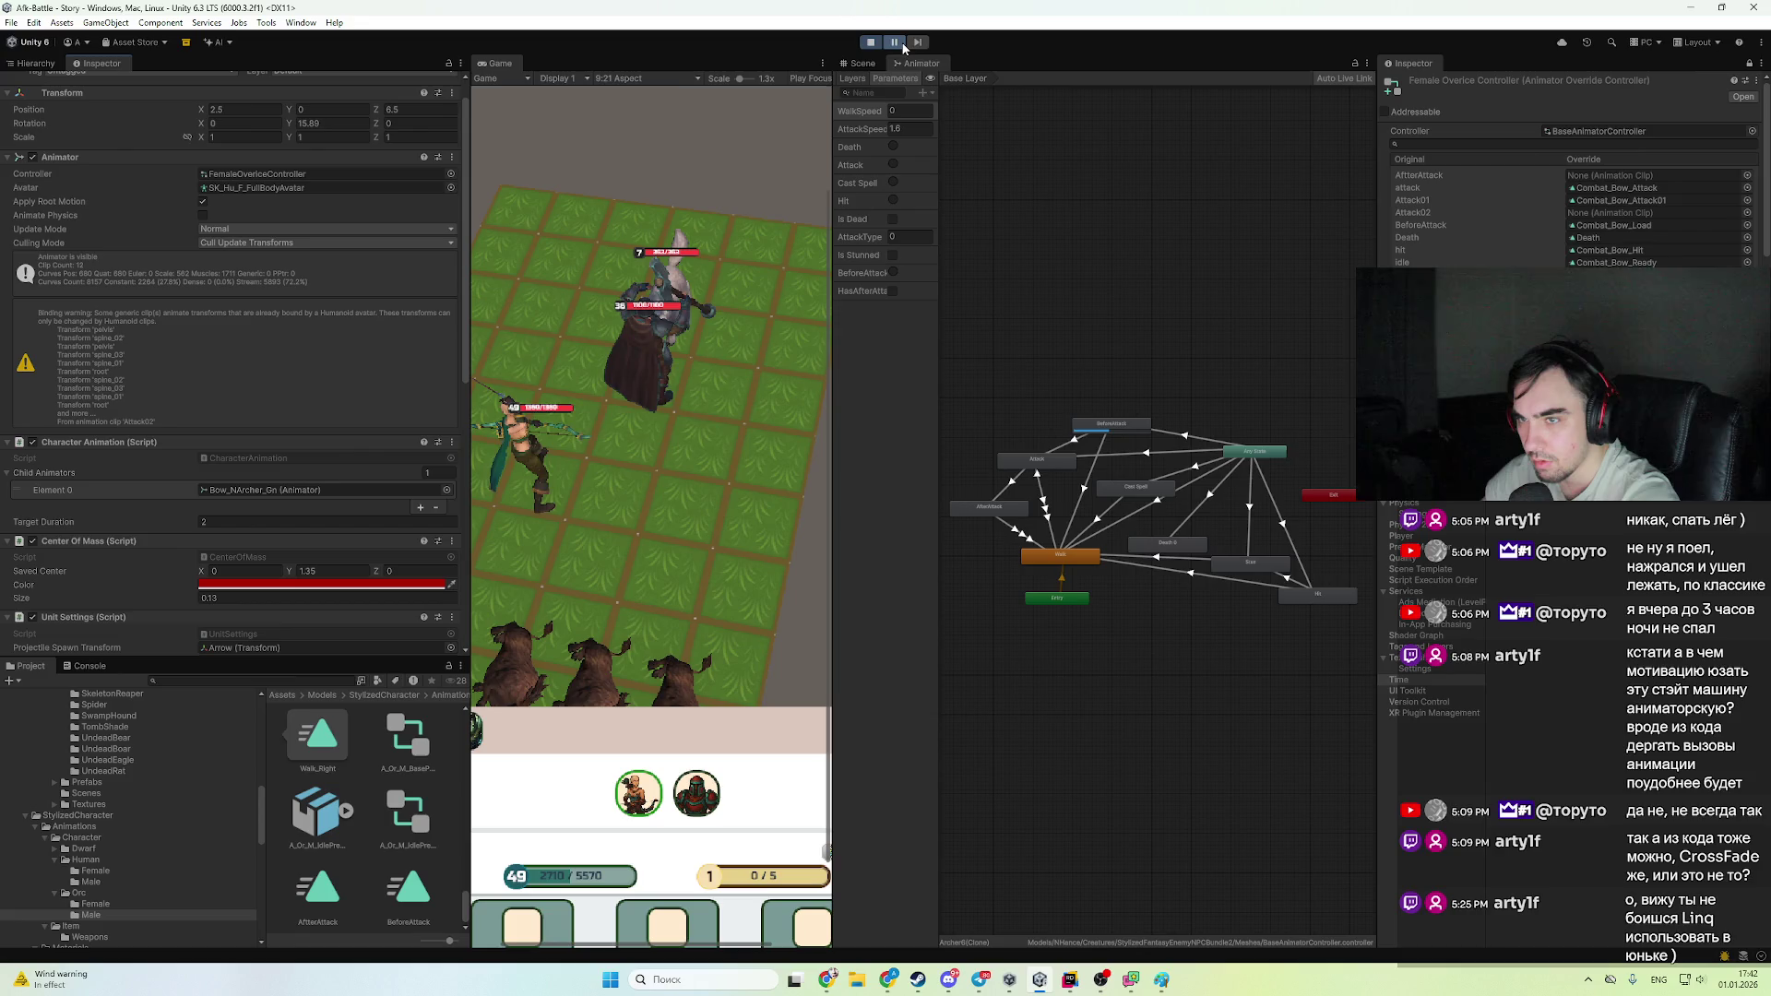
key(ctrl+4)
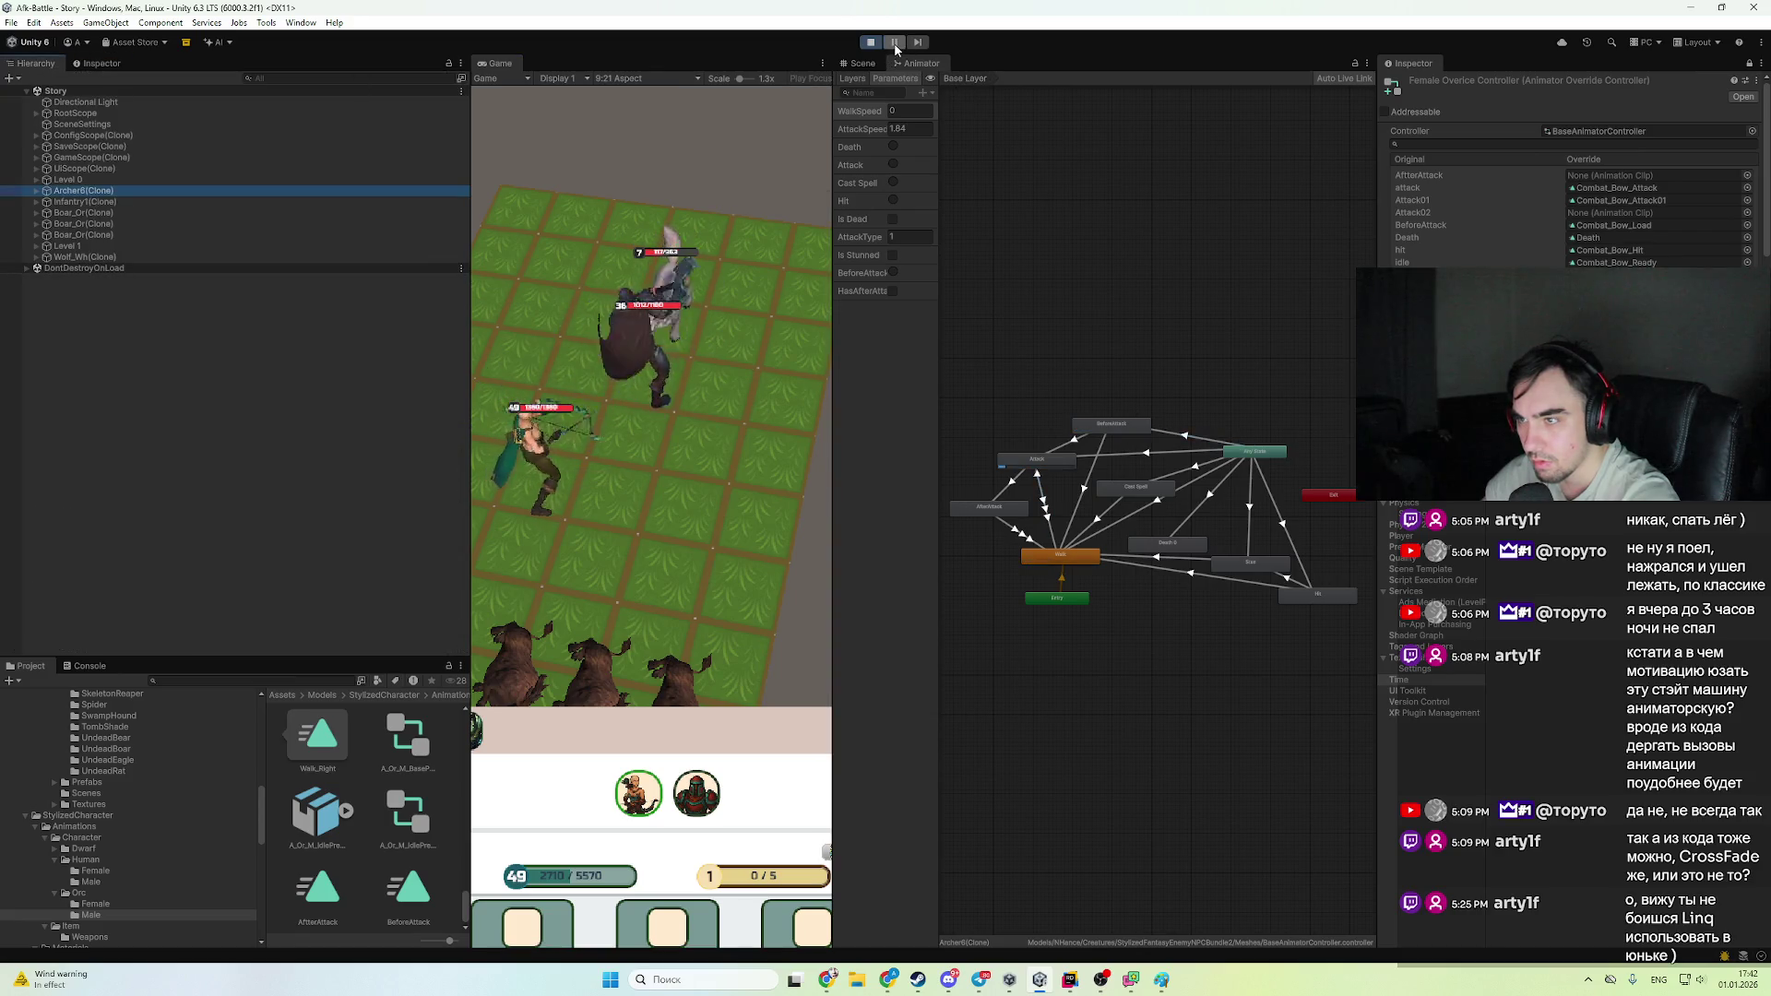
- Pause the battle, step through it ten frames, then resume
click(895, 46)
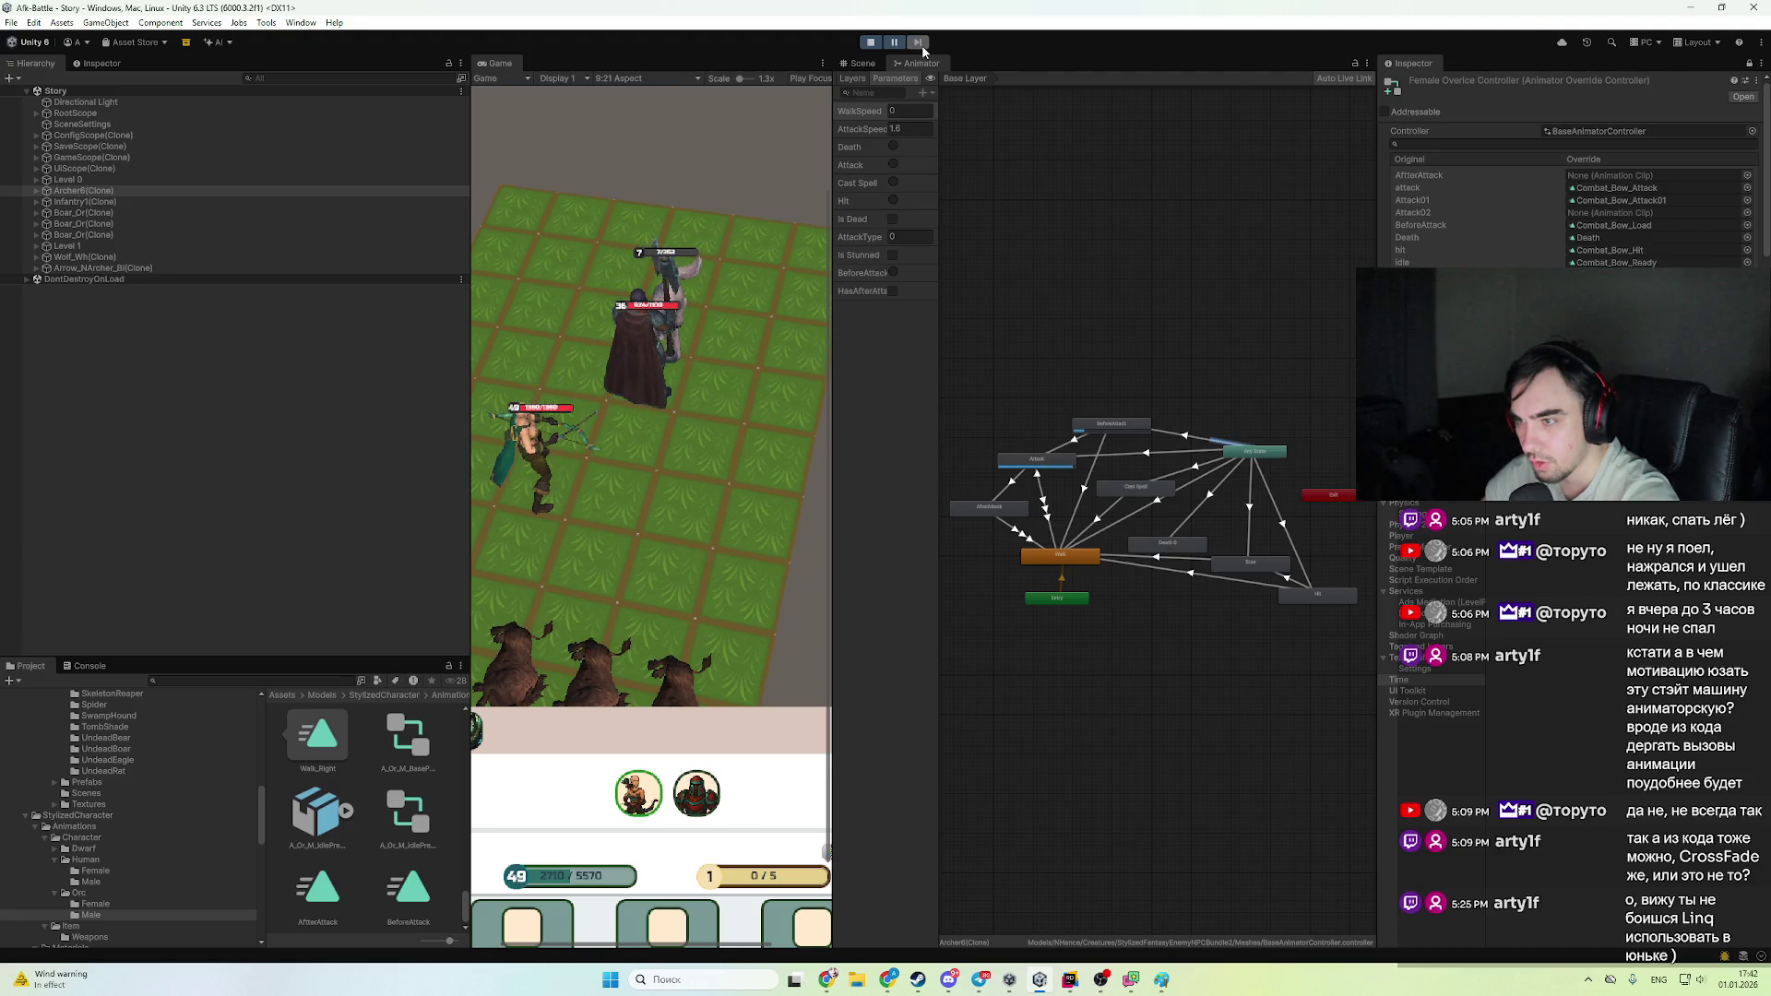
click(922, 44)
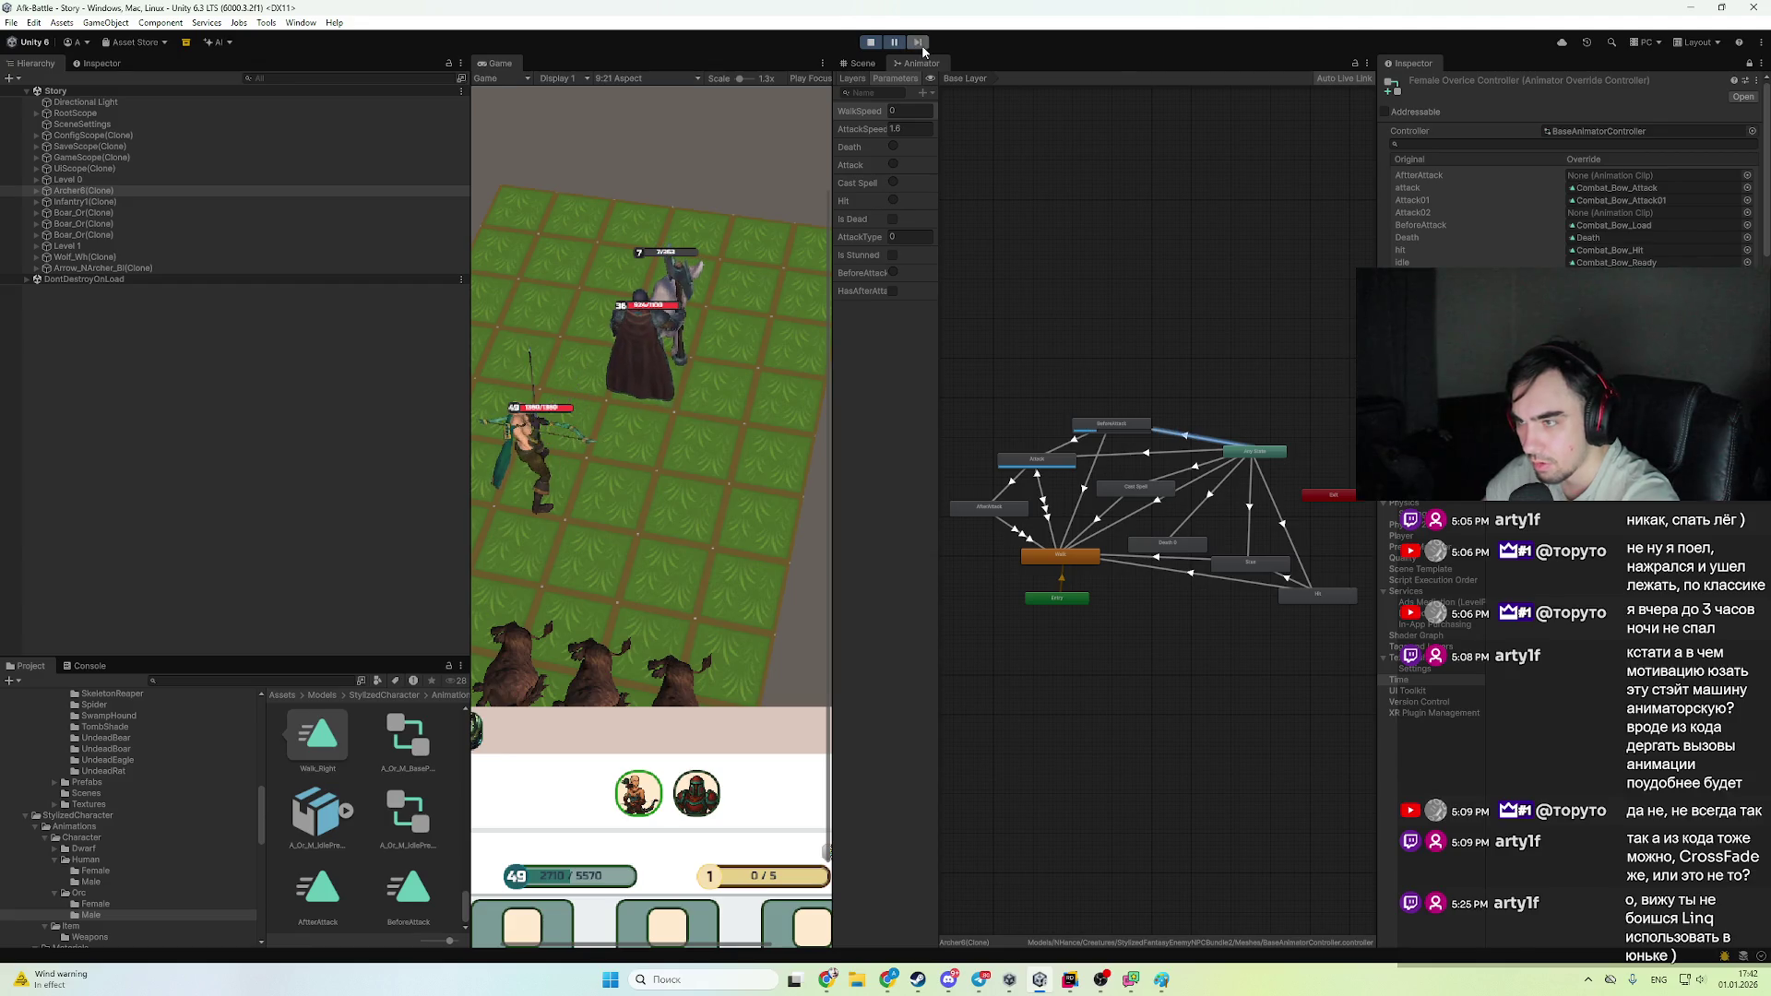
click(921, 45)
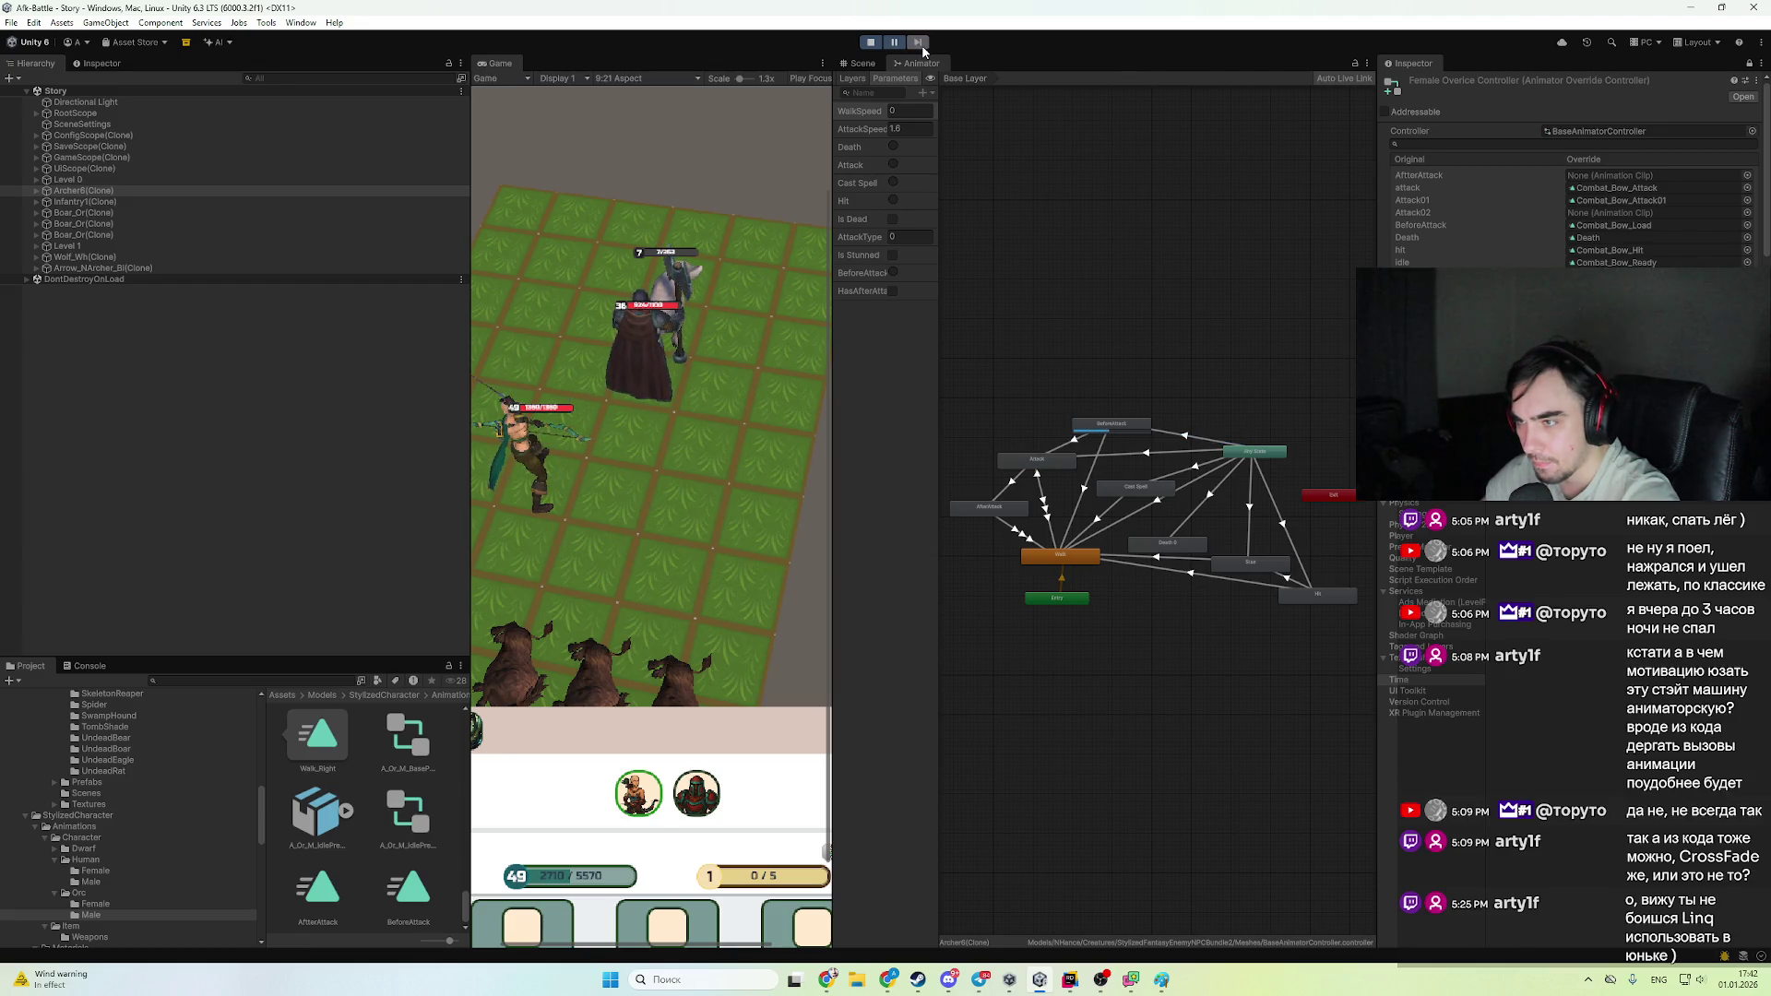
click(921, 44)
click(921, 45)
click(921, 44)
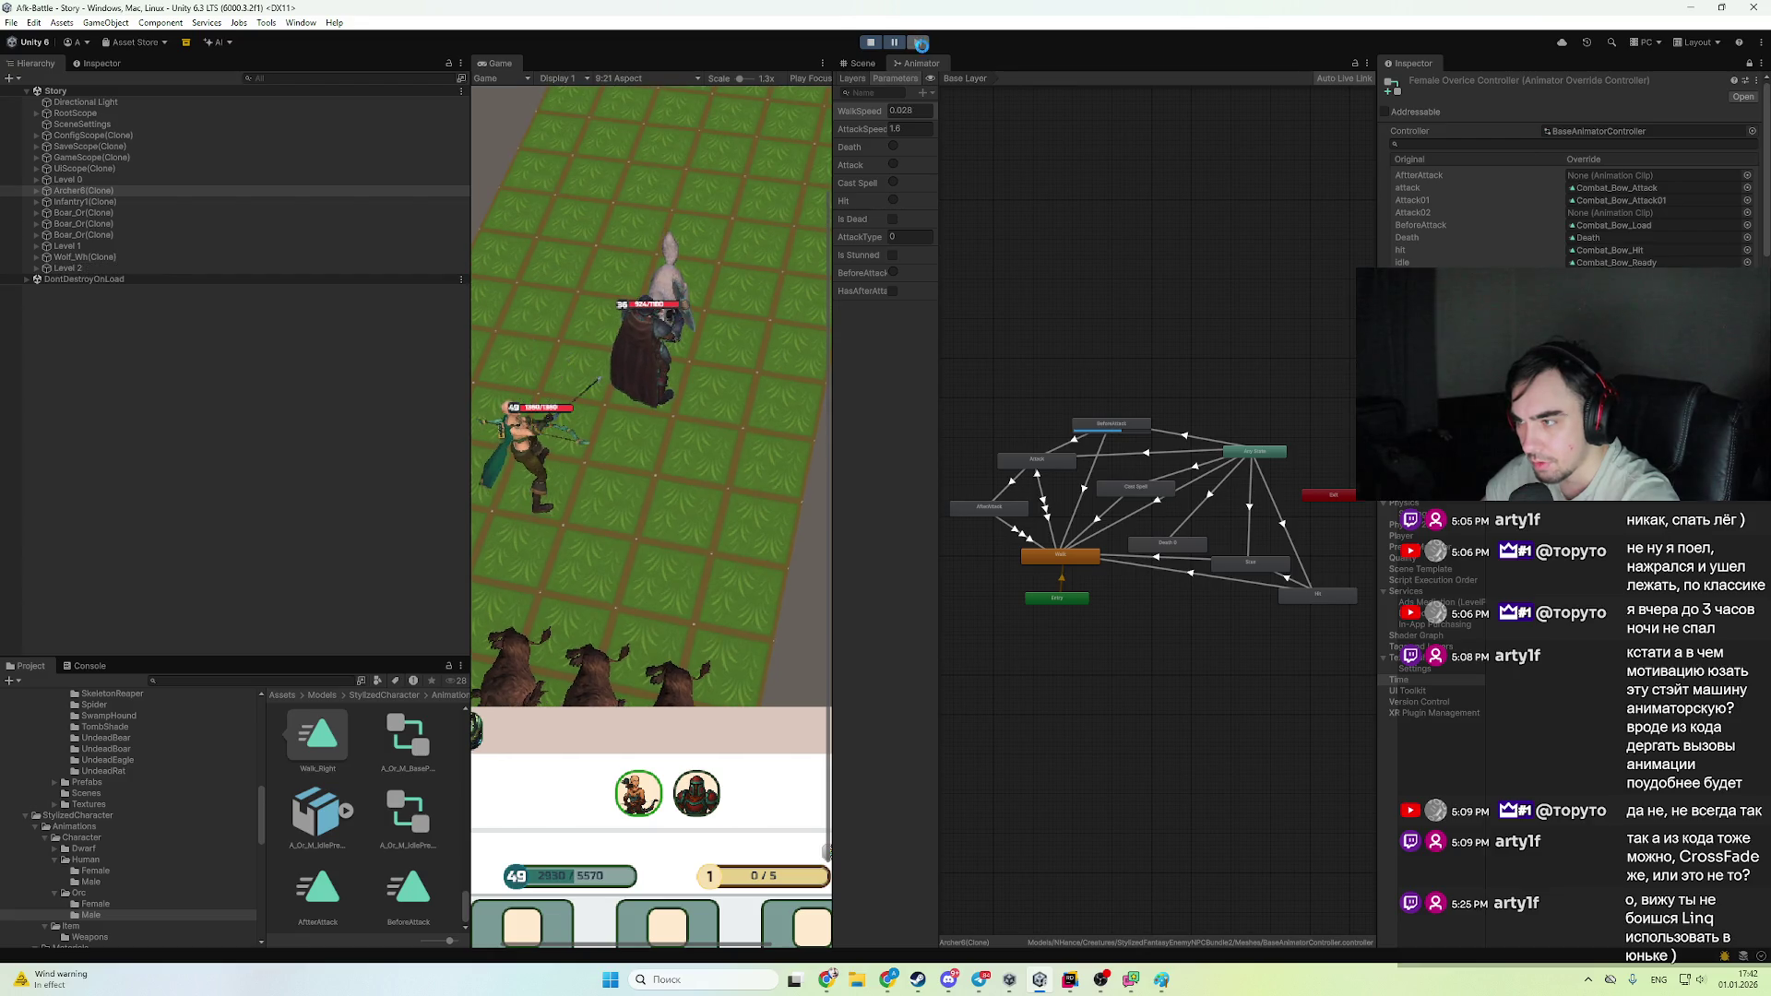
click(921, 45)
click(922, 44)
click(922, 44)
click(921, 44)
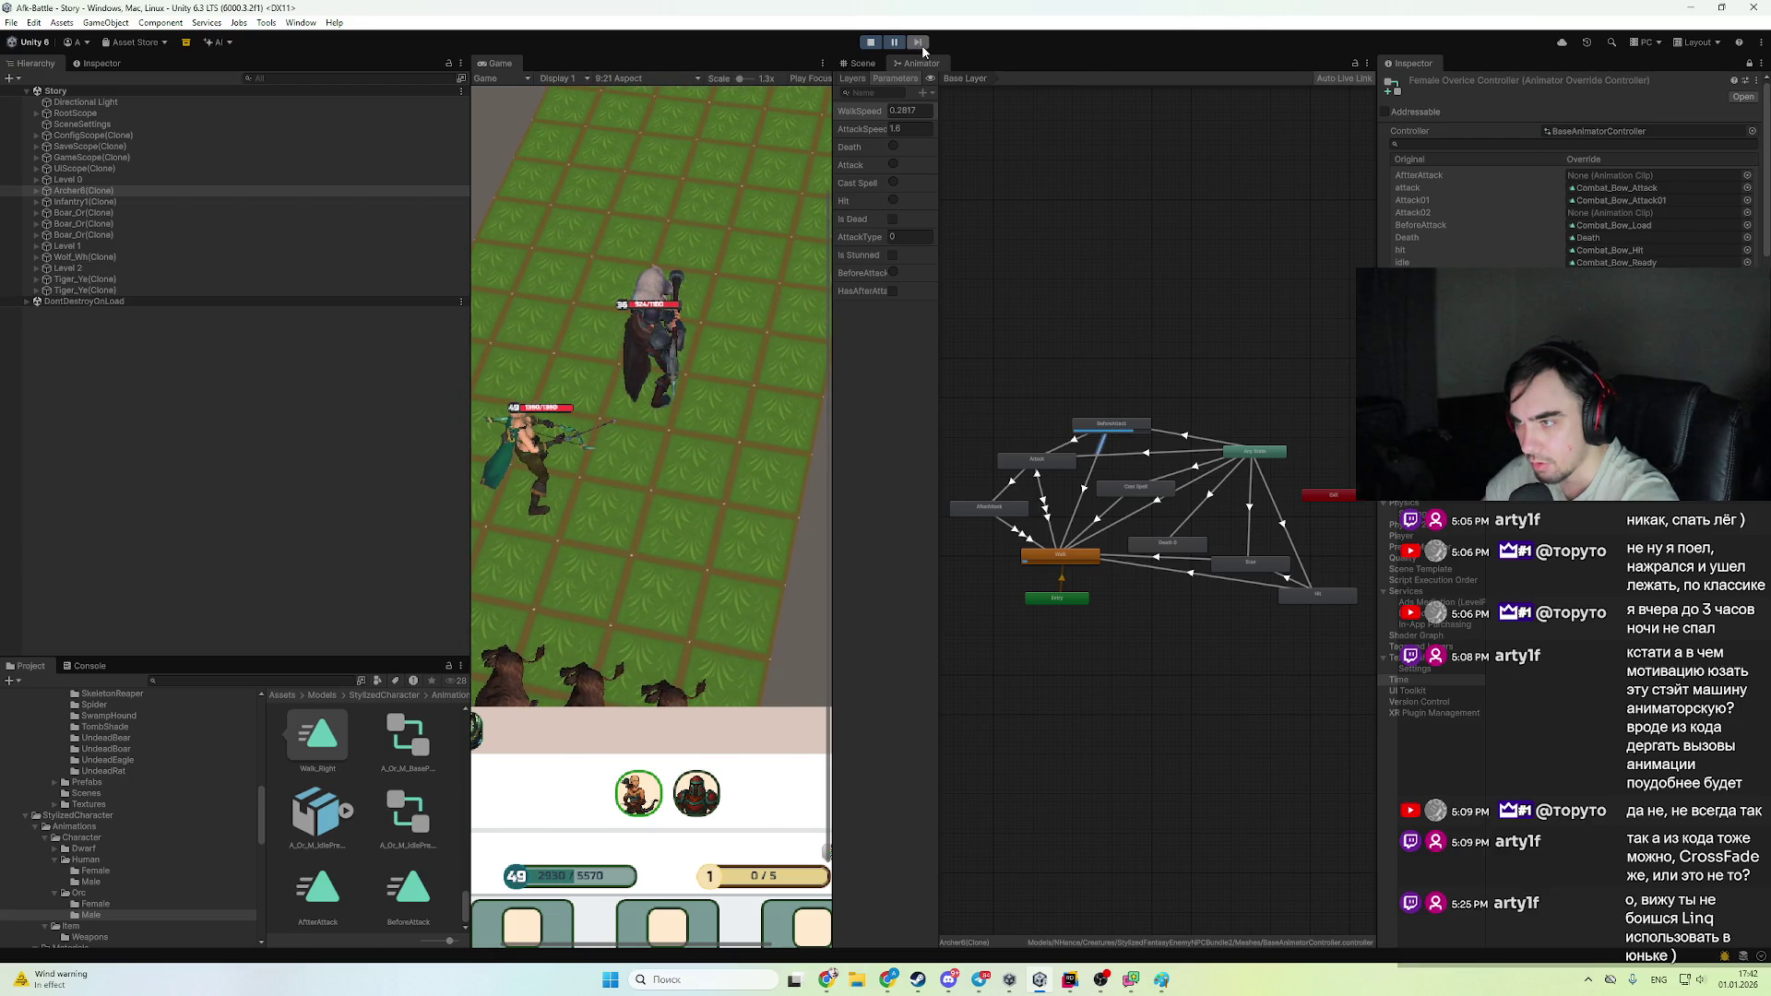
click(921, 44)
click(895, 42)
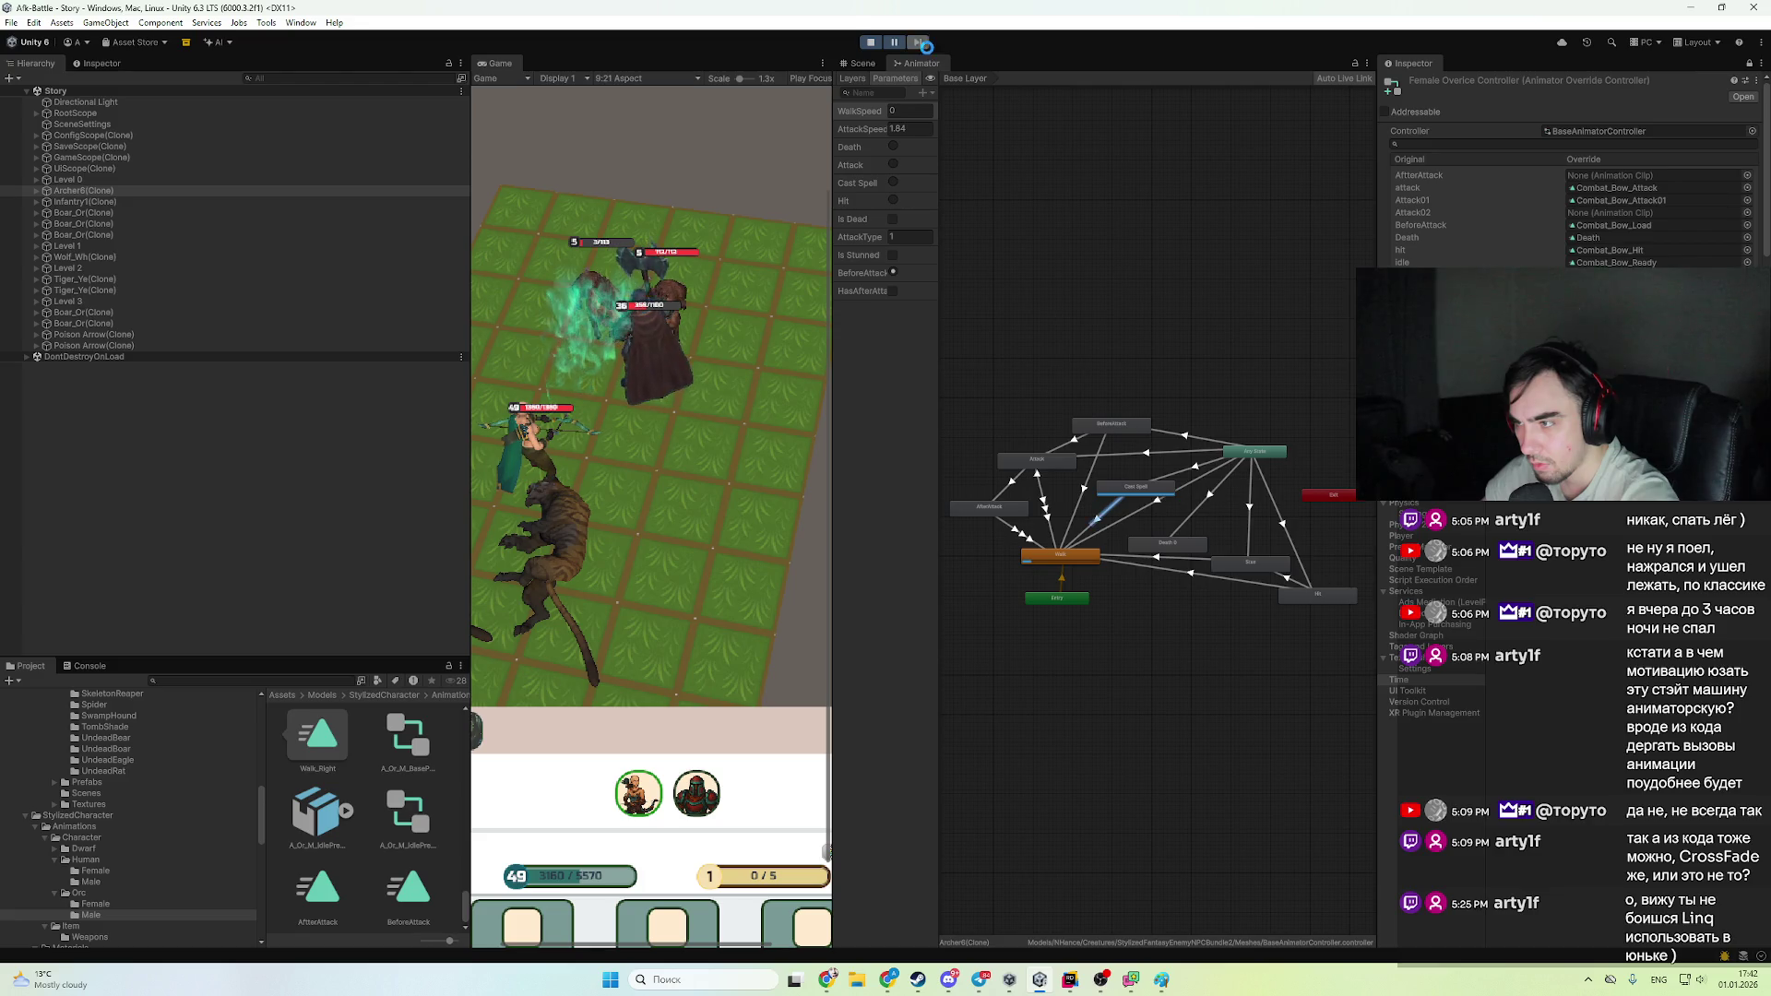
- Advance the game two more frames, then stop play mode
click(926, 46)
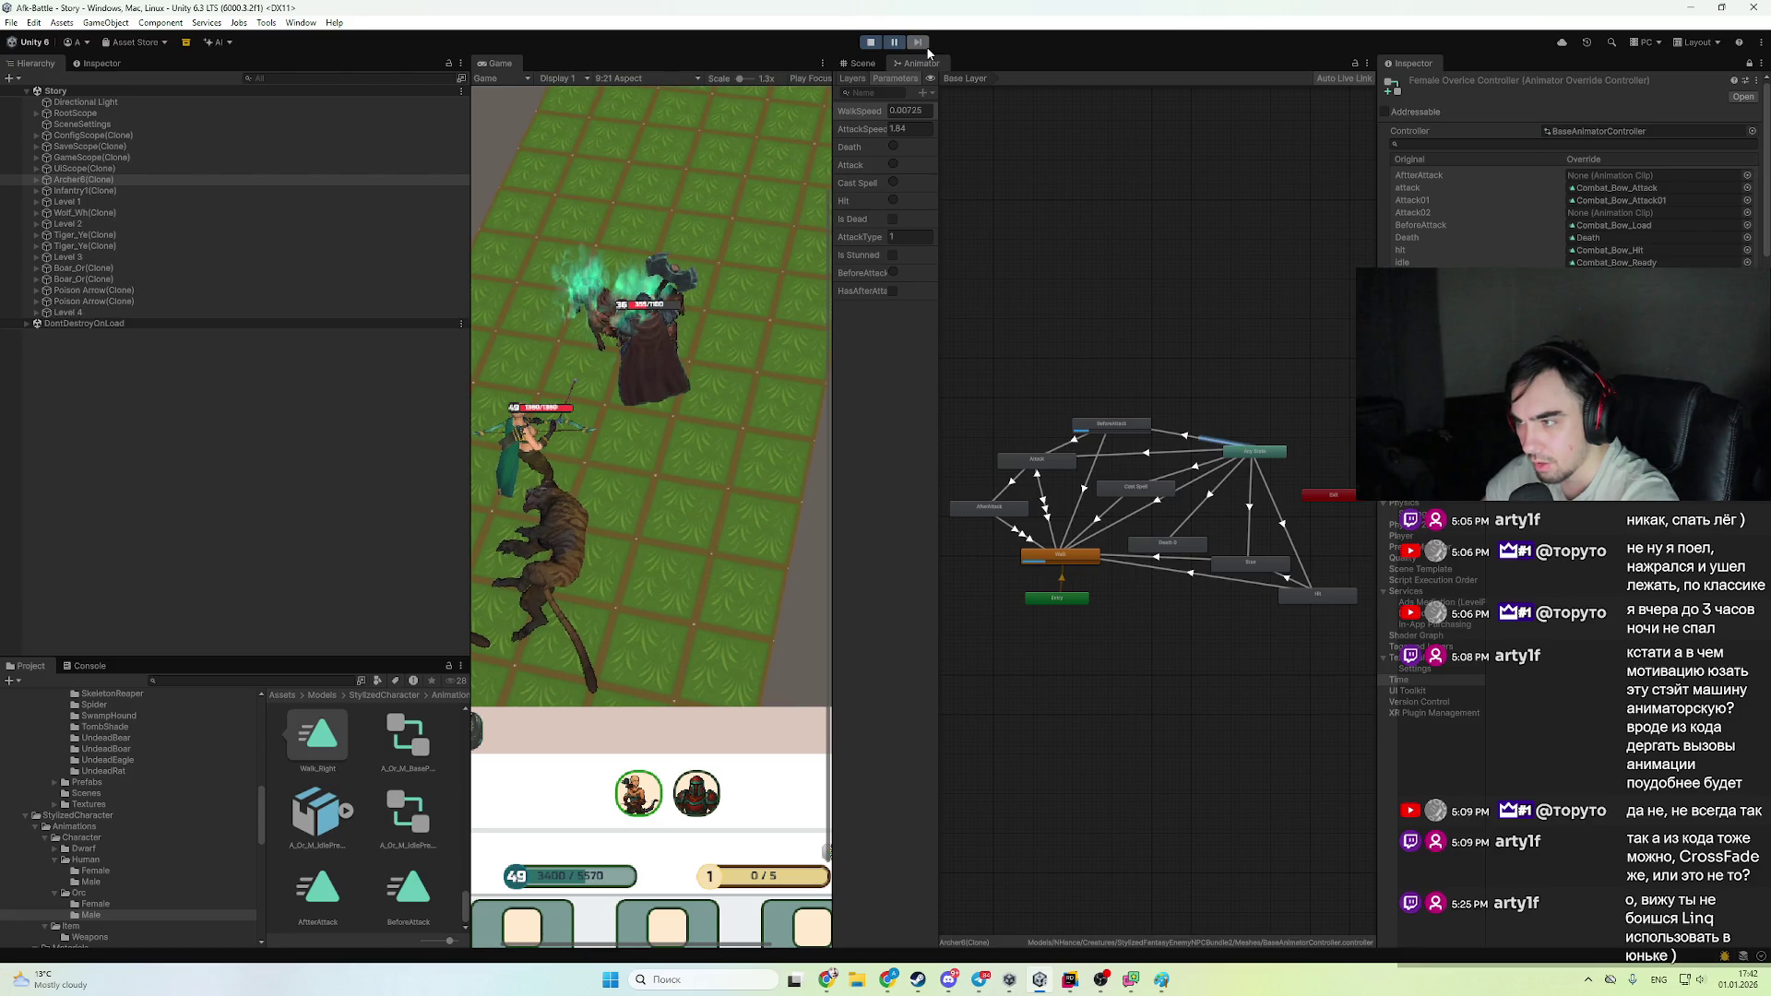
click(926, 46)
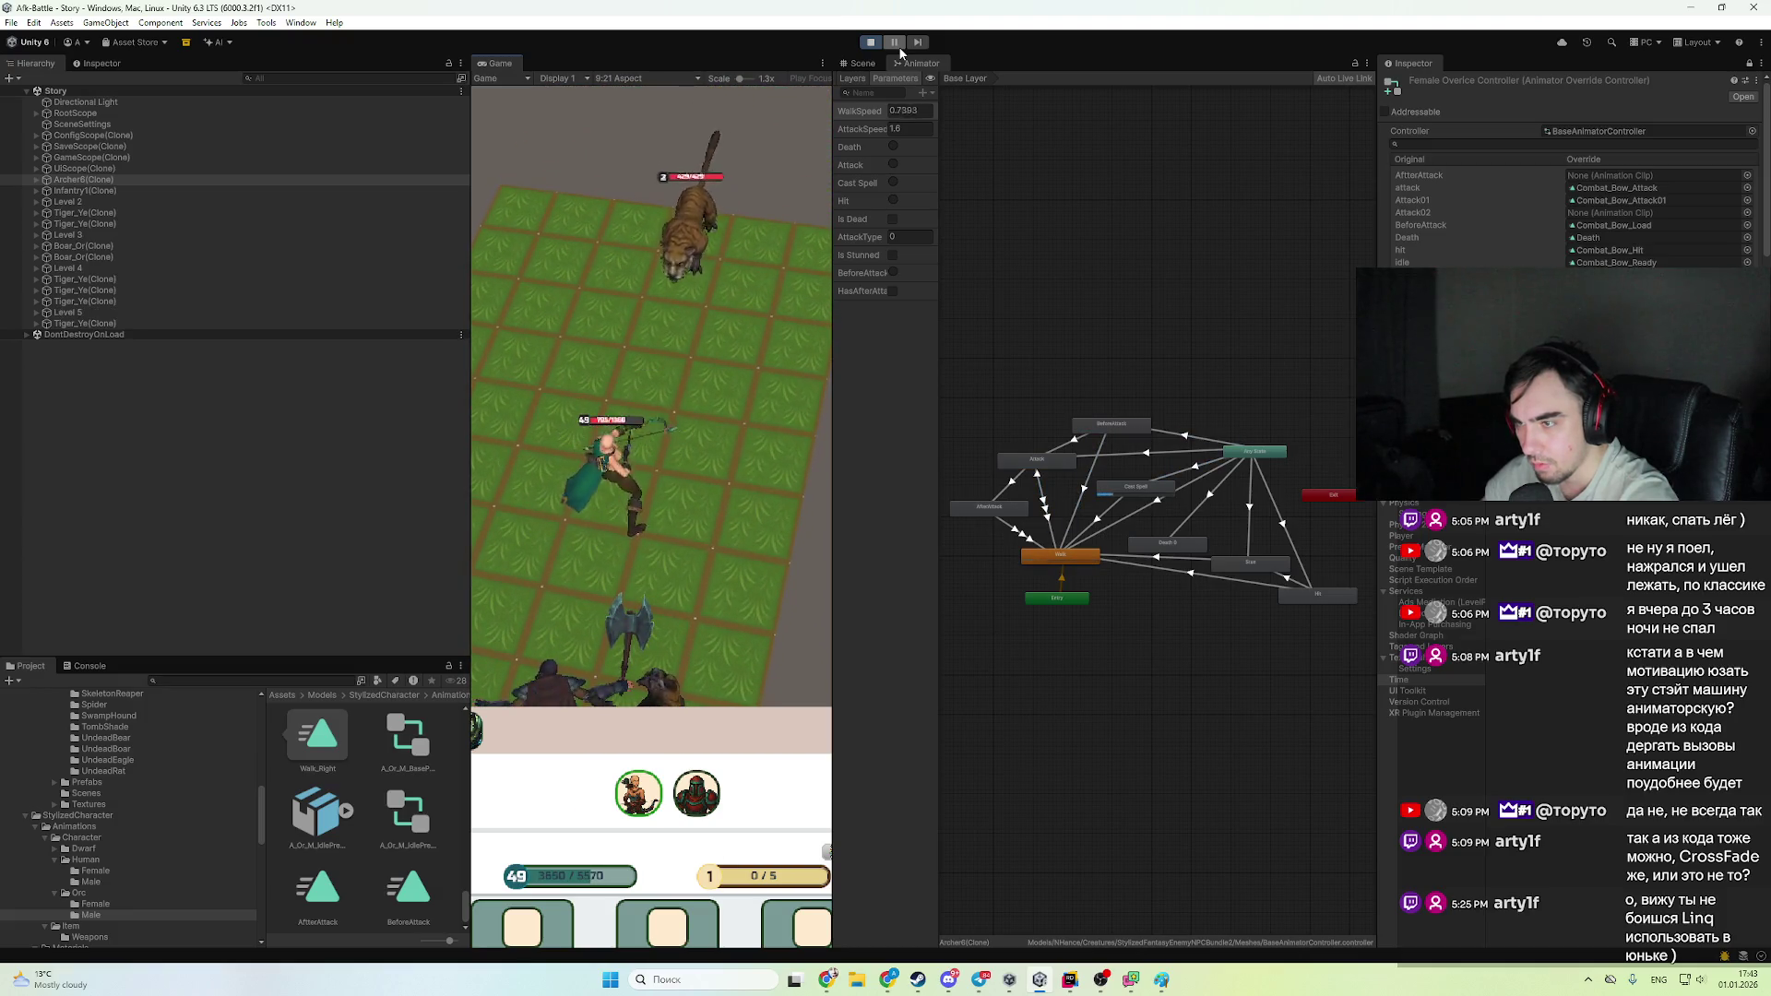
click(871, 42)
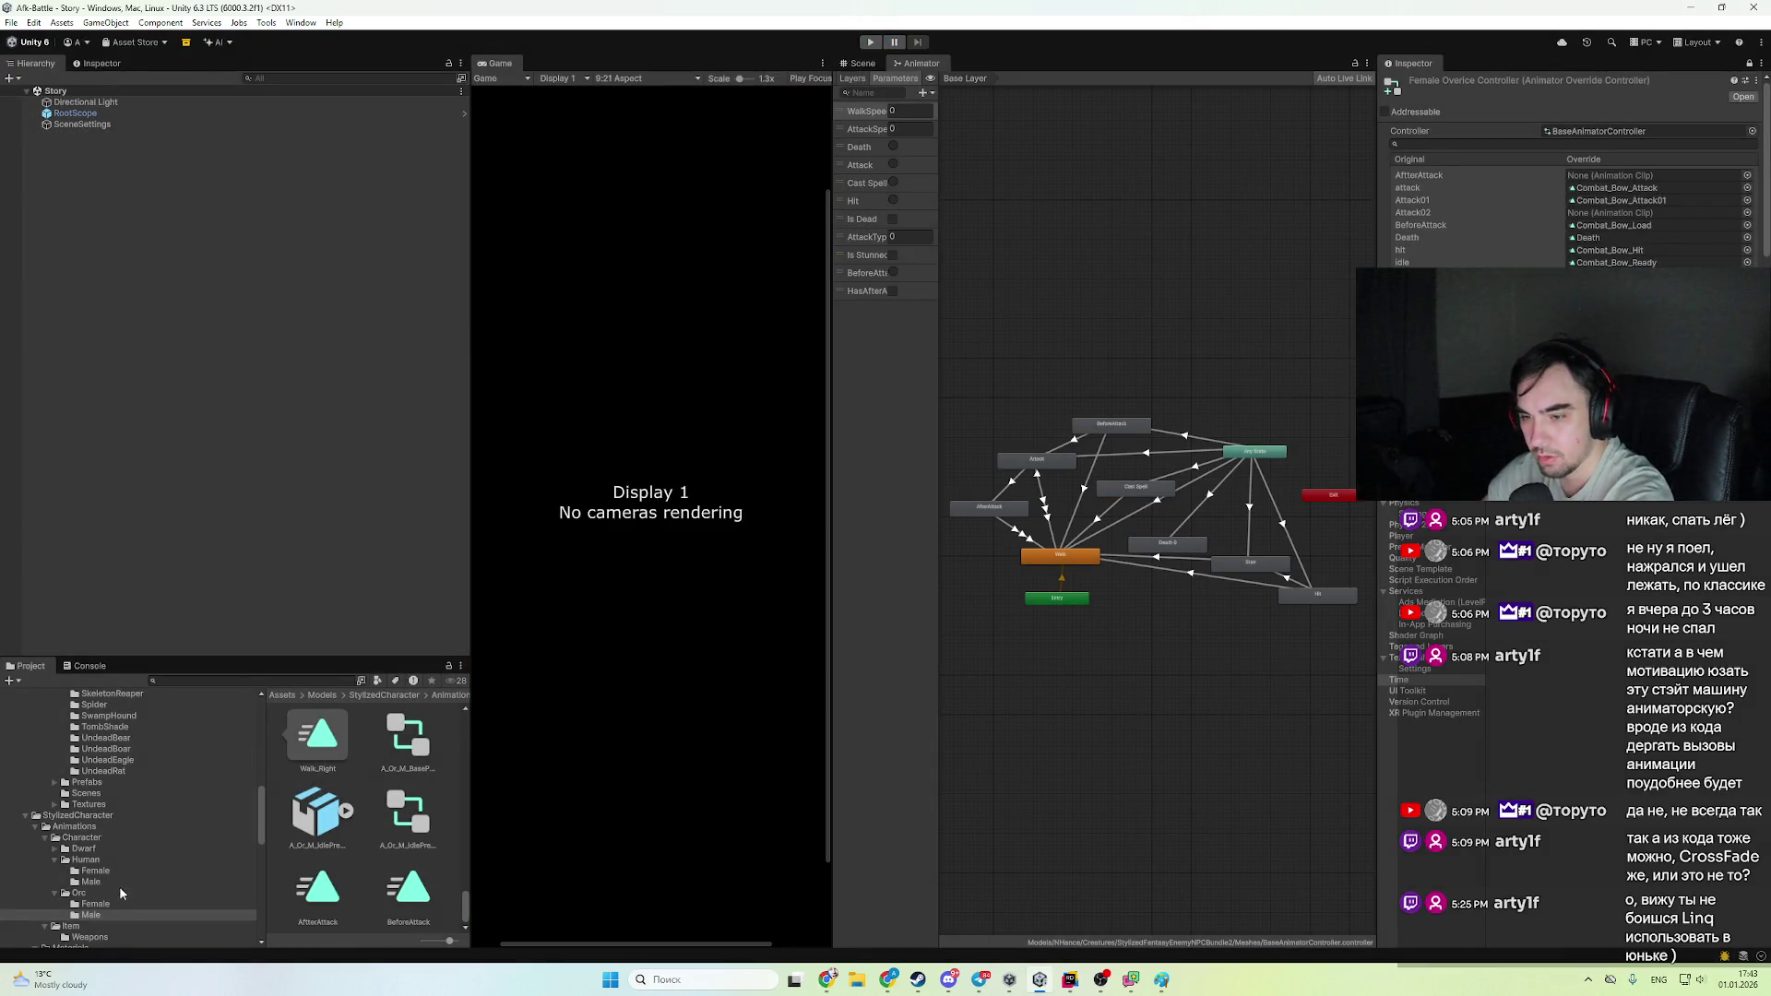
- Browse to Units/Archer and inspect the Archer1 prefab's components
click(111, 859)
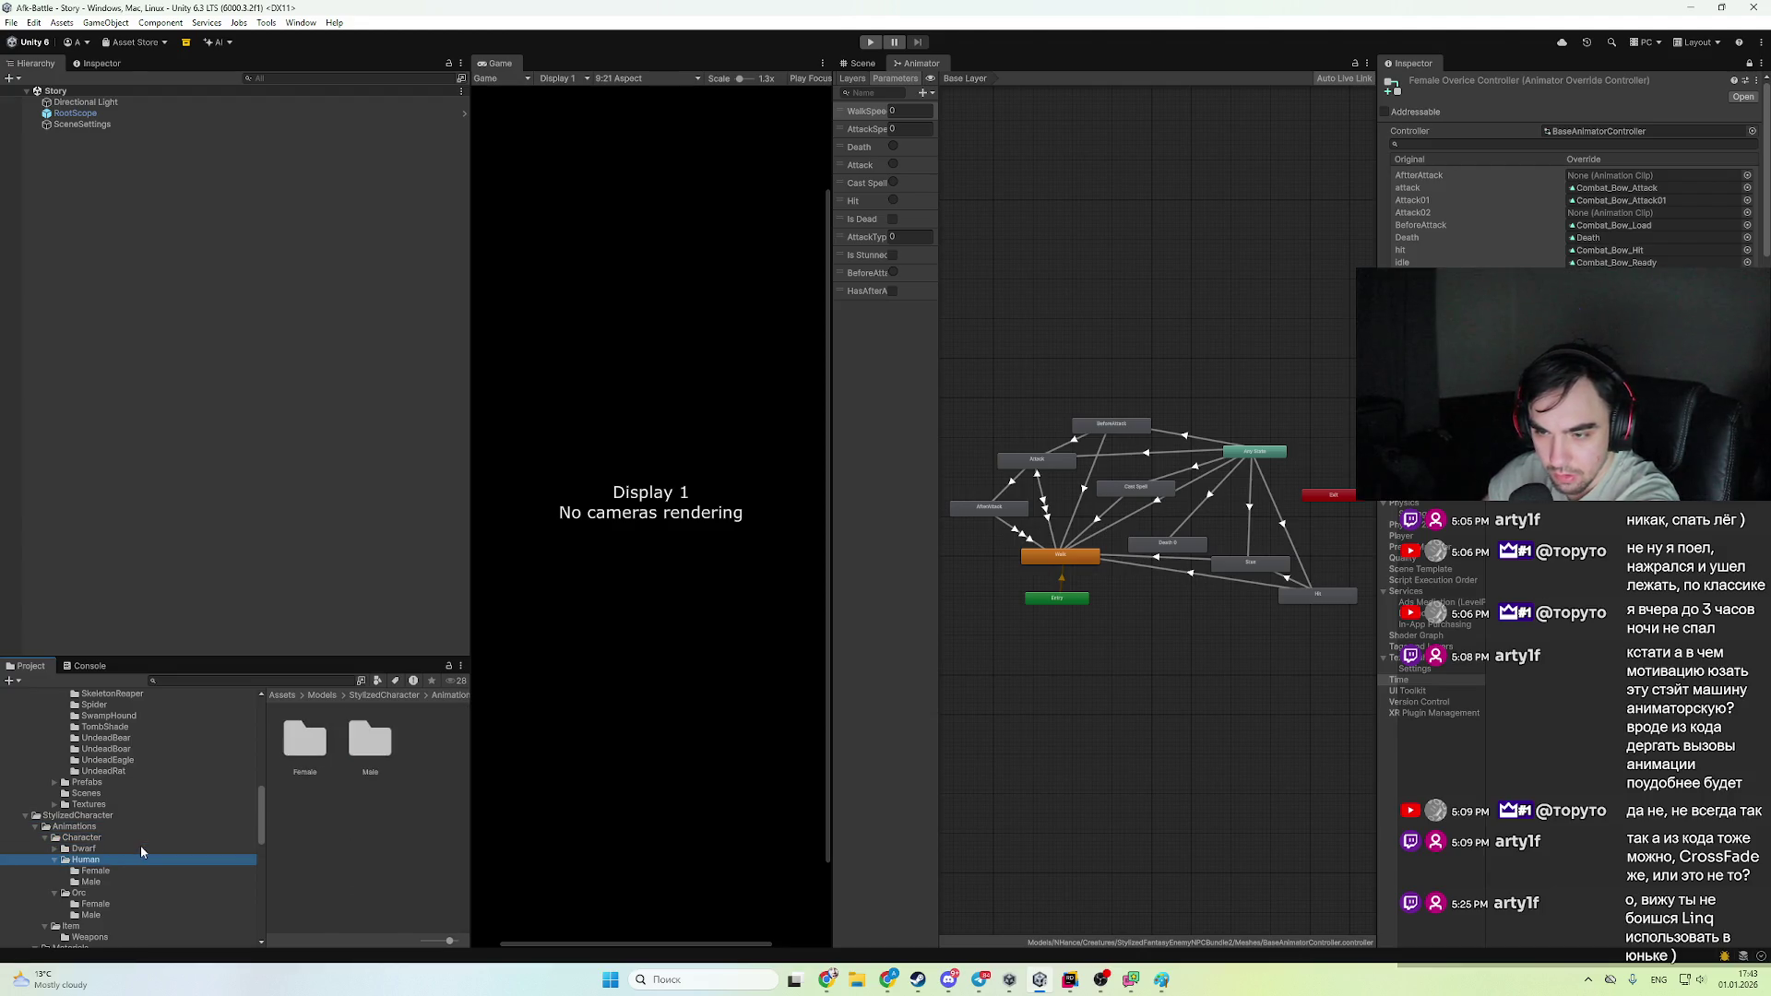
click(137, 826)
click(131, 814)
key(Left)
click(123, 847)
click(118, 859)
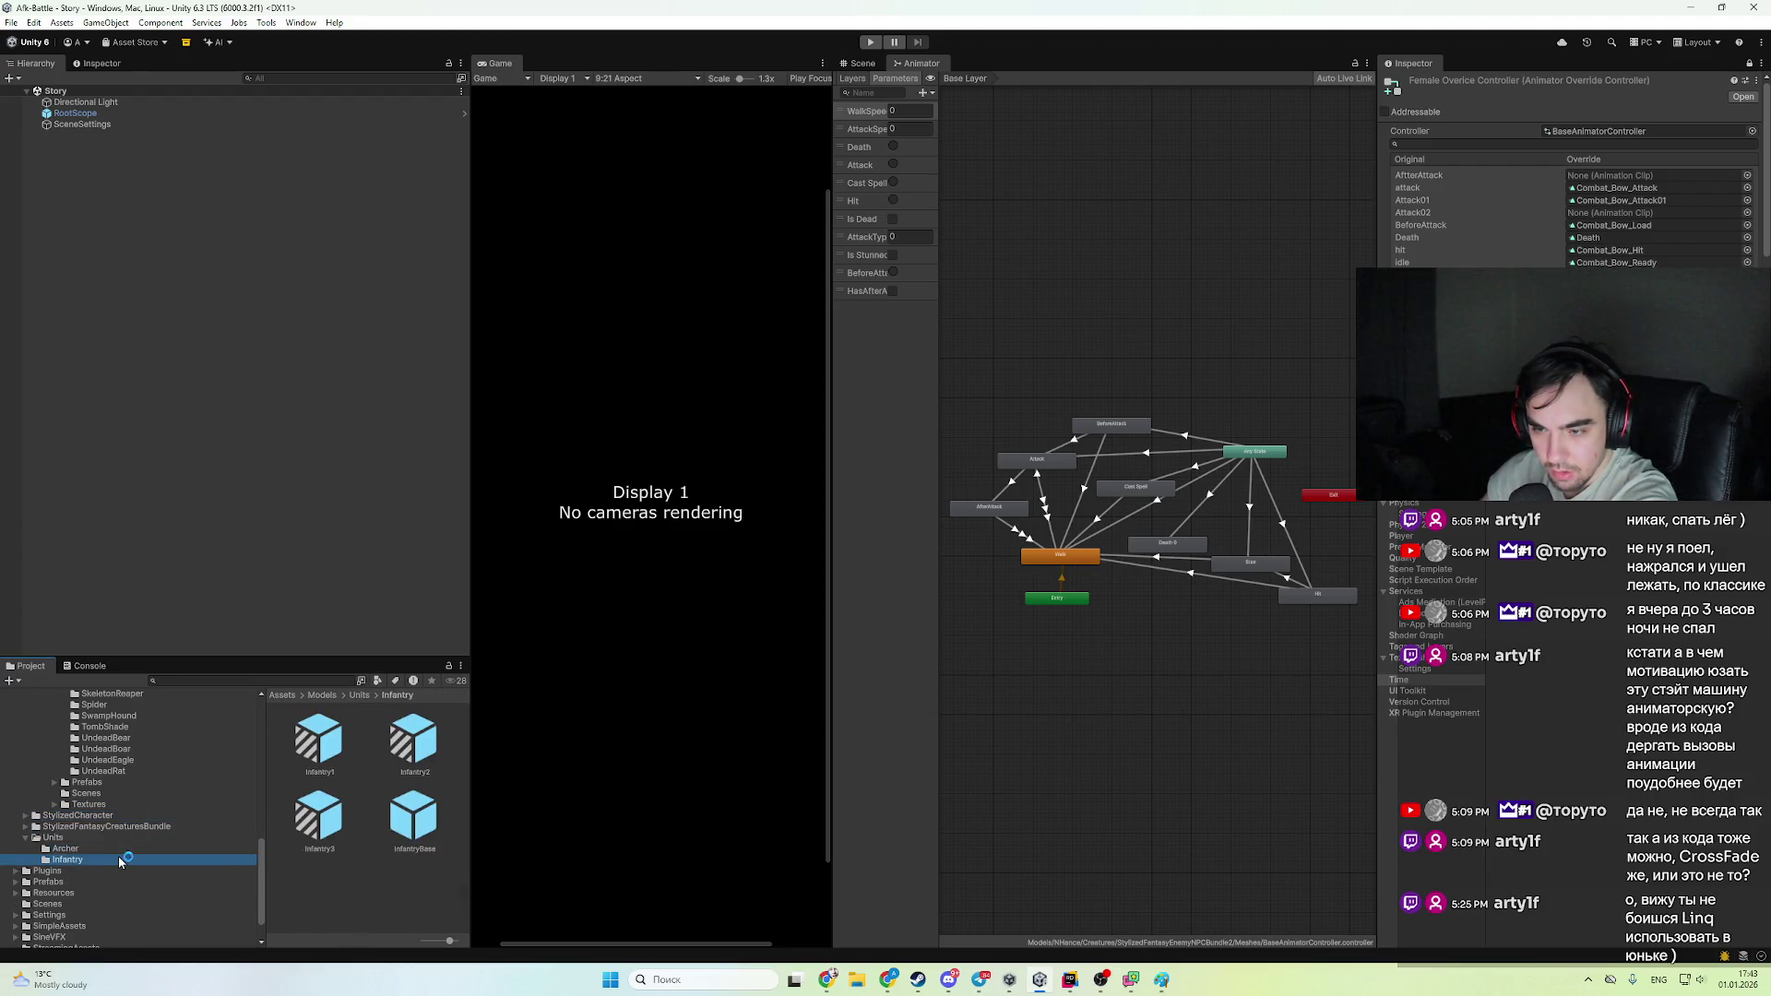
click(65, 847)
click(317, 738)
click(101, 62)
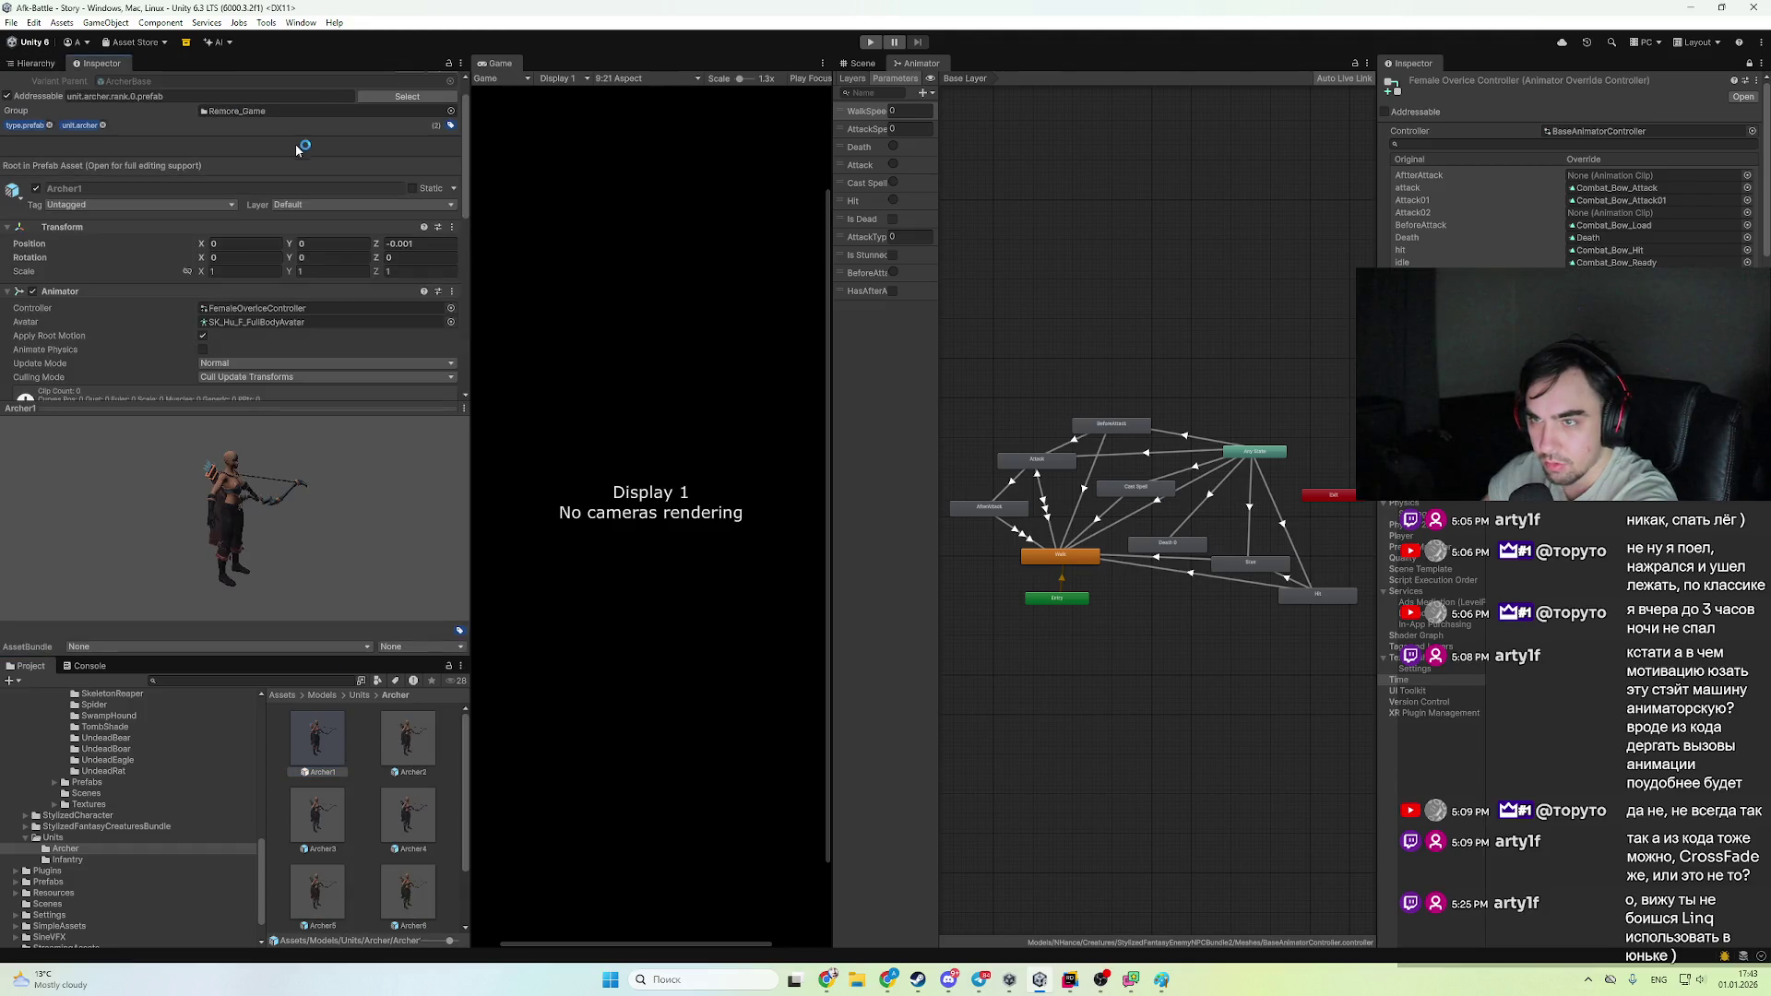
- Open the female override controller and assign Combat_Bow_Load to the AfterAttack slot
double_click(265, 310)
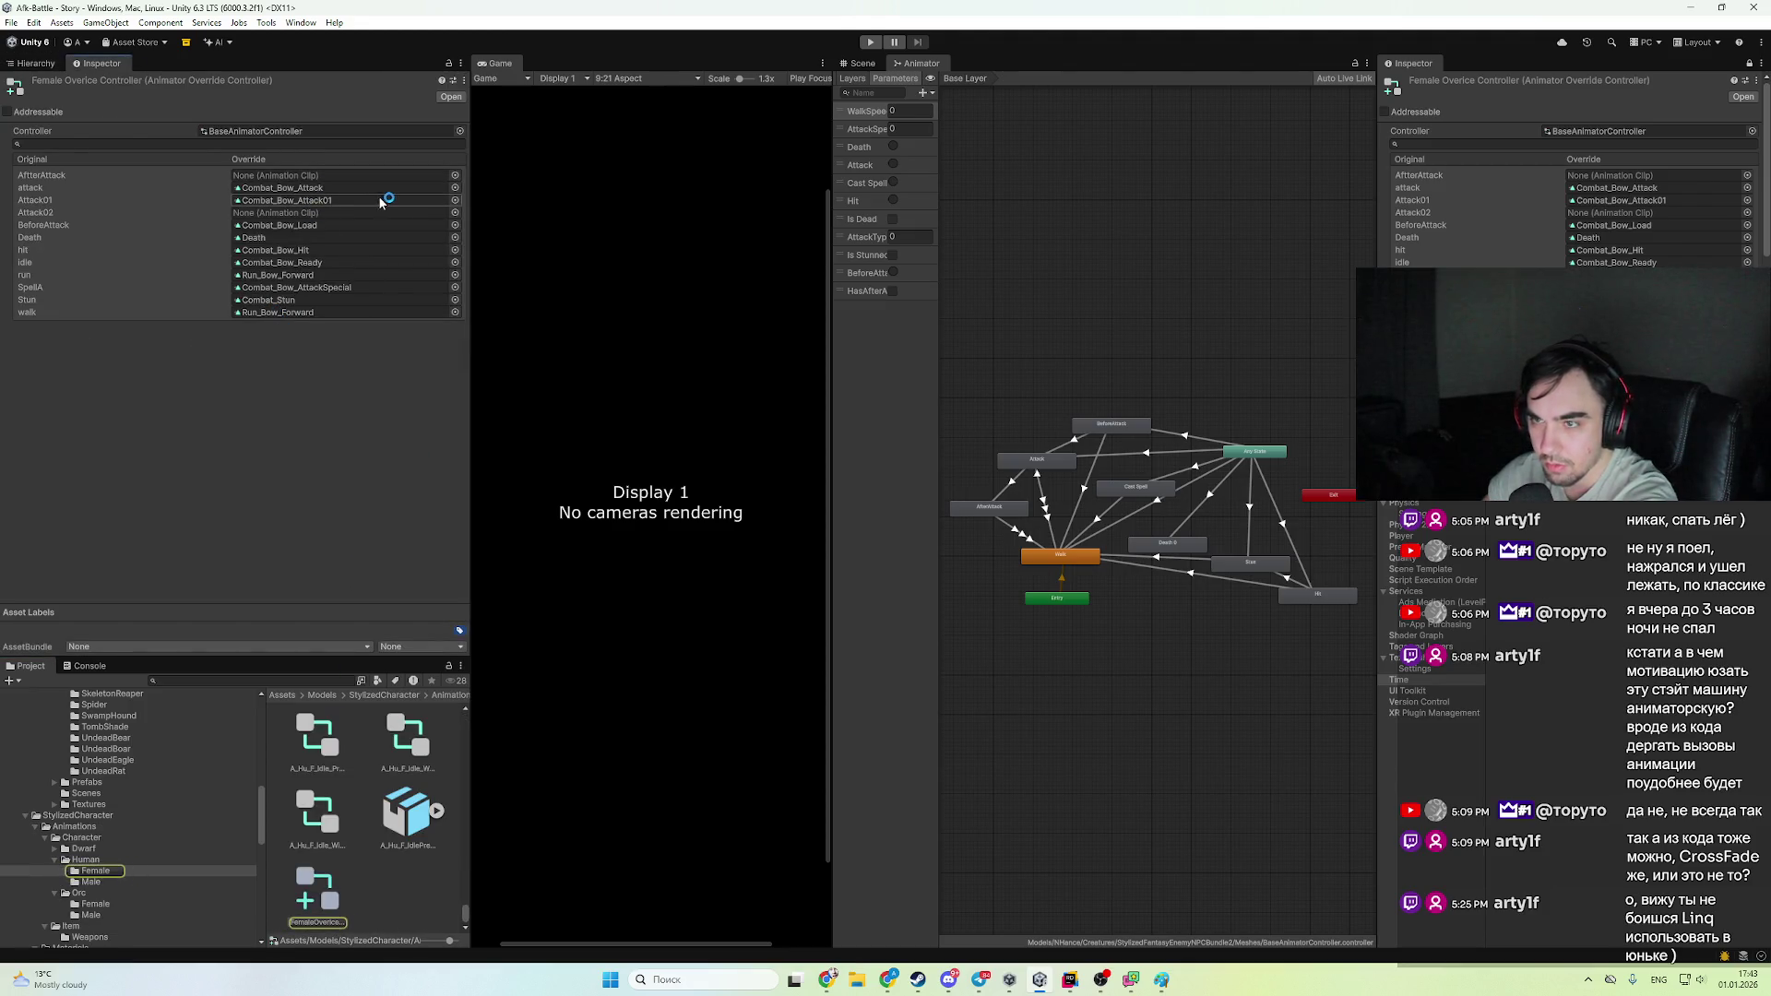
click(453, 227)
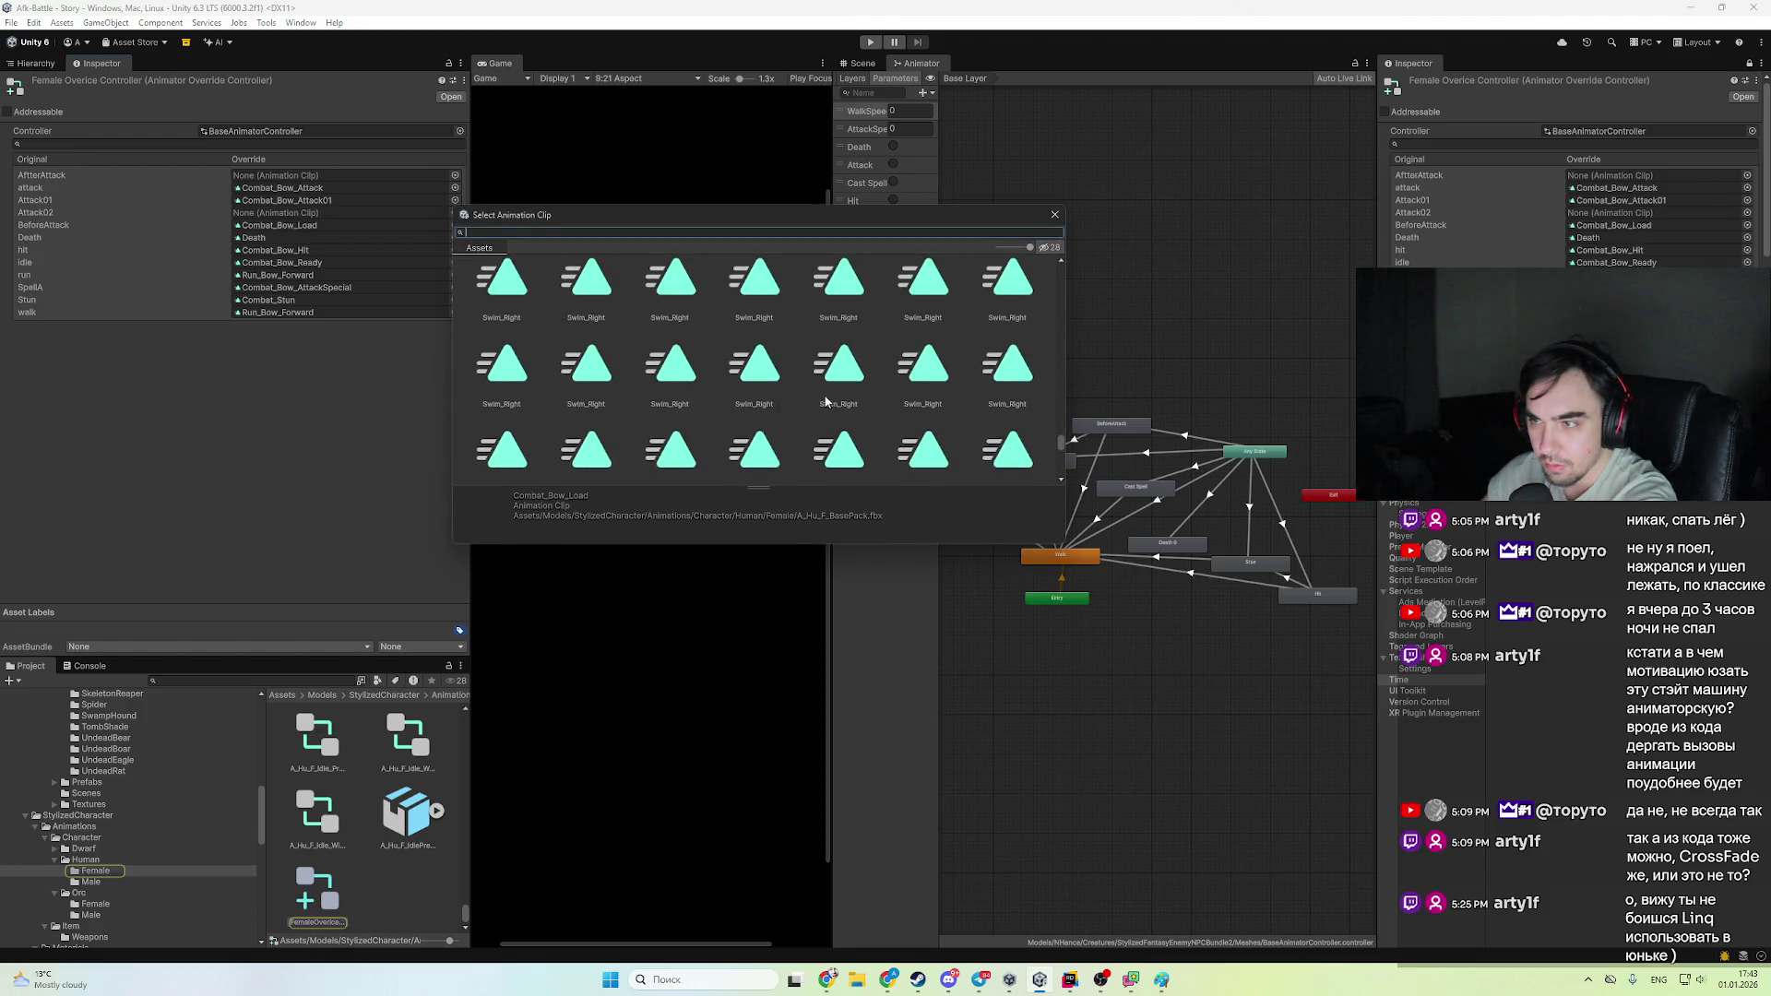
click(320, 225)
mouse_move(318, 812)
mouse_down()
mouse_move(245, 182)
mouse_move(277, 175)
mouse_up()
- Set the BeforeAttack override to None with the clip picker
click(455, 226)
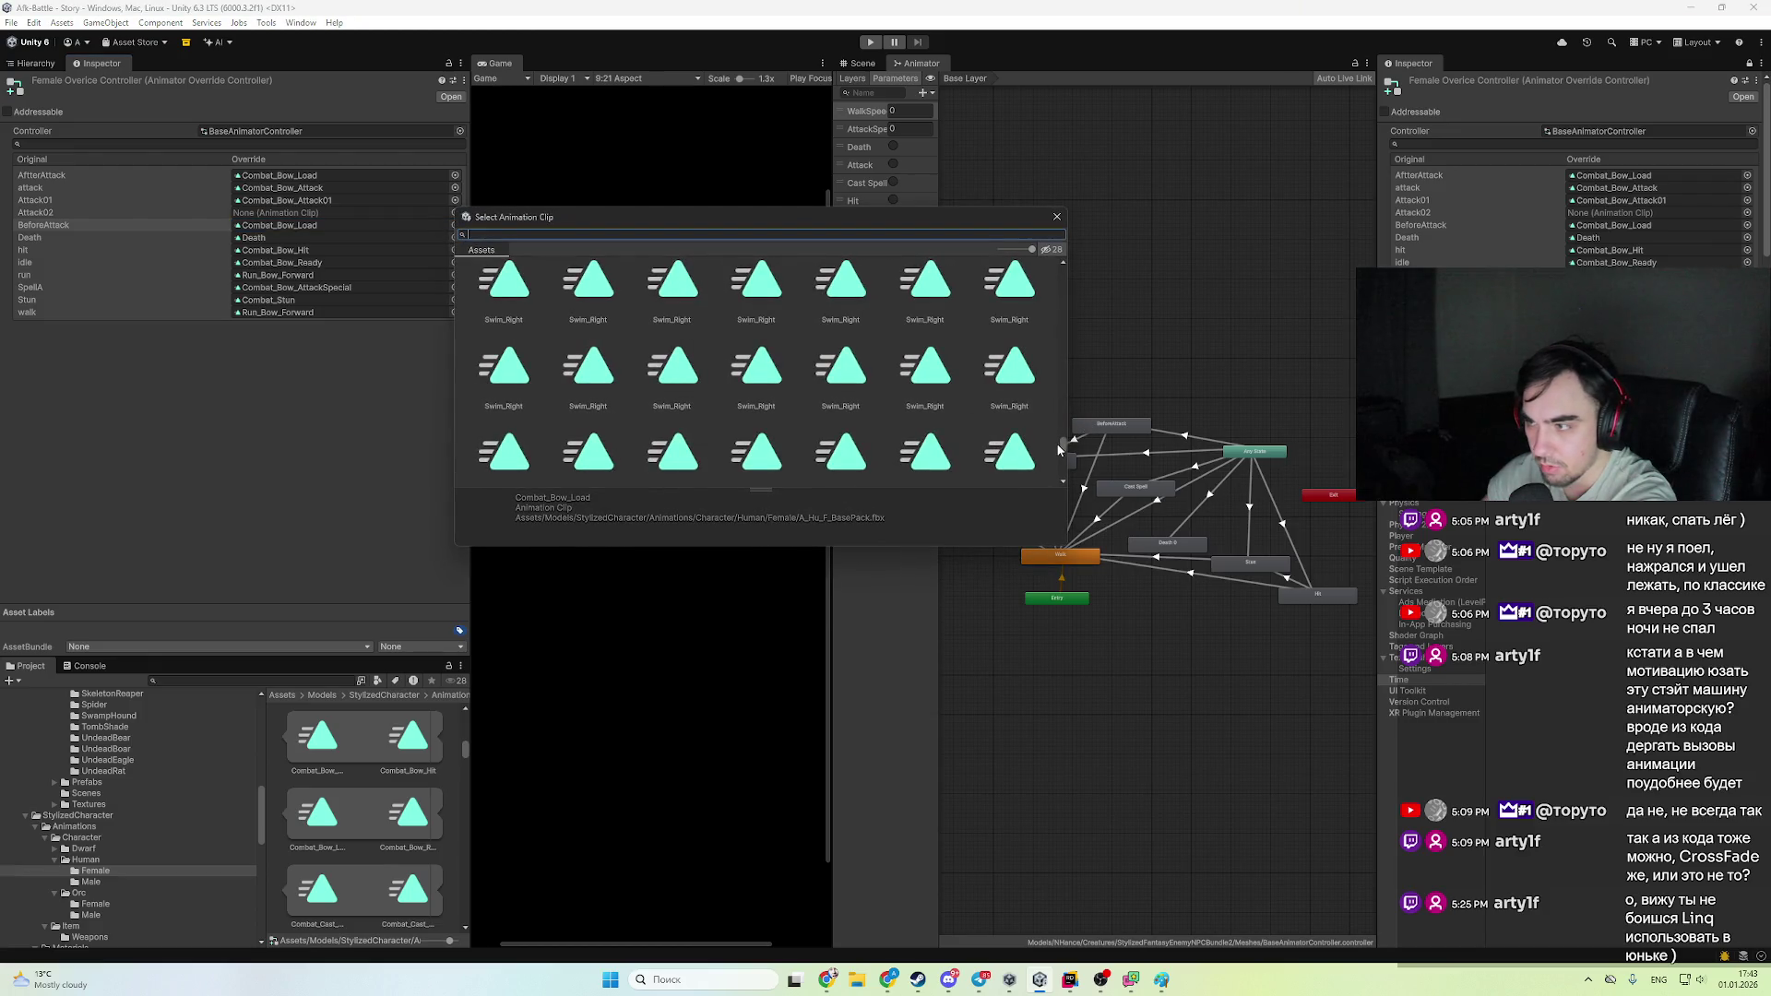
scroll(1059, 450, up, 10)
double_click(491, 300)
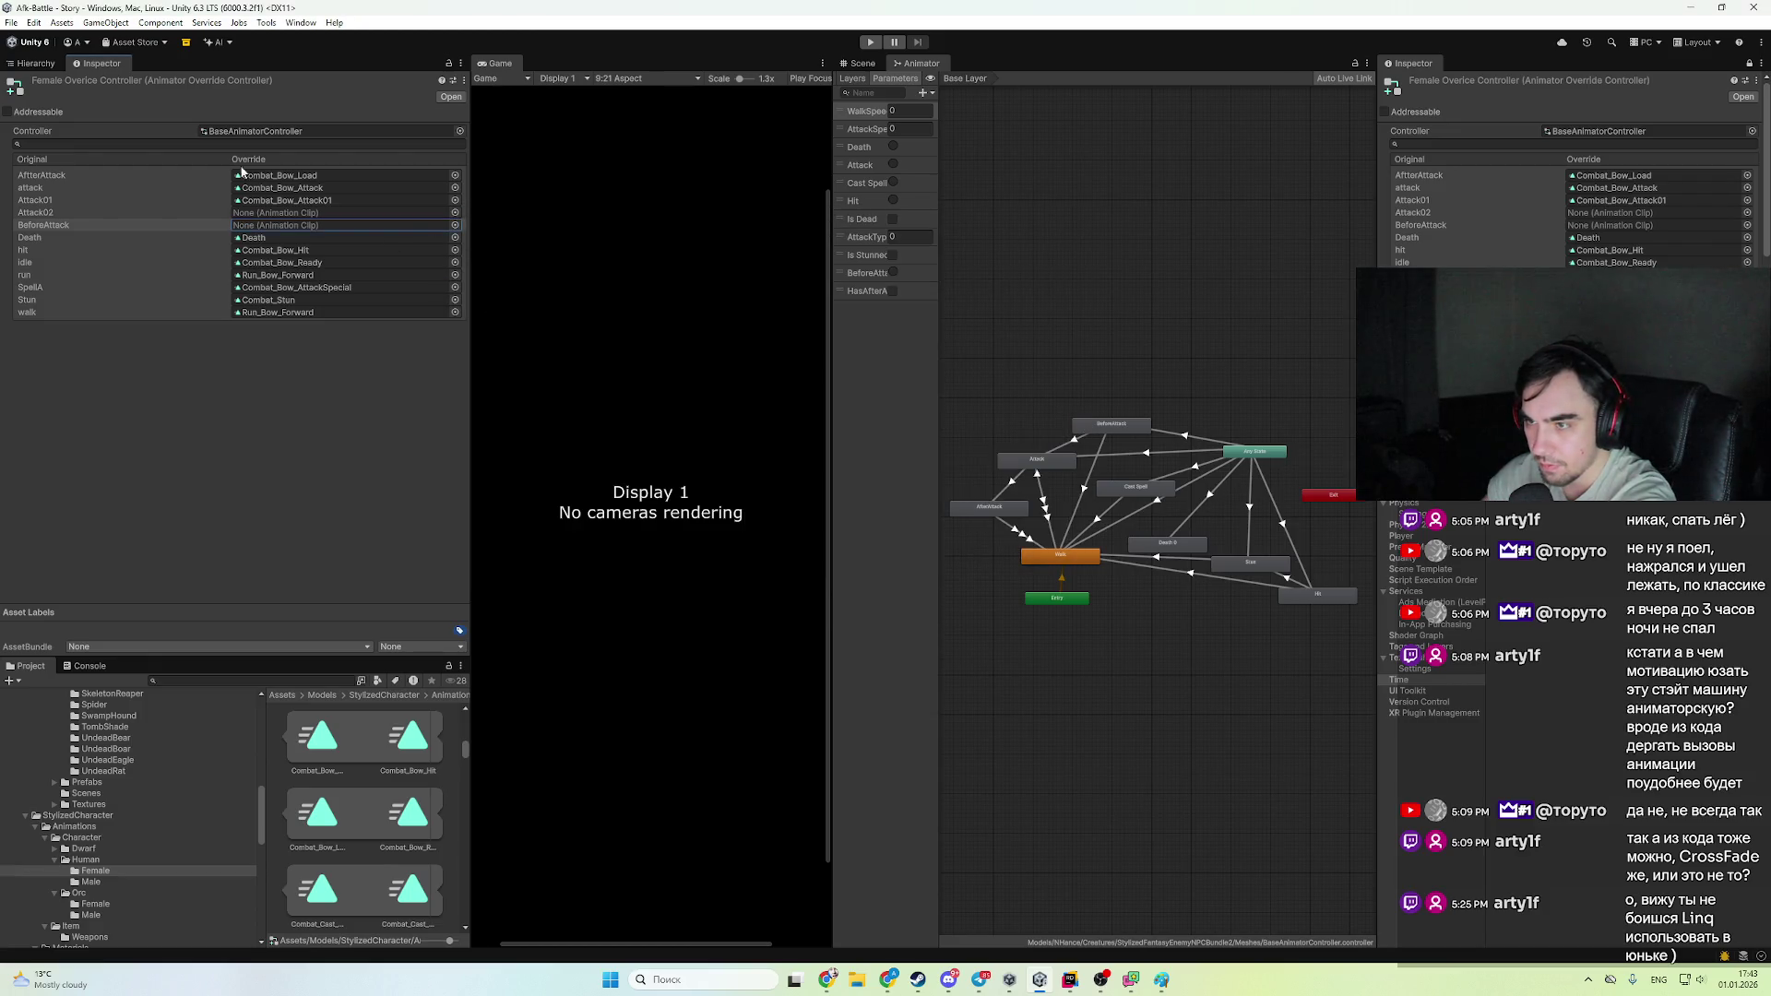
click(29, 64)
- Run the battle, watch Archer6(Clone)'s live Animator parameters, then stop play mode
click(867, 42)
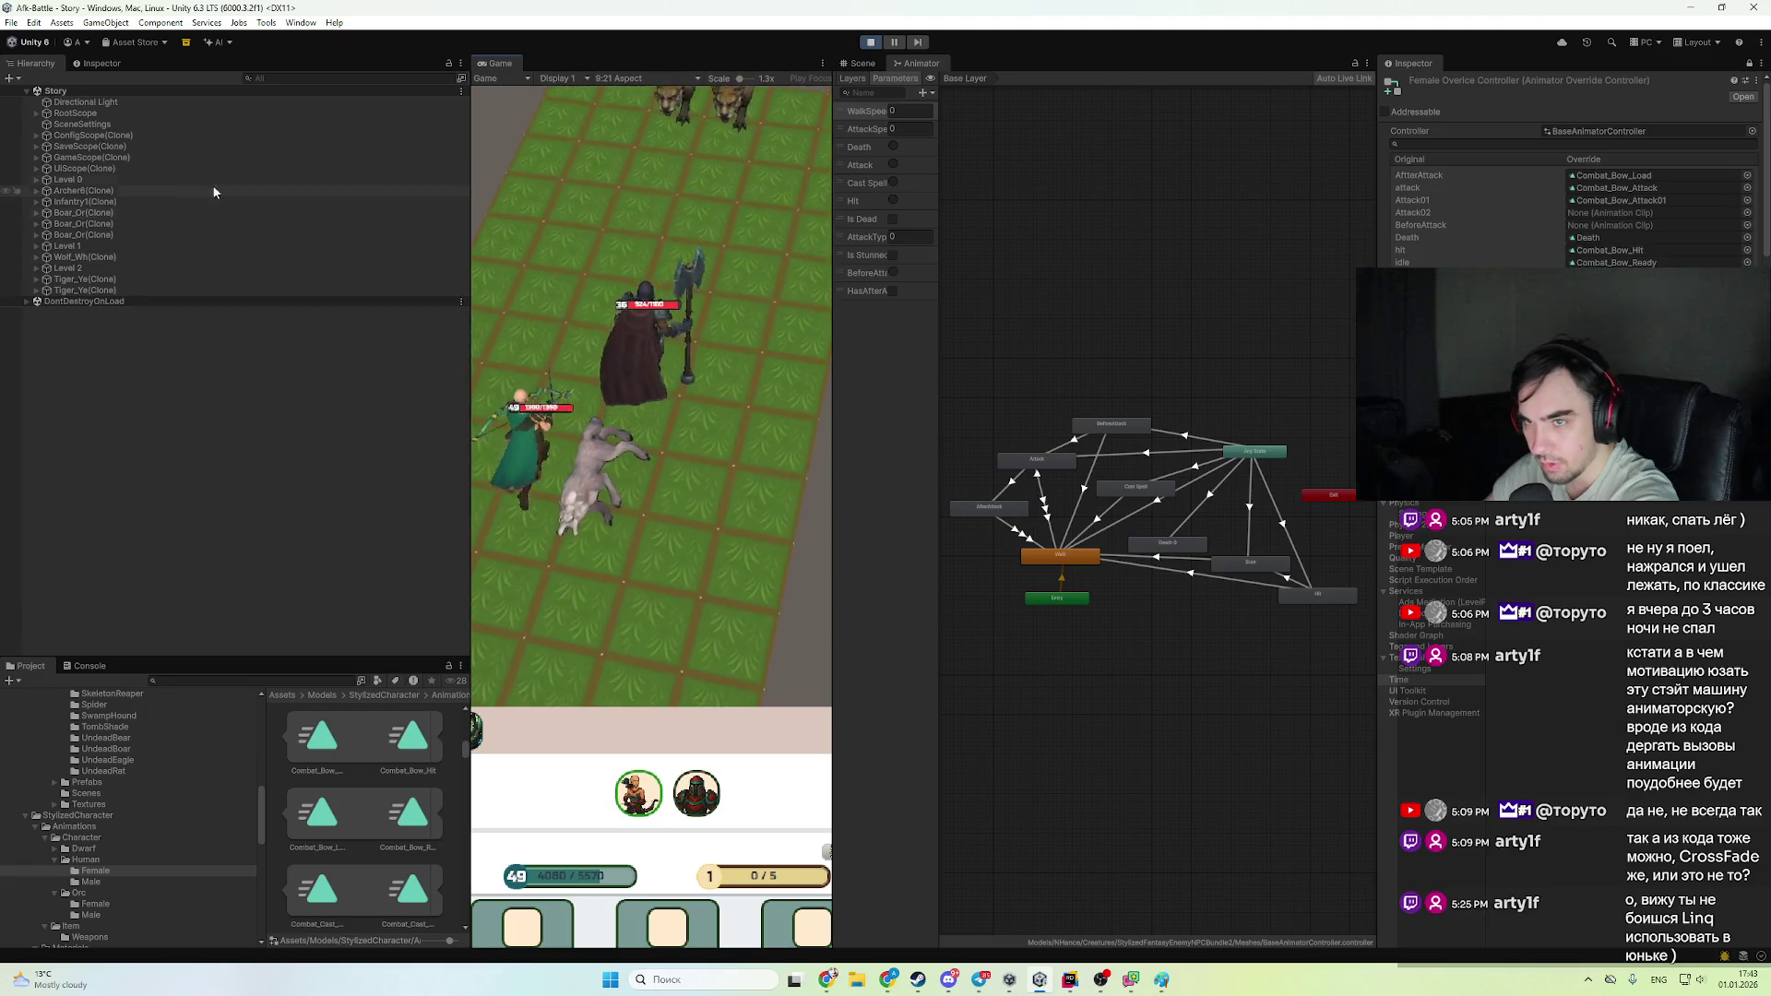
click(131, 189)
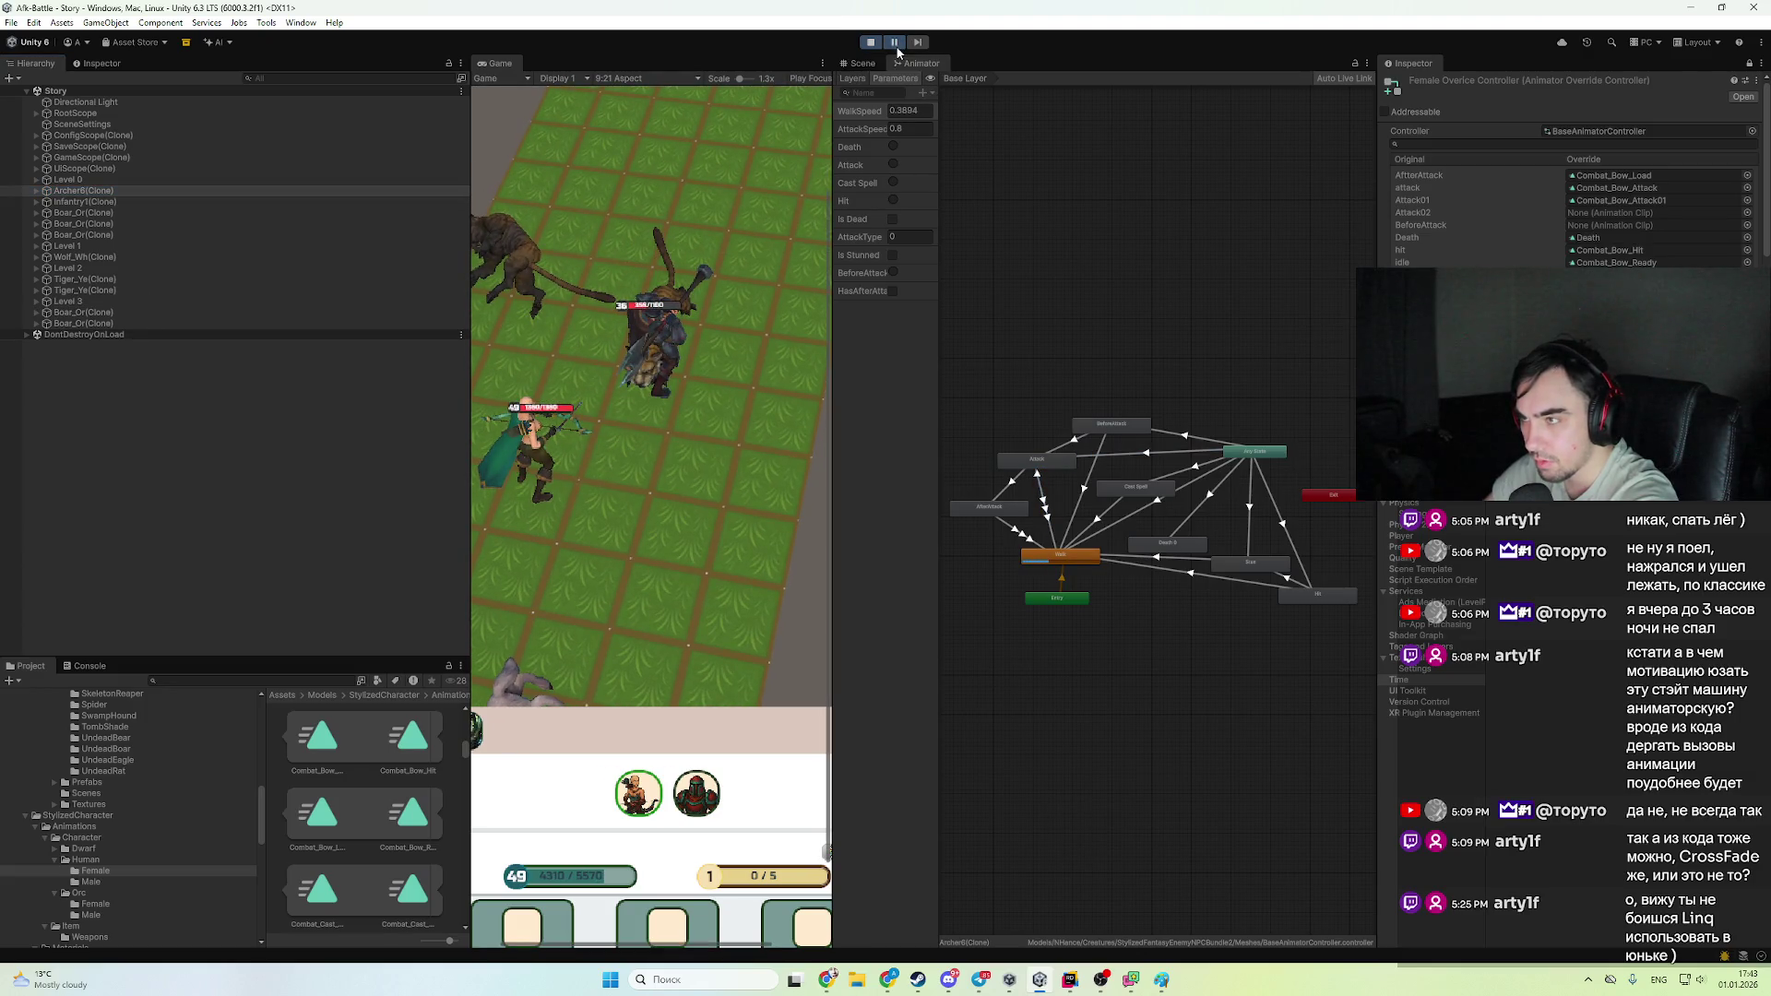
click(870, 42)
click(1070, 987)
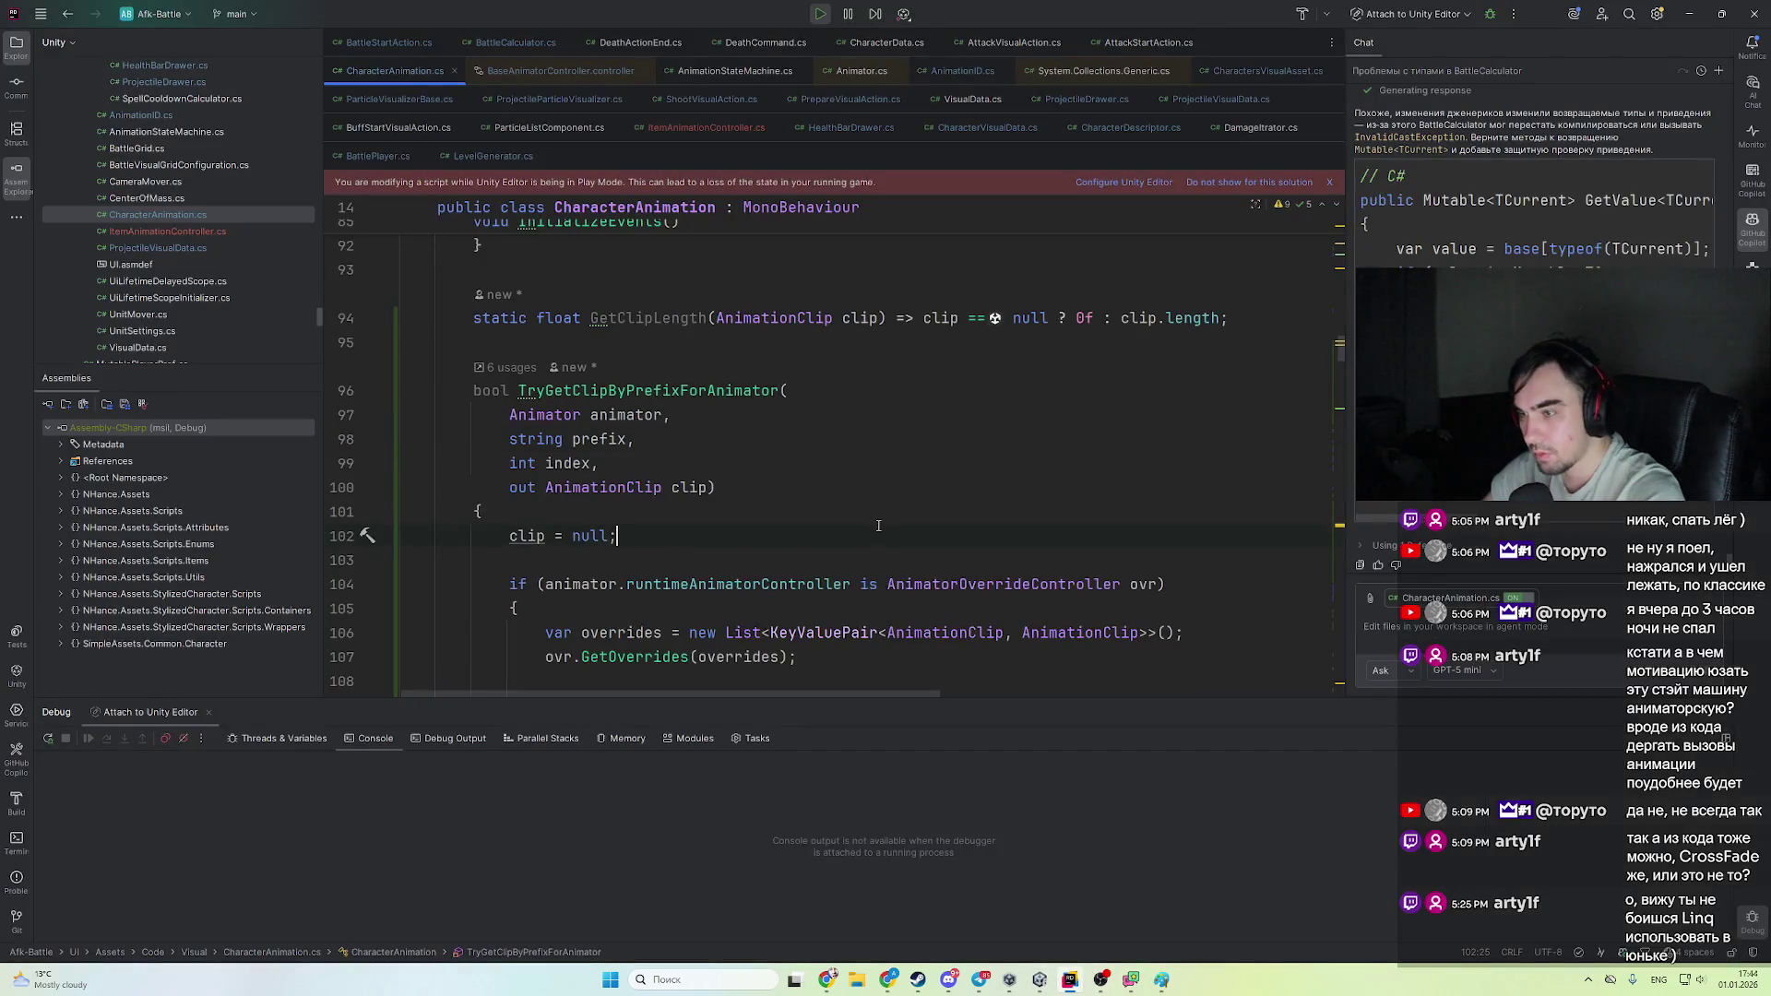
- Search CharacterAnimation.cs for 'hasaf' to see how hasAfter is computed
key(BackSpace)
key(BackSpace)
key(BackSpace)
text(asaf)
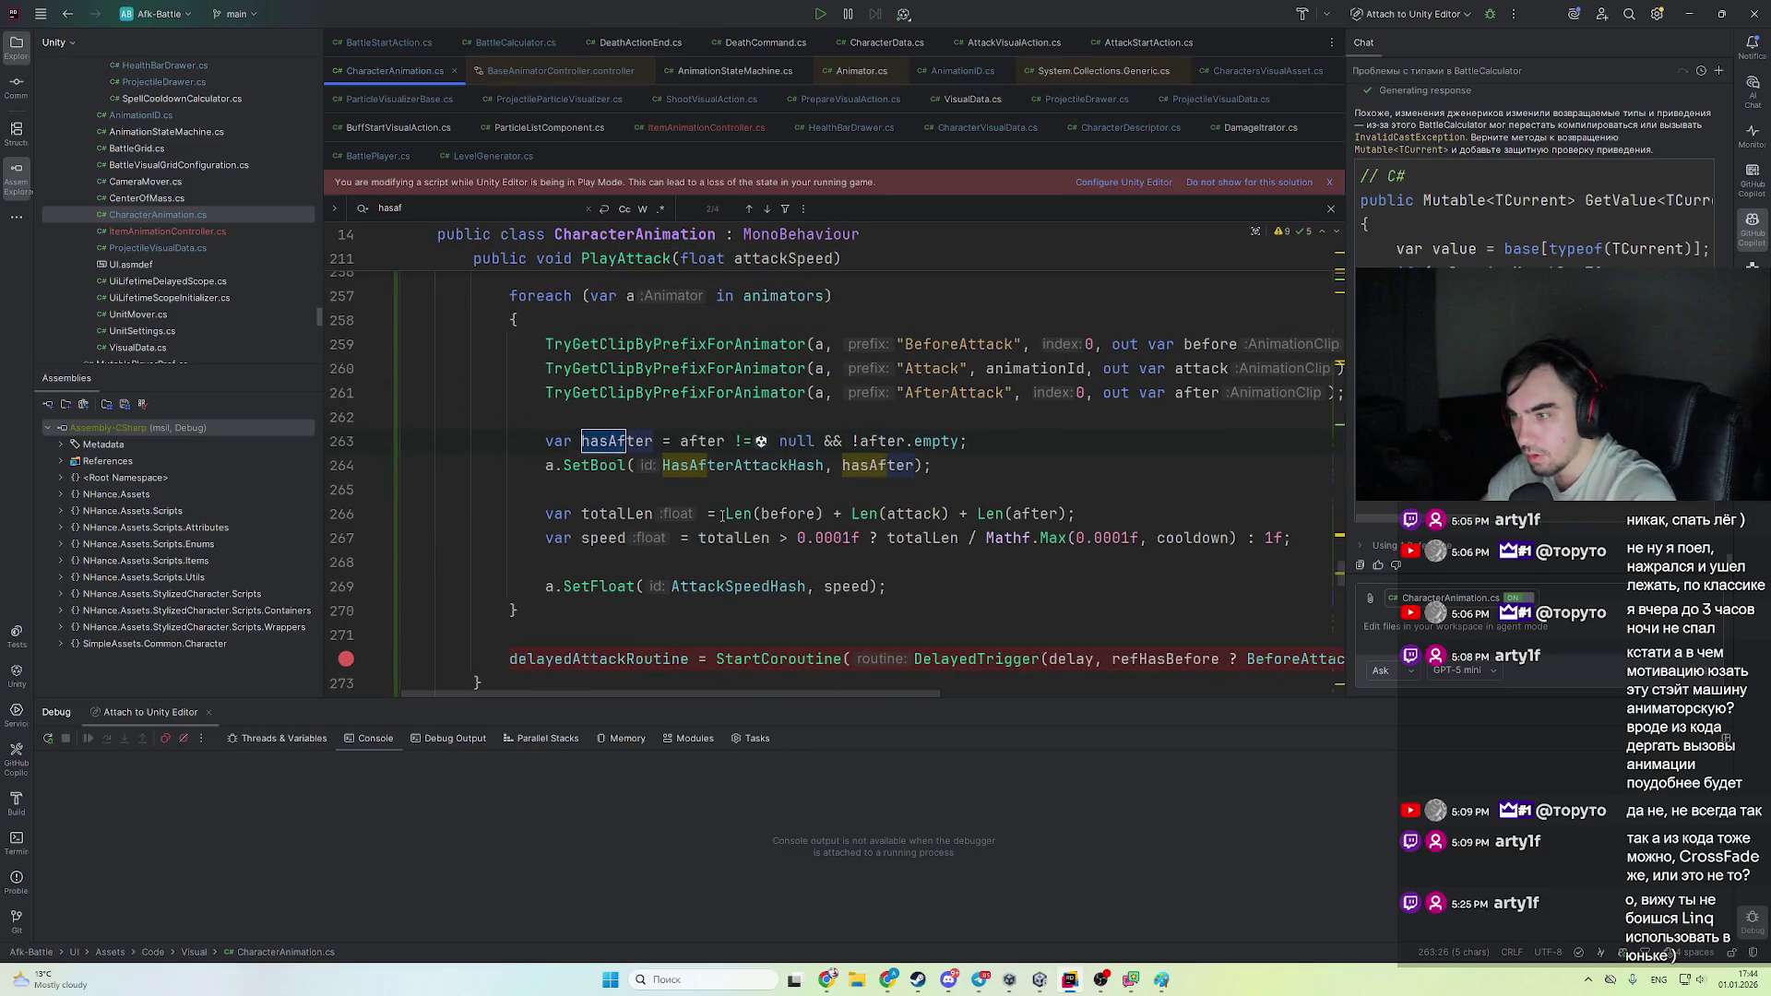
scroll(730, 547, up, 1)
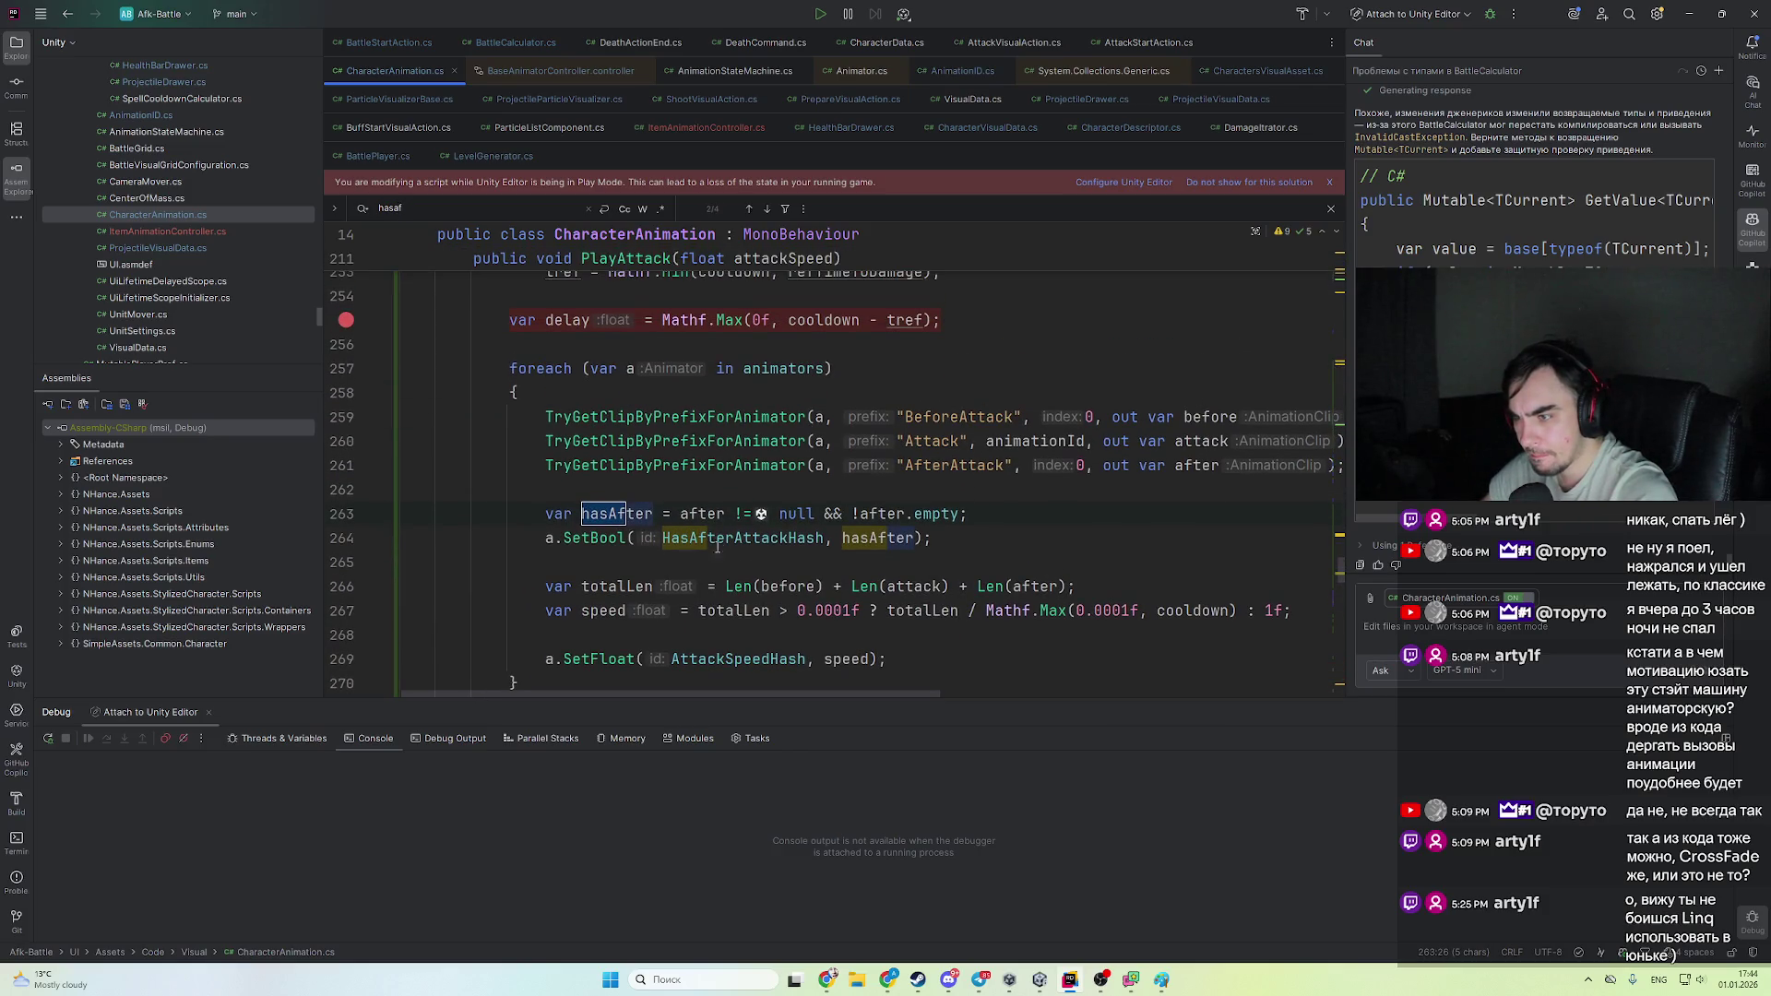
click(718, 513)
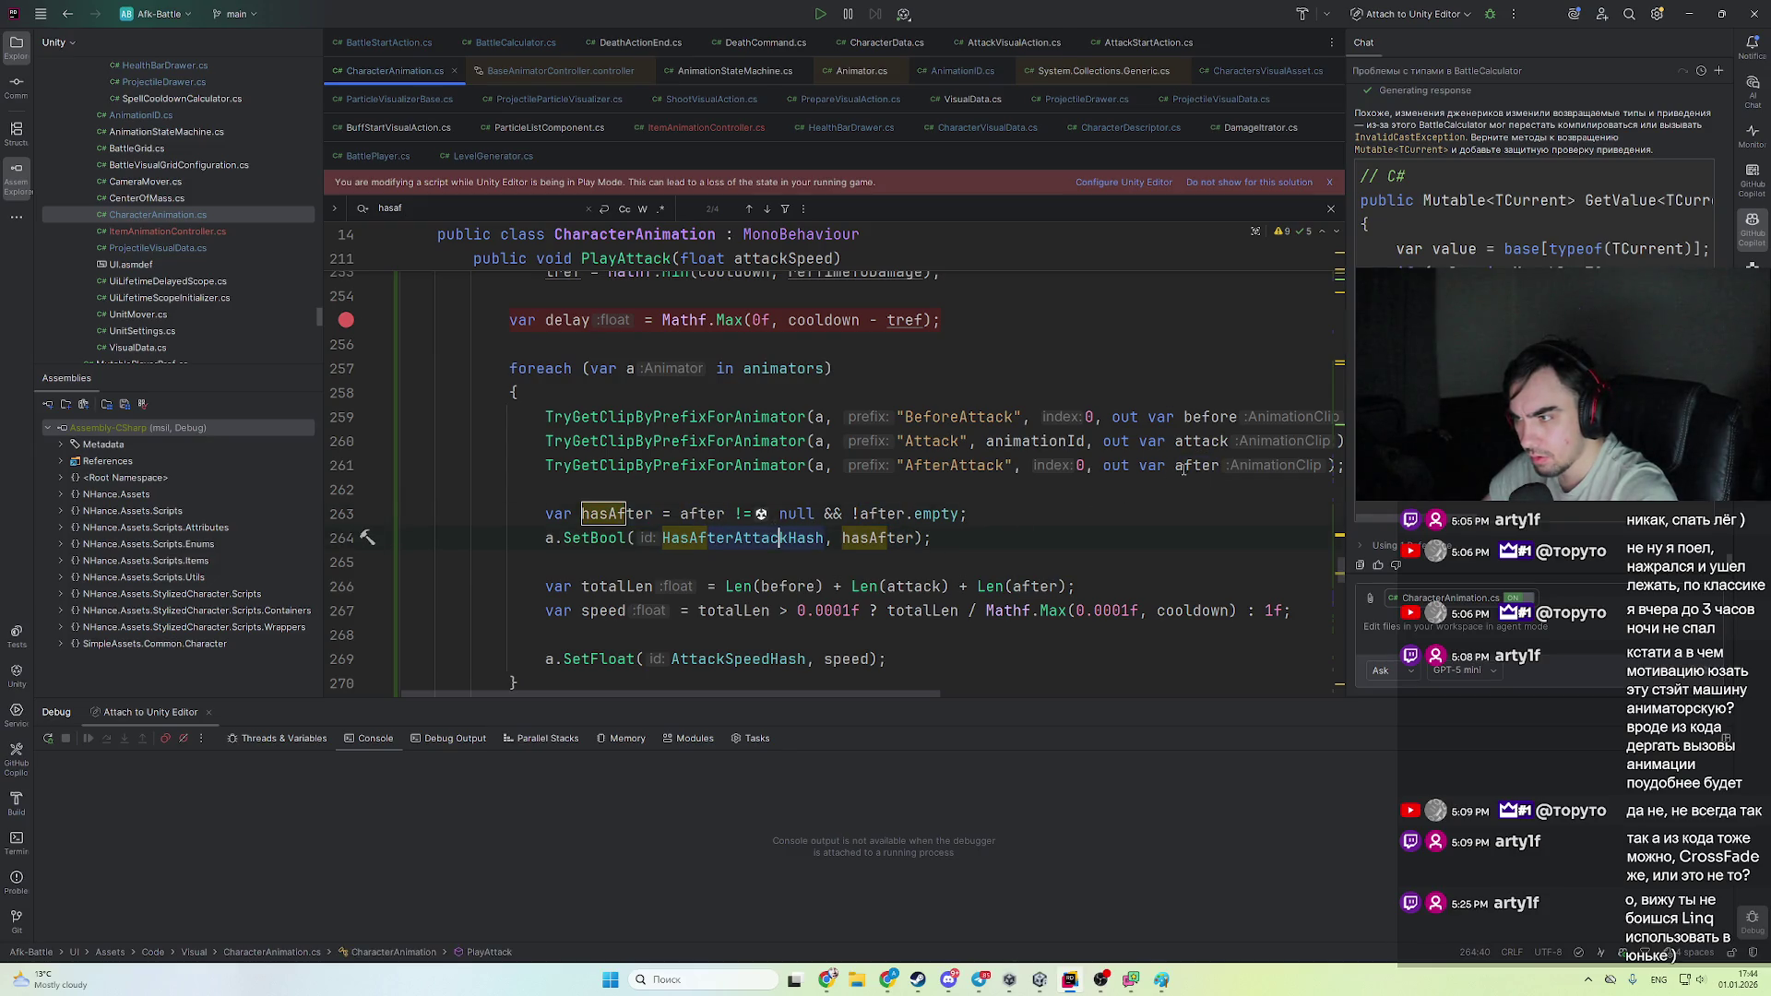
key(alt+Tab)
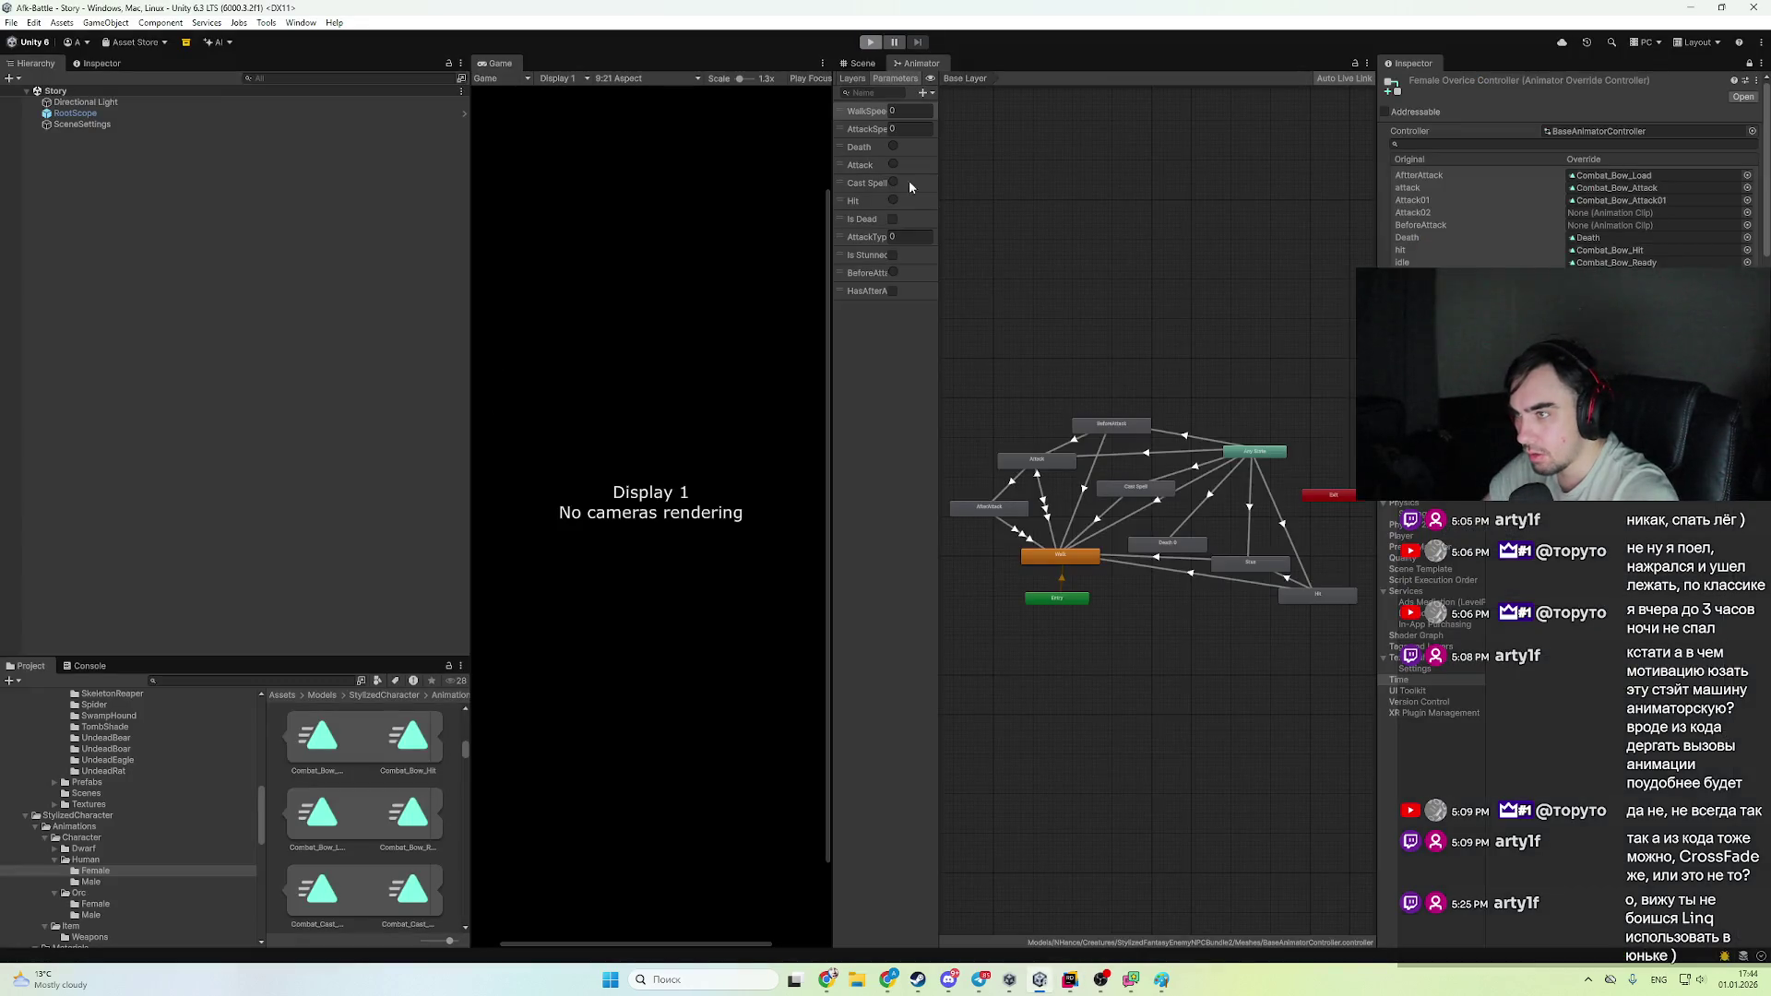
key(alt+Tab)
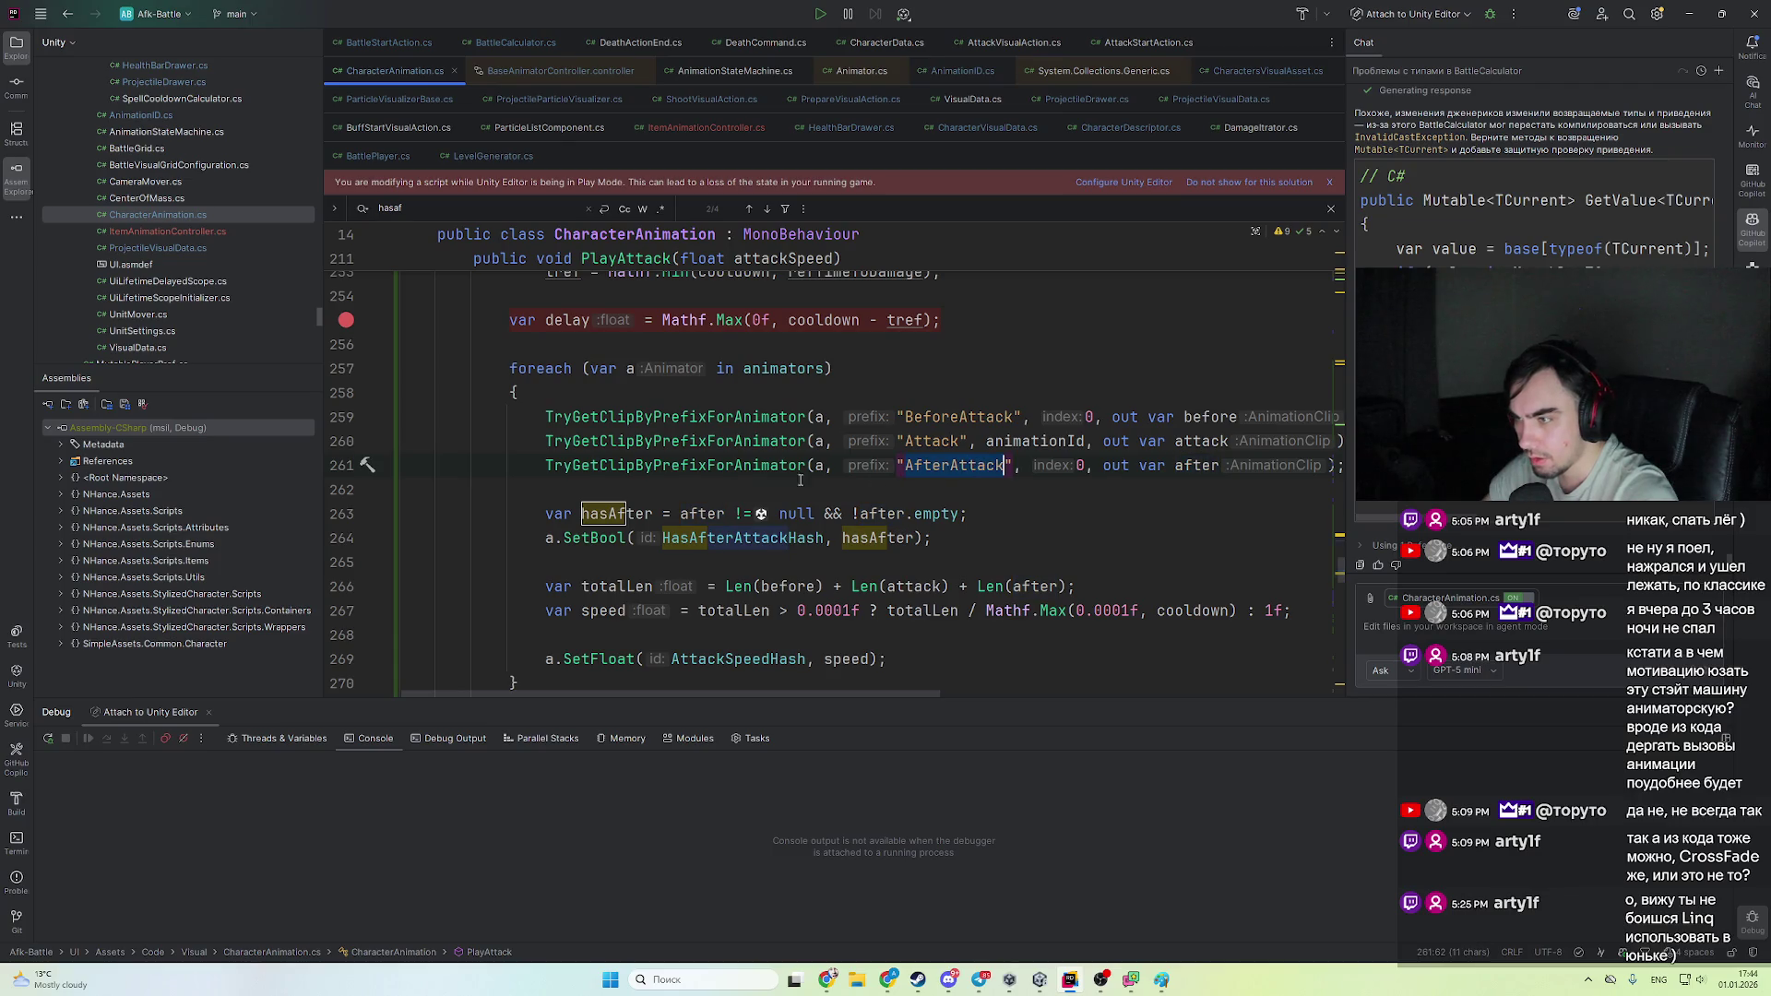
- Follow TryGetClipByPrefixForAnimator and HasAfterAttackHash to HAS_AFTER_ATTACK's definition in AnimationID.cs
ctrl+click(762, 471)
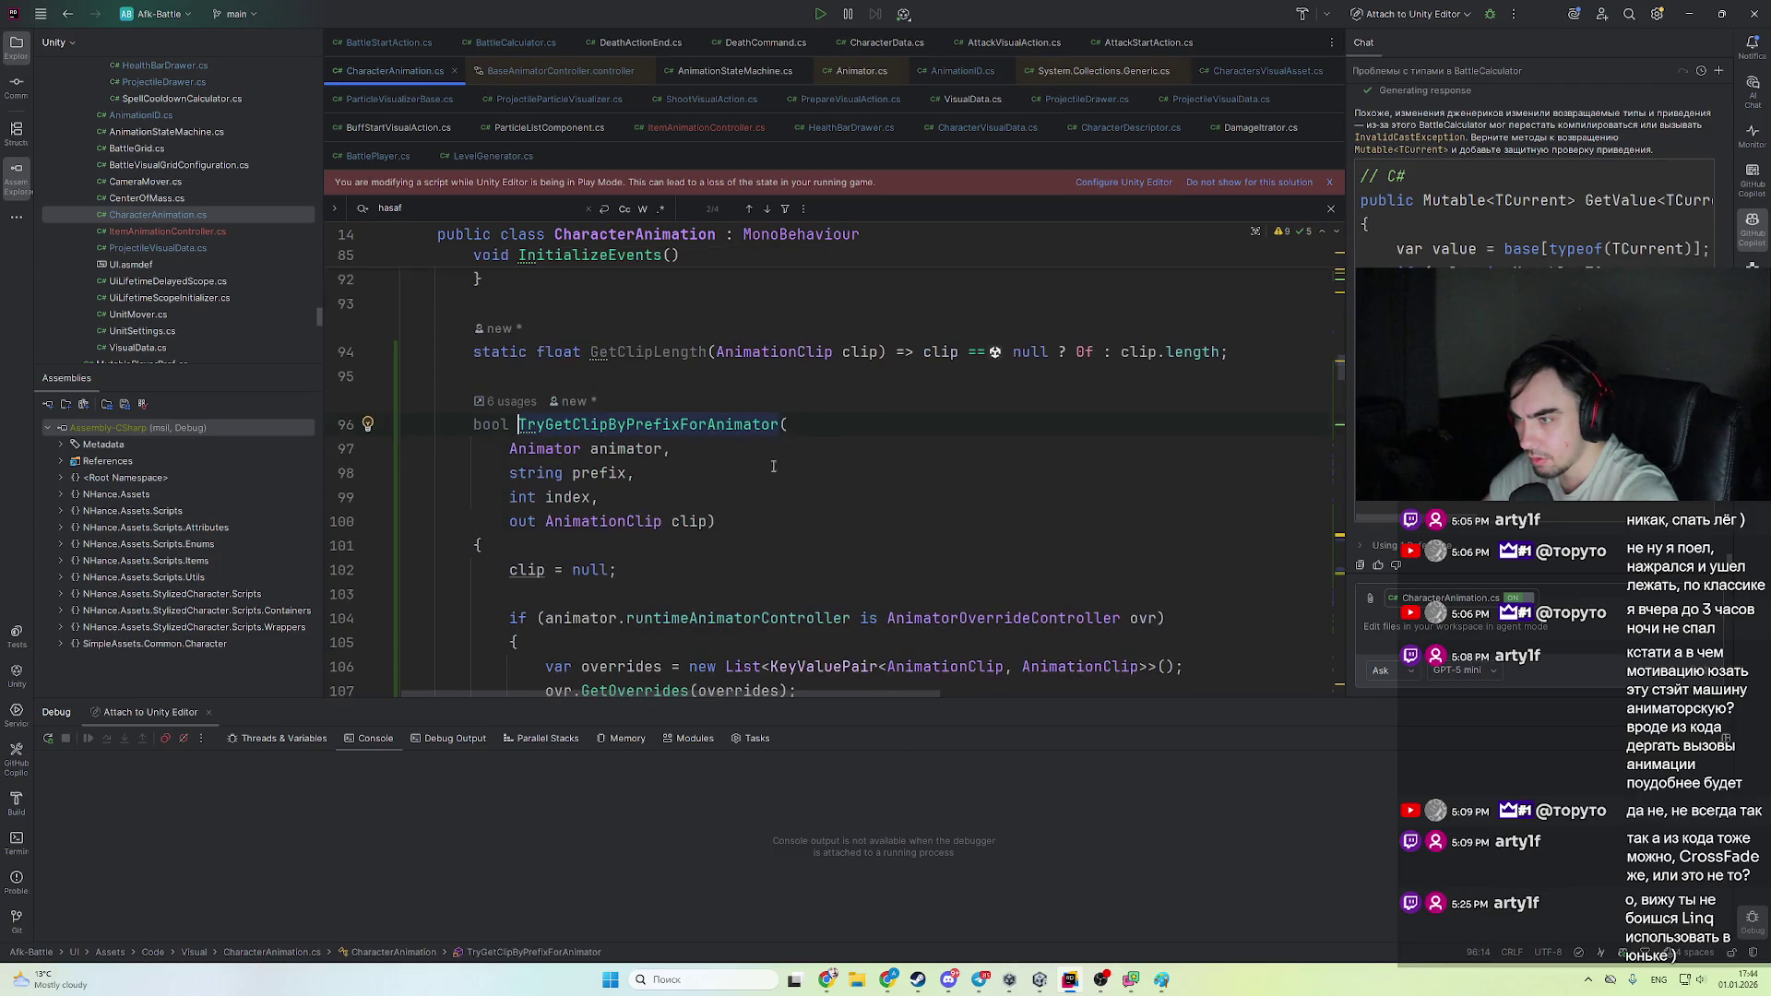
key(ctrl+alt+Left)
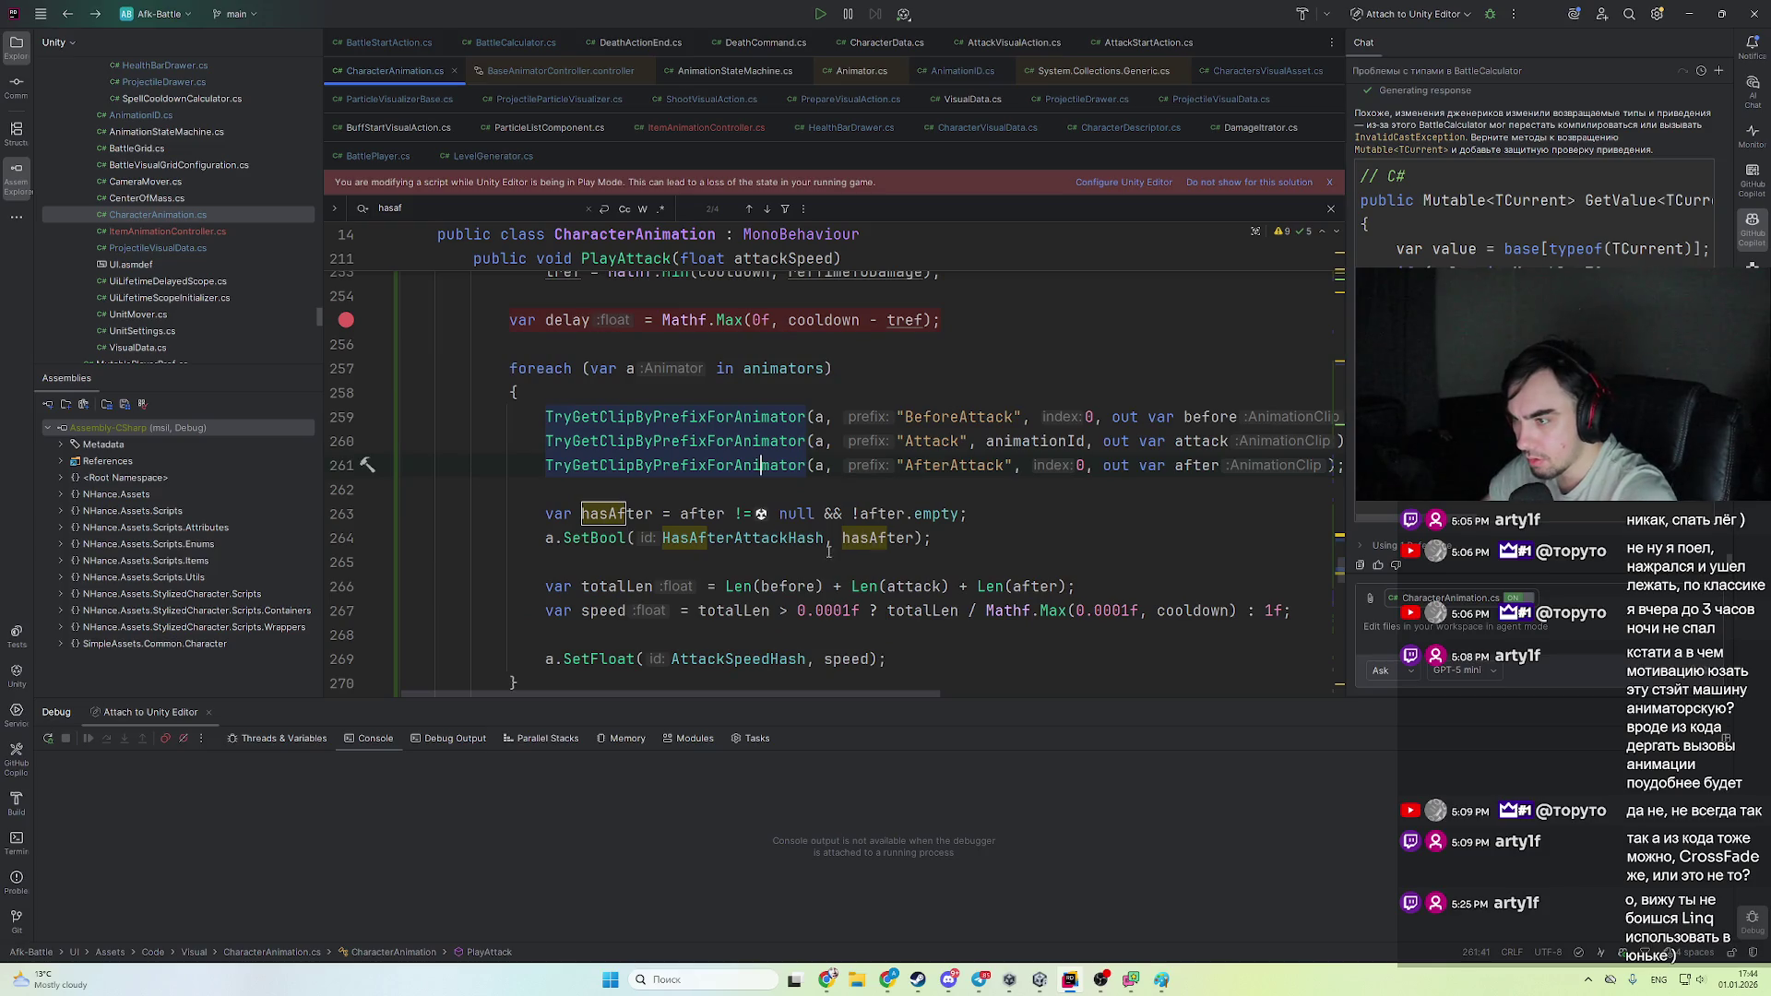
ctrl+click(798, 539)
ctrl+click(1293, 430)
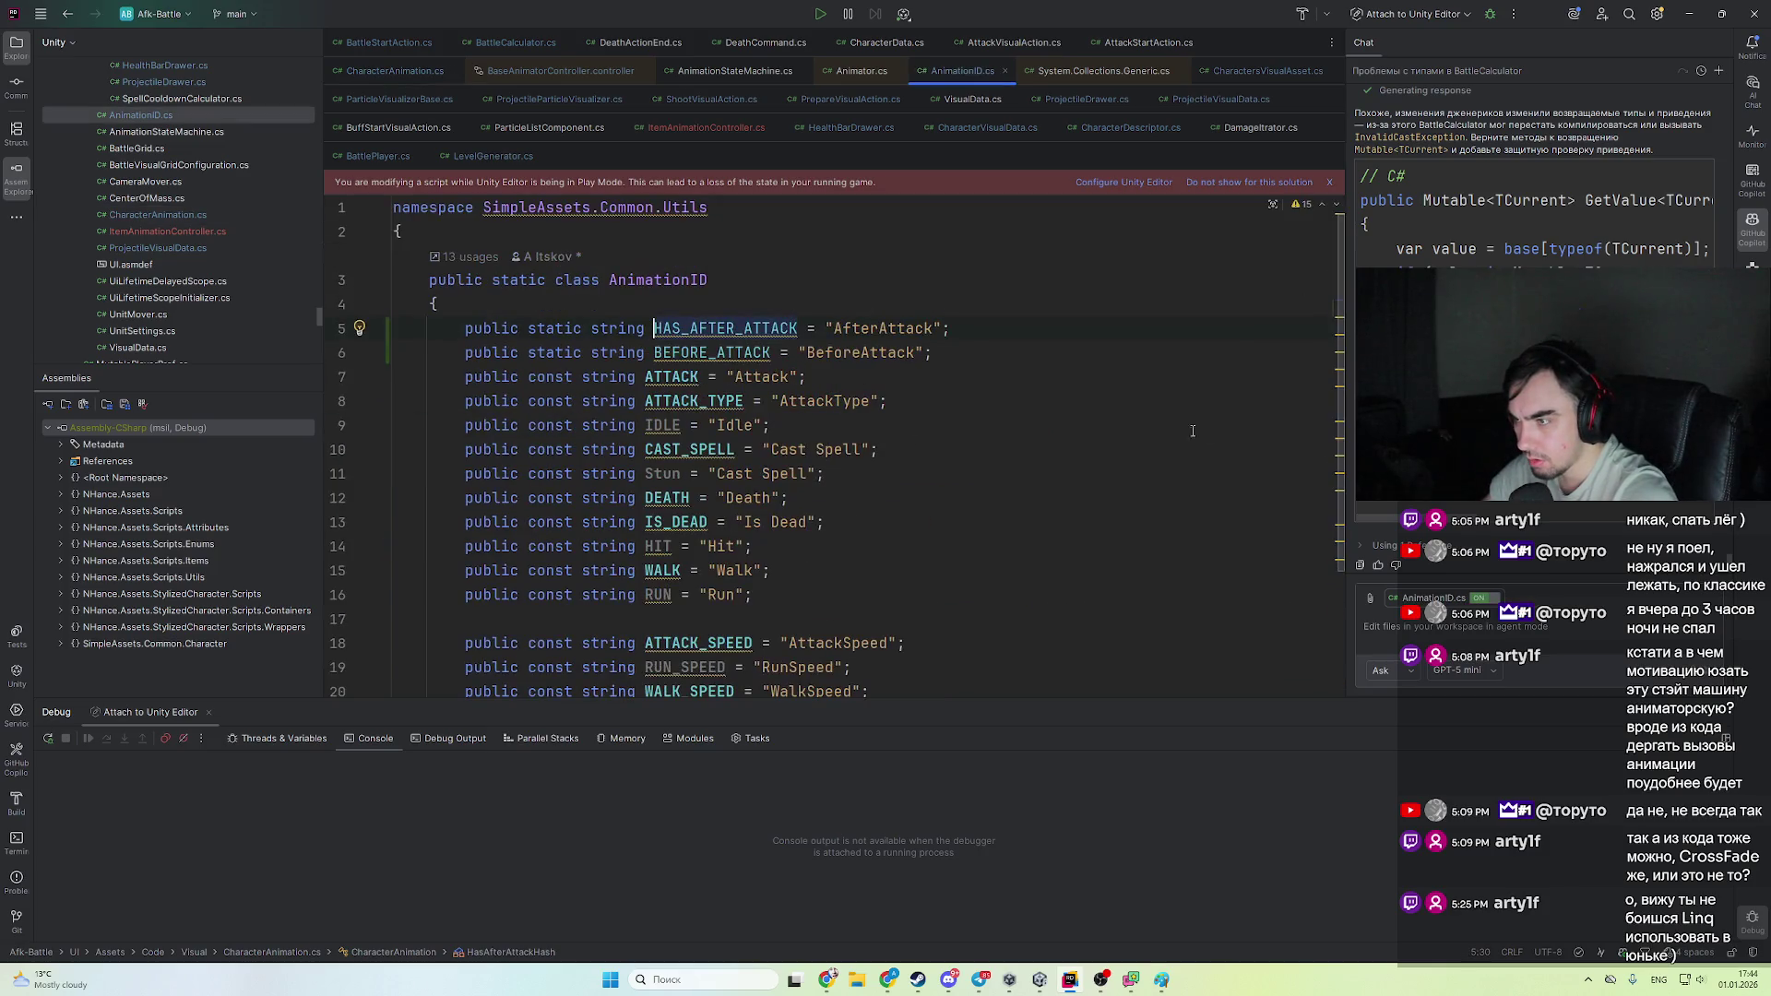
- Copy the HasAfterAttack parameter name from Unity and paste it as HAS_AFTER_ATTACK's value
key(alt+Tab)
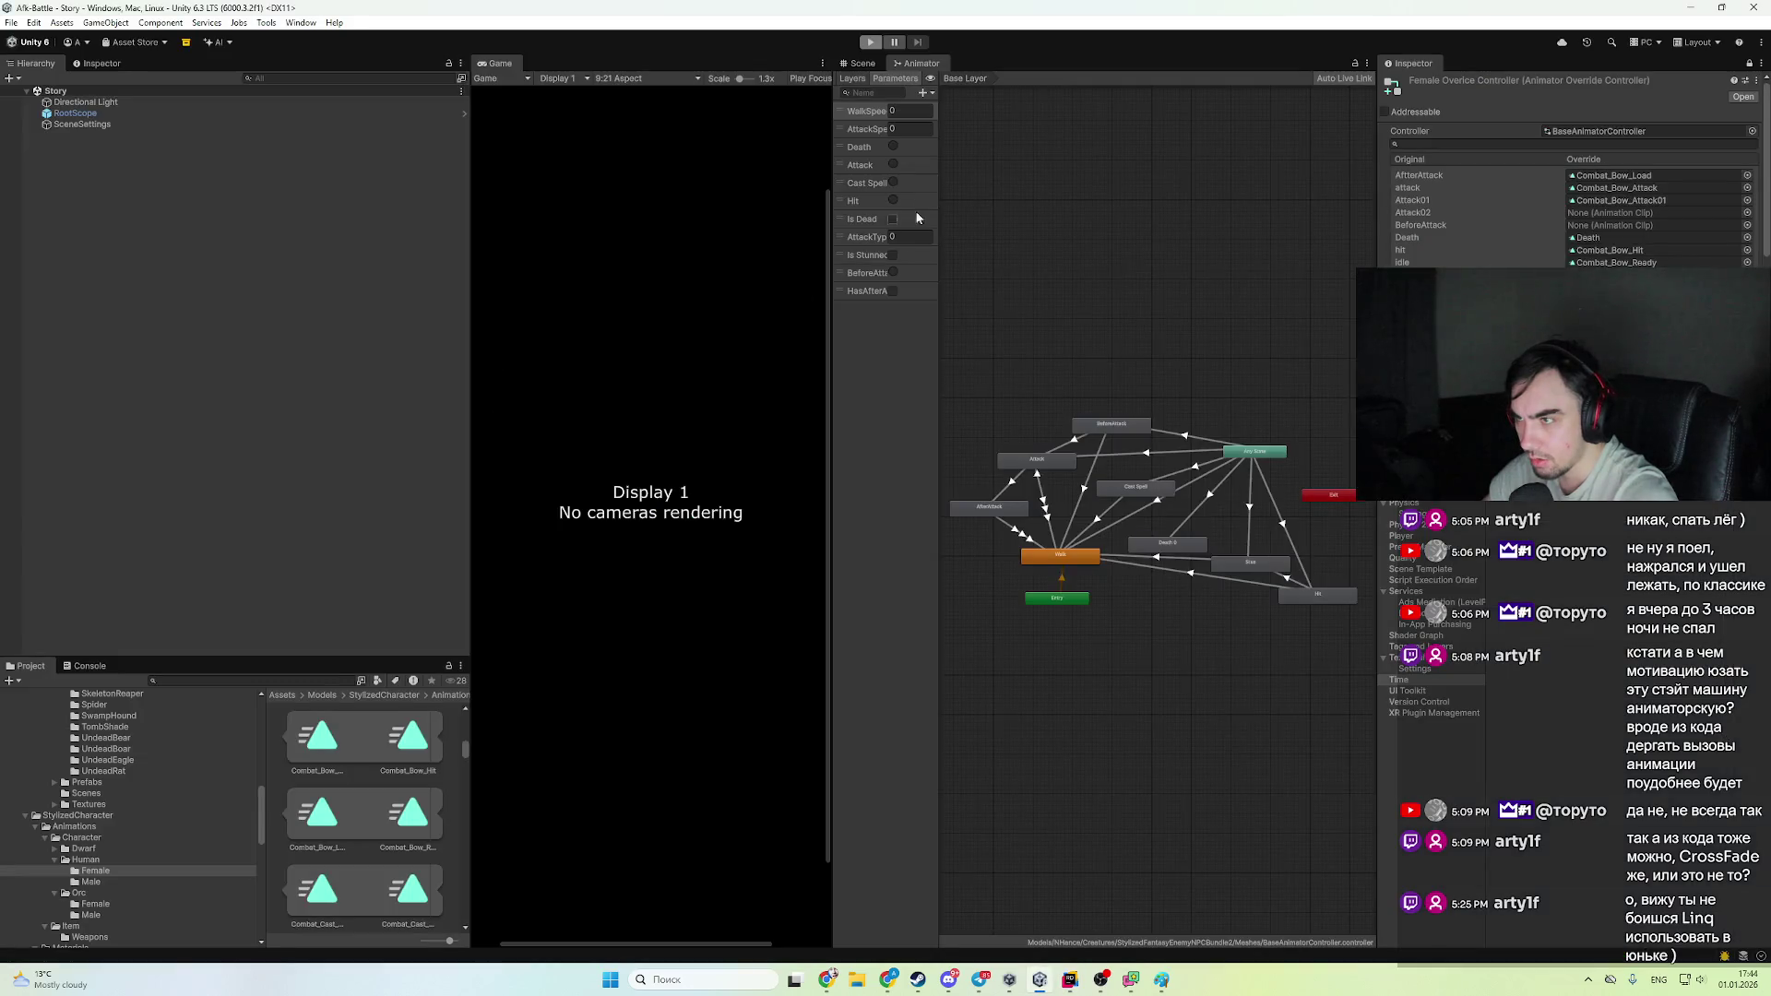
key(alt+Tab)
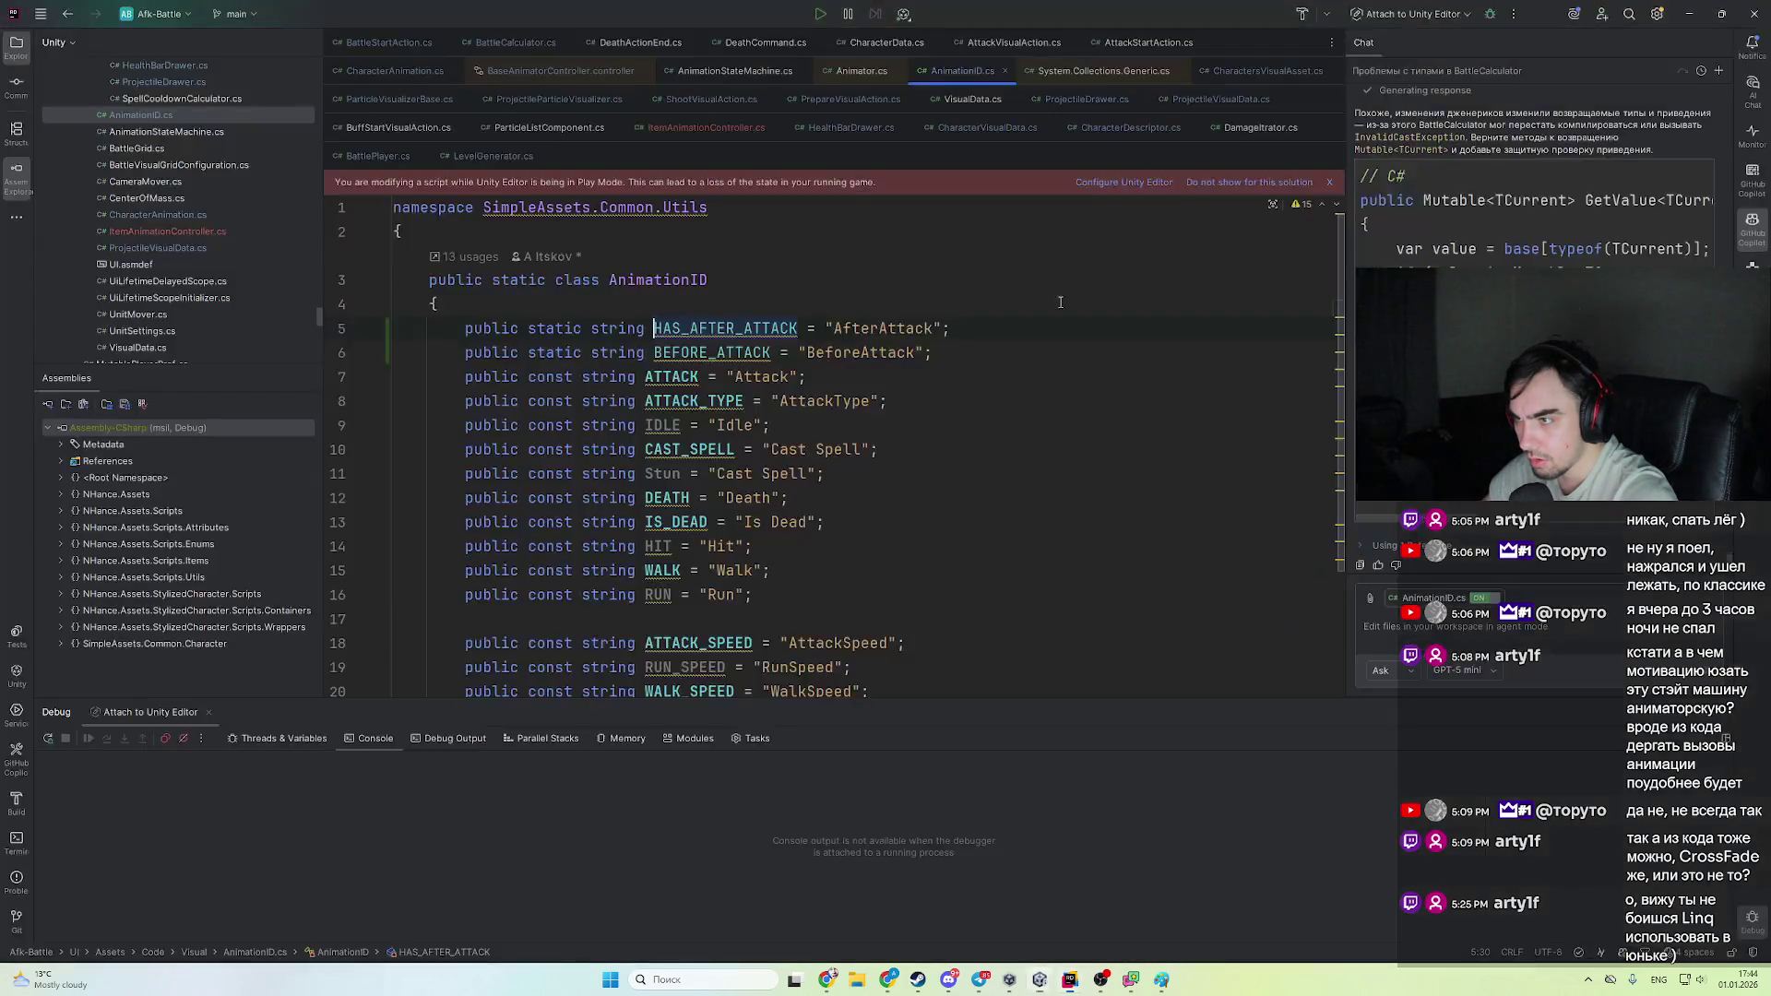
key(alt+Tab)
key(alt+Tab)
key(alt+Tab)
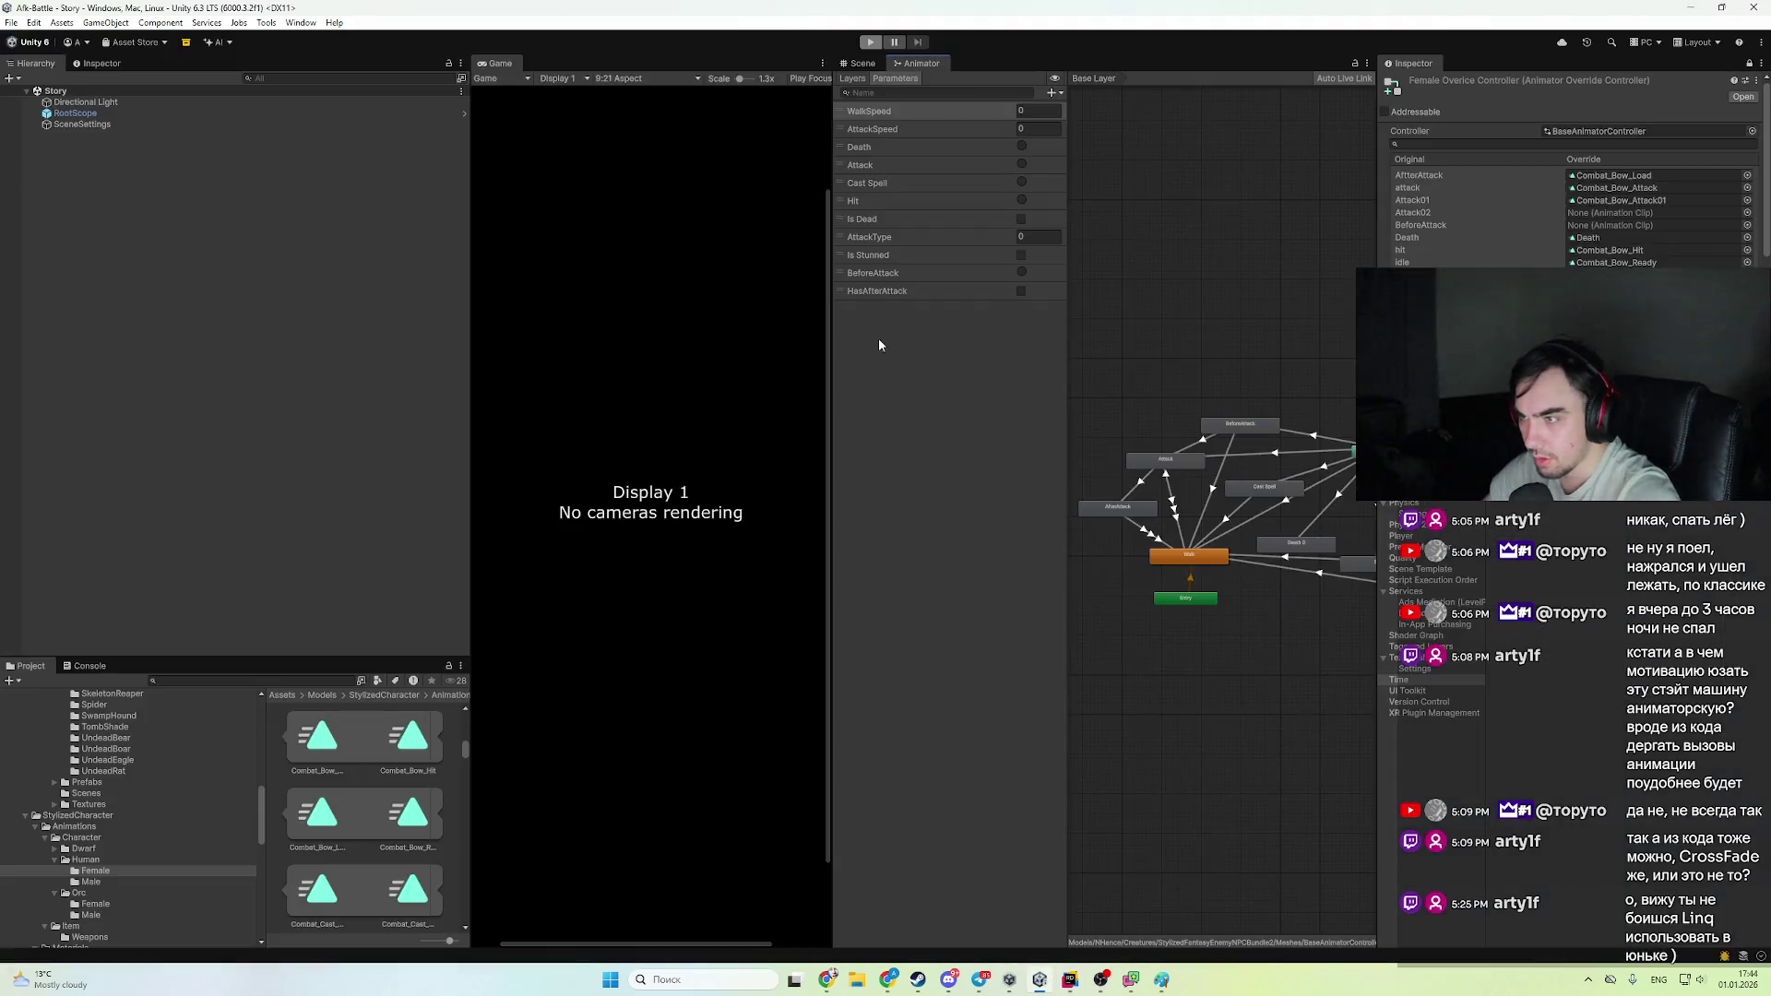
click(895, 292)
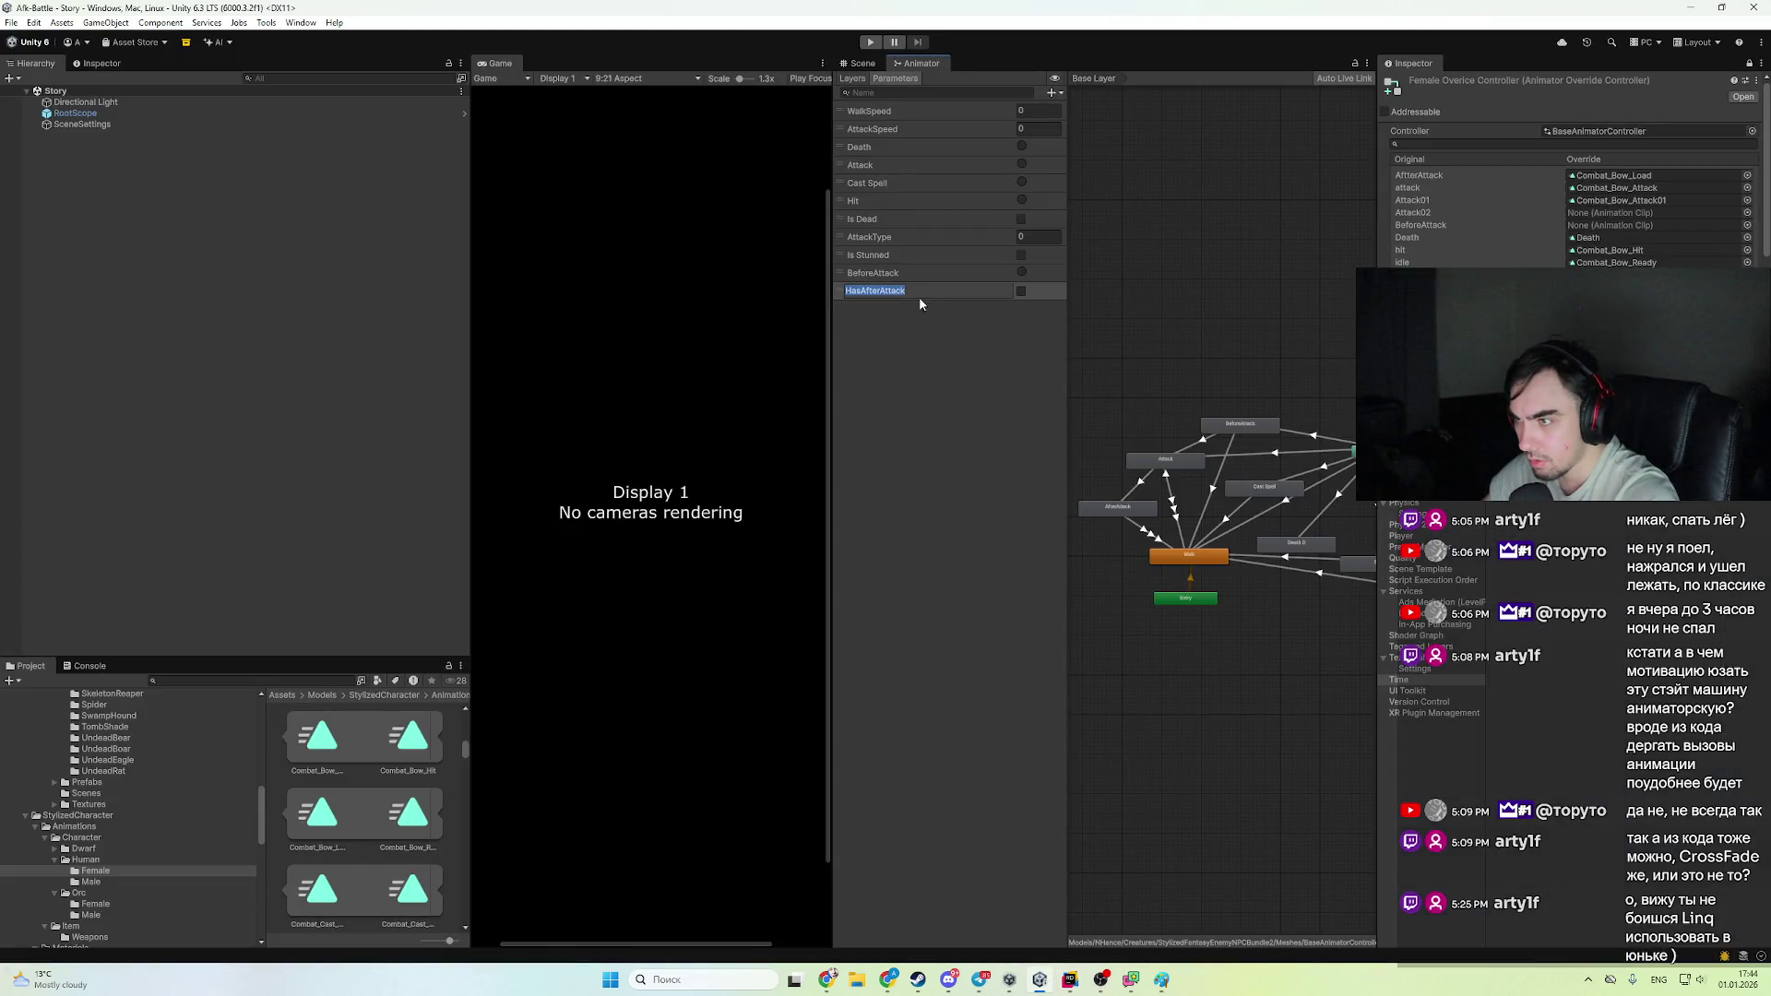
key(alt+Tab)
double_click(879, 329)
text(HasAfterAttack)
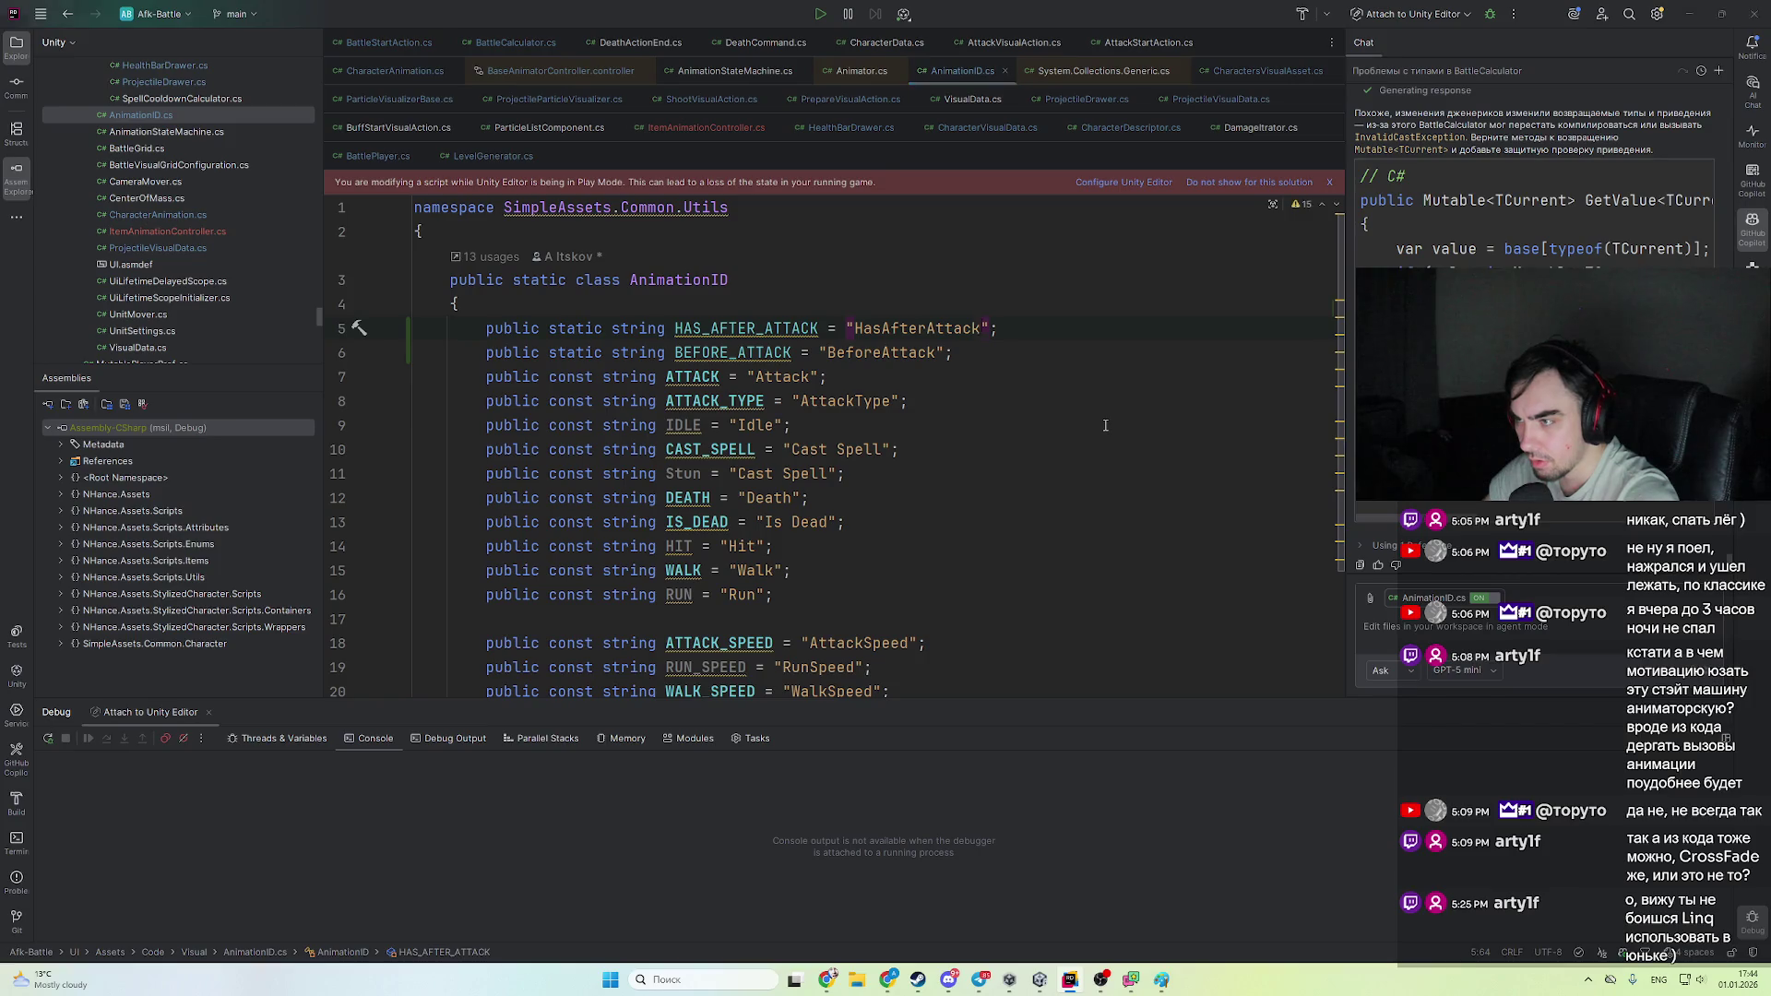
key(alt+Tab)
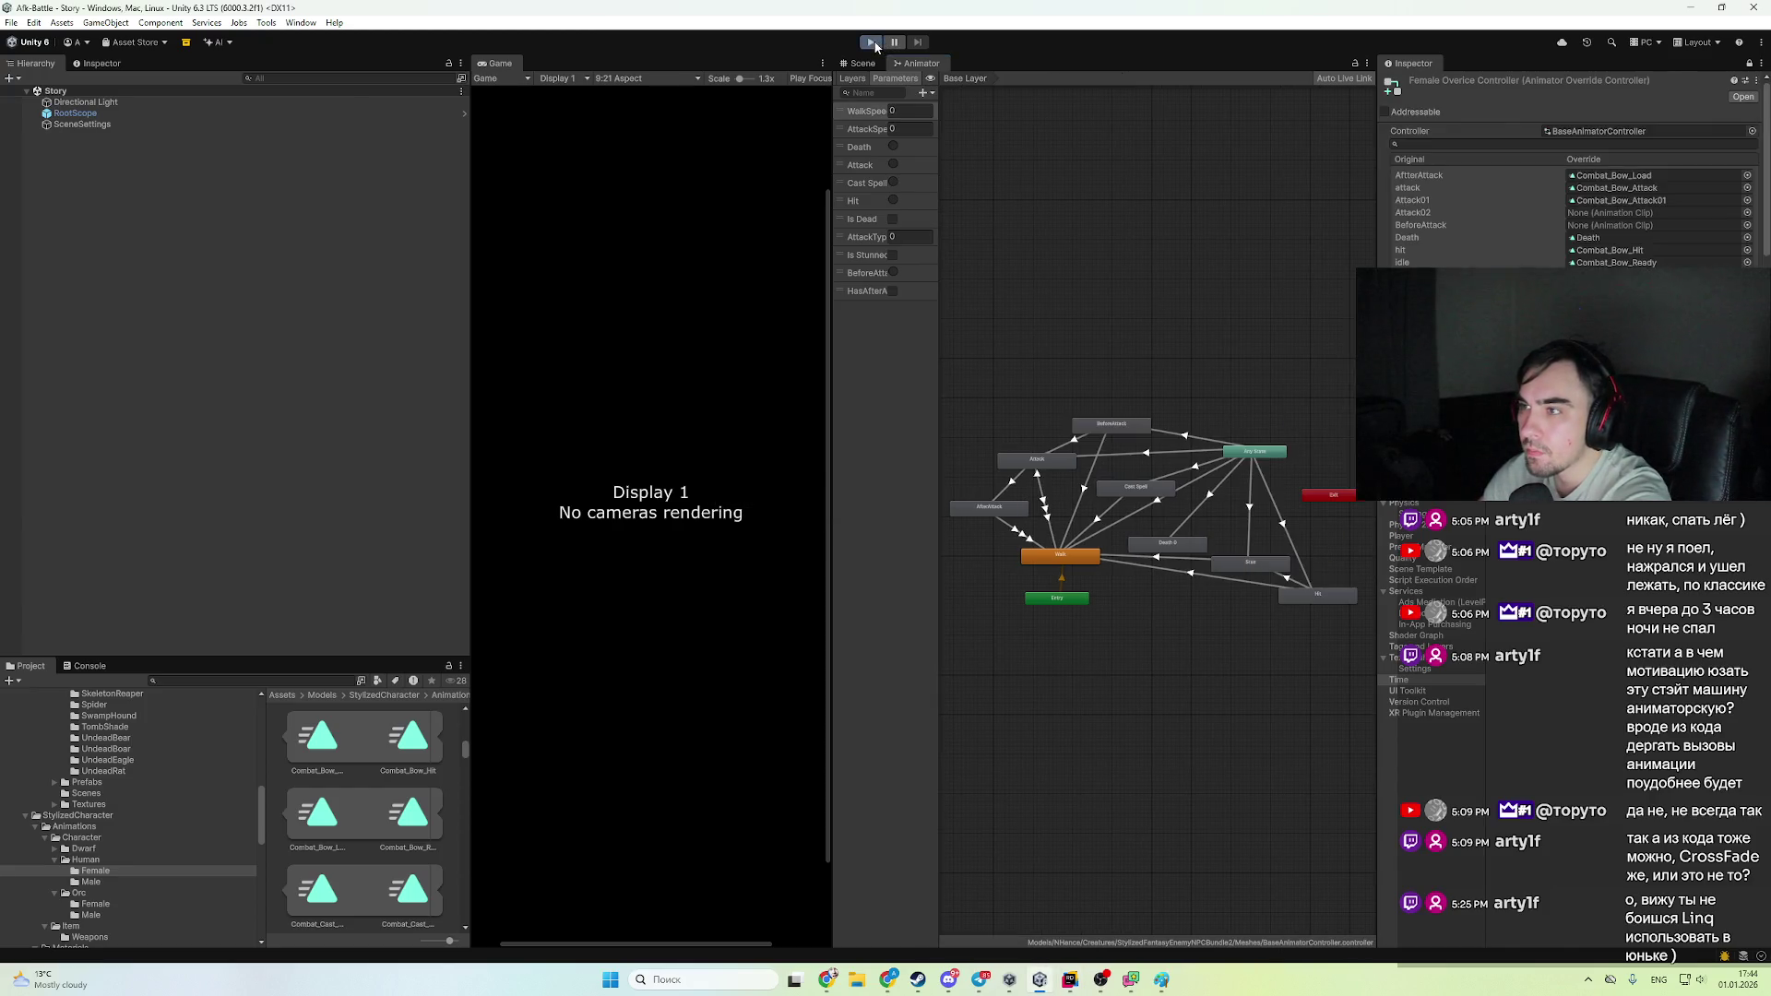
- Play the battle with Archer6(Clone) selected and watch its Animator state graph
click(871, 41)
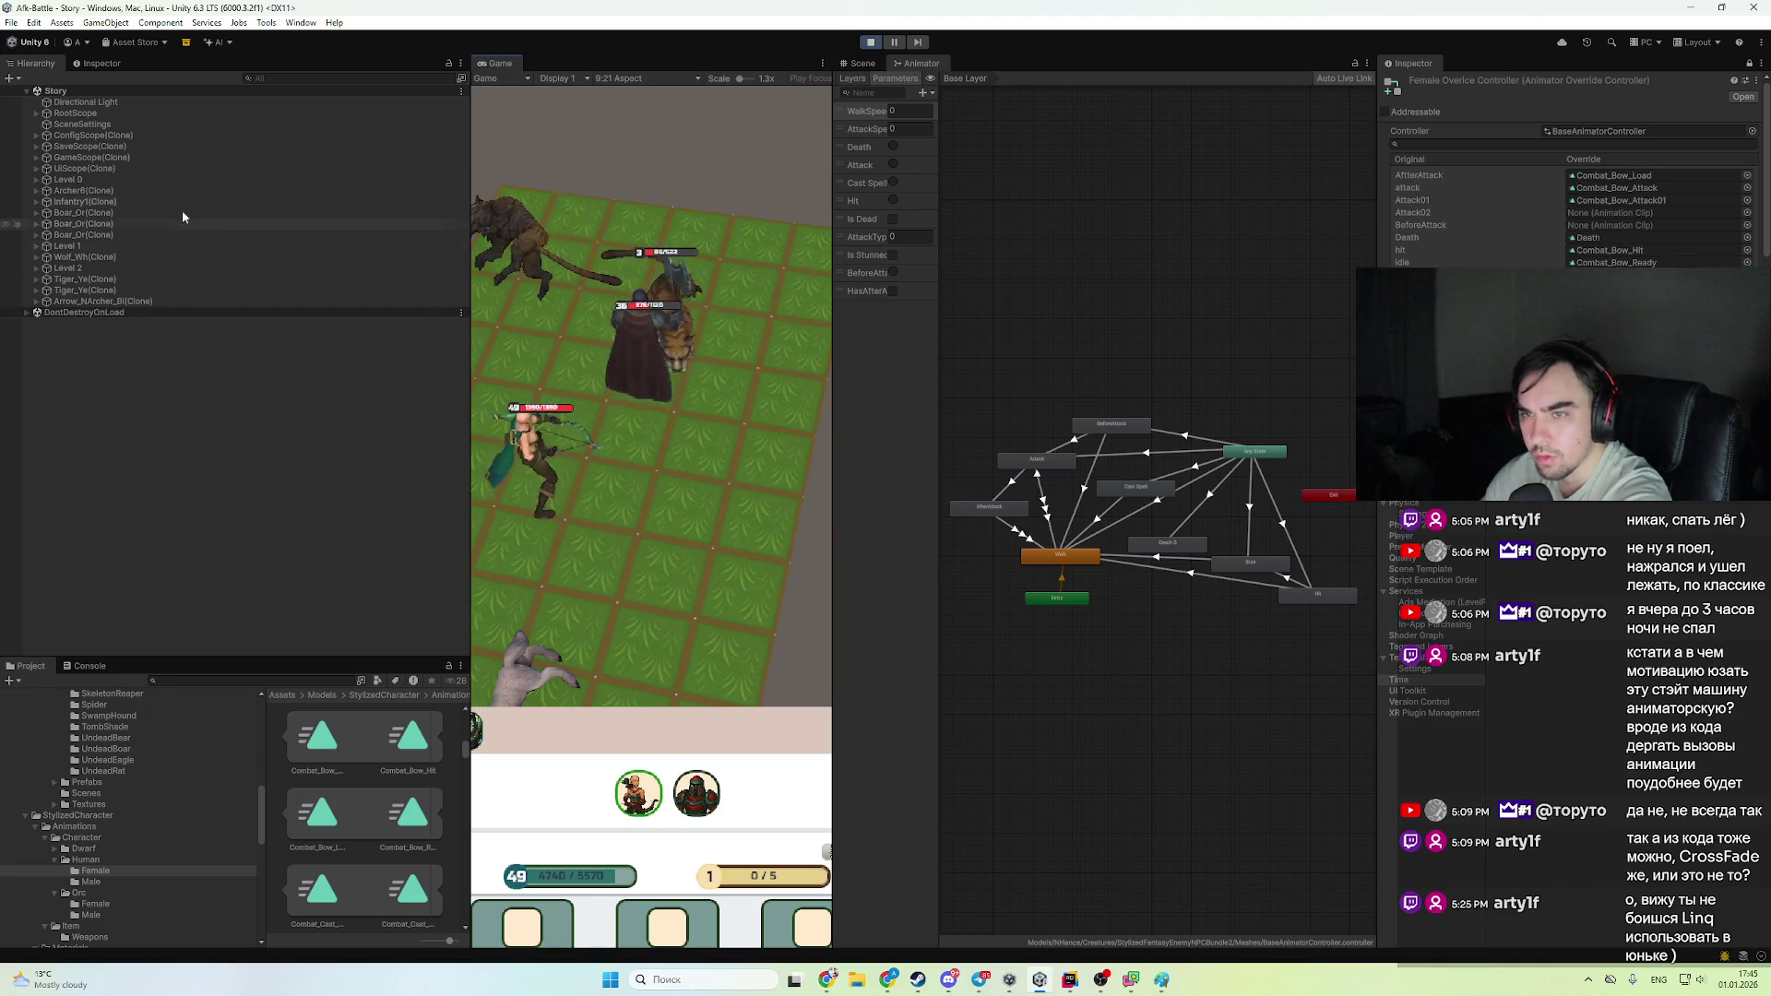
click(159, 189)
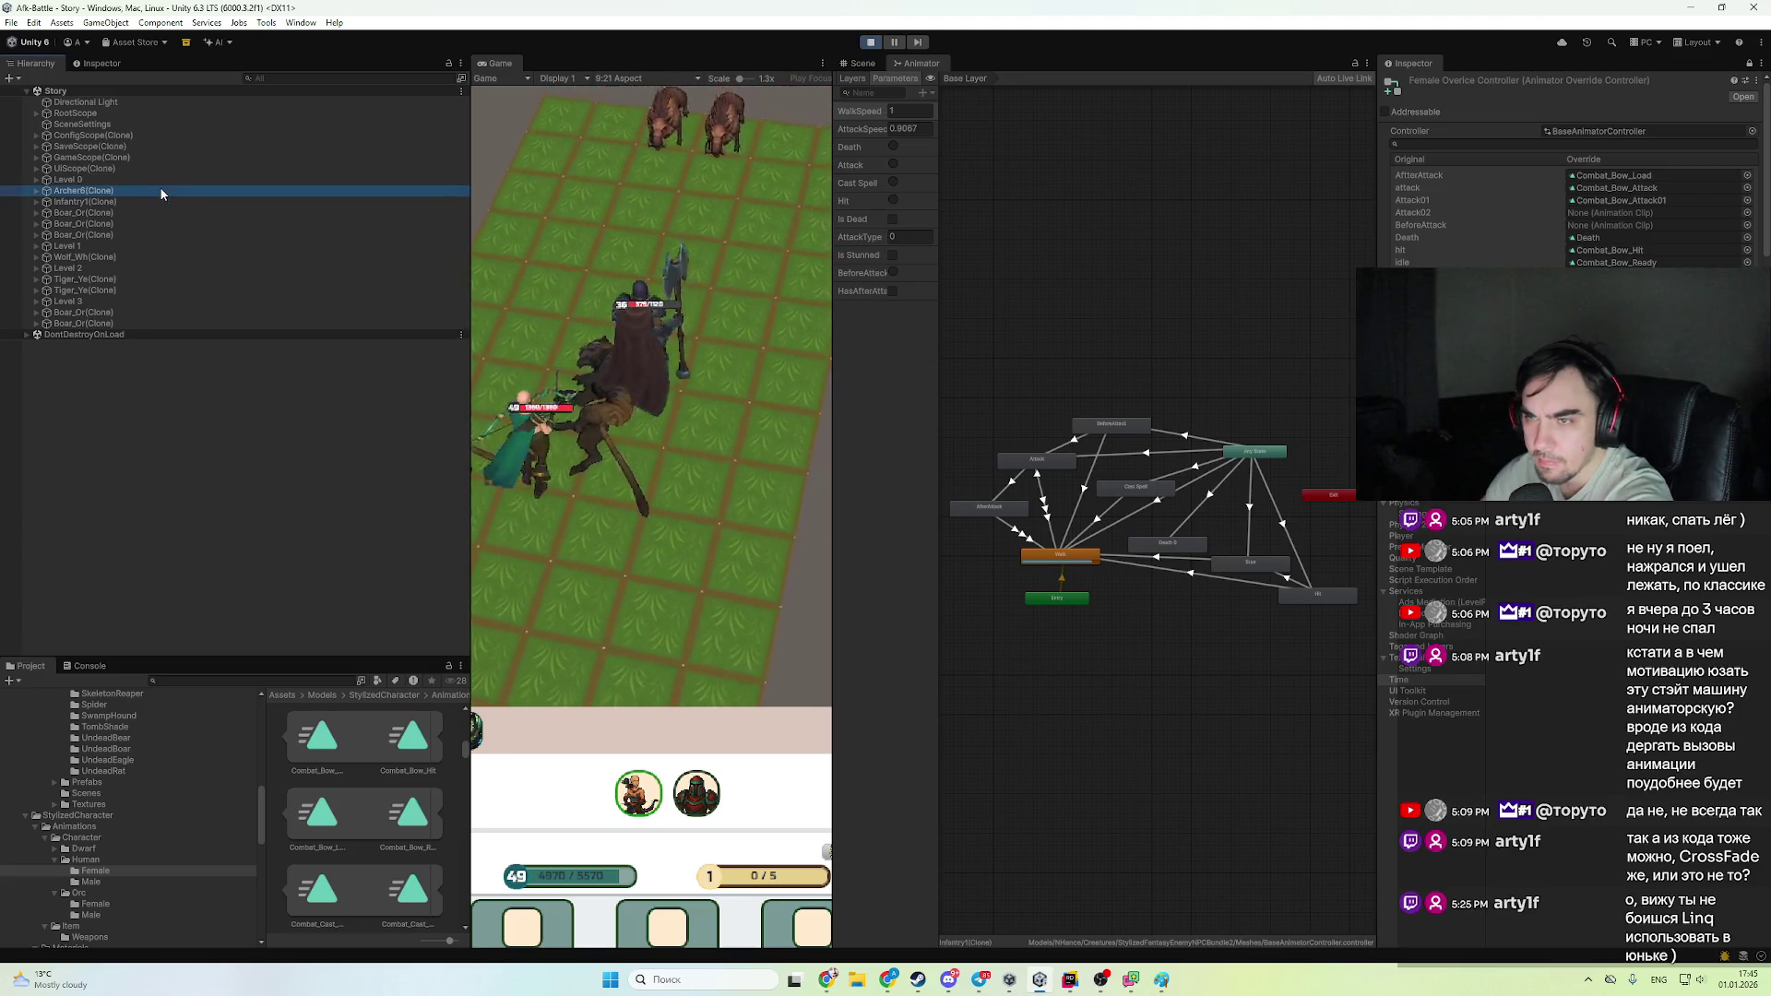
click(861, 64)
click(887, 64)
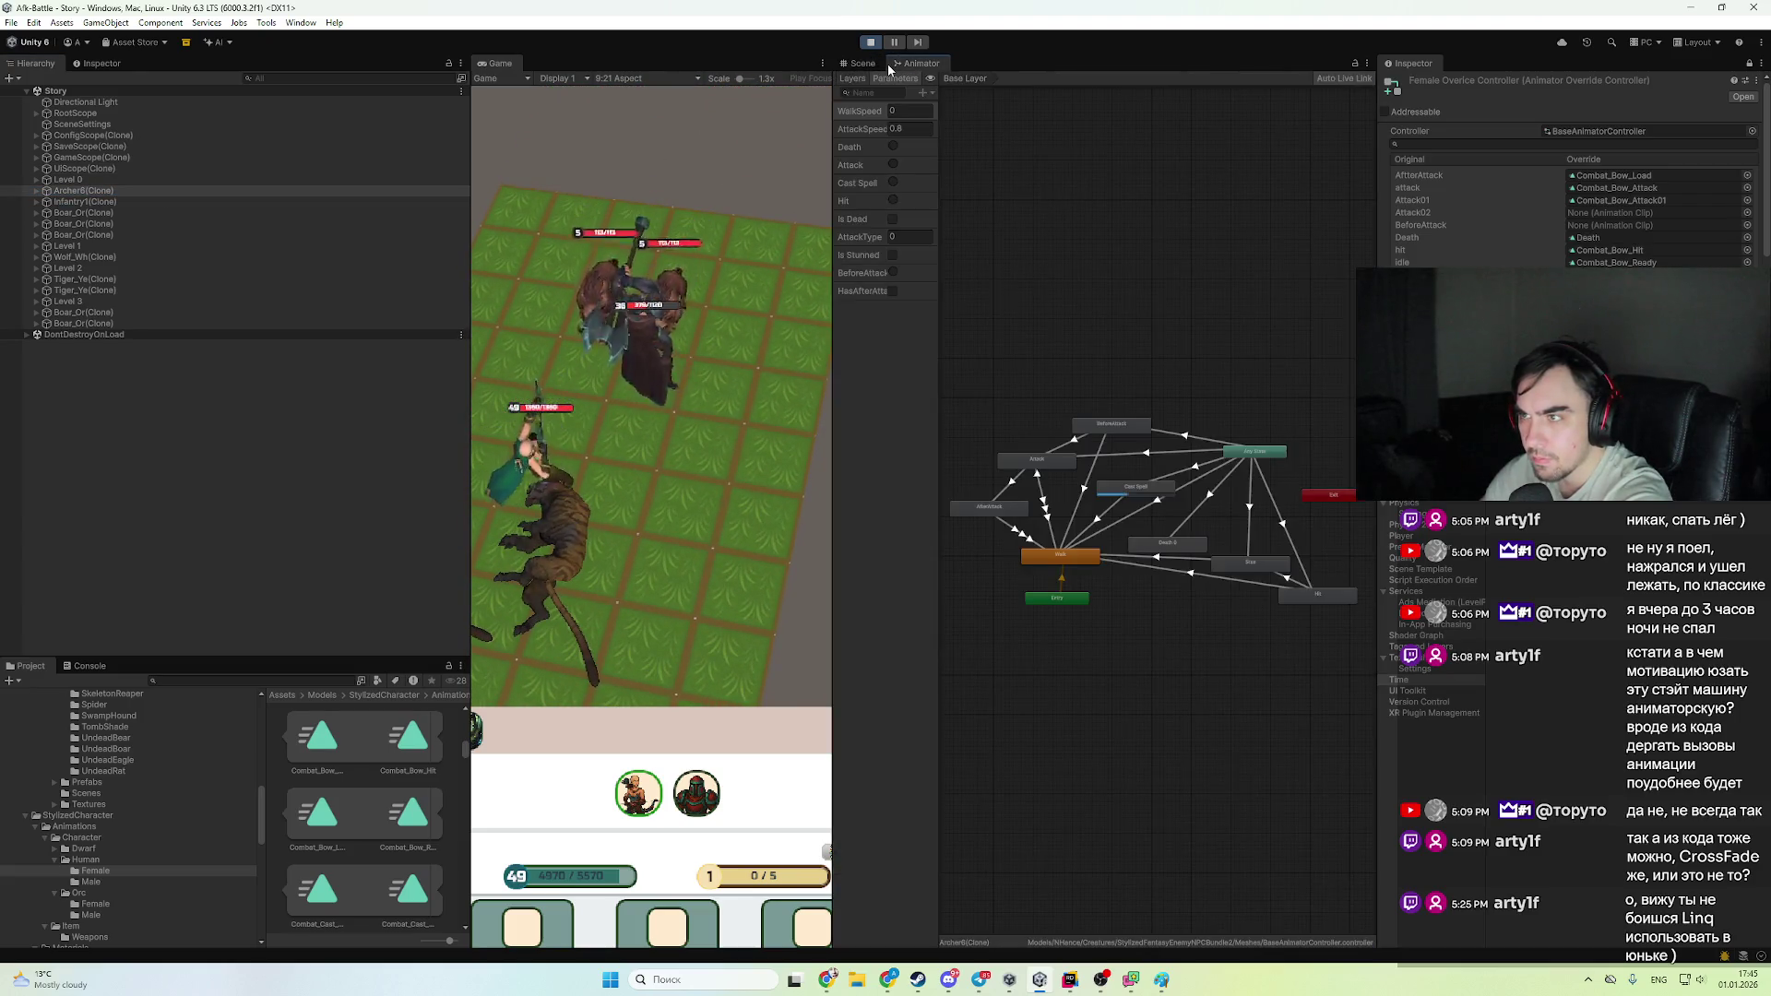
click(154, 179)
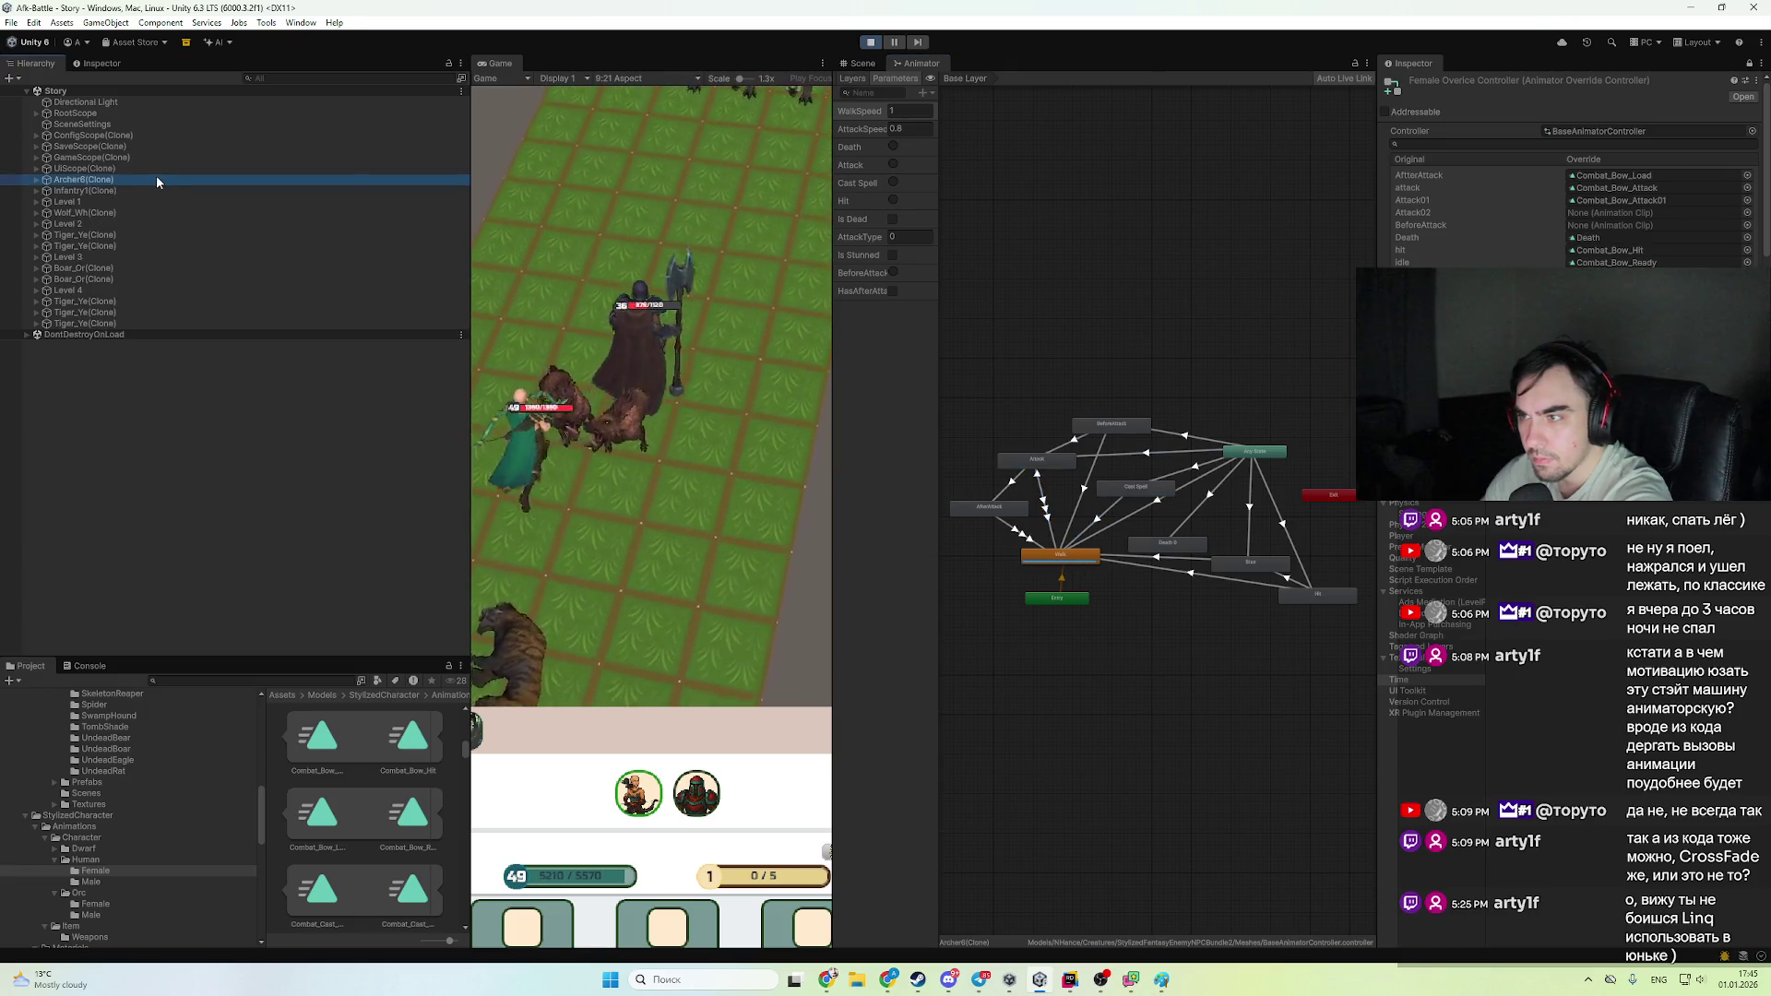
click(1072, 983)
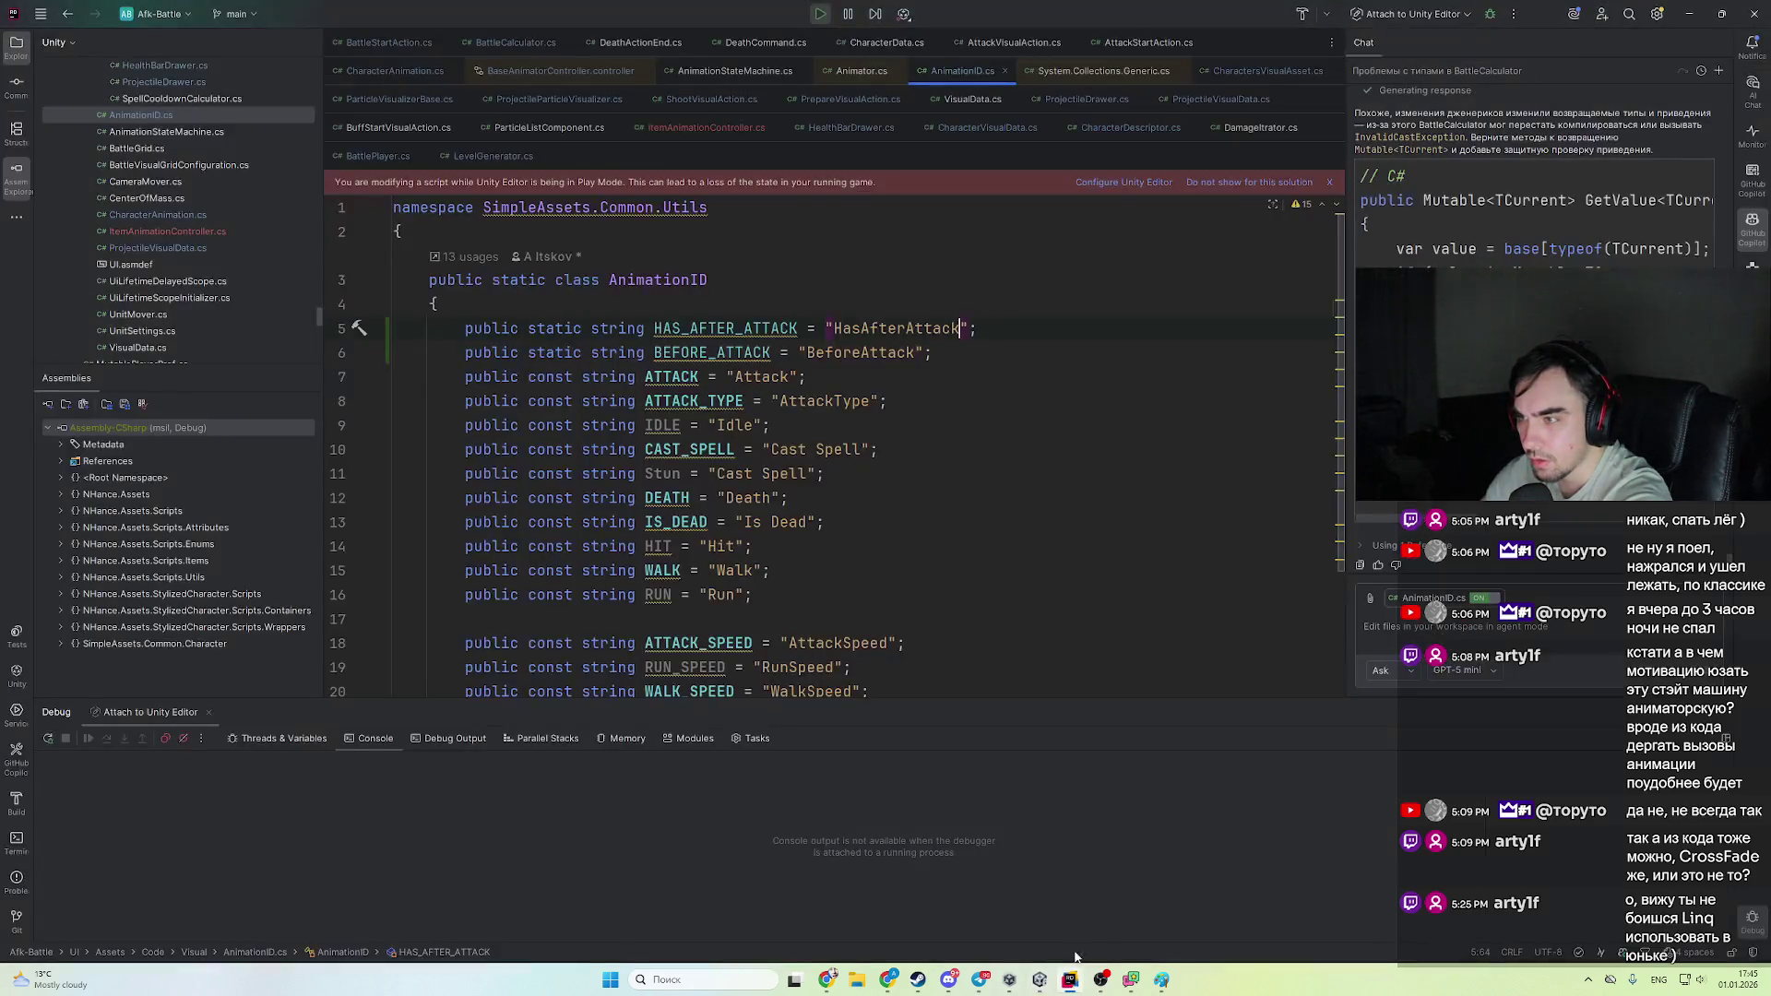
- Continue through the PlayAttack breakpoints and check hasAfter's value on line 264
key(ctrl+Tab)
key(Return)
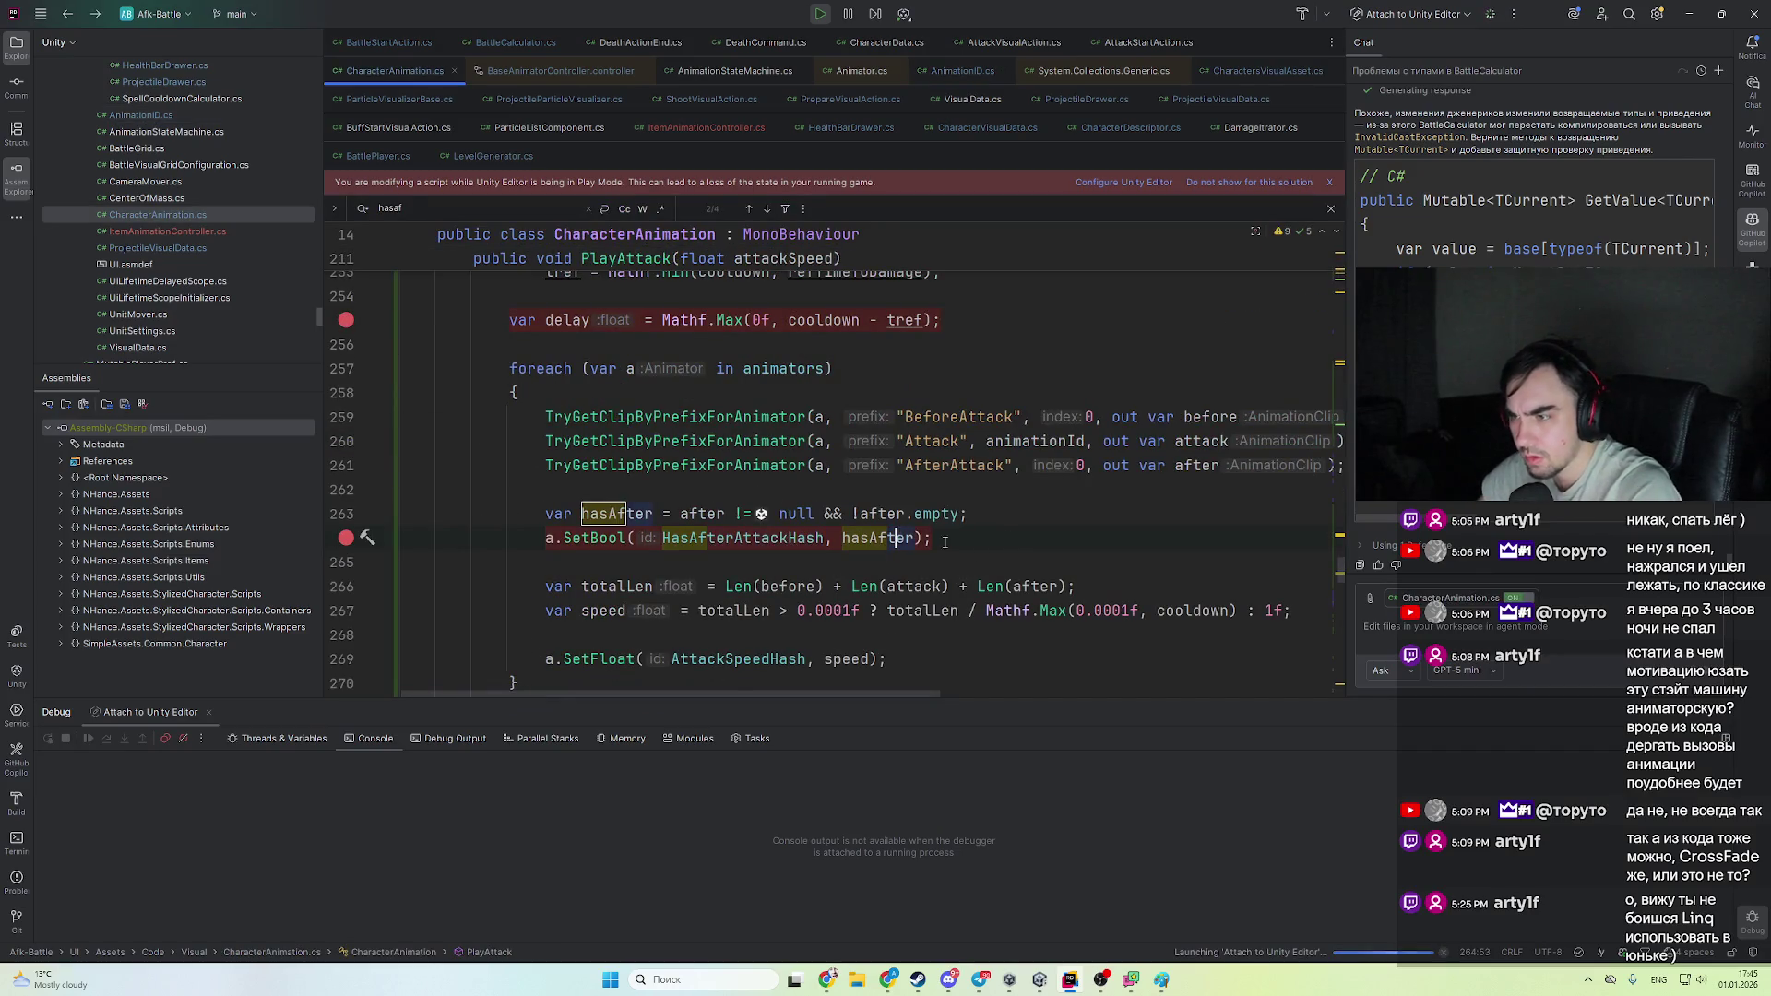
key(alt+Tab)
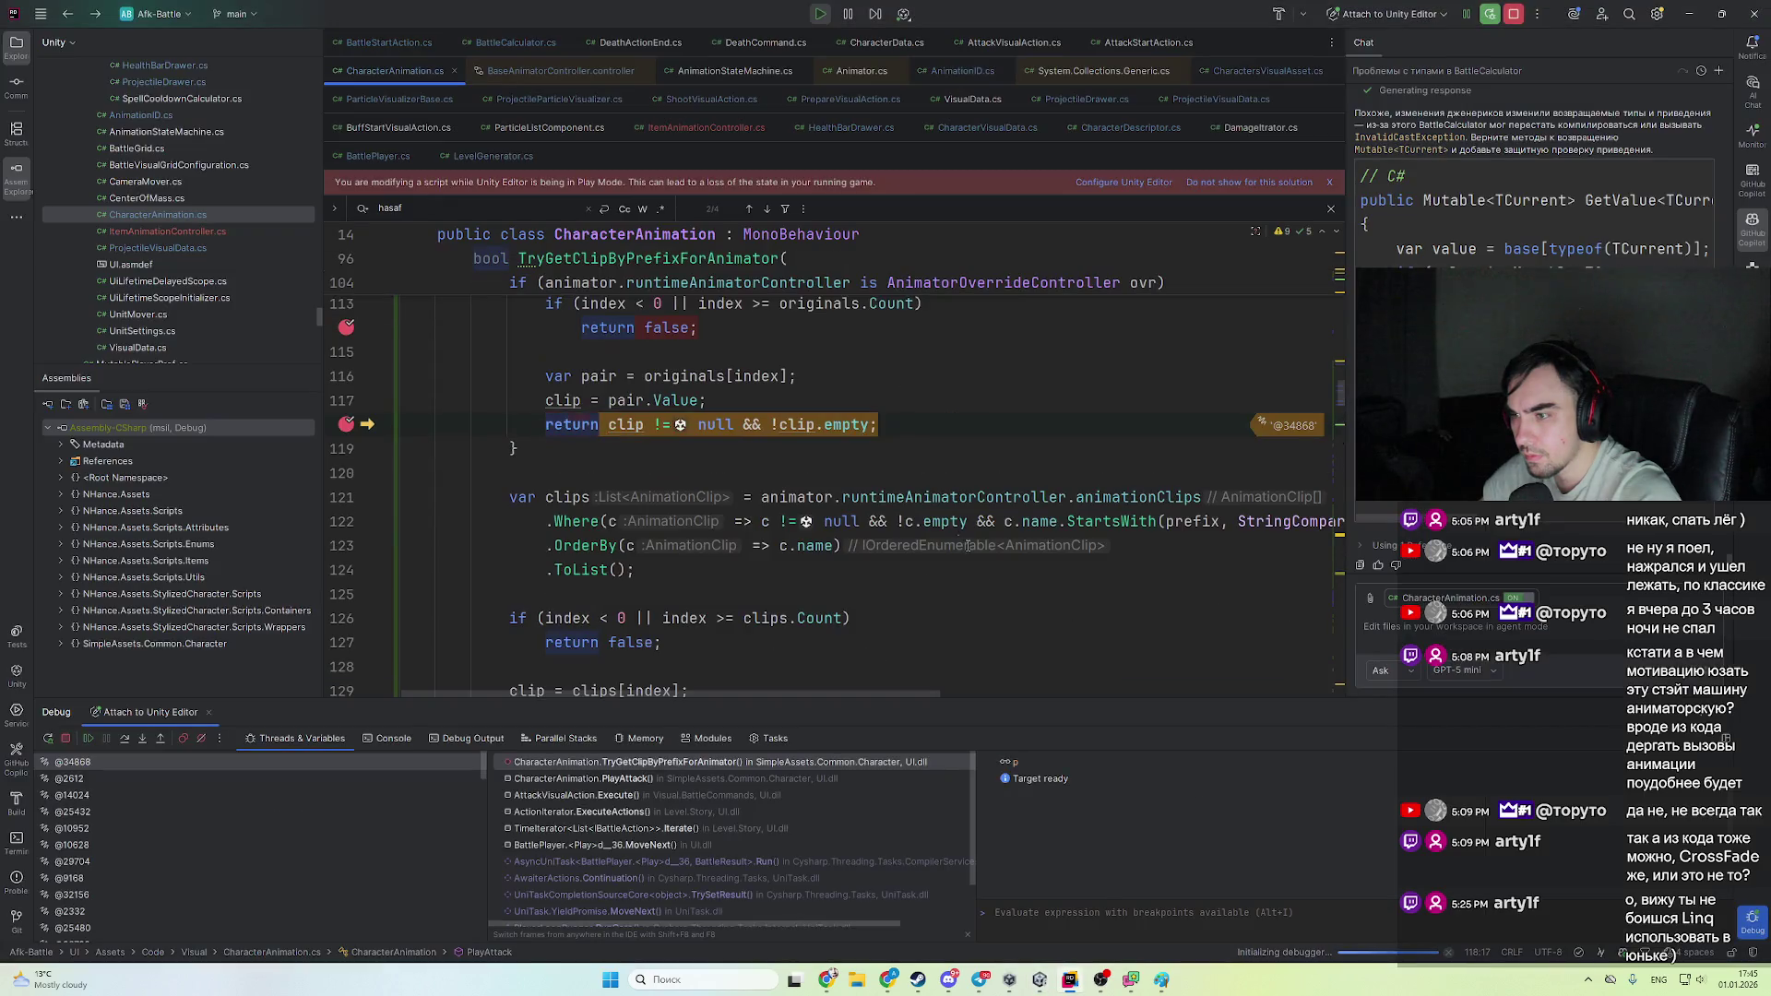
key(F5)
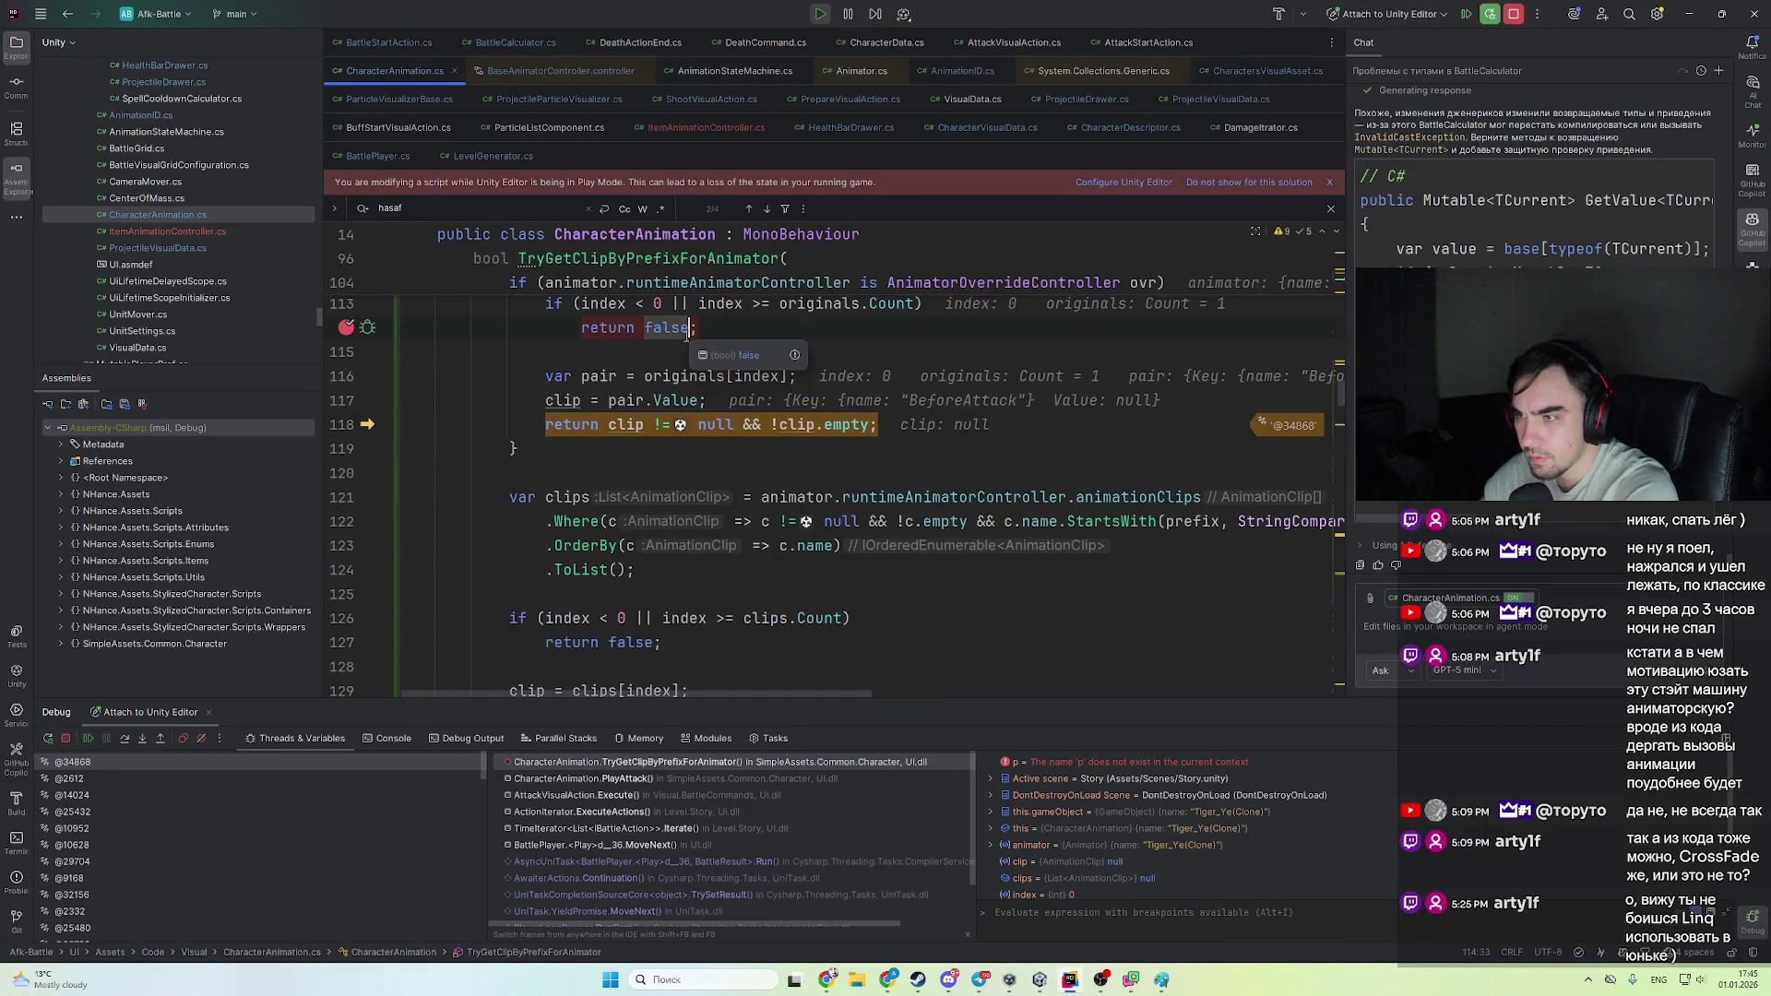
key(F5)
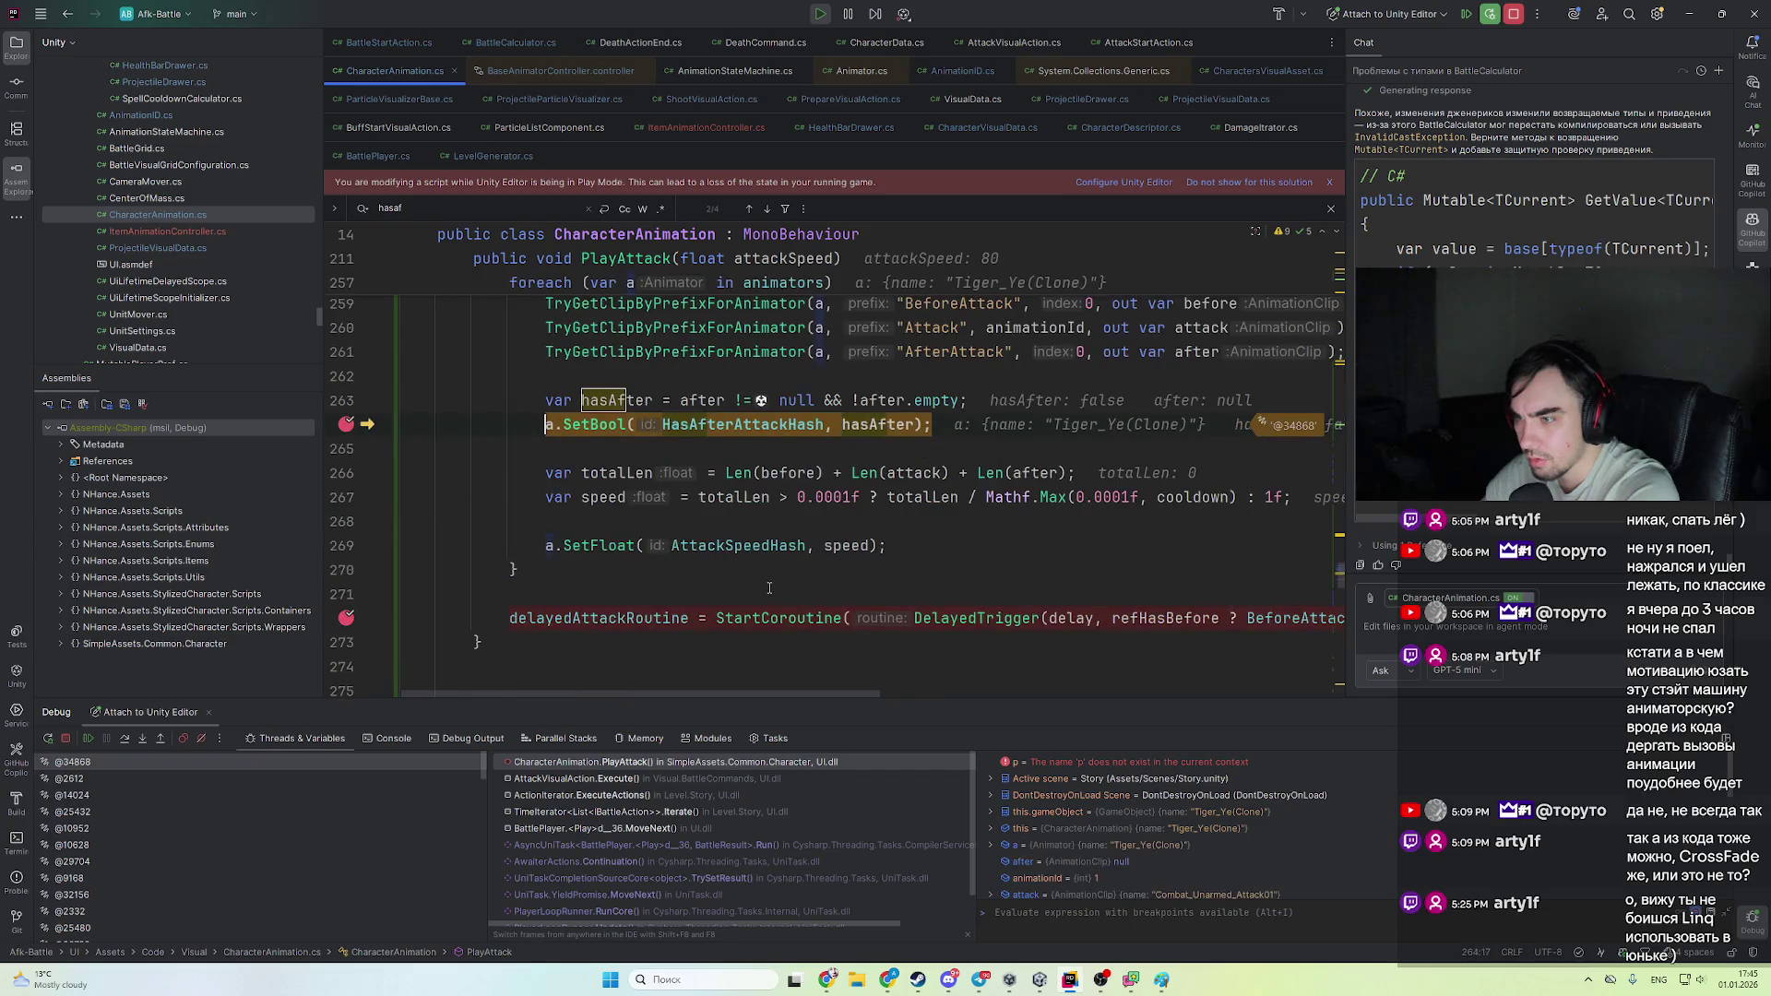
mouse_move(716, 498)
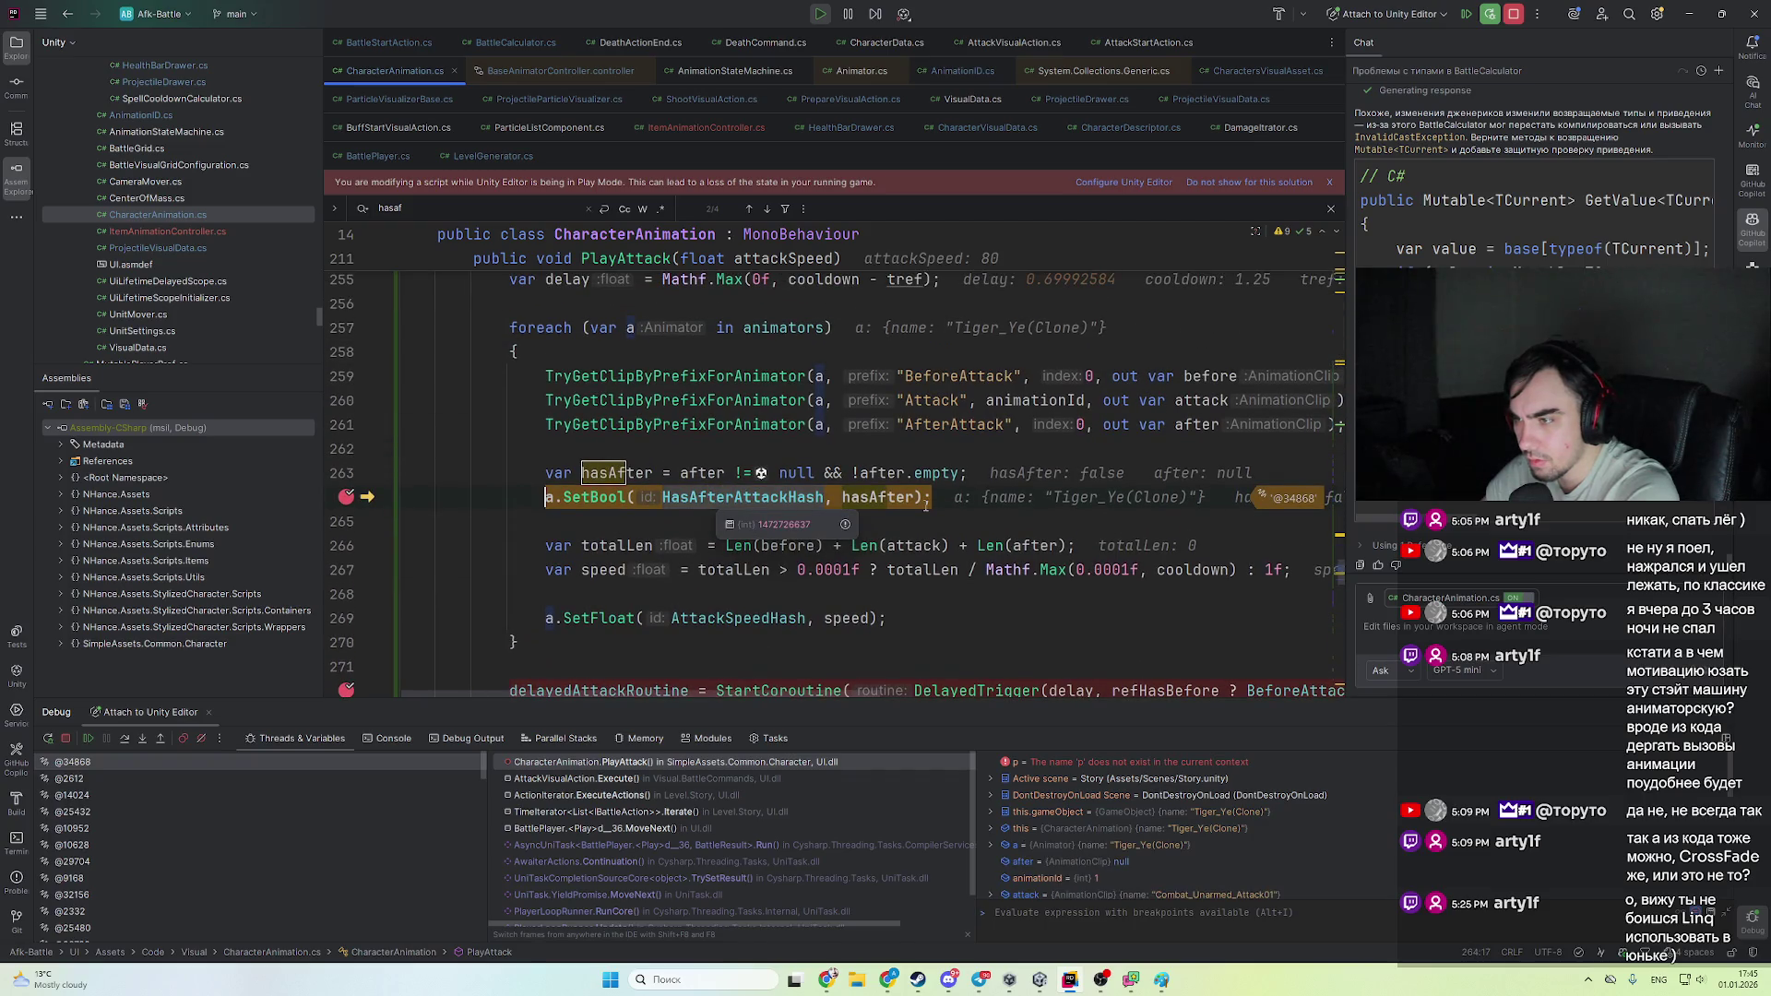
click(891, 499)
key(F5)
key(F5)
key(F5)
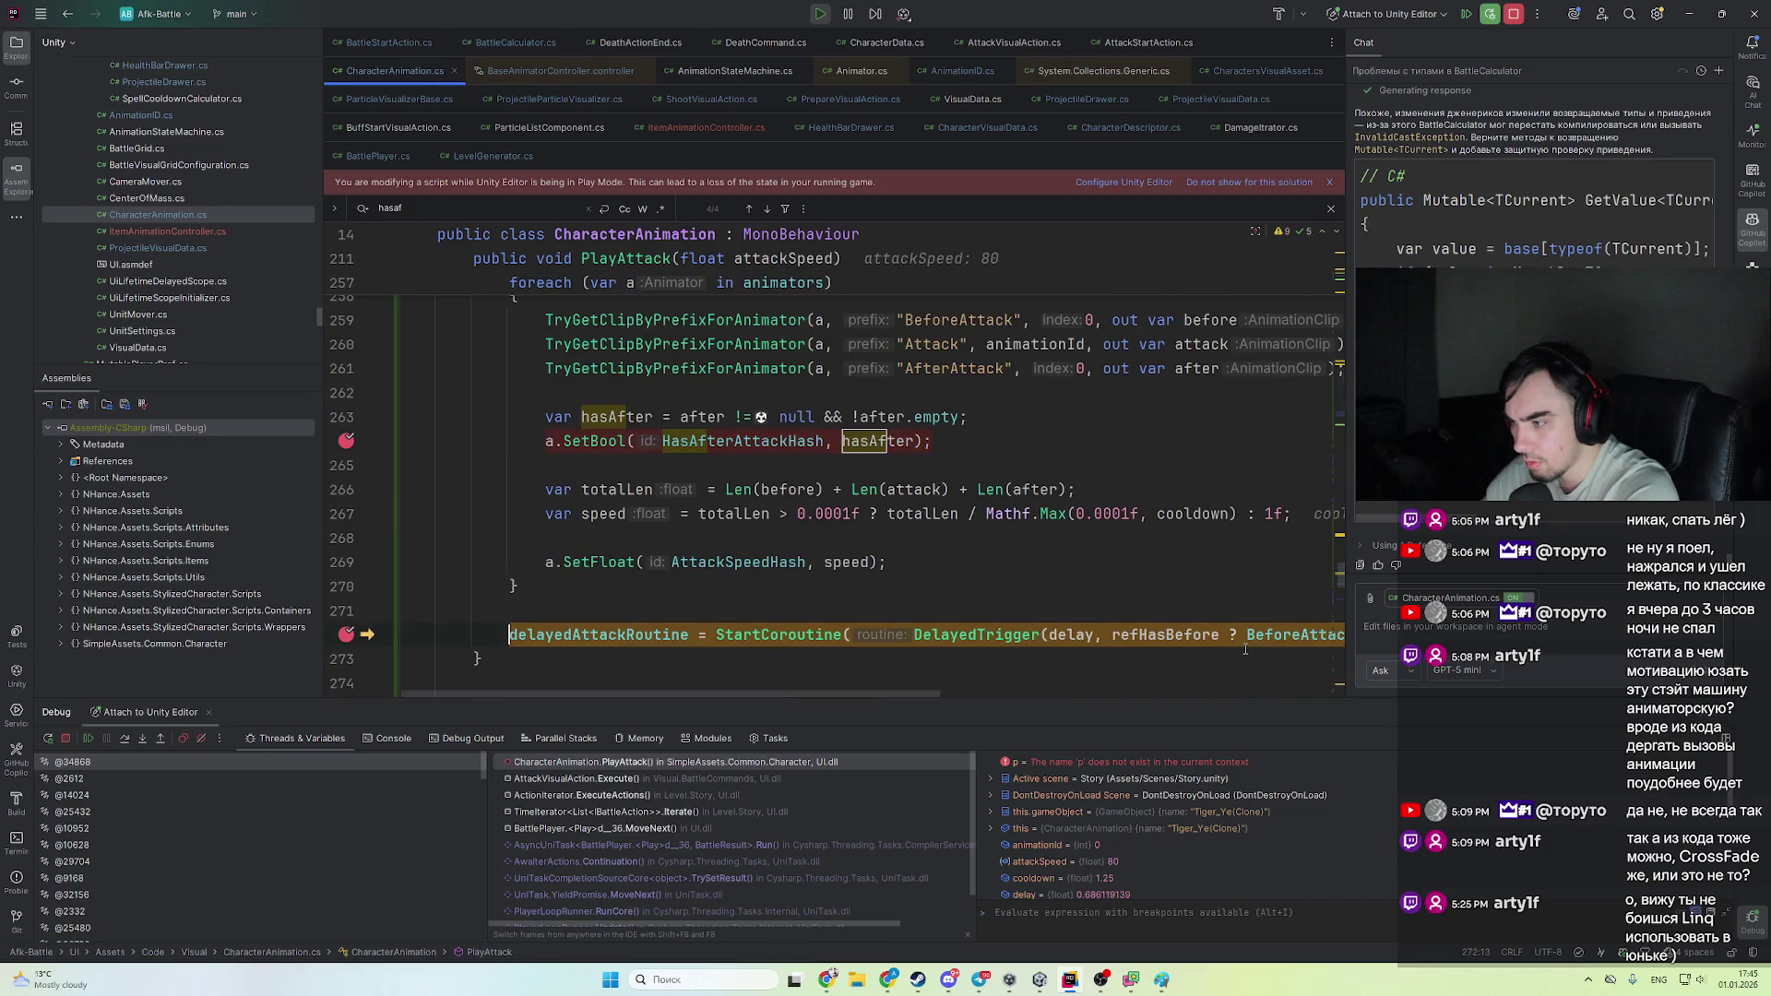
key(F5)
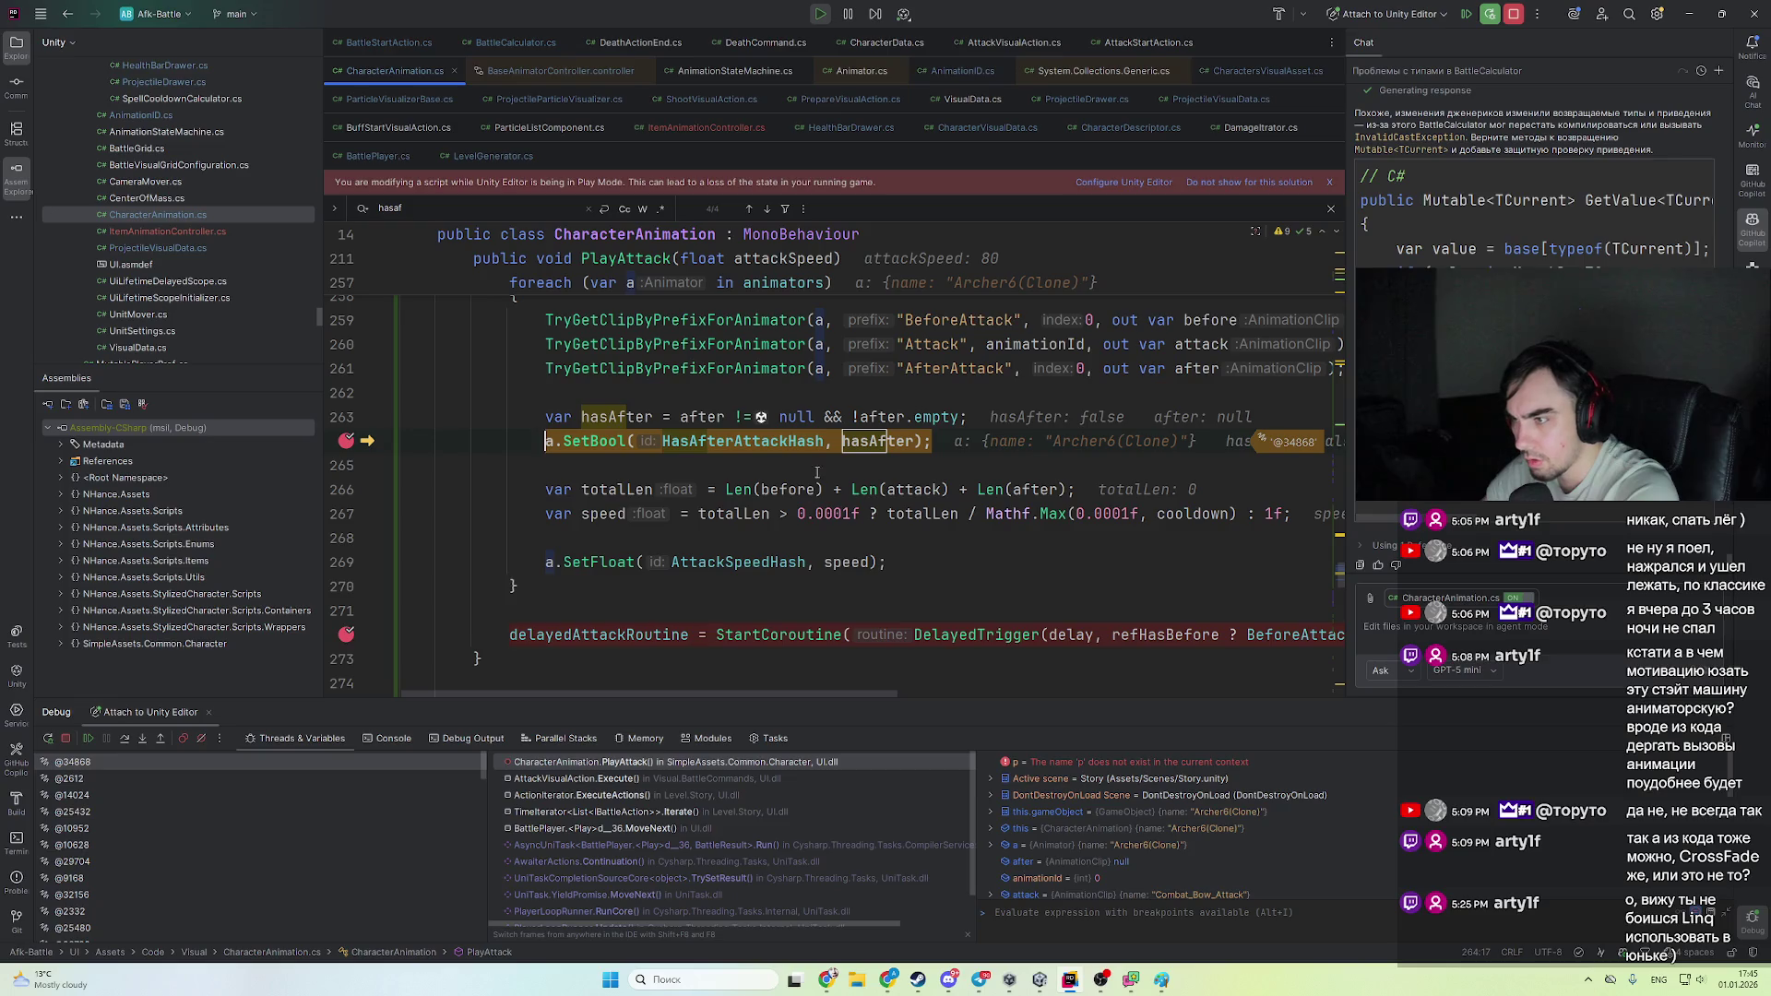
- Add breakpoints on TryGetClipByPrefixForAnimator's return false and final return line 118, then resume
mouse_move(872, 443)
drag(822, 441, 833, 441)
scroll(833, 441, up, 3)
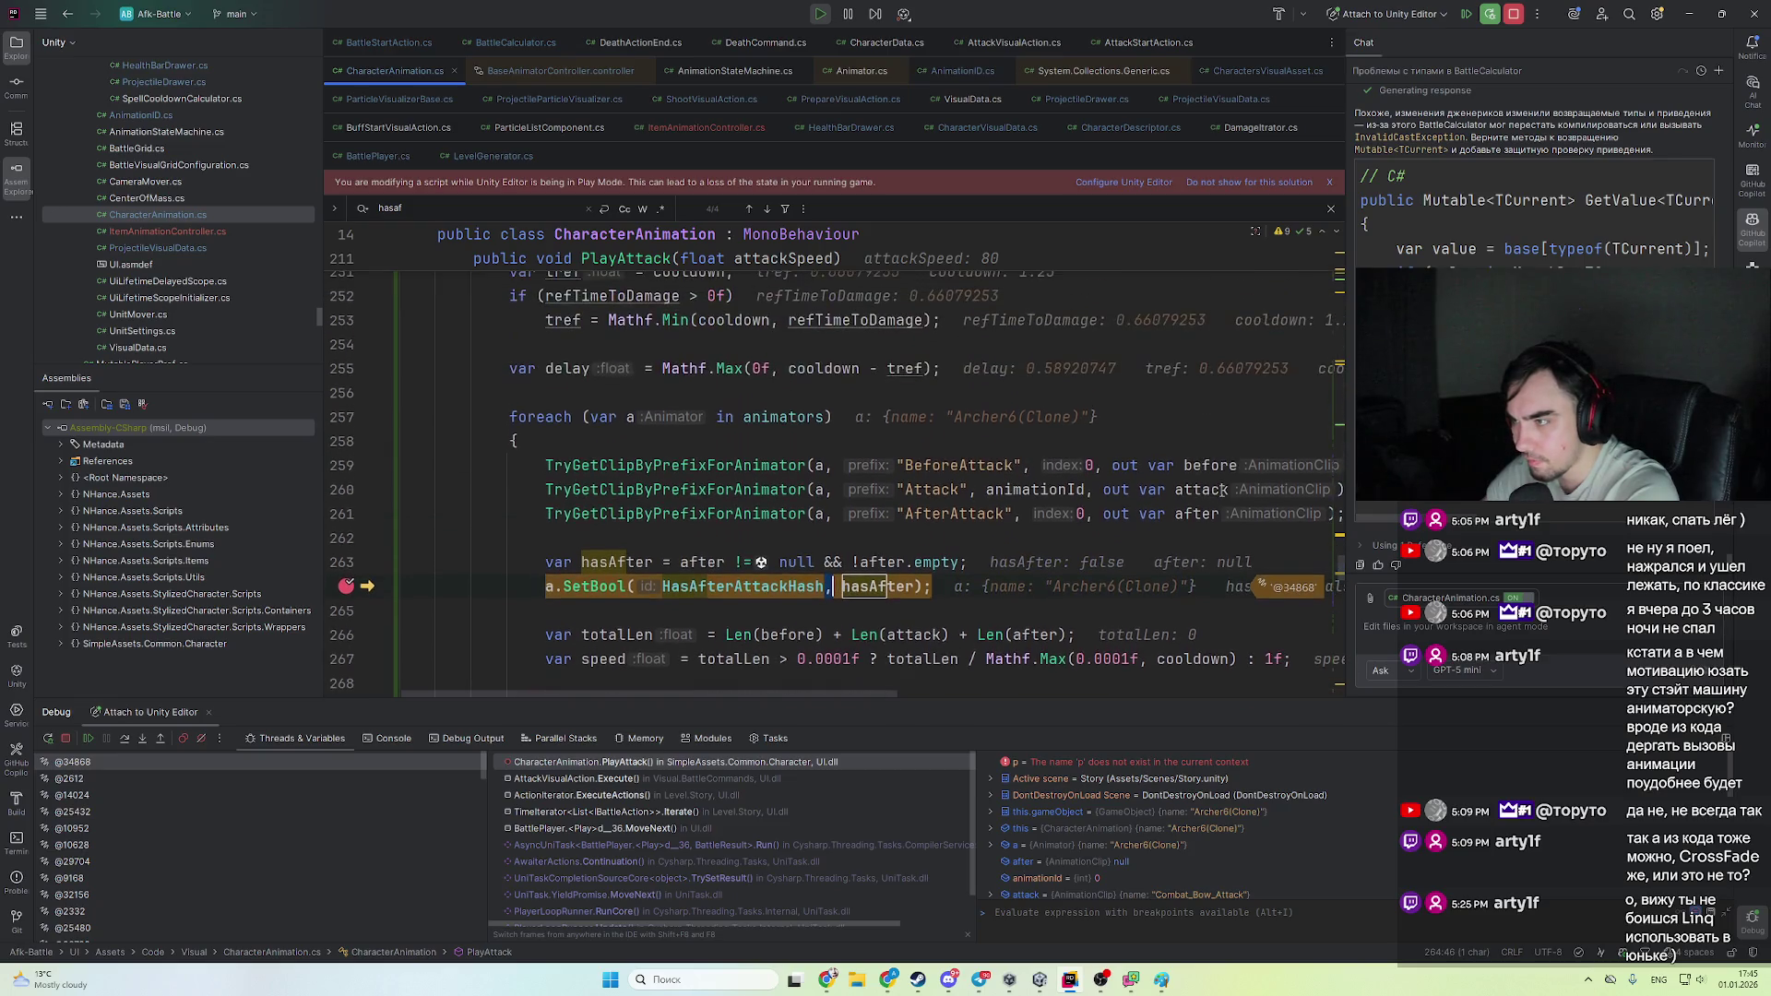
mouse_move(1196, 514)
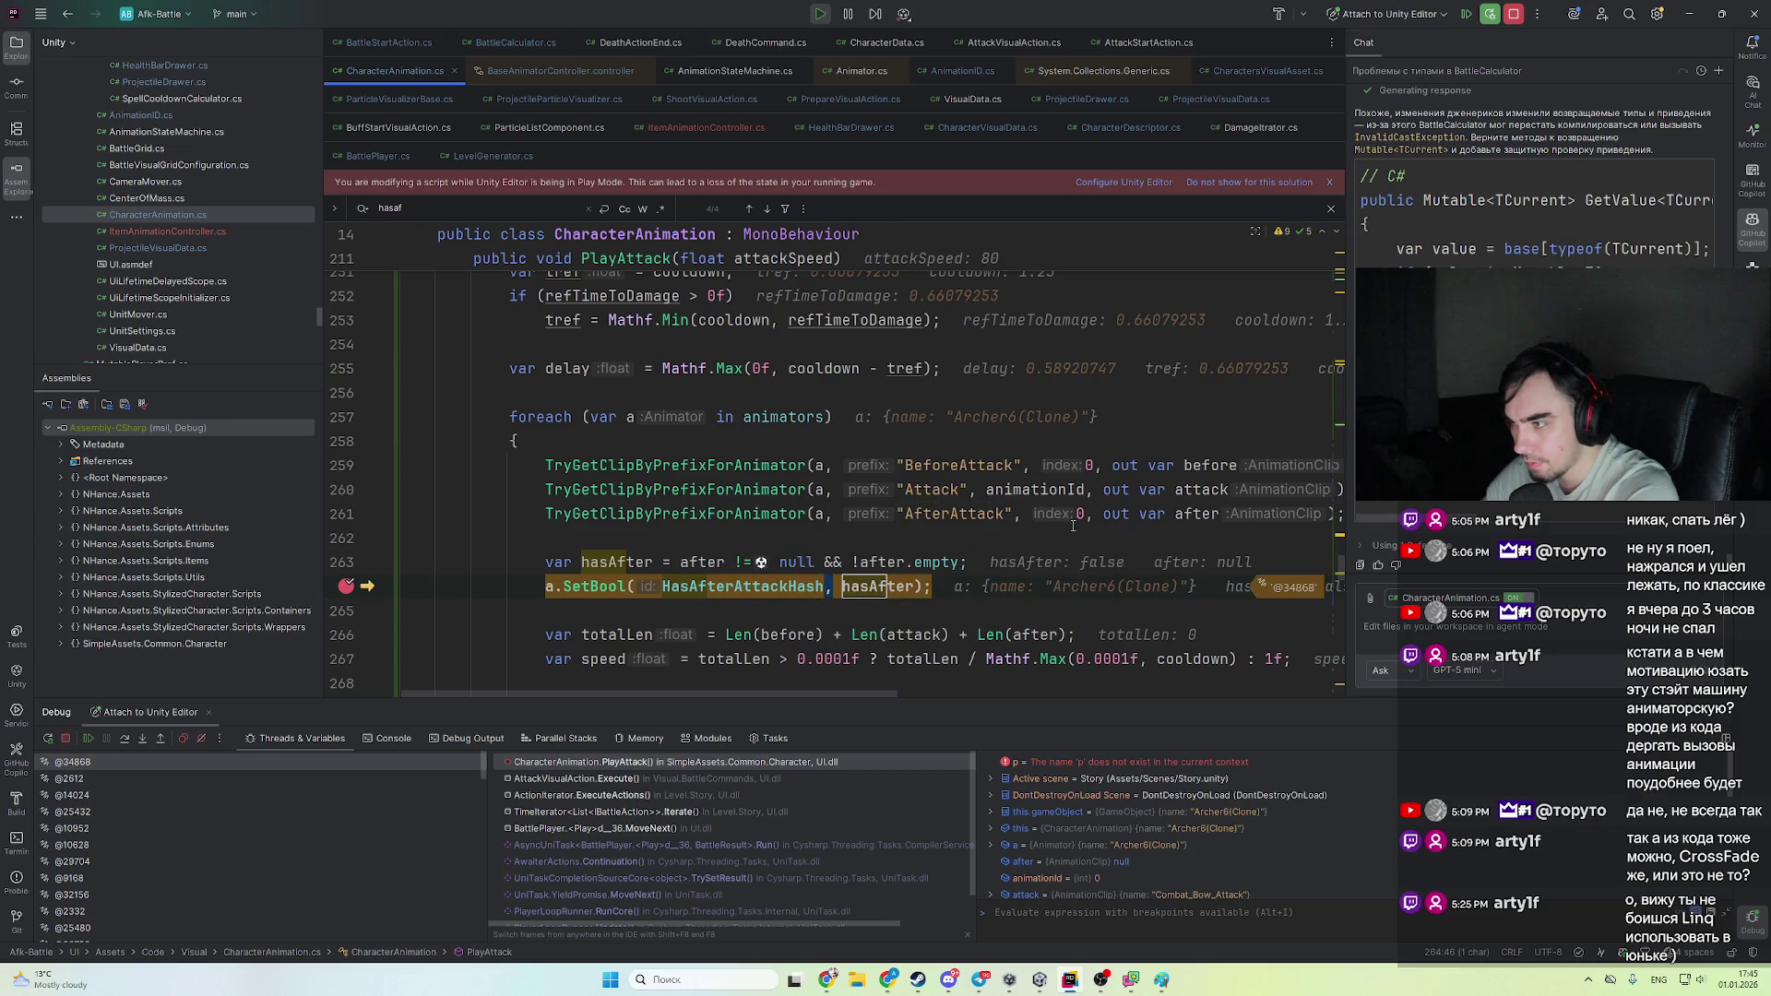
mouse_move(716, 574)
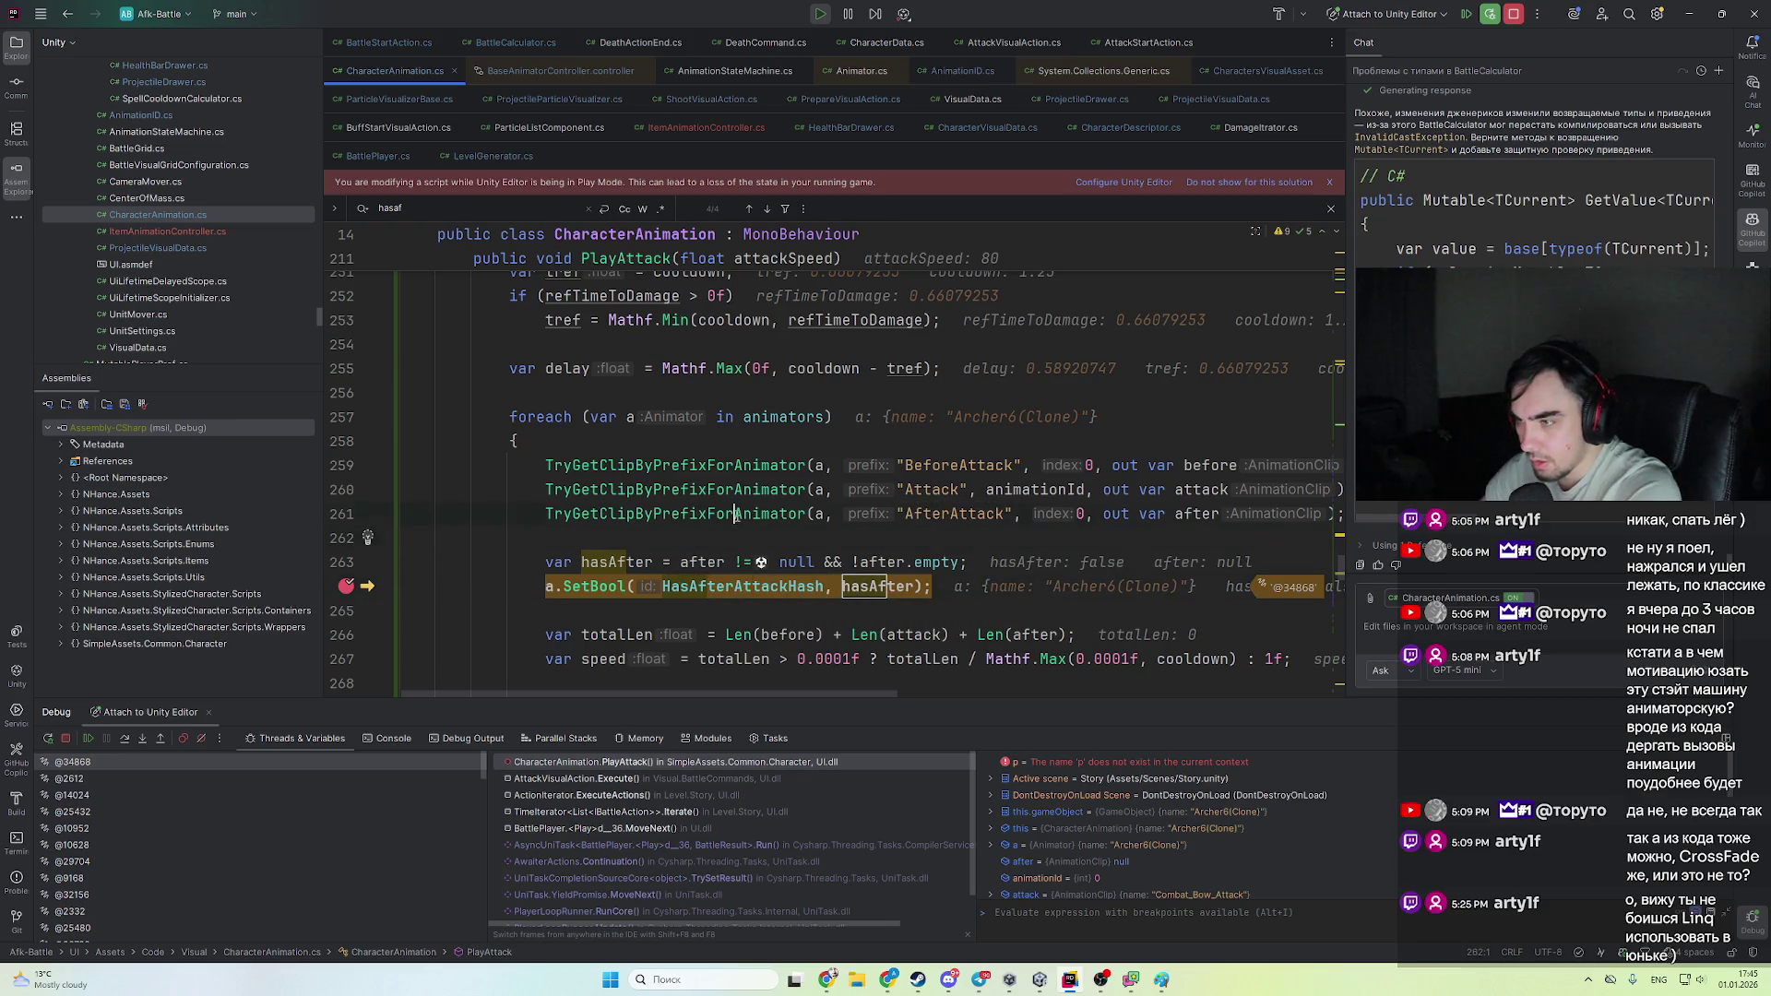
ctrl+click(708, 515)
scroll(708, 536, down, 5)
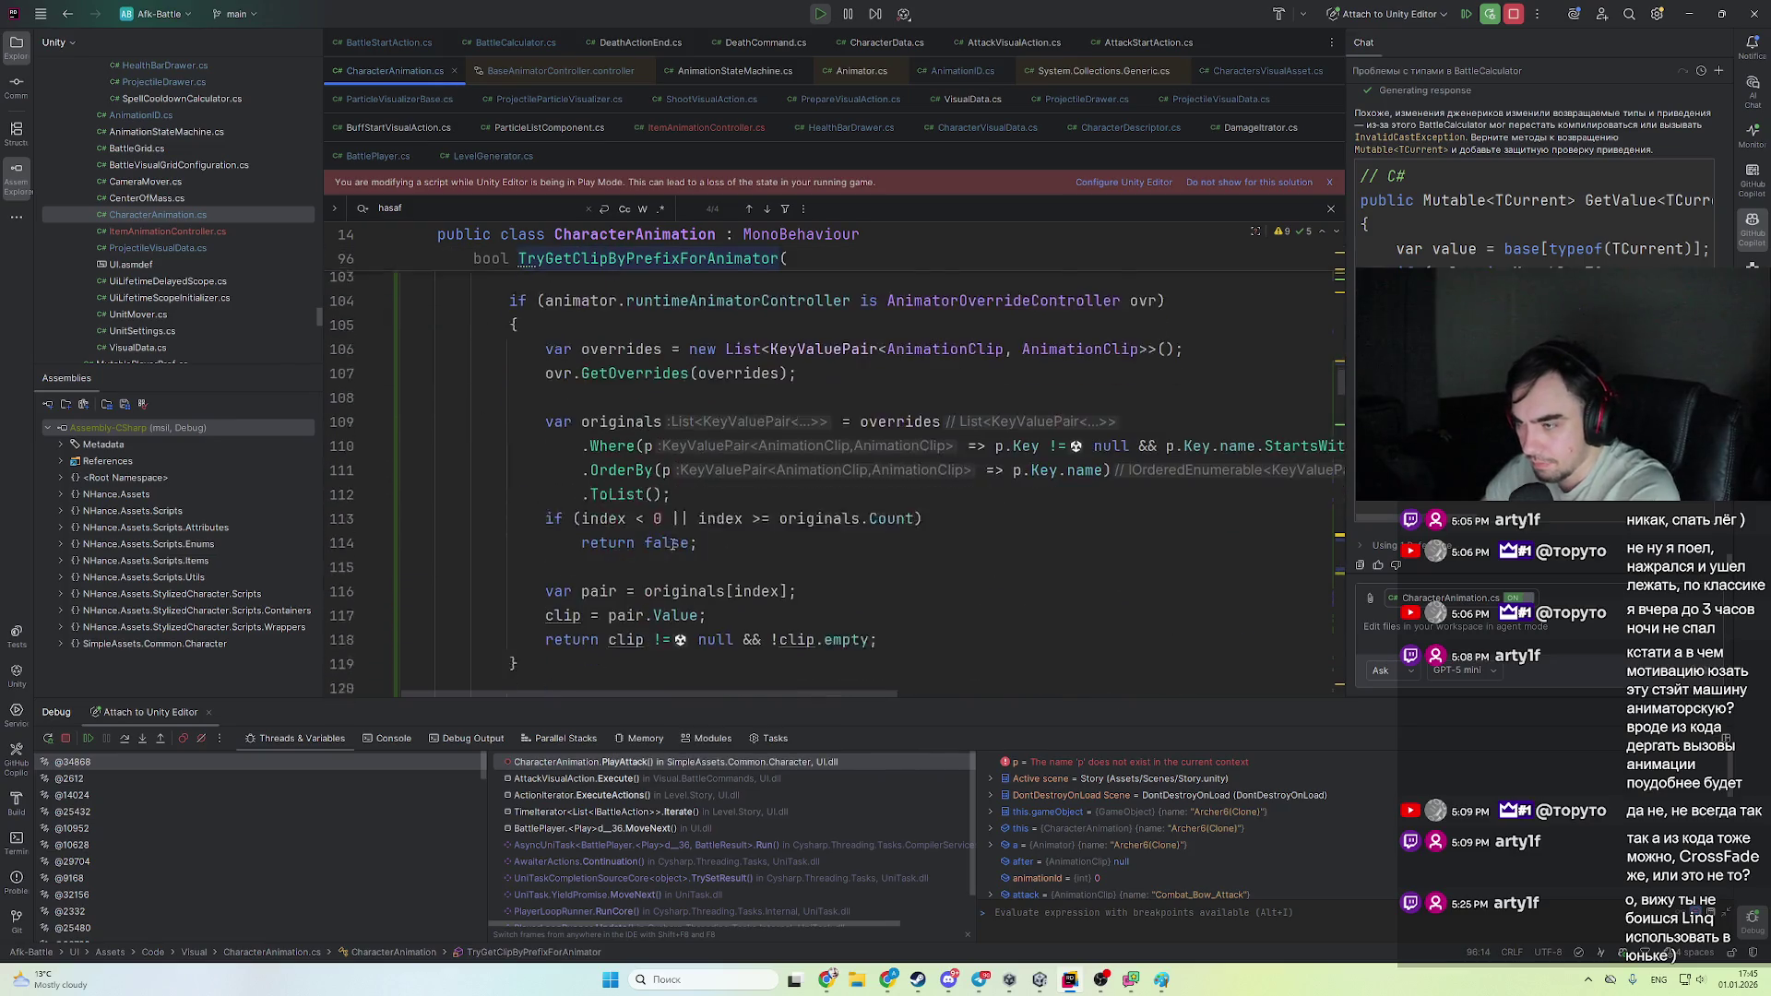
click(701, 497)
key(ctrl+F8)
click(703, 594)
key(ctrl+F8)
key(F9)
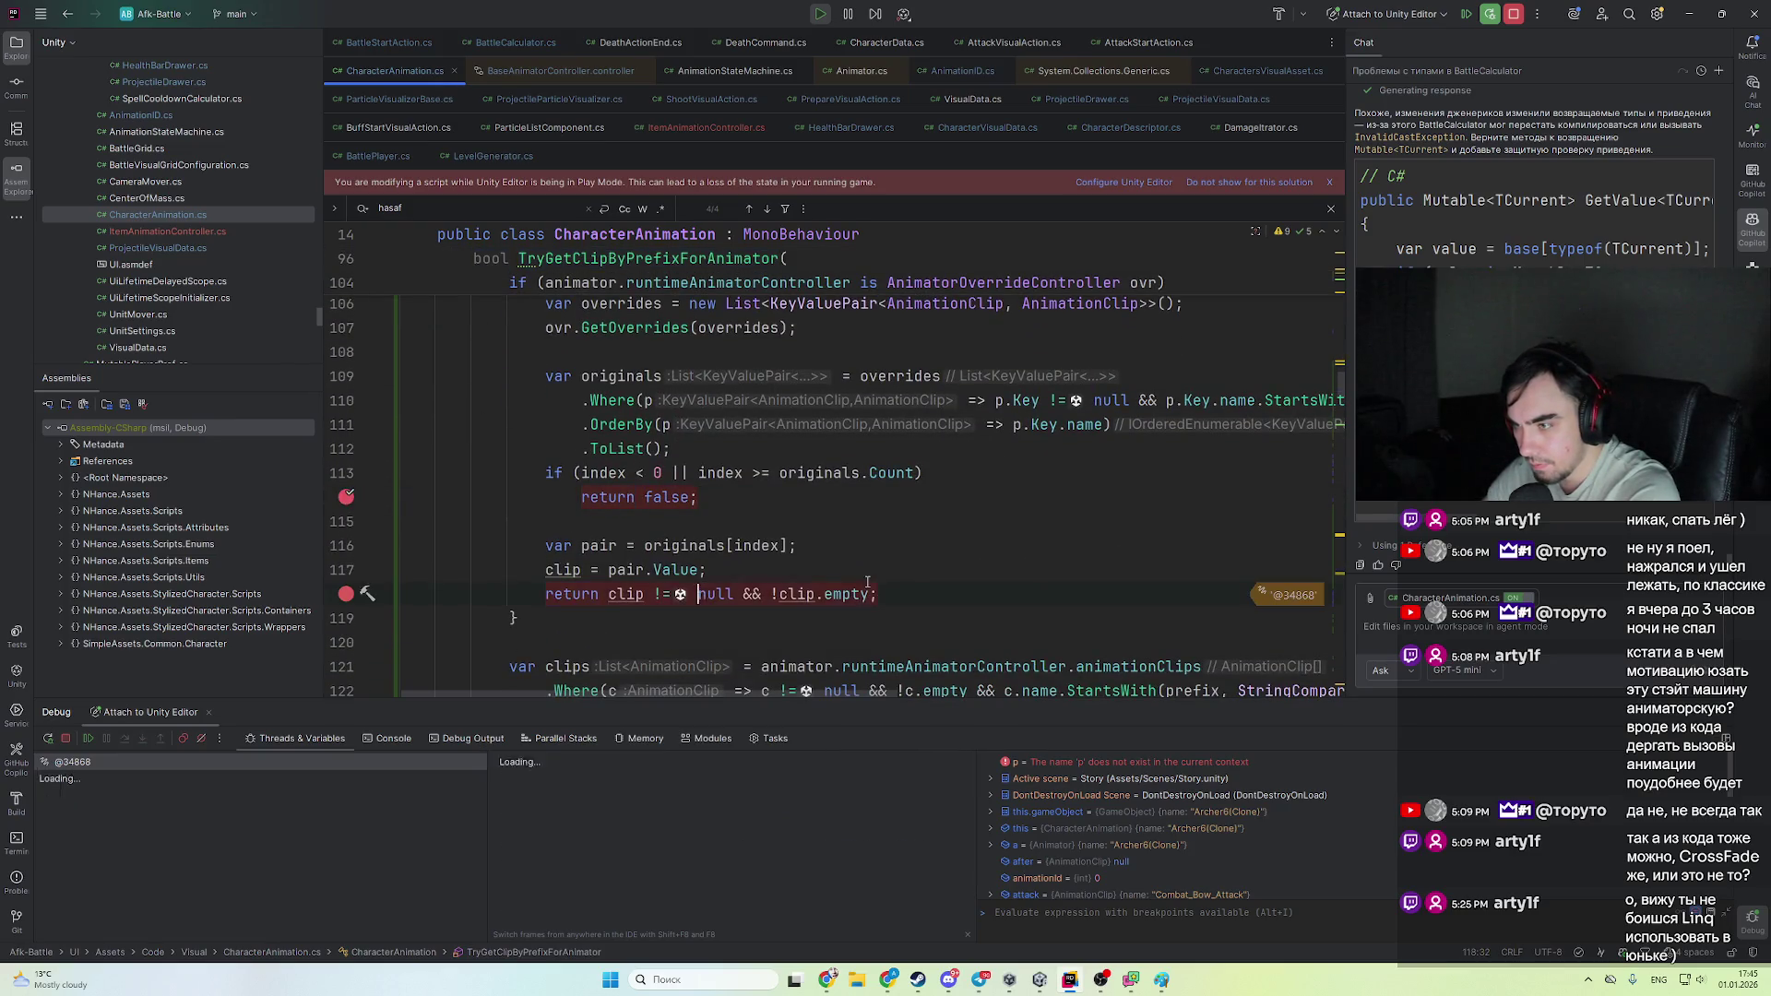
- Step out of the lookup back to PlayAttack and resume to the next clip lookup
scroll(709, 489, up, 2)
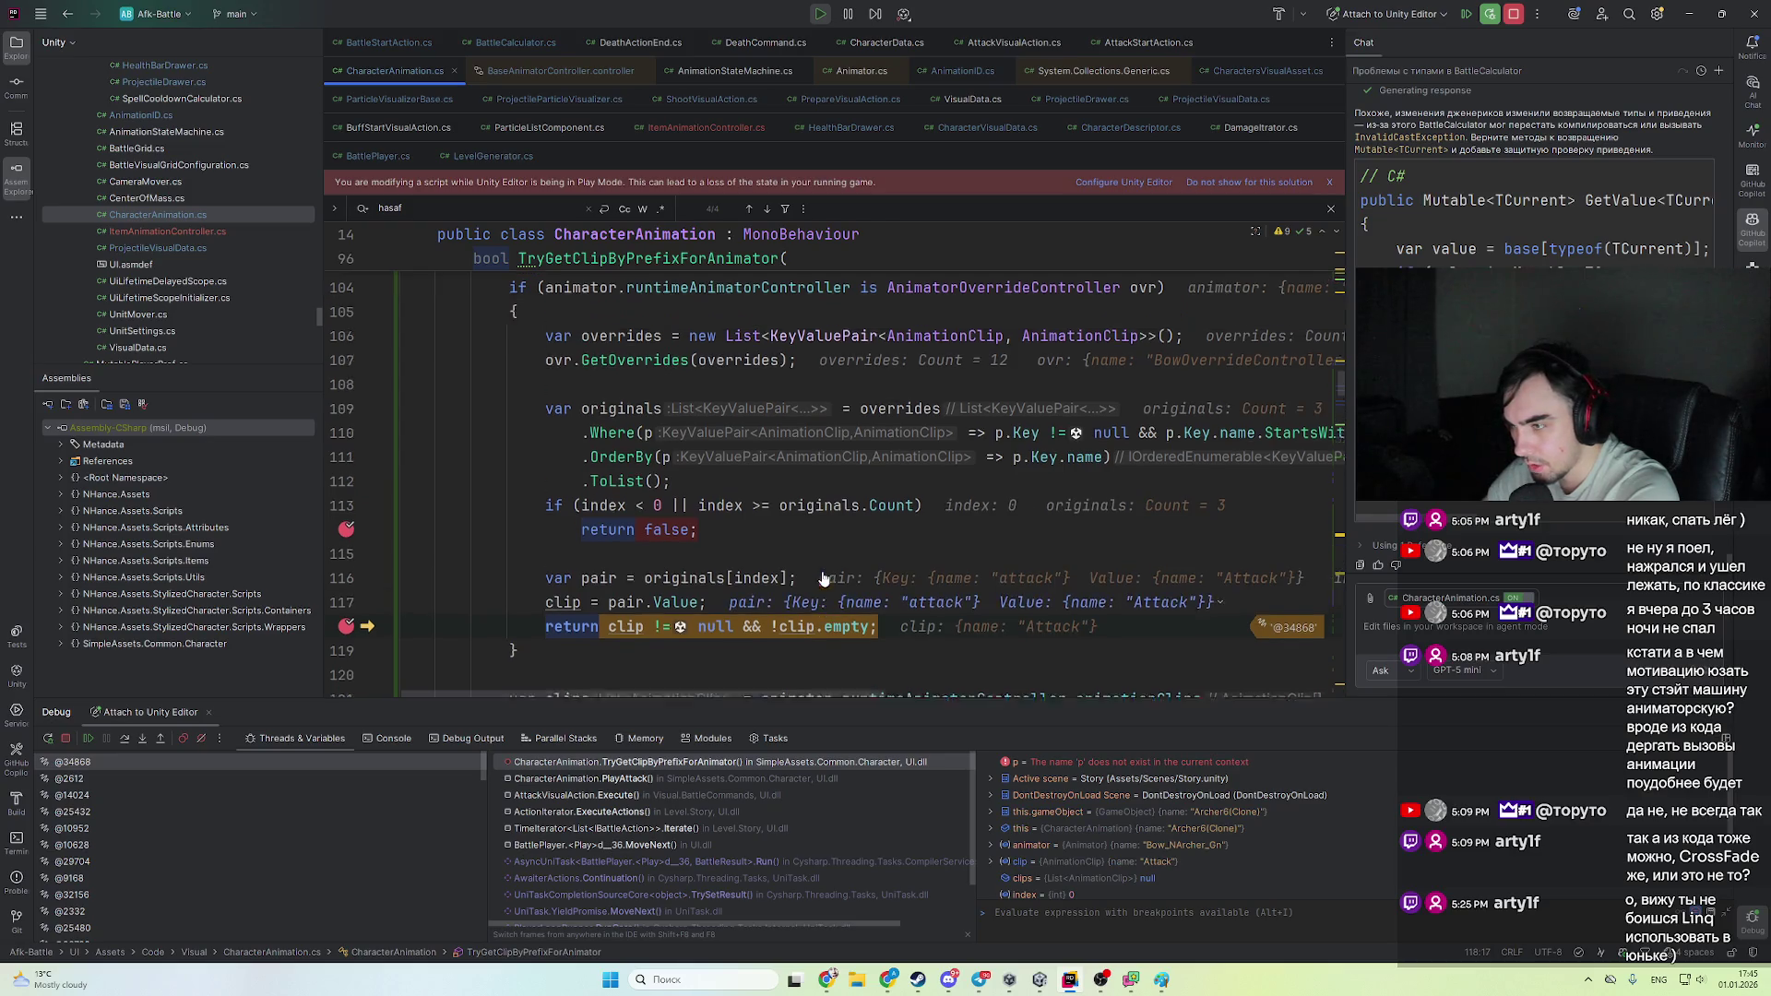
scroll(689, 409, up, 3)
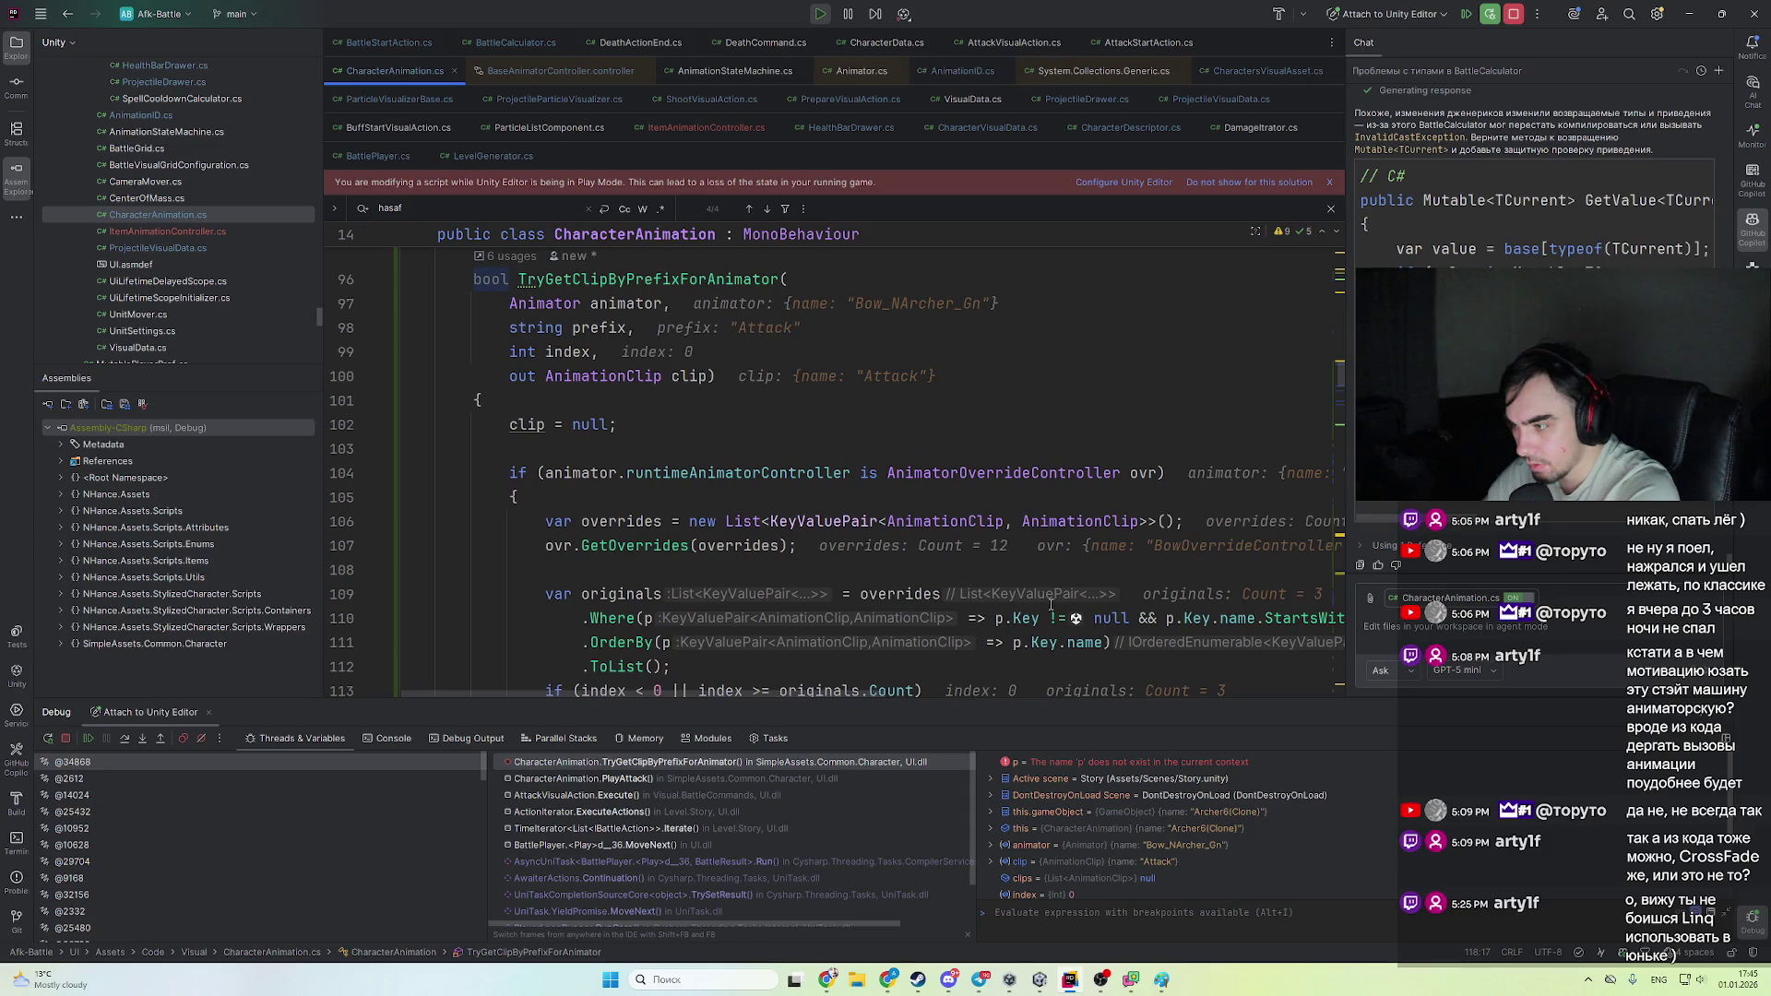
key(F8)
key(F8)
key(F8)
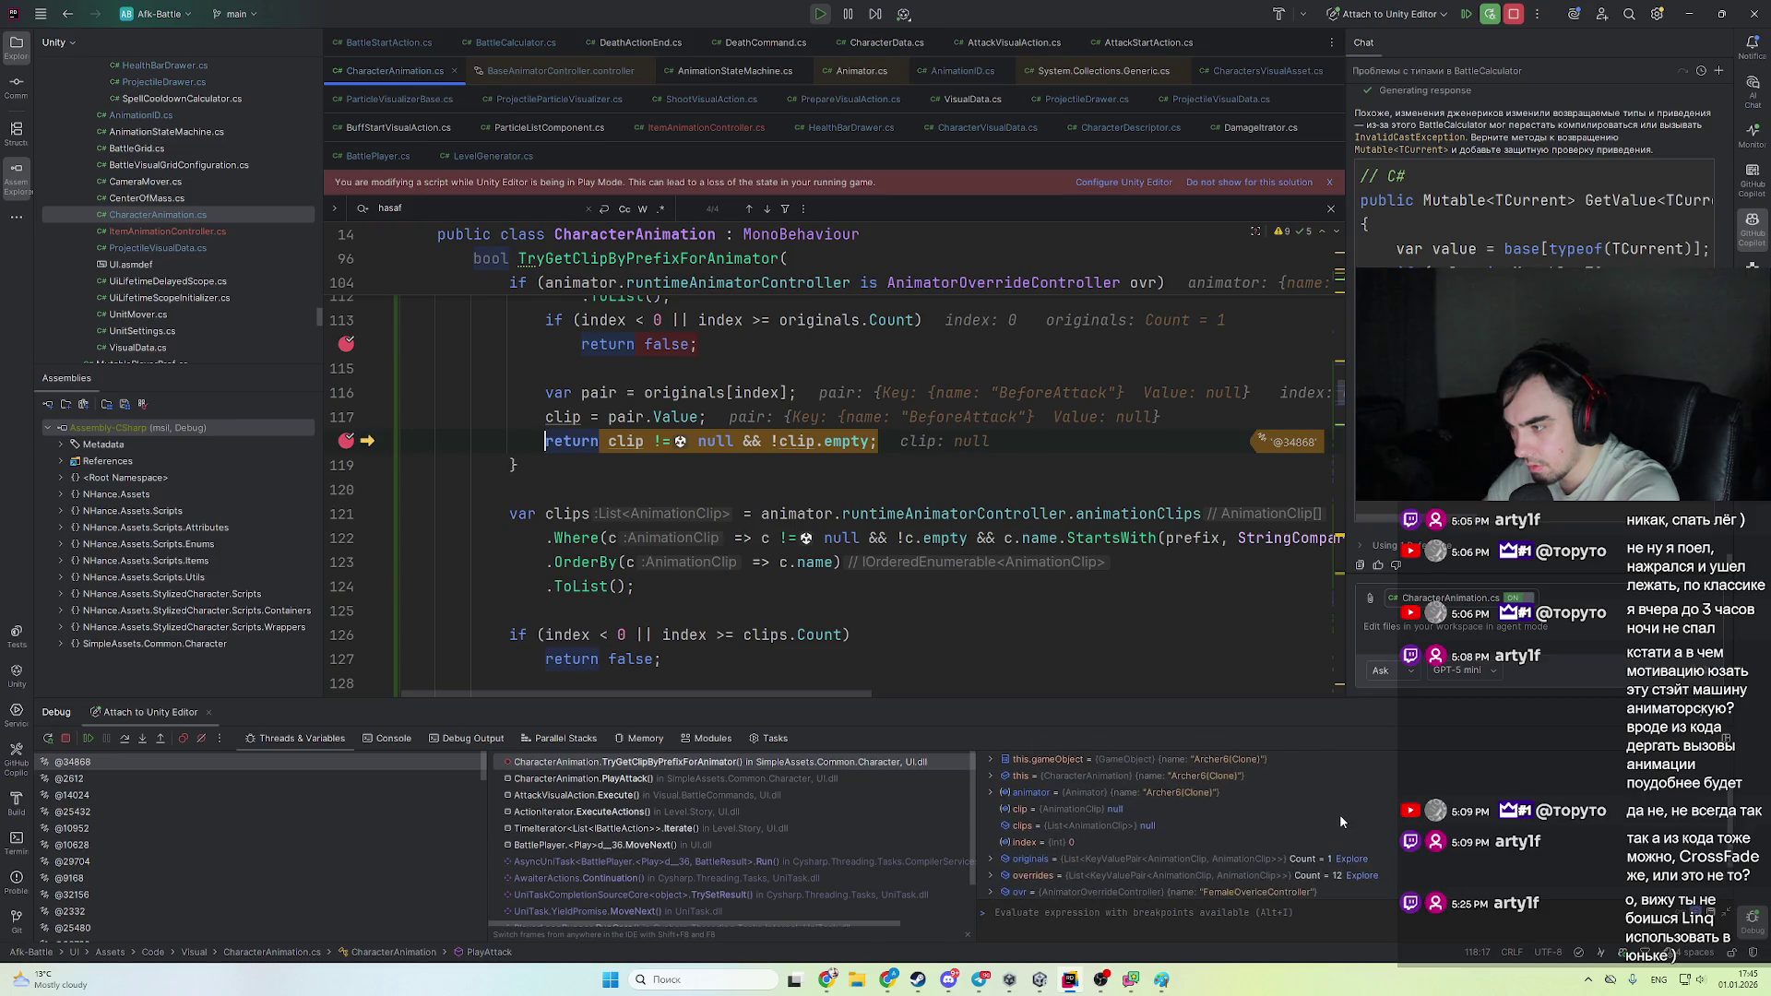
scroll(1339, 813, down, 3)
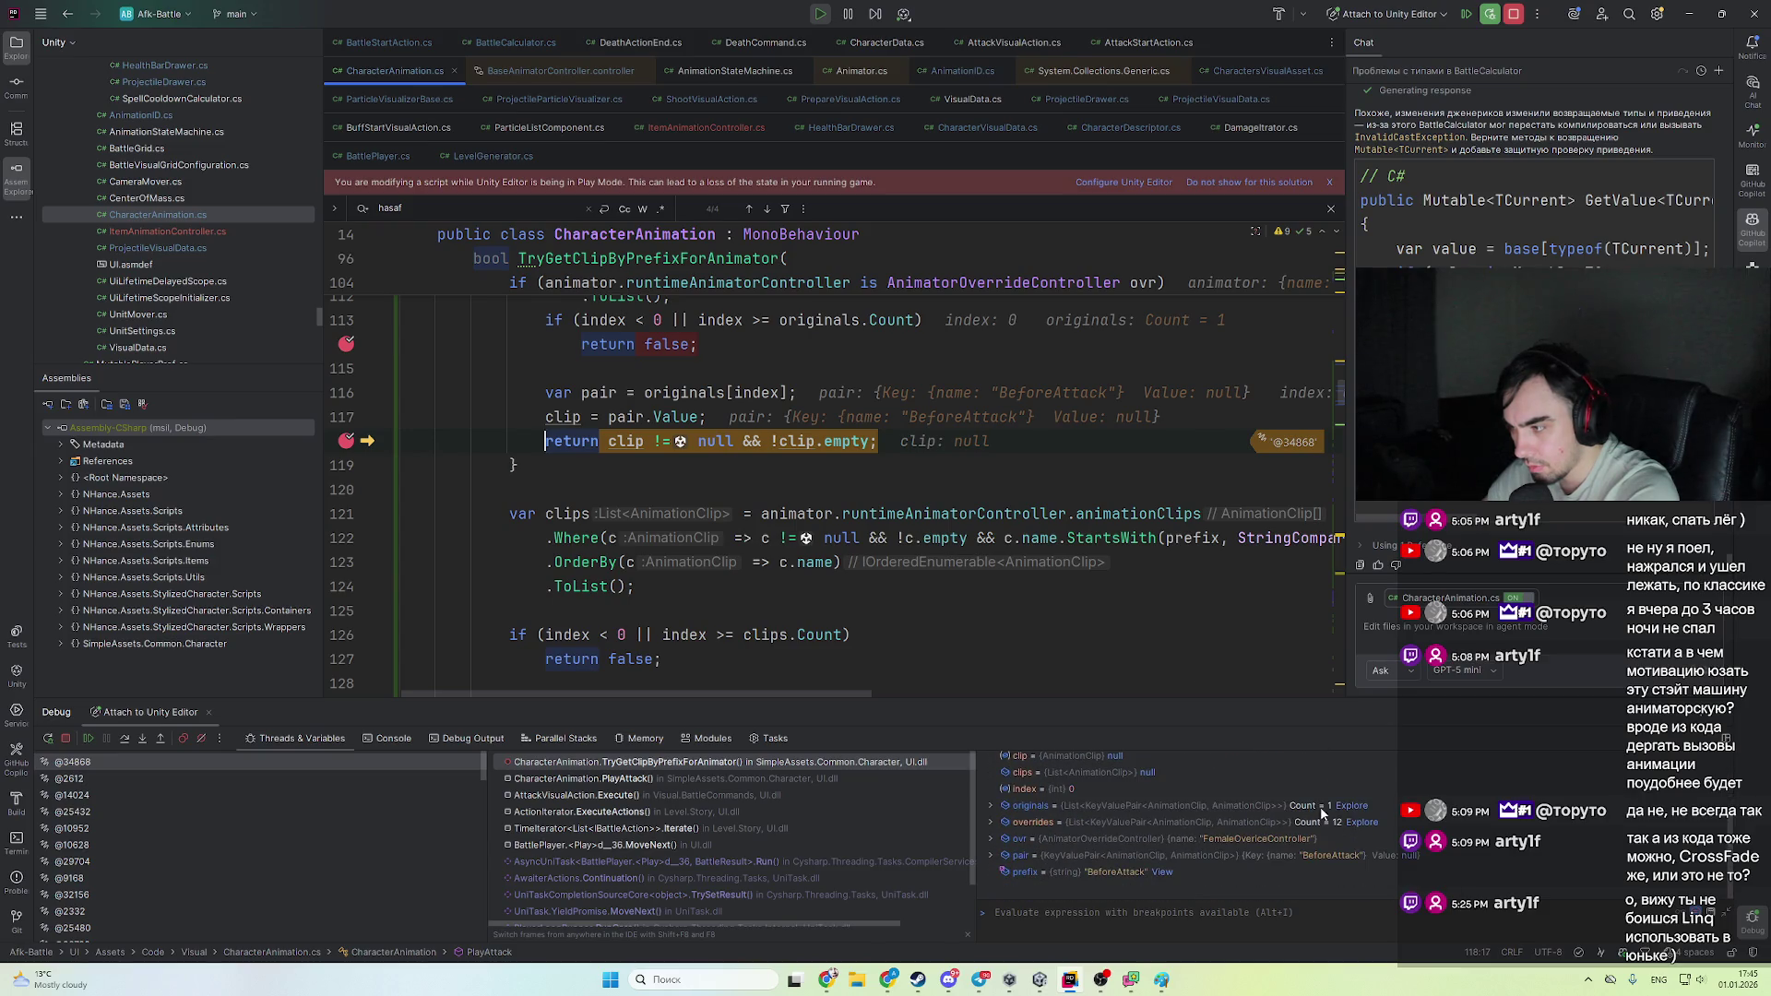
key(F9)
key(F9)
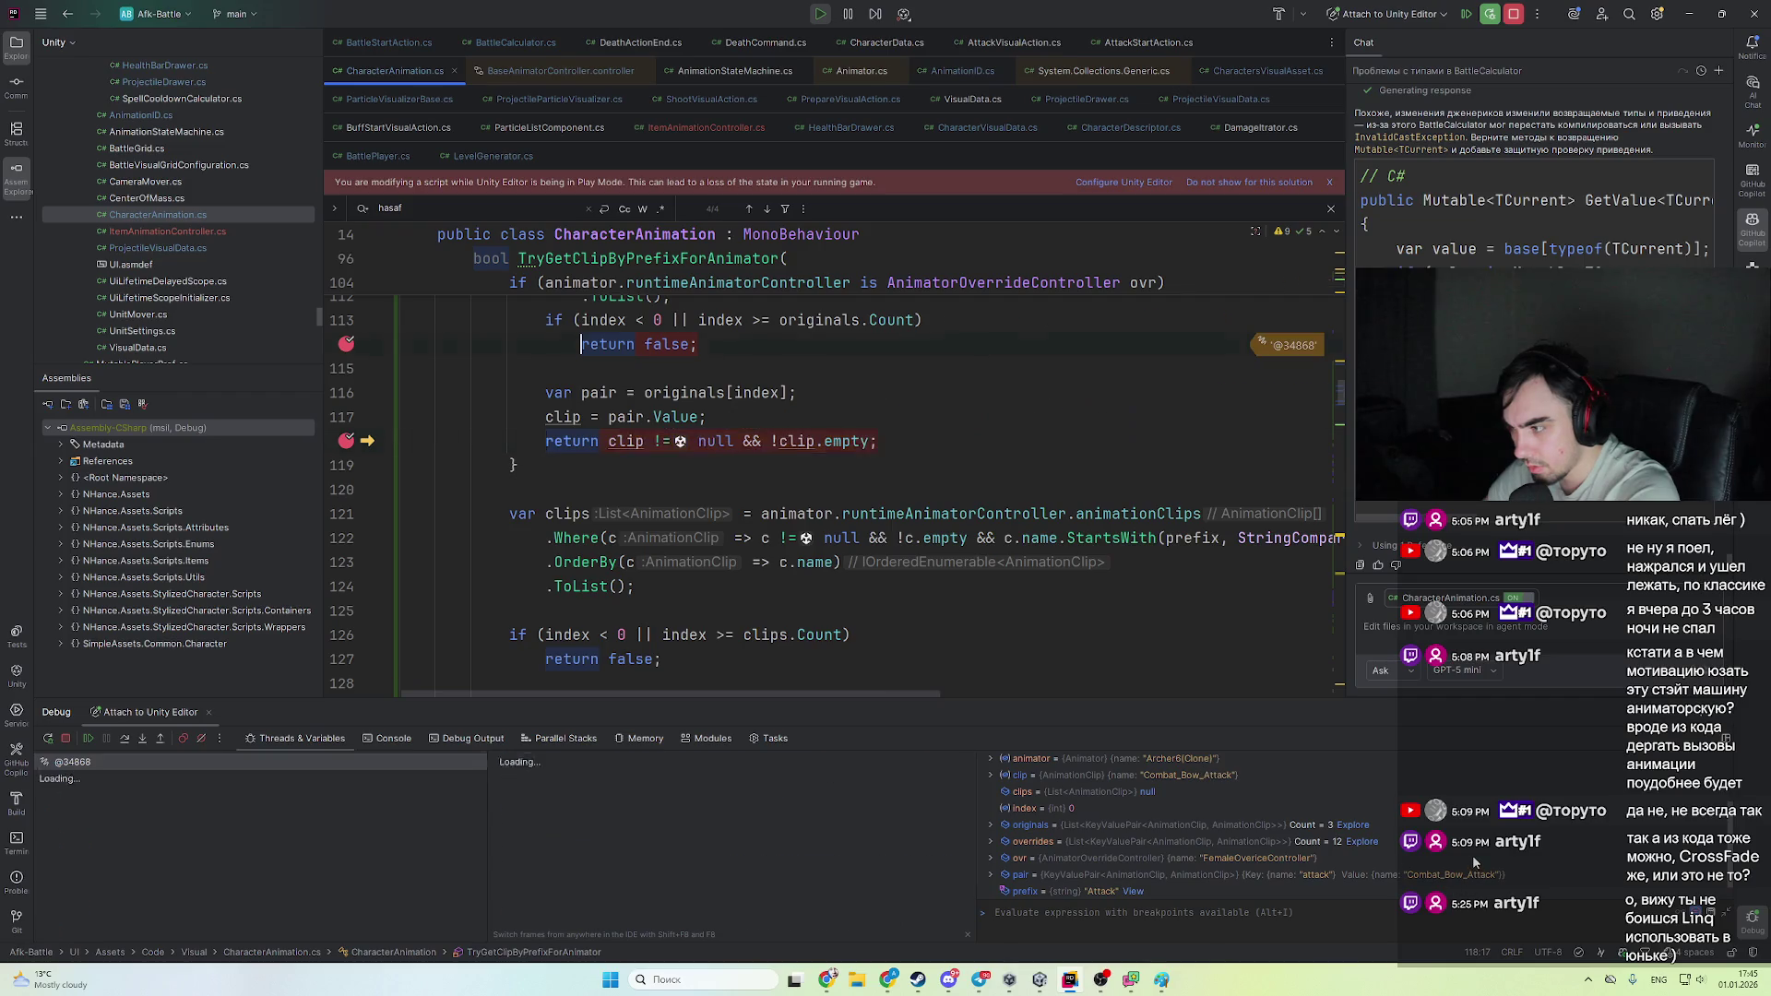
scroll(1470, 860, down, 1)
scroll(830, 461, up, 3)
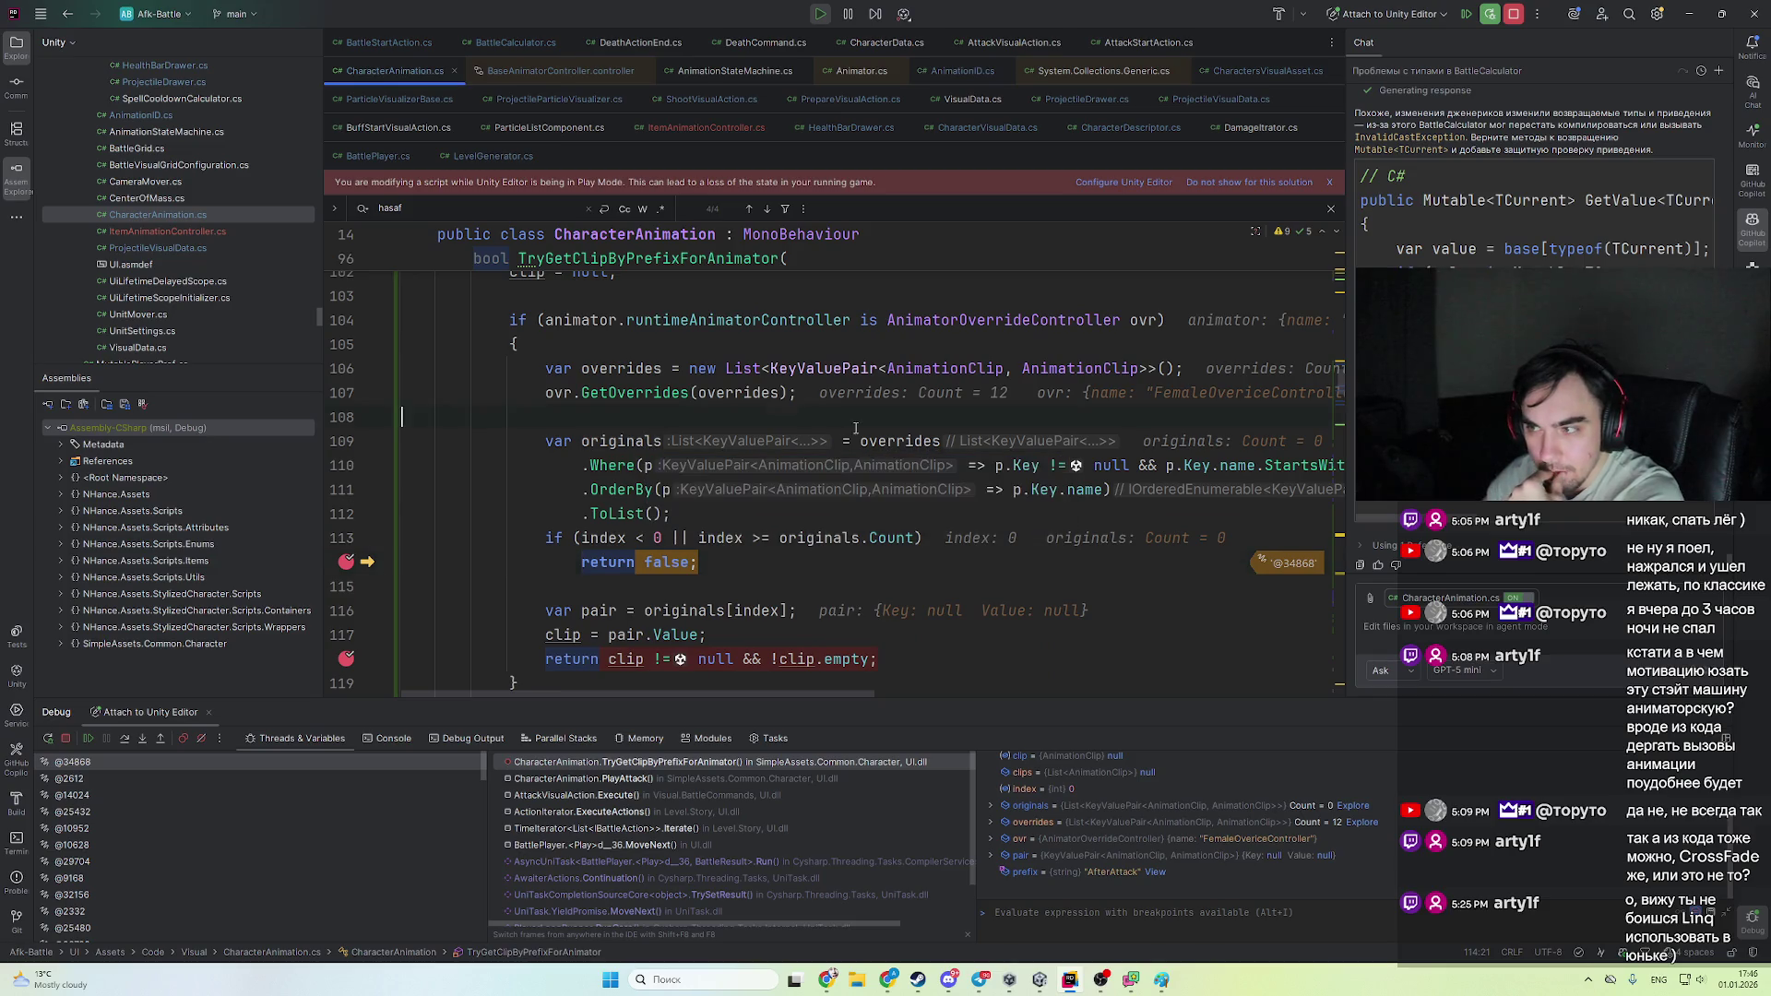
- Expand the override pairs and inspect the BeforeAttack and after-attack entries
click(983, 468)
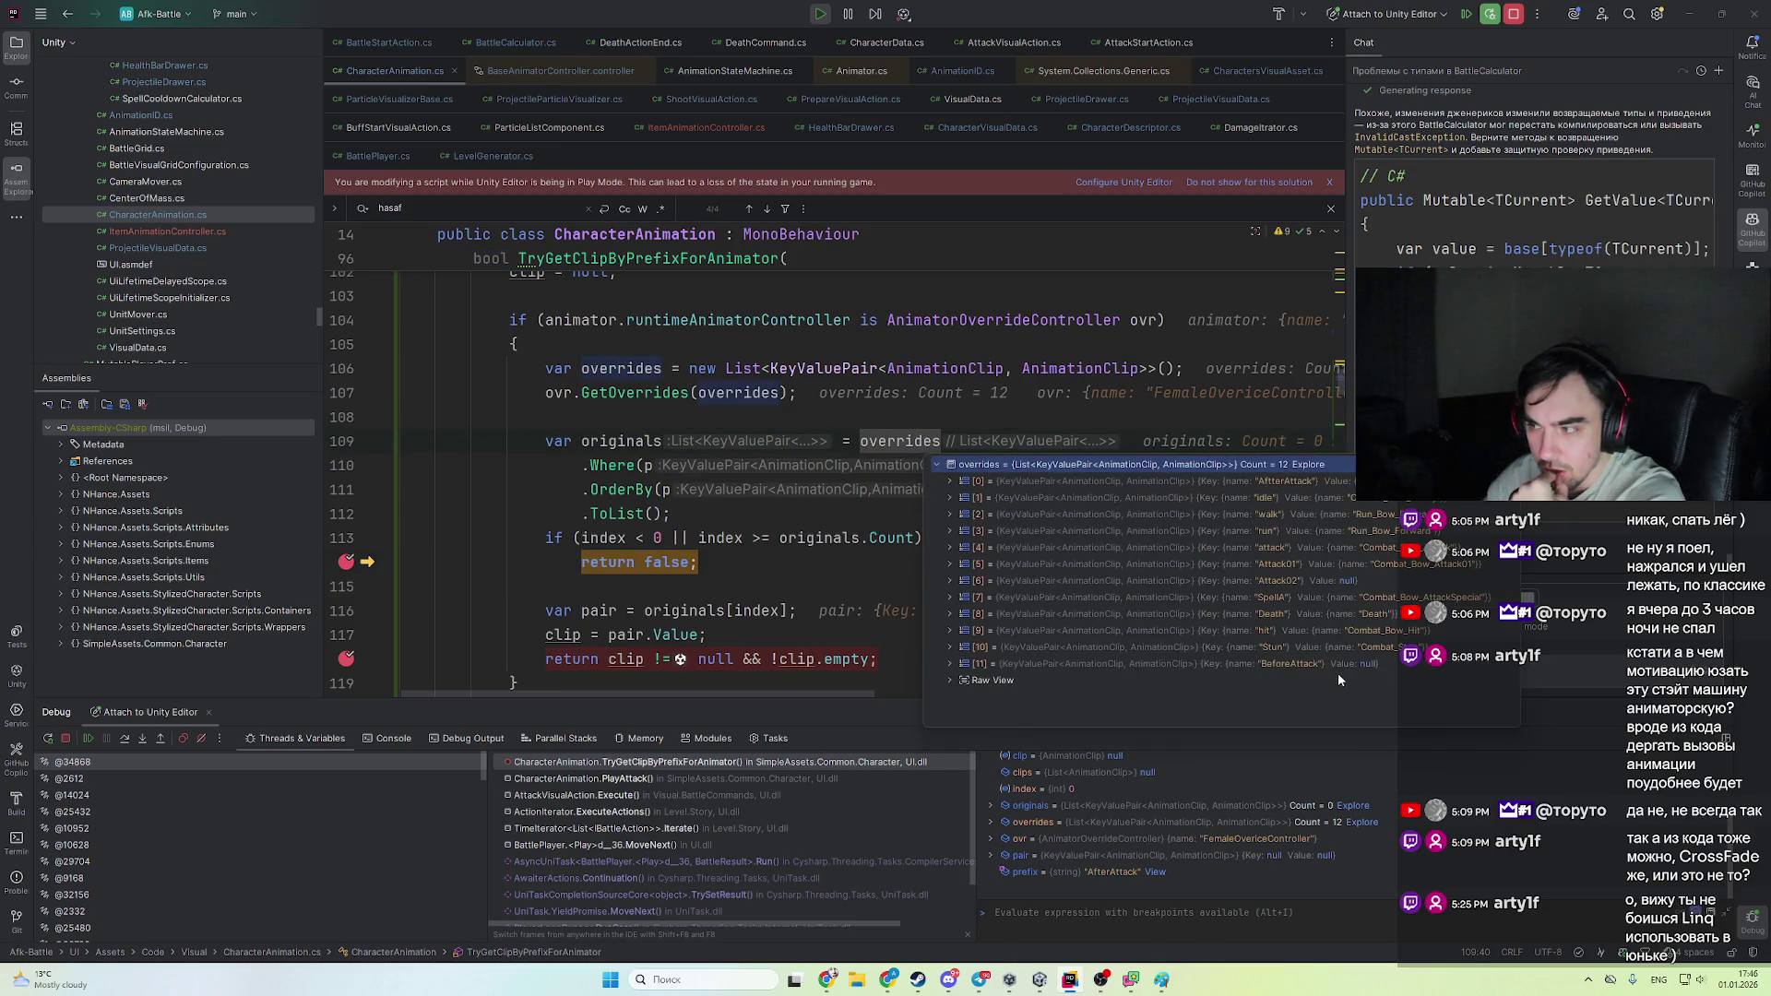
click(1313, 668)
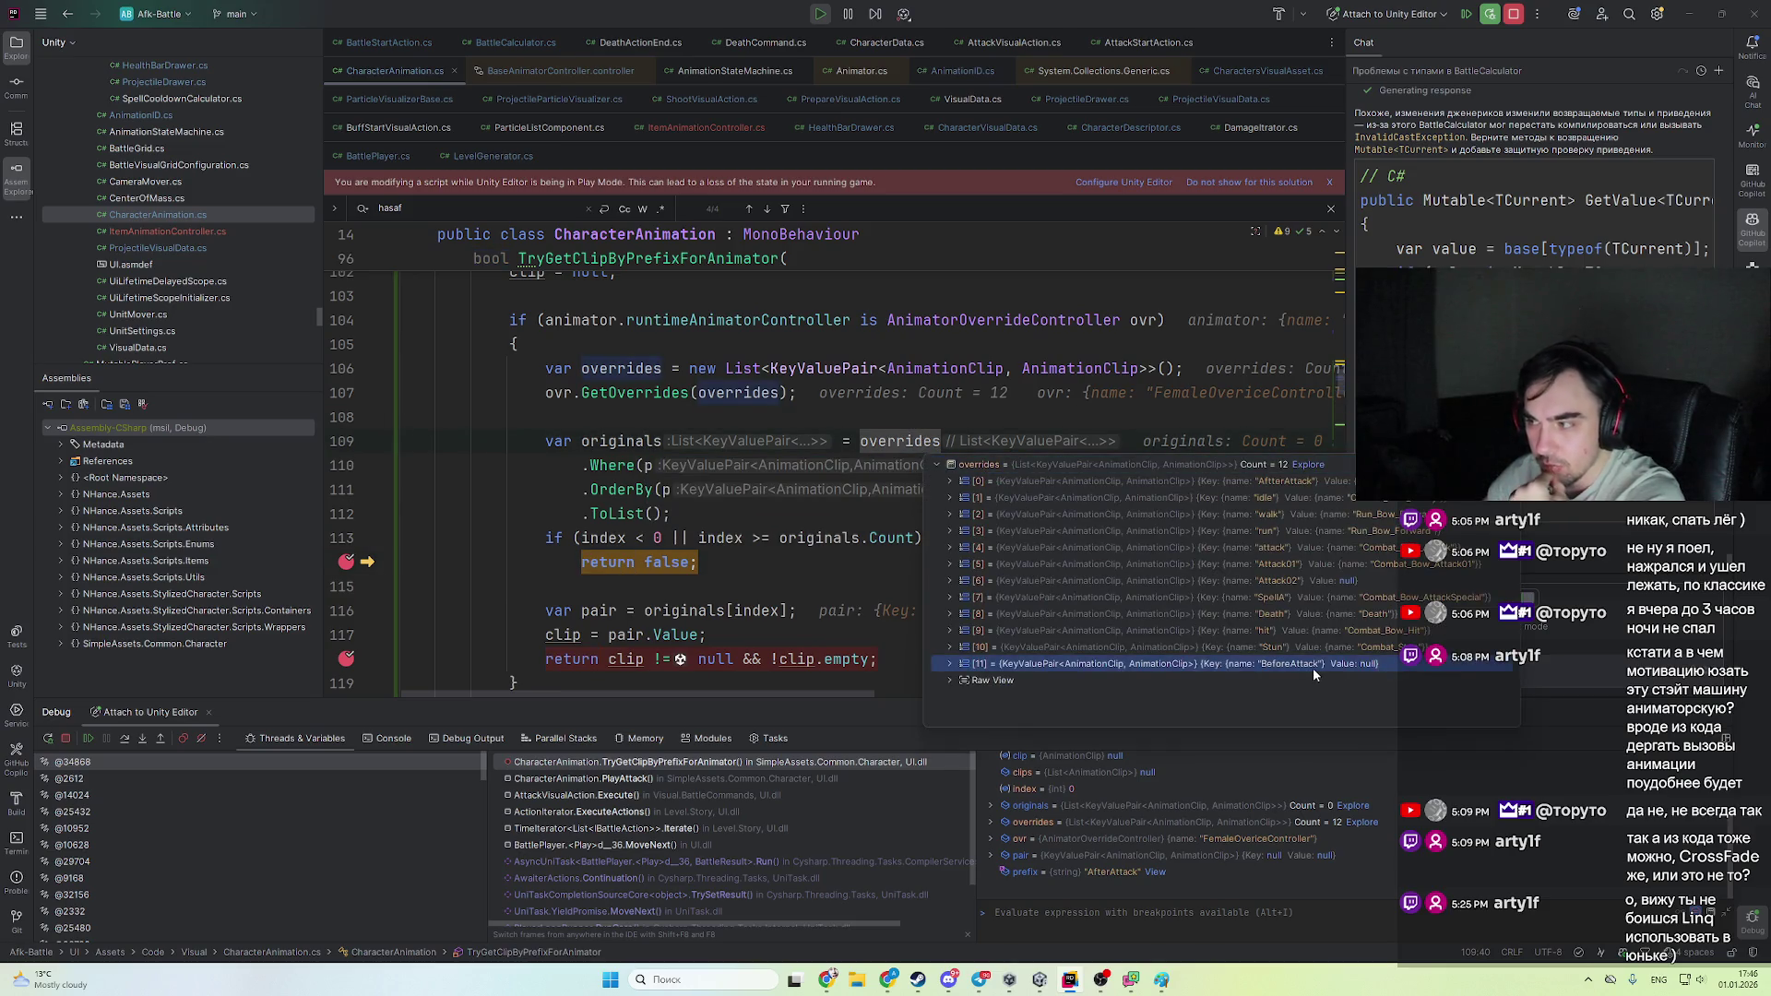
click(1330, 483)
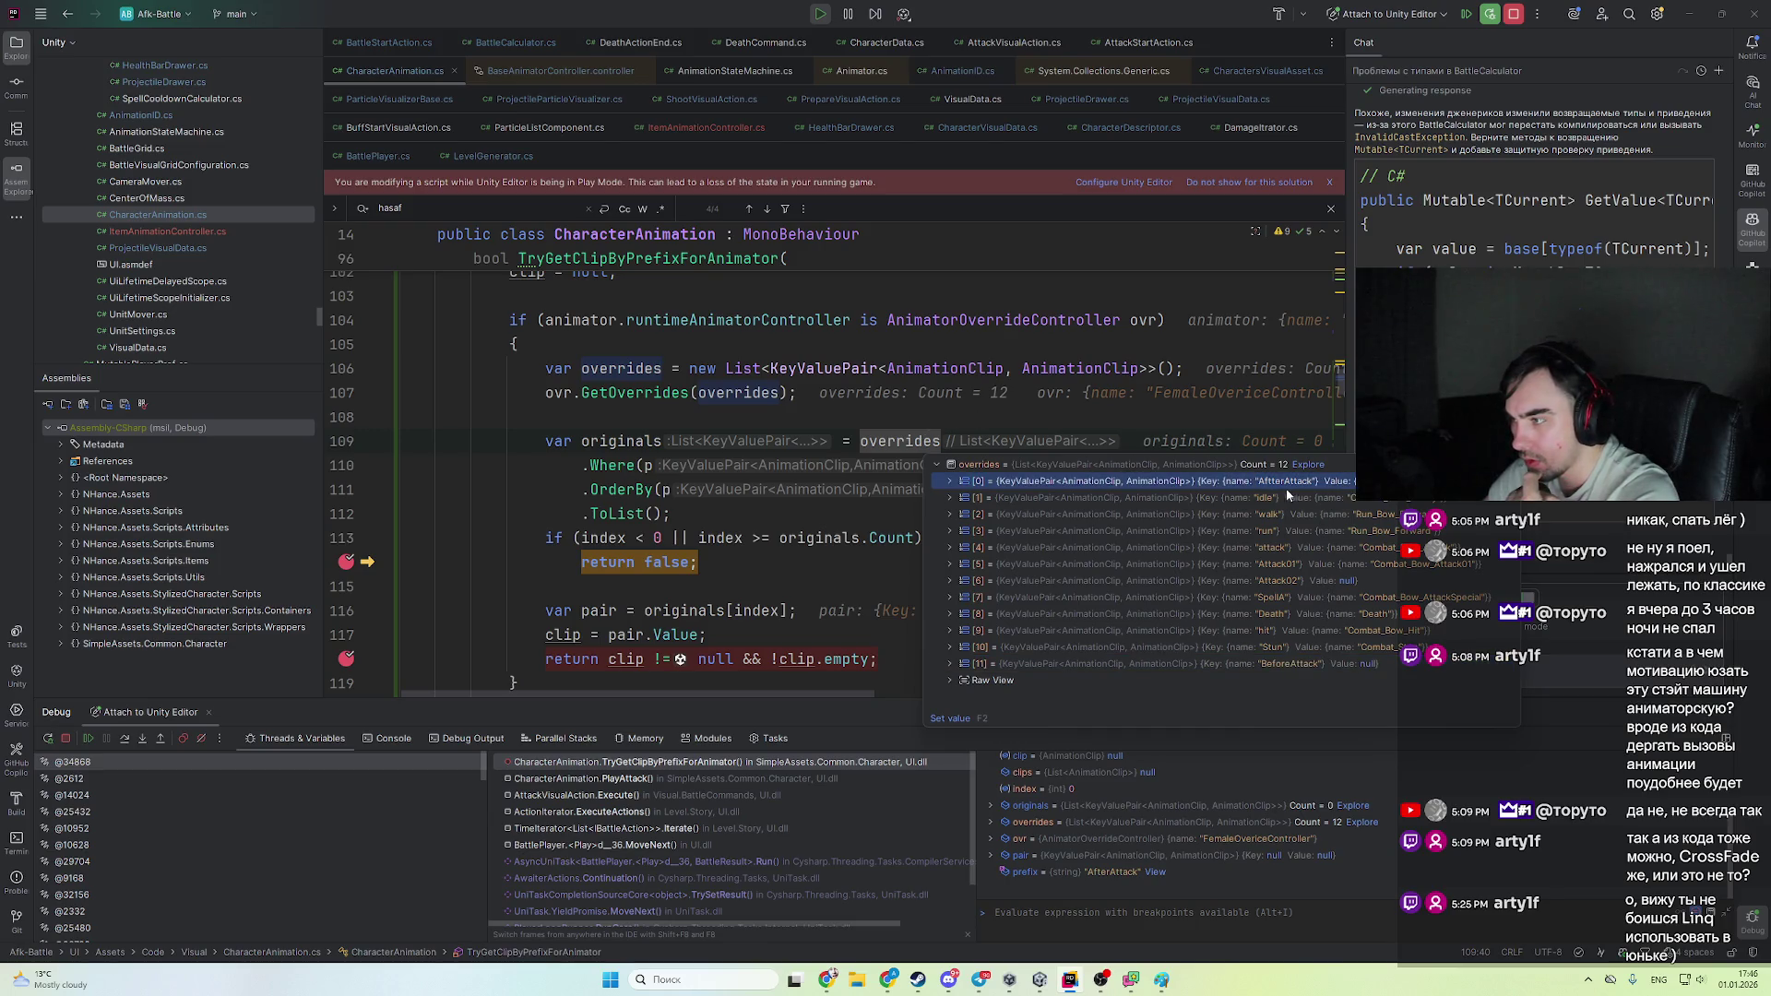
scroll(690, 433, up, 3)
mouse_move(606, 403)
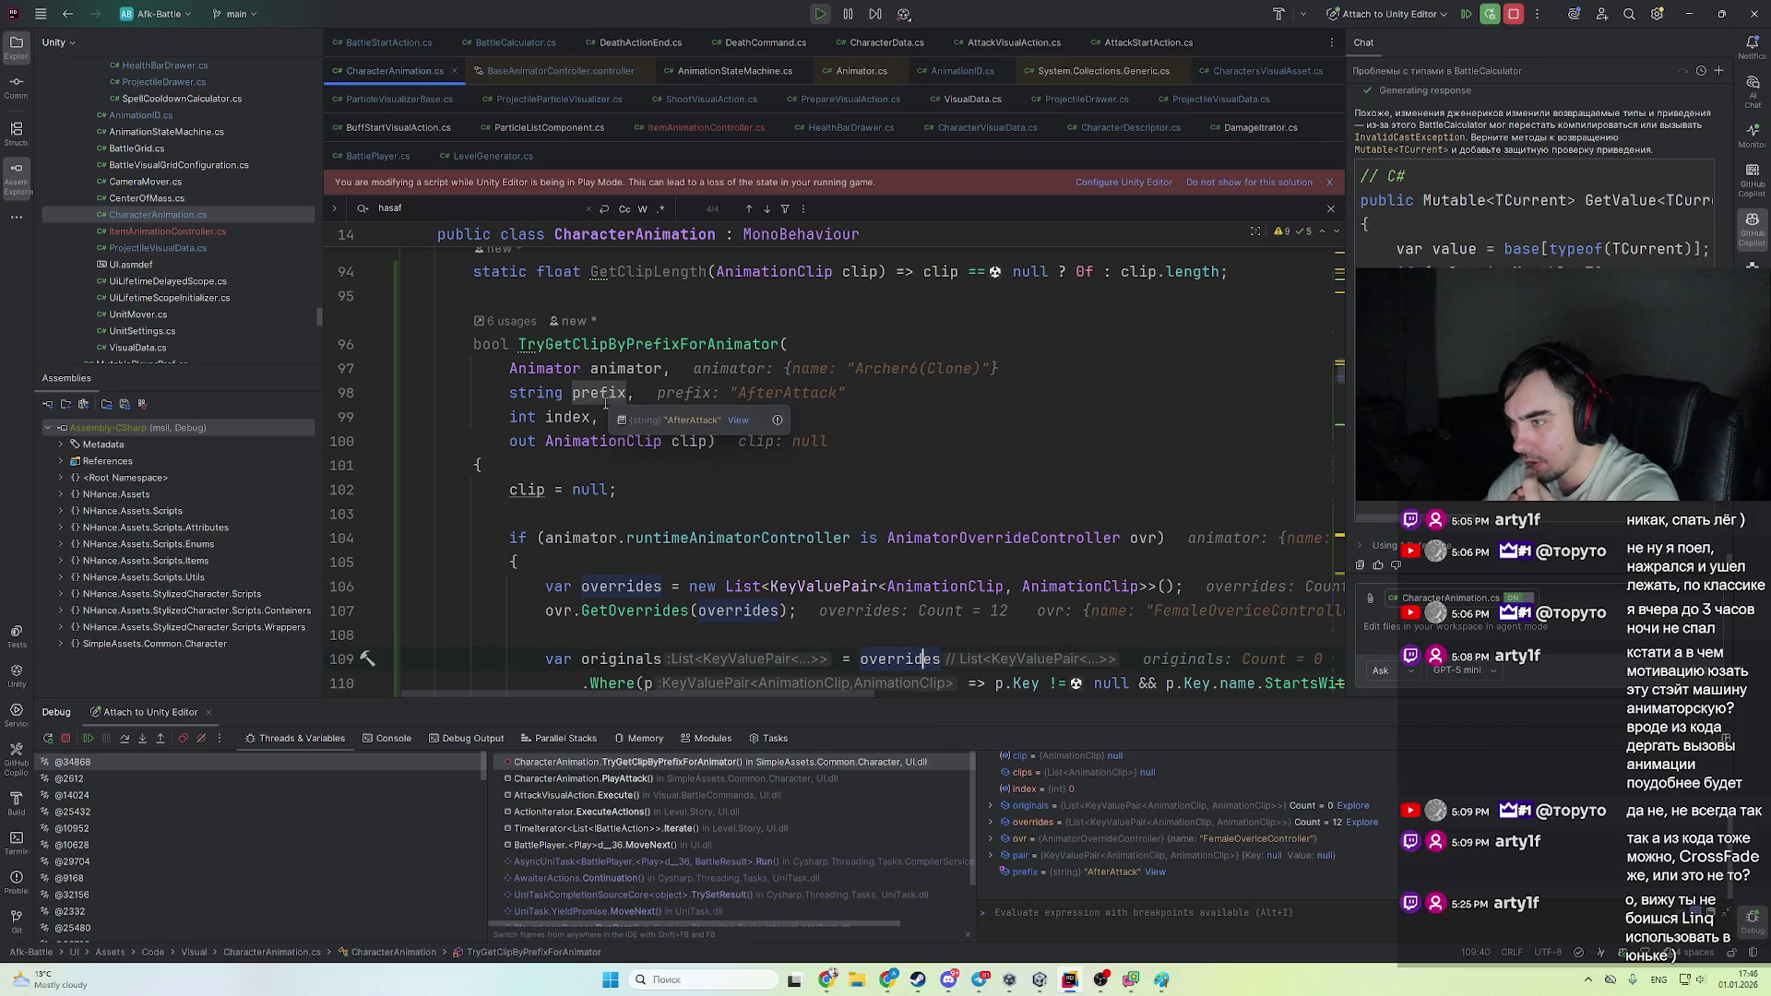
scroll(795, 545, down, 2)
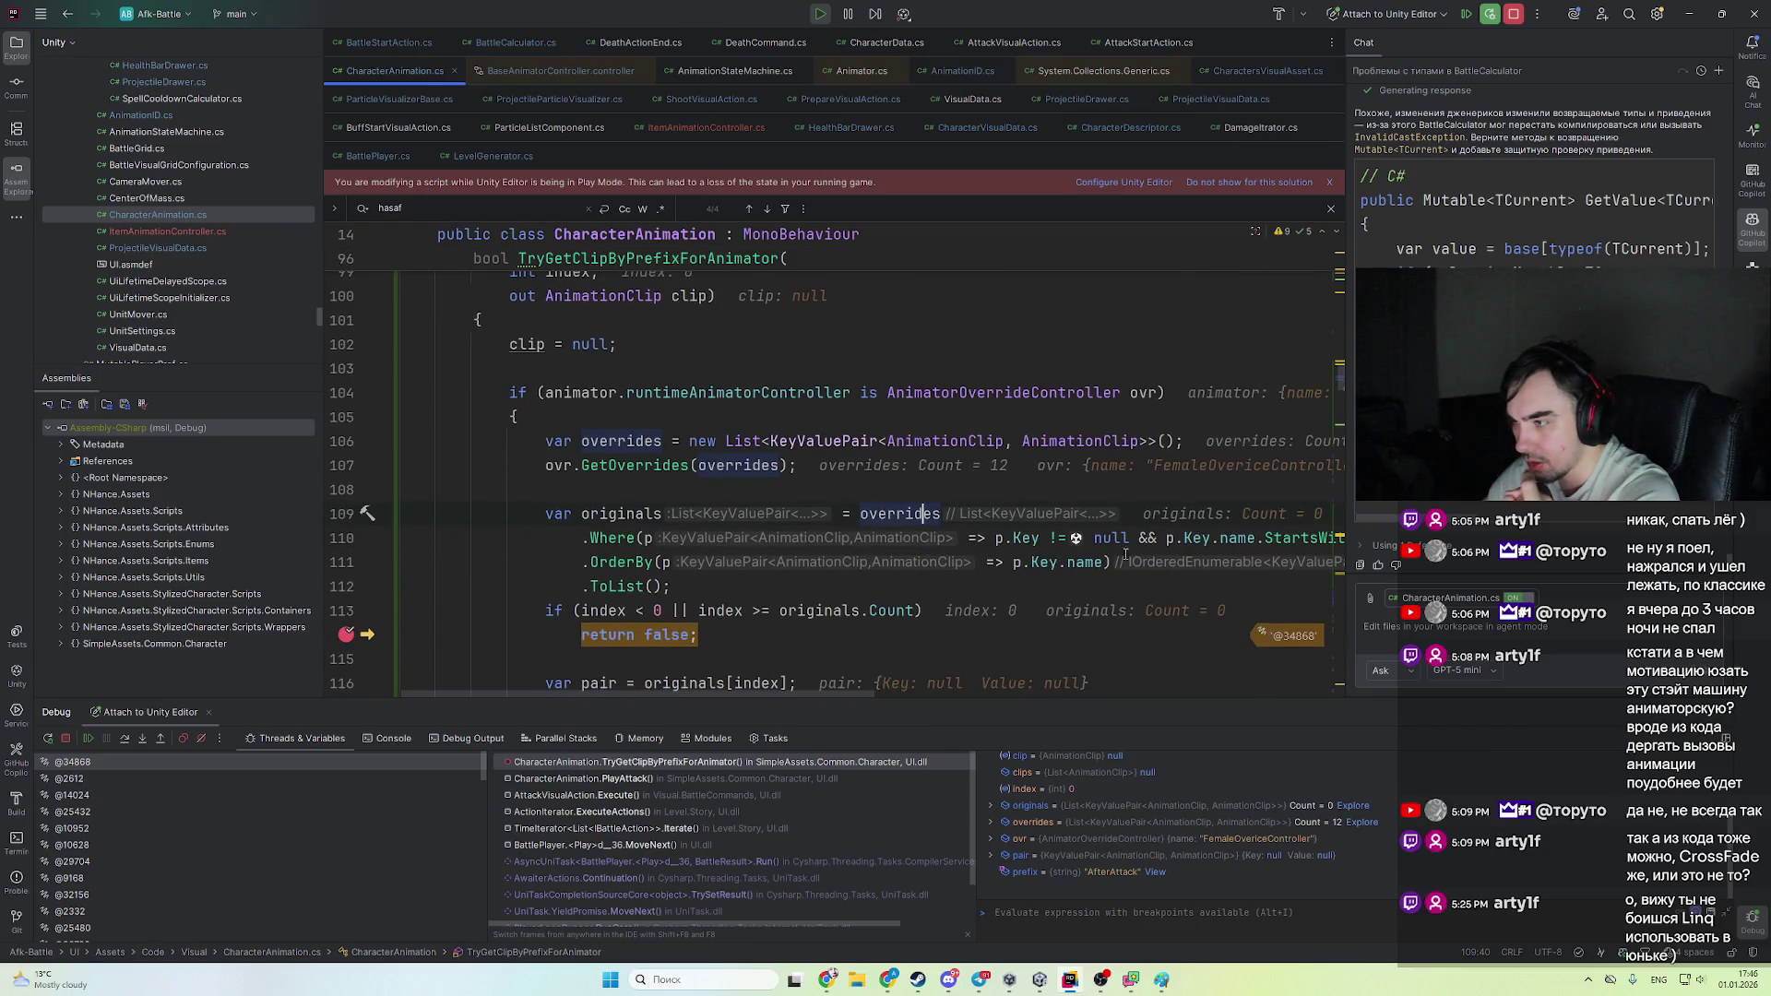
- View the overrides in the Collection View, spotting the misspelled AftterAttack key, then close it
mouse_move(1019, 540)
drag(796, 698, 980, 712)
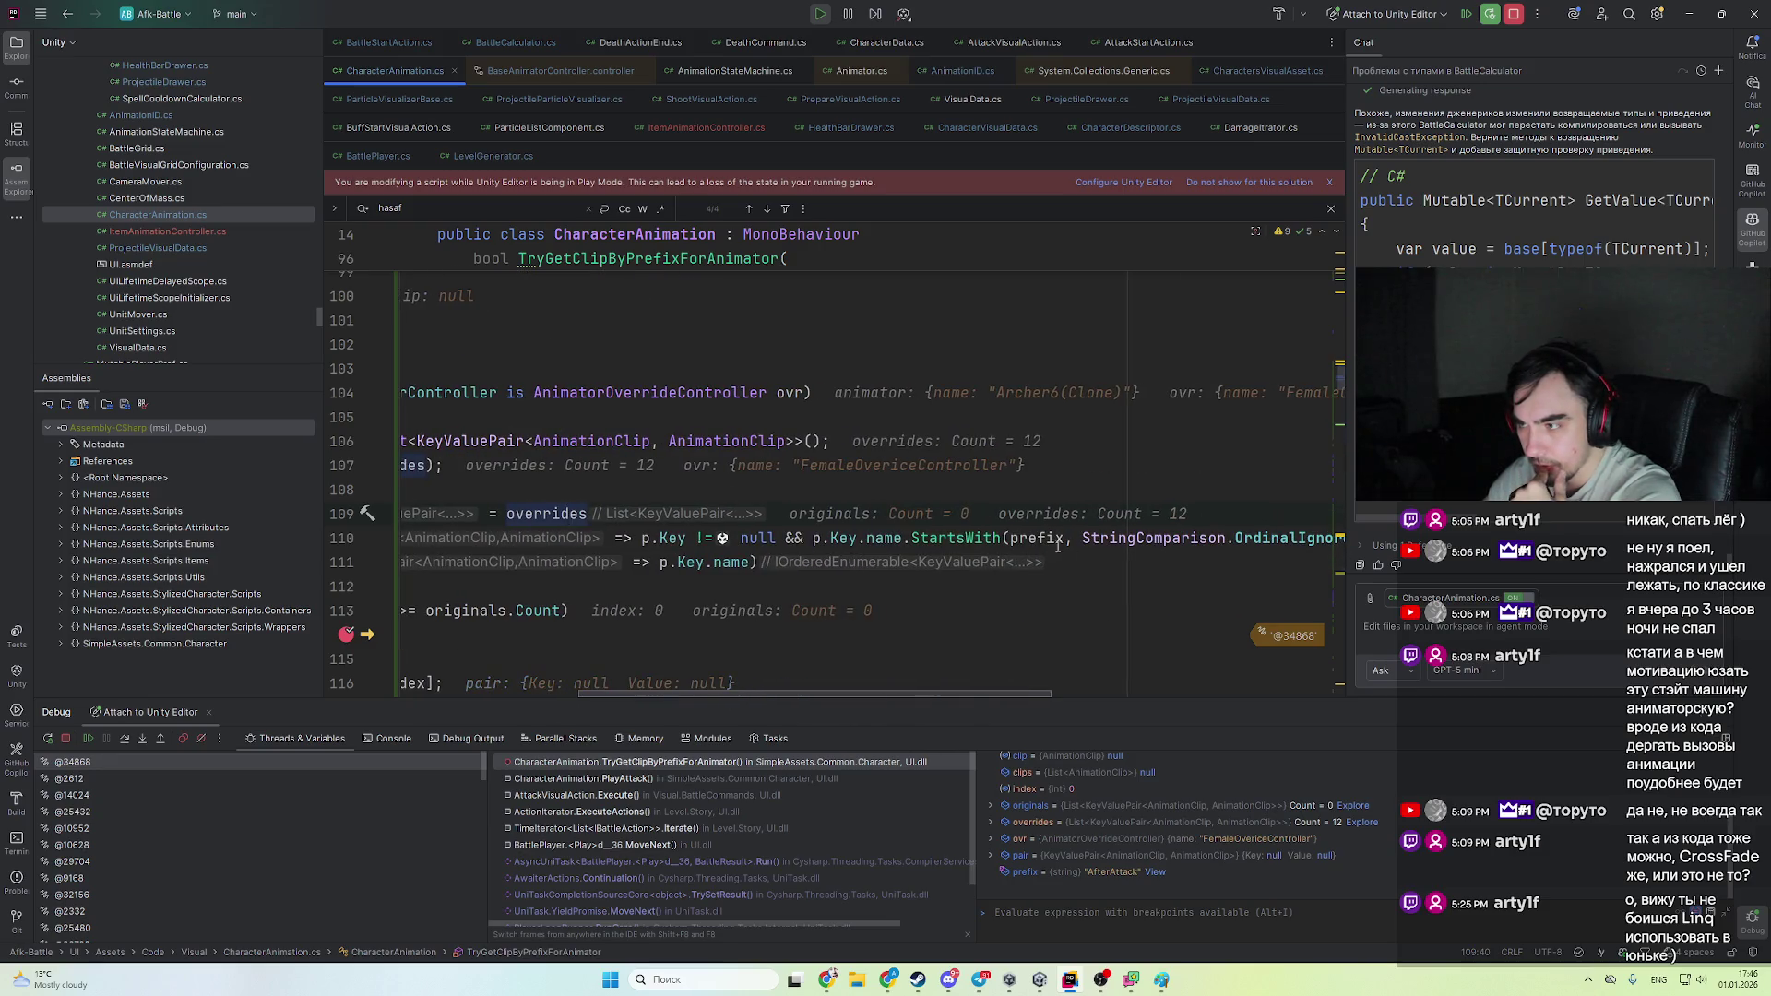
mouse_move(1051, 544)
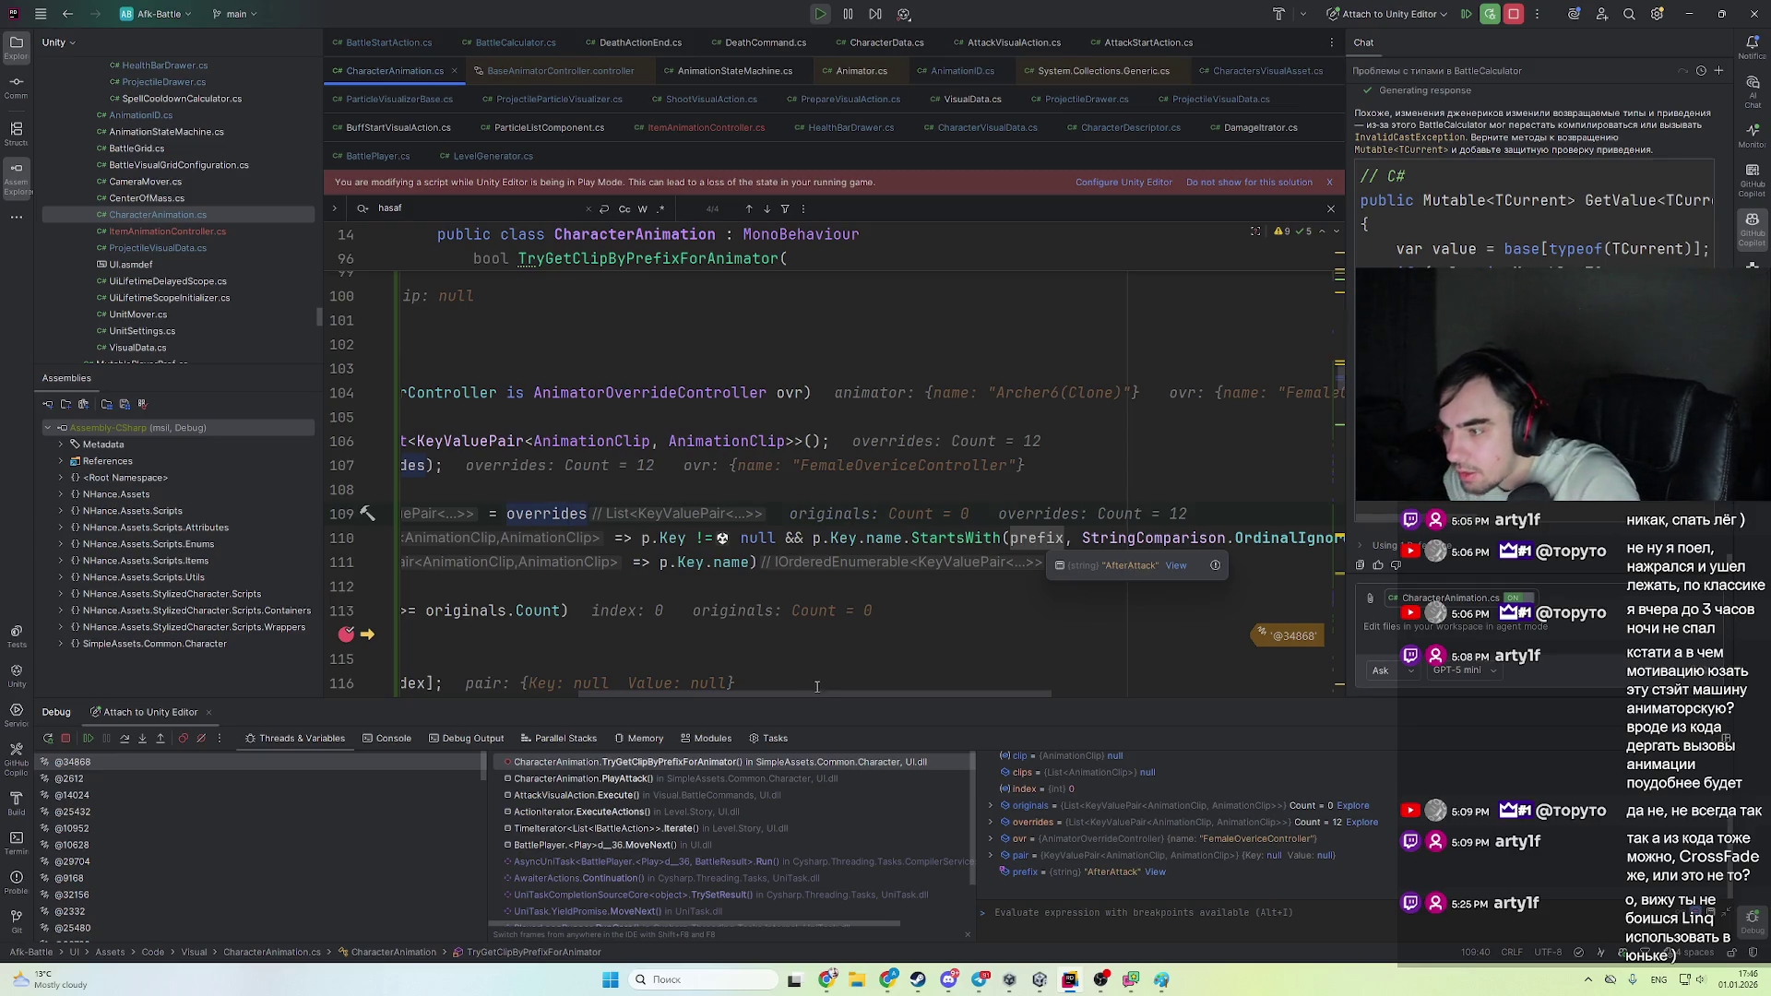
scroll(817, 687, left, 5)
mouse_move(925, 560)
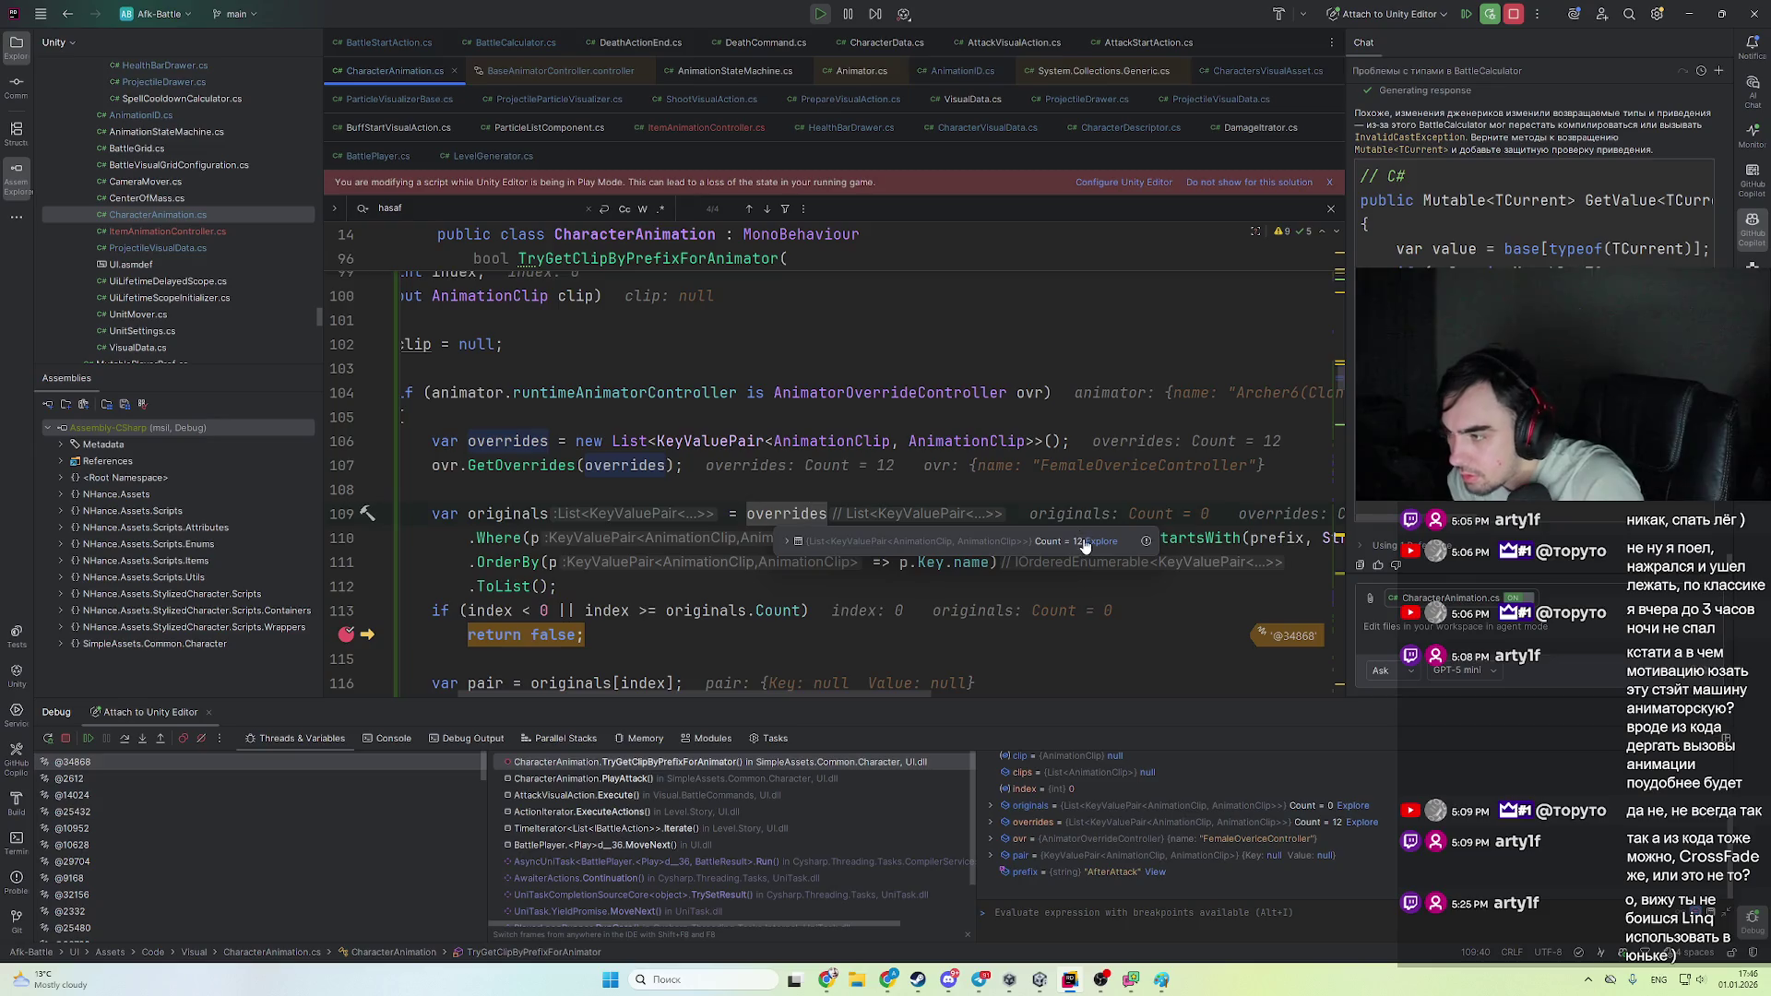
click(1098, 542)
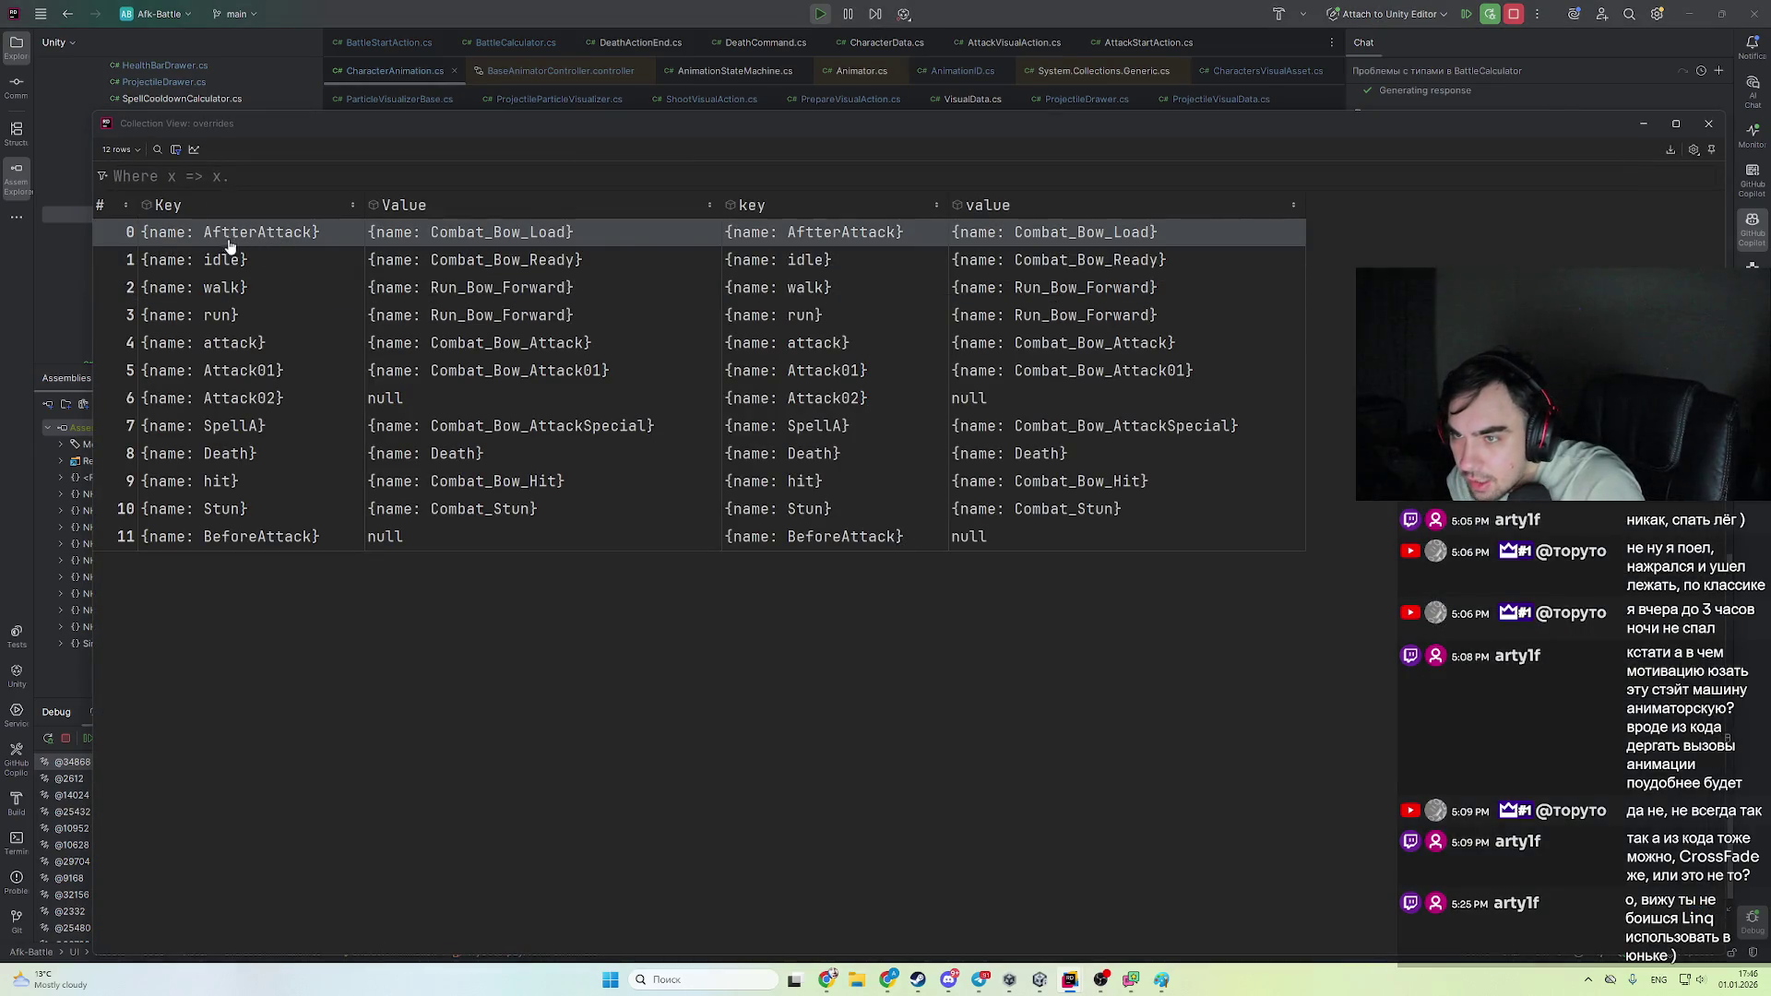
key(Escape)
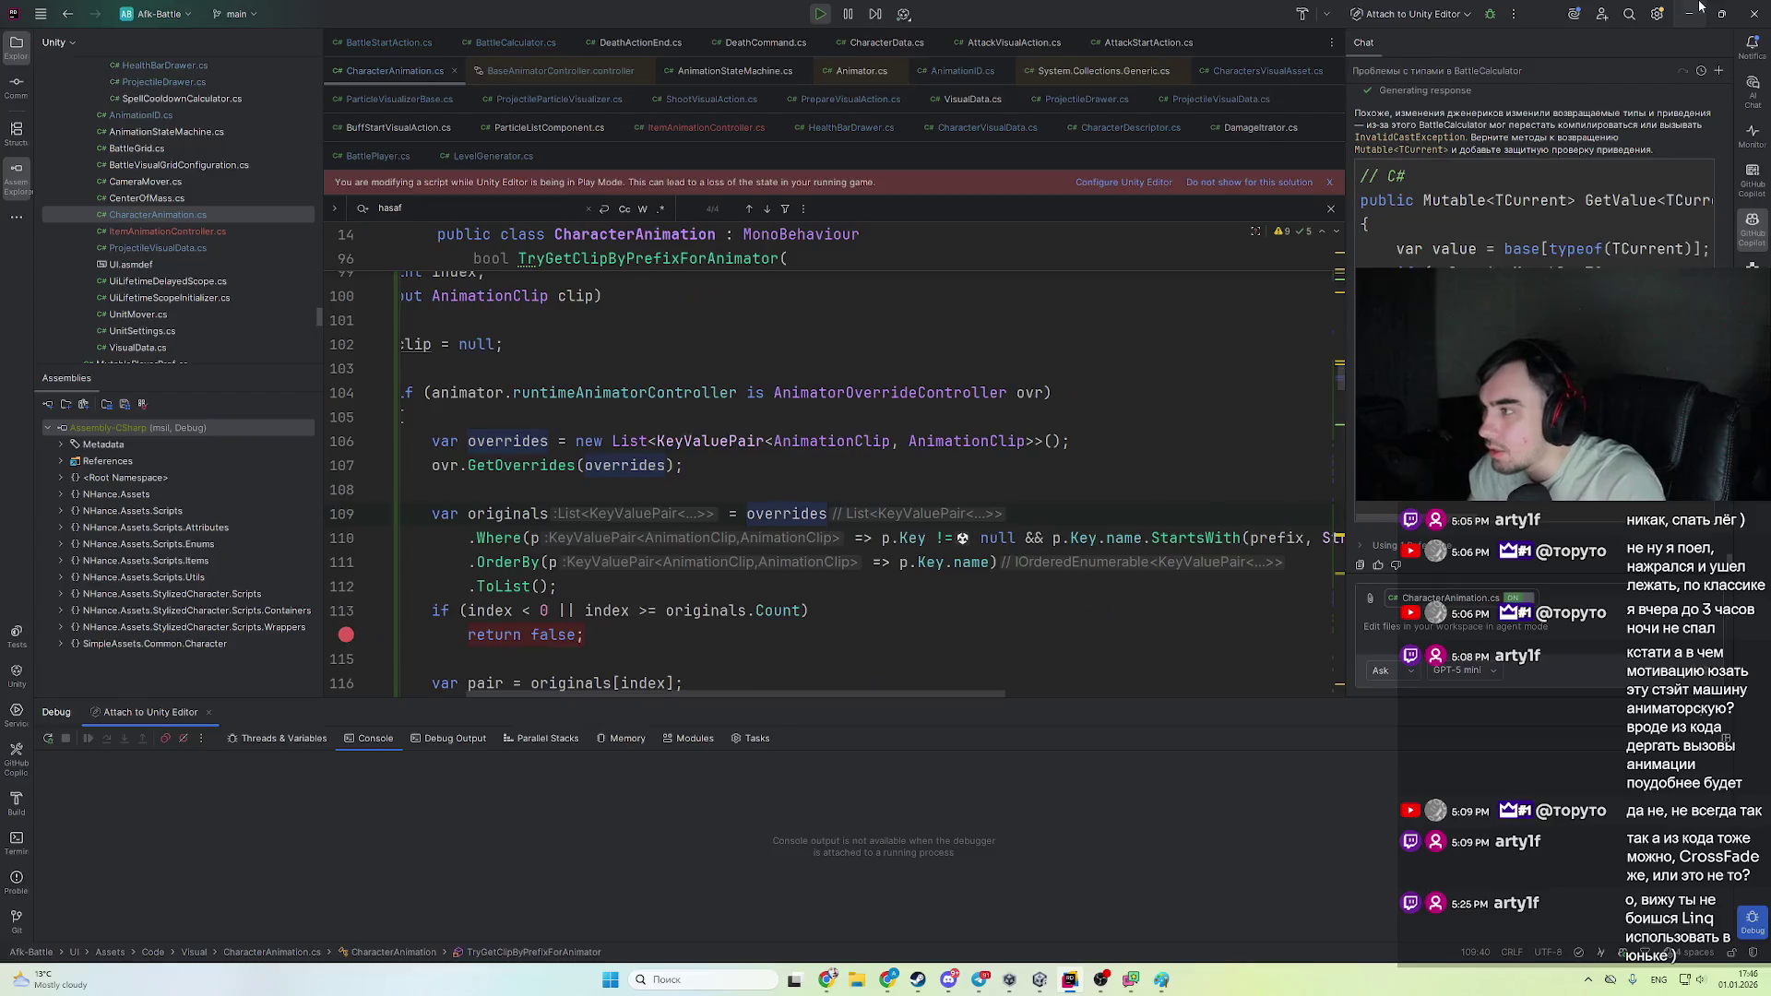
key(alt+Tab)
- Stop play, find the orc male AfterAttack clip, and review its keyframes in the Animation window
click(872, 43)
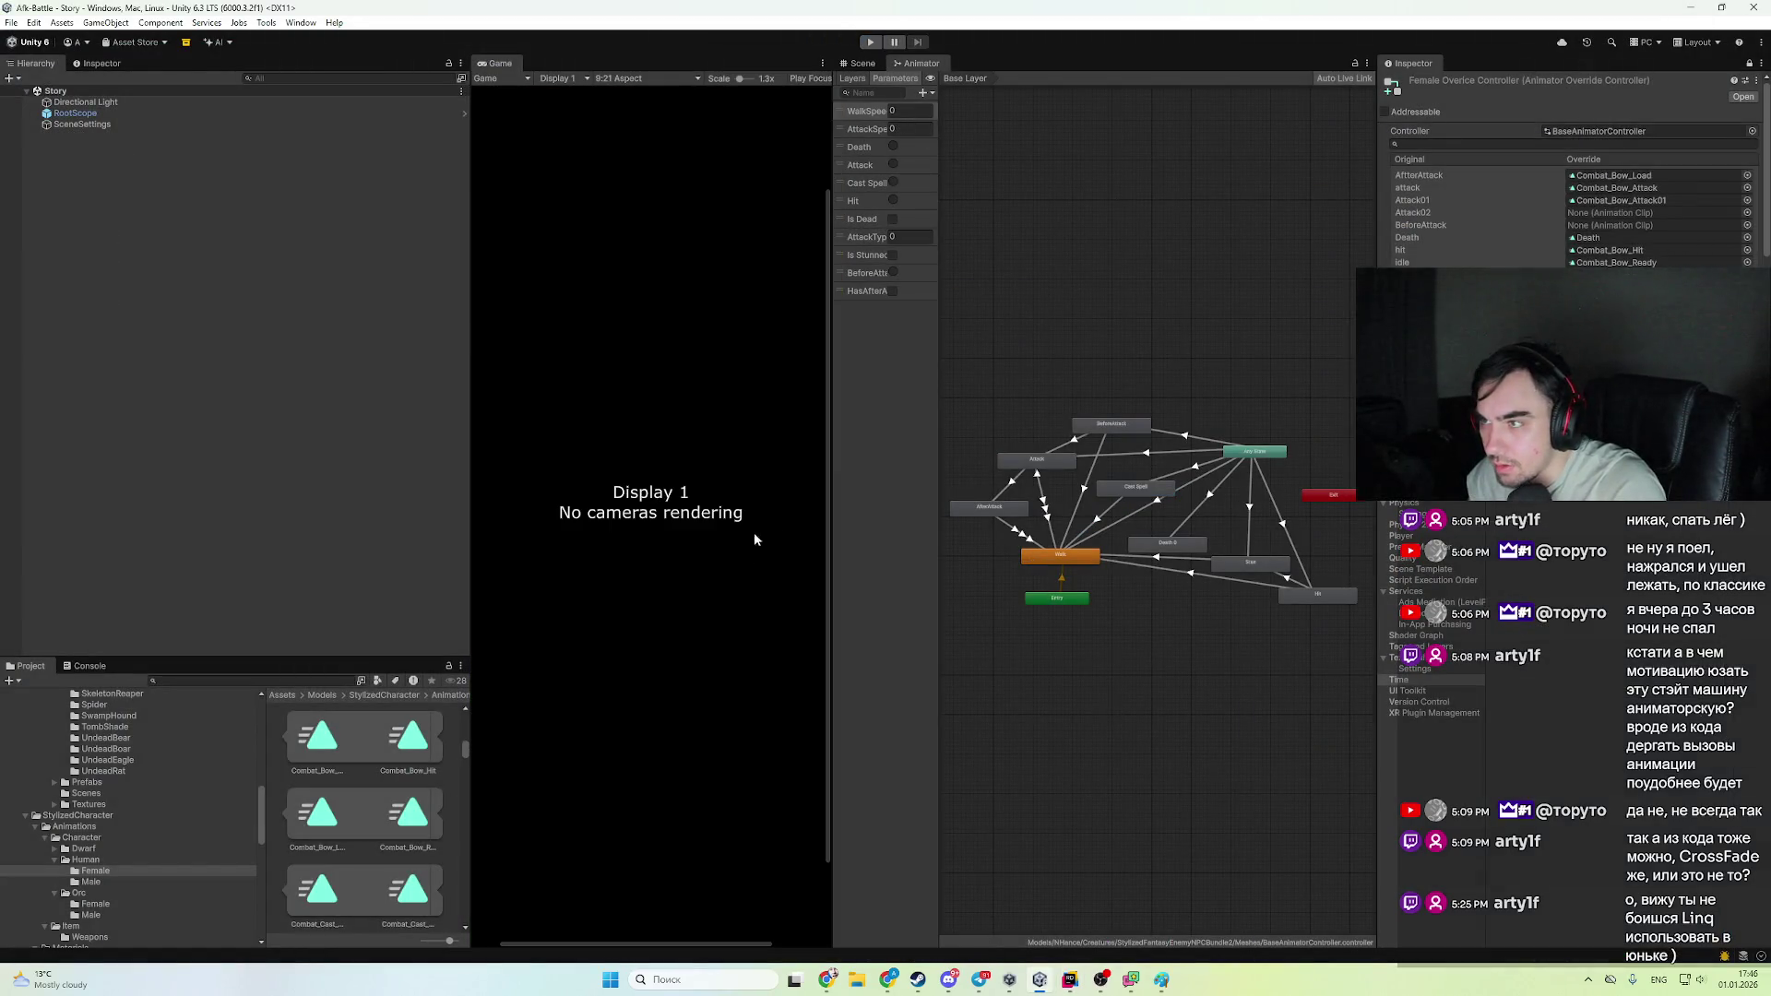
scroll(417, 808, down, 2)
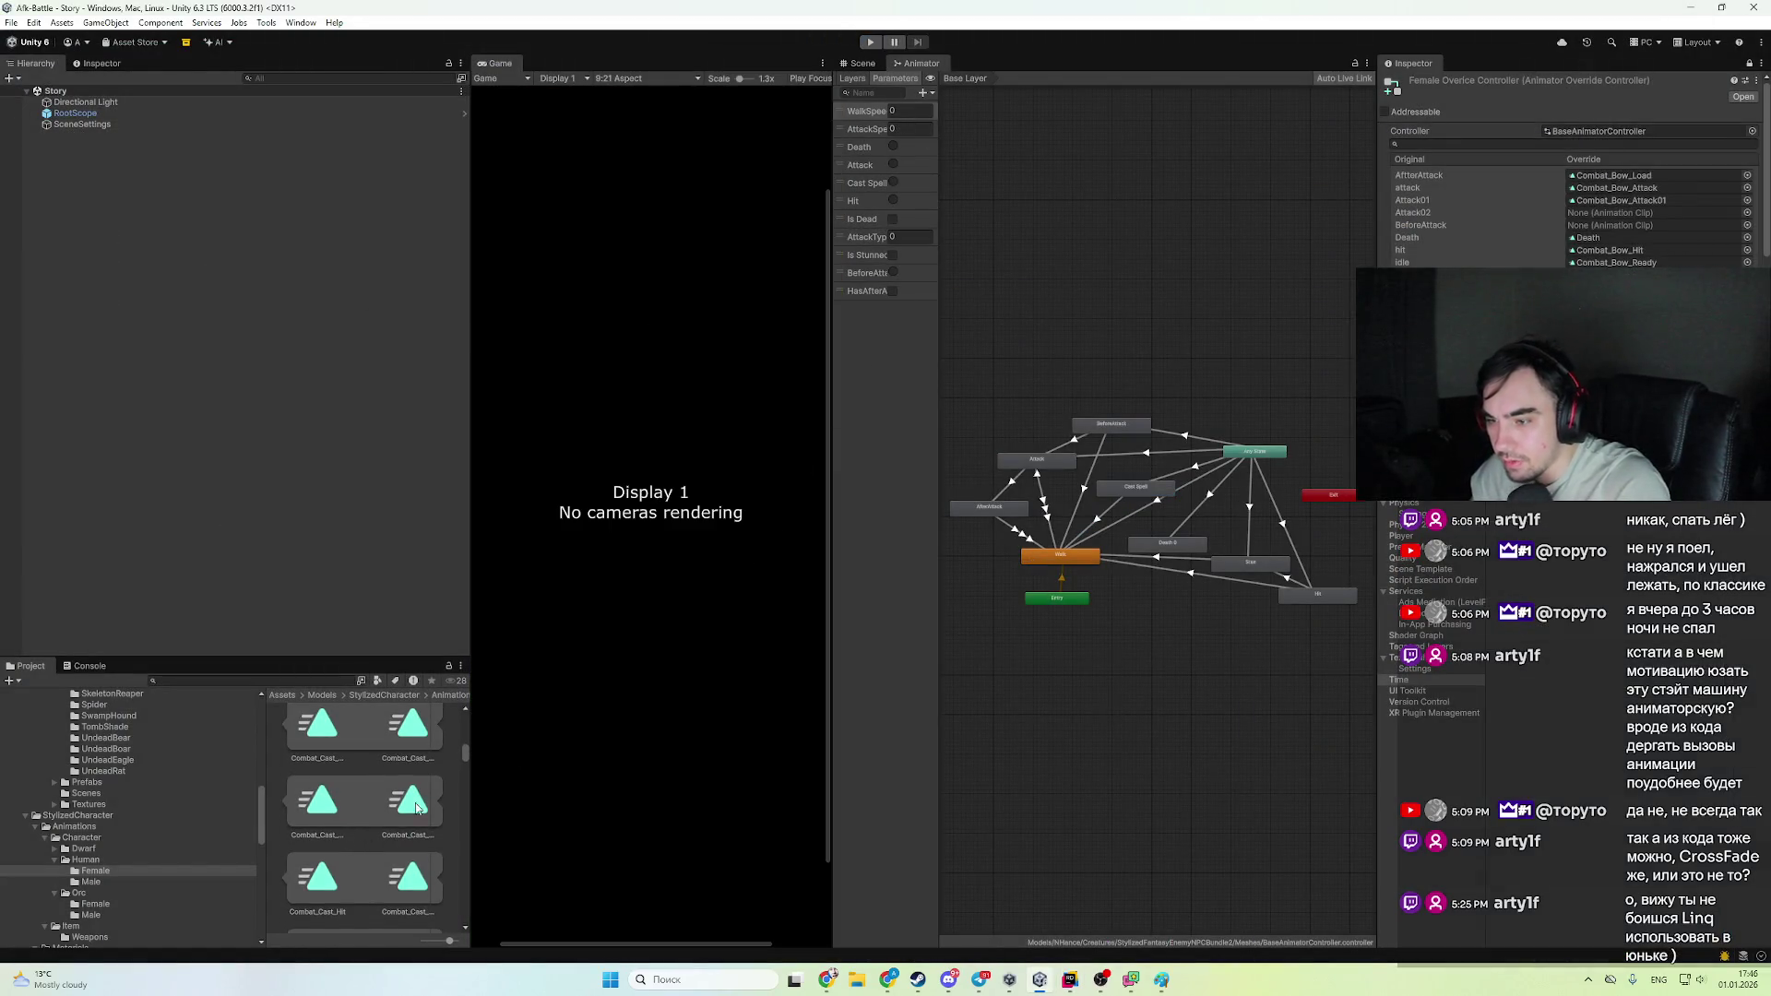
click(1655, 189)
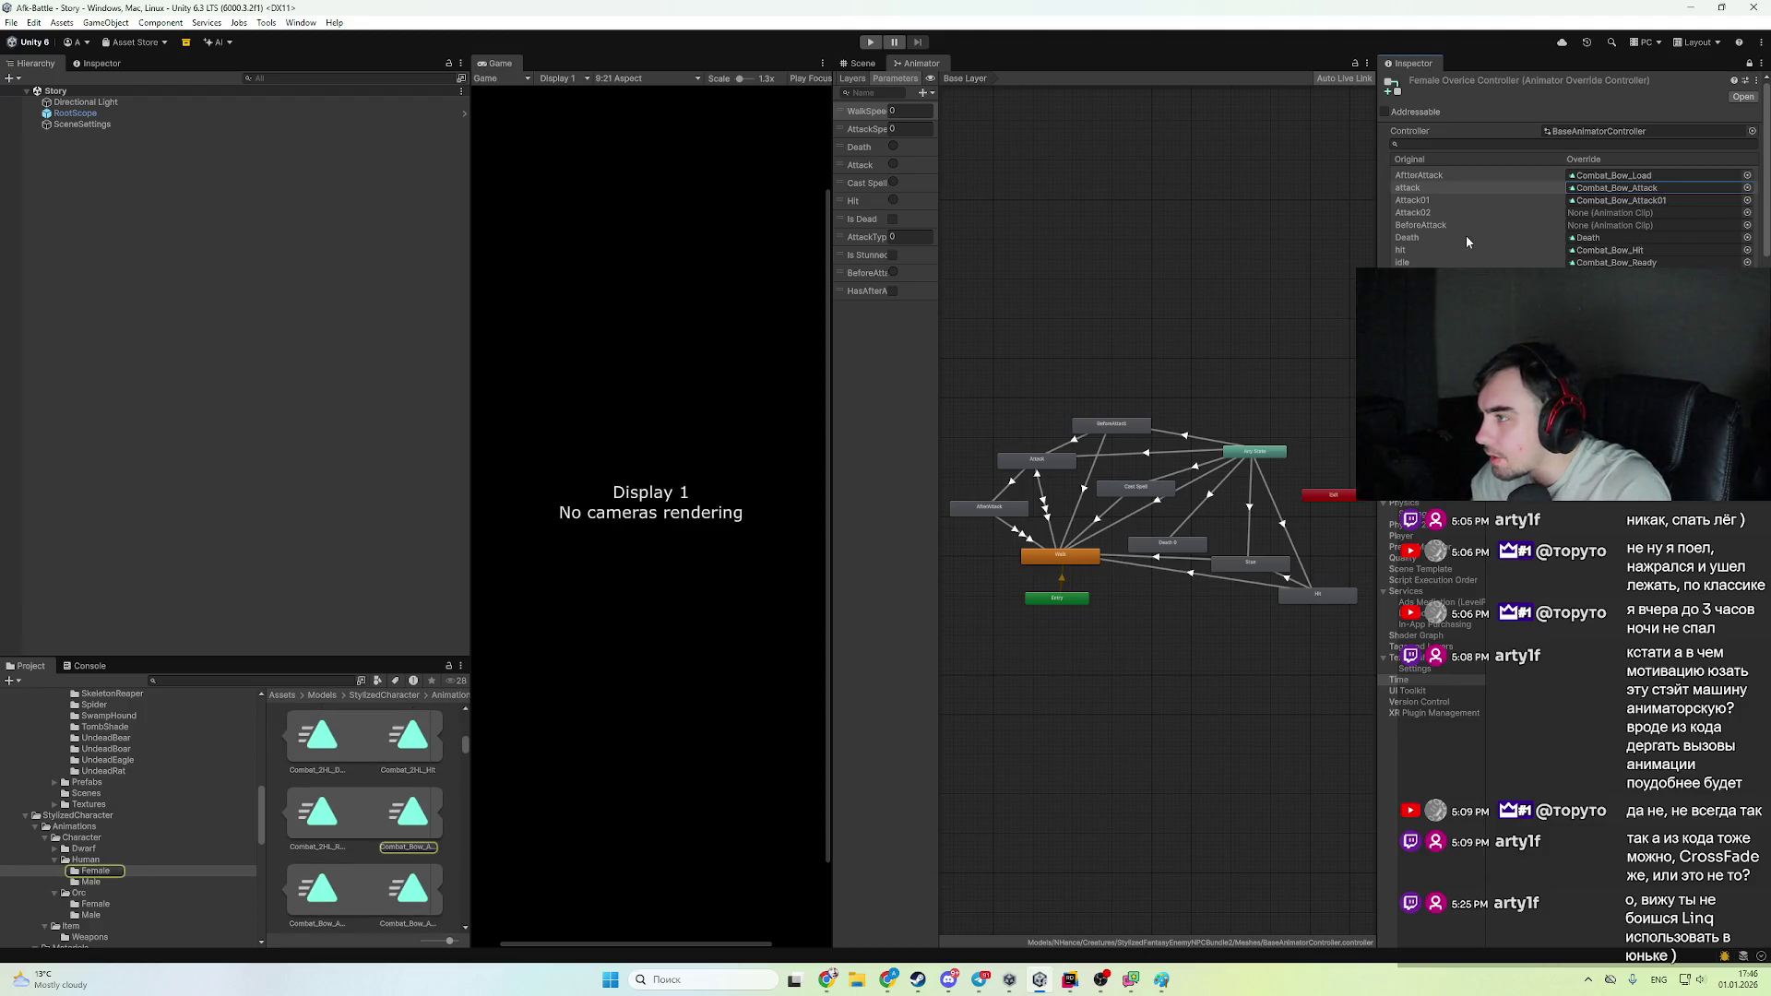
click(1443, 176)
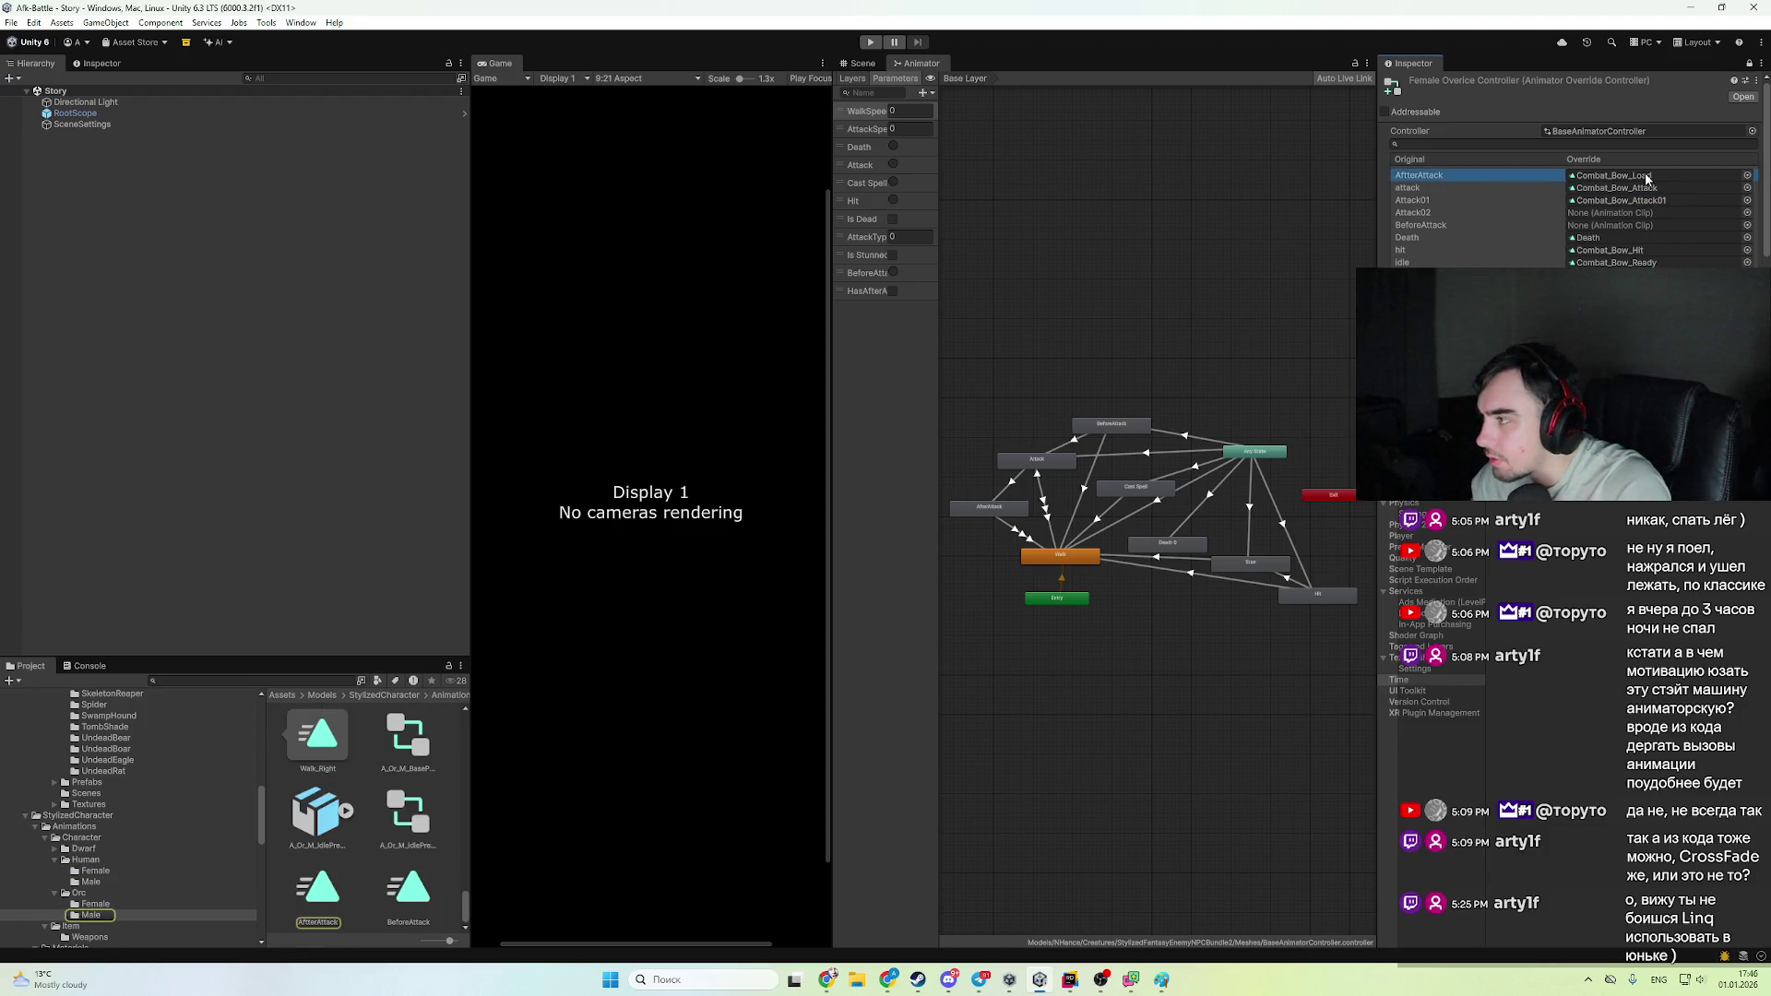
double_click(318, 891)
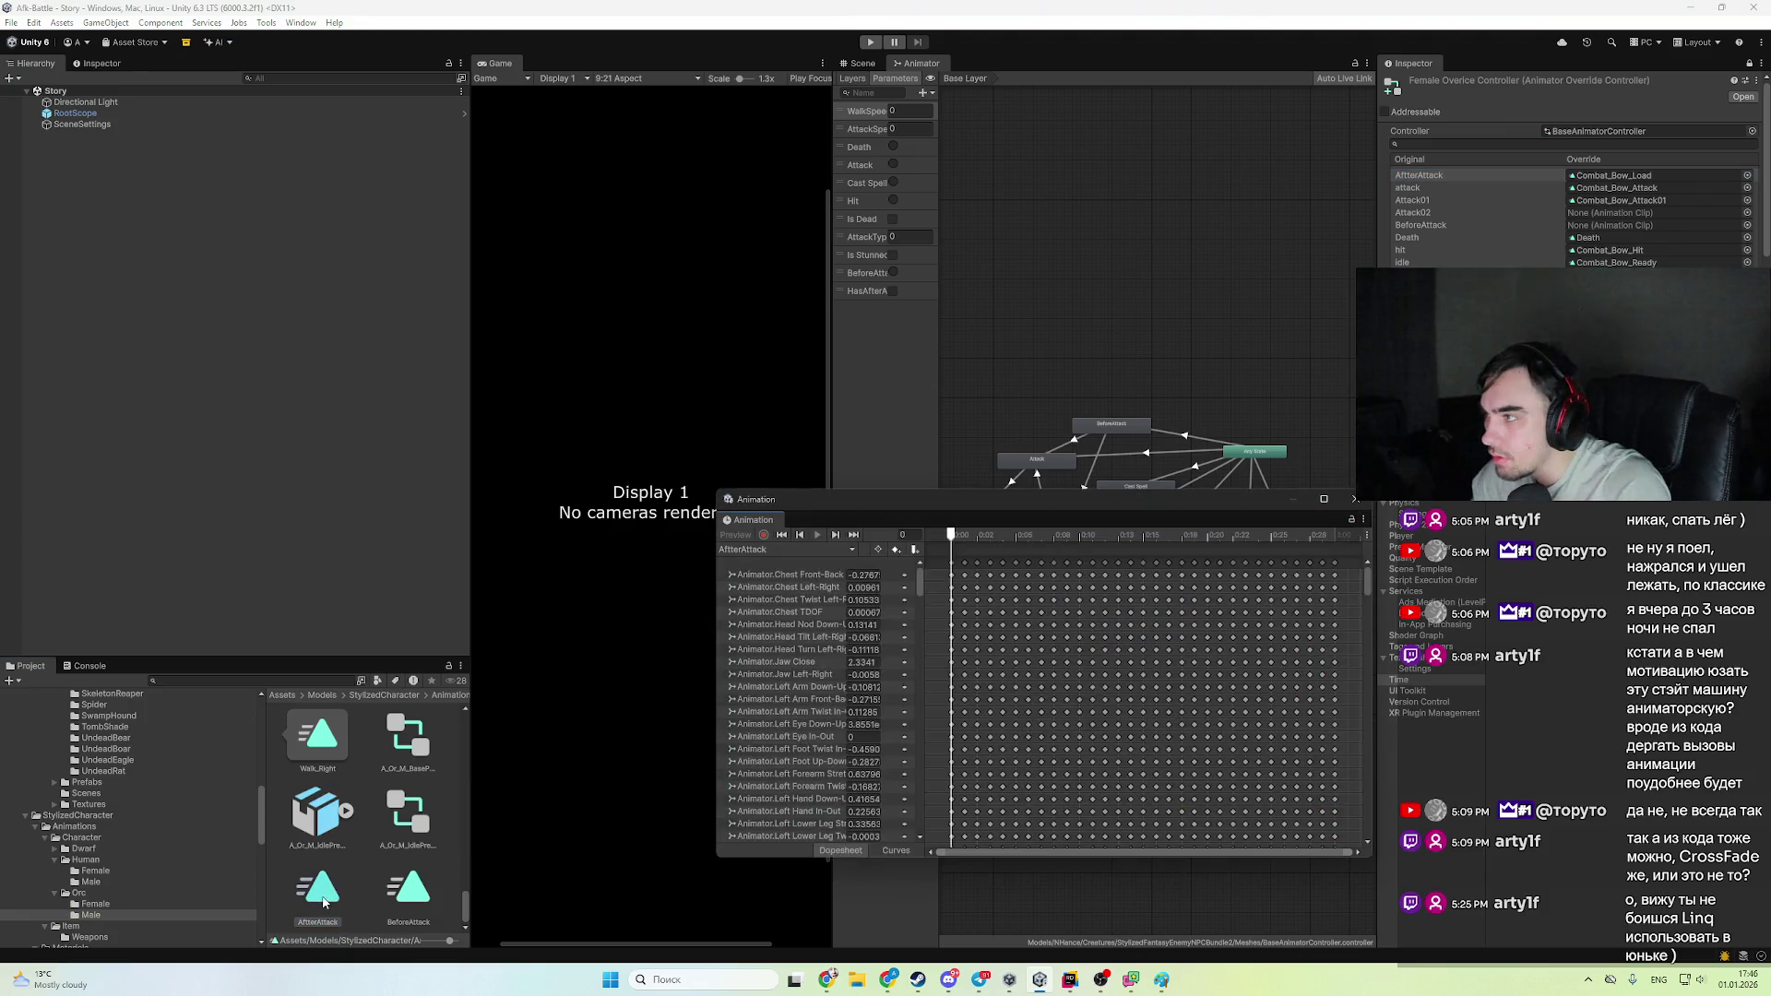
click(334, 899)
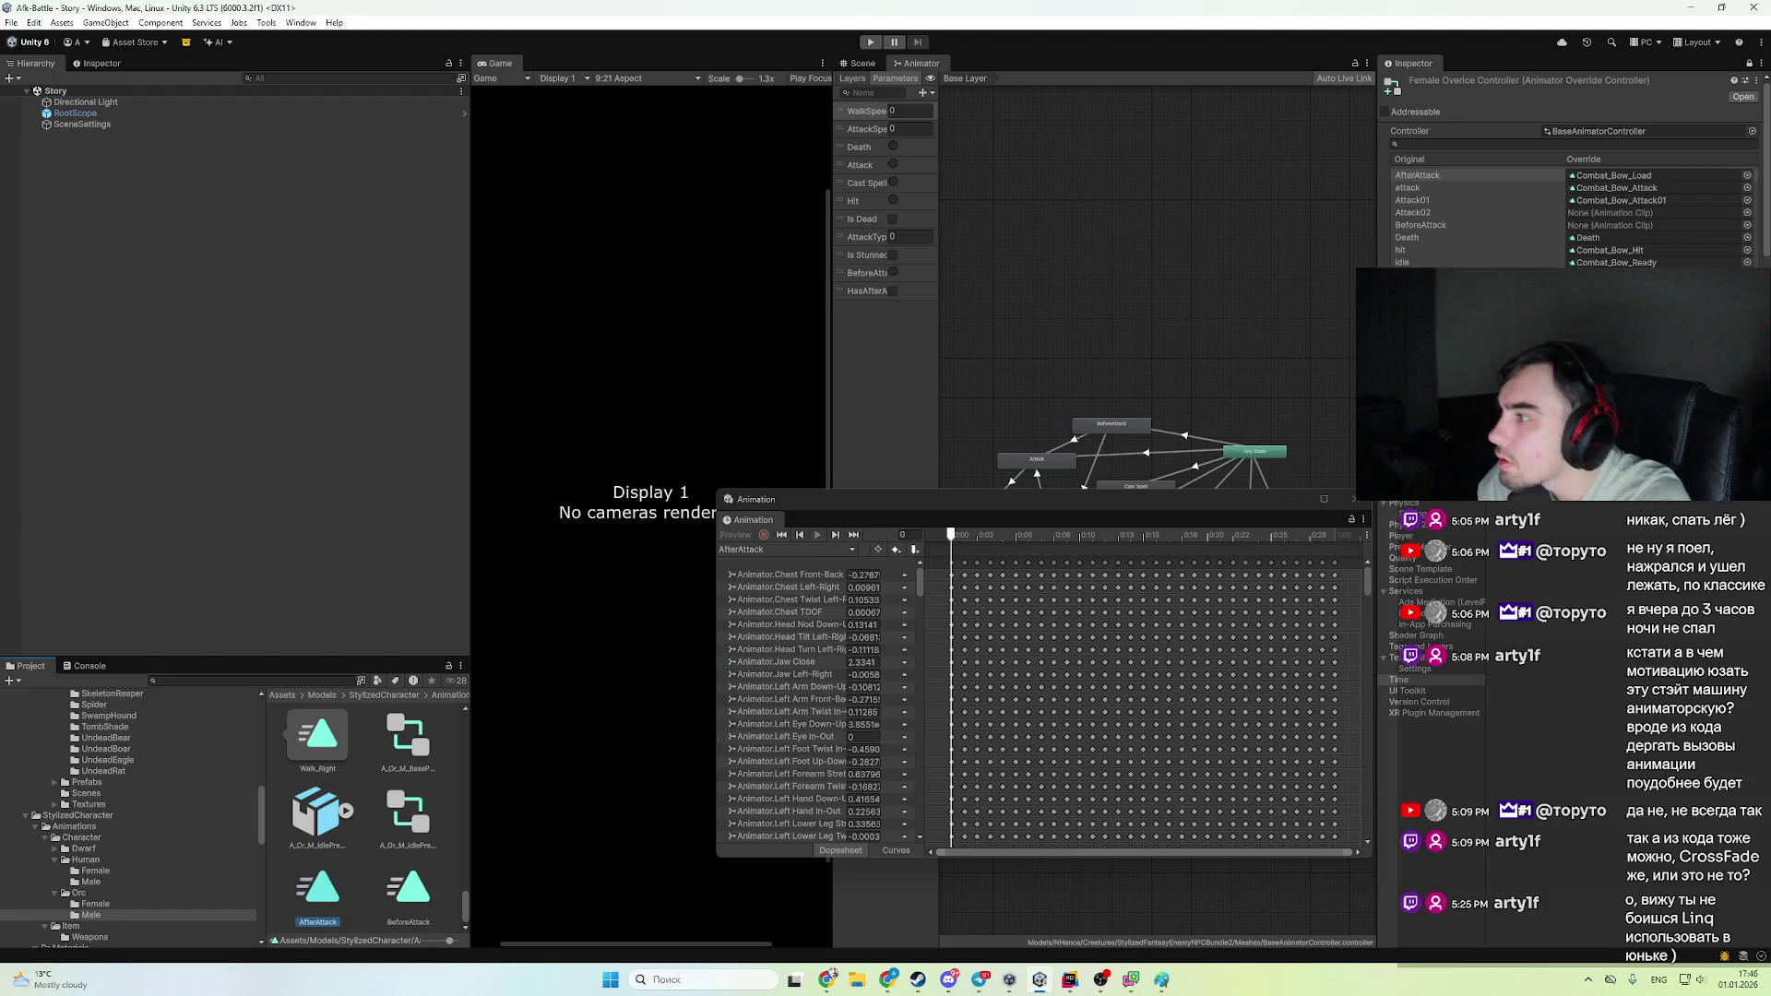
click(1349, 502)
click(870, 44)
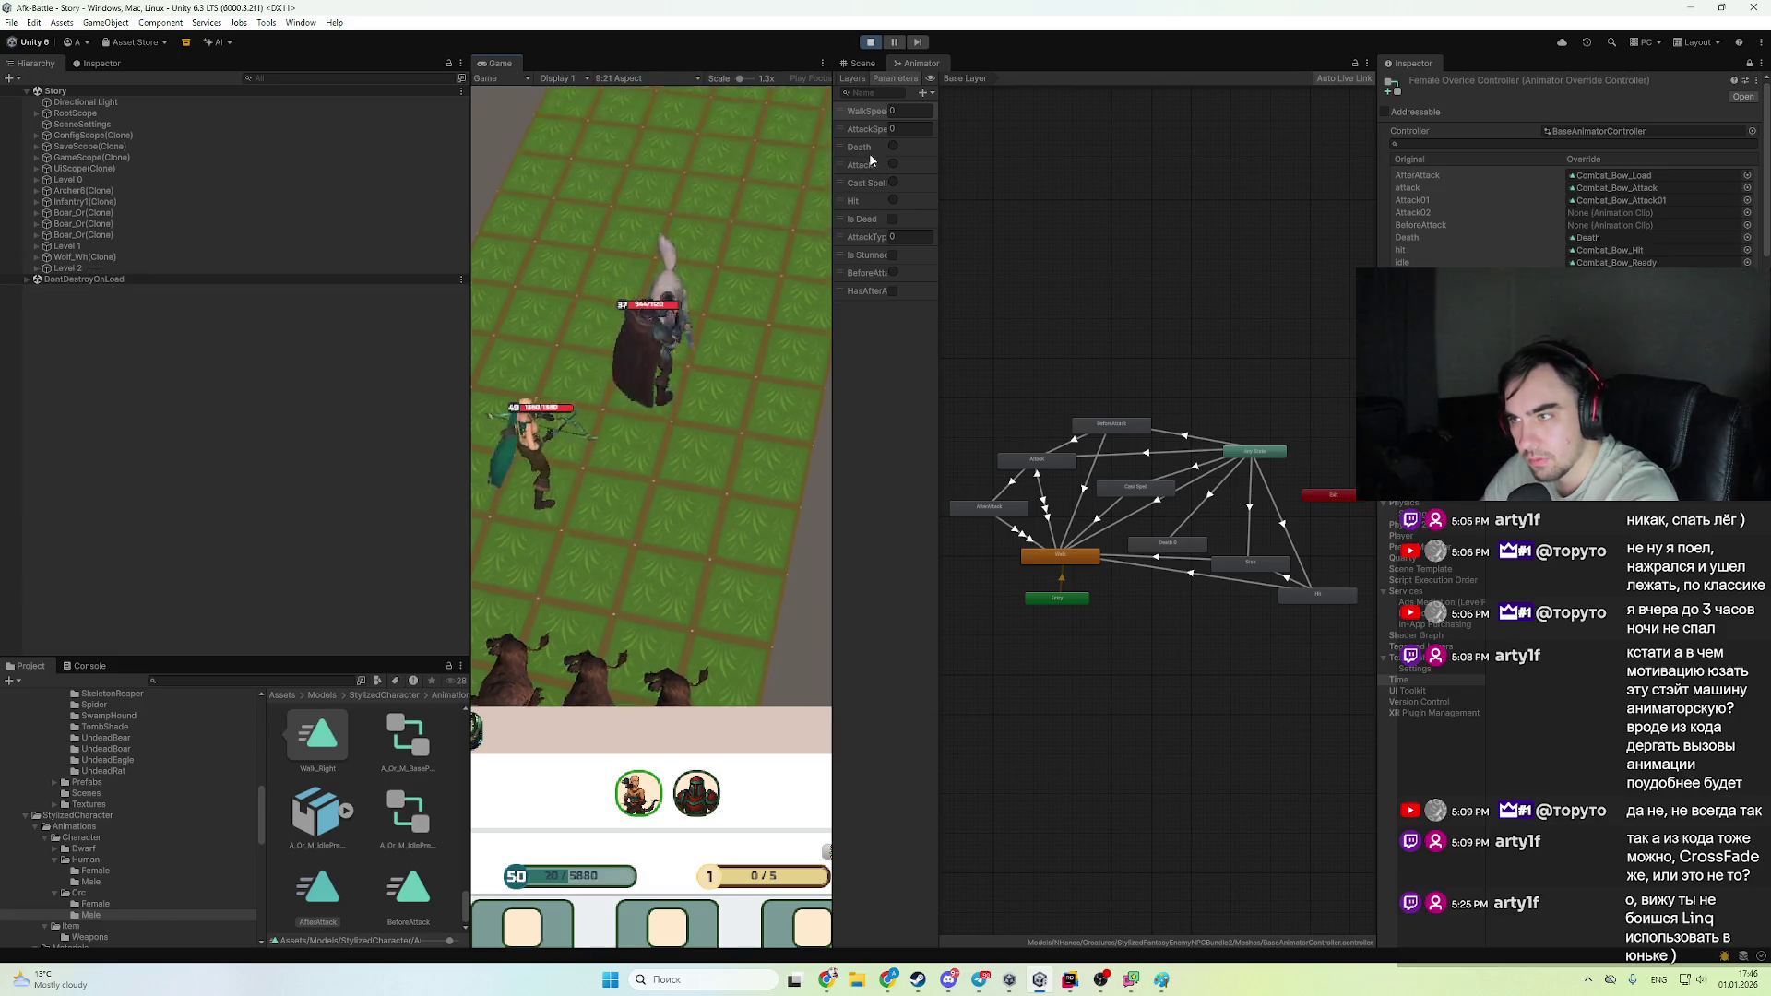
- Watch Archer6(Clone)'s parameters, open the Attack state's blend tree, and review its transitions
click(110, 177)
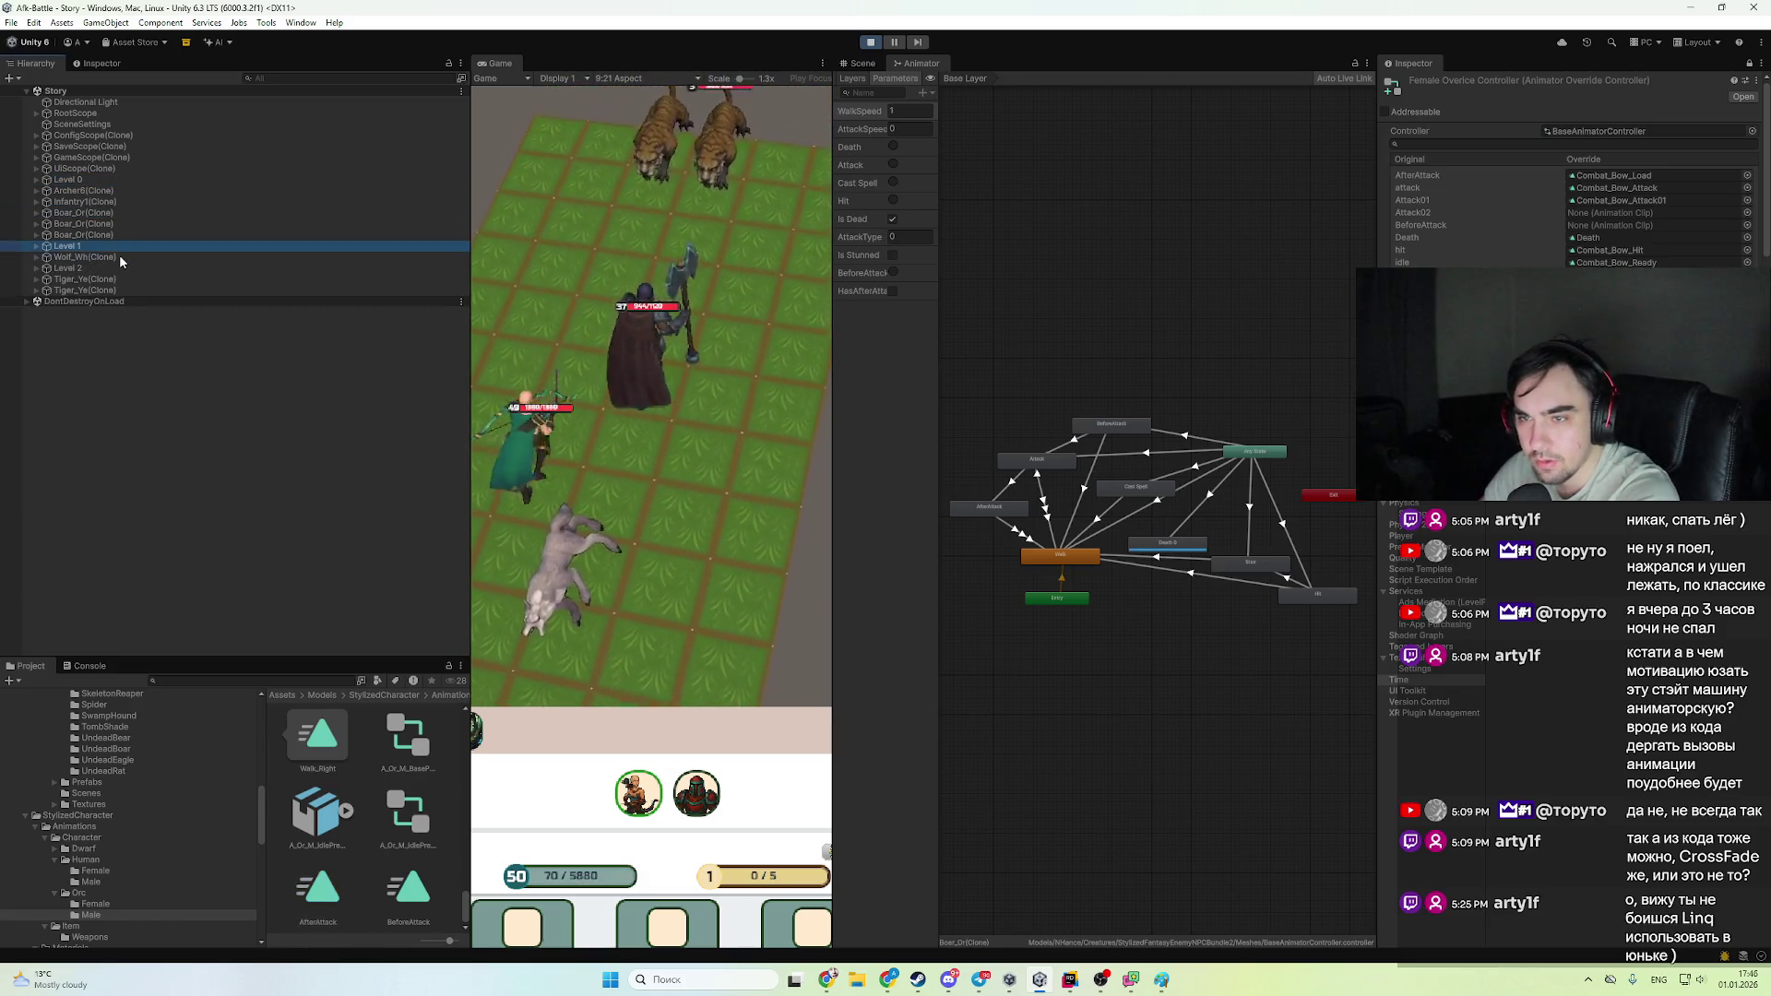
click(92, 289)
click(92, 190)
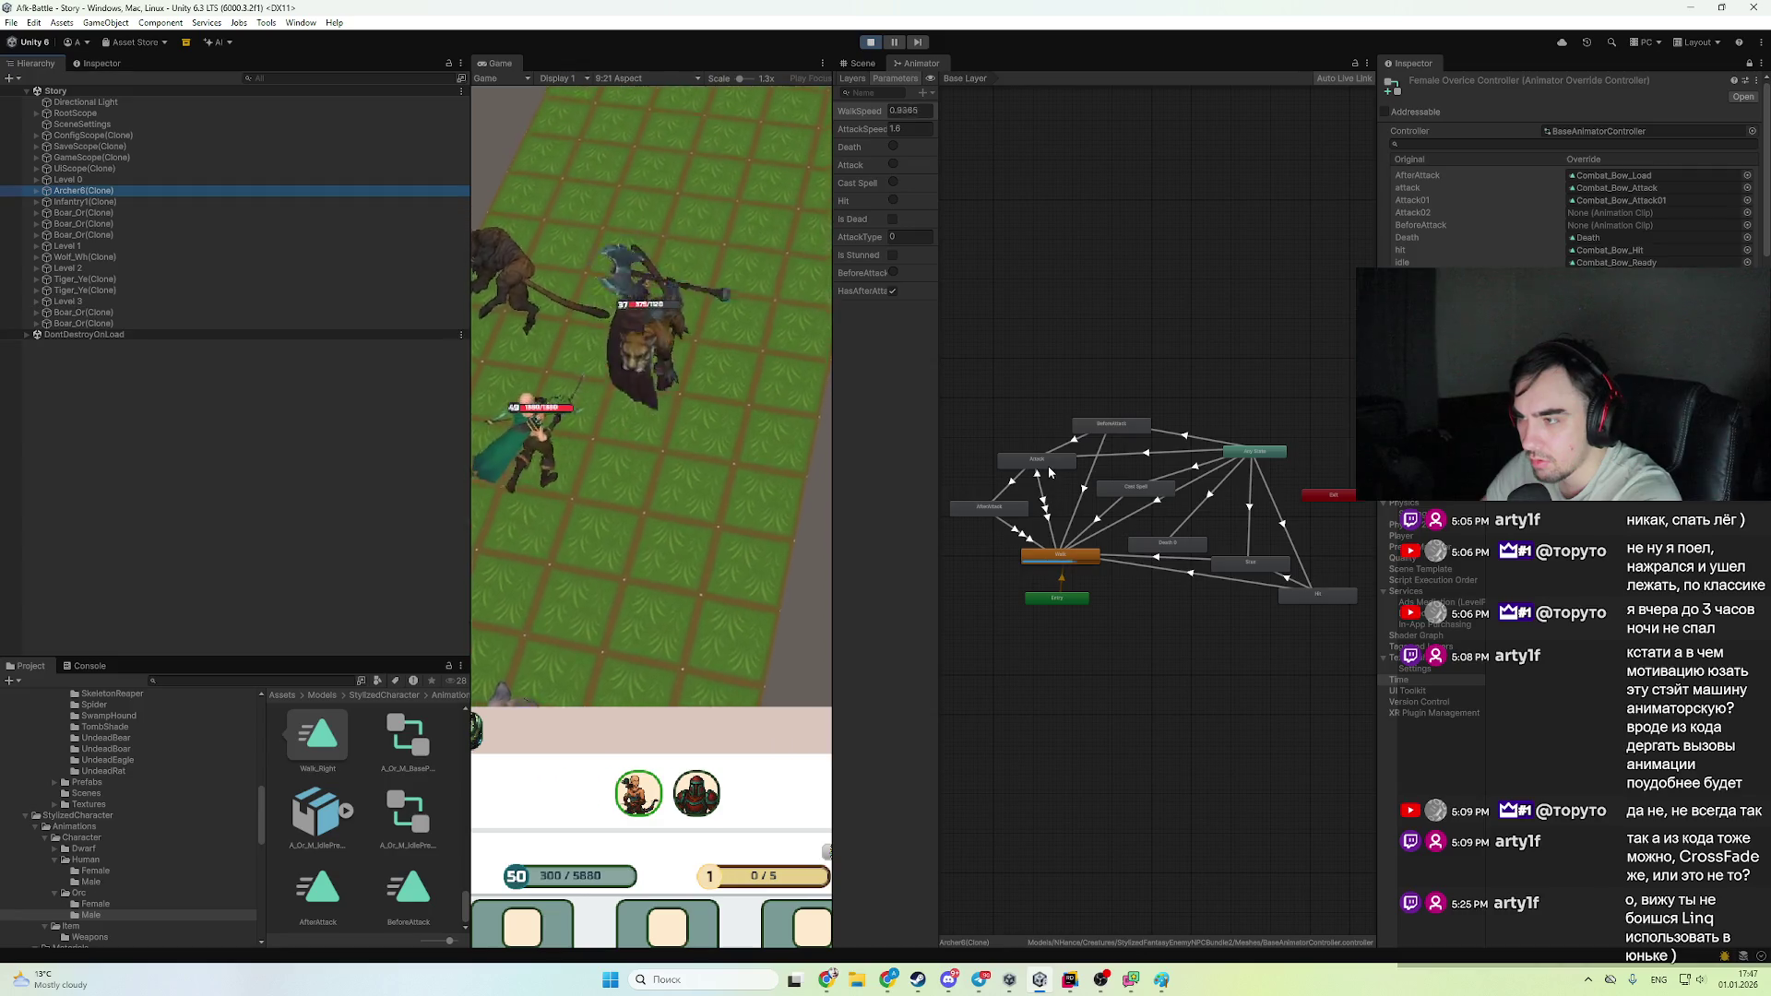
click(1035, 256)
click(1041, 501)
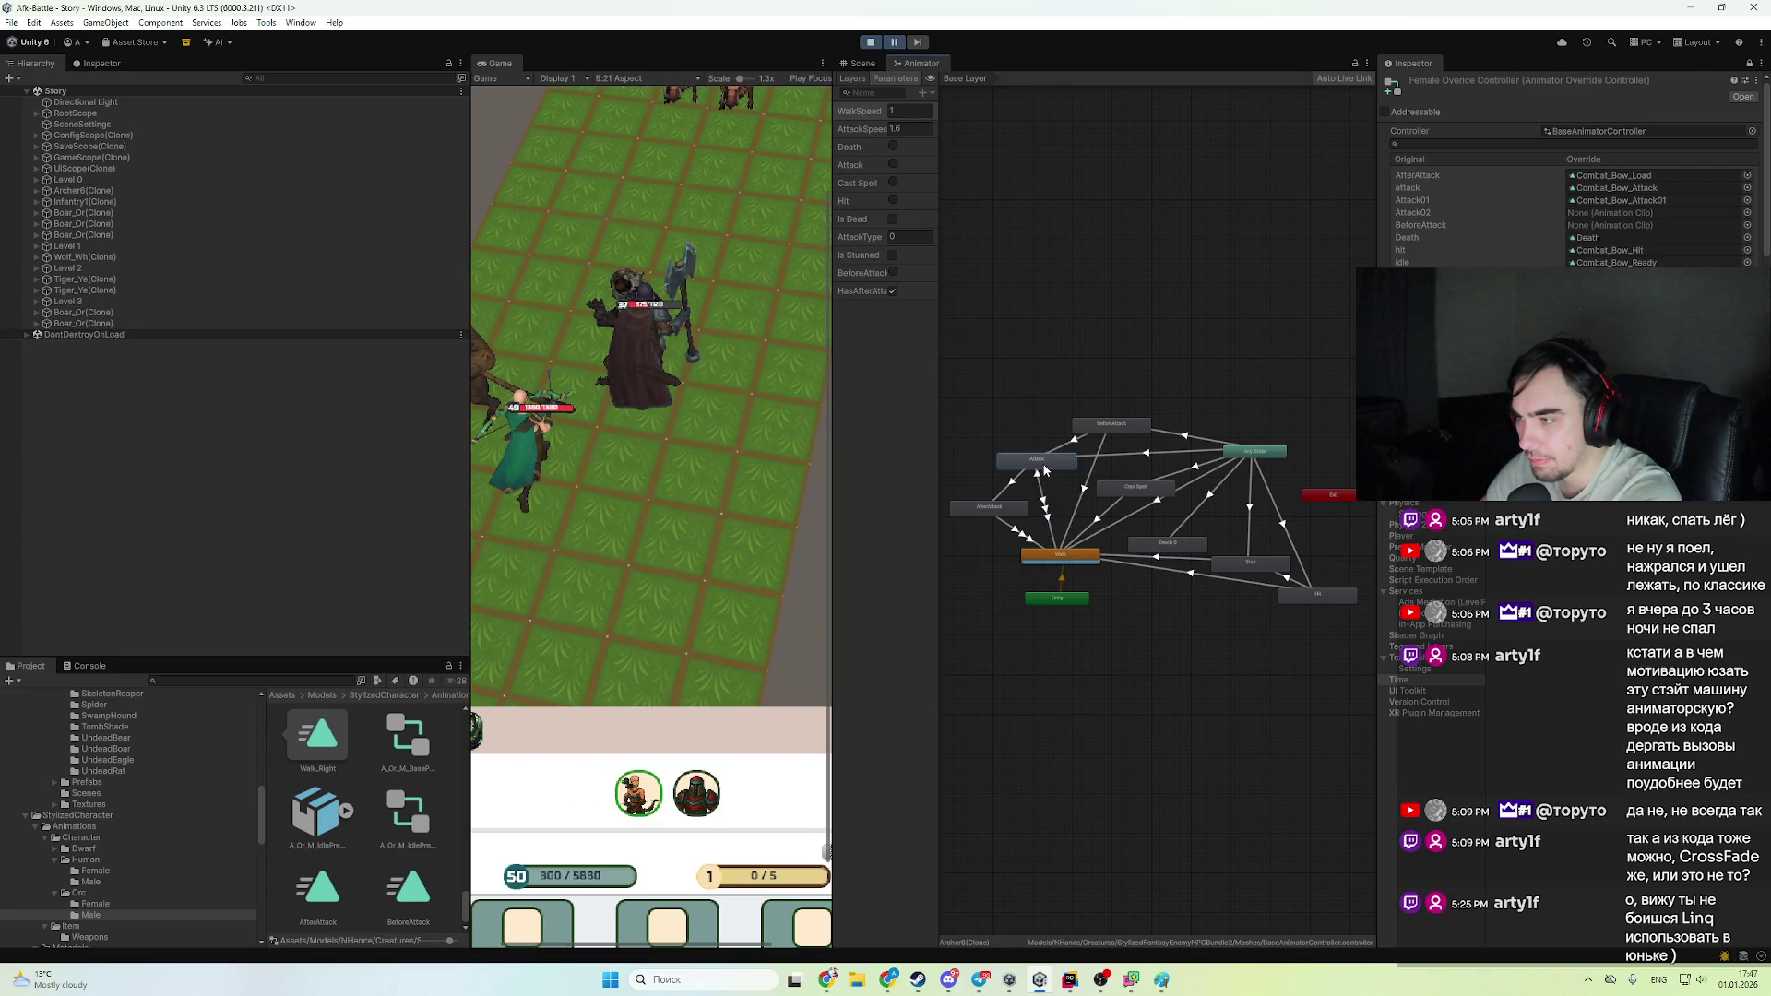
double_click(1044, 468)
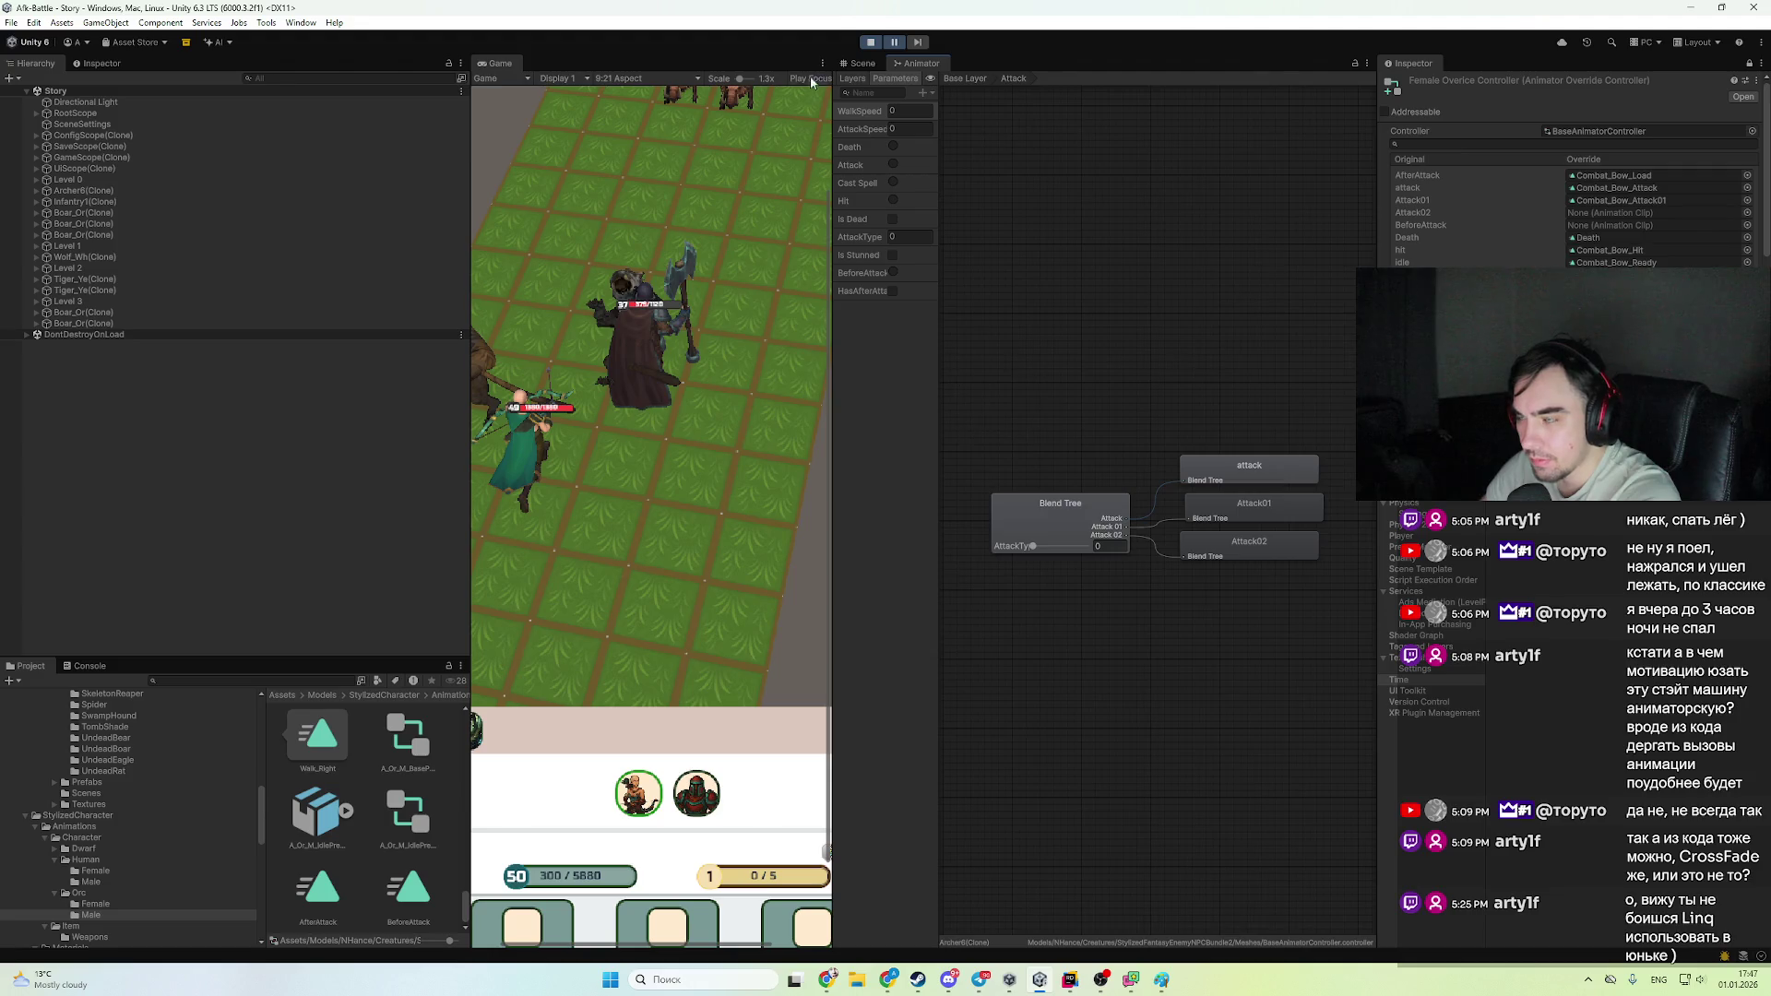
click(965, 77)
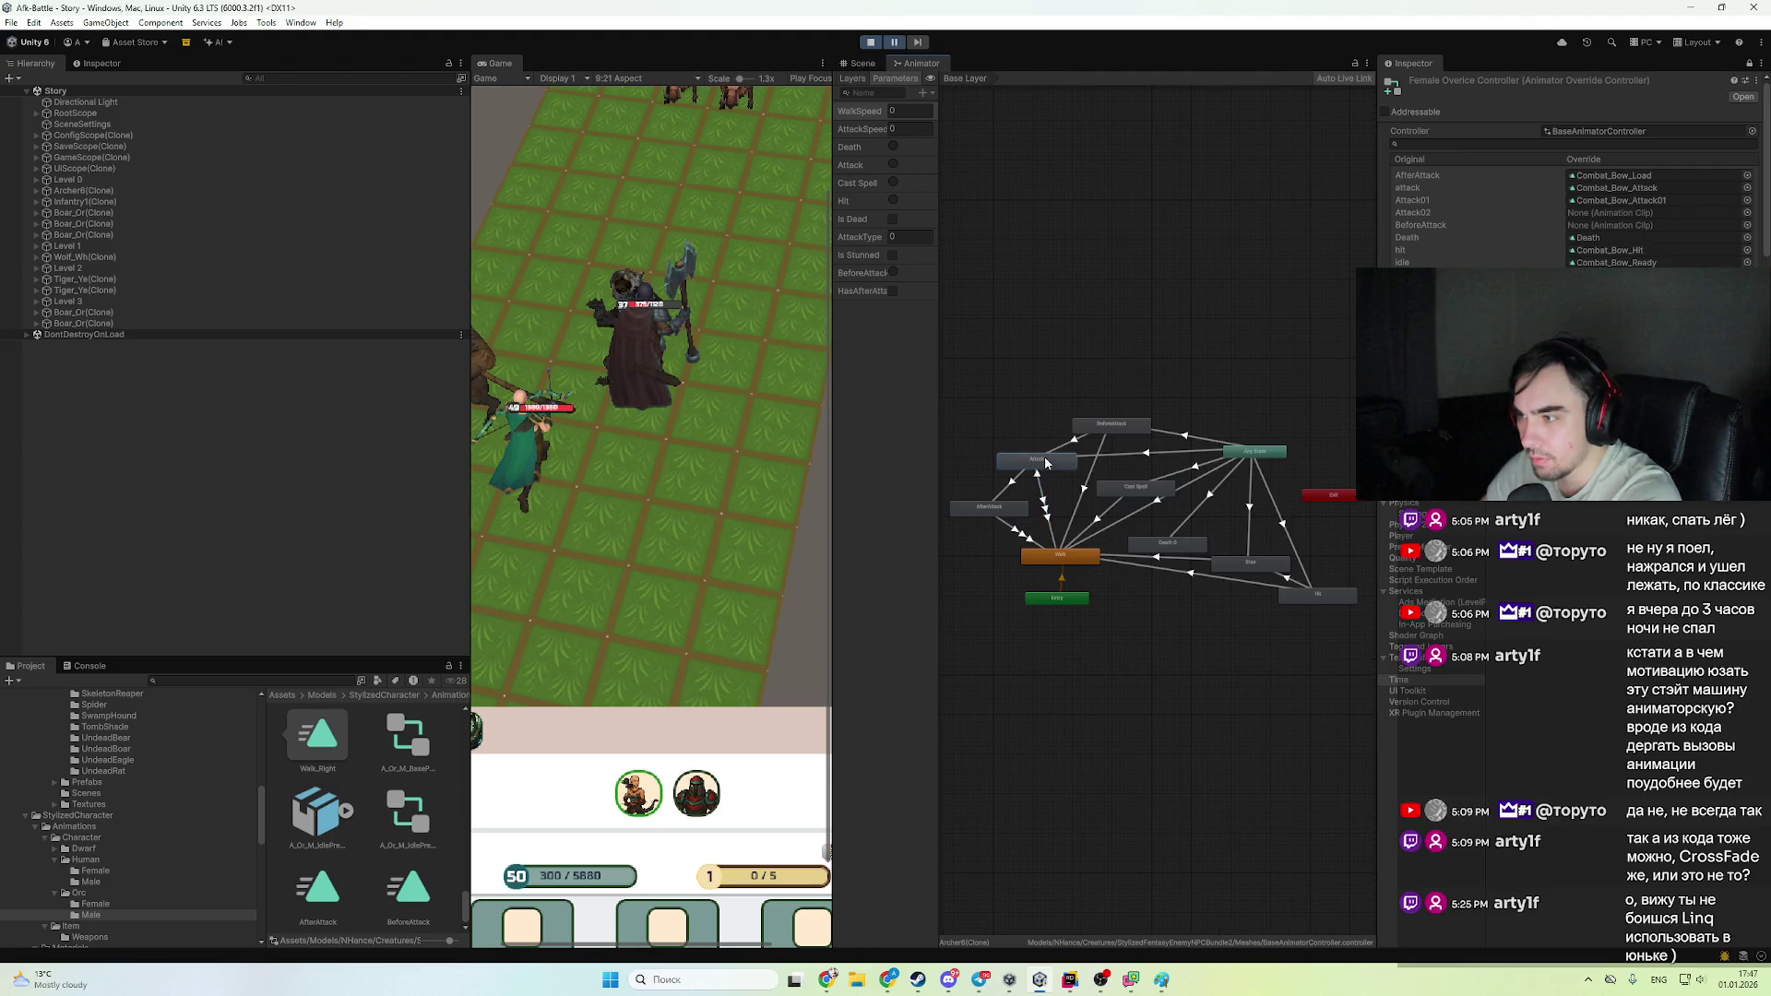
click(102, 62)
- Add a HasAfterAttack false condition to the first Attack to Walk transition
click(77, 261)
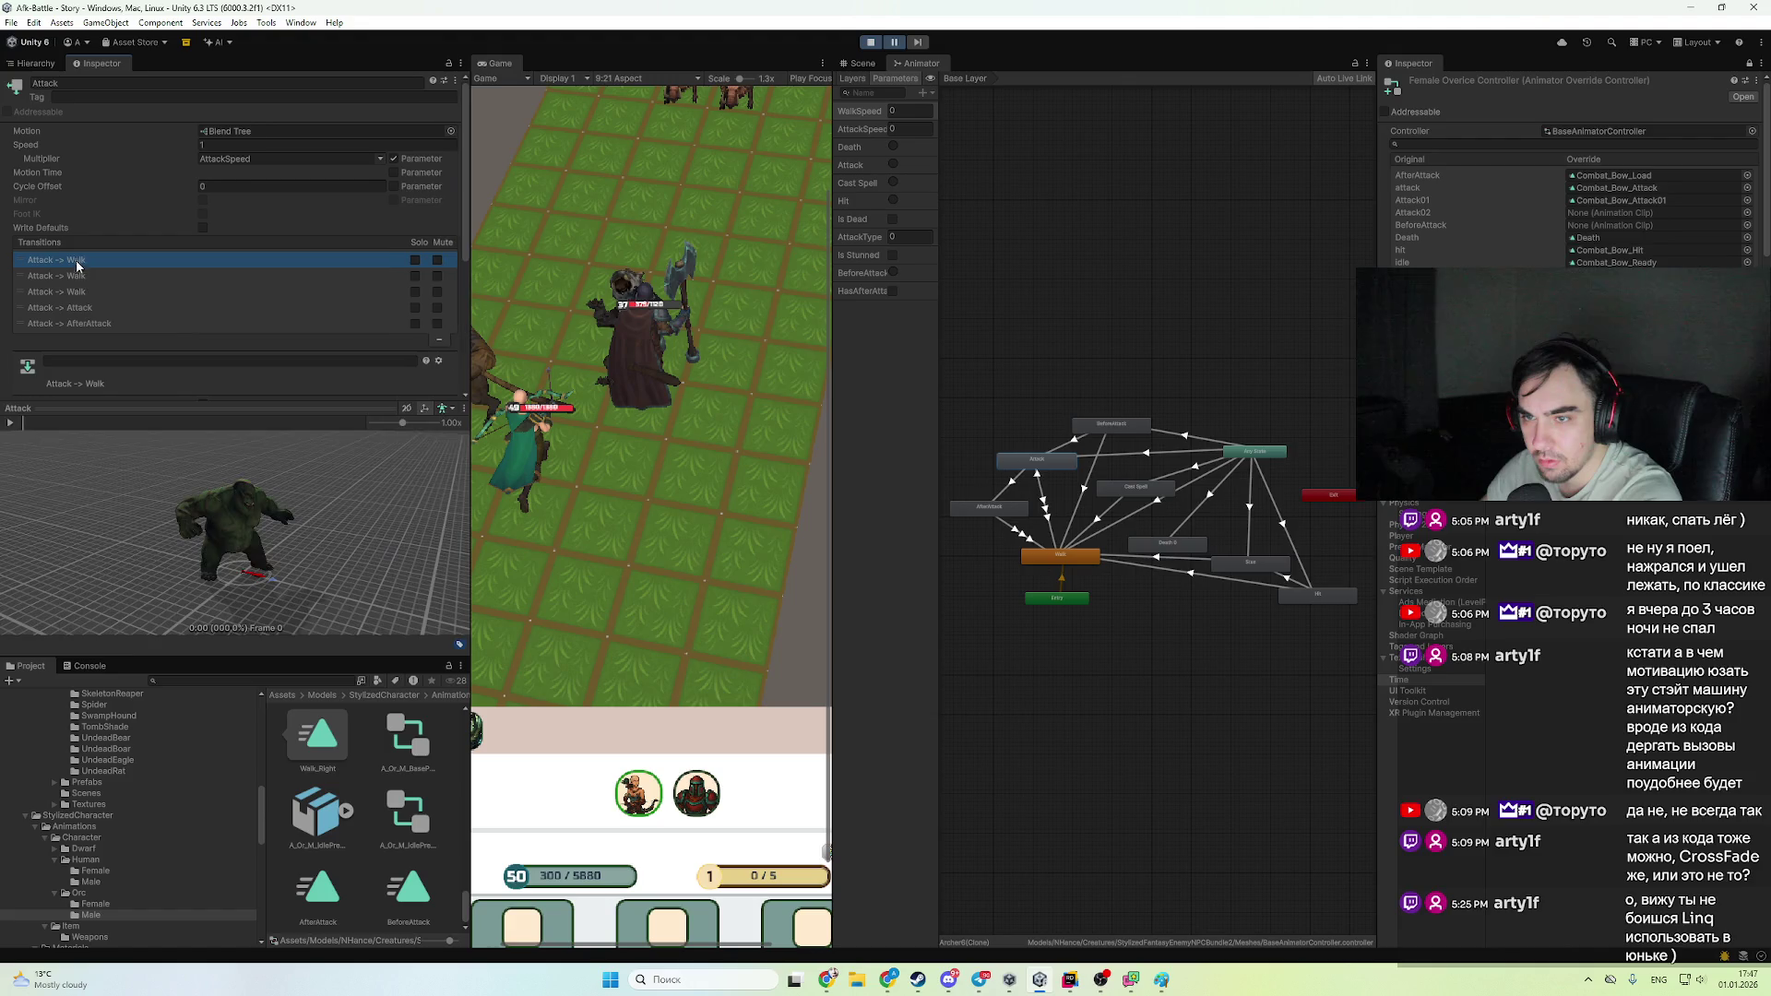
scroll(110, 285, down, 5)
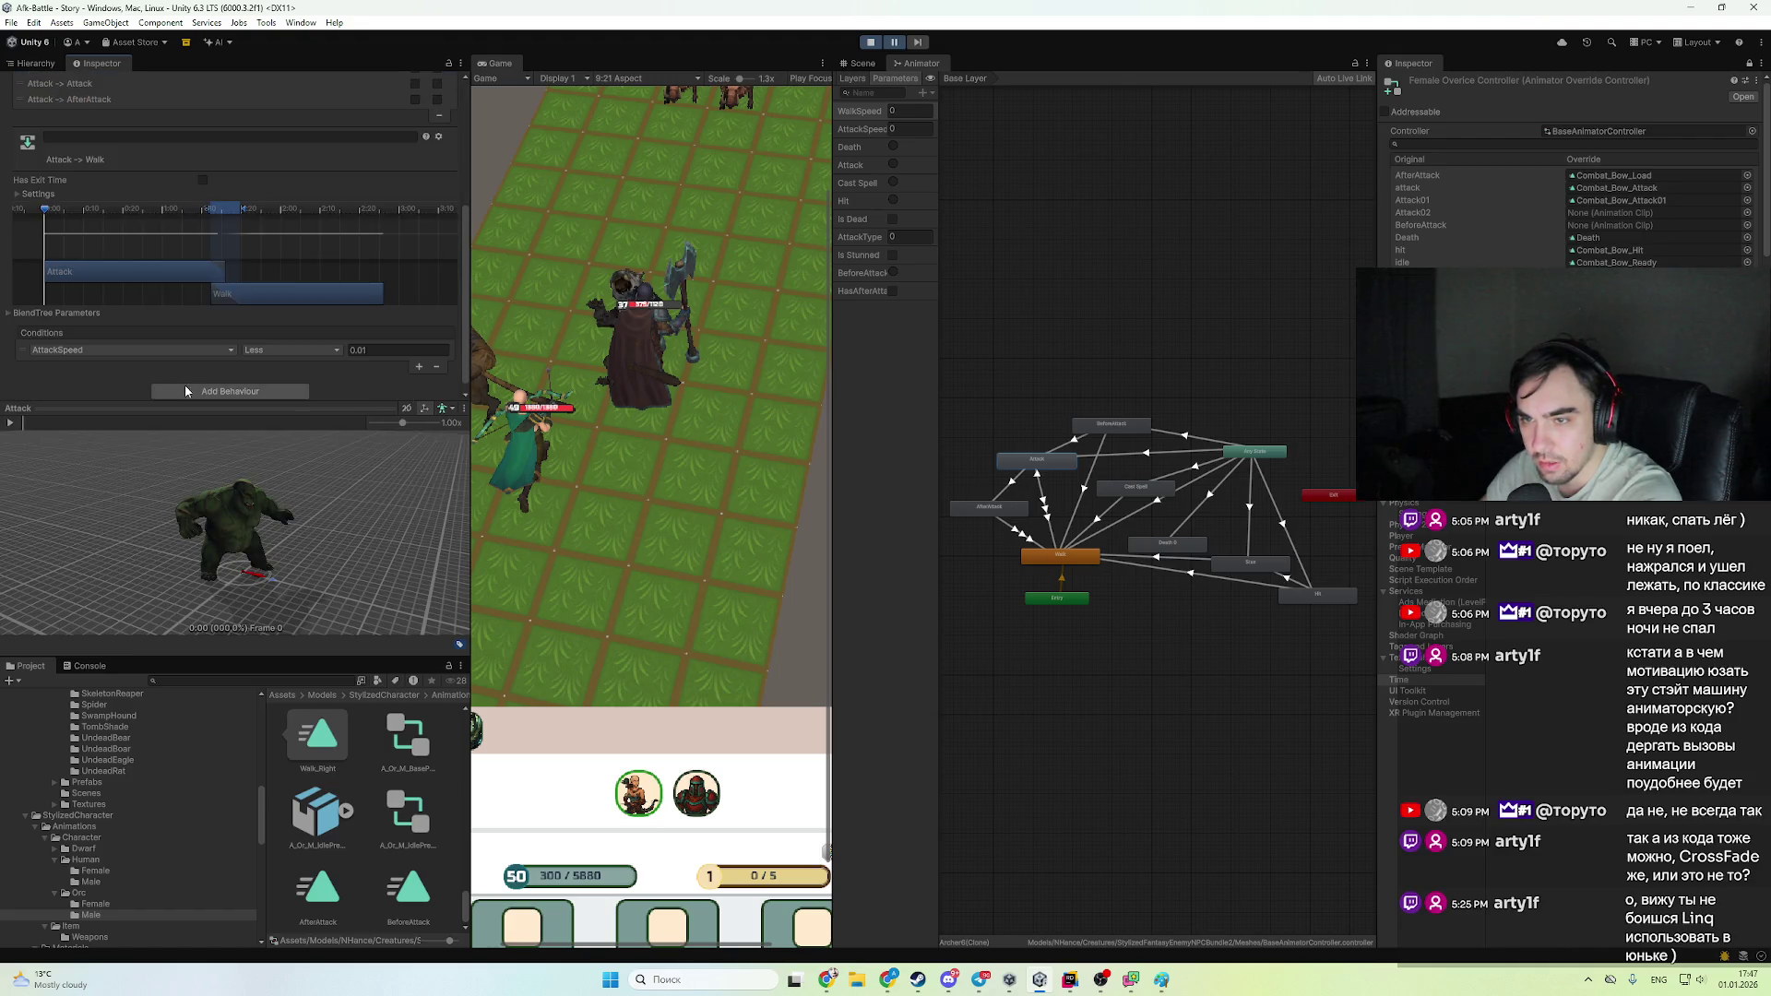
click(419, 366)
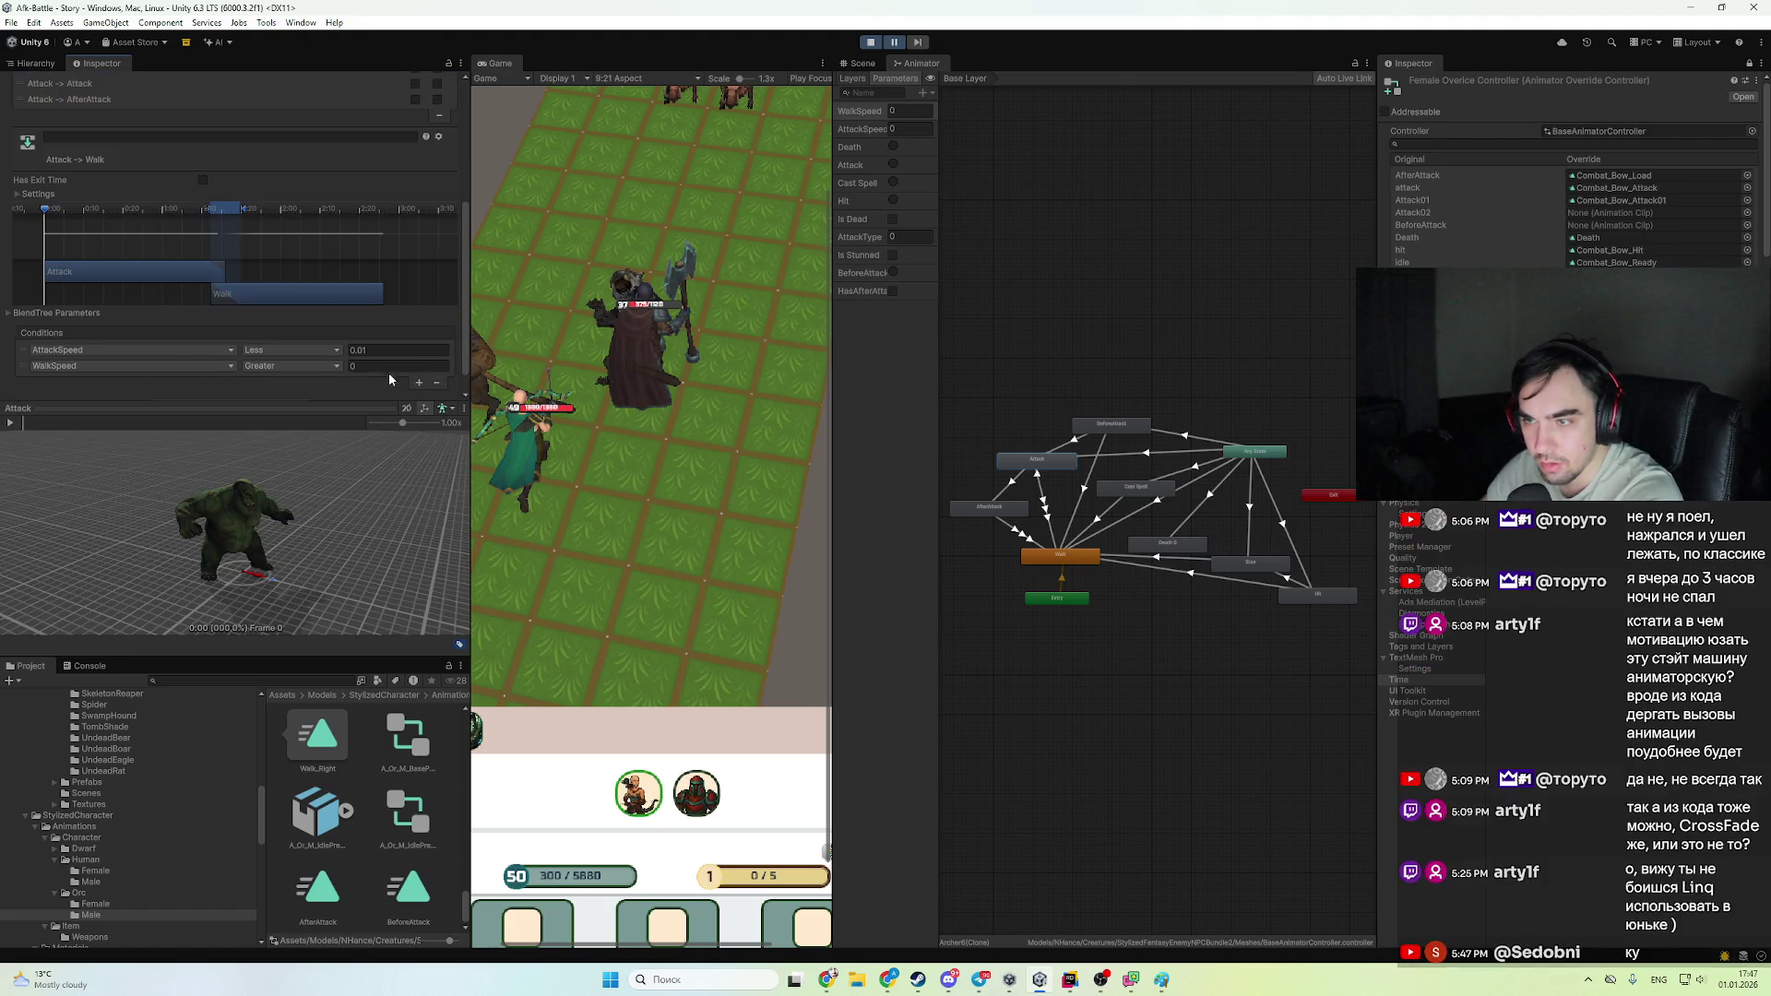
click(148, 374)
click(118, 528)
click(278, 369)
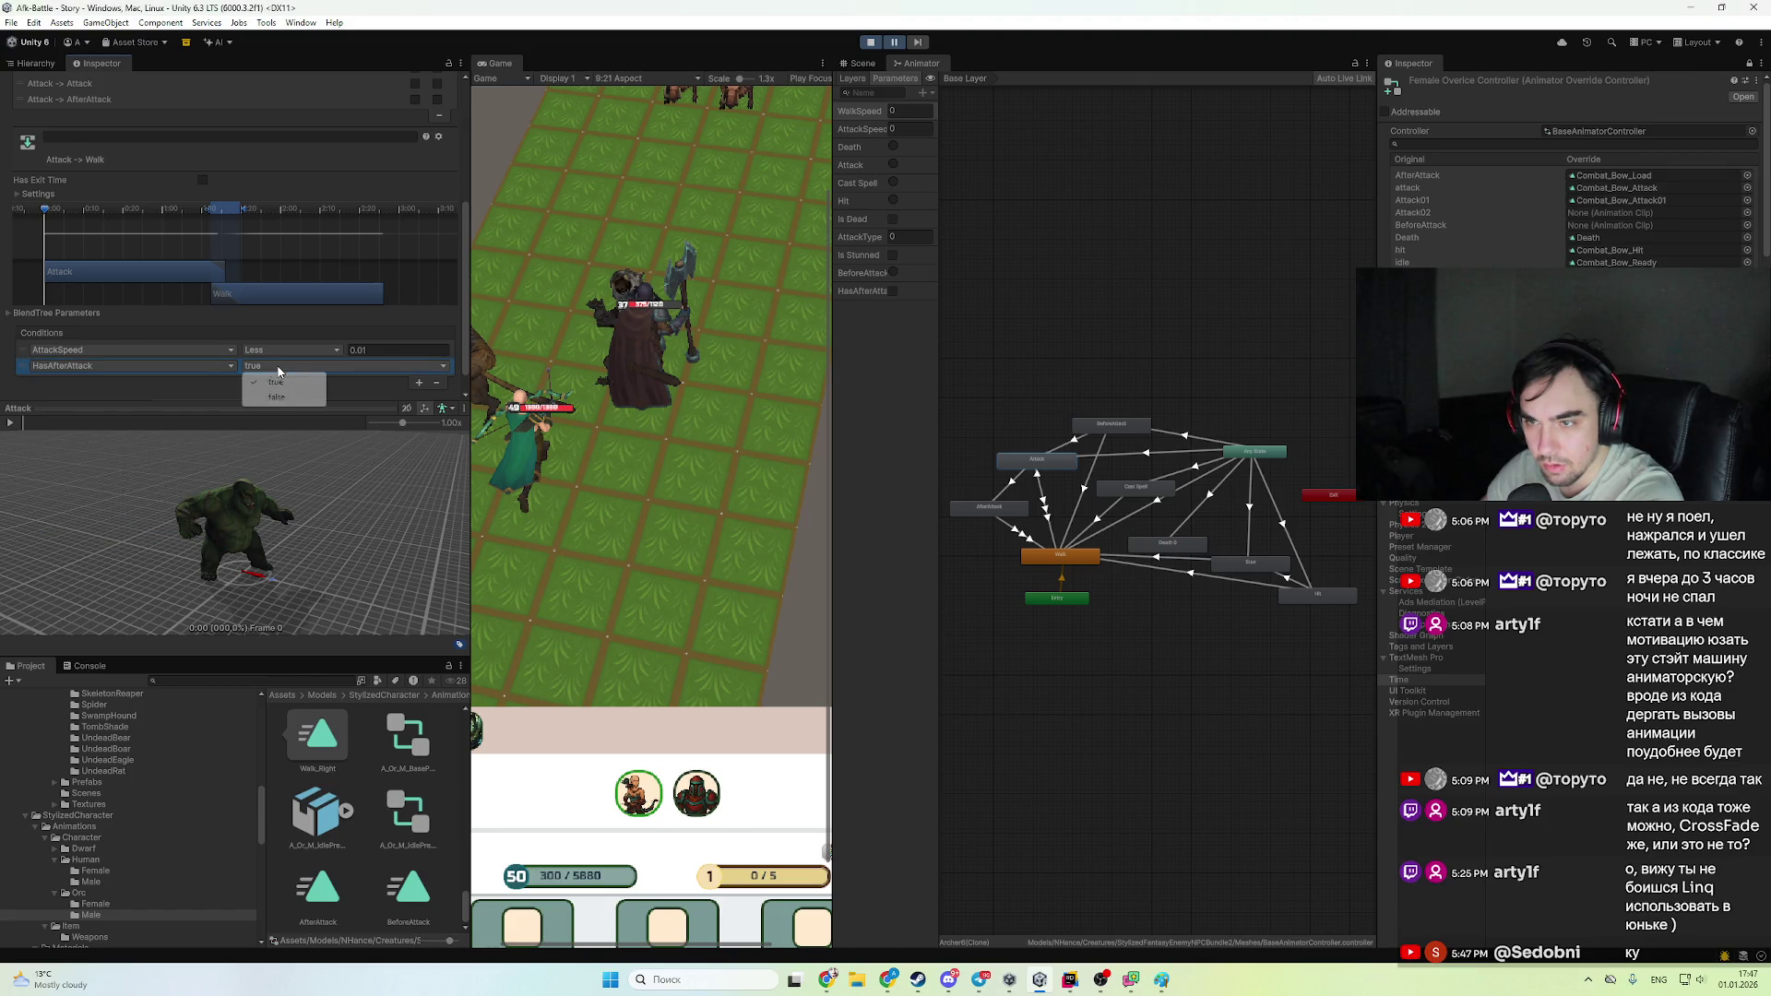
click(286, 398)
scroll(161, 112, up, 2)
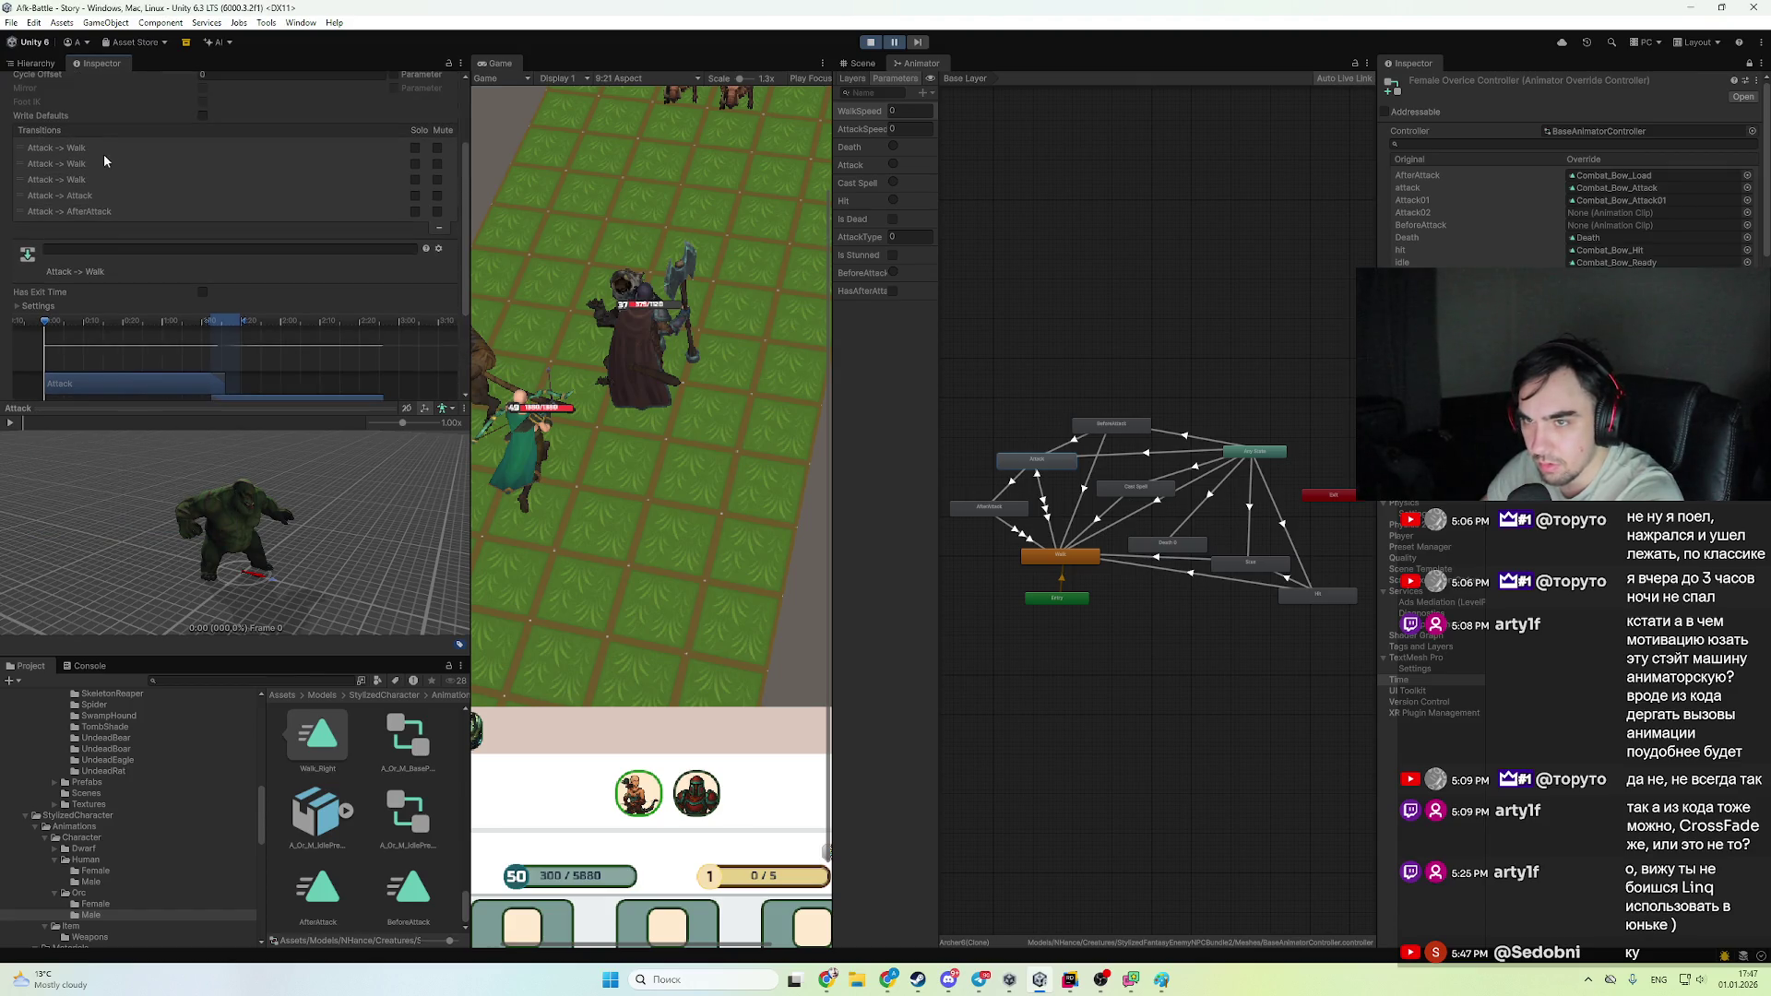
- Give the Attack transition that had no conditions a HasAfterAttack true condition
click(159, 164)
scroll(277, 194, down, 3)
scroll(189, 124, up, 2)
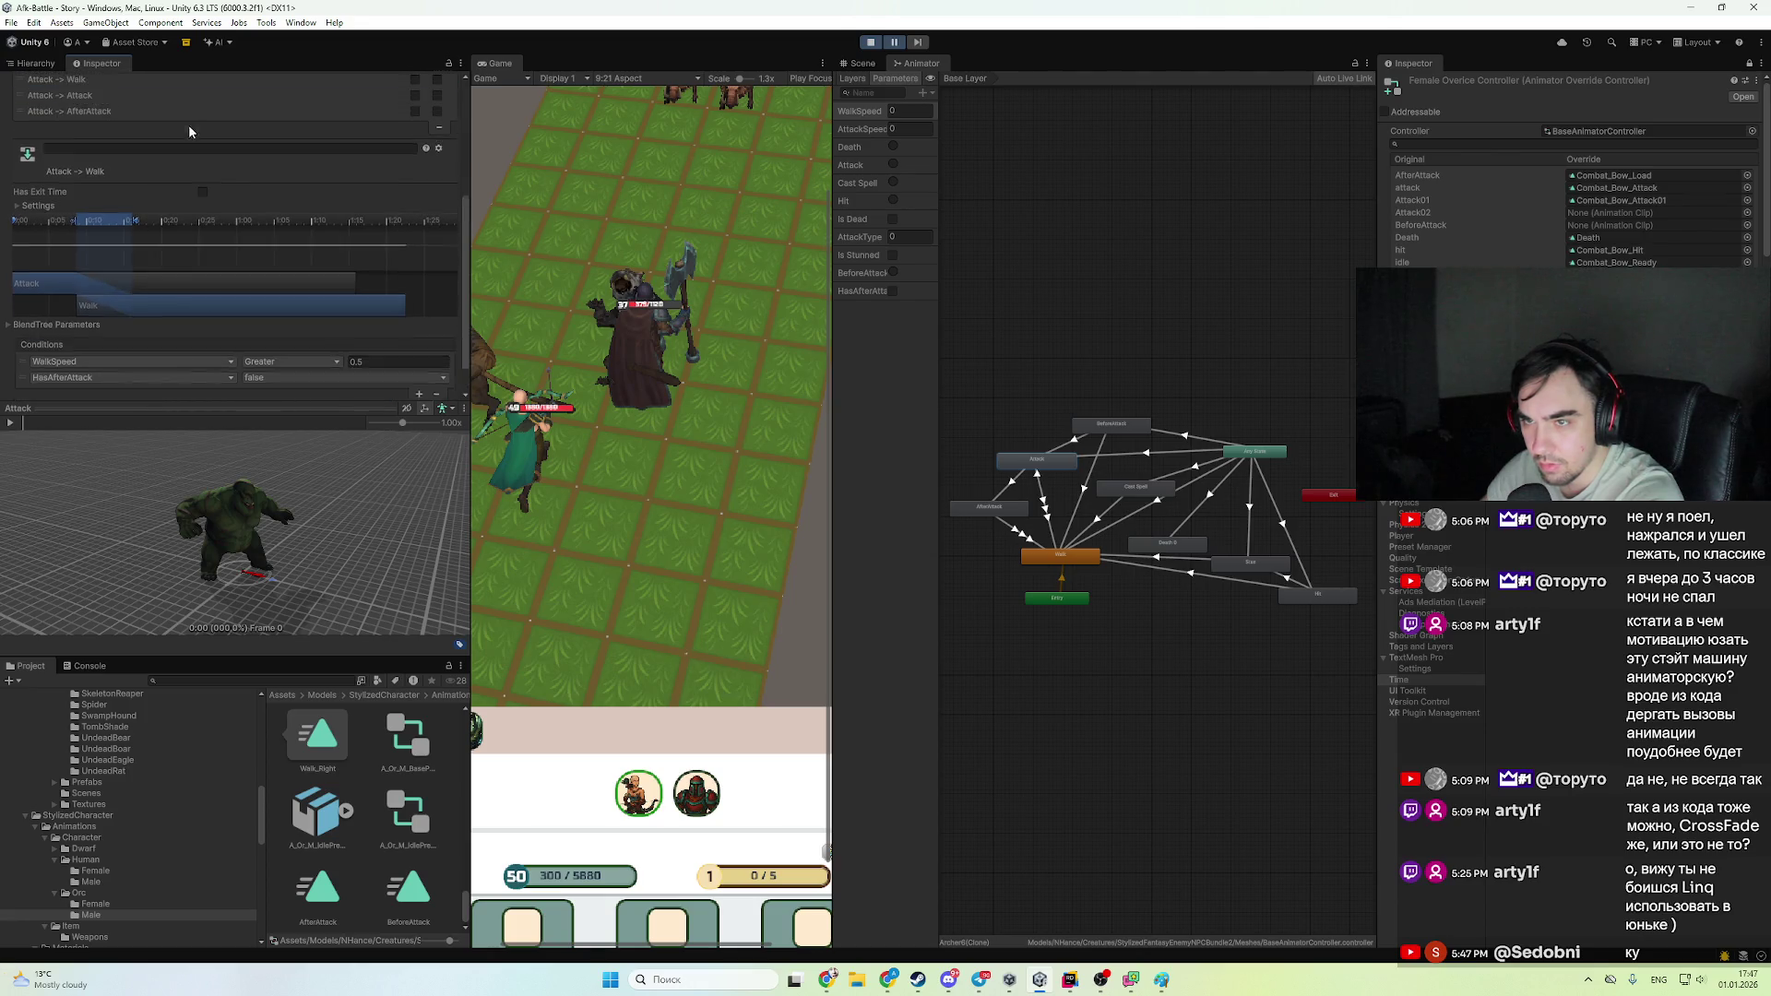
click(221, 123)
scroll(223, 123, down, 2)
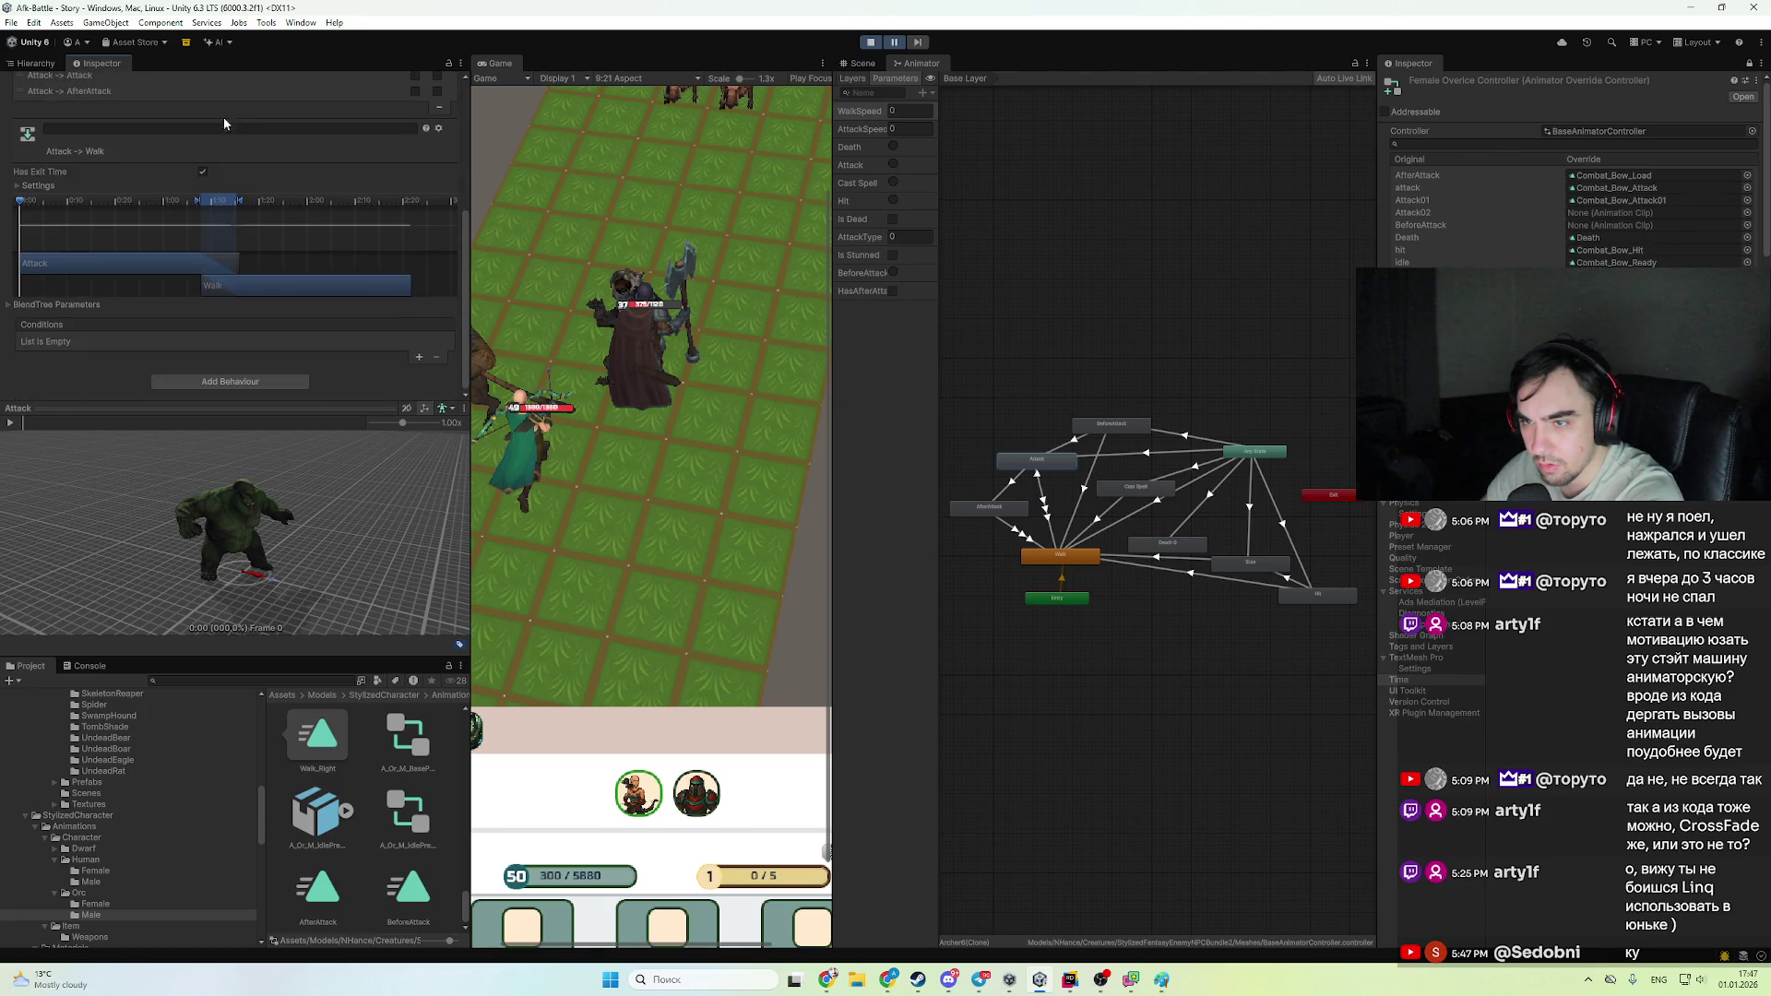
click(420, 359)
click(208, 342)
click(128, 504)
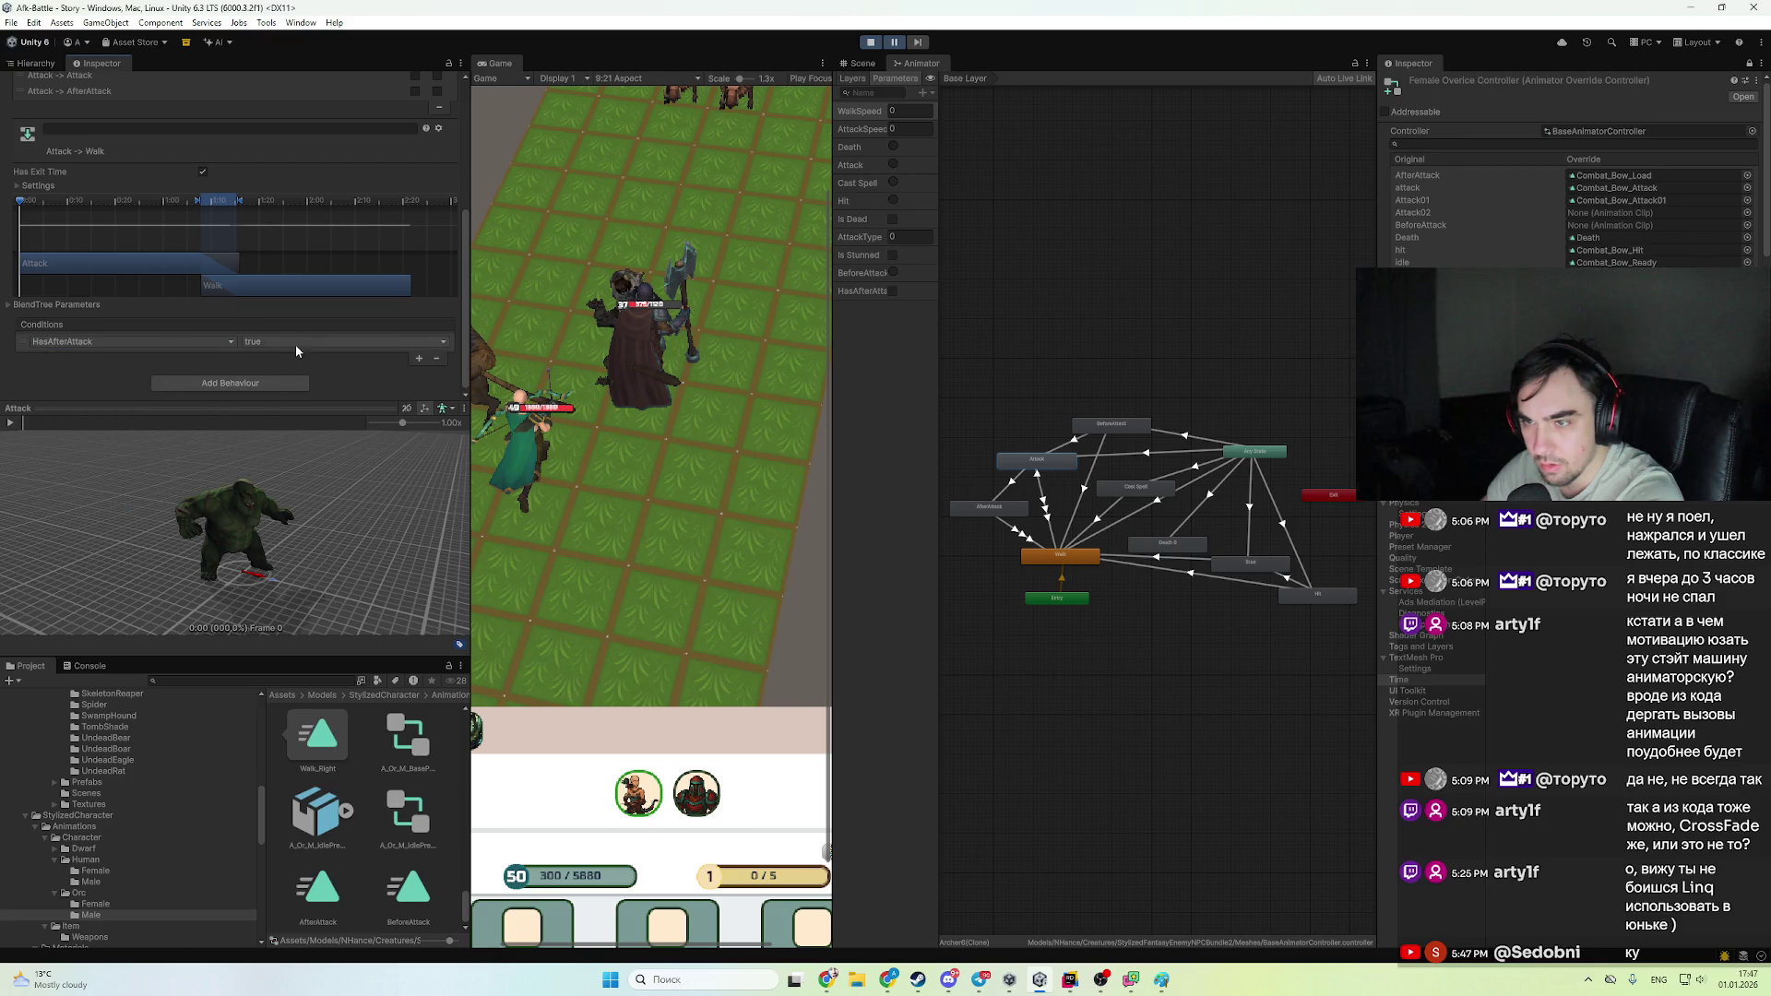
- Add a HasAfterAttack false condition to the Attack to Attack transition
scroll(293, 232, up, 2)
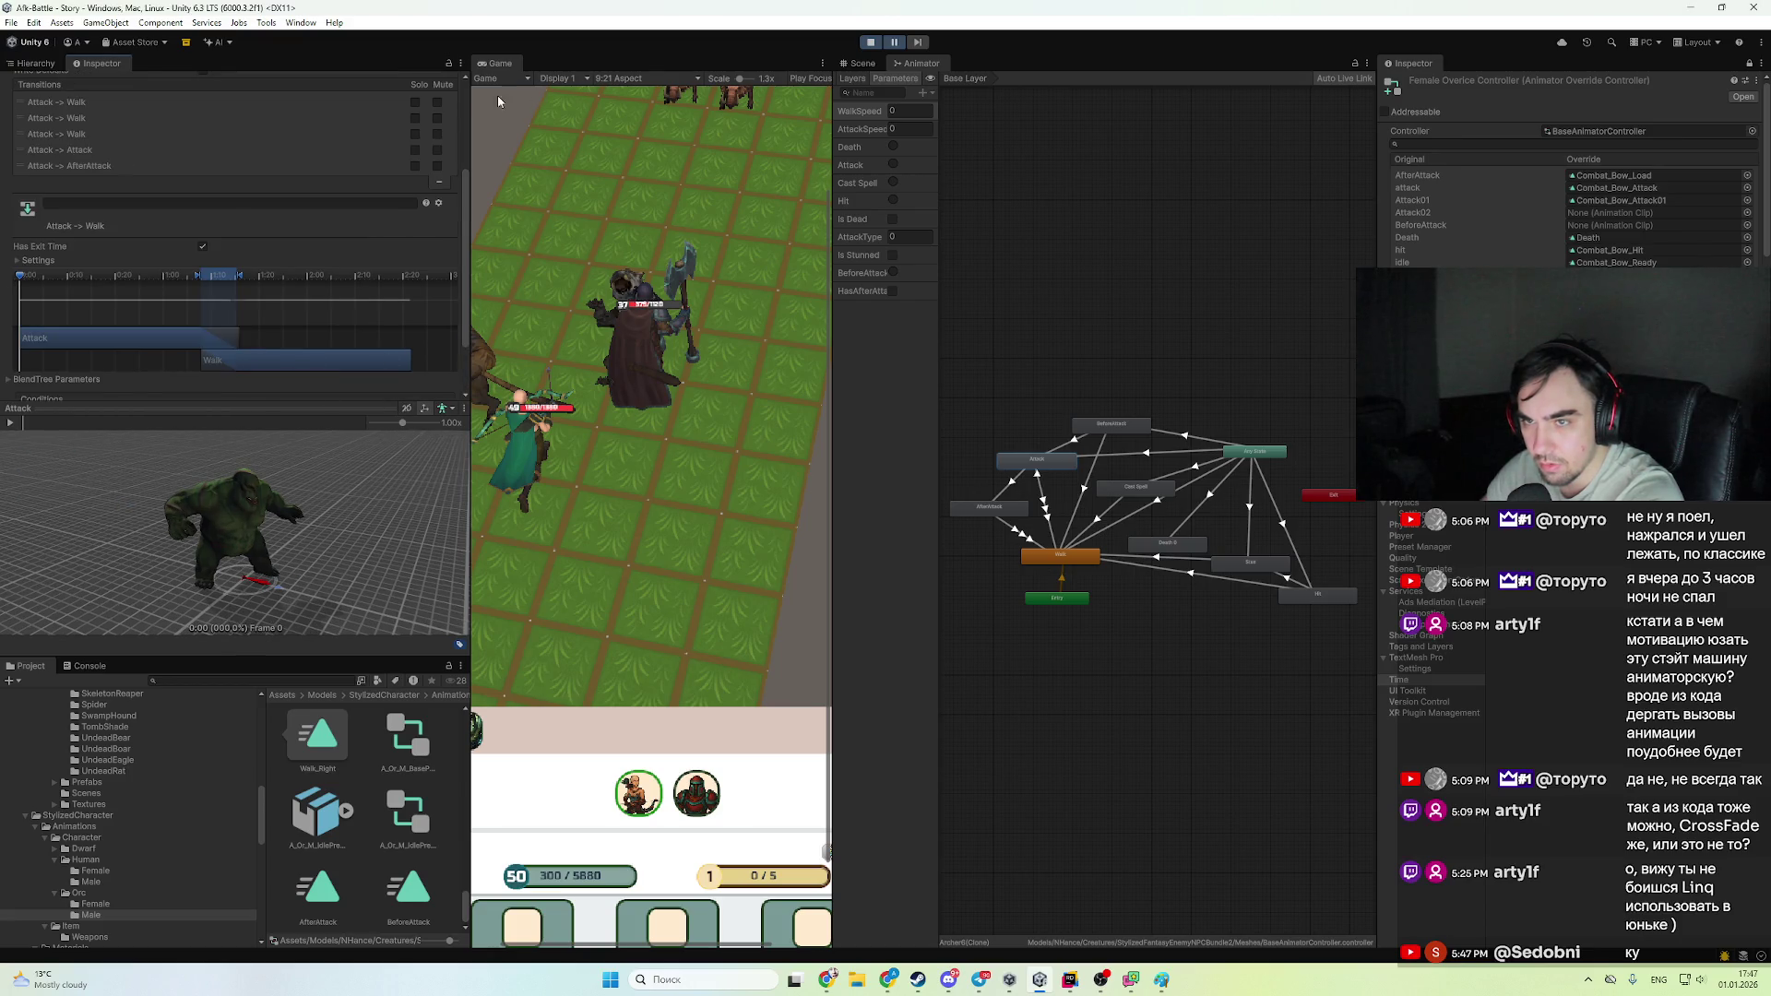
click(187, 148)
scroll(376, 129, down, 3)
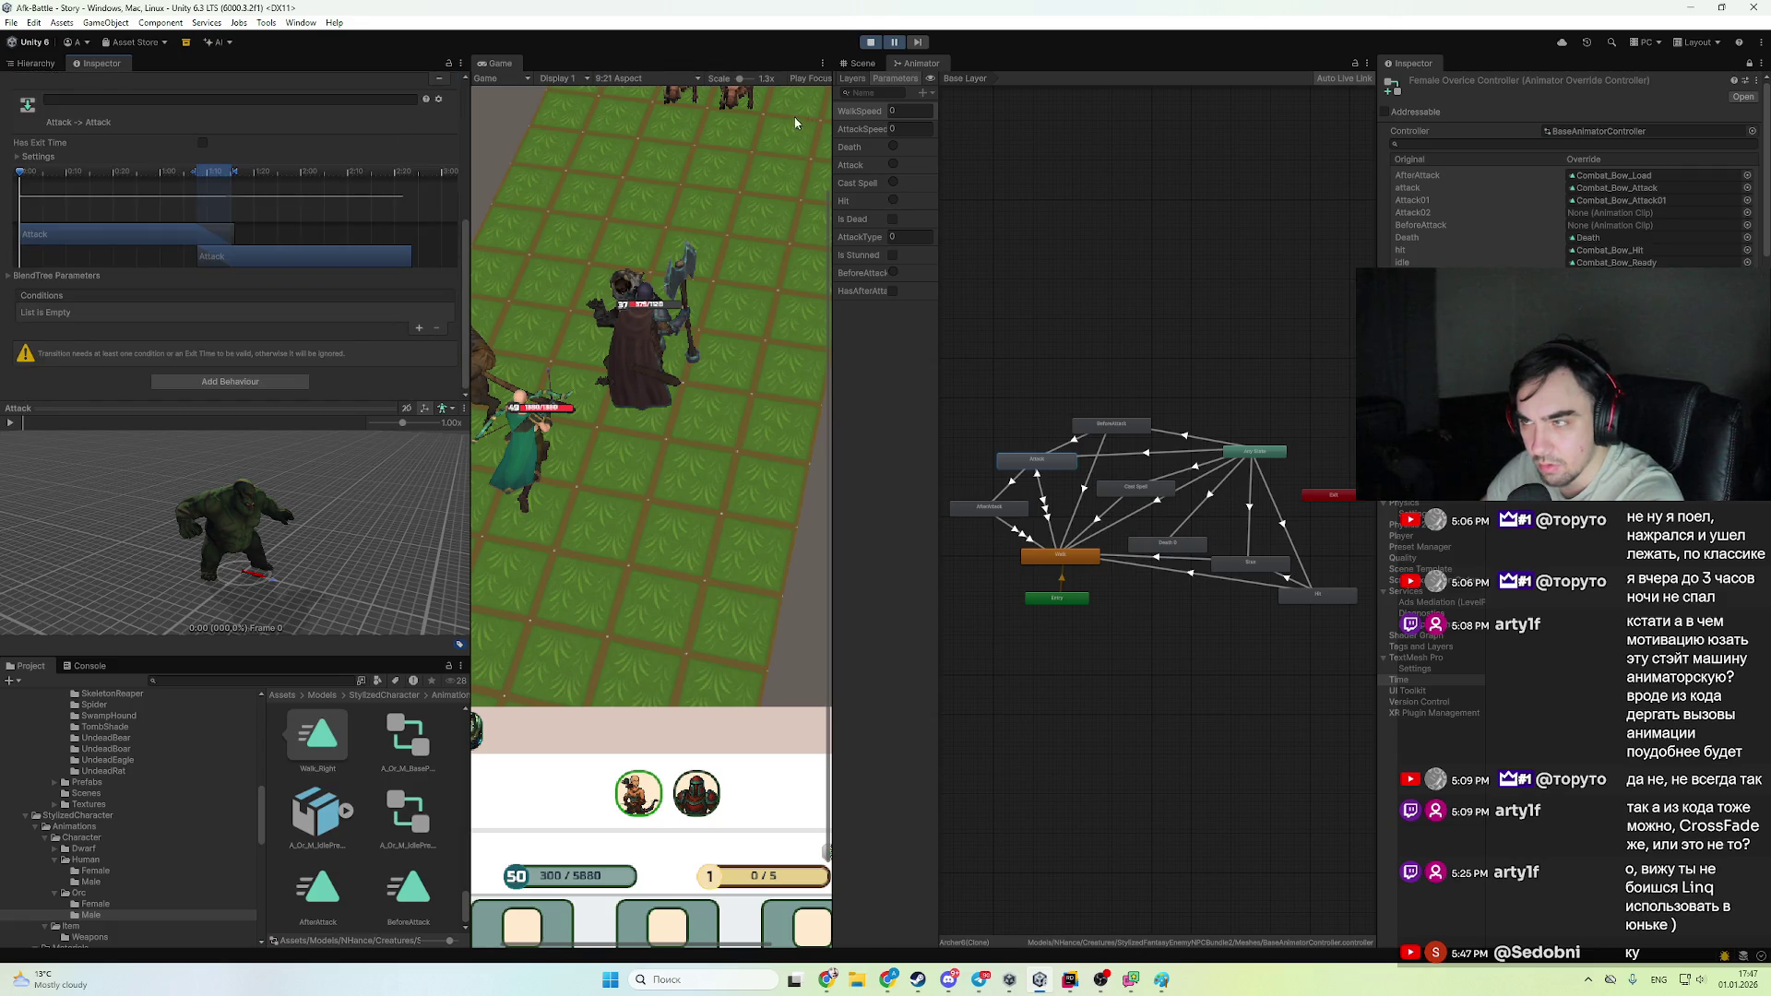
click(420, 335)
click(184, 339)
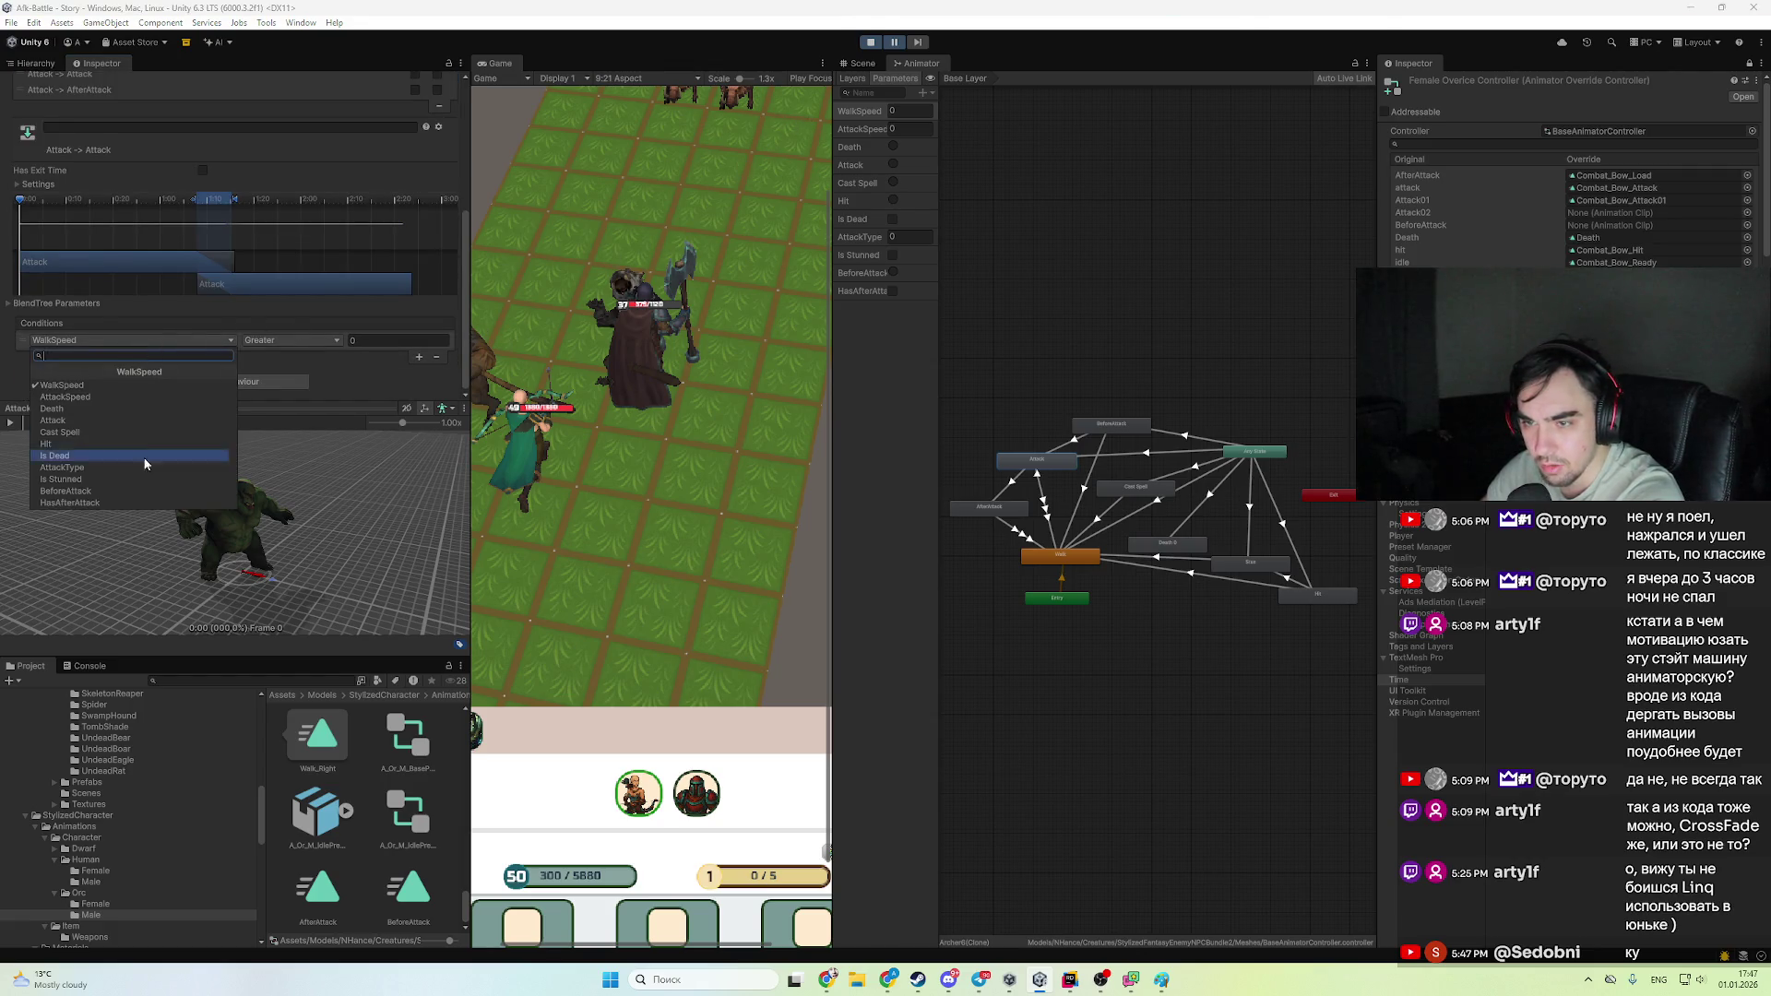
click(142, 502)
click(286, 340)
click(293, 369)
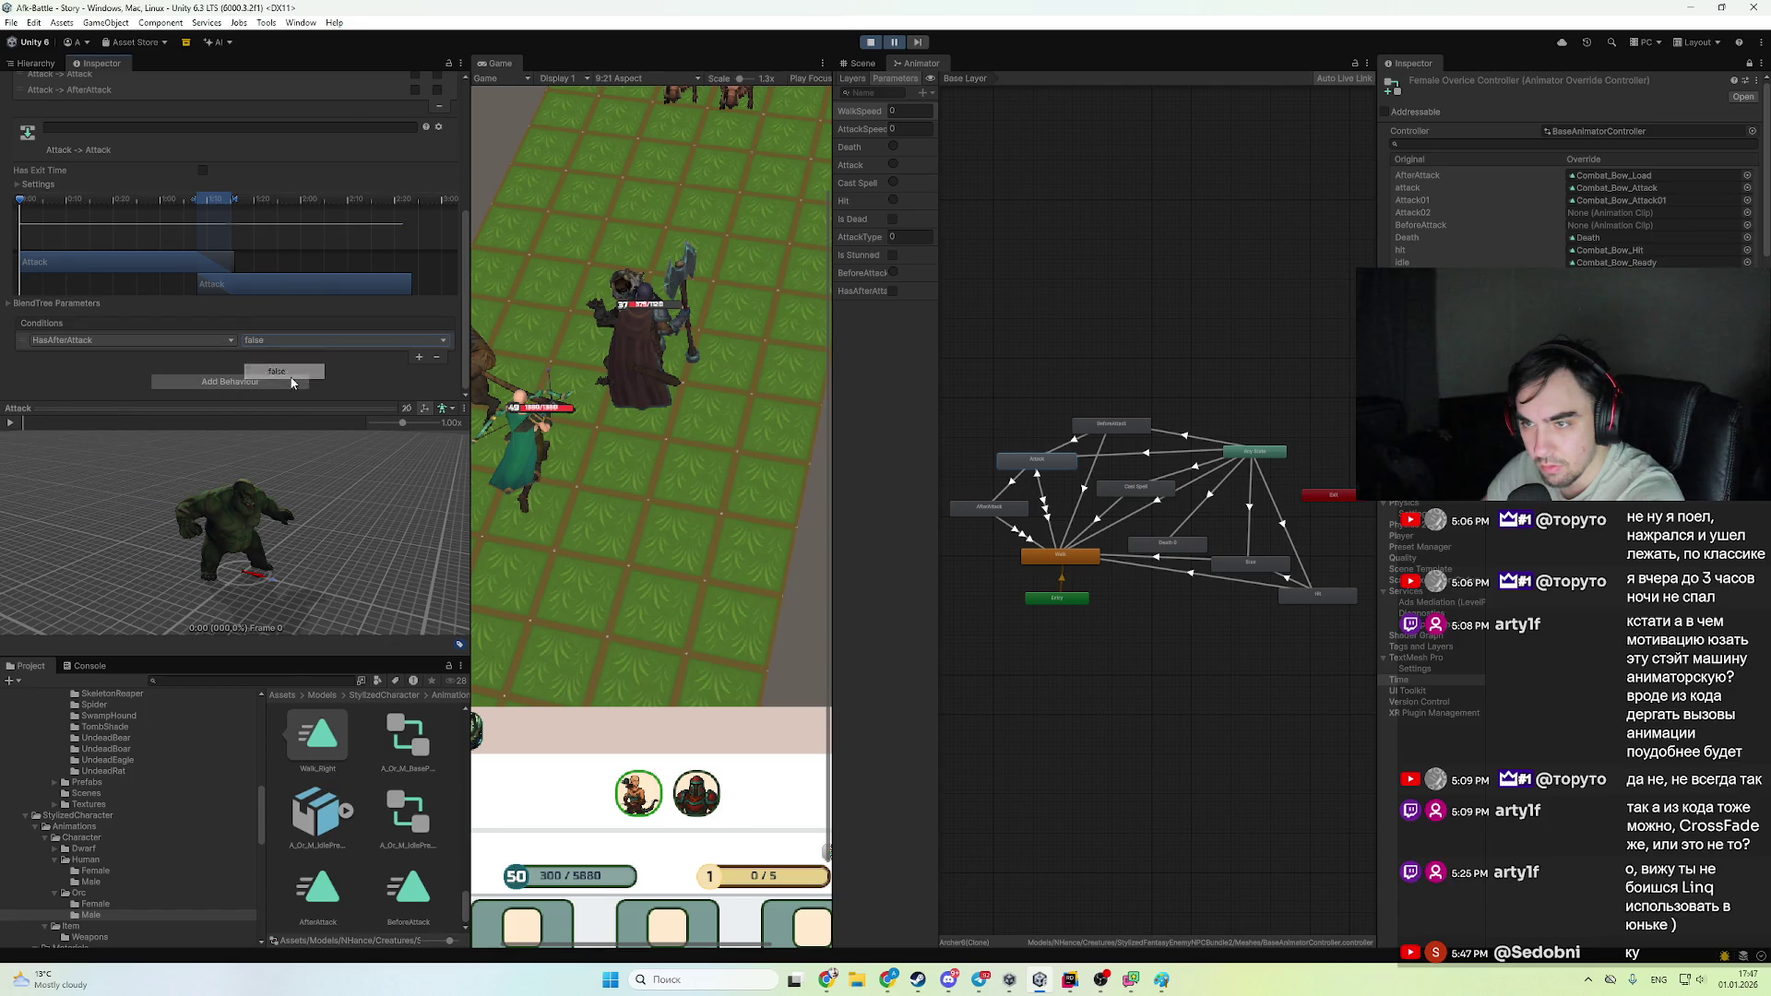
- Delete the Attack to Attack transition, then stop and restart Play mode
scroll(240, 349, up, 2)
click(154, 148)
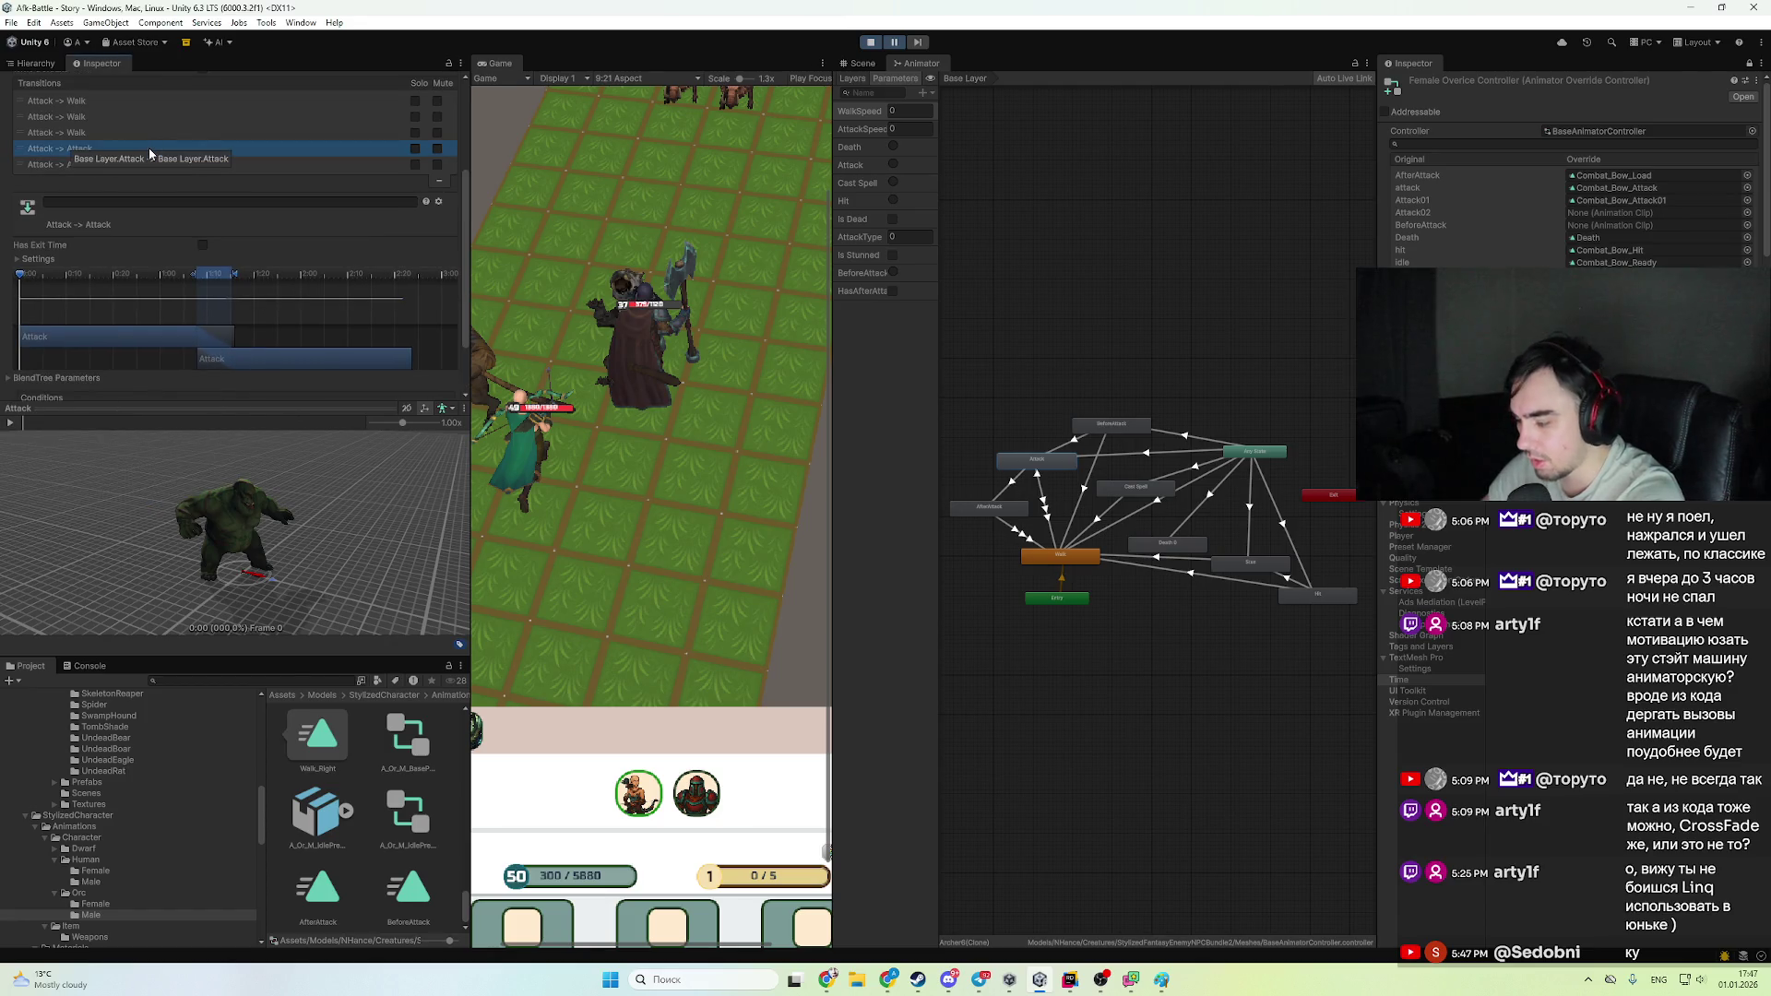
key(Delete)
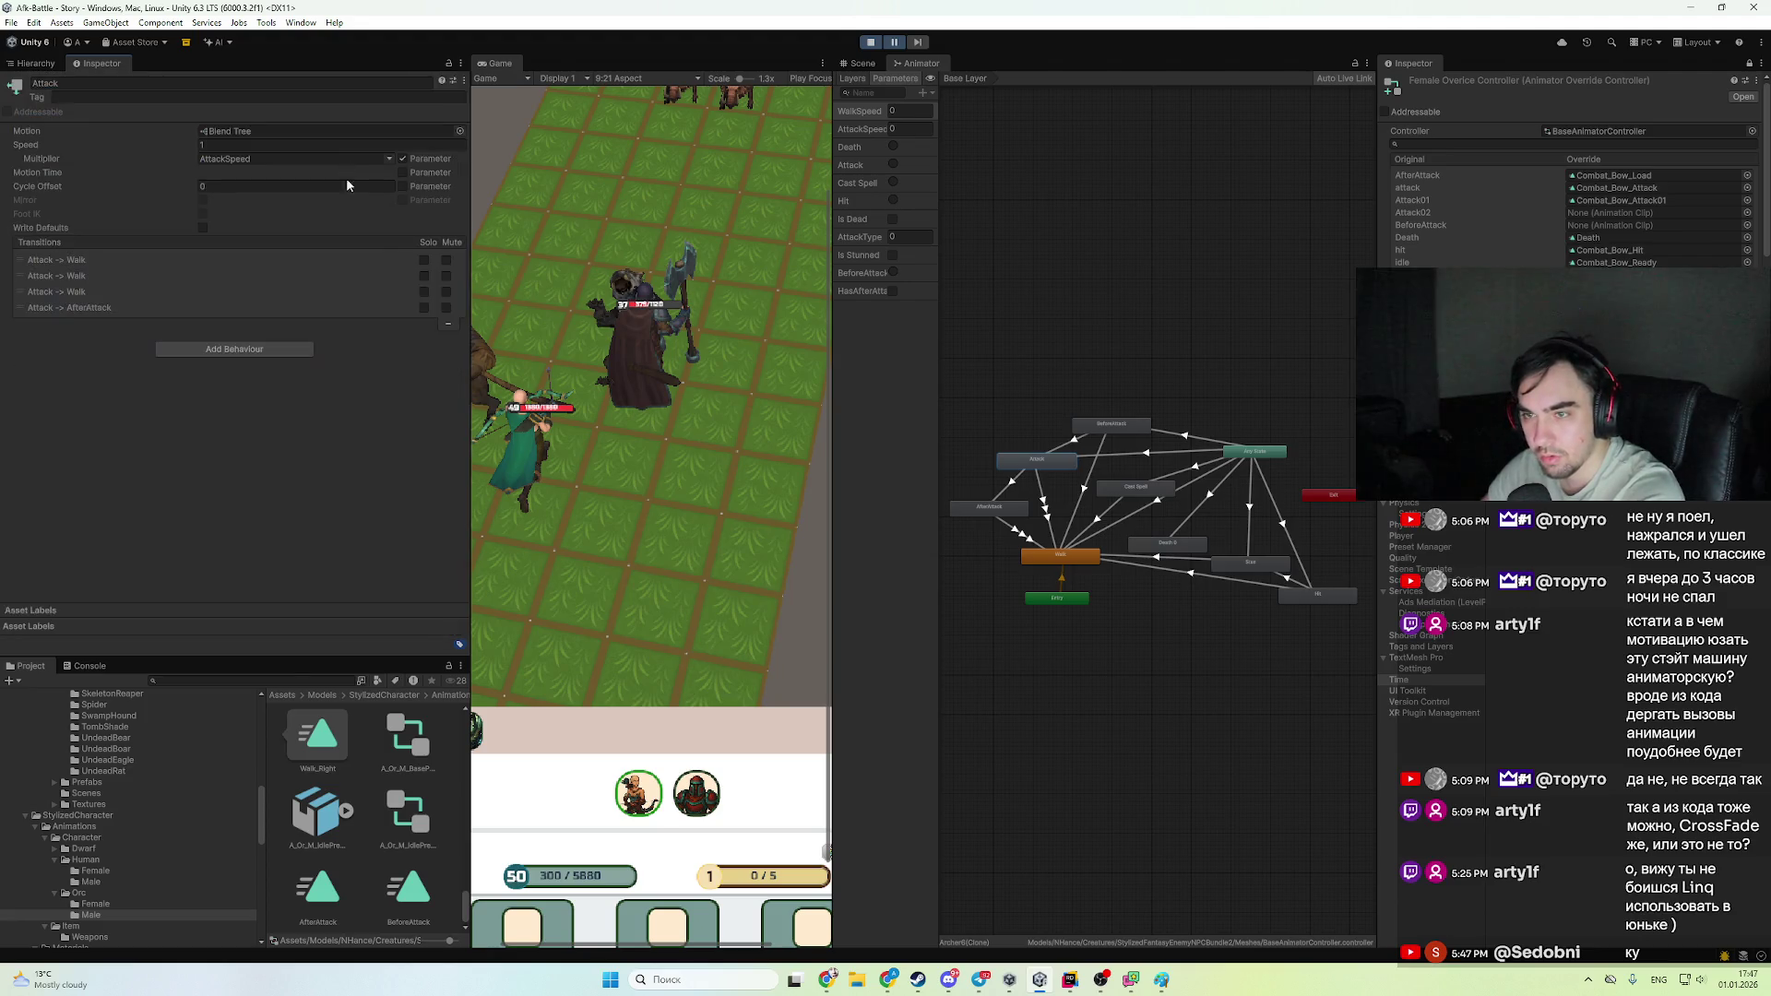
click(871, 42)
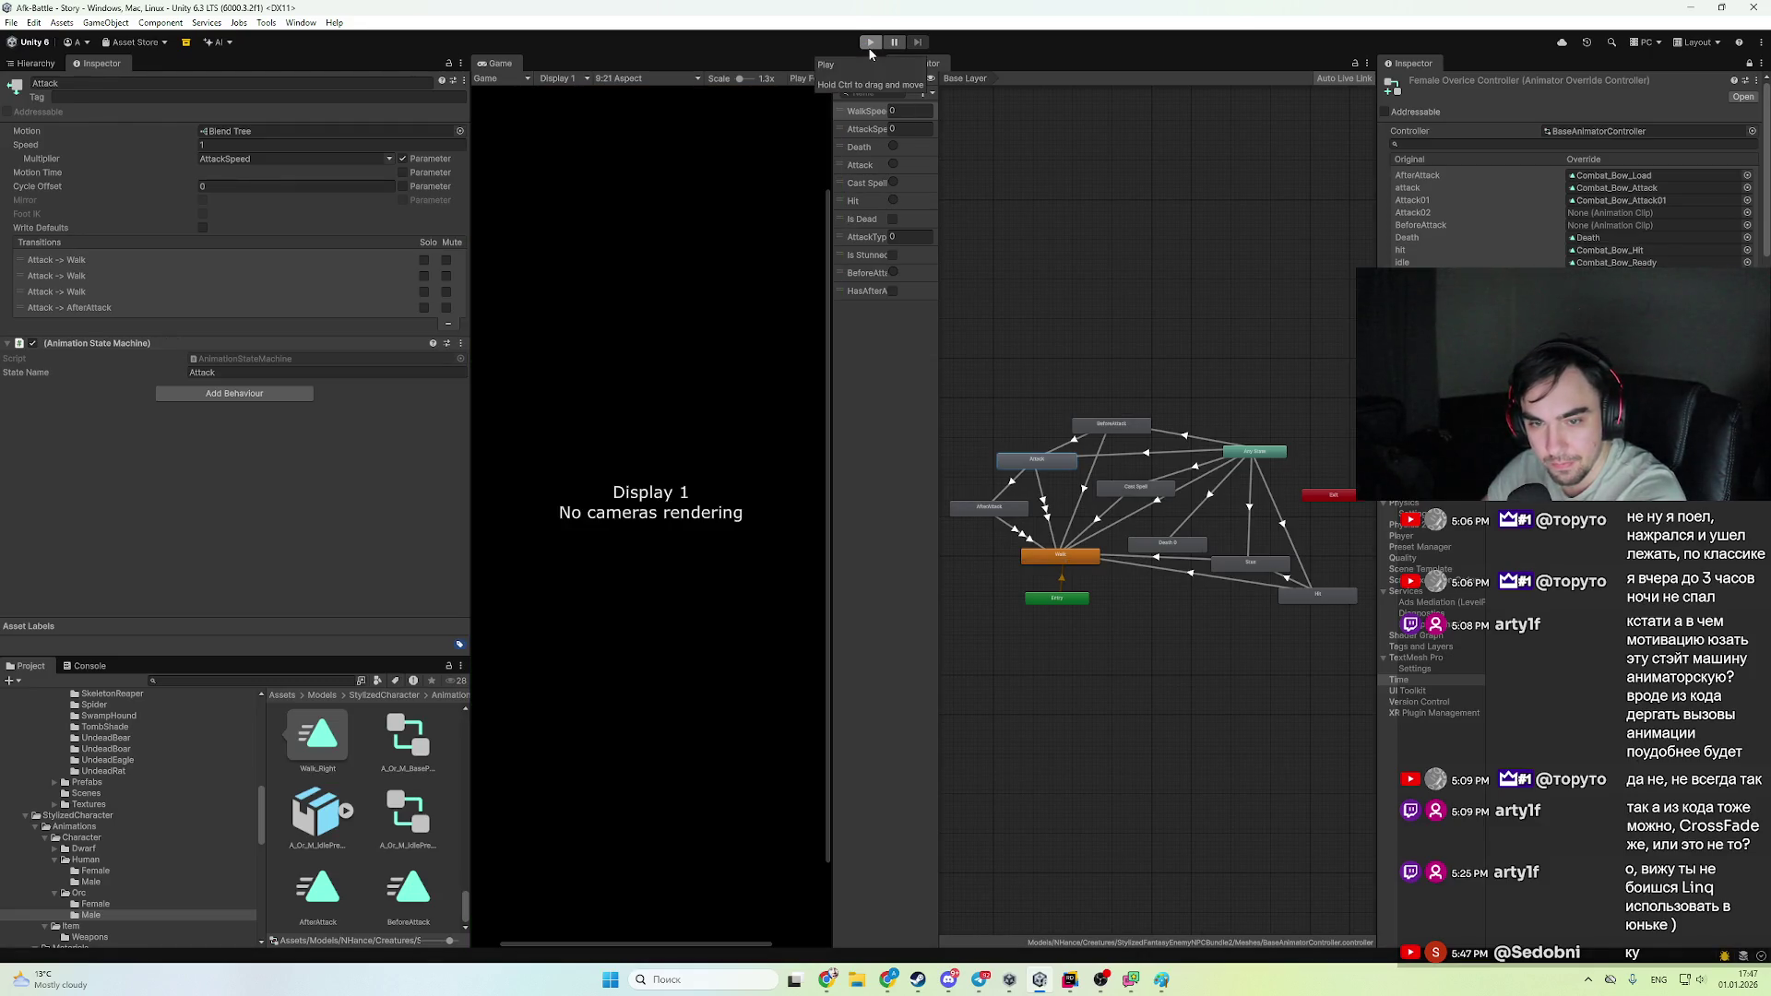
click(871, 42)
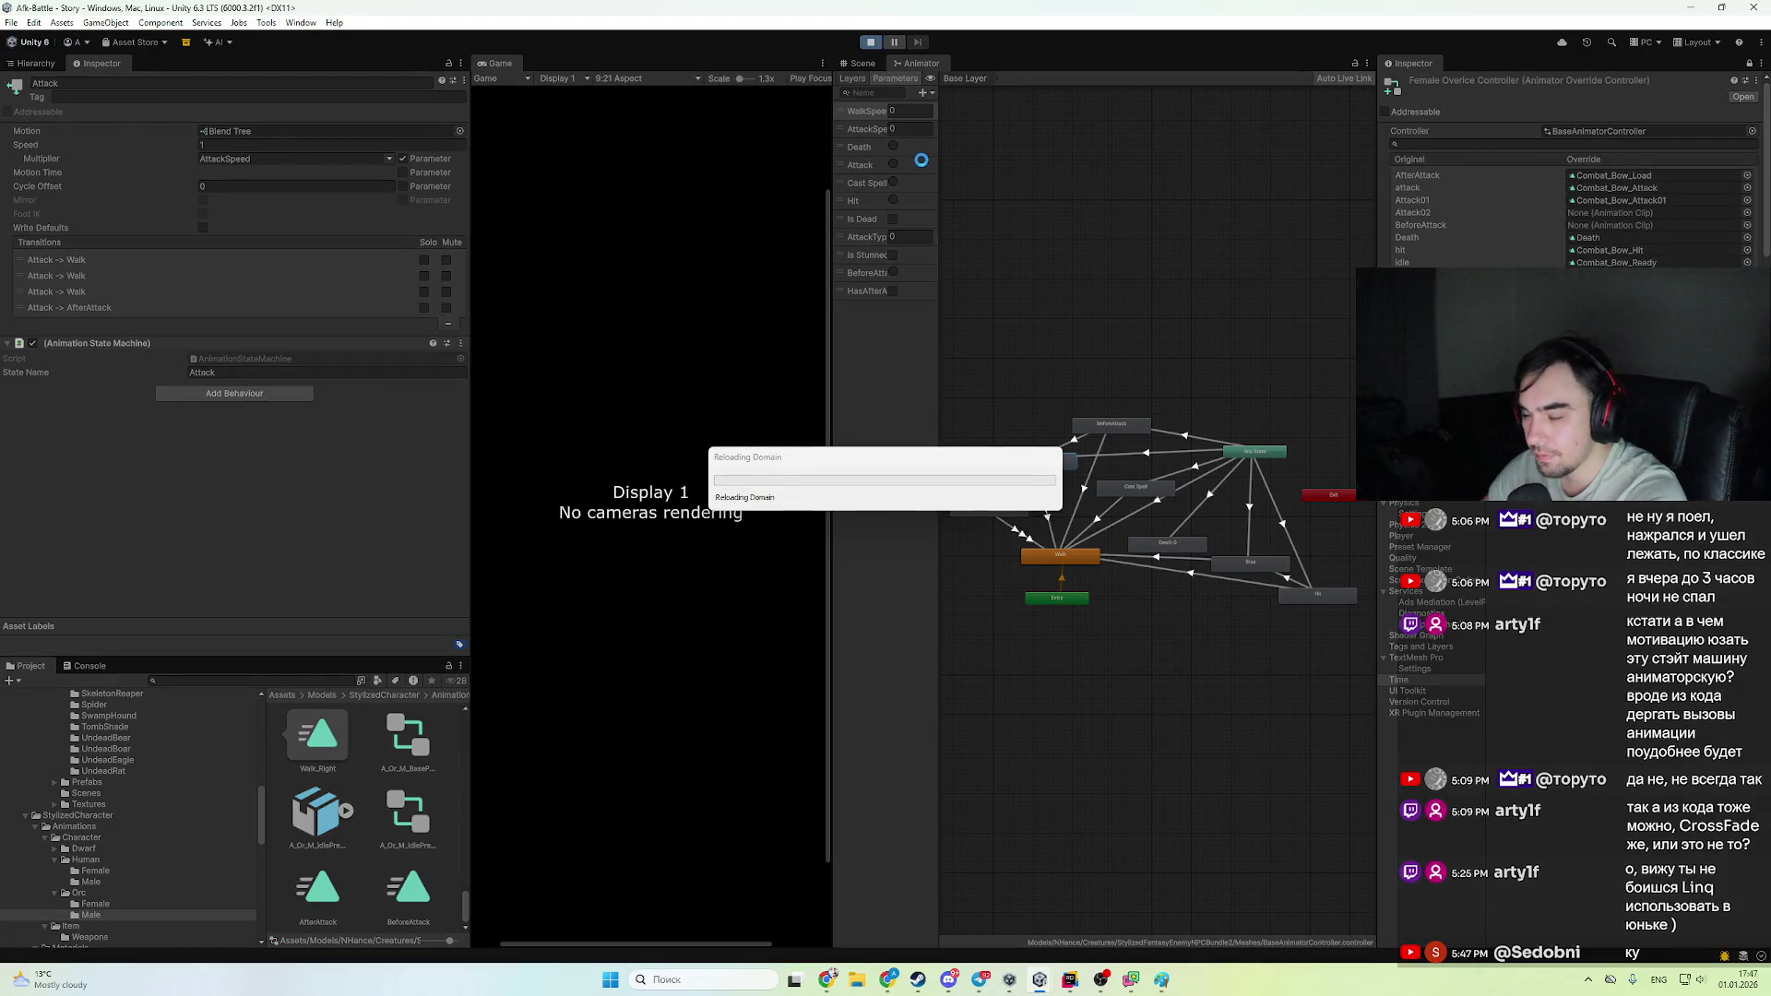
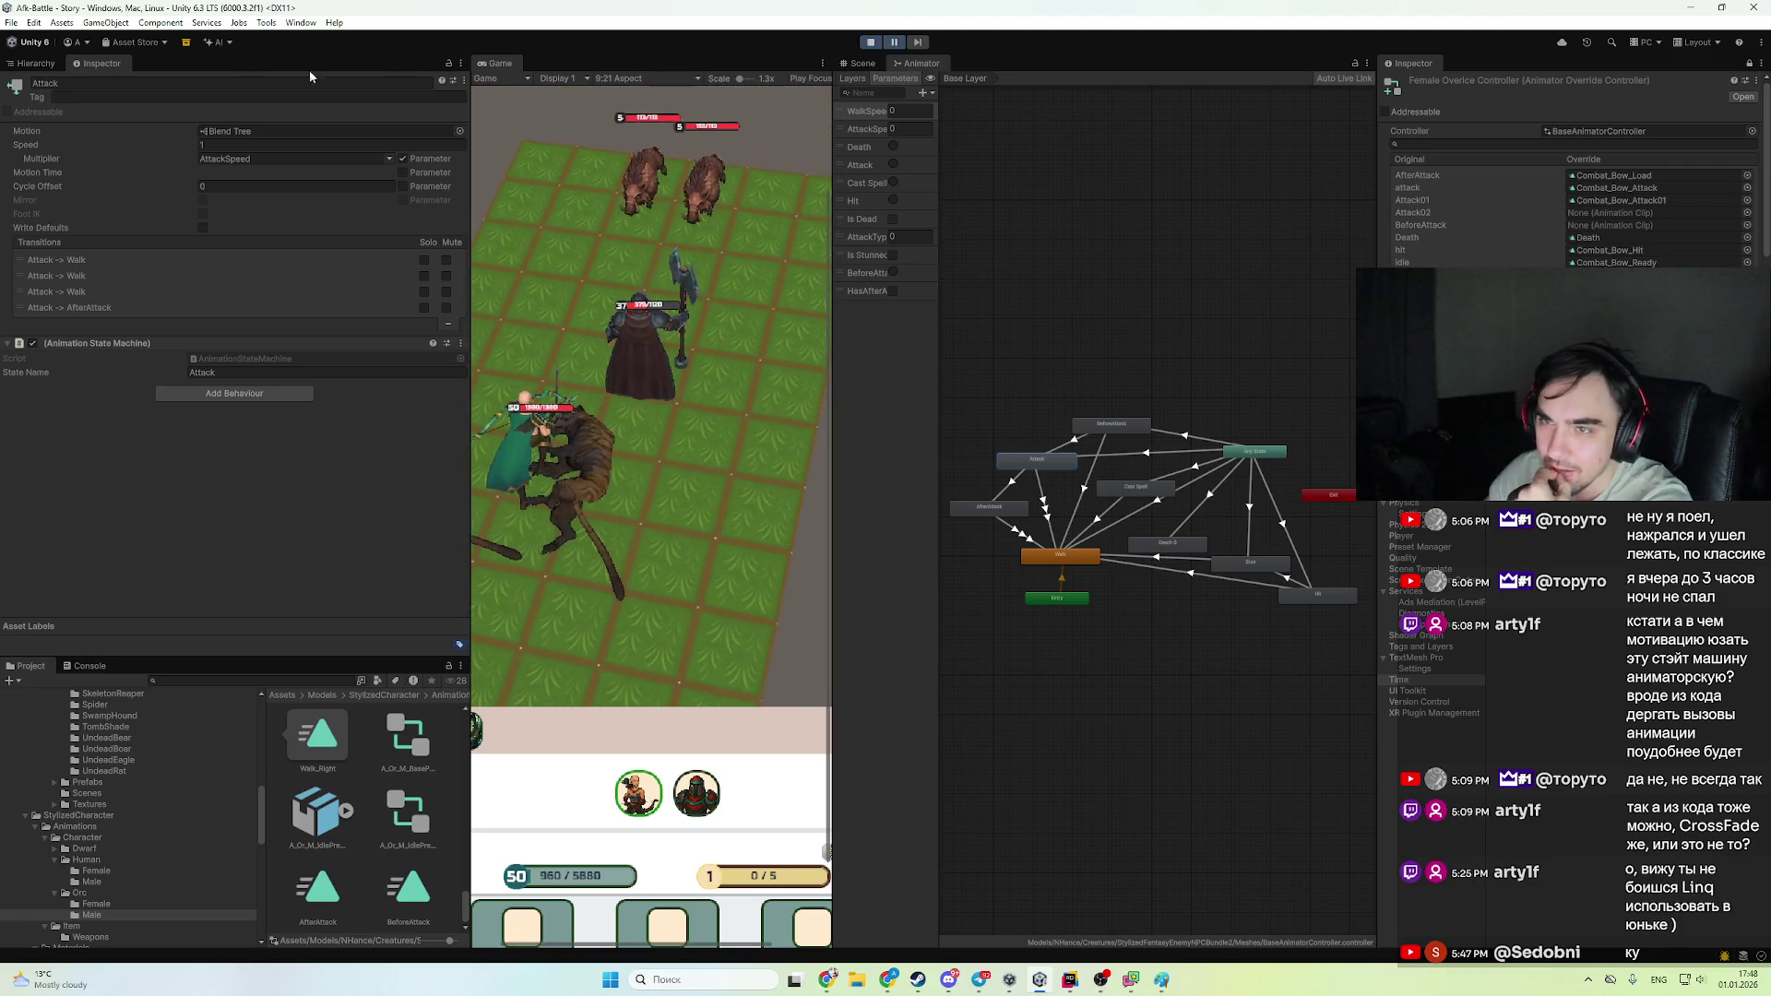
- Show the Hierarchy, unpause the battle and select Archer6(Clone) to watch its animator parameters
click(19, 65)
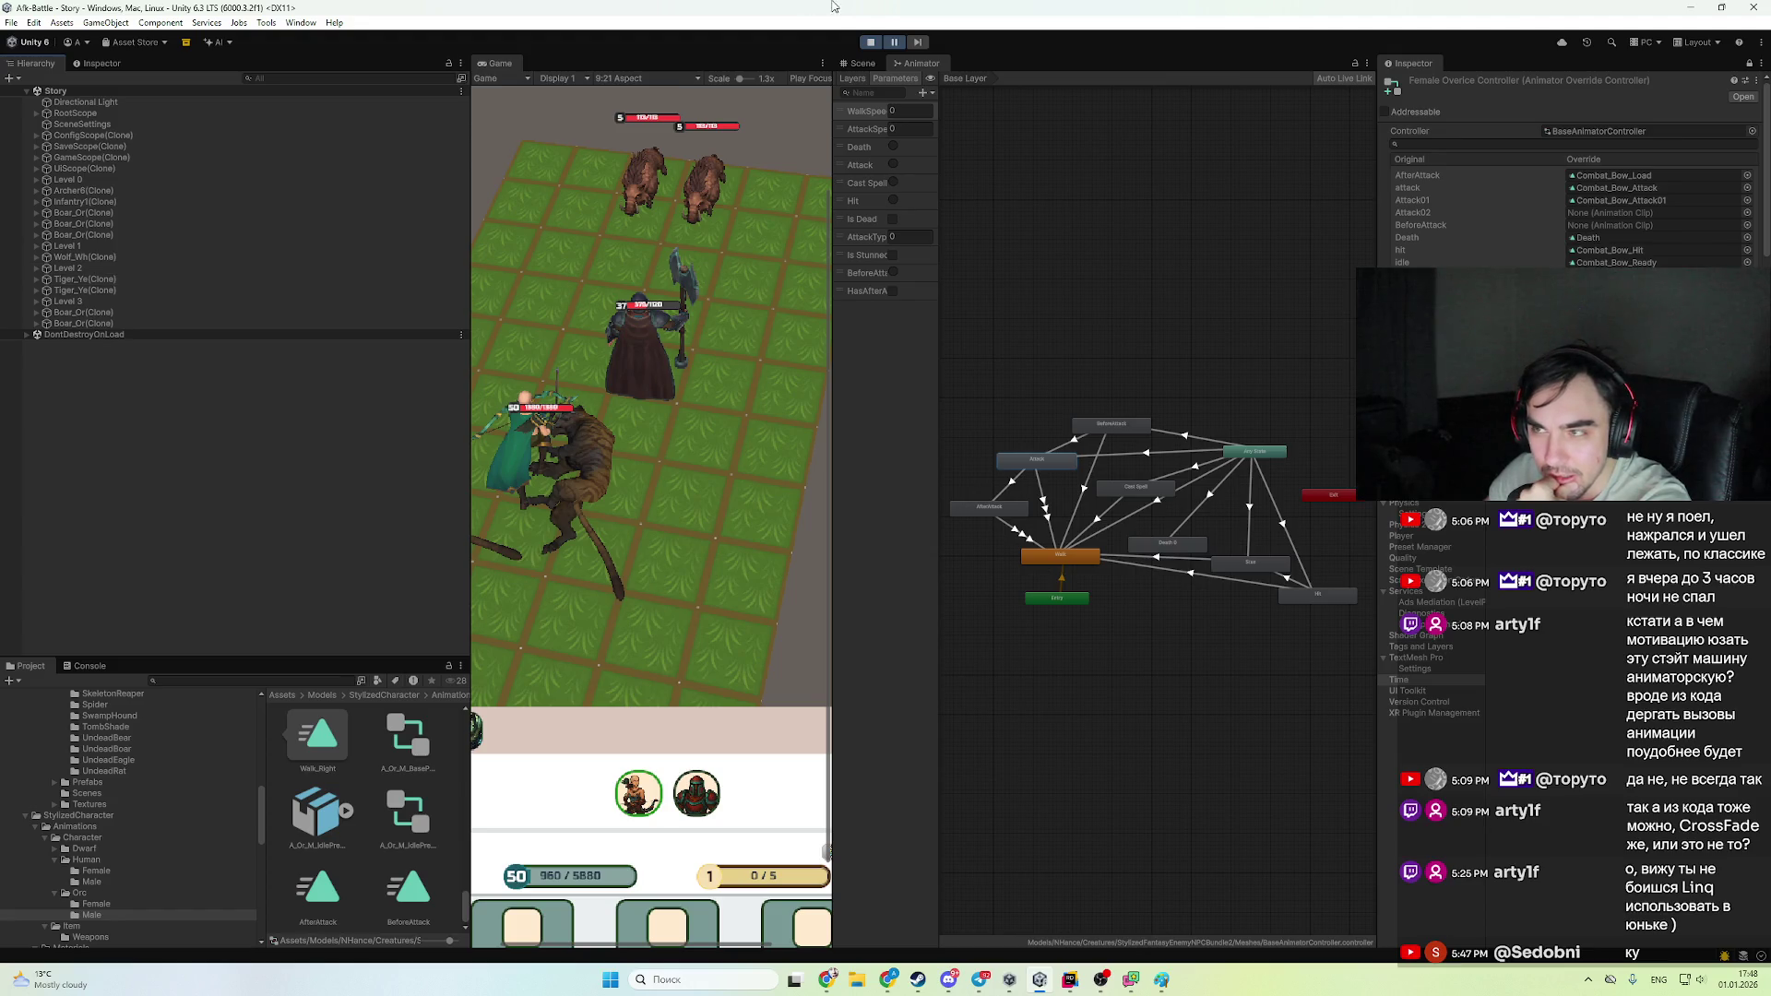
click(891, 42)
click(140, 200)
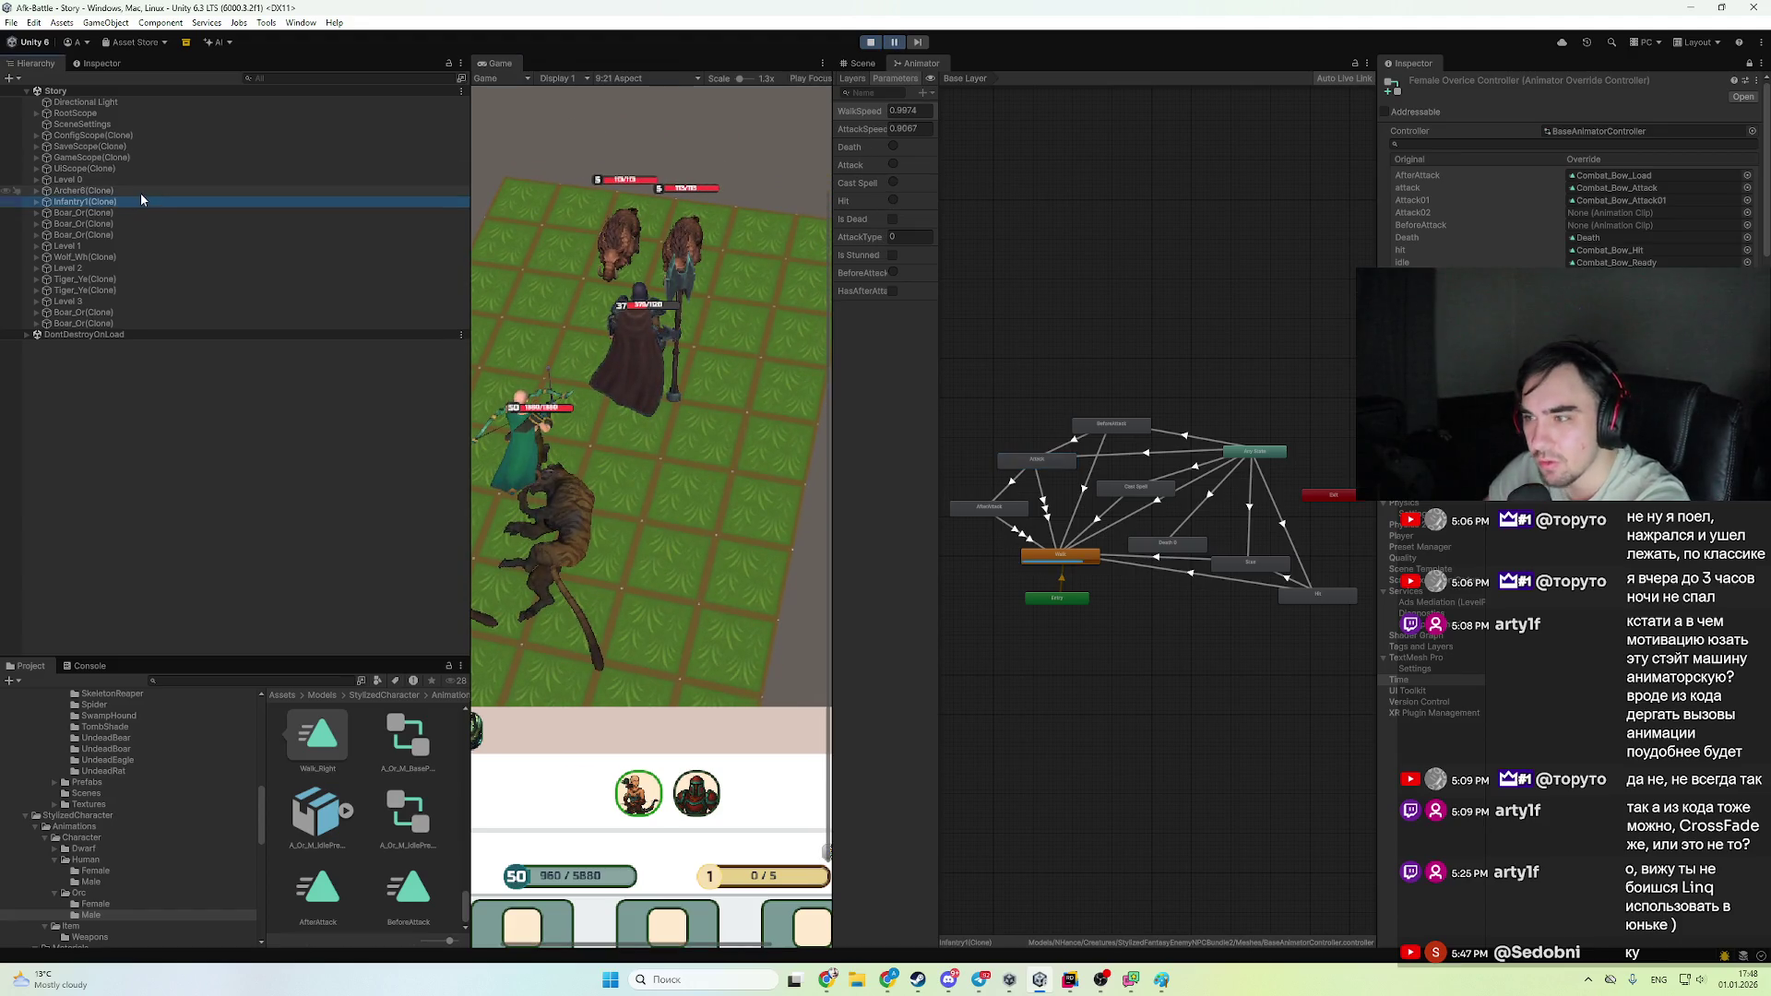
click(142, 191)
click(895, 44)
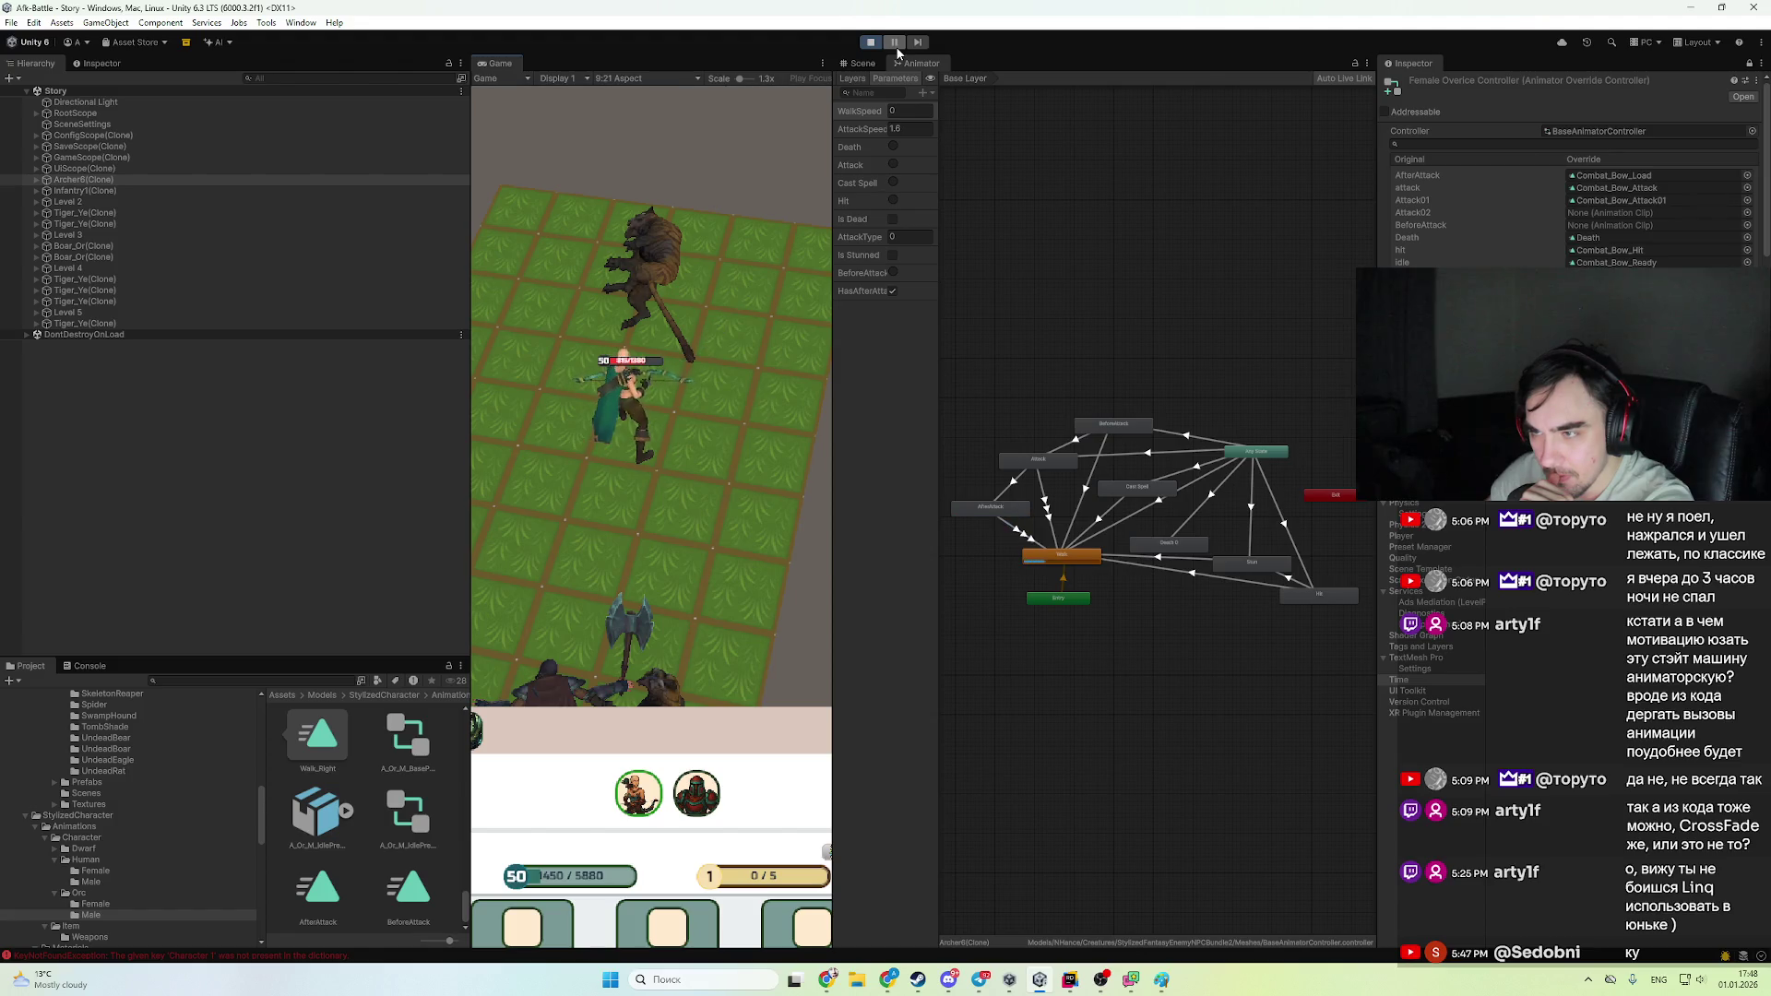
- Replay the battle to check Archer6(Clone)'s parameters, exit Play mode and select the AfterAttack state
click(870, 43)
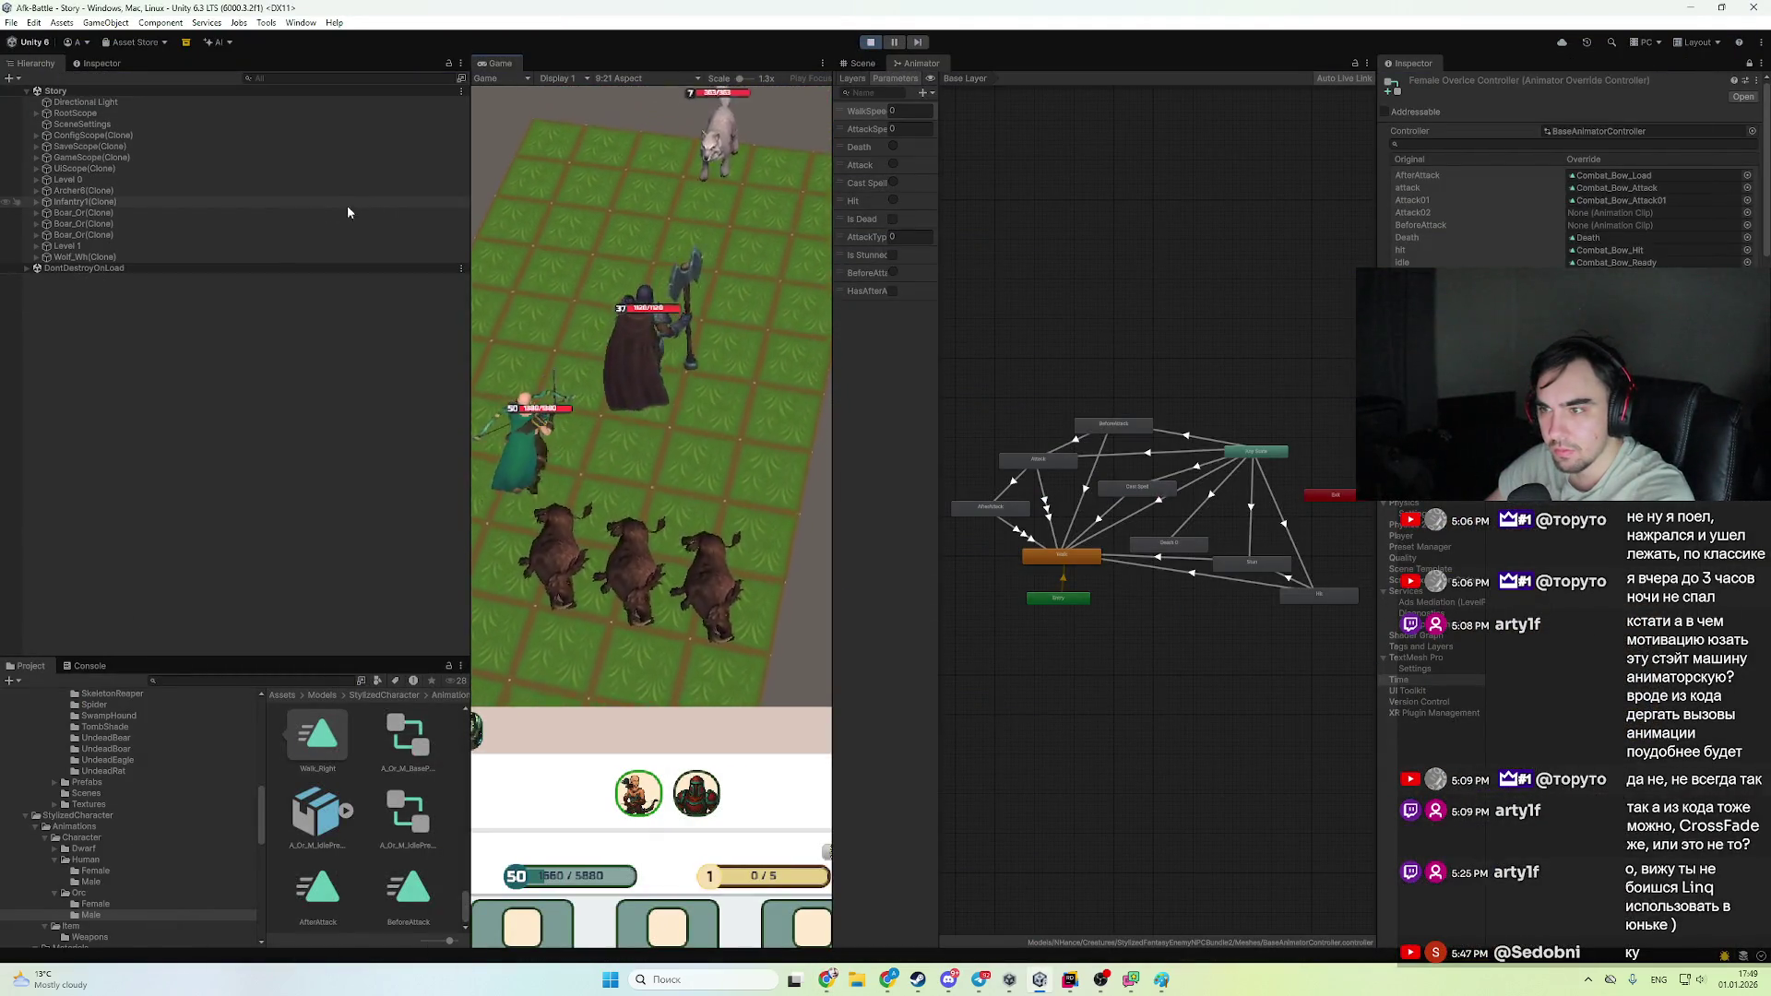
click(201, 191)
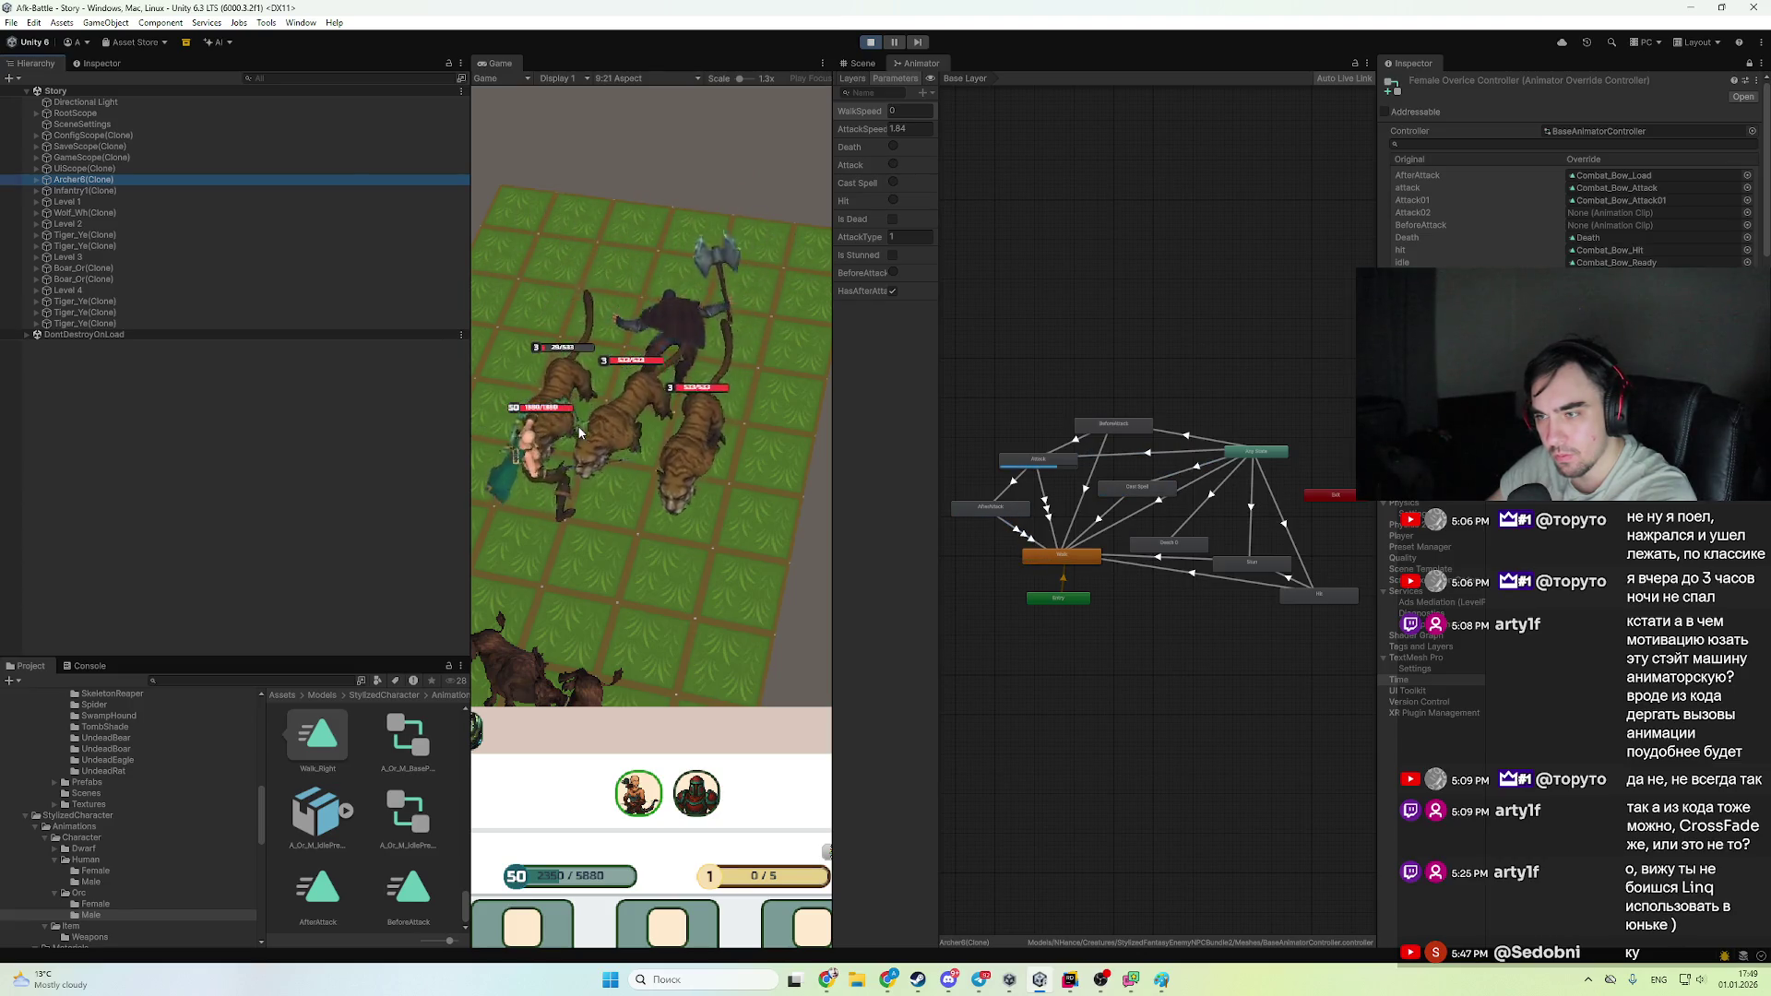
key(ctrl+p)
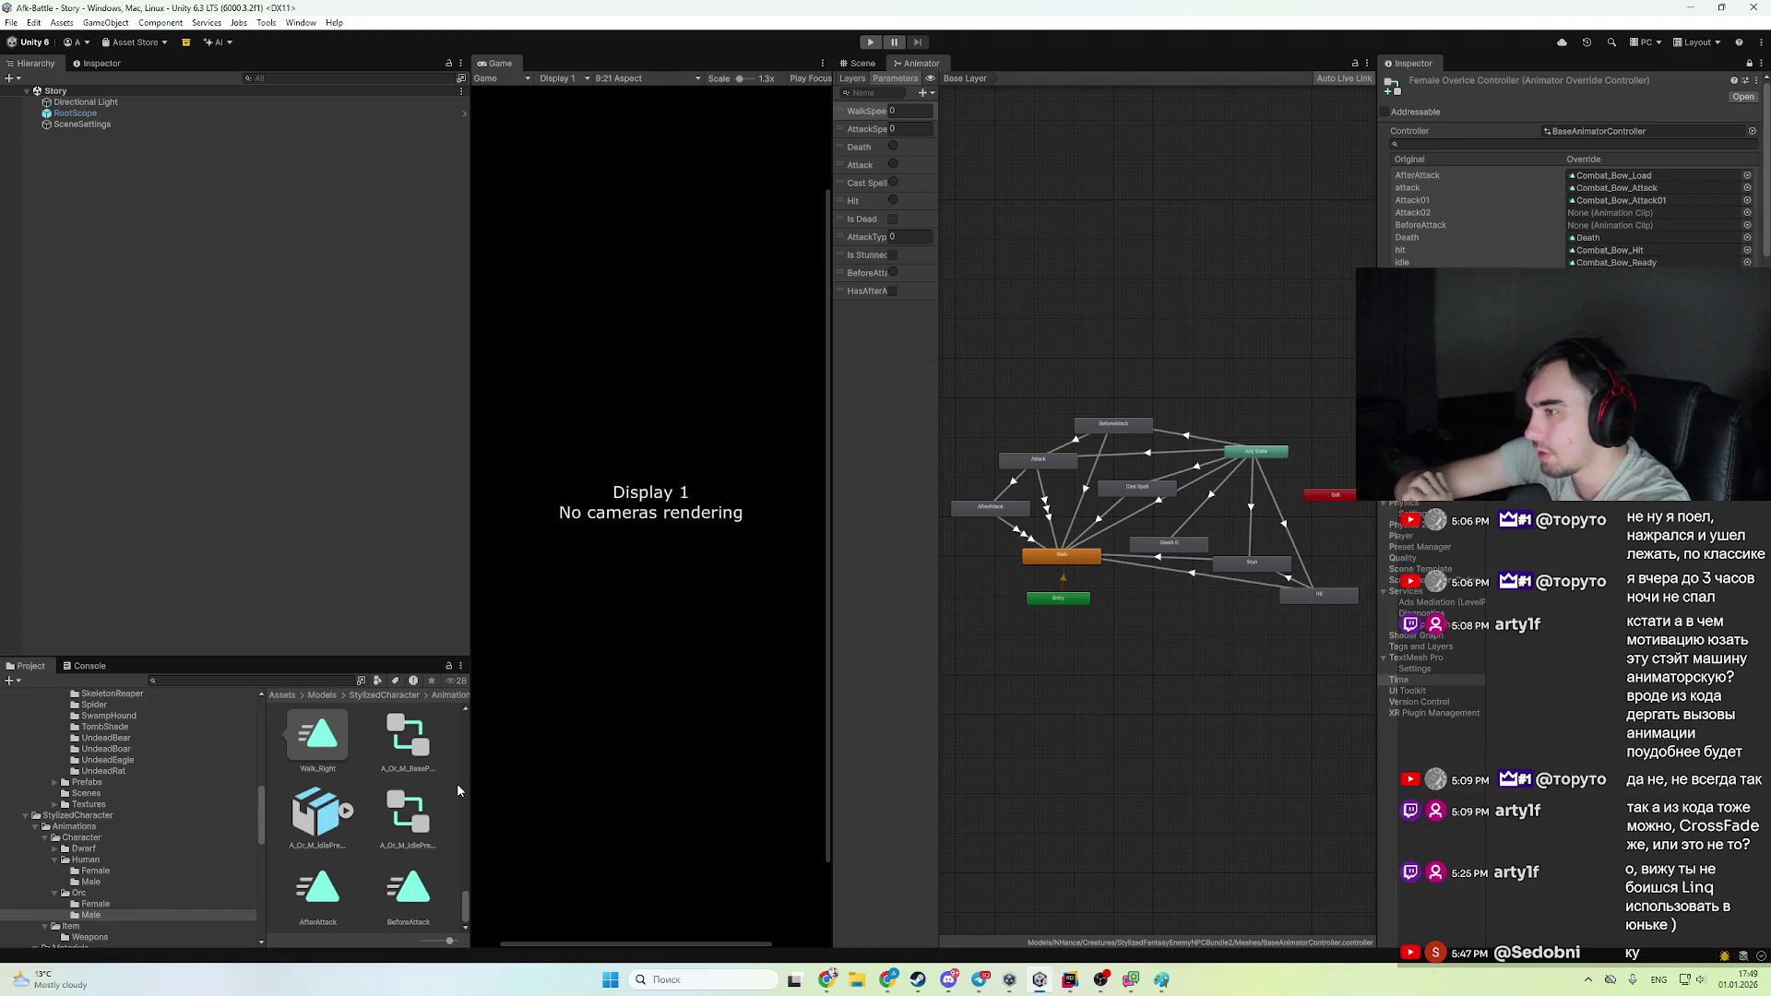
click(1014, 509)
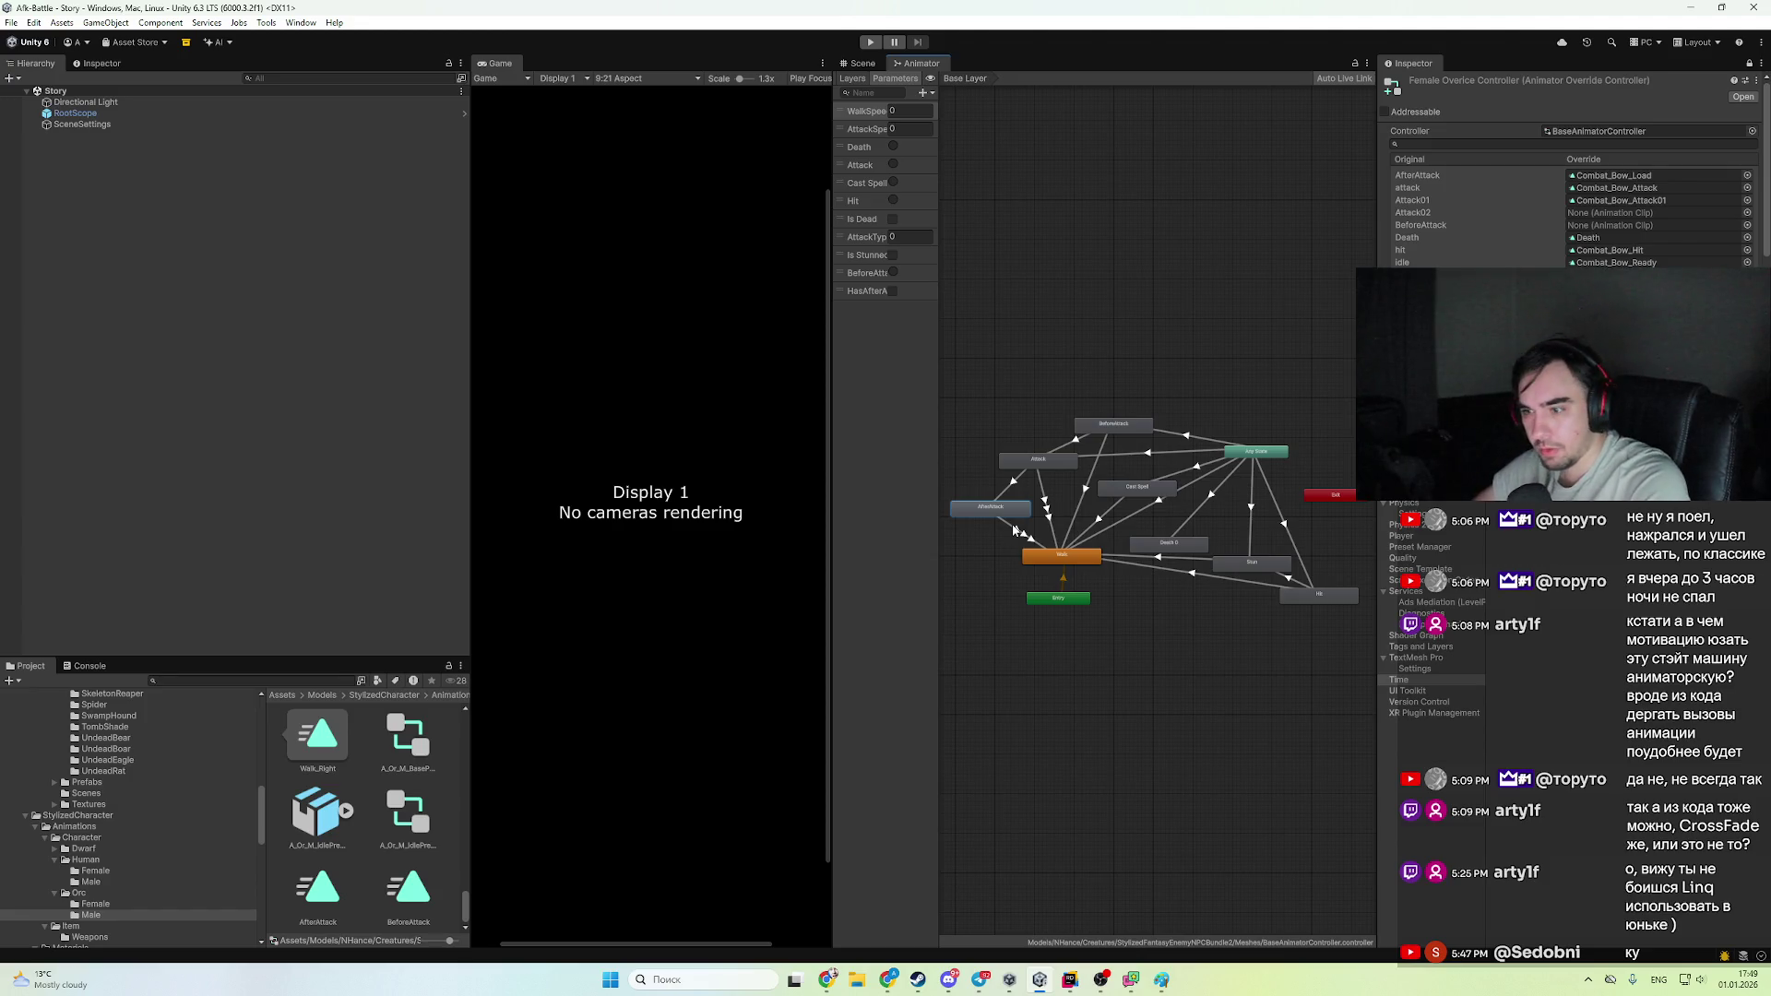
- Glance at the ToList call in Rider, then come back to Unity
click(1072, 981)
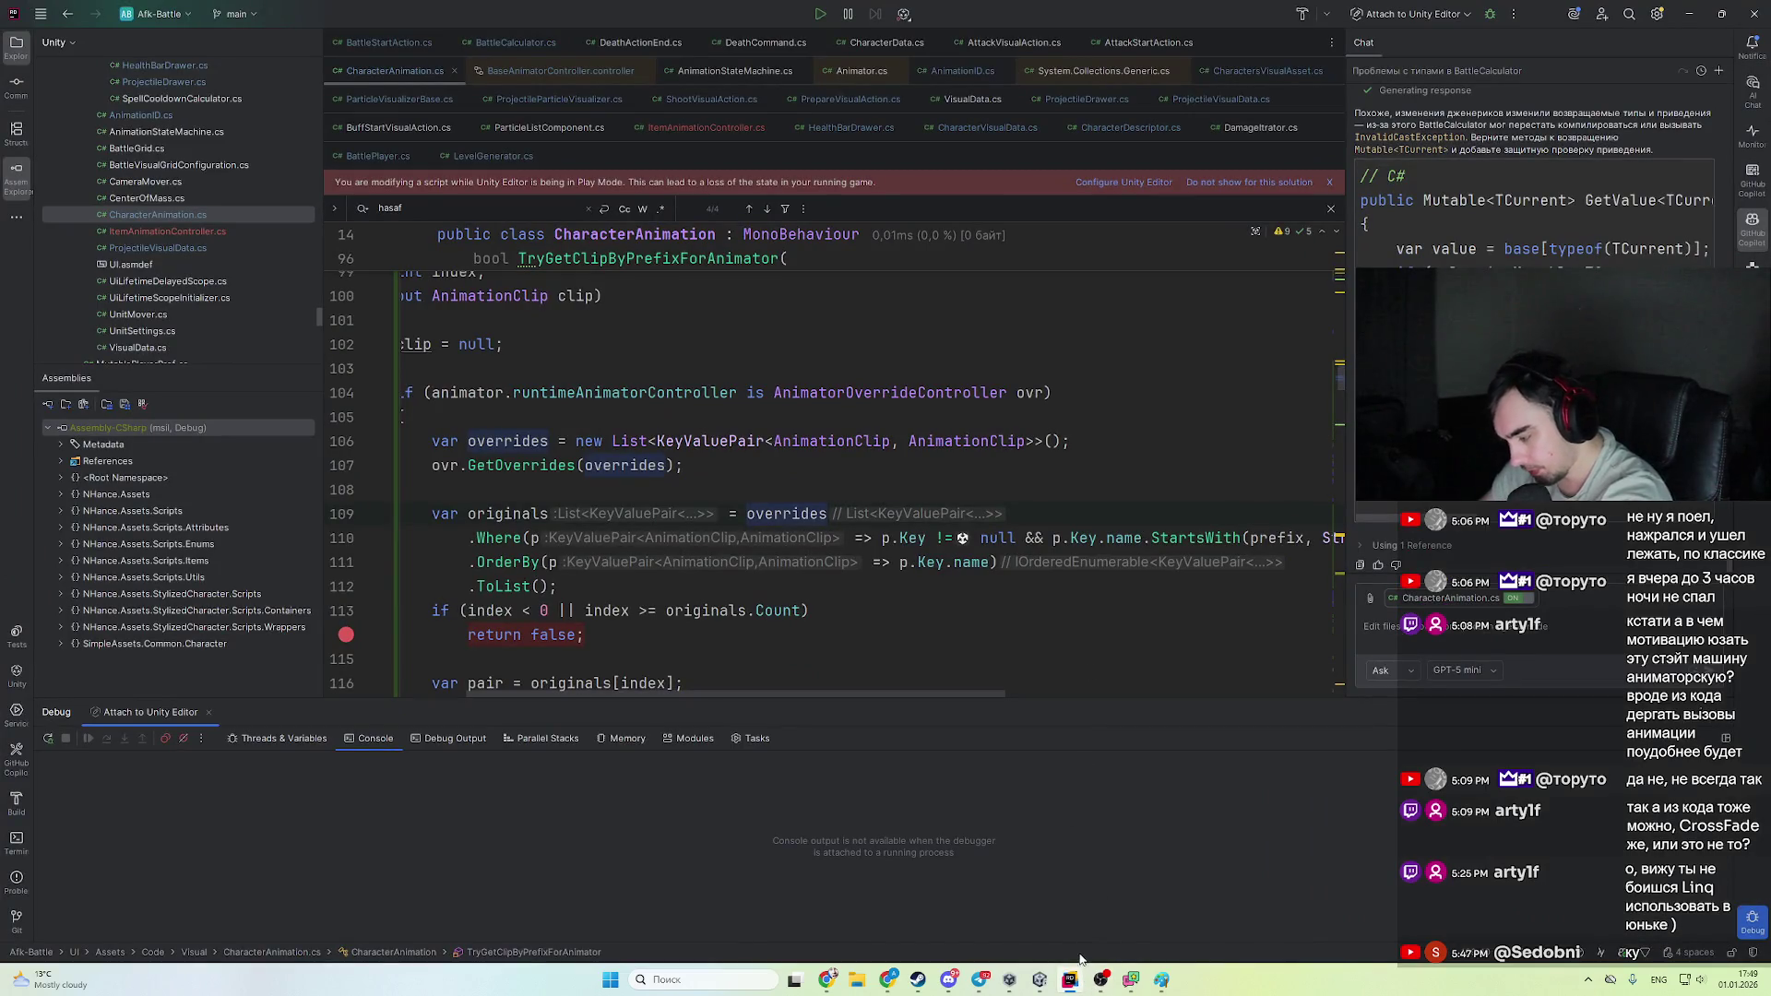
click(1041, 591)
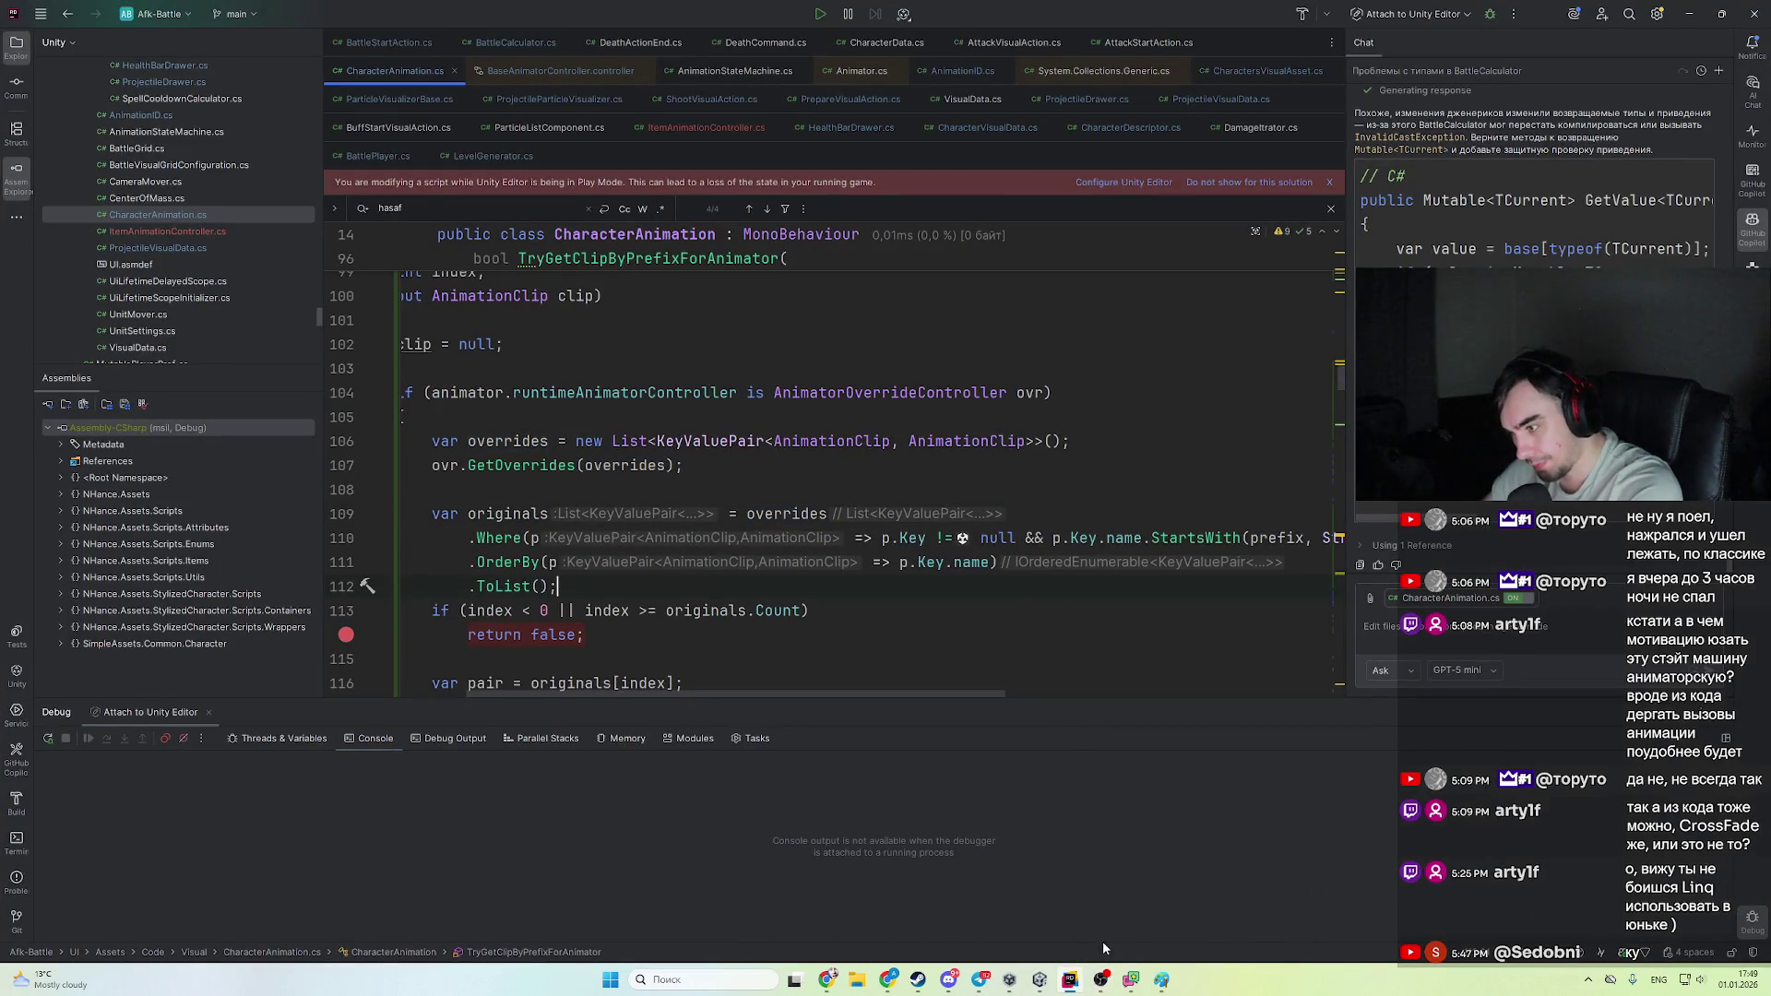
click(1070, 979)
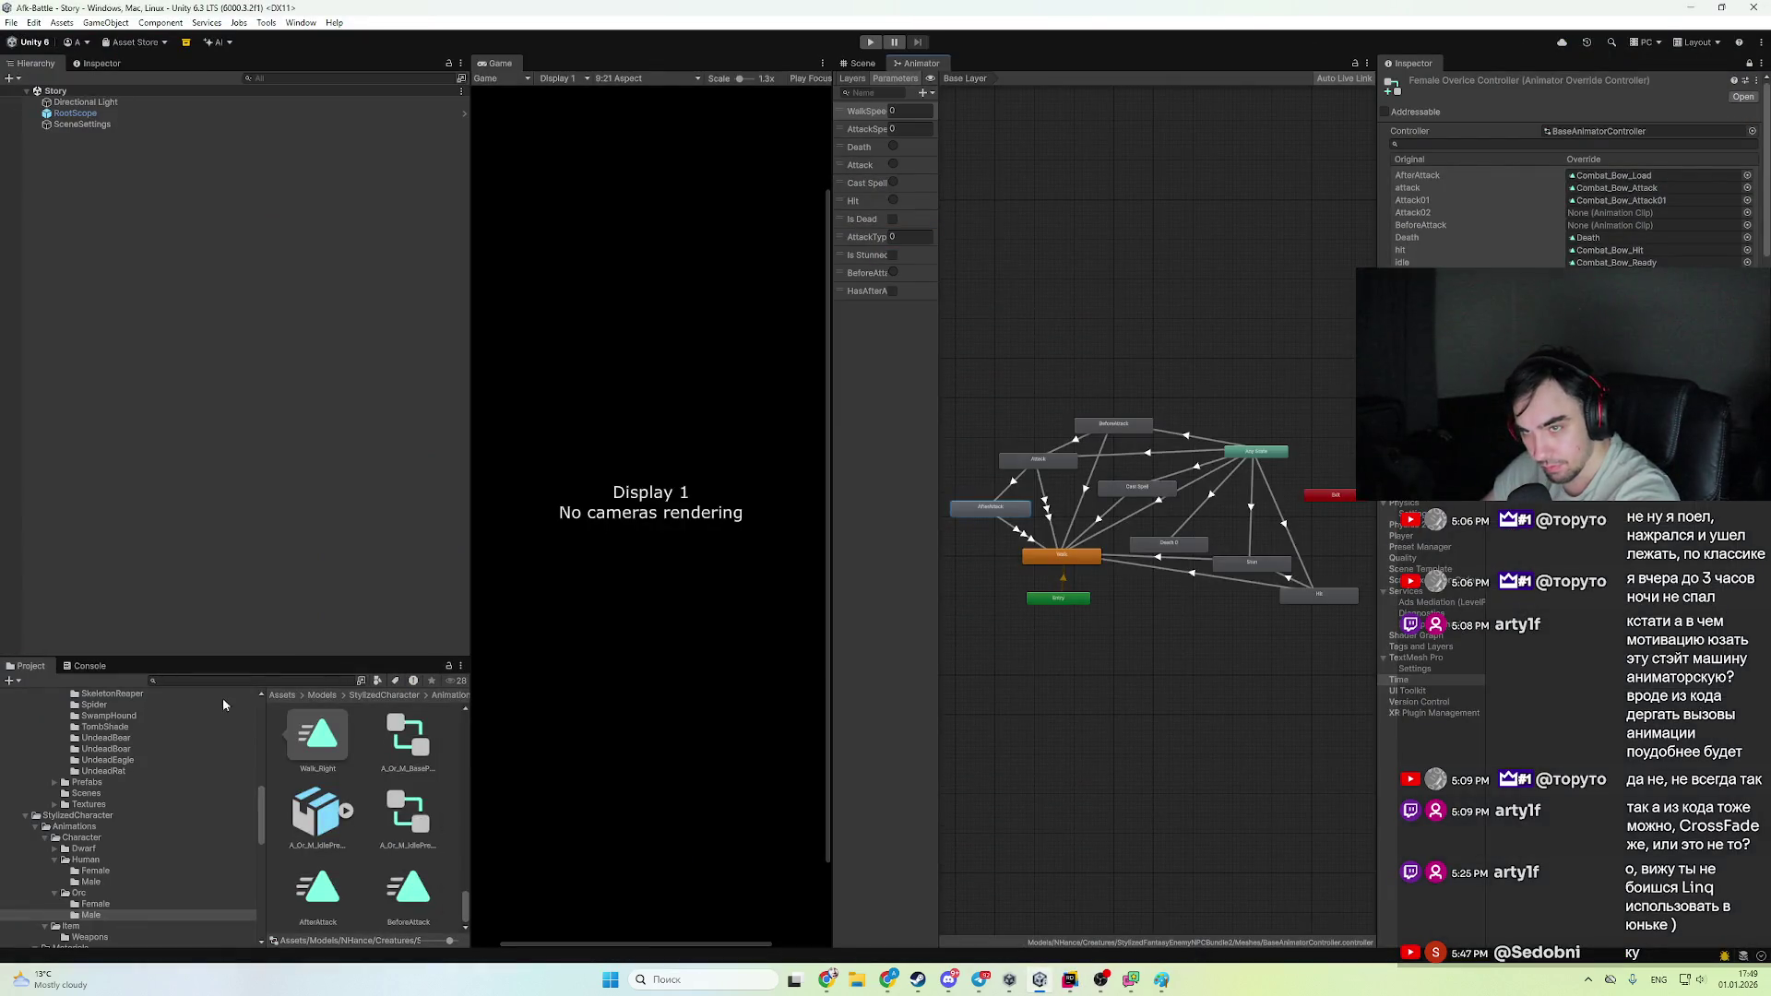
- Open the UnitSettings script from the Archer3 prefab in Units/Archer
scroll(164, 833, down, 5)
click(103, 909)
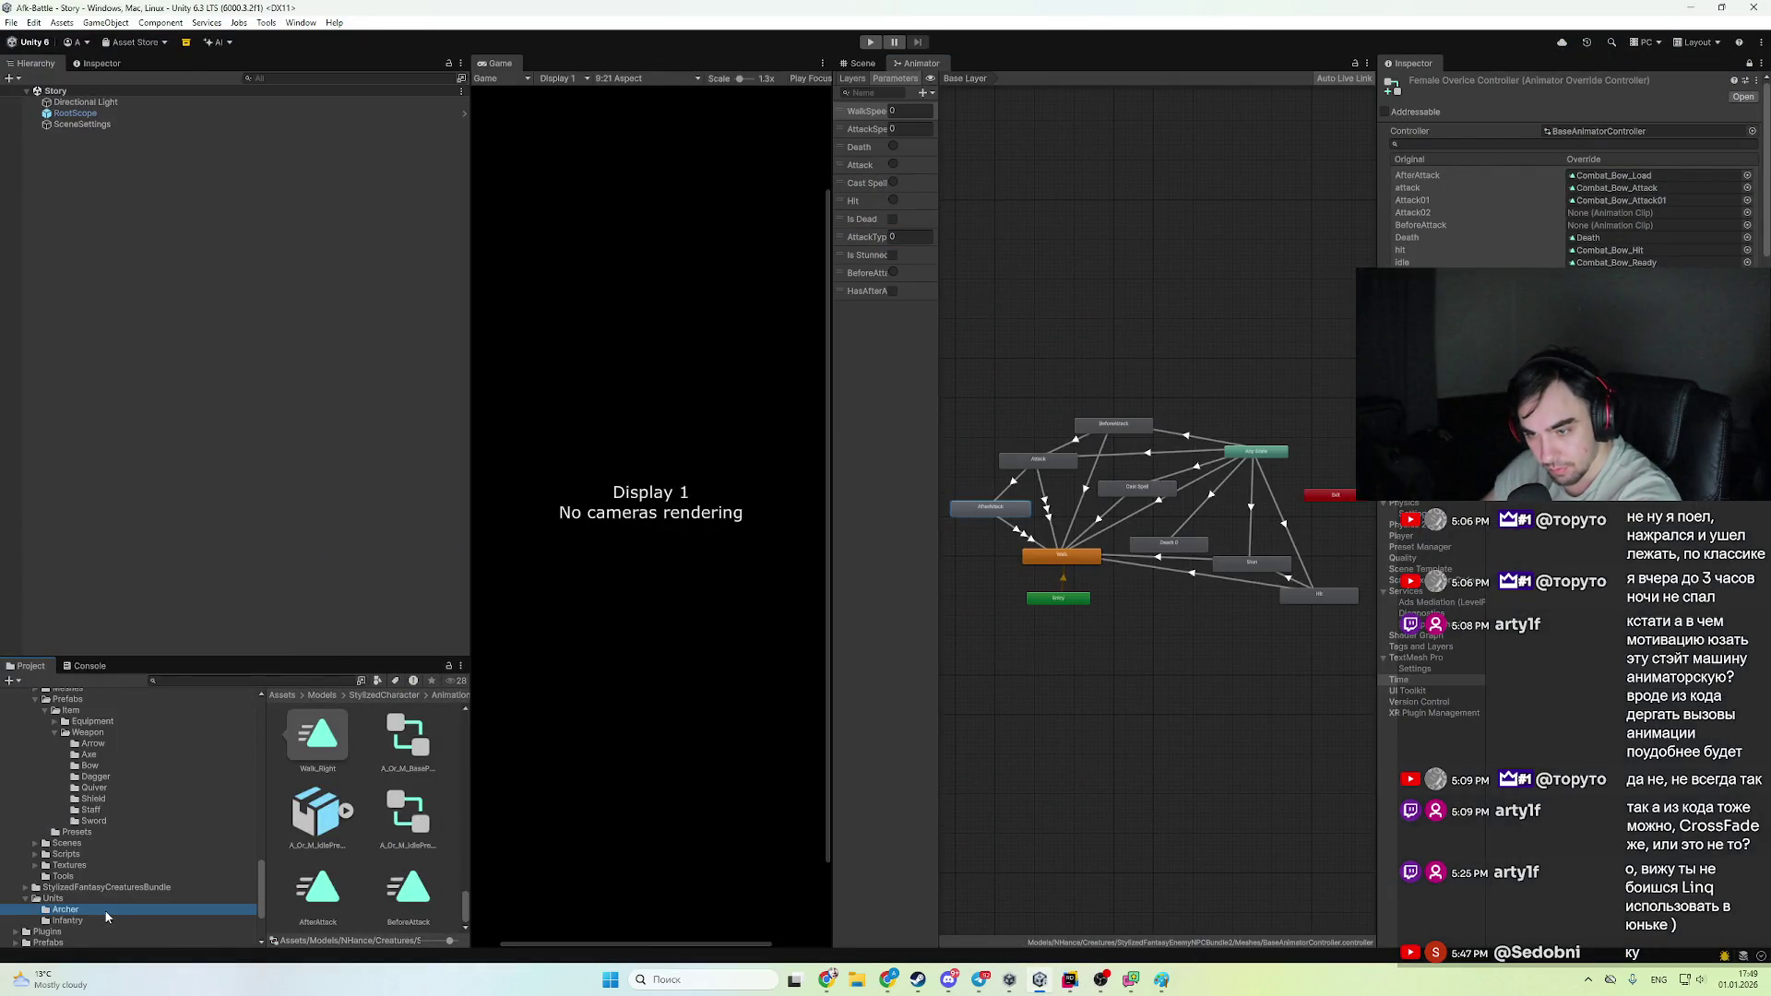
click(317, 738)
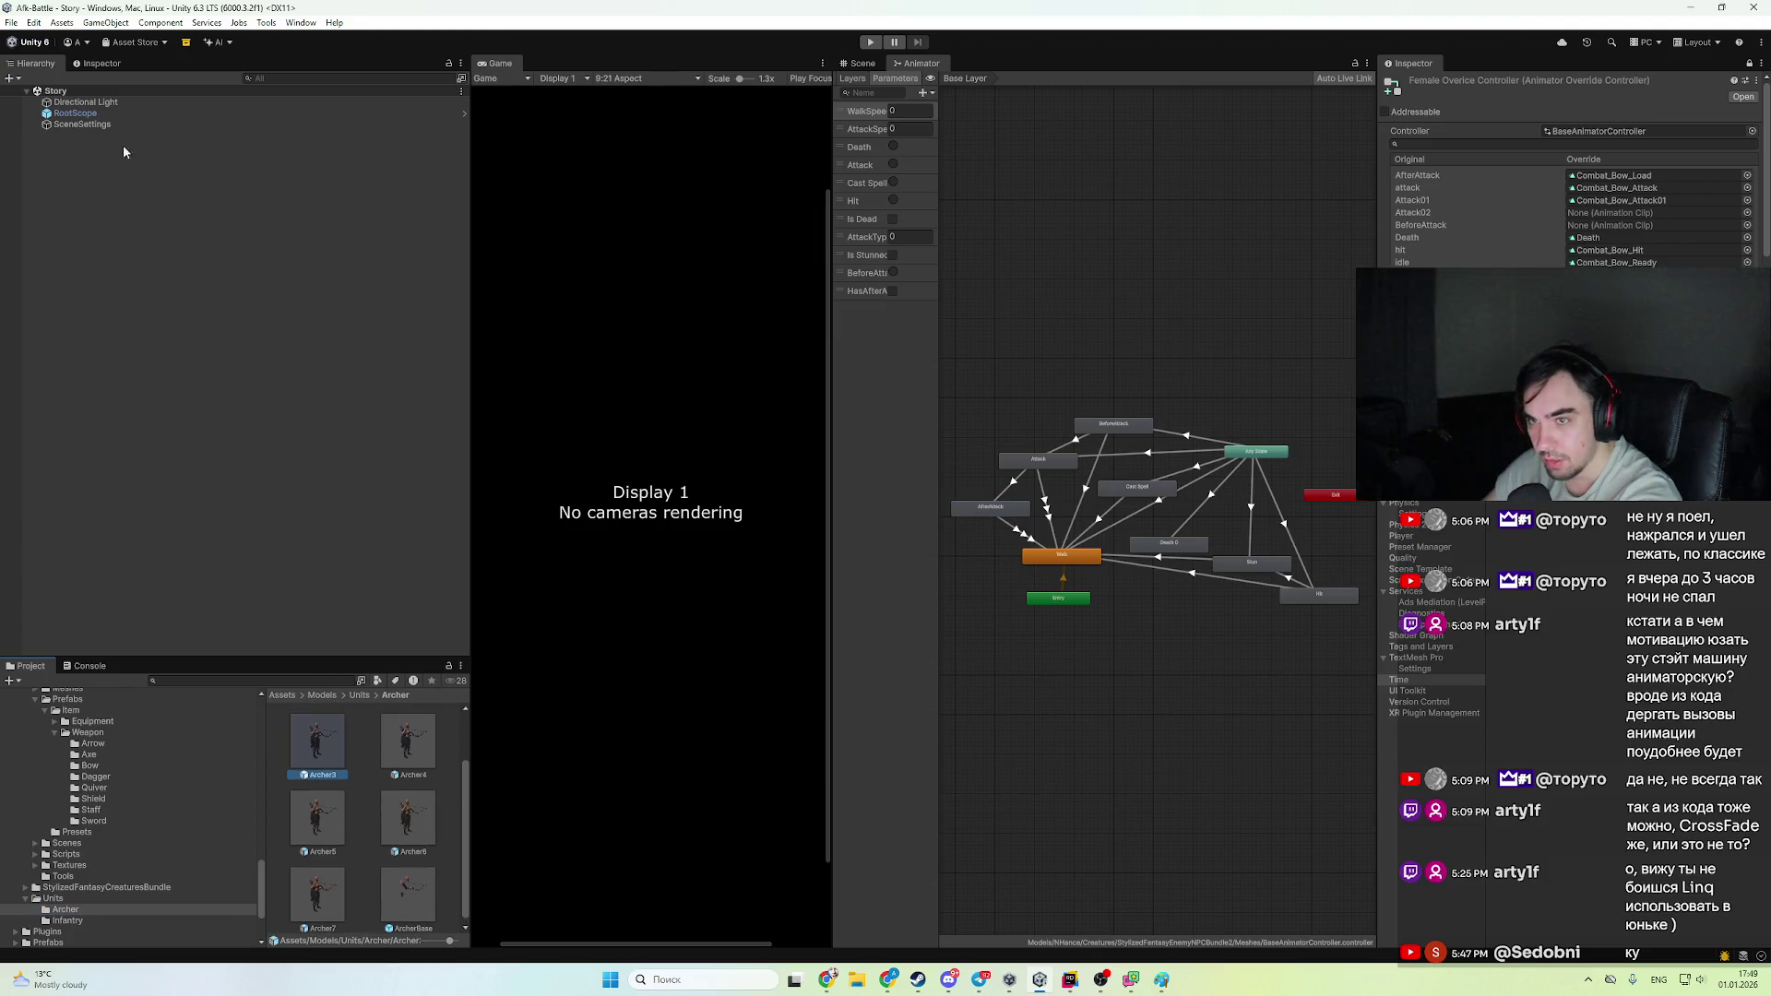
click(92, 64)
scroll(332, 365, down, 8)
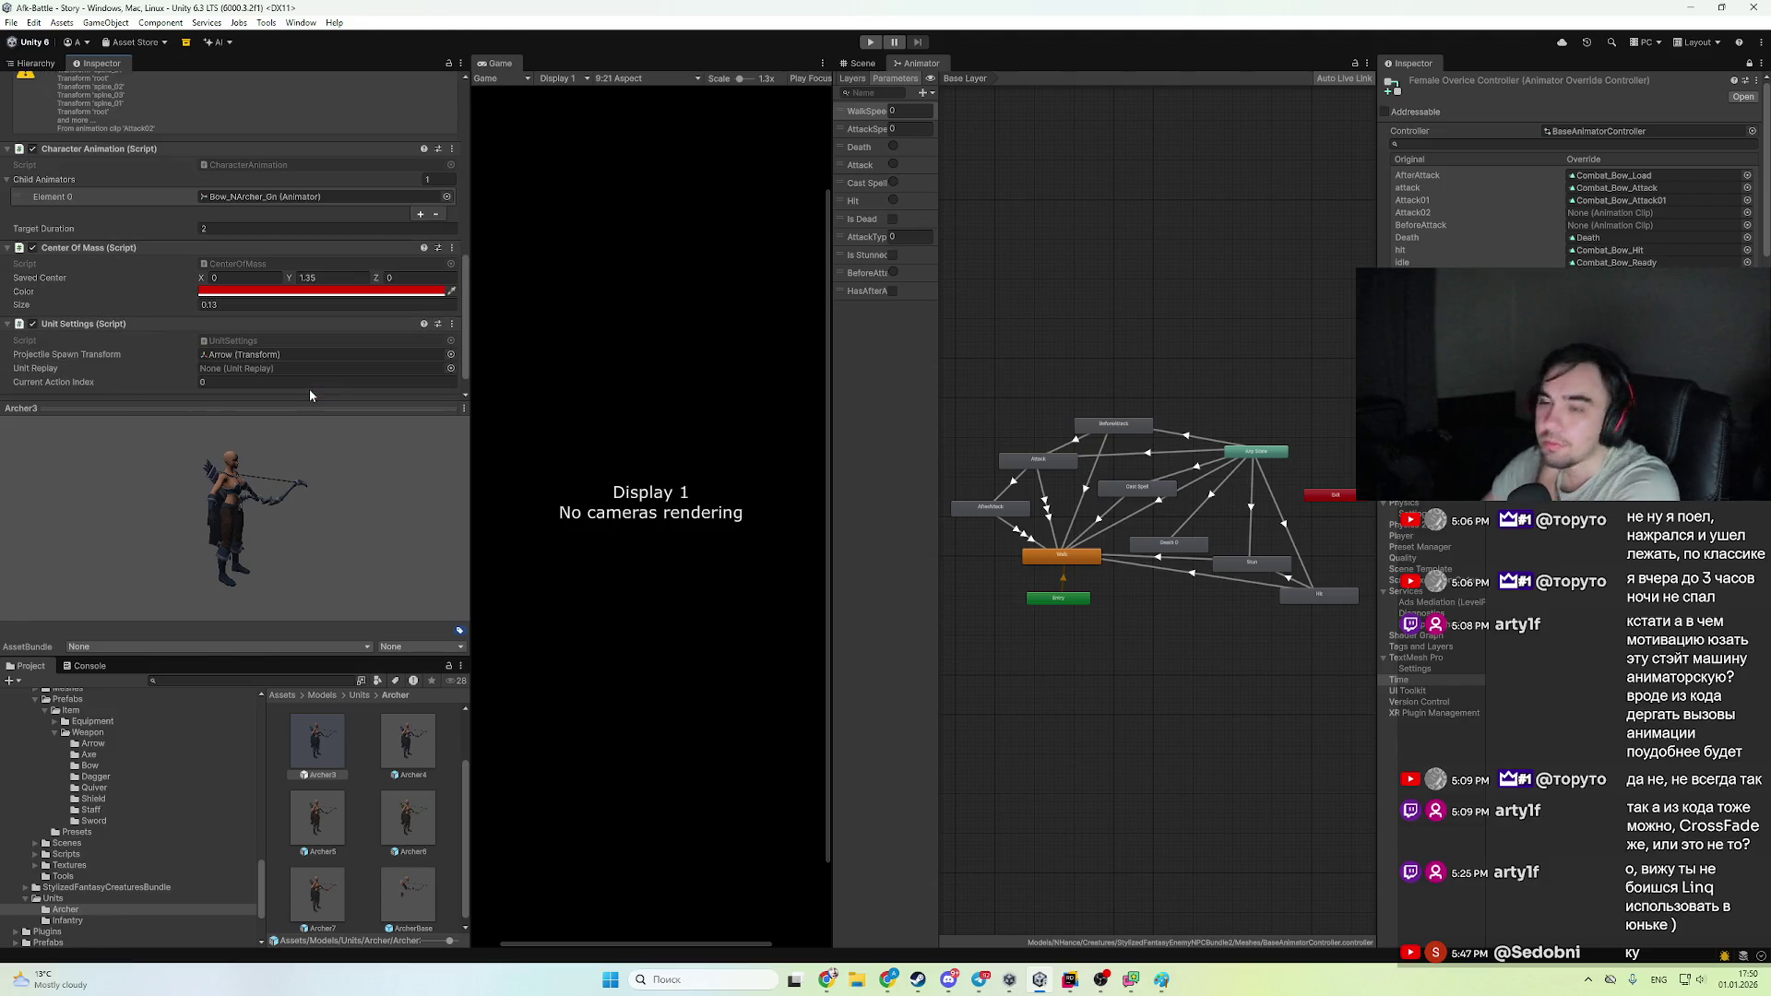
double_click(282, 343)
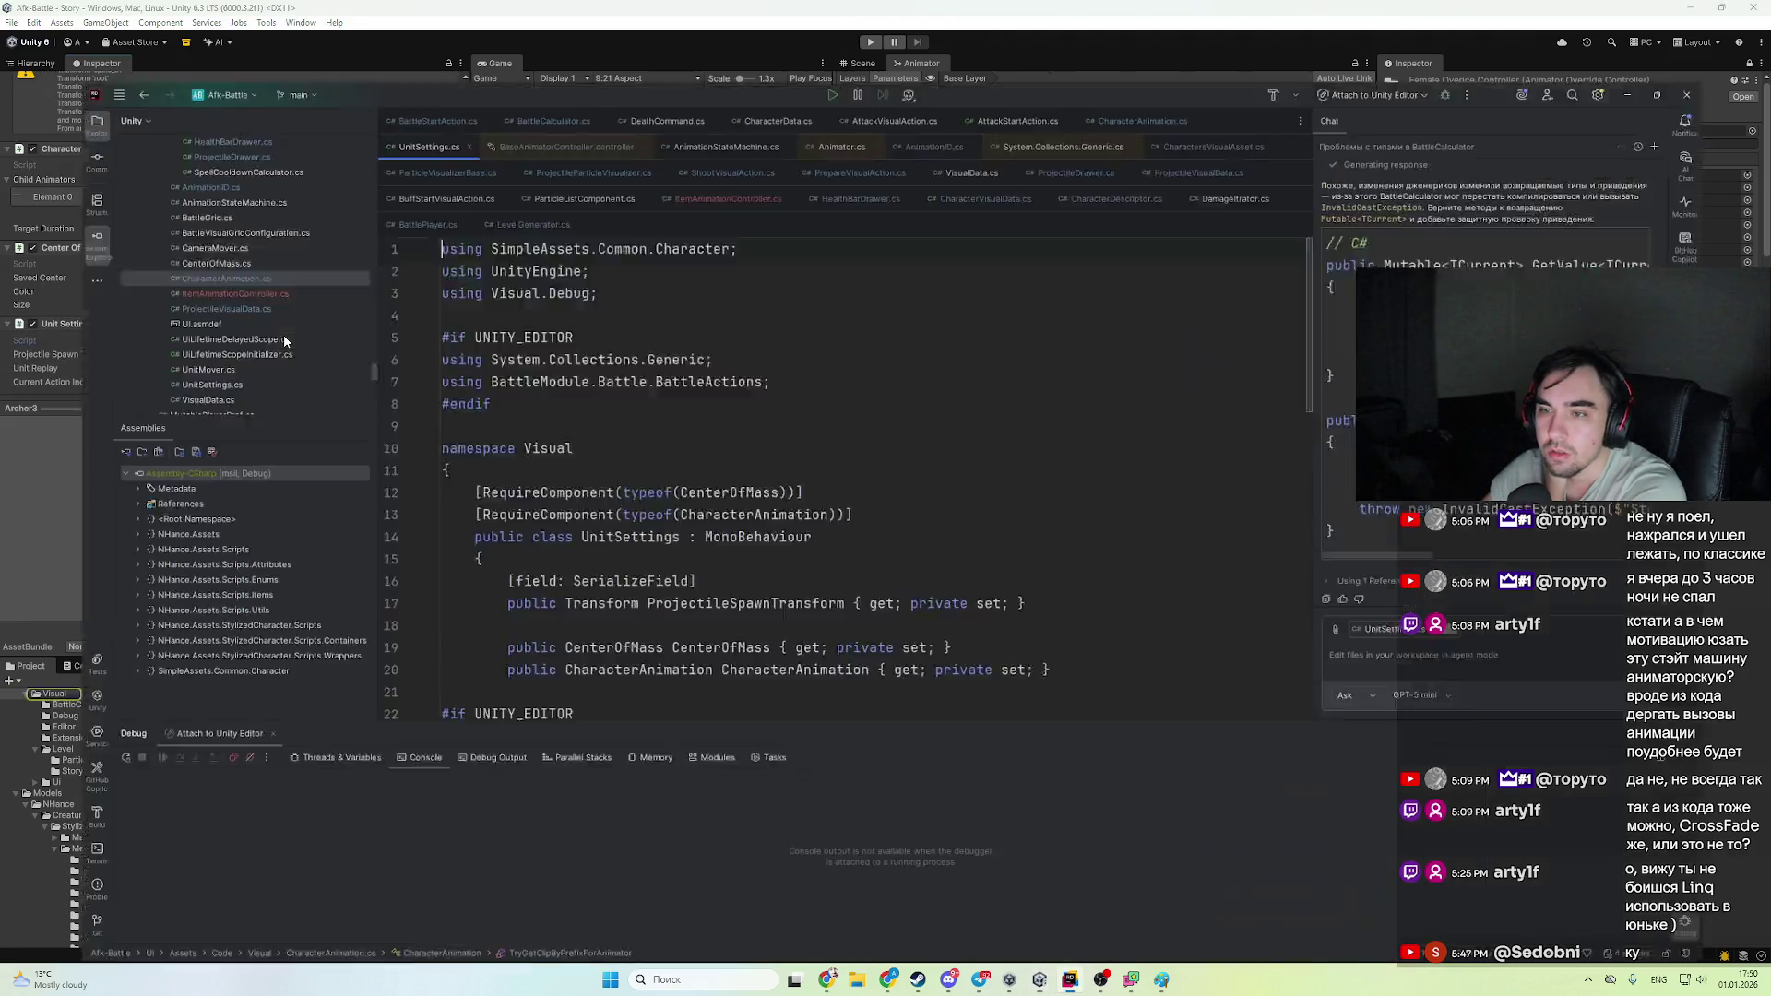
- Find ProjectileSpawnTransform usages and inspect how ProjectileParticleVisualizer.cs uses spawnPoint
ctrl+click(781, 462)
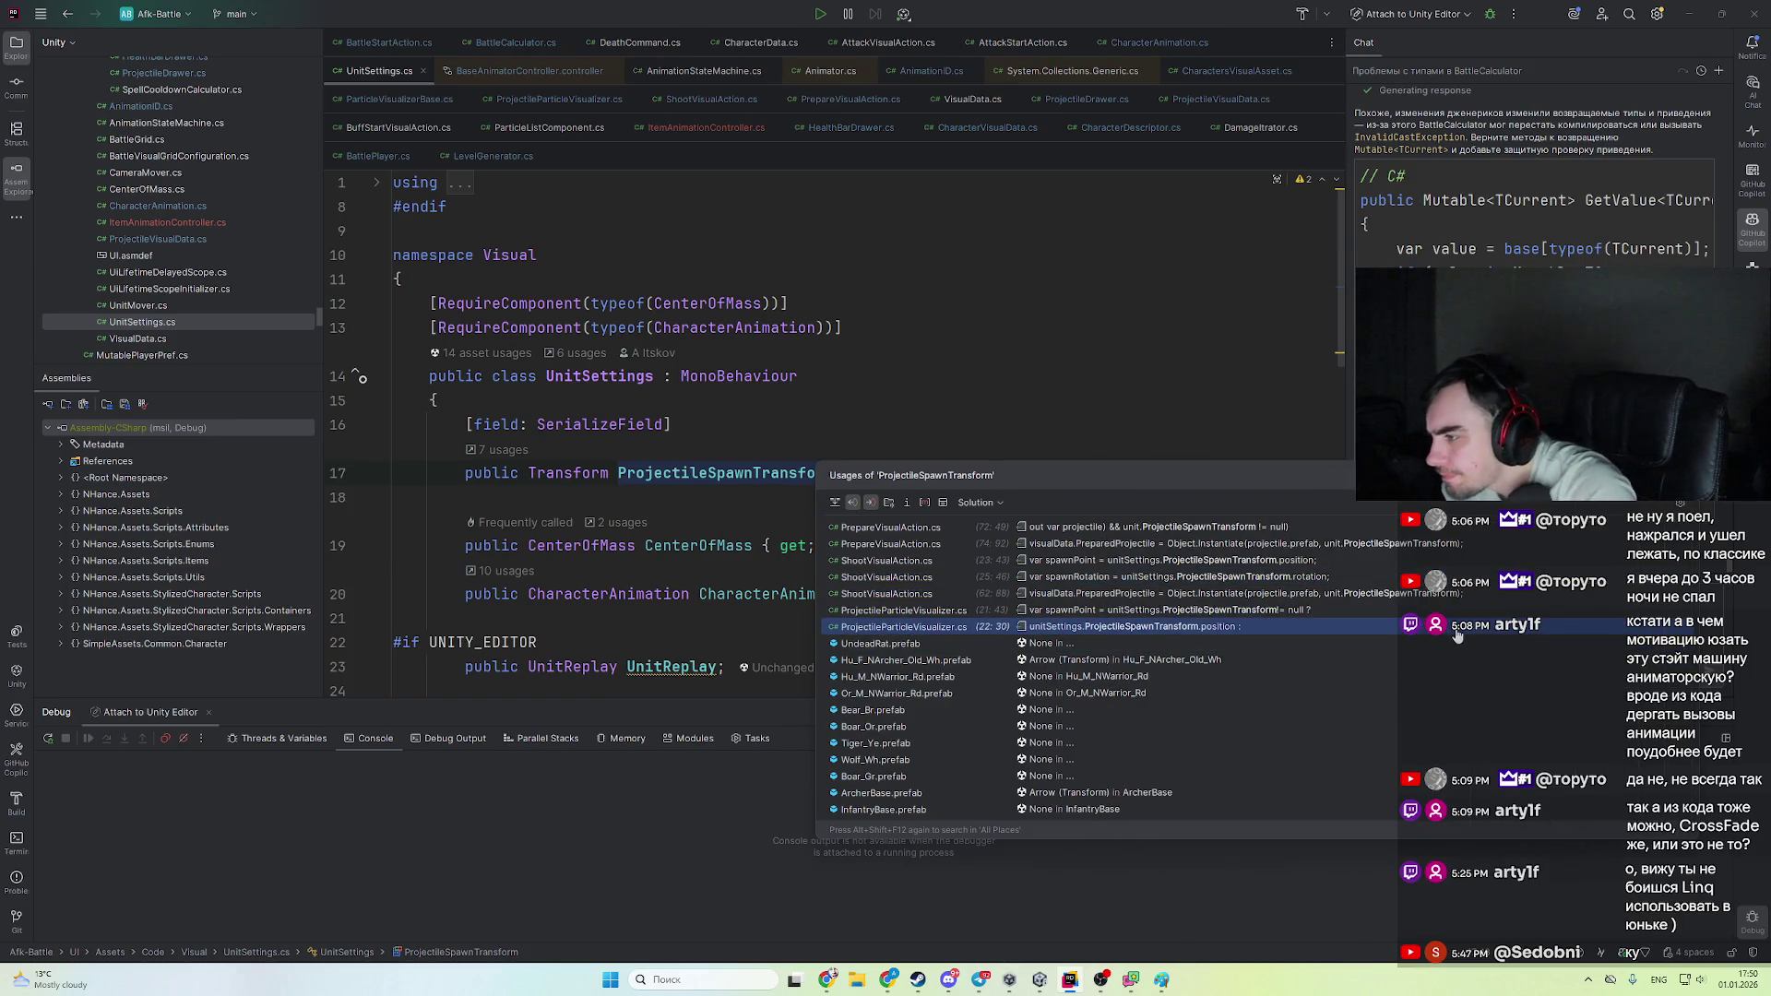
click(1331, 615)
click(626, 358)
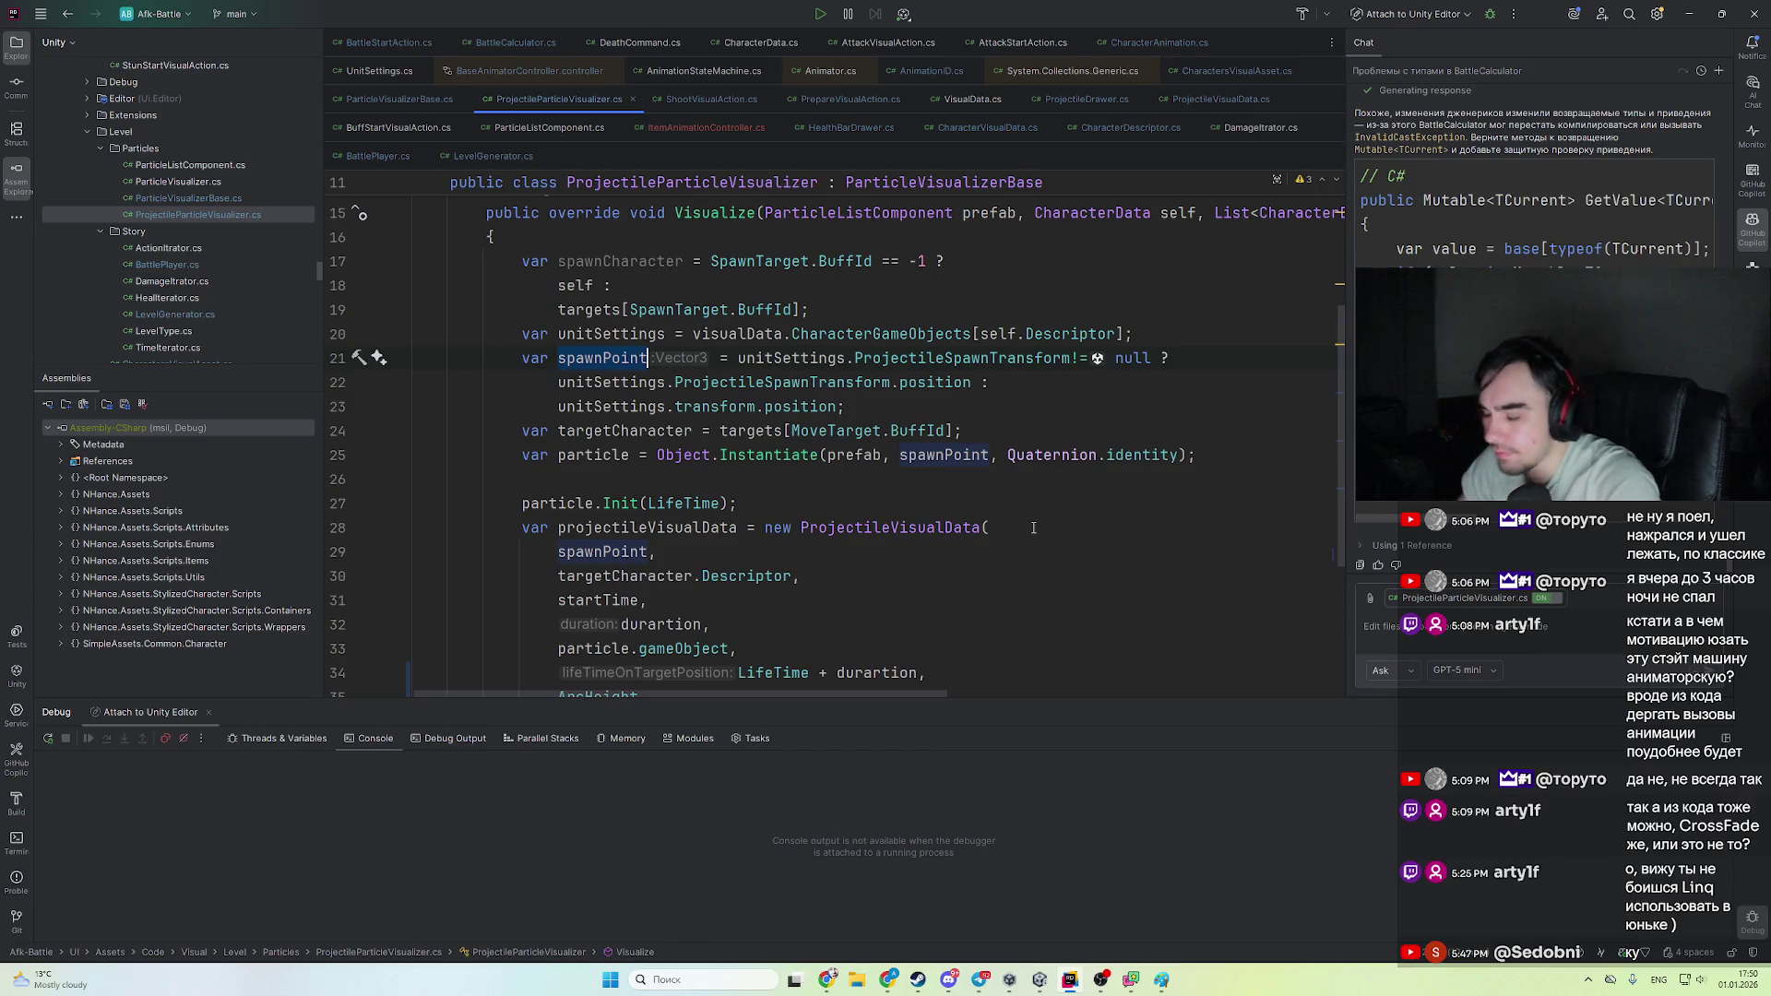
key(ctrl+alt+Left)
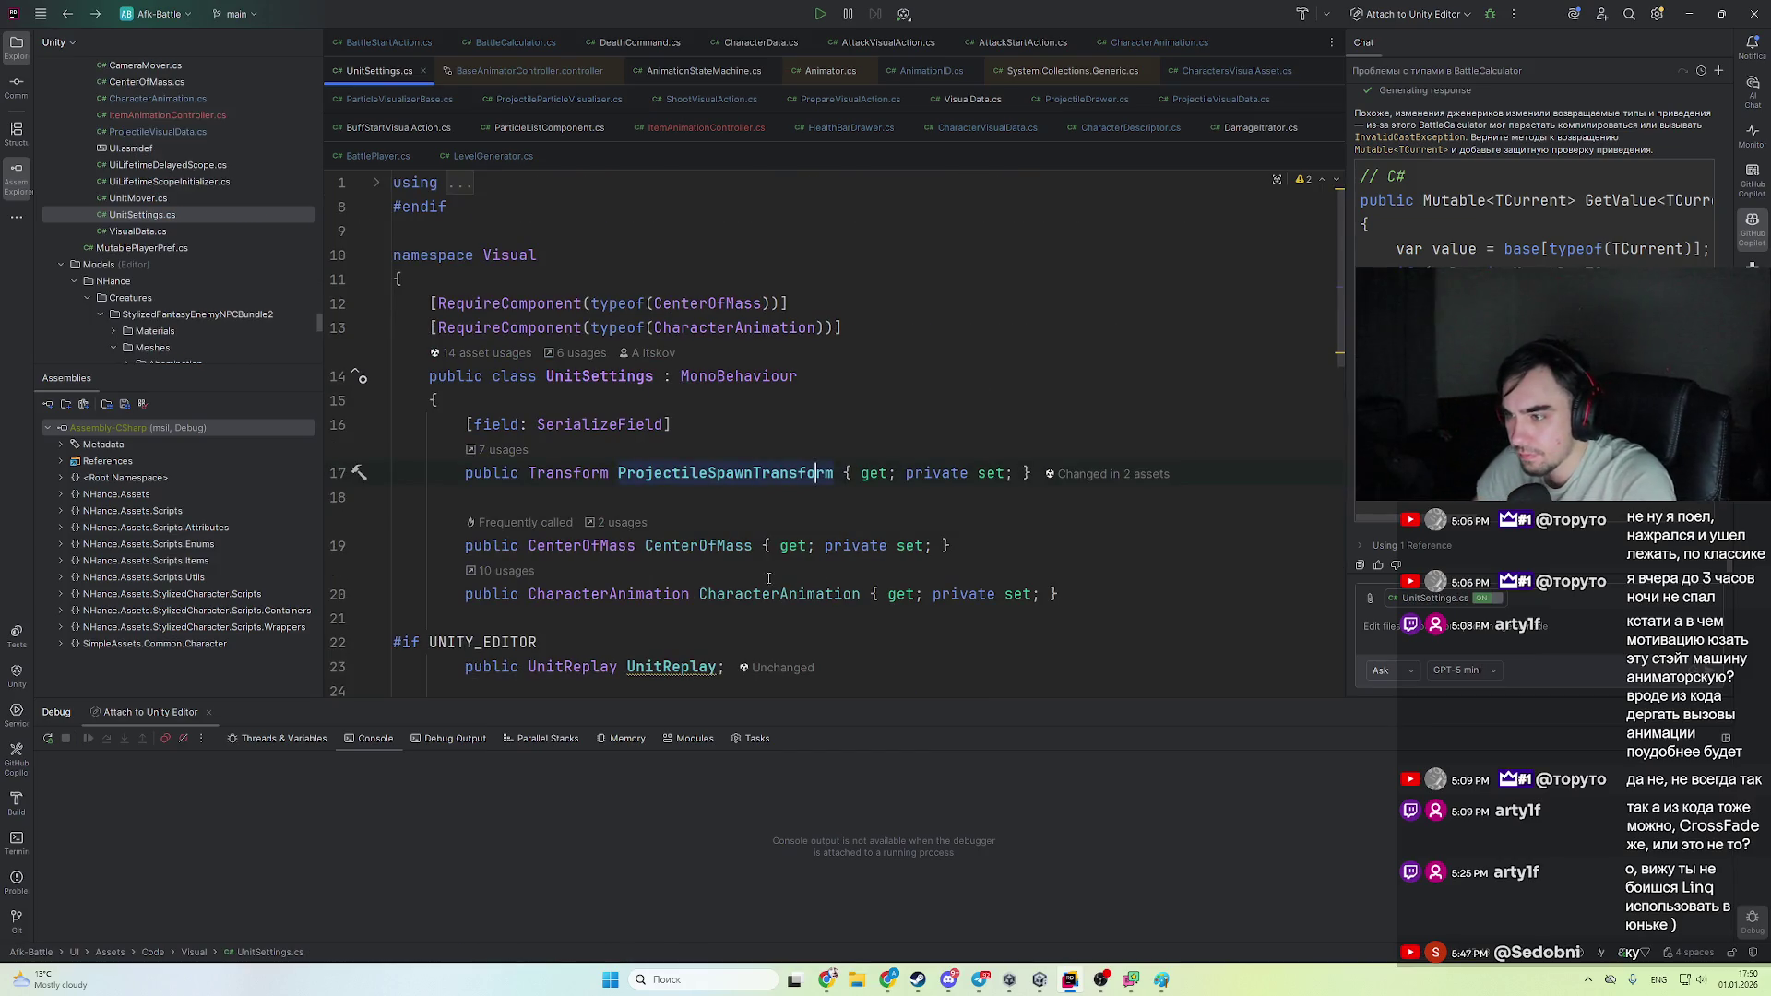
- Review the PrepareVisualAction.cs usage of ProjectileSpawnTransform, then return to Unity
key(alt+Tab)
scroll(347, 330, down, 1)
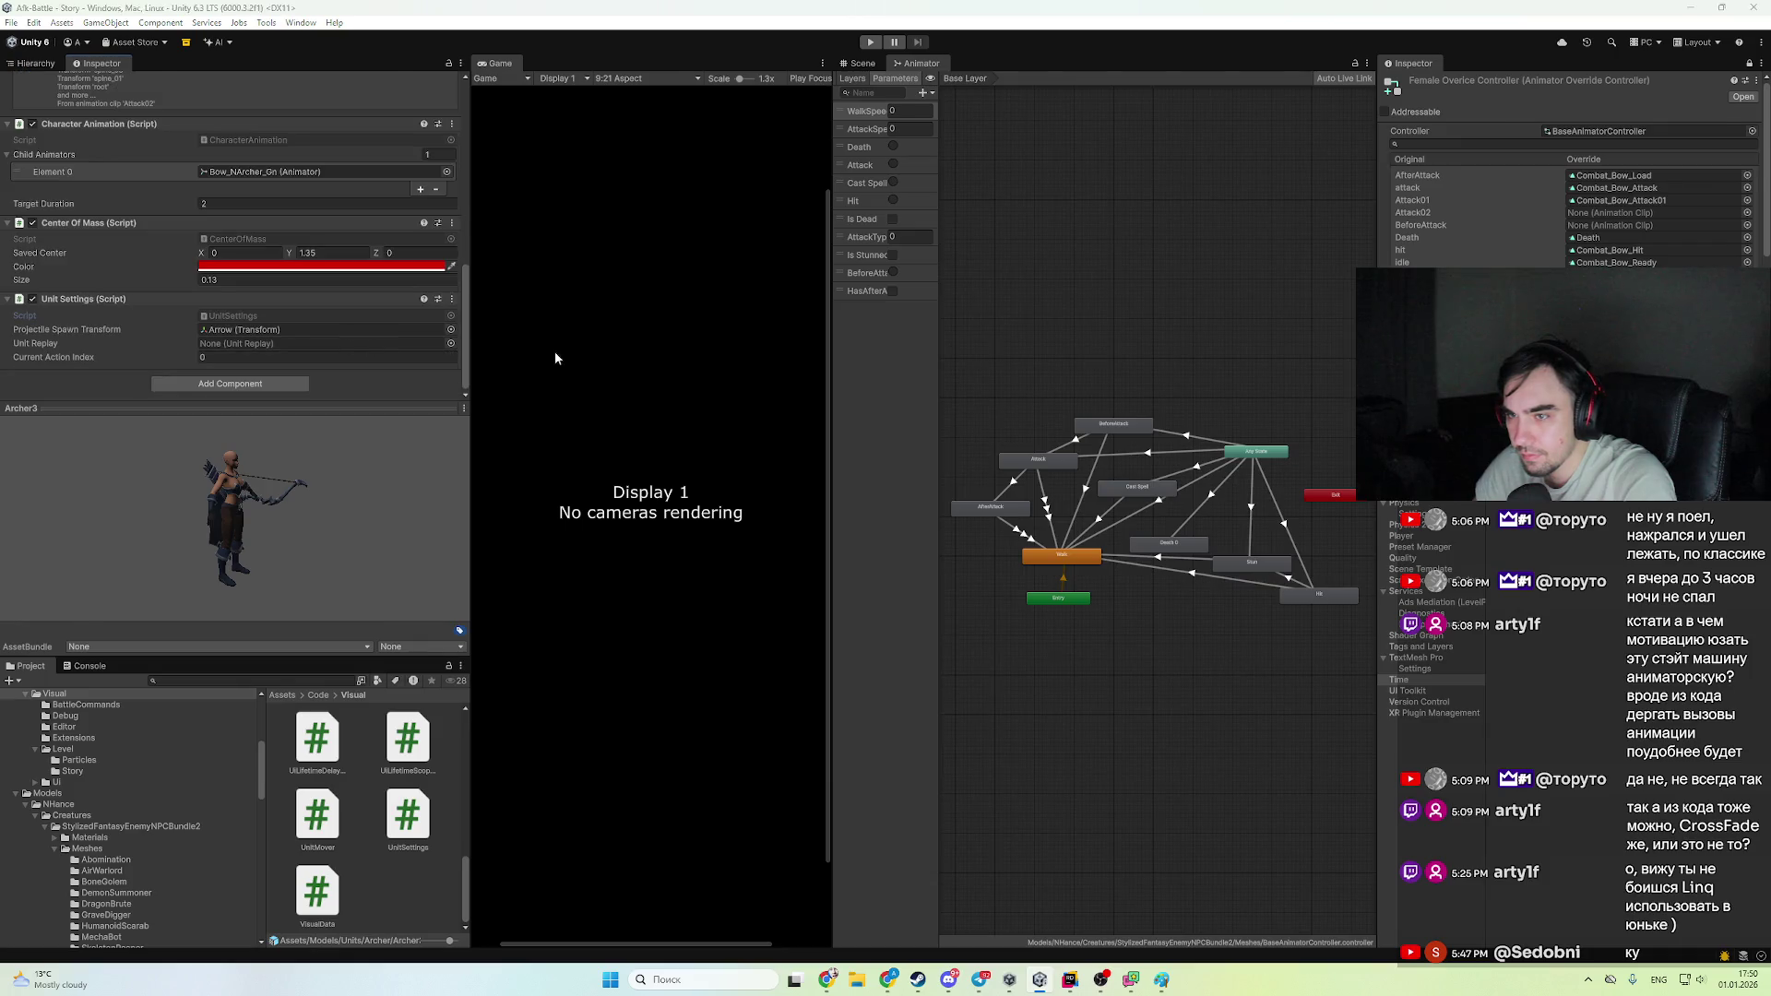
key(alt+Tab)
key(alt+shift+F12)
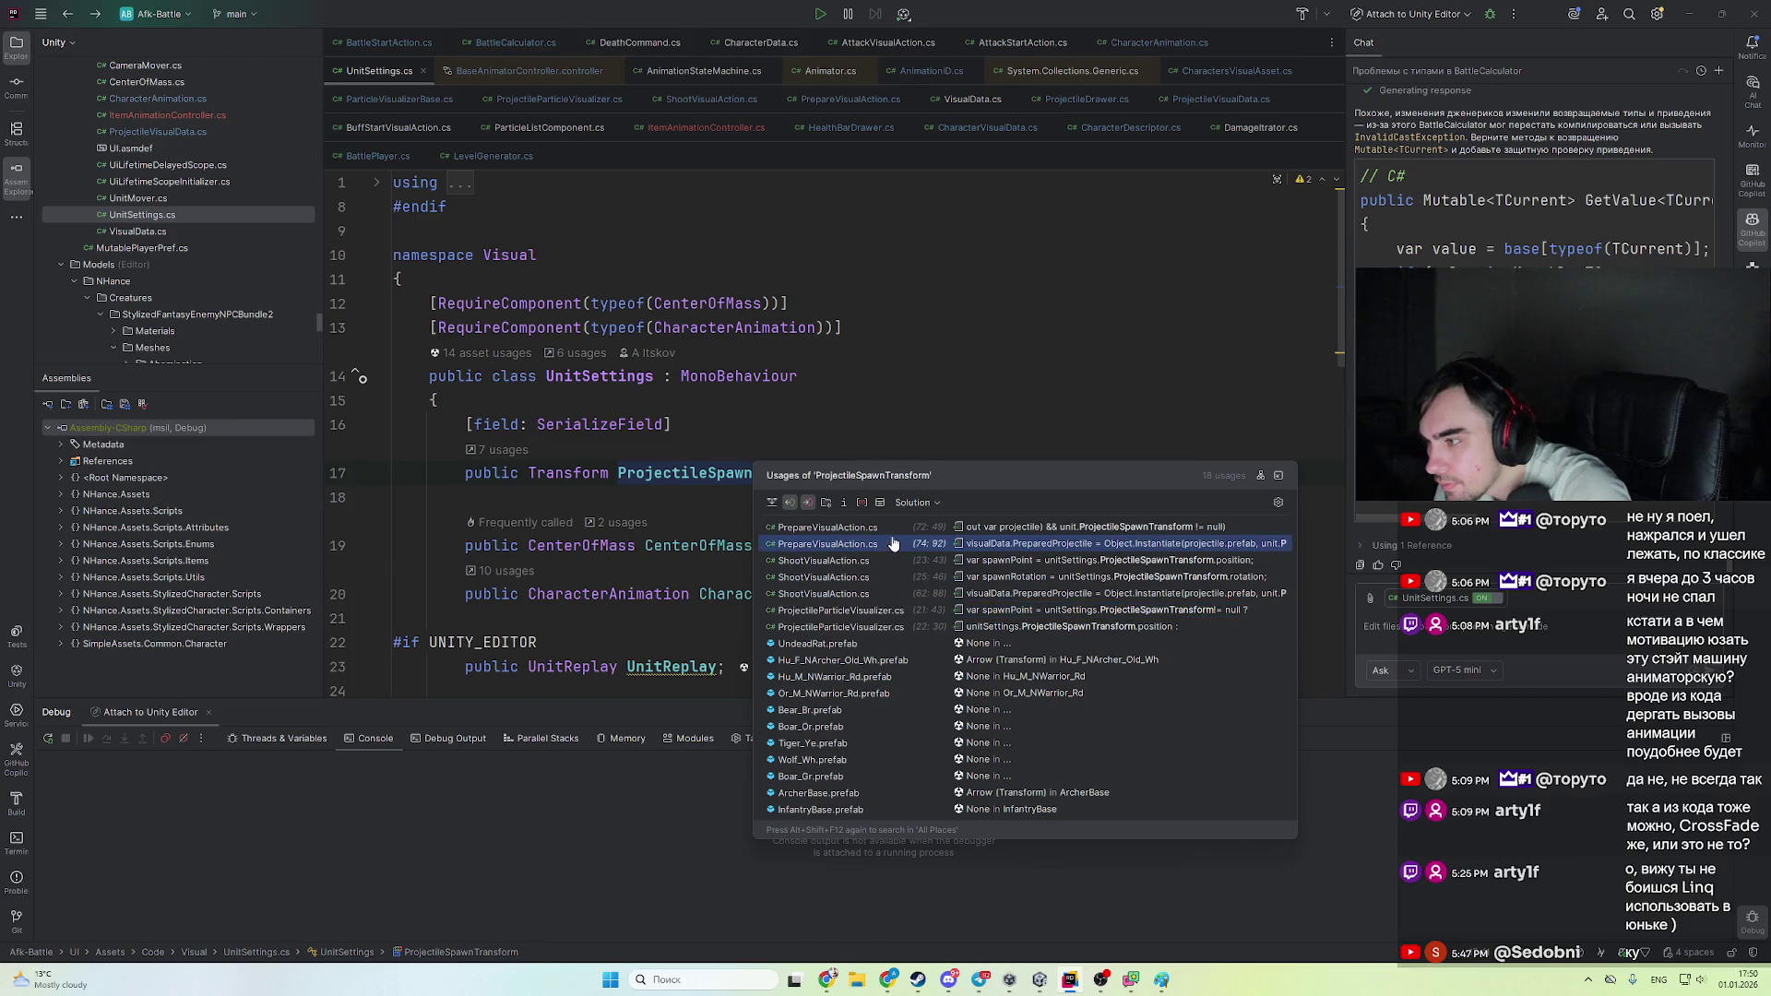
click(892, 544)
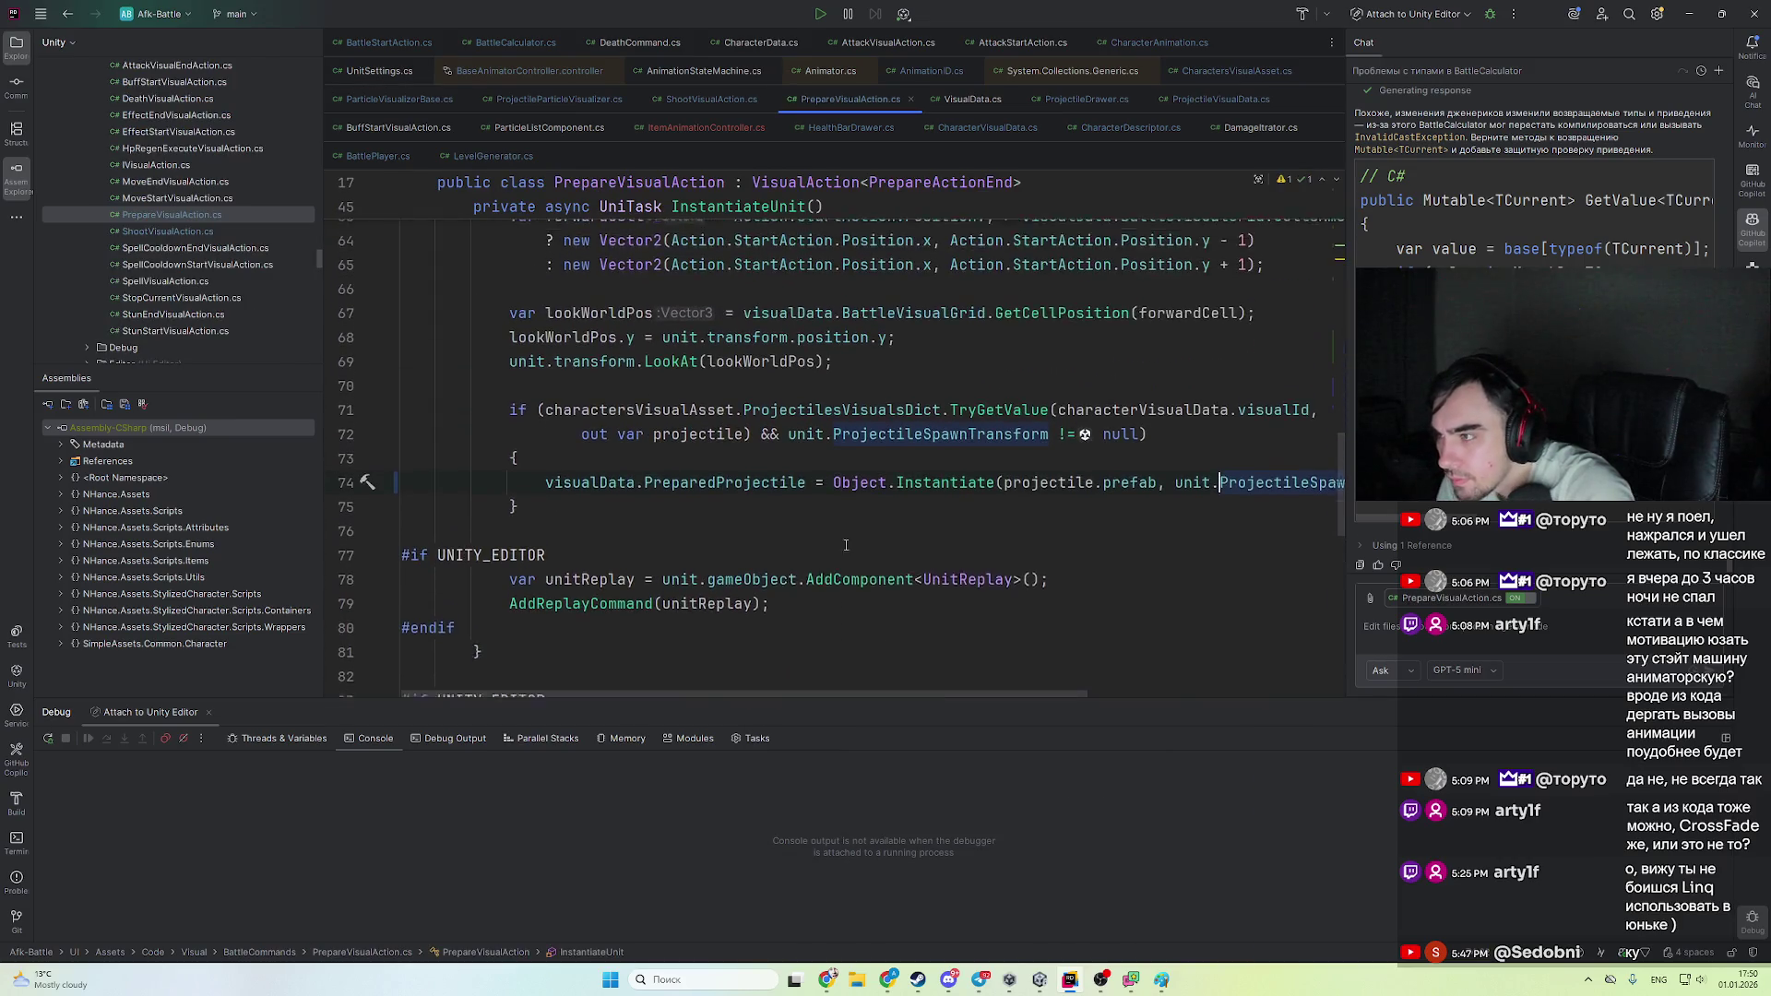
mouse_move(976, 692)
mouse_down()
mouse_move(1085, 692)
mouse_move(1020, 687)
mouse_up()
key(alt+Tab)
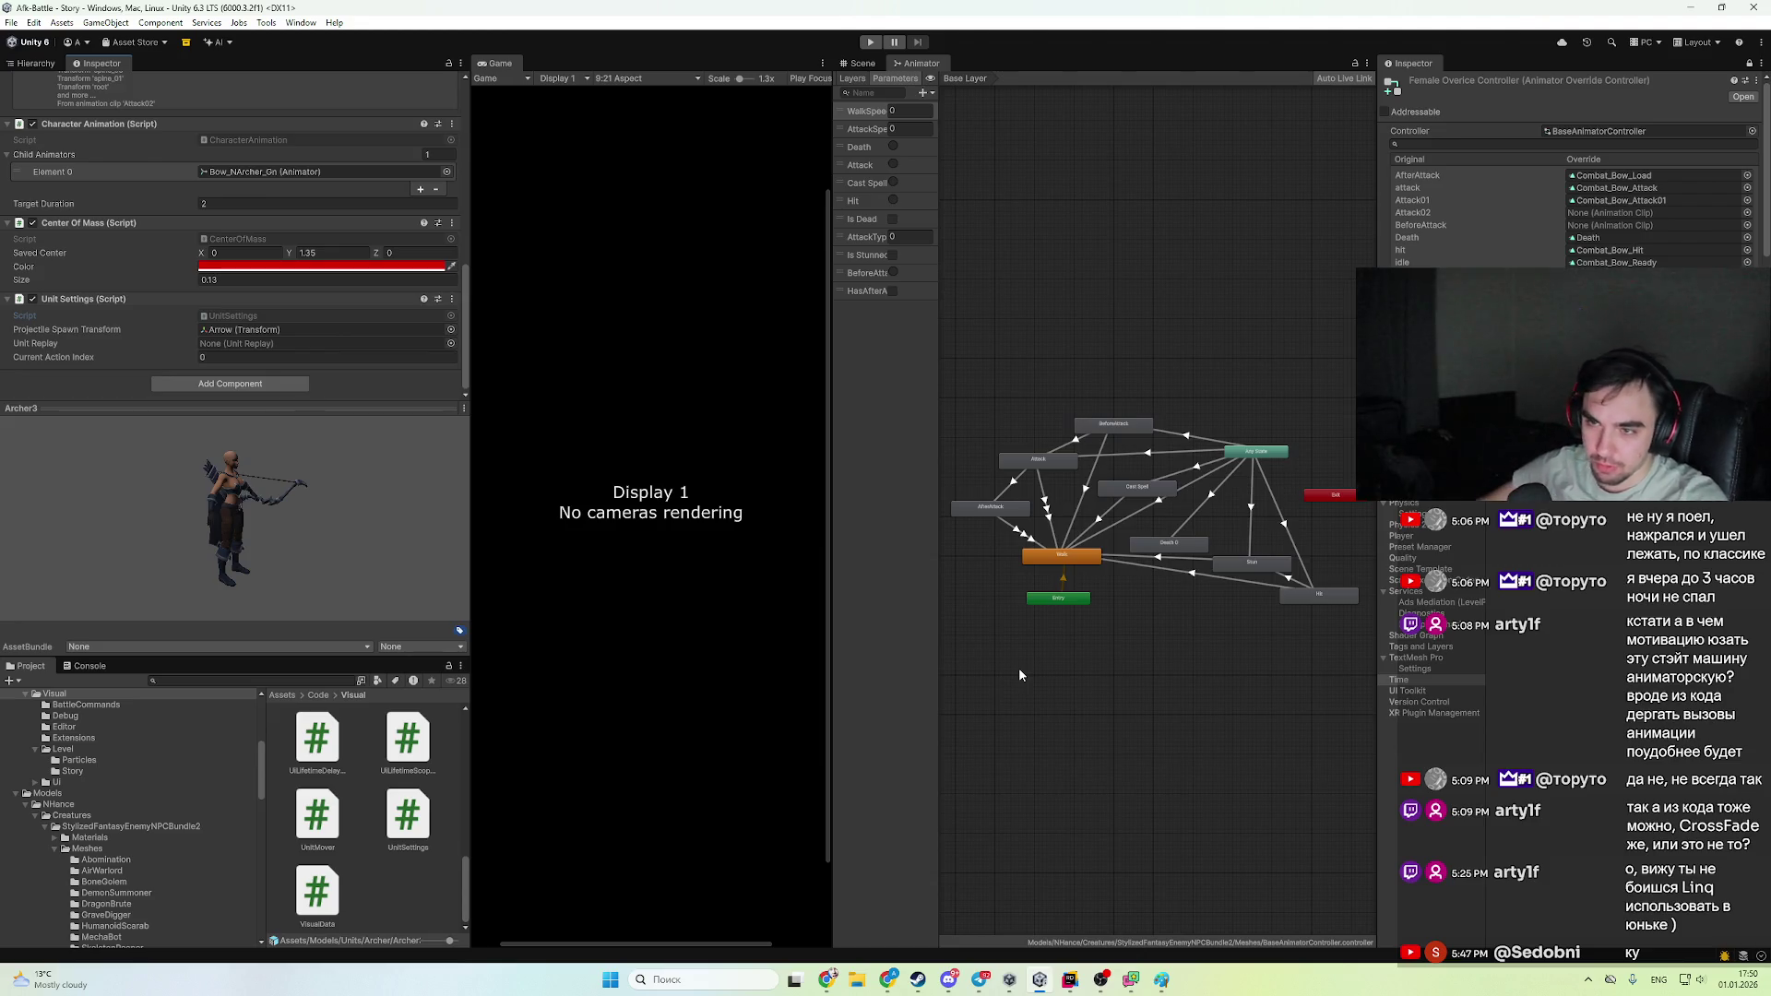
- Locate and open the Combat_Bow_Load clip assigned to the AfterAttack override
scroll(162, 371, up, 7)
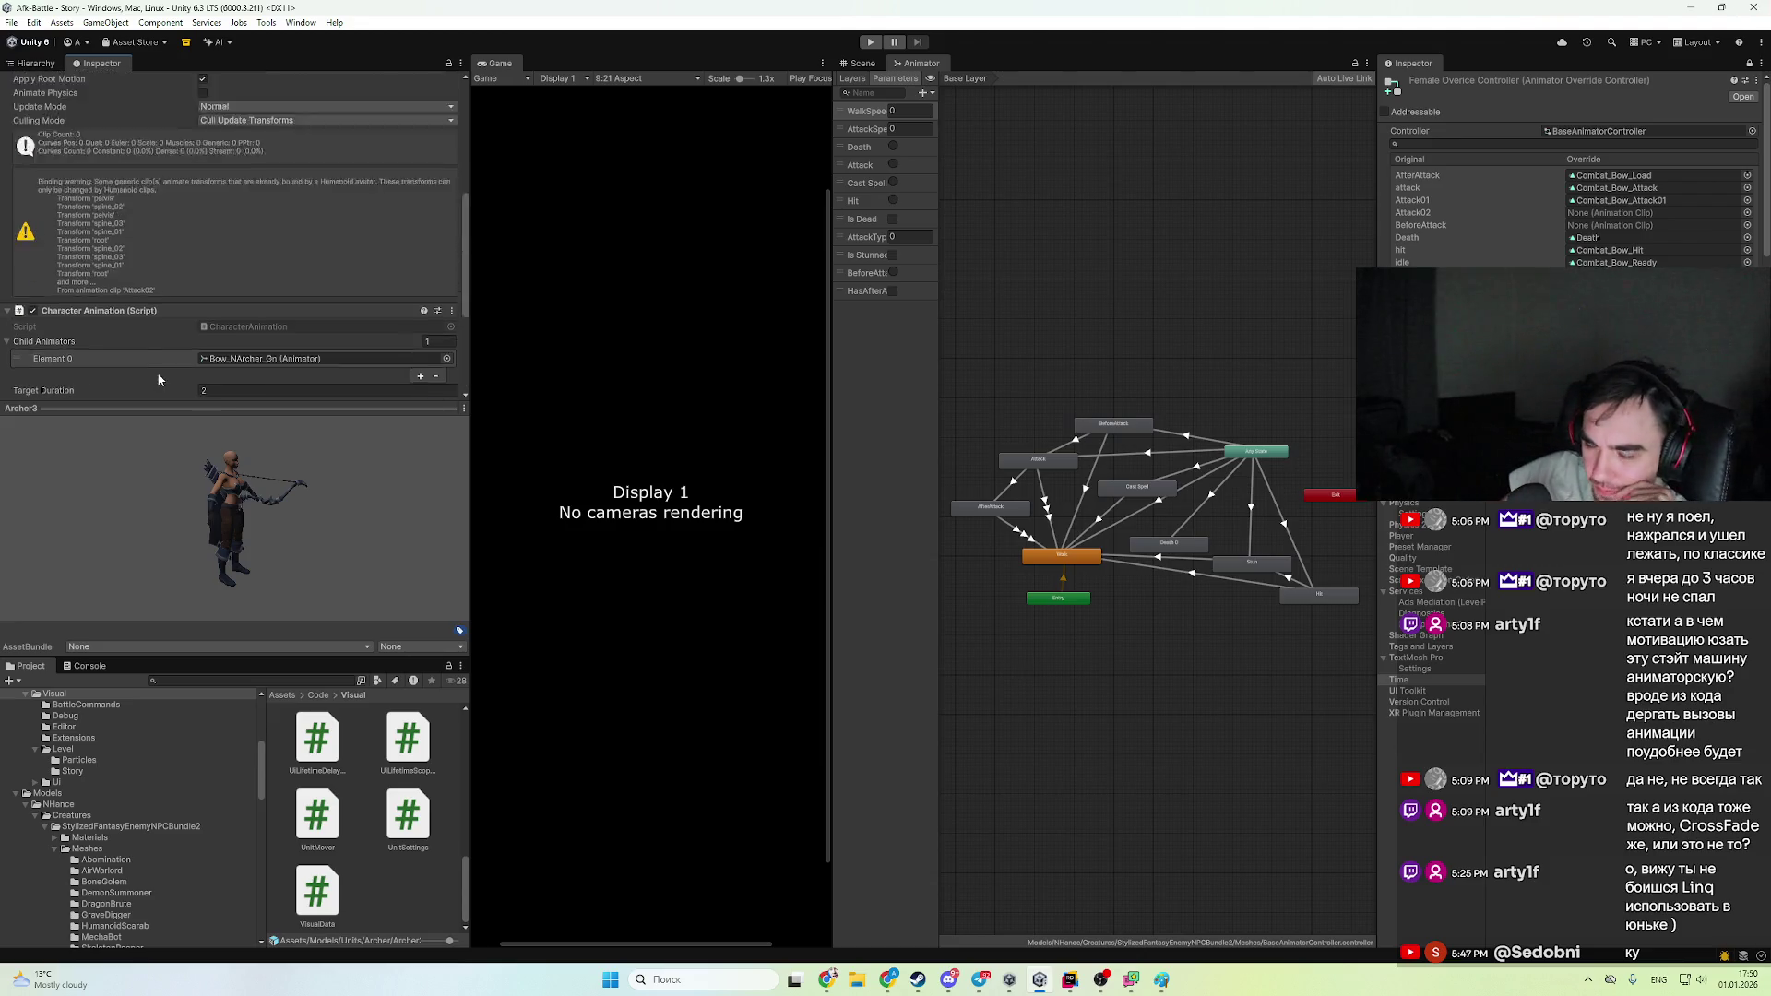
scroll(172, 378, down, 3)
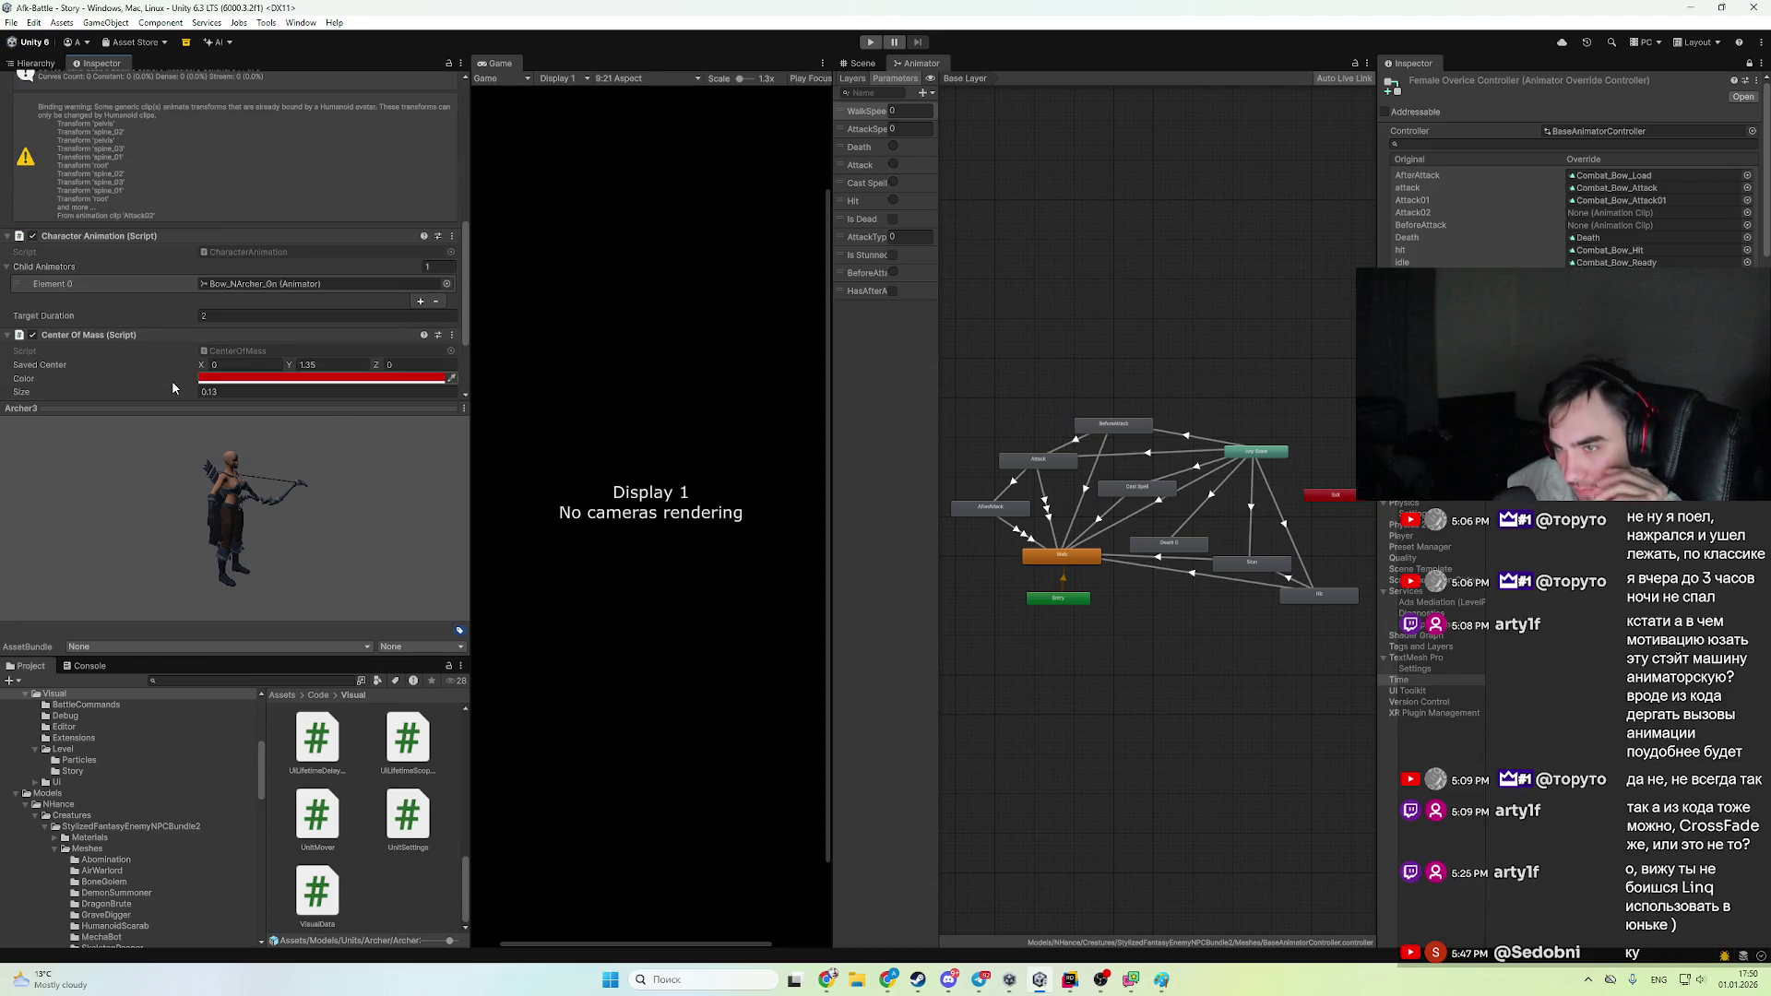
scroll(173, 380, down, 2)
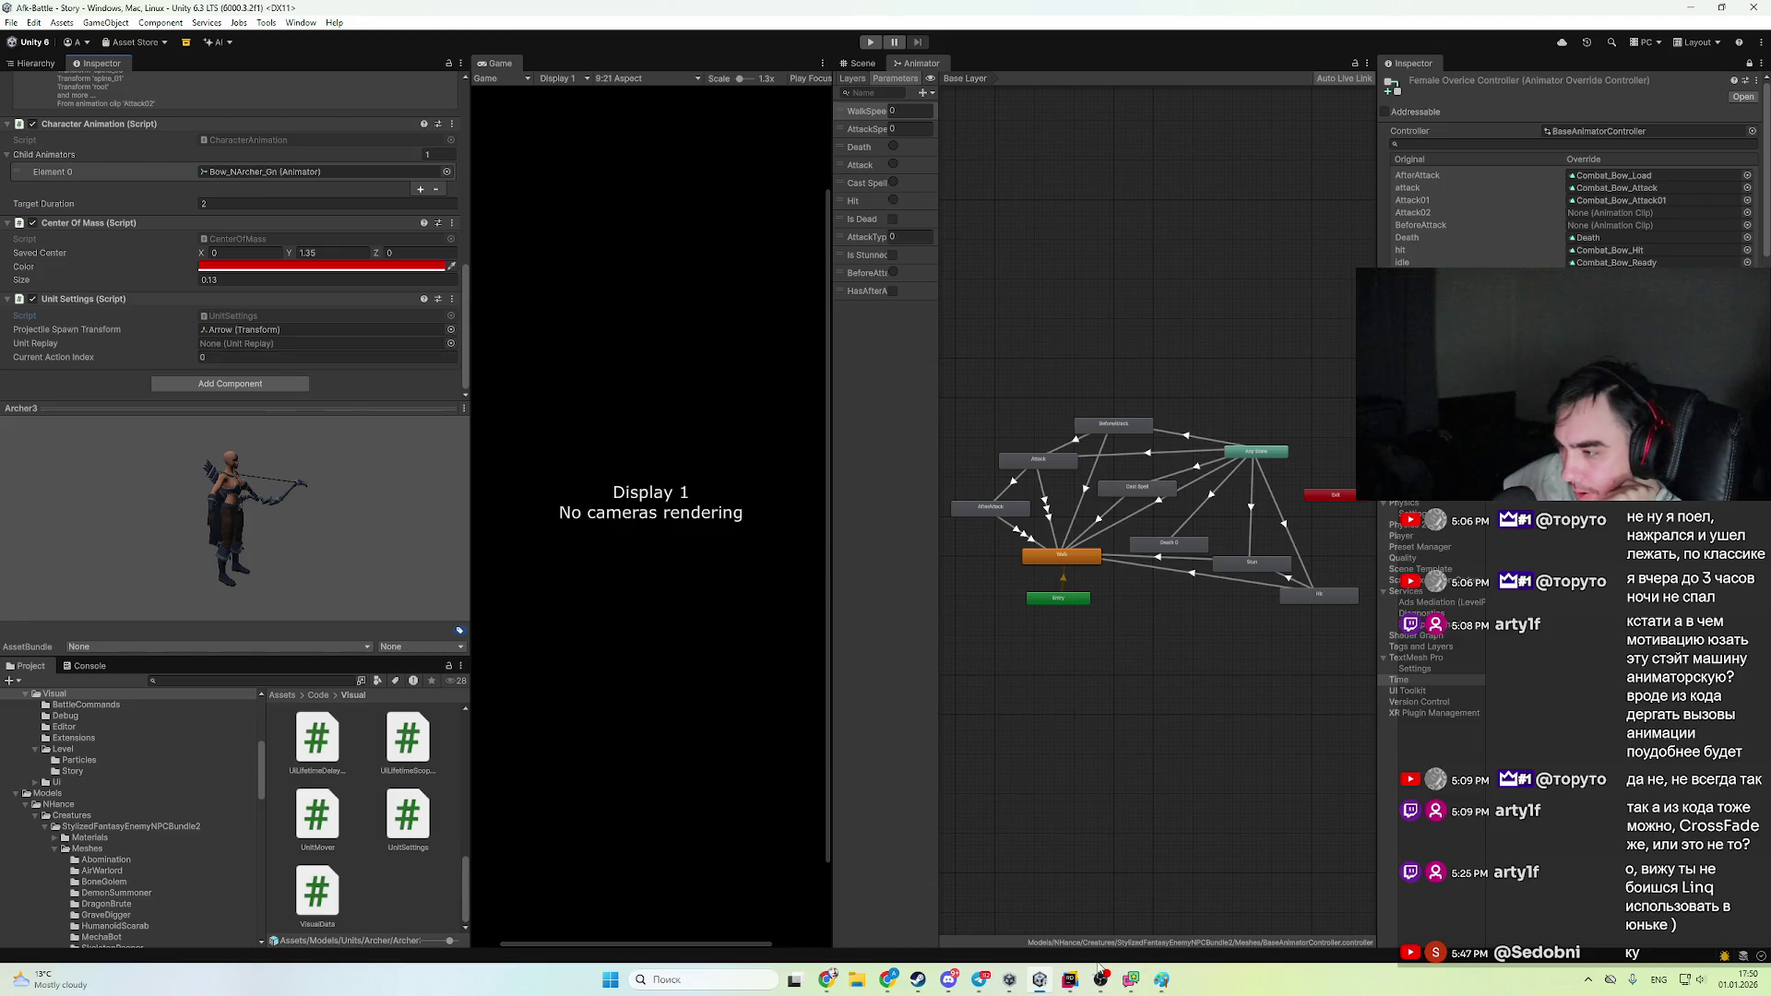
click(1070, 980)
key(alt+Tab)
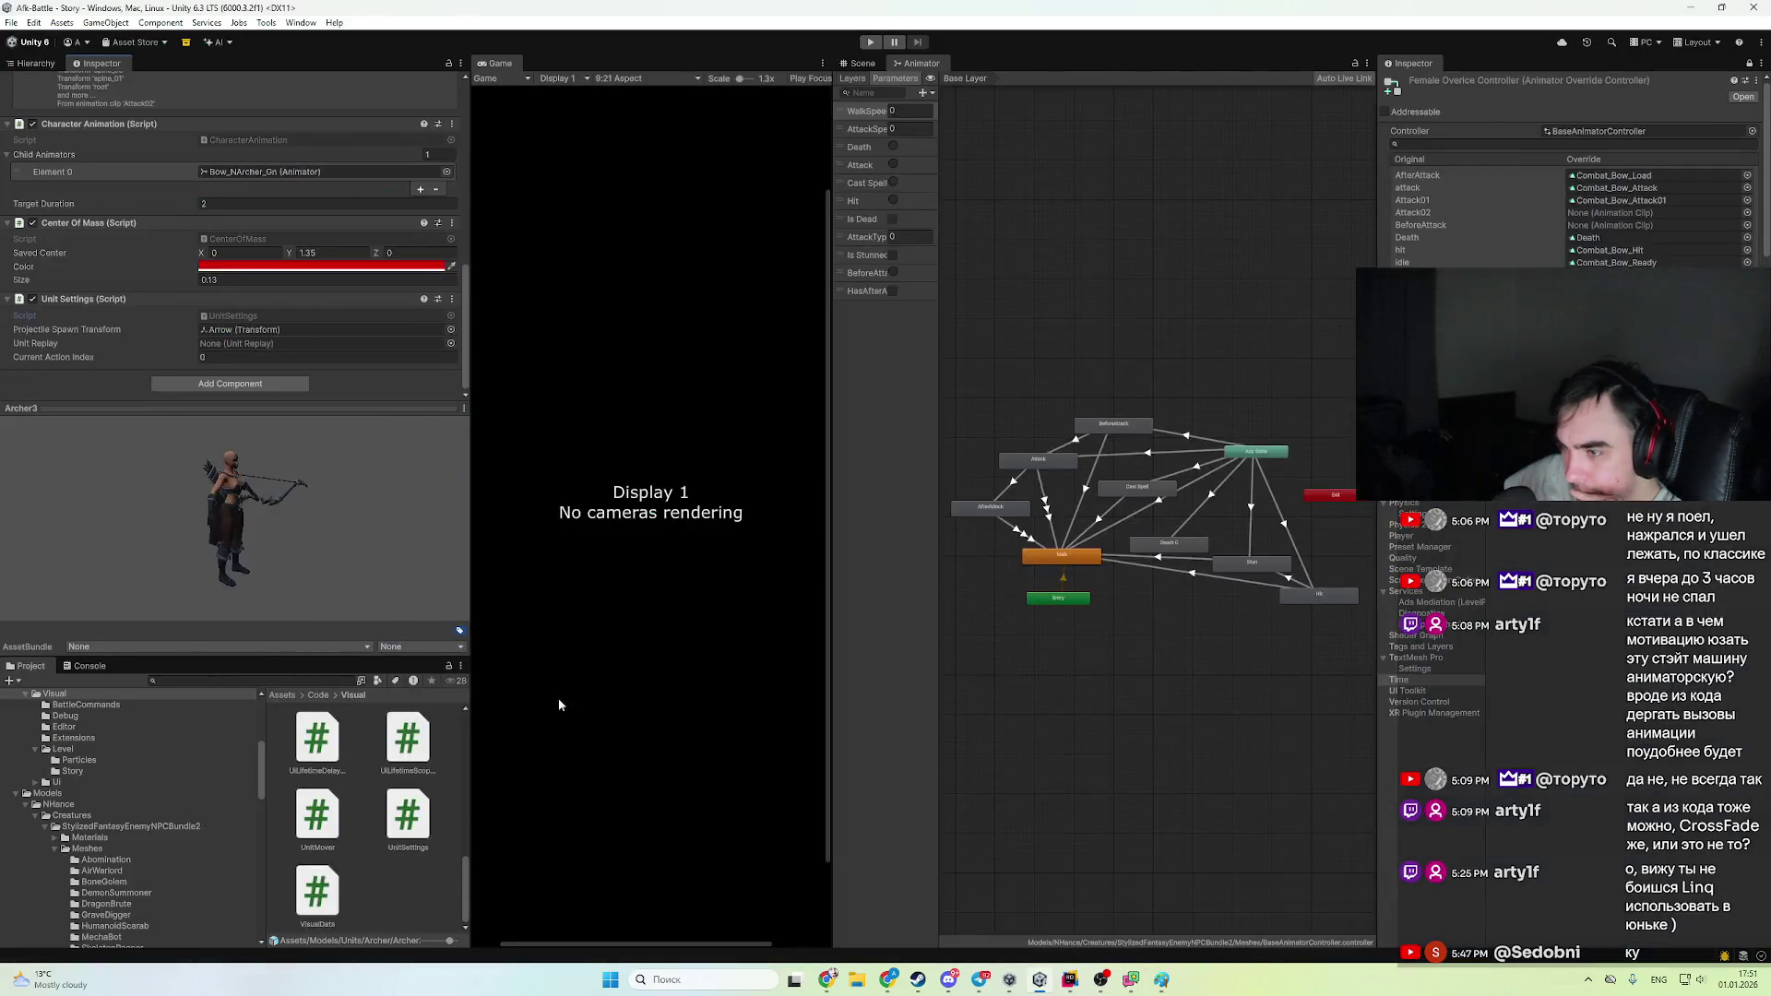
click(1679, 175)
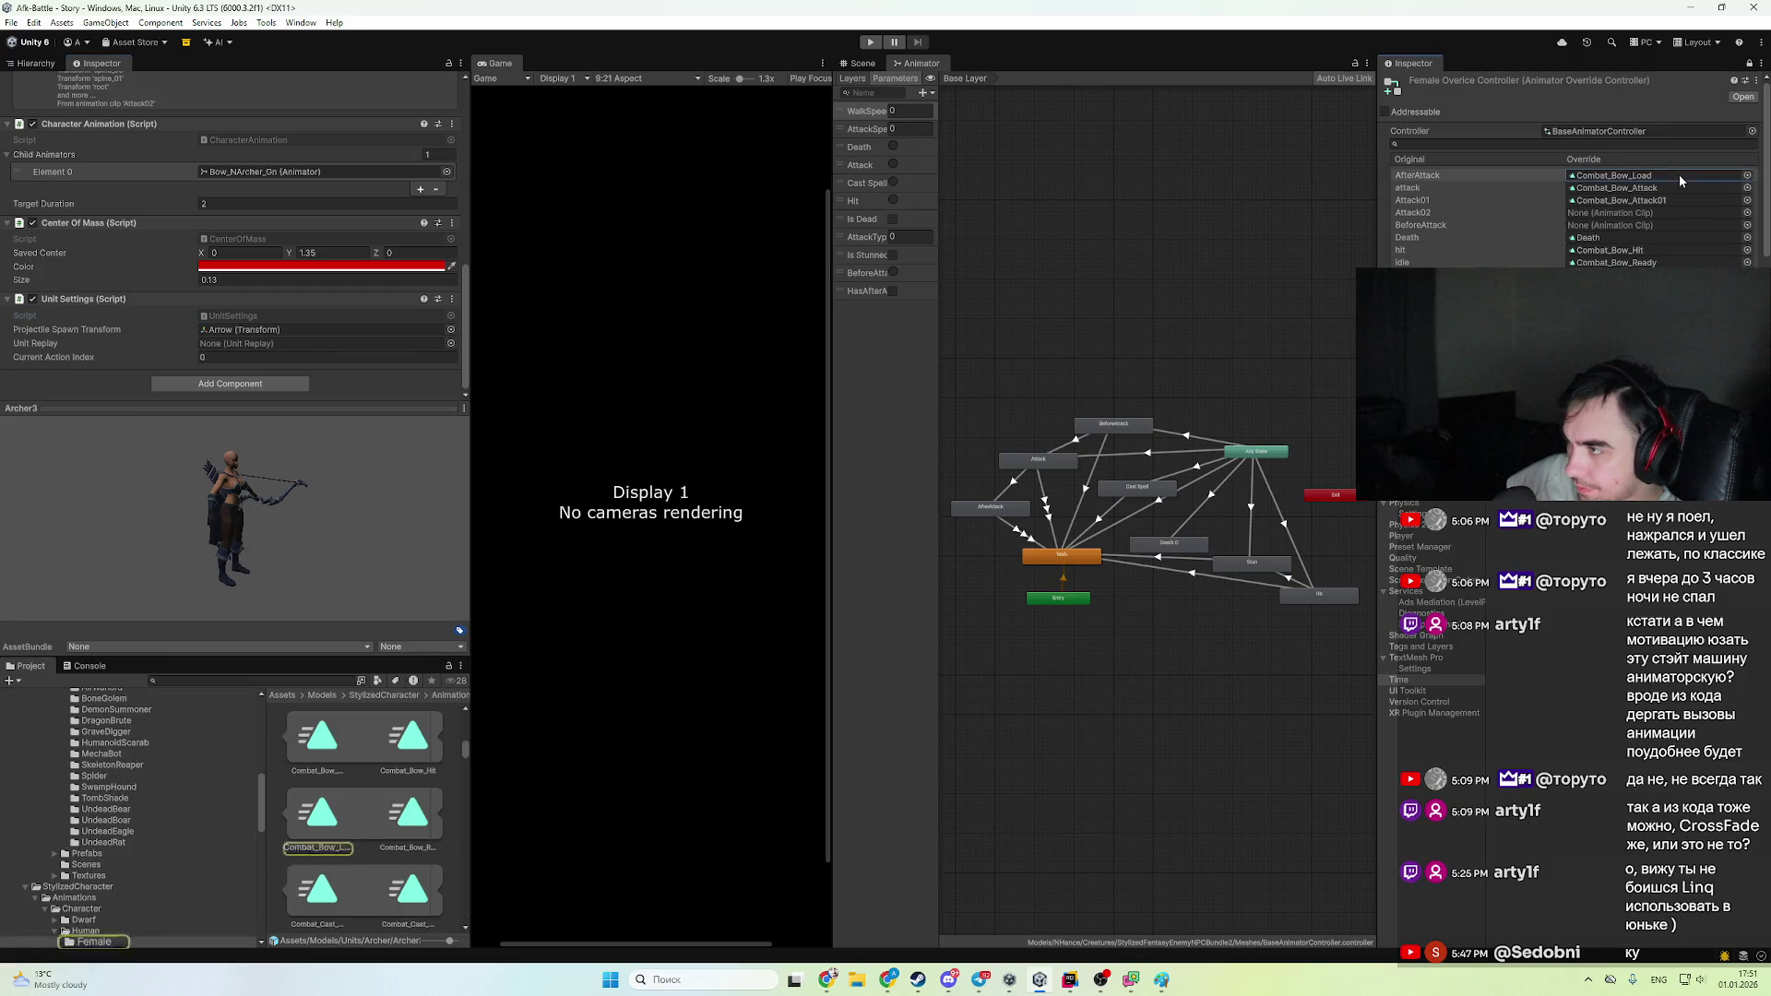
double_click(318, 813)
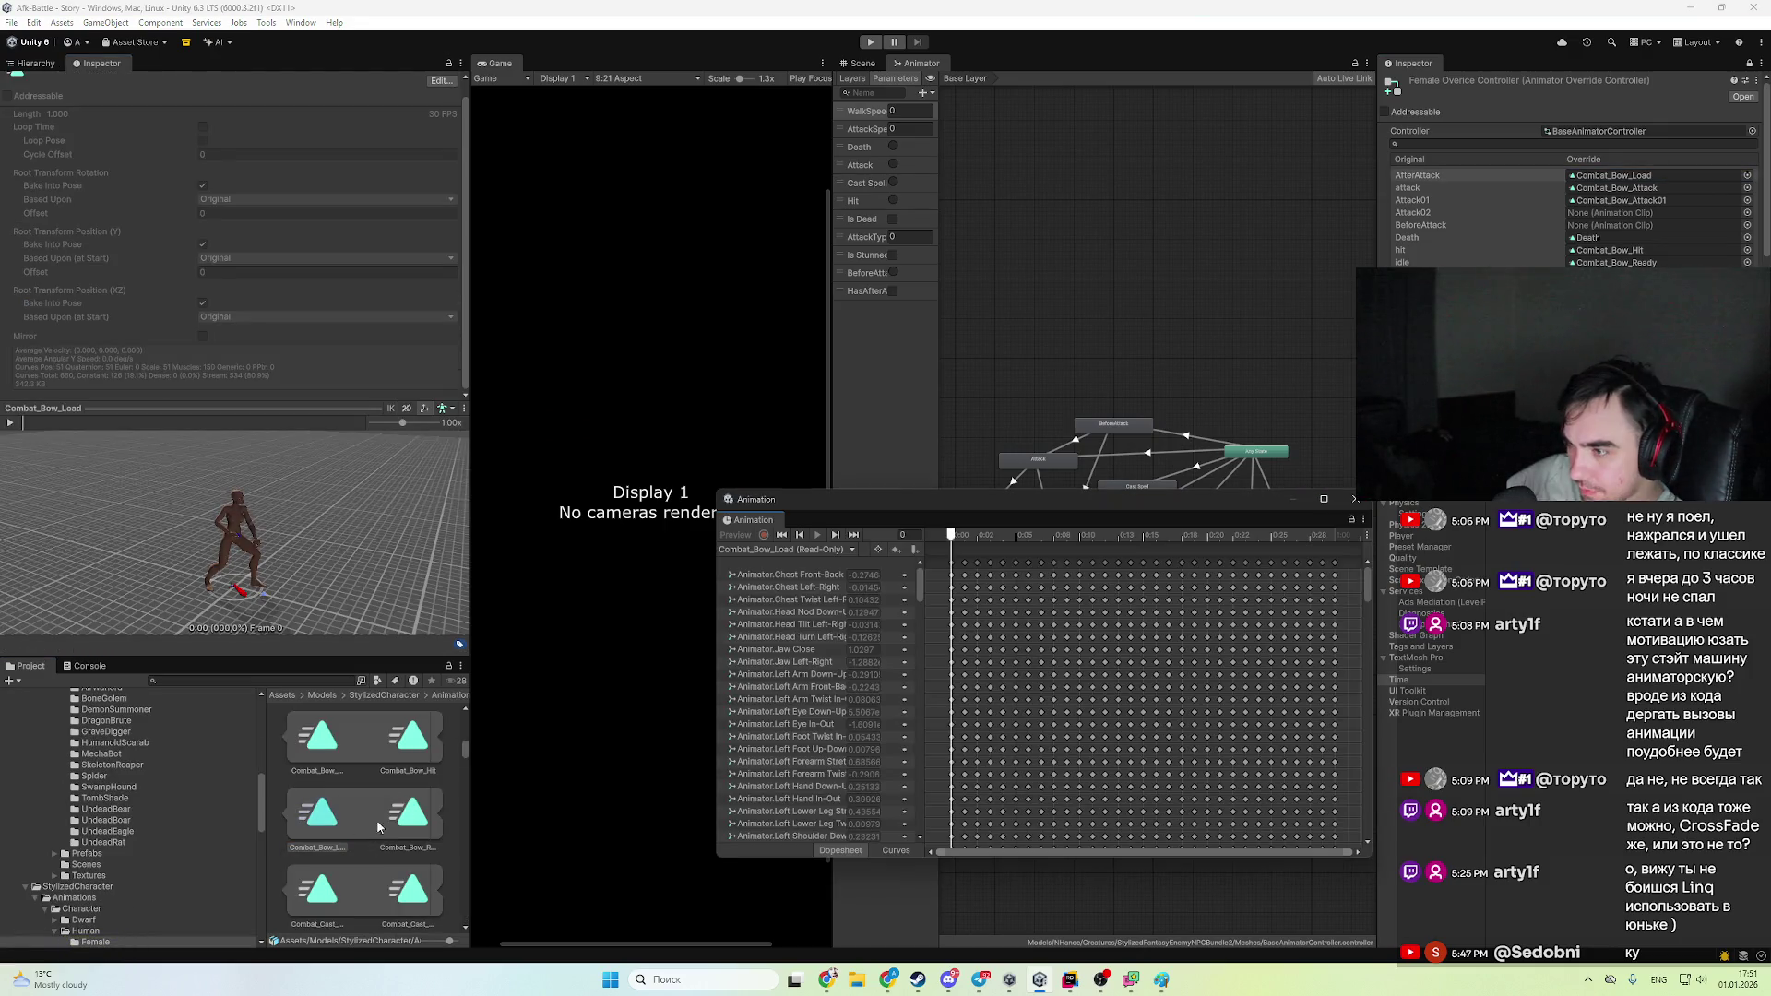
click(1354, 499)
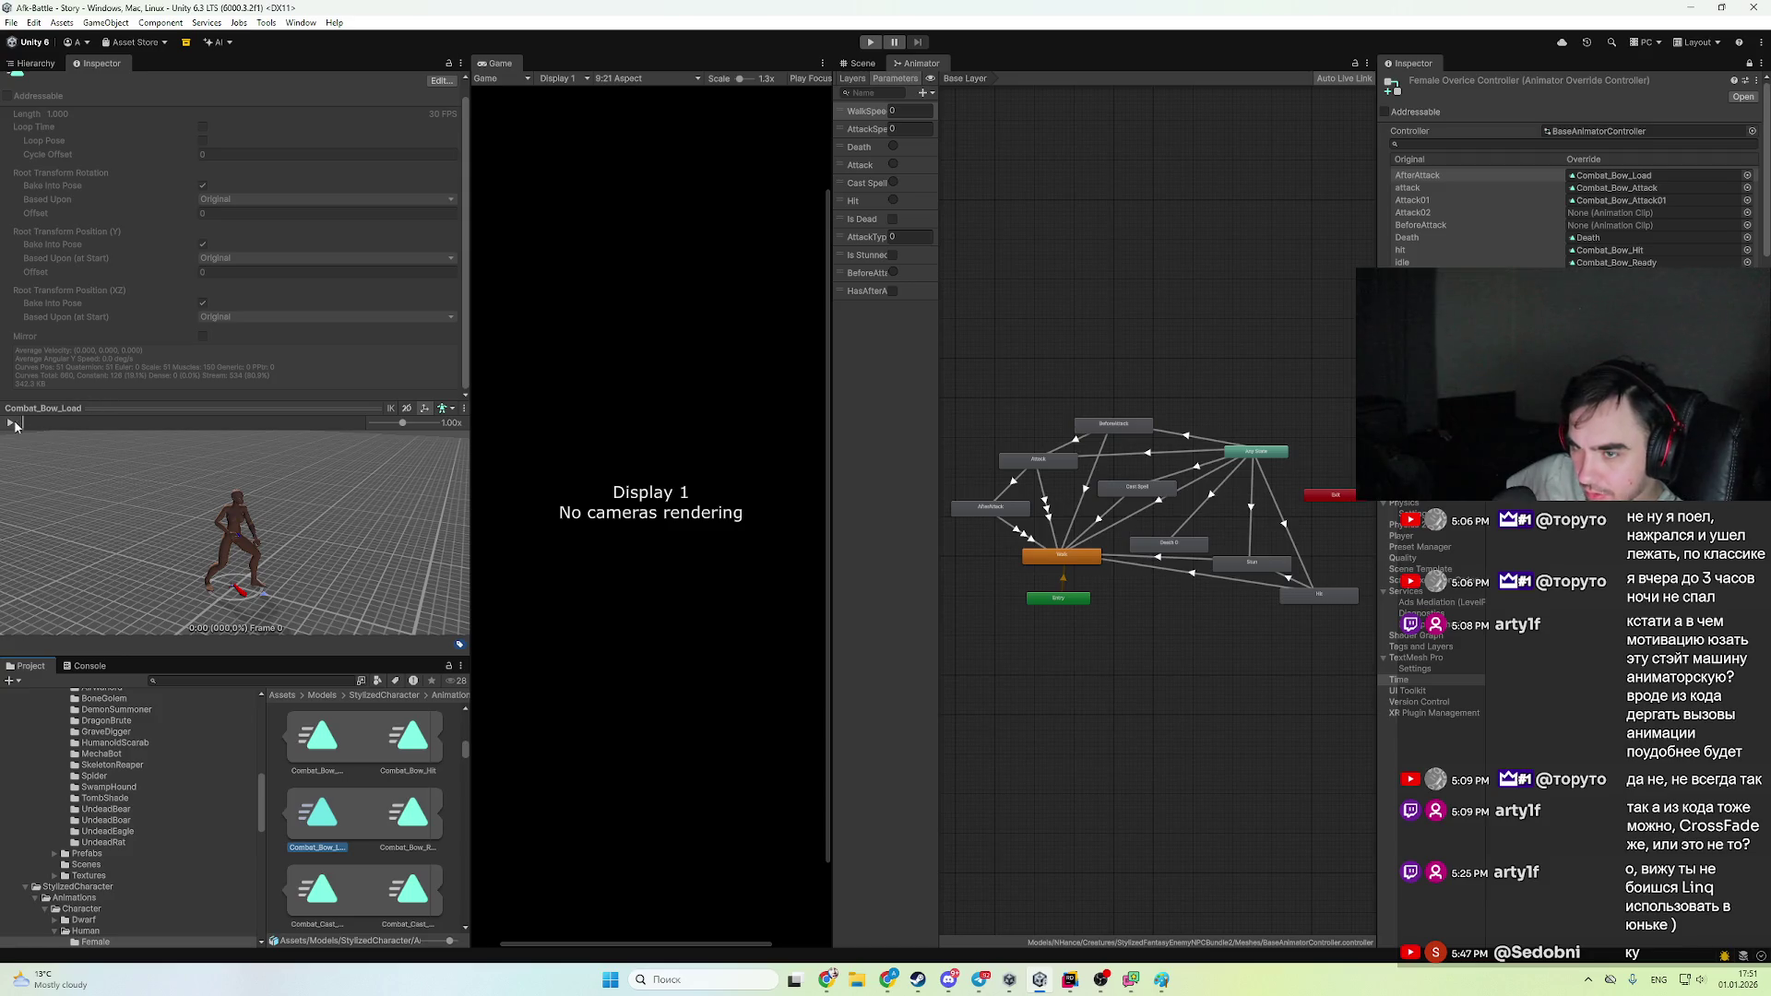
- Preview Combat_Bow_Load up to frame 12, then open its model's import settings
click(10, 422)
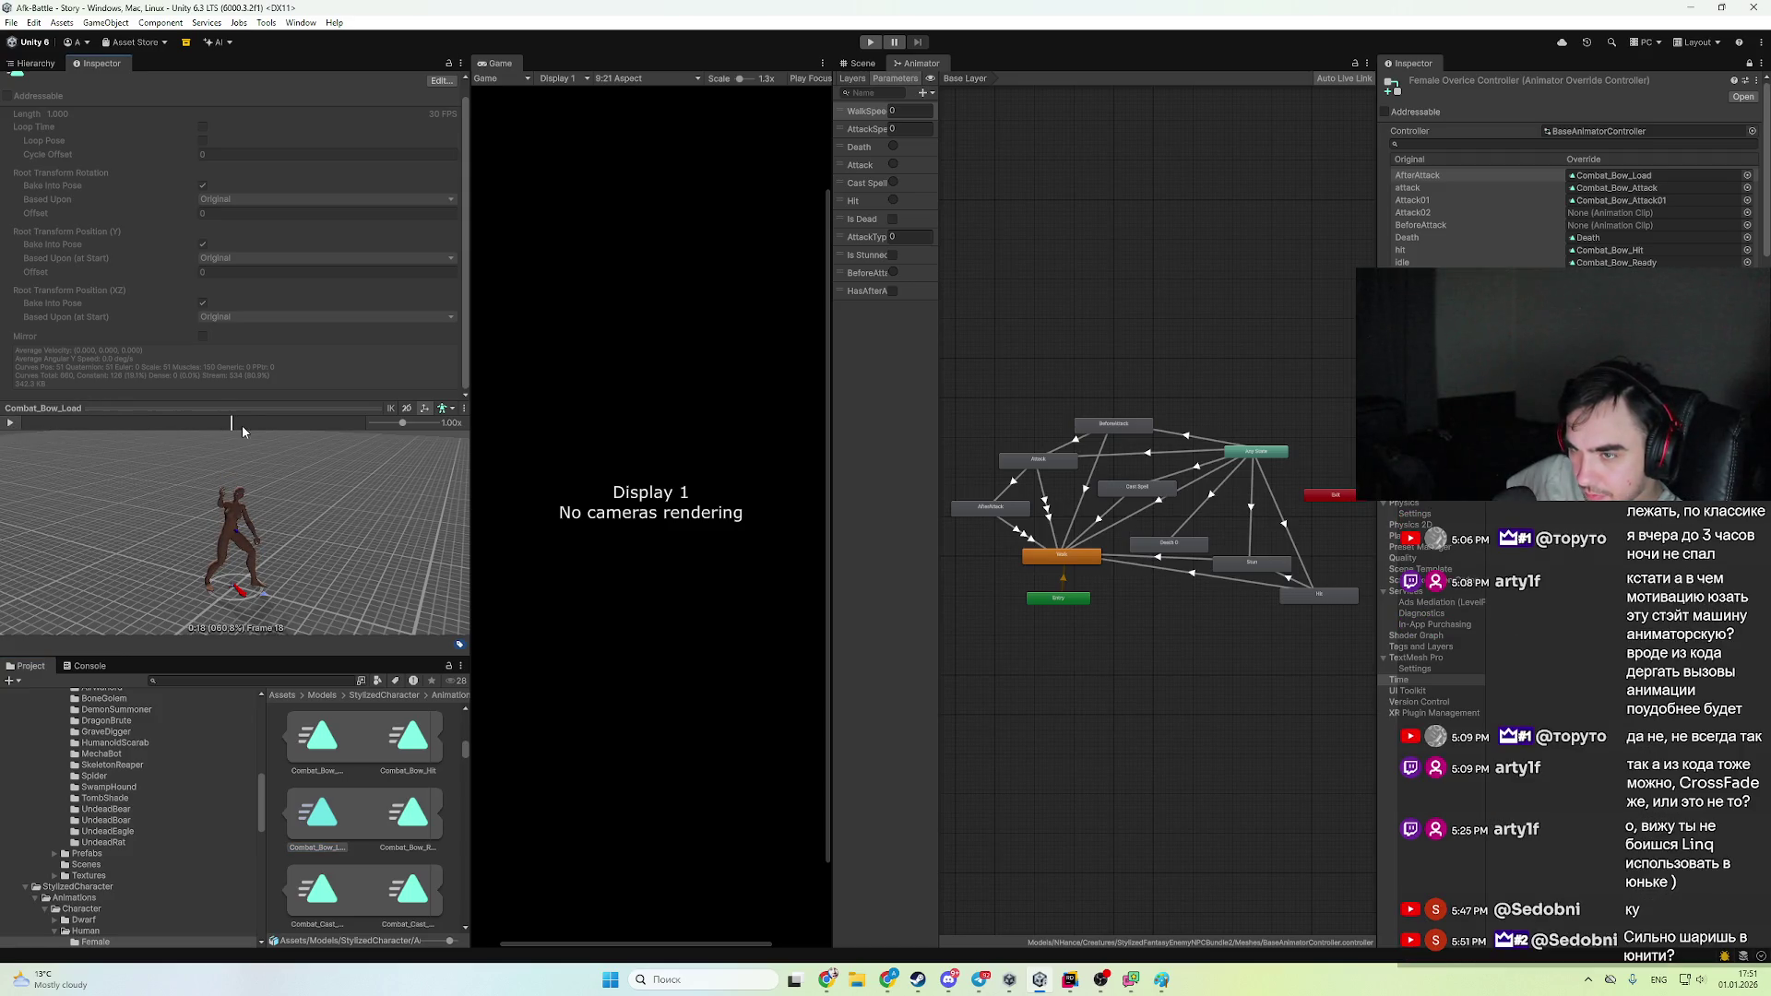
click(110, 424)
mouse_move(110, 424)
mouse_down()
mouse_move(211, 446)
mouse_move(148, 458)
mouse_up()
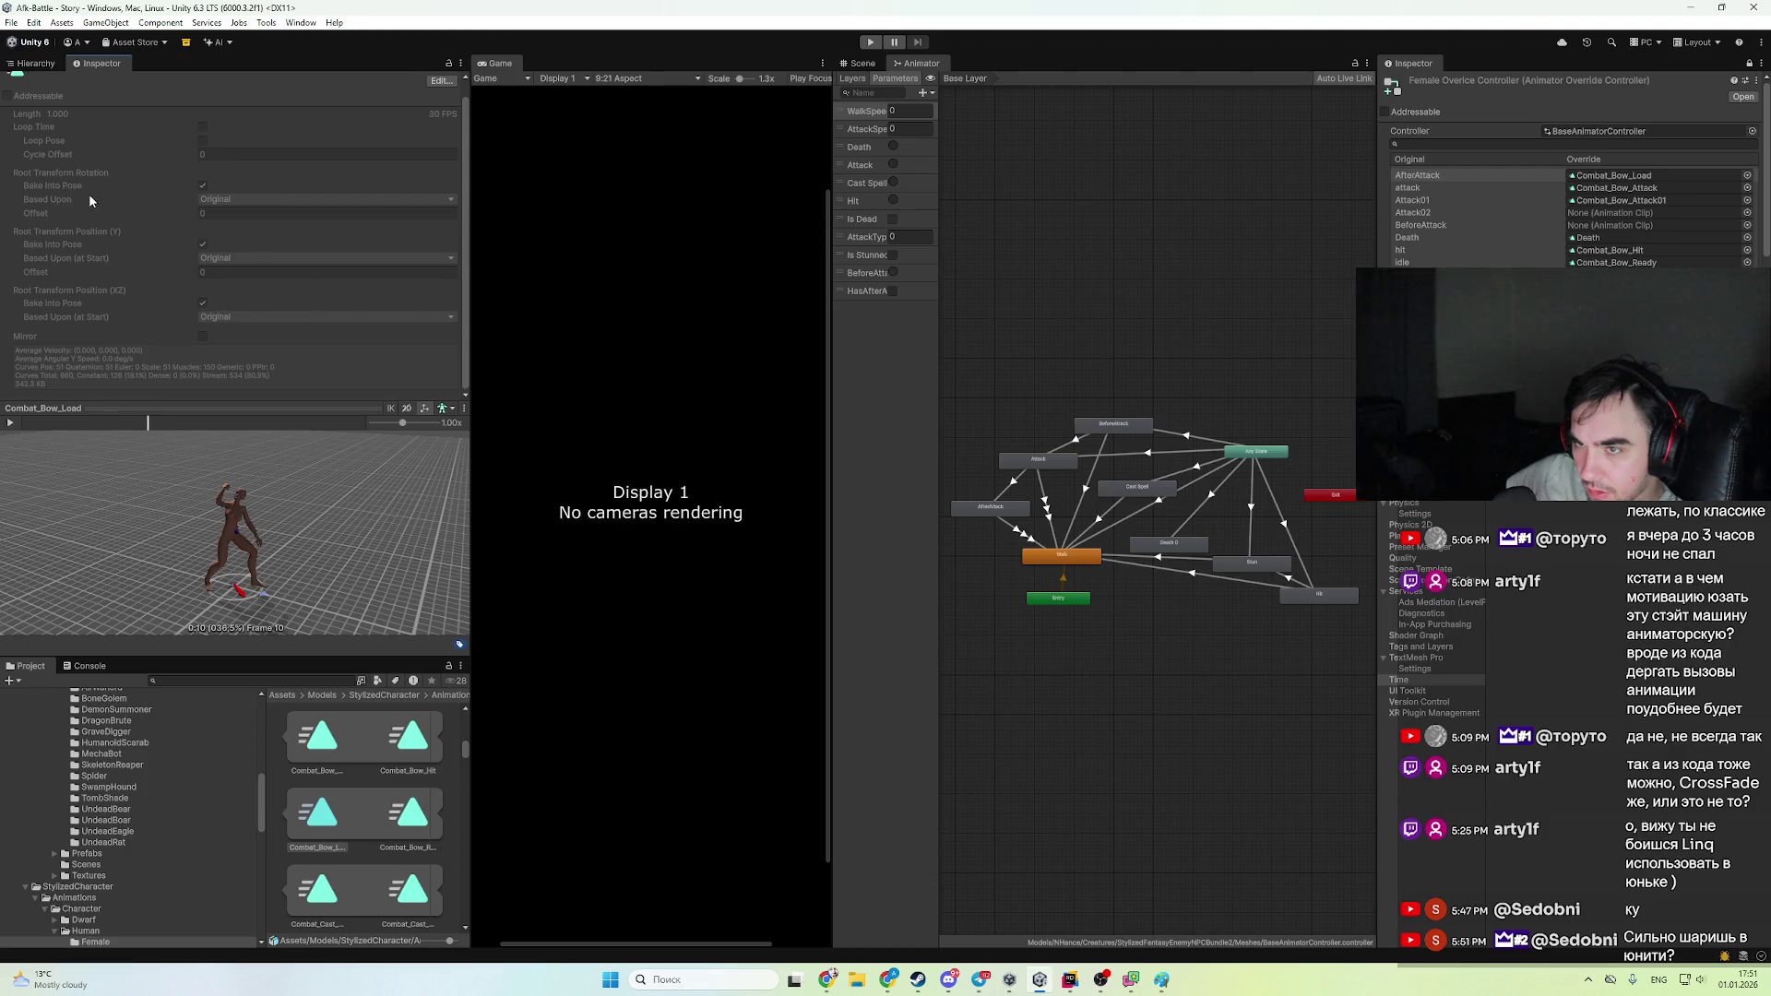
scroll(88, 195, up, 1)
click(442, 96)
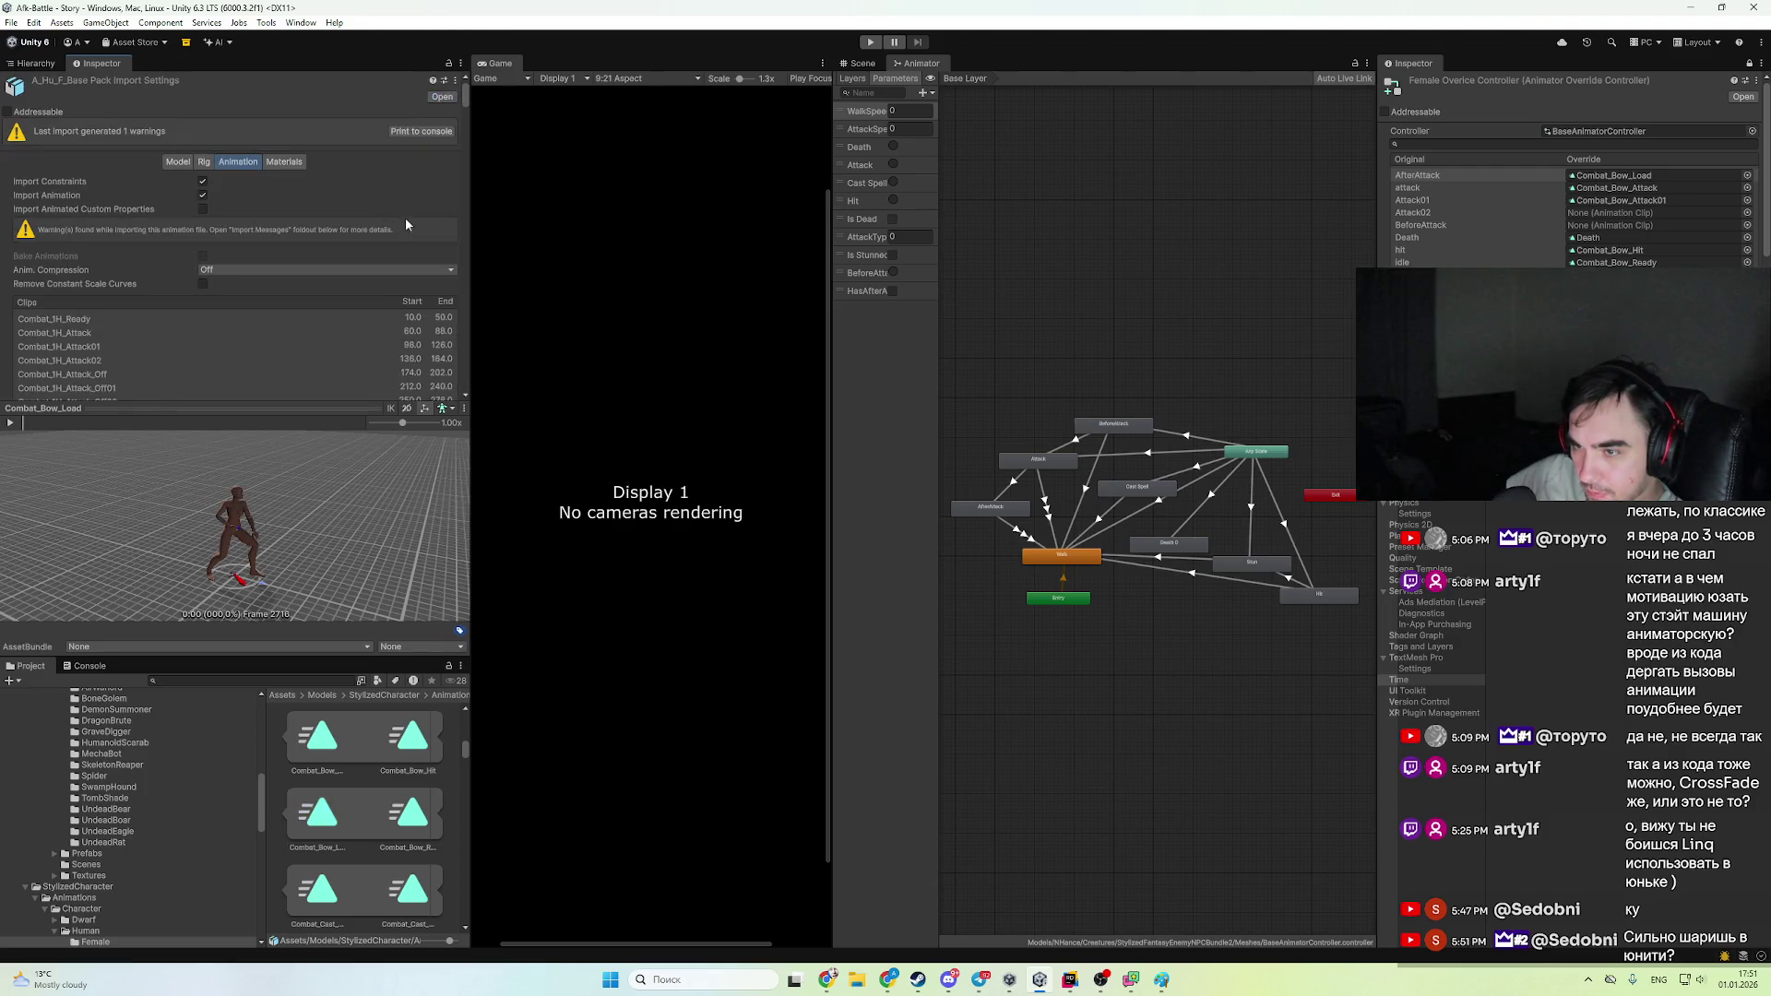
- Bring up Combat_Bow_Load in the Clips list and scrub its preview to about frame 2726–2727
scroll(428, 202, down, 4)
mouse_move(466, 107)
mouse_down()
mouse_move(513, 390)
mouse_move(509, 324)
mouse_move(508, 346)
mouse_up()
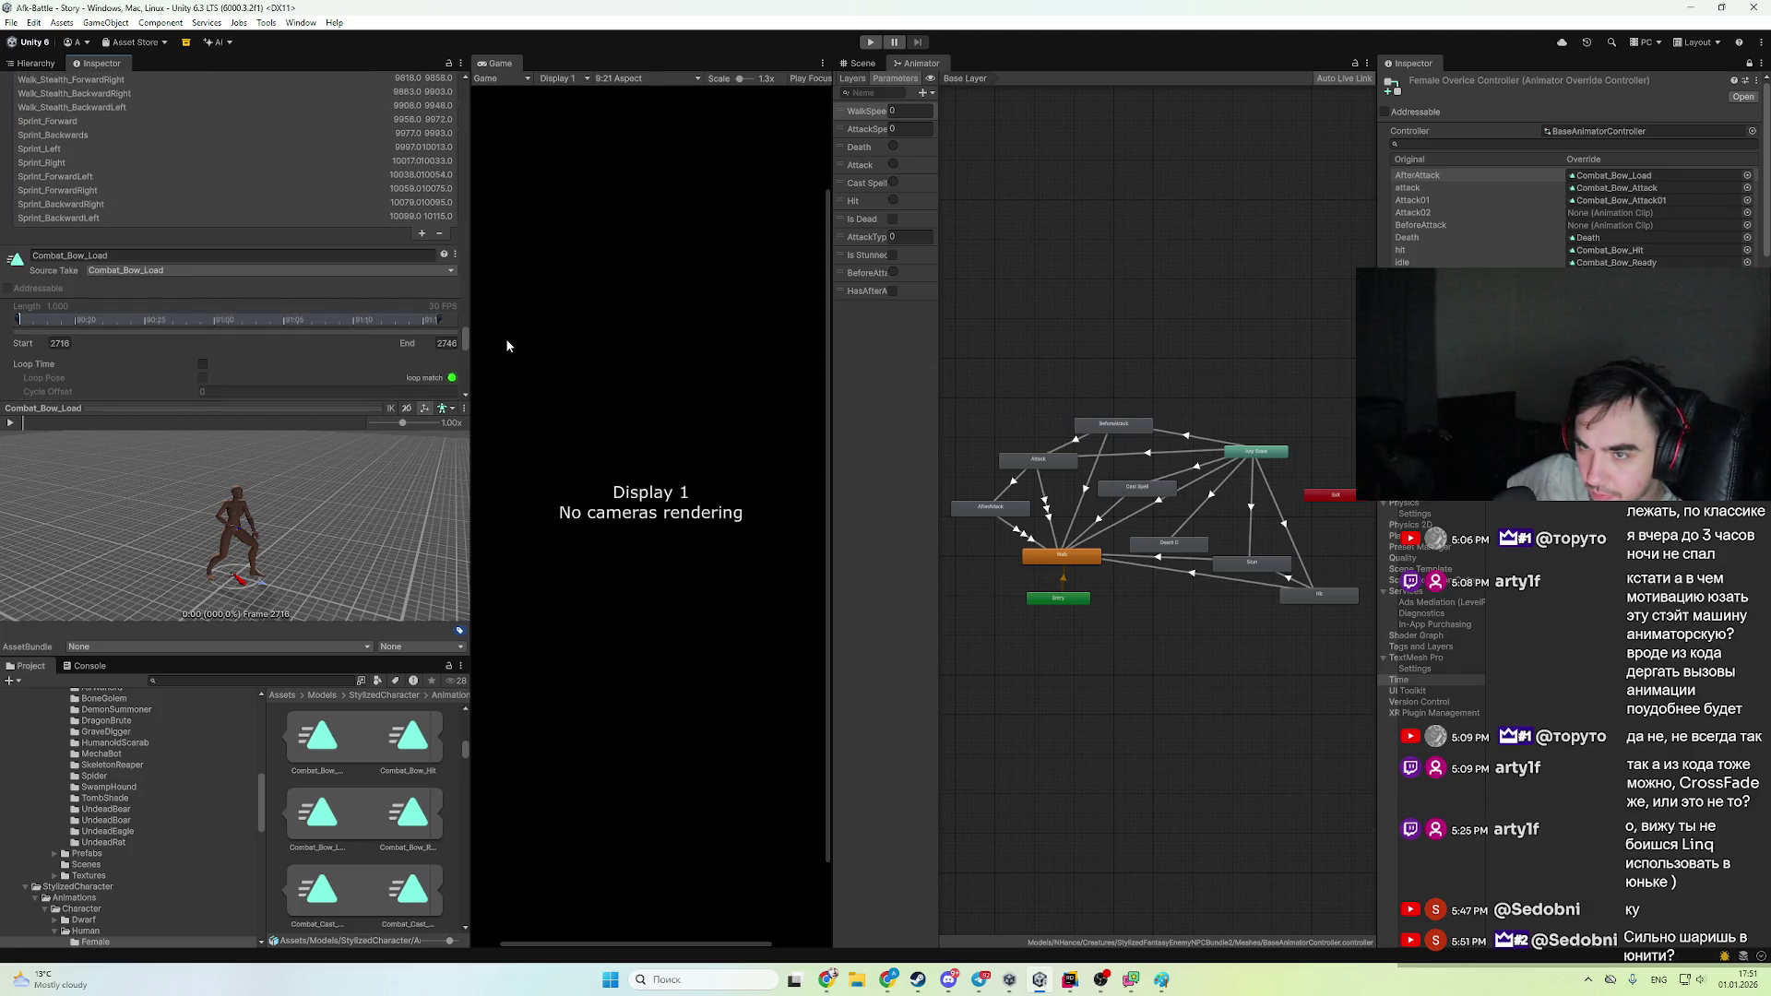
click(52, 423)
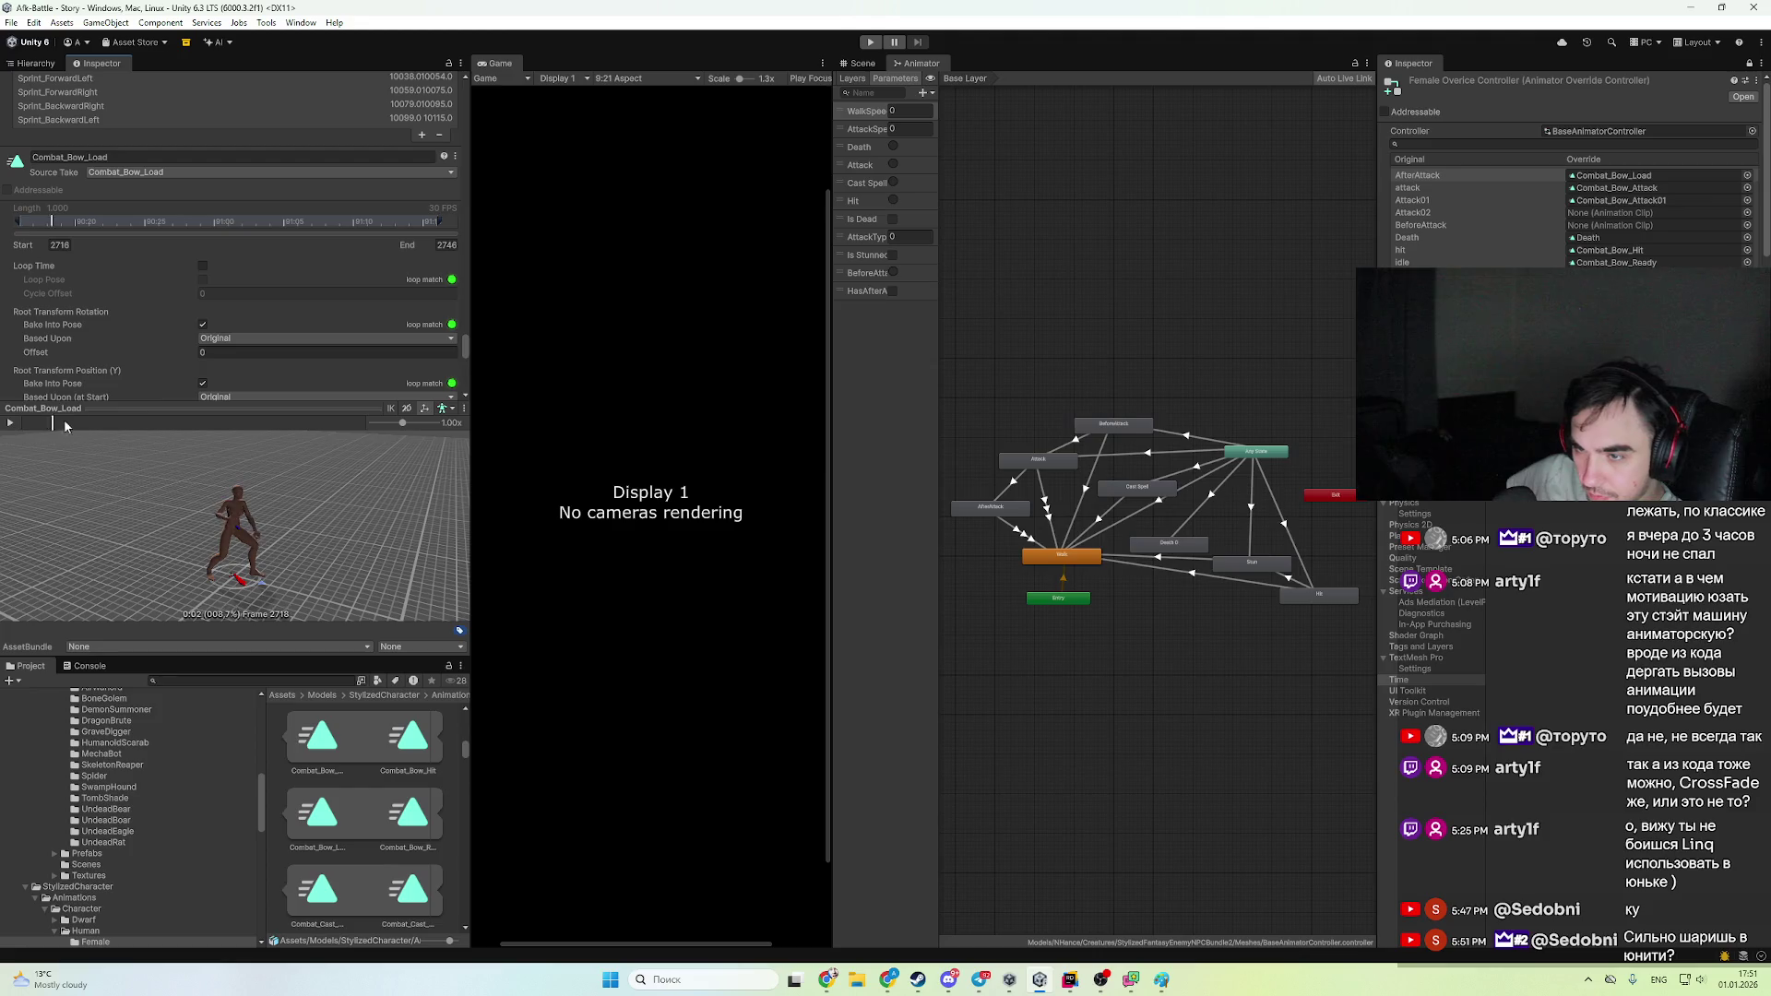
mouse_move(64, 423)
mouse_down()
mouse_move(175, 426)
mouse_move(80, 444)
mouse_move(159, 440)
mouse_move(296, 550)
mouse_move(330, 520)
mouse_move(267, 542)
mouse_up()
click(150, 424)
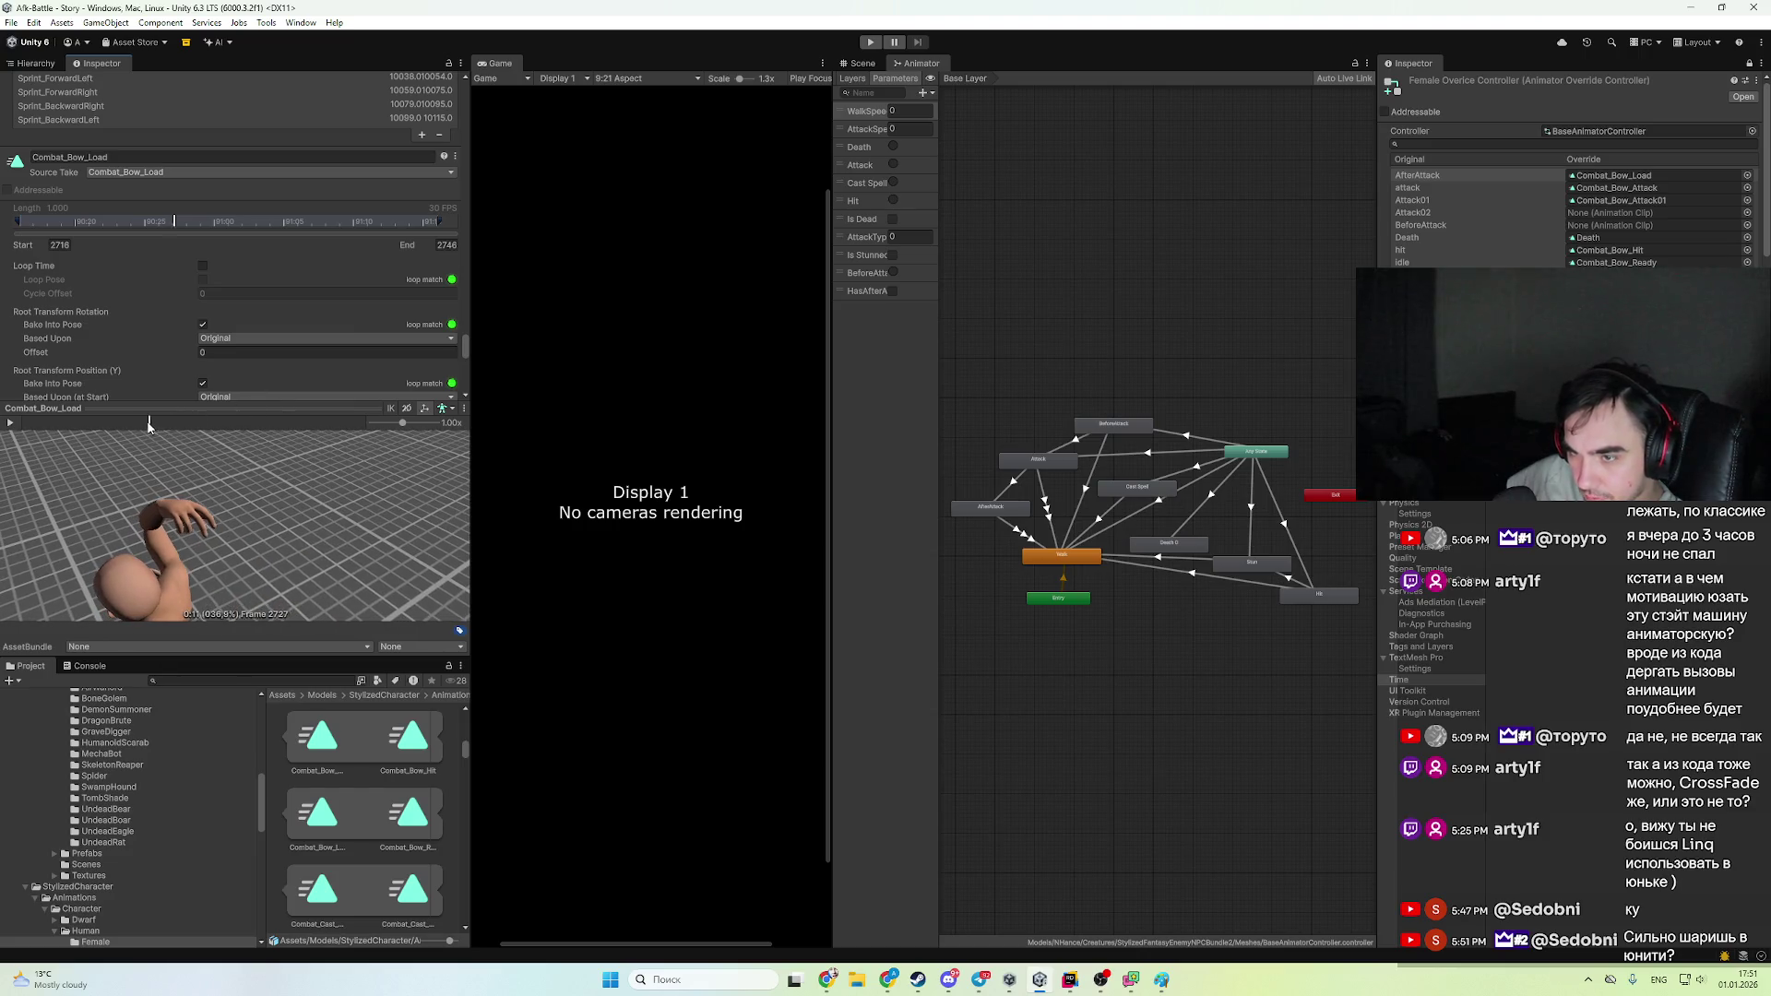
mouse_move(148, 425)
mouse_down()
mouse_move(162, 429)
mouse_move(125, 439)
mouse_move(149, 449)
mouse_up()
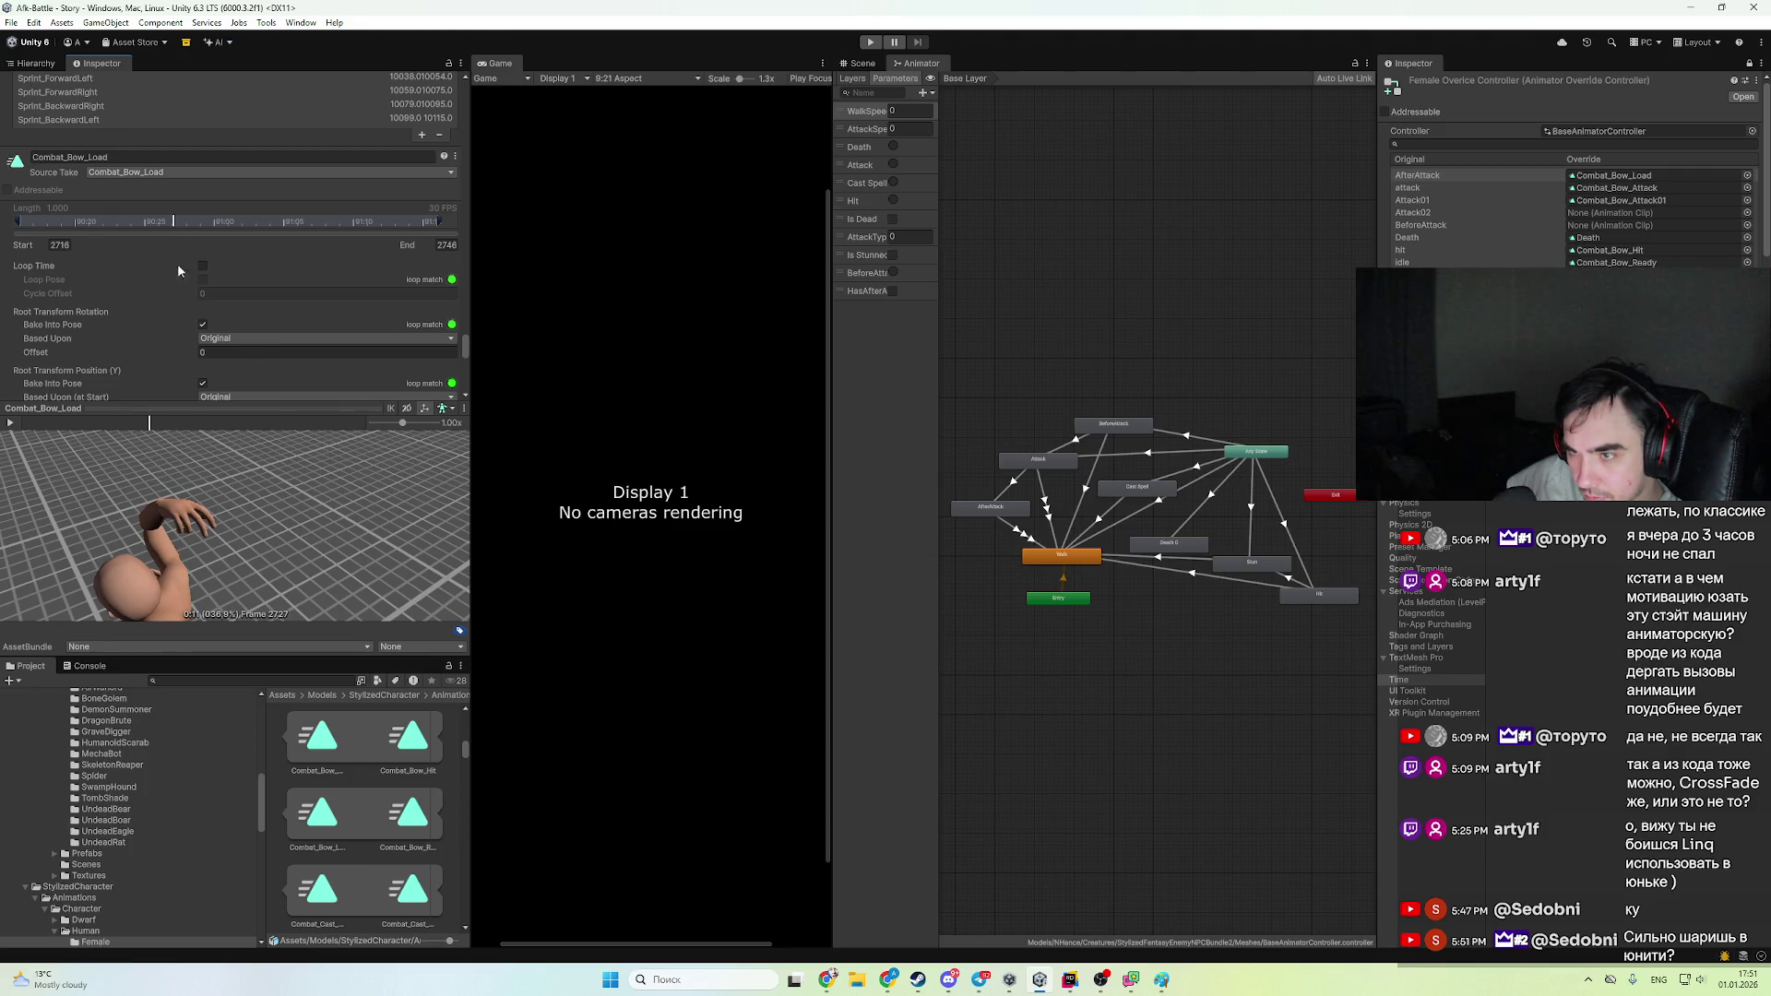
scroll(158, 318, down, 5)
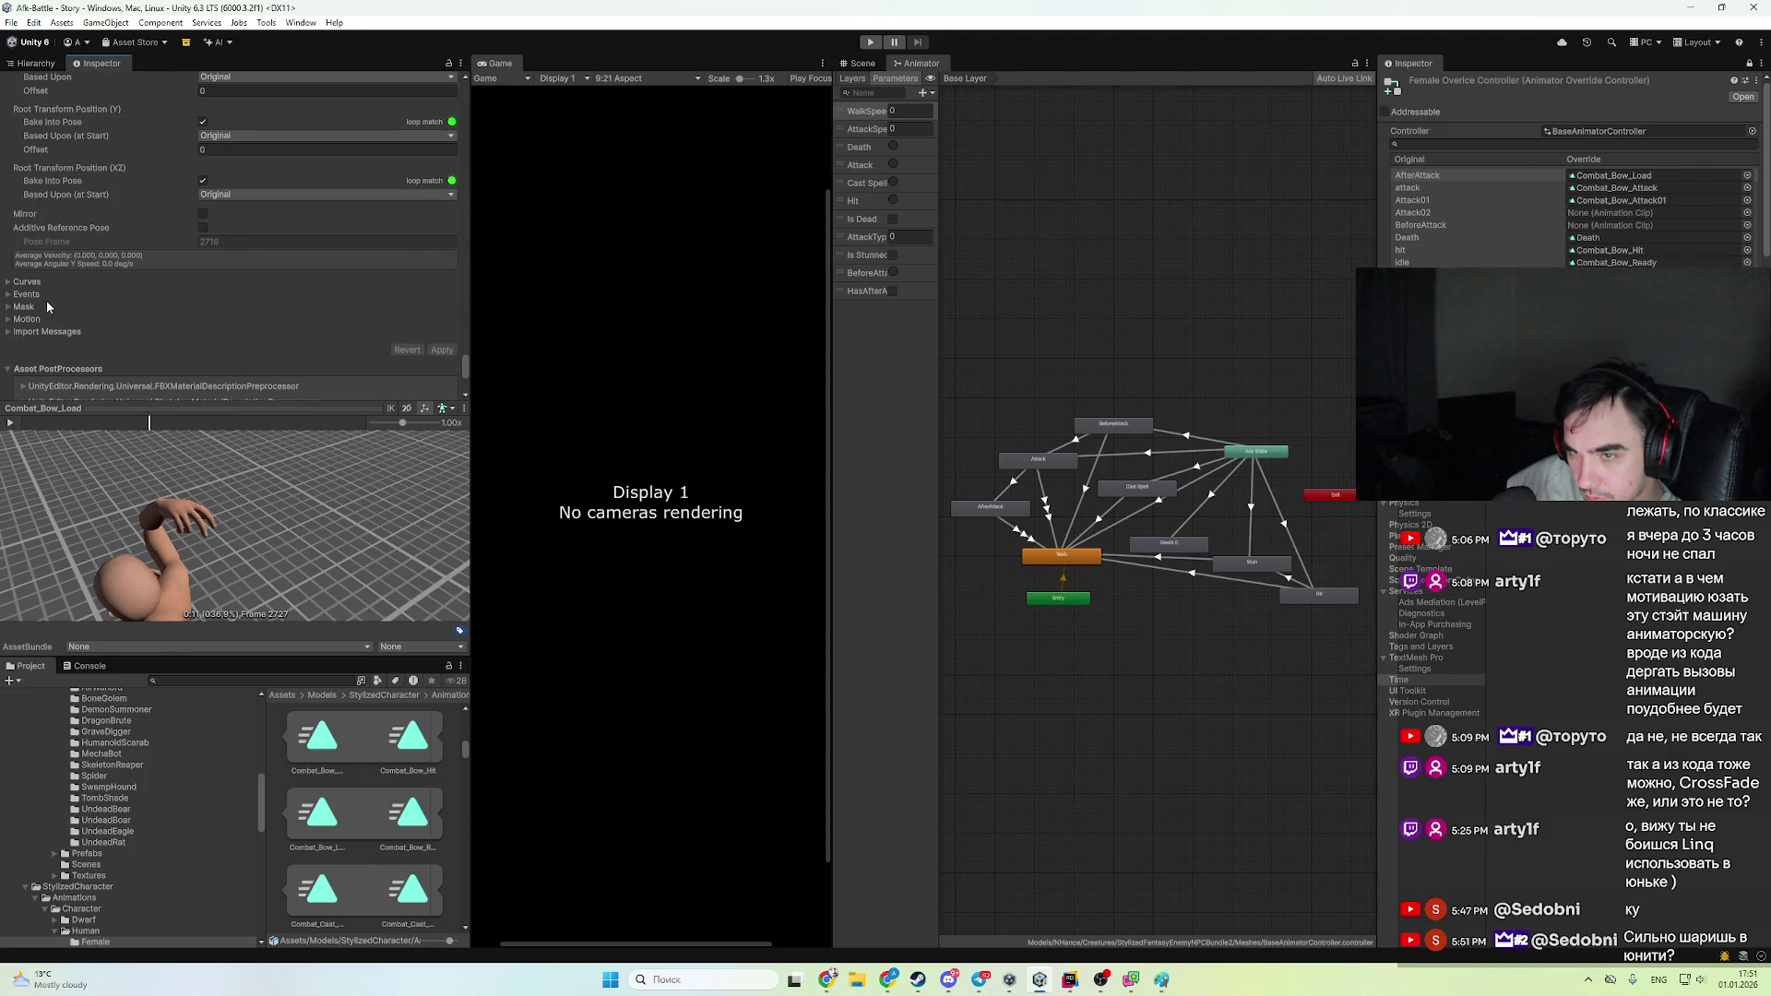
- Add a SpawnProjectile animation event to Combat_Bow_Load and apply the import changes
click(42, 296)
click(20, 308)
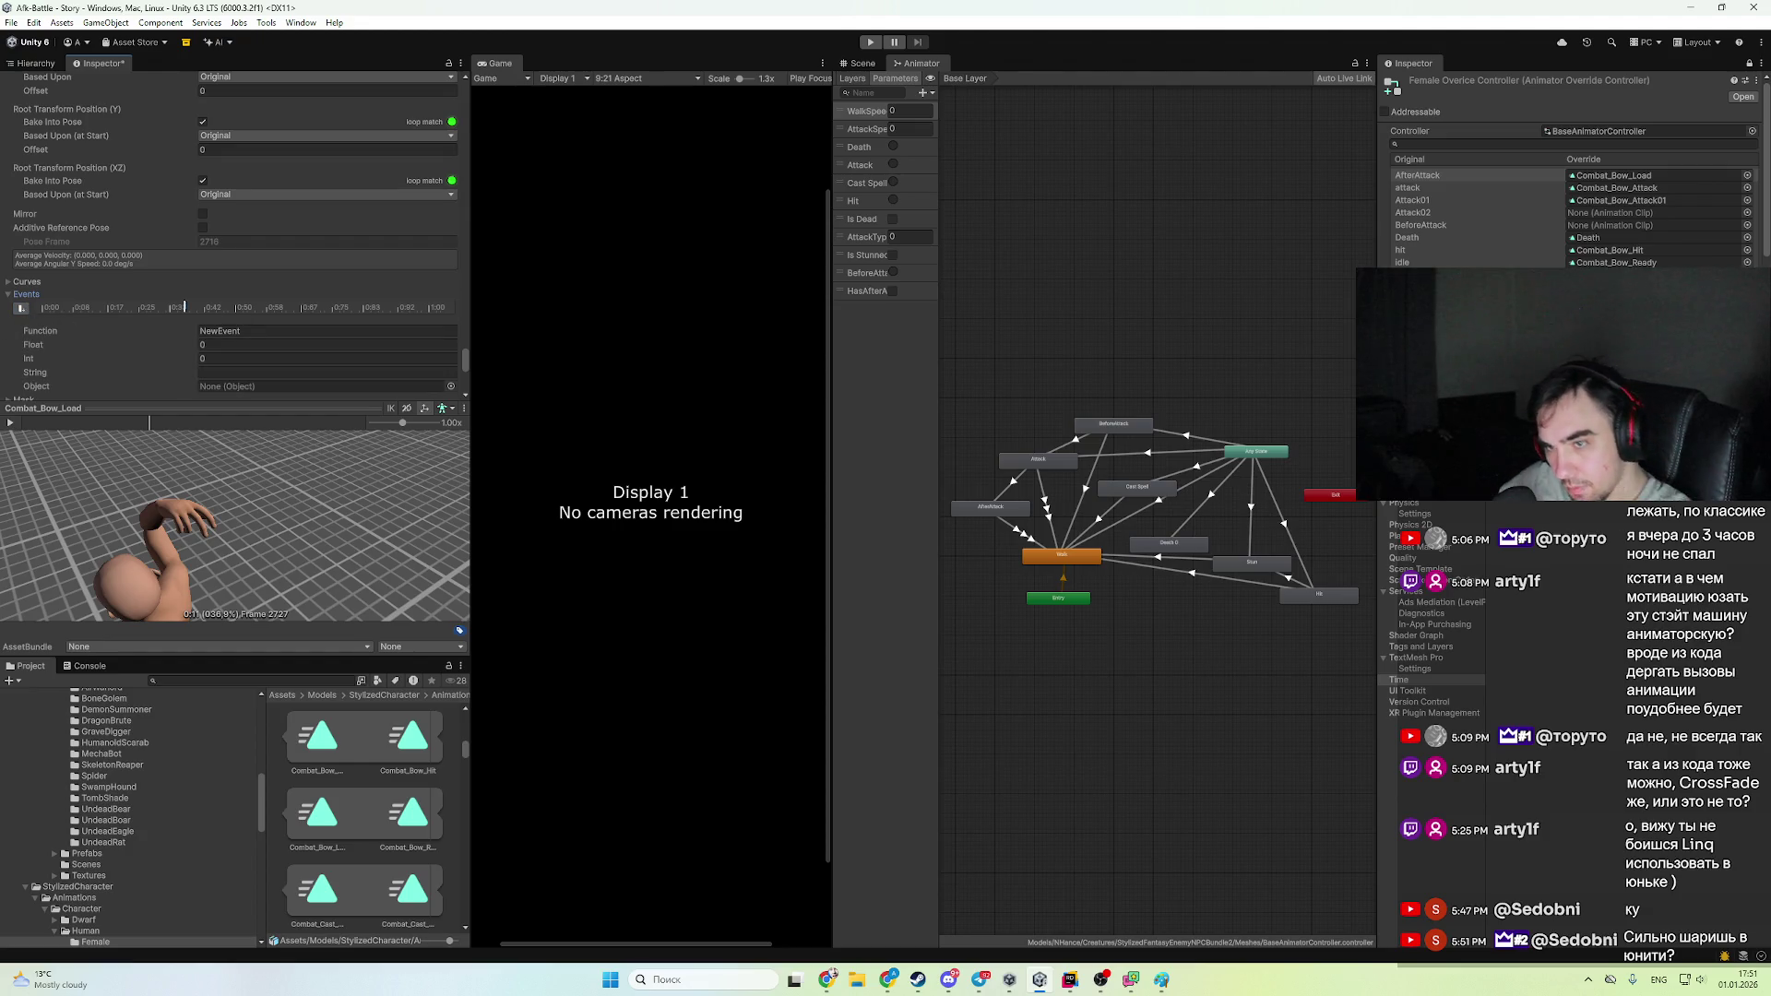
click(273, 329)
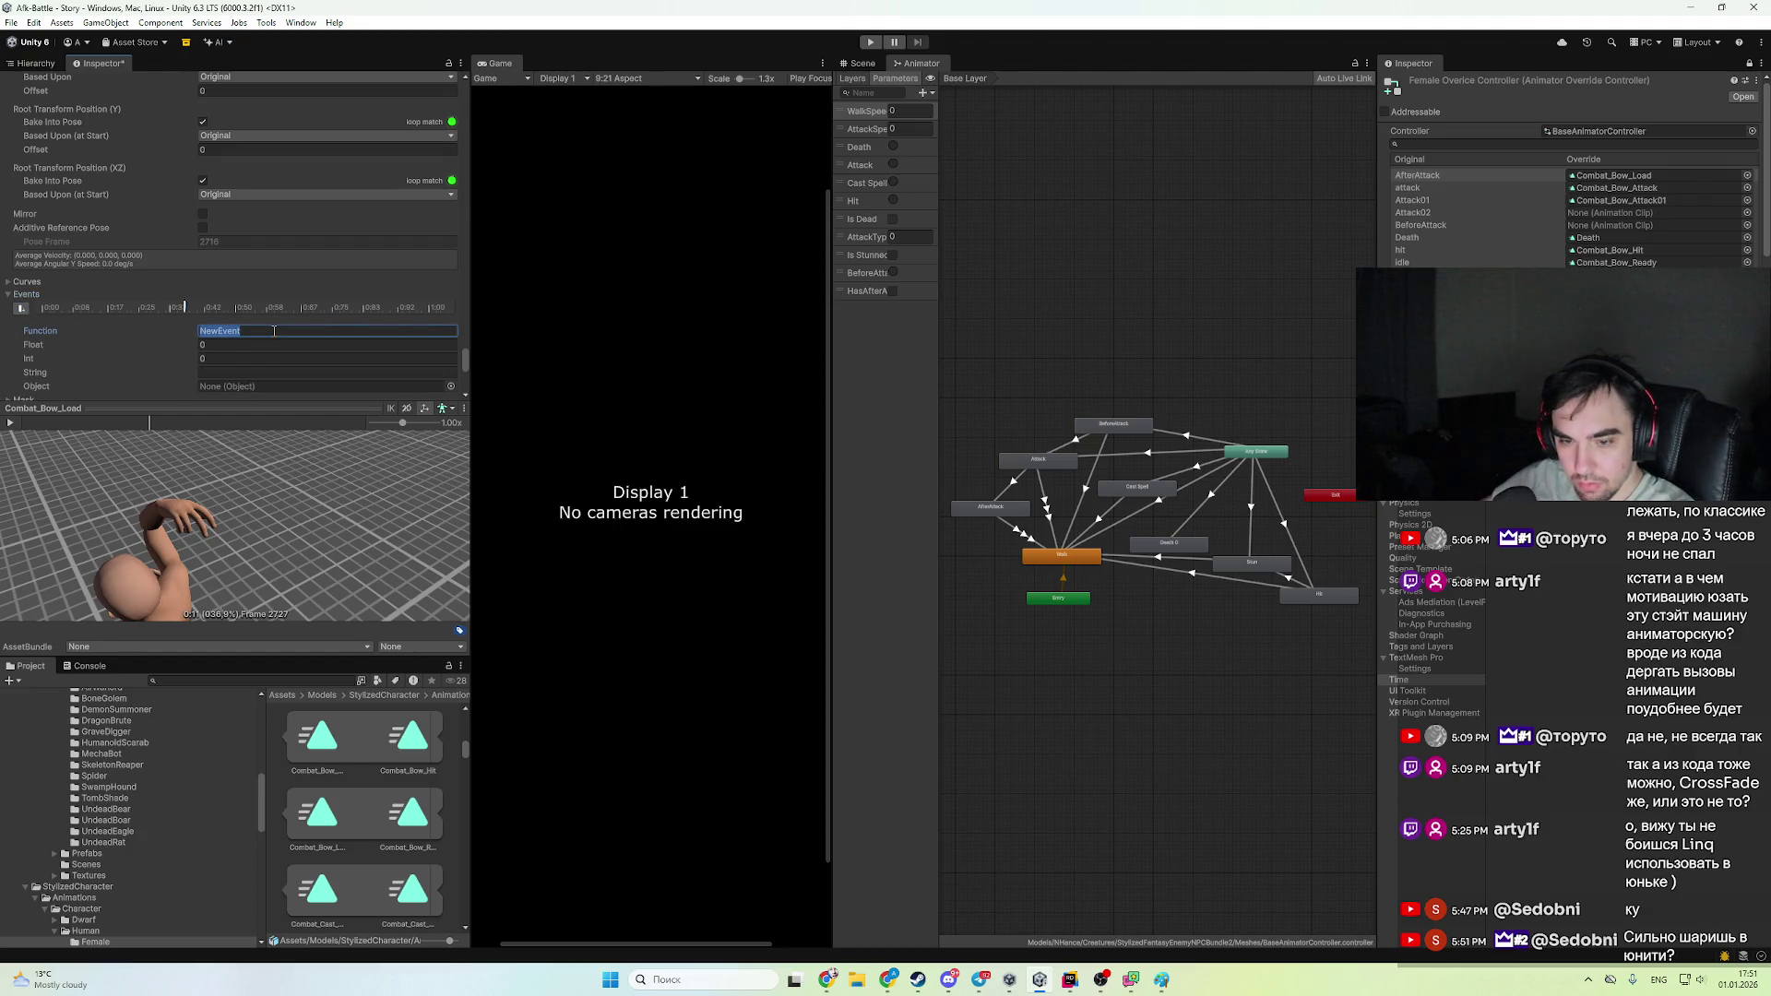
text(D)
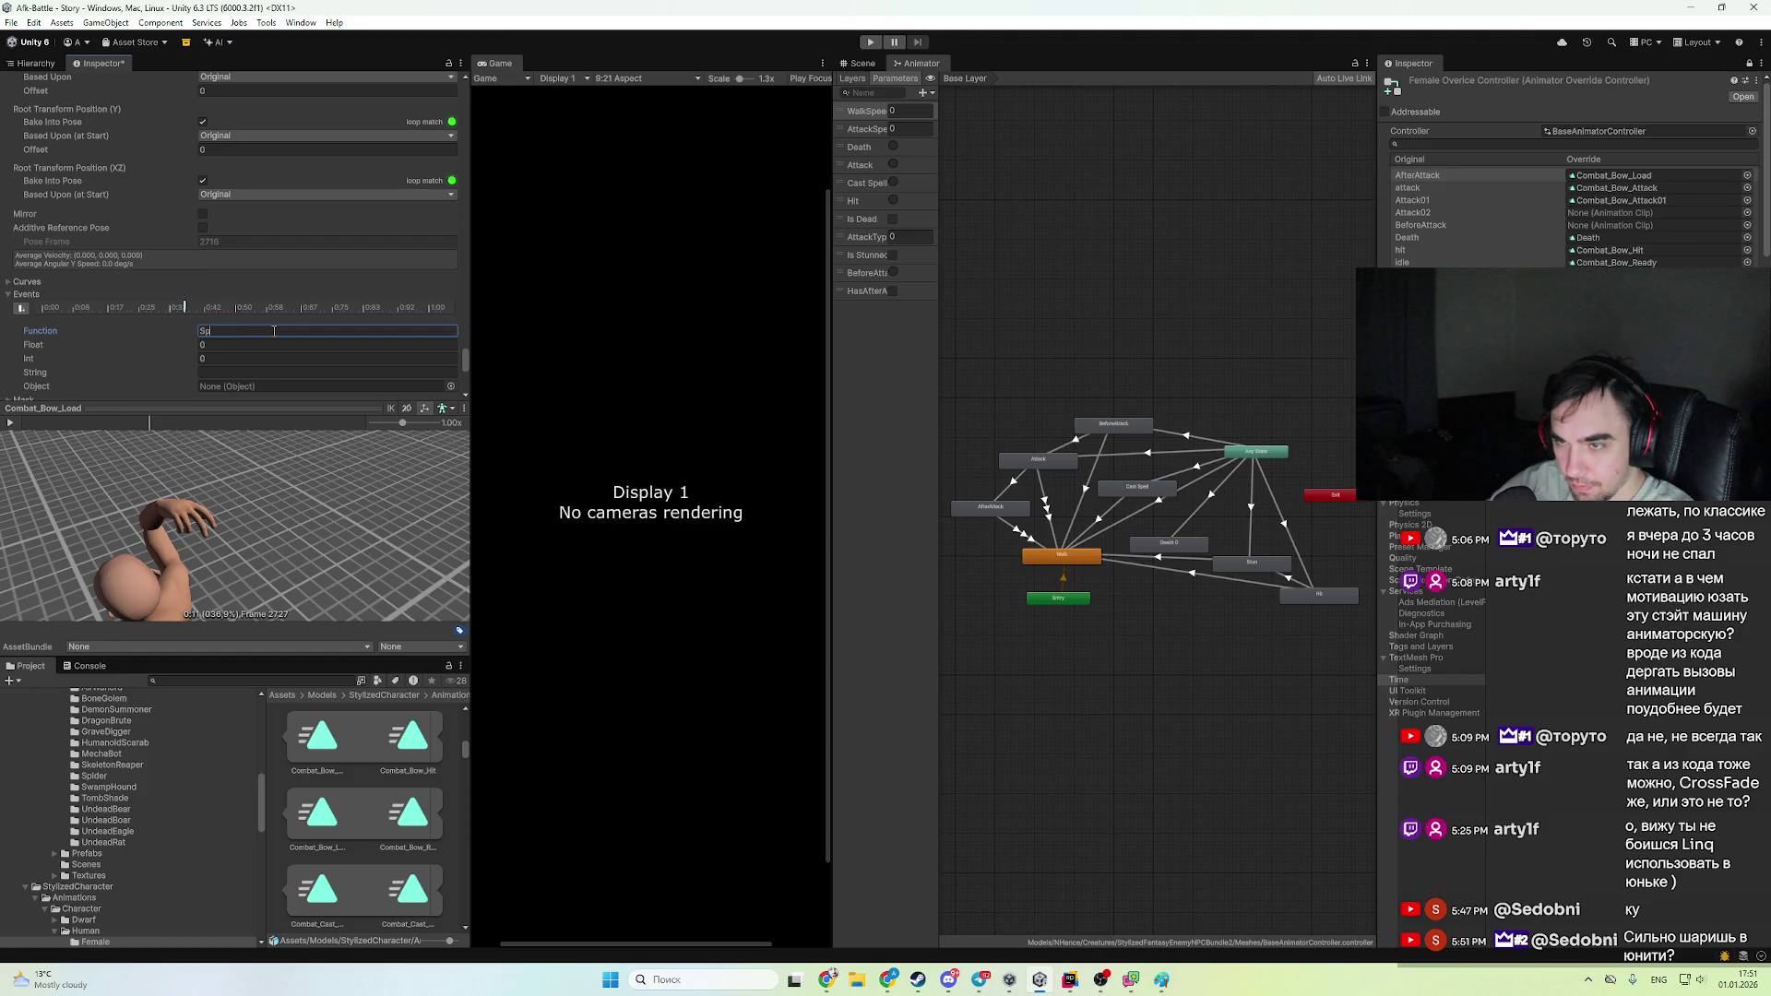
text(awnPr)
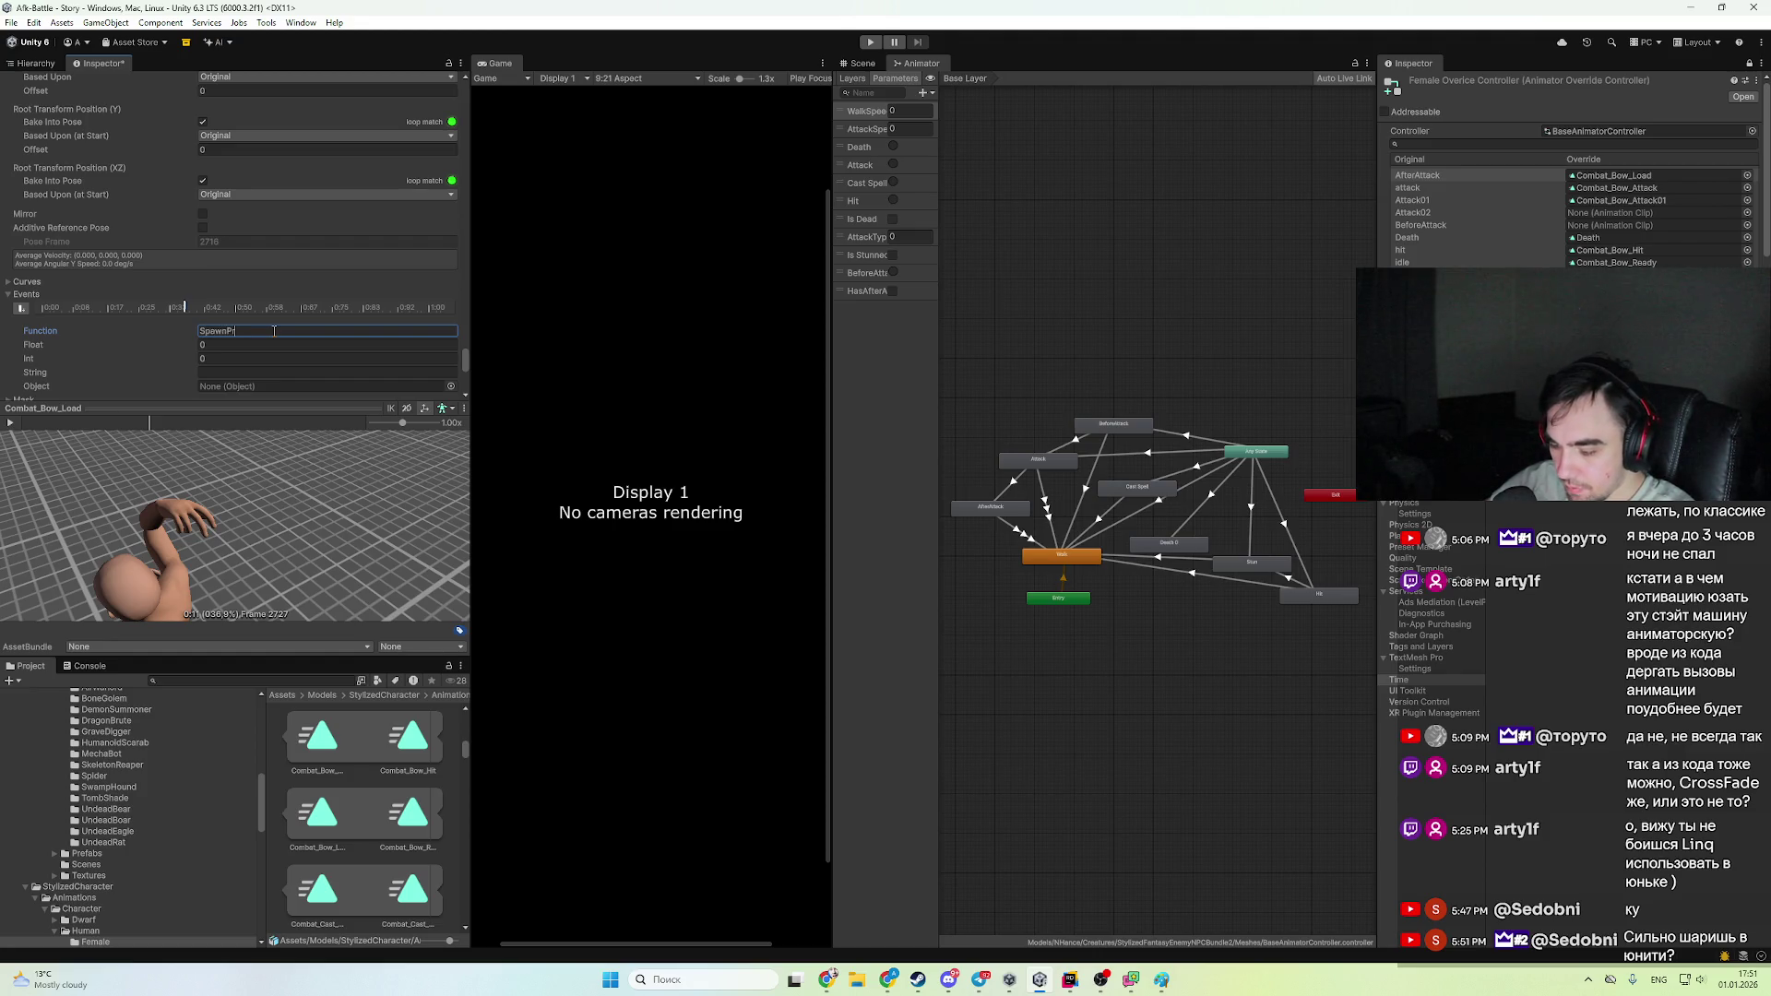
text(o)
text(ject)
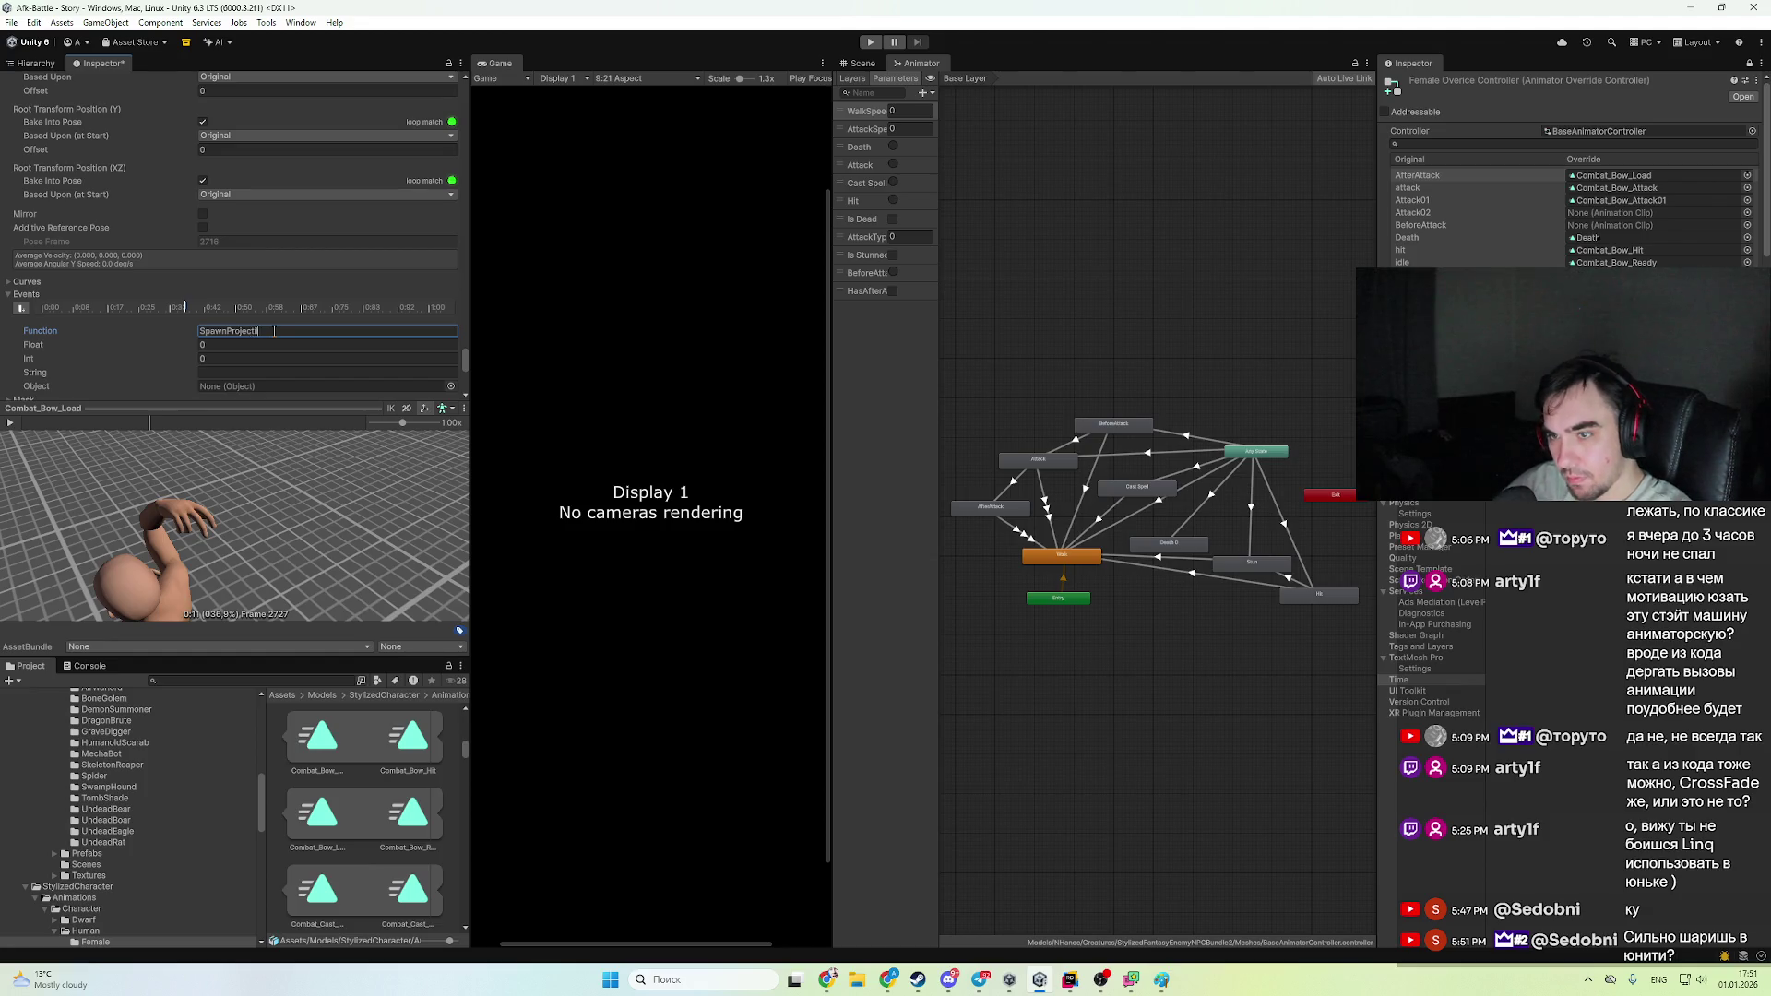
scroll(461, 369, down, 5)
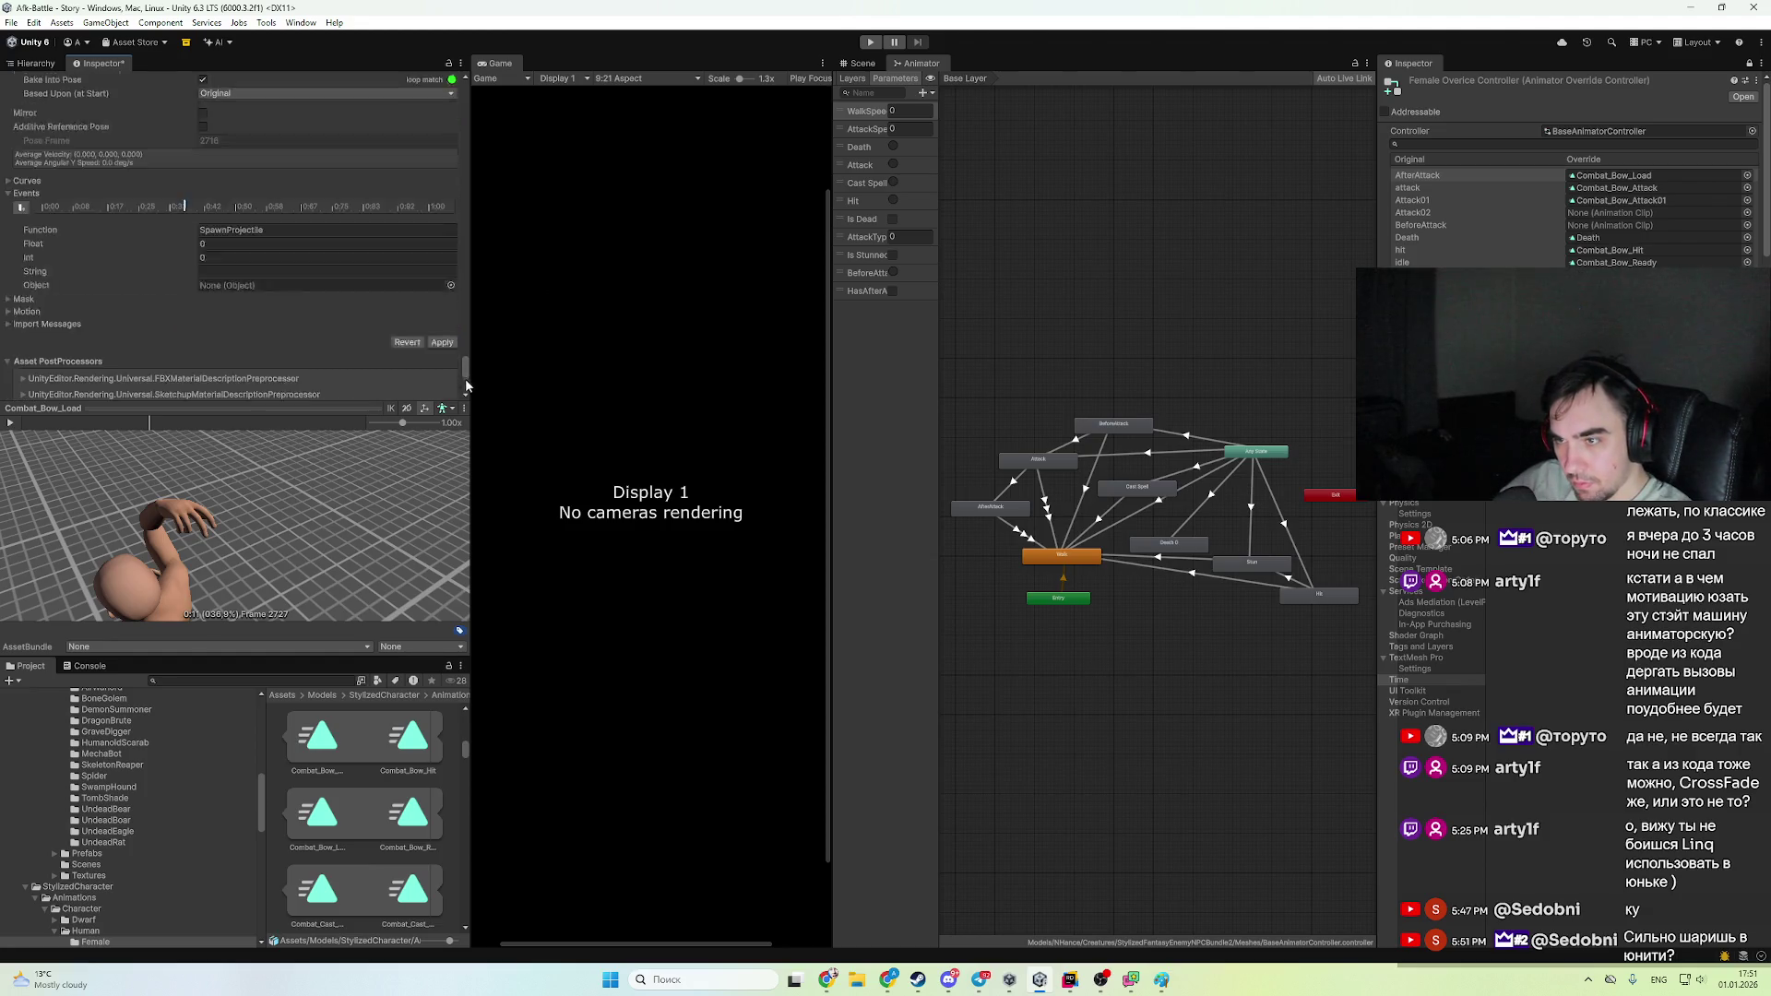
double_click(269, 146)
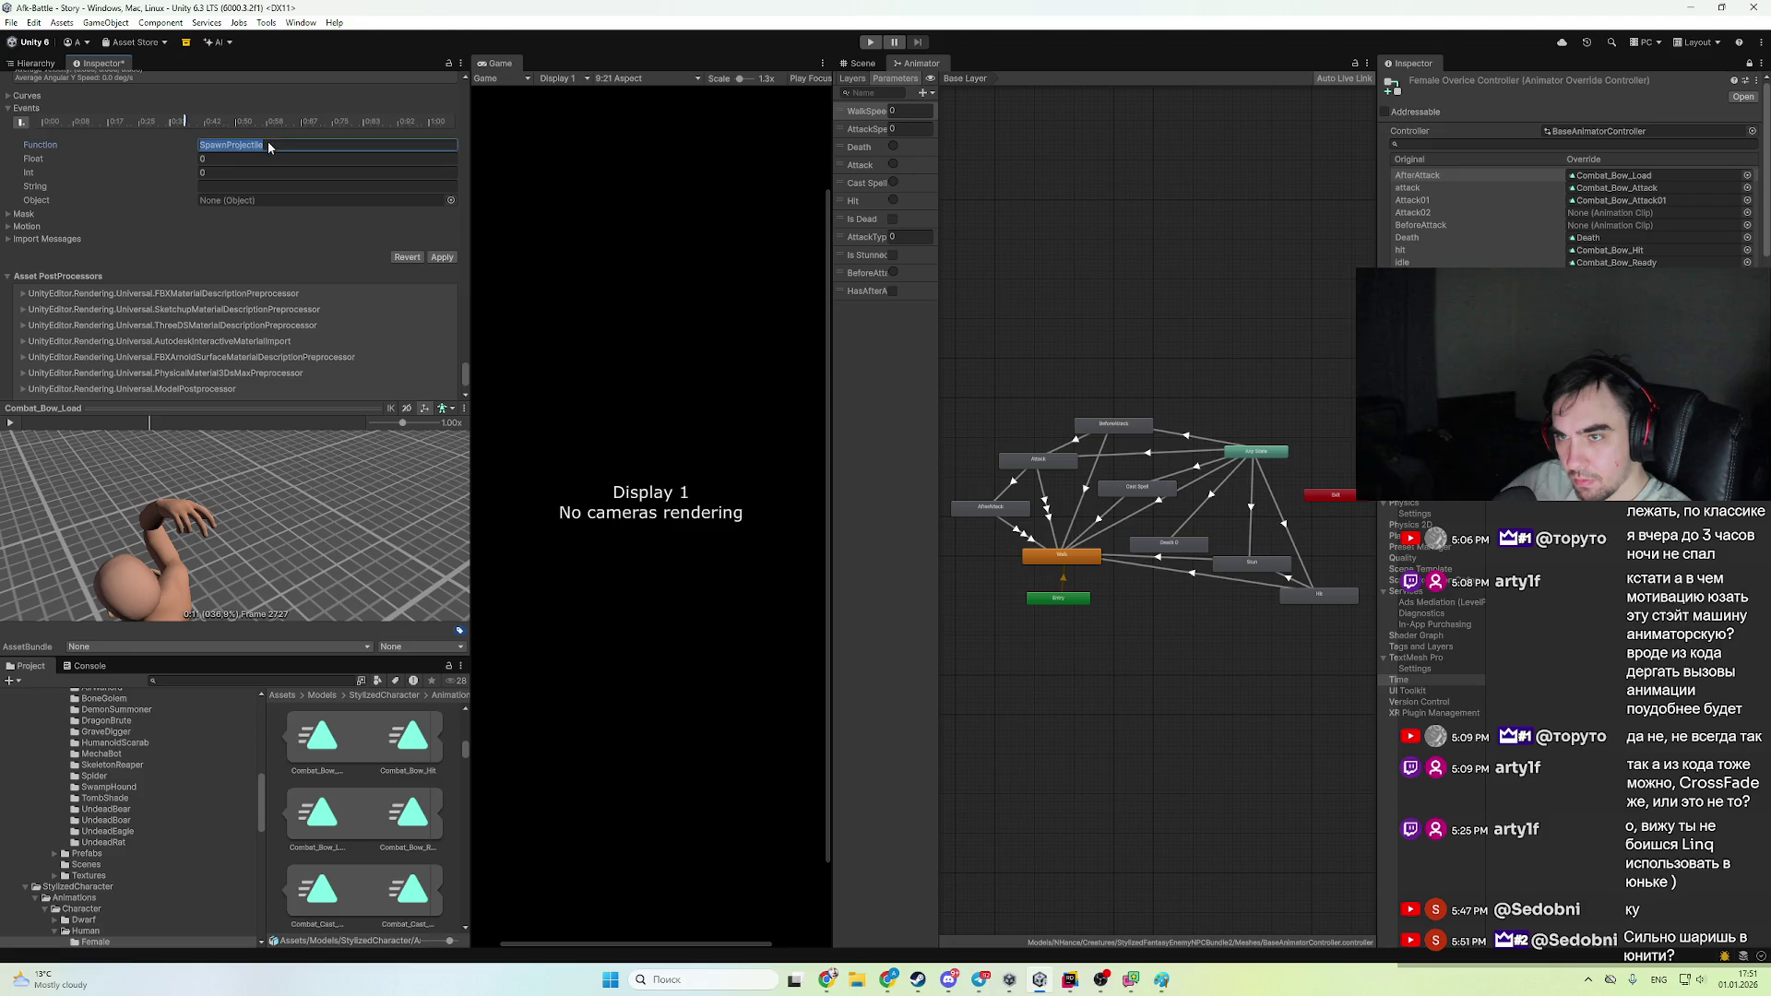
click(441, 258)
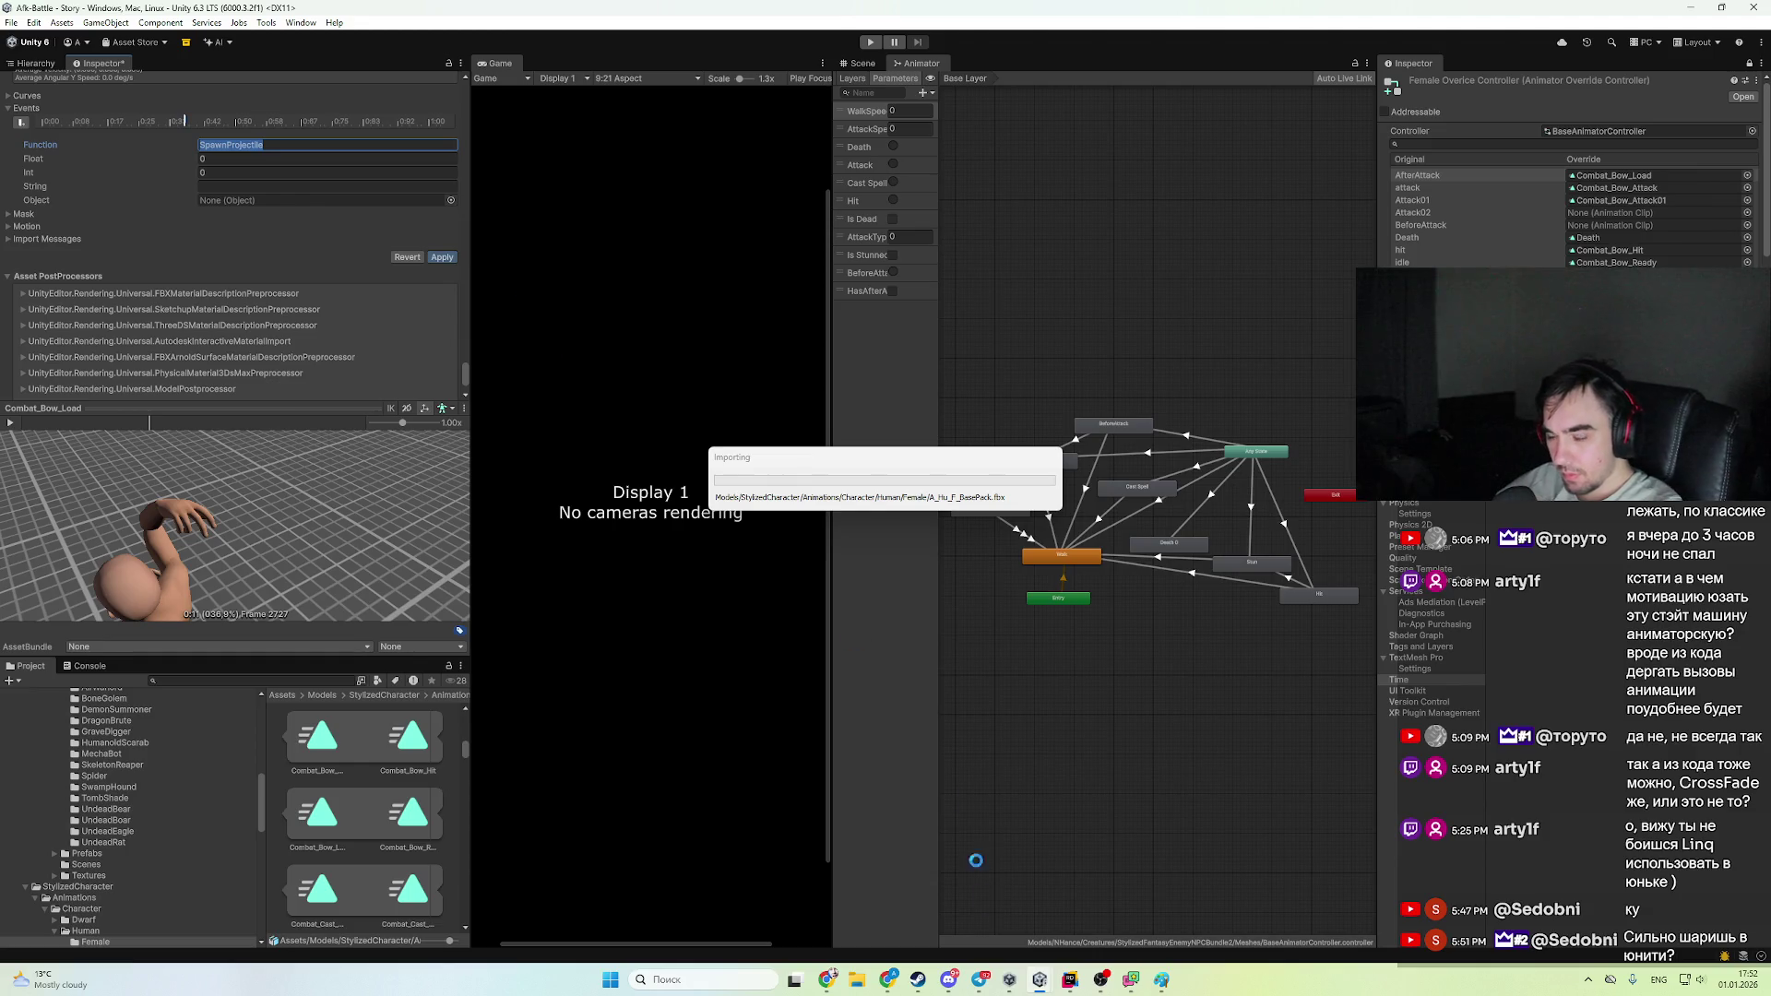
click(1070, 987)
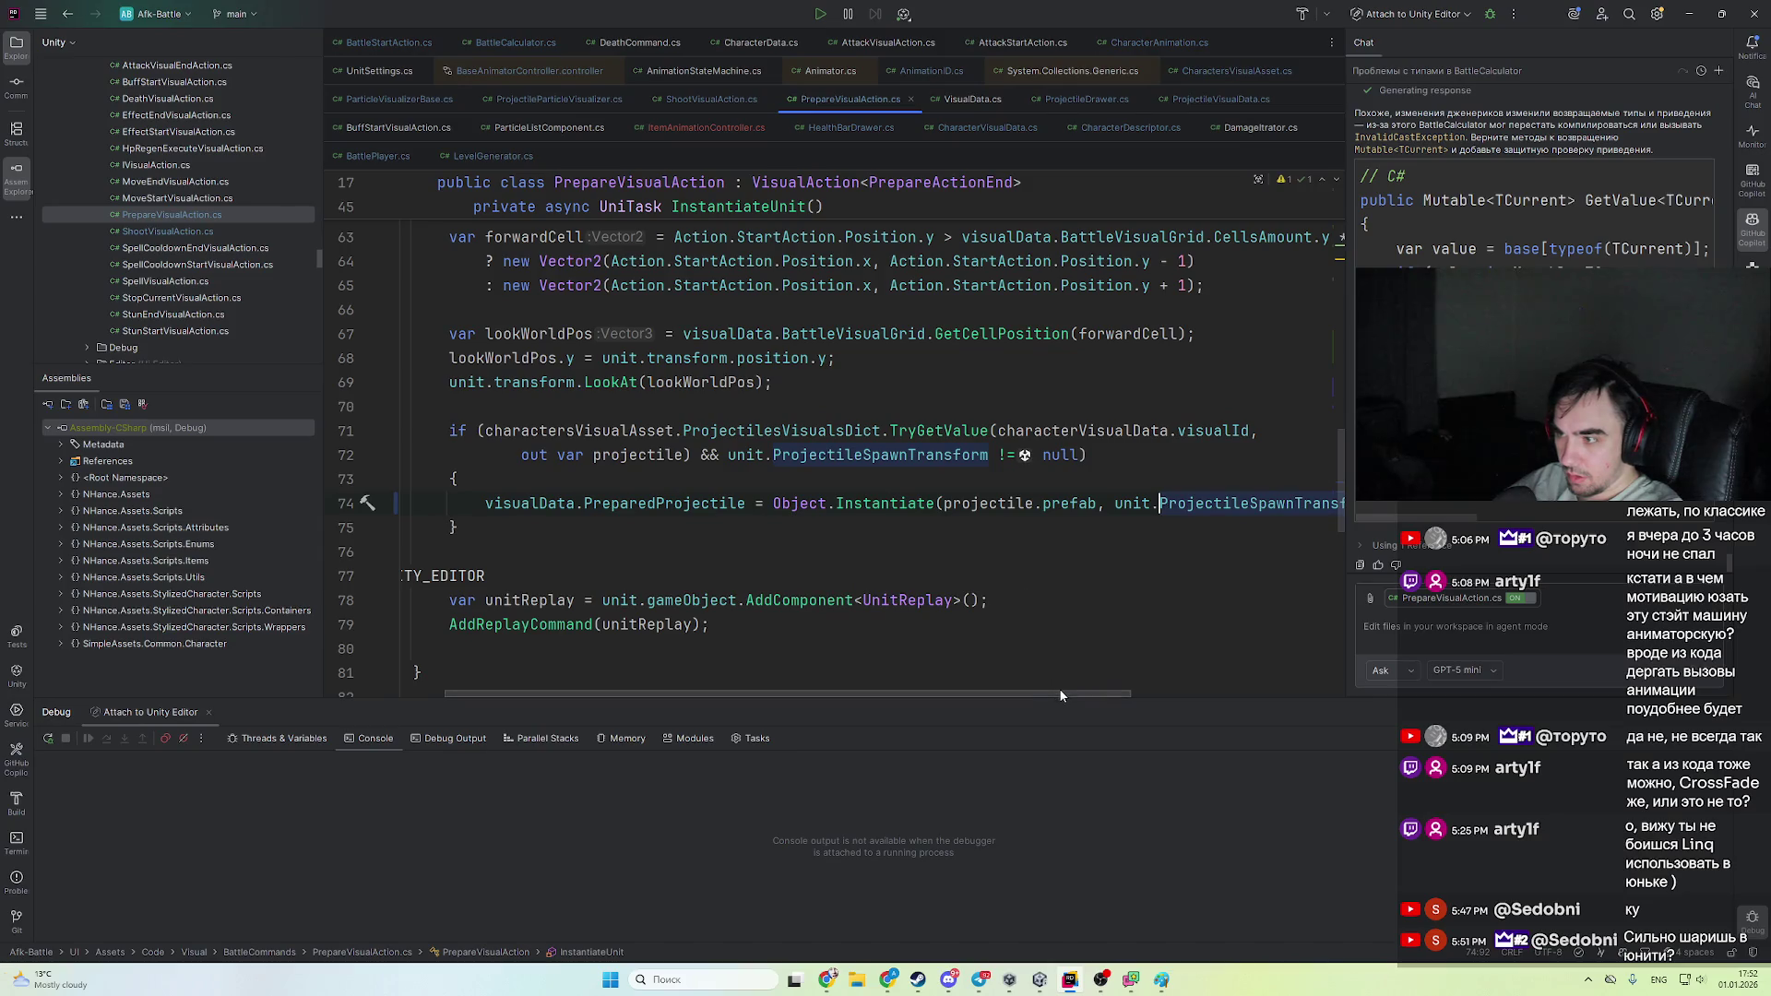
scroll(1079, 690, left, 3)
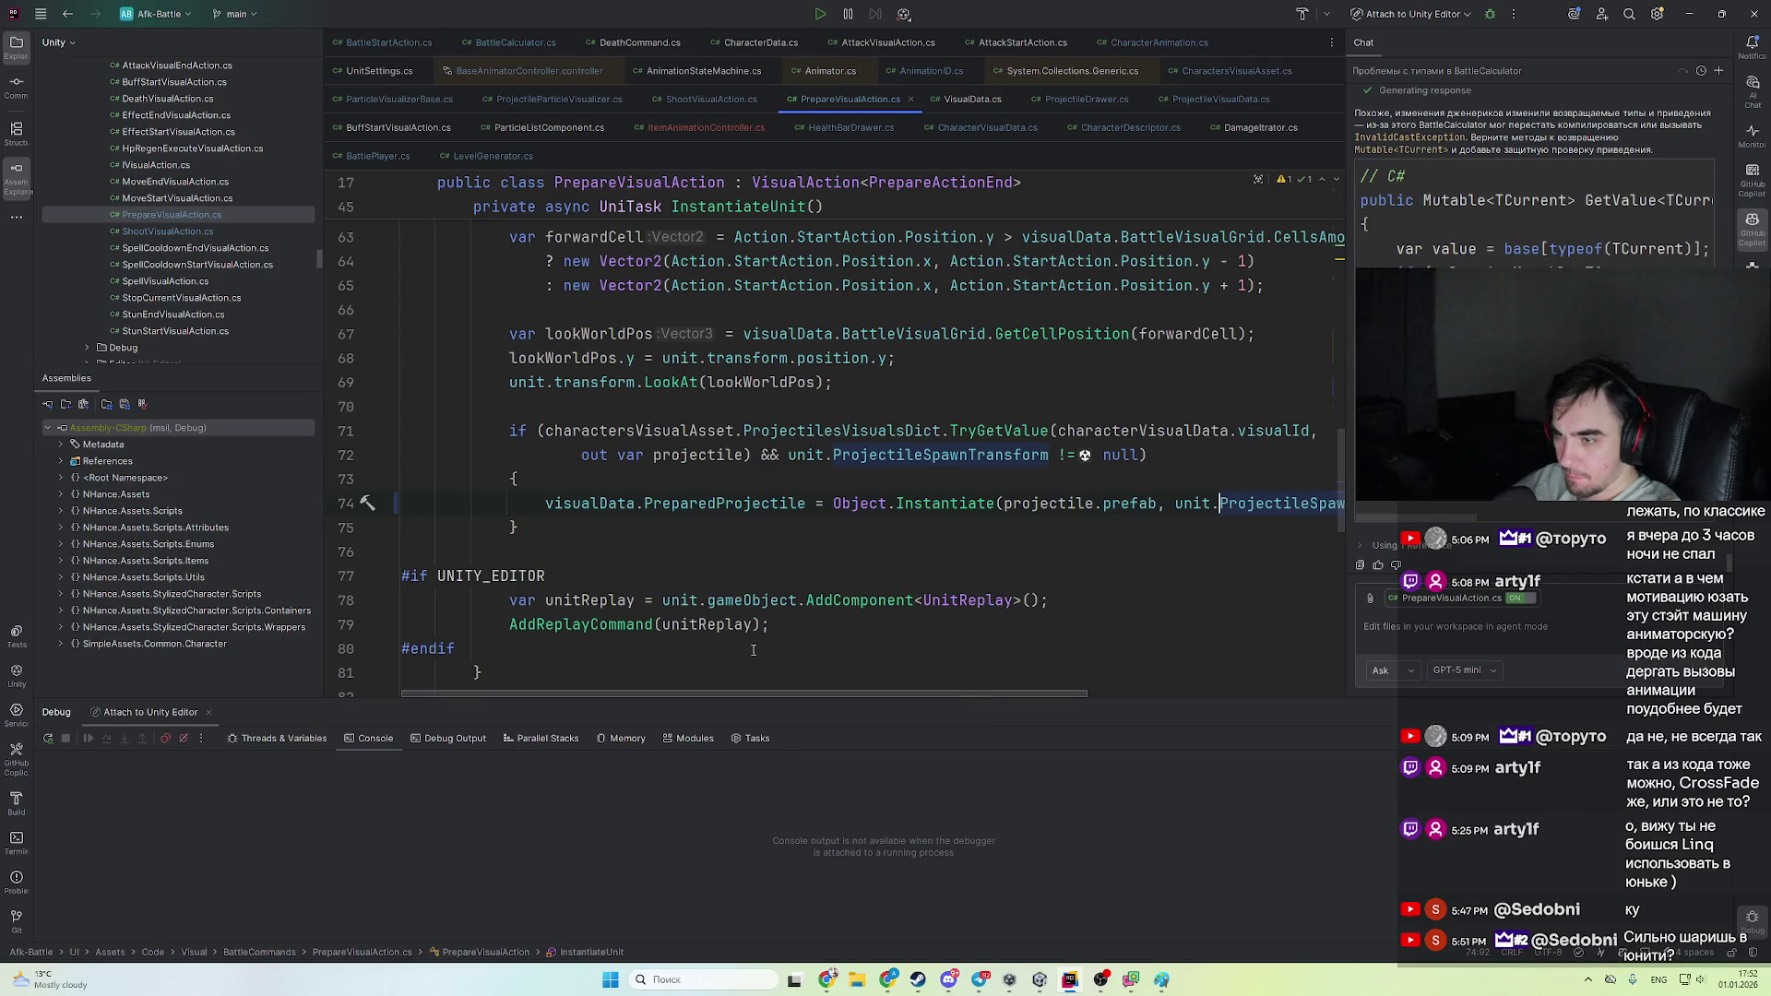
scroll(575, 488, down, 4)
scroll(573, 408, up, 15)
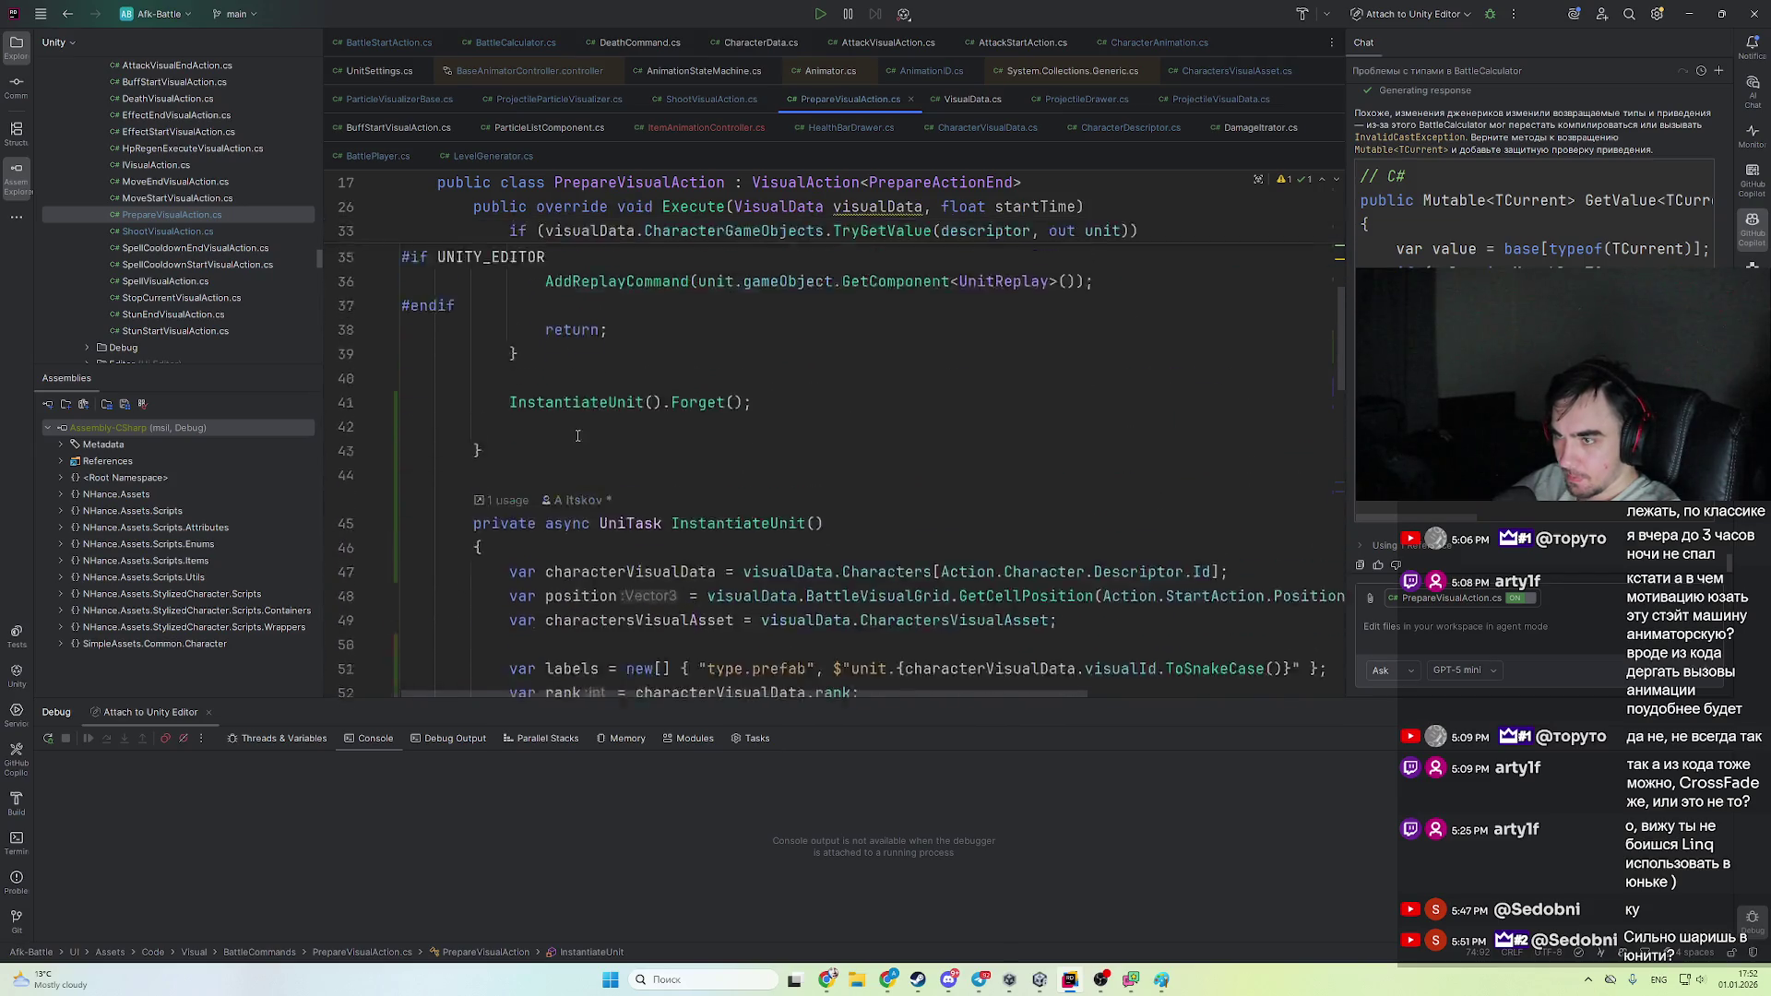
key(Up)
key(Up)
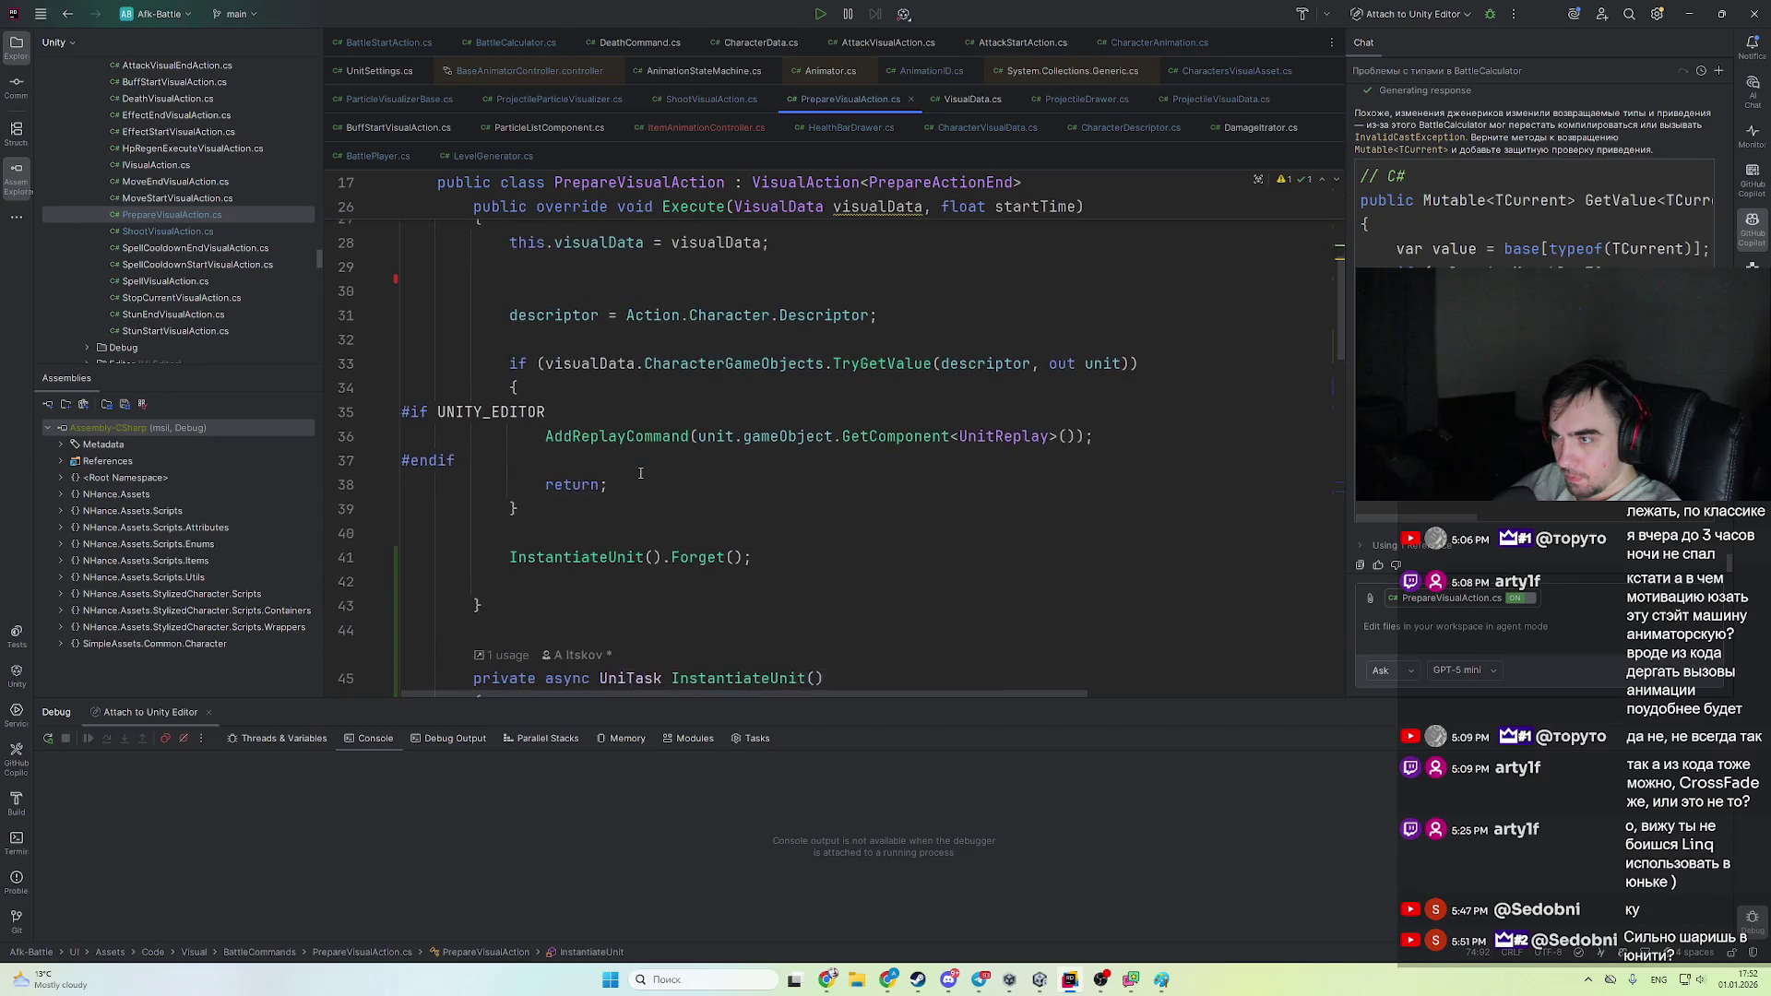